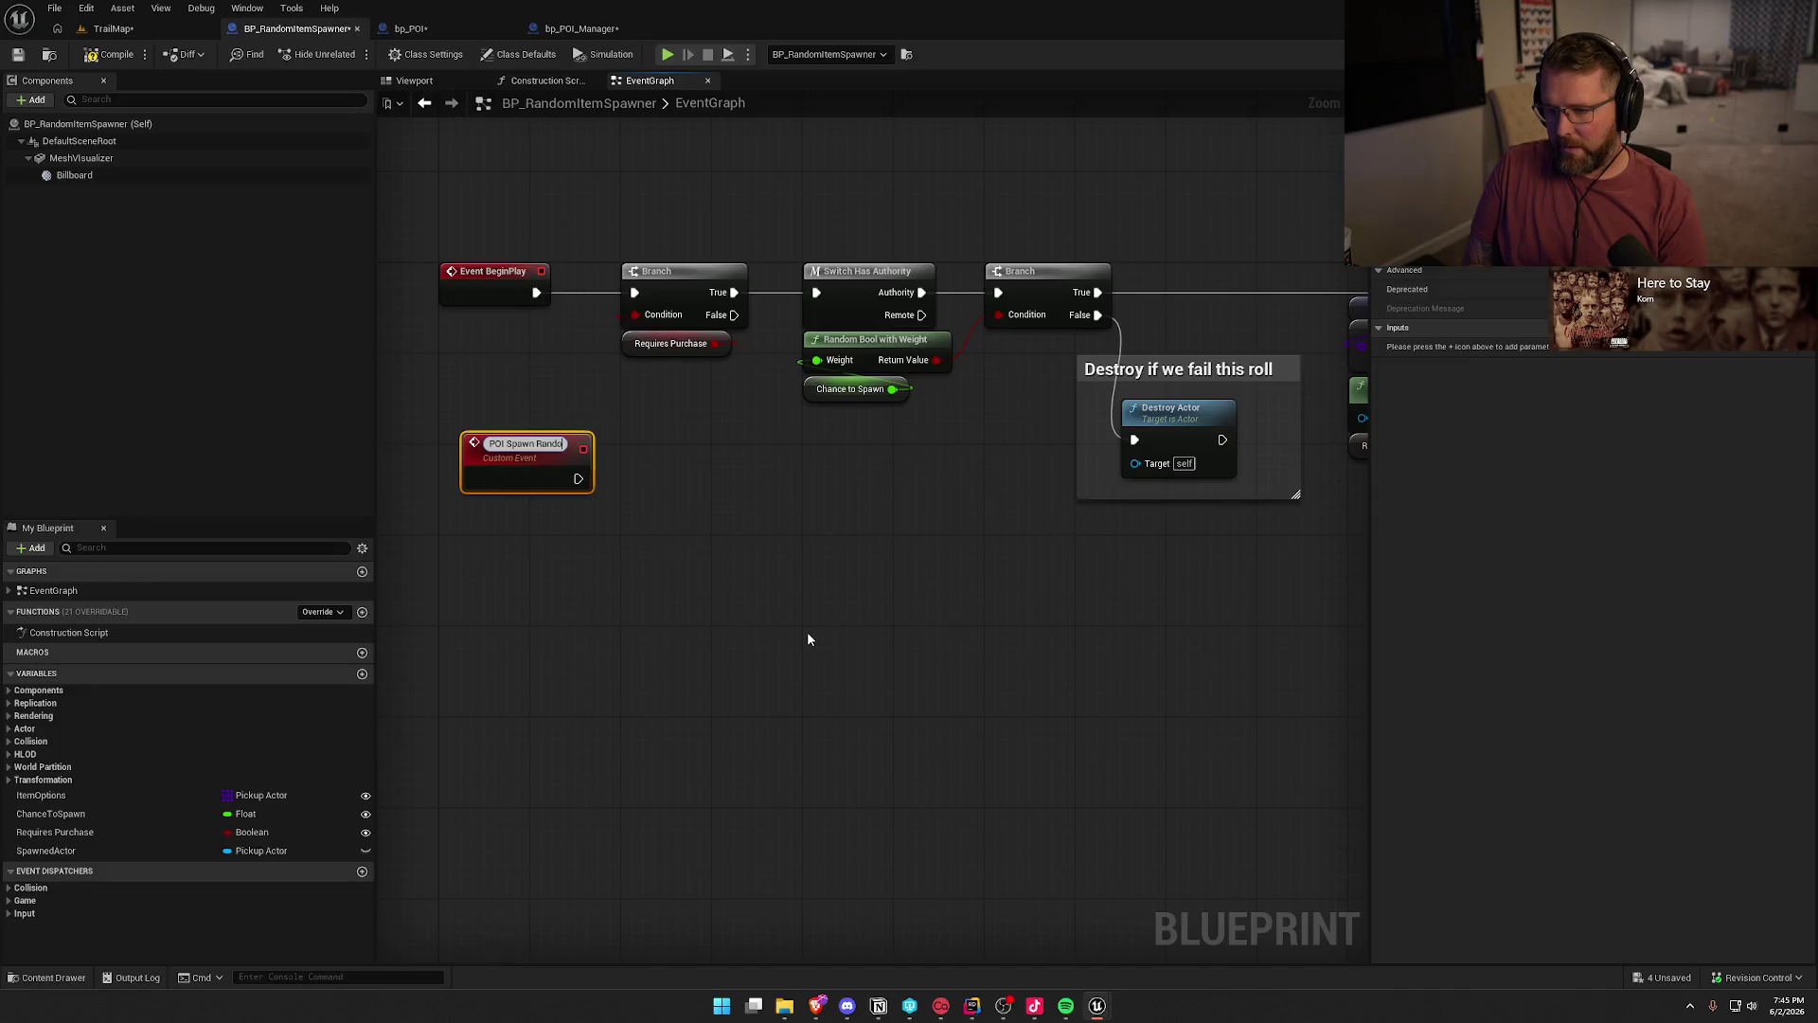
# - Name the custom event 'POI Spawn Random Item', wire it into Switch Has Authority, and align it below BeginPlay
pyautogui.press('Return')
pyautogui.moveTo(595, 473)
pyautogui.mouseDown()
pyautogui.moveTo(809, 322)
pyautogui.moveTo(816, 293)
pyautogui.mouseUp()
pyautogui.moveTo(524, 444); pyautogui.dragTo(503, 398)
pyautogui.click(638, 508)
# - Compile and save BP_RandomItemSpawner, checking out the asset when prompted
pyautogui.click(110, 54)
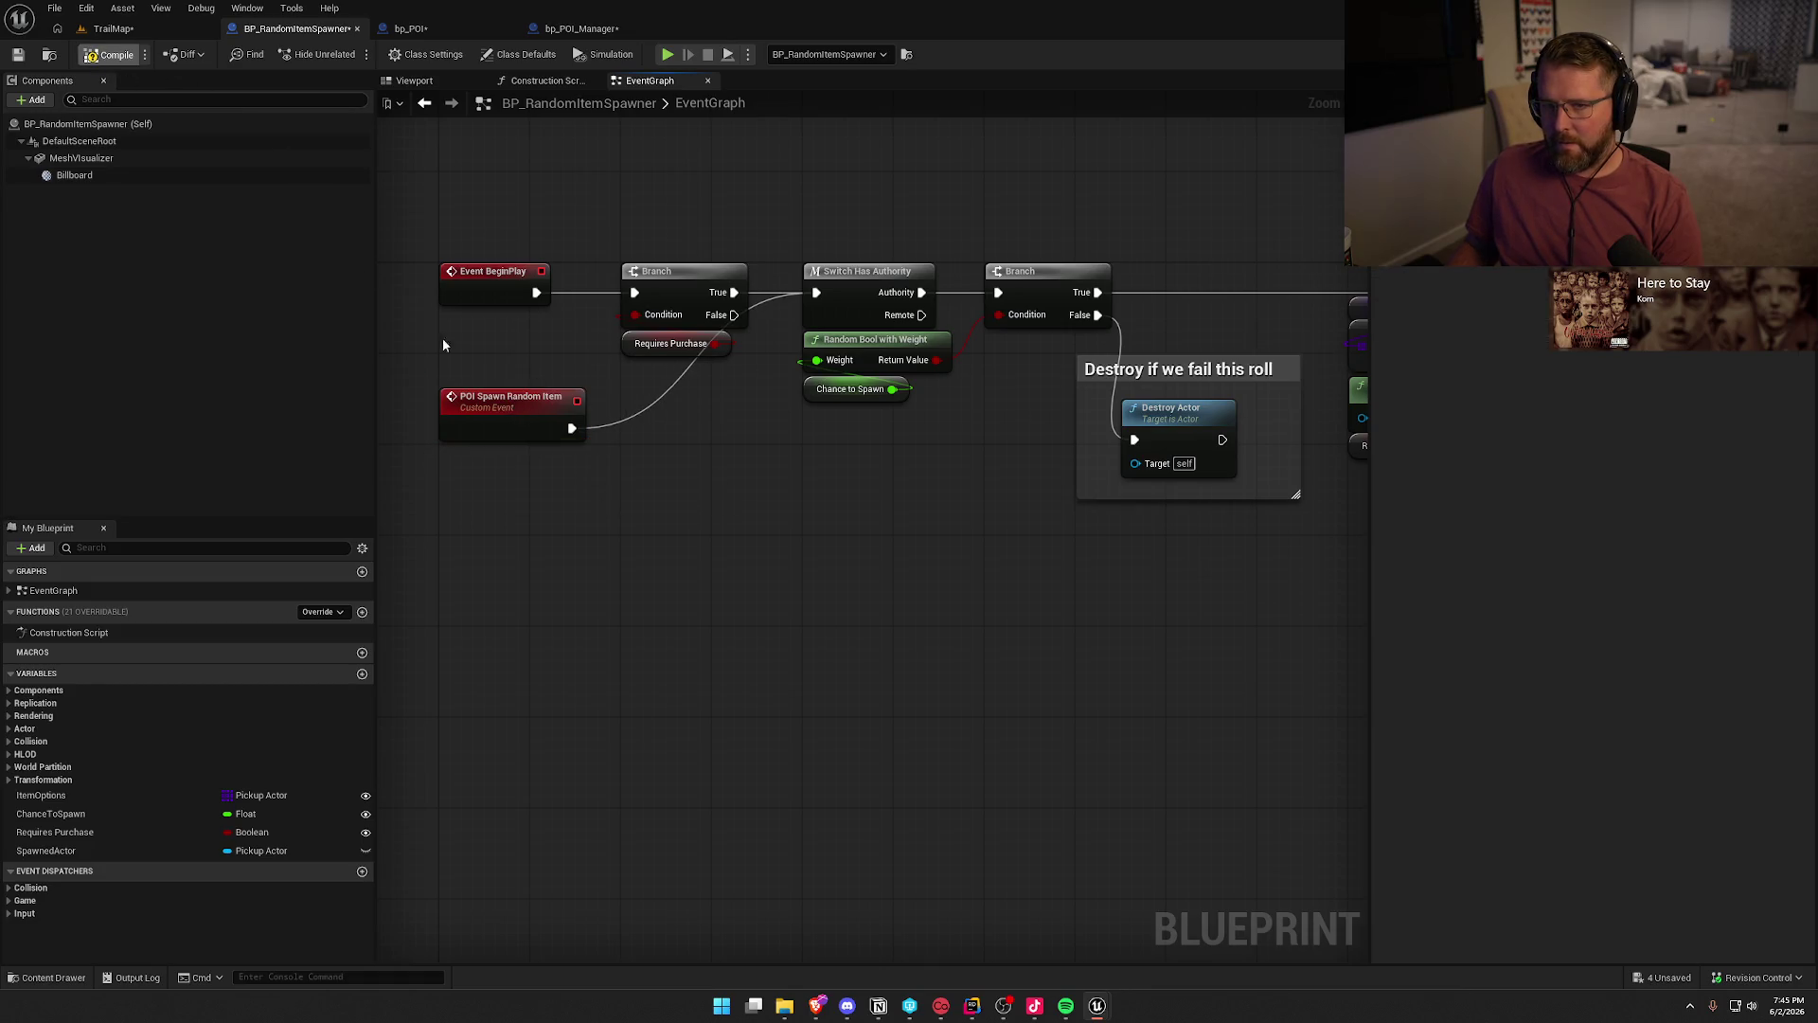
pyautogui.hotkey('ctrl', 's')
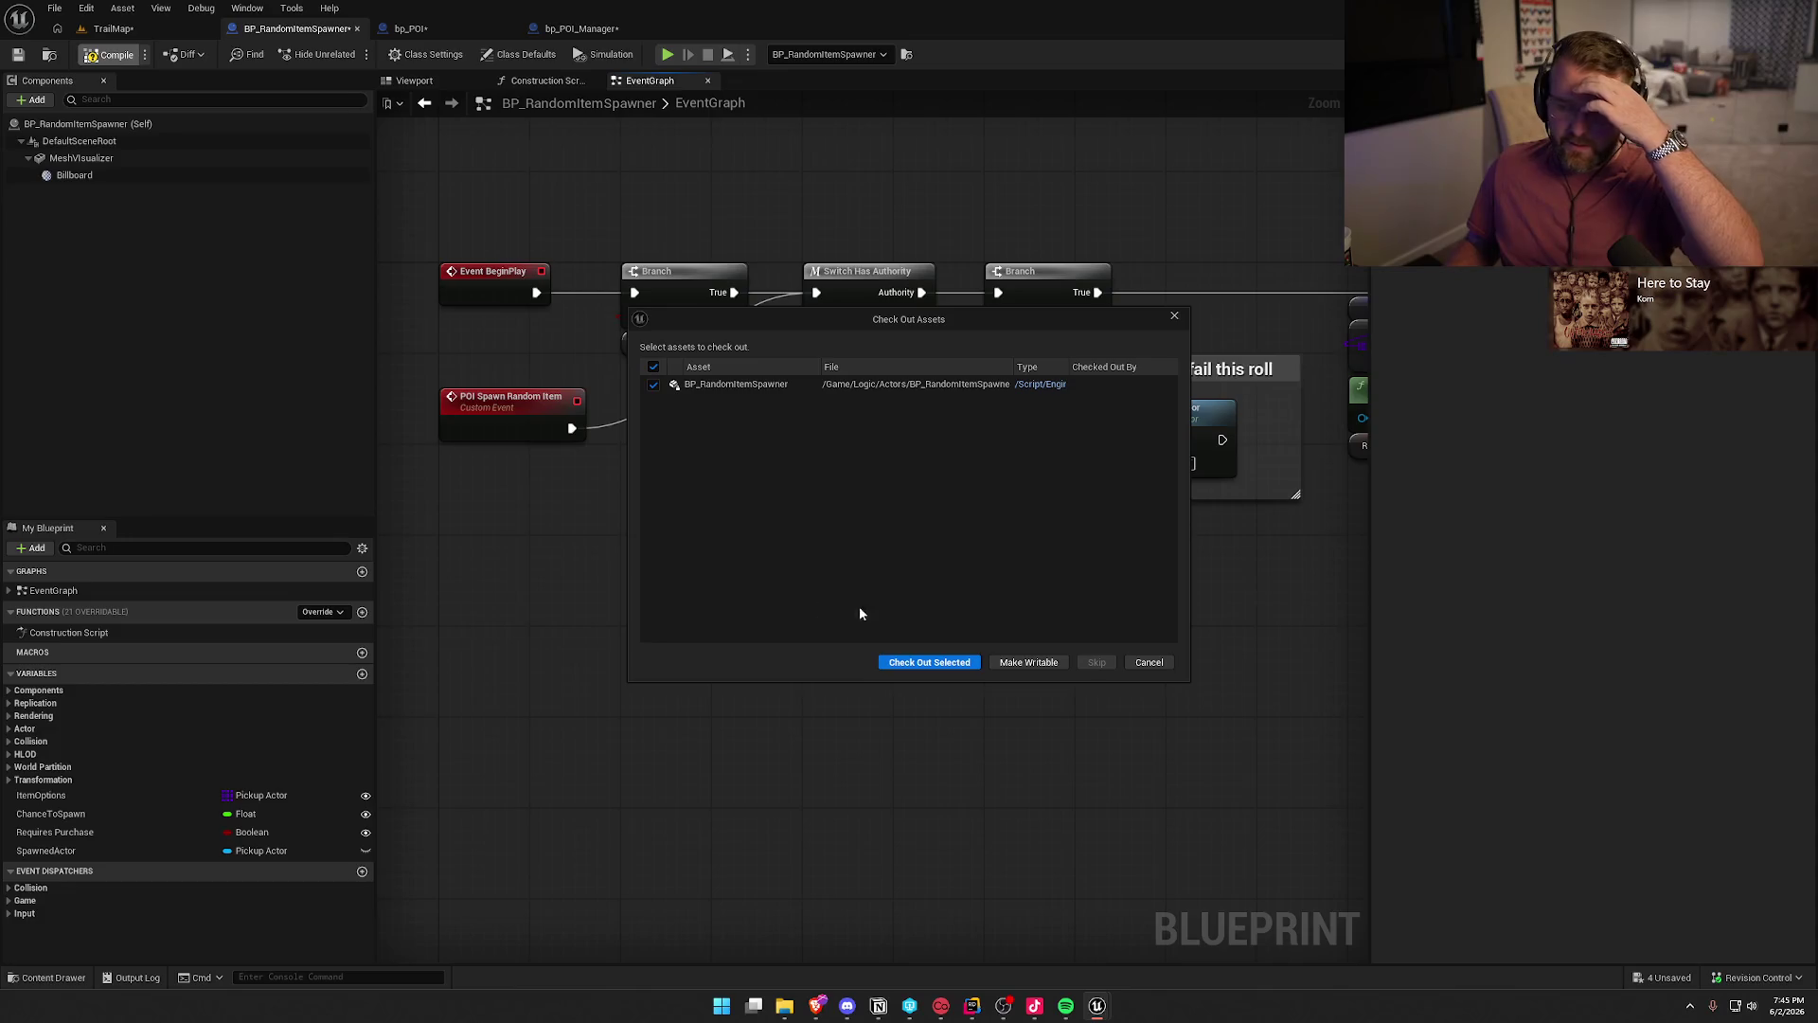
pyautogui.click(909, 662)
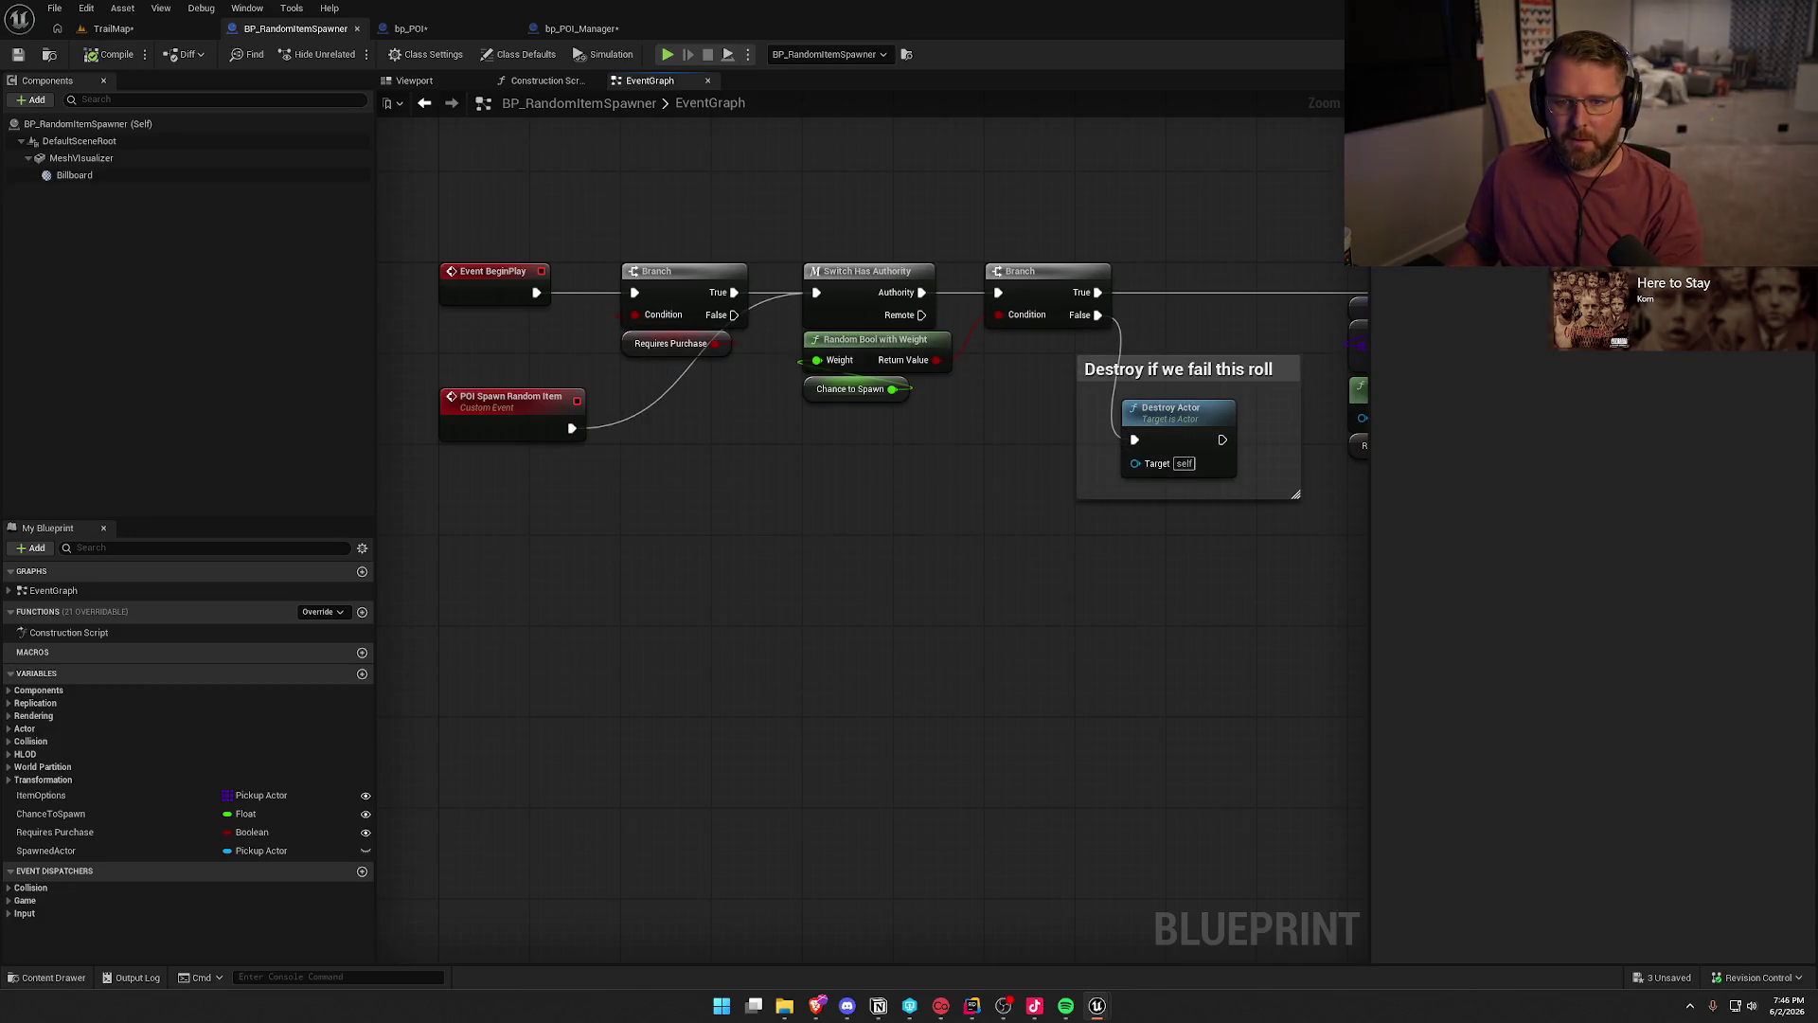
# - Open bp_POI's OnRep_Loaded? function graph and look over its nodes
pyautogui.click(411, 29)
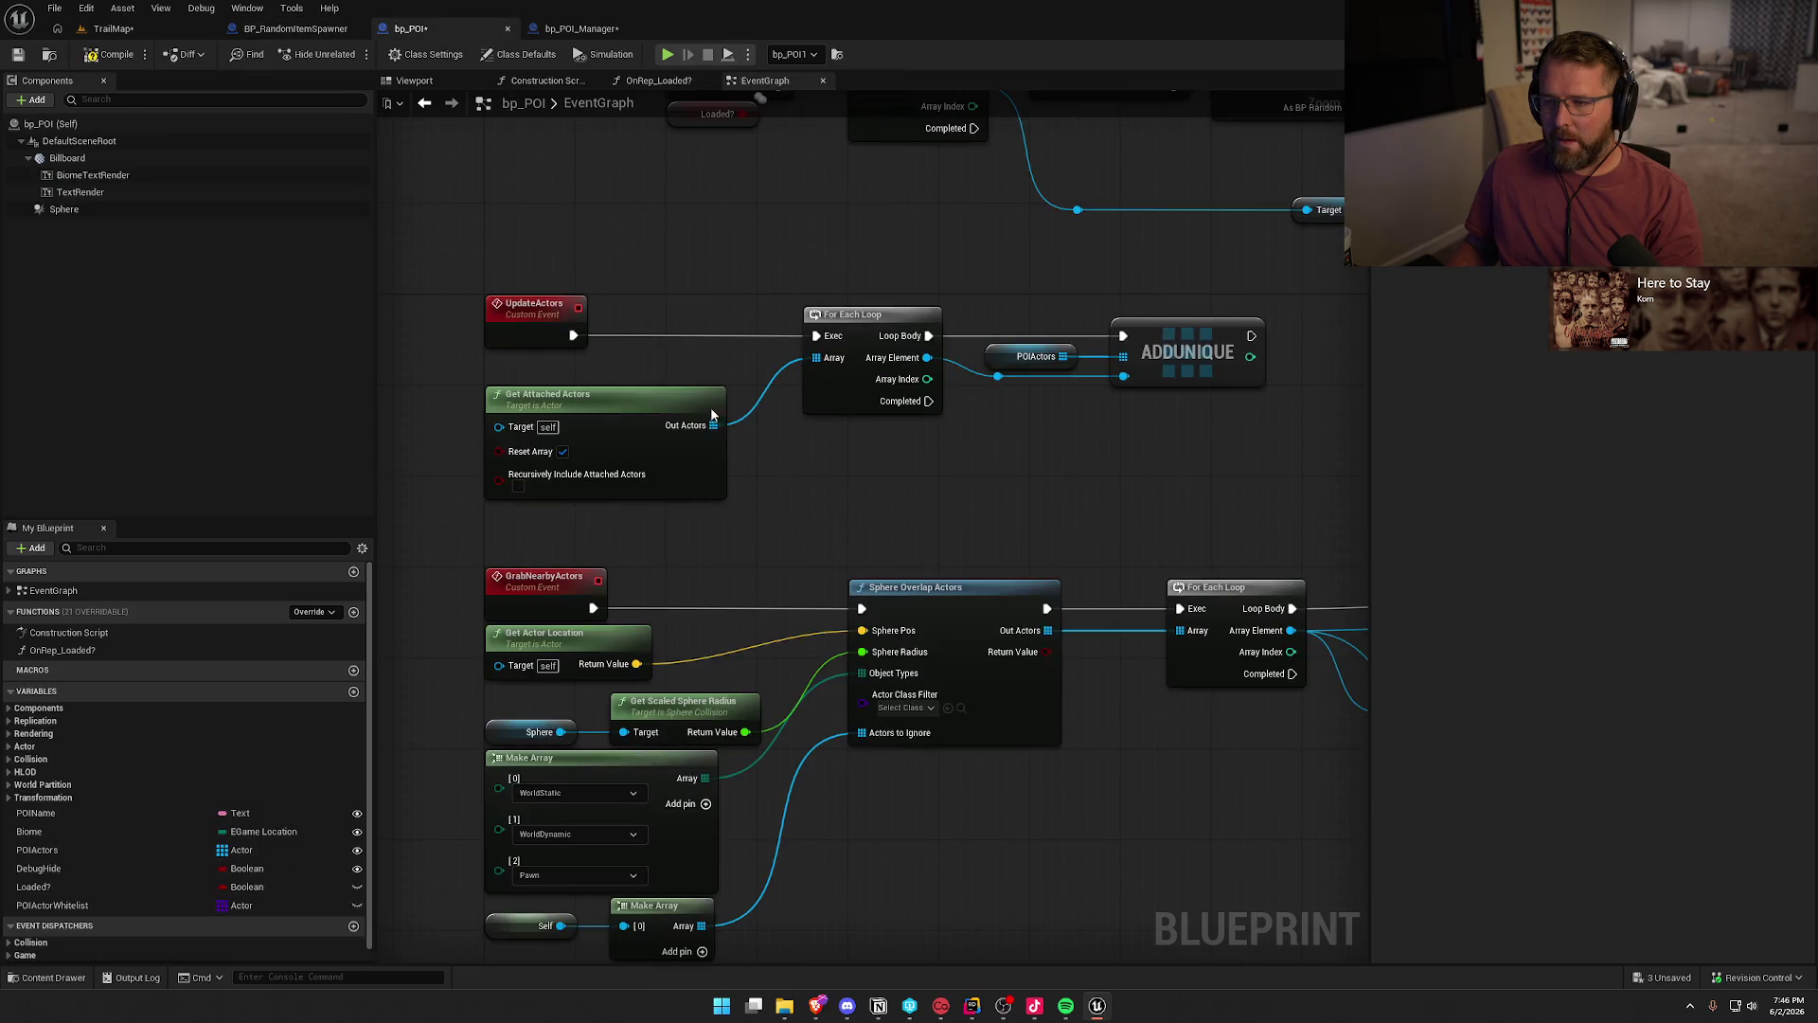
pyautogui.doubleClick(51, 651)
pyautogui.moveTo(1118, 643)
pyautogui.mouseDown()
pyautogui.moveTo(508, 590)
pyautogui.moveTo(592, 575)
pyautogui.moveTo(1152, 594)
pyautogui.mouseUp()
# - In bp_POI_Manager's LoadPOIs, shift a Print String node right and browse actions off Branch True without adding one
pyautogui.click(581, 28)
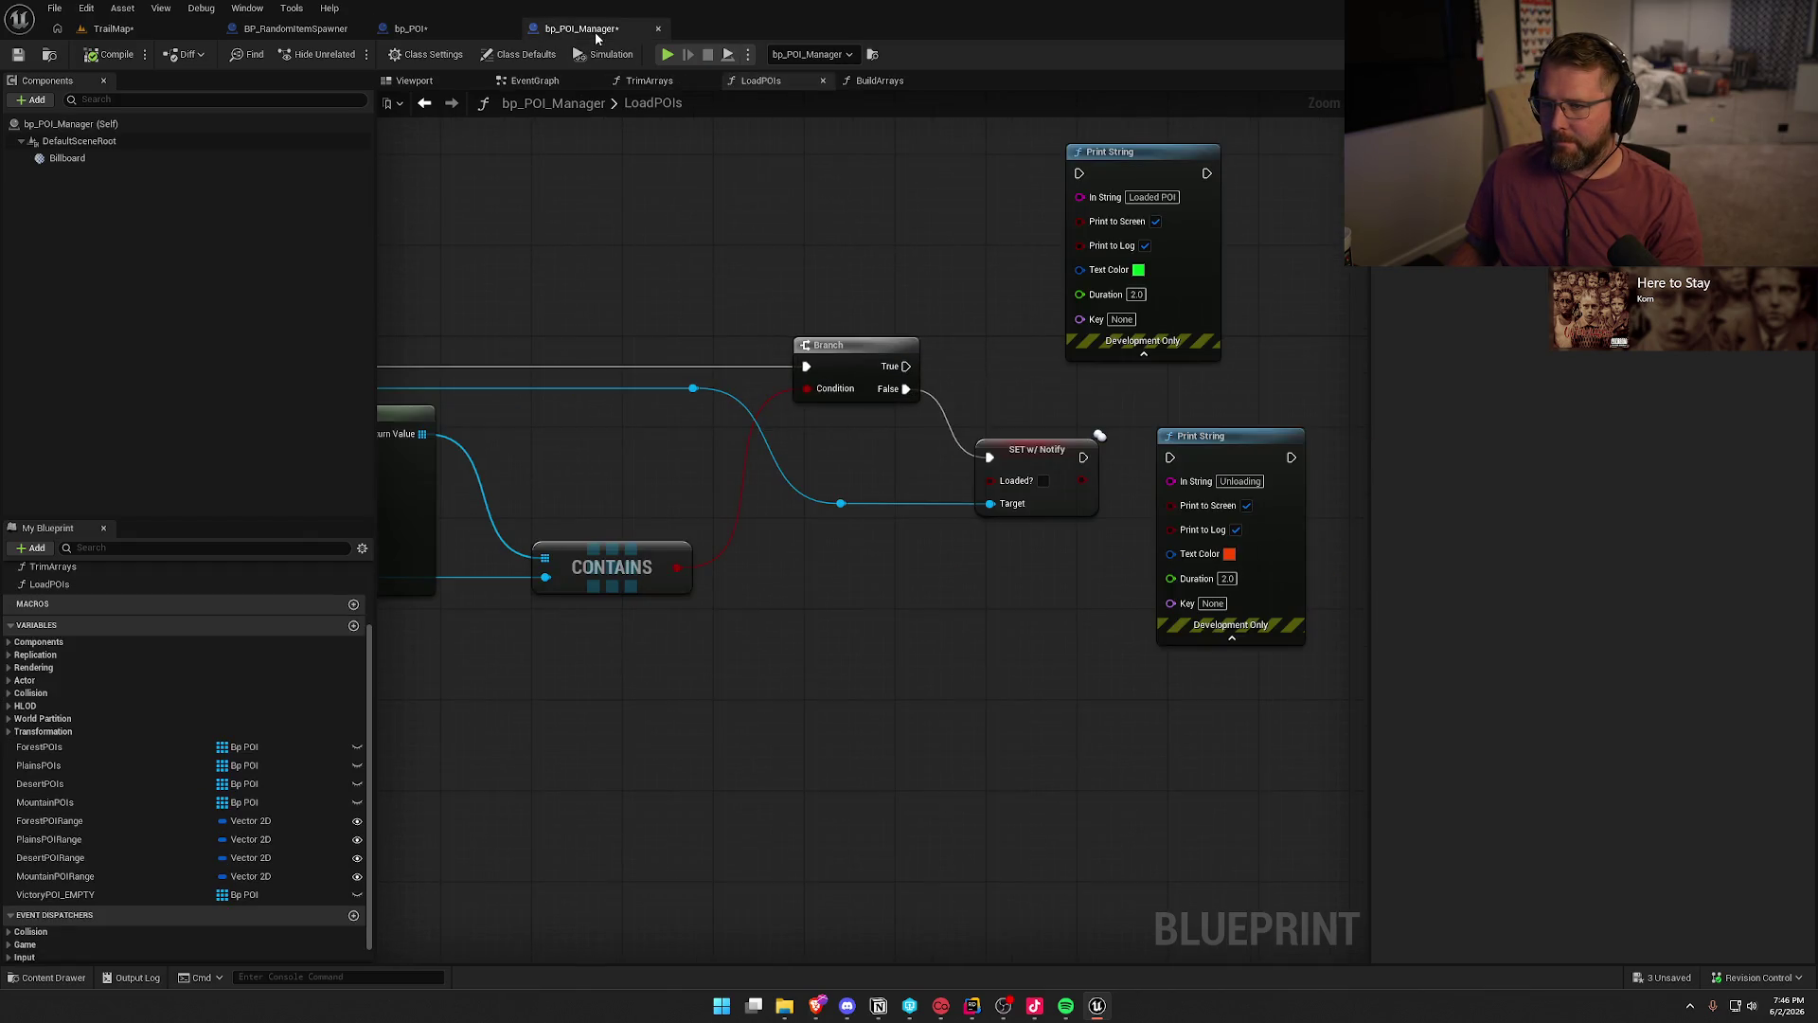
pyautogui.moveTo(1014, 239)
pyautogui.mouseDown()
pyautogui.moveTo(852, 326)
pyautogui.moveTo(1200, 236)
pyautogui.moveTo(1104, 271)
pyautogui.mouseUp()
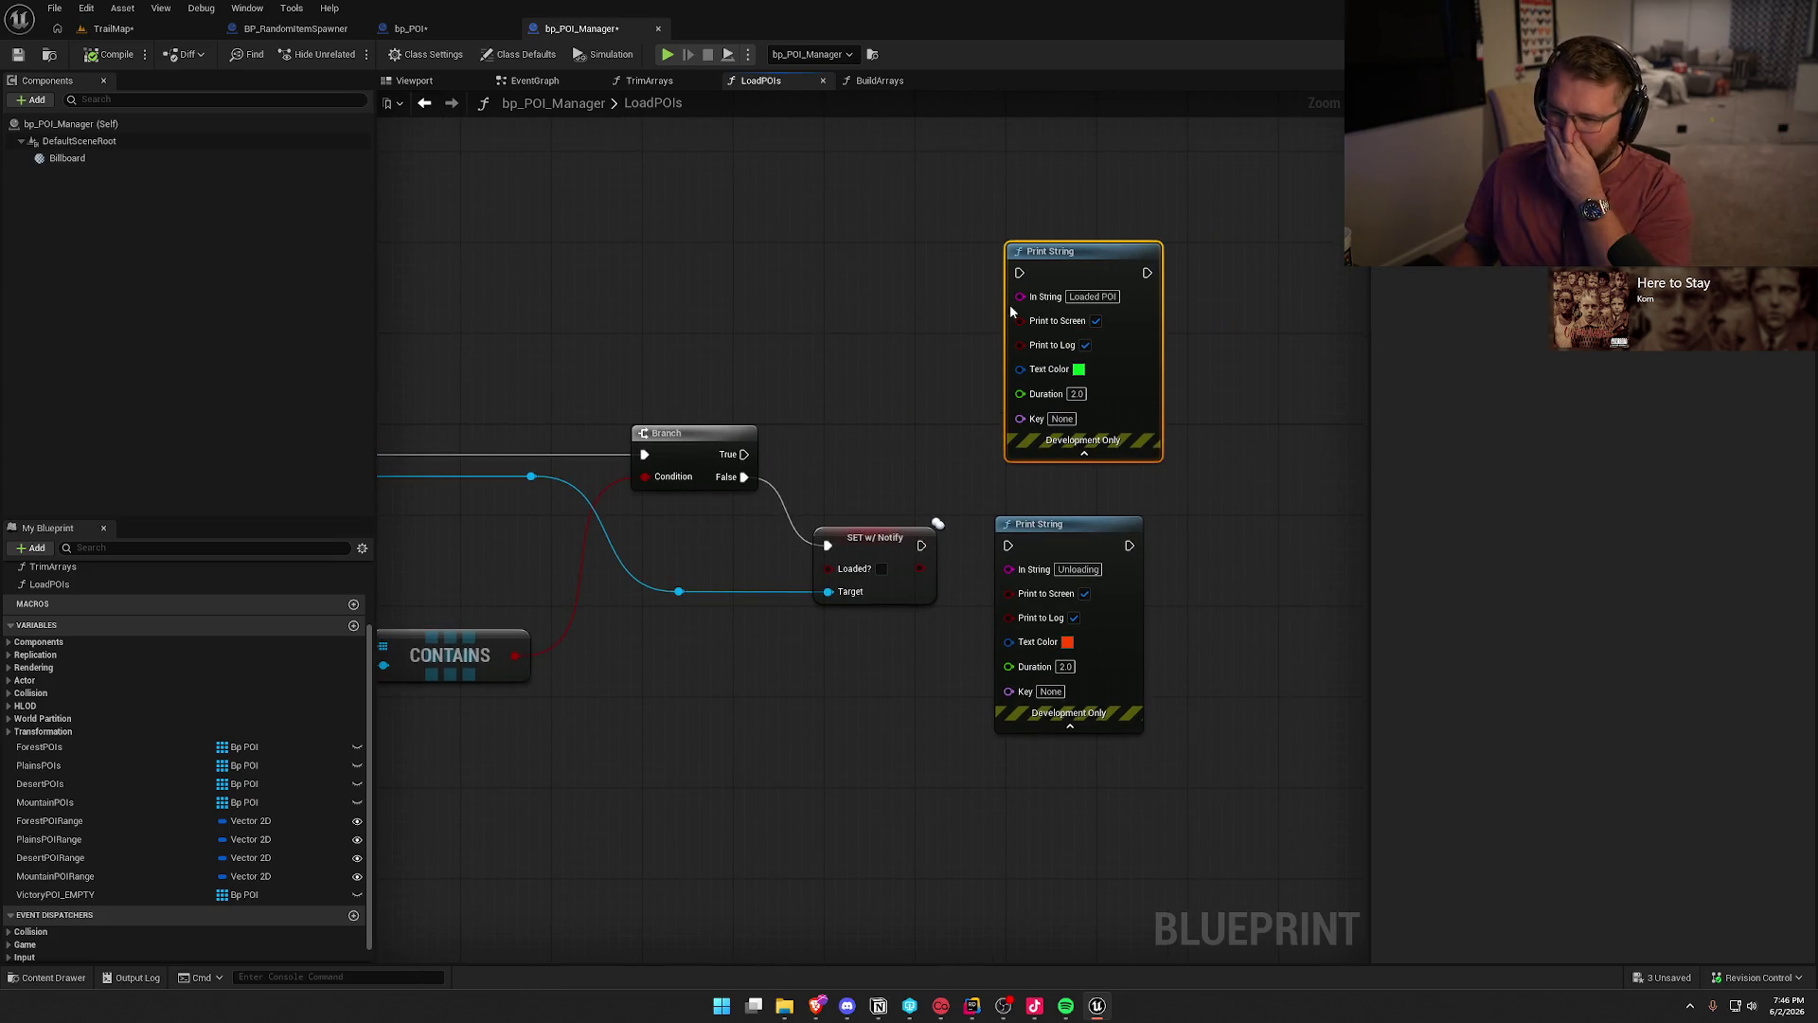
pyautogui.moveTo(962, 354); pyautogui.dragTo(1102, 349)
pyautogui.moveTo(423, 316)
pyautogui.mouseDown()
pyautogui.moveTo(840, 296)
pyautogui.moveTo(838, 195)
pyautogui.mouseUp()
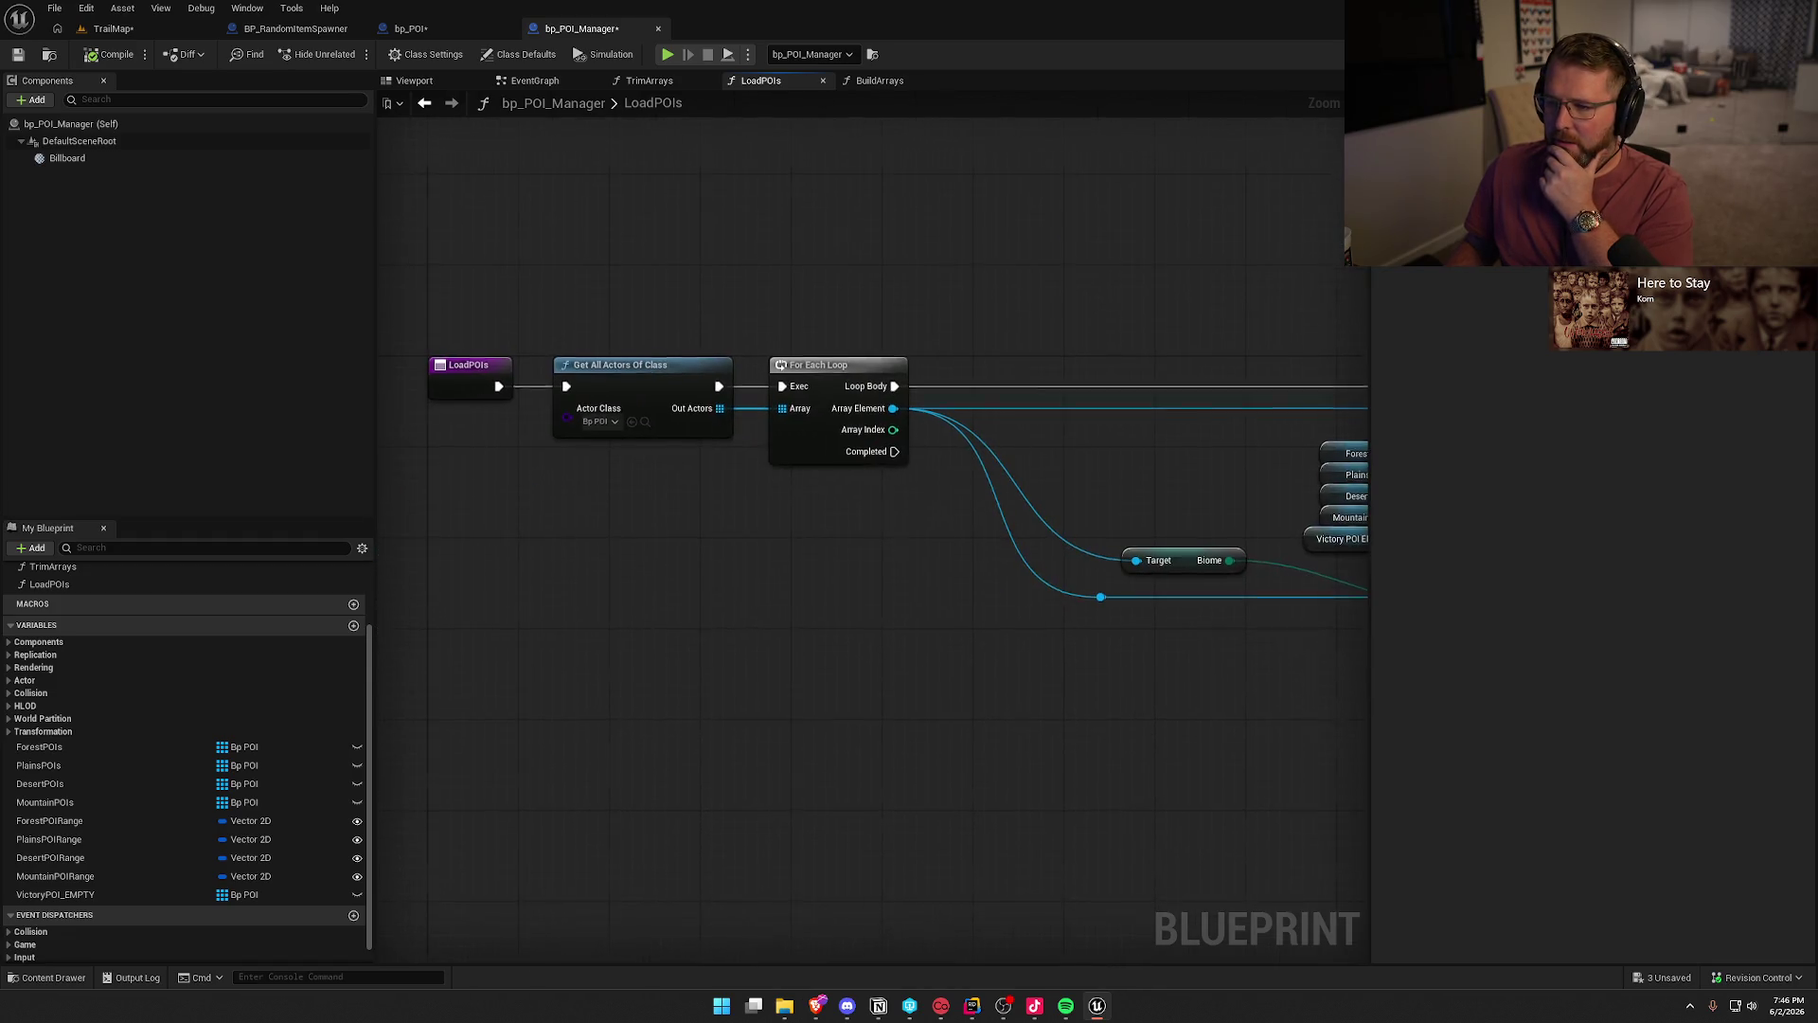
pyautogui.moveTo(1345, 294); pyautogui.dragTo(494, 304)
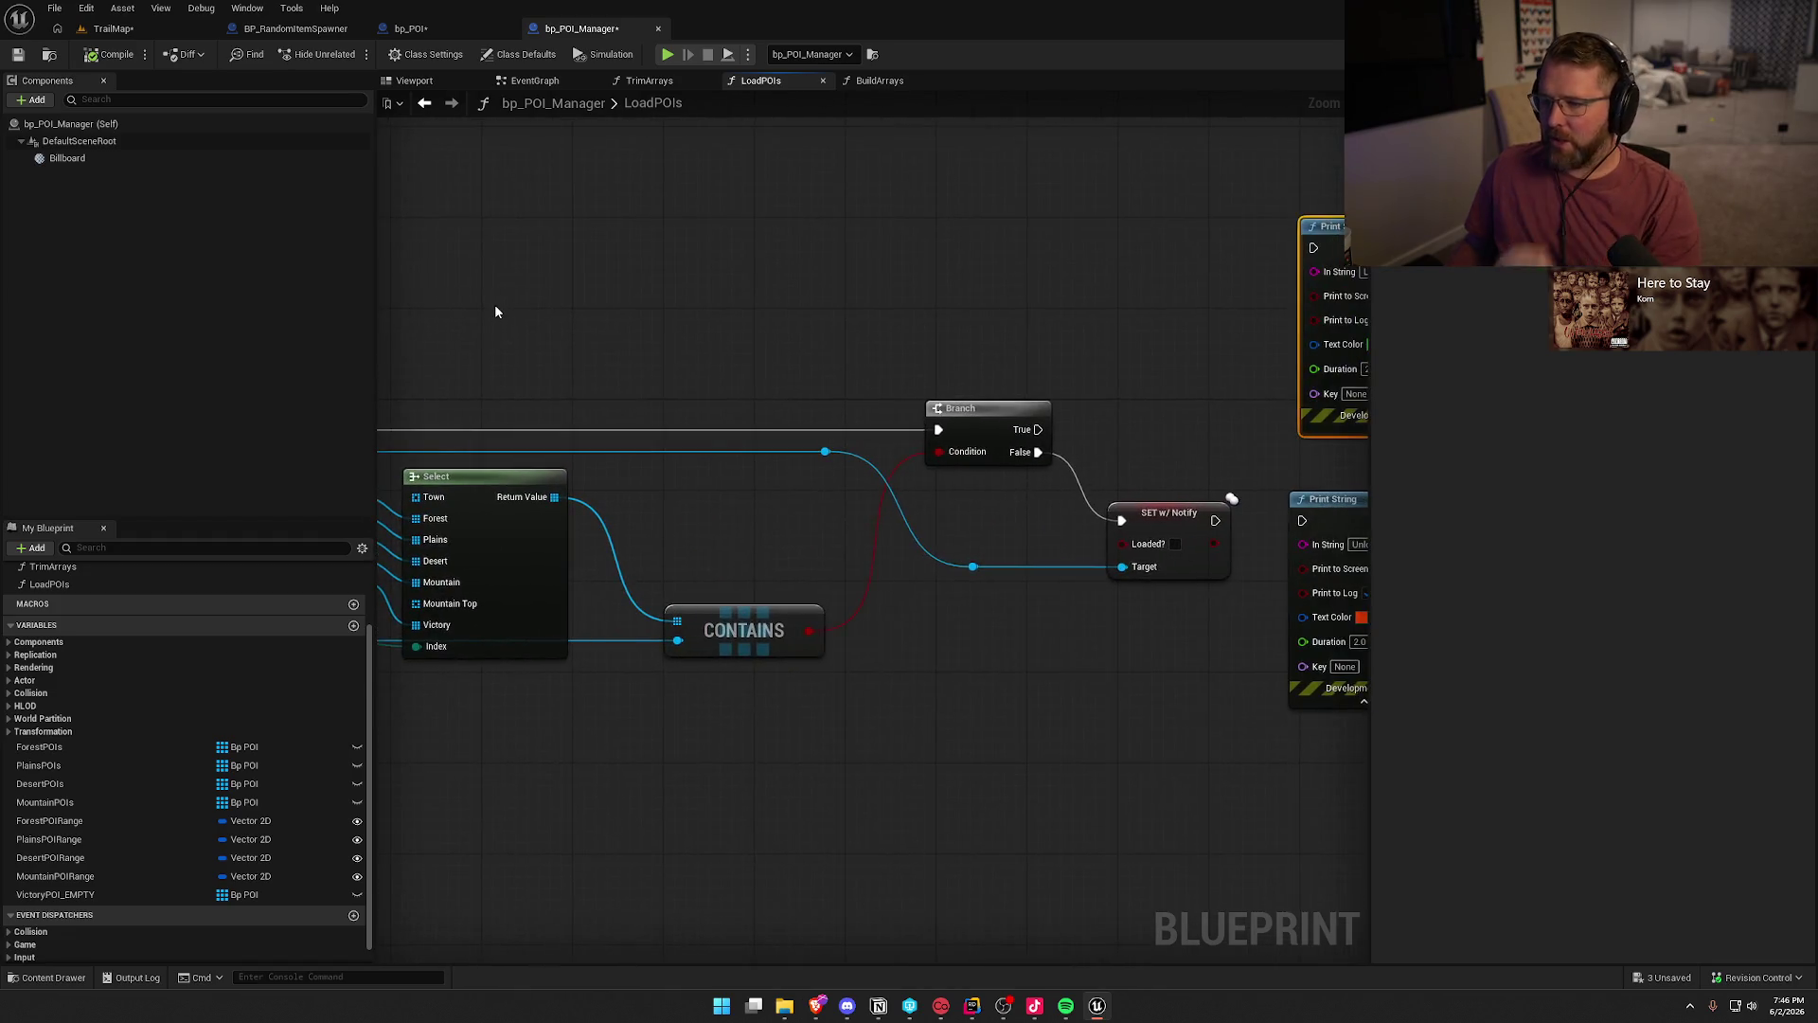
pyautogui.moveTo(964, 377); pyautogui.dragTo(831, 377)
pyautogui.moveTo(975, 370); pyautogui.dragTo(844, 370)
pyautogui.moveTo(769, 433)
pyautogui.mouseDown()
pyautogui.moveTo(934, 265)
pyautogui.moveTo(1042, 254)
pyautogui.moveTo(833, 281)
pyautogui.mouseUp()
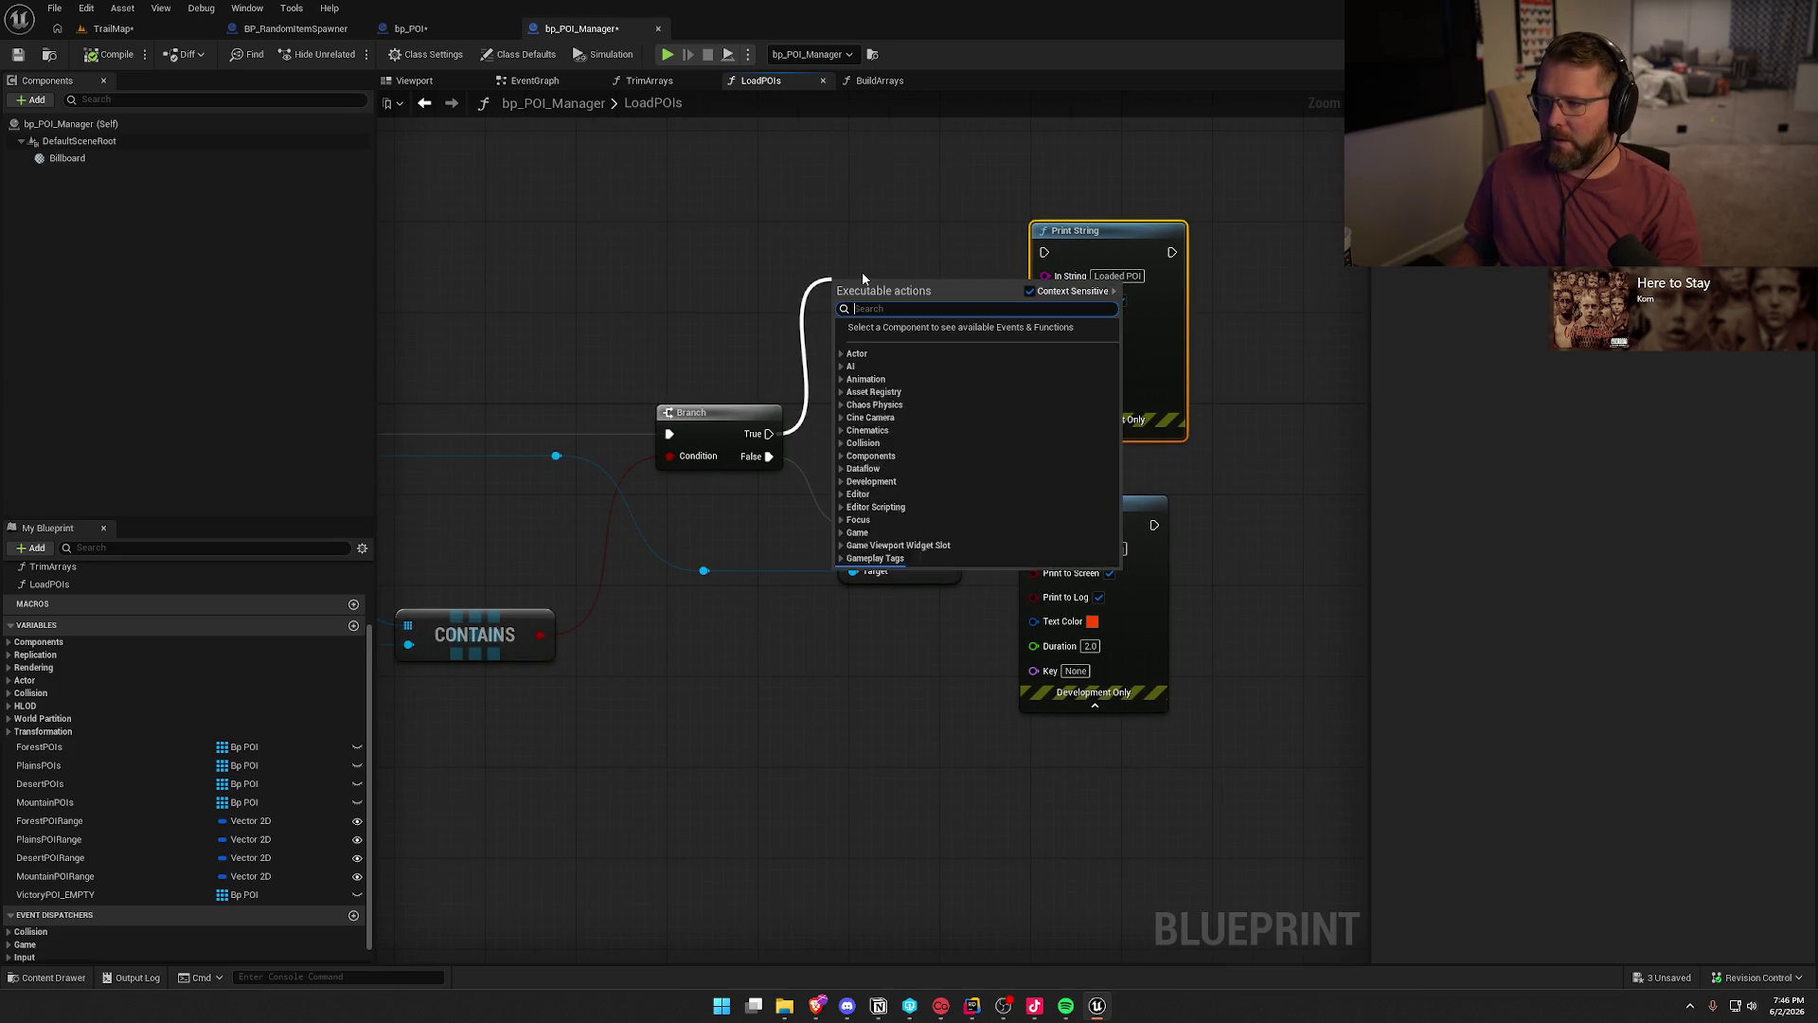
pyautogui.click(855, 237)
pyautogui.moveTo(768, 434)
pyautogui.mouseDown()
pyautogui.moveTo(836, 422)
pyautogui.moveTo(862, 299)
pyautogui.mouseUp()
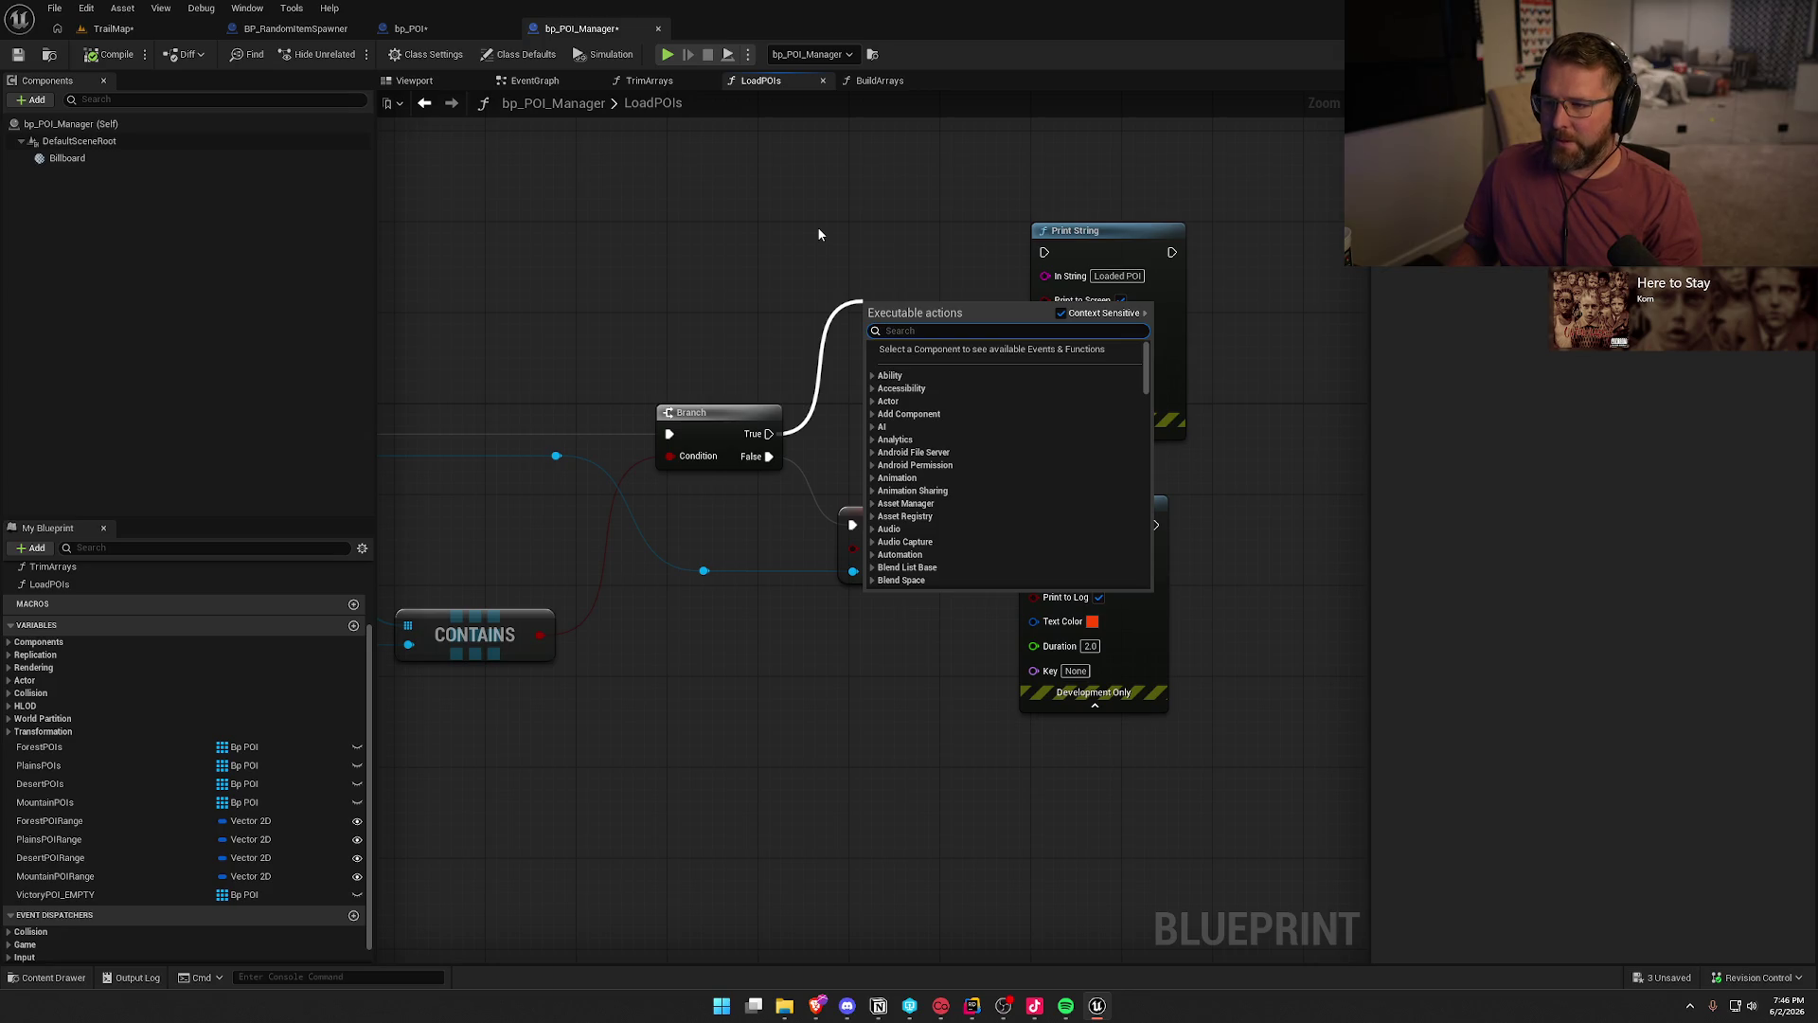
pyautogui.click(686, 248)
pyautogui.moveTo(688, 261)
pyautogui.mouseDown()
pyautogui.moveTo(994, 284)
pyautogui.moveTo(1297, 270)
pyautogui.moveTo(845, 260)
pyautogui.mouseUp()
# - Delete the BeginPlay row and its debug-visuals comment from bp_POI's EventGraph
pyautogui.click(411, 28)
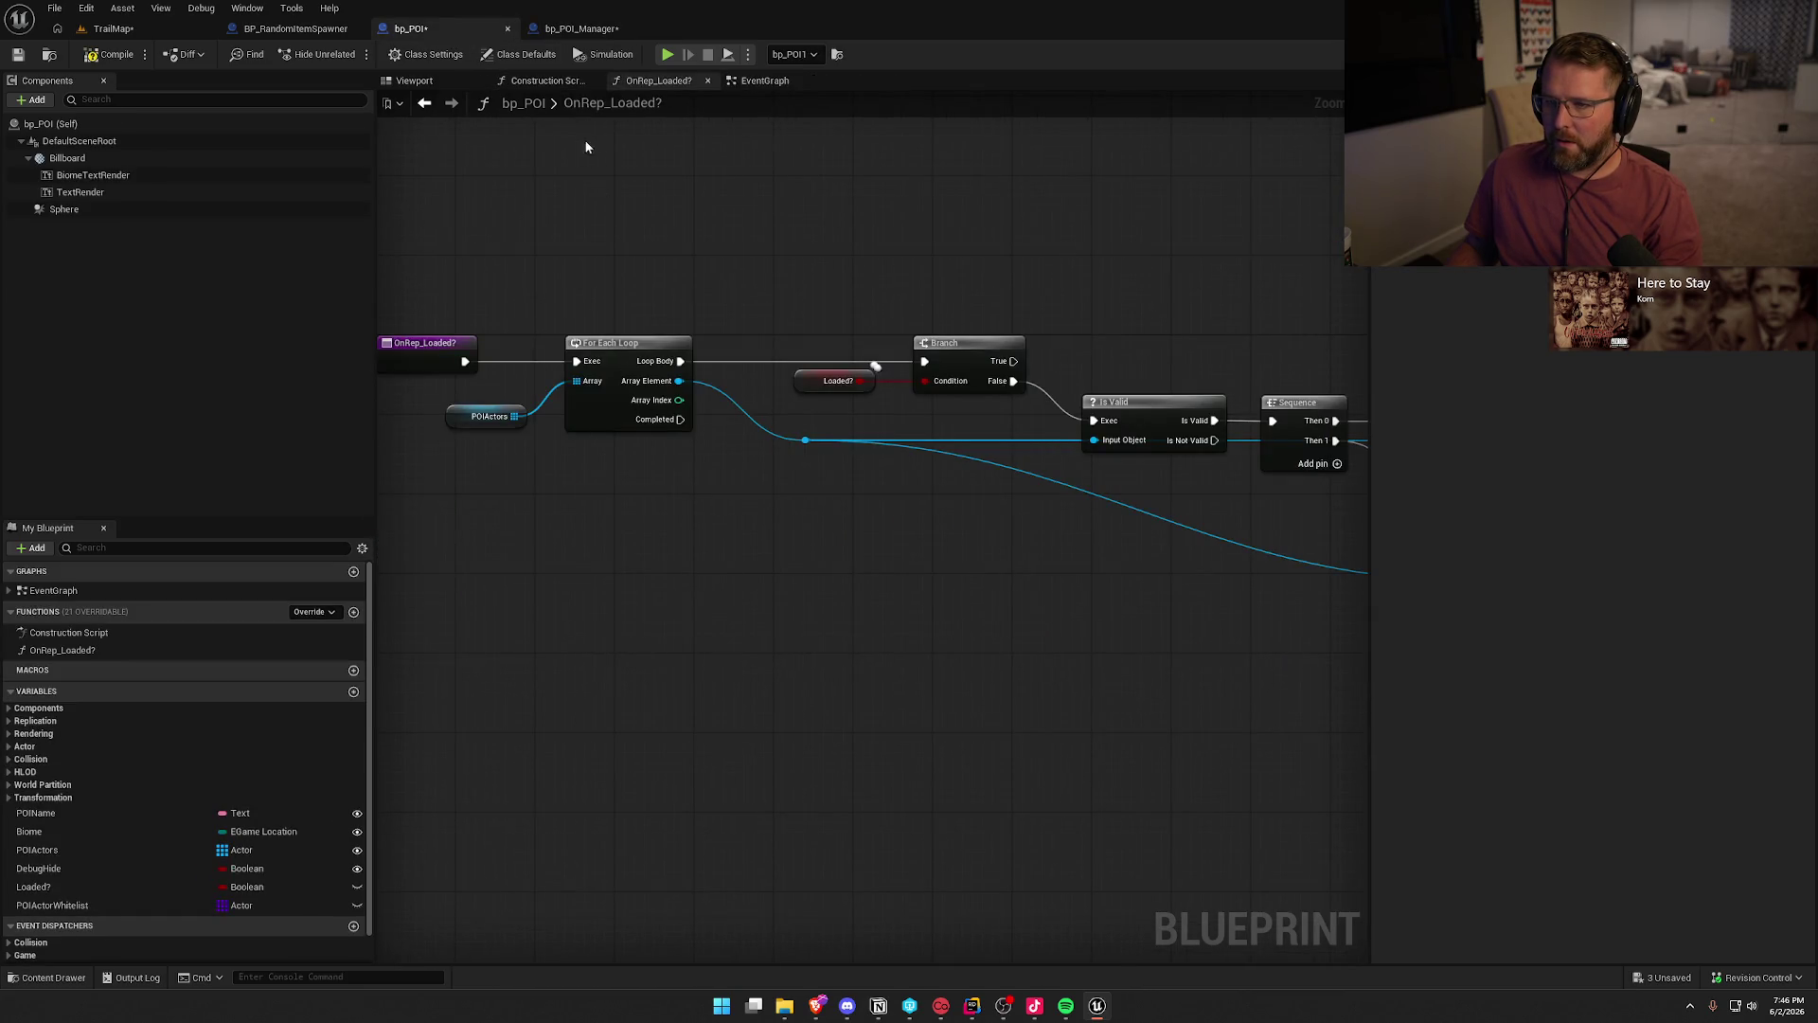
pyautogui.click(774, 83)
pyautogui.moveTo(591, 423); pyautogui.dragTo(606, 388)
pyautogui.click(894, 515)
pyautogui.moveTo(894, 515); pyautogui.dragTo(883, 377)
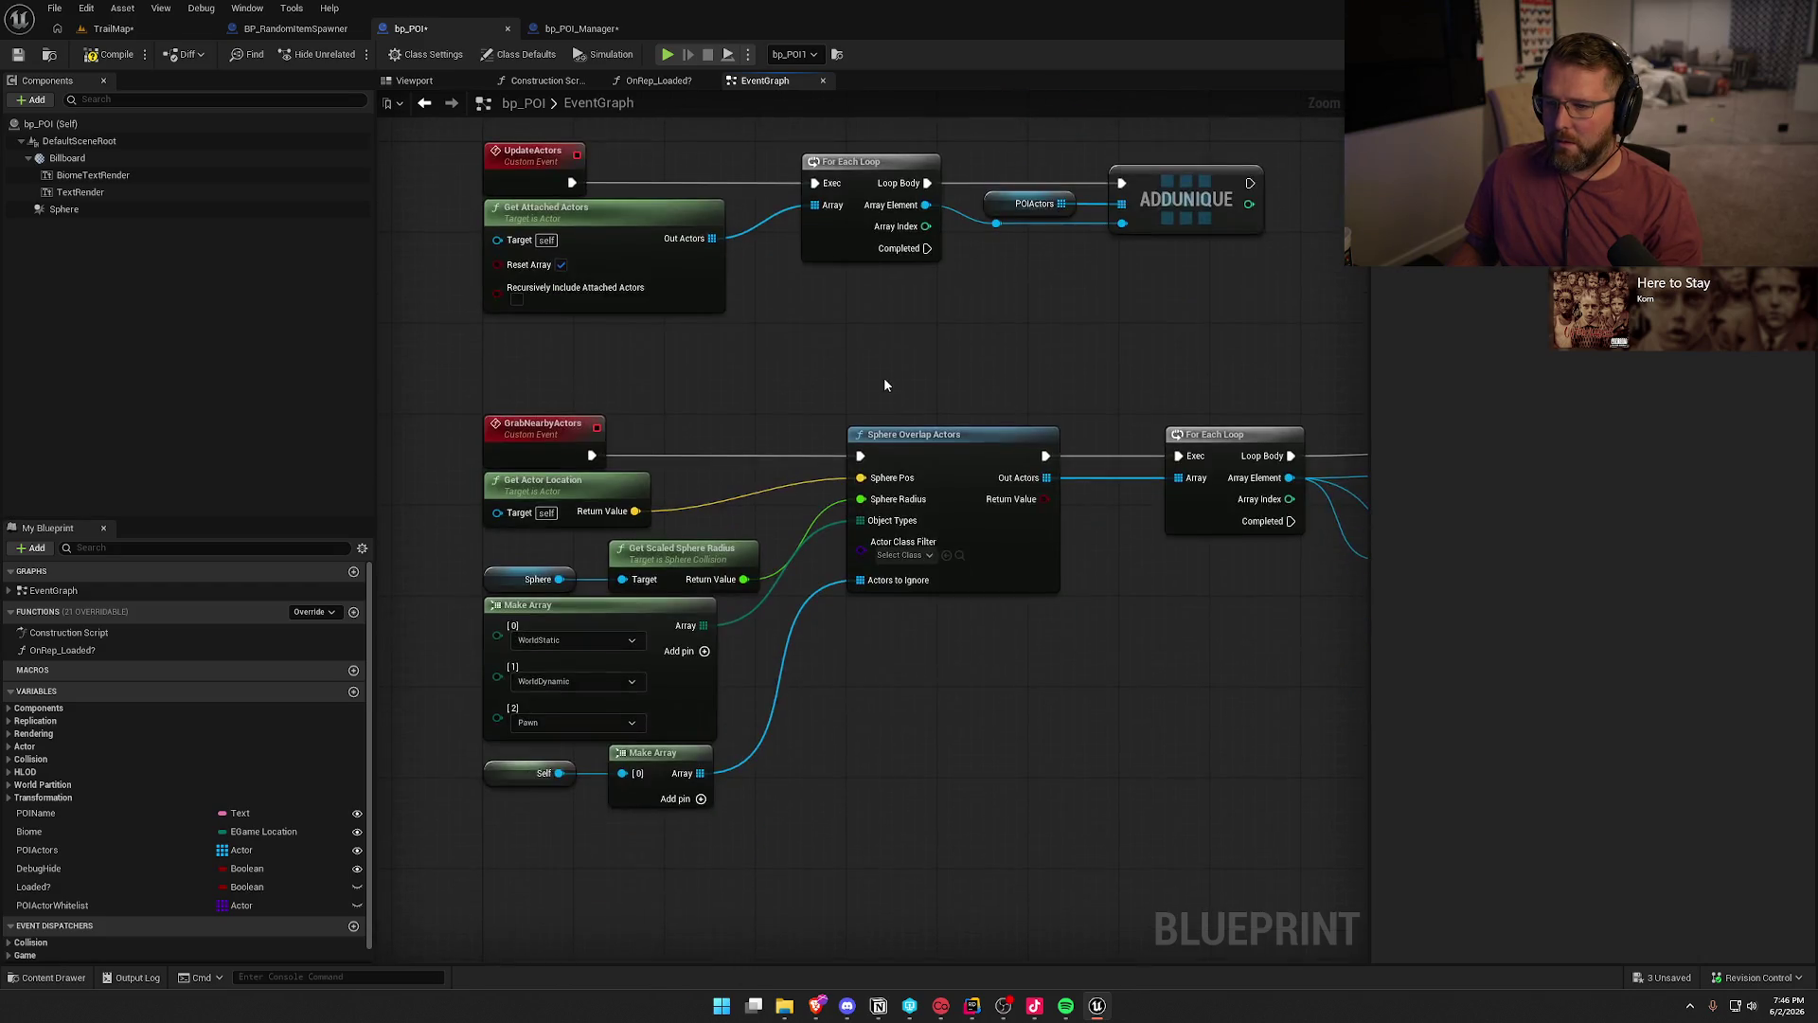
pyautogui.scroll(-4, 755, 743)
pyautogui.moveTo(650, 524); pyautogui.dragTo(666, 305)
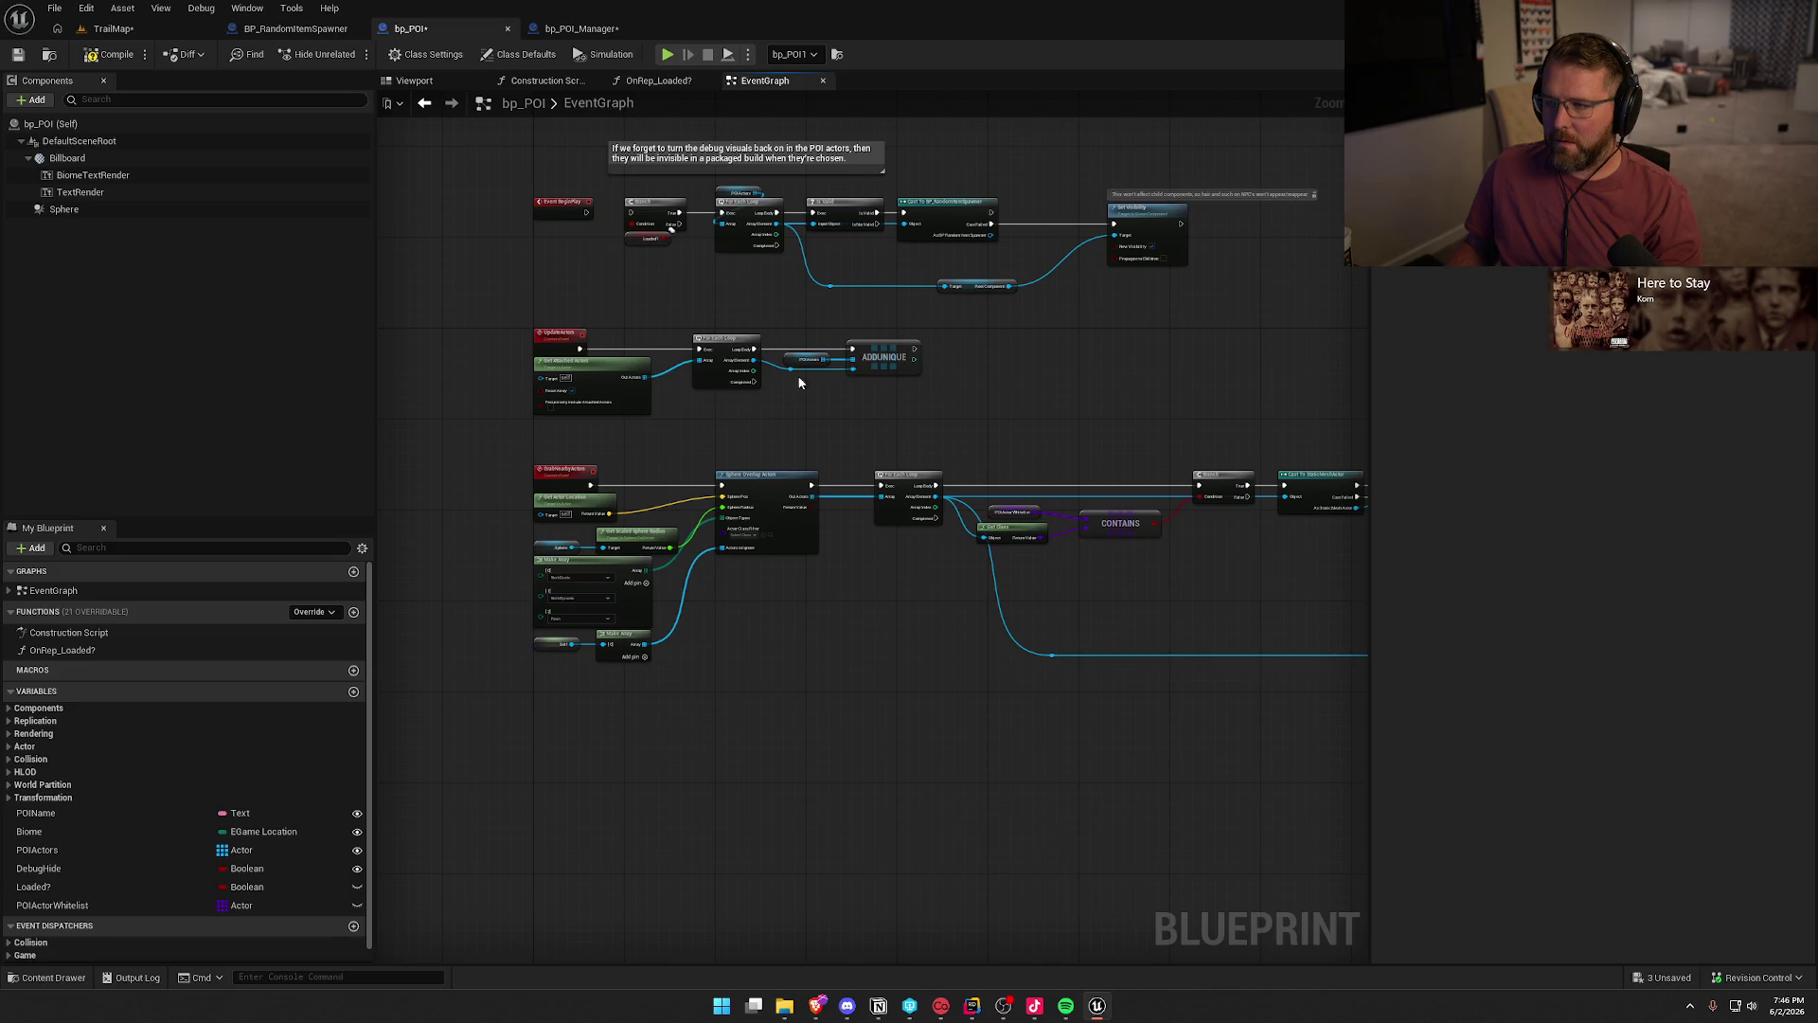
pyautogui.moveTo(536, 154); pyautogui.dragTo(1225, 297)
pyautogui.press('Delete')
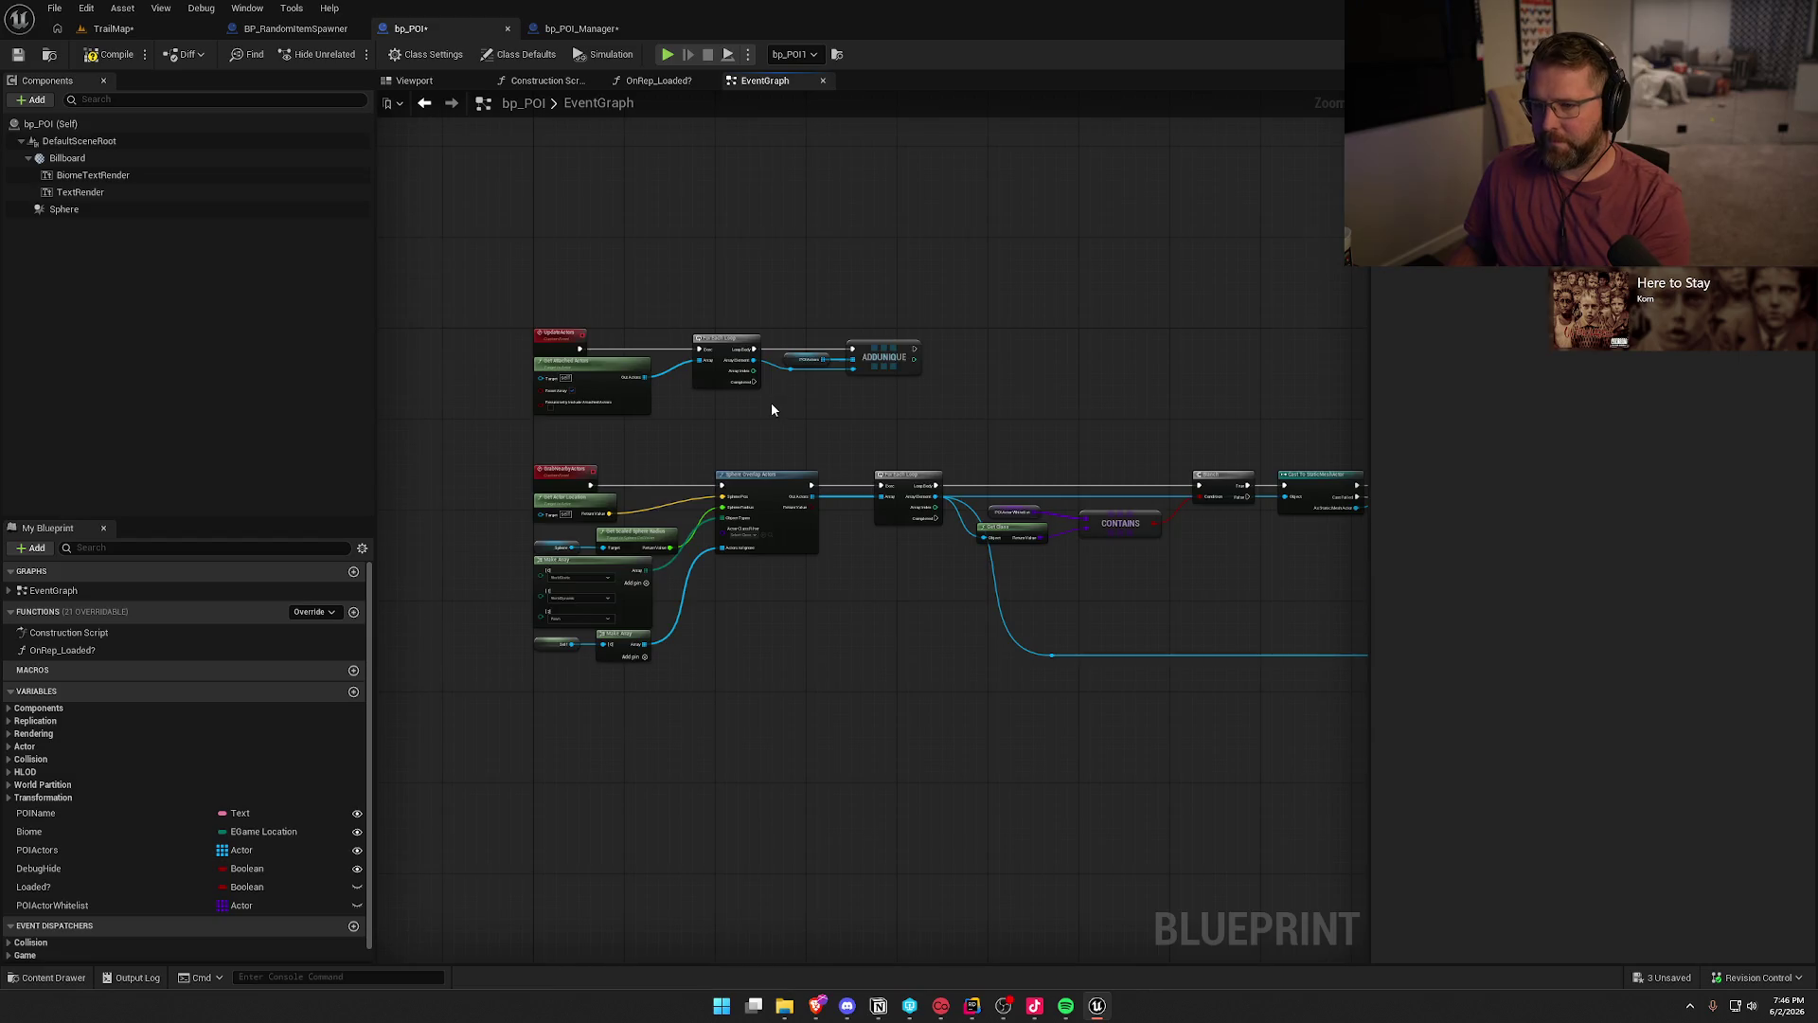
# - Place a custom event 'Spawn Random Items In POI' below bp_POI's nodes, then go to bp_POI_Manager
pyautogui.scroll(-3, 771, 401)
pyautogui.scroll(5, 588, 618)
pyautogui.scroll(1, 588, 625)
pyautogui.moveTo(588, 626); pyautogui.dragTo(645, 526)
pyautogui.rightClick(600, 458)
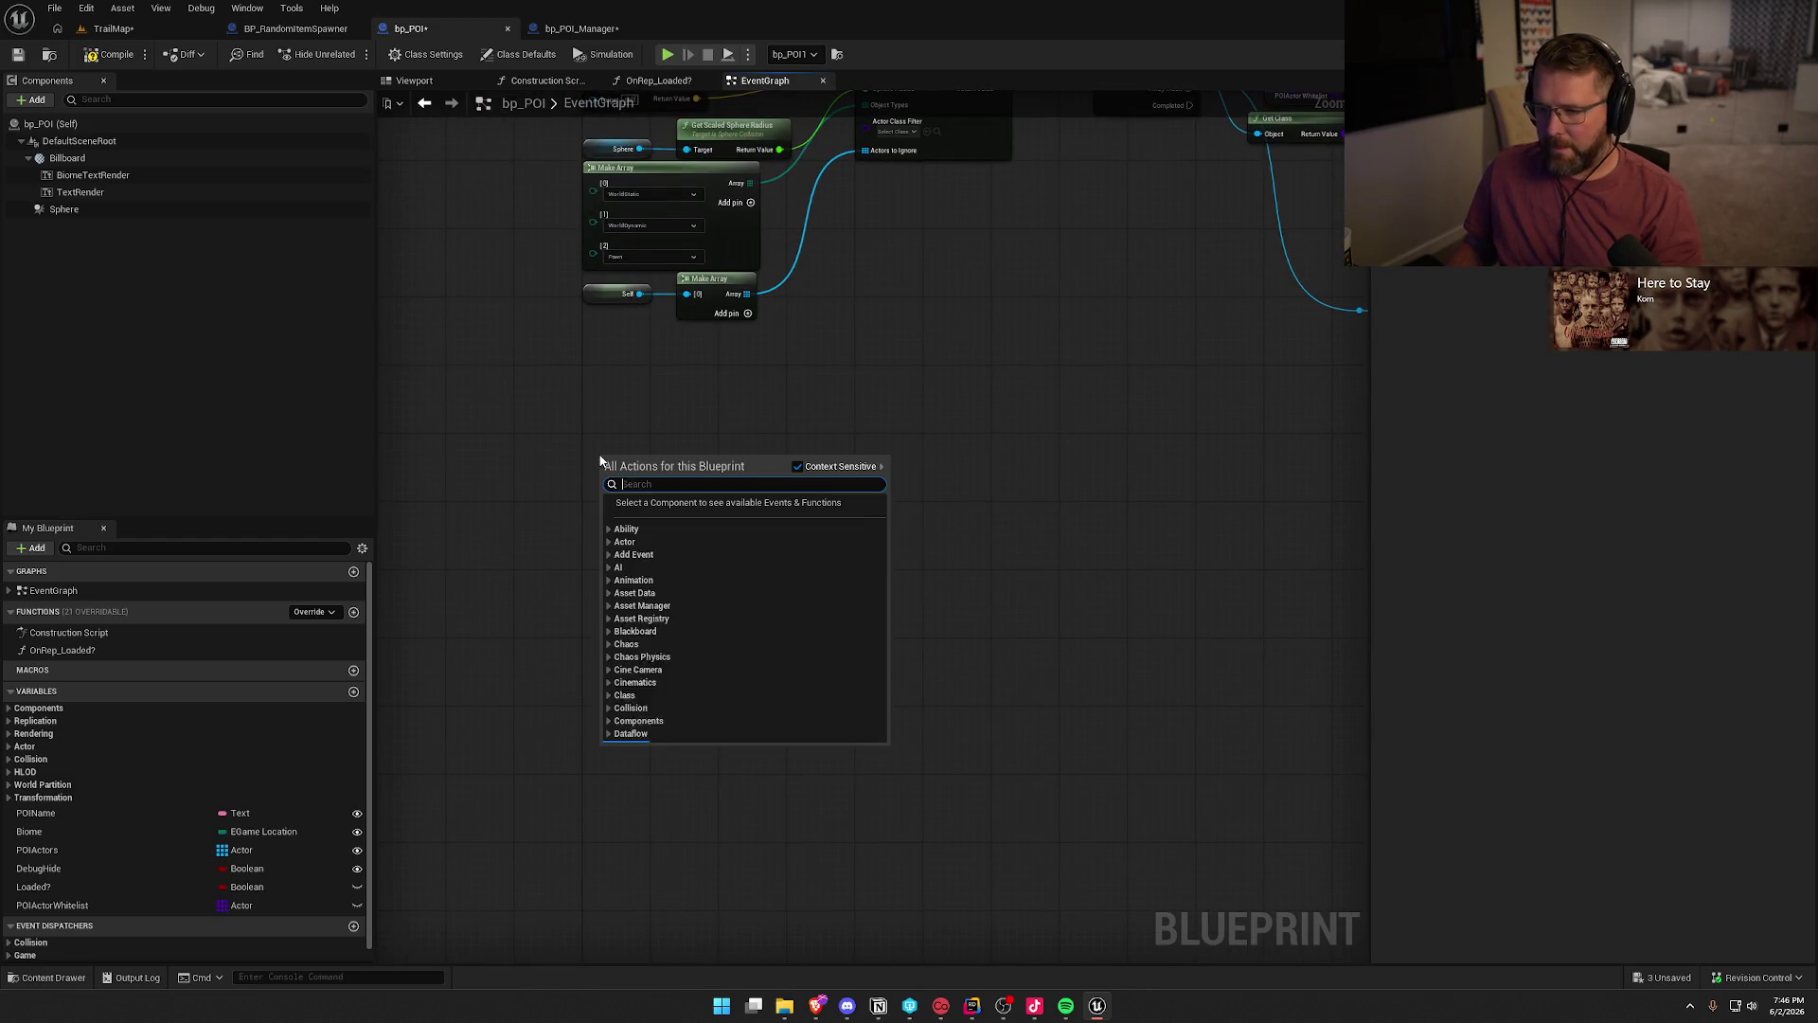
pyautogui.press('Escape')
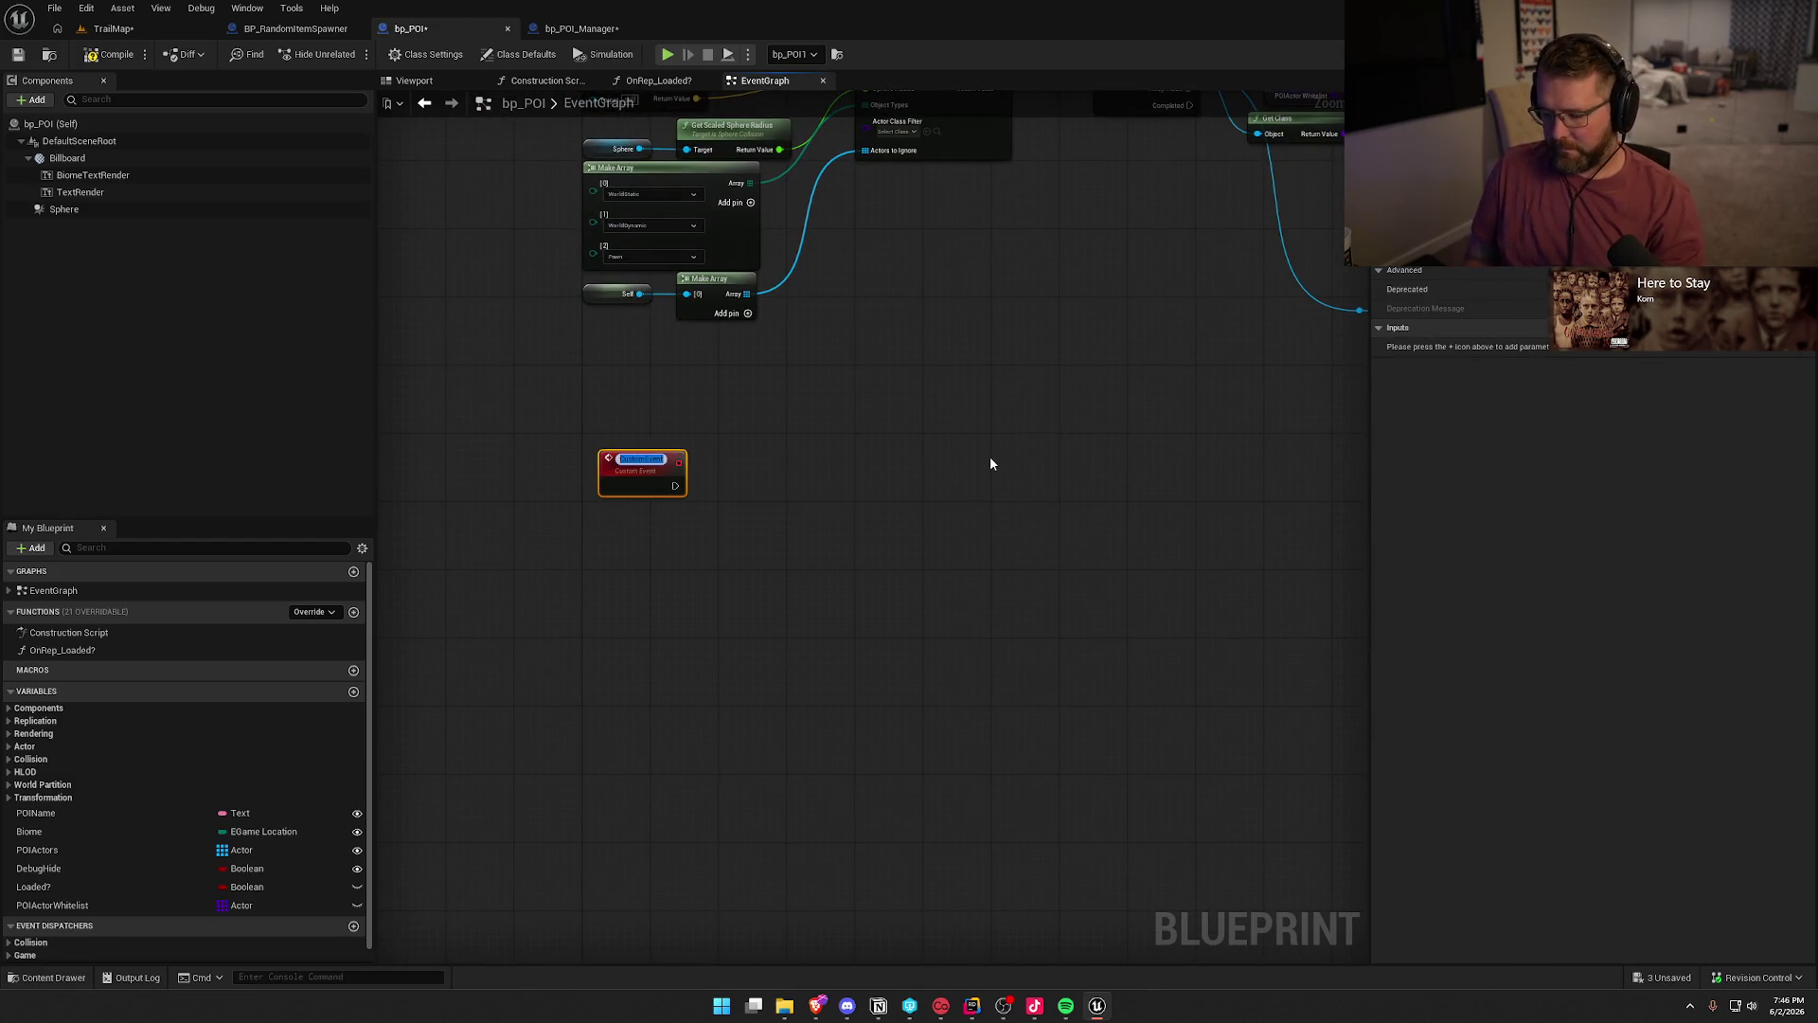
pyautogui.write('Spawn Random Items I')
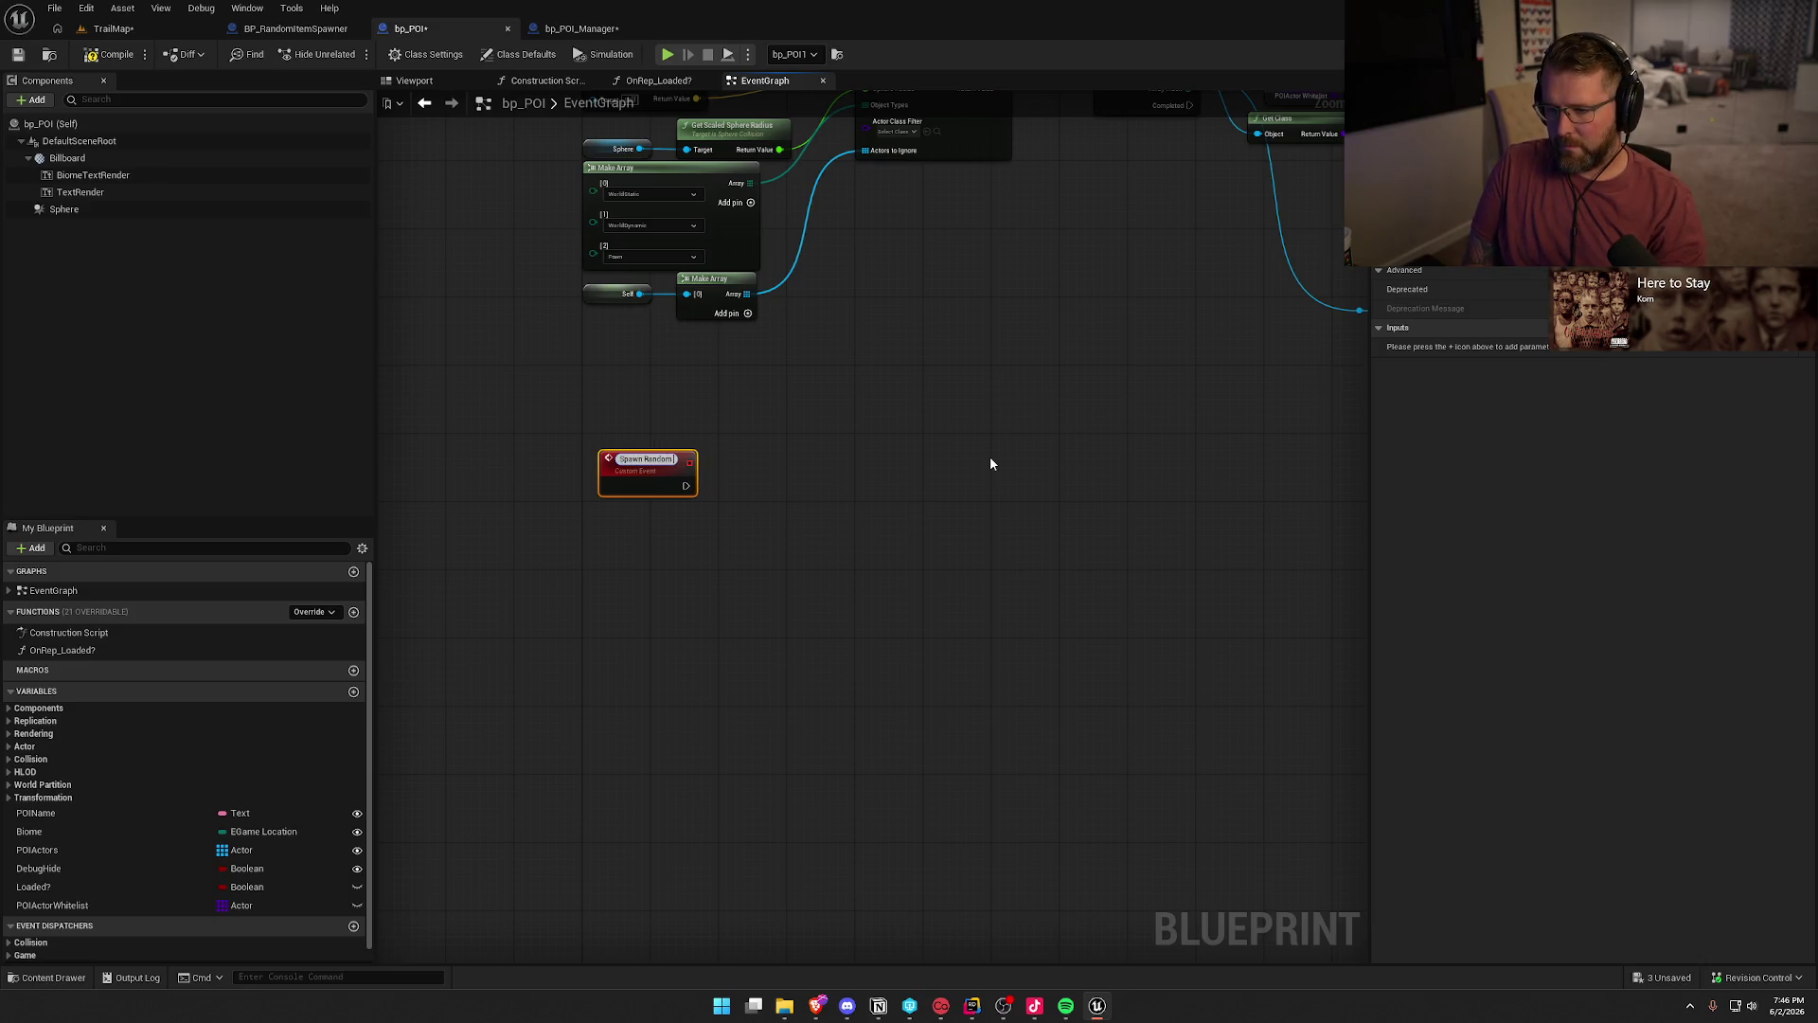
pyautogui.write('n P')
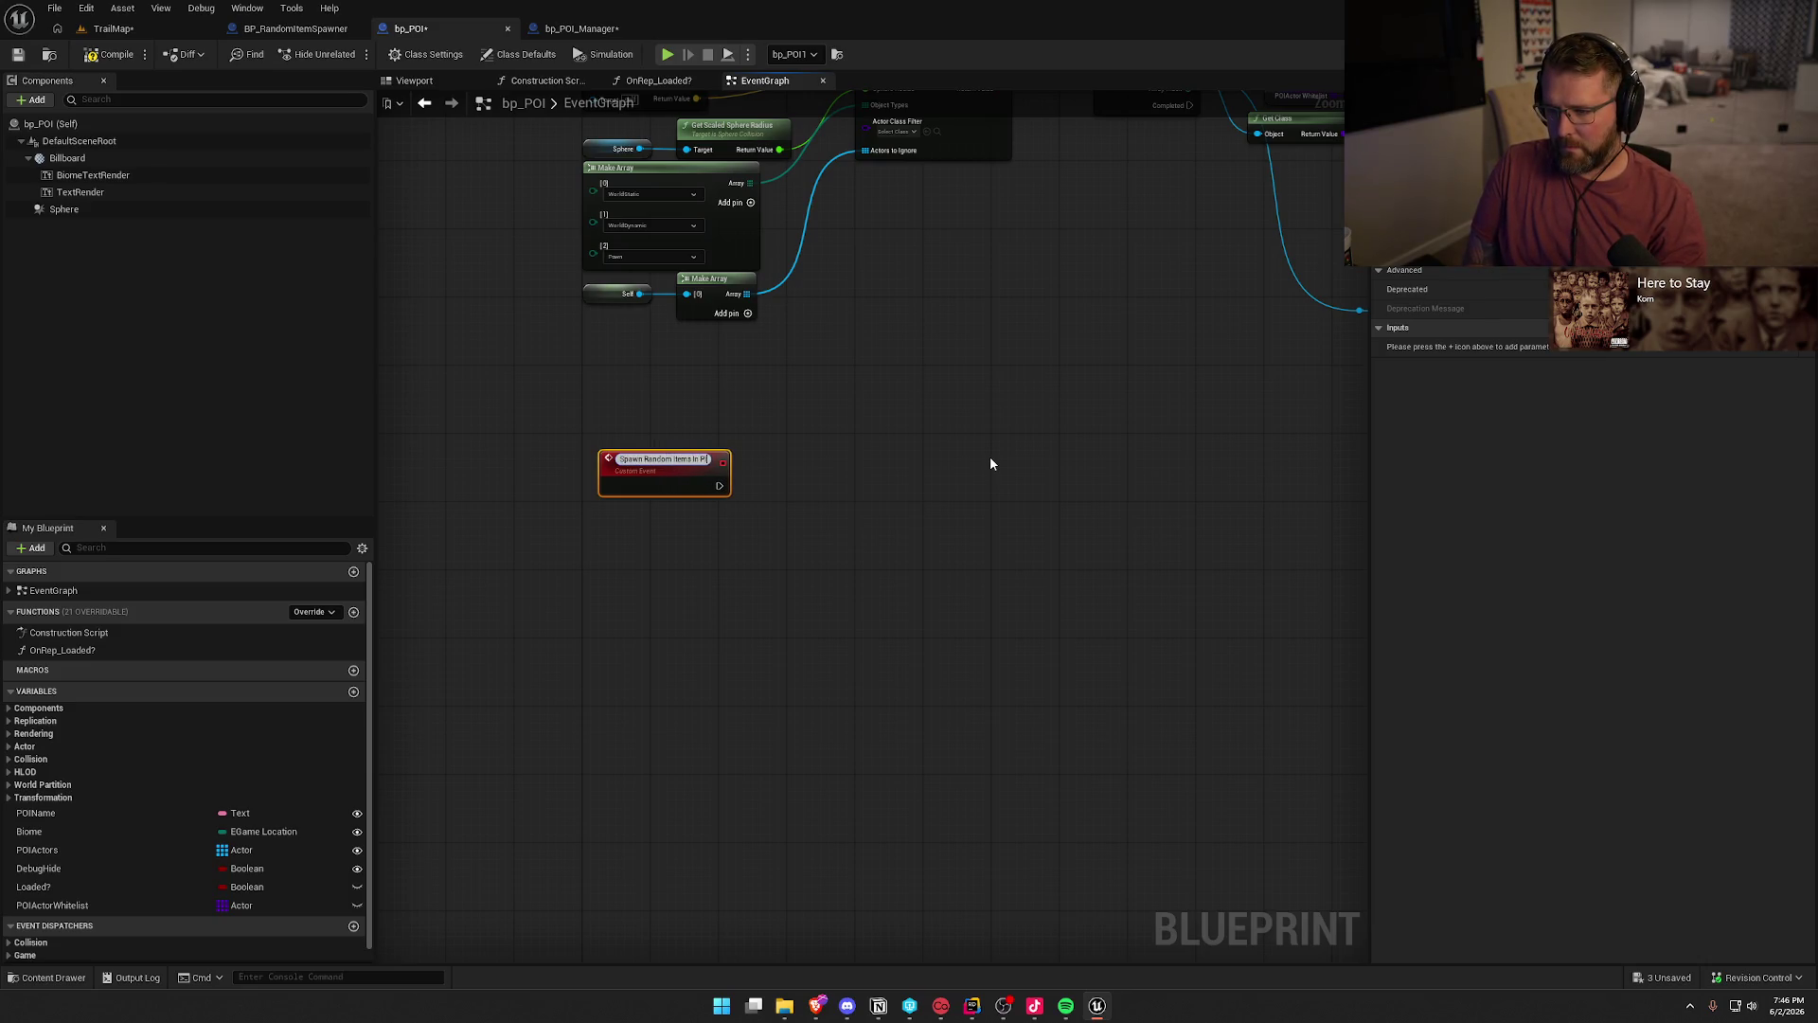
pyautogui.write('OI')
pyautogui.press('Return')
pyautogui.moveTo(627, 479); pyautogui.dragTo(611, 462)
pyautogui.click(909, 456)
pyautogui.click(557, 29)
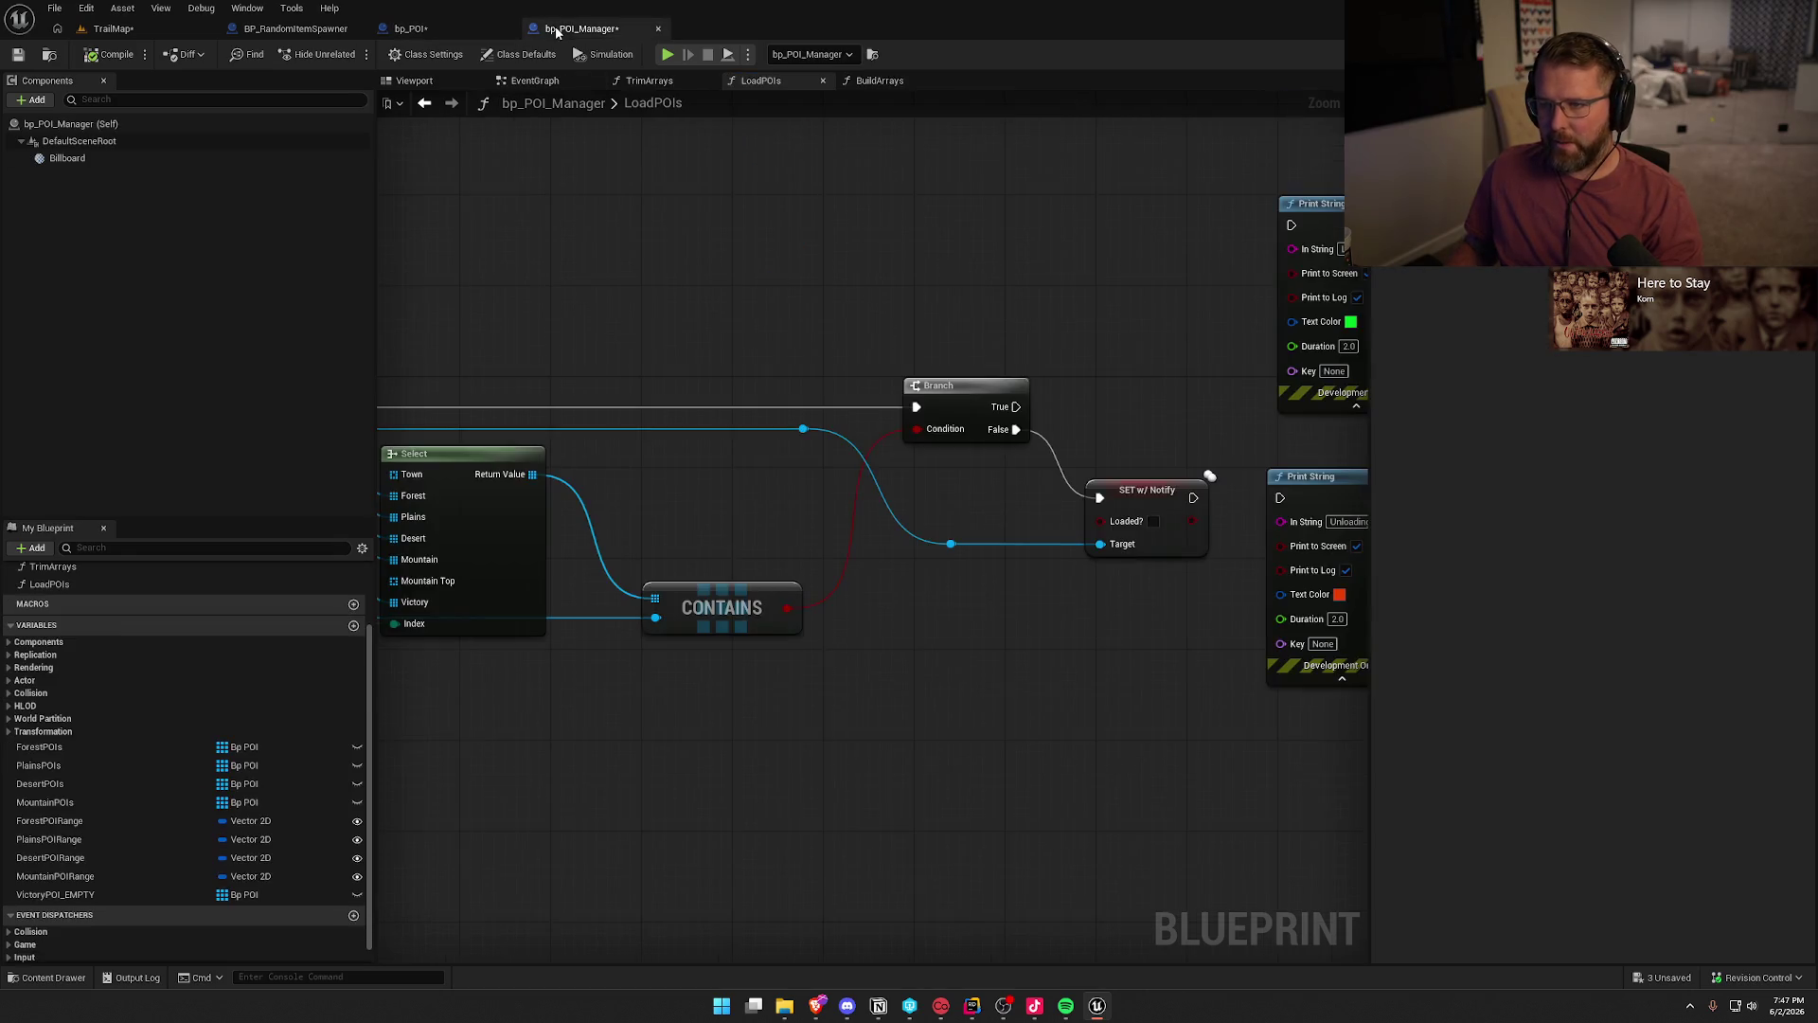
# - Add a Spawn Random Items in POI call off the POI reference and straighten its reroute wire
pyautogui.moveTo(803, 431); pyautogui.dragTo(1047, 309)
pyautogui.write('sp')
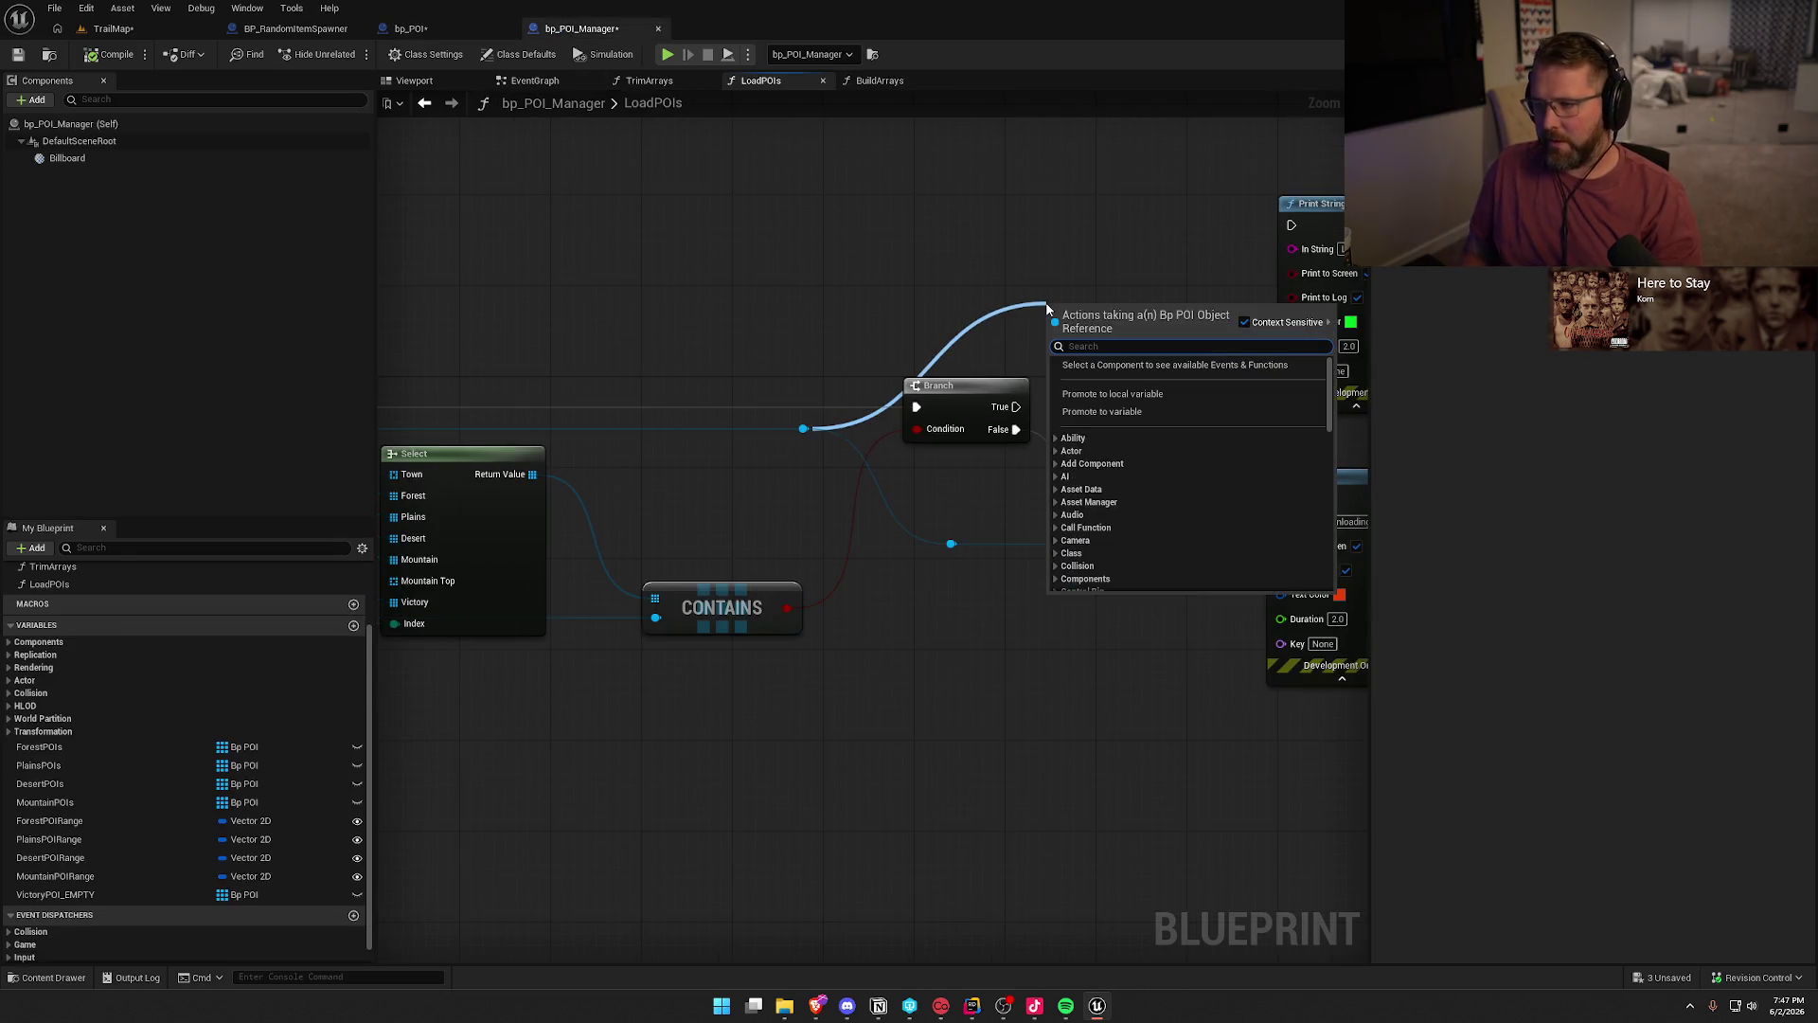
pyautogui.write('awn ra')
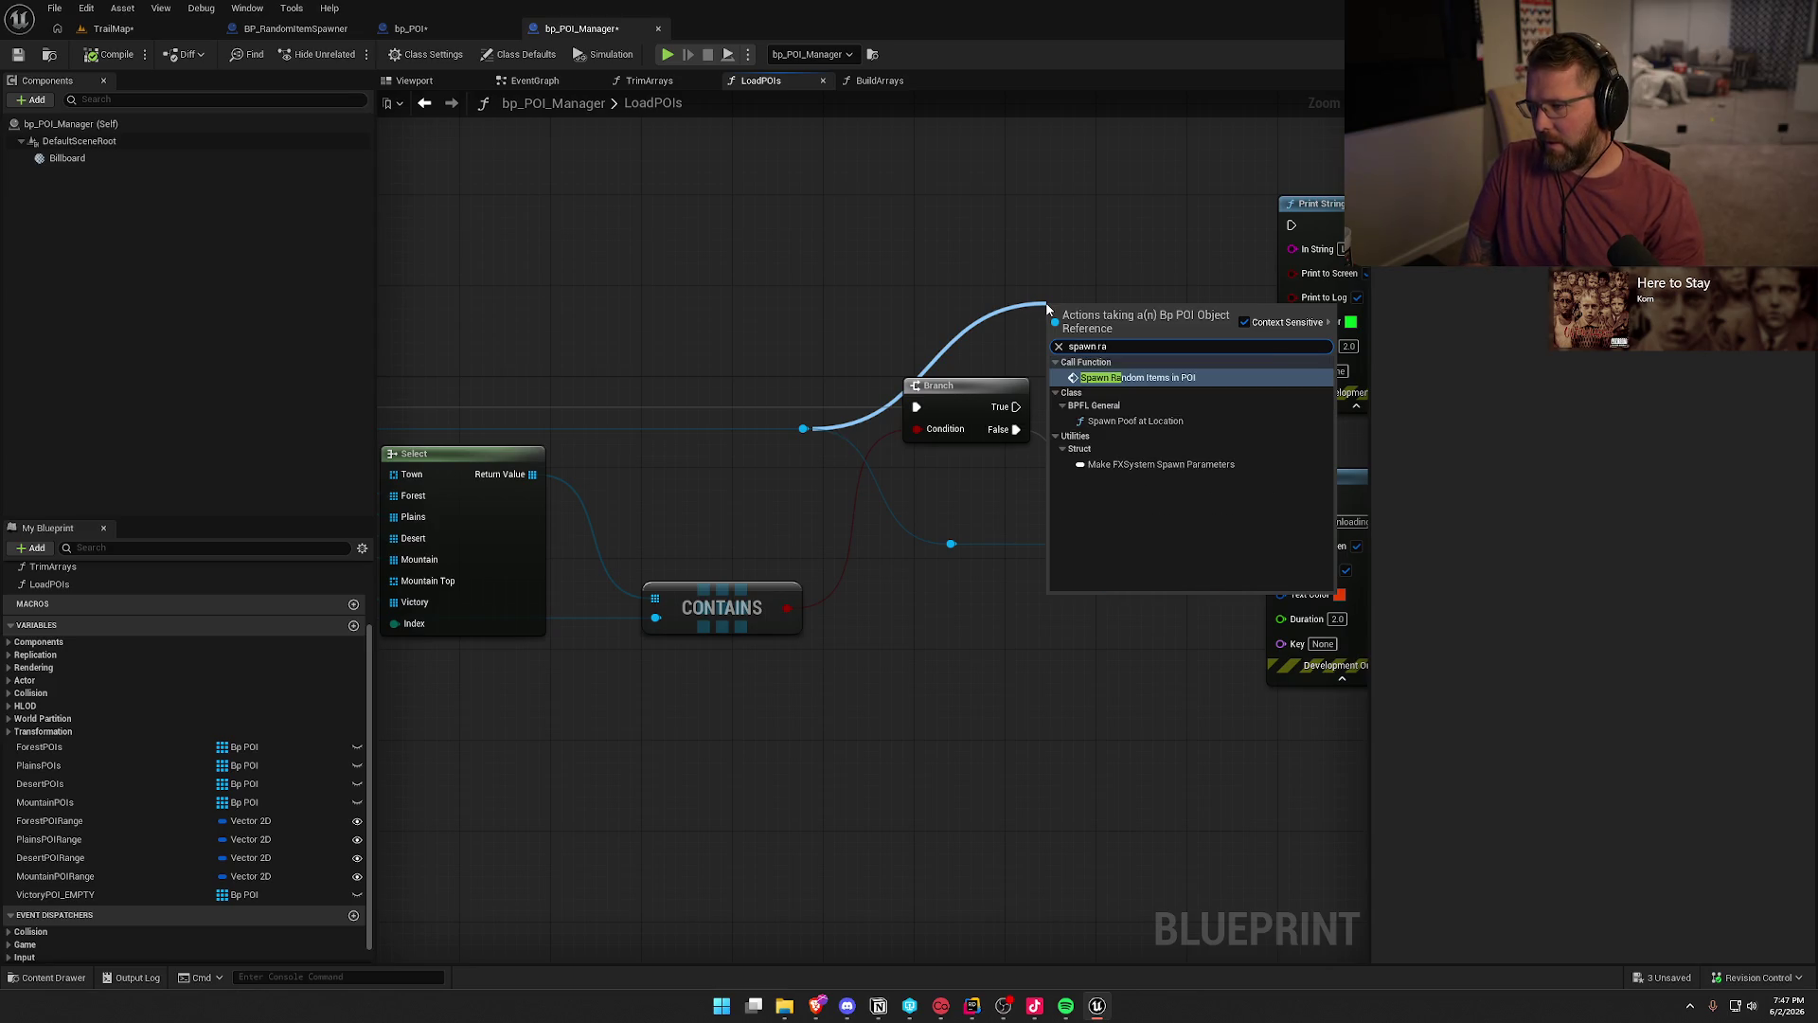
pyautogui.click(1054, 360)
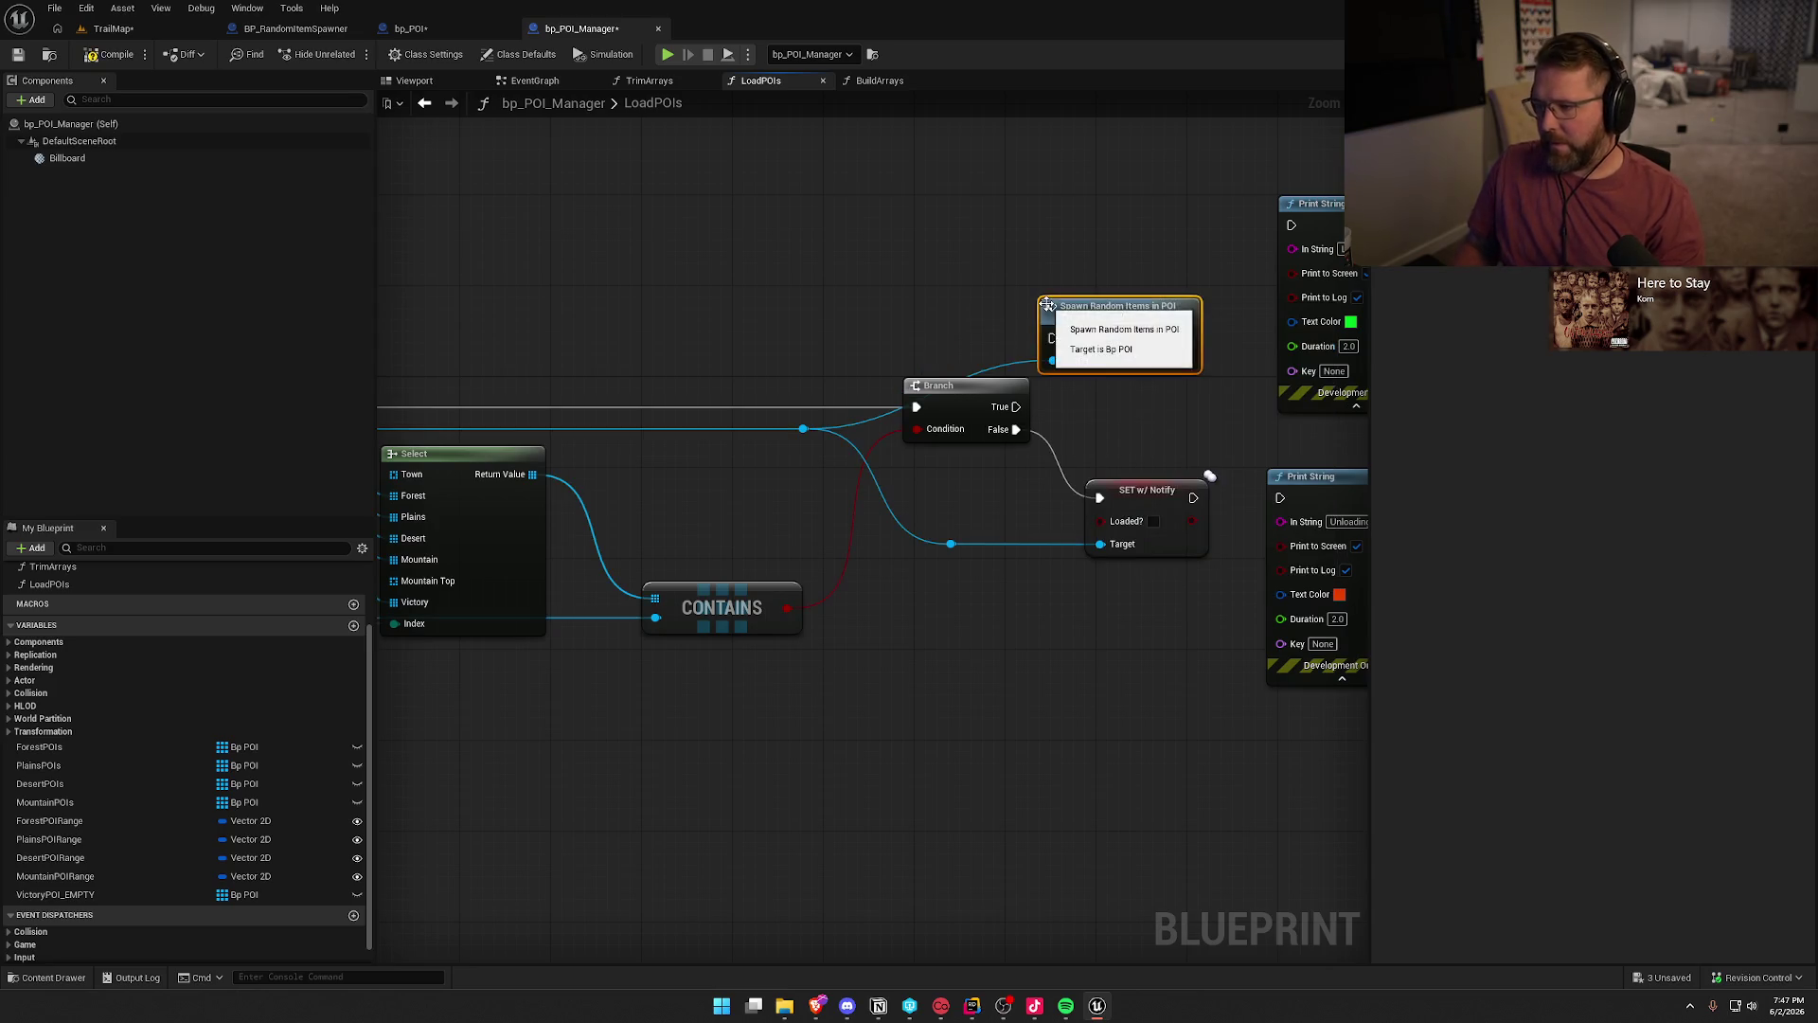
pyautogui.moveTo(1117, 307); pyautogui.dragTo(1176, 296)
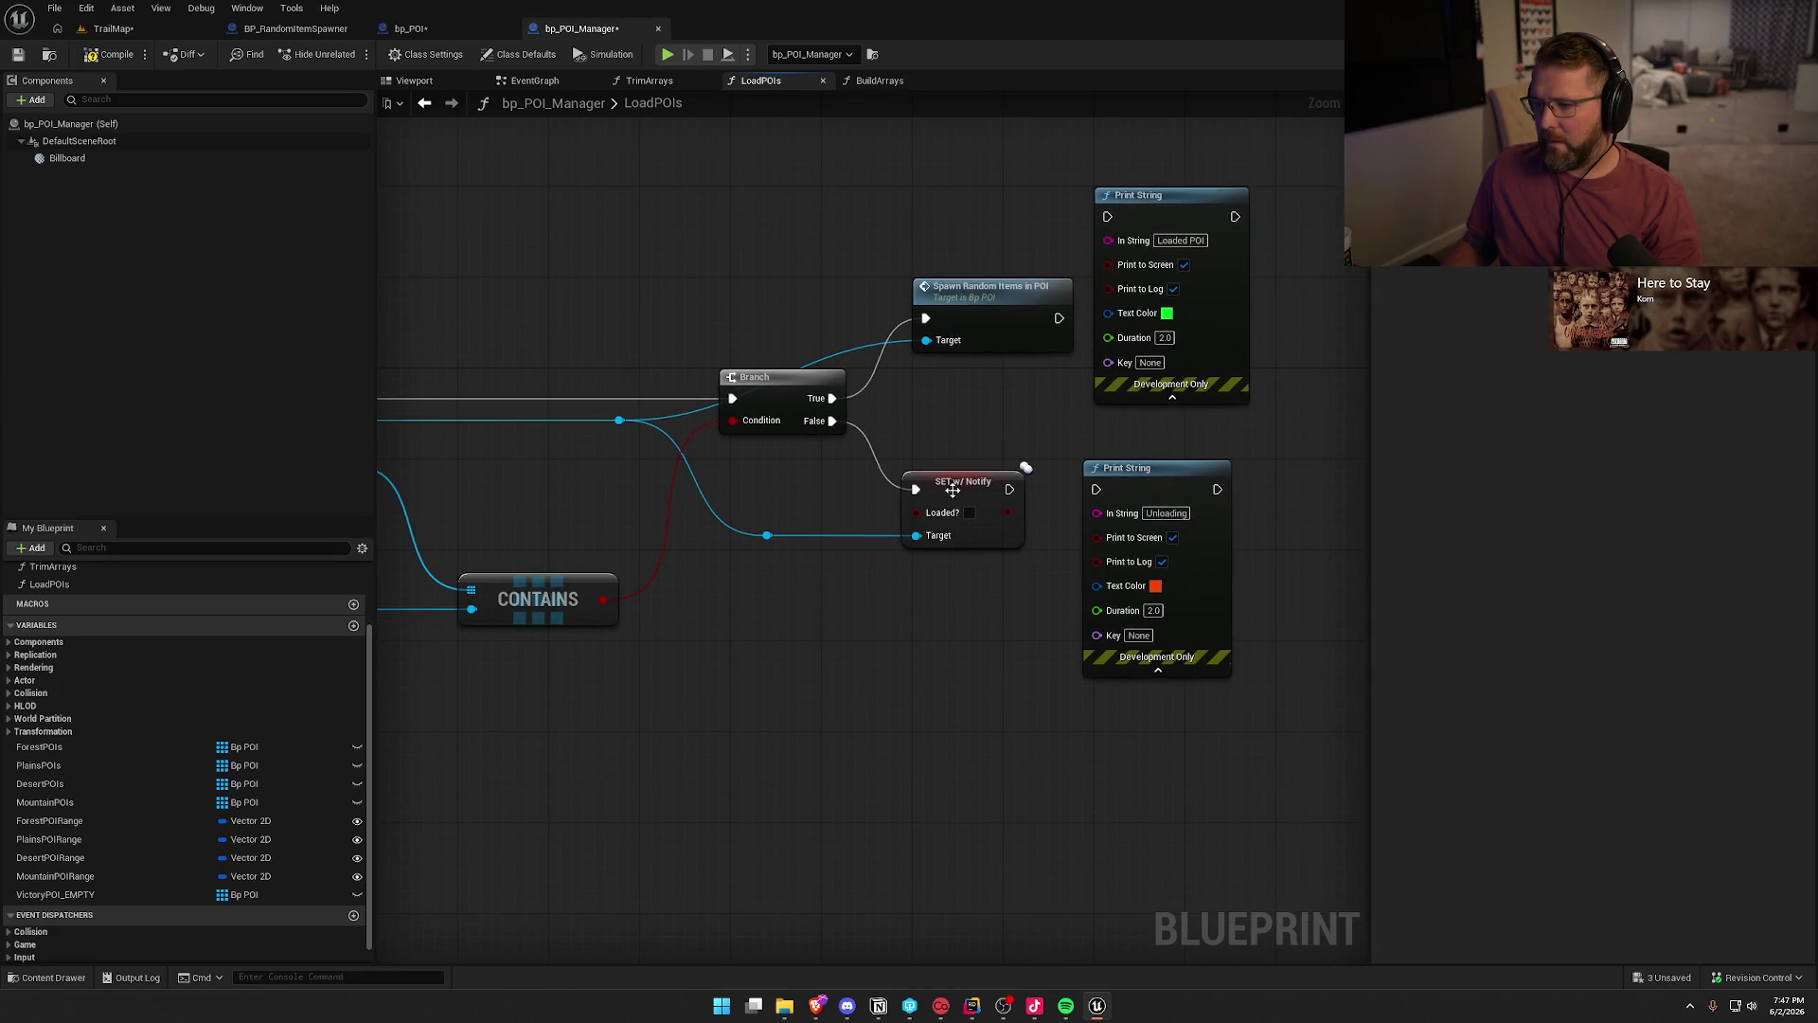
pyautogui.moveTo(957, 499); pyautogui.dragTo(968, 488)
pyautogui.click(767, 535)
pyautogui.press('q')
pyautogui.click(934, 602)
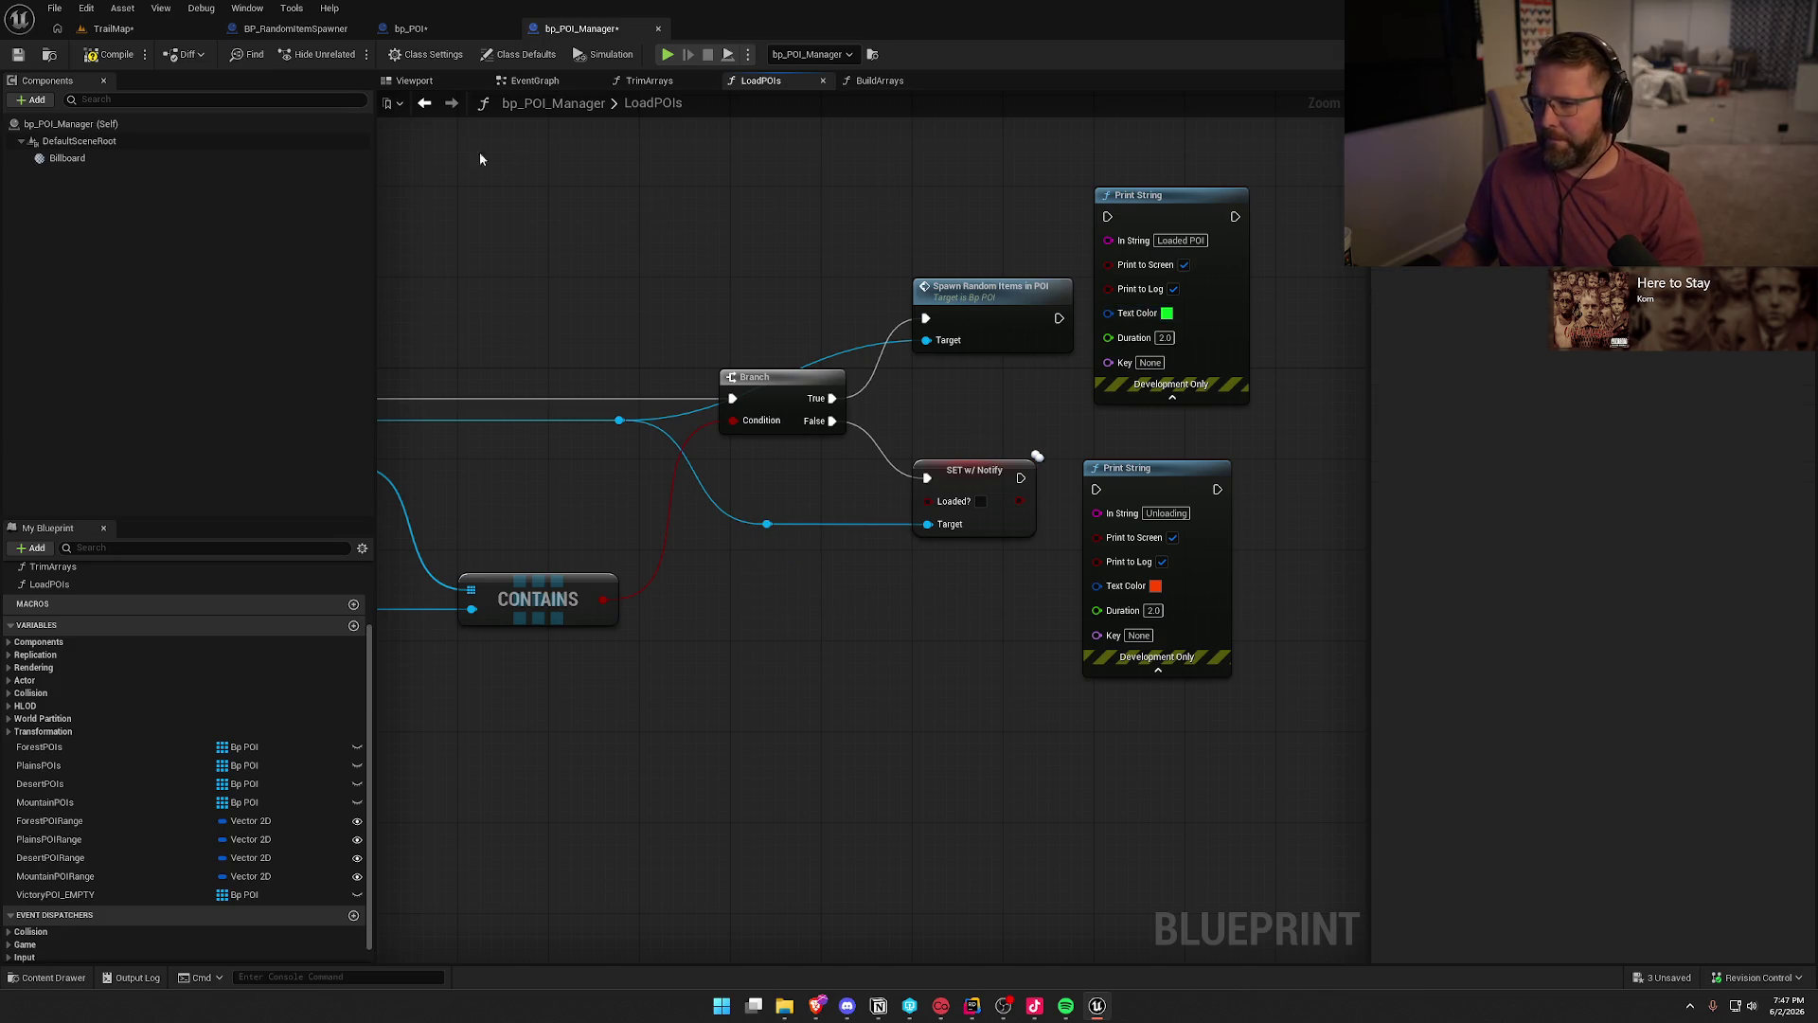
# - Save bp_POI_Manager with check-out, then jump to the Spawn Random Items in POI event
pyautogui.hotkey('ctrl', 's')
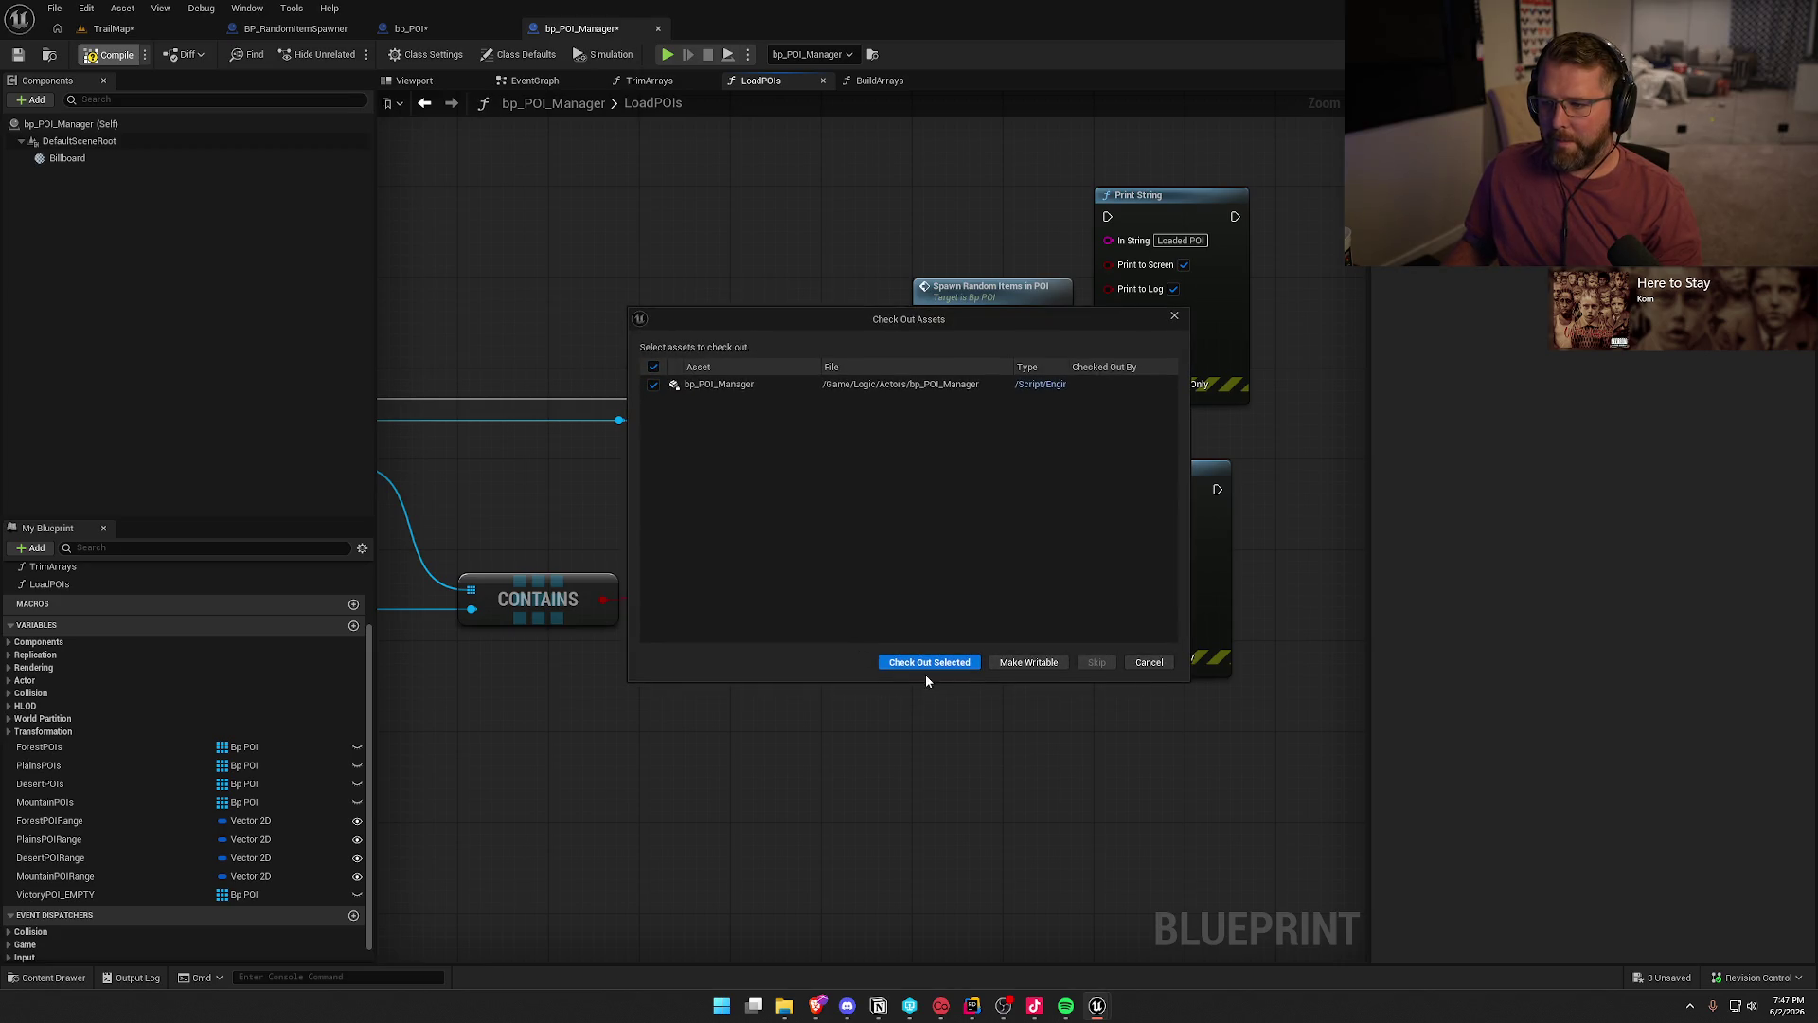
pyautogui.click(925, 663)
pyautogui.doubleClick(991, 286)
pyautogui.moveTo(941, 407)
pyautogui.mouseDown()
pyautogui.moveTo(797, 517)
pyautogui.moveTo(819, 897)
pyautogui.mouseUp()
pyautogui.scroll(3, 803, 768)
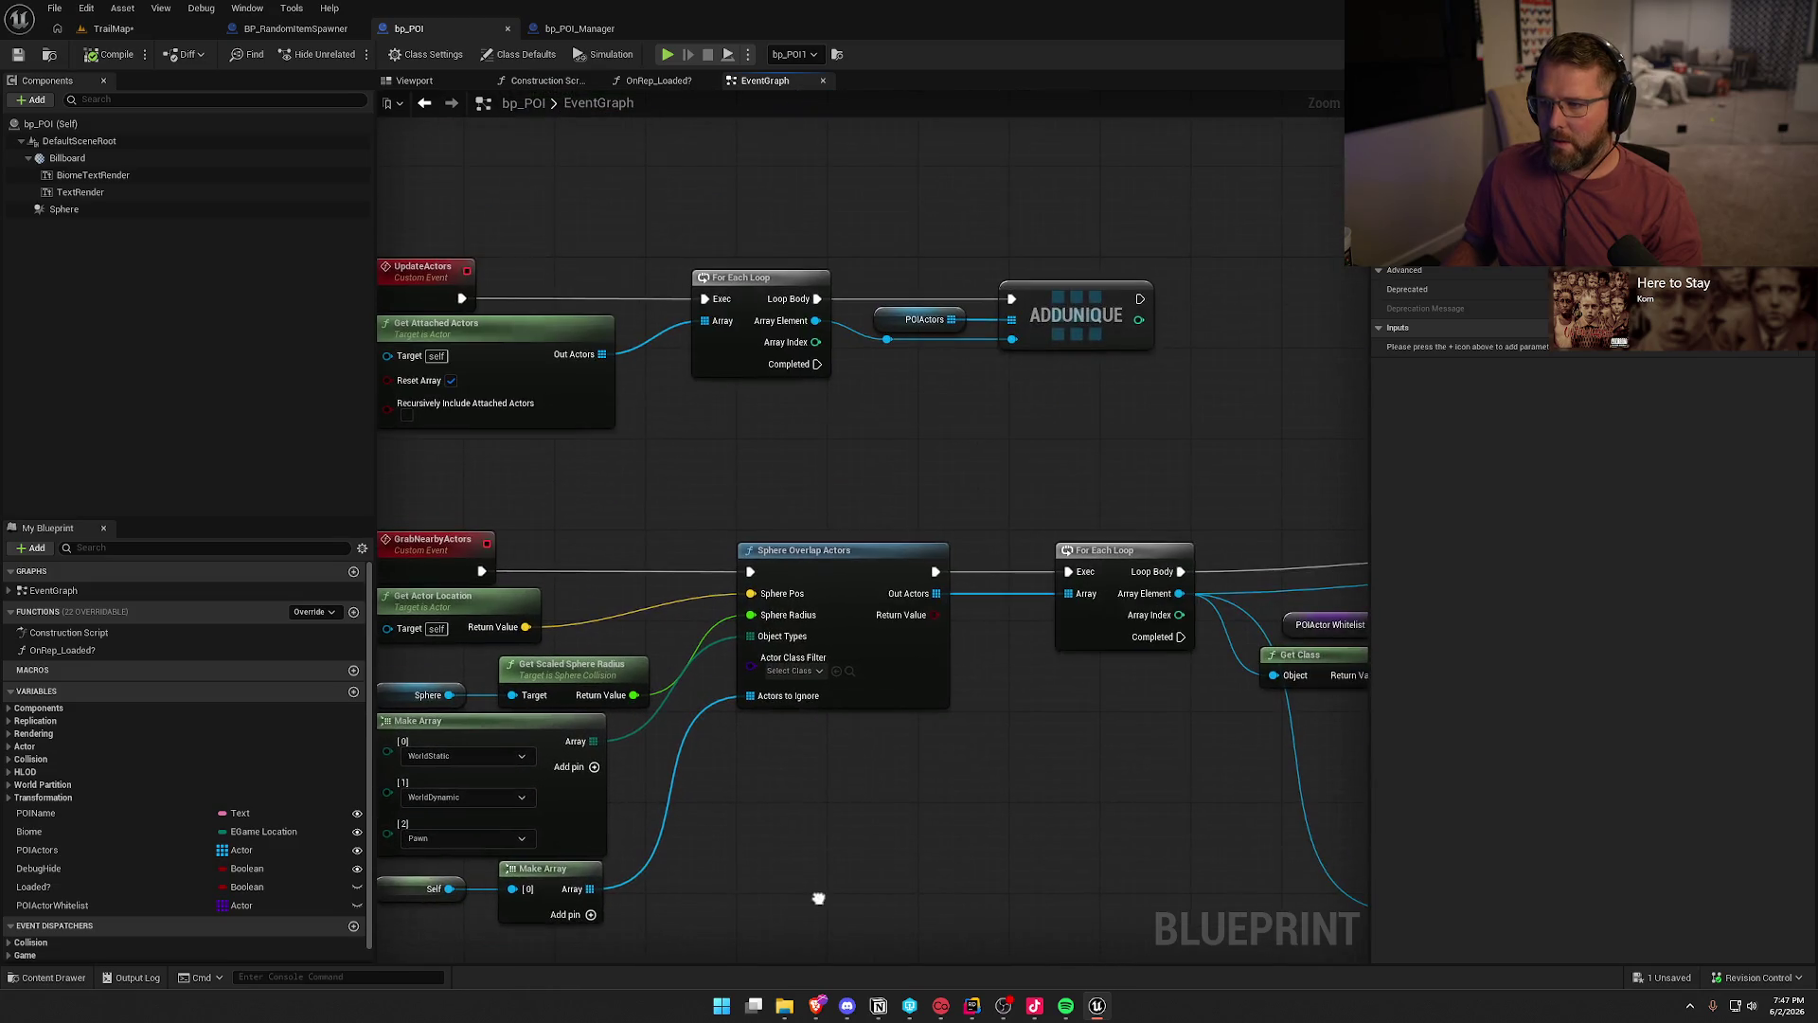
# - Paste a POIActors getter and wire it into the For Each Loop array
pyautogui.click(921, 319)
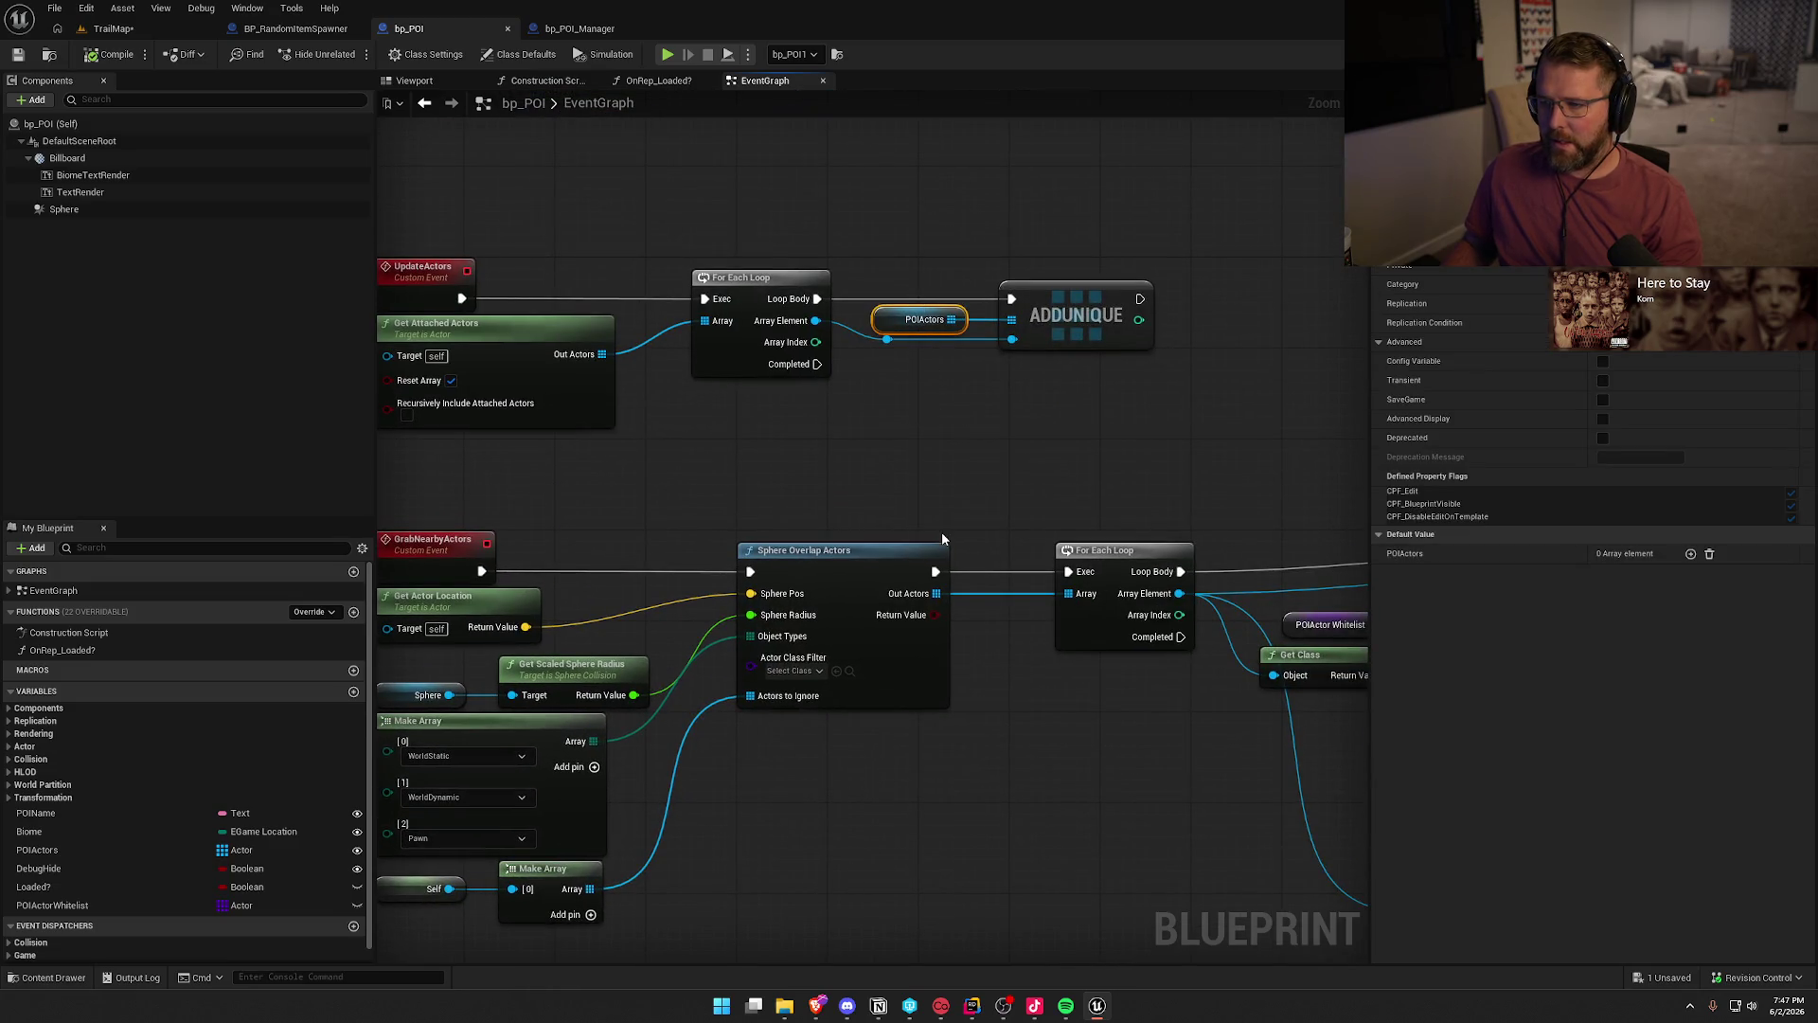
pyautogui.moveTo(861, 683)
pyautogui.mouseDown()
pyautogui.moveTo(894, 743)
pyautogui.moveTo(619, 761)
pyautogui.moveTo(622, 716)
pyautogui.moveTo(837, 655)
pyautogui.mouseUp()
pyautogui.hotkey('ctrl', 'v')
pyautogui.hotkey('ctrl', 'v')
pyautogui.moveTo(659, 708)
pyautogui.mouseDown()
pyautogui.moveTo(798, 702)
pyautogui.moveTo(752, 672)
pyautogui.moveTo(859, 630)
pyautogui.mouseUp()
pyautogui.click(898, 694)
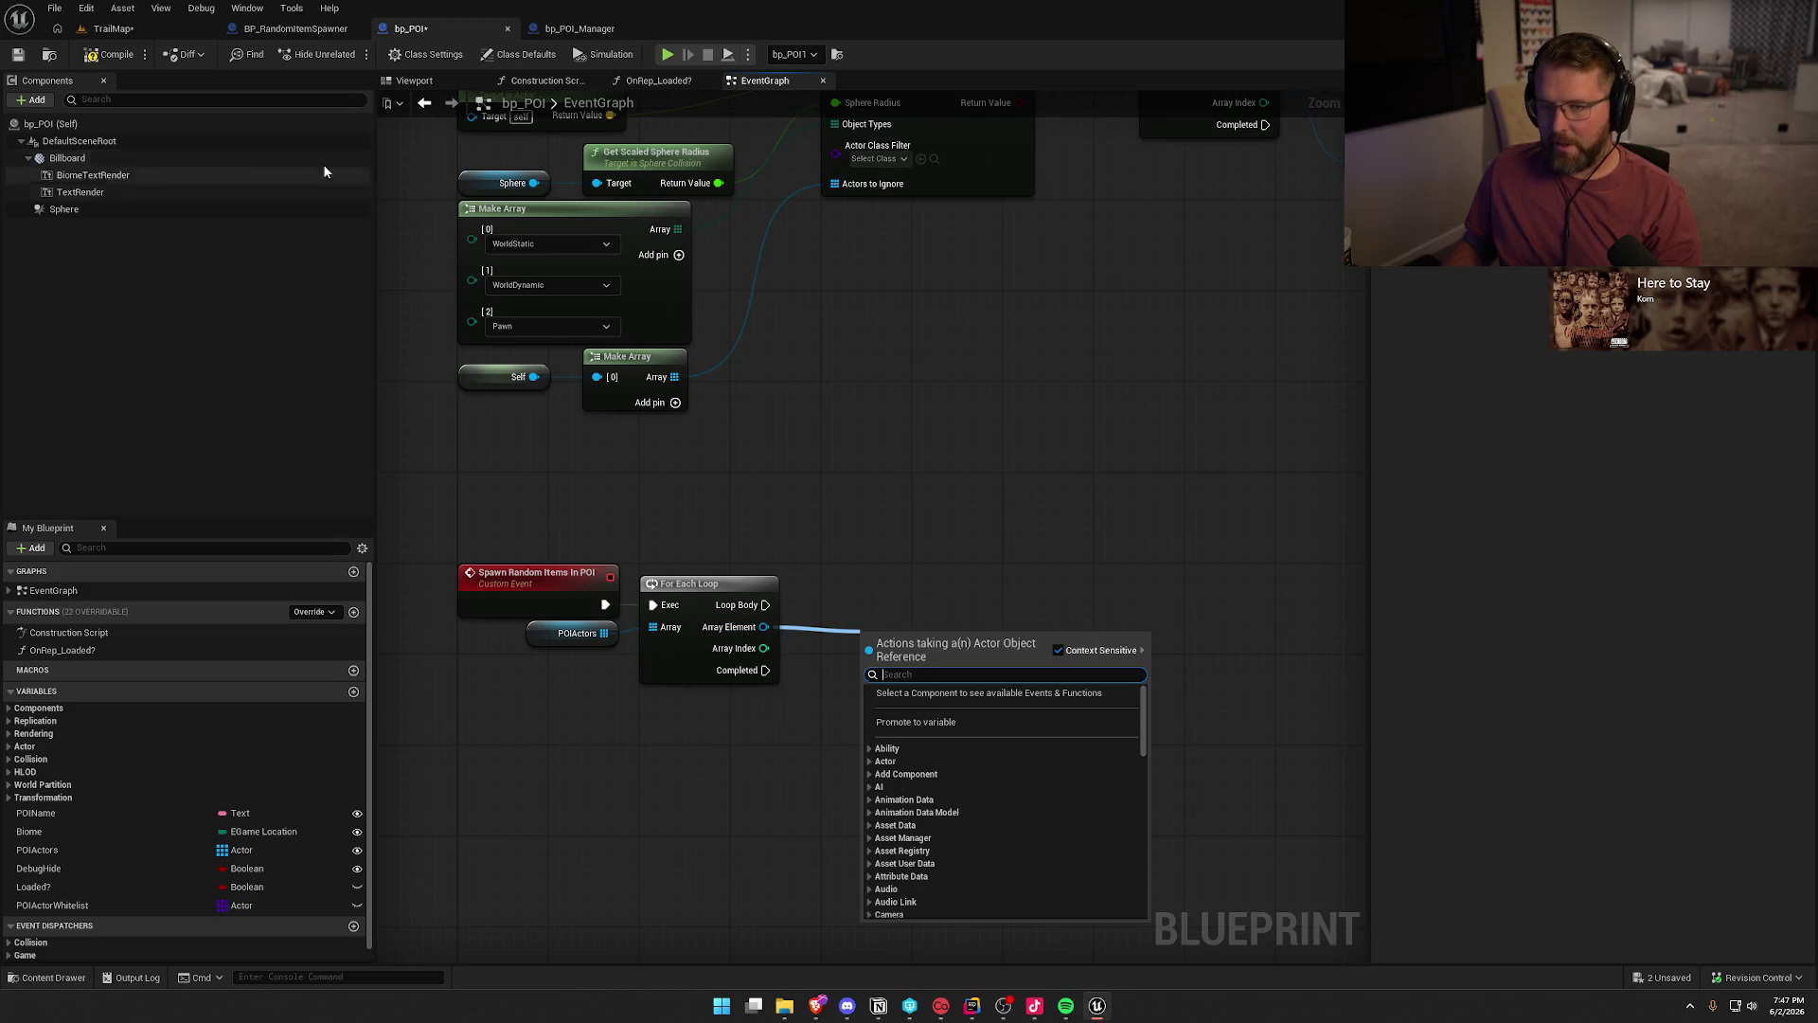
pyautogui.click(294, 28)
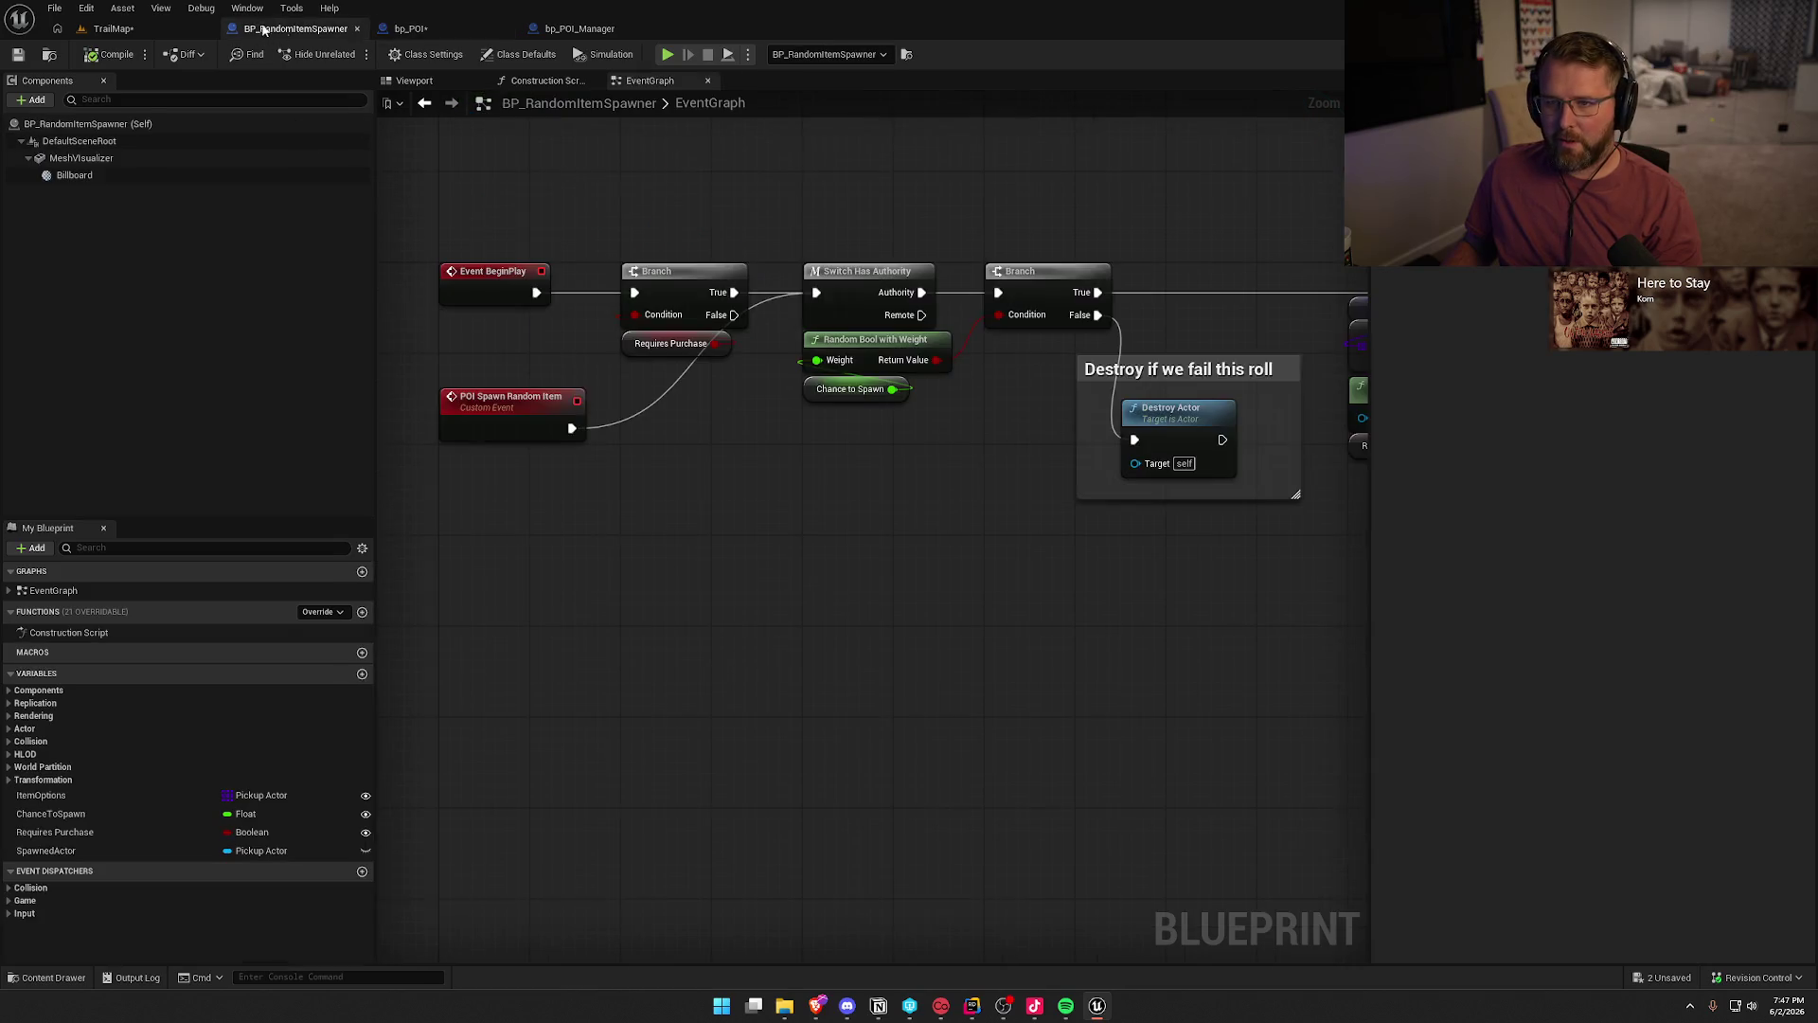
pyautogui.click(426, 36)
# - Cast each loop array element to BP_RandomItemSpawner, driven by the loop body
pyautogui.moveTo(764, 627); pyautogui.dragTo(825, 631)
pyautogui.write('cast to random')
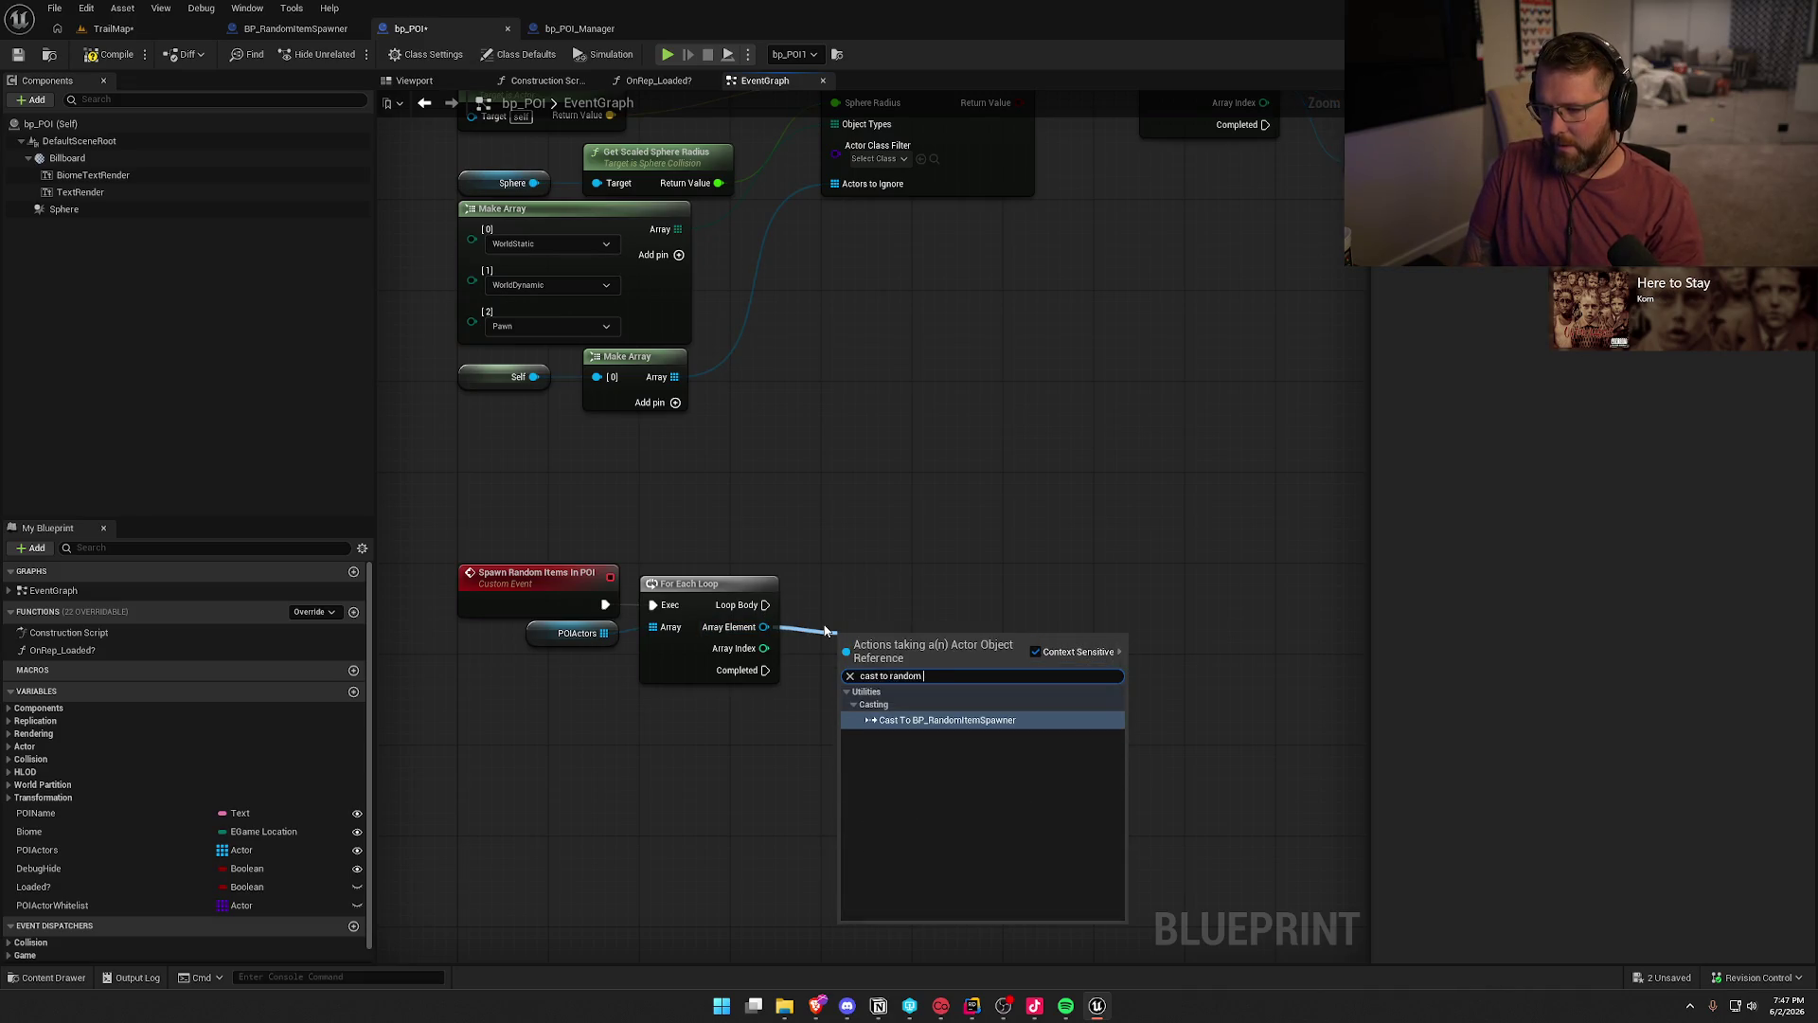
pyautogui.press('Return')
pyautogui.moveTo(801, 639); pyautogui.dragTo(845, 662)
pyautogui.moveTo(852, 589); pyautogui.dragTo(866, 594)
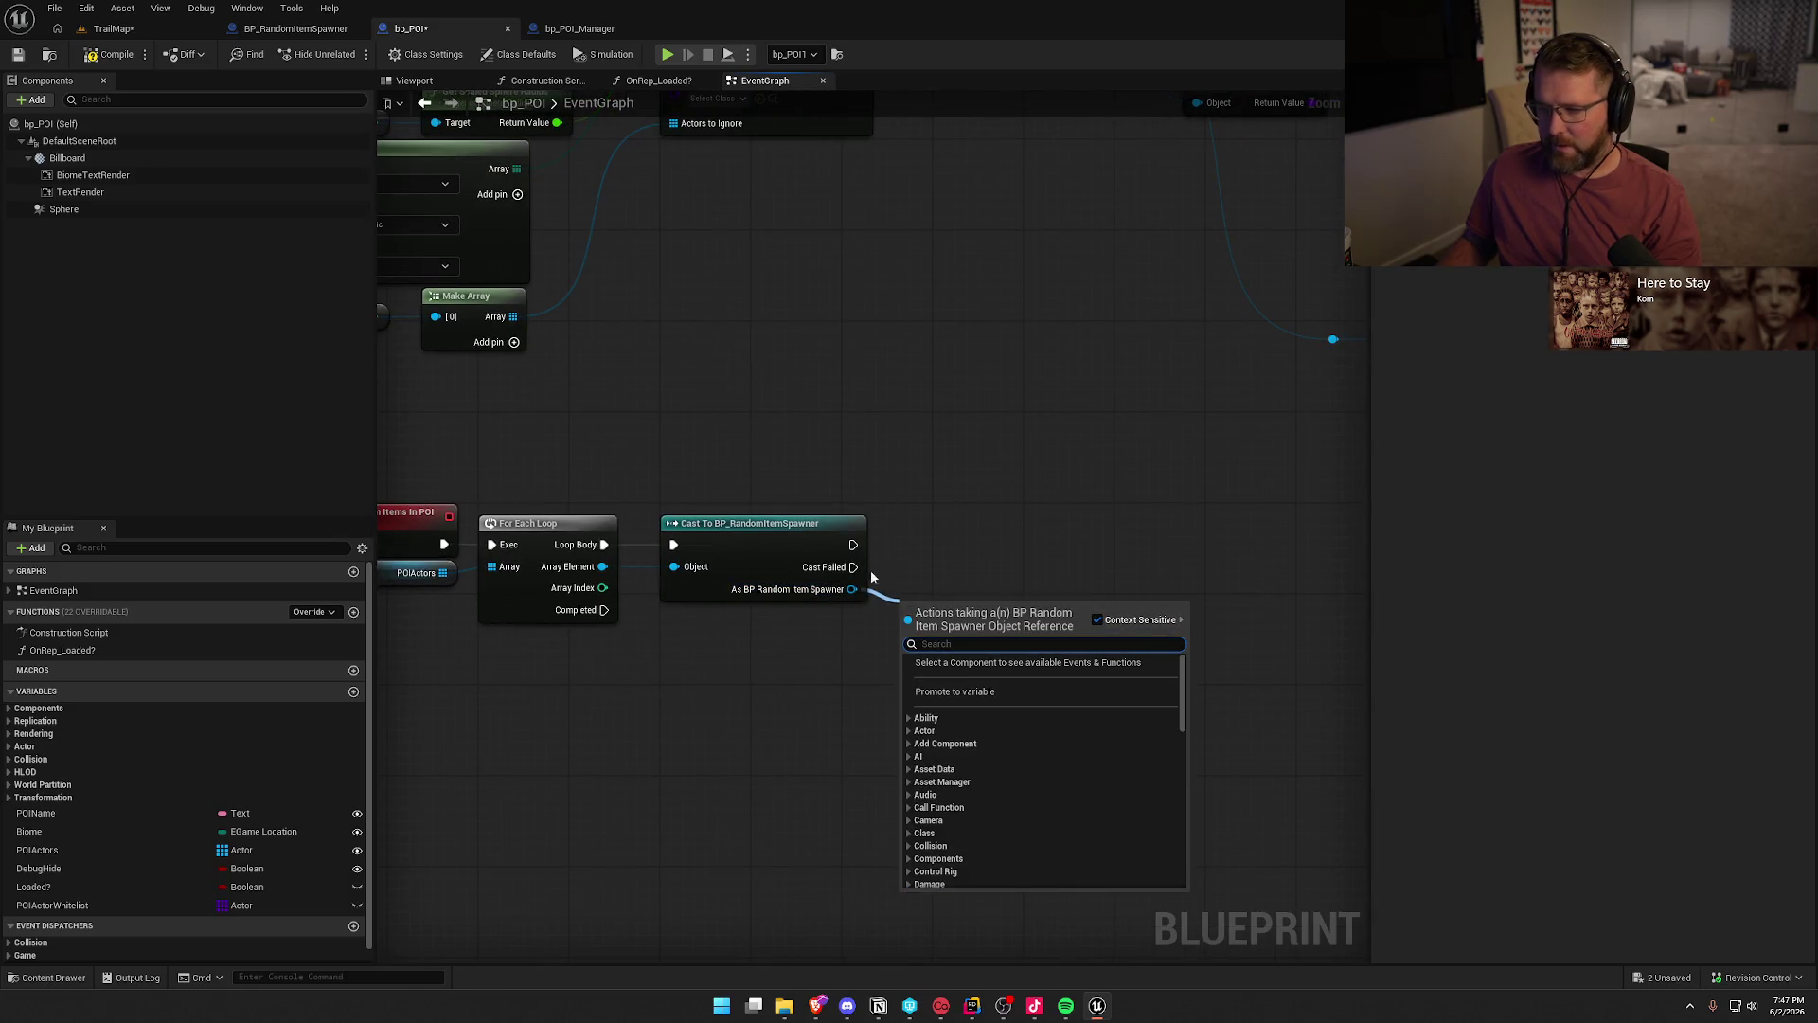
pyautogui.click(303, 29)
pyautogui.click(421, 28)
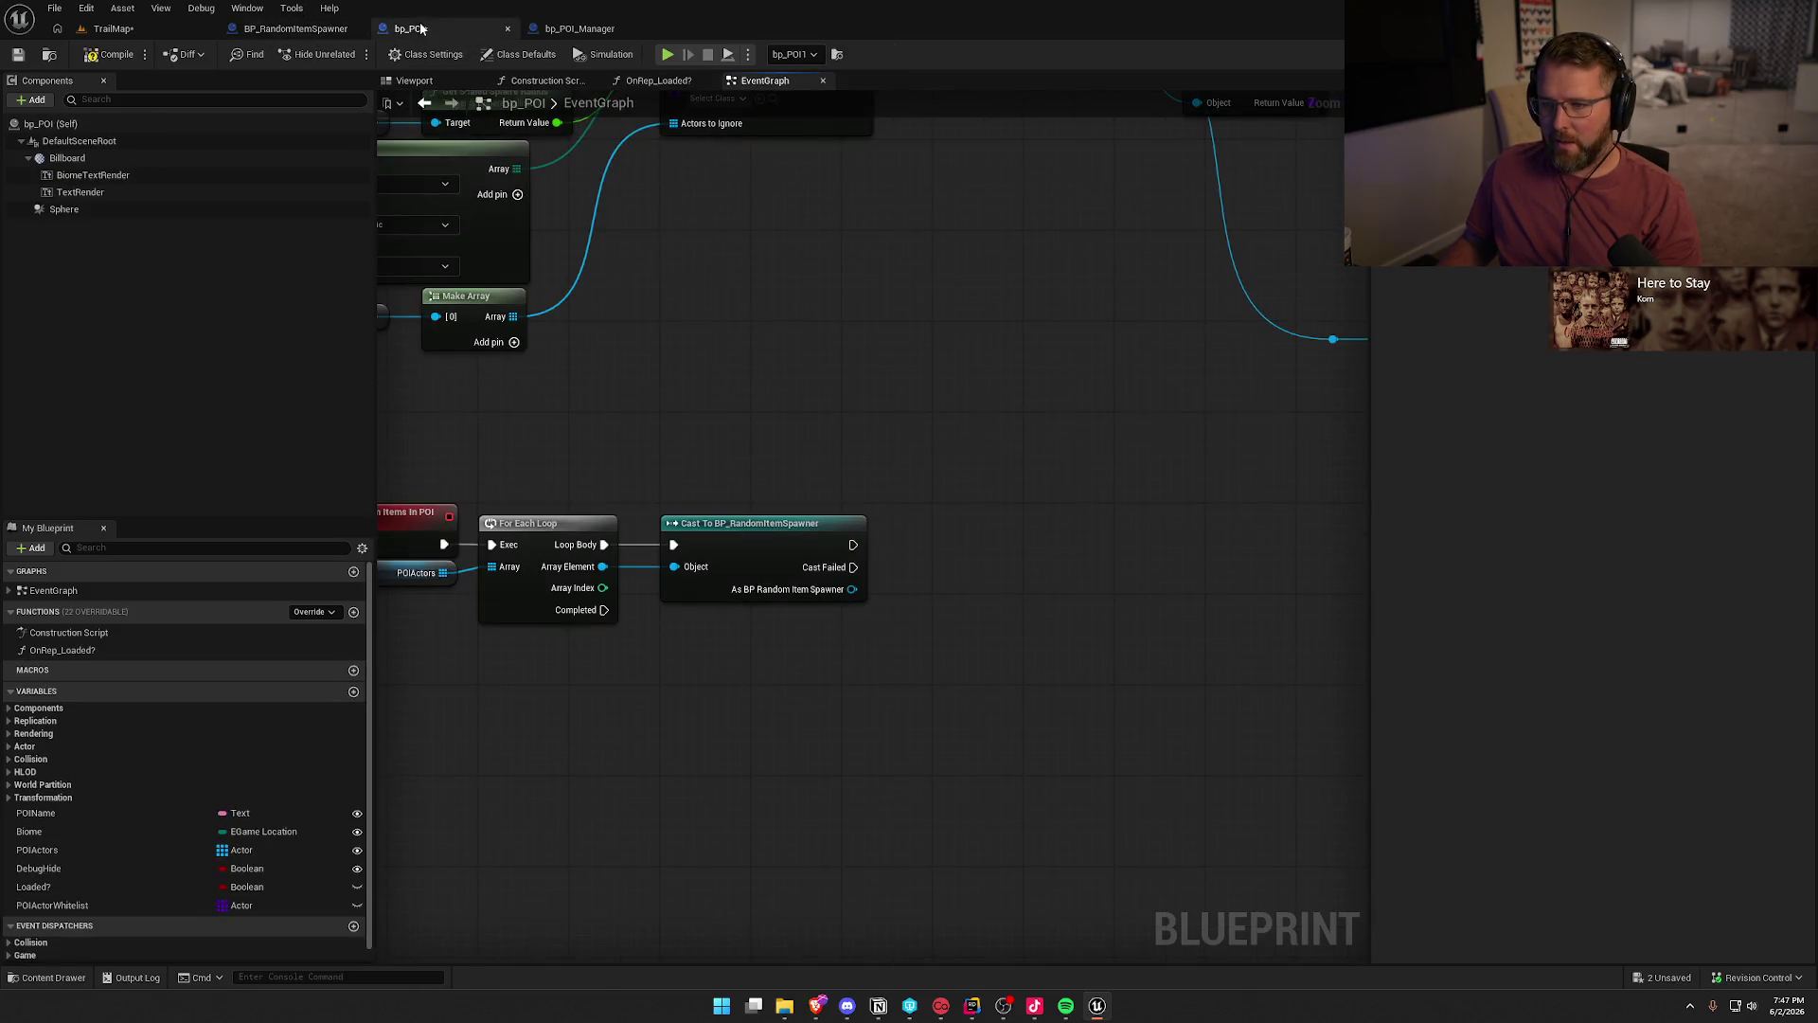
# - Call POI Spawn Random Item on the cast spawner, then compile and save bp_POI
pyautogui.moveTo(853, 589); pyautogui.dragTo(930, 614)
pyautogui.write('PO')
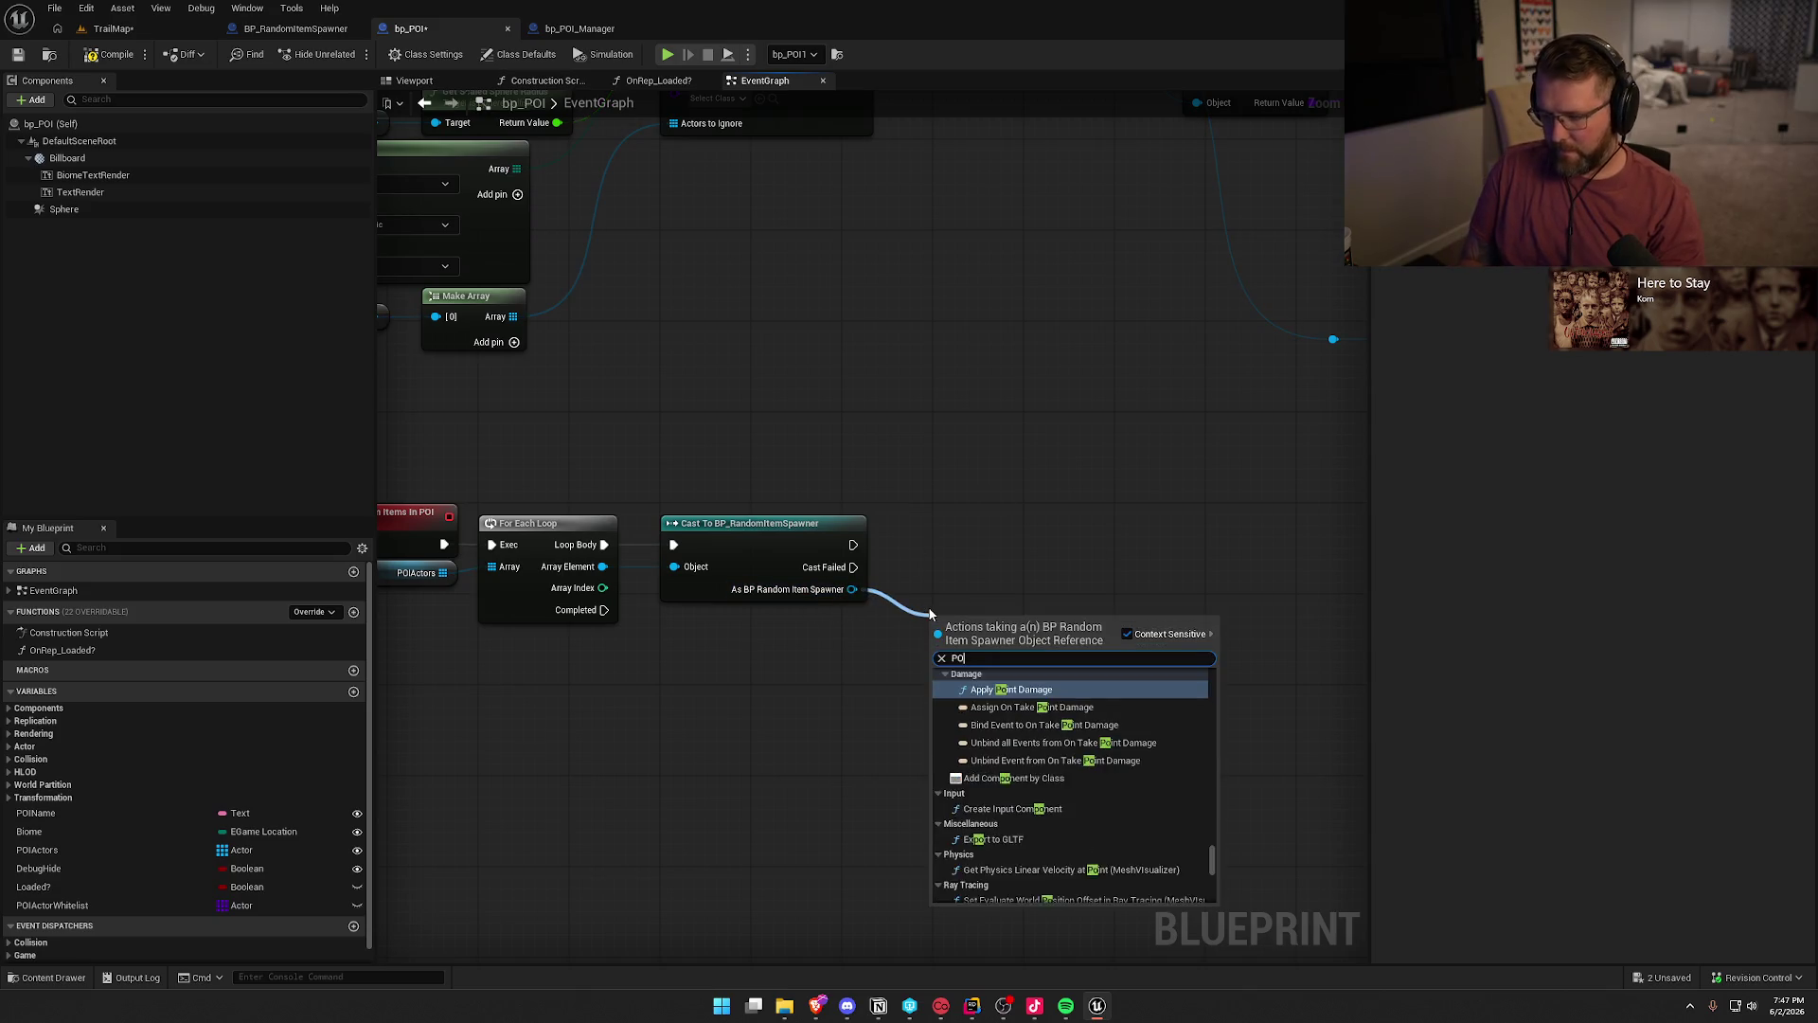
pyautogui.write('I spawn')
pyautogui.press('Return')
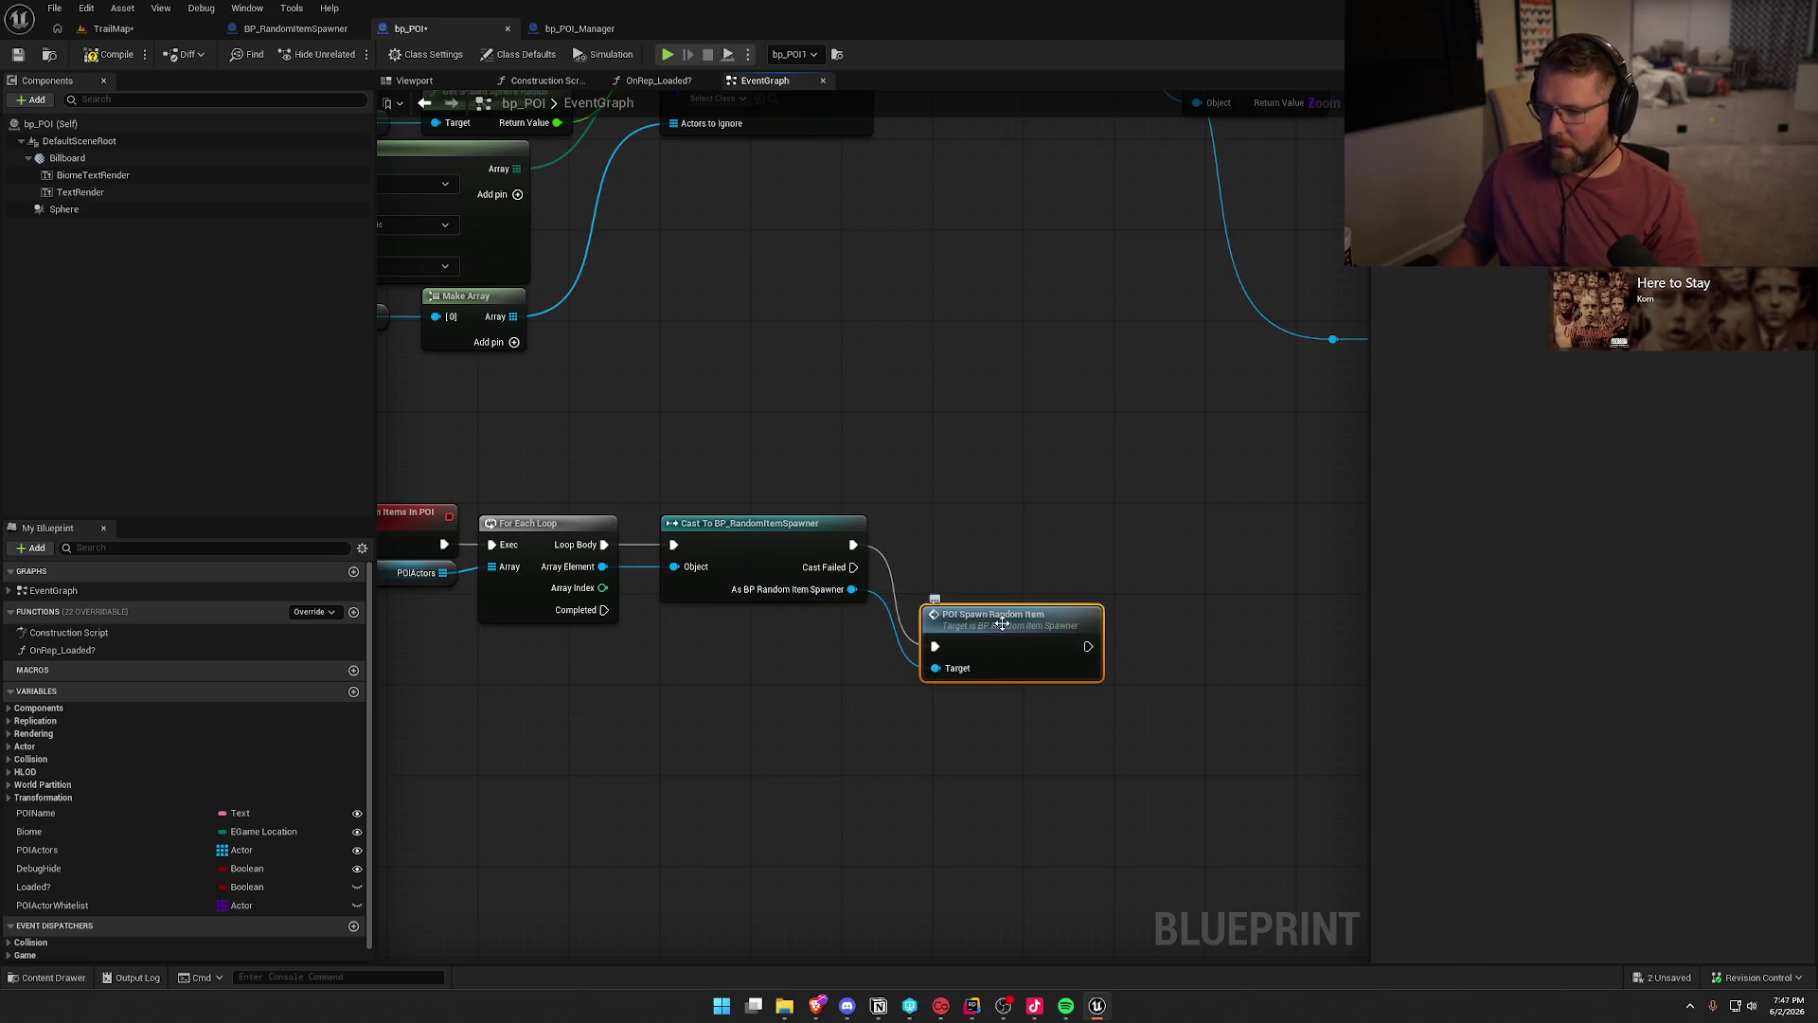
pyautogui.moveTo(1020, 653); pyautogui.dragTo(1020, 563)
pyautogui.click(585, 358)
pyautogui.moveTo(585, 358); pyautogui.dragTo(680, 346)
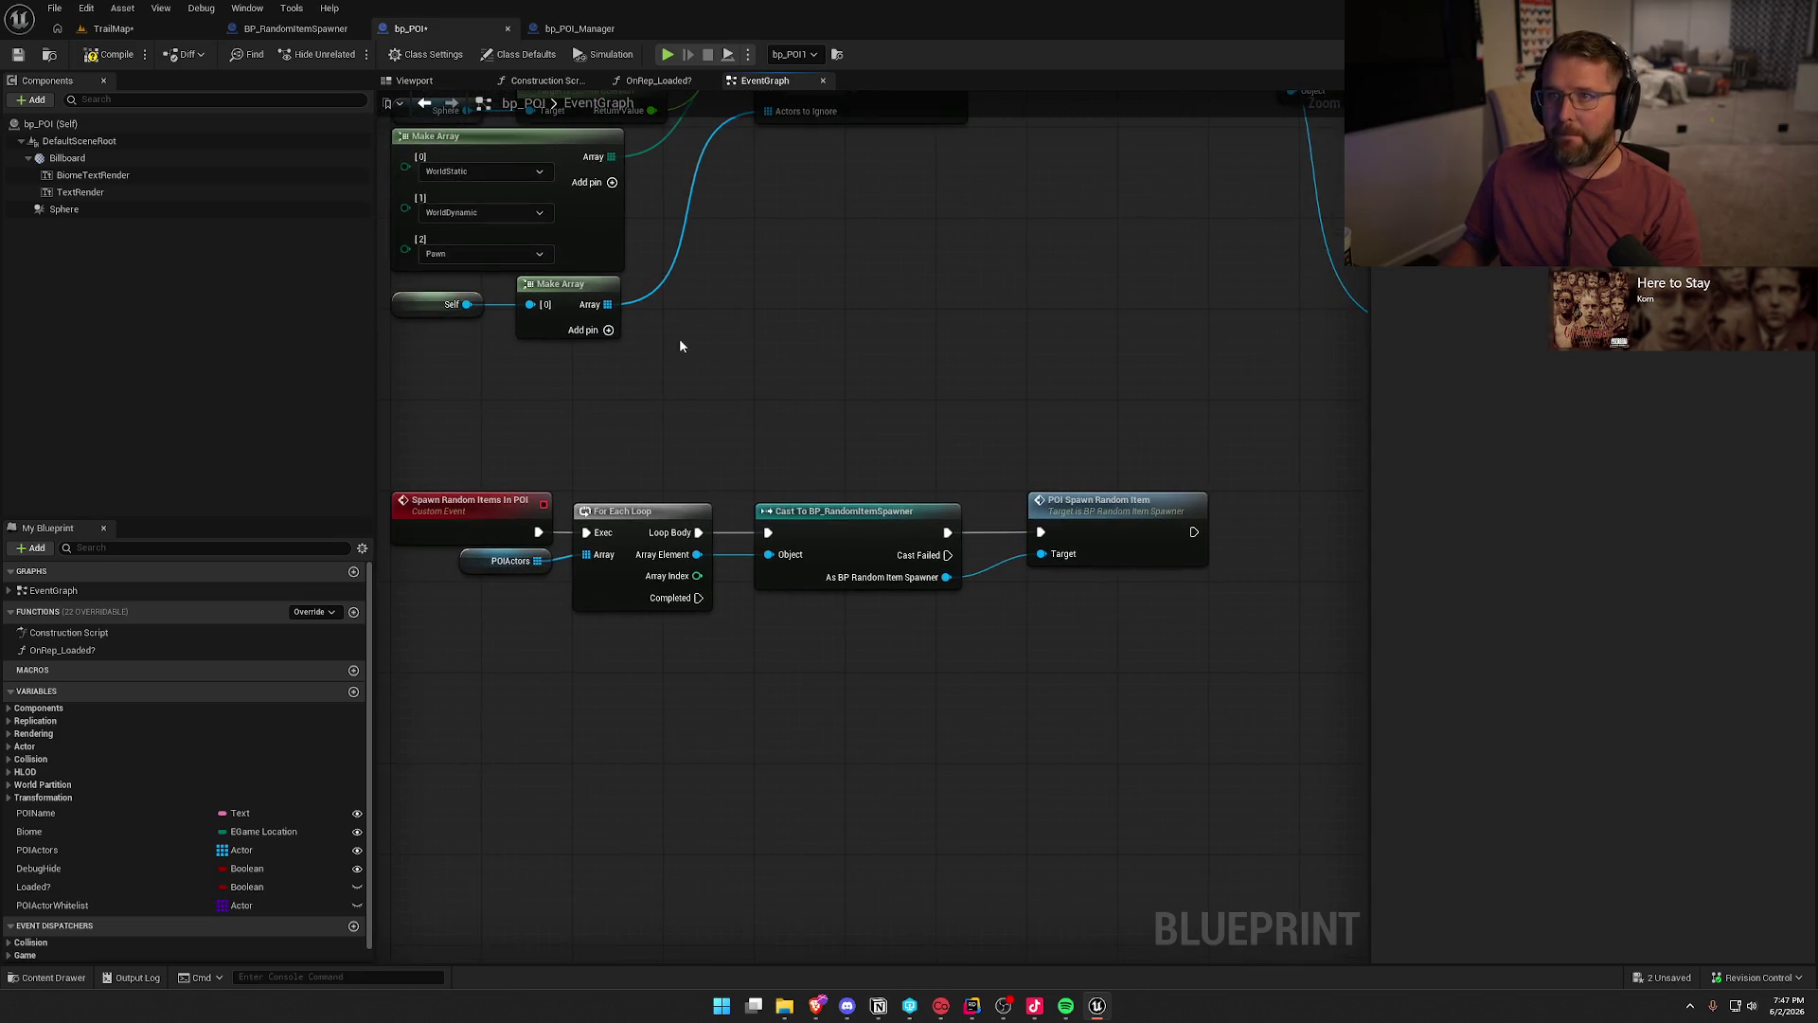
pyautogui.click(111, 54)
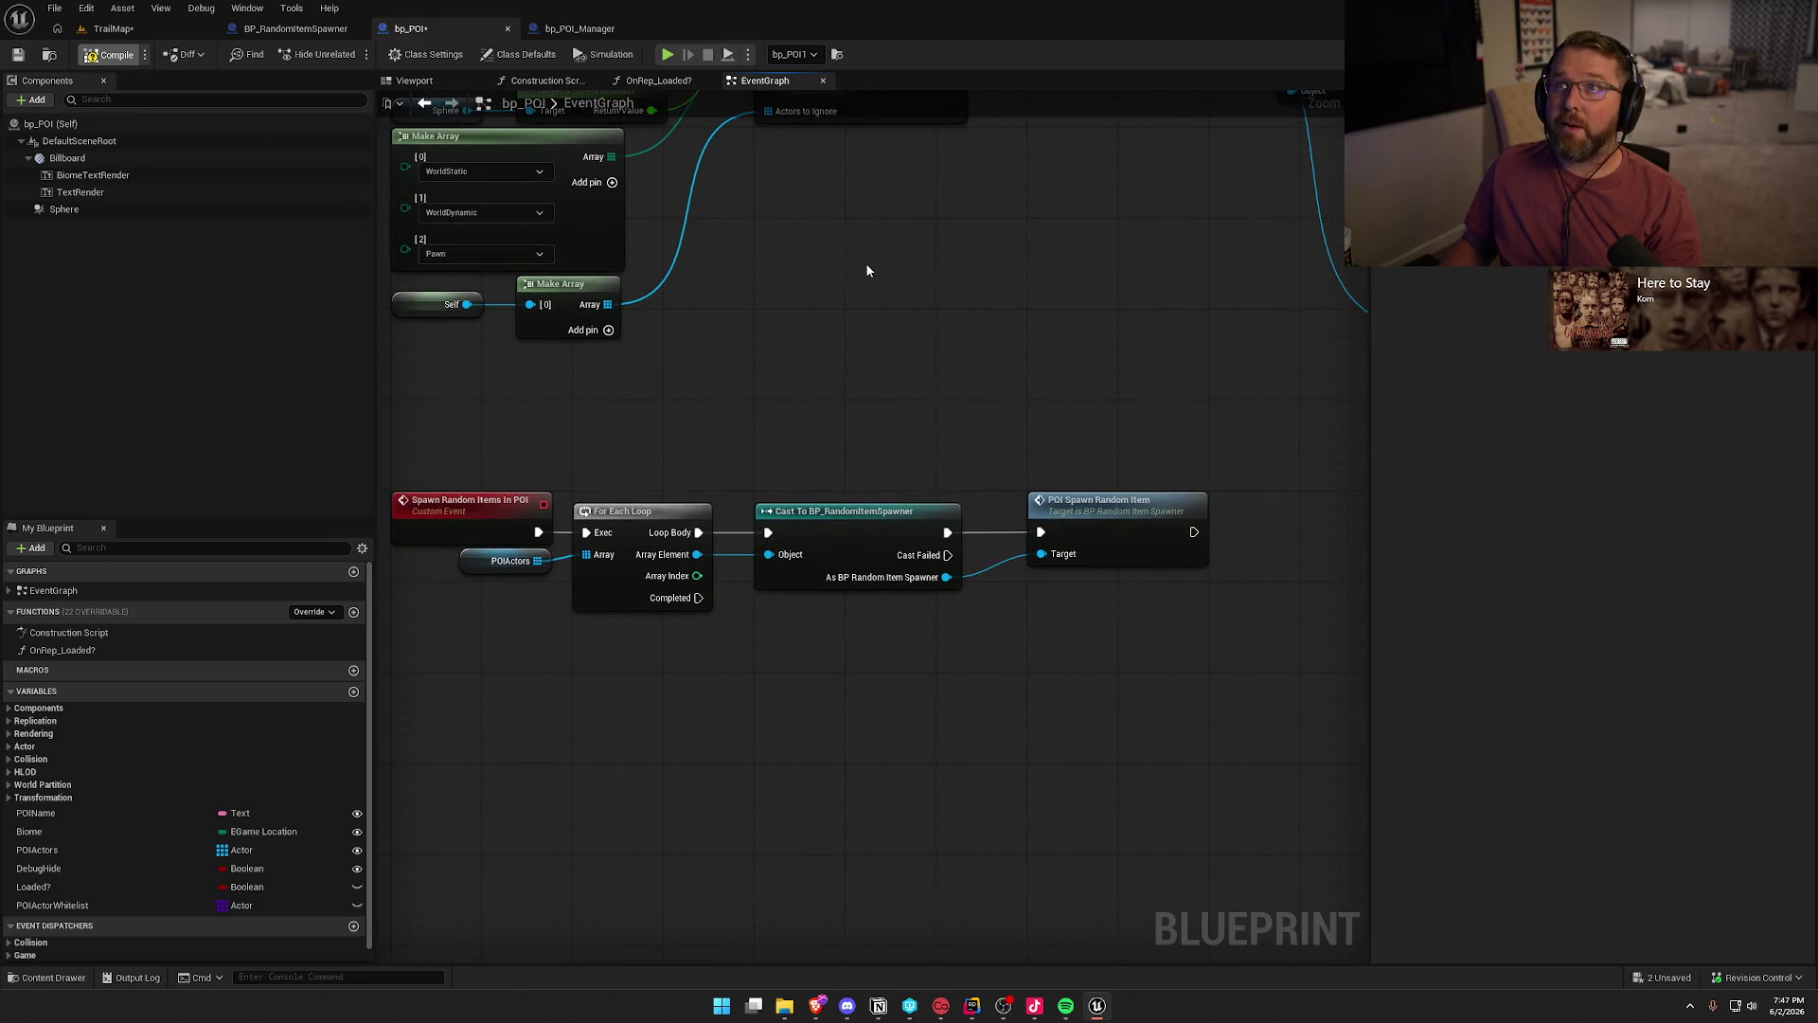
pyautogui.hotkey('ctrl', 's')
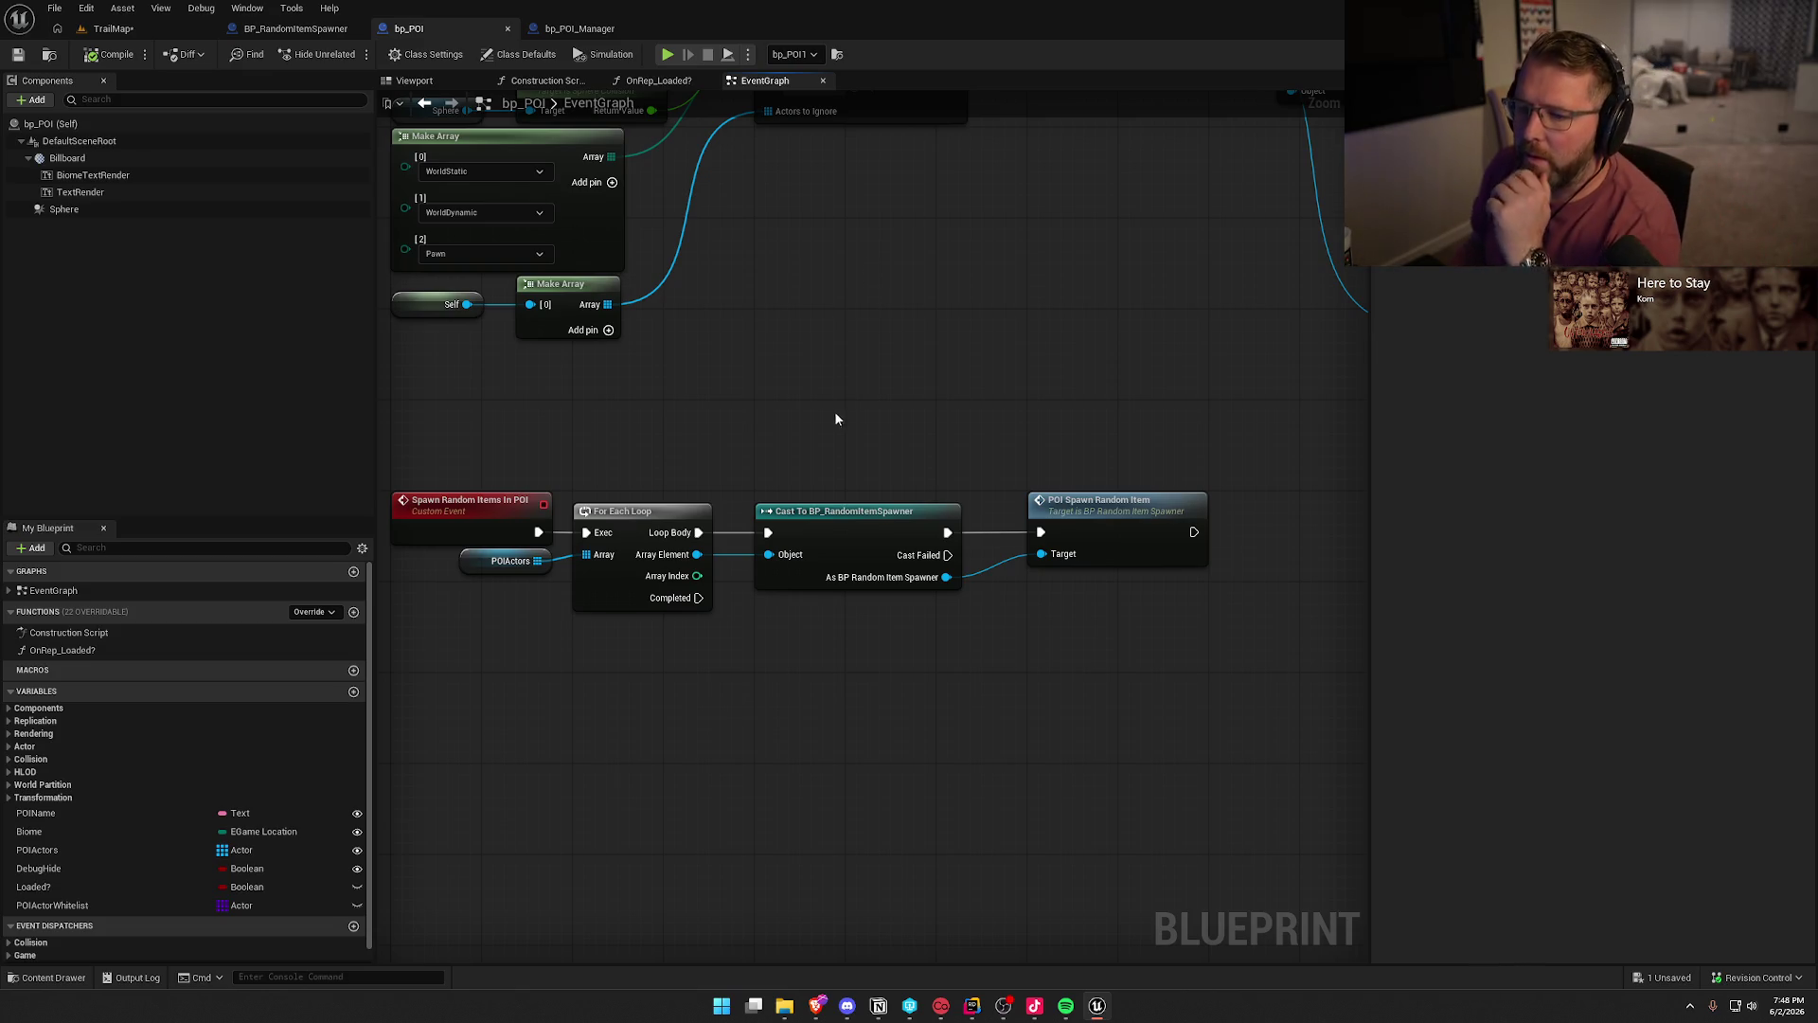
pyautogui.click(570, 29)
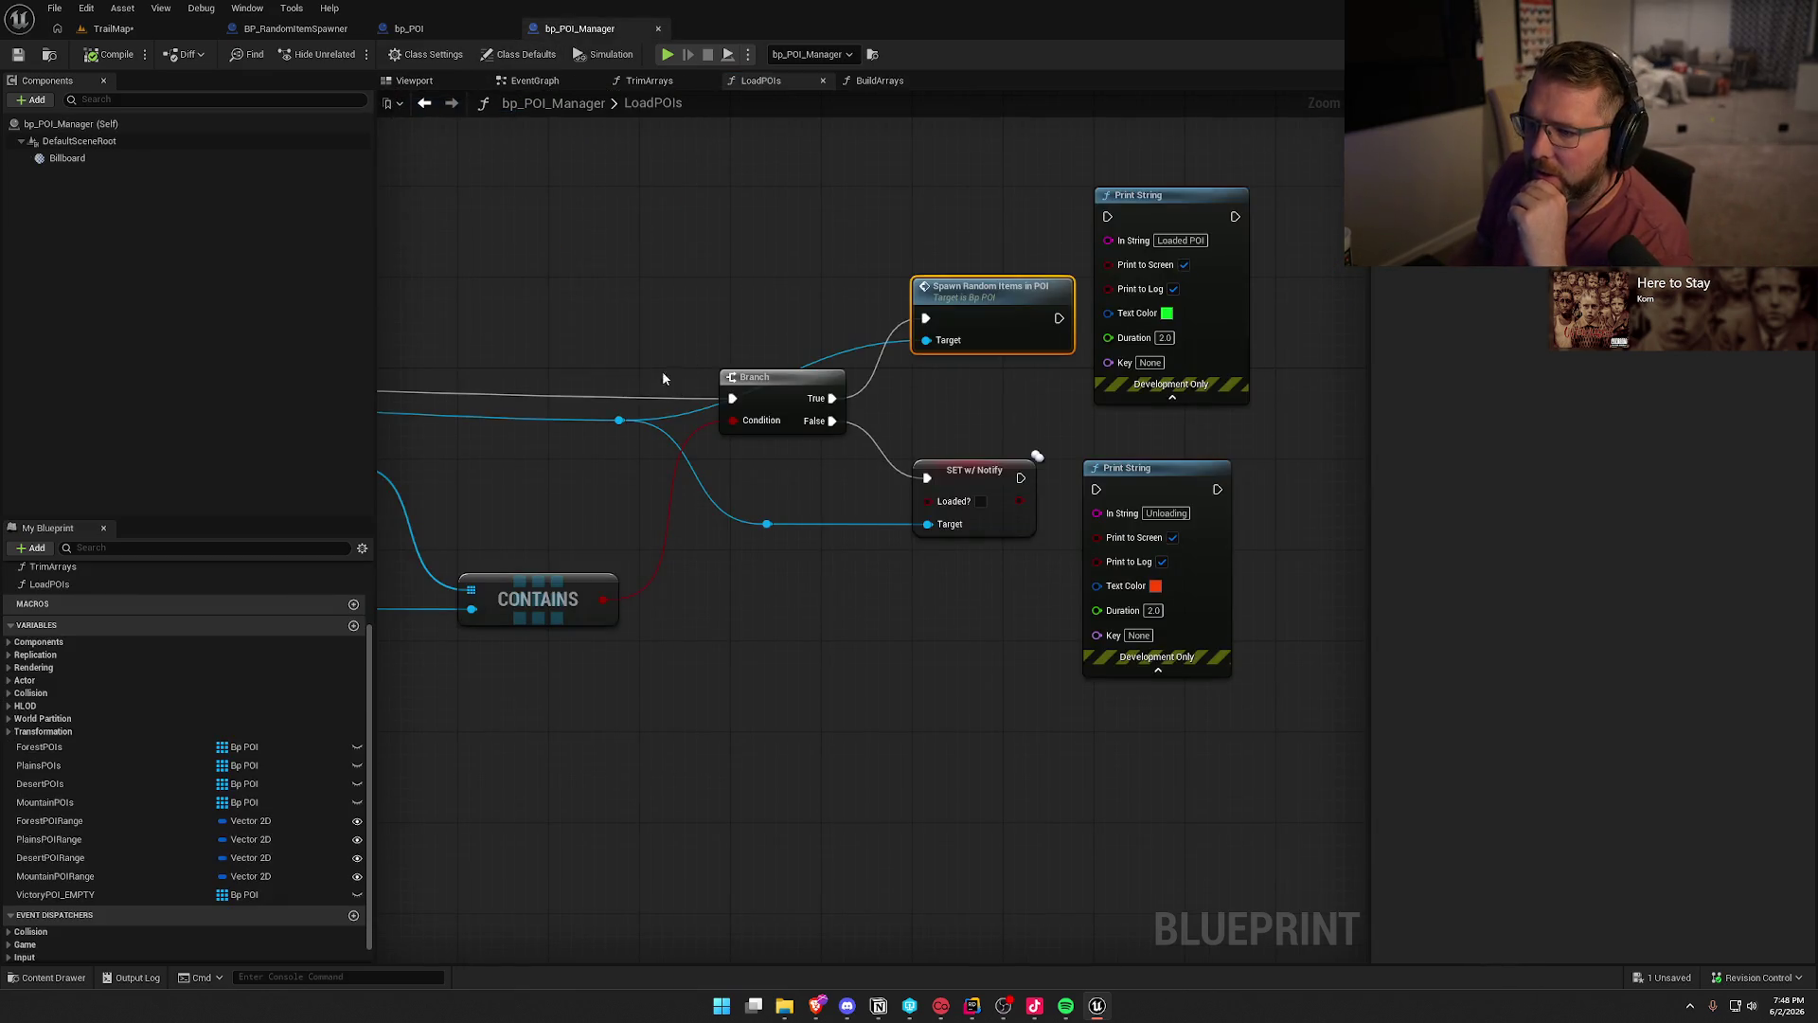
pyautogui.moveTo(663, 379); pyautogui.dragTo(831, 336)
pyautogui.moveTo(778, 409)
pyautogui.mouseDown()
pyautogui.moveTo(1088, 378)
pyautogui.moveTo(1118, 397)
pyautogui.moveTo(555, 376)
pyautogui.mouseUp()
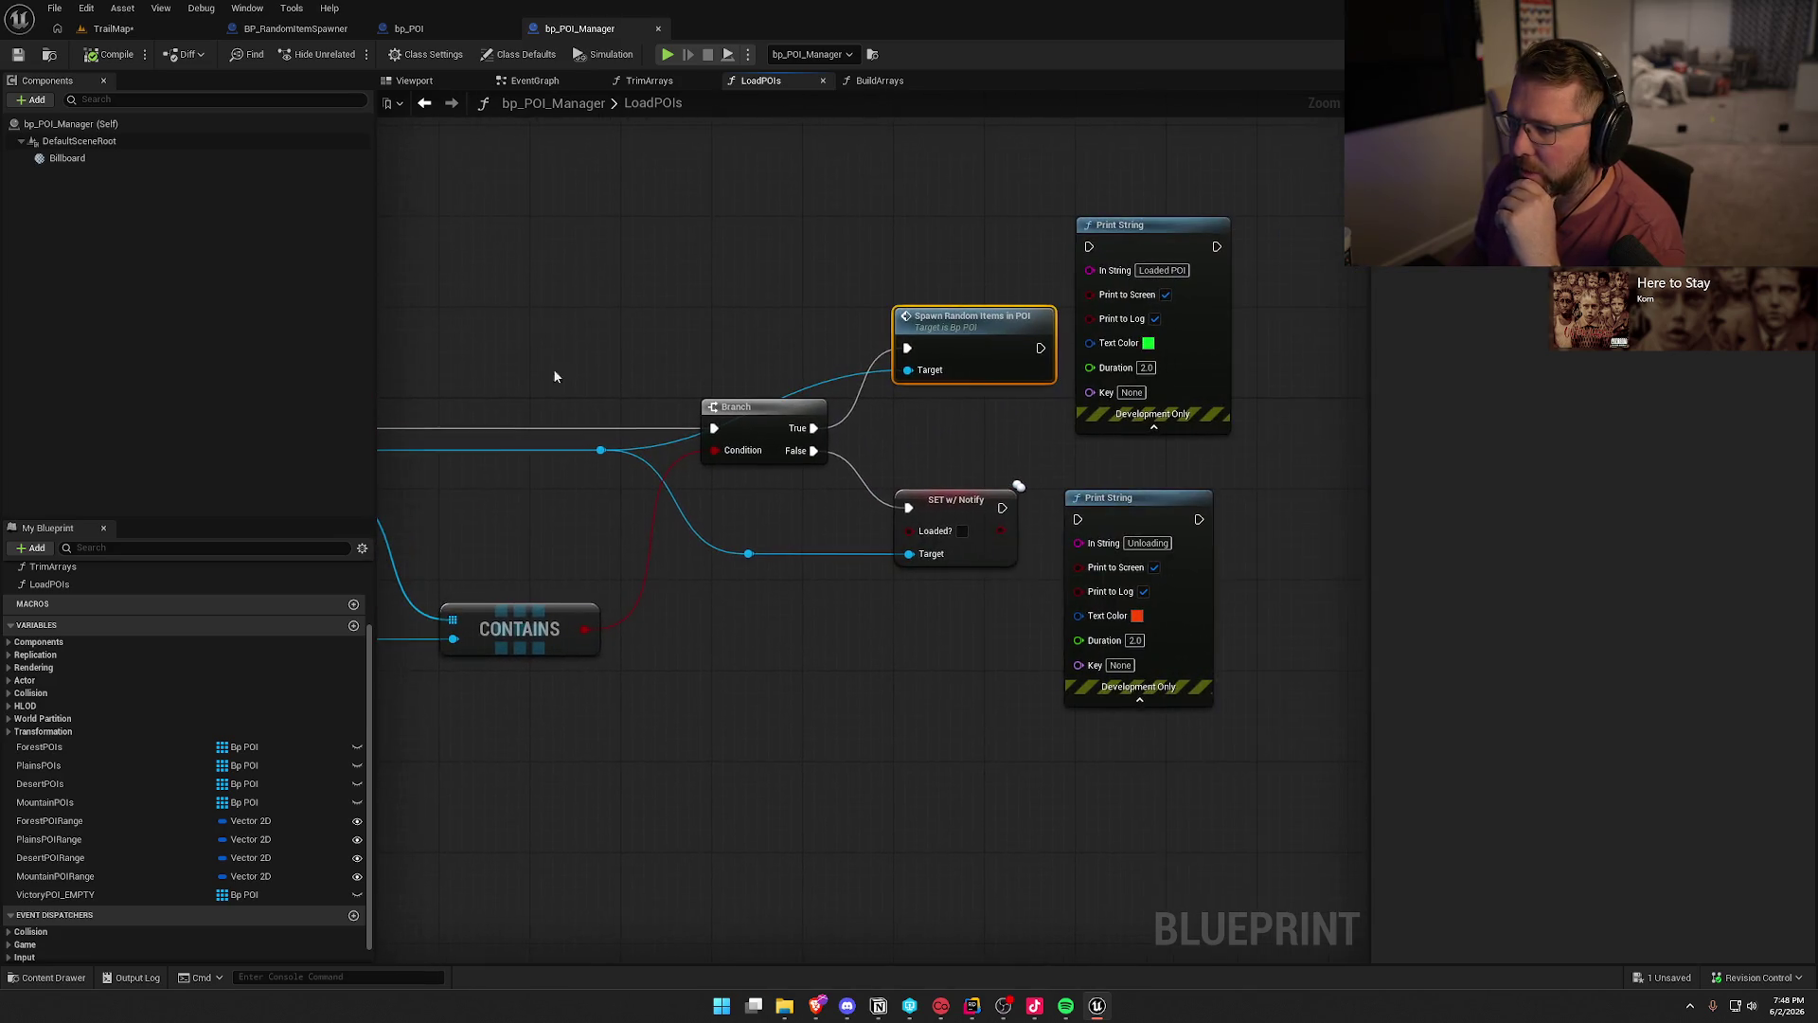
pyautogui.doubleClick(988, 342)
pyautogui.moveTo(691, 522); pyautogui.dragTo(1085, 627)
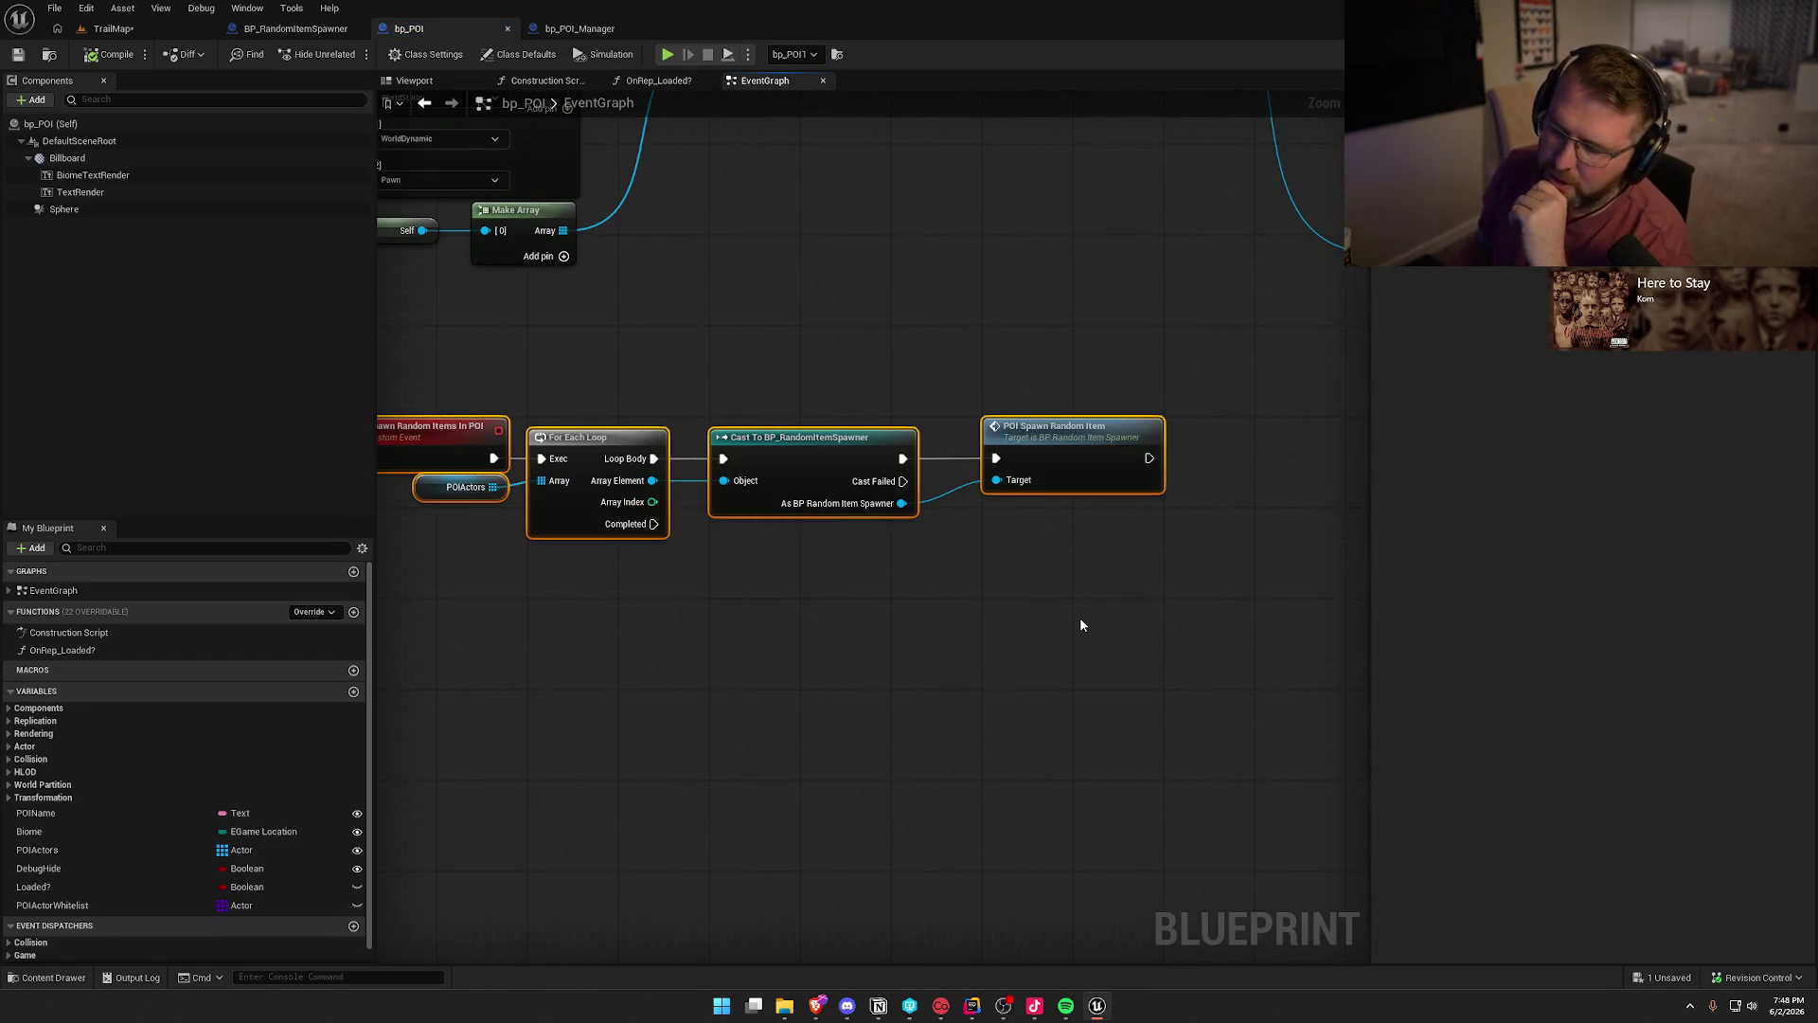
# - Open BP_RandomItemSpawner from POI Spawn Random Item and inspect the authority, SpawnActor and Destroy Actor nodes
pyautogui.doubleClick(1103, 435)
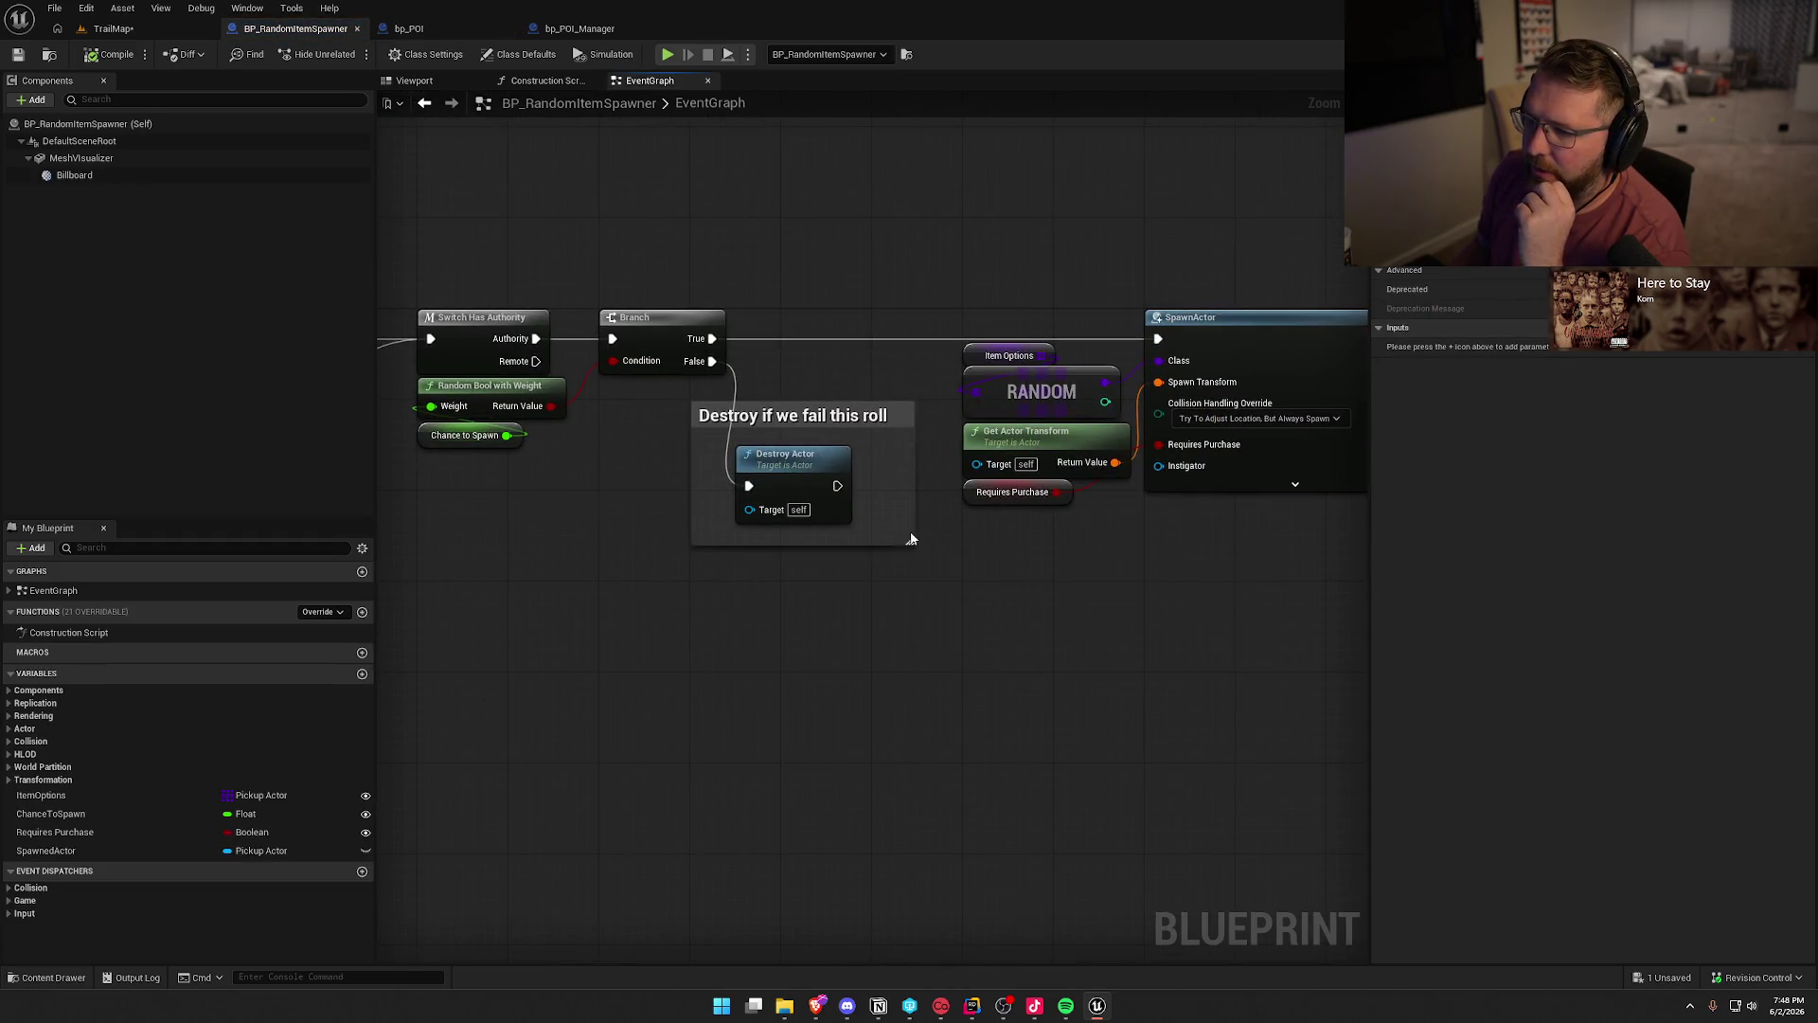
pyautogui.moveTo(487, 243); pyautogui.dragTo(873, 648)
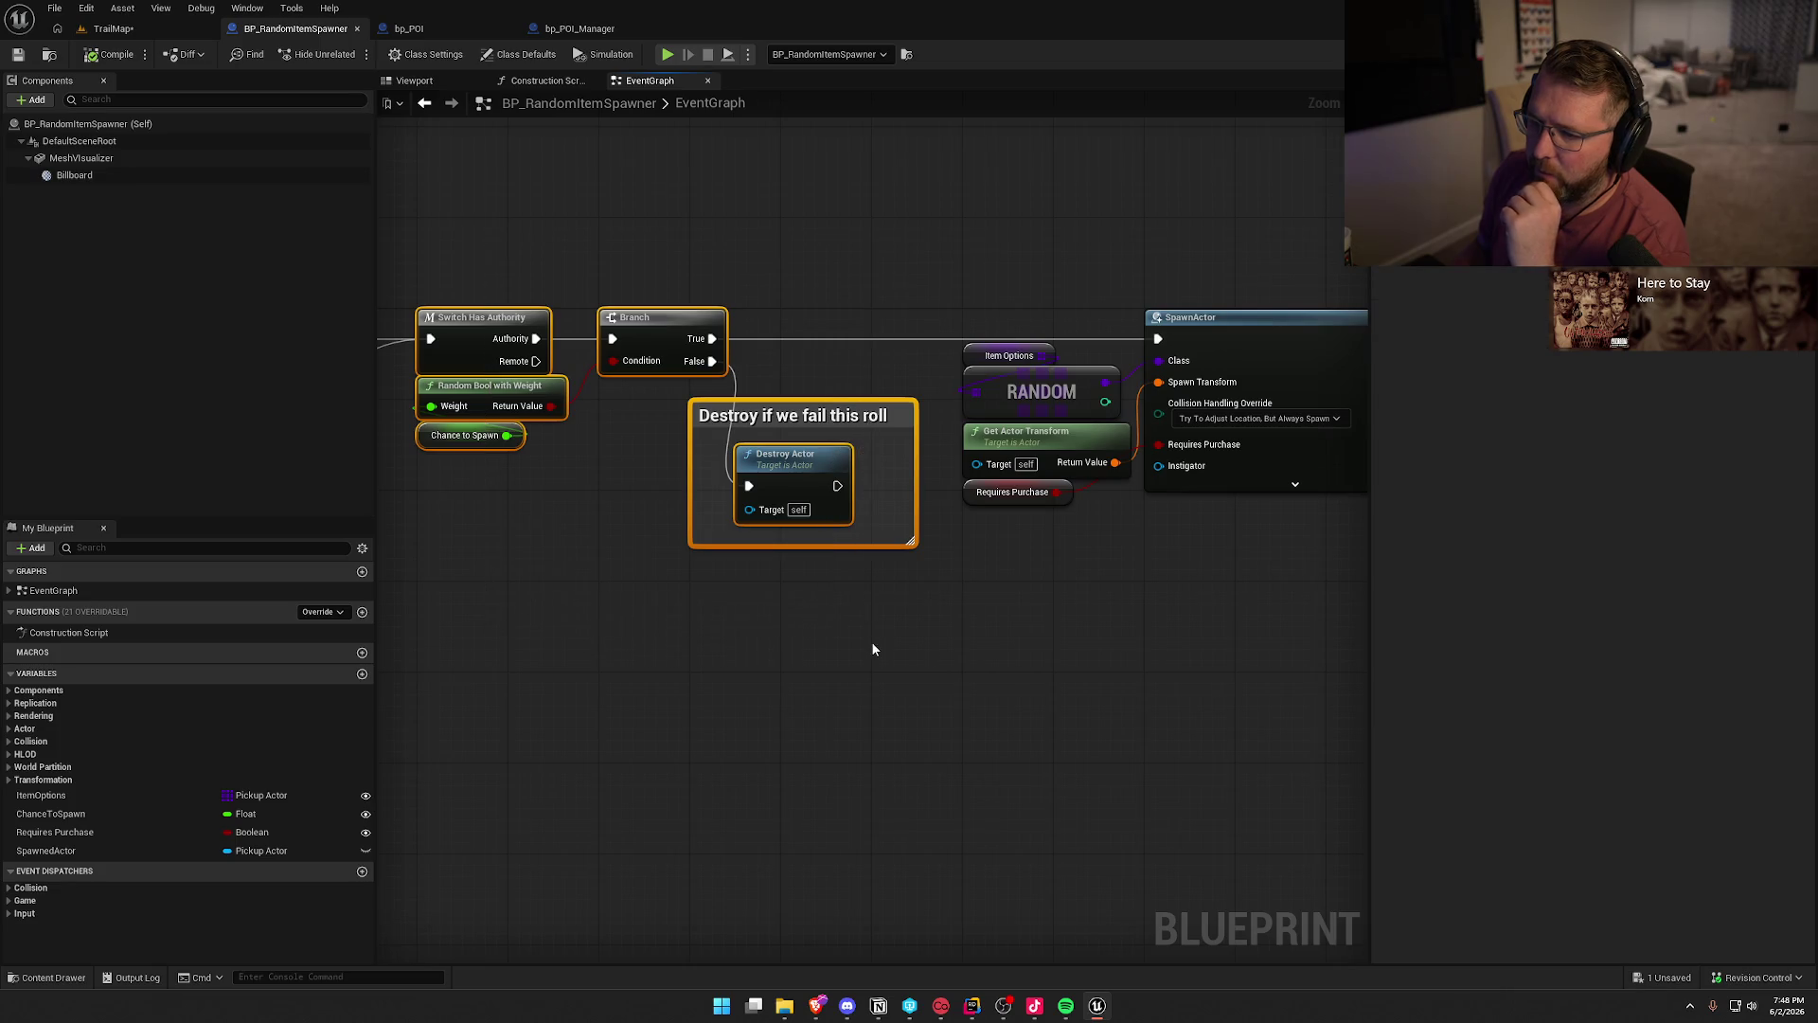
pyautogui.moveTo(542, 212)
pyautogui.mouseDown()
pyautogui.moveTo(725, 412)
pyautogui.moveTo(1055, 615)
pyautogui.moveTo(1084, 662)
pyautogui.moveTo(727, 650)
pyautogui.moveTo(697, 568)
pyautogui.moveTo(509, 596)
pyautogui.mouseUp()
pyautogui.scroll(-1, 775, 641)
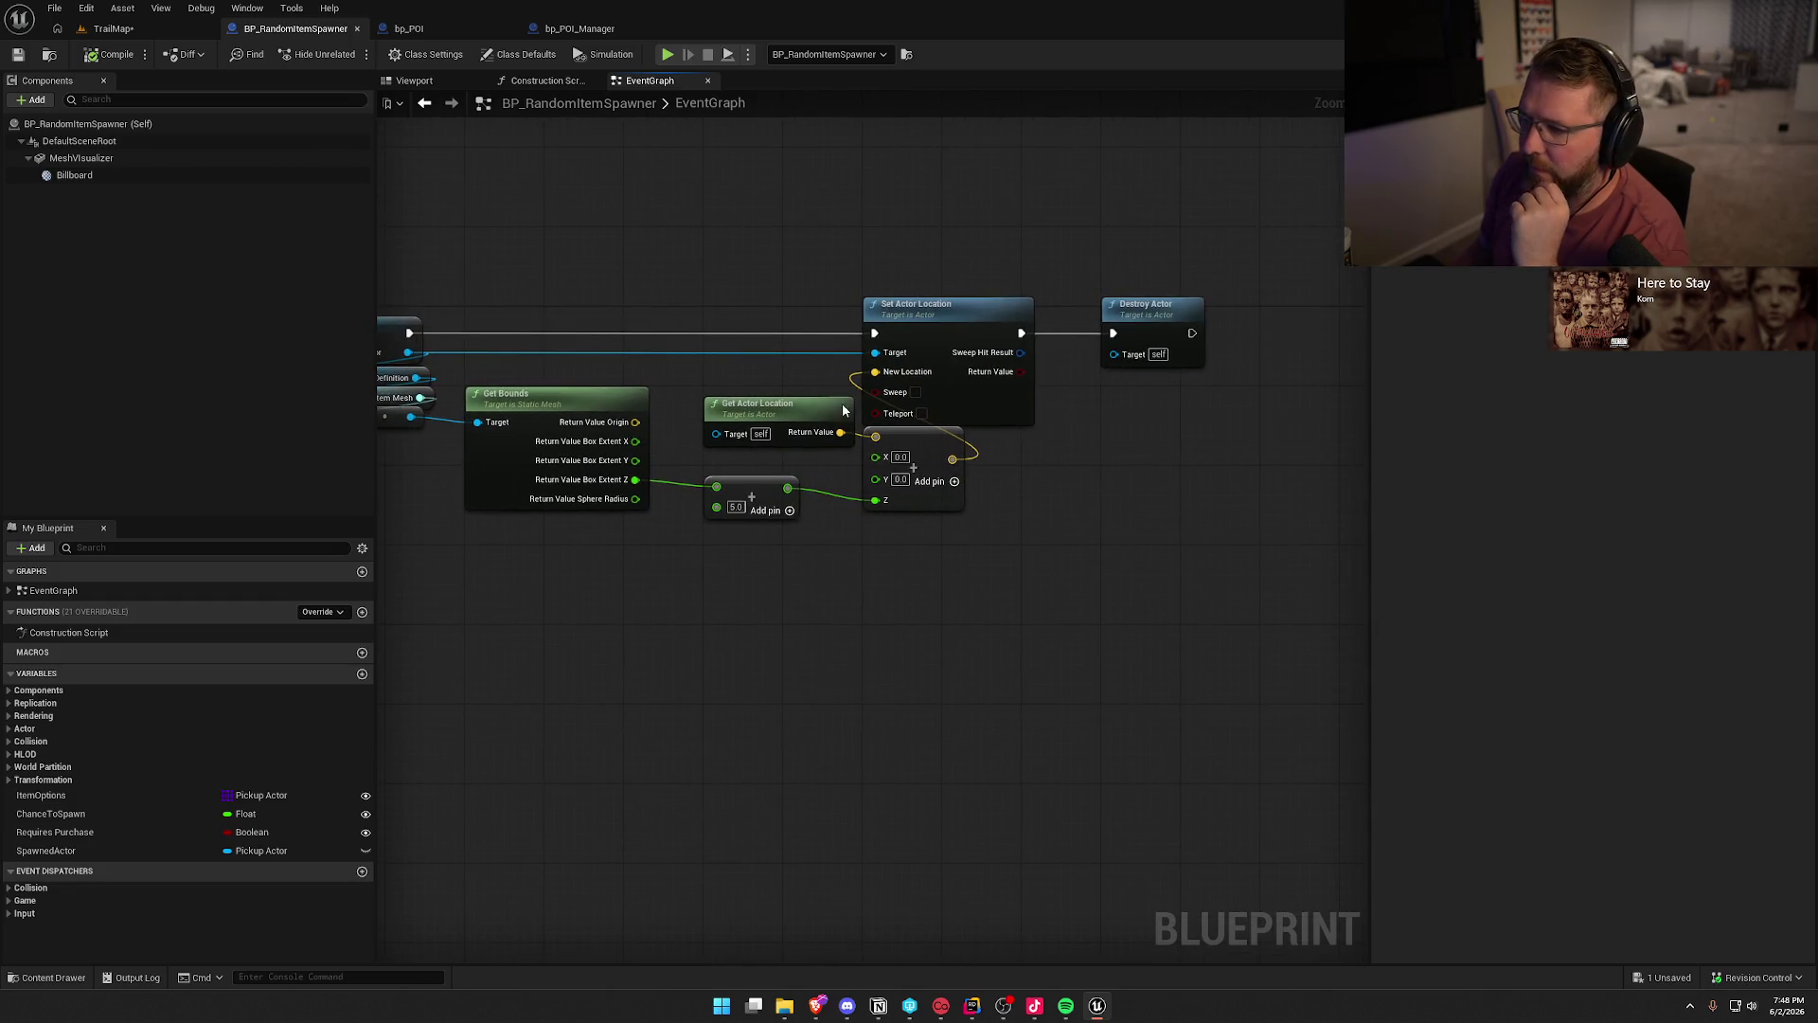
pyautogui.moveTo(1045, 239); pyautogui.dragTo(1212, 384)
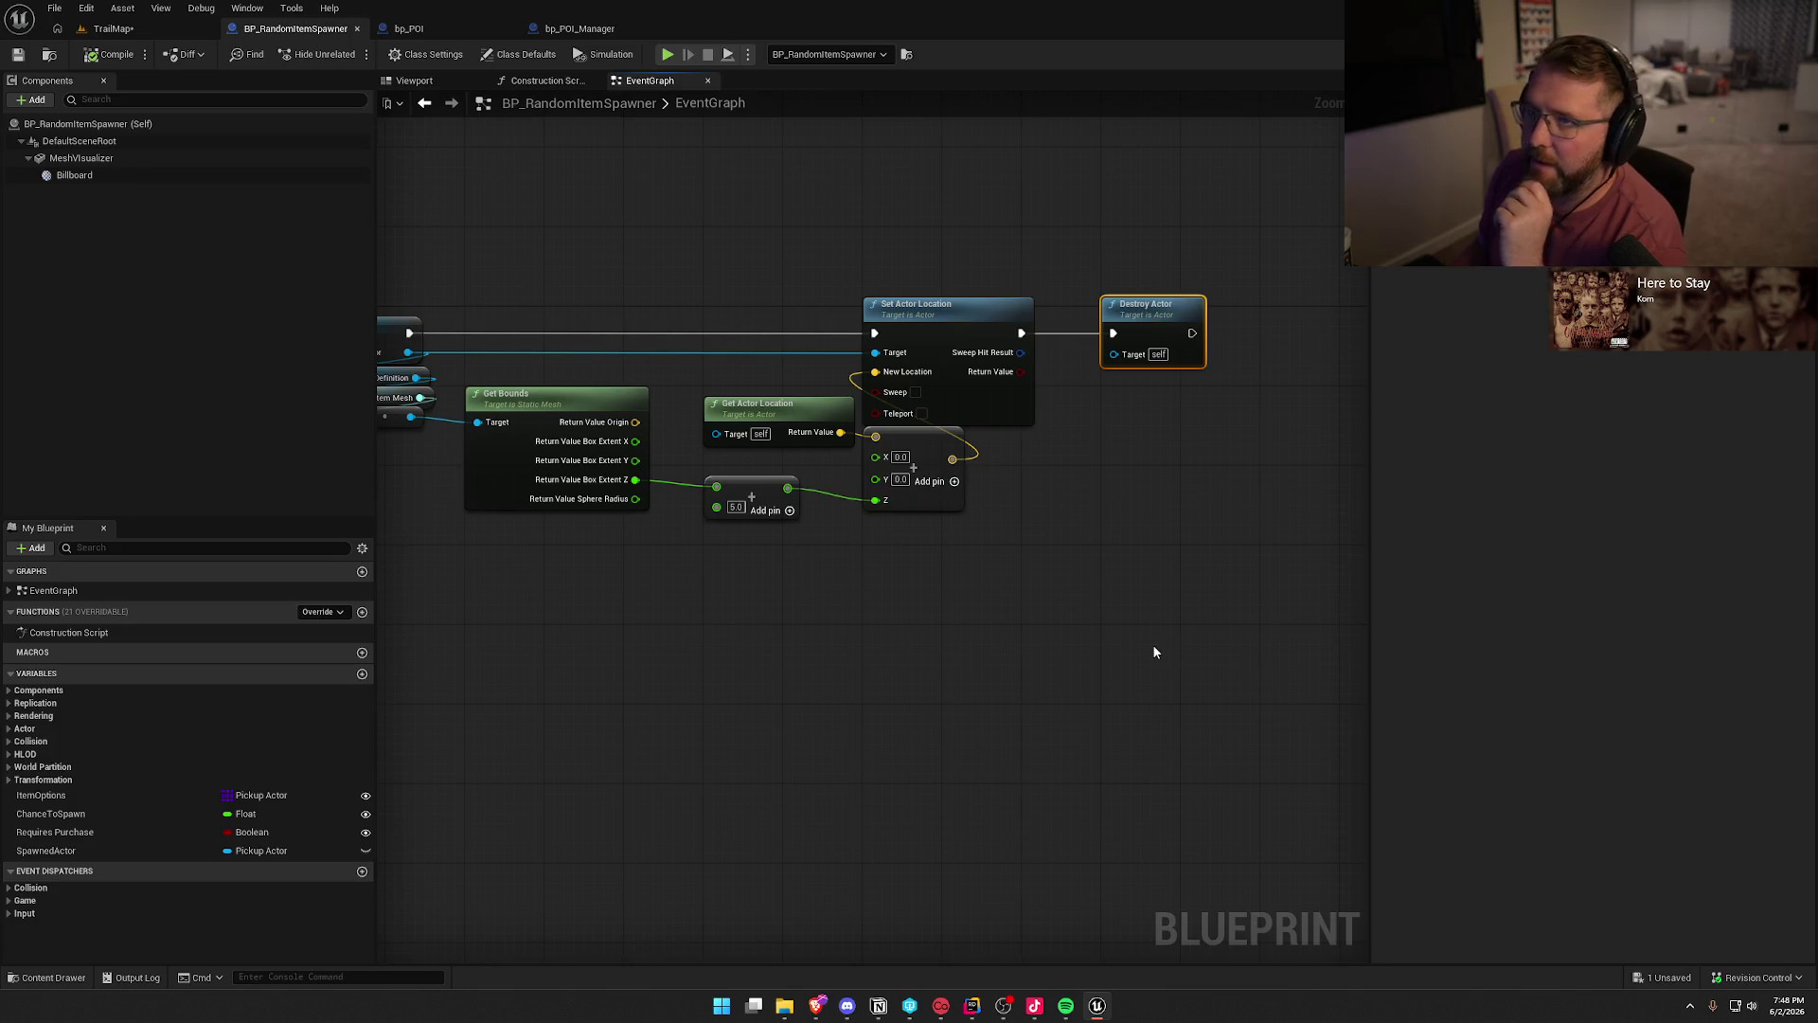
pyautogui.click(1003, 624)
# - Review Event BeginPlay, the Requires Purchase Branch and the spawn chain nodes
pyautogui.moveTo(714, 617); pyautogui.dragTo(1193, 612)
pyautogui.moveTo(606, 403)
pyautogui.mouseDown()
pyautogui.moveTo(723, 403)
pyautogui.moveTo(752, 231)
pyautogui.mouseUp()
pyautogui.scroll(1, 723, 402)
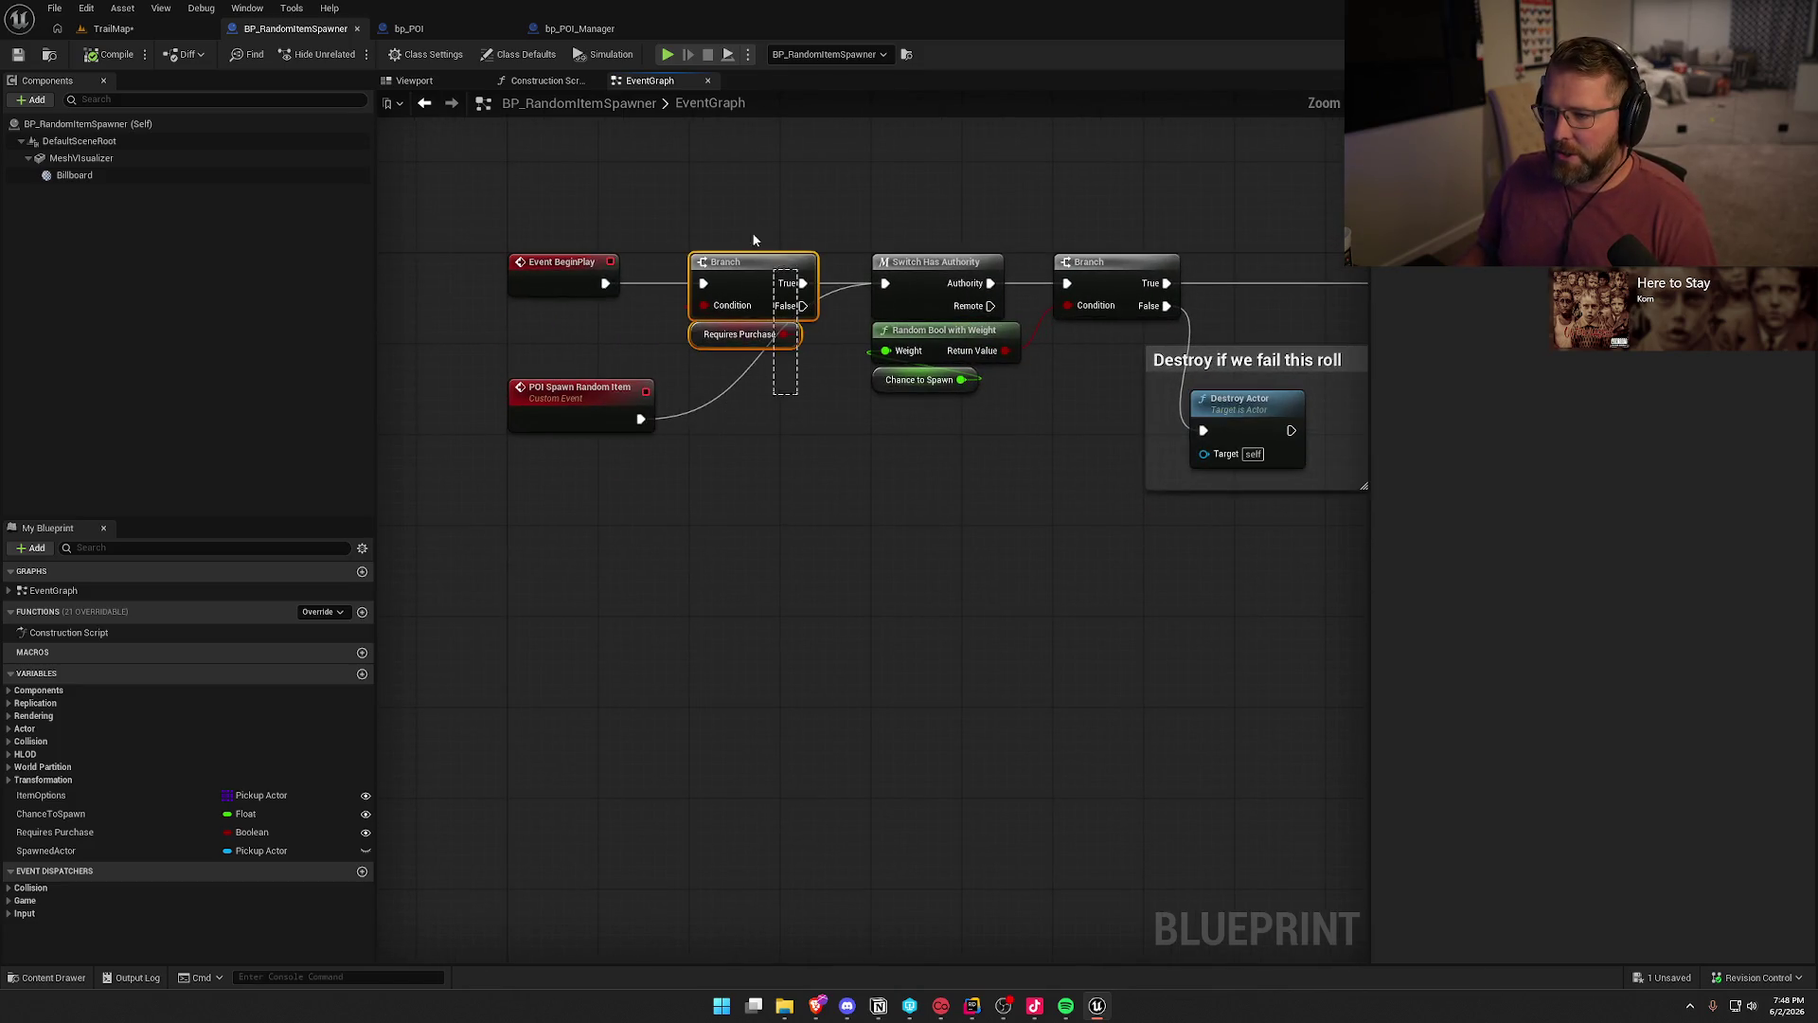
pyautogui.click(880, 490)
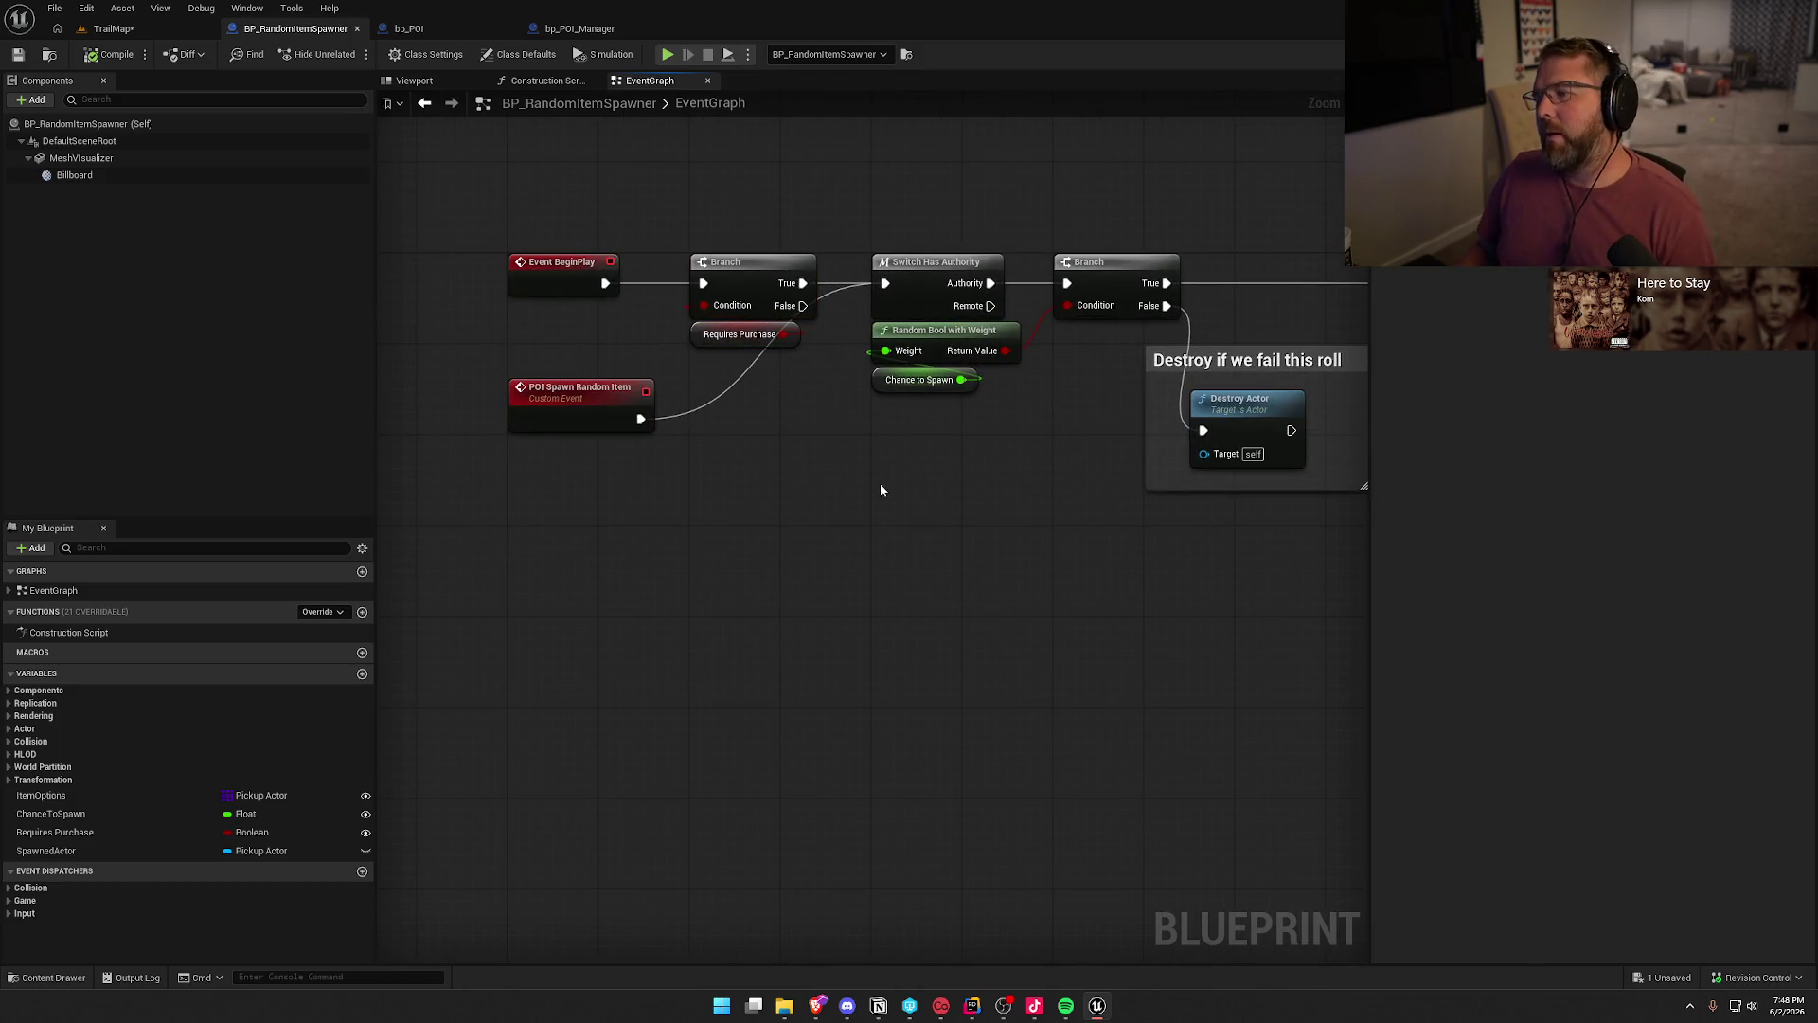
pyautogui.click(541, 399)
pyautogui.moveTo(492, 224); pyautogui.dragTo(820, 367)
pyautogui.moveTo(499, 252); pyautogui.dragTo(1232, 620)
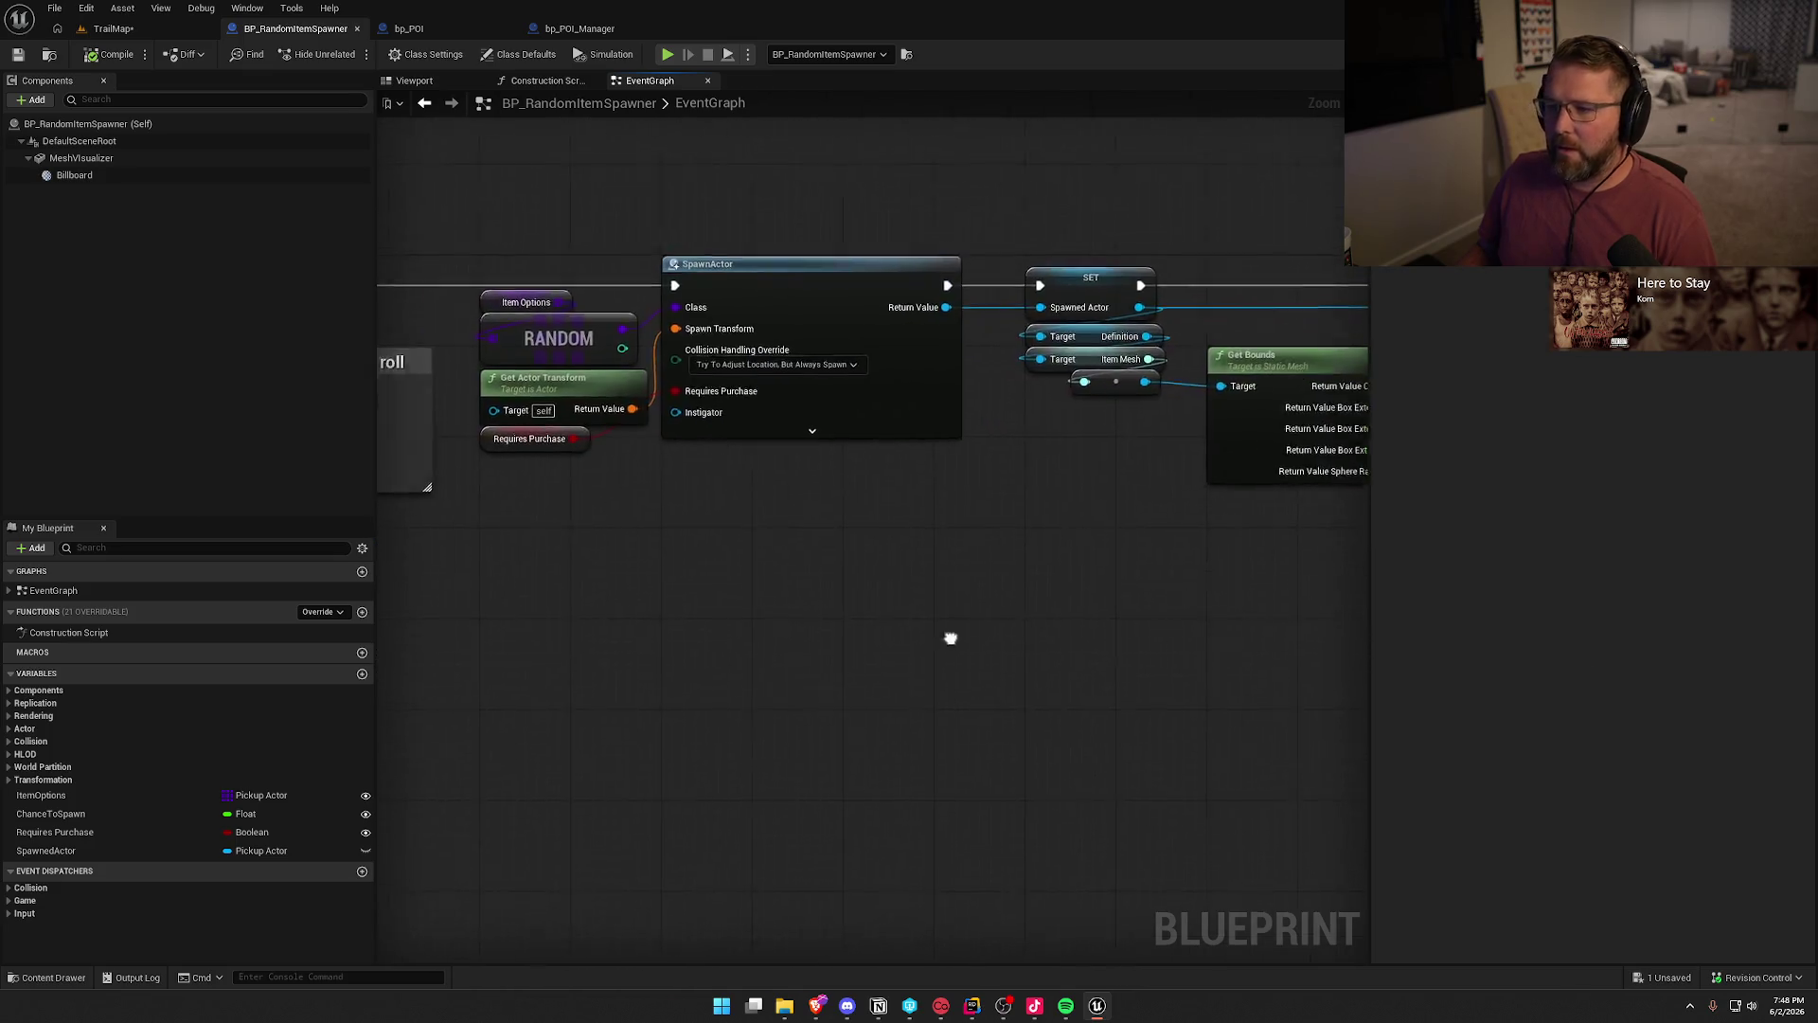
pyautogui.click(115, 29)
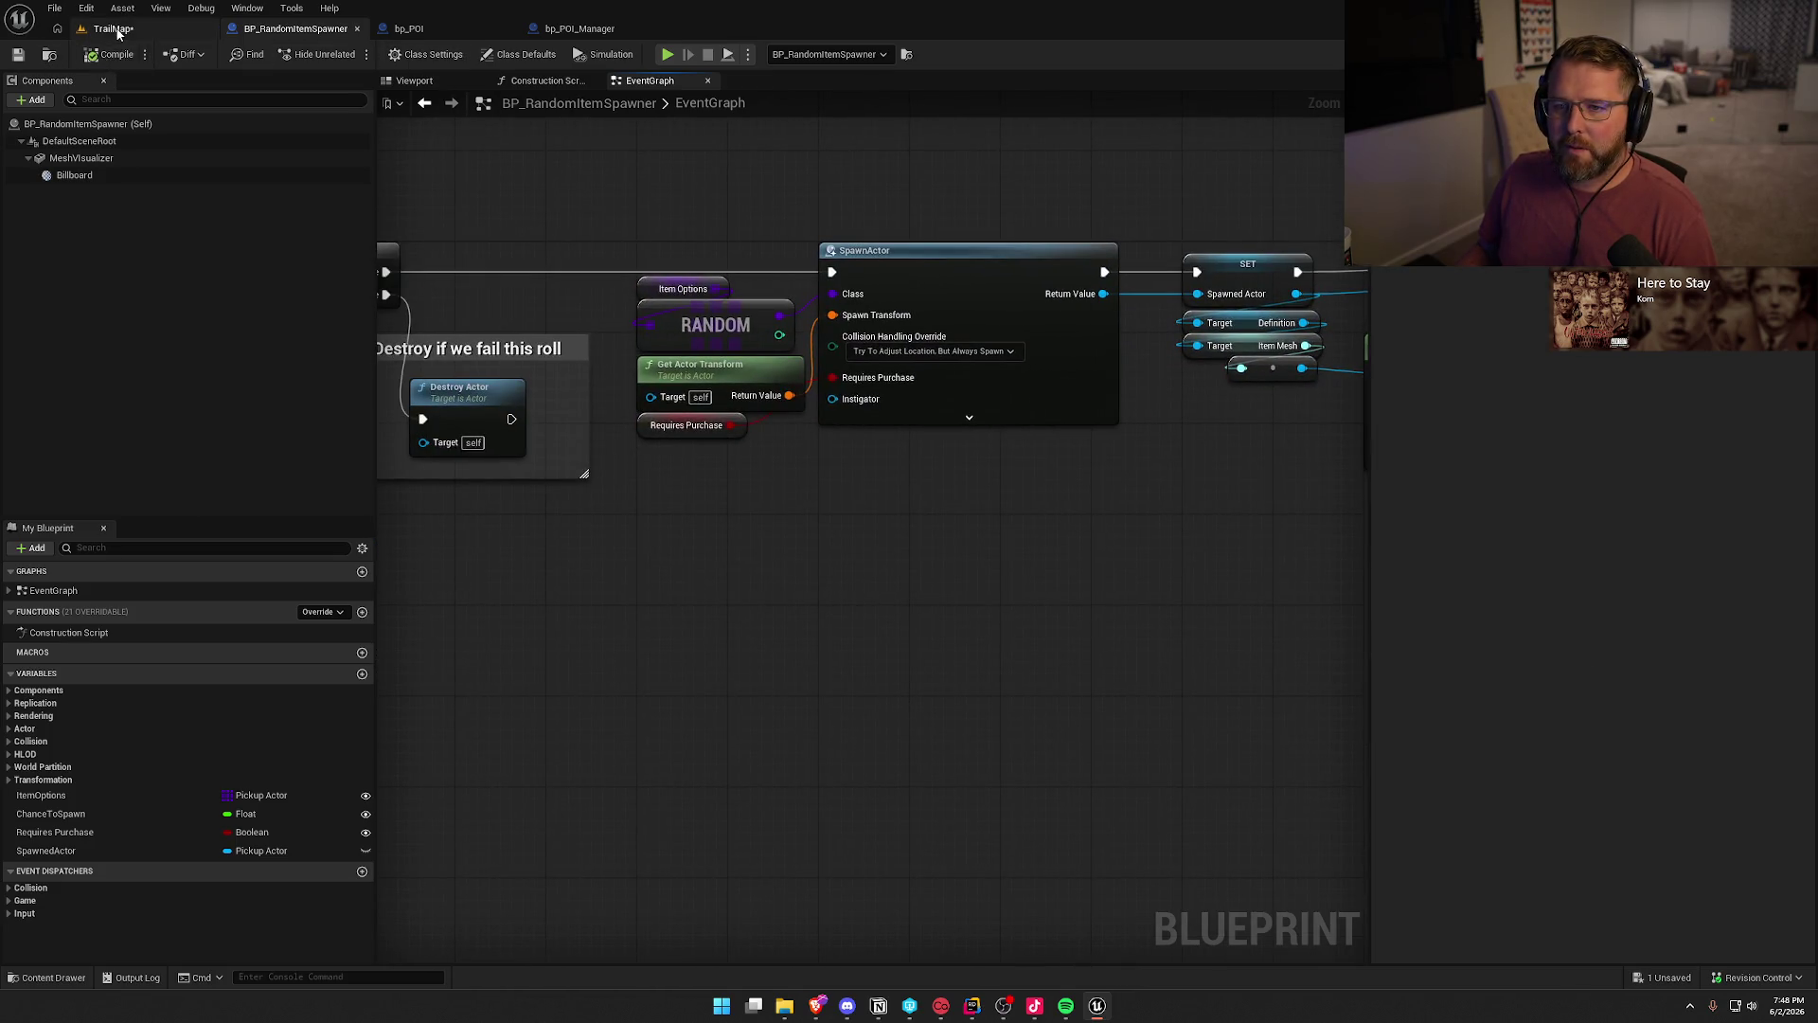
# - Save the TrailMap level, checking it out when prompted, and return to BP_RandomItemSpawner
pyautogui.click(18, 57)
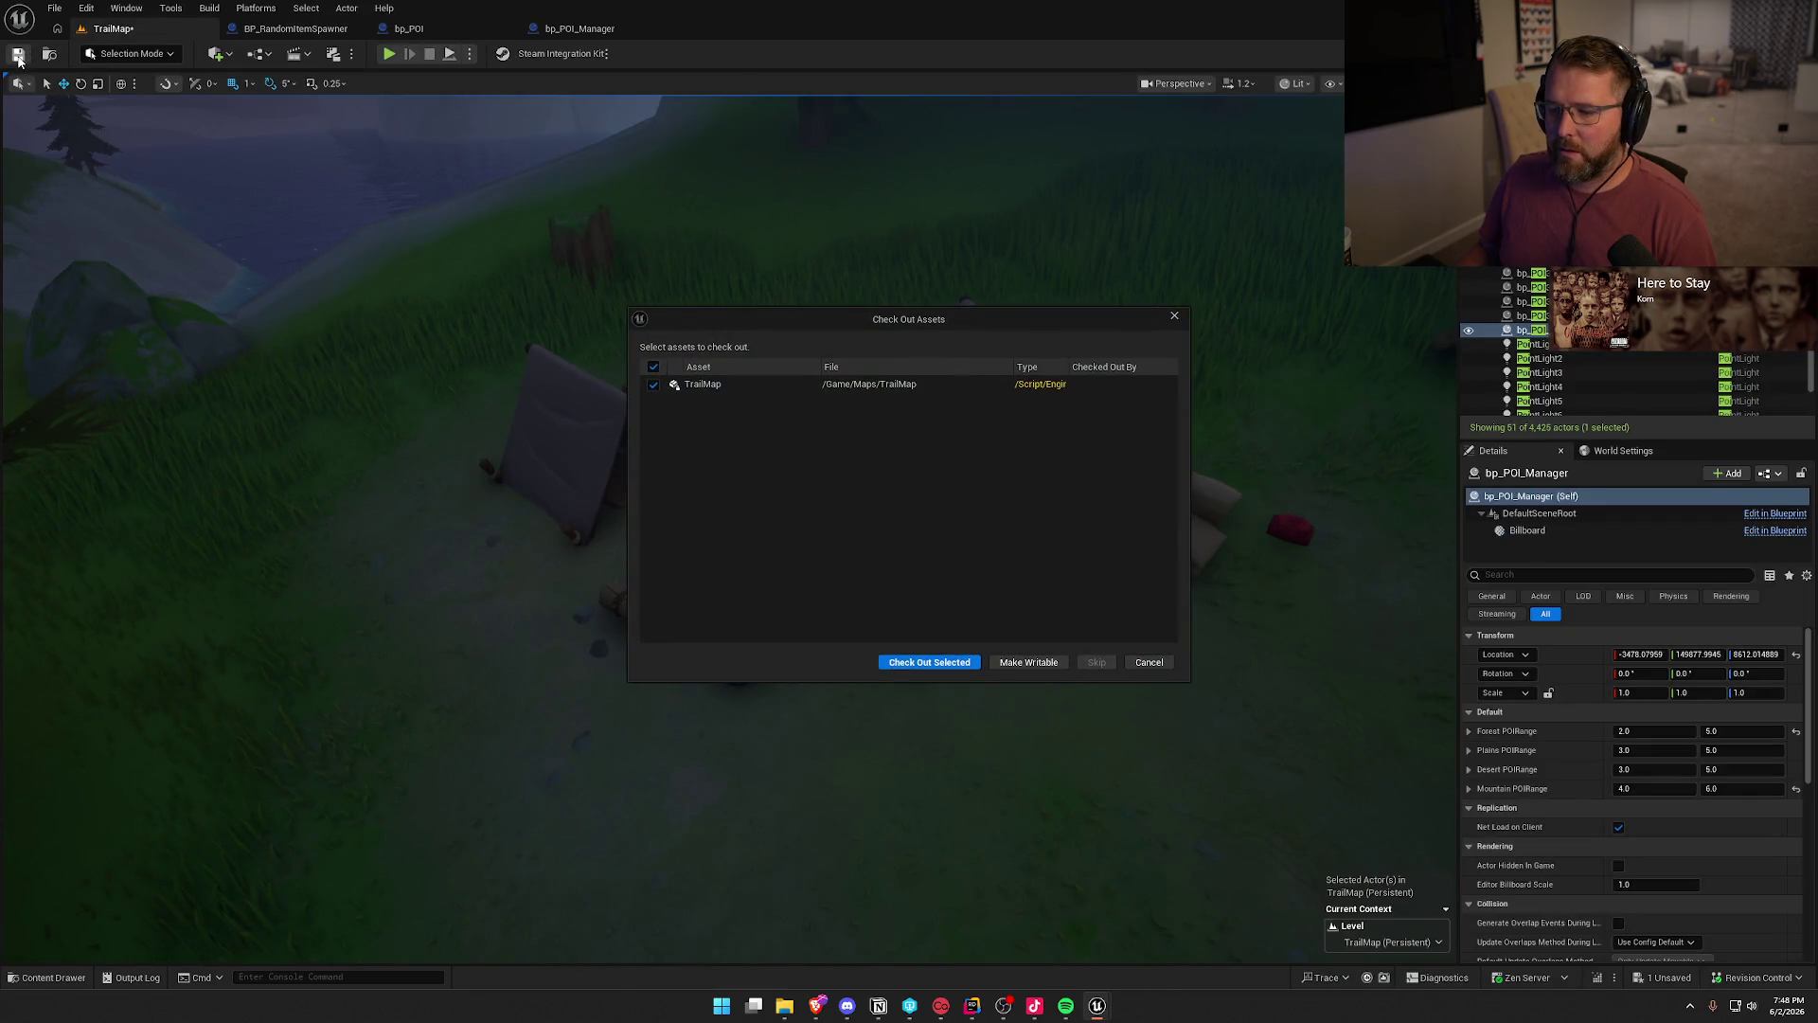
pyautogui.click(929, 661)
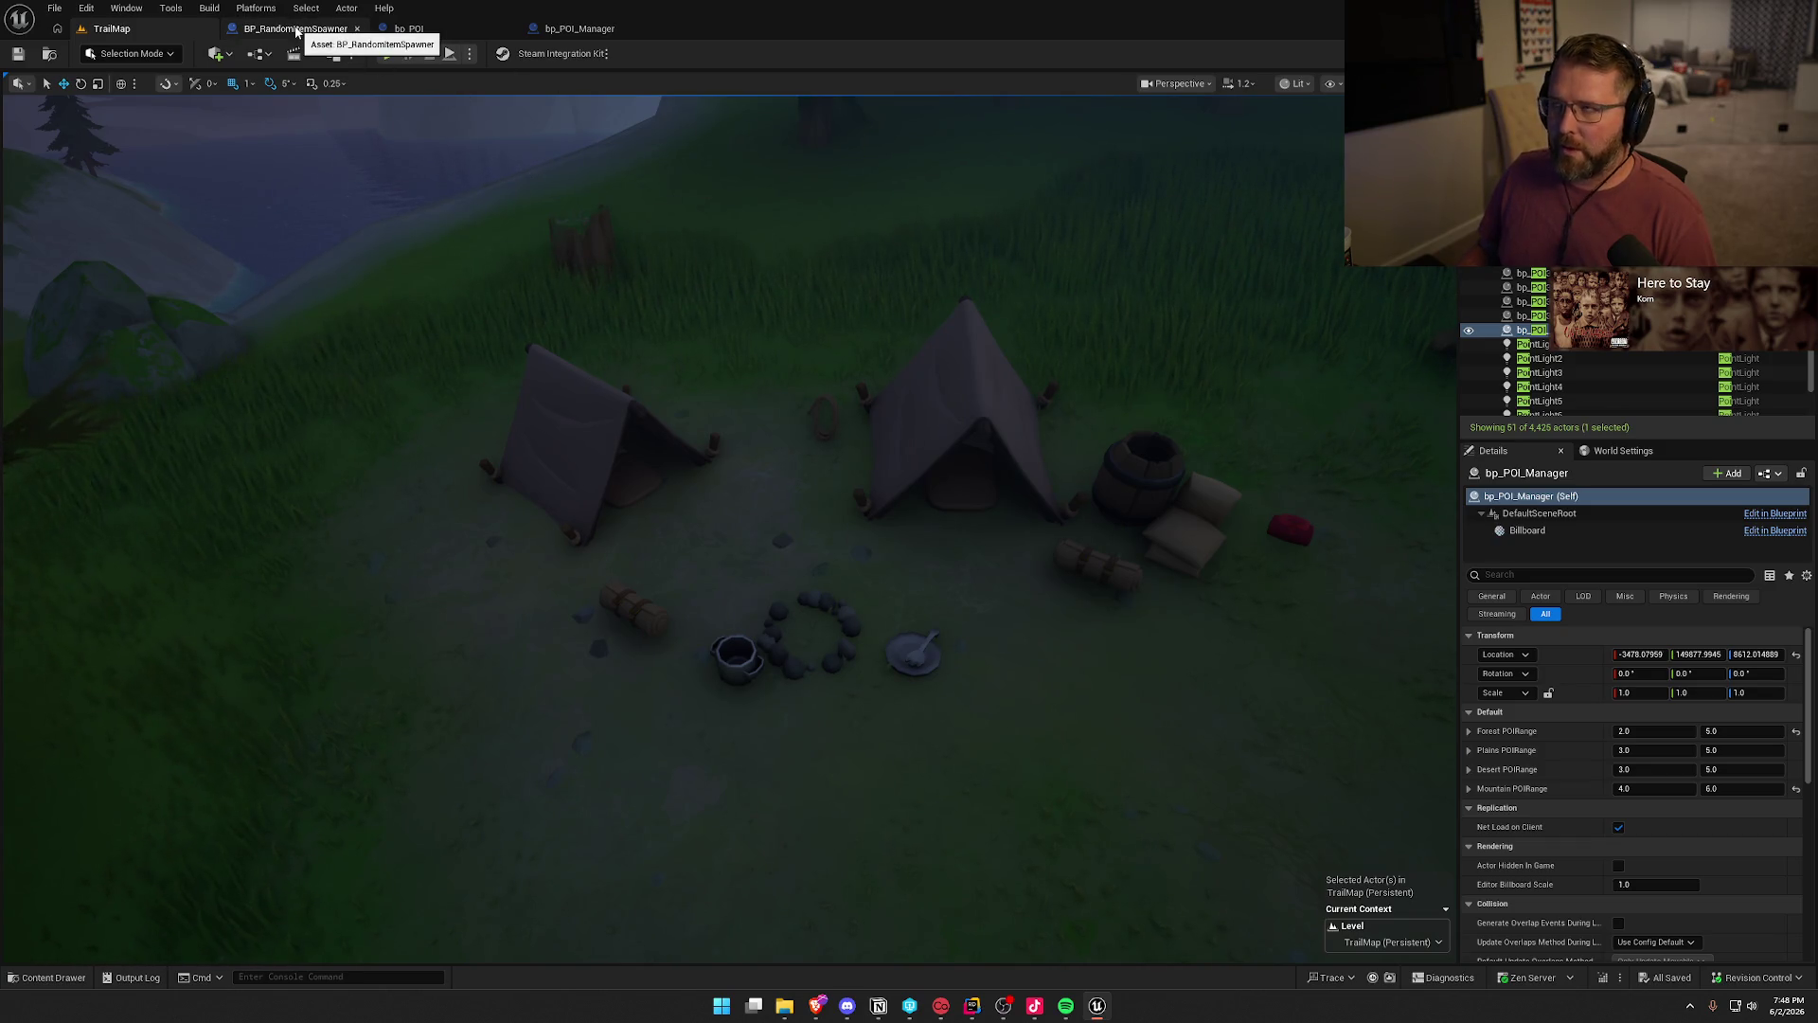
pyautogui.click(296, 28)
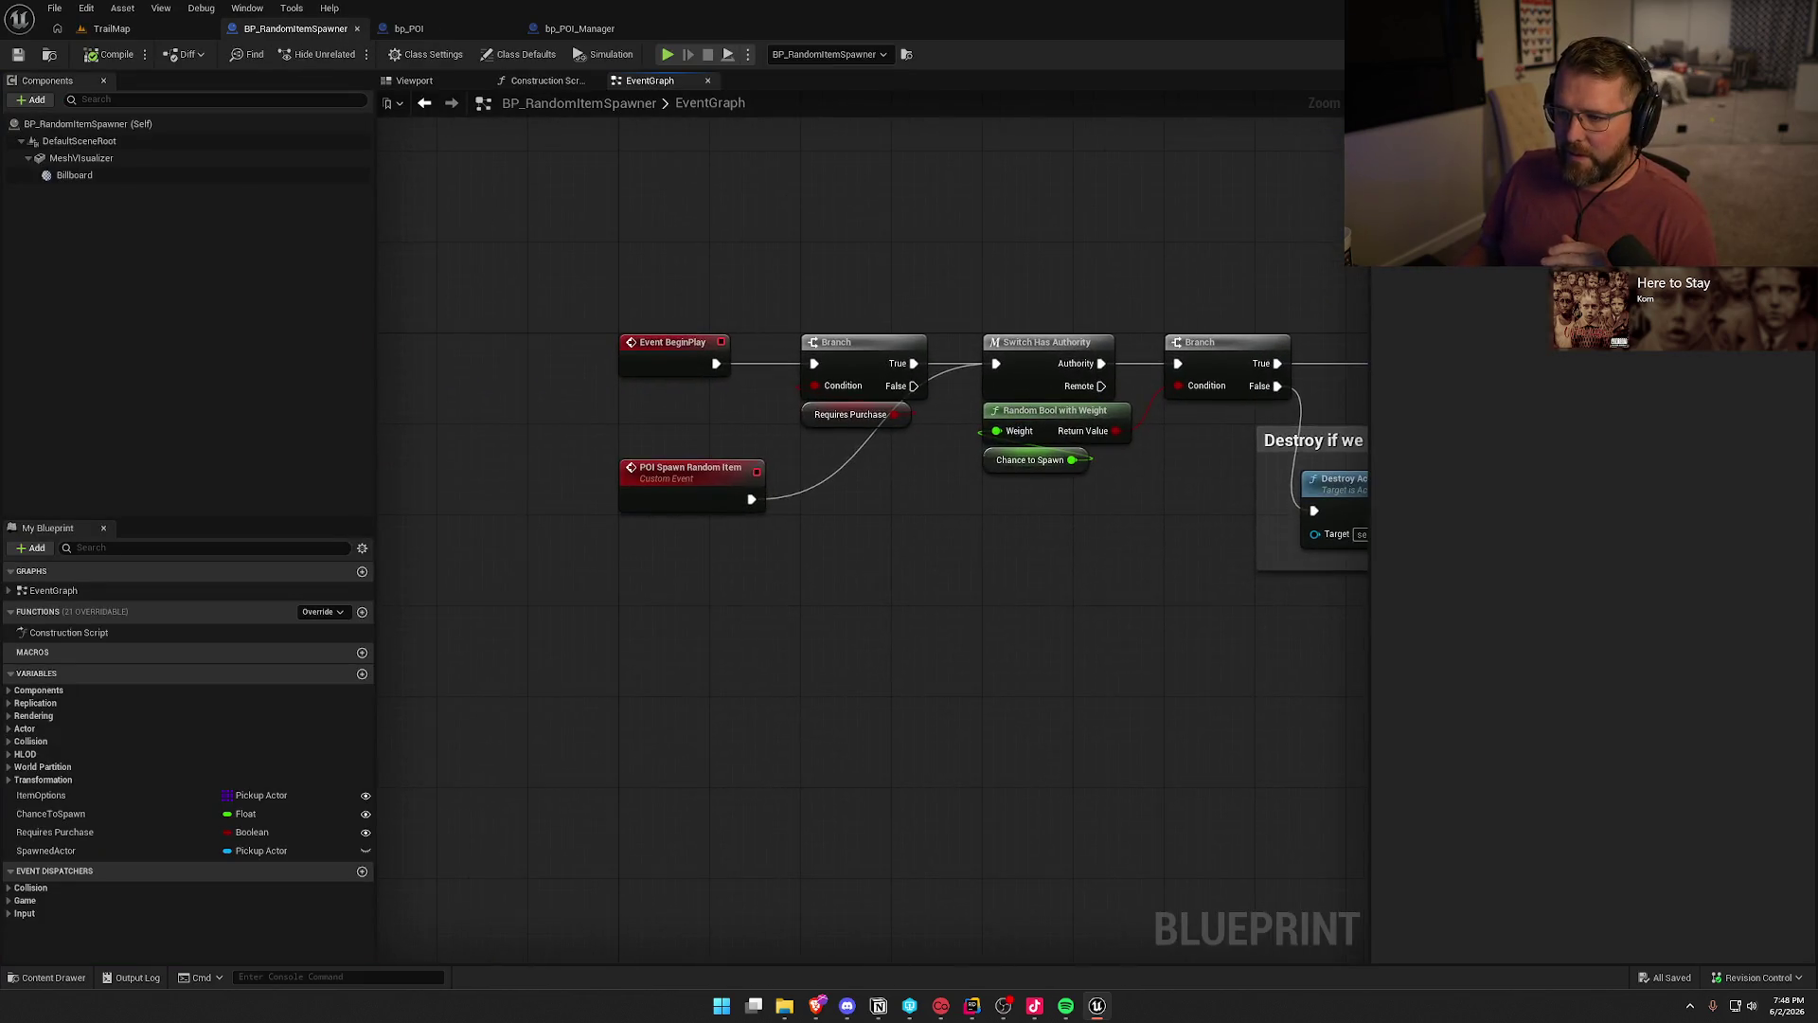
pyautogui.moveTo(1289, 367); pyautogui.dragTo(1128, 380)
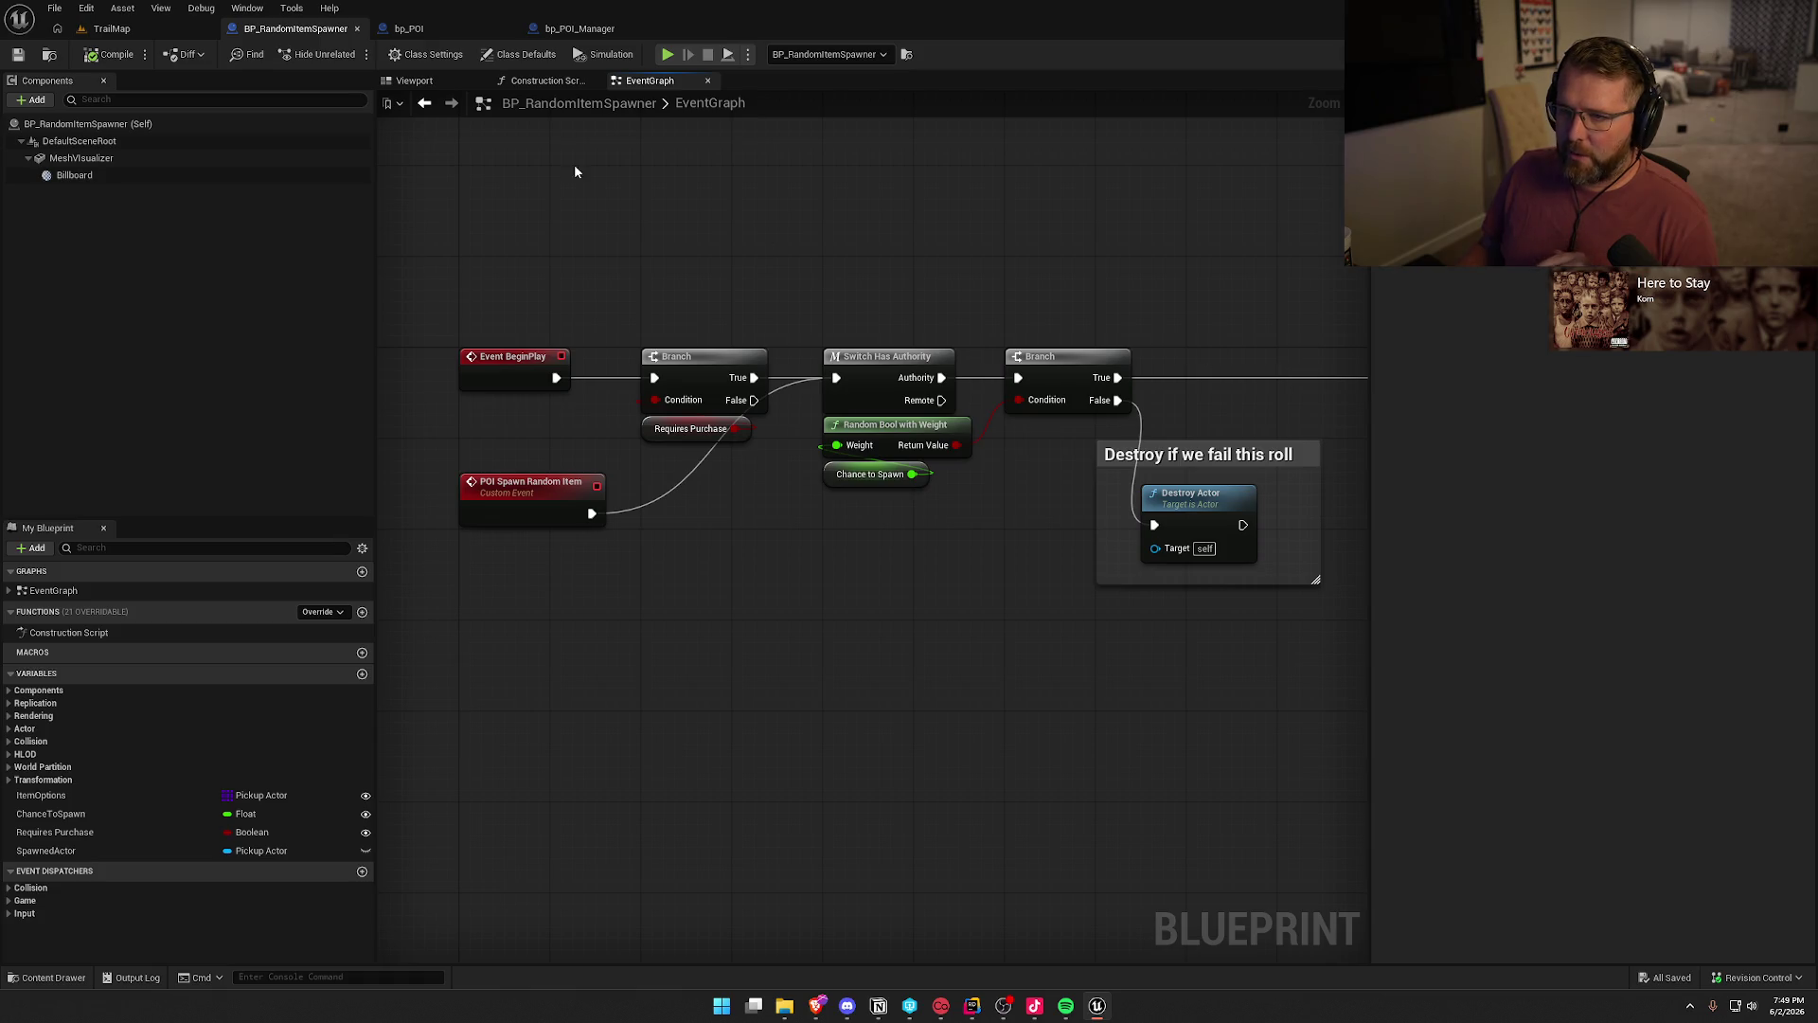
pyautogui.click(138, 30)
pyautogui.click(656, 604)
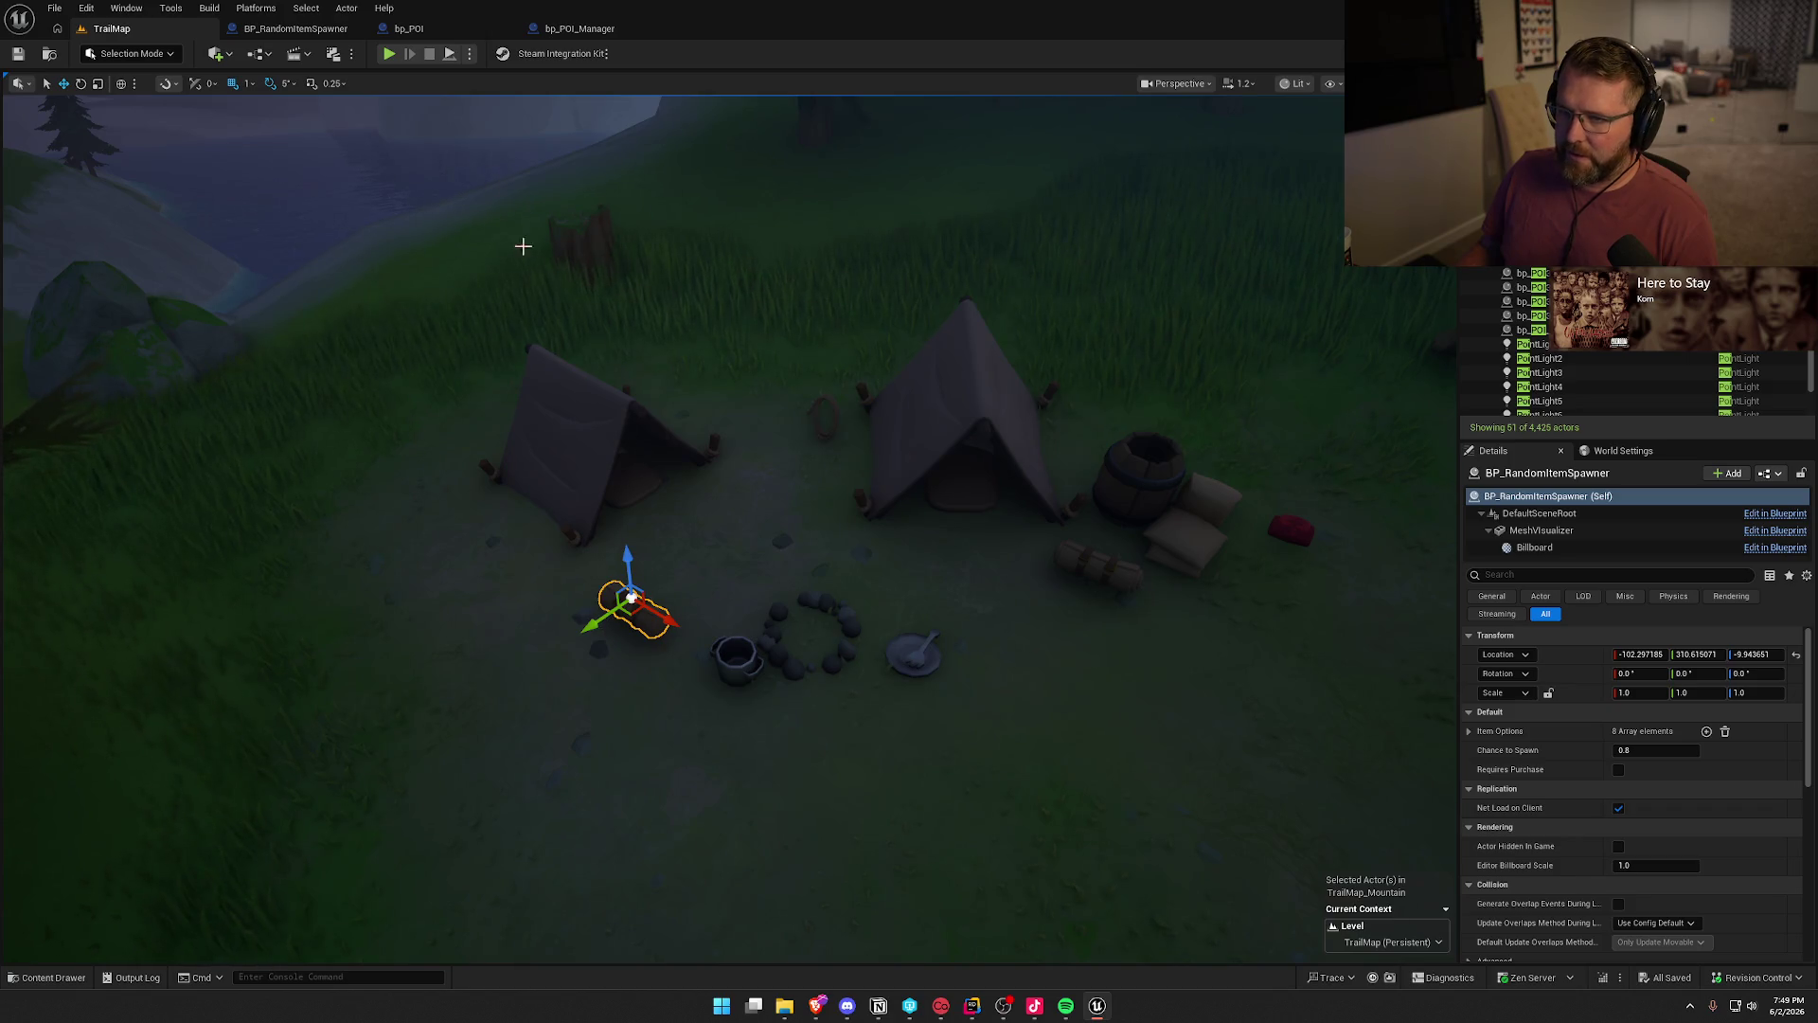
pyautogui.click(295, 29)
pyautogui.moveTo(458, 463); pyautogui.dragTo(616, 627)
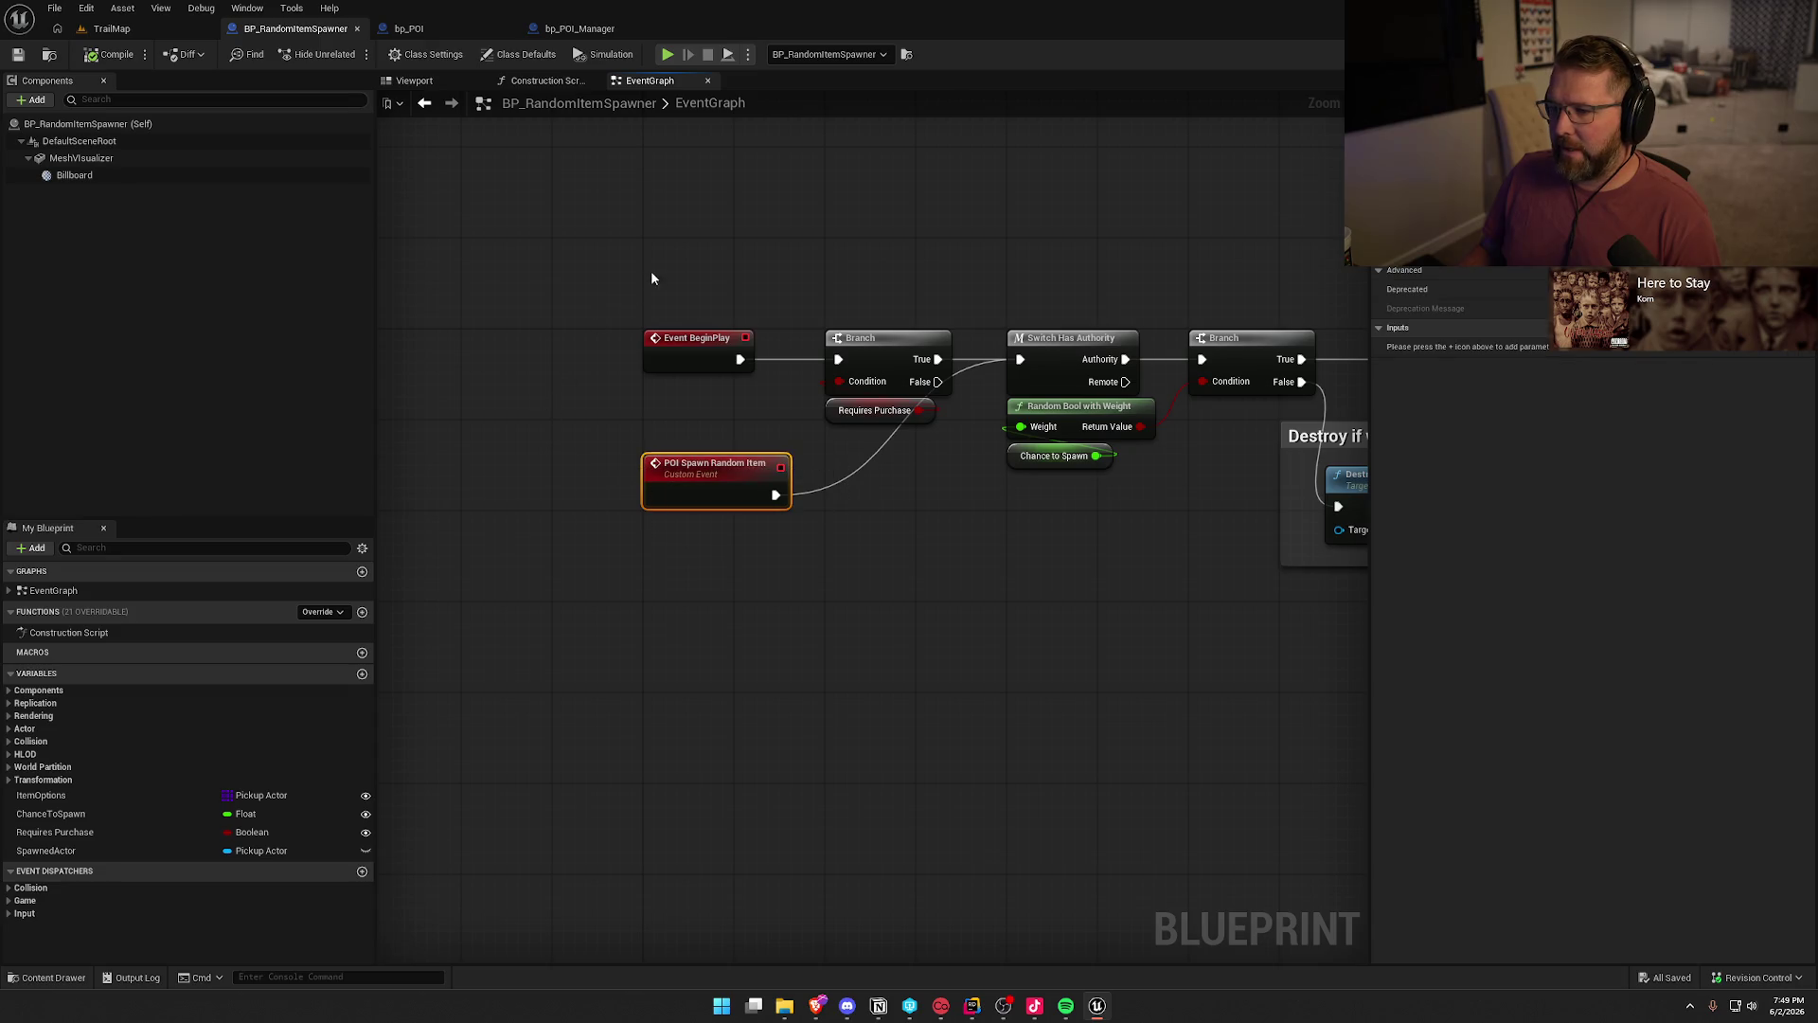
# - Check the Loaded? SET w/ Notify node in LoadPOIs, then open bp_POI's OnRep_Loaded? function
pyautogui.click(575, 28)
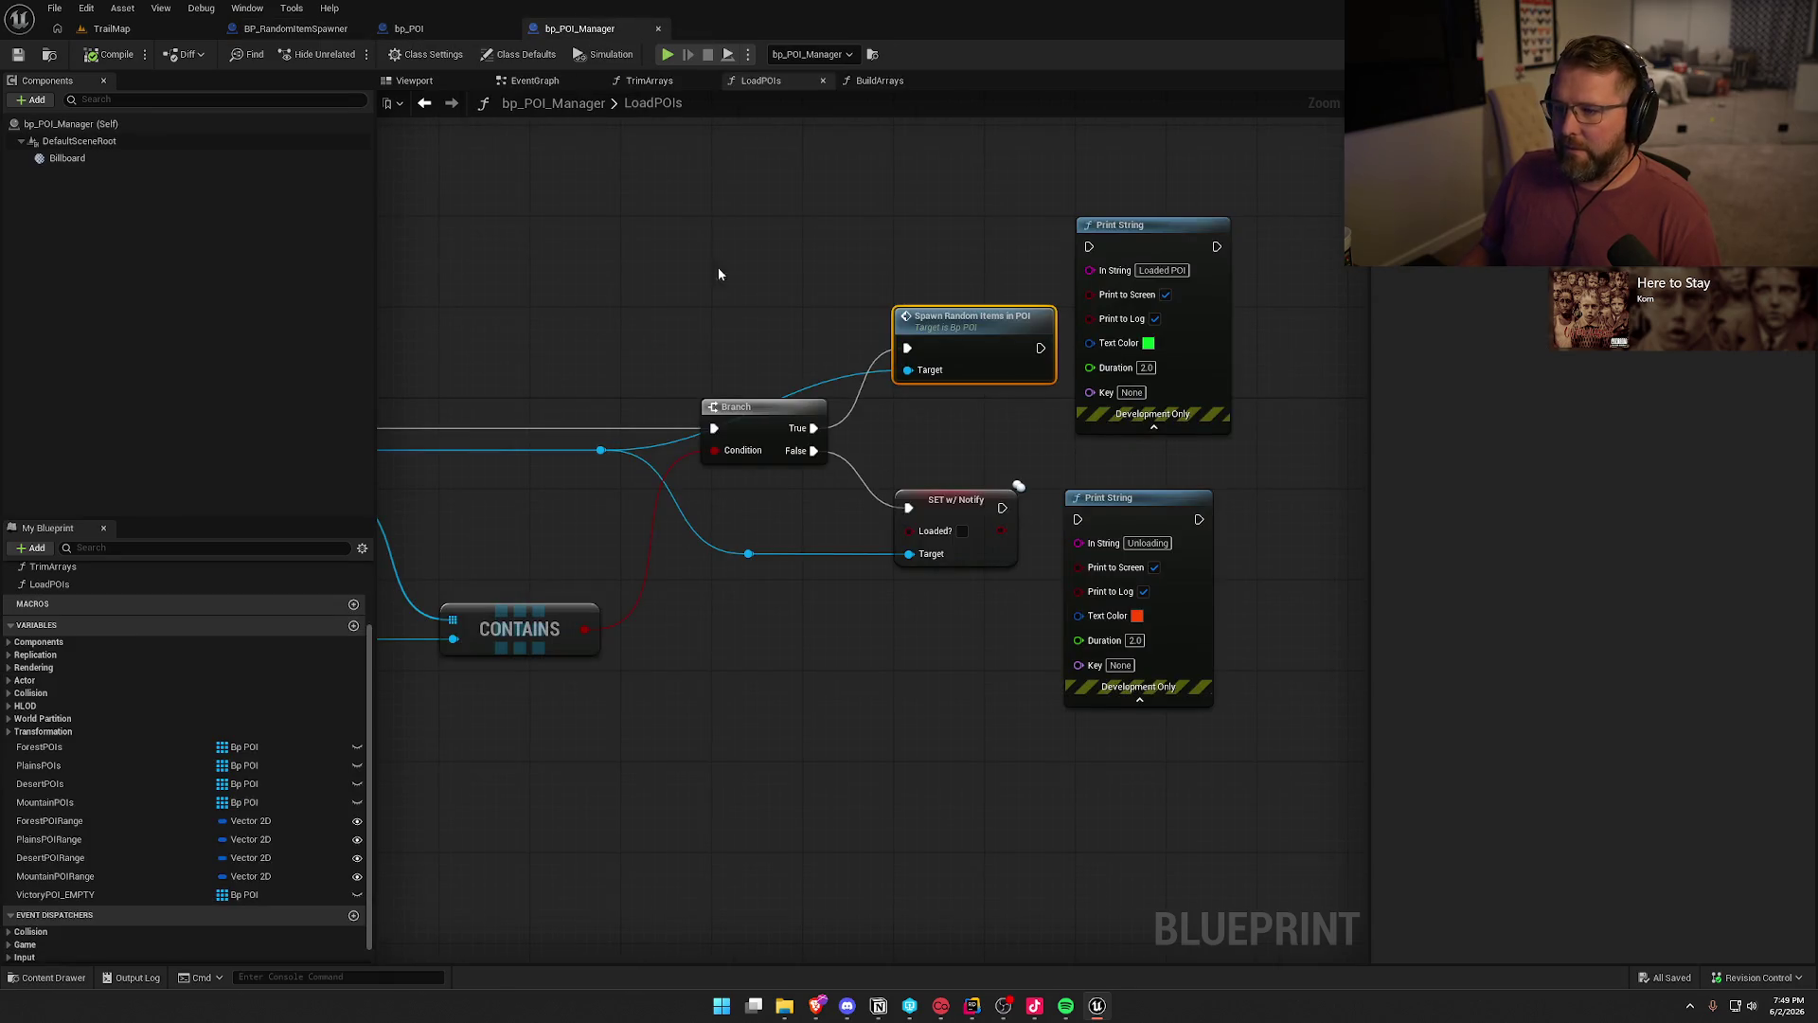
pyautogui.click(947, 521)
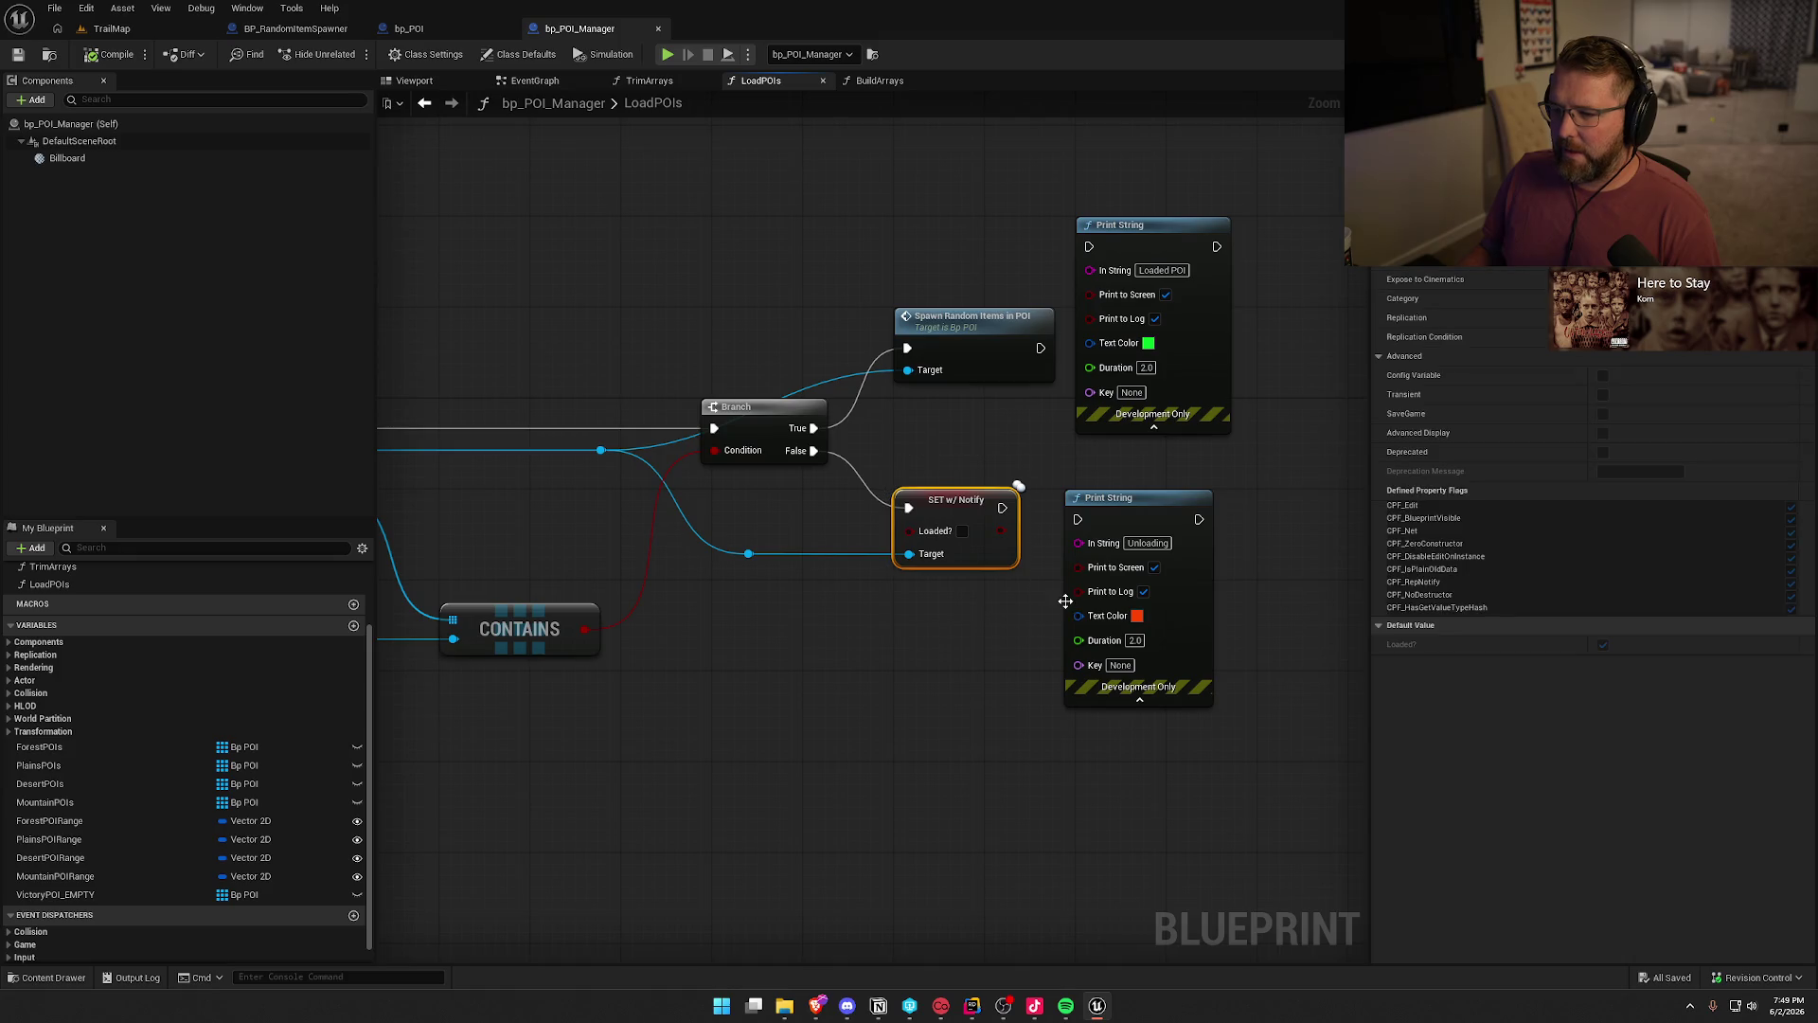
pyautogui.click(417, 28)
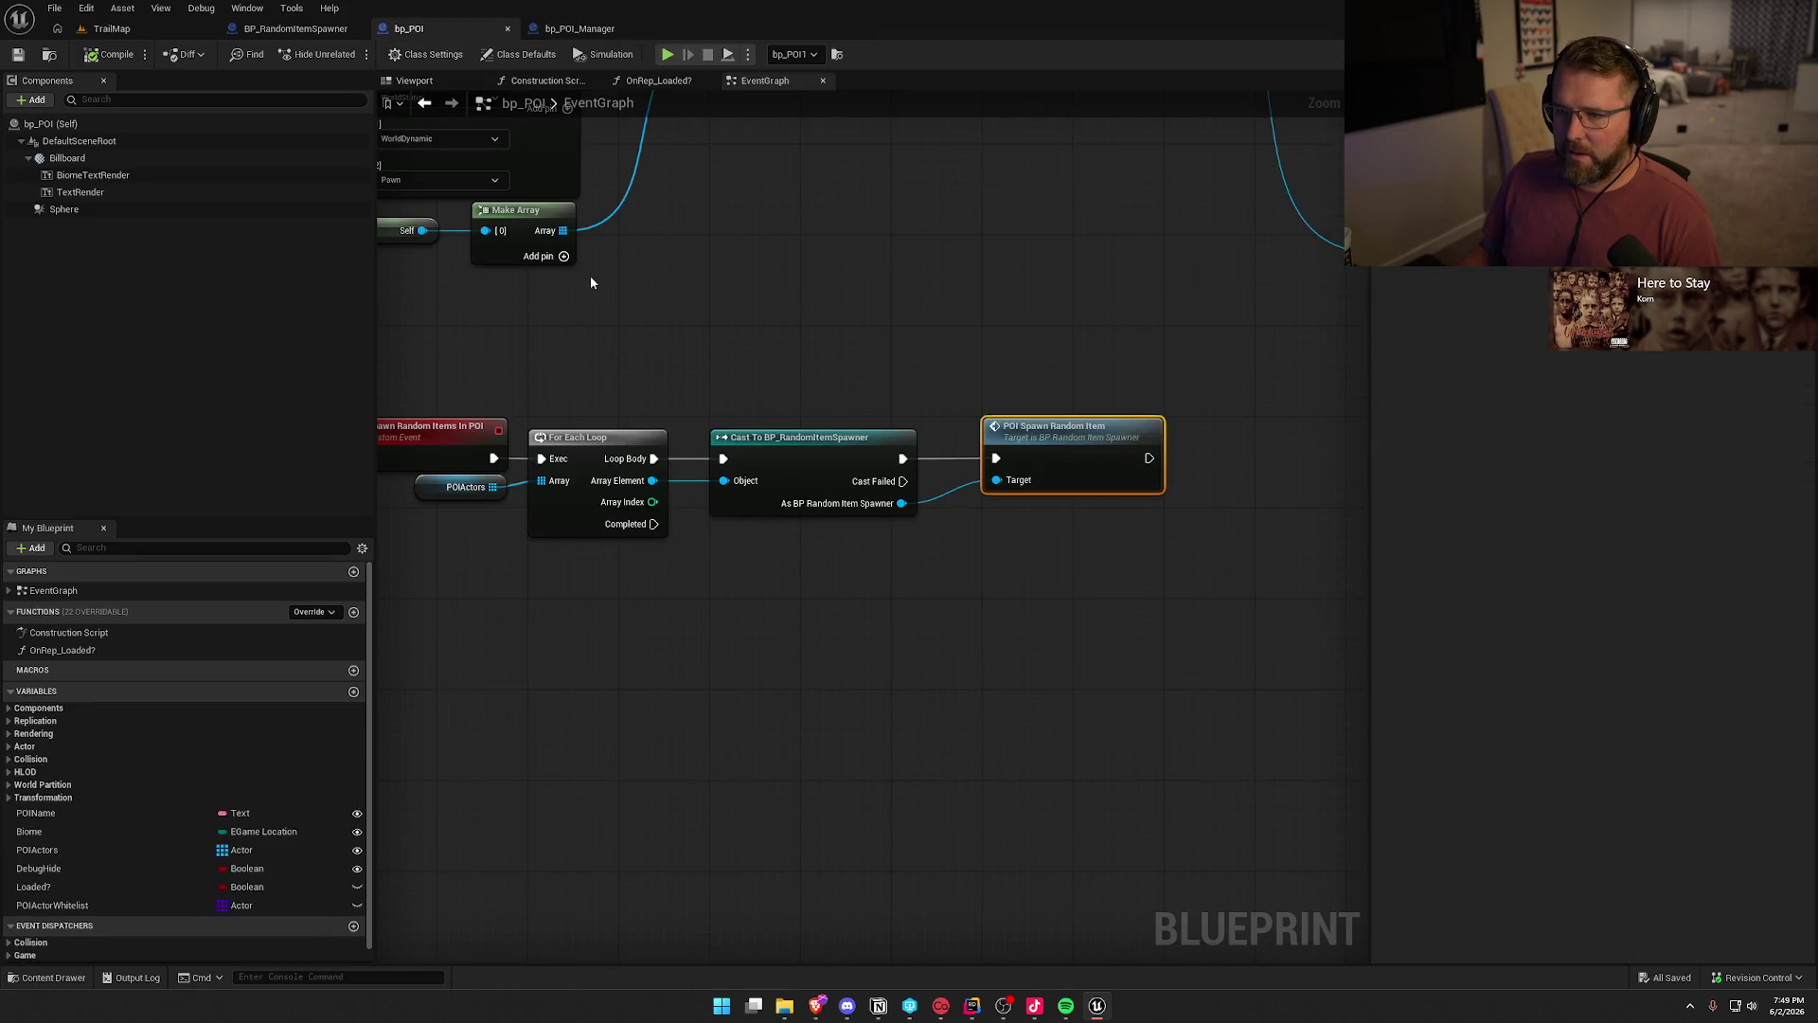
pyautogui.doubleClick(59, 653)
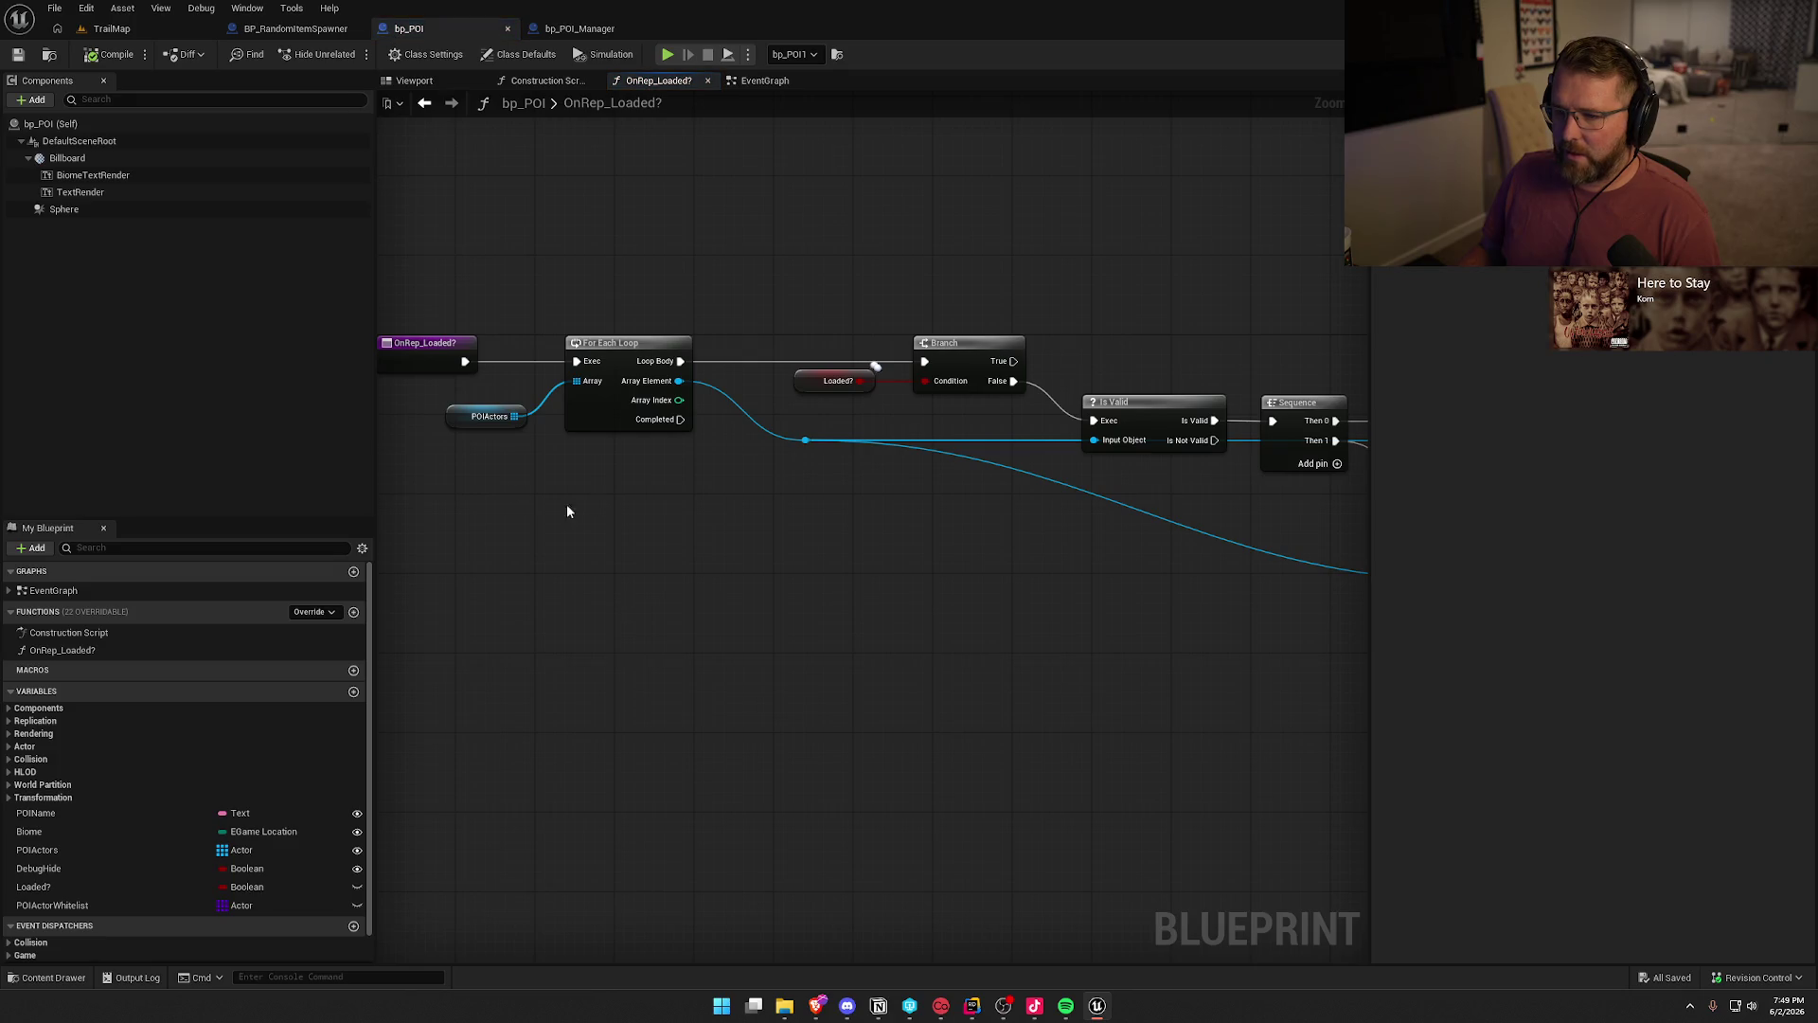
# - Rearrange POIActors, For Each Loop, Loaded?, Branch and Is Valid nodes and straighten the reroute knot
pyautogui.moveTo(464, 417)
pyautogui.mouseDown()
pyautogui.moveTo(576, 298)
pyautogui.moveTo(606, 359)
pyautogui.mouseUp()
pyautogui.keyDown('shift'); pyautogui.click(637, 360); pyautogui.keyUp('shift')
pyautogui.click(851, 502)
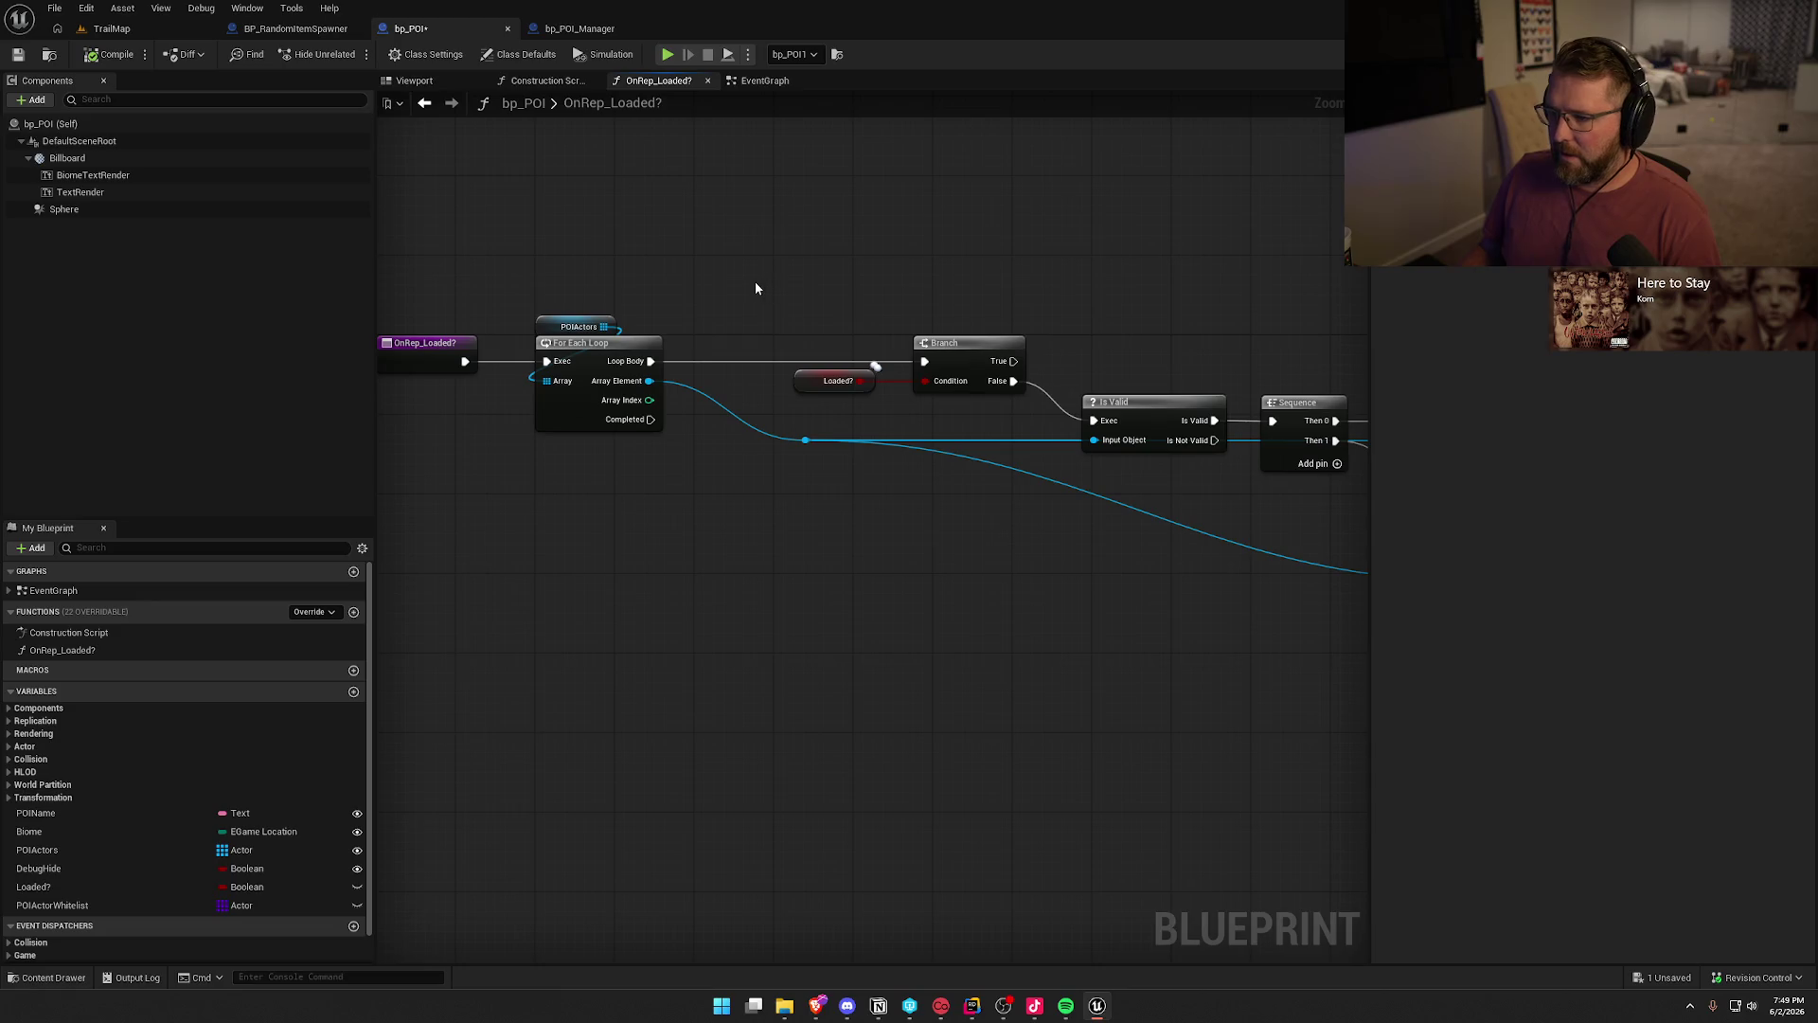
pyautogui.moveTo(894, 560); pyautogui.dragTo(666, 434)
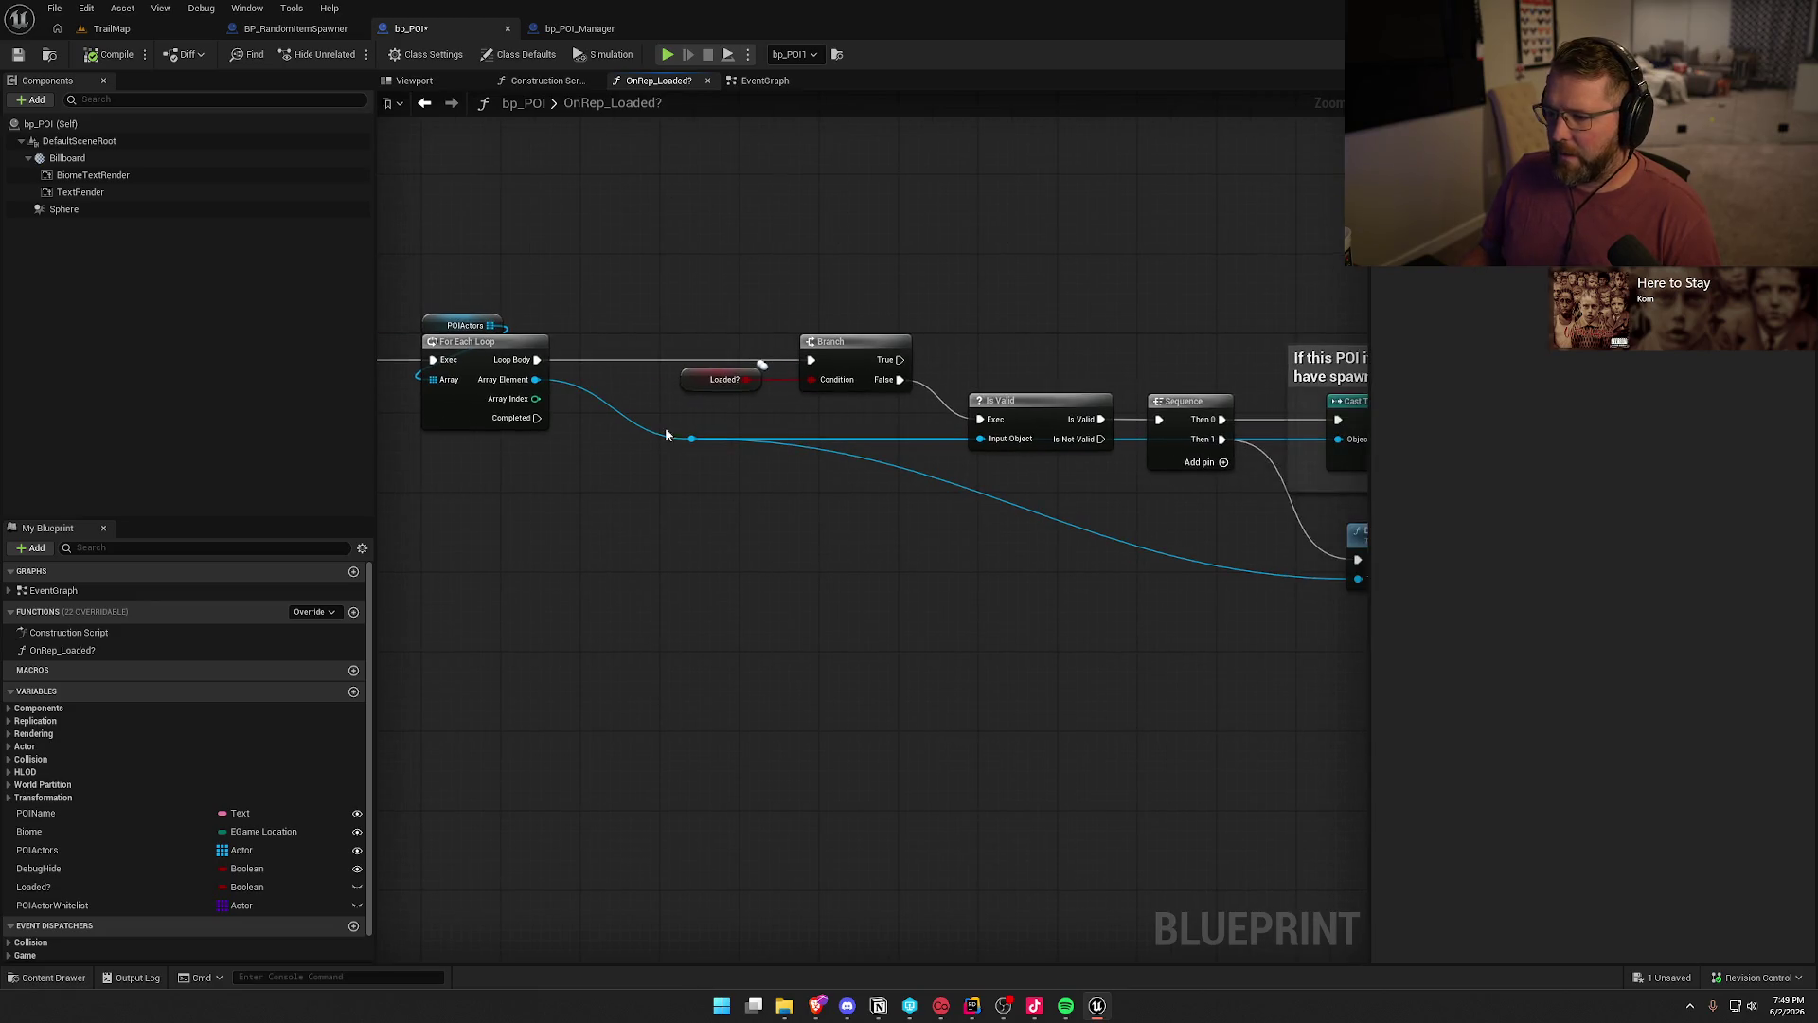
pyautogui.keyDown('shift'); pyautogui.click(833, 343); pyautogui.keyUp('shift')
pyautogui.moveTo(833, 343); pyautogui.dragTo(773, 343)
pyautogui.click(727, 533)
pyautogui.moveTo(860, 573); pyautogui.dragTo(512, 527)
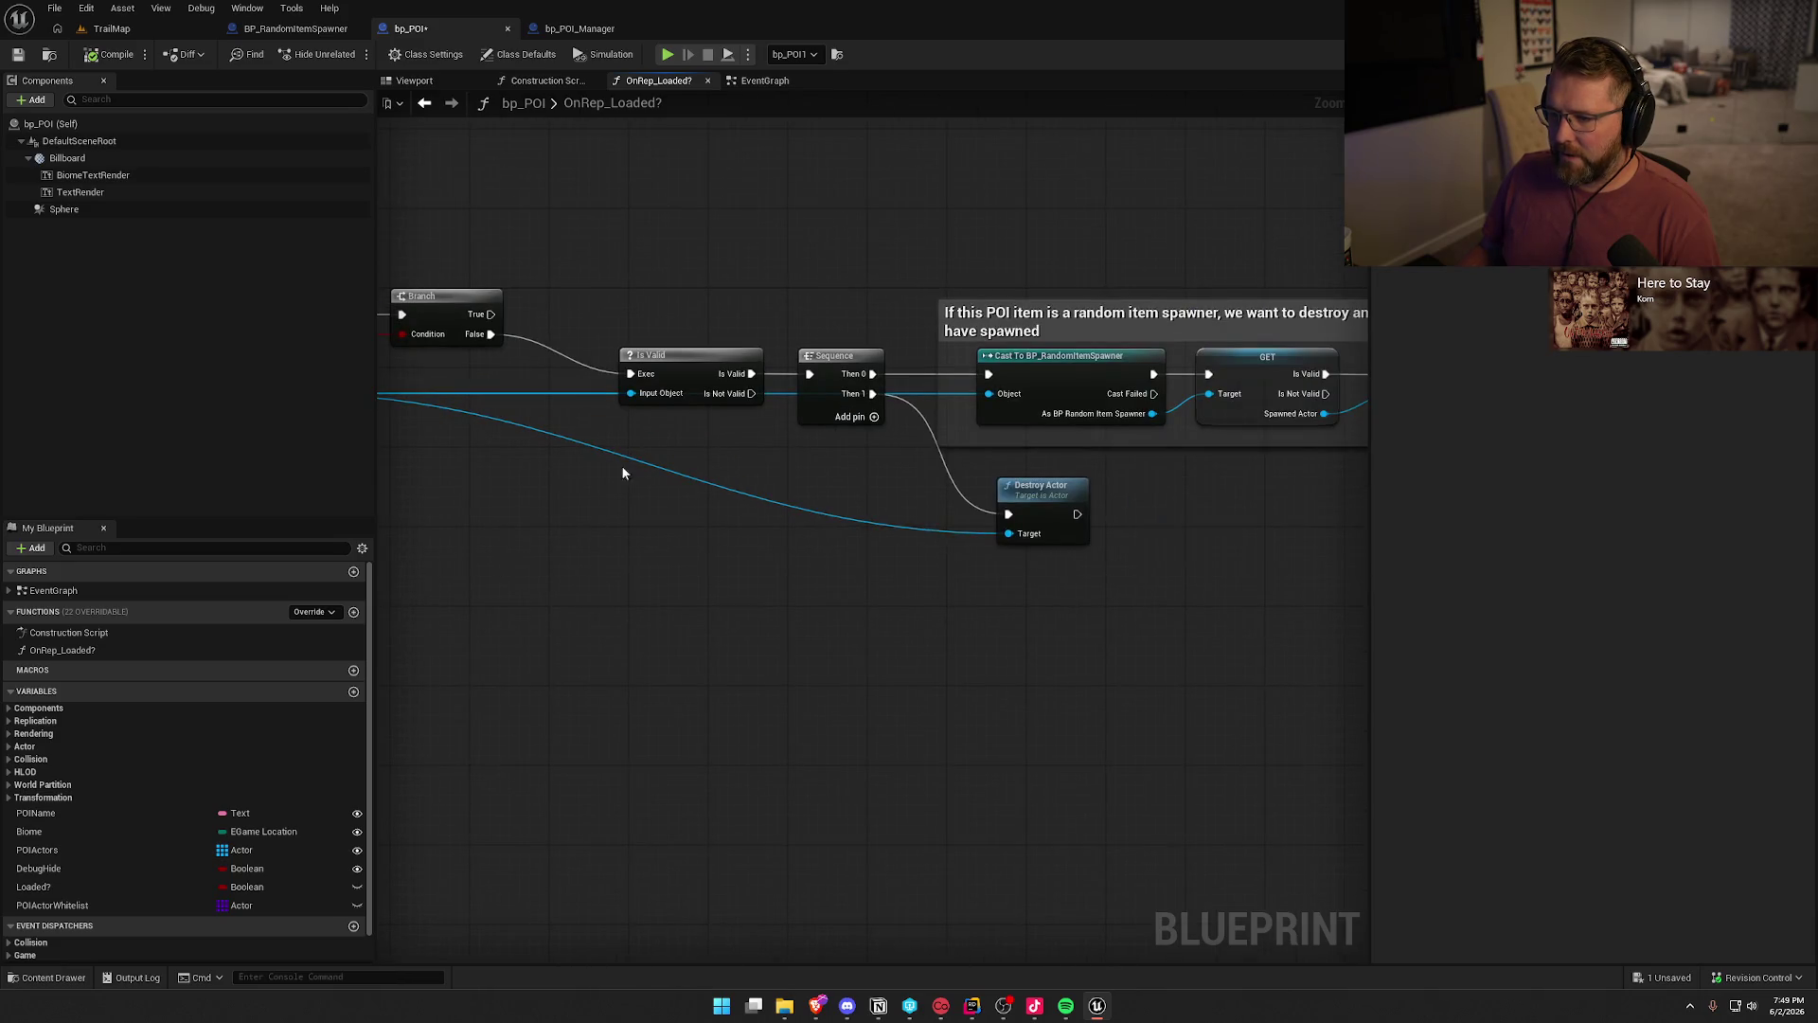
pyautogui.moveTo(681, 366); pyautogui.dragTo(609, 327)
pyautogui.moveTo(545, 446)
pyautogui.mouseDown()
pyautogui.moveTo(849, 483)
pyautogui.moveTo(921, 452)
pyautogui.mouseUp()
pyautogui.click(646, 401)
pyautogui.moveTo(640, 420)
pyautogui.mouseDown()
pyautogui.moveTo(640, 492)
pyautogui.moveTo(660, 387)
pyautogui.moveTo(698, 659)
pyautogui.mouseUp()
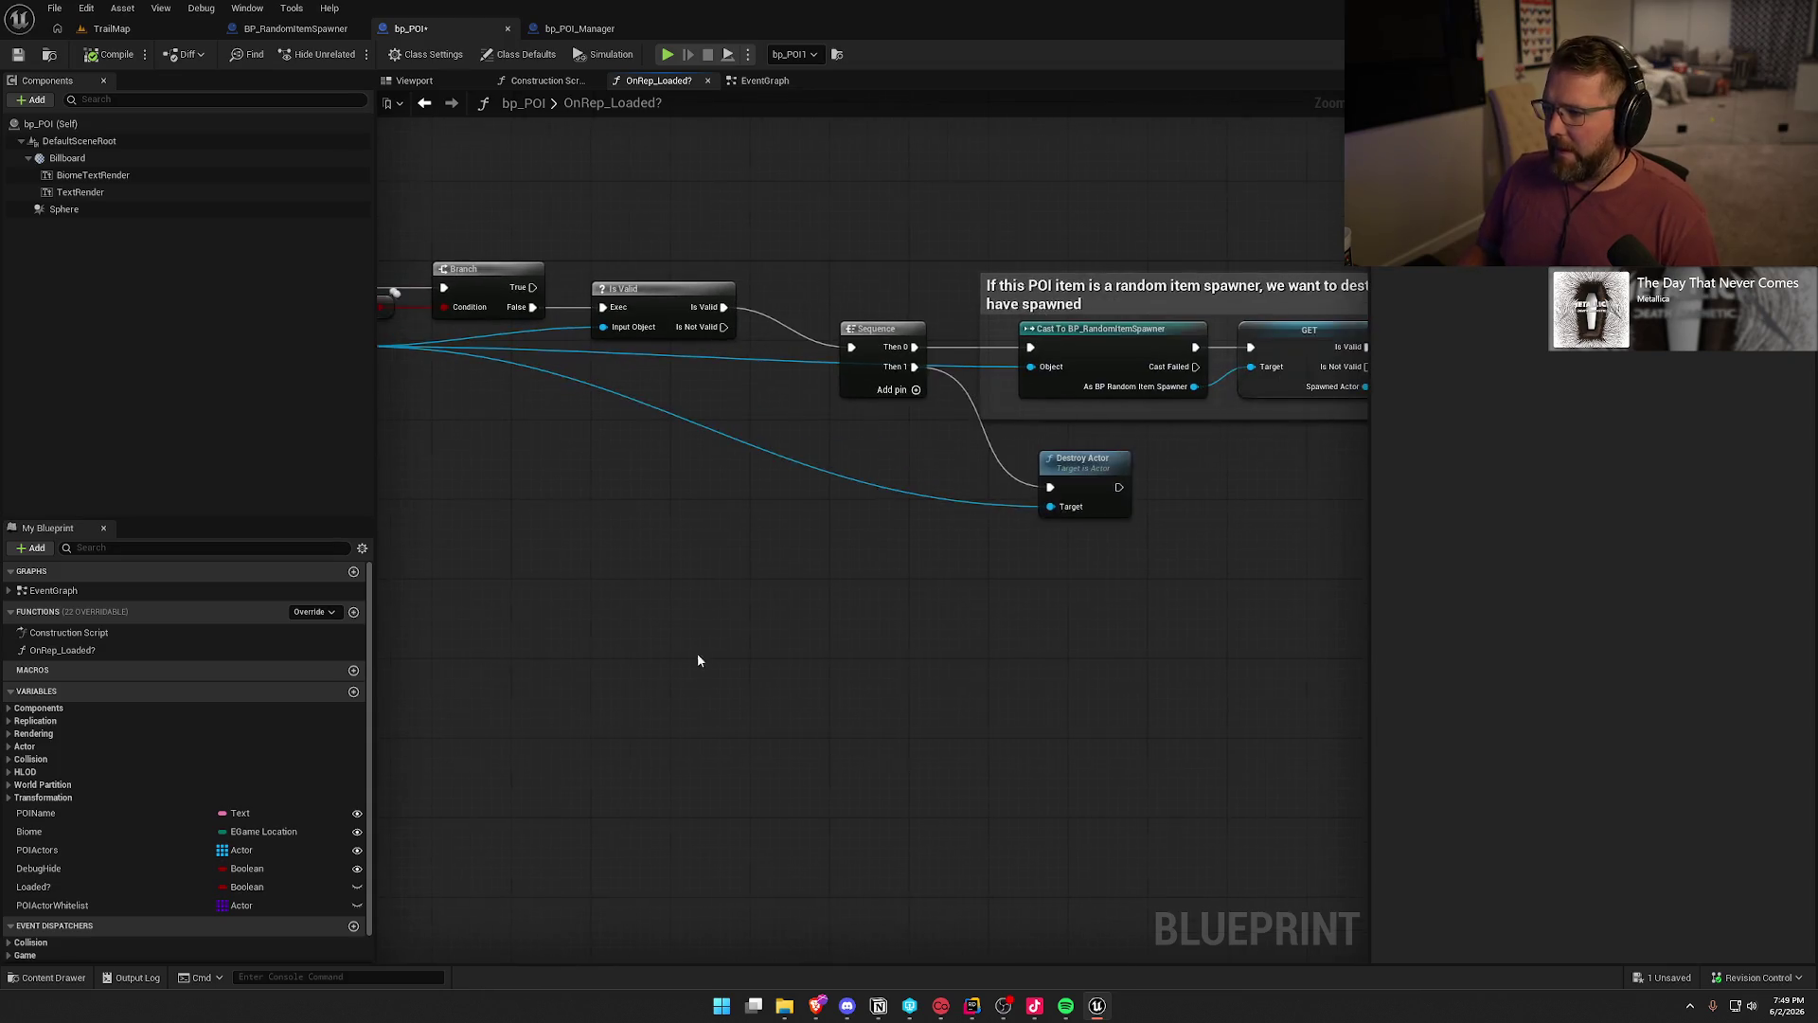
# - Move the Sequence node, spawner comment group and Destroy Actor node into place, then return to TrailMap
pyautogui.moveTo(872, 329); pyautogui.dragTo(783, 288)
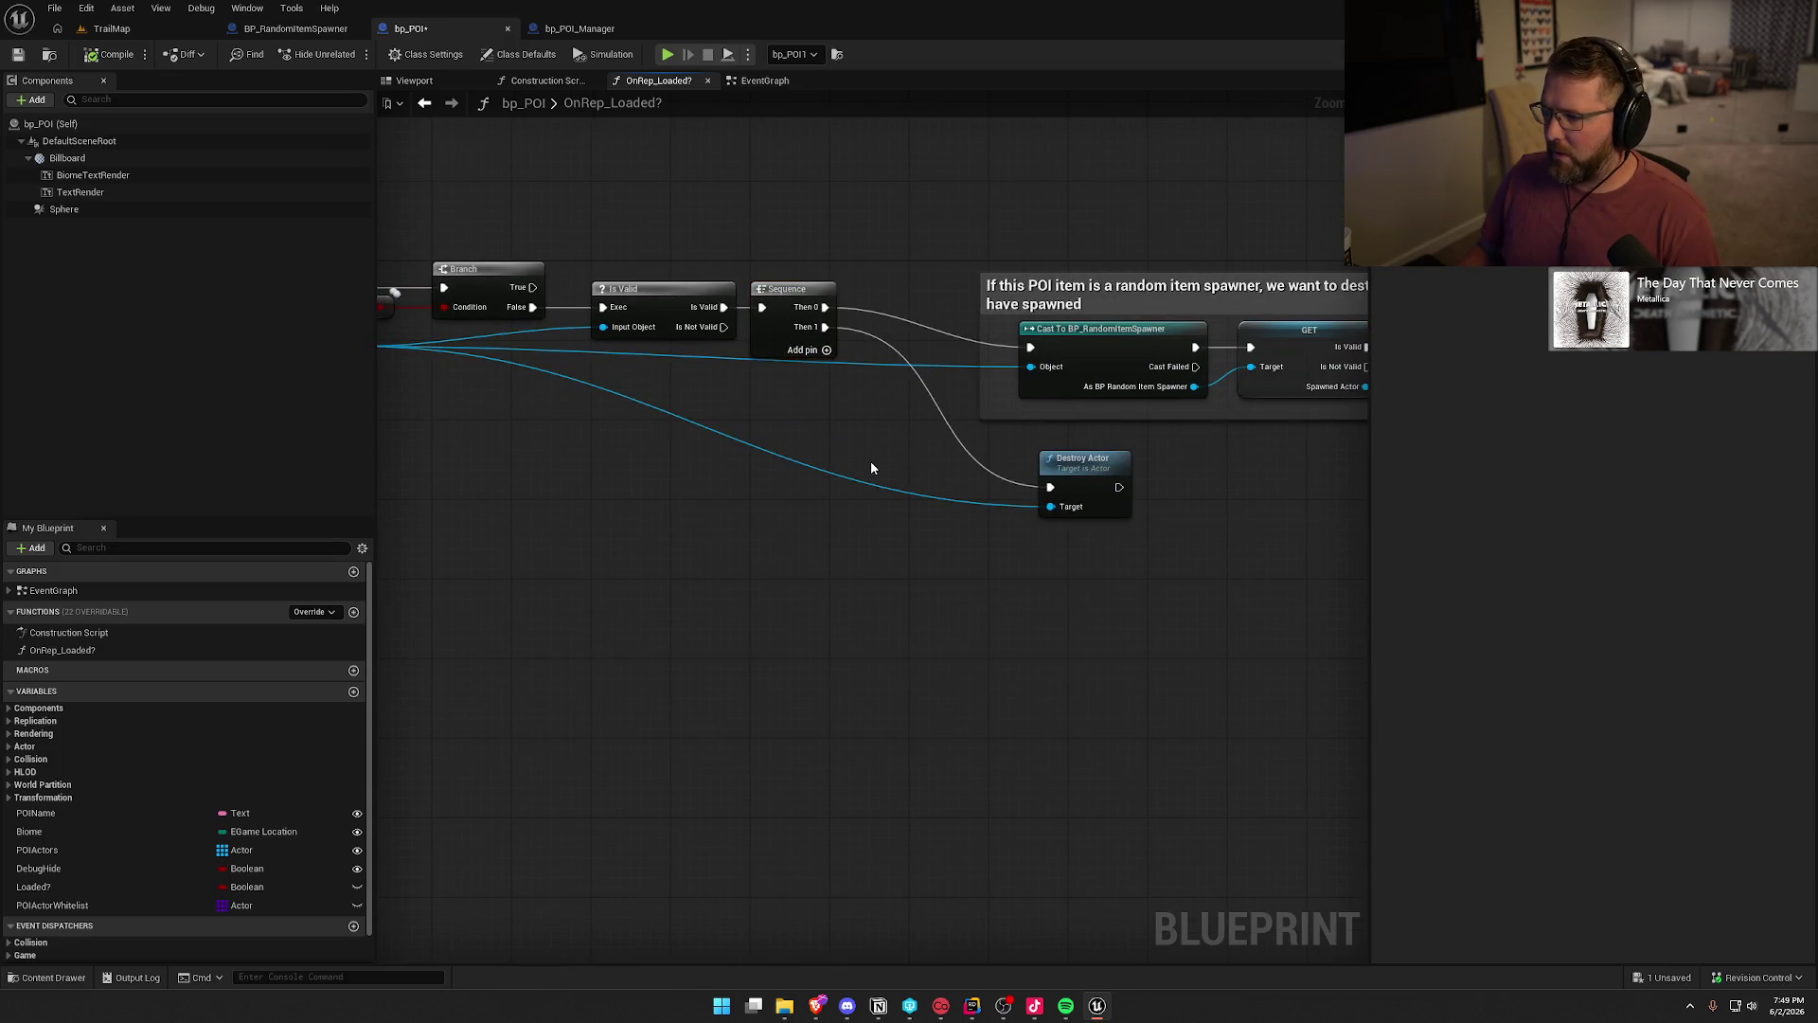
pyautogui.moveTo(955, 440); pyautogui.dragTo(693, 429)
pyautogui.moveTo(696, 224); pyautogui.dragTo(1290, 403)
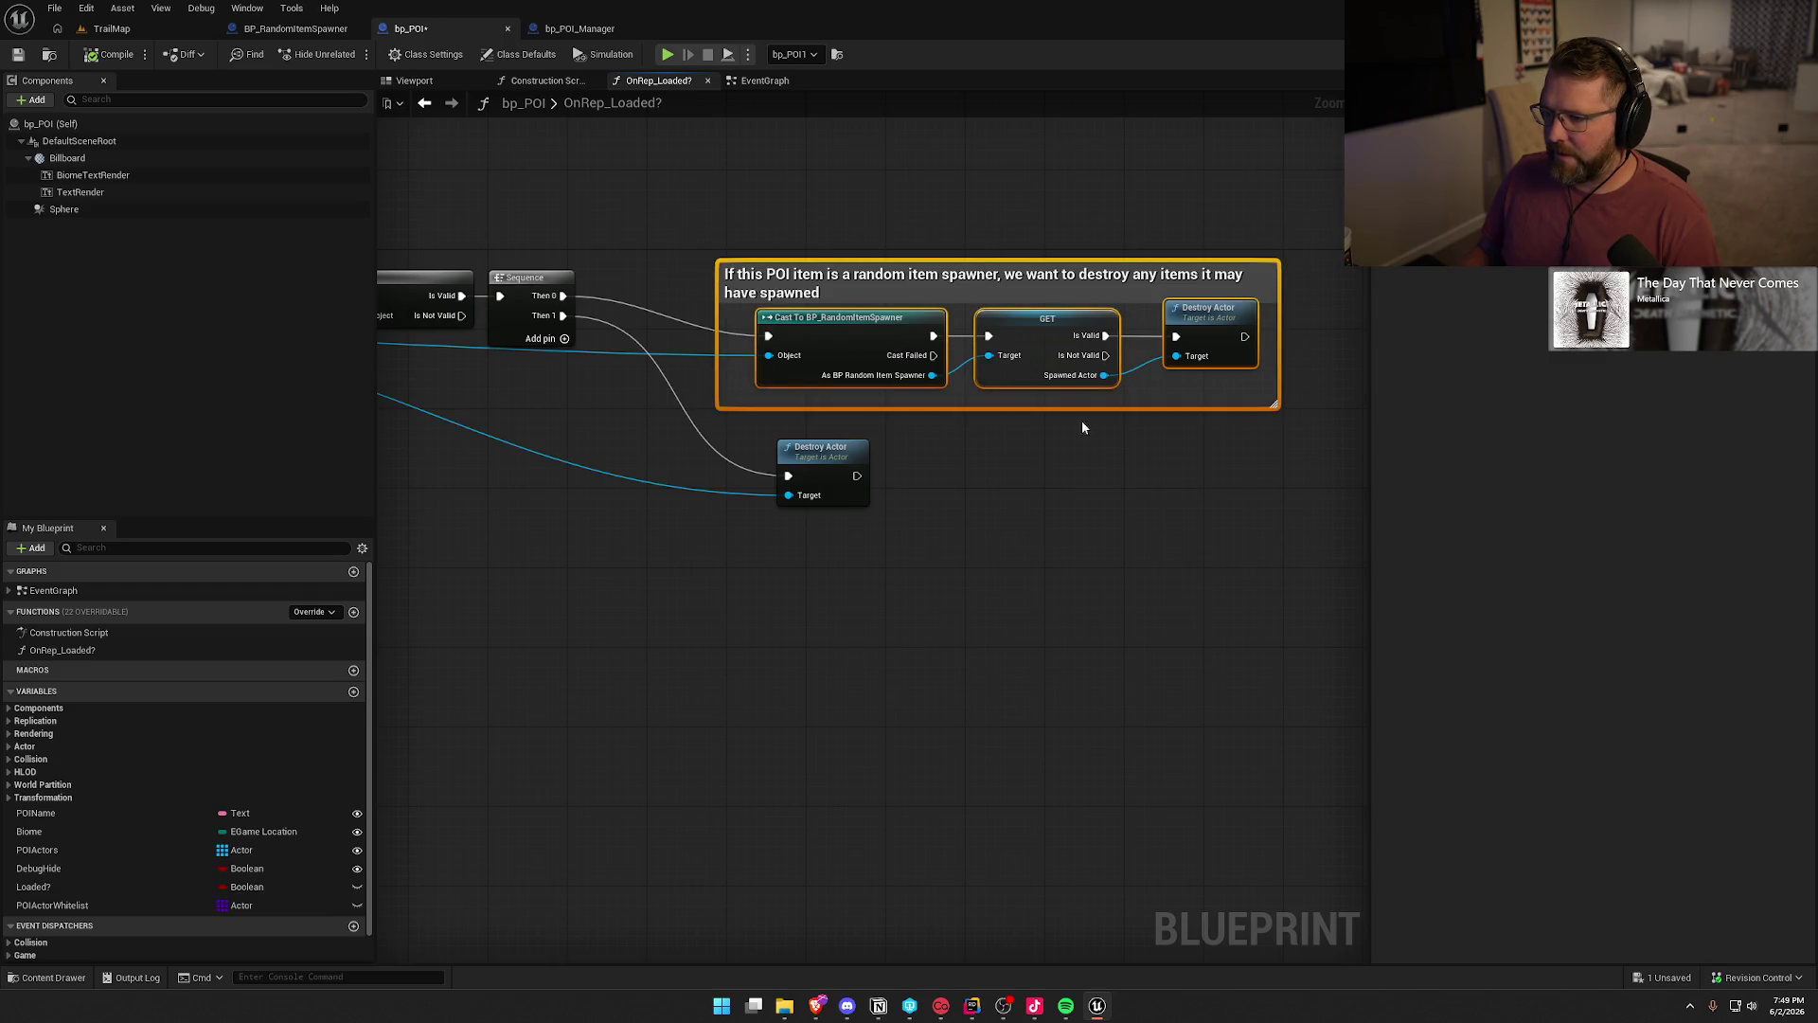
pyautogui.moveTo(838, 344)
pyautogui.mouseDown()
pyautogui.moveTo(793, 301)
pyautogui.moveTo(731, 304)
pyautogui.mouseUp()
pyautogui.click(754, 178)
pyautogui.moveTo(1235, 414)
pyautogui.mouseDown()
pyautogui.moveTo(1079, 331)
pyautogui.moveTo(785, 317)
pyautogui.mouseUp()
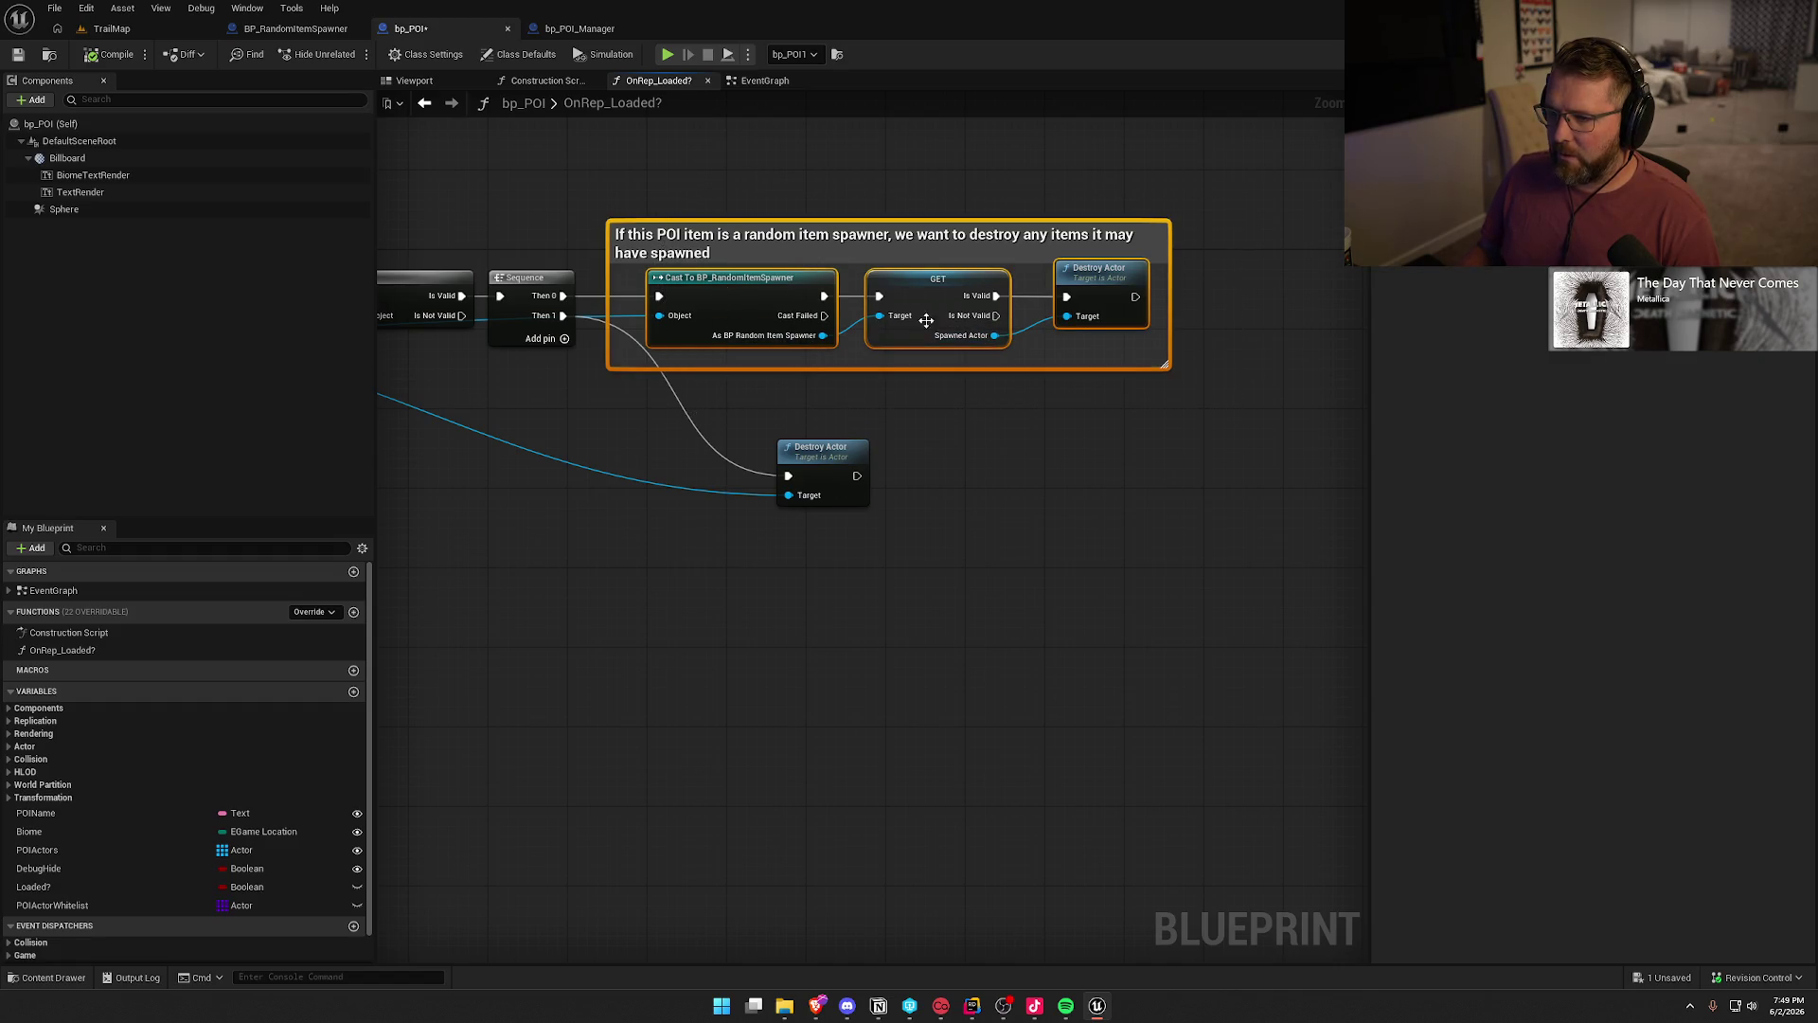
pyautogui.click(962, 511)
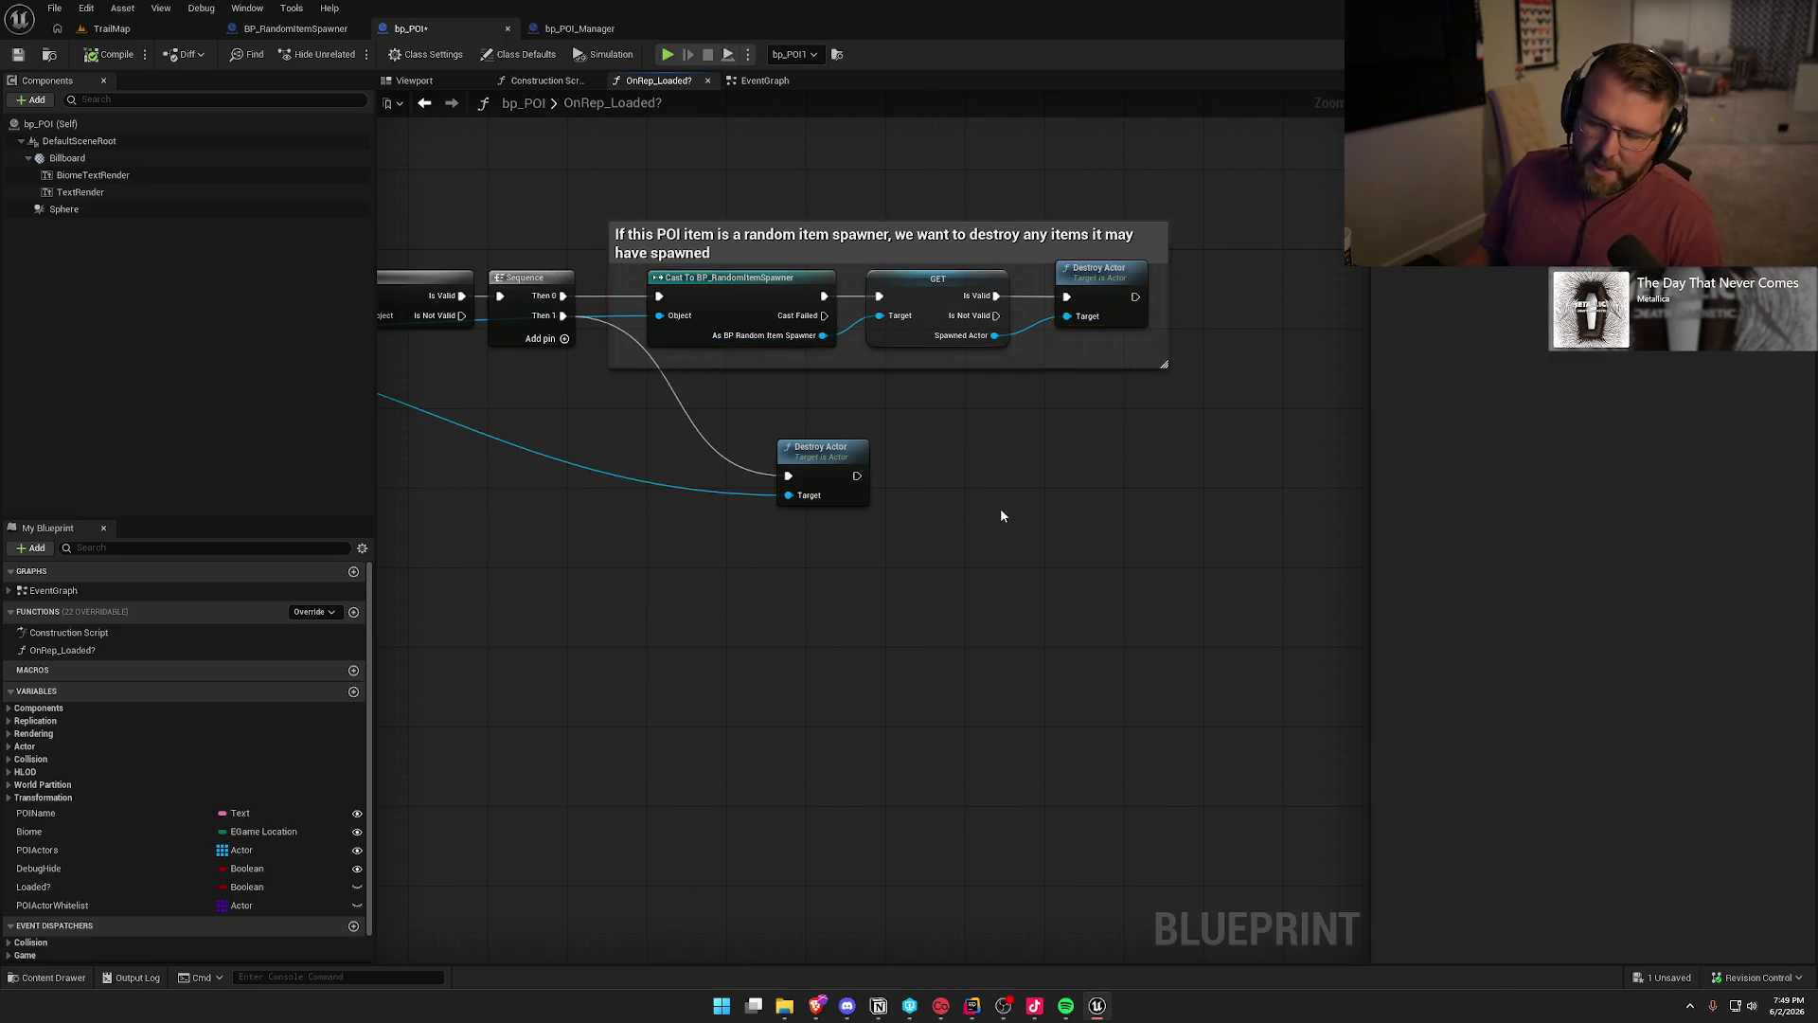
pyautogui.moveTo(985, 464)
pyautogui.mouseDown()
pyautogui.moveTo(792, 428)
pyautogui.moveTo(856, 433)
pyautogui.mouseUp()
pyautogui.click(829, 415)
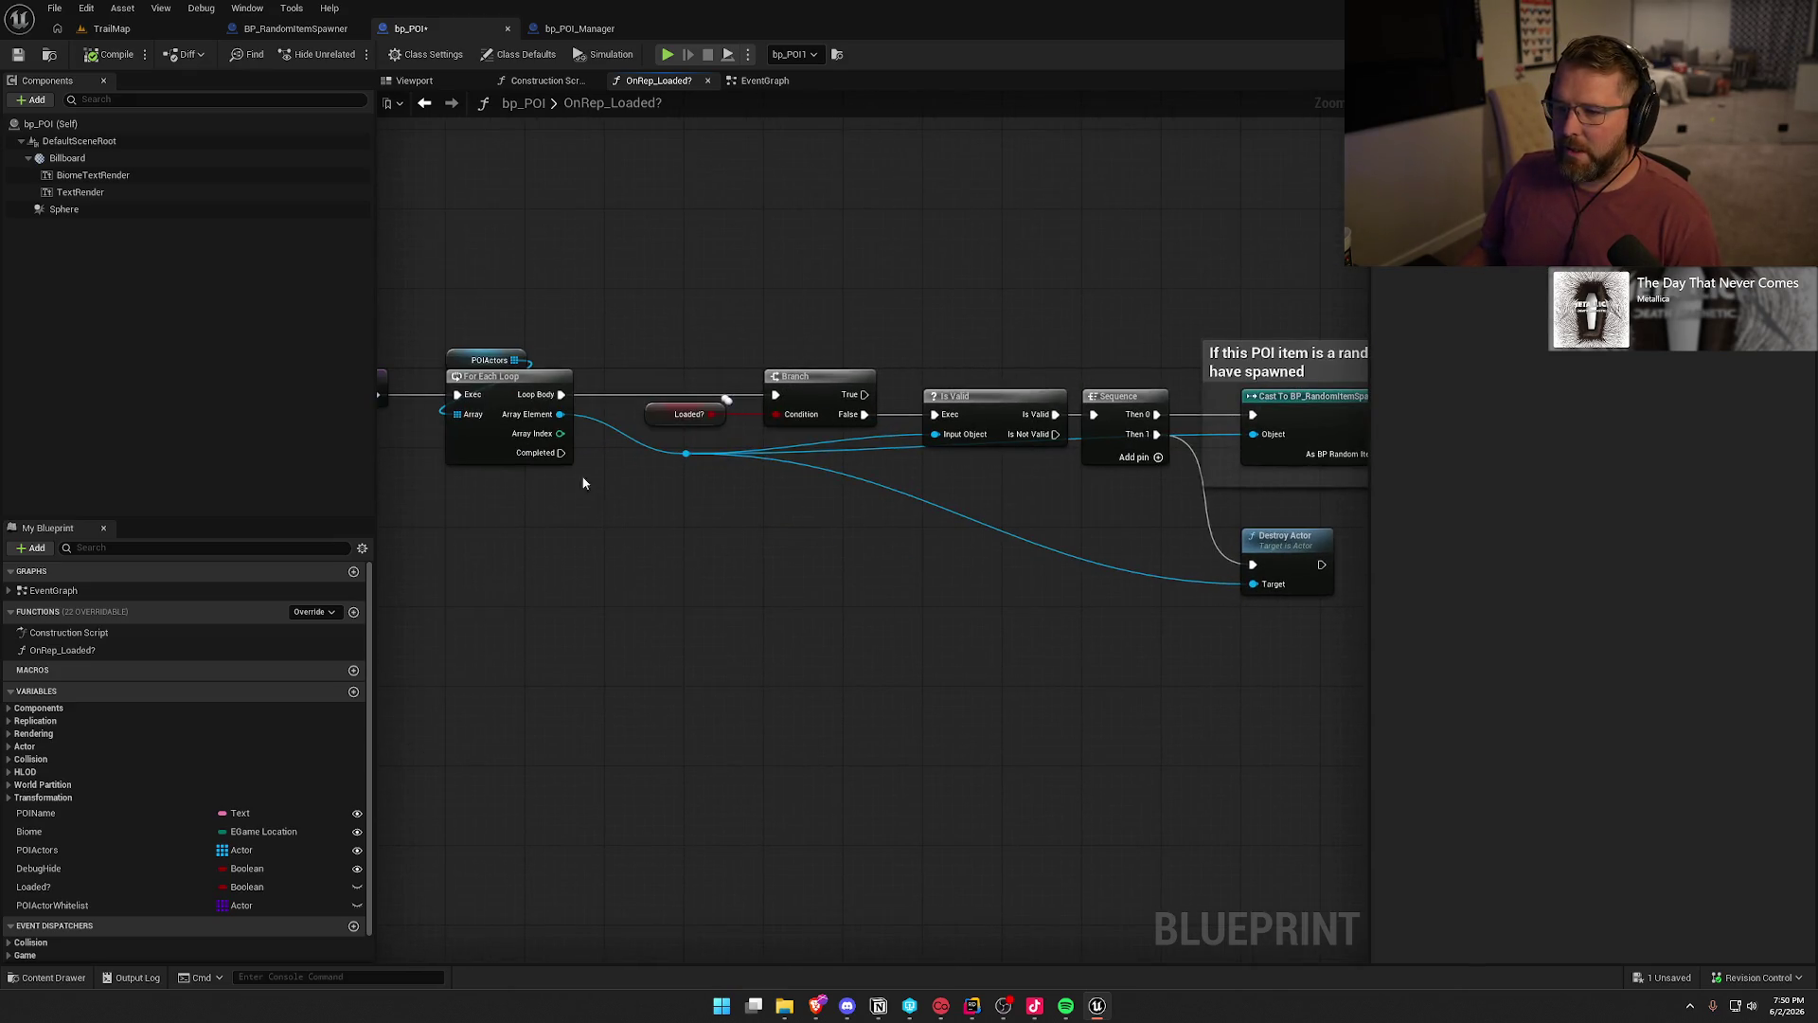
pyautogui.click(111, 28)
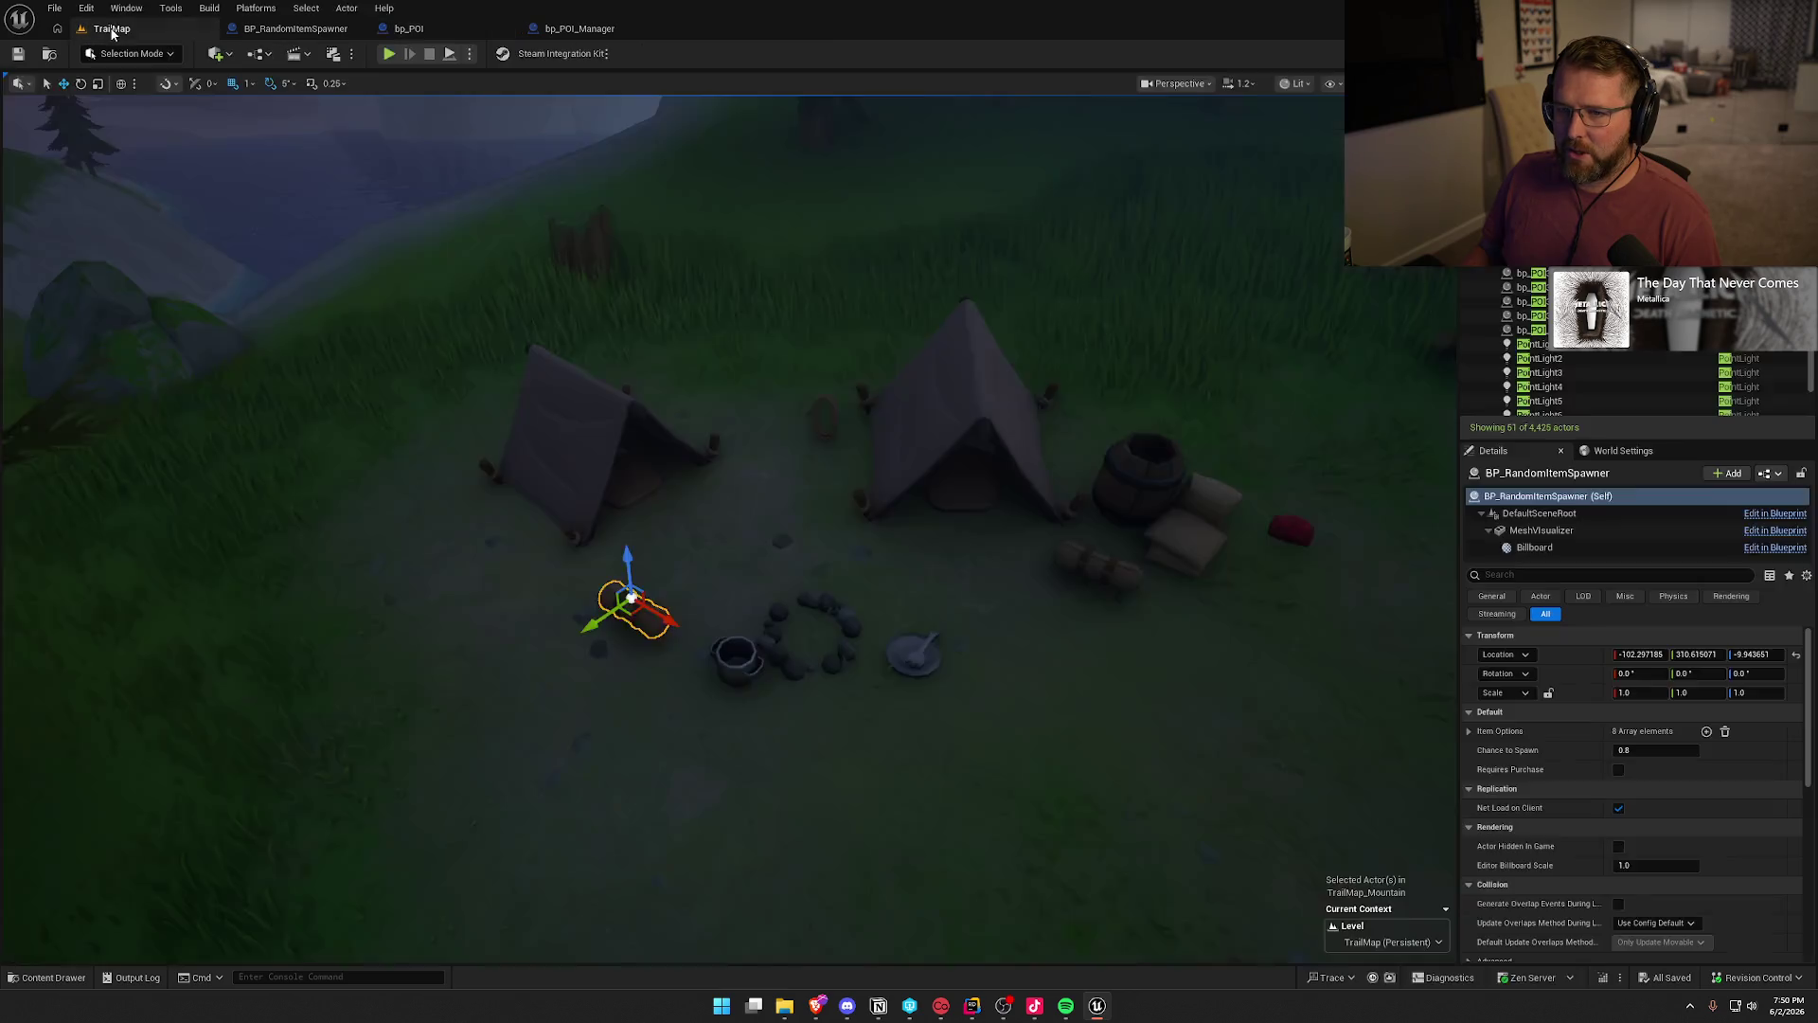
# - Fly the viewport camera from the campsite down to the gravestone props
pyautogui.moveTo(715, 604); pyautogui.dragTo(730, 557)
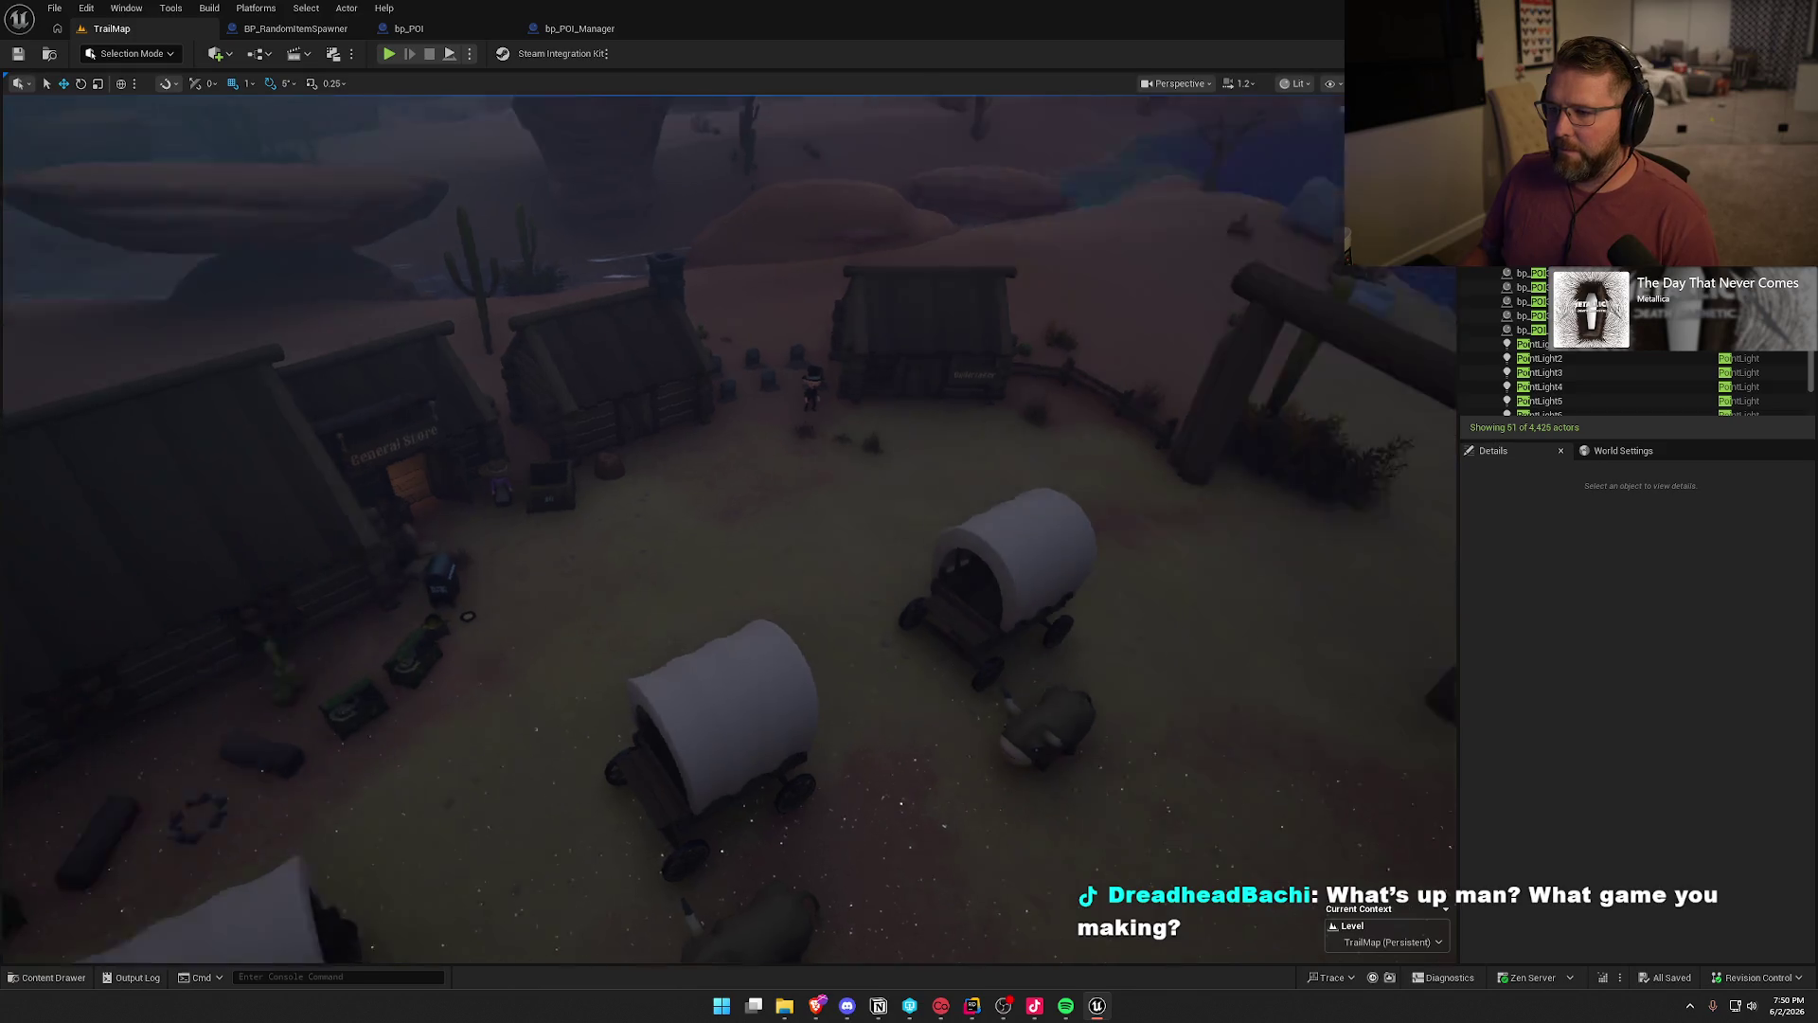
pyautogui.scroll(4, 673, 528)
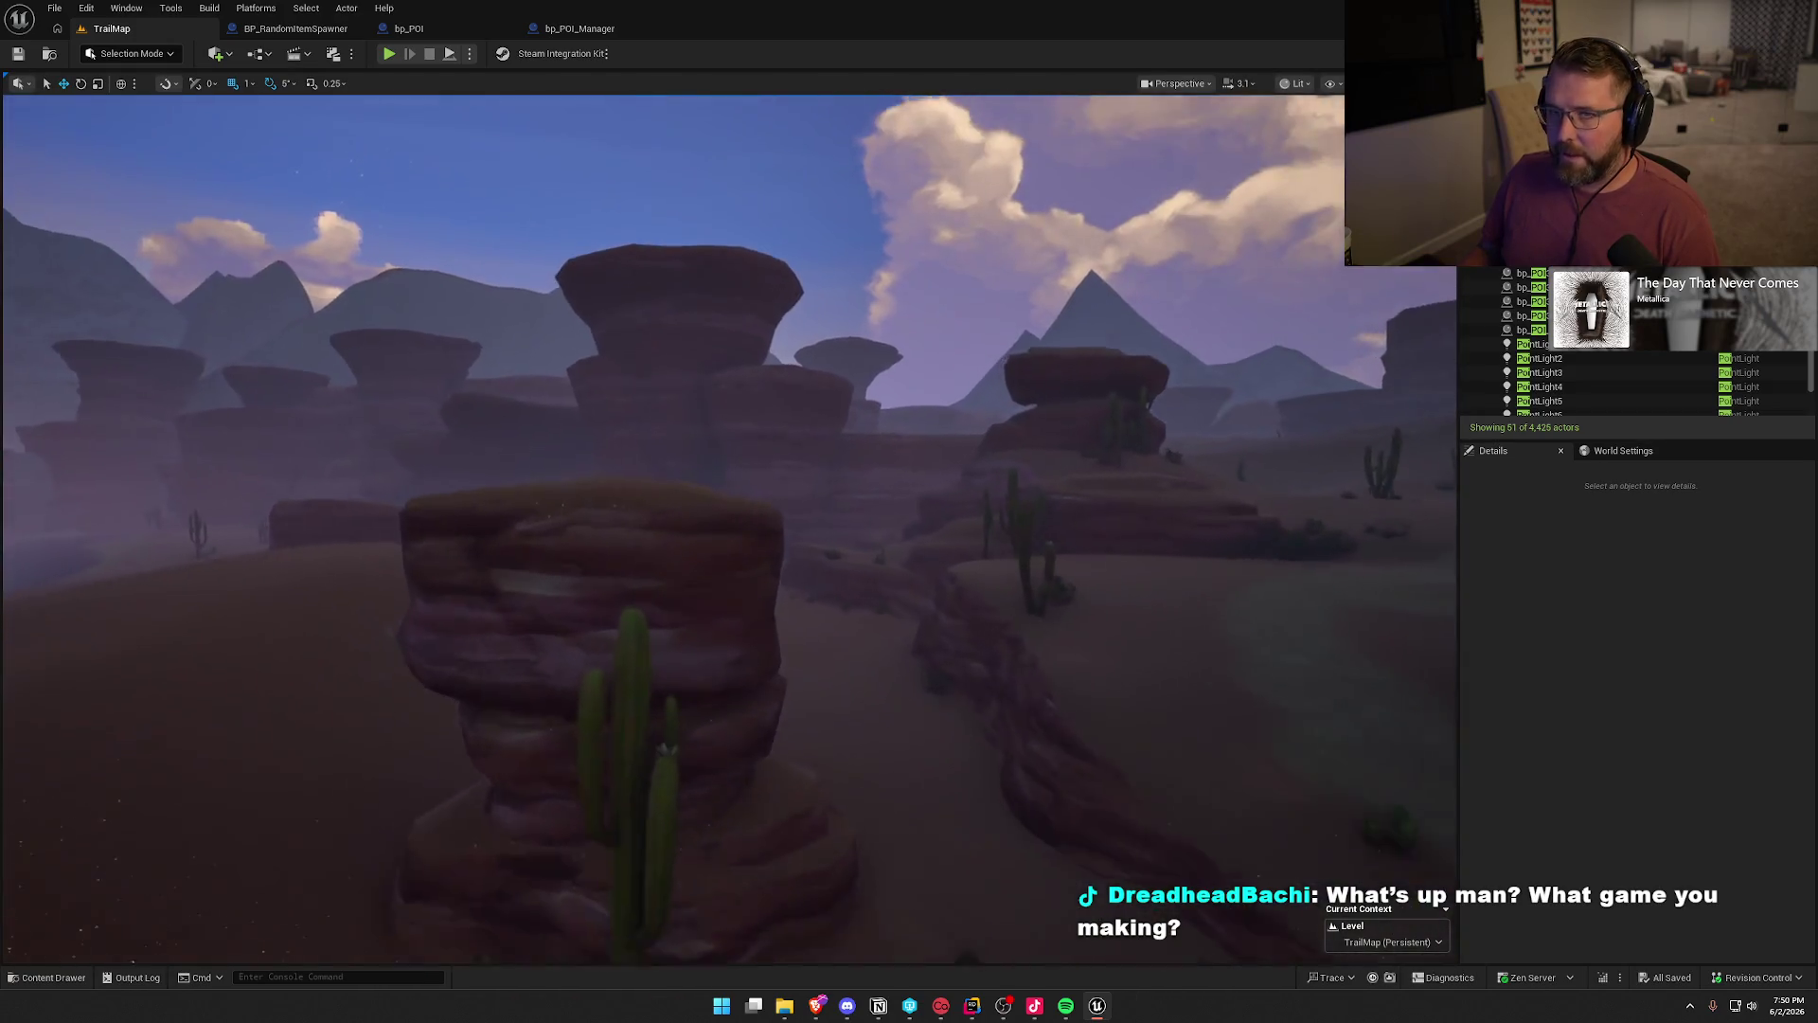
pyautogui.press('w')
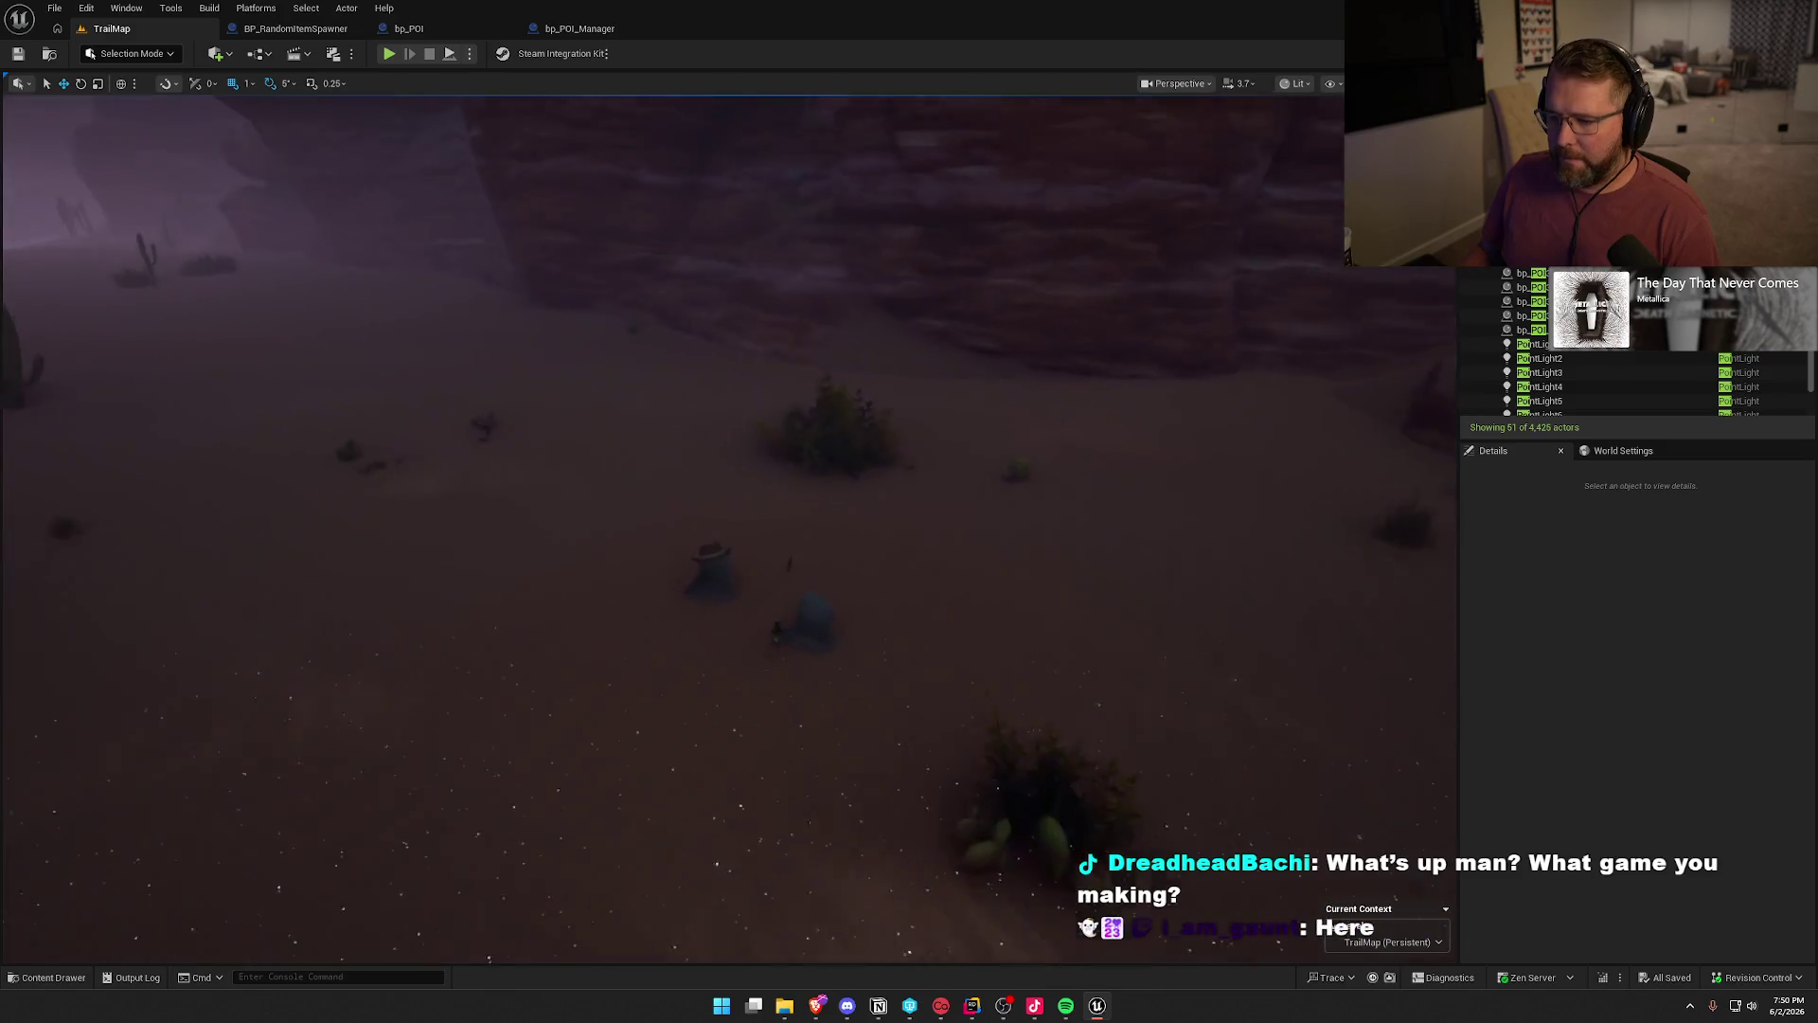
pyautogui.press('w')
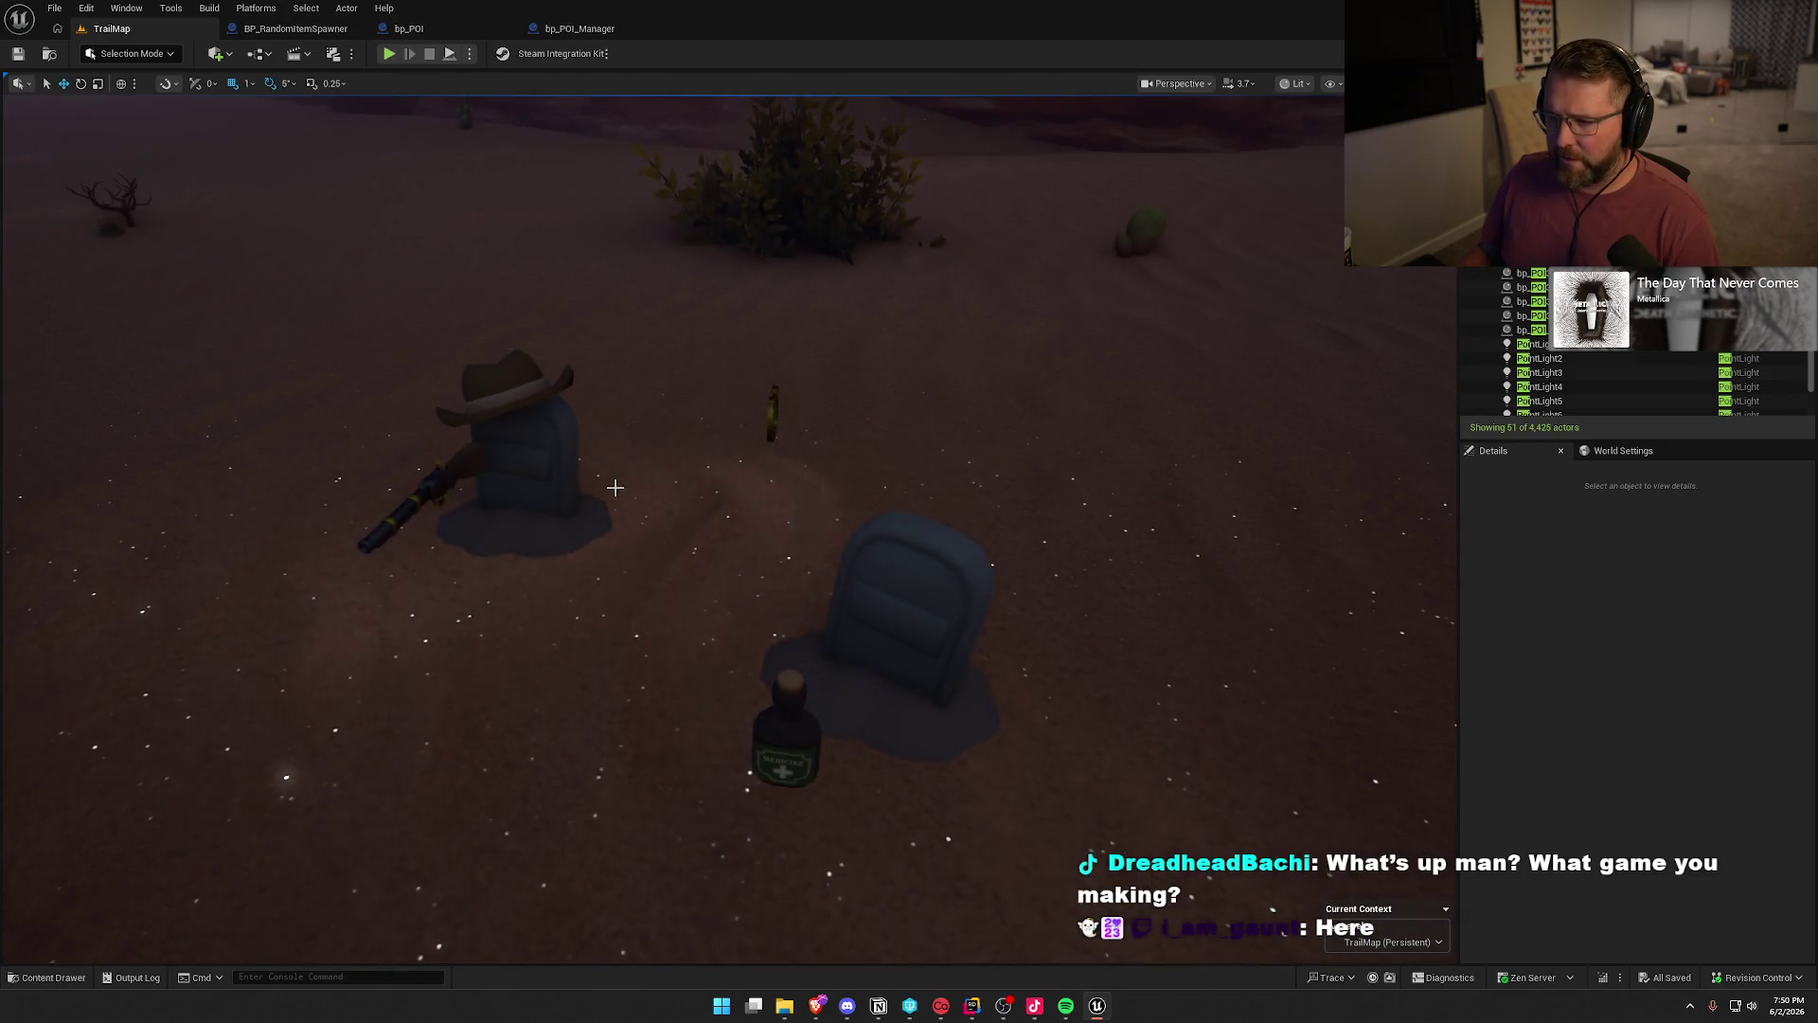
pyautogui.press('s')
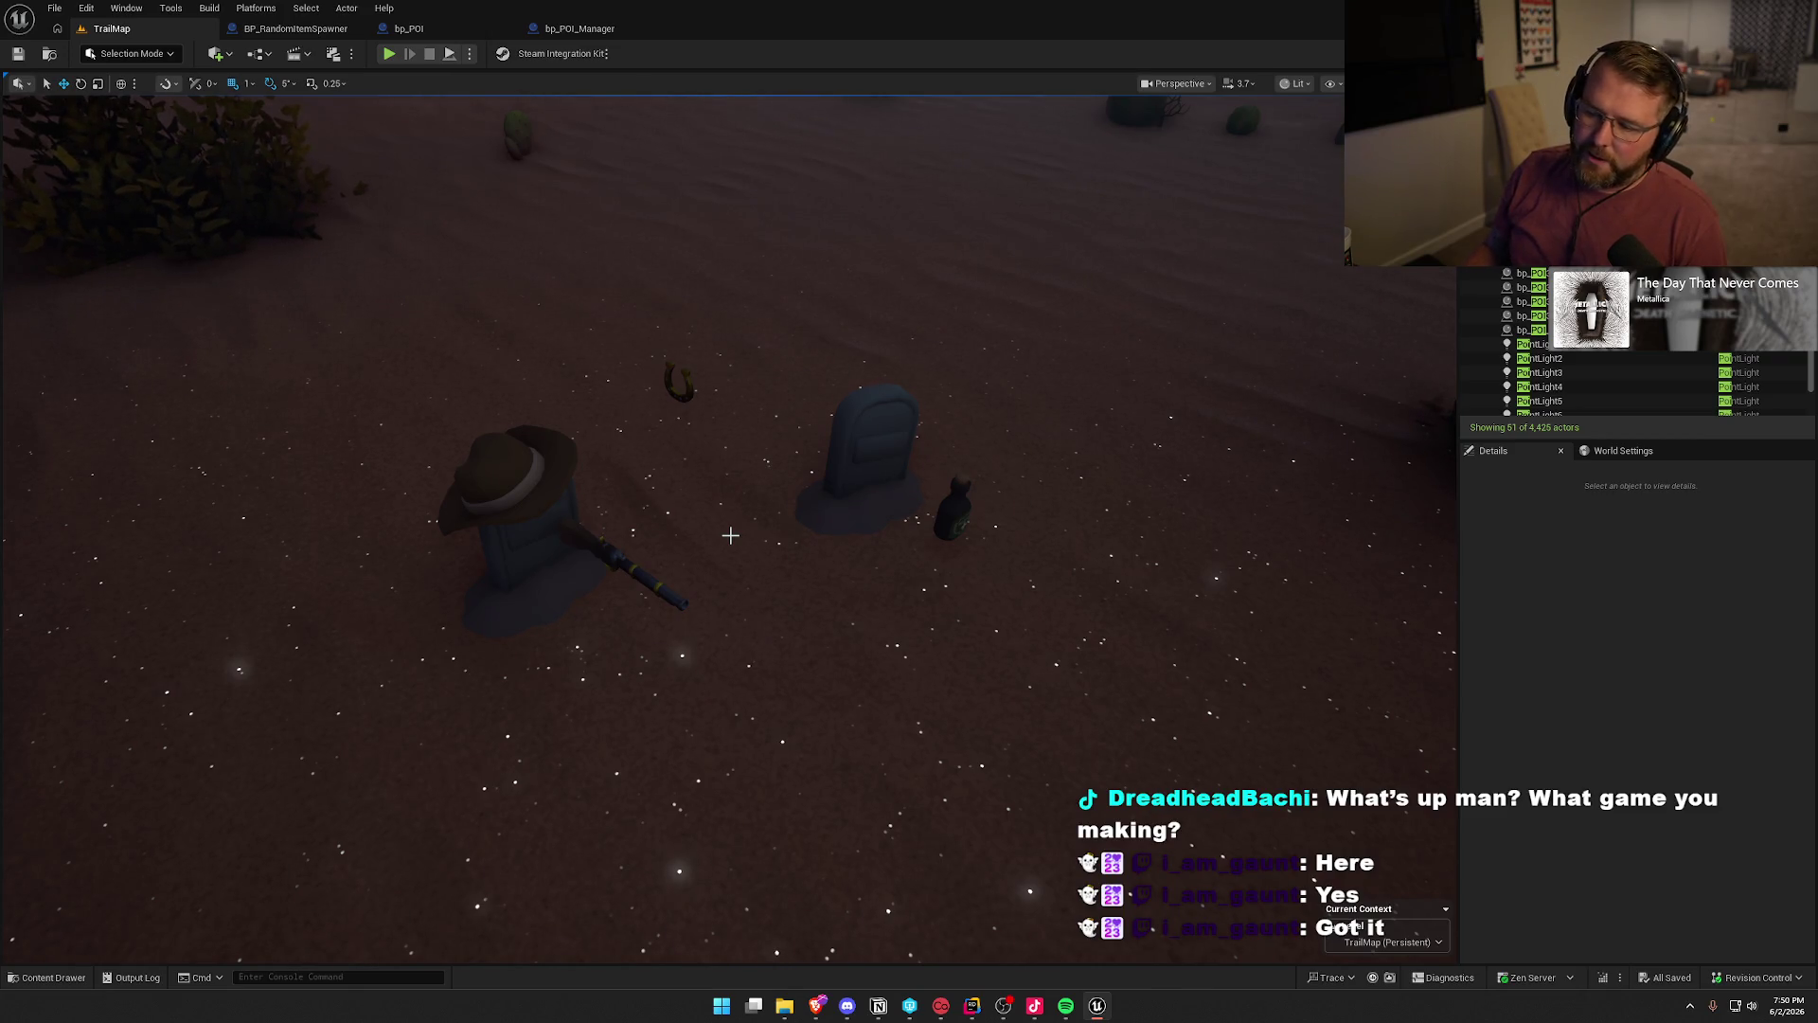
# - Look around the gravestones and cacti, then start a Play In Editor session with Alt+P
pyautogui.scroll(-5, 751, 544)
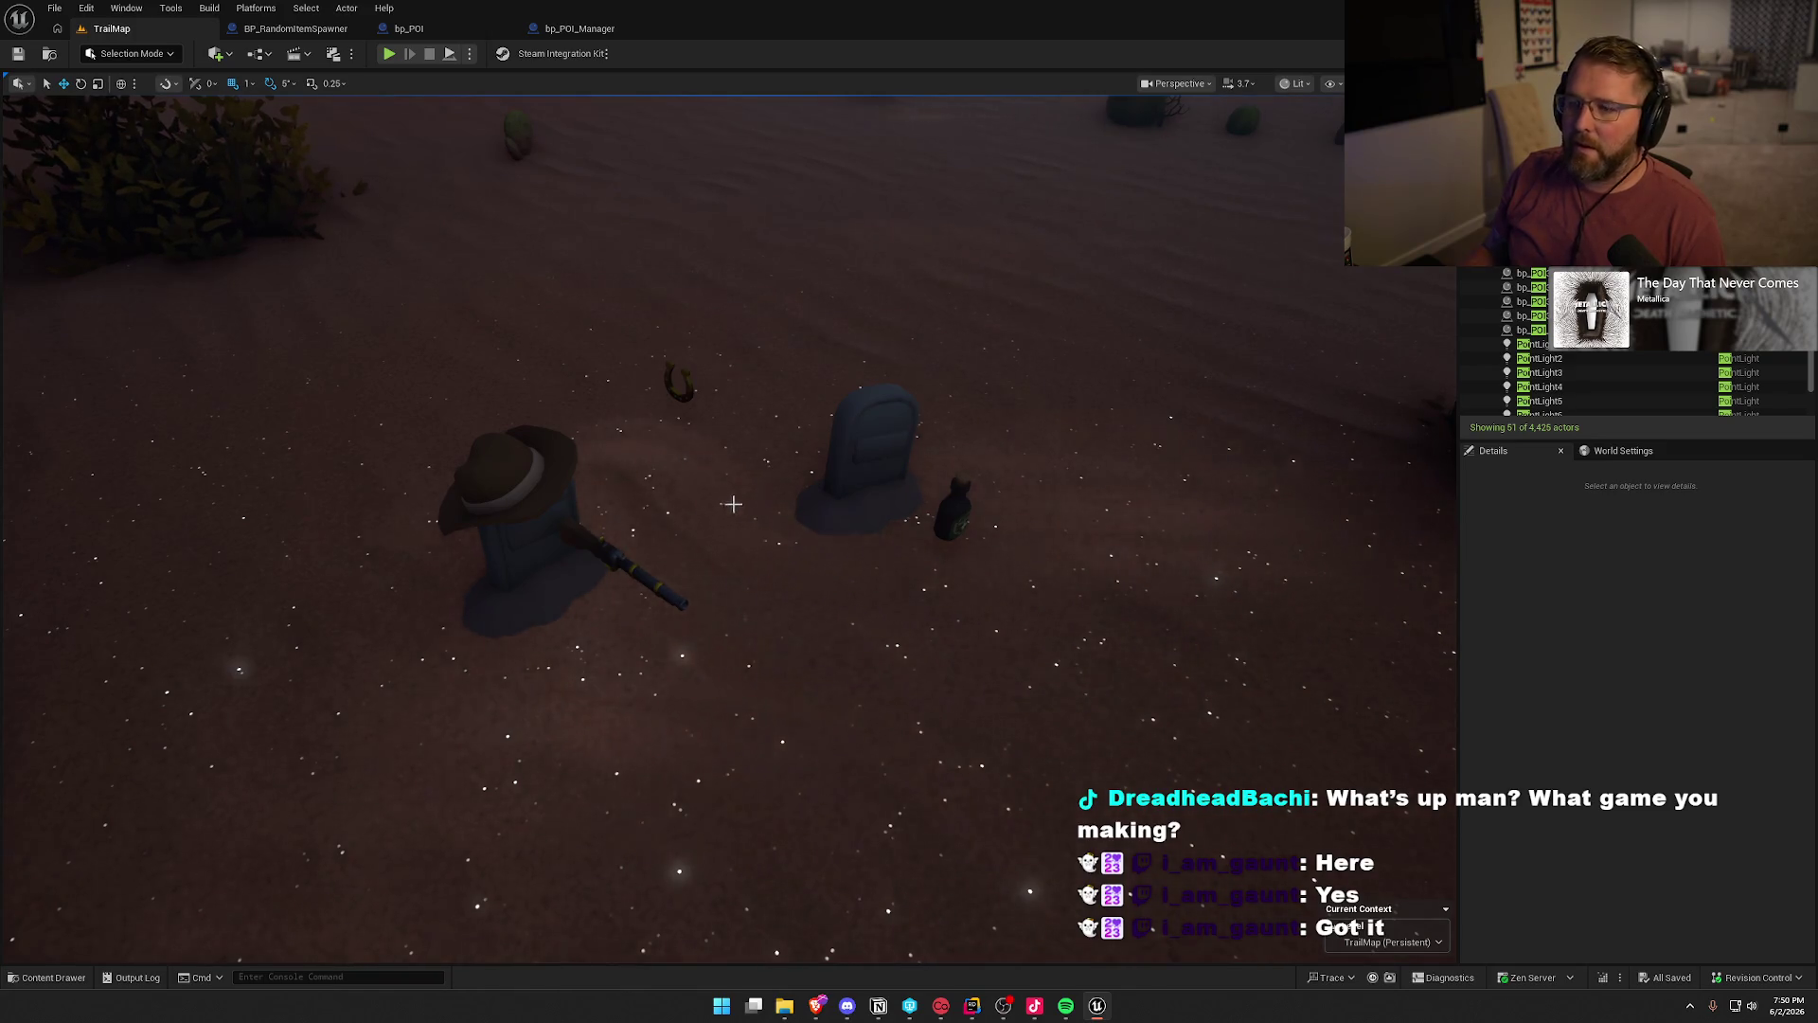
pyautogui.moveTo(731, 504); pyautogui.dragTo(852, 501)
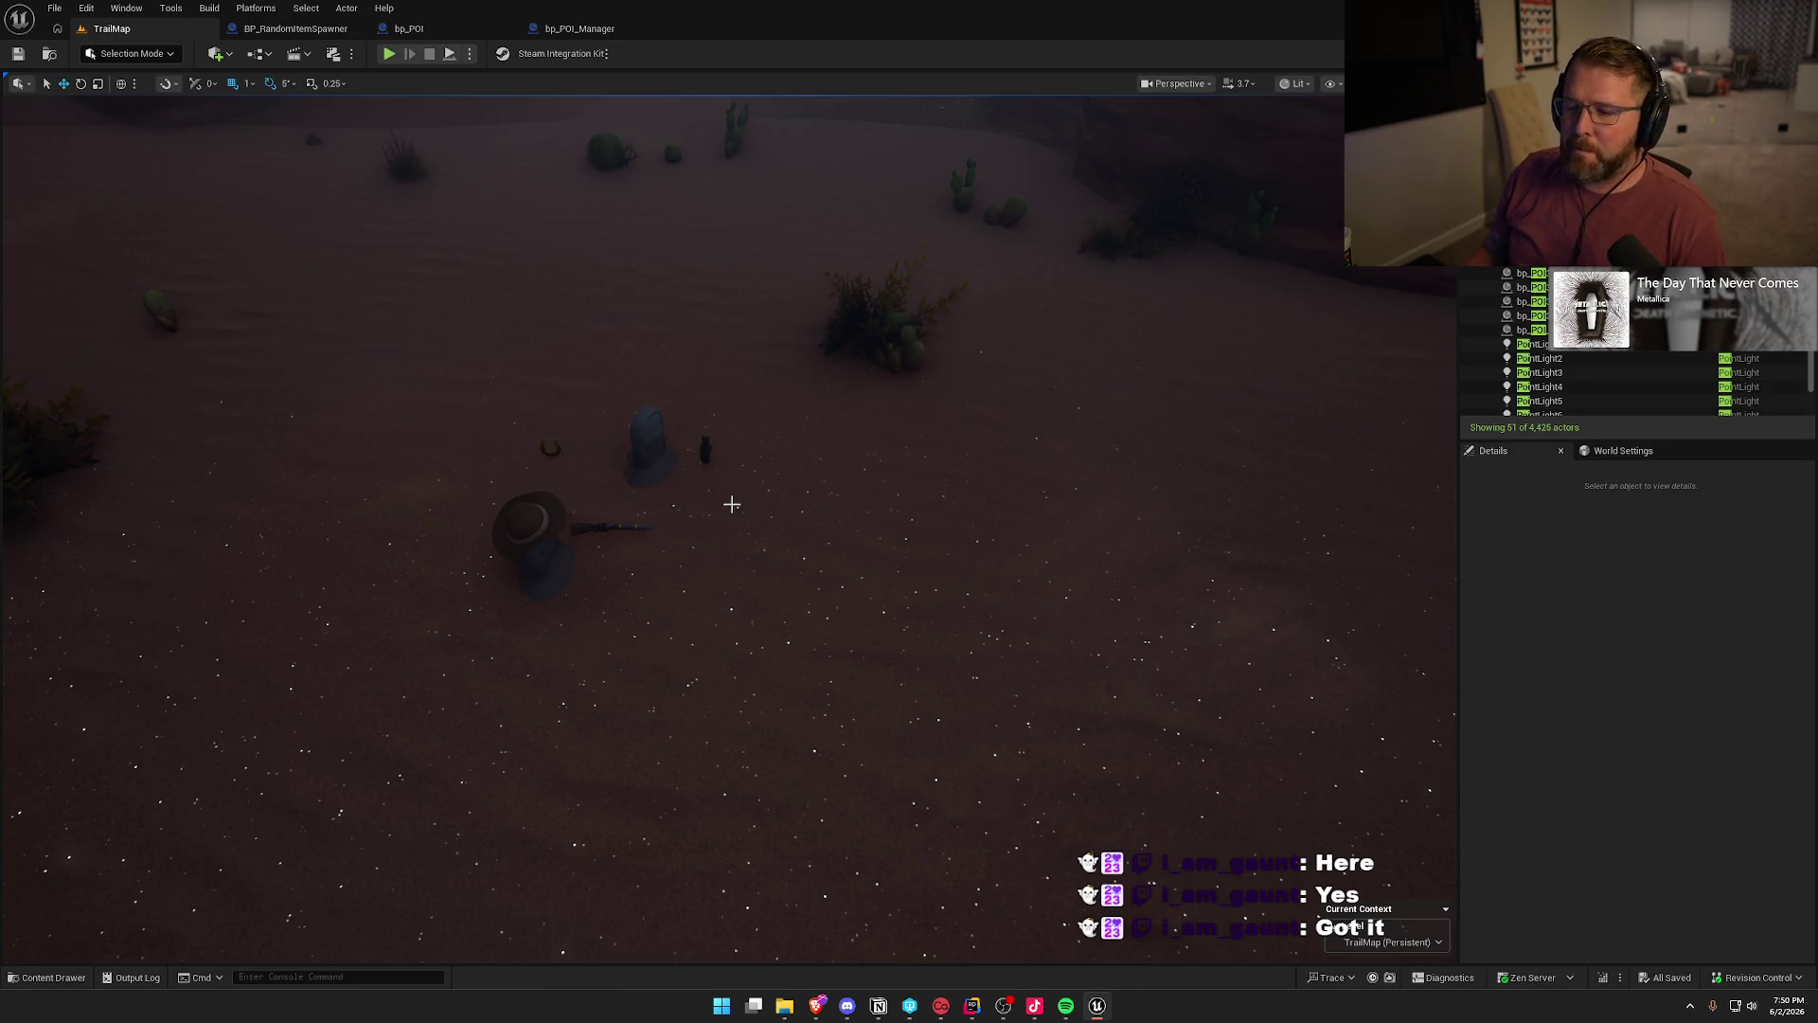
pyautogui.scroll(5, 731, 503)
pyautogui.scroll(-3, 733, 503)
pyautogui.moveTo(770, 507); pyautogui.dragTo(723, 491)
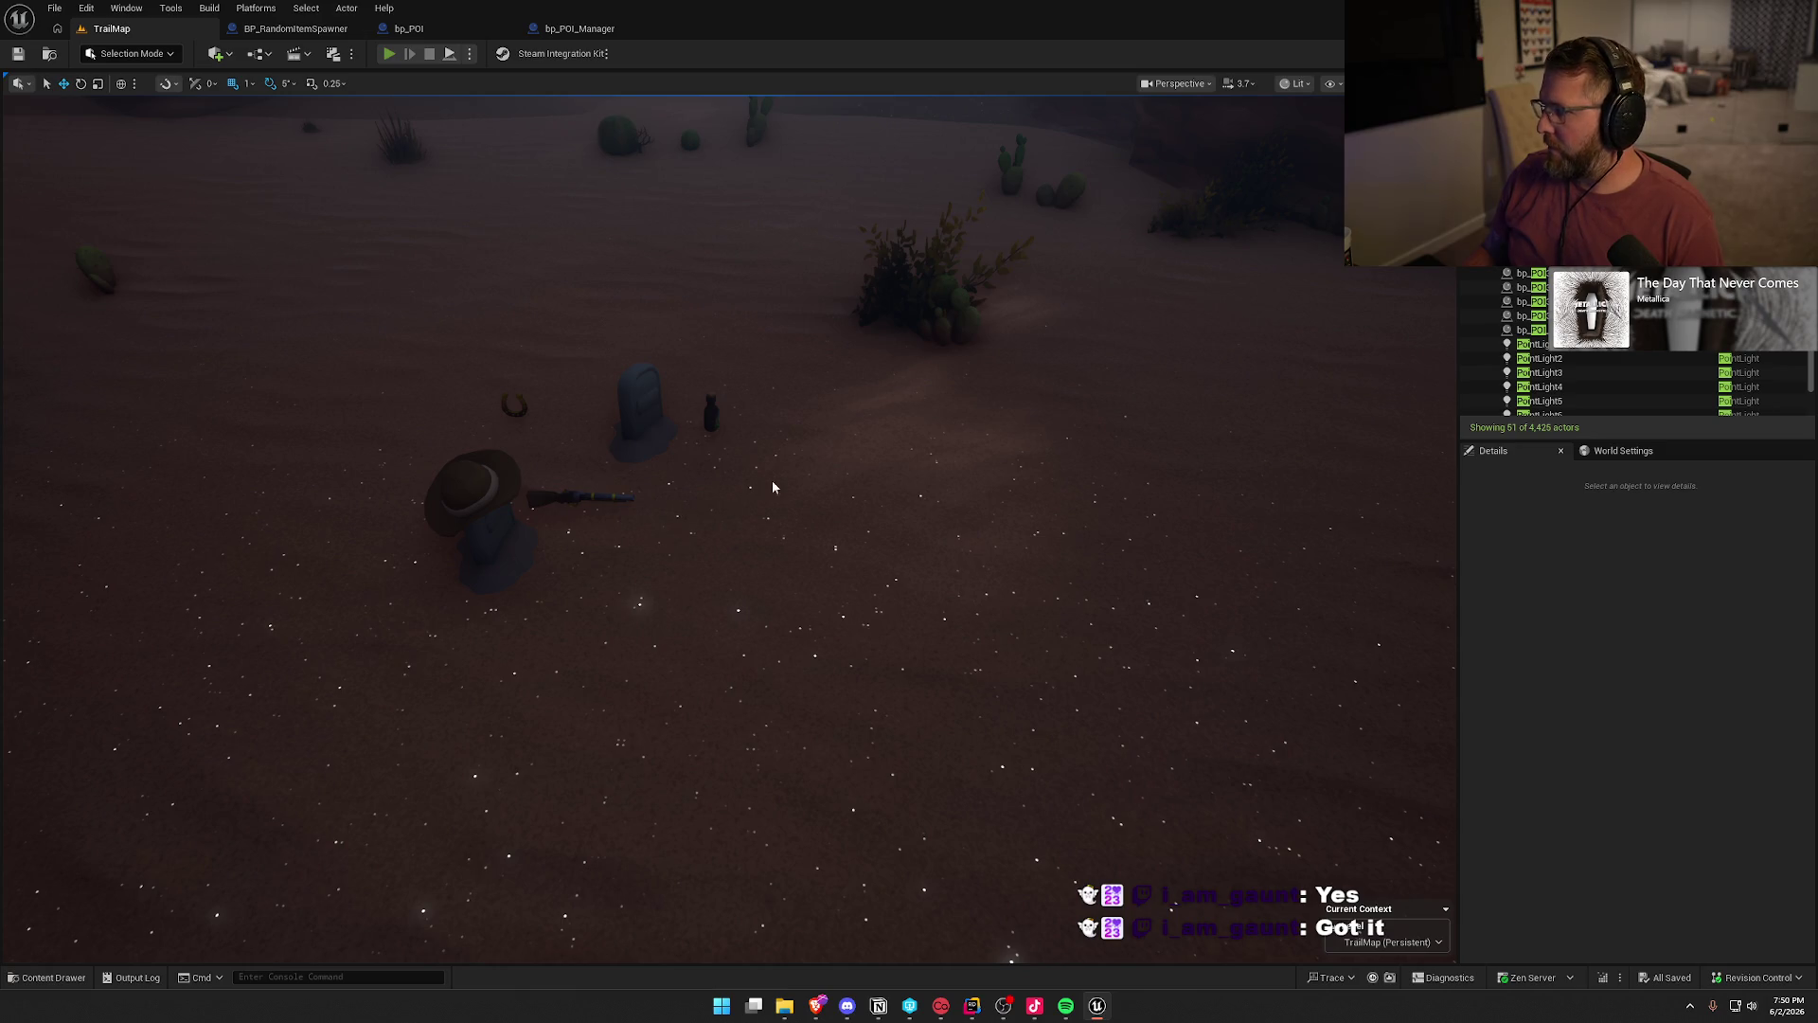
pyautogui.hotkey('alt', 'p')
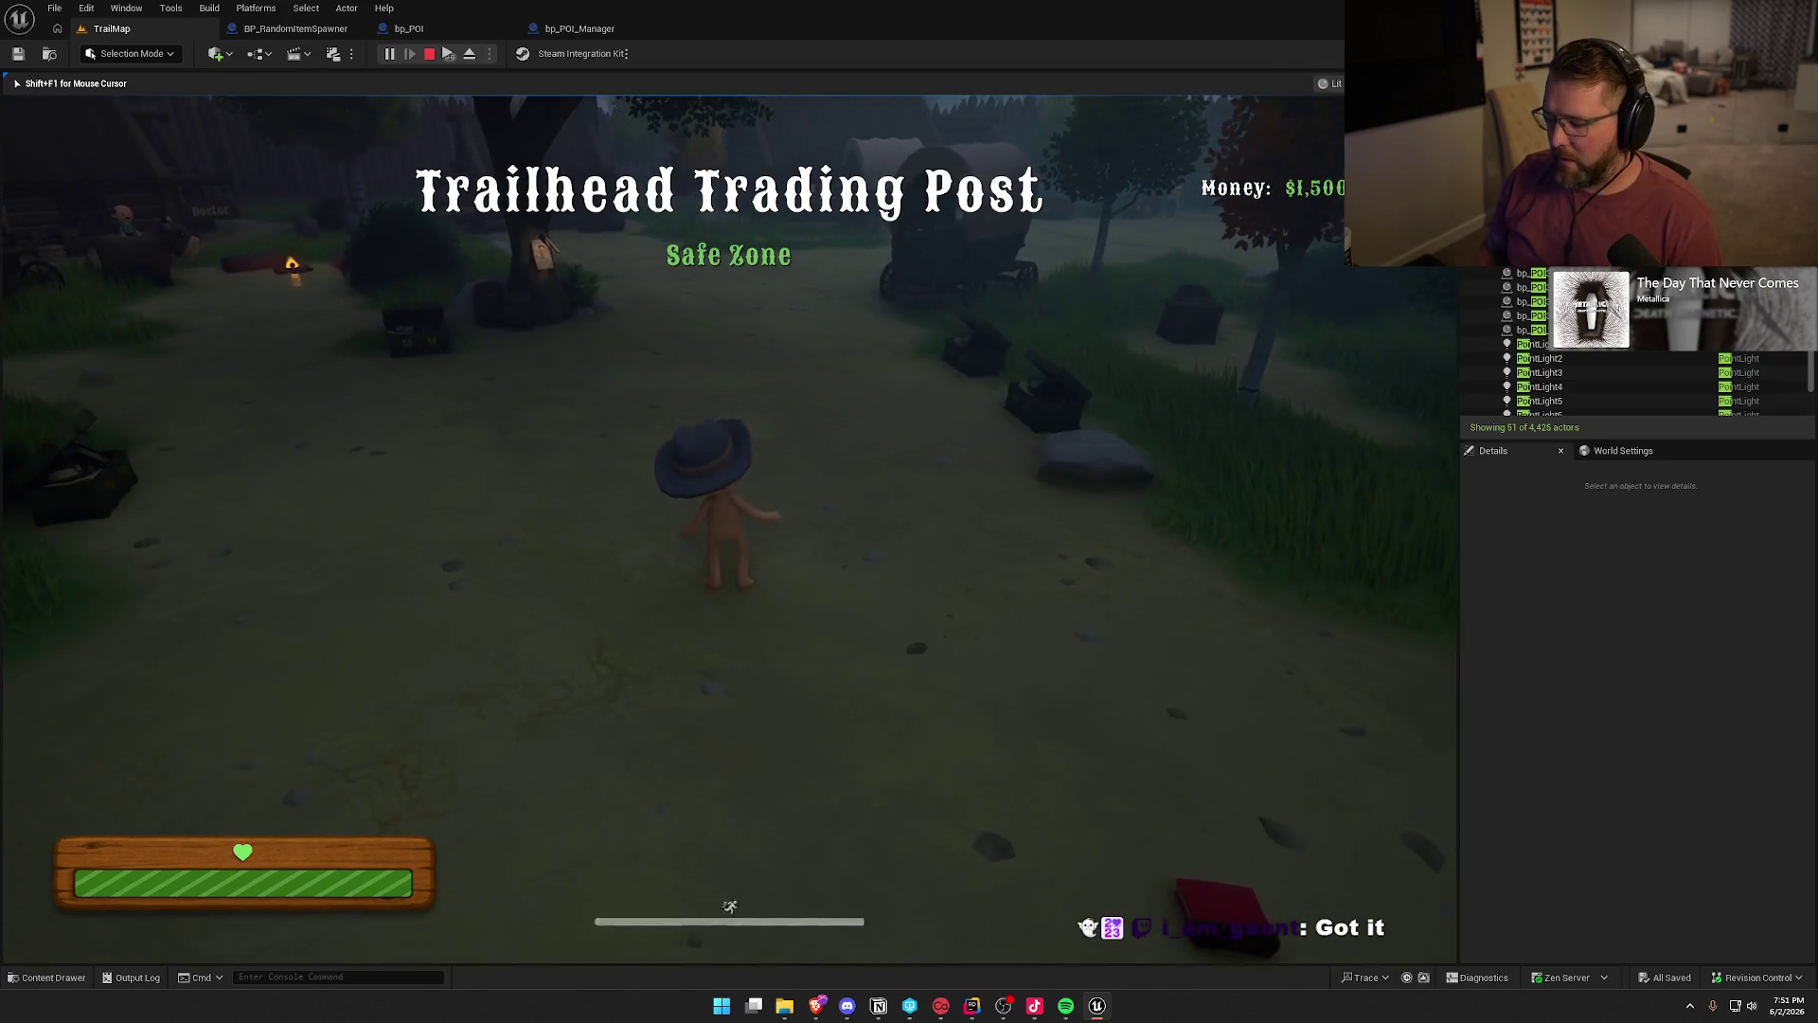
# - Respawn the character at Checkpoint 2 using recalled in-game console commands
pyautogui.press('`')
pyautogui.press('Up')
pyautogui.press('Up')
pyautogui.press('Up')
pyautogui.press('Up')
pyautogui.press('Up')
pyautogui.press('Return')
pyautogui.press('`')
pyautogui.press('Up')
pyautogui.press('Up')
pyautogui.press('Up')
pyautogui.press('Up')
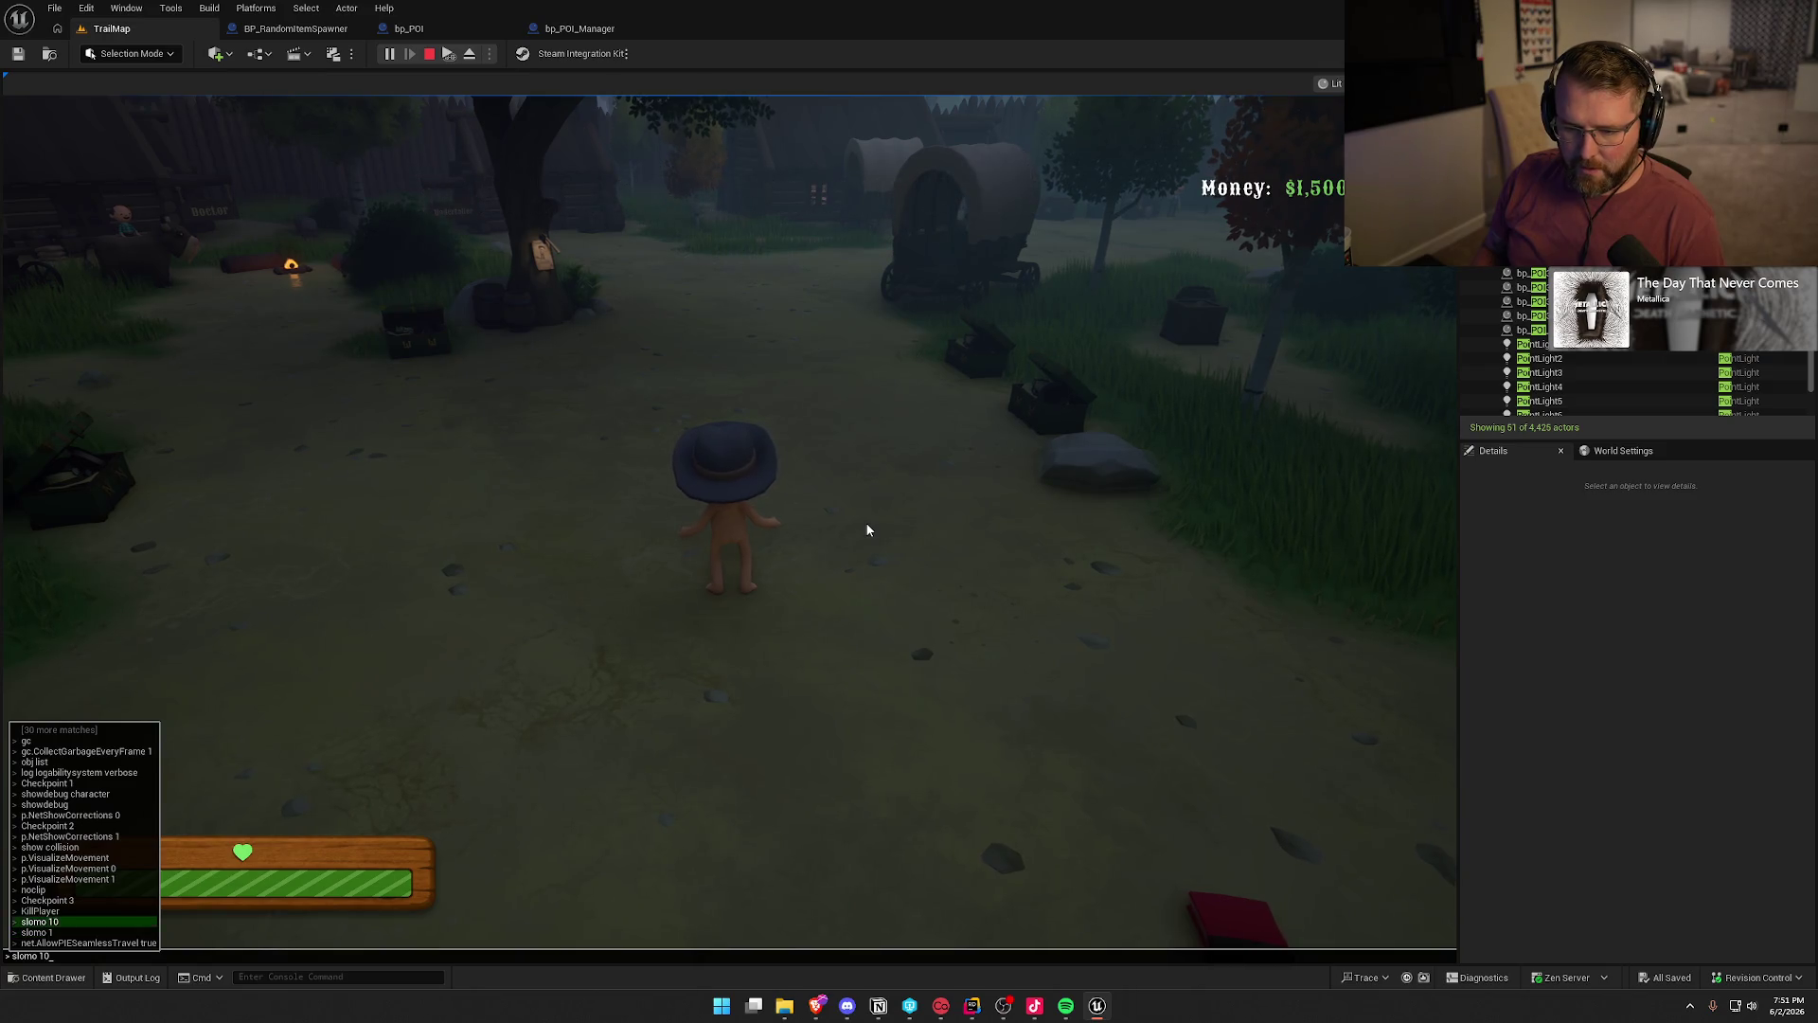
pyautogui.write('2')
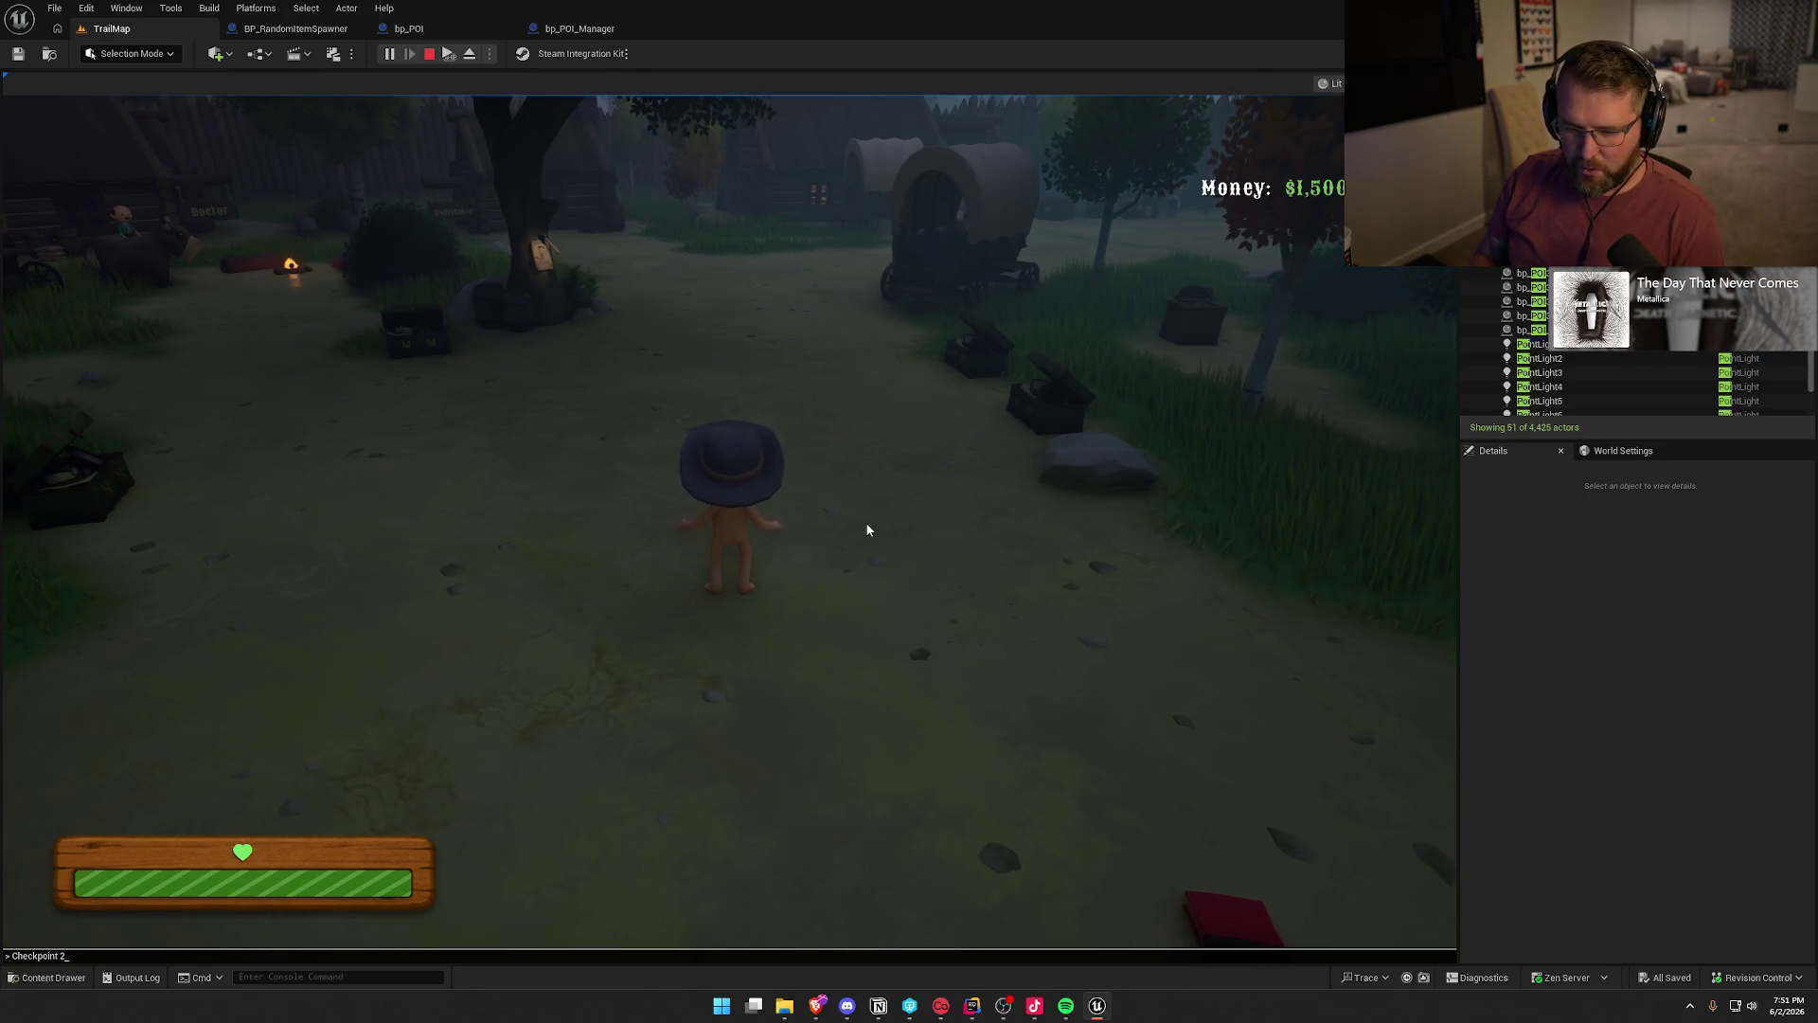
pyautogui.press('Return')
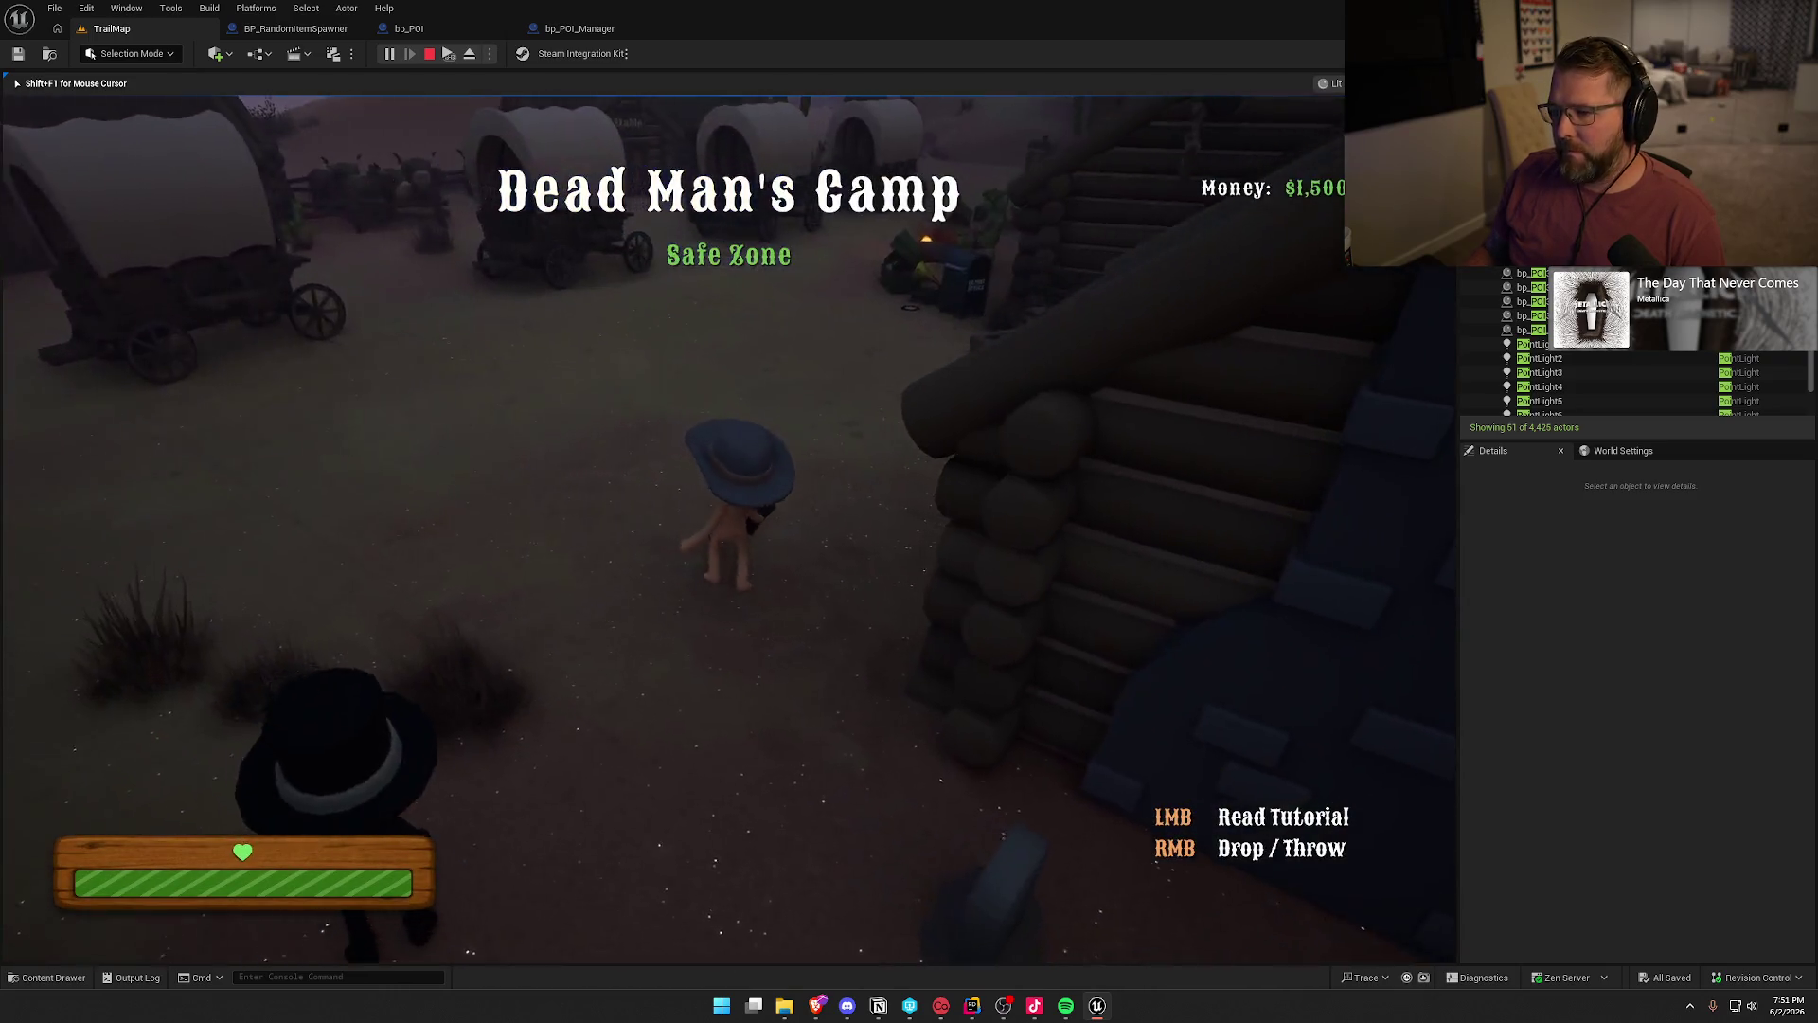
# - Sprint from the camp through Danger Noodle Desert and the canyon toward the gravestones
pyautogui.hotkey('shift', 'w')
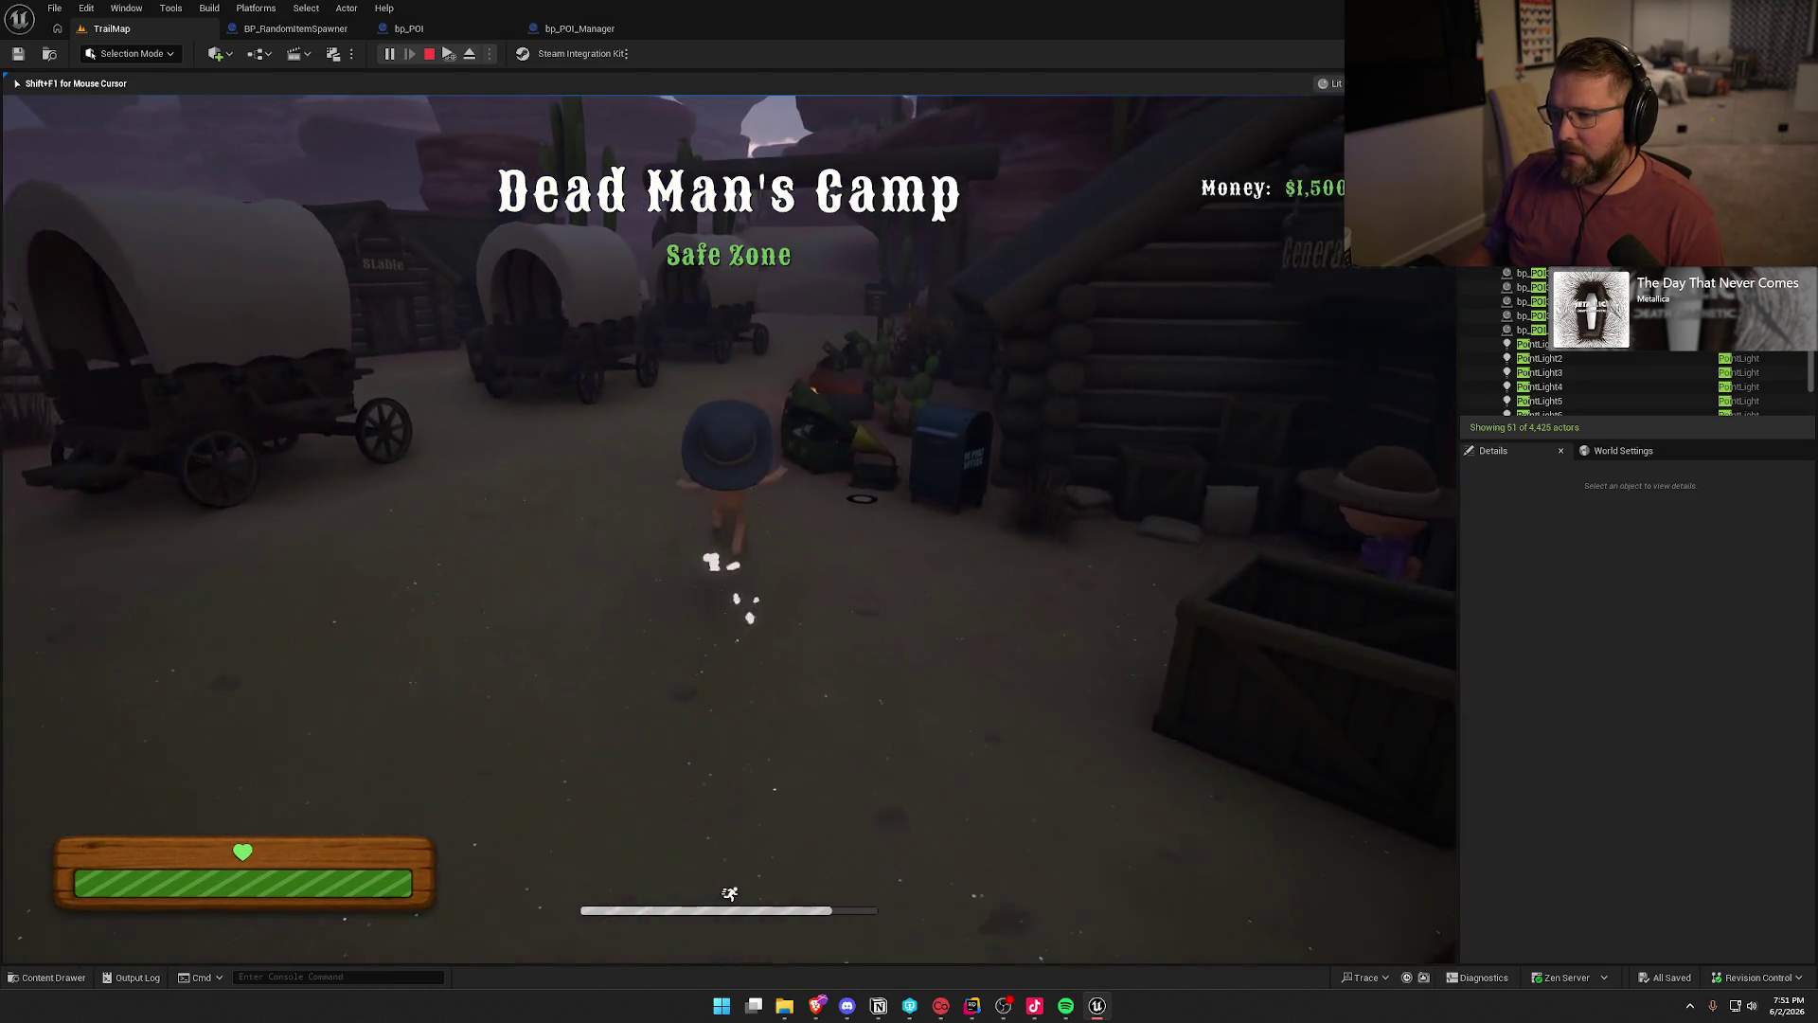
pyautogui.hotkey('shift', 'w')
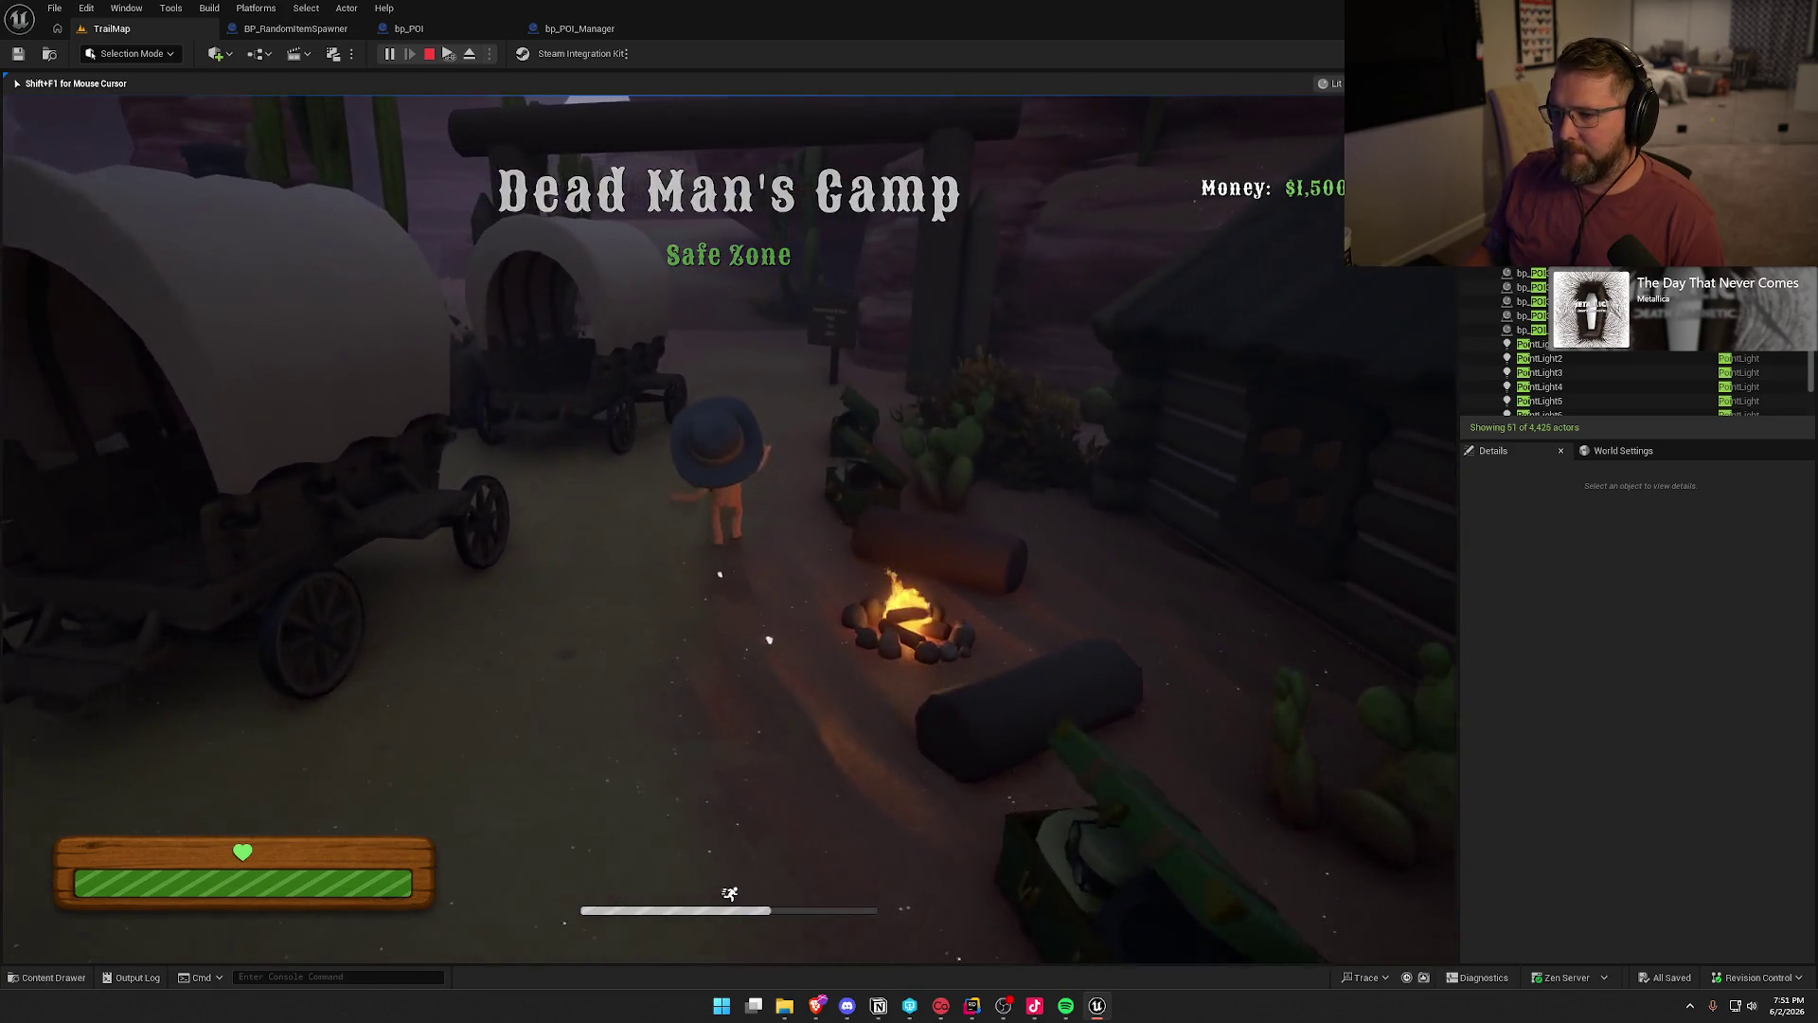
pyautogui.hotkey('shift', 'w')
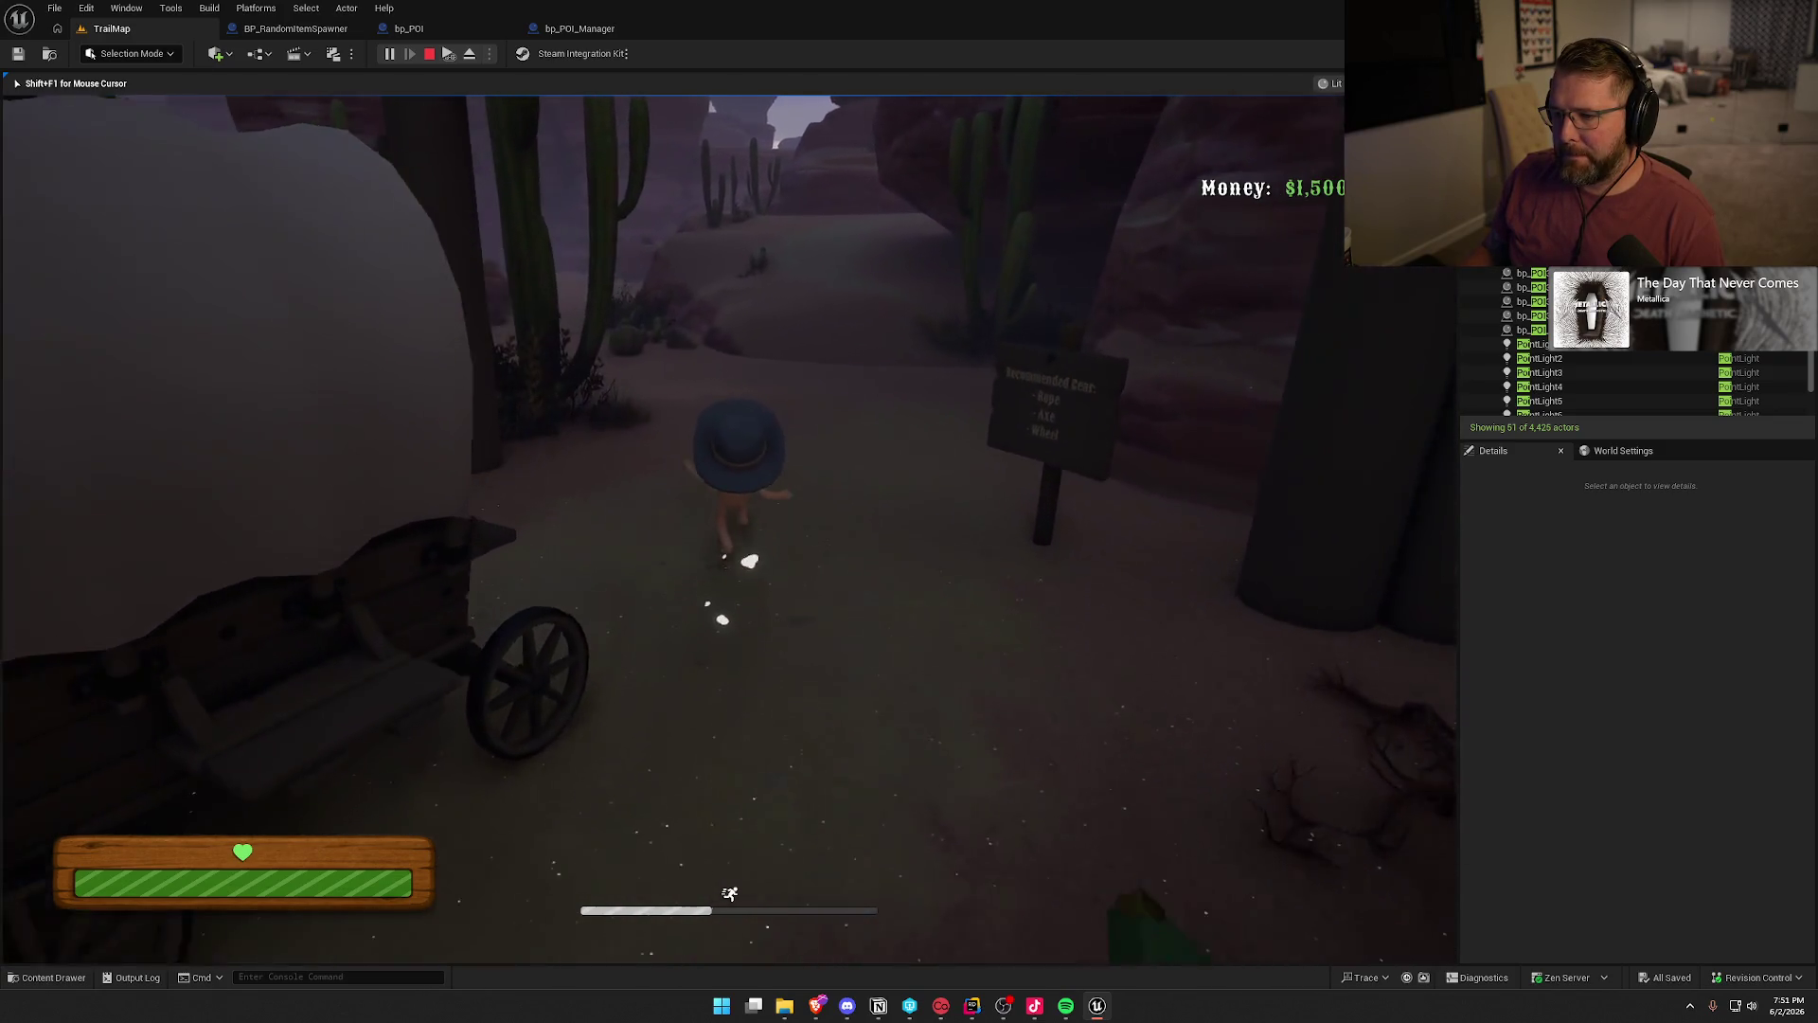
pyautogui.hotkey('shift', 'w')
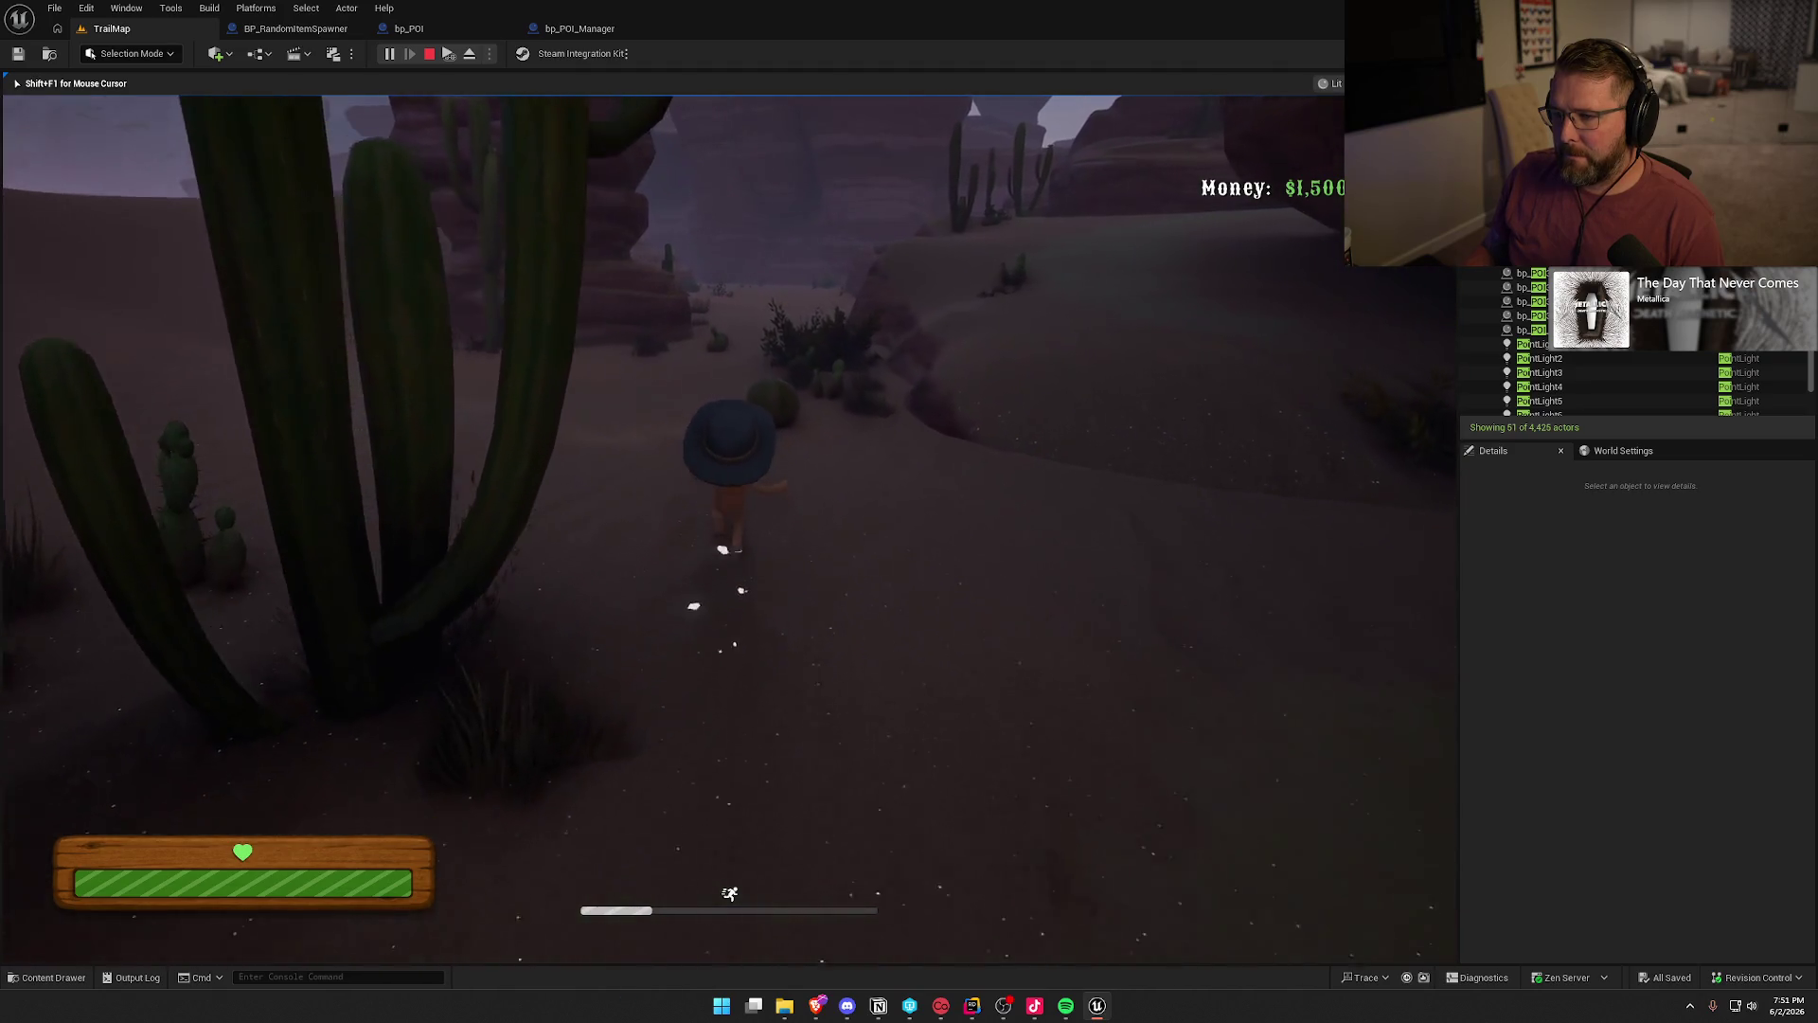
pyautogui.hotkey('shift', 'w')
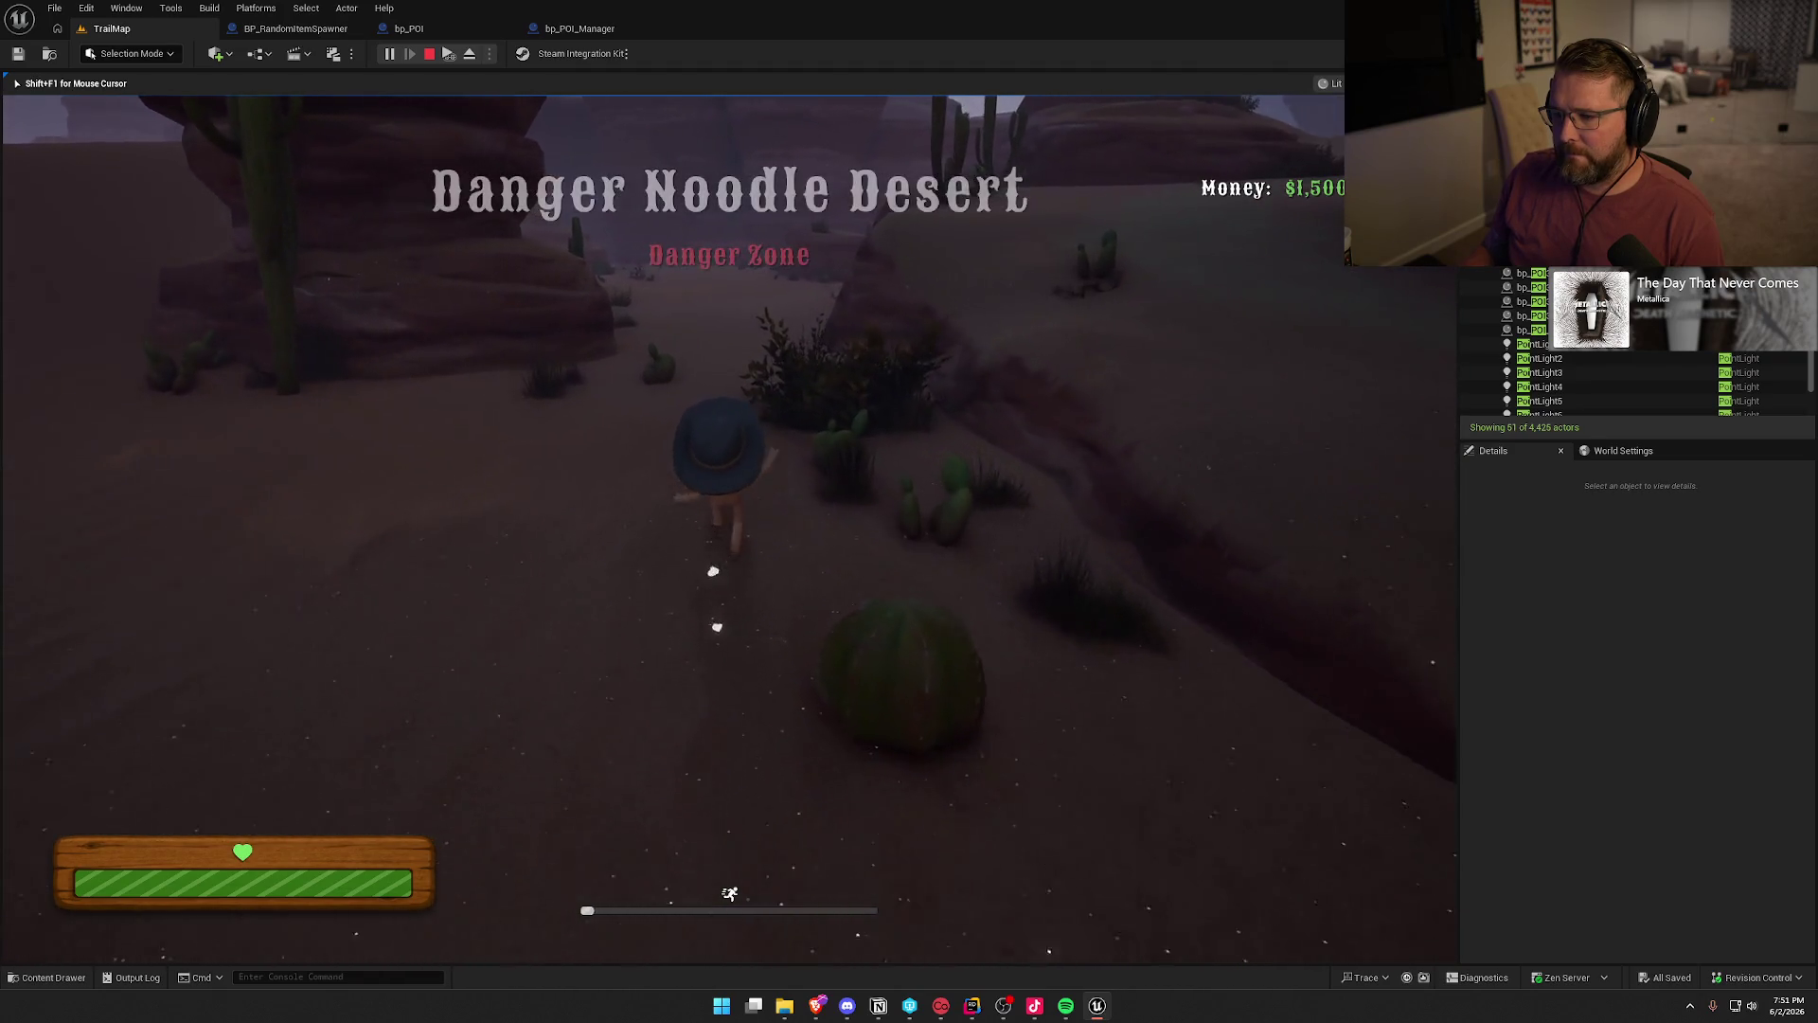
pyautogui.press('w')
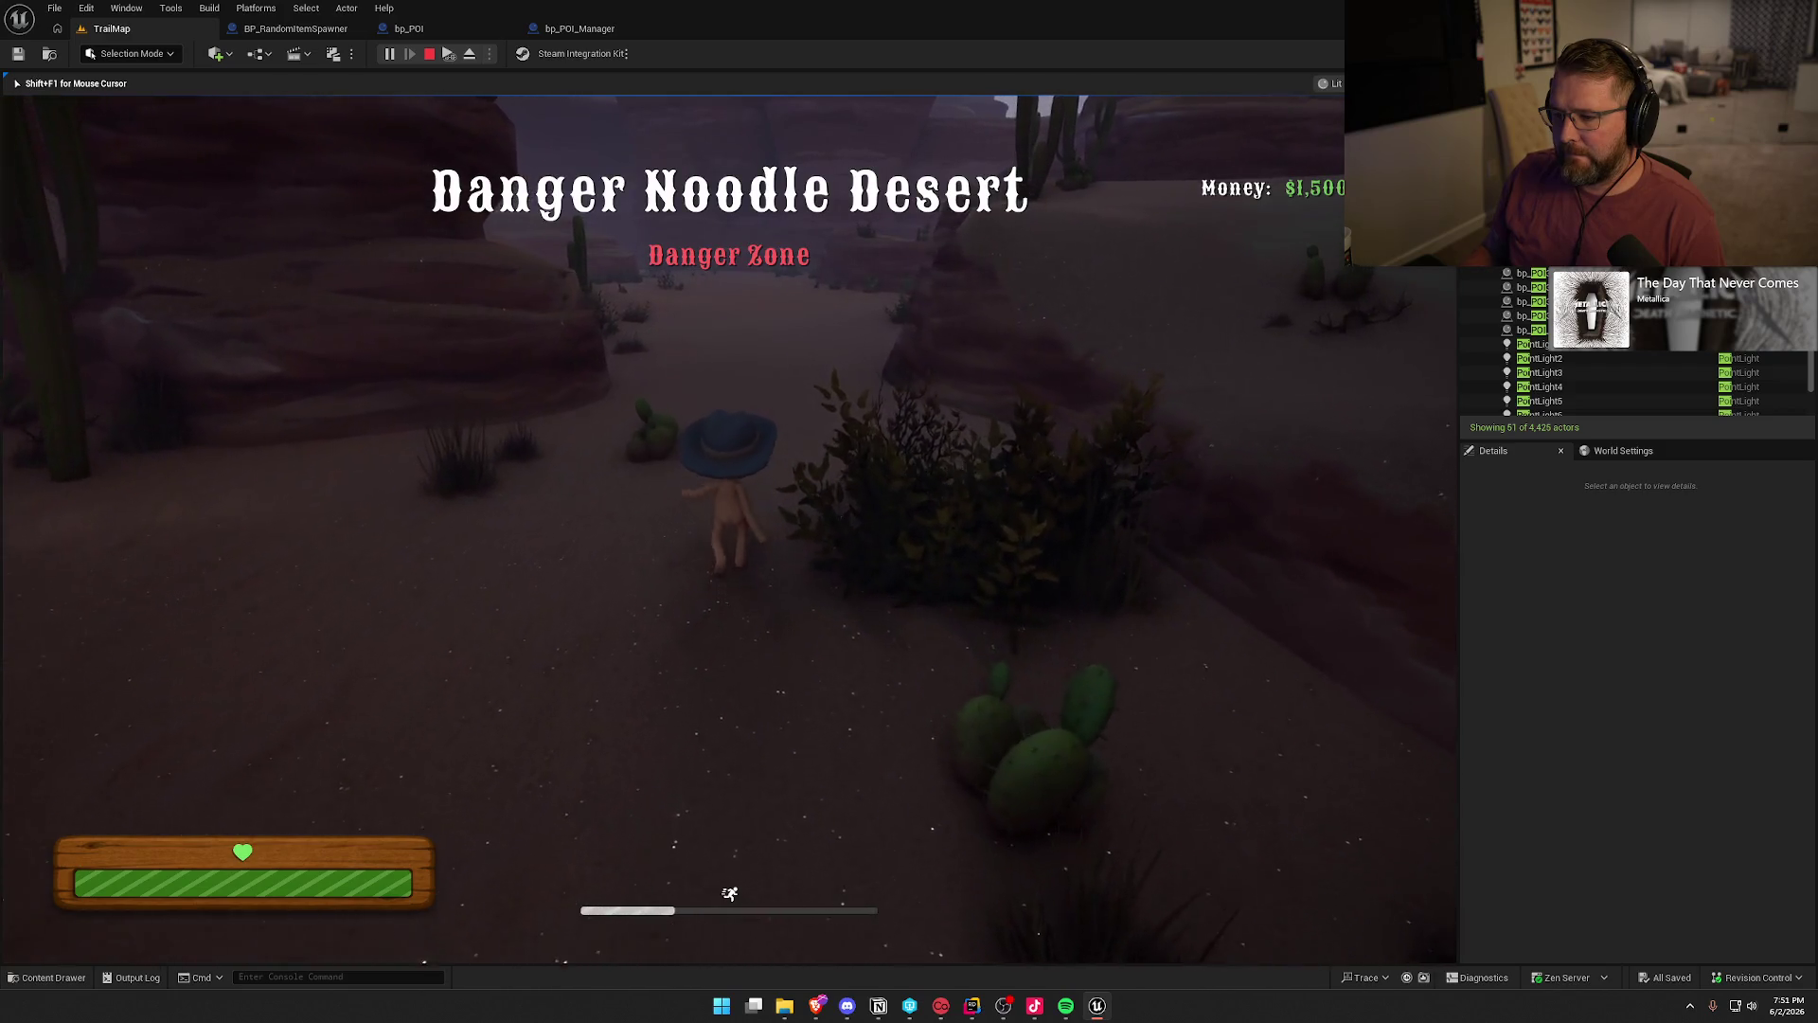
pyautogui.press('w')
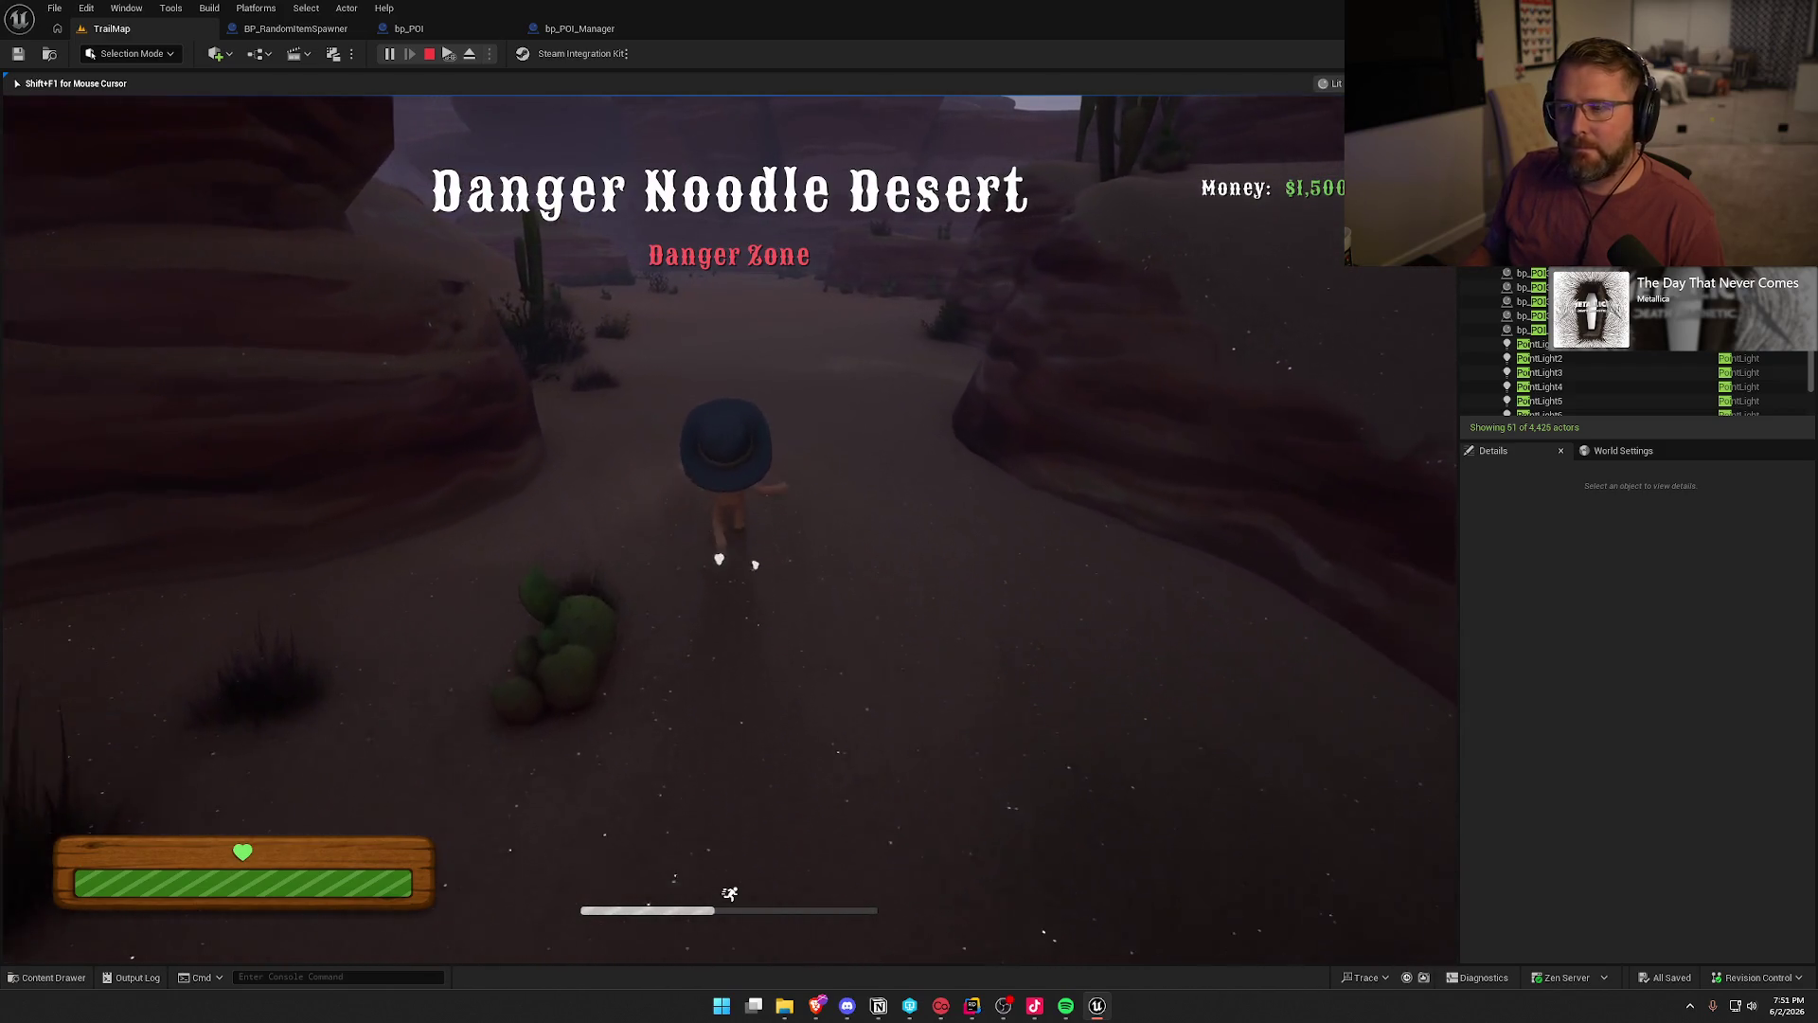
pyautogui.press('w')
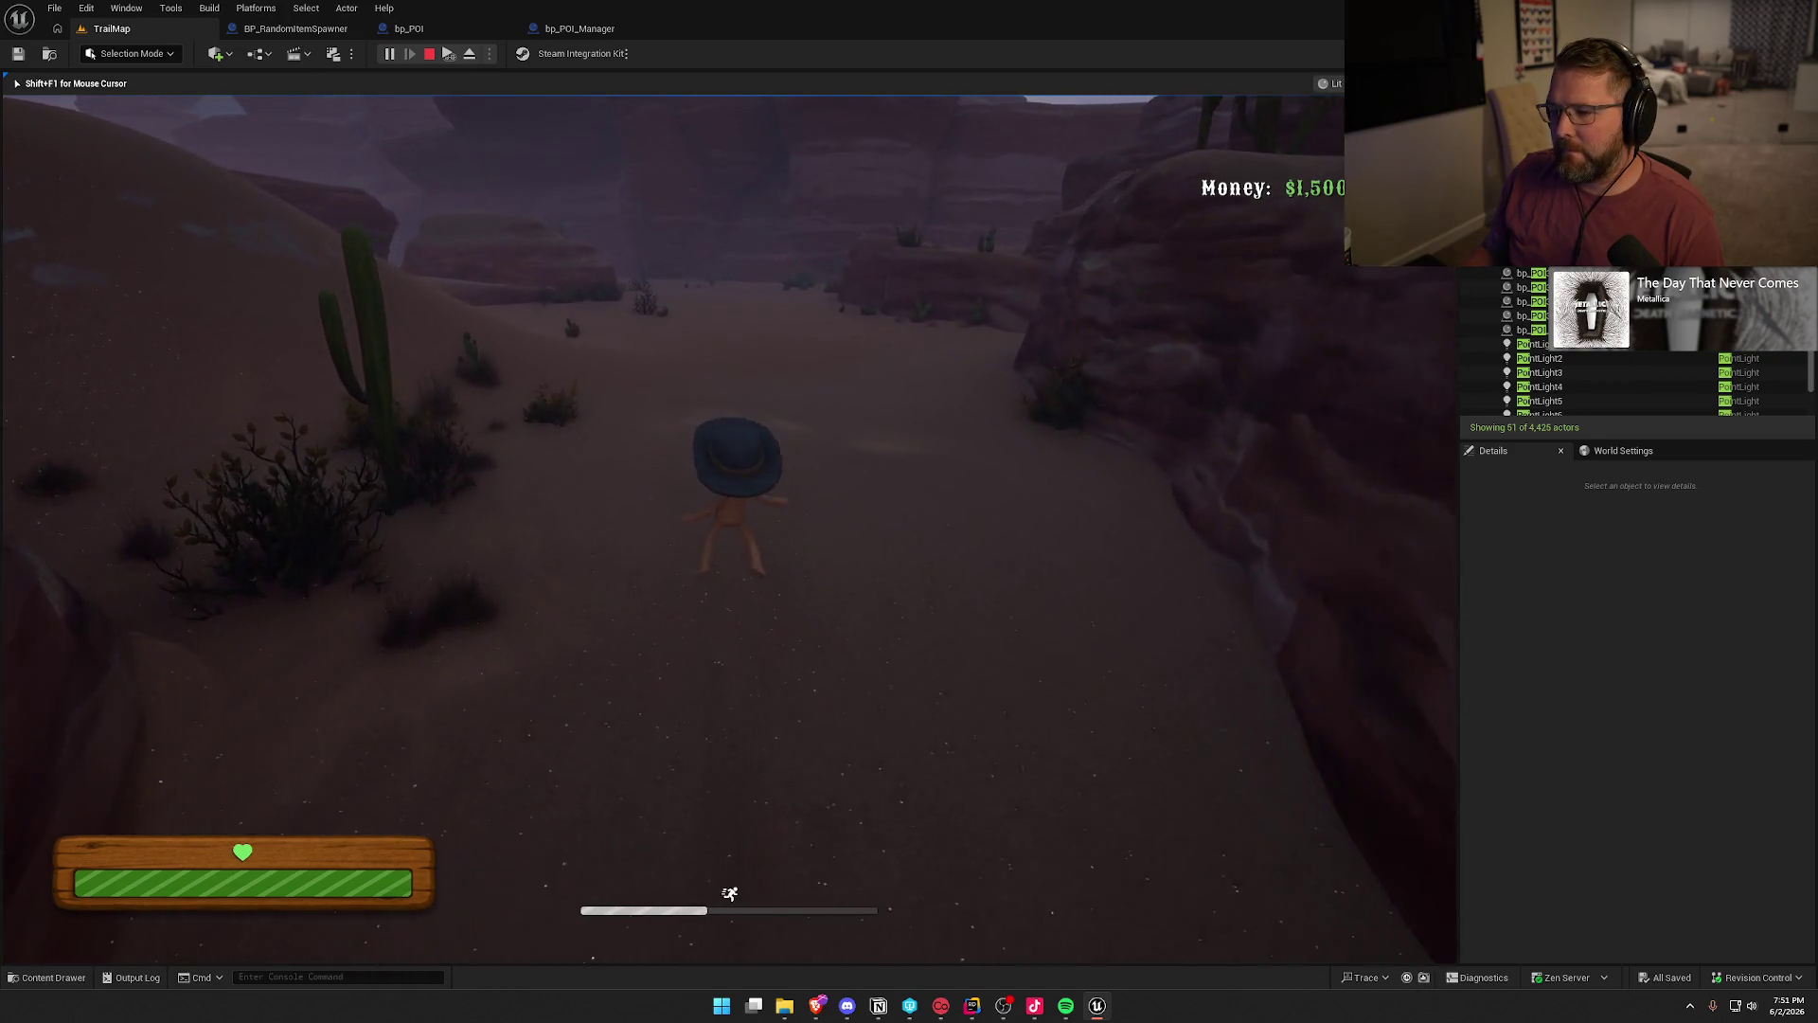
pyautogui.press('w')
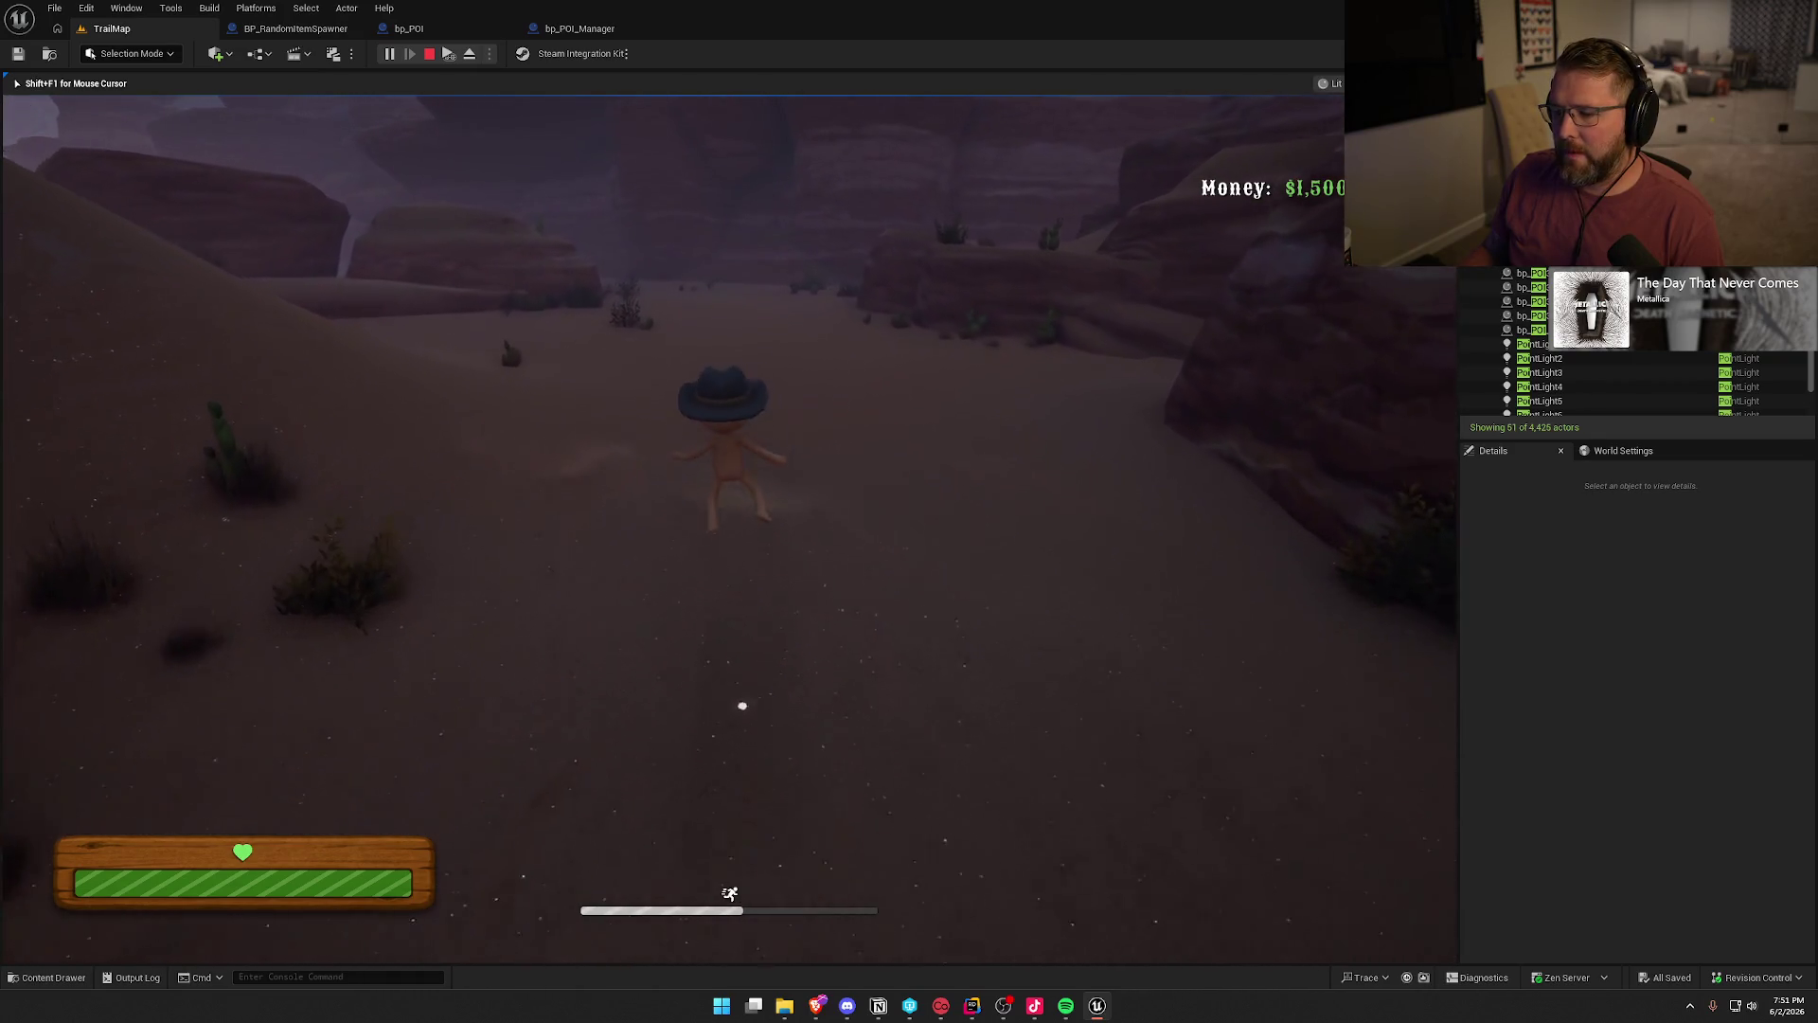
pyautogui.press('w')
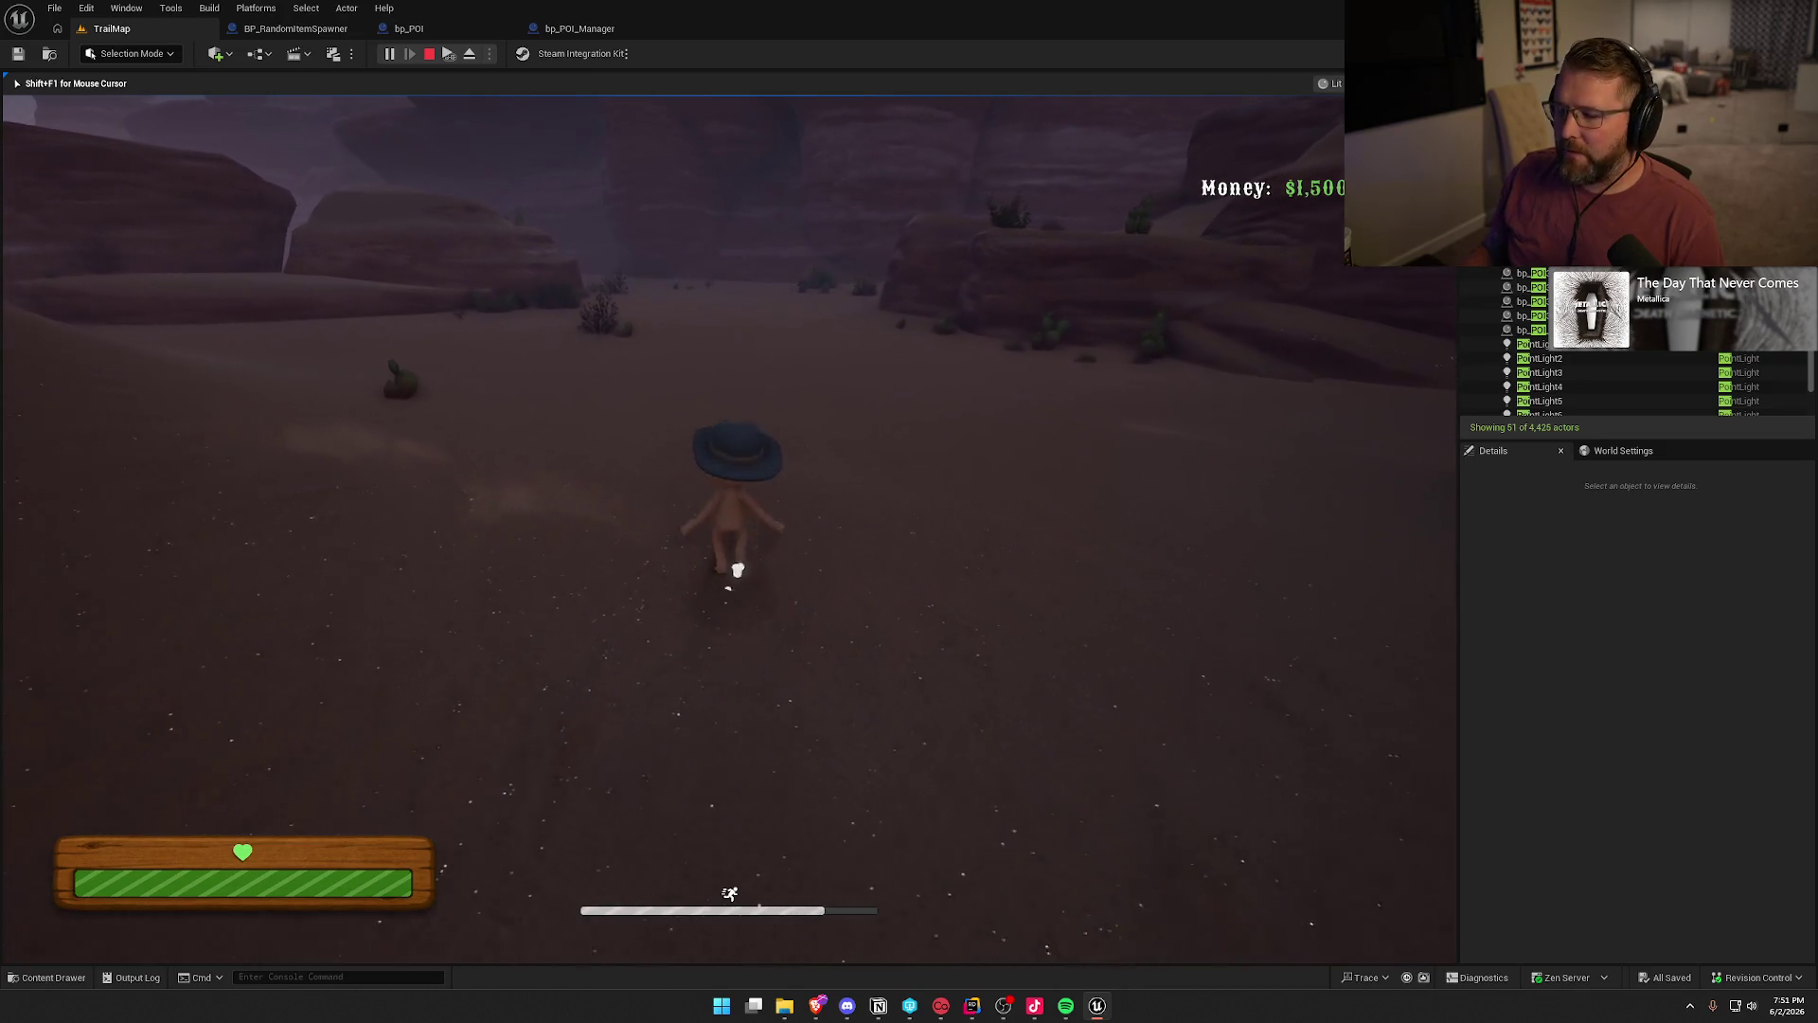
pyautogui.press('w')
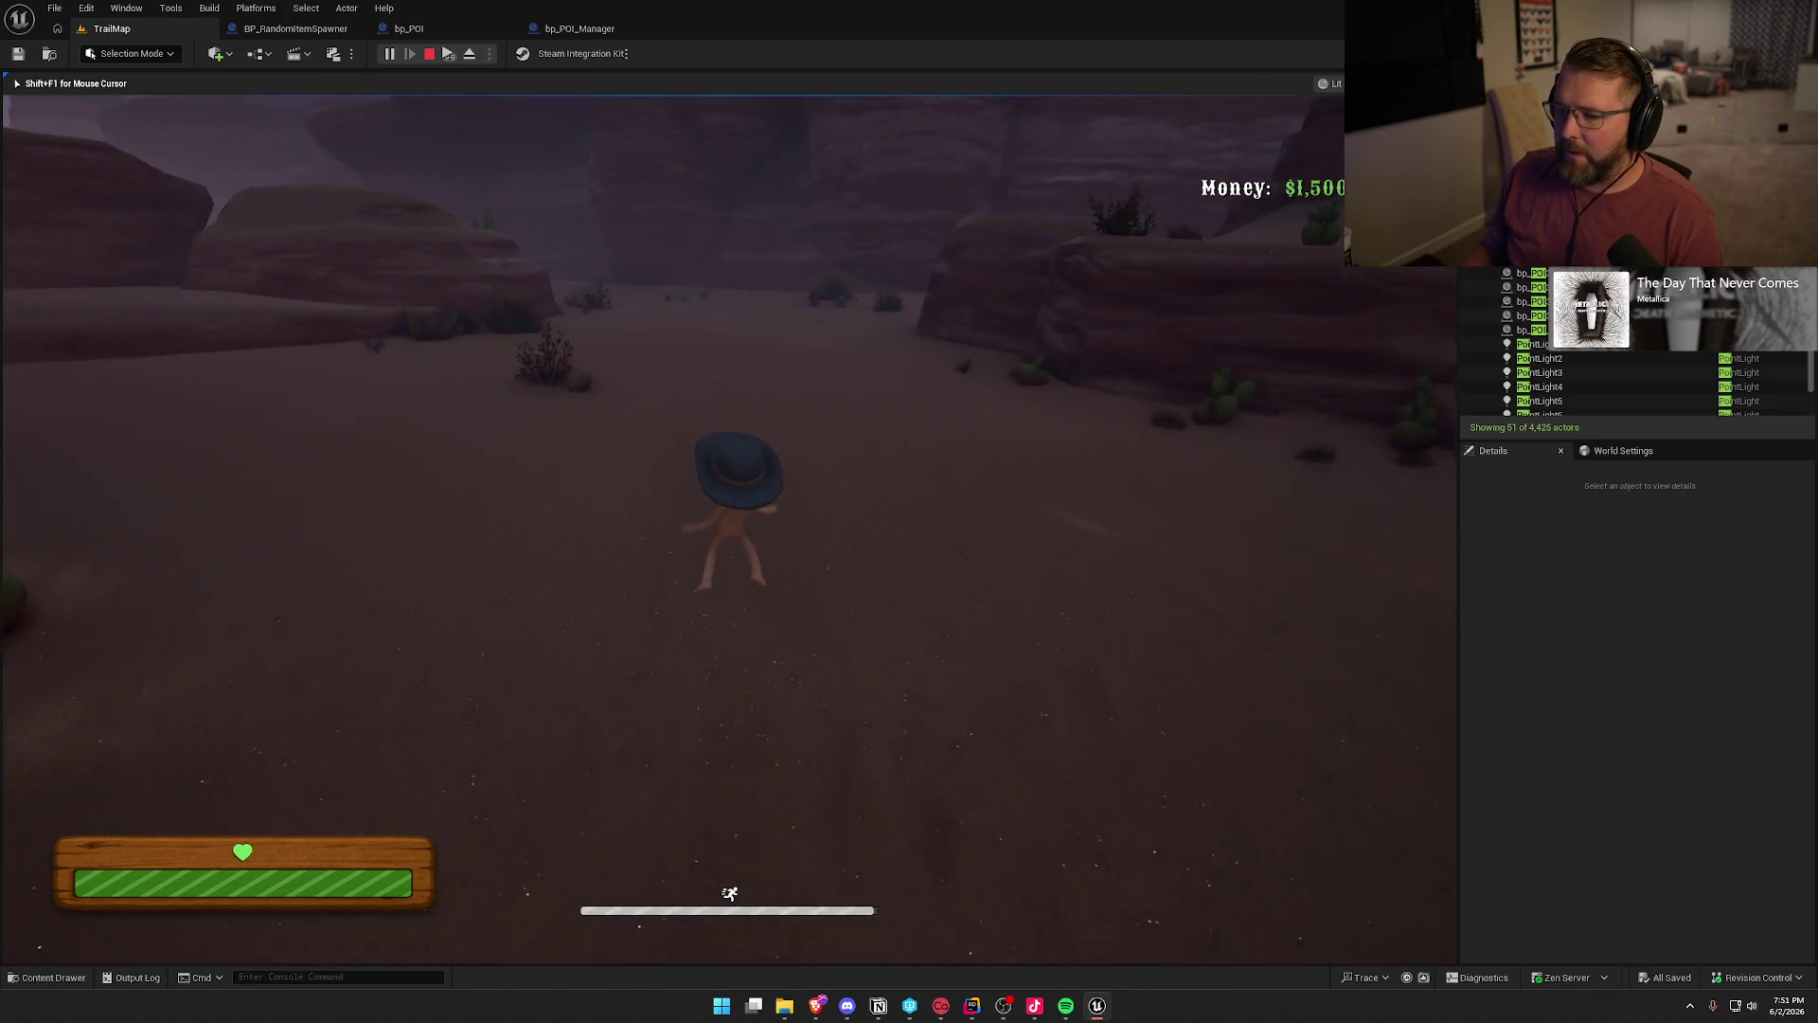
pyautogui.press('w')
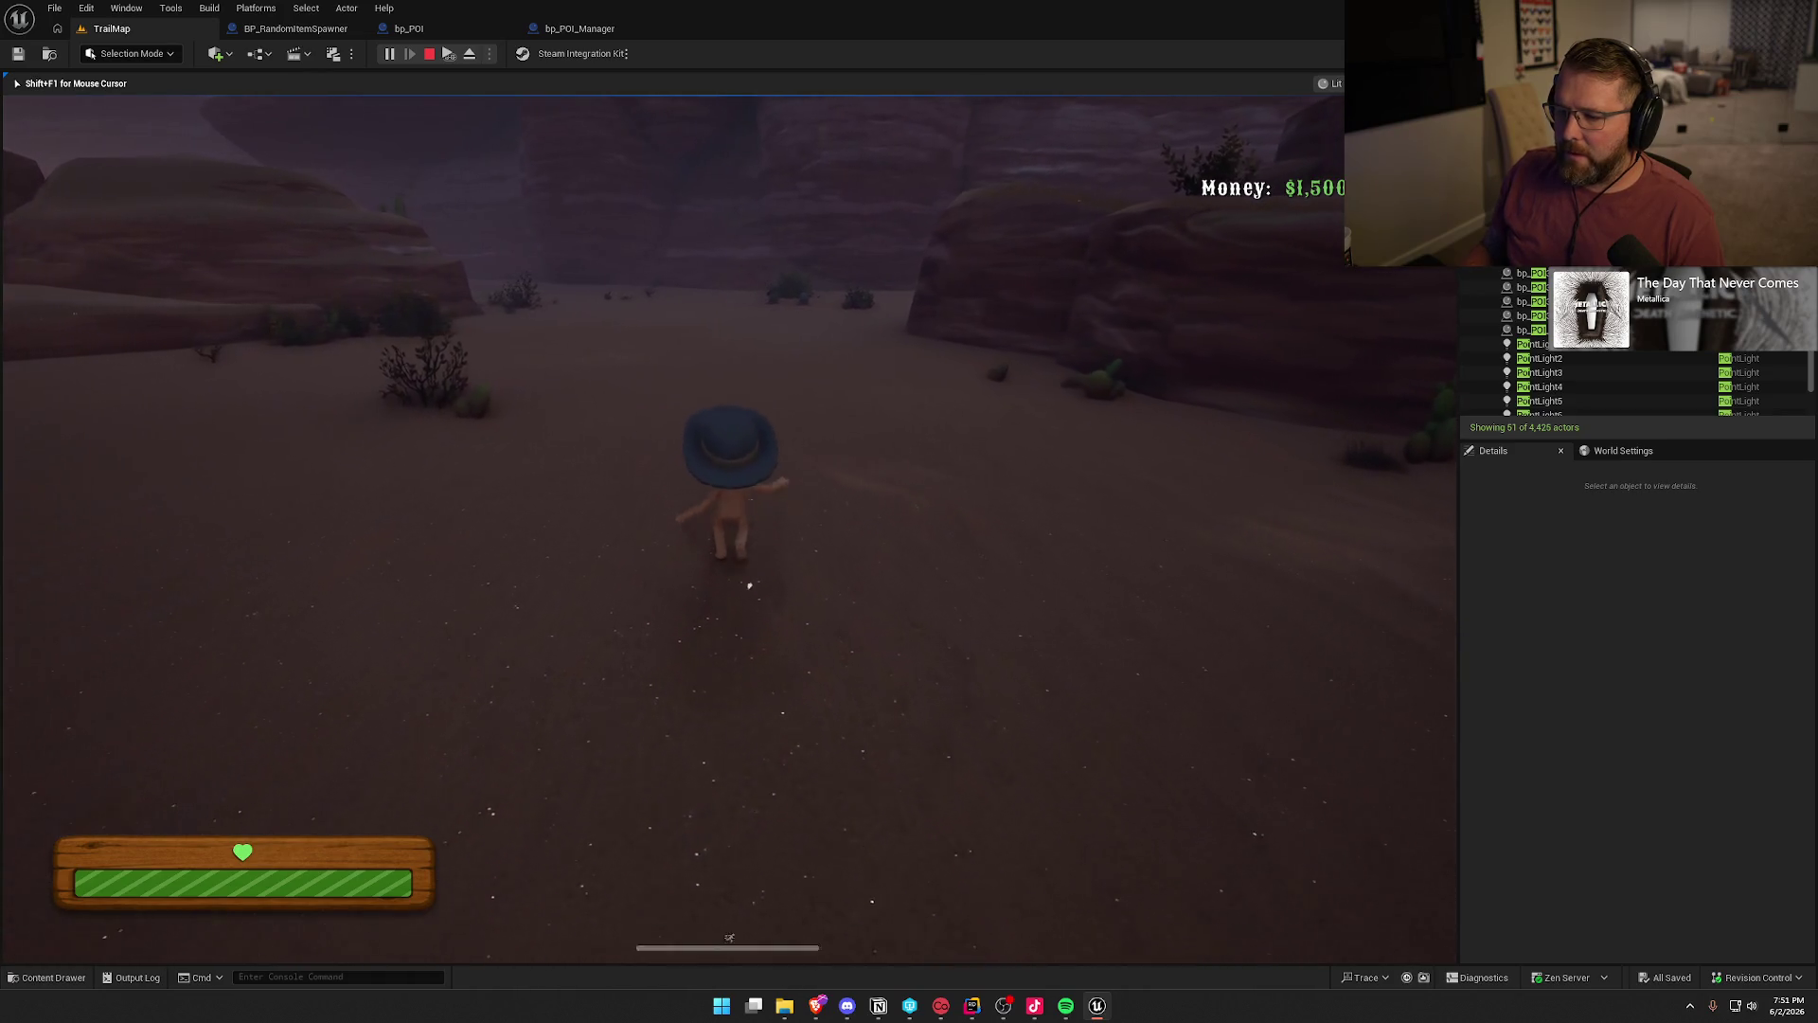
pyautogui.press('w')
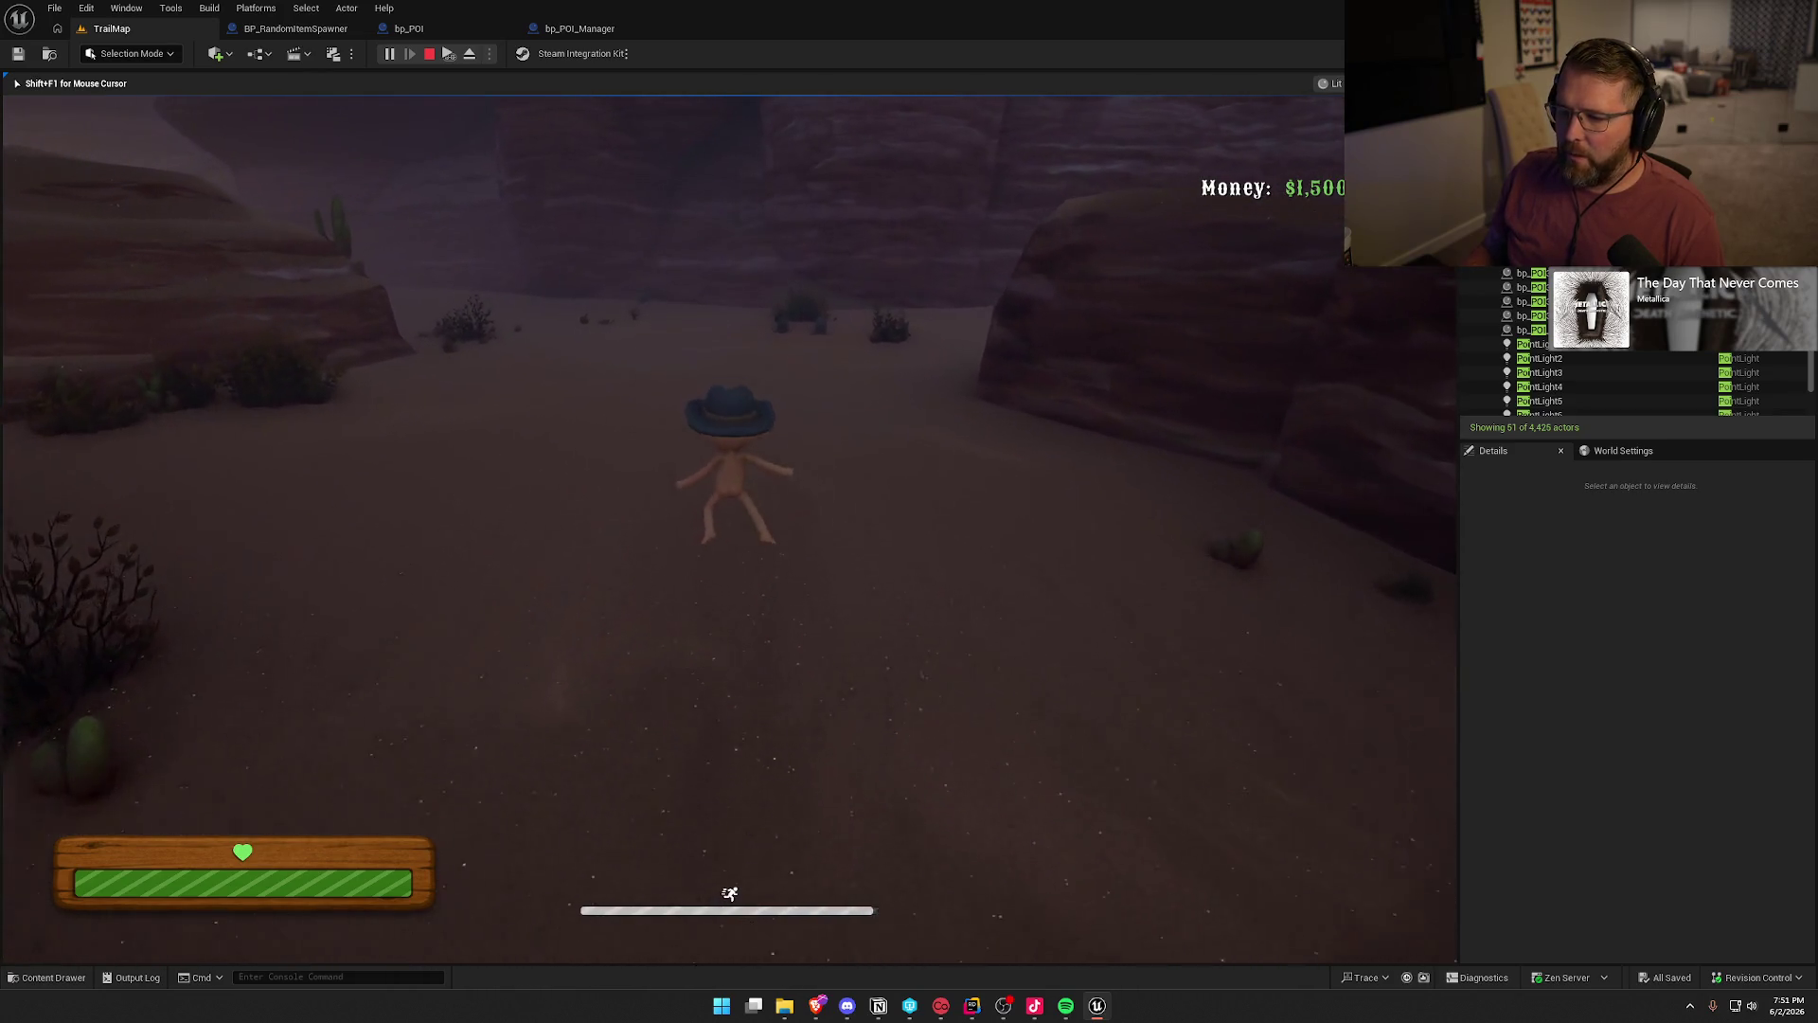
pyautogui.press('w')
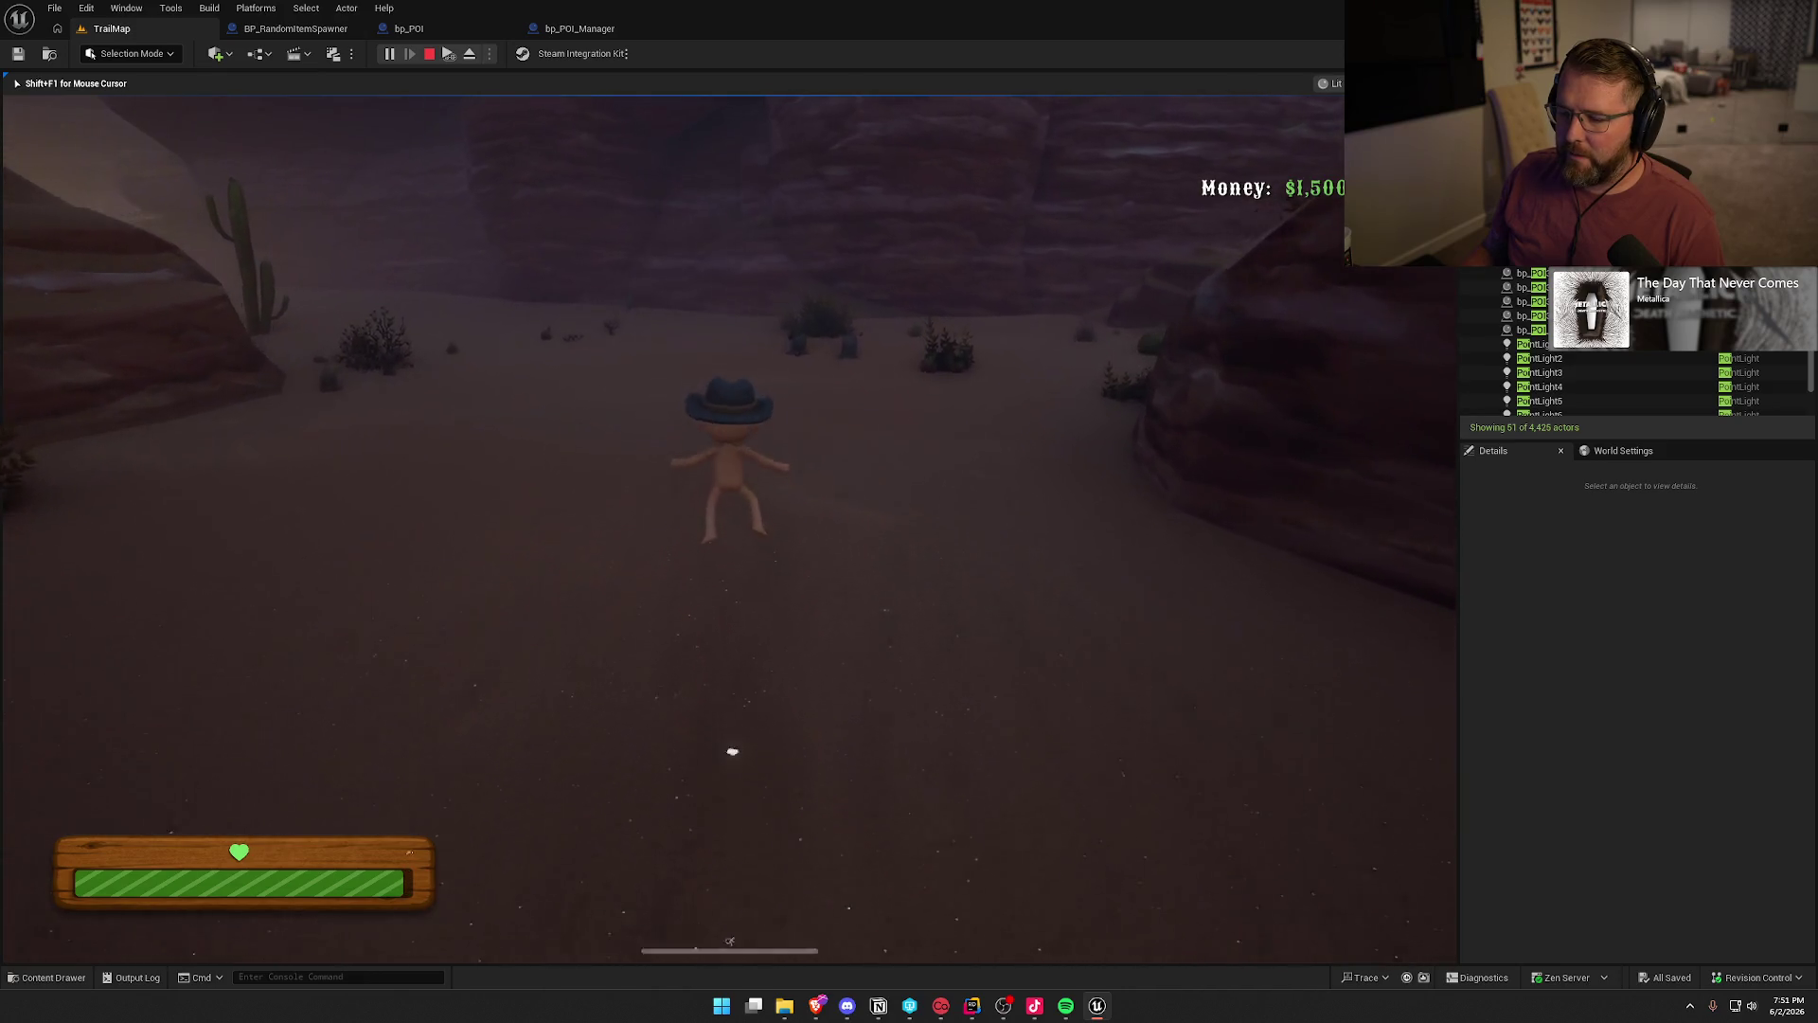
pyautogui.press('w')
pyautogui.press('shift')
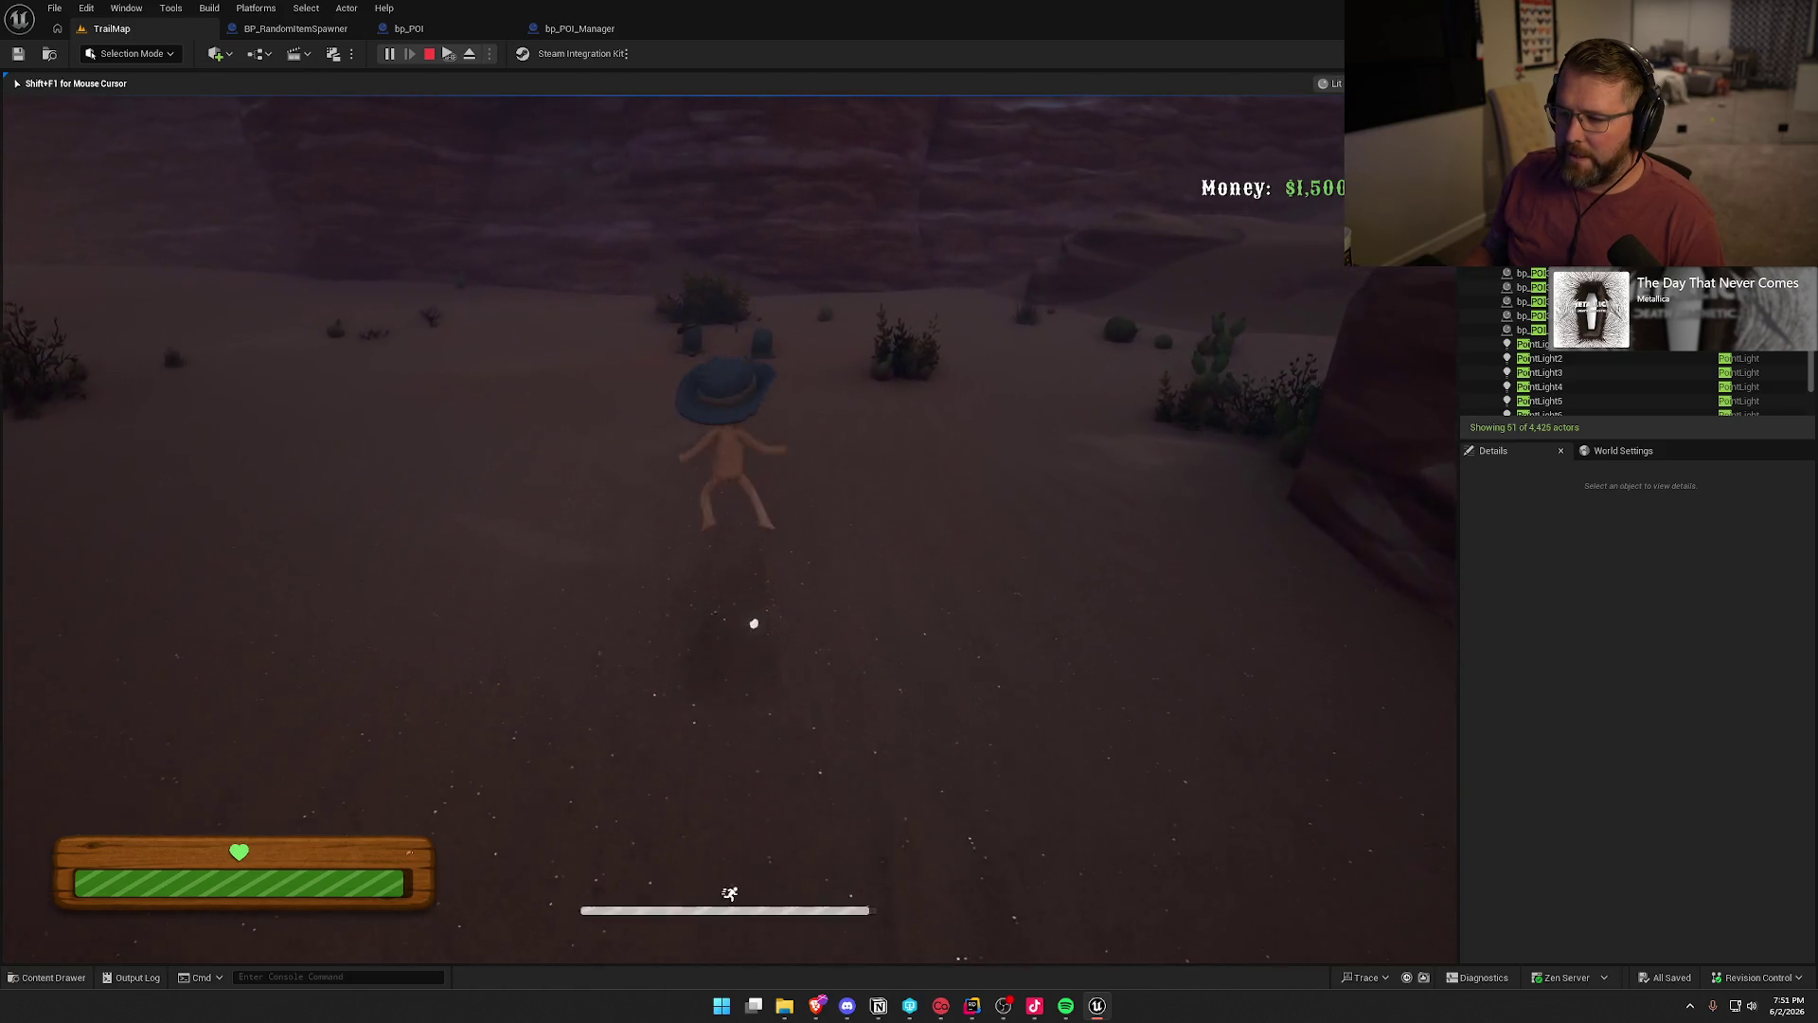
# - Reach the gravestones and grab the horseshoe and the medicine bottle there
pyautogui.press('w')
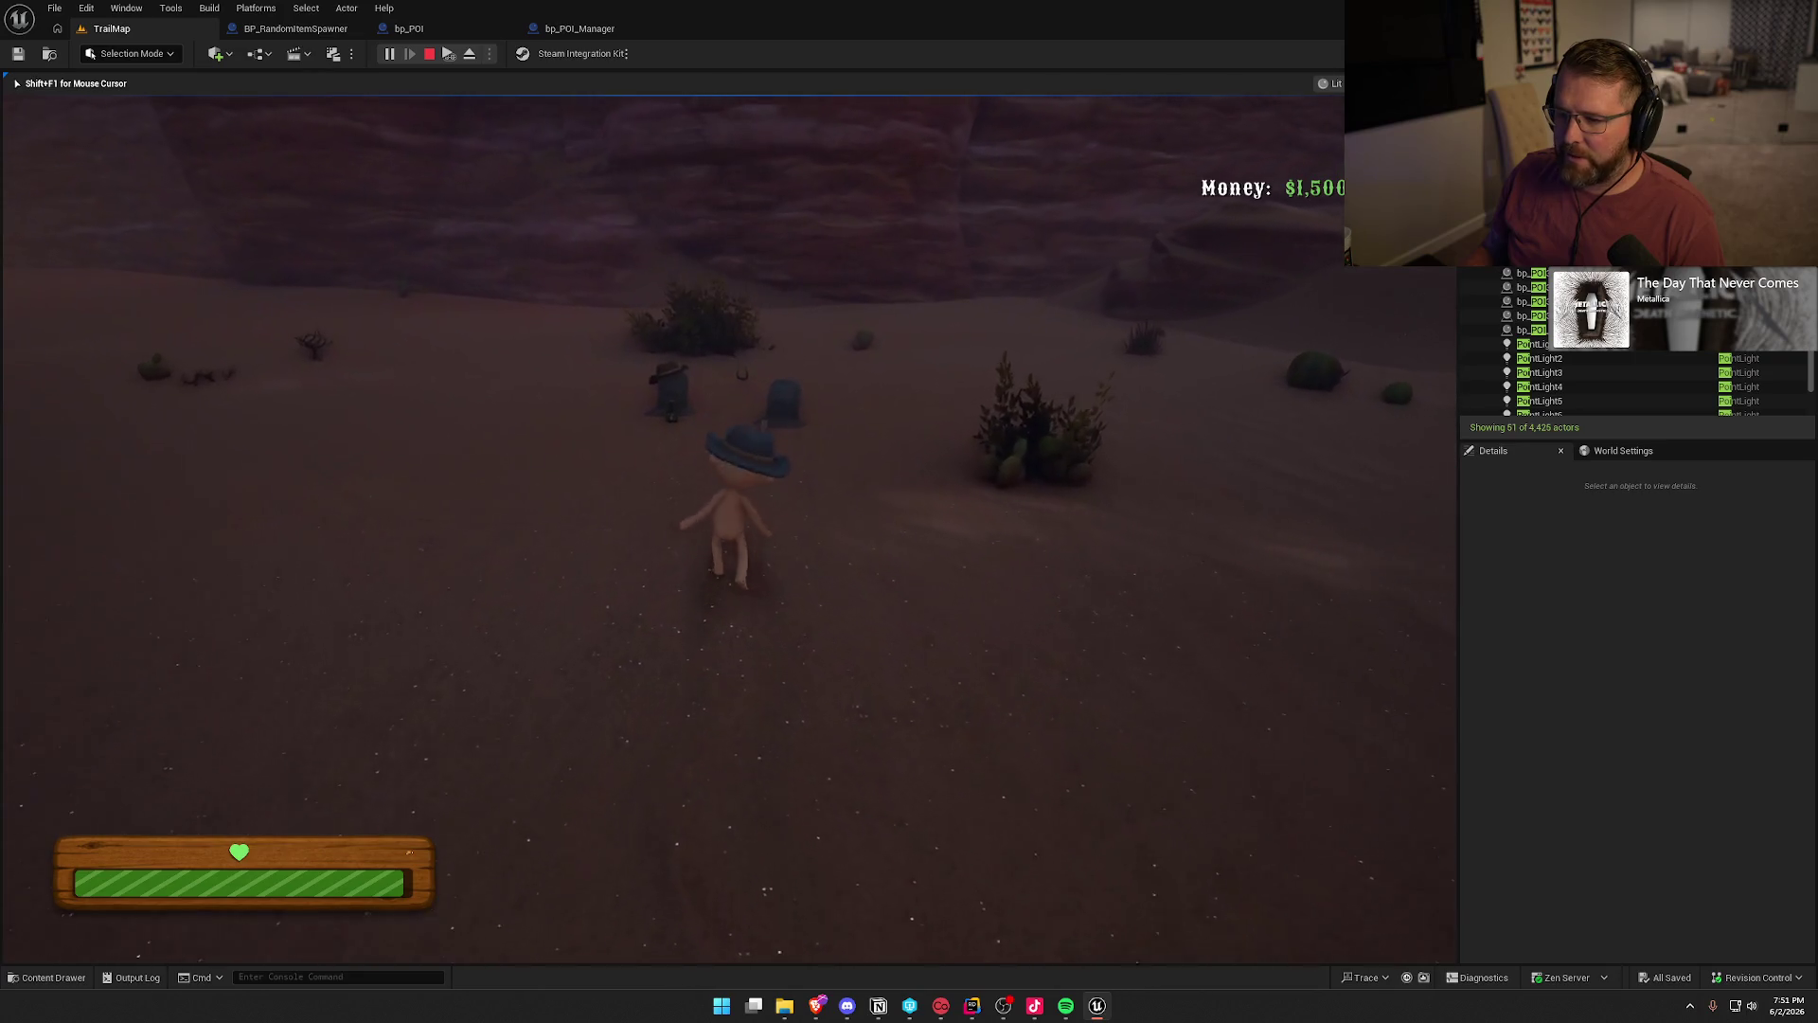
pyautogui.press('w')
pyautogui.press('e')
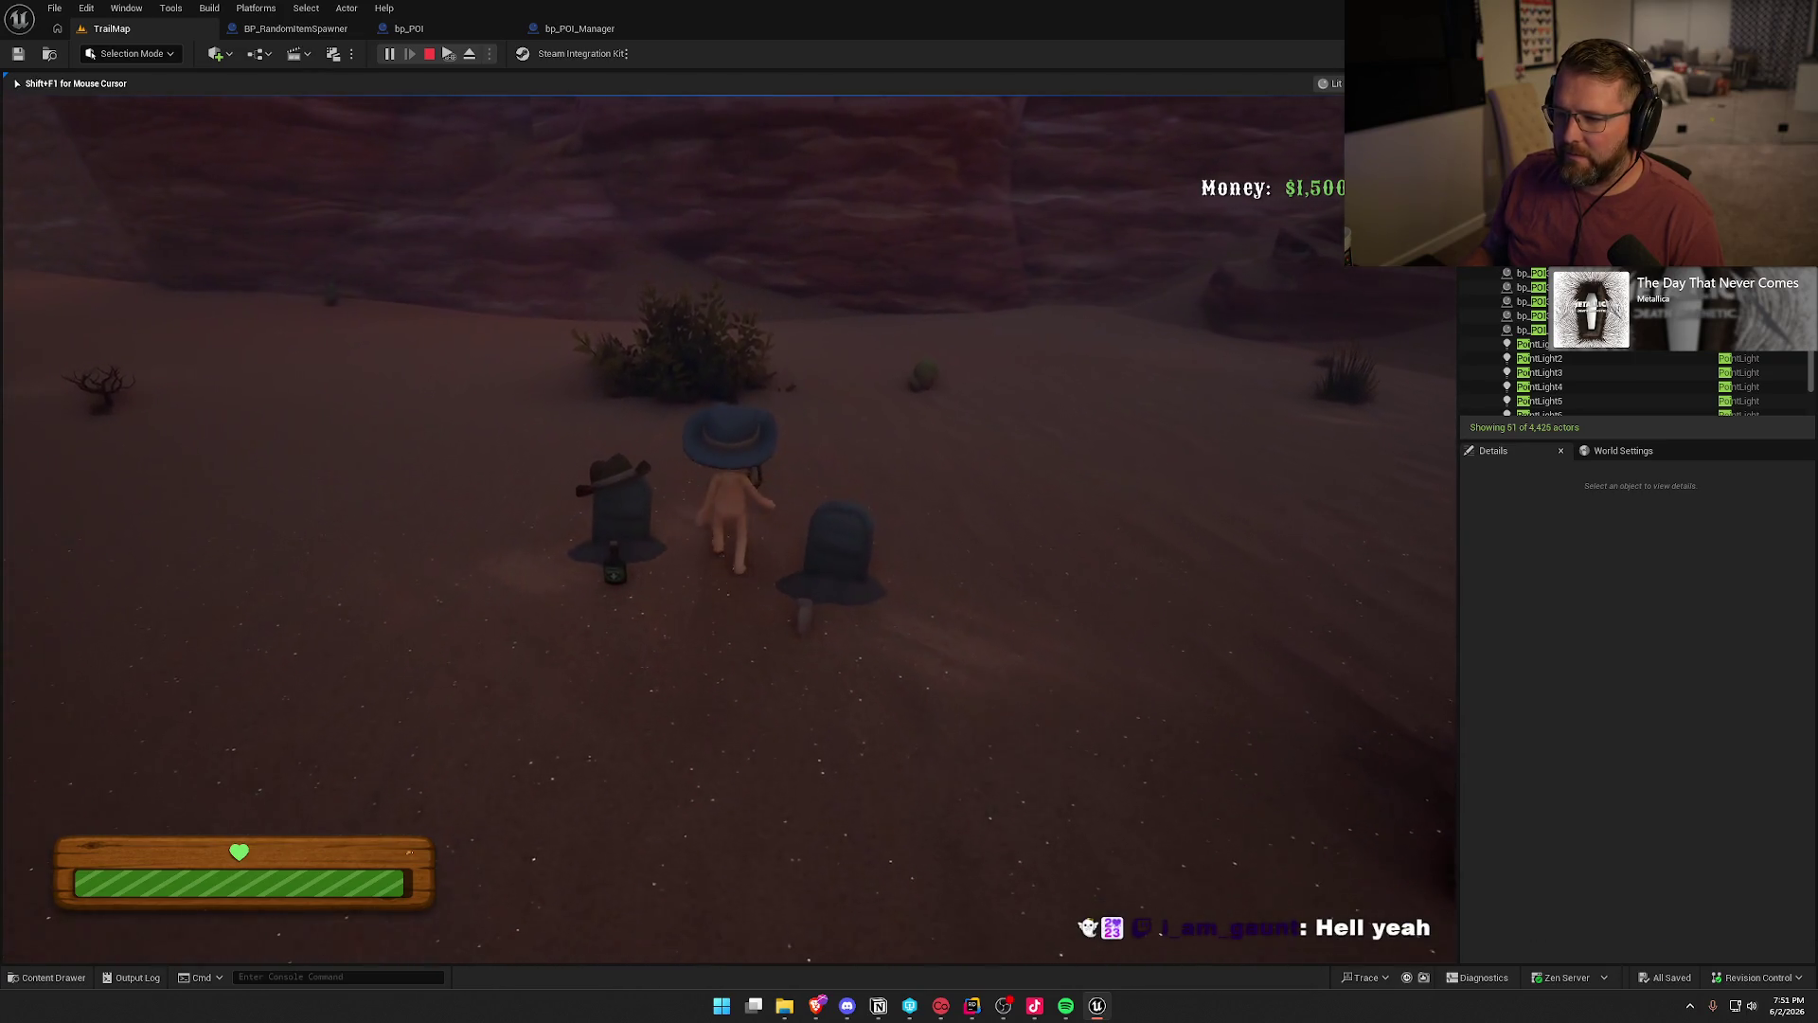
pyautogui.press('a')
pyautogui.press('e')
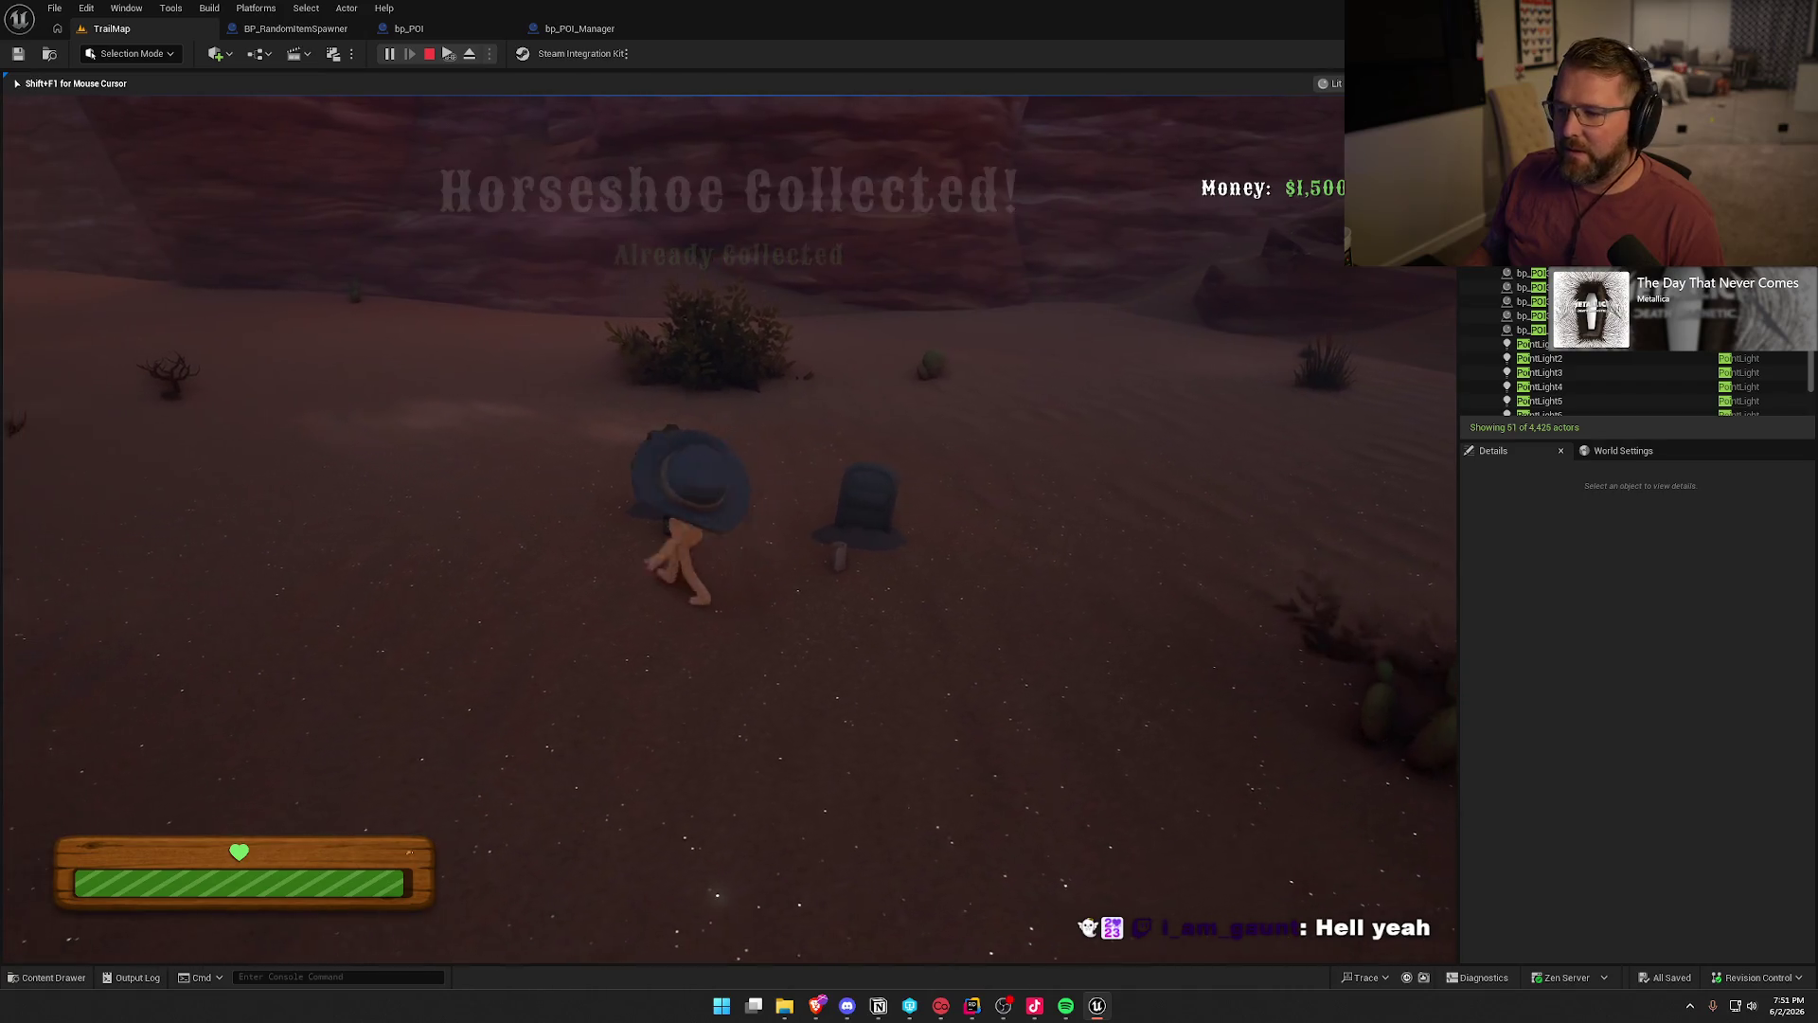
# - Roam around the gravestones and across the sunlit dunes, then stop the playtest
pyautogui.press('w')
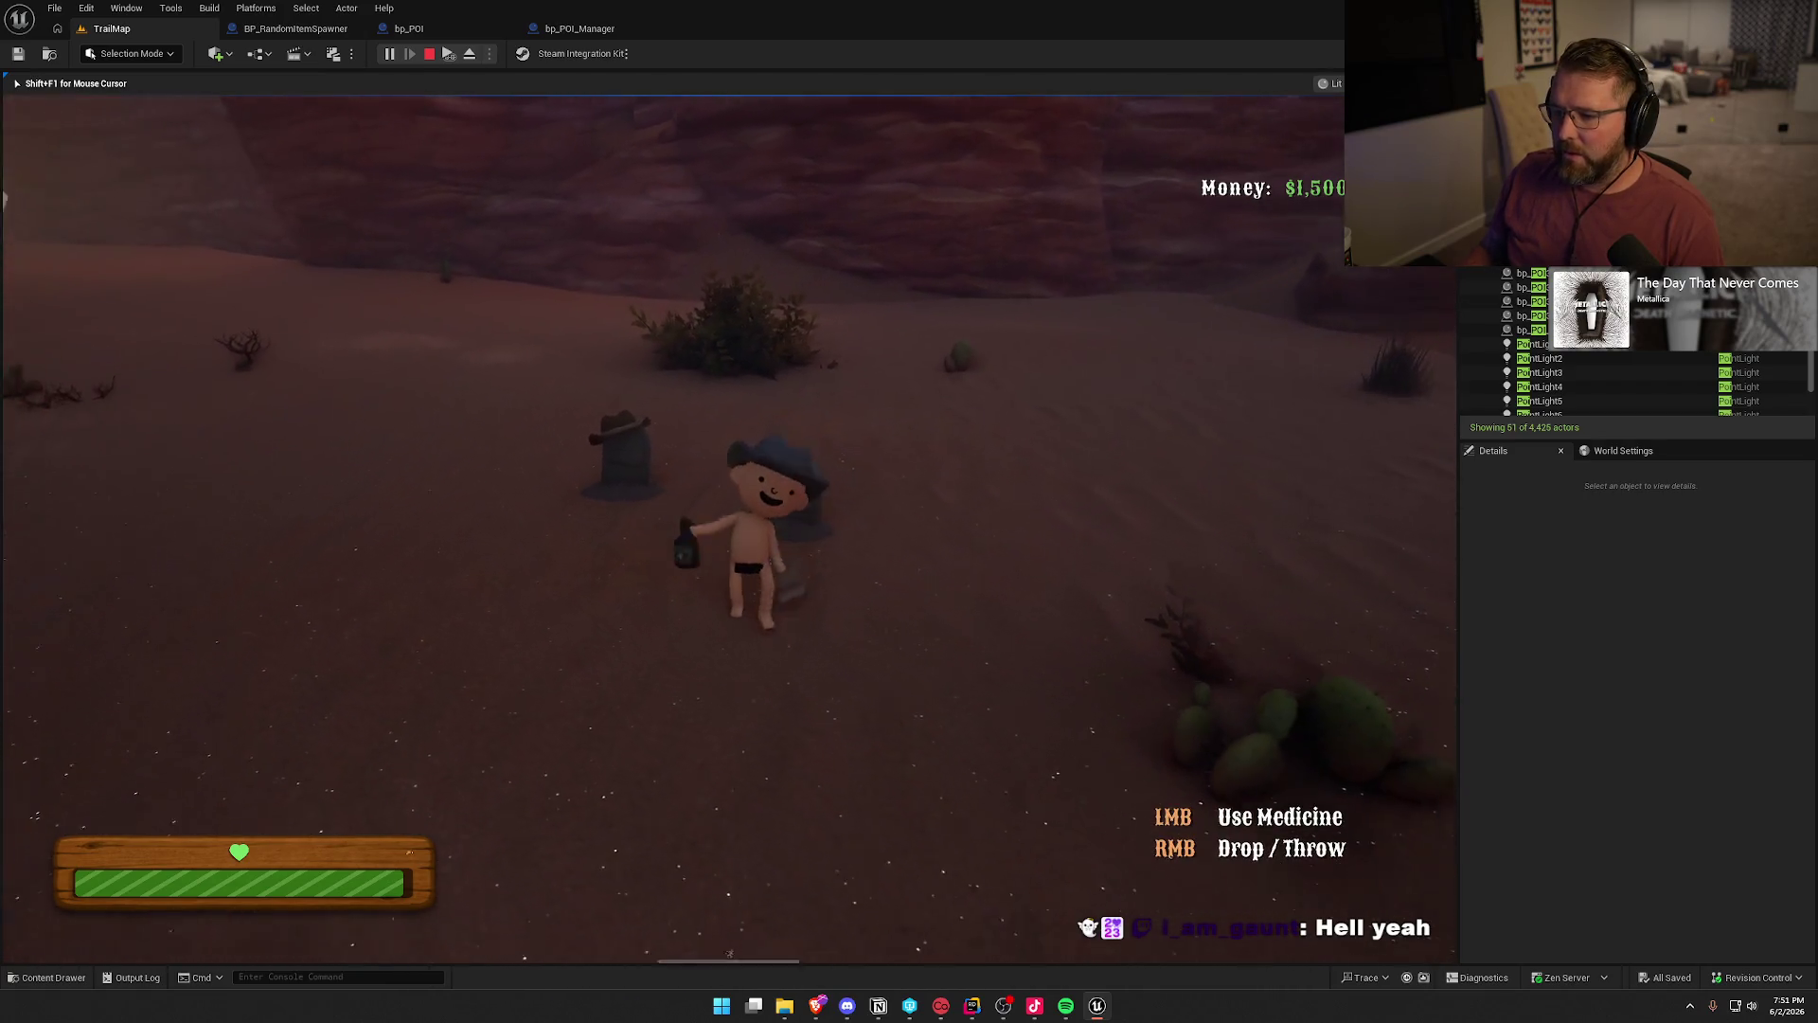
pyautogui.press('shift')
pyautogui.press('w')
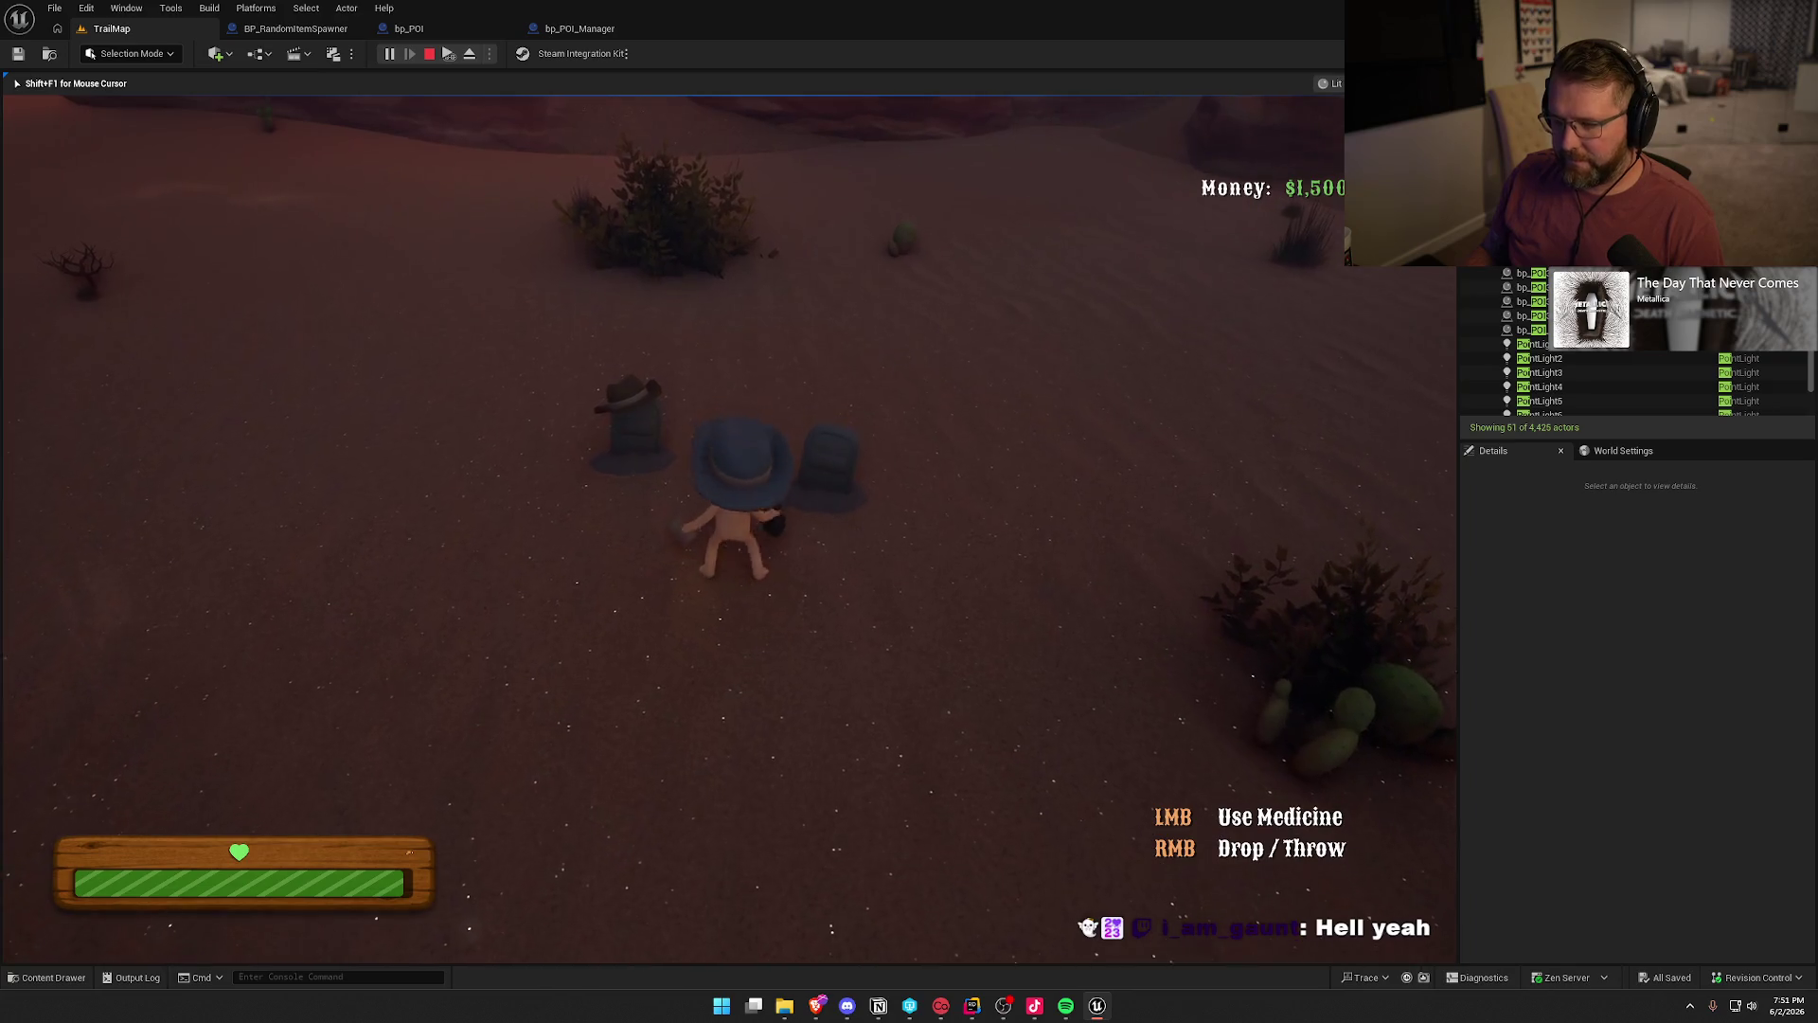
pyautogui.press('a')
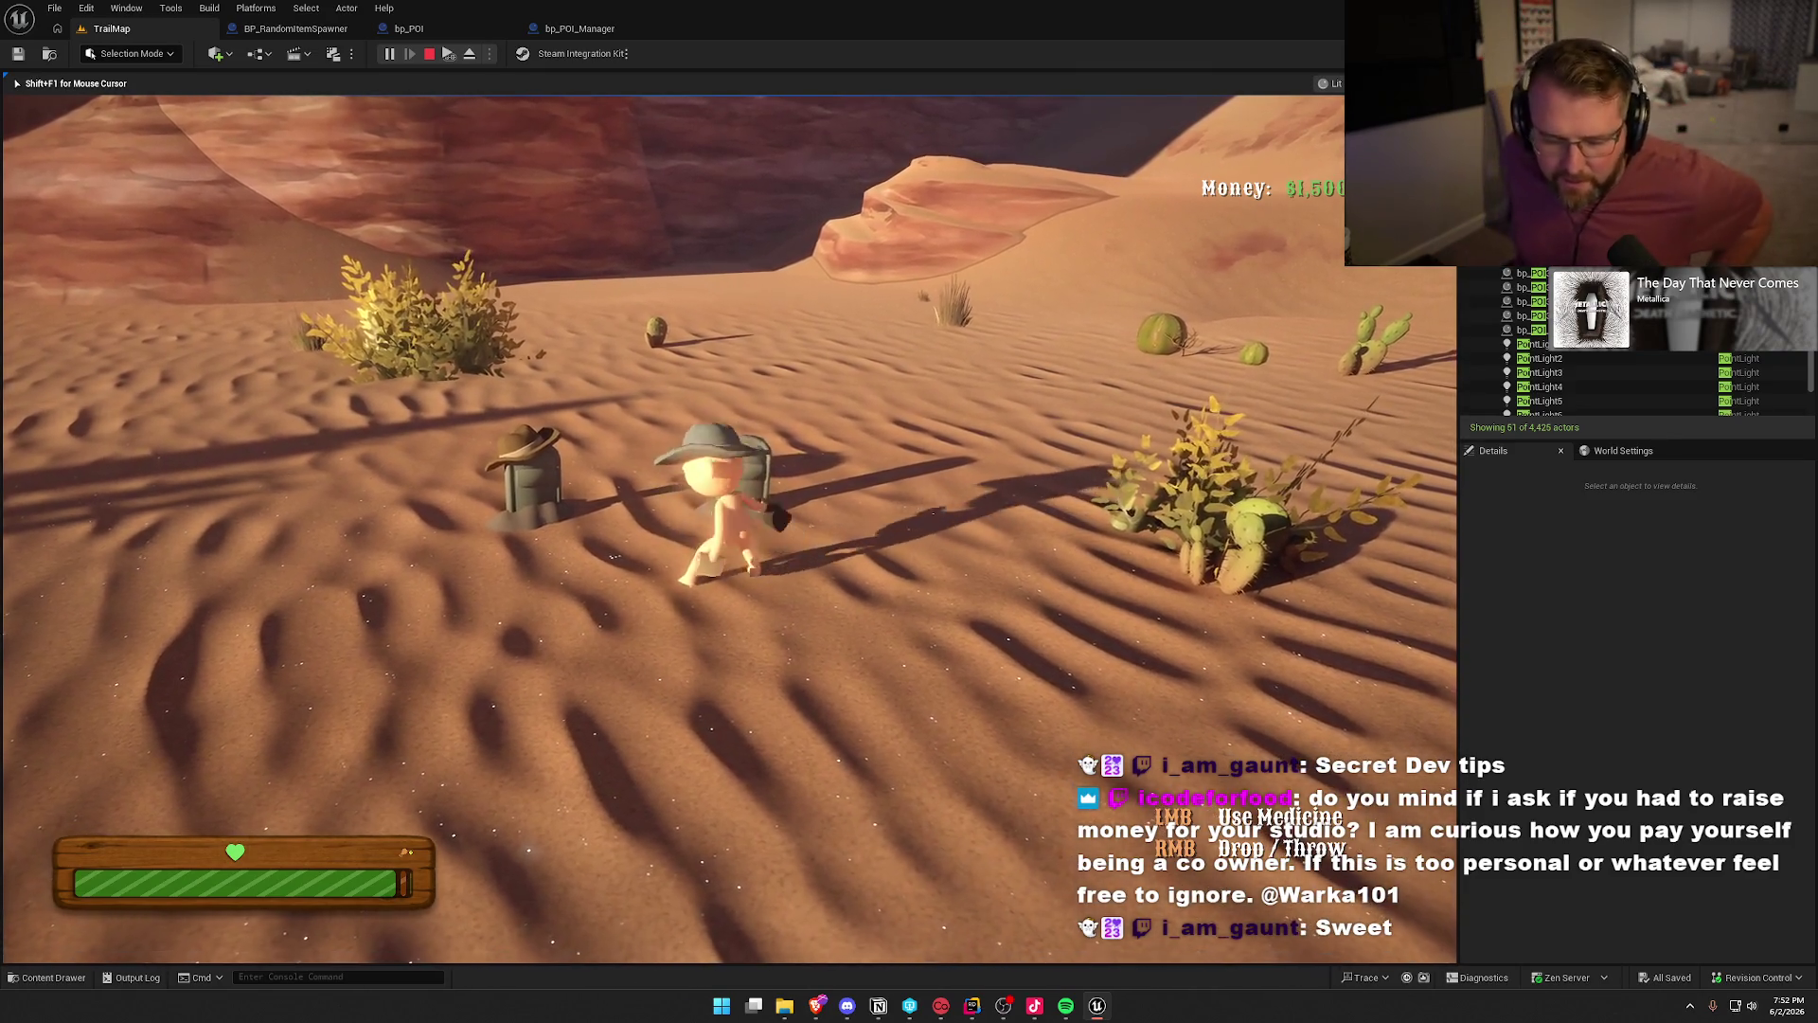
pyautogui.press('w')
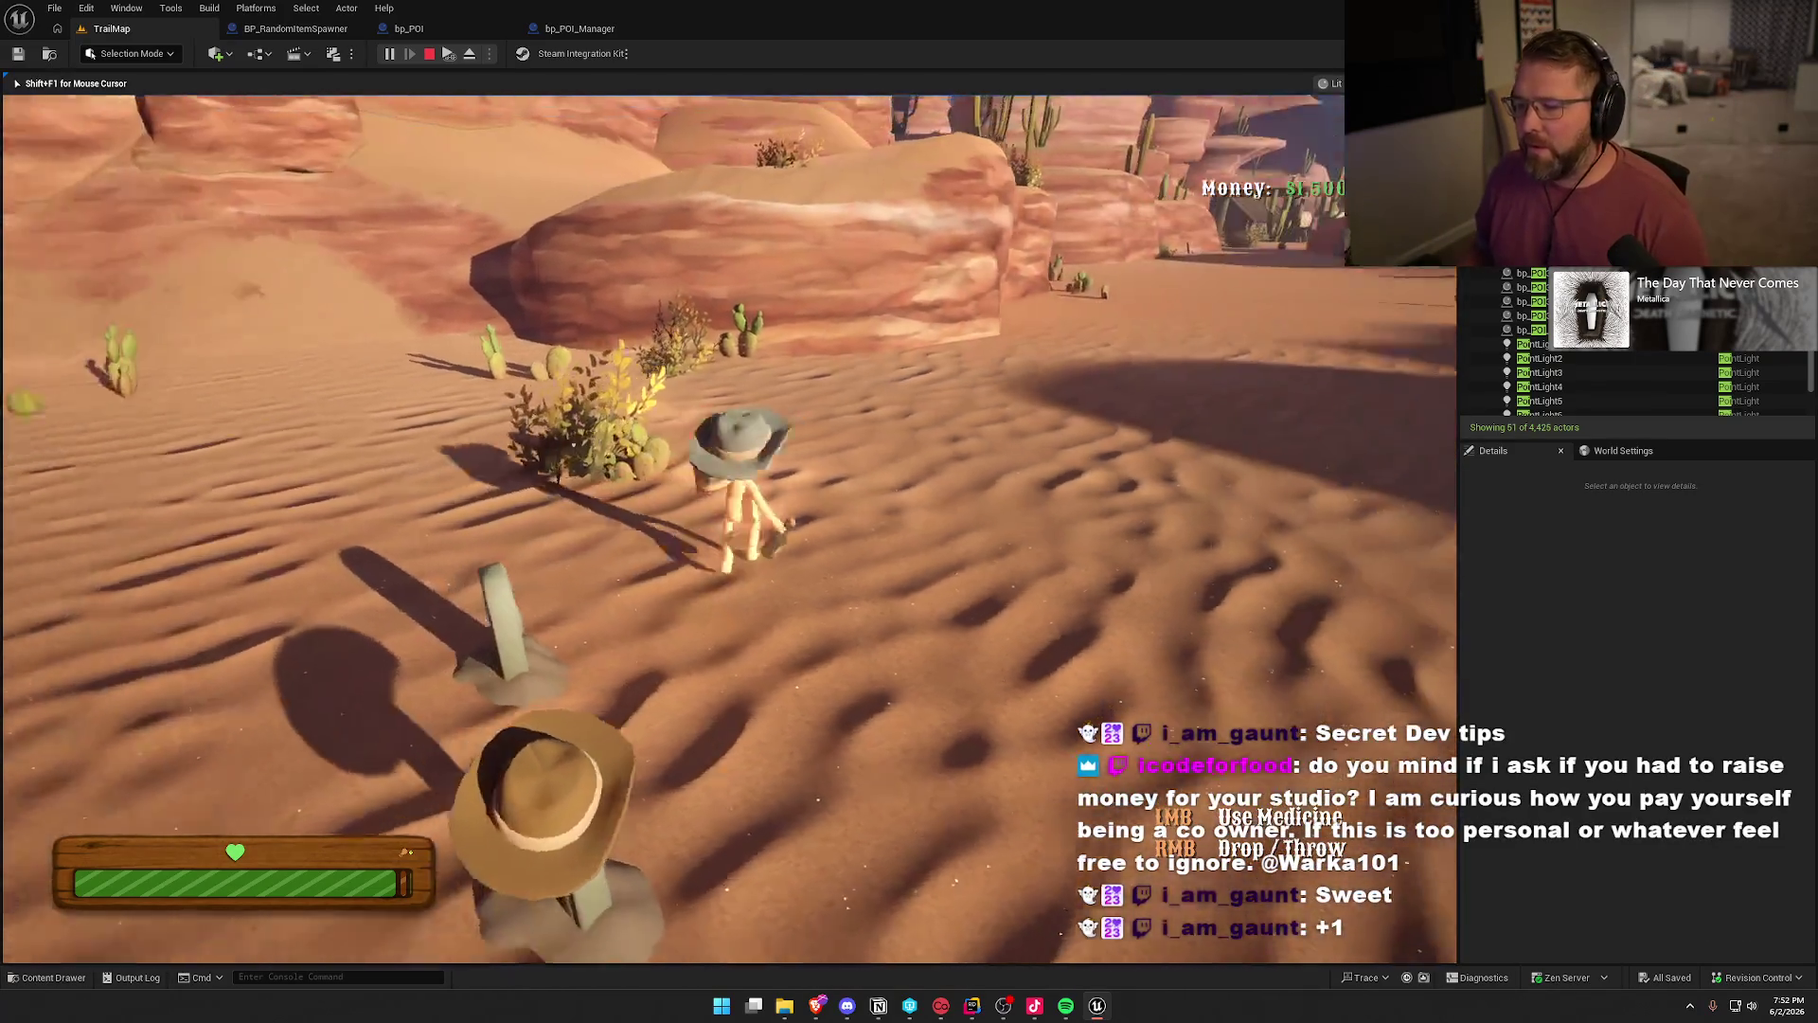
pyautogui.press('shift')
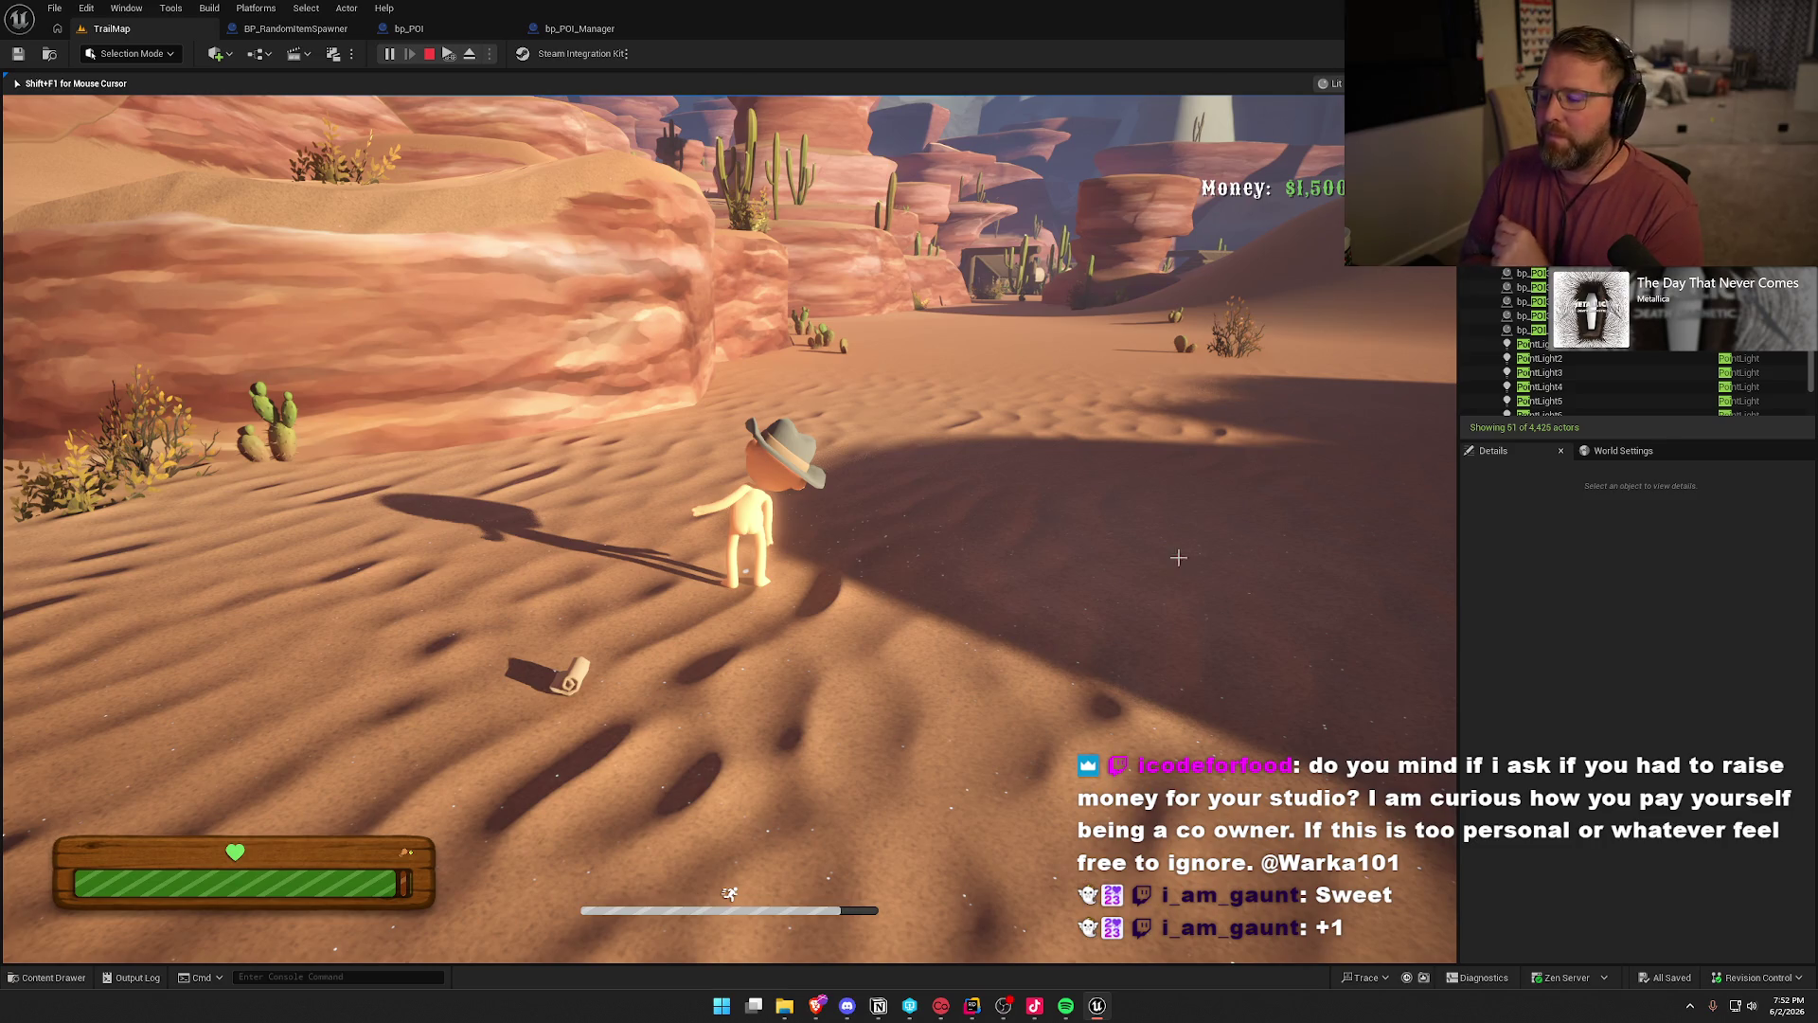
pyautogui.press('Escape')
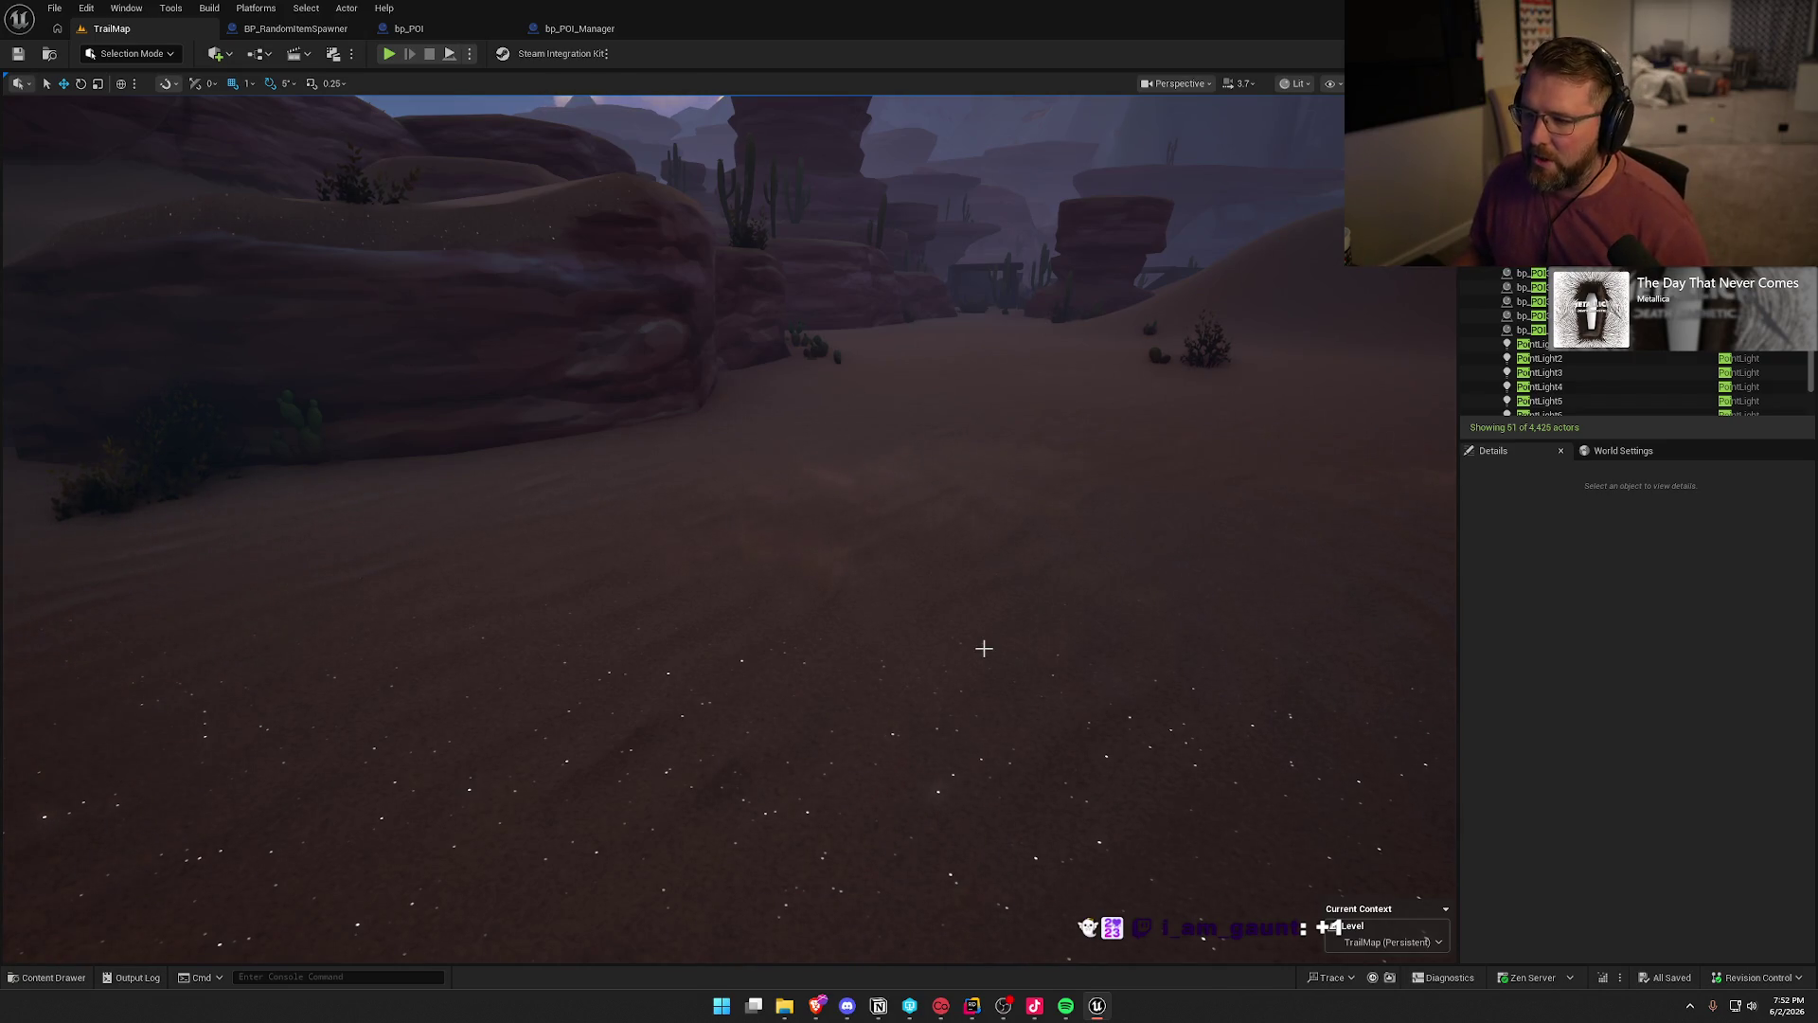
# - Fly the viewport from the canyon to the General Store and select its $0 sell crate
pyautogui.moveTo(982, 645)
pyautogui.mouseDown()
pyautogui.moveTo(982, 587)
pyautogui.moveTo(982, 682)
pyautogui.moveTo(978, 655)
pyautogui.mouseUp()
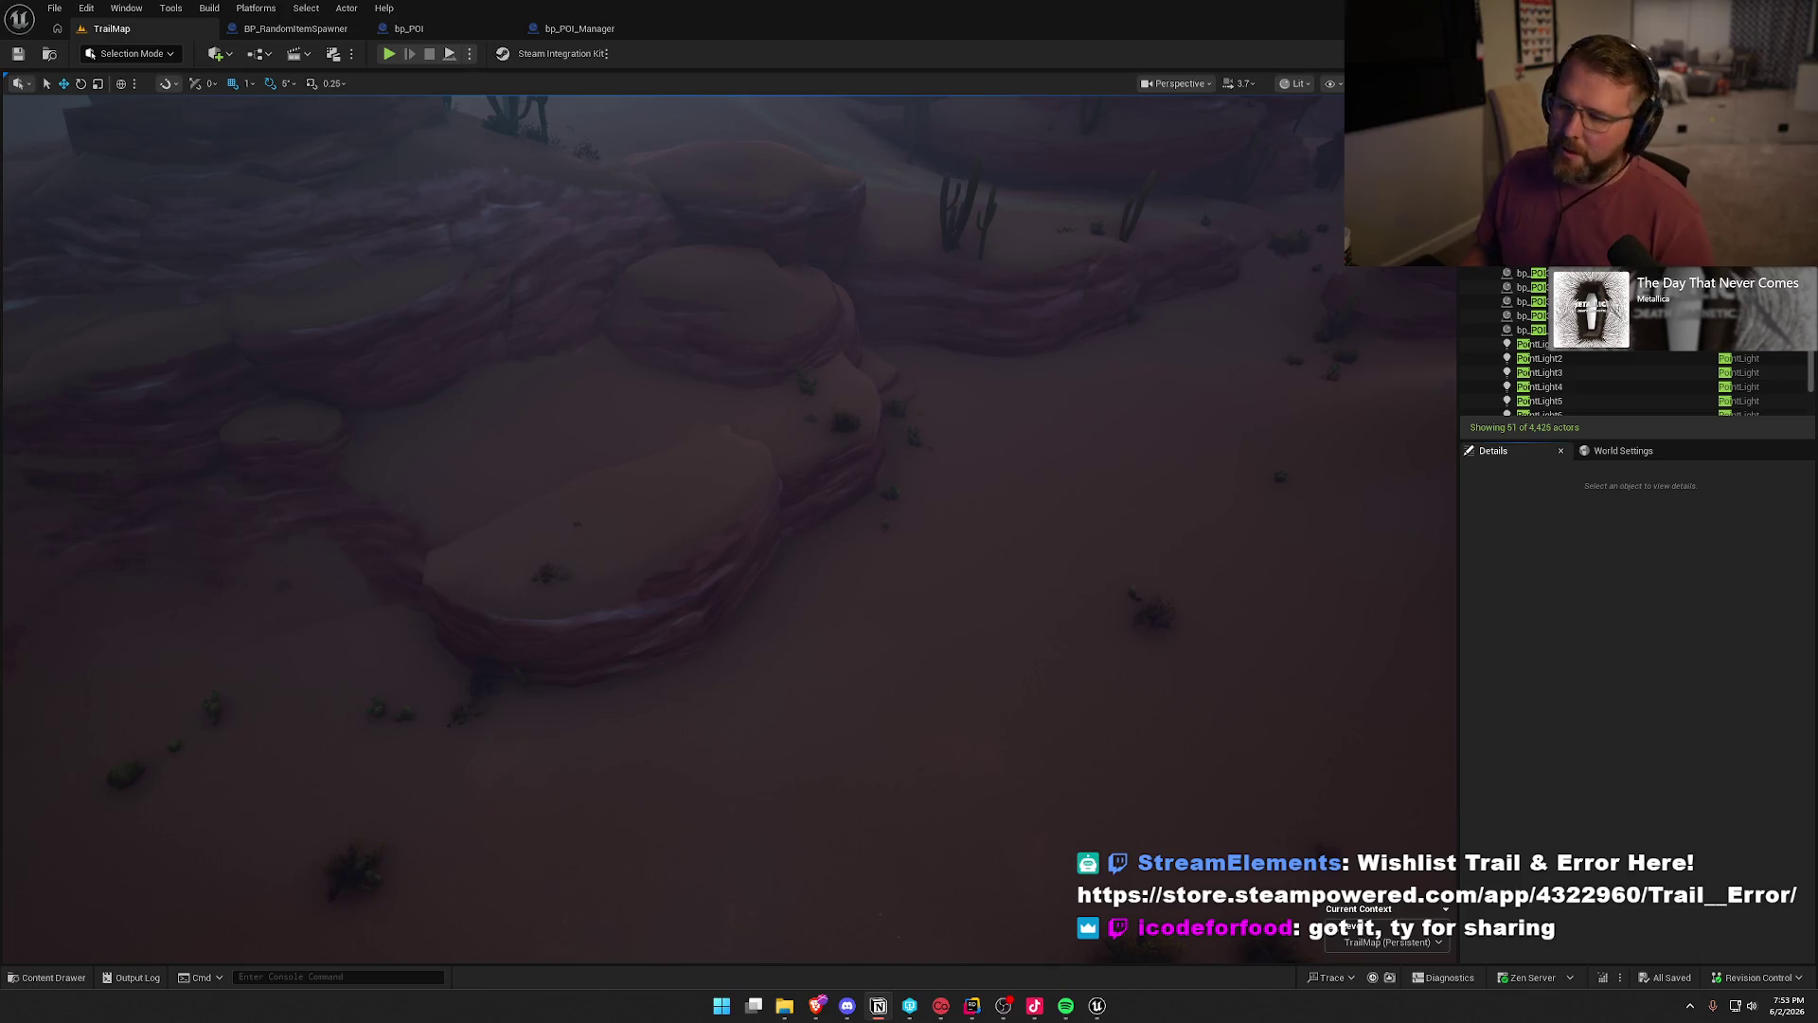
pyautogui.press('1')
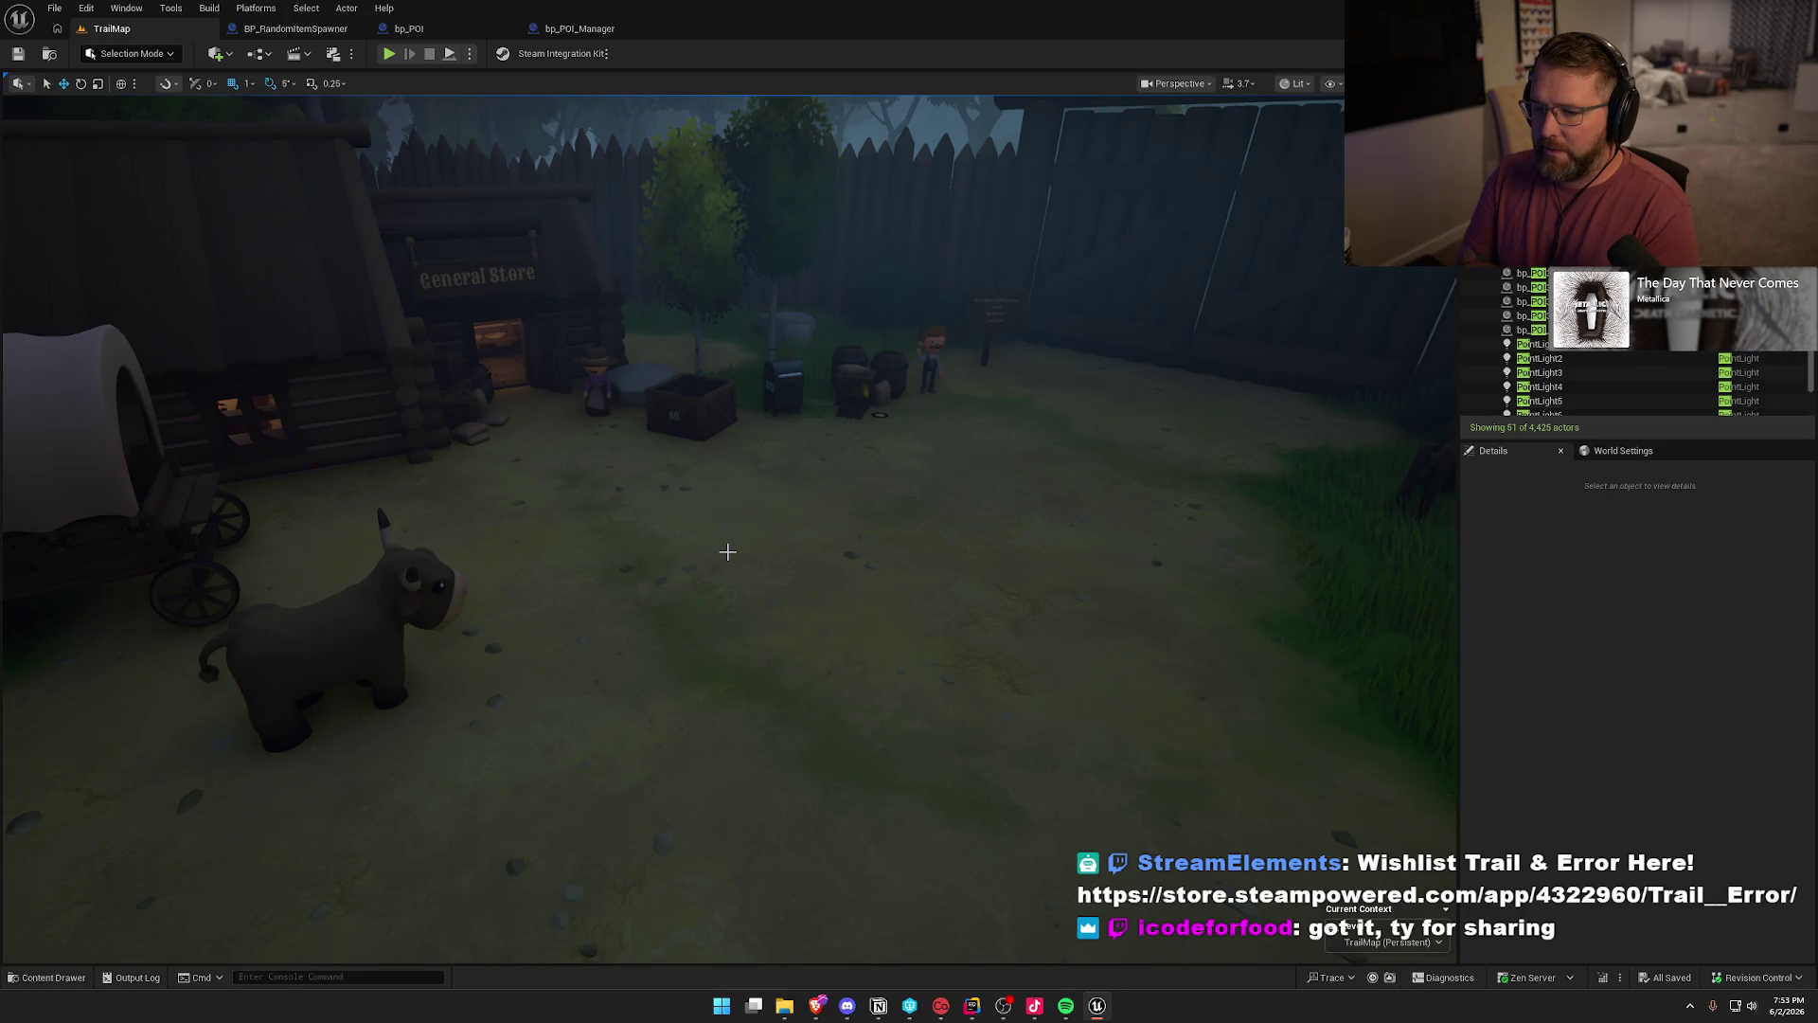
pyautogui.press('2')
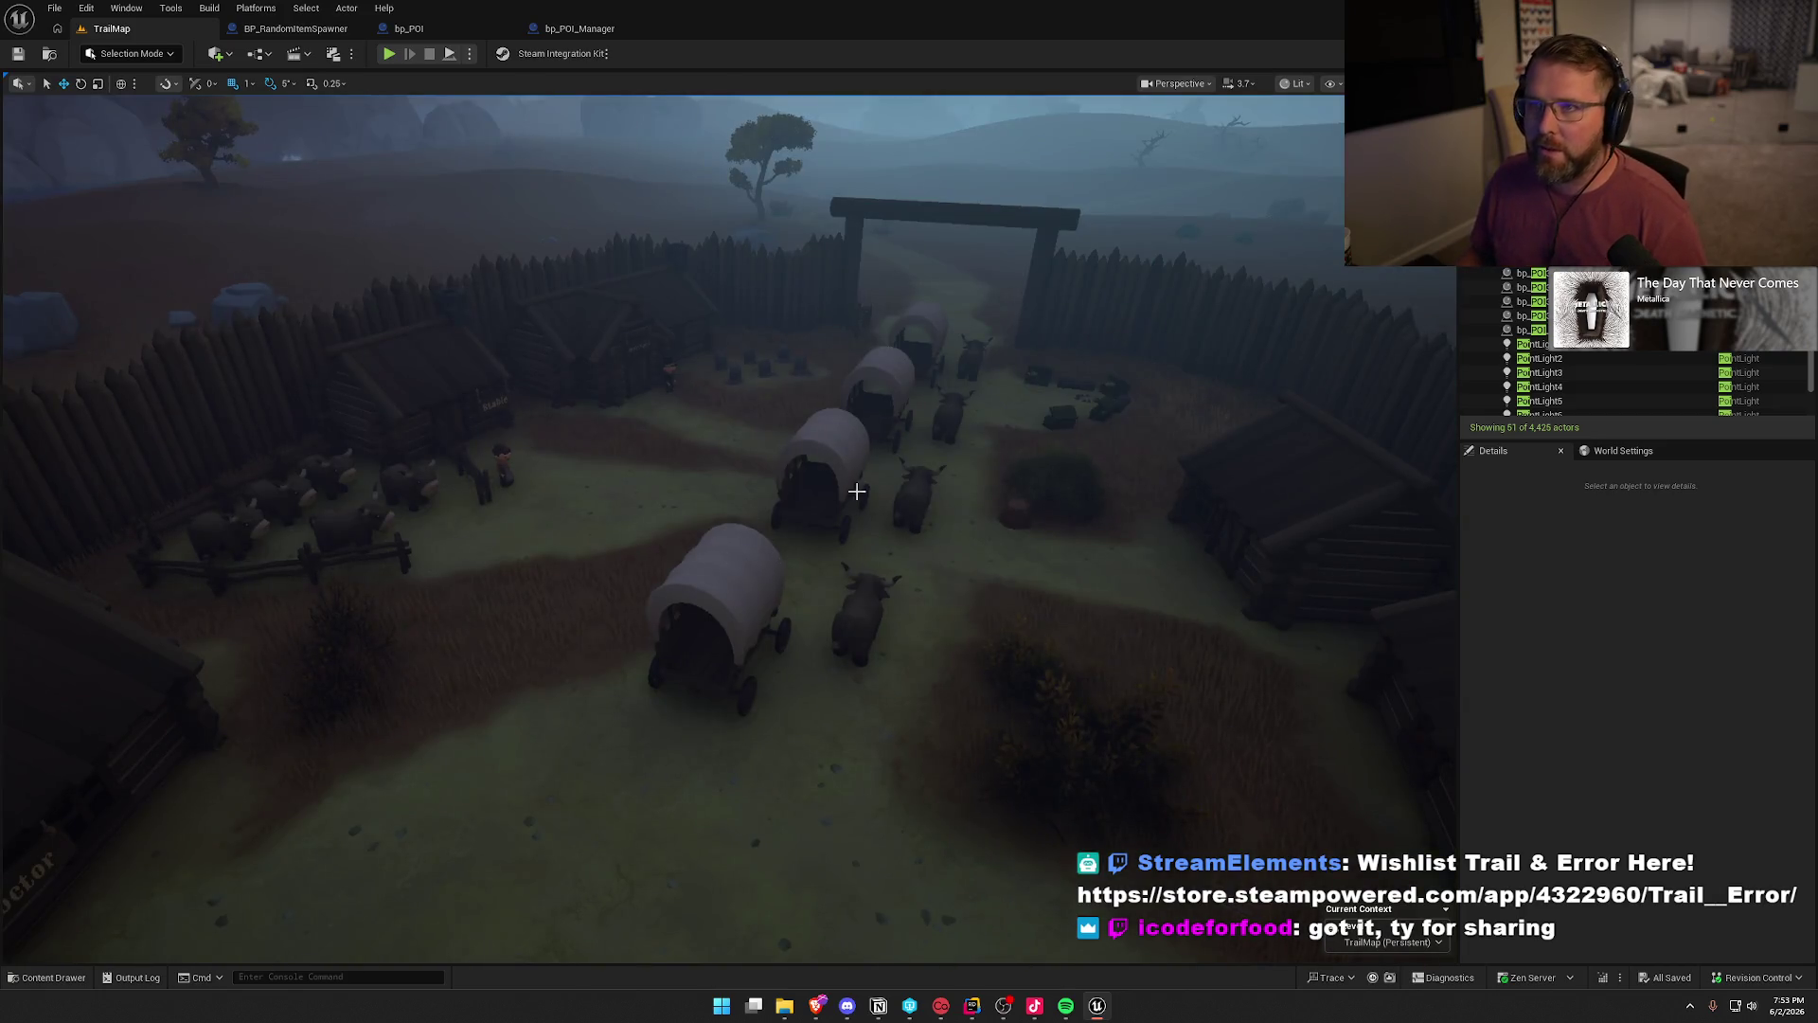
pyautogui.scroll(-5, 856, 490)
pyautogui.scroll(5, 770, 476)
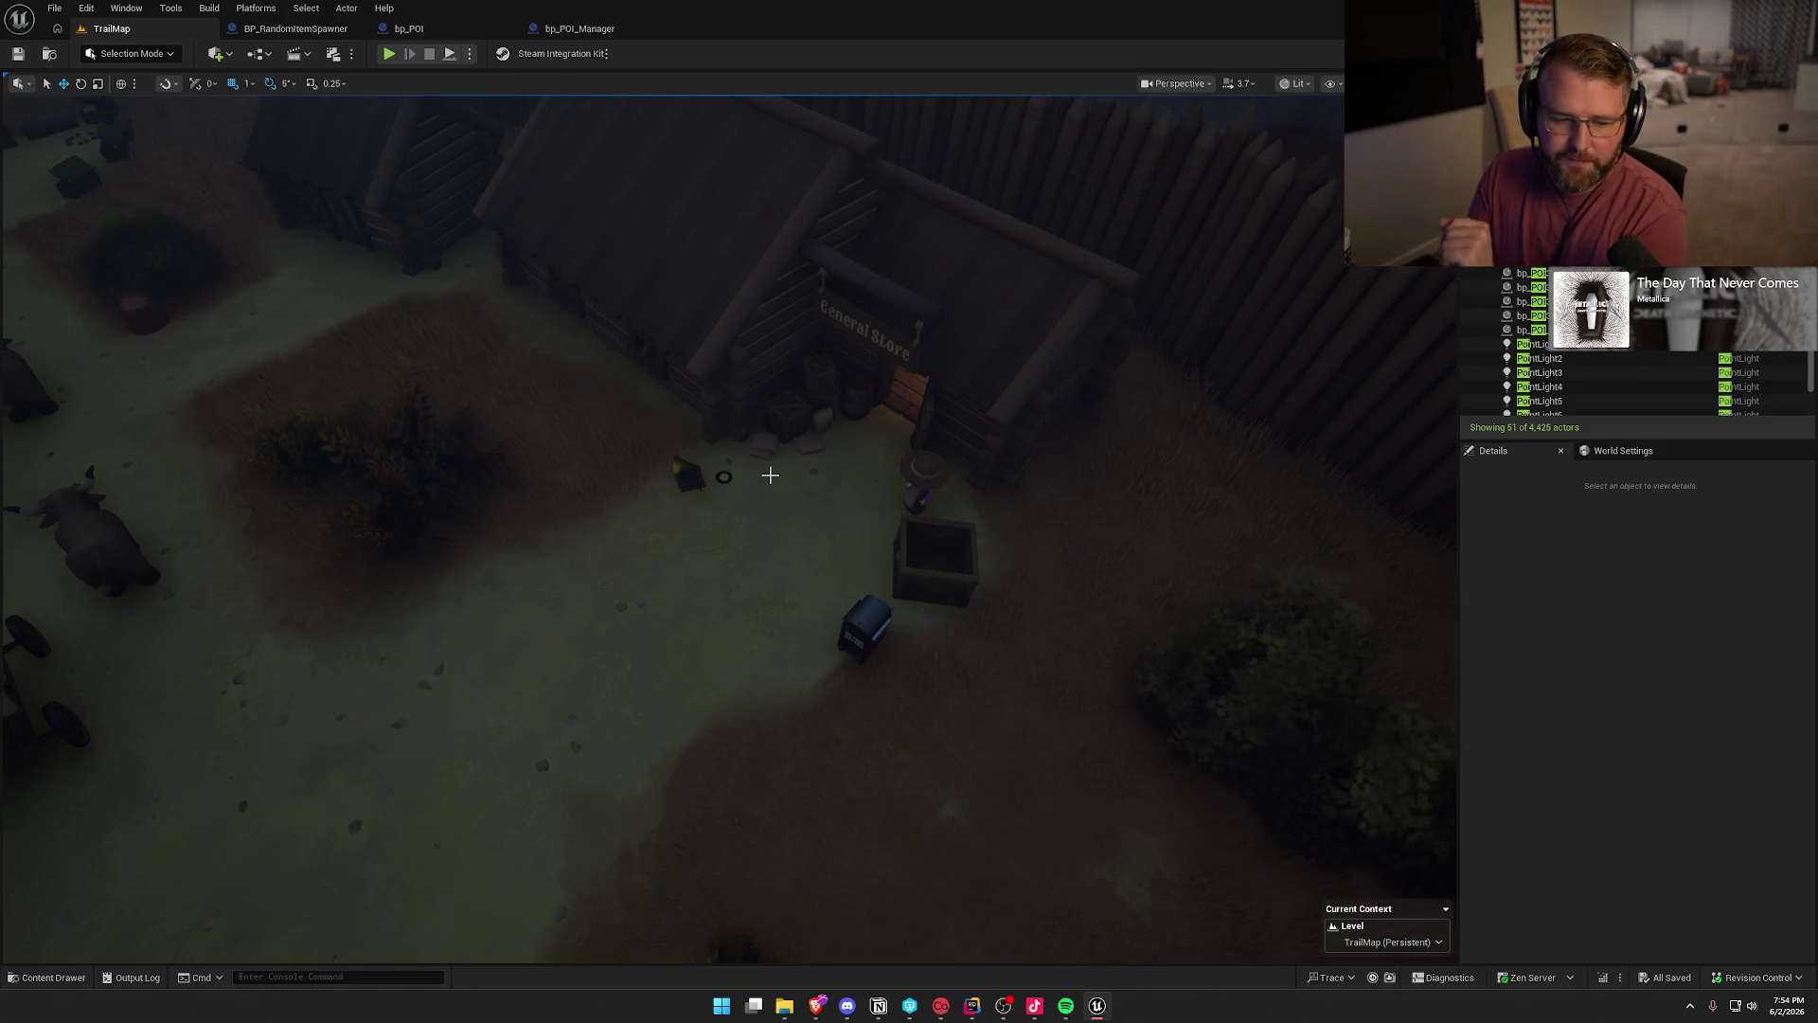
pyautogui.scroll(3, 738, 593)
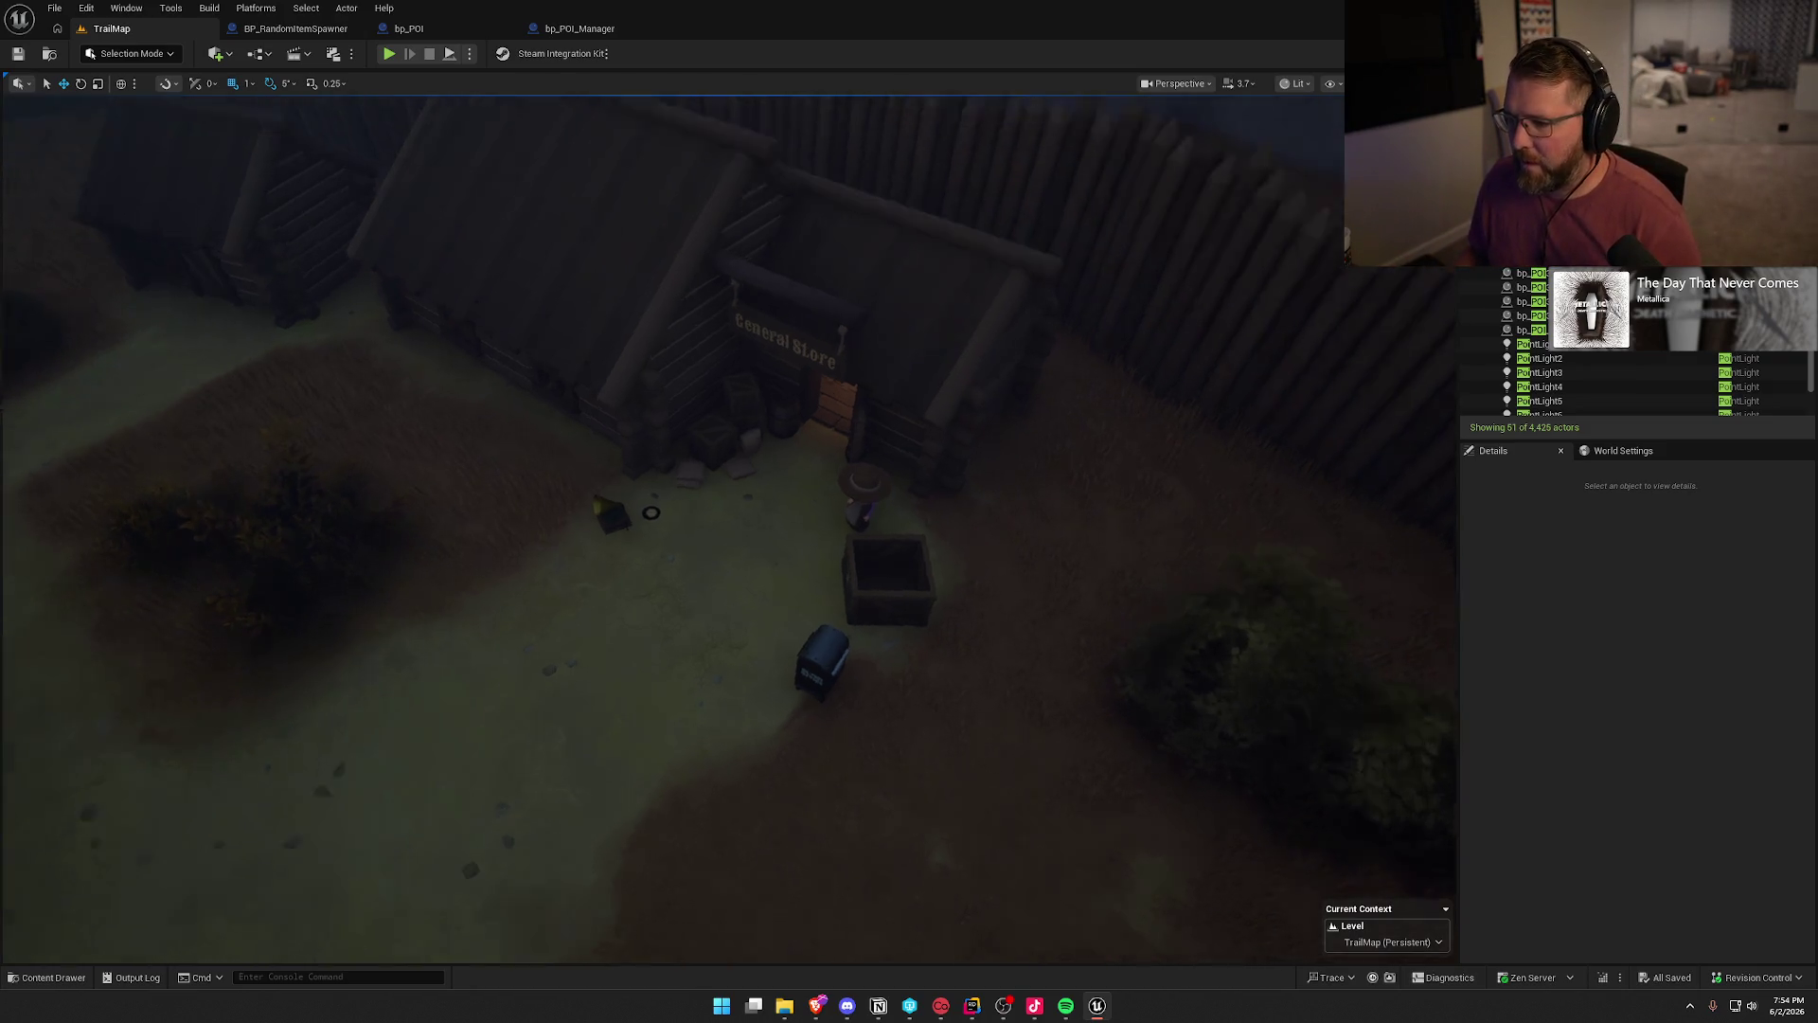
pyautogui.moveTo(720, 520)
pyautogui.mouseDown()
pyautogui.moveTo(852, 530)
pyautogui.moveTo(663, 531)
pyautogui.moveTo(719, 521)
pyautogui.mouseUp()
pyautogui.scroll(5, 719, 531)
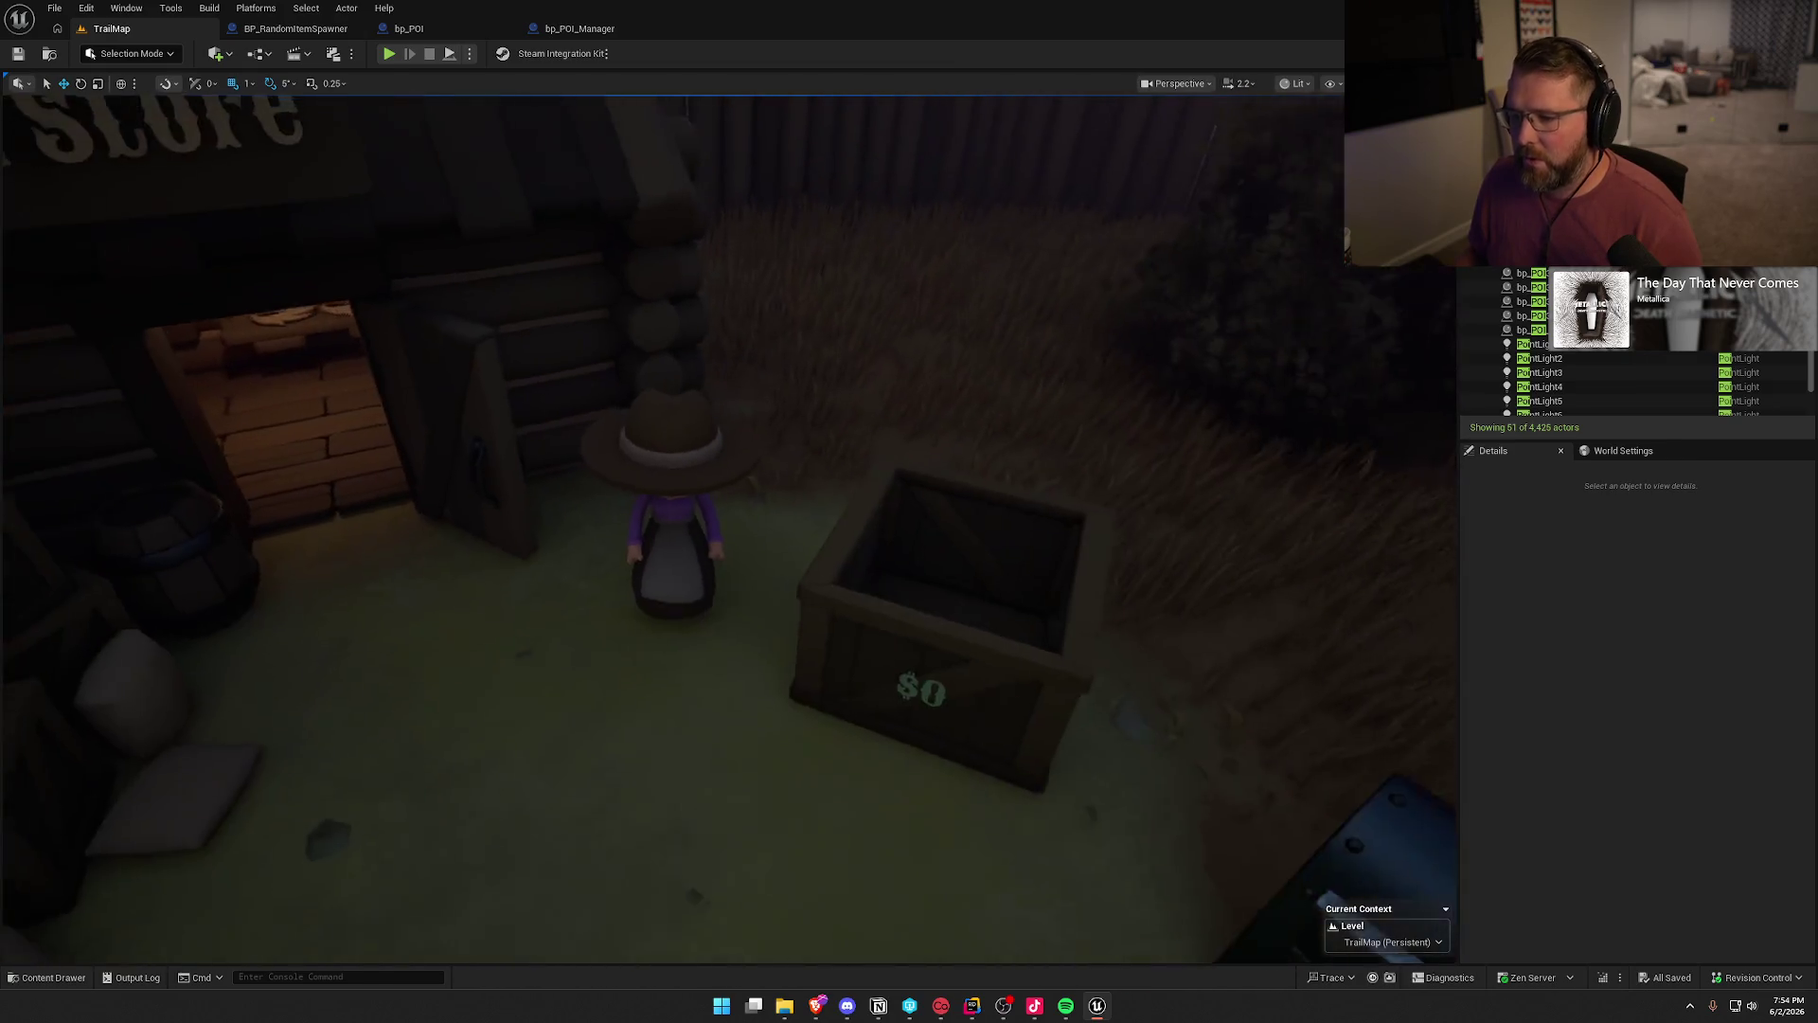
pyautogui.click(917, 655)
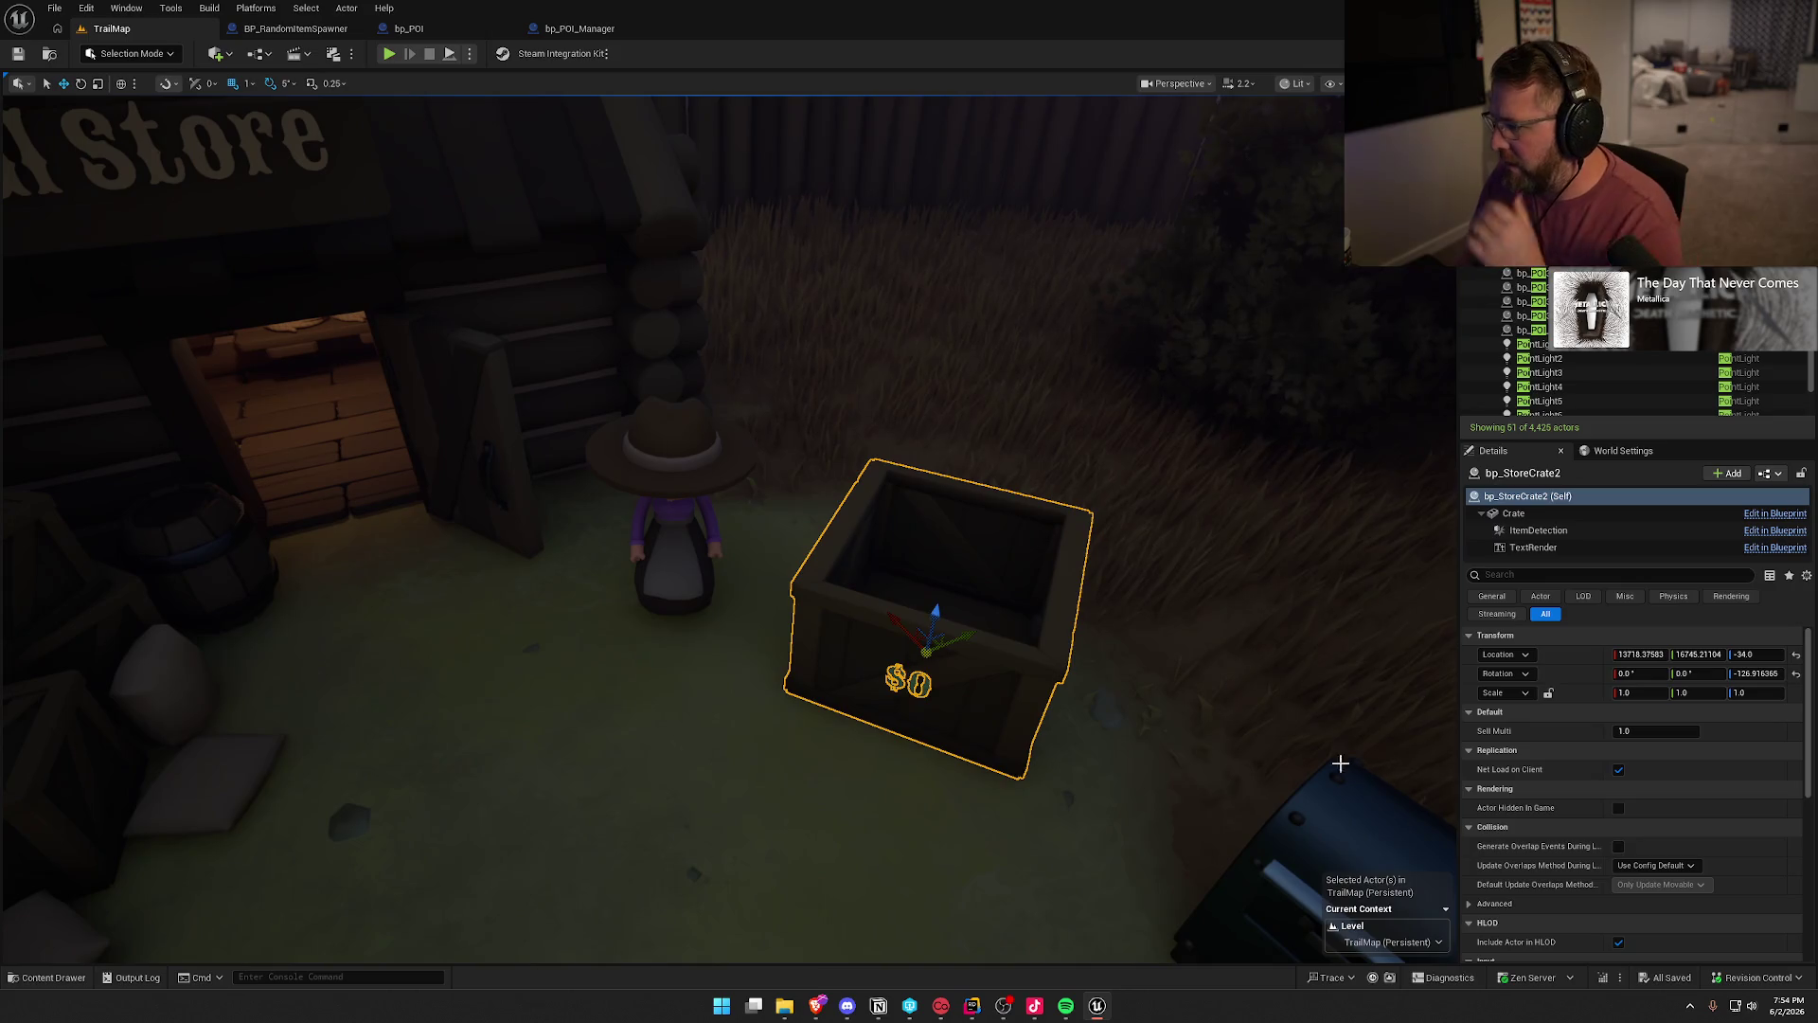
# - Set the crate's Sell Multi to 1.2, deselect it, and fly into the store's back room
pyautogui.click(1659, 731)
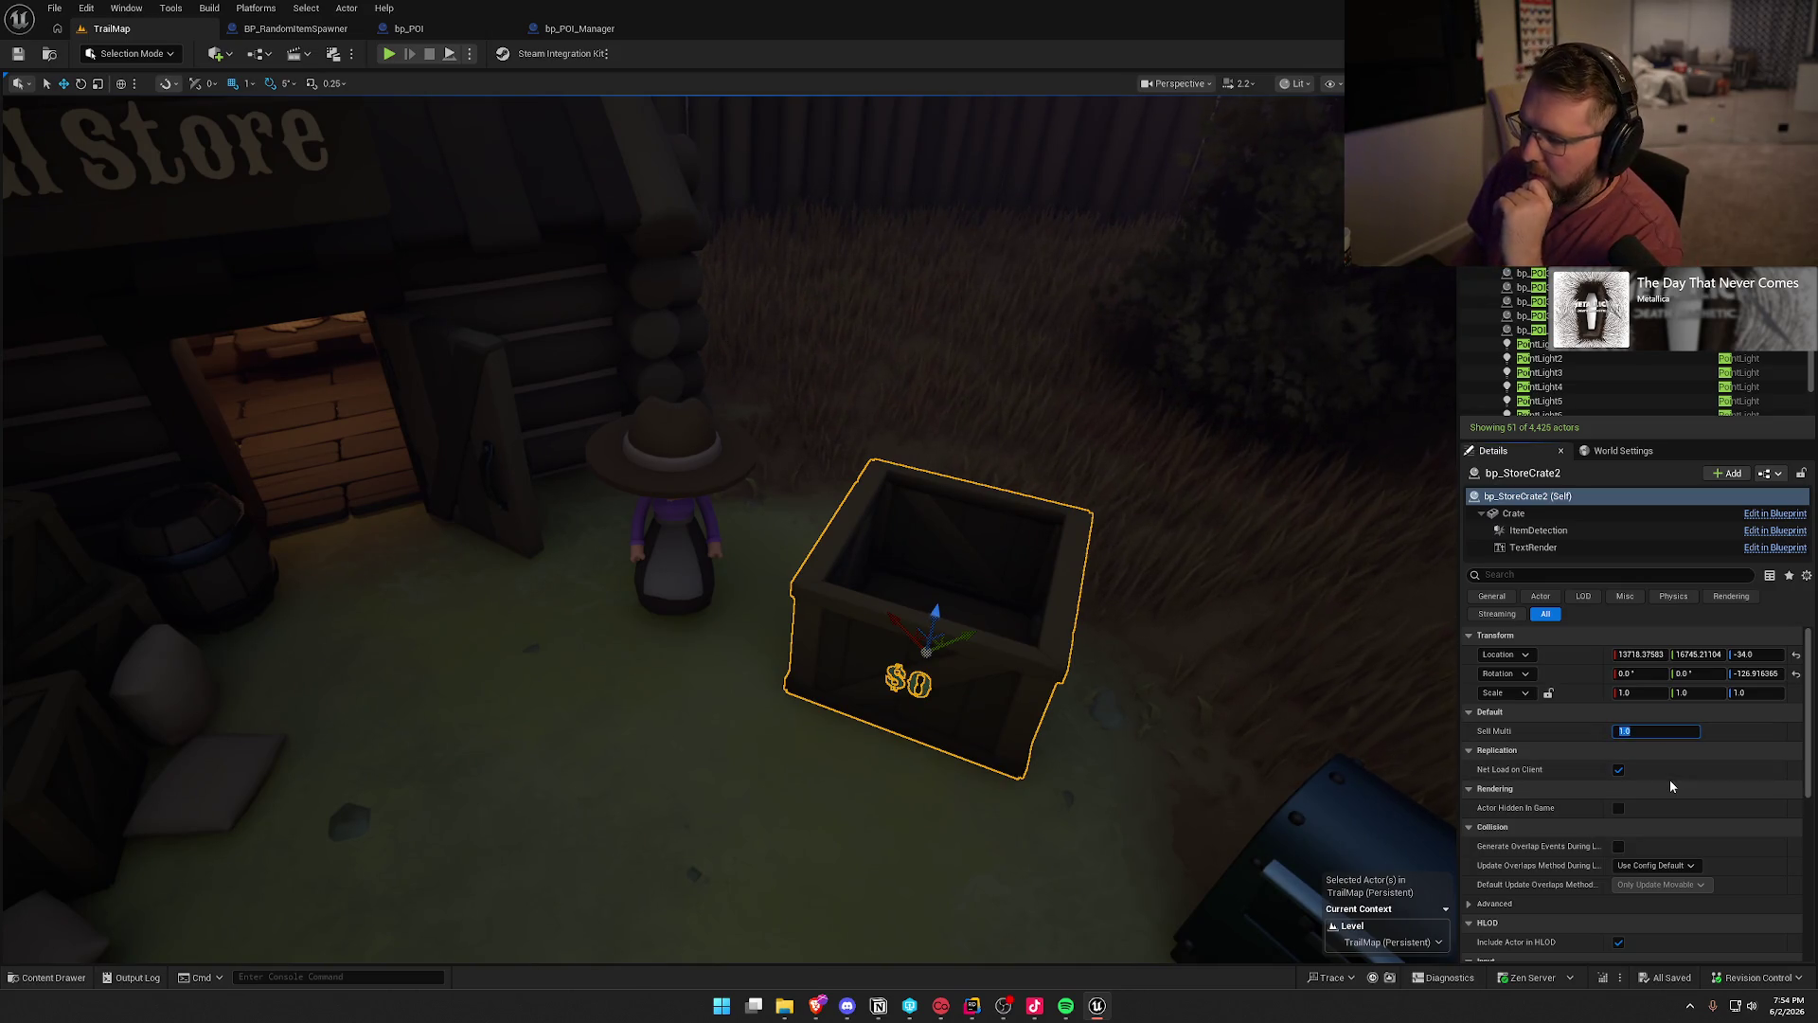
pyautogui.write('1.2')
pyautogui.press('Return')
pyautogui.click(1083, 628)
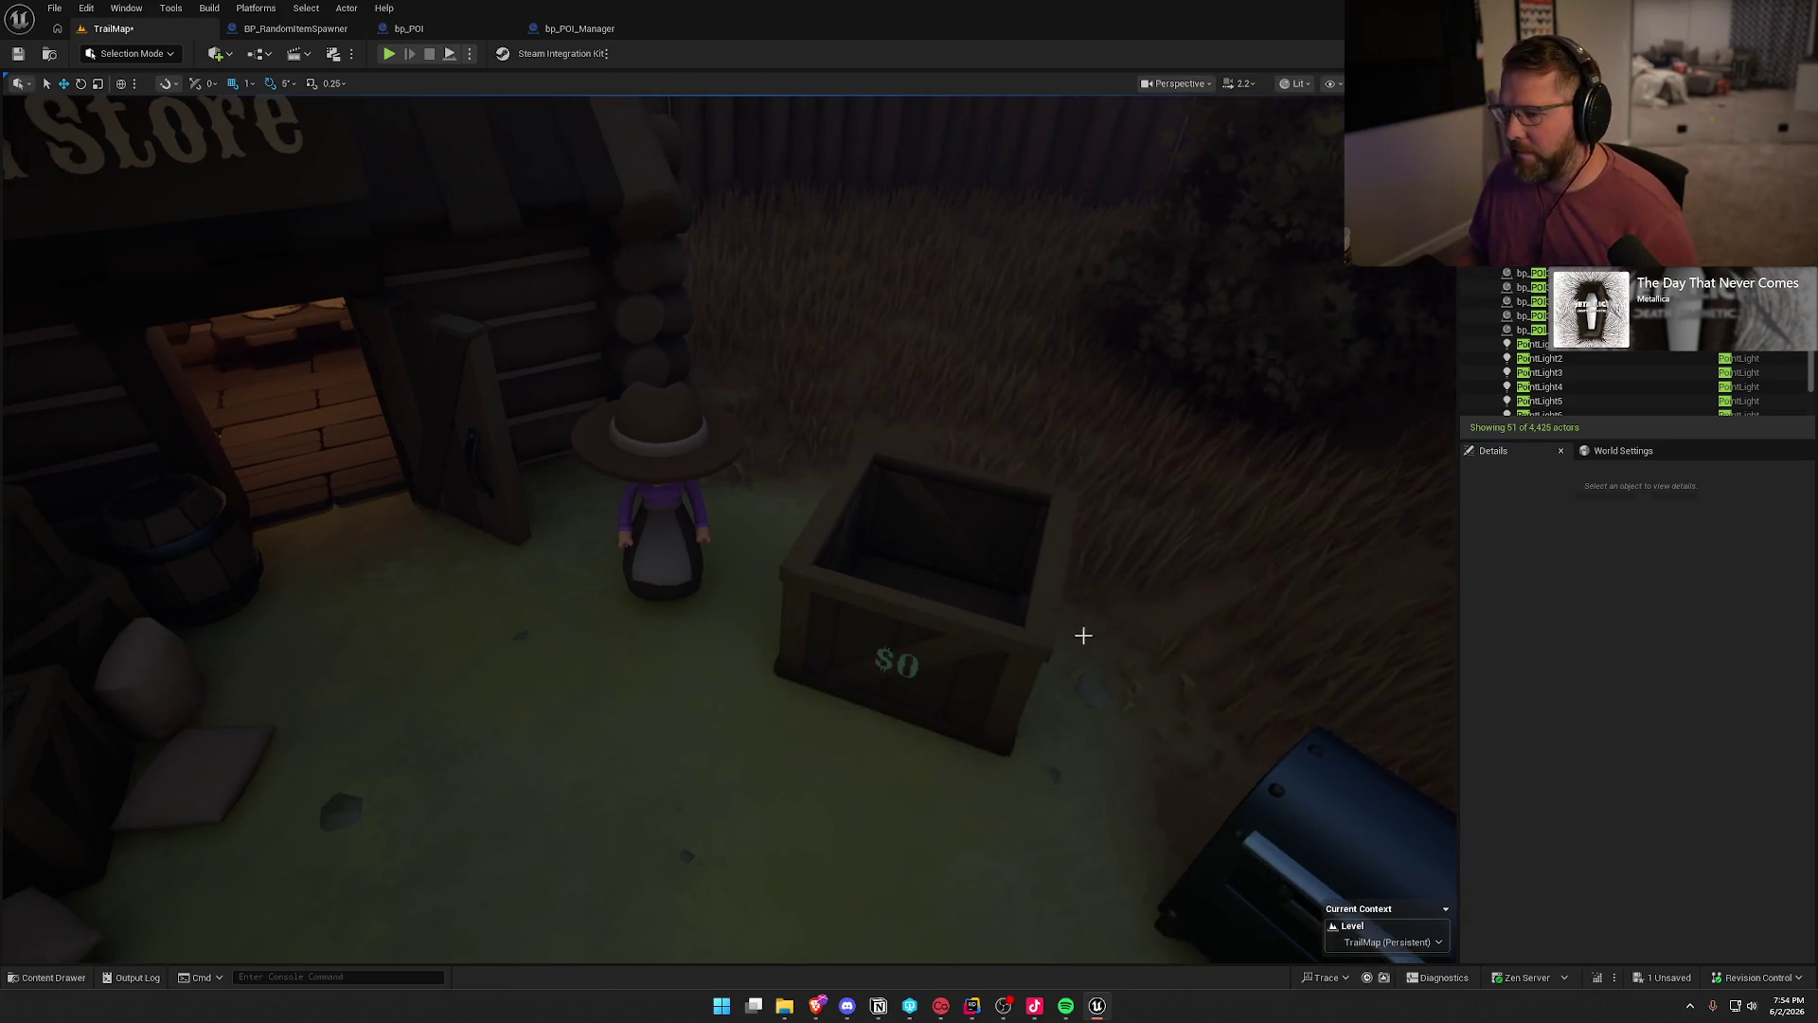
pyautogui.press('w')
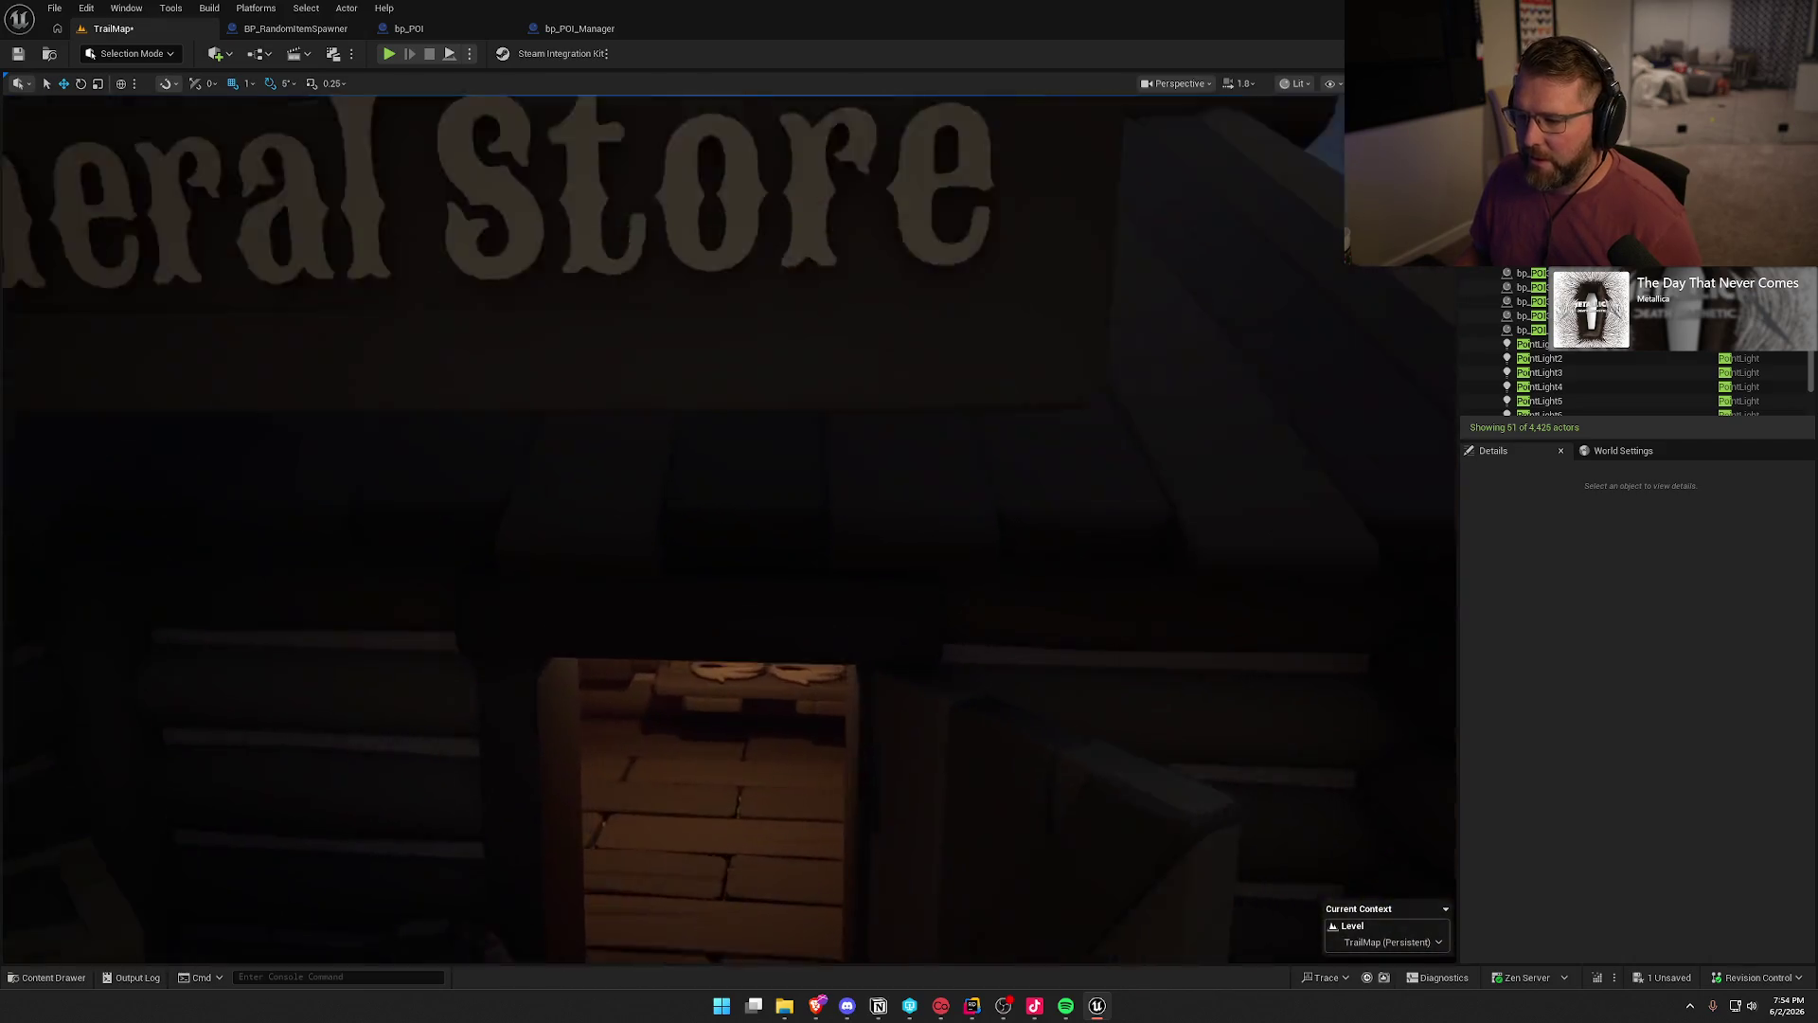
pyautogui.scroll(-2, 672, 530)
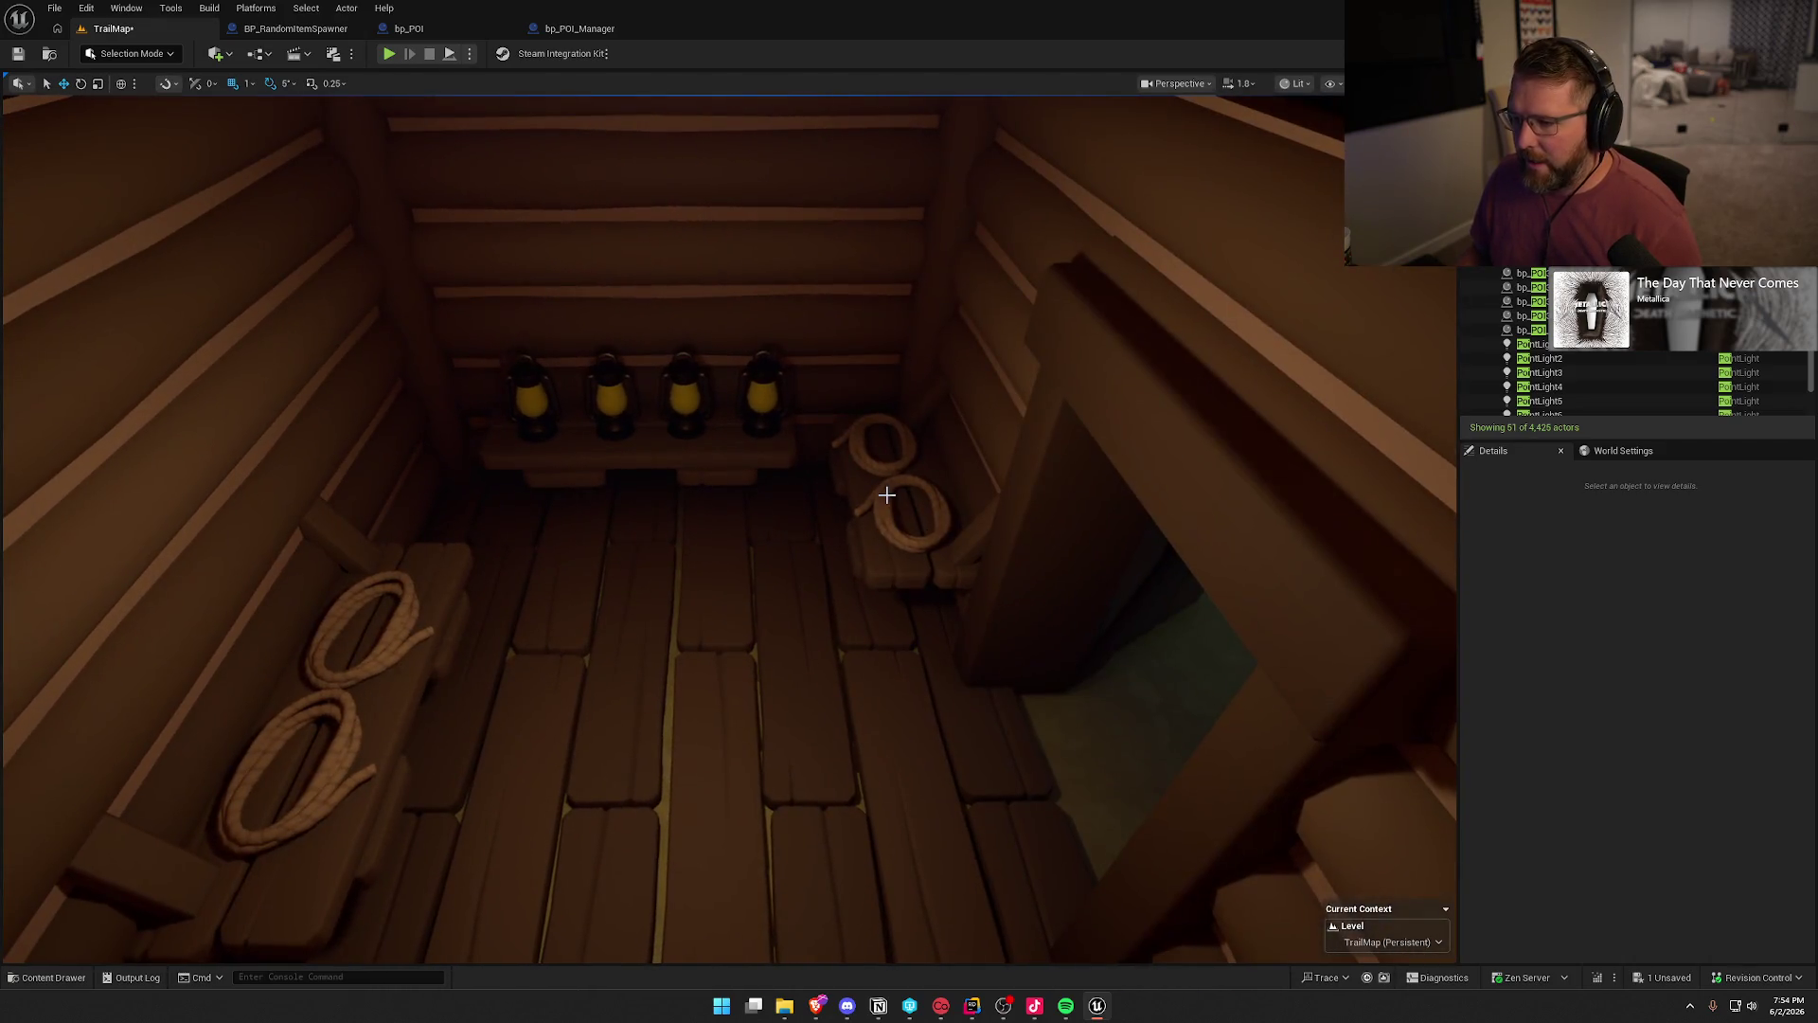
# - Select the rope pickup spawner inside the store and zoom in on it
pyautogui.click(882, 486)
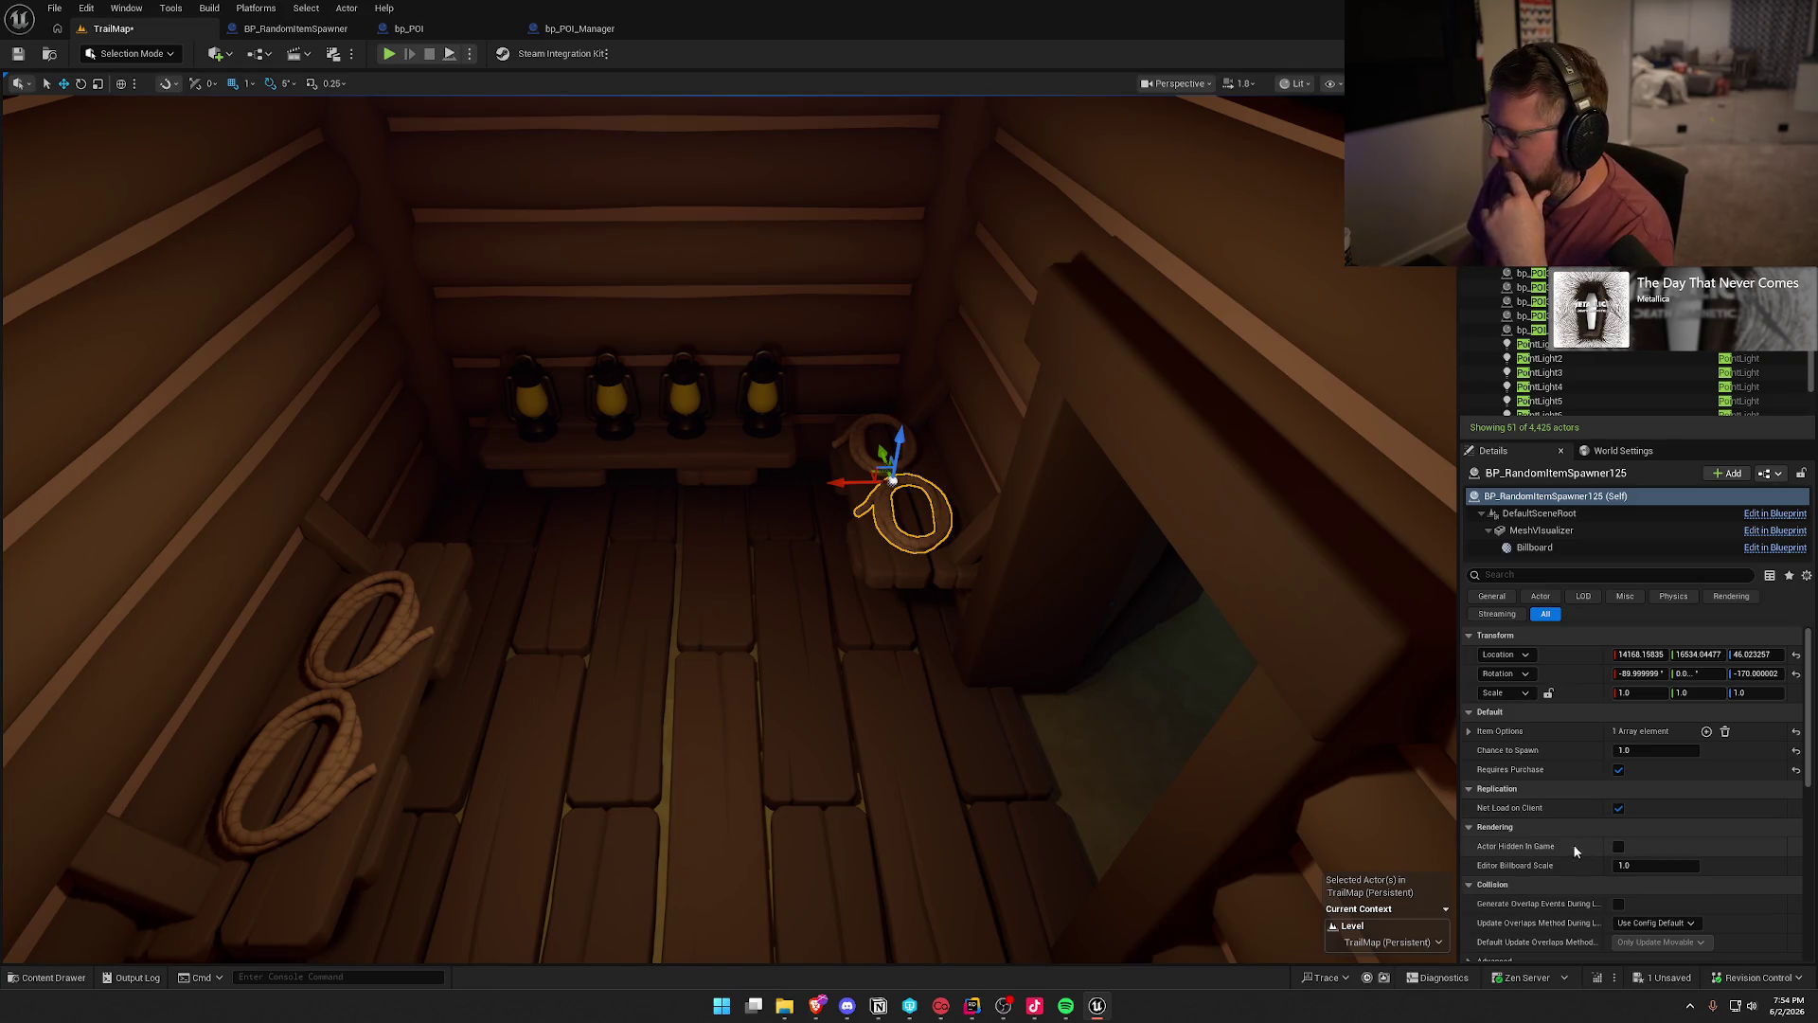
pyautogui.scroll(-2, 1553, 832)
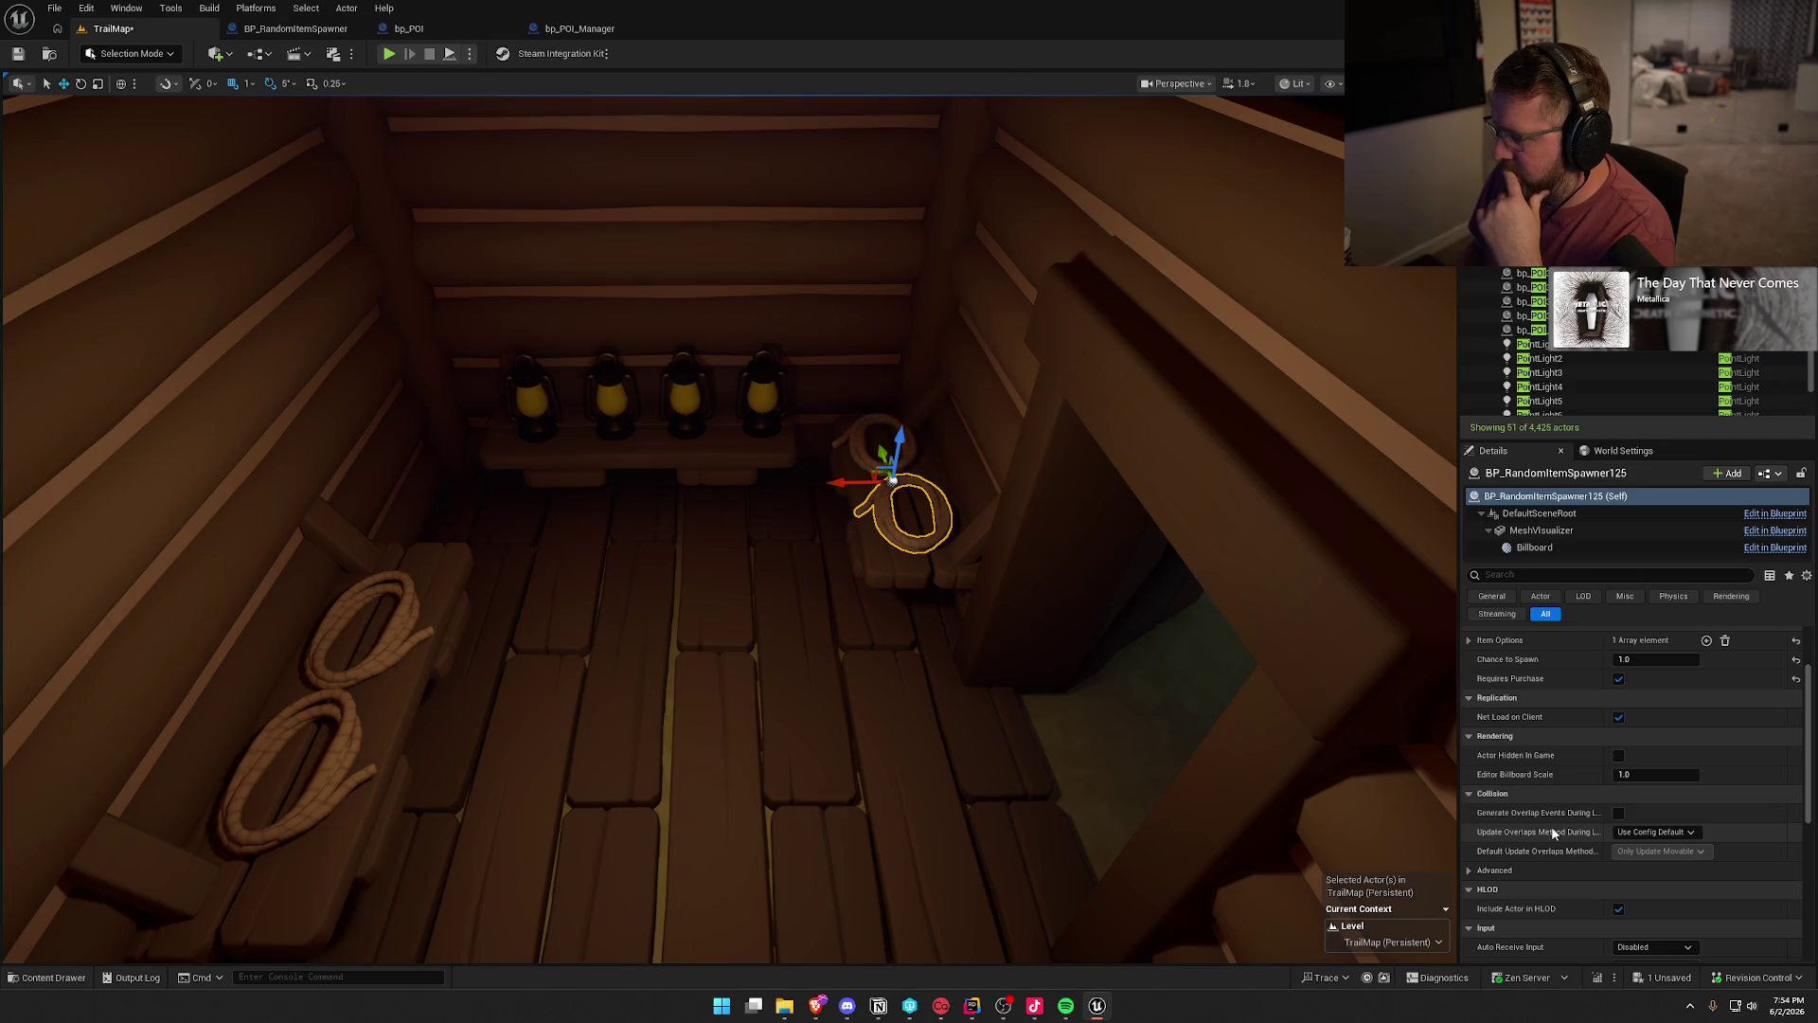
pyautogui.scroll(-4, 1553, 833)
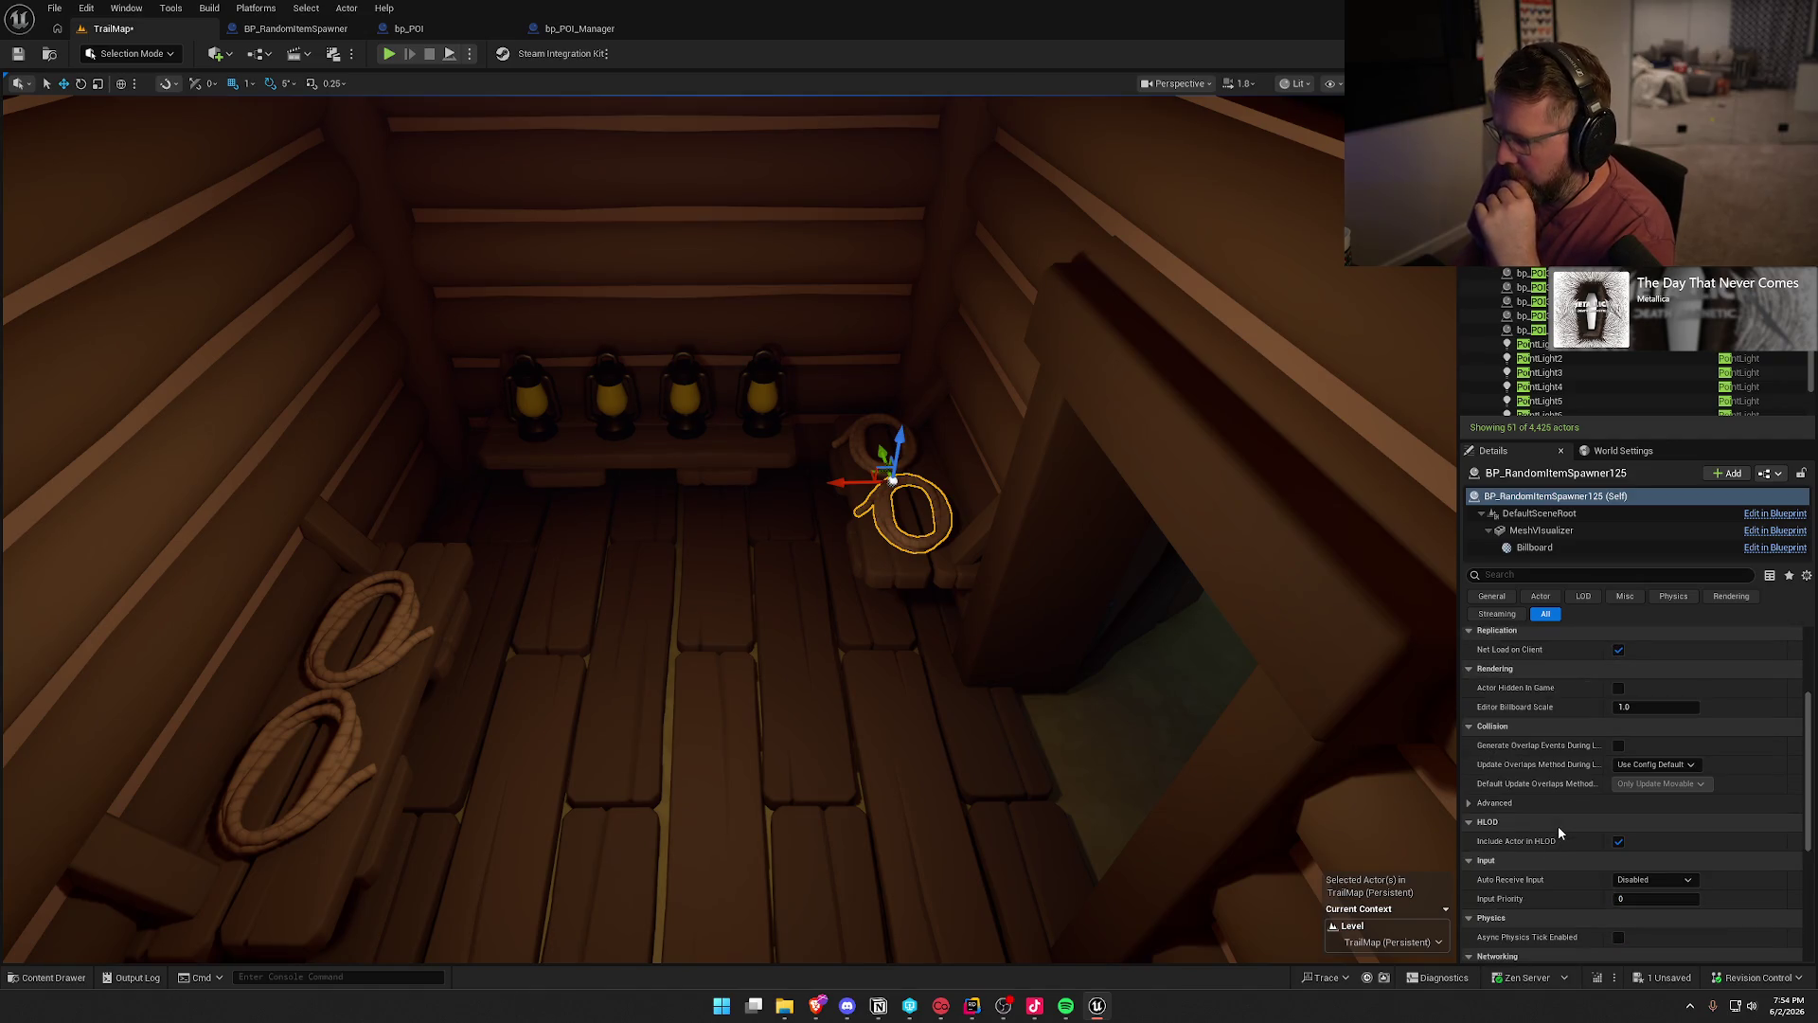
pyautogui.scroll(-2, 1559, 828)
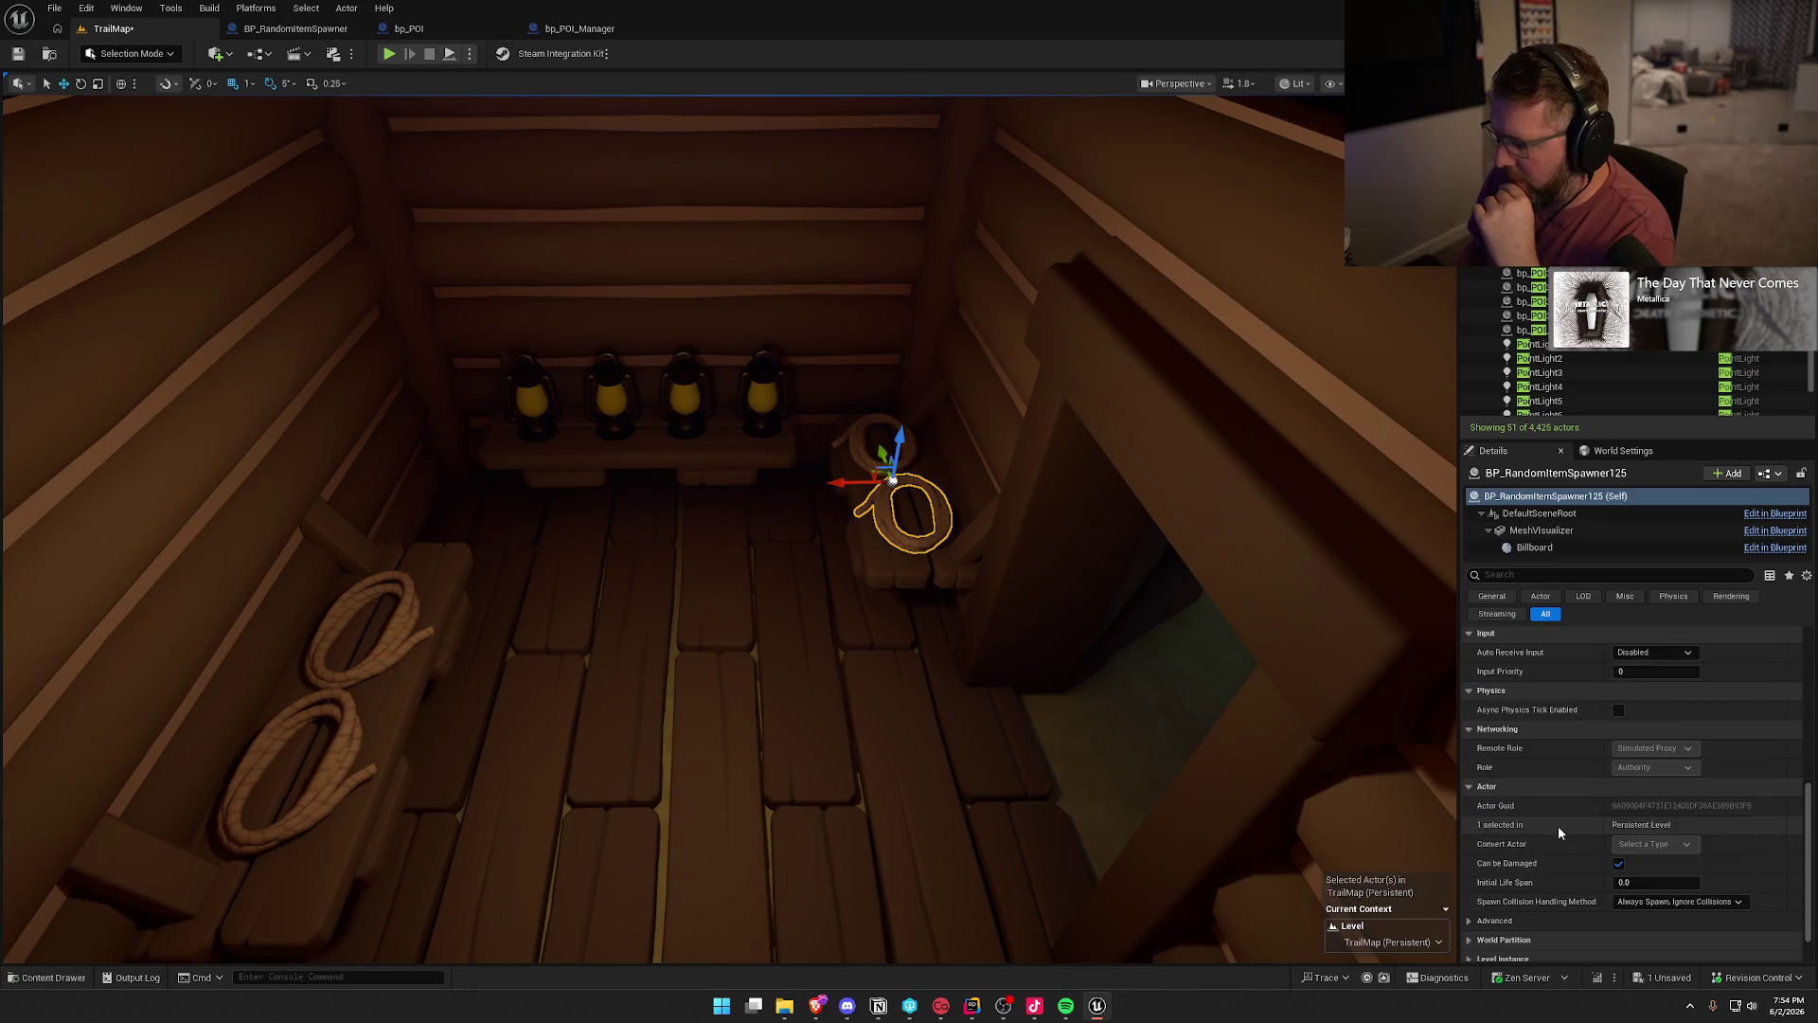
pyautogui.scroll(2, 1559, 828)
pyautogui.scroll(5, 1558, 828)
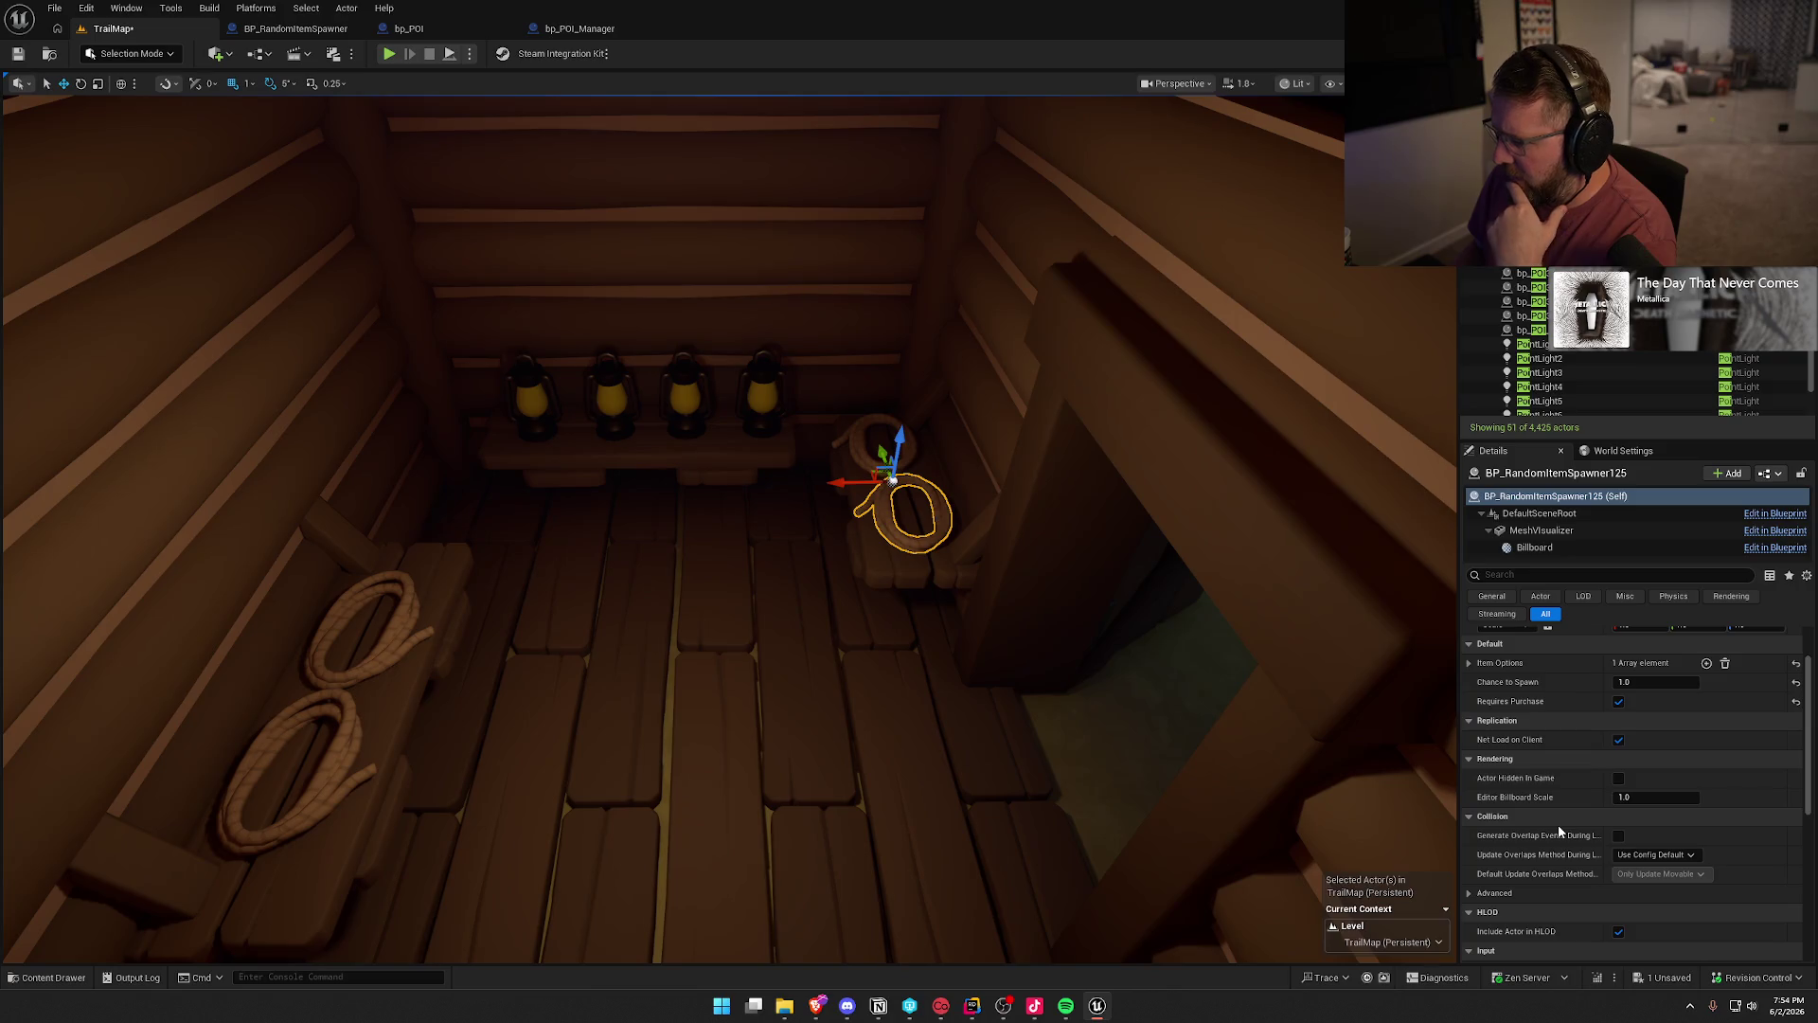
pyautogui.scroll(-6, 1558, 830)
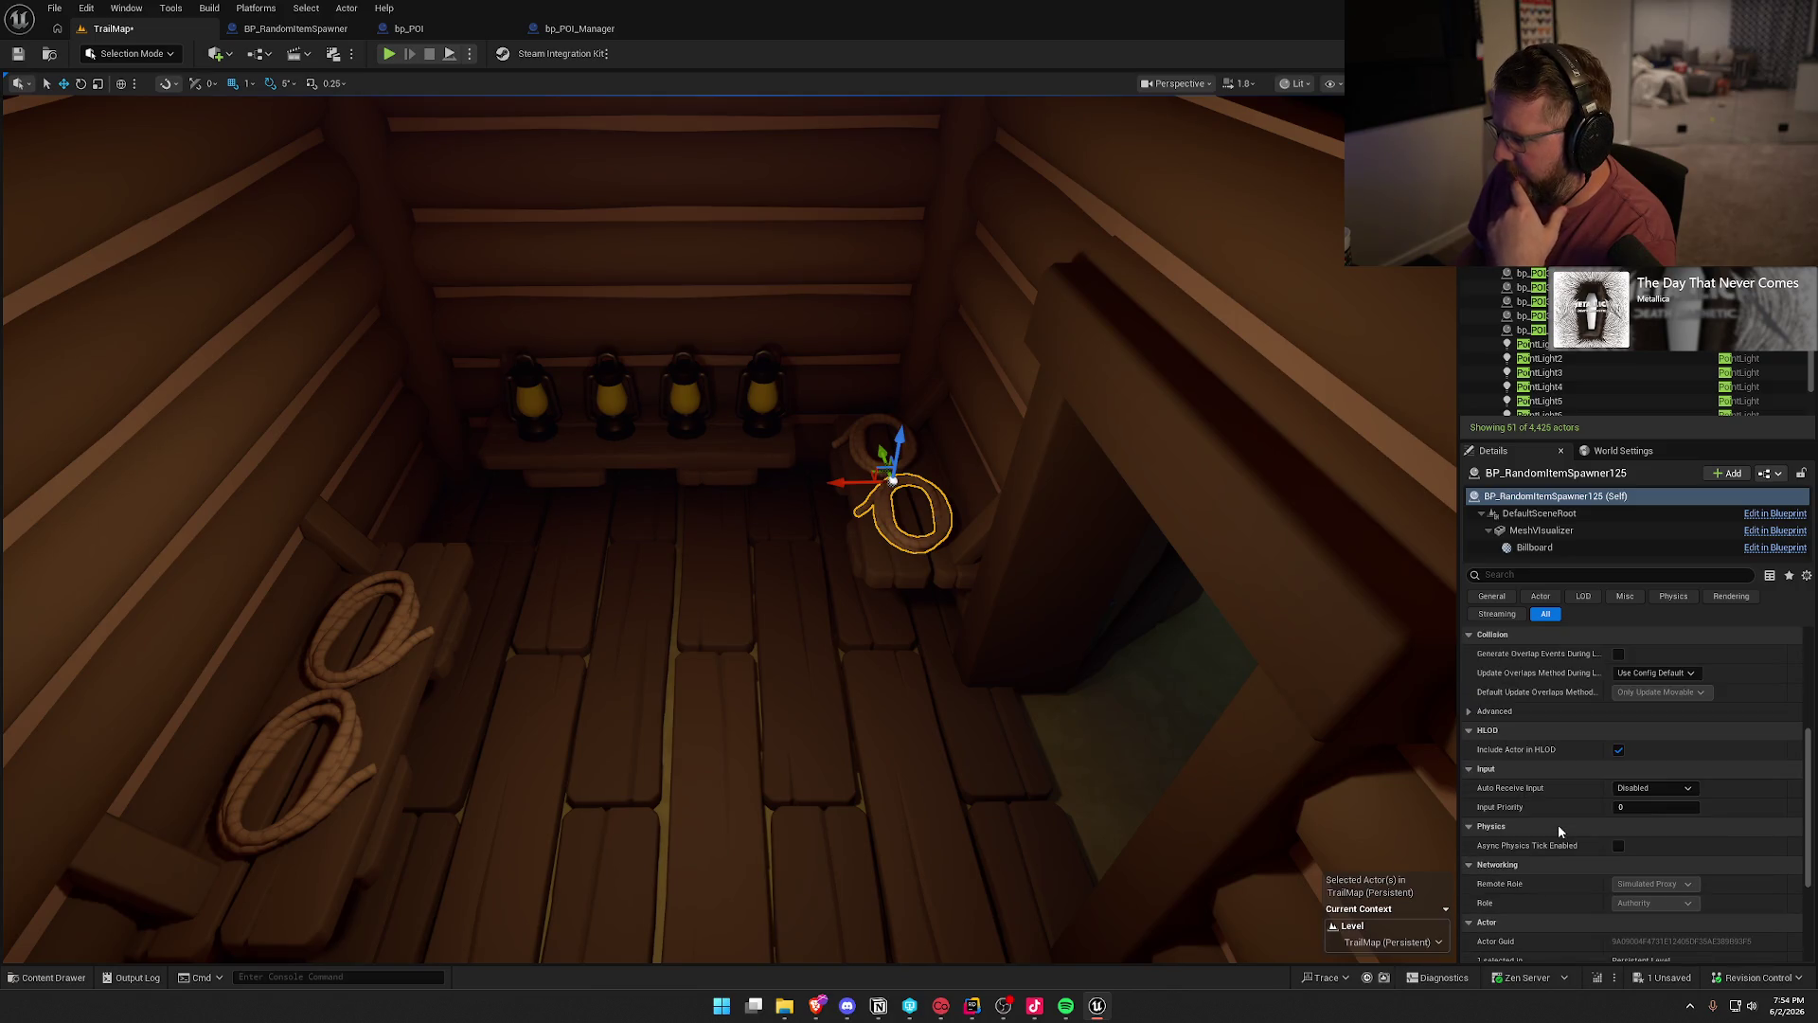
pyautogui.scroll(10, 1559, 824)
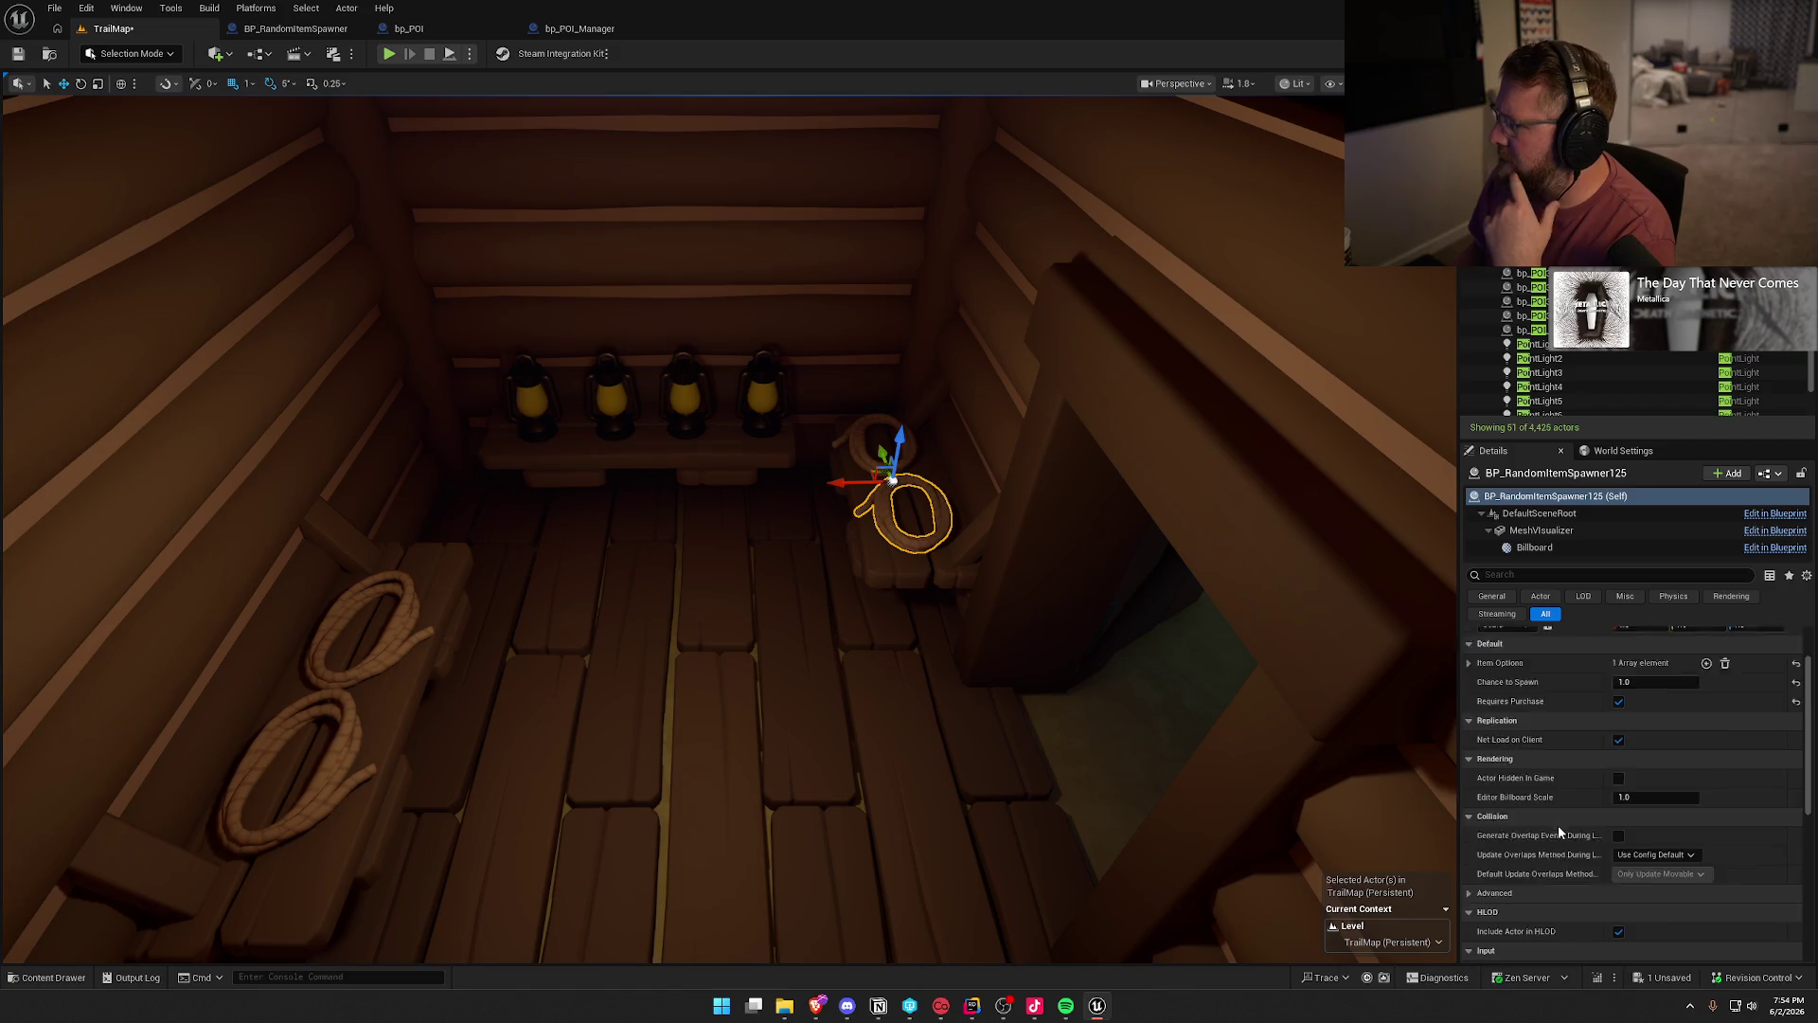
# - Clear the Outliner filter to list all 4,425 actors and open the Content Drawer
pyautogui.press('Escape')
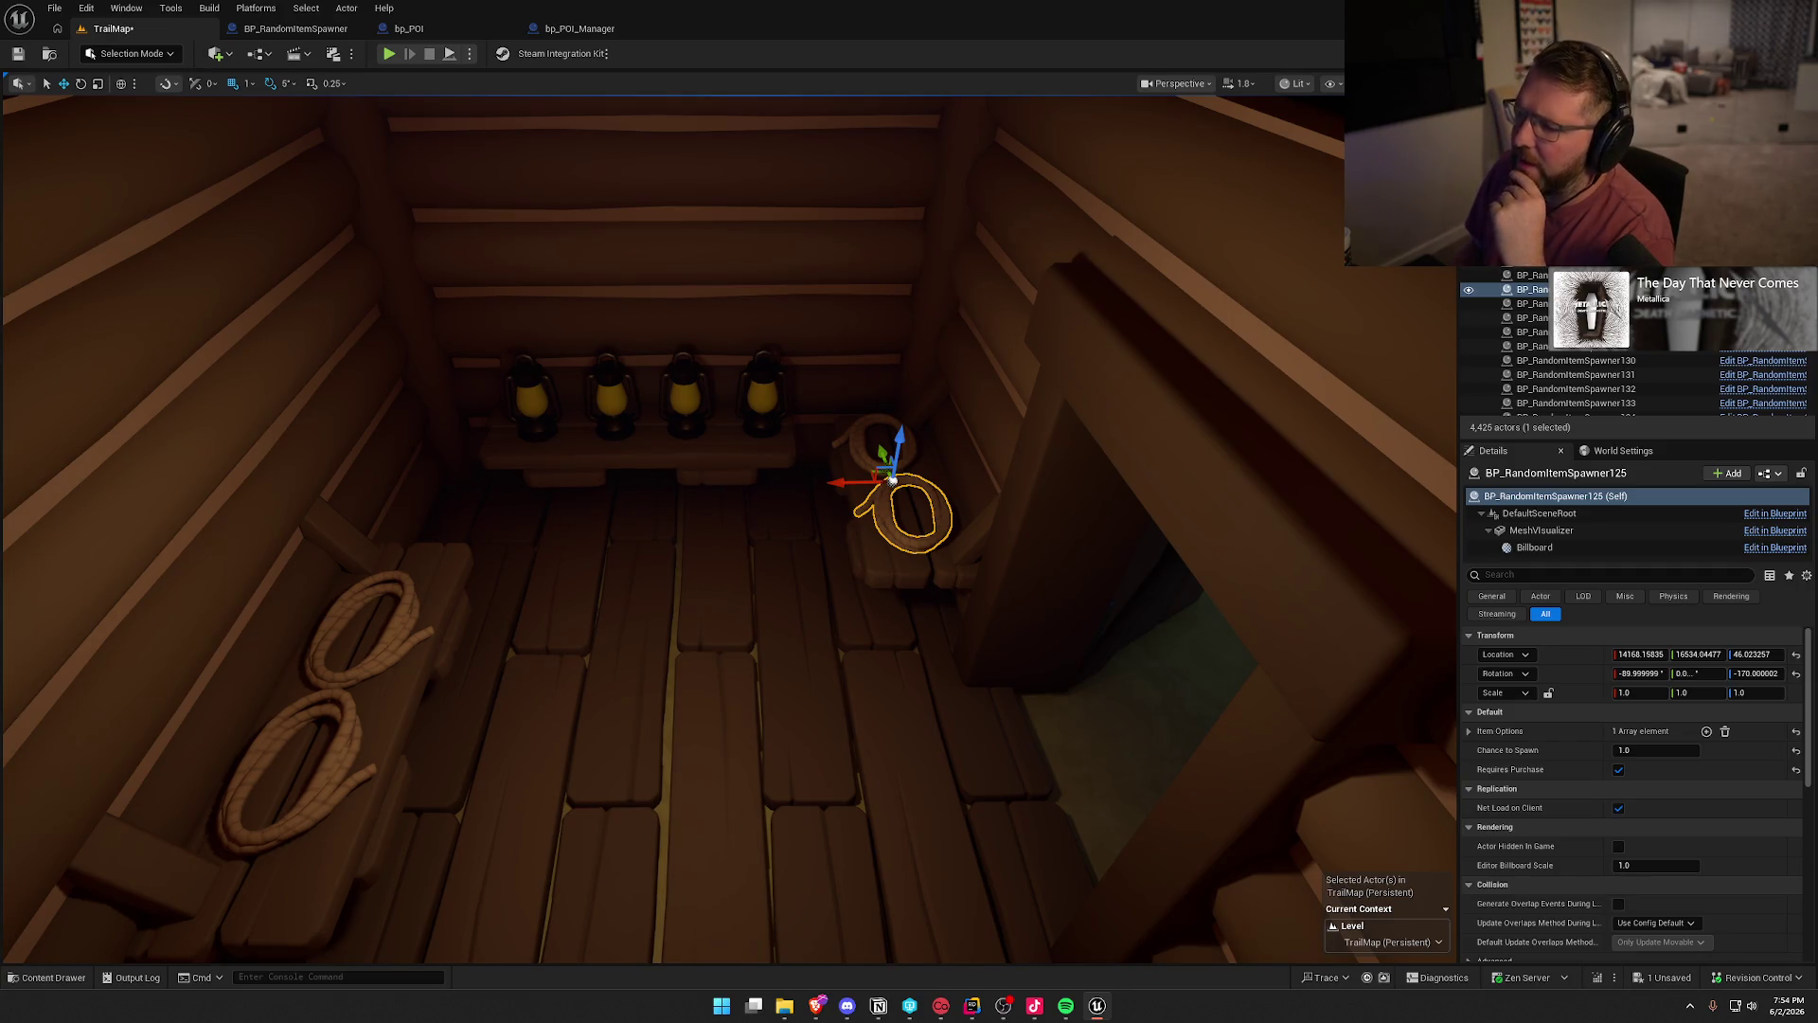
pyautogui.moveTo(1088, 446); pyautogui.dragTo(1079, 407)
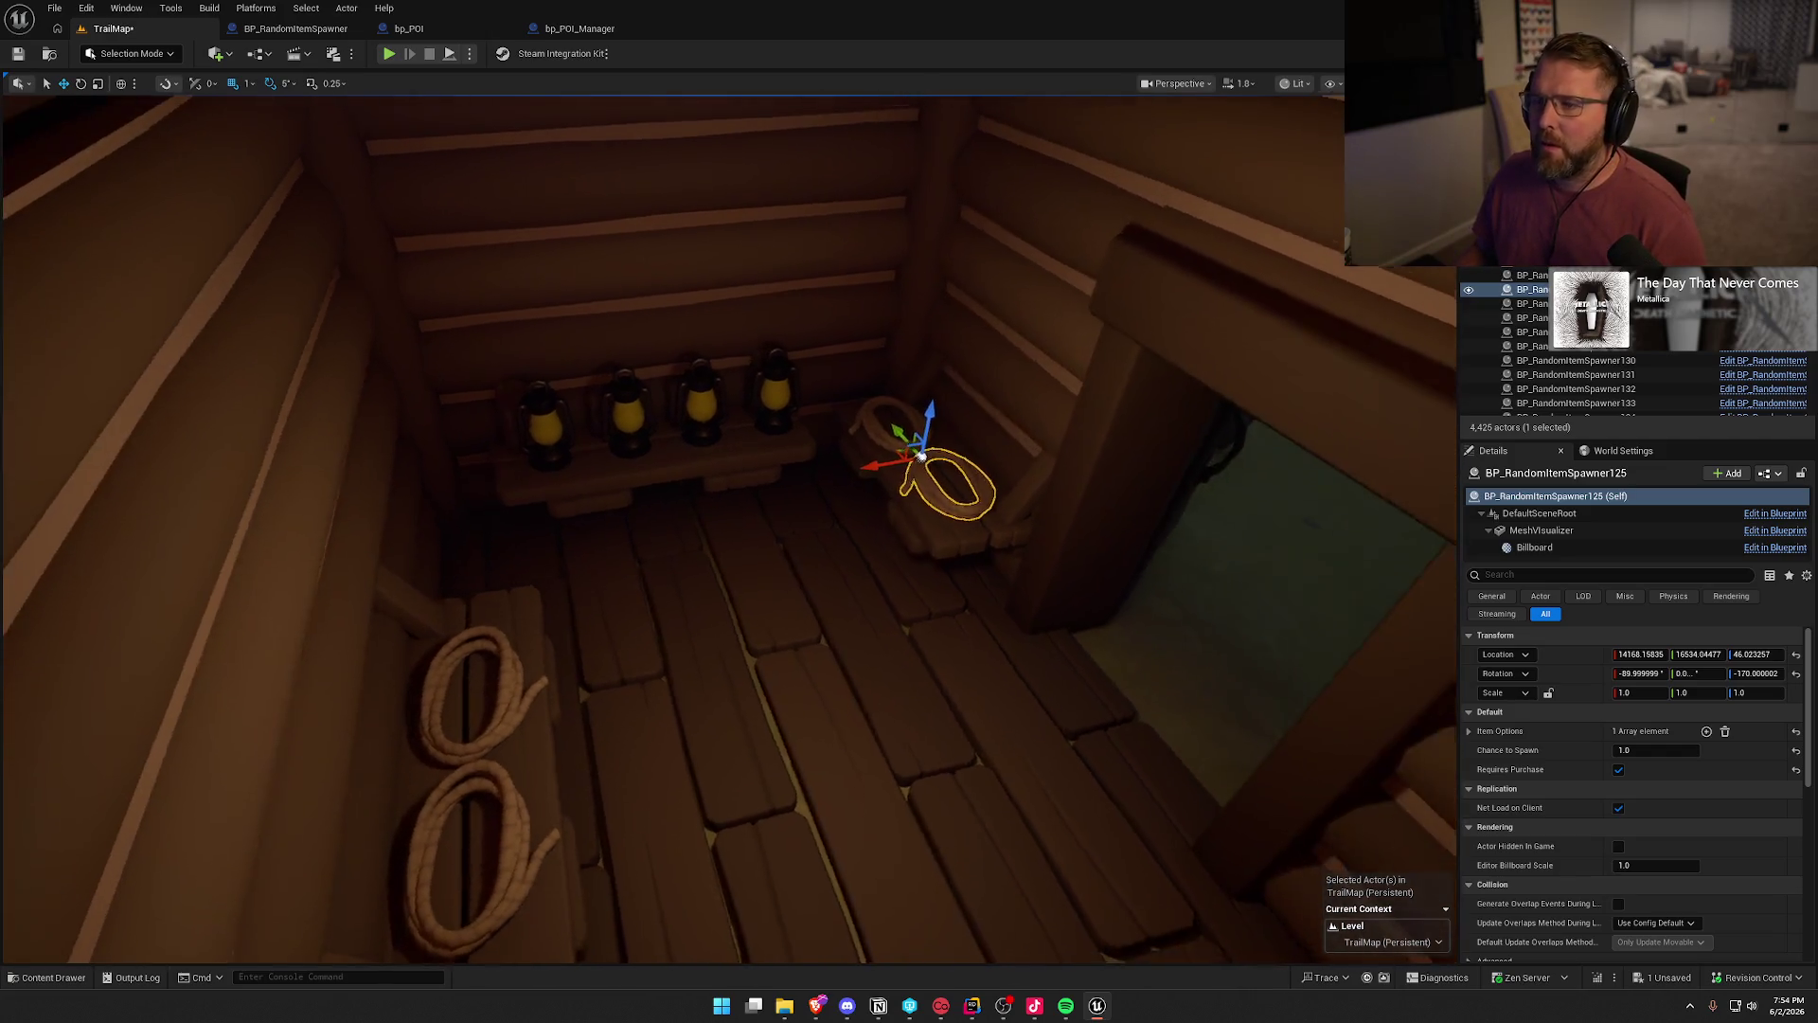
pyautogui.hotkey('ctrl', 'space')
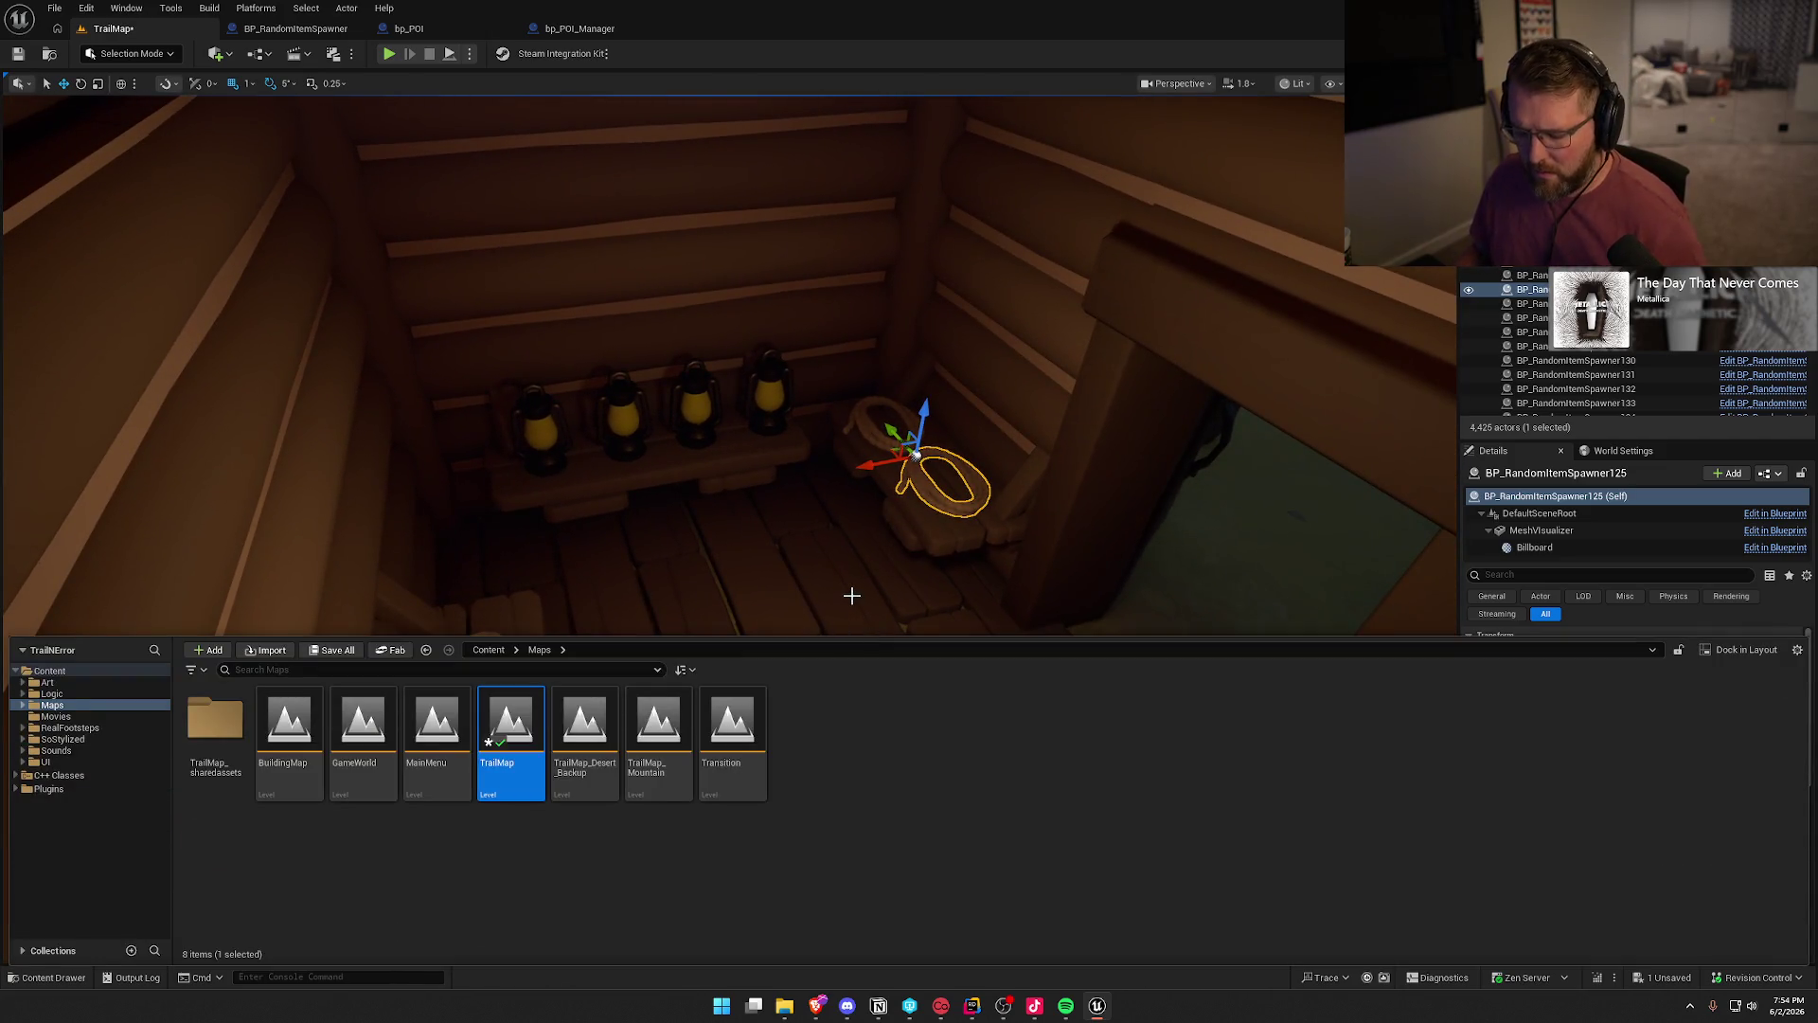
# - Drag bp_Rope from Content/Logic/Interactables/Items into the cabin and raise it to Z 80
pyautogui.hotkey('ctrl', 'b')
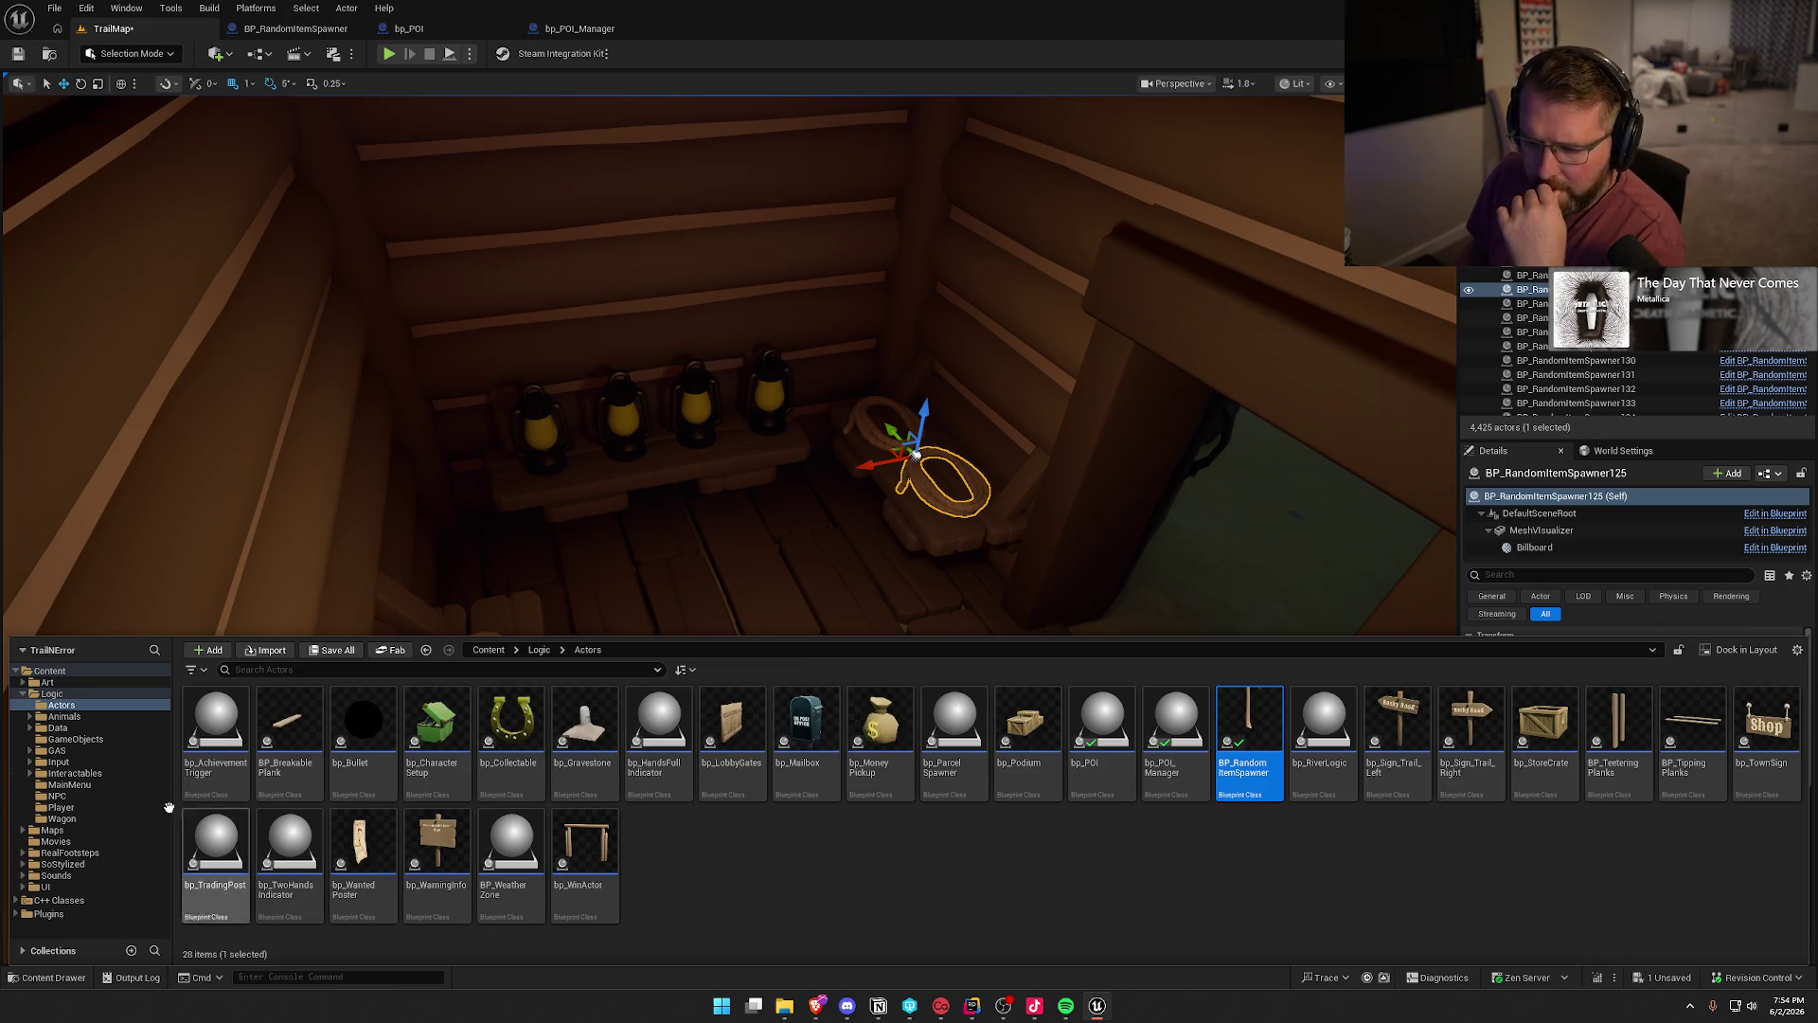
pyautogui.click(81, 773)
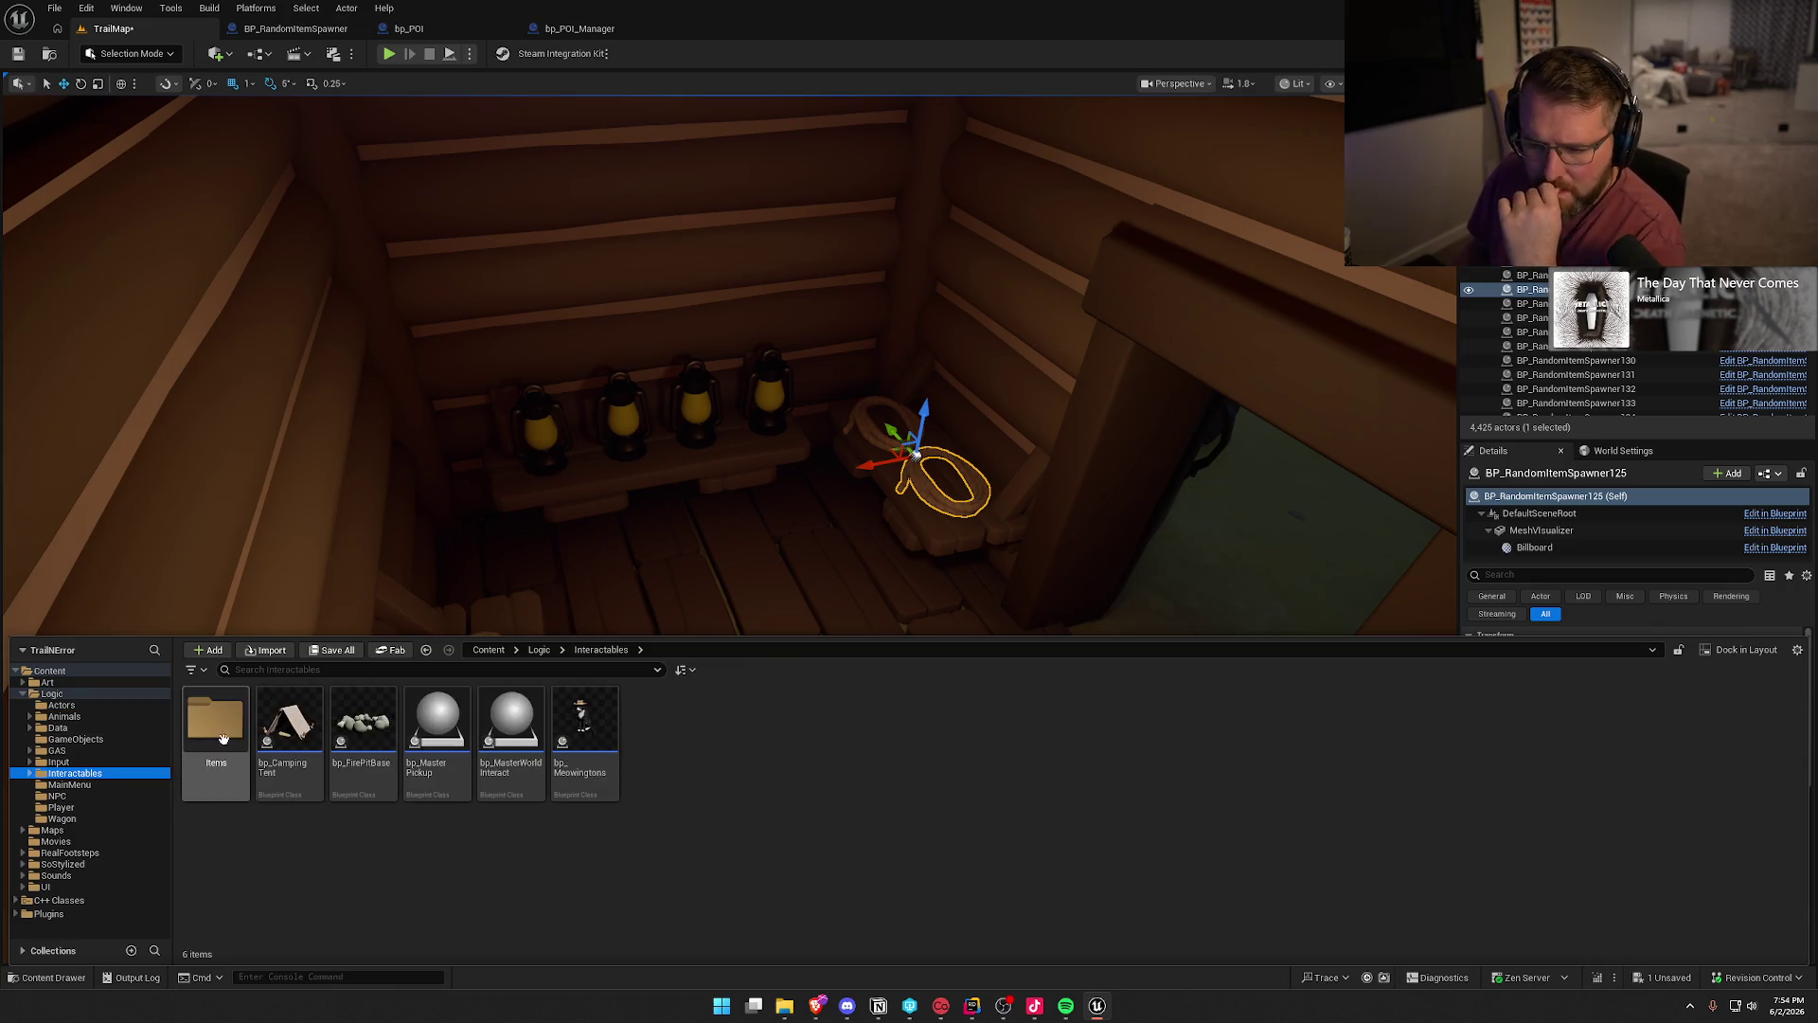
pyautogui.doubleClick(223, 737)
pyautogui.moveTo(1256, 734); pyautogui.dragTo(812, 572)
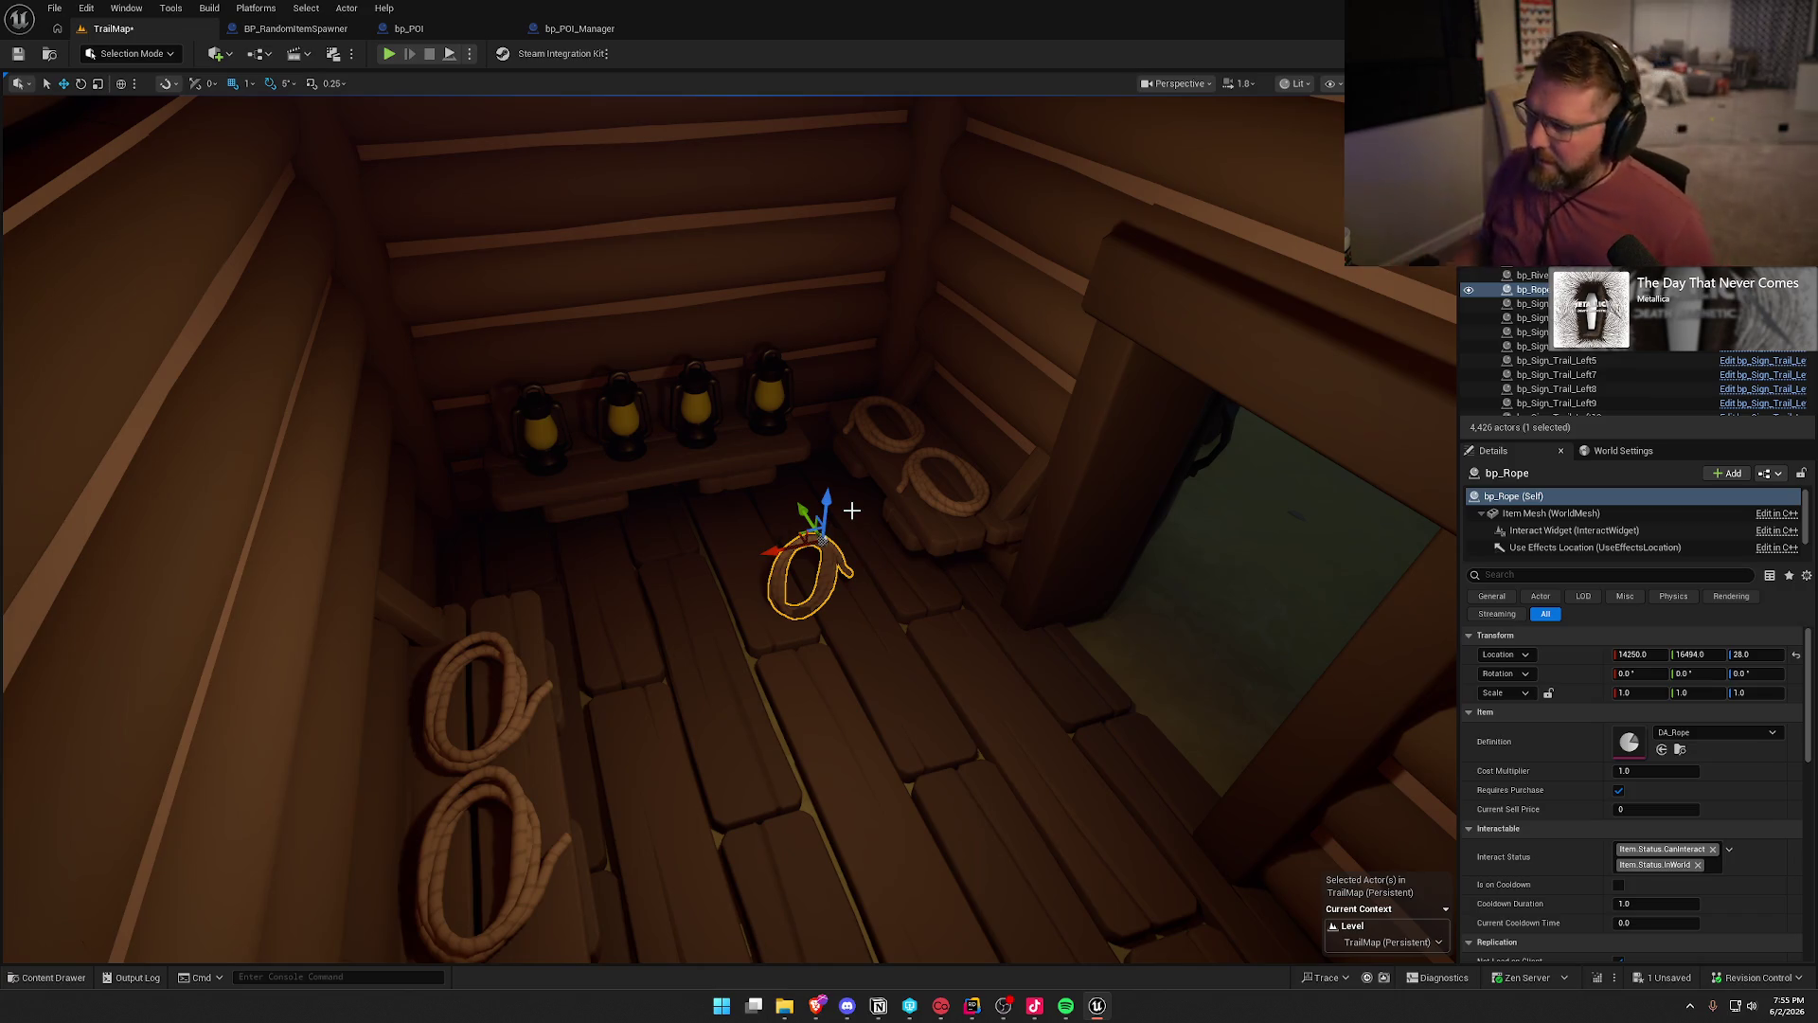
pyautogui.moveTo(826, 516); pyautogui.dragTo(833, 450)
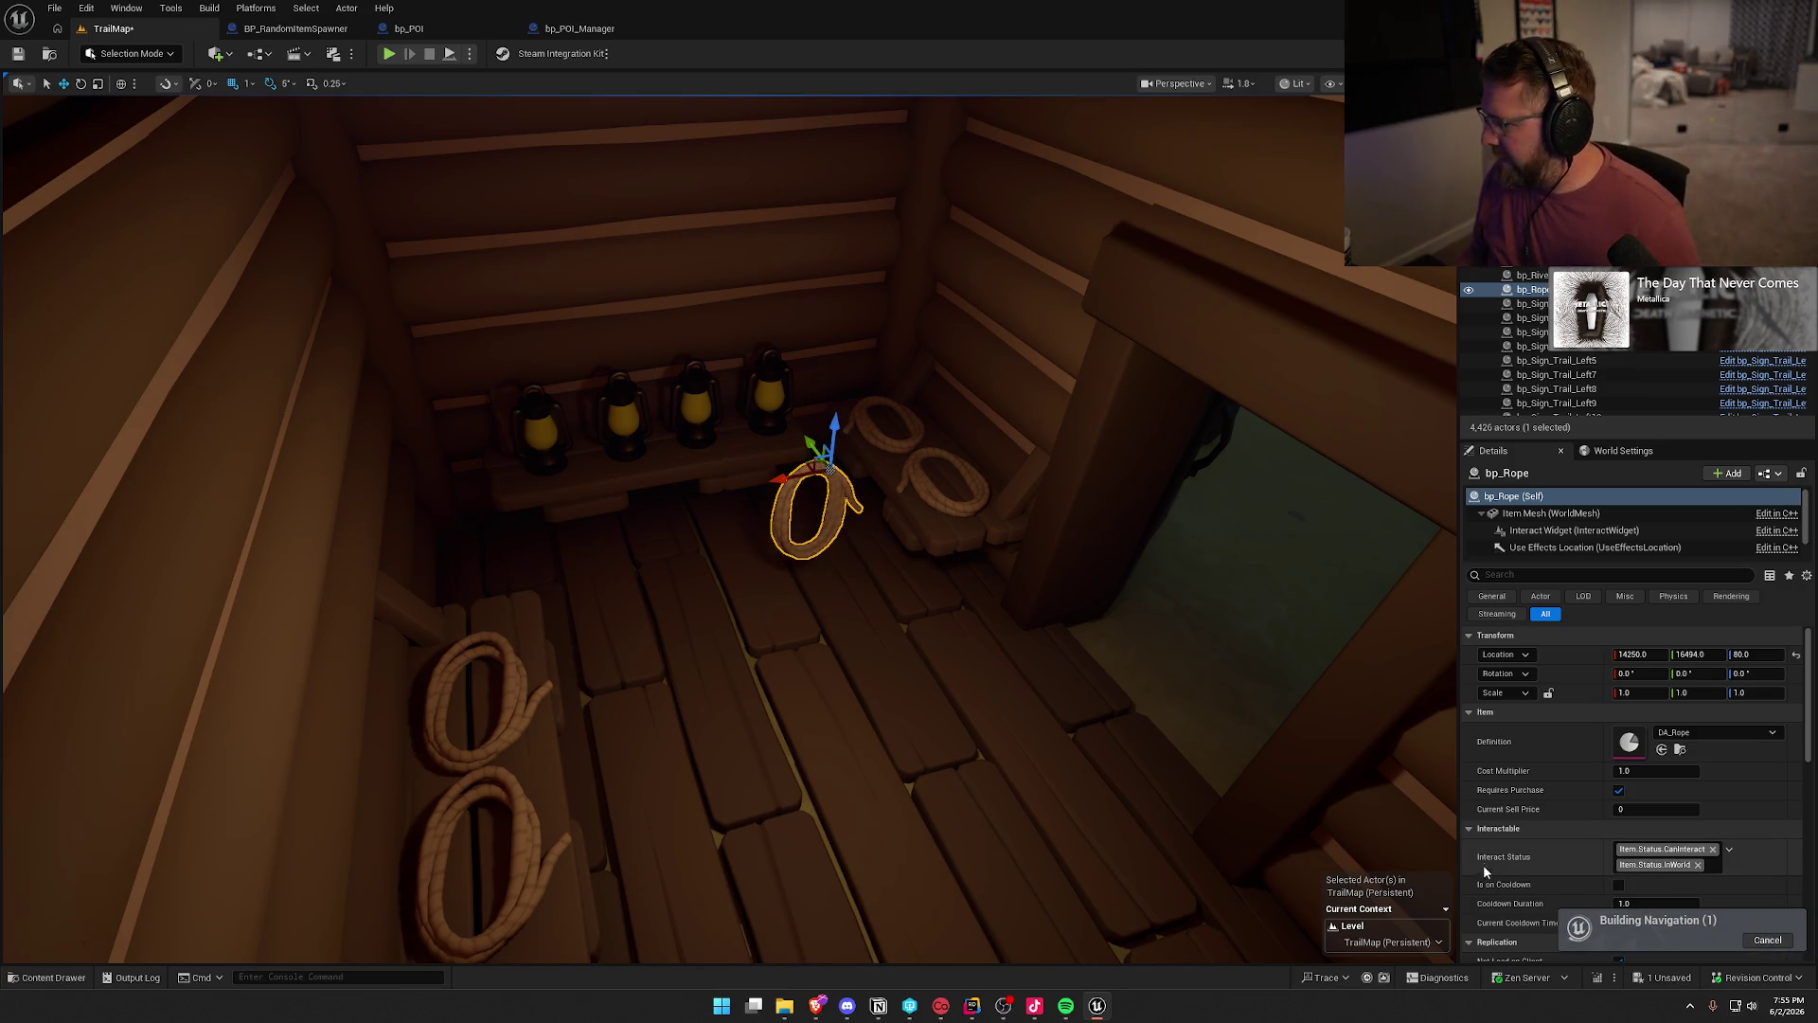
pyautogui.click(1503, 774)
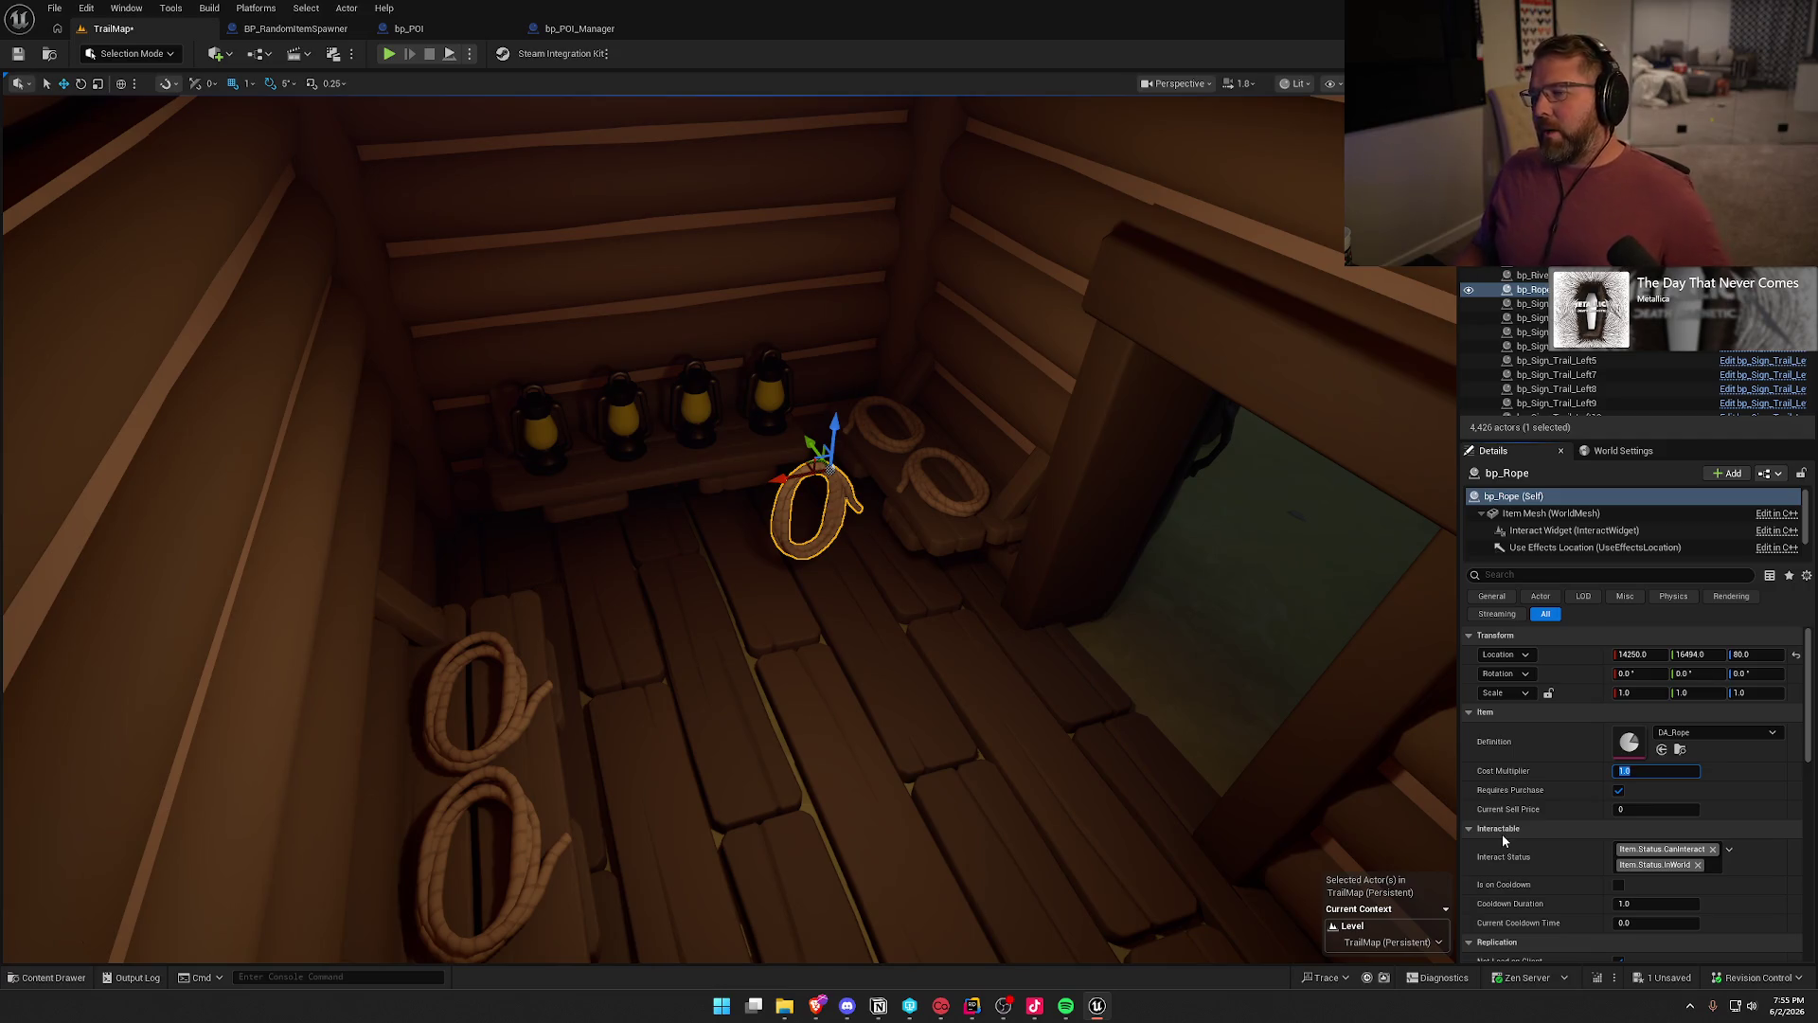
pyautogui.click(932, 496)
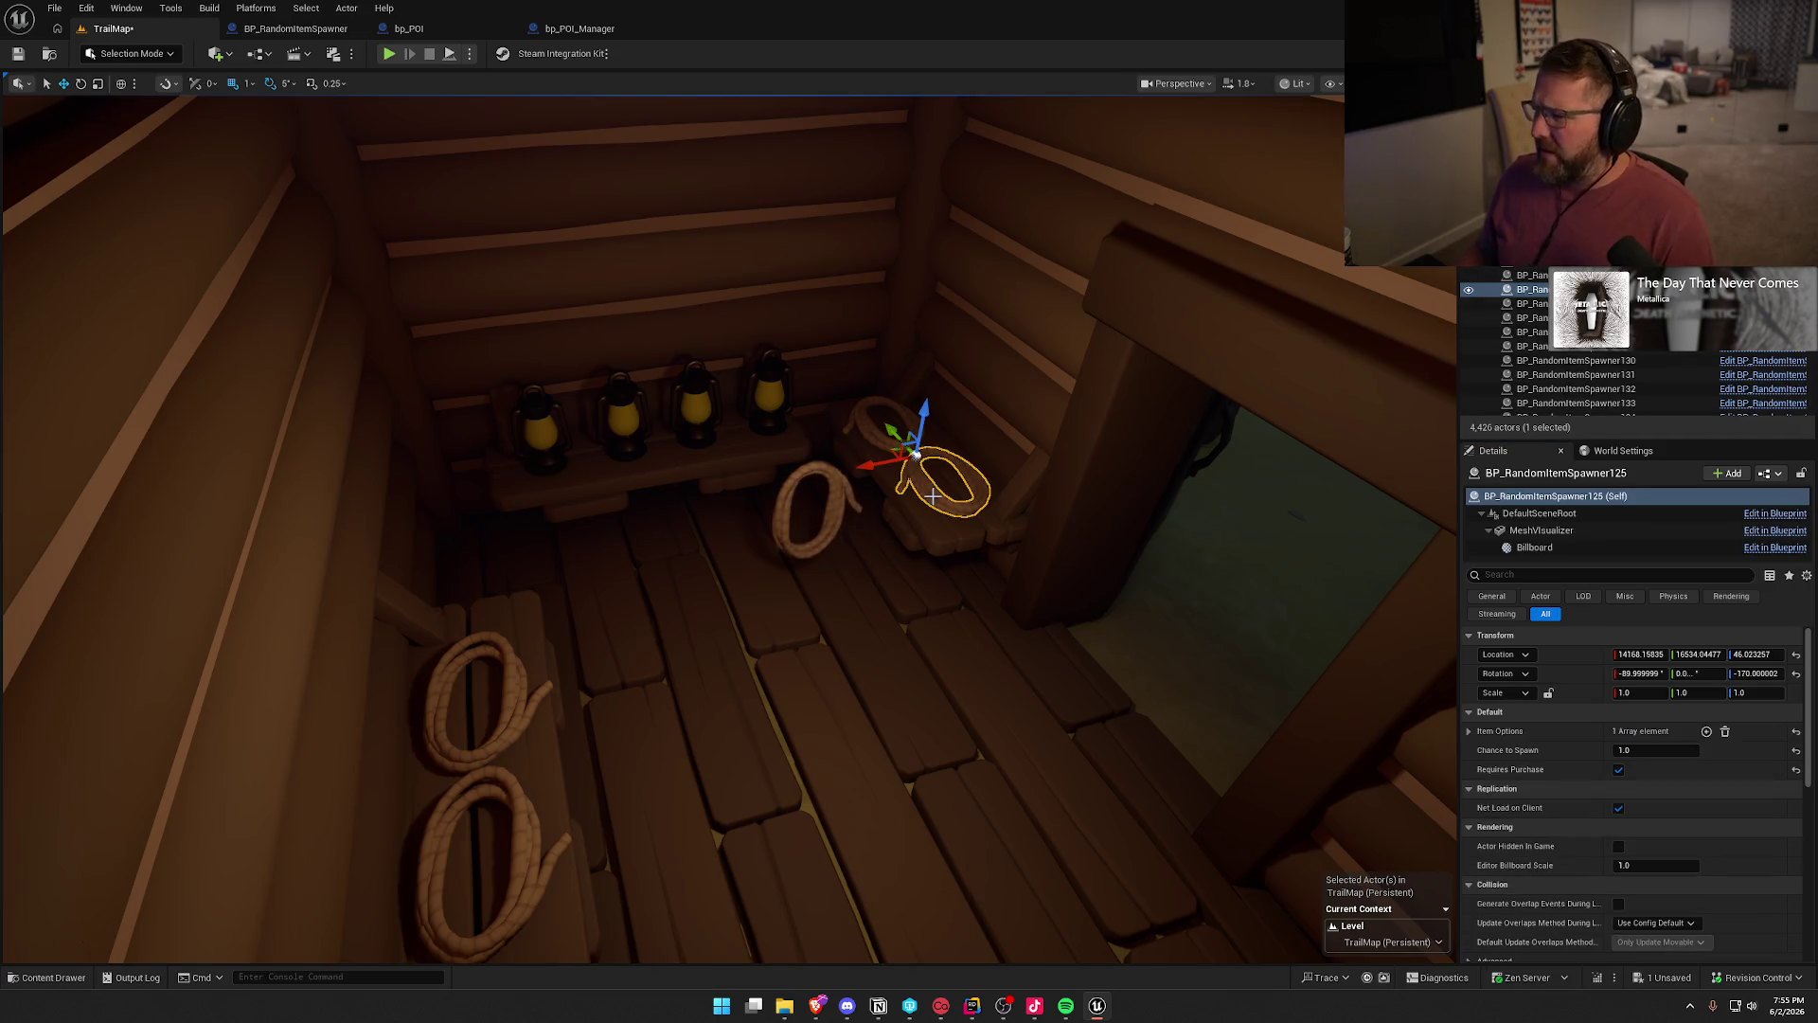
# - Turn off the spawner's purchase requirement and delete the test bp_Rope pickup
pyautogui.click(1618, 769)
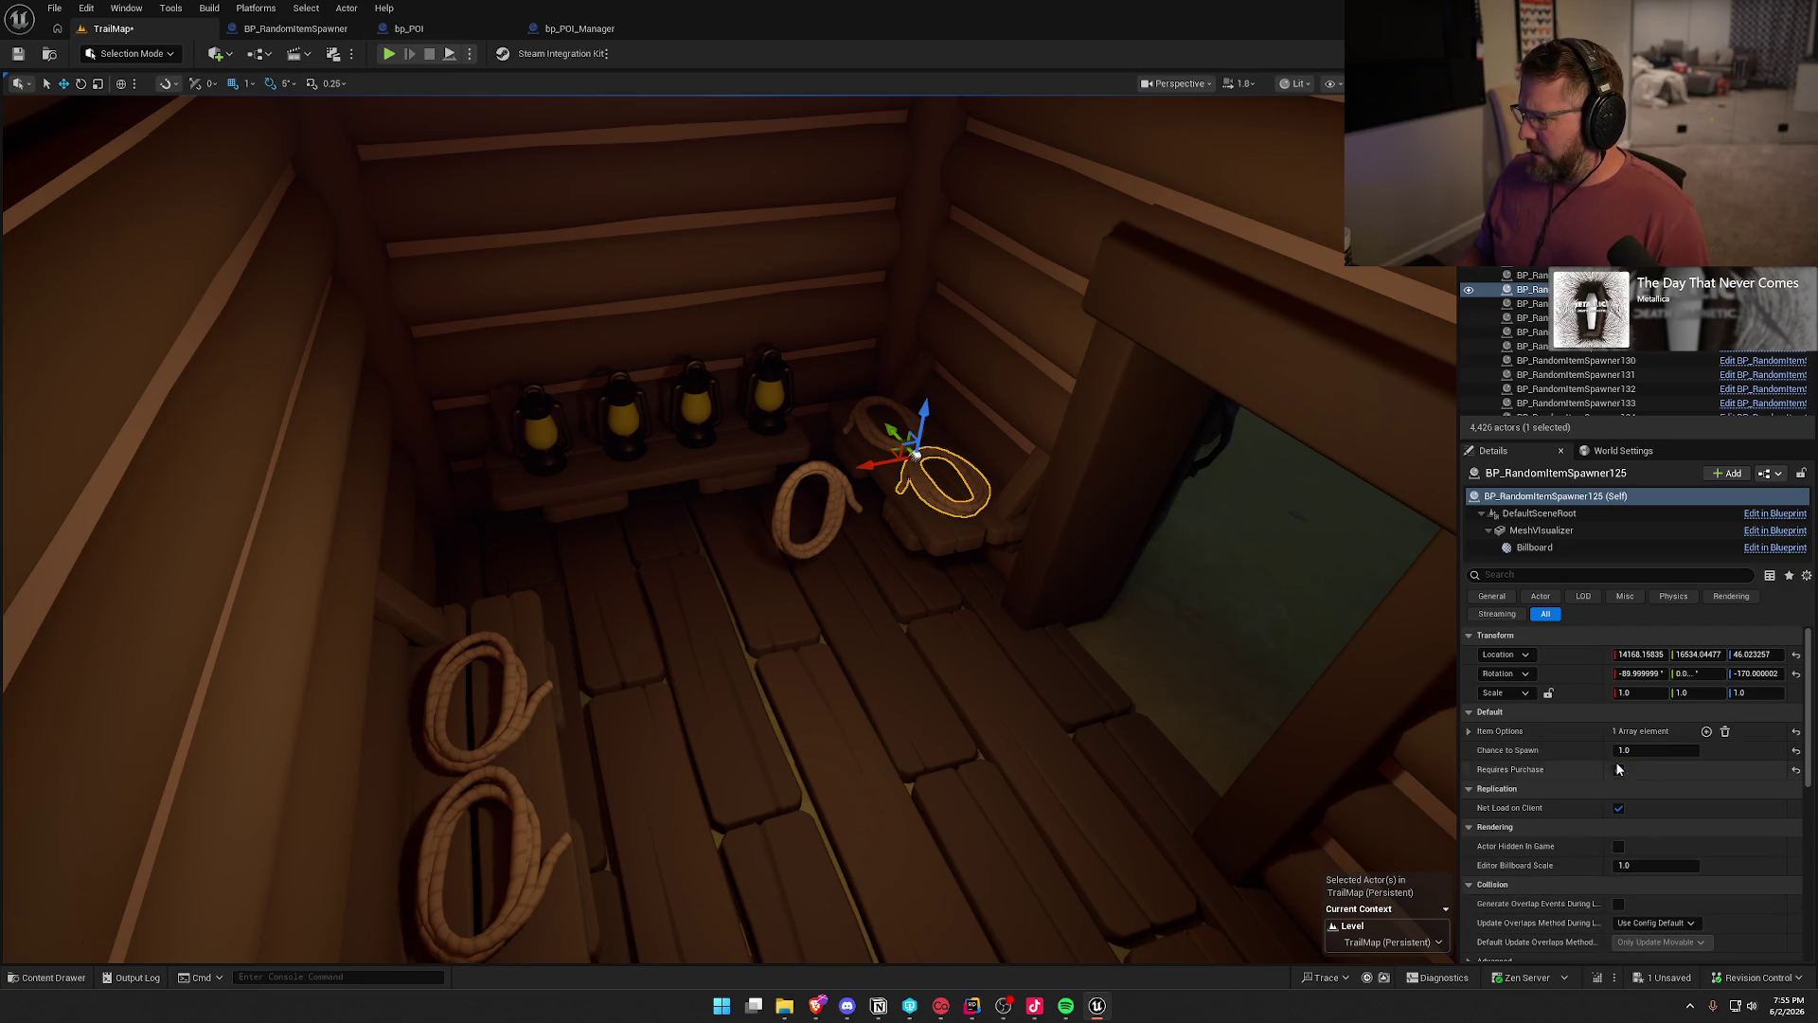
pyautogui.click(833, 485)
pyautogui.hotkey('ctrl', 'b')
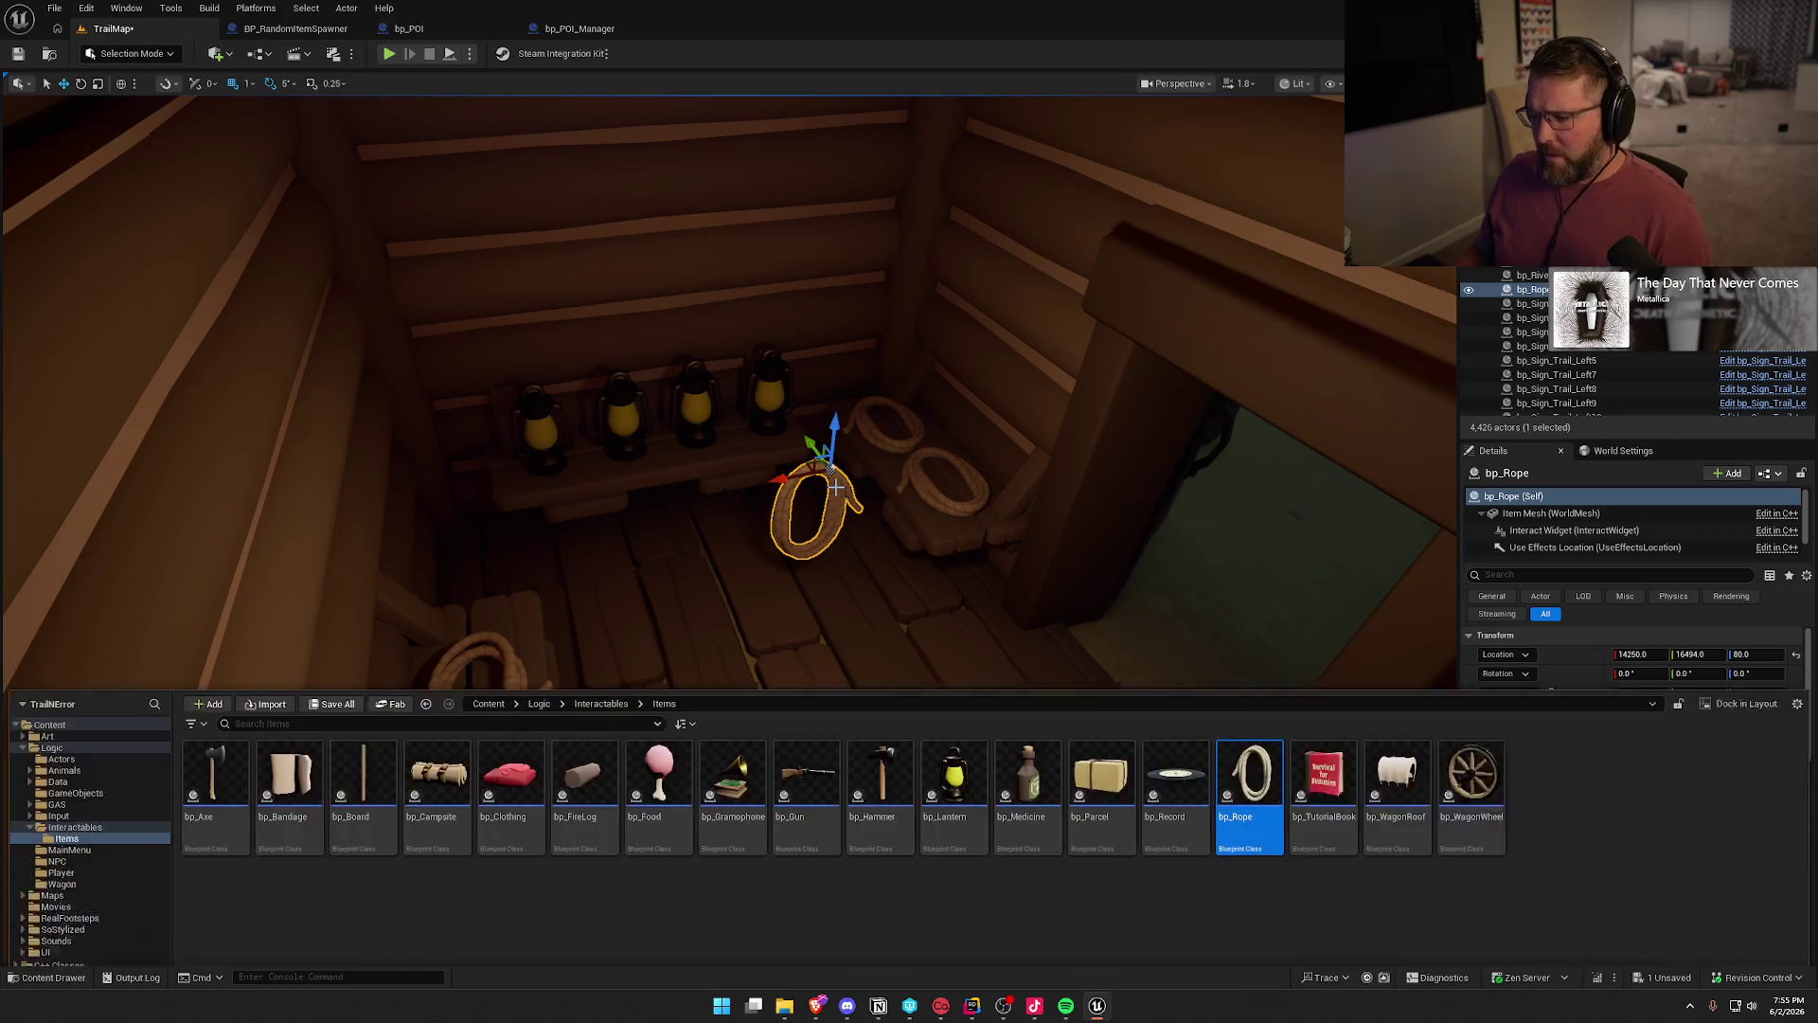
pyautogui.click(838, 483)
pyautogui.press('Delete')
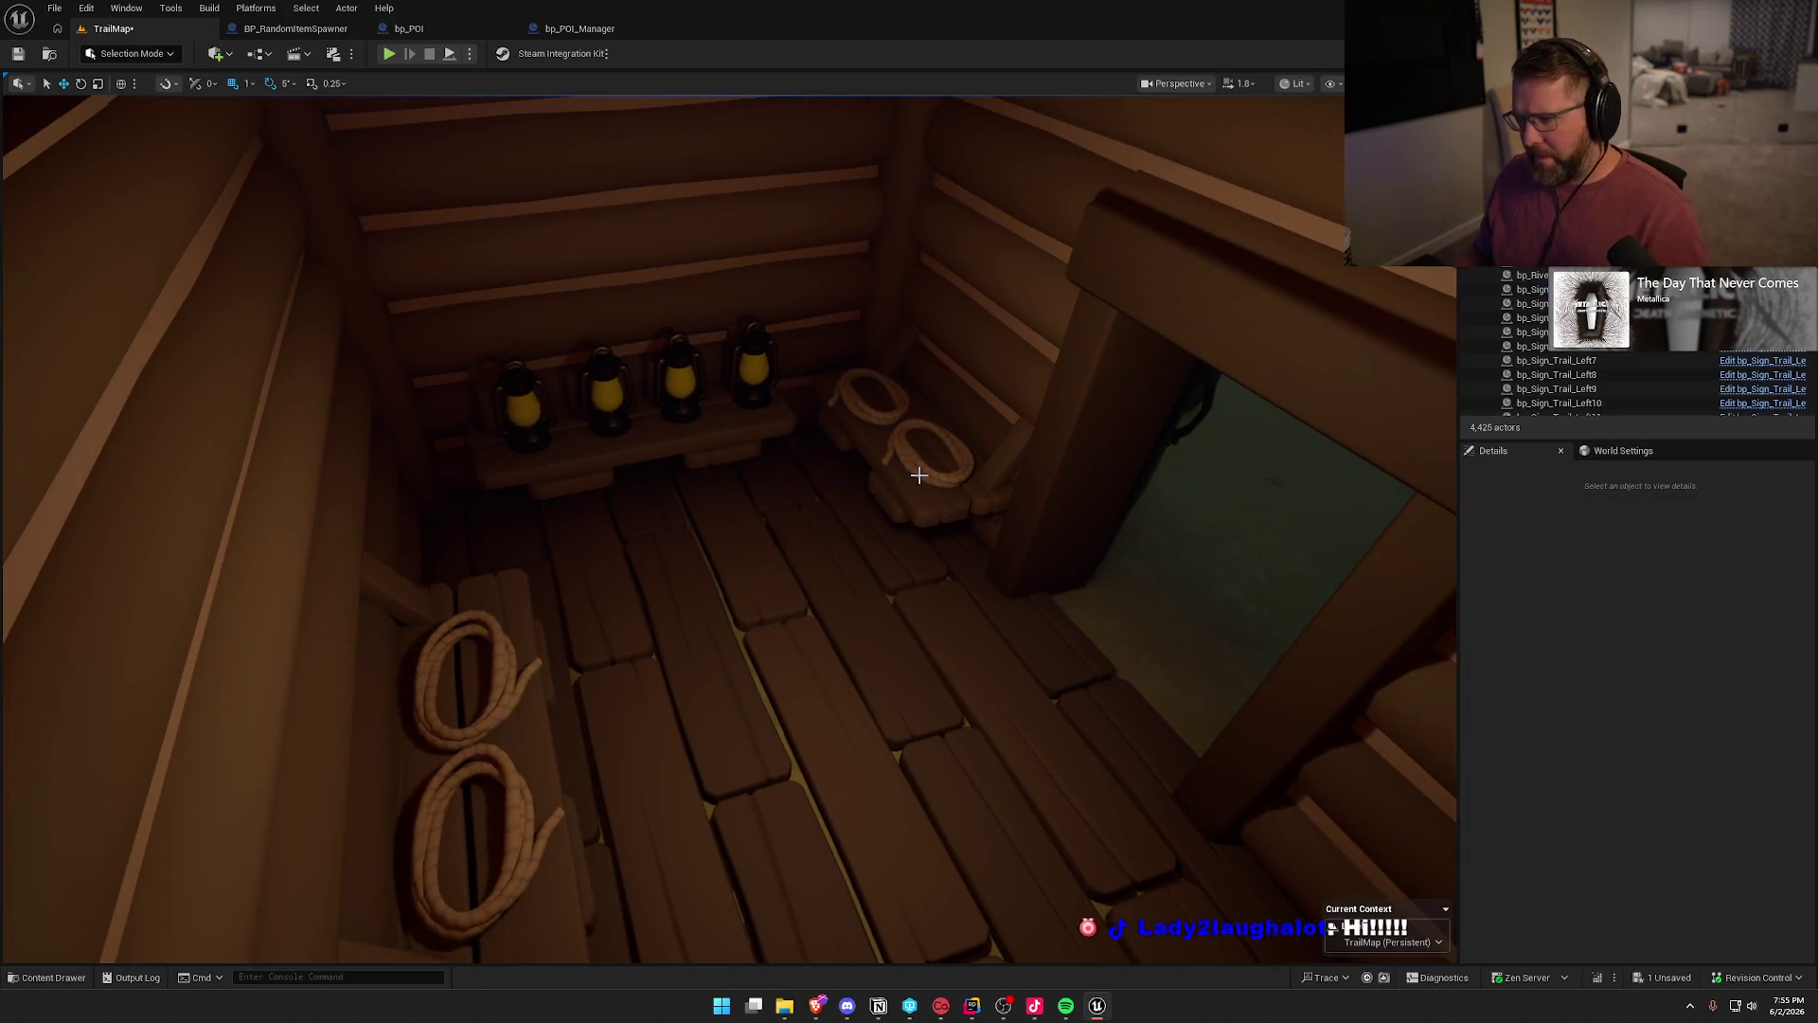
# - Replace the four cabin rope spawners with bp_Rope pickups
pyautogui.click(923, 471)
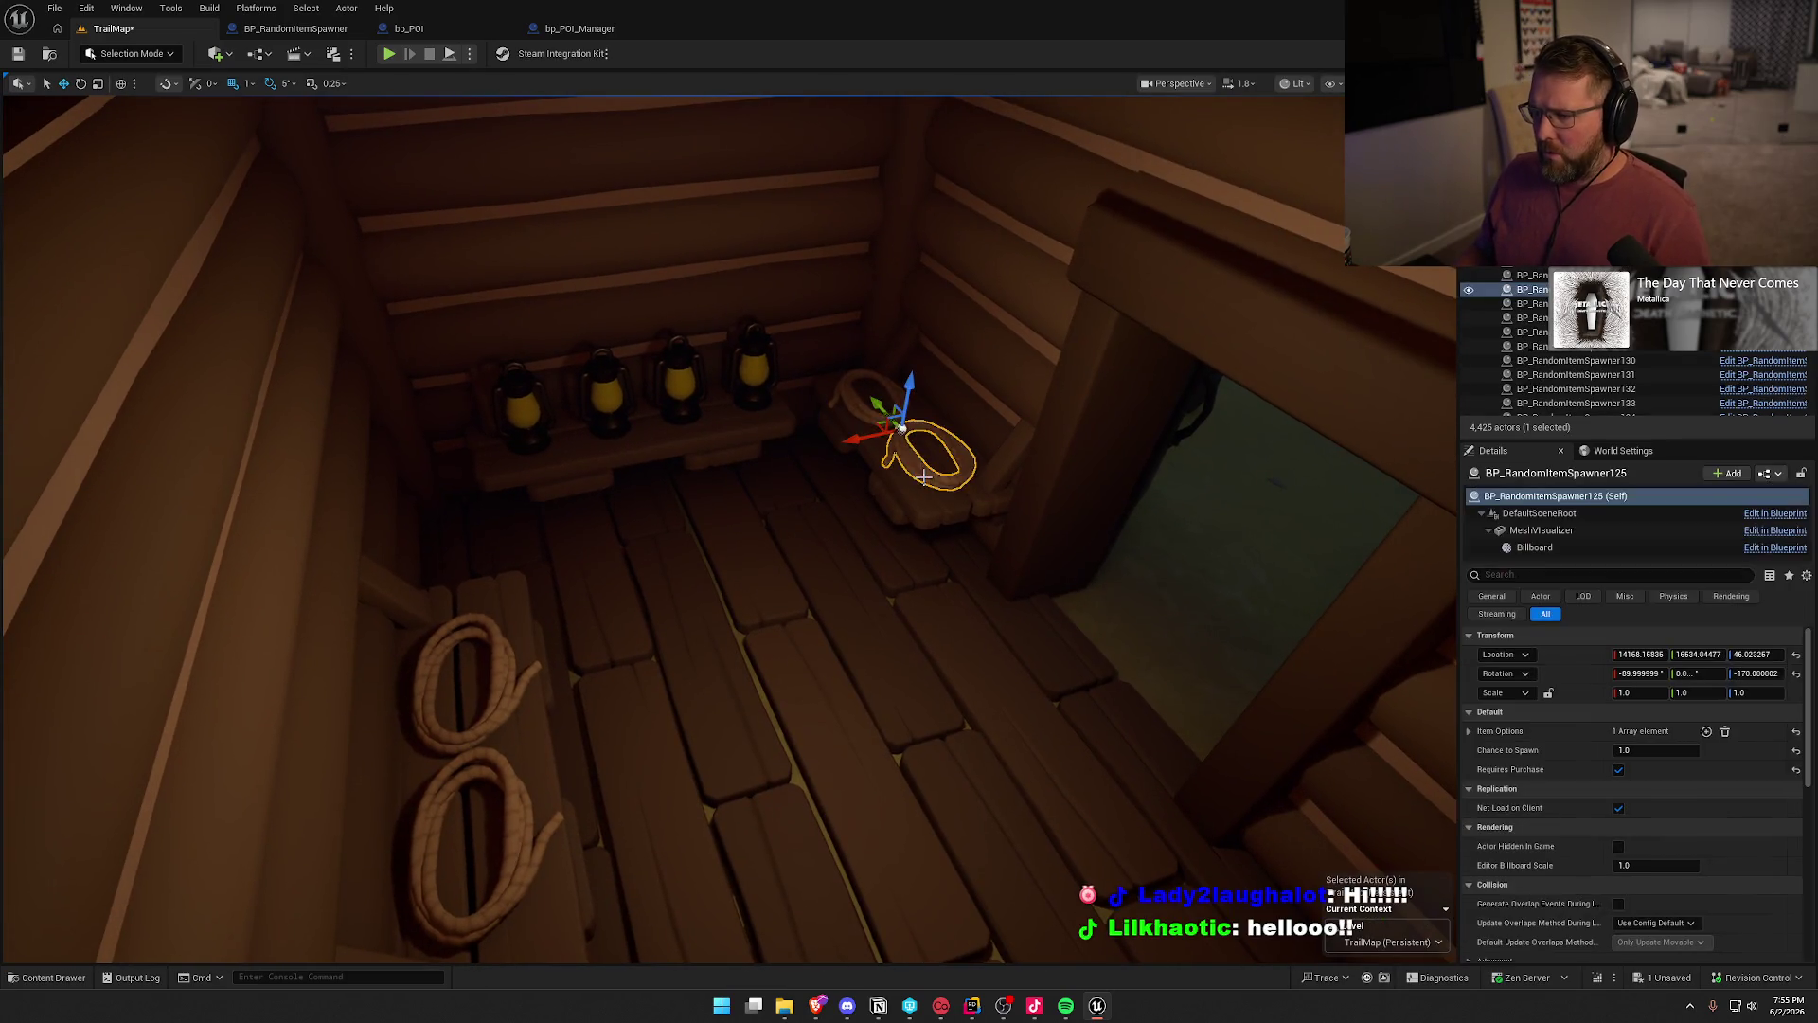
pyautogui.keyDown('ctrl'); pyautogui.click(864, 420); pyautogui.keyUp('ctrl')
pyautogui.keyDown('ctrl'); pyautogui.click(502, 642); pyautogui.keyUp('ctrl')
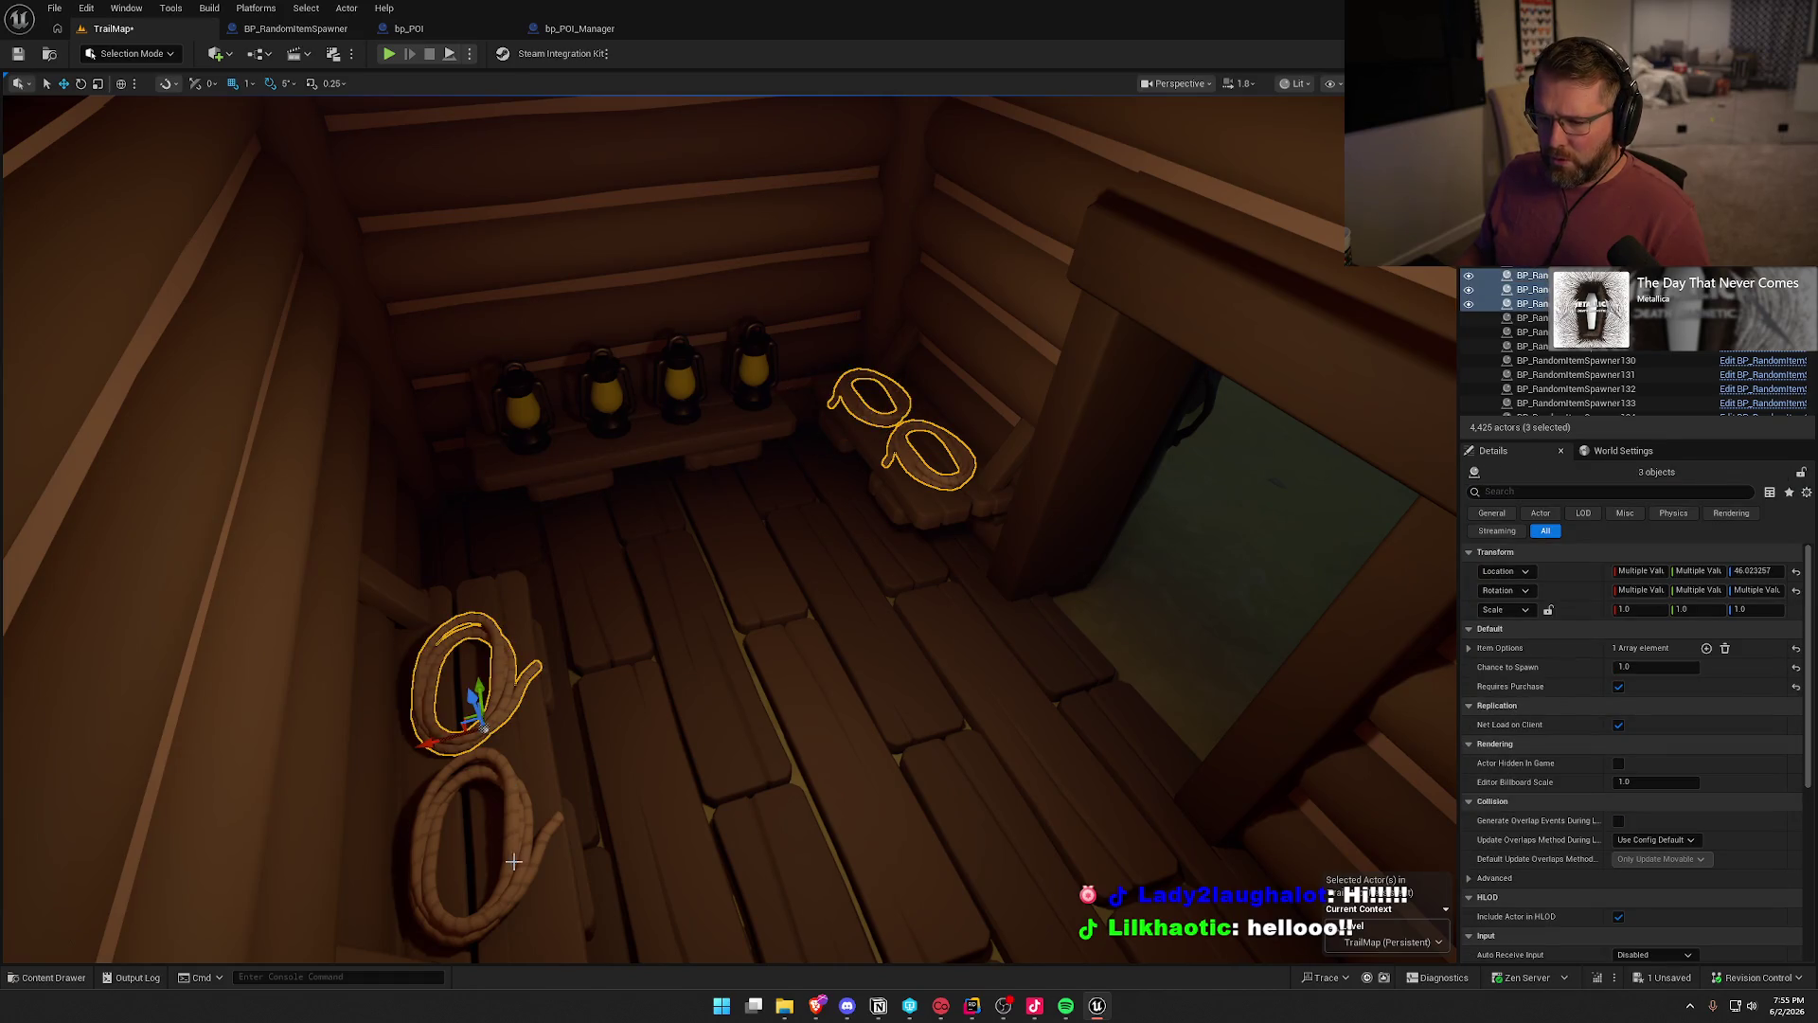
pyautogui.keyDown('ctrl'); pyautogui.click(519, 839); pyautogui.keyUp('ctrl')
pyautogui.rightClick(519, 839)
pyautogui.moveTo(697, 448)
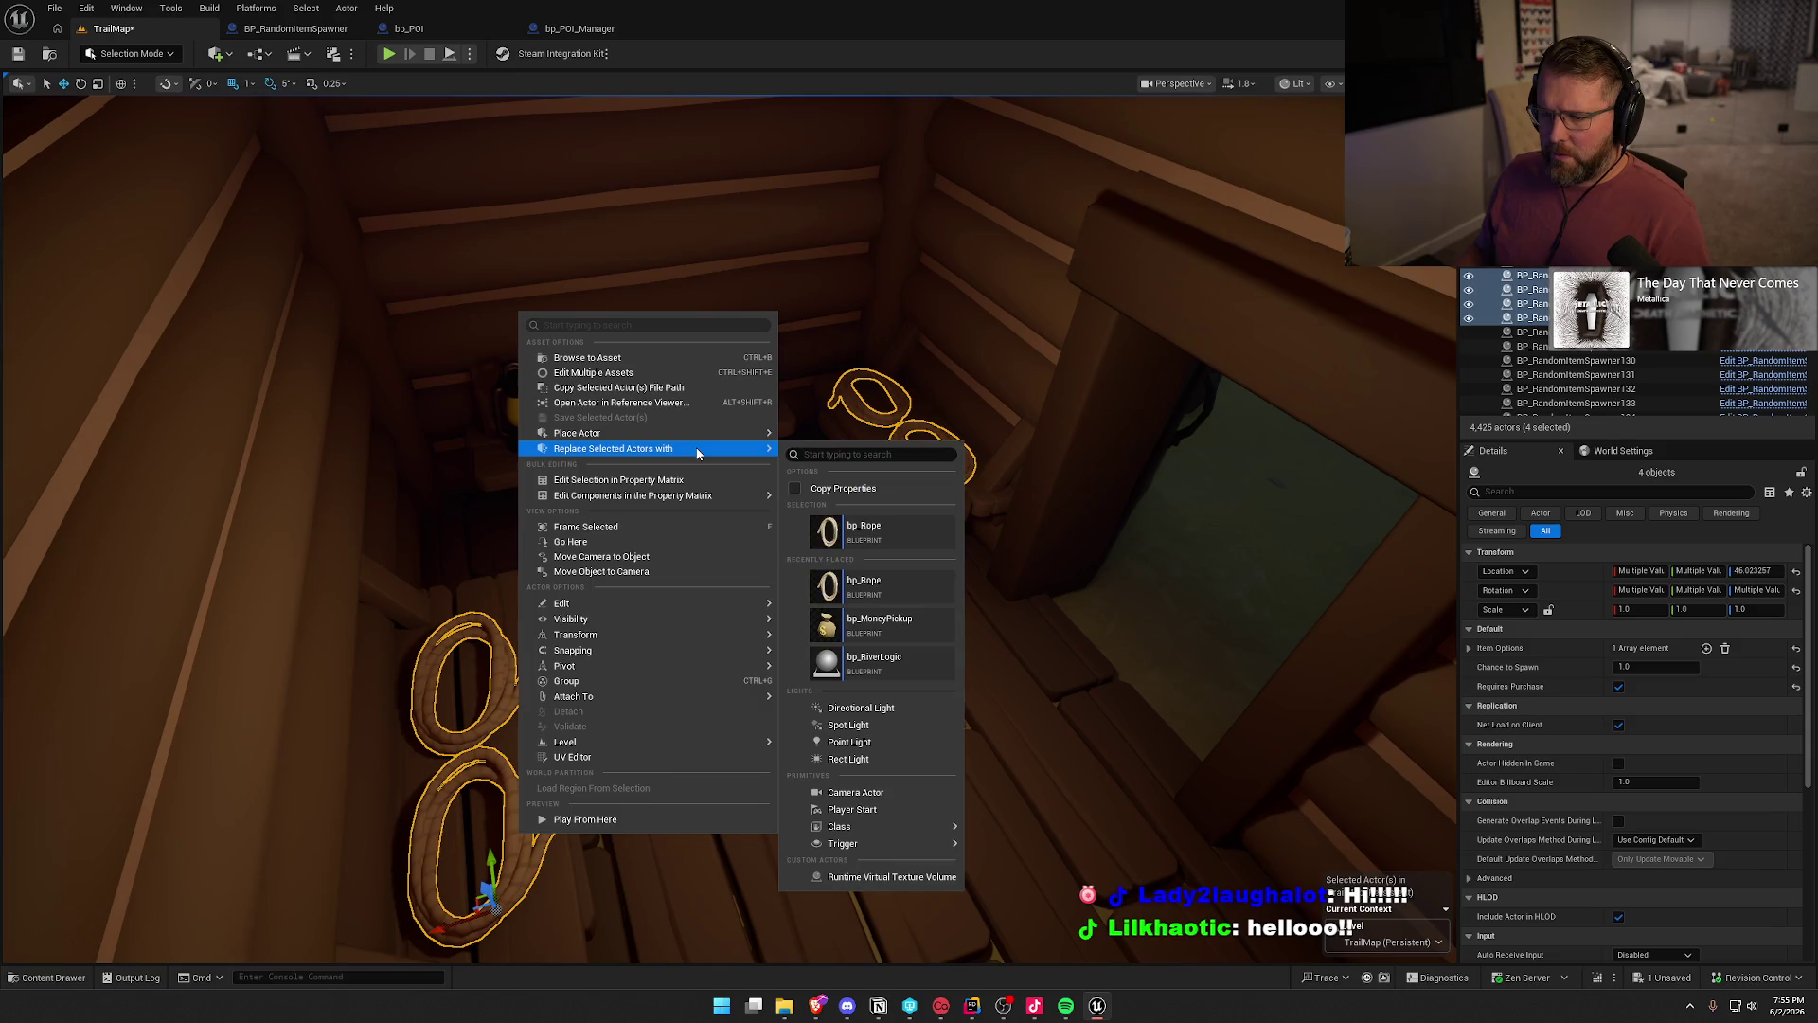
pyautogui.click(887, 518)
# - Set the new rope pickups' Cost Multiplier to 1.2
pyautogui.click(1632, 690)
pyautogui.write('1.2')
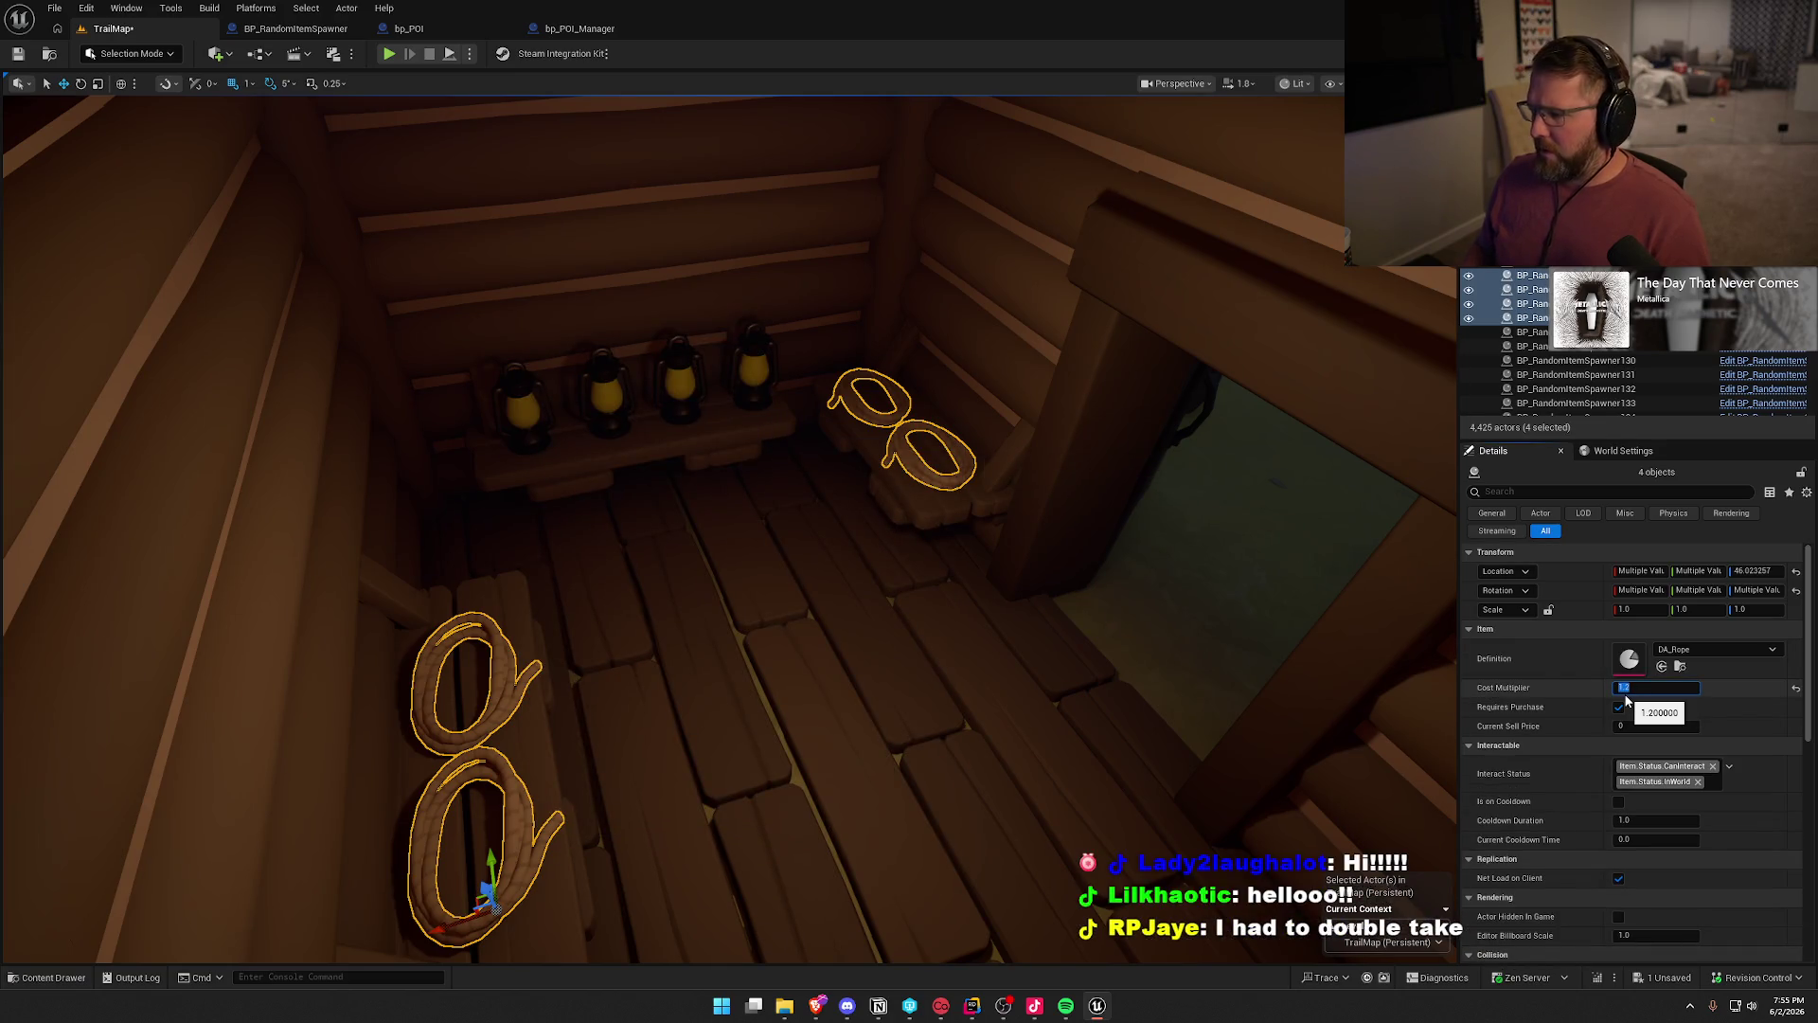
pyautogui.press('Return')
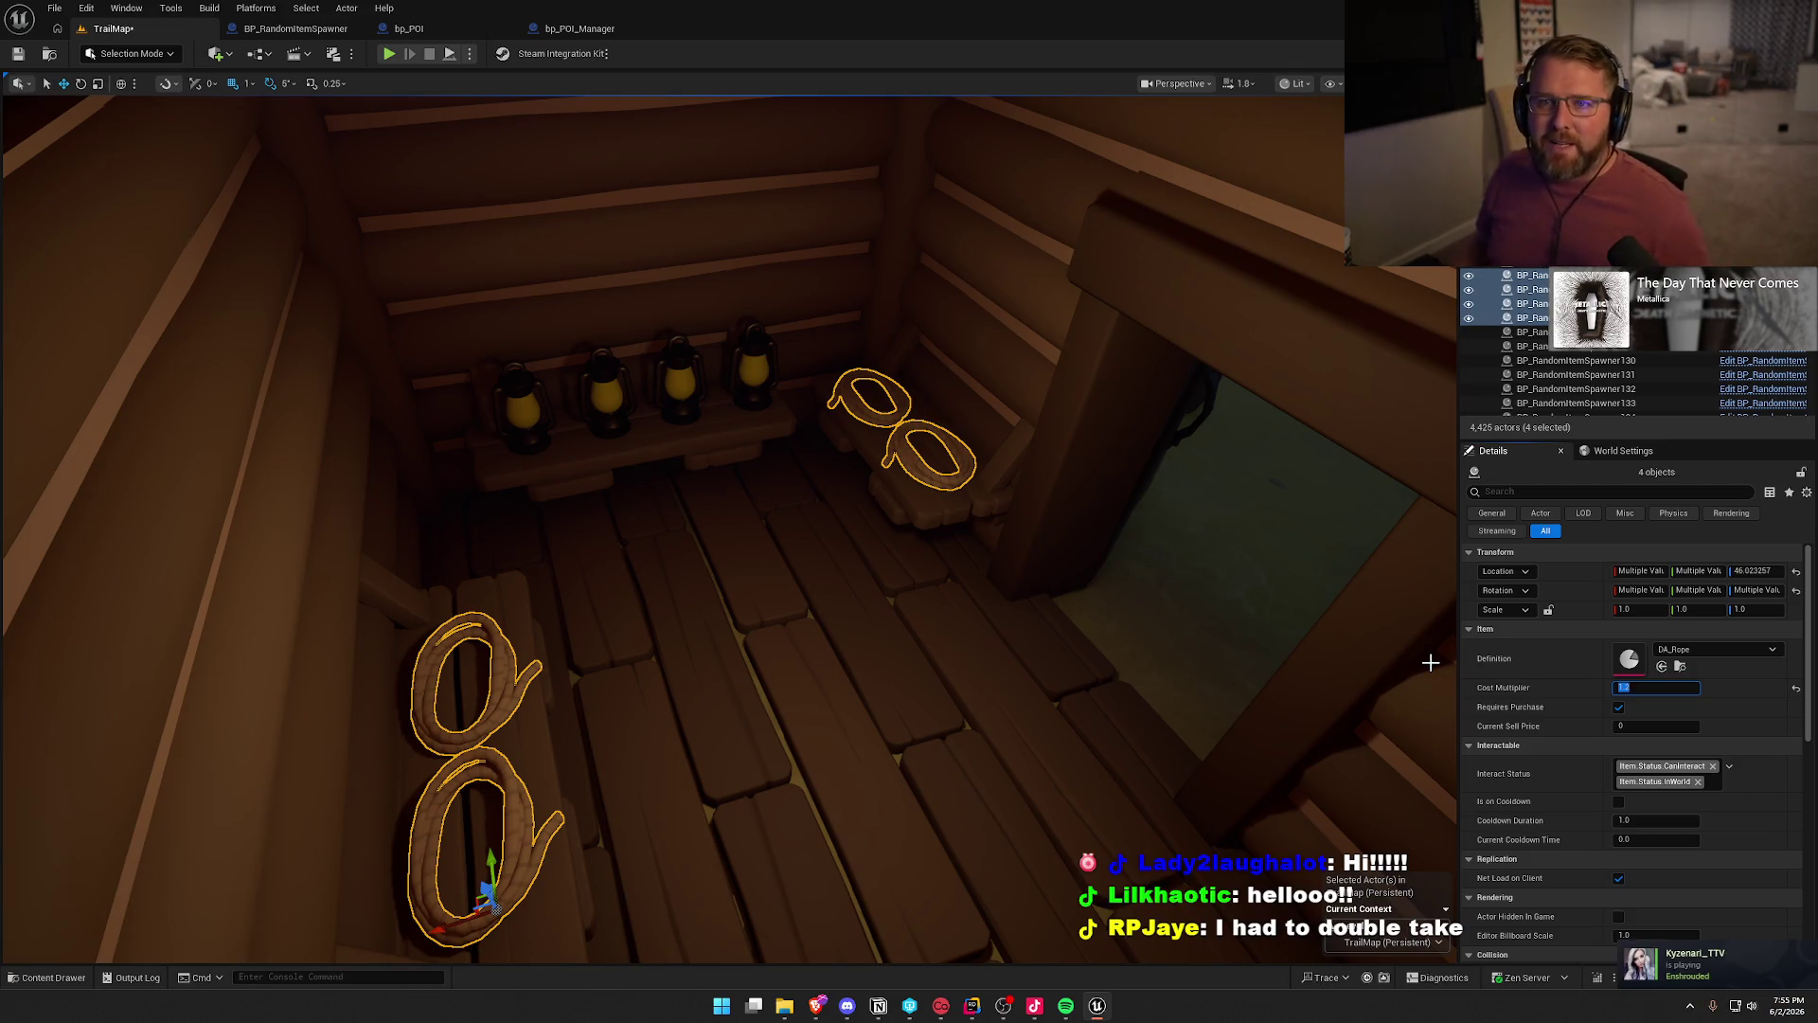
pyautogui.moveTo(934, 641)
pyautogui.mouseDown()
pyautogui.moveTo(852, 624)
pyautogui.moveTo(946, 662)
pyautogui.moveTo(900, 587)
pyautogui.moveTo(852, 568)
pyautogui.moveTo(814, 606)
pyautogui.moveTo(776, 587)
pyautogui.moveTo(758, 616)
pyautogui.mouseUp()
# - Frame the ropes, then review and close the DA_Rope data asset
pyautogui.press('f')
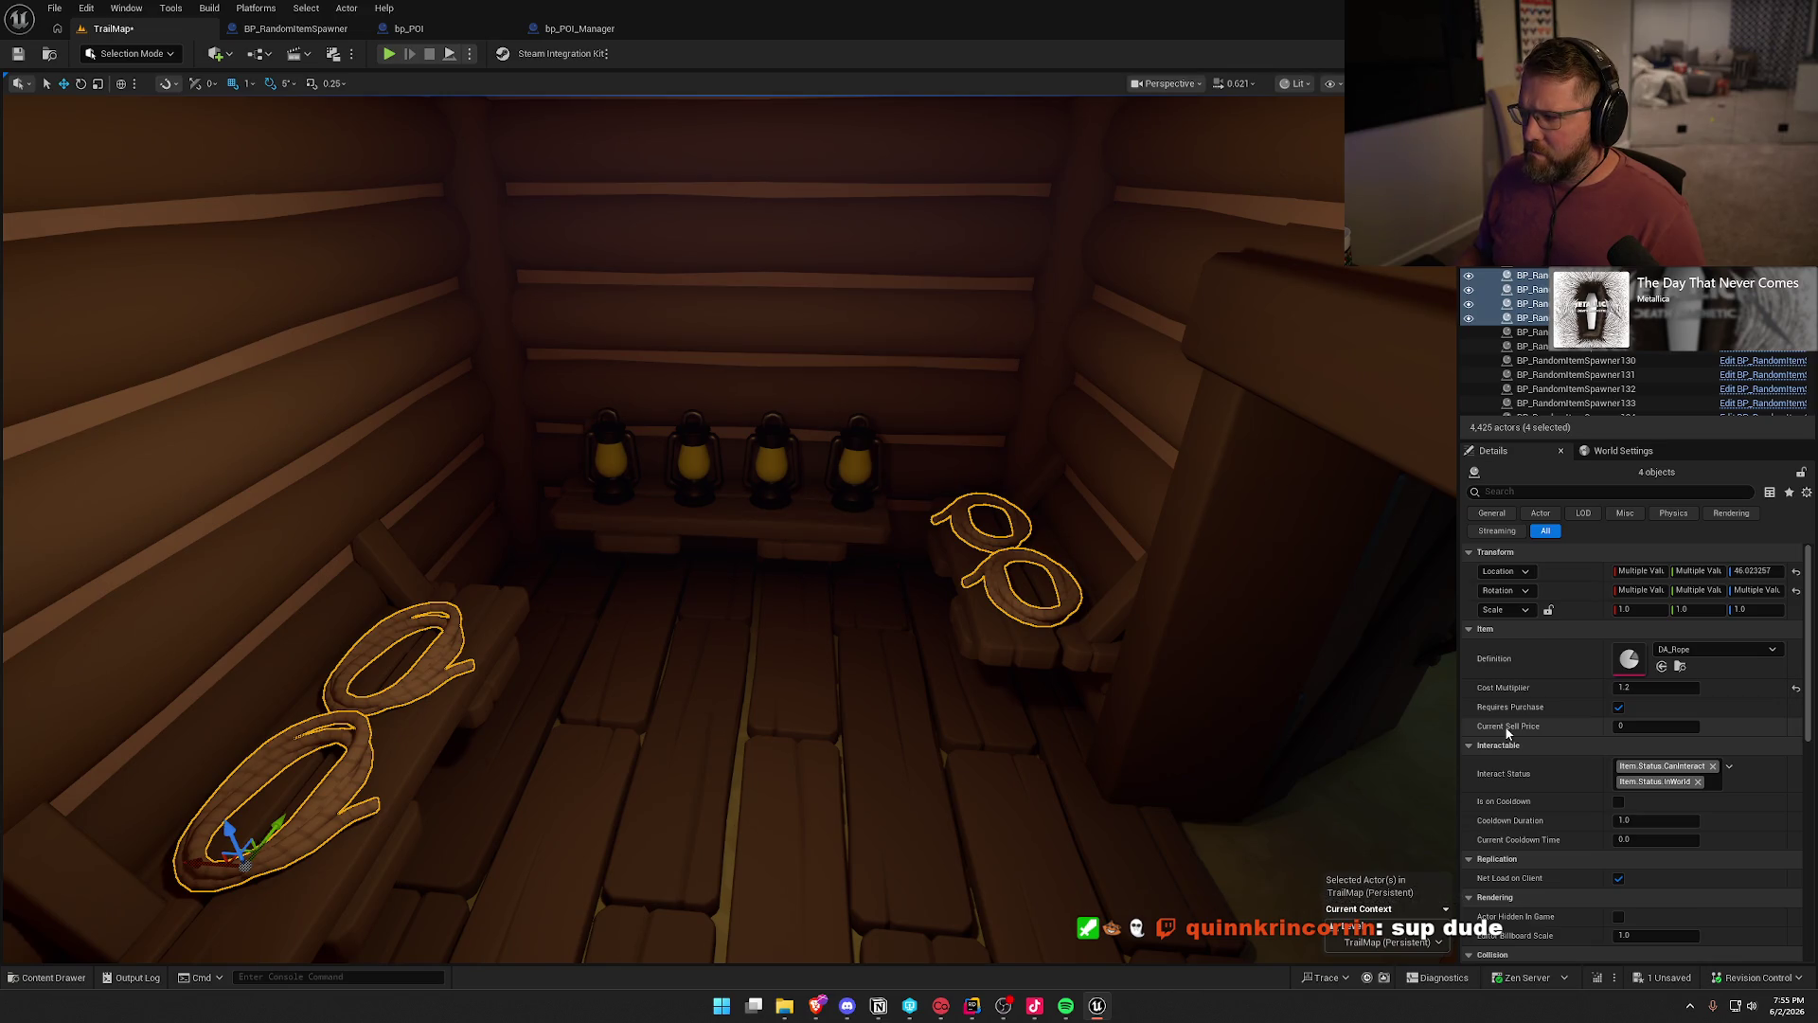
pyautogui.doubleClick(1629, 661)
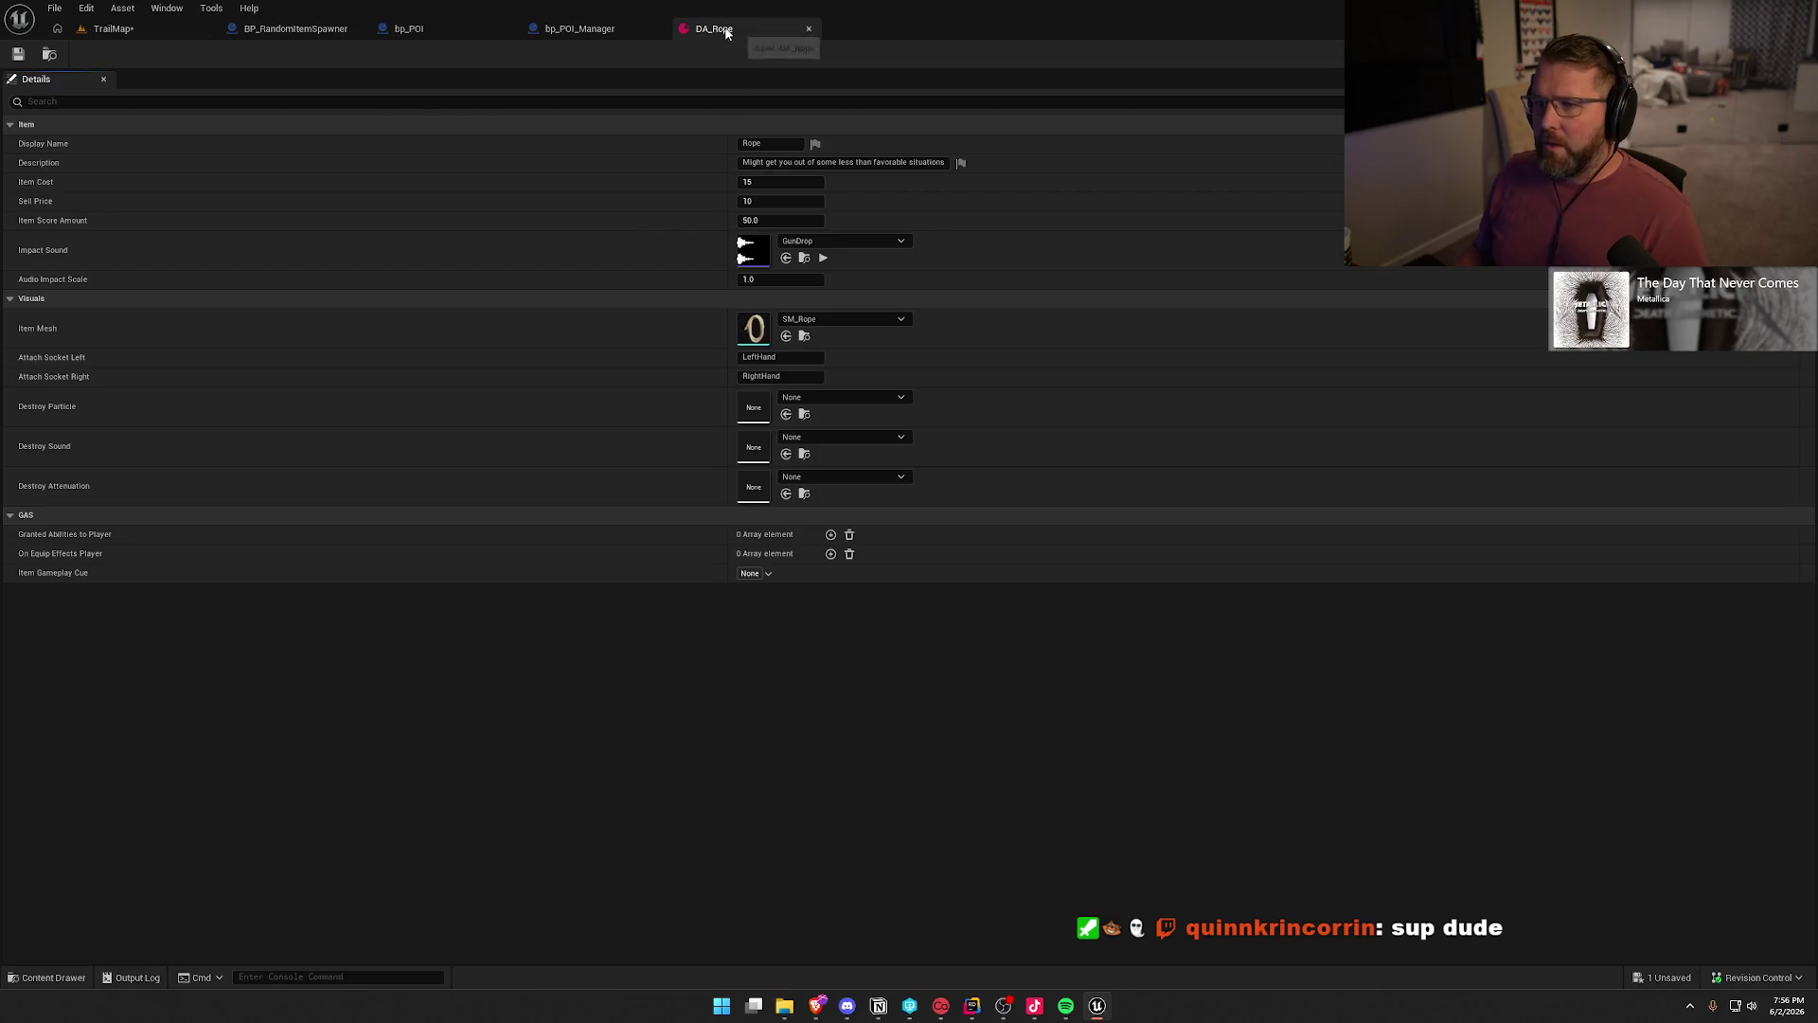
pyautogui.click(809, 29)
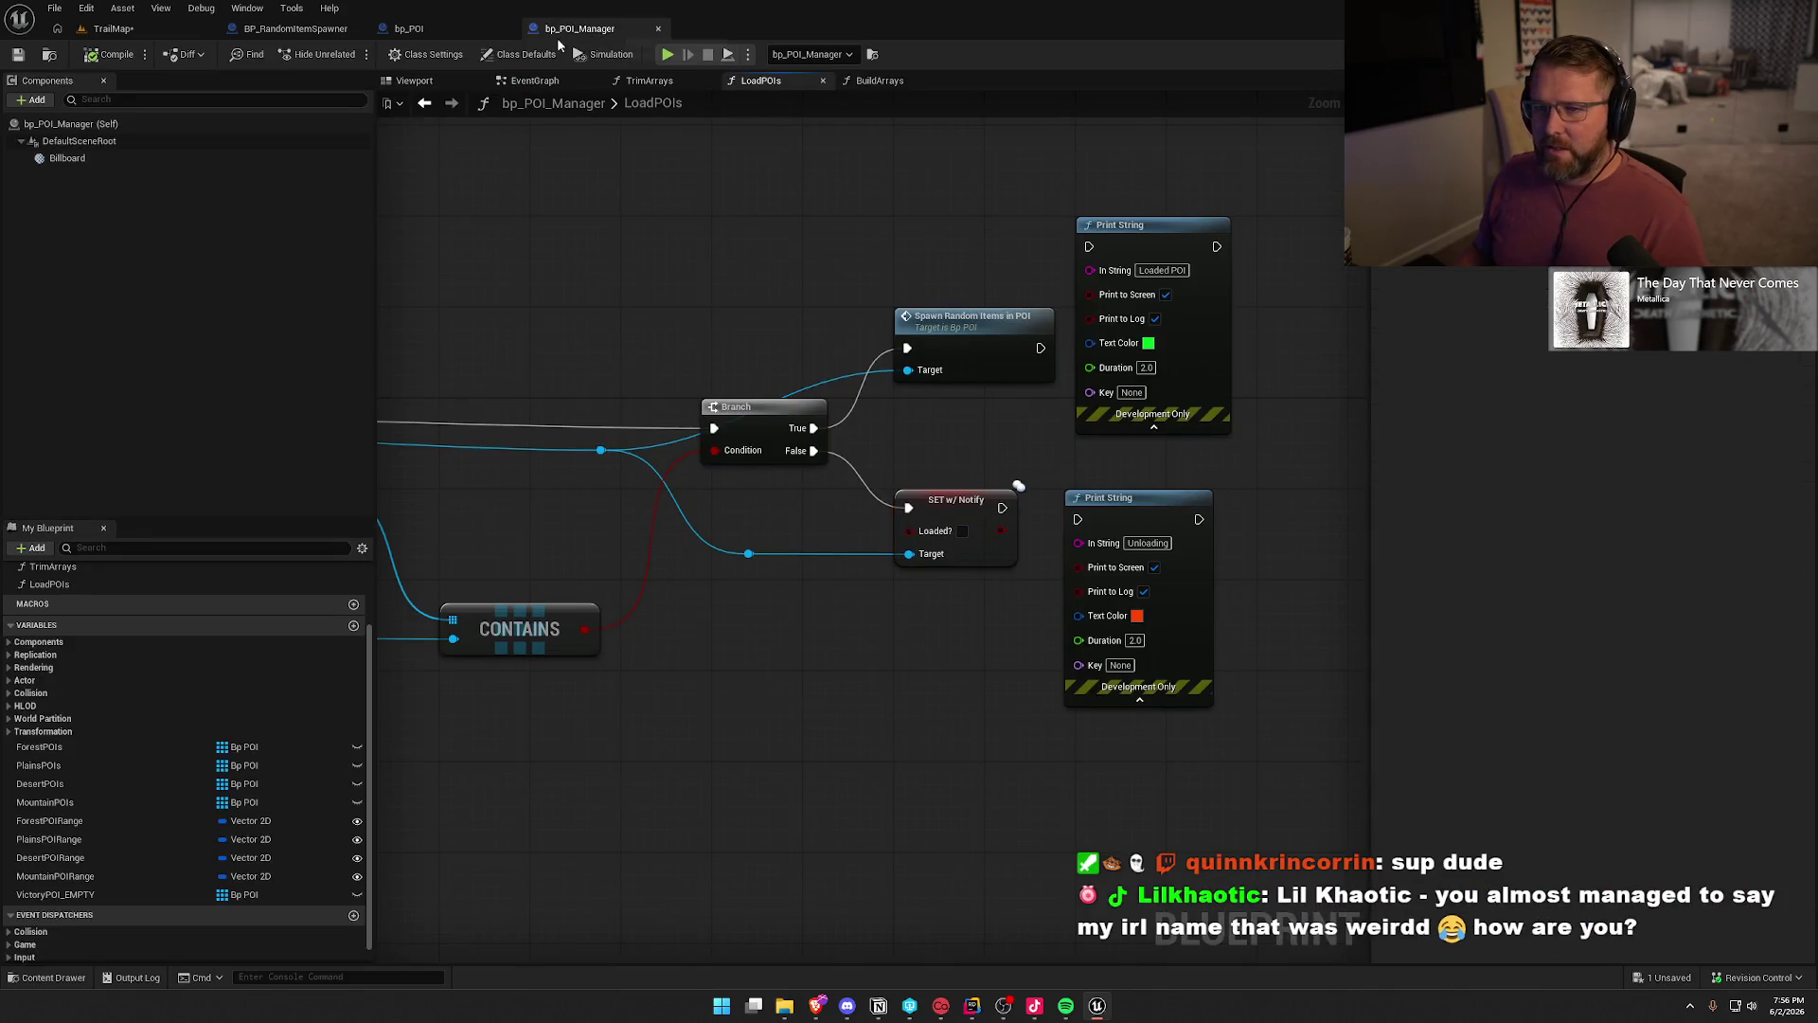
# - Close the bp_POI_Manager, bp_POI and BP_RandomItemSpawner tabs and deselect the ropes
pyautogui.middleClick(562, 38)
pyautogui.middleClick(455, 38)
pyautogui.middleClick(296, 36)
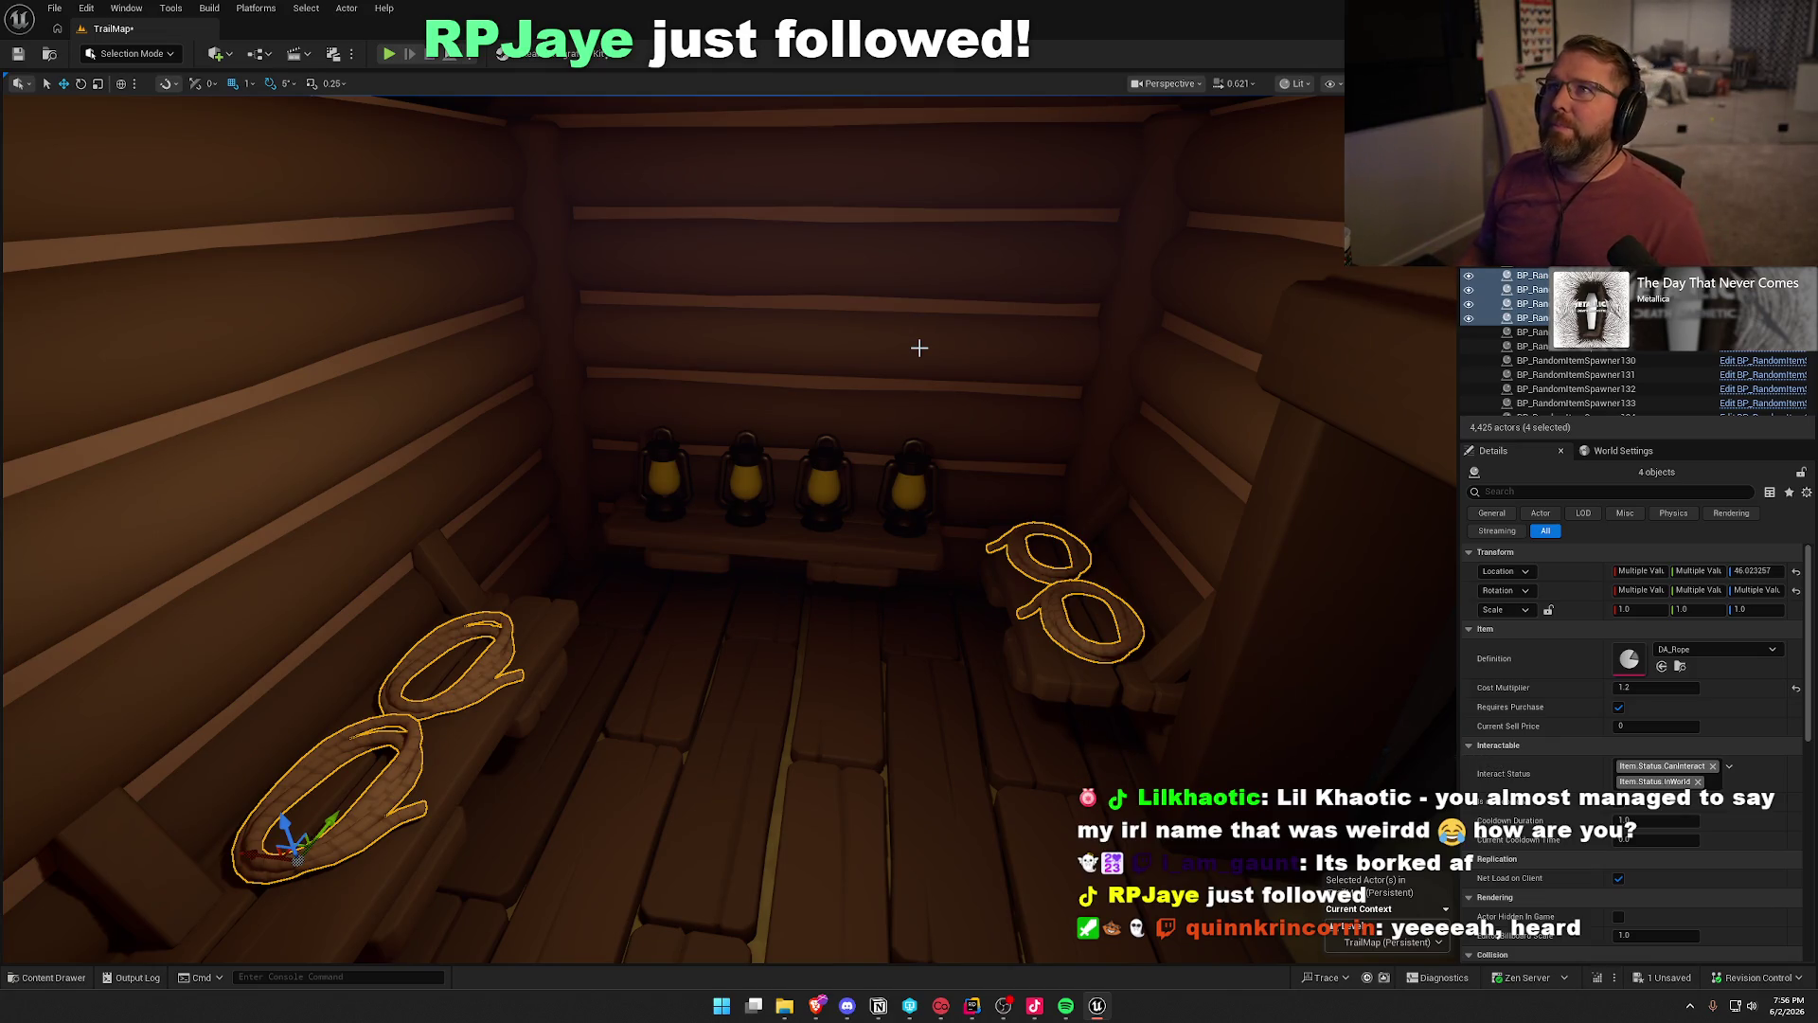
pyautogui.moveTo(1009, 586)
pyautogui.mouseDown()
pyautogui.moveTo(957, 512)
pyautogui.moveTo(1002, 569)
pyautogui.moveTo(1059, 588)
pyautogui.moveTo(1023, 579)
pyautogui.mouseUp()
pyautogui.press('Escape')
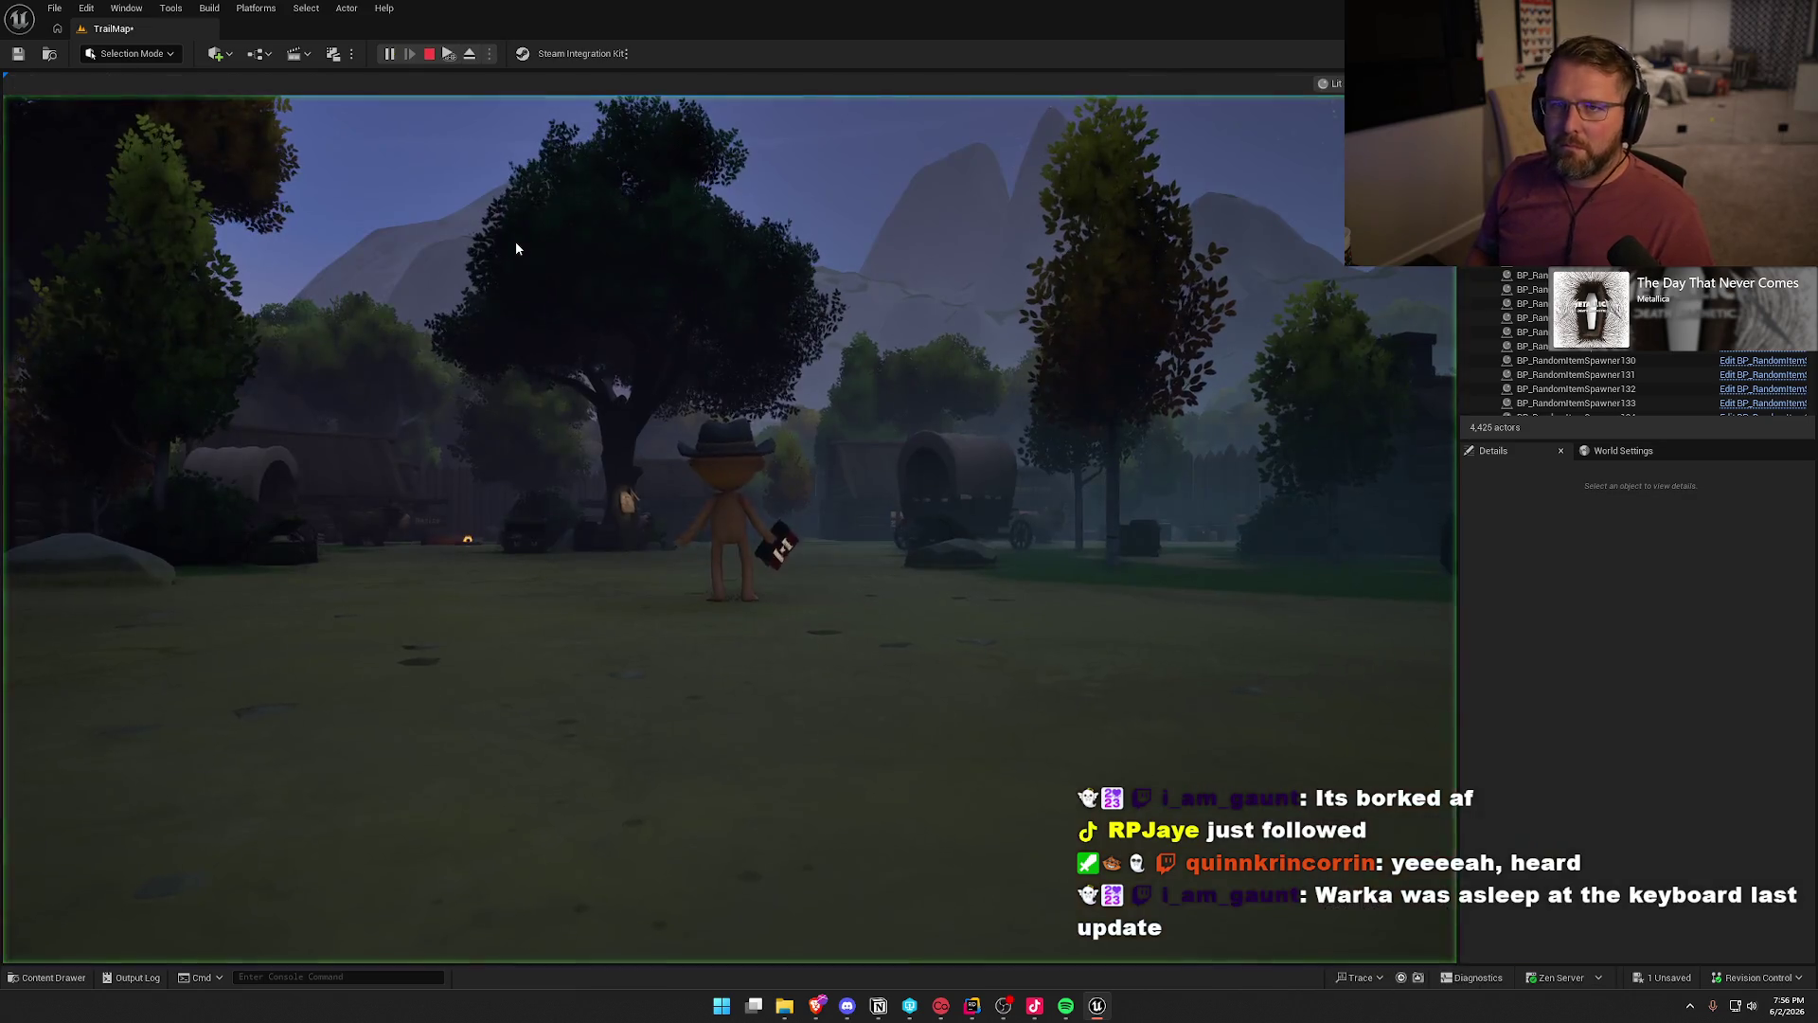
# - Respawn at Checkpoint 2 with the recalled console command
pyautogui.press('`')
pyautogui.press('Up')
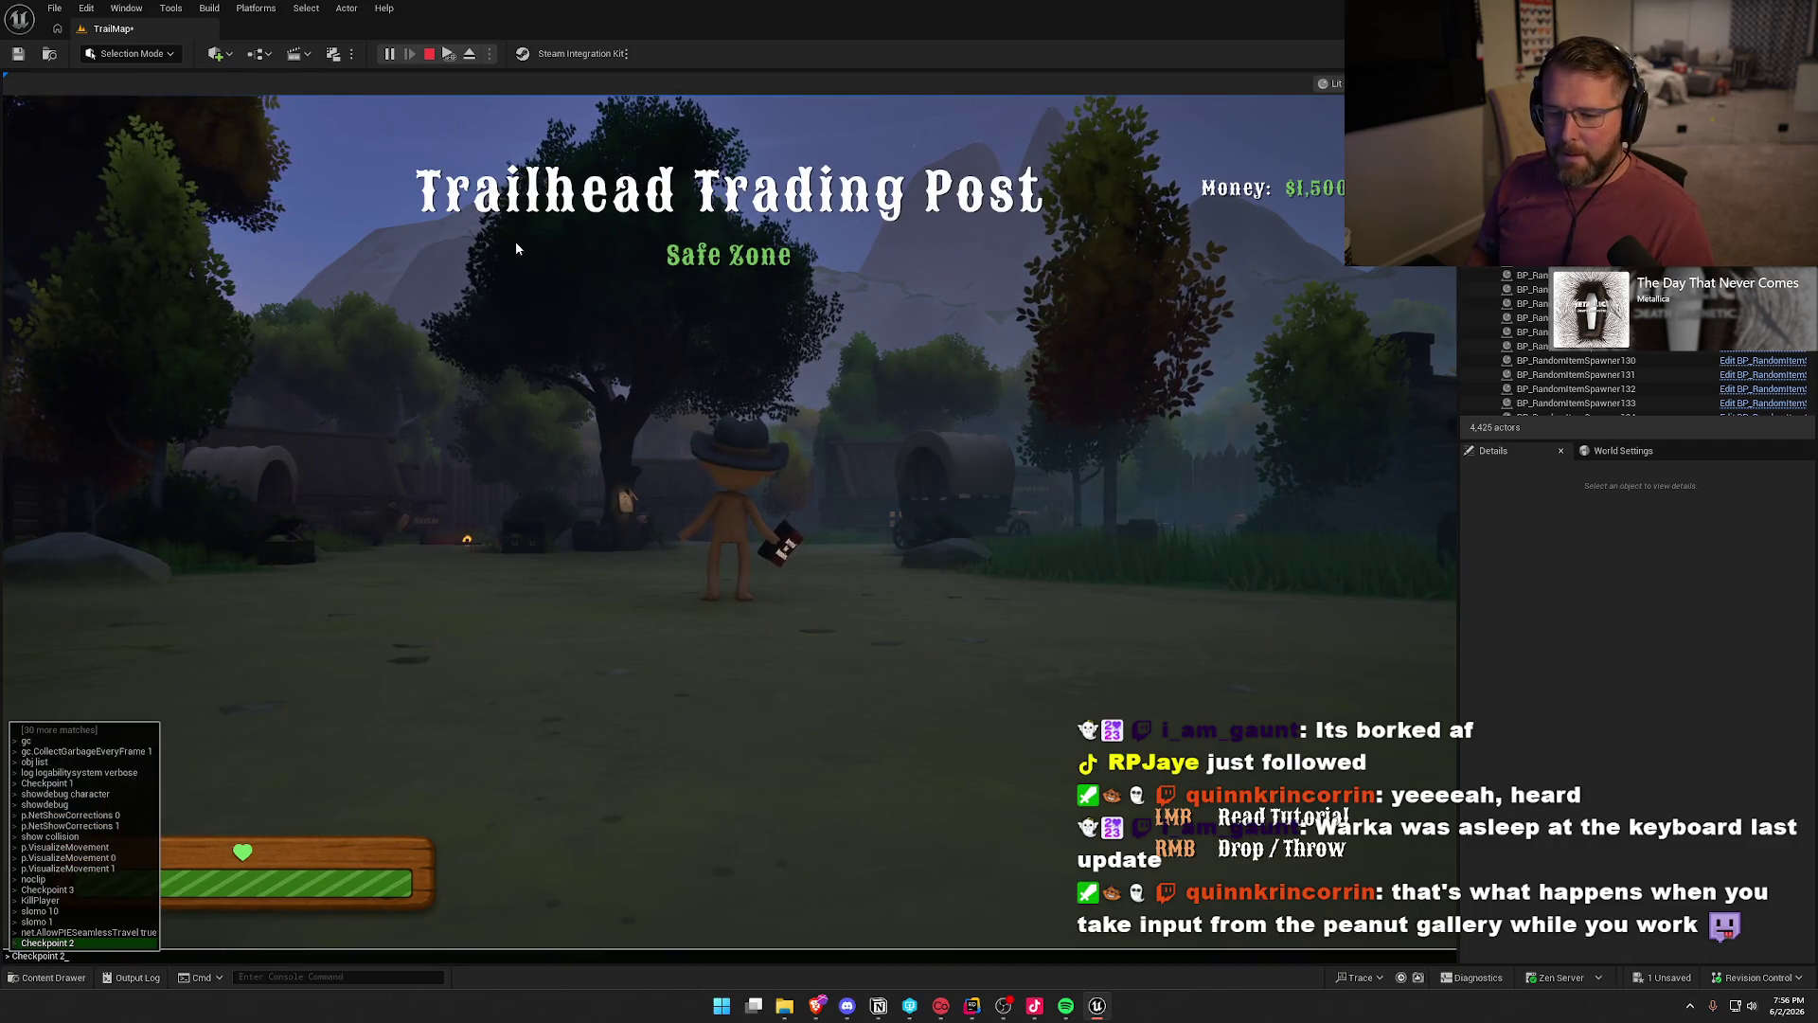
pyautogui.press('Return')
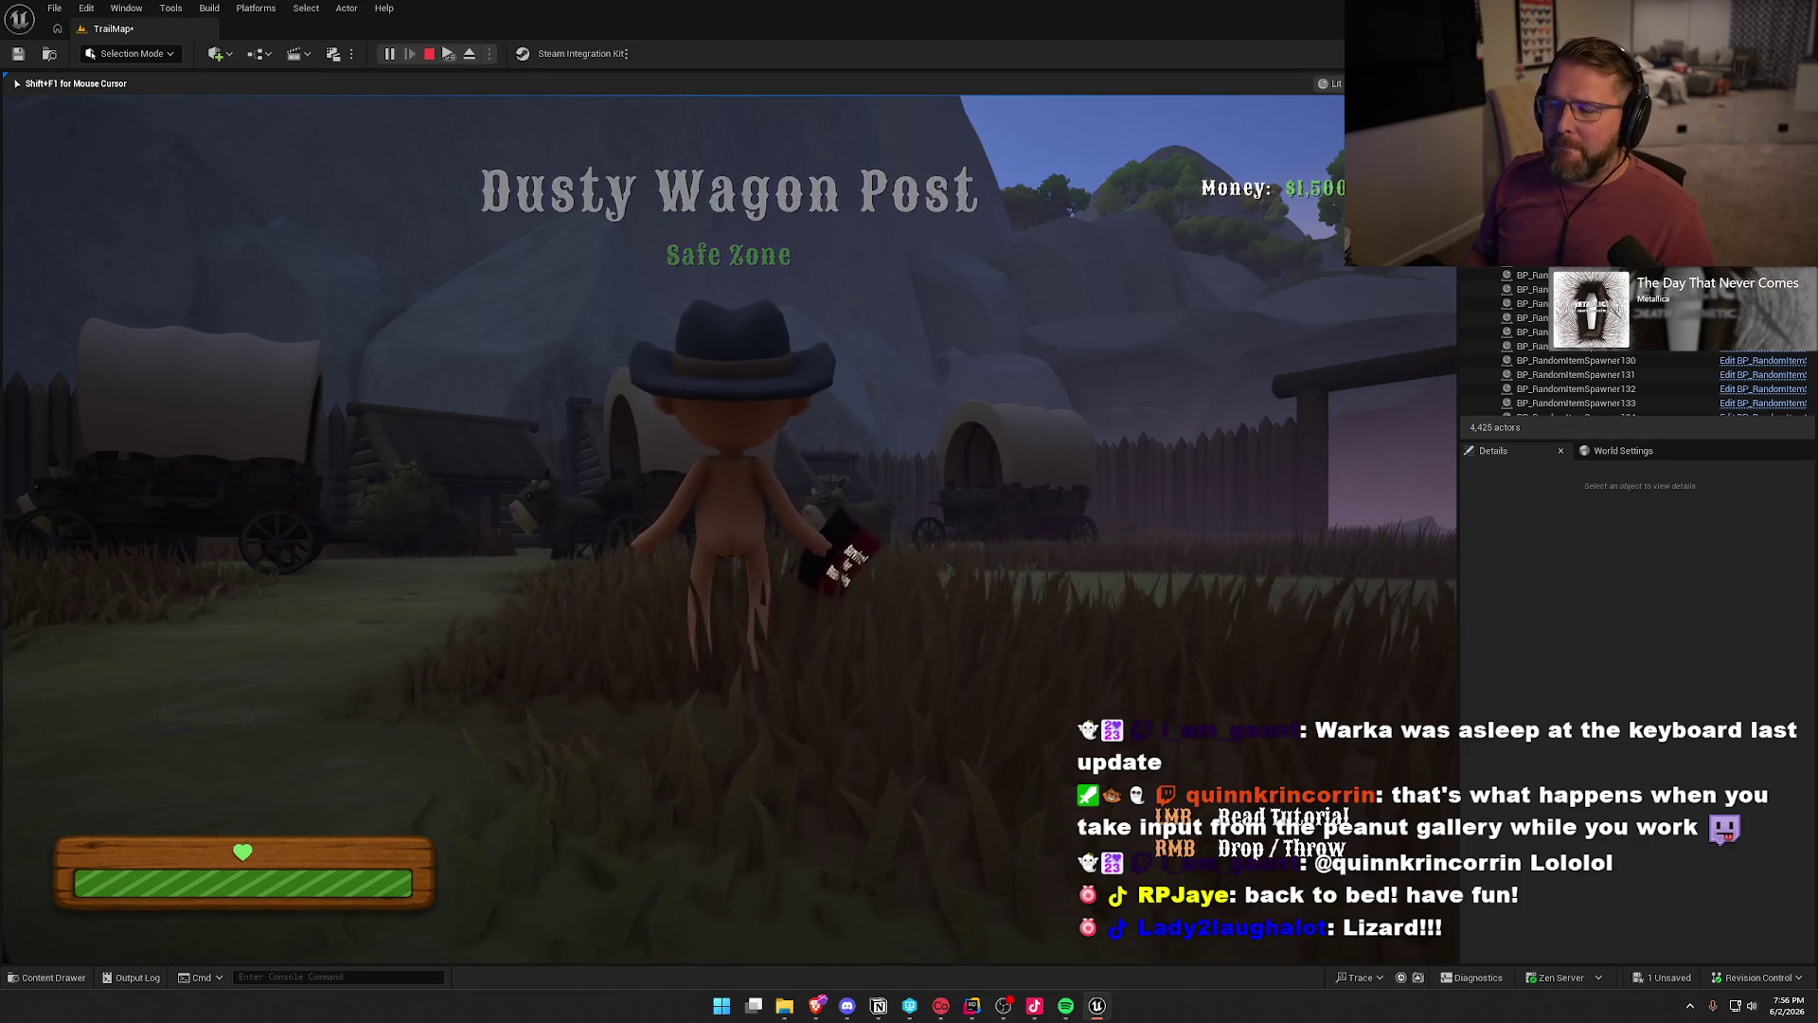
# - Run into the General Store, buy the rope for $15, and throw it into the sell crate
pyautogui.press('w')
pyautogui.press('w')
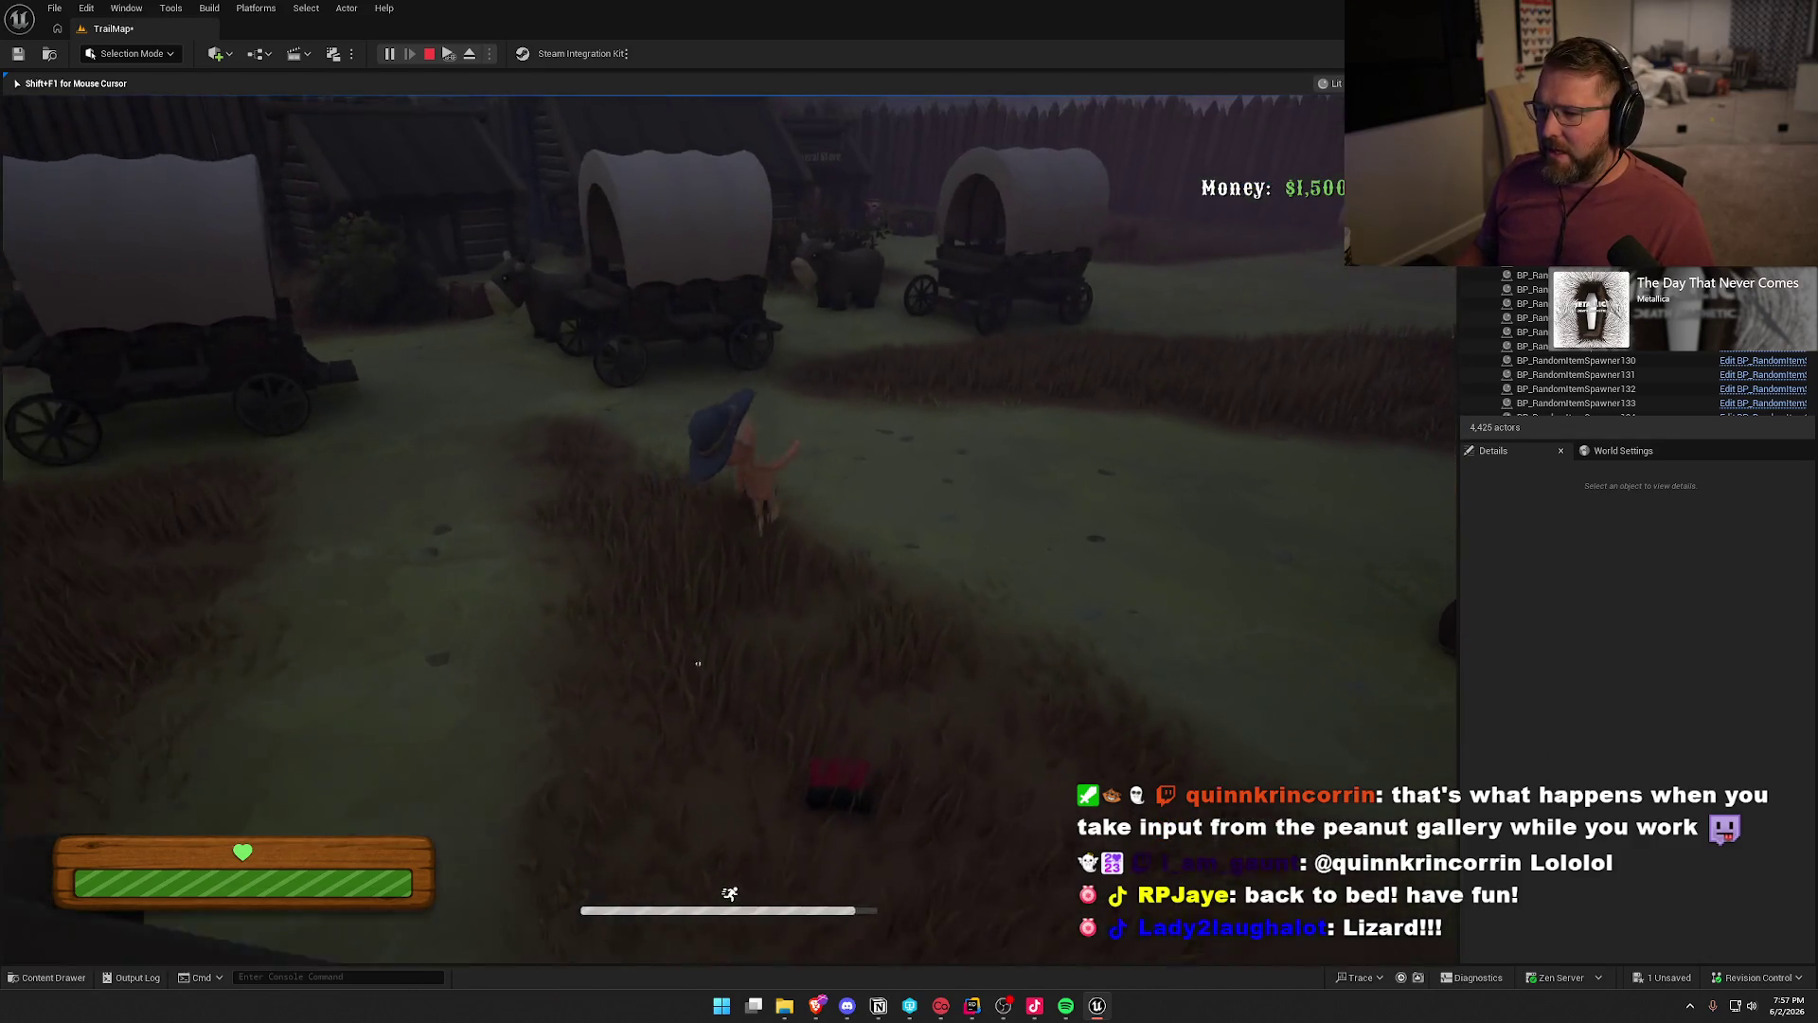
pyautogui.press('w')
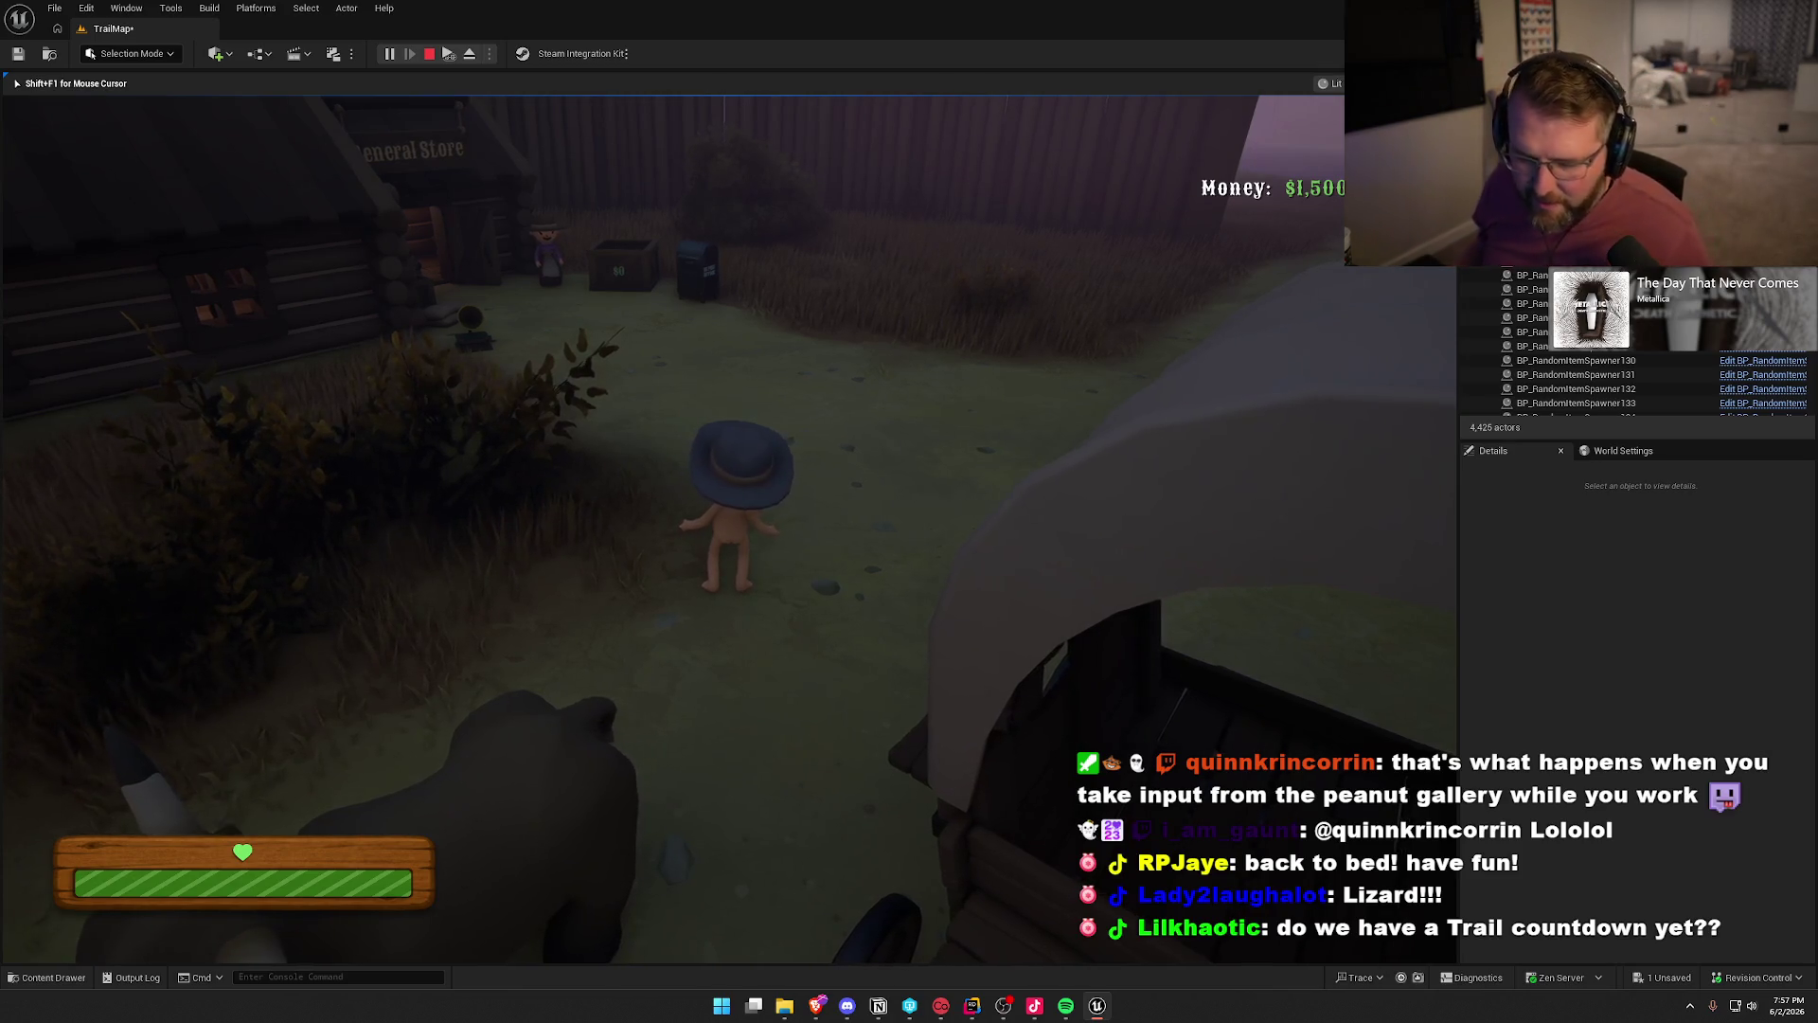
pyautogui.press('w')
pyautogui.press('w')
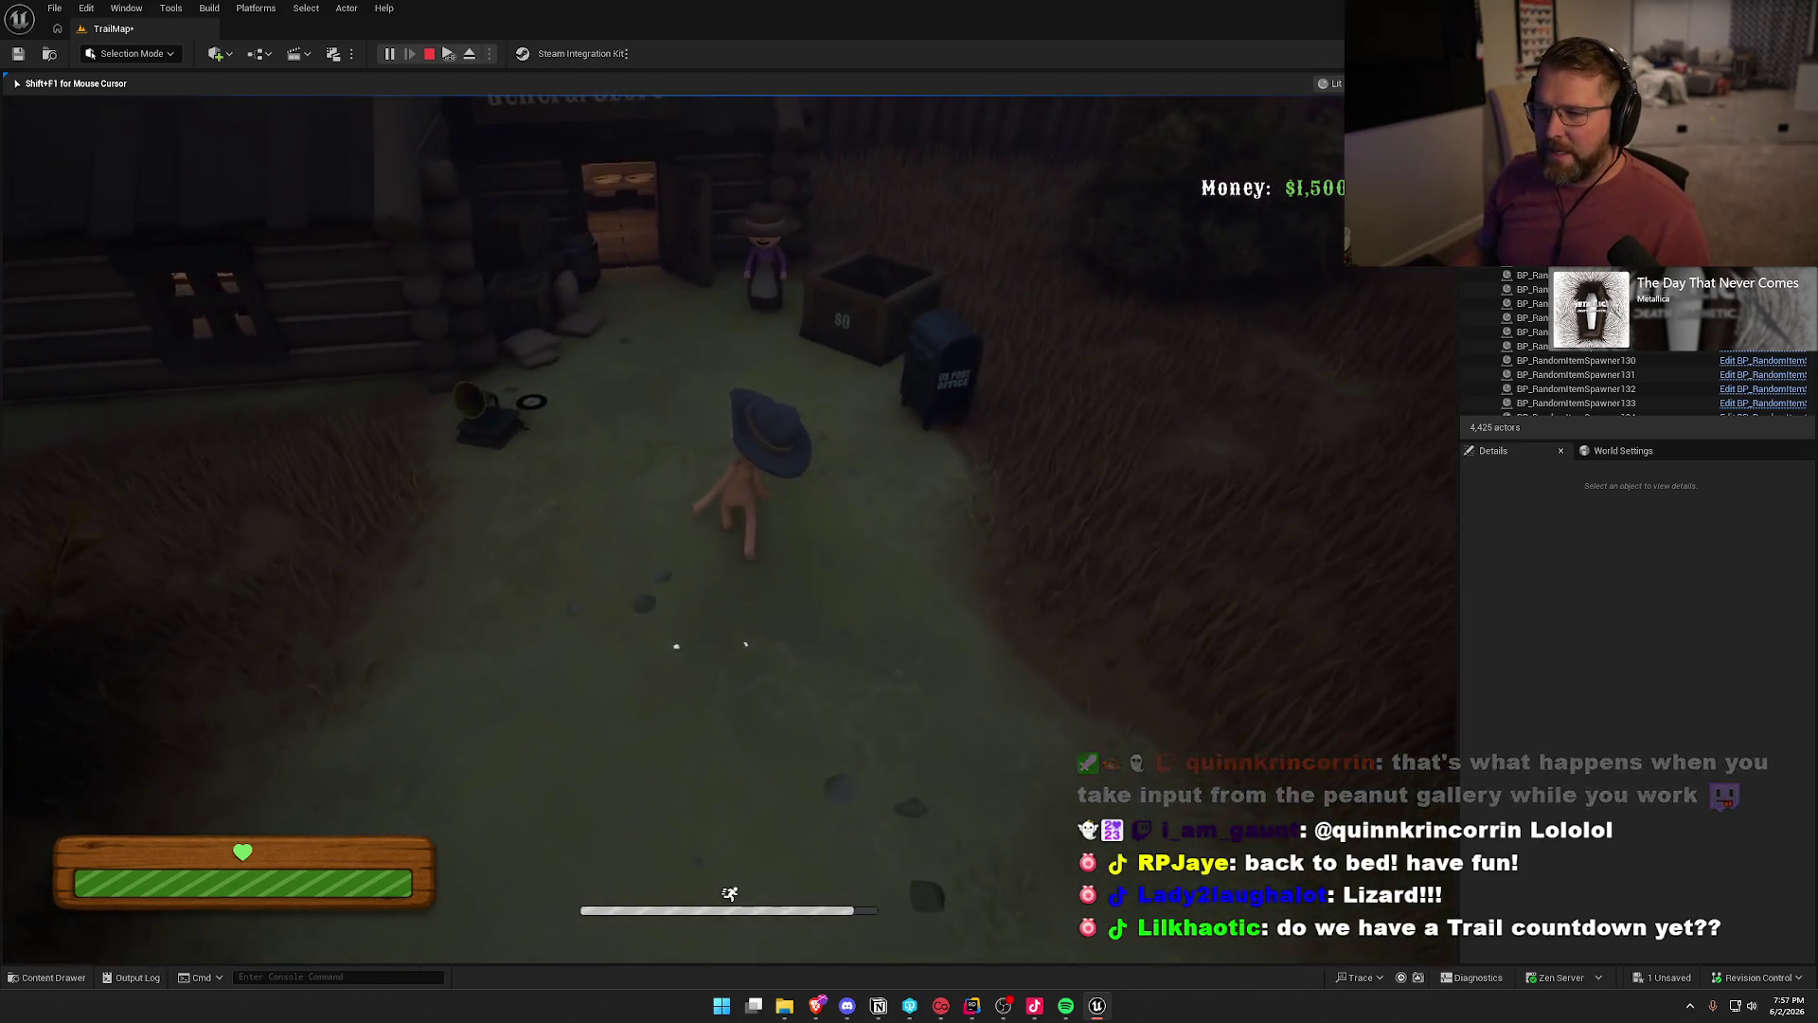
pyautogui.press('w')
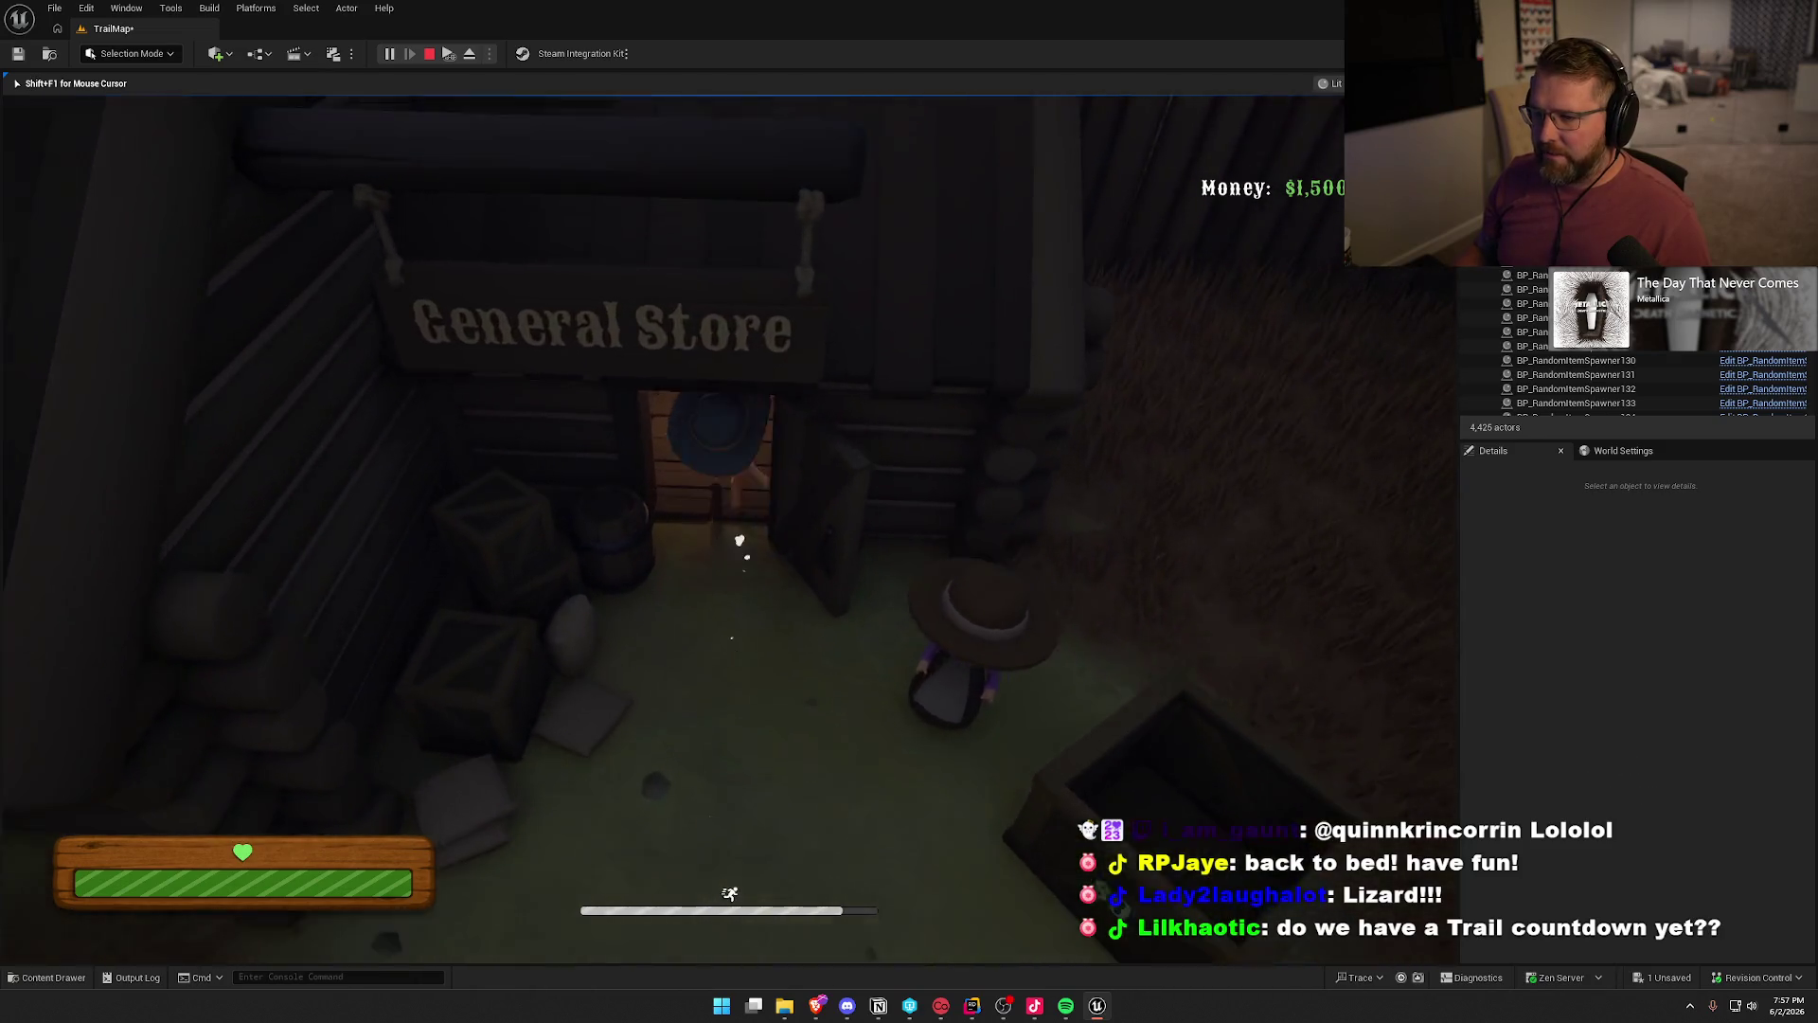
pyautogui.press('e')
pyautogui.press('w')
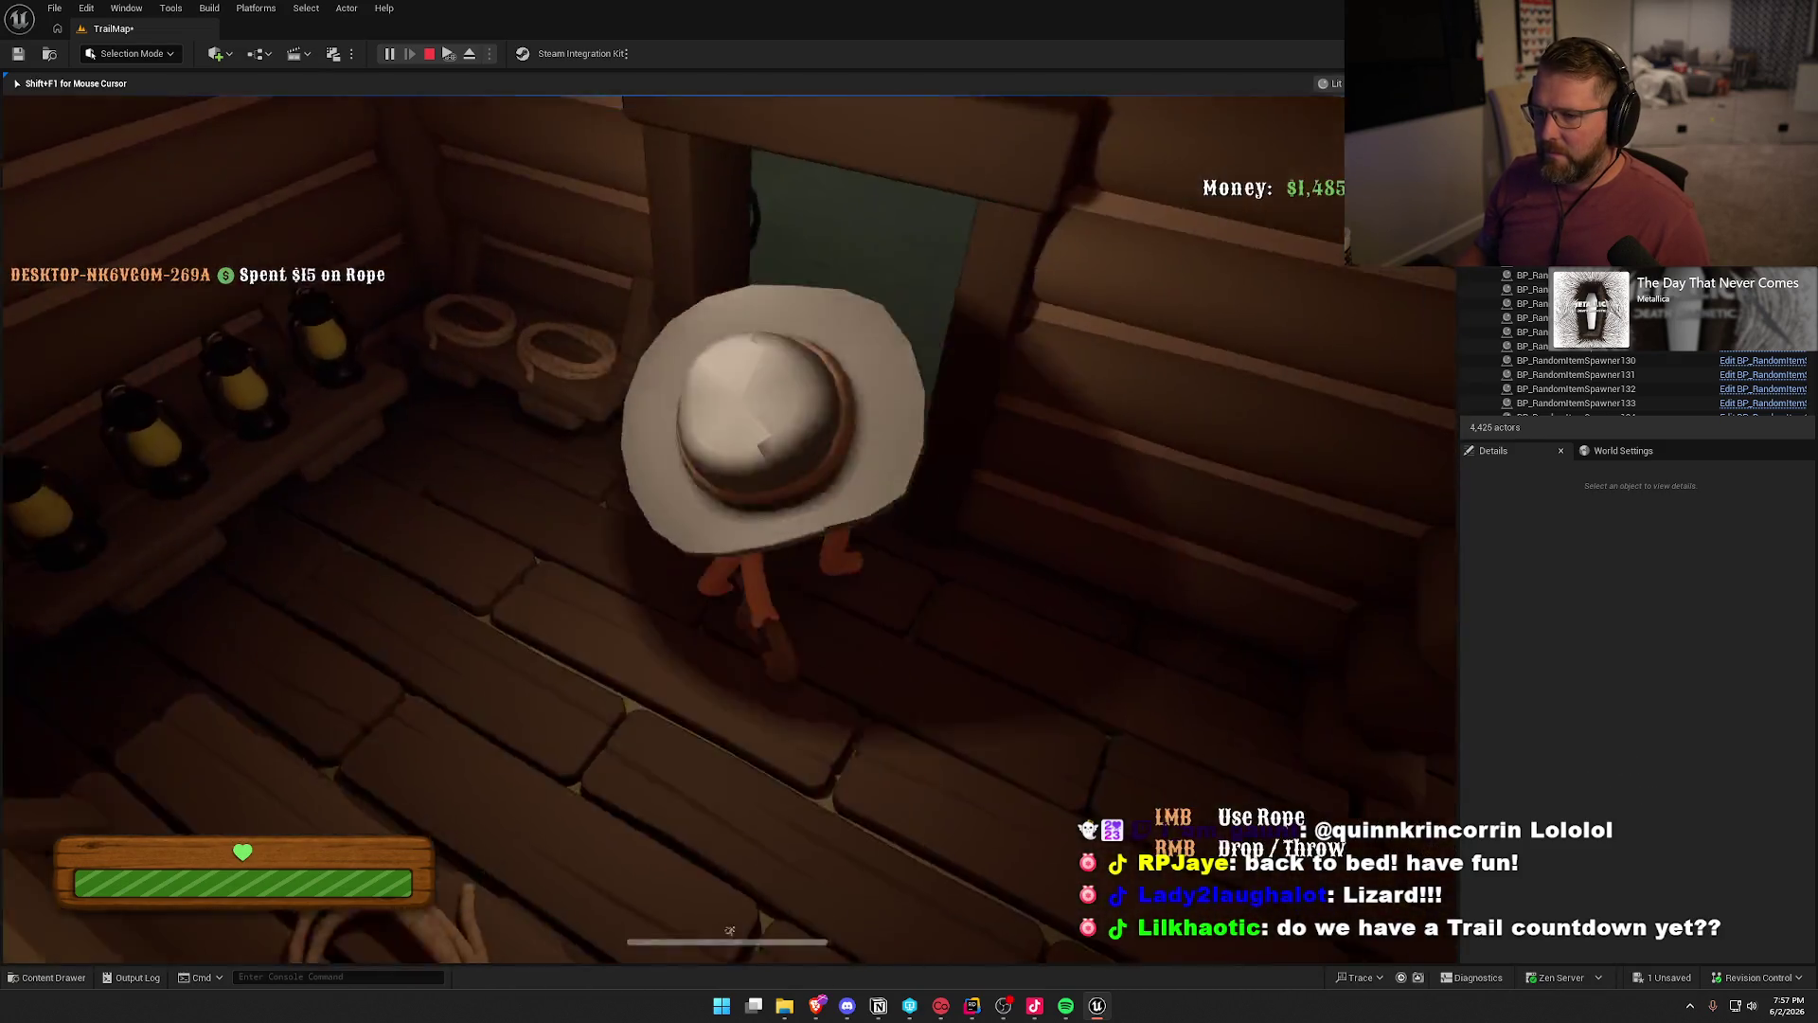
pyautogui.press('w')
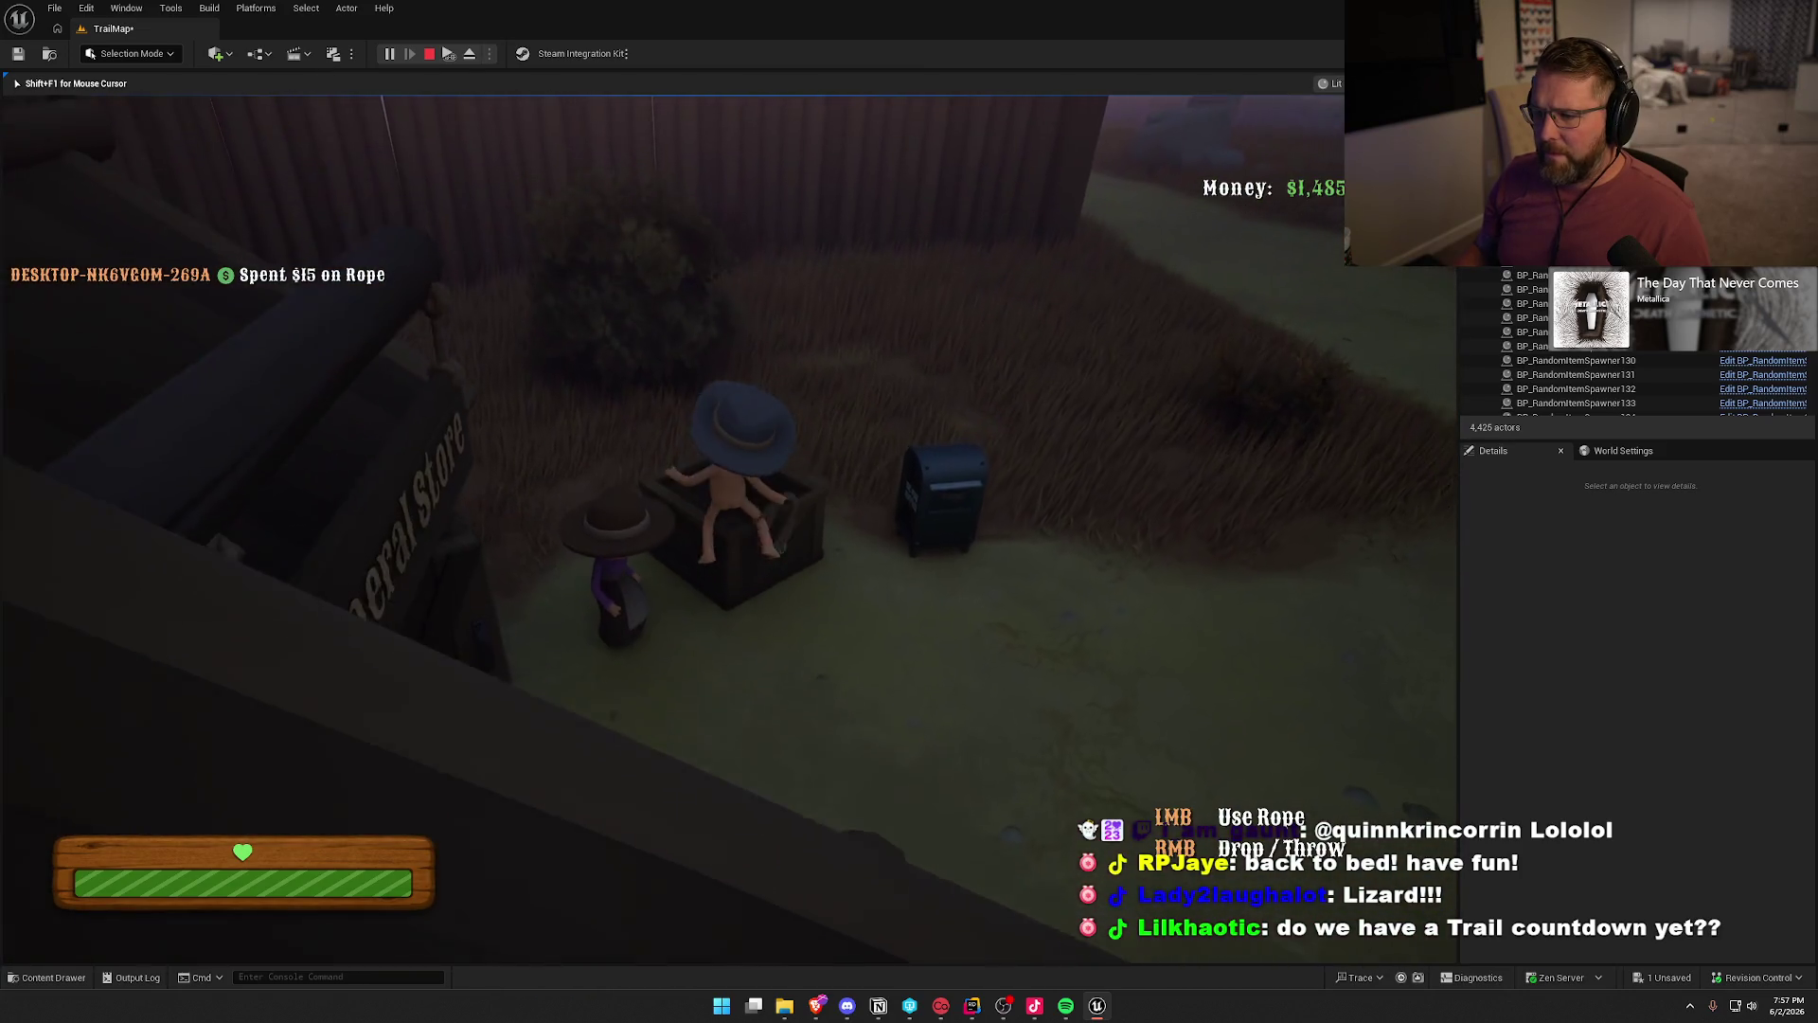
pyautogui.rightClick(729, 531)
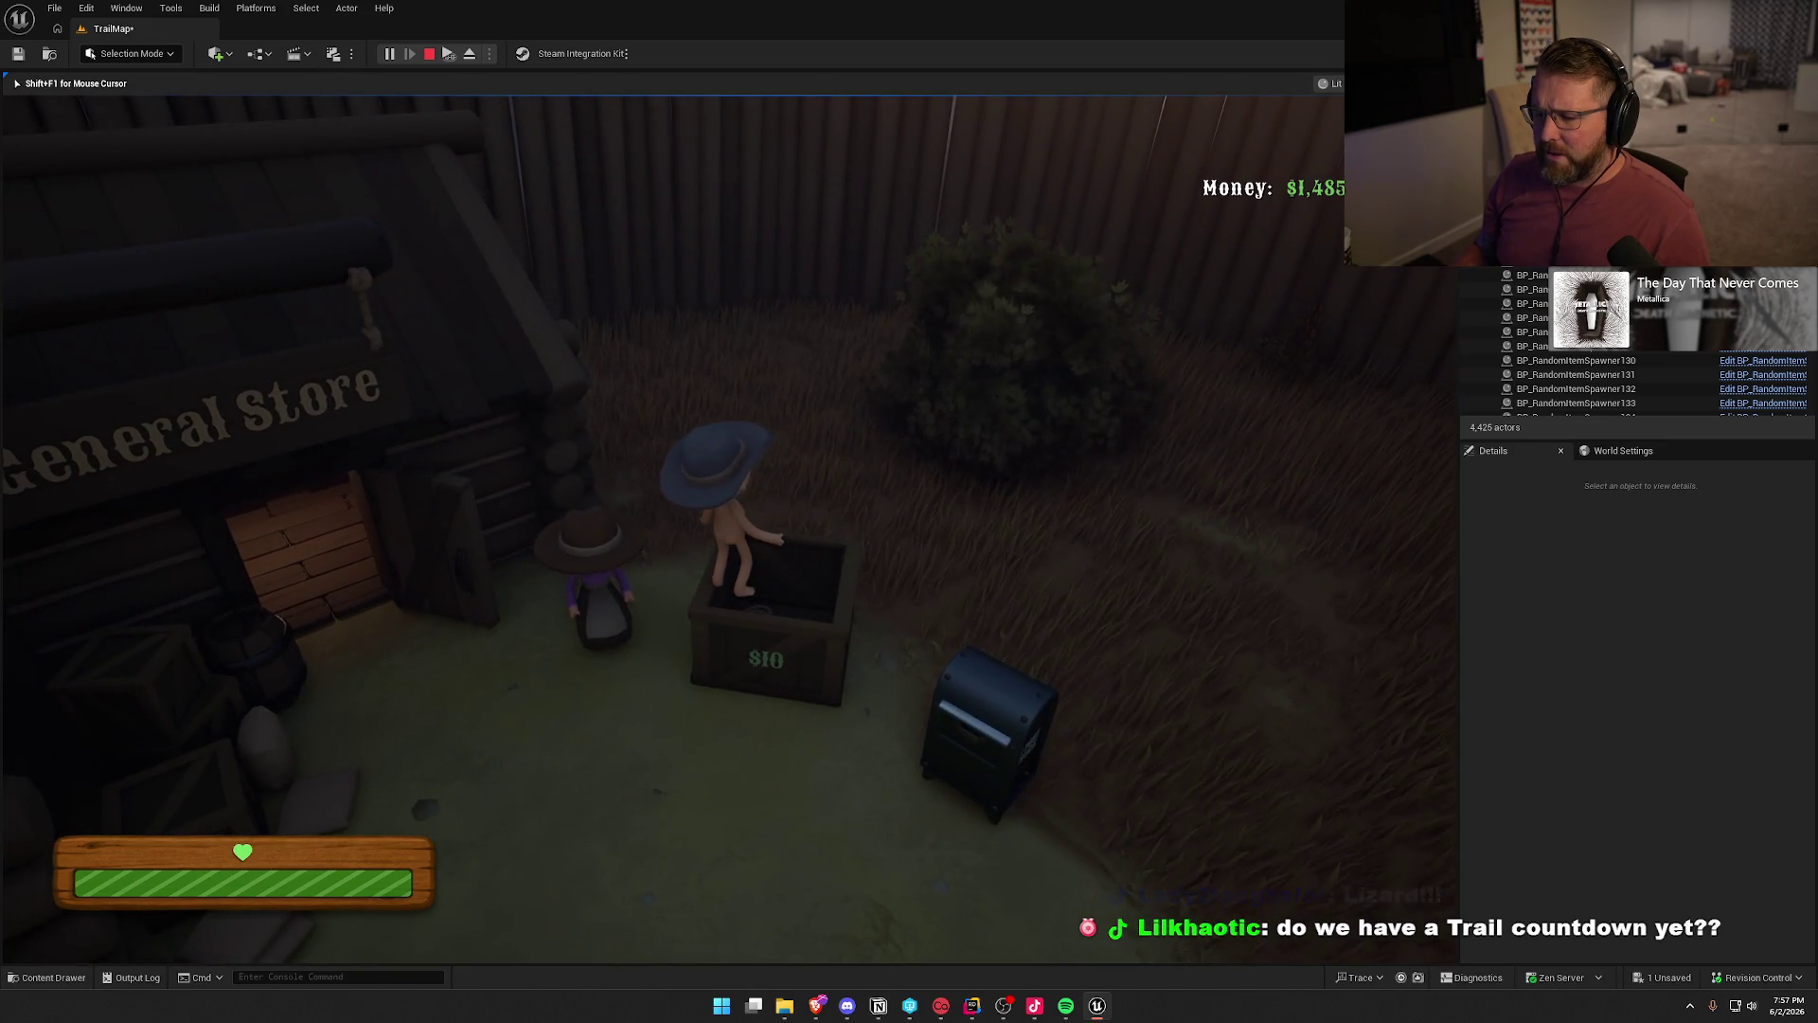
# - Step away from the crate, stop the play session, and open the bp_Rope blueprint
pyautogui.press('s')
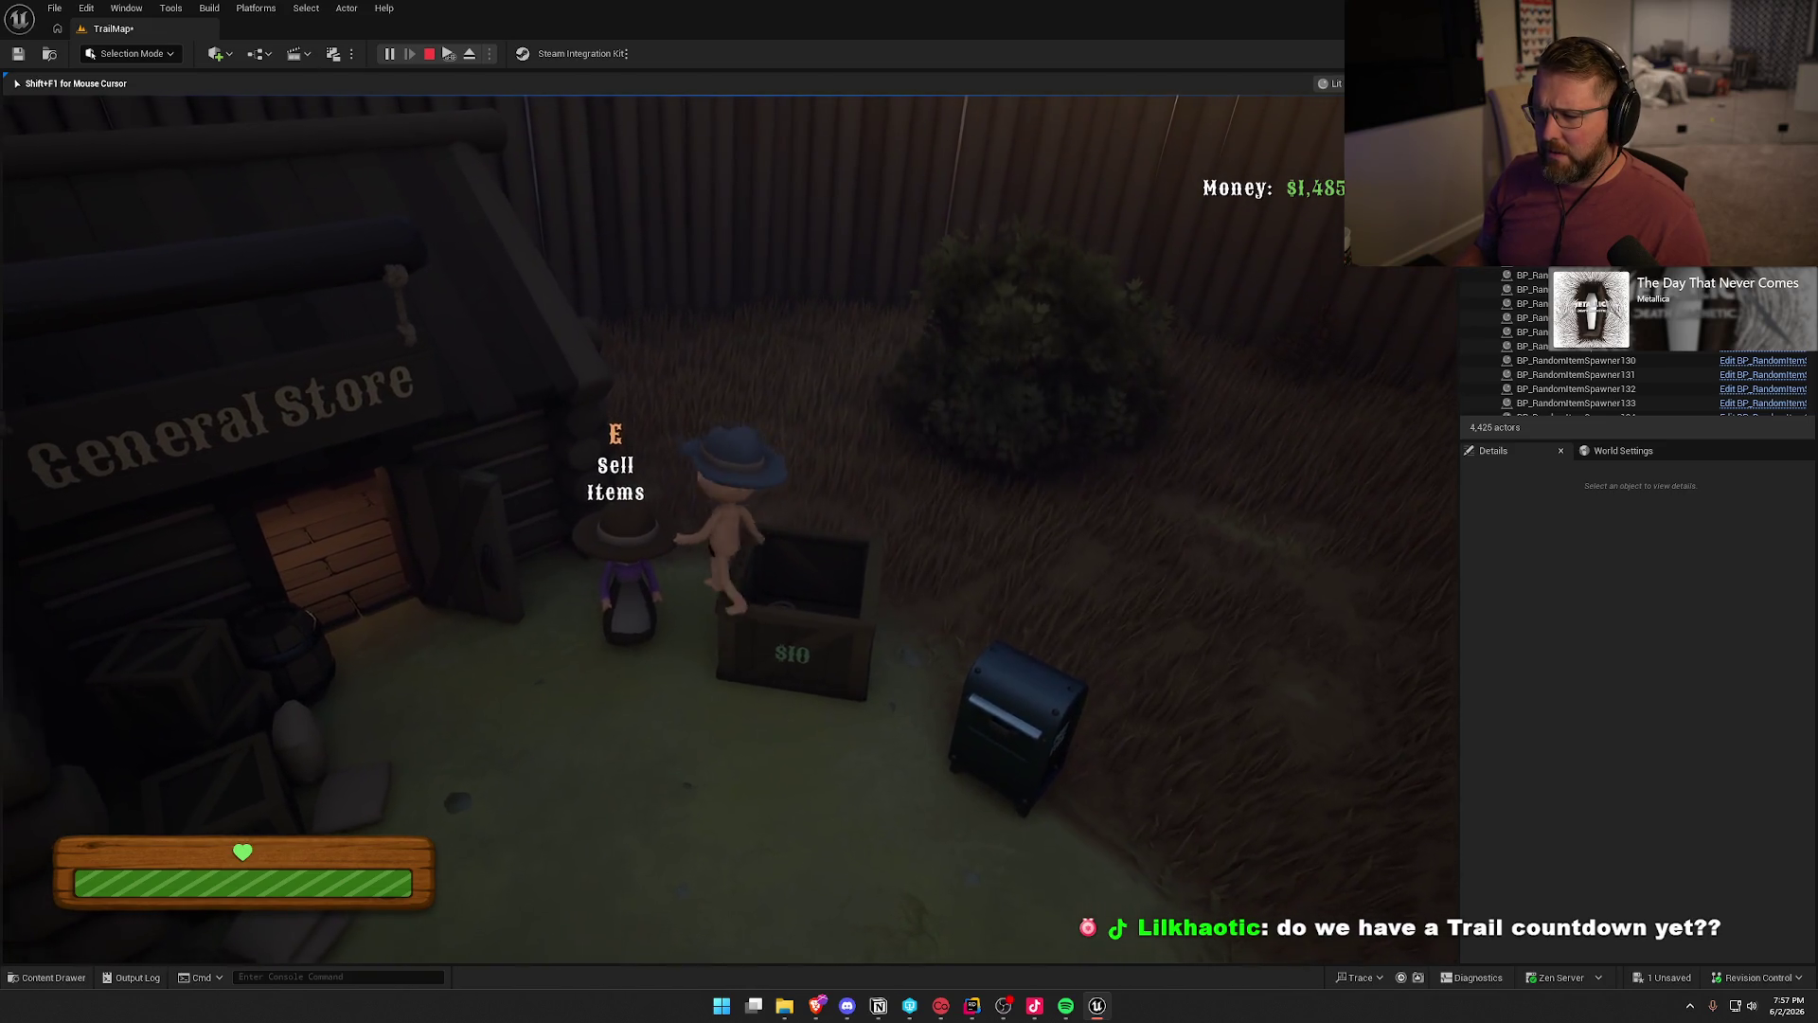
pyautogui.press('s')
pyautogui.hotkey('shift', 'F1')
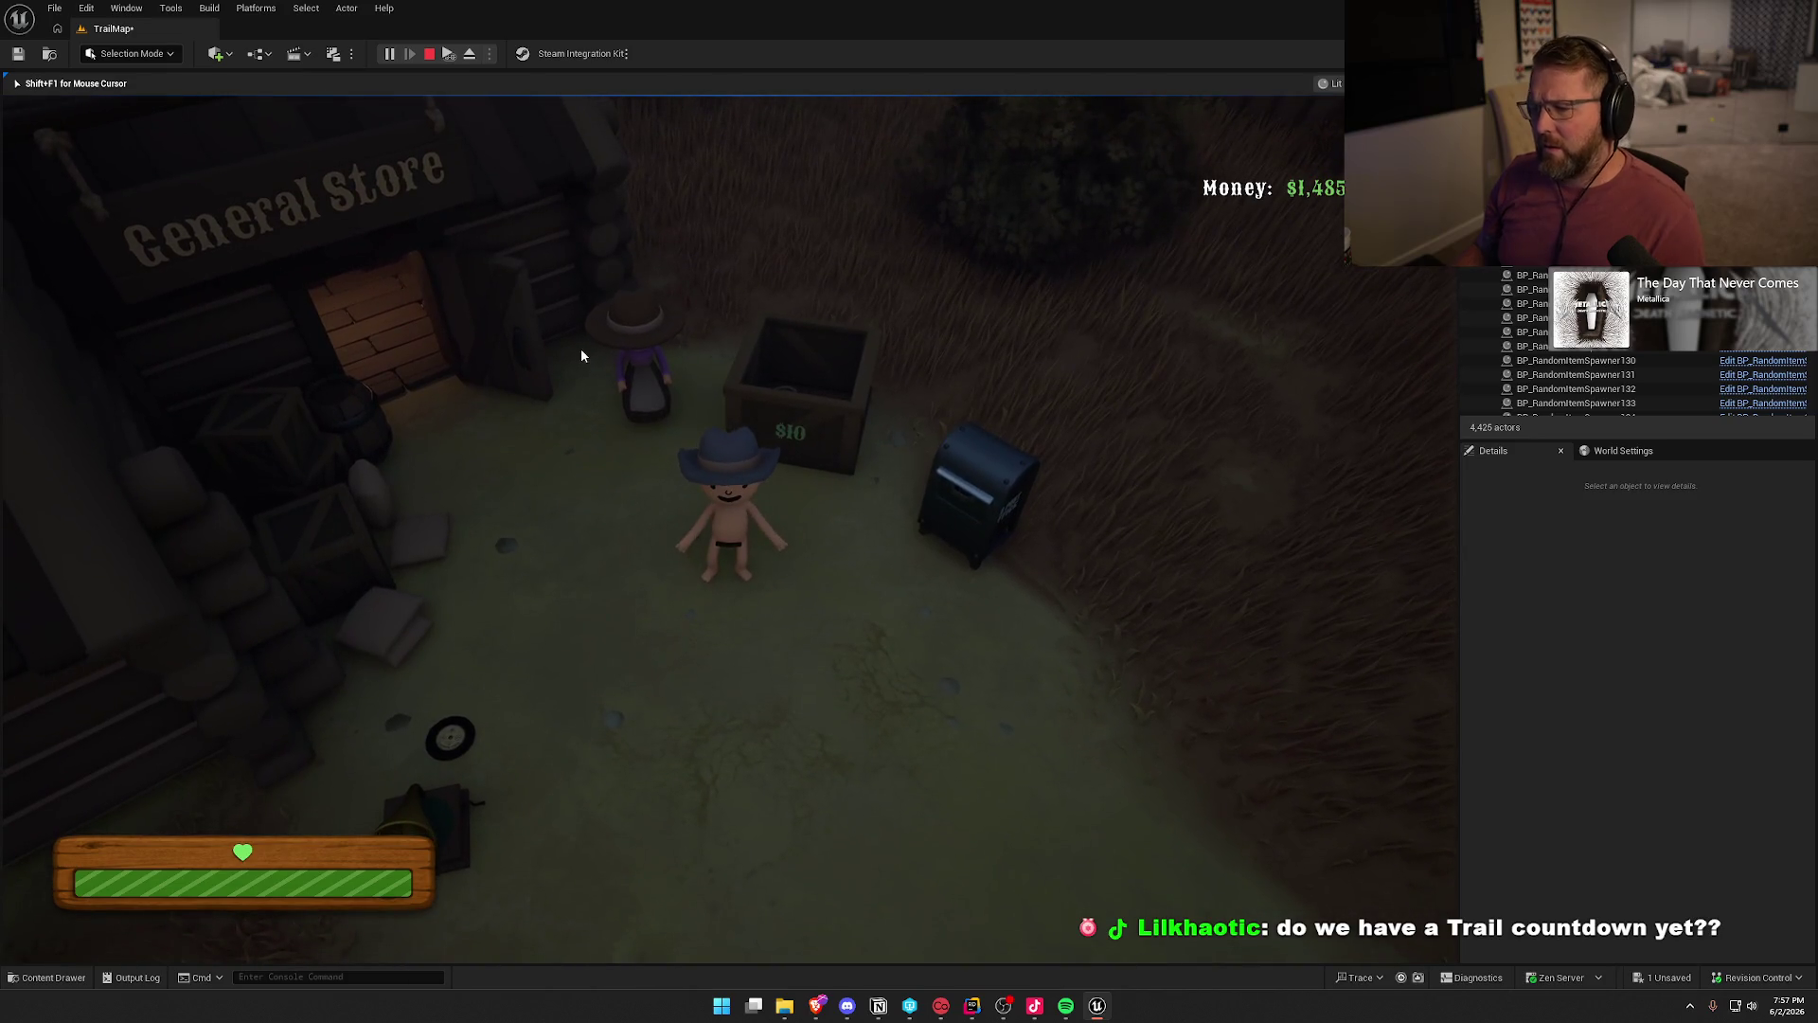
pyautogui.press('Escape')
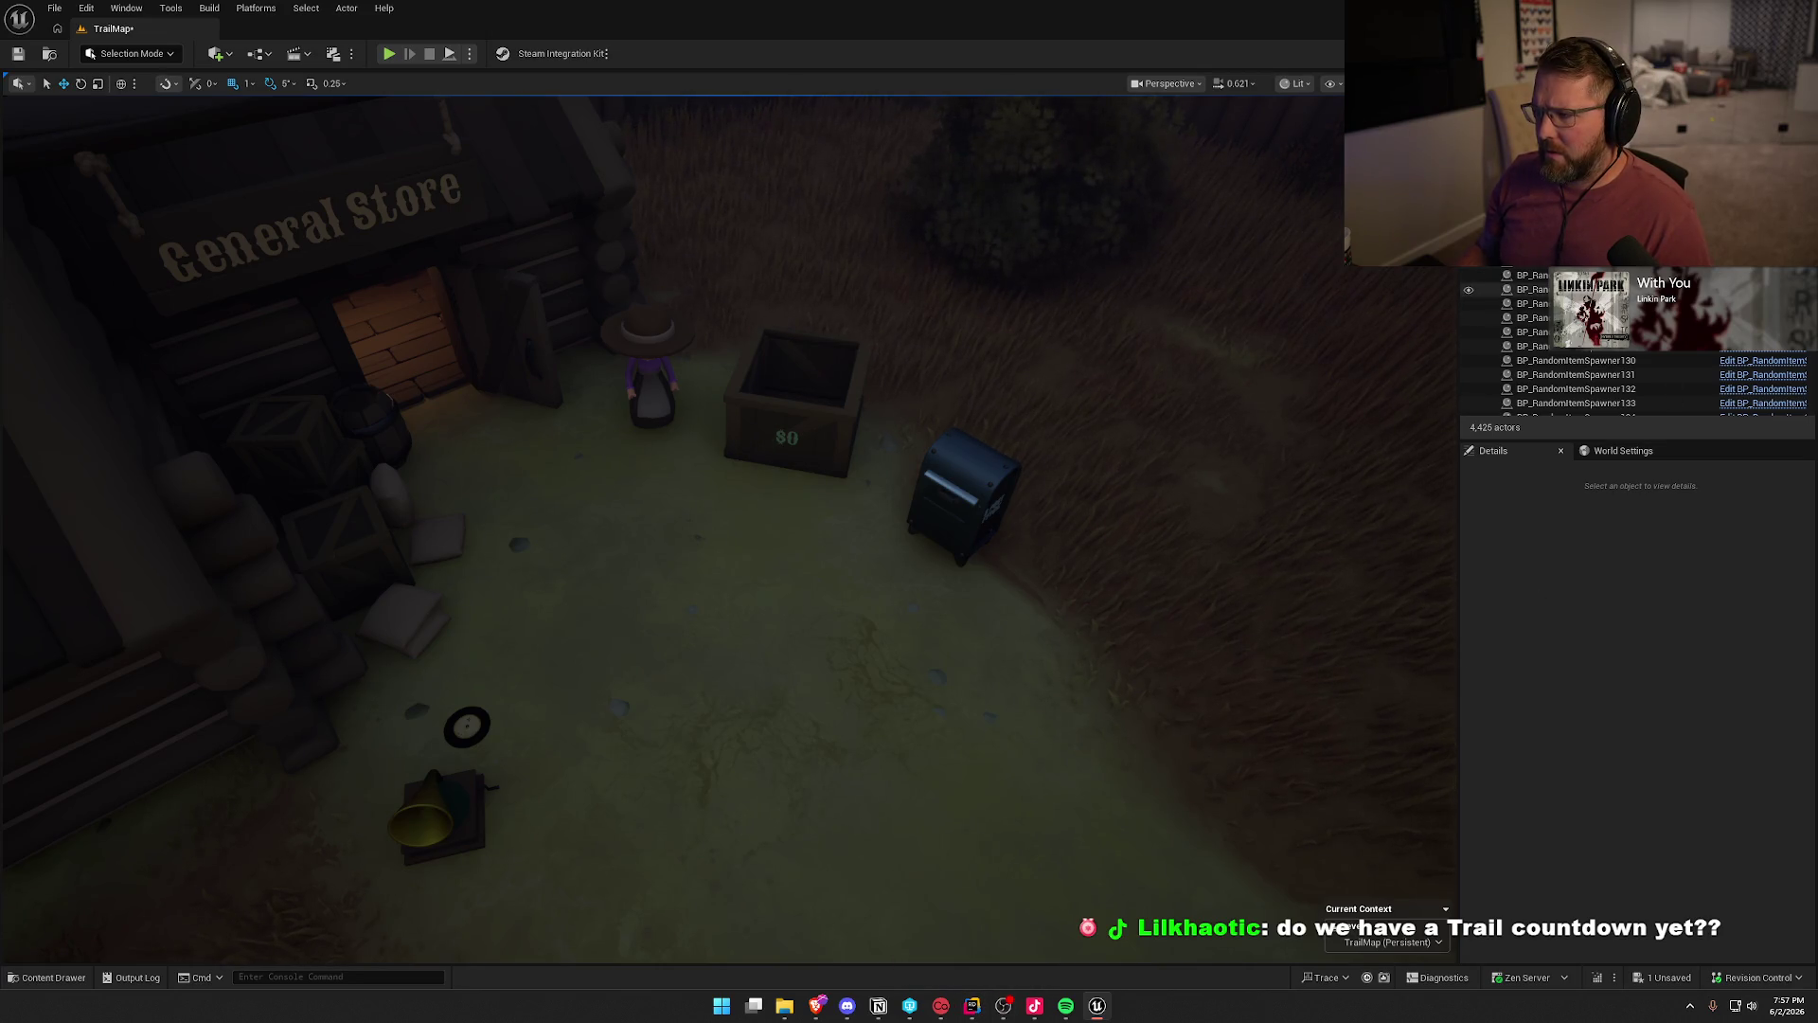
pyautogui.click(1763, 275)
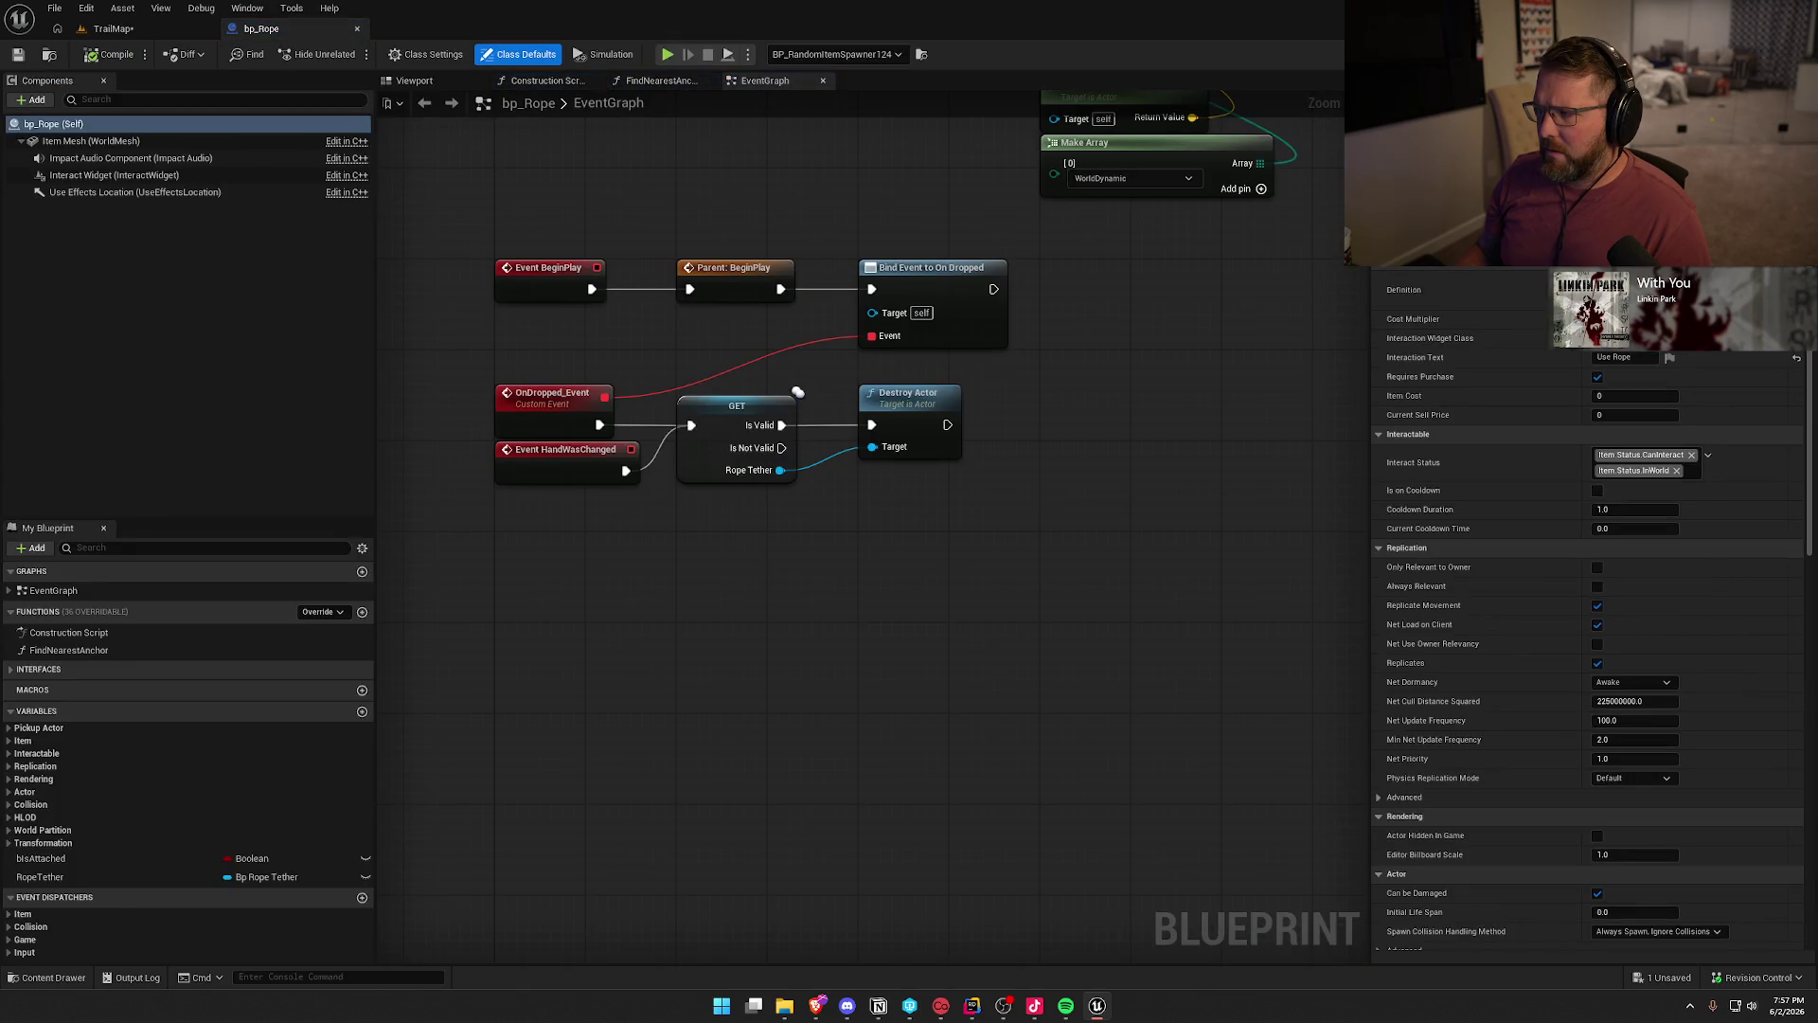
# - Open parent bp_MasterPickup, pan its EventGraph, then switch to PickupActor.h in Rider
pyautogui.doubleClick(734, 275)
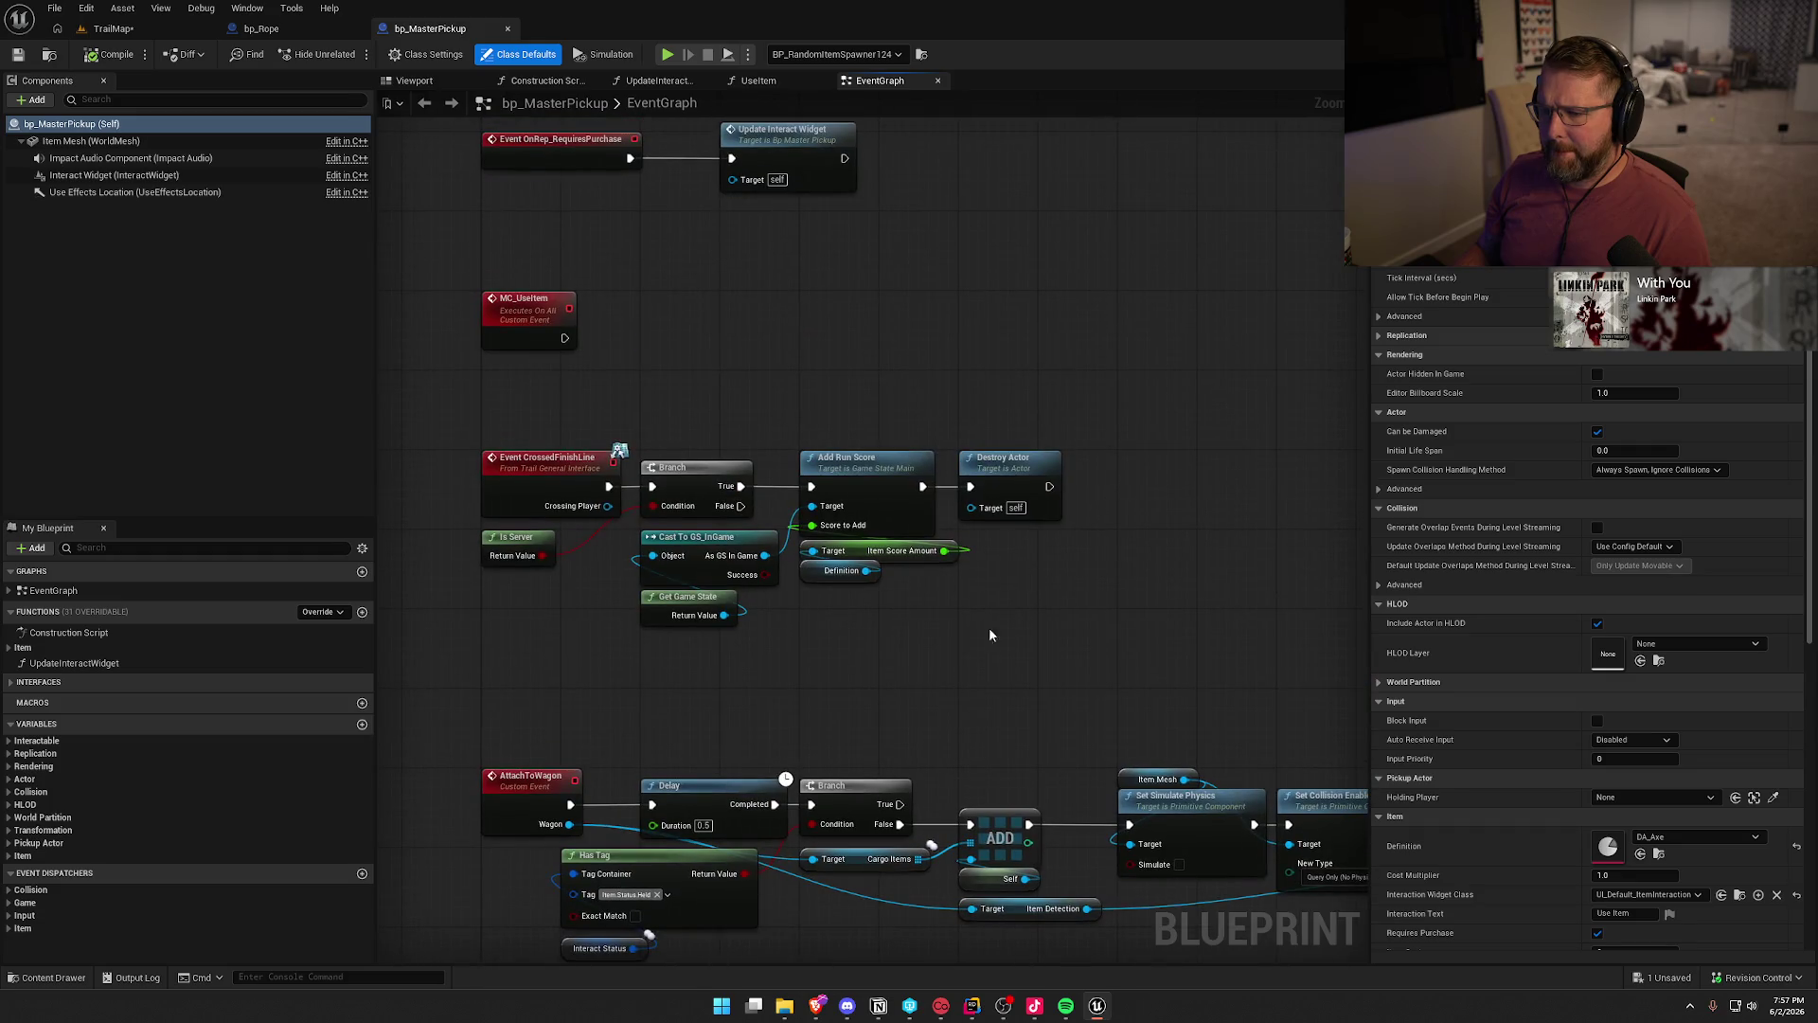
pyautogui.moveTo(1087, 283); pyautogui.dragTo(1084, 899)
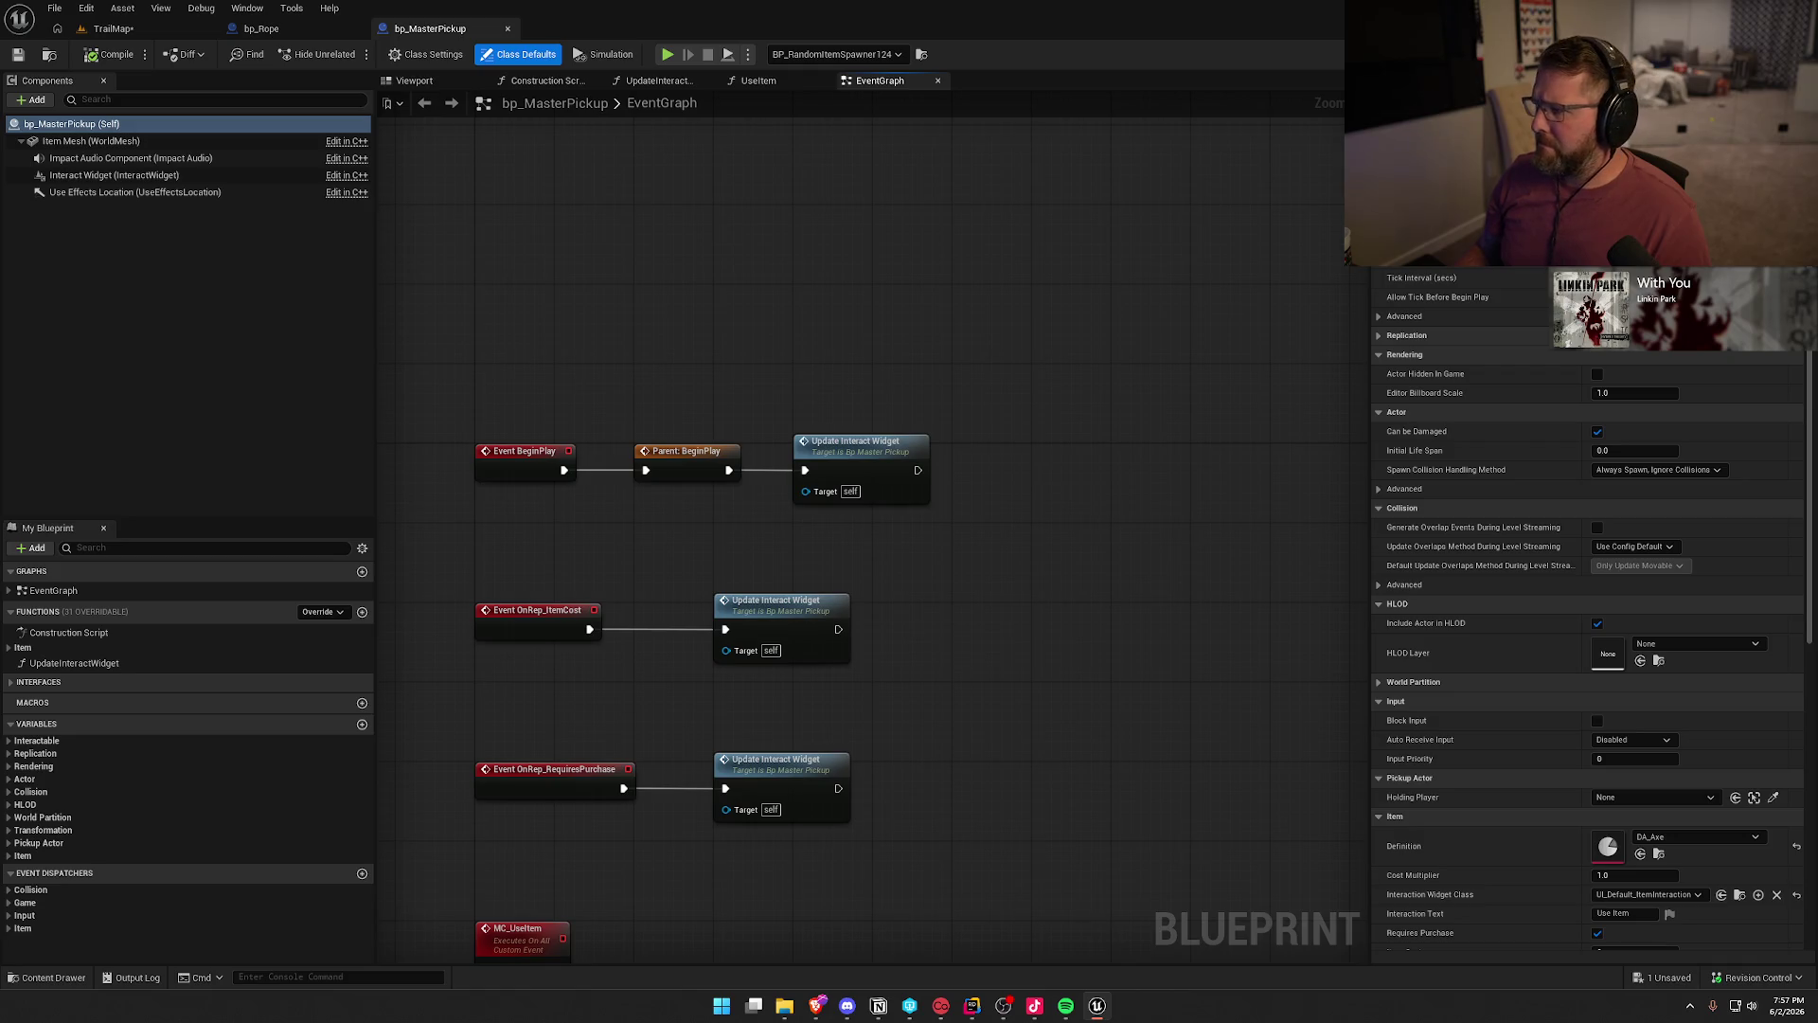
pyautogui.hotkey('alt', 'Tab')
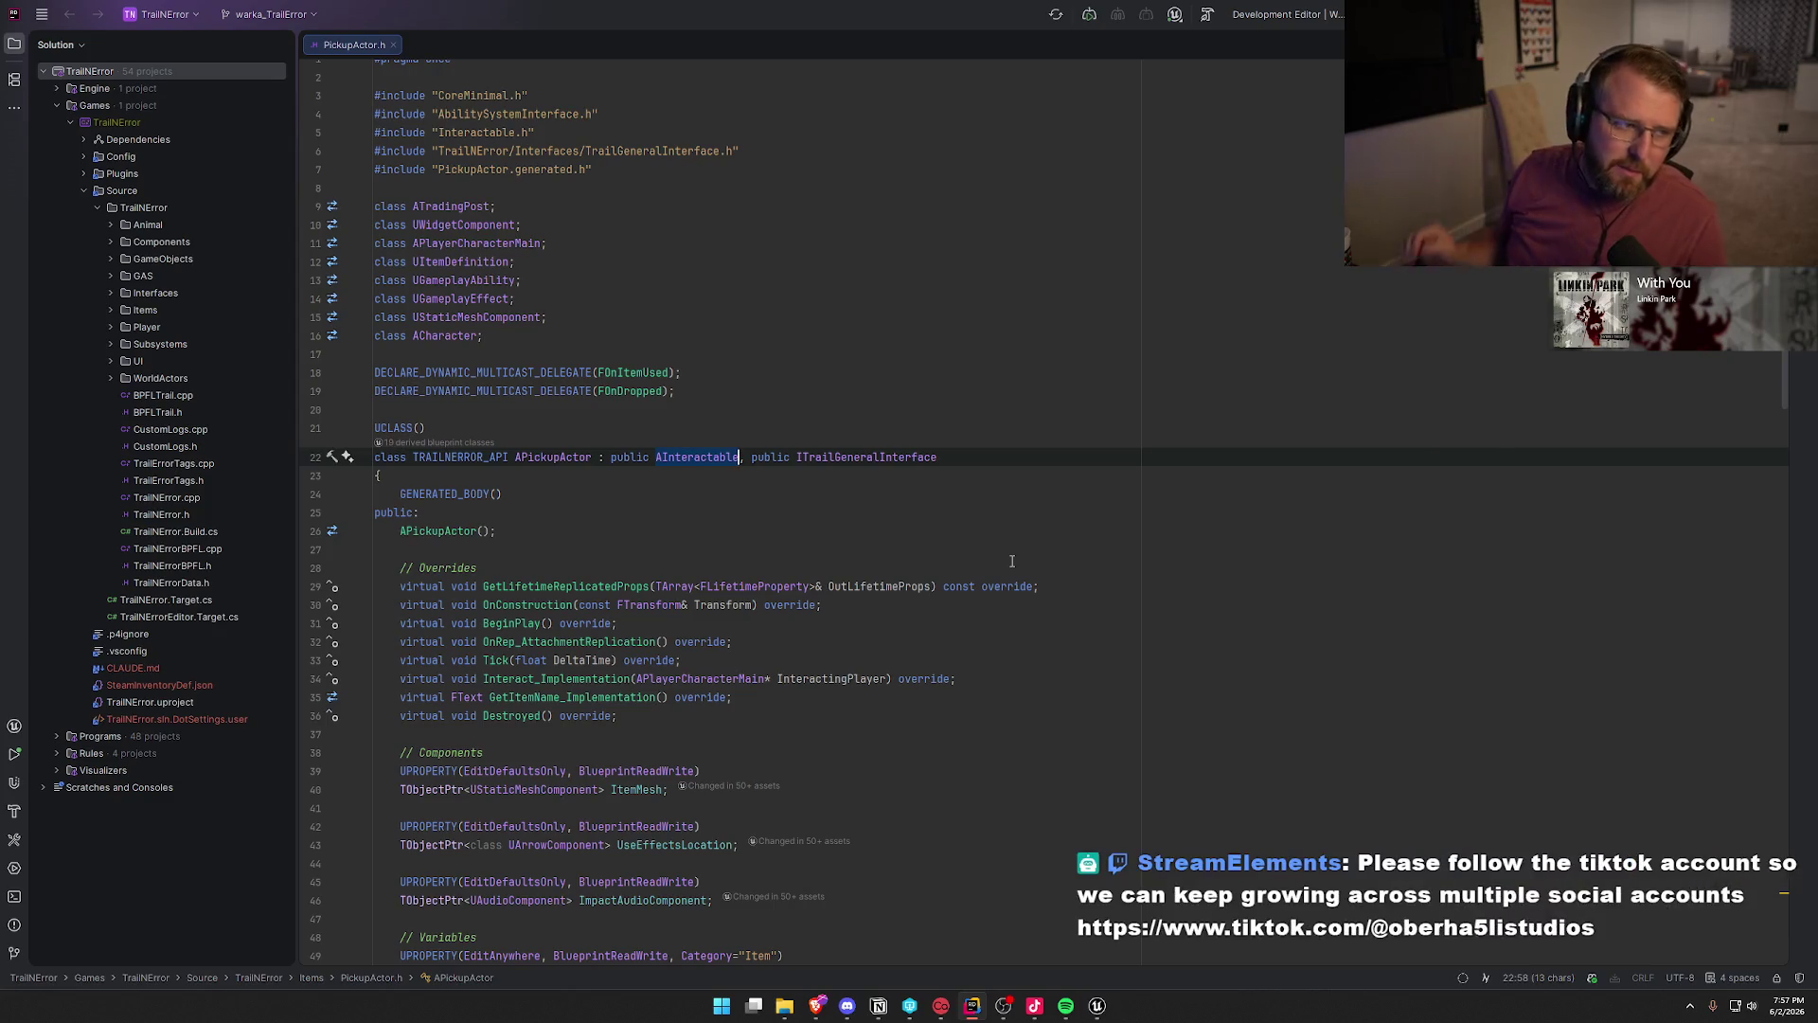
# - Scroll through PickupActor.h's declarations in Rider, then go back to bp_MasterPickup's EventGraph in Unreal
pyautogui.press('Down')
pyautogui.press('Down')
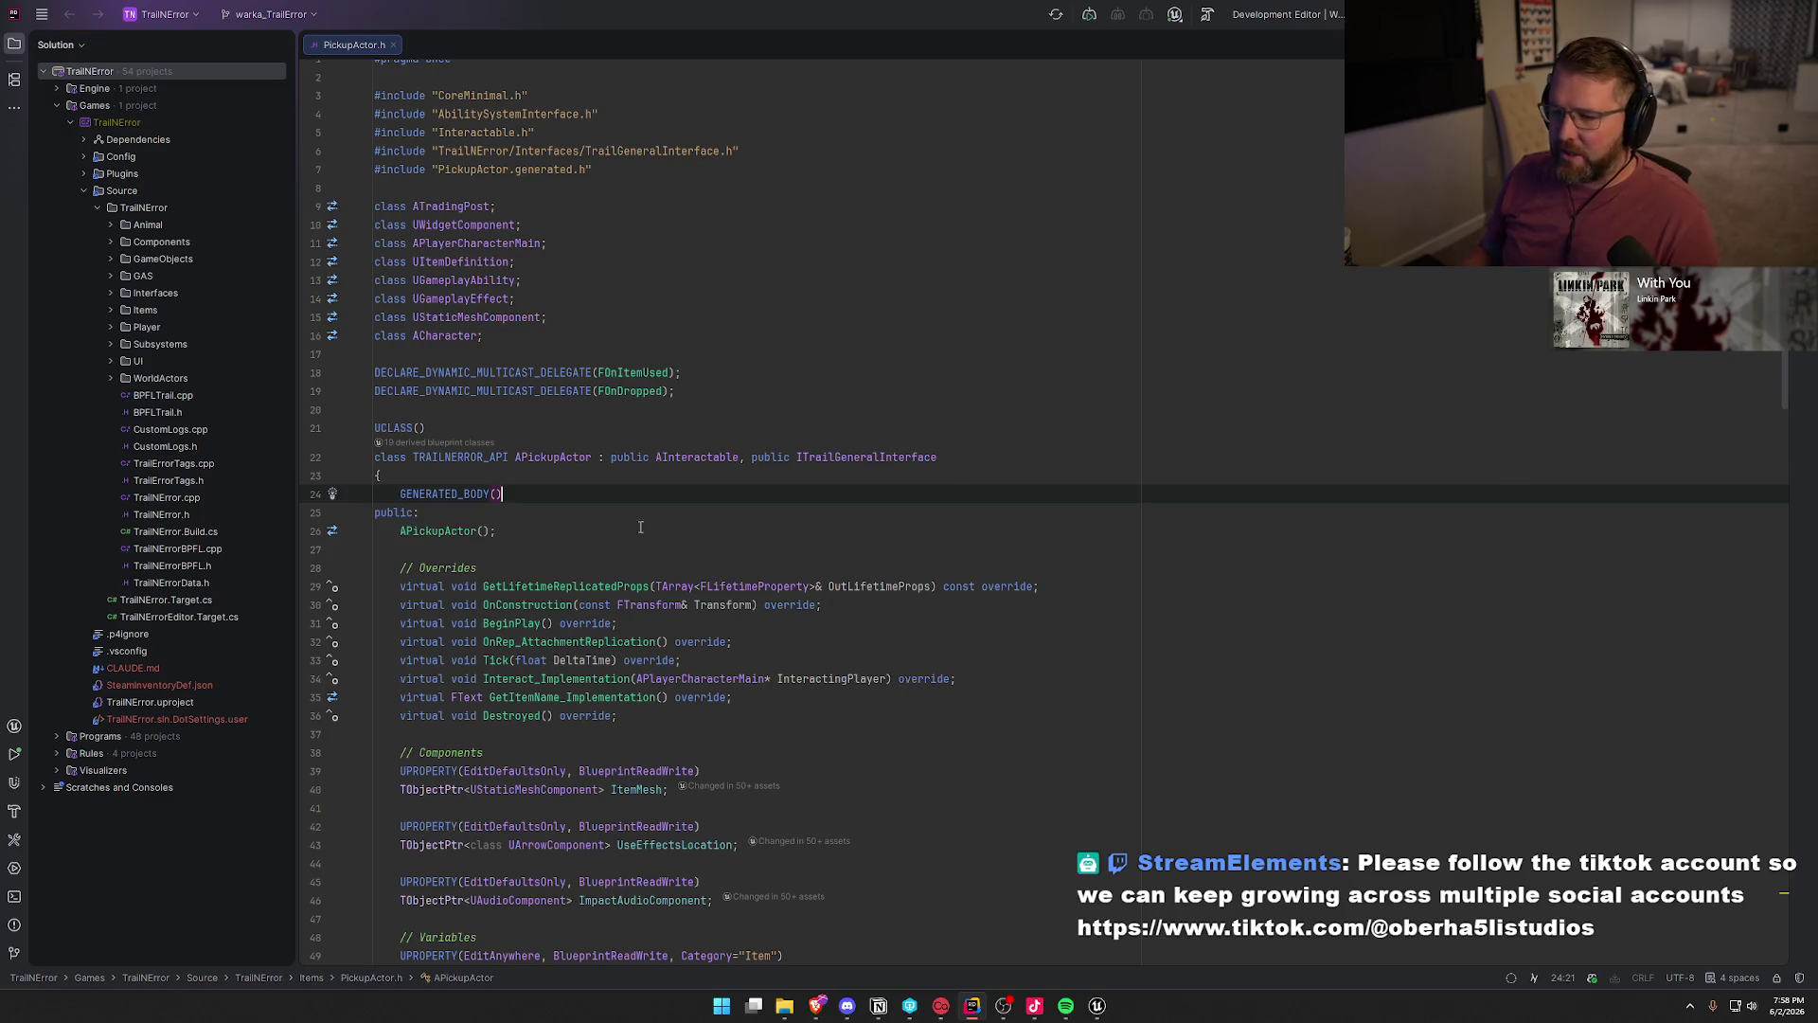
pyautogui.scroll(-1, 540, 502)
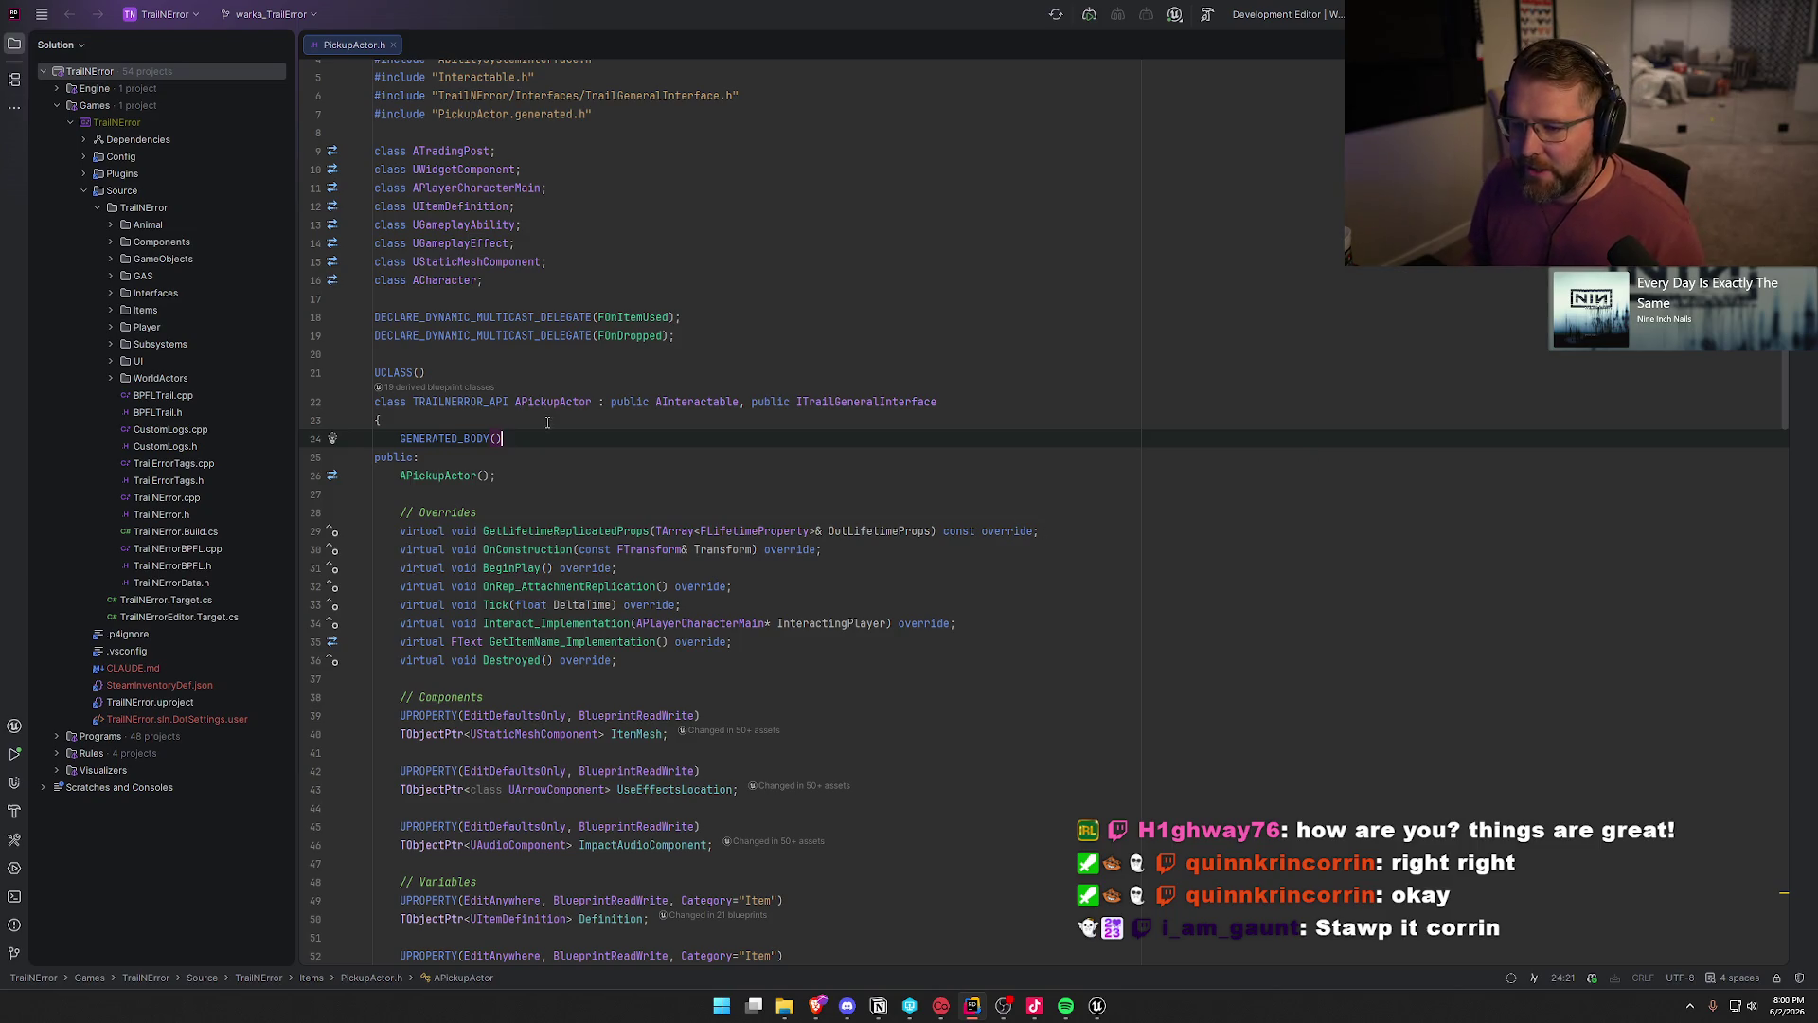
pyautogui.hotkey('alt', 'Tab')
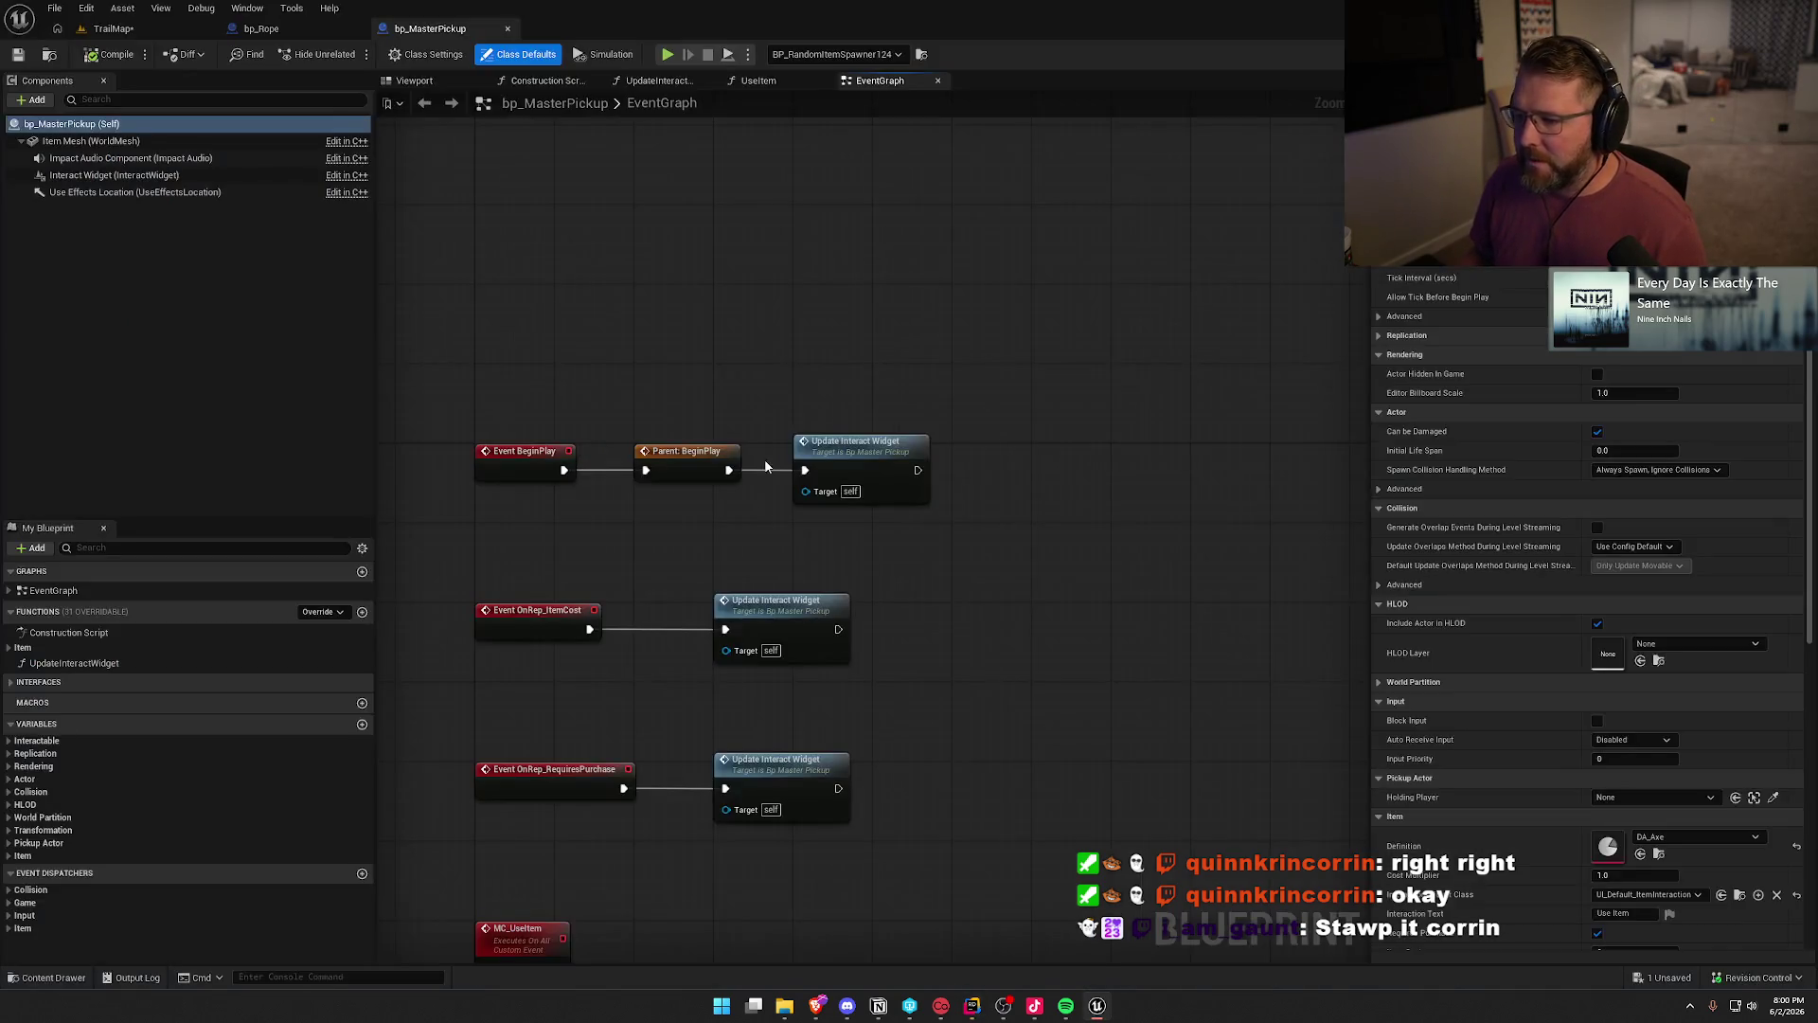
# - Glance at bp_Rope's event graph, then open PickupActor.cpp at the constructor in Rider
pyautogui.click(295, 30)
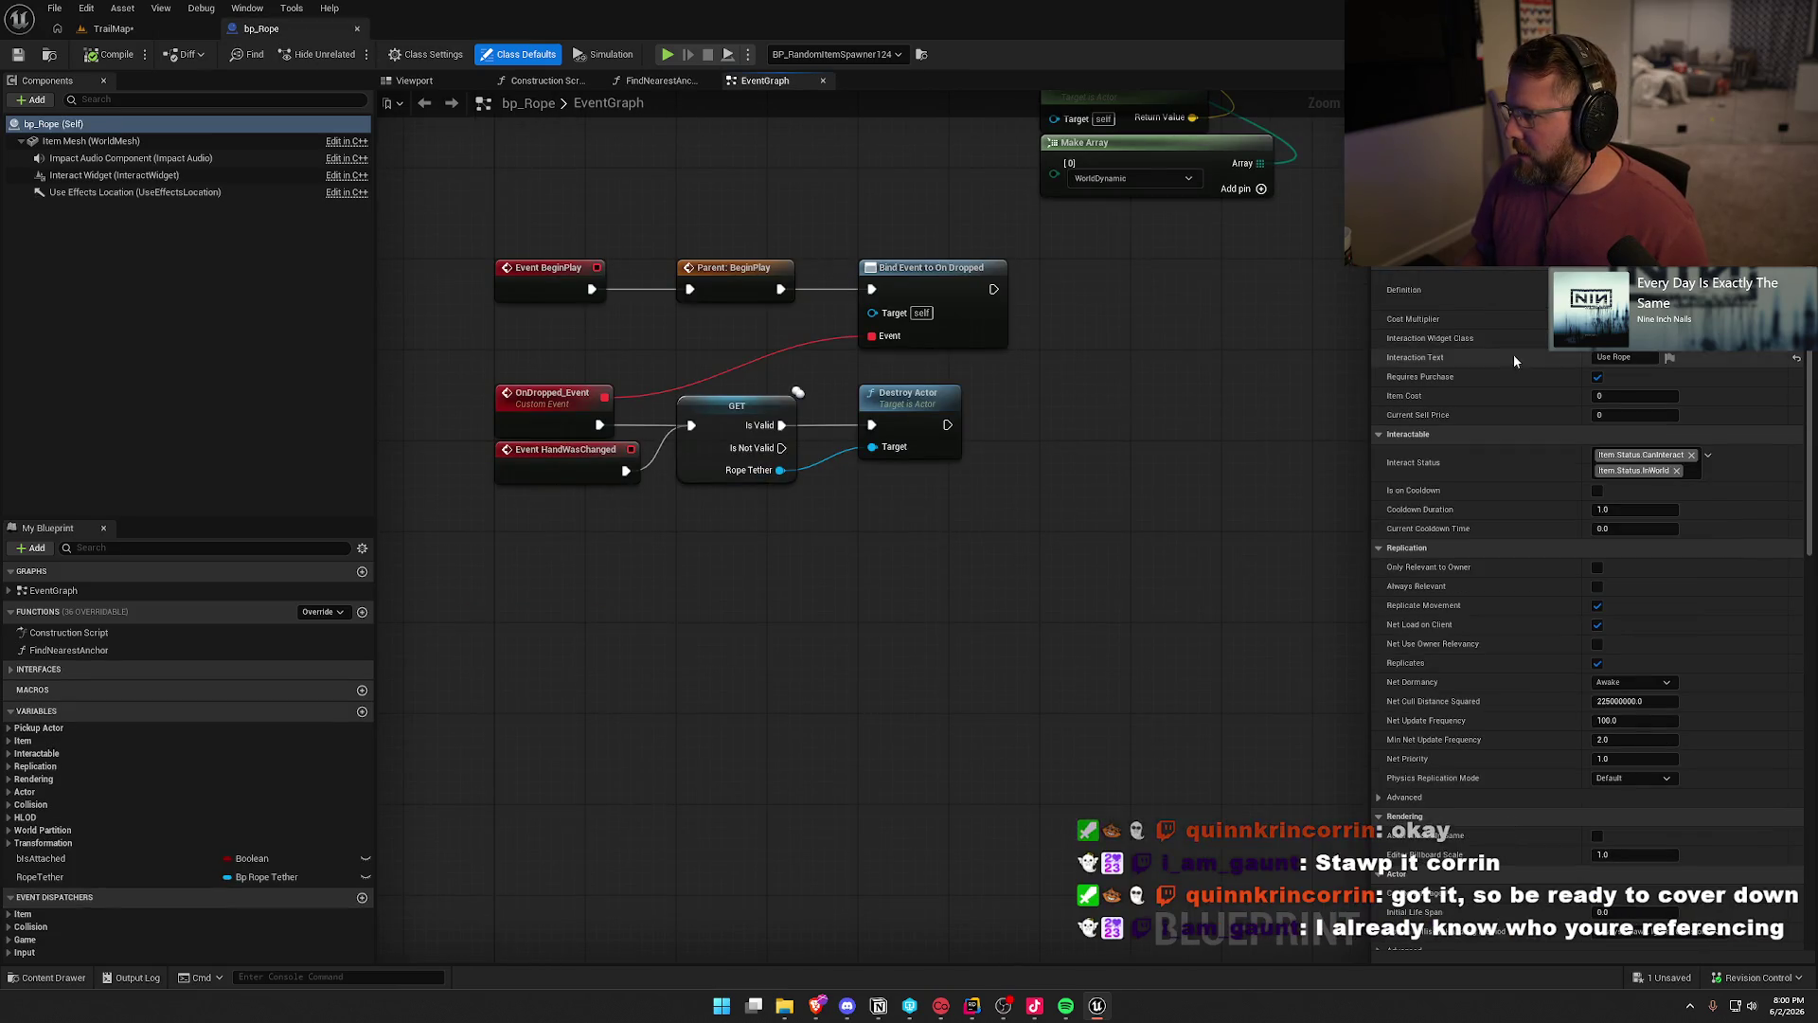
pyautogui.hotkey('alt', 'Tab')
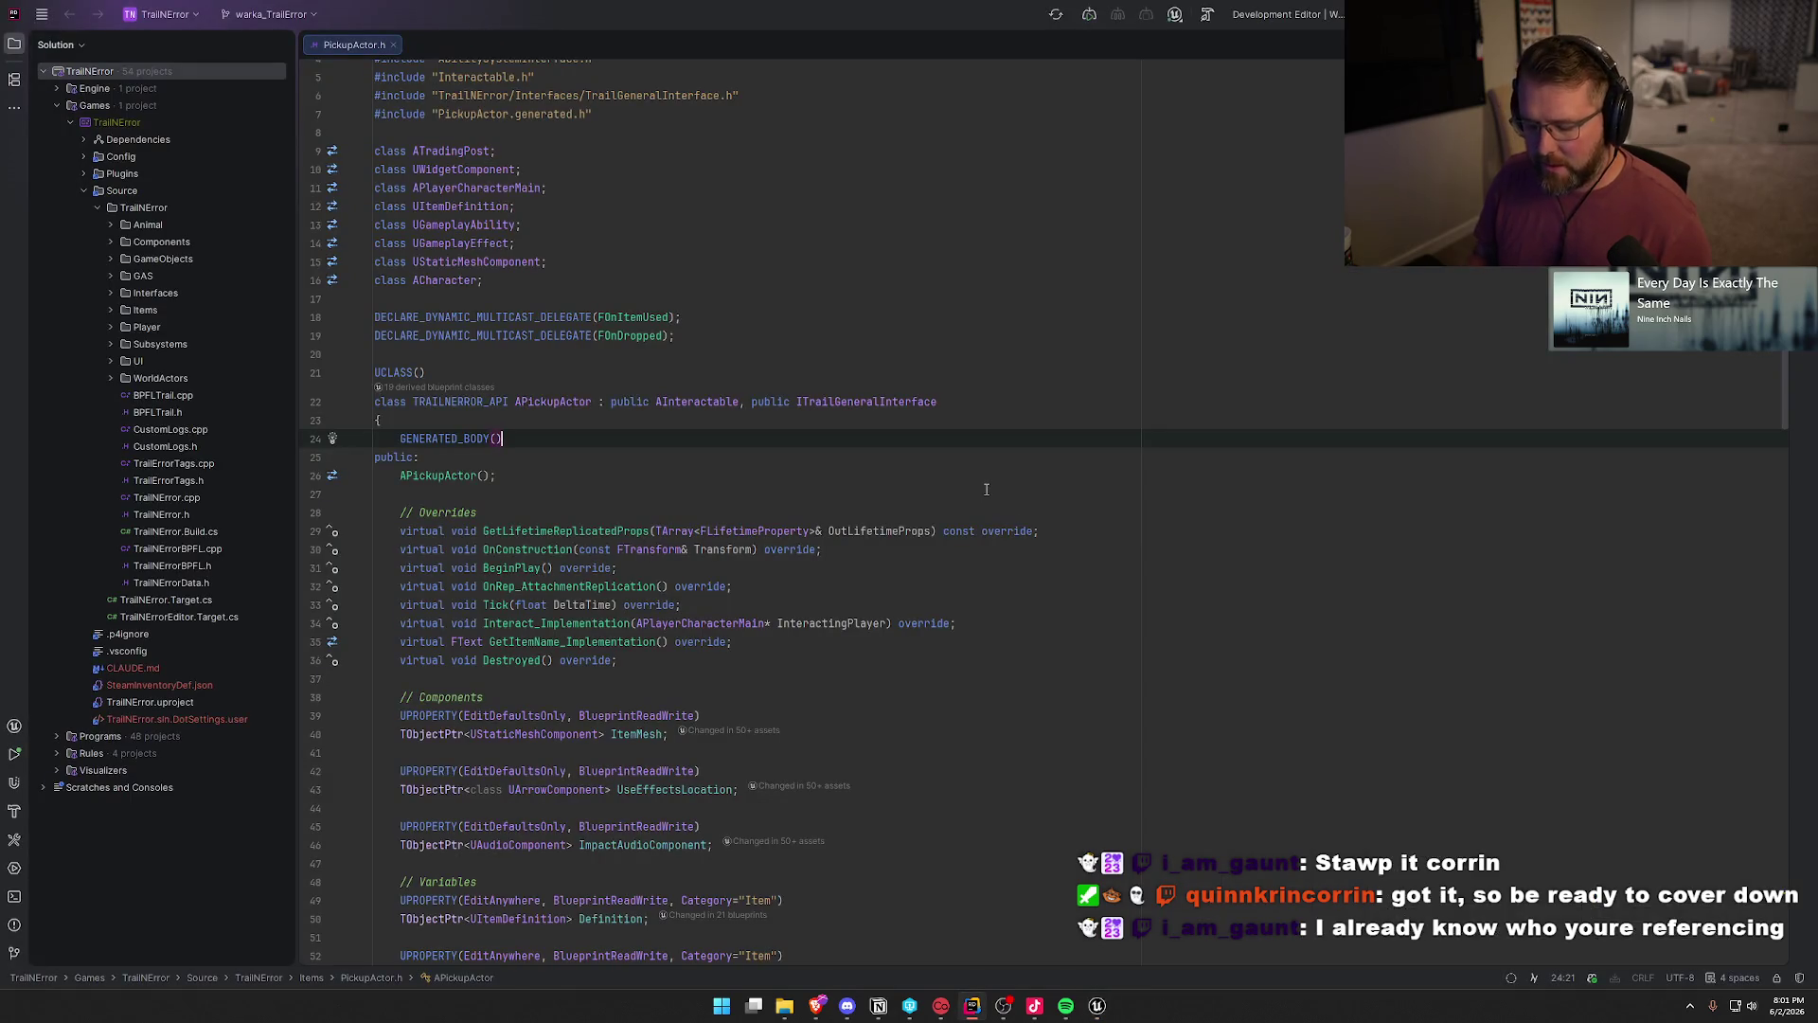
pyautogui.click(440, 477)
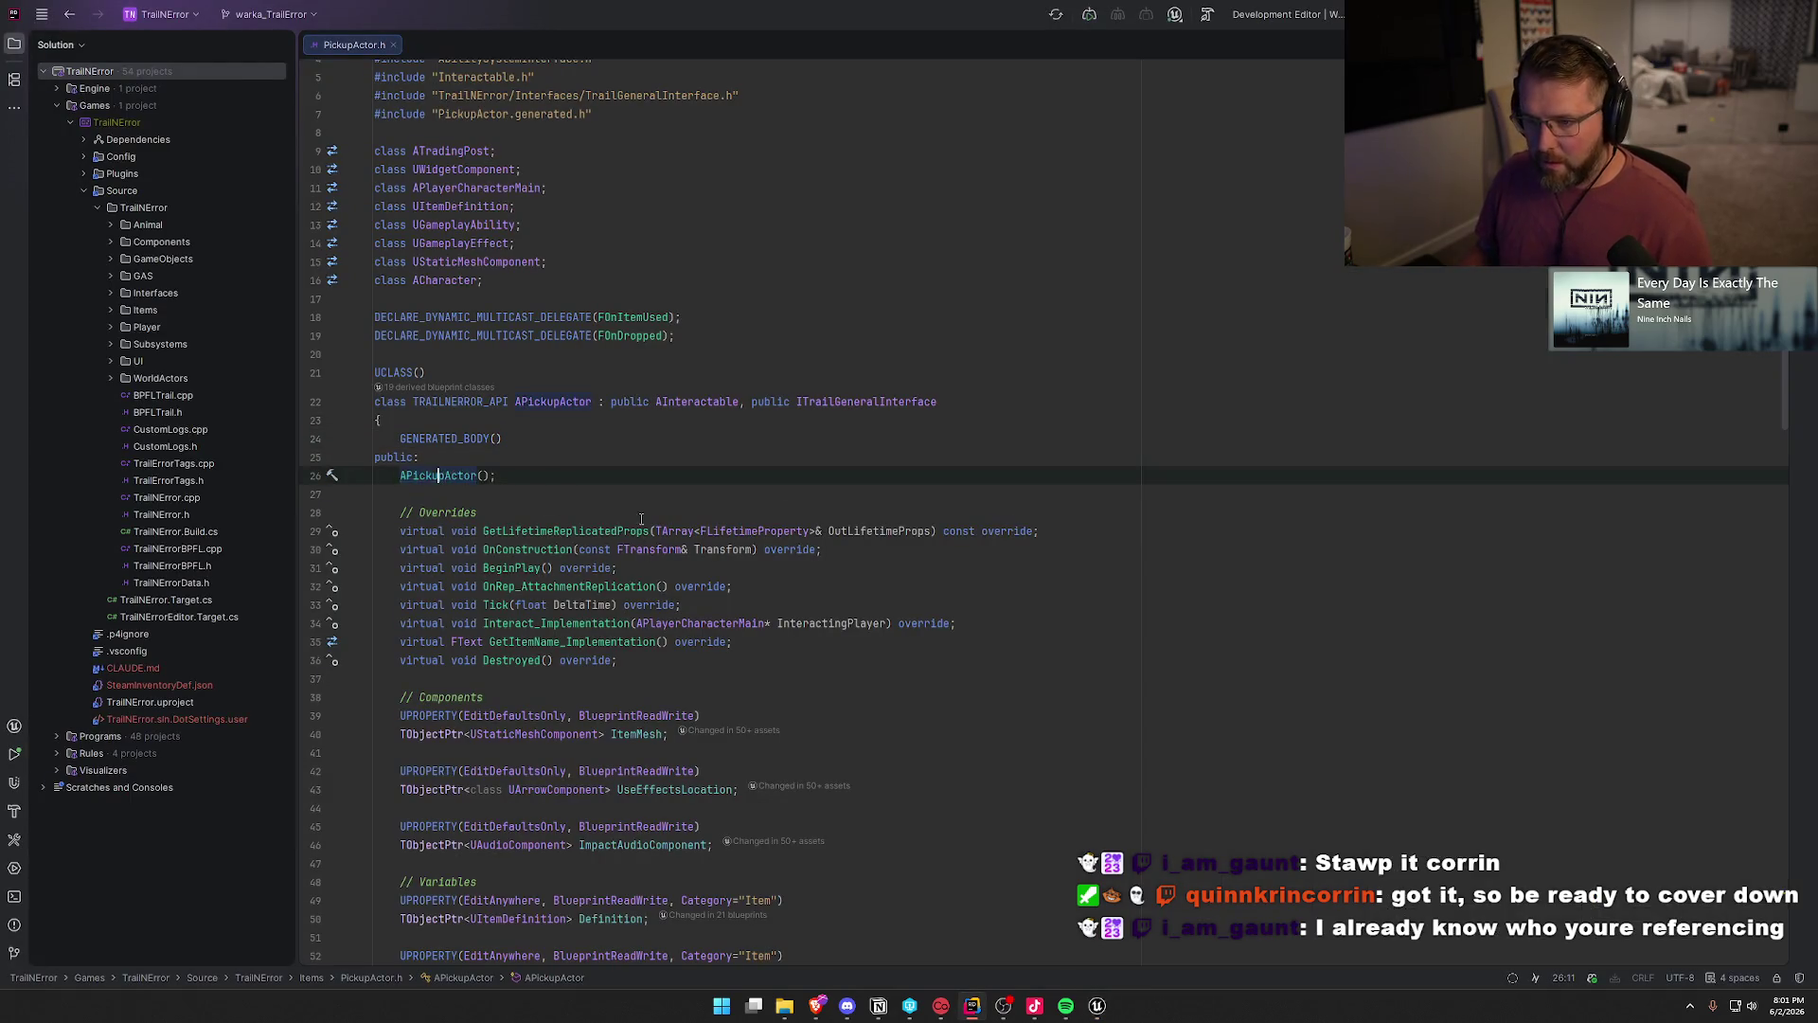
pyautogui.keyDown('ctrl'); pyautogui.click(441, 476); pyautogui.keyUp('ctrl')
# - Find the CurrentSellPrice assignment in BeginPlay, check its CostMultiplier term, then return to TrailMap
pyautogui.hotkey('ctrl', 'f')
pyautogui.write('current')
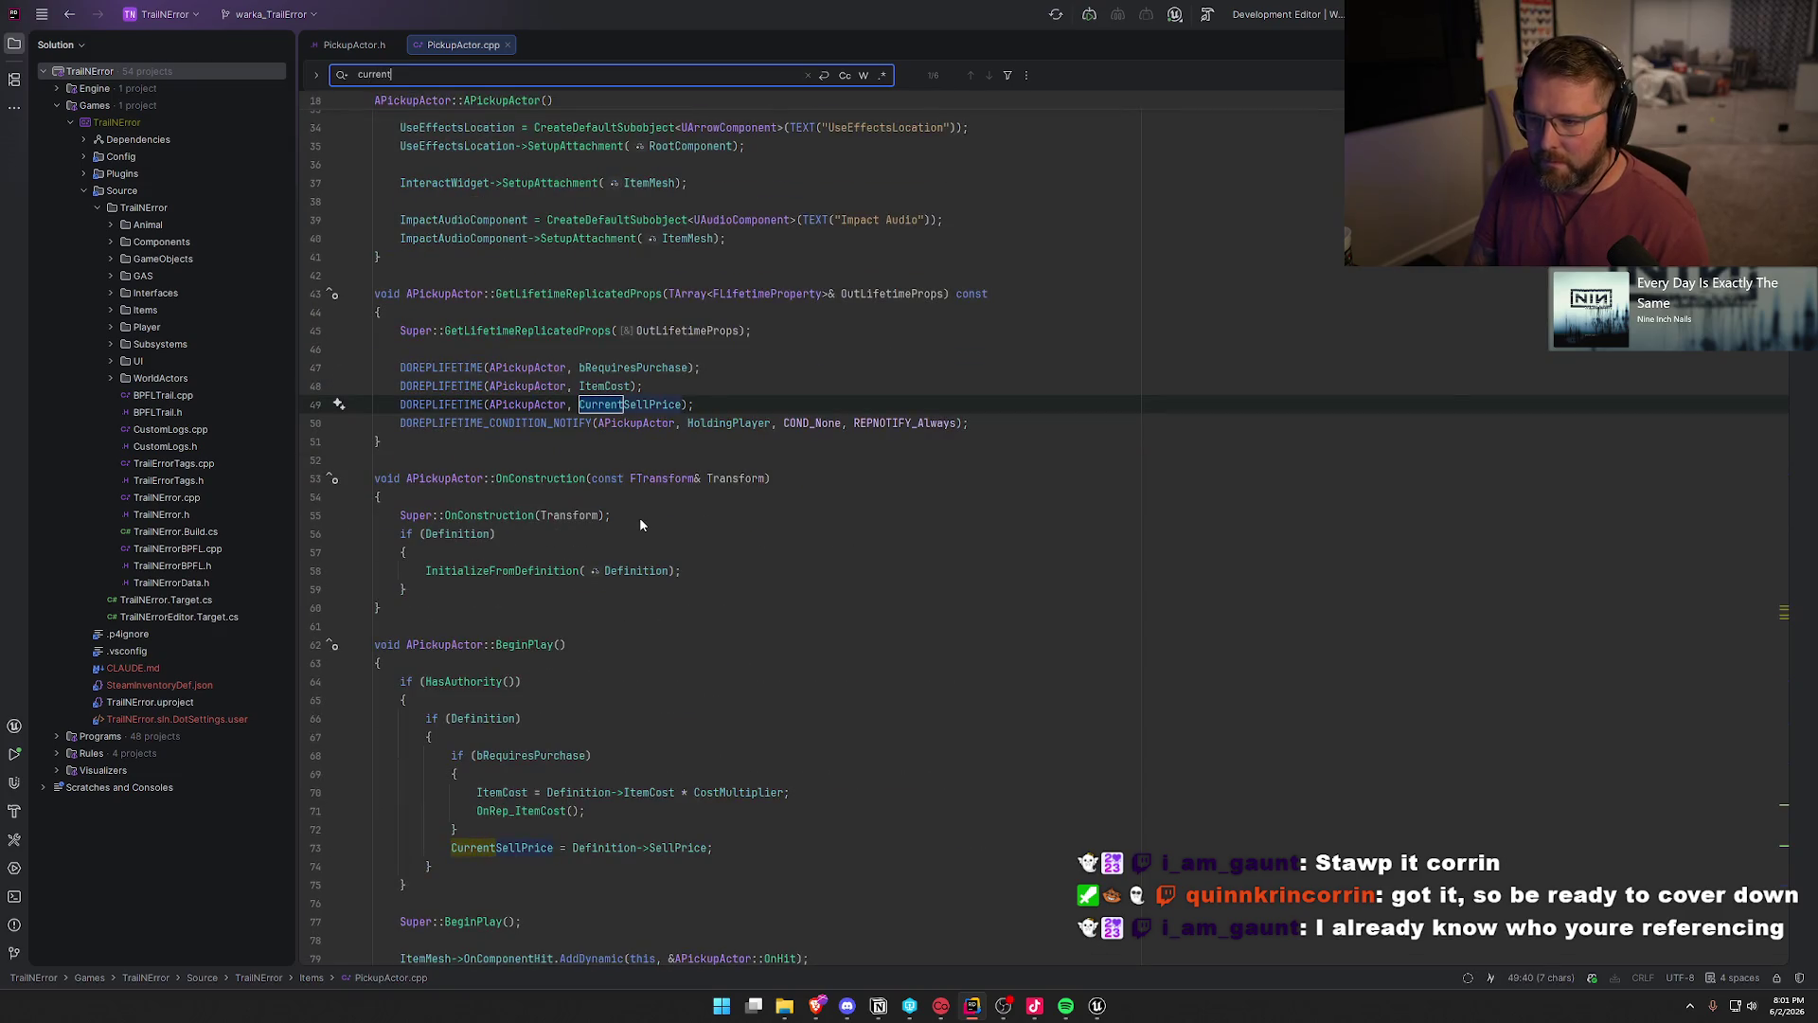
pyautogui.write('sellprice')
pyautogui.press('Return')
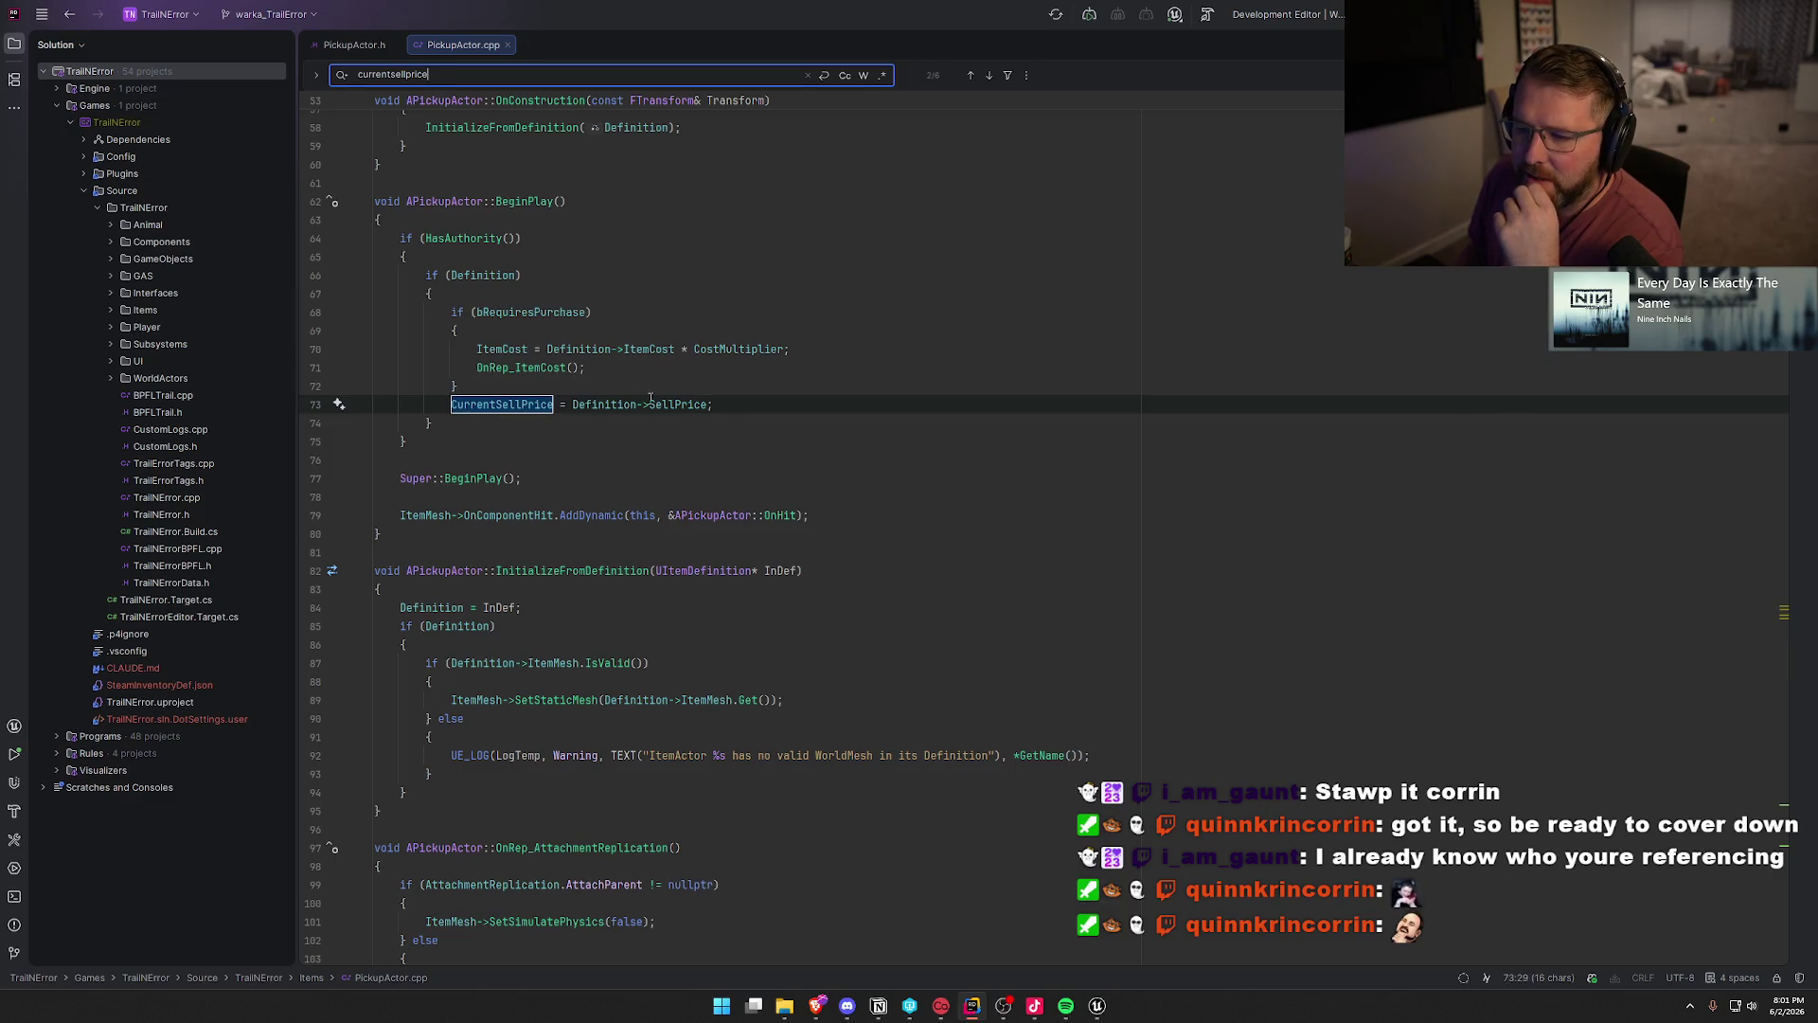
pyautogui.click(712, 405)
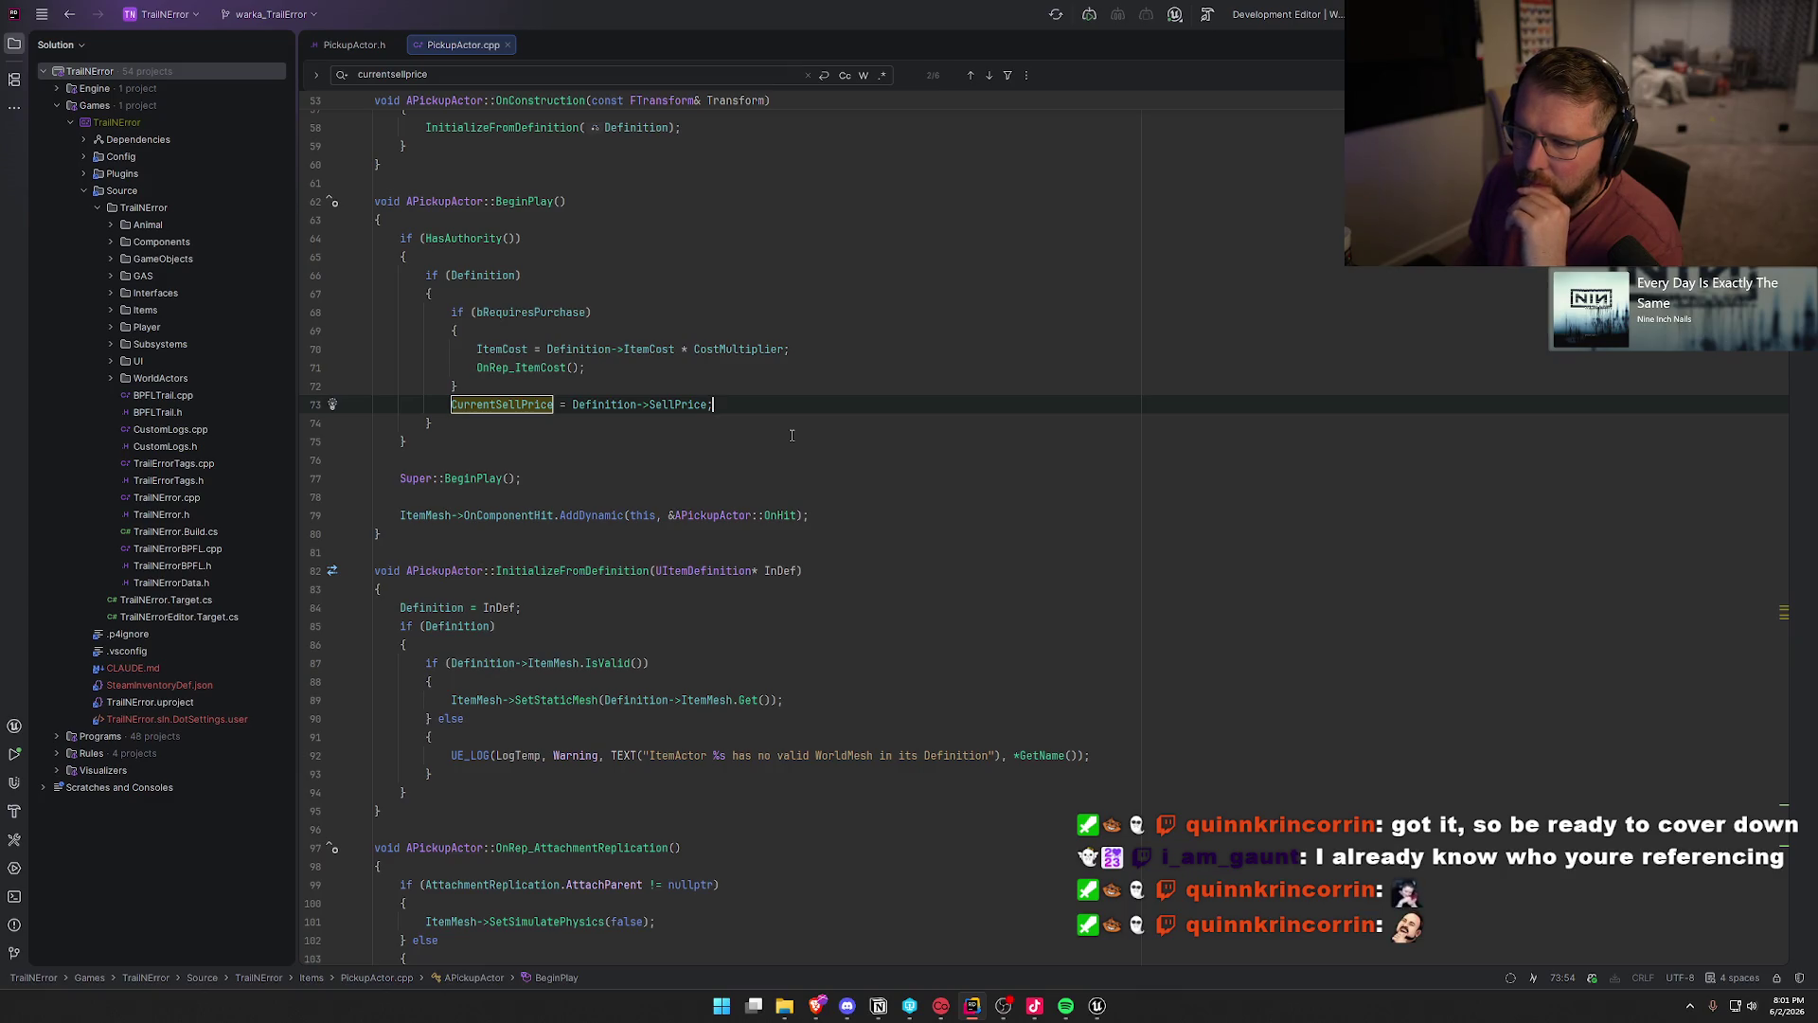
pyautogui.click(744, 351)
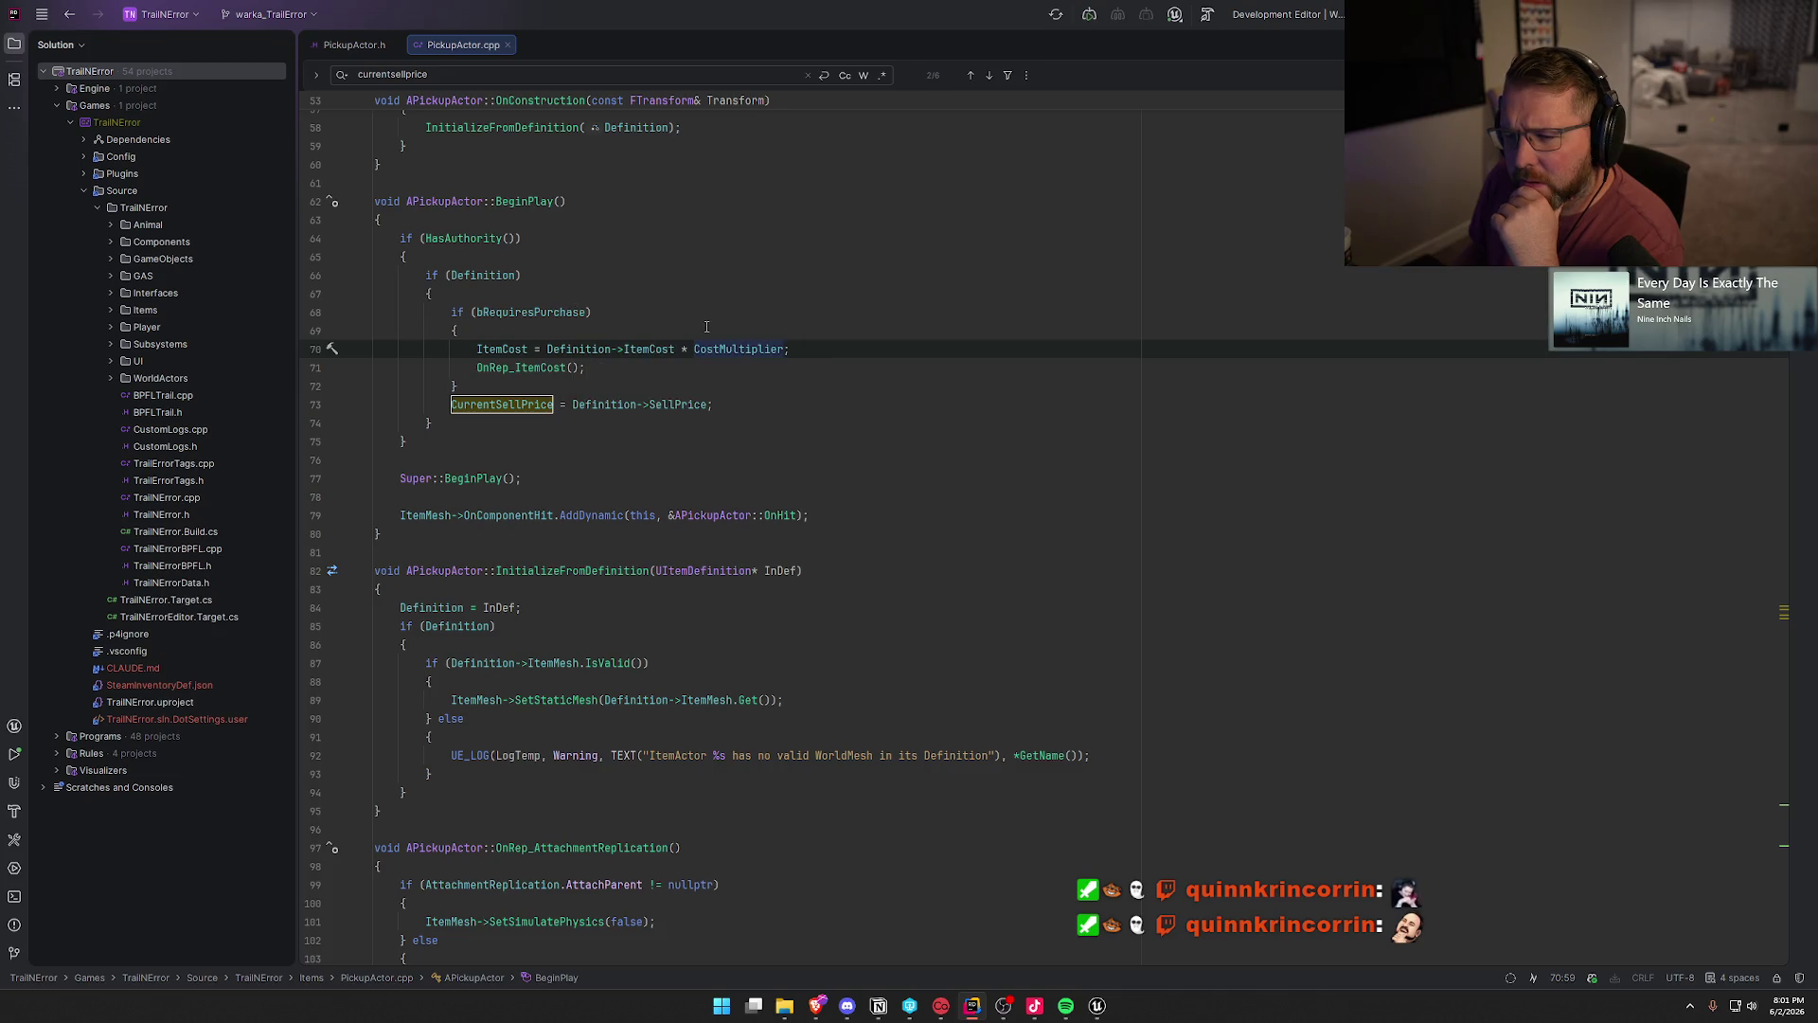
pyautogui.click(703, 401)
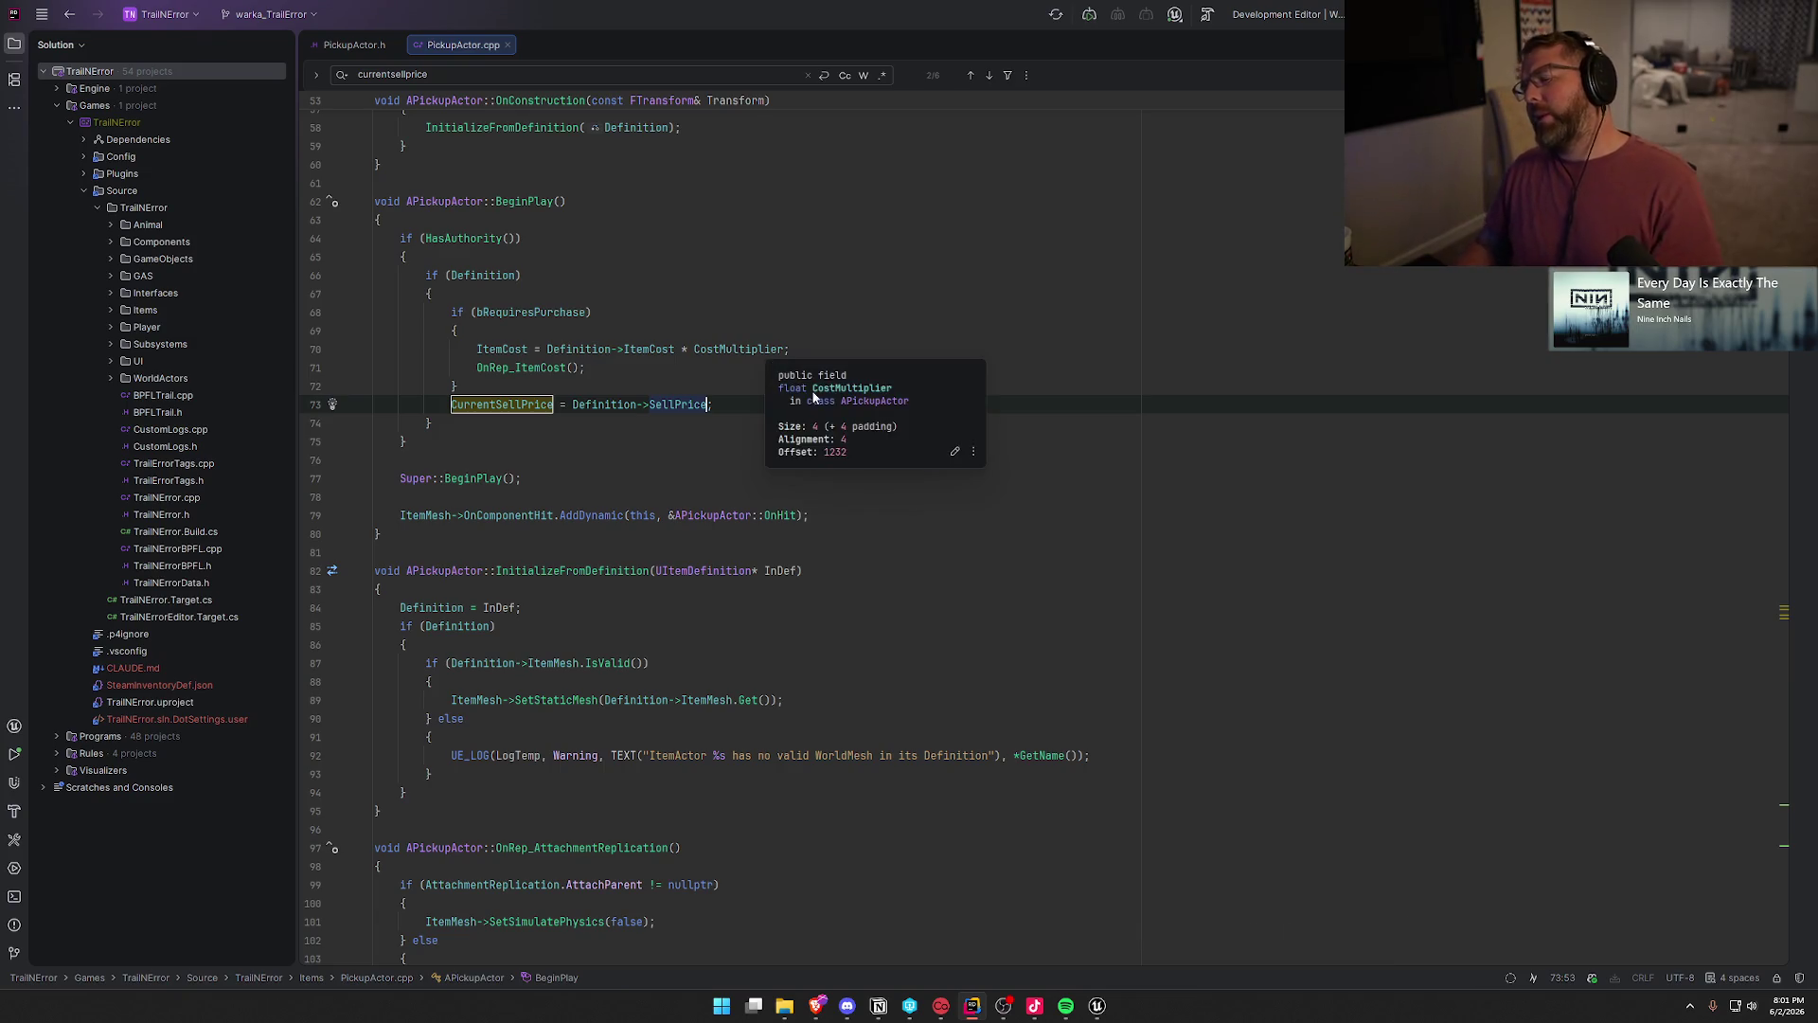
pyautogui.press('Escape')
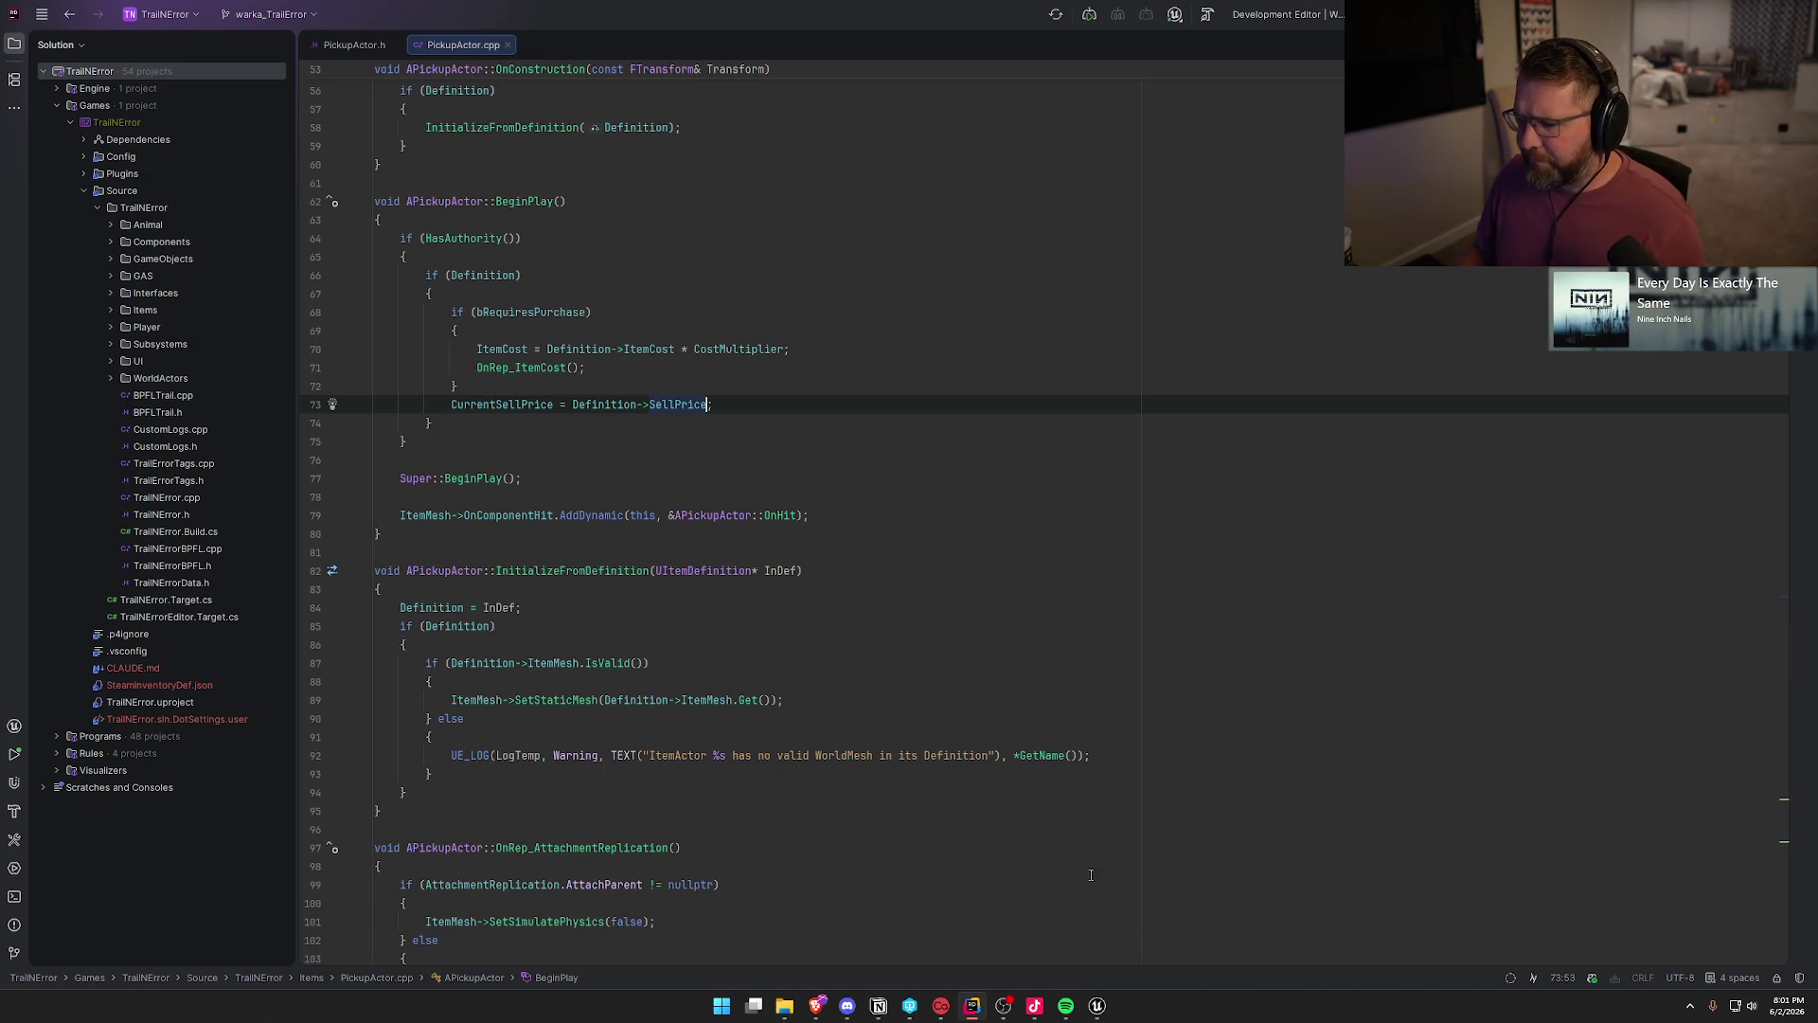
pyautogui.click(1098, 1006)
pyautogui.click(113, 28)
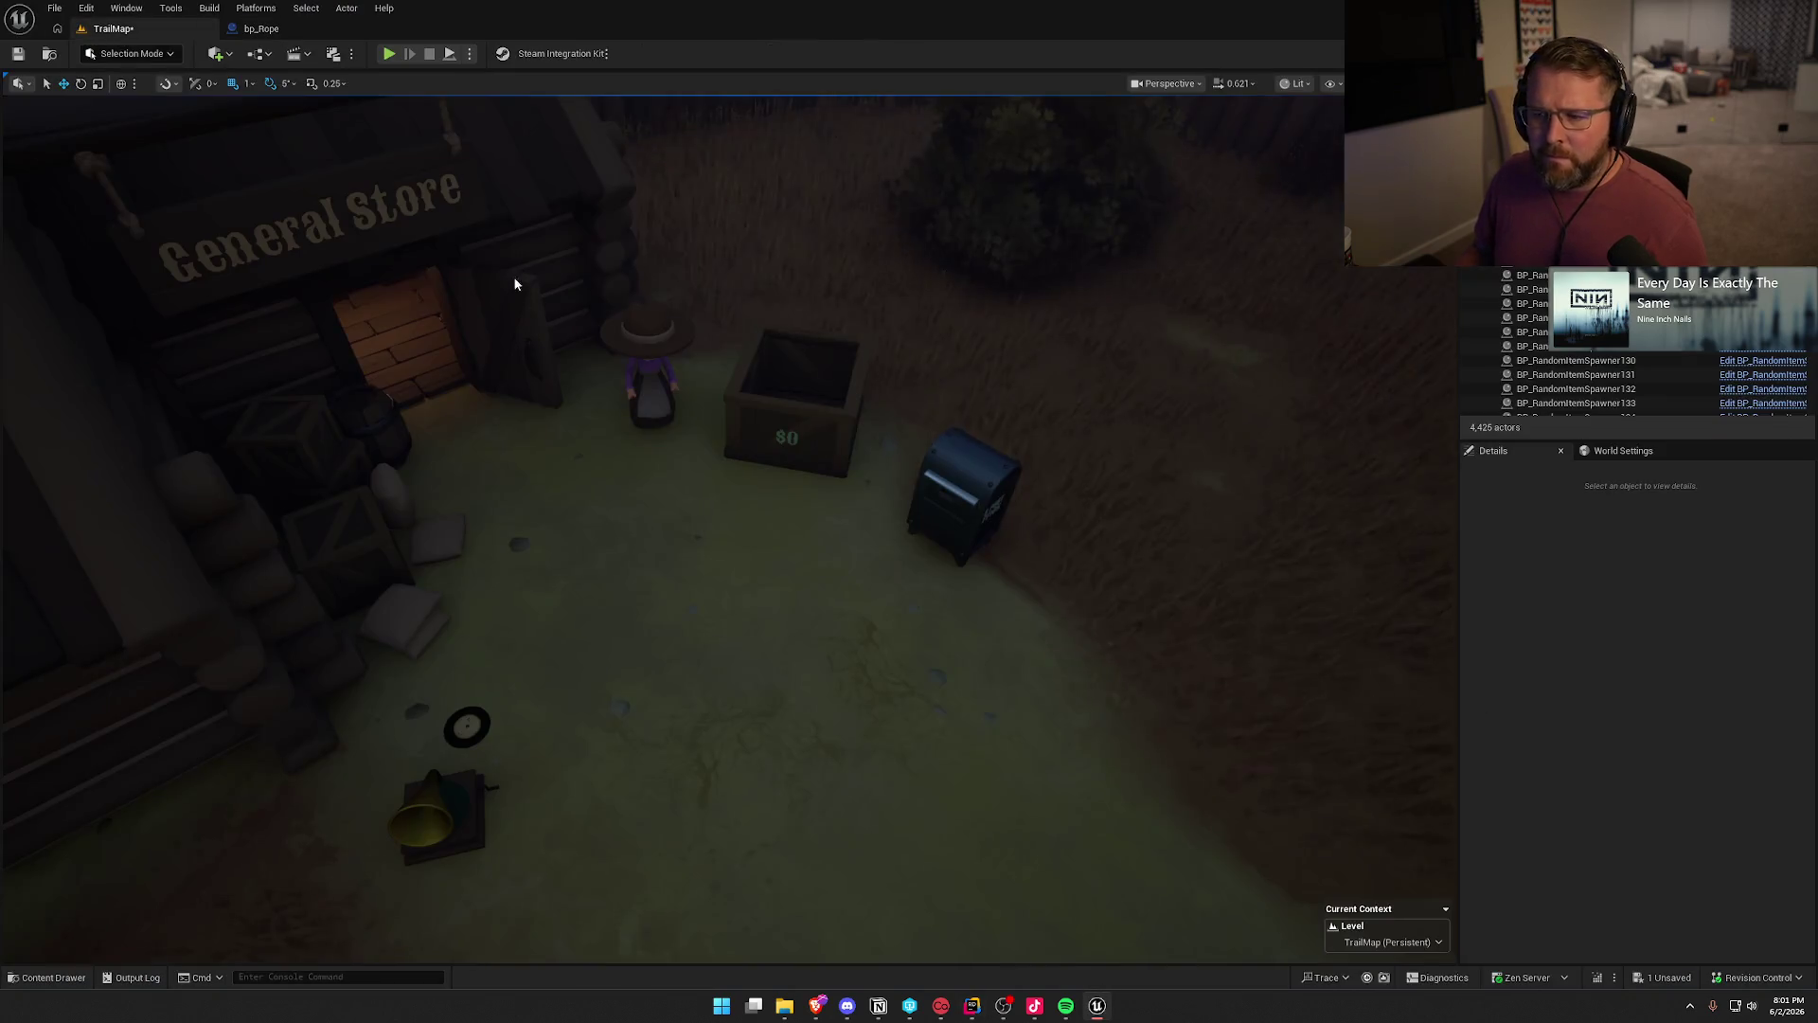
# - Open bp_StoreCrate to review its sell logic, then return to the TrailMap viewport
pyautogui.hotkey('ctrl', 'e')
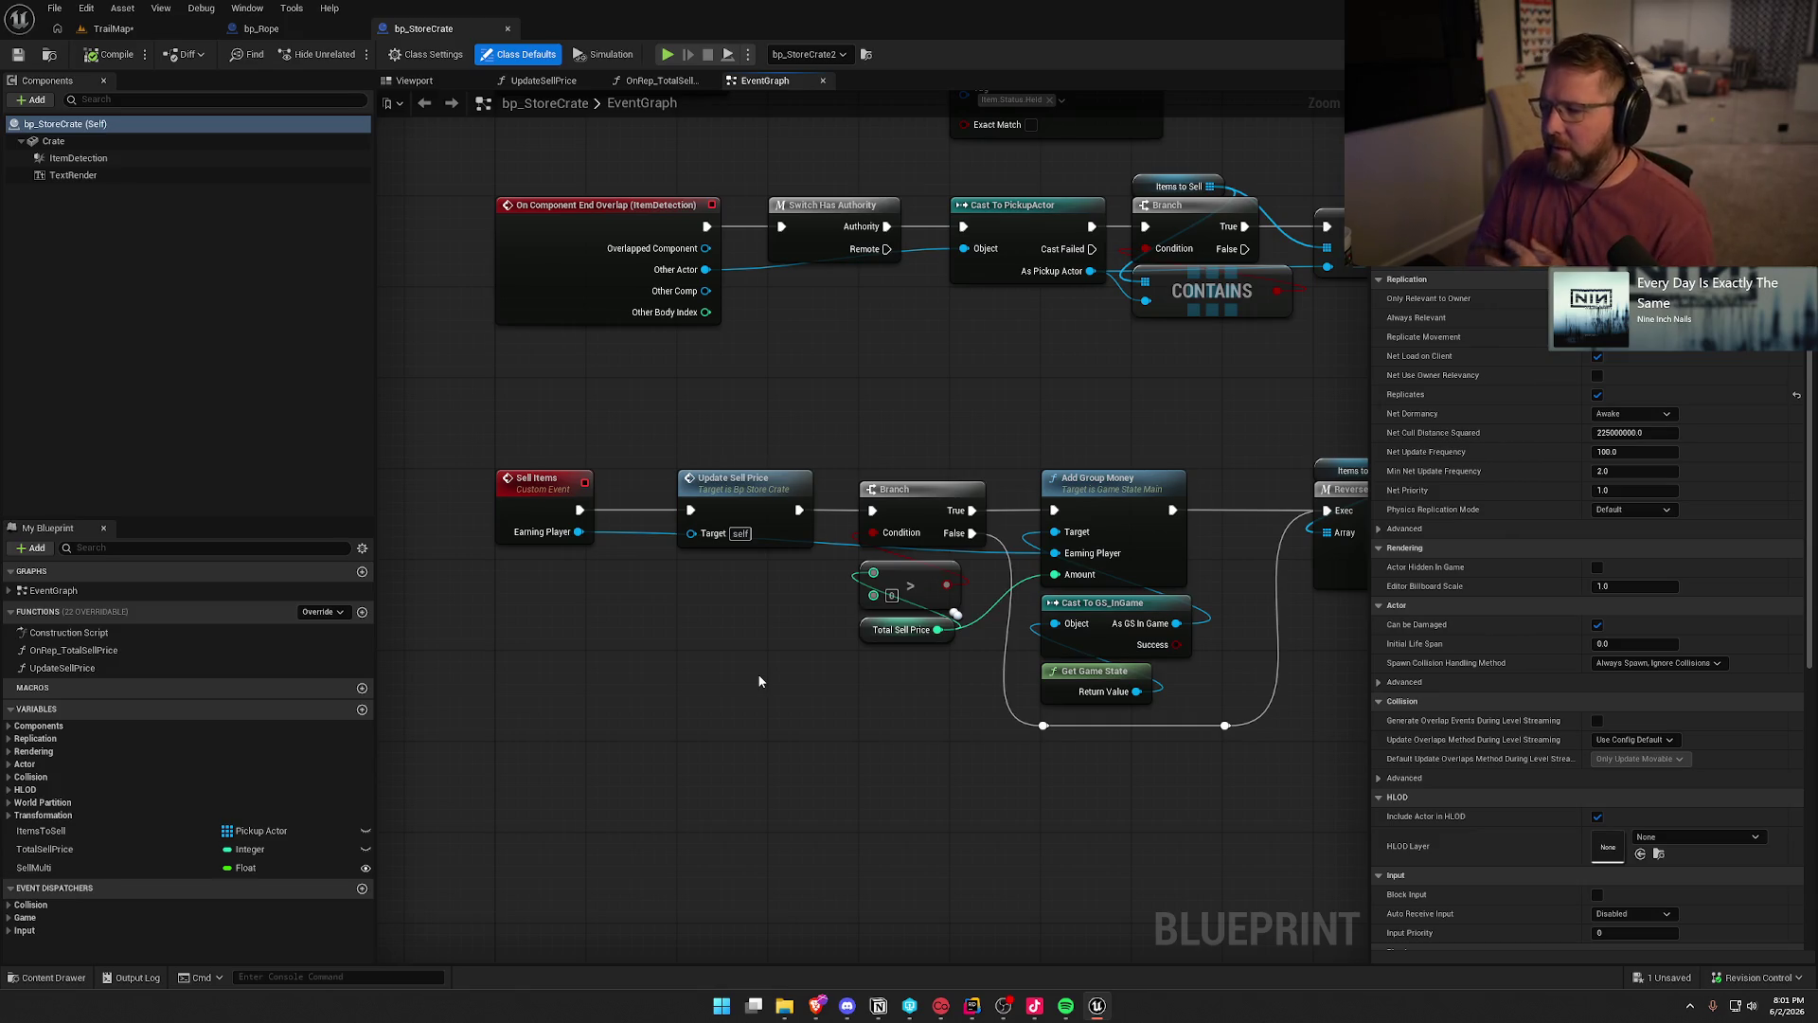
pyautogui.click(113, 28)
pyautogui.moveTo(846, 564)
pyautogui.mouseDown()
pyautogui.moveTo(845, 606)
pyautogui.moveTo(606, 407)
pyautogui.moveTo(568, 284)
pyautogui.moveTo(568, 417)
pyautogui.mouseUp()
pyautogui.scroll(2, 568, 313)
# - Fly down to the snowy cliffs by the water and select the BP_StylizedRiver4 river
pyautogui.moveTo(989, 652)
pyautogui.mouseDown()
pyautogui.moveTo(988, 710)
pyautogui.moveTo(989, 653)
pyautogui.mouseUp()
pyautogui.moveTo(626, 370); pyautogui.dragTo(662, 549)
pyautogui.moveTo(669, 389)
pyautogui.mouseDown()
pyautogui.moveTo(670, 416)
pyautogui.moveTo(670, 389)
pyautogui.mouseUp()
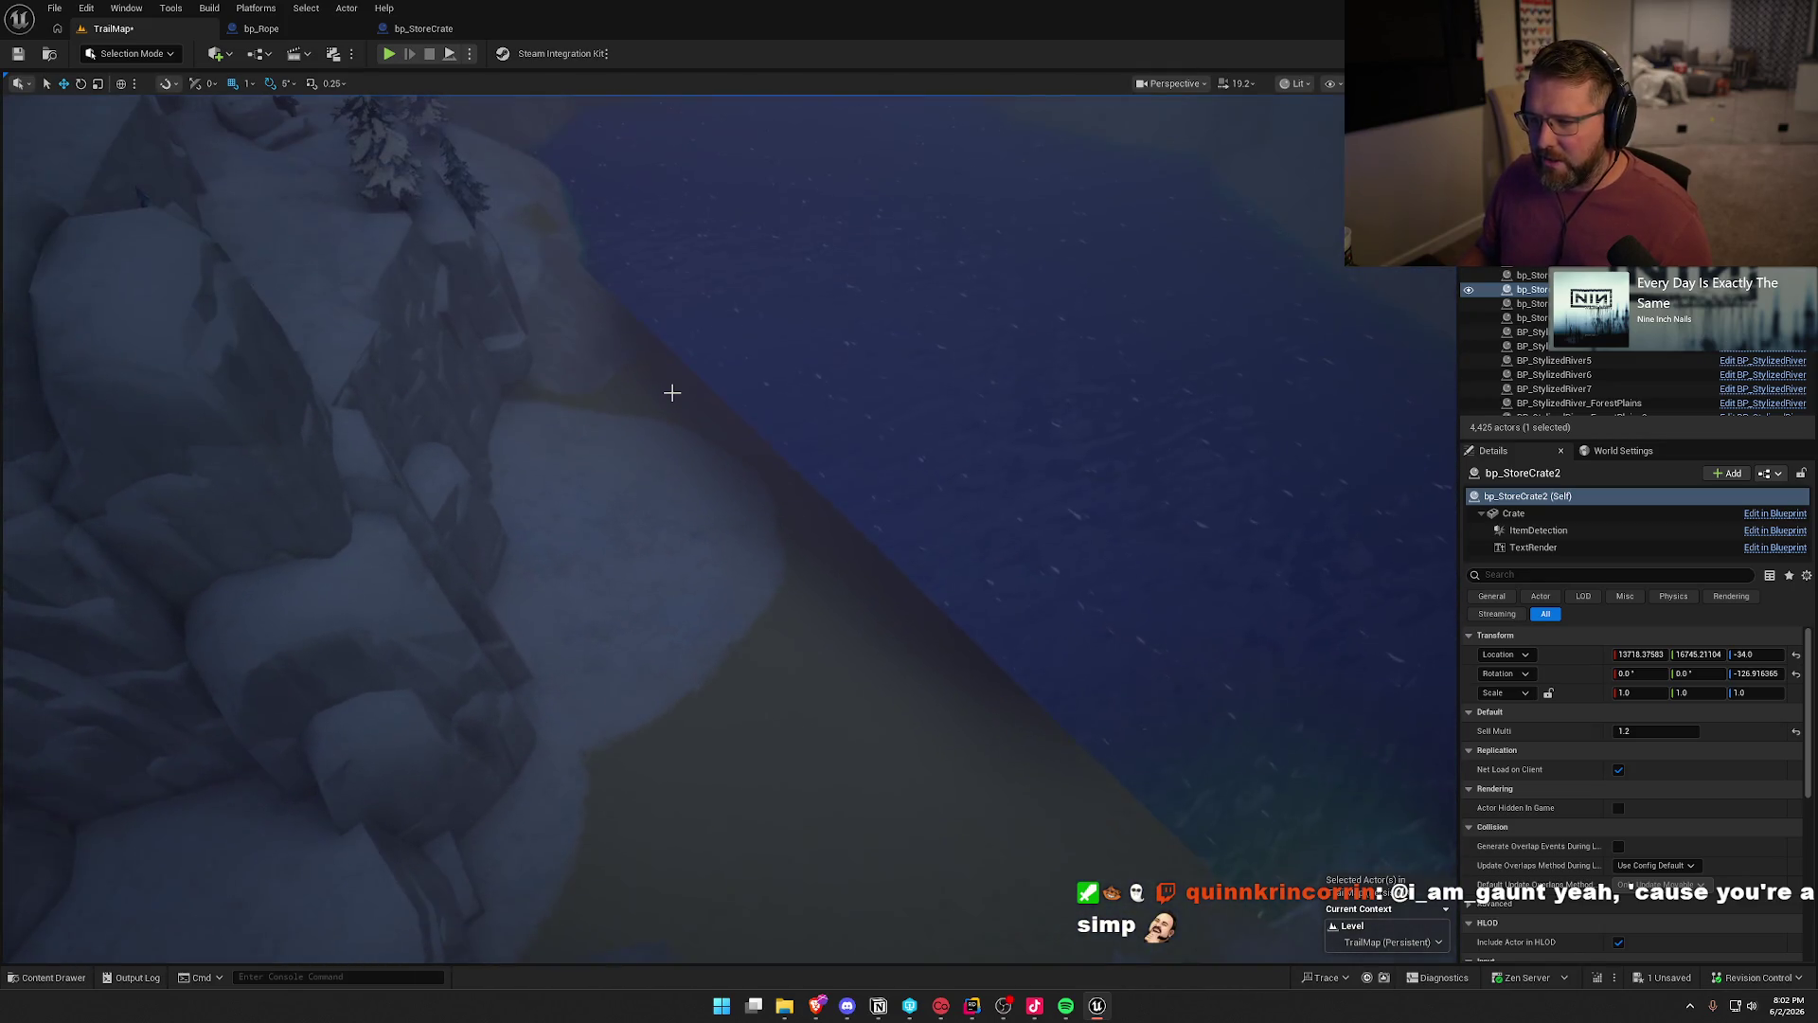
pyautogui.moveTo(702, 498); pyautogui.dragTo(688, 605)
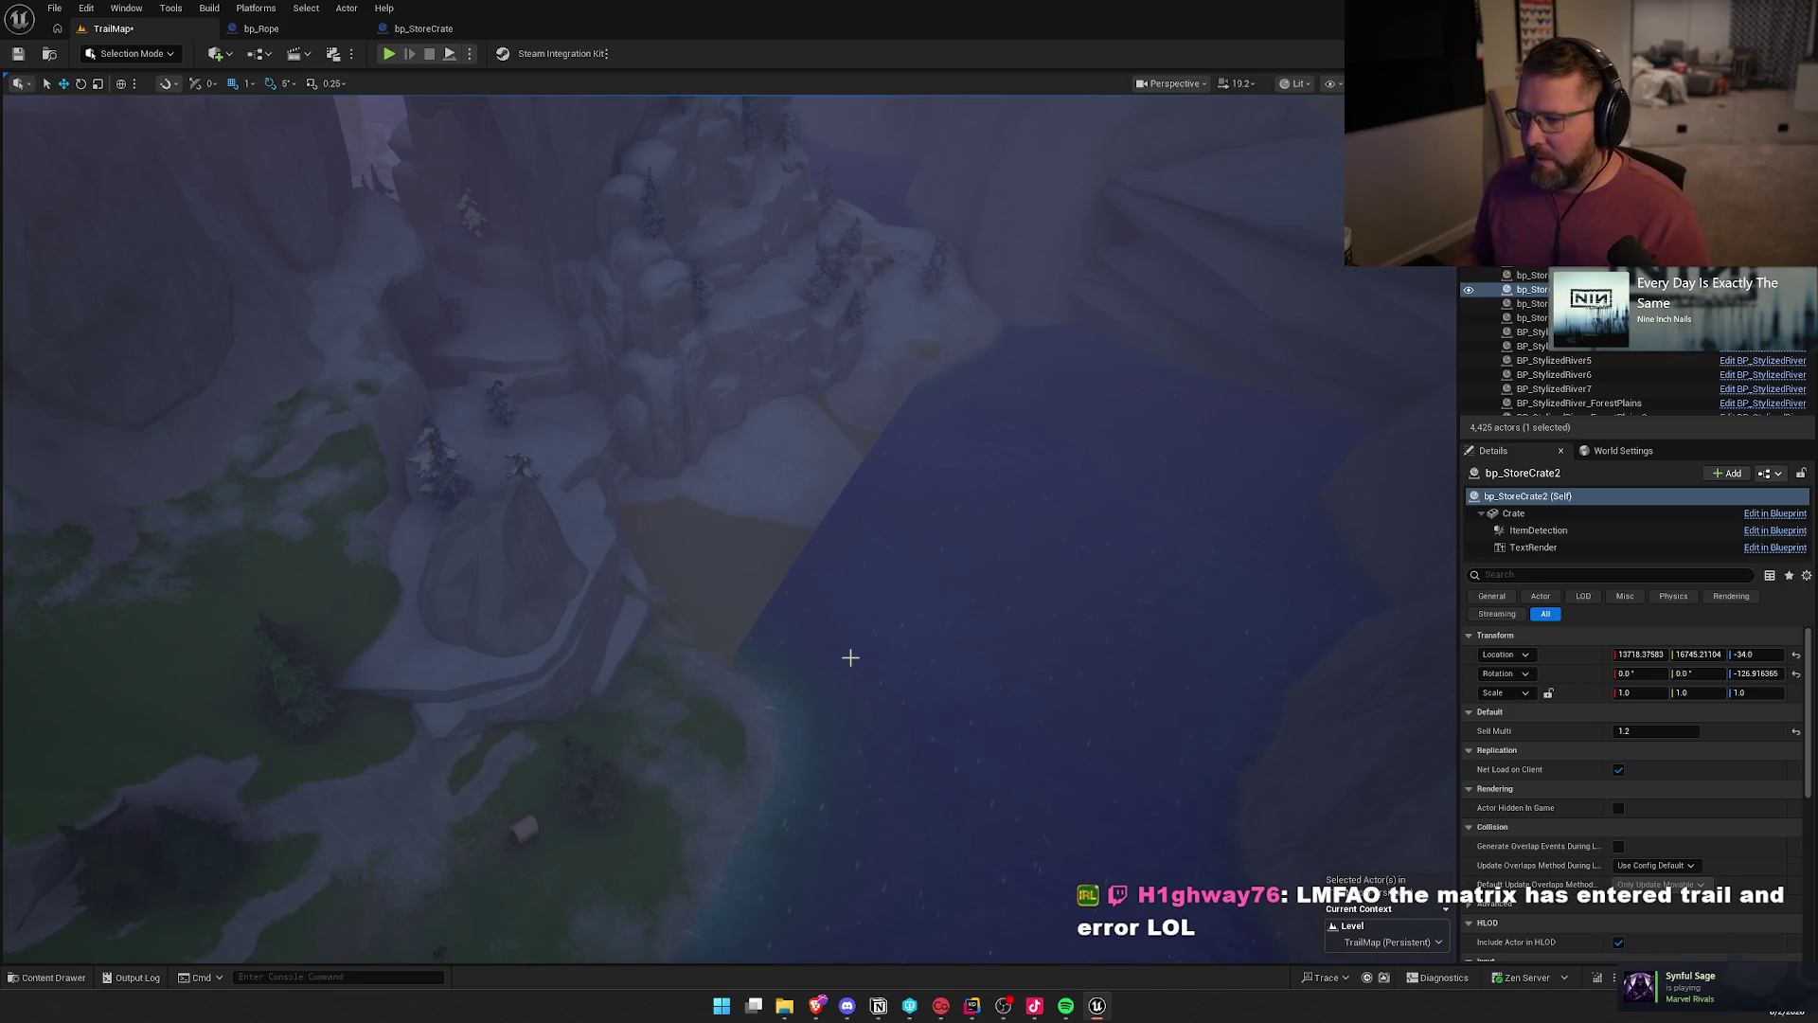
pyautogui.click(986, 600)
# - Reveal the BP_StylizedRiver4 spline, drag a point up-left to bend the river, then deselect it
pyautogui.scroll(3, 986, 600)
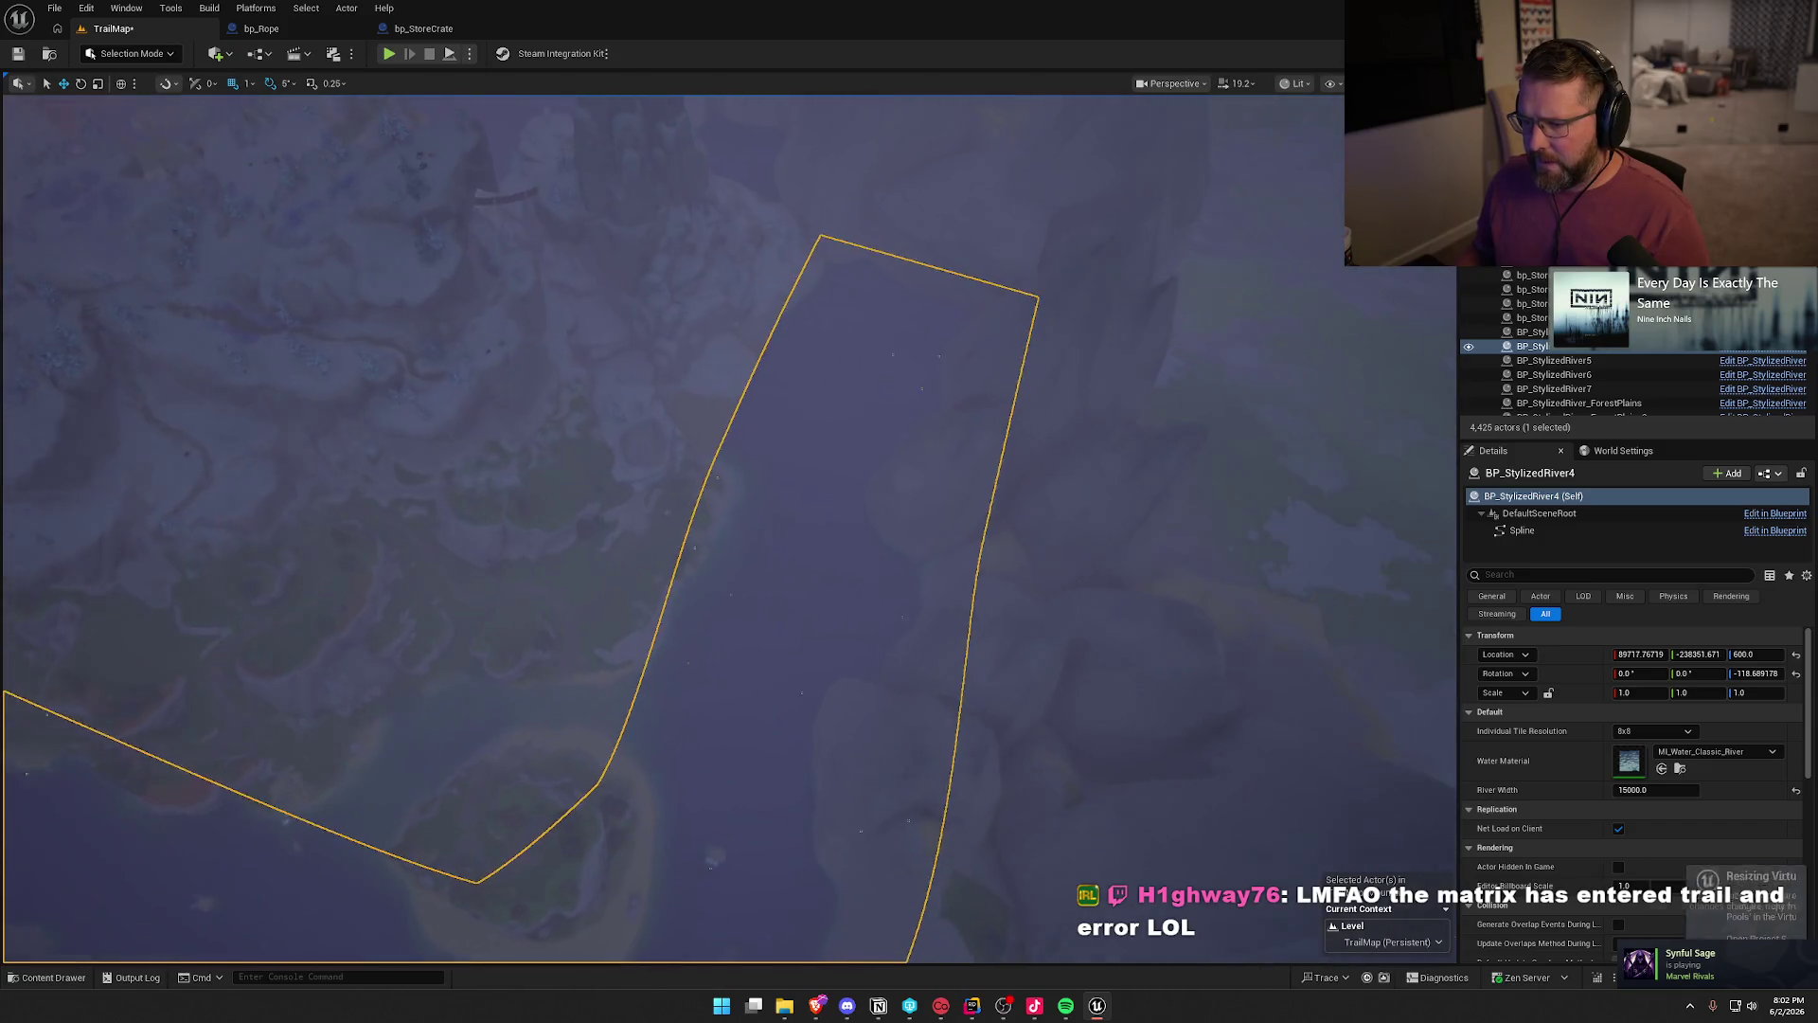
pyautogui.press('g')
pyautogui.click(839, 472)
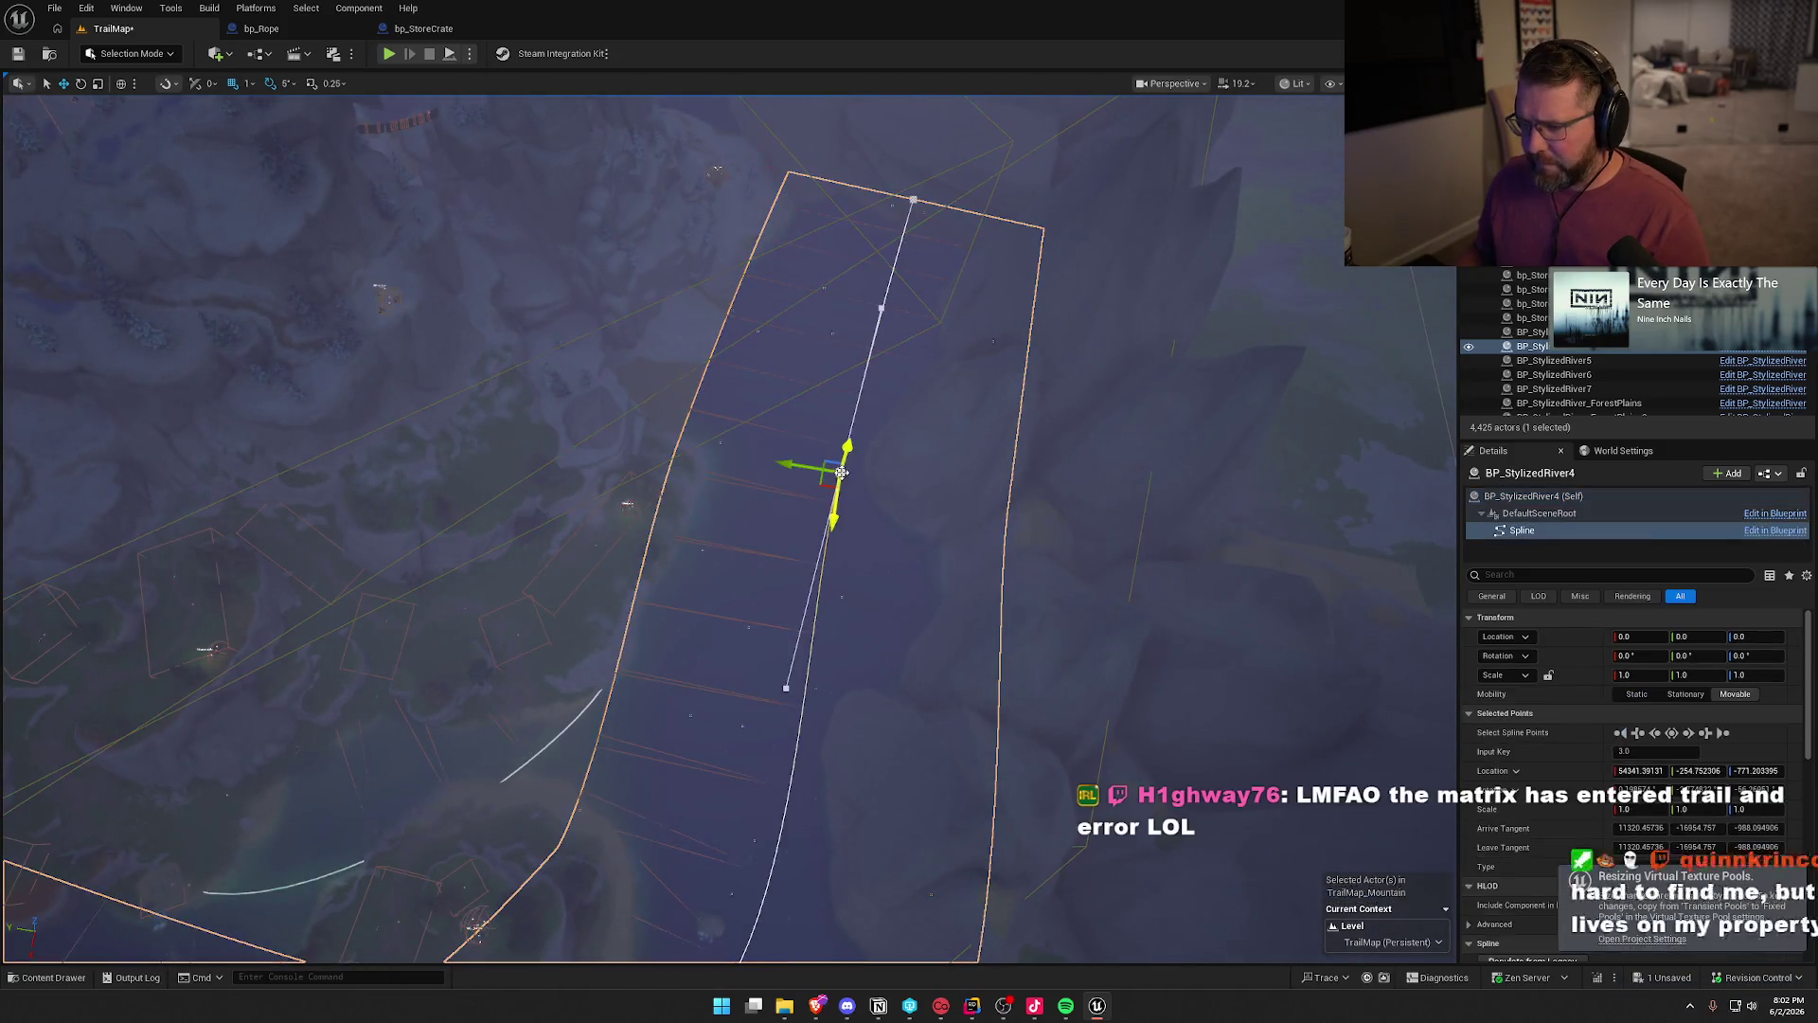
pyautogui.moveTo(823, 481); pyautogui.dragTo(775, 409)
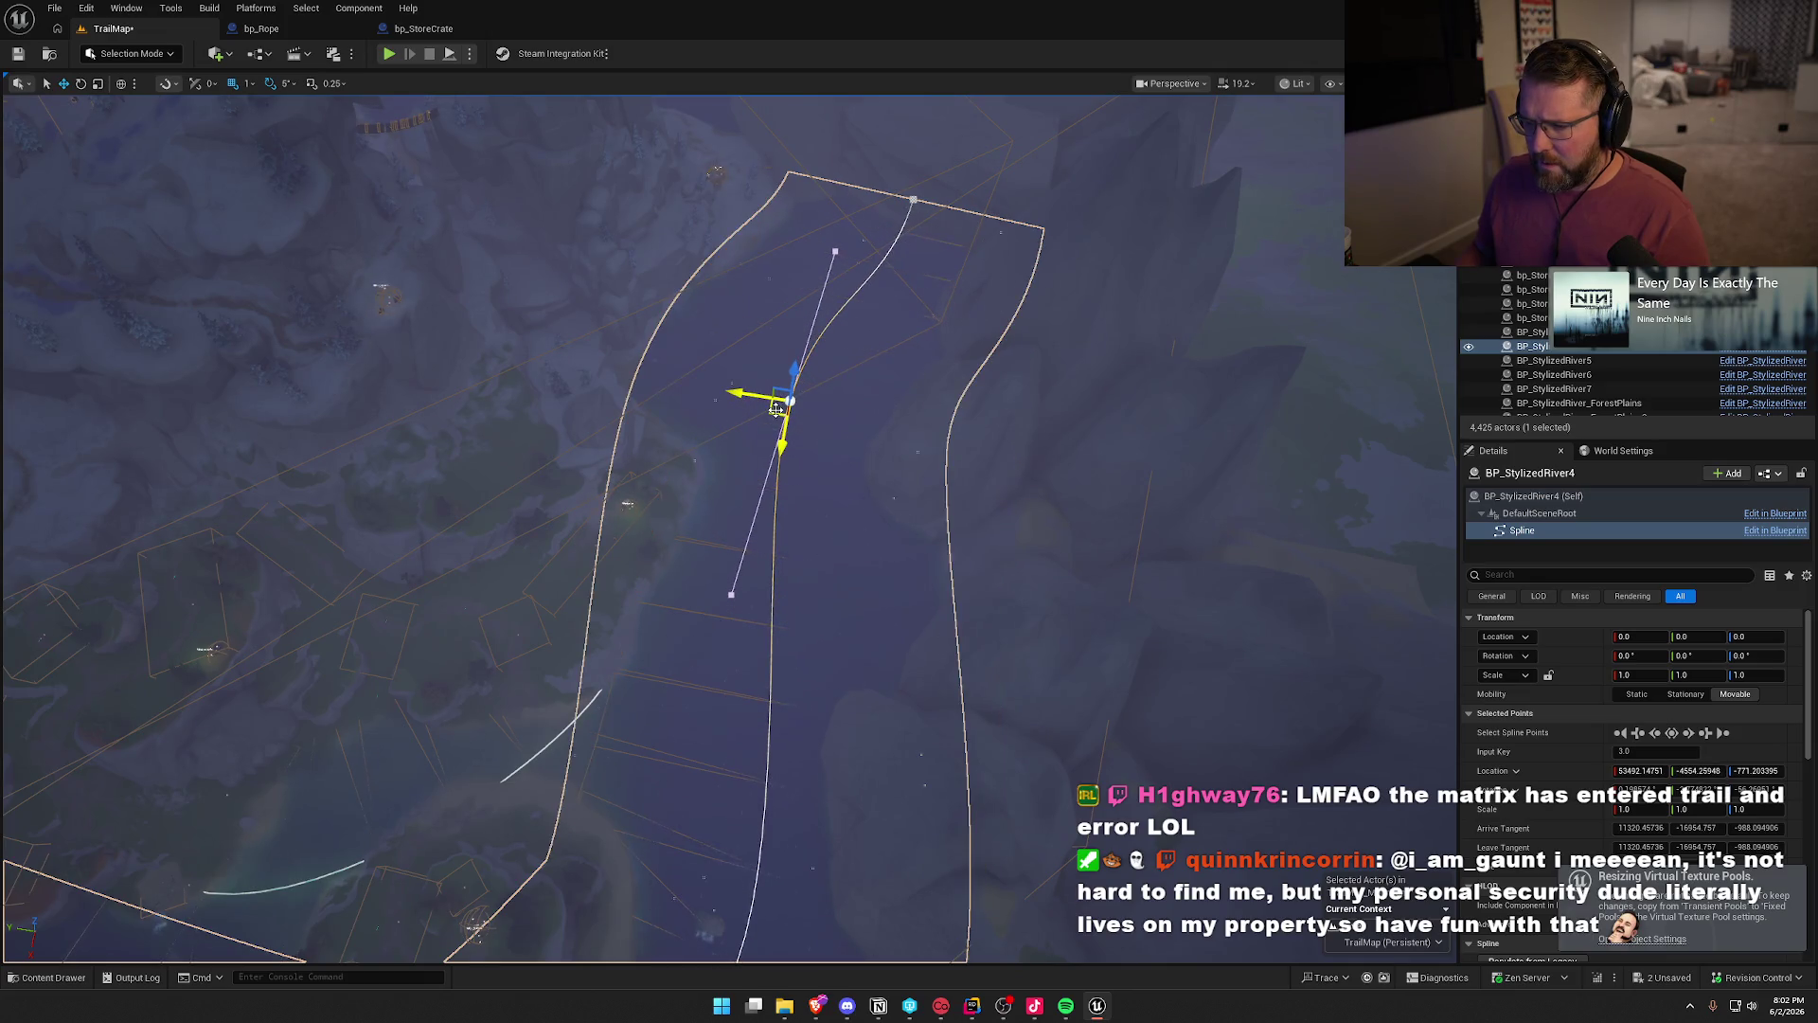
pyautogui.moveTo(930, 300); pyautogui.dragTo(929, 237)
pyautogui.moveTo(800, 454)
pyautogui.mouseDown()
pyautogui.moveTo(800, 521)
pyautogui.moveTo(729, 654)
pyautogui.moveTo(771, 641)
pyautogui.mouseUp()
pyautogui.click(778, 517)
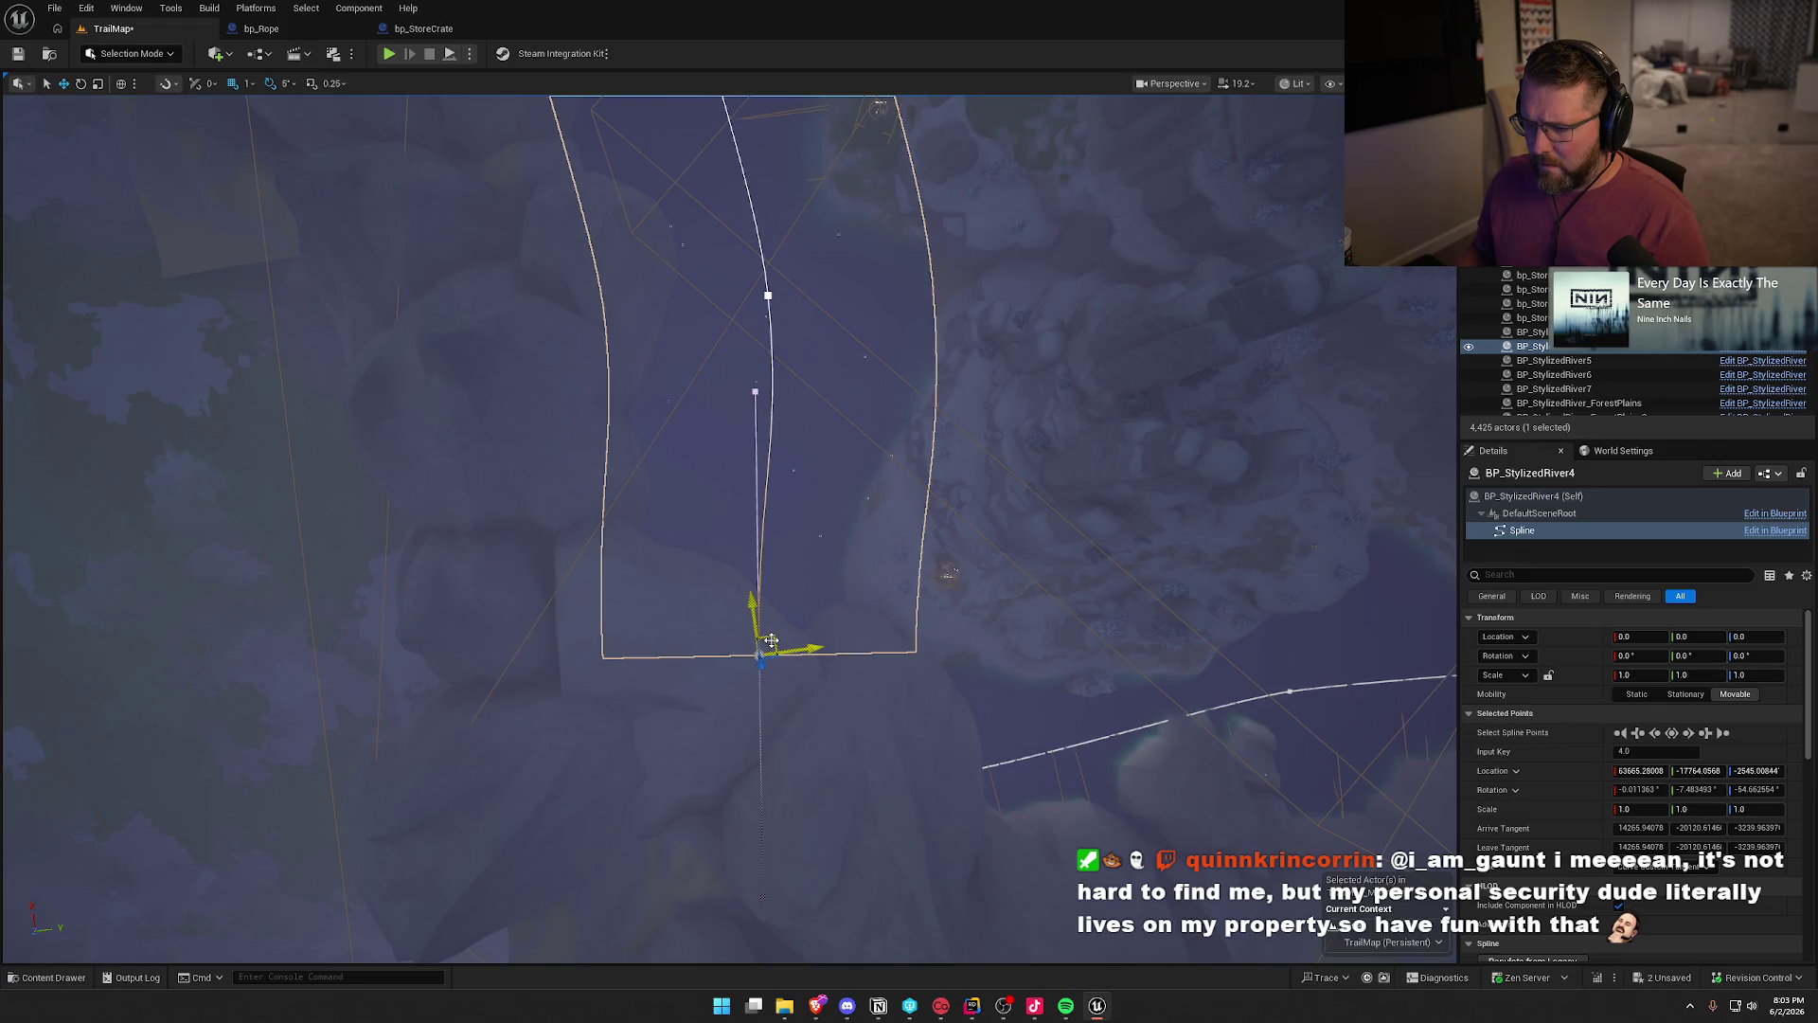
pyautogui.scroll(10, 771, 641)
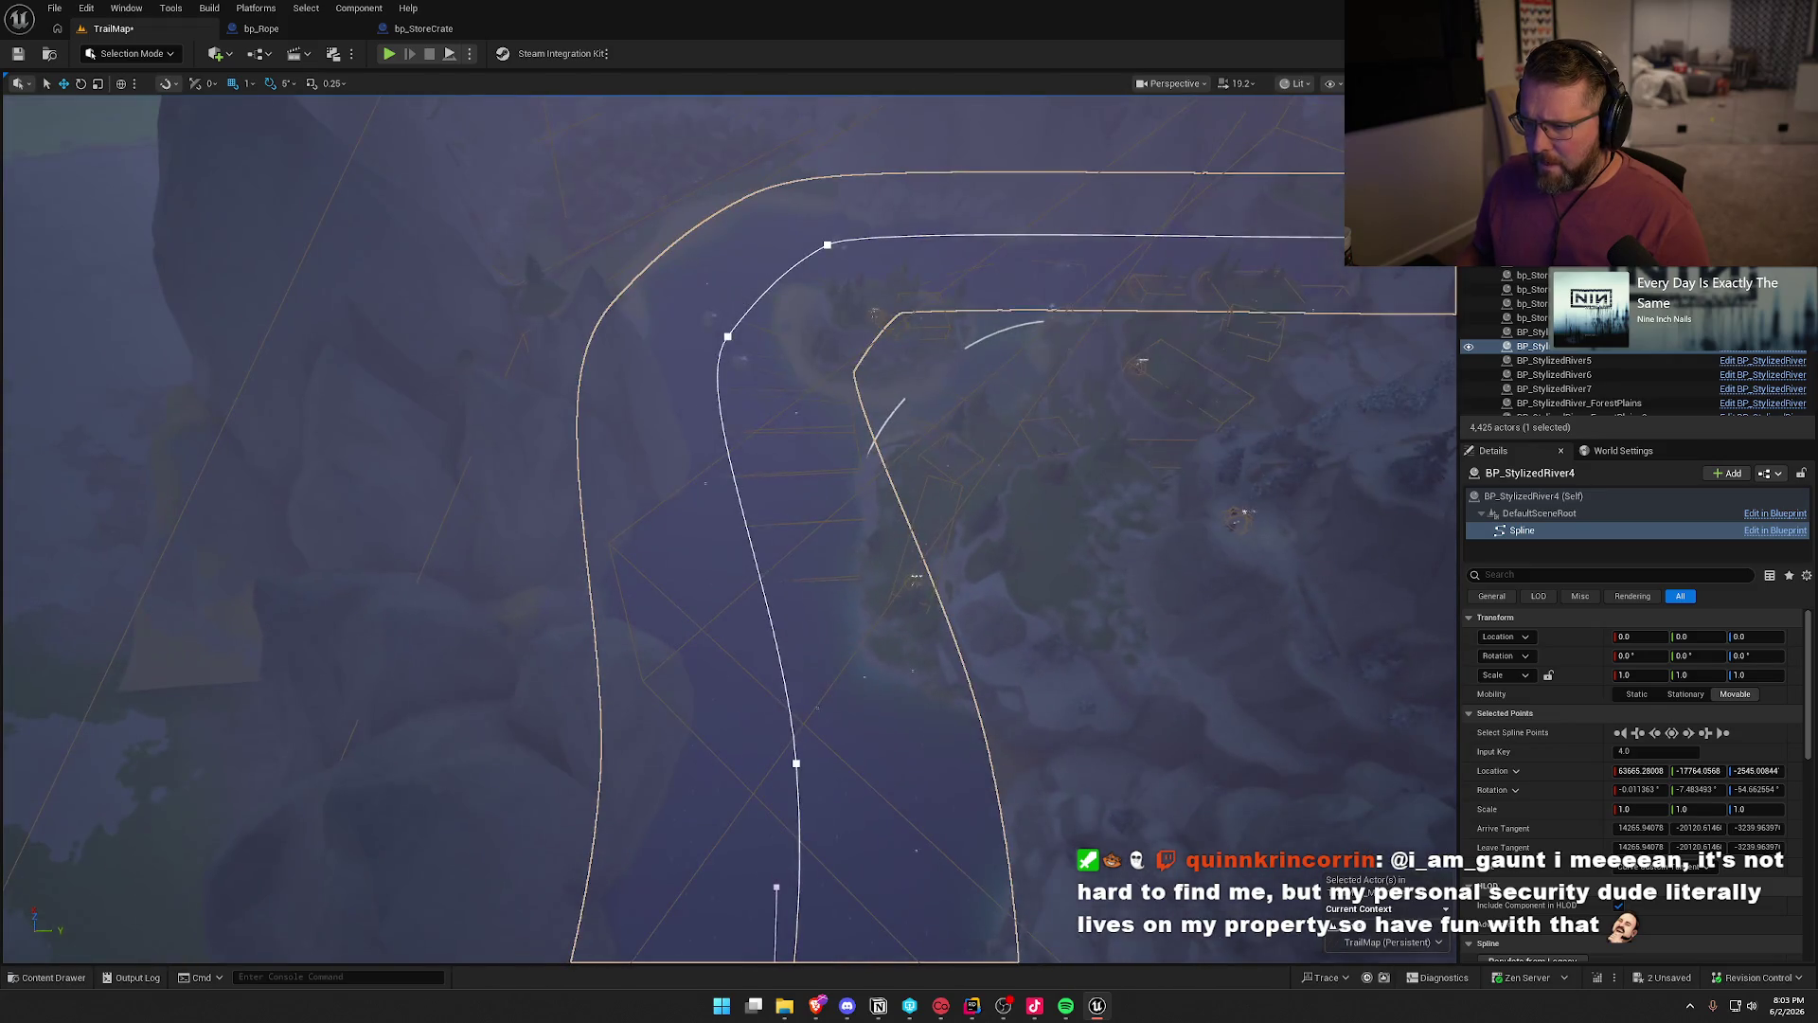
pyautogui.moveTo(771, 641)
pyautogui.mouseDown()
pyautogui.moveTo(644, 653)
pyautogui.moveTo(655, 525)
pyautogui.moveTo(947, 420)
pyautogui.moveTo(946, 351)
pyautogui.moveTo(859, 606)
pyautogui.mouseUp()
pyautogui.press('Escape')
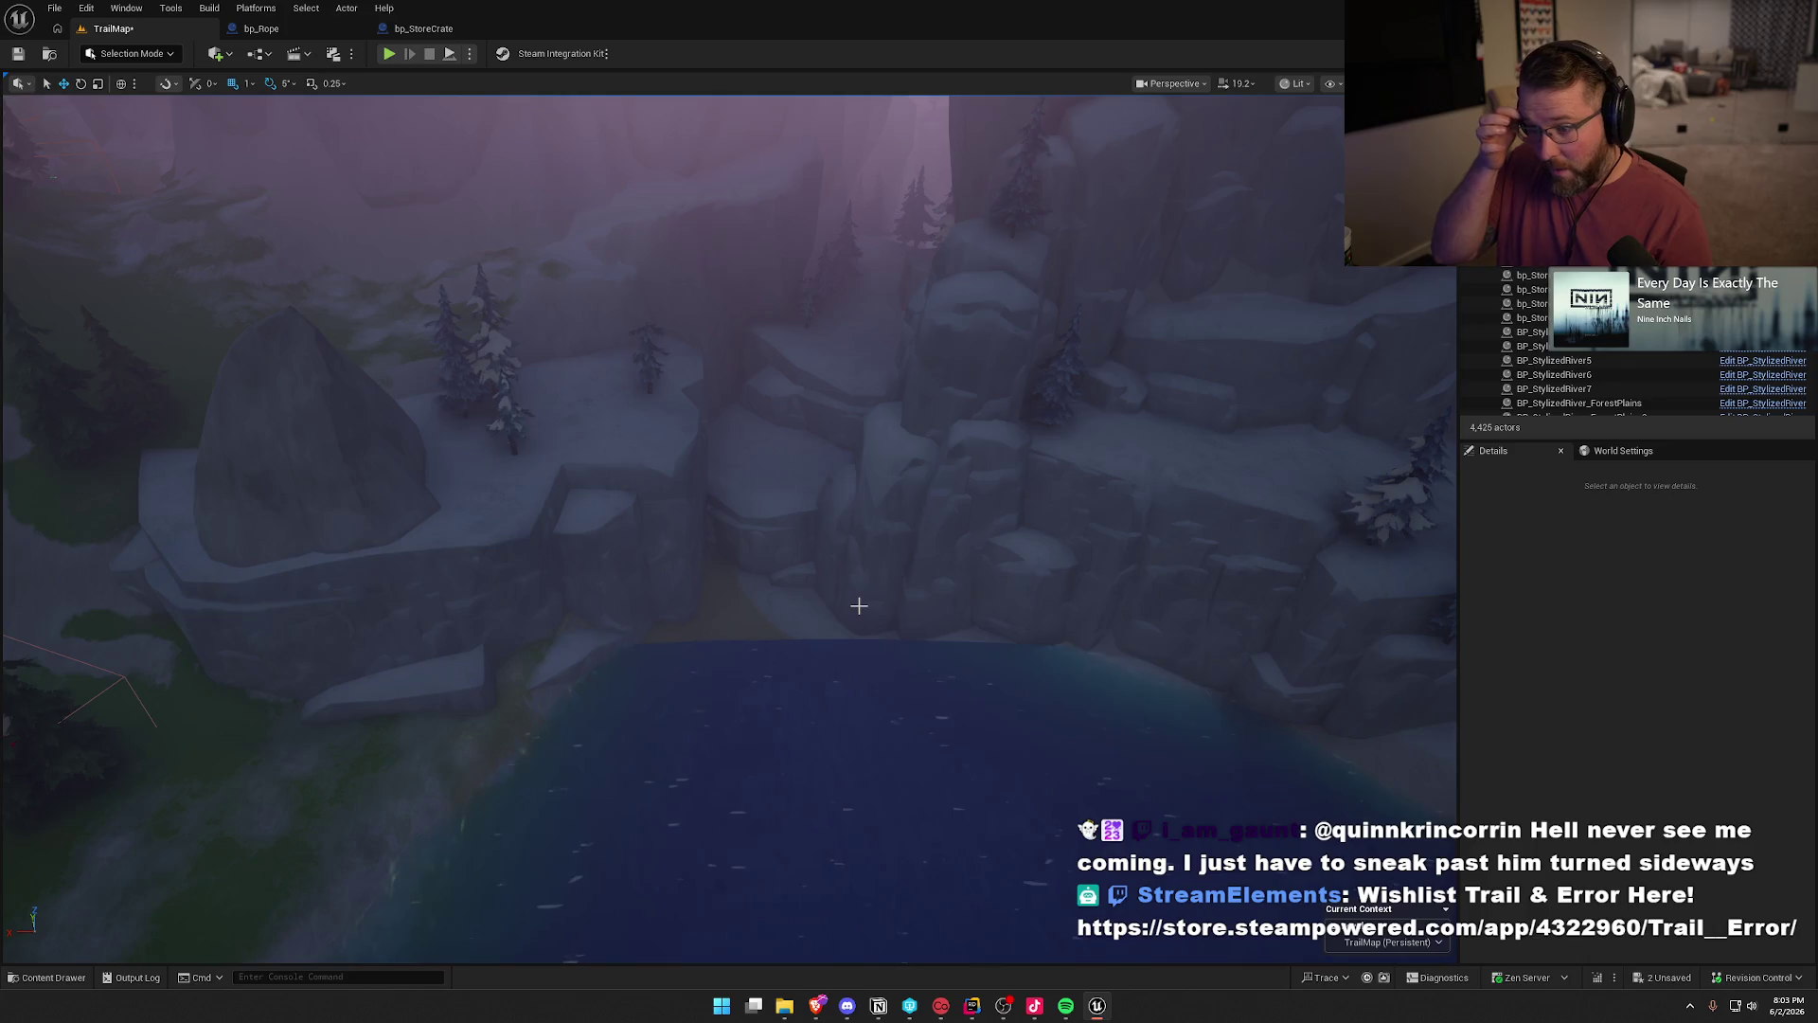
# - Alt-drag a copy of SM_RockSpire_Shelf21, rotate it and stretch it much taller
pyautogui.click(772, 539)
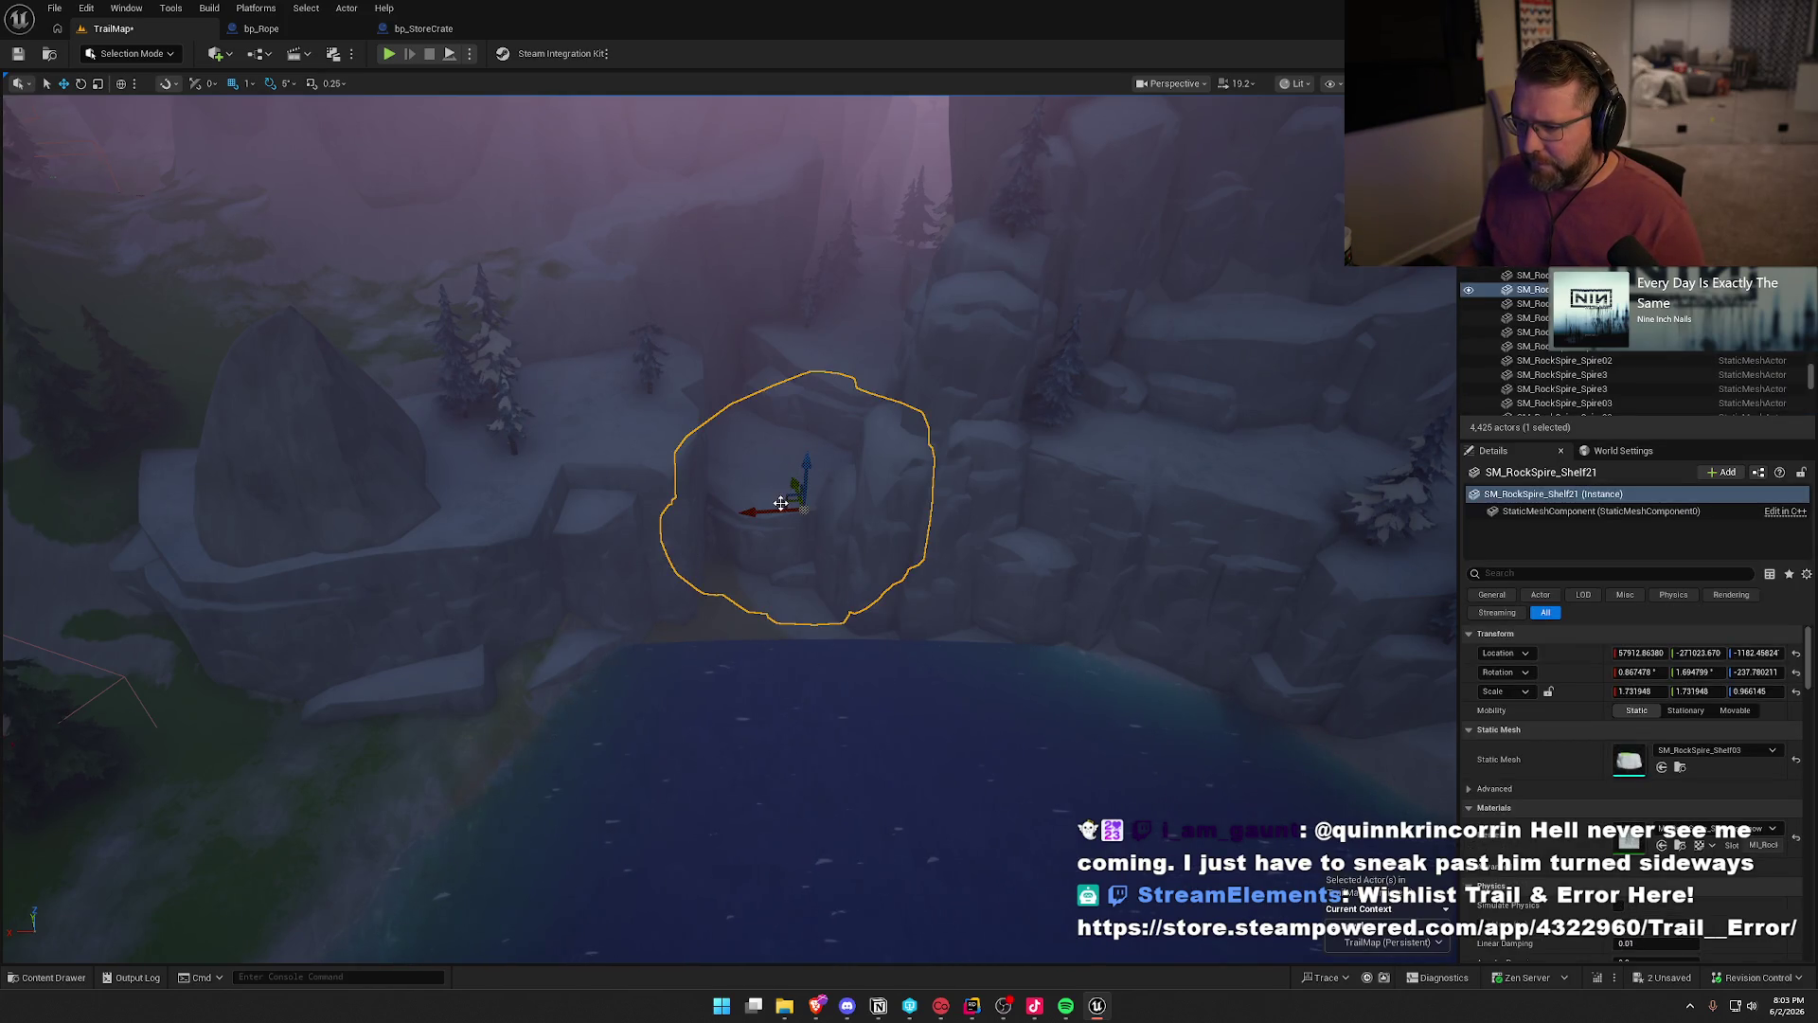
pyautogui.moveTo(782, 503)
pyautogui.mouseDown()
pyautogui.moveTo(677, 643)
pyautogui.moveTo(663, 629)
pyautogui.moveTo(762, 620)
pyautogui.moveTo(786, 636)
pyautogui.moveTo(730, 609)
pyautogui.moveTo(767, 609)
pyautogui.moveTo(806, 569)
pyautogui.moveTo(815, 455)
pyautogui.mouseUp()
pyautogui.press('e')
pyautogui.press('w')
pyautogui.press('r')
pyautogui.press('w')
pyautogui.press('r')
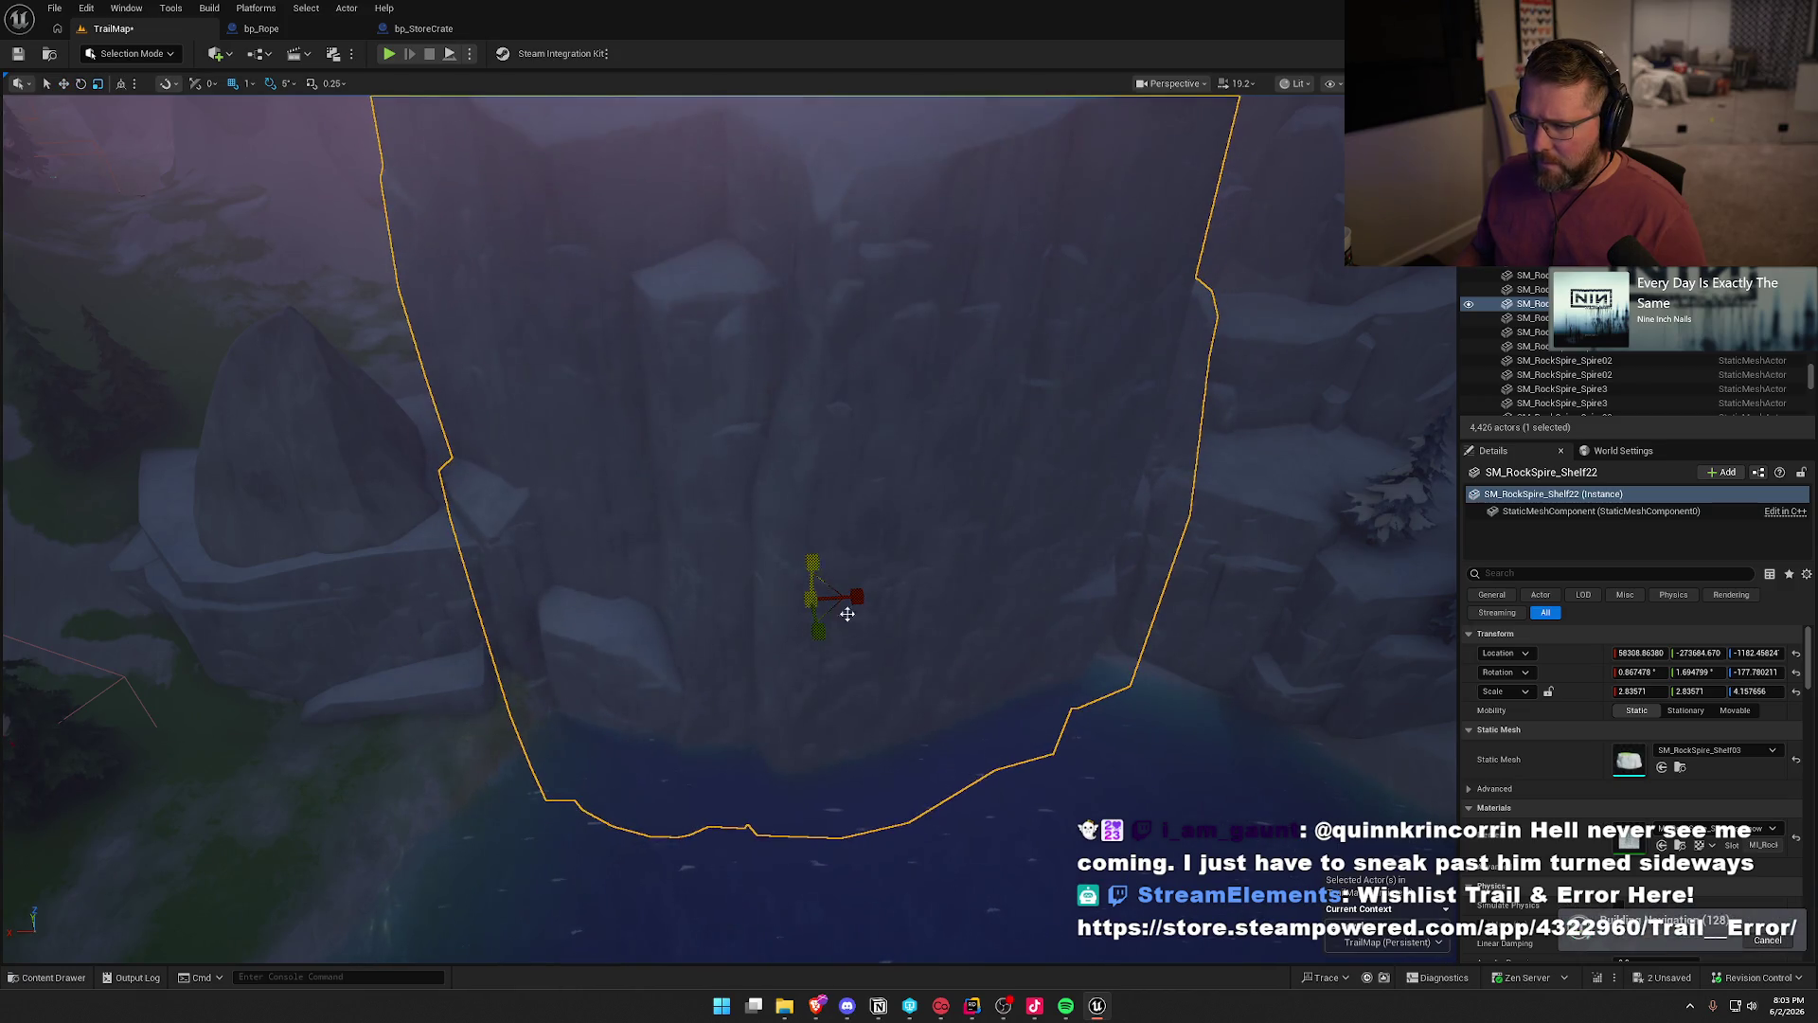
pyautogui.moveTo(672, 528)
pyautogui.mouseDown()
pyautogui.moveTo(654, 530)
pyautogui.moveTo(662, 511)
pyautogui.moveTo(682, 521)
pyautogui.moveTo(654, 445)
pyautogui.moveTo(663, 378)
pyautogui.moveTo(643, 473)
pyautogui.moveTo(672, 528)
pyautogui.moveTo(654, 493)
pyautogui.moveTo(672, 512)
pyautogui.mouseUp()
pyautogui.moveTo(851, 625)
pyautogui.mouseDown()
pyautogui.moveTo(833, 615)
pyautogui.moveTo(857, 629)
pyautogui.mouseUp()
pyautogui.press('Escape')
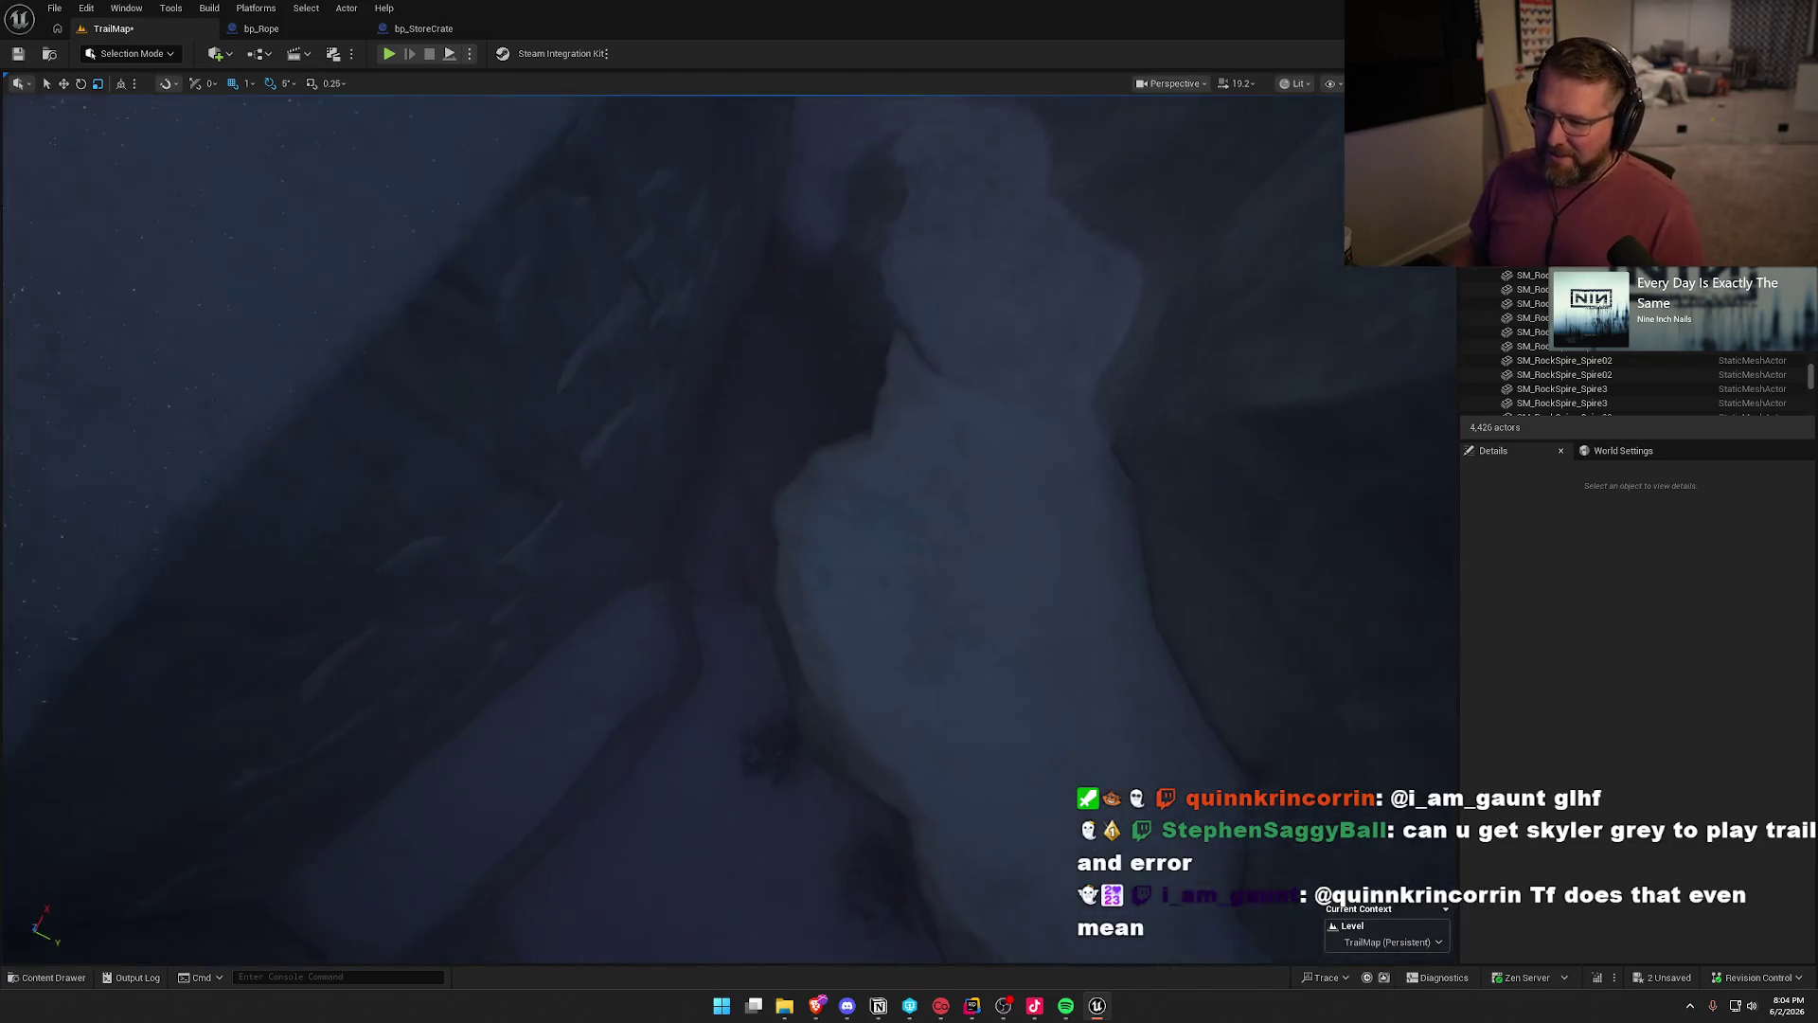
# - Widen the copied rock spire along its Y axis, then deselect it
pyautogui.click(794, 512)
pyautogui.moveTo(618, 366); pyautogui.dragTo(600, 293)
pyautogui.scroll(-2, 672, 473)
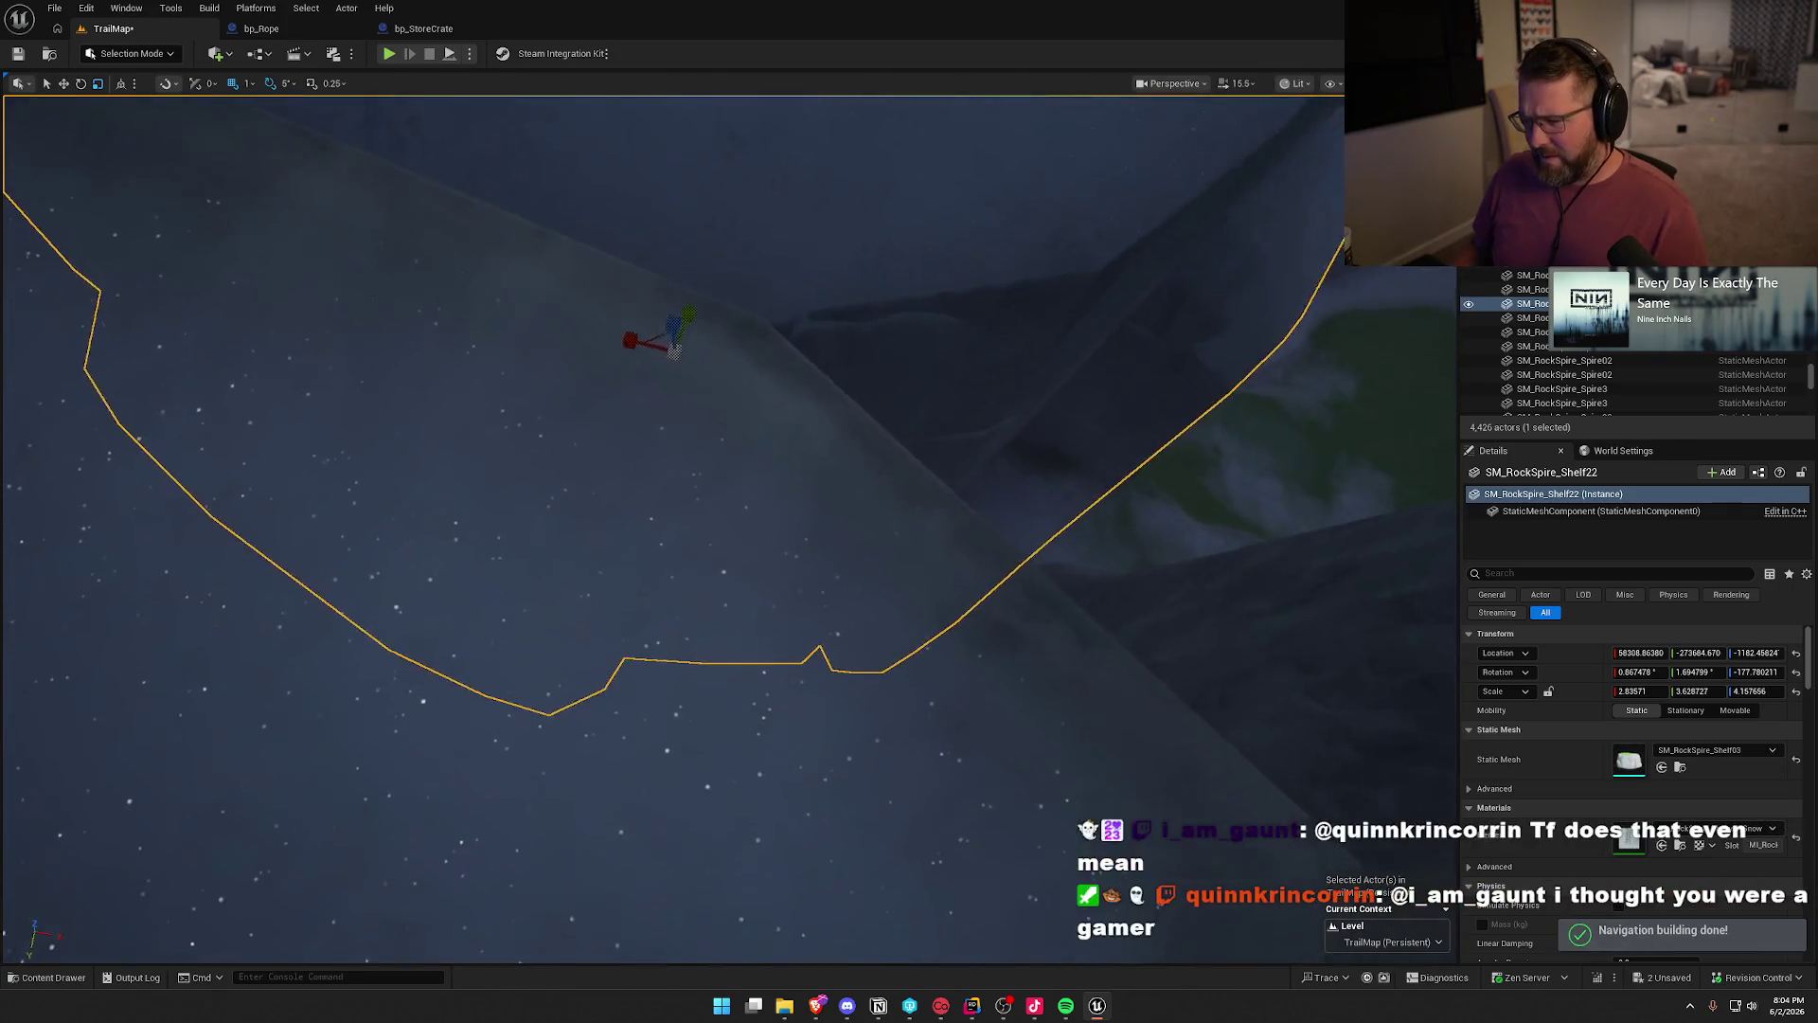
pyautogui.scroll(-1, 673, 530)
pyautogui.moveTo(745, 436); pyautogui.dragTo(745, 437)
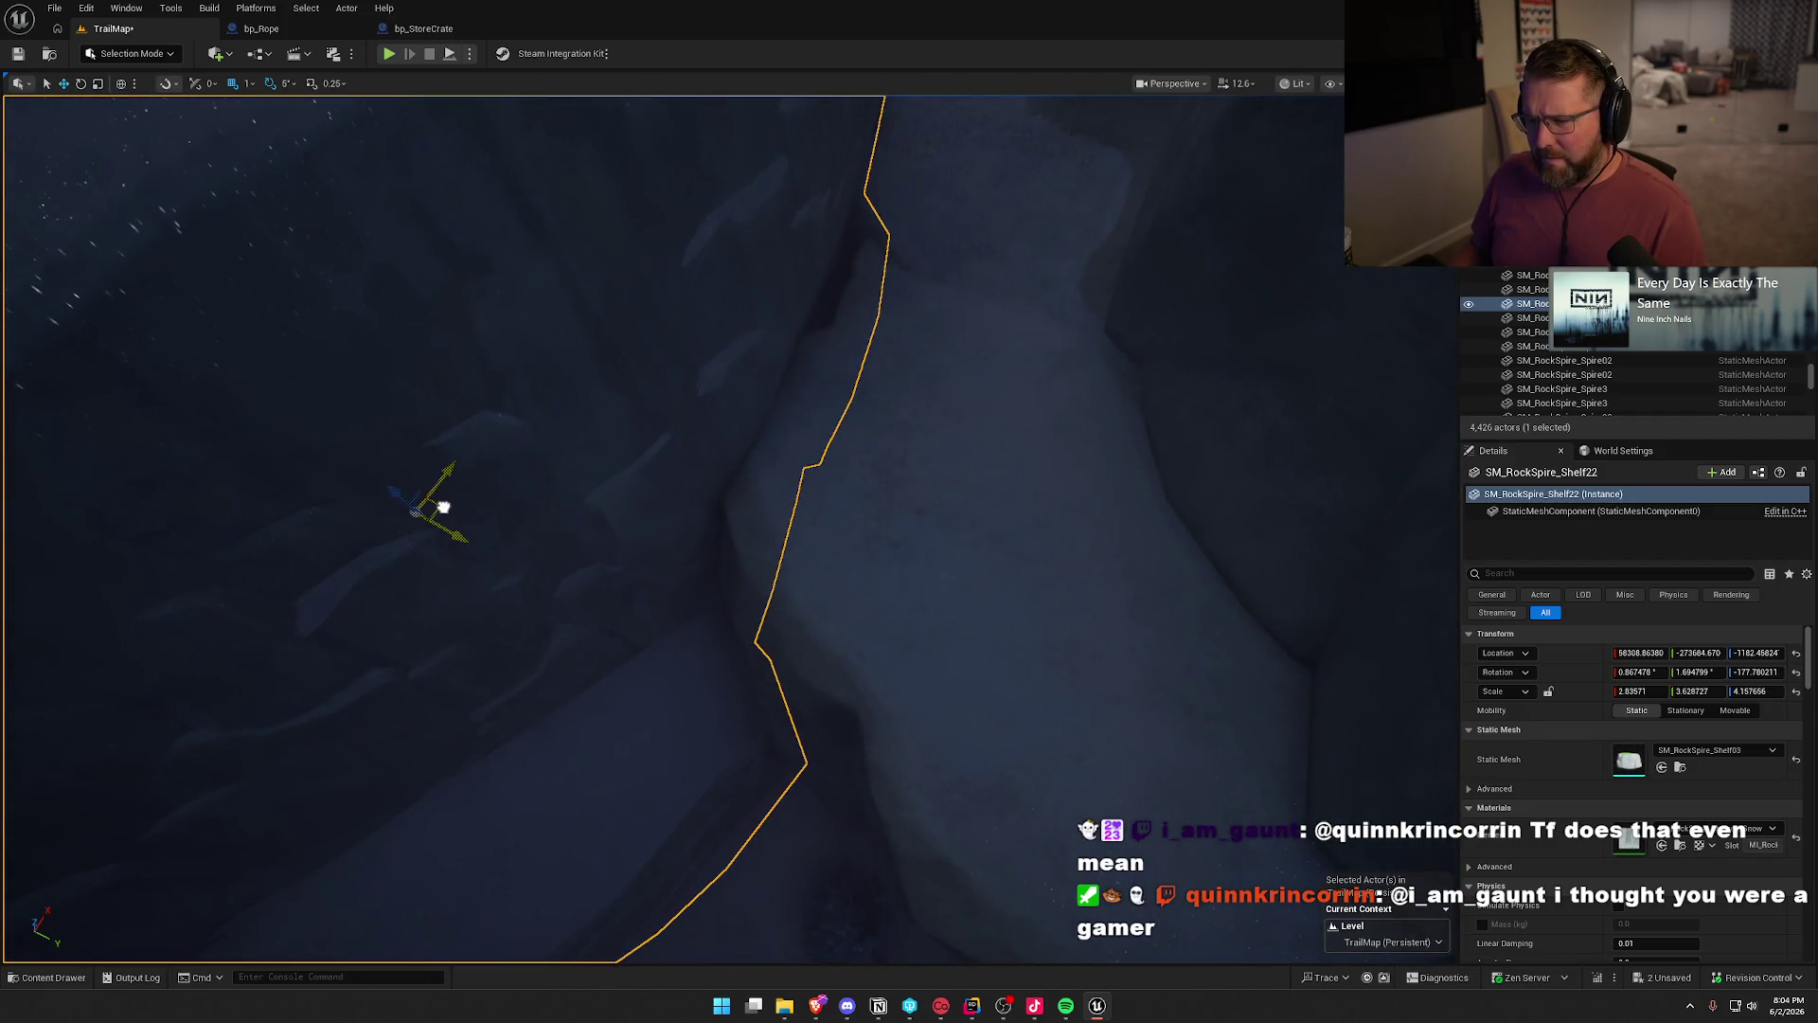
pyautogui.press('Escape')
pyautogui.moveTo(596, 491); pyautogui.dragTo(672, 530)
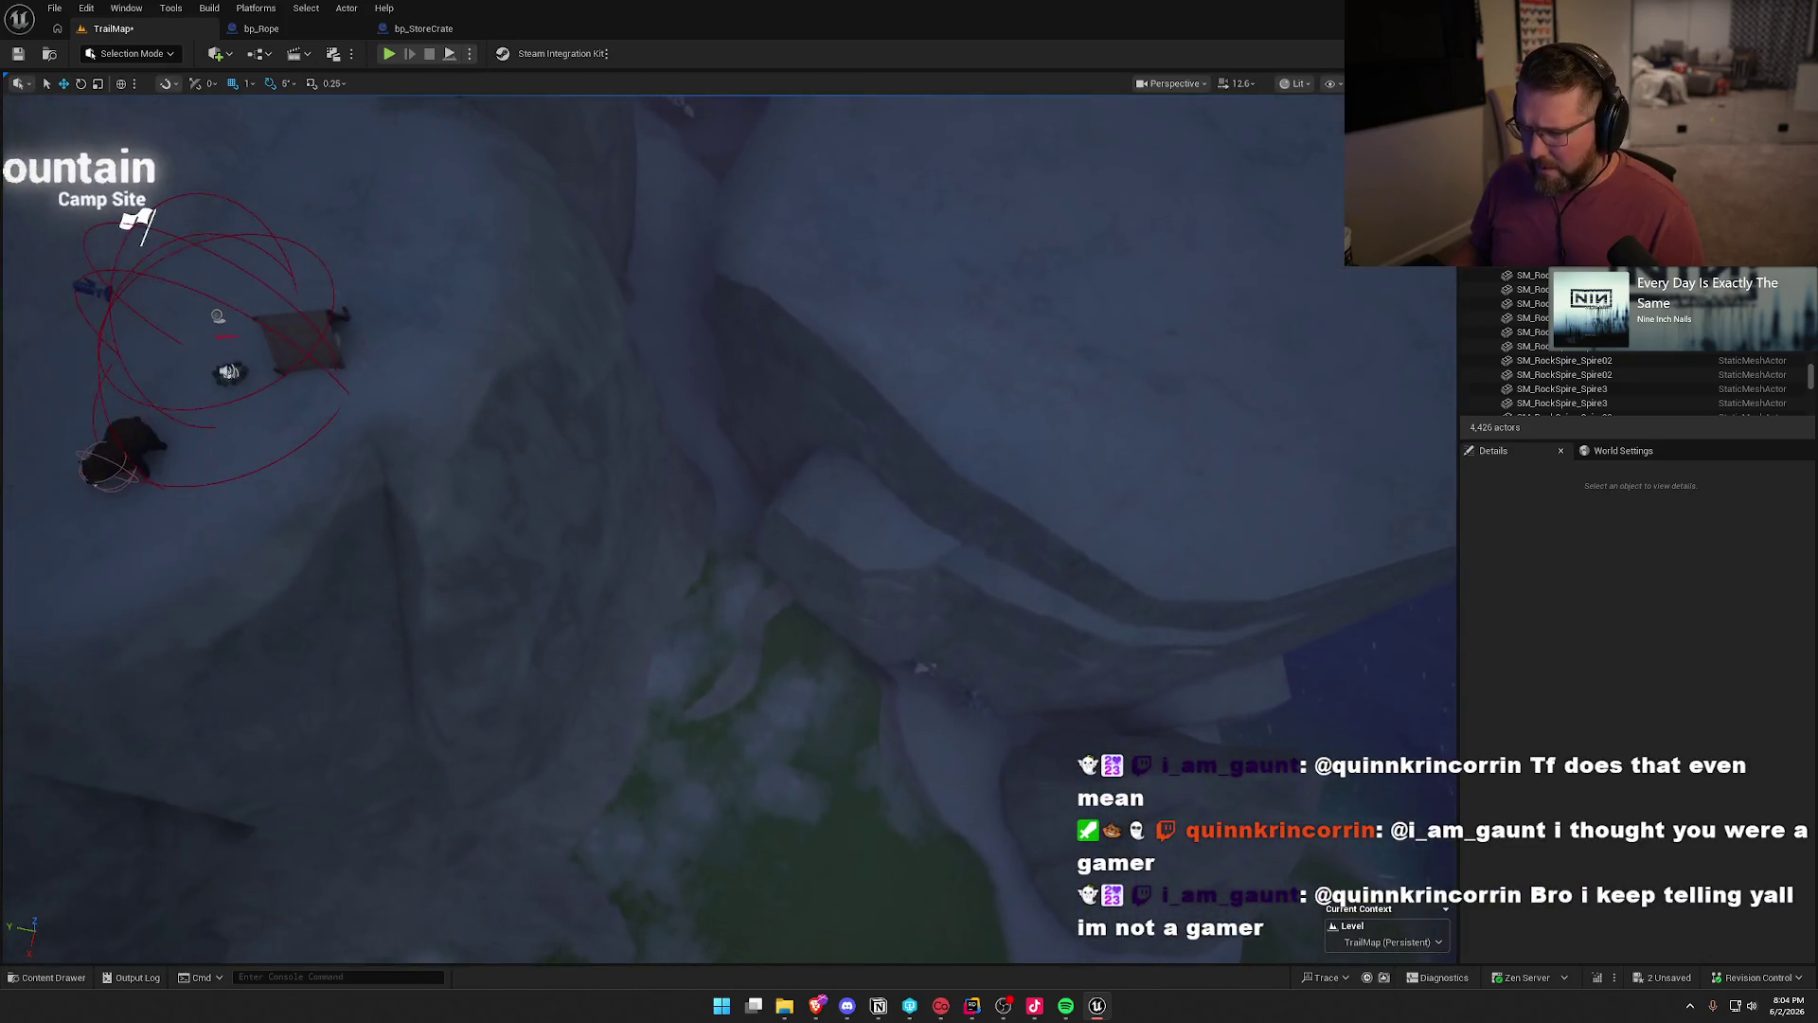
# - Rotate SM_RockSpire_Shelf22 by -20° about its Z axis and return to the translate tool
pyautogui.click(973, 495)
pyautogui.press('e')
pyautogui.moveTo(941, 520)
pyautogui.mouseDown()
pyautogui.moveTo(949, 559)
pyautogui.moveTo(975, 561)
pyautogui.mouseUp()
pyautogui.moveTo(699, 512); pyautogui.dragTo(699, 512)
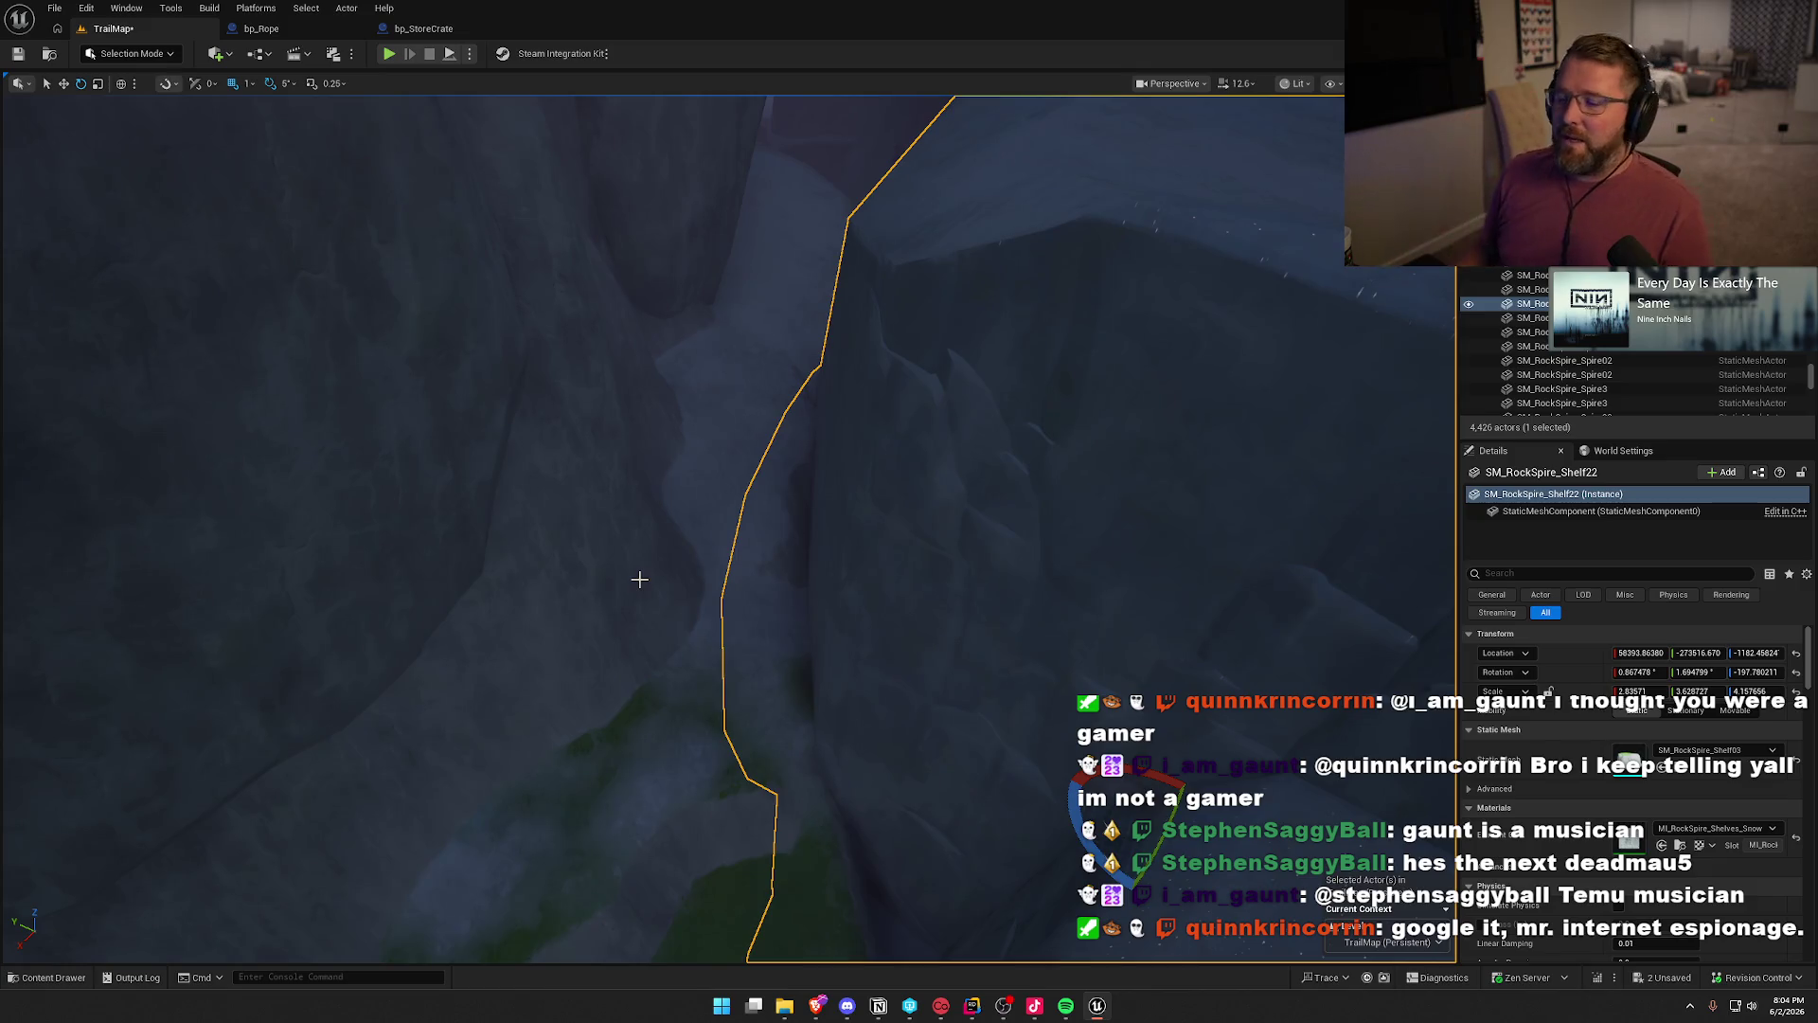
pyautogui.moveTo(794, 573)
pyautogui.mouseDown()
pyautogui.moveTo(1404, 527)
pyautogui.moveTo(1231, 454)
pyautogui.moveTo(1041, 407)
pyautogui.moveTo(966, 312)
pyautogui.moveTo(904, 622)
pyautogui.moveTo(859, 629)
pyautogui.moveTo(848, 511)
pyautogui.mouseUp()
pyautogui.press('w')
pyautogui.moveTo(555, 511)
pyautogui.mouseDown()
pyautogui.moveTo(555, 549)
pyautogui.moveTo(554, 511)
pyautogui.mouseUp()
pyautogui.click(606, 474)
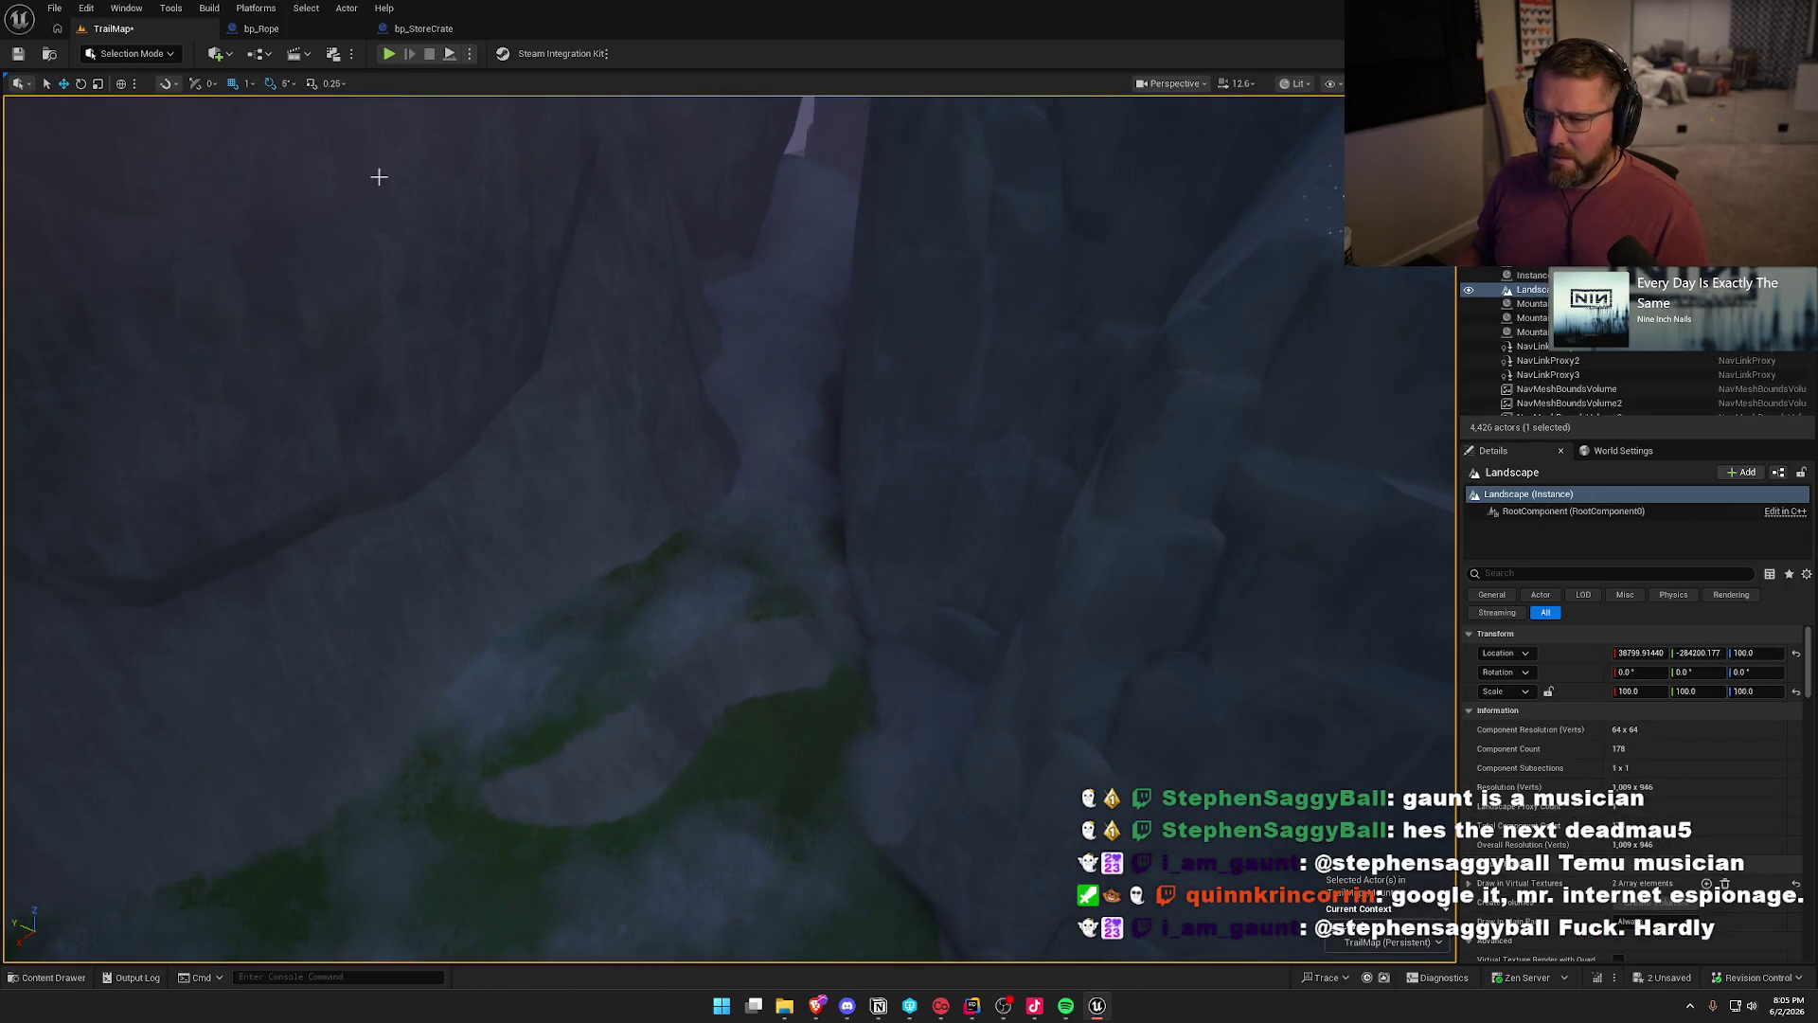
# - Switch to Landscape Mode, try the Flatten brush and undo it, then reselect Smooth
pyautogui.click(131, 53)
pyautogui.click(155, 95)
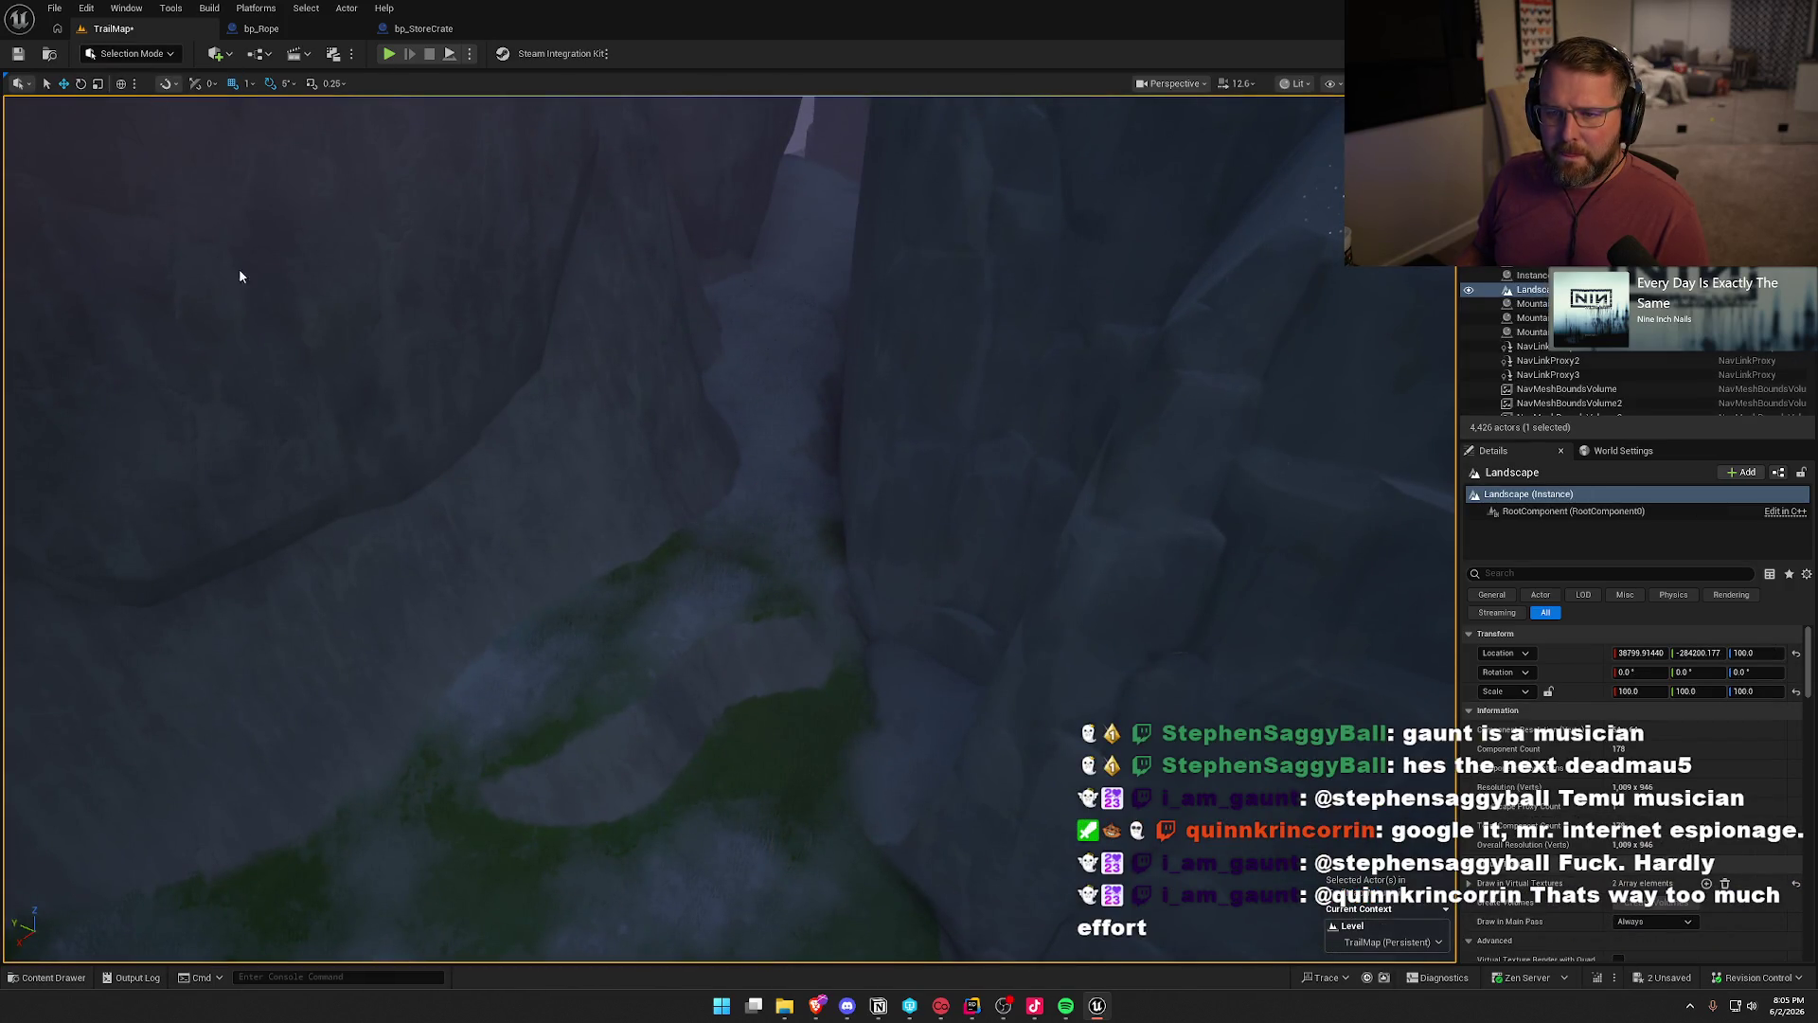
pyautogui.click(97, 123)
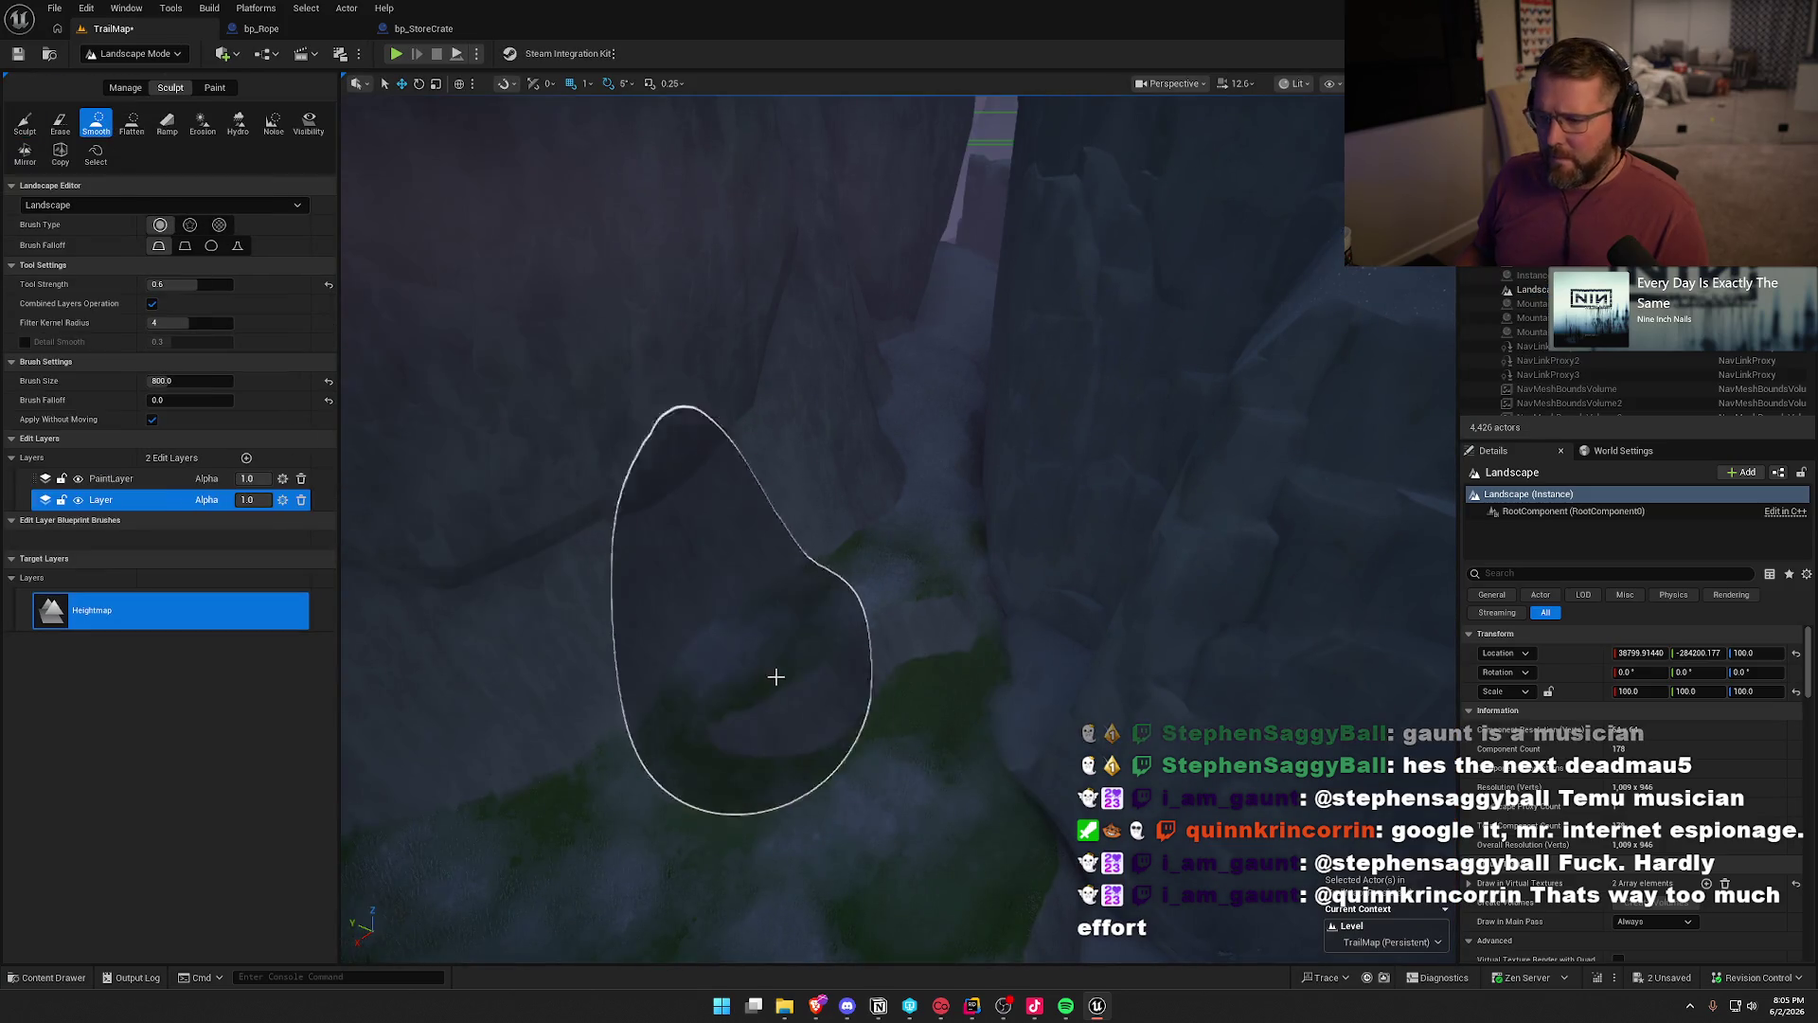
pyautogui.hotkey('shift', '3')
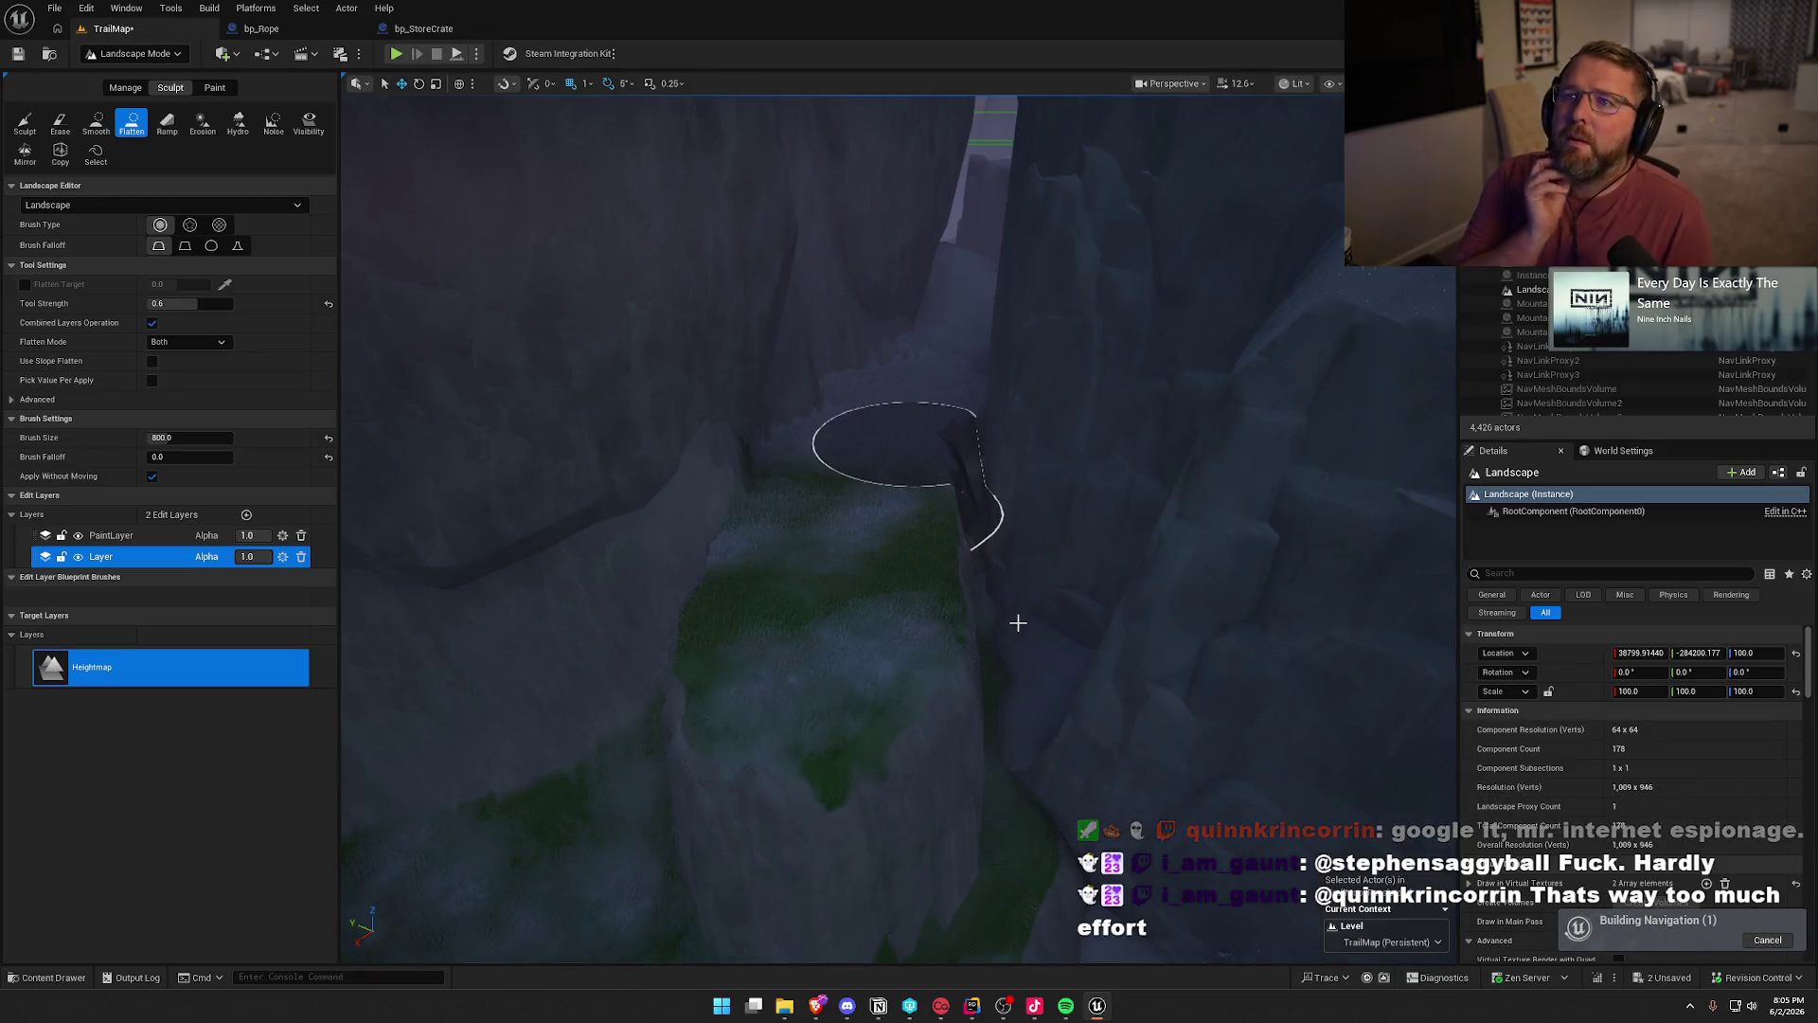
pyautogui.hotkey('ctrl', 'z')
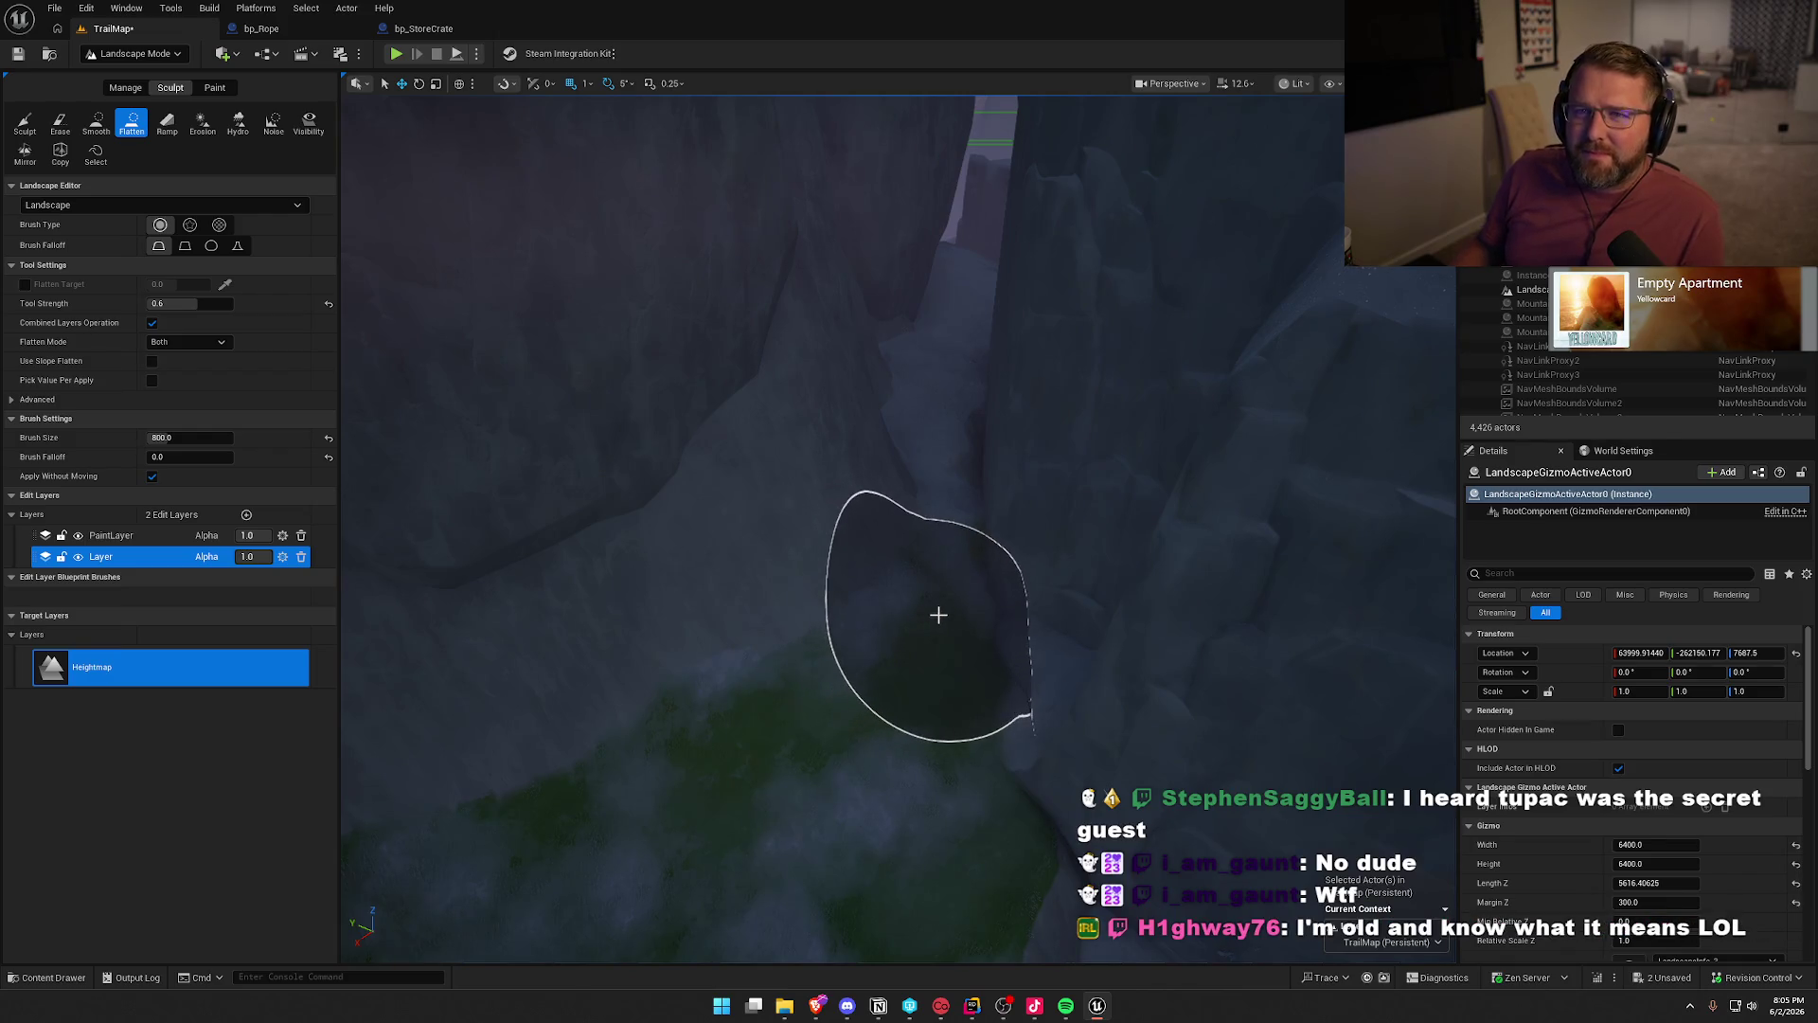
pyautogui.scroll(-3, 1003, 587)
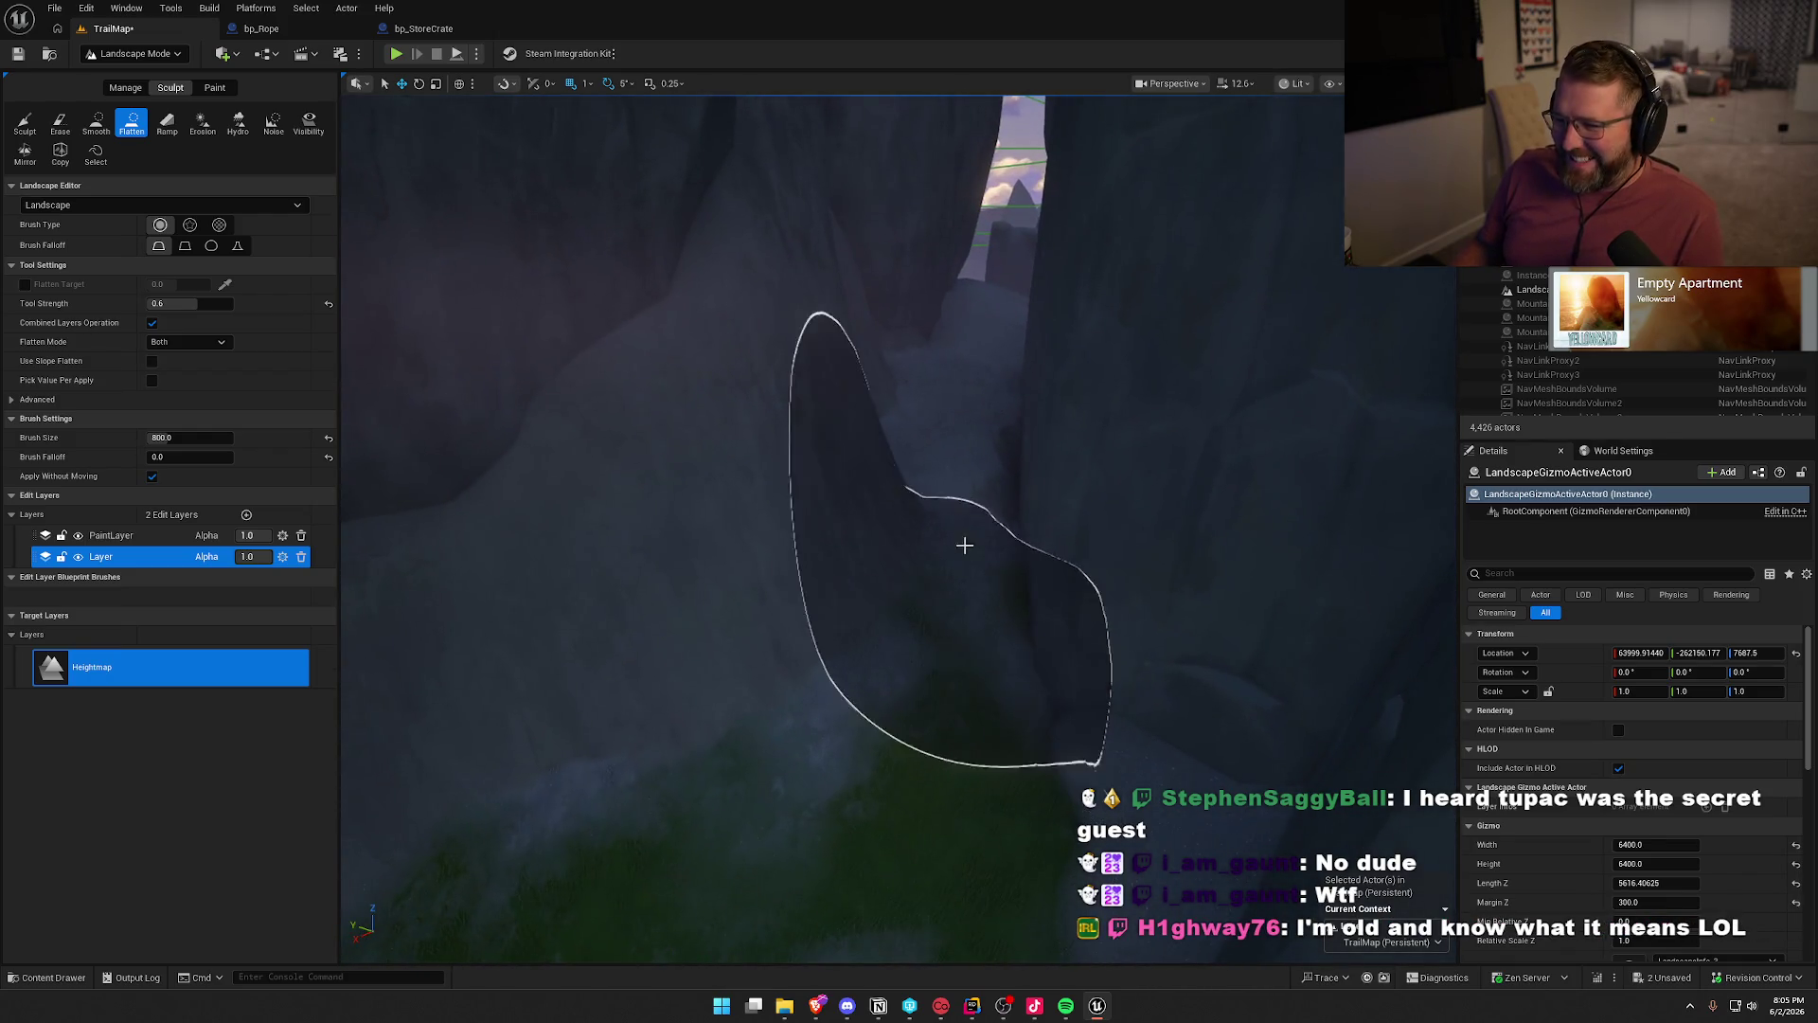
pyautogui.click(95, 123)
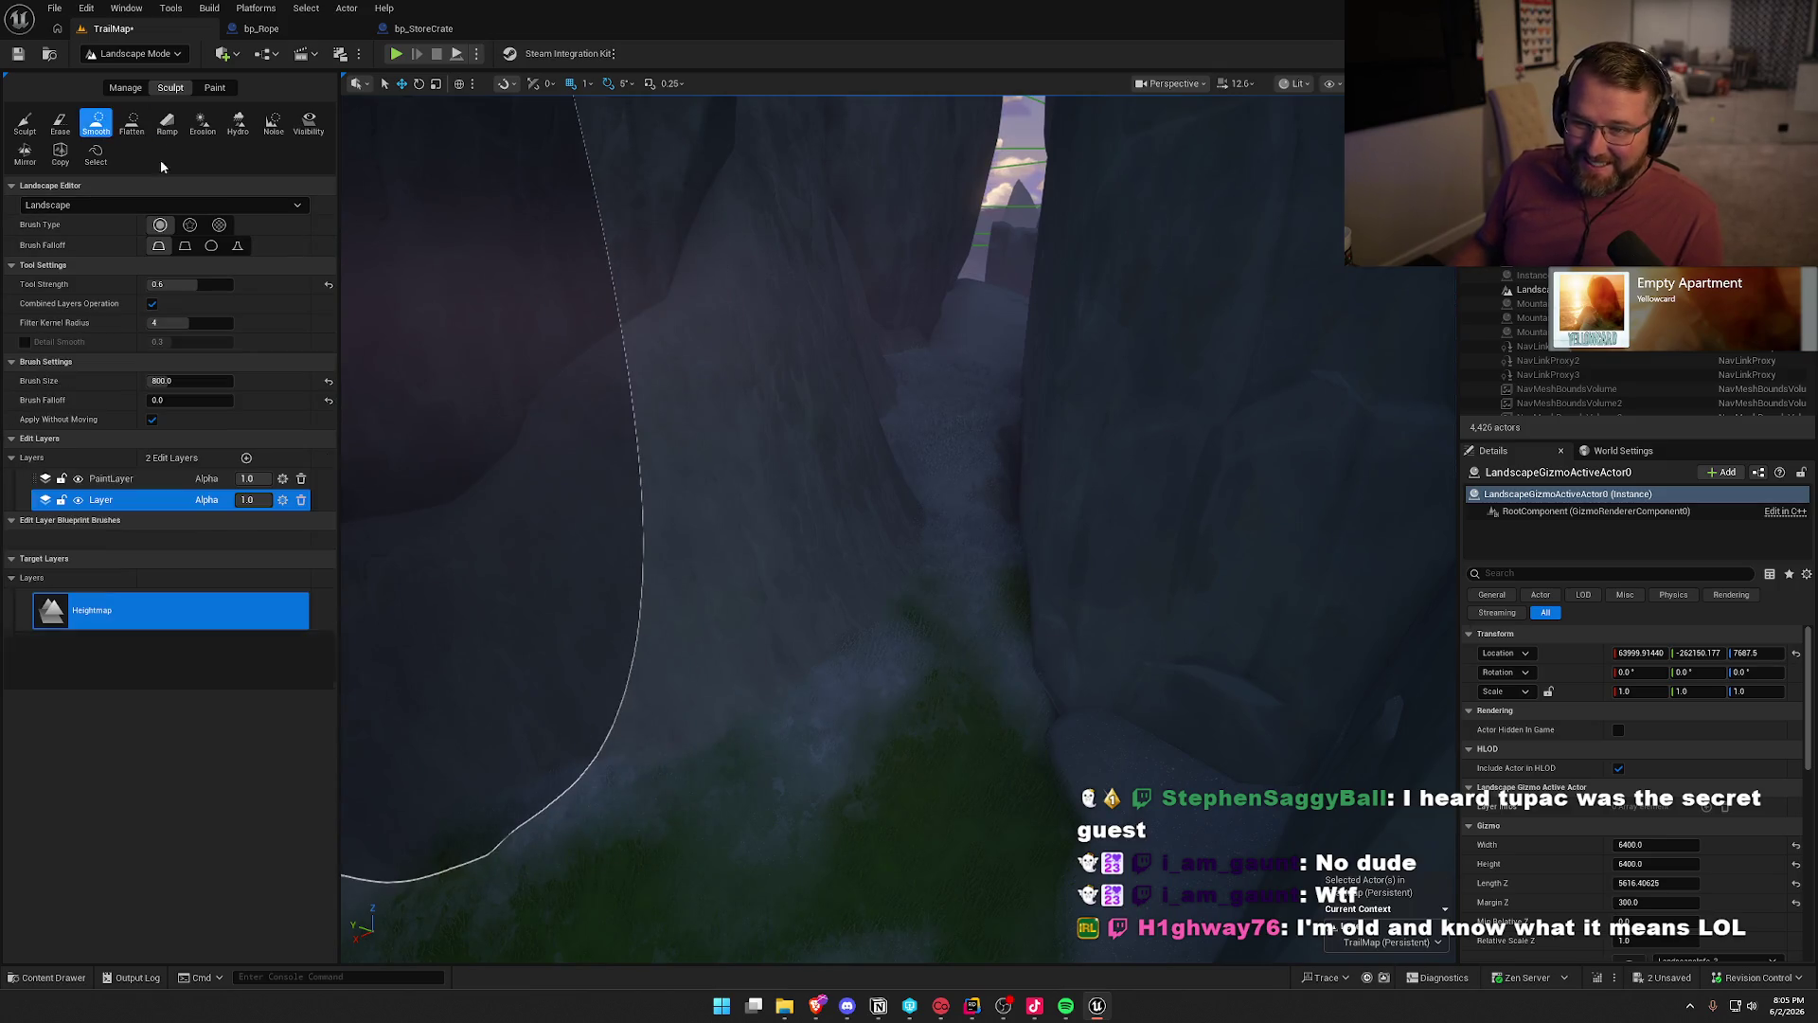
# - Edit PaintLayer, undo the smooth stroke, set the Sculpt brush size to 350, and pick Ramp
pyautogui.click(104, 480)
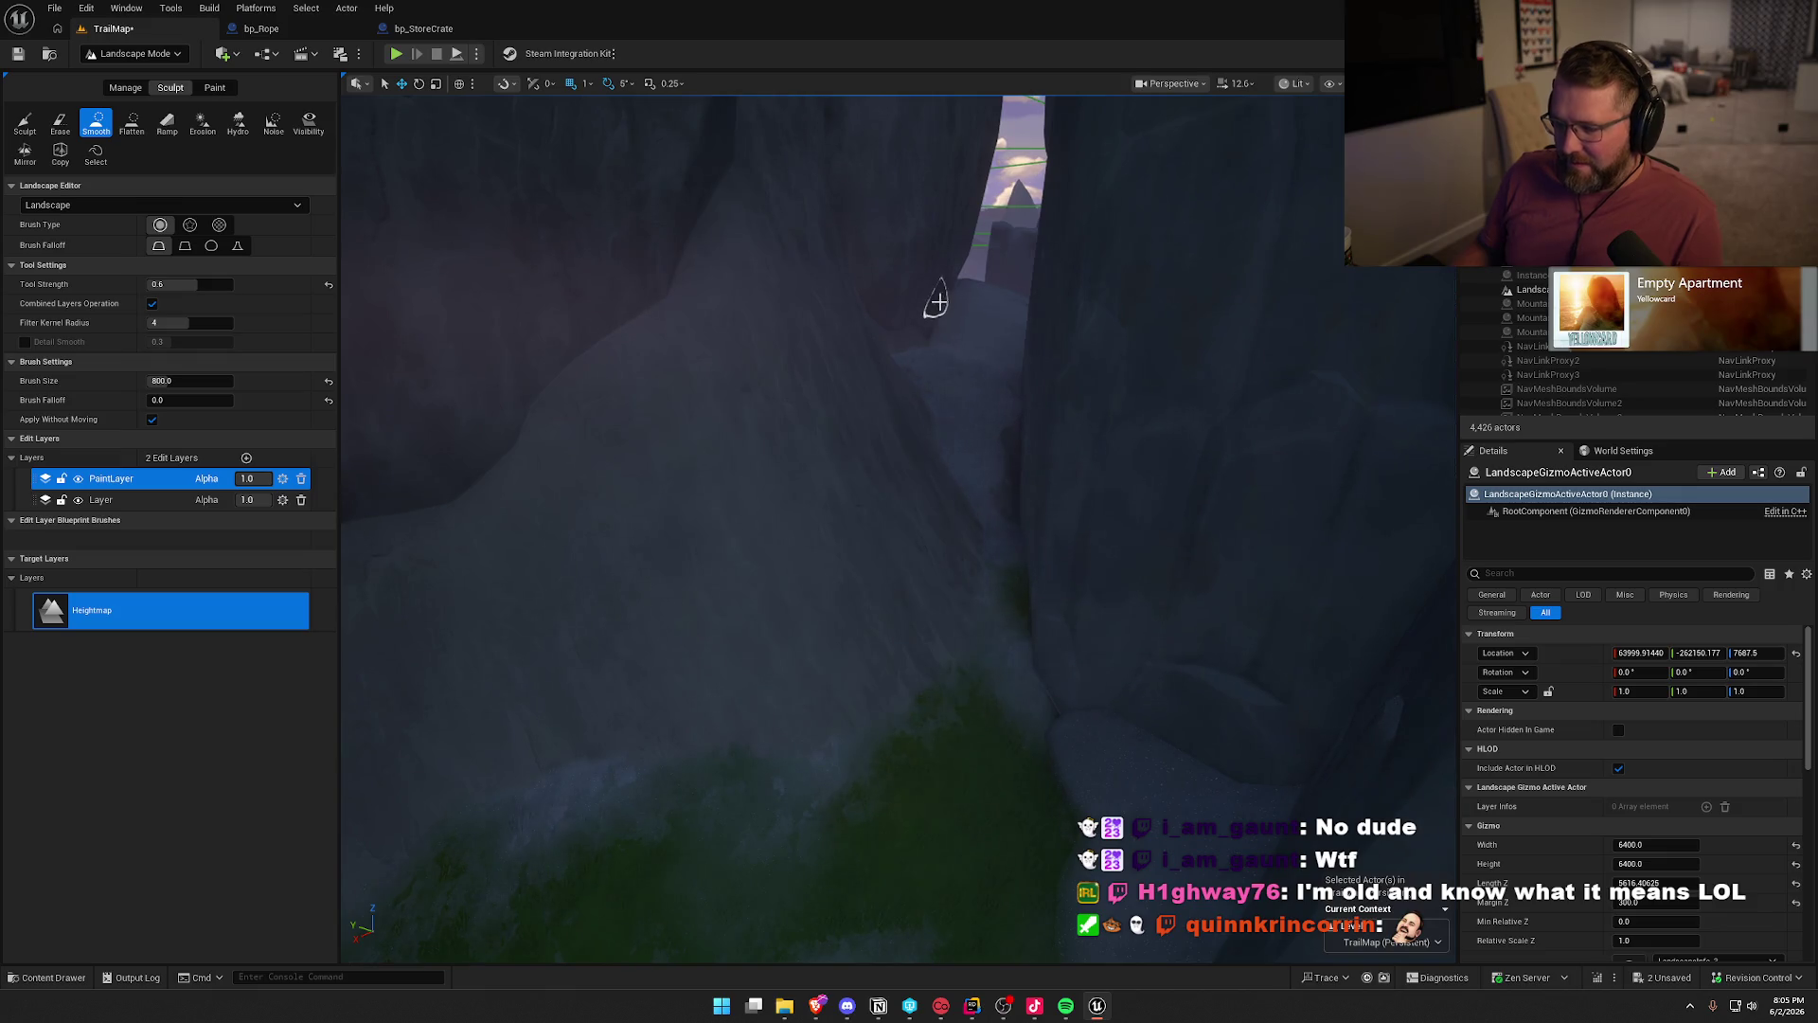
pyautogui.hotkey('ctrl', 'z')
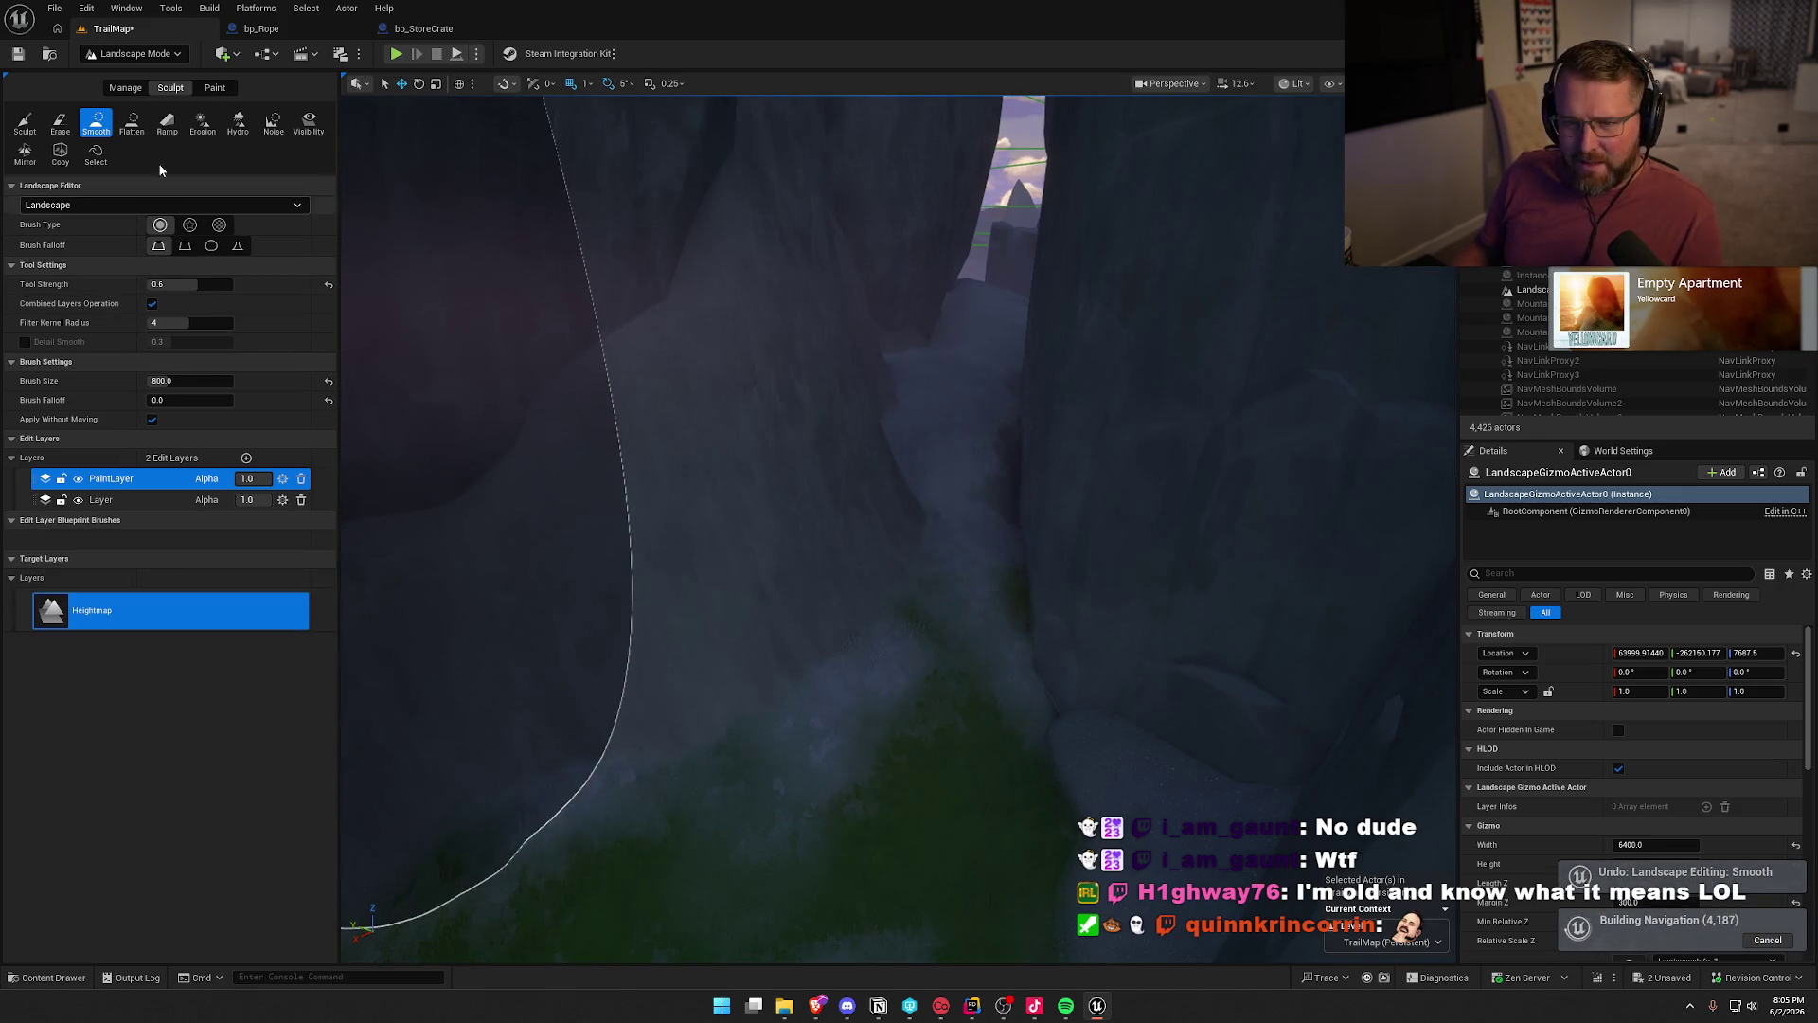
pyautogui.click(23, 128)
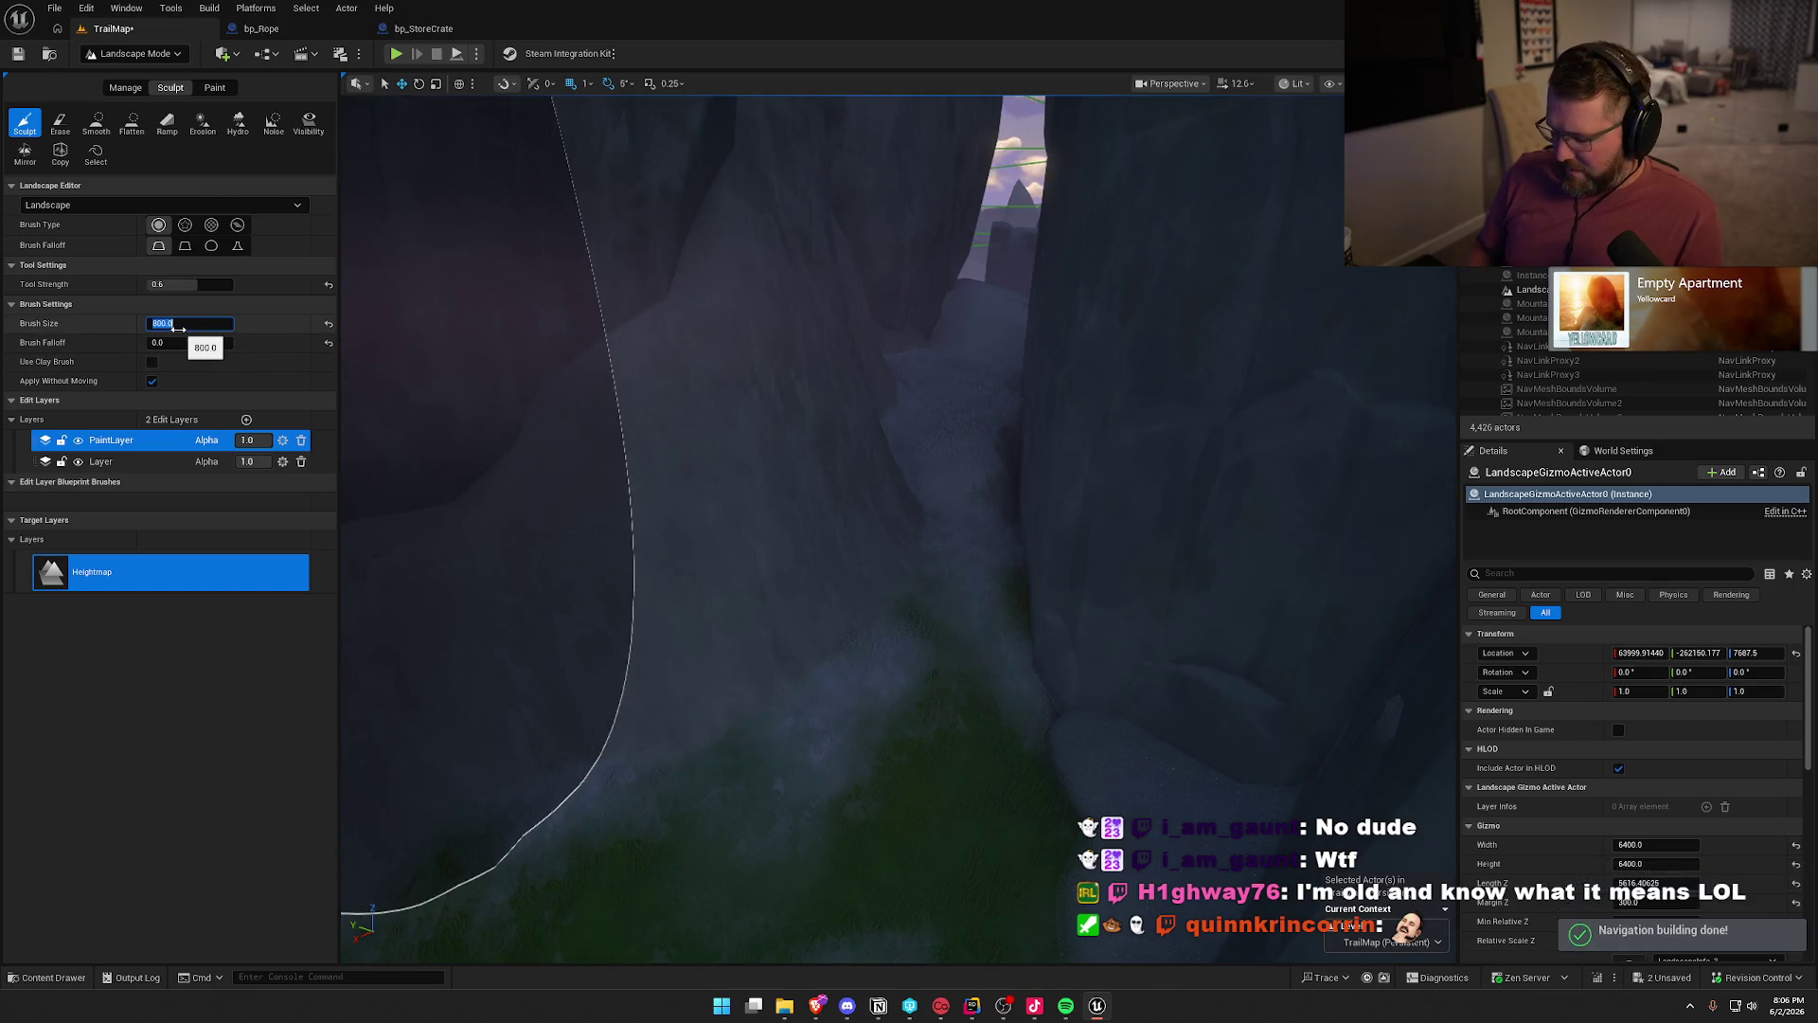
pyautogui.write('350')
pyautogui.press('Return')
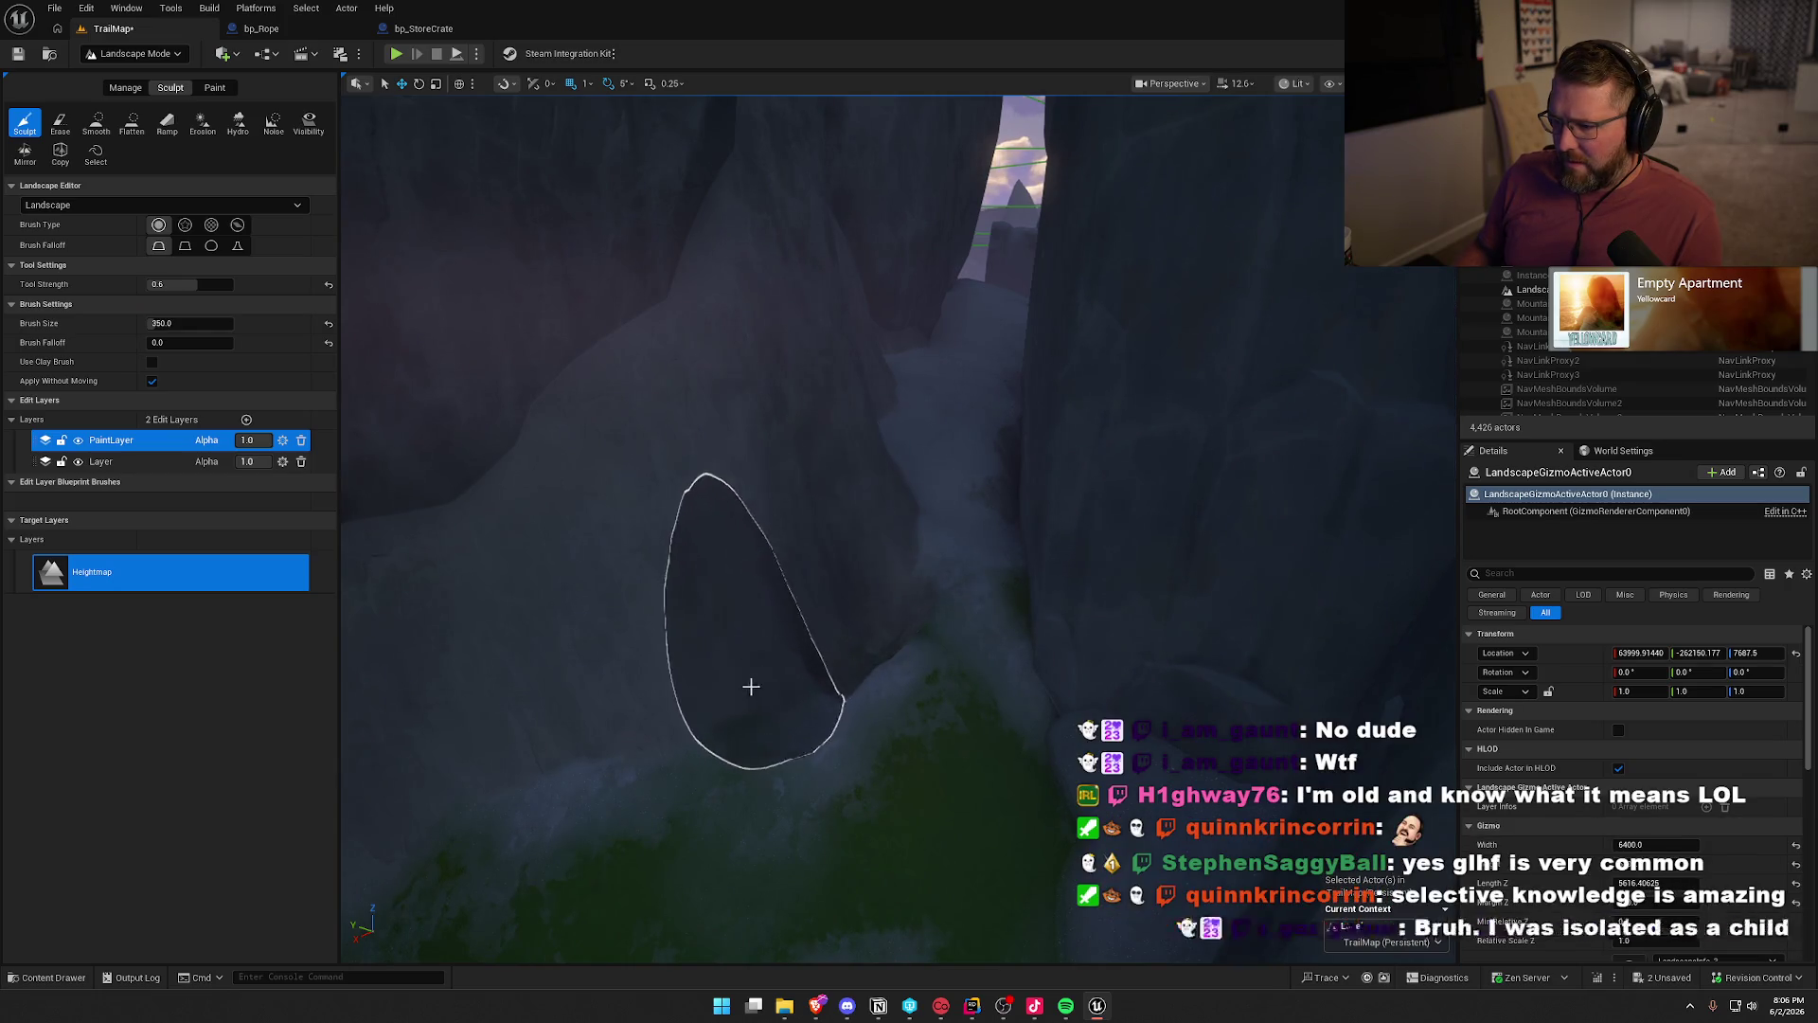
pyautogui.scroll(5, 912, 568)
pyautogui.scroll(-3, 907, 570)
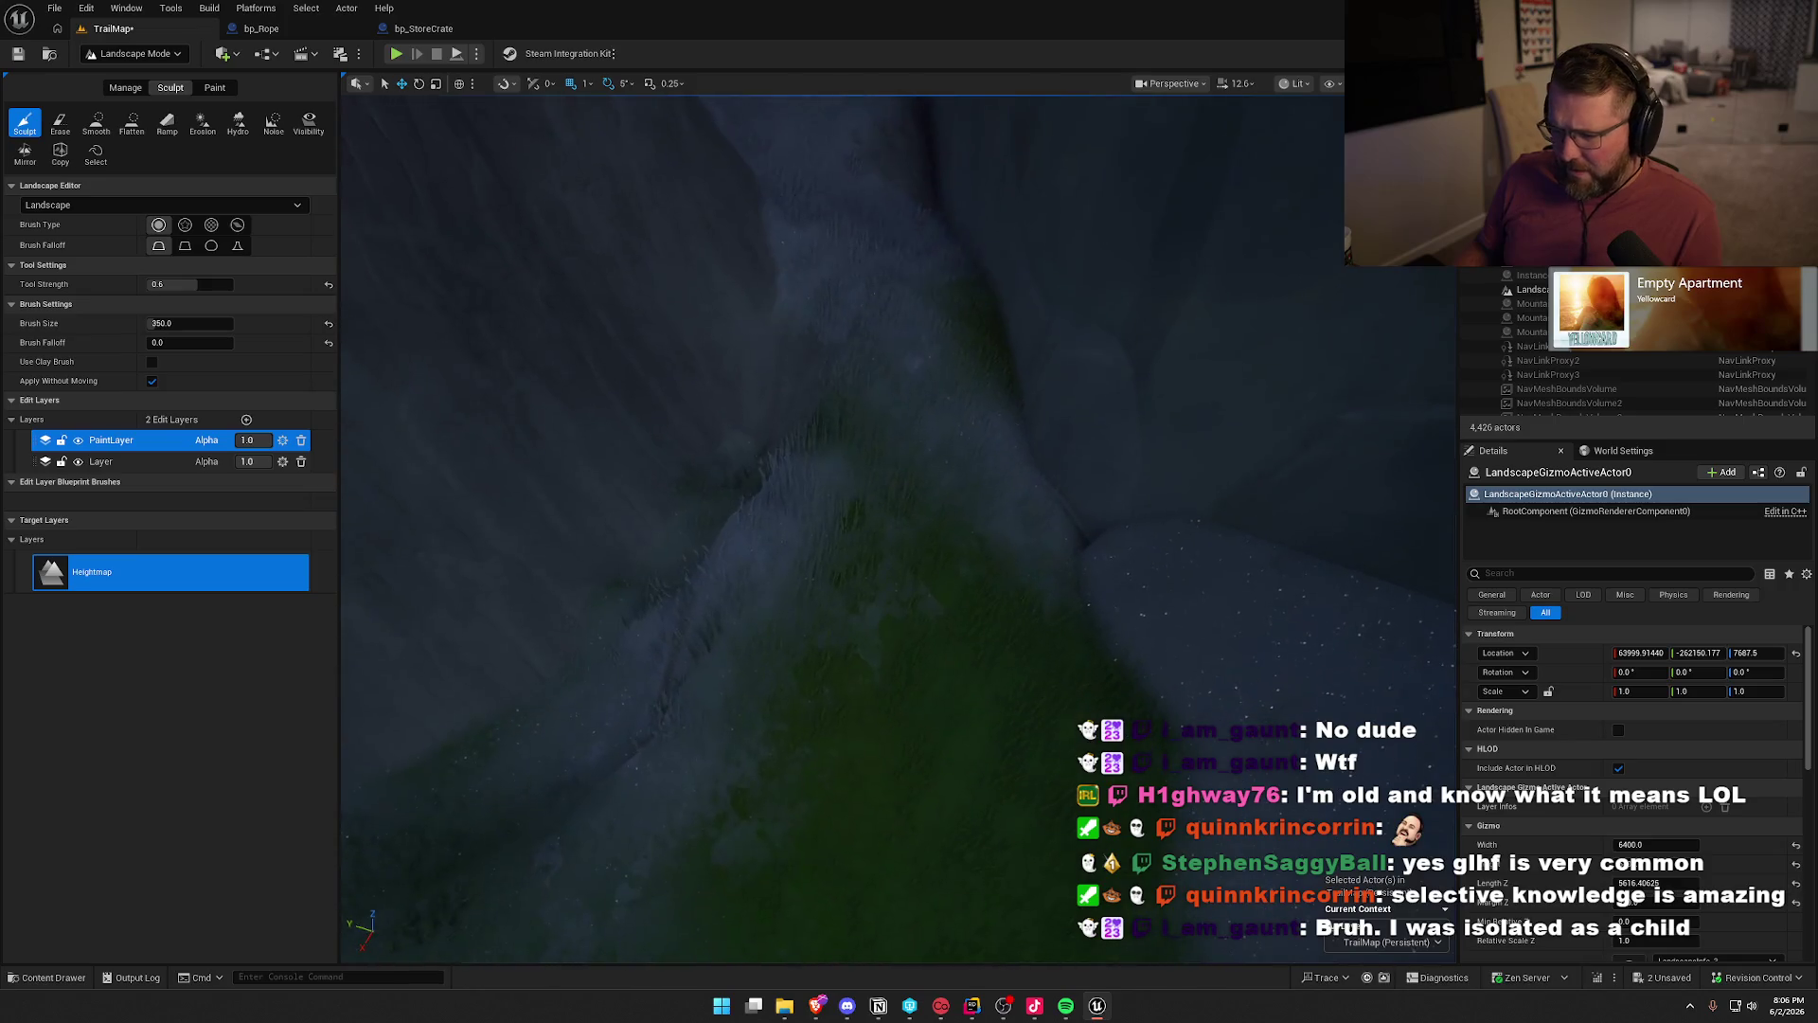
pyautogui.scroll(3, 907, 570)
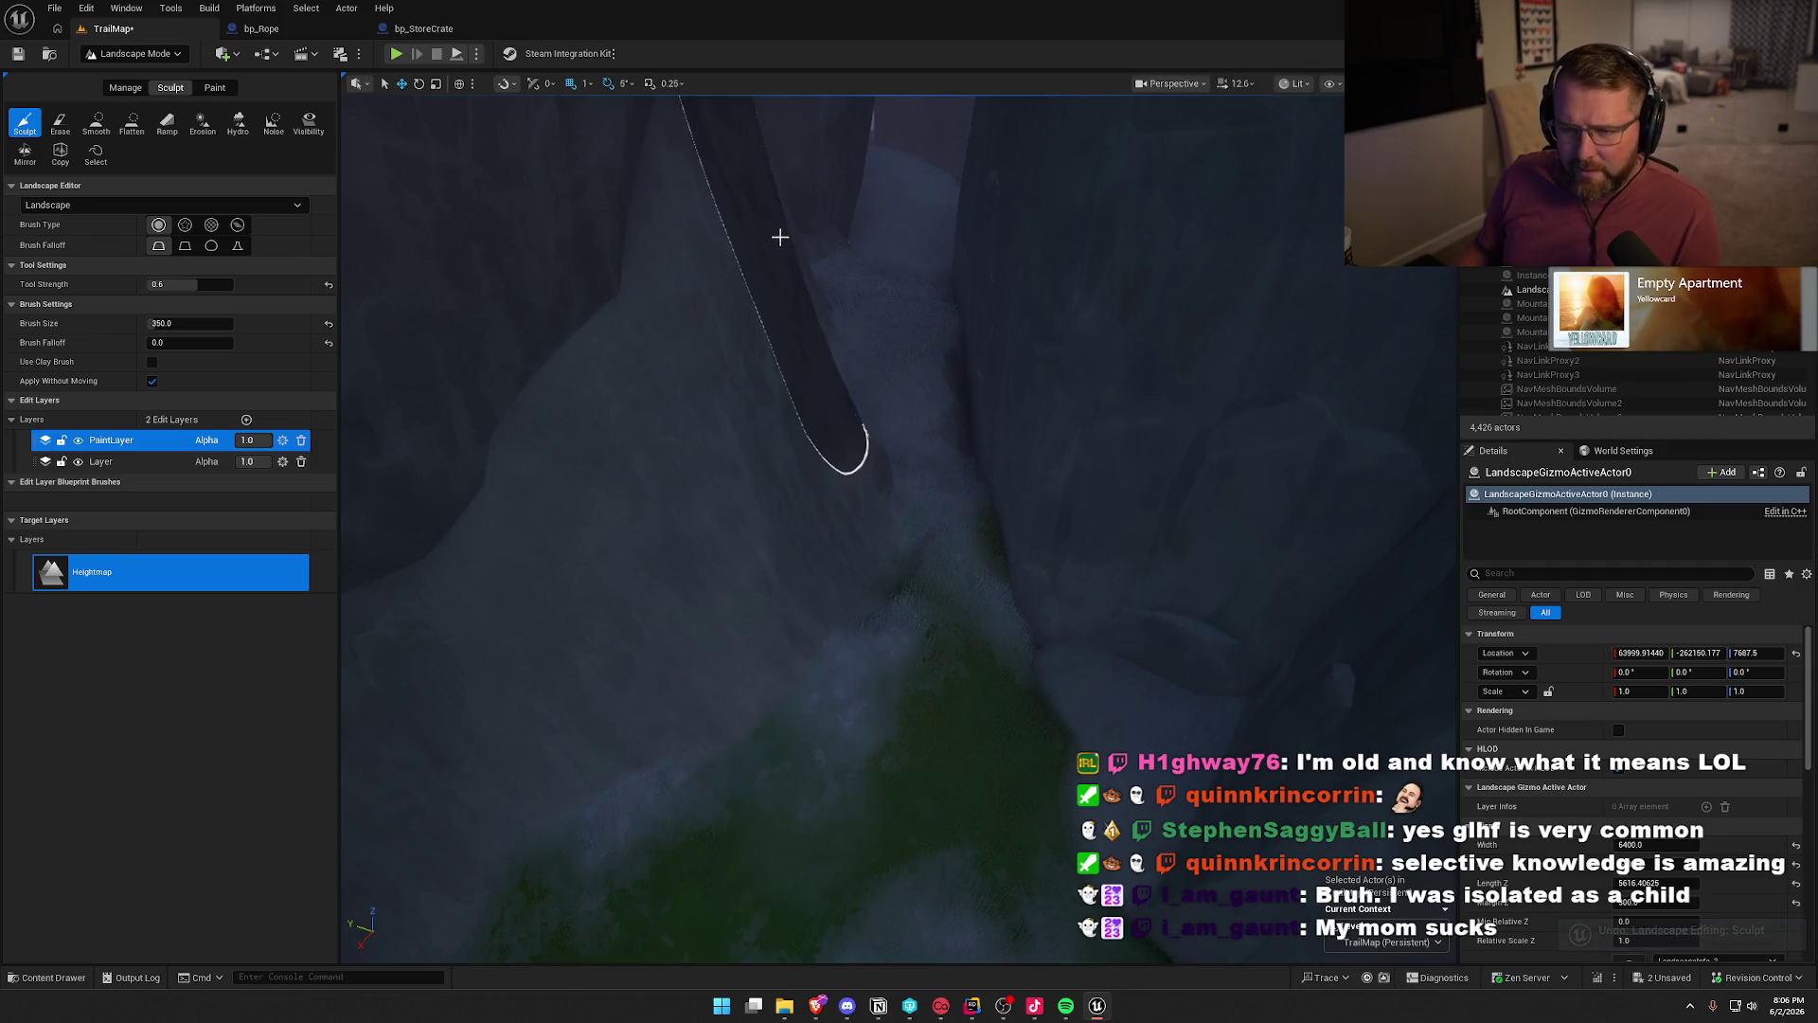
pyautogui.click(167, 123)
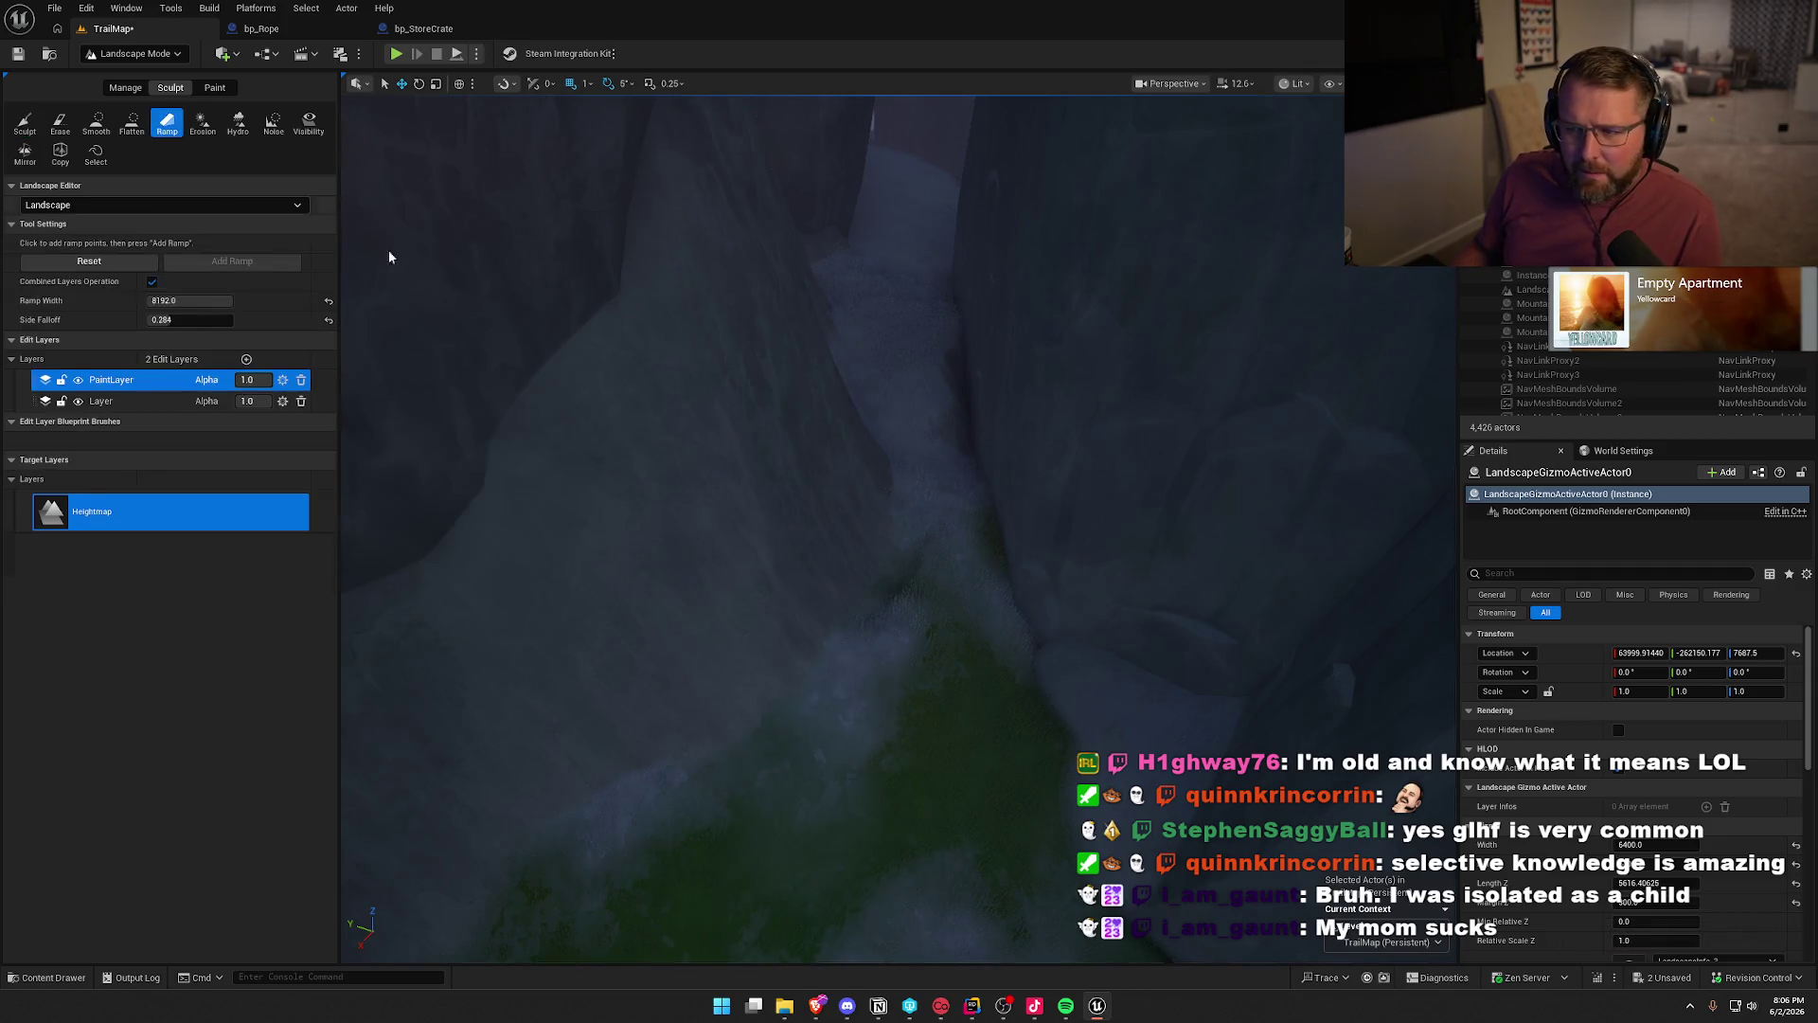
# - Add a ramp up the canyon floor with width about 1408 and side falloff 0
pyautogui.click(870, 271)
pyautogui.moveTo(814, 407)
pyautogui.mouseDown()
pyautogui.moveTo(786, 459)
pyautogui.moveTo(744, 724)
pyautogui.moveTo(706, 781)
pyautogui.moveTo(739, 798)
pyautogui.mouseUp()
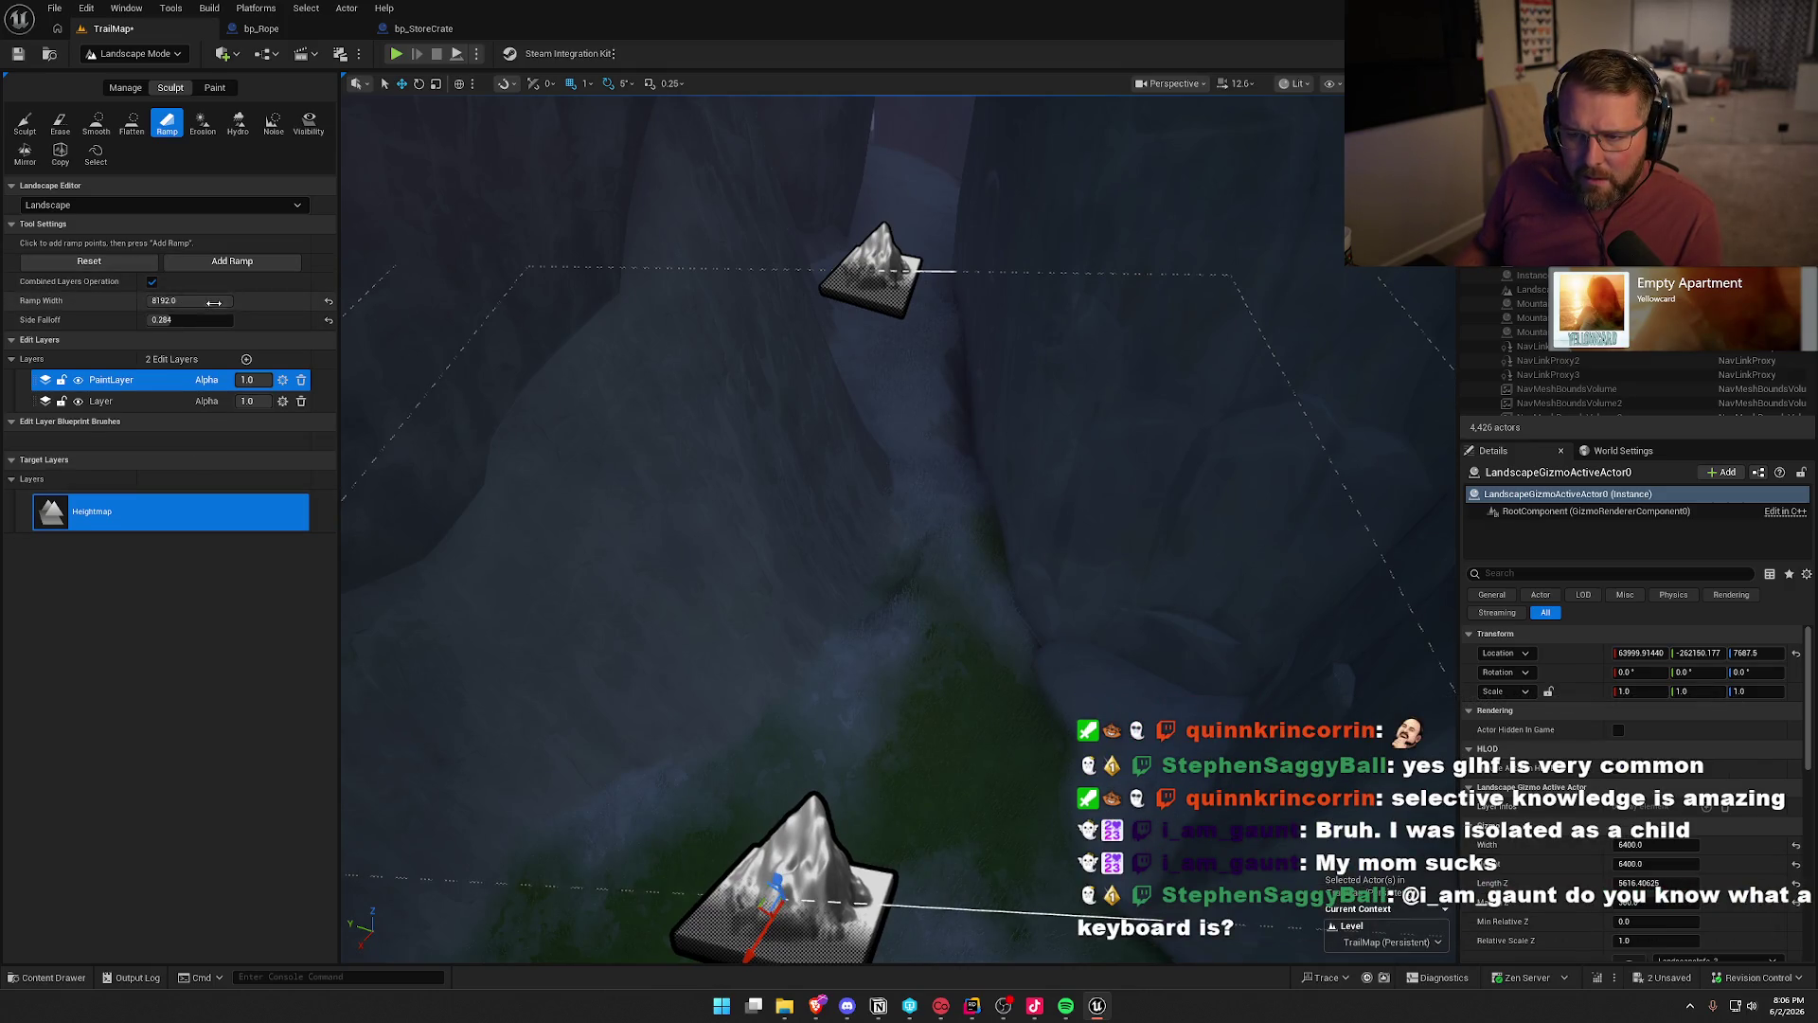
pyautogui.moveTo(189, 300); pyautogui.dragTo(163, 300)
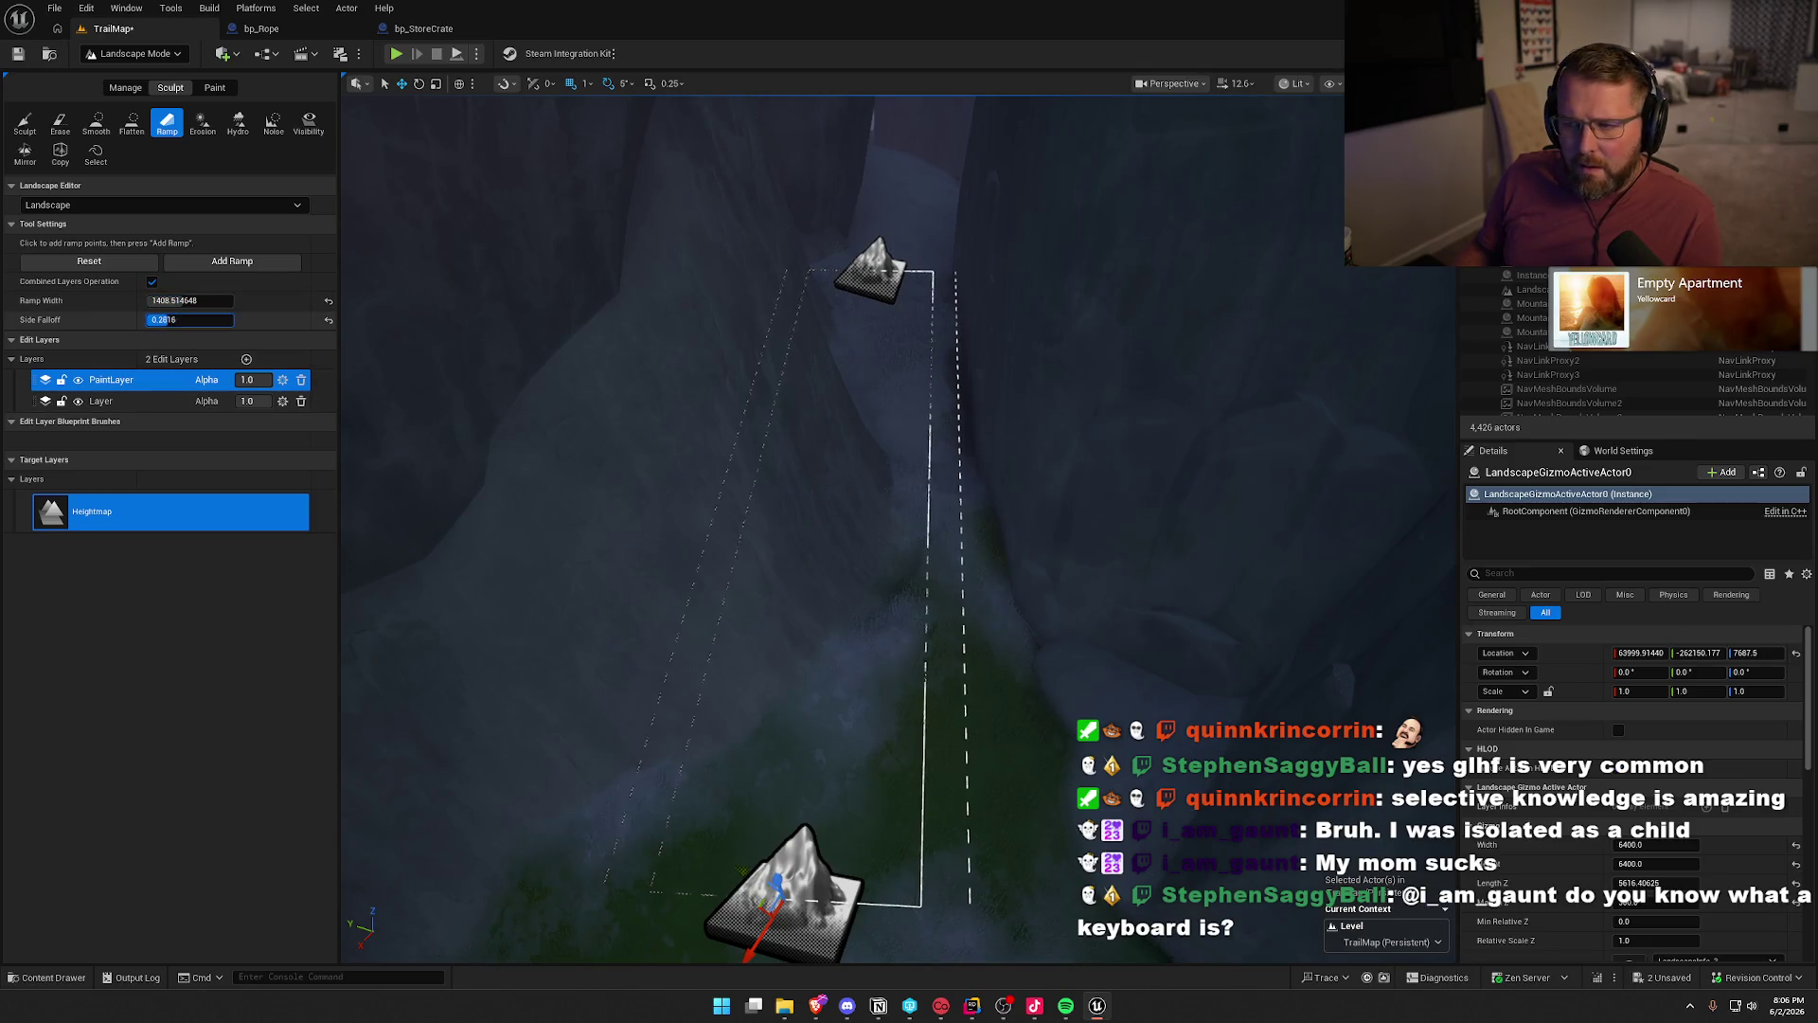
pyautogui.moveTo(180, 320); pyautogui.dragTo(172, 323)
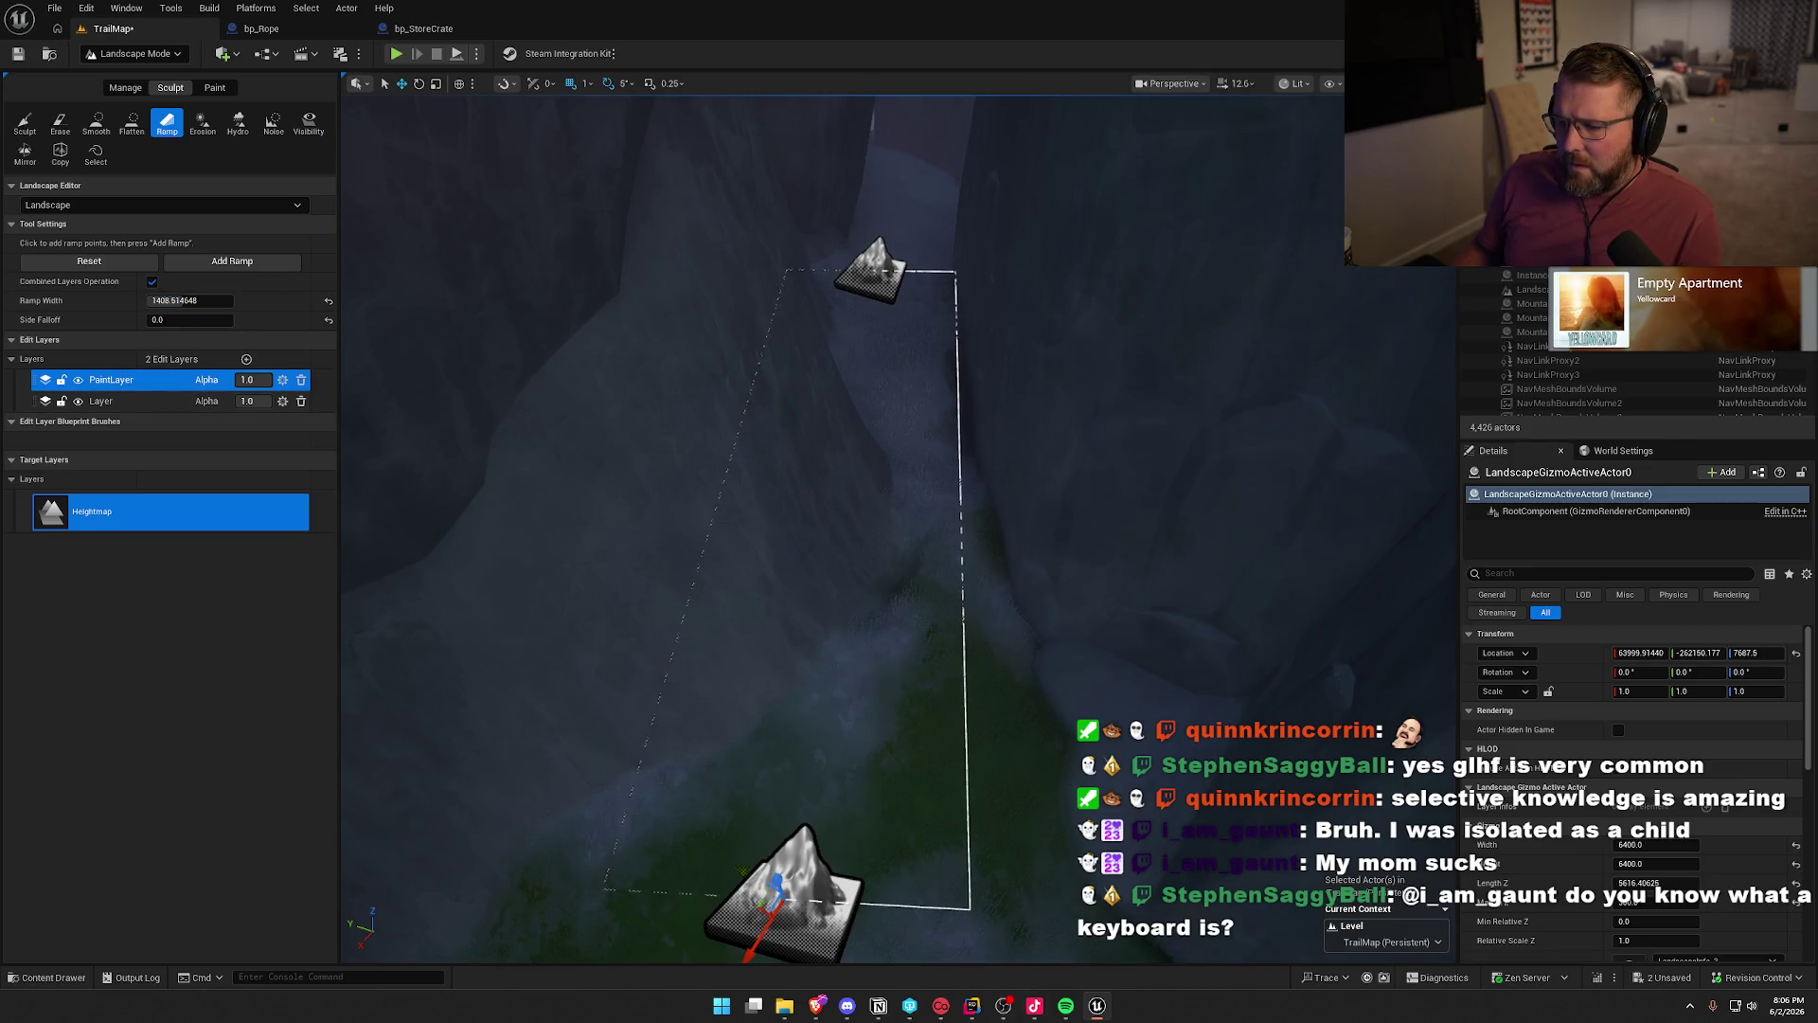
pyautogui.scroll(-3, 843, 530)
pyautogui.moveTo(796, 664); pyautogui.dragTo(860, 701)
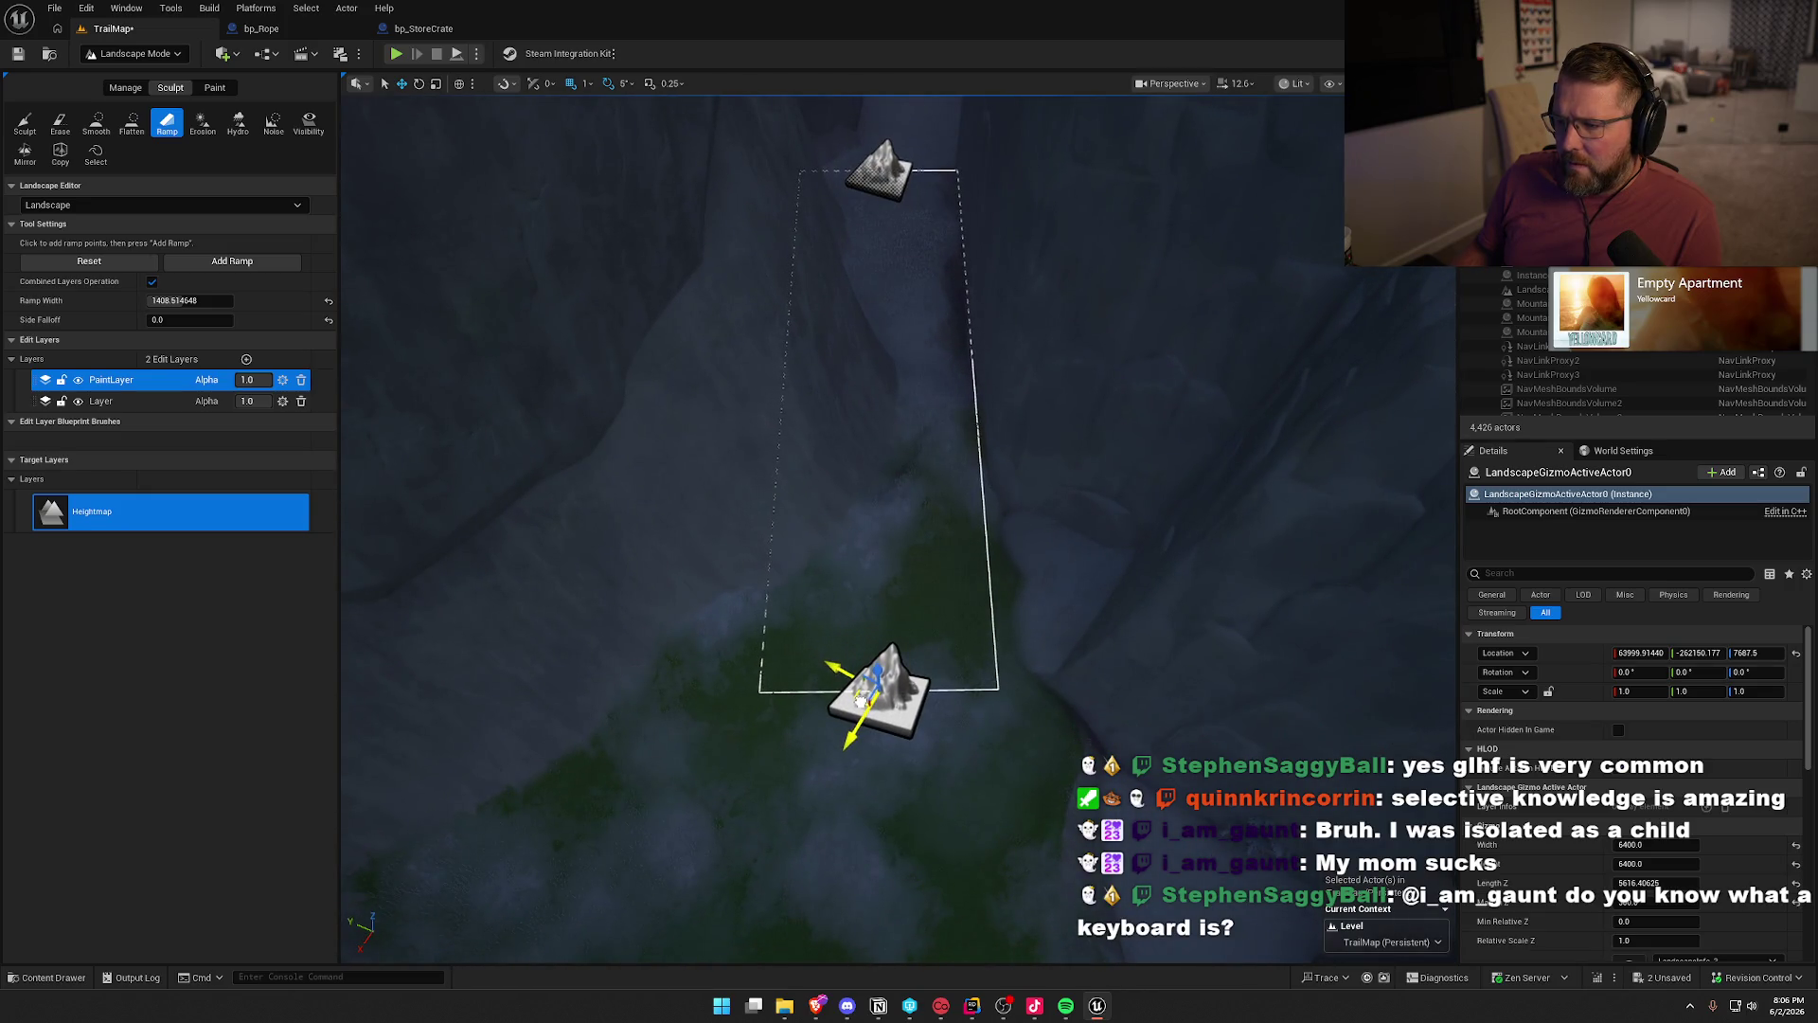
pyautogui.click(232, 260)
# - Smooth the streaky cliff terrain beside the new ramp
pyautogui.moveTo(881, 606); pyautogui.dragTo(880, 464)
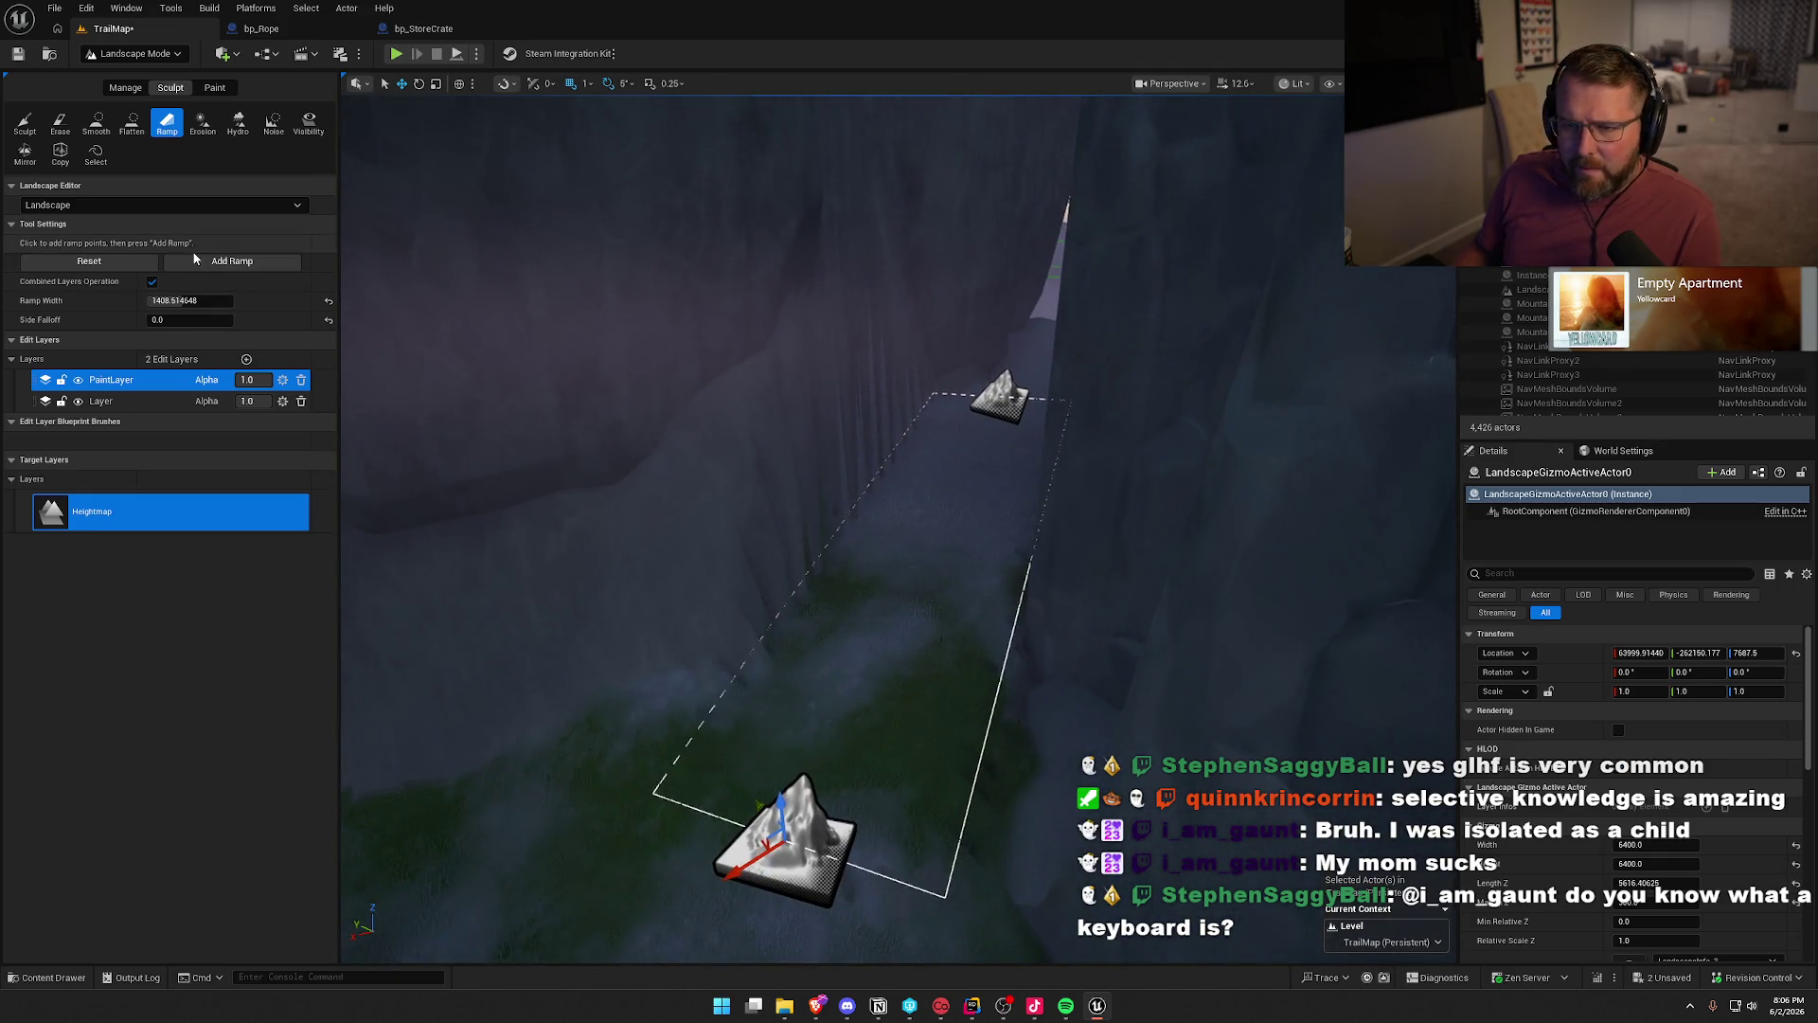
pyautogui.click(96, 123)
pyautogui.moveTo(774, 577)
pyautogui.mouseDown()
pyautogui.moveTo(880, 383)
pyautogui.moveTo(909, 396)
pyautogui.moveTo(937, 365)
pyautogui.moveTo(674, 561)
pyautogui.moveTo(702, 603)
pyautogui.moveTo(678, 606)
pyautogui.moveTo(678, 569)
pyautogui.mouseUp()
# - Fly through the narrow canyon channel to inspect it, then switch from Smooth to the Sculpt brush
pyautogui.press('s')
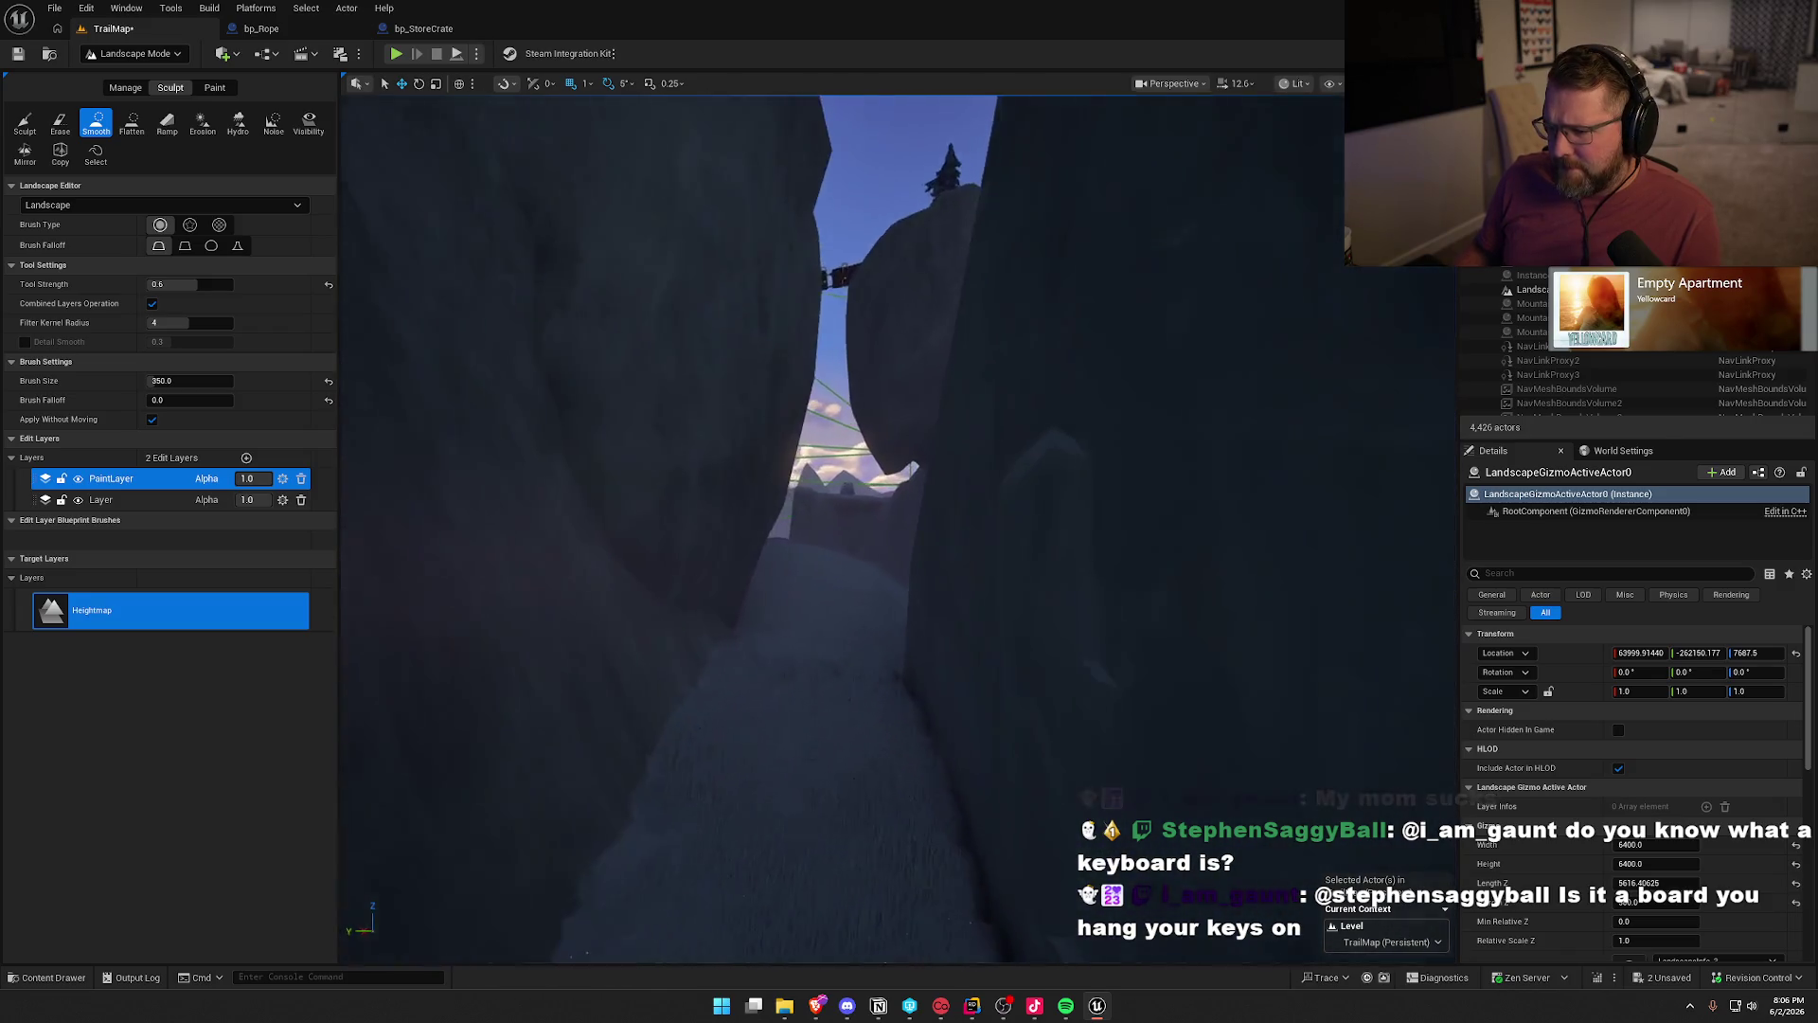
pyautogui.press('w')
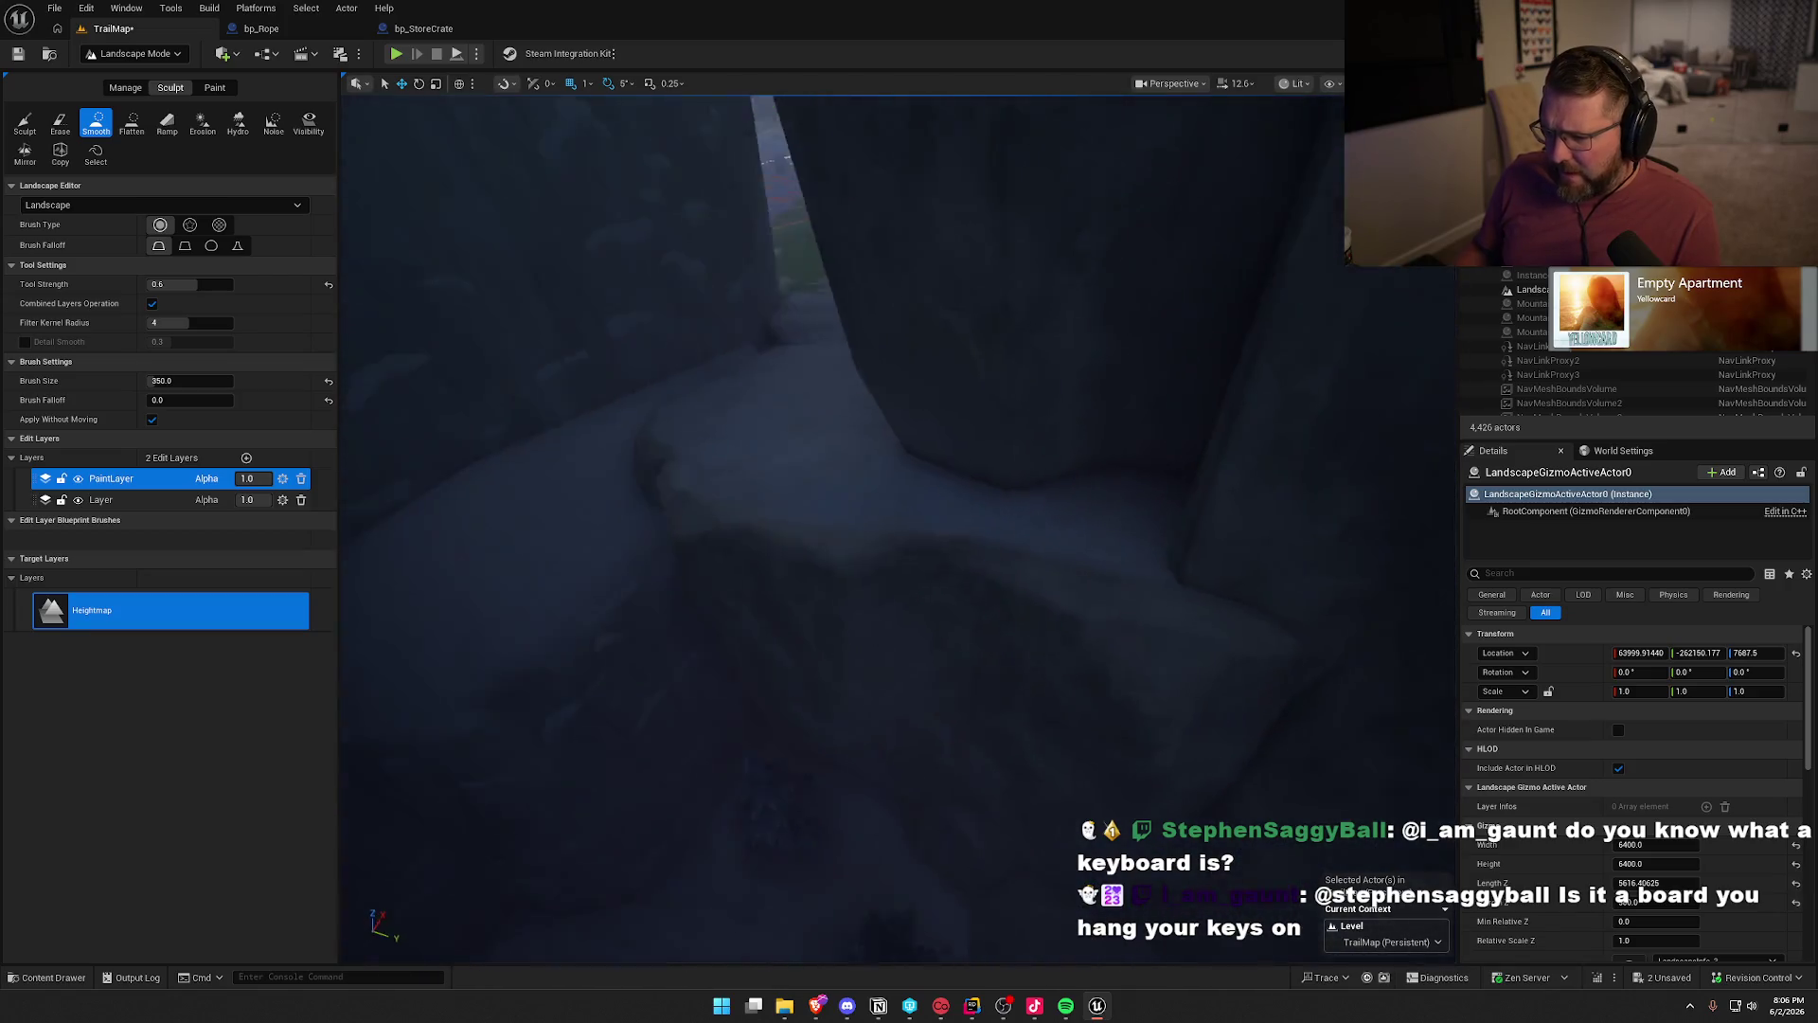
pyautogui.press('s')
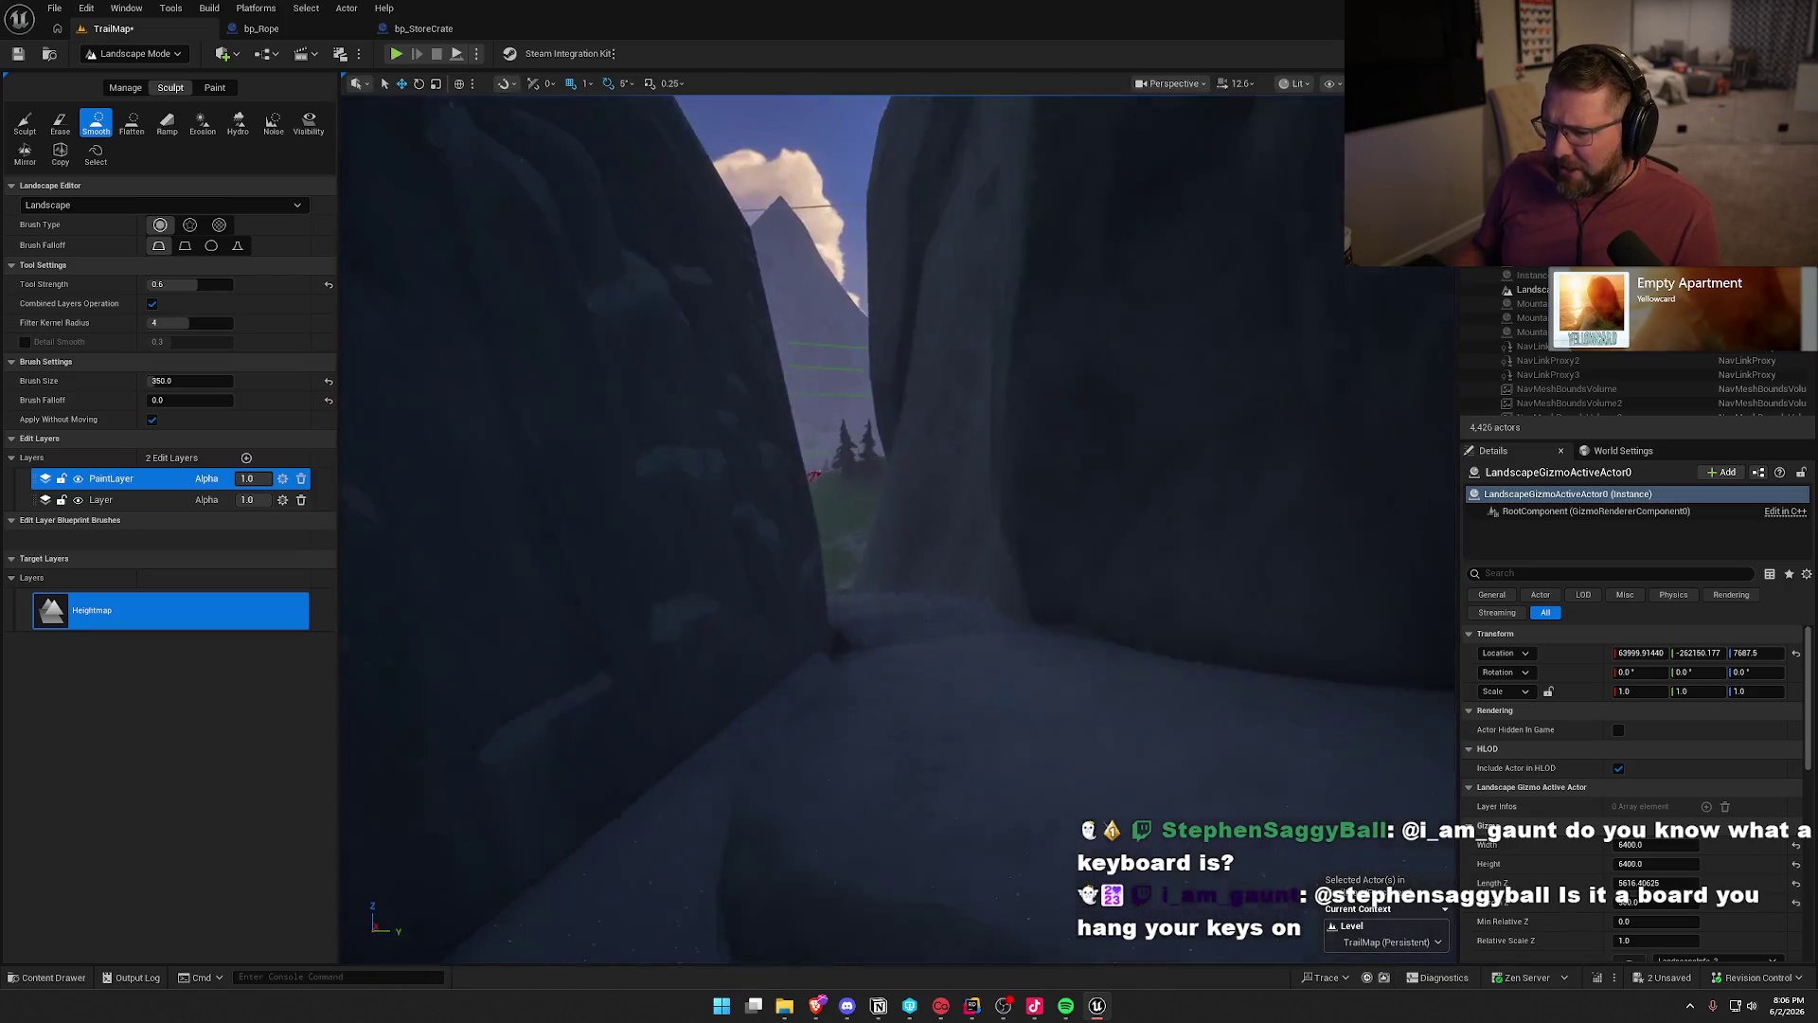
pyautogui.press('w')
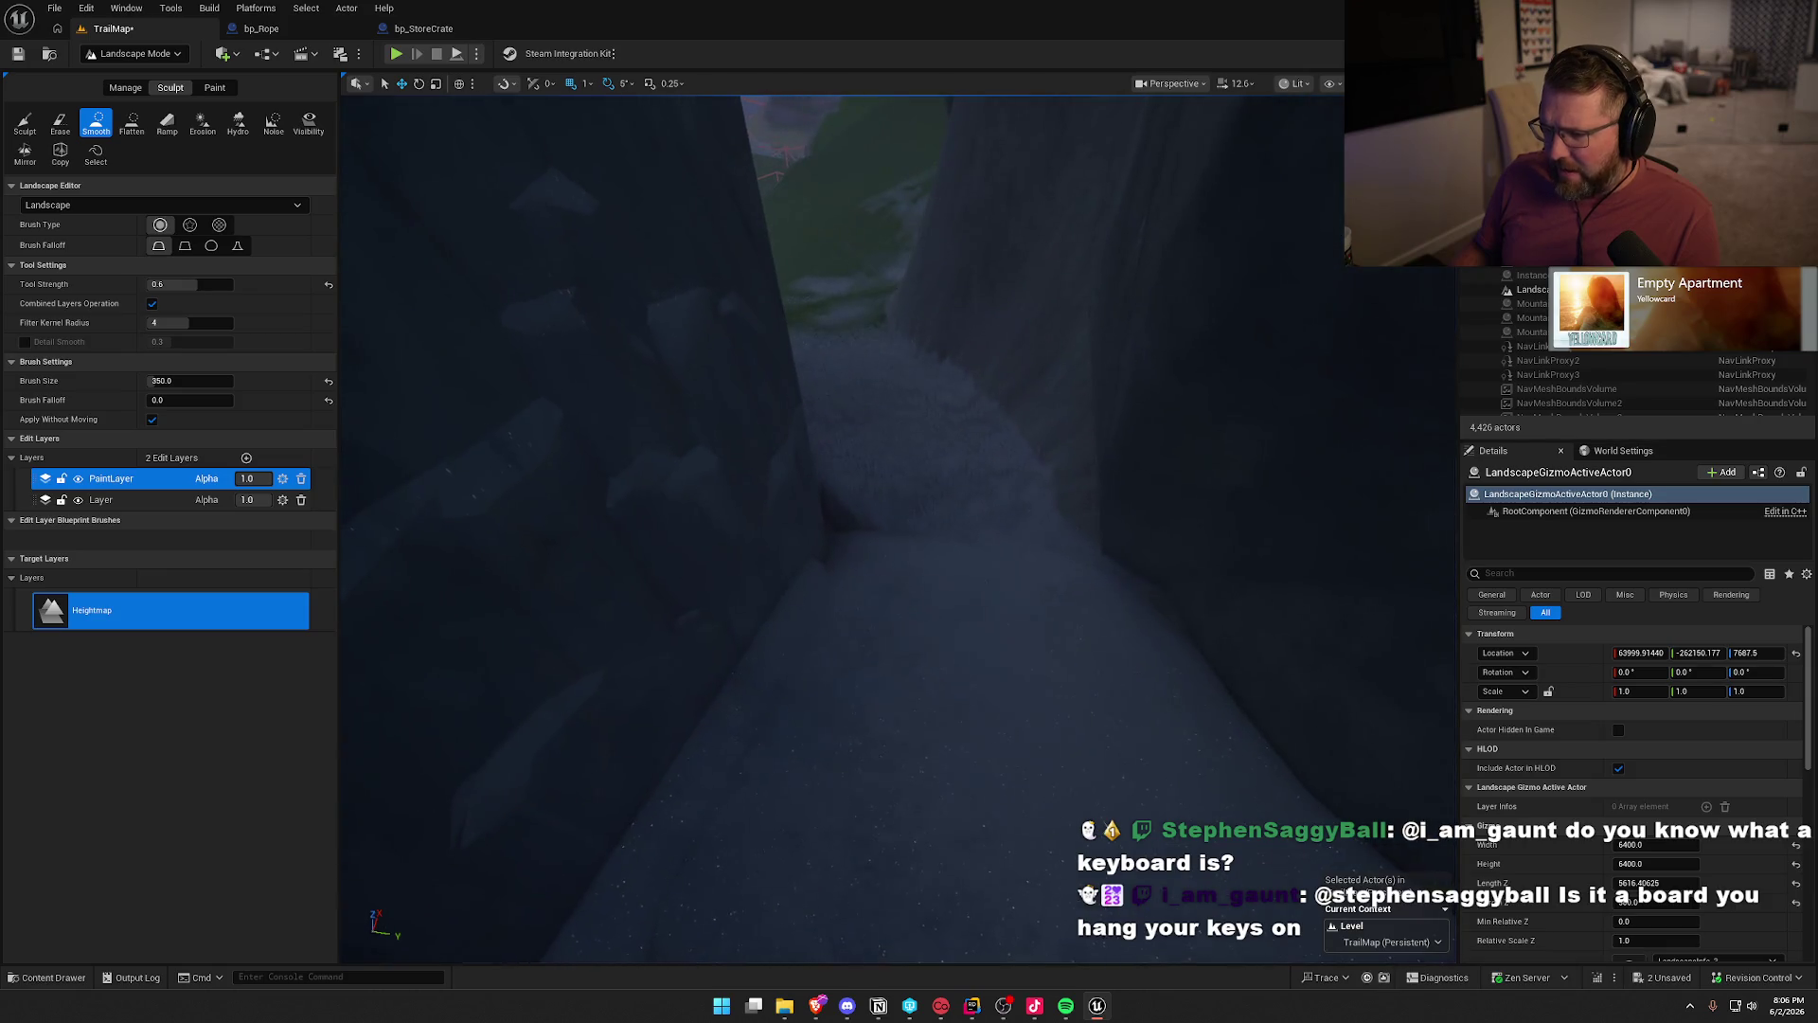
pyautogui.press('s')
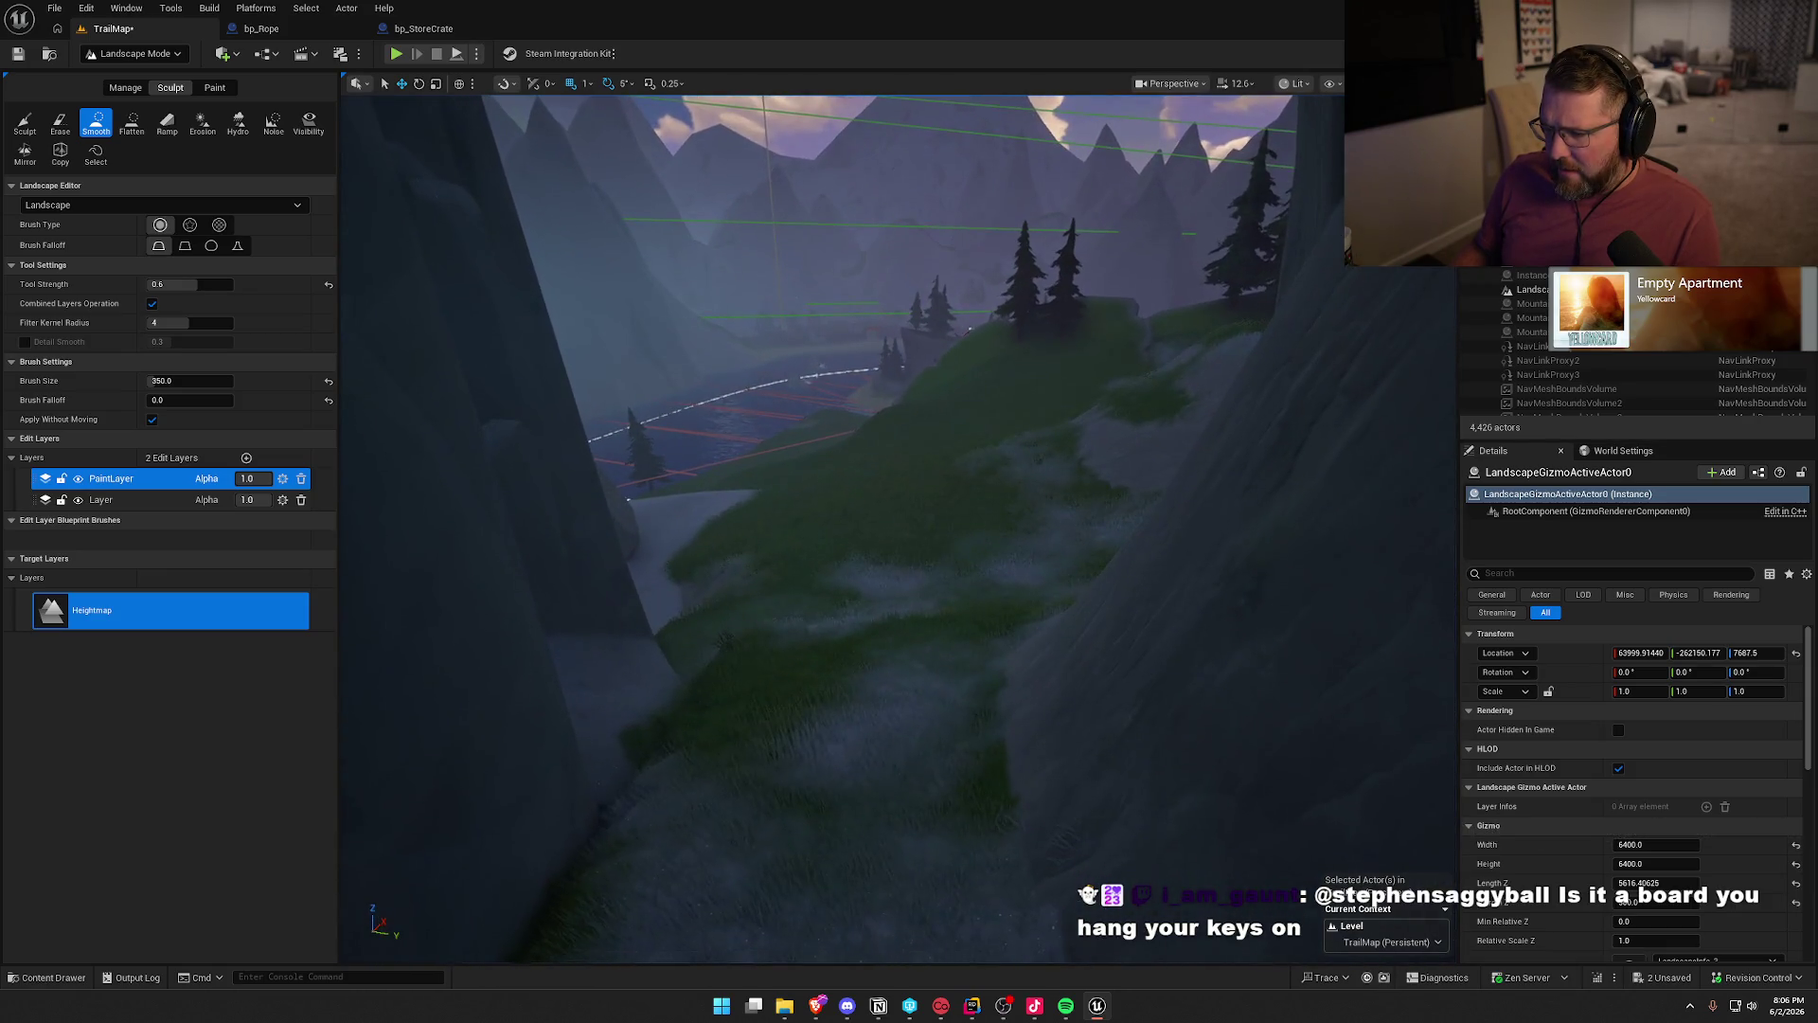
pyautogui.press('w')
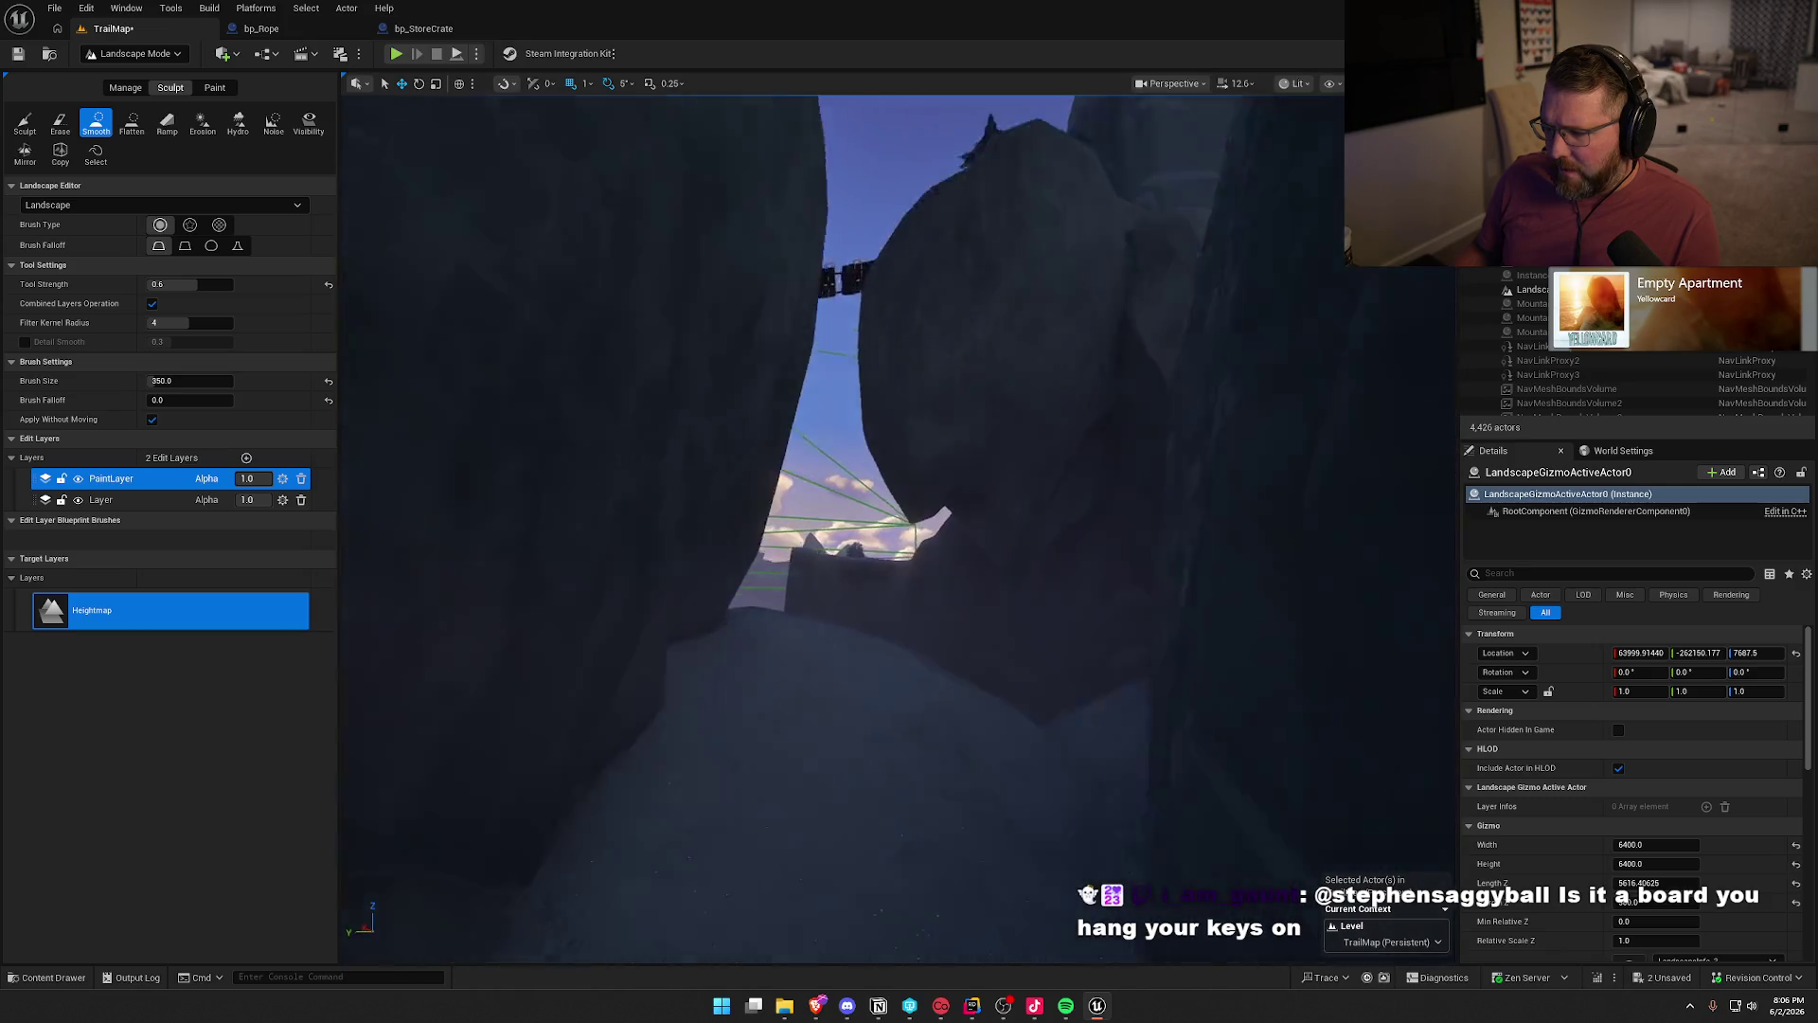
pyautogui.press('w')
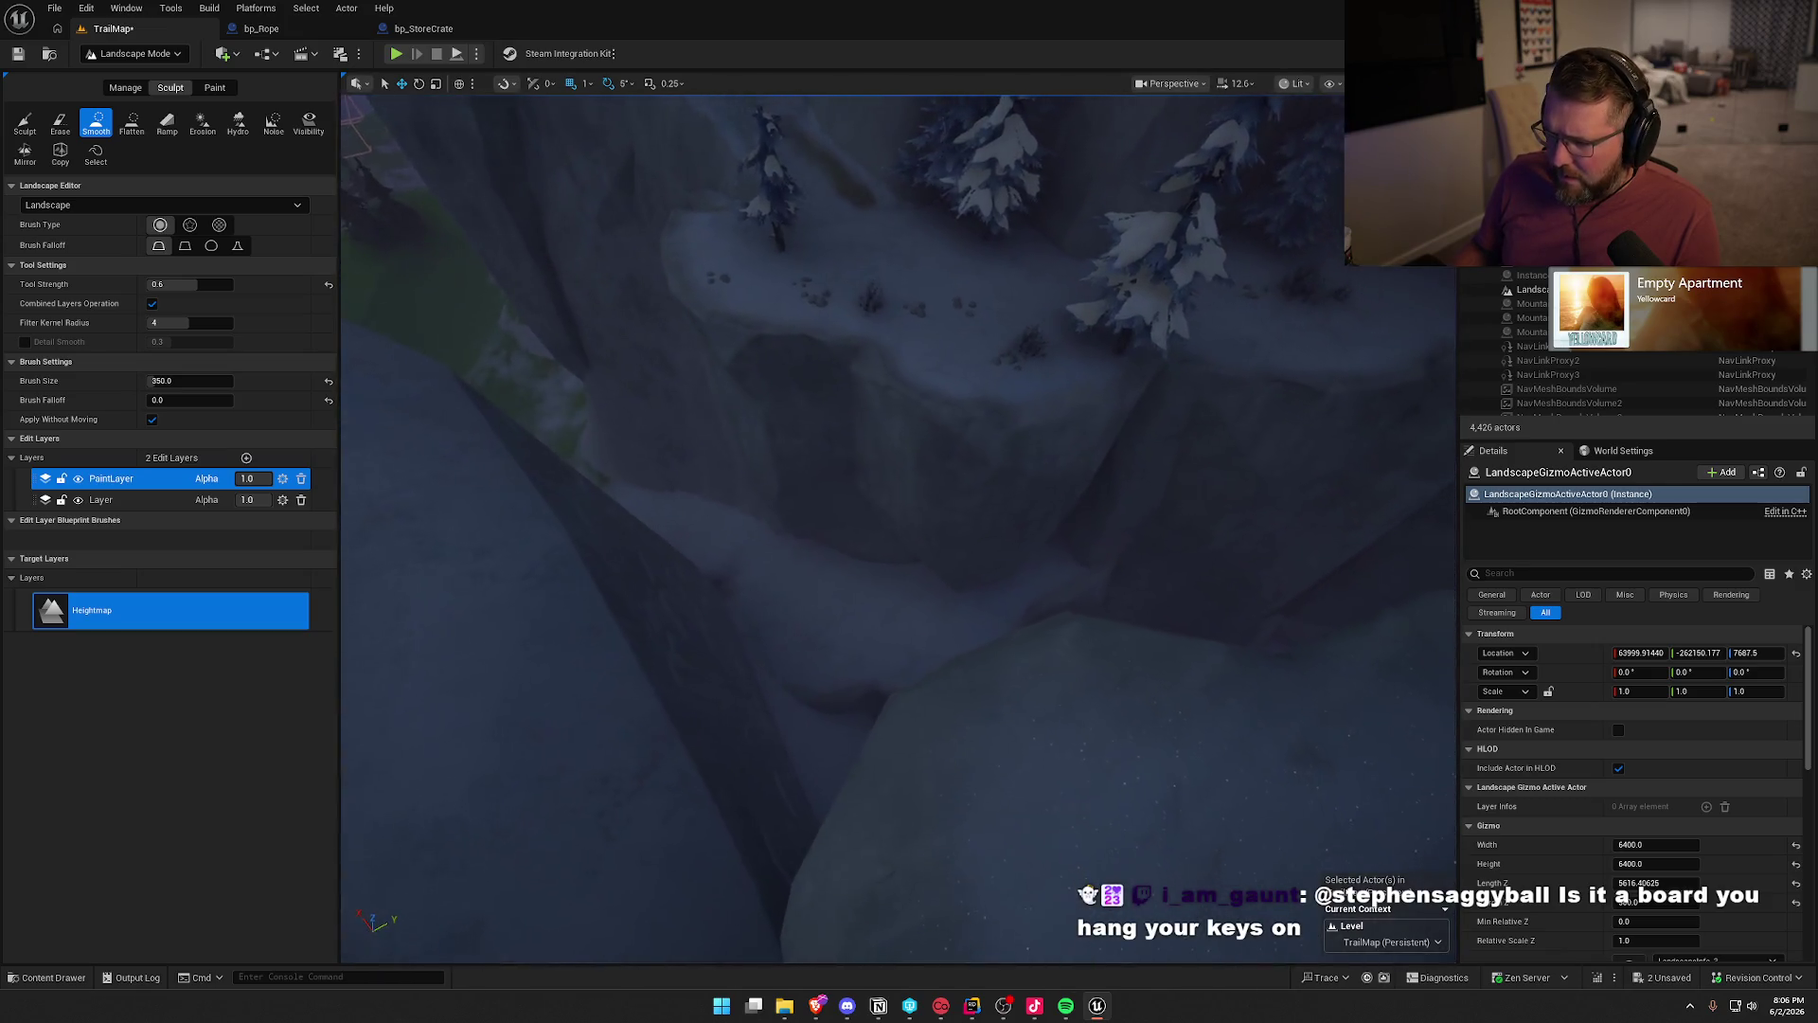
pyautogui.press('w')
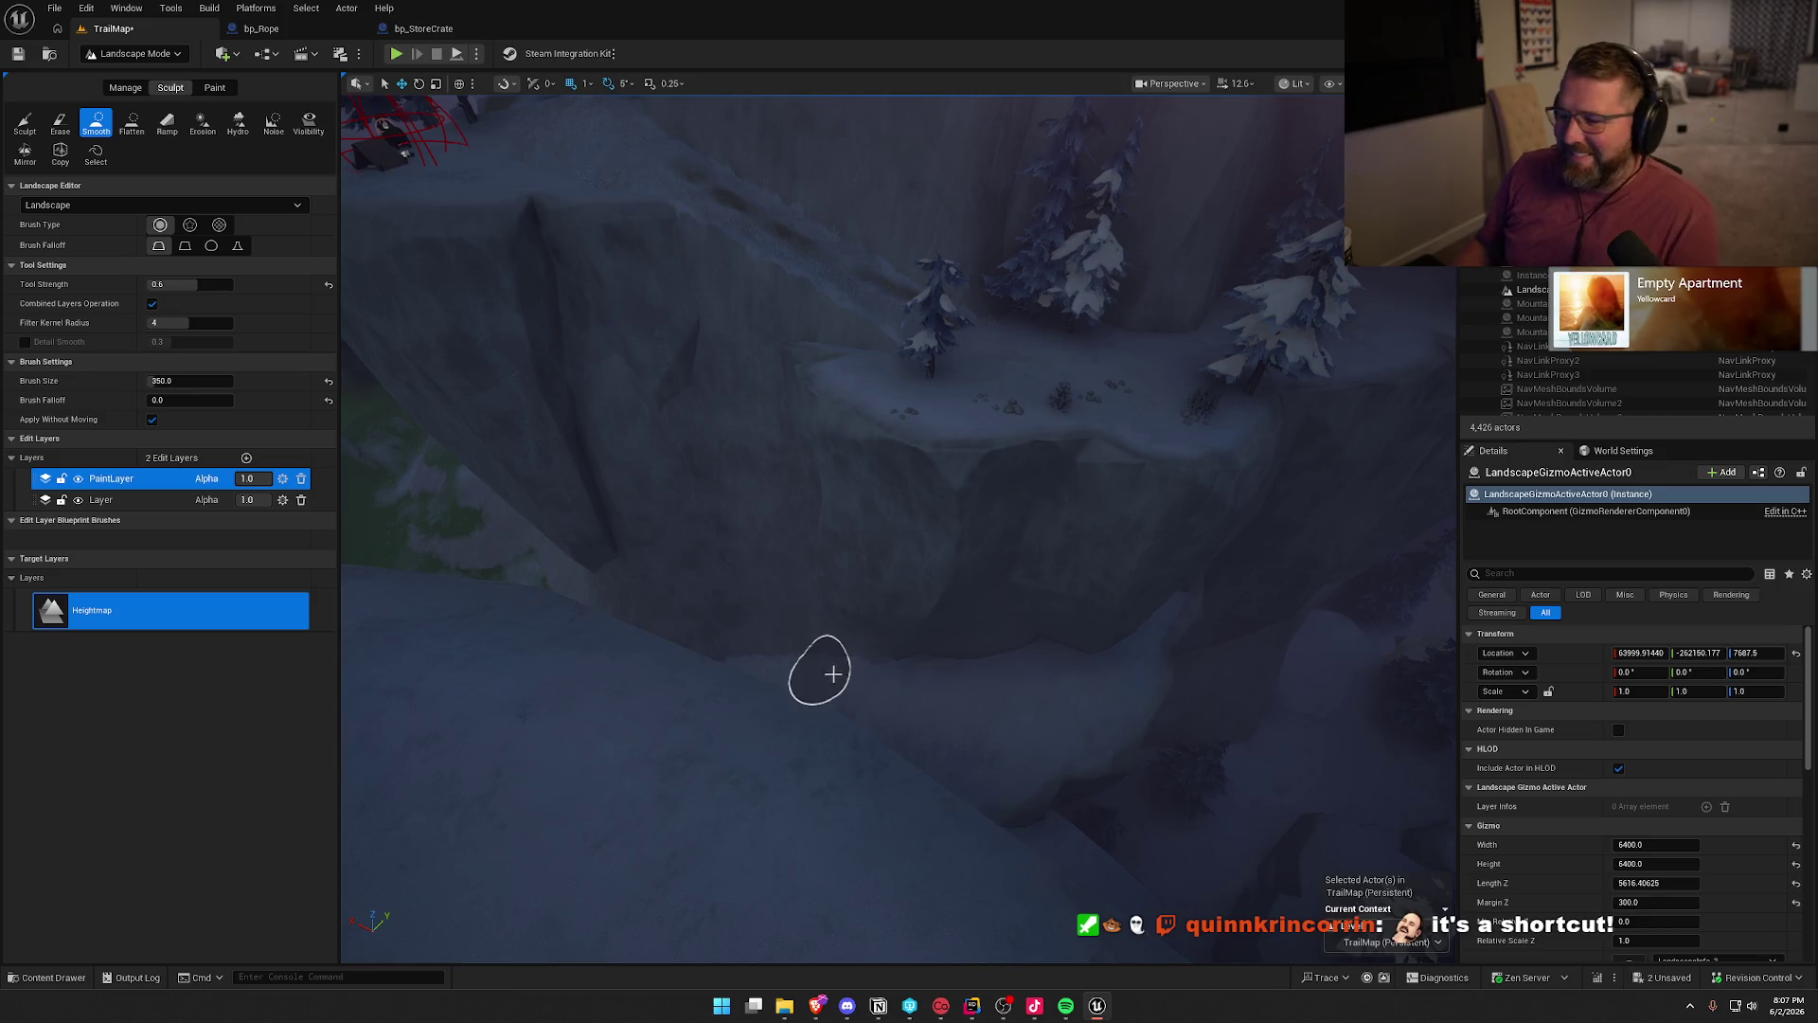
pyautogui.scroll(5, 804, 666)
pyautogui.scroll(5, 804, 666)
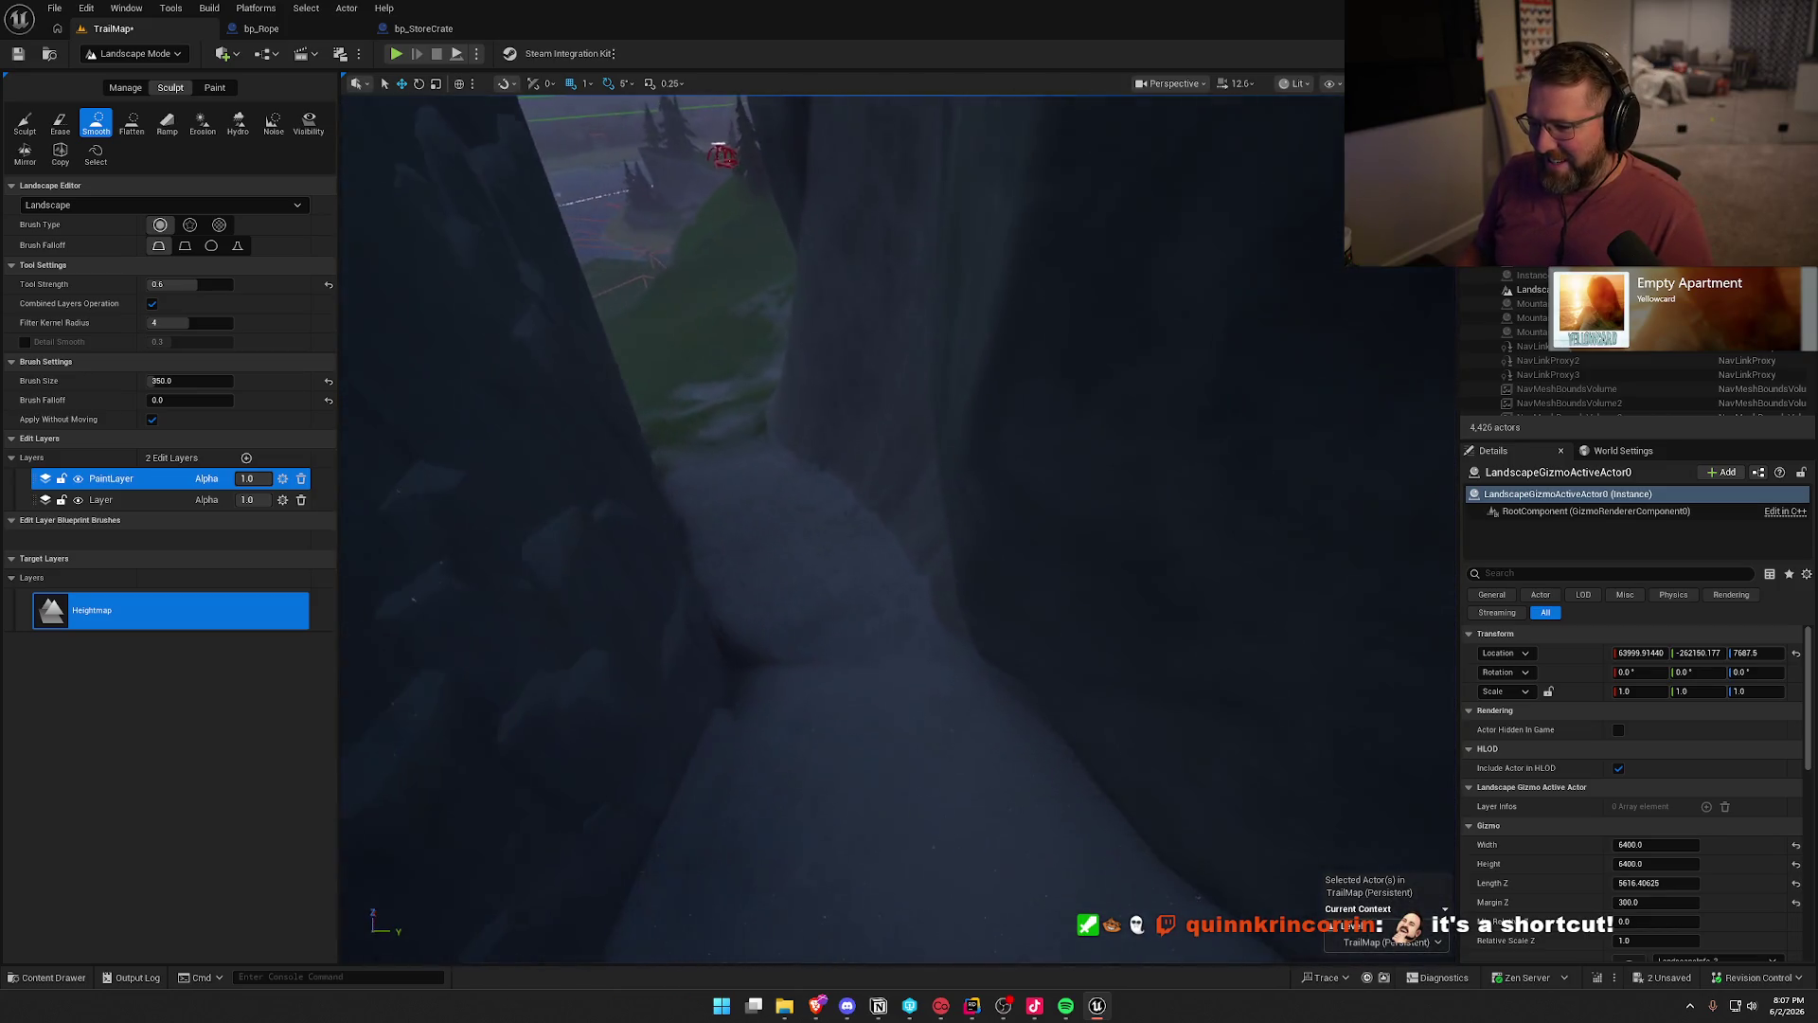
pyautogui.scroll(3, 803, 666)
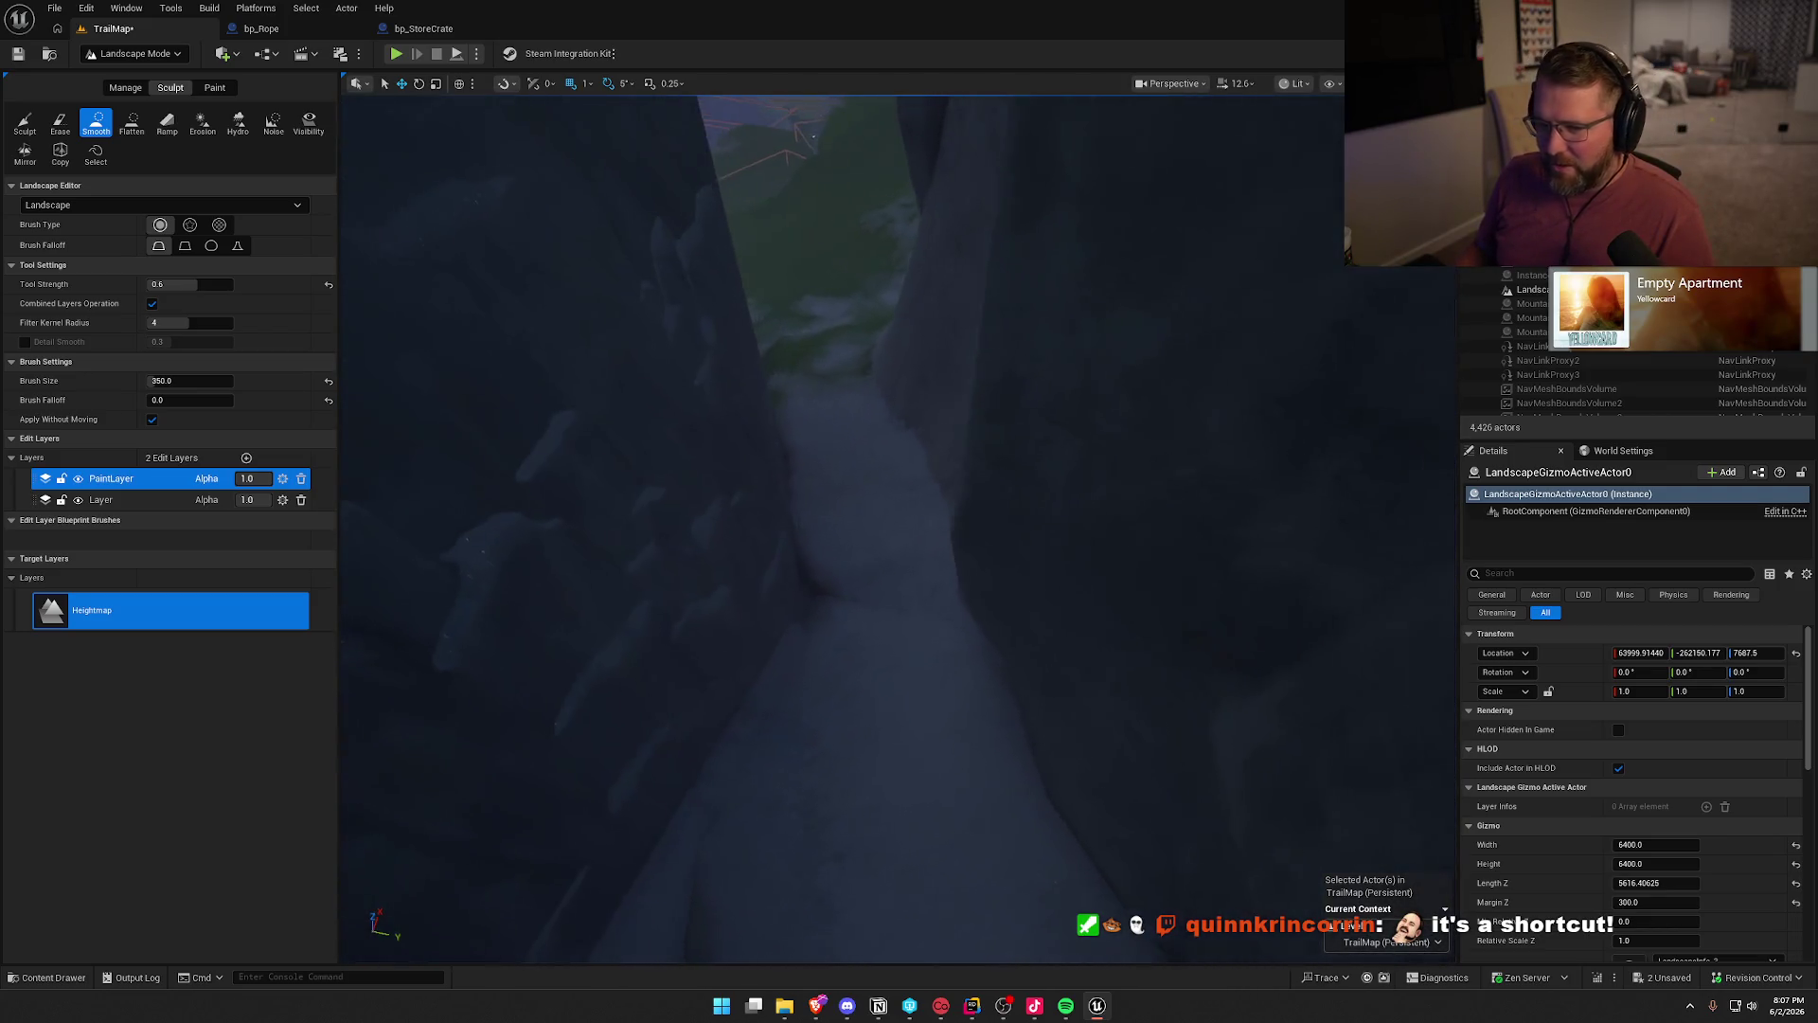
pyautogui.click(21, 123)
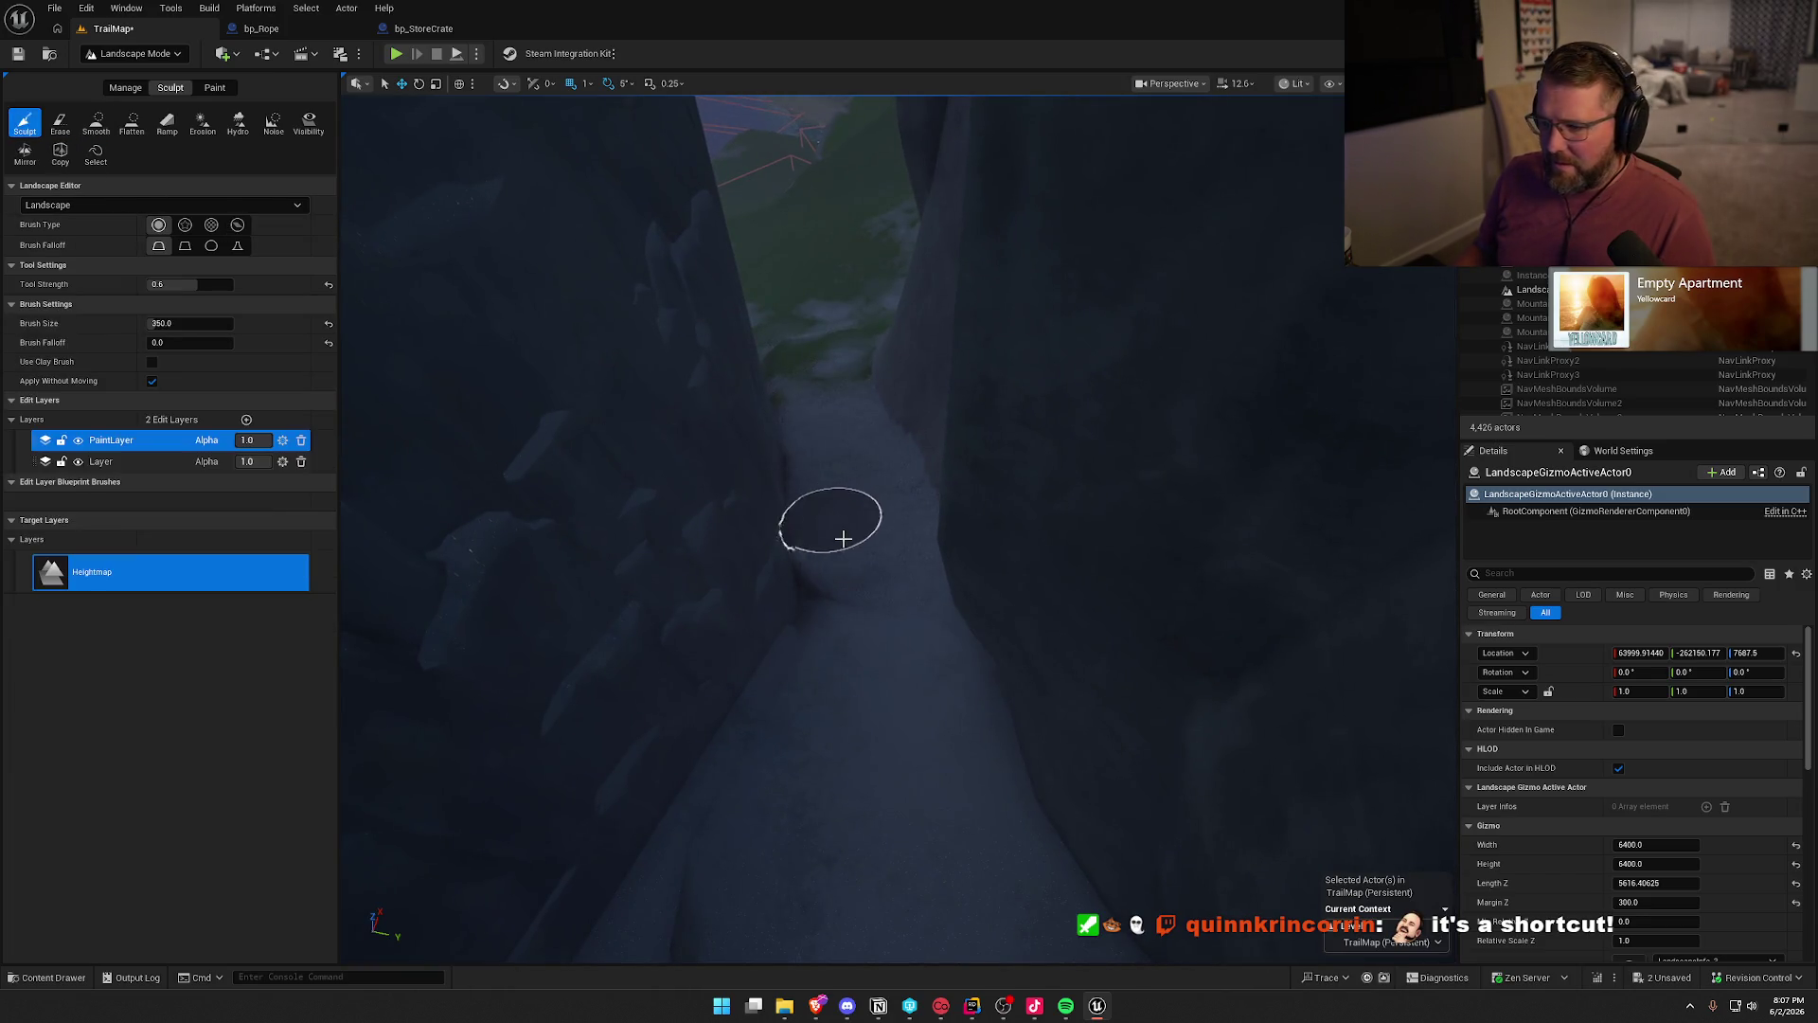
# - Sculpt the narrow canyon channel floor upward into a tall mound with the size-350 brush
pyautogui.moveTo(902, 550)
pyautogui.mouseDown()
pyautogui.moveTo(815, 530)
pyautogui.moveTo(876, 492)
pyautogui.moveTo(957, 527)
pyautogui.moveTo(779, 504)
pyautogui.moveTo(864, 503)
pyautogui.mouseUp()
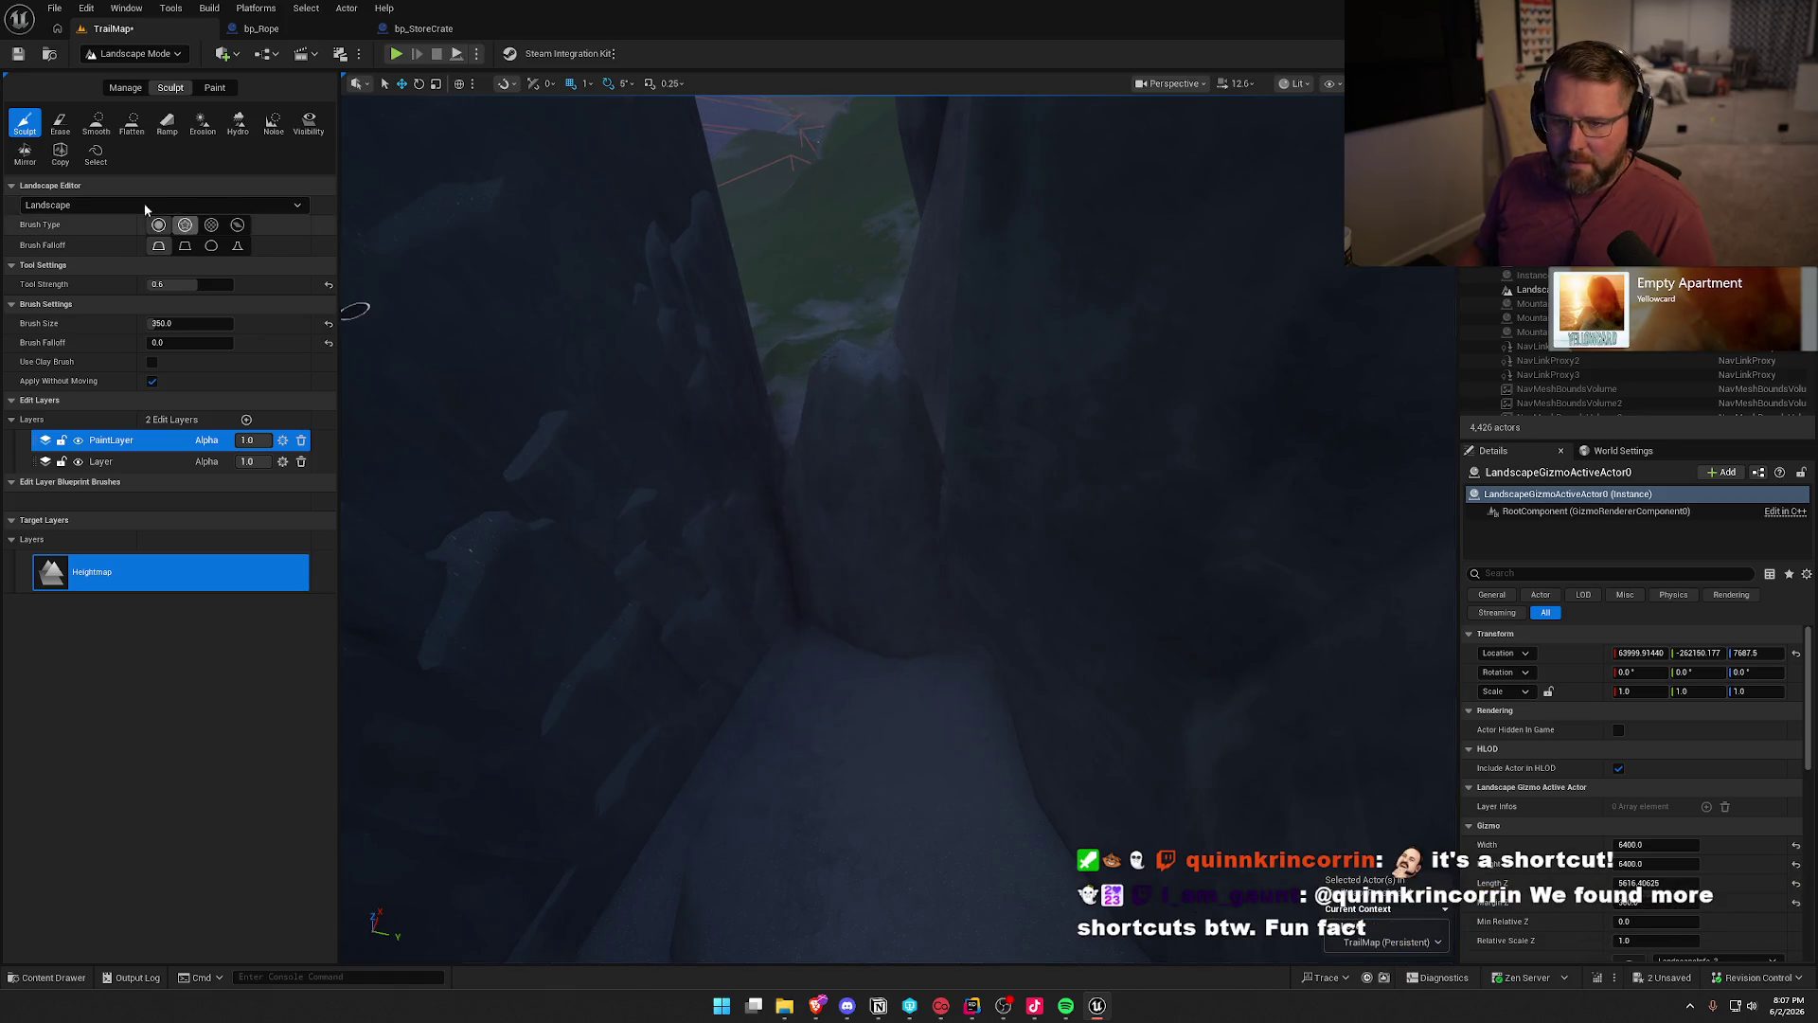
pyautogui.scroll(5, 834, 379)
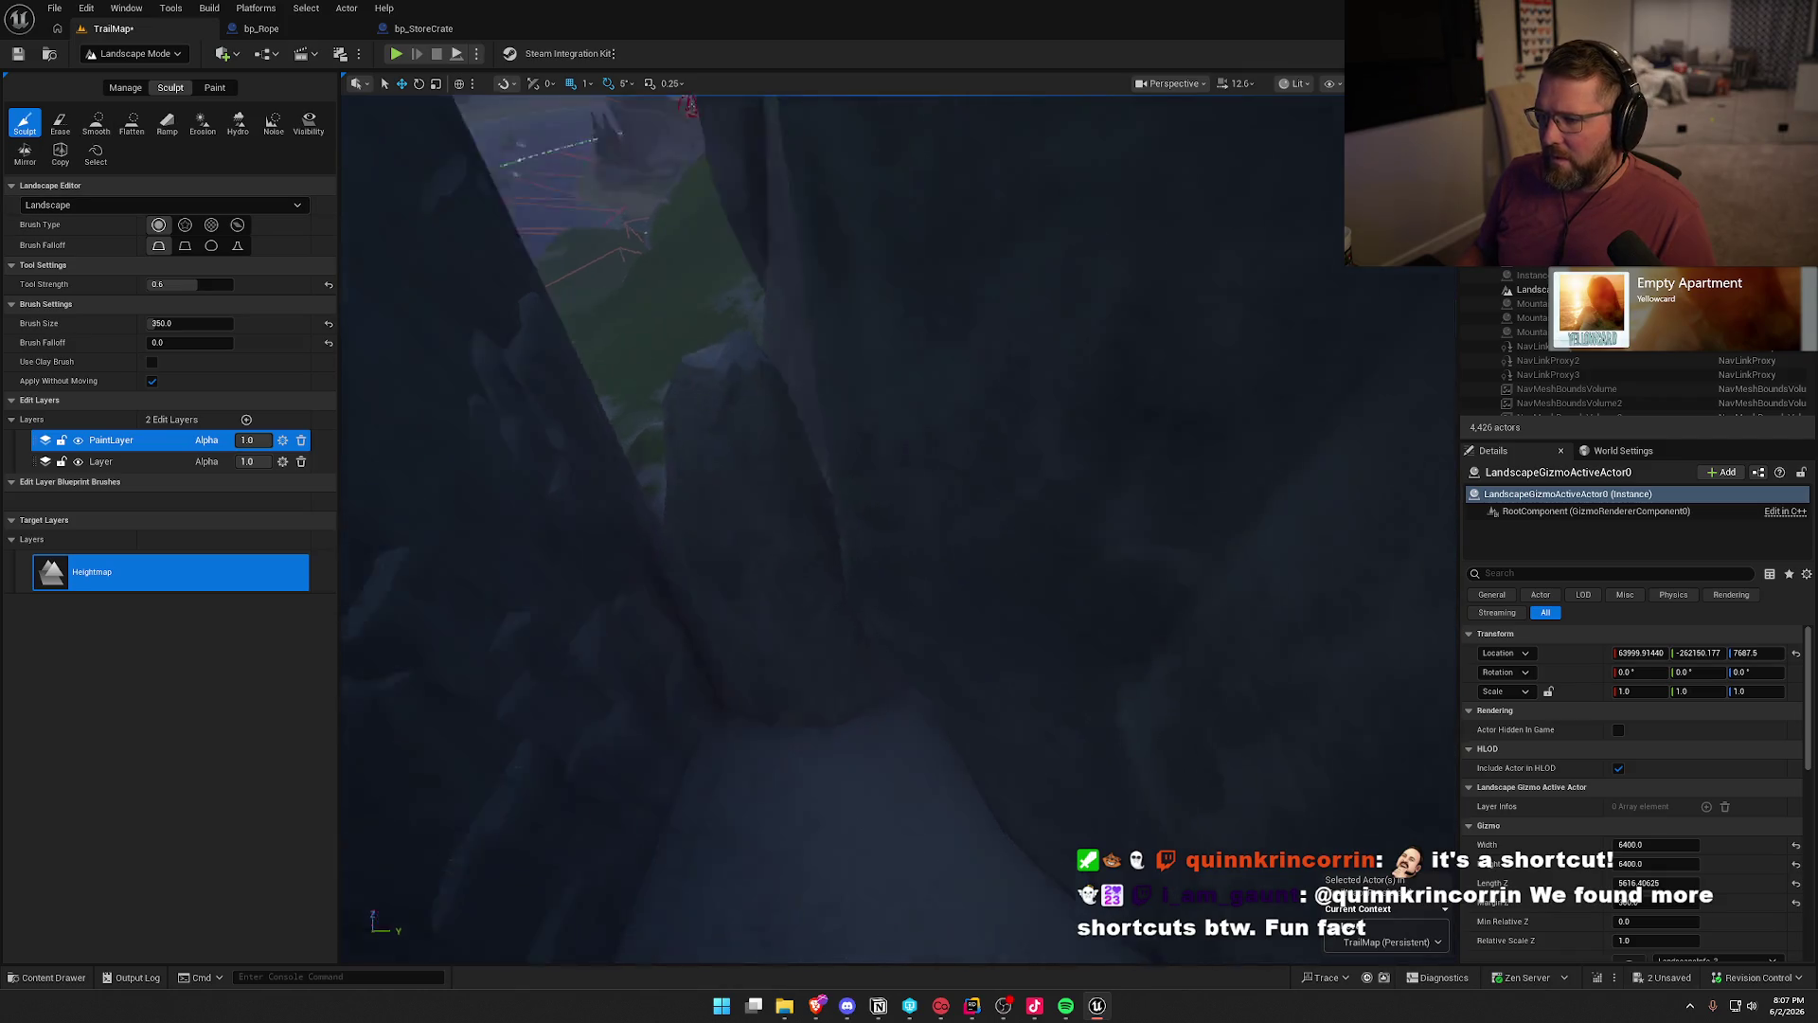
pyautogui.scroll(-5, 852, 530)
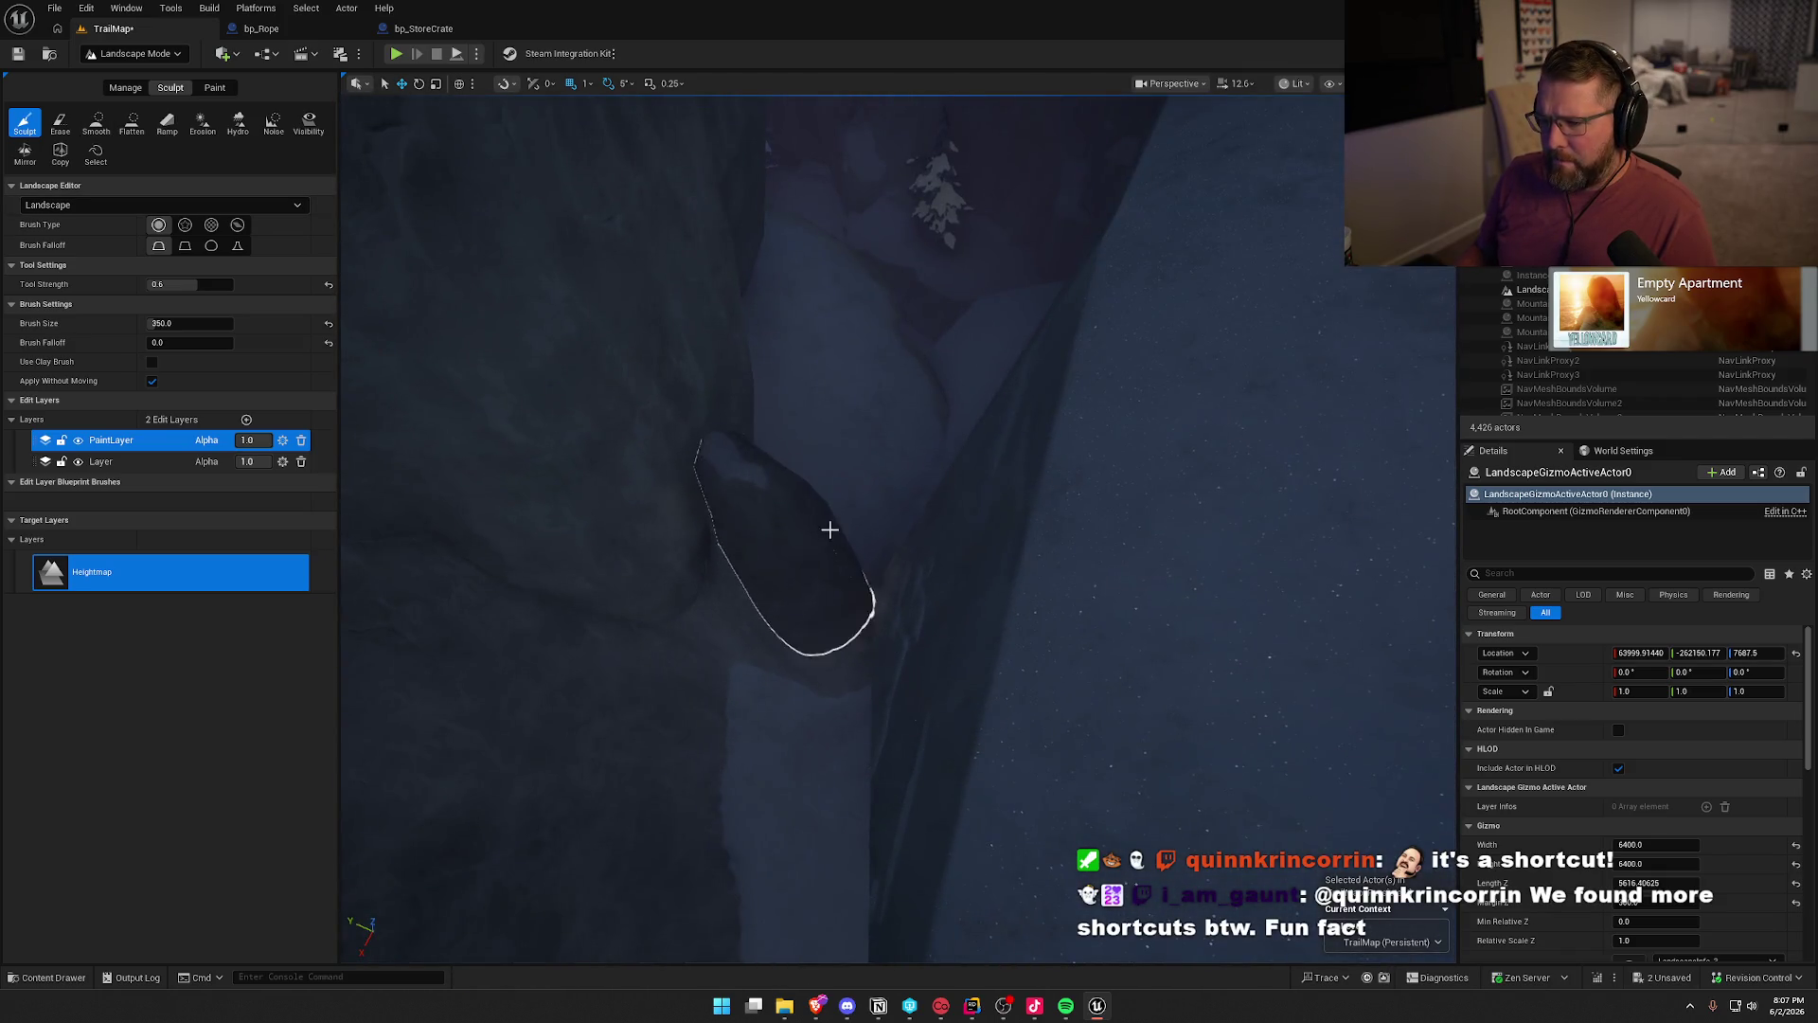
pyautogui.scroll(-5, 848, 572)
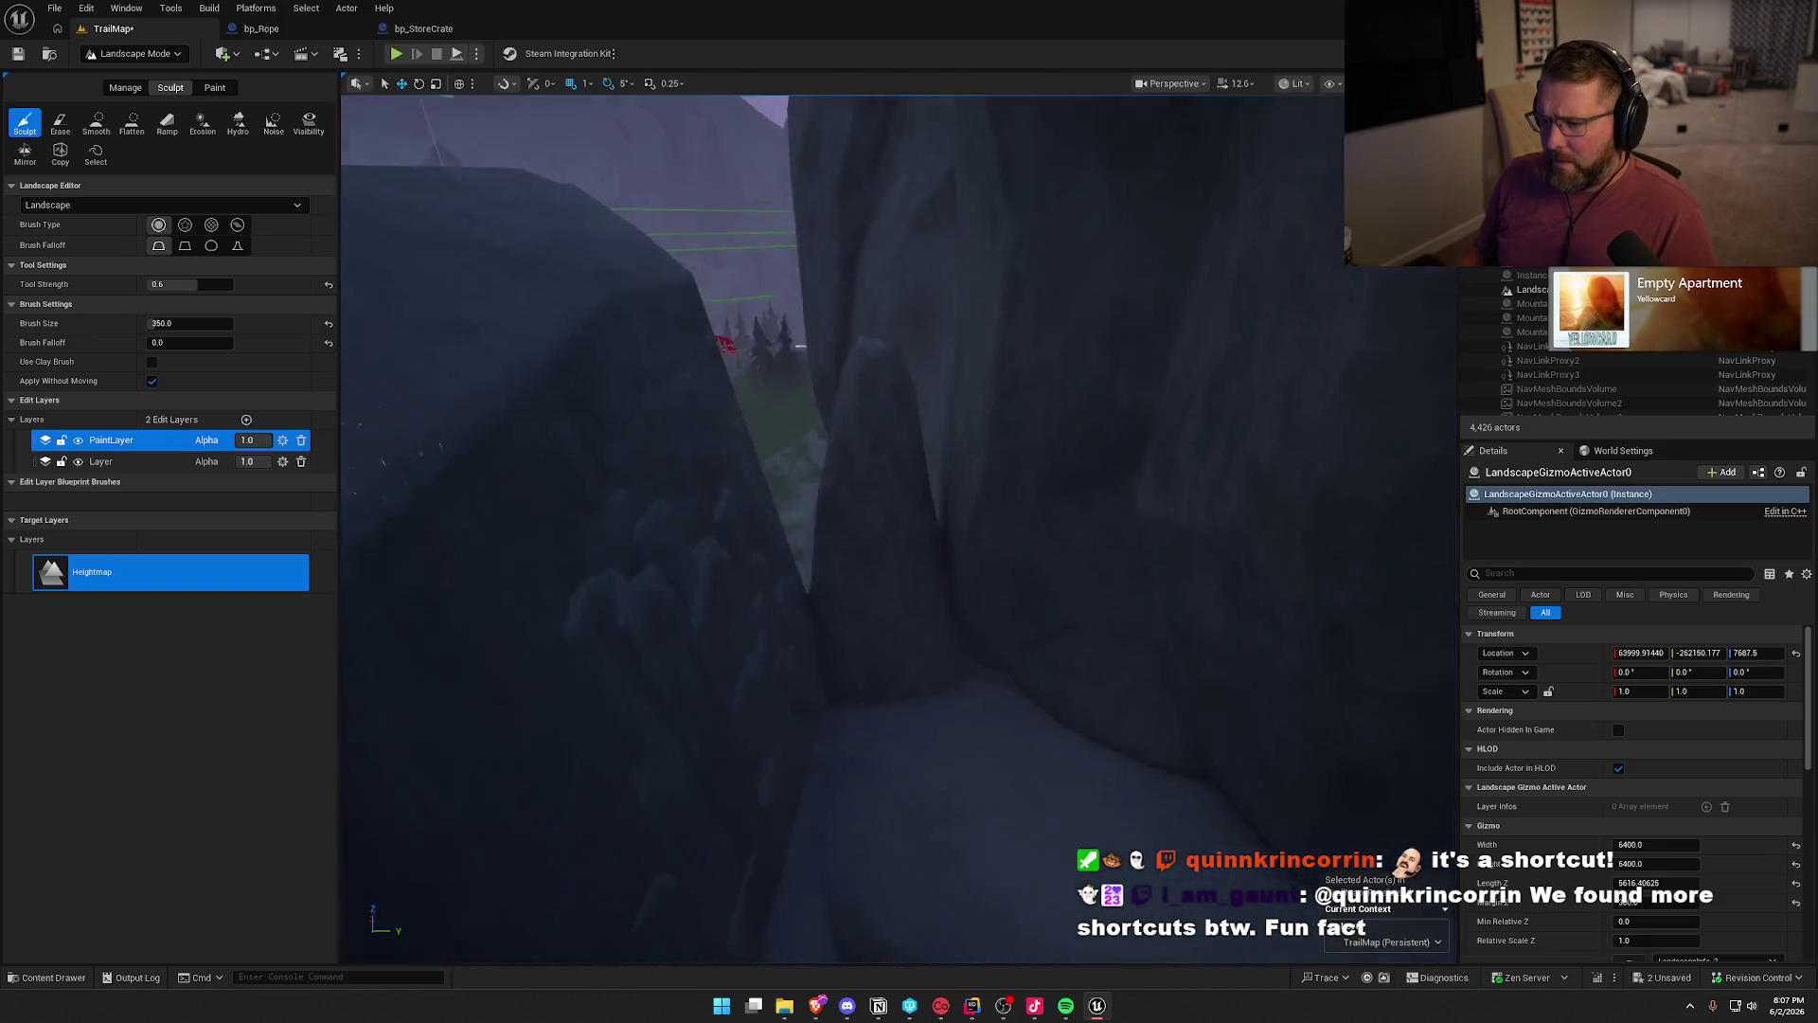
pyautogui.scroll(-5, 842, 530)
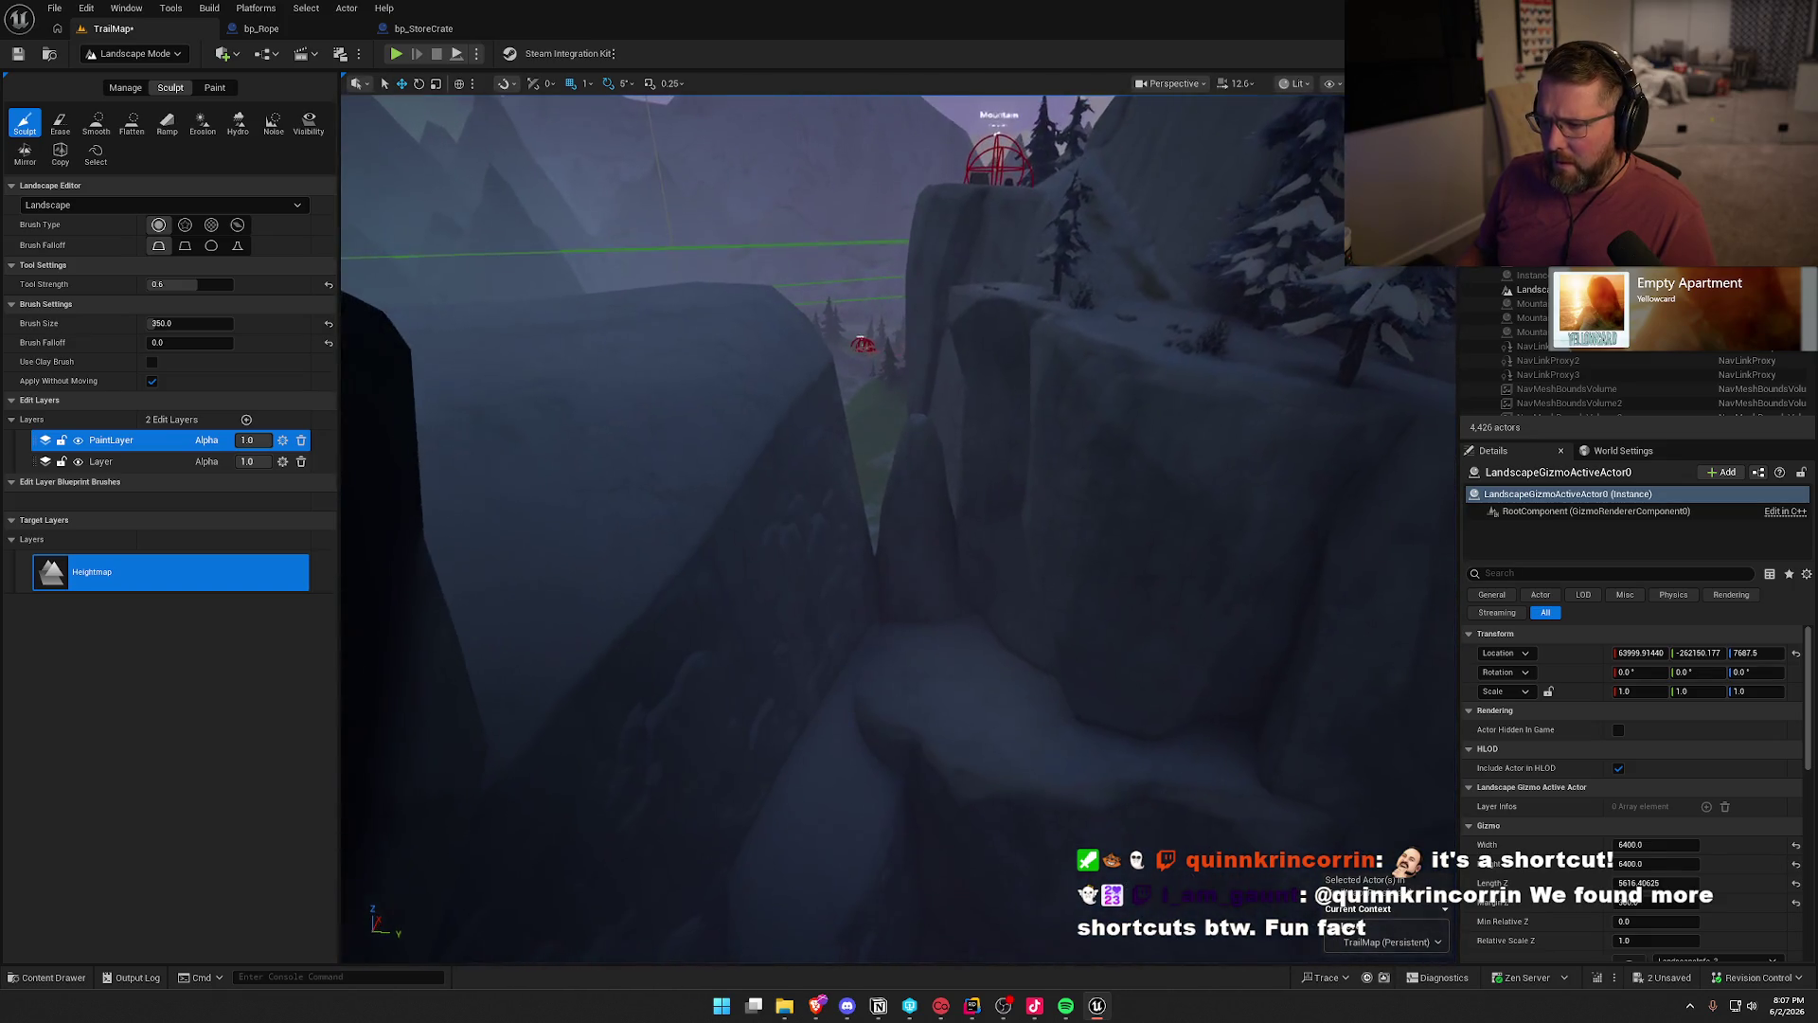
pyautogui.scroll(-5, 899, 531)
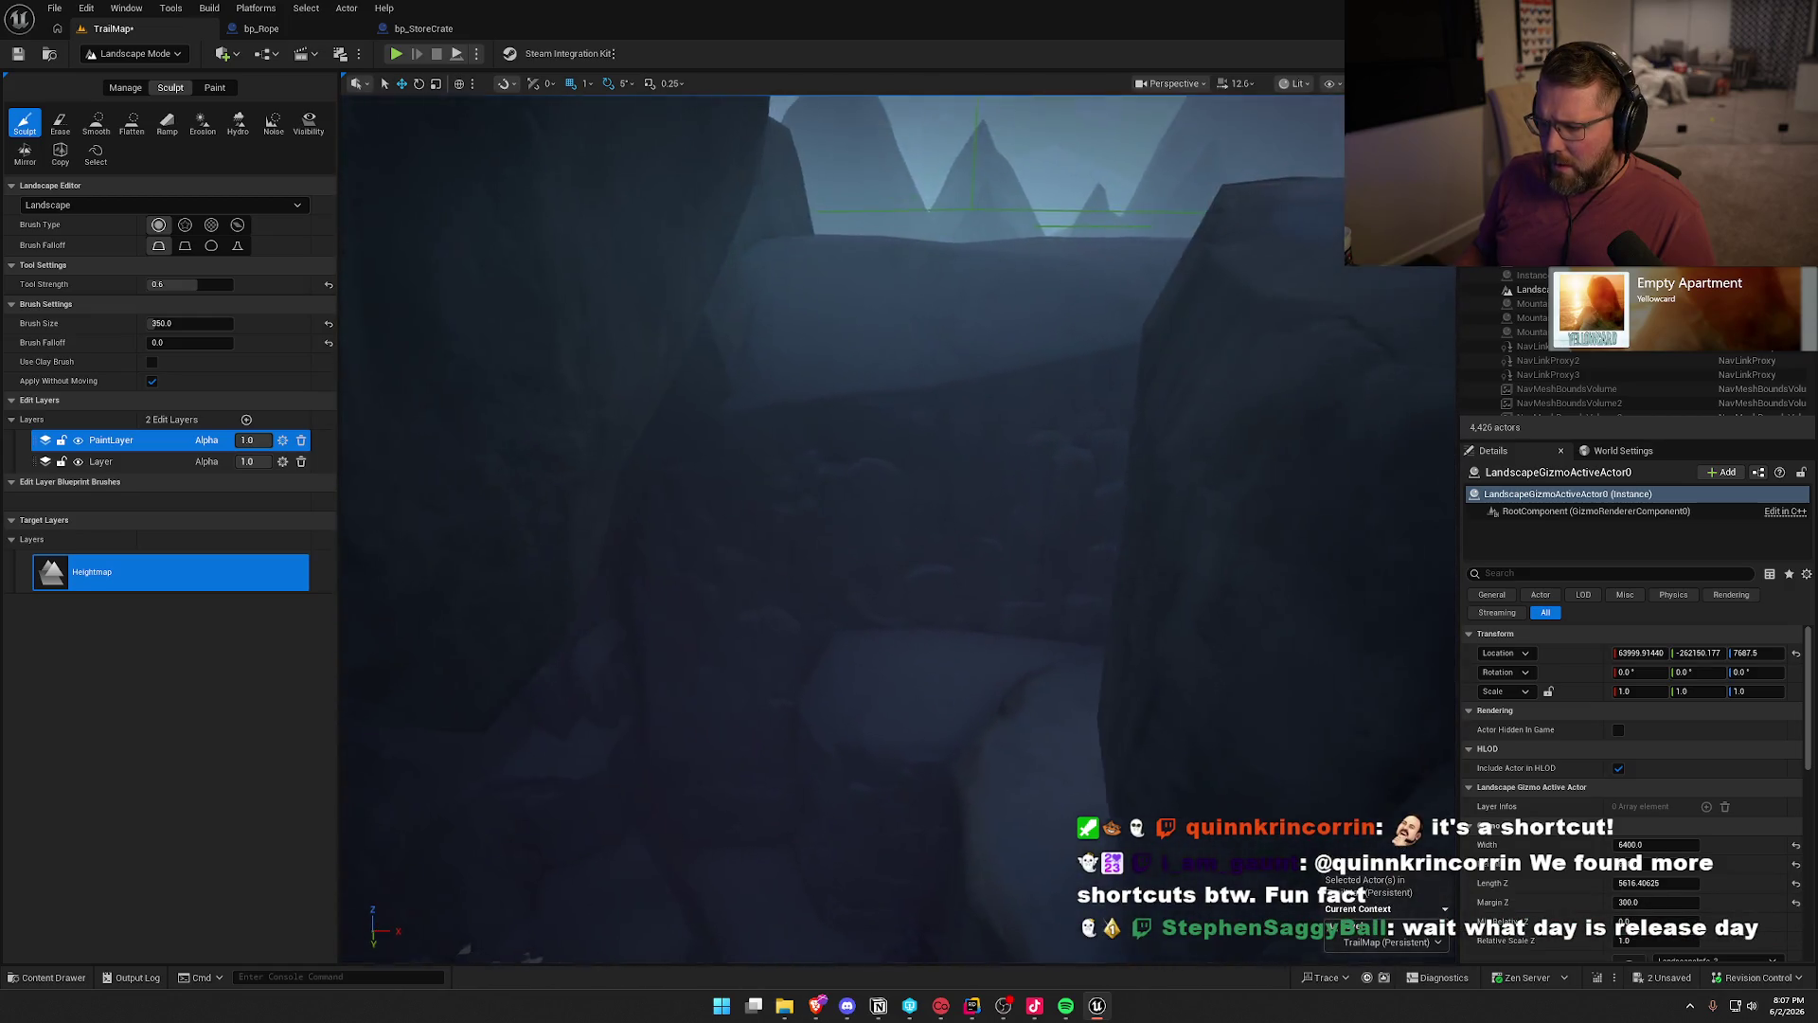
pyautogui.scroll(-5, 899, 530)
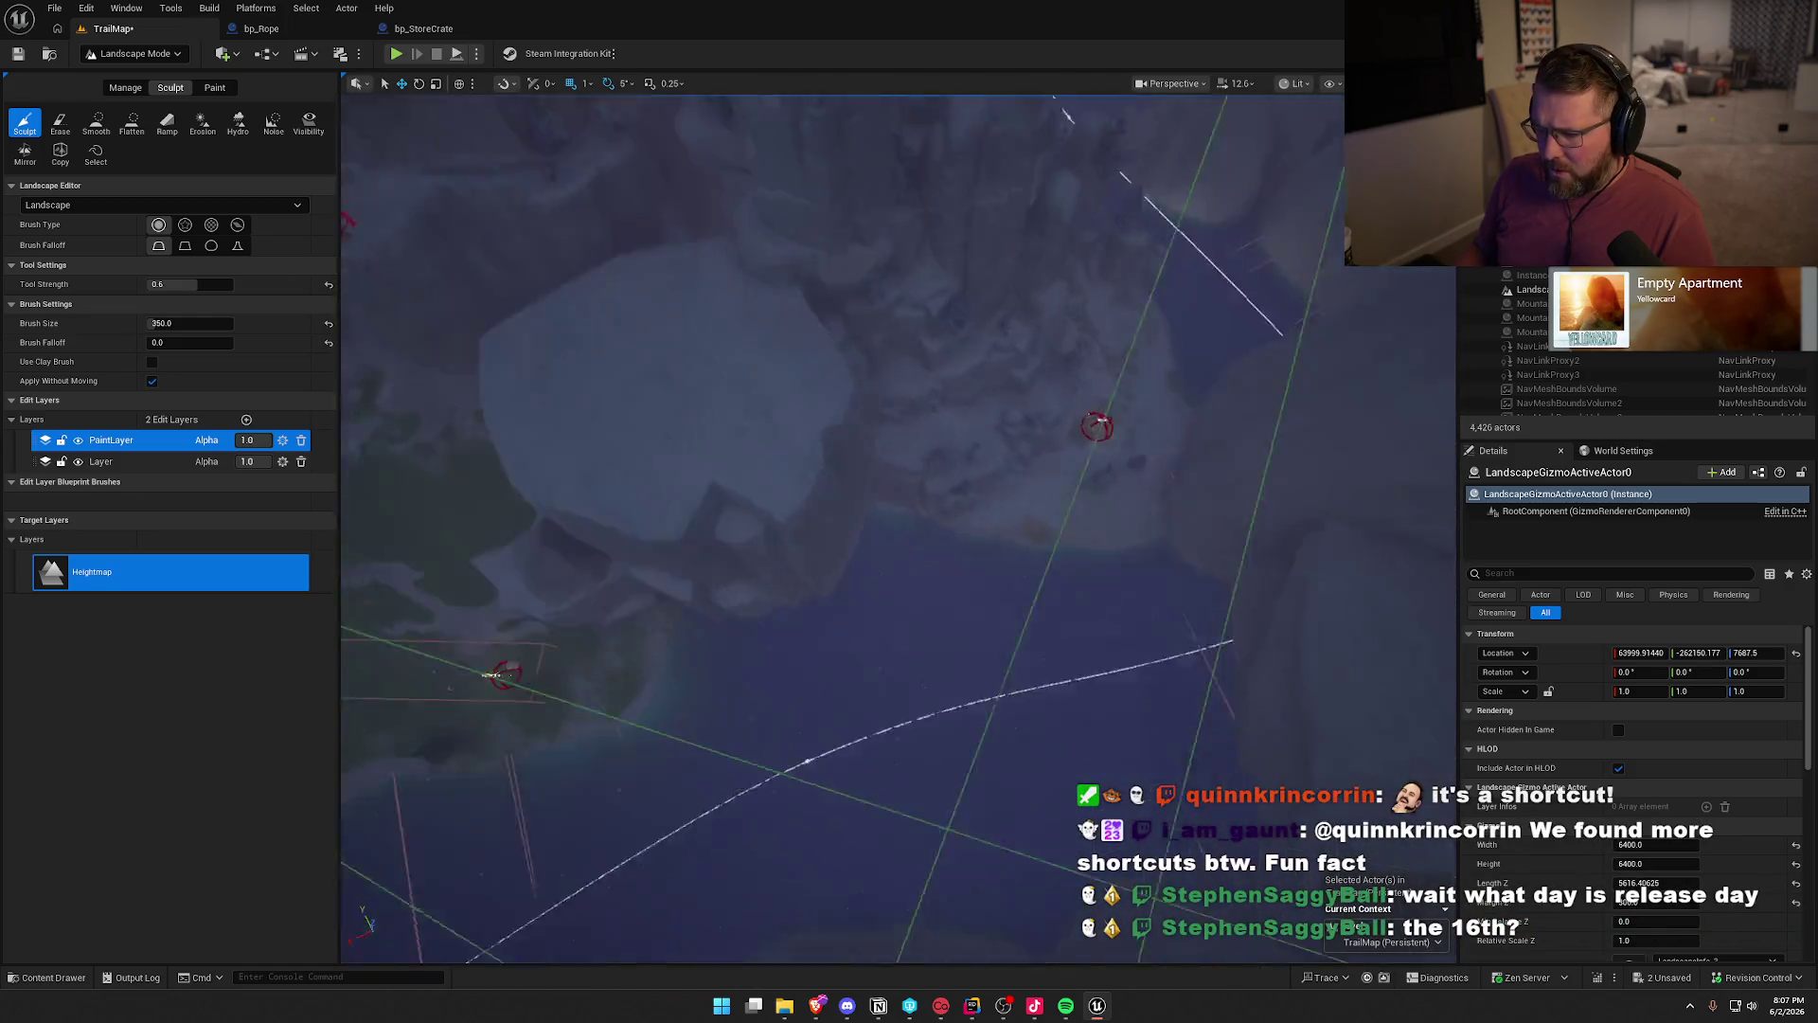
pyautogui.scroll(-5, 899, 530)
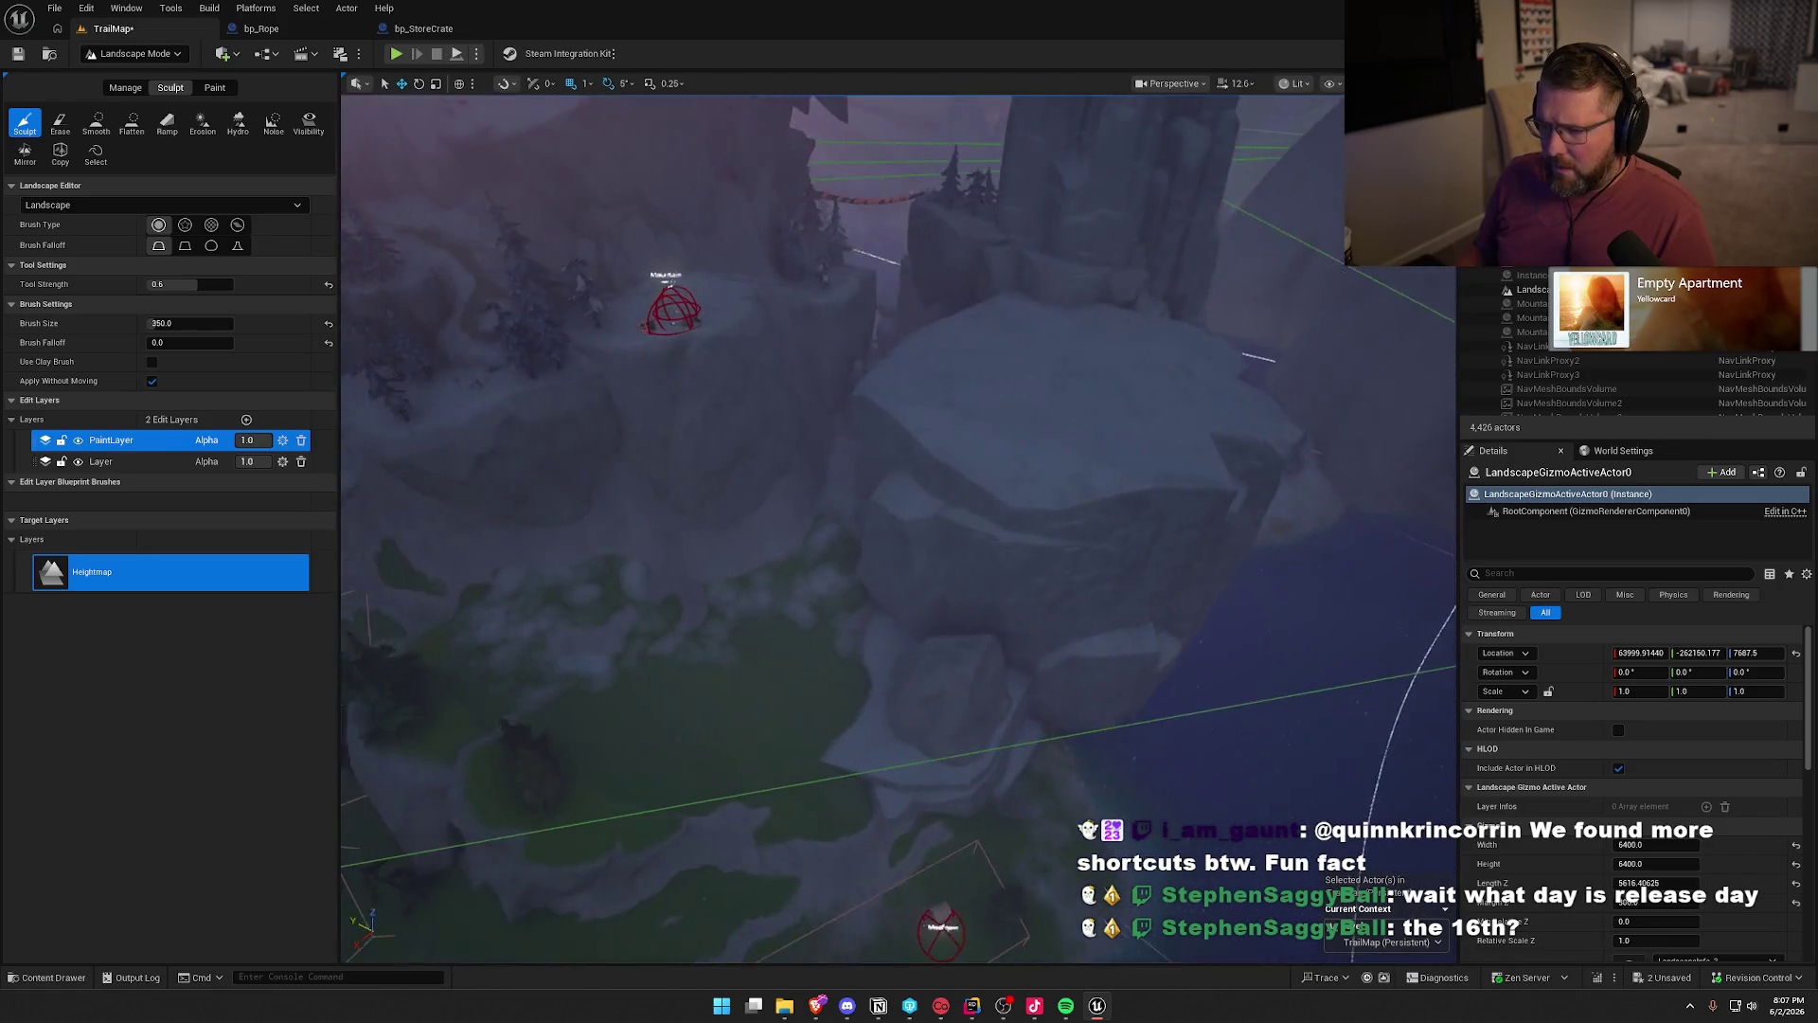
pyautogui.scroll(-5, 900, 530)
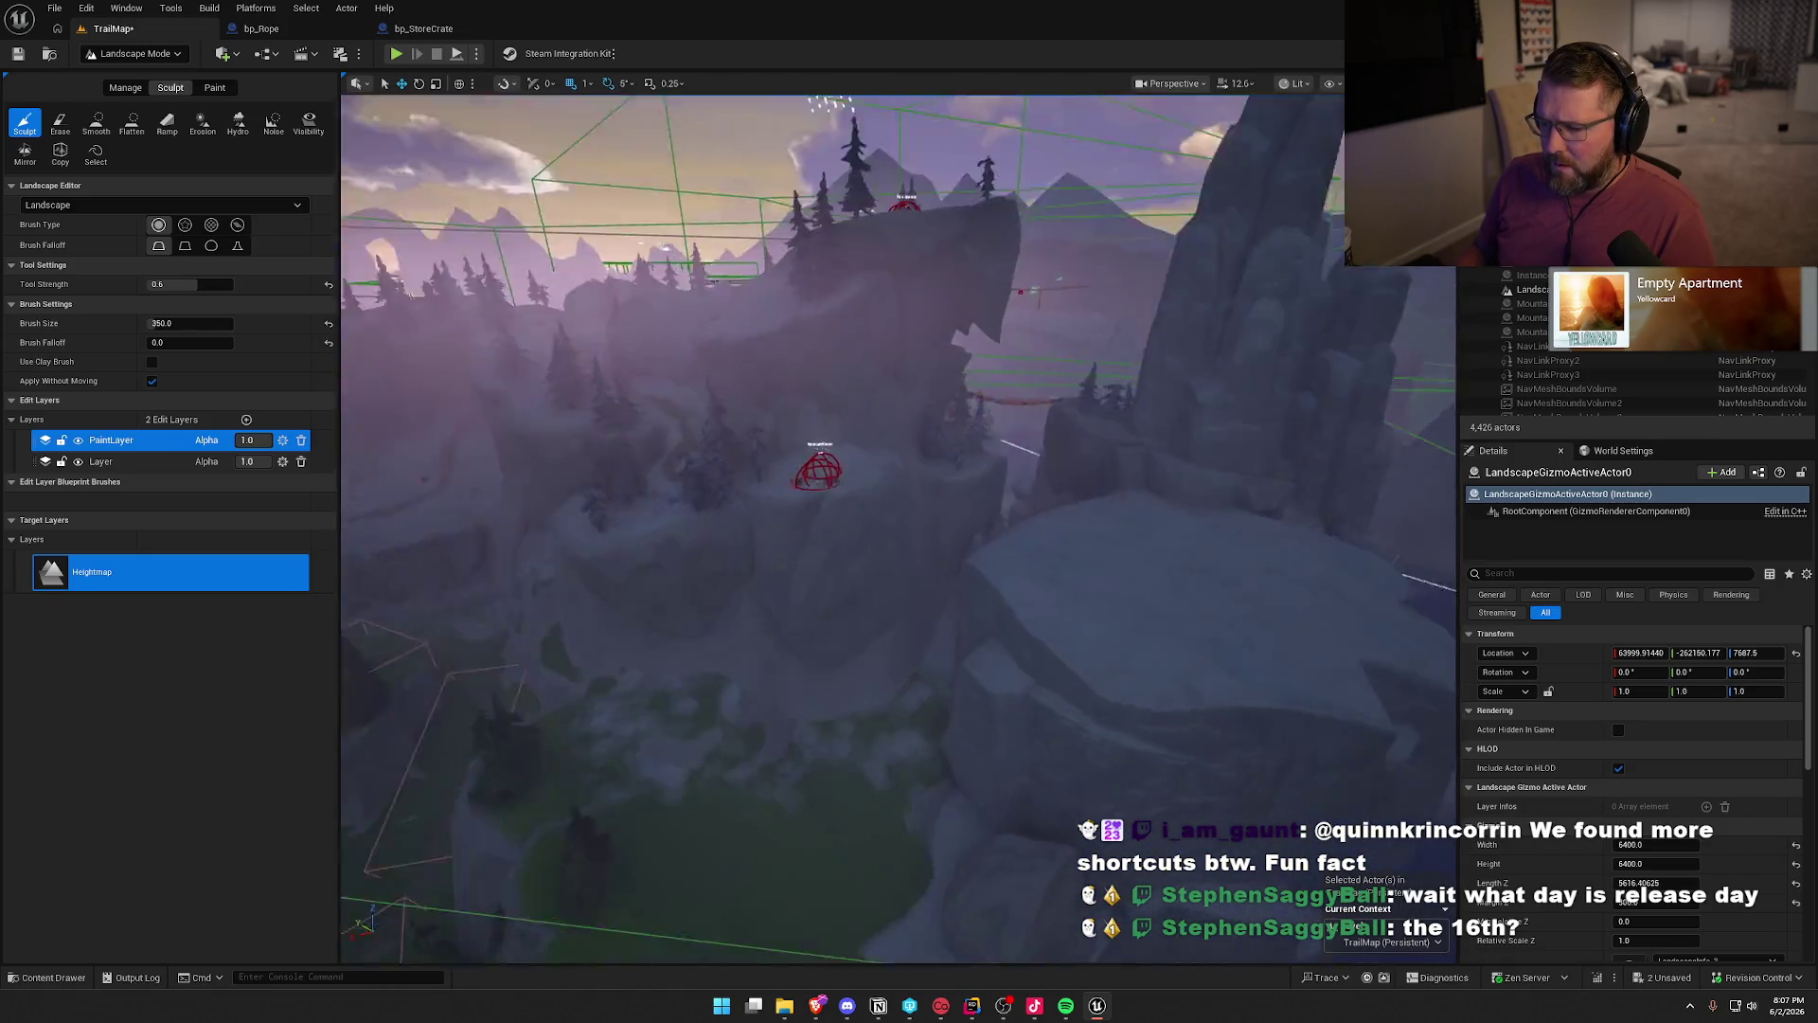
# - Fly the view down into the canyon facing the rope bridge and bring up the editor modes list
pyautogui.press('d')
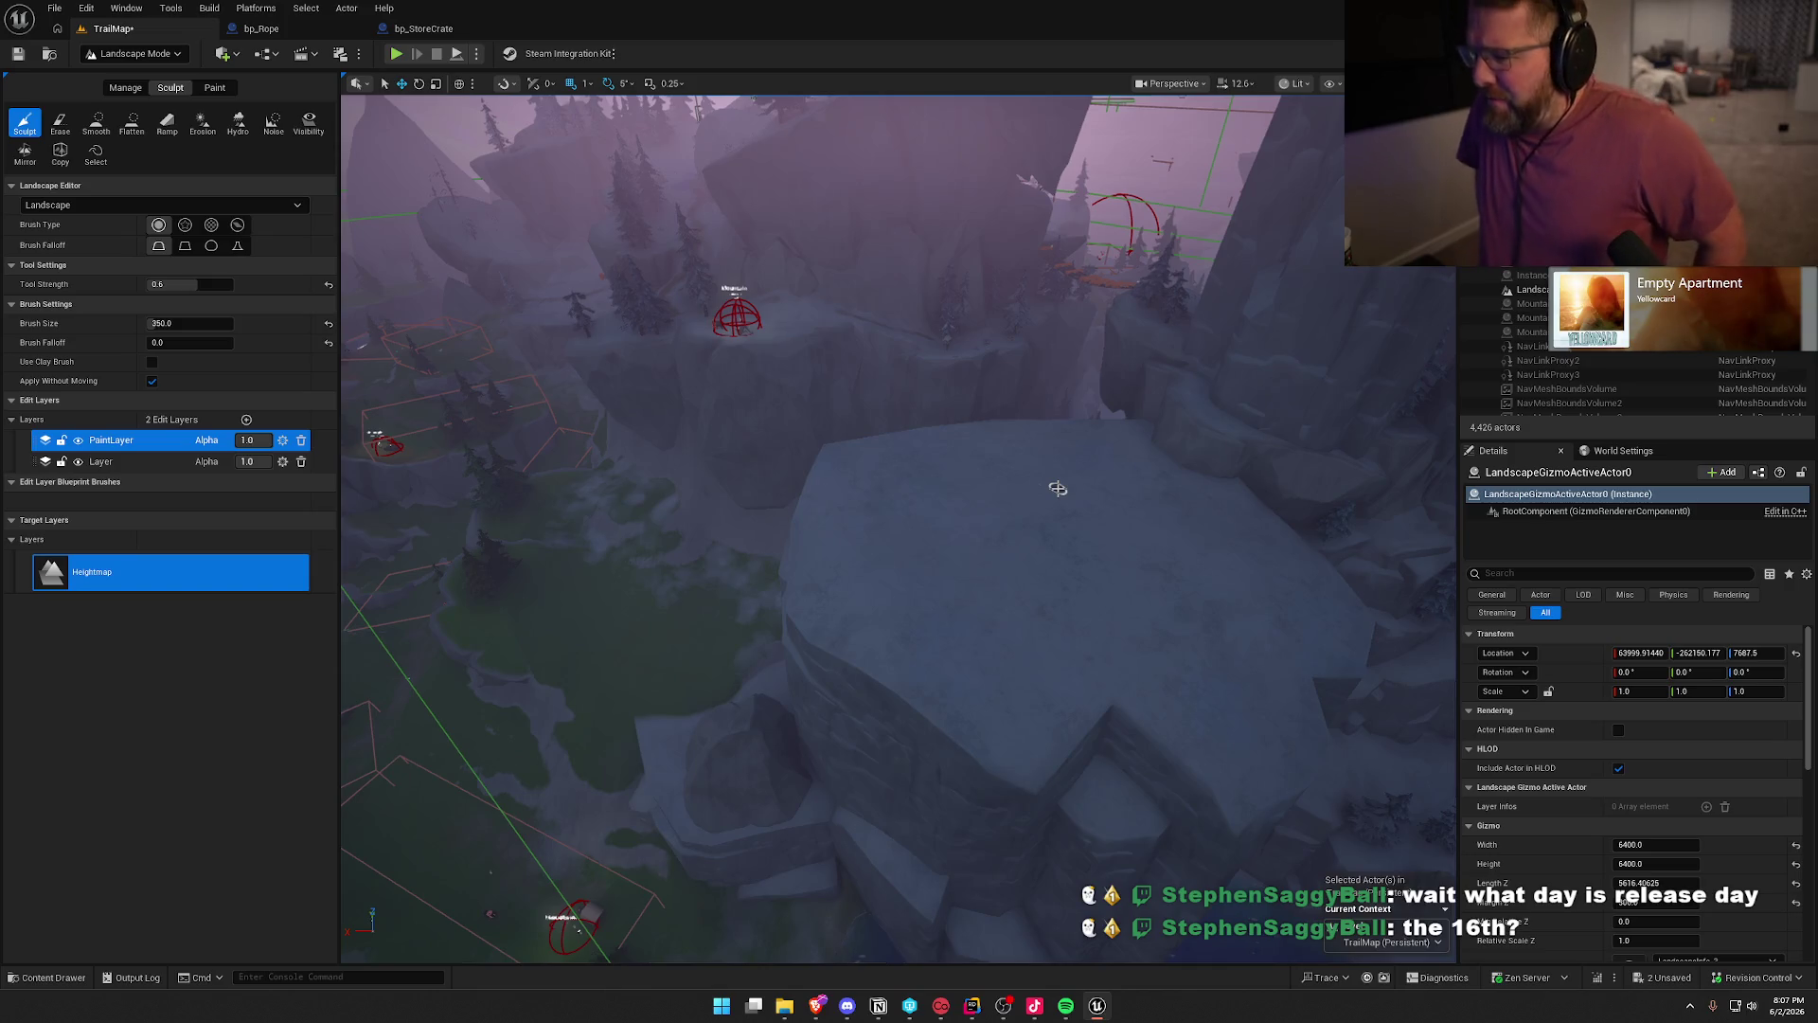
pyautogui.moveTo(1062, 489)
pyautogui.mouseDown()
pyautogui.moveTo(1056, 397)
pyautogui.moveTo(1067, 487)
pyautogui.mouseUp()
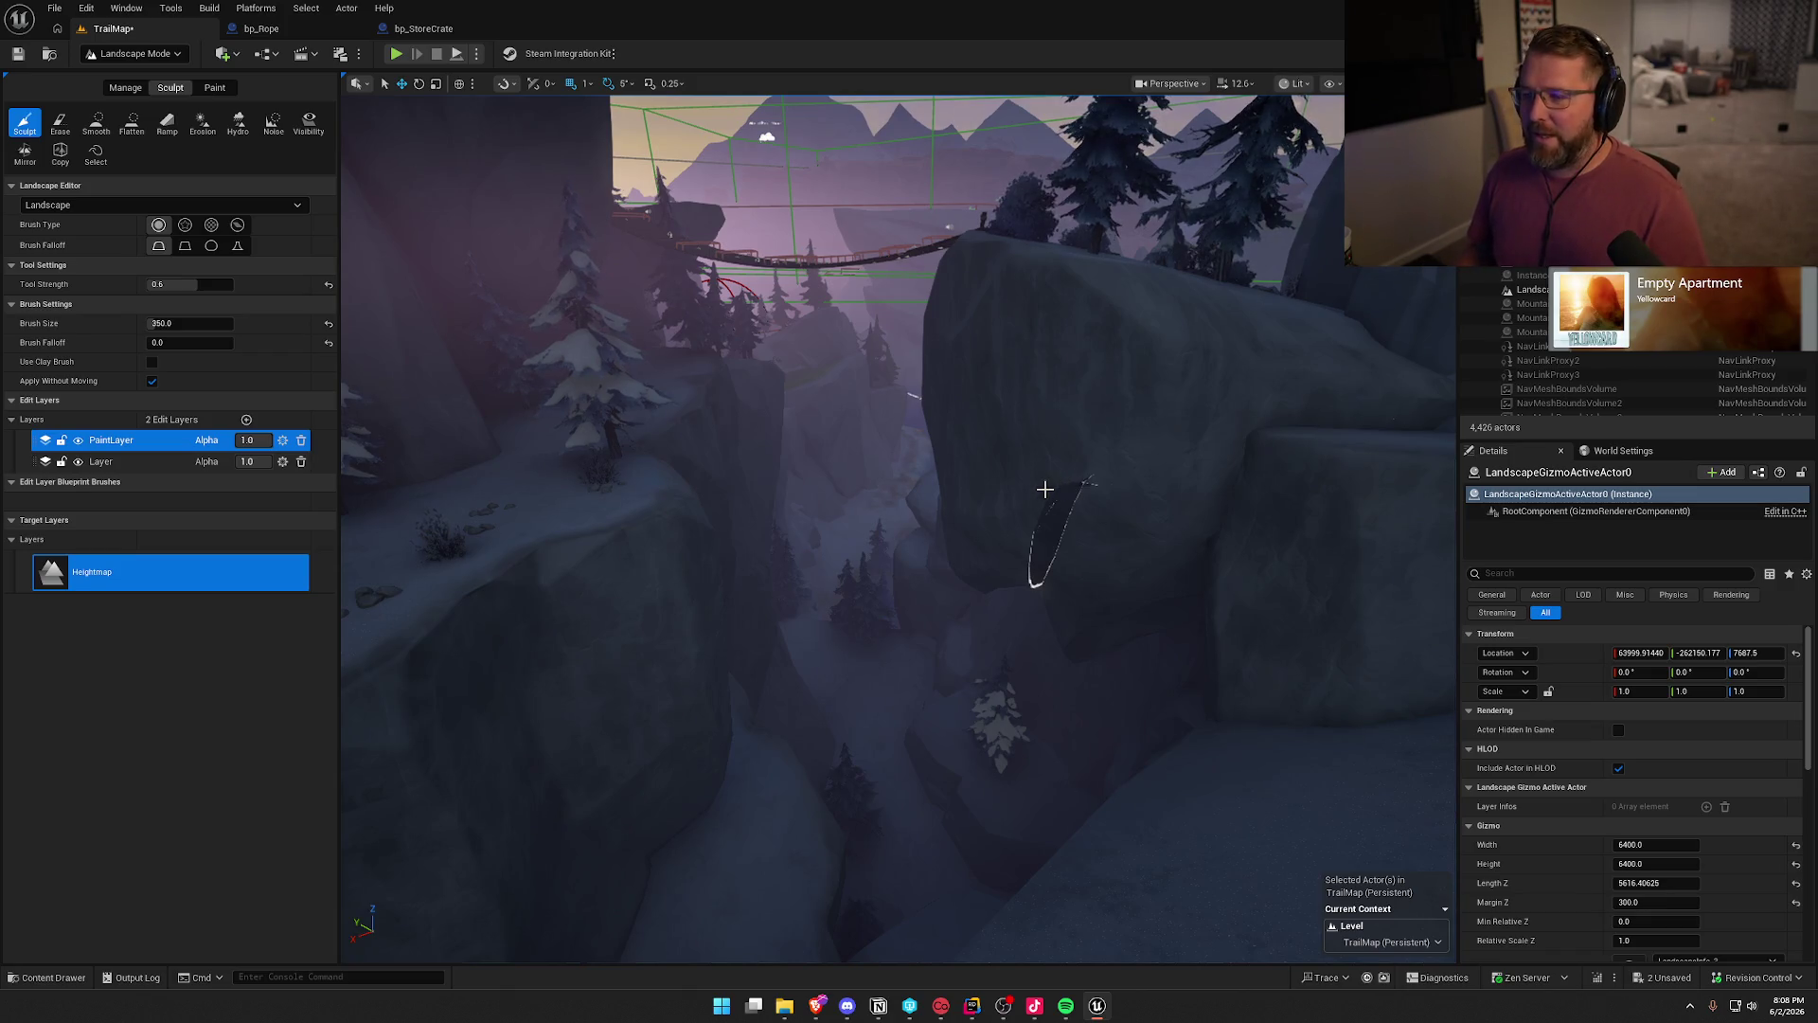
pyautogui.click(144, 53)
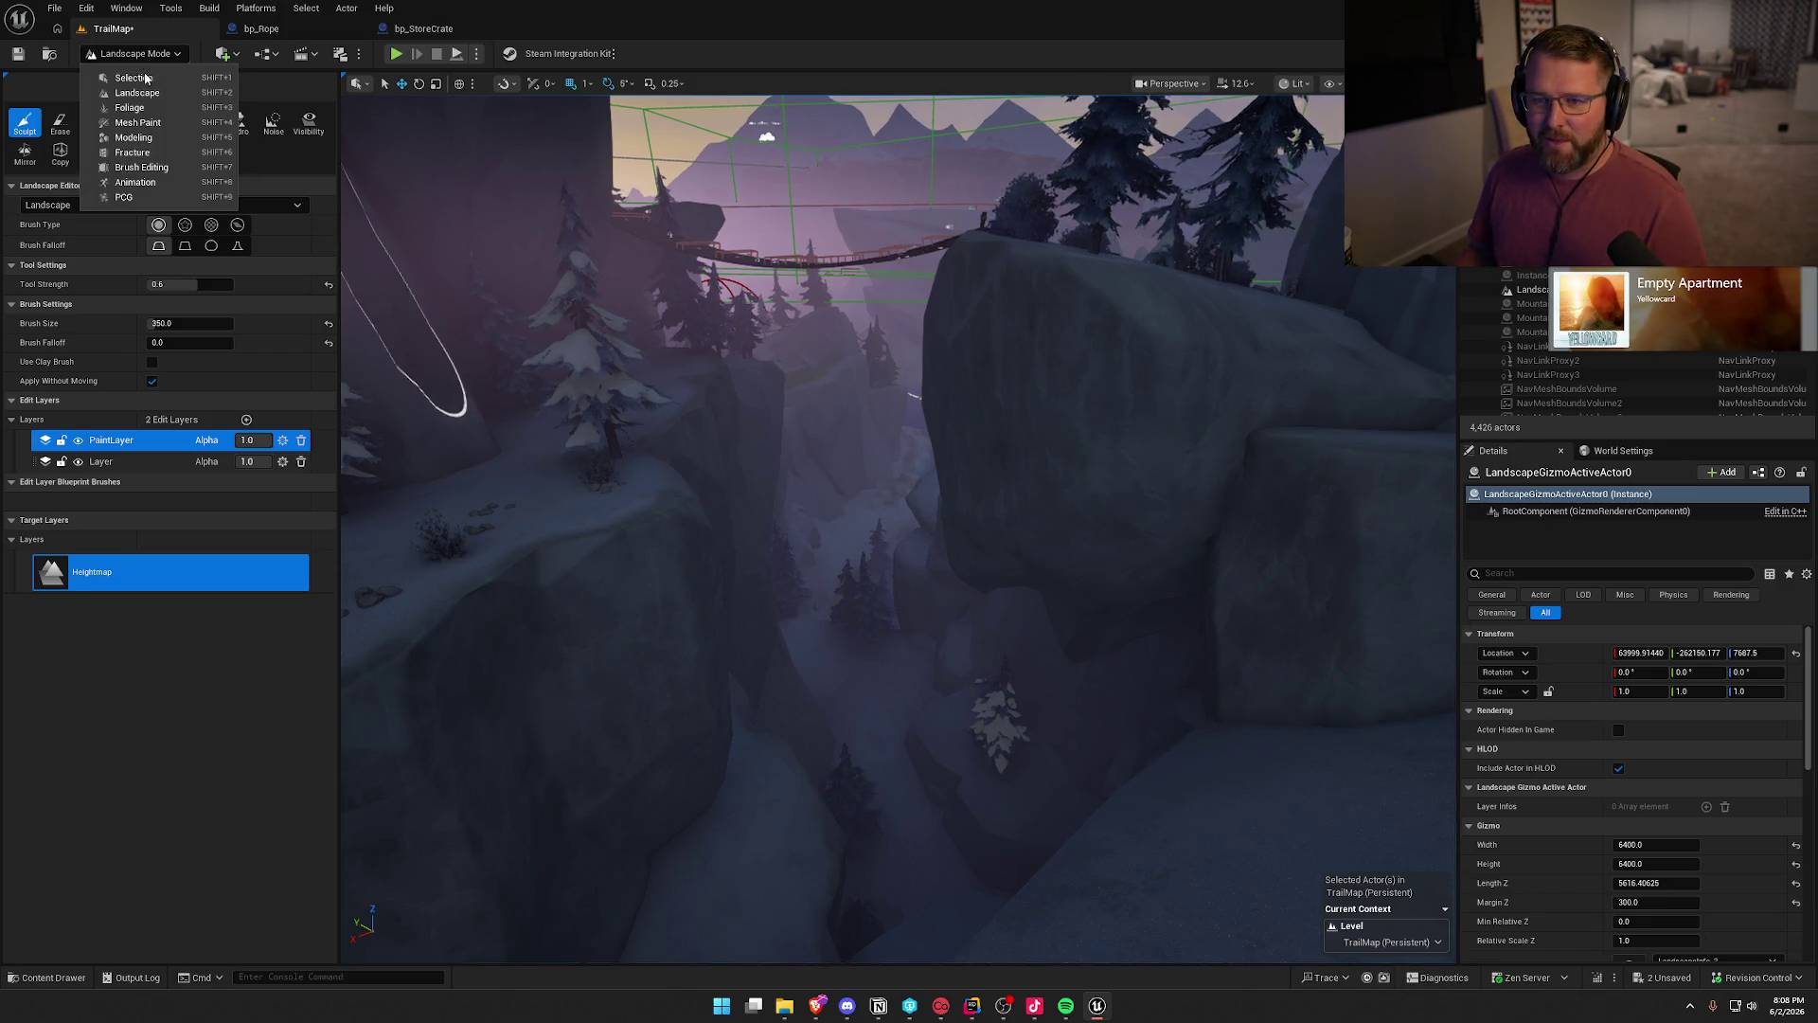
# - Switch to Selection Mode and fly the view over the canyon toward the snow and trees
pyautogui.click(123, 80)
pyautogui.moveTo(698, 422); pyautogui.dragTo(699, 472)
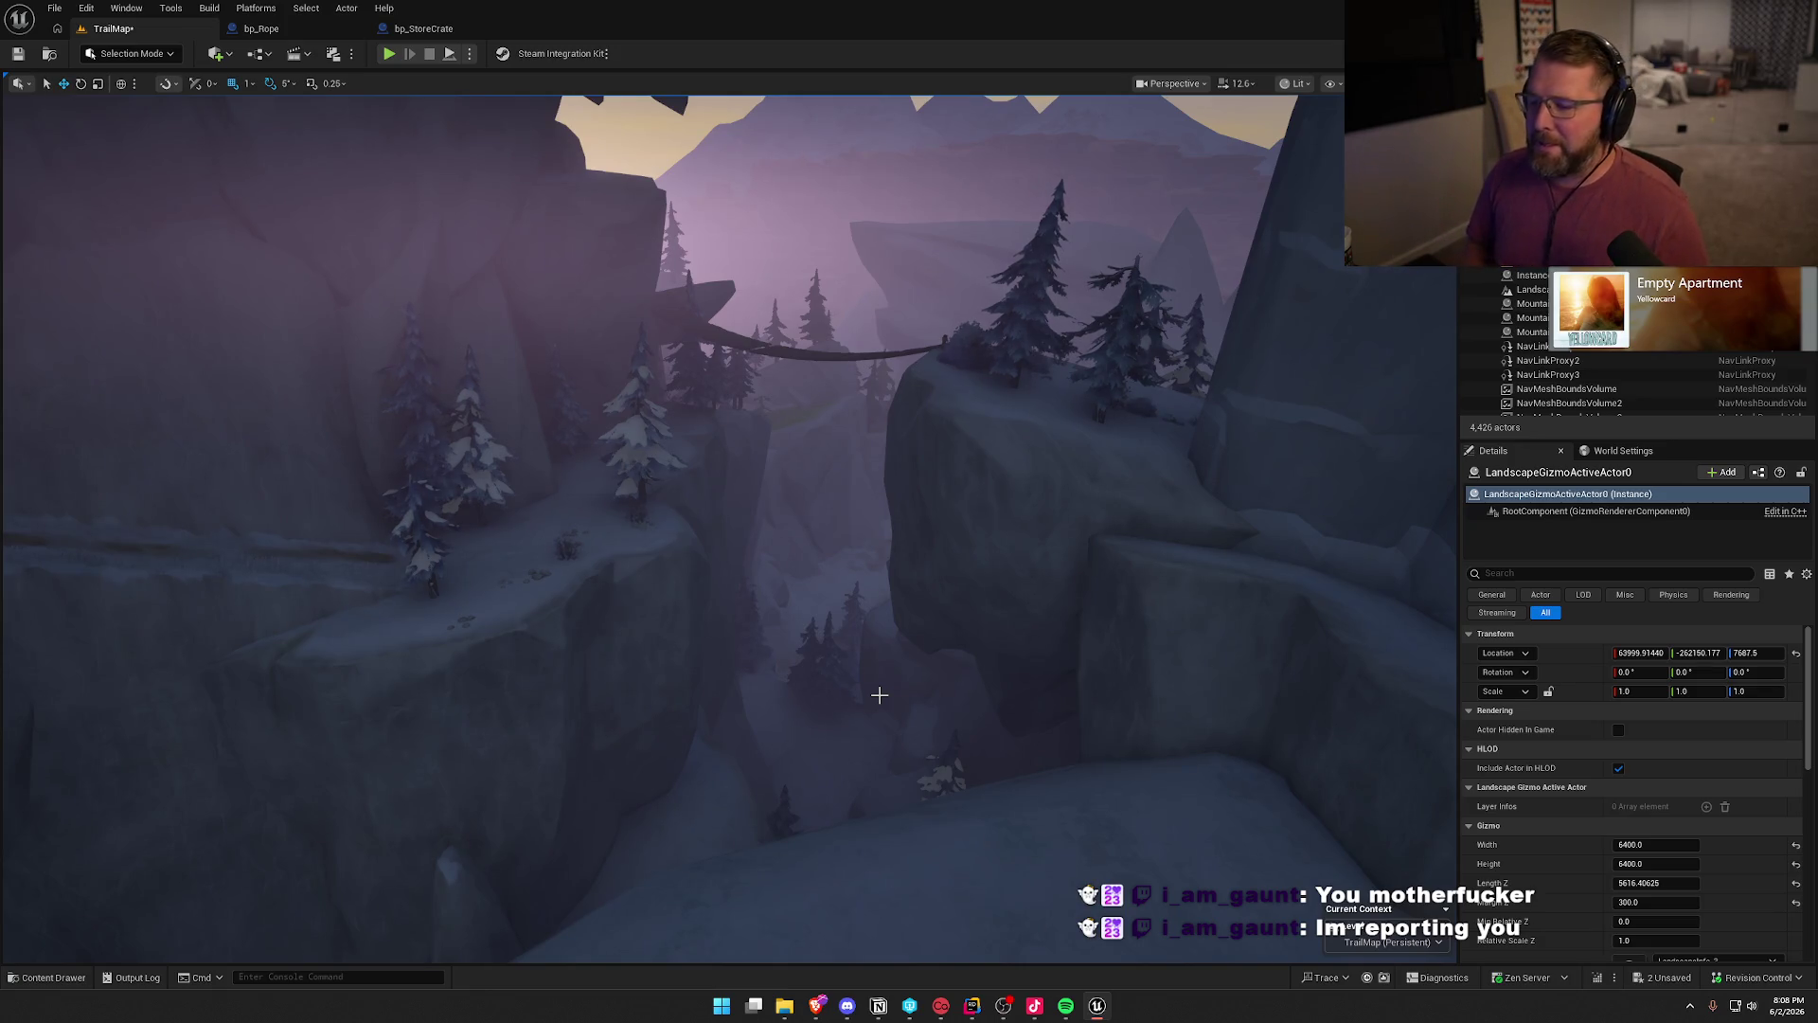
pyautogui.moveTo(882, 680)
pyautogui.mouseDown()
pyautogui.moveTo(906, 748)
pyautogui.moveTo(978, 641)
pyautogui.mouseUp()
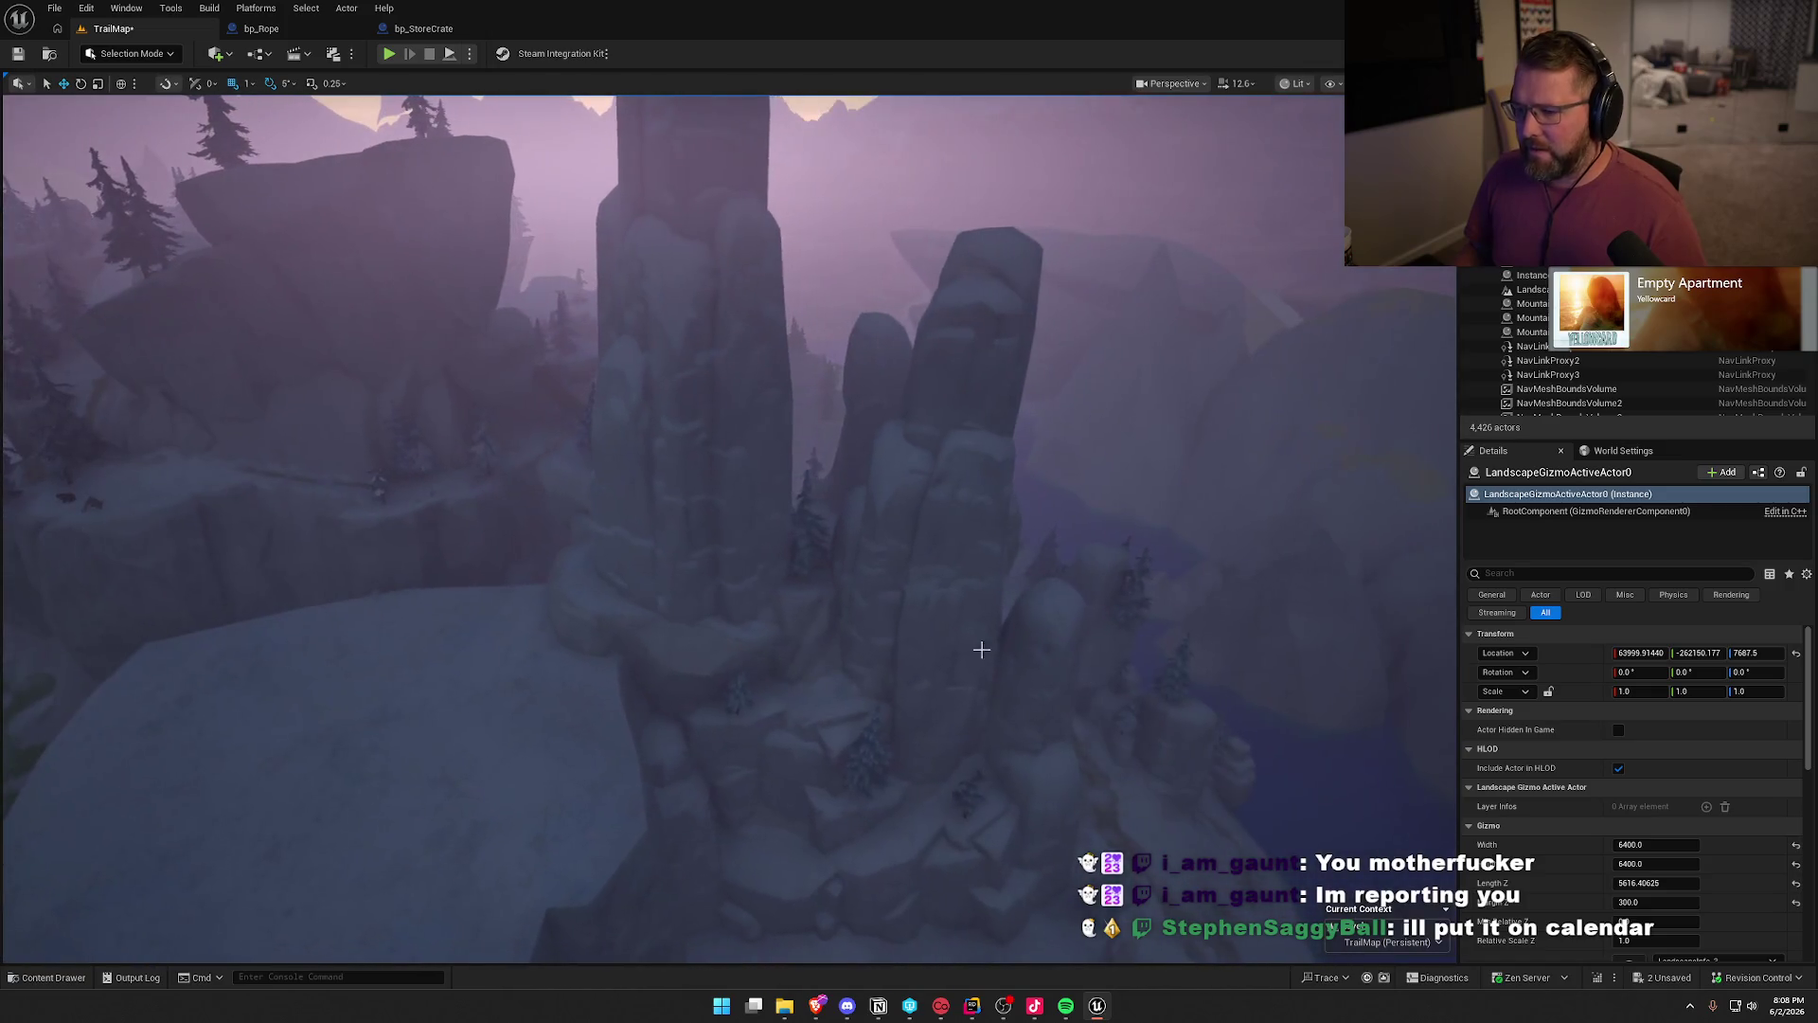
# - Duplicate the tall rock spire nearby, rotate the copy 20° and scale its height to about 0.8, then deselect
pyautogui.click(953, 572)
pyautogui.moveTo(954, 571)
pyautogui.mouseDown()
pyautogui.moveTo(947, 541)
pyautogui.moveTo(548, 568)
pyautogui.moveTo(591, 610)
pyautogui.mouseUp()
pyautogui.press('e')
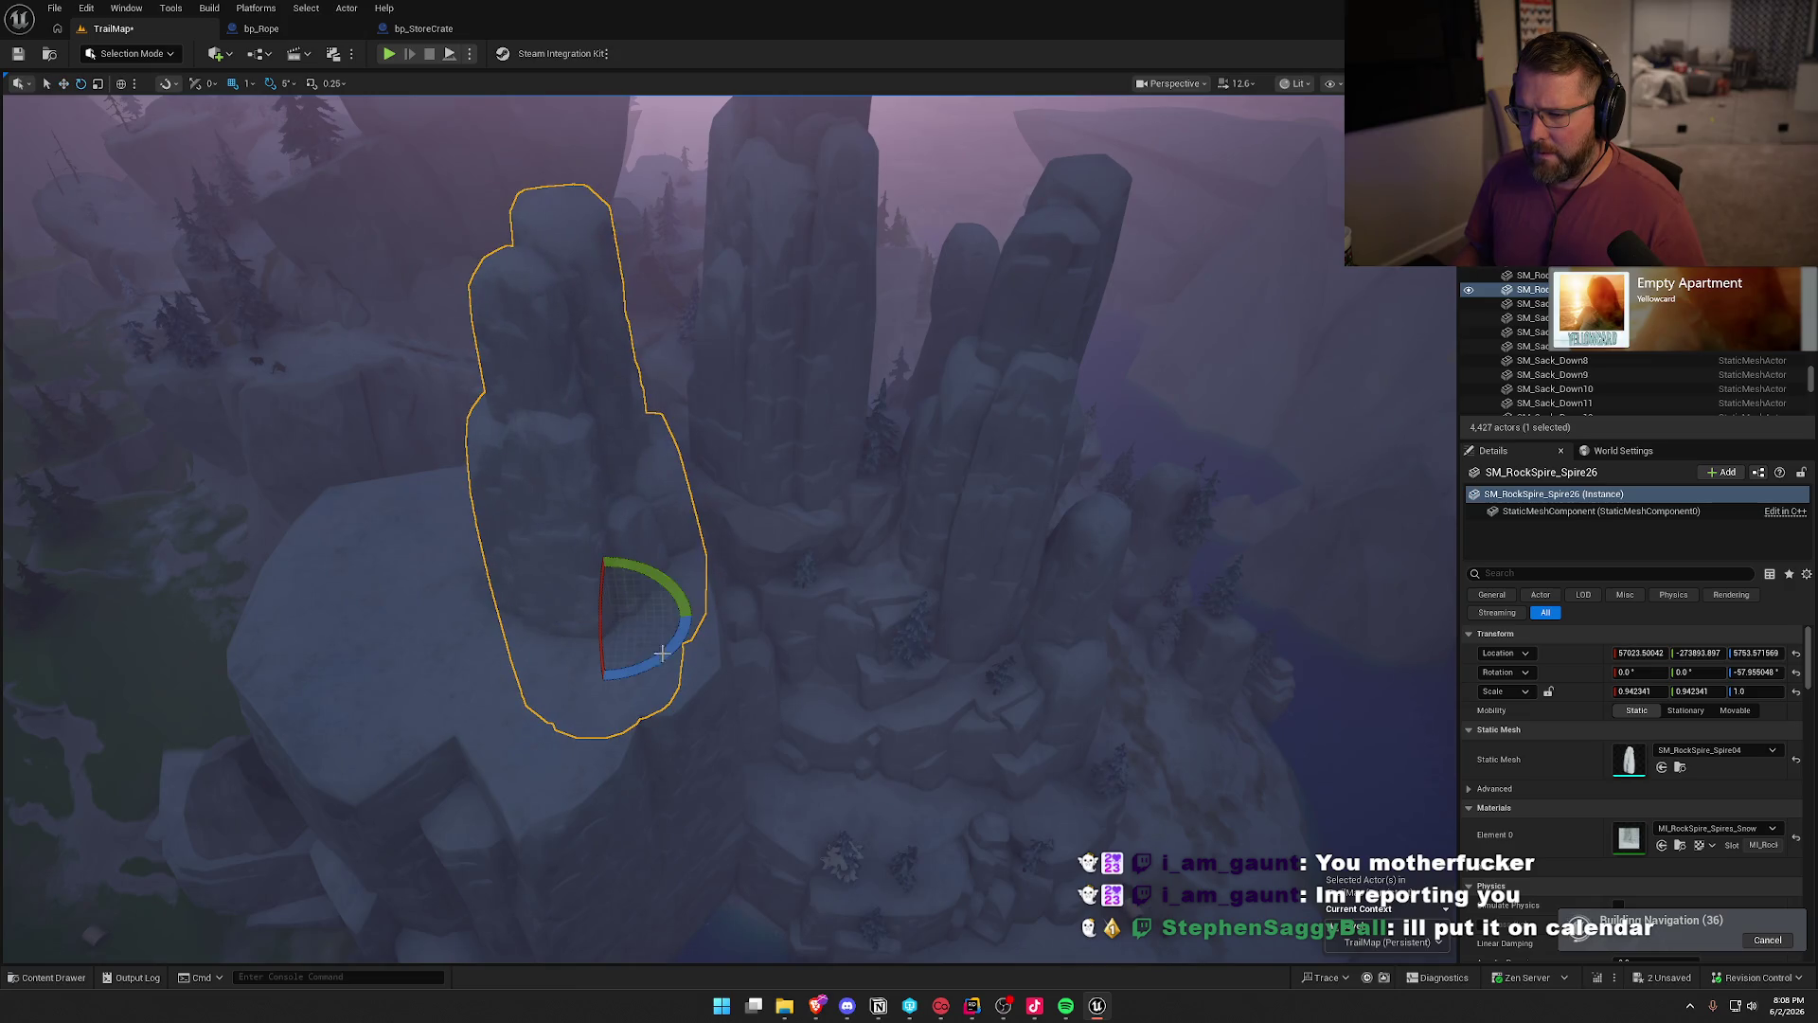
pyautogui.moveTo(646, 666); pyautogui.dragTo(530, 623)
pyautogui.press('e')
pyautogui.moveTo(674, 575)
pyautogui.keyDown('alt'); pyautogui.mouseDown()
pyautogui.moveTo(785, 604)
pyautogui.moveTo(612, 647)
pyautogui.moveTo(653, 699)
pyautogui.moveTo(629, 712)
pyautogui.mouseUp(); pyautogui.keyUp('alt')
pyautogui.press('r')
pyautogui.press('Escape')
pyautogui.moveTo(848, 616); pyautogui.dragTo(824, 525)
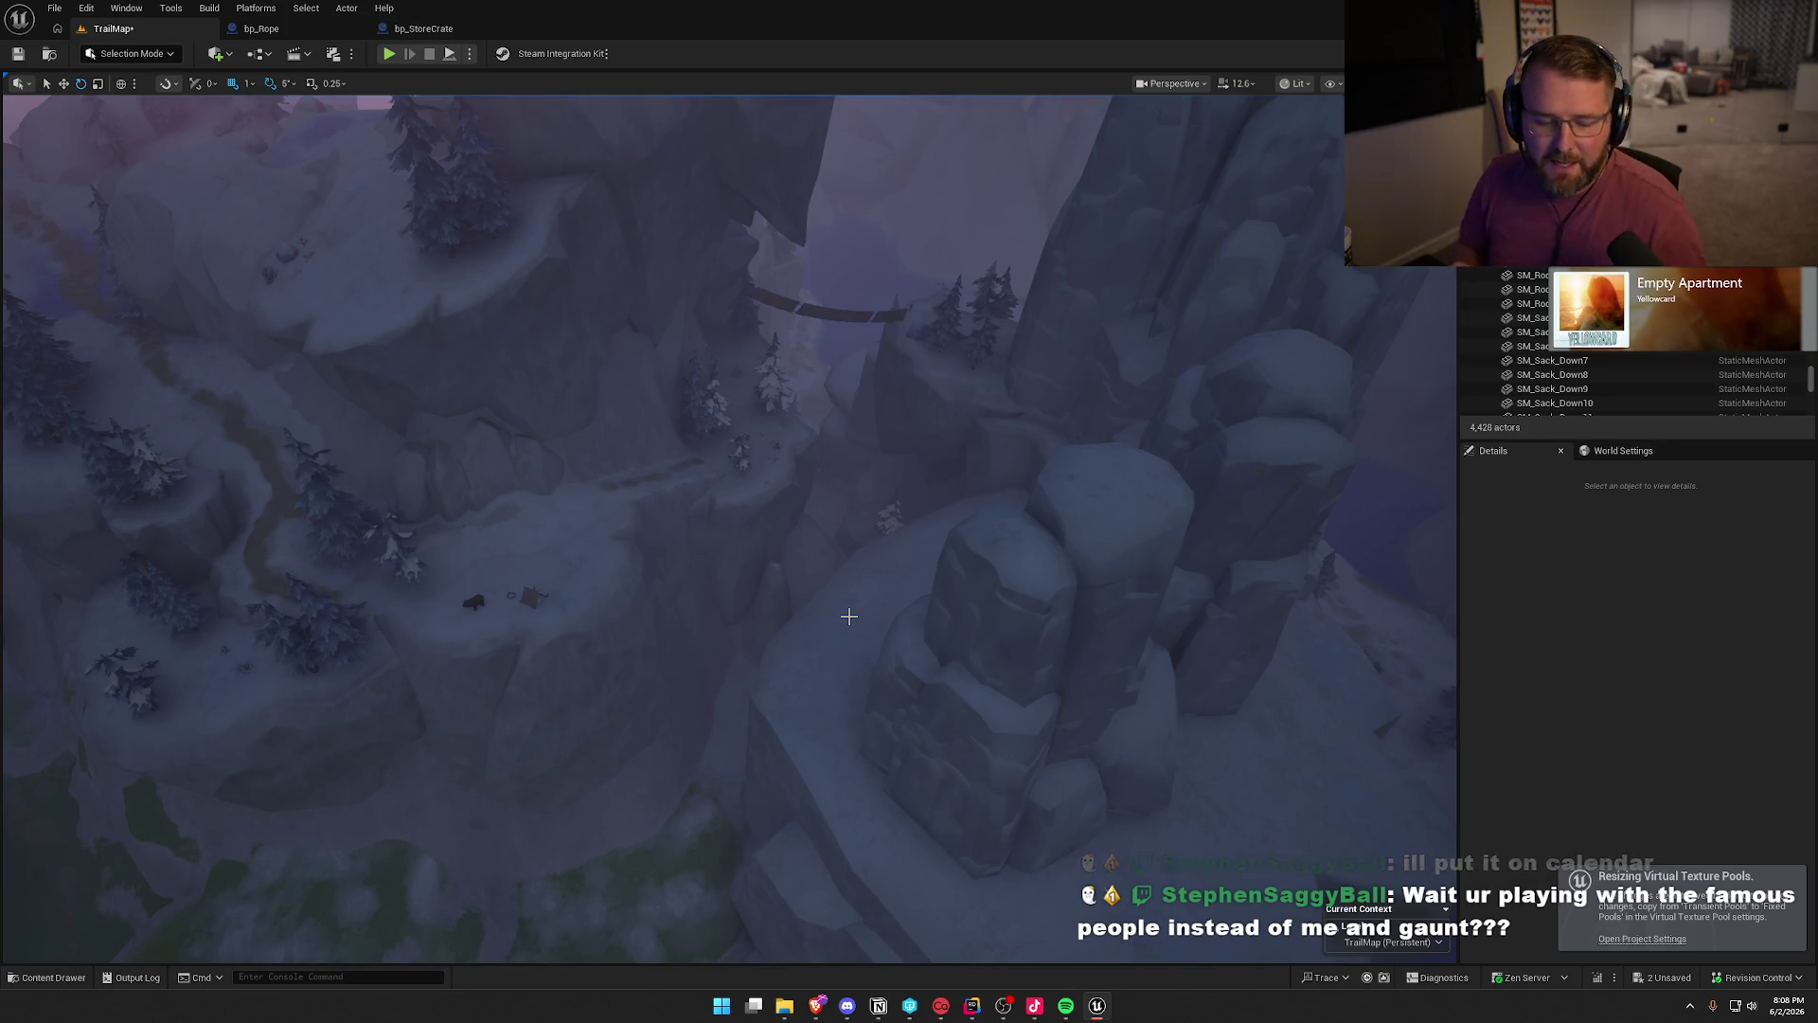
pyautogui.moveTo(918, 483)
pyautogui.mouseDown()
pyautogui.moveTo(890, 445)
pyautogui.moveTo(876, 497)
pyautogui.moveTo(919, 484)
pyautogui.mouseUp()
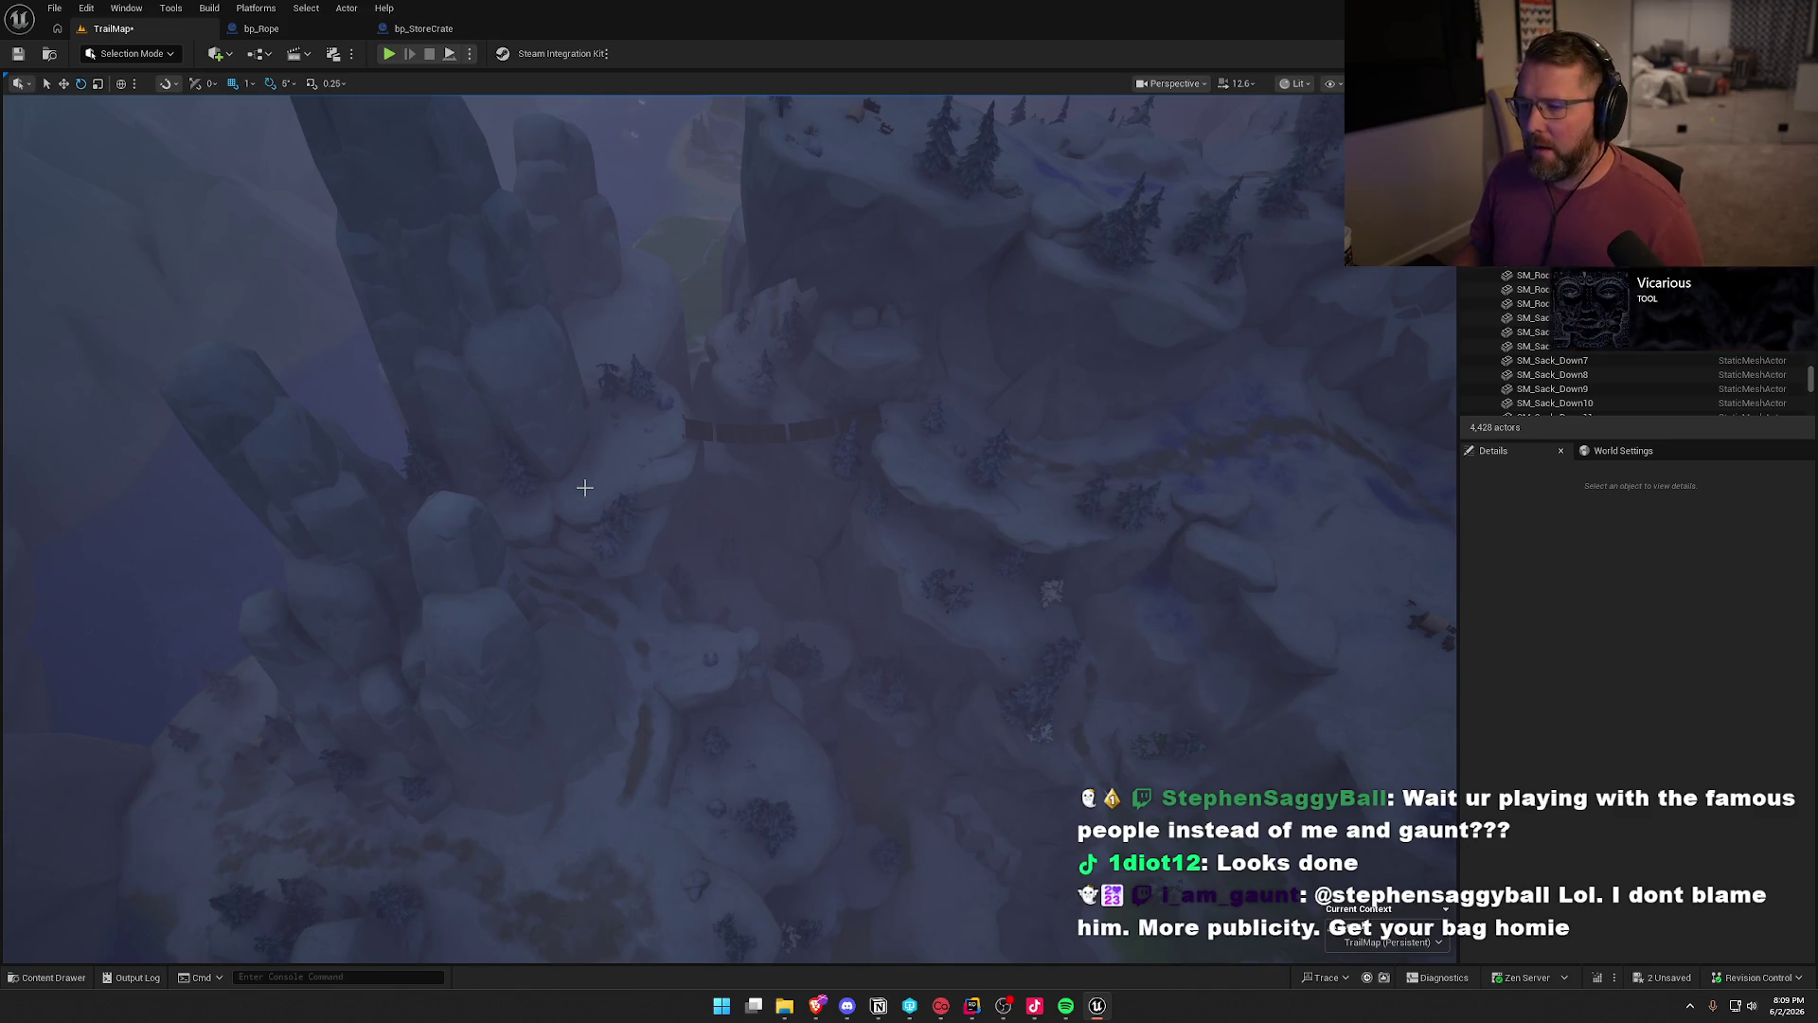
pyautogui.moveTo(668, 493); pyautogui.dragTo(667, 445)
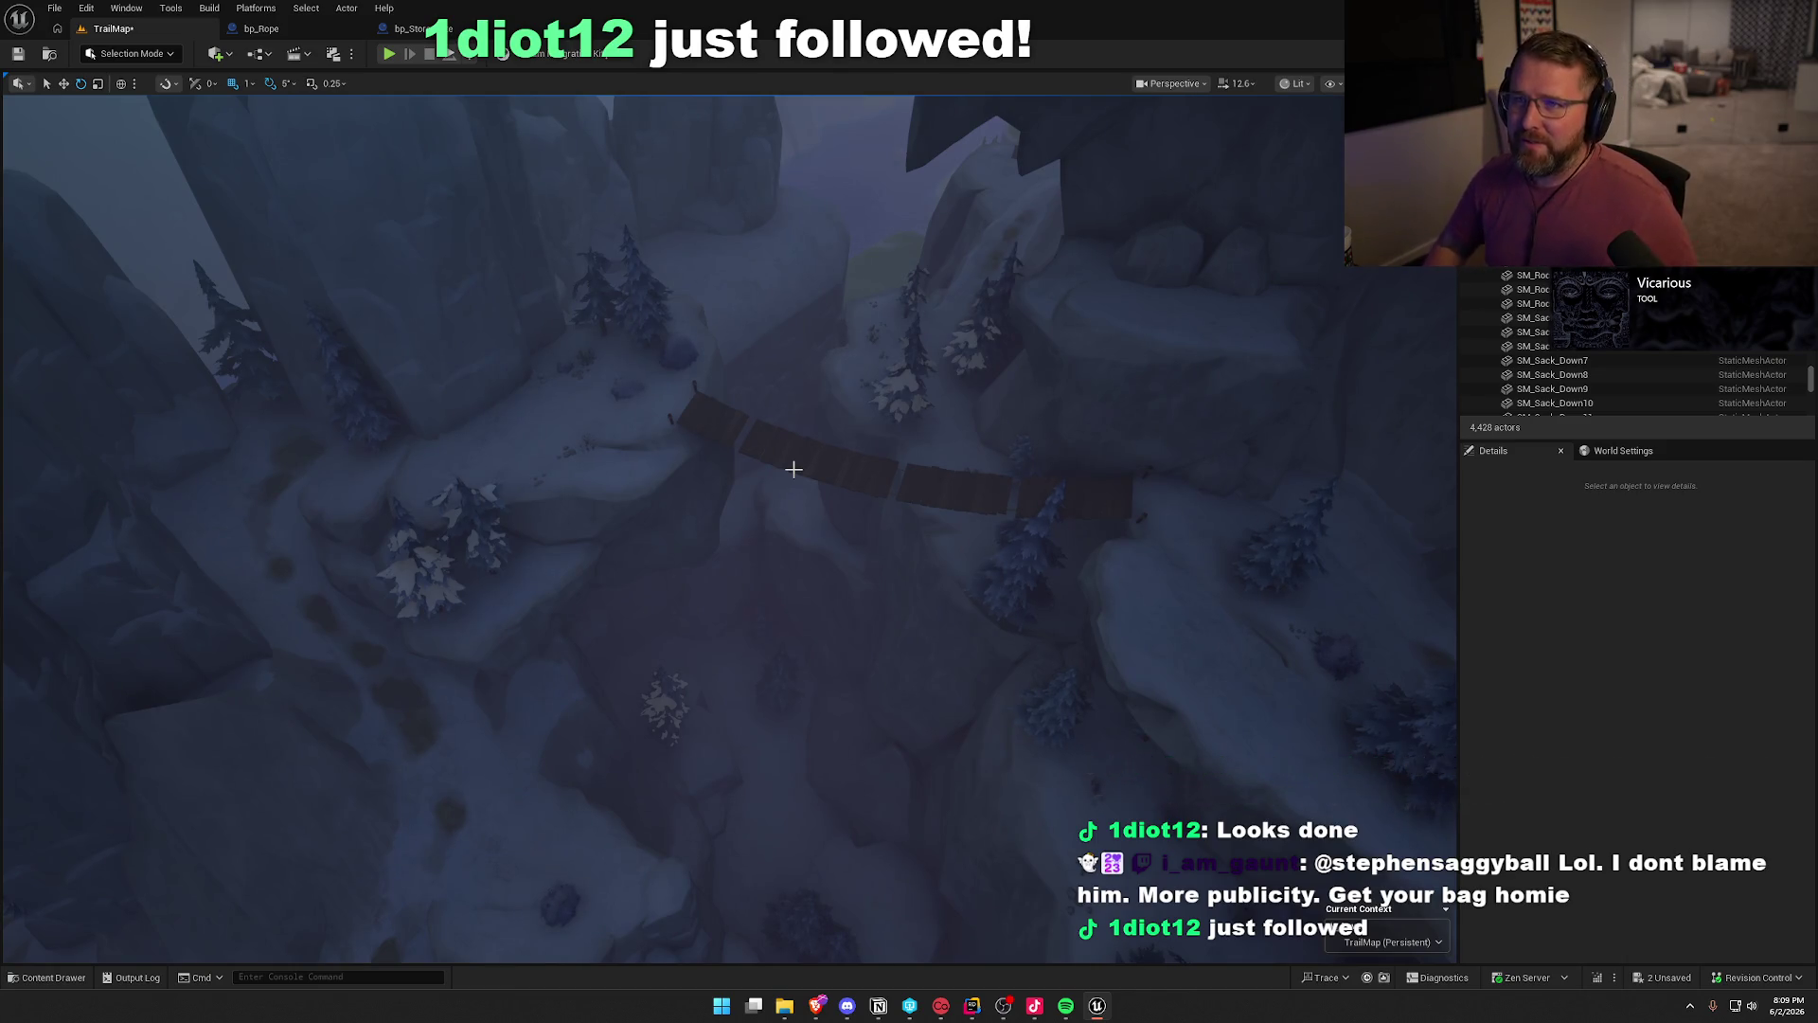
pyautogui.moveTo(707, 512); pyautogui.dragTo(707, 435)
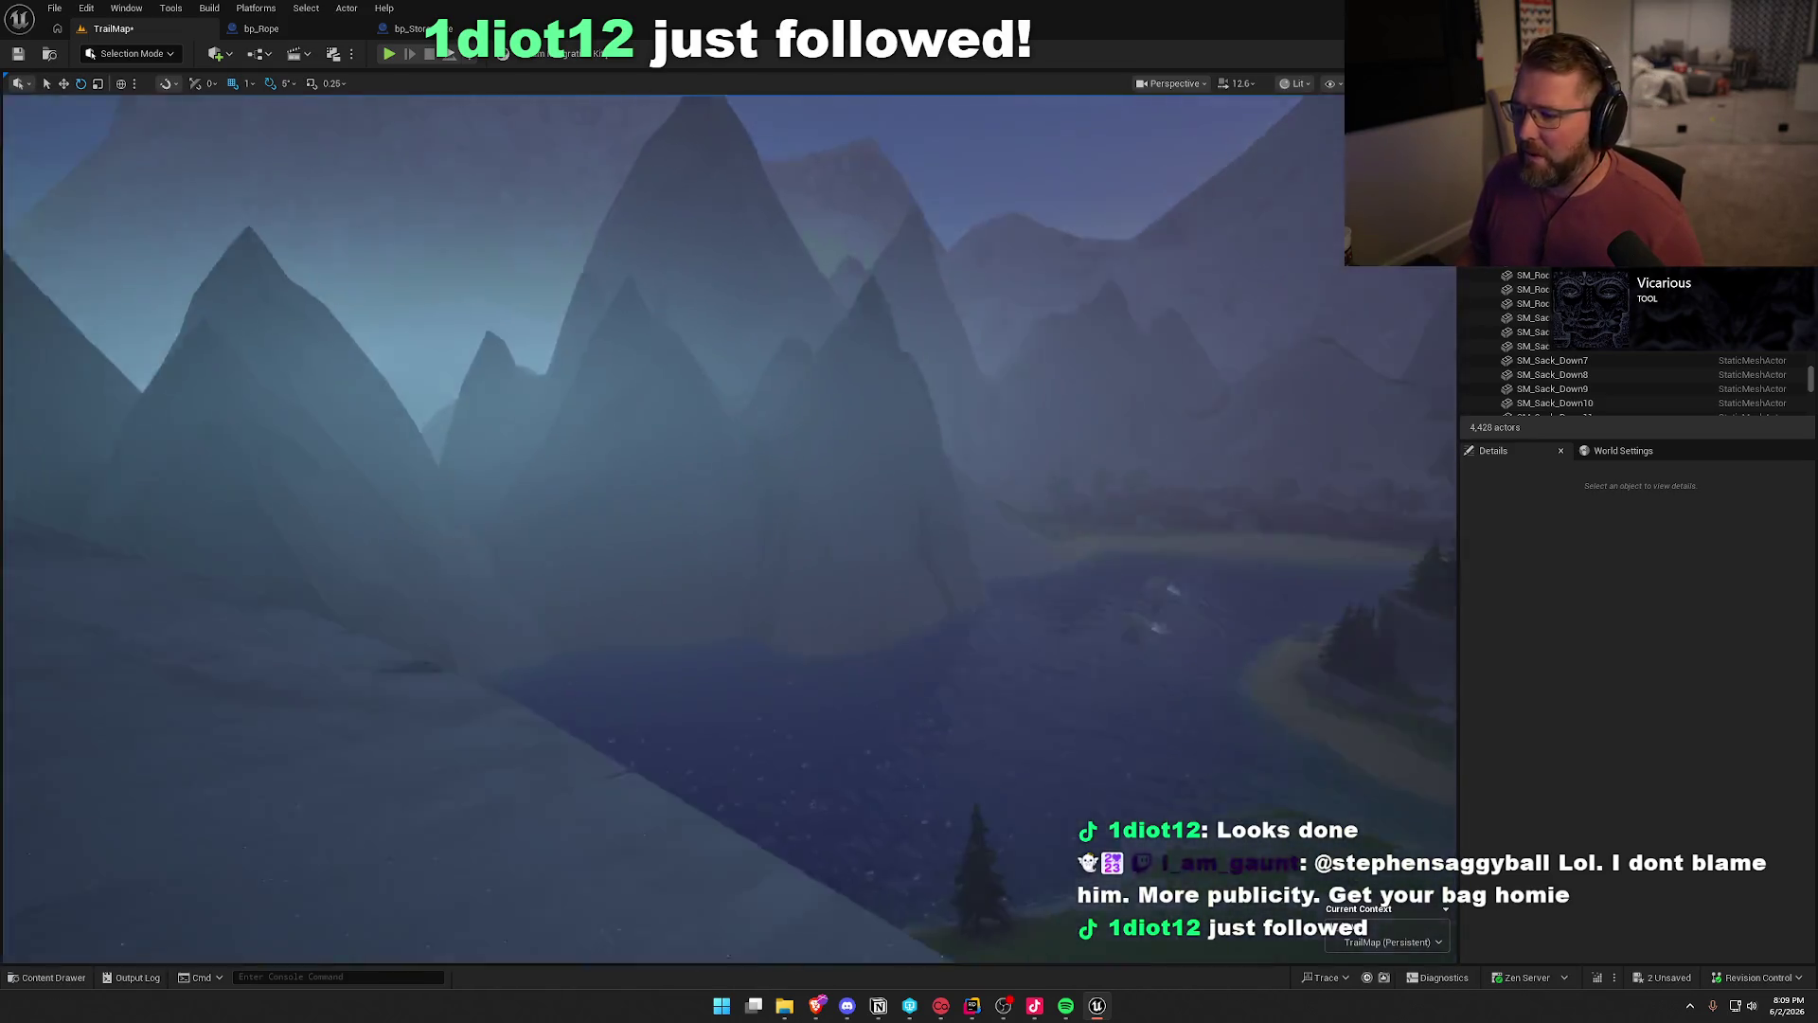
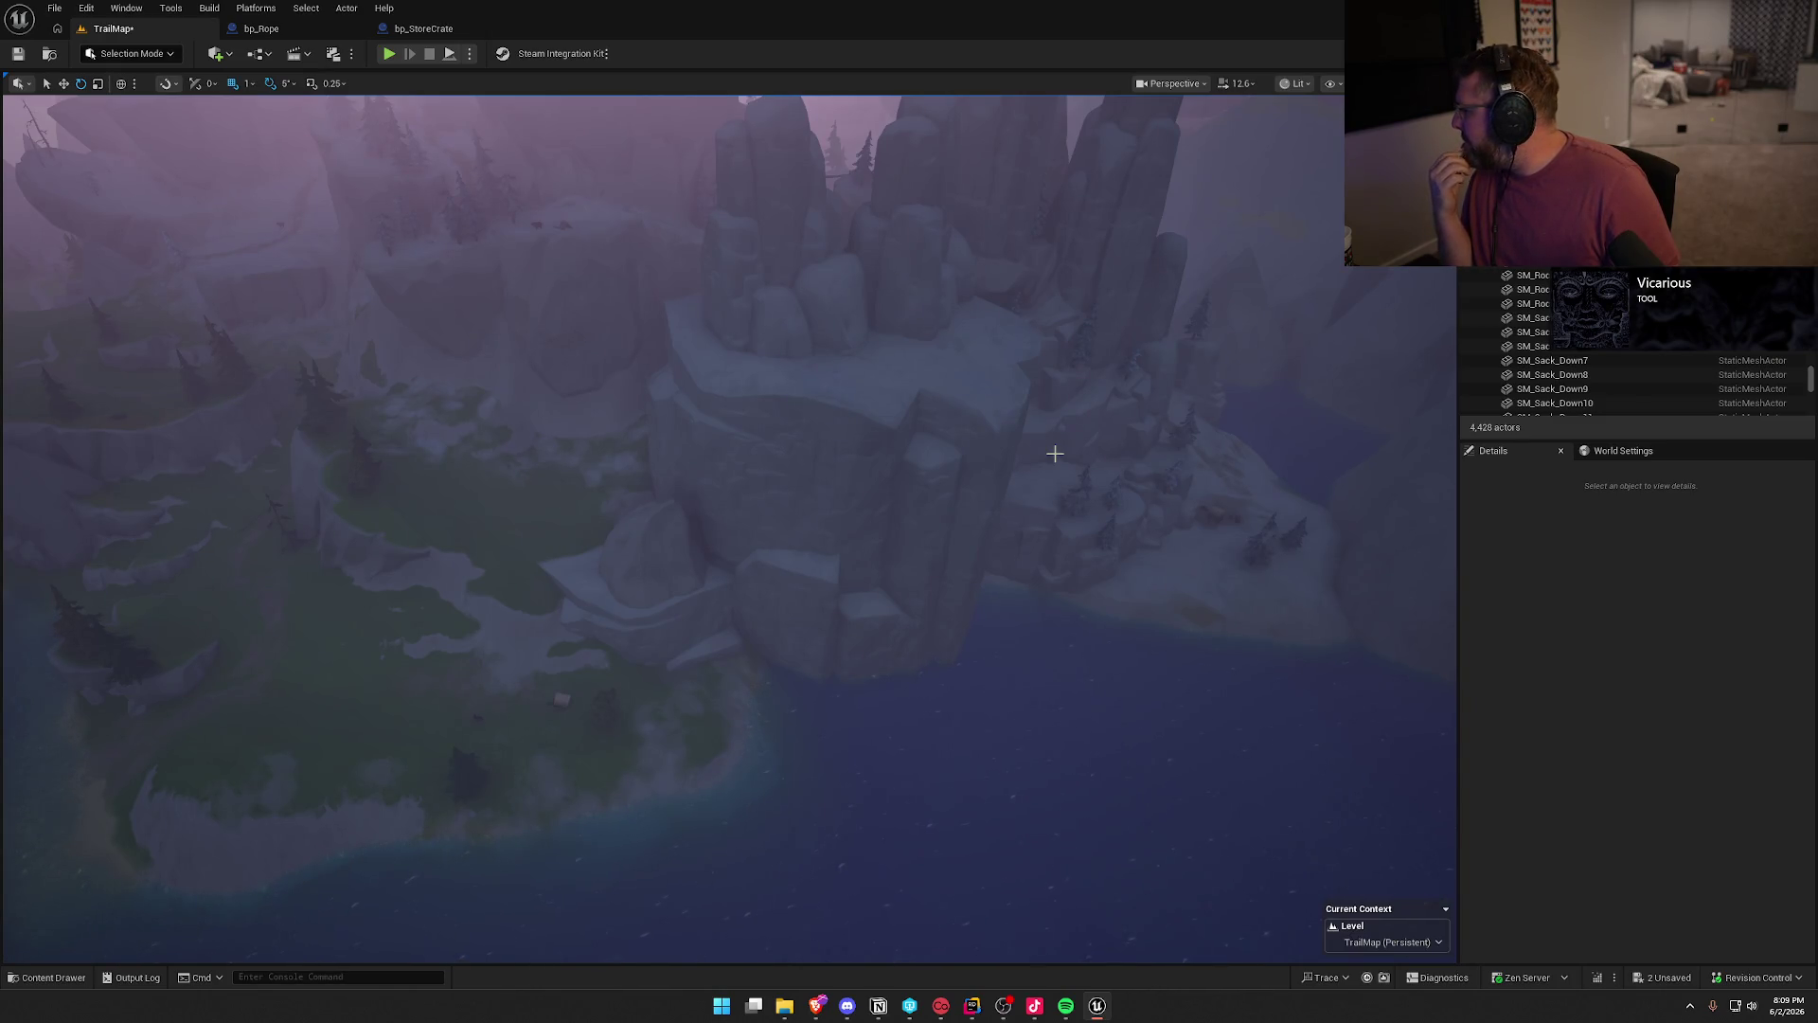
# - Review bp_StoreCrate's event graph: begin-overlap logic, REMOVE/ADD/CLEAR nodes and the Update Sell Price call
pyautogui.moveTo(871, 496)
pyautogui.mouseDown()
pyautogui.moveTo(871, 445)
pyautogui.moveTo(864, 519)
pyautogui.moveTo(852, 483)
pyautogui.moveTo(864, 515)
pyautogui.mouseUp()
pyautogui.click(424, 28)
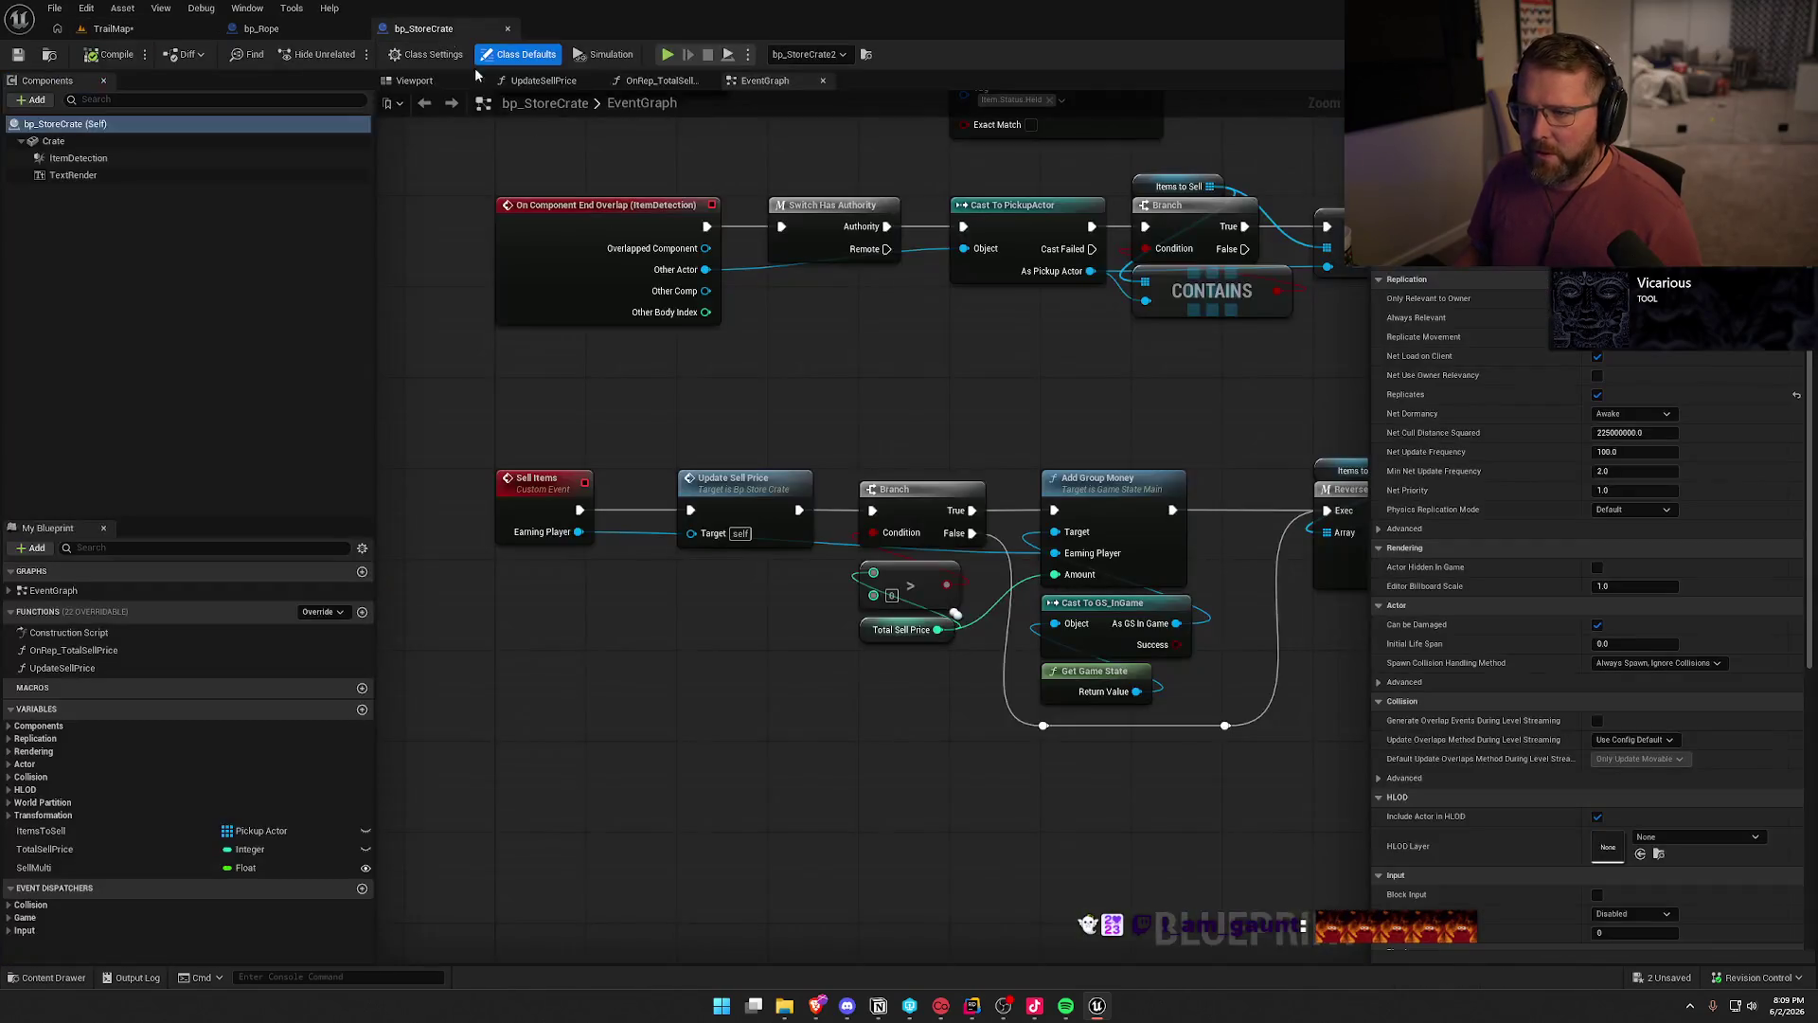
pyautogui.moveTo(897, 369); pyautogui.dragTo(894, 693)
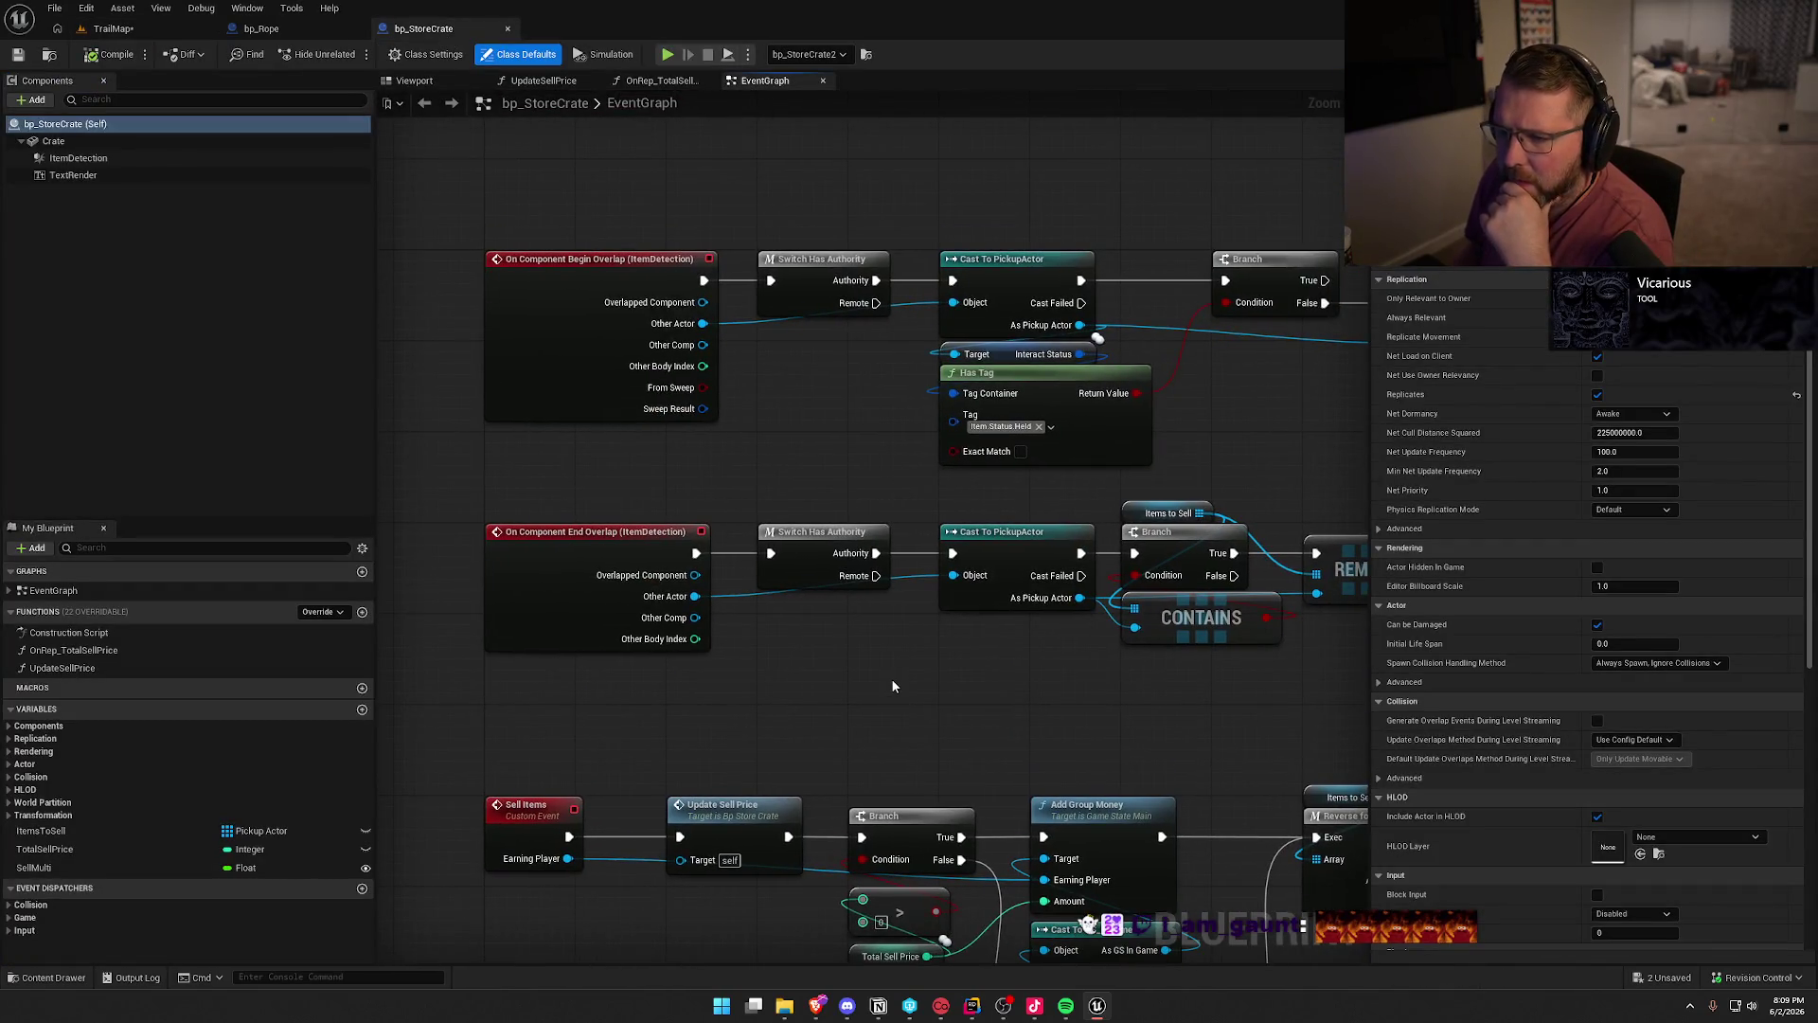
pyautogui.moveTo(872, 400); pyautogui.dragTo(574, 377)
pyautogui.moveTo(994, 432)
pyautogui.mouseDown()
pyautogui.moveTo(696, 437)
pyautogui.moveTo(887, 421)
pyautogui.mouseUp()
# - Inspect the UpdateSellPrice function's Get Current Sell Price and Sell Multi nodes, then view bp_Rope's defaults
pyautogui.doubleClick(1136, 284)
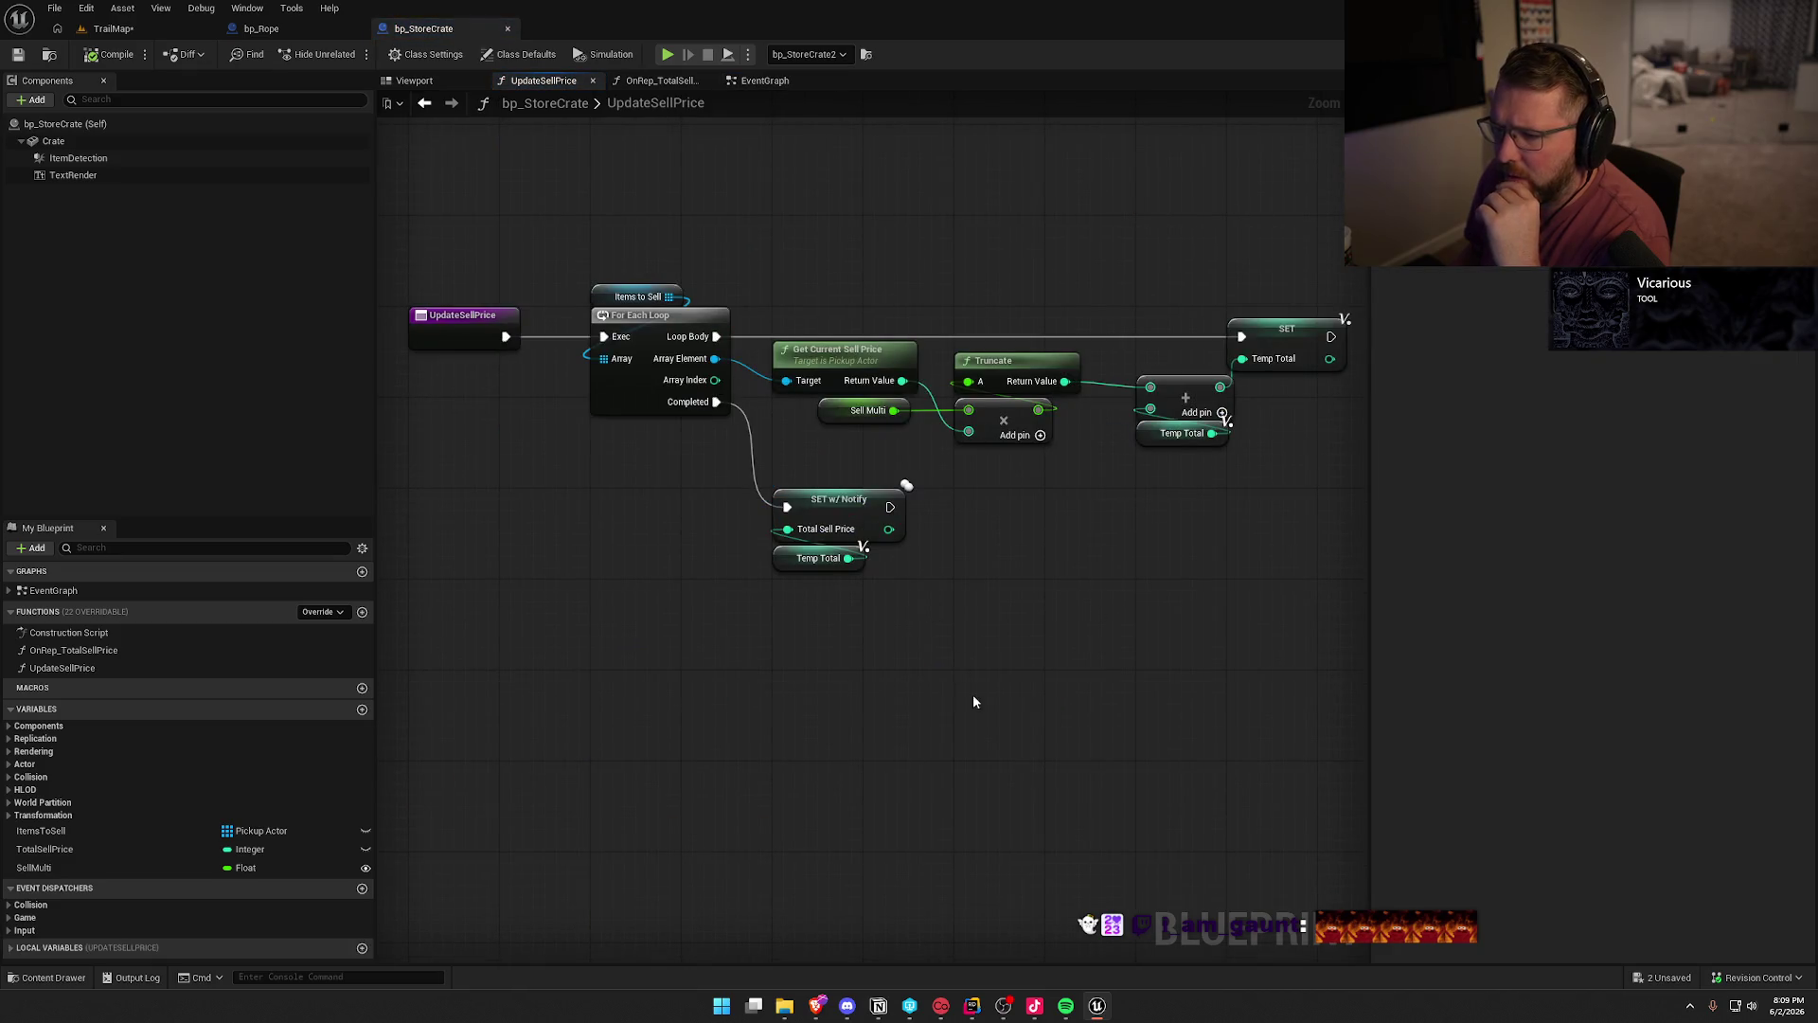
pyautogui.moveTo(777, 298)
pyautogui.mouseDown()
pyautogui.moveTo(911, 390)
pyautogui.moveTo(928, 435)
pyautogui.mouseUp()
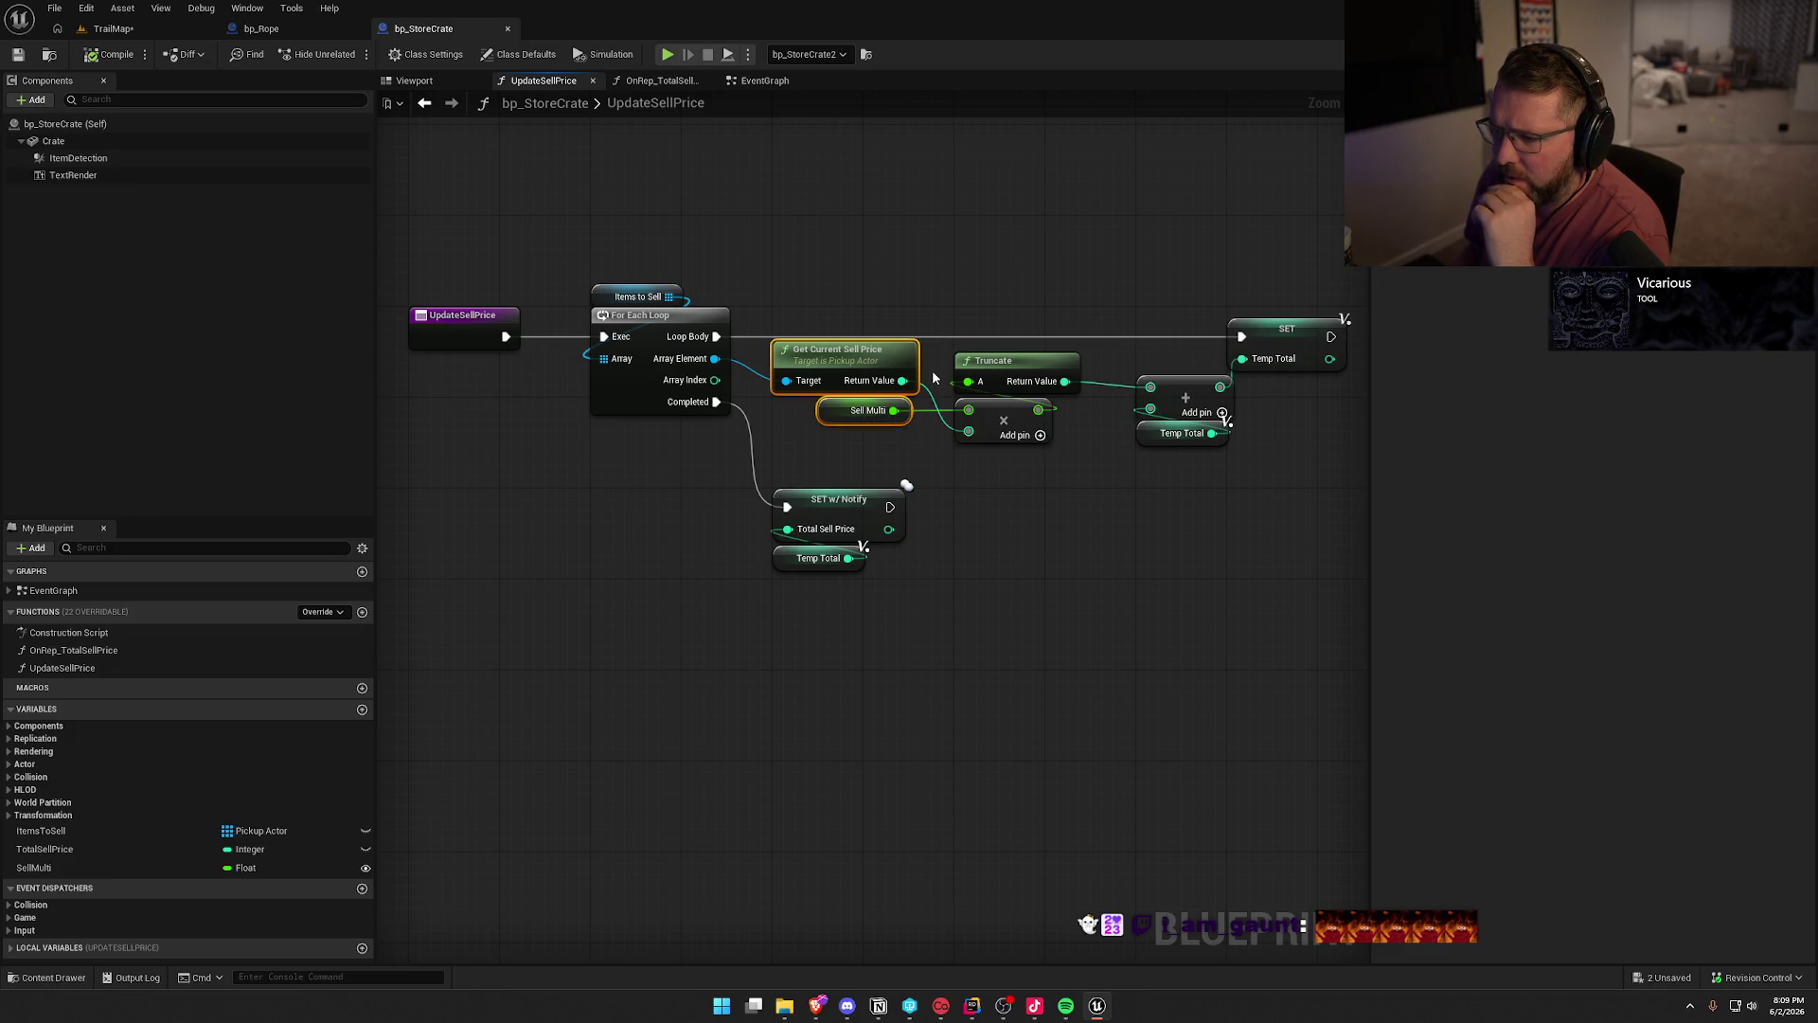
pyautogui.moveTo(947, 475); pyautogui.dragTo(731, 492)
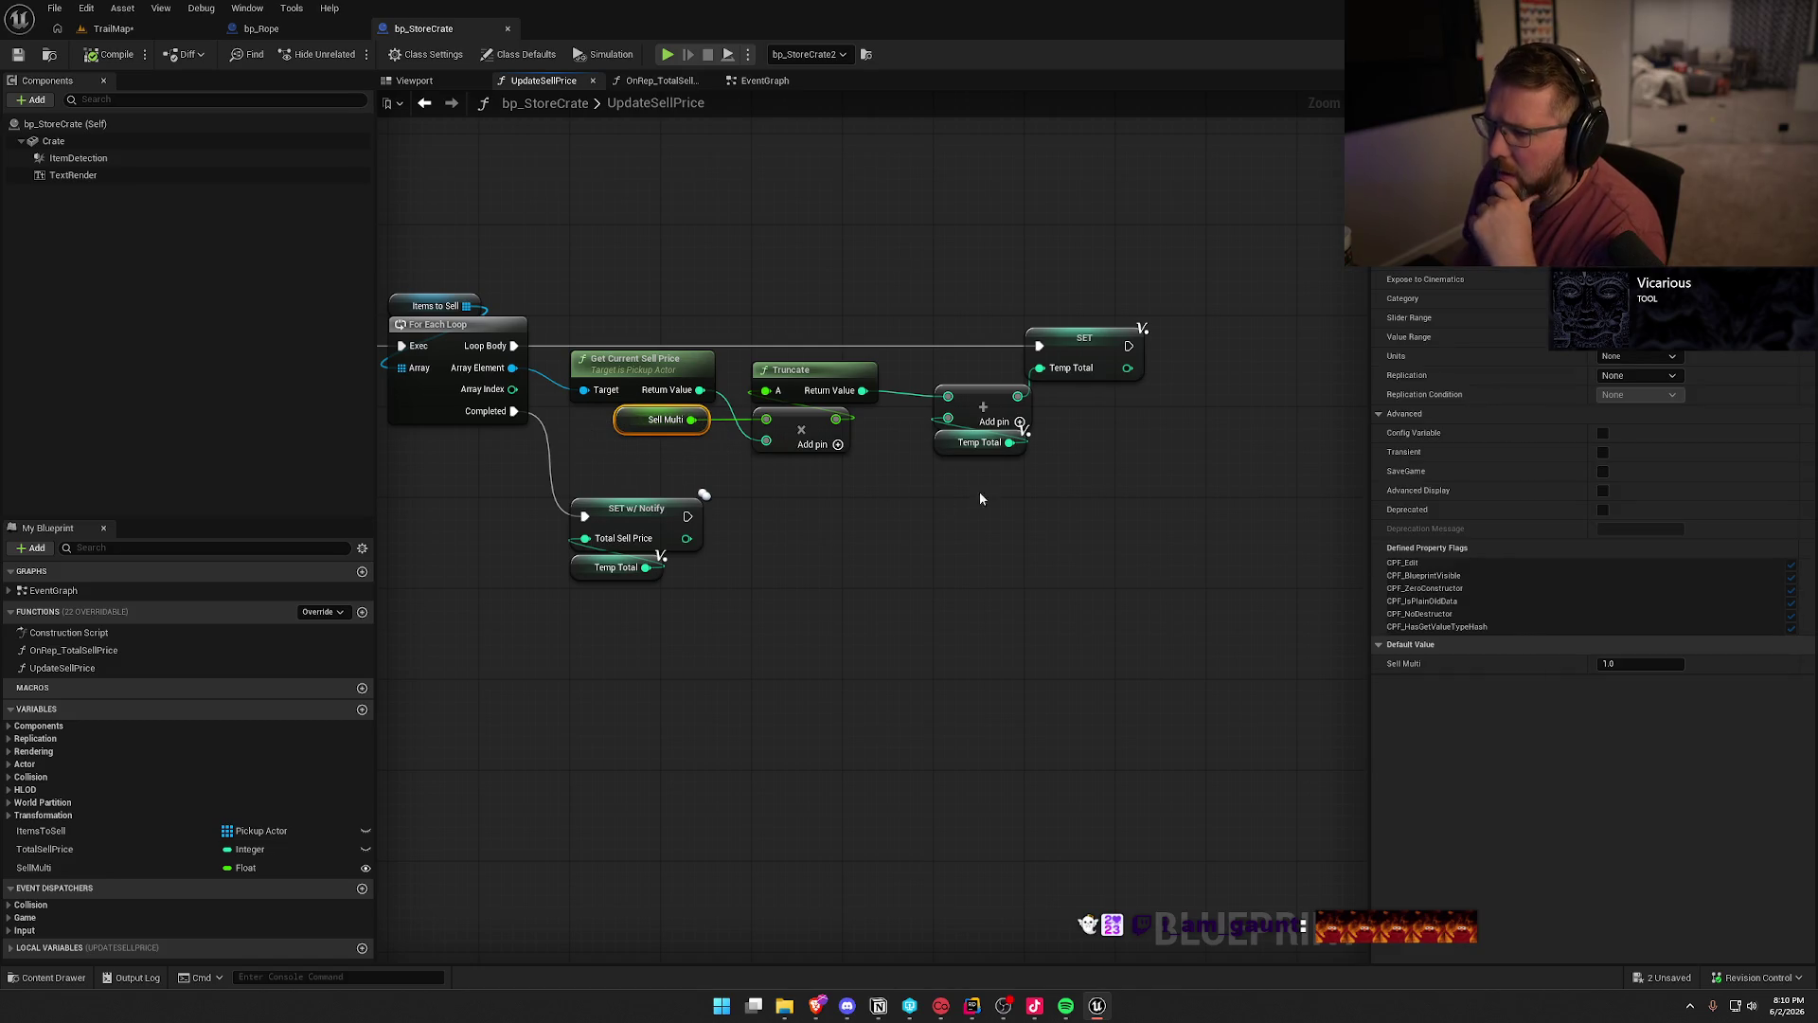
pyautogui.press('Home')
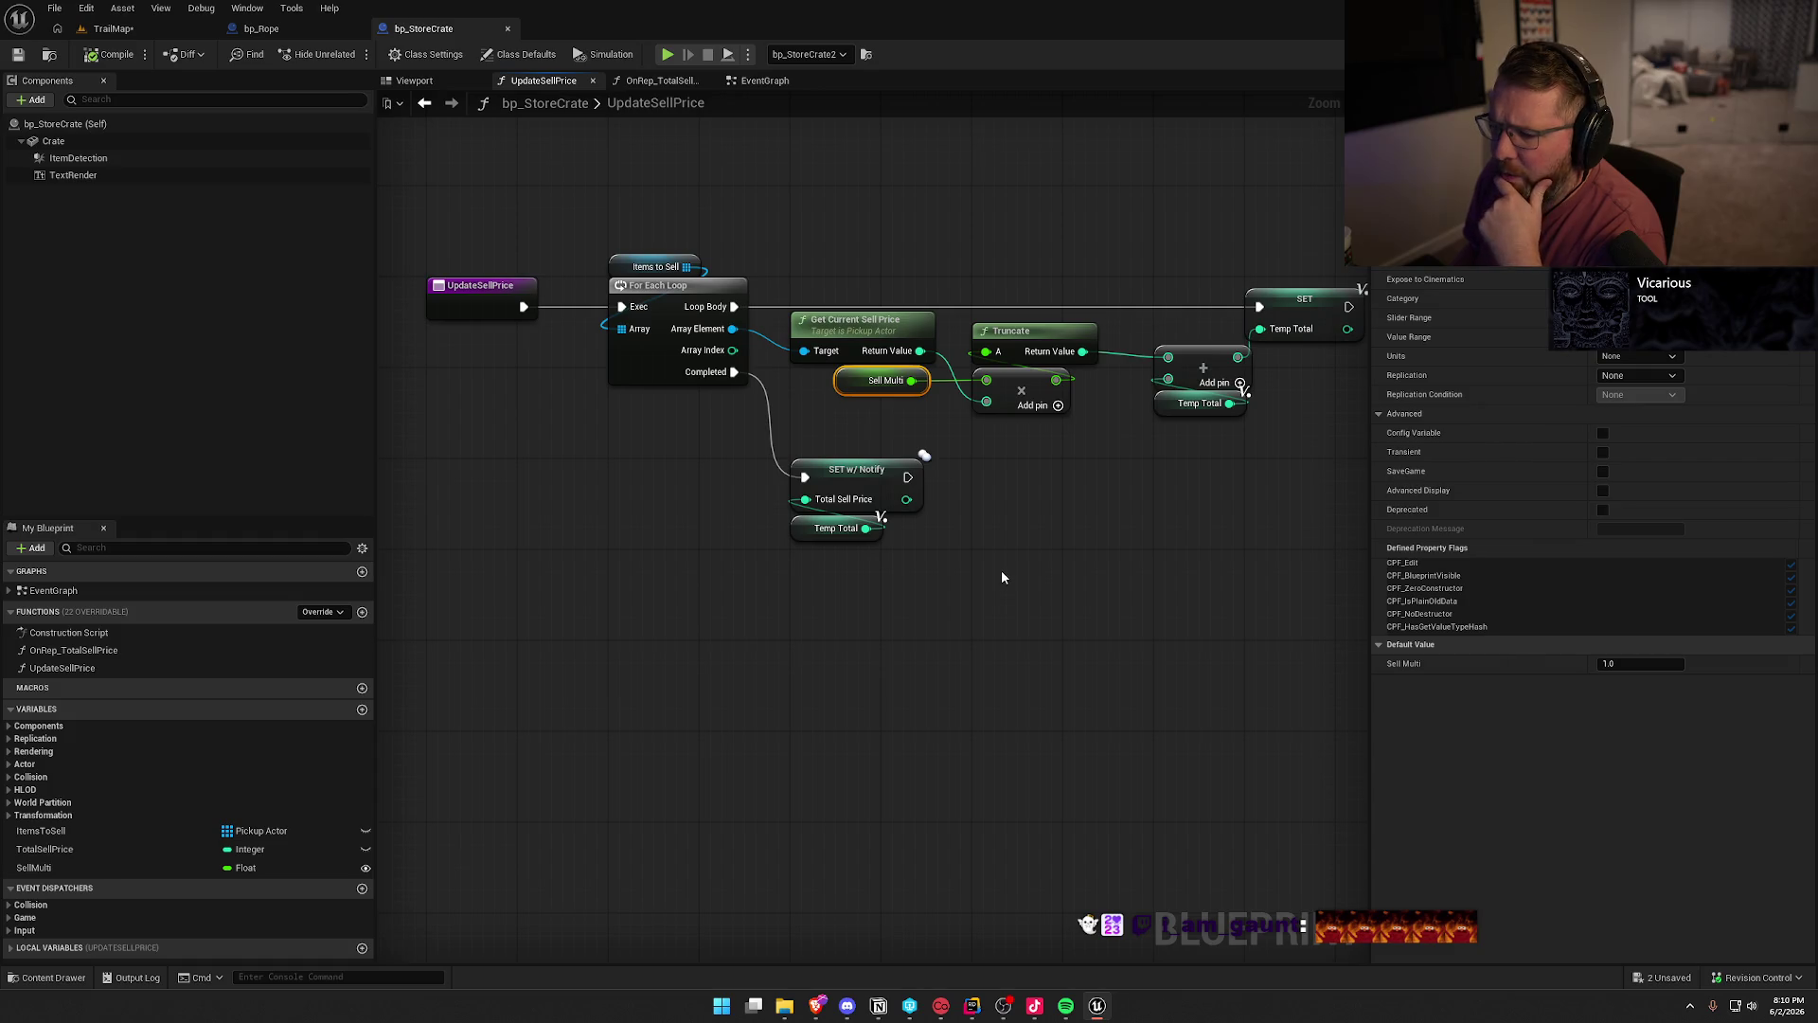
pyautogui.click(280, 29)
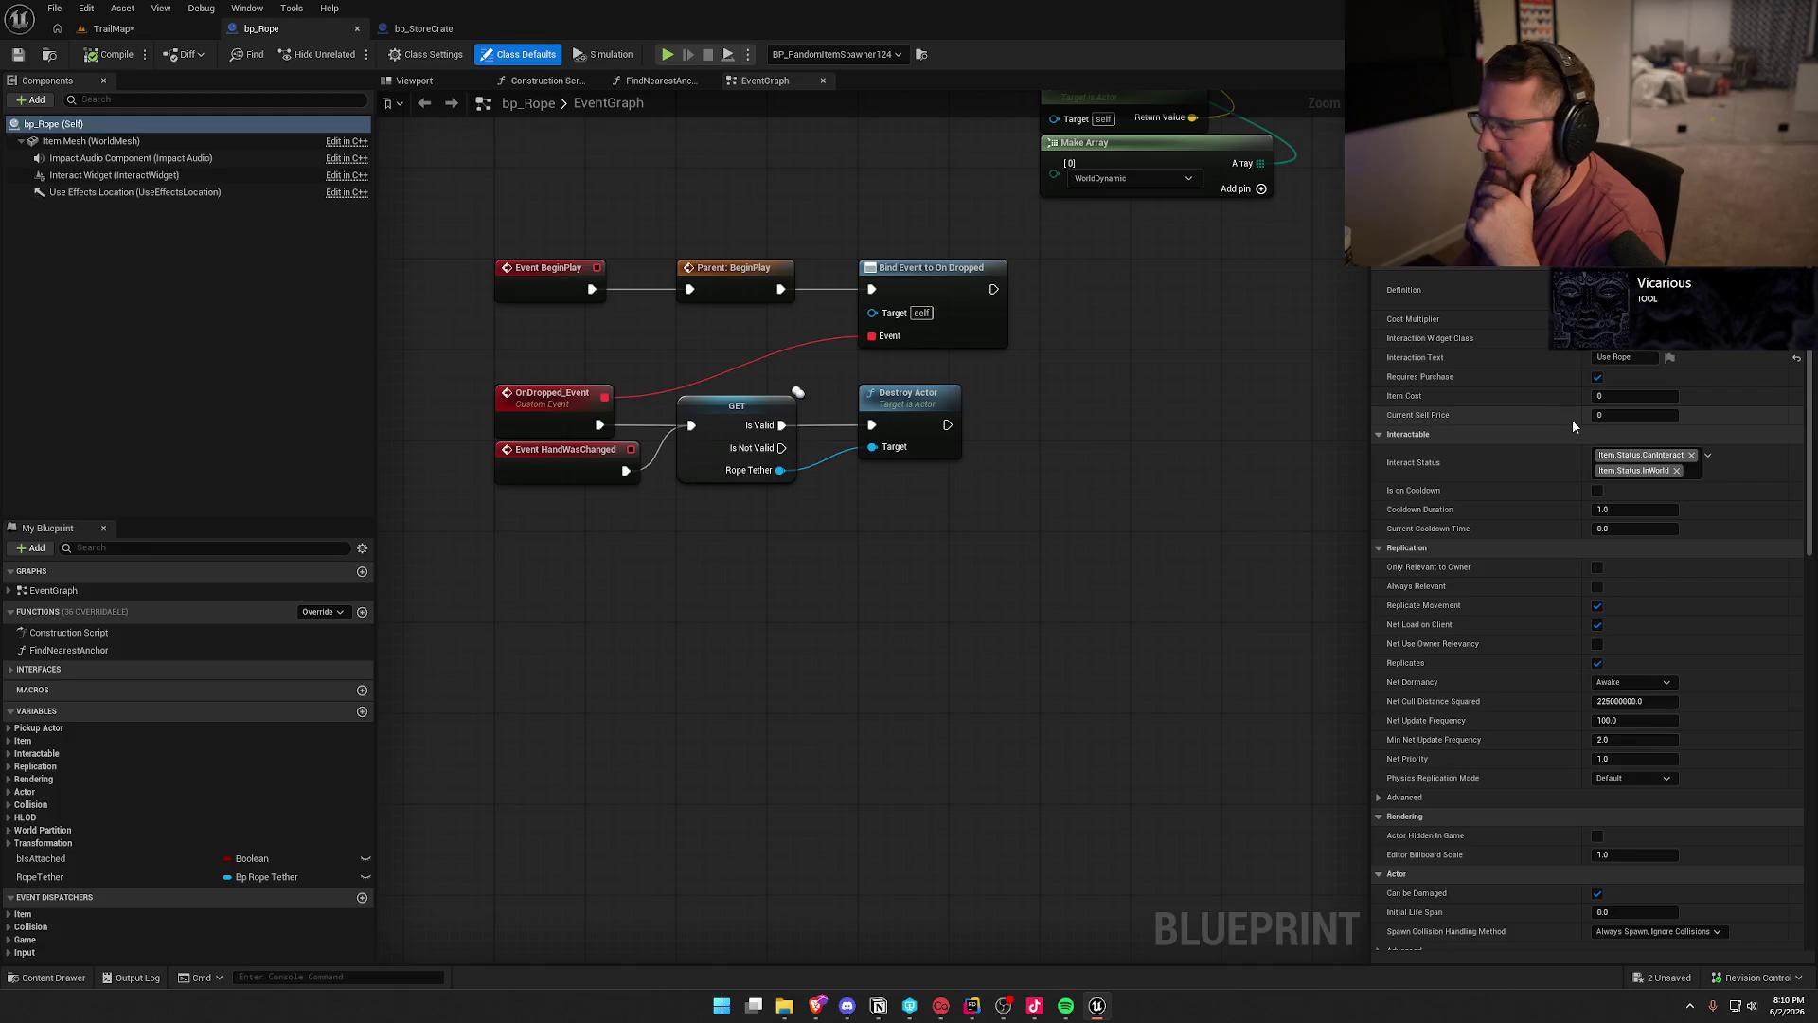
# - Recheck bp_StoreCrate's event graph, including the Sell Items Update Sell Price call and SET w/ Notify node
pyautogui.click(423, 29)
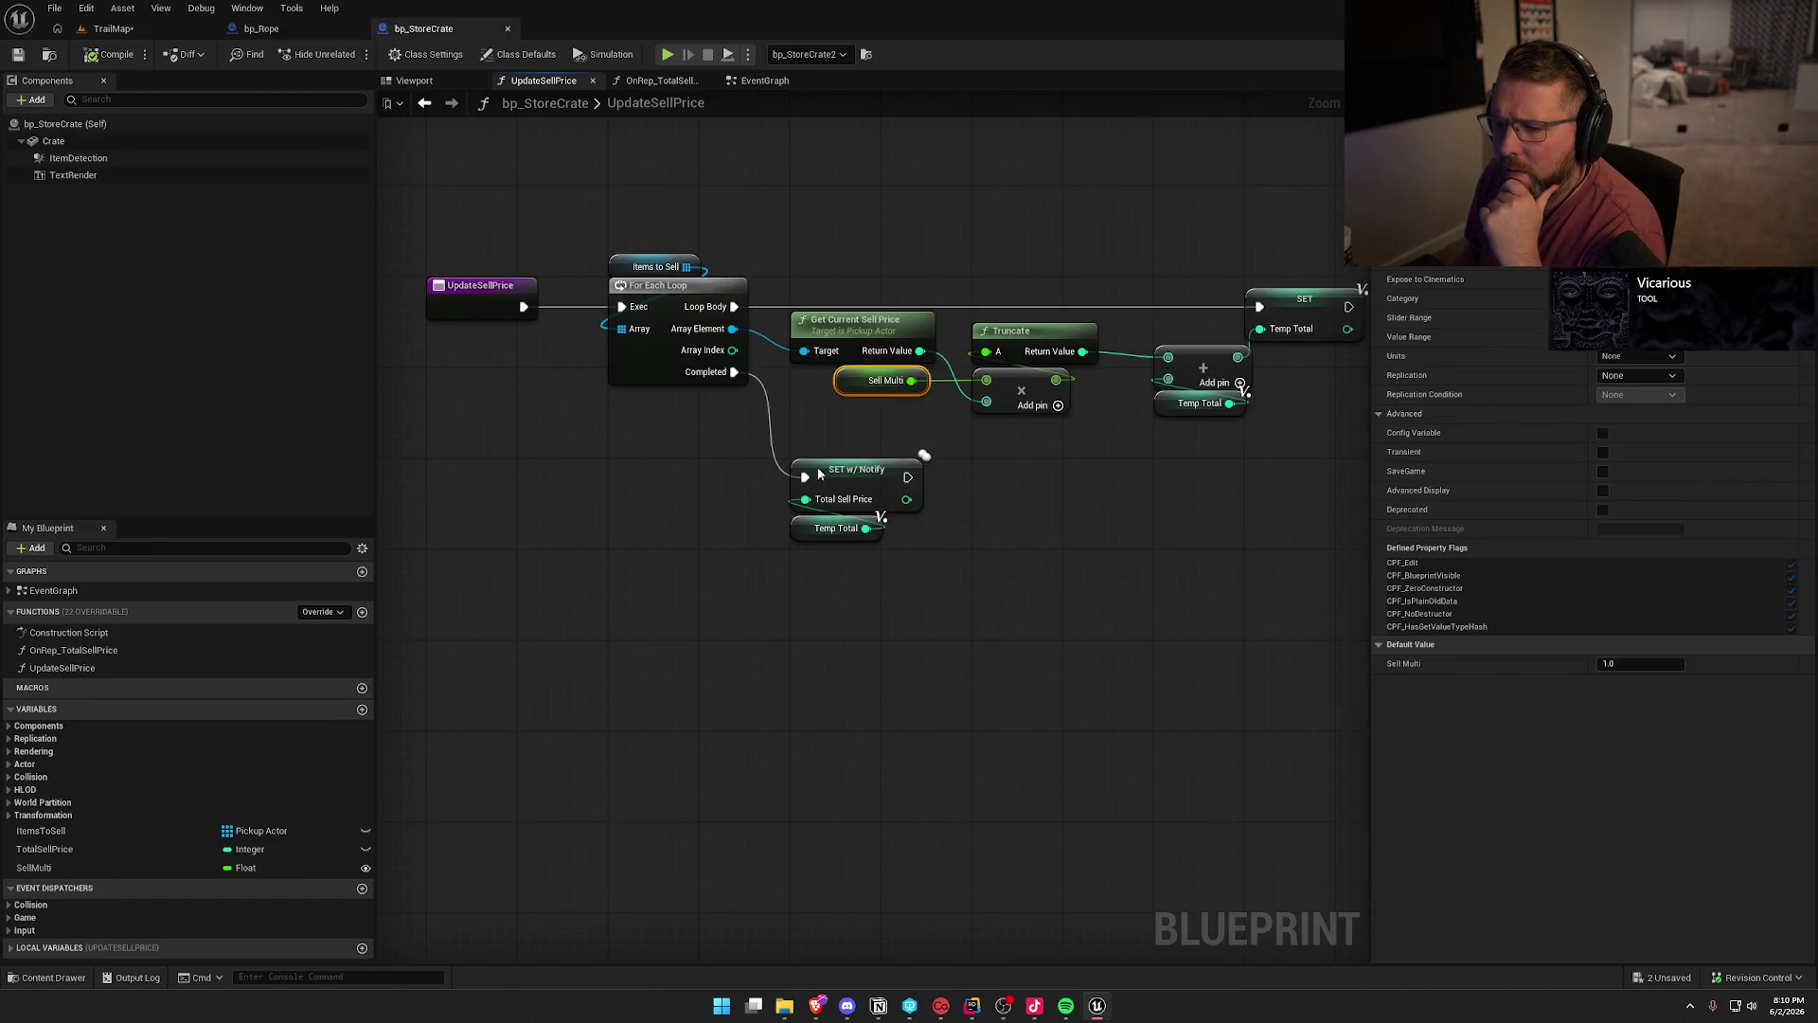
pyautogui.click(742, 84)
pyautogui.scroll(-1, 1019, 406)
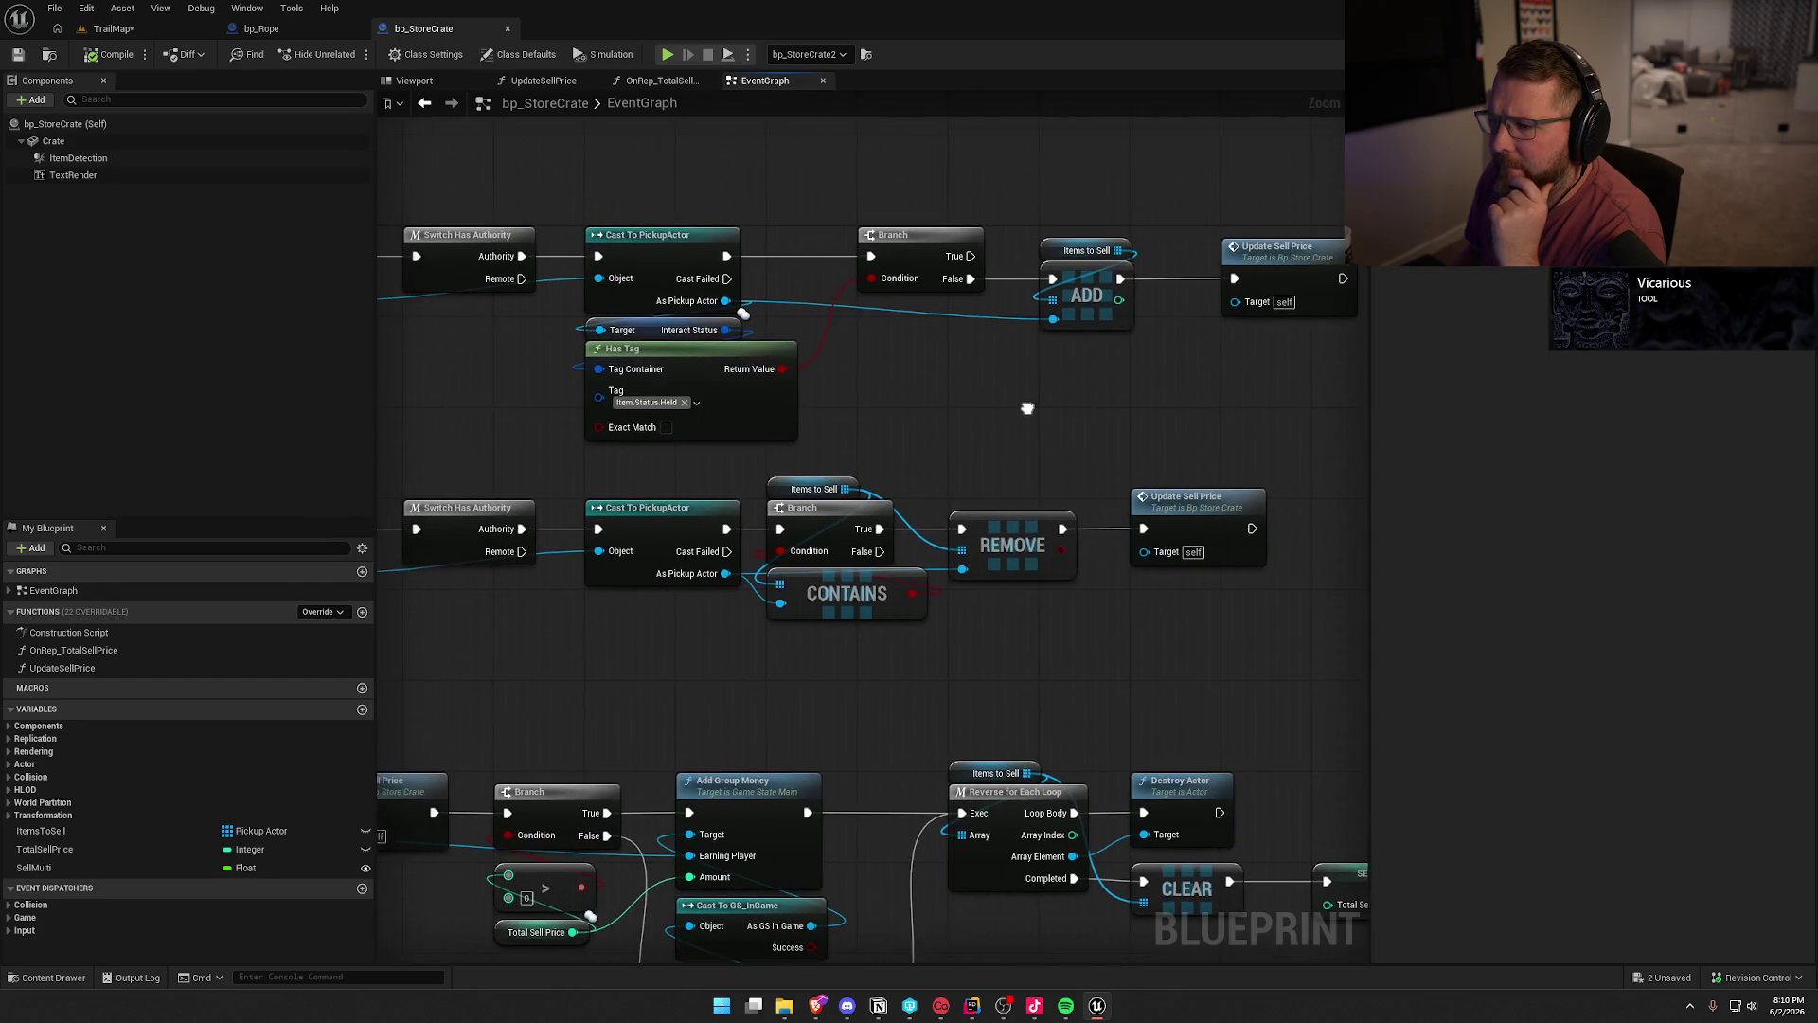
pyautogui.moveTo(1019, 406)
pyautogui.mouseDown()
pyautogui.moveTo(1032, 194)
pyautogui.moveTo(1195, 168)
pyautogui.mouseUp()
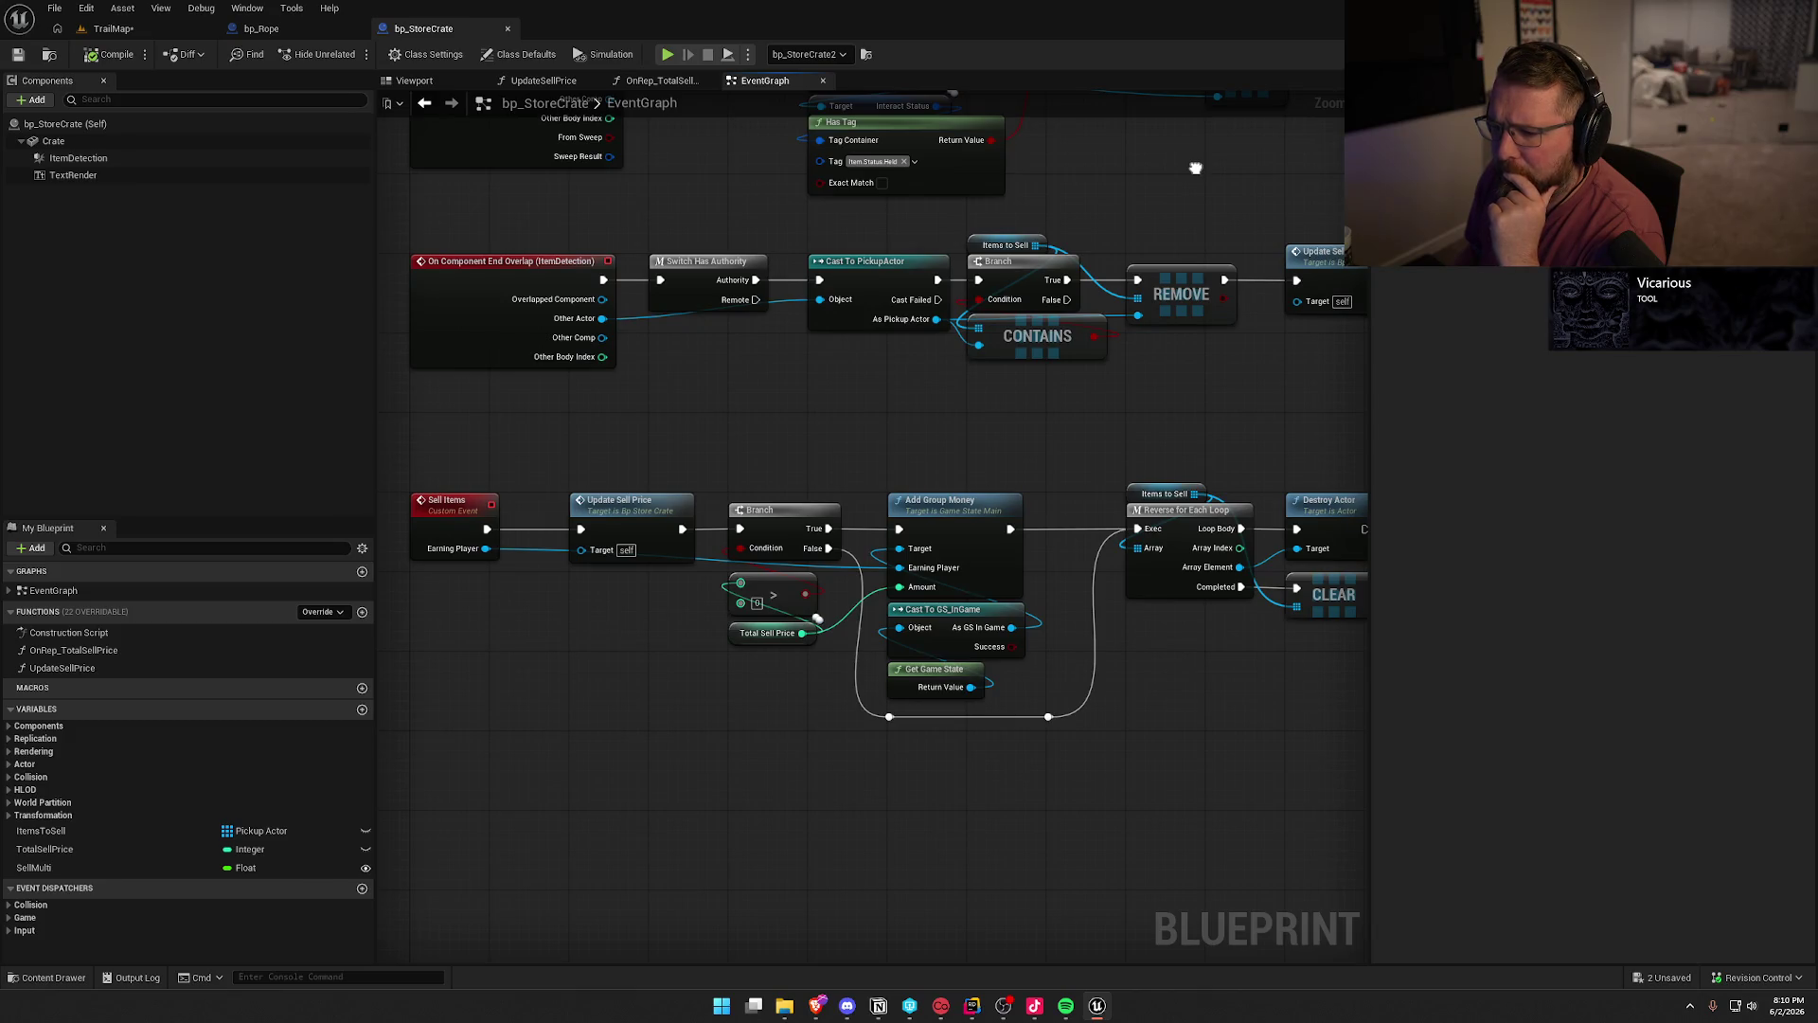
pyautogui.click(622, 533)
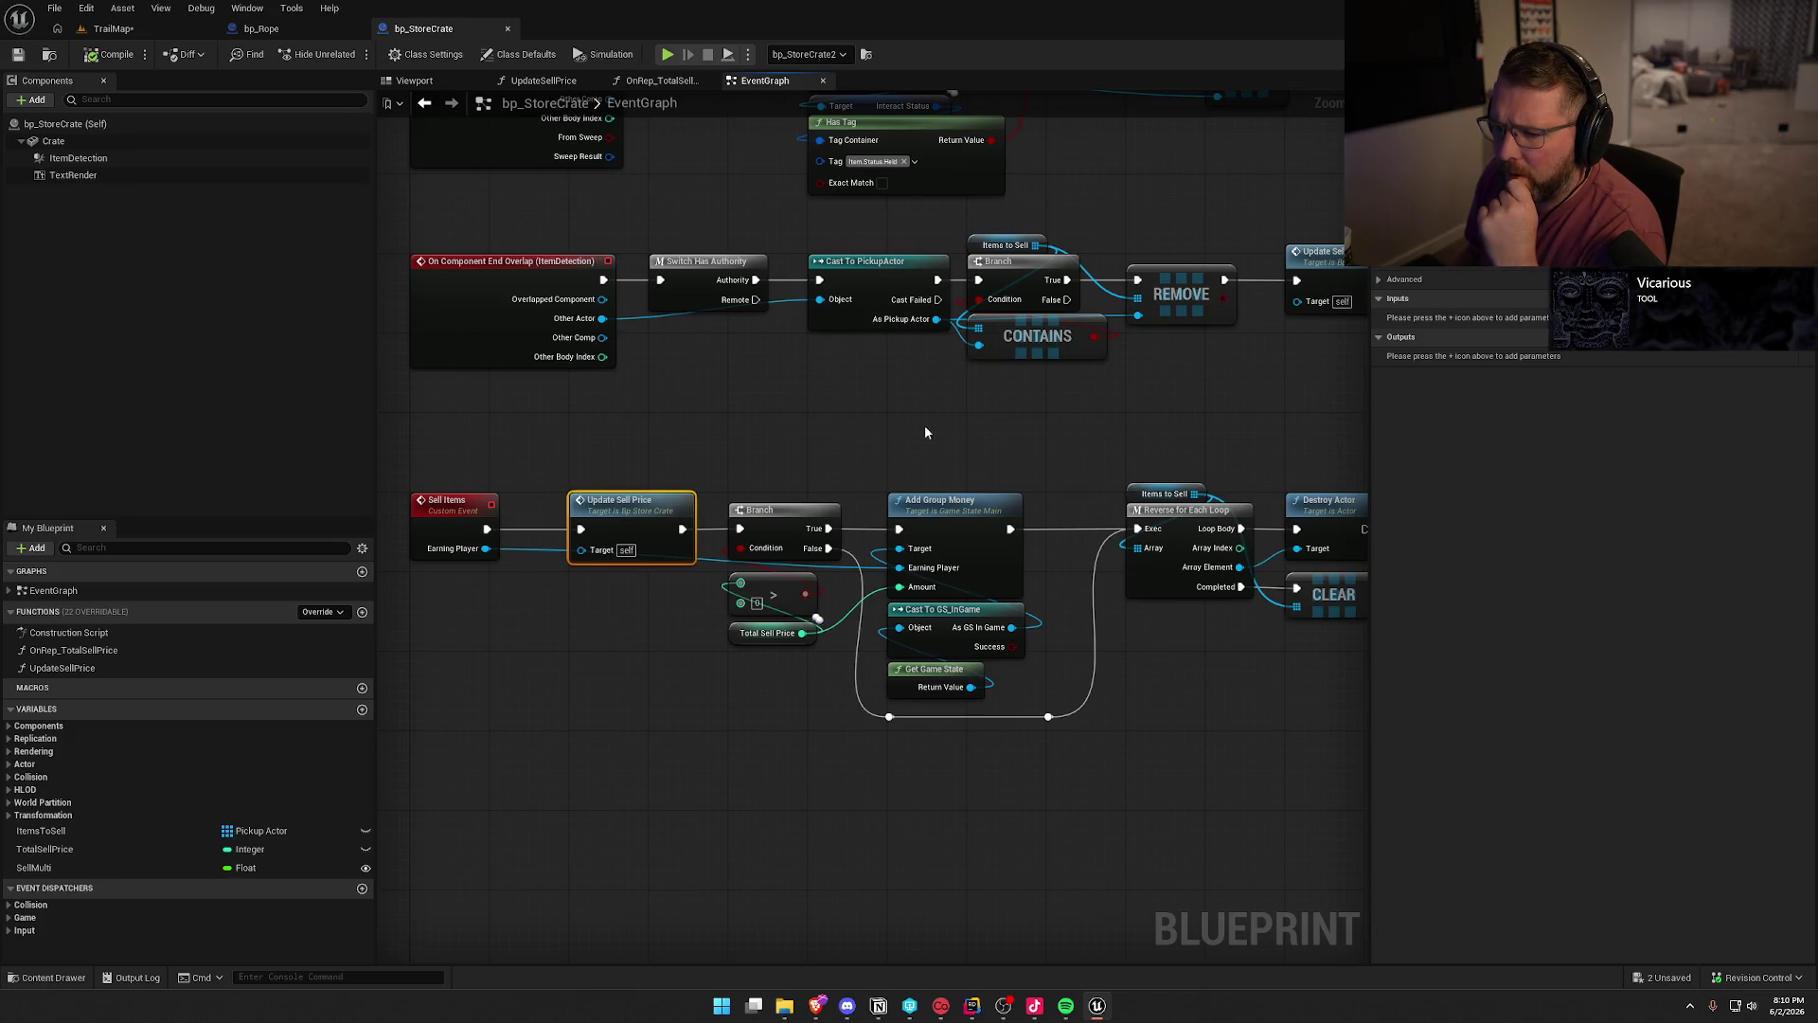
pyautogui.moveTo(1065, 428); pyautogui.dragTo(735, 417)
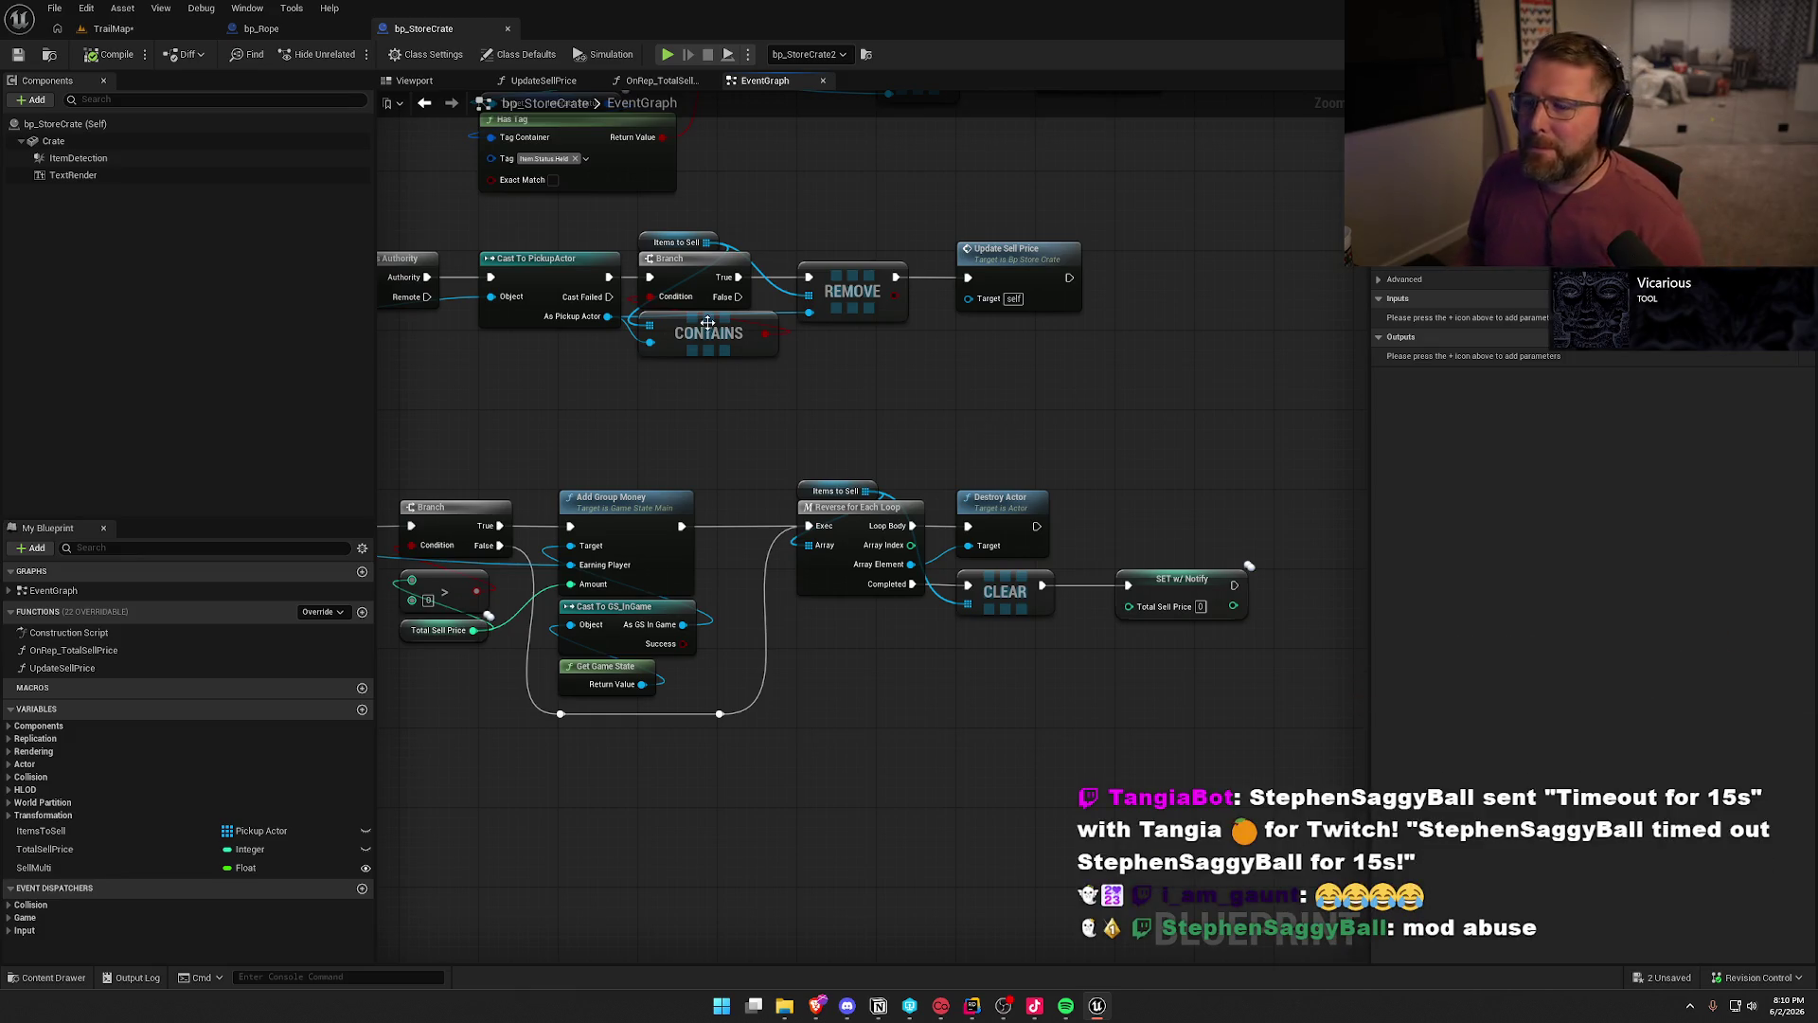
pyautogui.moveTo(829, 438); pyautogui.dragTo(893, 550)
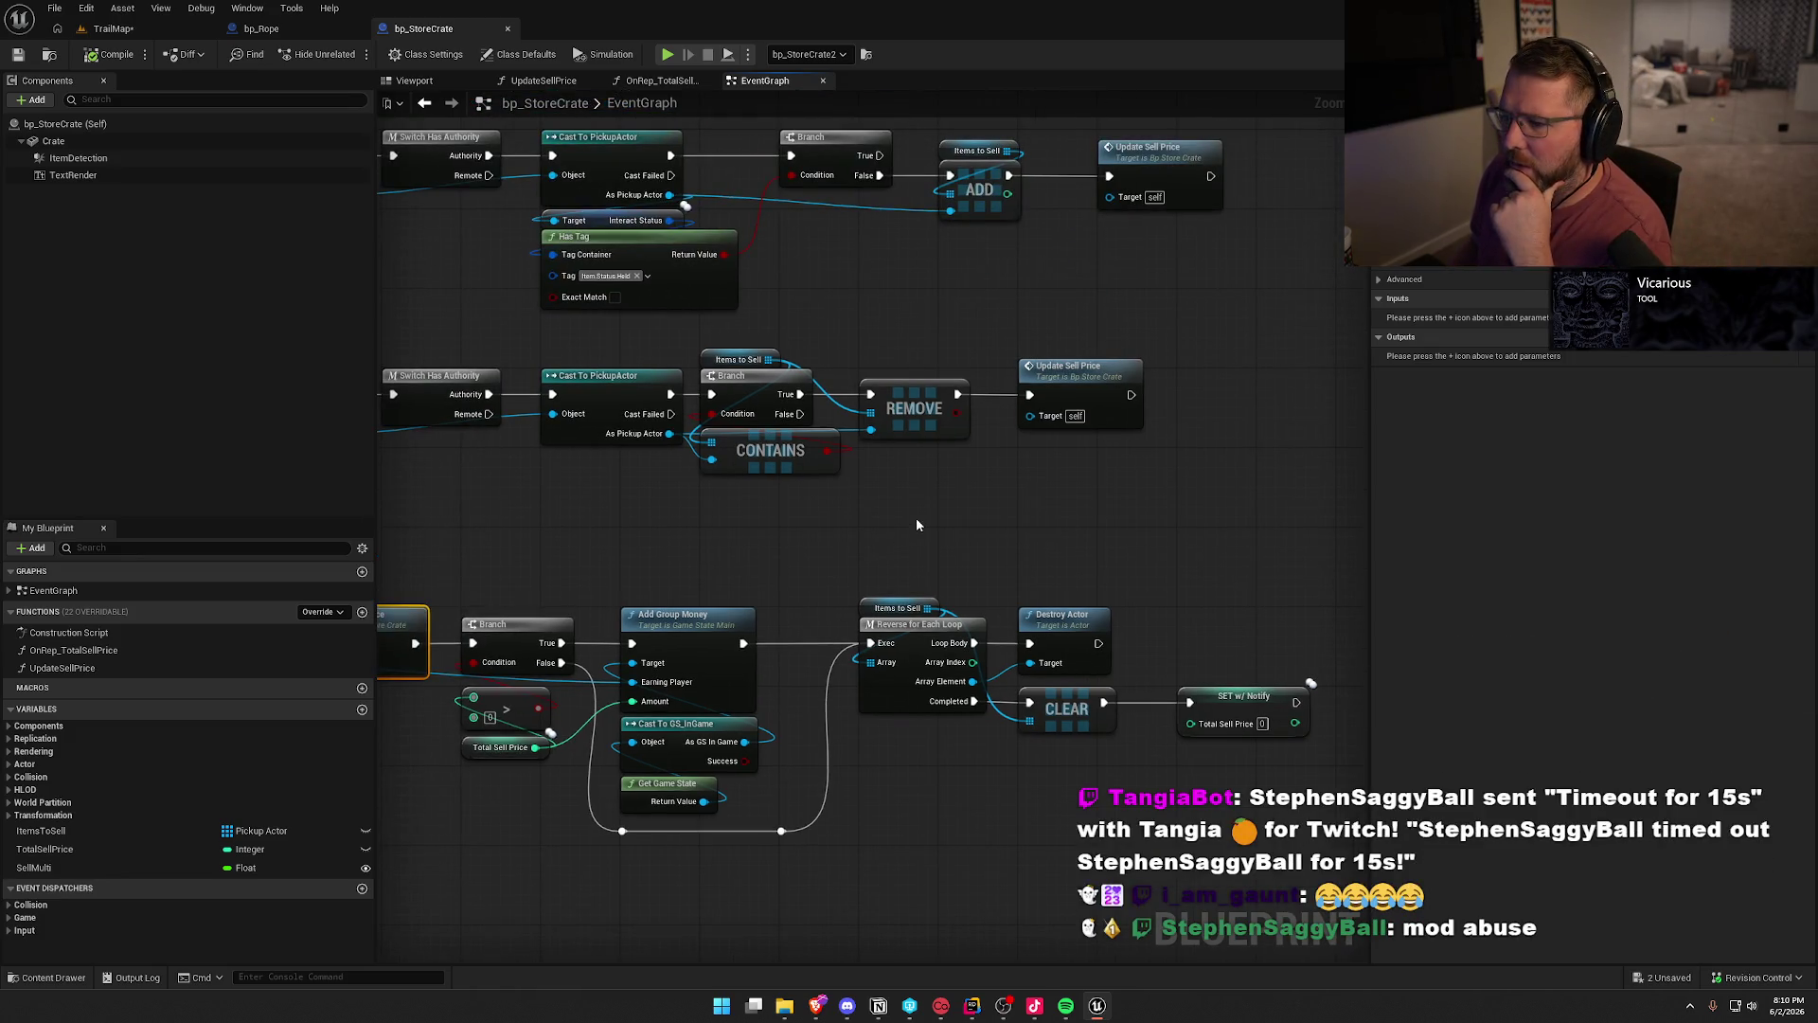
pyautogui.moveTo(831, 301); pyautogui.dragTo(902, 307)
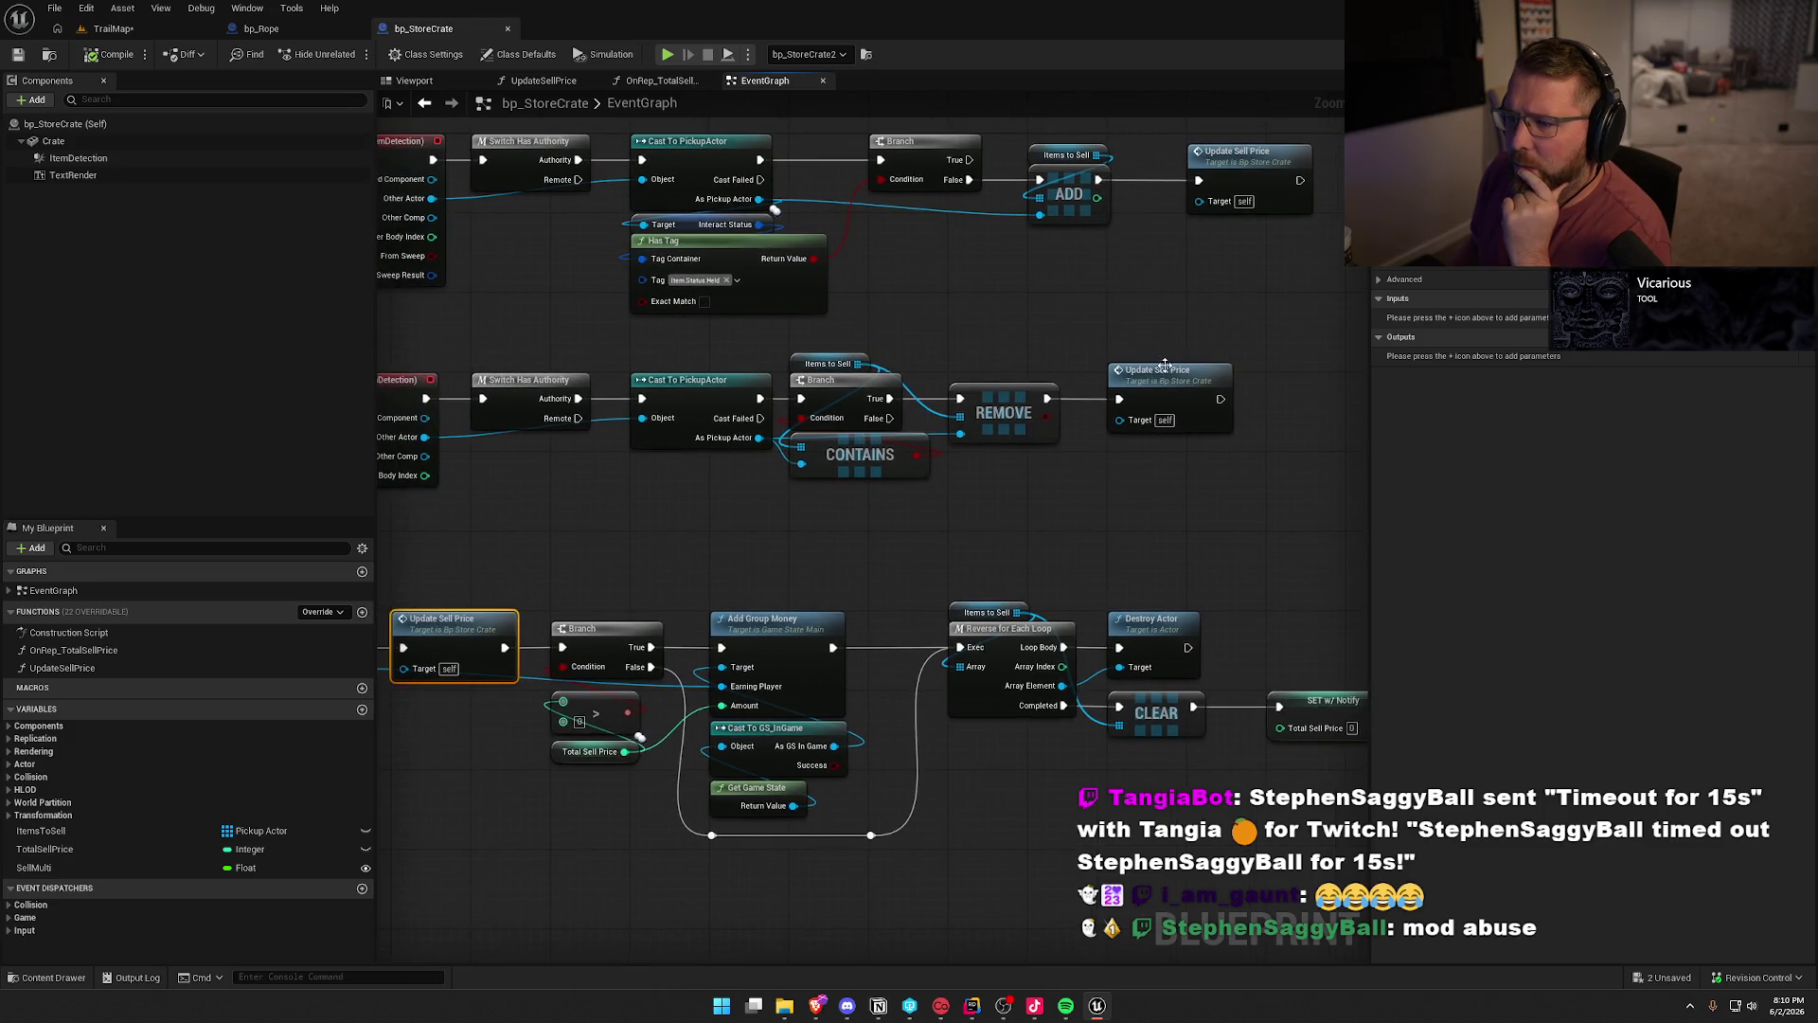
# - Review UpdateSellPrice's Sell Multi, Get Current Sell Price and Temp Total nodes, then return to TrailMap
pyautogui.doubleClick(1151, 398)
pyautogui.click(885, 380)
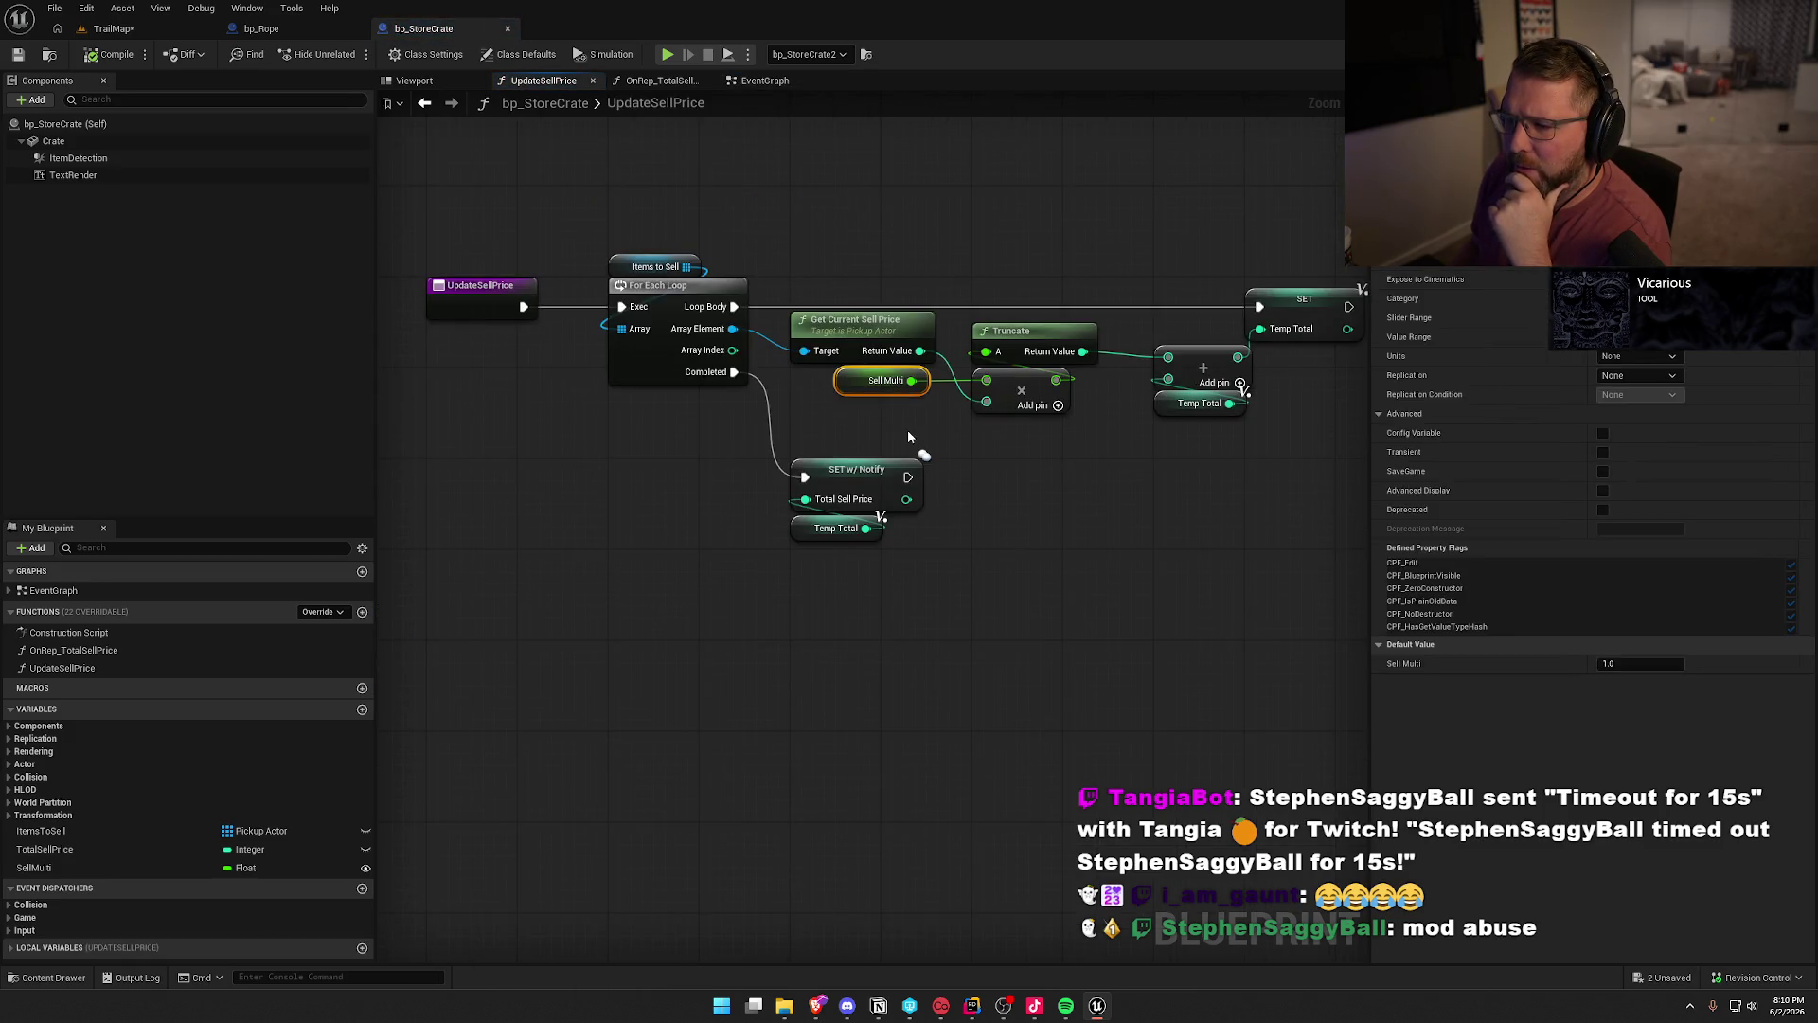
pyautogui.moveTo(938, 392); pyautogui.dragTo(803, 411)
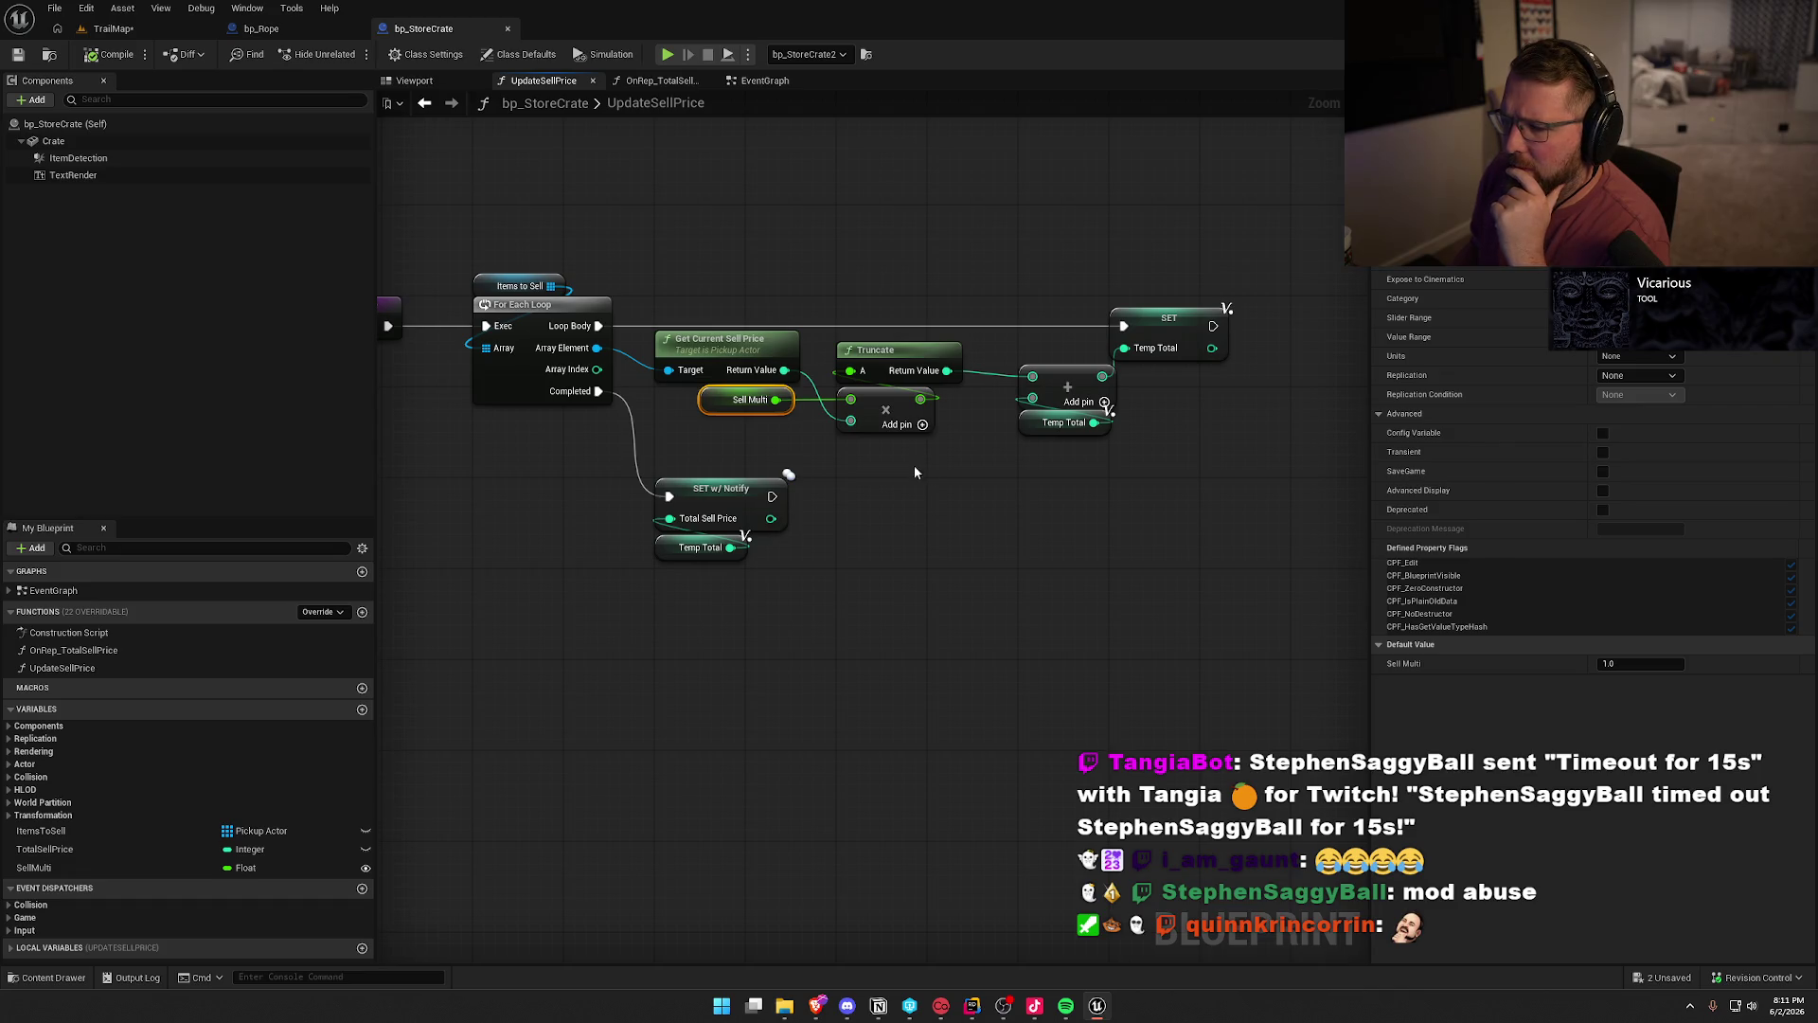
pyautogui.click(687, 343)
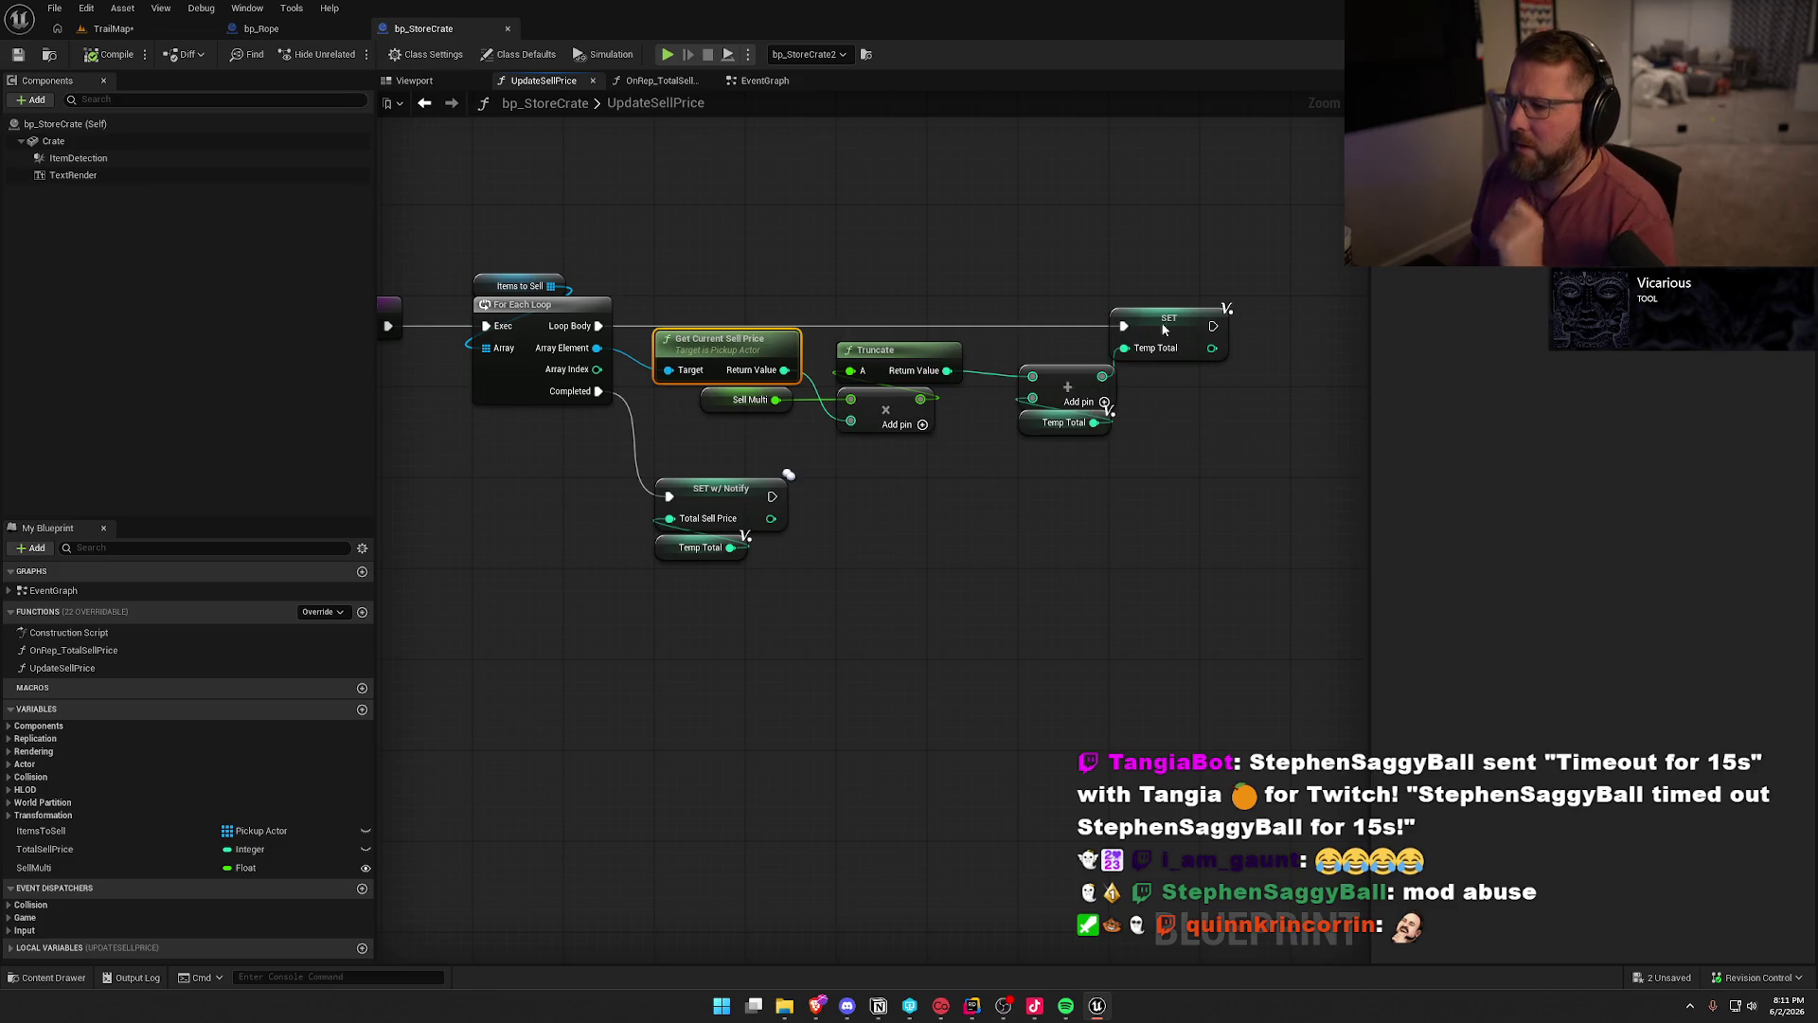
pyautogui.moveTo(1259, 455)
pyautogui.mouseDown()
pyautogui.moveTo(1031, 299)
pyautogui.moveTo(1037, 255)
pyautogui.mouseUp()
pyautogui.click(1040, 264)
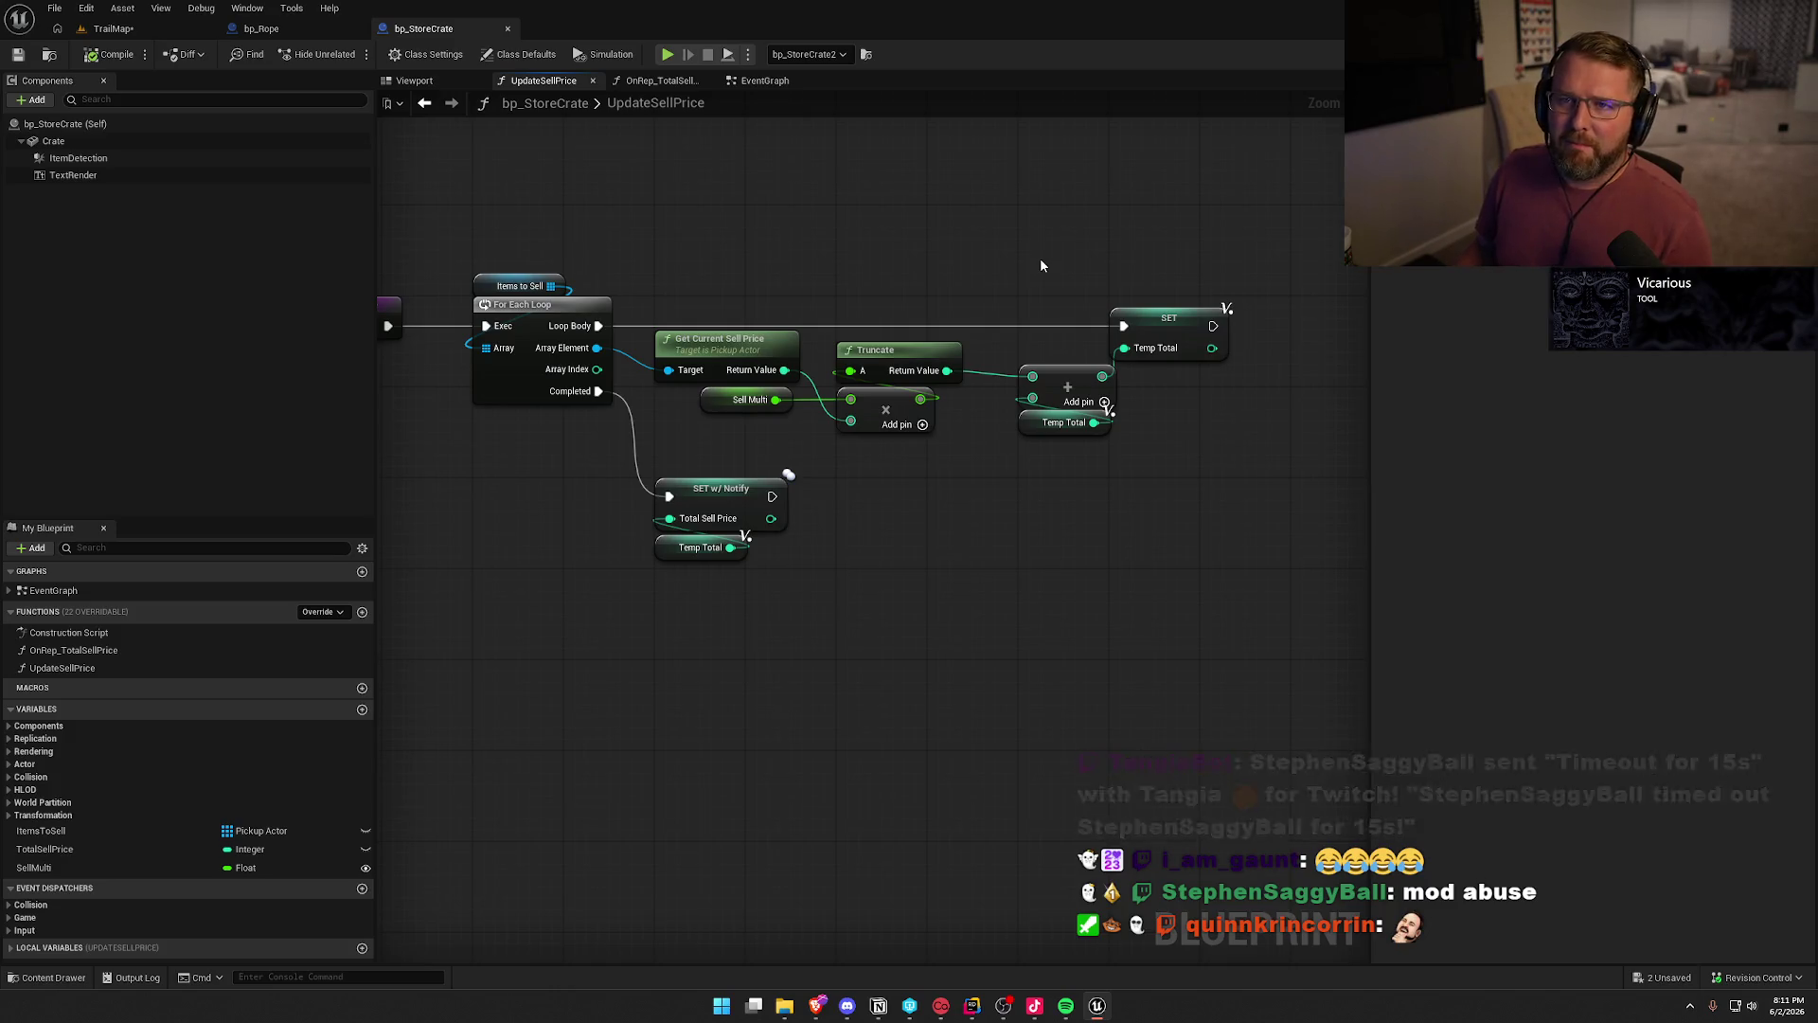
pyautogui.moveTo(840, 274); pyautogui.dragTo(576, 138)
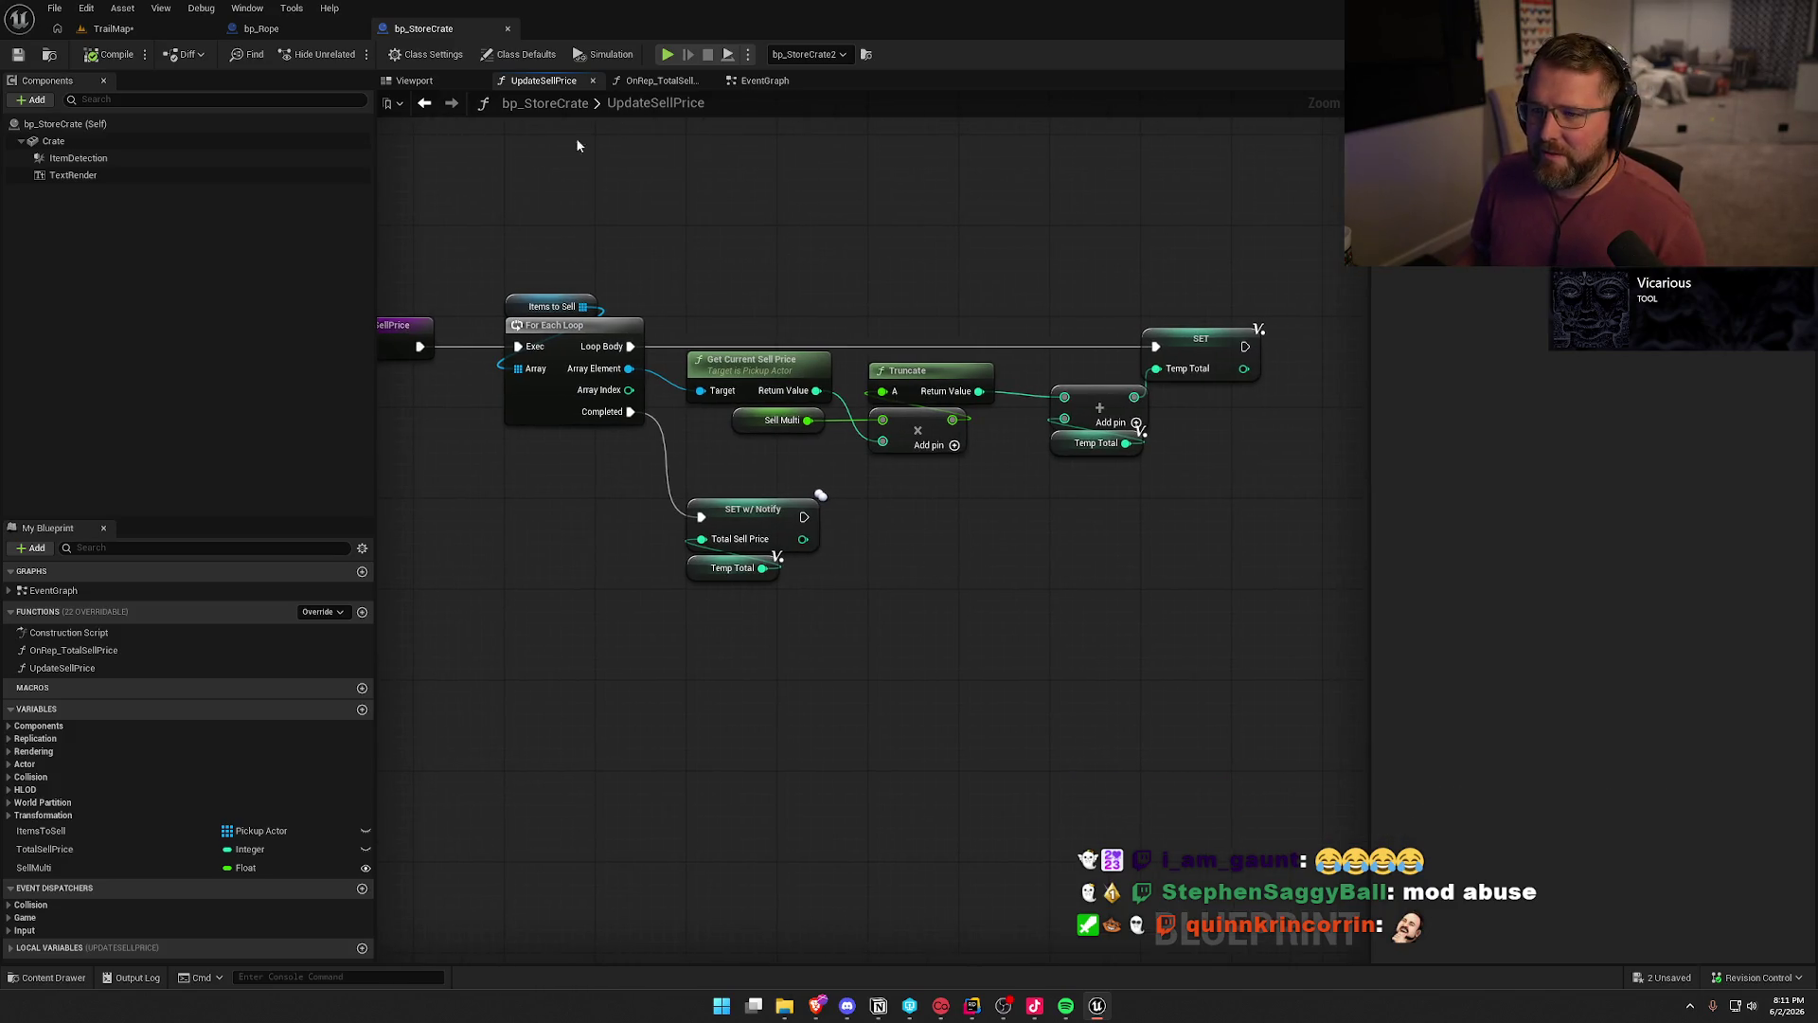
pyautogui.click(248, 29)
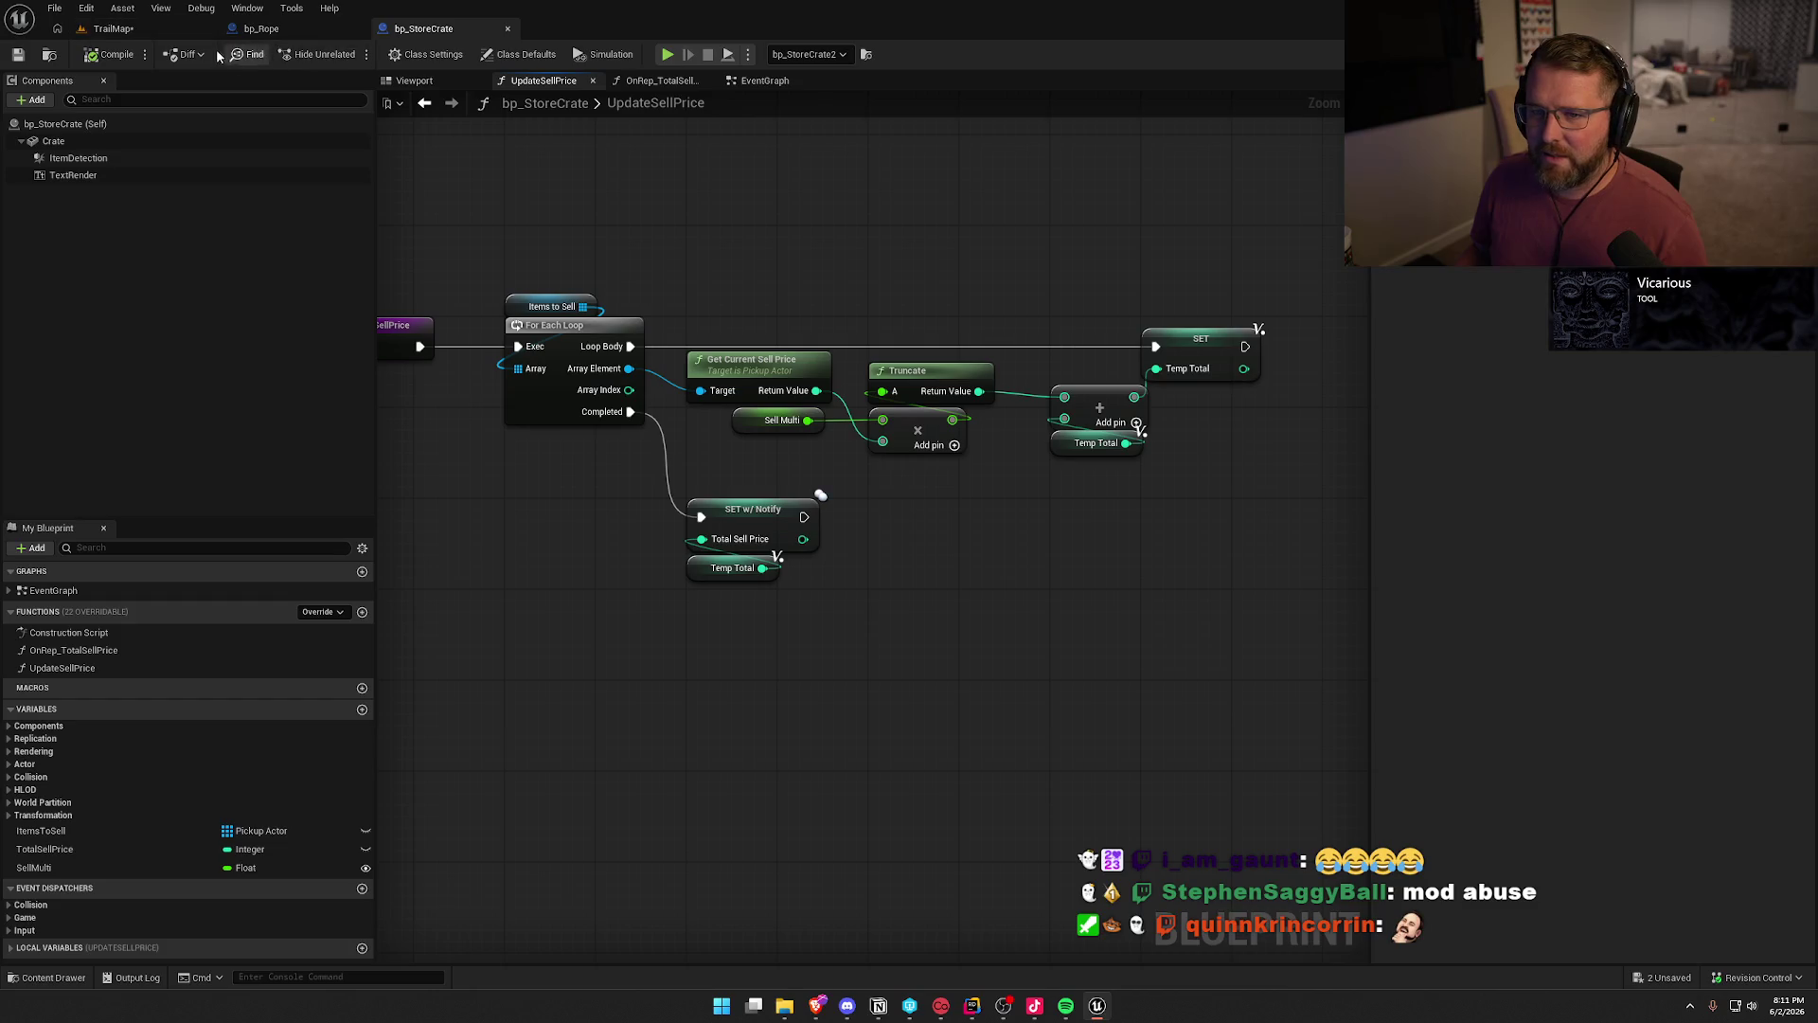
pyautogui.click(113, 29)
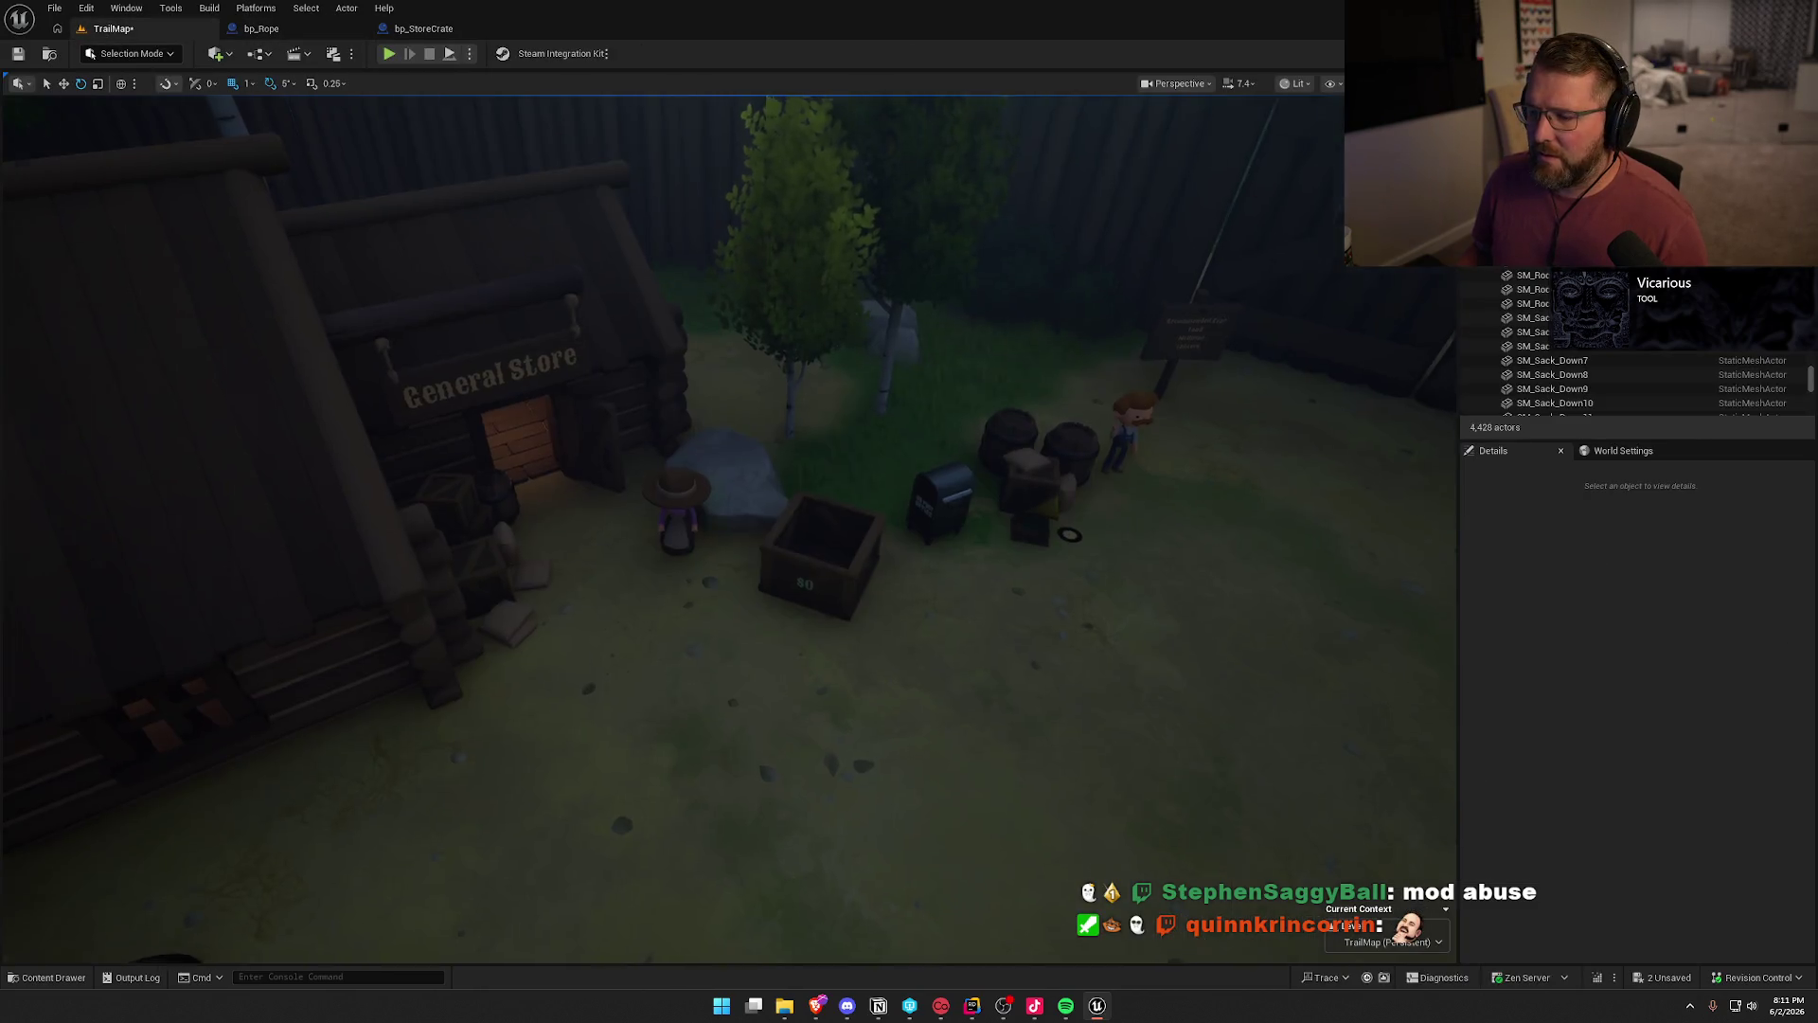
# - Select the rope spawners on the cabin shelf and left bench, accidentally placing an extra bp_Rope actor
pyautogui.scroll(10, 185, 102)
pyautogui.scroll(5, 843, 443)
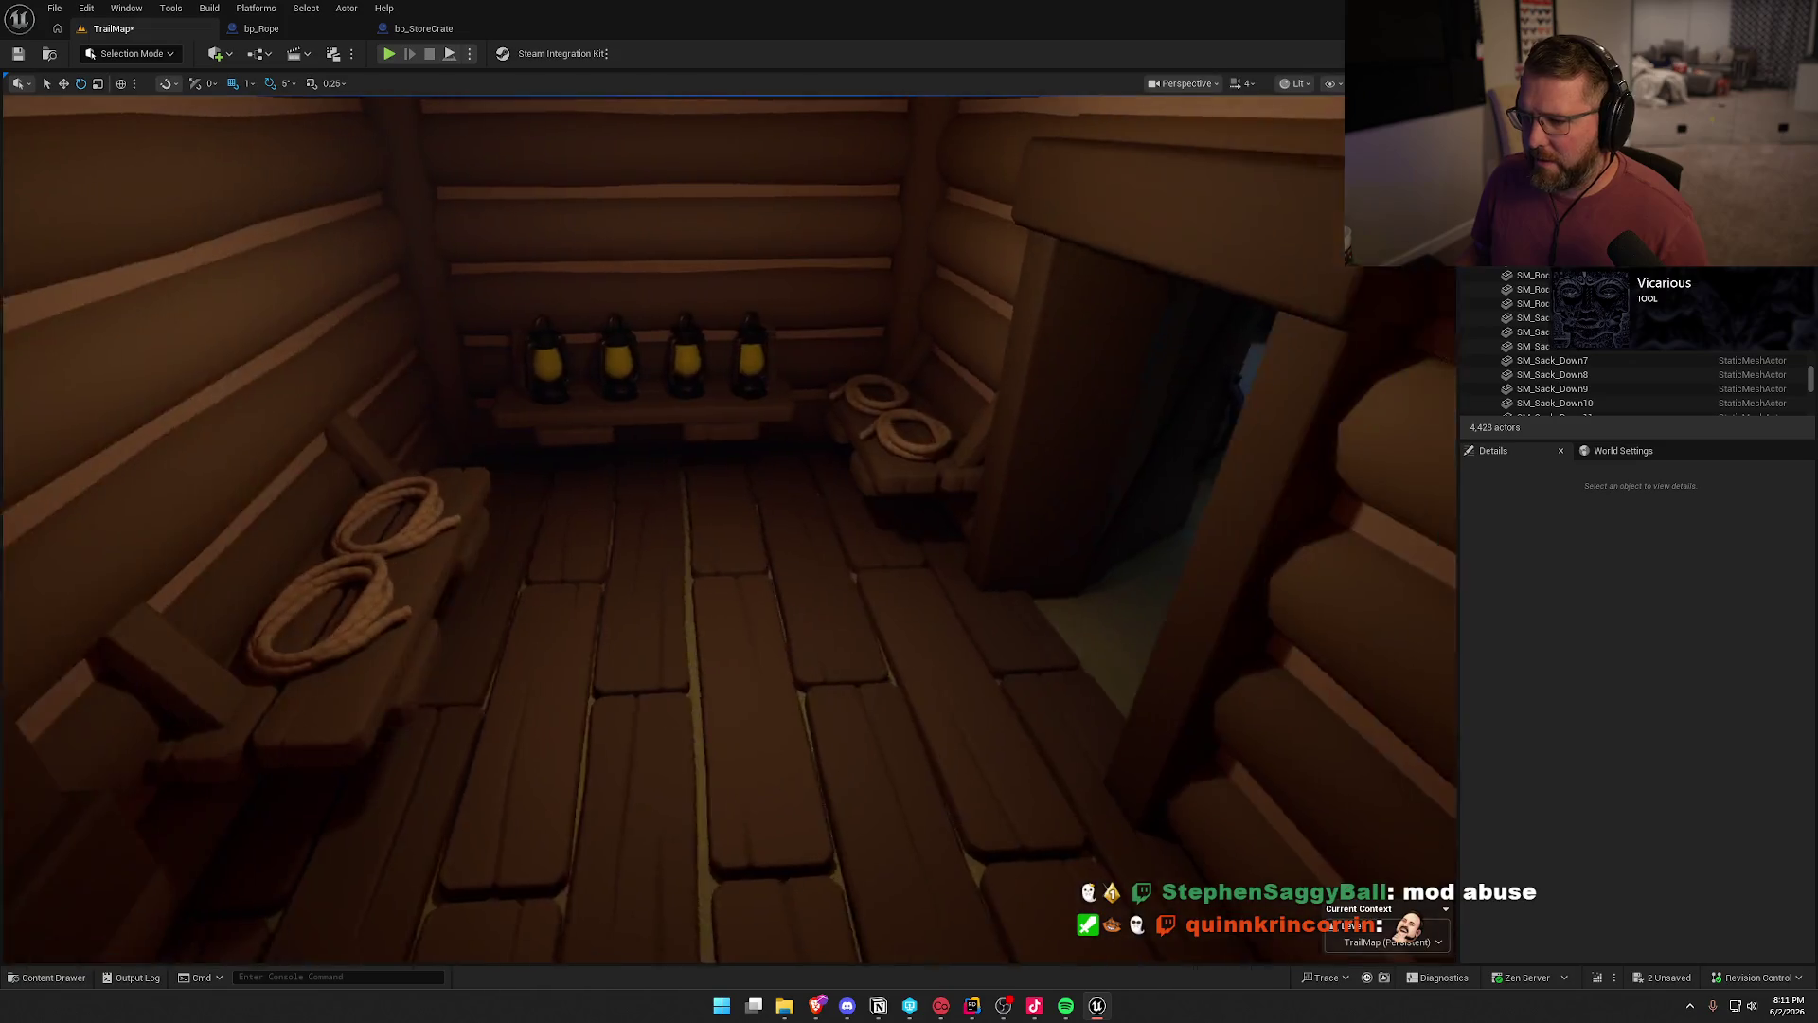
pyautogui.click(844, 443)
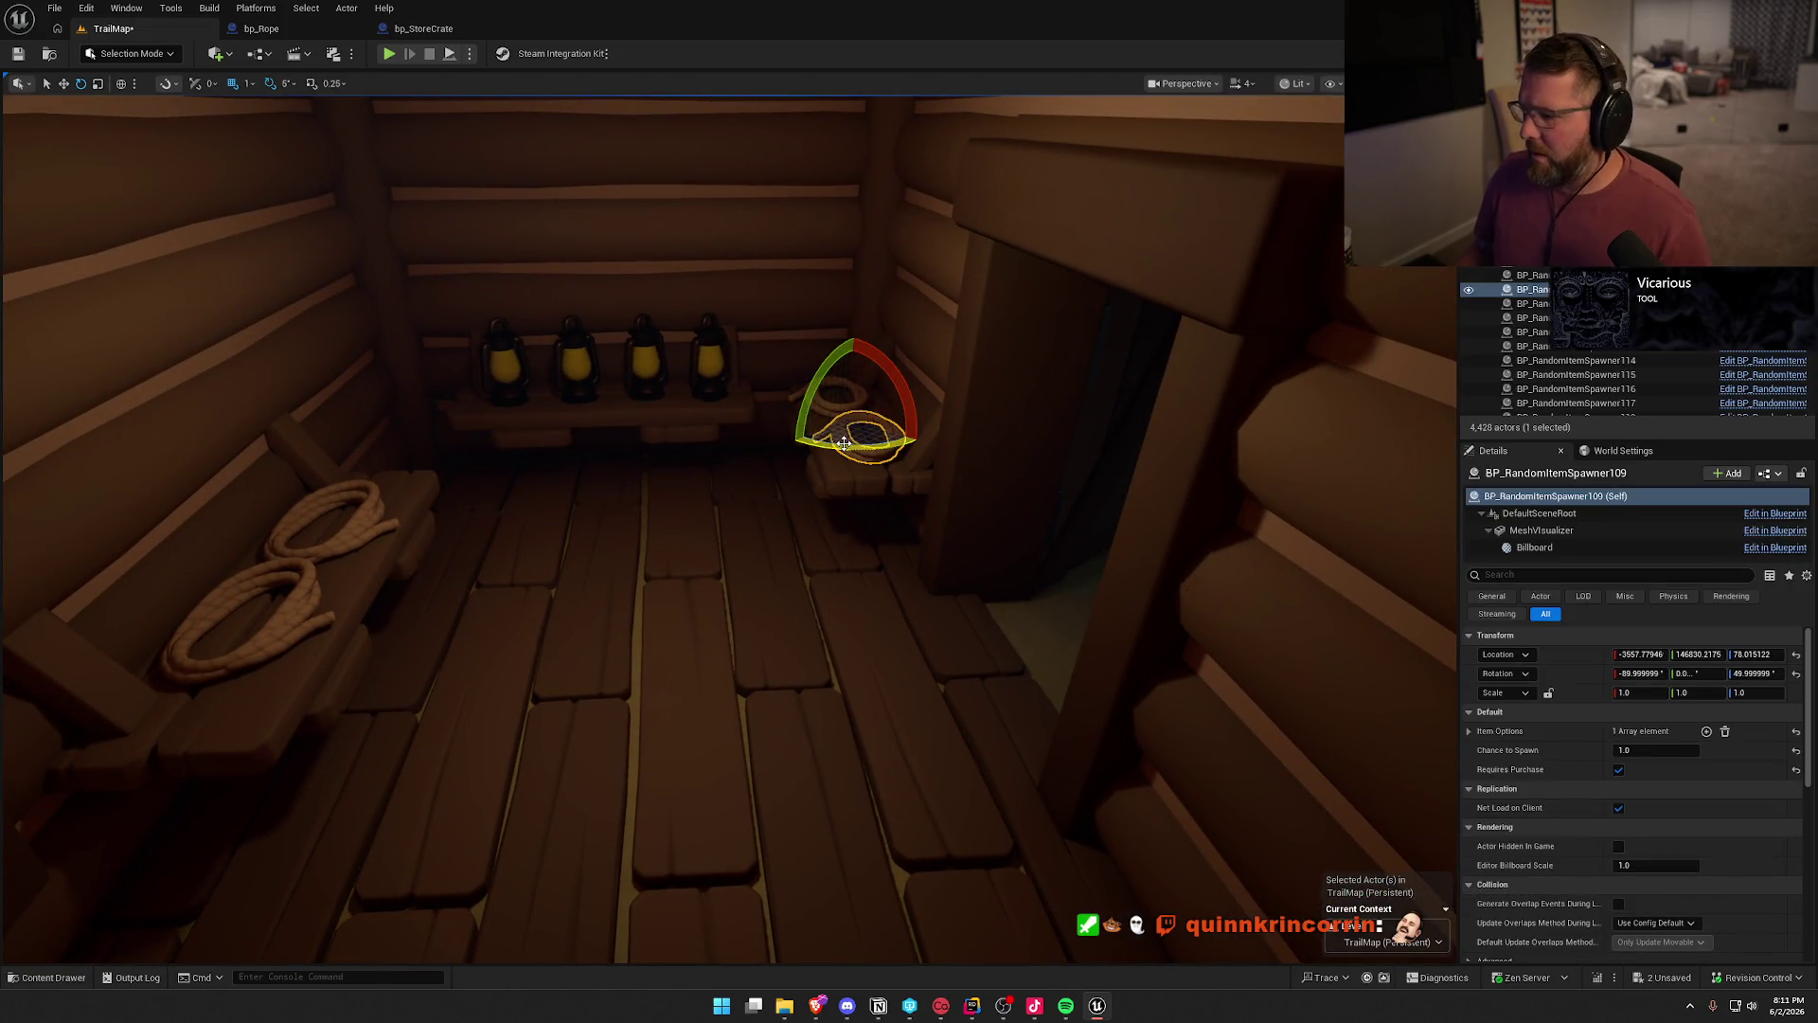
pyautogui.hotkey('ctrl', 'space')
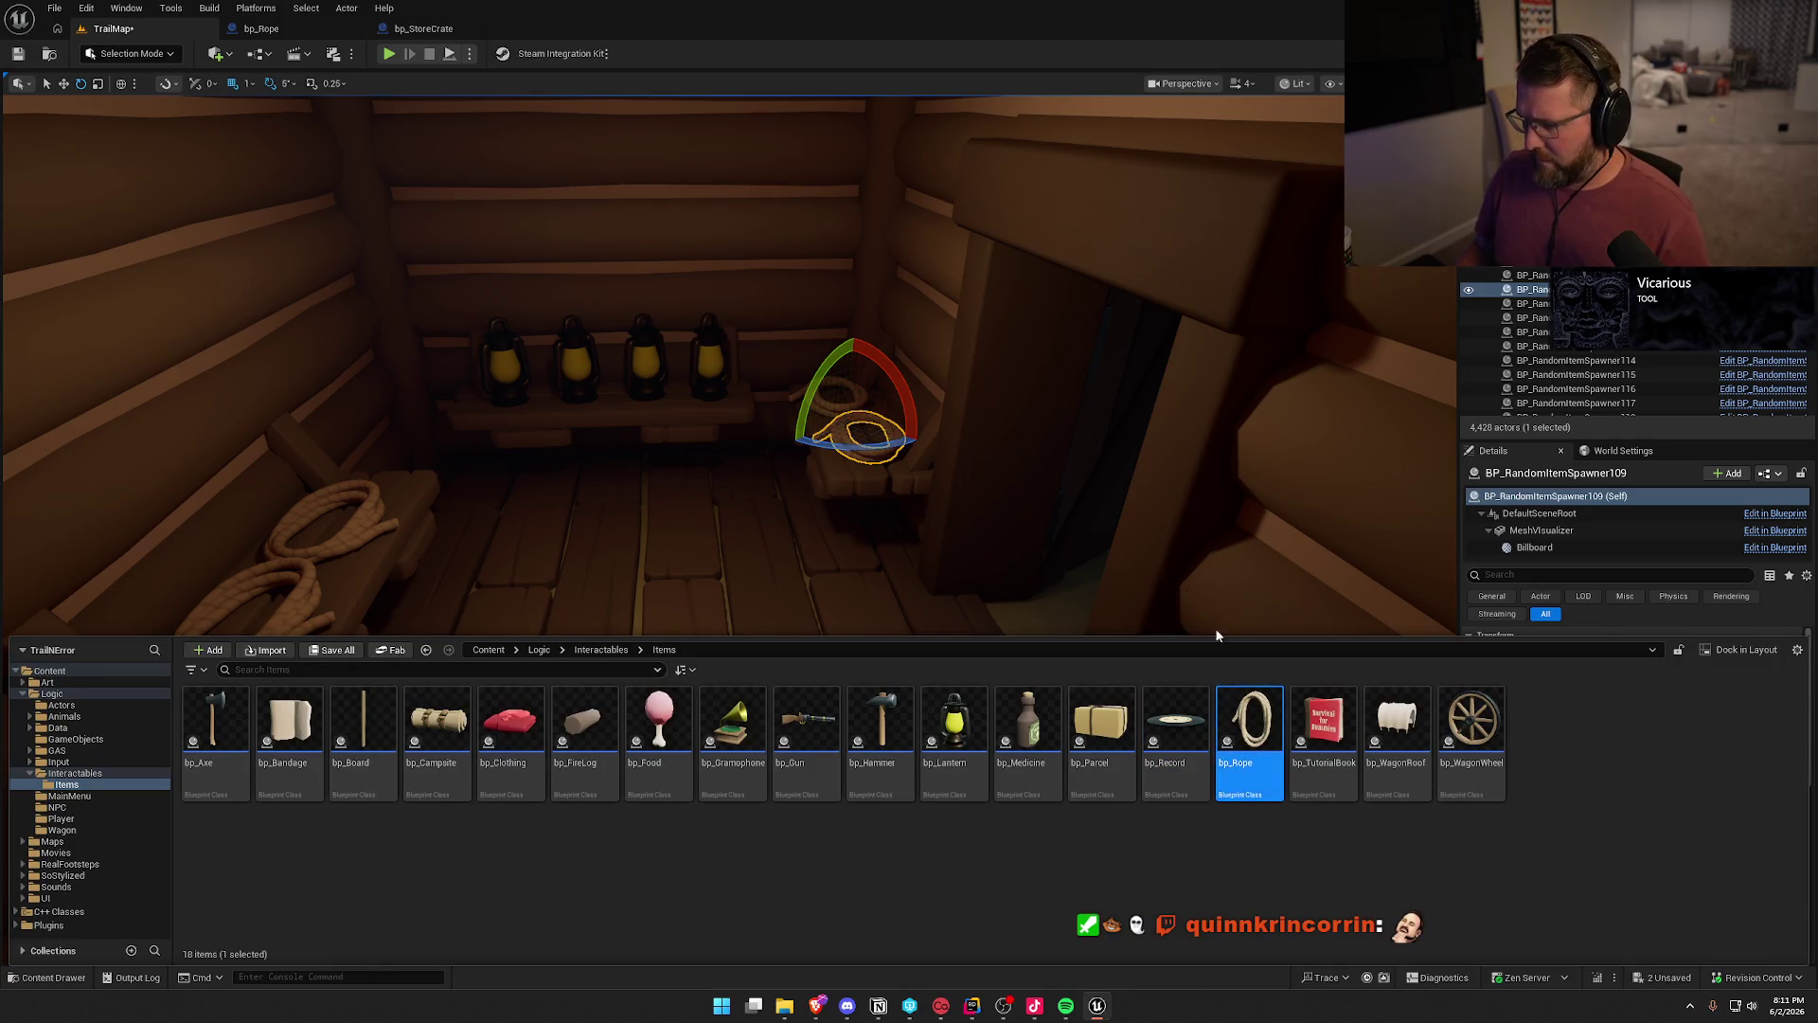
pyautogui.moveTo(807, 508); pyautogui.dragTo(720, 507)
pyautogui.keyDown('ctrl'); pyautogui.click(393, 583); pyautogui.keyUp('ctrl')
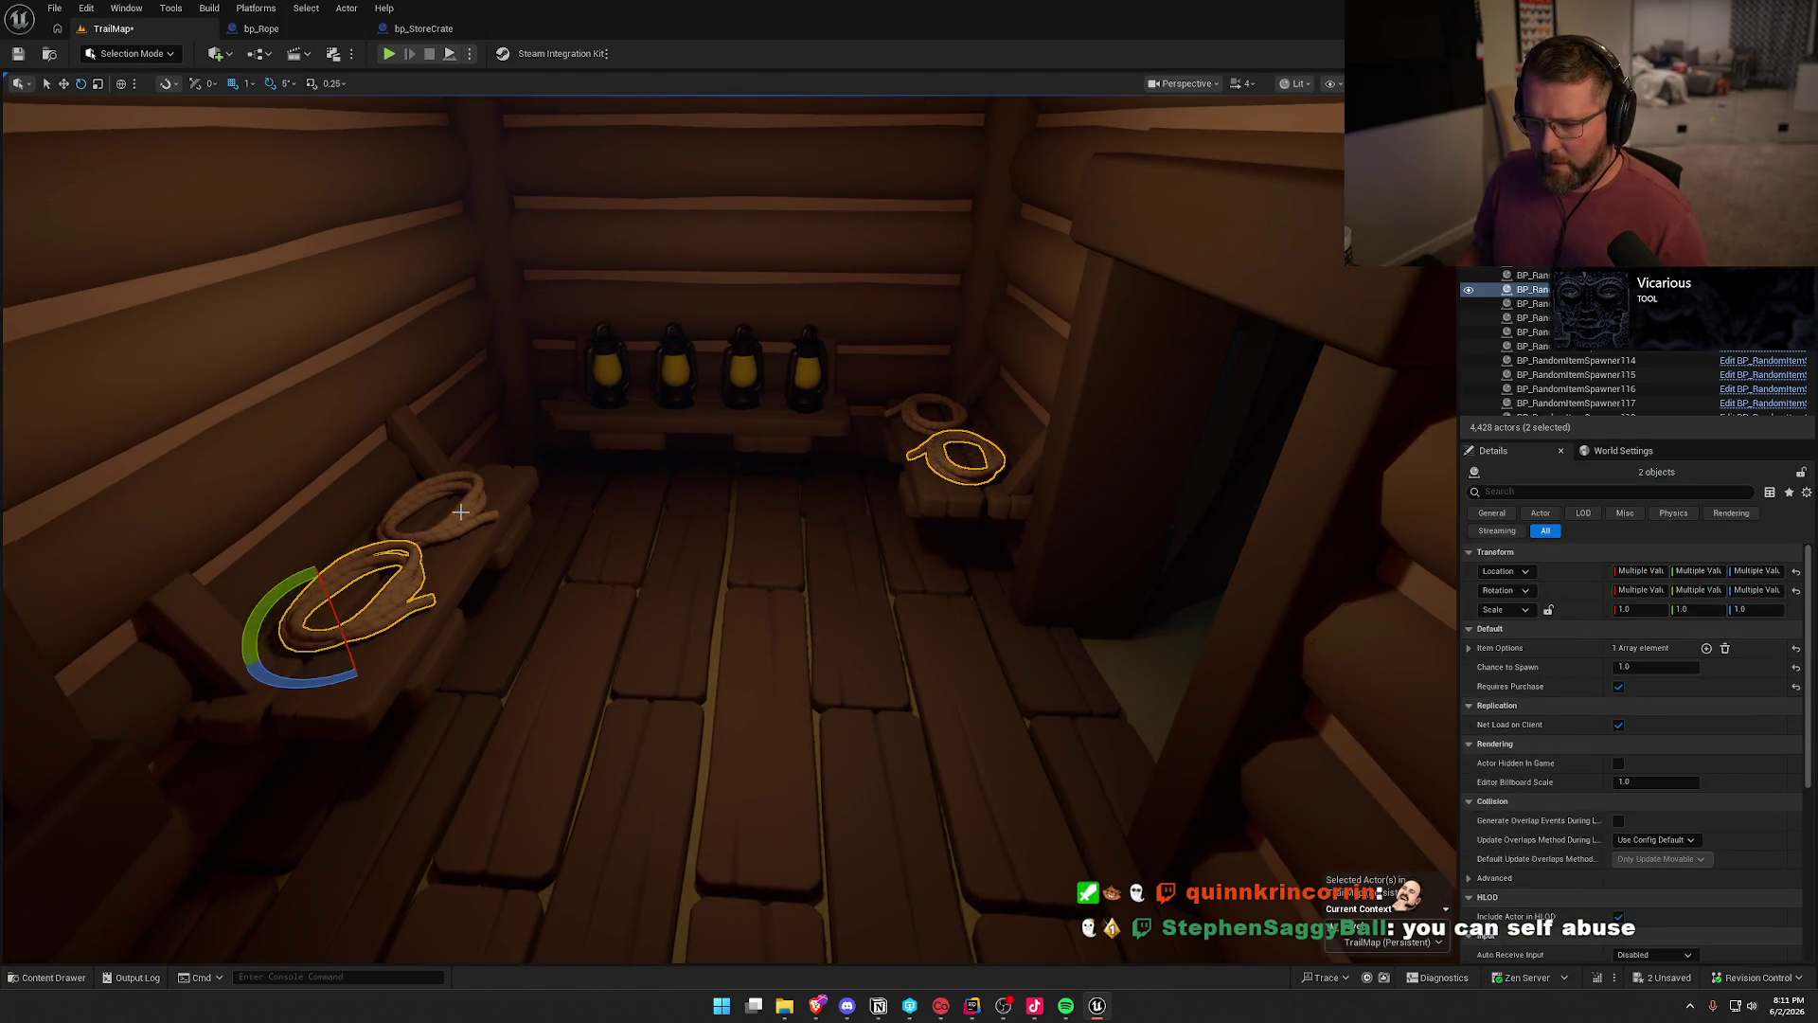
pyautogui.keyDown('ctrl'); pyautogui.click(459, 510); pyautogui.keyUp('ctrl')
pyautogui.keyDown('ctrl'); pyautogui.click(921, 421); pyautogui.keyUp('ctrl')
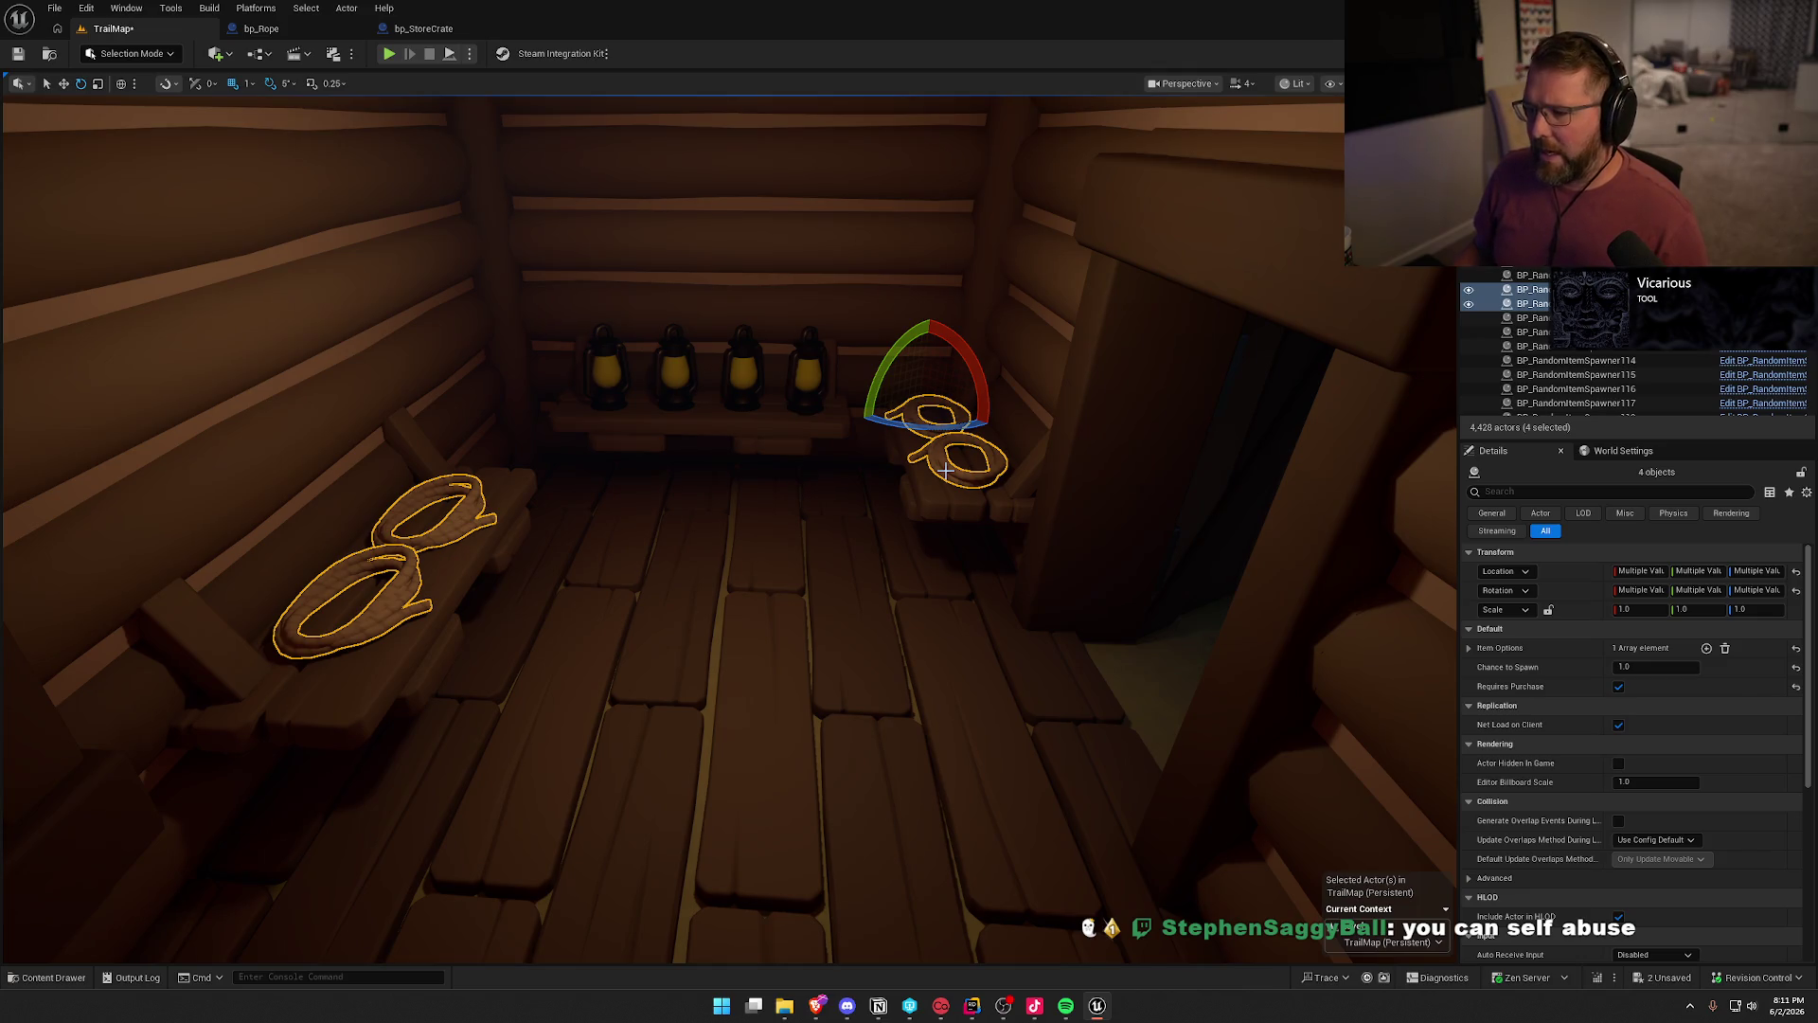
pyautogui.rightClick(946, 472)
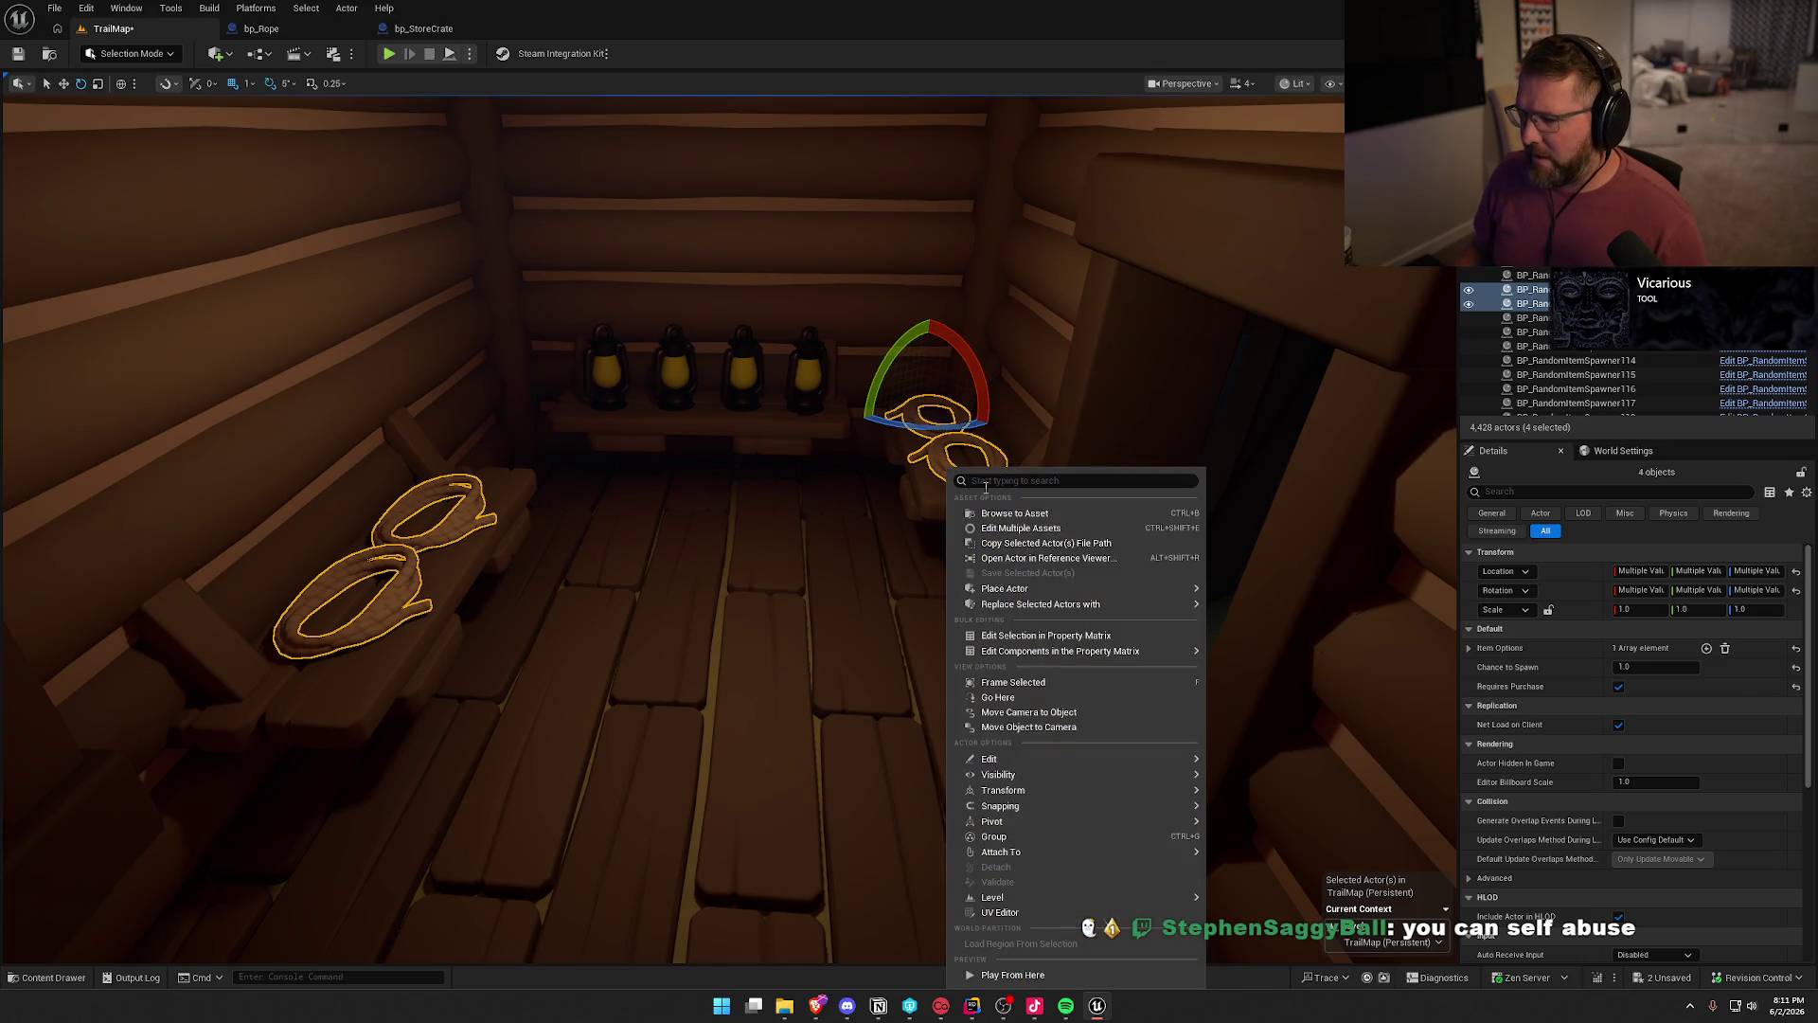
pyautogui.click(1299, 636)
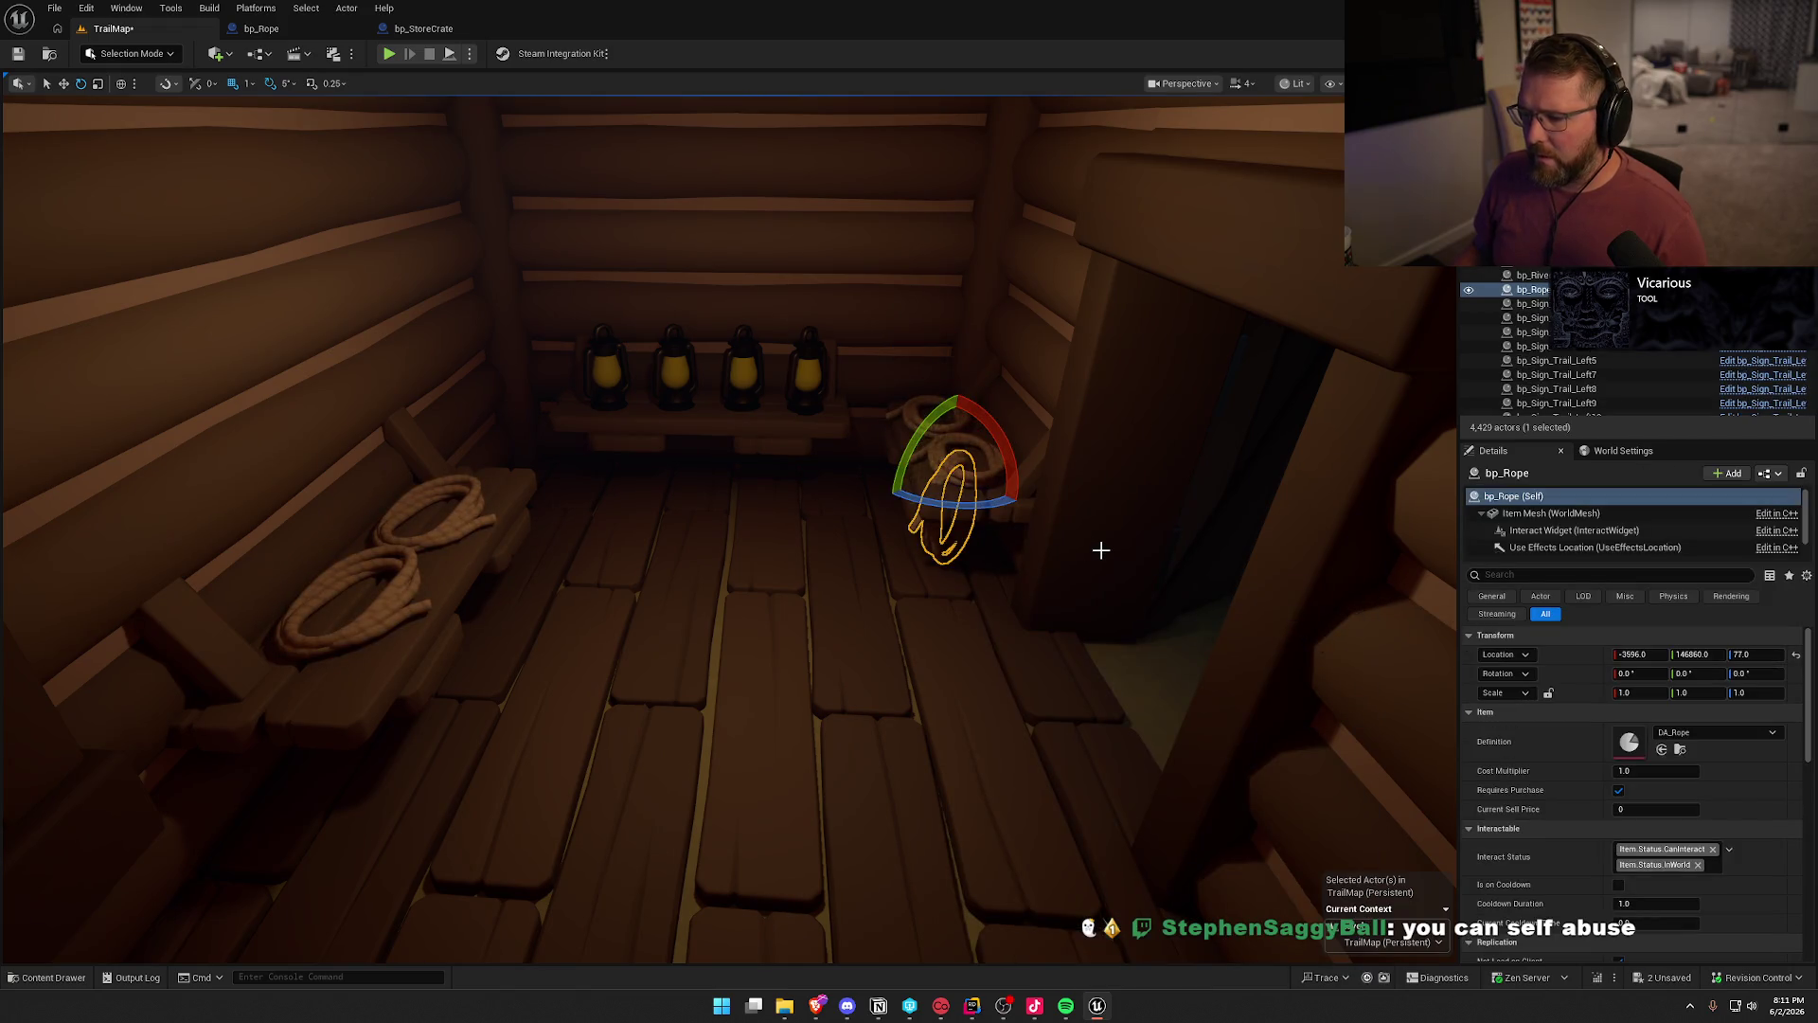
# - Undo the extra rope and reselect all four shelf and bench rope spawners for replacement with bp_Rope
pyautogui.hotkey('ctrl', 'z')
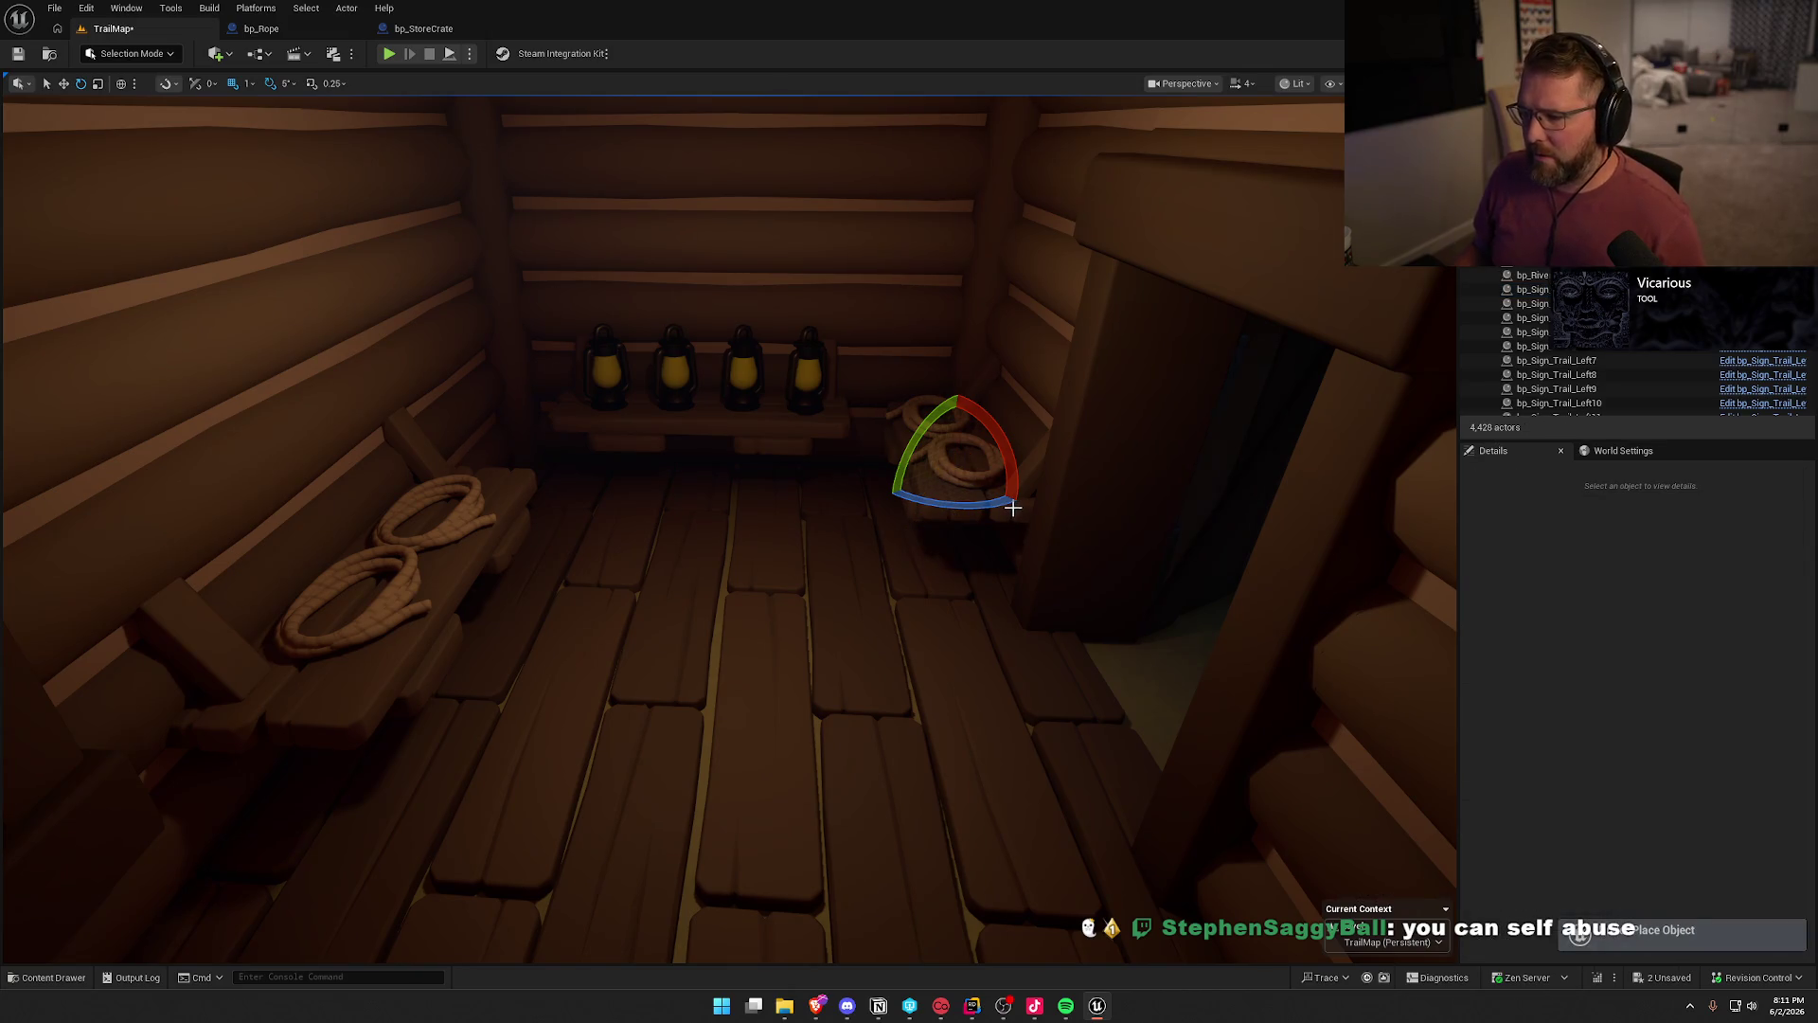
pyautogui.click(944, 456)
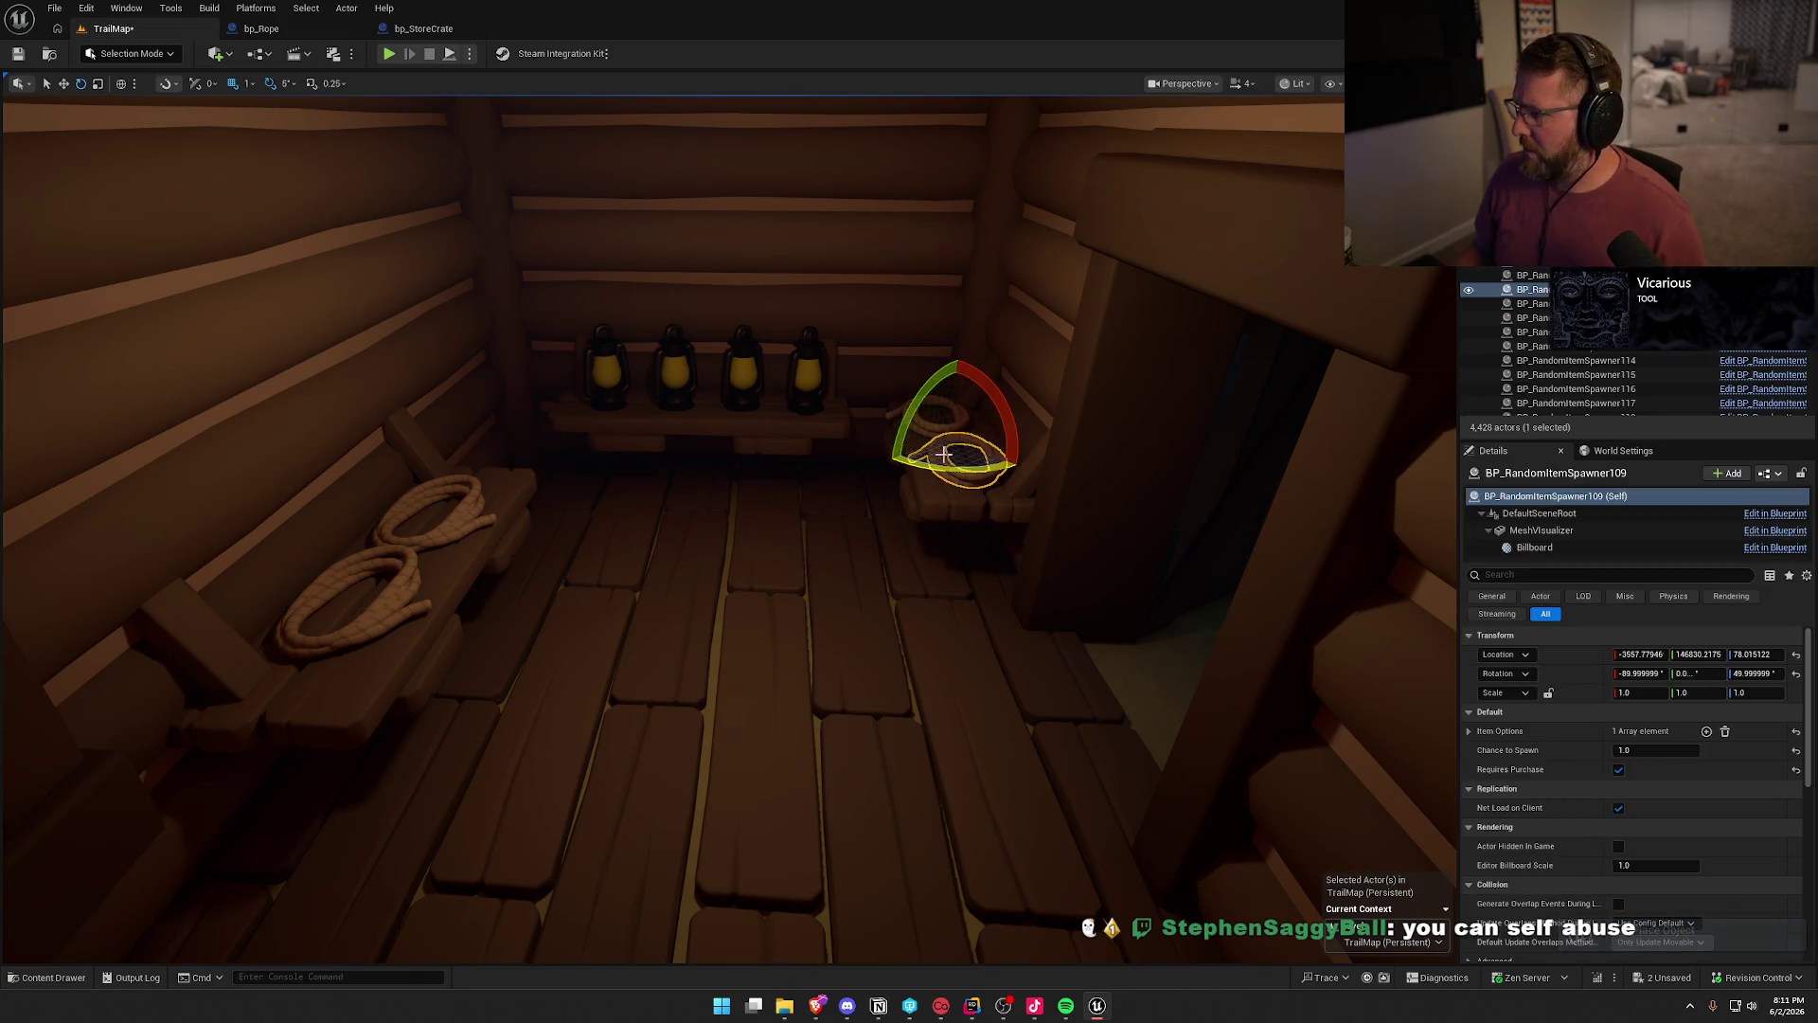
pyautogui.keyDown('ctrl'); pyautogui.click(920, 416); pyautogui.keyUp('ctrl')
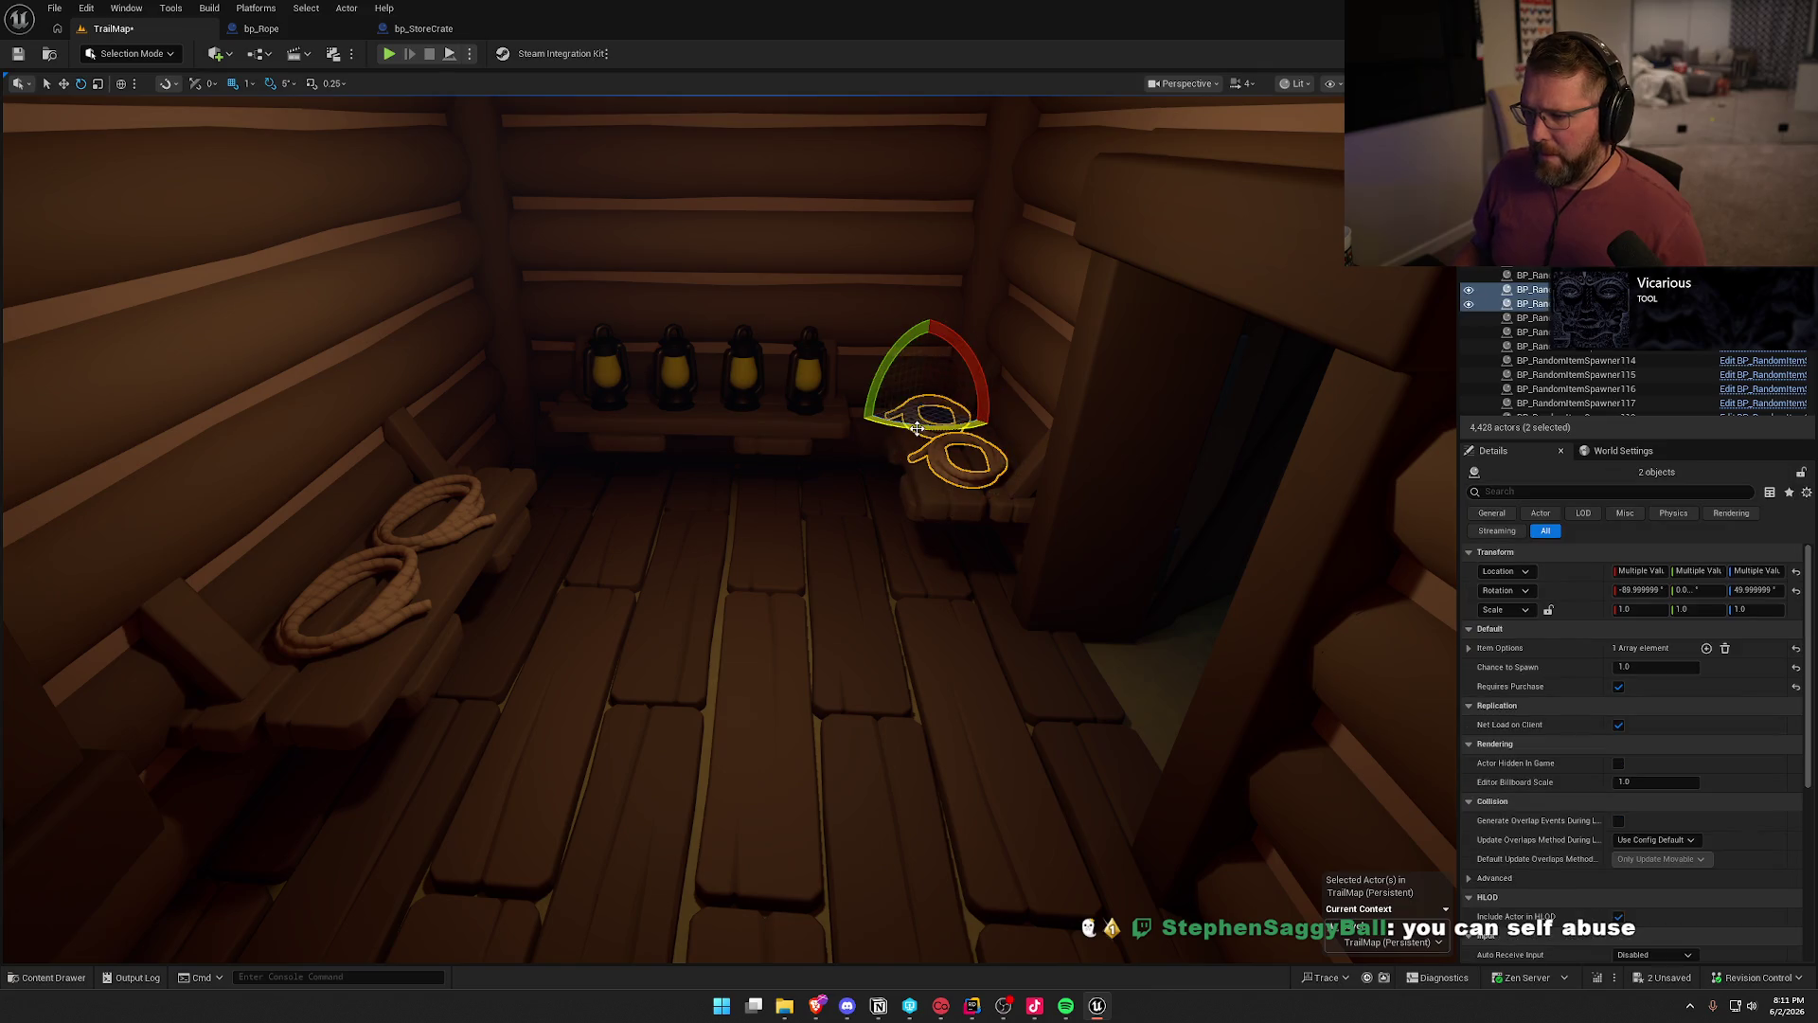
pyautogui.keyDown('ctrl'); pyautogui.click(460, 526); pyautogui.keyUp('ctrl')
pyautogui.keyDown('ctrl'); pyautogui.click(400, 602); pyautogui.keyUp('ctrl')
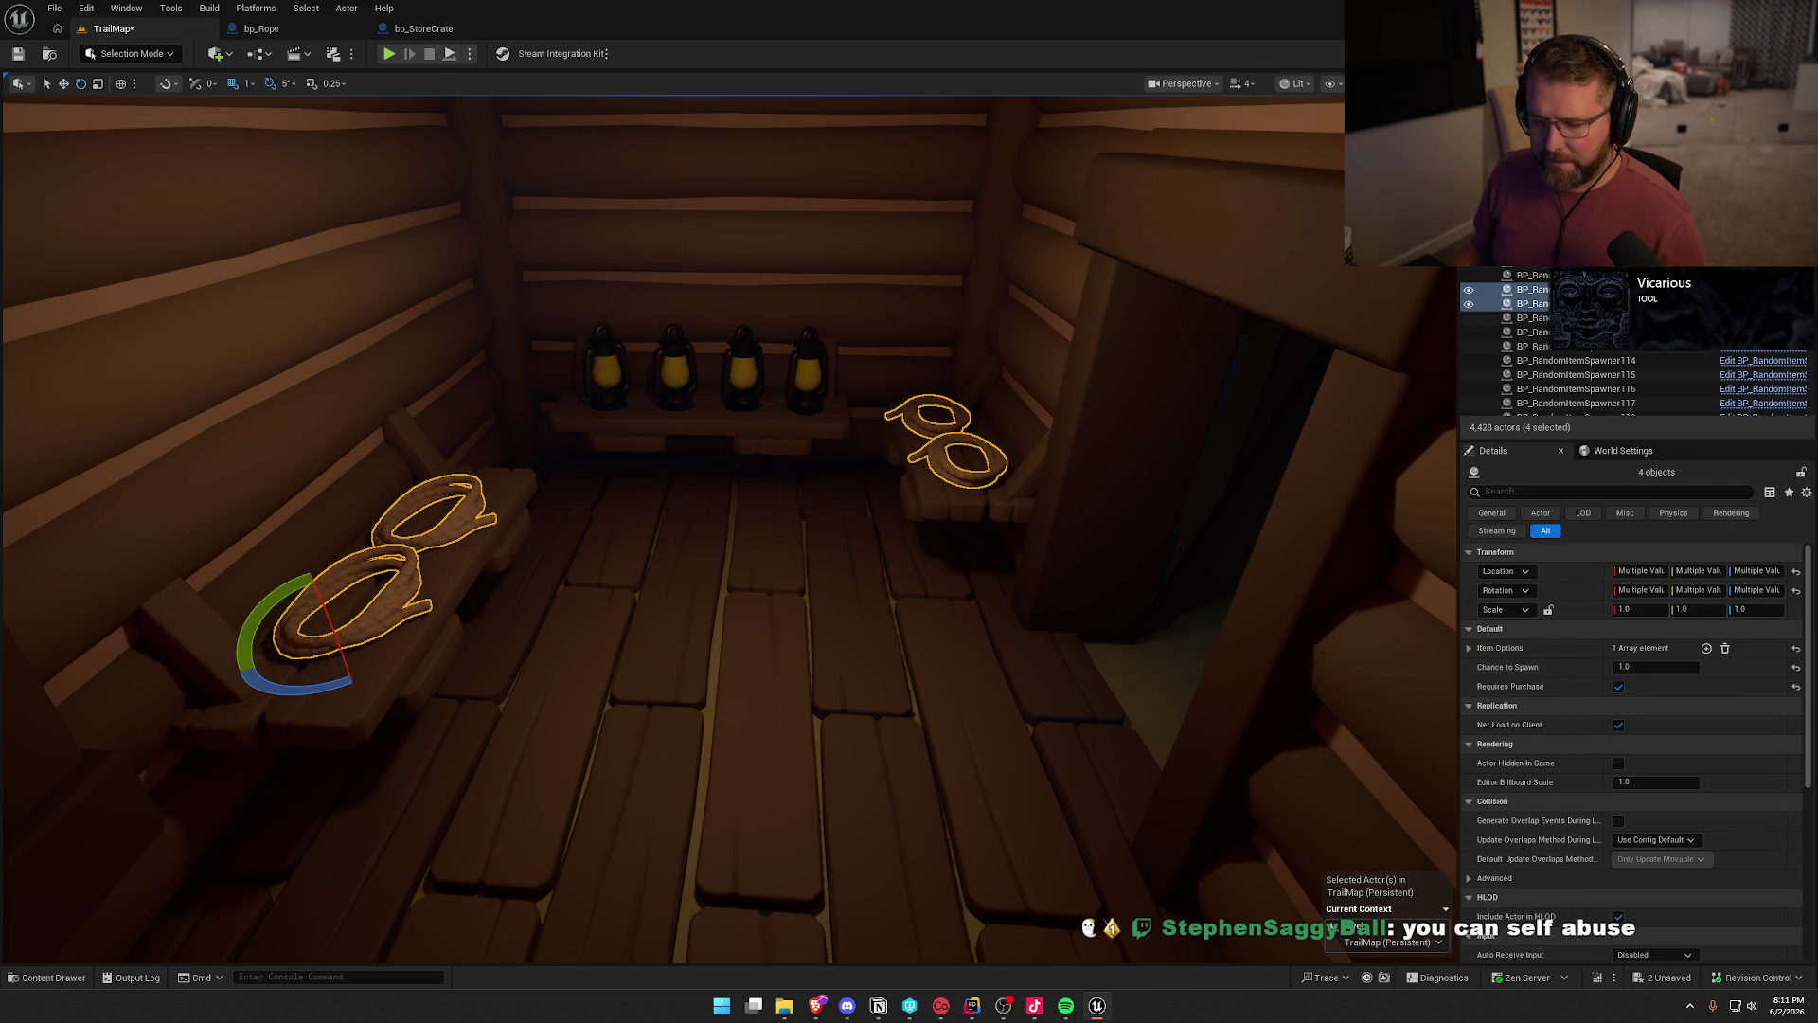
pyautogui.rightClick(400, 602)
pyautogui.moveTo(611, 218)
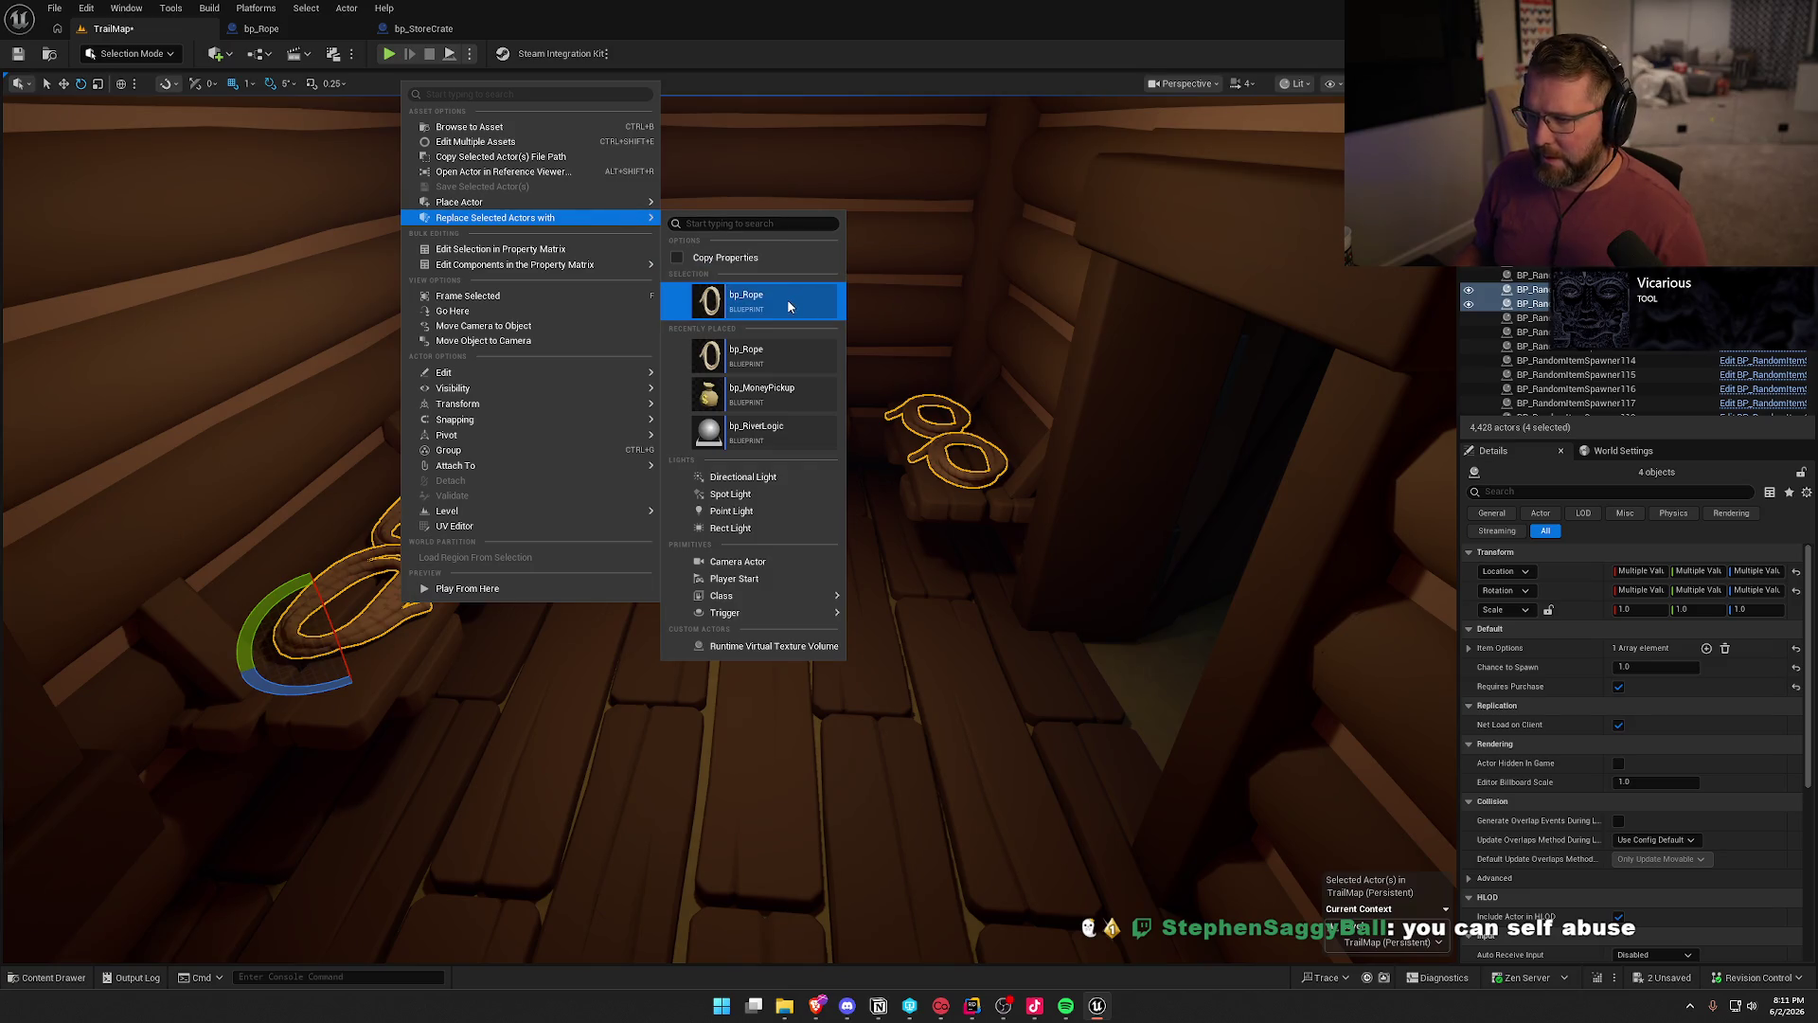
# - Replace the four rope spawners with bp_Rope actors and check PickupActor.cpp in the IDE
pyautogui.click(788, 306)
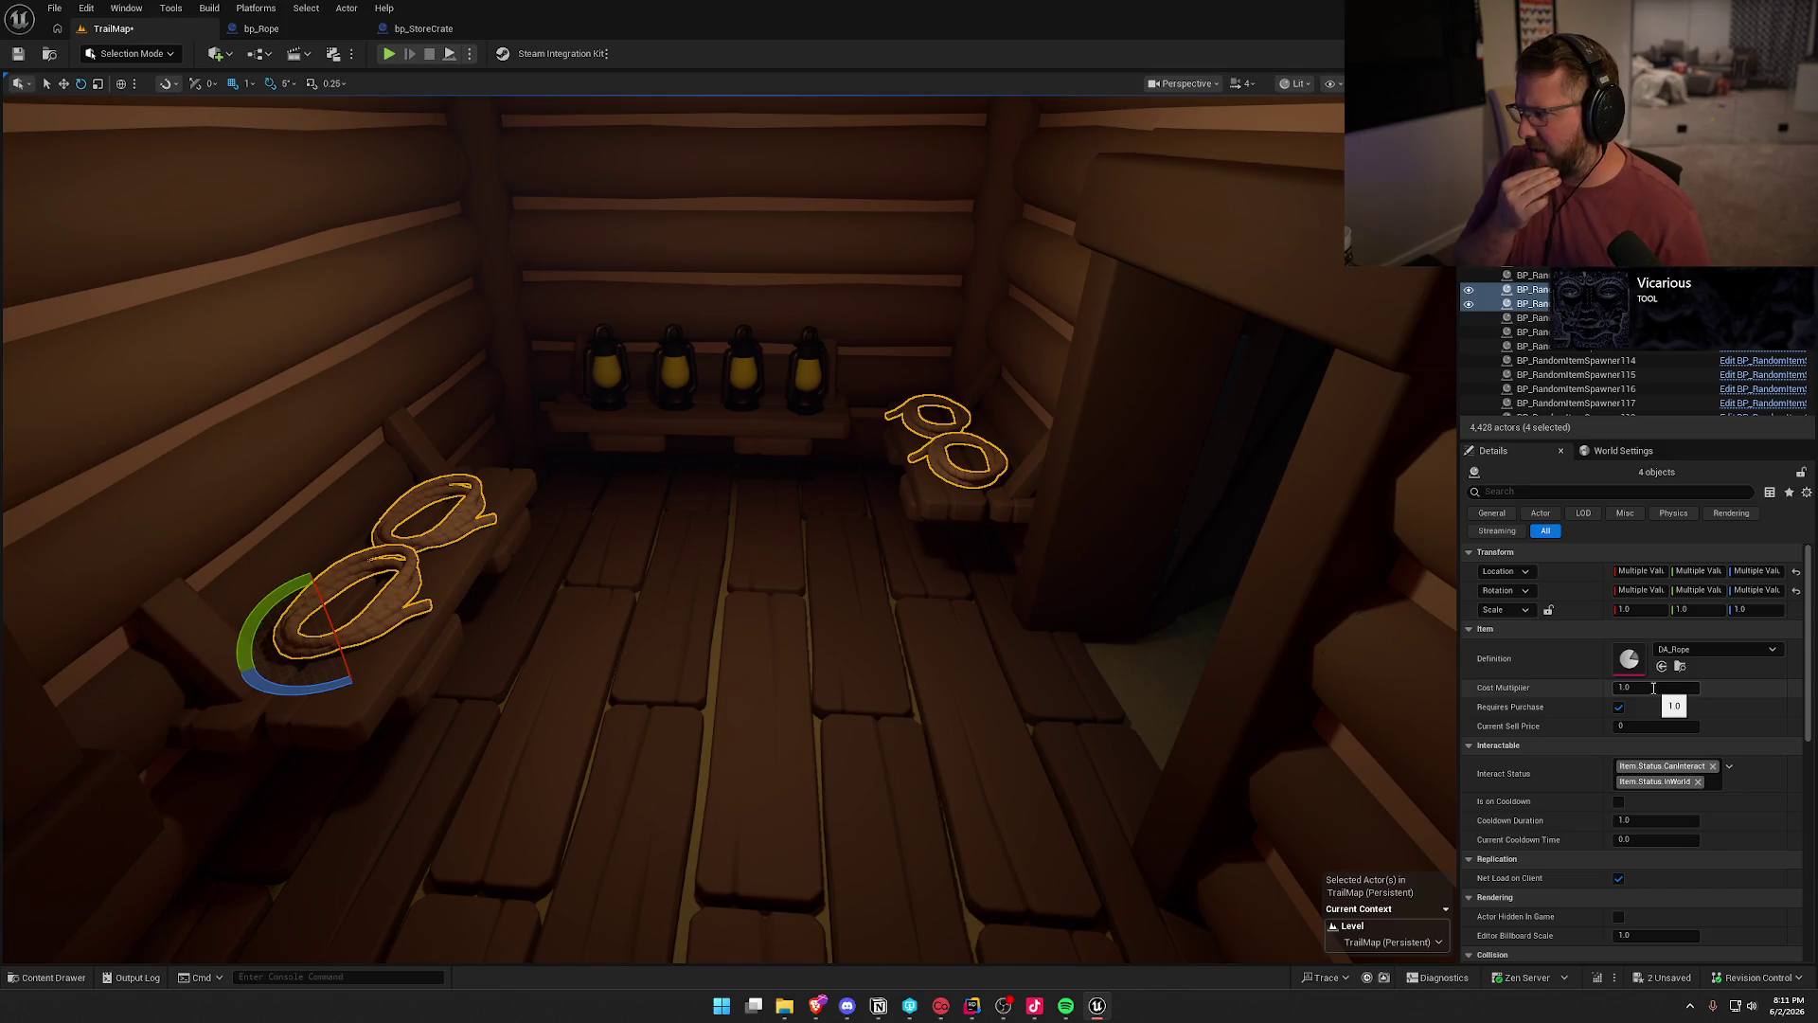
pyautogui.hotkey('alt', 'Tab')
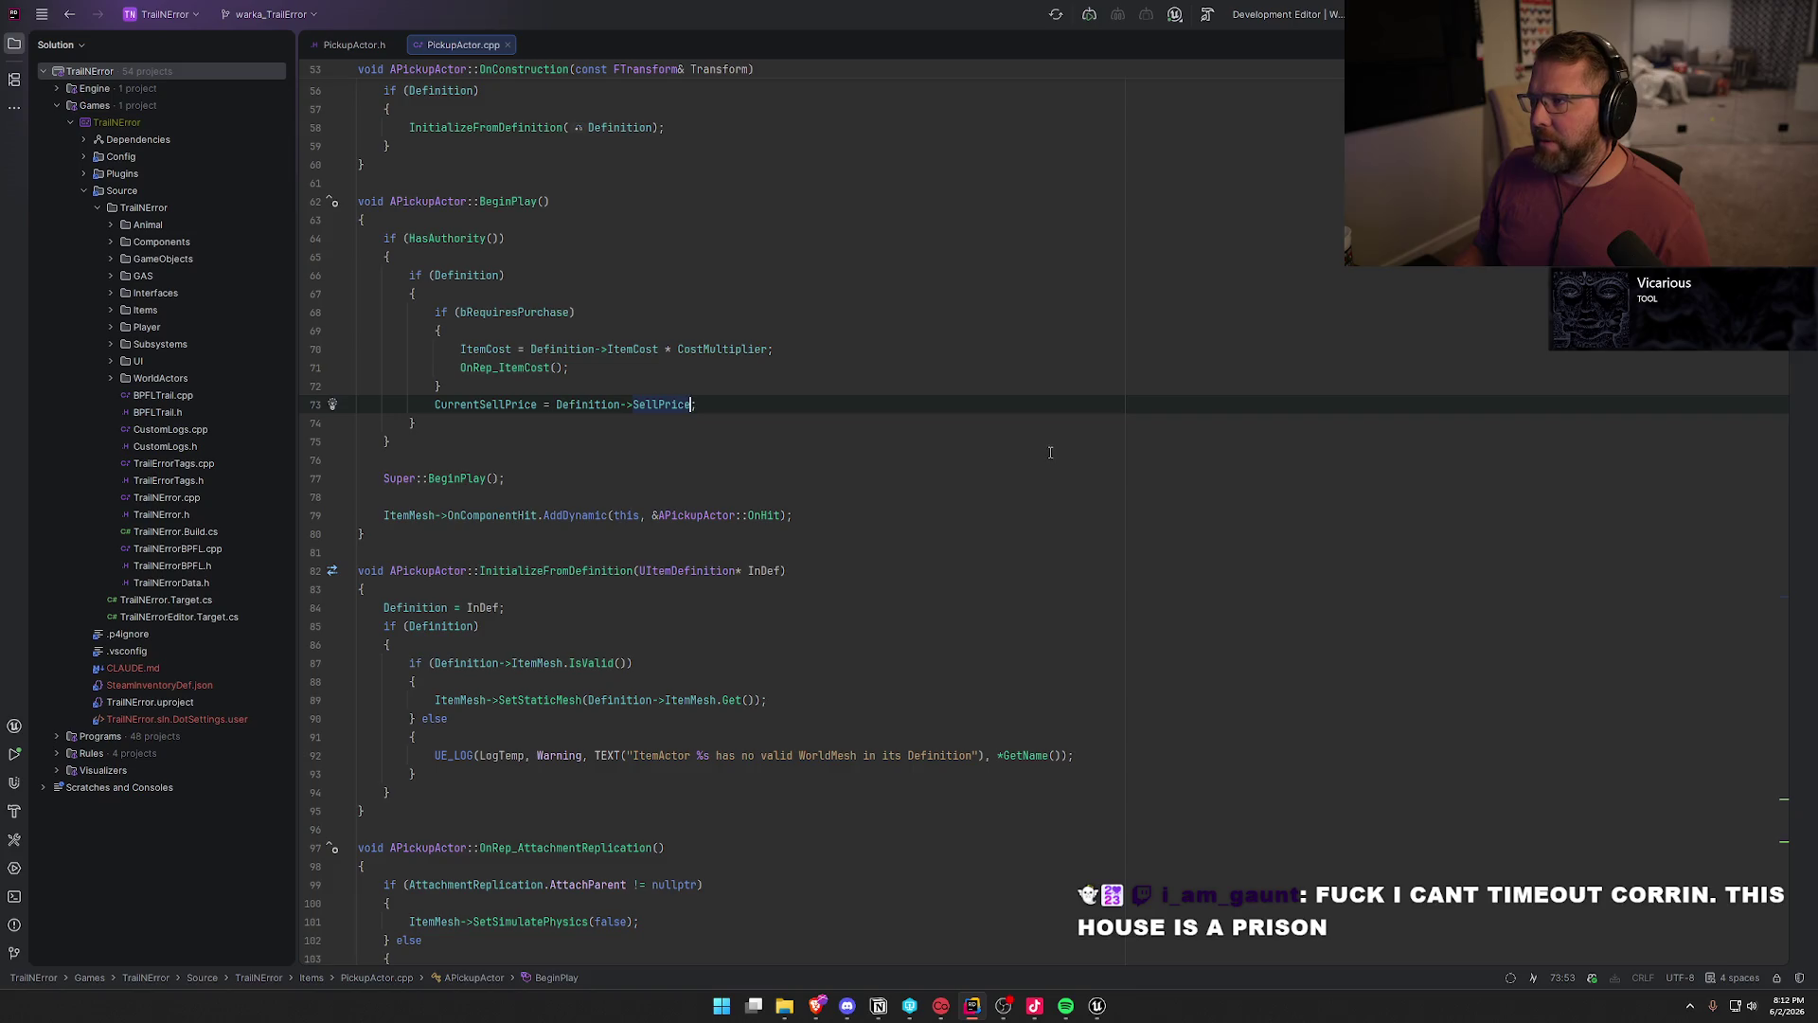
pyautogui.hotkey('alt', 'Tab')
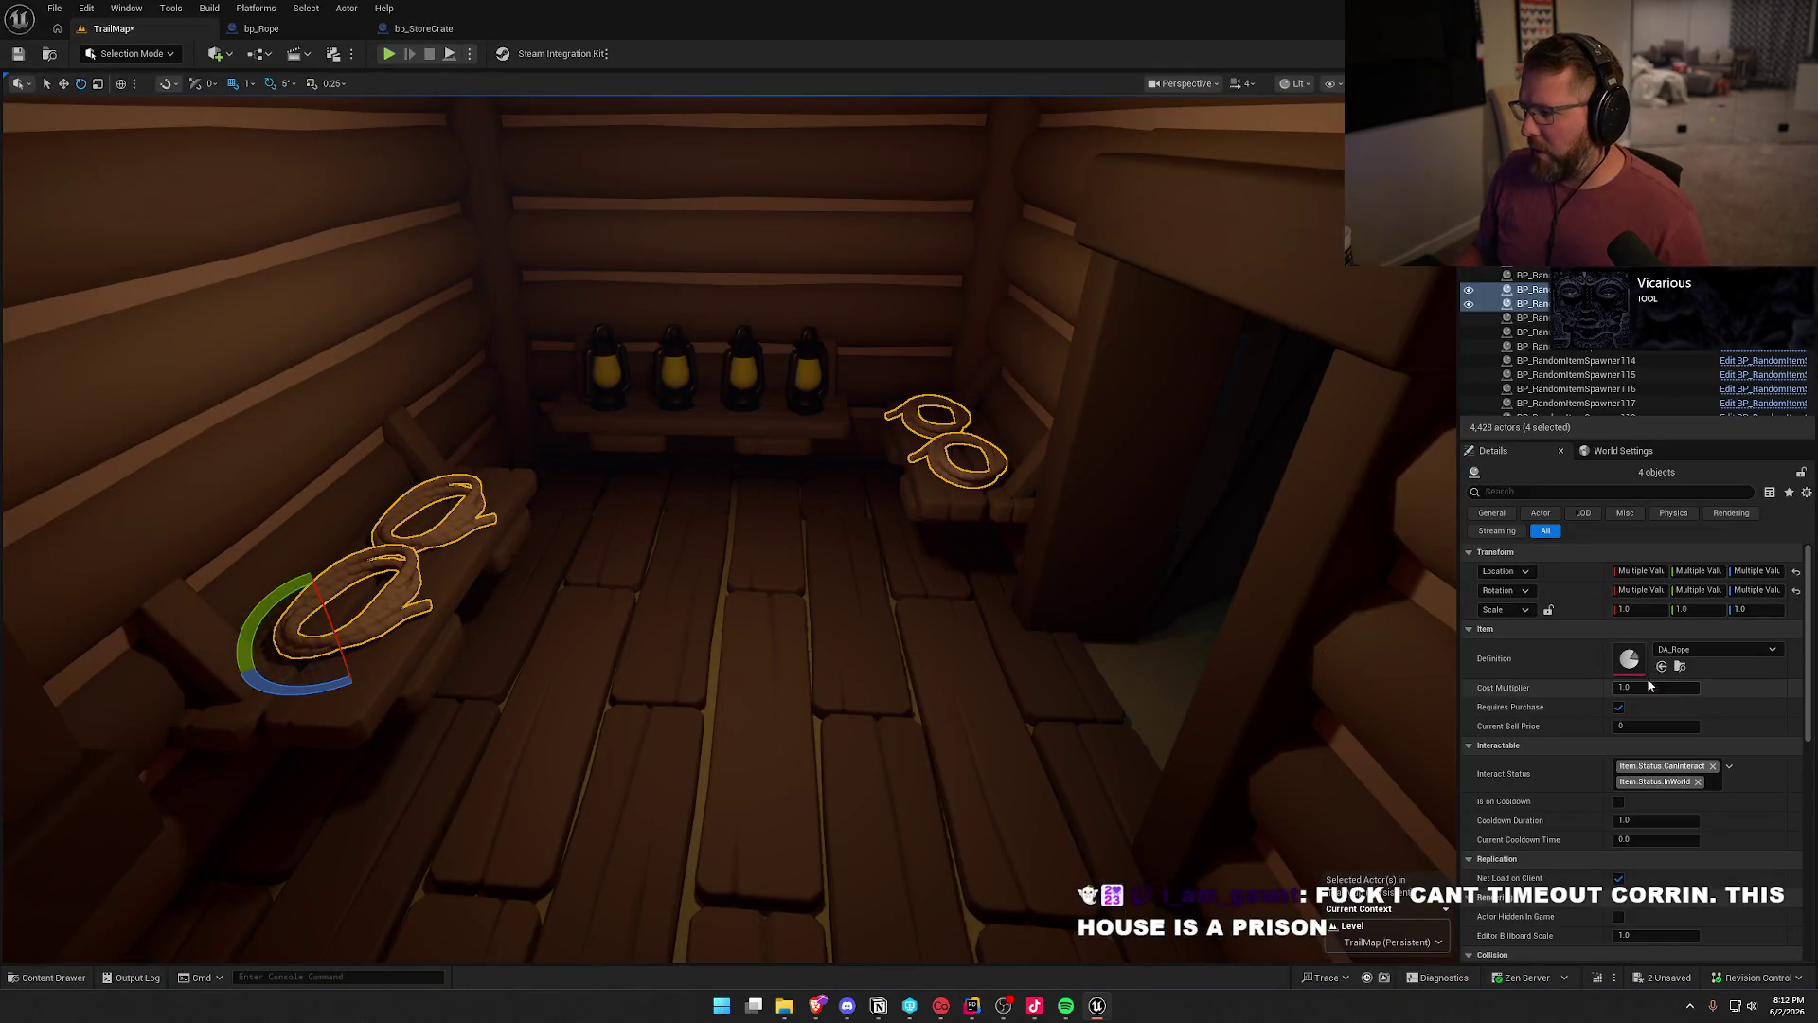
# - Inspect the DA_Rope definition, then set the store crate's Sell Multi to 2.0 in TrailMap
pyautogui.doubleClick(1630, 661)
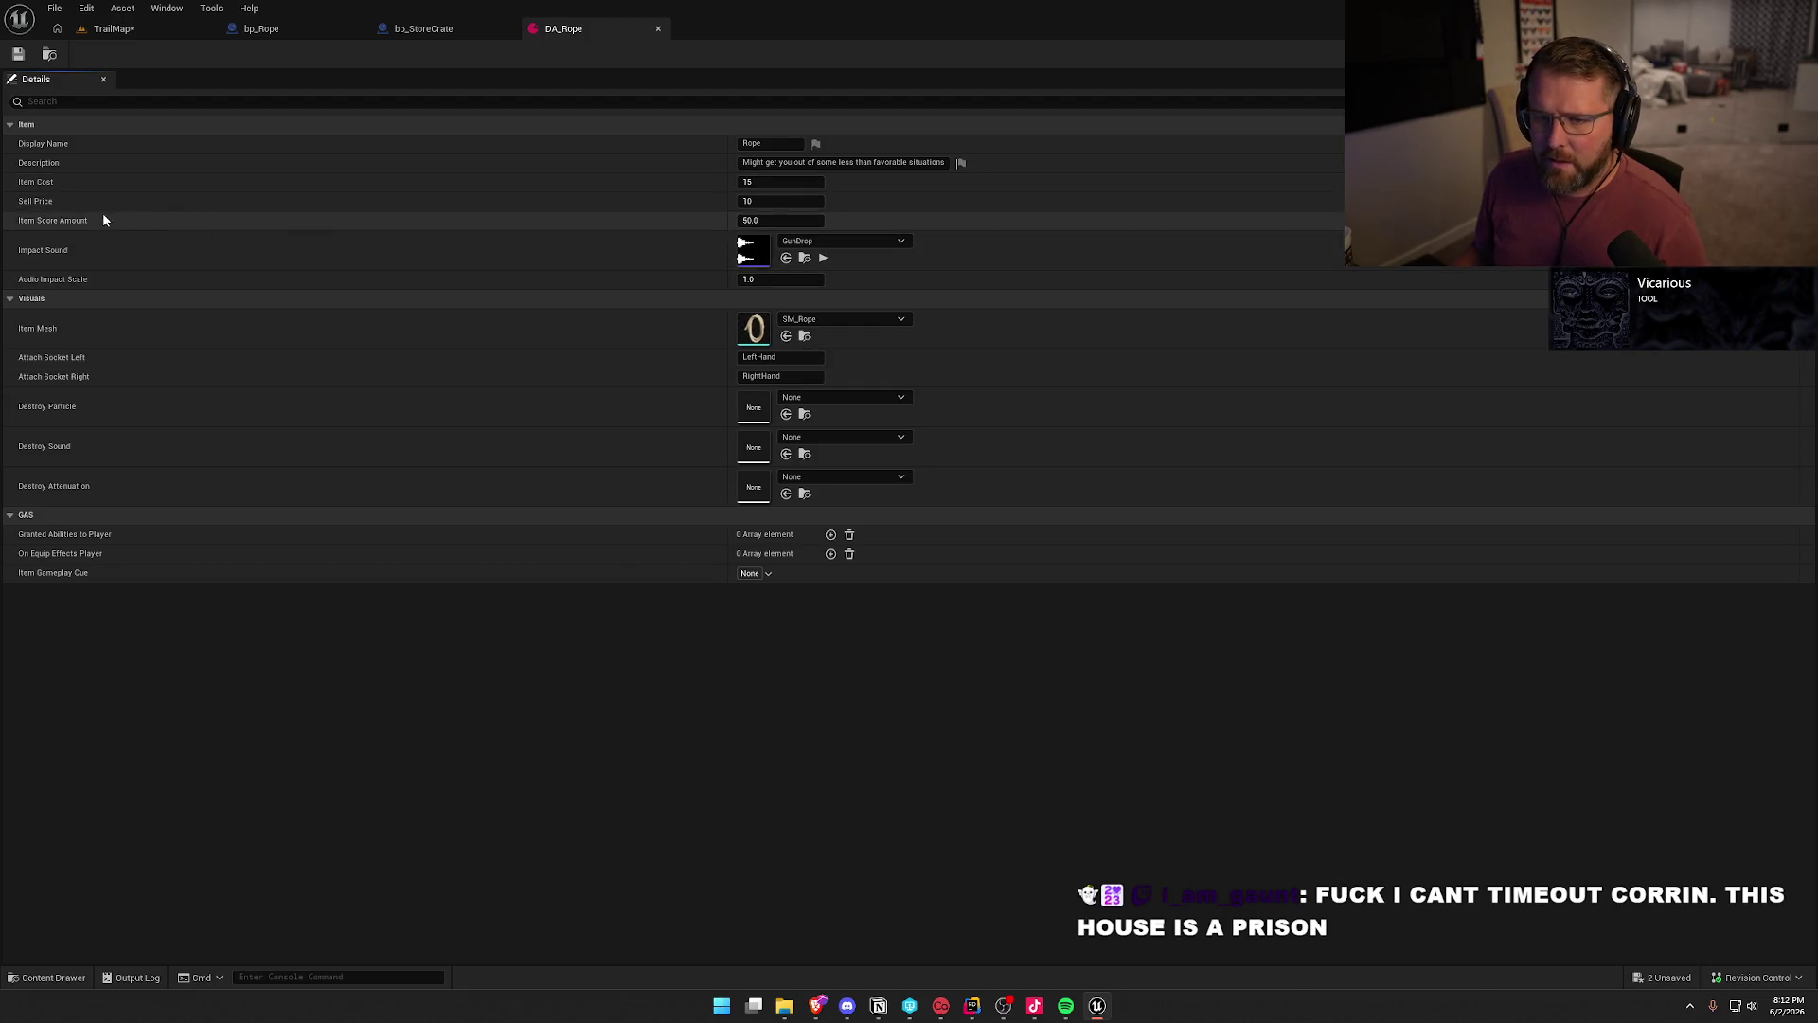
pyautogui.click(161, 31)
pyautogui.moveTo(787, 464)
pyautogui.mouseDown()
pyautogui.moveTo(787, 430)
pyautogui.moveTo(743, 402)
pyautogui.moveTo(771, 455)
pyautogui.mouseUp()
pyautogui.click(772, 455)
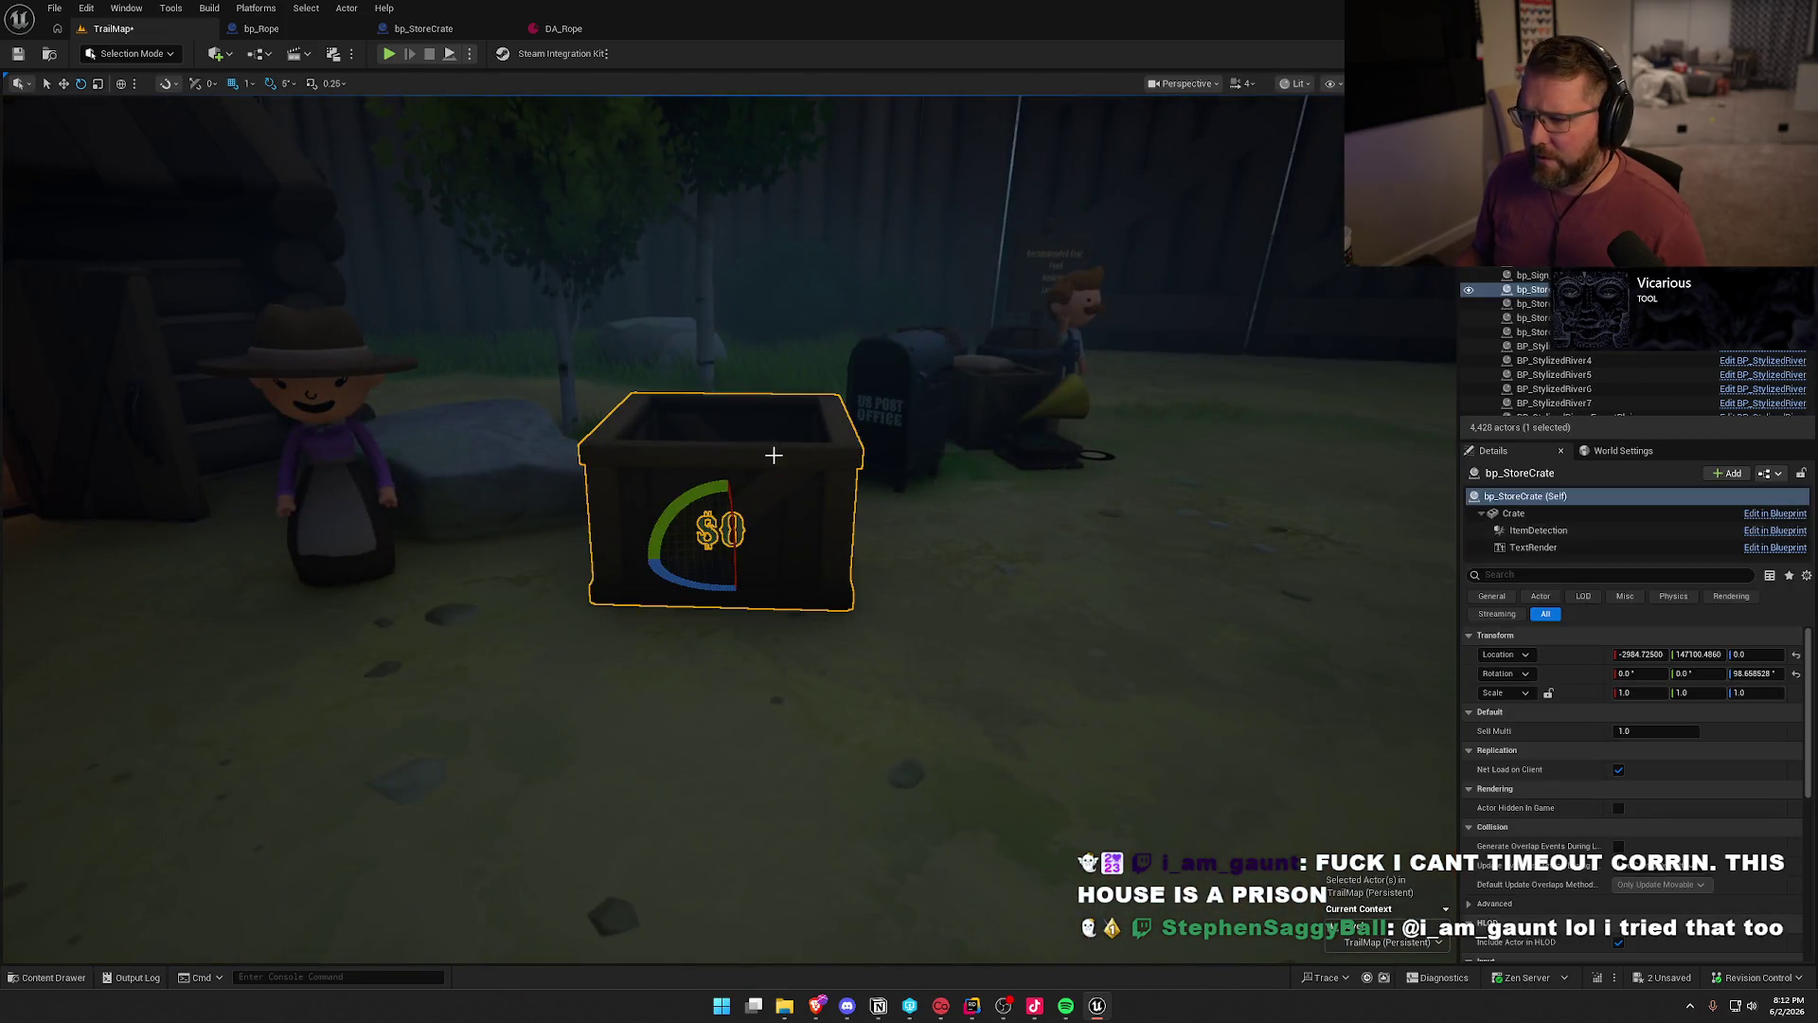
pyautogui.click(1631, 732)
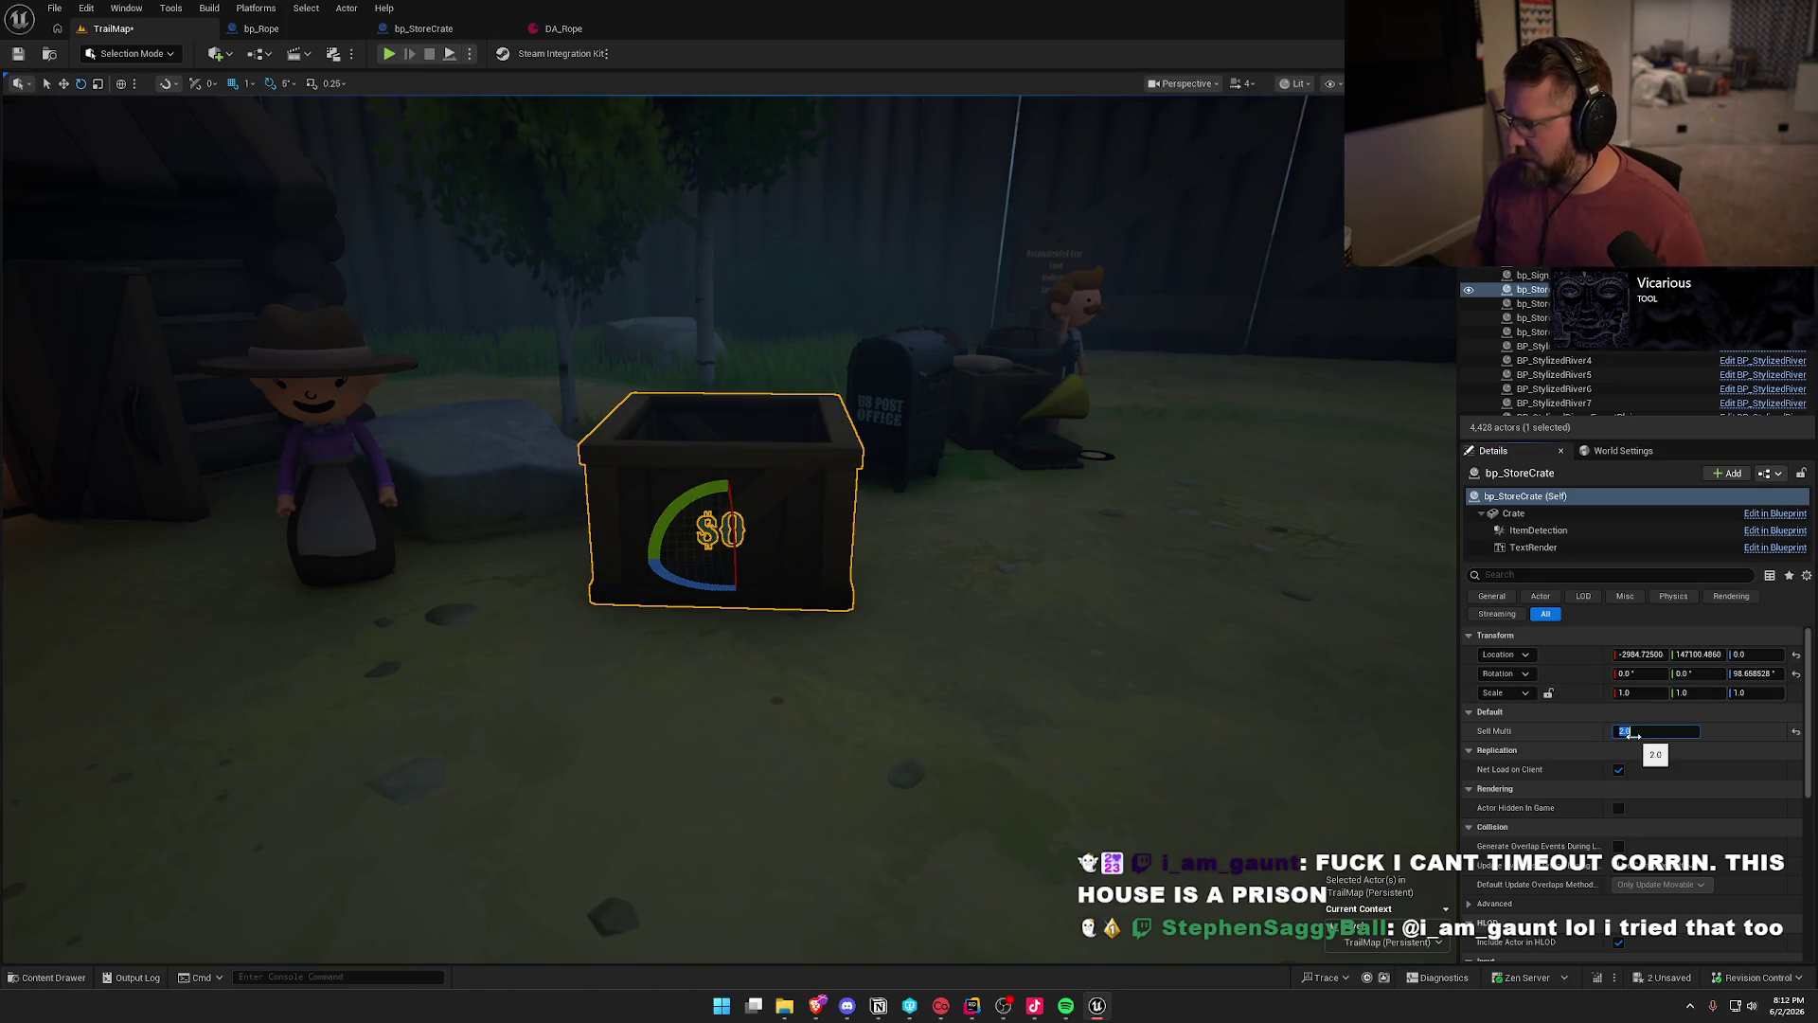
pyautogui.moveTo(824, 629); pyautogui.dragTo(939, 653)
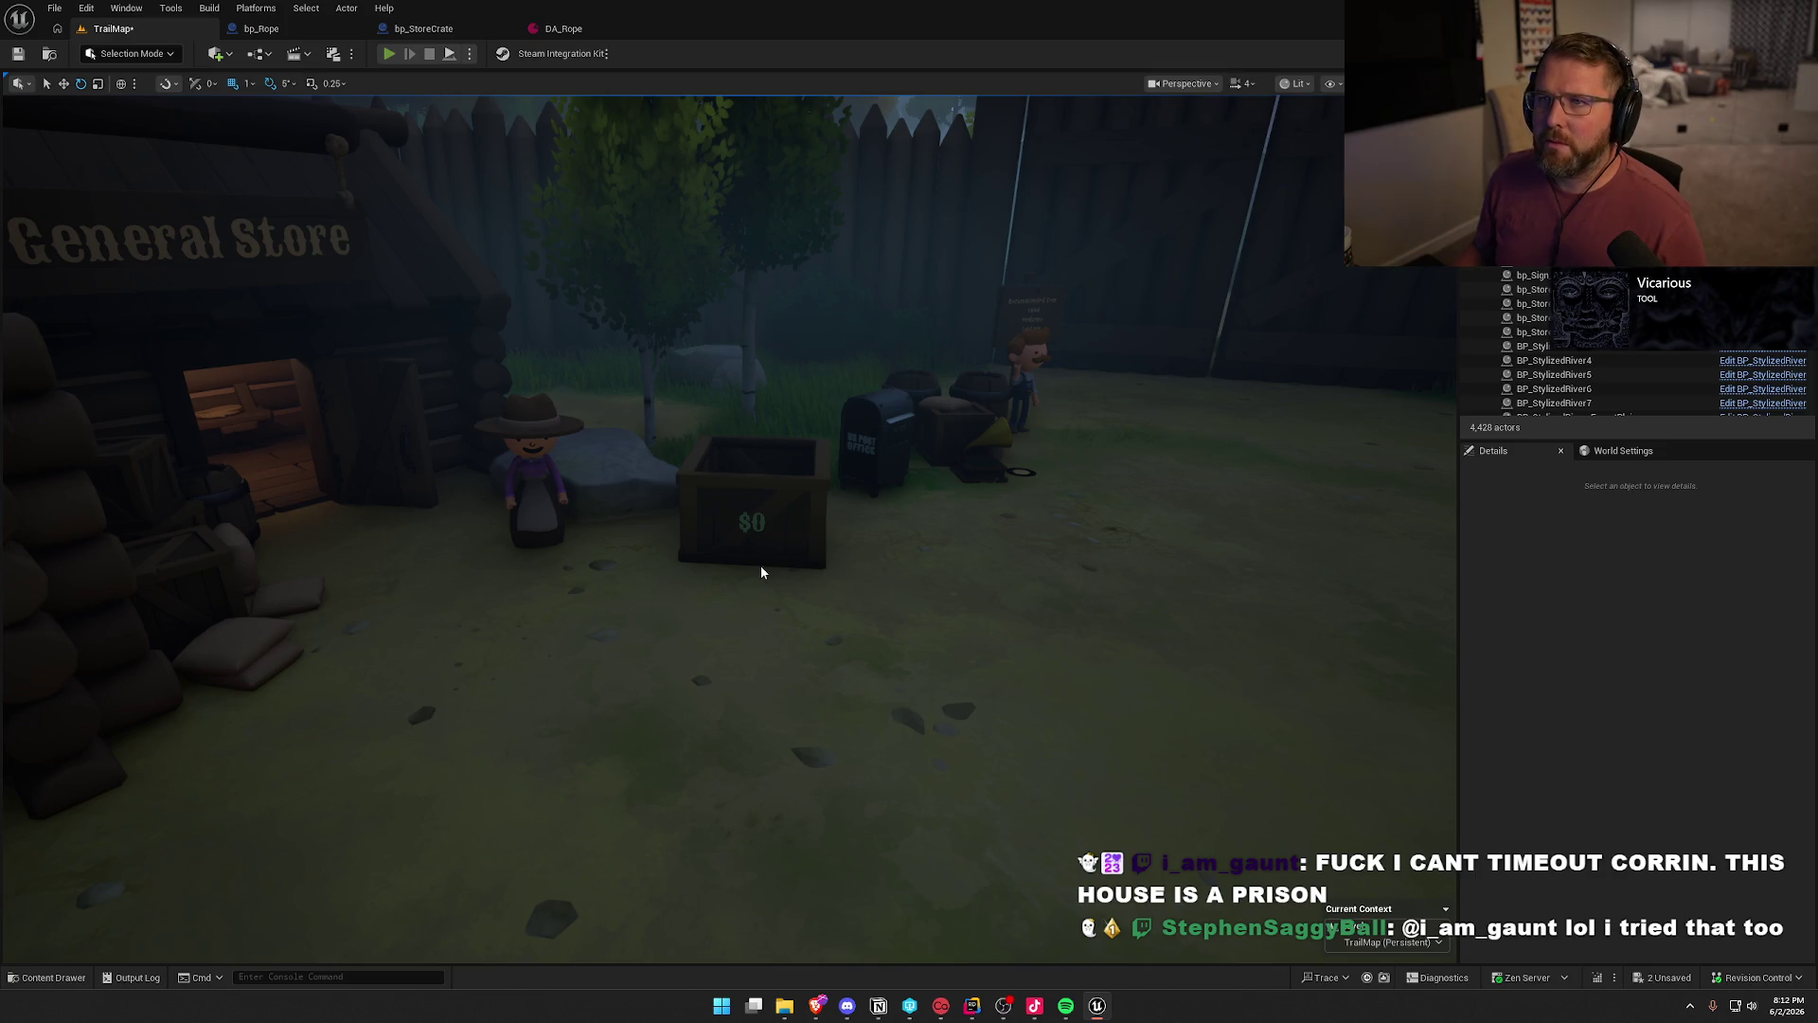
# - Start a playtest, drop the tutorial book, and run past the wagons into the General Store
pyautogui.hotkey('alt', 'p')
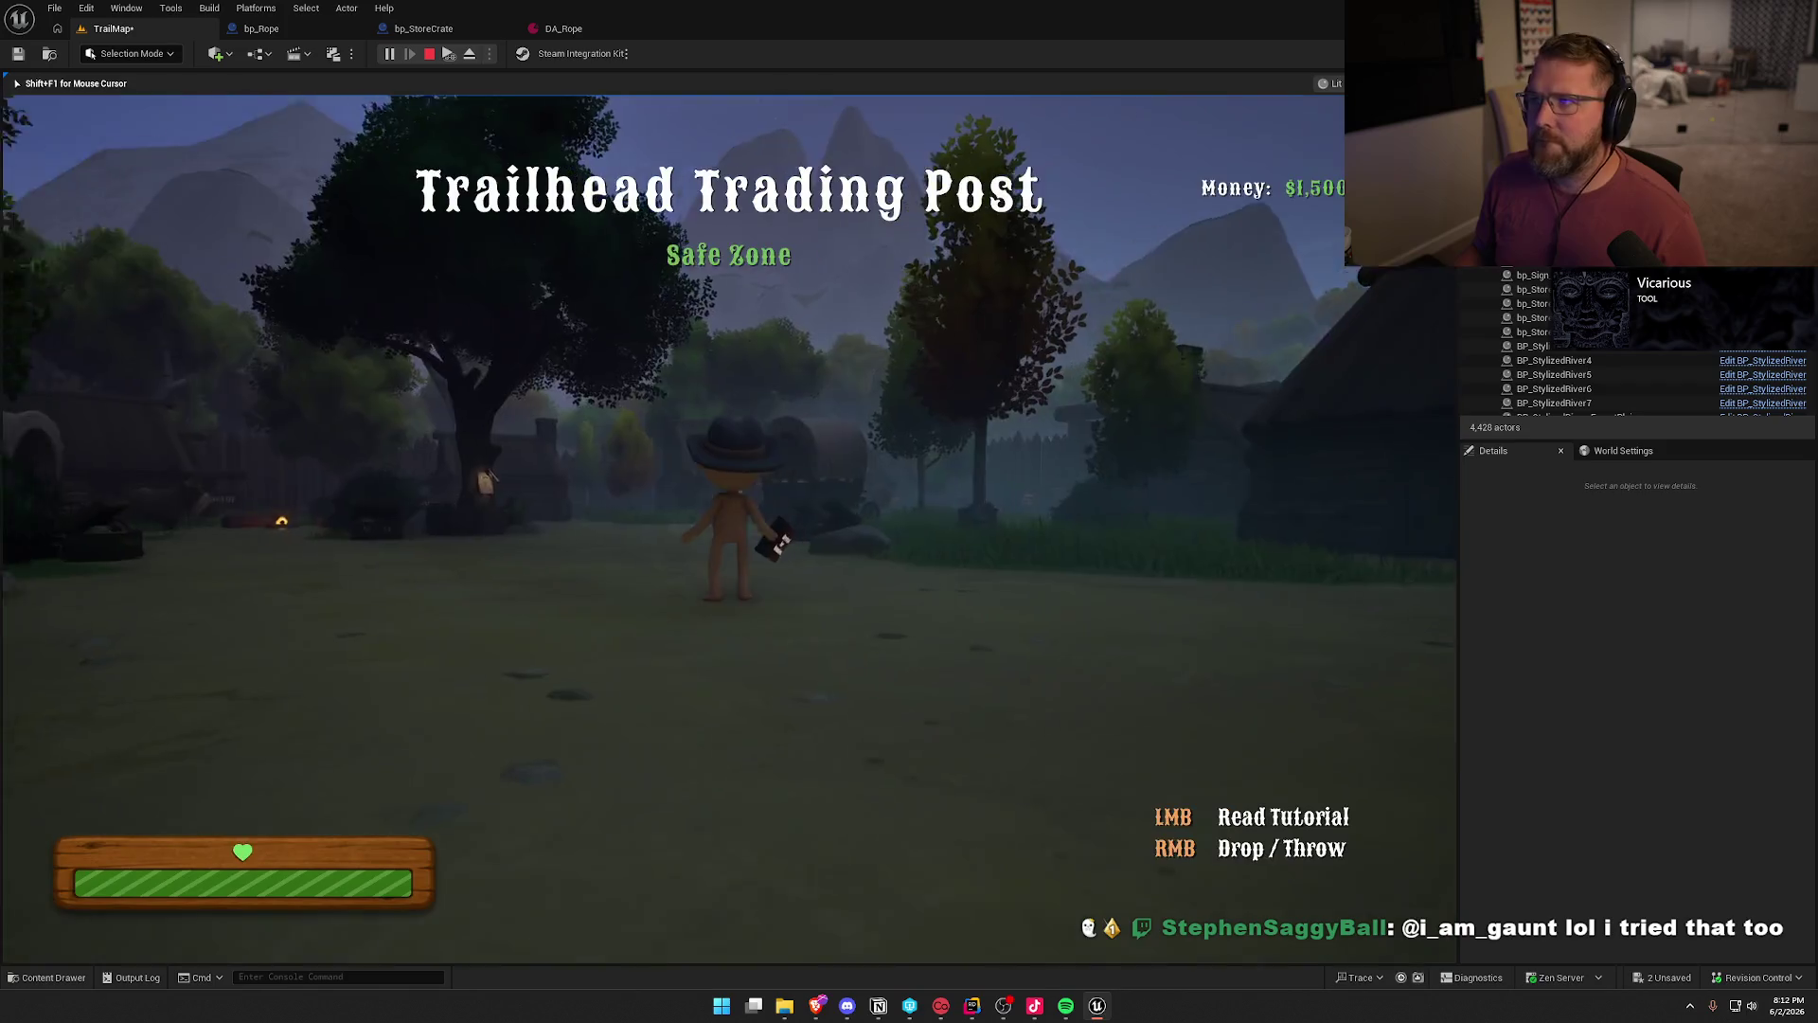
pyautogui.rightClick(729, 525)
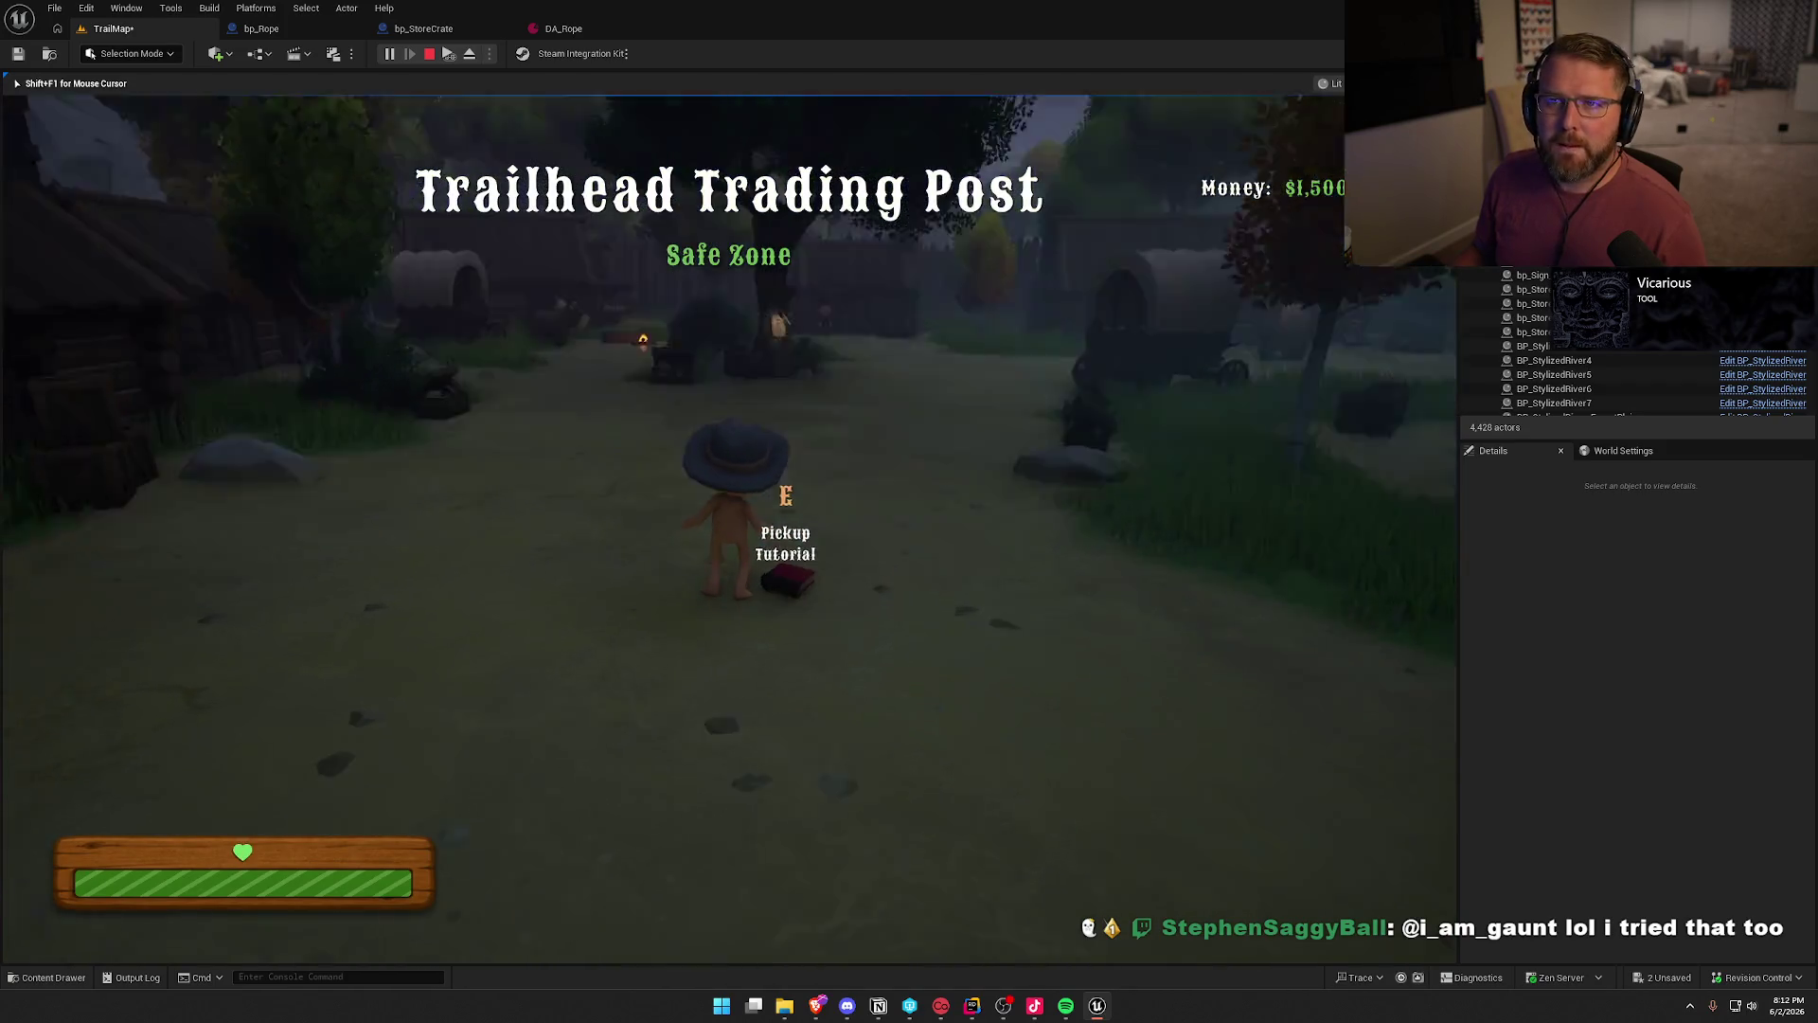
pyautogui.hotkey('shift', 'w')
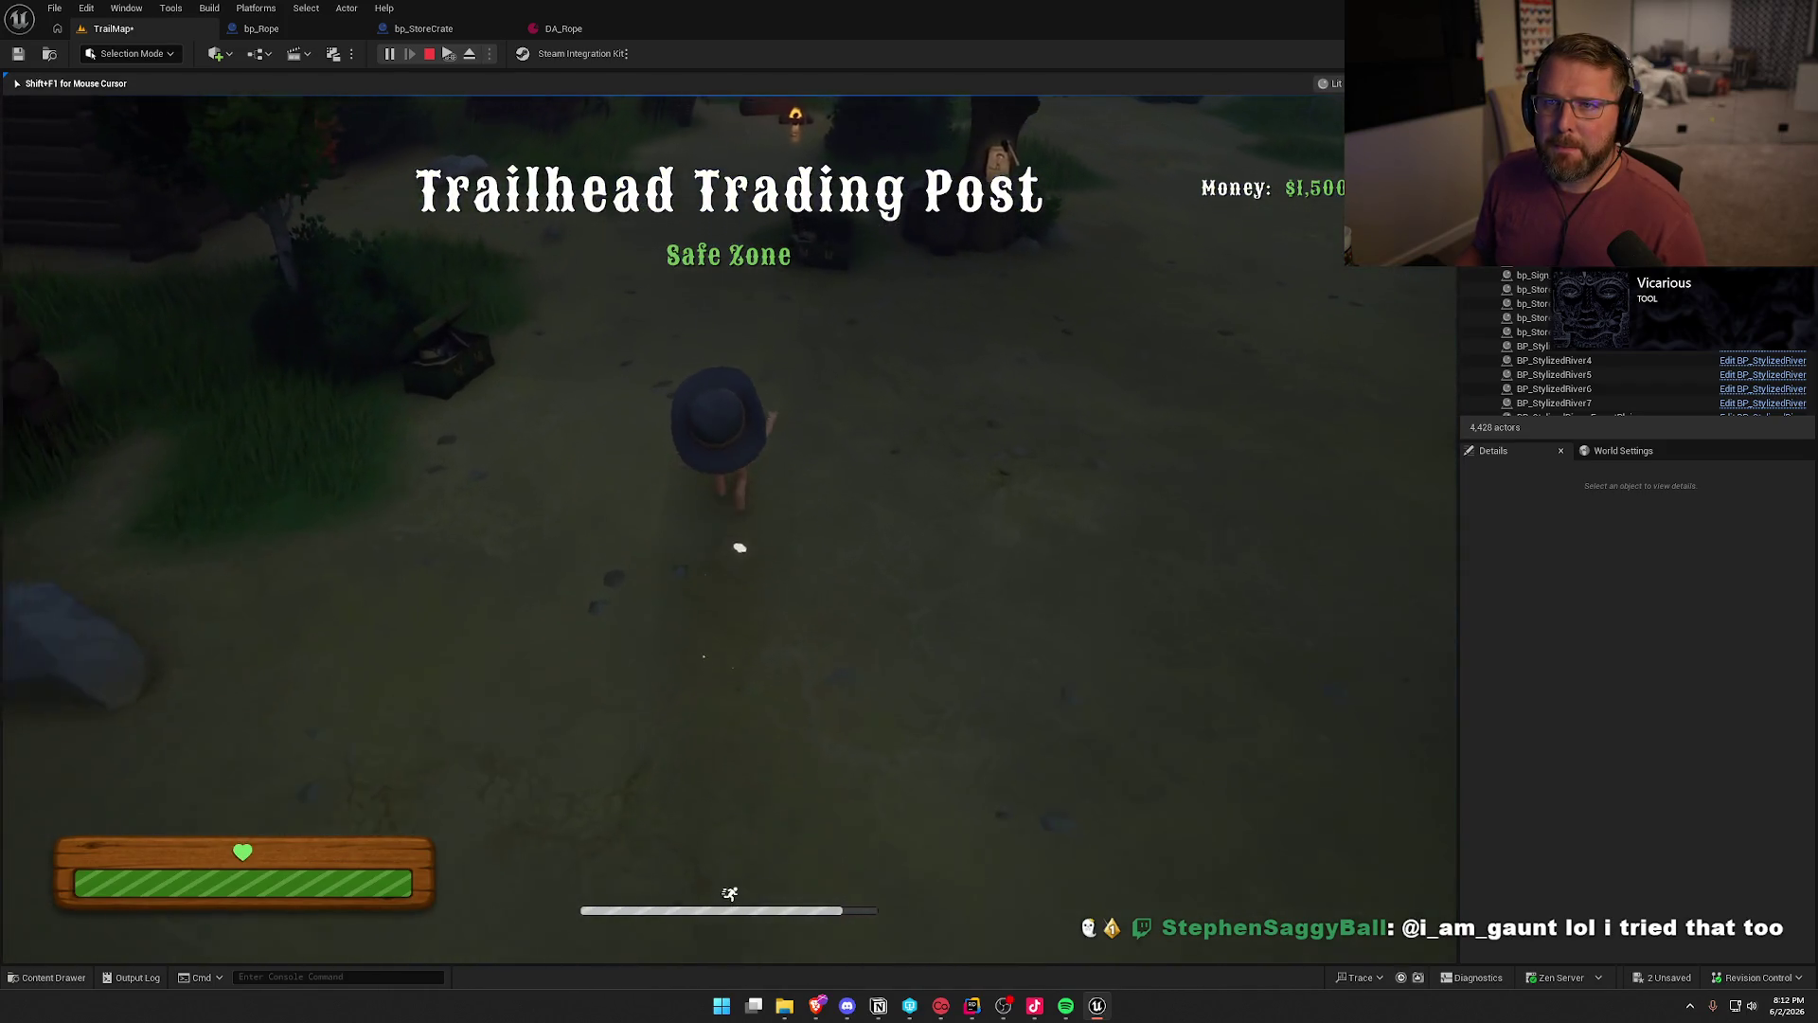
pyautogui.hotkey('shift', 'w')
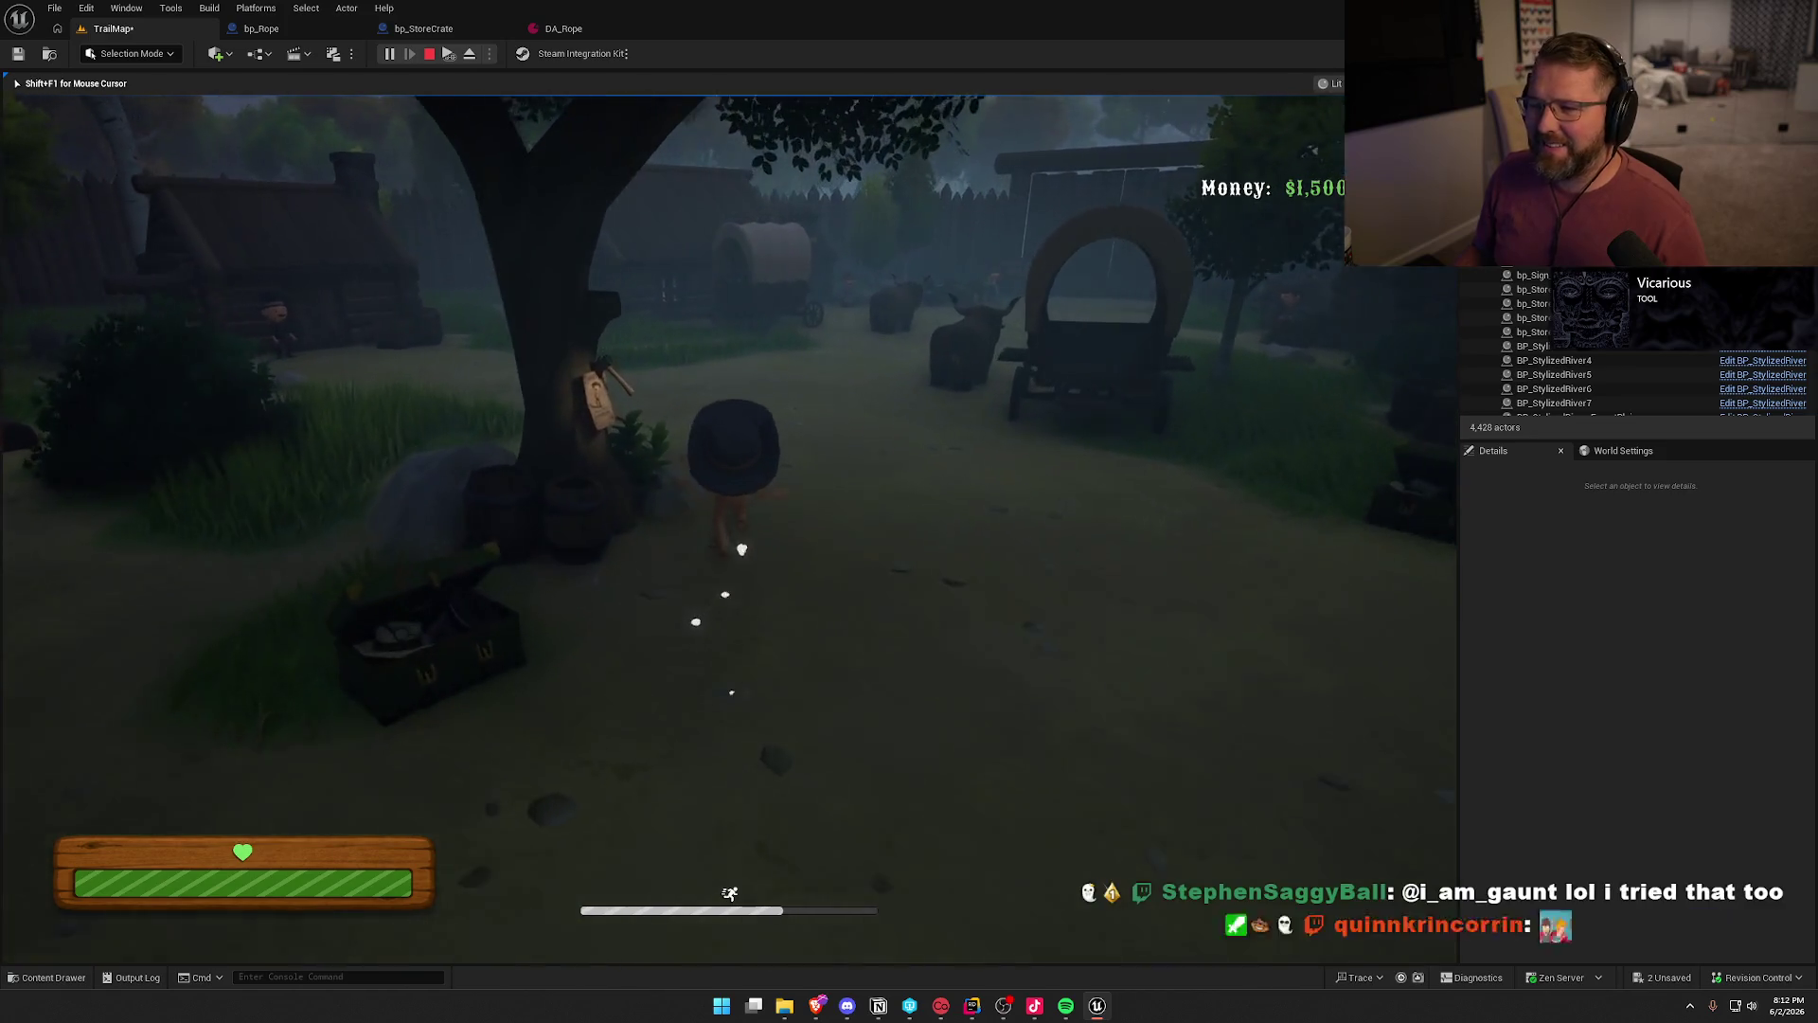
pyautogui.hotkey('shift', 'w')
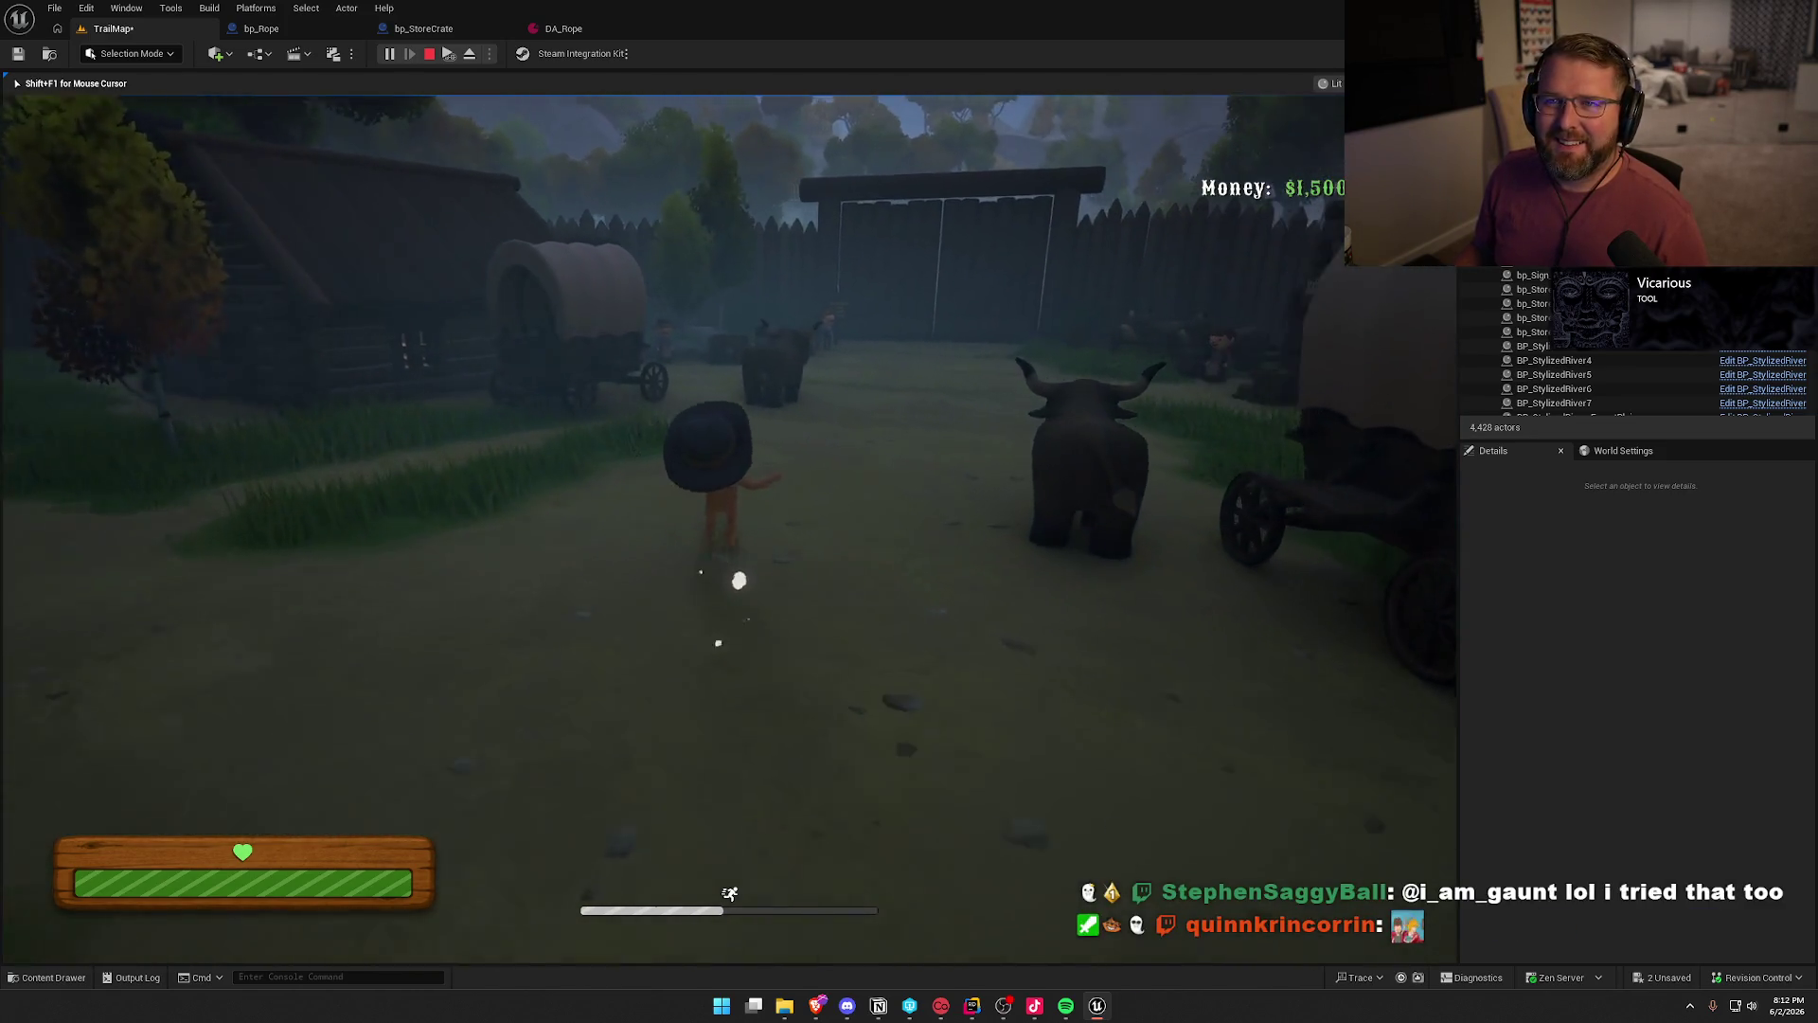
pyautogui.hotkey('shift', 'w')
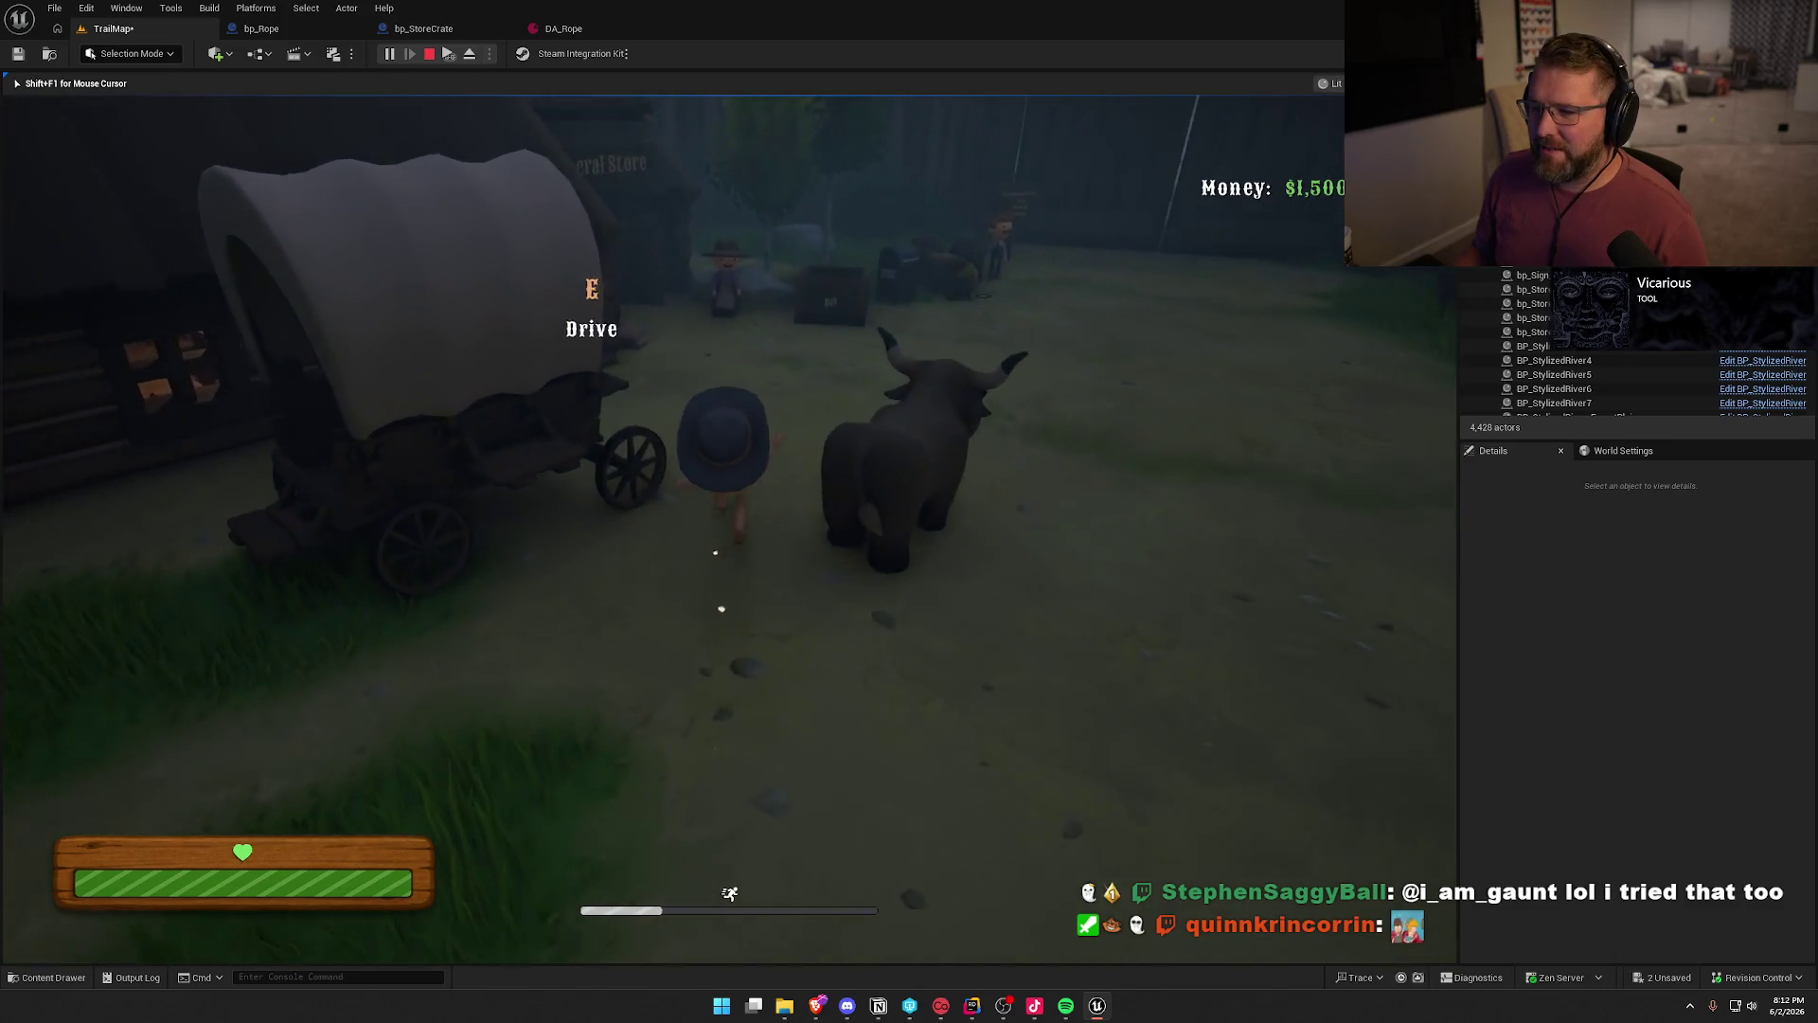
pyautogui.hotkey('shift', 'w')
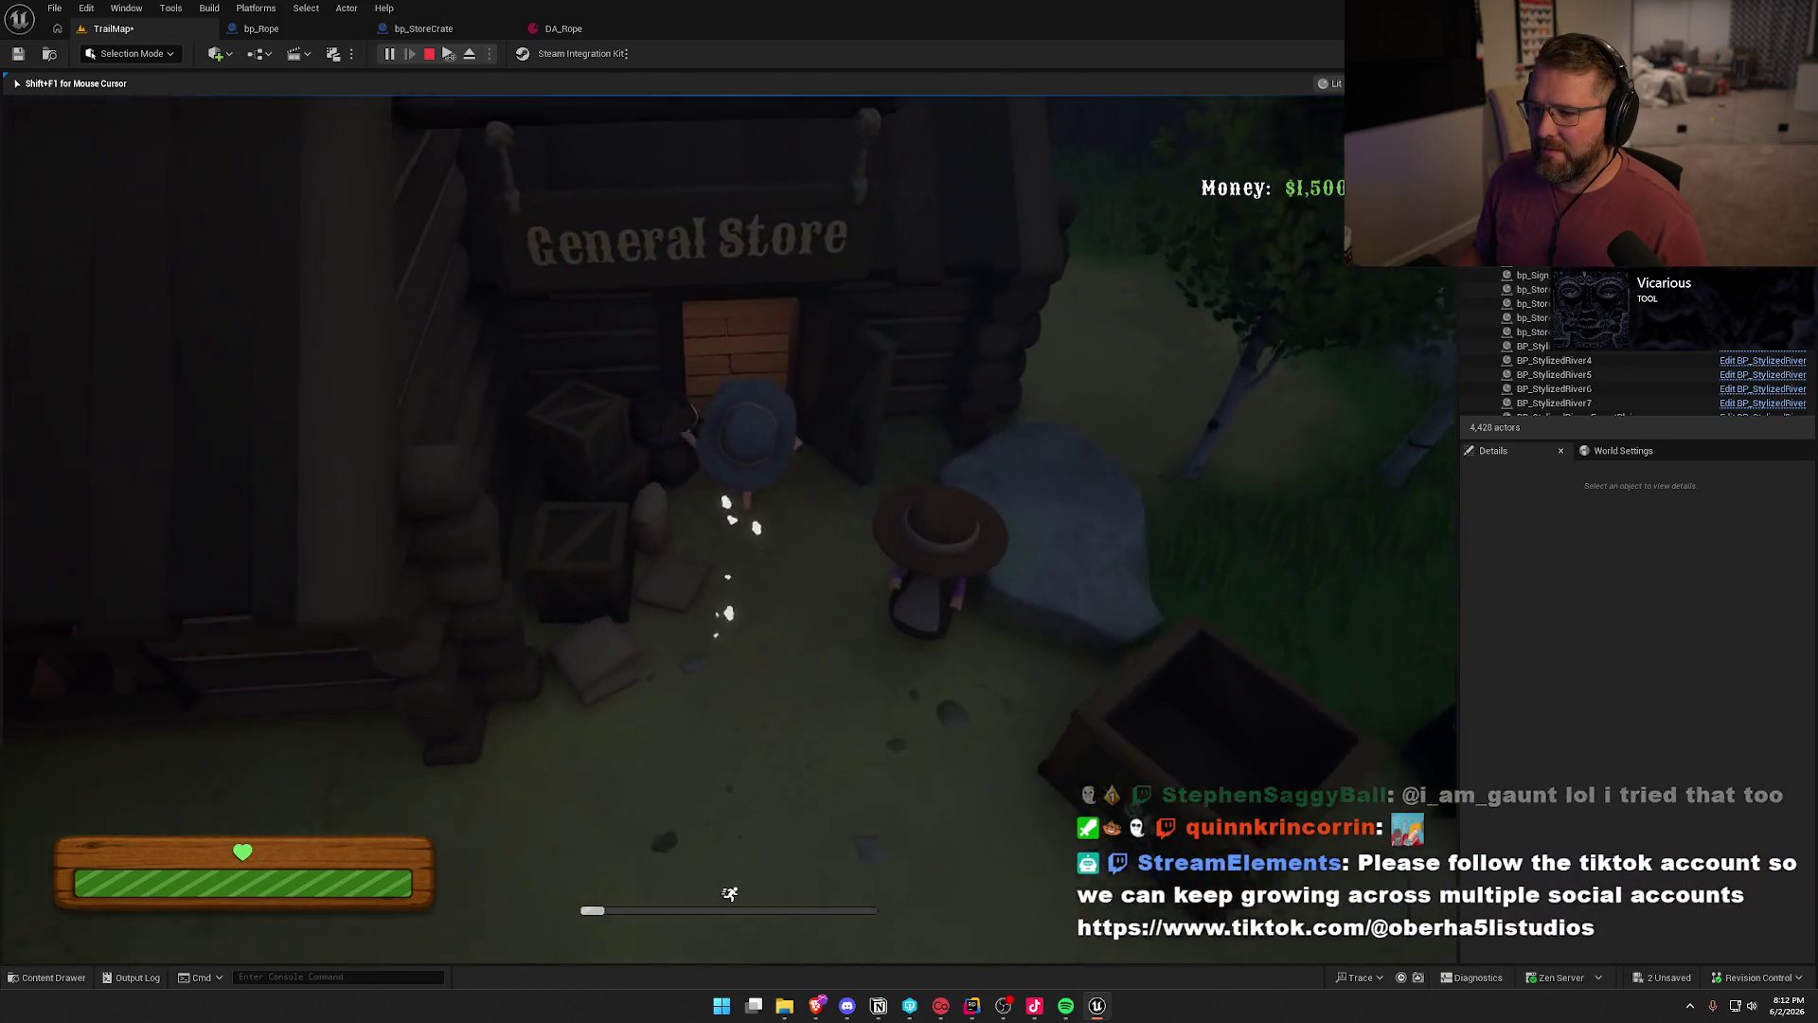
# - Buy a rope for $15, sell it at the crate for $20, then set Sell Multi to 1.2
pyautogui.press('w')
pyautogui.press('e')
pyautogui.press('w')
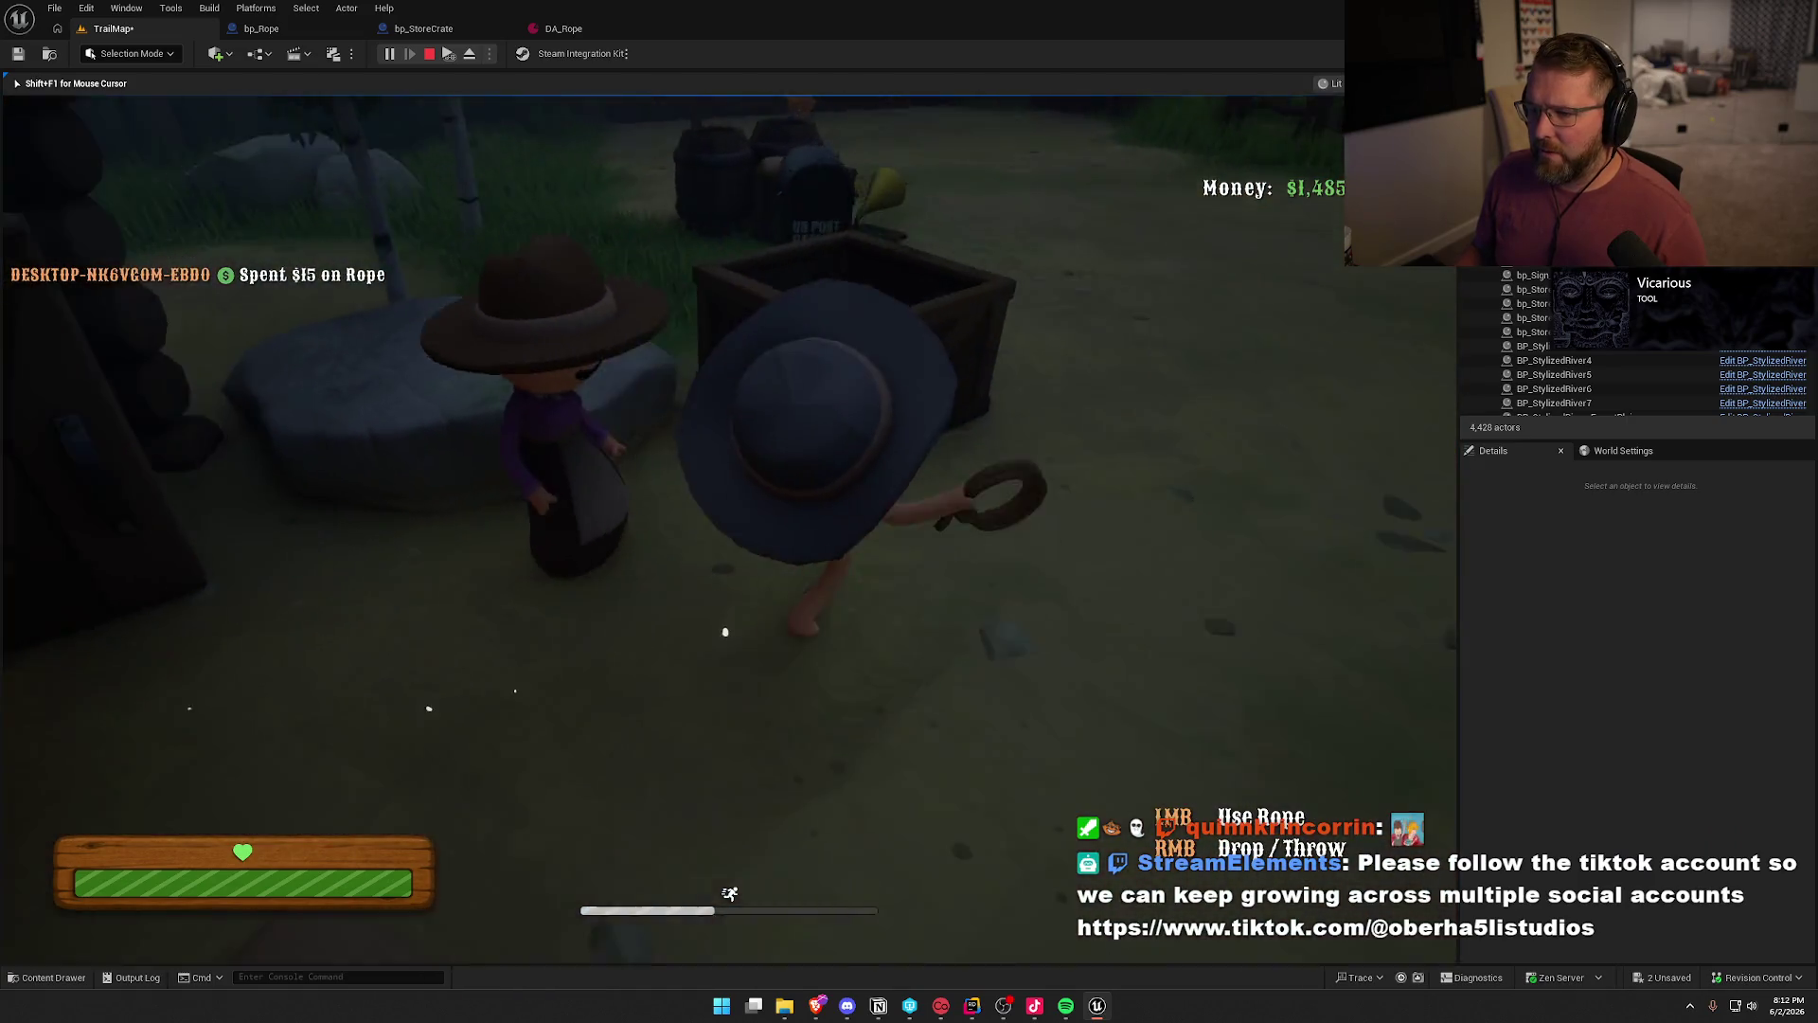
pyautogui.press('s')
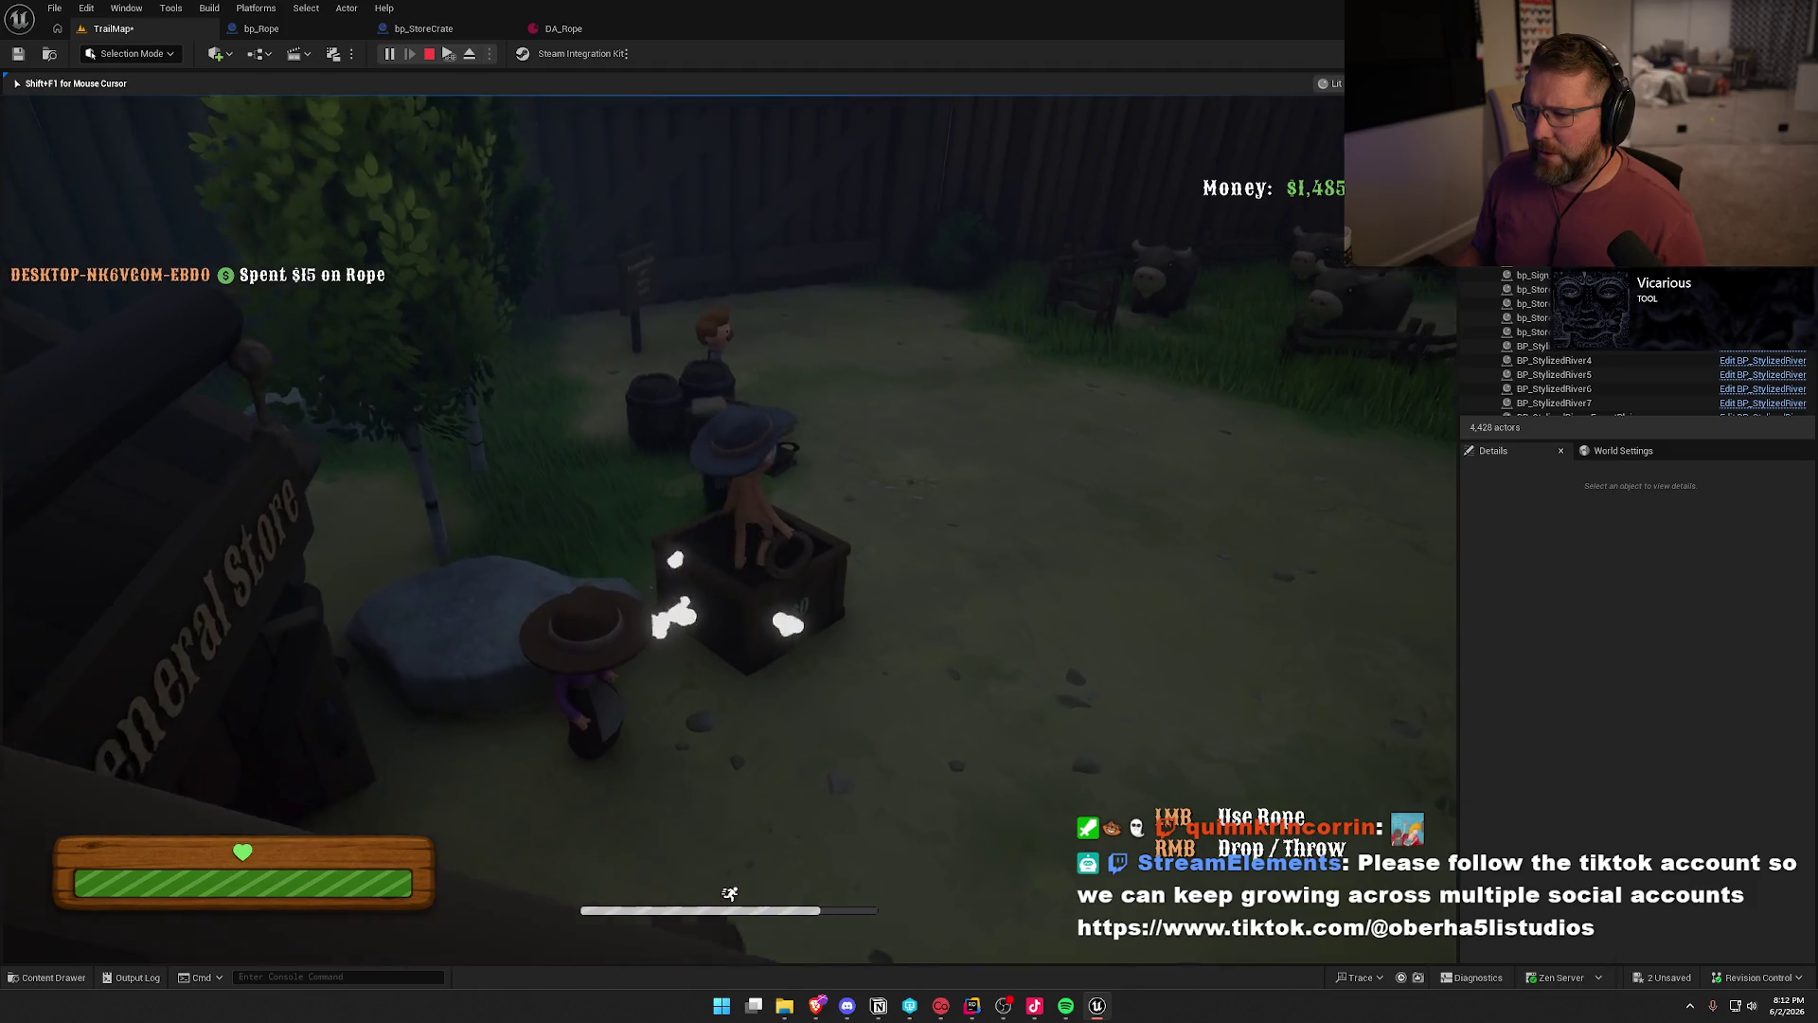
pyautogui.press('w')
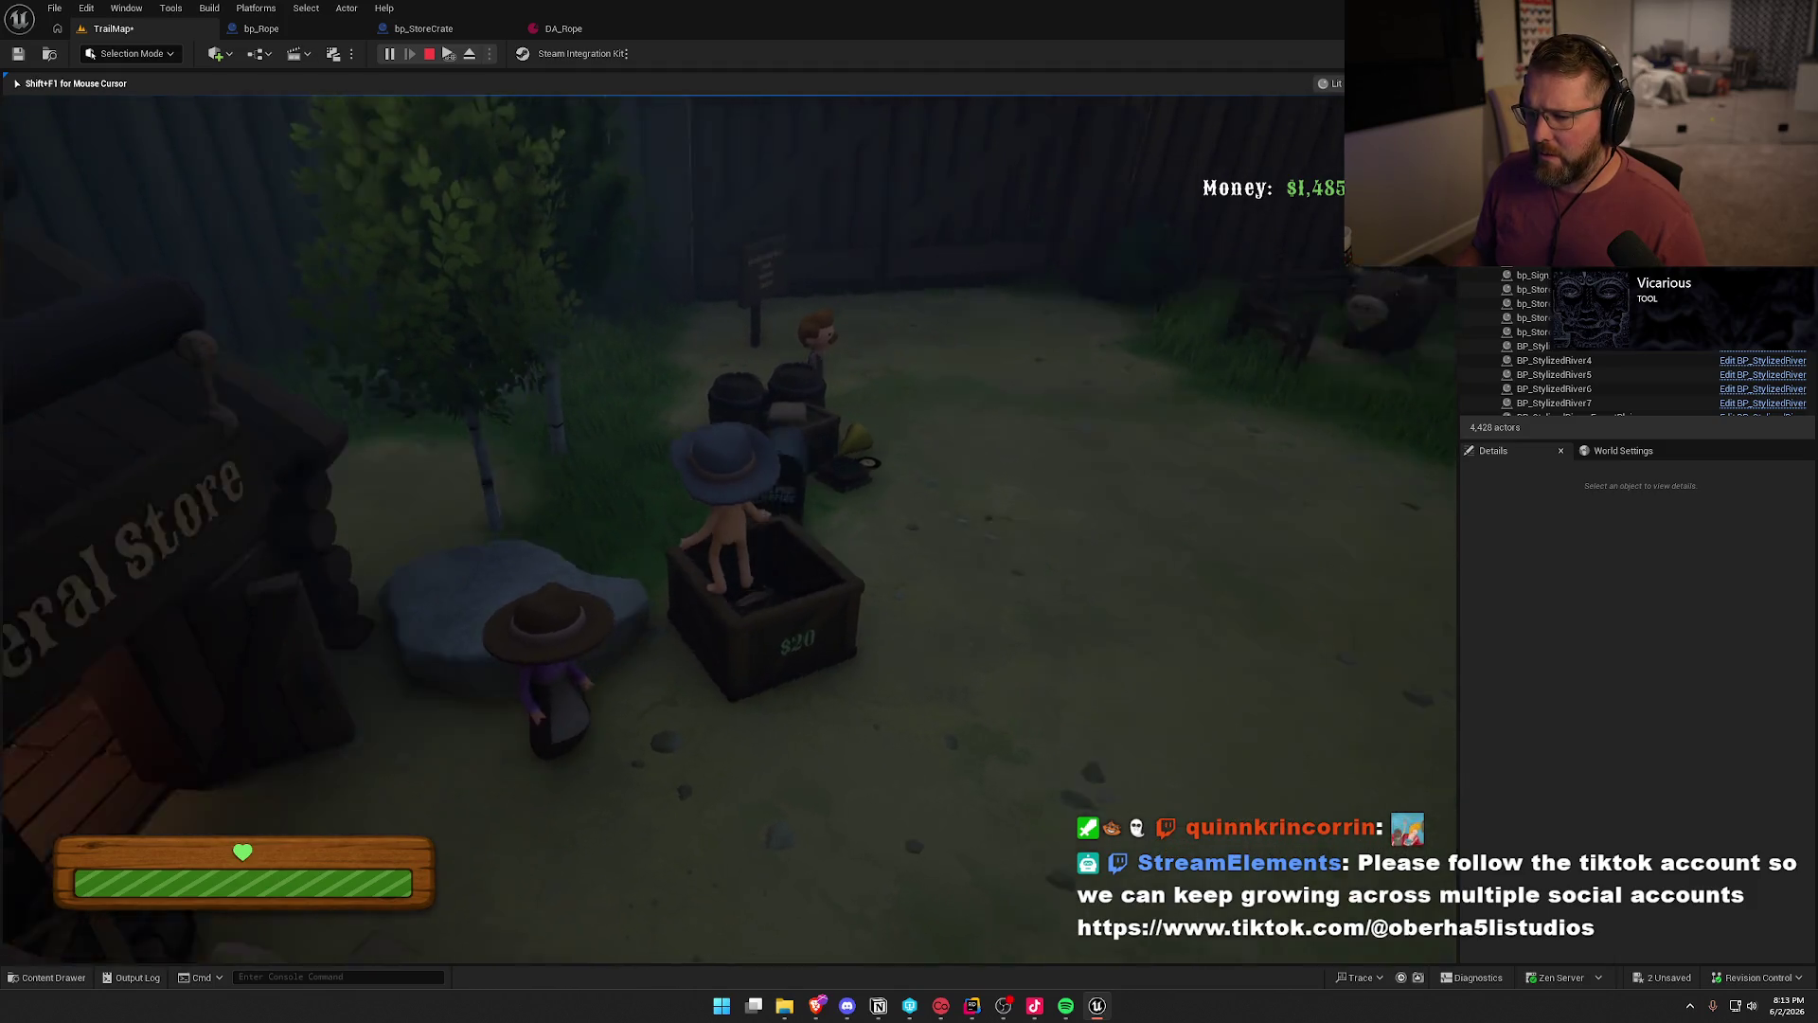
pyautogui.press('s')
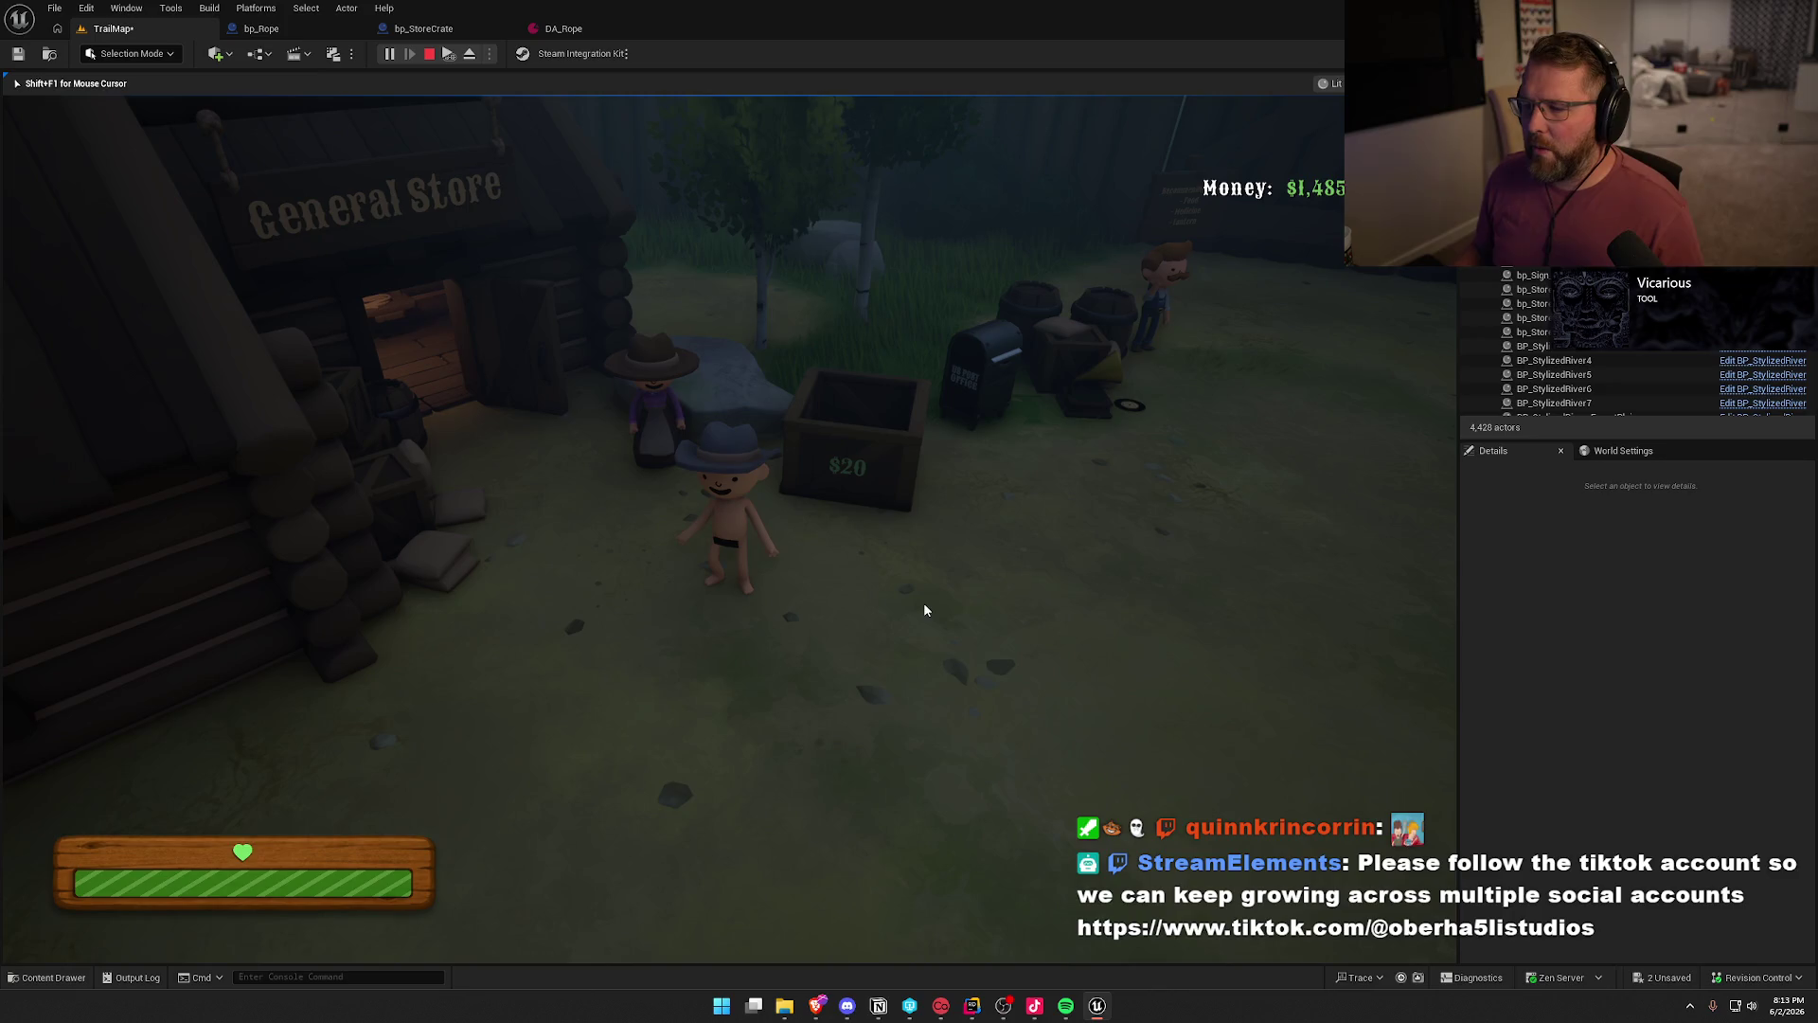
pyautogui.press('Escape')
pyautogui.click(877, 393)
pyautogui.click(1640, 733)
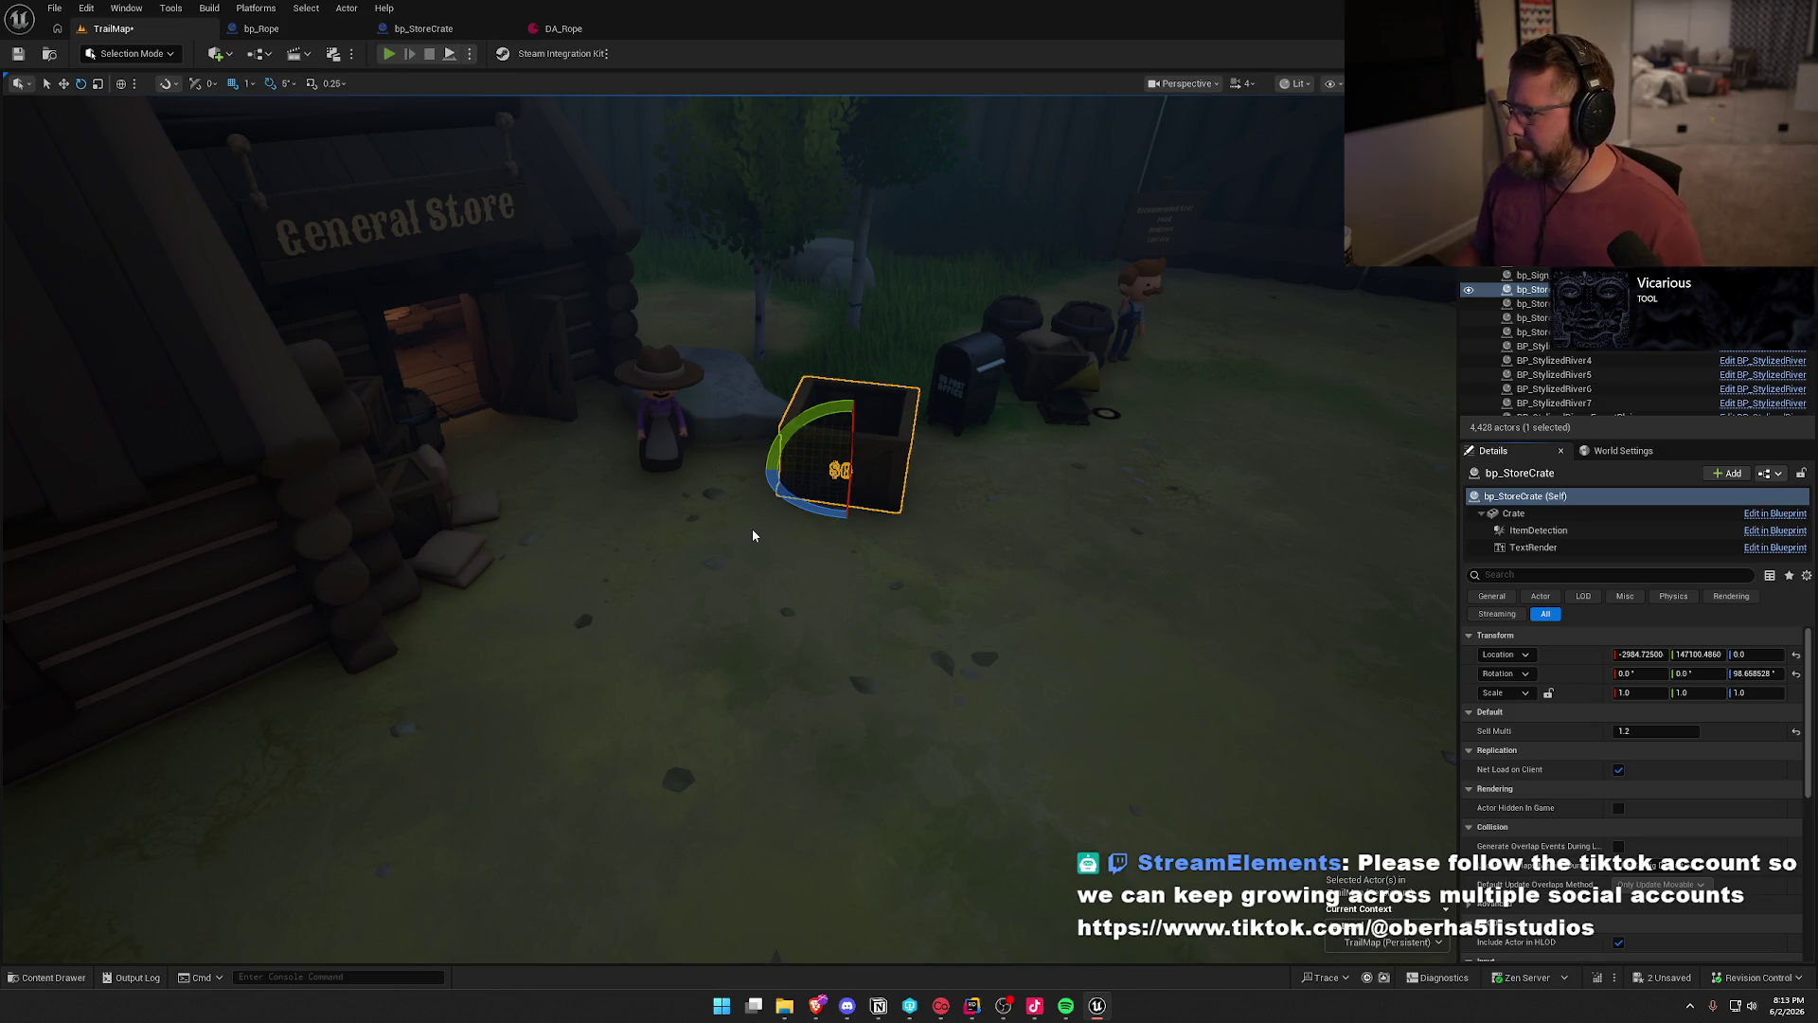
# - Playtest again, buying a $15 rope and confirming the crate pays $12, then select the crate
pyautogui.hotkey('alt', 'p')
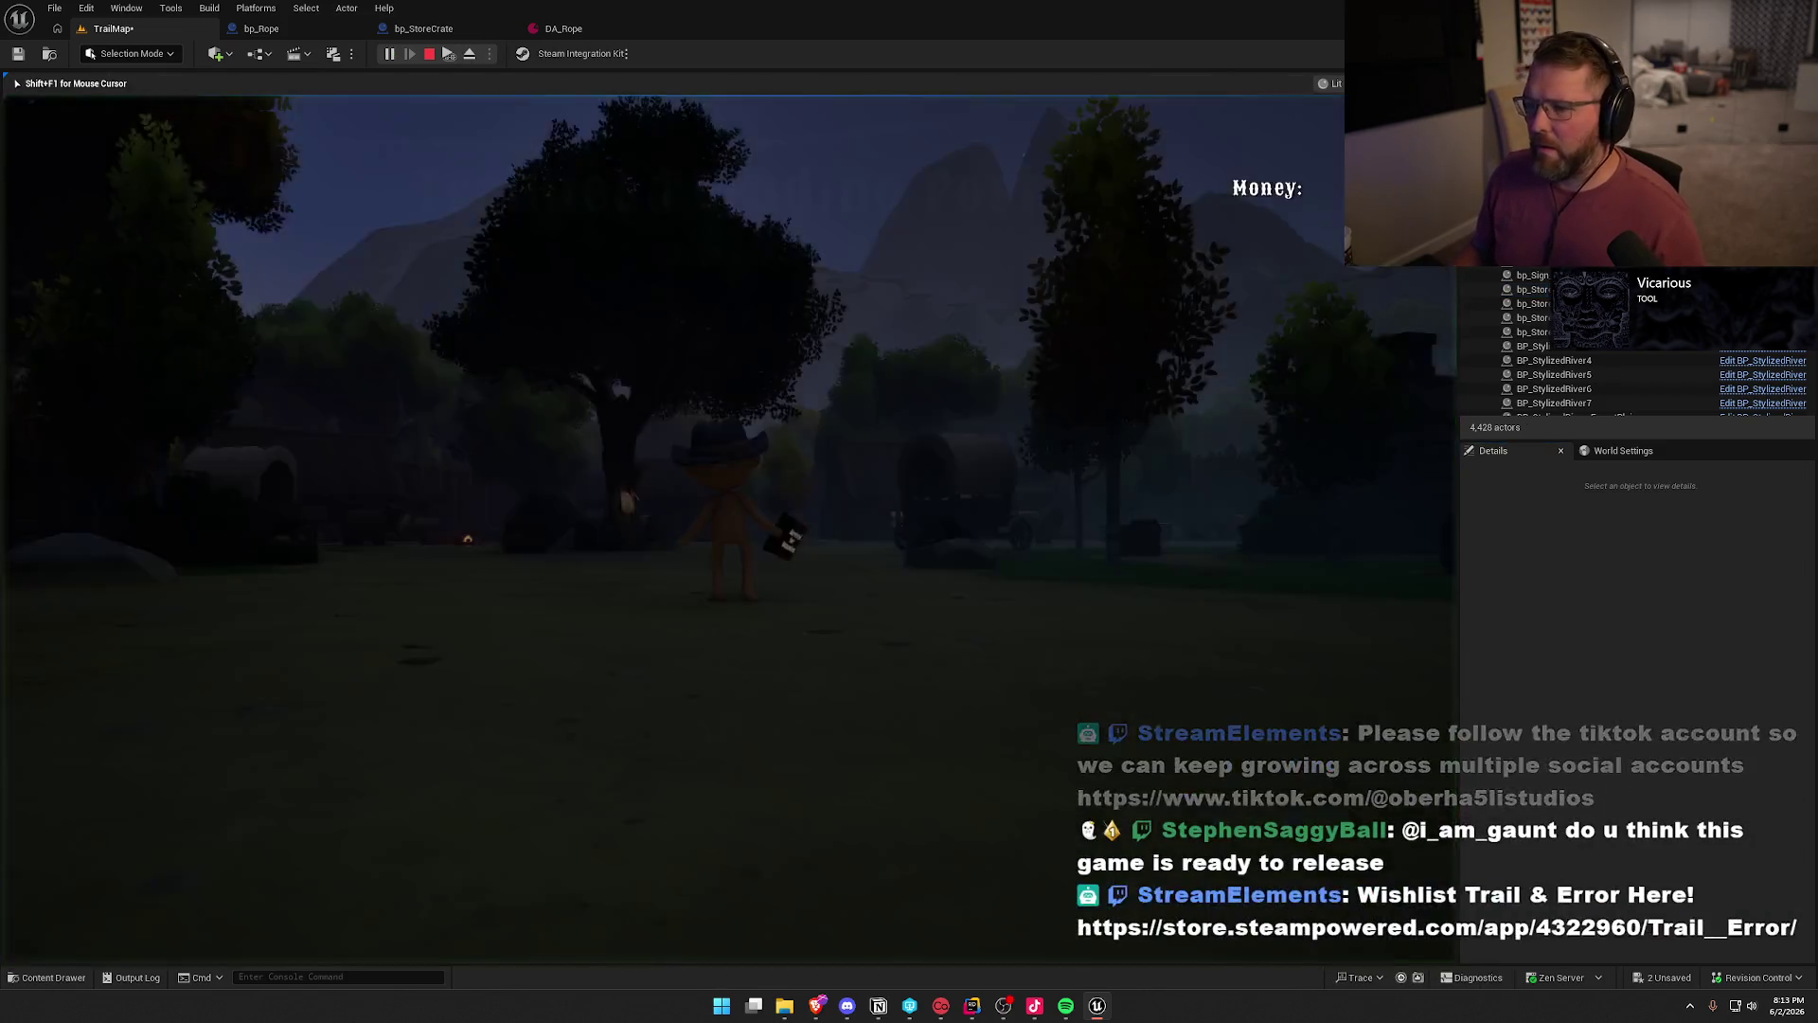
pyautogui.press('w')
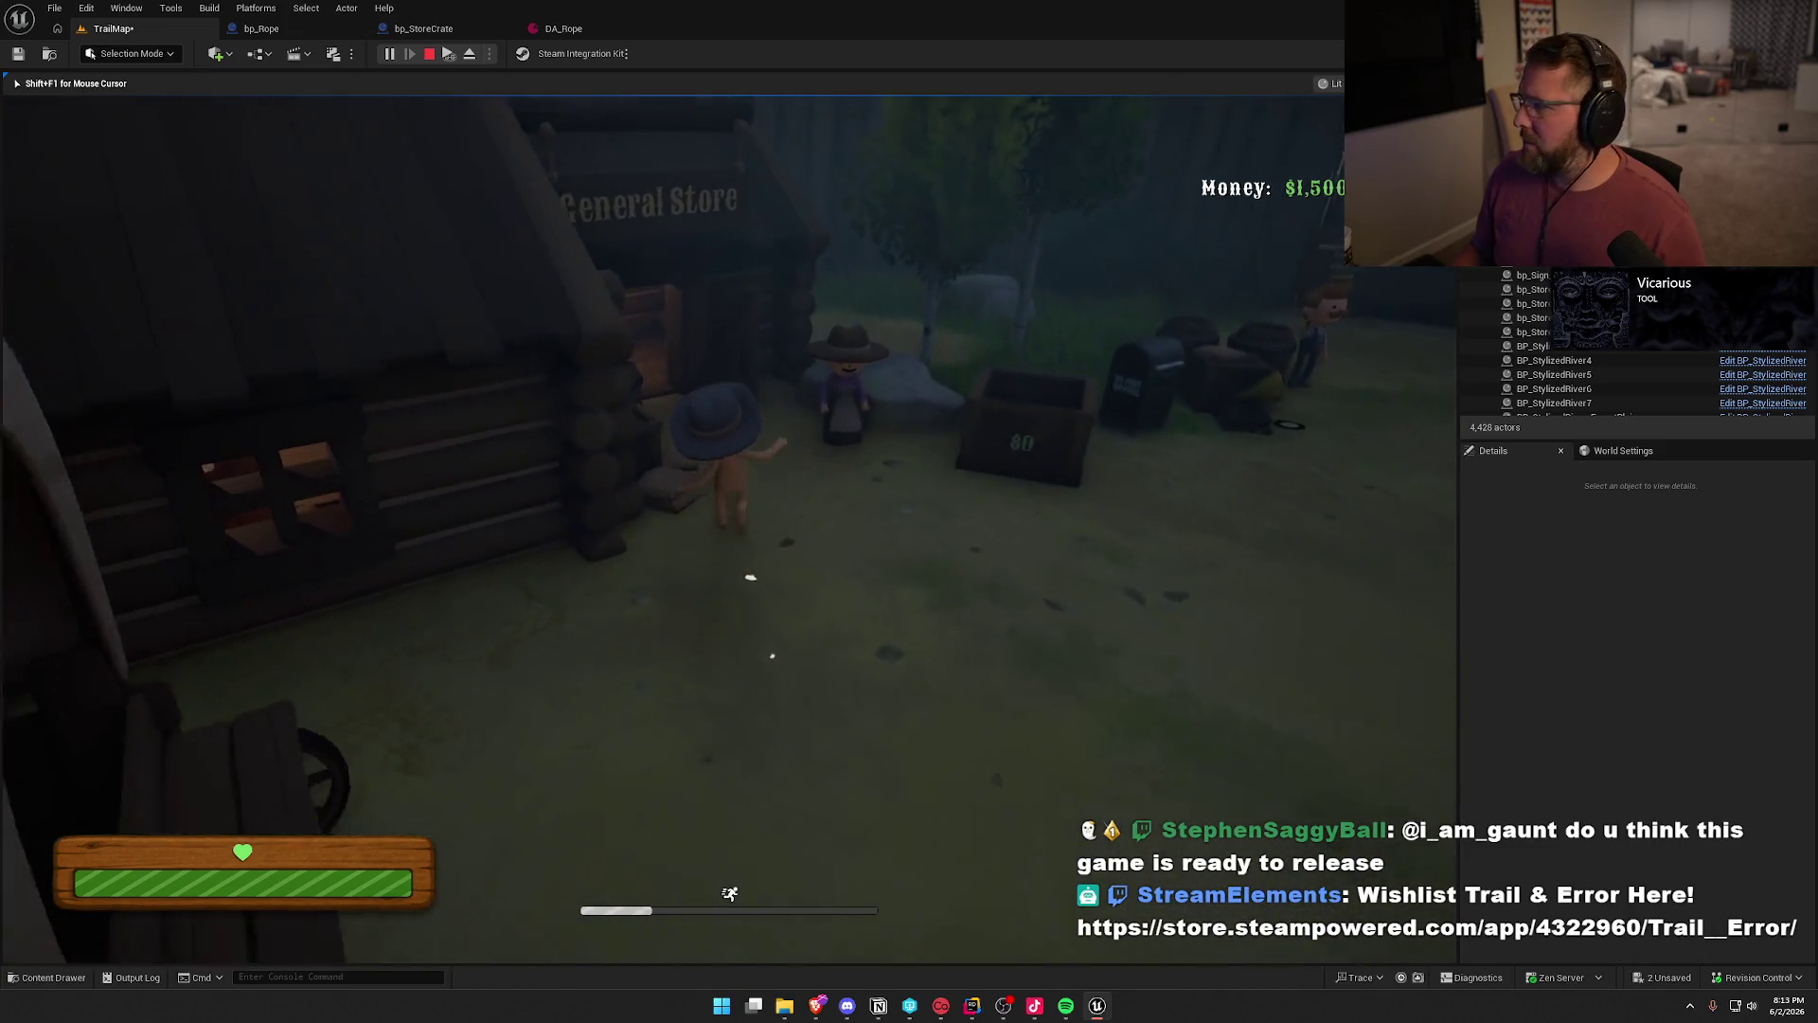
pyautogui.press('e')
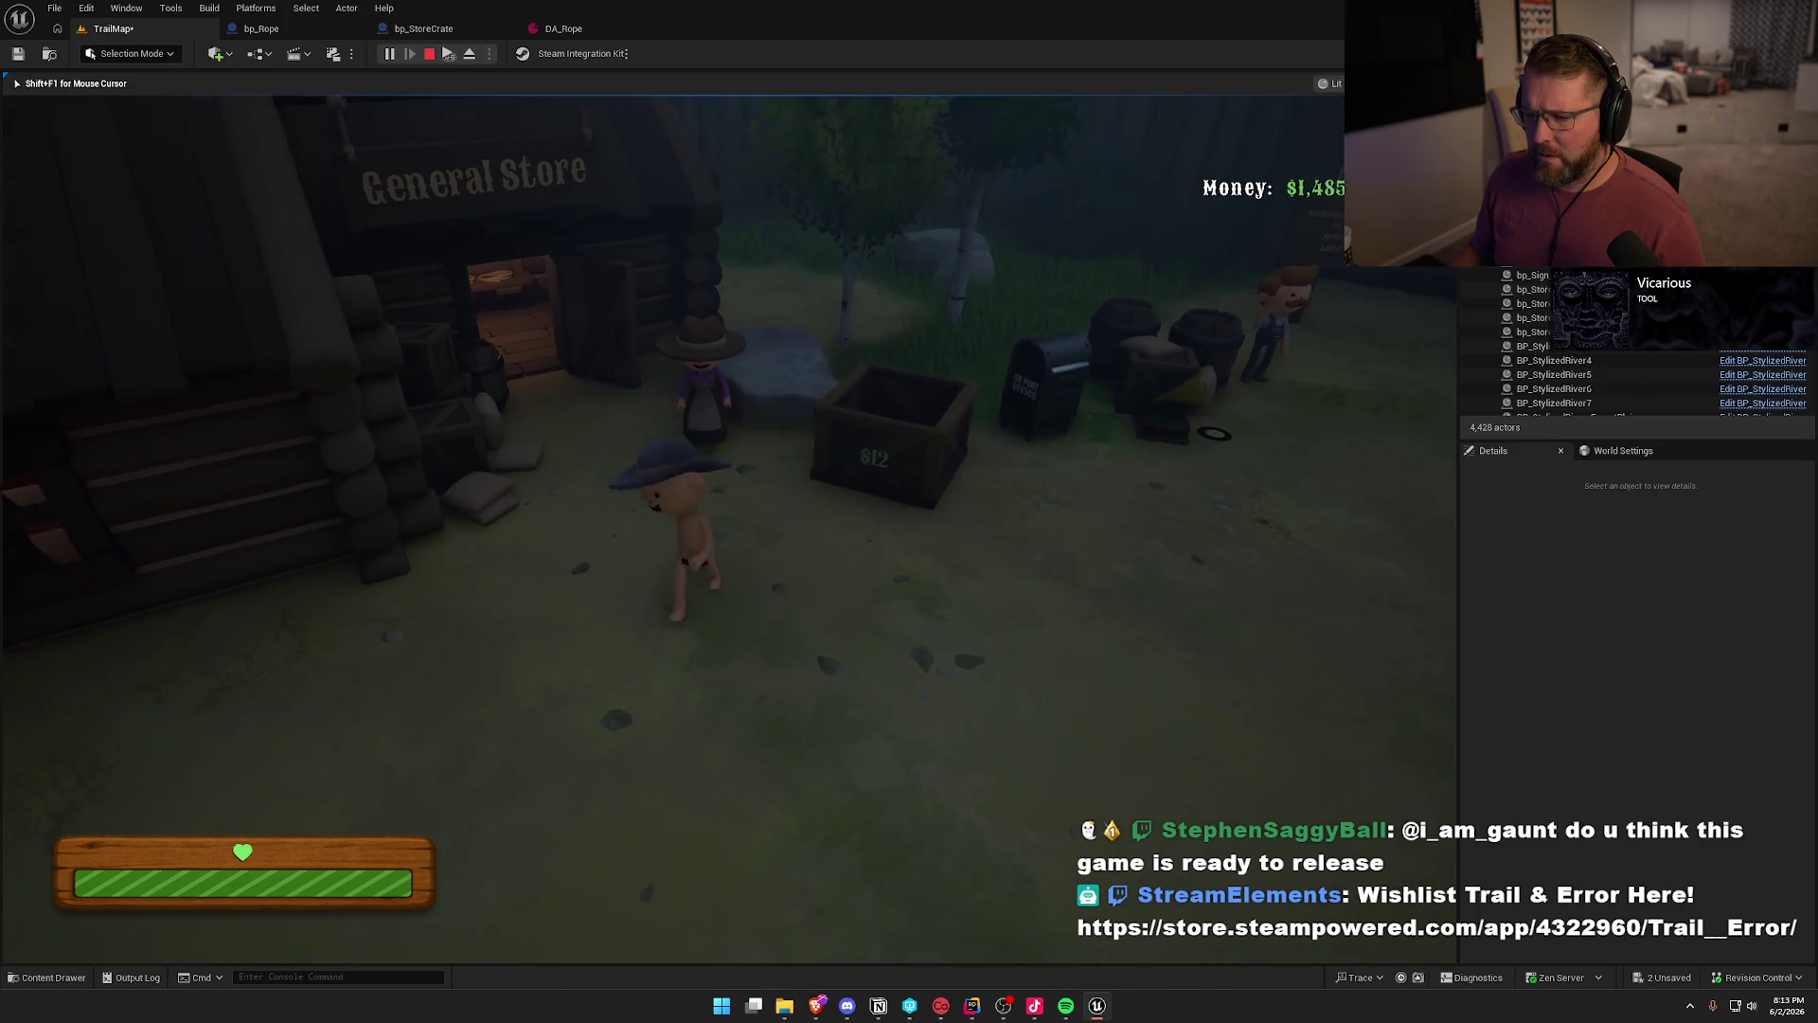
pyautogui.press('F8')
pyautogui.click(945, 436)
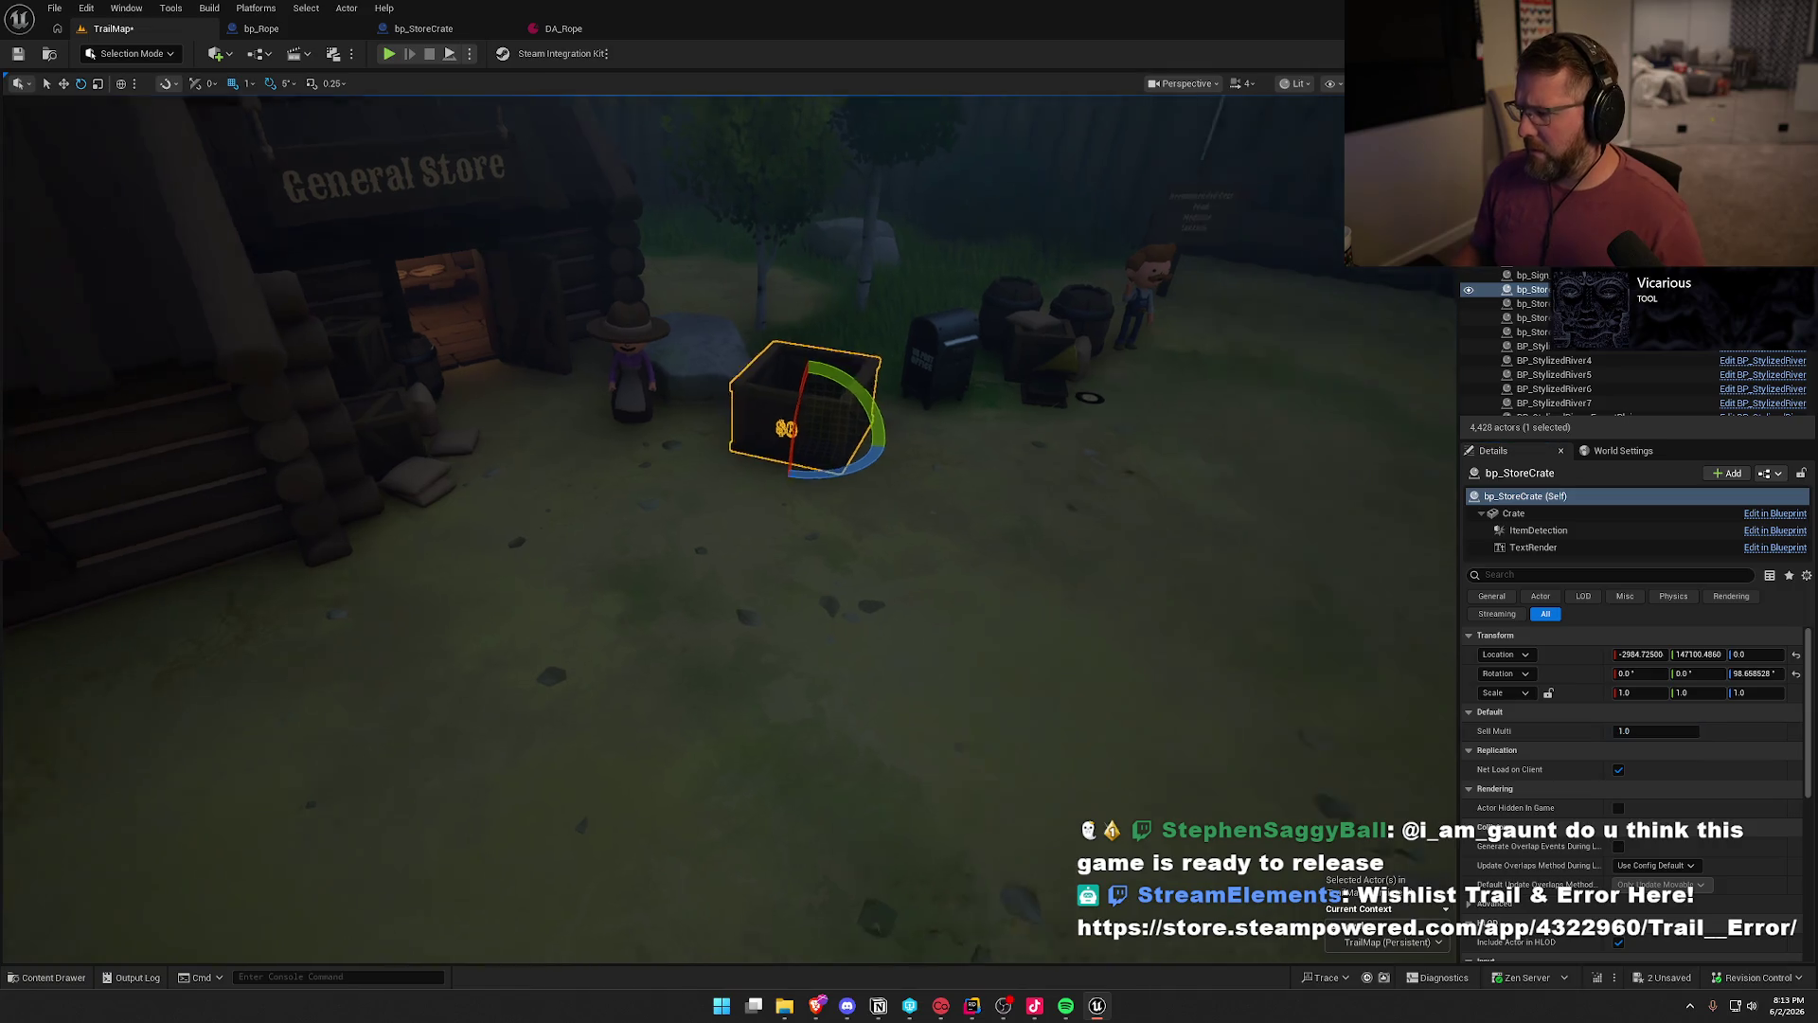
# - Set the Sell Multi on the store crate beside the wagon town's General Store
pyautogui.click(1095, 569)
pyautogui.press('1')
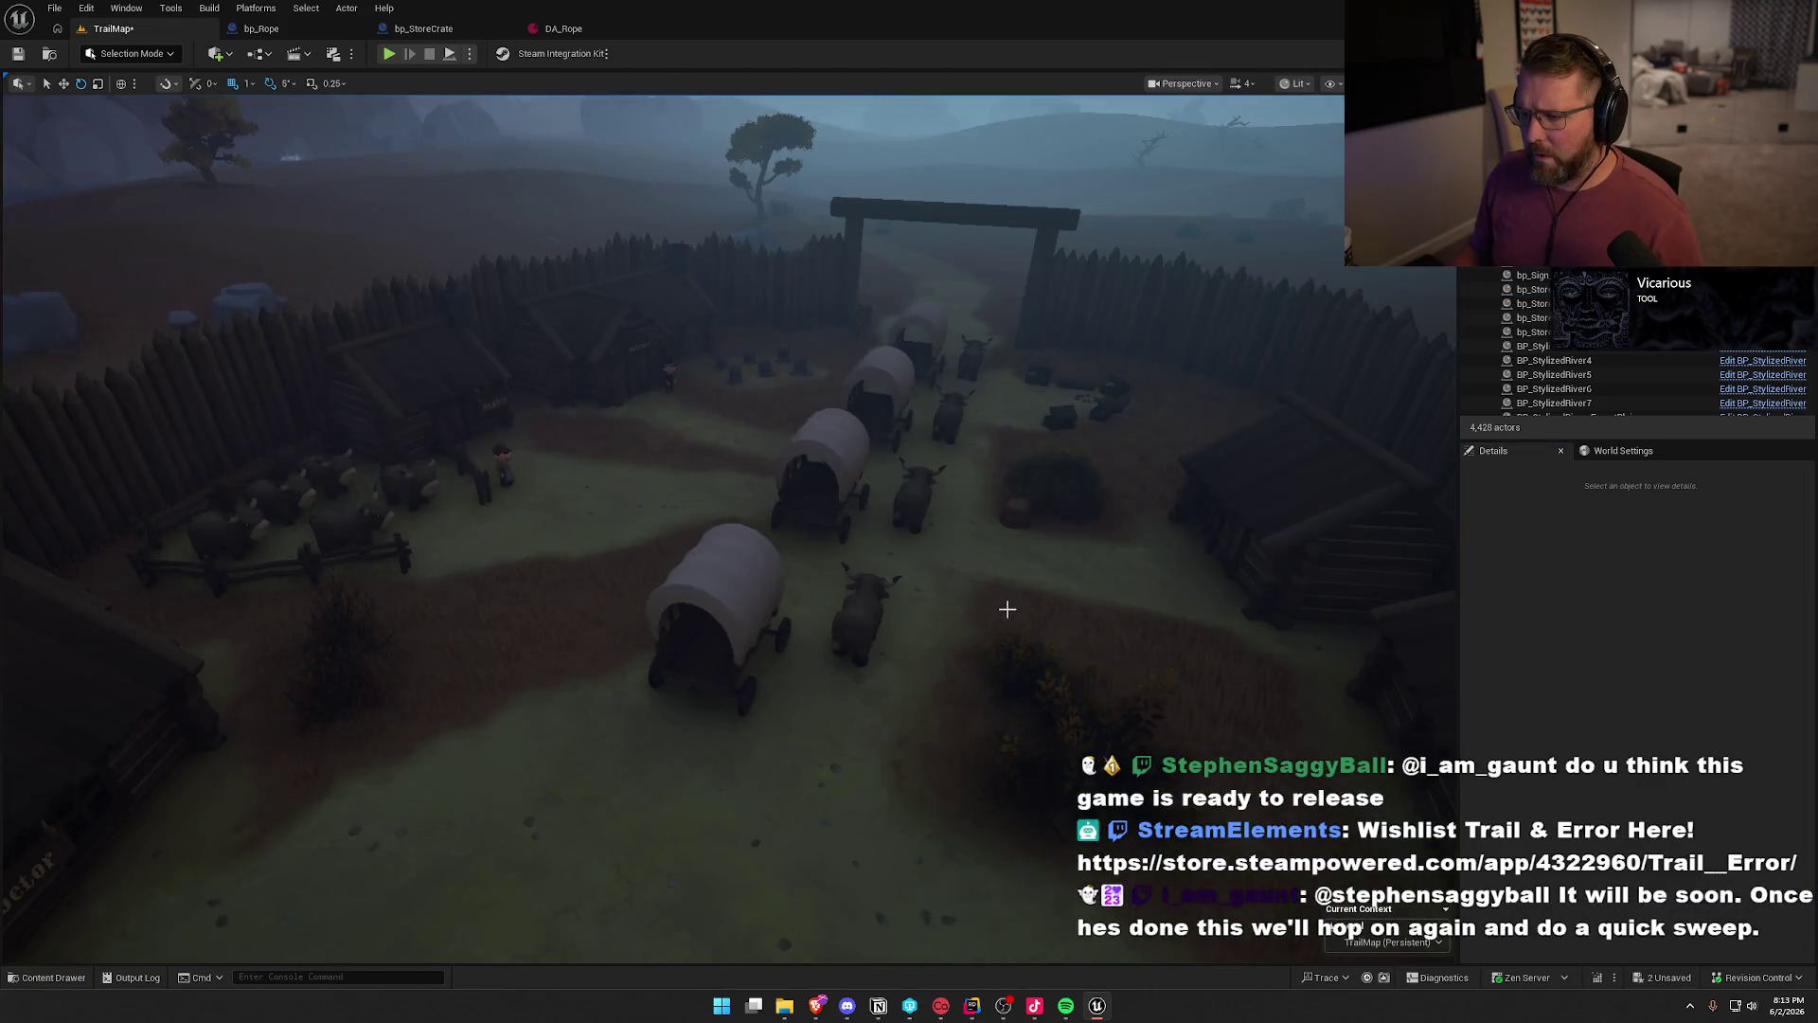
pyautogui.press('2')
pyautogui.click(890, 574)
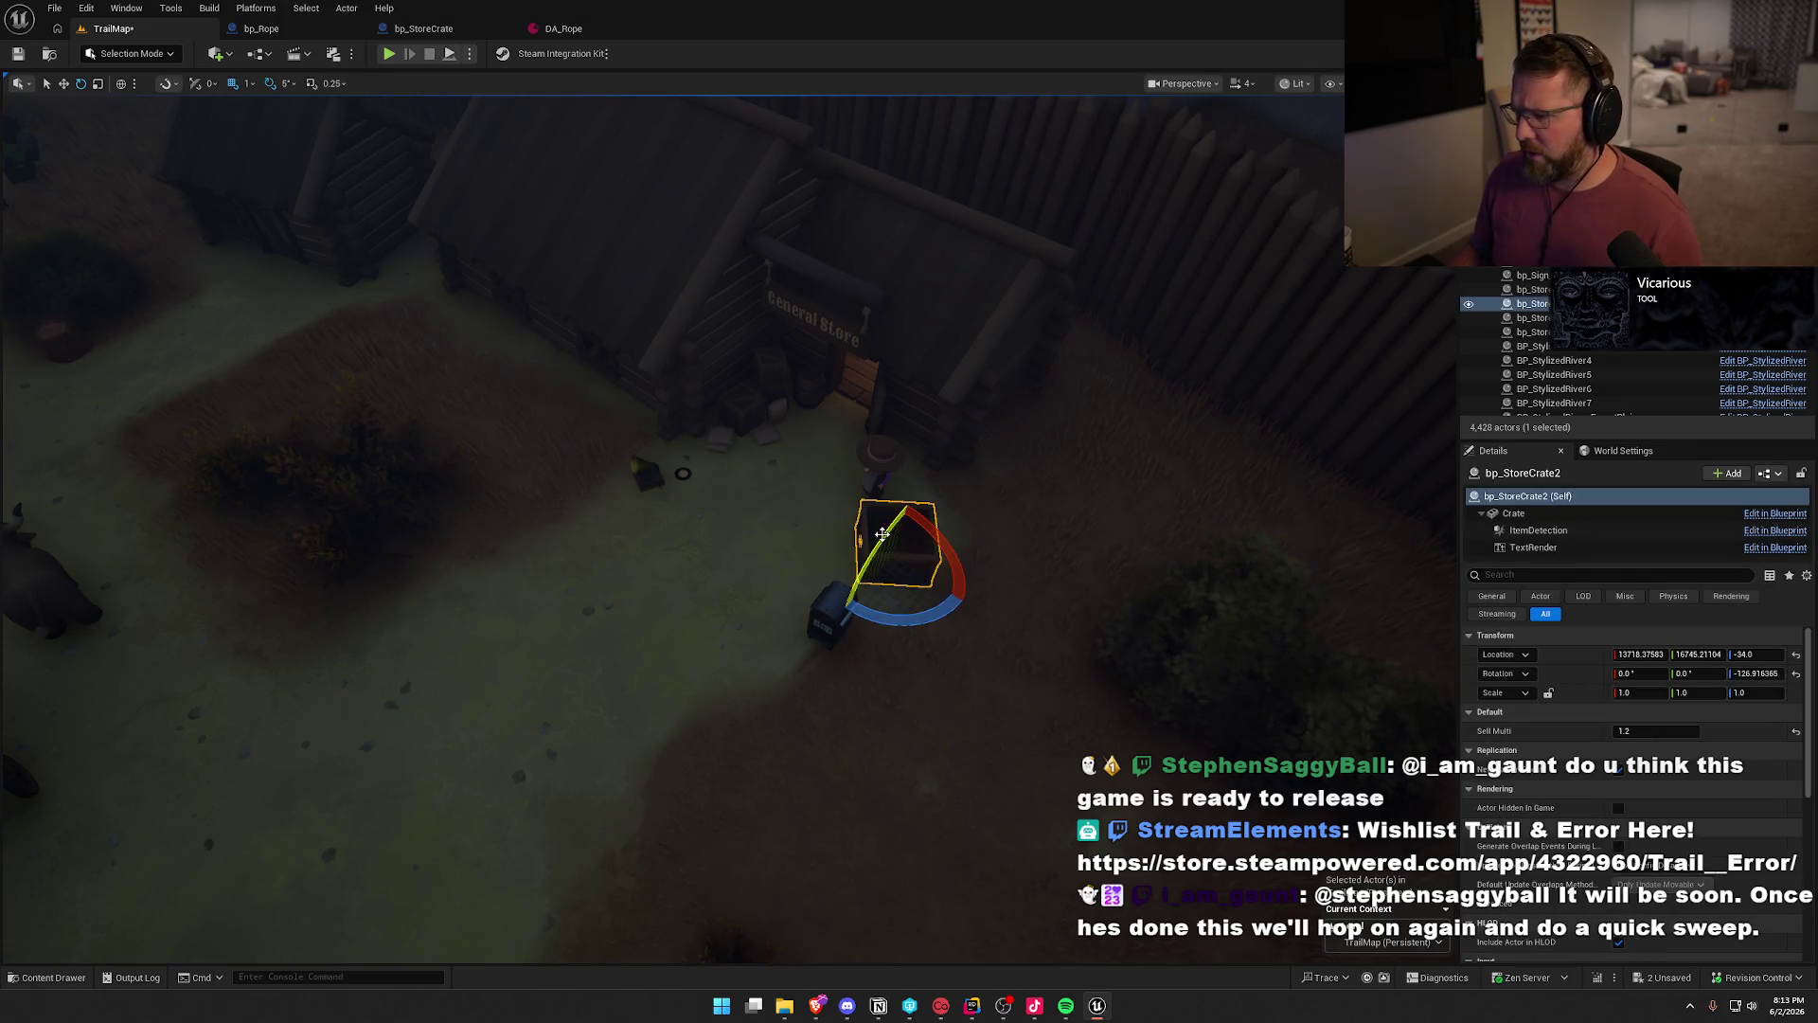
pyautogui.press('1')
pyautogui.press('Escape')
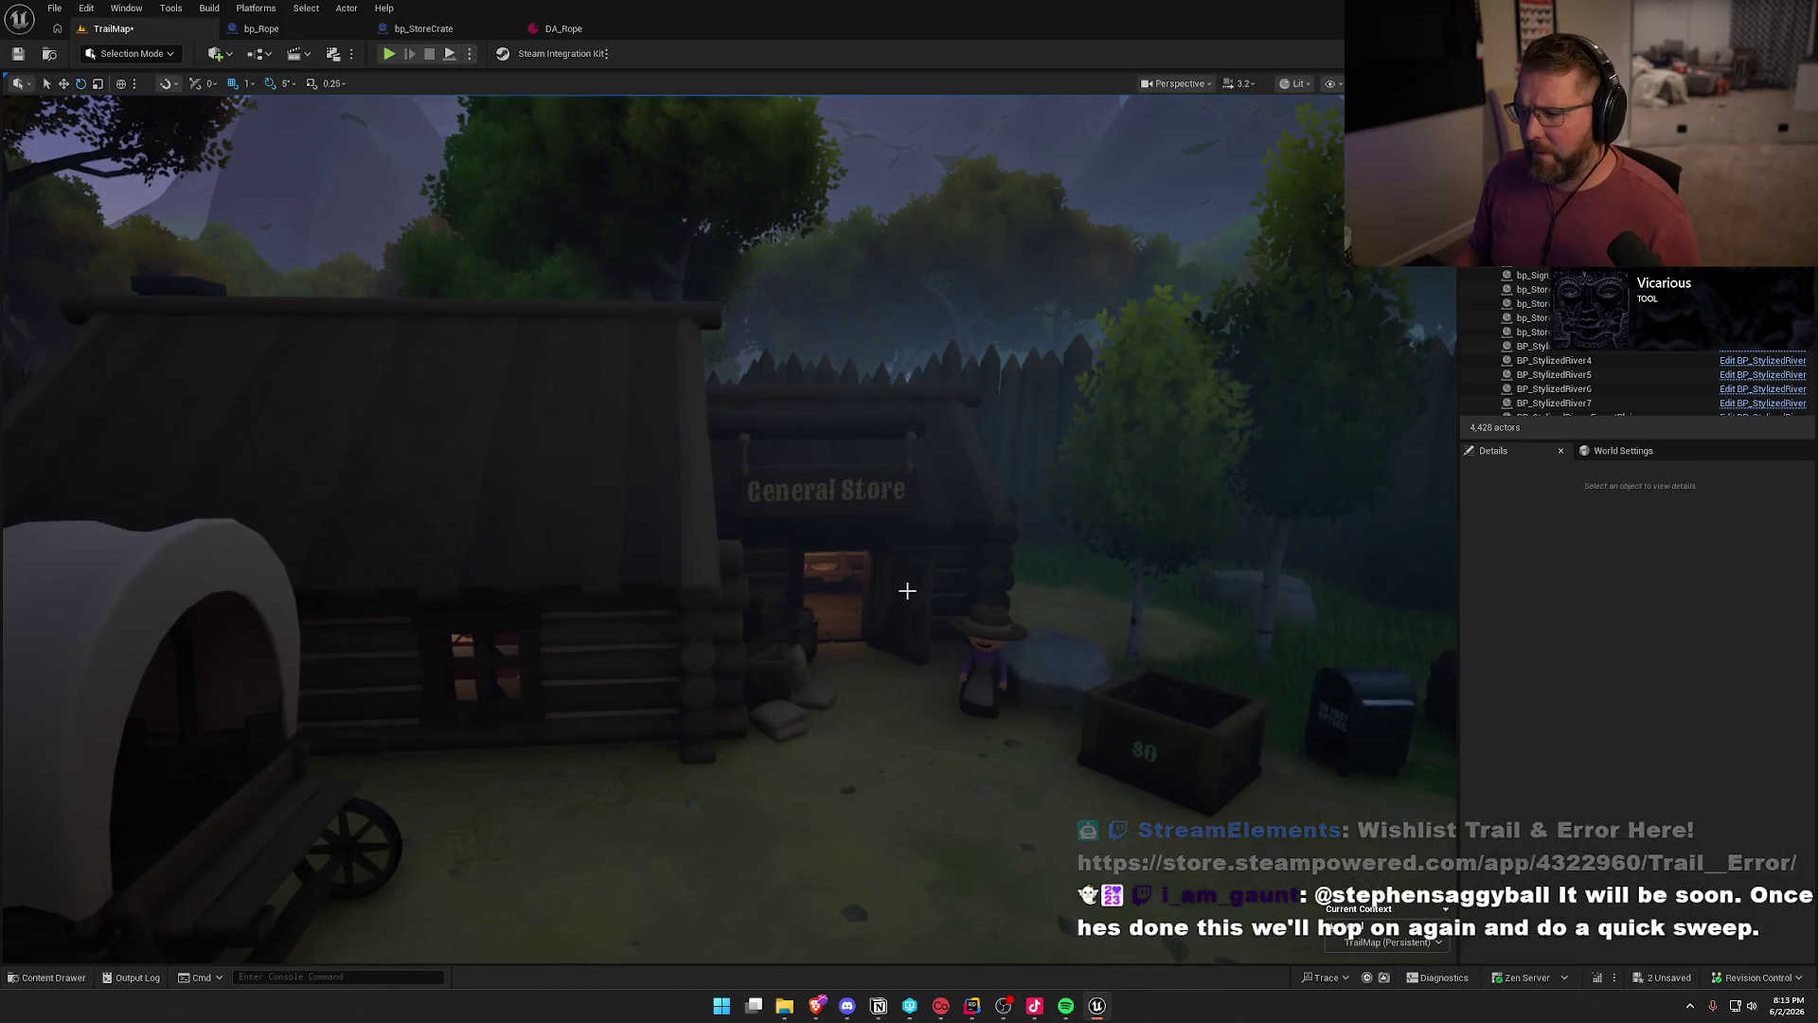
pyautogui.scroll(-2, 907, 590)
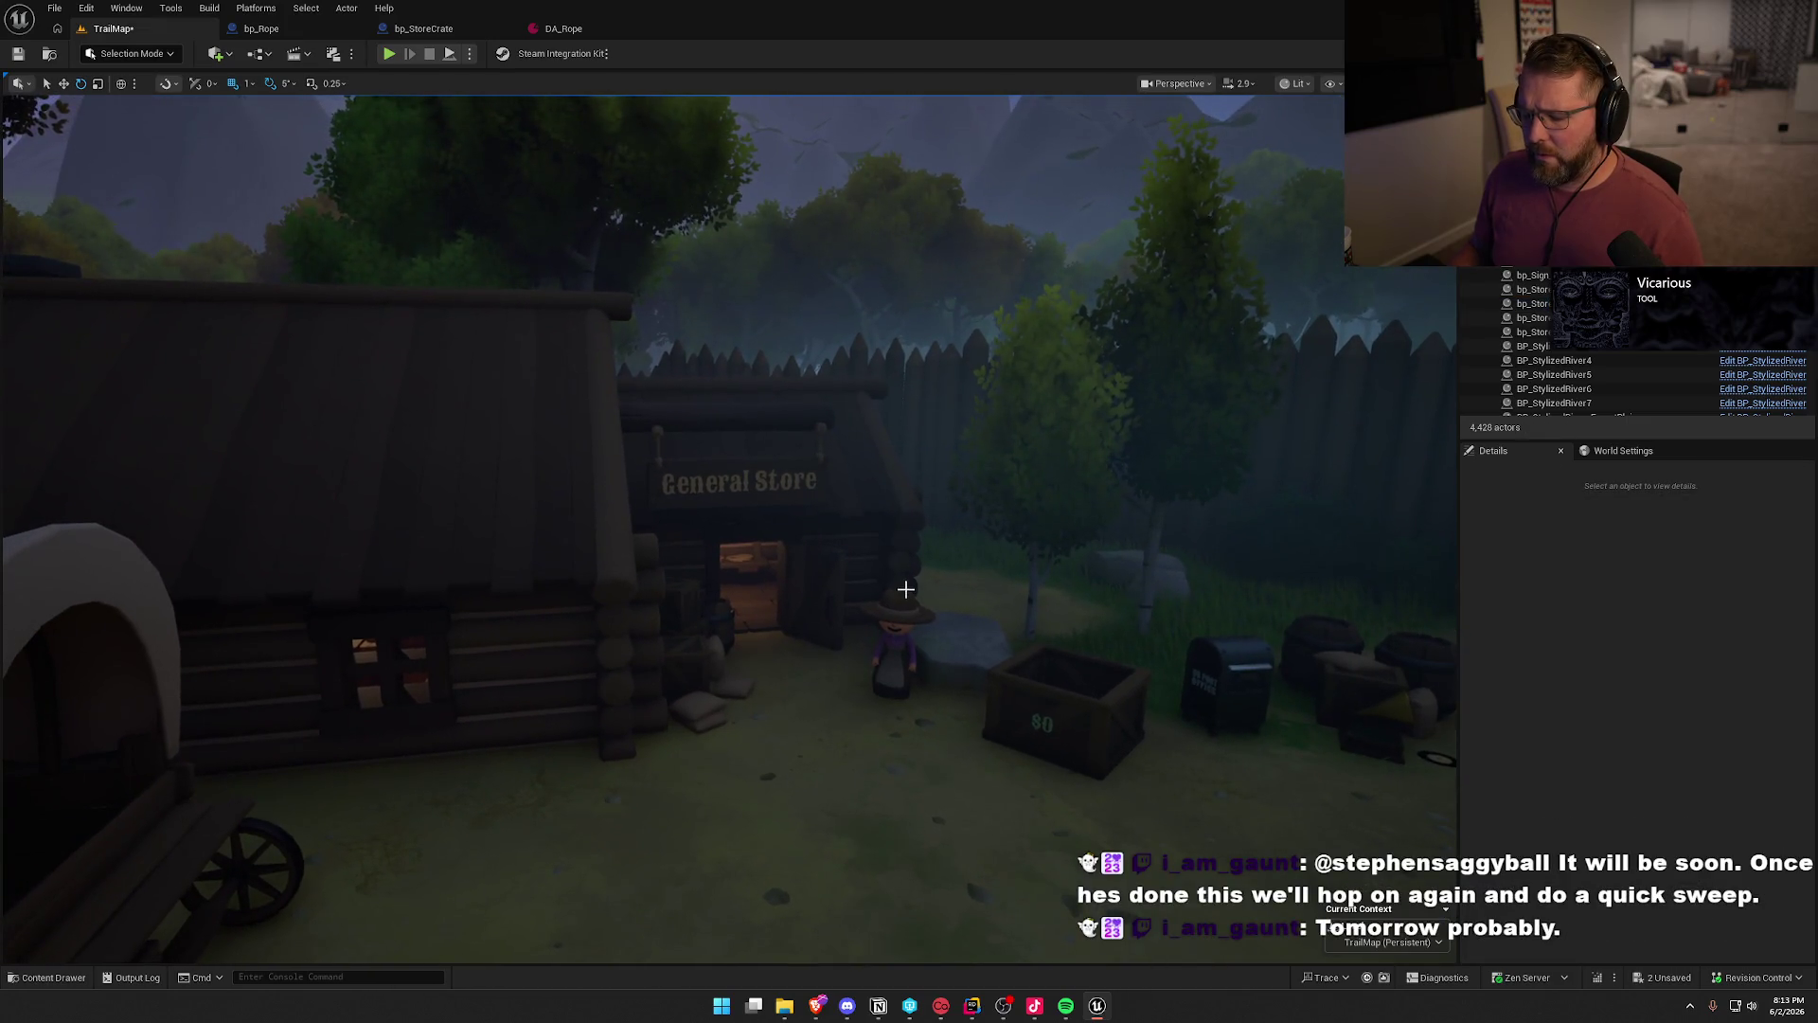
pyautogui.press('1')
pyautogui.click(646, 452)
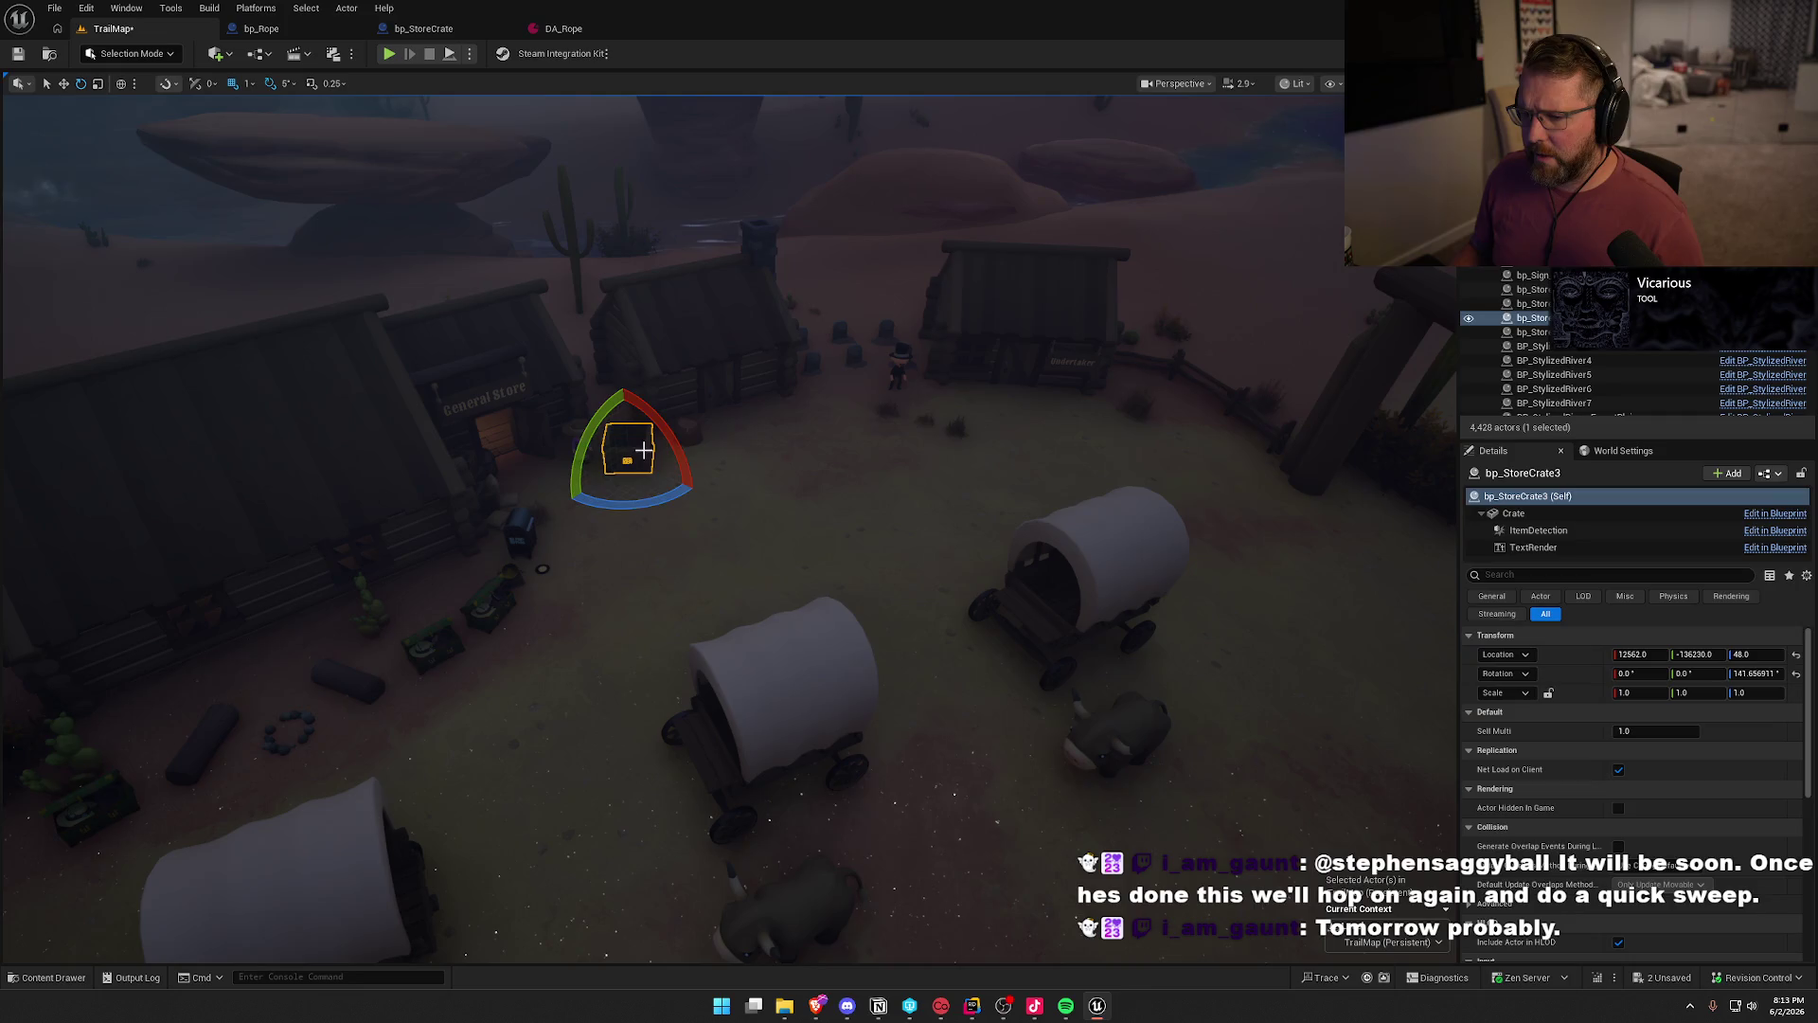
pyautogui.click(1655, 731)
pyautogui.write('1.6')
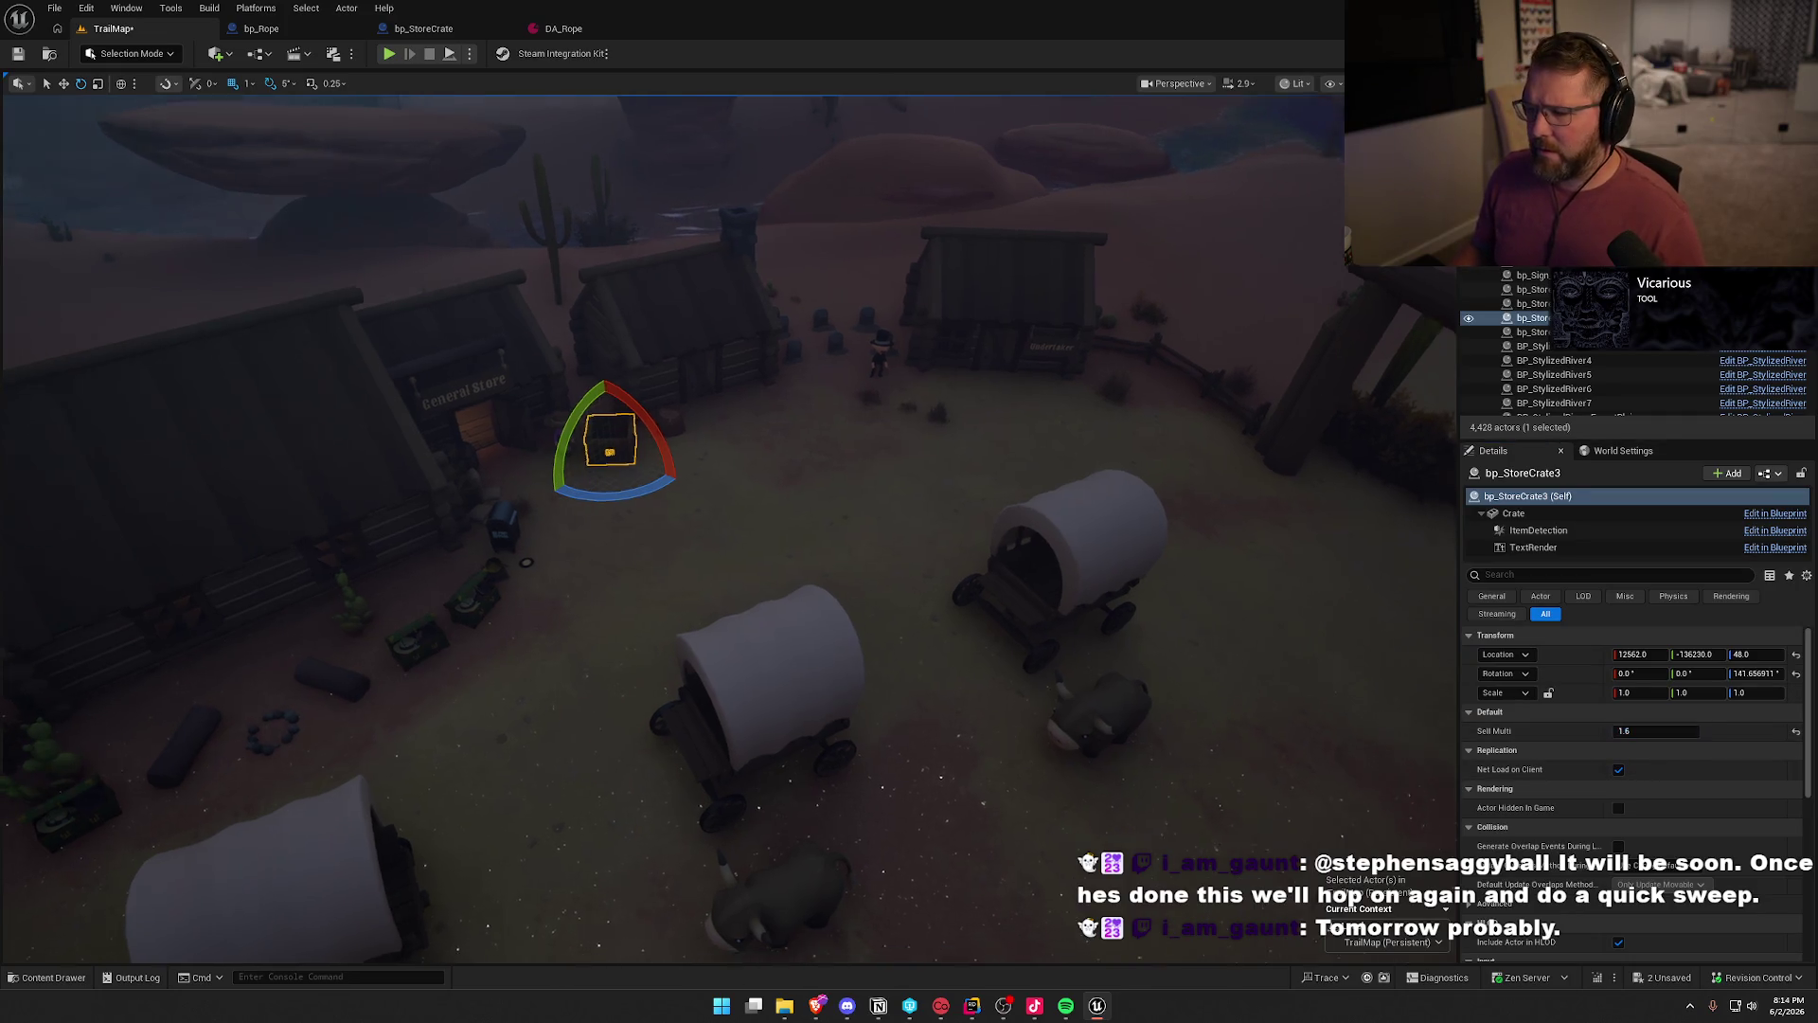
pyautogui.press('2')
# - Set the next town's store crate Sell Multi to 1.6 and save the map
pyautogui.press('3')
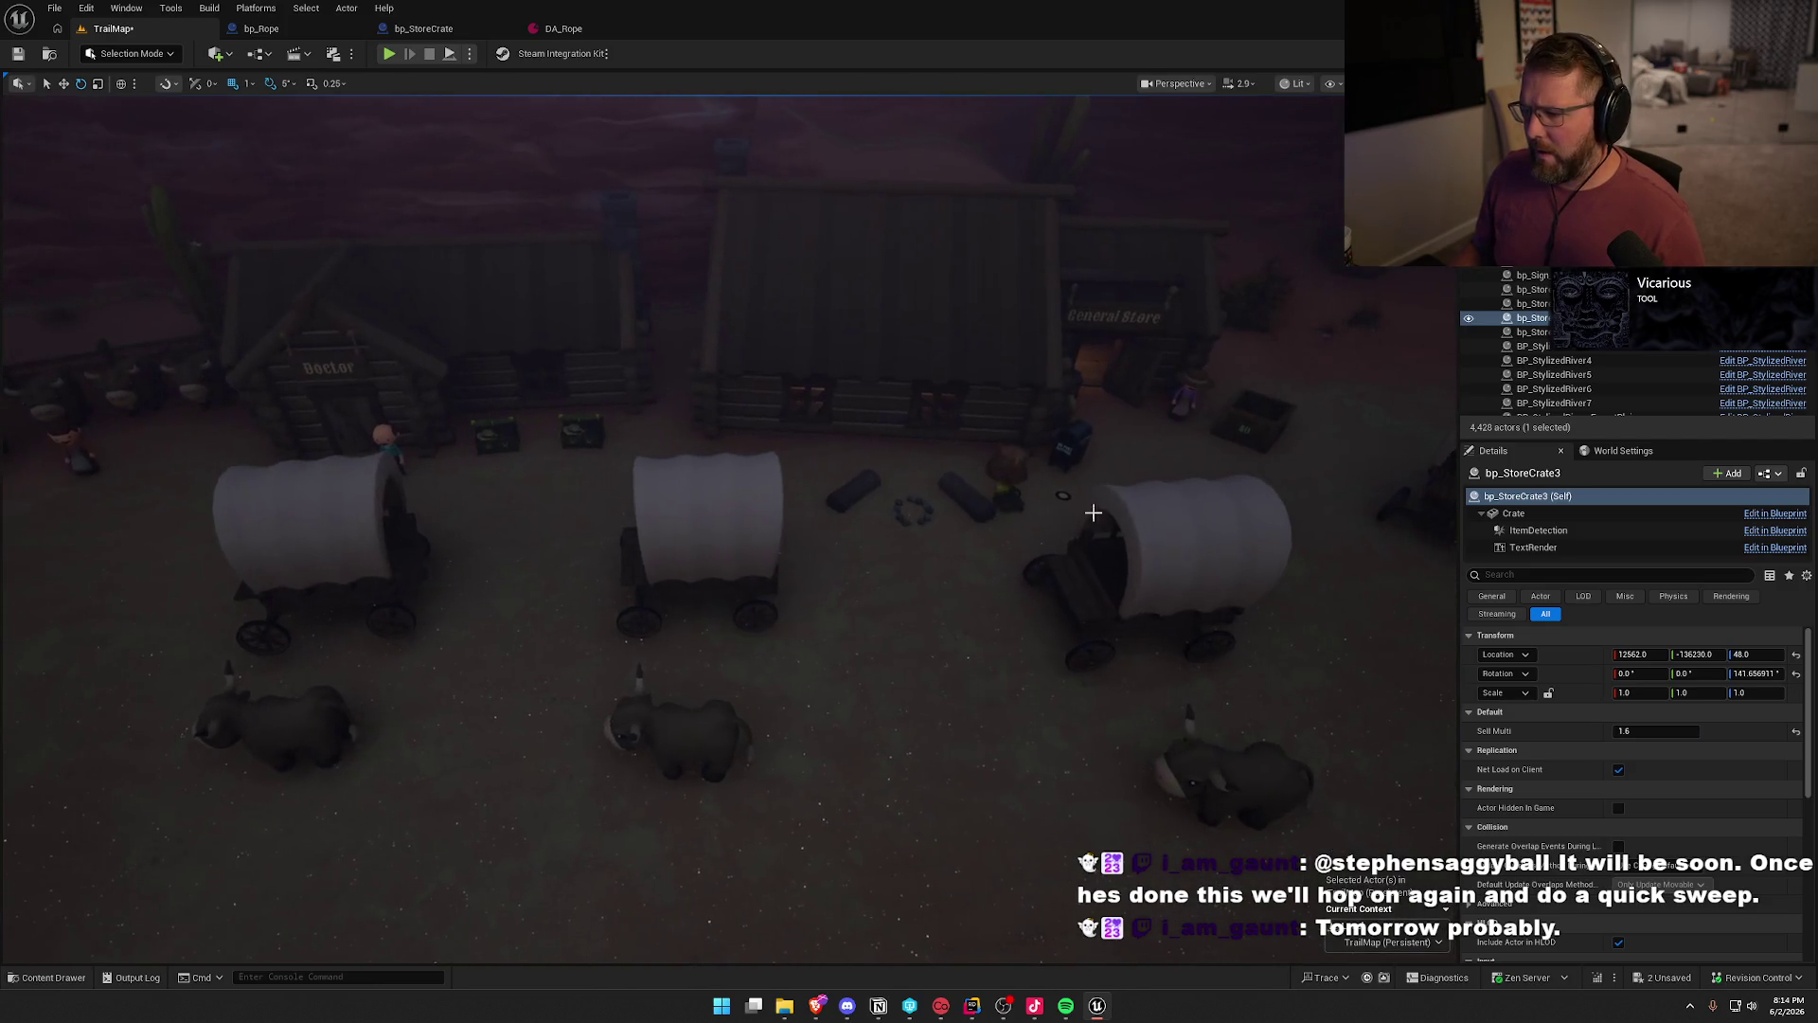
pyautogui.click(1246, 423)
pyautogui.click(1647, 731)
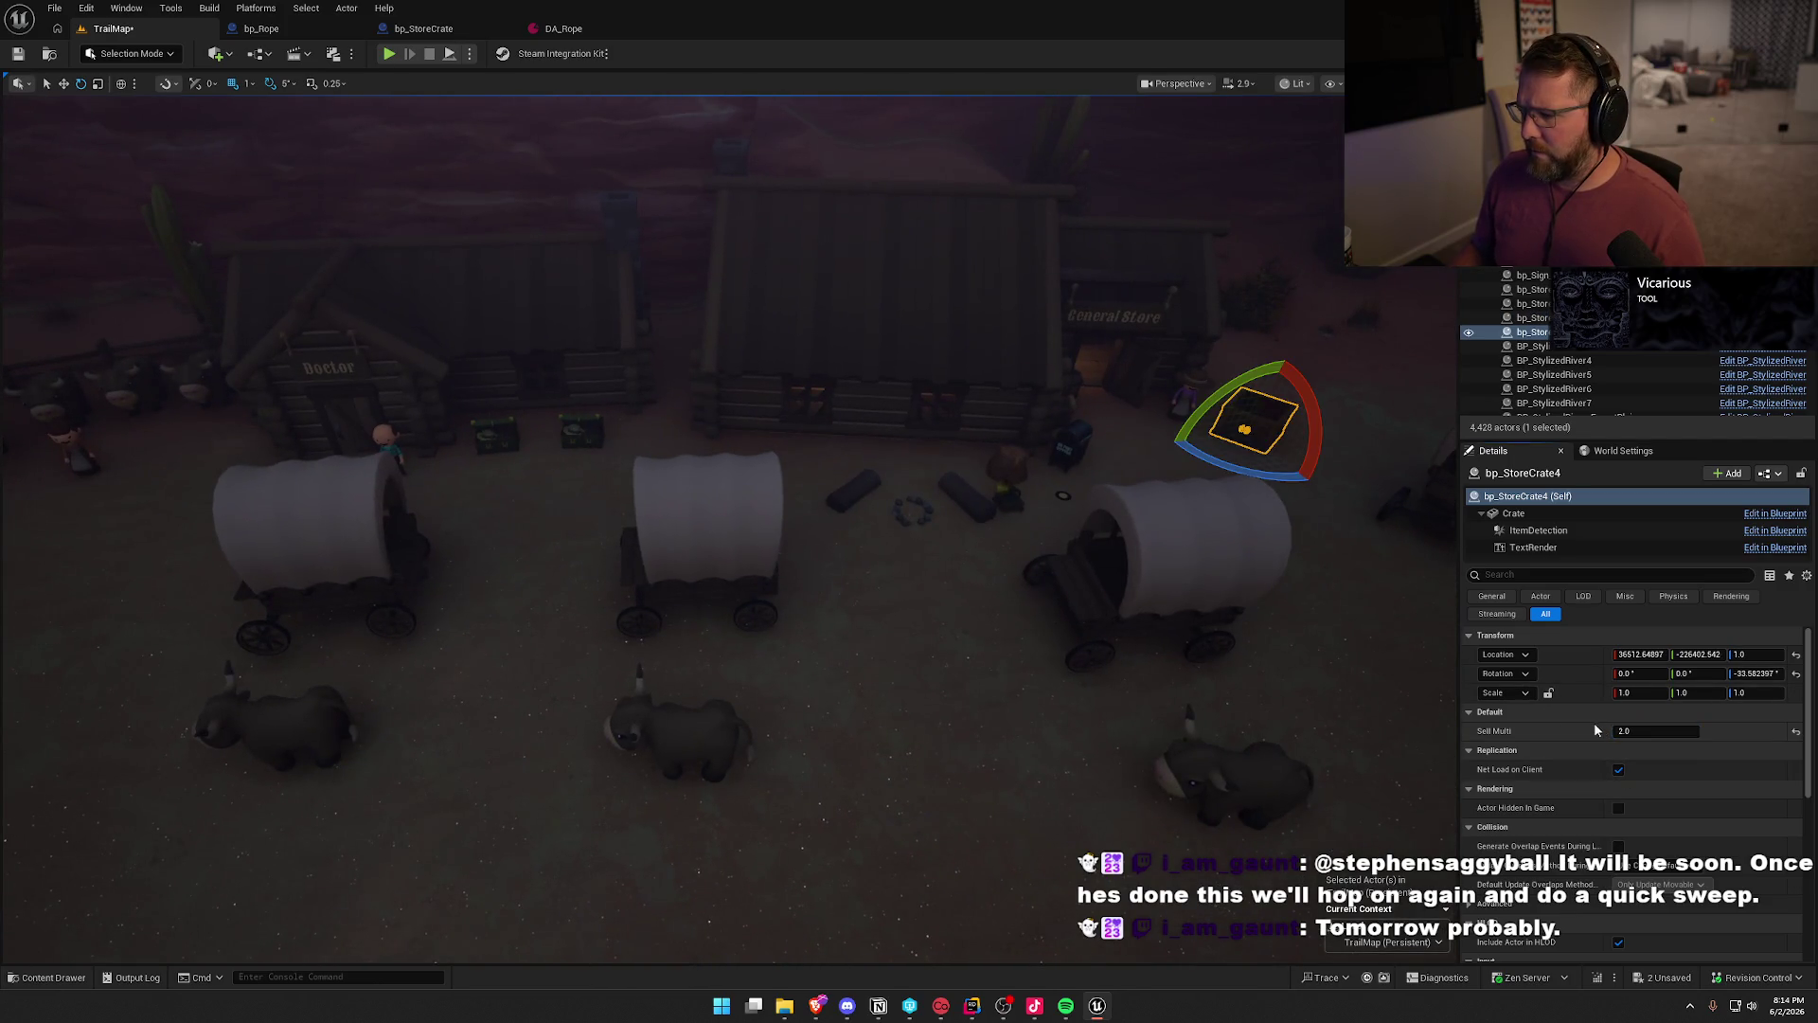
pyautogui.hotkey('ctrl', 's')
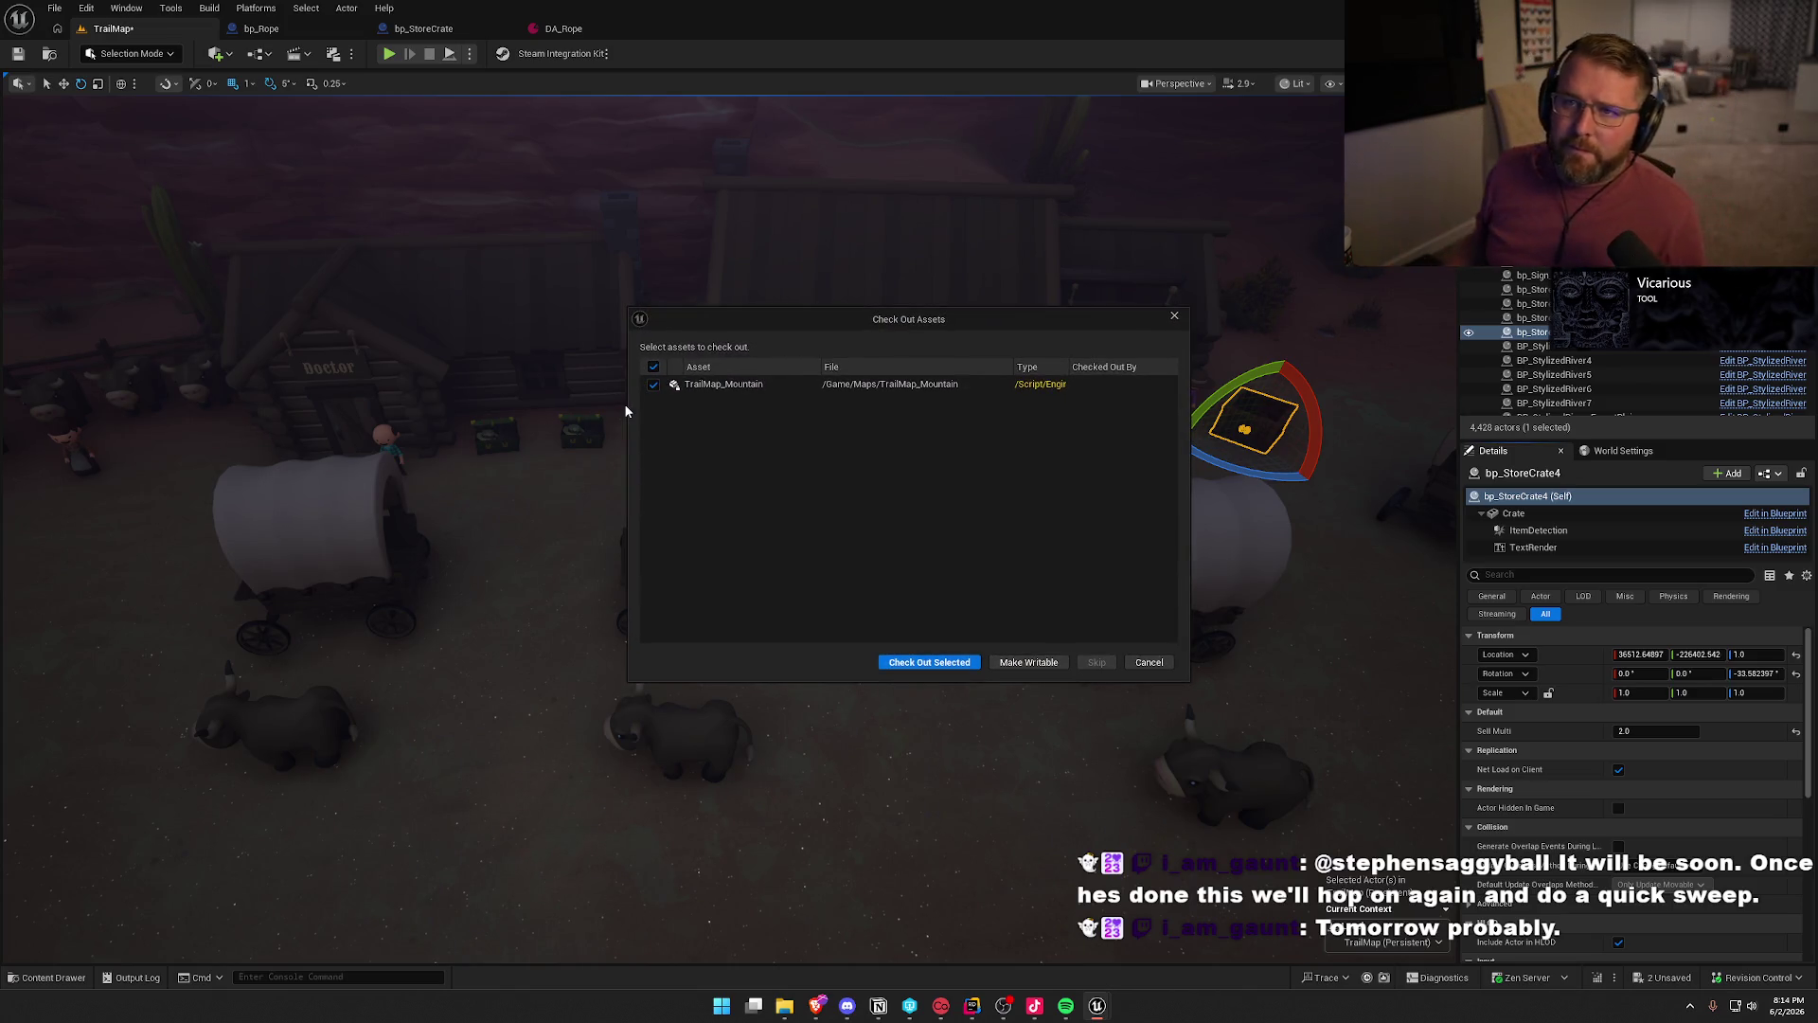
# - Check out TrailMap_Mountain so both TrailMap maps finish saving
pyautogui.click(929, 661)
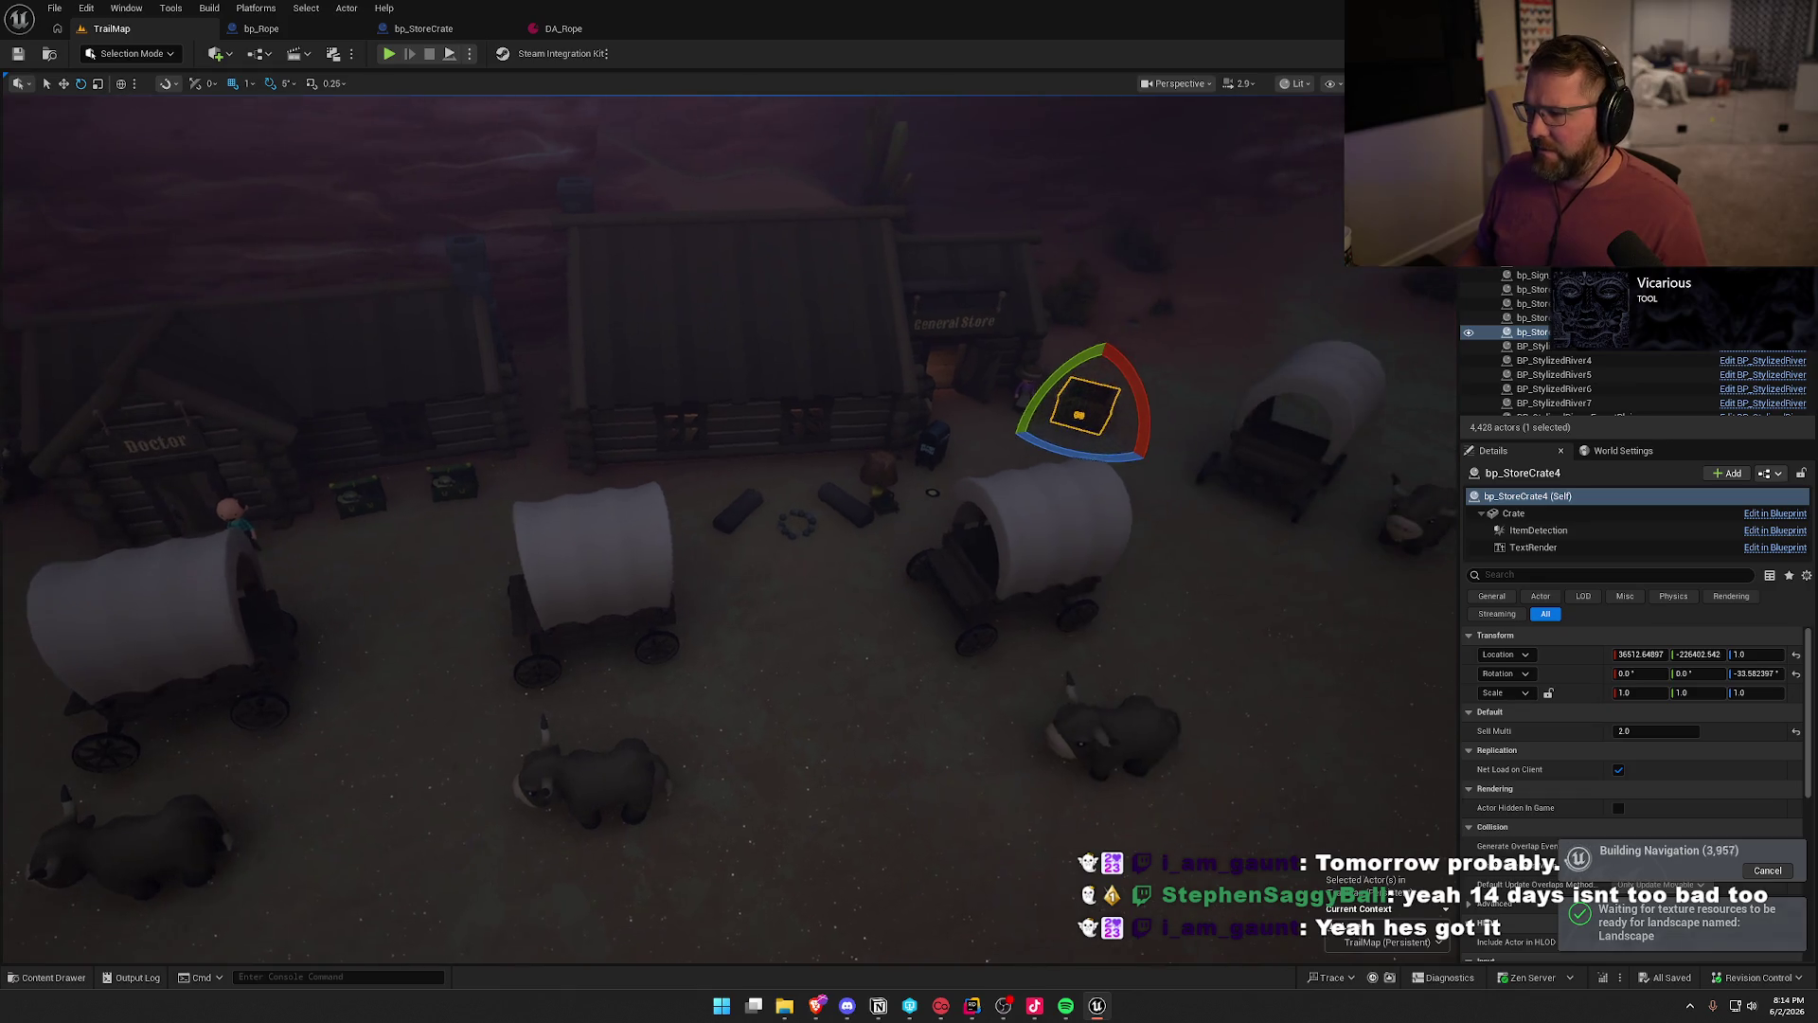
pyautogui.press('Escape')
# - Select the four shelf lantern spawners in the General Store and replace them with bp_Lantern
pyautogui.press('1')
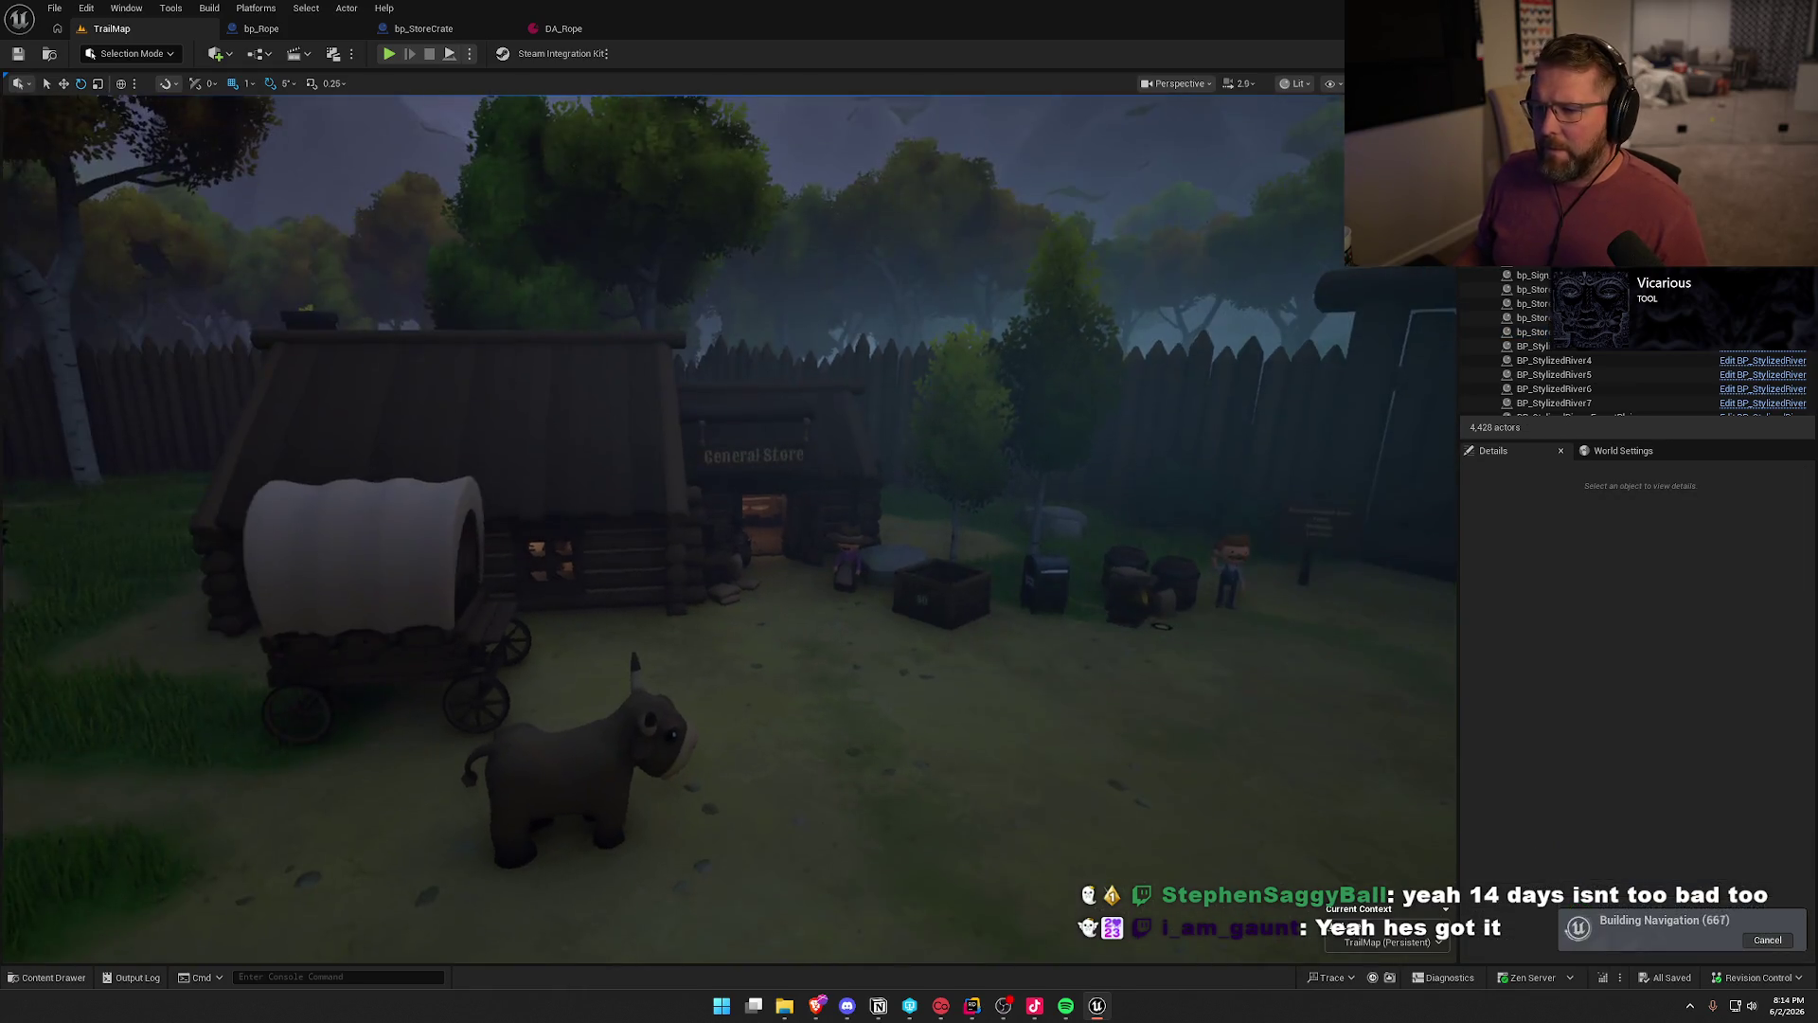
pyautogui.press('w')
pyautogui.press('w')
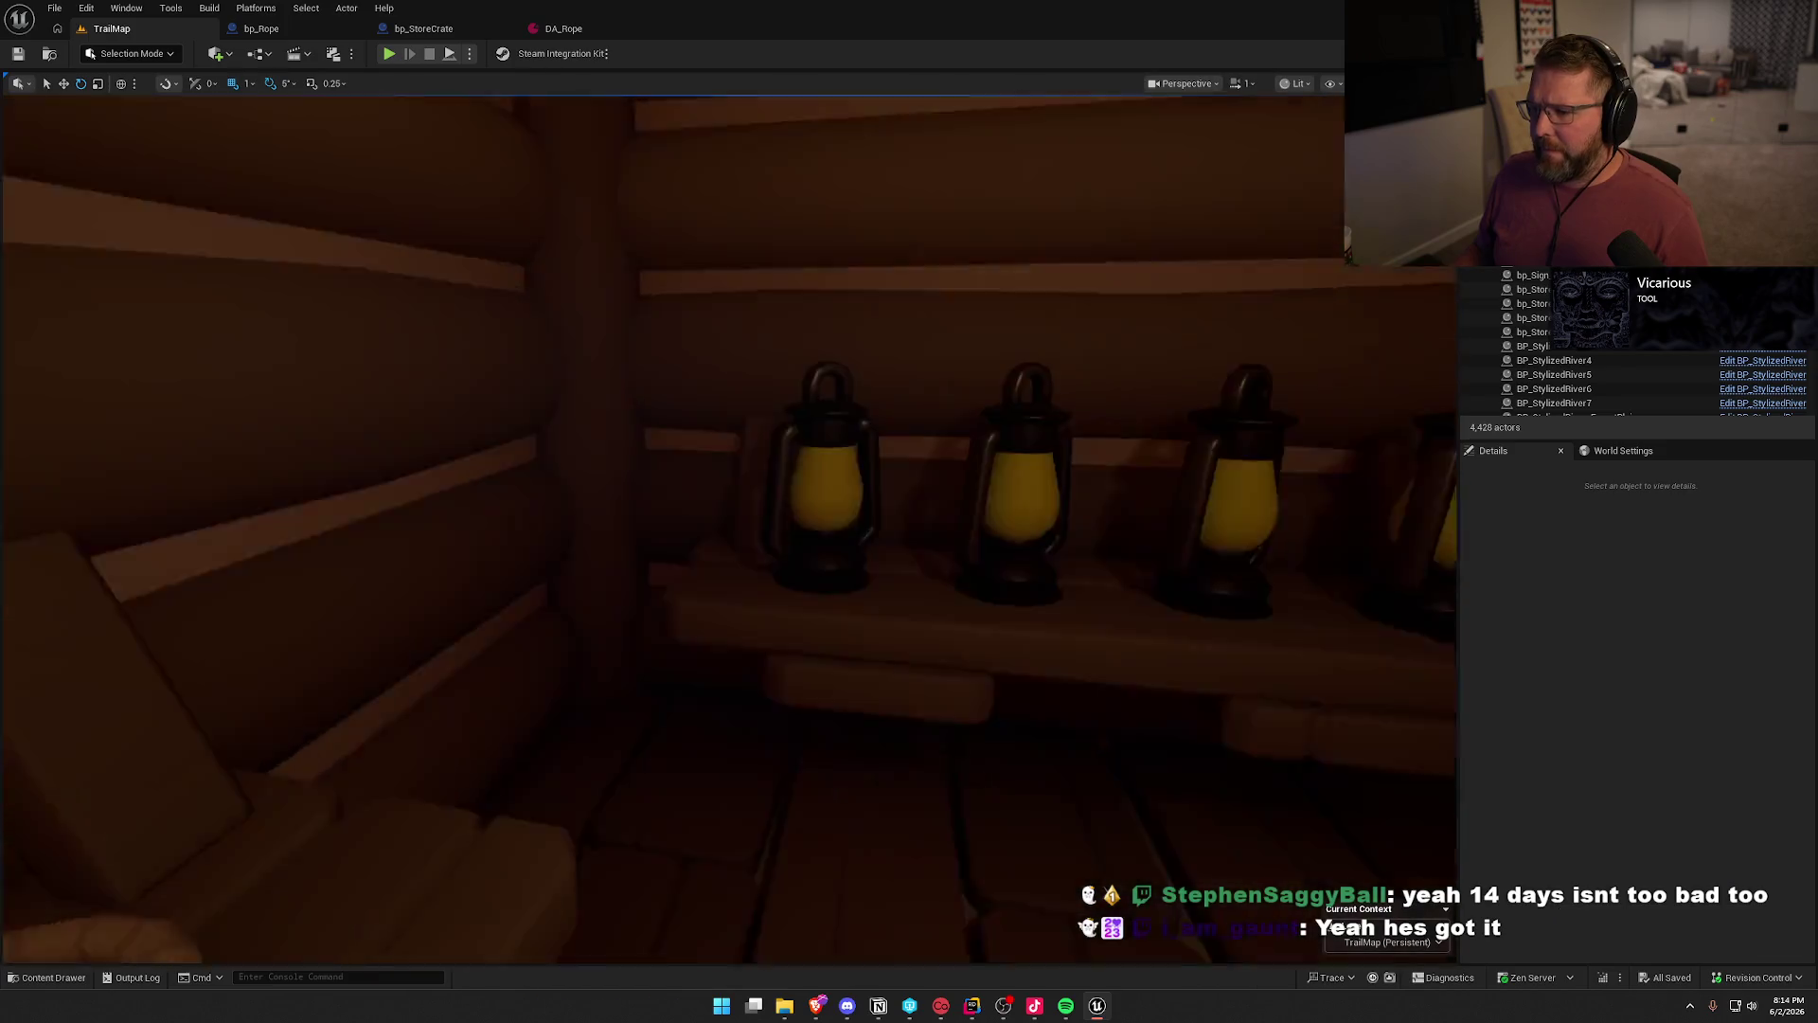
pyautogui.scroll(-1, 907, 606)
pyautogui.click(573, 478)
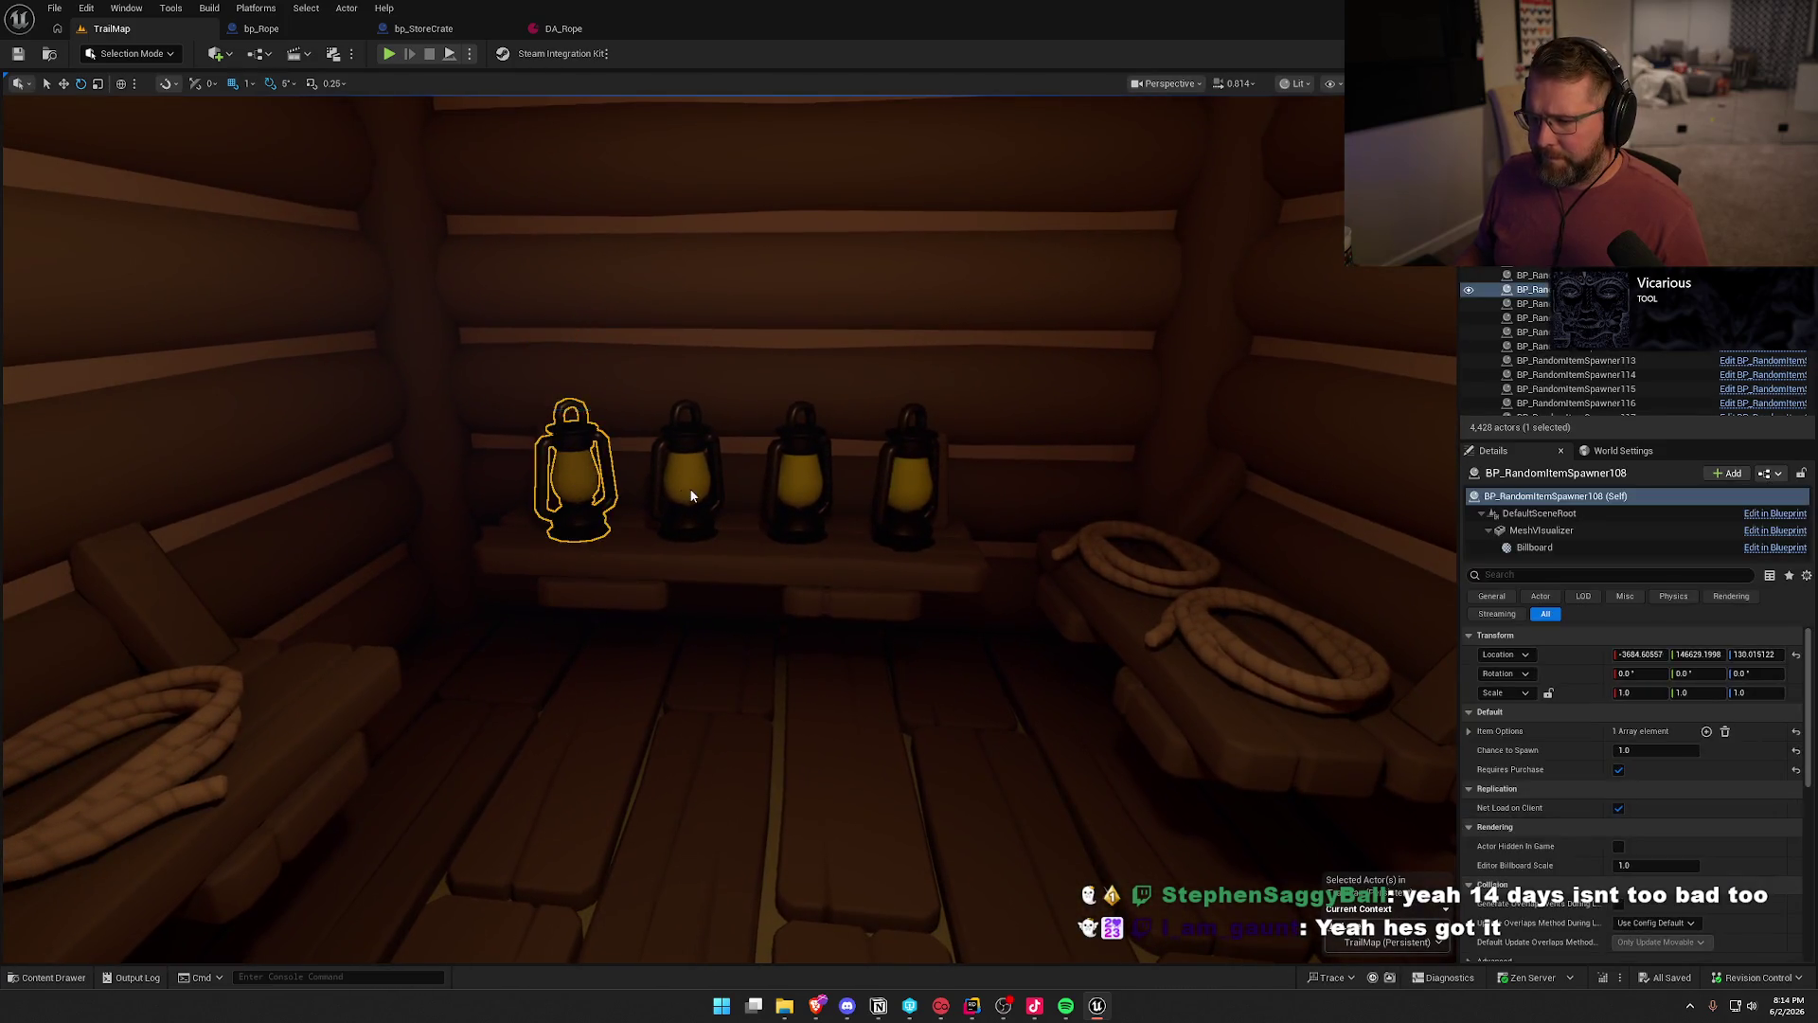
pyautogui.keyDown('ctrl'); pyautogui.click(686, 478); pyautogui.keyUp('ctrl')
pyautogui.keyDown('ctrl'); pyautogui.click(800, 478); pyautogui.keyUp('ctrl')
pyautogui.keyDown('ctrl'); pyautogui.click(906, 490); pyautogui.keyUp('ctrl')
pyautogui.hotkey('ctrl', 'space')
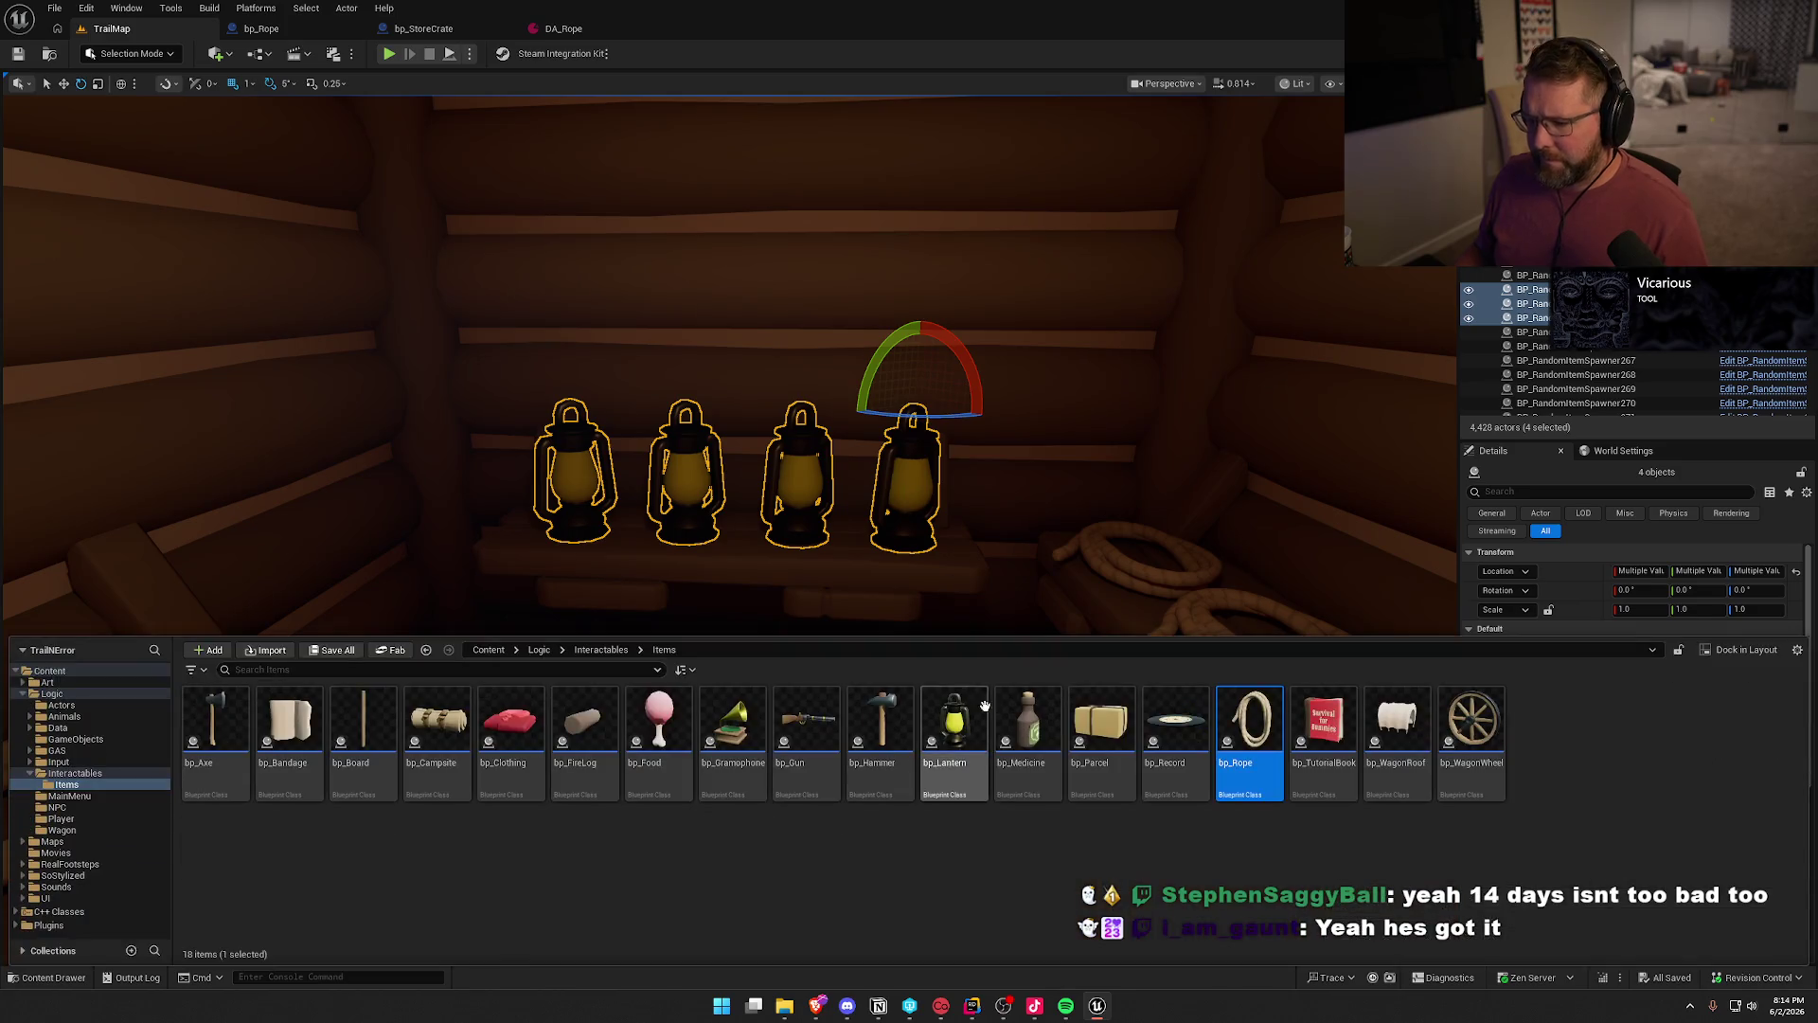
pyautogui.click(954, 727)
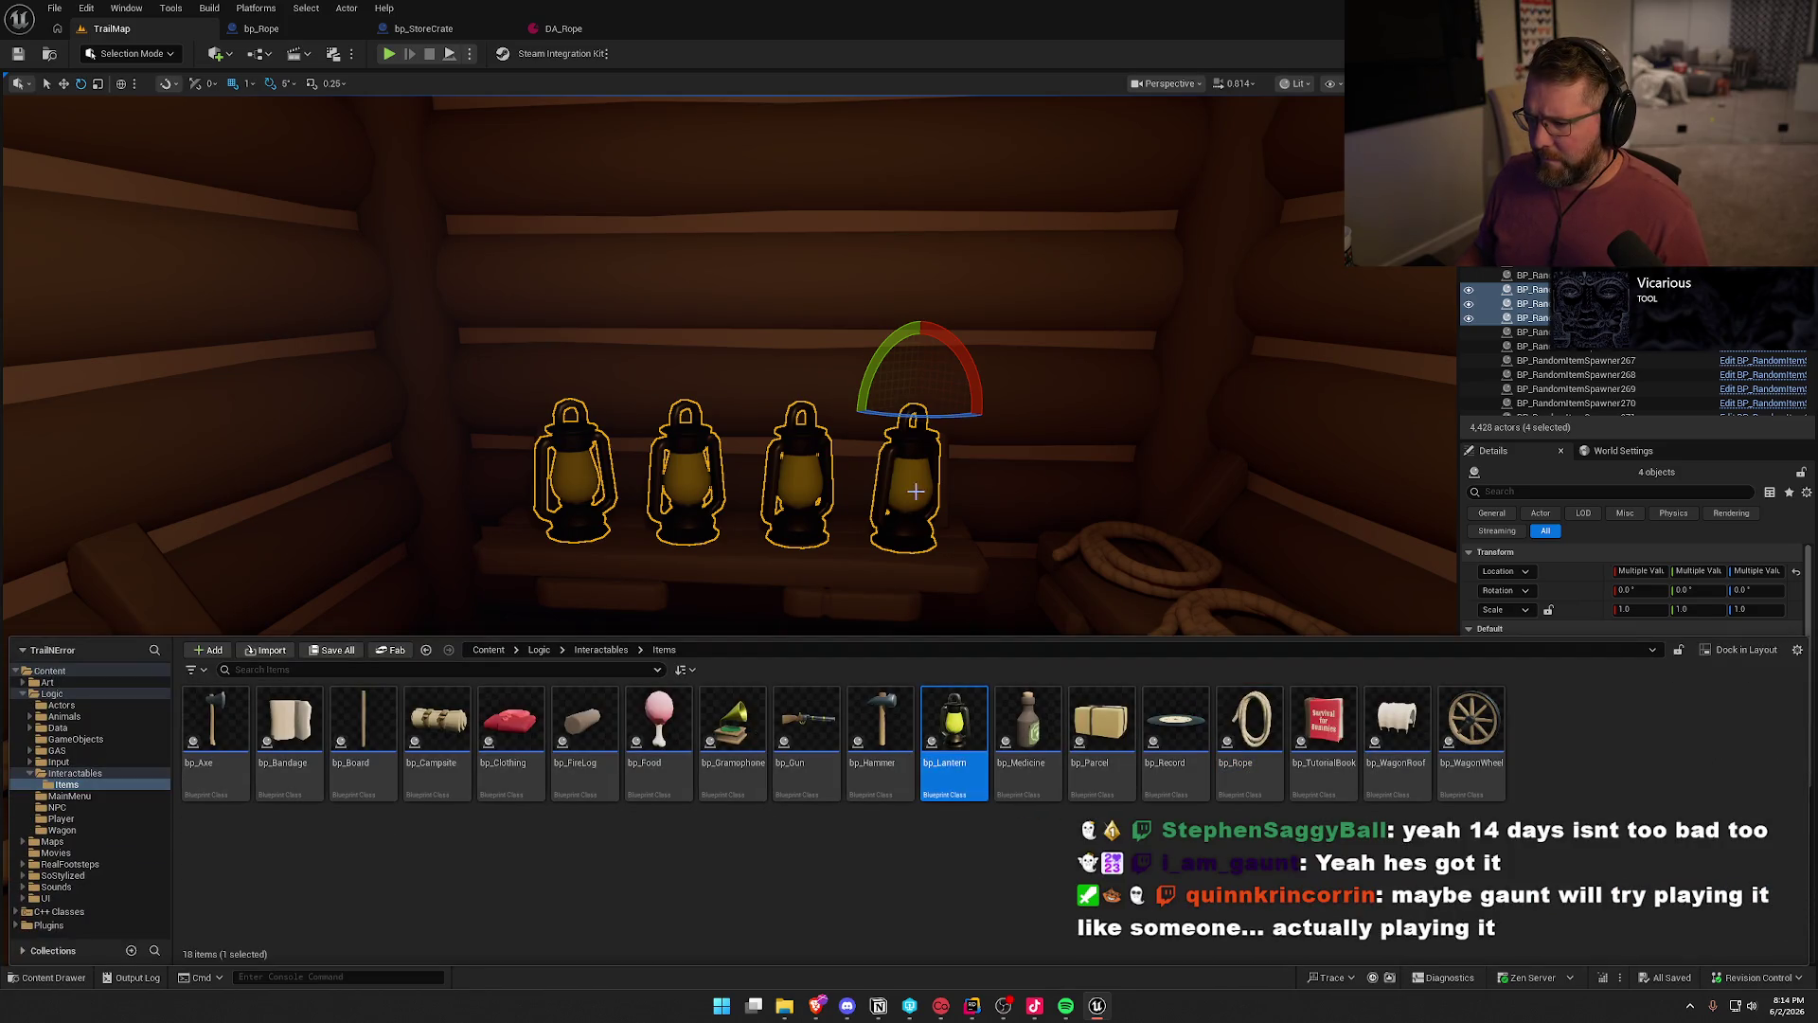
pyautogui.rightClick(902, 468)
pyautogui.moveTo(1065, 606)
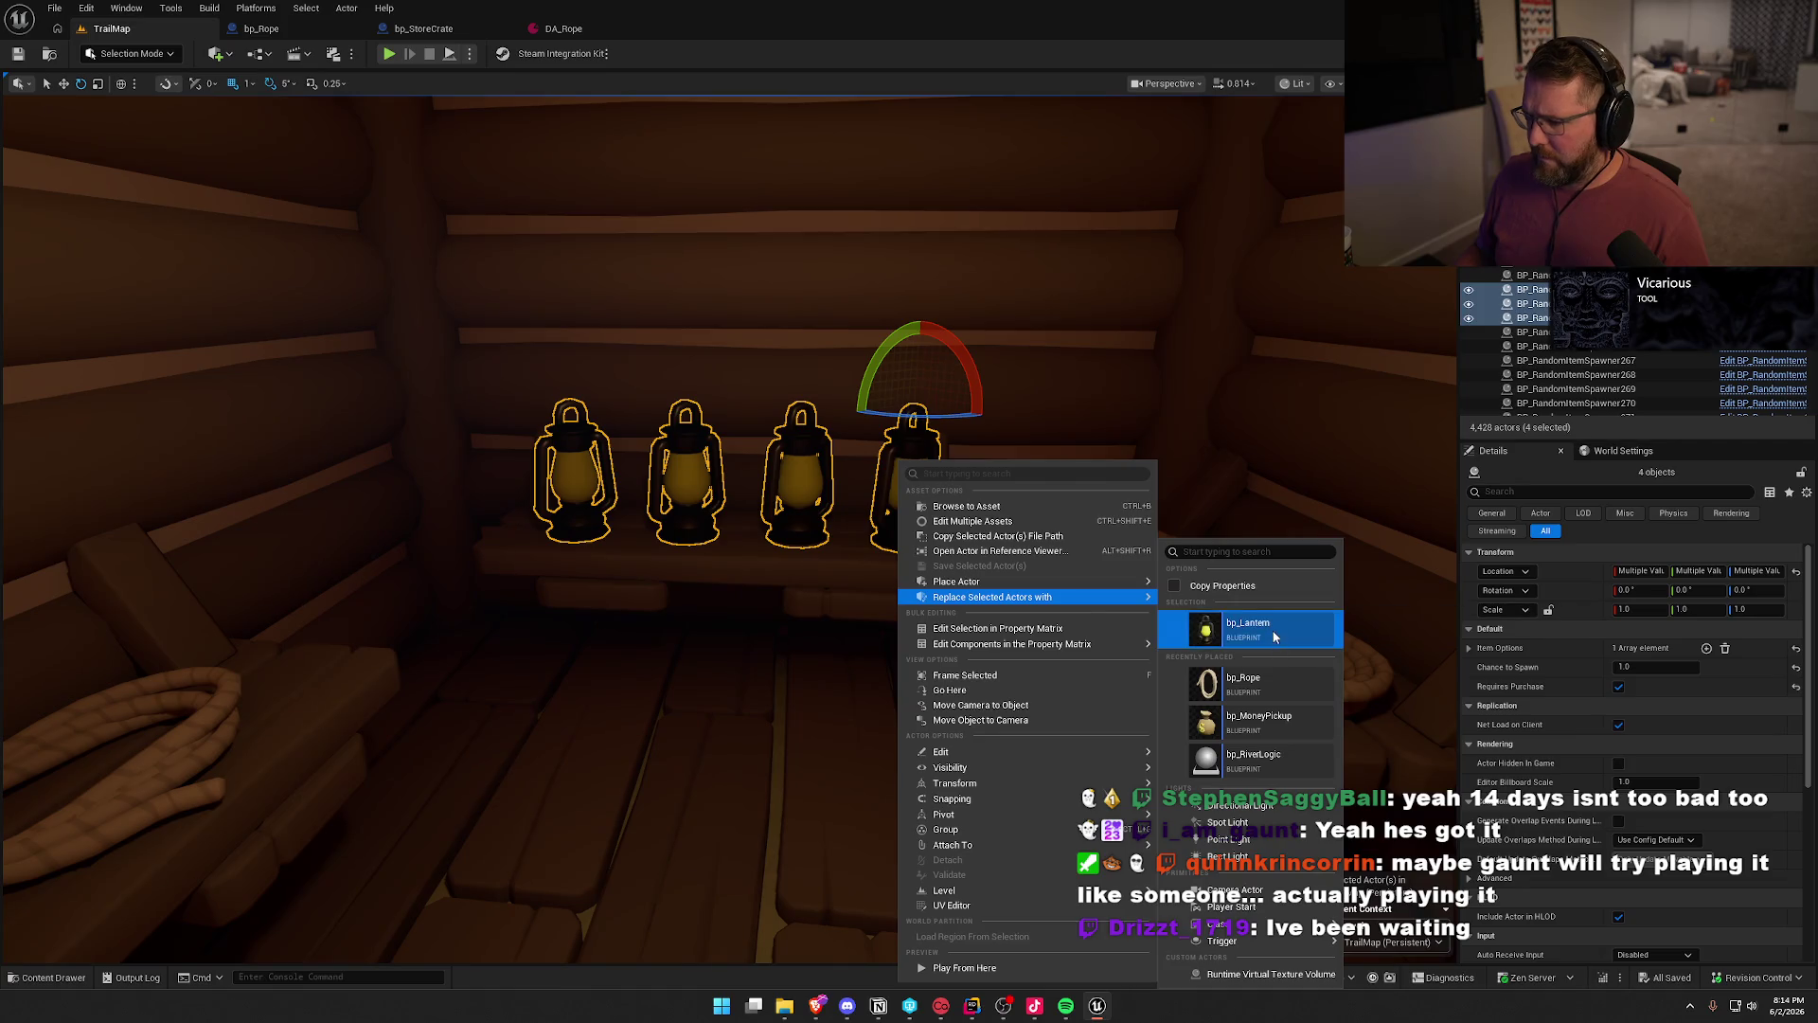
pyautogui.click(1231, 627)
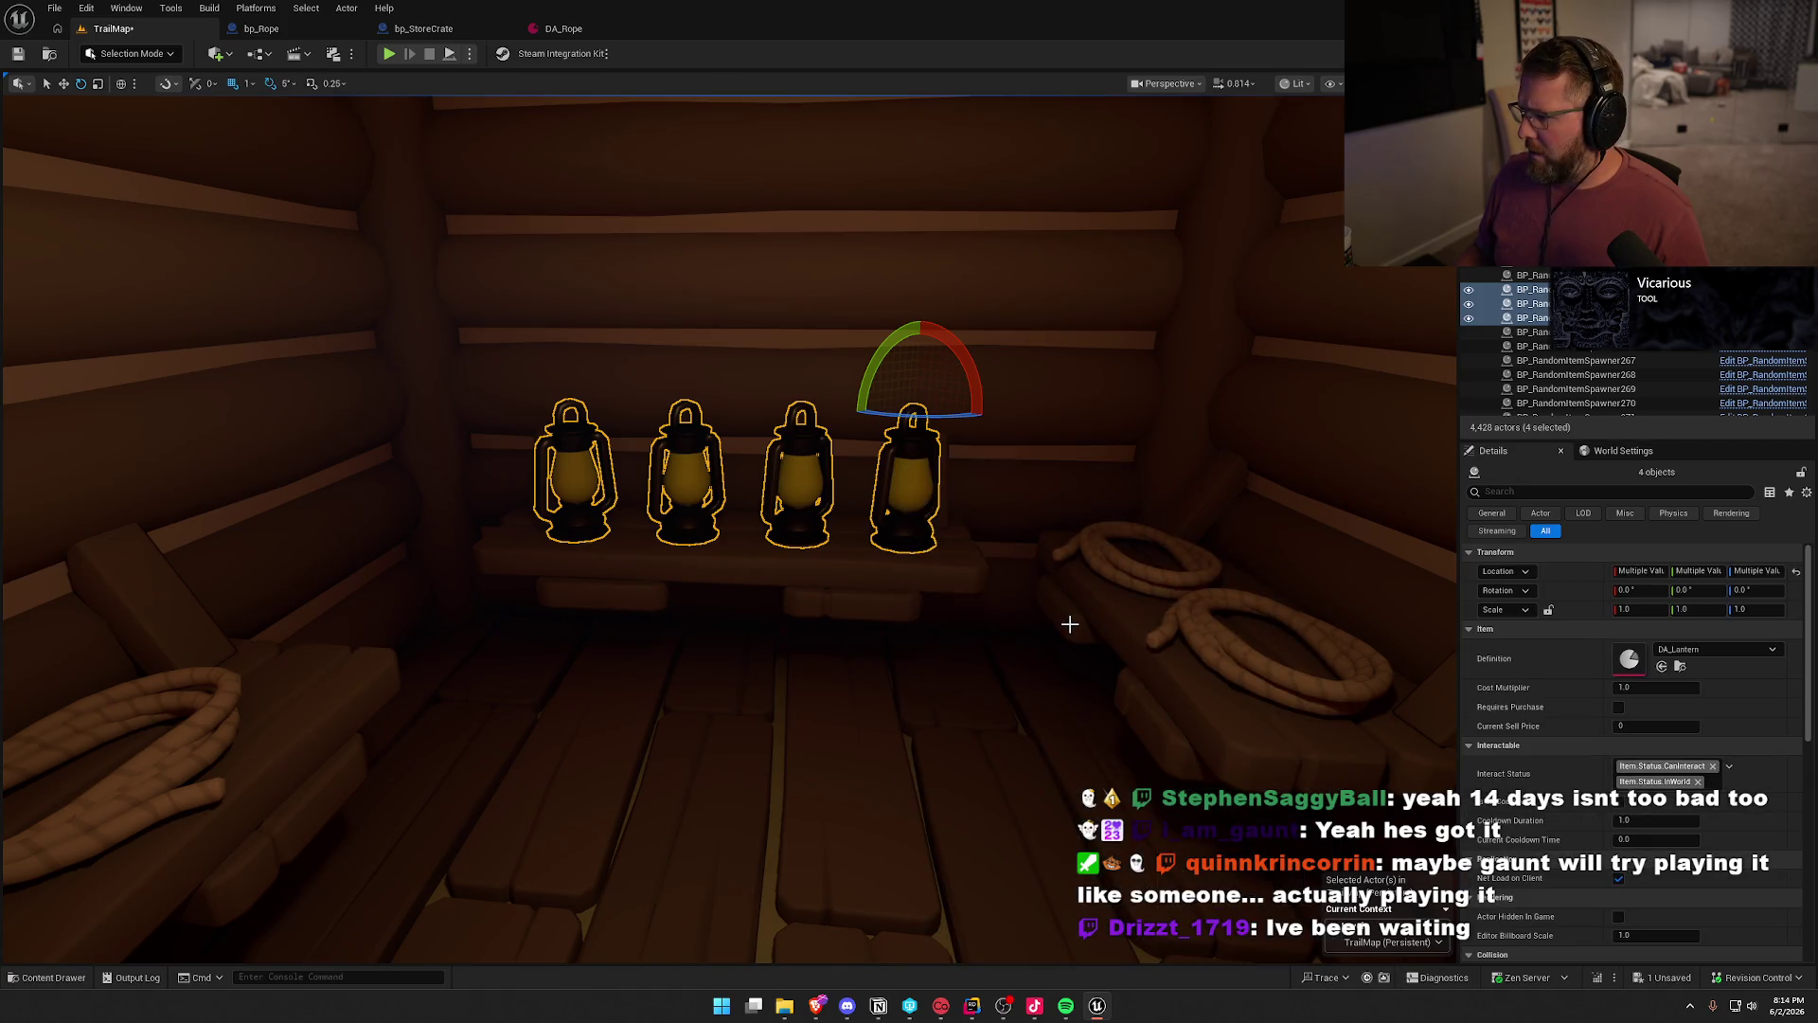
# - Make the new lanterns require purchase and inspect the rope and lantern item settings
pyautogui.moveTo(1069, 624); pyautogui.dragTo(947, 615)
pyautogui.click(1618, 706)
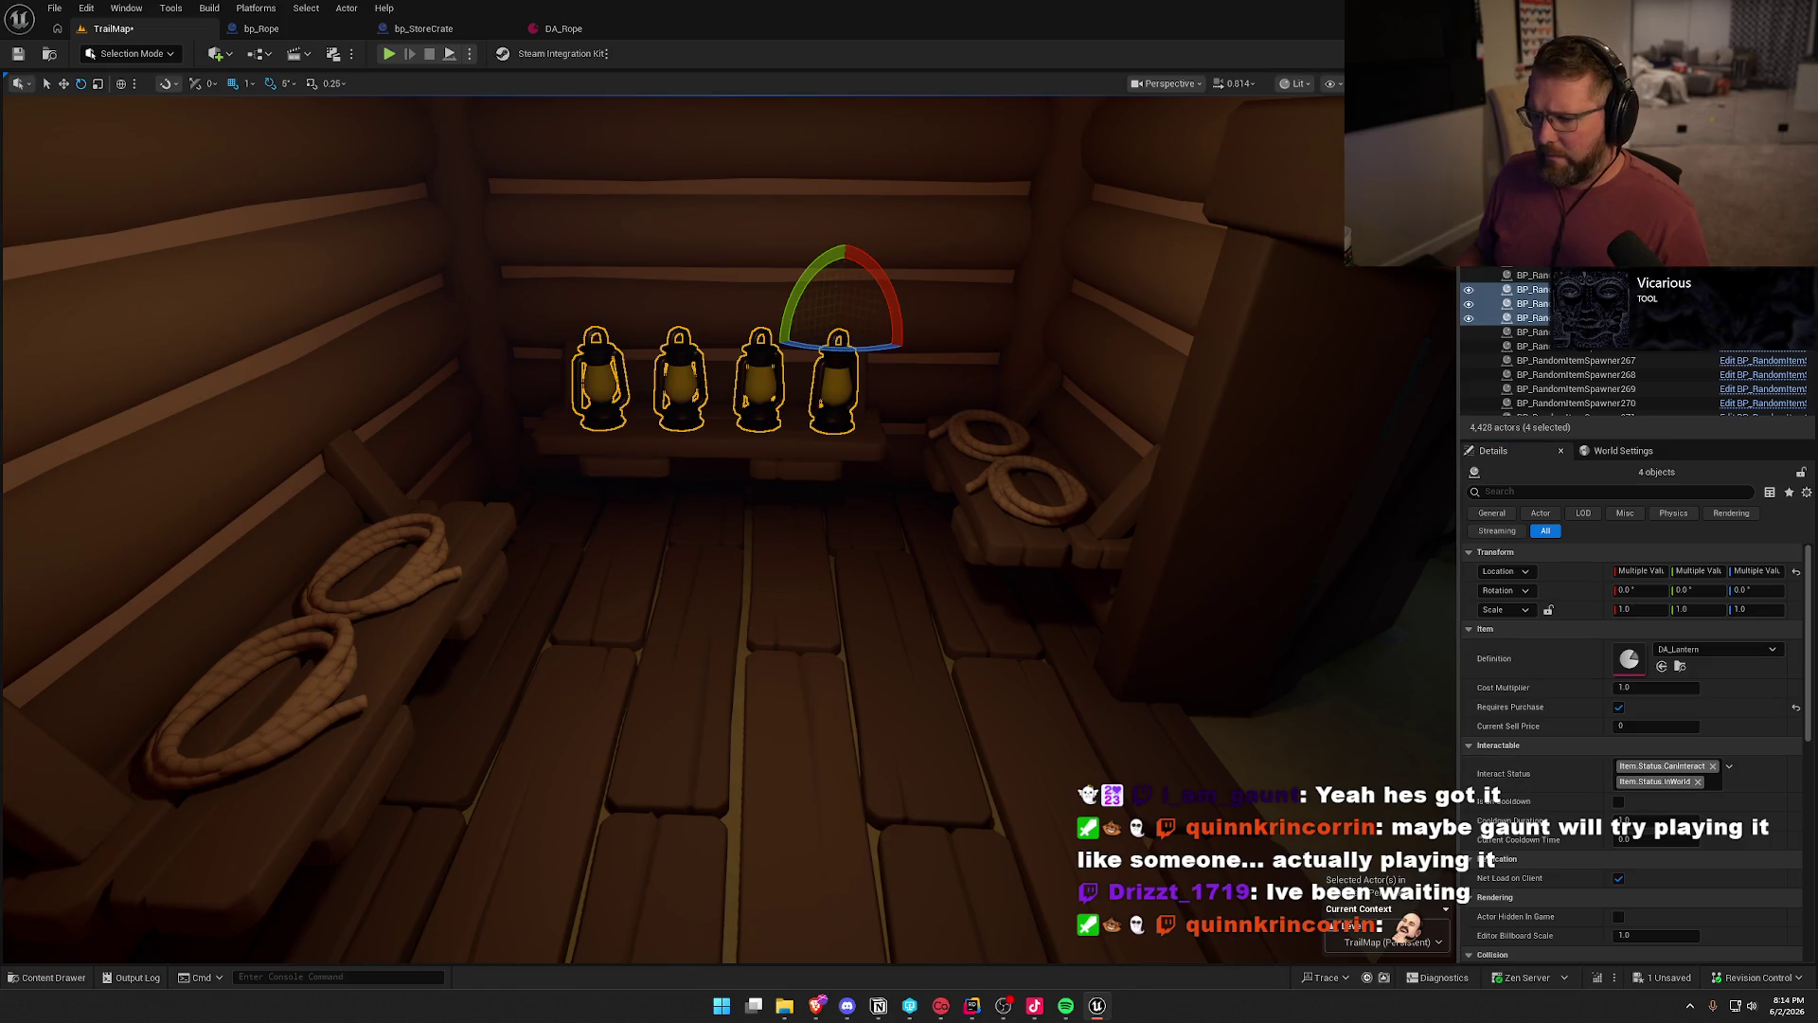
pyautogui.click(411, 579)
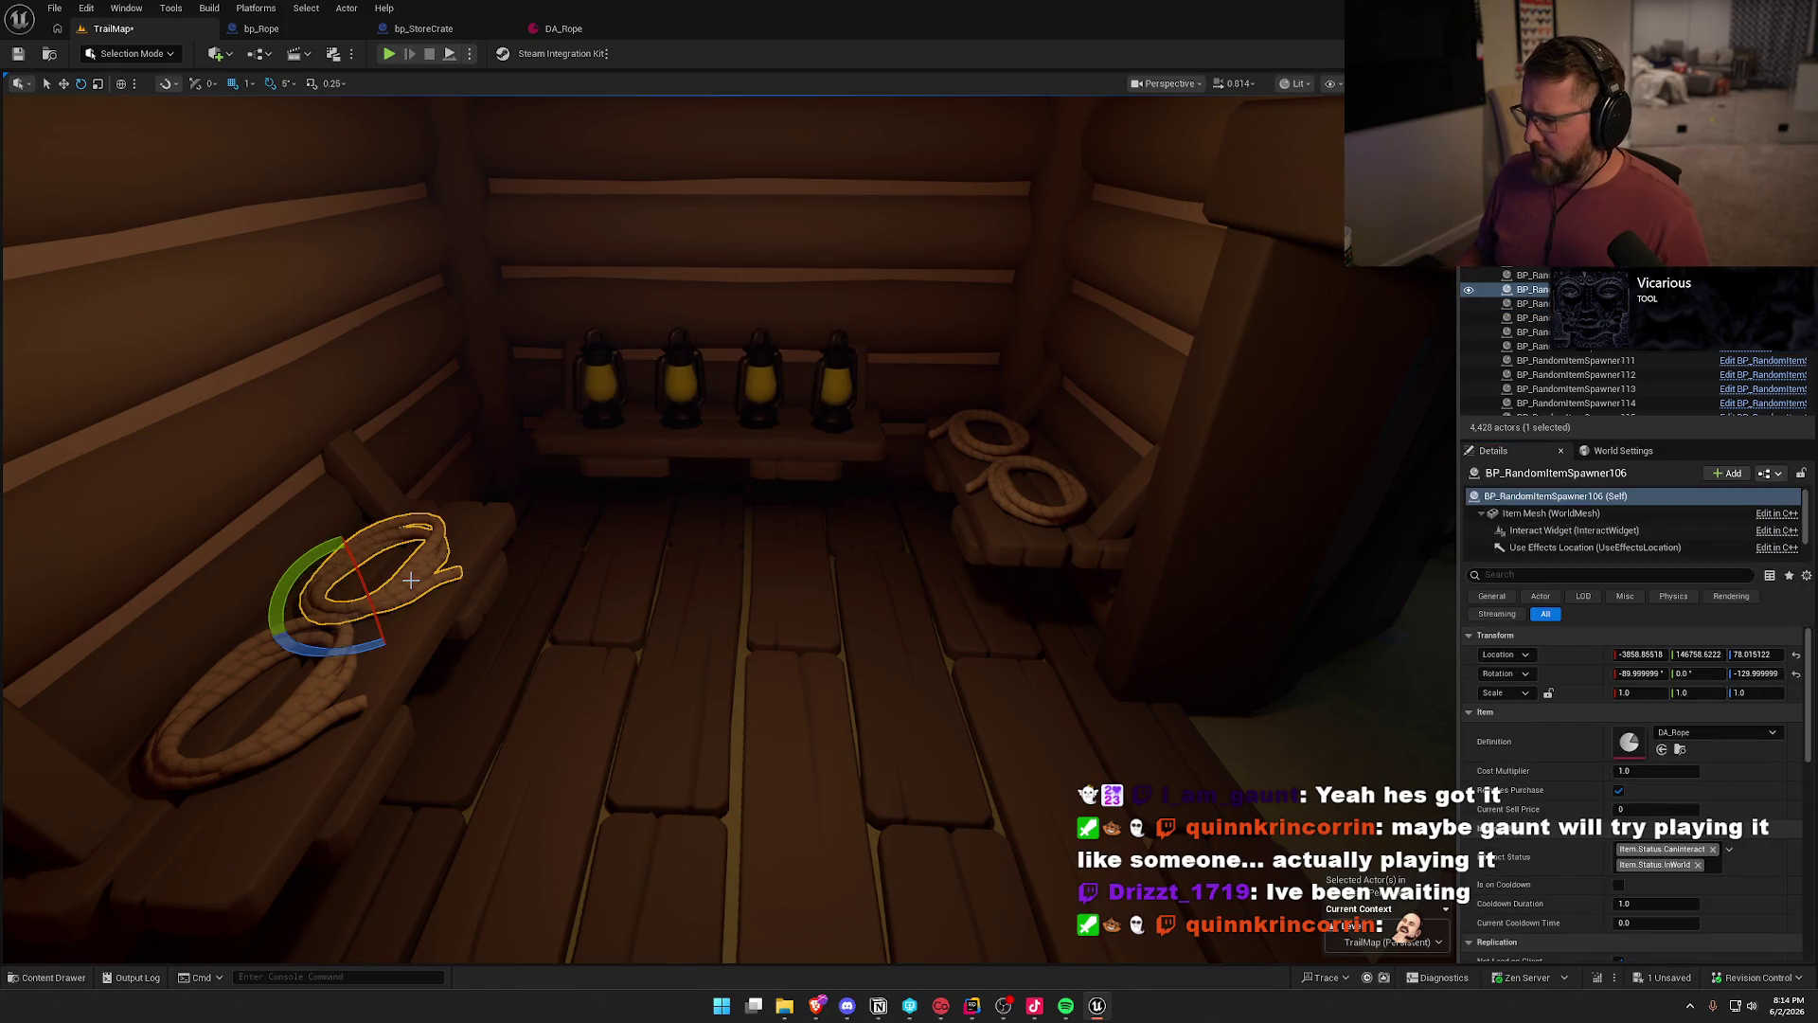
pyautogui.click(601, 370)
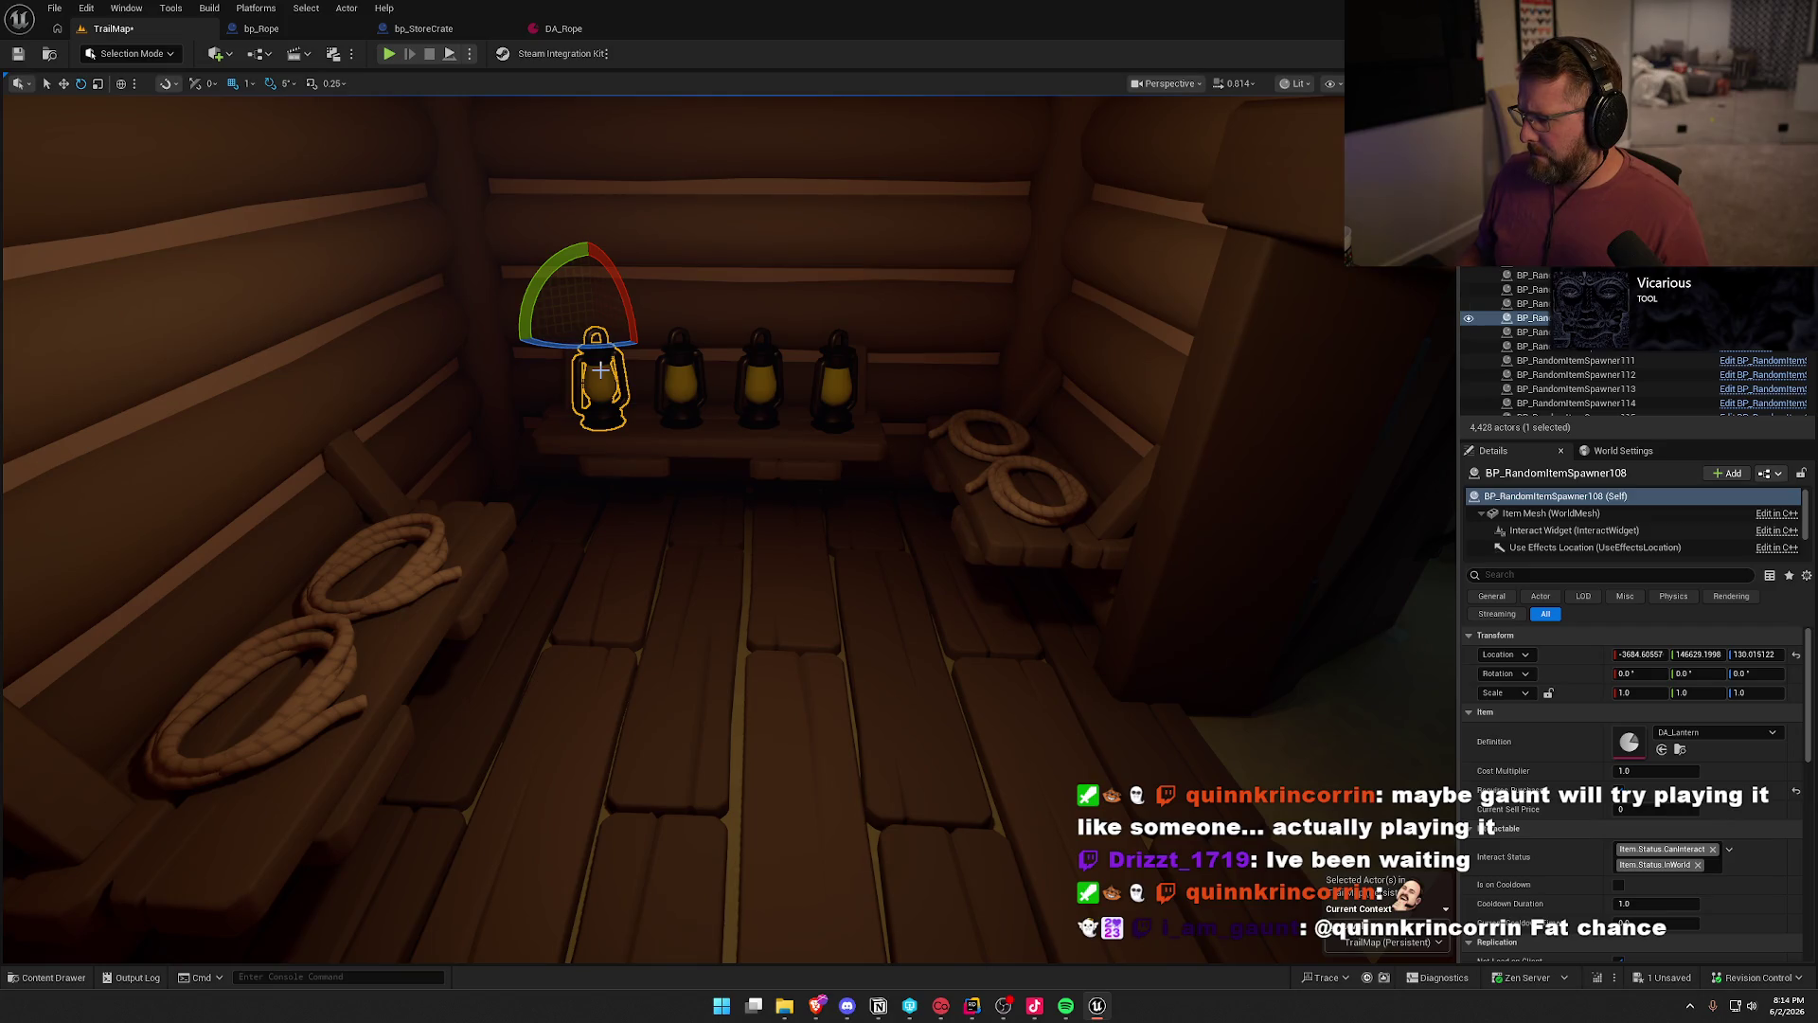
pyautogui.moveTo(1104, 634)
pyautogui.mouseDown()
pyautogui.moveTo(1004, 587)
pyautogui.moveTo(820, 613)
pyautogui.mouseUp()
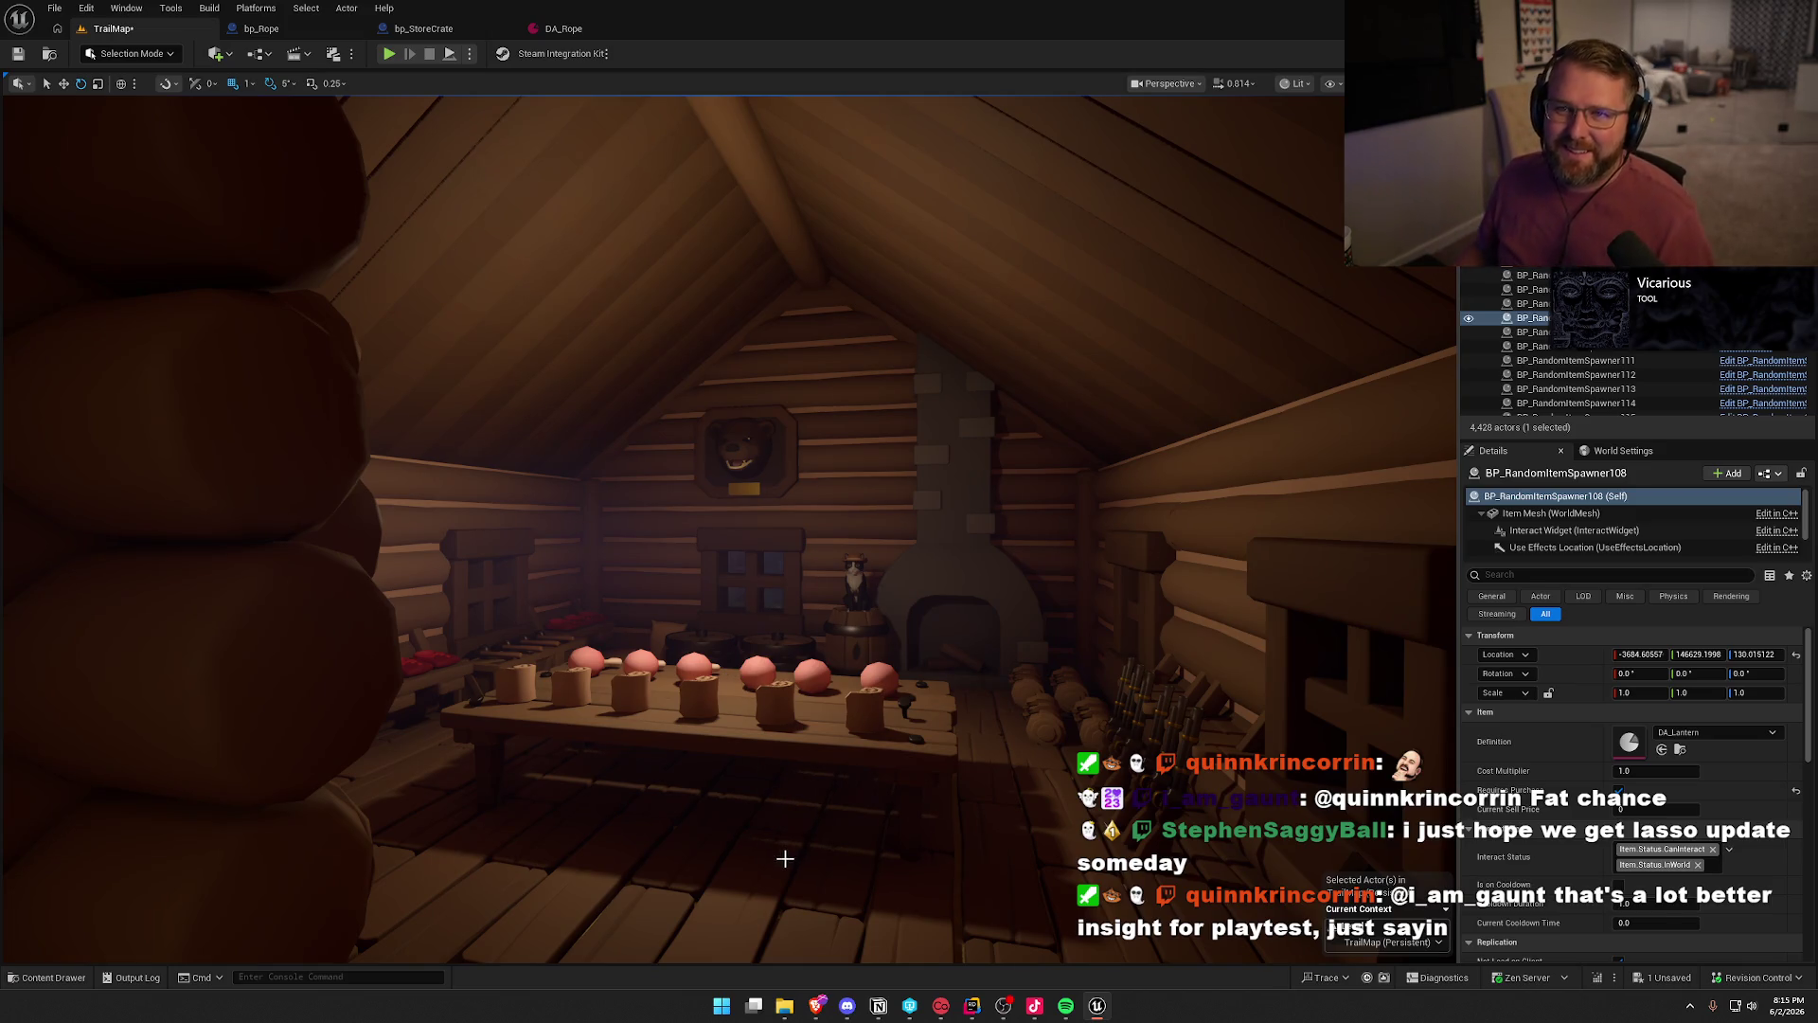
# - Select all six scroll spawners on the store's table
pyautogui.scroll(10, 860, 724)
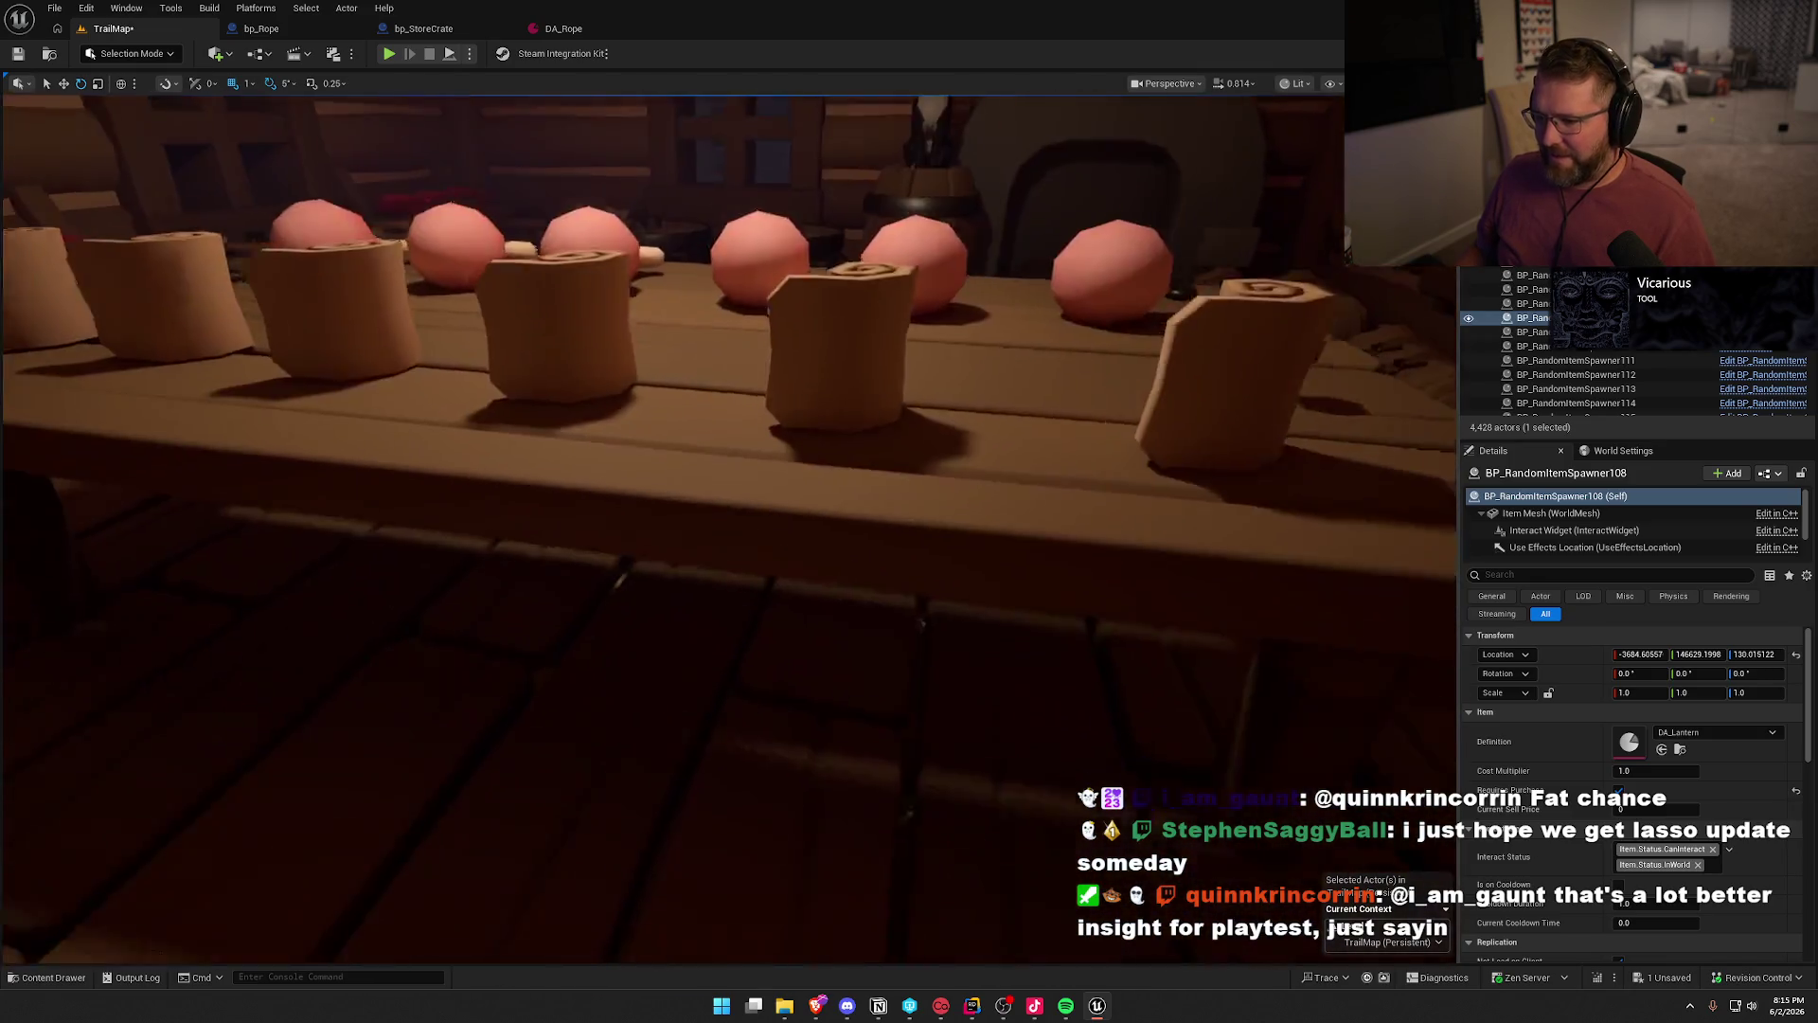
pyautogui.scroll(-10, 763, 657)
pyautogui.click(417, 402)
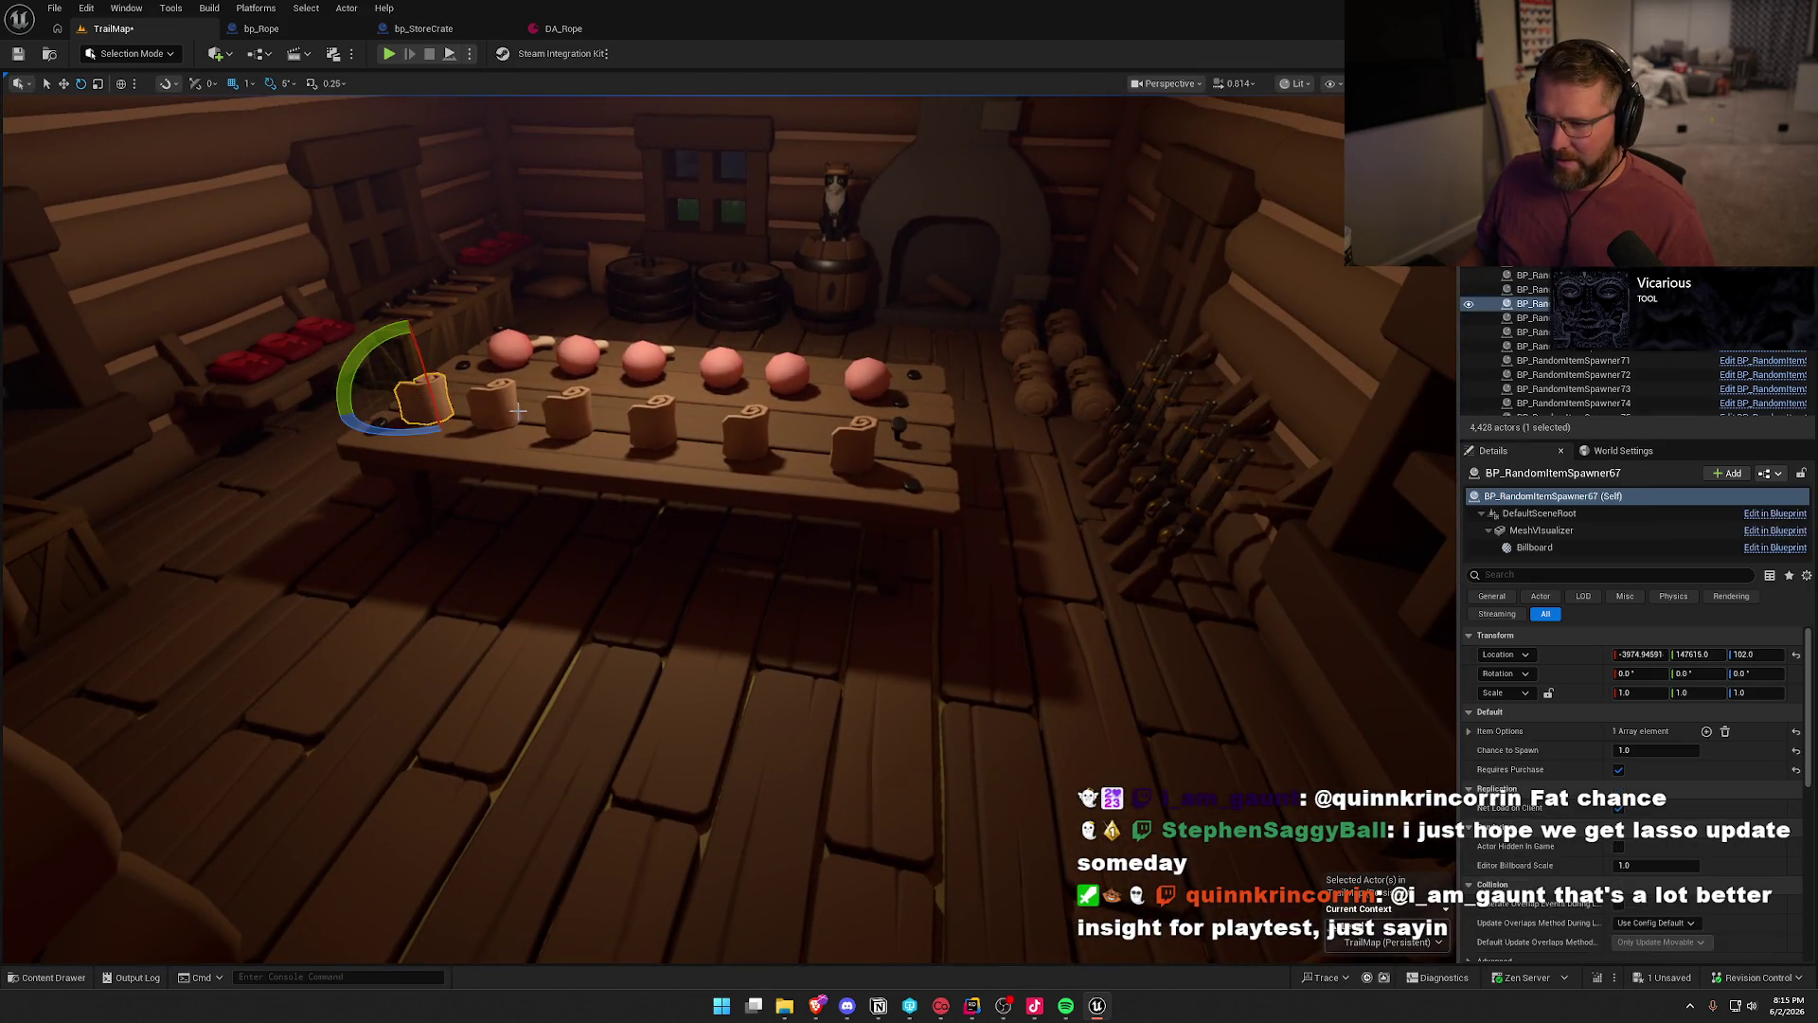
pyautogui.keyDown('ctrl'); pyautogui.click(519, 409); pyautogui.keyUp('ctrl')
pyautogui.keyDown('ctrl'); pyautogui.click(582, 416); pyautogui.keyUp('ctrl')
pyautogui.keyDown('ctrl'); pyautogui.click(658, 423); pyautogui.keyUp('ctrl')
pyautogui.keyDown('ctrl'); pyautogui.click(748, 432); pyautogui.keyUp('ctrl')
pyautogui.keyDown('ctrl'); pyautogui.click(841, 443); pyautogui.keyUp('ctrl')
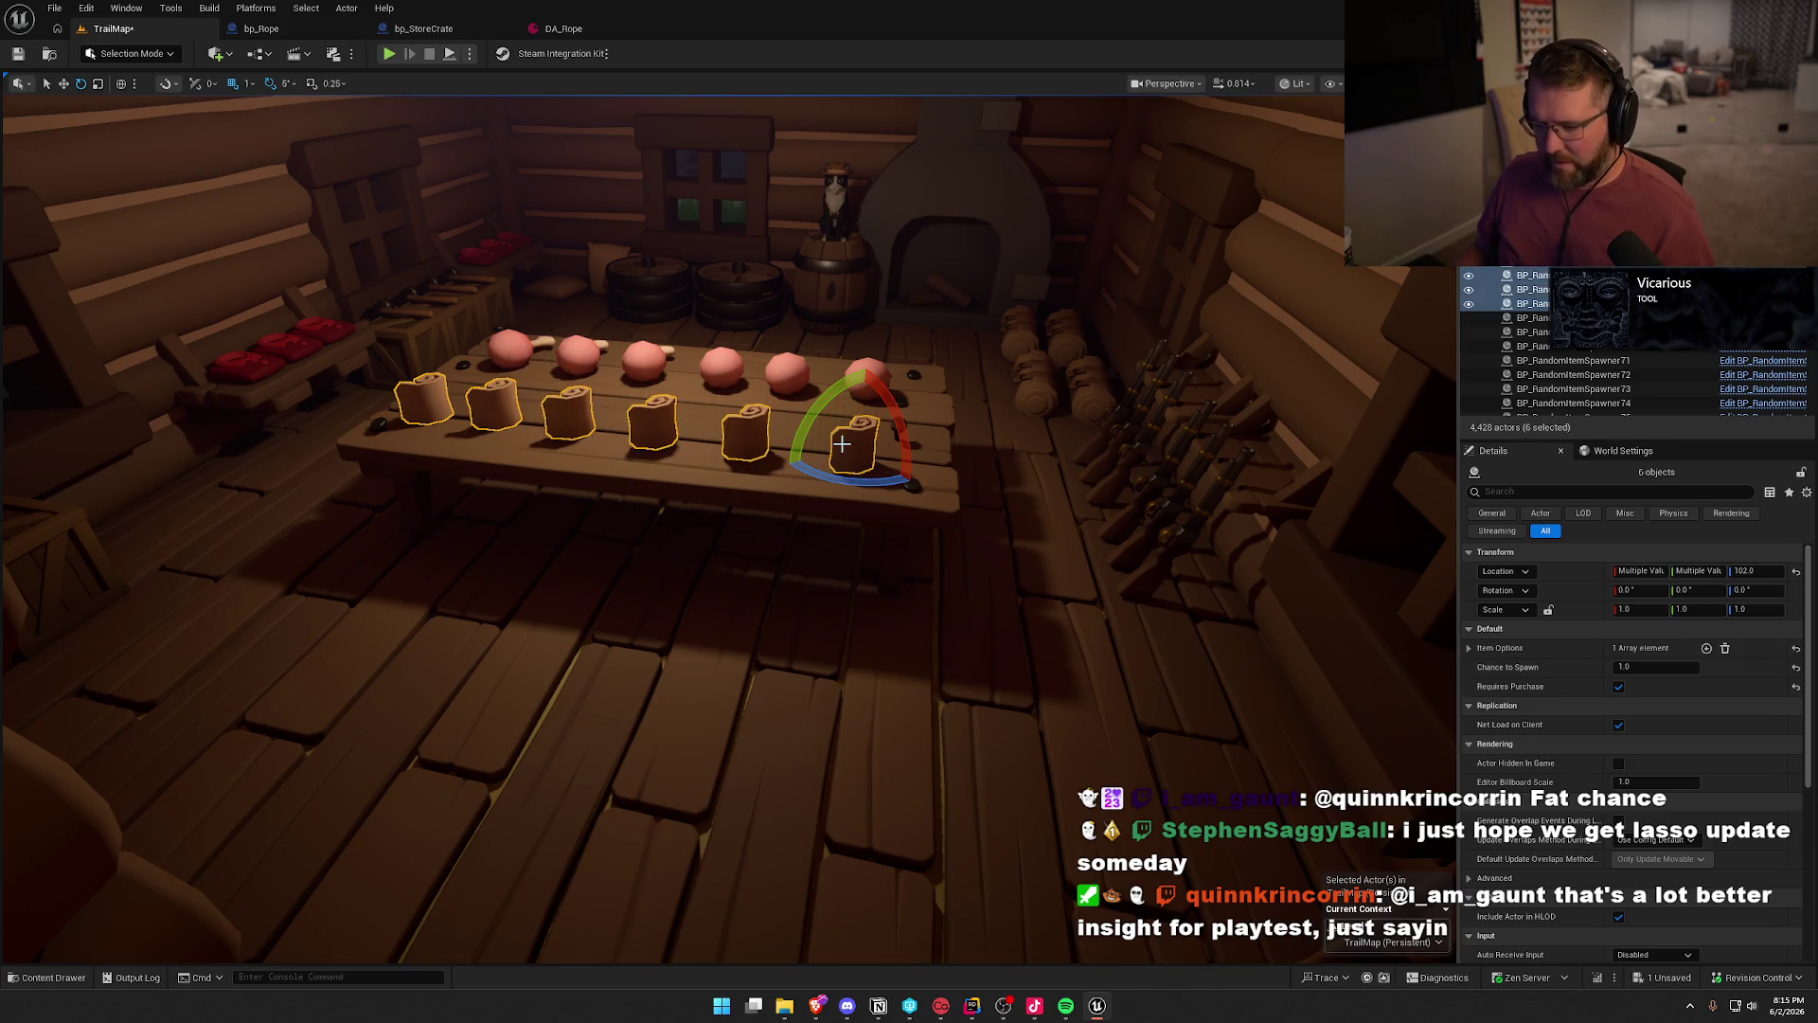
# - Replace the selected scrolls with bp_Bandage, then clear the selection
pyautogui.hotkey('ctrl', 'space')
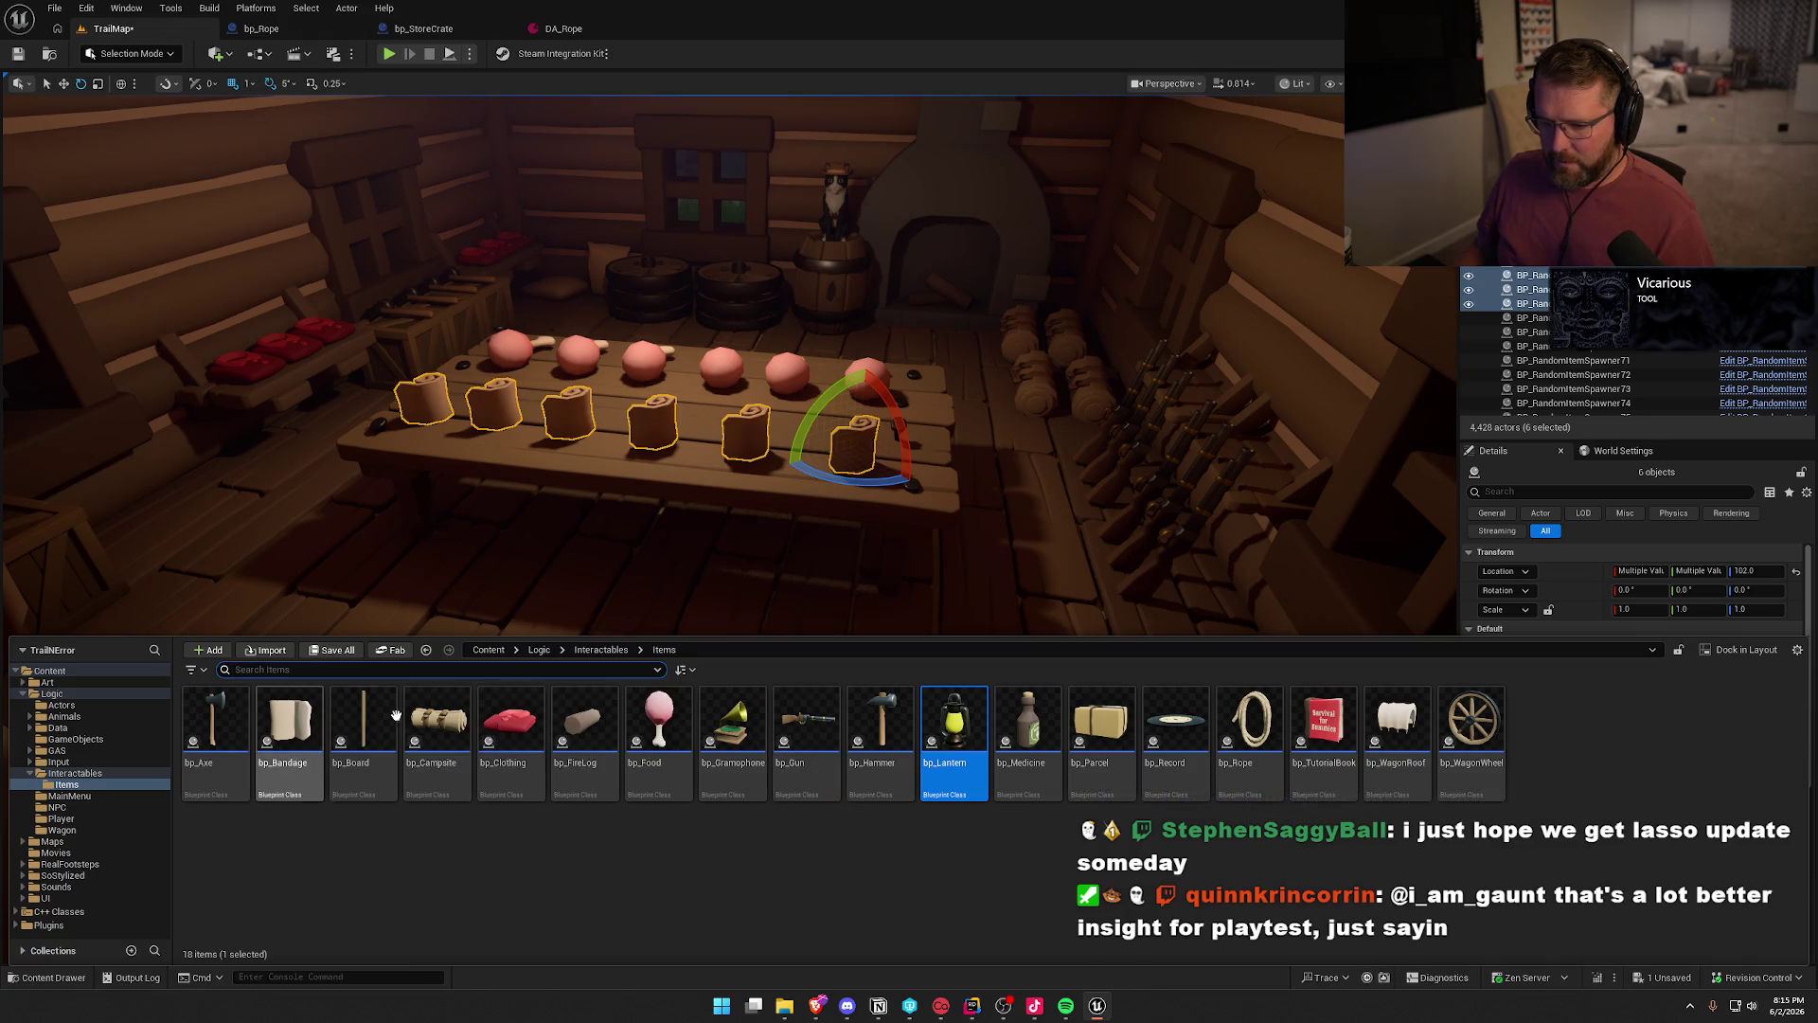
pyautogui.click(282, 717)
pyautogui.rightClick(658, 437)
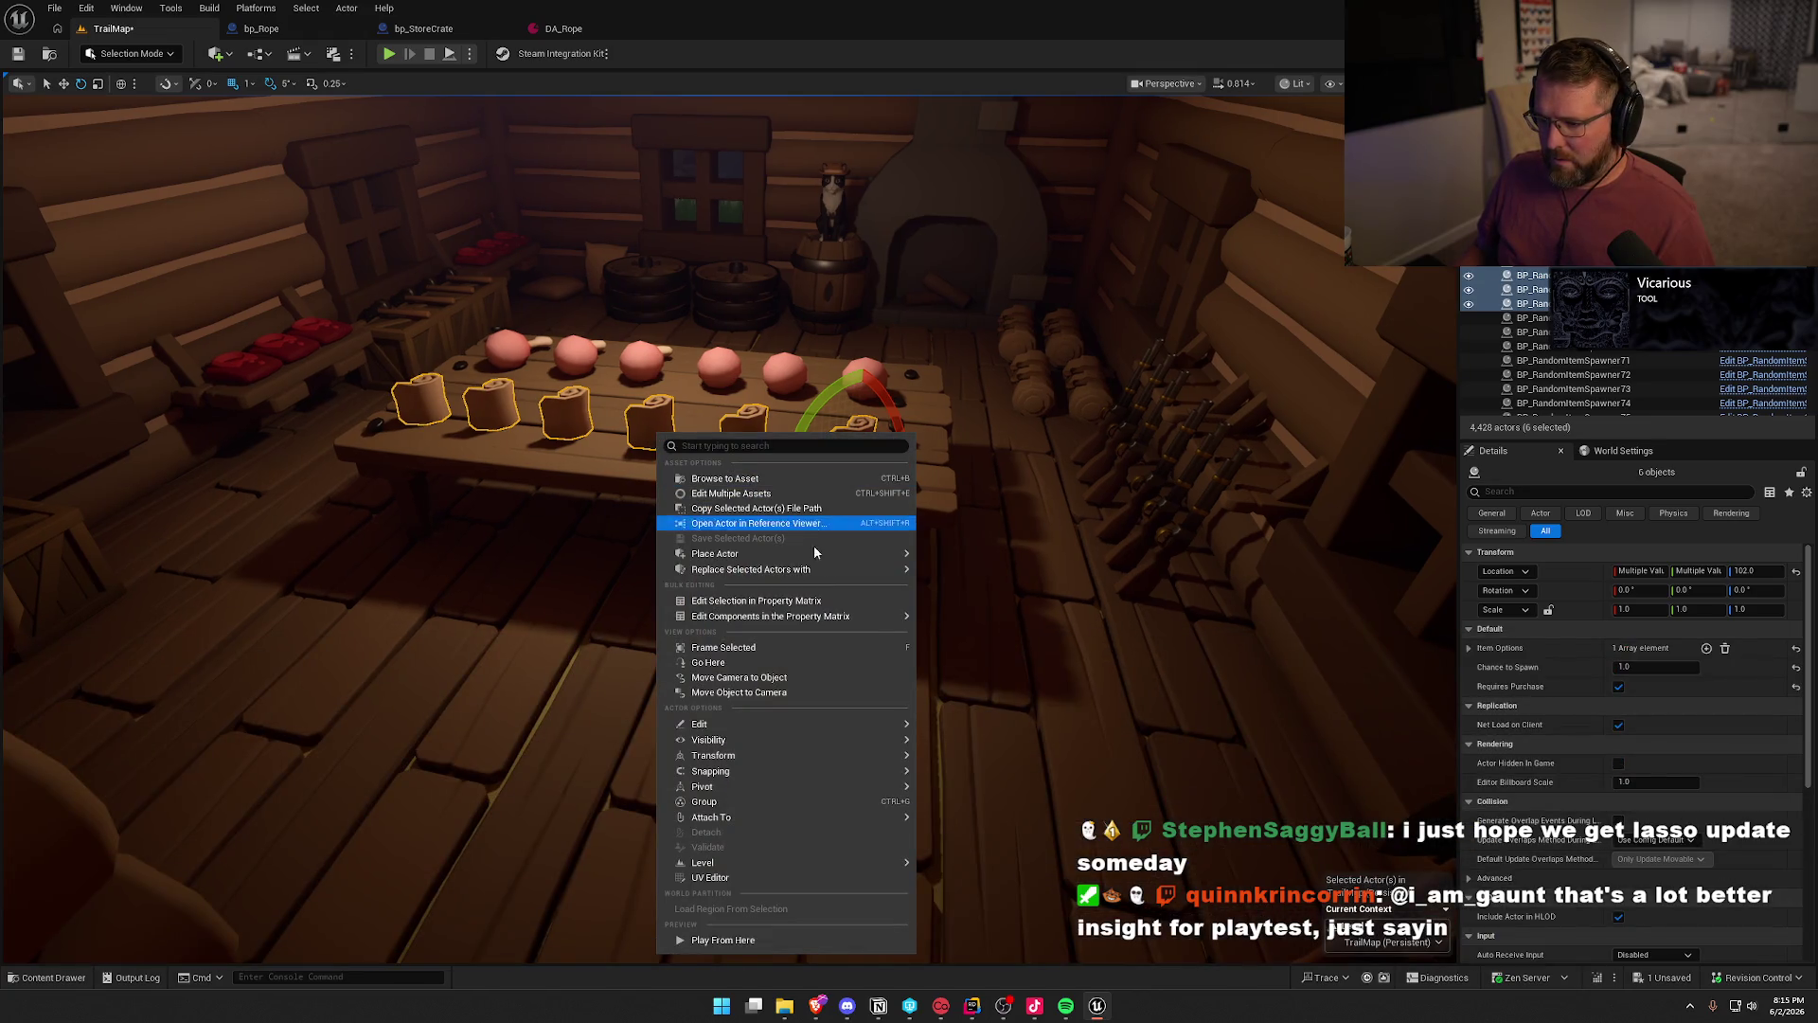
pyautogui.moveTo(816, 569)
pyautogui.click(976, 624)
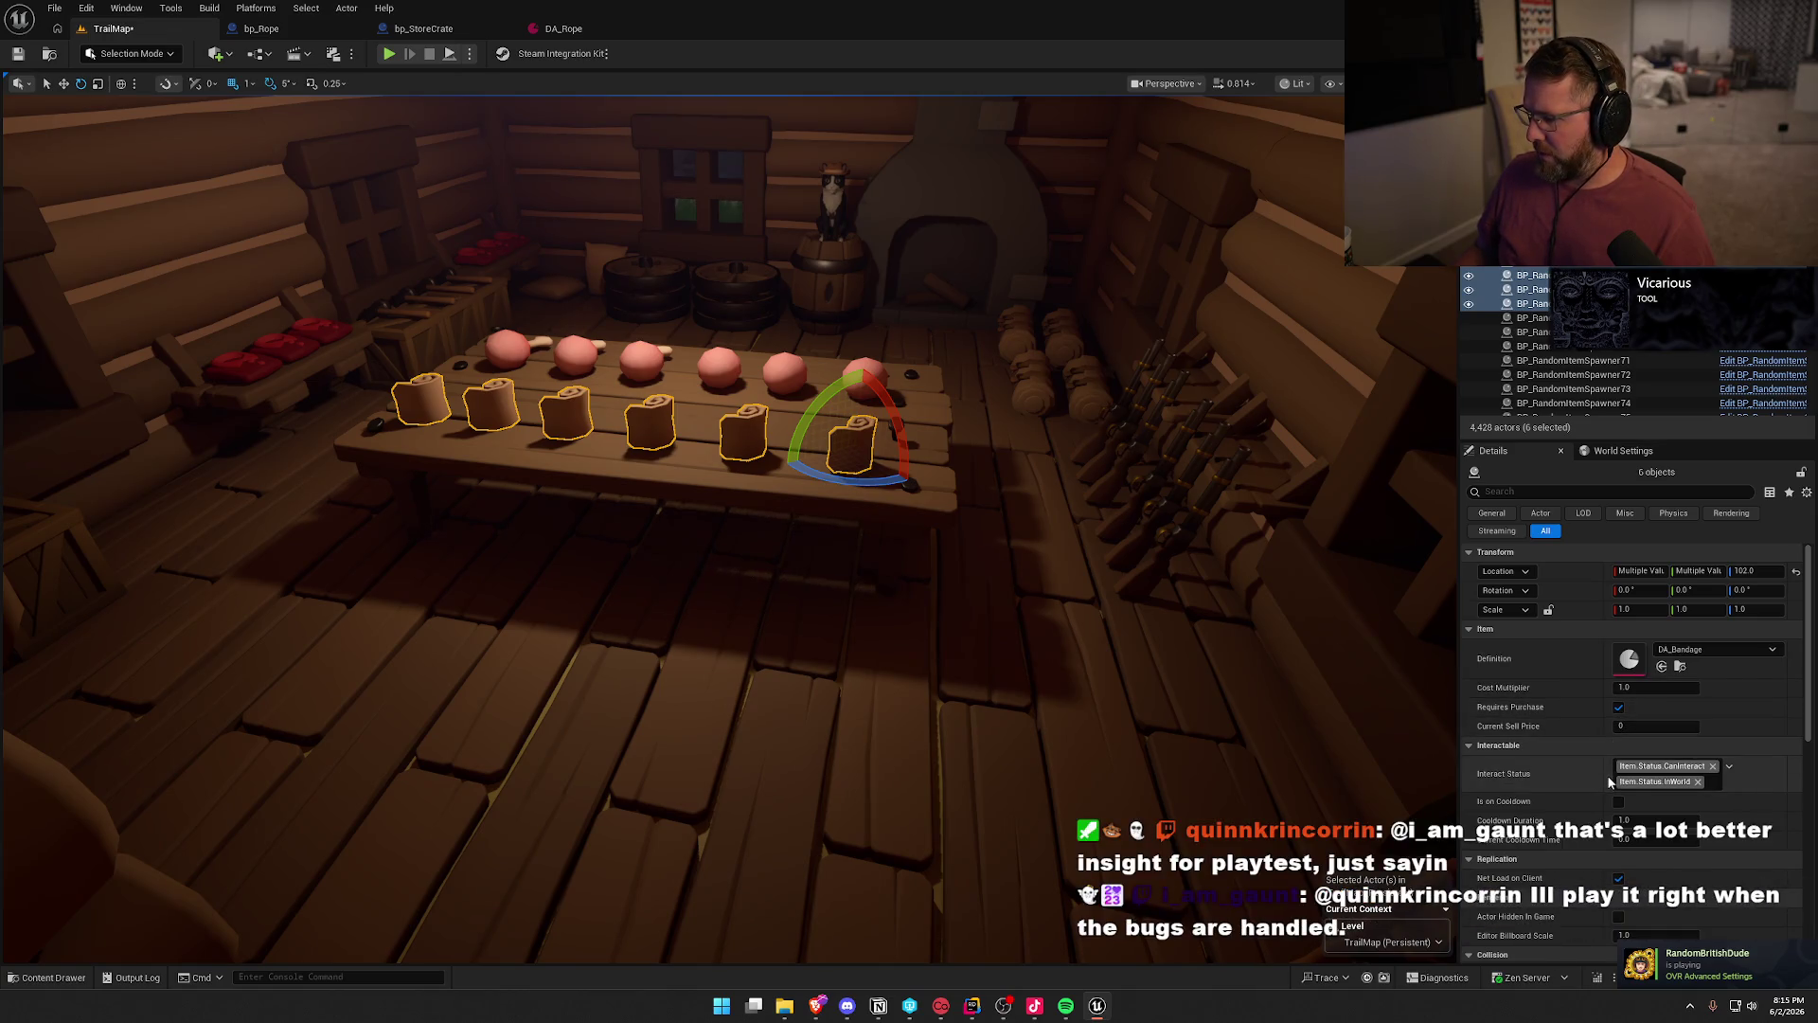
pyautogui.moveTo(919, 587)
pyautogui.mouseDown()
pyautogui.moveTo(1035, 631)
pyautogui.moveTo(890, 606)
pyautogui.moveTo(795, 654)
pyautogui.moveTo(935, 718)
pyautogui.mouseUp()
pyautogui.press('Escape')
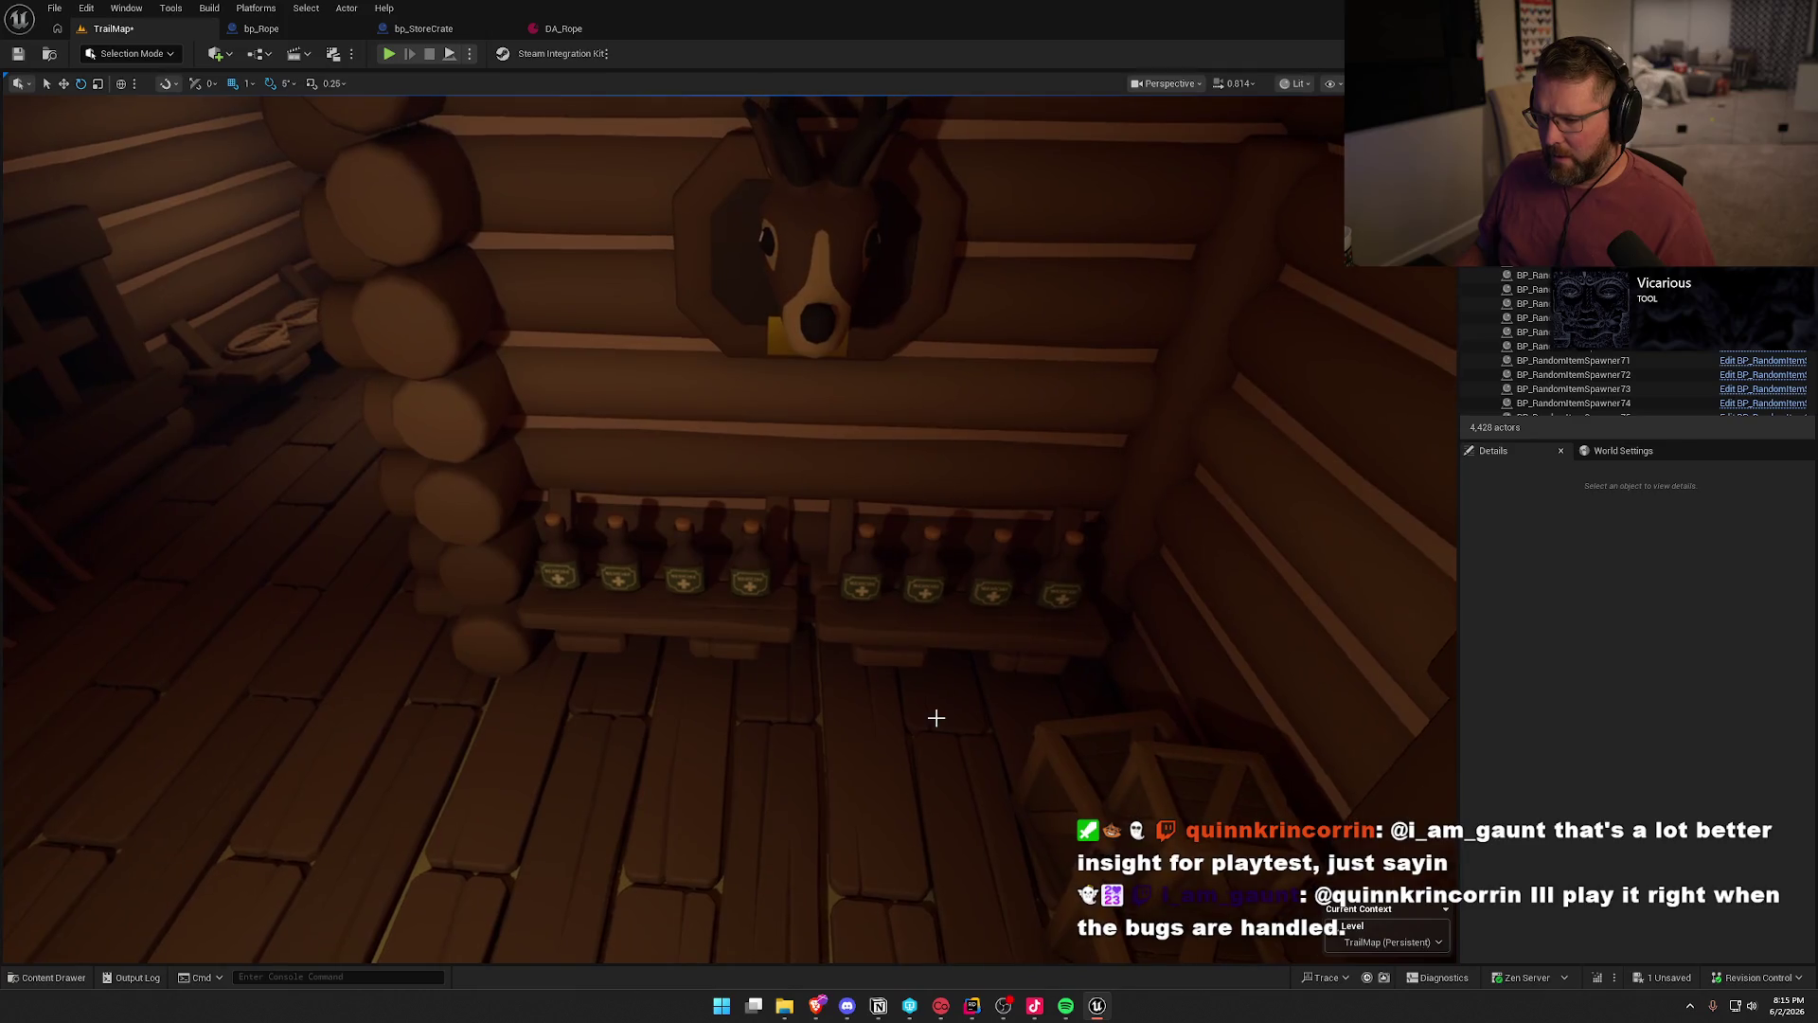
# - Select all eight medicine bottle spawners on the shelves
pyautogui.click(567, 576)
pyautogui.keyDown('ctrl'); pyautogui.click(617, 578); pyautogui.keyUp('ctrl')
pyautogui.keyDown('ctrl'); pyautogui.click(684, 579); pyautogui.keyUp('ctrl')
pyautogui.keyDown('ctrl'); pyautogui.click(753, 573); pyautogui.keyUp('ctrl')
pyautogui.keyDown('ctrl'); pyautogui.click(861, 573); pyautogui.keyUp('ctrl')
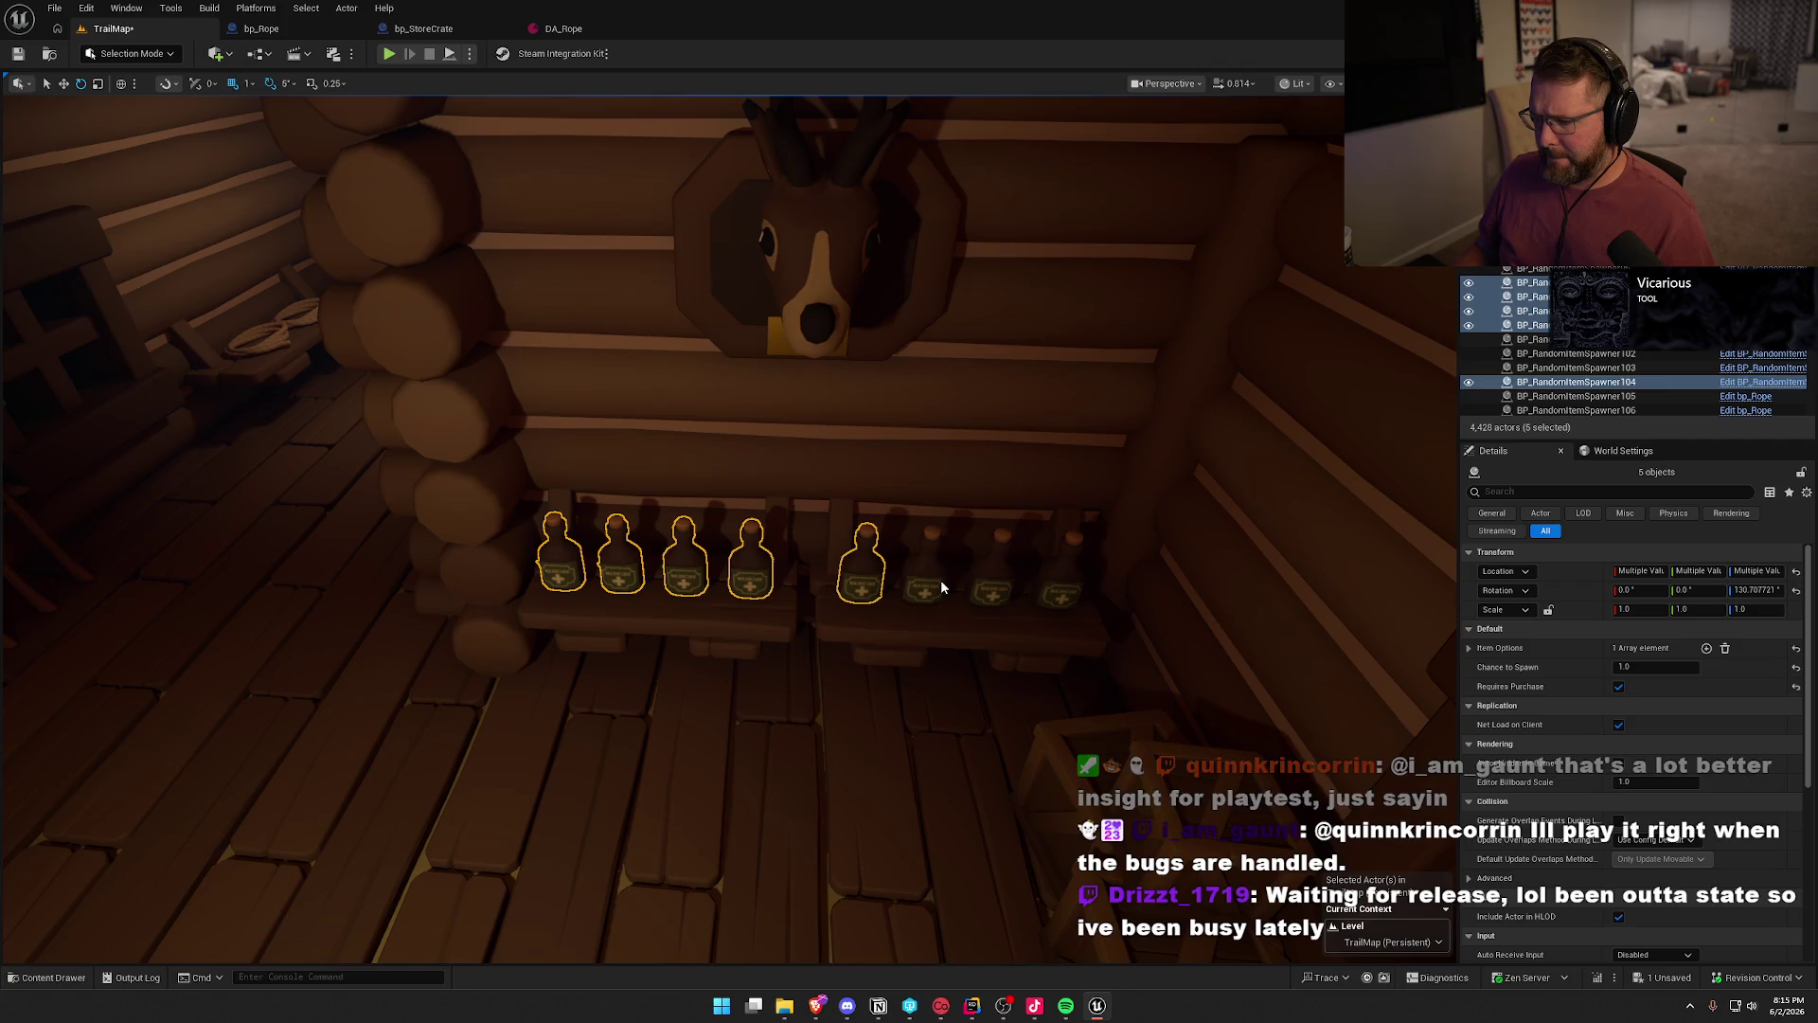
pyautogui.keyDown('ctrl'); pyautogui.click(930, 576); pyautogui.keyUp('ctrl')
pyautogui.keyDown('ctrl'); pyautogui.click(994, 570); pyautogui.keyUp('ctrl')
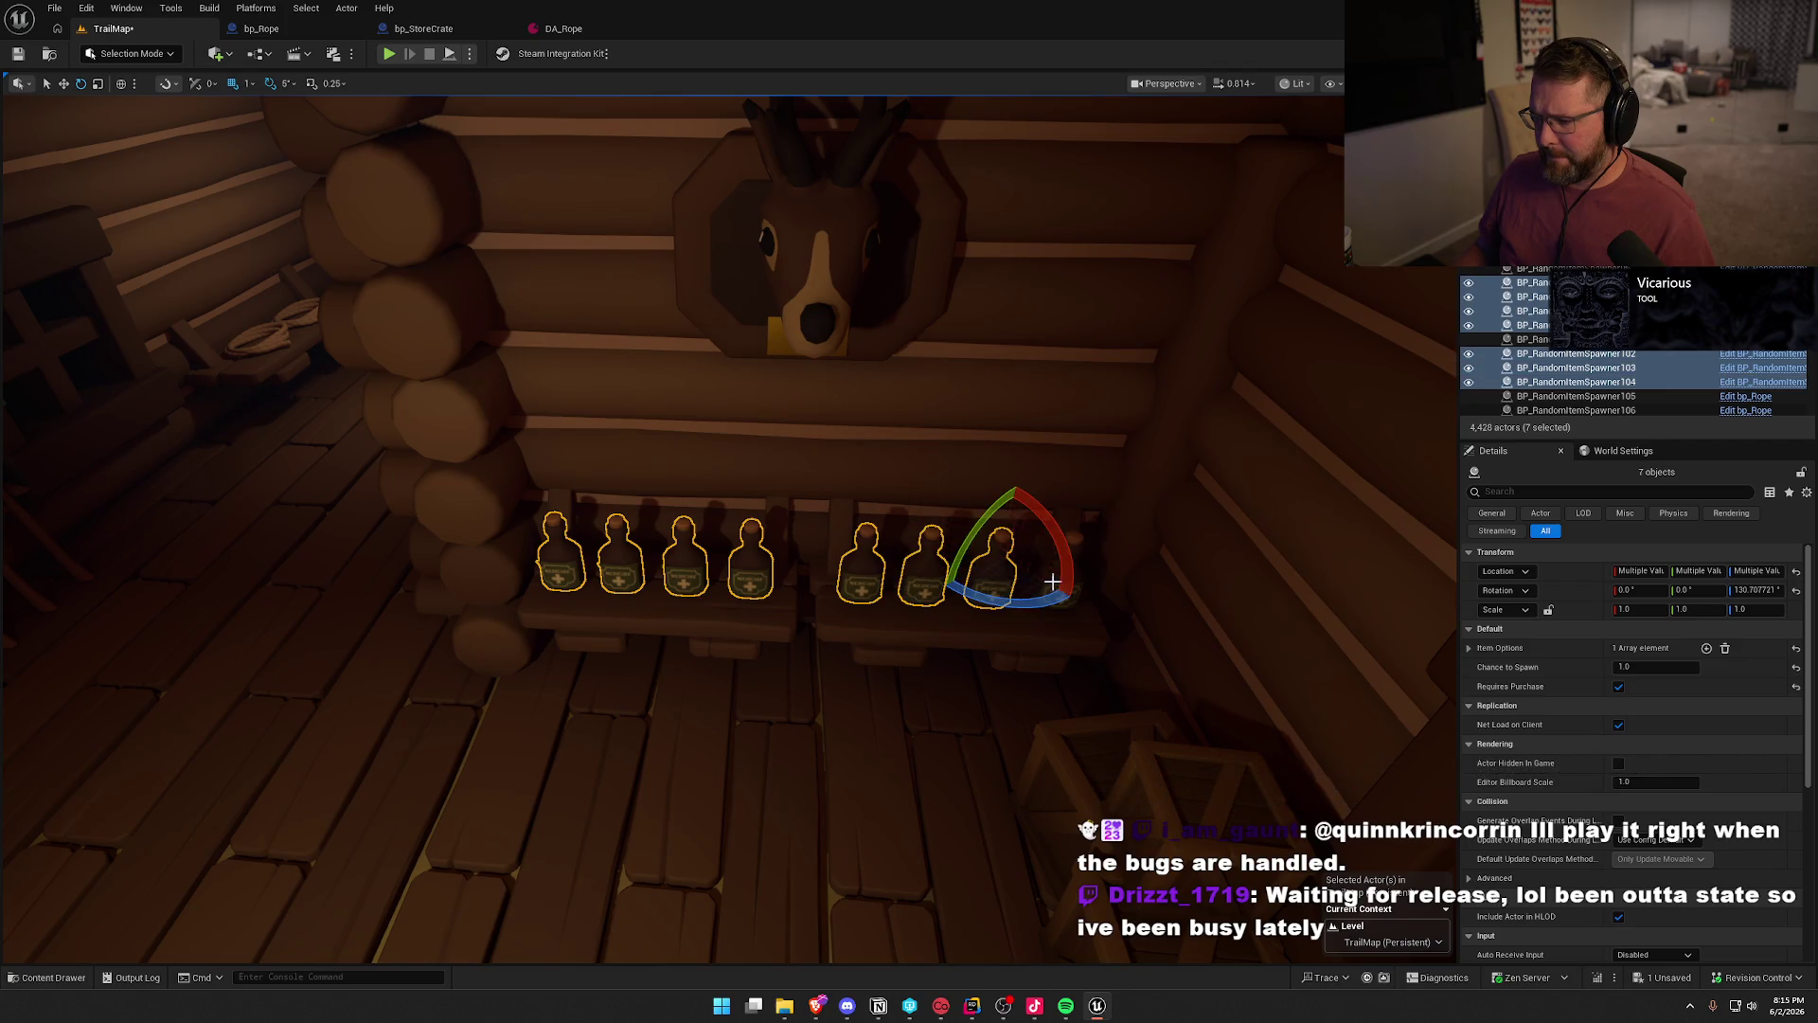
pyautogui.keyDown('ctrl'); pyautogui.click(1052, 581); pyautogui.keyUp('ctrl')
# - Replace the selected bottle spawners with bp_Medicine
pyautogui.hotkey('ctrl', 'space')
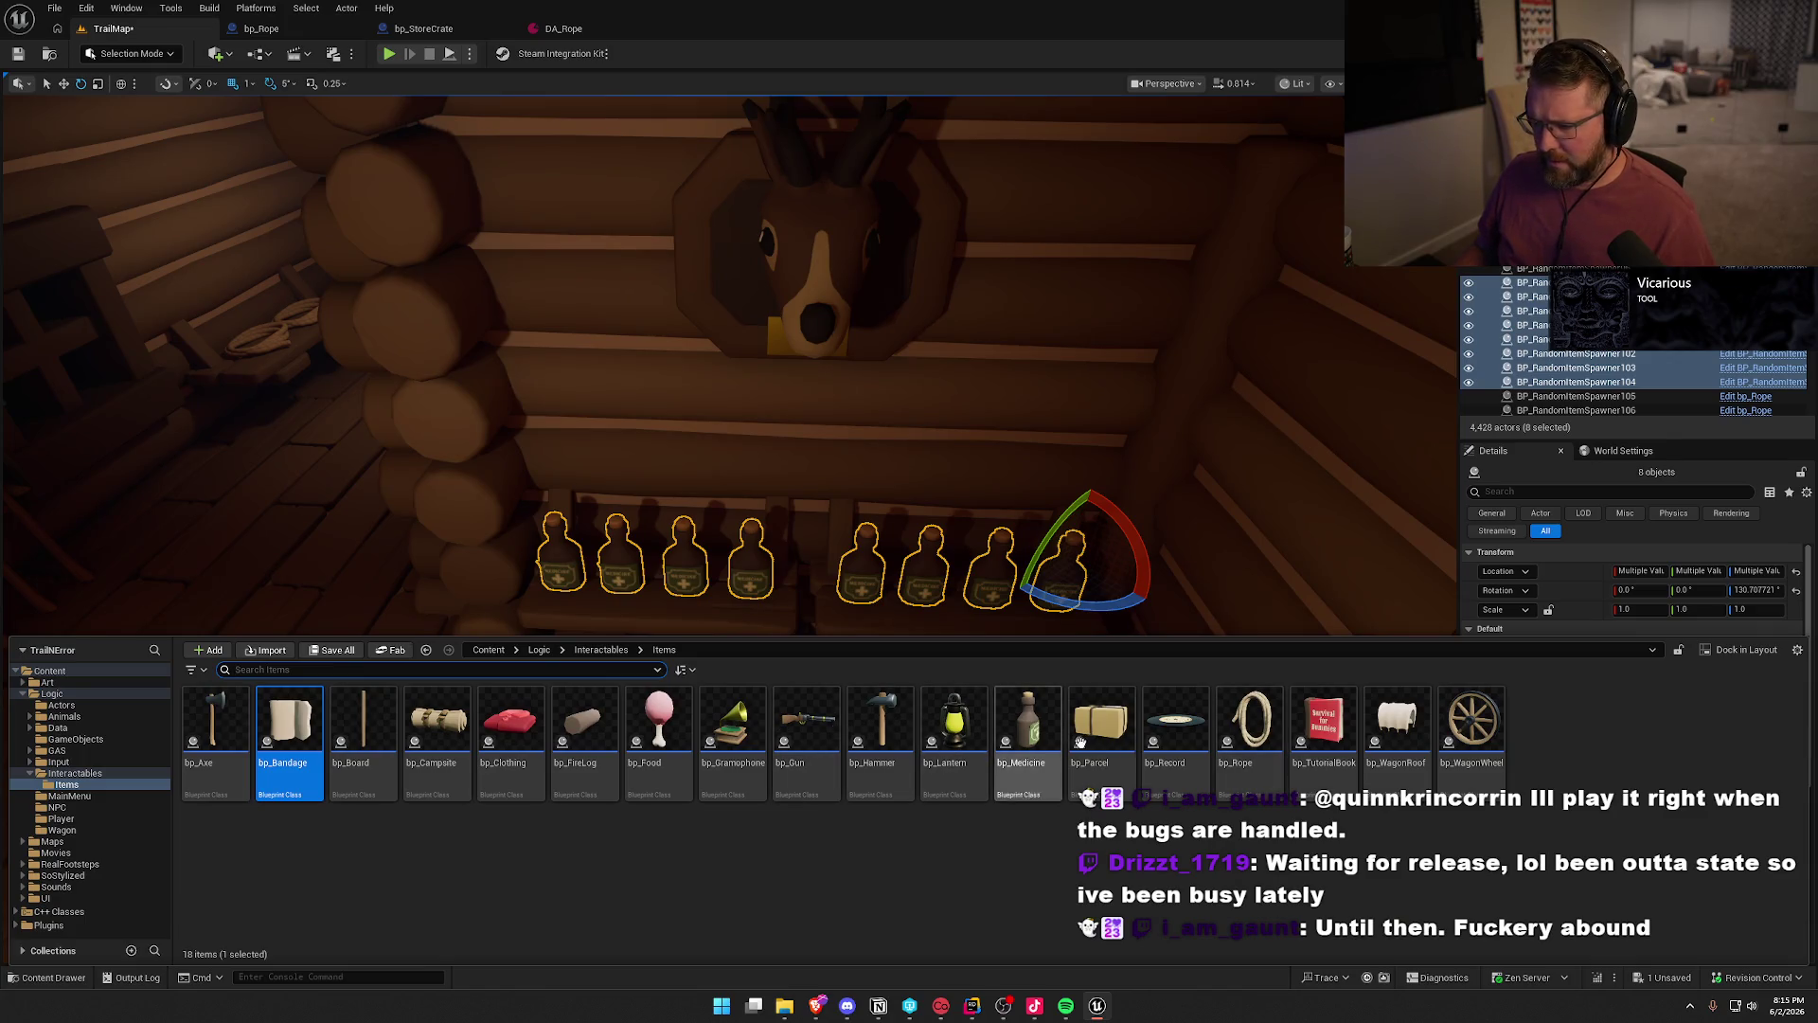
pyautogui.click(1027, 743)
pyautogui.rightClick(928, 575)
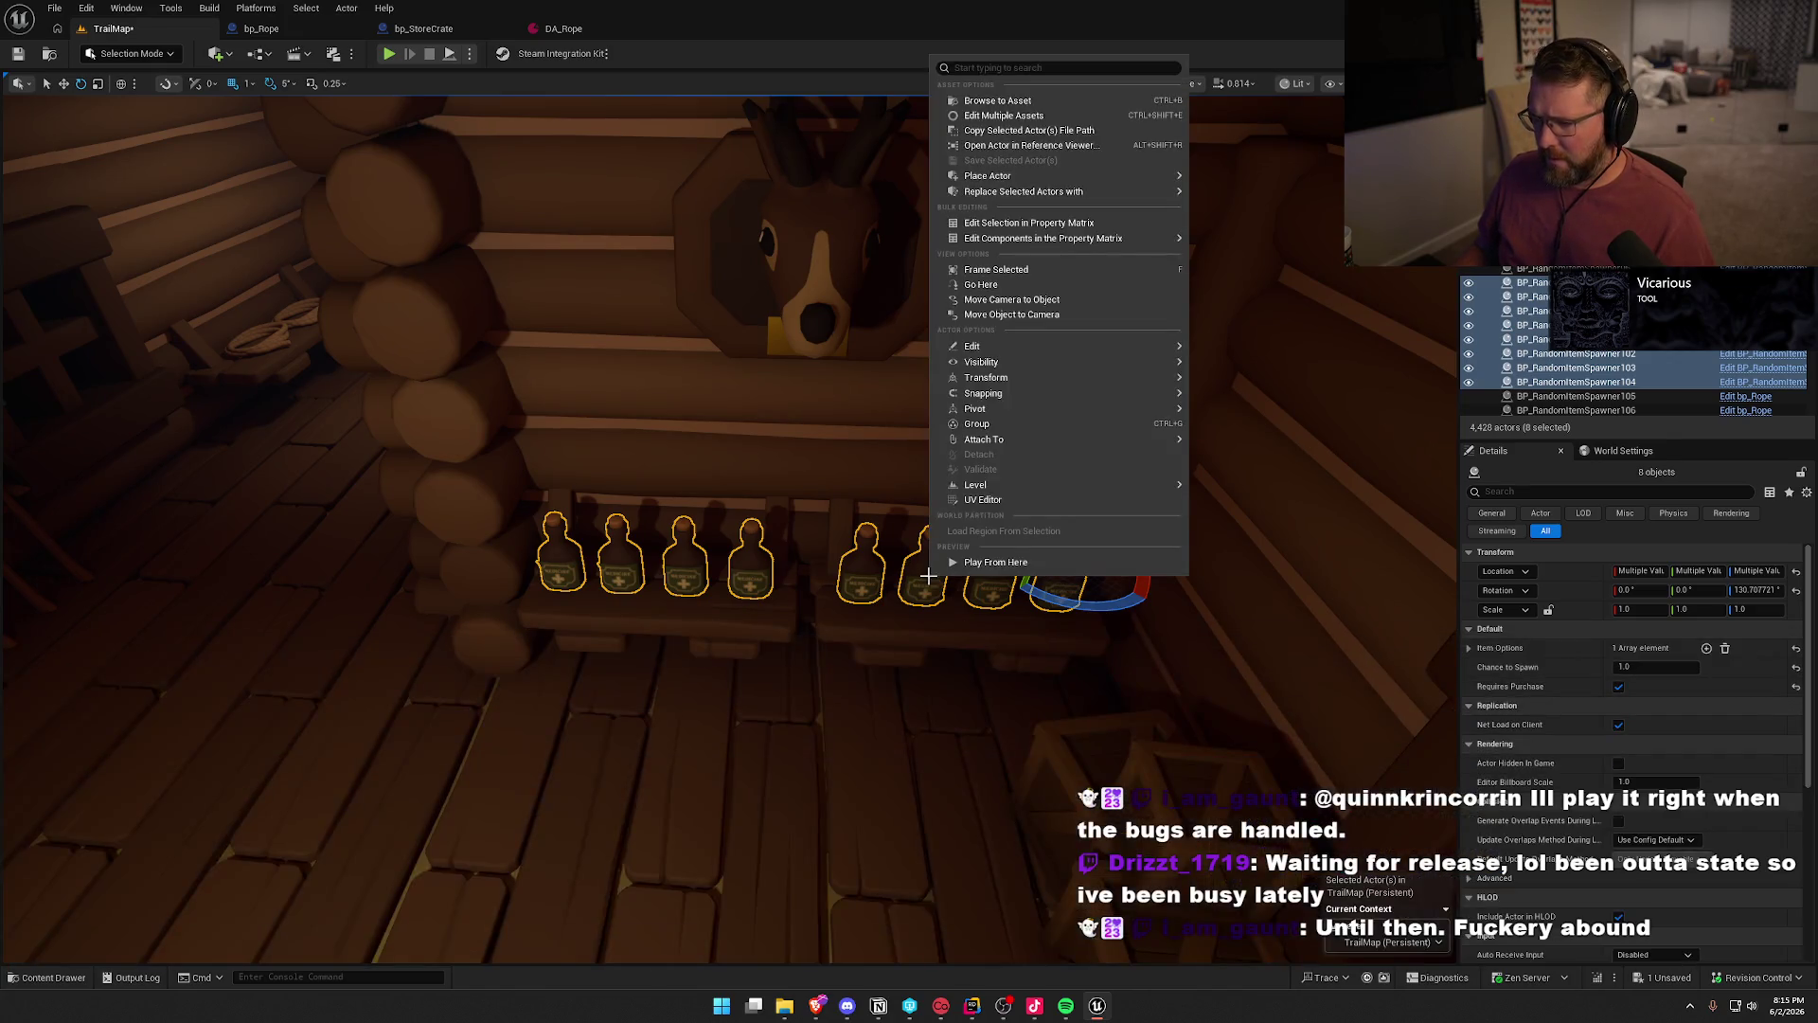
pyautogui.moveTo(1098, 189)
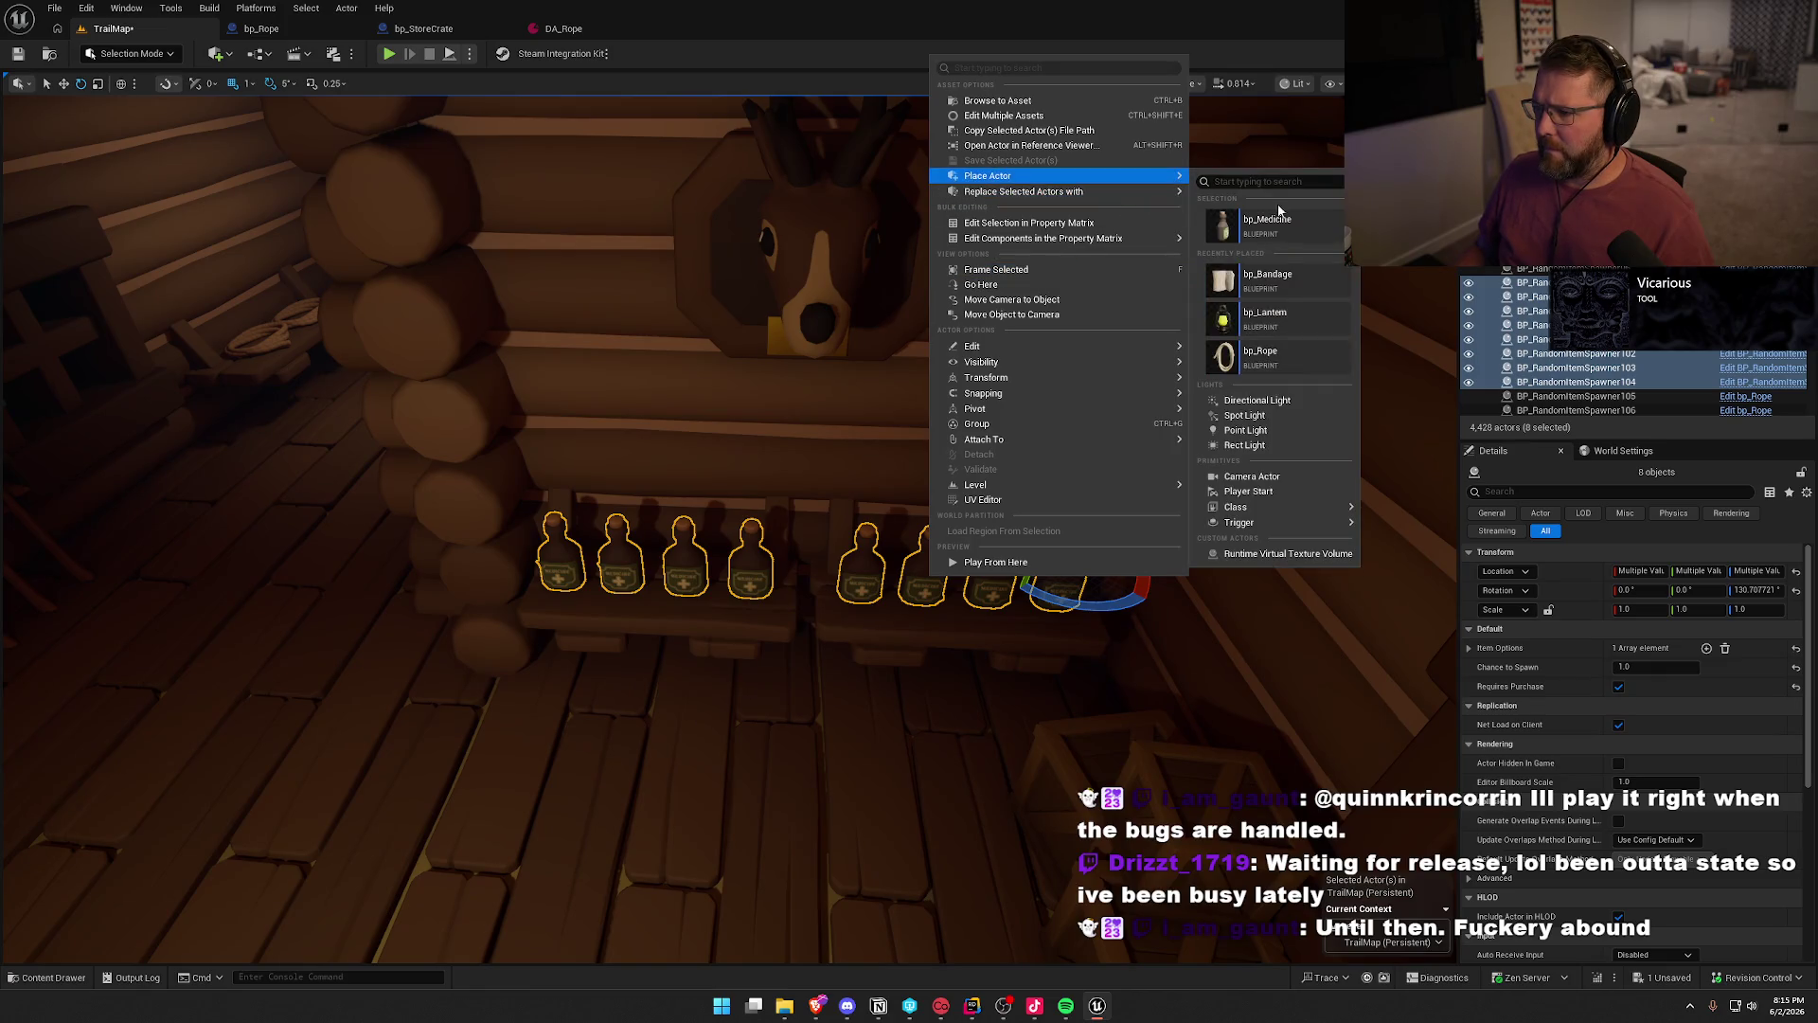
pyautogui.moveTo(1181, 192)
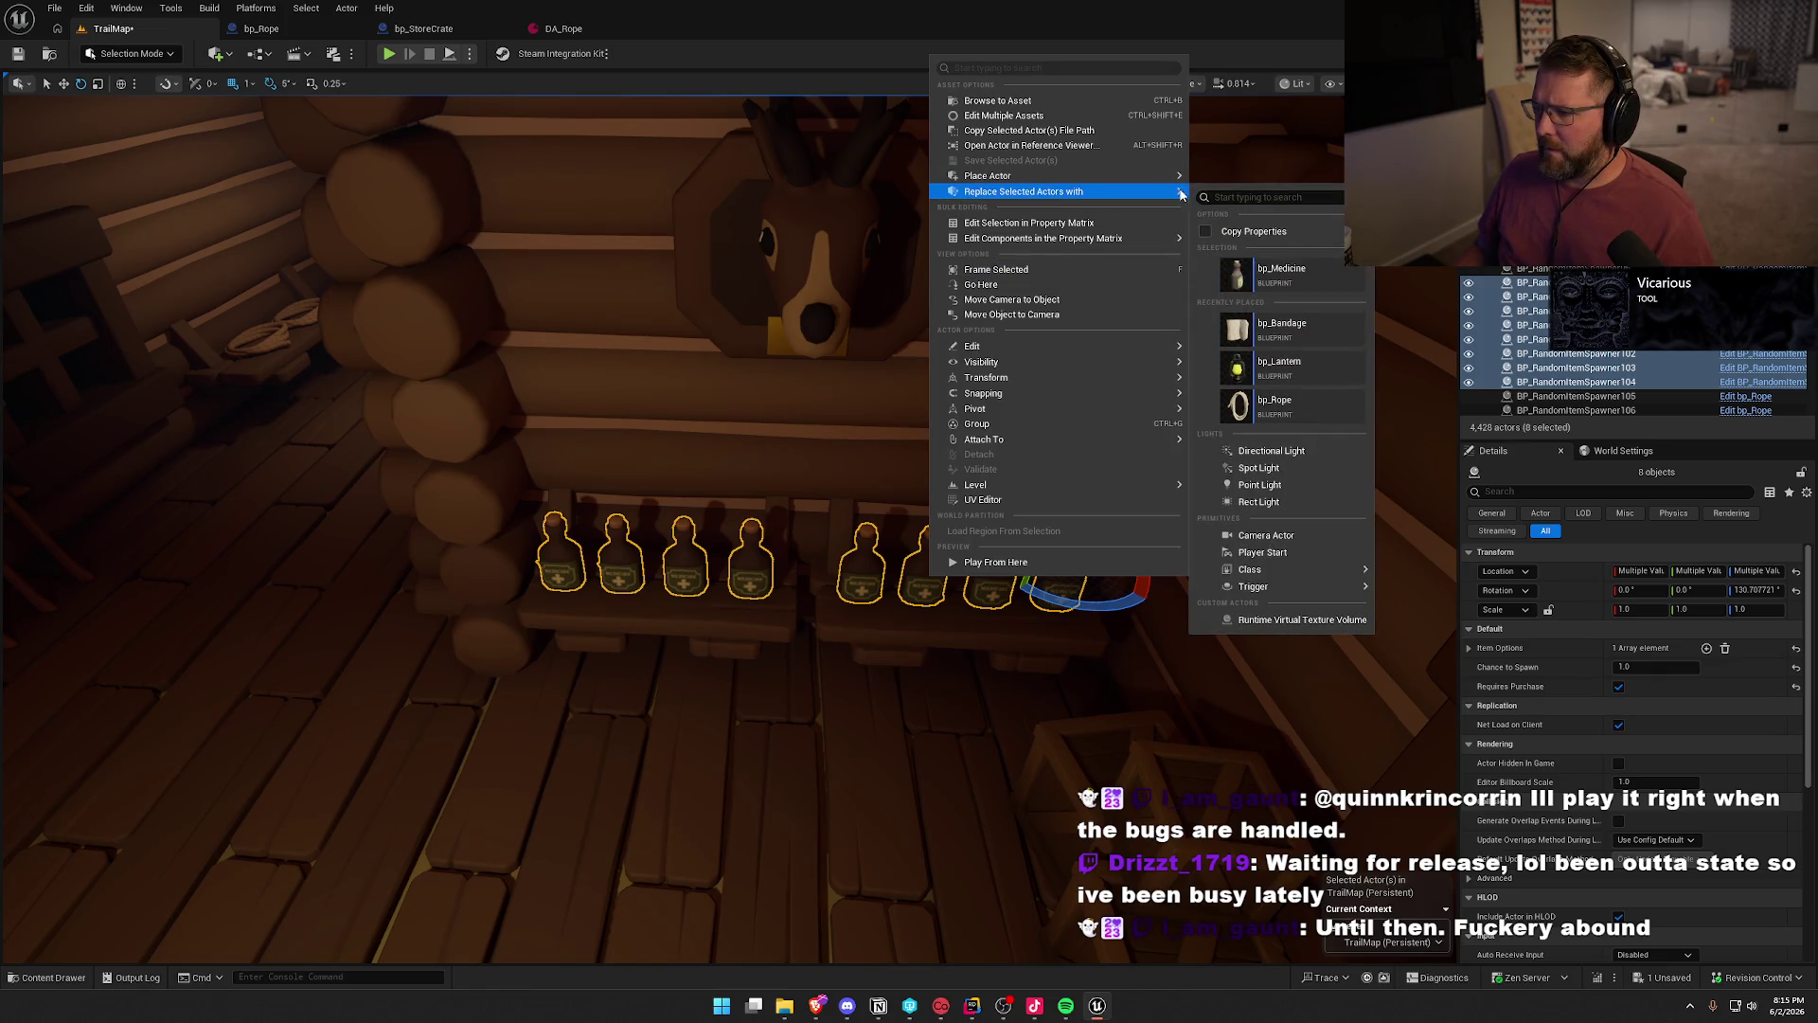
pyautogui.click(1269, 272)
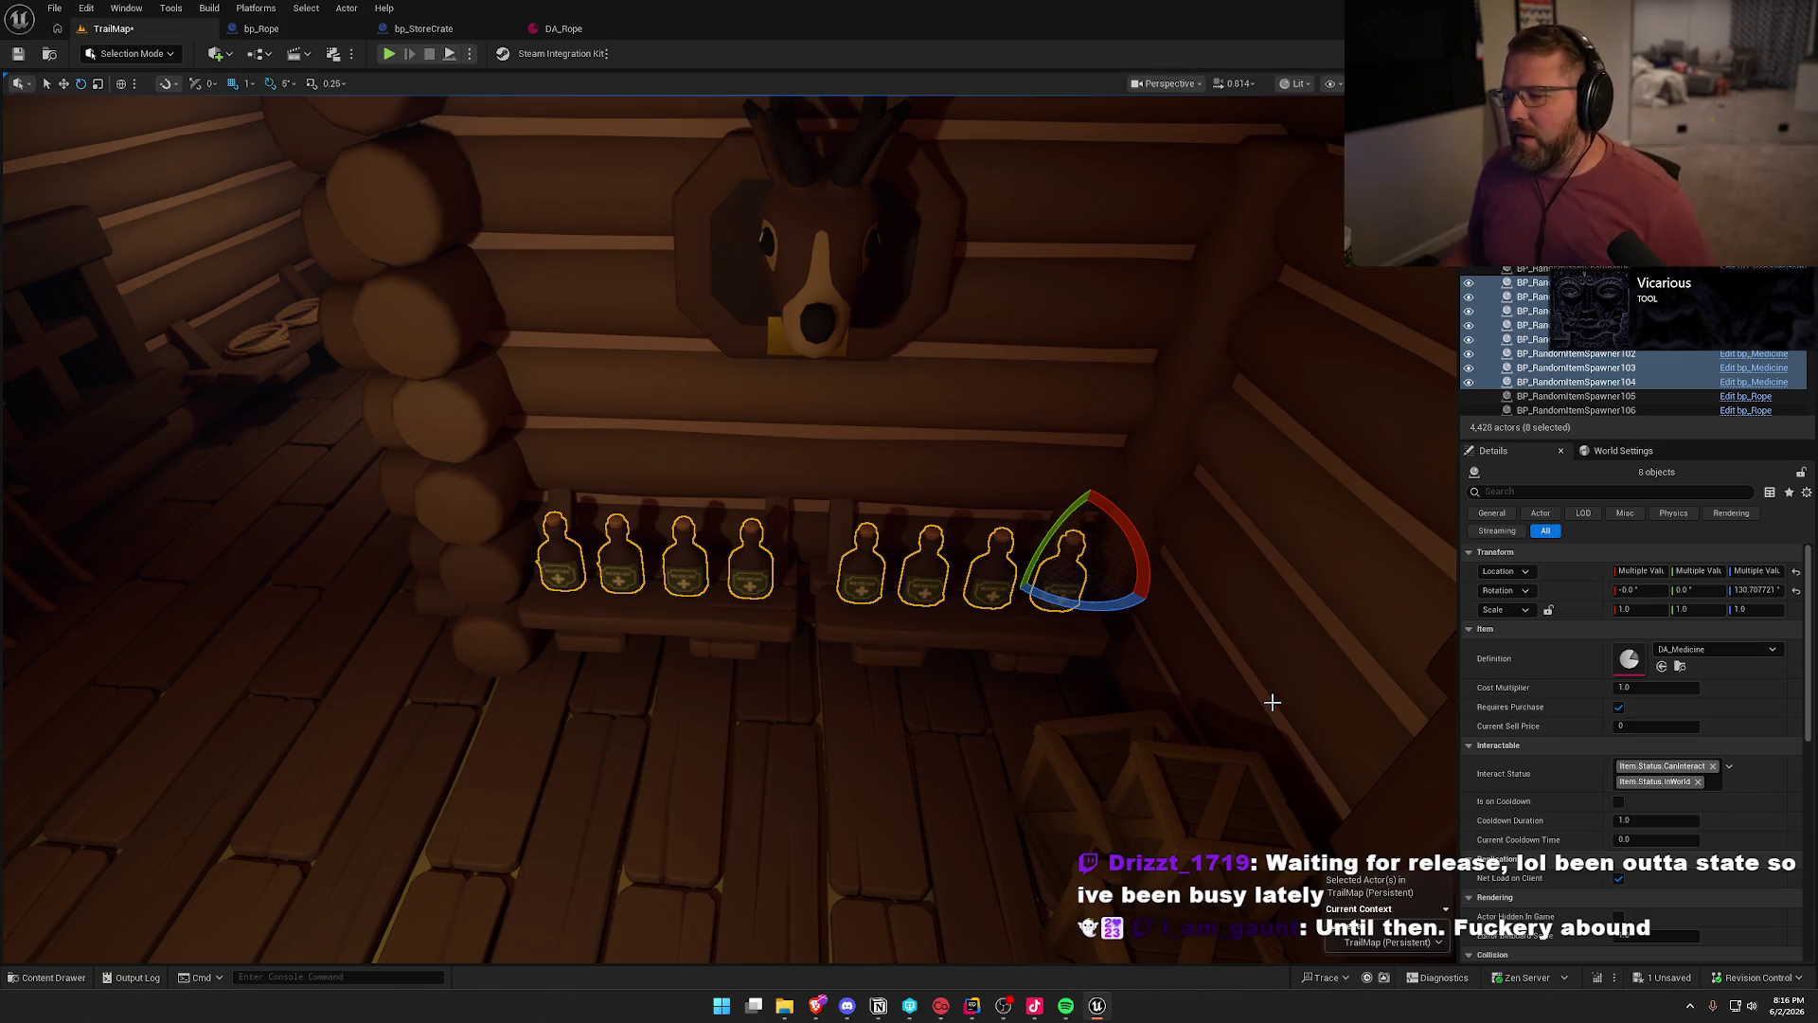
# - Frame the meat table and select the first drumstick
pyautogui.moveTo(1005, 676)
pyautogui.mouseDown()
pyautogui.moveTo(908, 653)
pyautogui.moveTo(881, 672)
pyautogui.mouseUp()
pyautogui.moveTo(512, 568); pyautogui.dragTo(492, 561)
pyautogui.click(391, 486)
# - Add the remaining five drumsticks to the selection
pyautogui.keyDown('ctrl'); pyautogui.click(540, 488); pyautogui.keyUp('ctrl')
pyautogui.keyDown('ctrl'); pyautogui.click(662, 478); pyautogui.keyUp('ctrl')
pyautogui.keyDown('ctrl'); pyautogui.click(800, 479); pyautogui.keyUp('ctrl')
pyautogui.keyDown('ctrl'); pyautogui.click(928, 480); pyautogui.keyUp('ctrl')
pyautogui.keyDown('ctrl'); pyautogui.click(1037, 468); pyautogui.keyUp('ctrl')
pyautogui.rightClick(1058, 478)
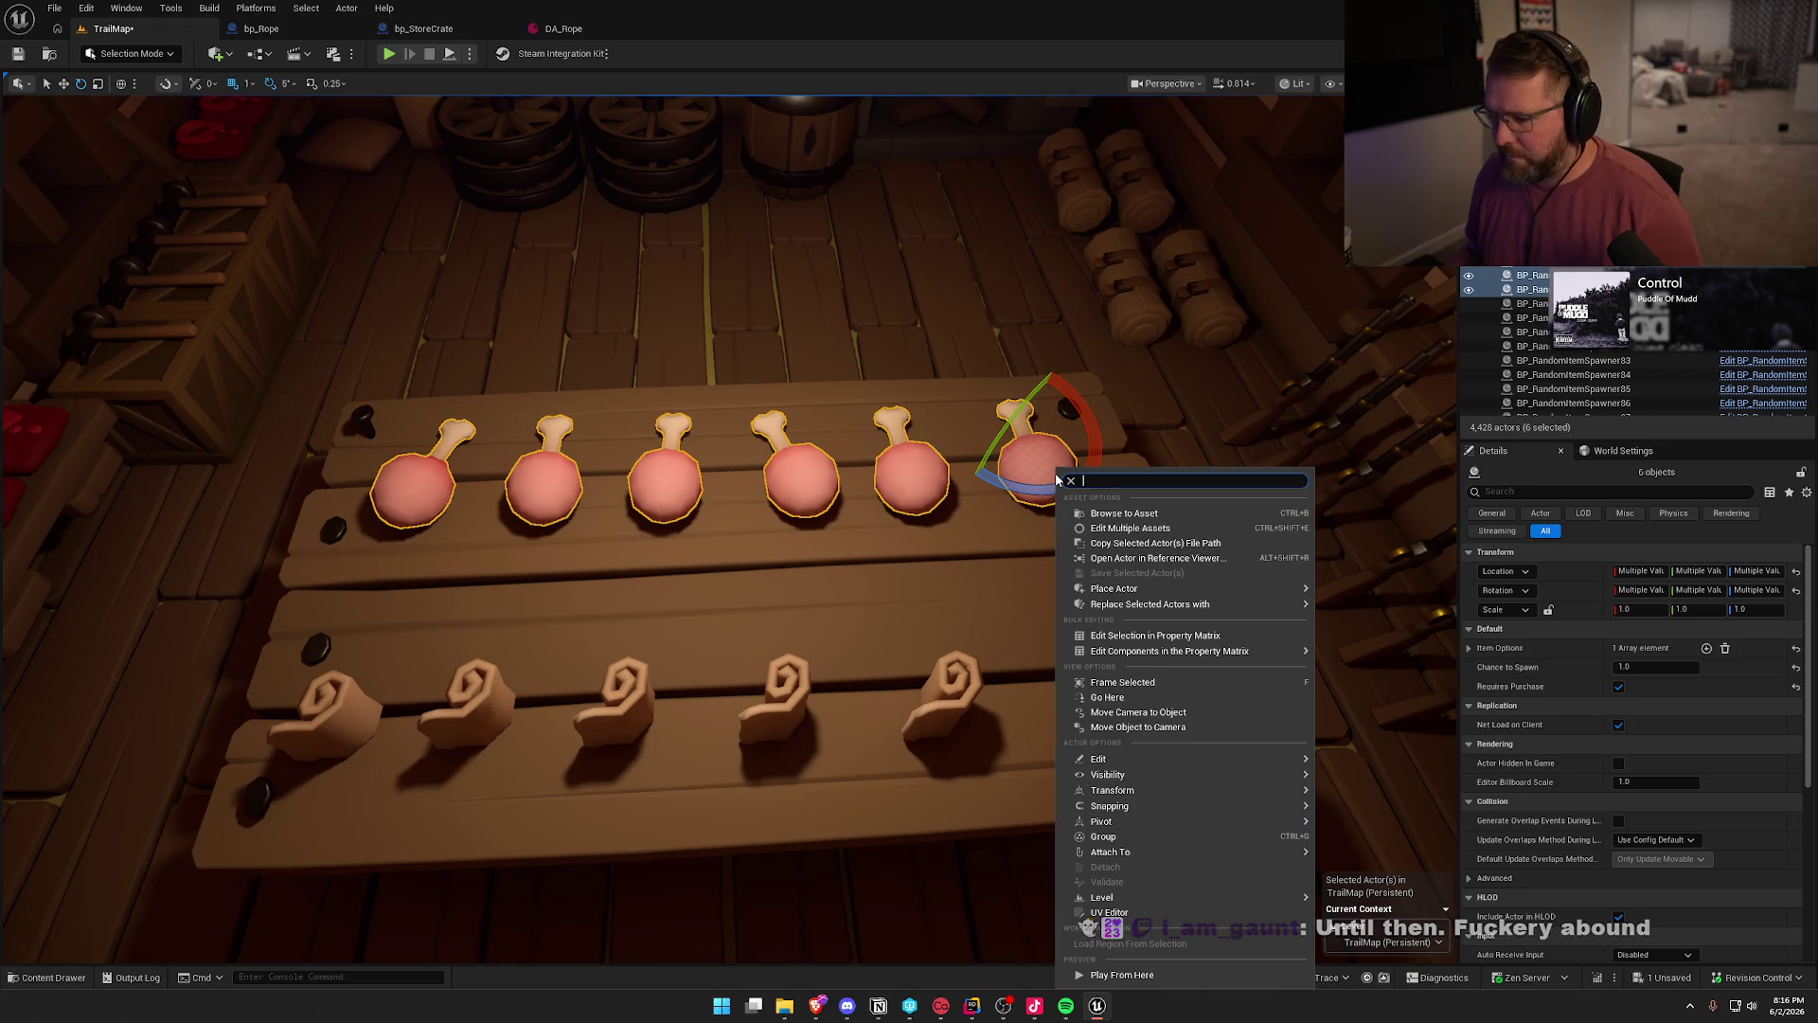
# - Replace the six selected drumsticks with bp_Food
pyautogui.hotkey('ctrl', 'space')
pyautogui.click(658, 734)
pyautogui.rightClick(805, 492)
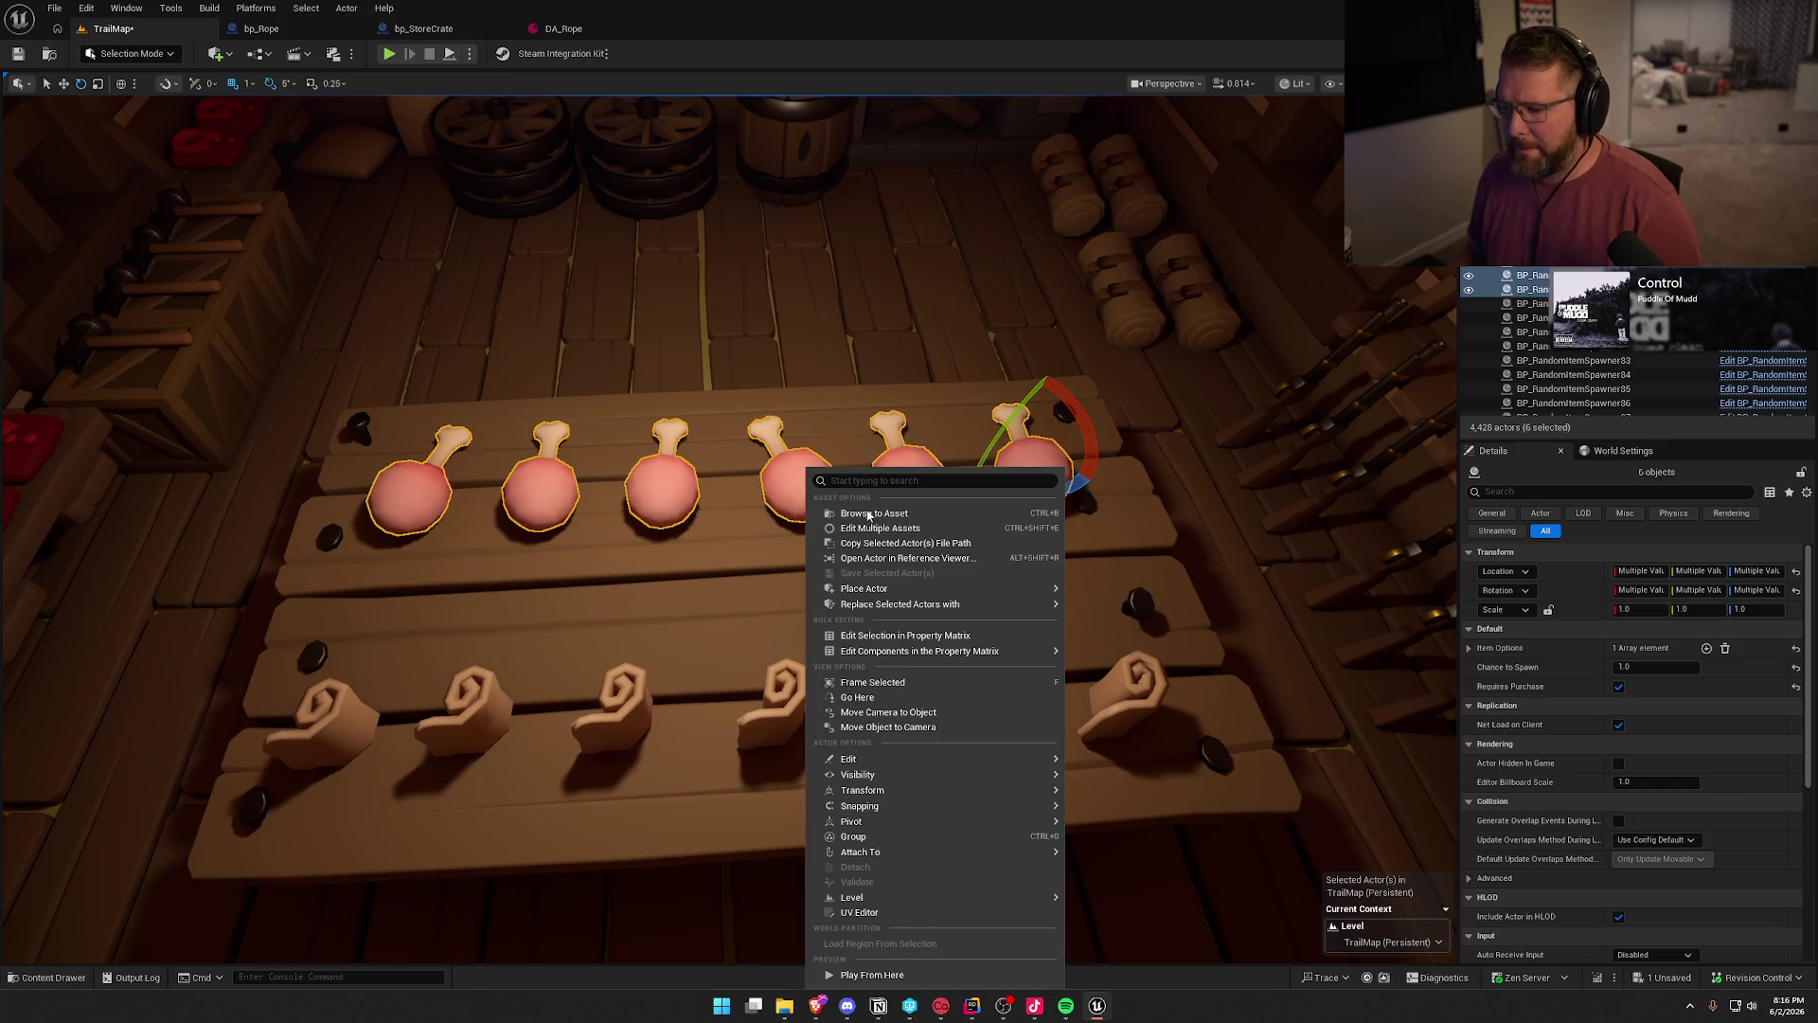
pyautogui.moveTo(996, 604)
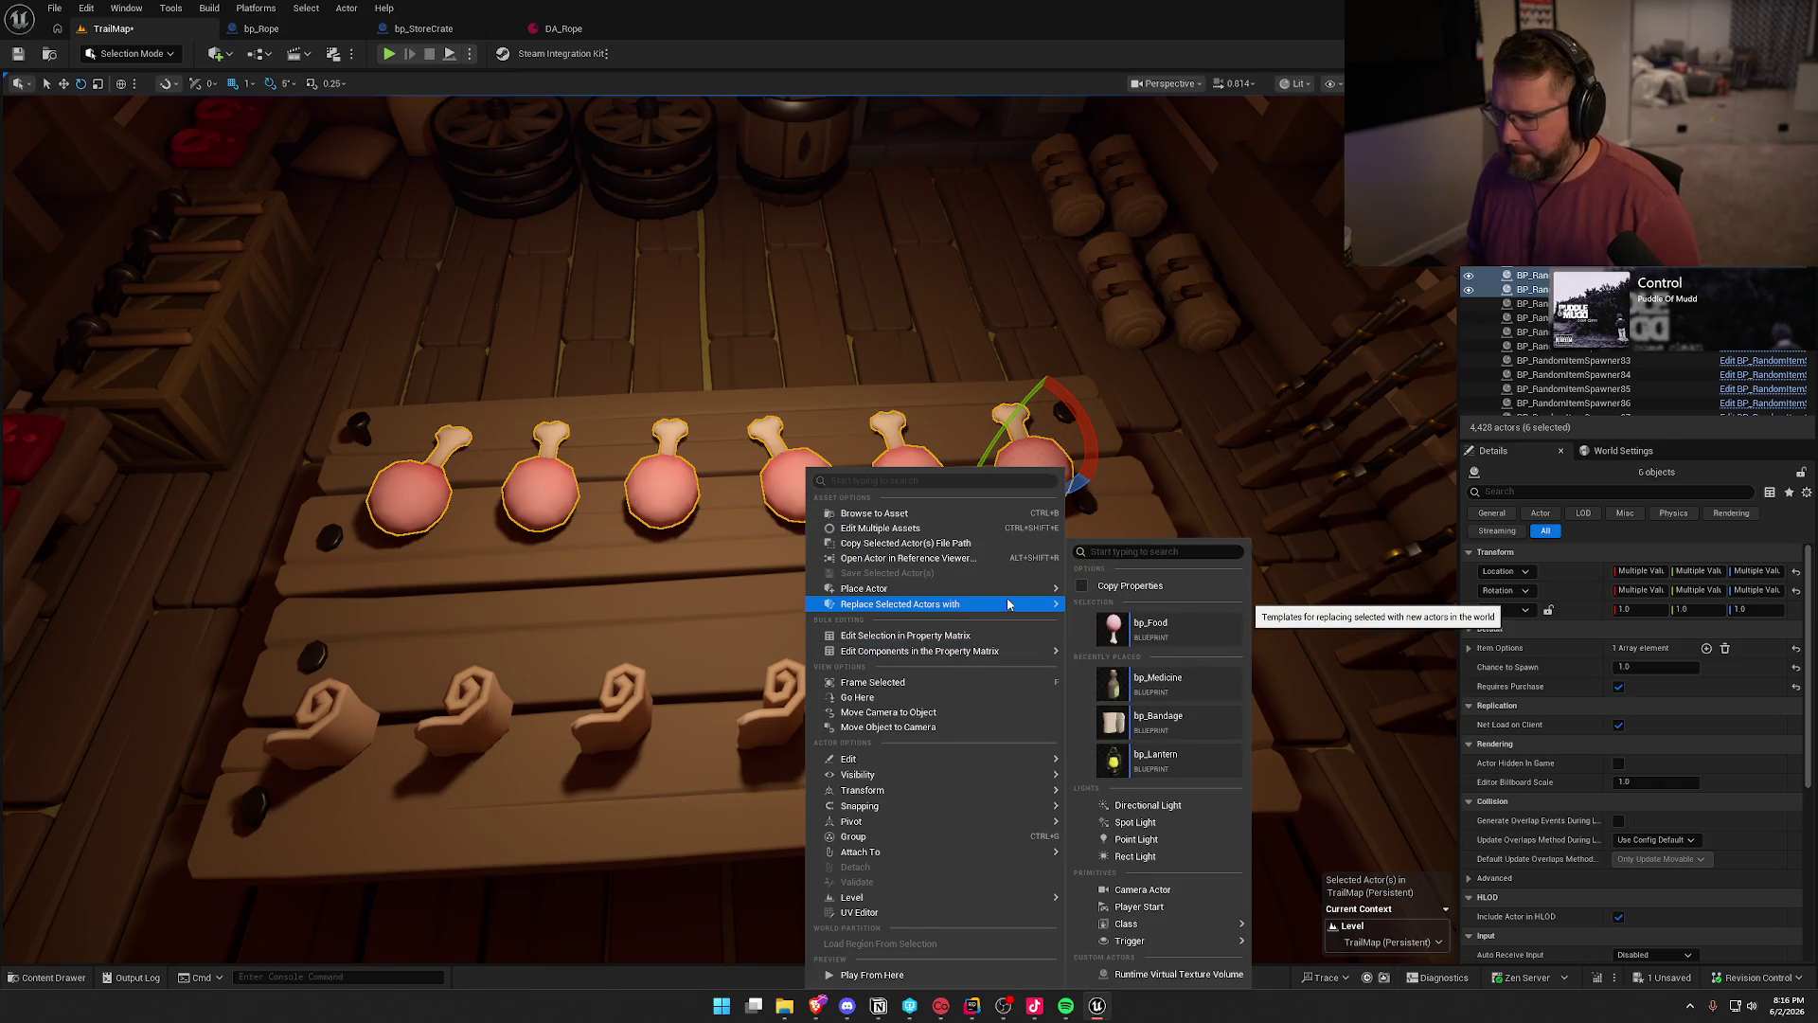
pyautogui.click(1153, 627)
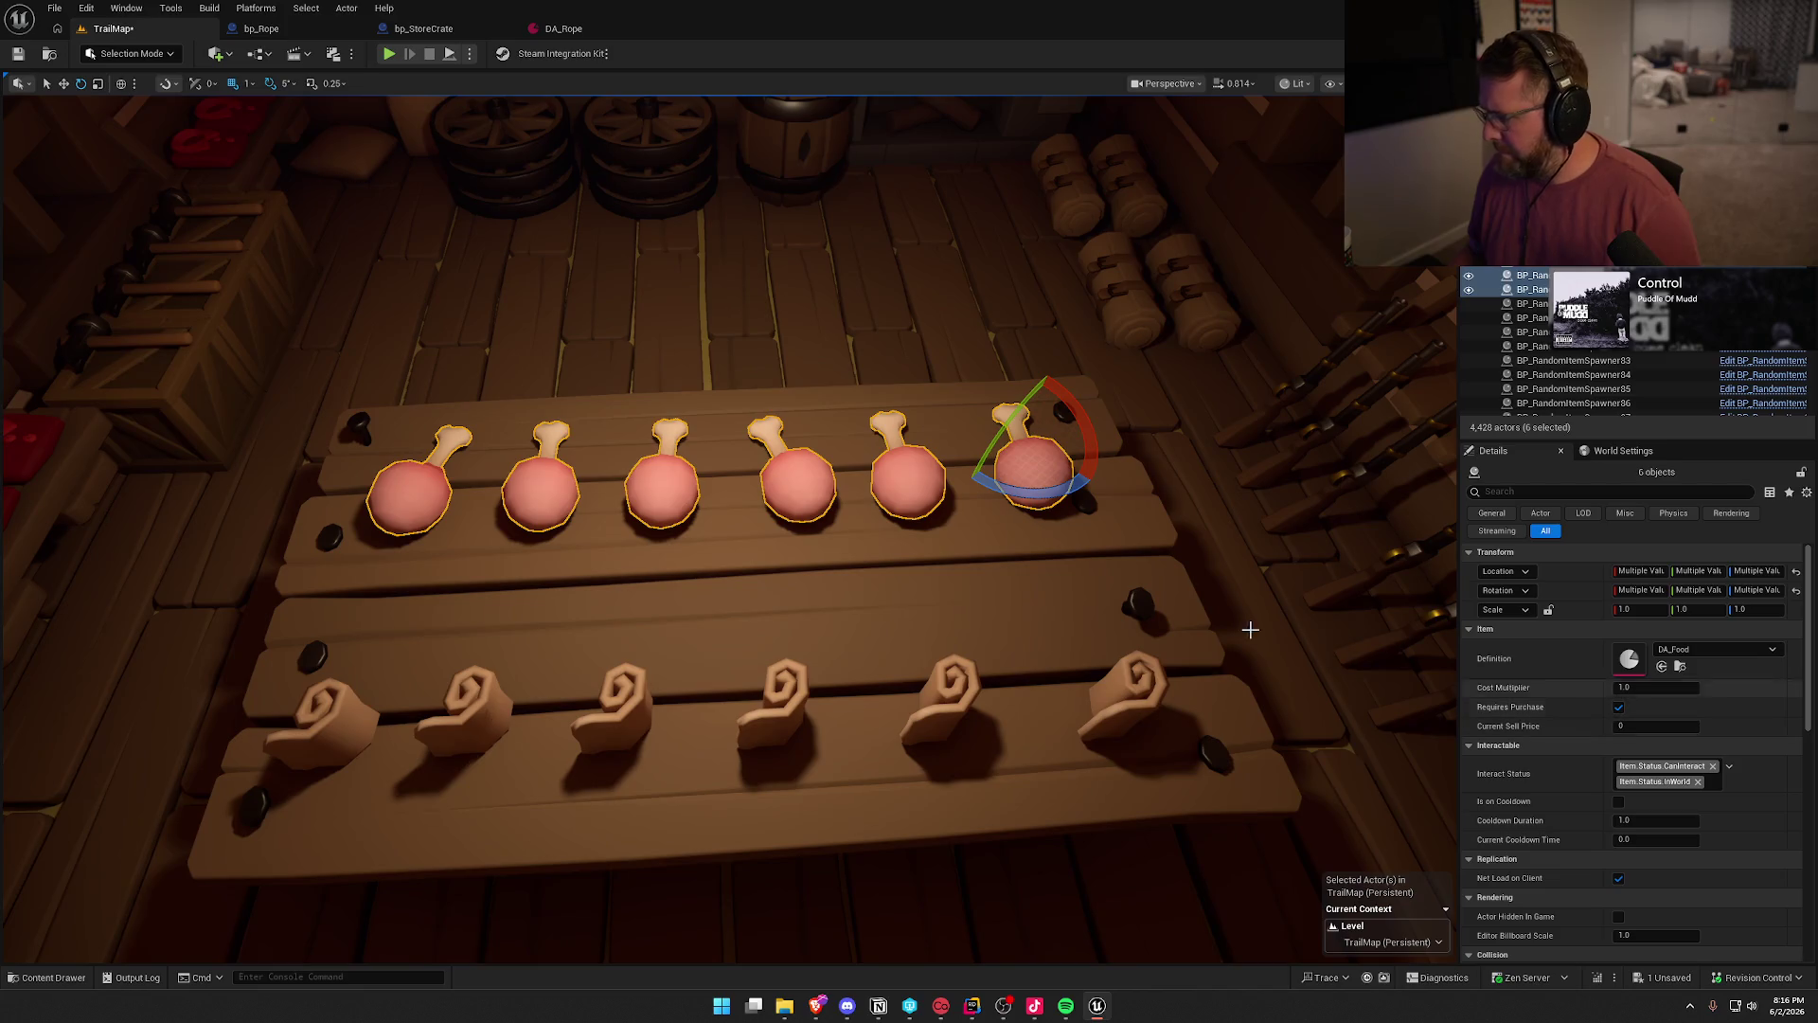
# - Deselect the drumsticks and select the first axe on the back-wall rack
pyautogui.moveTo(1131, 598)
pyautogui.mouseDown()
pyautogui.moveTo(1131, 530)
pyautogui.moveTo(1345, 516)
pyautogui.moveTo(1297, 407)
pyautogui.mouseUp()
pyautogui.press('Escape')
pyautogui.click(484, 450)
# - Add the other five axes to the selection and replace all six with bp_Axe
pyautogui.keyDown('ctrl'); pyautogui.click(549, 457); pyautogui.keyUp('ctrl')
pyautogui.keyDown('ctrl'); pyautogui.click(620, 459); pyautogui.keyUp('ctrl')
pyautogui.keyDown('ctrl'); pyautogui.click(722, 463); pyautogui.keyUp('ctrl')
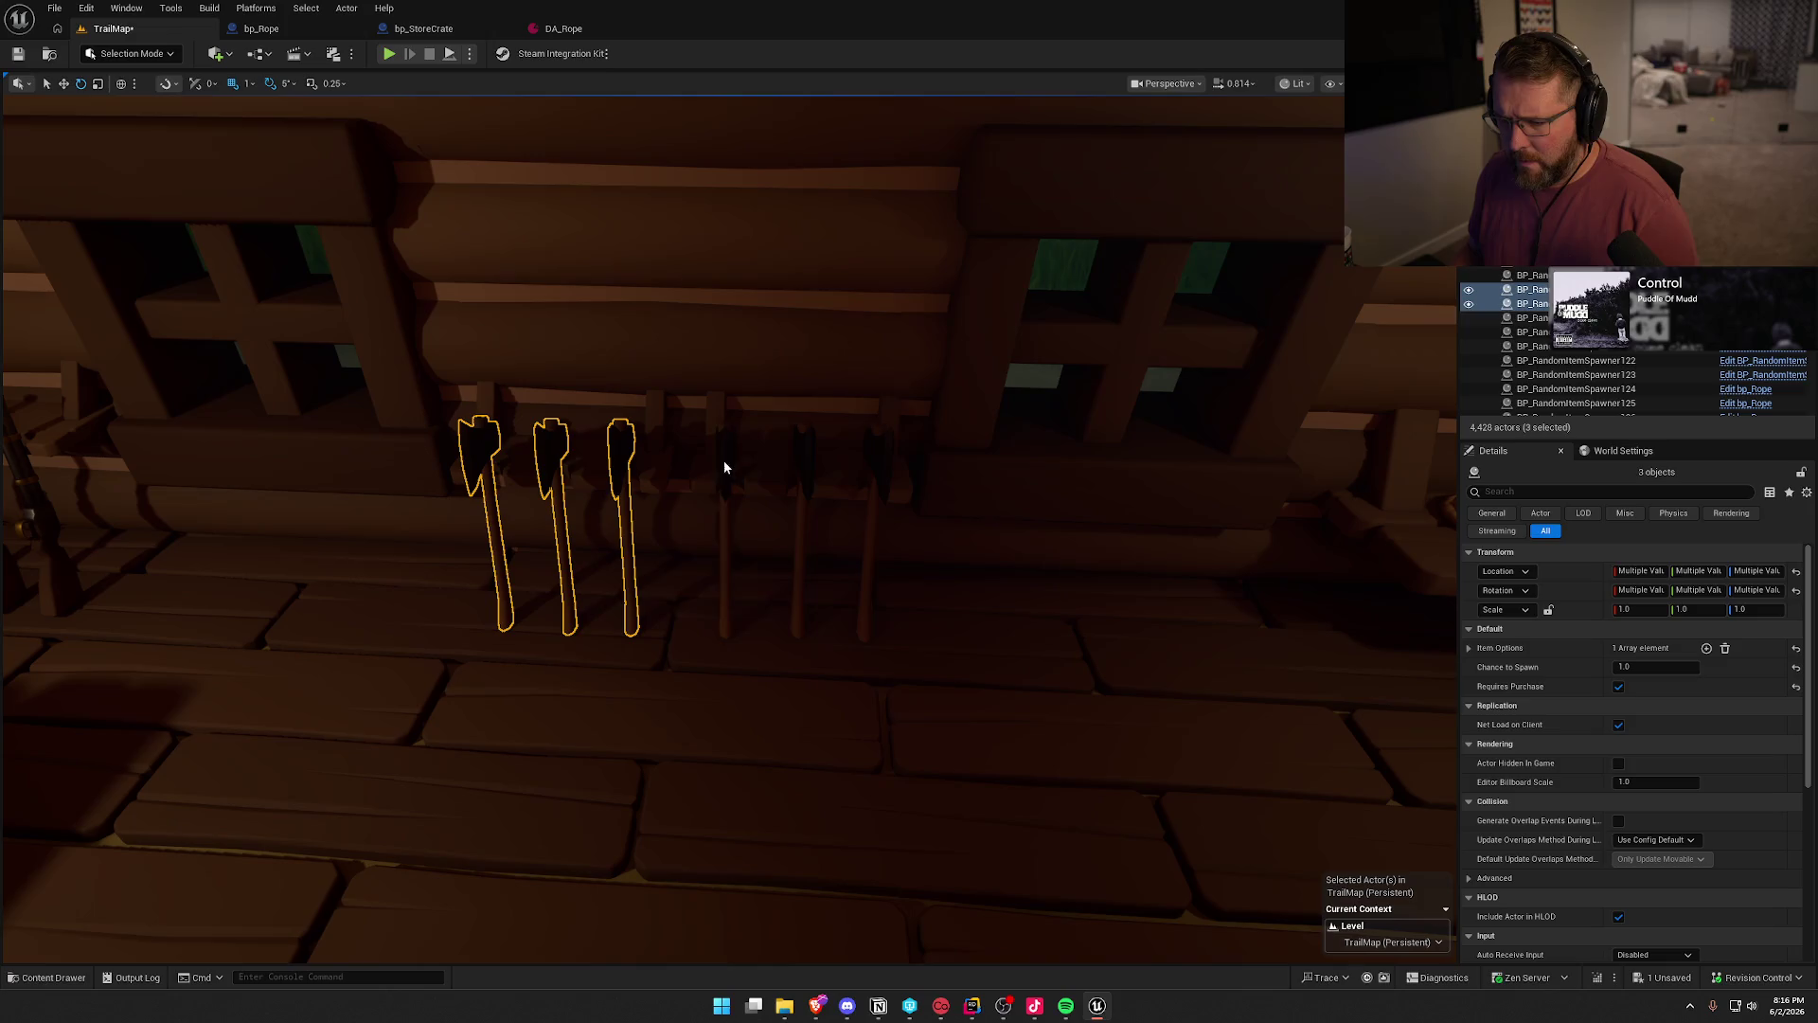
pyautogui.keyDown('ctrl'); pyautogui.click(802, 465); pyautogui.keyUp('ctrl')
pyautogui.keyDown('ctrl'); pyautogui.click(879, 463); pyautogui.keyUp('ctrl')
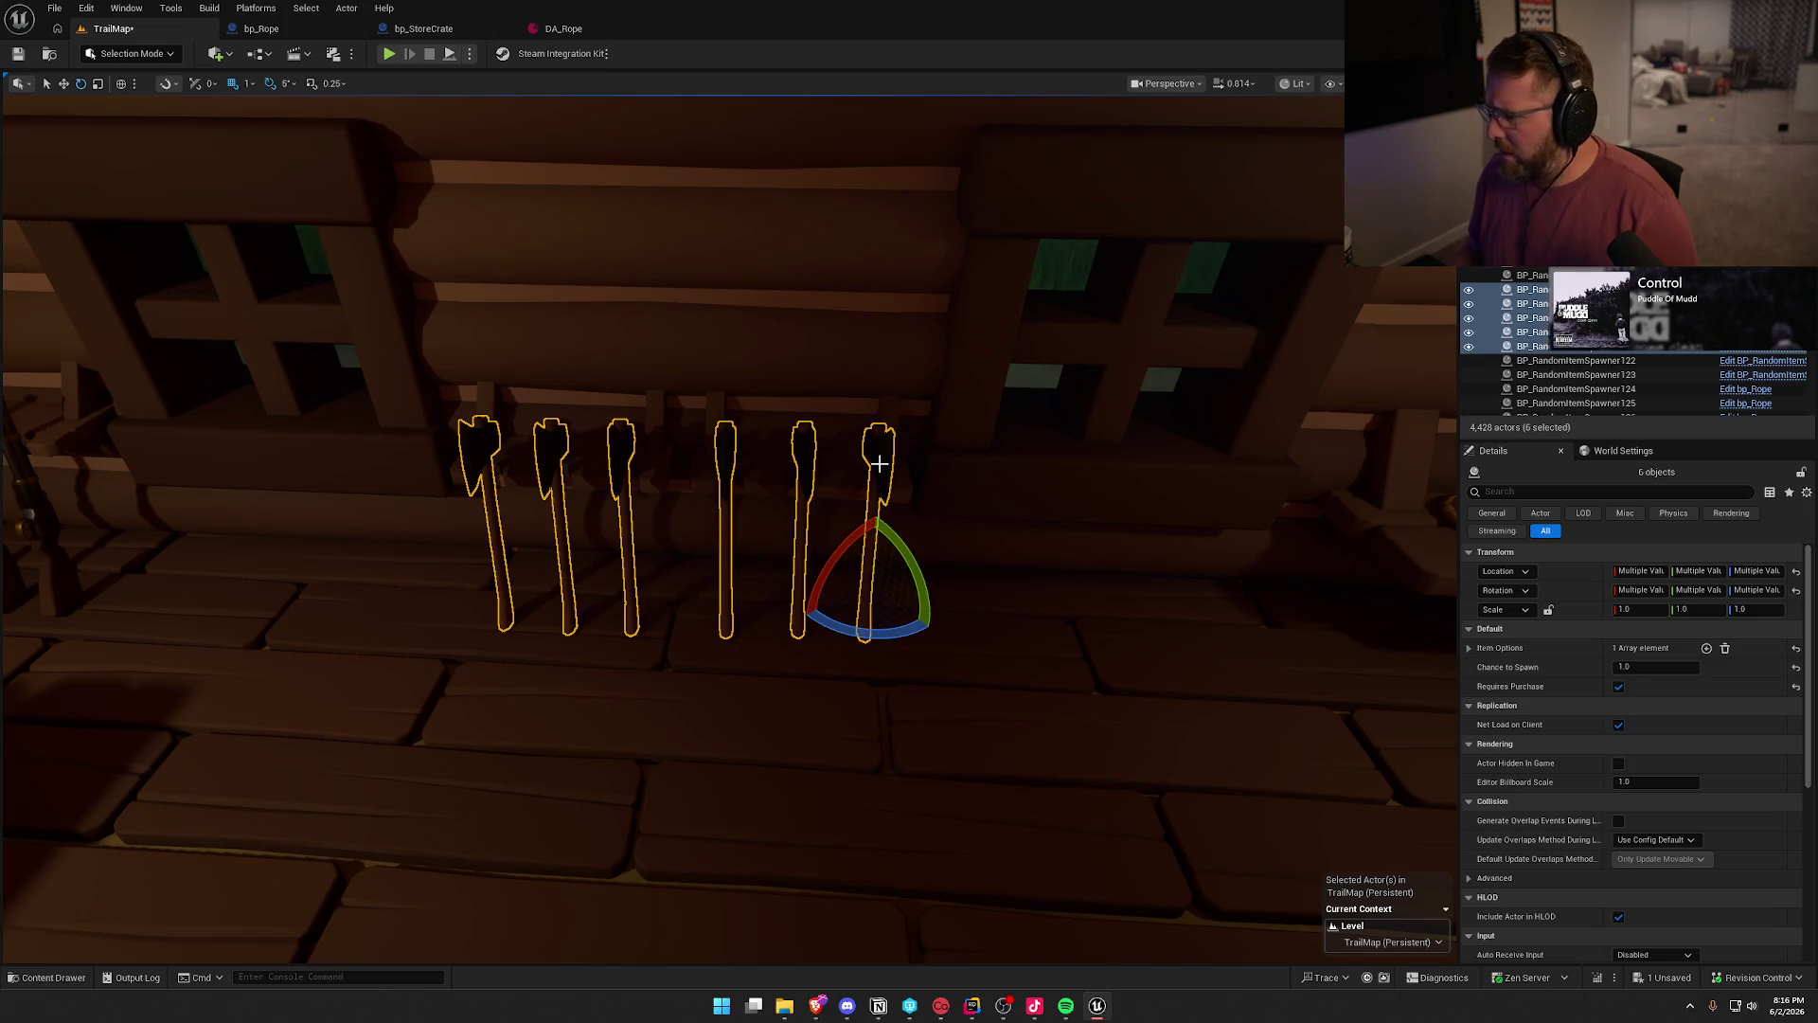
pyautogui.hotkey('ctrl', 'space')
pyautogui.click(215, 876)
pyautogui.rightClick(479, 449)
pyautogui.moveTo(662, 576)
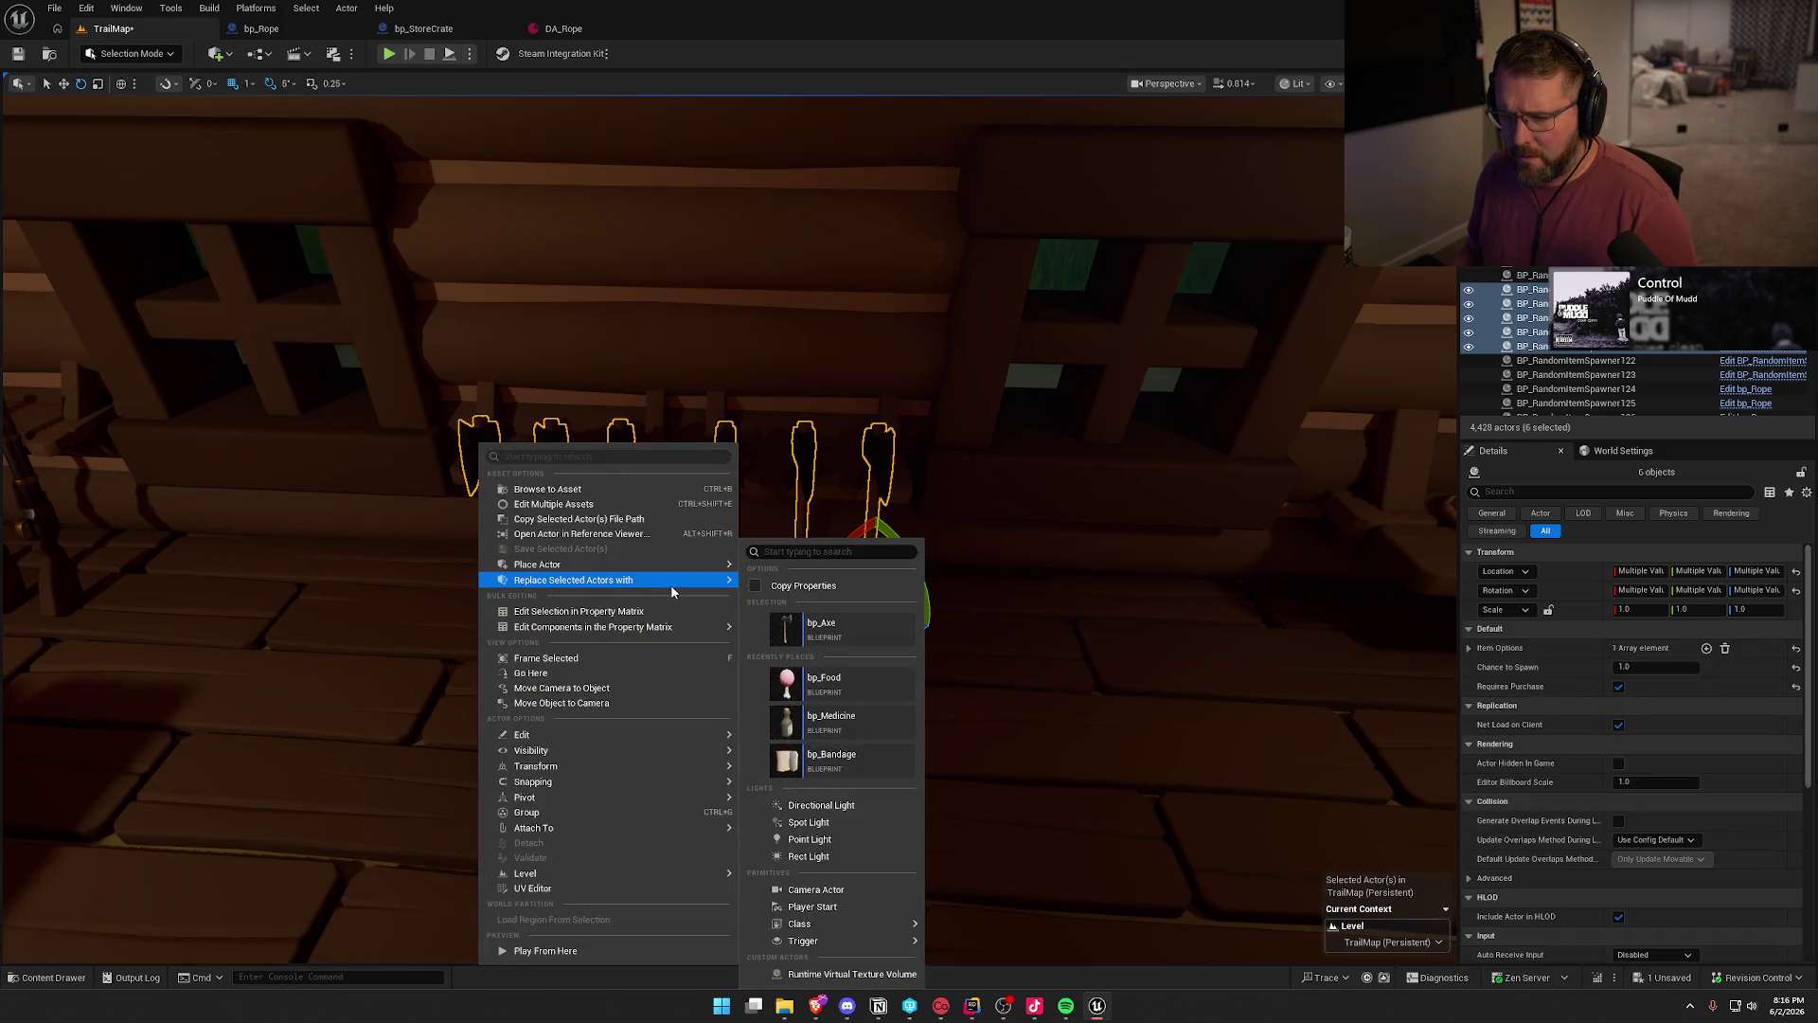
pyautogui.click(785, 620)
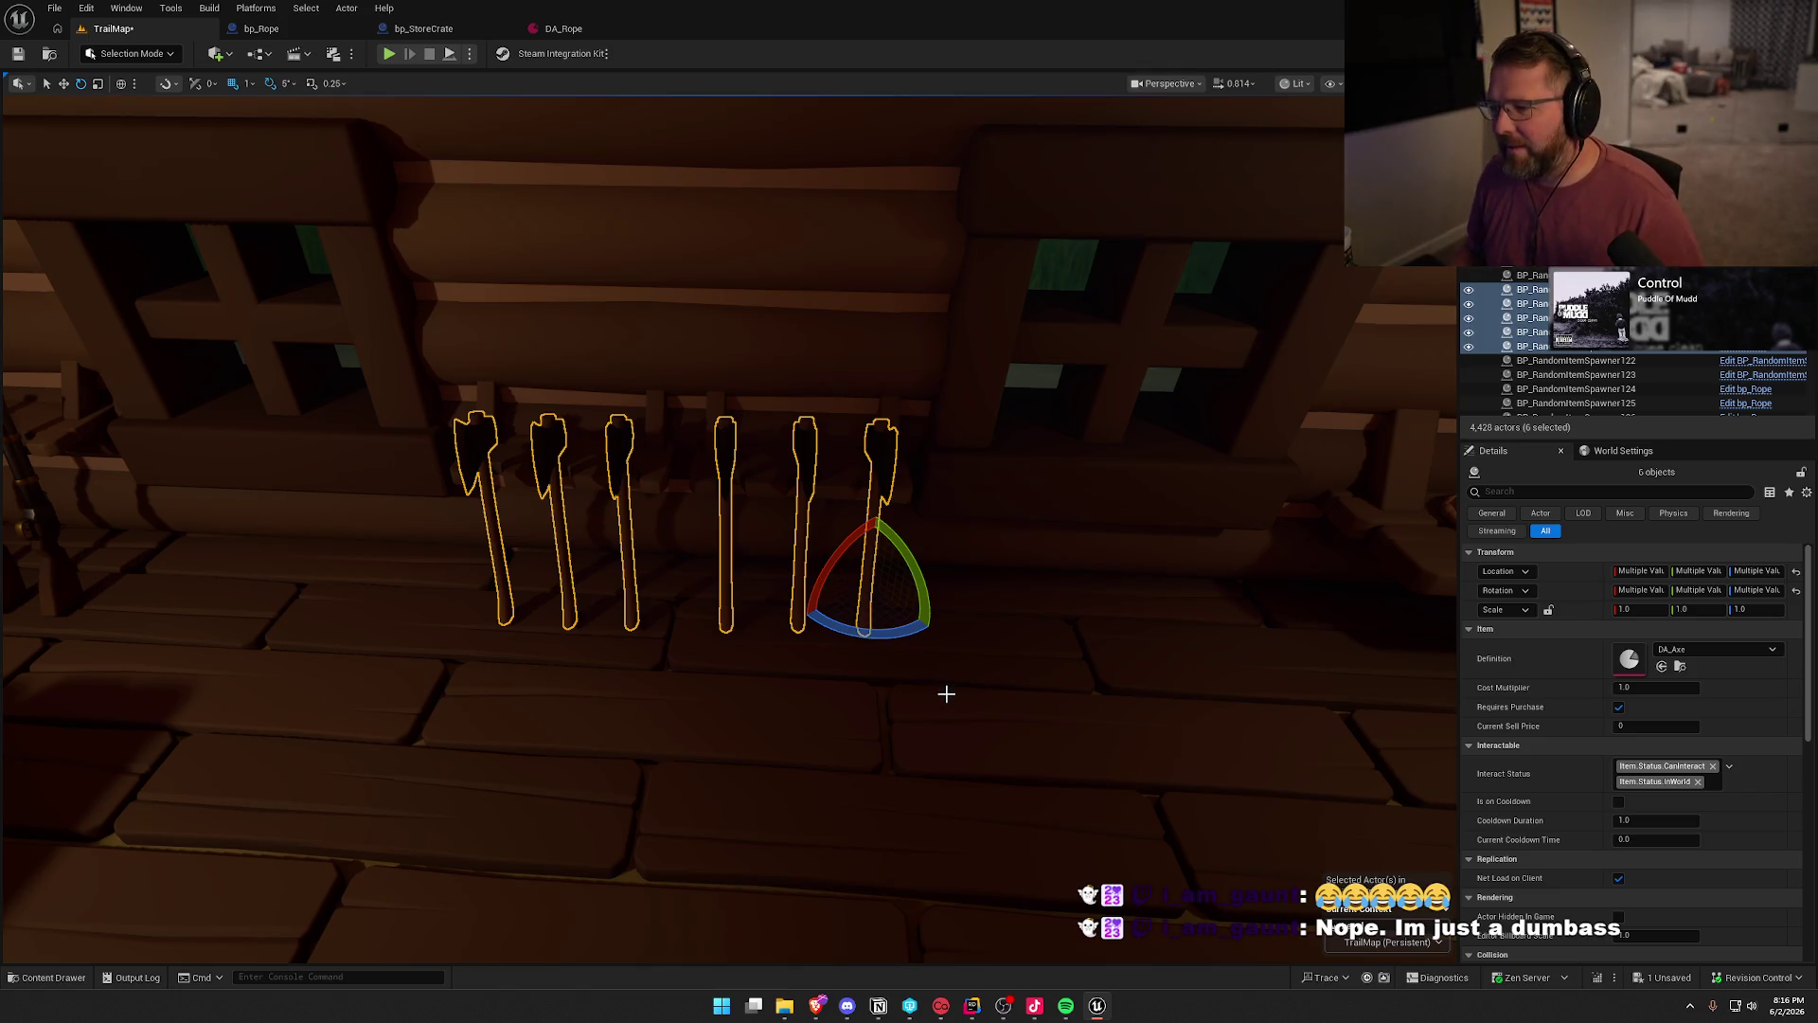
pyautogui.moveTo(942, 673)
pyautogui.mouseDown()
pyautogui.moveTo(938, 691)
pyautogui.moveTo(966, 677)
pyautogui.moveTo(944, 660)
pyautogui.mouseUp()
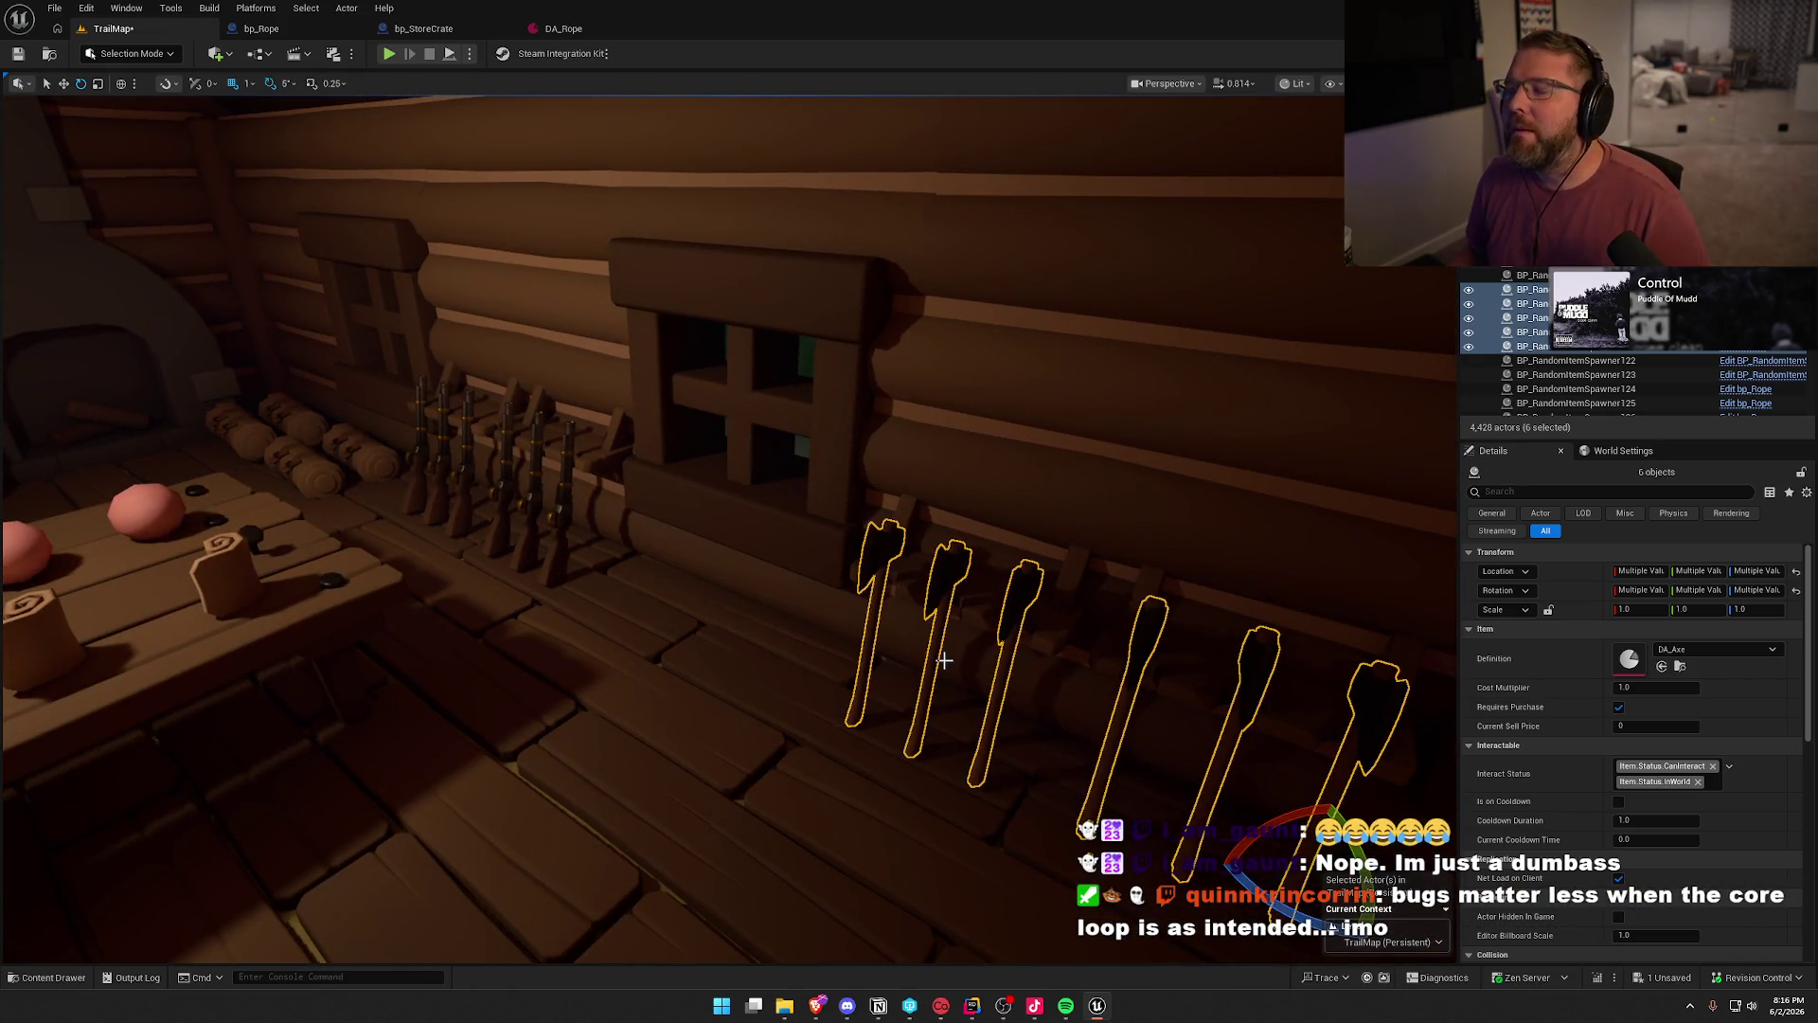
# - Select the six rifles on the wall rack and replace them with bp_Gun
pyautogui.moveTo(677, 537)
pyautogui.mouseDown()
pyautogui.moveTo(1448, 552)
pyautogui.moveTo(500, 517)
pyautogui.mouseUp()
pyautogui.click(532, 455)
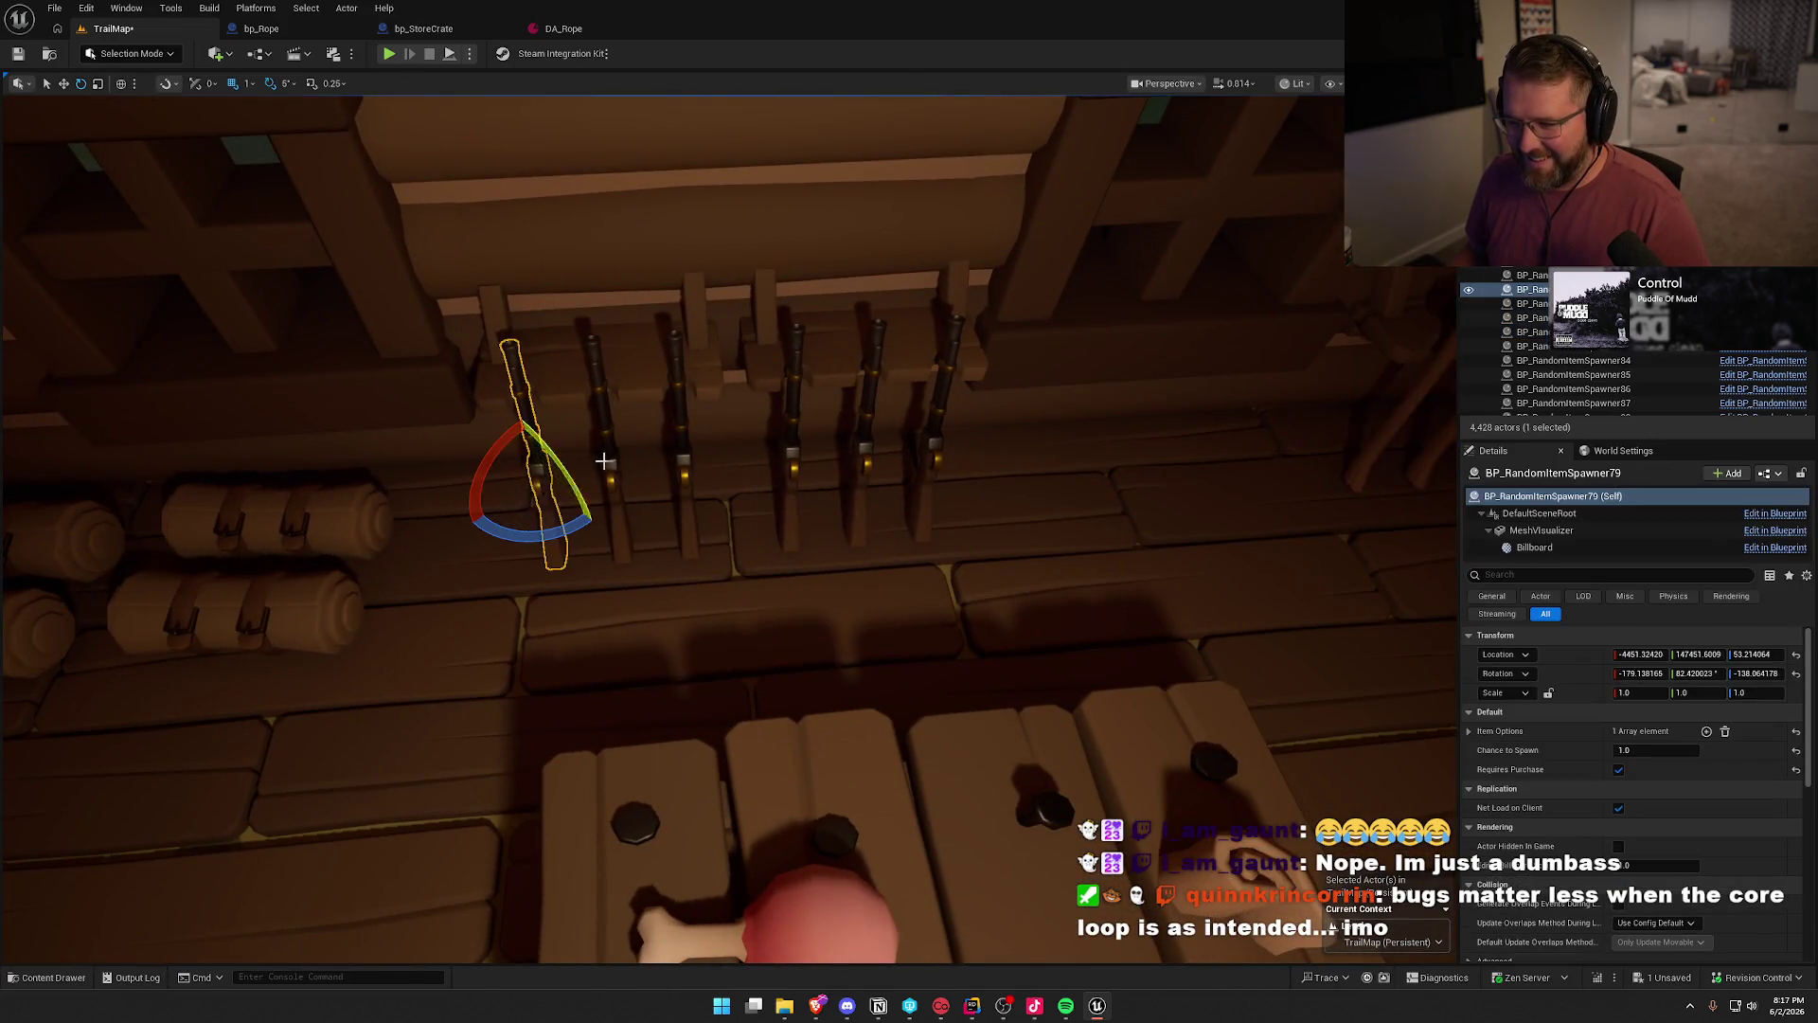
pyautogui.keyDown('ctrl'); pyautogui.click(612, 455); pyautogui.keyUp('ctrl')
pyautogui.keyDown('ctrl'); pyautogui.click(686, 452); pyautogui.keyUp('ctrl')
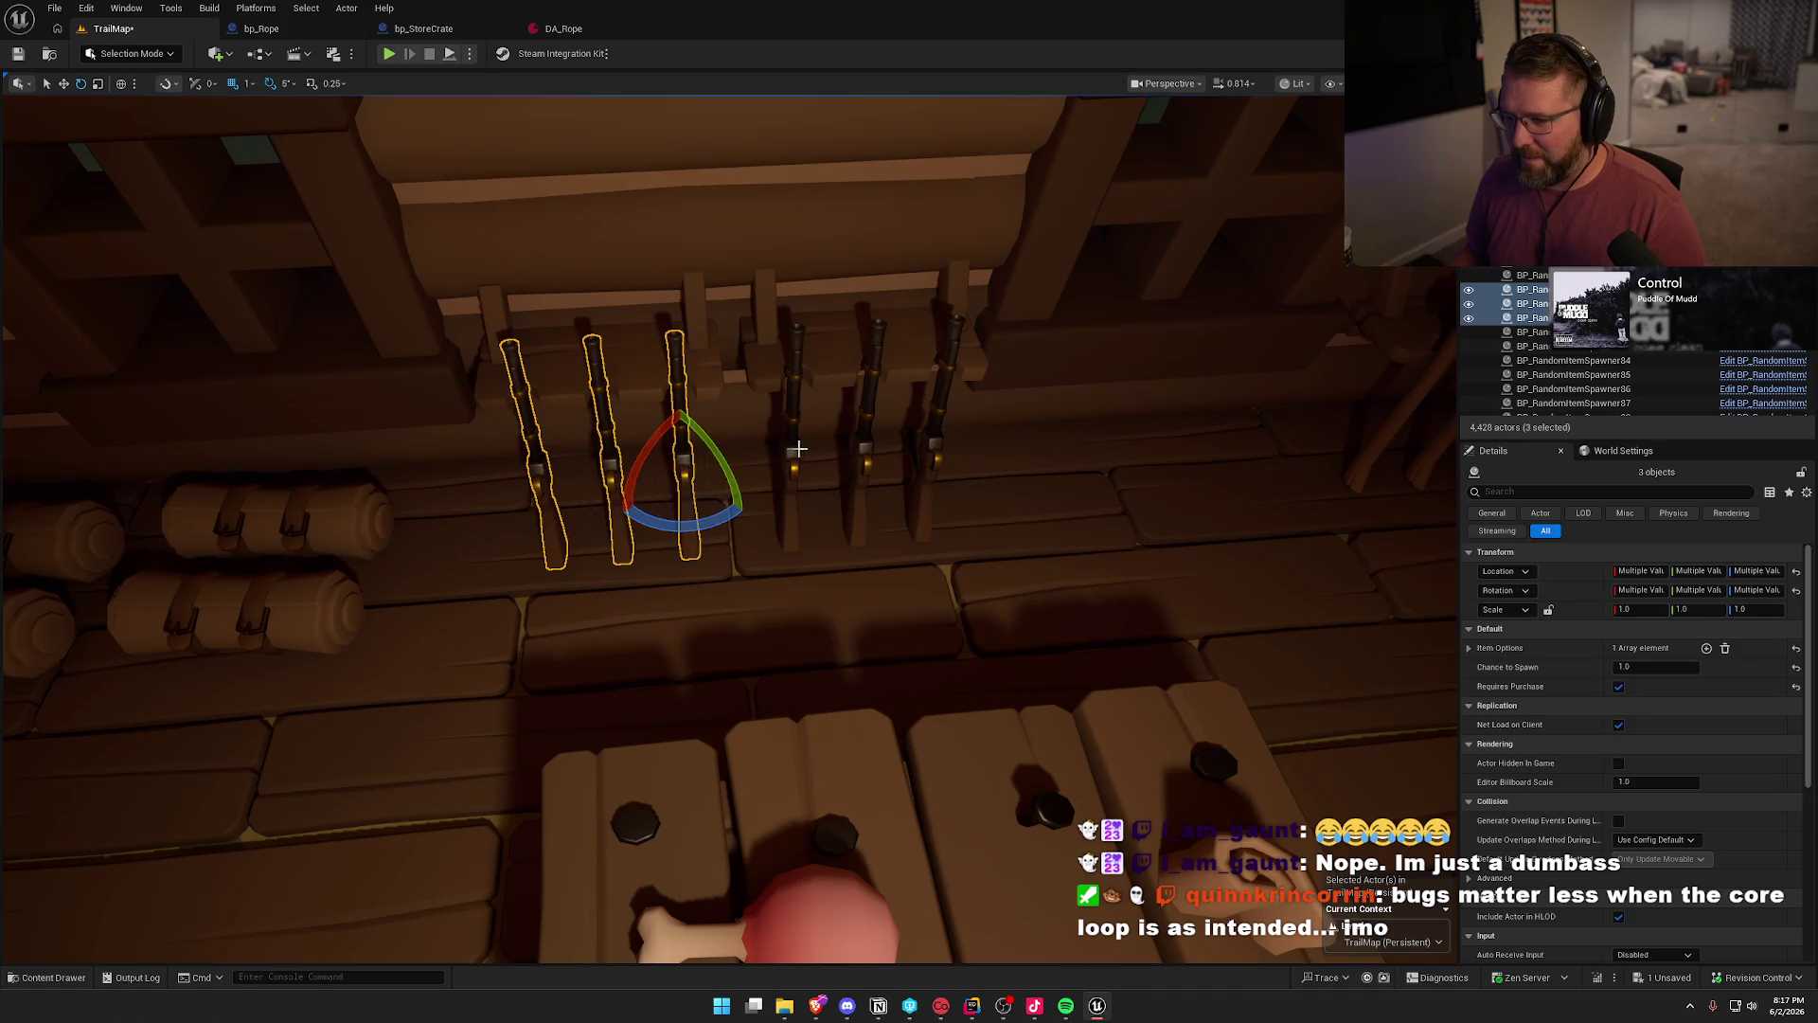
pyautogui.keyDown('ctrl'); pyautogui.click(798, 451); pyautogui.keyUp('ctrl')
pyautogui.keyDown('ctrl'); pyautogui.click(868, 447); pyautogui.keyUp('ctrl')
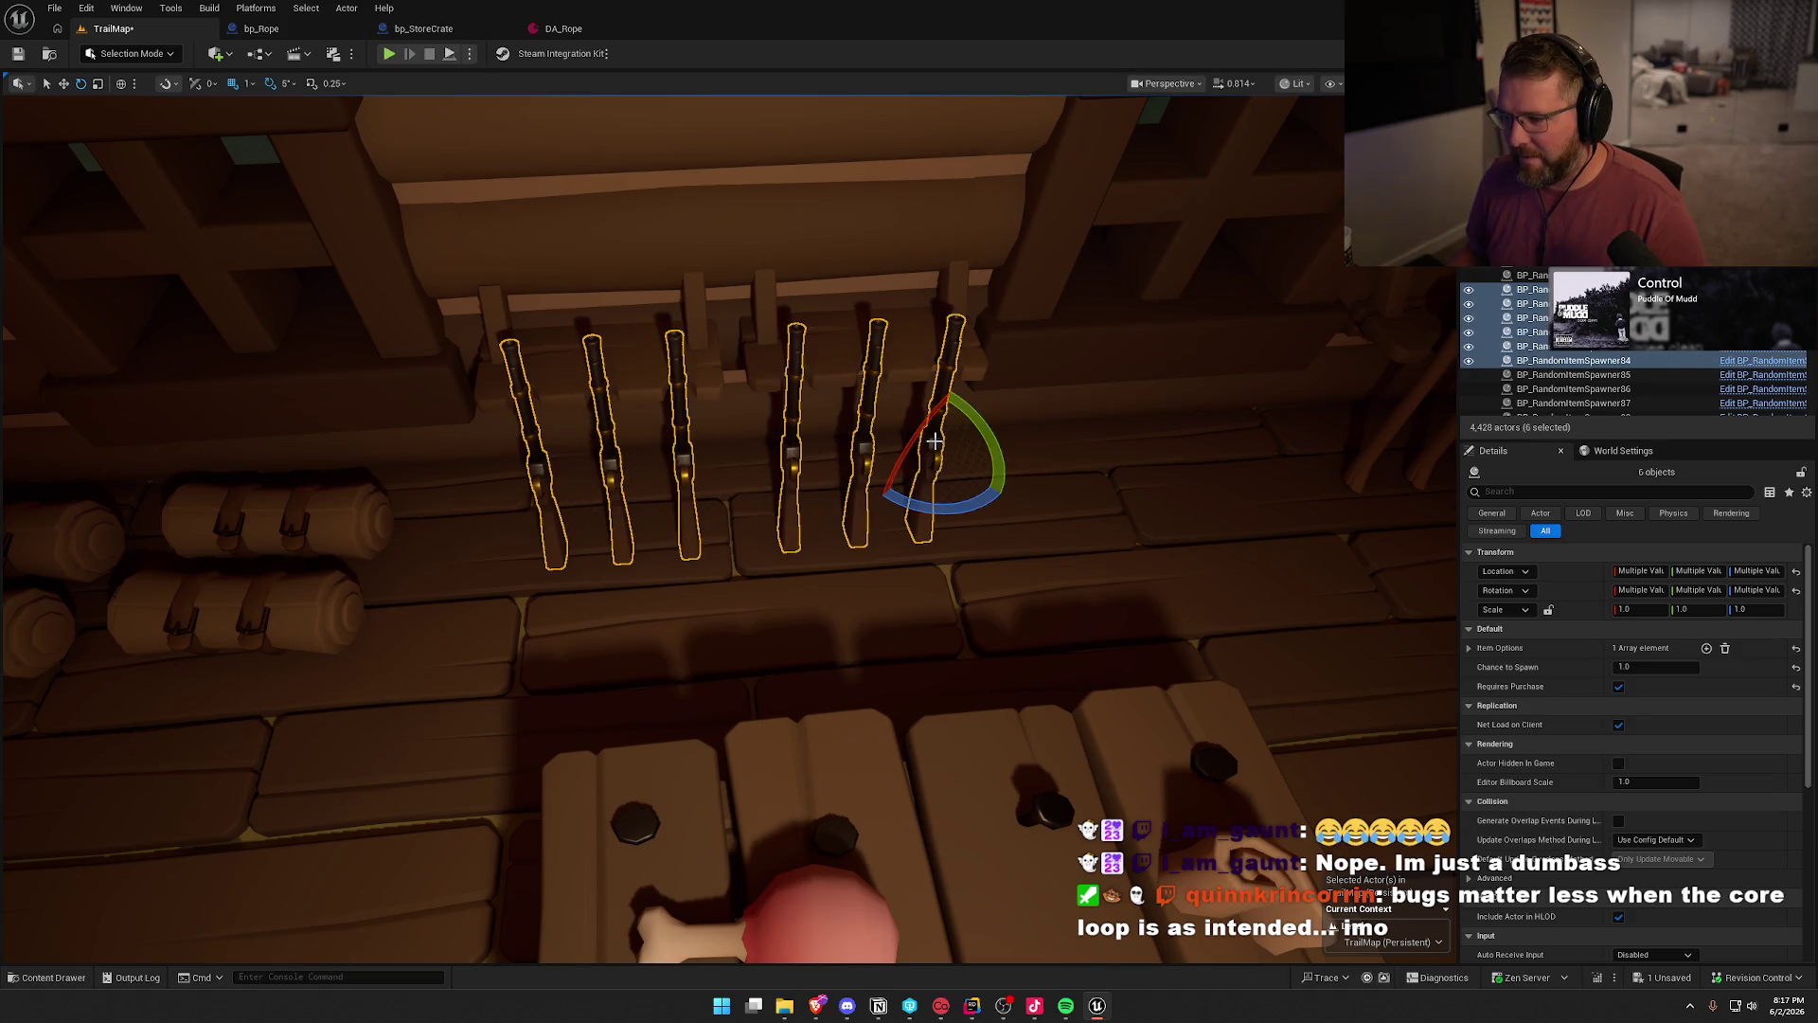
pyautogui.keyDown('ctrl'); pyautogui.click(934, 441); pyautogui.keyUp('ctrl')
pyautogui.hotkey('ctrl', 'space')
pyautogui.click(804, 726)
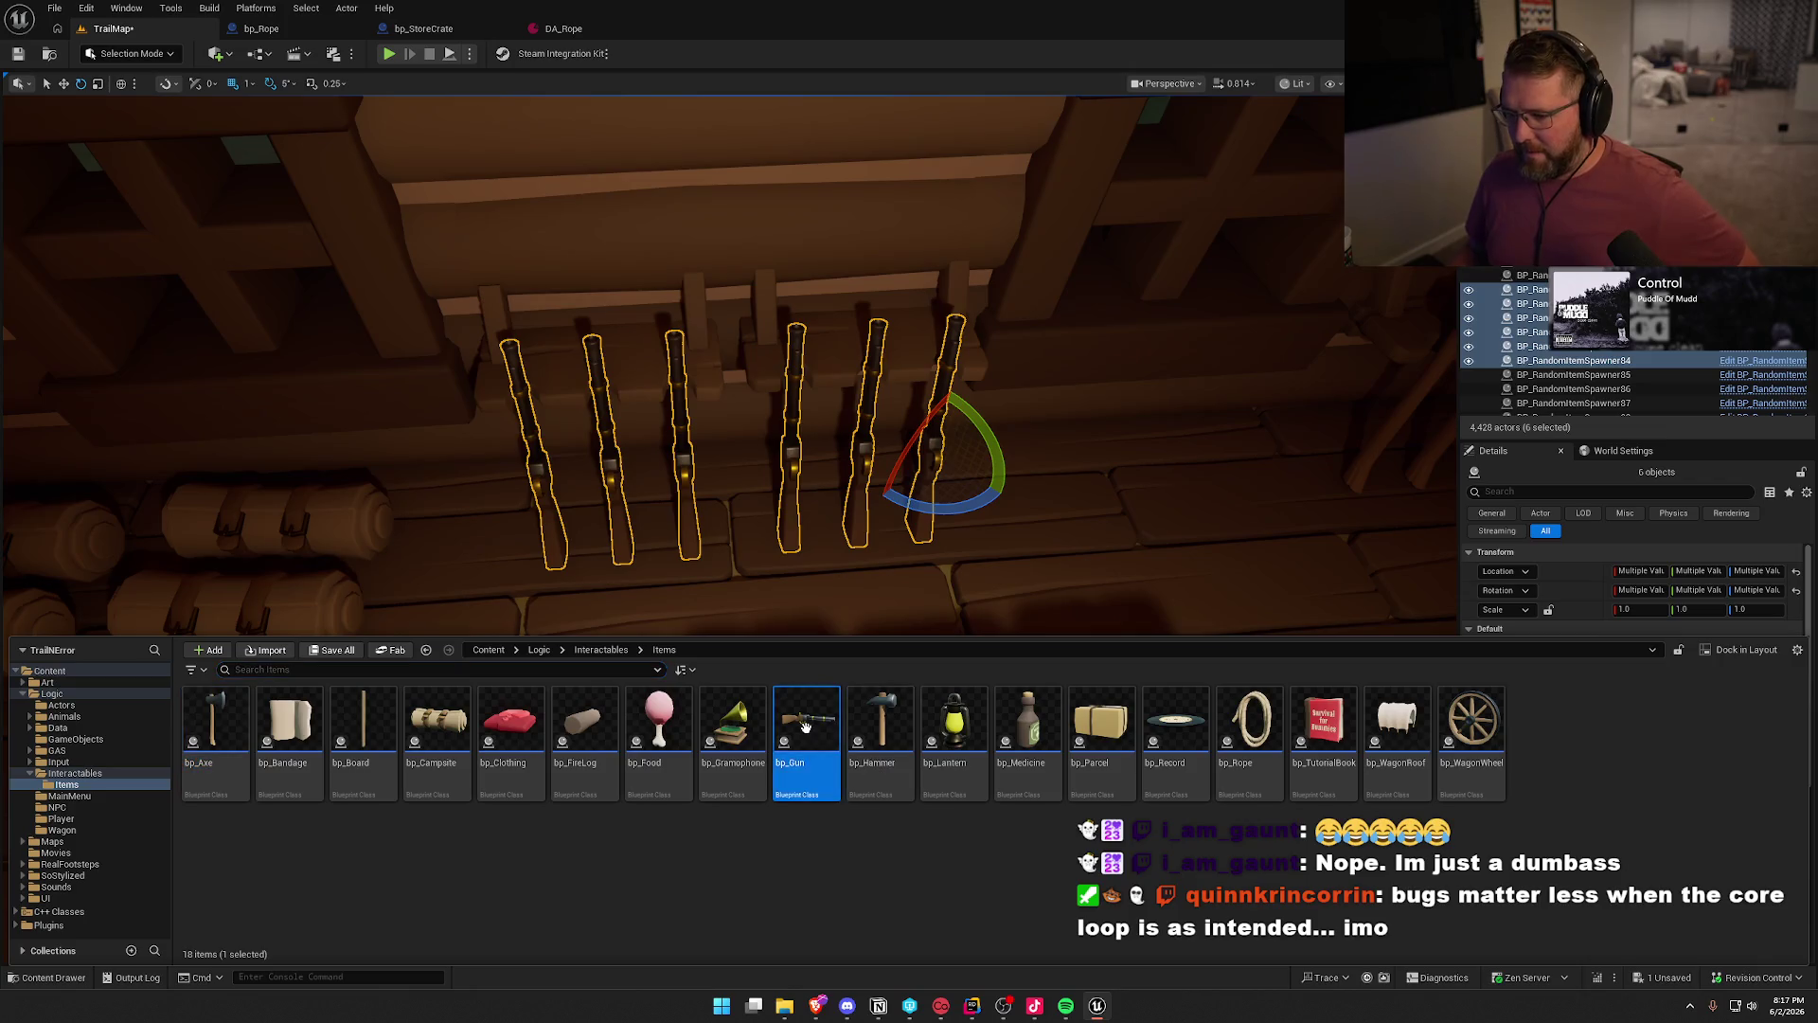
pyautogui.rightClick(798, 409)
pyautogui.moveTo(946, 550)
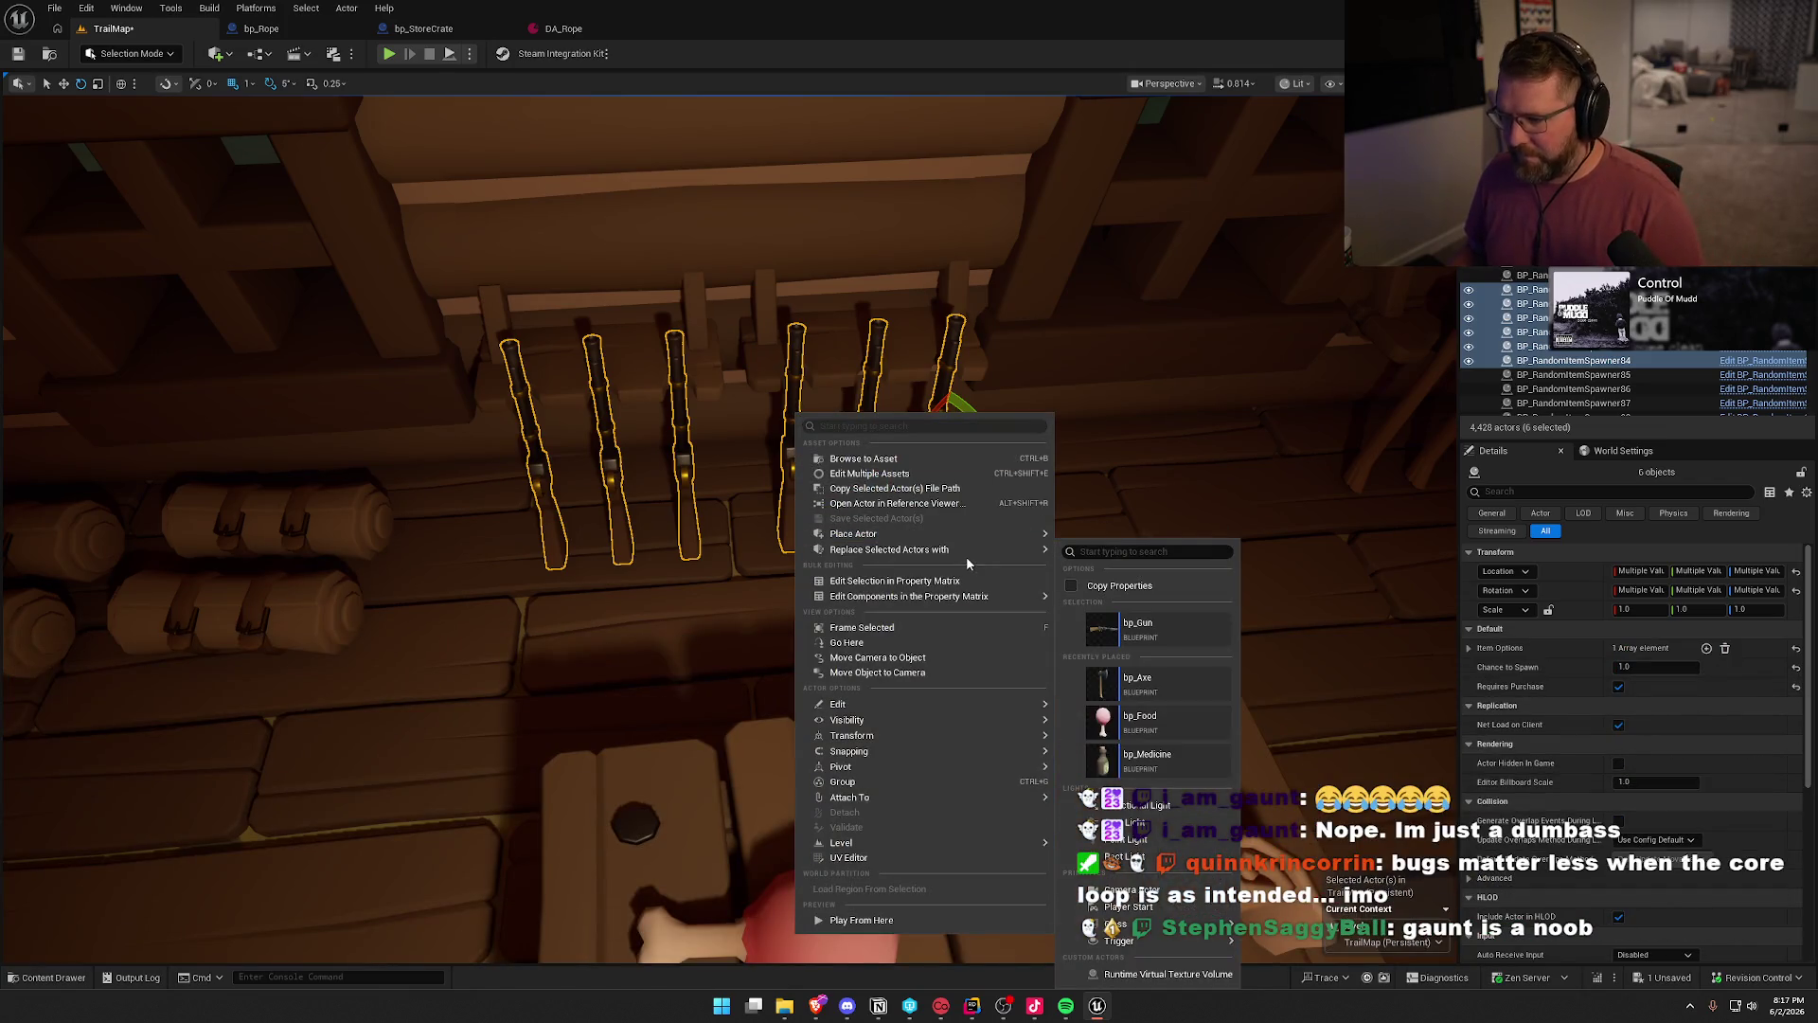
pyautogui.click(1141, 631)
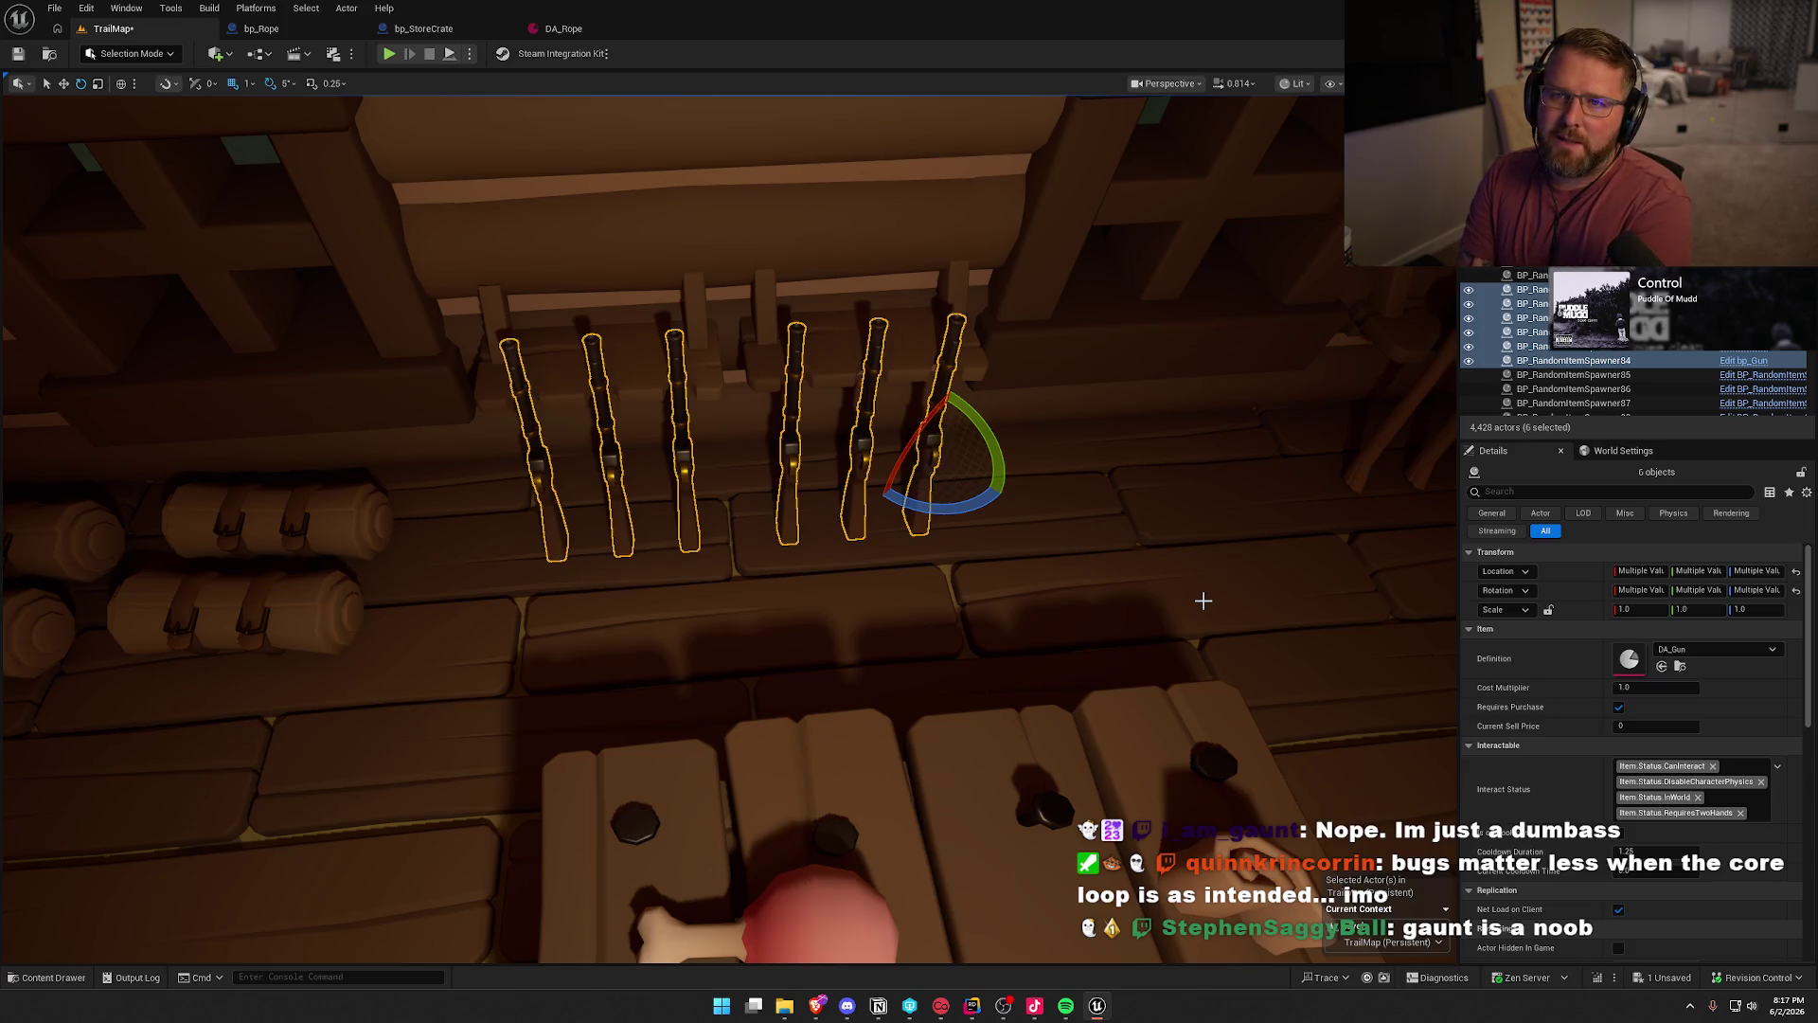
# - Replace the four rolled scroll spawners with bp_Campsite
pyautogui.moveTo(1190, 563)
pyautogui.mouseDown()
pyautogui.moveTo(1041, 577)
pyautogui.moveTo(1190, 562)
pyautogui.mouseUp()
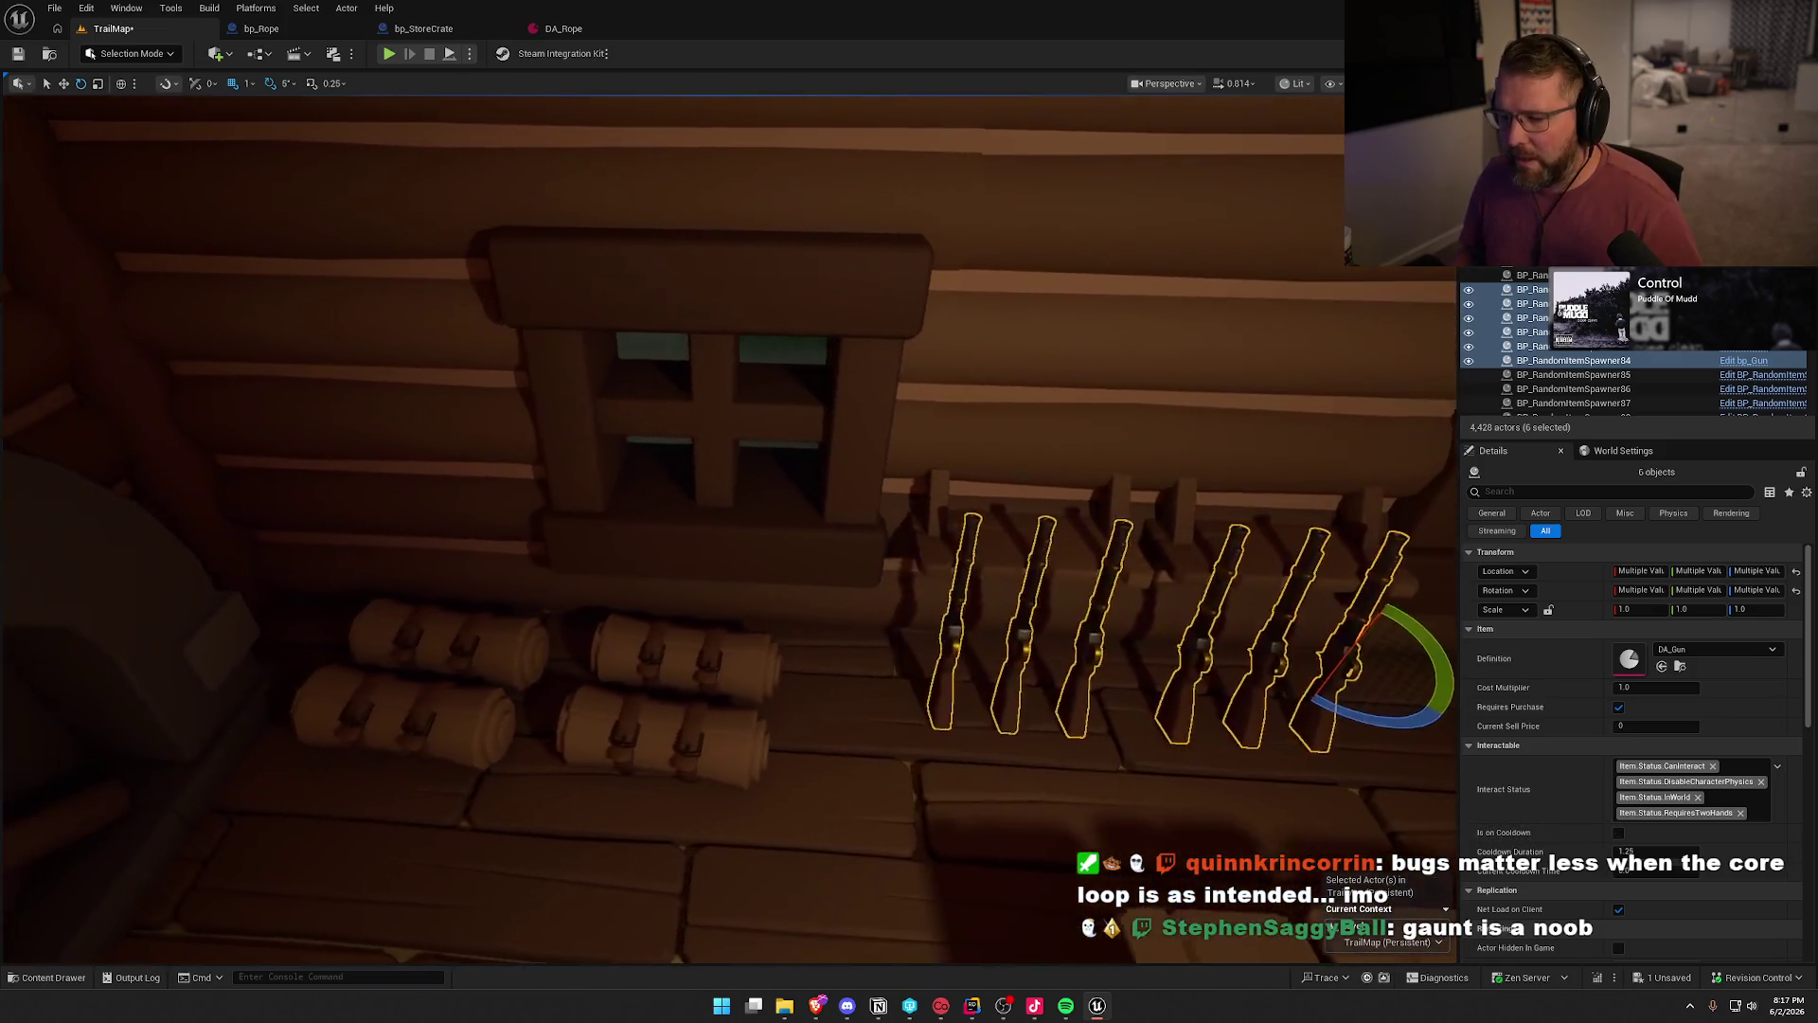
pyautogui.press('Escape')
pyautogui.moveTo(712, 758); pyautogui.dragTo(712, 682)
pyautogui.click(712, 672)
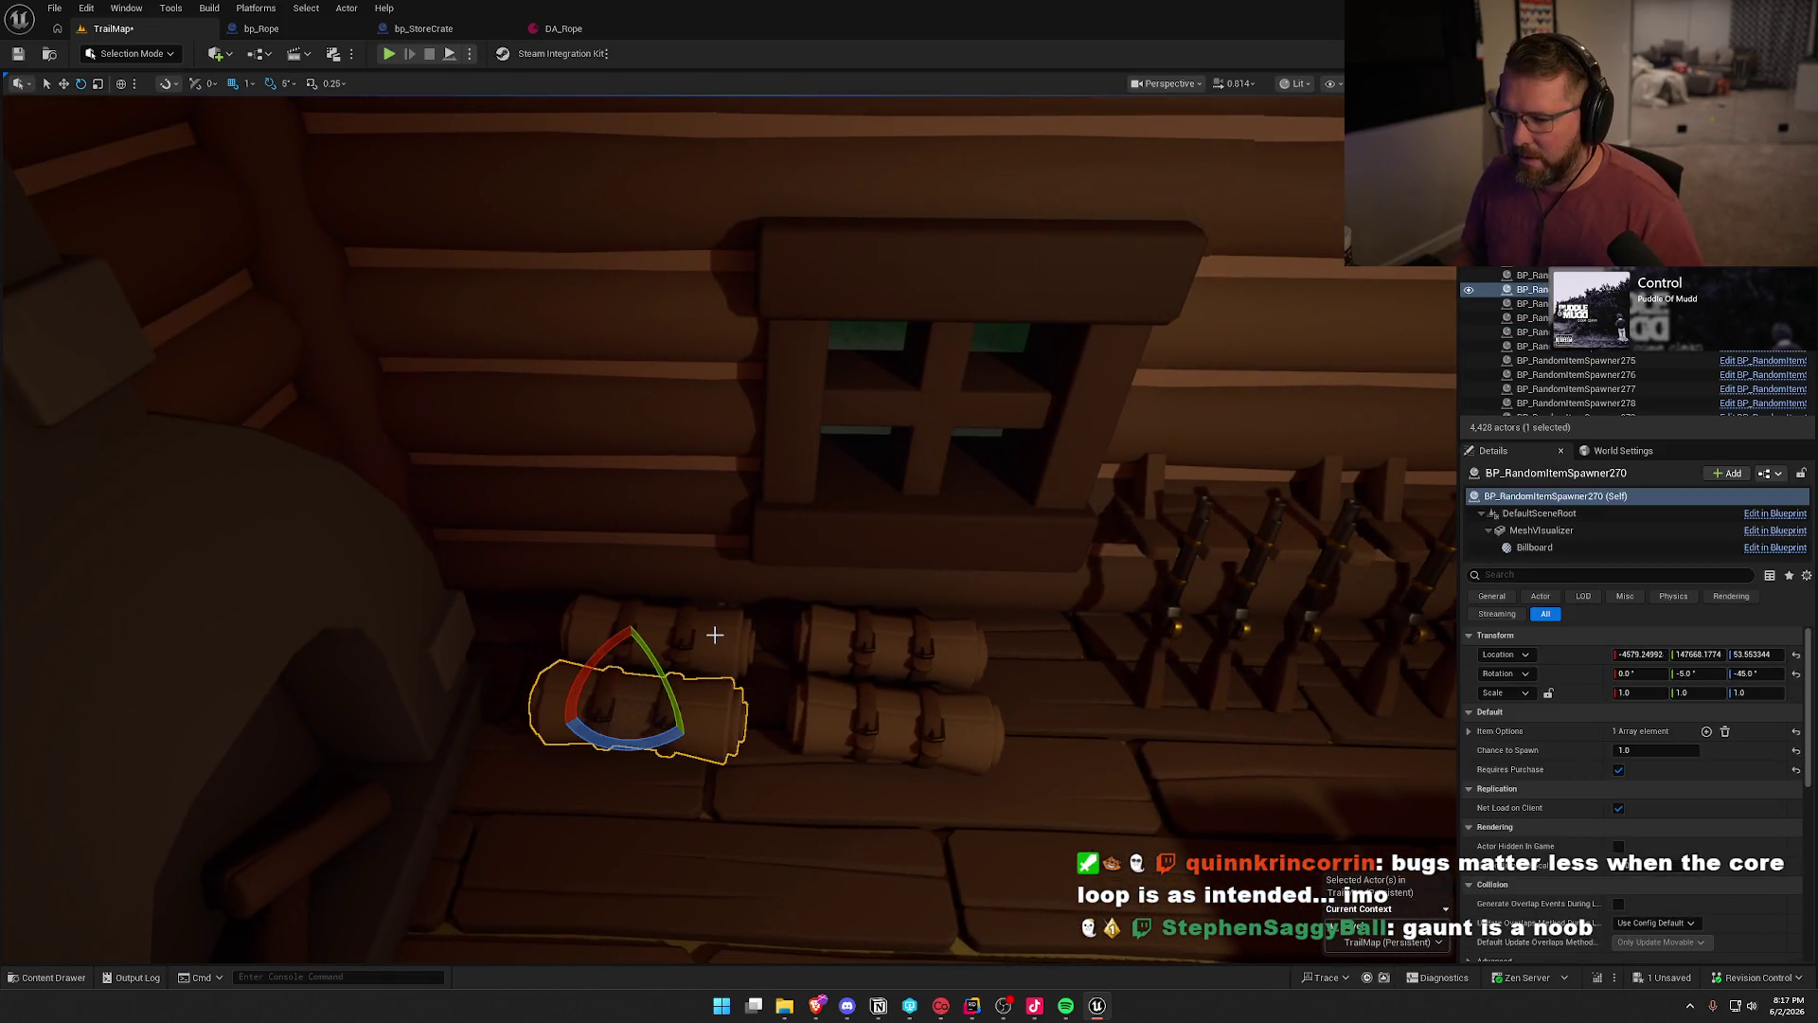
pyautogui.keyDown('ctrl'); pyautogui.click(714, 635); pyautogui.keyUp('ctrl')
pyautogui.keyDown('ctrl'); pyautogui.click(871, 643); pyautogui.keyUp('ctrl')
pyautogui.keyDown('ctrl'); pyautogui.click(904, 729); pyautogui.keyUp('ctrl')
pyautogui.hotkey('ctrl', 'space')
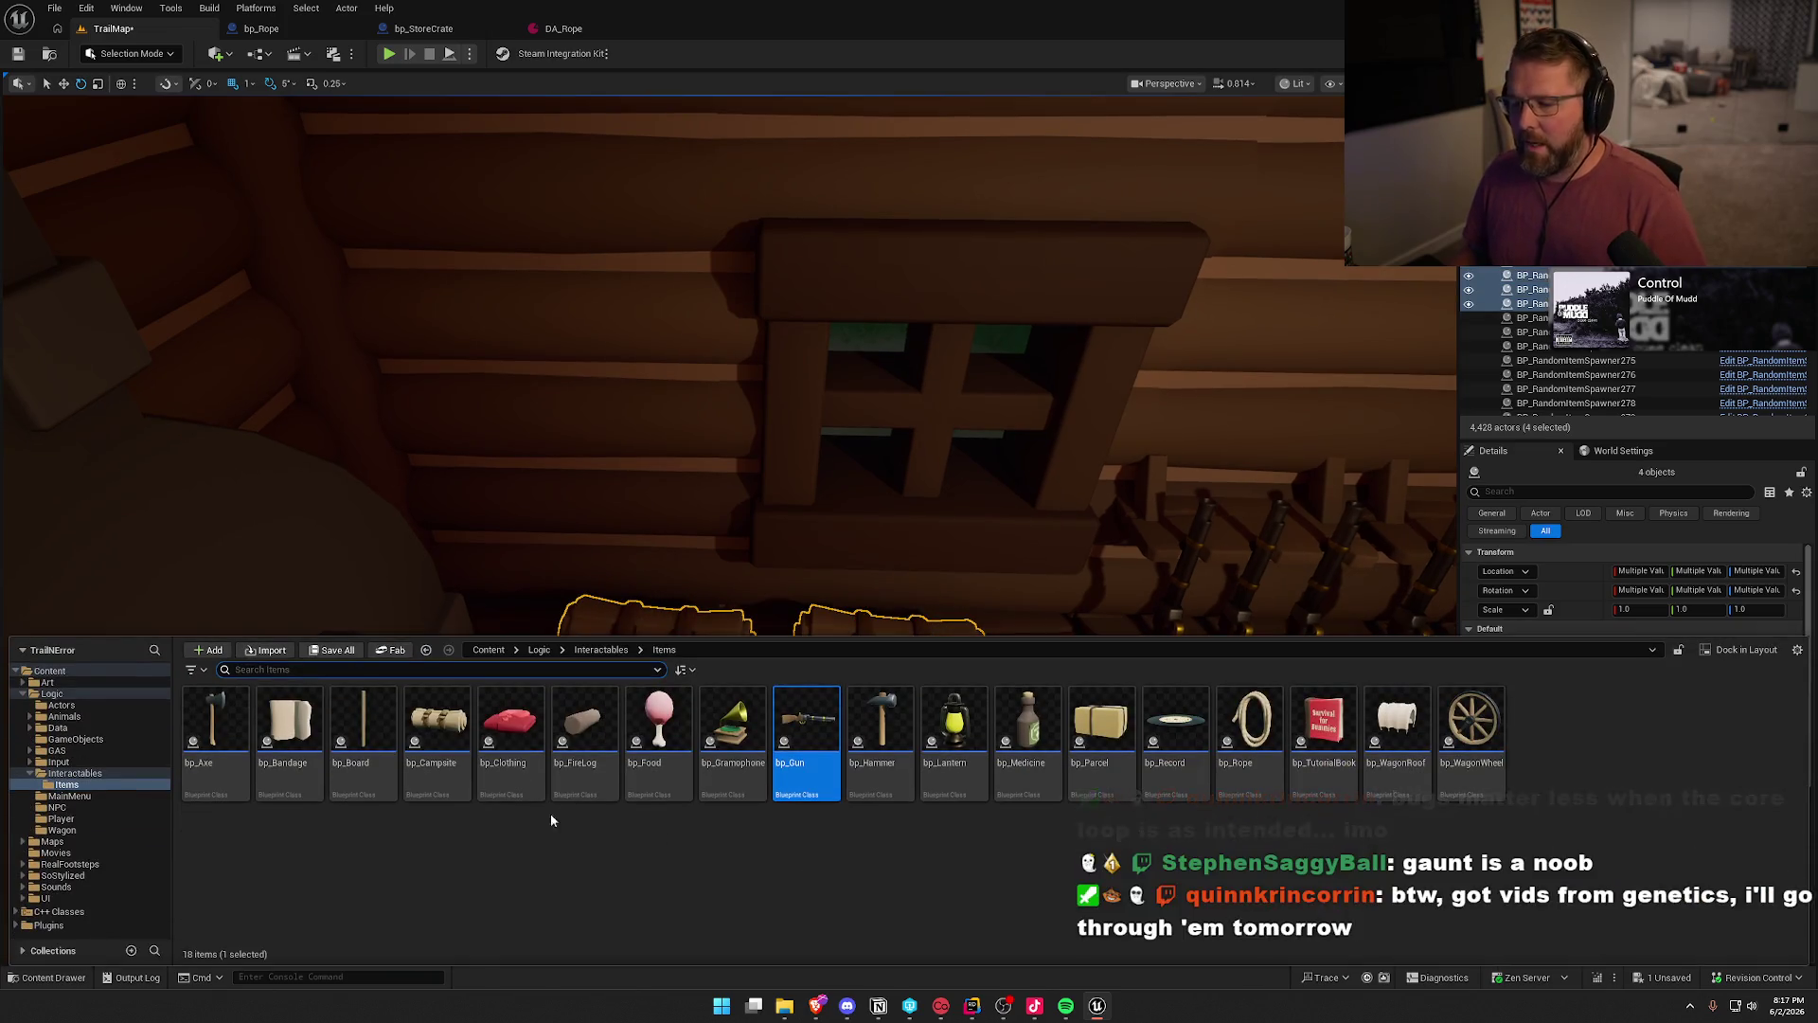
pyautogui.rightClick(652, 618)
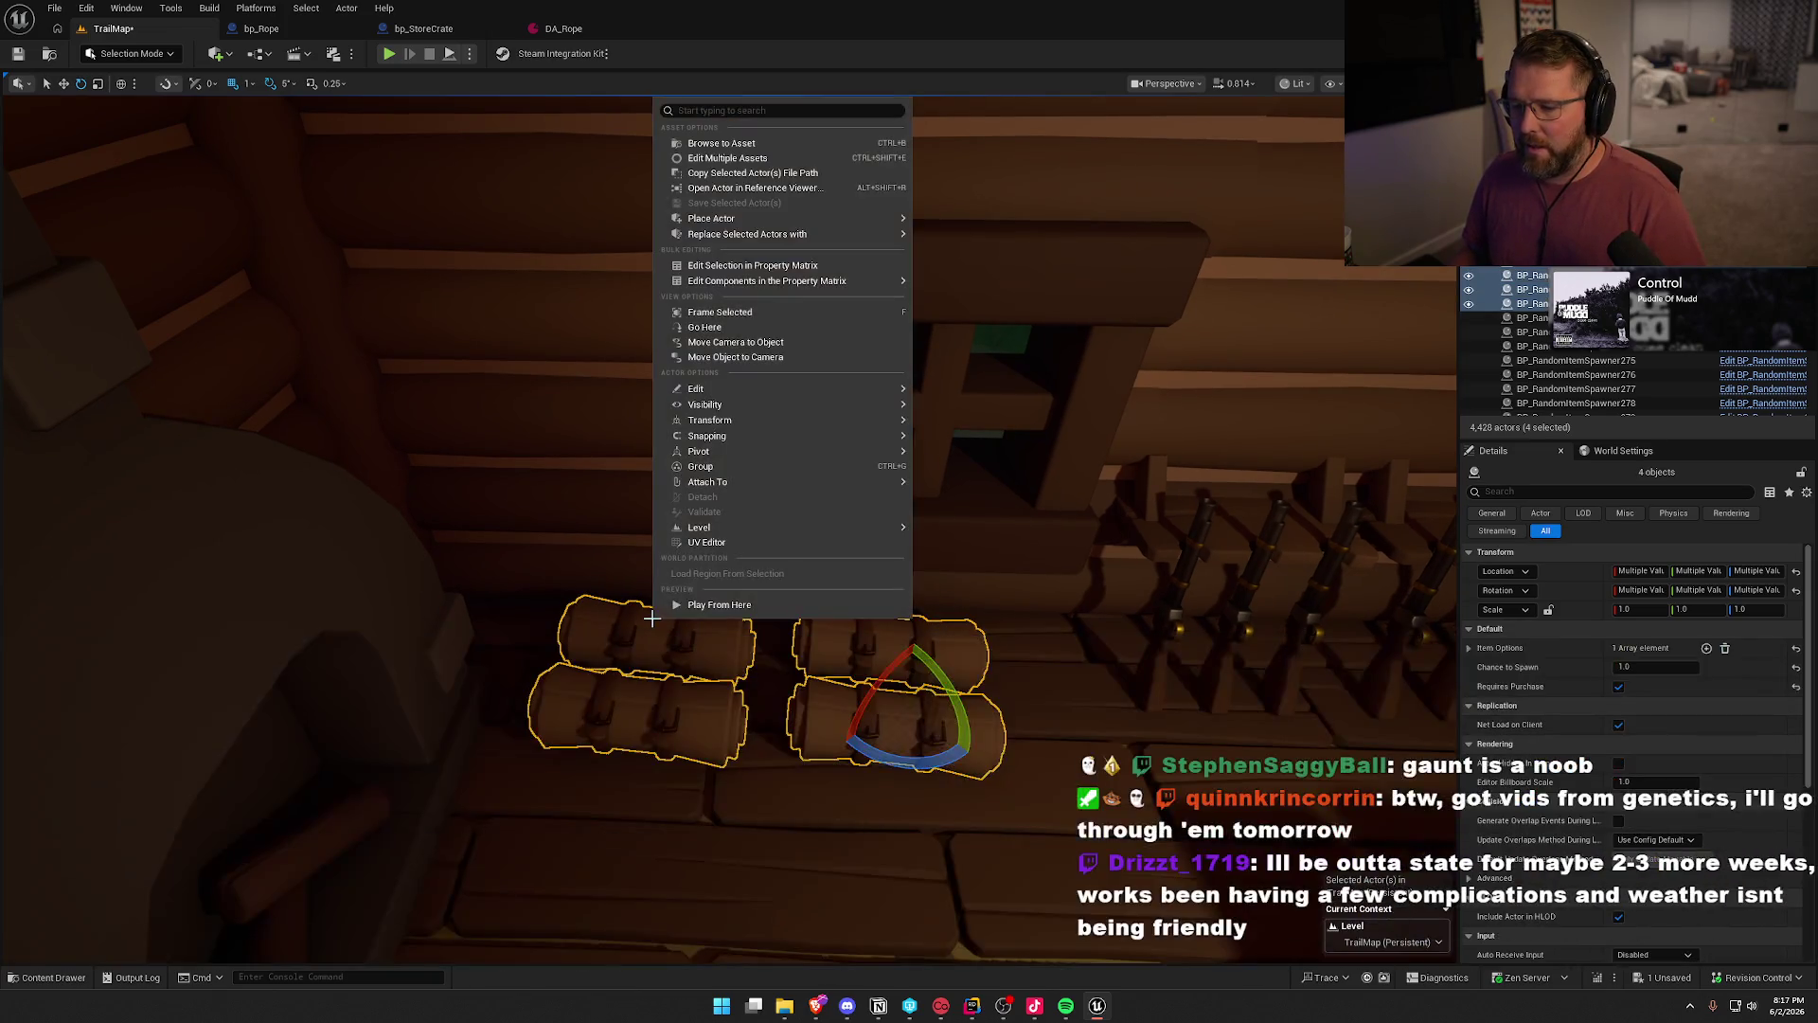
pyautogui.moveTo(833, 234)
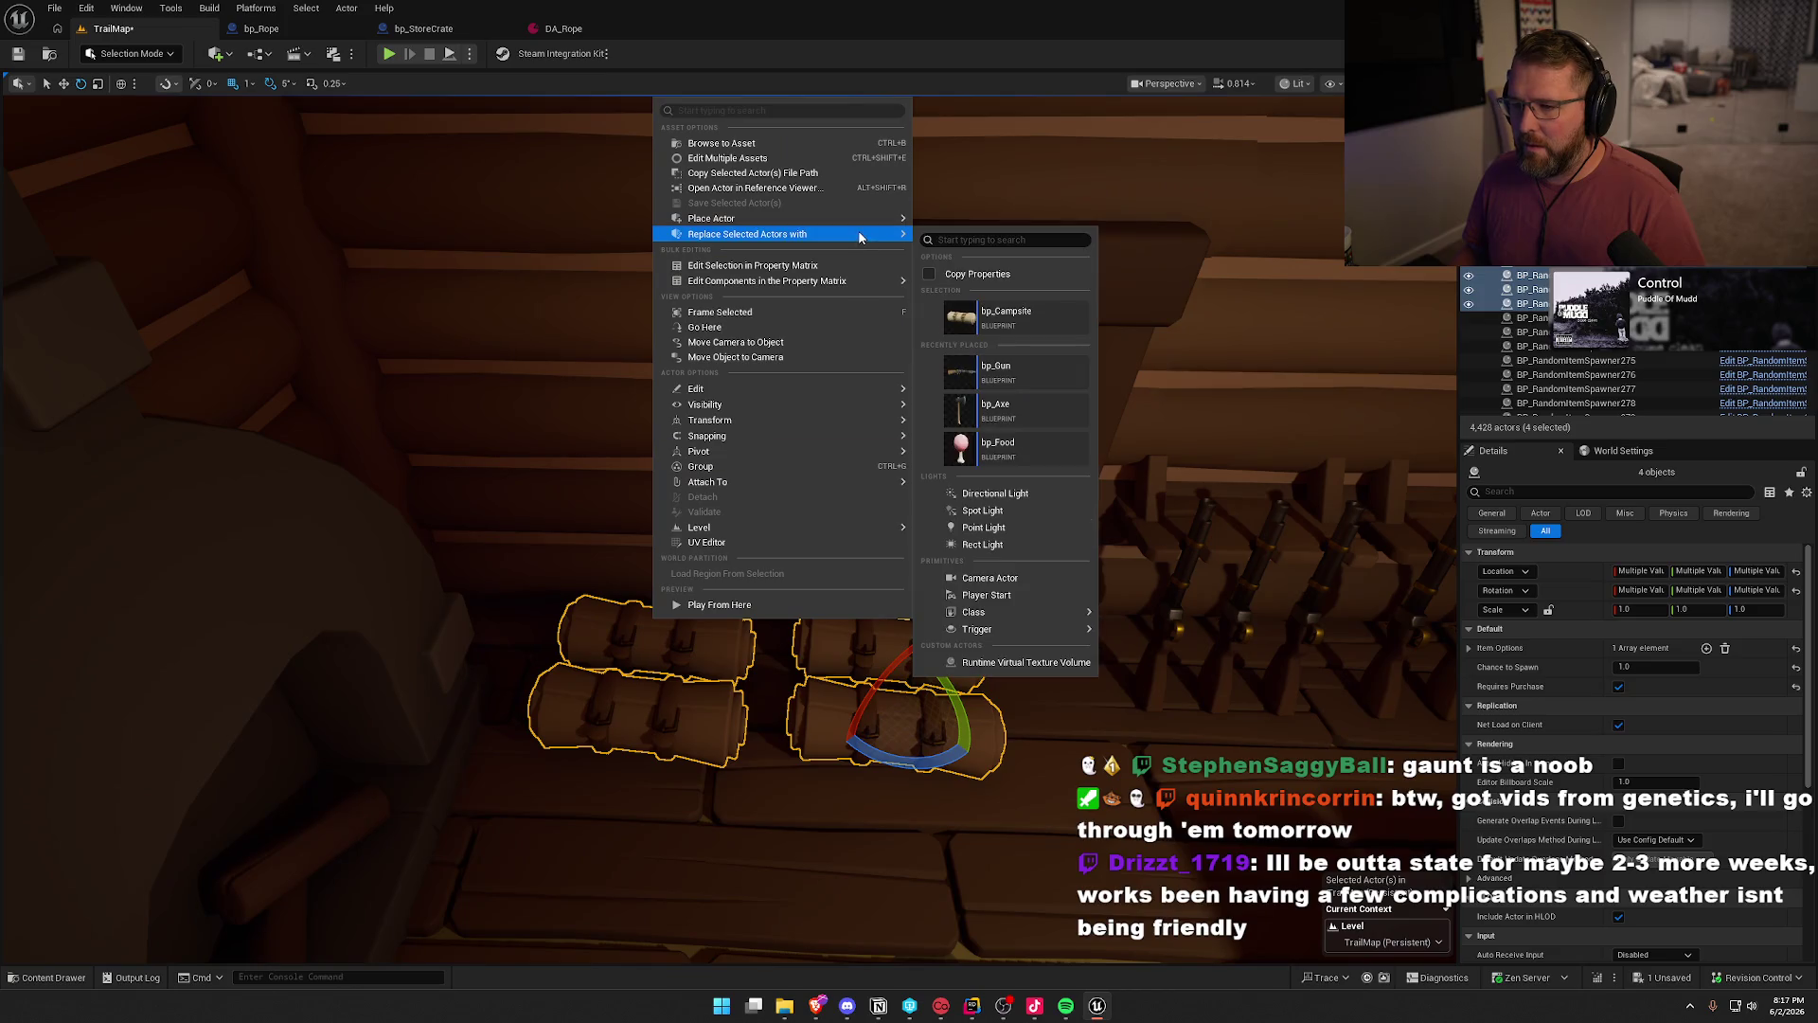
pyautogui.click(1030, 314)
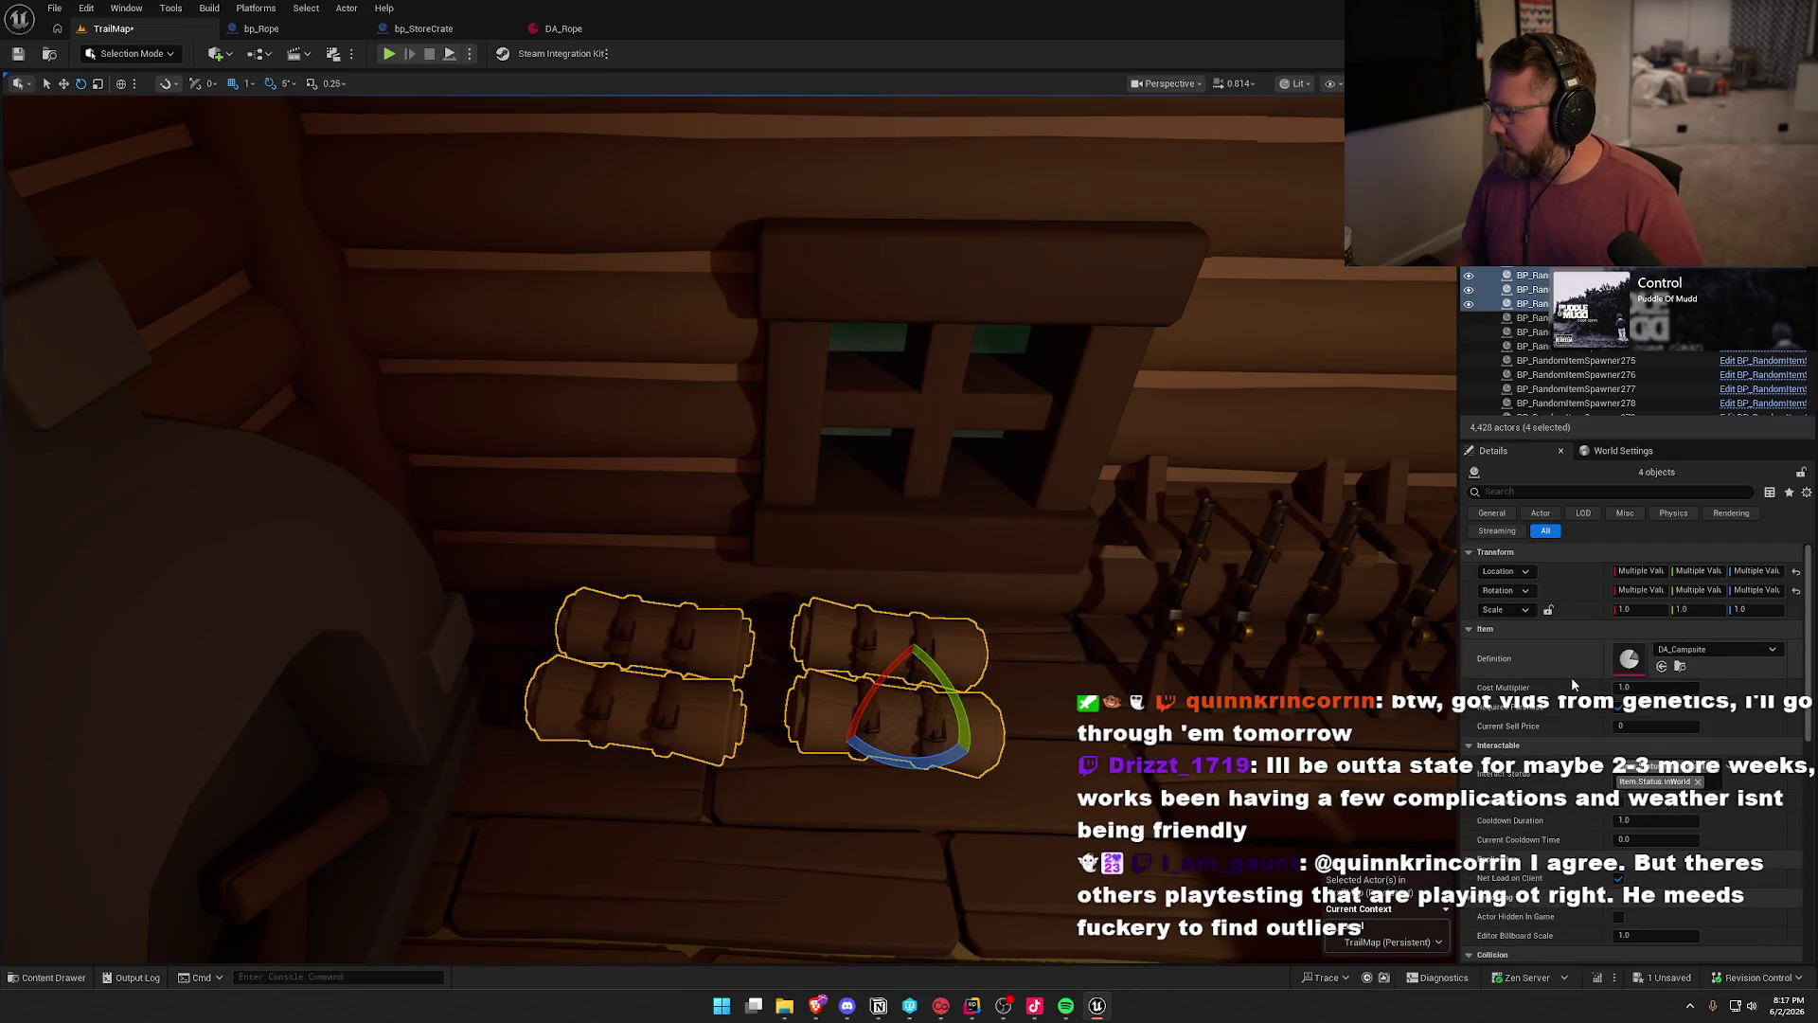
# - Select the six wagon wheels across the right and left stacks
pyautogui.press('Escape')
pyautogui.moveTo(1047, 629)
pyautogui.mouseDown()
pyautogui.moveTo(853, 587)
pyautogui.moveTo(995, 545)
pyautogui.moveTo(912, 535)
pyautogui.mouseUp()
pyautogui.click(870, 489)
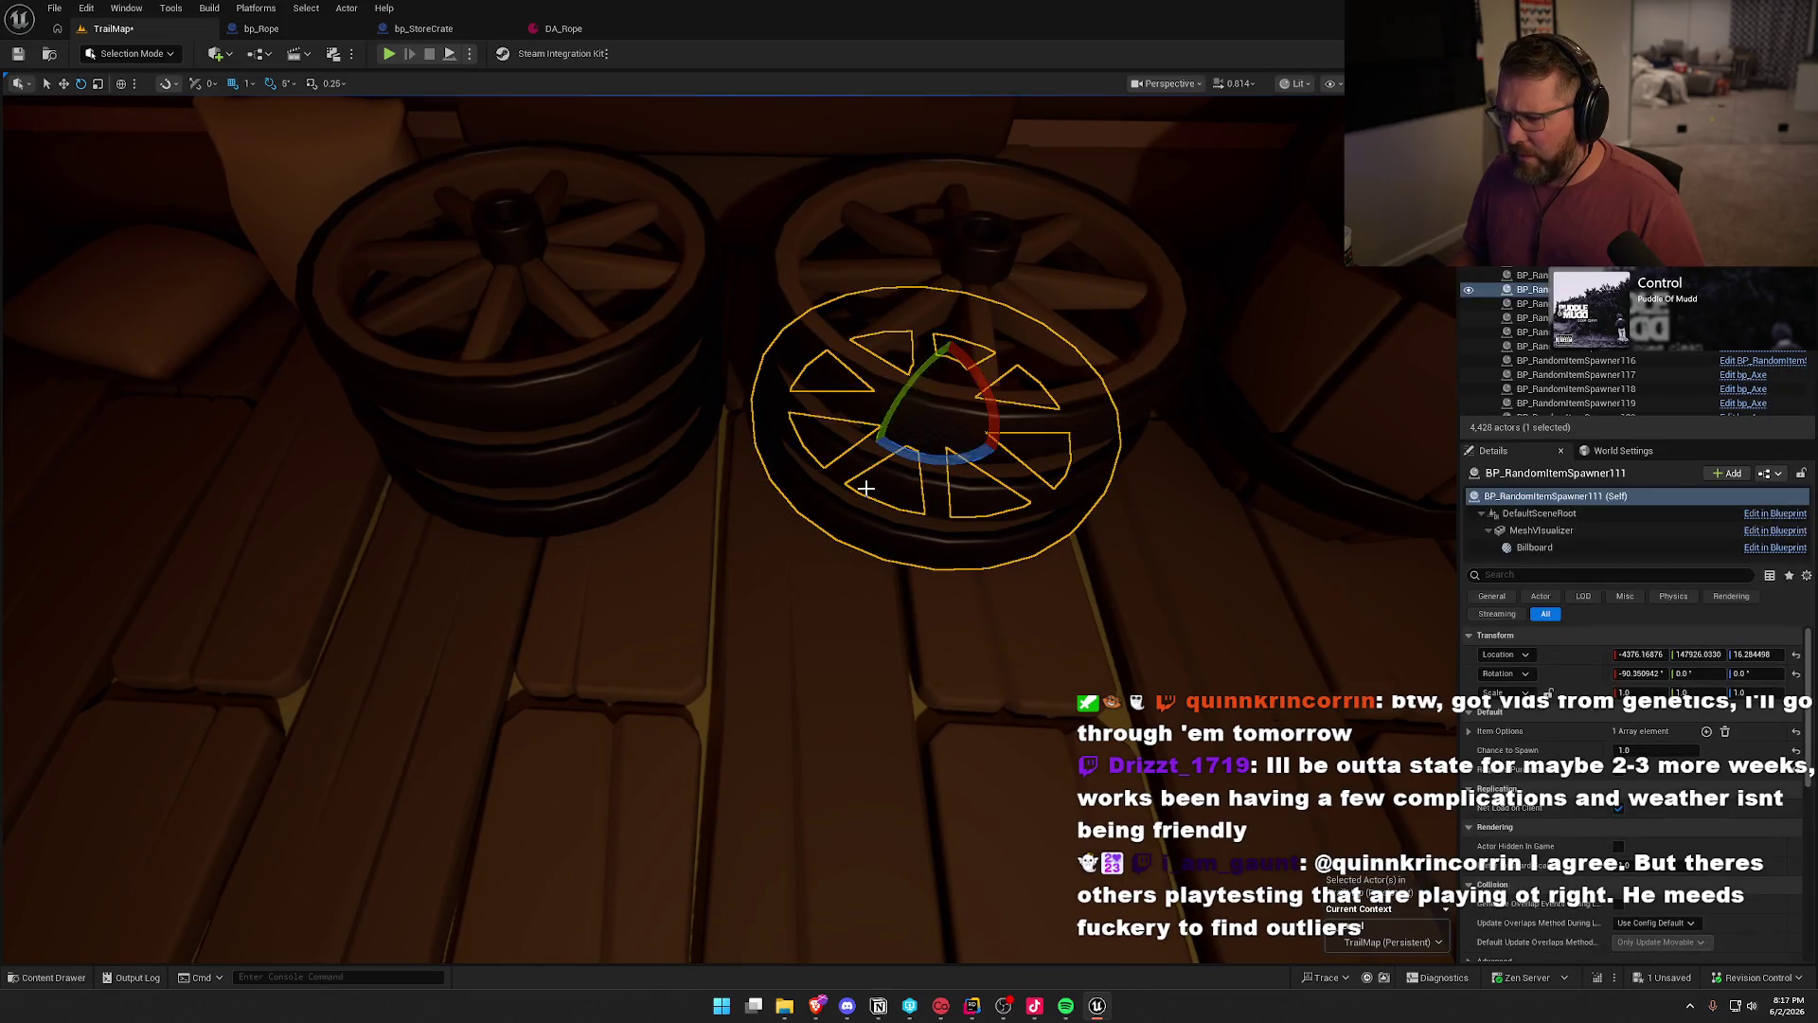
pyautogui.keyDown('ctrl'); pyautogui.click(869, 488); pyautogui.keyUp('ctrl')
pyautogui.keyDown('ctrl'); pyautogui.click(904, 432); pyautogui.keyUp('ctrl')
pyautogui.keyDown('ctrl'); pyautogui.click(638, 487); pyautogui.keyUp('ctrl')
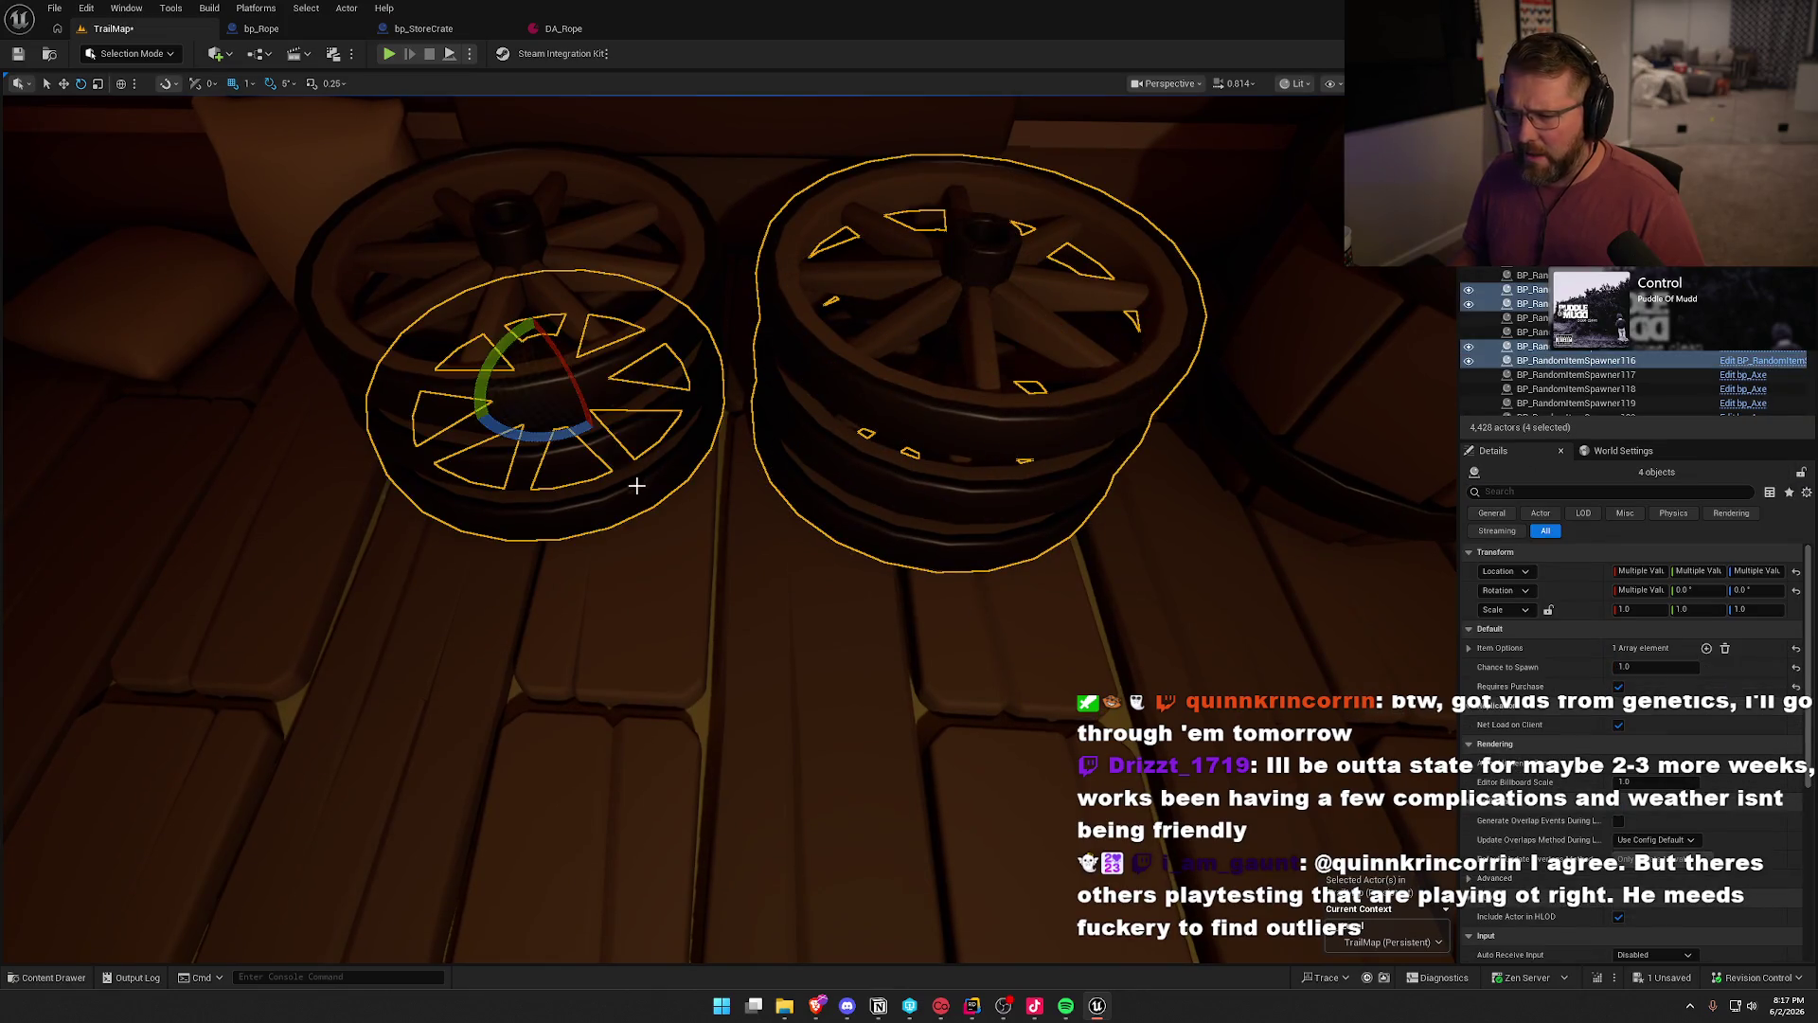
pyautogui.keyDown('ctrl'); pyautogui.click(602, 457); pyautogui.keyUp('ctrl')
pyautogui.keyDown('ctrl'); pyautogui.click(584, 396); pyautogui.keyUp('ctrl')
# - Replace the selected wheels with bp_WagonWheel and clear the selection
pyautogui.hotkey('ctrl', 'space')
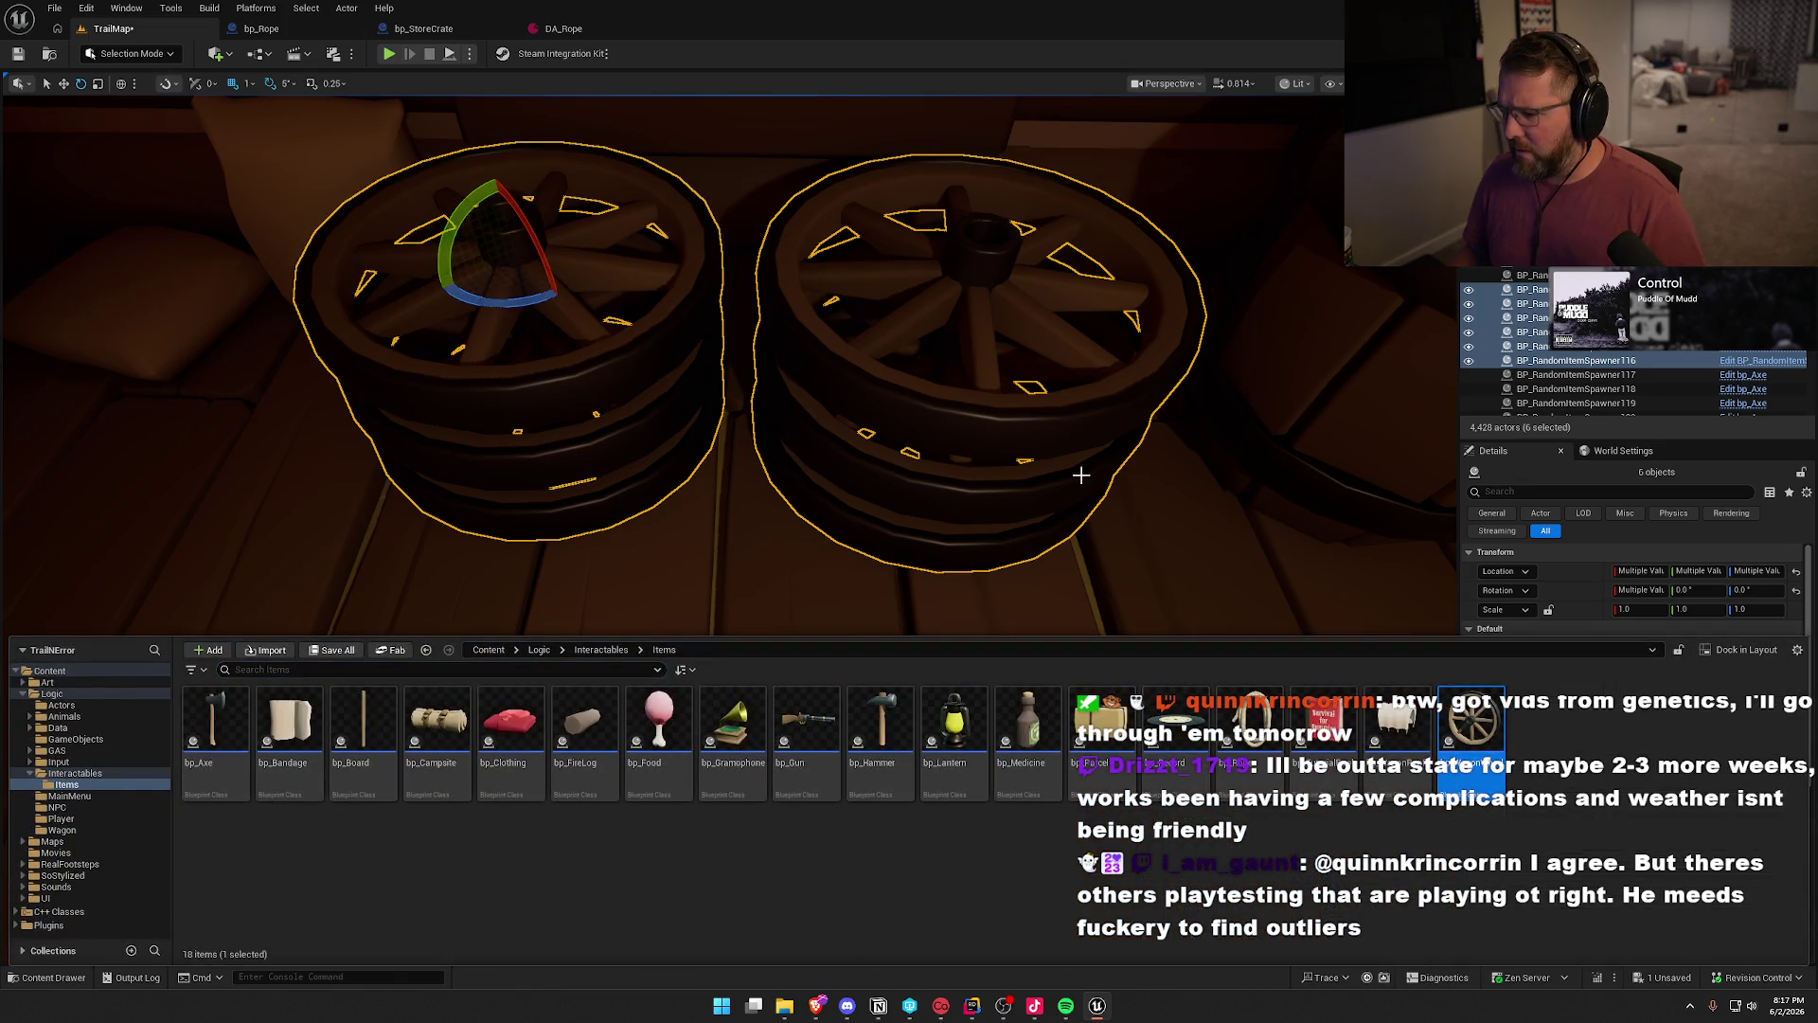
pyautogui.rightClick(1011, 405)
pyautogui.moveTo(1155, 526)
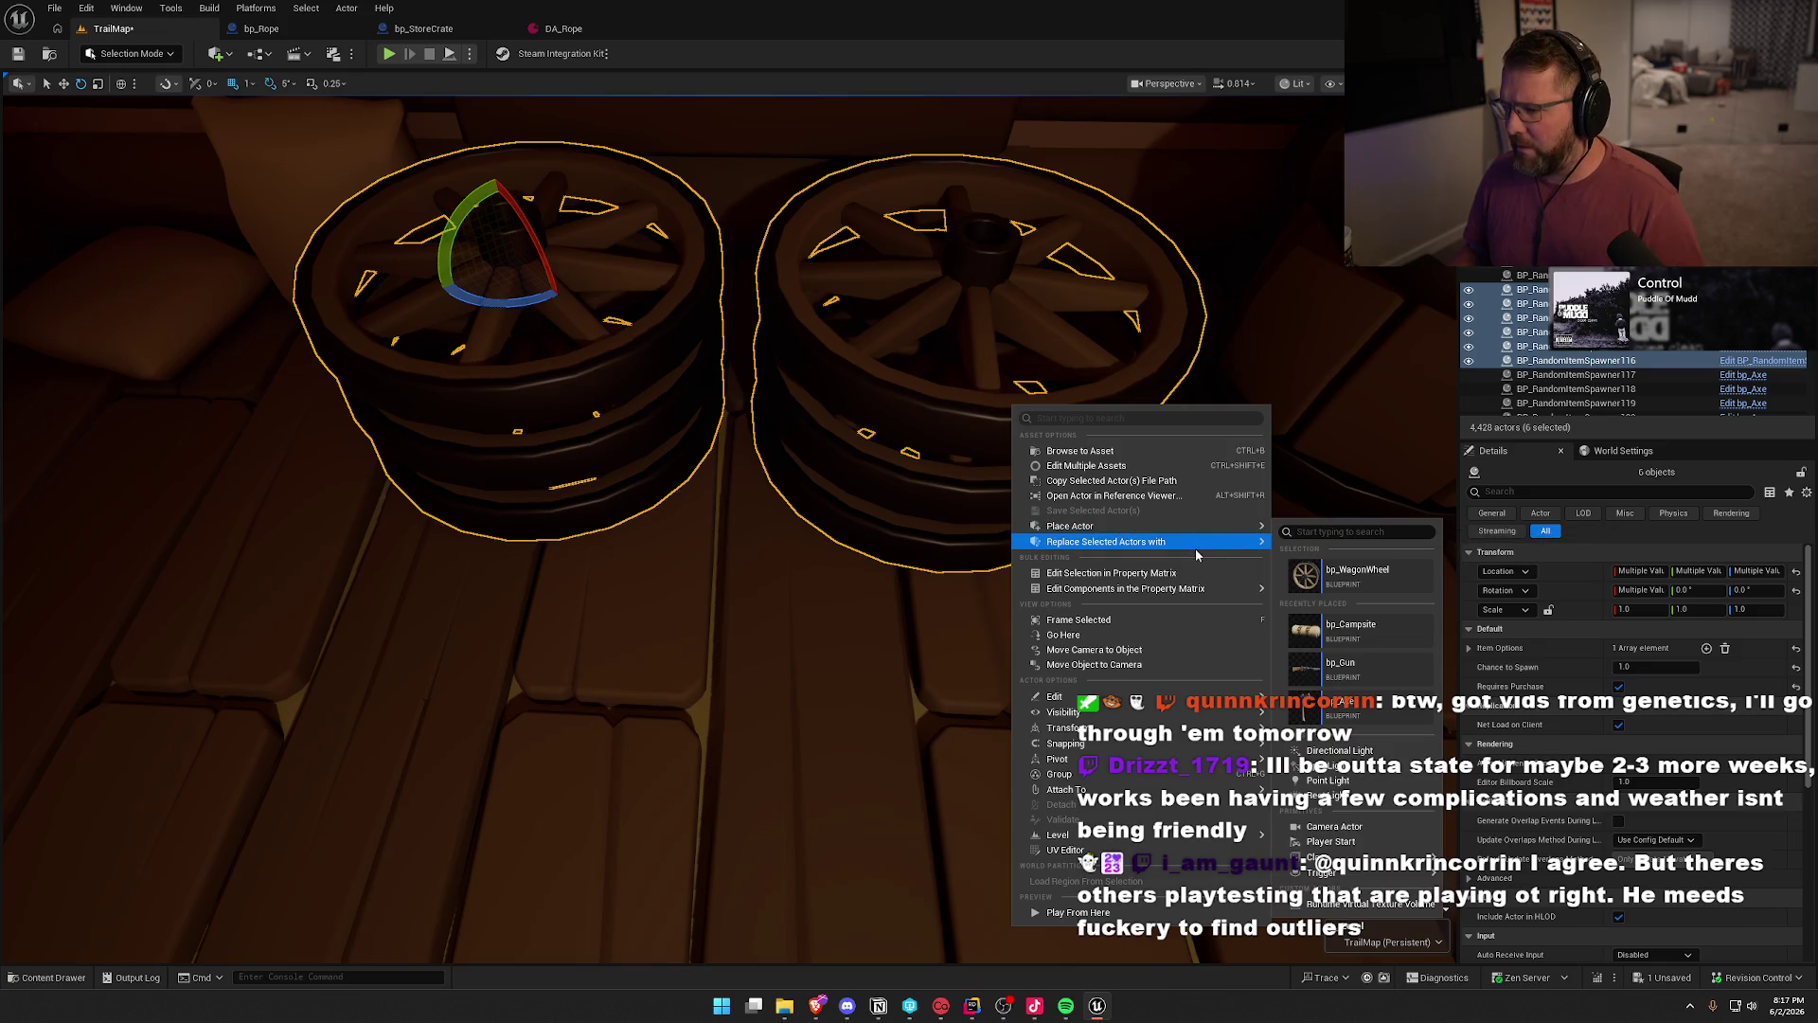
pyautogui.moveTo(1240, 544)
pyautogui.click(1373, 625)
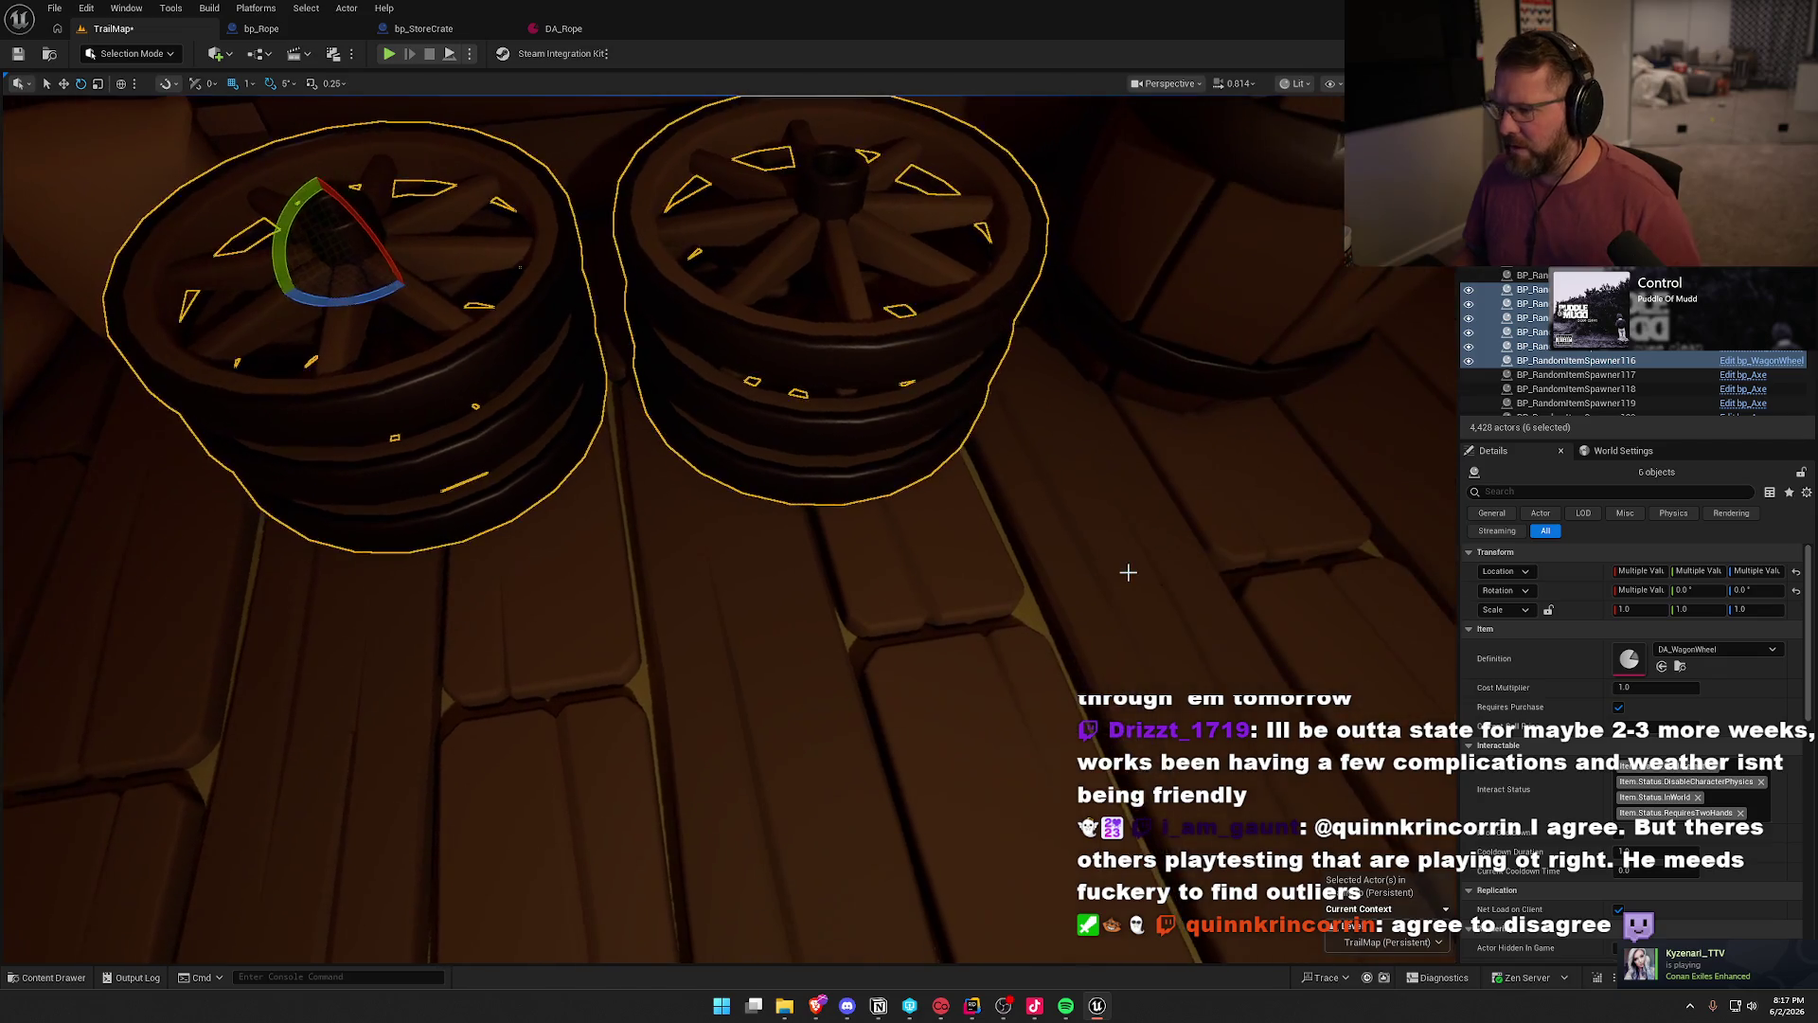
pyautogui.press('Escape')
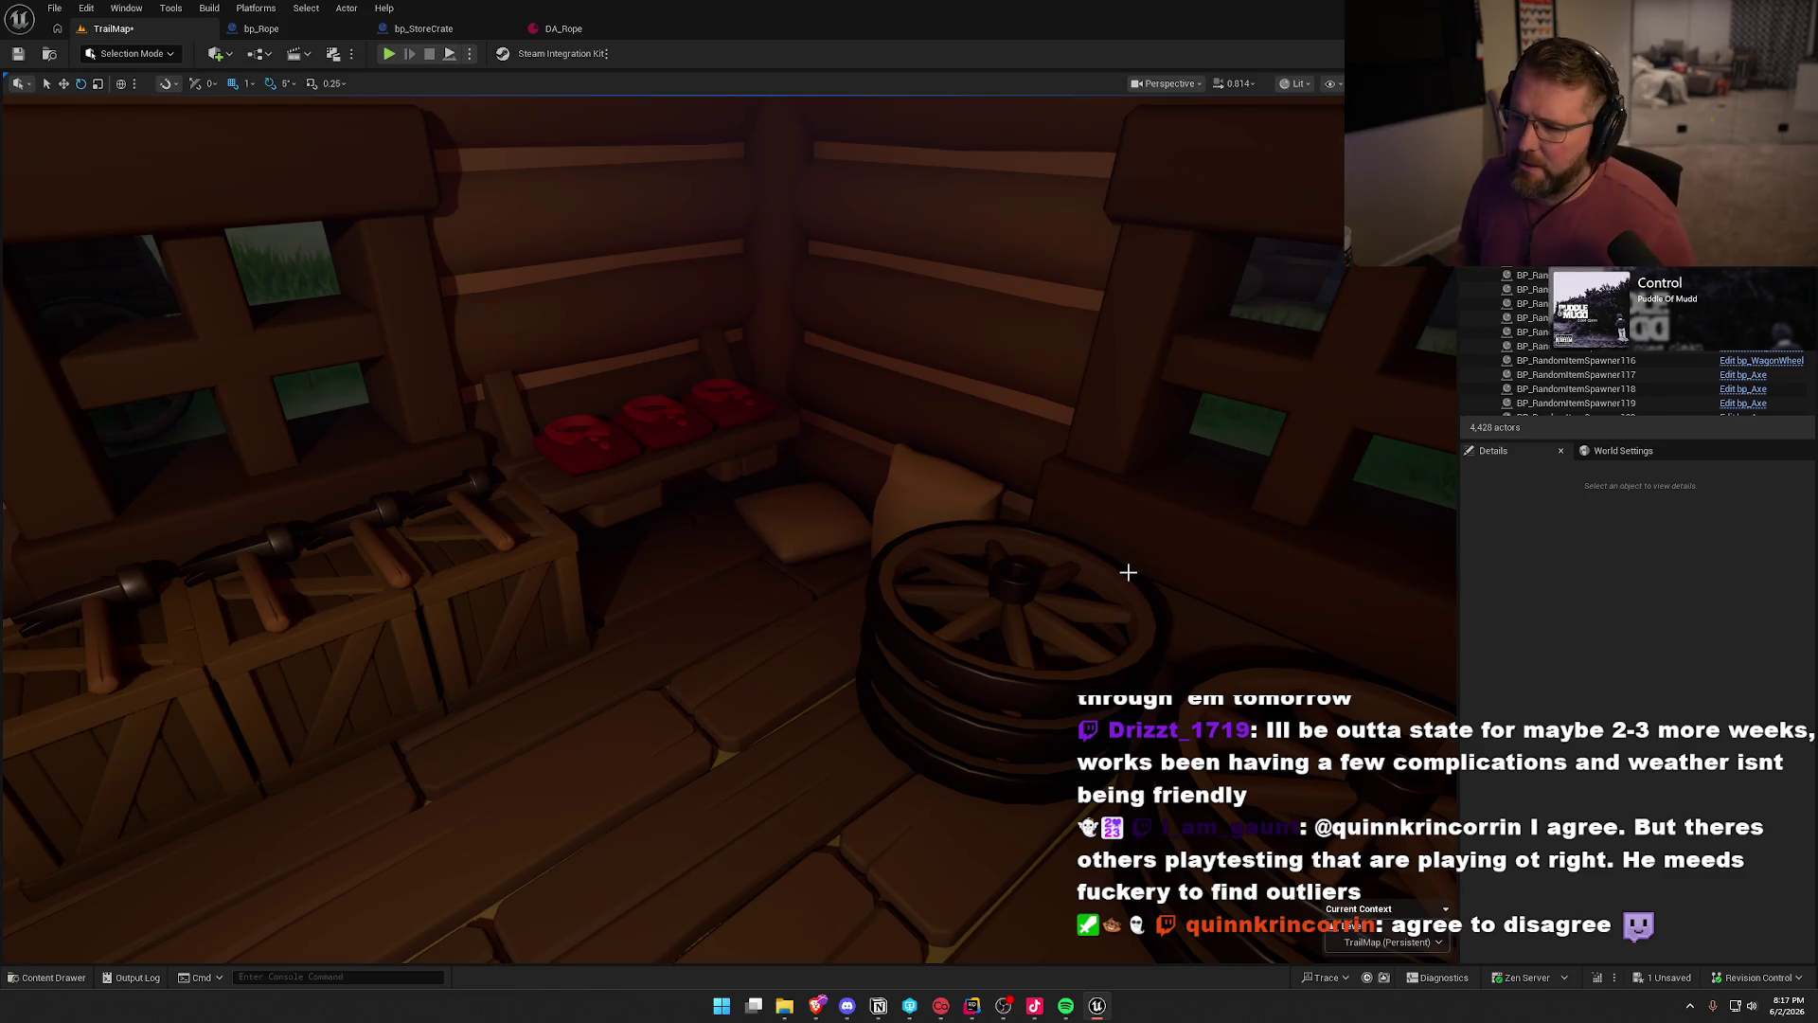
# - Select the six red shirts on the right and left shelves
pyautogui.moveTo(1019, 540)
pyautogui.mouseDown()
pyautogui.moveTo(985, 511)
pyautogui.moveTo(946, 606)
pyautogui.moveTo(909, 615)
pyautogui.mouseUp()
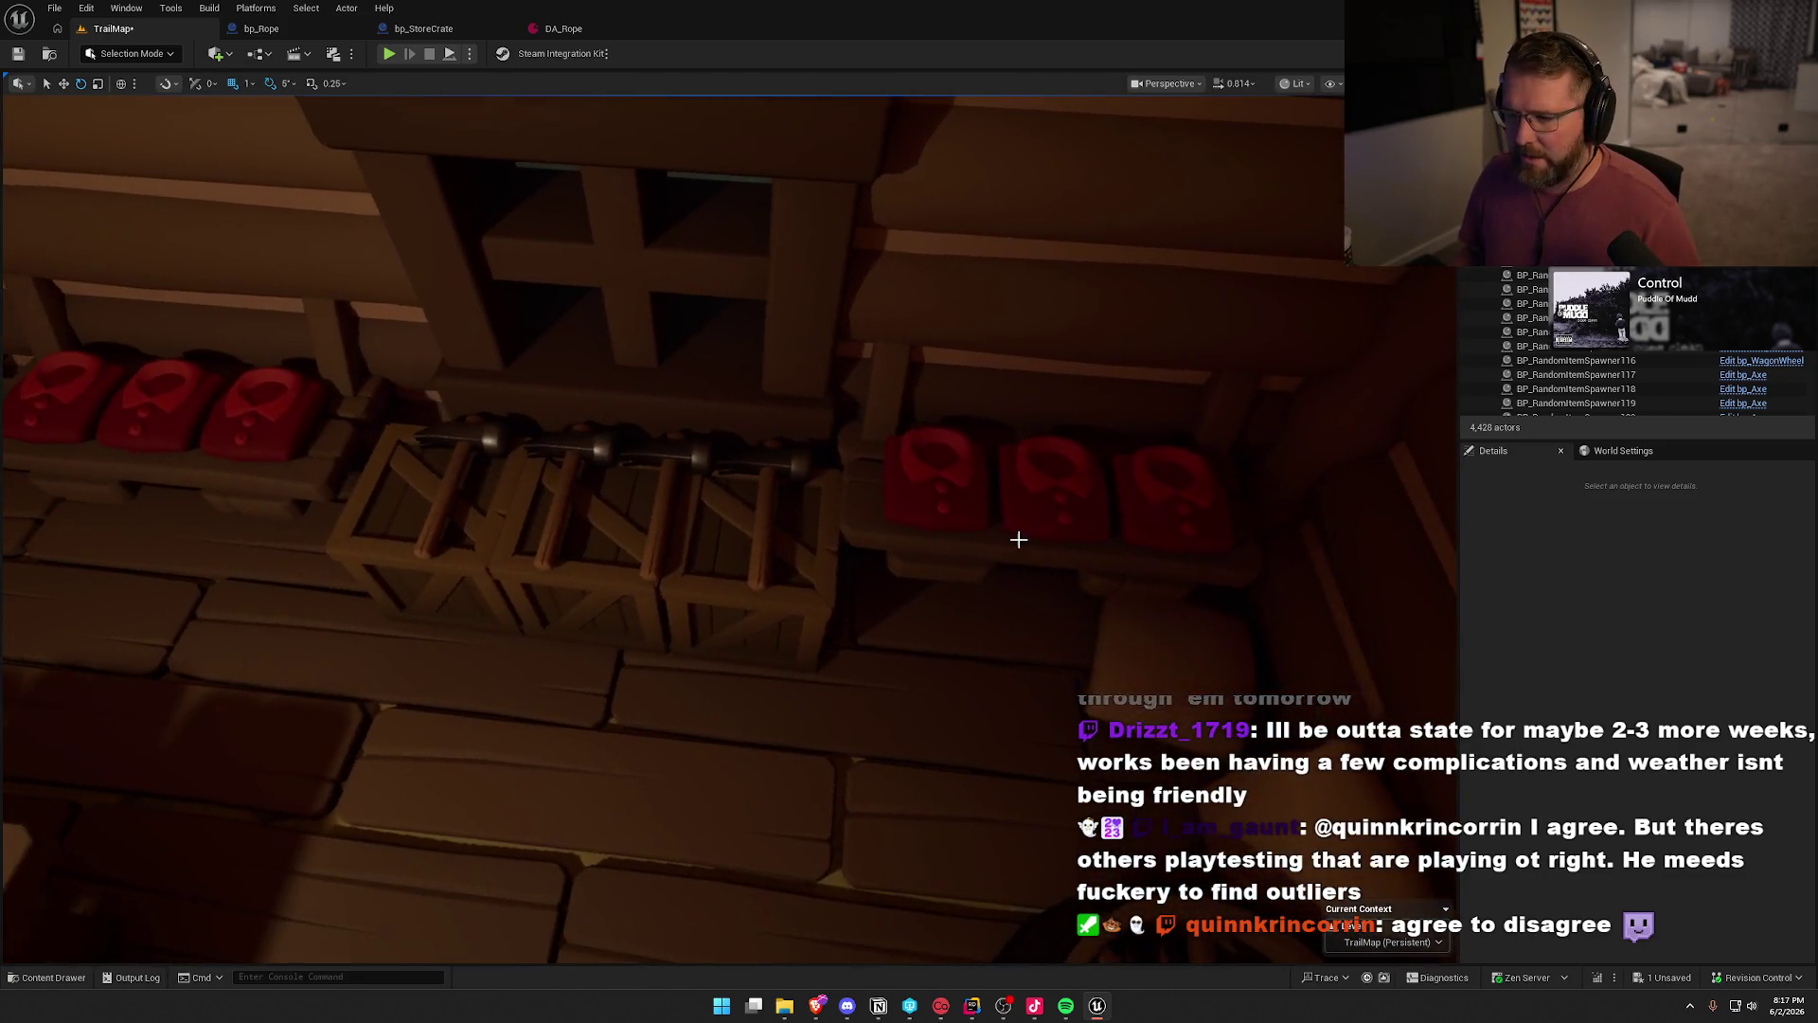
pyautogui.click(1170, 497)
pyautogui.keyDown('ctrl'); pyautogui.click(1065, 504); pyautogui.keyUp('ctrl')
pyautogui.keyDown('ctrl'); pyautogui.click(933, 485); pyautogui.keyUp('ctrl')
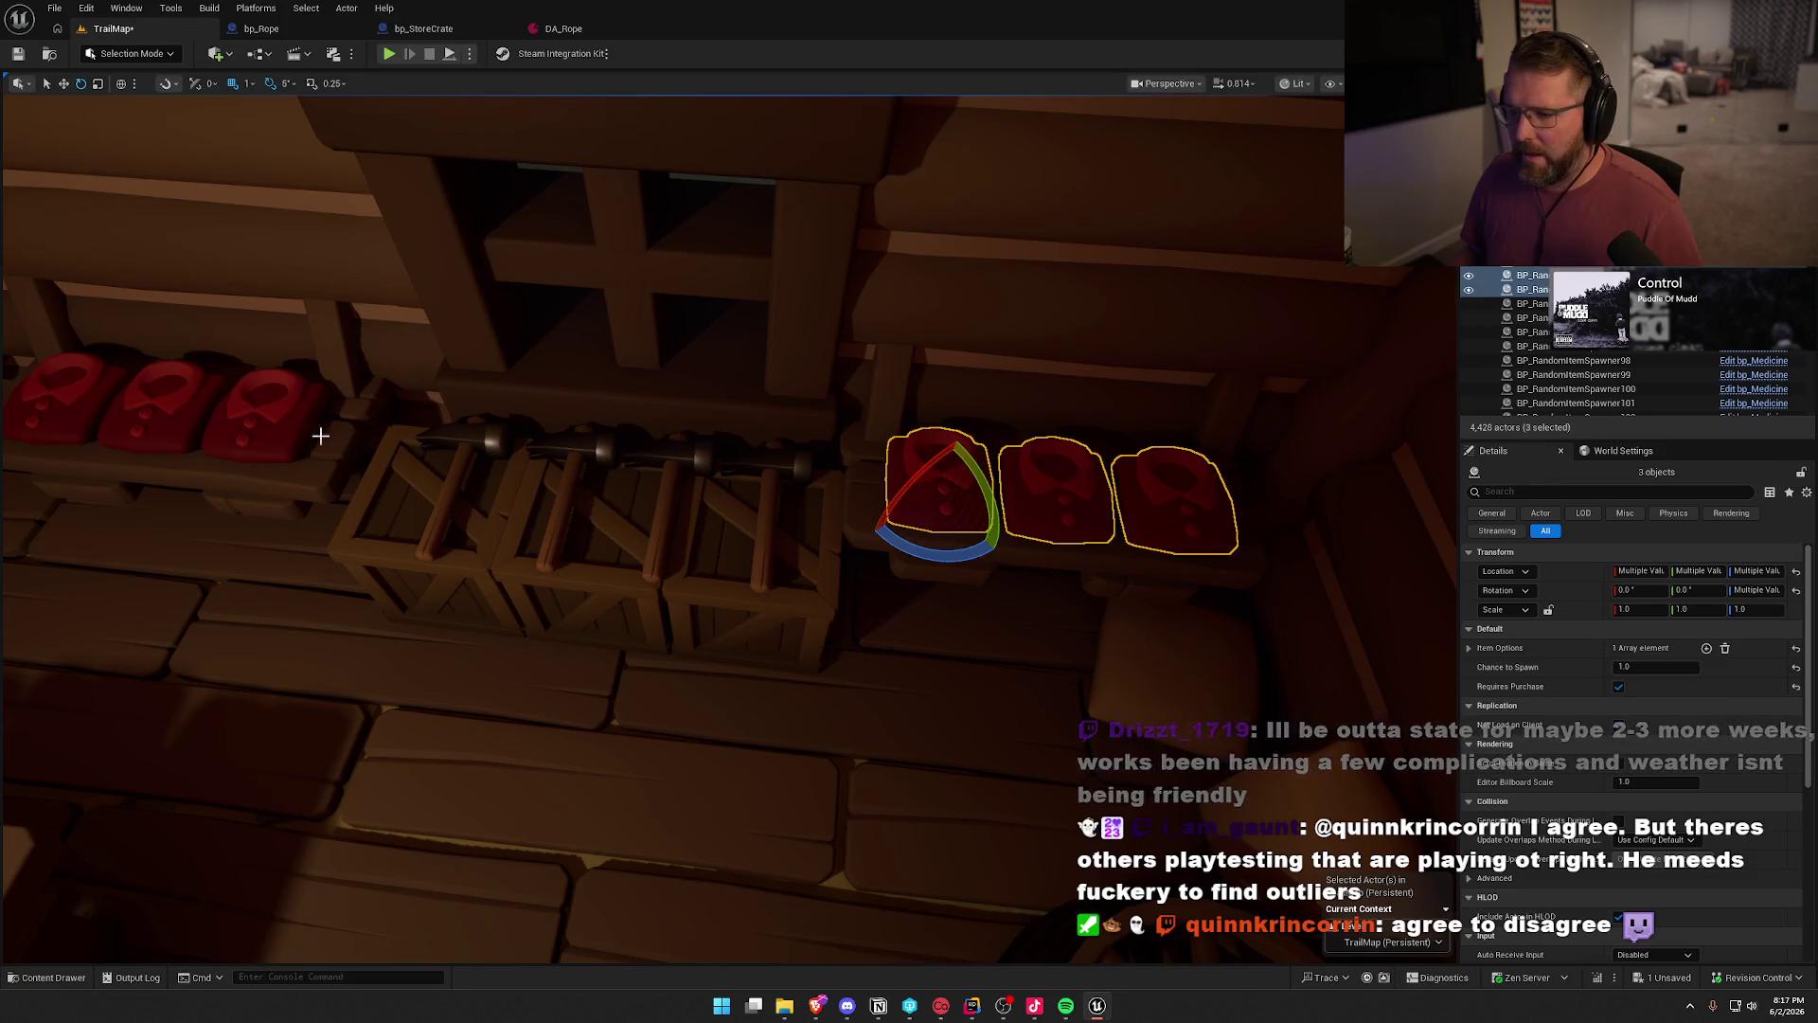
pyautogui.keyDown('ctrl'); pyautogui.click(254, 423); pyautogui.keyUp('ctrl')
pyautogui.keyDown('ctrl'); pyautogui.click(157, 397); pyautogui.keyUp('ctrl')
pyautogui.keyDown('ctrl'); pyautogui.click(76, 395); pyautogui.keyUp('ctrl')
pyautogui.moveTo(76, 395); pyautogui.dragTo(95, 468)
# - Replace the selected shirts with bp_Clothing
pyautogui.hotkey('ctrl', 'space')
pyautogui.click(510, 729)
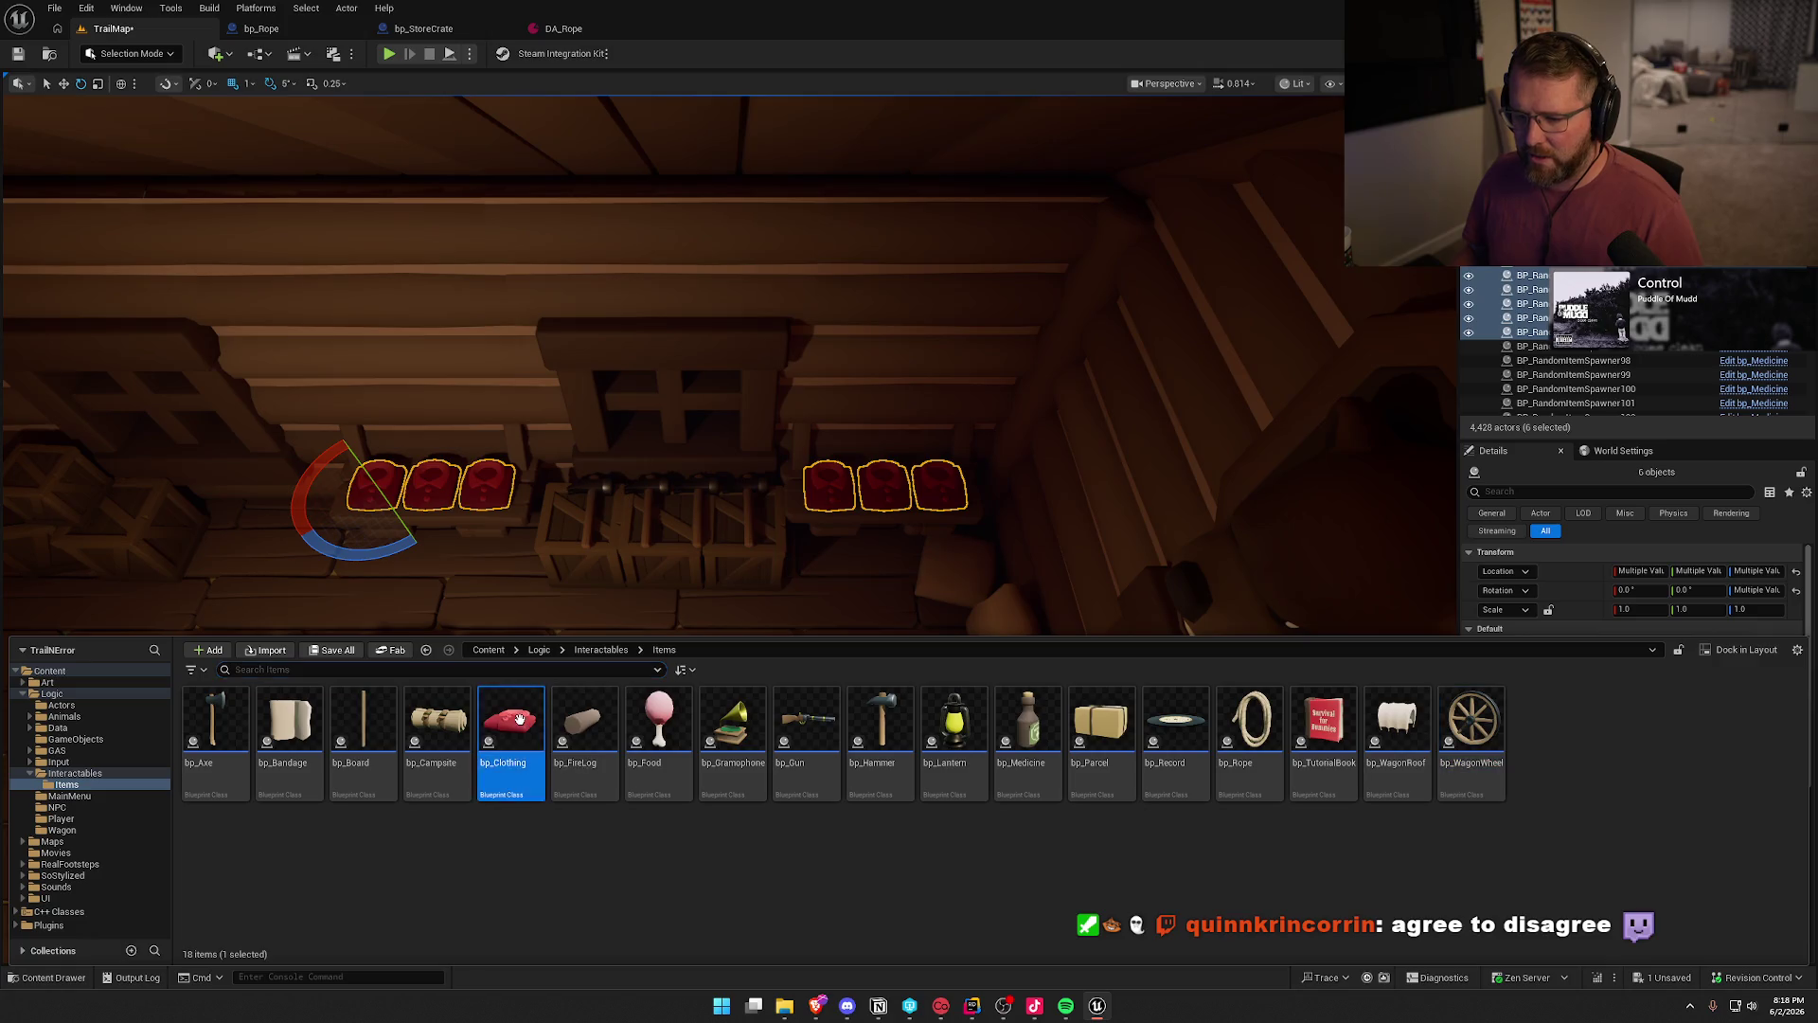
pyautogui.rightClick(825, 498)
pyautogui.moveTo(984, 604)
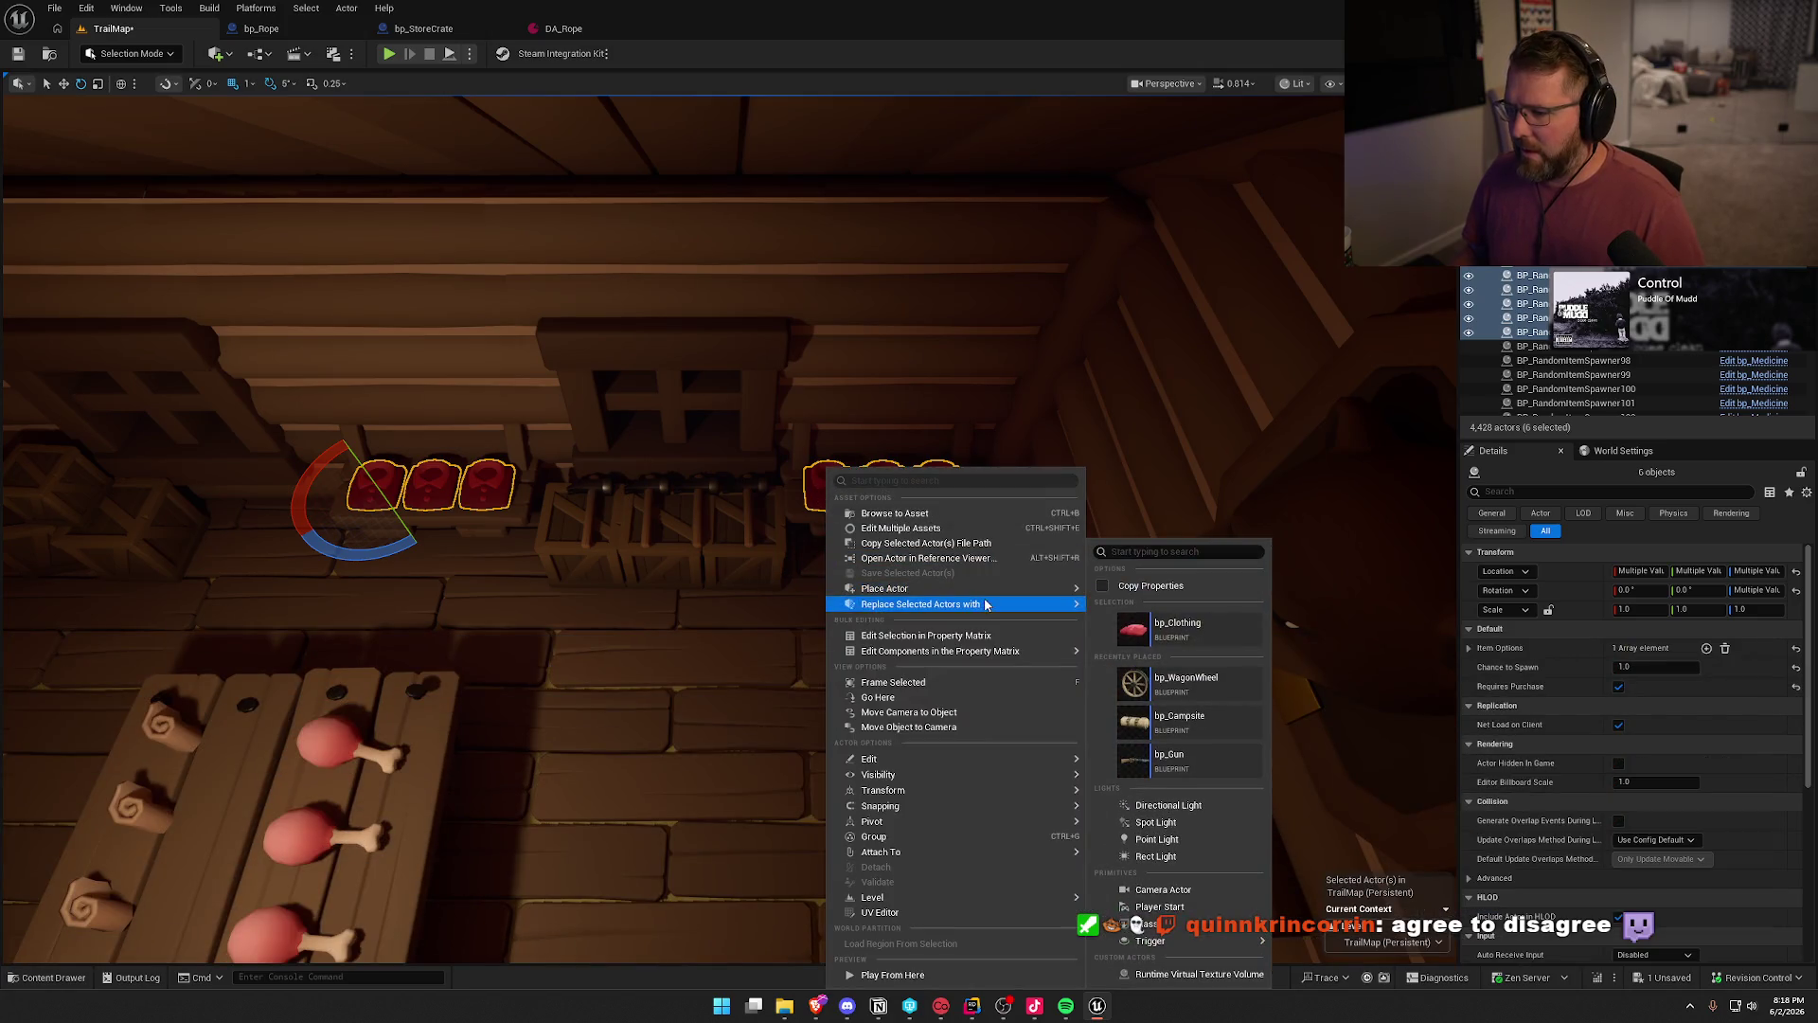
pyautogui.click(1163, 635)
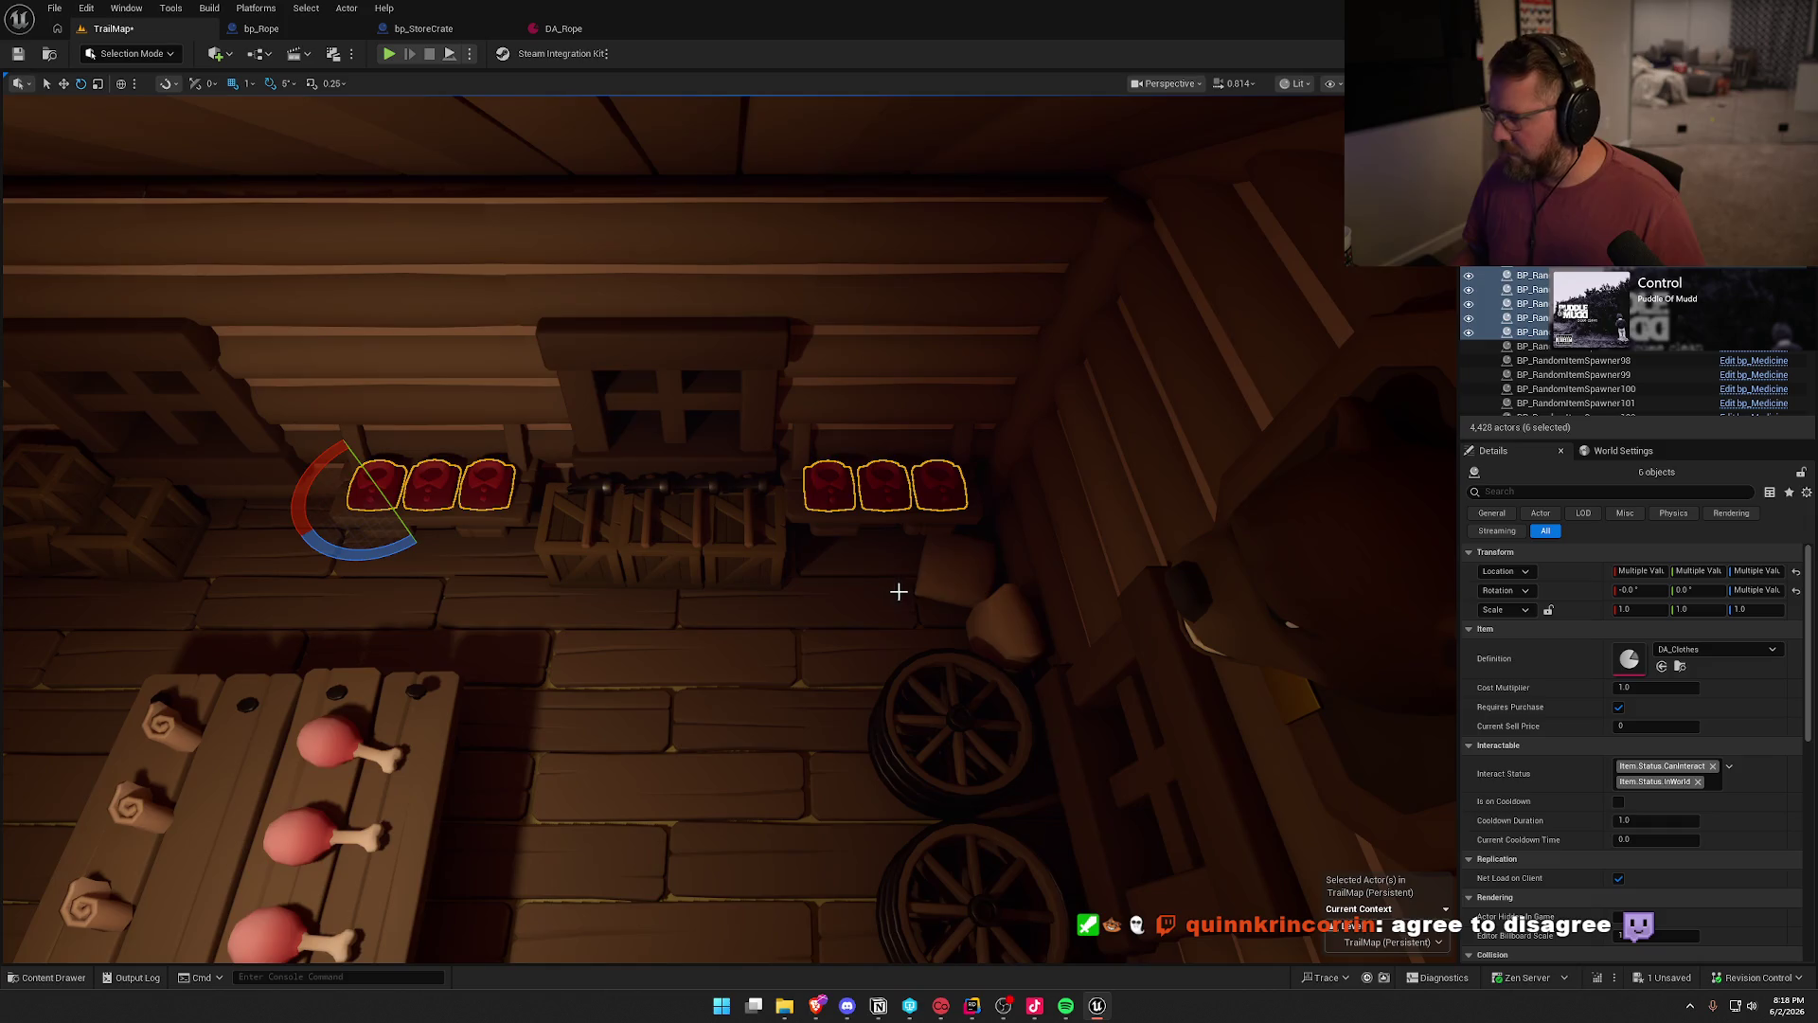
# - Select the four hammers on the crates and replace them with bp_Hammer
pyautogui.moveTo(901, 588); pyautogui.dragTo(908, 597)
pyautogui.click(904, 592)
pyautogui.scroll(5, 662, 492)
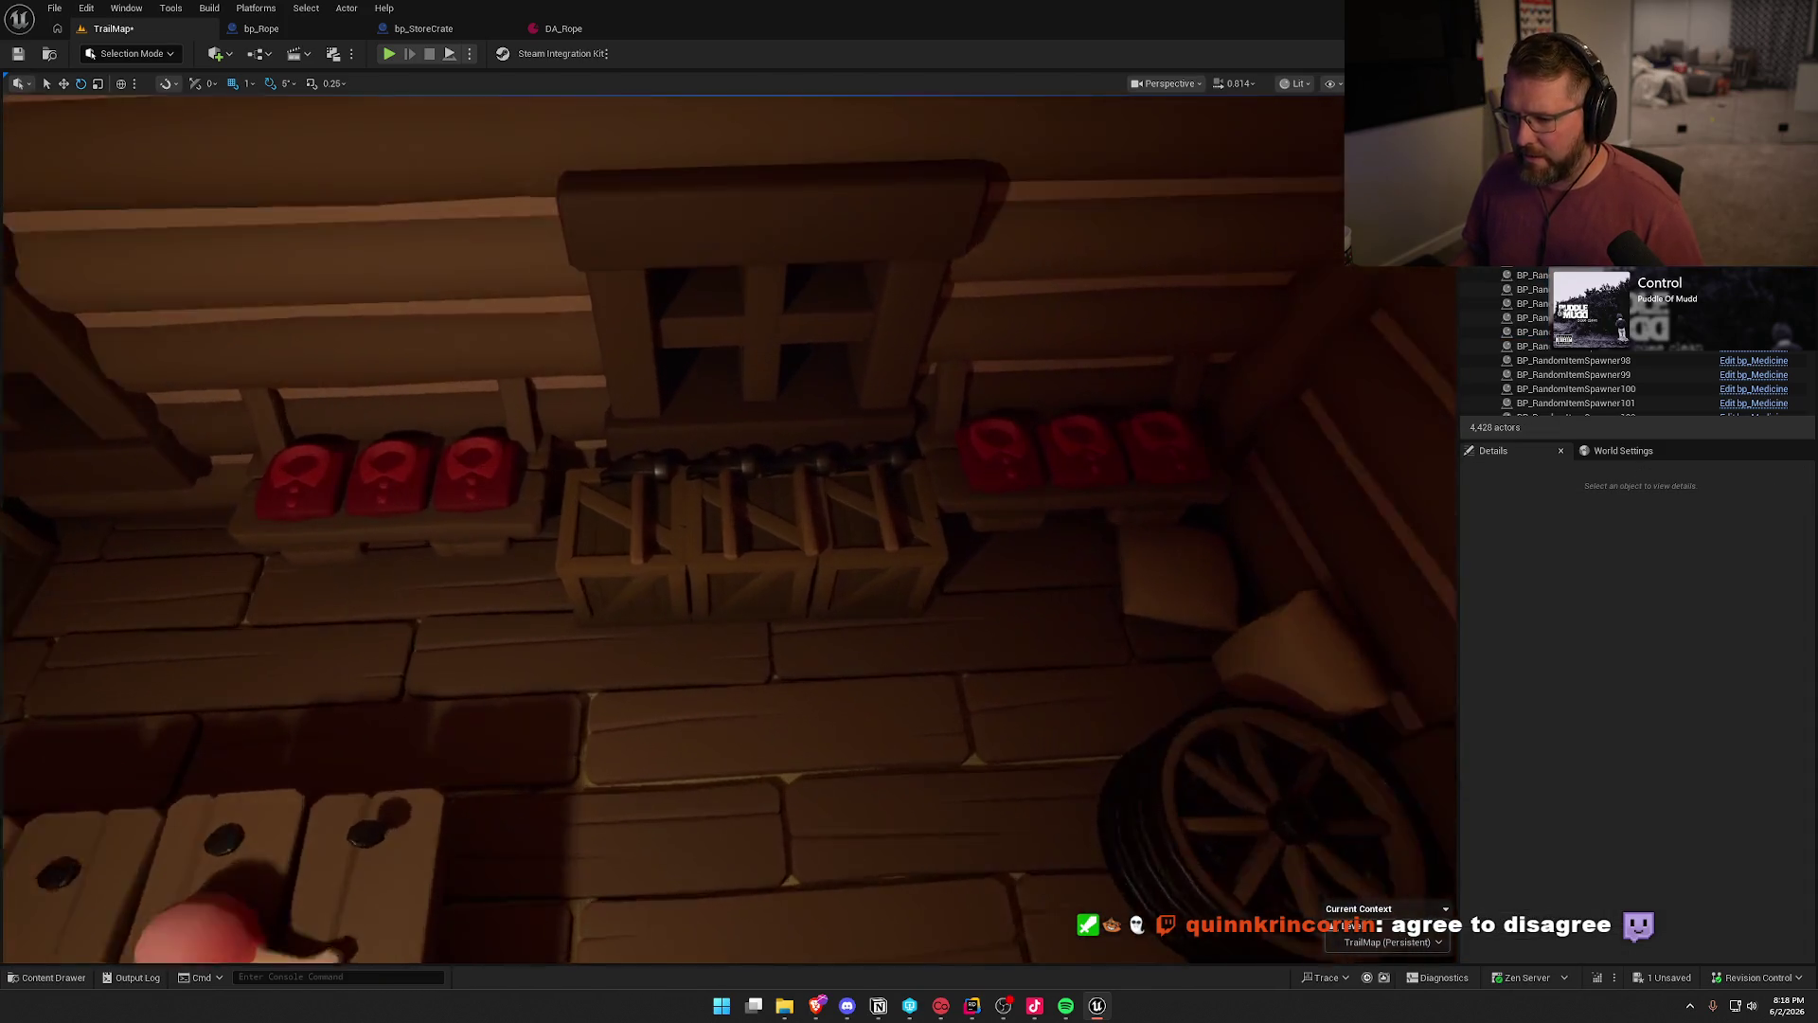
pyautogui.click(619, 466)
pyautogui.keyDown('ctrl'); pyautogui.click(720, 462); pyautogui.keyUp('ctrl')
pyautogui.keyDown('ctrl'); pyautogui.click(811, 458); pyautogui.keyUp('ctrl')
pyautogui.keyDown('ctrl'); pyautogui.click(889, 456); pyautogui.keyUp('ctrl')
pyautogui.hotkey('ctrl', 'b')
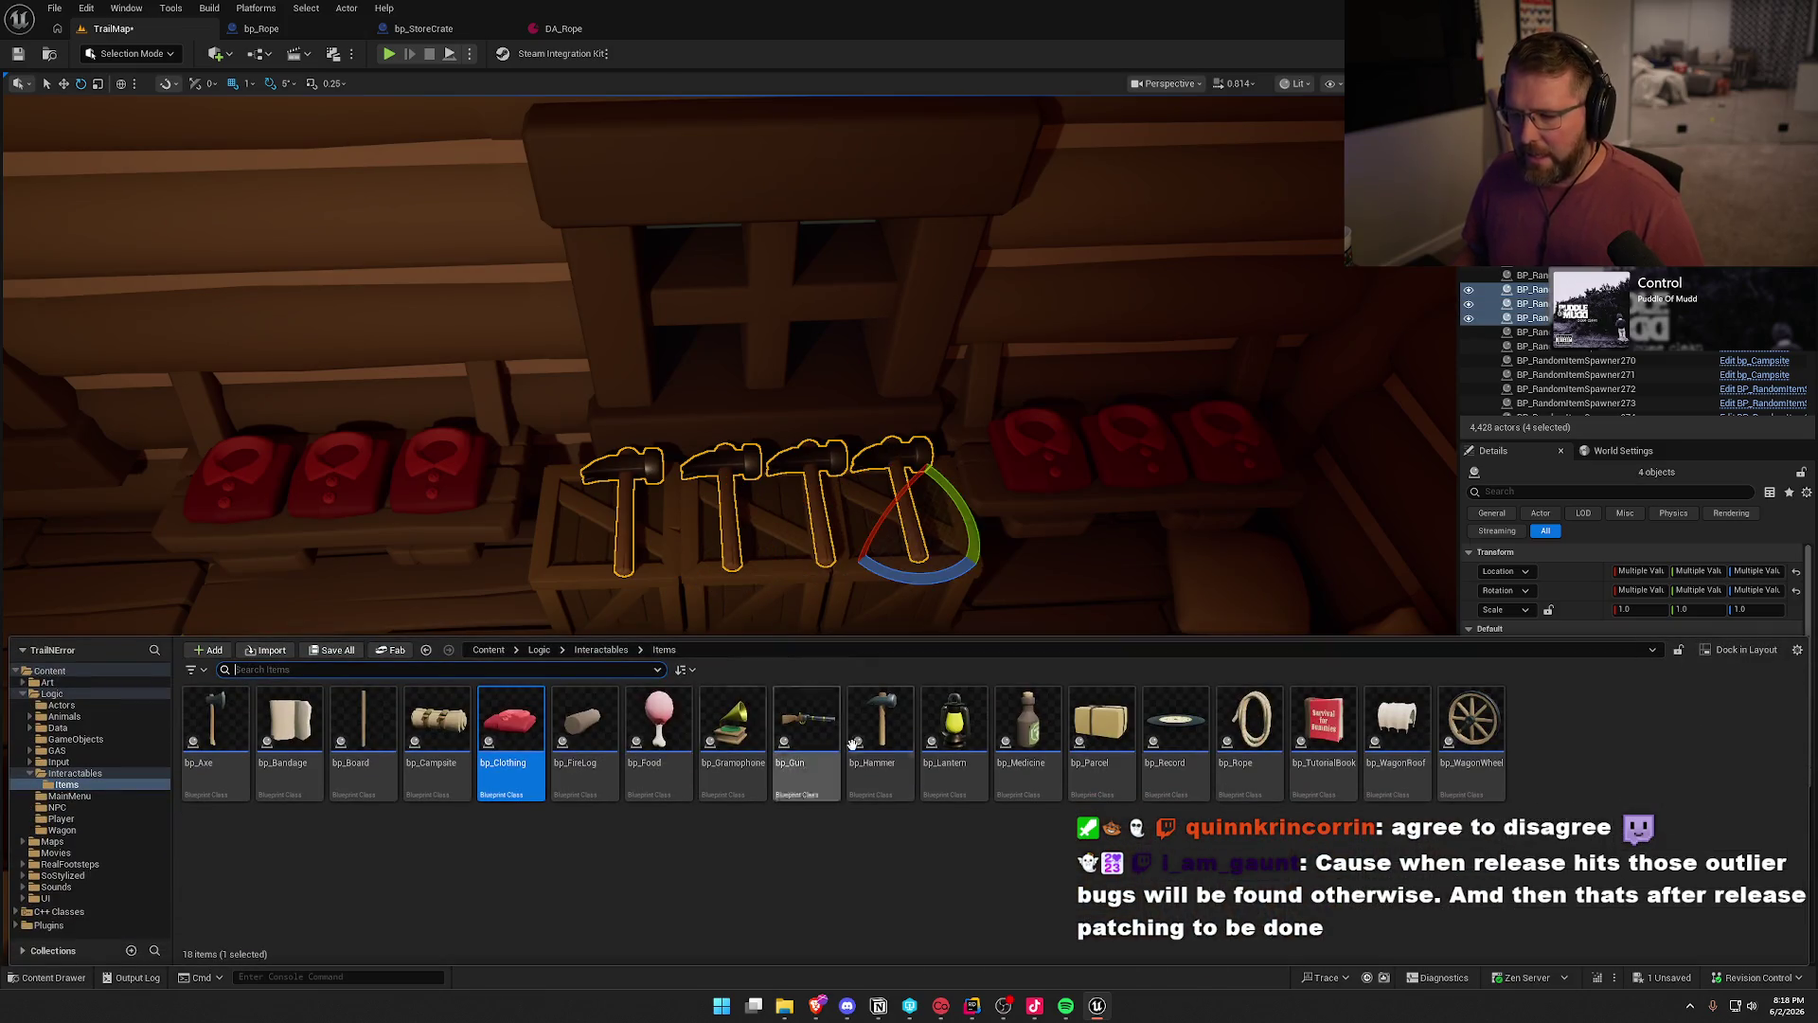
pyautogui.rightClick(799, 459)
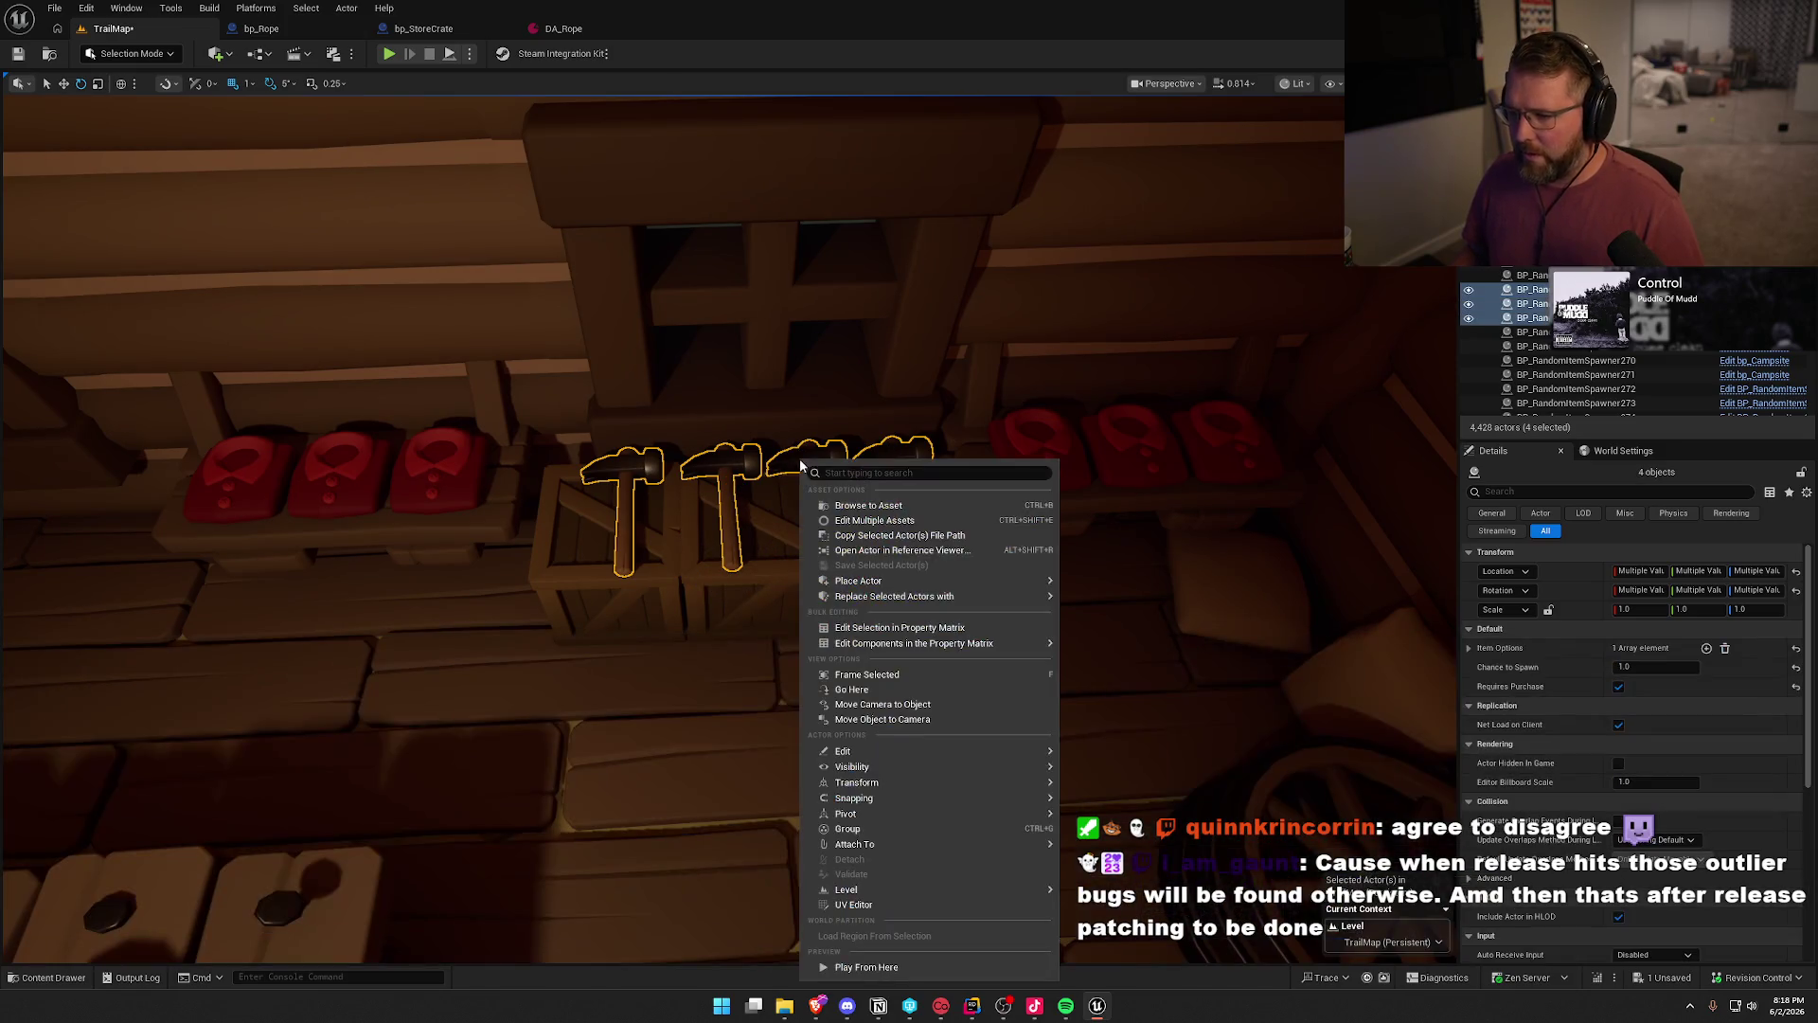
pyautogui.click(1014, 607)
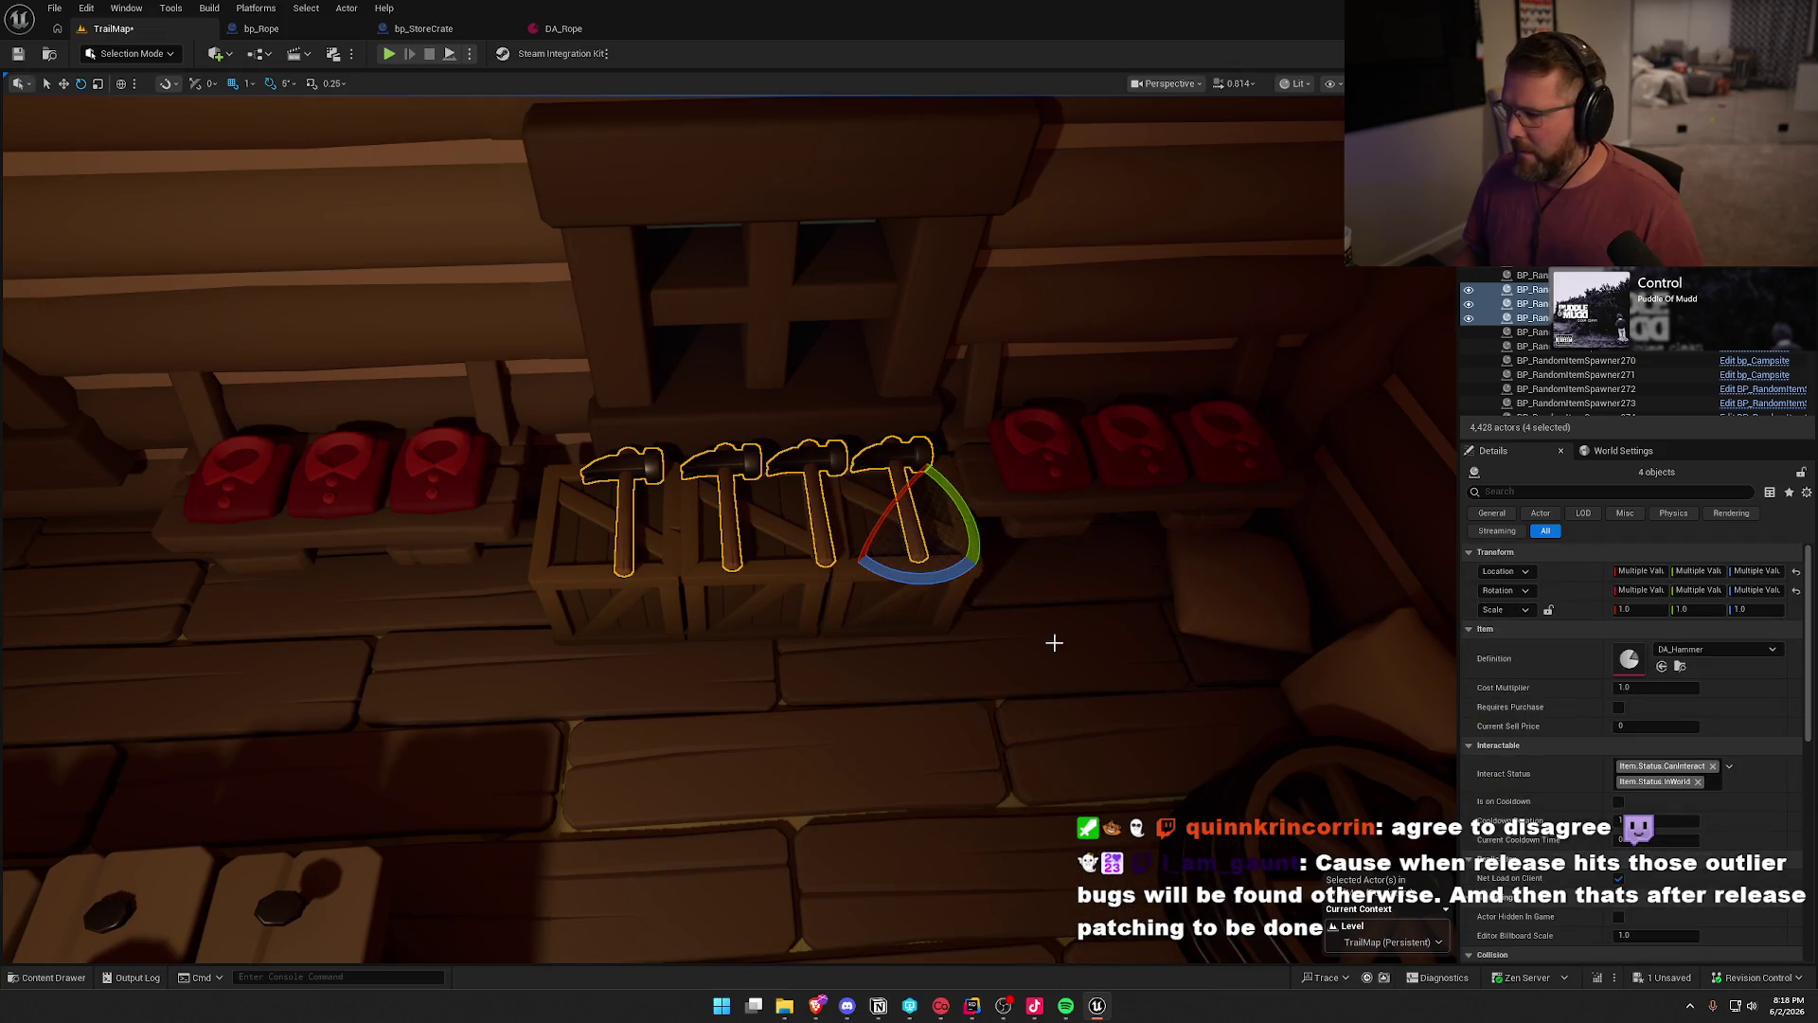
pyautogui.press('Escape')
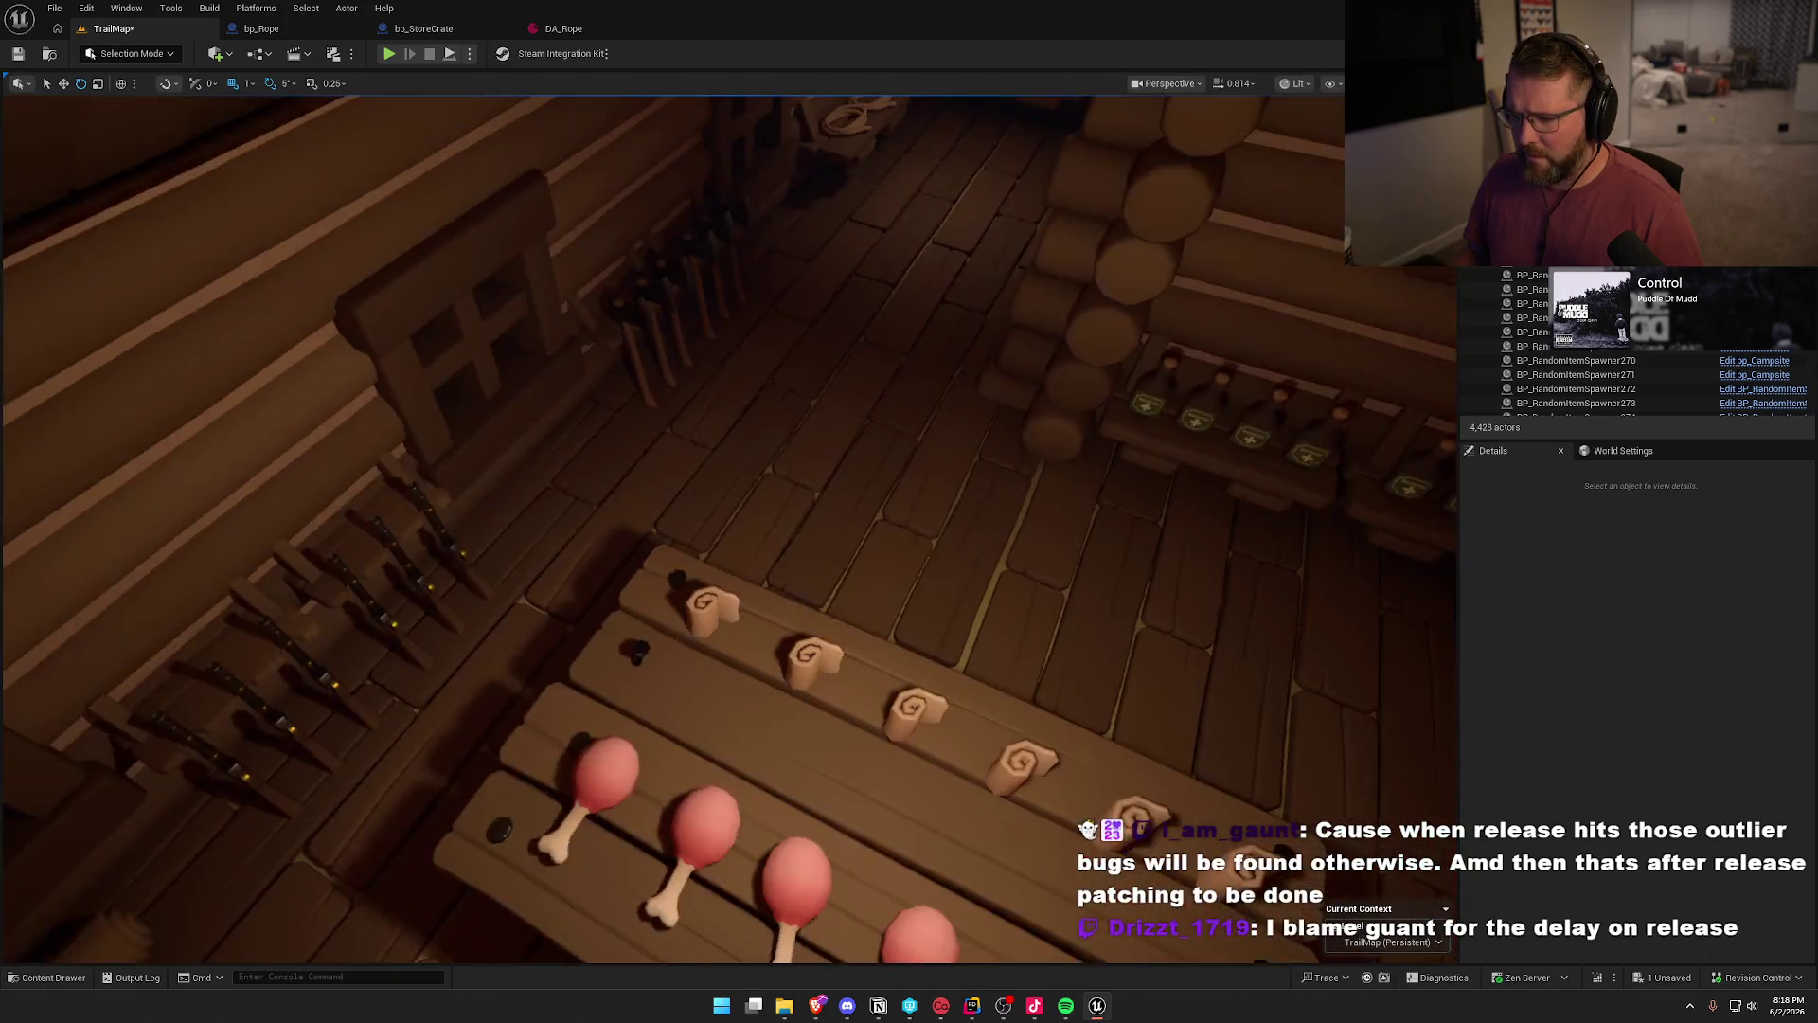
# - Save the TrailMap level with Ctrl+S and fly the camera out into the yard
pyautogui.moveTo(1193, 734); pyautogui.dragTo(1193, 734)
pyautogui.hotkey('ctrl', 's')
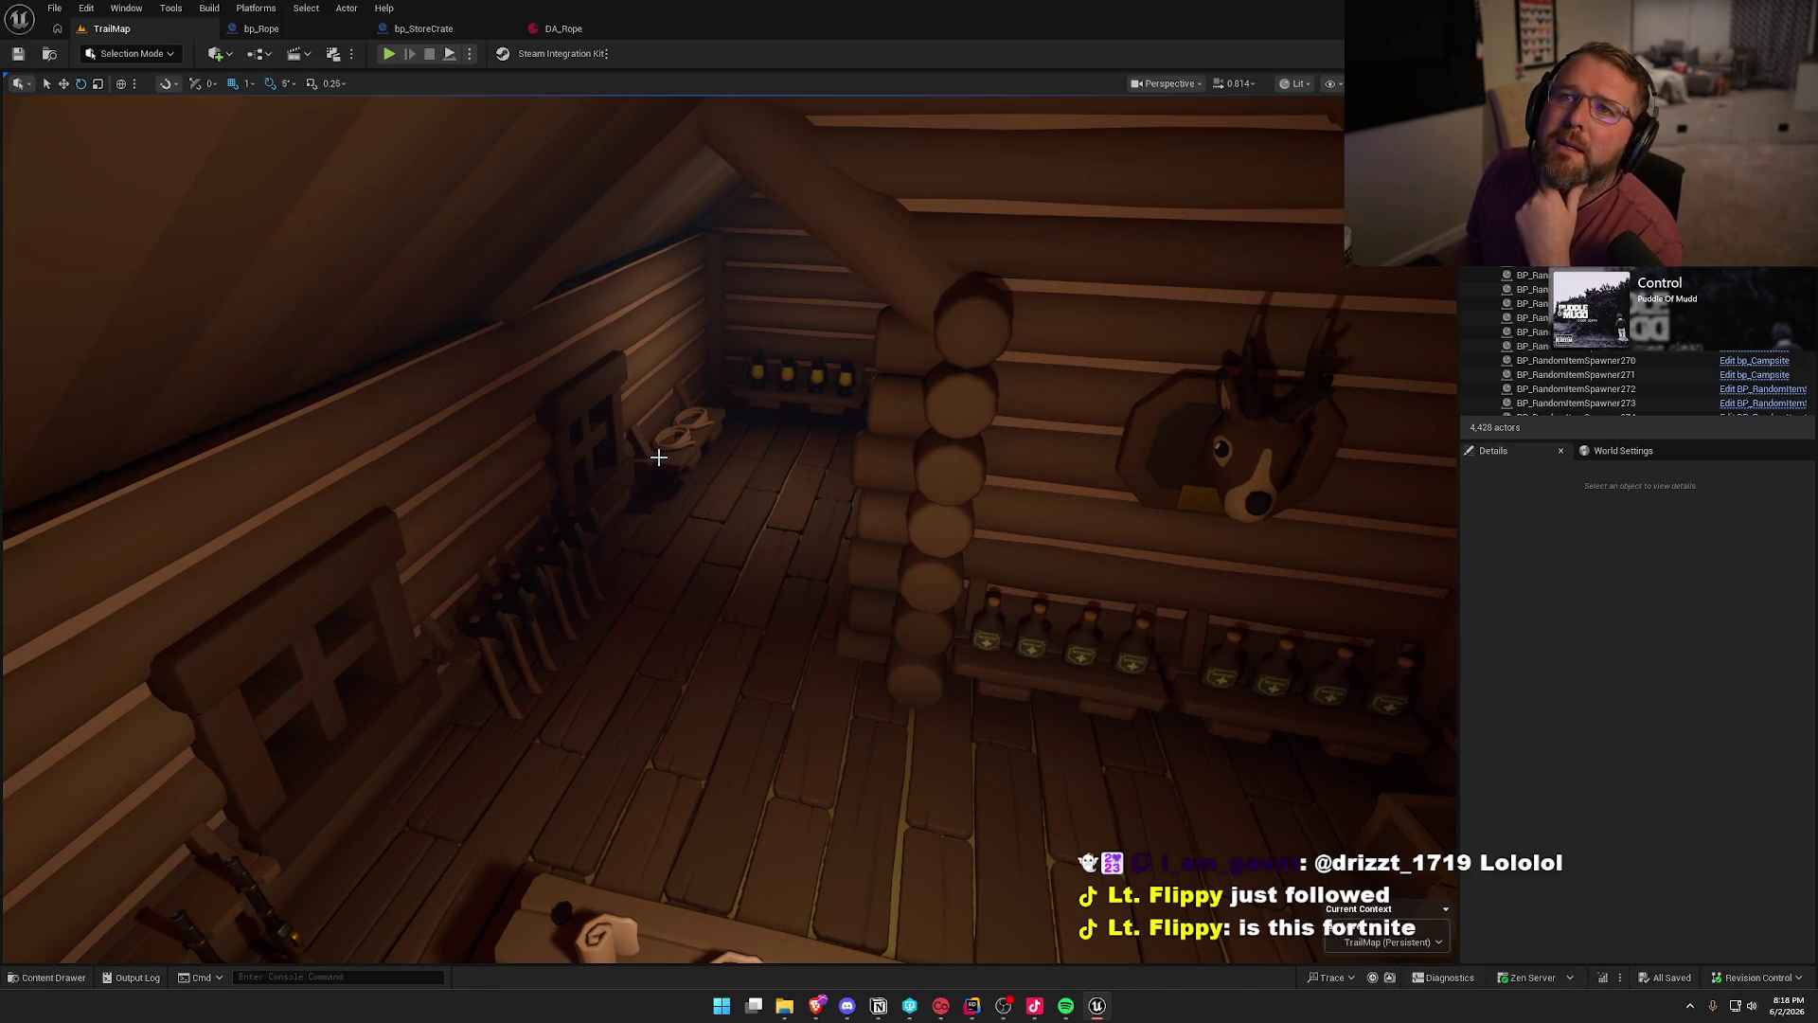
pyautogui.moveTo(748, 428)
pyautogui.mouseDown()
pyautogui.moveTo(672, 454)
pyautogui.moveTo(748, 423)
pyautogui.mouseUp()
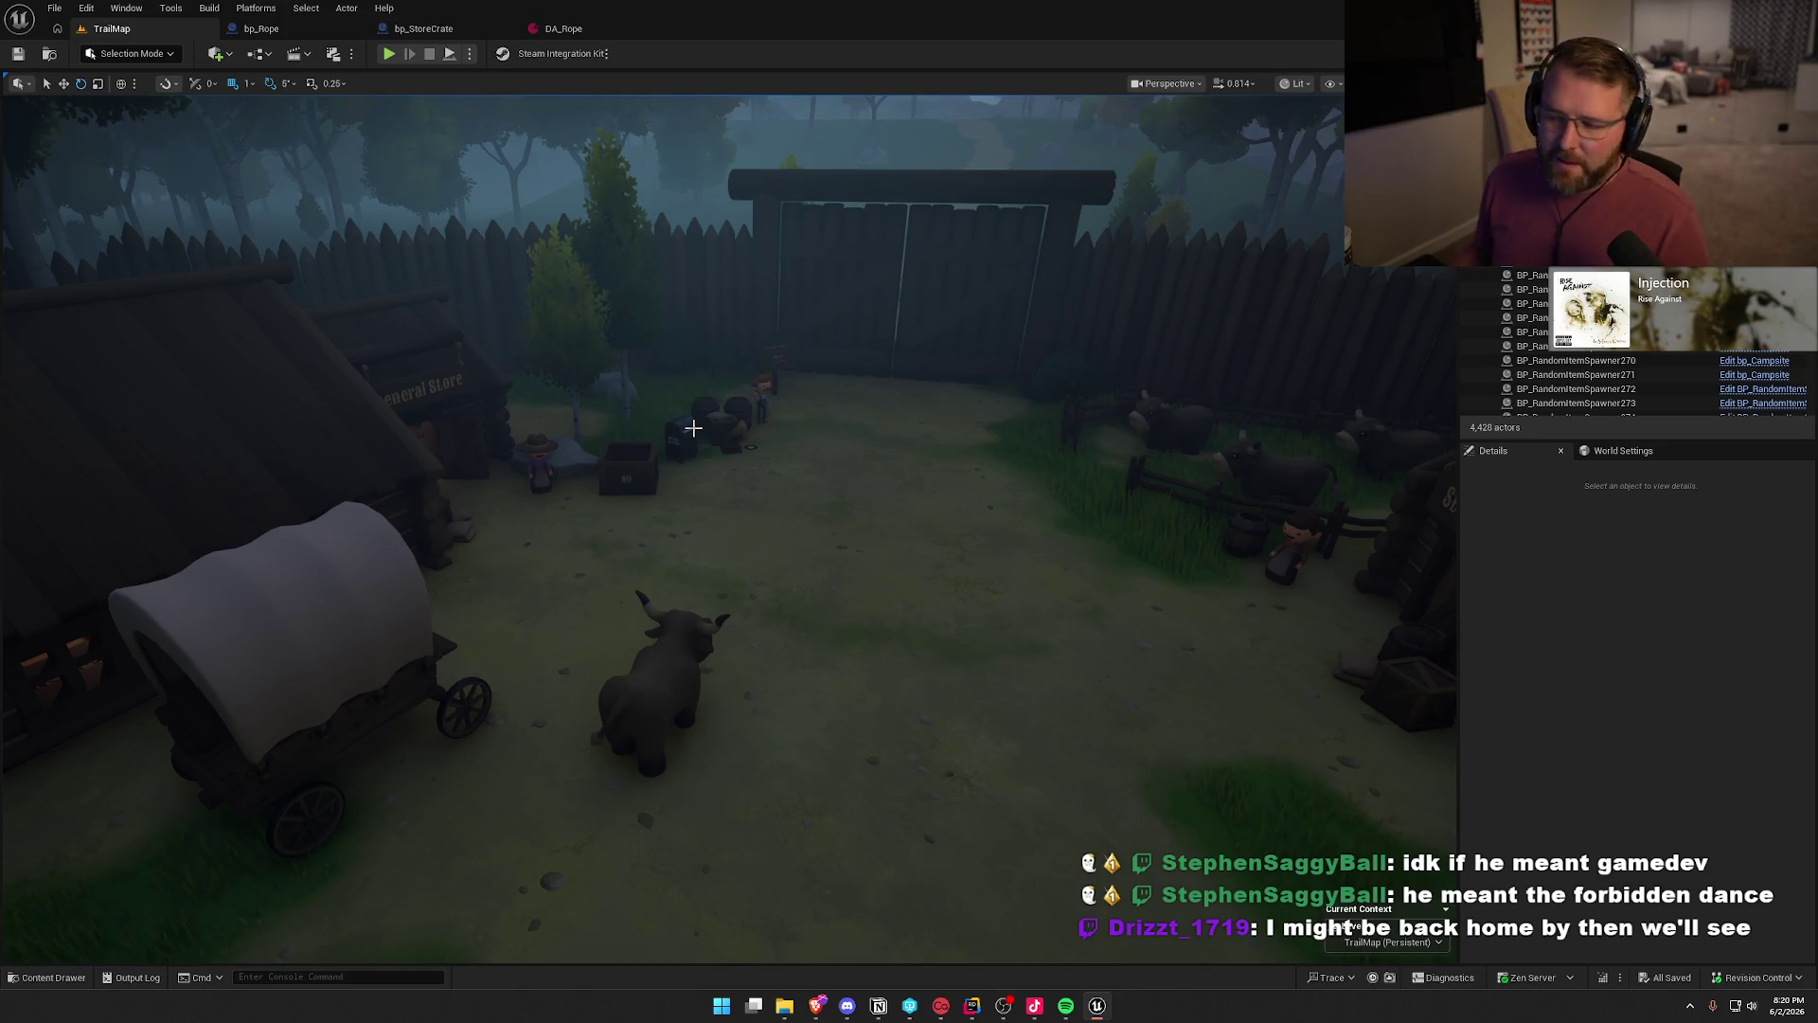
pyautogui.moveTo(818, 500); pyautogui.dragTo(824, 502)
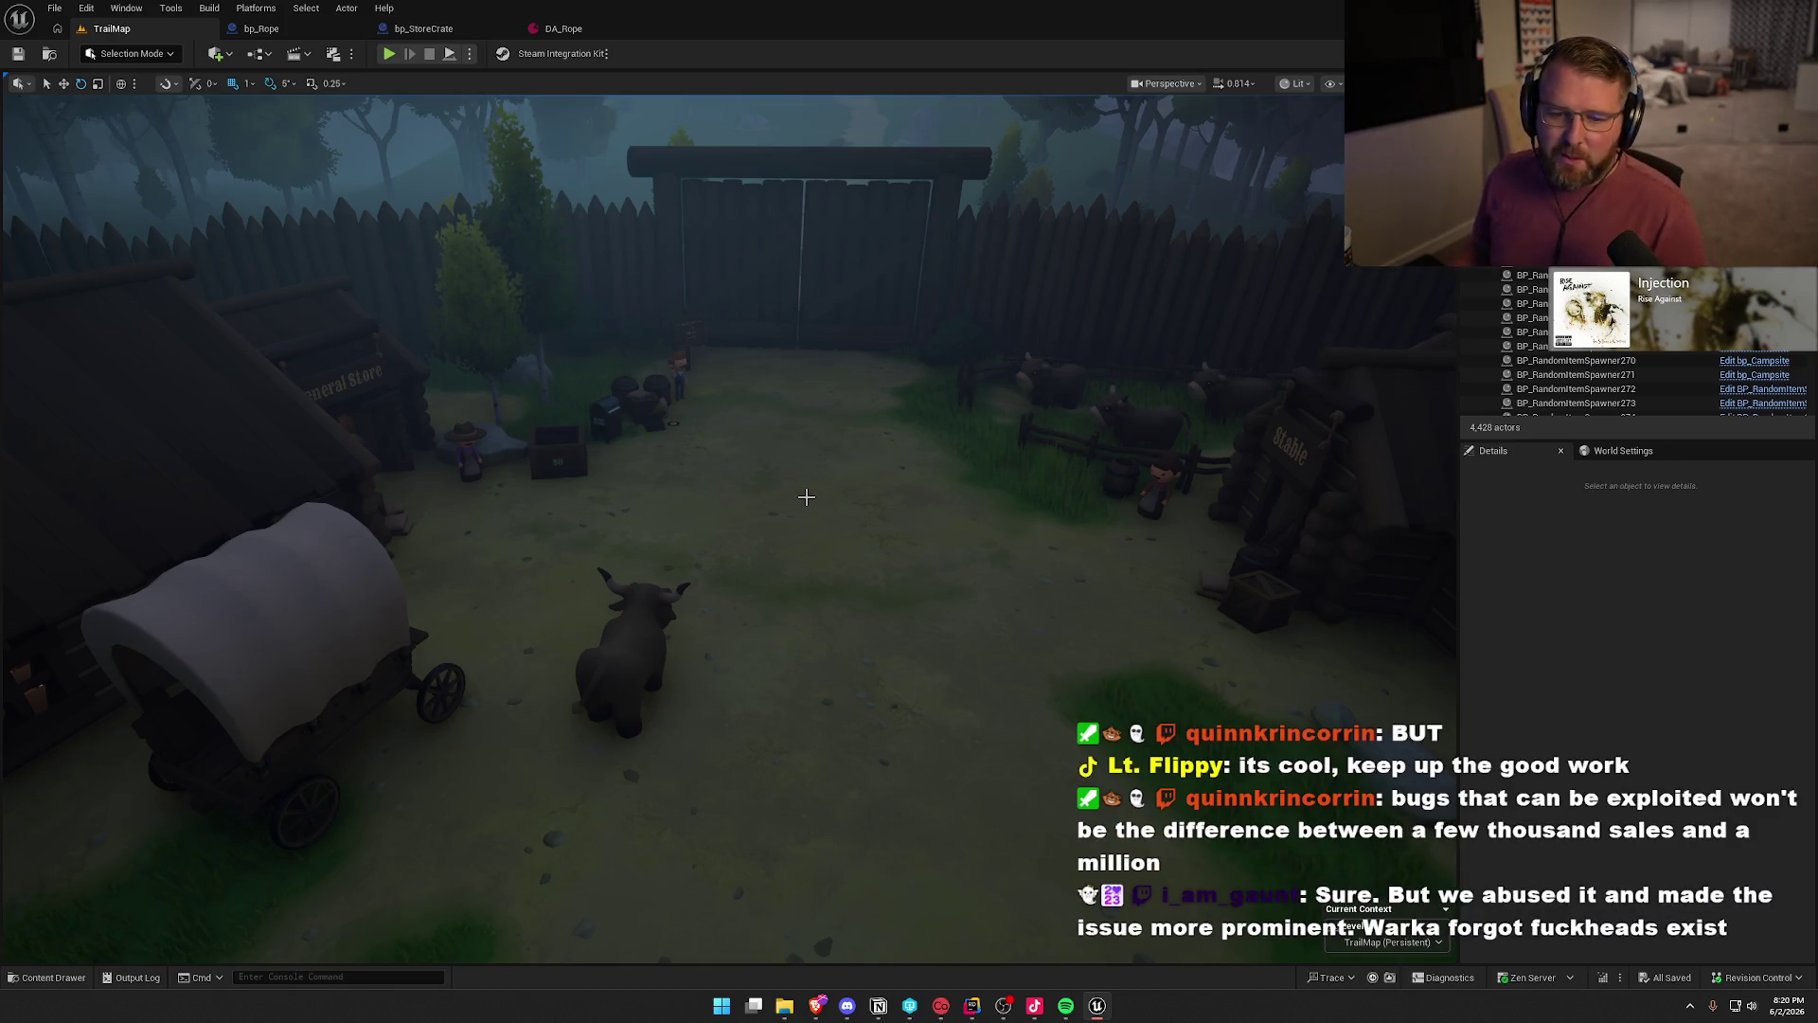
pyautogui.moveTo(805, 496)
pyautogui.mouseDown()
pyautogui.moveTo(806, 402)
pyautogui.moveTo(758, 495)
pyautogui.mouseUp()
# - Select the four shelf lanterns and replace them with bp_Lantern
pyautogui.click(642, 343)
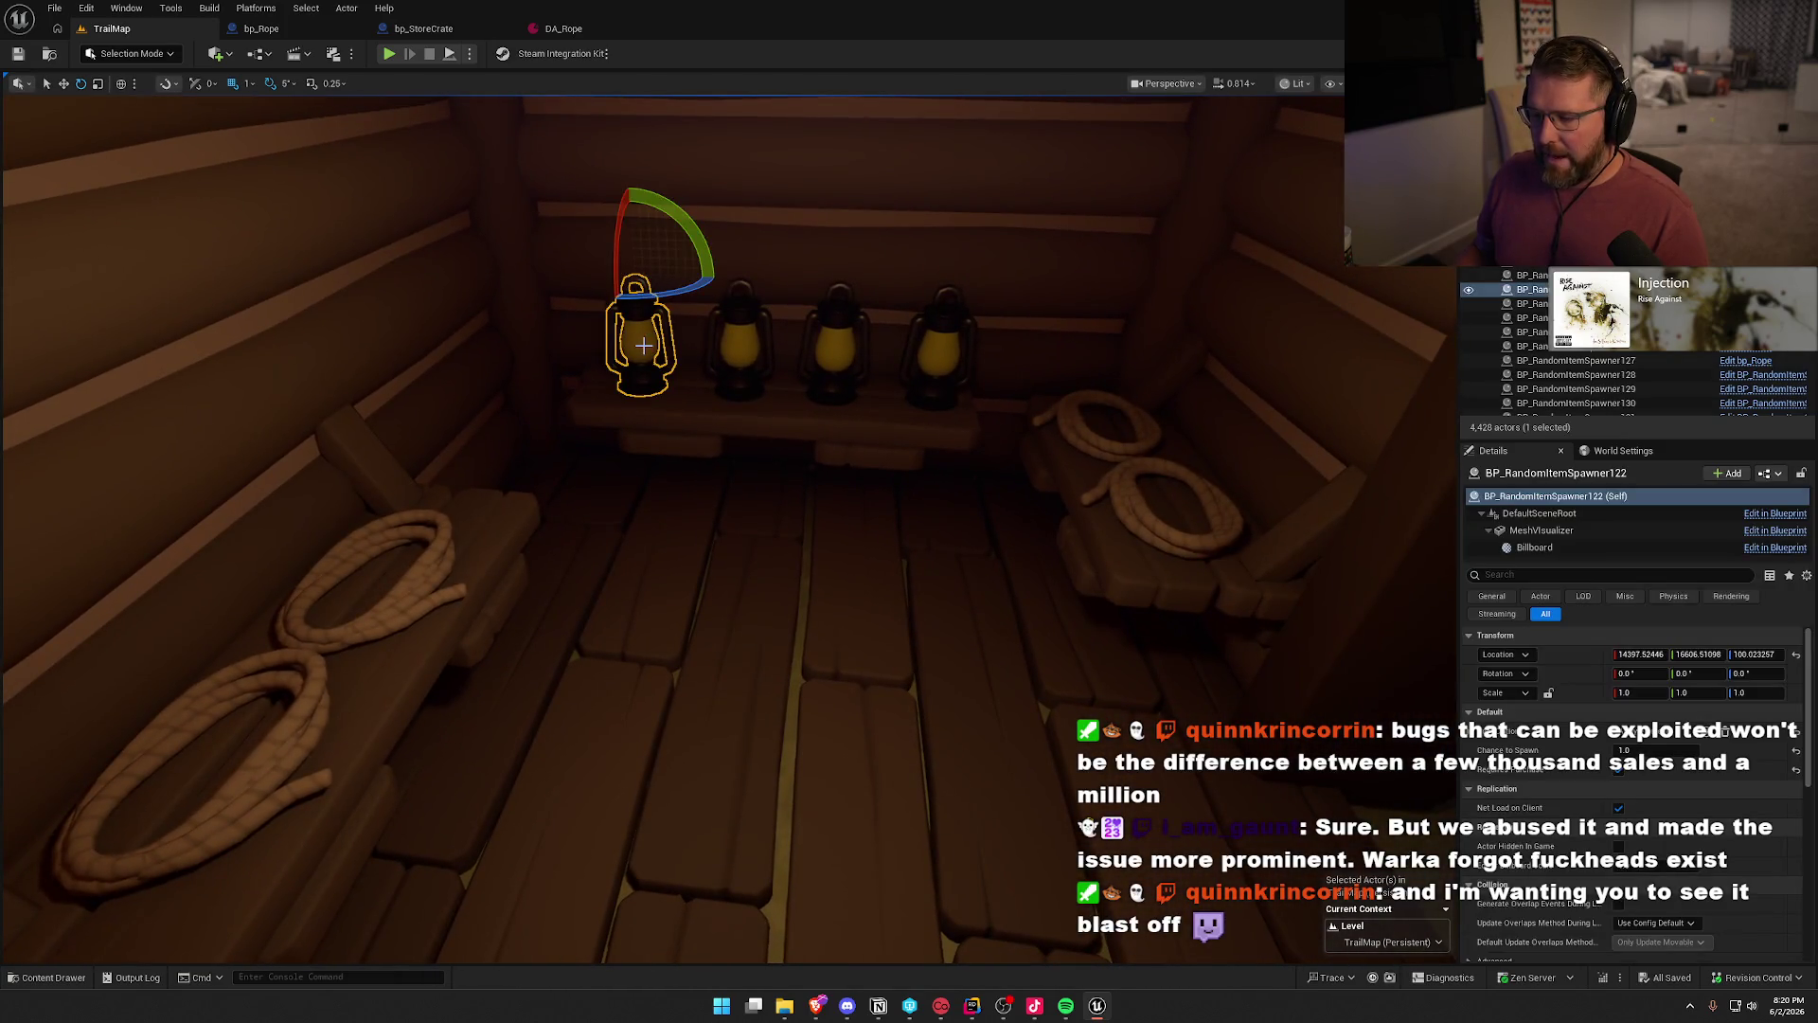
pyautogui.keyDown('ctrl'); pyautogui.click(742, 339); pyautogui.keyUp('ctrl')
pyautogui.keyDown('ctrl'); pyautogui.click(840, 349); pyautogui.keyUp('ctrl')
pyautogui.keyDown('ctrl'); pyautogui.click(937, 357); pyautogui.keyUp('ctrl')
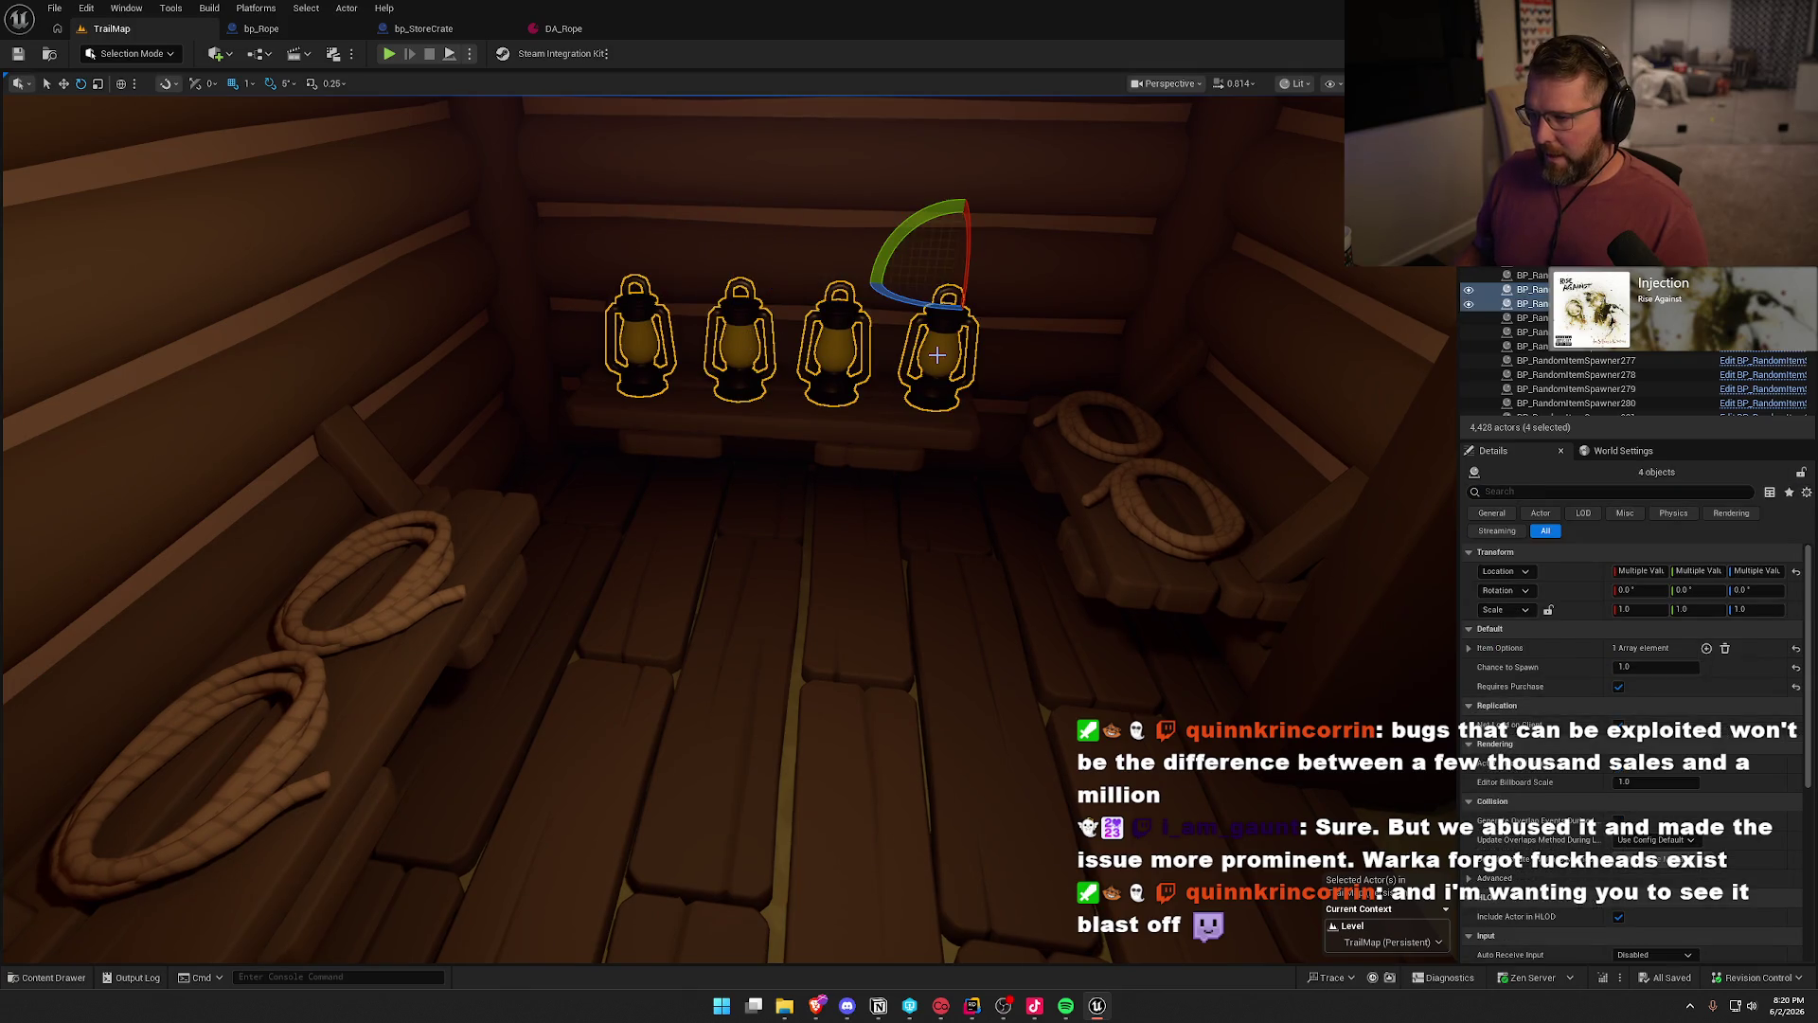
pyautogui.hotkey('ctrl', 'b')
pyautogui.rightClick(939, 376)
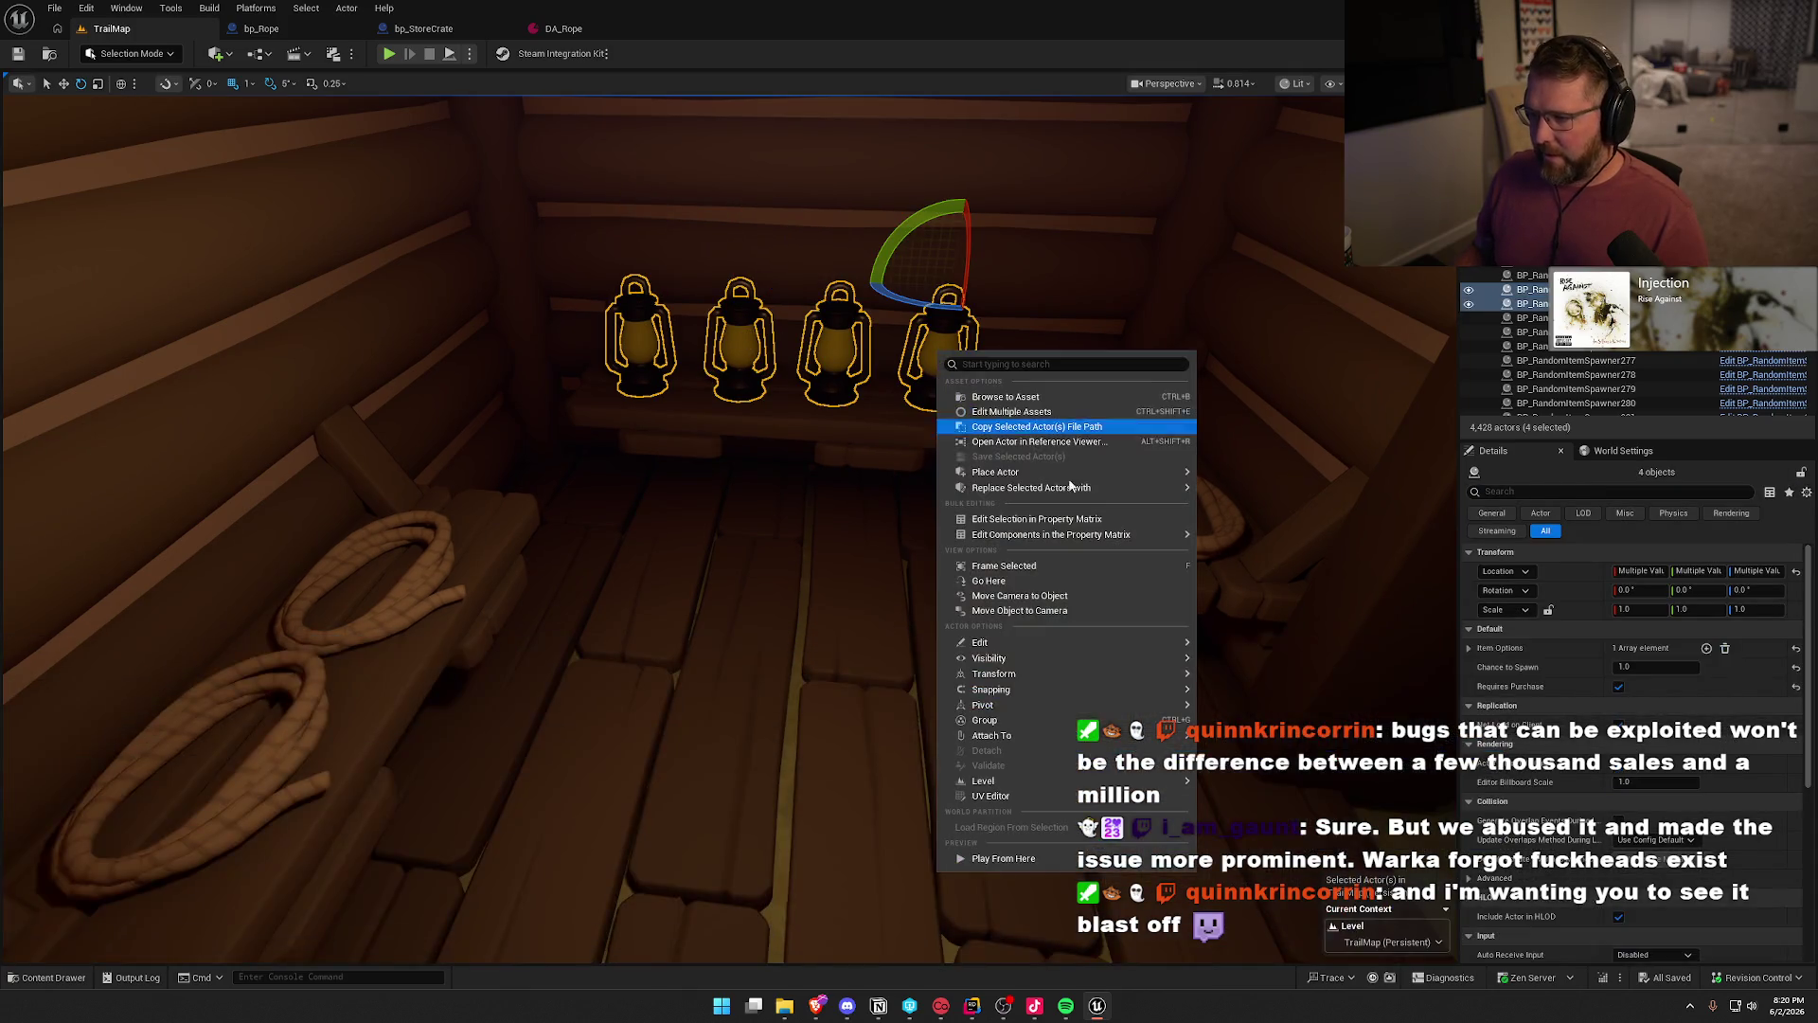
pyautogui.moveTo(1041, 487)
pyautogui.click(1260, 571)
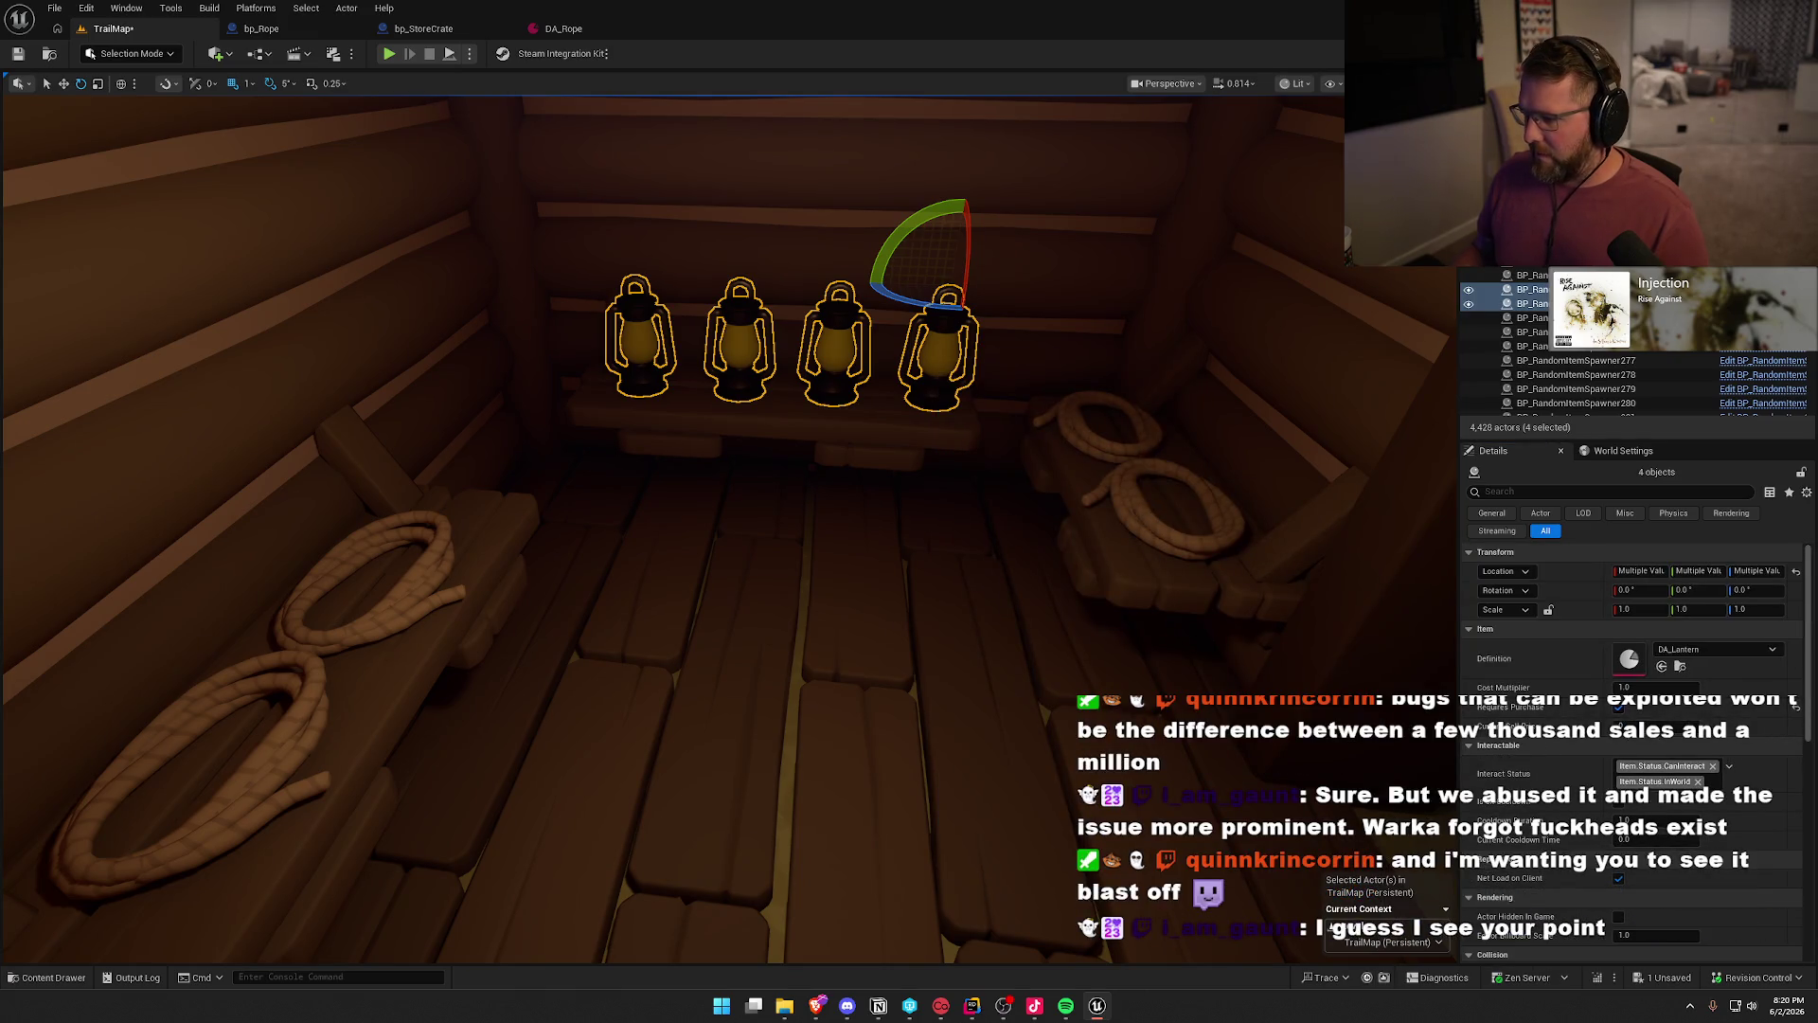
# - Reselect the four new lanterns and set their Cost Multiplier to 1.2
pyautogui.click(1147, 512)
pyautogui.moveTo(1146, 512)
pyautogui.mouseDown()
pyautogui.moveTo(1046, 579)
pyautogui.moveTo(1014, 507)
pyautogui.mouseUp()
pyautogui.click(413, 384)
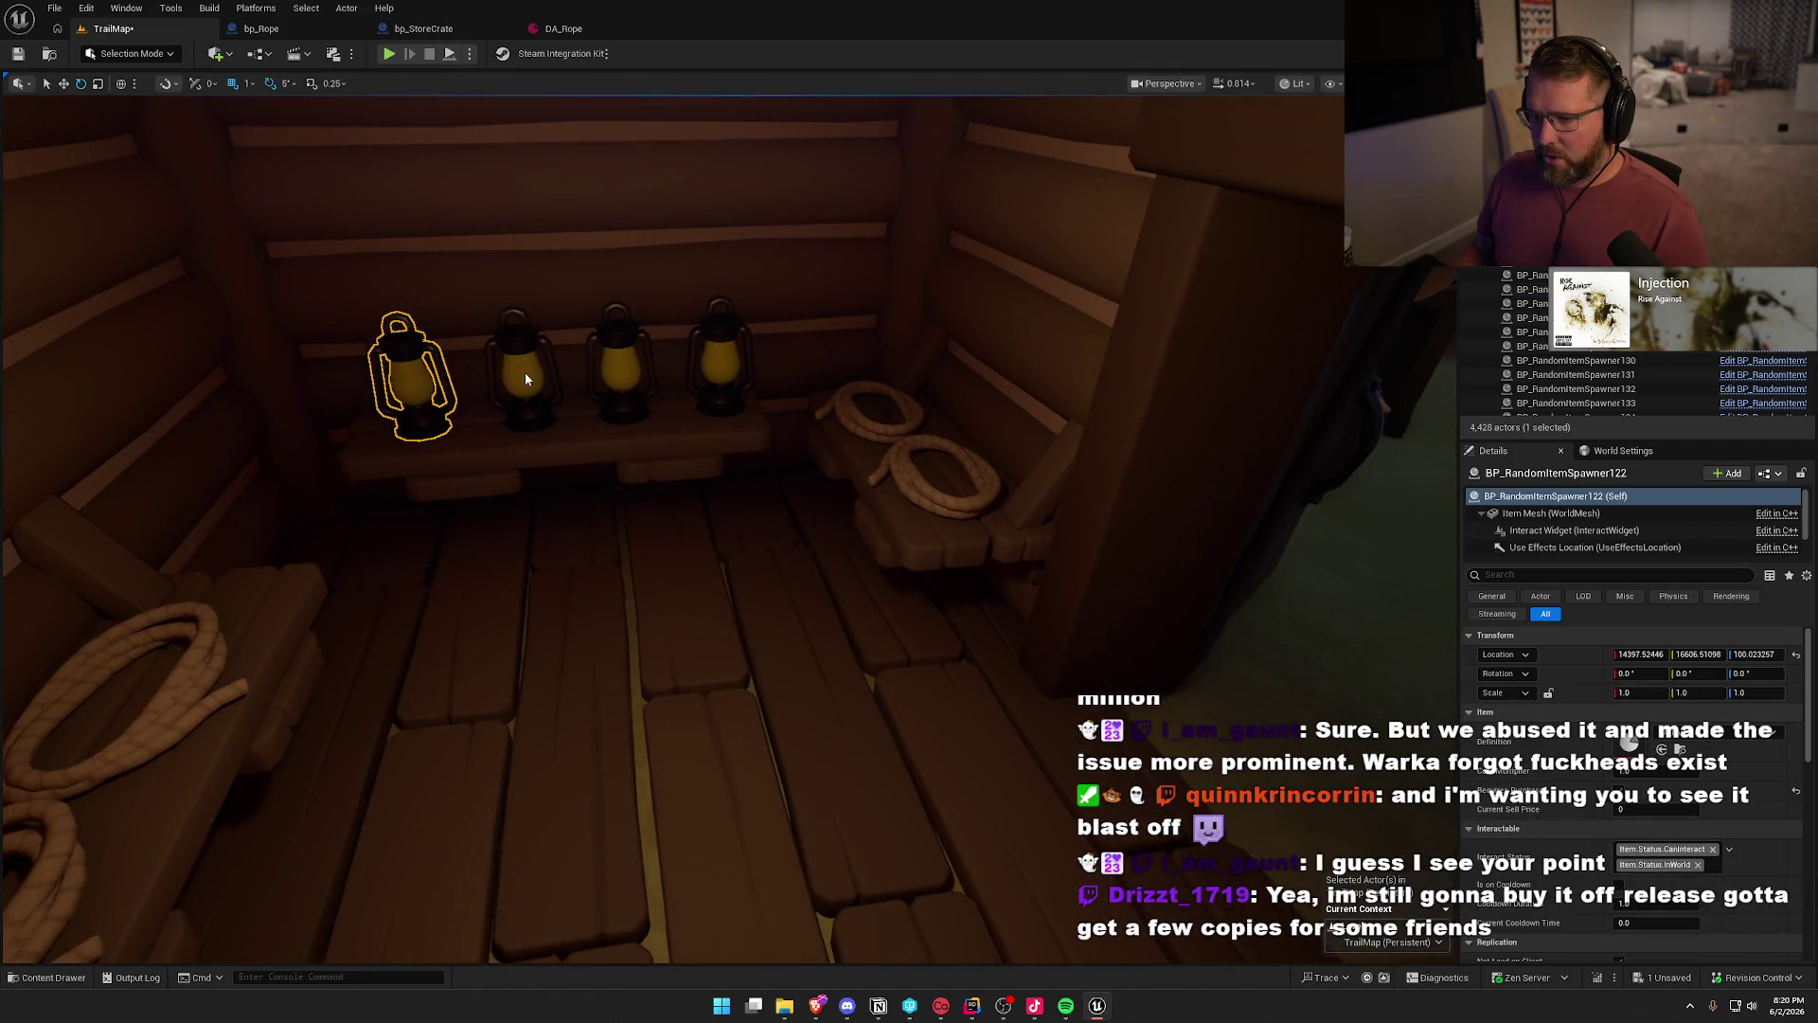
pyautogui.keyDown('ctrl'); pyautogui.click(520, 378); pyautogui.keyUp('ctrl')
pyautogui.keyDown('ctrl'); pyautogui.click(624, 377); pyautogui.keyUp('ctrl')
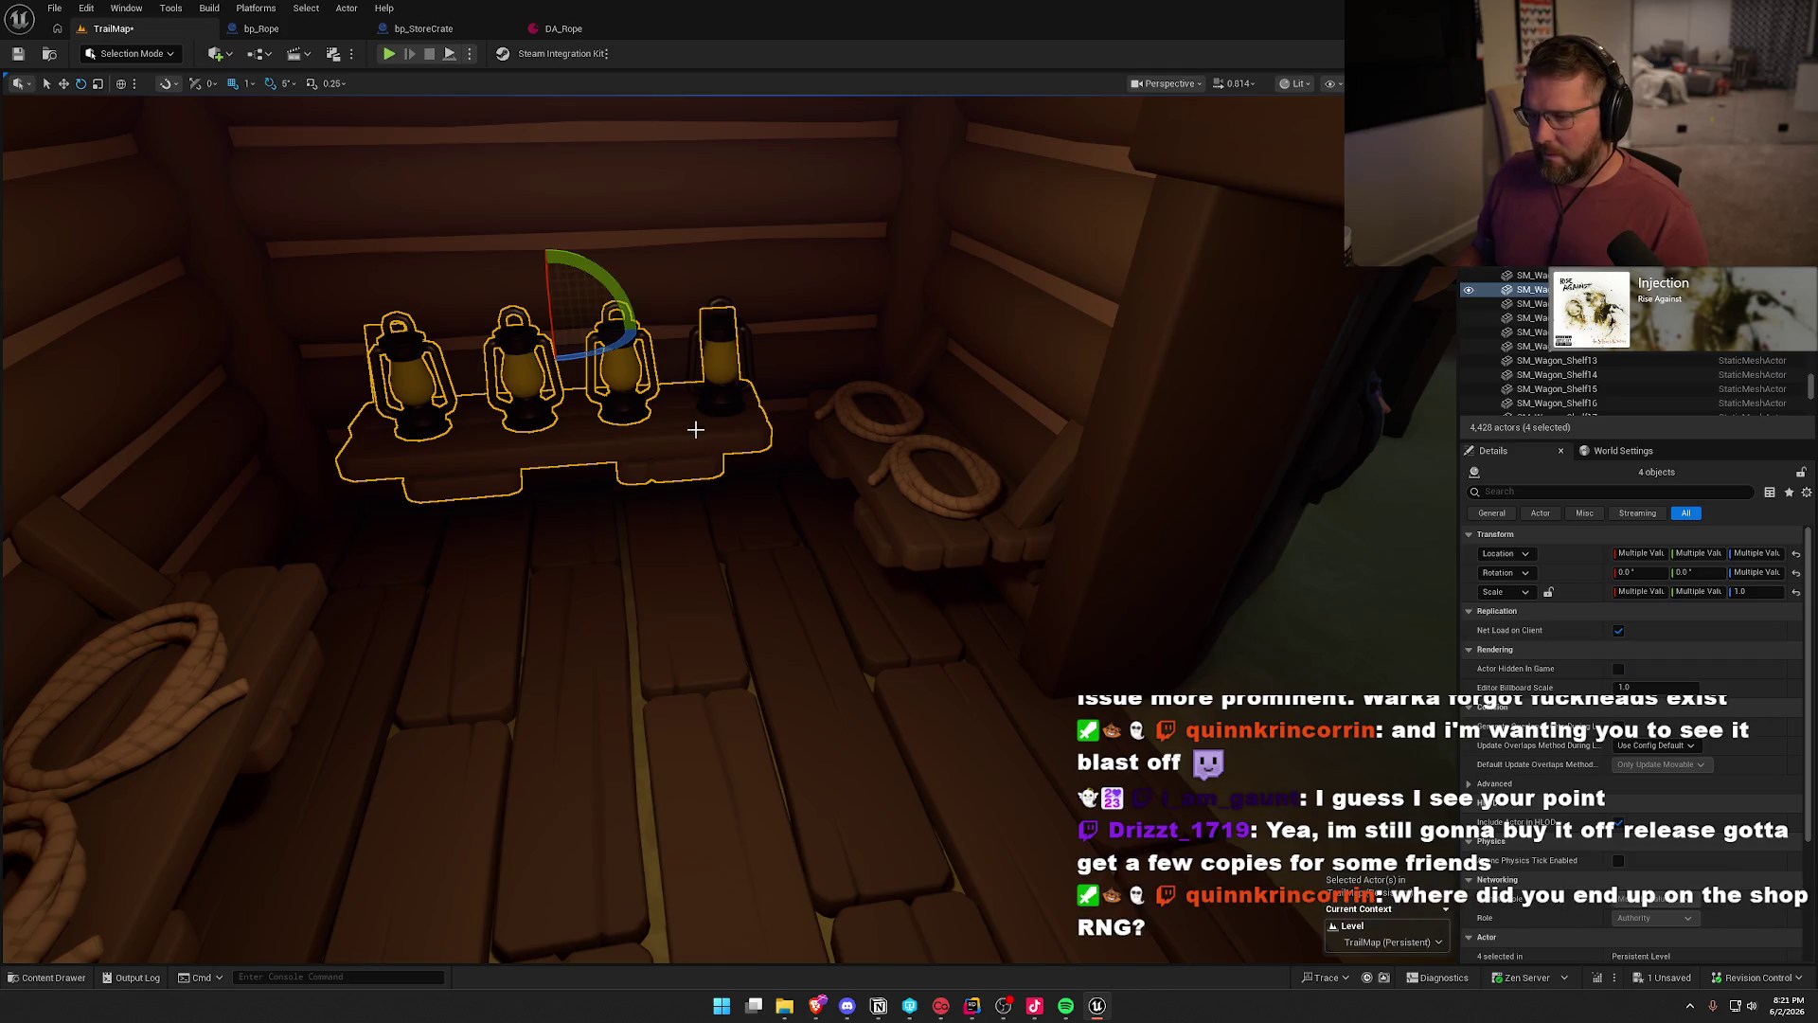
pyautogui.keyDown('ctrl'); pyautogui.click(717, 377); pyautogui.keyUp('ctrl')
pyautogui.click(1651, 685)
pyautogui.moveTo(719, 530)
pyautogui.mouseDown()
pyautogui.moveTo(663, 511)
pyautogui.moveTo(549, 540)
pyautogui.moveTo(515, 414)
pyautogui.mouseUp()
# - Select all six axe spawners on the wall rack
pyautogui.click(515, 413)
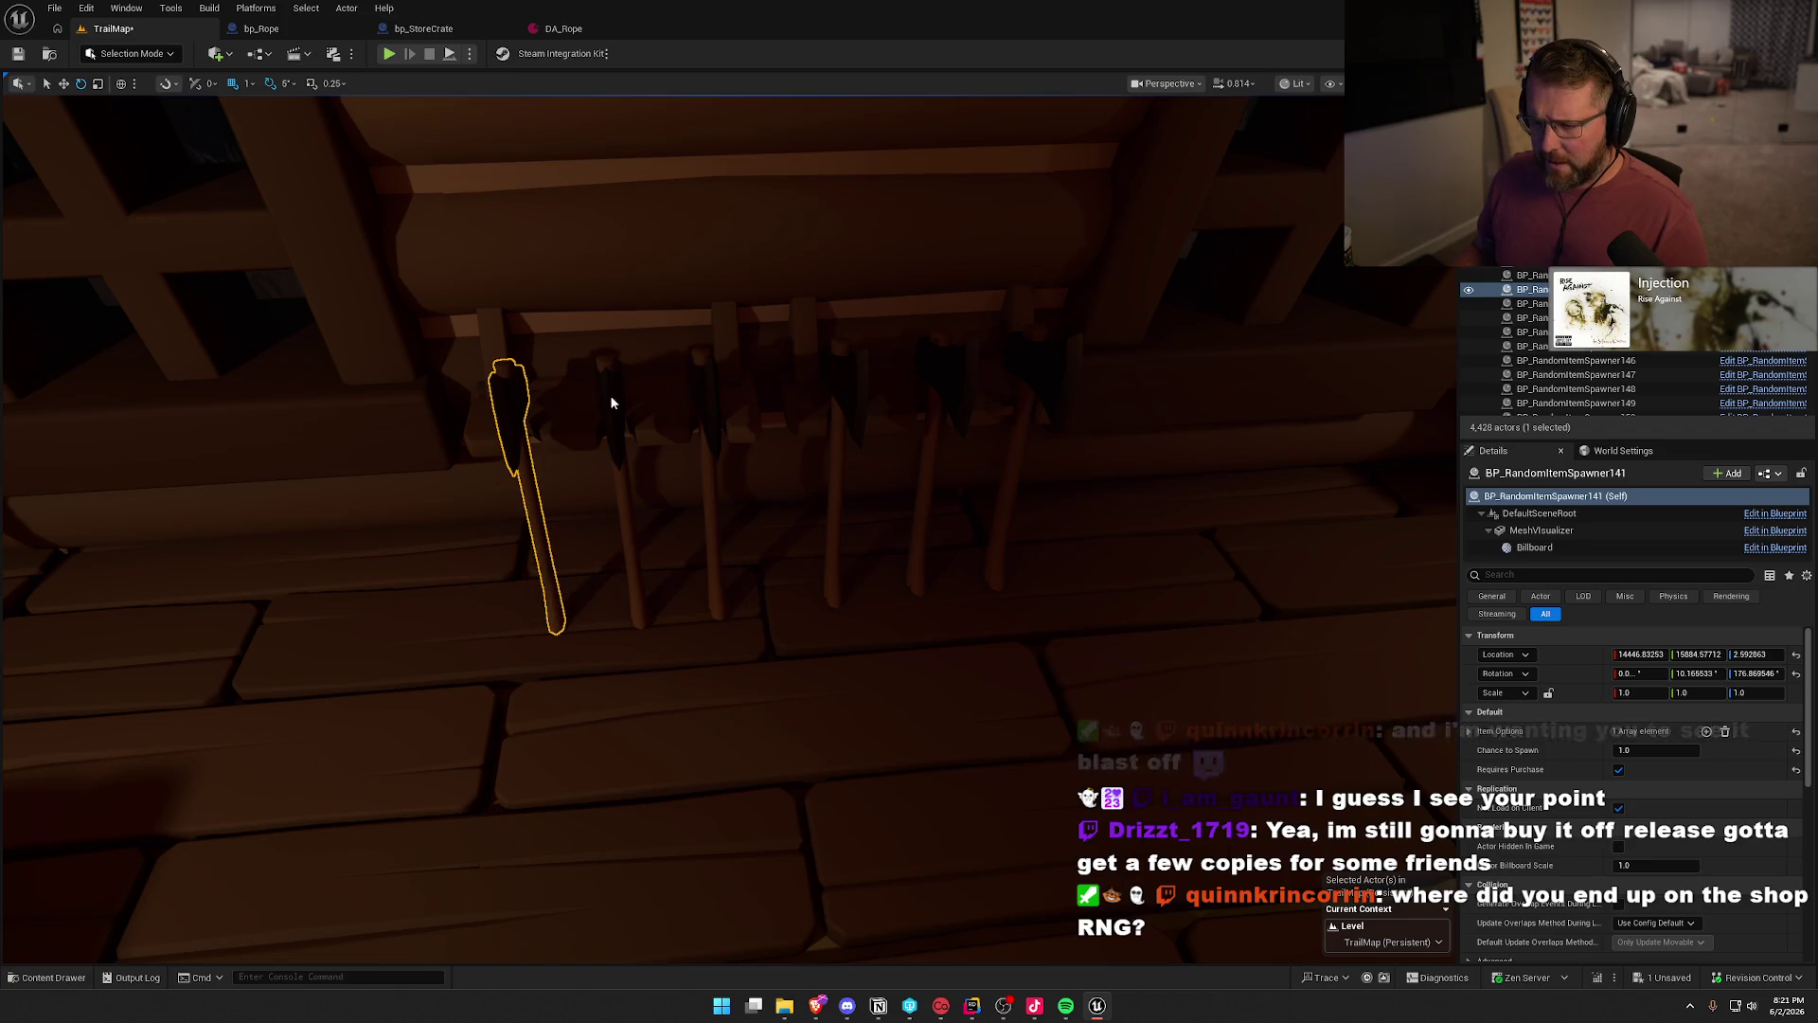
pyautogui.keyDown('ctrl'); pyautogui.click(609, 398); pyautogui.keyUp('ctrl')
pyautogui.keyDown('ctrl'); pyautogui.click(700, 388); pyautogui.keyUp('ctrl')
pyautogui.keyDown('ctrl'); pyautogui.click(845, 388); pyautogui.keyUp('ctrl')
pyautogui.keyDown('ctrl'); pyautogui.click(944, 385); pyautogui.keyUp('ctrl')
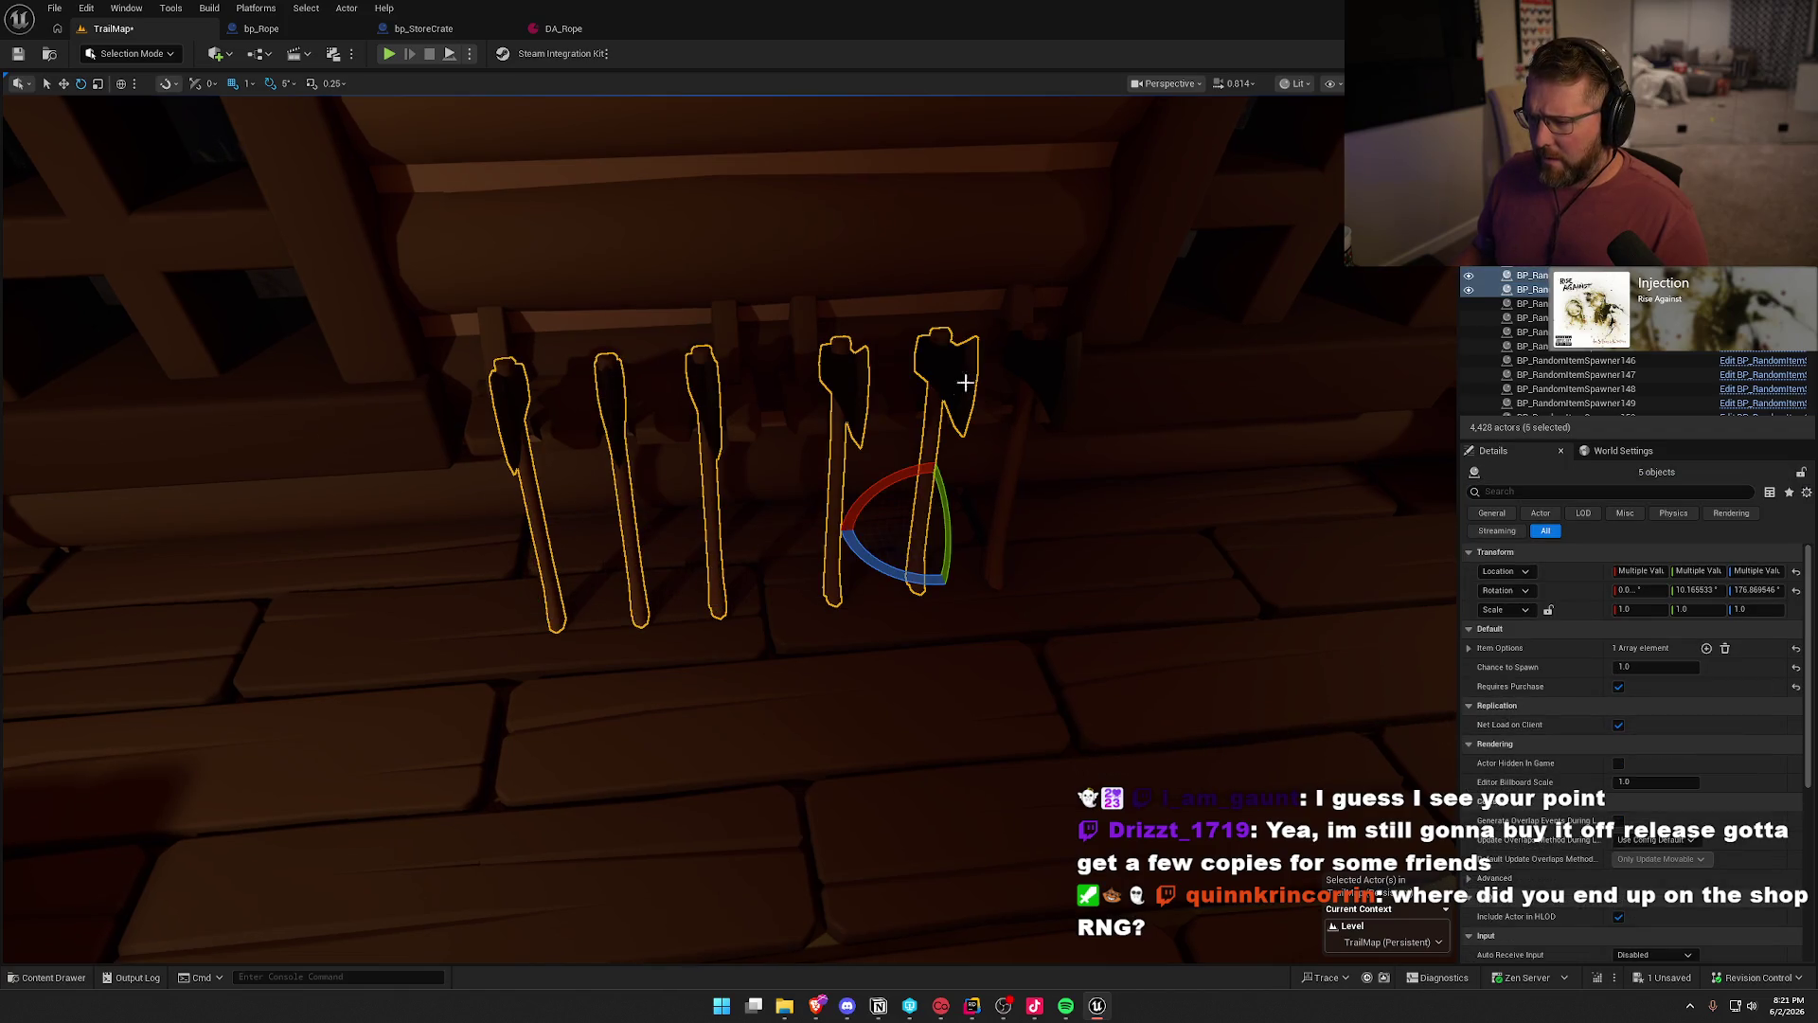
pyautogui.keyDown('ctrl'); pyautogui.click(1030, 370); pyautogui.keyUp('ctrl')
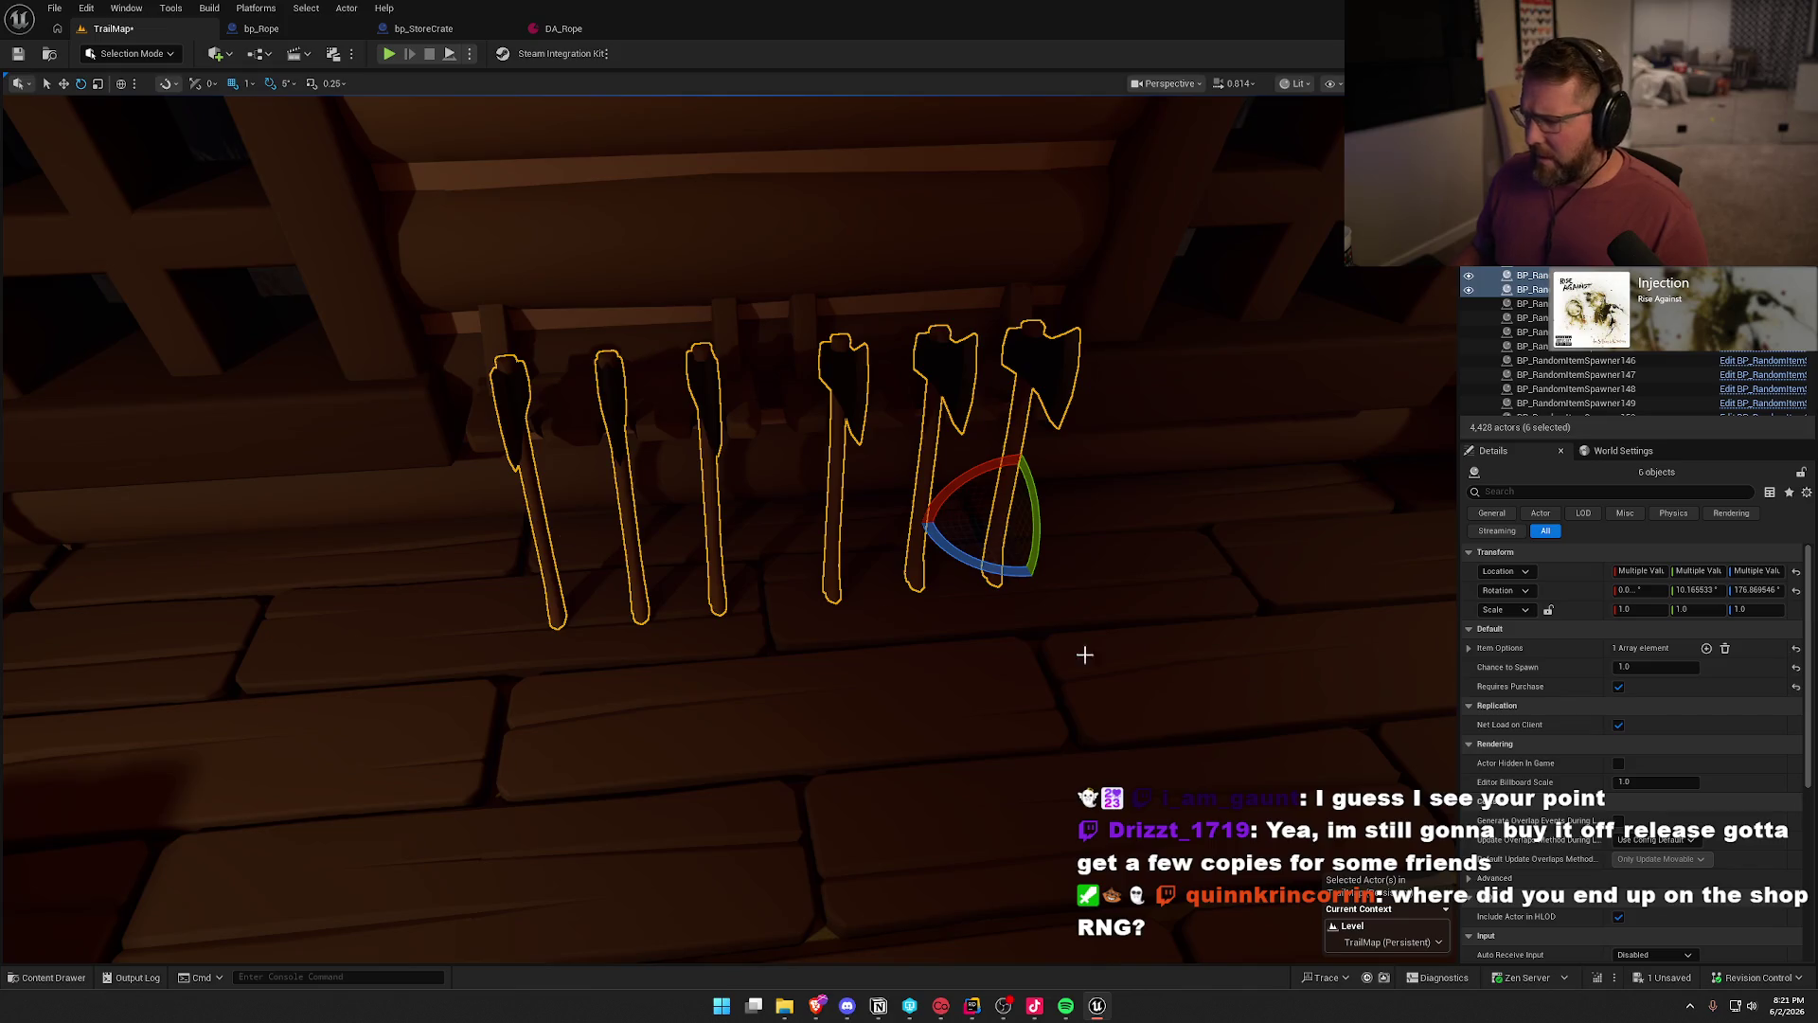
# - Replace the selected axes with bp_Axe and set their Cost Multiplier to 1.2
pyautogui.hotkey('ctrl', 'space')
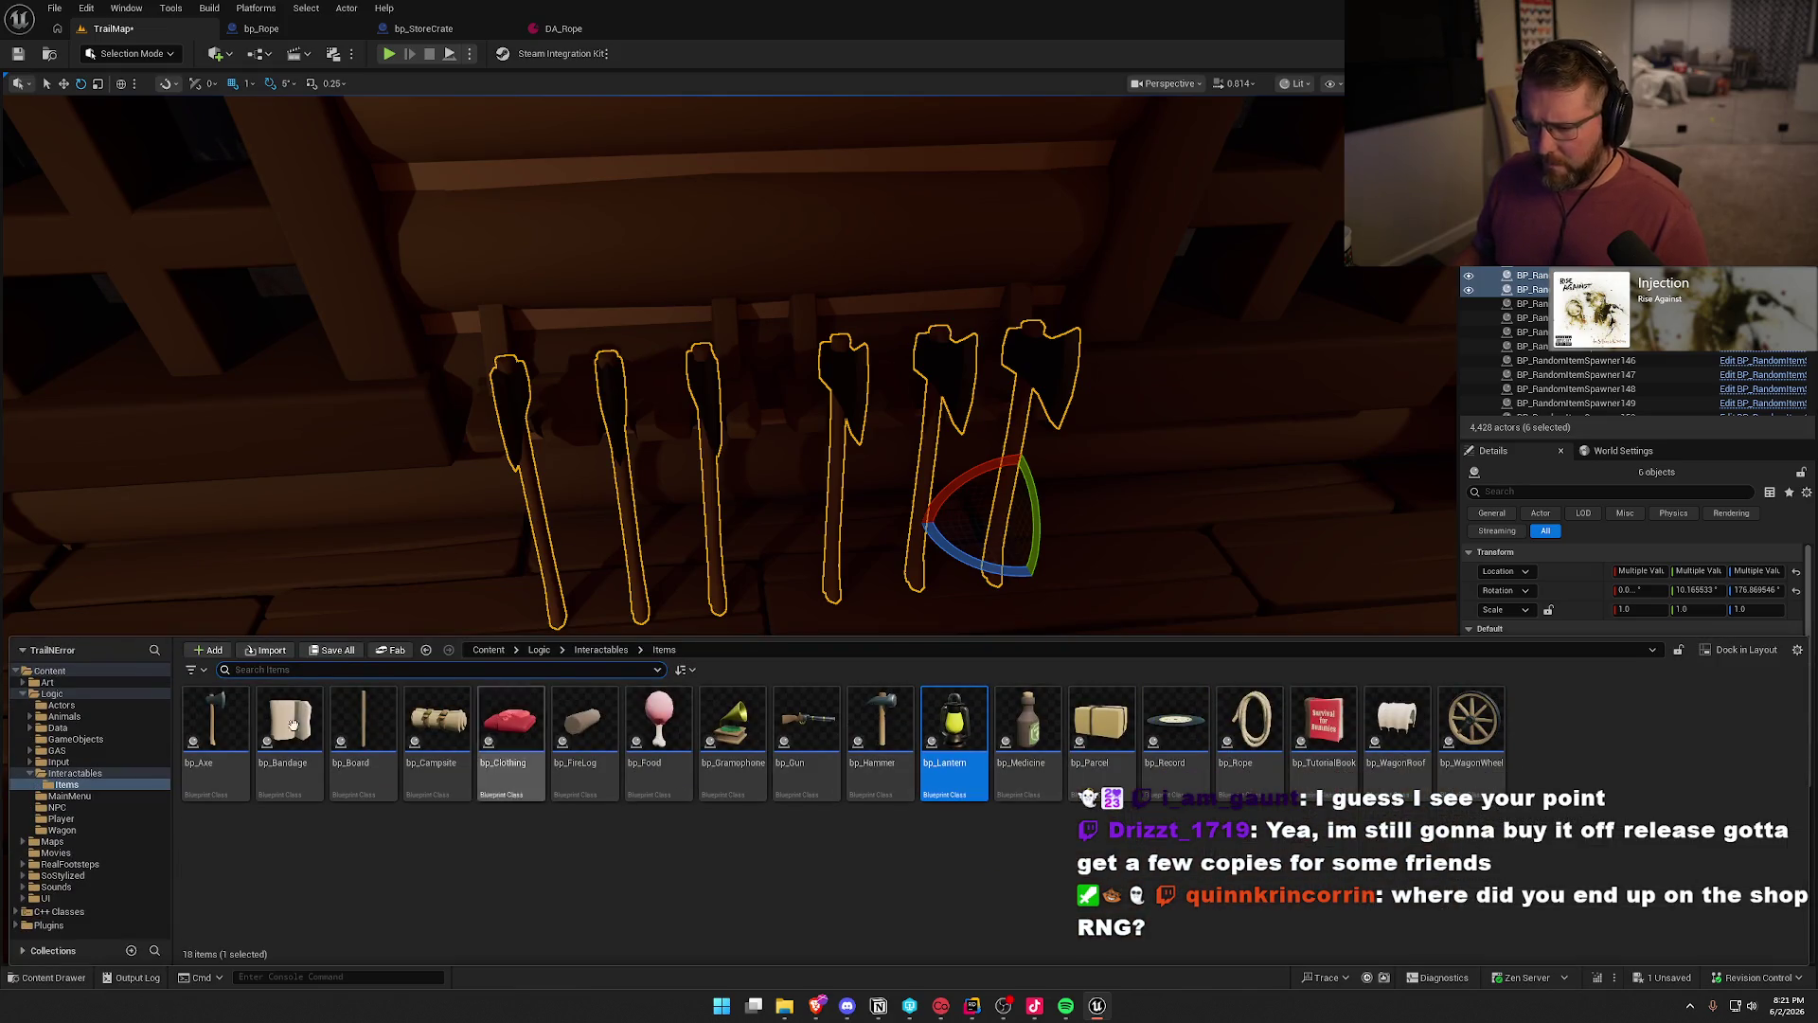
pyautogui.click(220, 725)
pyautogui.rightClick(507, 408)
pyautogui.moveTo(696, 548)
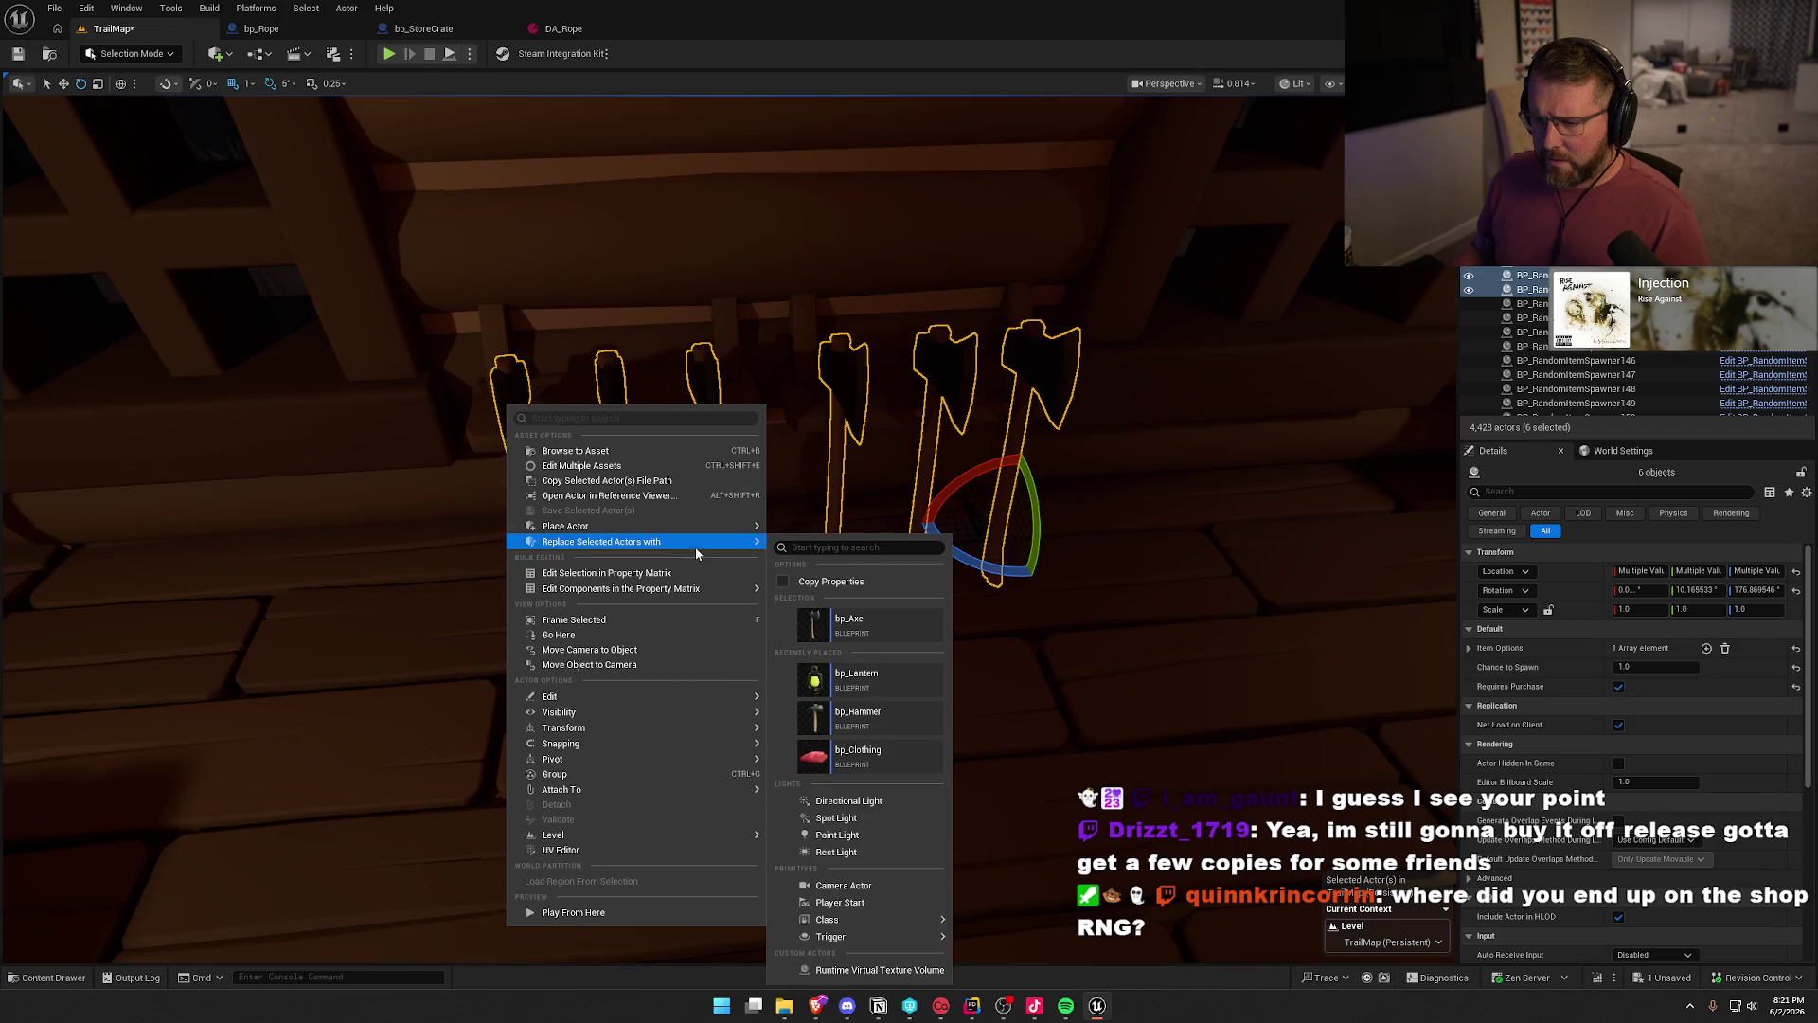
pyautogui.click(846, 625)
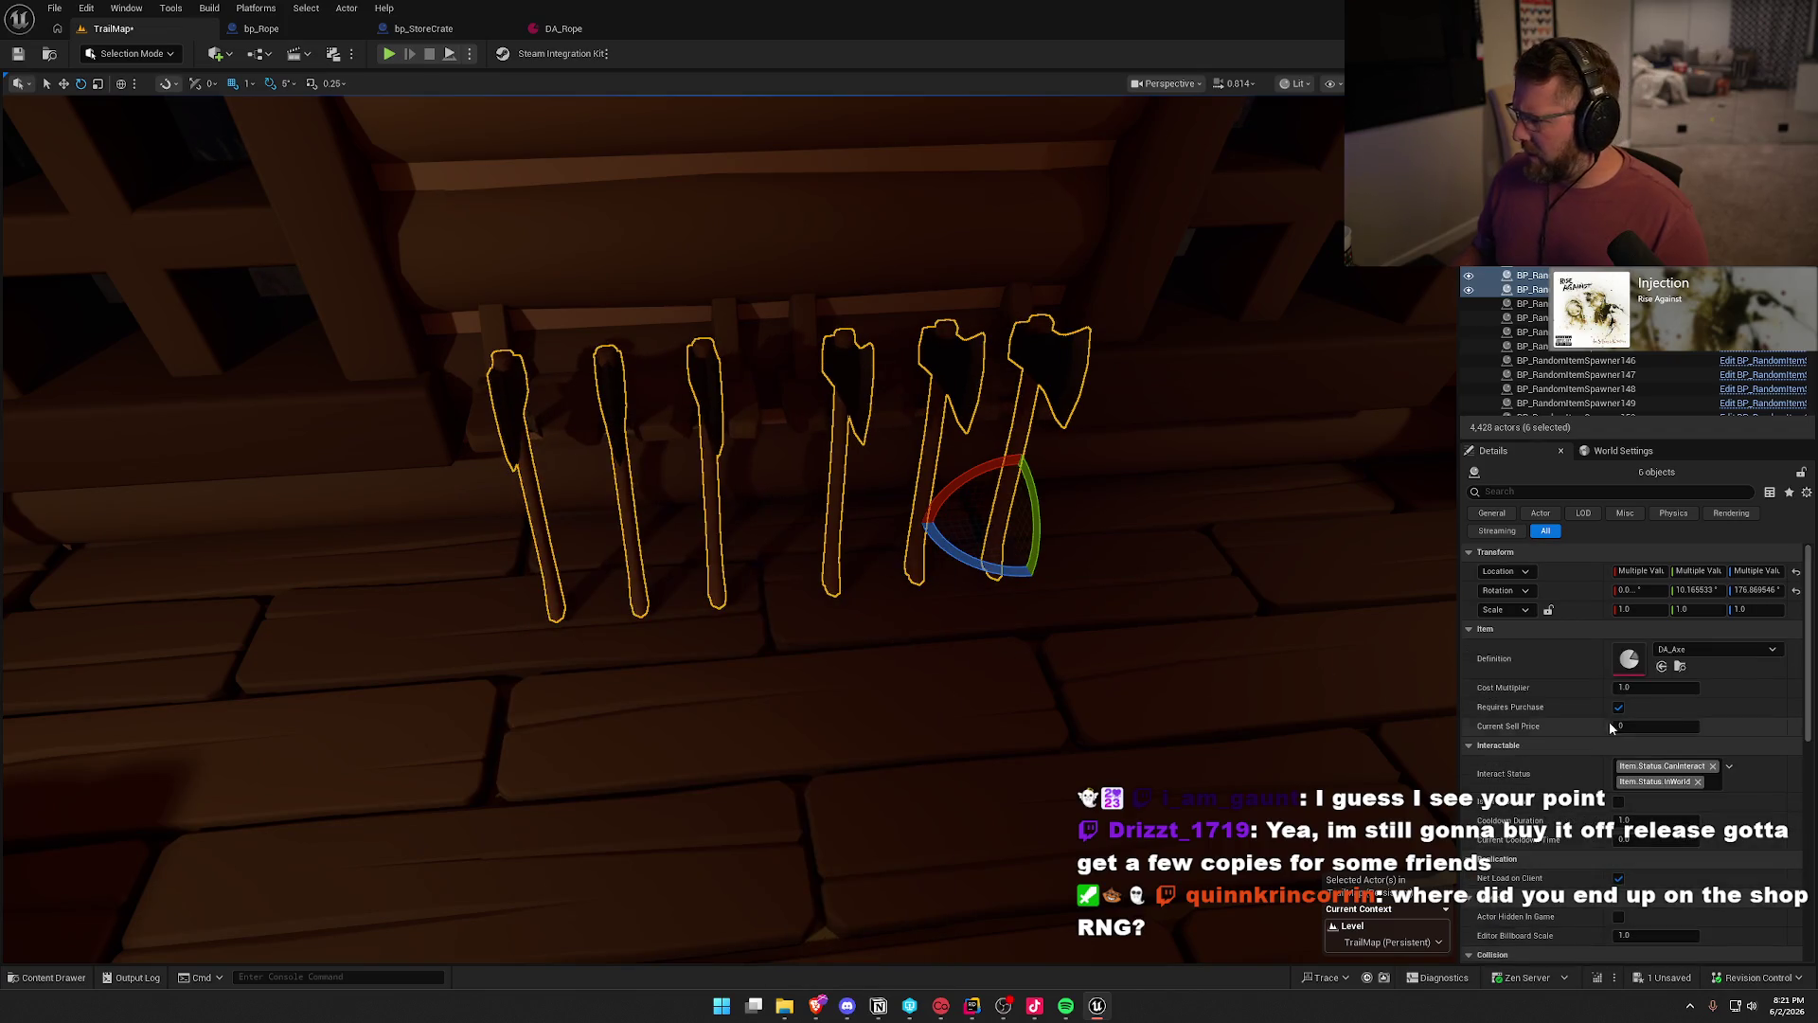
pyautogui.click(1635, 688)
pyautogui.write('1.2')
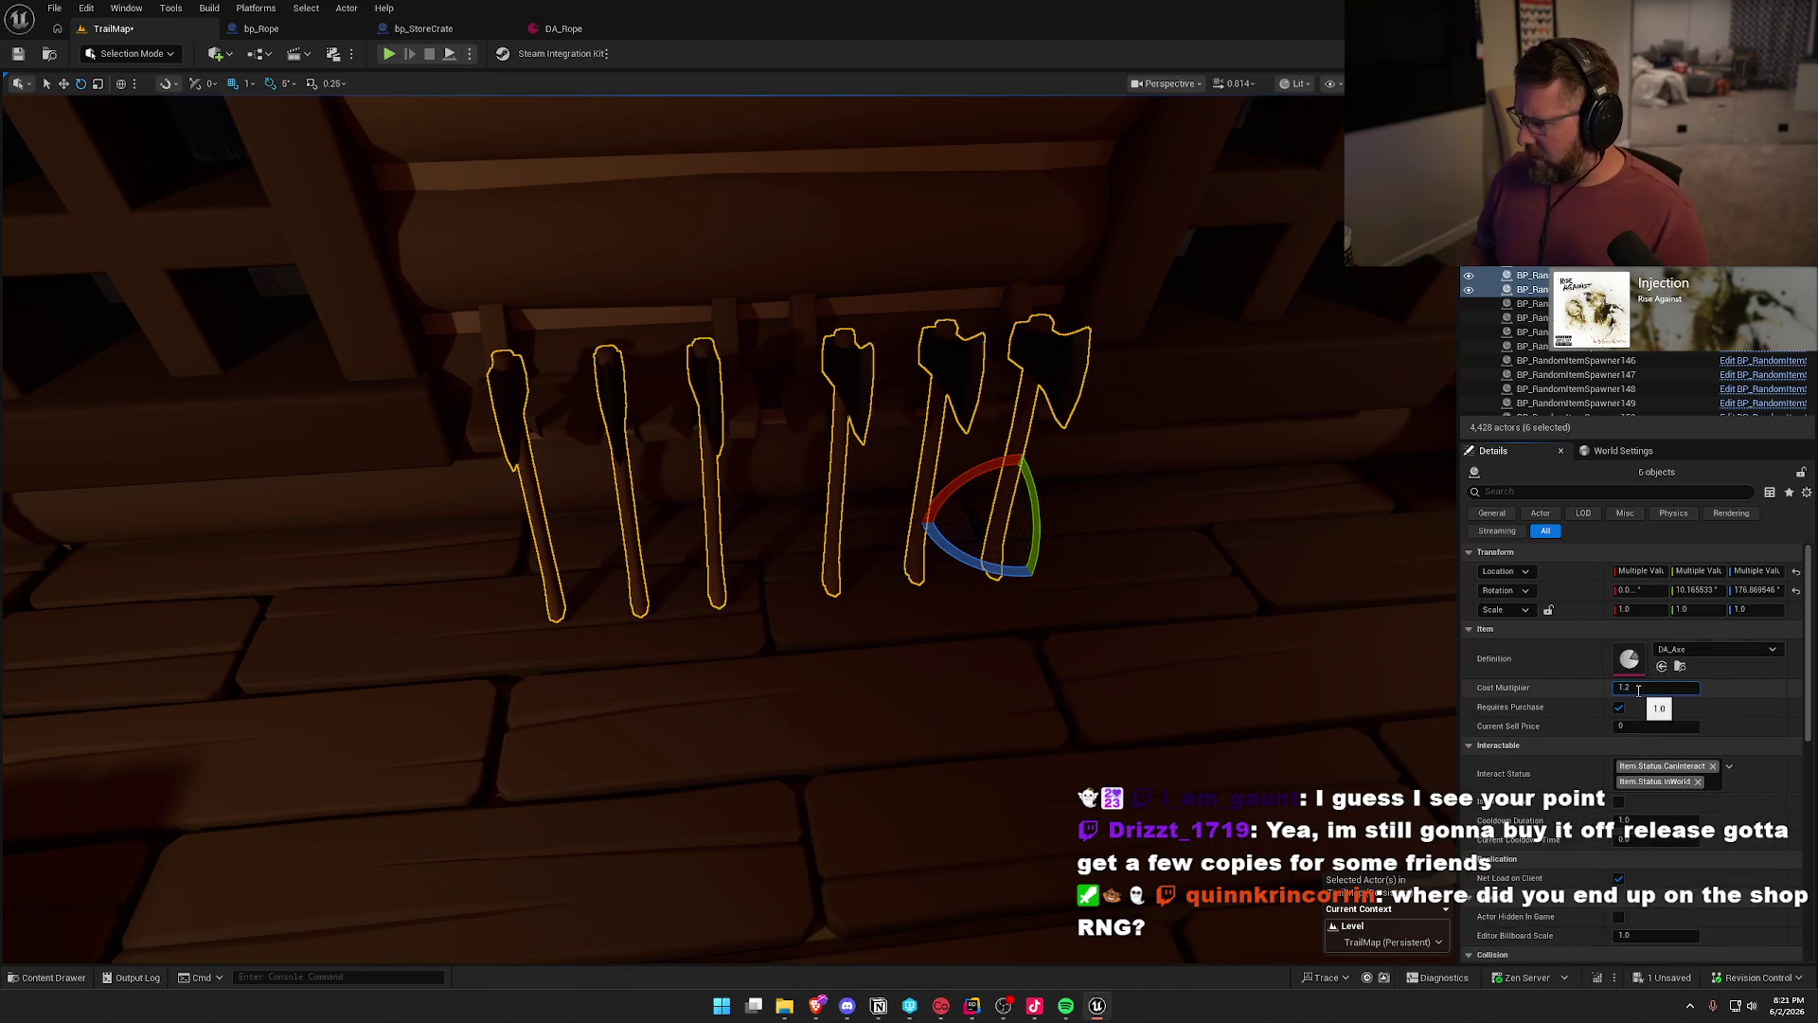
pyautogui.press('Return')
pyautogui.moveTo(1014, 629); pyautogui.dragTo(1018, 628)
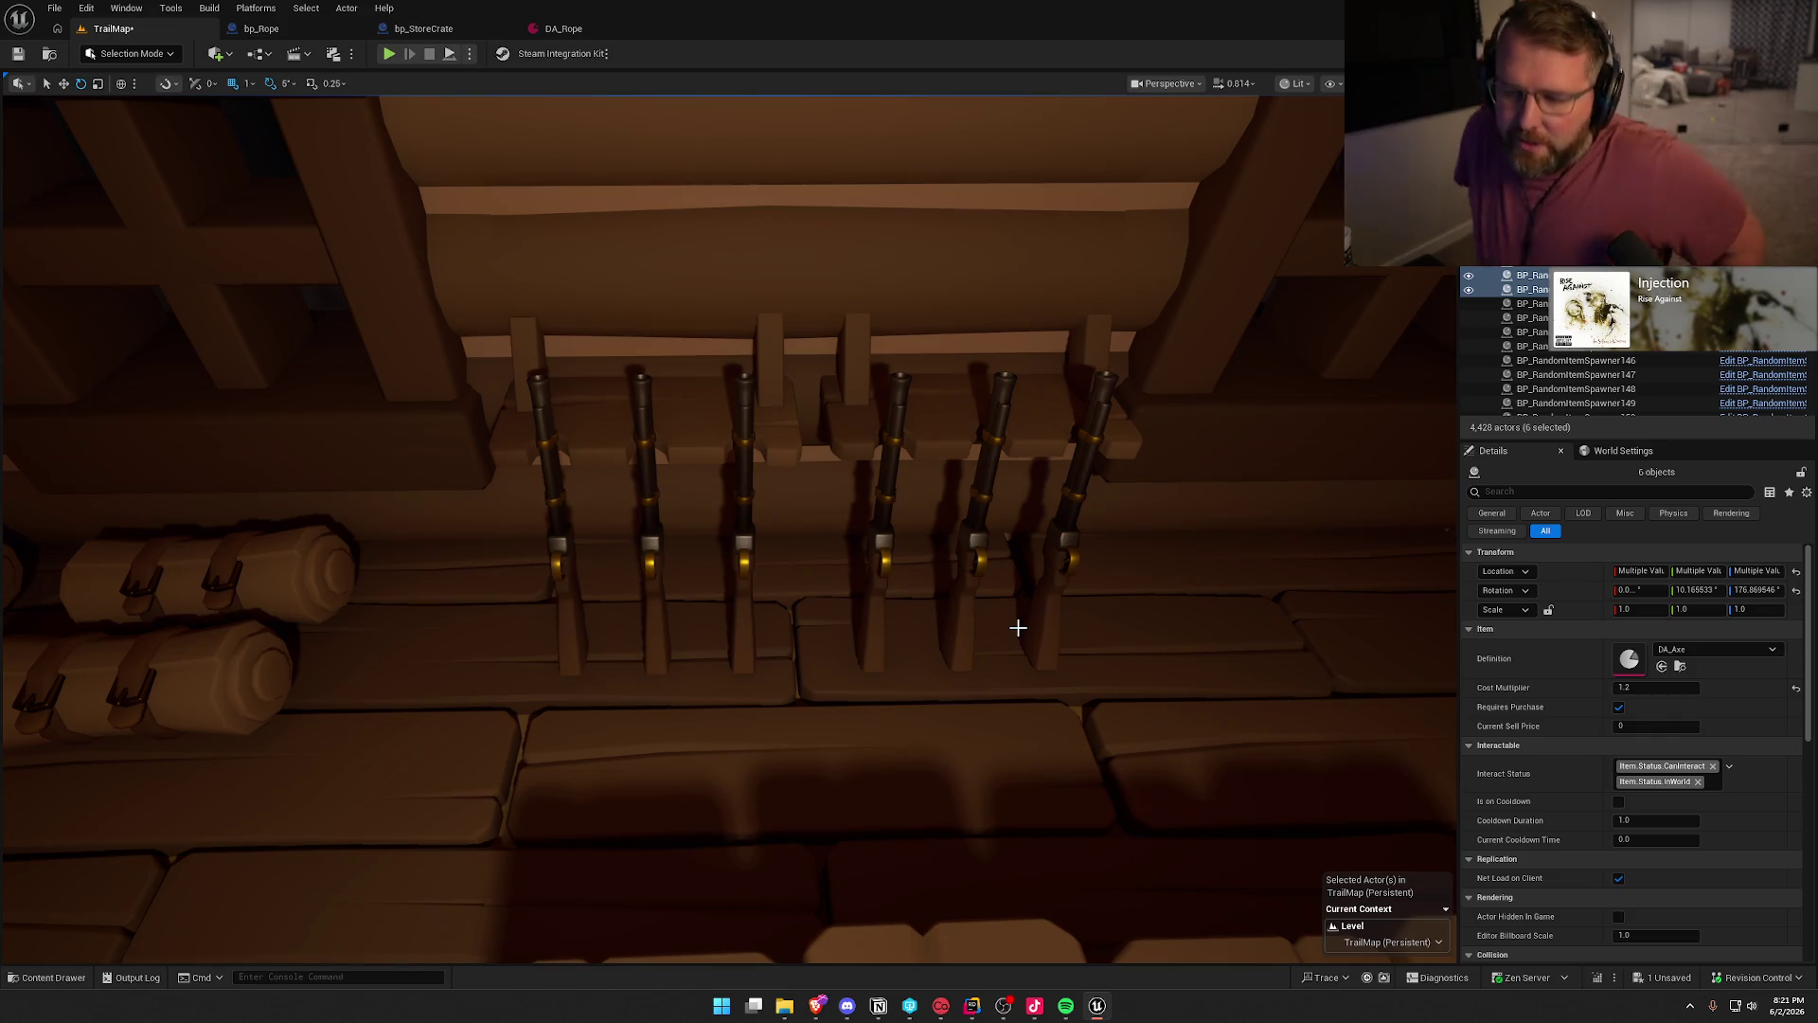
# - Select the six item spawners on the wall rack
pyautogui.keyDown('ctrl'); pyautogui.click(572, 637); pyautogui.keyUp('ctrl')
pyautogui.click(658, 630)
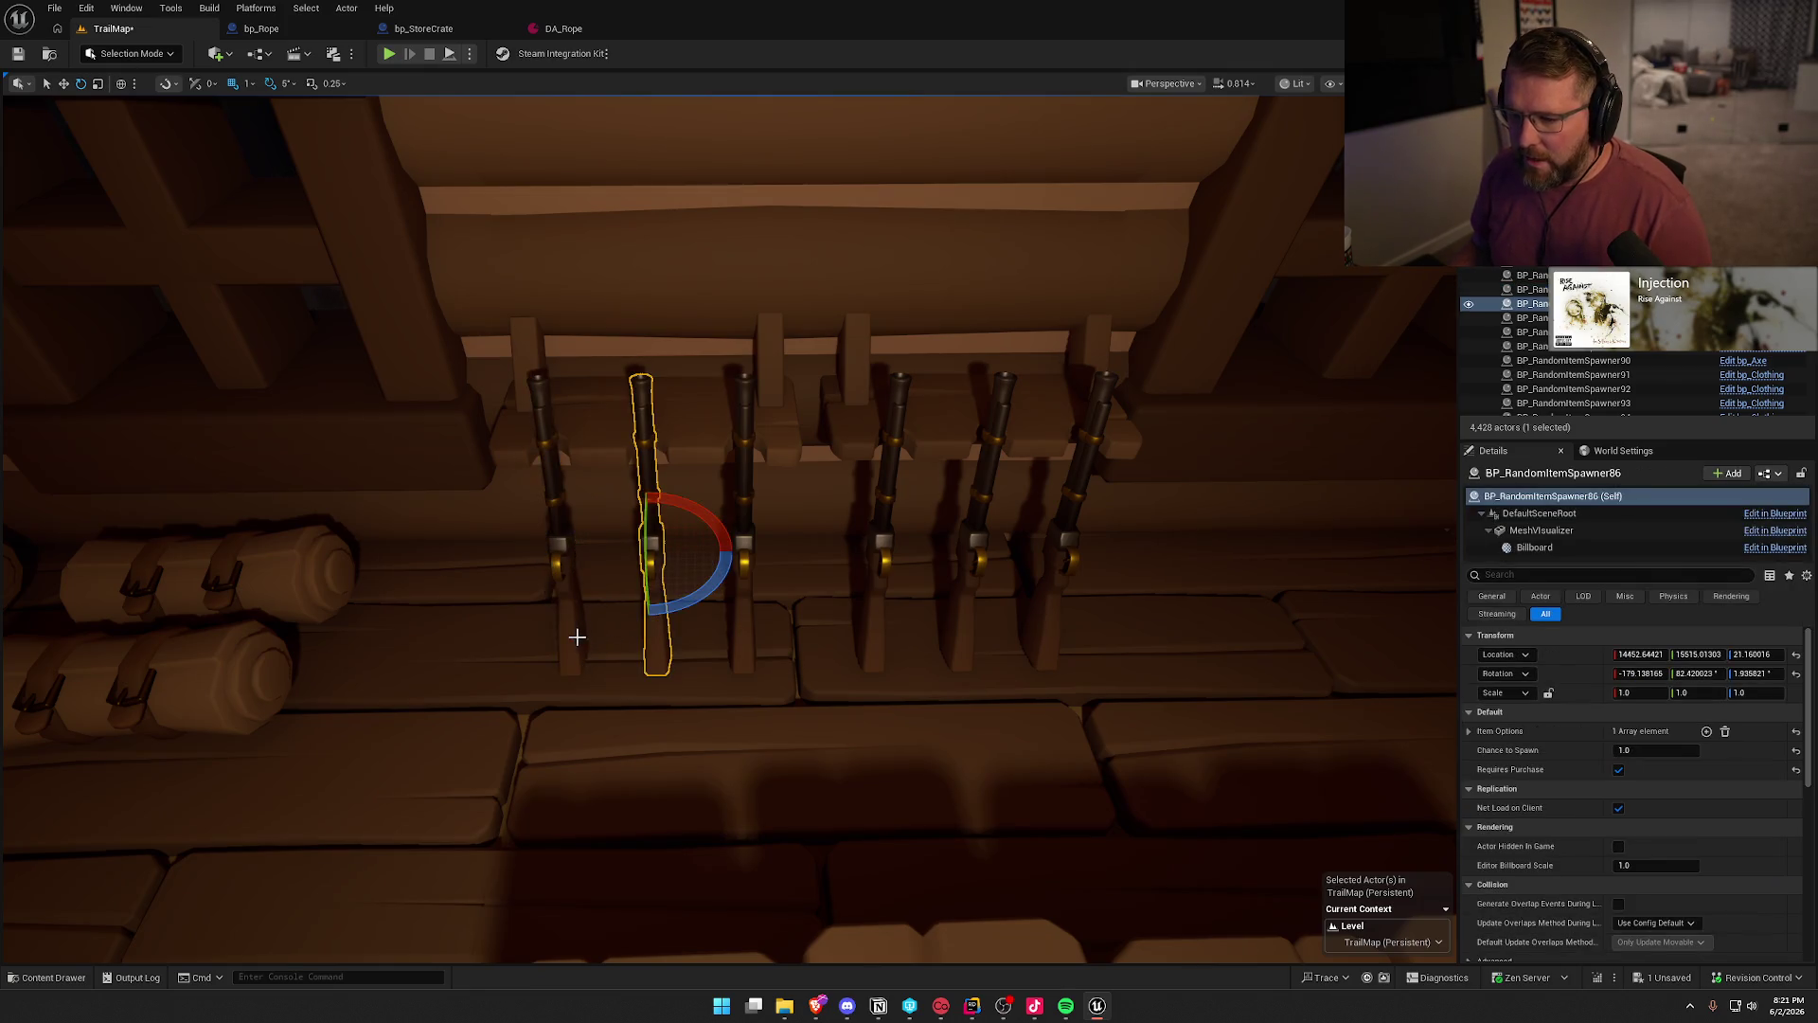
pyautogui.keyDown('ctrl'); pyautogui.click(576, 637); pyautogui.keyUp('ctrl')
pyautogui.keyDown('ctrl'); pyautogui.click(743, 632); pyautogui.keyUp('ctrl')
pyautogui.keyDown('ctrl'); pyautogui.click(869, 623); pyautogui.keyUp('ctrl')
pyautogui.keyDown('ctrl'); pyautogui.click(961, 630); pyautogui.keyUp('ctrl')
pyautogui.keyDown('ctrl'); pyautogui.click(1038, 626); pyautogui.keyUp('ctrl')
# - Replace the rack items with bp_Gun and set their Cost Multiplier to 1
pyautogui.hotkey('ctrl', 'space')
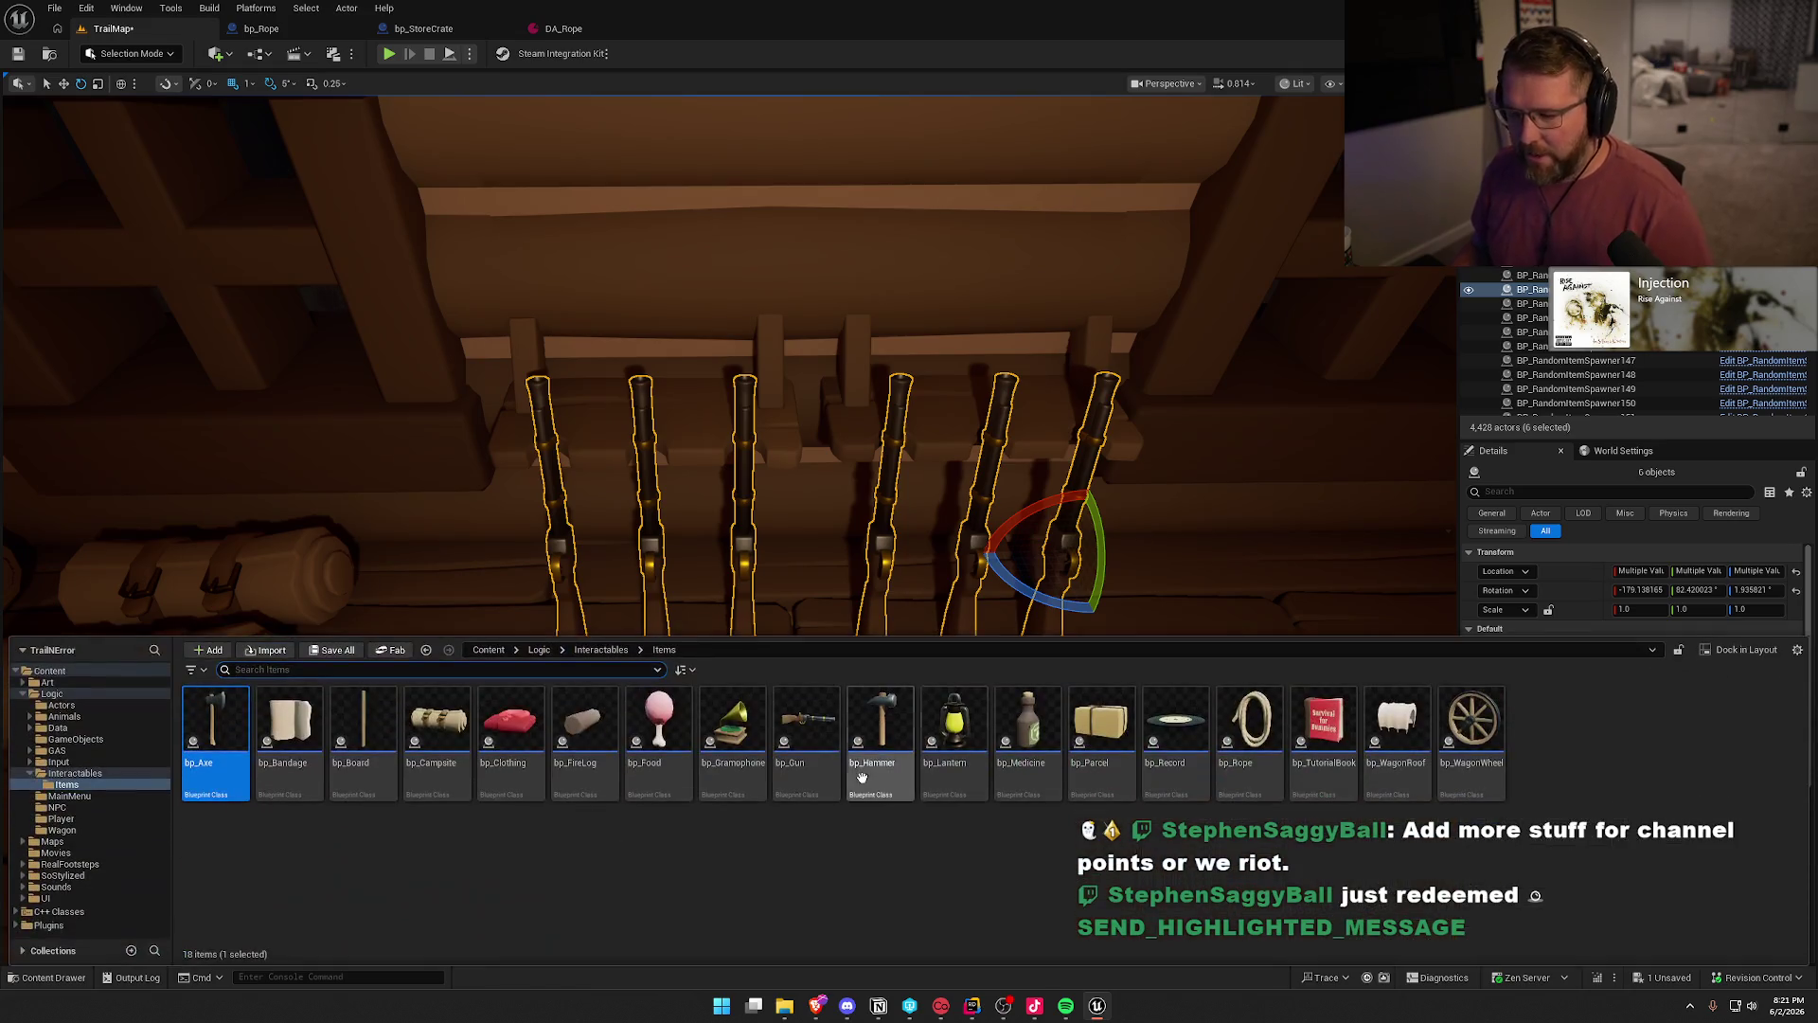
pyautogui.click(802, 748)
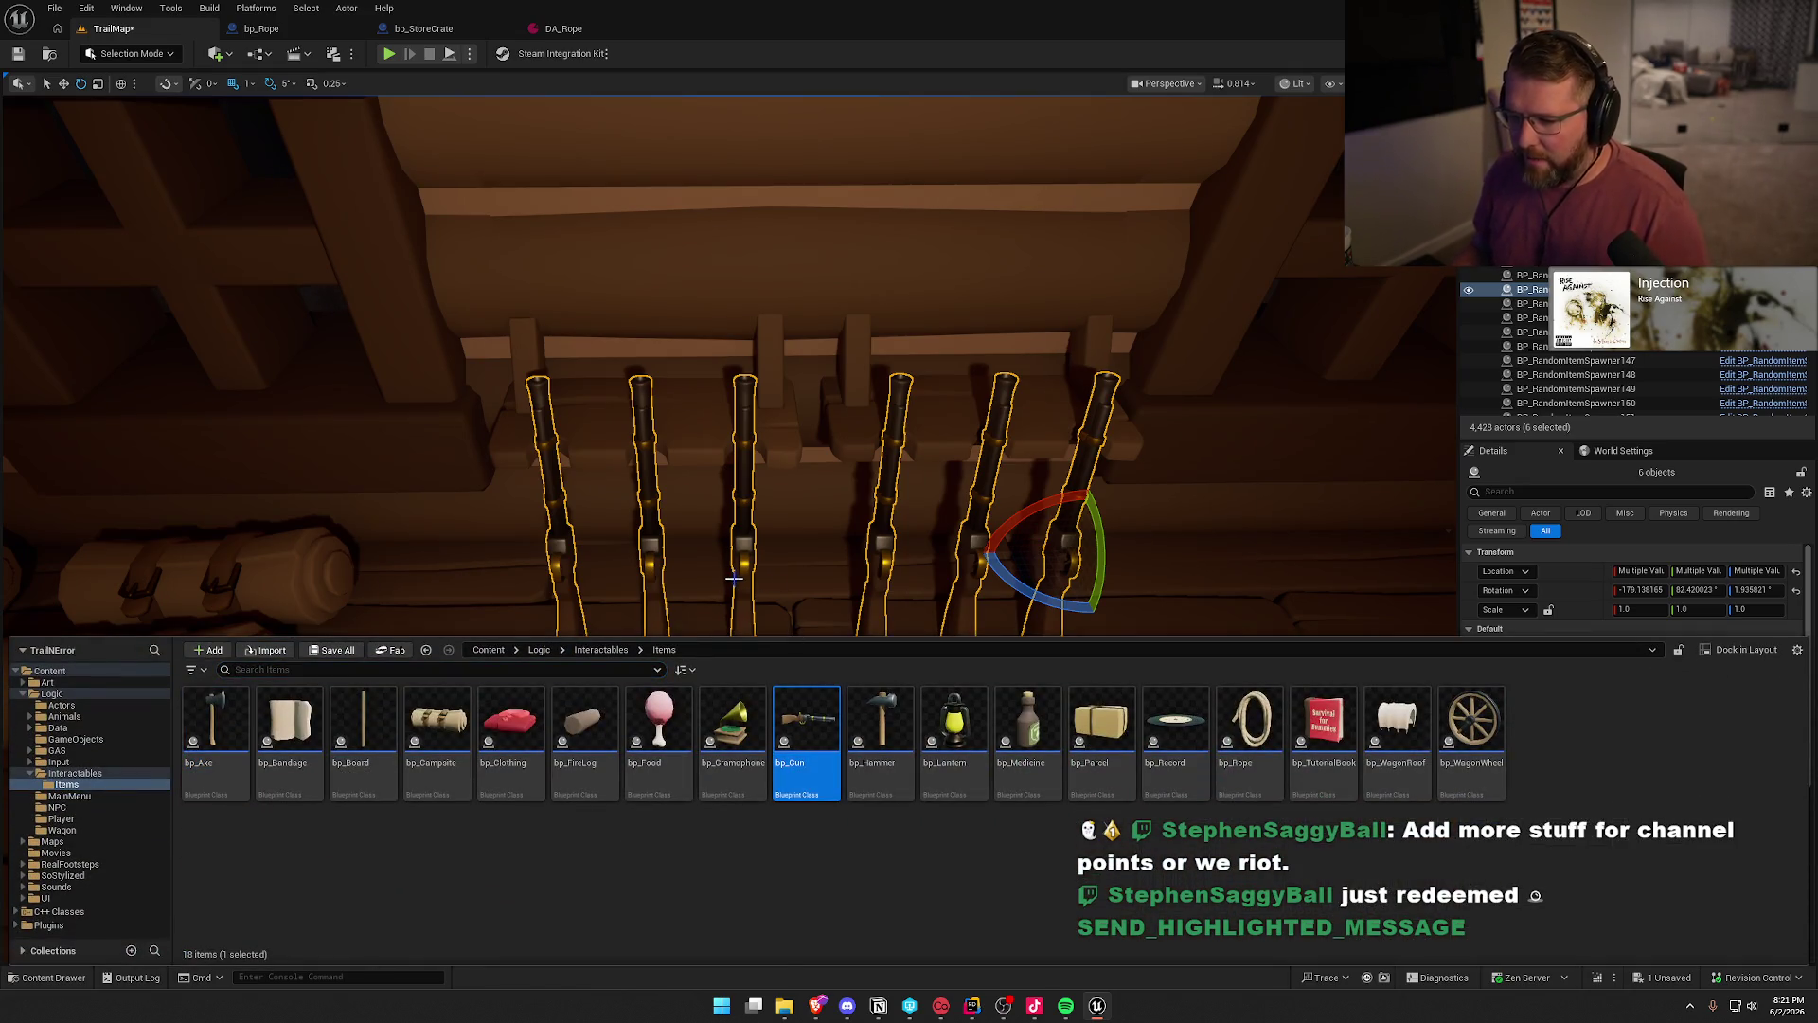
pyautogui.rightClick(740, 564)
pyautogui.moveTo(928, 178)
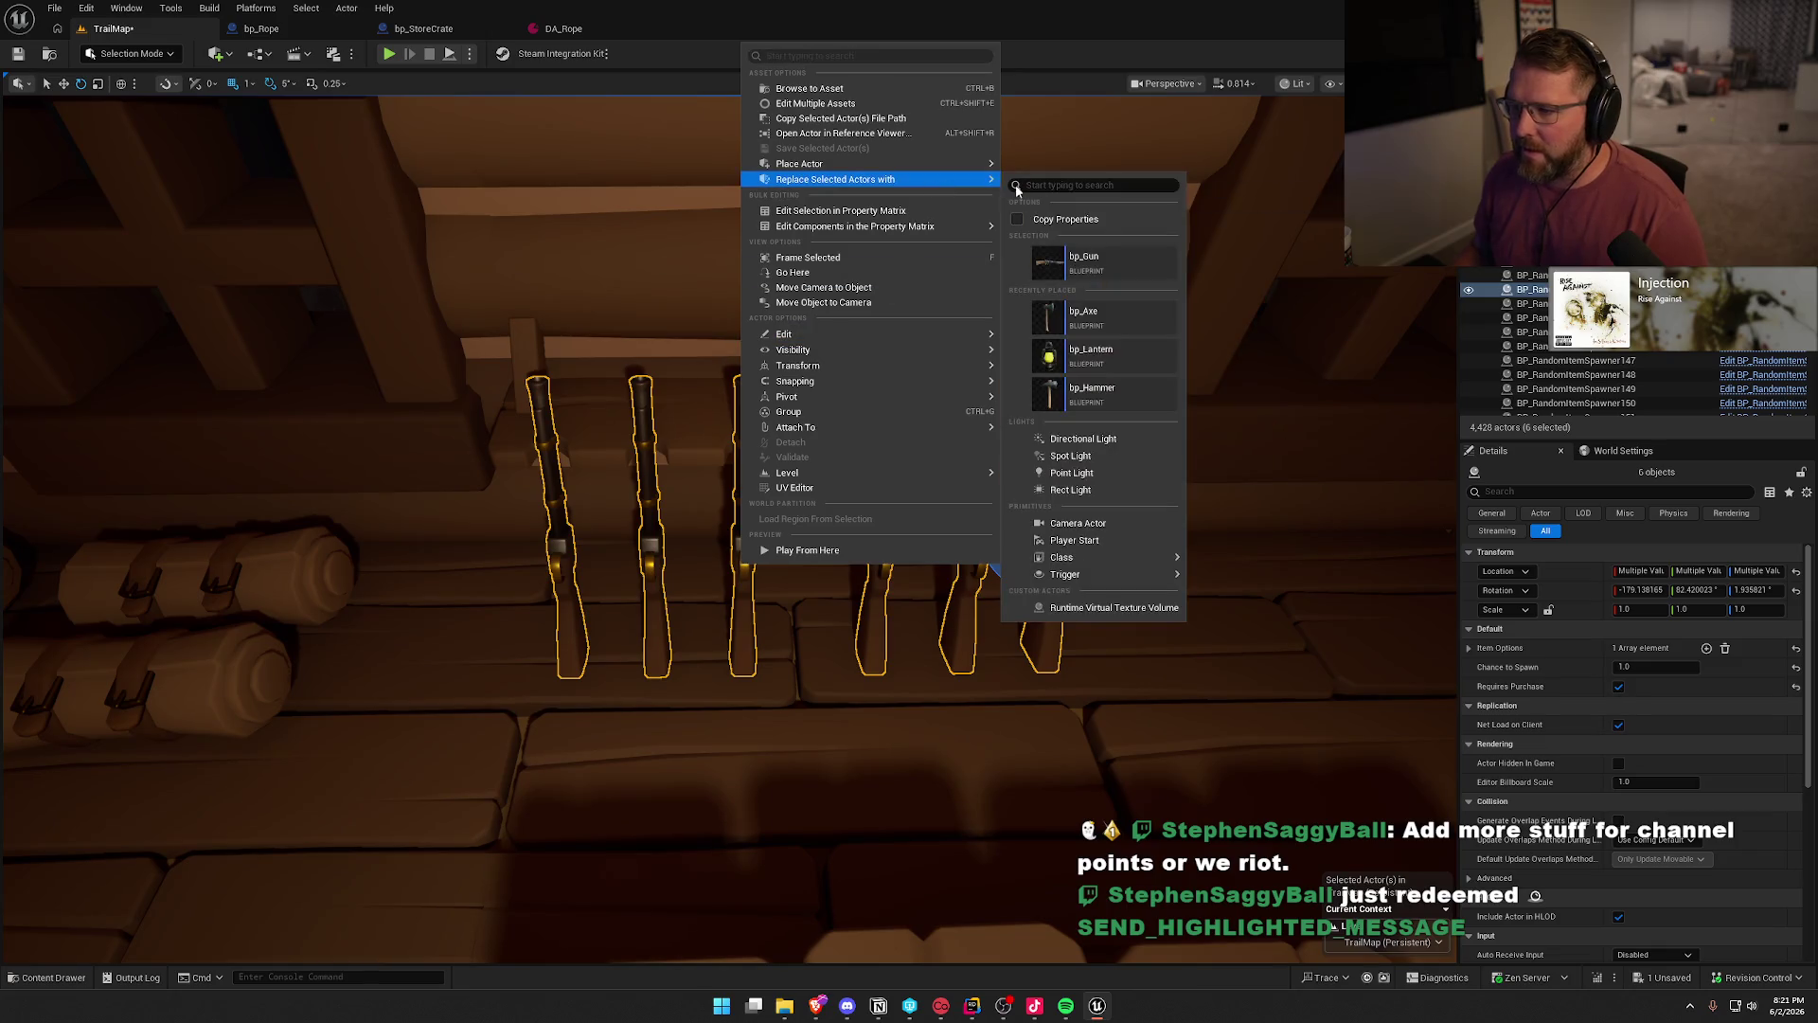
pyautogui.click(1061, 260)
pyautogui.click(1660, 687)
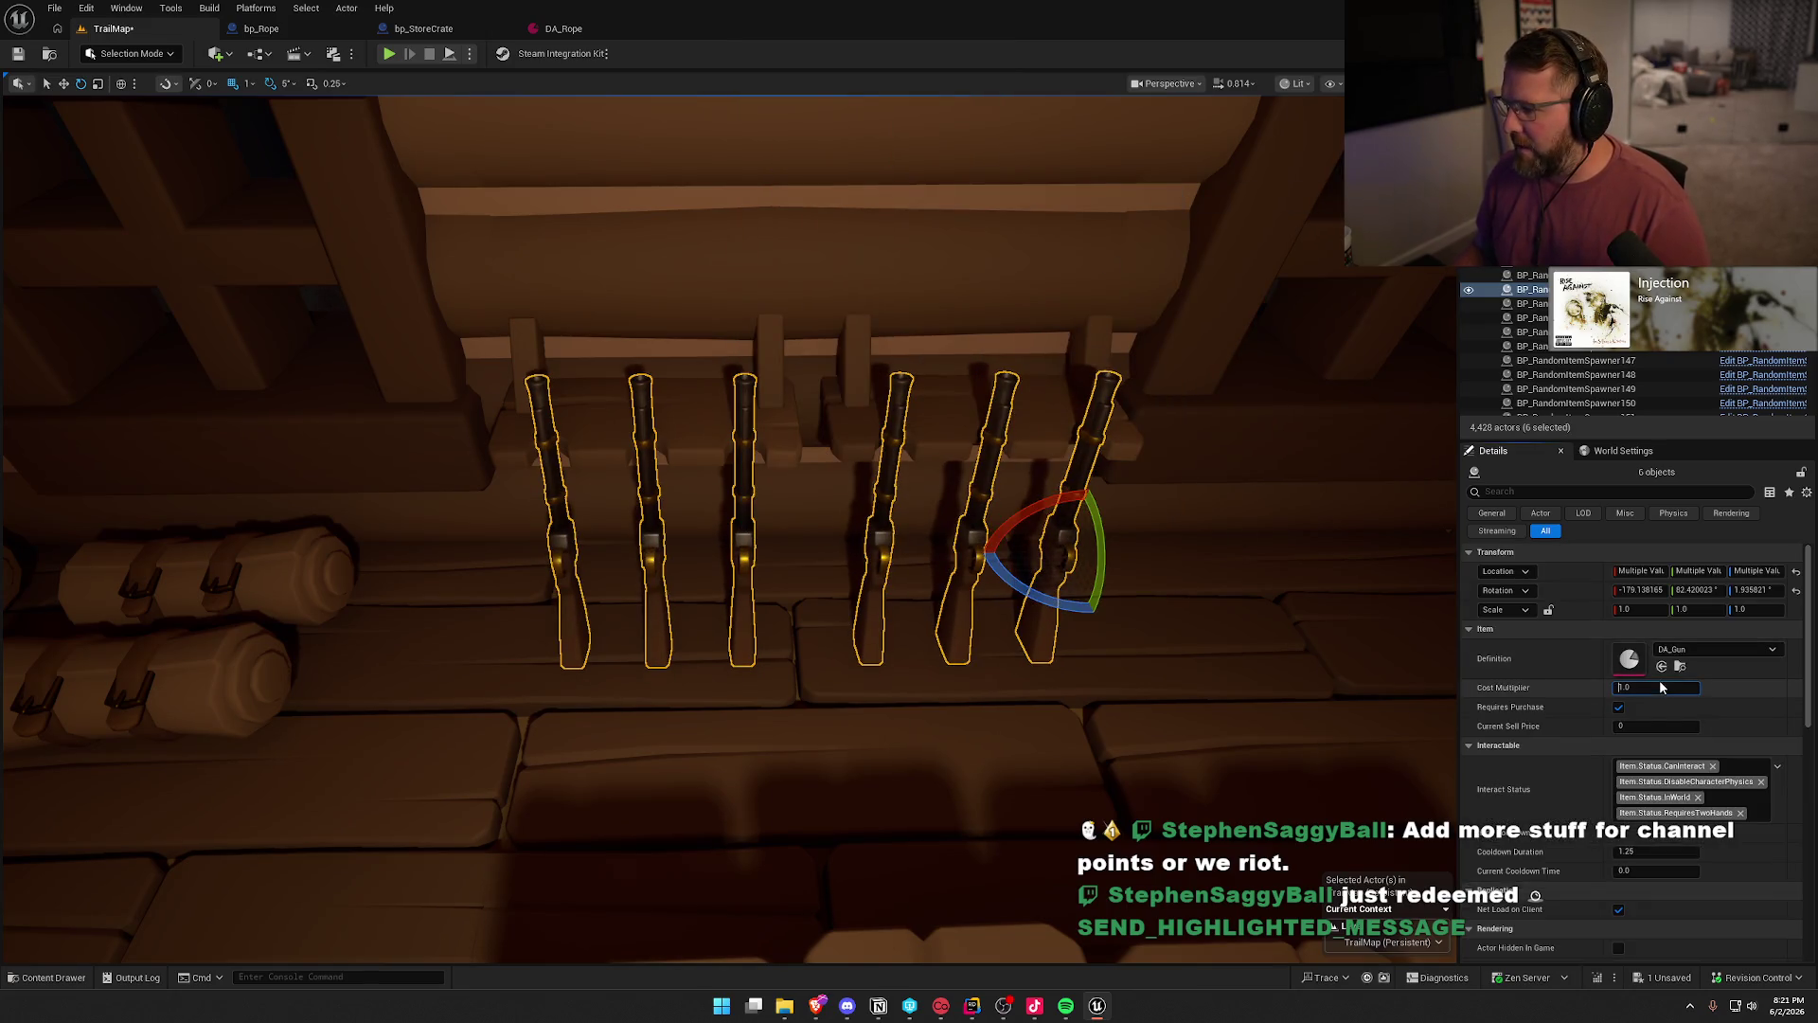
pyautogui.write('1')
pyautogui.press('Return')
pyautogui.press('Escape')
# - Select the four rolled bags, then back out without replacing them
pyautogui.moveTo(1041, 530)
pyautogui.mouseDown()
pyautogui.moveTo(1055, 520)
pyautogui.moveTo(976, 560)
pyautogui.mouseUp()
pyautogui.click(975, 560)
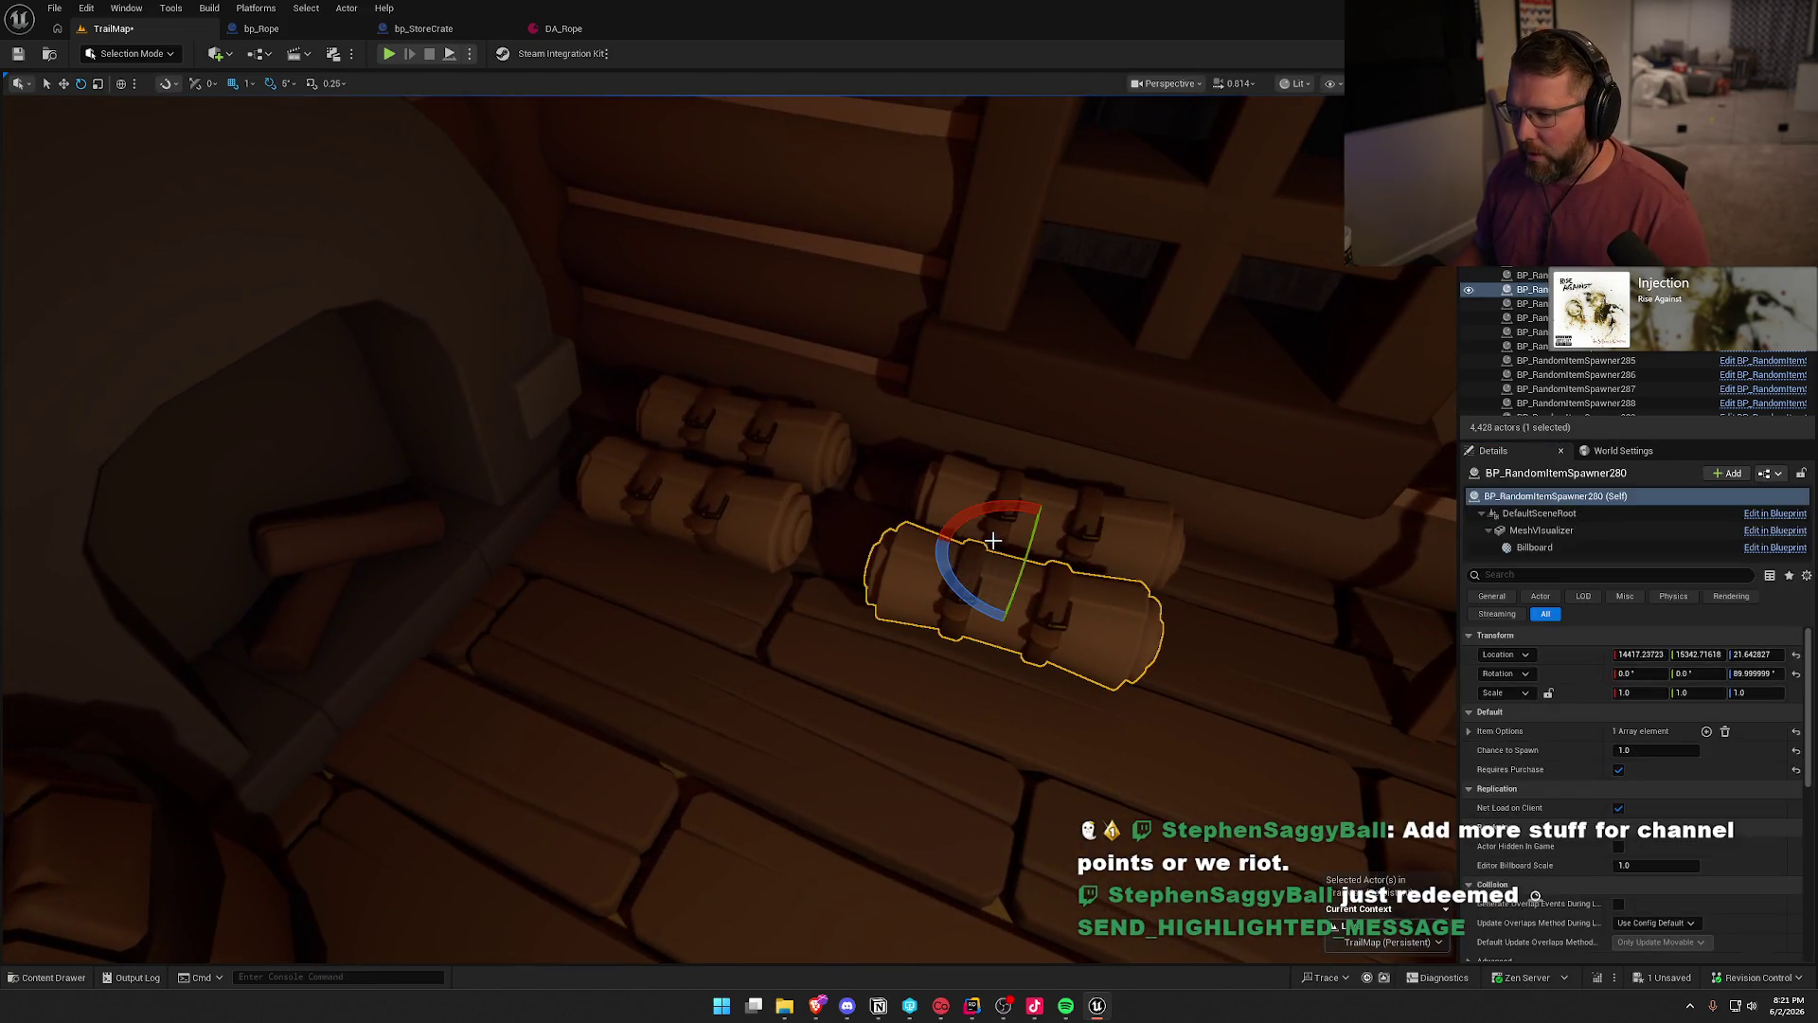
pyautogui.keyDown('ctrl'); pyautogui.click(986, 490); pyautogui.keyUp('ctrl')
pyautogui.keyDown('ctrl'); pyautogui.click(764, 434); pyautogui.keyUp('ctrl')
pyautogui.keyDown('ctrl'); pyautogui.click(739, 497); pyautogui.keyUp('ctrl')
pyautogui.hotkey('ctrl', 'space')
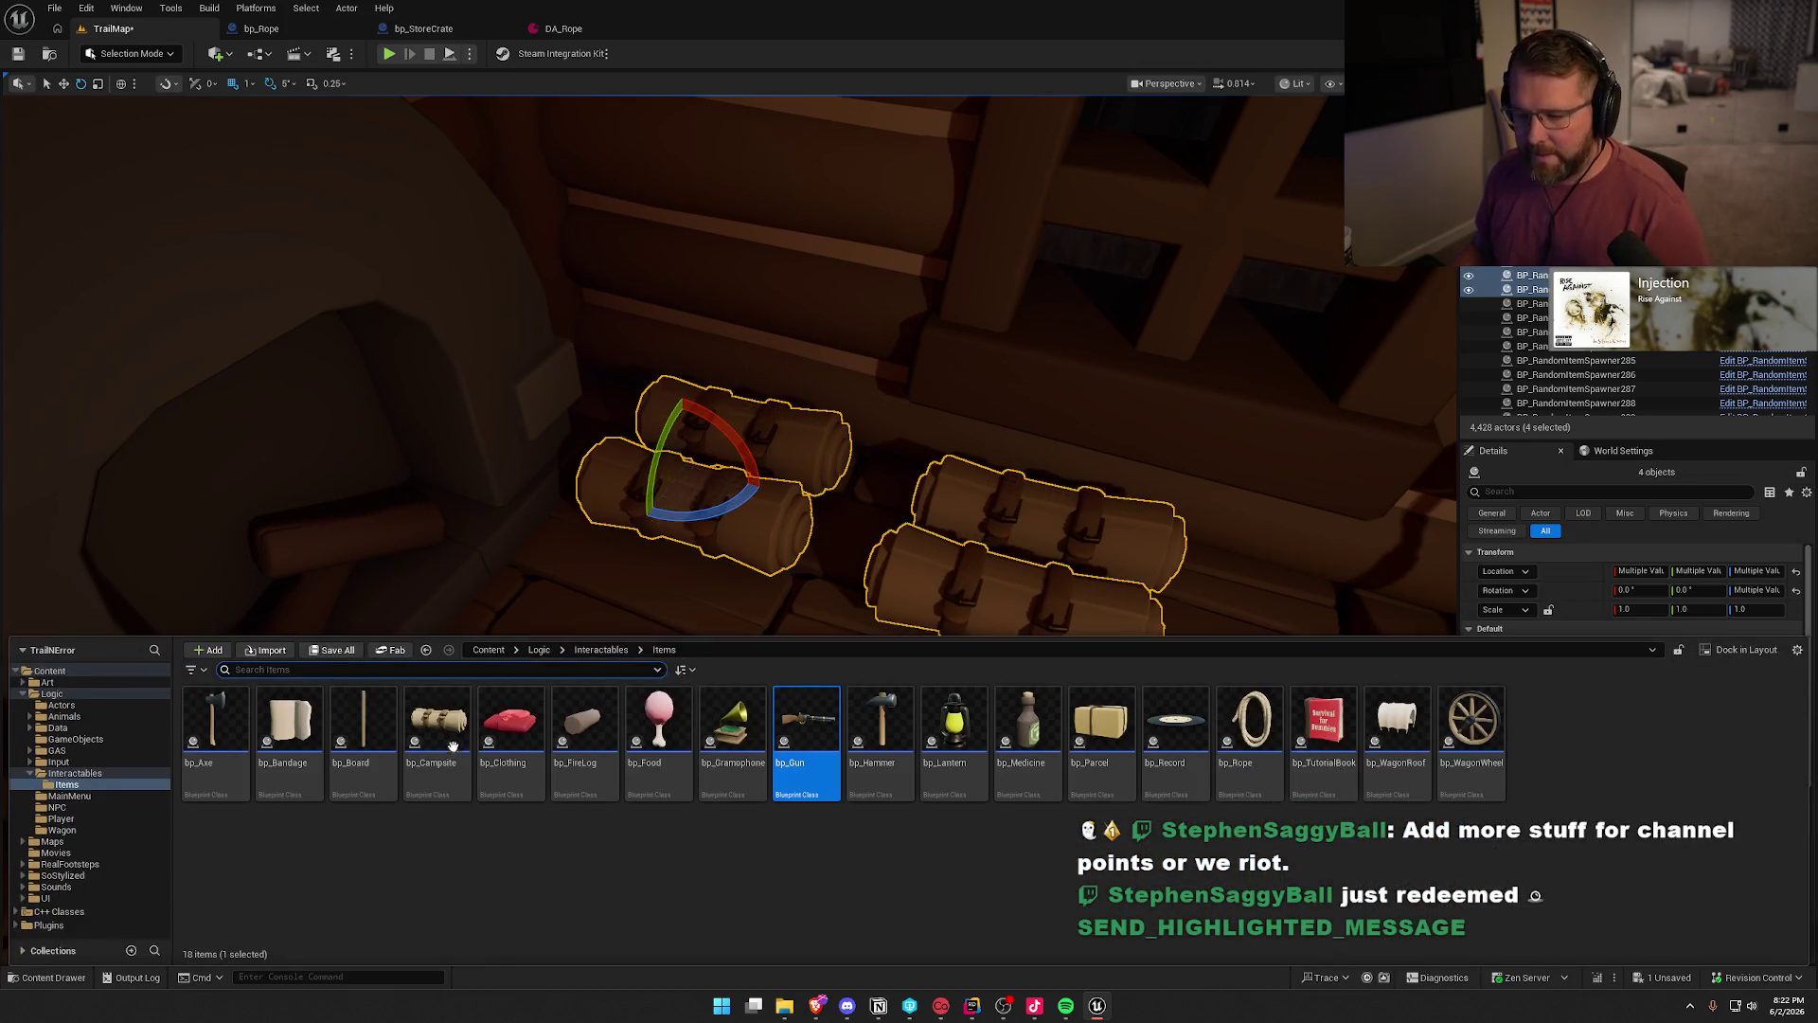
pyautogui.rightClick(755, 523)
pyautogui.press('Escape')
pyautogui.moveTo(1087, 649)
pyautogui.mouseDown()
pyautogui.moveTo(947, 625)
pyautogui.moveTo(989, 643)
pyautogui.mouseUp()
pyautogui.press('Escape')
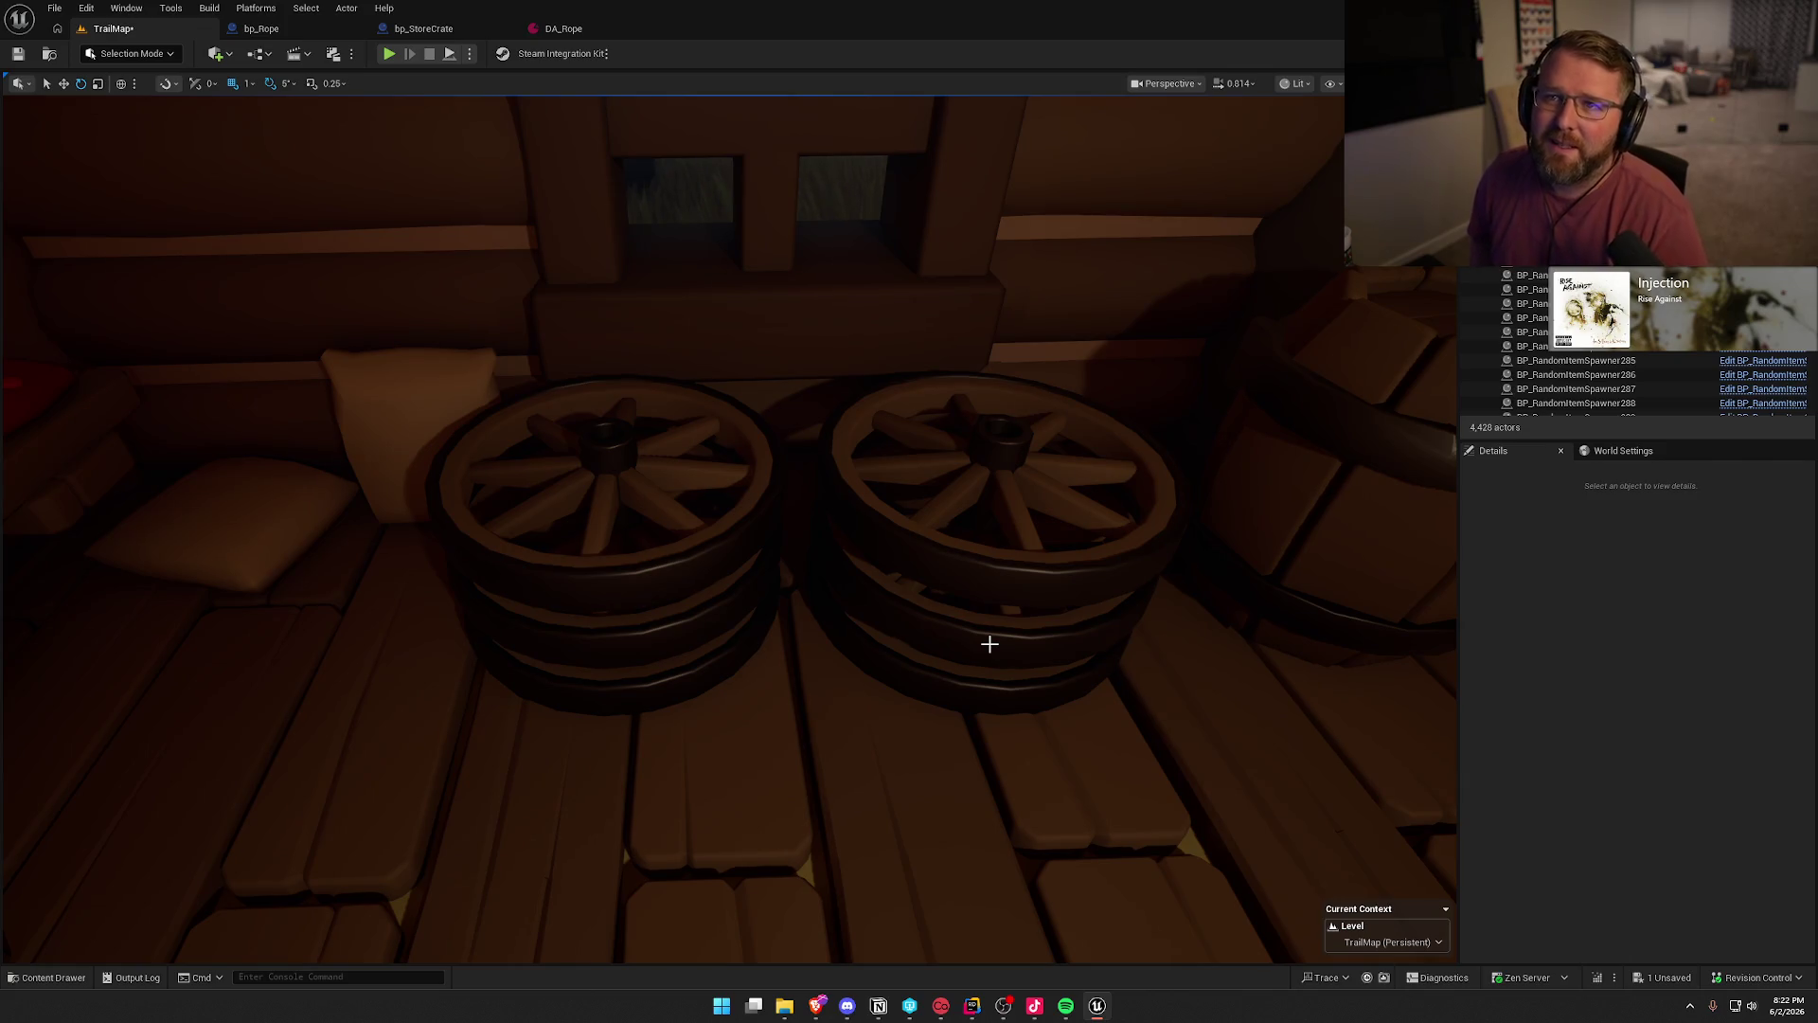
# - Select the wagon wheels in both the left and right stacks
pyautogui.click(928, 671)
pyautogui.keyDown('ctrl'); pyautogui.click(727, 663); pyautogui.keyUp('ctrl')
pyautogui.keyDown('ctrl'); pyautogui.click(914, 614); pyautogui.keyUp('ctrl')
pyautogui.keyDown('ctrl'); pyautogui.click(985, 492); pyautogui.keyUp('ctrl')
pyautogui.keyDown('ctrl'); pyautogui.click(653, 563); pyautogui.keyUp('ctrl')
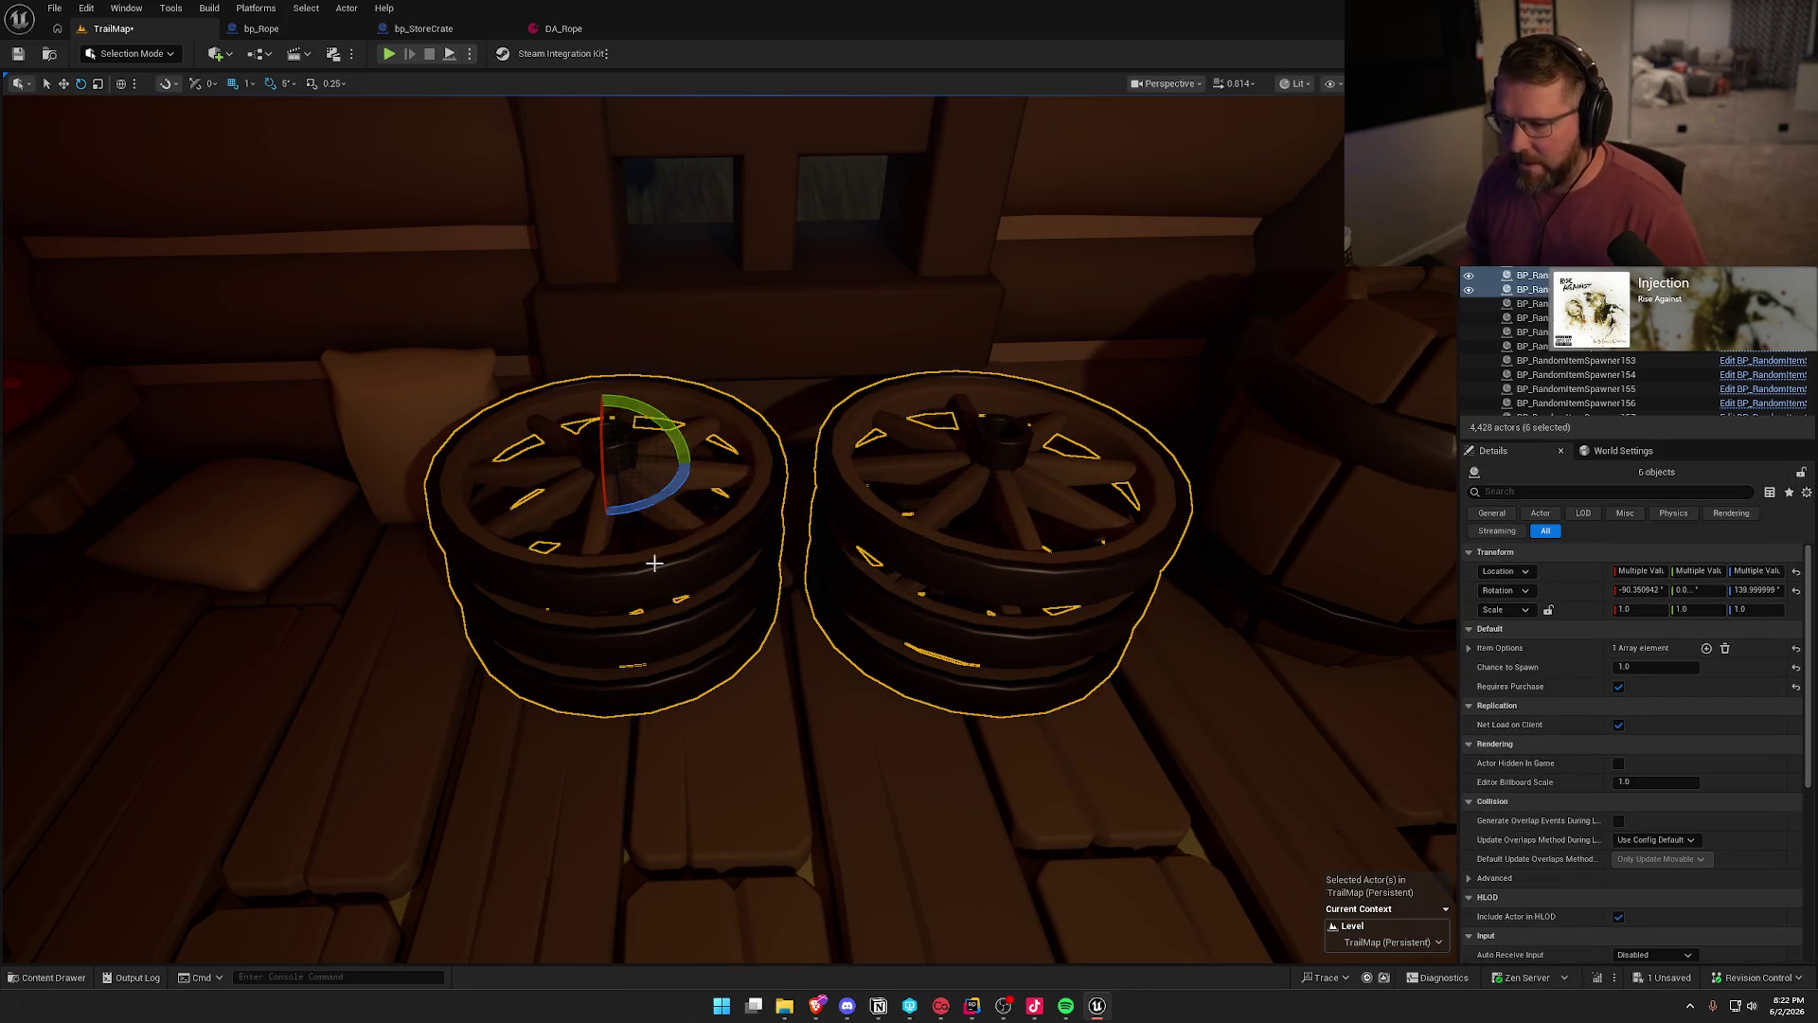
# - Replace the wheels with bp_WagonWheel and set their Cost Multiplier to 1.2
pyautogui.hotkey('ctrl', 'space')
pyautogui.click(1471, 724)
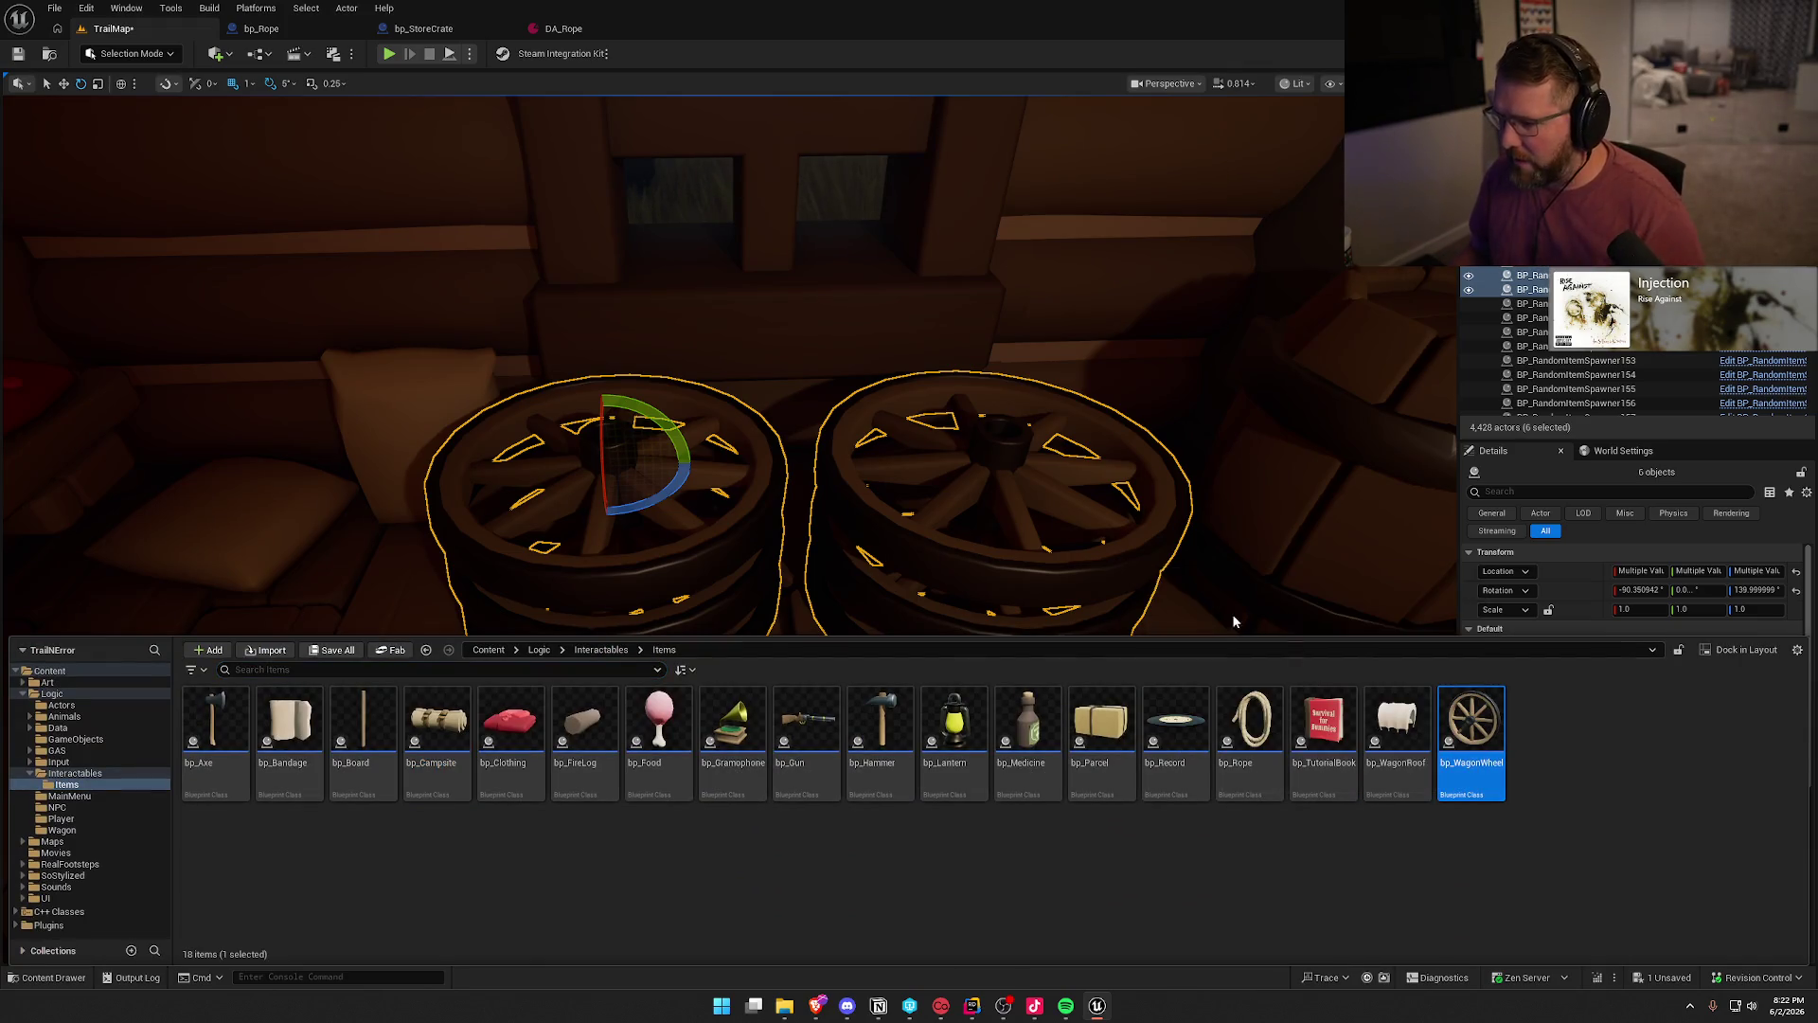
pyautogui.rightClick(1093, 572)
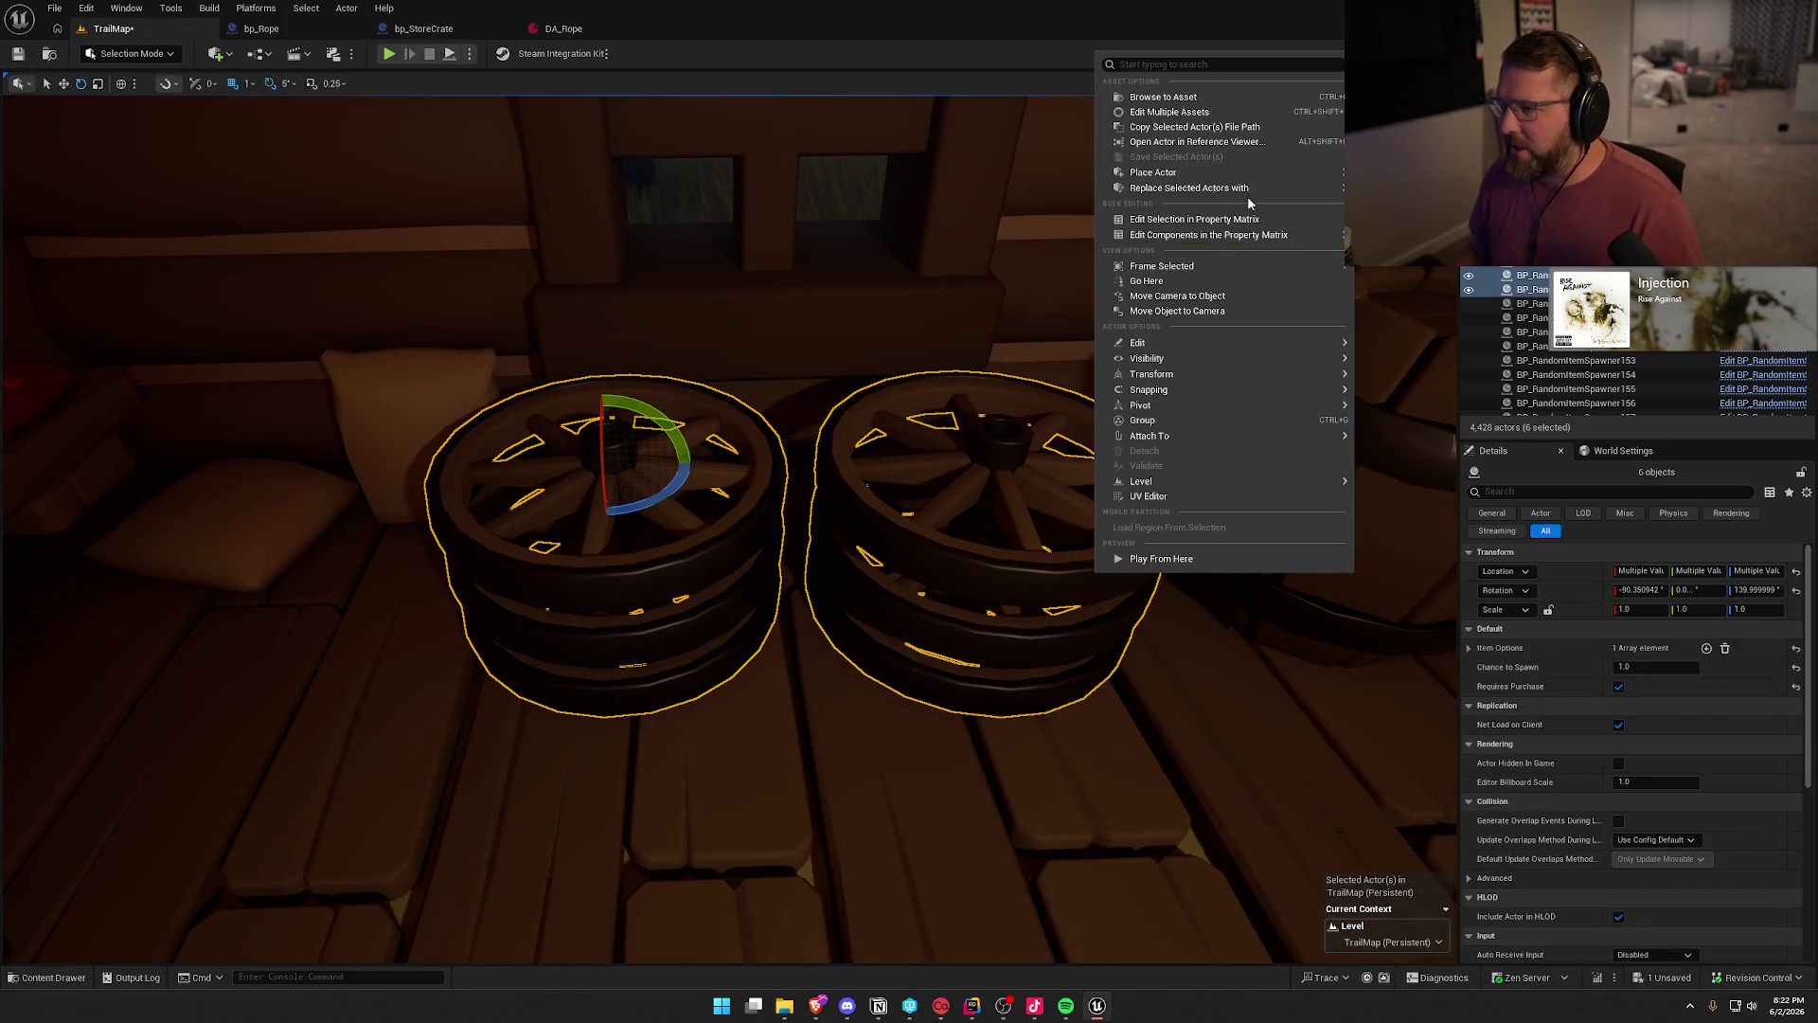
pyautogui.moveTo(1305, 196)
pyautogui.click(1449, 274)
pyautogui.click(1628, 687)
pyautogui.press('BackSpace')
pyautogui.write('2')
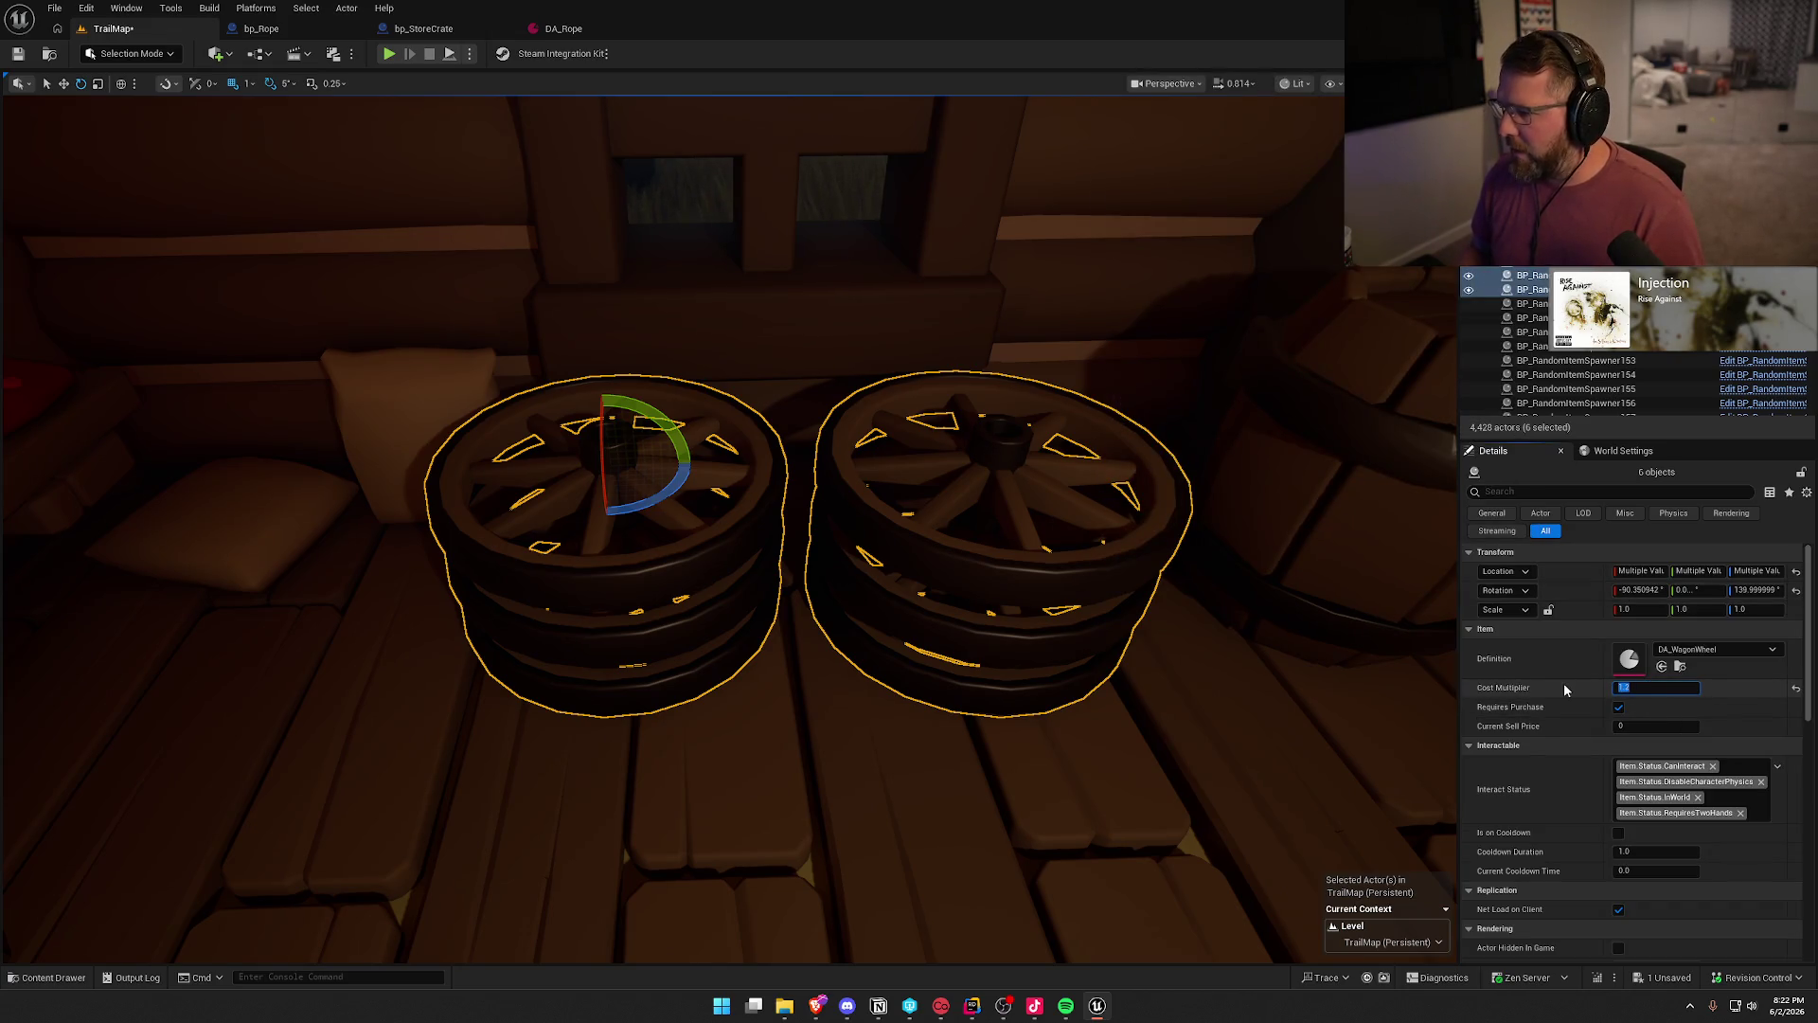
pyautogui.press('Return')
pyautogui.press('Escape')
# - Select the six red shirts on the shelves
pyautogui.moveTo(1184, 600)
pyautogui.mouseDown()
pyautogui.moveTo(1003, 587)
pyautogui.moveTo(1004, 654)
pyautogui.mouseUp()
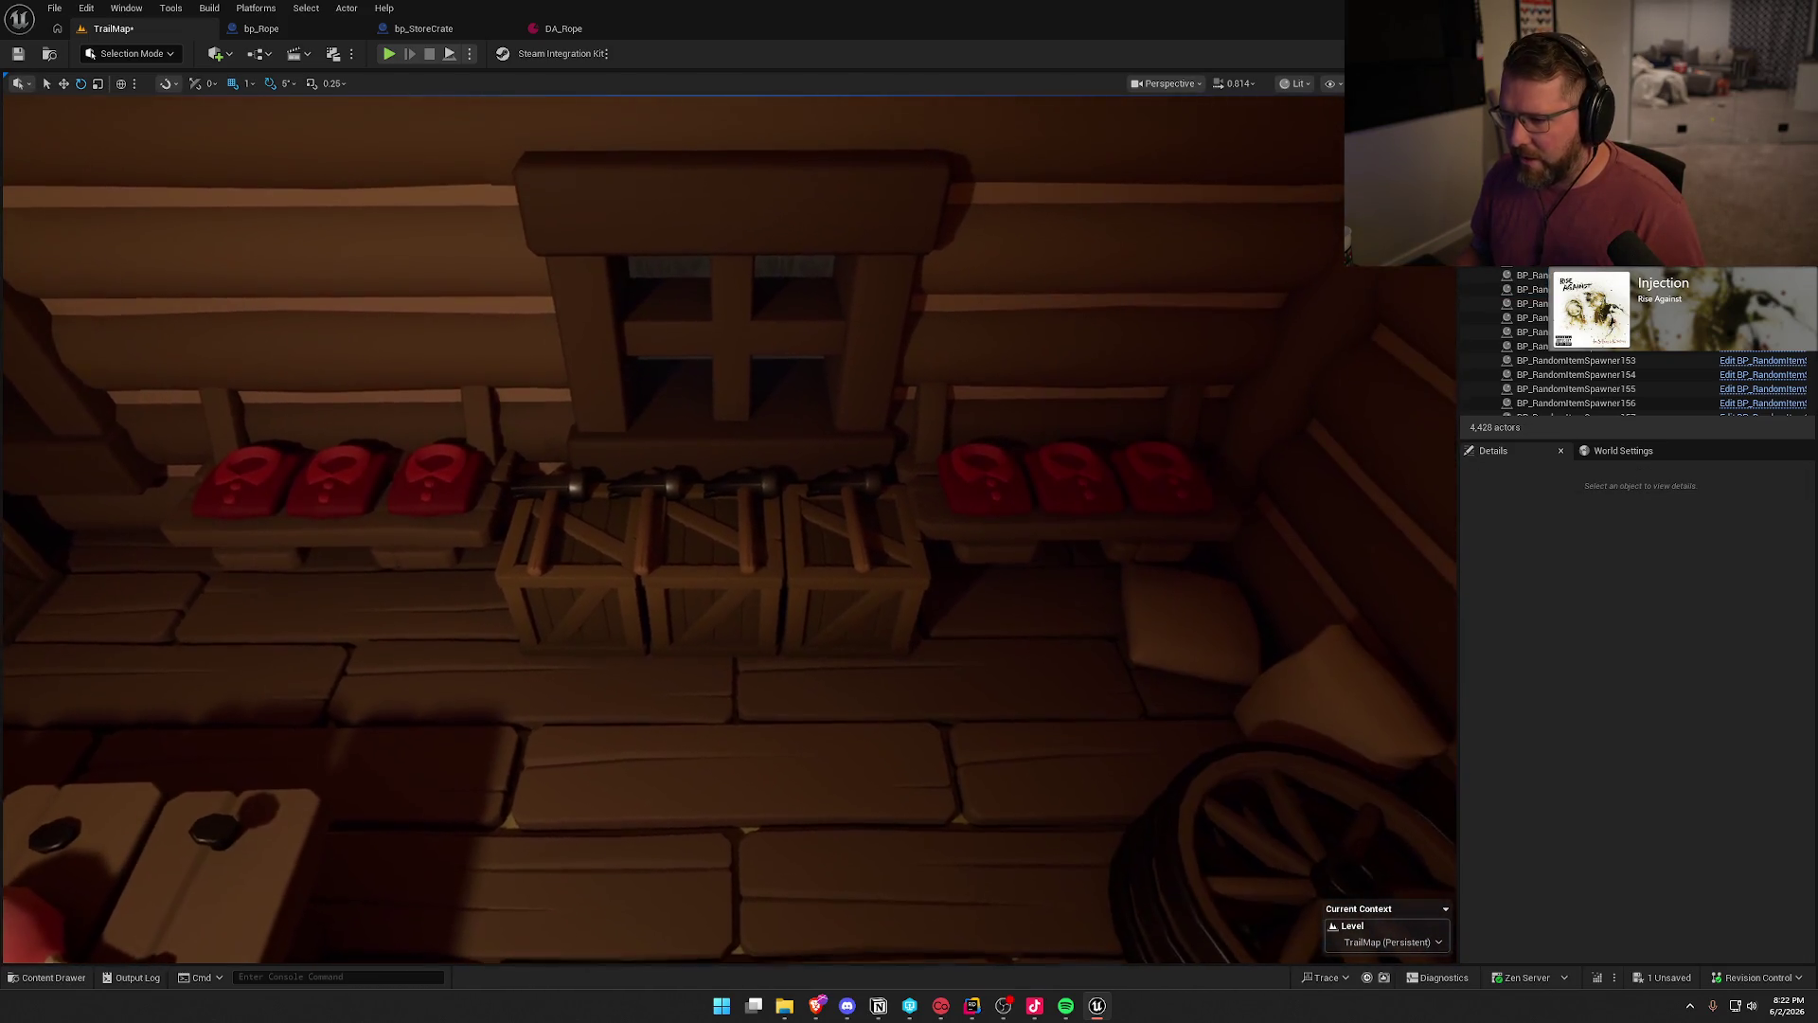
pyautogui.click(237, 483)
pyautogui.keyDown('ctrl'); pyautogui.click(344, 495); pyautogui.keyUp('ctrl')
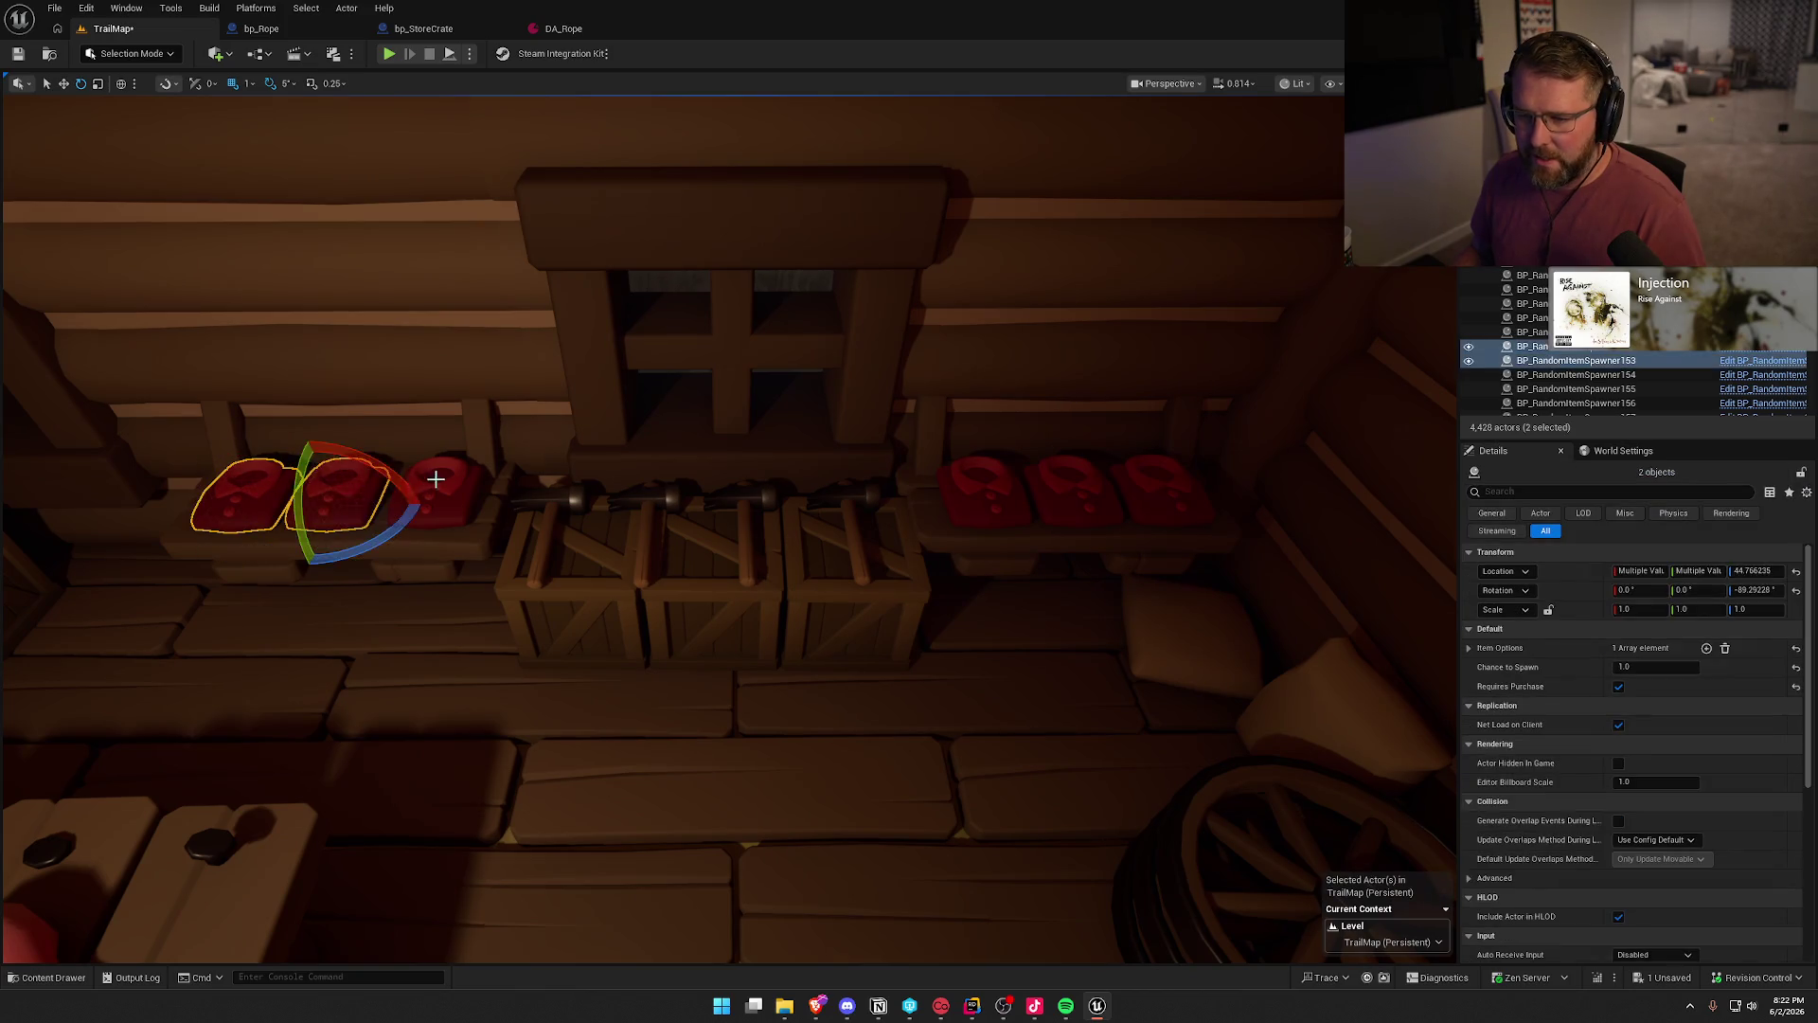
pyautogui.keyDown('ctrl'); pyautogui.click(437, 488); pyautogui.keyUp('ctrl')
pyautogui.keyDown('ctrl'); pyautogui.click(984, 490); pyautogui.keyUp('ctrl')
pyautogui.keyDown('ctrl'); pyautogui.click(1081, 485); pyautogui.keyUp('ctrl')
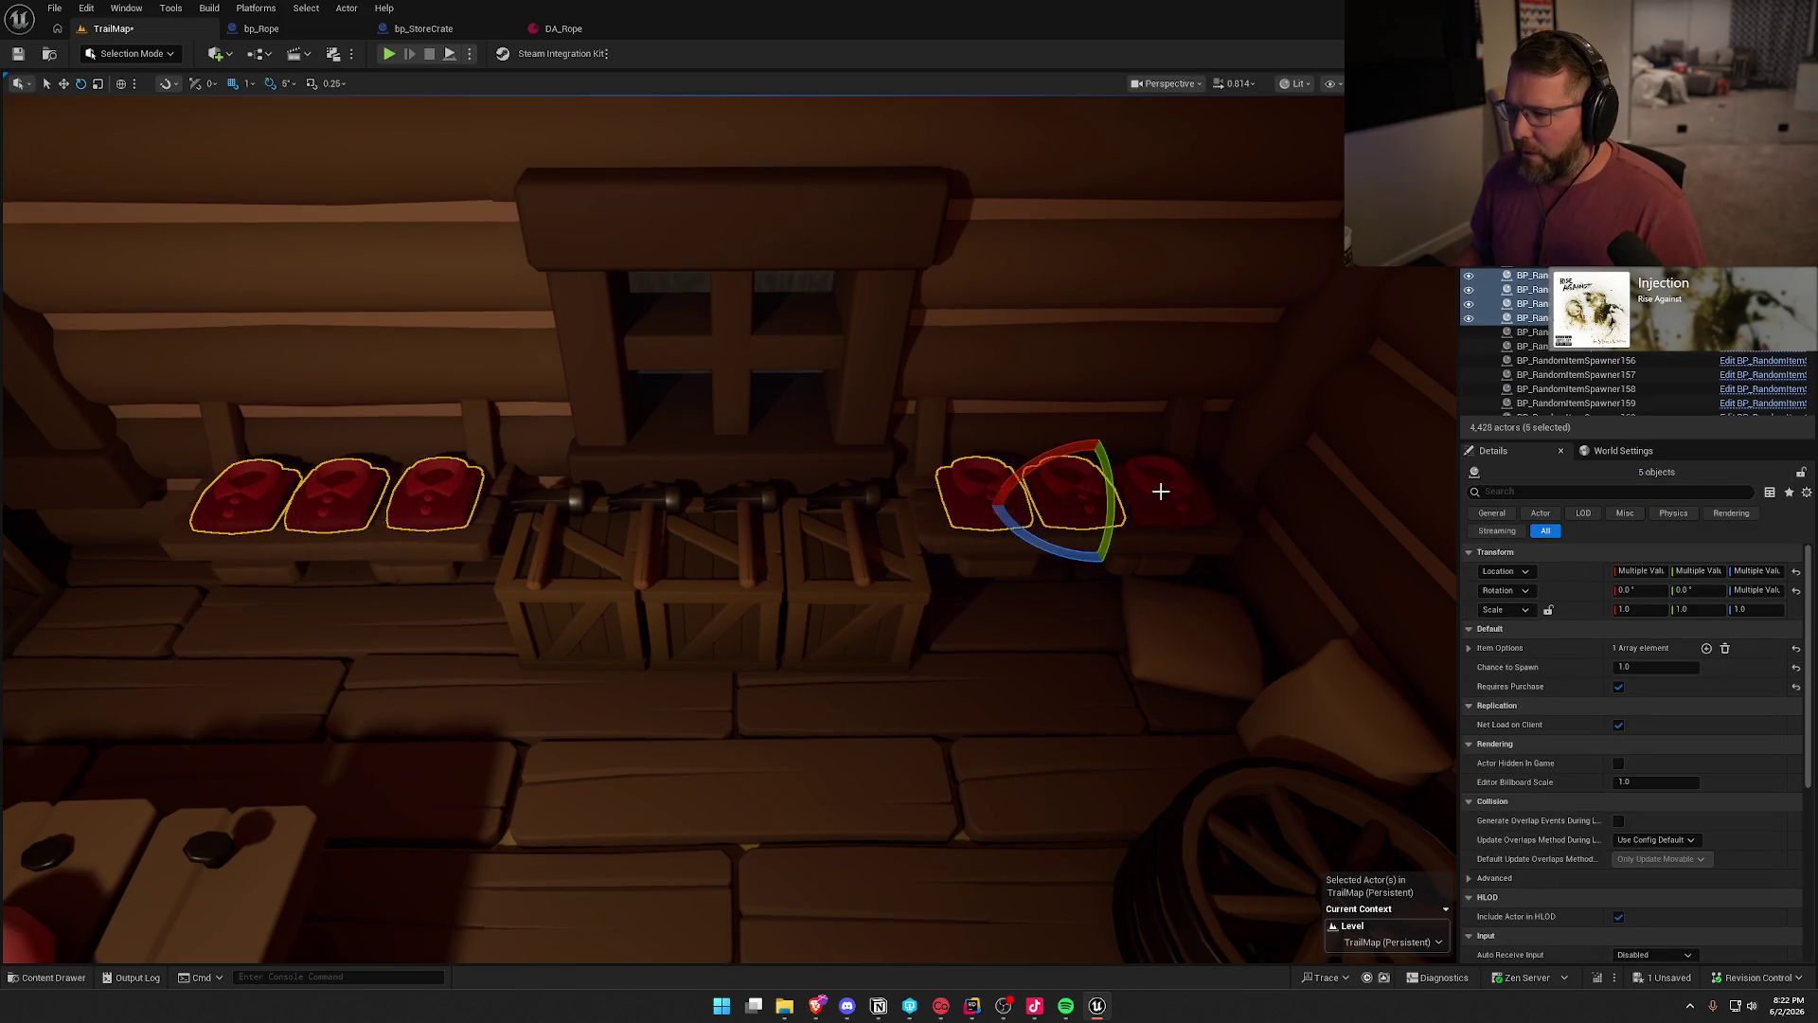
pyautogui.keyDown('ctrl'); pyautogui.click(1161, 488); pyautogui.keyUp('ctrl')
# - Replace the selected shirts with bp_Clothing items
pyautogui.hotkey('ctrl', 'space')
pyautogui.click(503, 724)
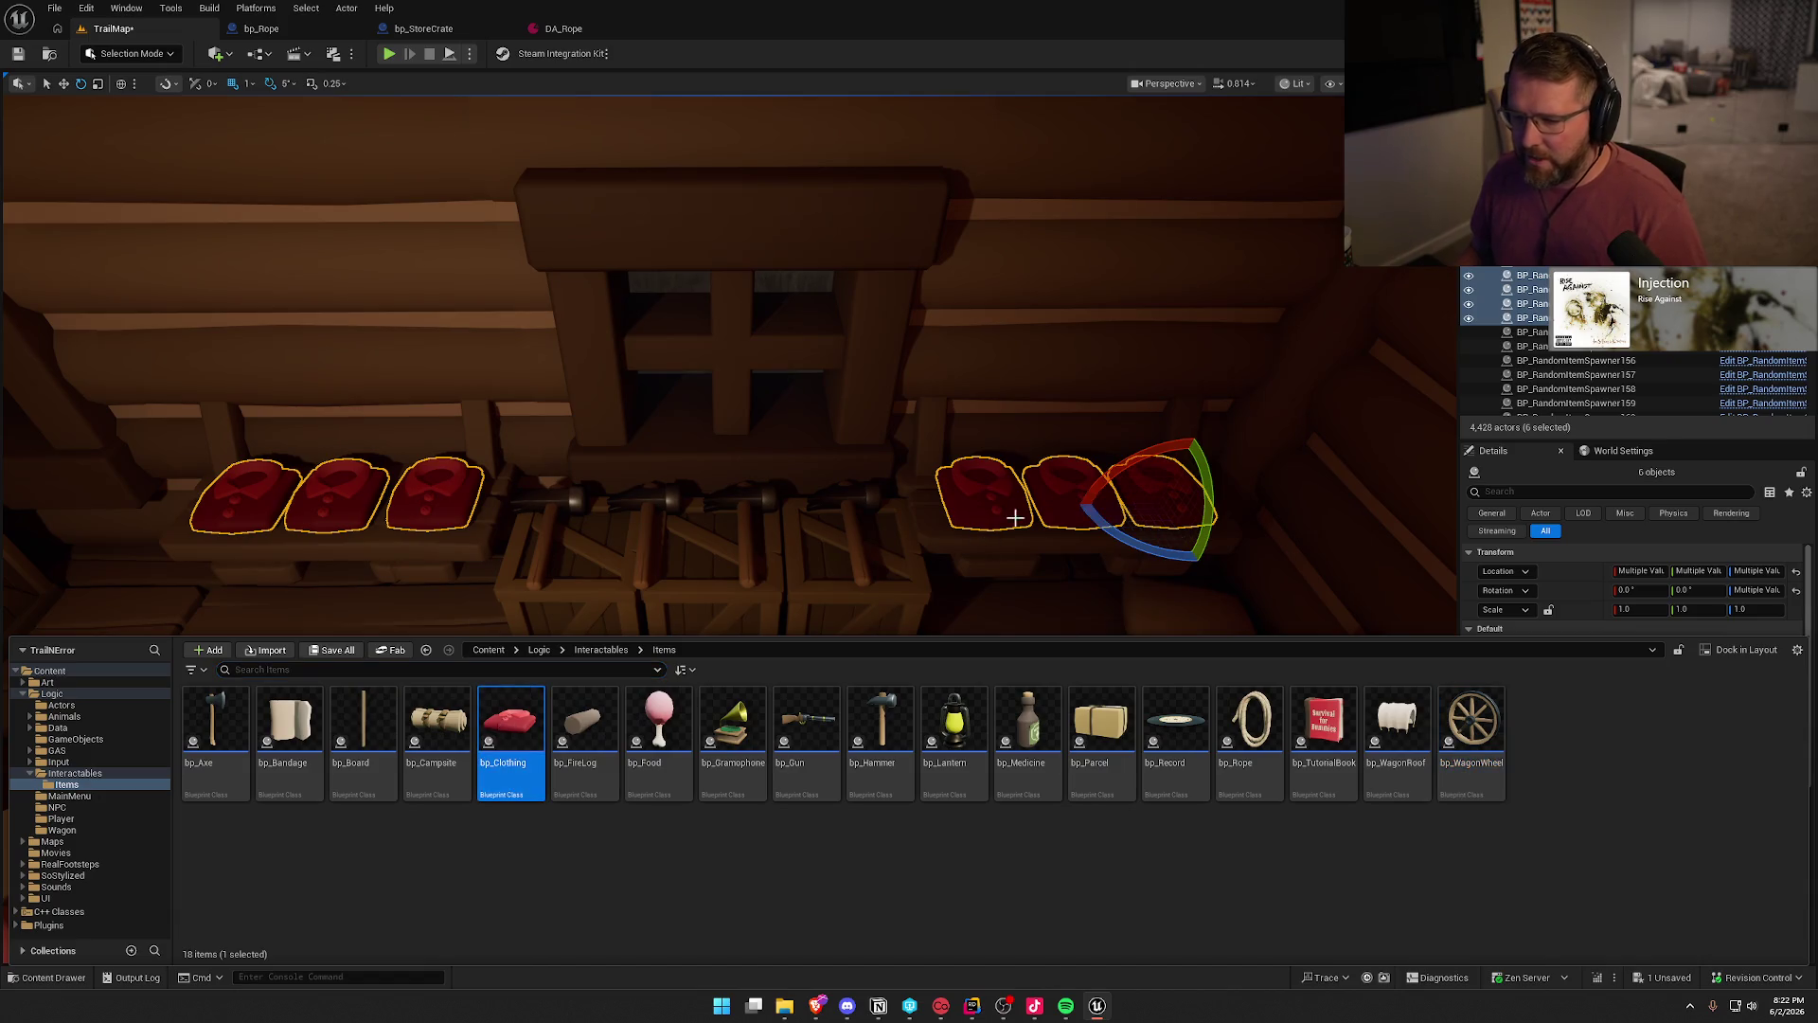
pyautogui.rightClick(994, 499)
pyautogui.moveTo(1201, 606)
pyautogui.click(1315, 622)
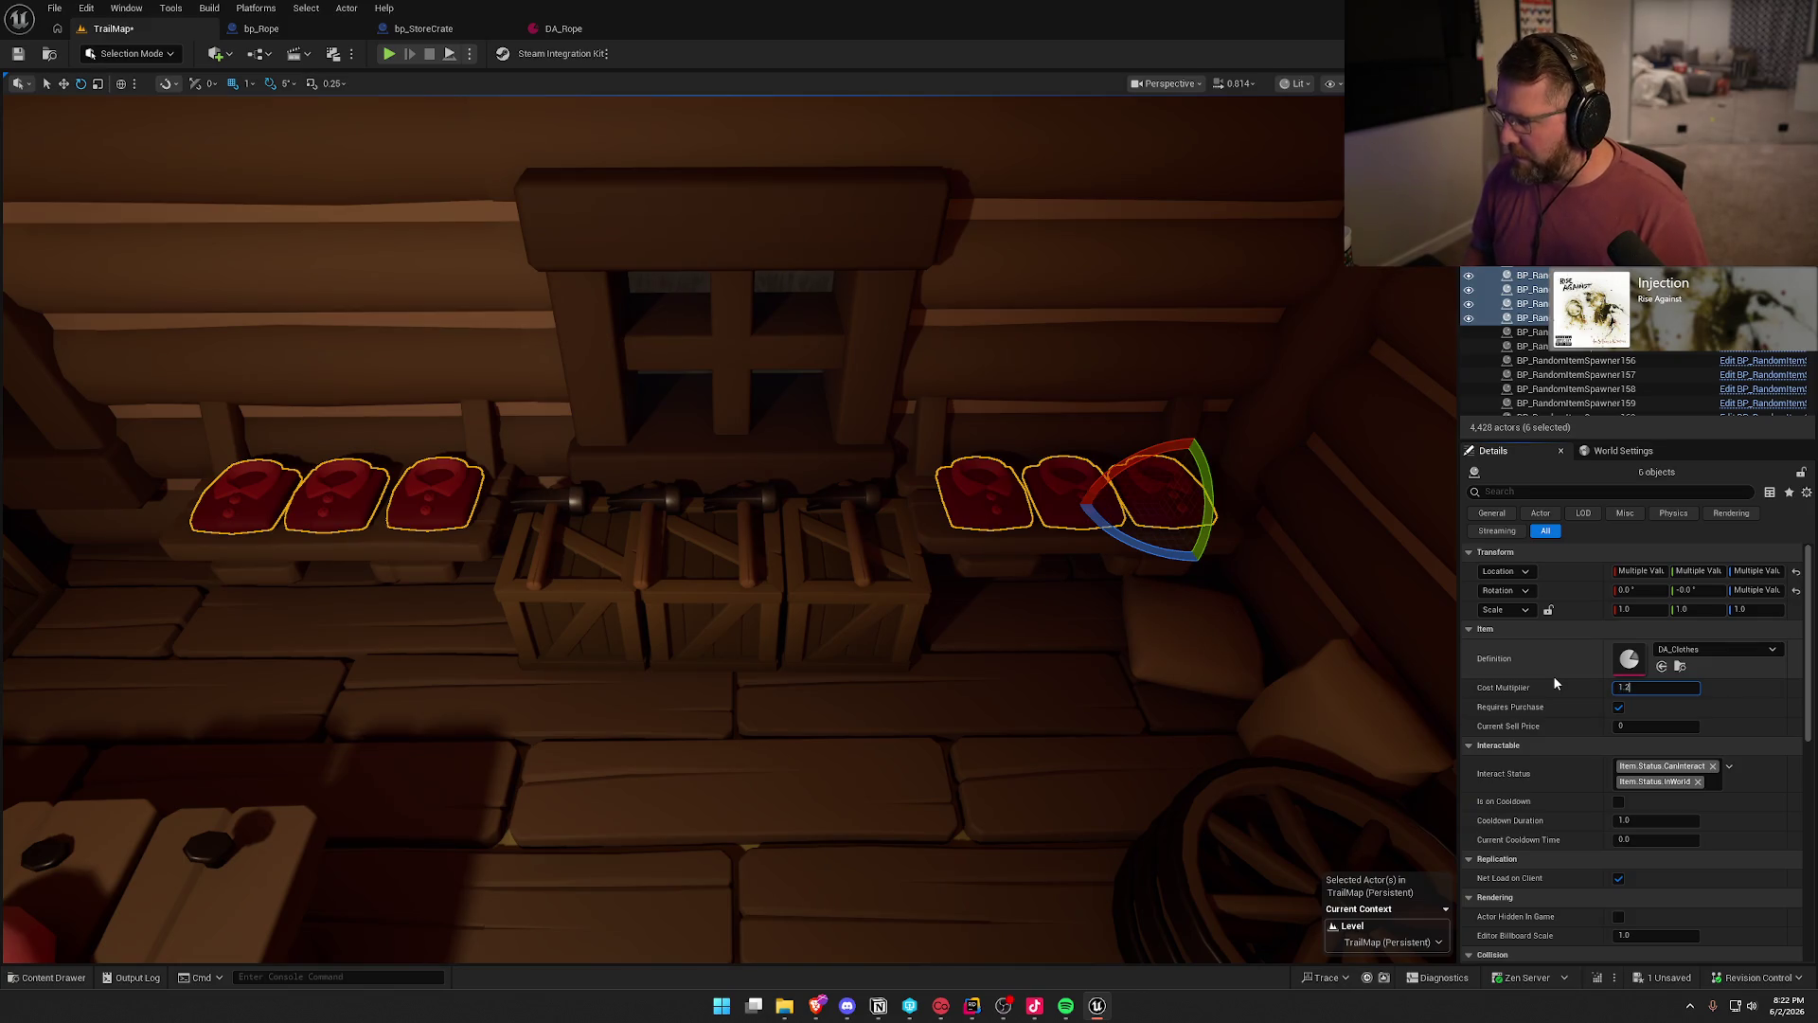
pyautogui.moveTo(1071, 553); pyautogui.dragTo(1071, 553)
pyautogui.press('Escape')
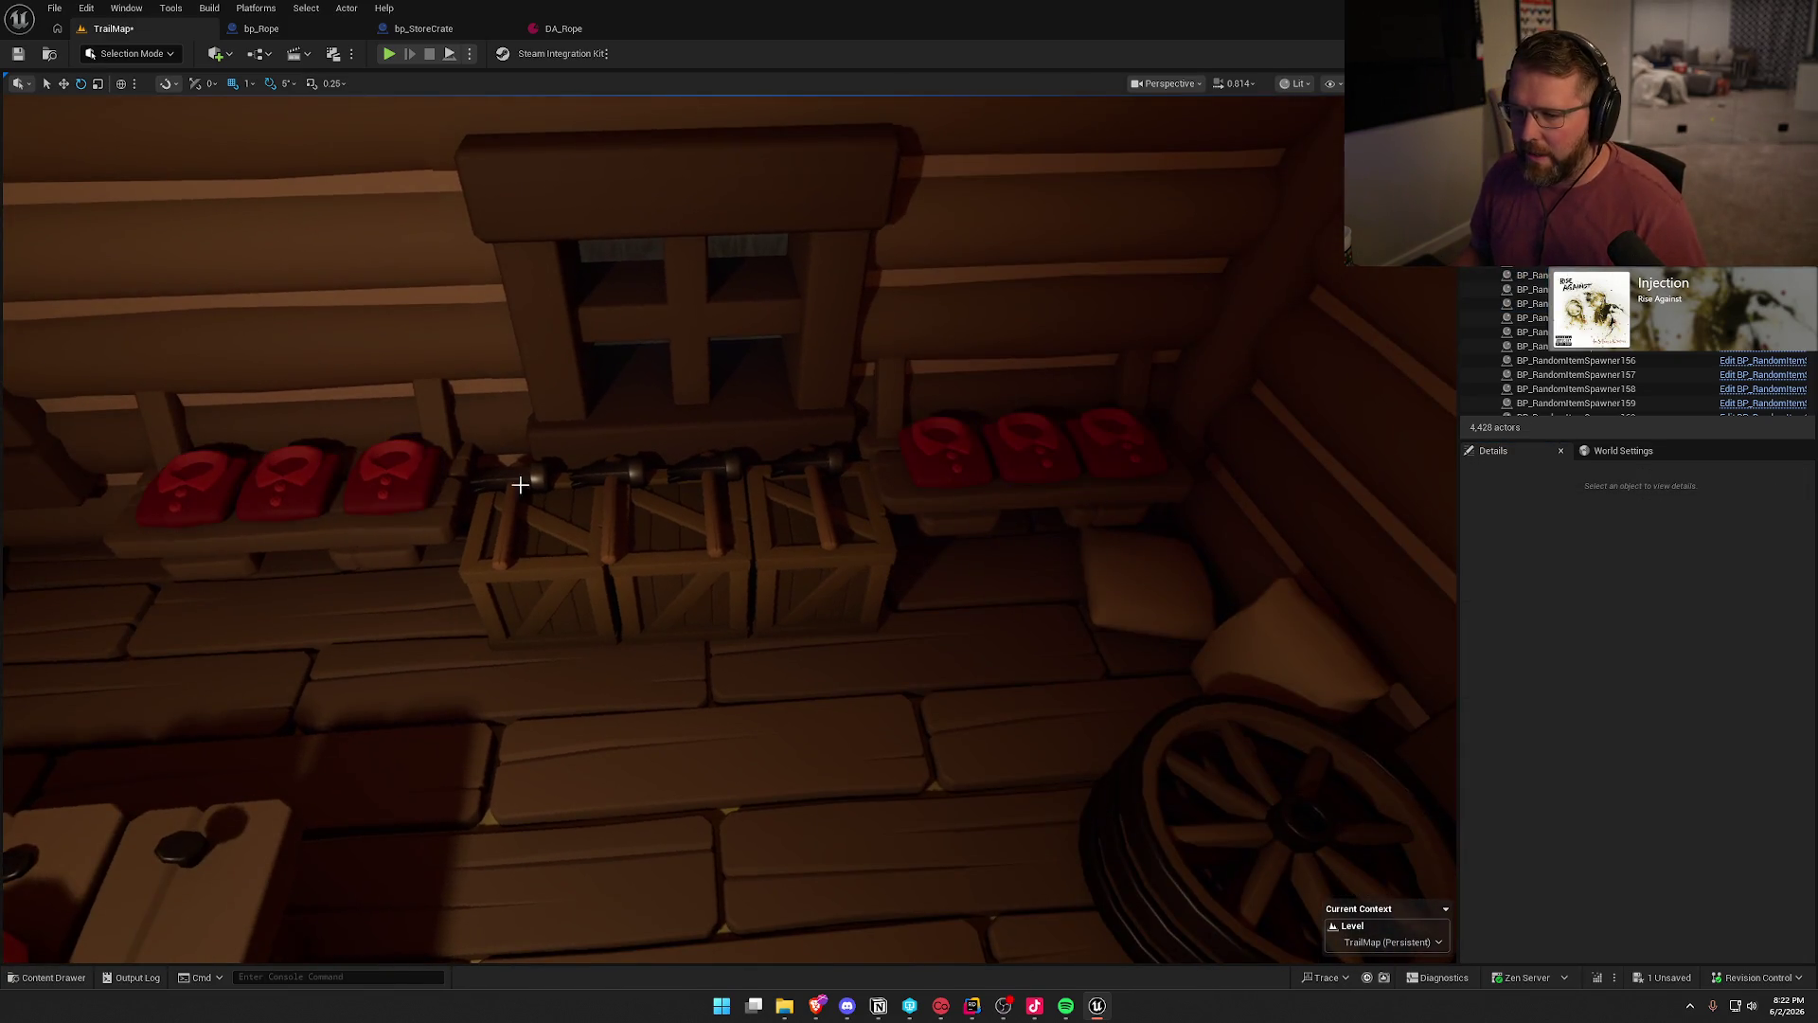
# - Select the four hammers on the crates
pyautogui.click(520, 478)
pyautogui.keyDown('ctrl'); pyautogui.click(607, 475); pyautogui.keyUp('ctrl')
pyautogui.keyDown('ctrl'); pyautogui.click(701, 470); pyautogui.keyUp('ctrl')
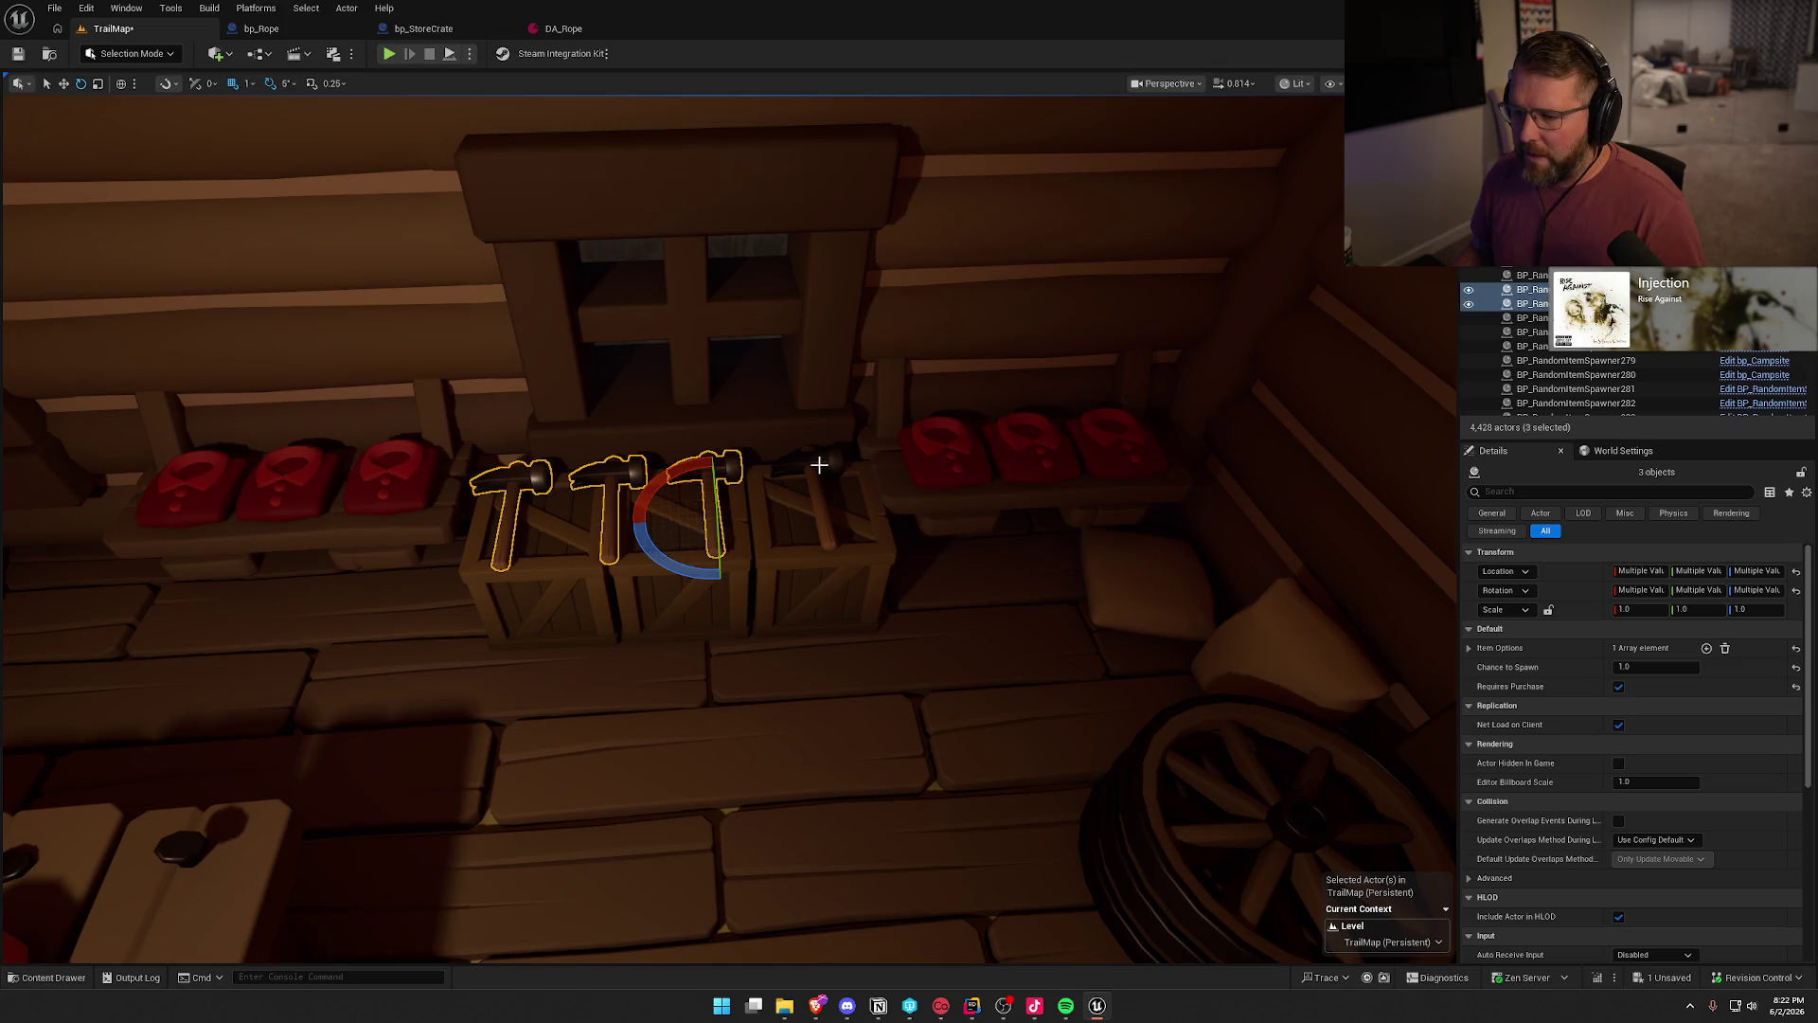
pyautogui.keyDown('ctrl'); pyautogui.click(813, 466); pyautogui.keyUp('ctrl')
# - Replace the hammers with bp_Hammer and set their Cost Multiplier to 1.2
pyautogui.hotkey('ctrl', 'space')
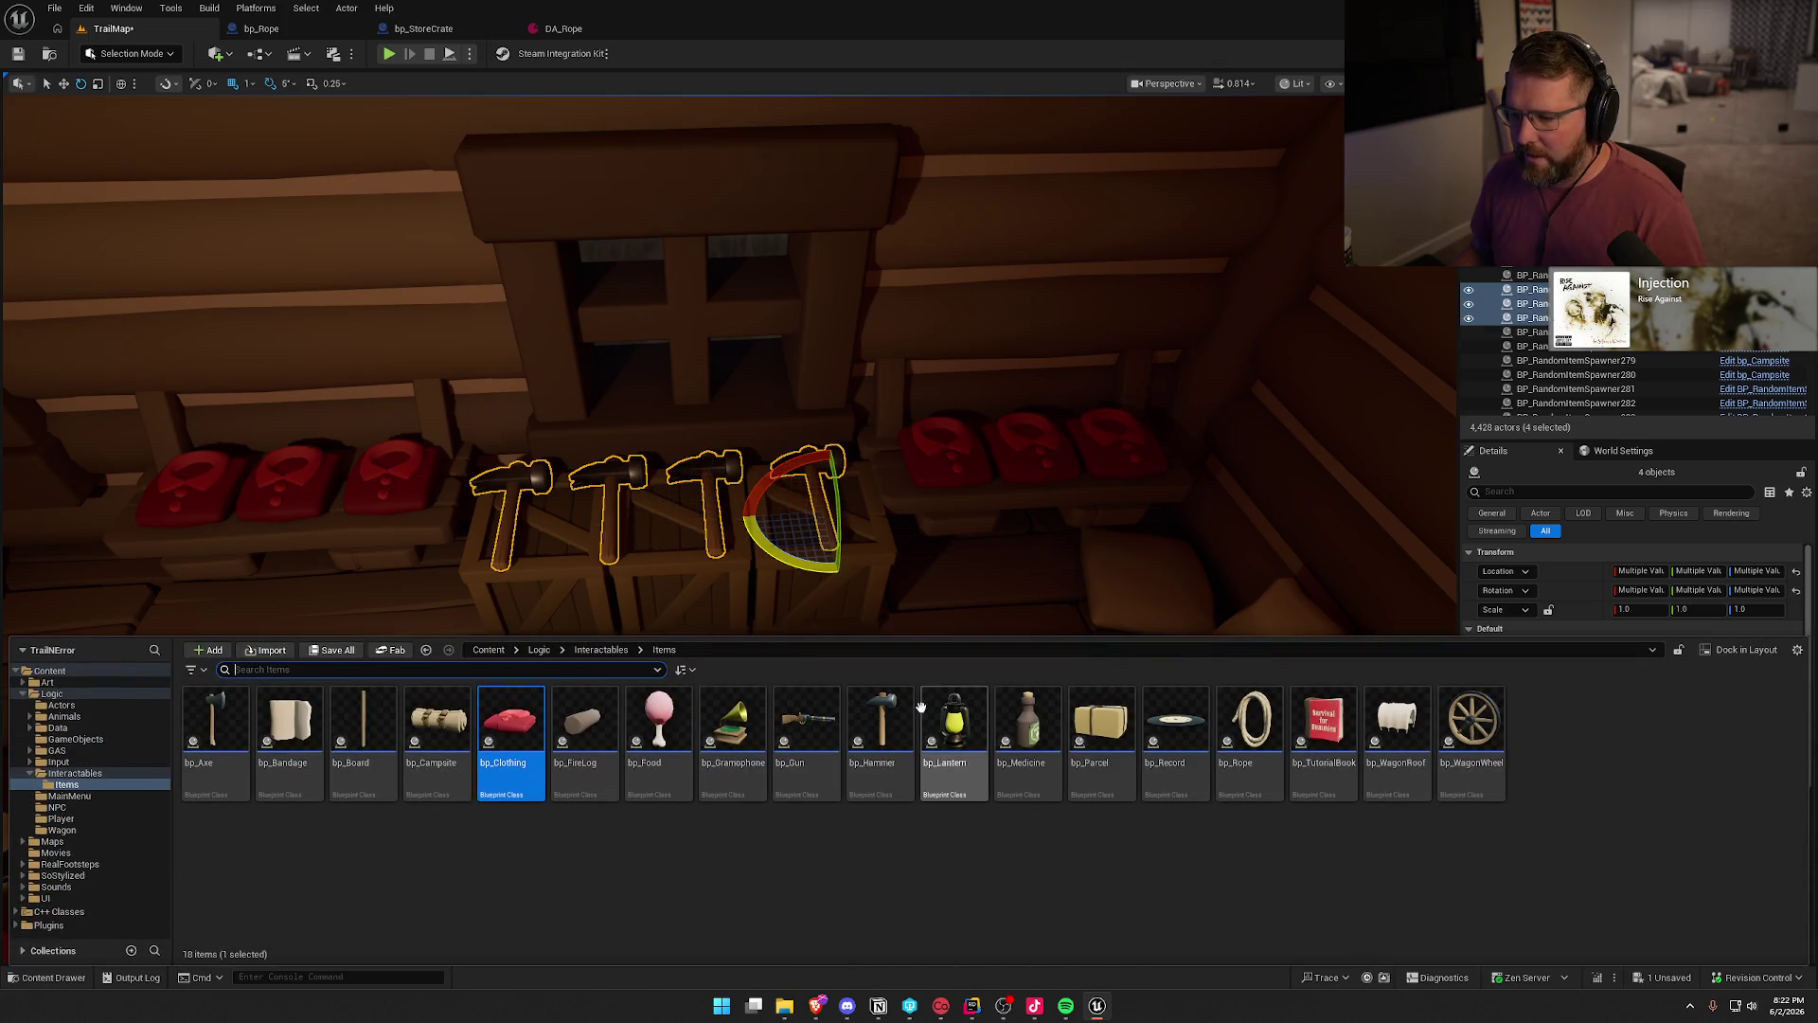
pyautogui.click(881, 724)
pyautogui.rightClick(696, 471)
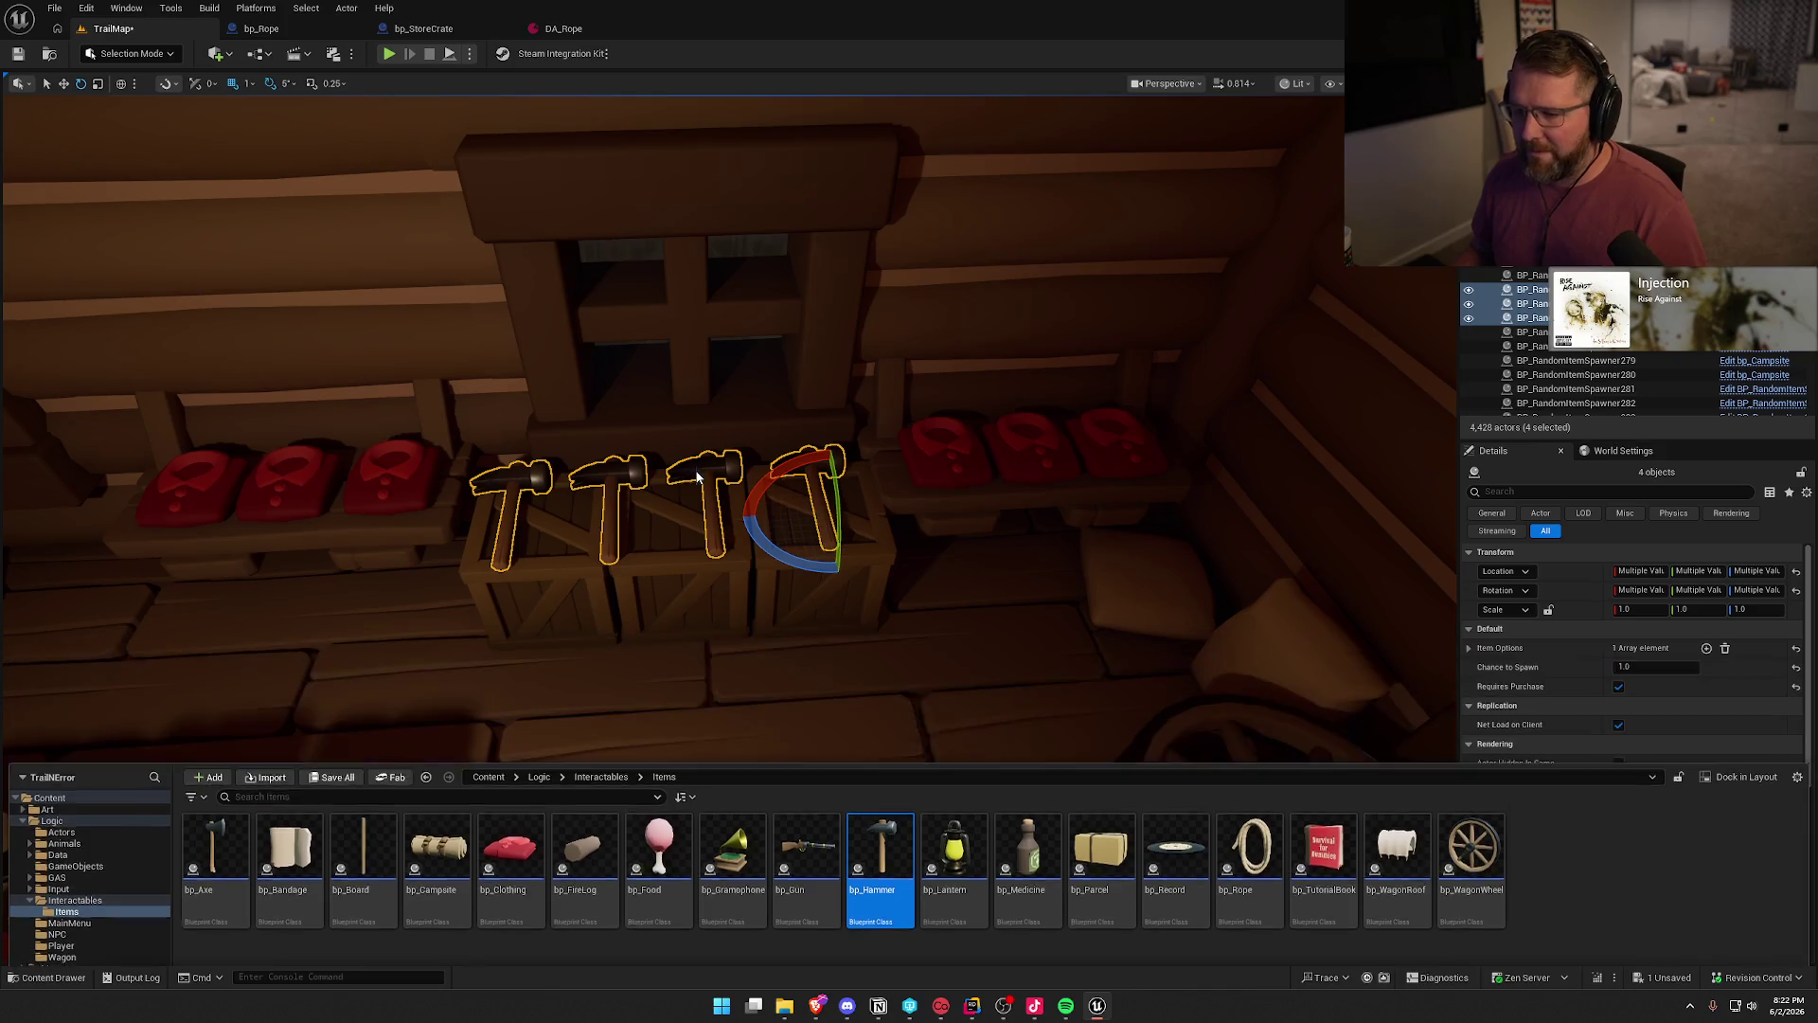
pyautogui.moveTo(881, 606)
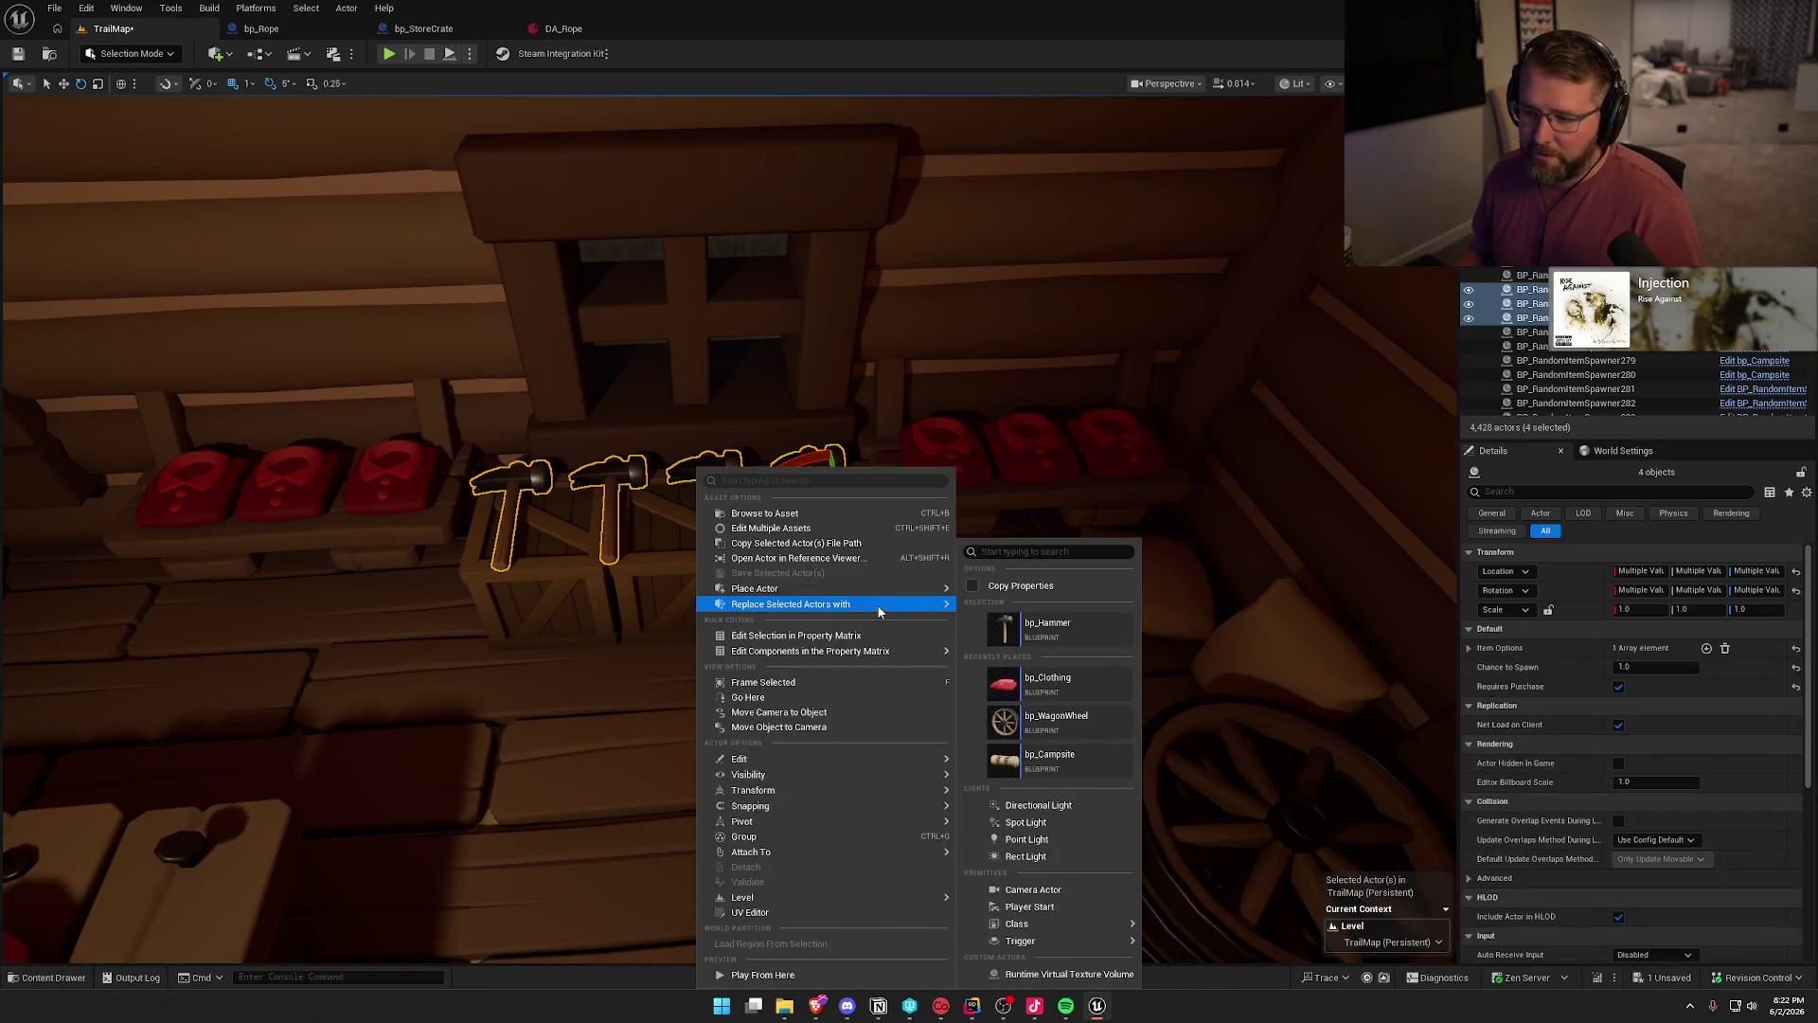
pyautogui.click(1070, 632)
pyautogui.click(1614, 688)
pyautogui.write('1.2')
pyautogui.press('Return')
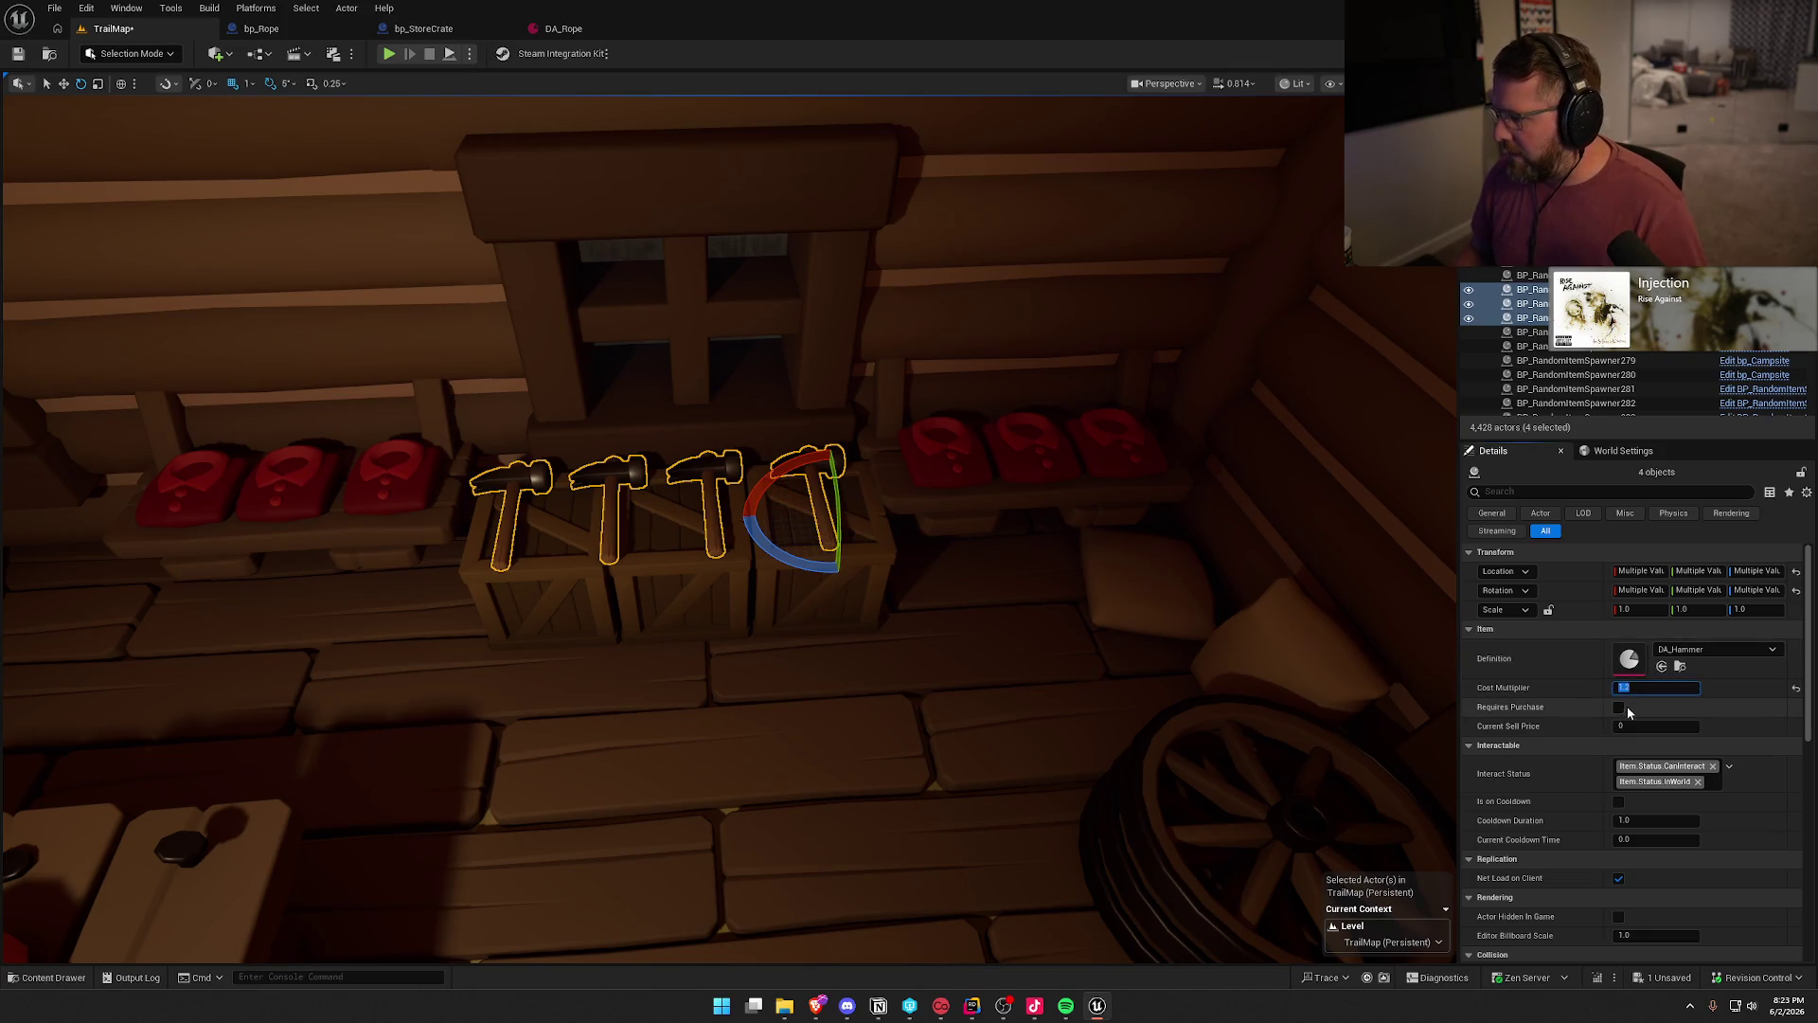
pyautogui.scroll(-5, 1201, 642)
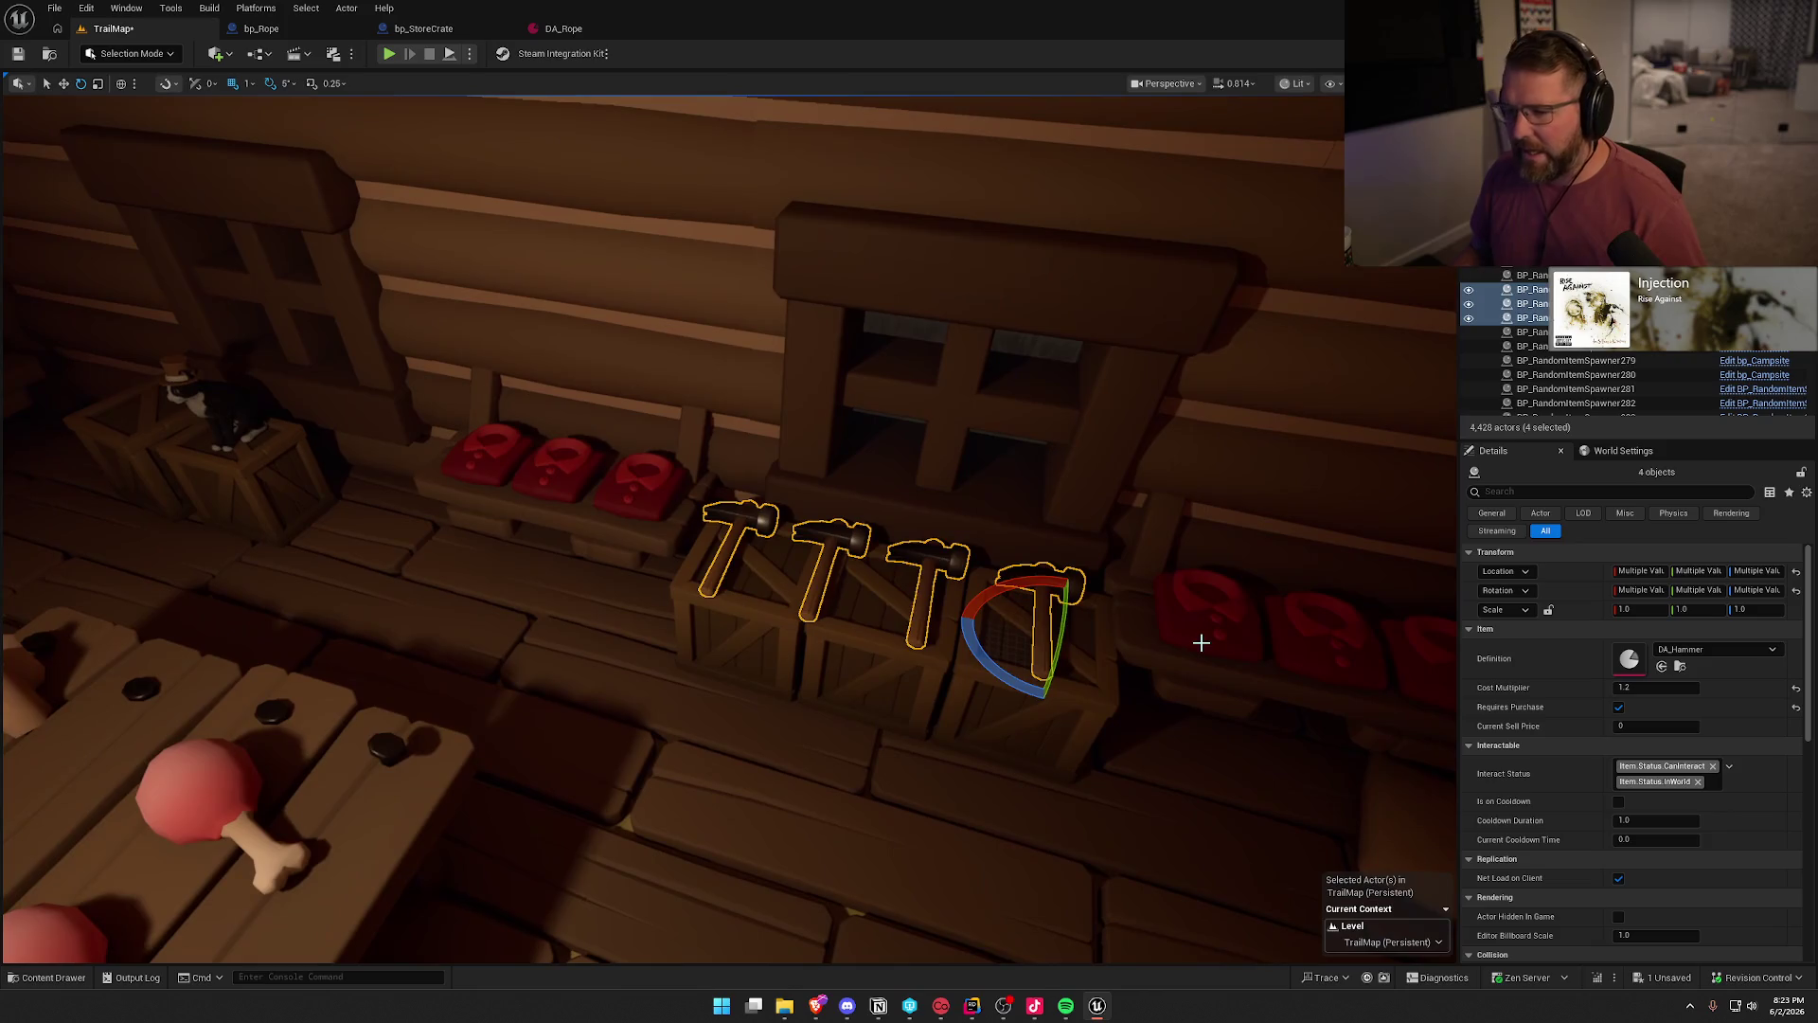
pyautogui.press('Escape')
# - Select the eight medicine bottles on the shelf
pyautogui.moveTo(1200, 642)
pyautogui.mouseDown()
pyautogui.moveTo(1041, 653)
pyautogui.moveTo(1041, 568)
pyautogui.mouseUp()
pyautogui.click(436, 555)
pyautogui.keyDown('ctrl'); pyautogui.click(516, 554); pyautogui.keyUp('ctrl')
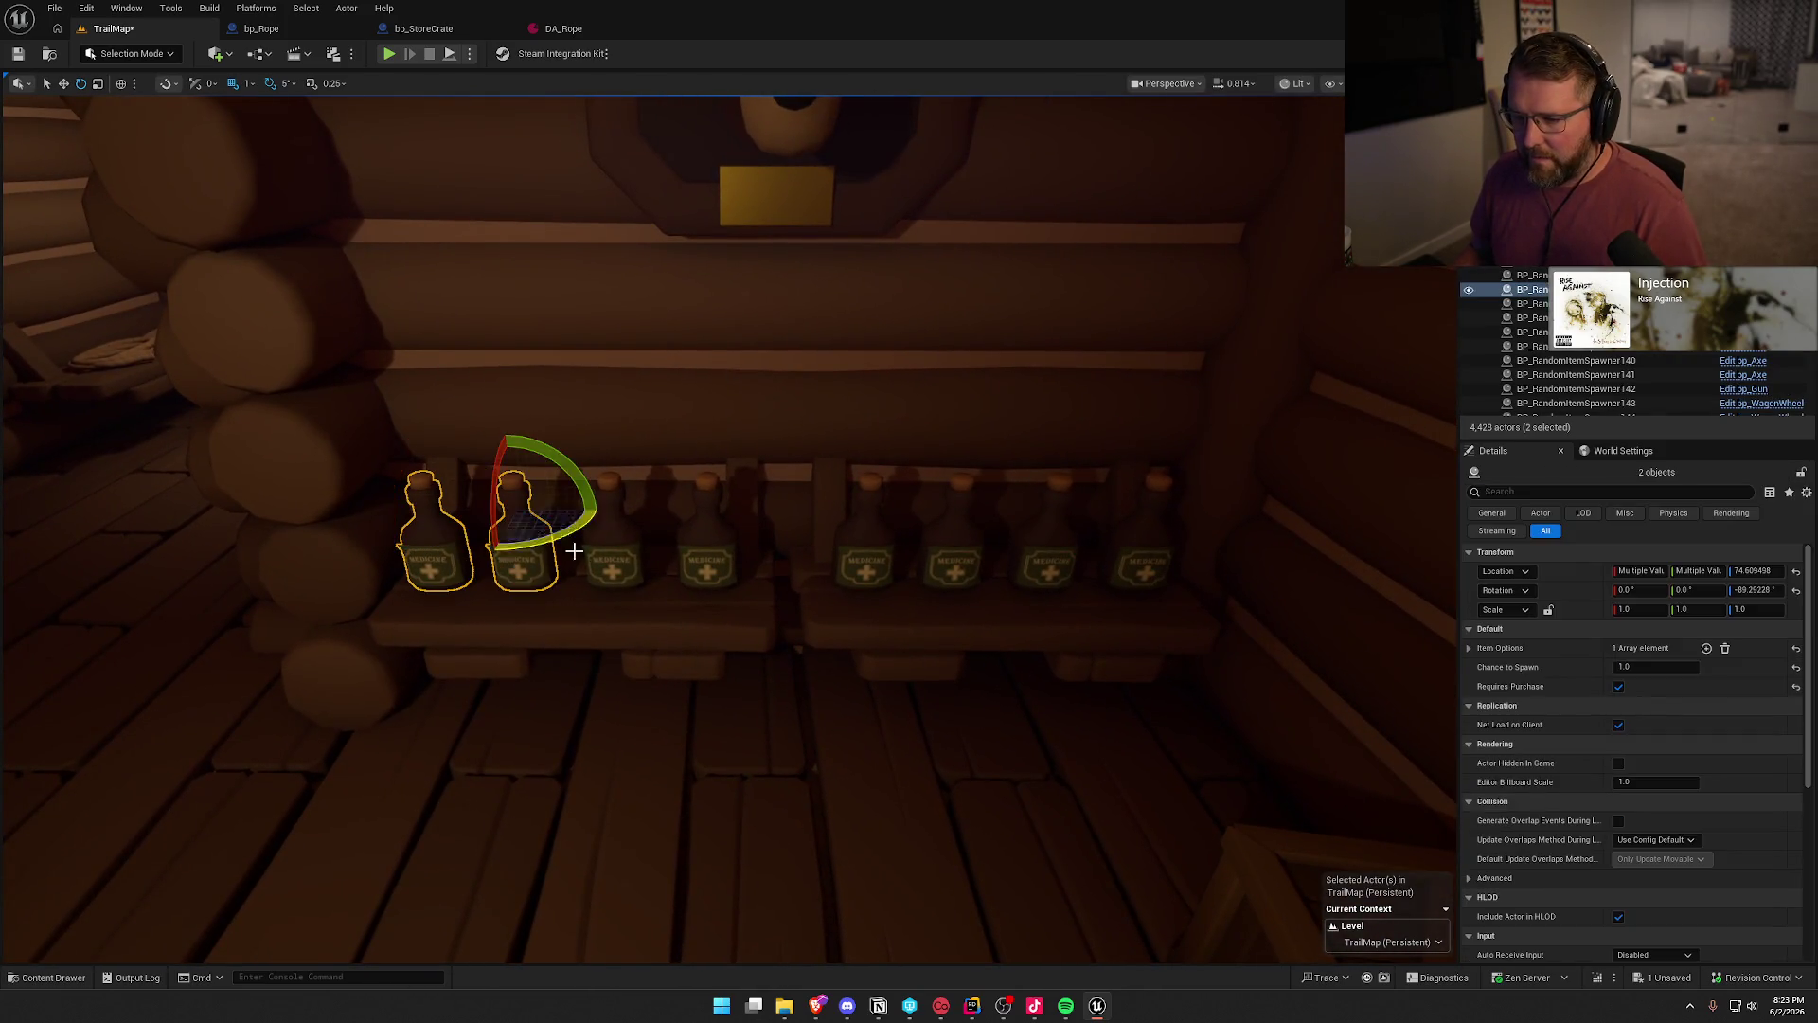
pyautogui.keyDown('ctrl'); pyautogui.click(602, 557); pyautogui.keyUp('ctrl')
pyautogui.keyDown('ctrl'); pyautogui.click(706, 556); pyautogui.keyUp('ctrl')
pyautogui.keyDown('ctrl'); pyautogui.click(861, 556); pyautogui.keyUp('ctrl')
pyautogui.keyDown('ctrl'); pyautogui.click(952, 554); pyautogui.keyUp('ctrl')
pyautogui.keyDown('ctrl'); pyautogui.click(1043, 554); pyautogui.keyUp('ctrl')
pyautogui.keyDown('ctrl'); pyautogui.click(1149, 544); pyautogui.keyUp('ctrl')
# - Replace the bottles with bp_Medicine and set their Cost Multiplier to 1.2
pyautogui.hotkey('ctrl', 'space')
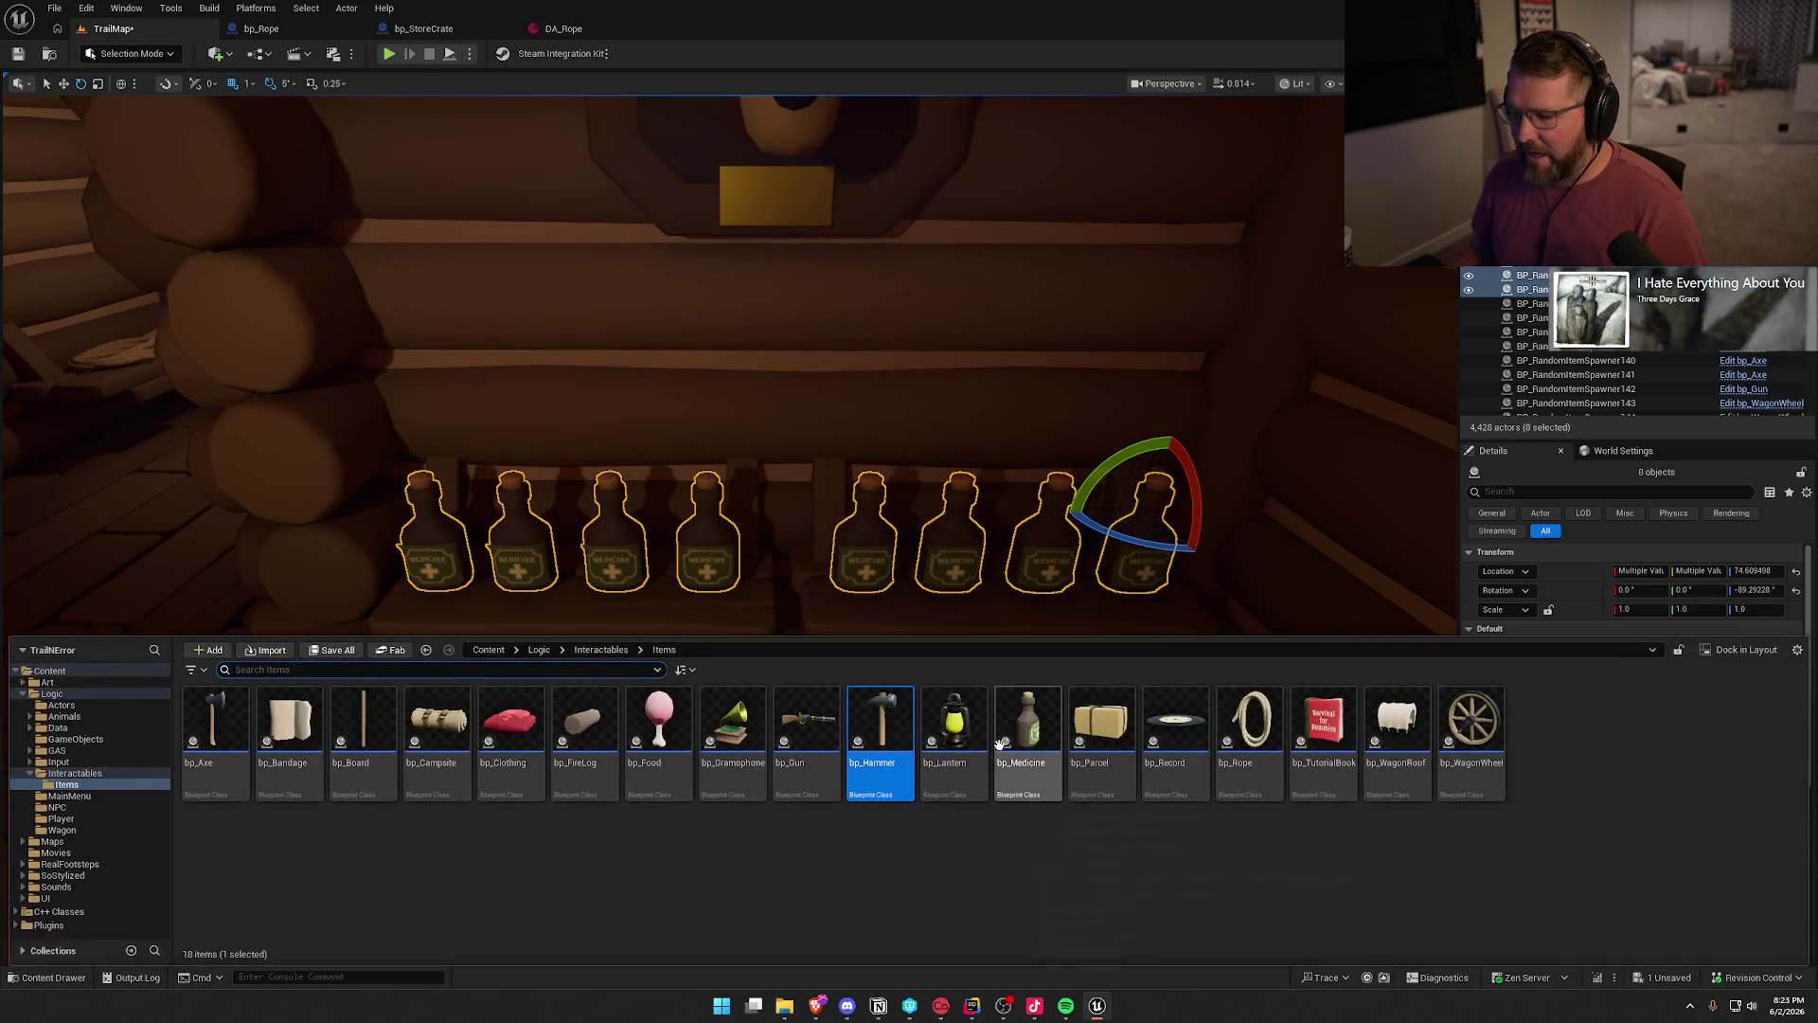
pyautogui.rightClick(1046, 547)
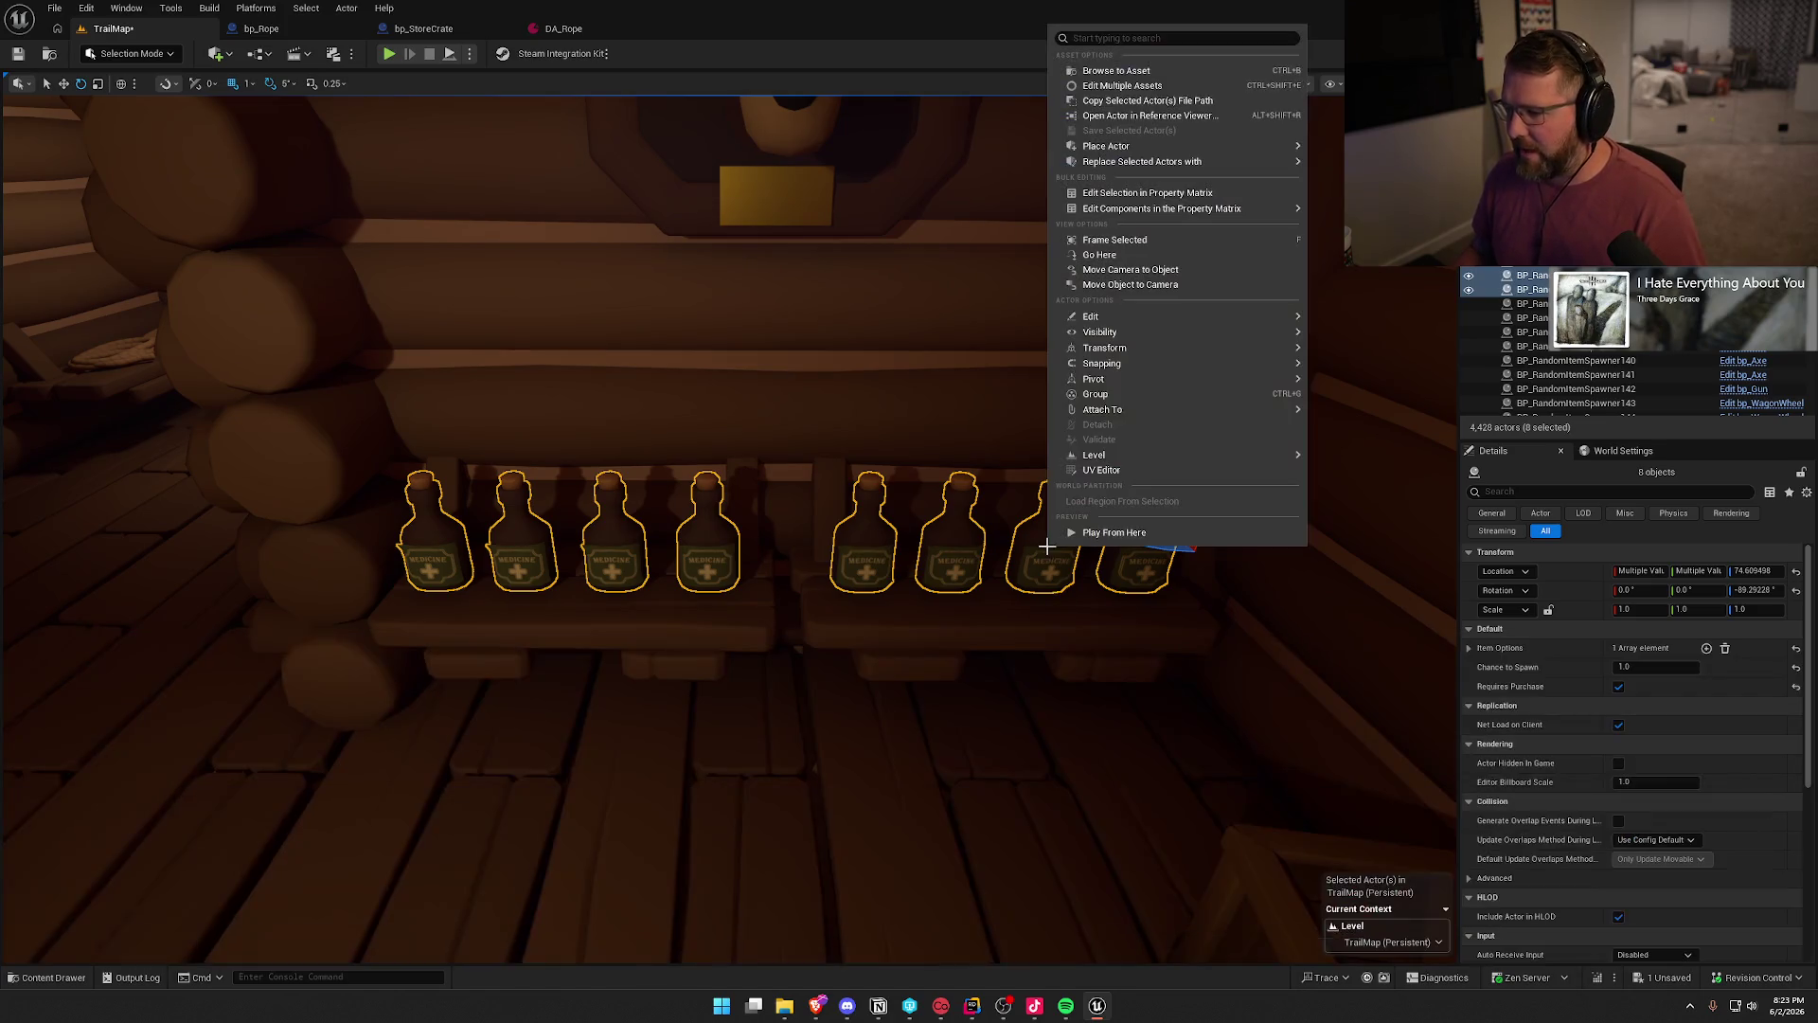
pyautogui.moveTo(1183, 161)
pyautogui.click(1325, 245)
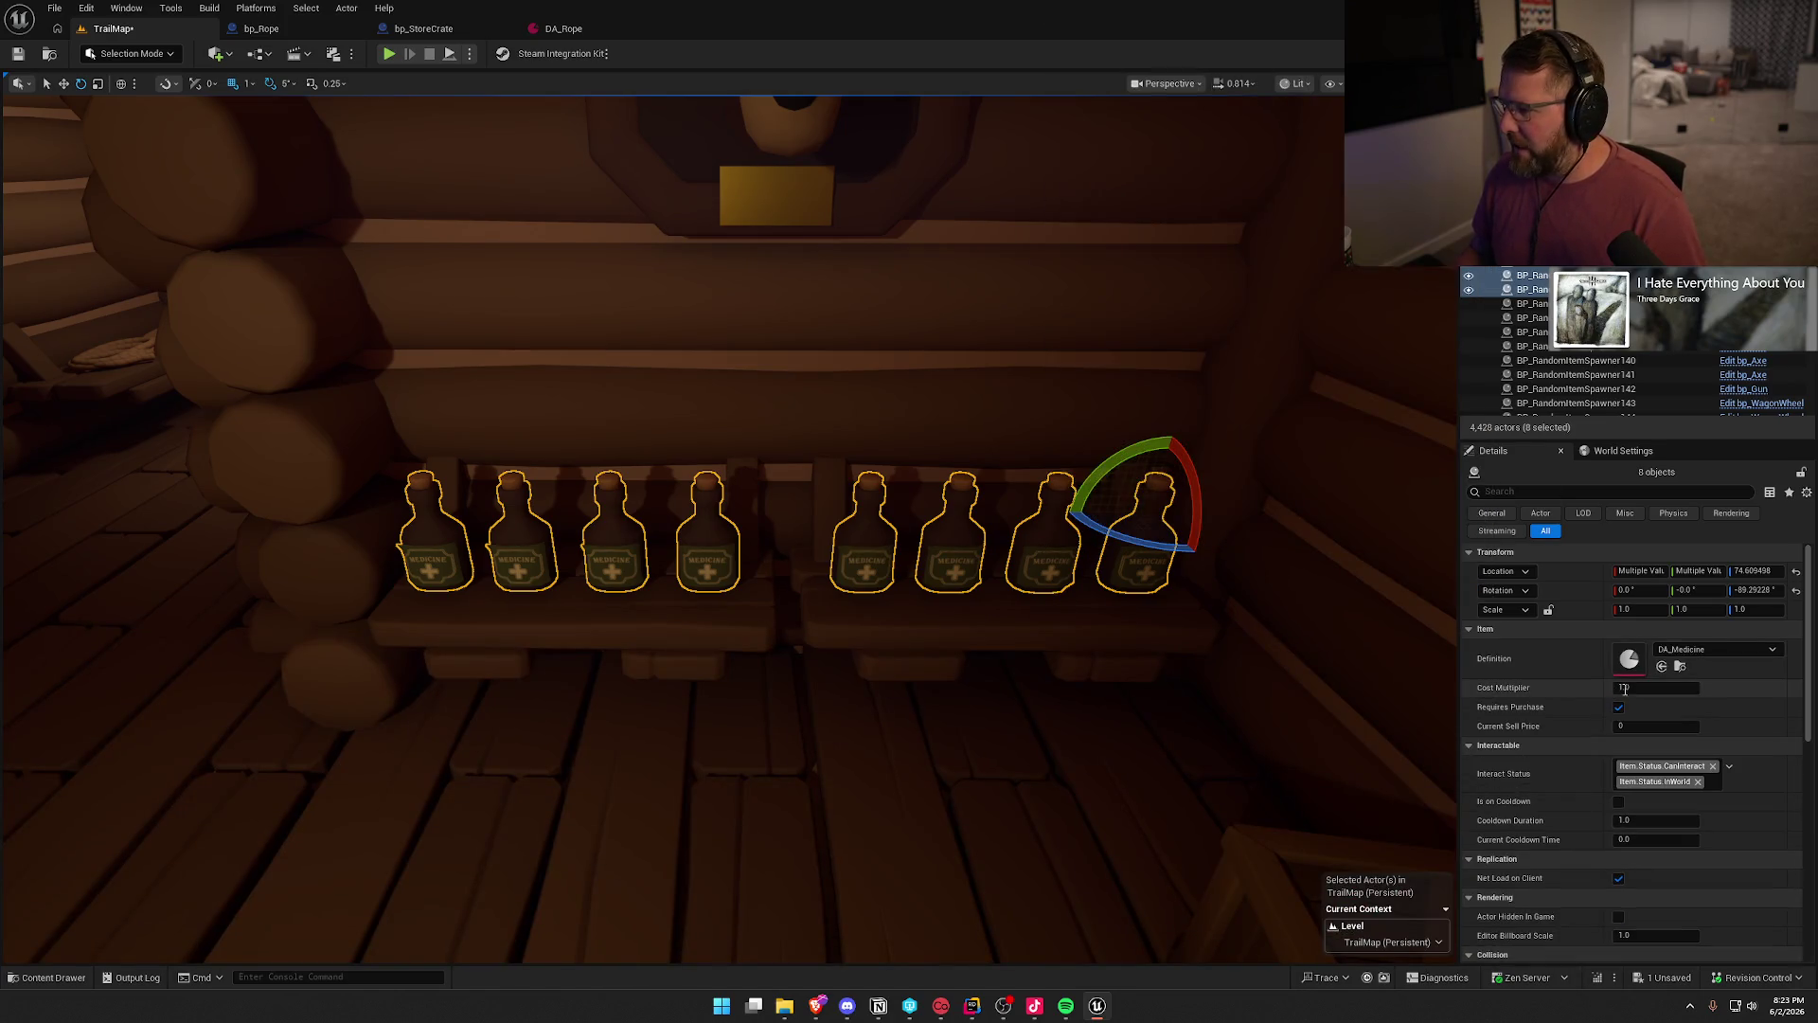
pyautogui.click(1667, 690)
pyautogui.write('12')
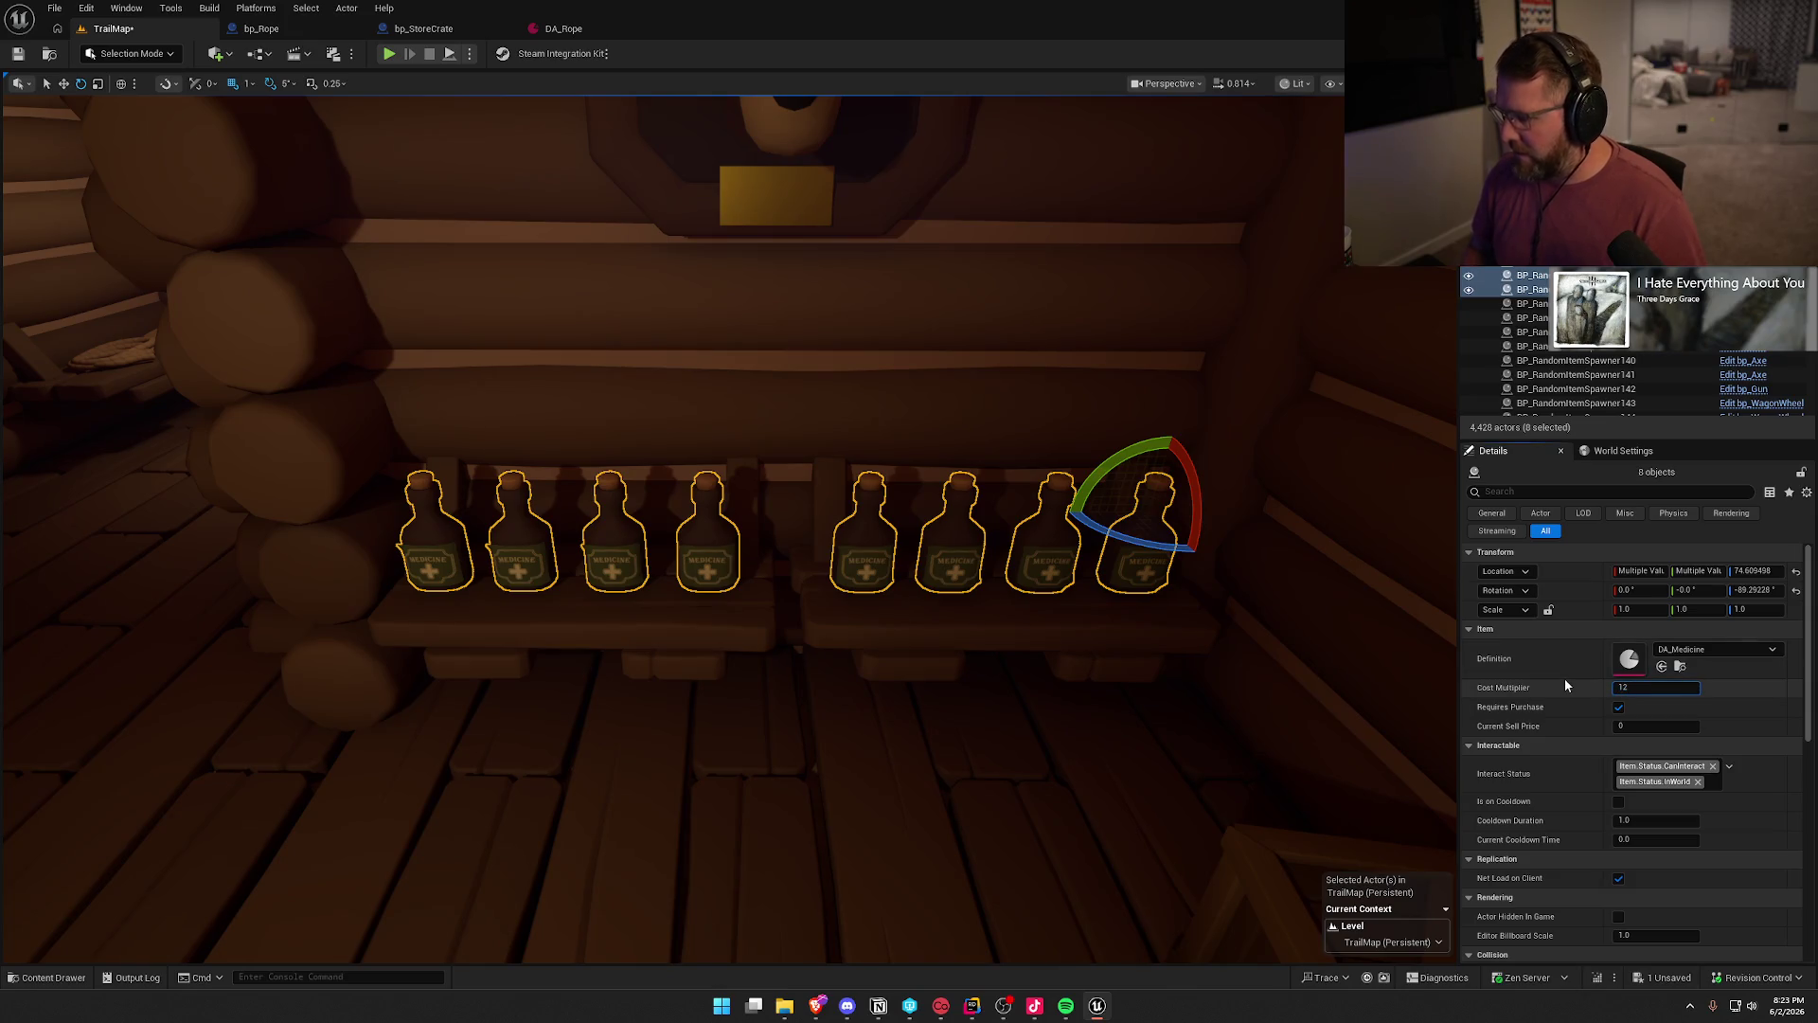
pyautogui.press('BackSpace')
pyautogui.write('.2')
pyautogui.press('Return')
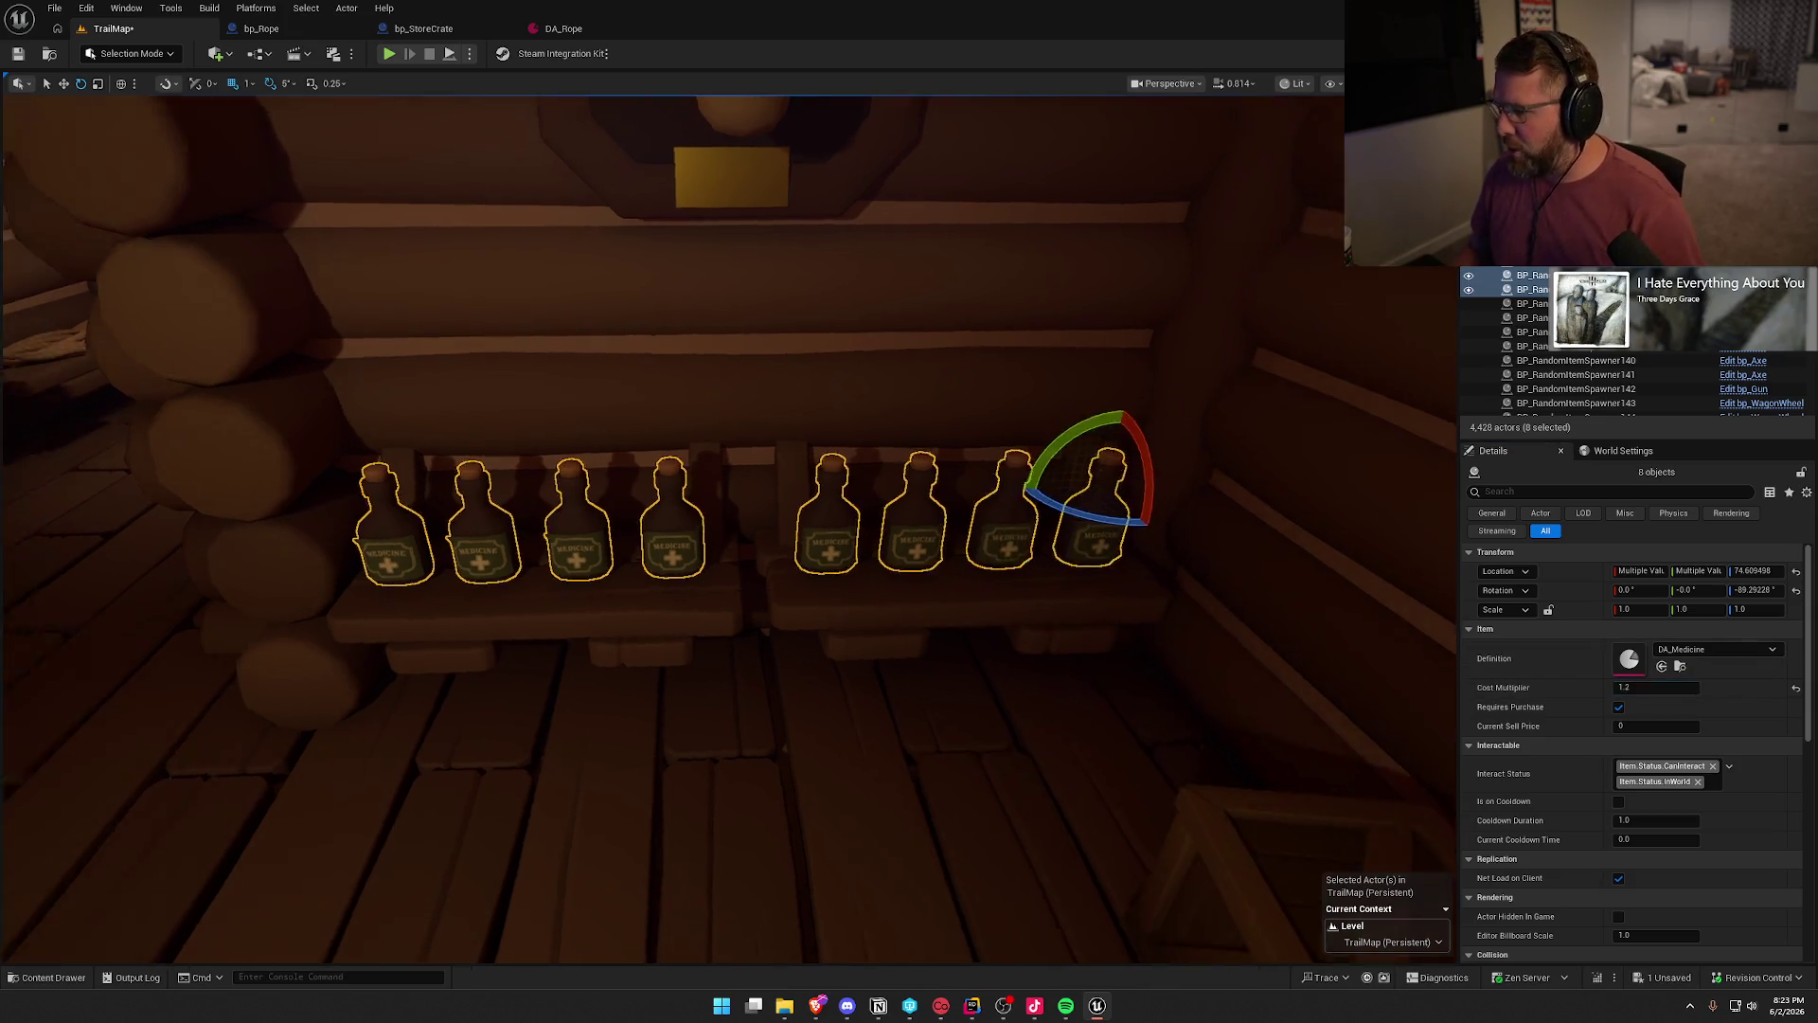
pyautogui.press('Escape')
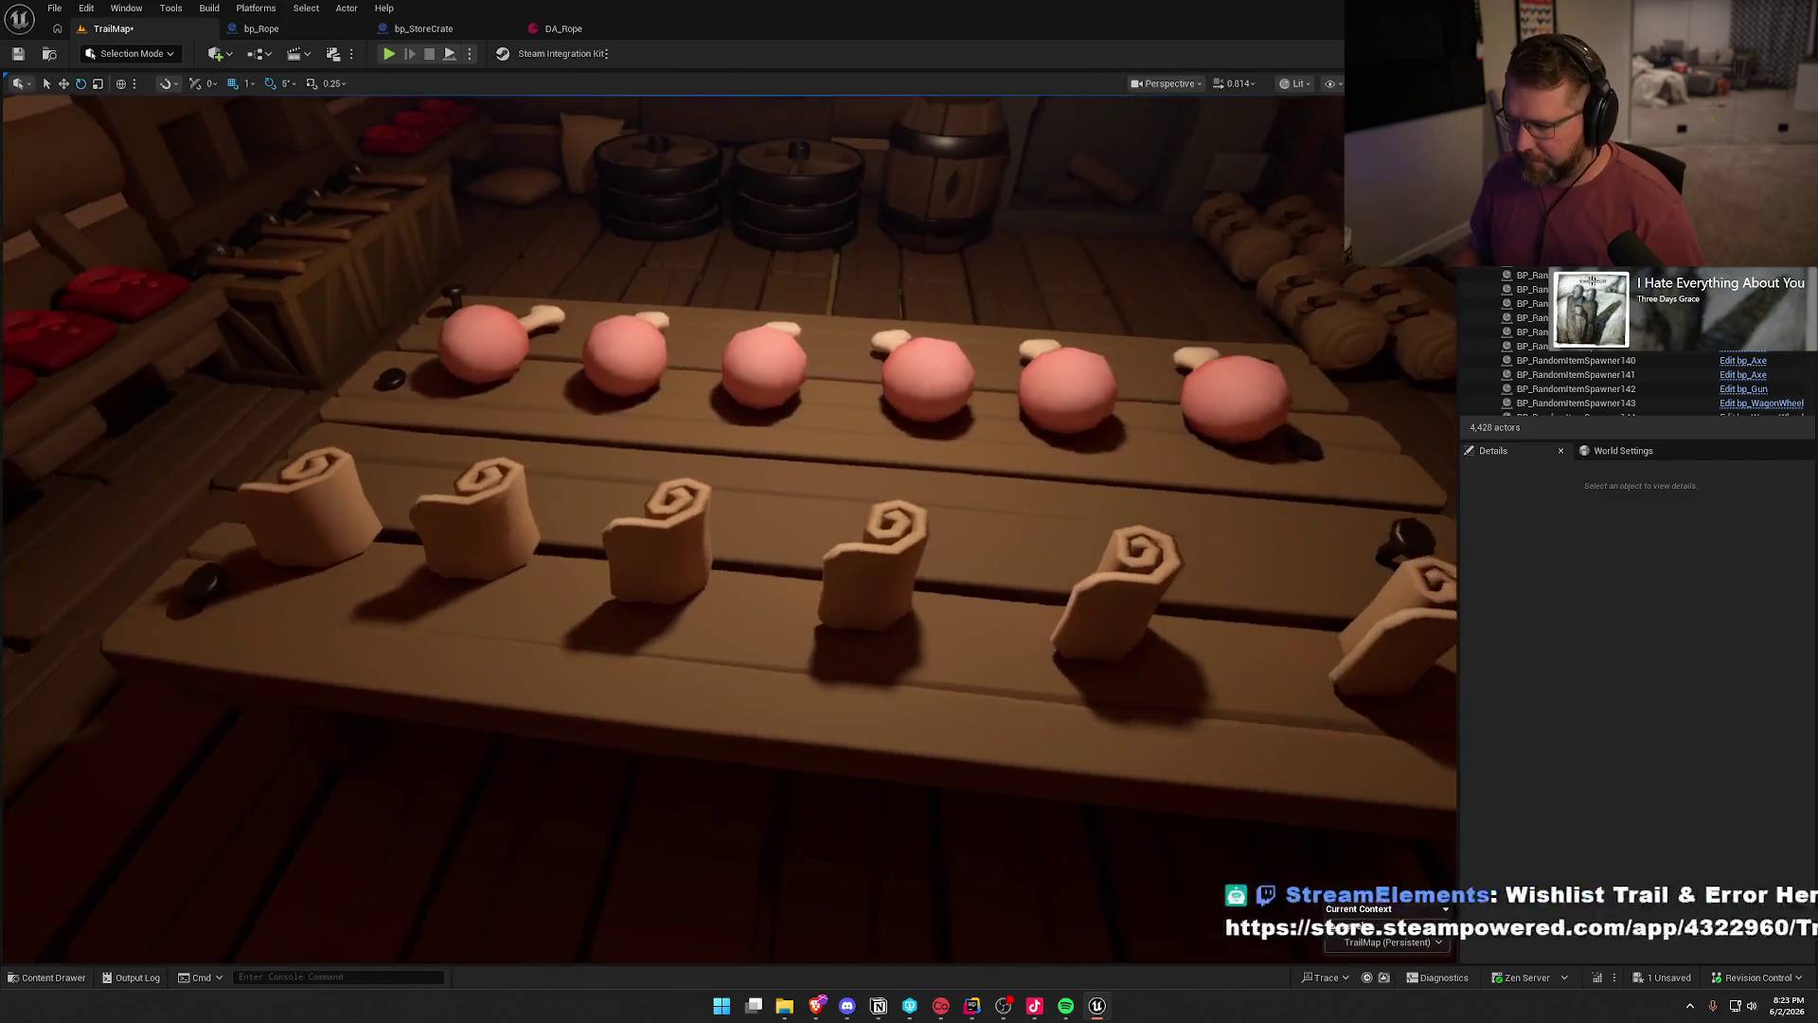
# - Select the six scrolls on the table
pyautogui.click(318, 516)
pyautogui.keyDown('ctrl'); pyautogui.click(466, 519); pyautogui.keyUp('ctrl')
pyautogui.keyDown('ctrl'); pyautogui.click(618, 543); pyautogui.keyUp('ctrl')
pyautogui.keyDown('ctrl'); pyautogui.click(787, 547); pyautogui.keyUp('ctrl')
pyautogui.keyDown('ctrl'); pyautogui.click(958, 569); pyautogui.keyUp('ctrl')
pyautogui.keyDown('ctrl'); pyautogui.click(1209, 575); pyautogui.keyUp('ctrl')
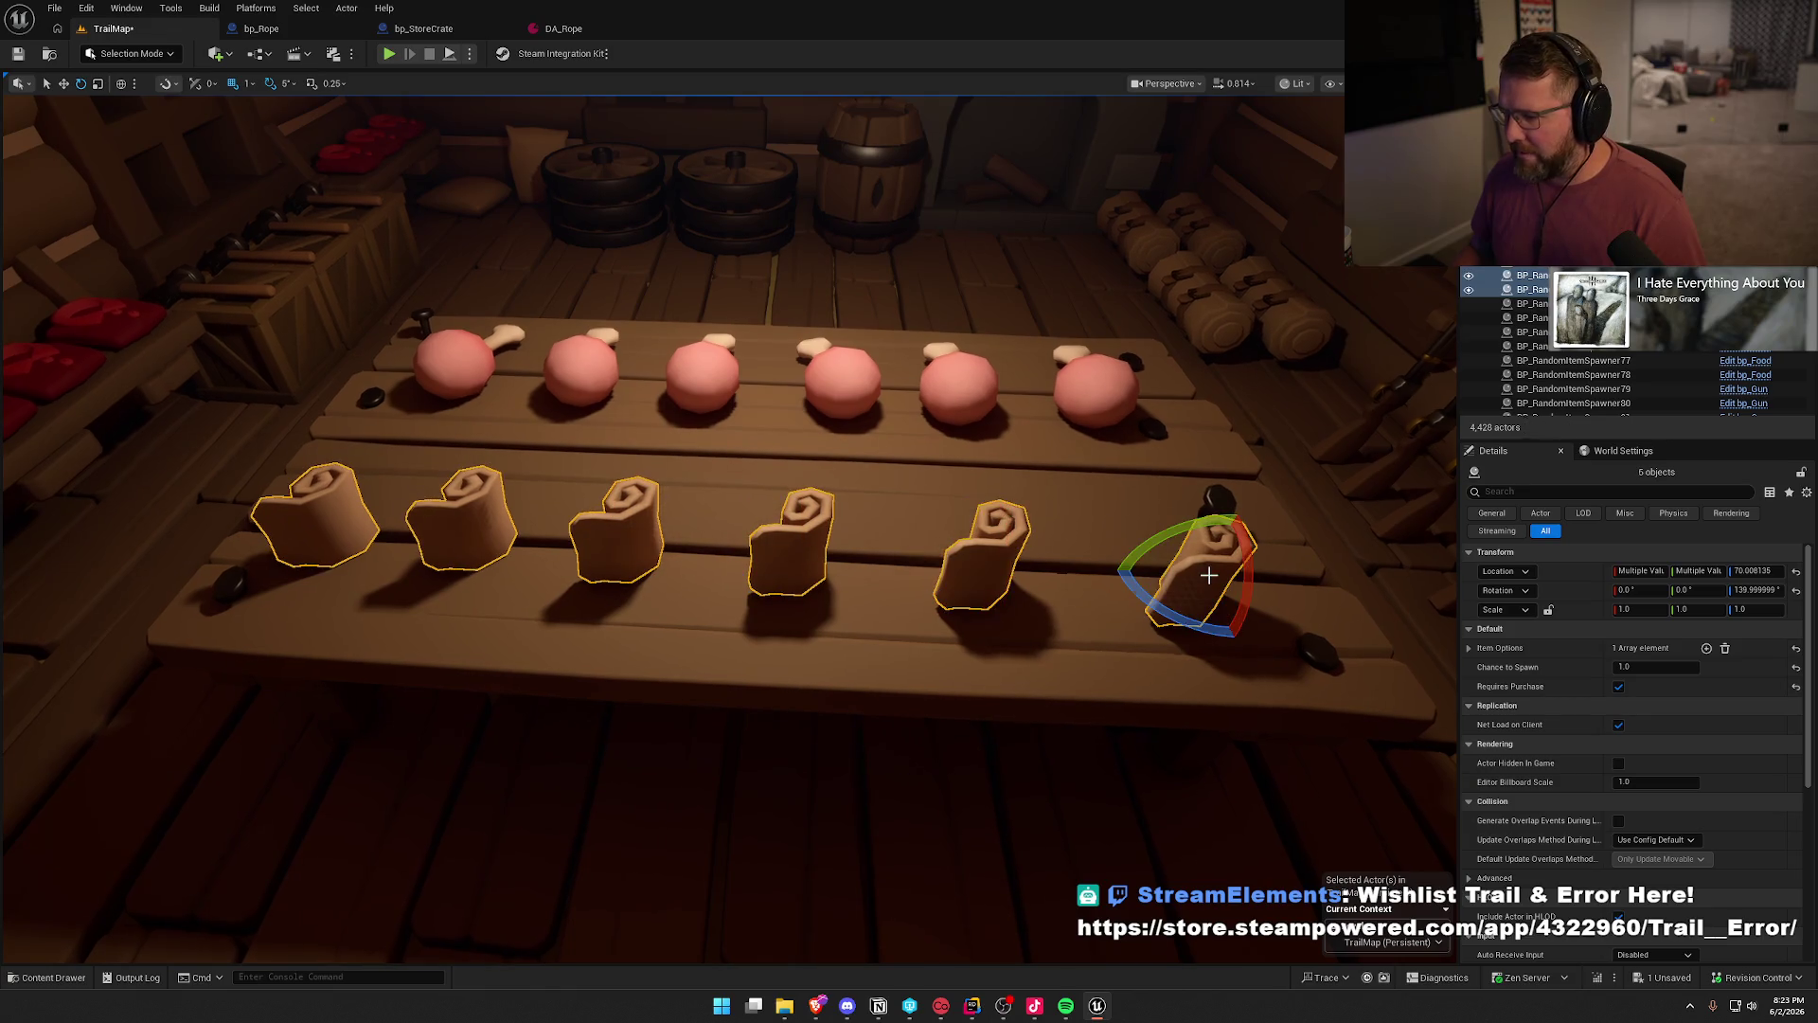
# - Replace the scrolls with bp_Bandage and set their Cost Multiplier to 1.2
pyautogui.hotkey('ctrl', 'space')
pyautogui.click(284, 739)
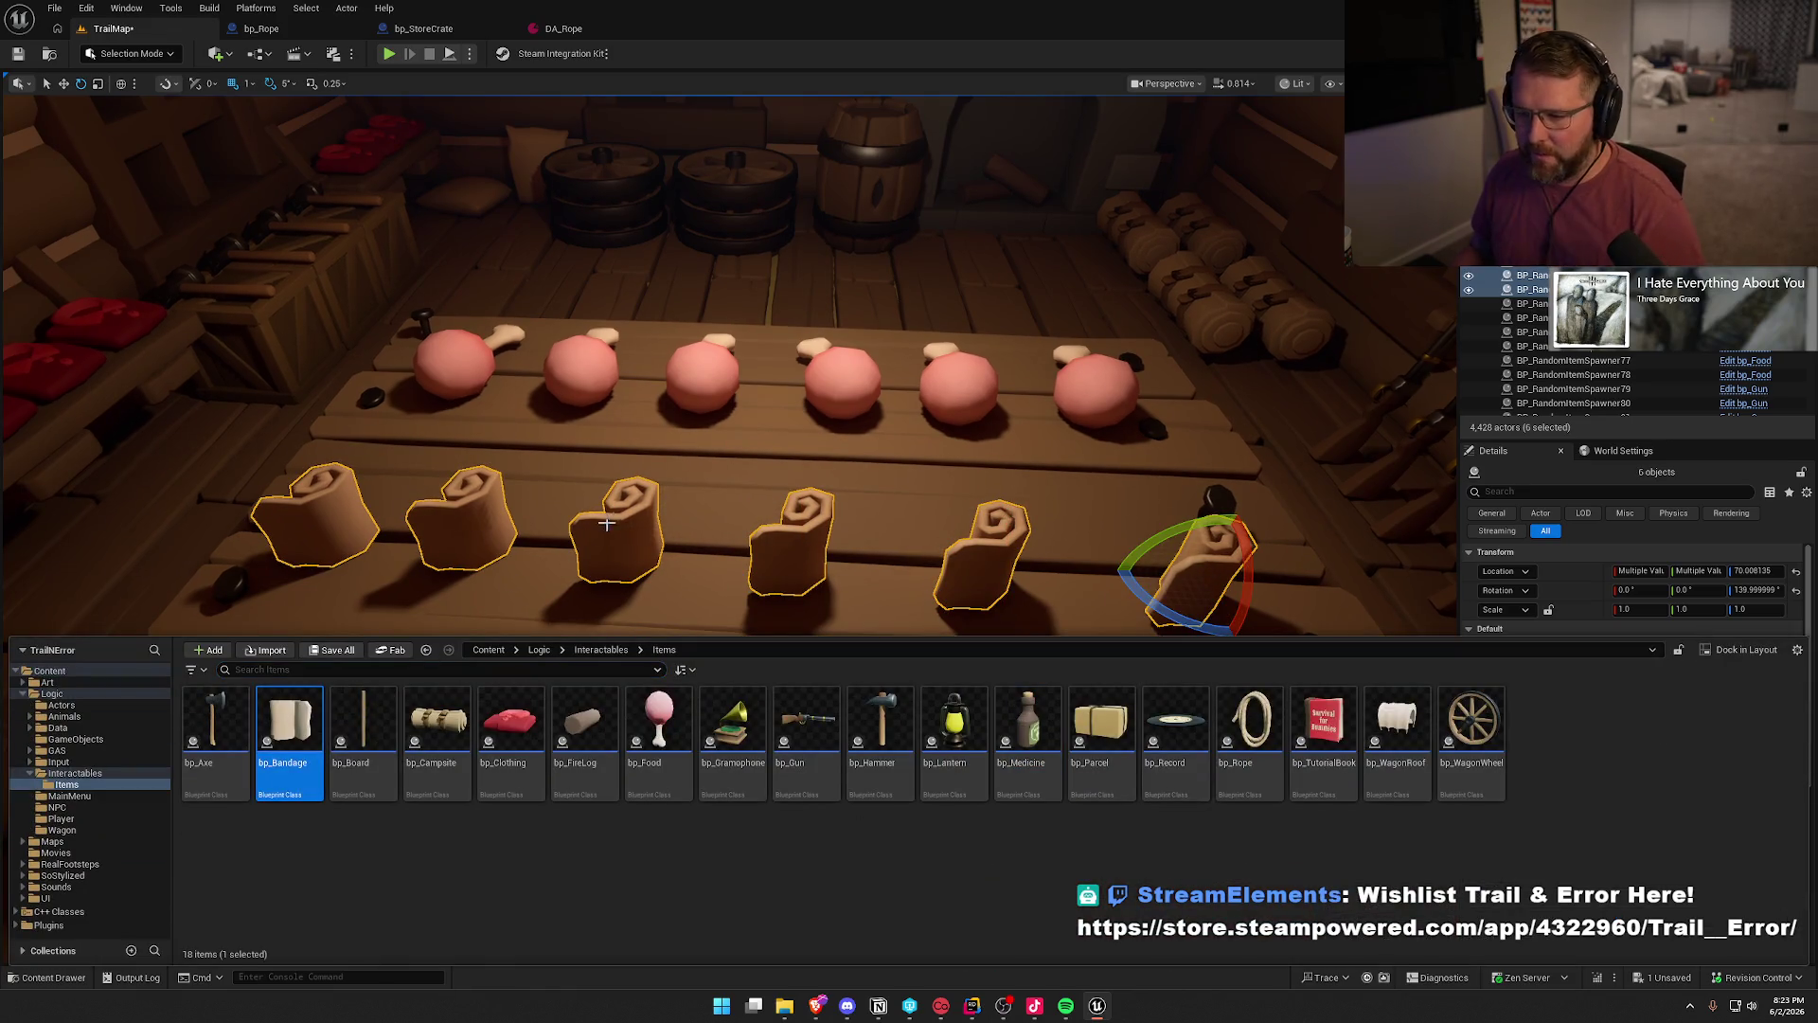
pyautogui.rightClick(633, 530)
pyautogui.moveTo(833, 604)
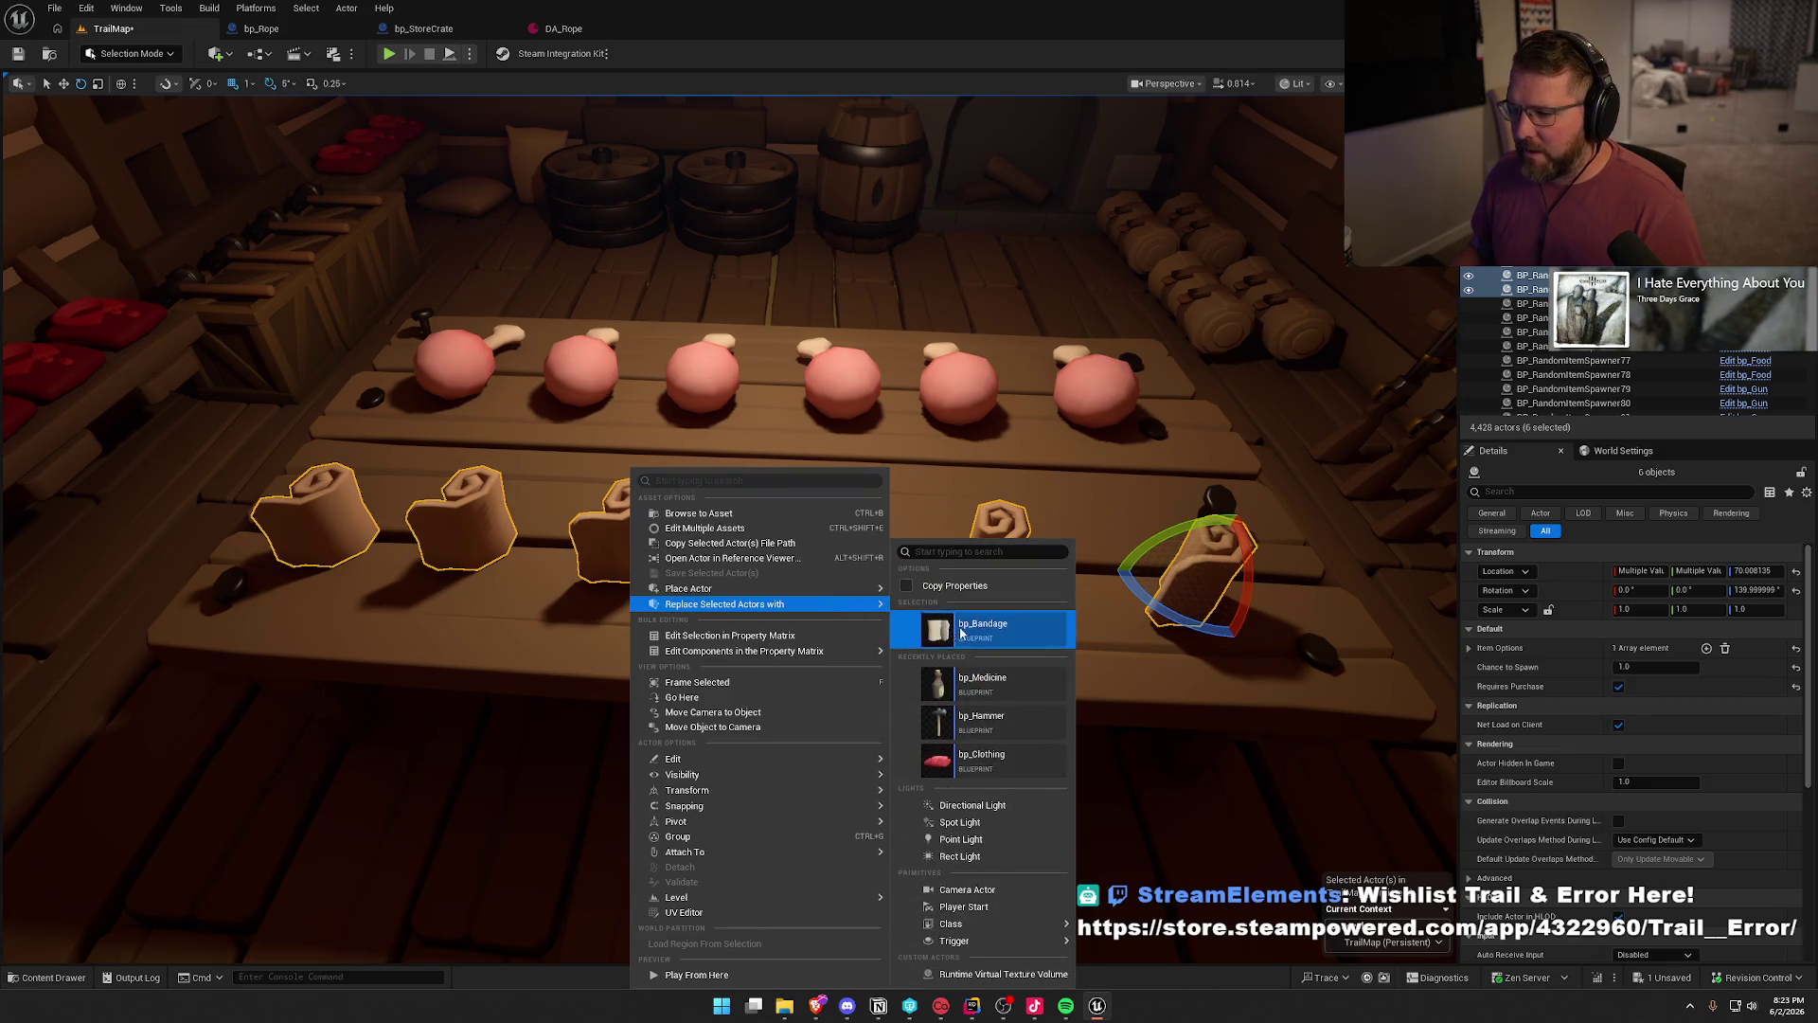
pyautogui.click(962, 632)
pyautogui.write('1.2')
pyautogui.press('Return')
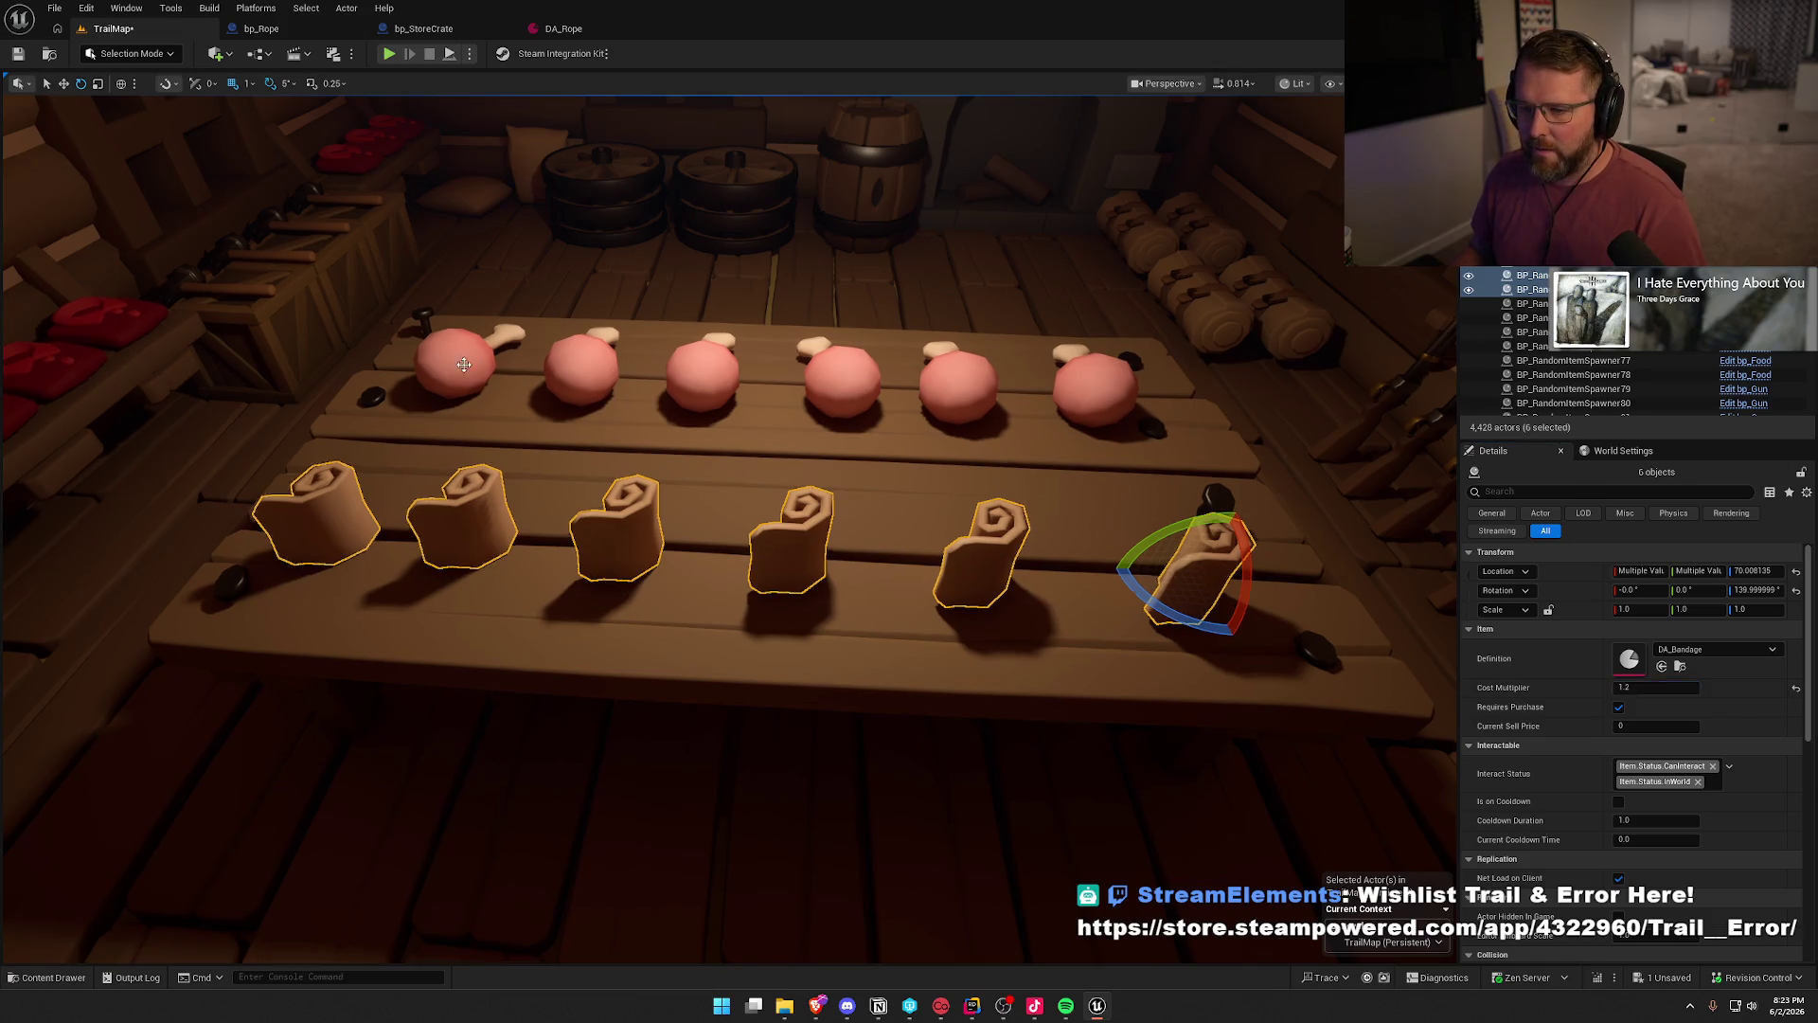
# - Select the six meat drumsticks on the table
pyautogui.click(464, 364)
pyautogui.keyDown('ctrl'); pyautogui.click(581, 379); pyautogui.keyUp('ctrl')
pyautogui.keyDown('ctrl'); pyautogui.click(701, 379); pyautogui.keyUp('ctrl')
pyautogui.keyDown('ctrl'); pyautogui.click(841, 383); pyautogui.keyUp('ctrl')
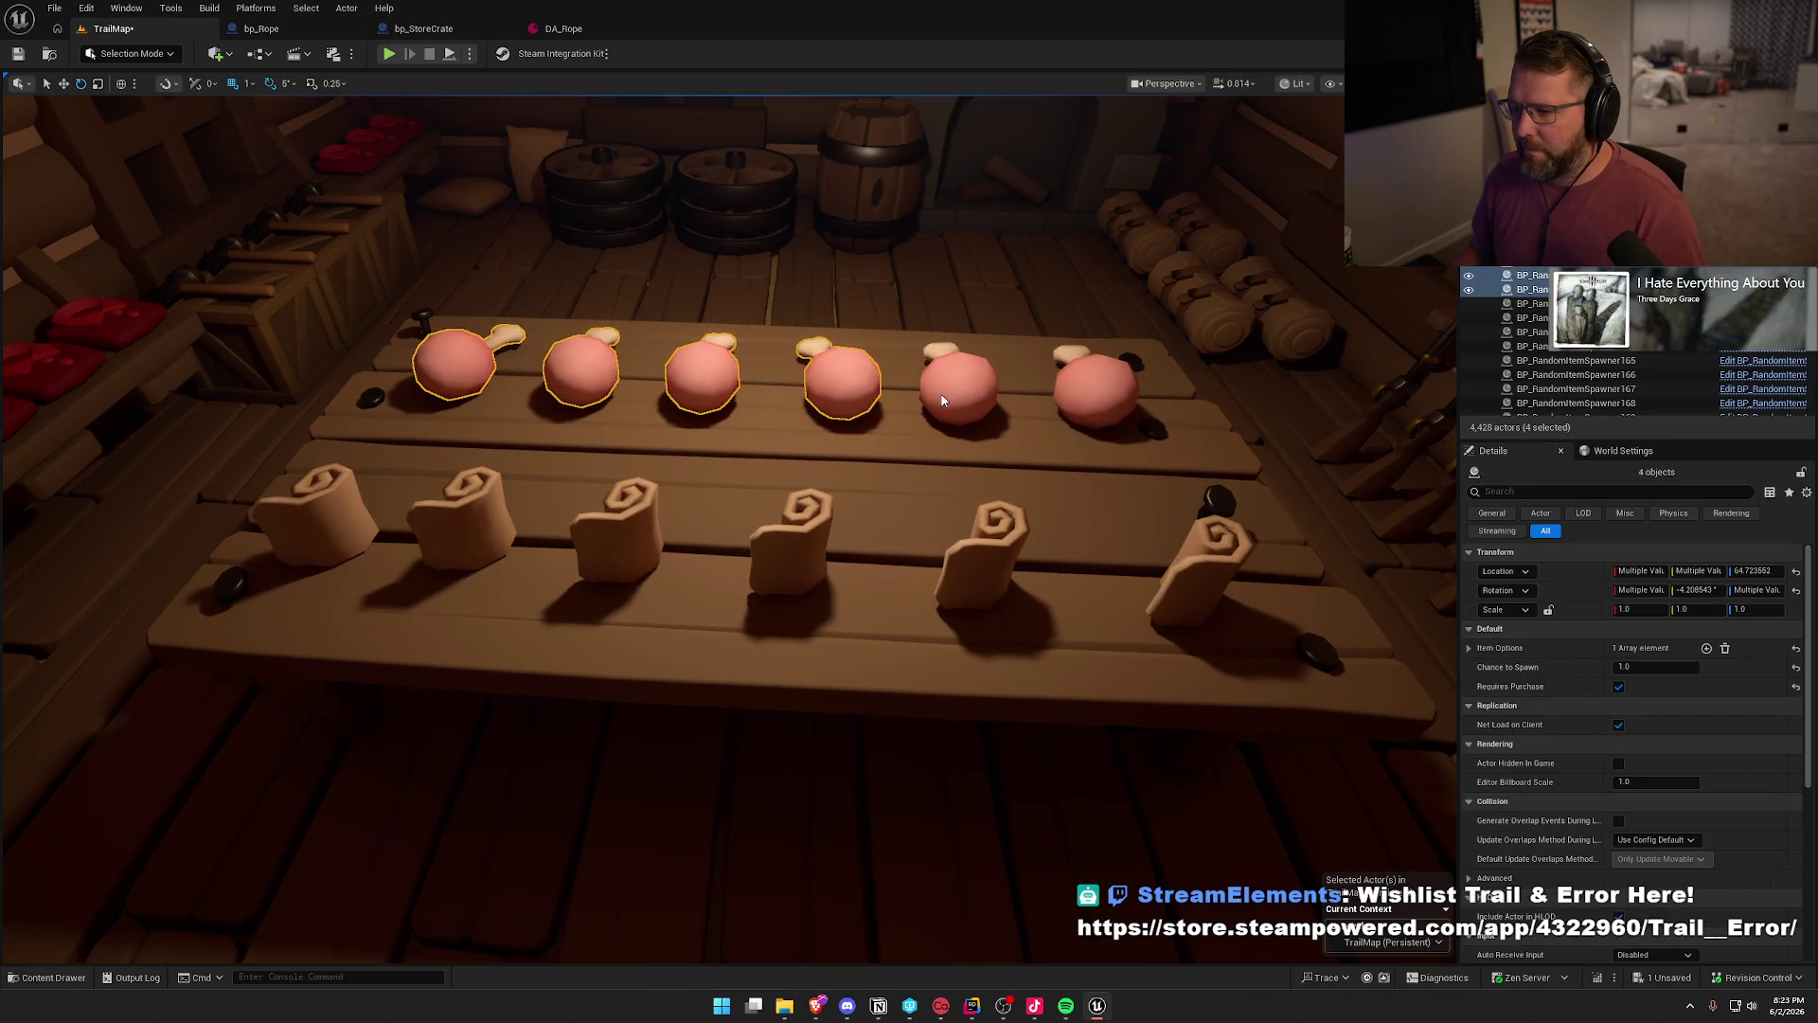
pyautogui.keyDown('ctrl'); pyautogui.click(942, 401); pyautogui.keyUp('ctrl')
pyautogui.keyDown('ctrl'); pyautogui.click(1093, 383); pyautogui.keyUp('ctrl')
# - Replace the meats with bp_Food at Cost Multiplier 1.2 and save the map
pyautogui.hotkey('ctrl', 'b')
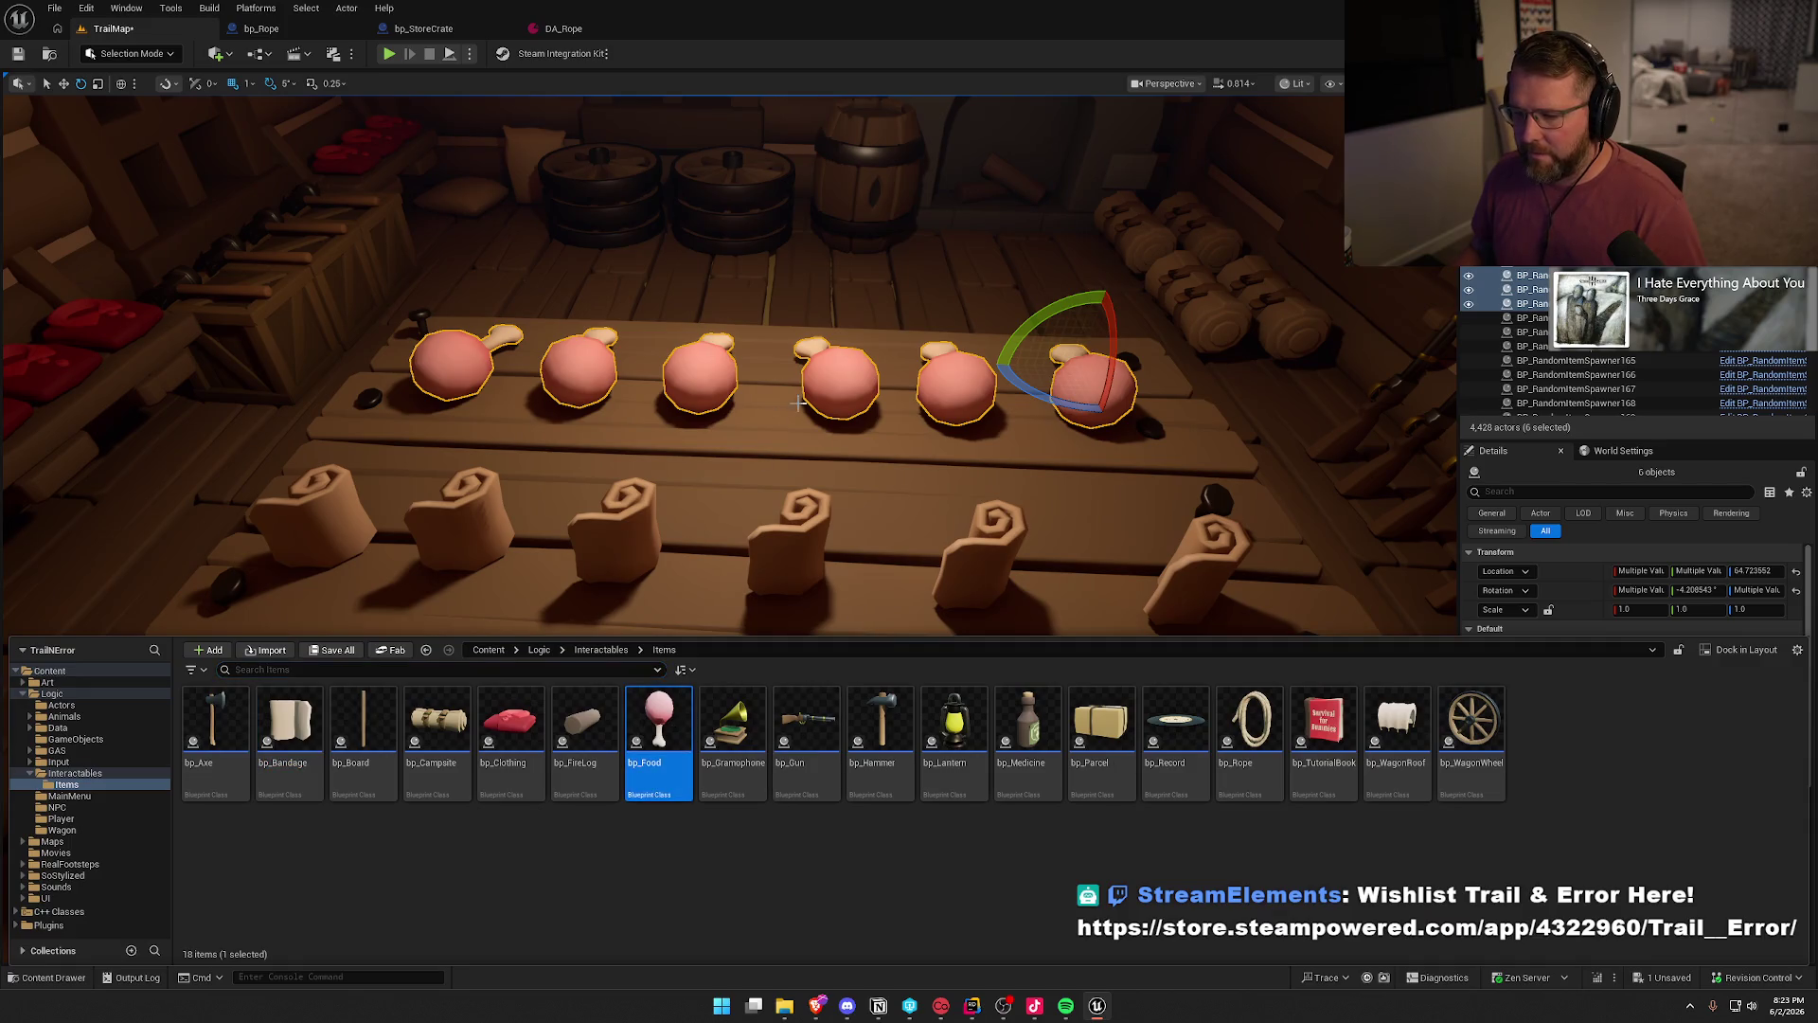
pyautogui.rightClick(838, 383)
pyautogui.moveTo(1060, 511)
pyautogui.click(1228, 596)
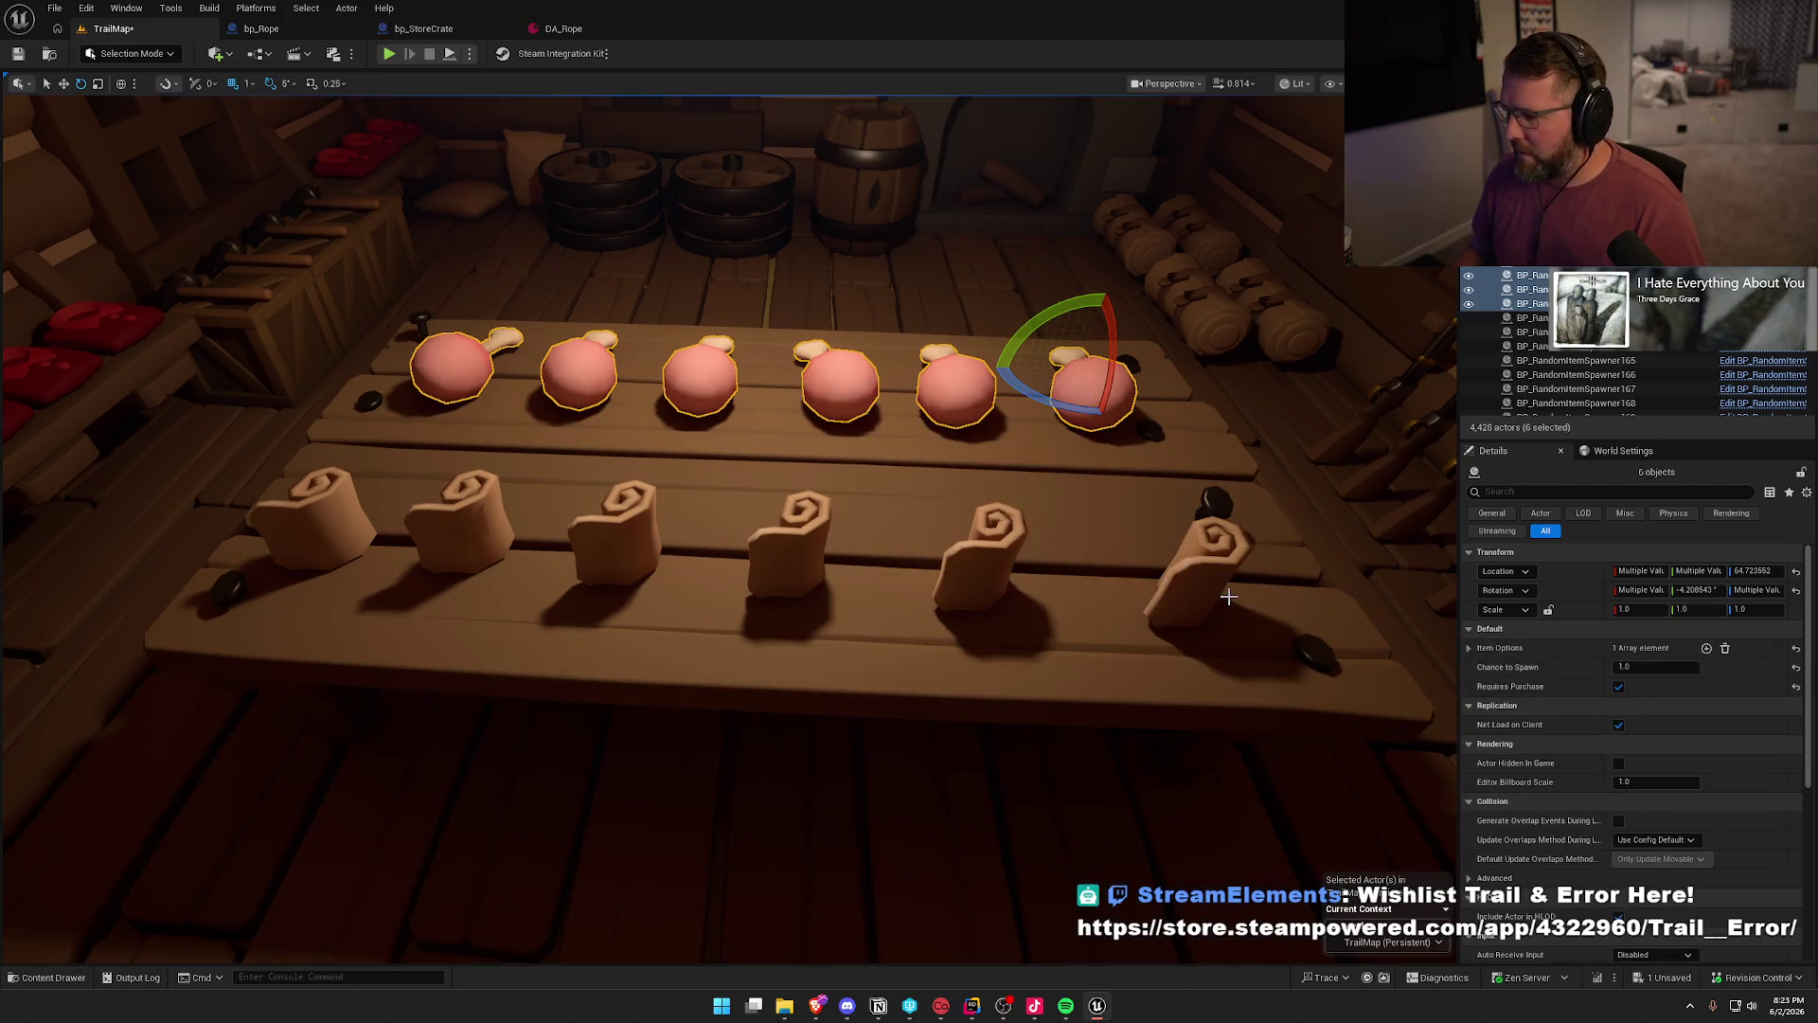
pyautogui.click(1629, 687)
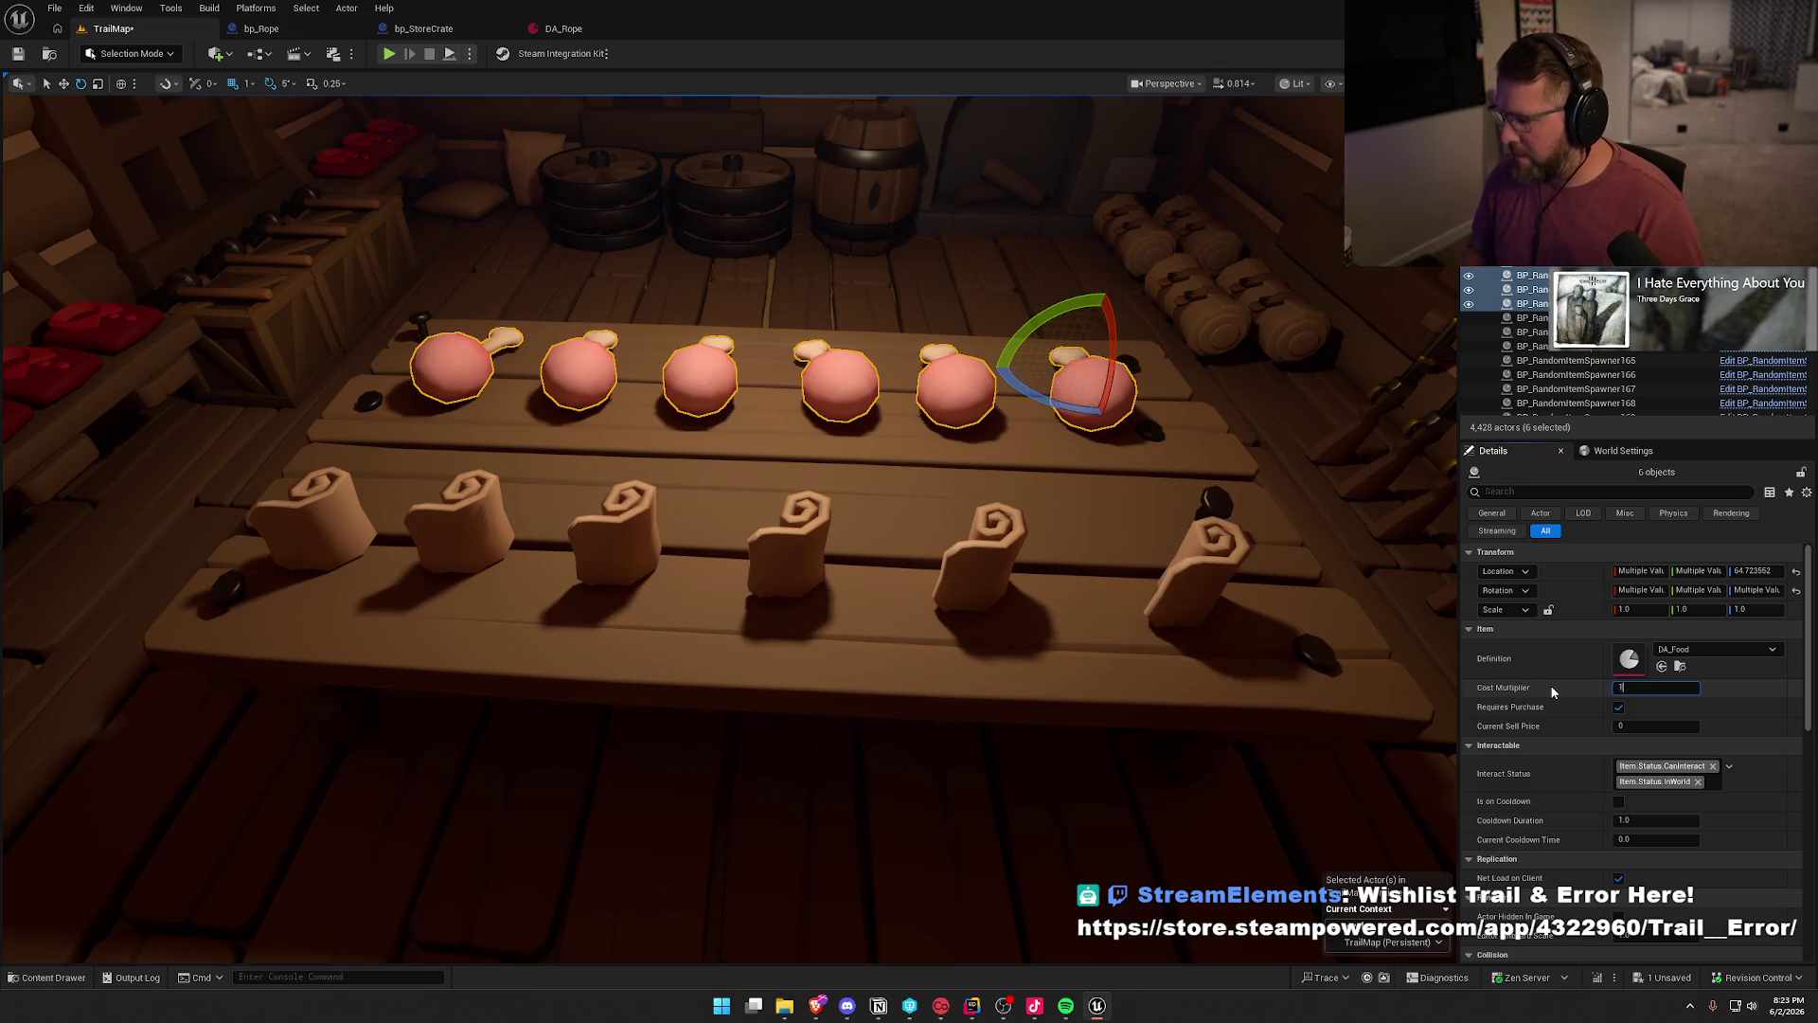
pyautogui.write('.2')
pyautogui.press('Return')
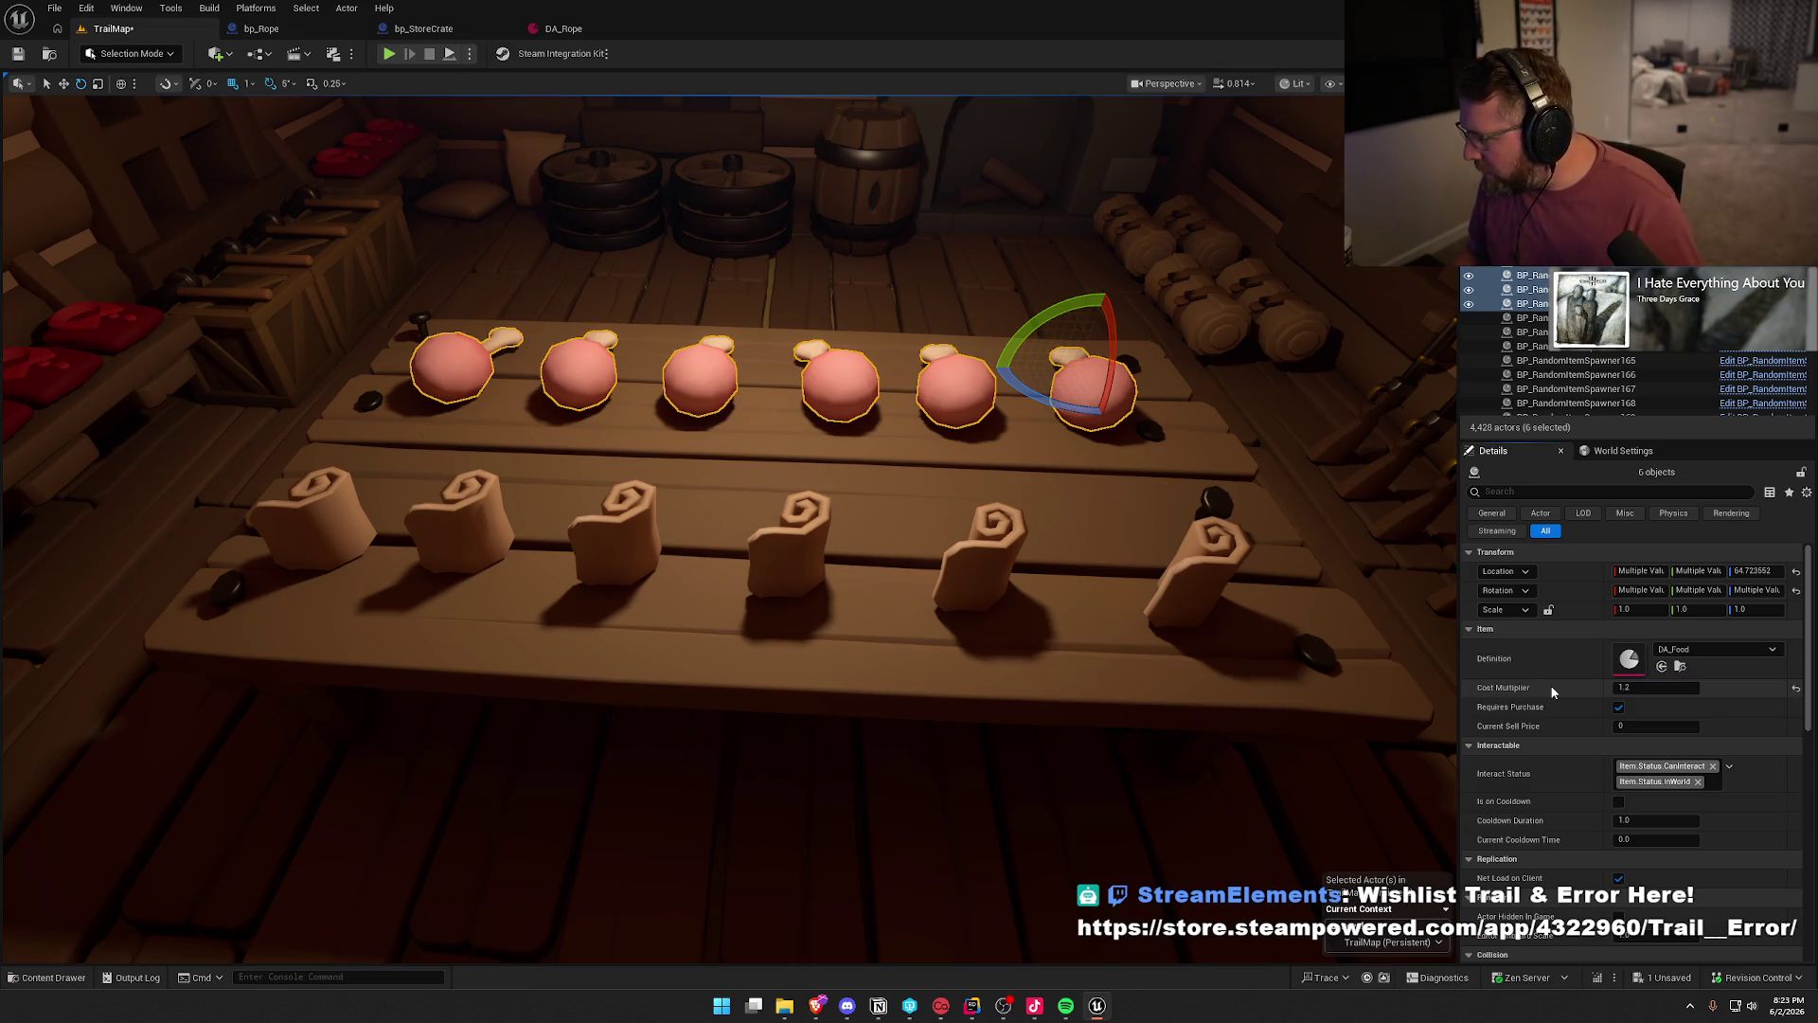
pyautogui.hotkey('ctrl', 's')
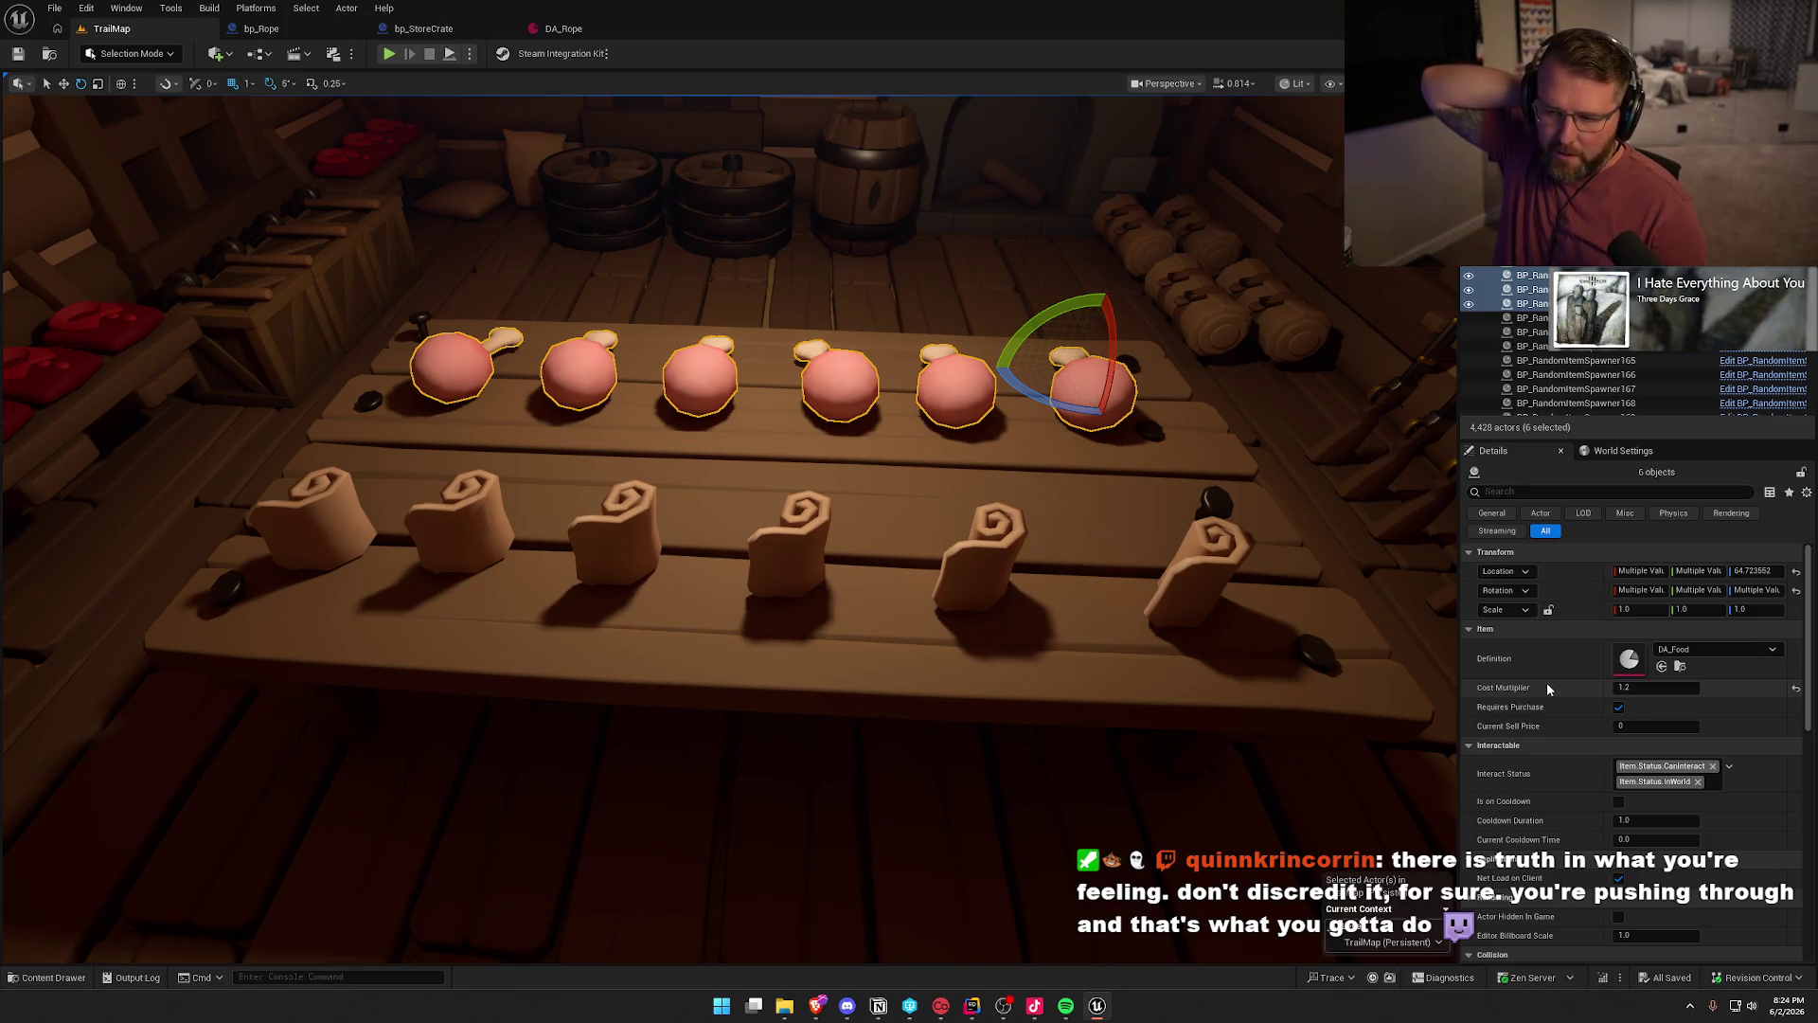
pyautogui.moveTo(1115, 557); pyautogui.dragTo(1036, 481)
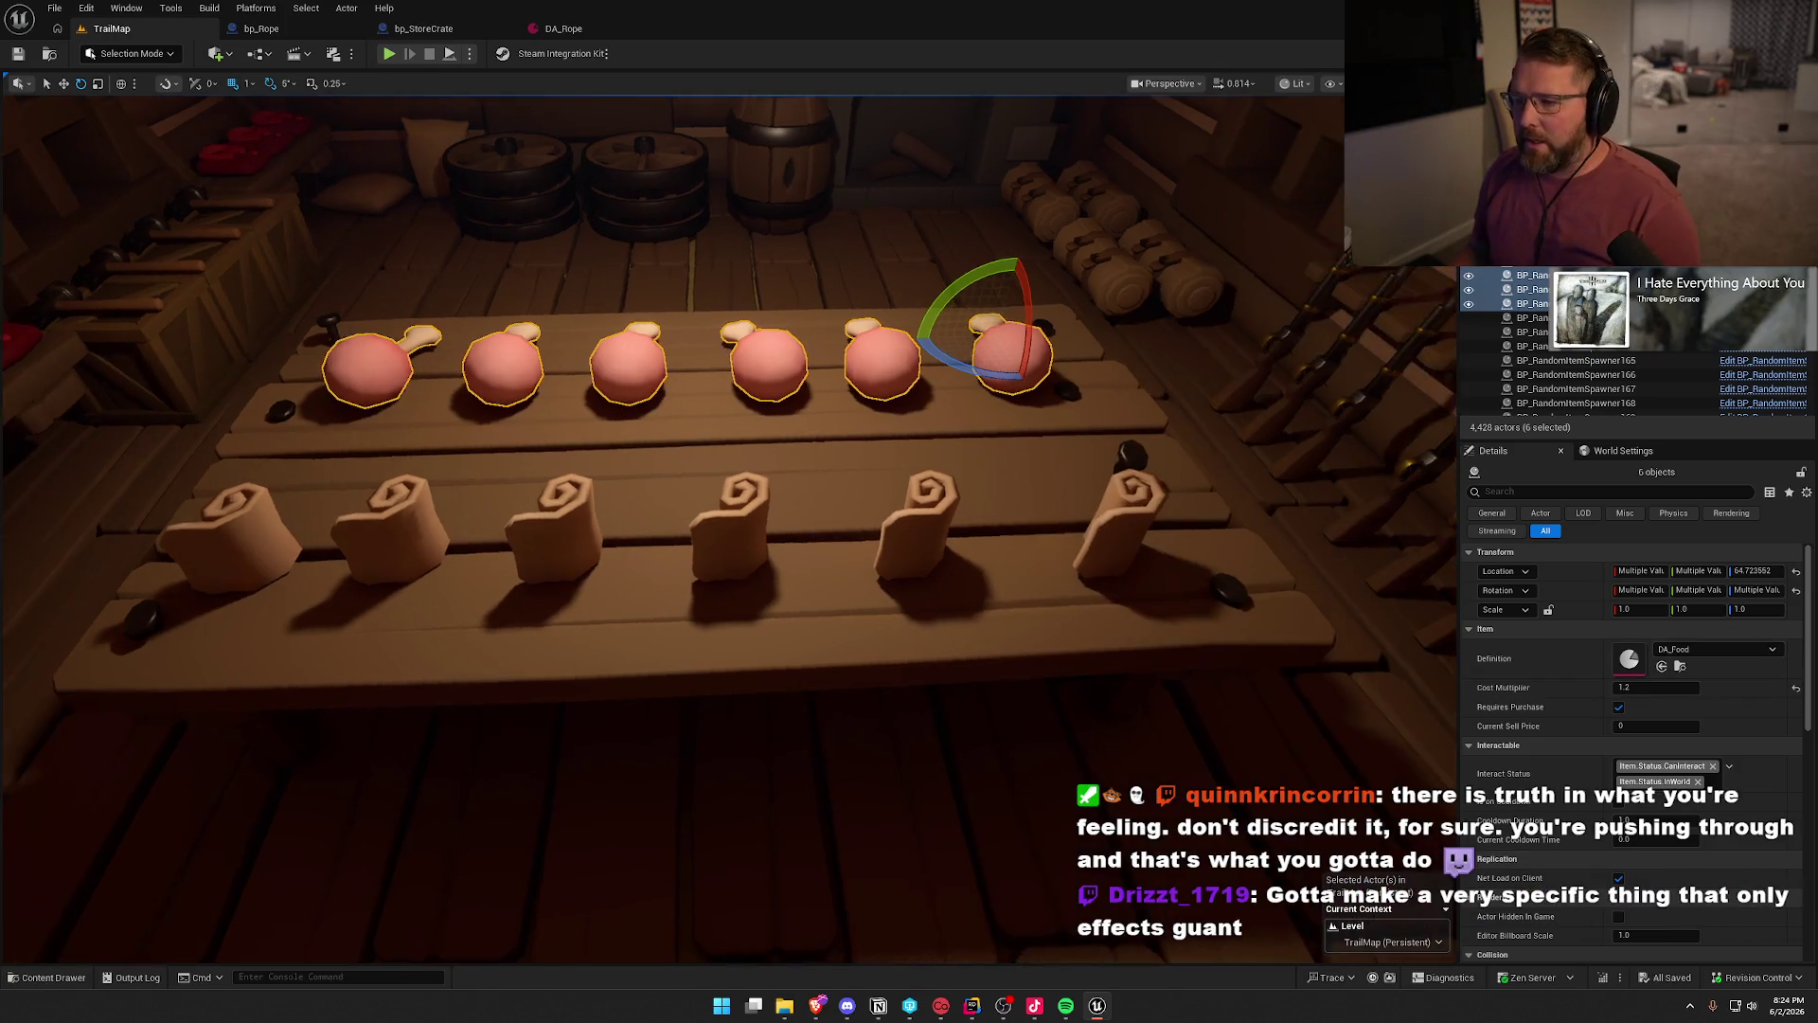
pyautogui.press('Escape')
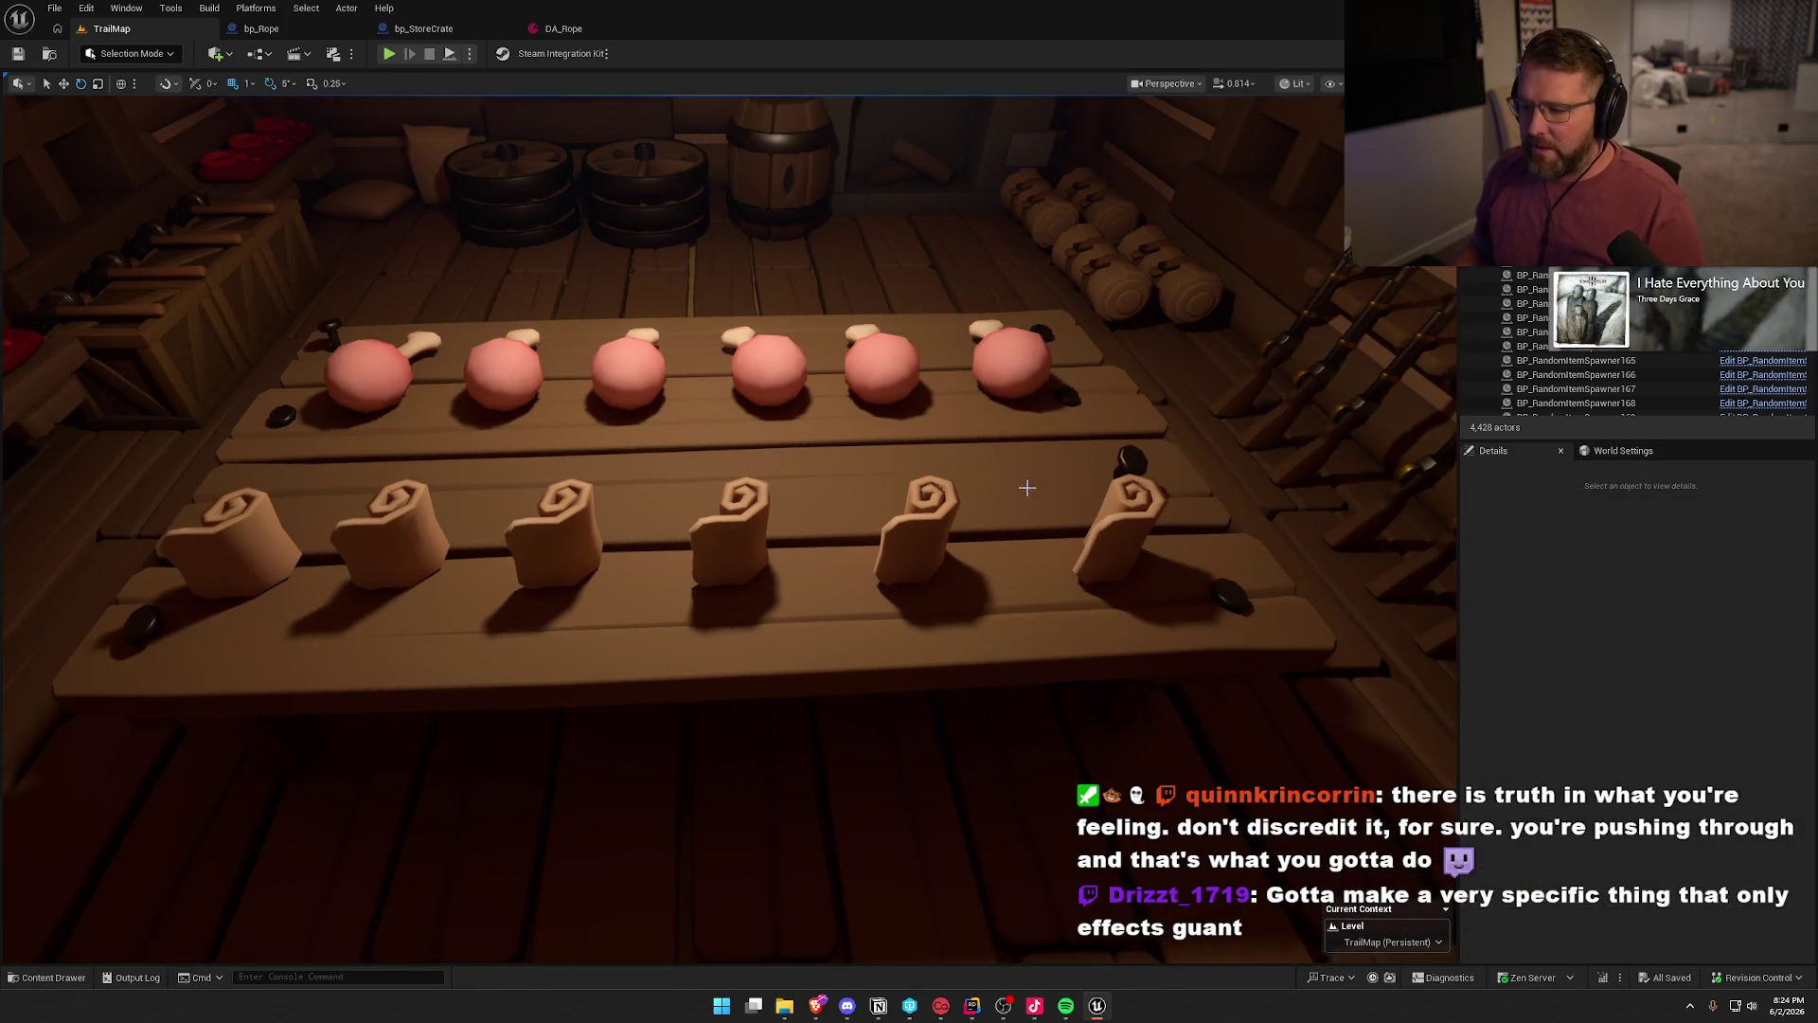
pyautogui.scroll(-6, 1036, 481)
pyautogui.moveTo(1032, 486); pyautogui.dragTo(957, 473)
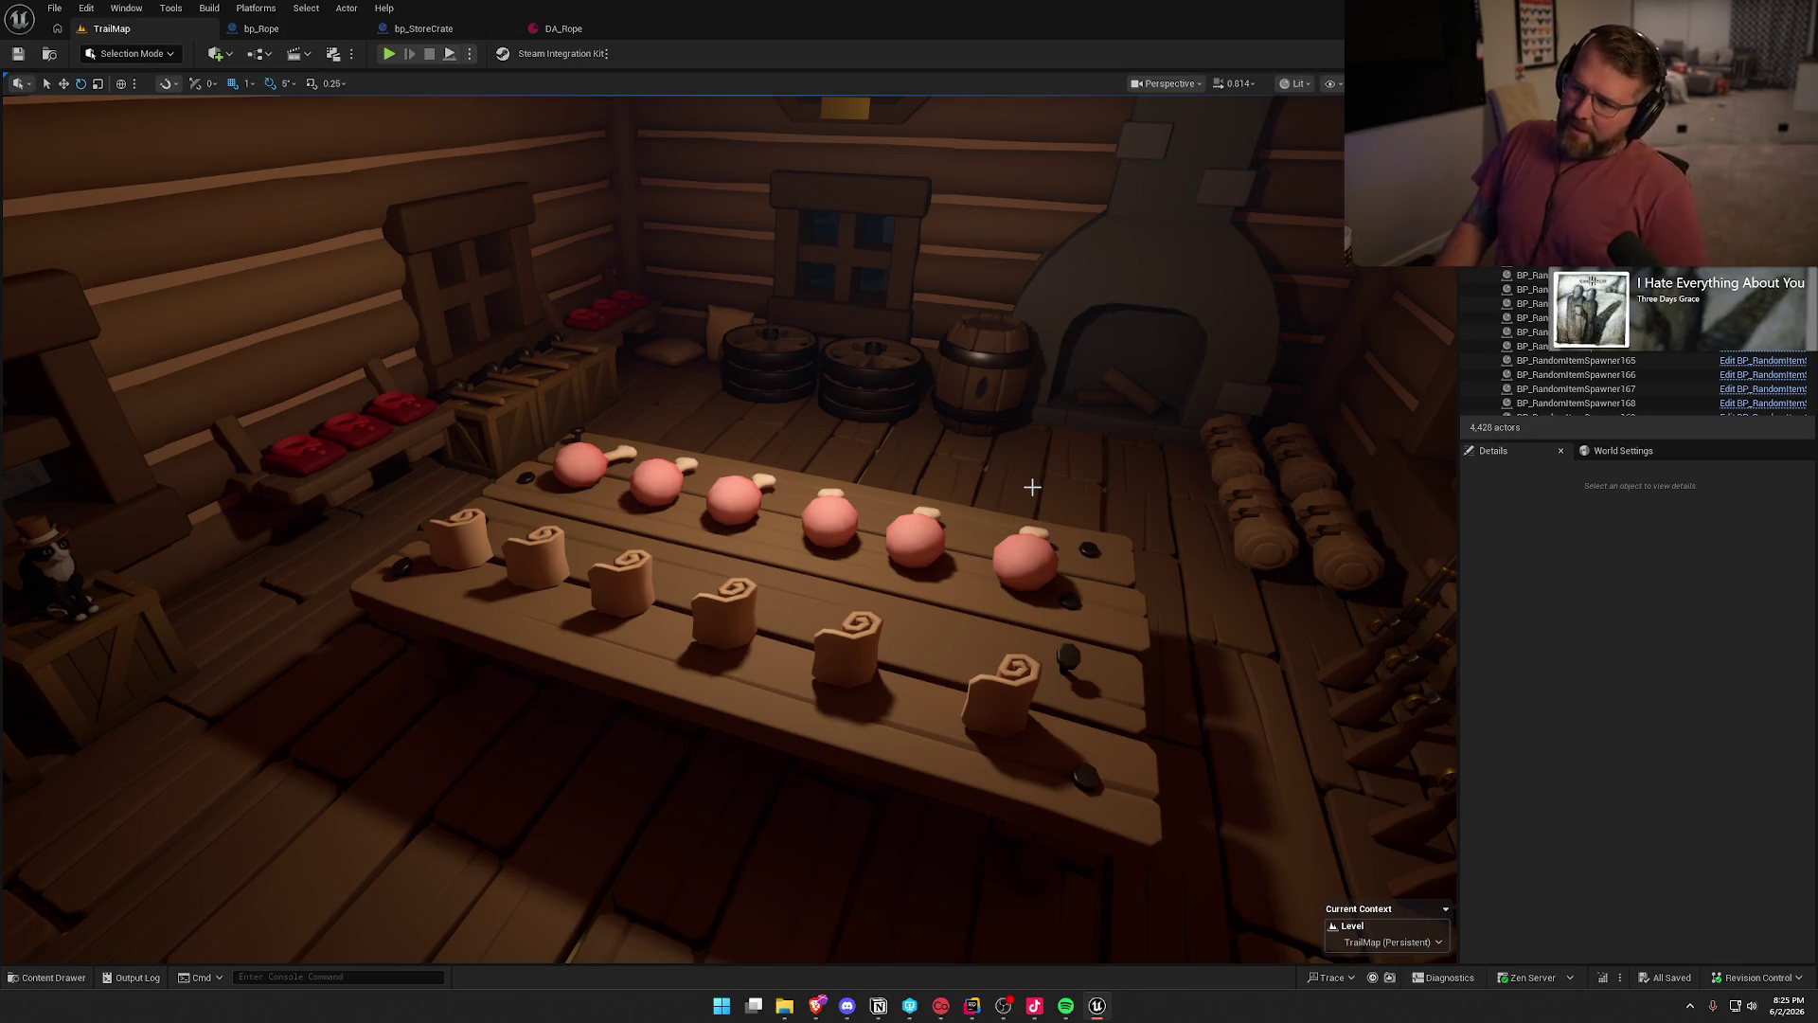
pyautogui.moveTo(1032, 486)
pyautogui.mouseDown()
pyautogui.moveTo(492, 502)
pyautogui.moveTo(483, 398)
pyautogui.moveTo(492, 493)
pyautogui.moveTo(587, 459)
pyautogui.mouseUp()
pyautogui.click(932, 592)
pyautogui.moveTo(662, 540); pyautogui.dragTo(792, 597)
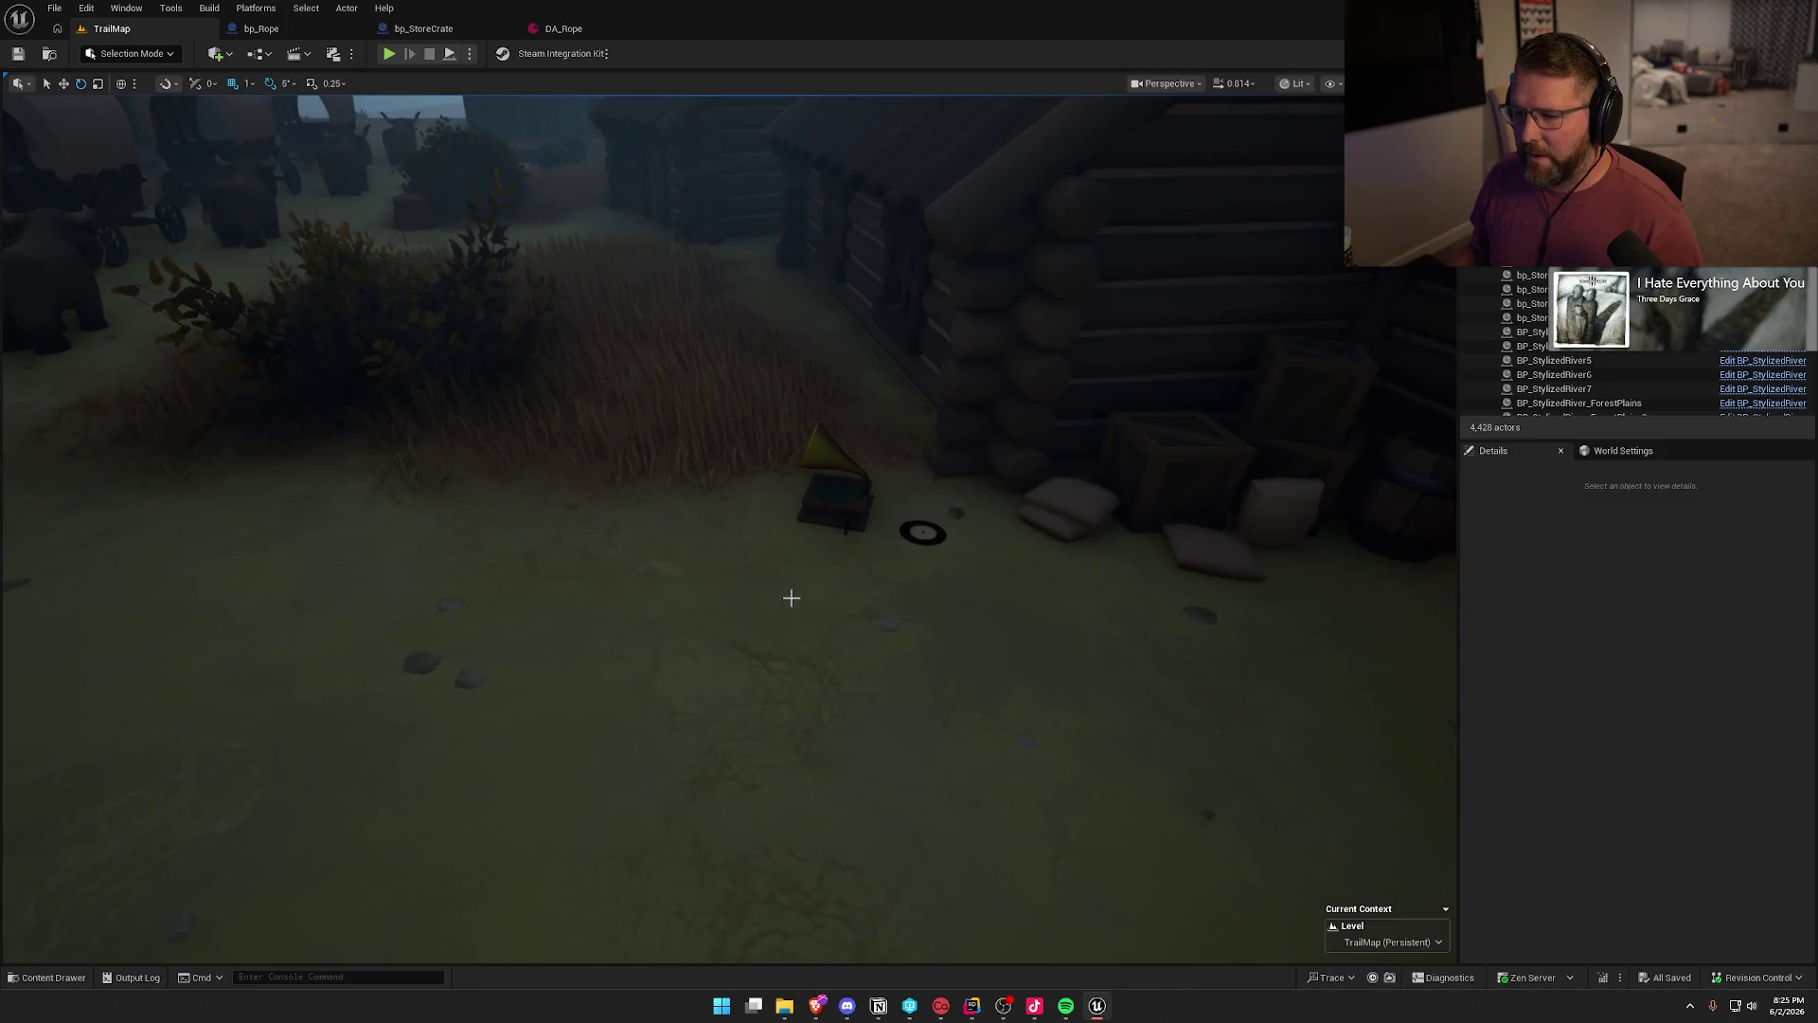
pyautogui.click(921, 532)
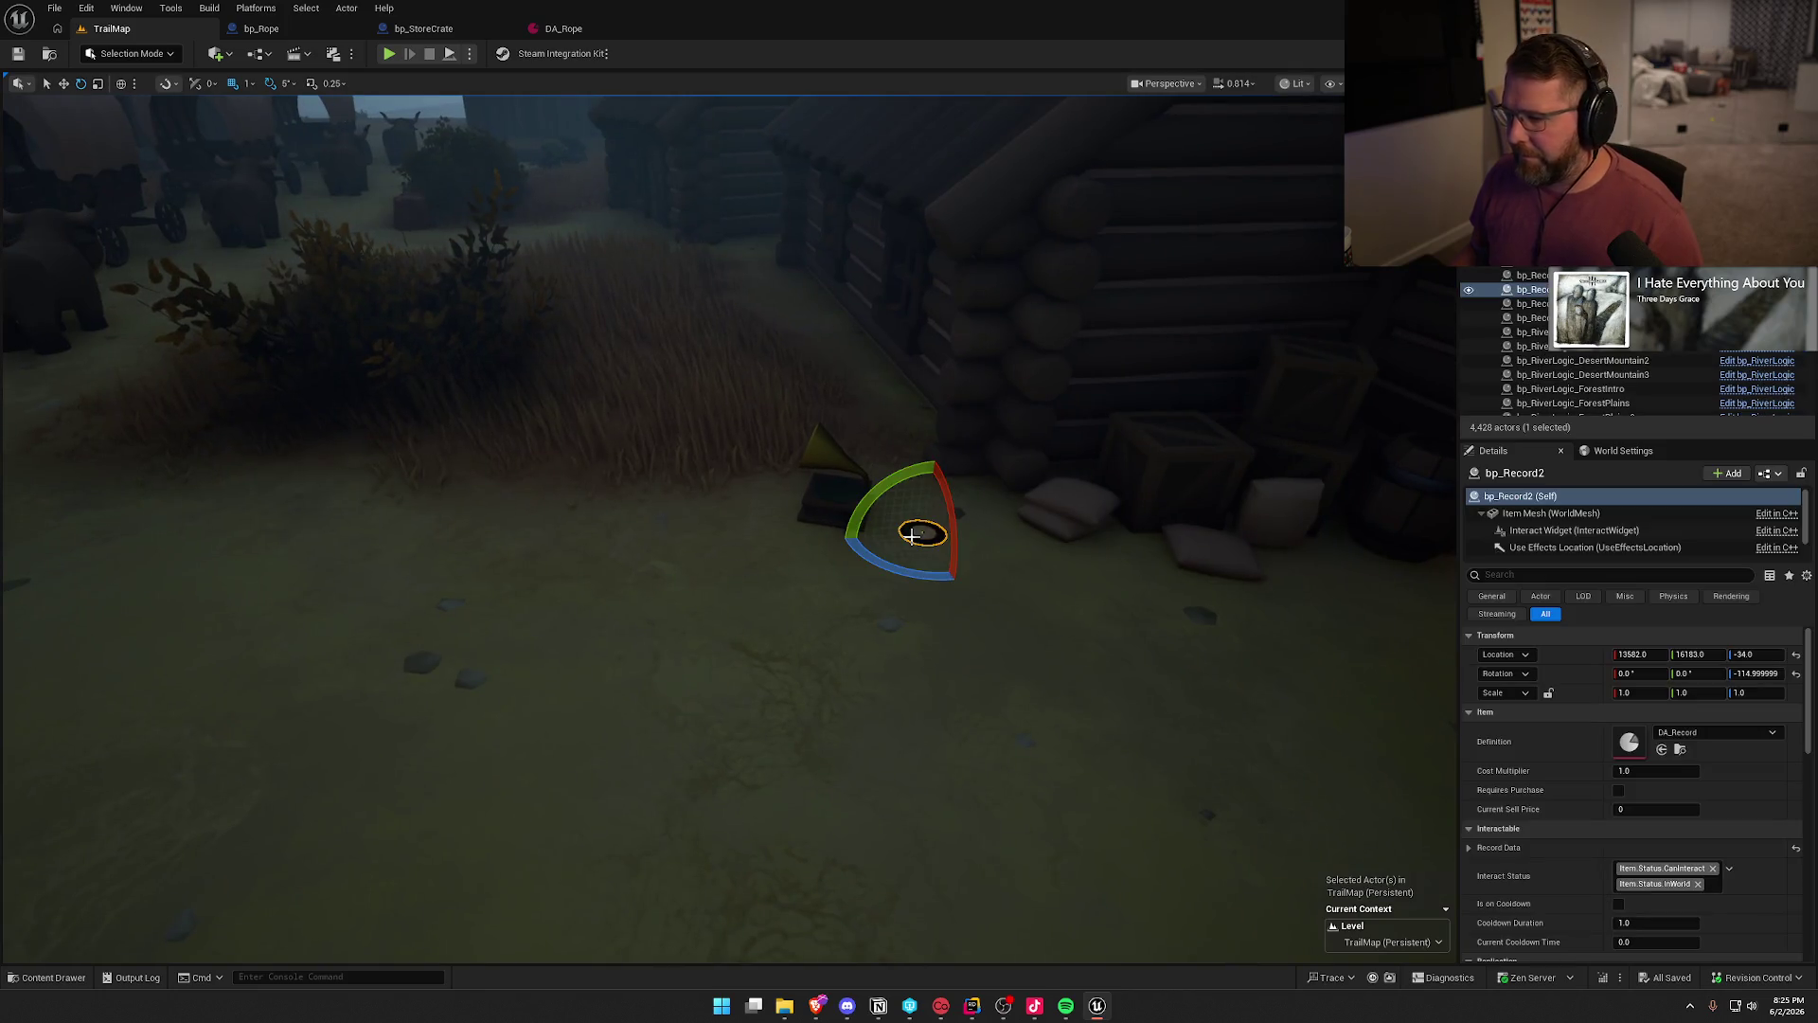
pyautogui.click(1661, 773)
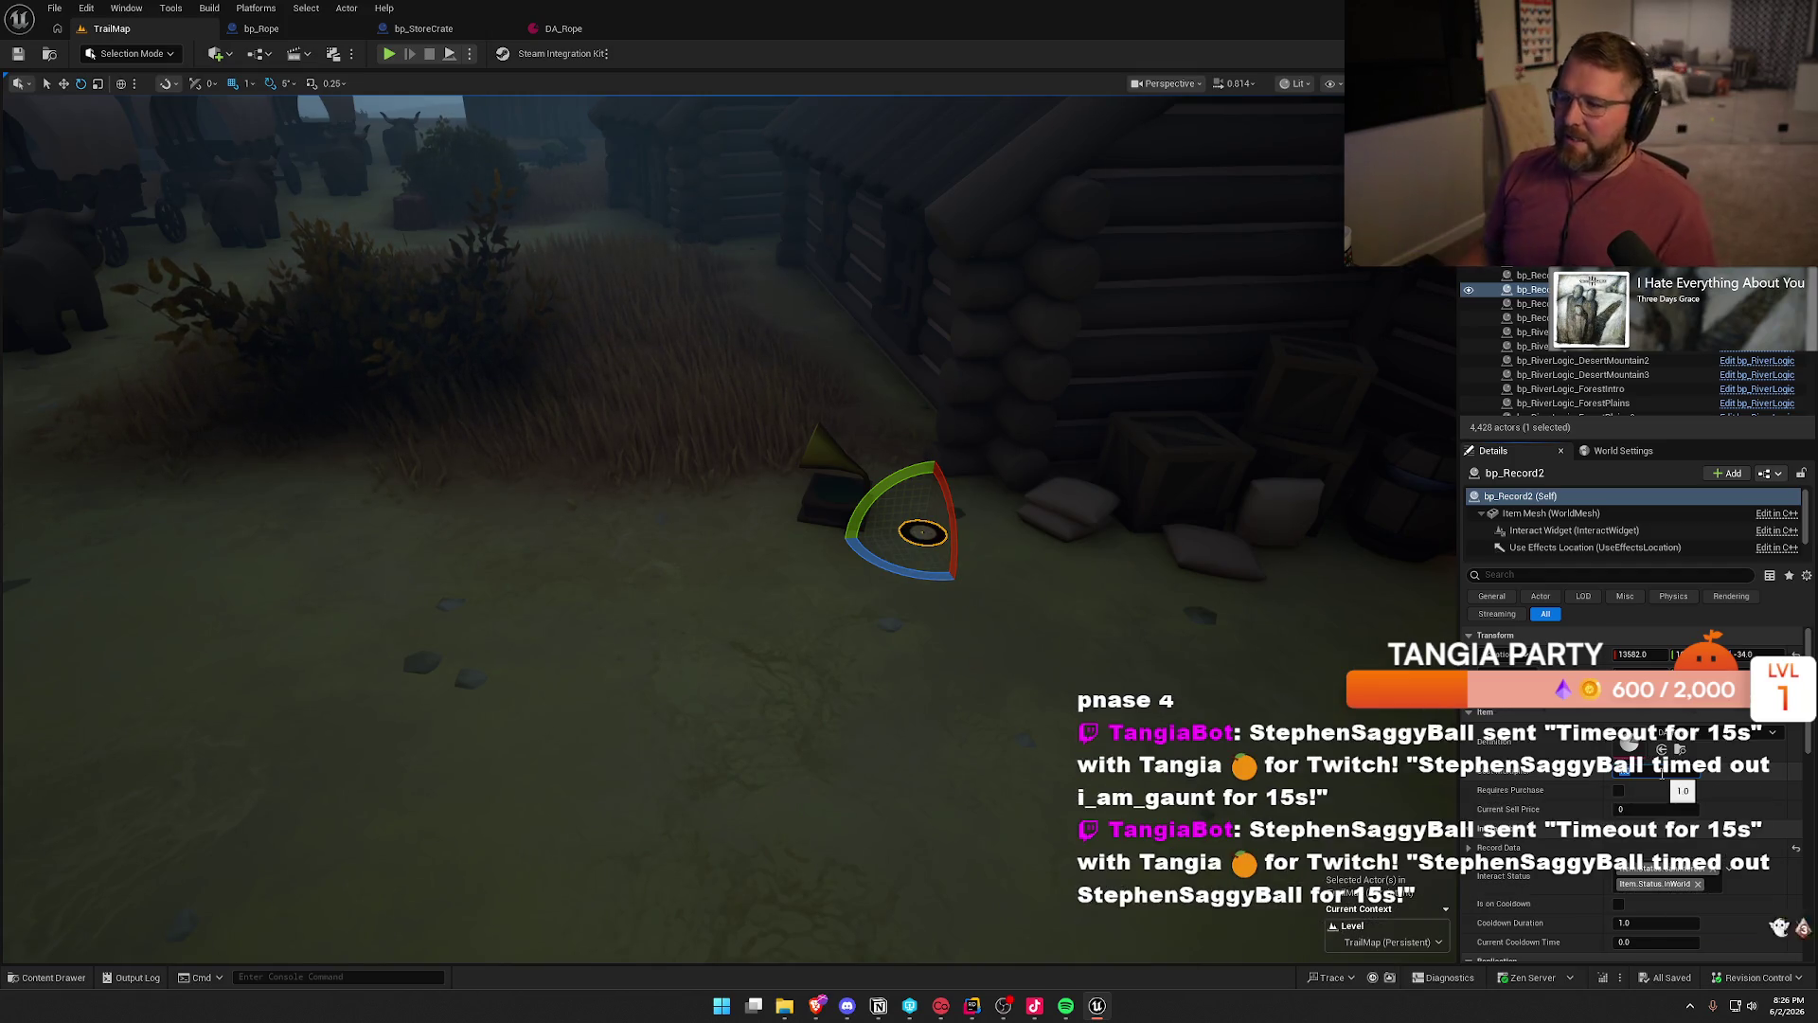
pyautogui.moveTo(710, 534); pyautogui.dragTo(726, 532)
pyautogui.click(734, 514)
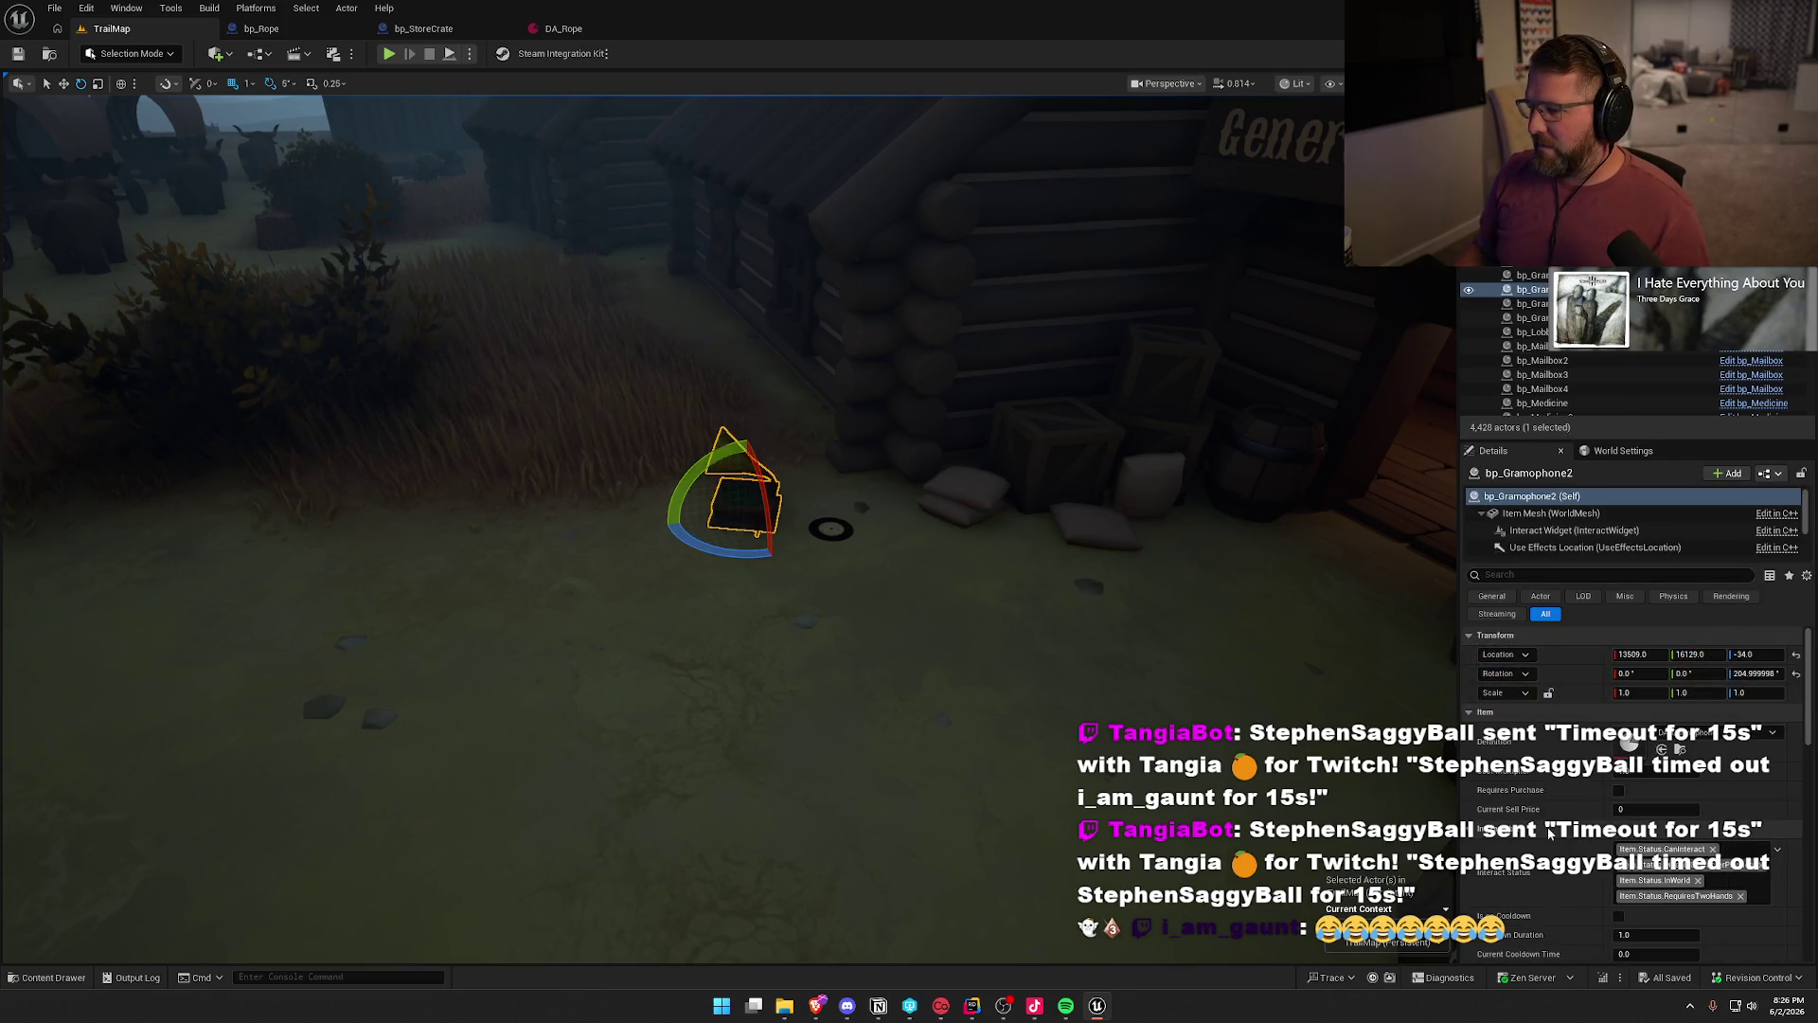
pyautogui.moveTo(1105, 729)
pyautogui.mouseDown()
pyautogui.moveTo(995, 733)
pyautogui.moveTo(1105, 729)
pyautogui.moveTo(1070, 722)
pyautogui.mouseUp()
pyautogui.click(574, 568)
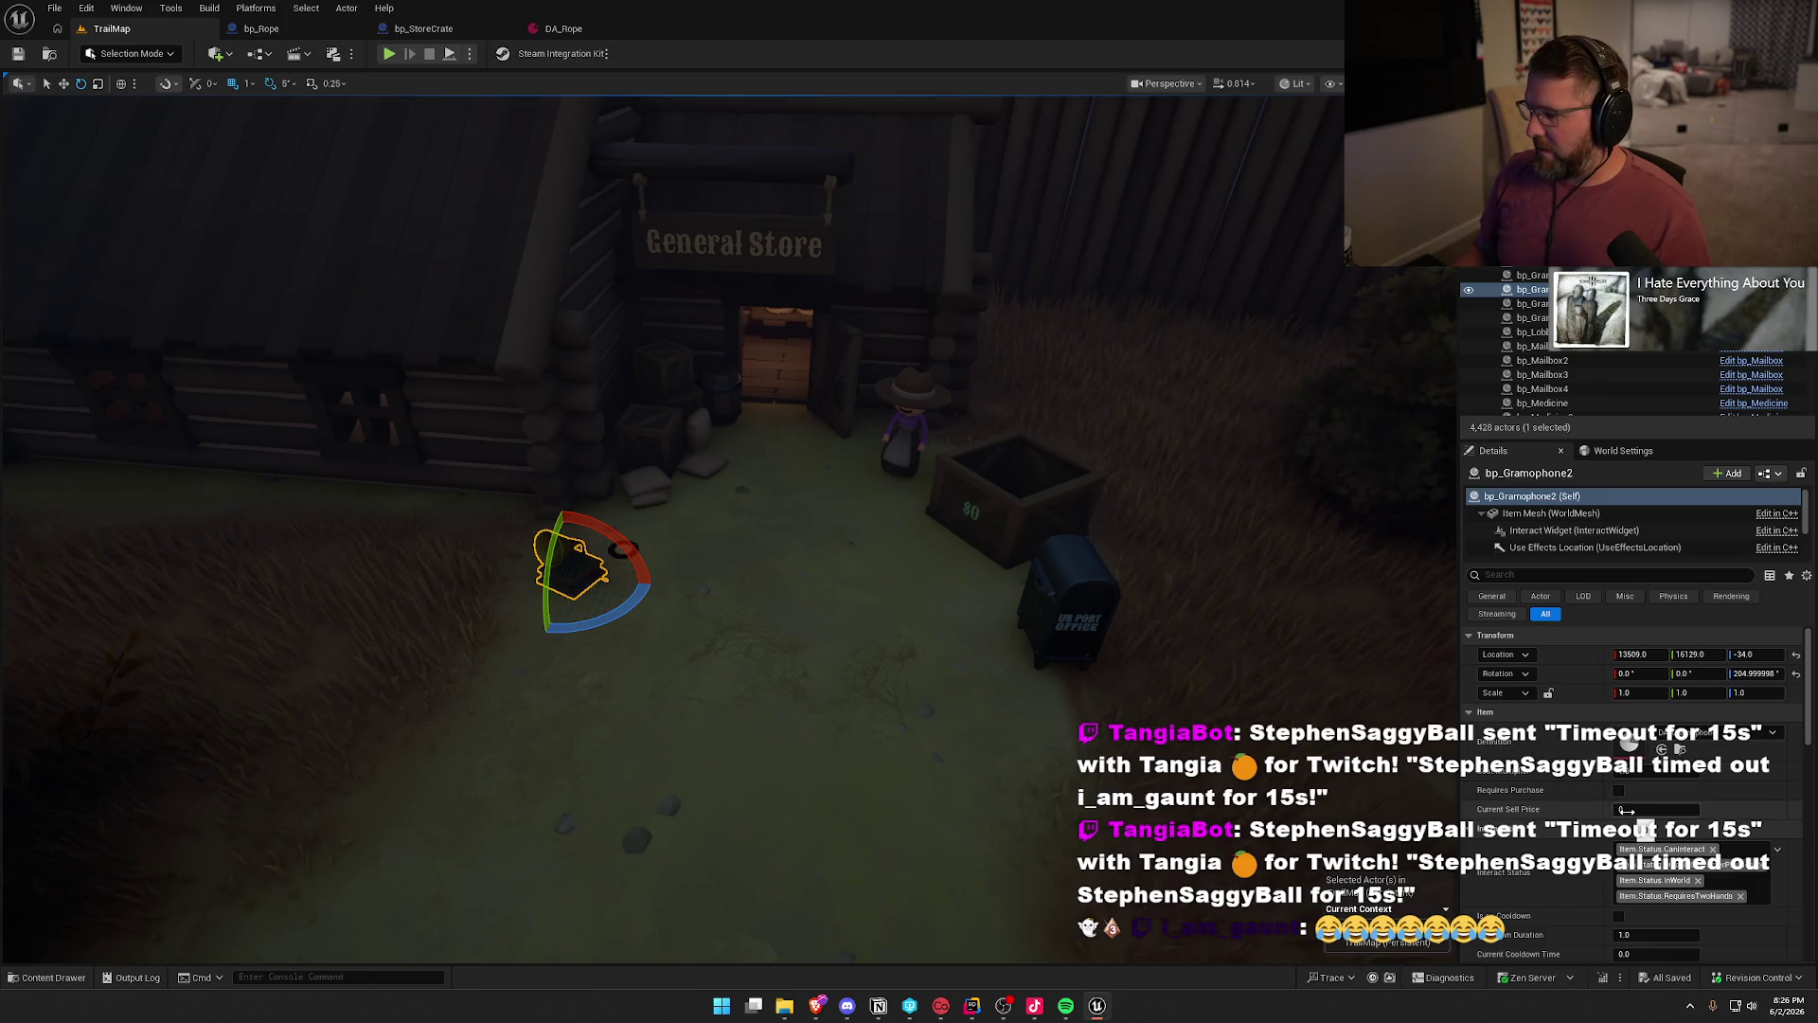
pyautogui.moveTo(961, 663); pyautogui.dragTo(870, 631)
pyautogui.moveTo(779, 556)
pyautogui.mouseDown()
pyautogui.moveTo(821, 761)
pyautogui.moveTo(780, 556)
pyautogui.moveTo(881, 572)
pyautogui.moveTo(883, 530)
pyautogui.moveTo(843, 576)
pyautogui.mouseUp()
pyautogui.click(884, 571)
pyautogui.press('Escape')
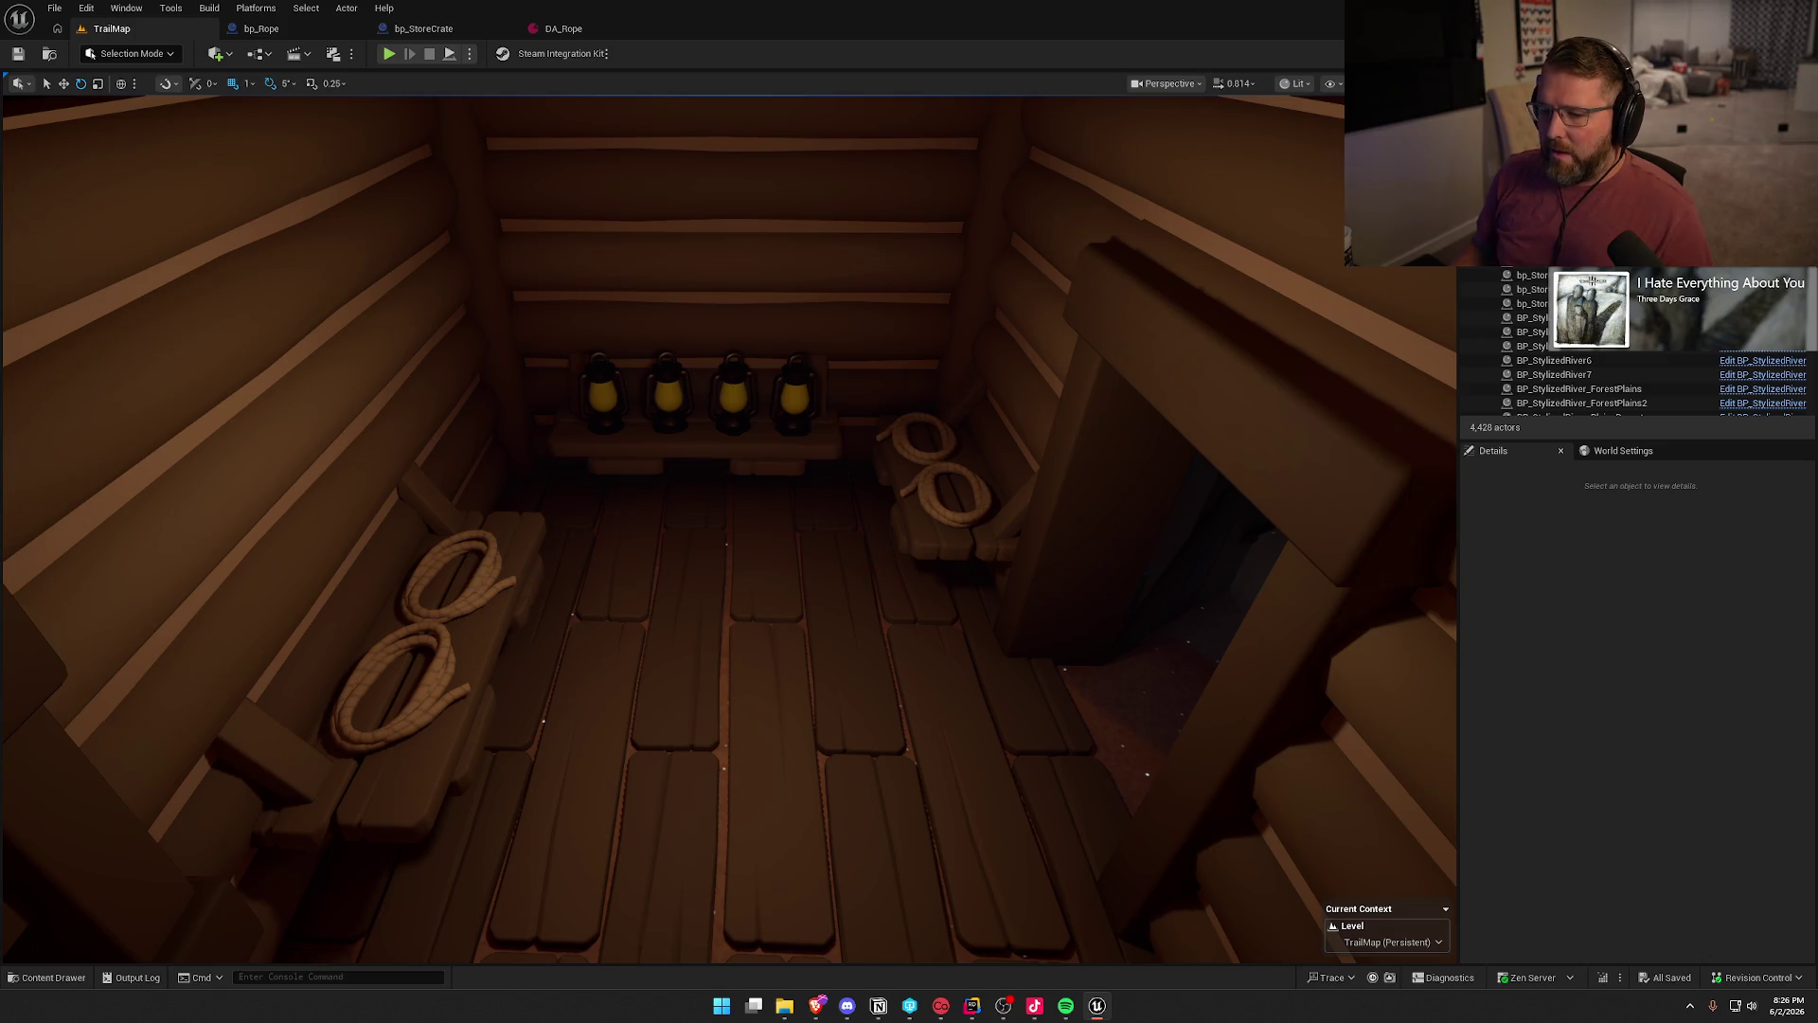
# - Replace the selected left-bench and right-side rope spawners with rope item actors
pyautogui.click(445, 663)
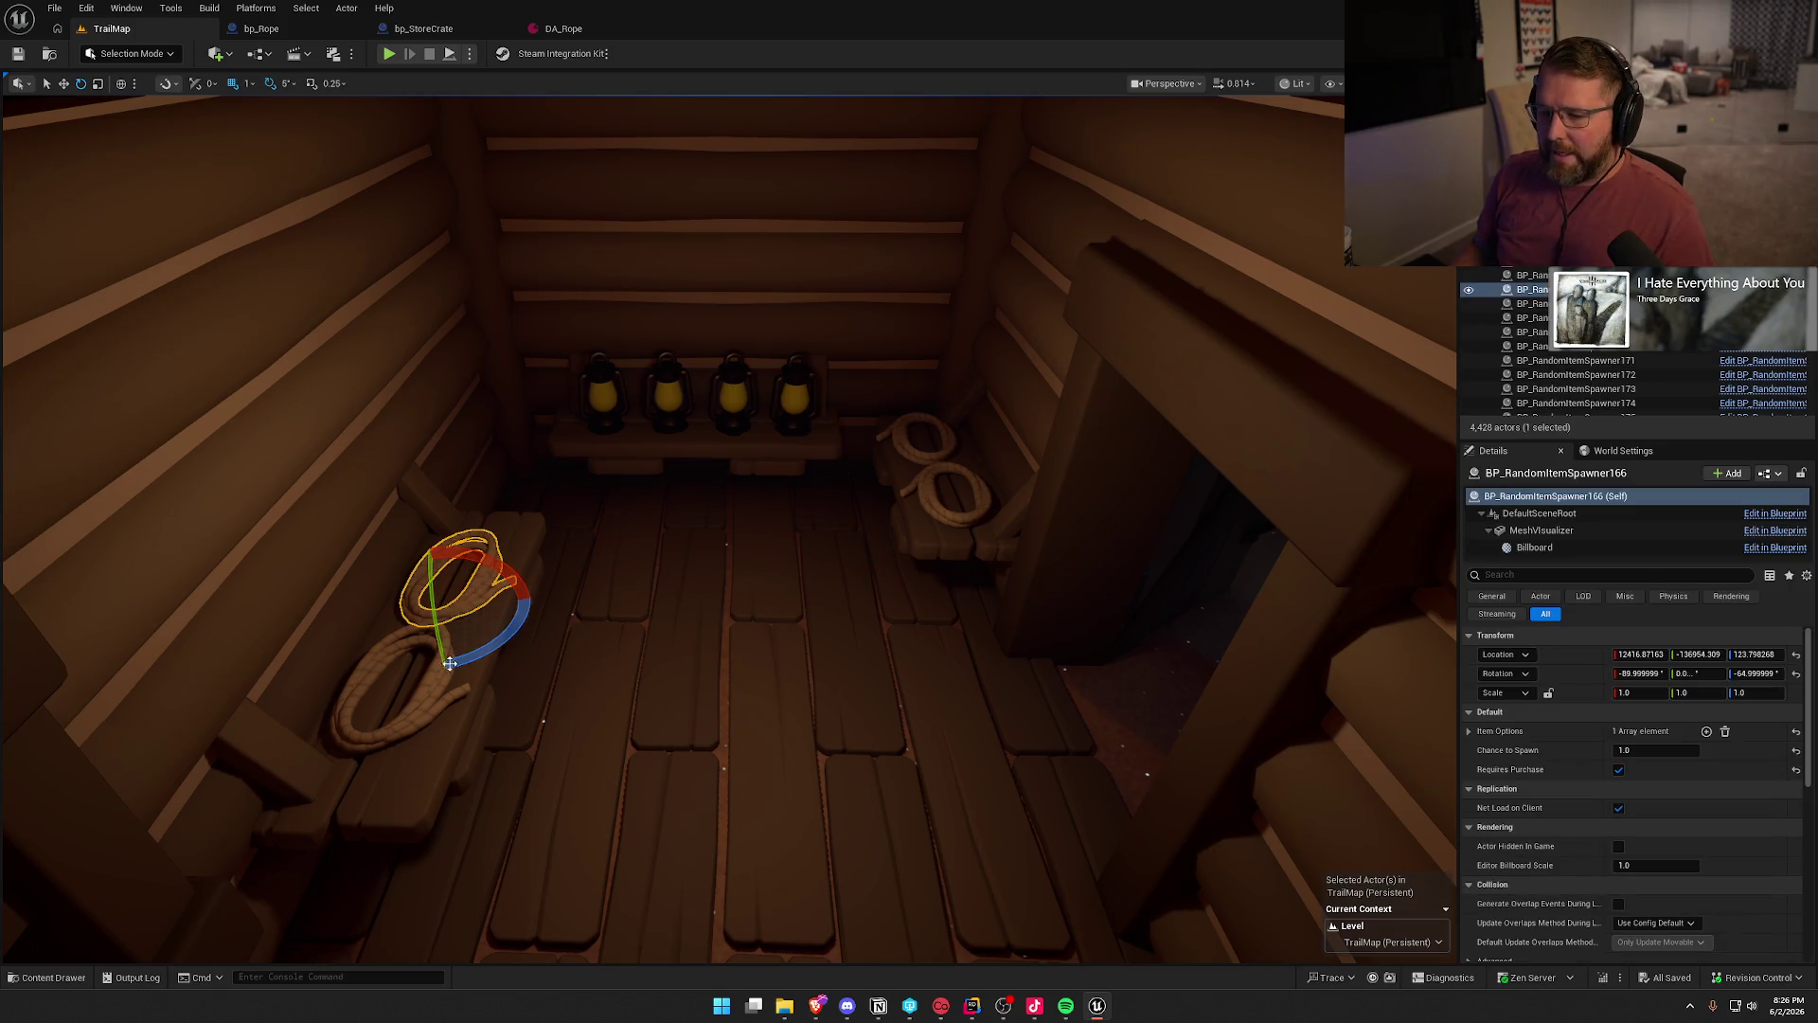
pyautogui.keyDown('ctrl'); pyautogui.click(923, 499); pyautogui.keyUp('ctrl')
pyautogui.keyDown('ctrl'); pyautogui.click(904, 452); pyautogui.keyUp('ctrl')
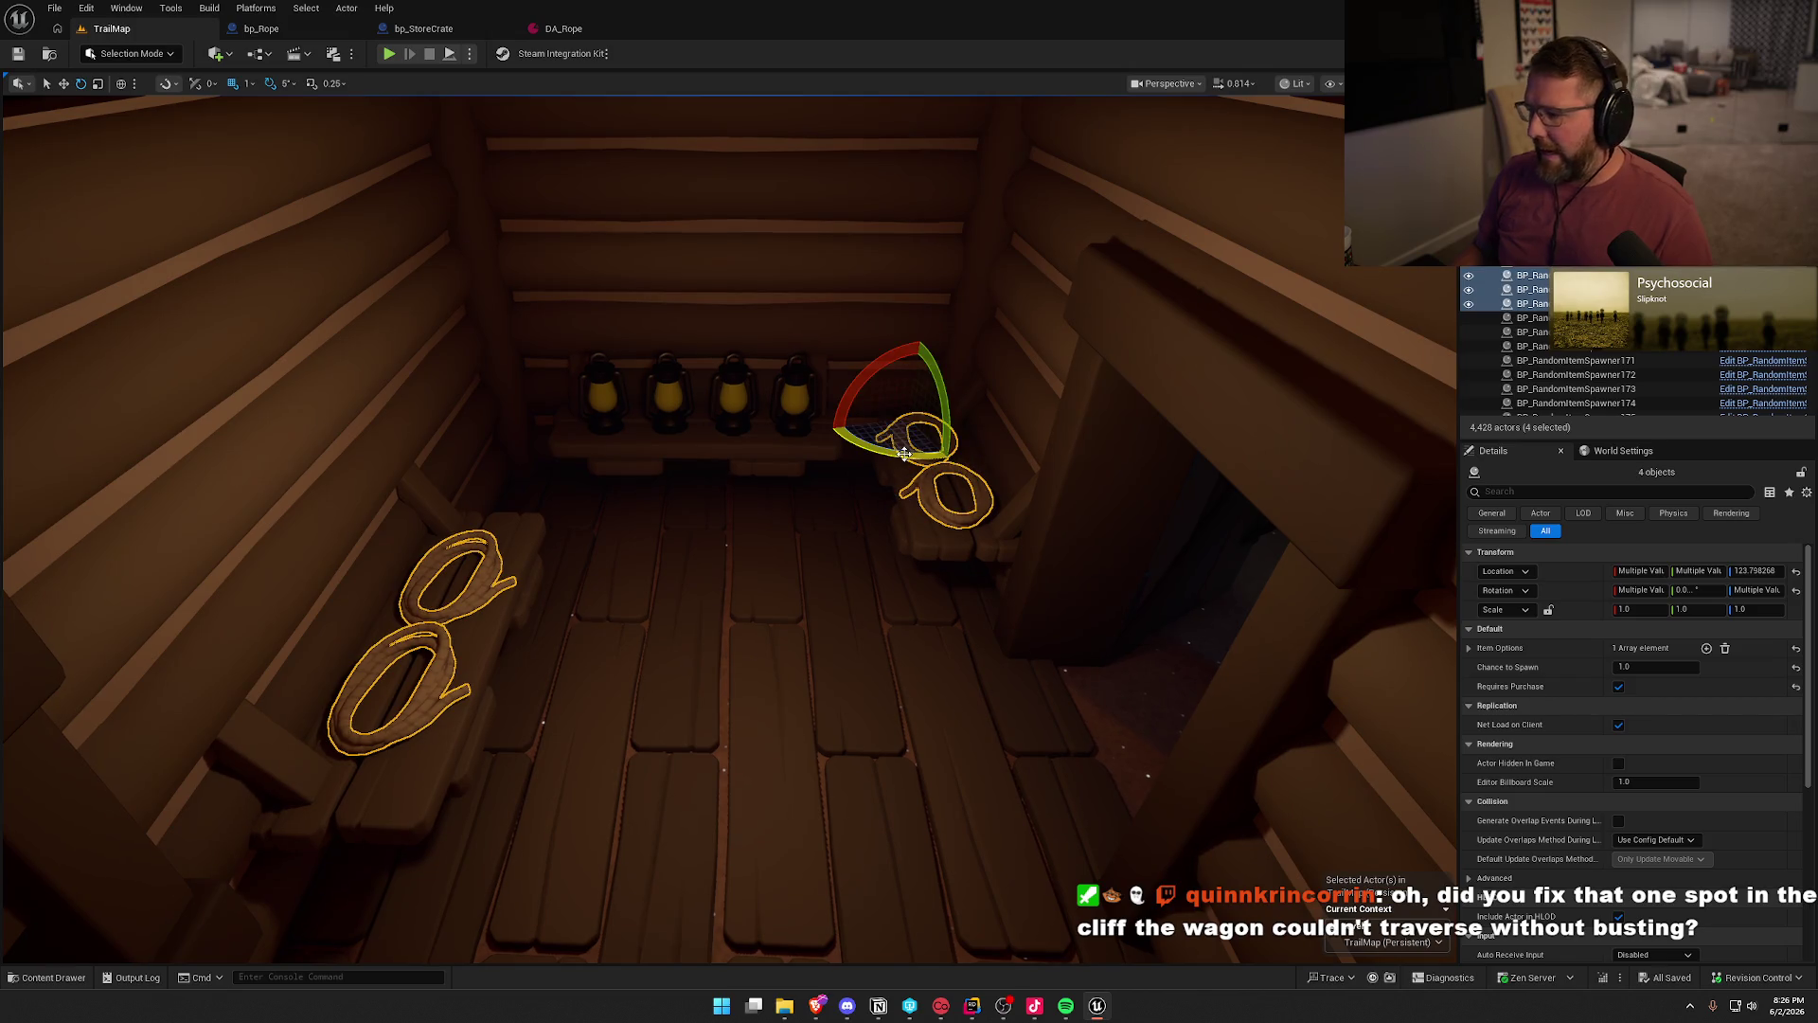
pyautogui.hotkey('ctrl', 'space')
pyautogui.moveTo(1042, 568); pyautogui.dragTo(1117, 606)
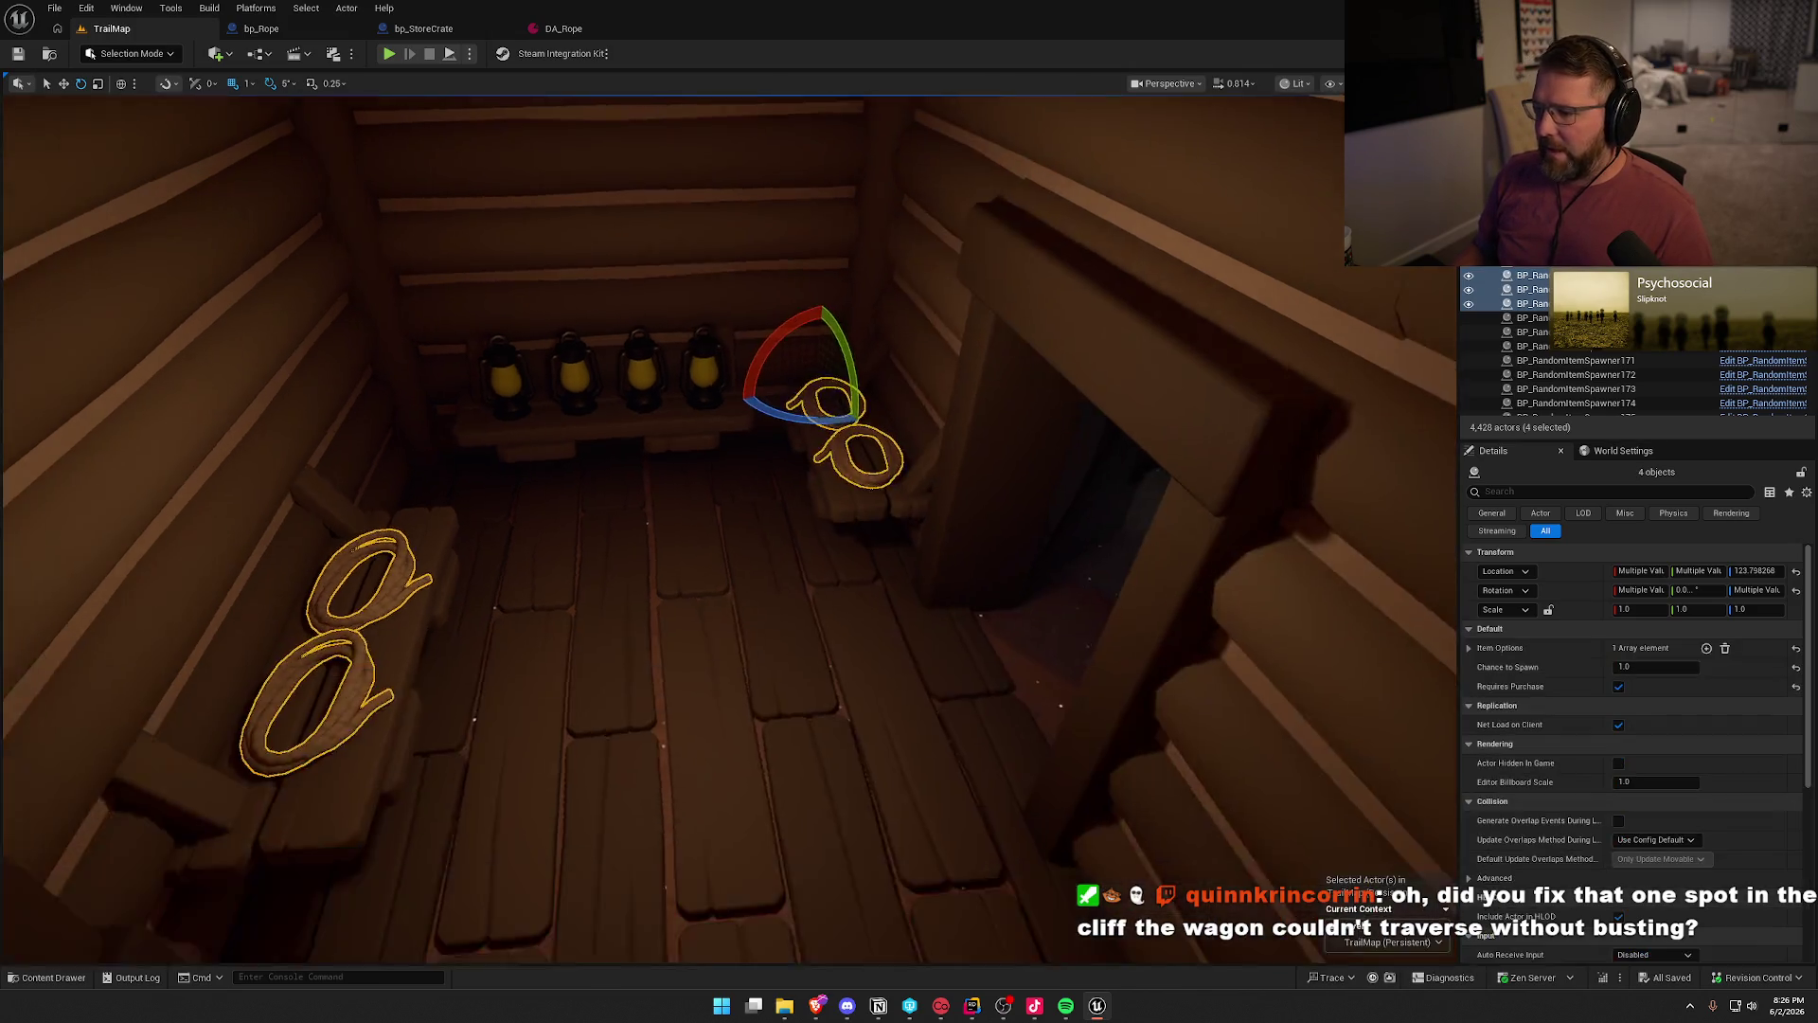
pyautogui.rightClick(952, 470)
pyautogui.moveTo(1117, 615)
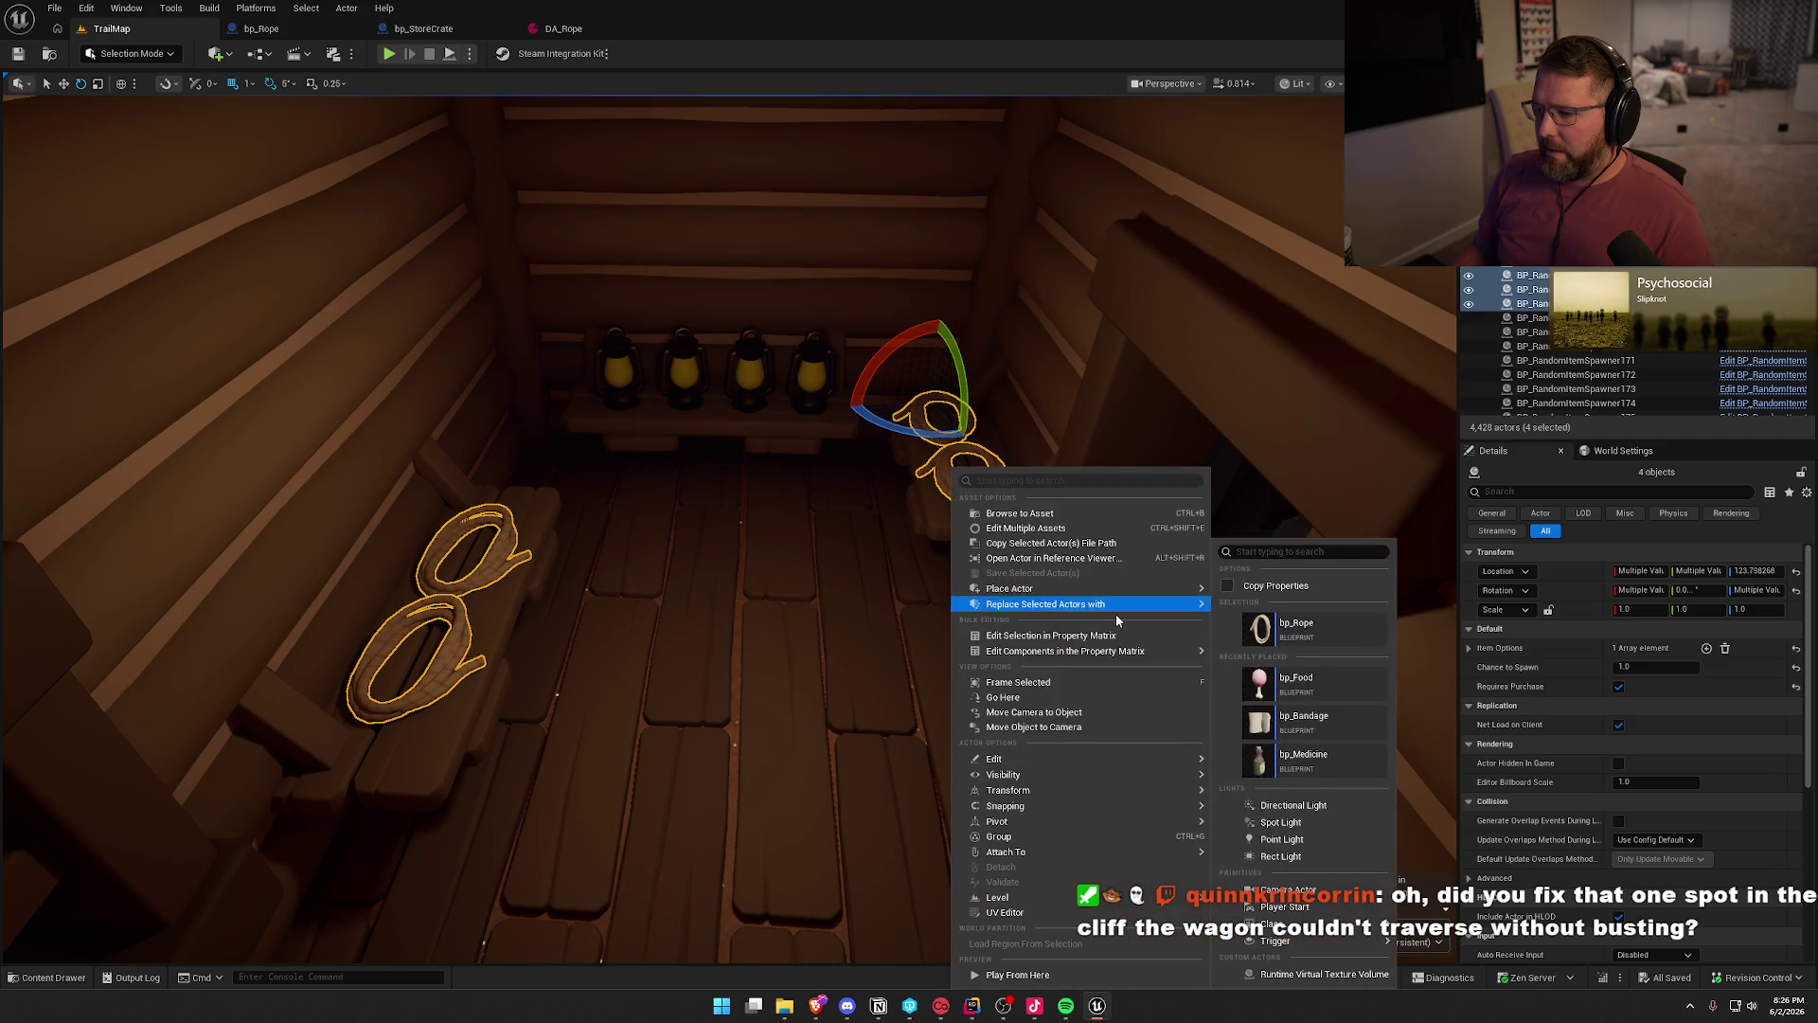
pyautogui.click(1309, 628)
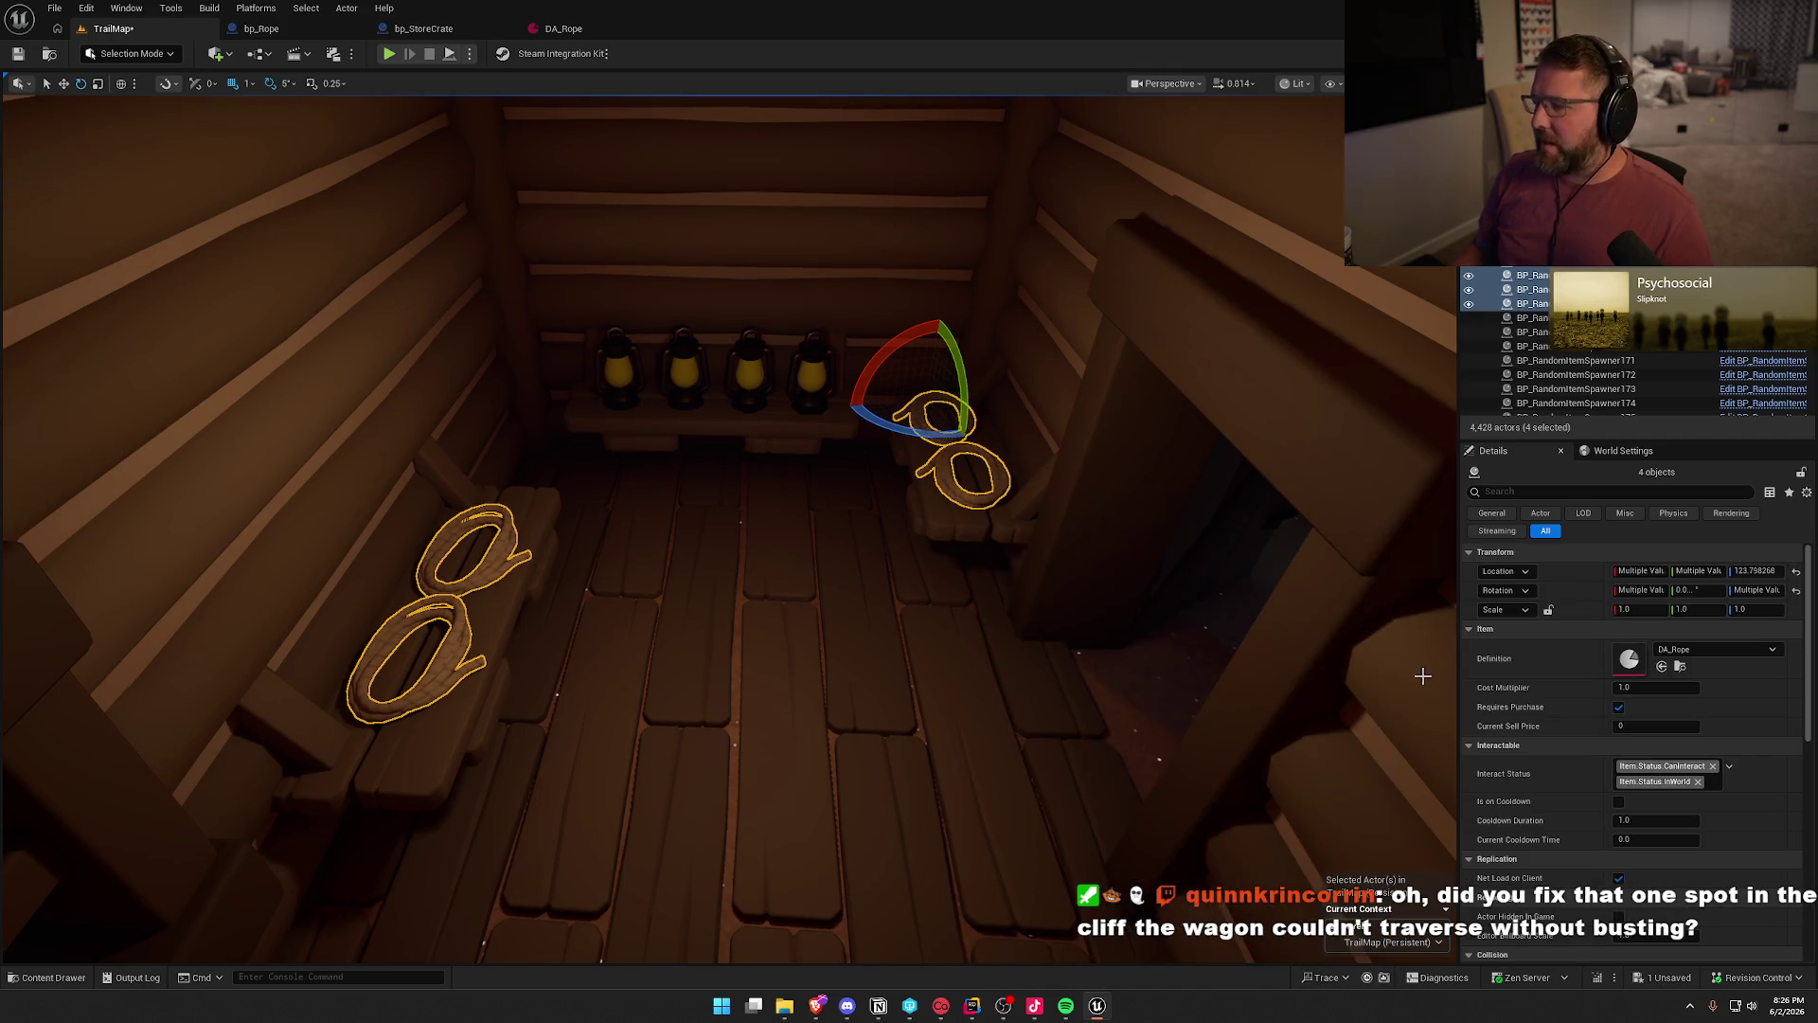
pyautogui.click(1638, 690)
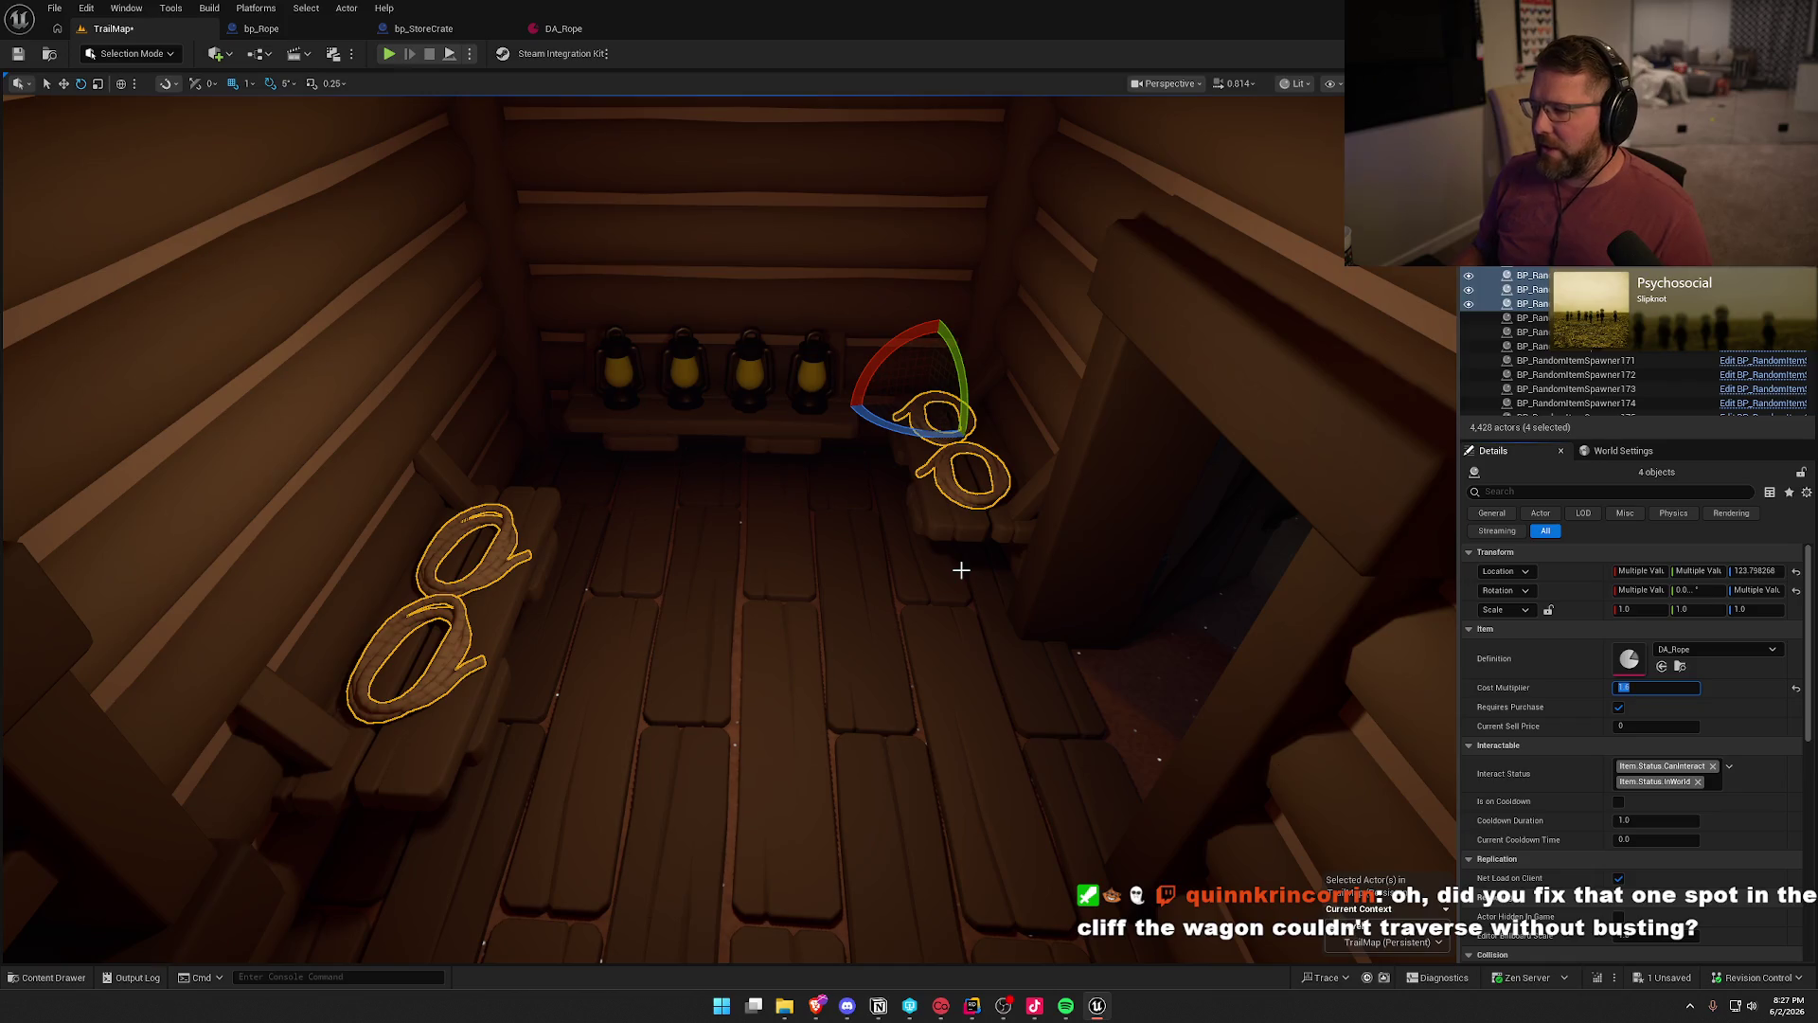
# - Select the four shelf lantern spawners and replace them with bp_Lantern actors
pyautogui.press('Escape')
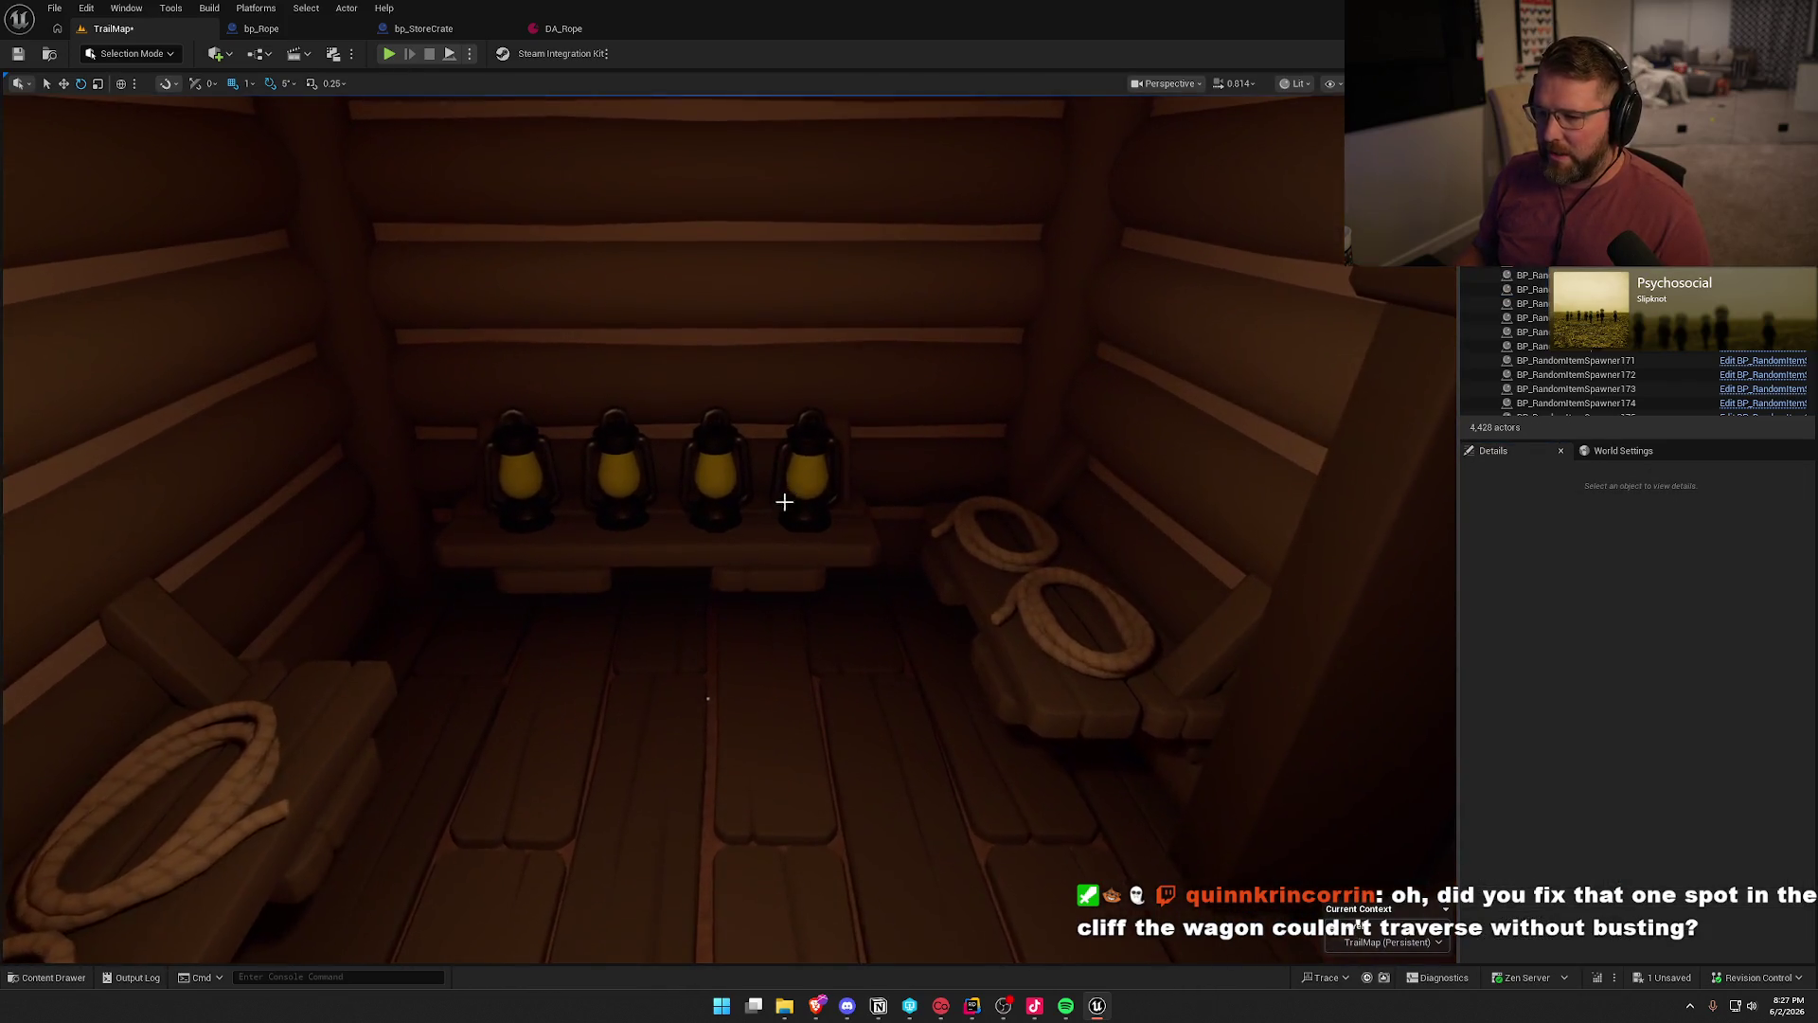
pyautogui.hotkey('ctrl', 'space')
pyautogui.click(821, 478)
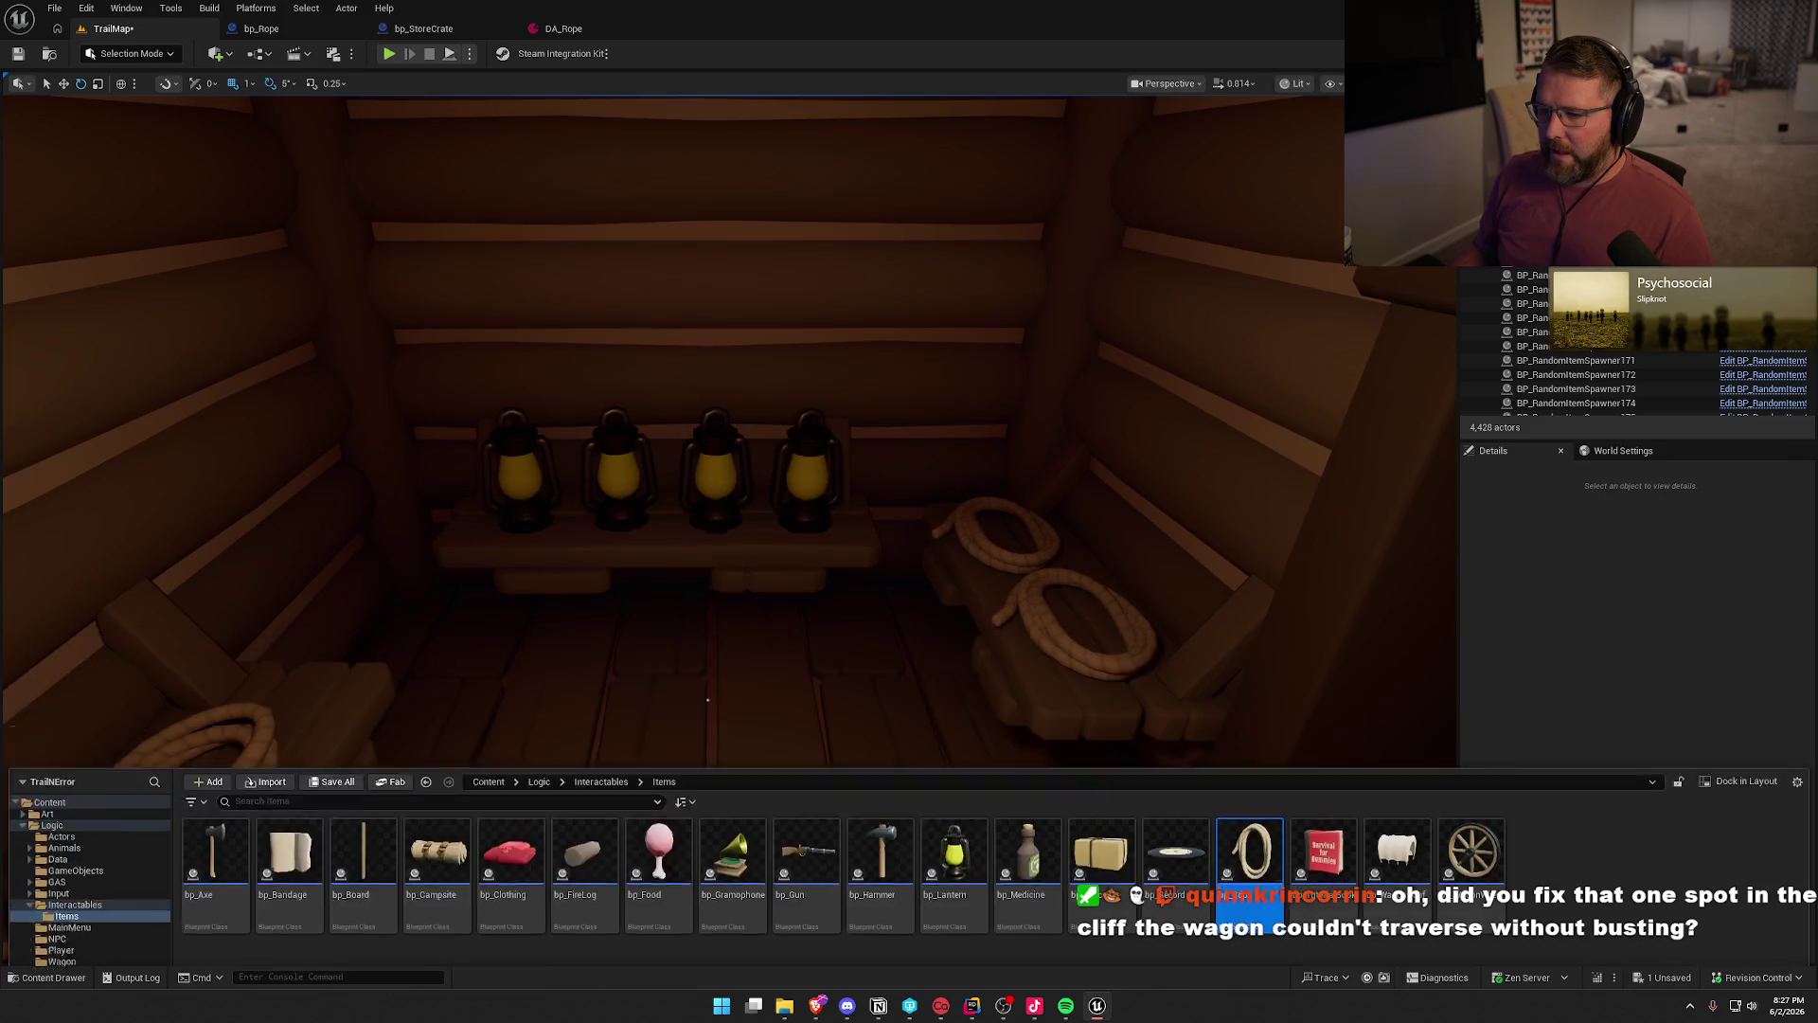
pyautogui.keyDown('ctrl'); pyautogui.click(713, 472); pyautogui.keyUp('ctrl')
pyautogui.keyDown('ctrl'); pyautogui.click(617, 471); pyautogui.keyUp('ctrl')
pyautogui.keyDown('ctrl'); pyautogui.click(525, 467); pyautogui.keyUp('ctrl')
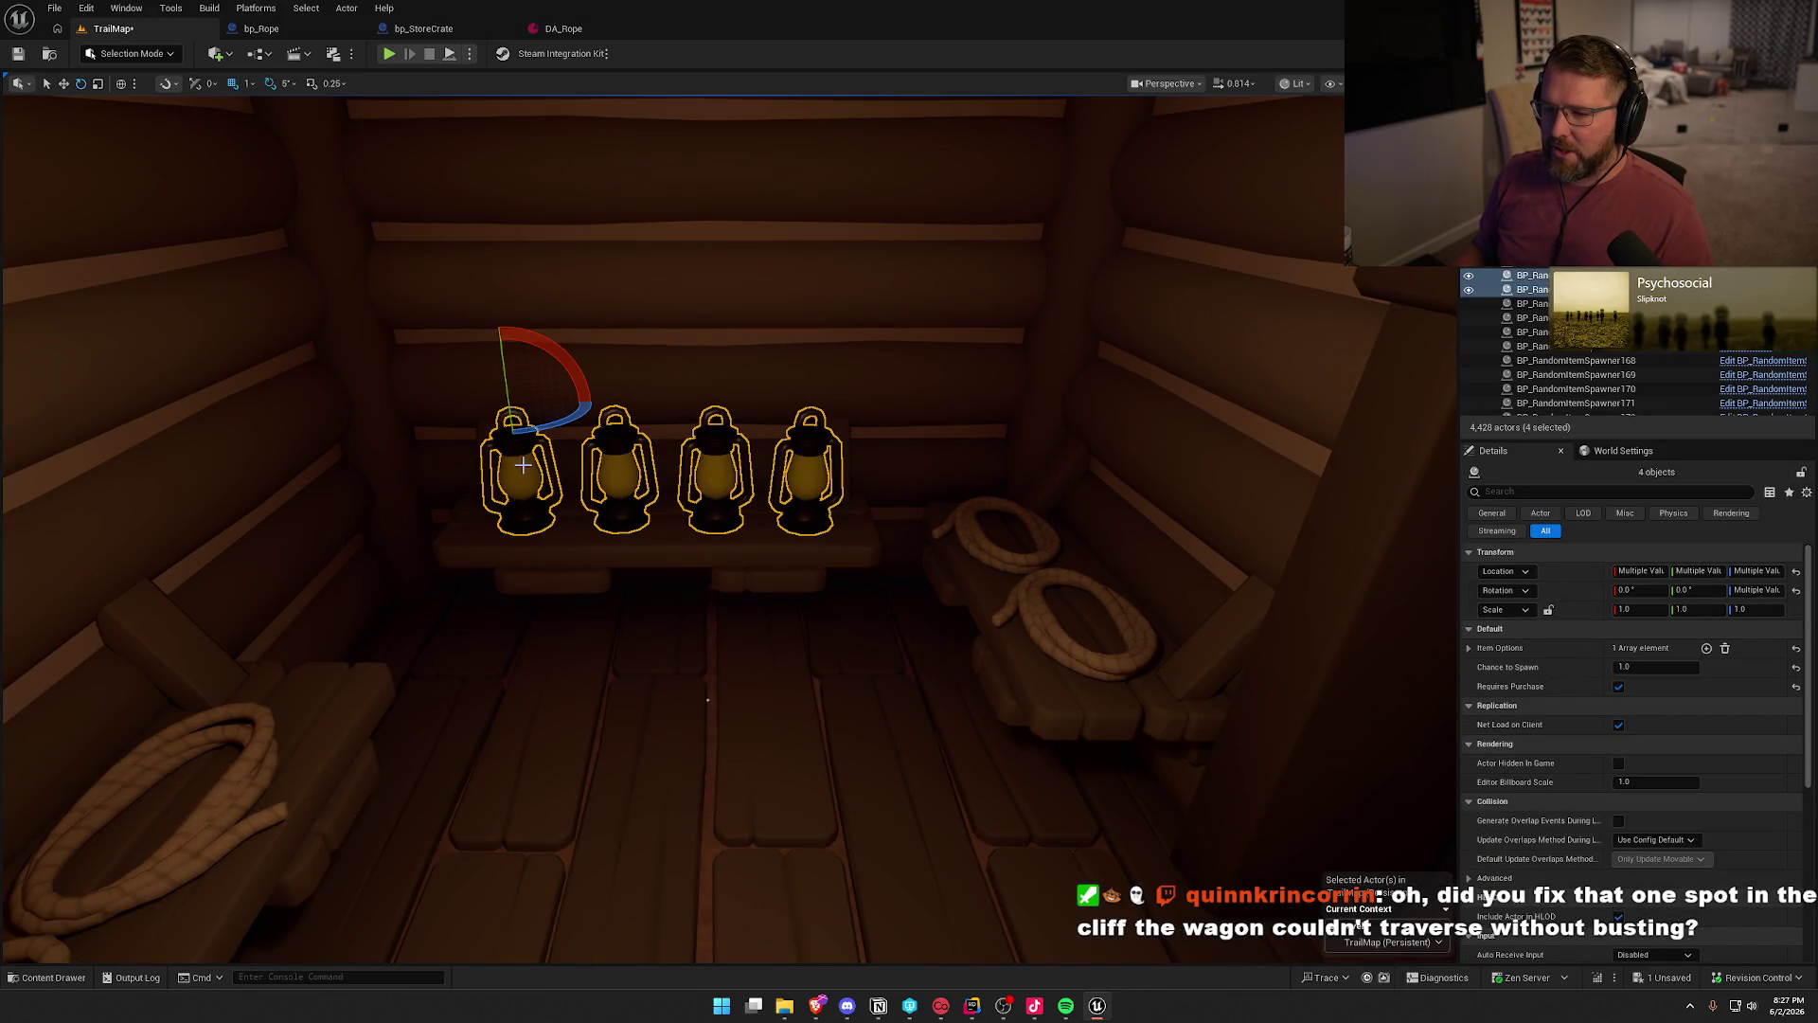
pyautogui.hotkey('ctrl', 'space')
pyautogui.click(937, 729)
pyautogui.rightClick(800, 472)
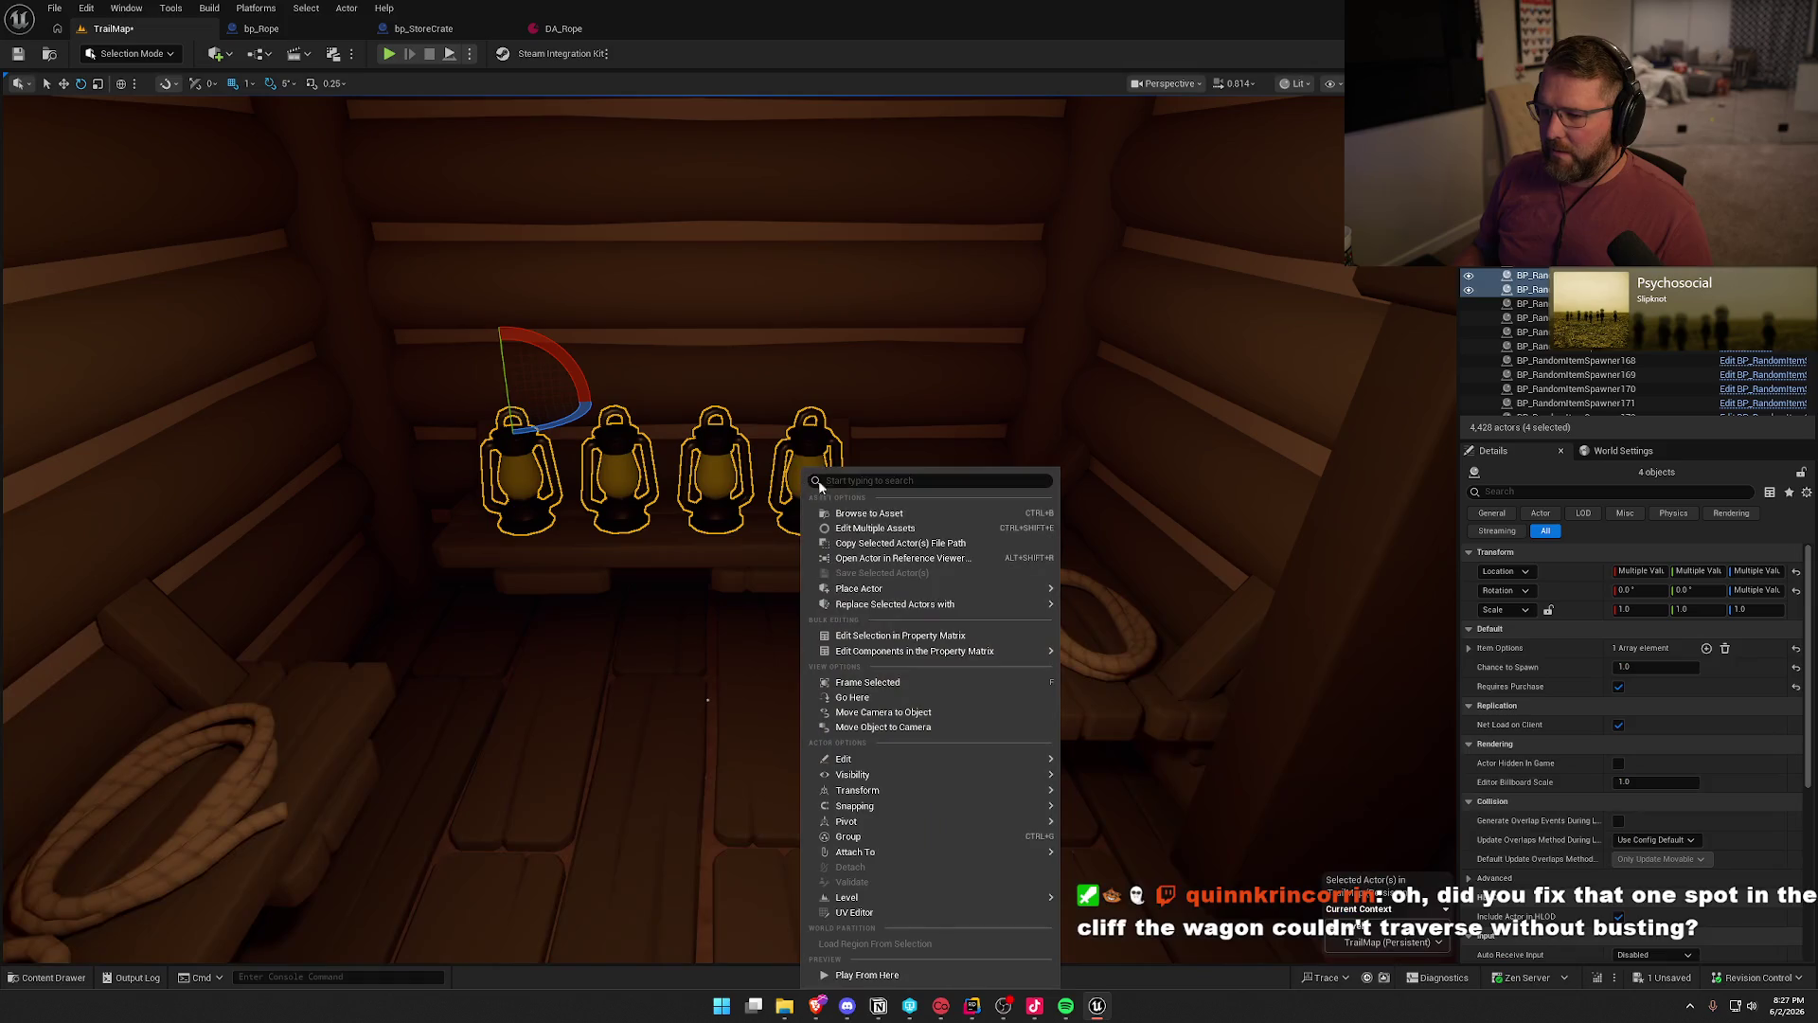
pyautogui.moveTo(947, 588)
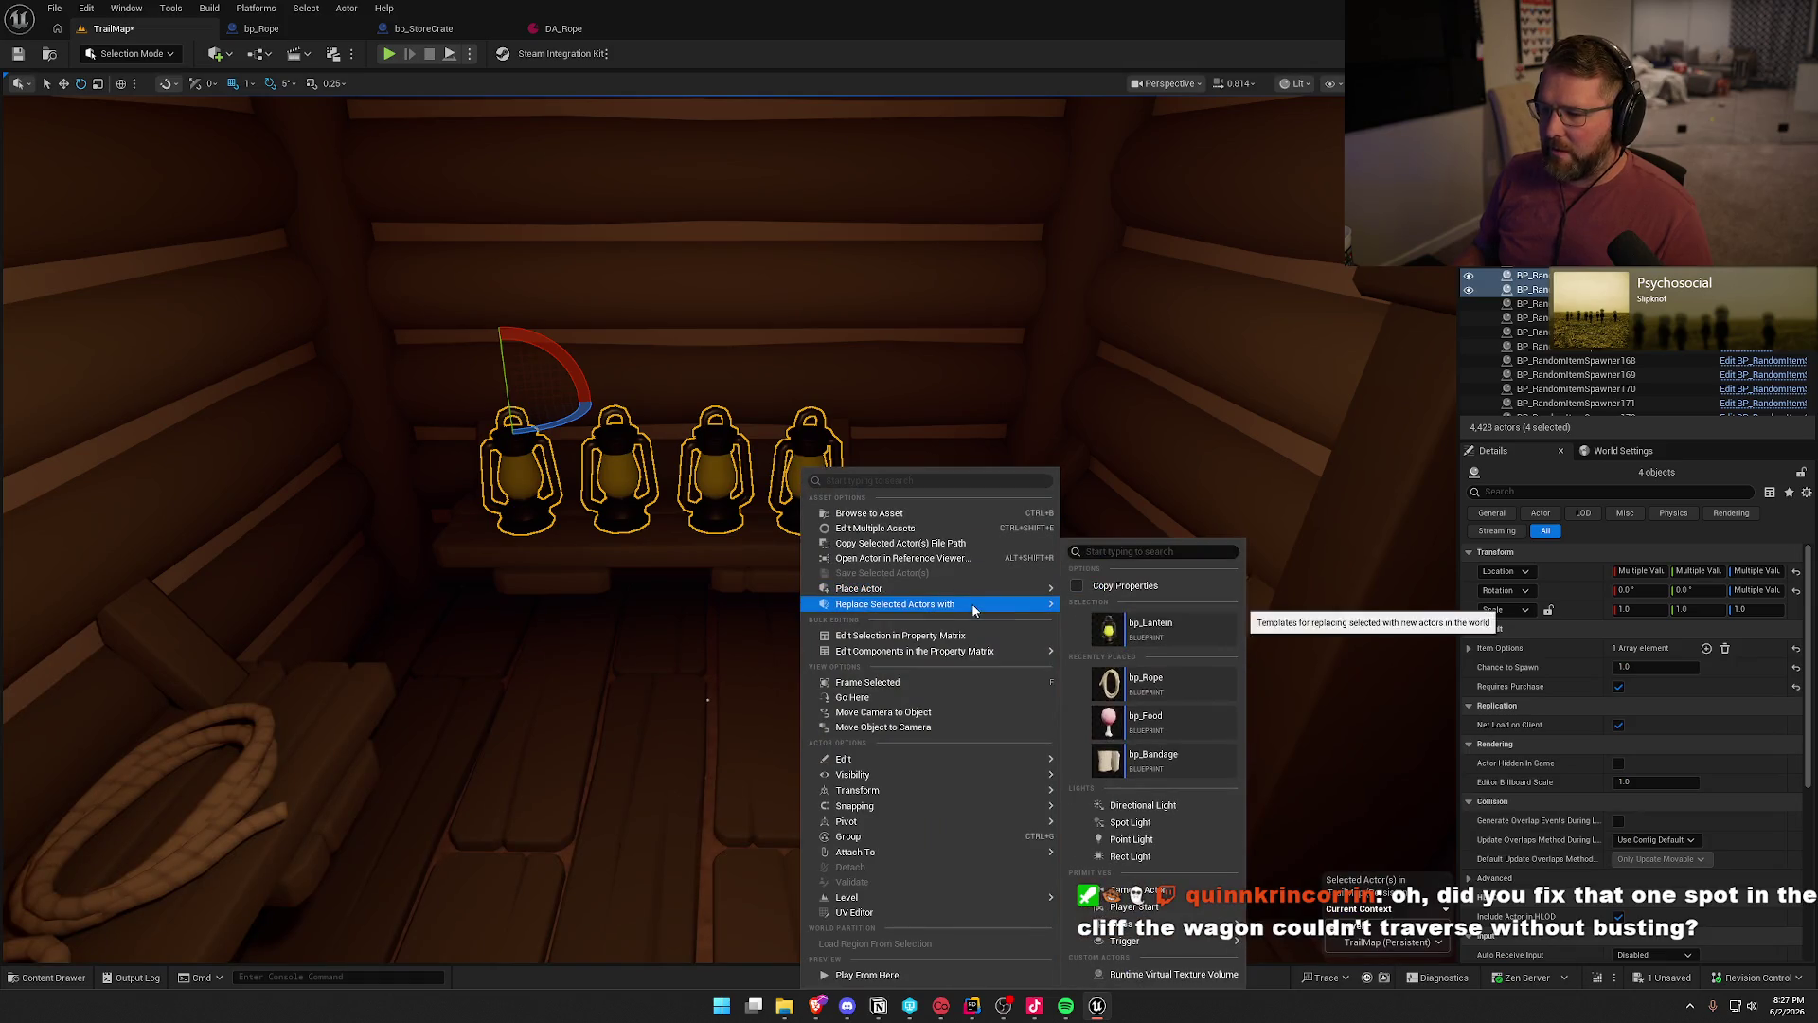
pyautogui.click(1136, 632)
# - Set the lanterns' Cost Multiplier to 1.6 and tick Requires Purchase
pyautogui.click(1657, 687)
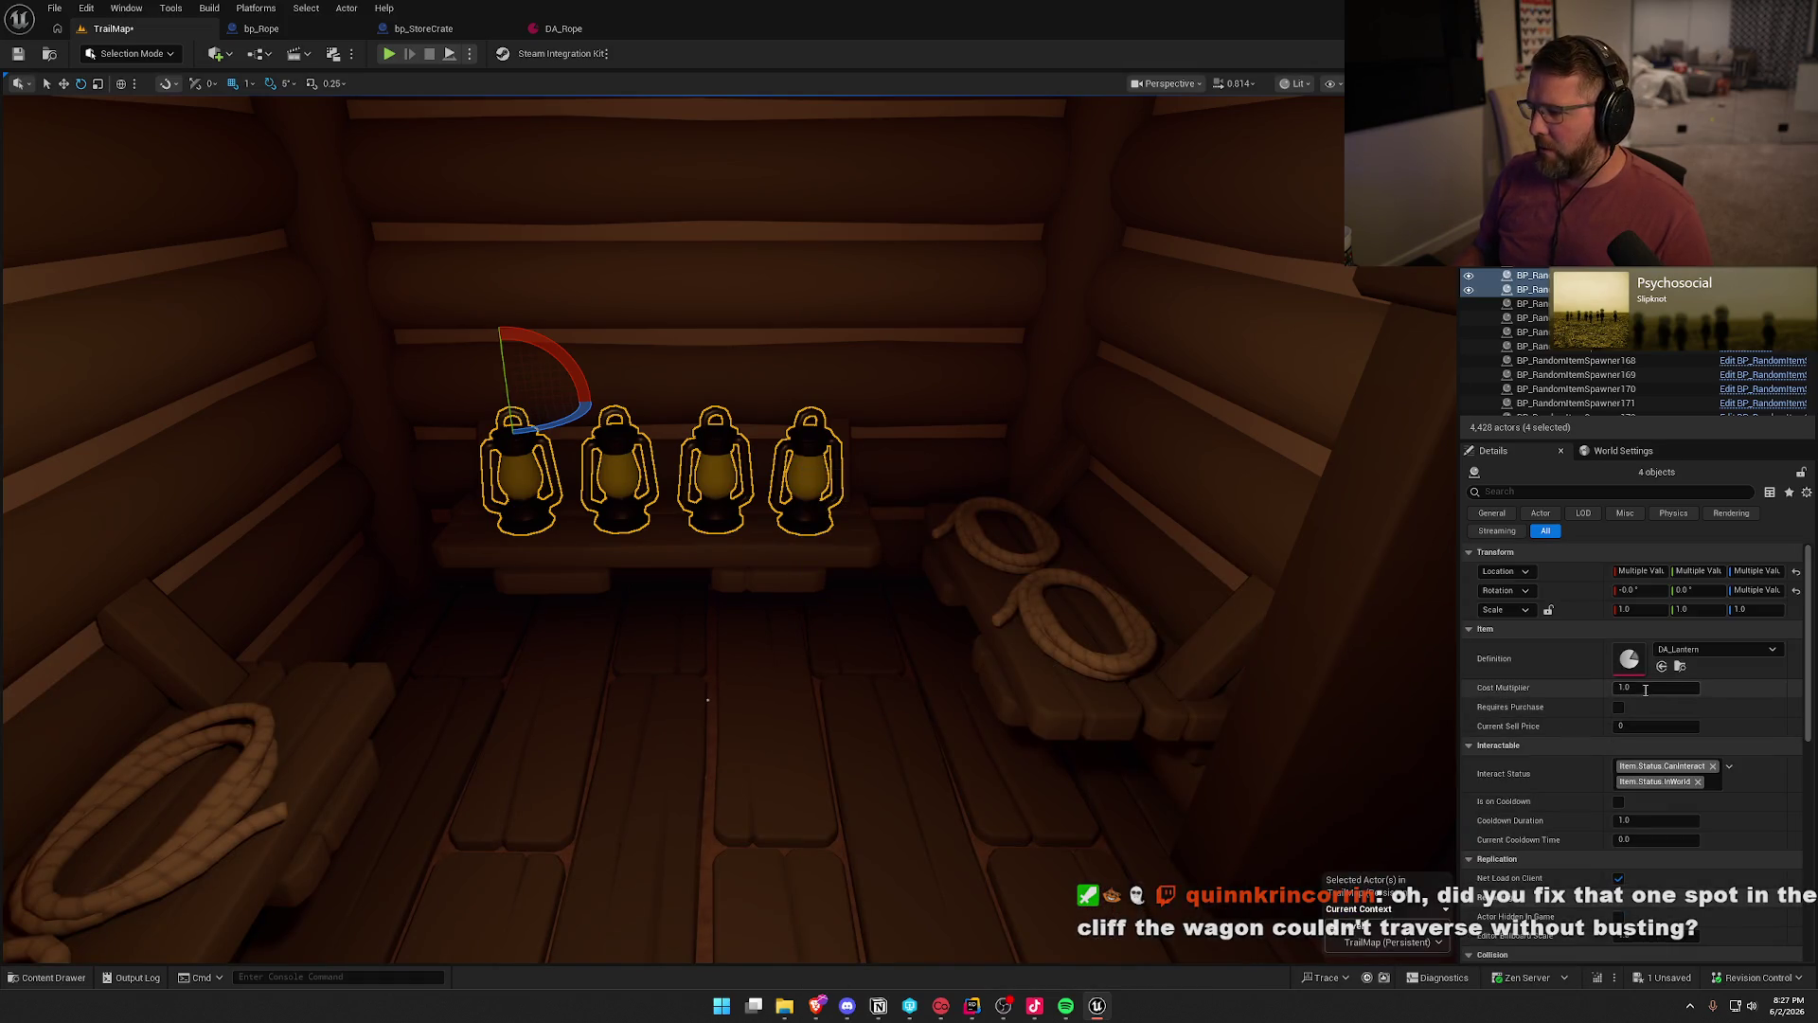
pyautogui.write('1.6')
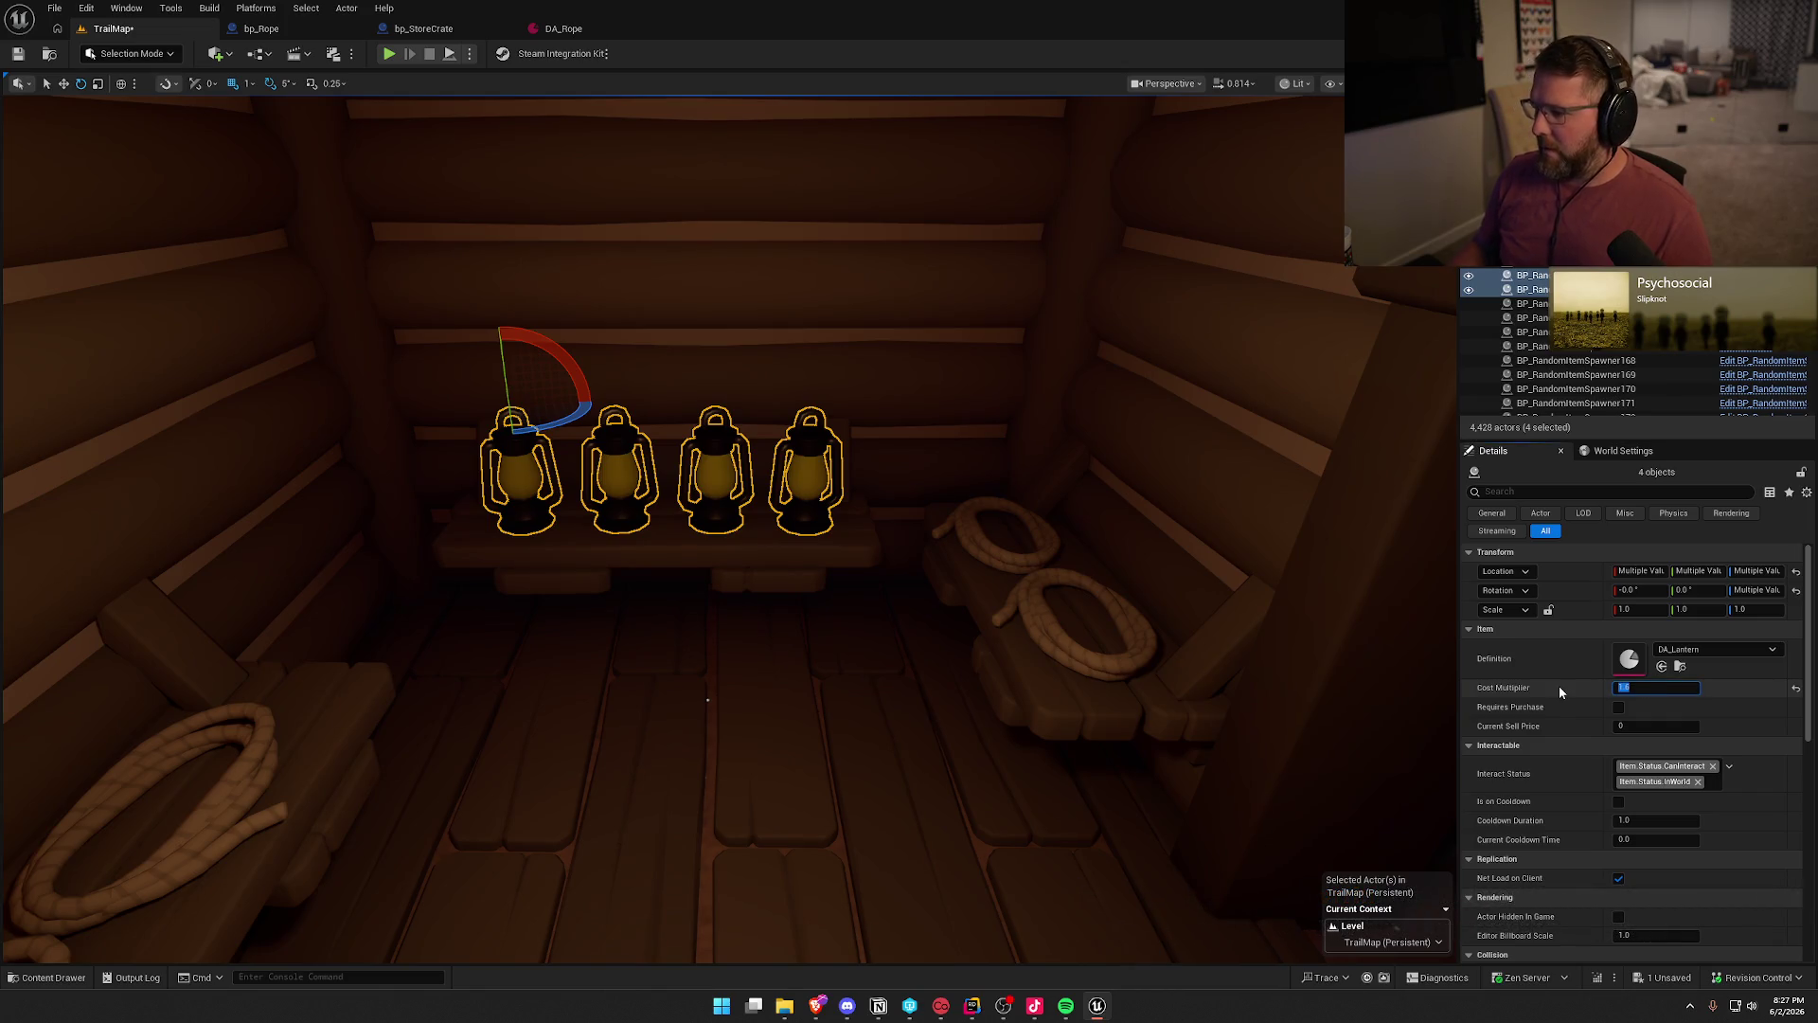
pyautogui.click(1618, 707)
pyautogui.moveTo(1363, 717); pyautogui.dragTo(1326, 710)
pyautogui.moveTo(811, 660)
pyautogui.mouseDown()
pyautogui.moveTo(682, 812)
pyautogui.moveTo(935, 947)
pyautogui.moveTo(1121, 625)
pyautogui.mouseUp()
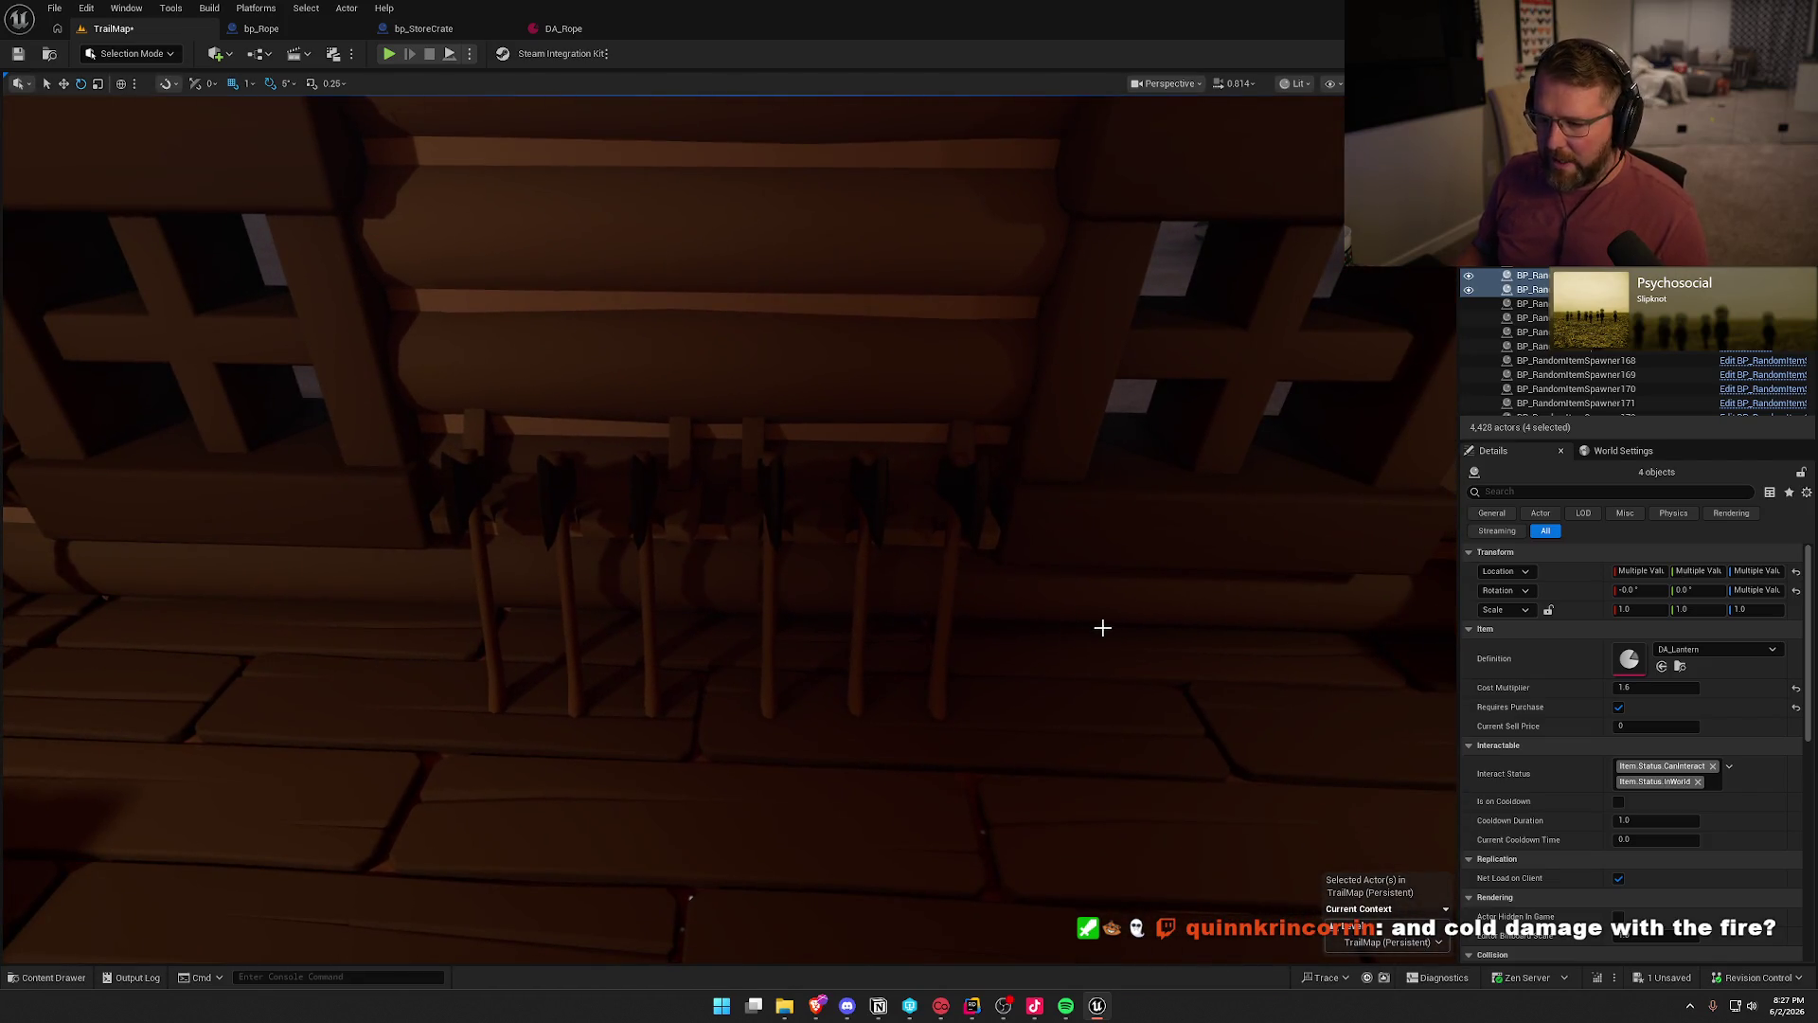
# - Select the six axe spawners on the wall rack and pick bp_Axe in the Content Drawer
pyautogui.click(473, 481)
pyautogui.keyDown('ctrl'); pyautogui.click(552, 494); pyautogui.keyUp('ctrl')
pyautogui.keyDown('ctrl'); pyautogui.click(632, 490); pyautogui.keyUp('ctrl')
pyautogui.keyDown('ctrl'); pyautogui.click(790, 492); pyautogui.keyUp('ctrl')
pyautogui.keyDown('ctrl'); pyautogui.click(866, 488); pyautogui.keyUp('ctrl')
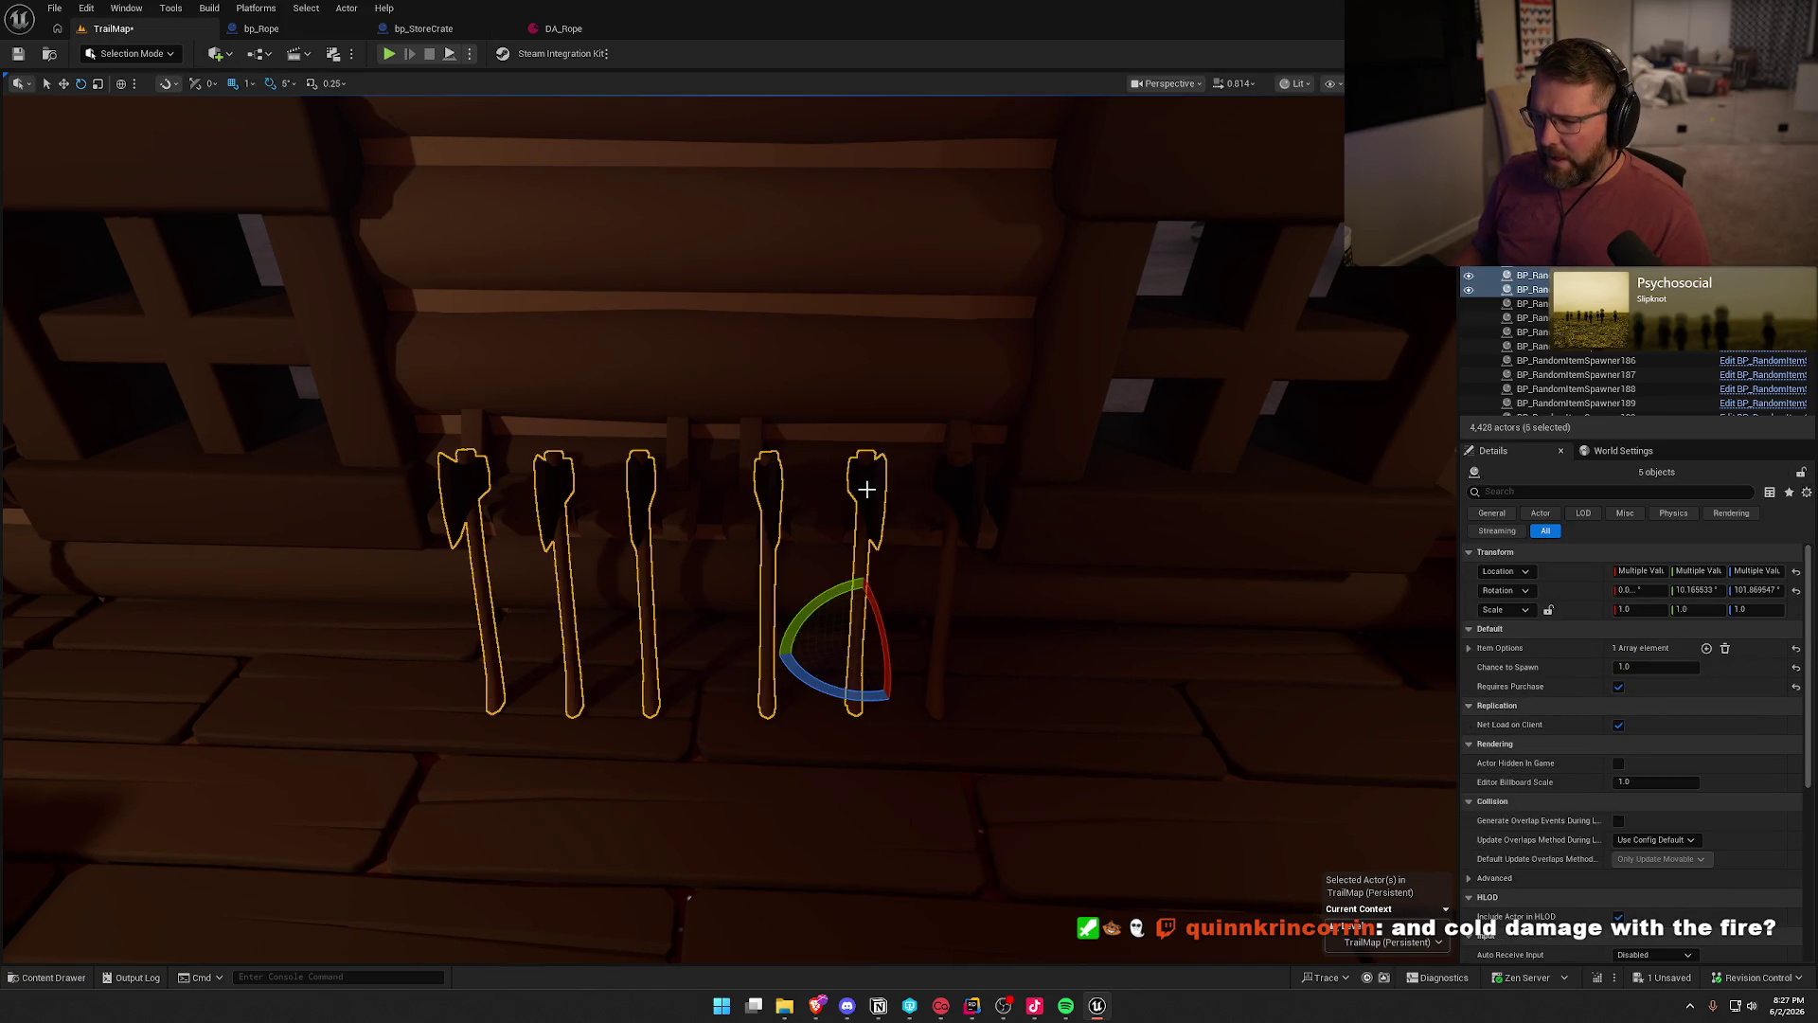
pyautogui.keyDown('ctrl'); pyautogui.click(946, 485); pyautogui.keyUp('ctrl')
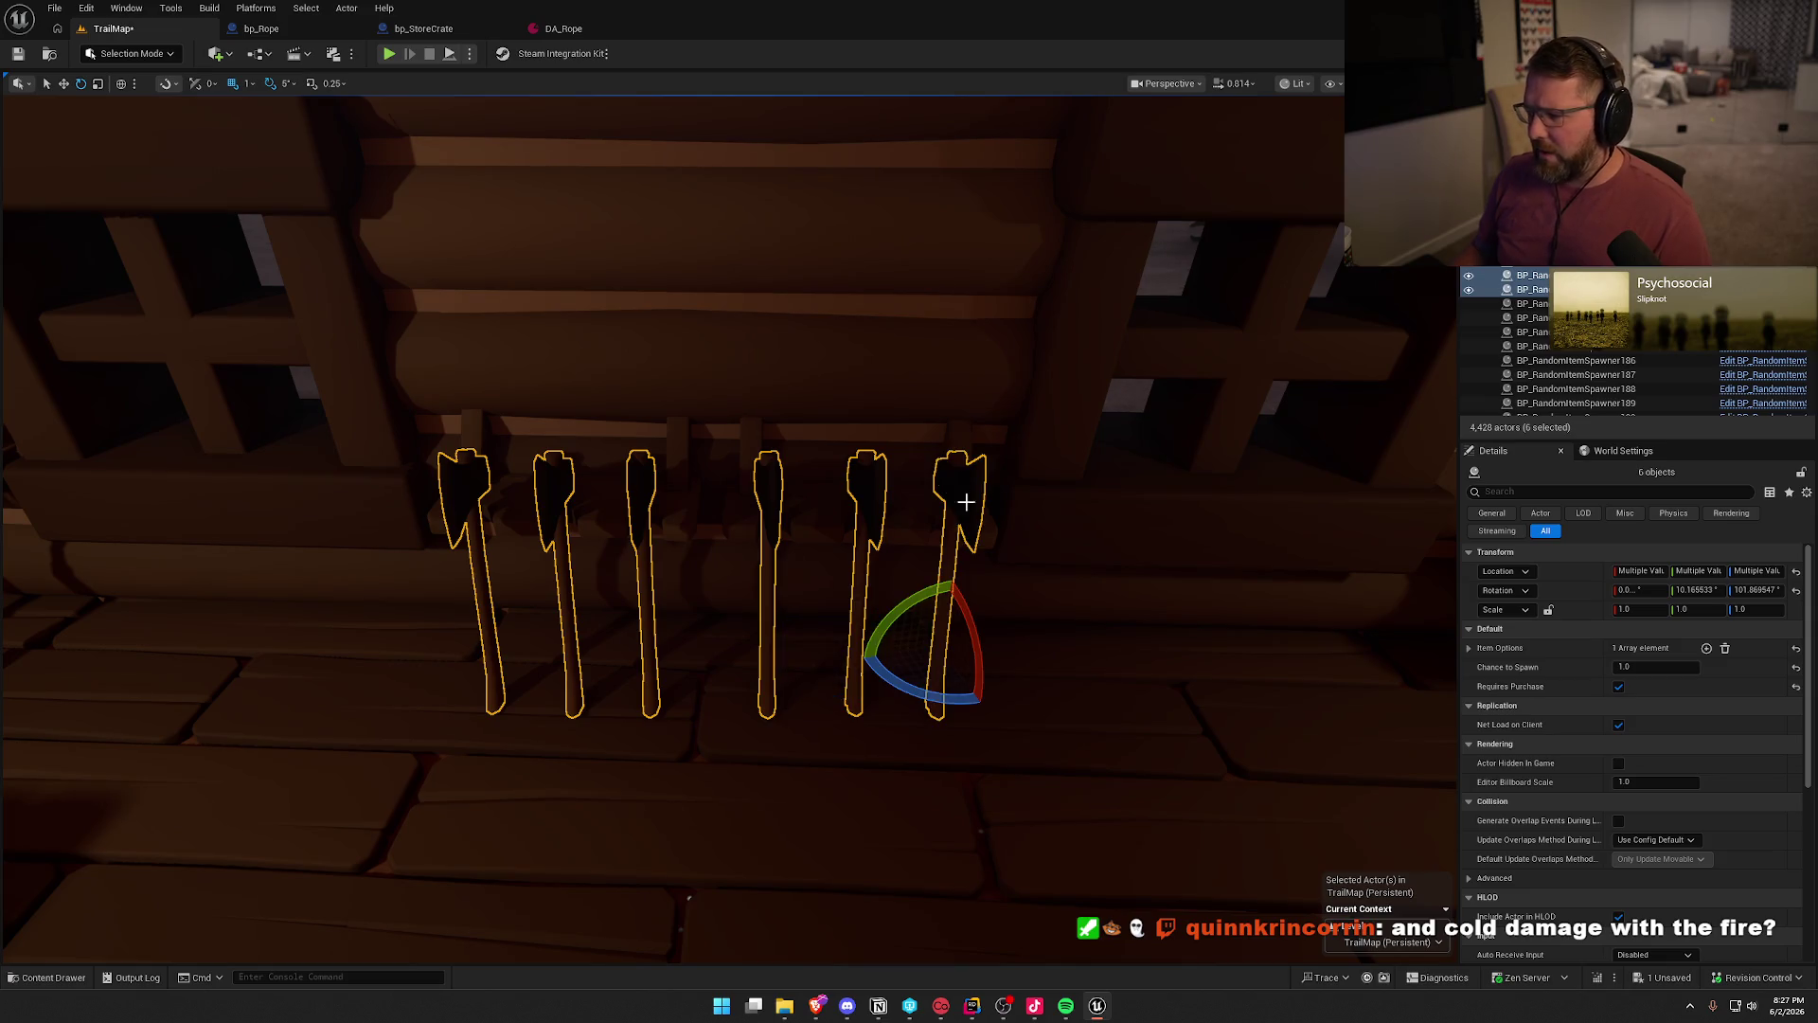
pyautogui.hotkey('ctrl', 'space')
pyautogui.click(216, 866)
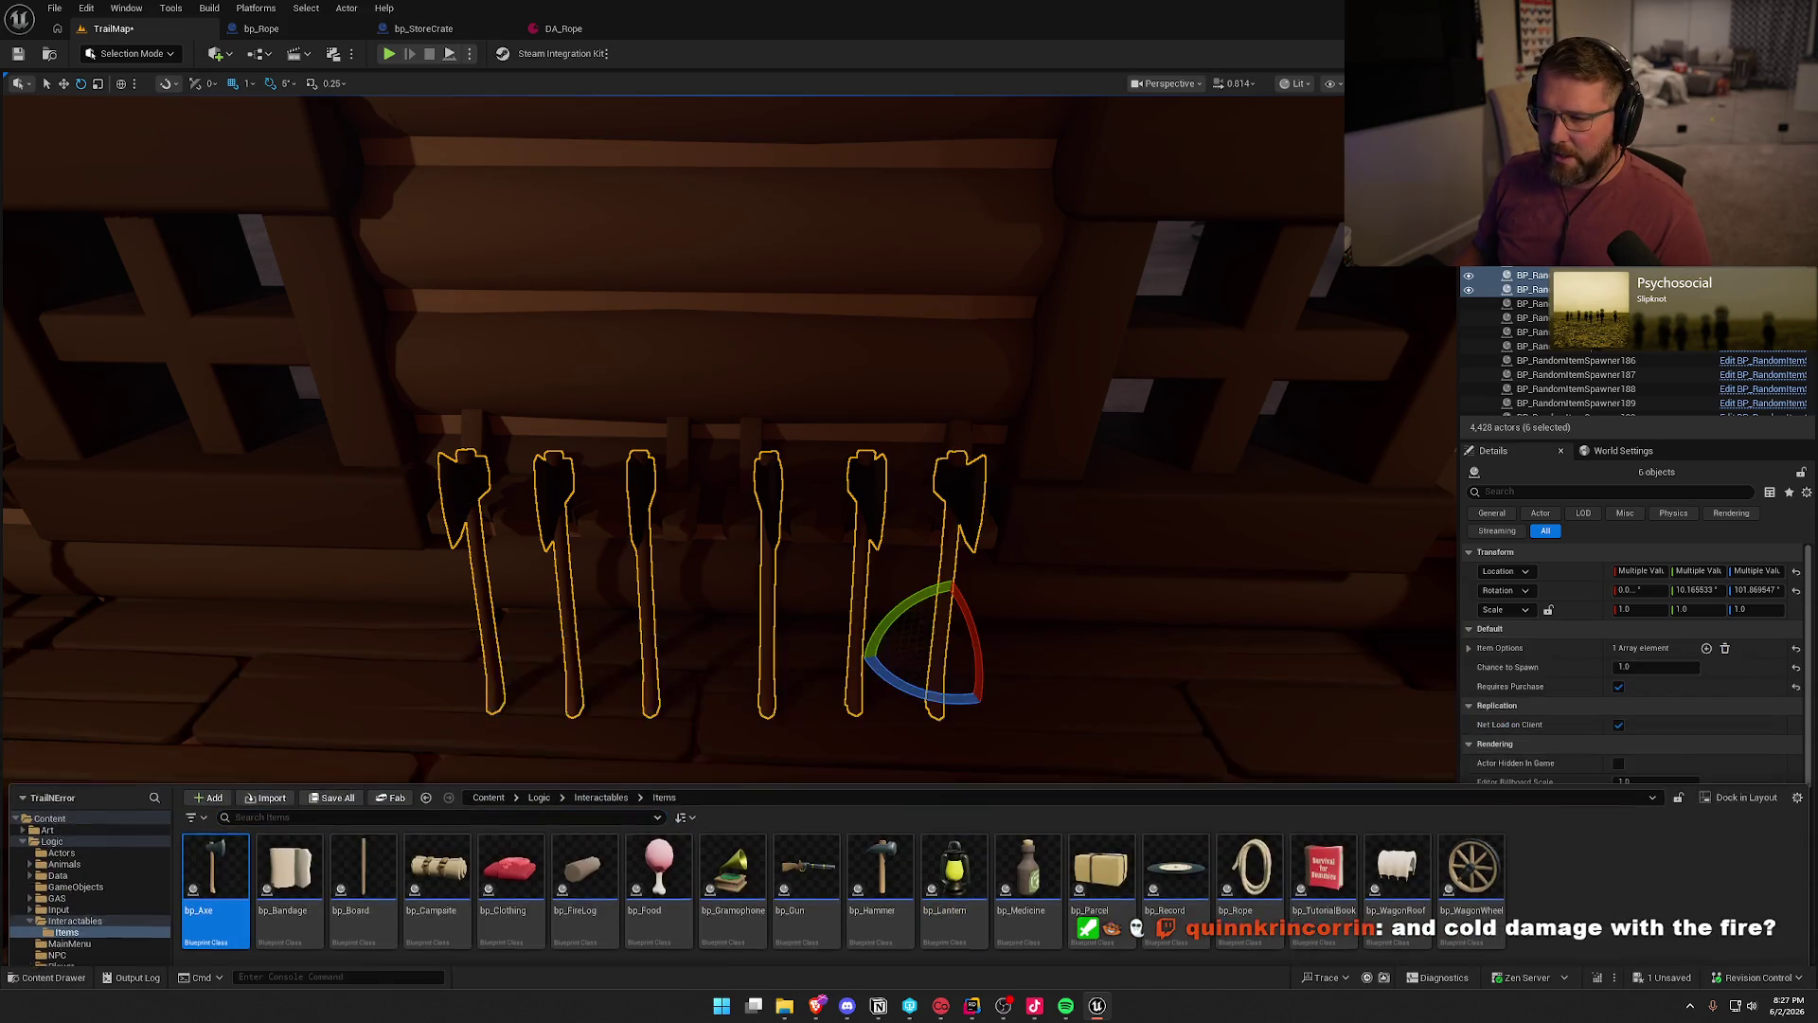
# - Replace the selected axes with bp_Axe actors and confirm their cost multiplier
pyautogui.rightClick(469, 468)
pyautogui.moveTo(568, 603)
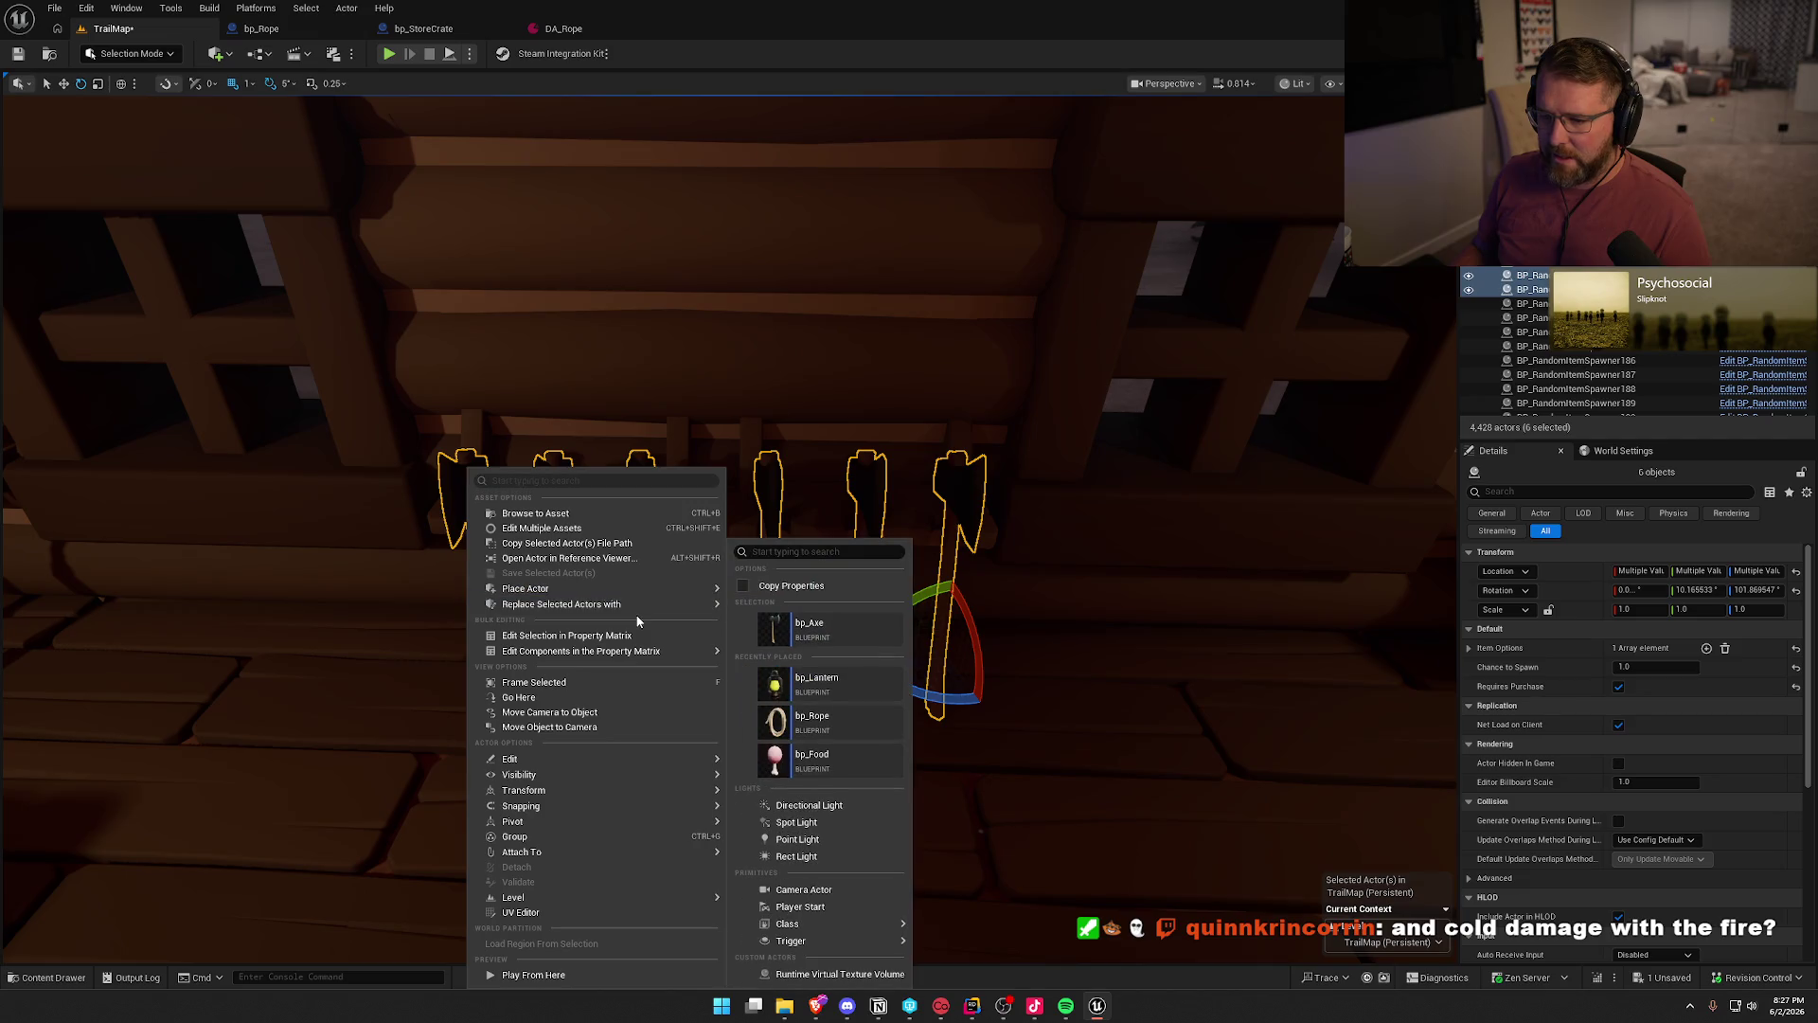
pyautogui.click(803, 629)
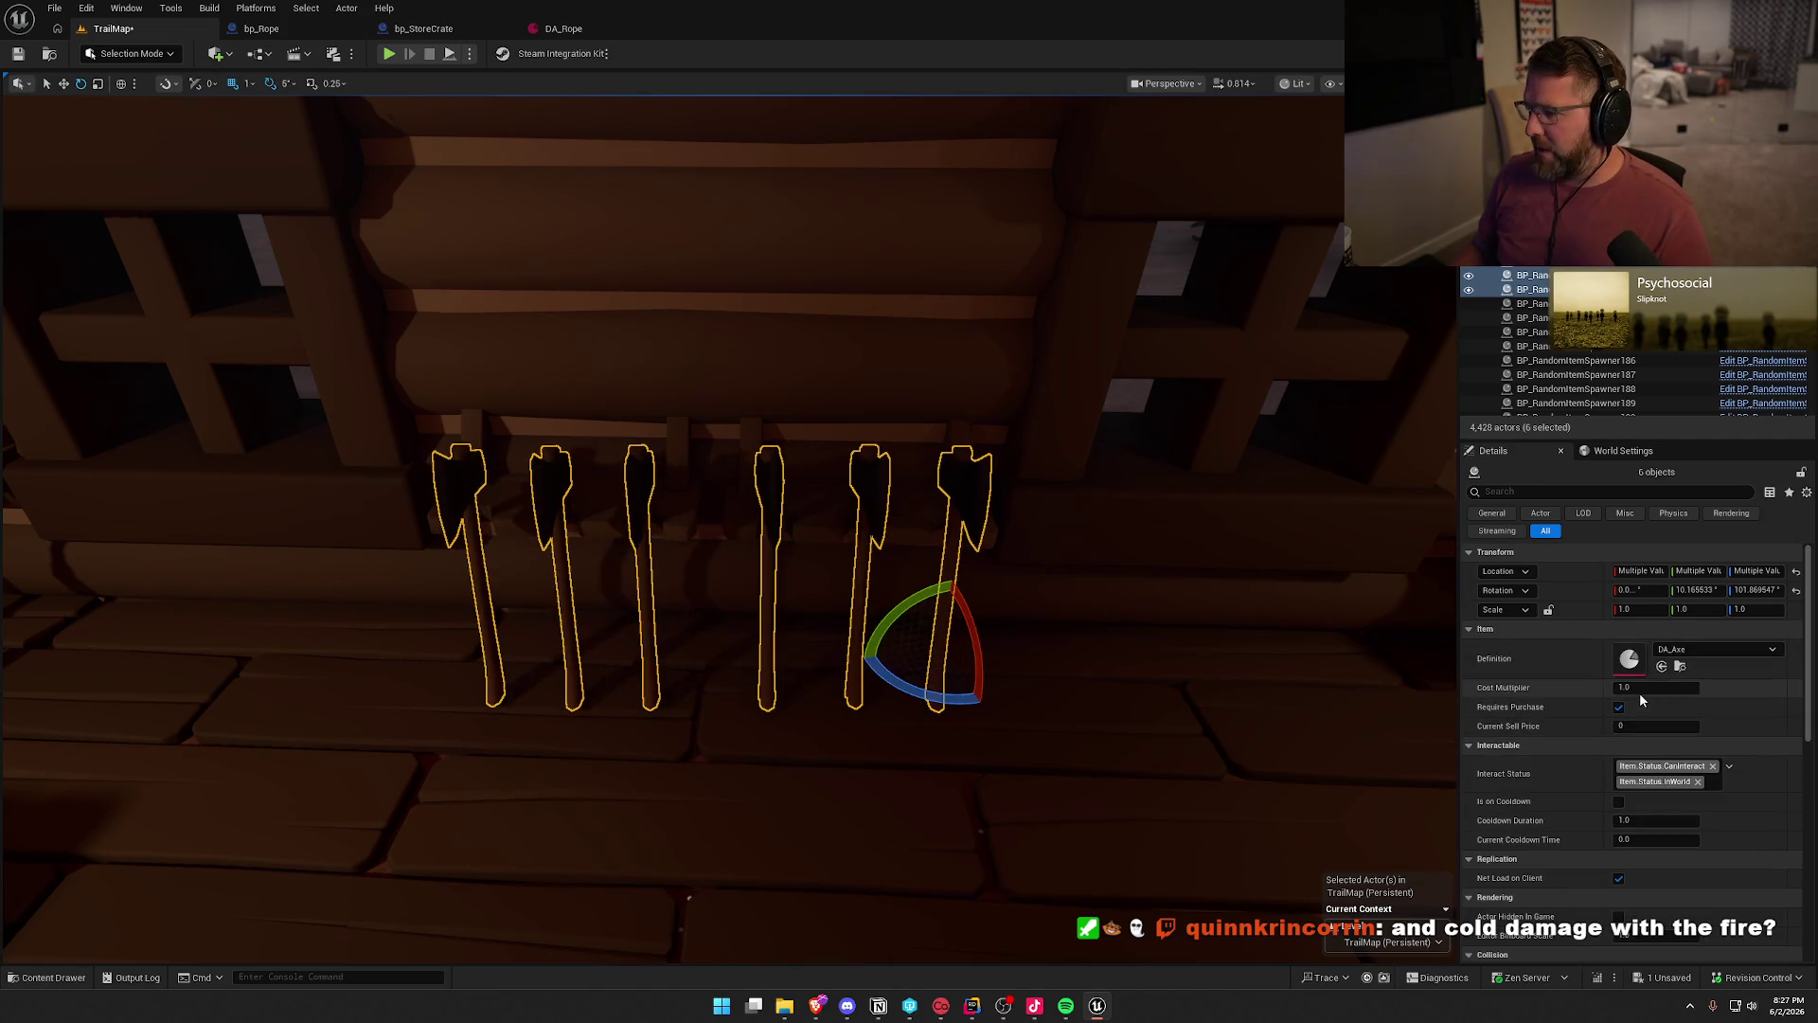
pyautogui.press('Return')
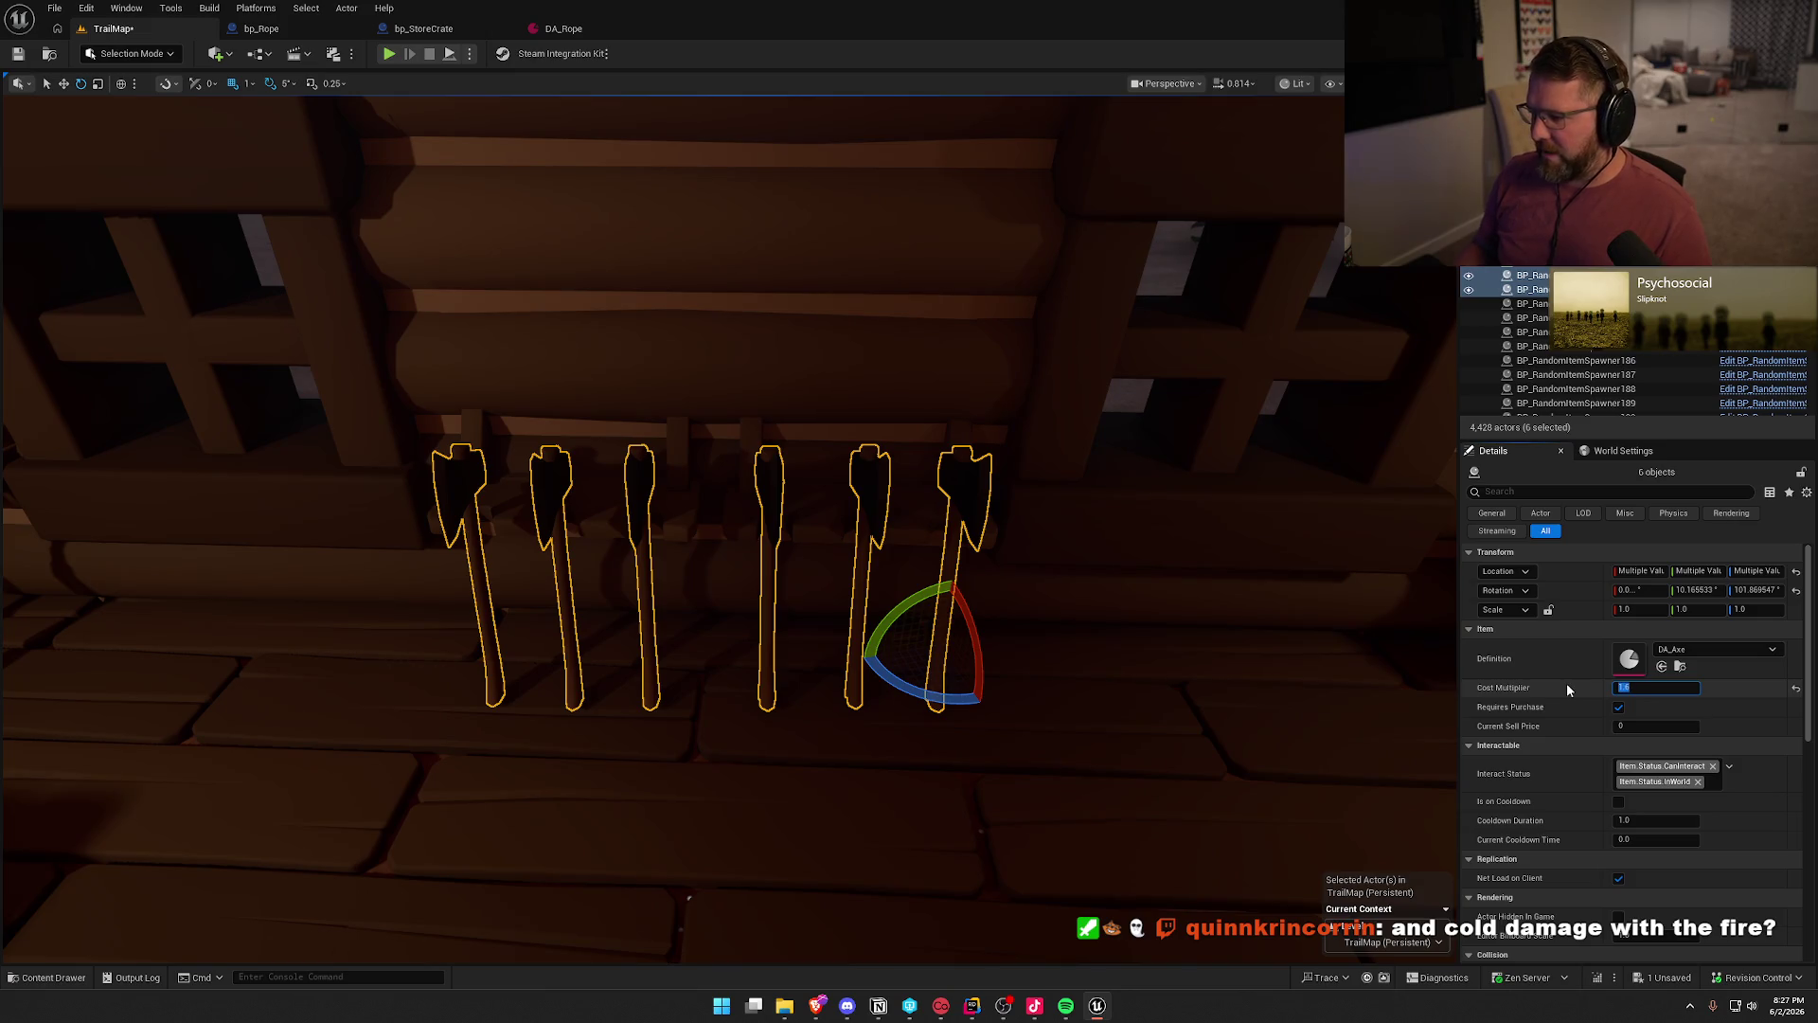
pyautogui.moveTo(1134, 622); pyautogui.dragTo(1135, 622)
pyautogui.press('Escape')
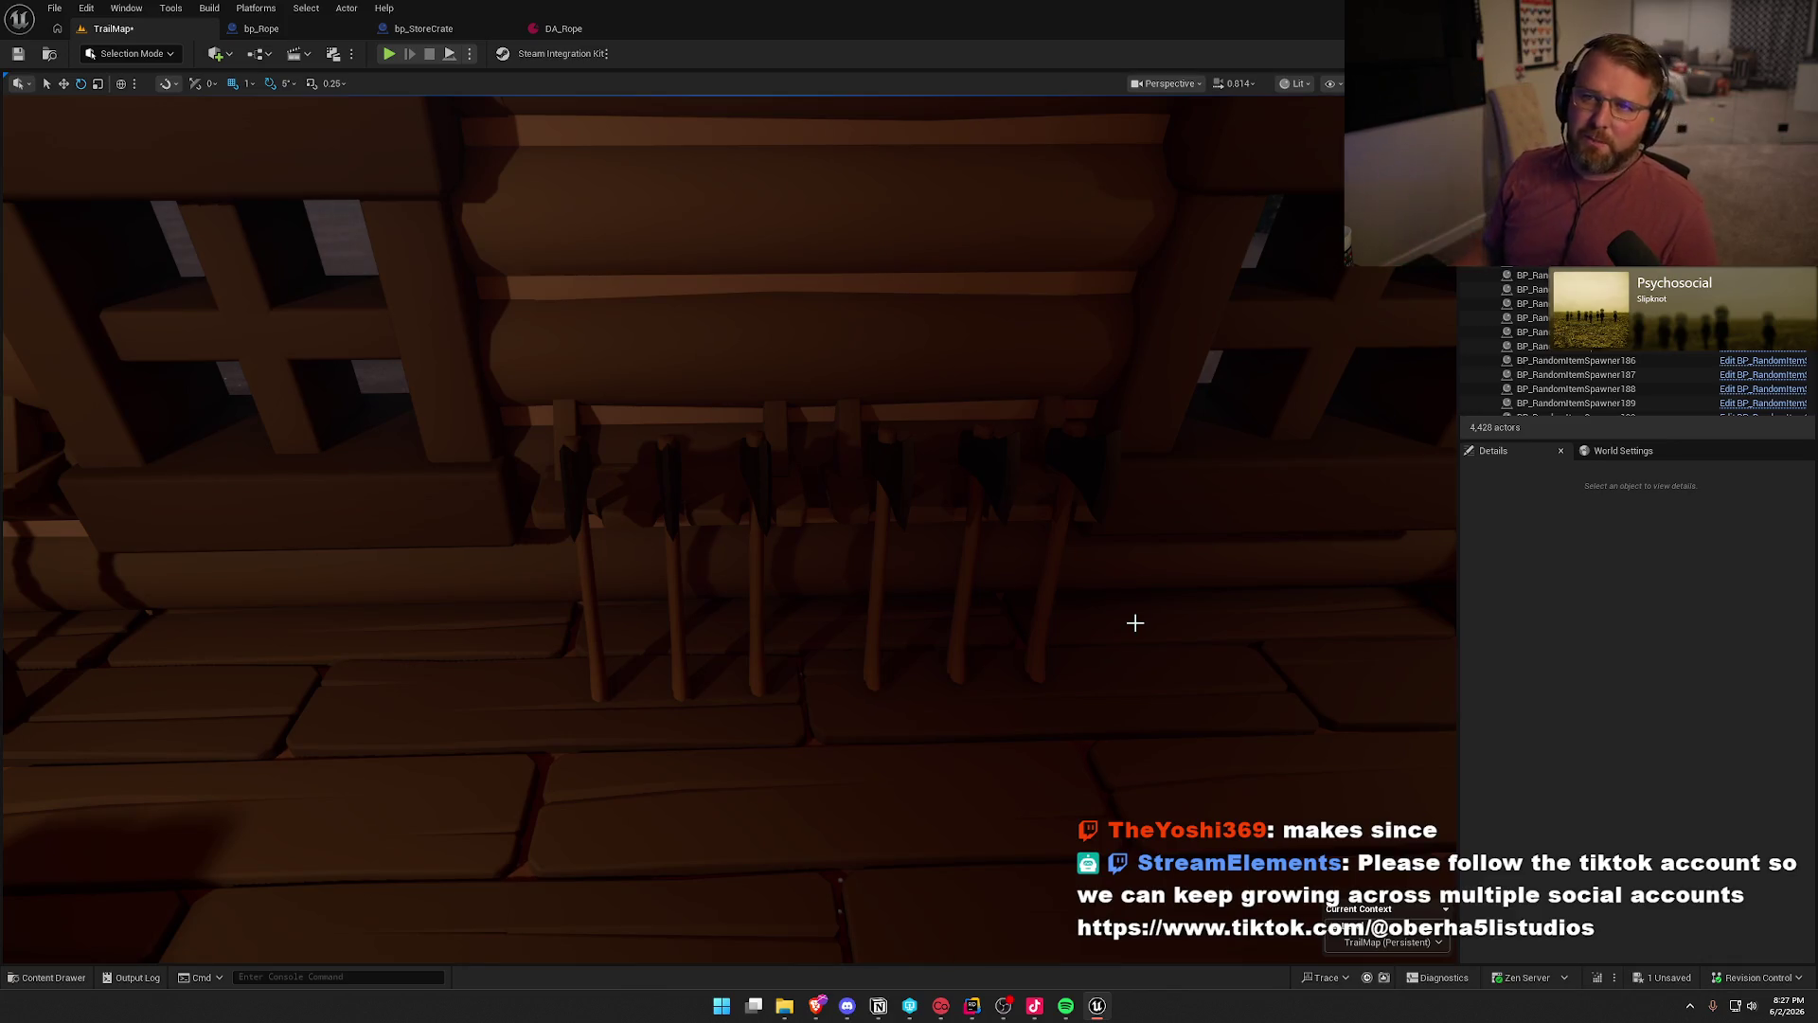
# - Select the six rifle spawners on the rack
pyautogui.moveTo(936, 674); pyautogui.dragTo(595, 560)
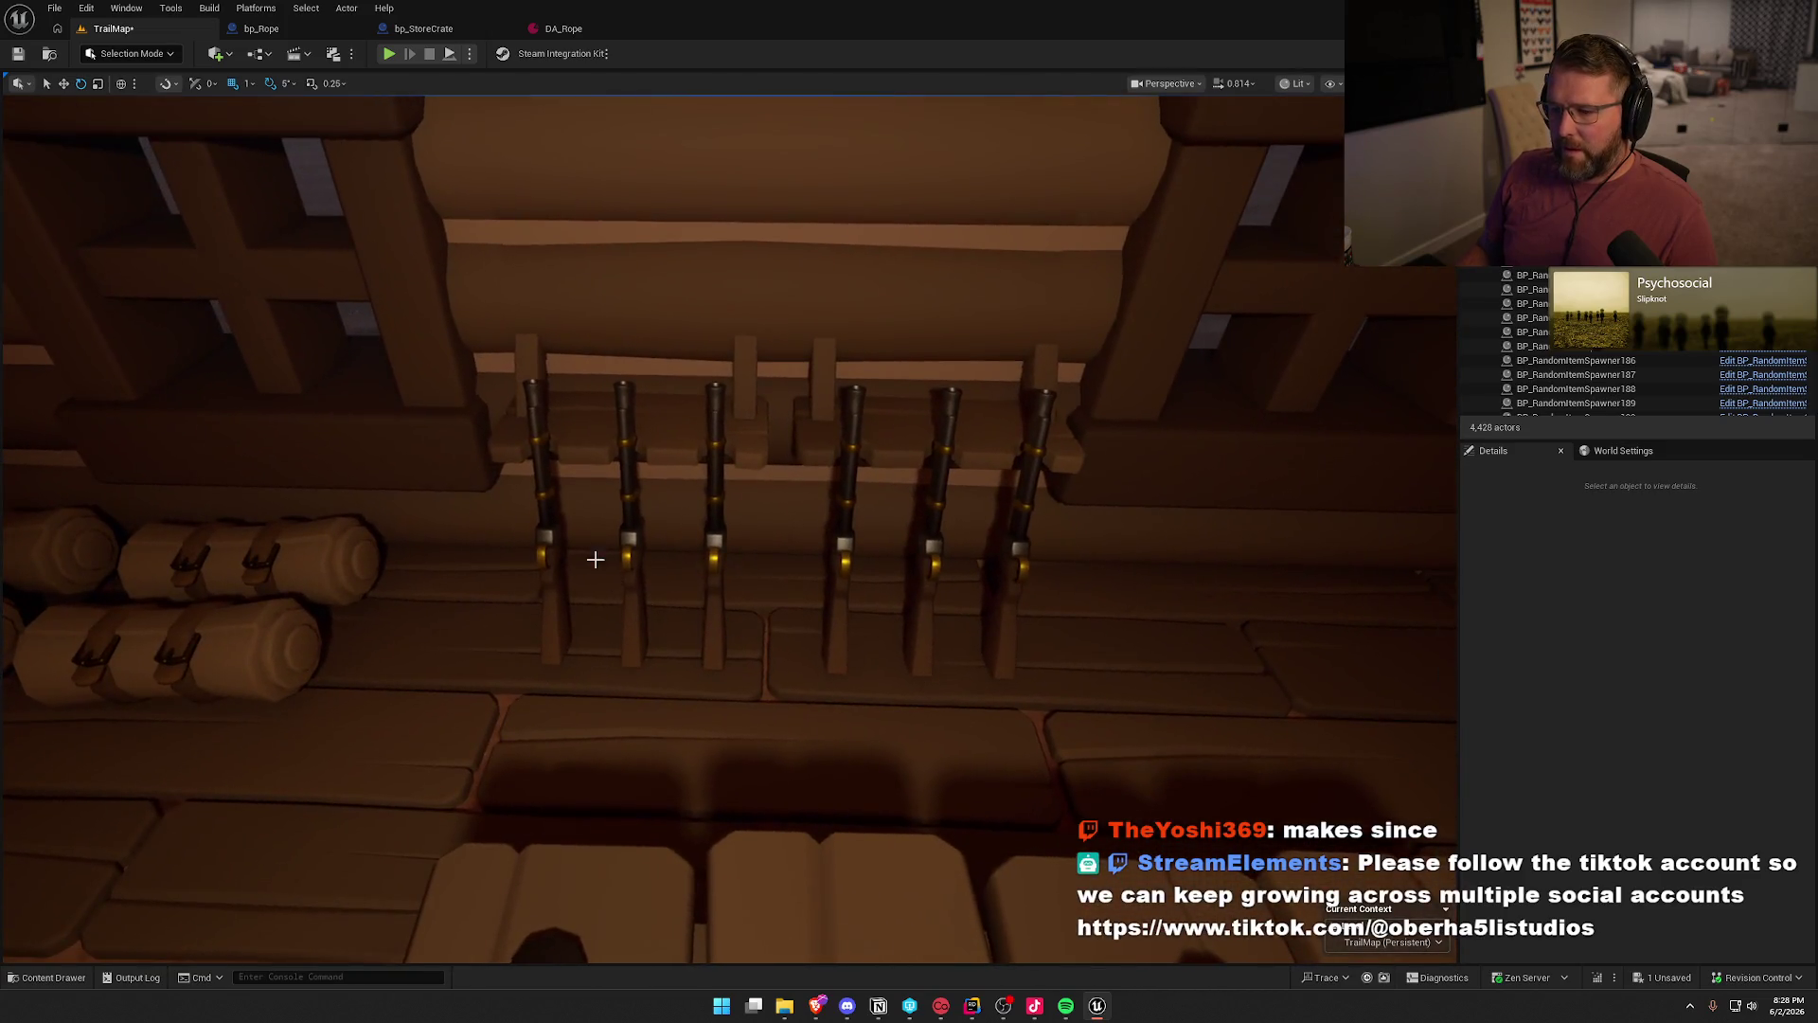
pyautogui.click(551, 532)
pyautogui.keyDown('ctrl'); pyautogui.click(627, 544); pyautogui.keyUp('ctrl')
pyautogui.keyDown('ctrl'); pyautogui.click(724, 559); pyautogui.keyUp('ctrl')
pyautogui.keyDown('ctrl'); pyautogui.click(844, 561); pyautogui.keyUp('ctrl')
pyautogui.keyDown('ctrl'); pyautogui.click(933, 559); pyautogui.keyUp('ctrl')
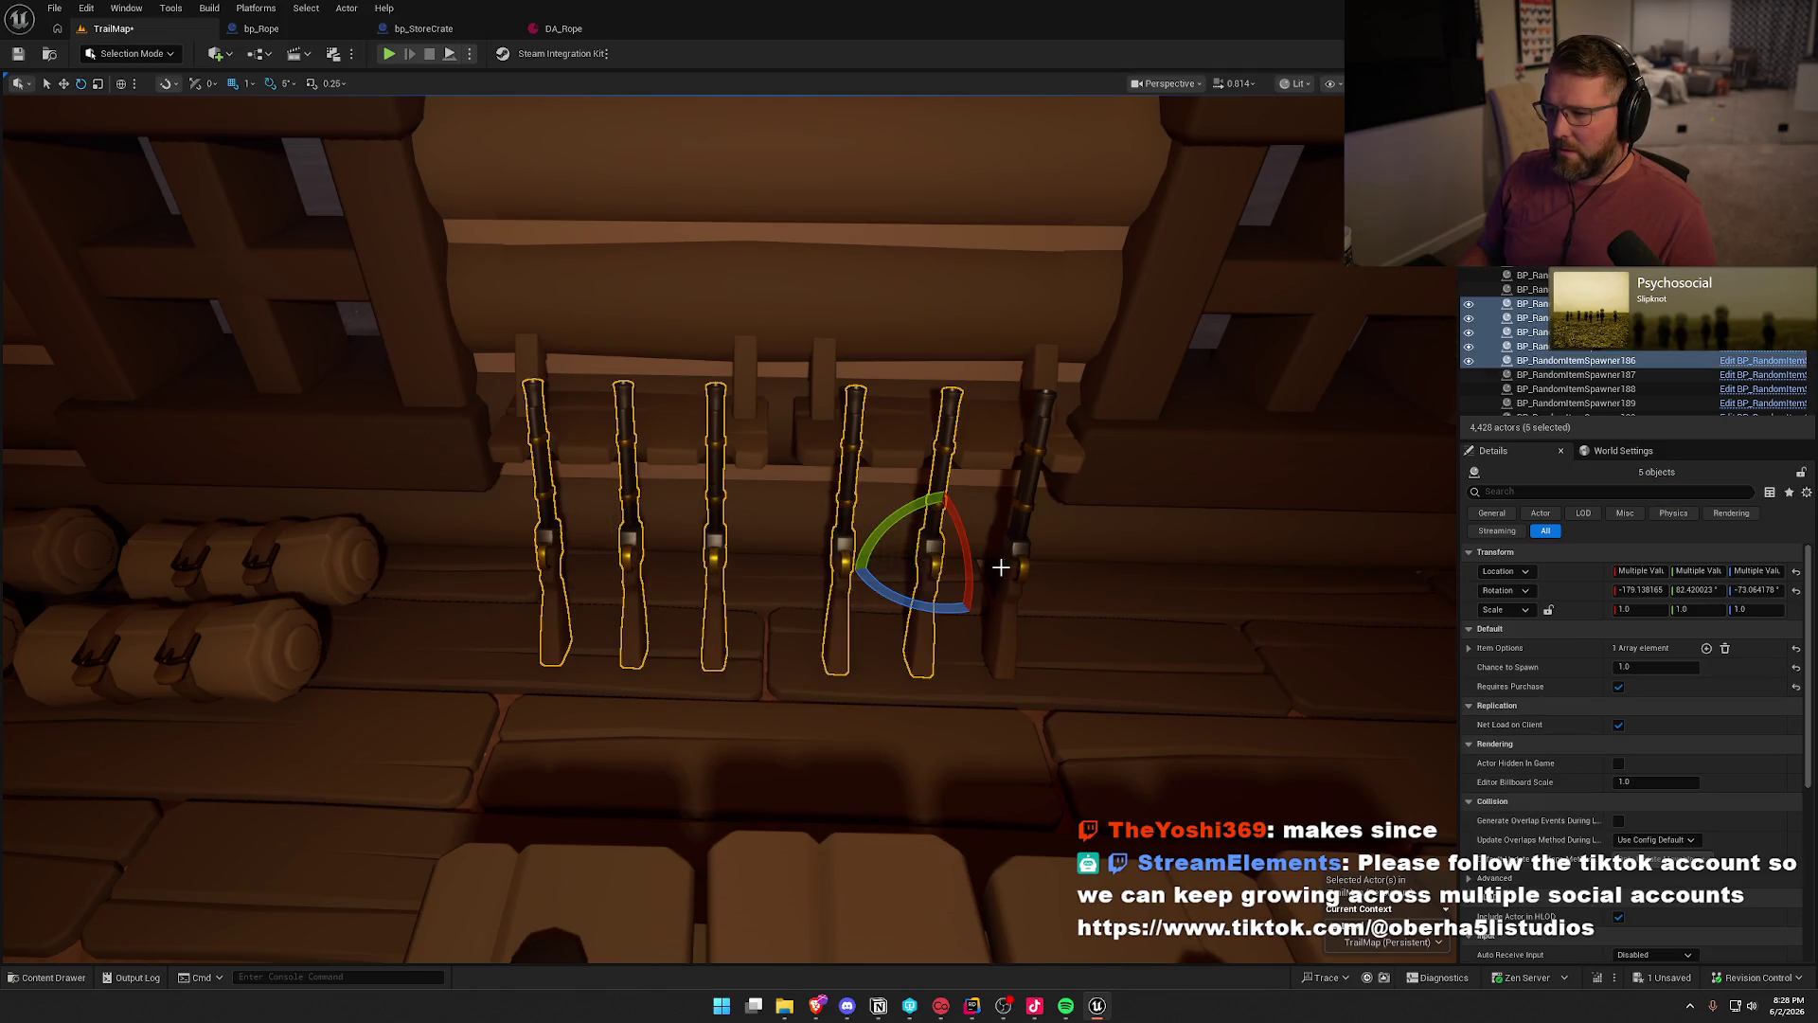
pyautogui.keyDown('ctrl'); pyautogui.click(1019, 557); pyautogui.keyUp('ctrl')
# - Replace the selected rifles with bp_Gun item actors
pyautogui.hotkey('ctrl', 'space')
pyautogui.click(834, 732)
pyautogui.rightClick(845, 535)
pyautogui.moveTo(1042, 153)
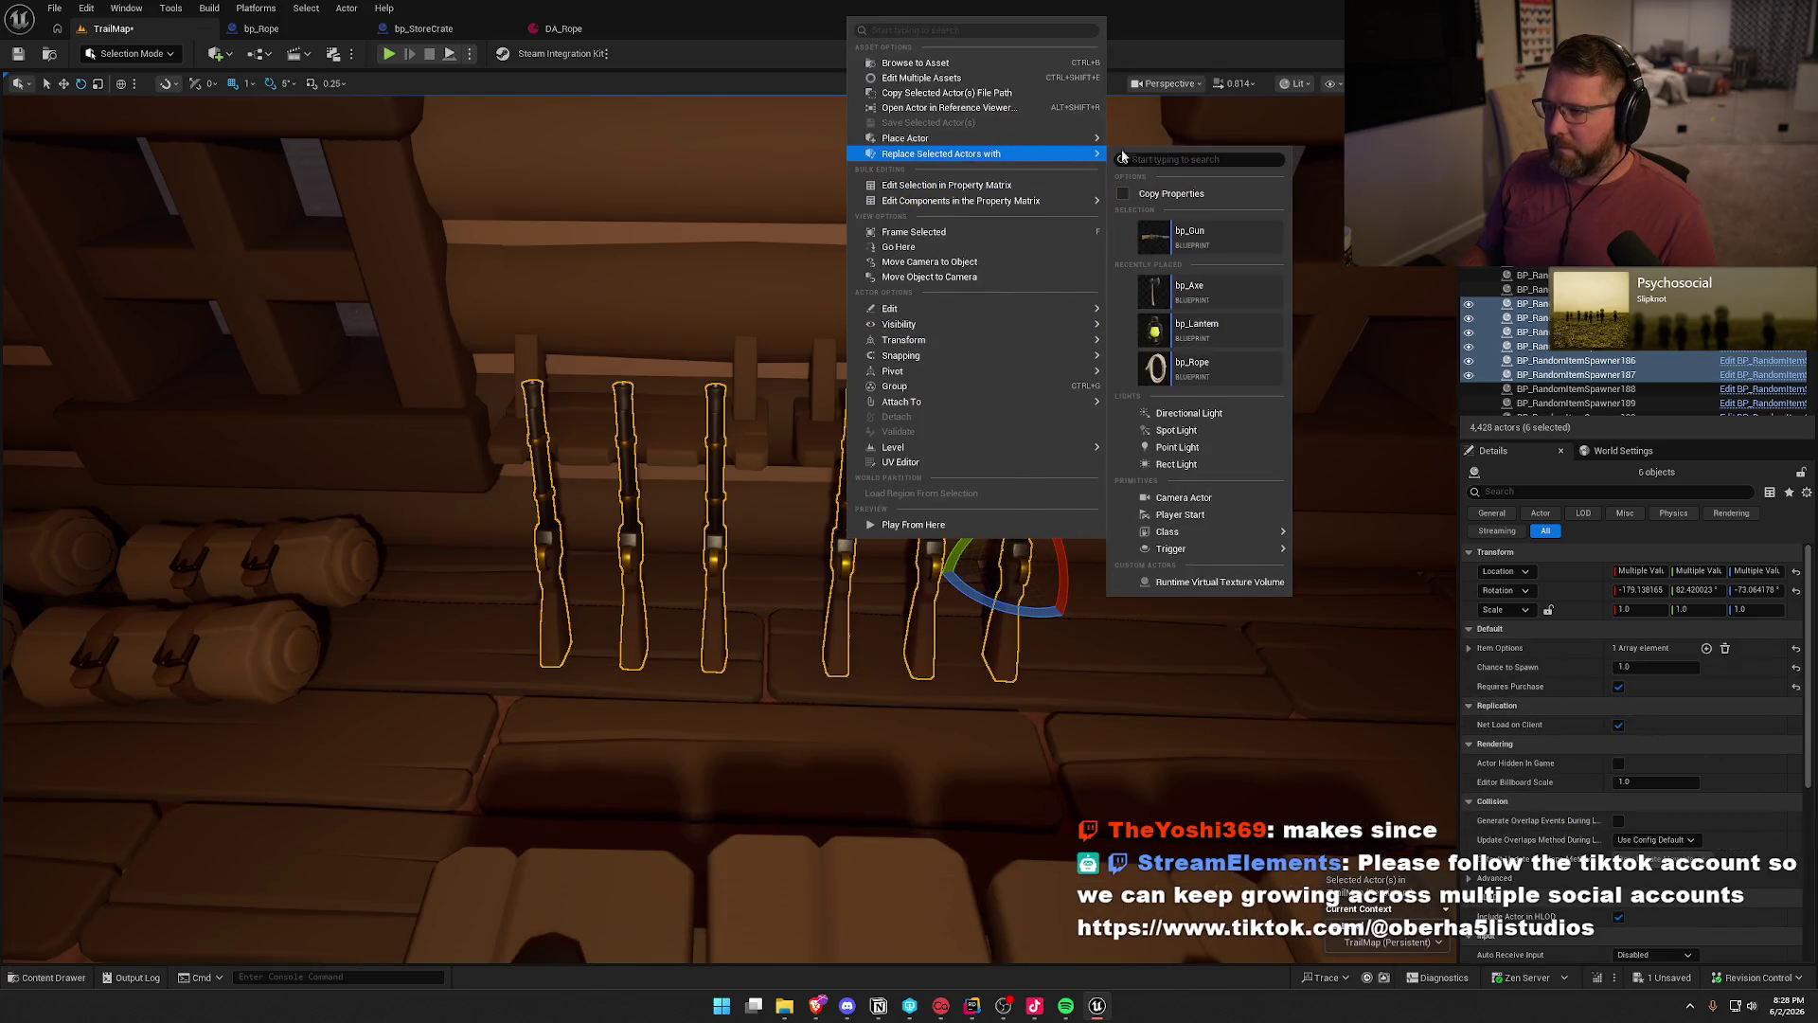
pyautogui.click(1191, 237)
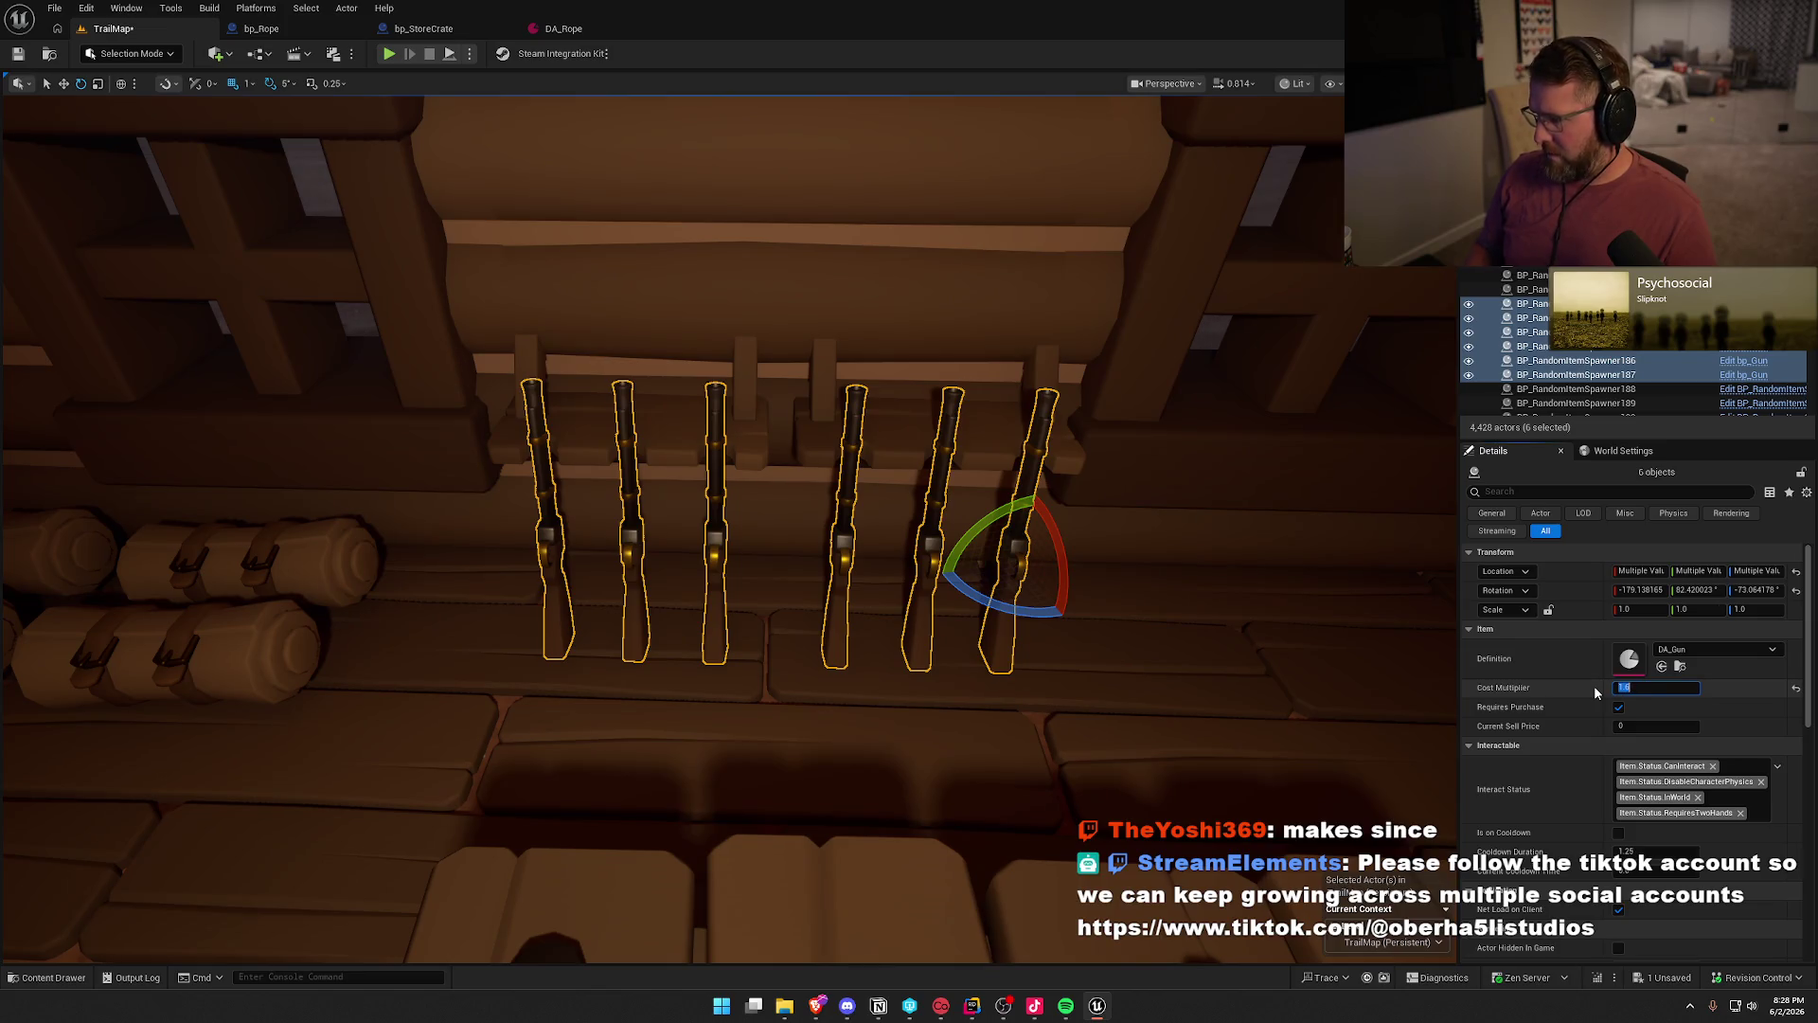
pyautogui.moveTo(1098, 634); pyautogui.dragTo(1098, 634)
pyautogui.press('Escape')
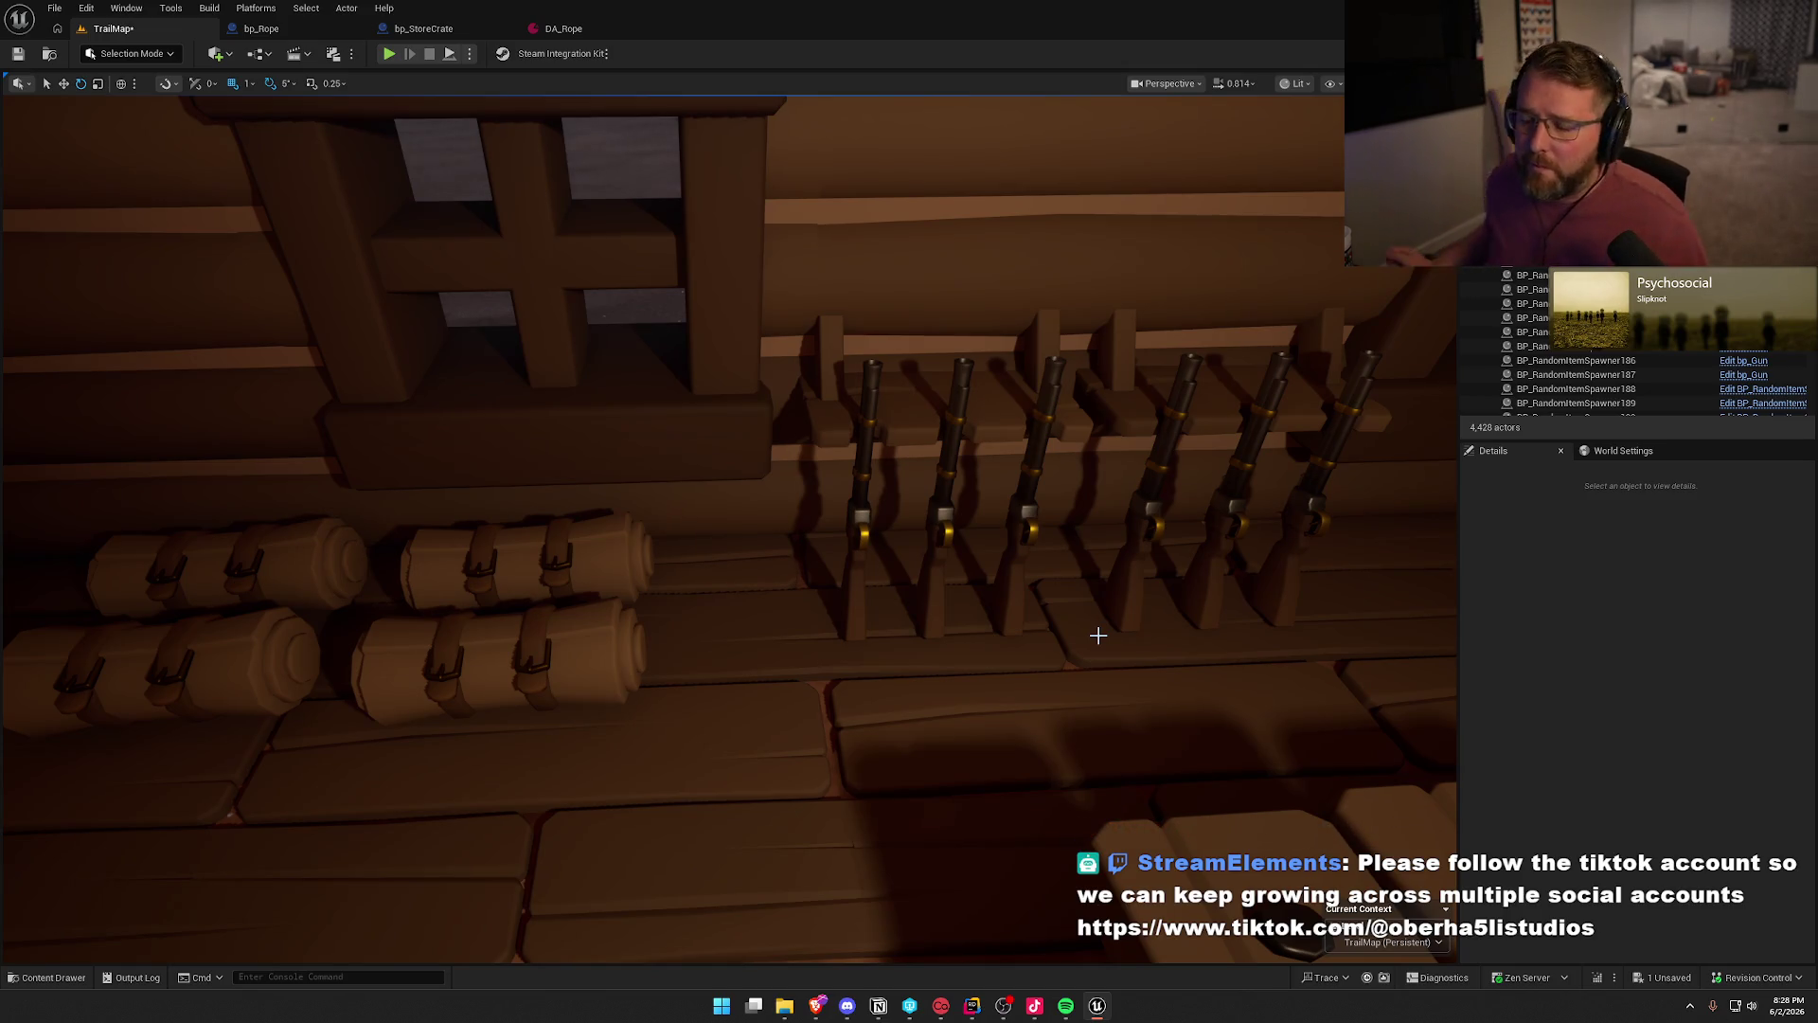
pyautogui.moveTo(1099, 634); pyautogui.dragTo(1070, 626)
# - Replace the four bedroll spawners with bp_Campsite actors and select their 1.0 cost multiplier for editing
pyautogui.click(899, 549)
pyautogui.keyDown('ctrl'); pyautogui.click(941, 456); pyautogui.keyUp('ctrl')
pyautogui.keyDown('ctrl'); pyautogui.click(722, 347); pyautogui.keyUp('ctrl')
pyautogui.keyDown('ctrl'); pyautogui.click(706, 429); pyautogui.keyUp('ctrl')
pyautogui.hotkey('ctrl', 'space')
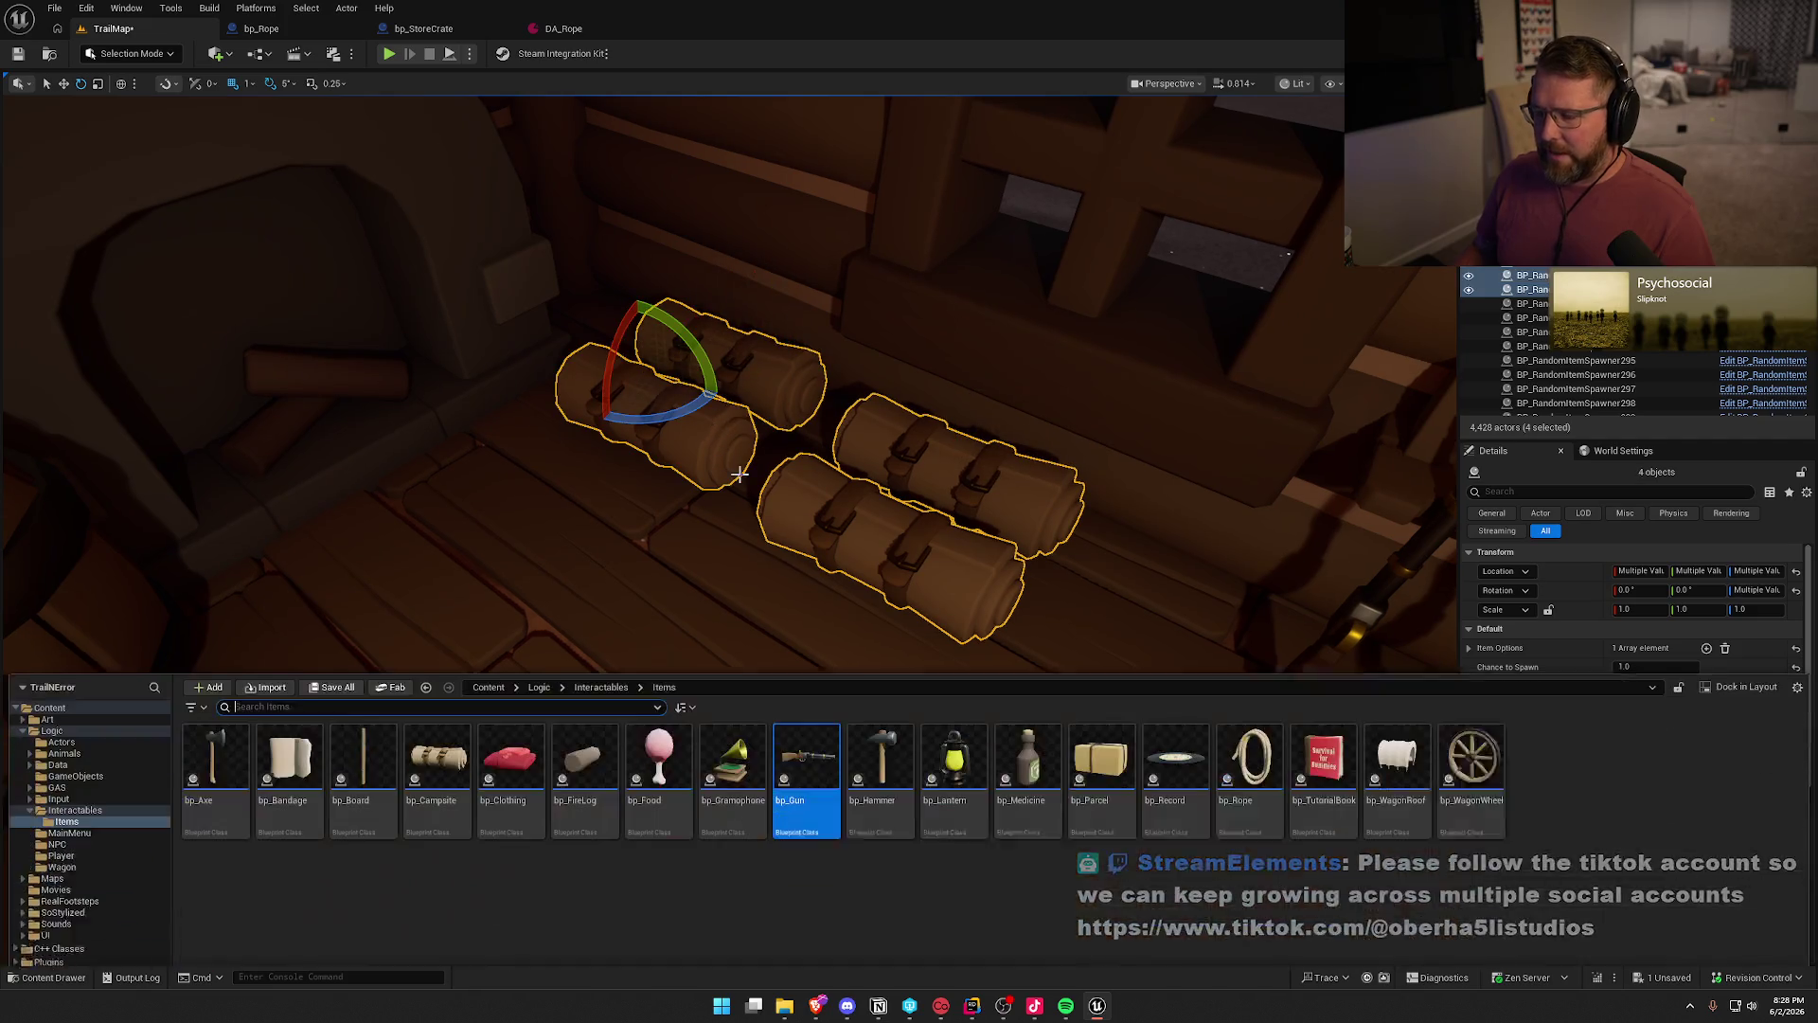
pyautogui.click(436, 833)
pyautogui.rightClick(820, 469)
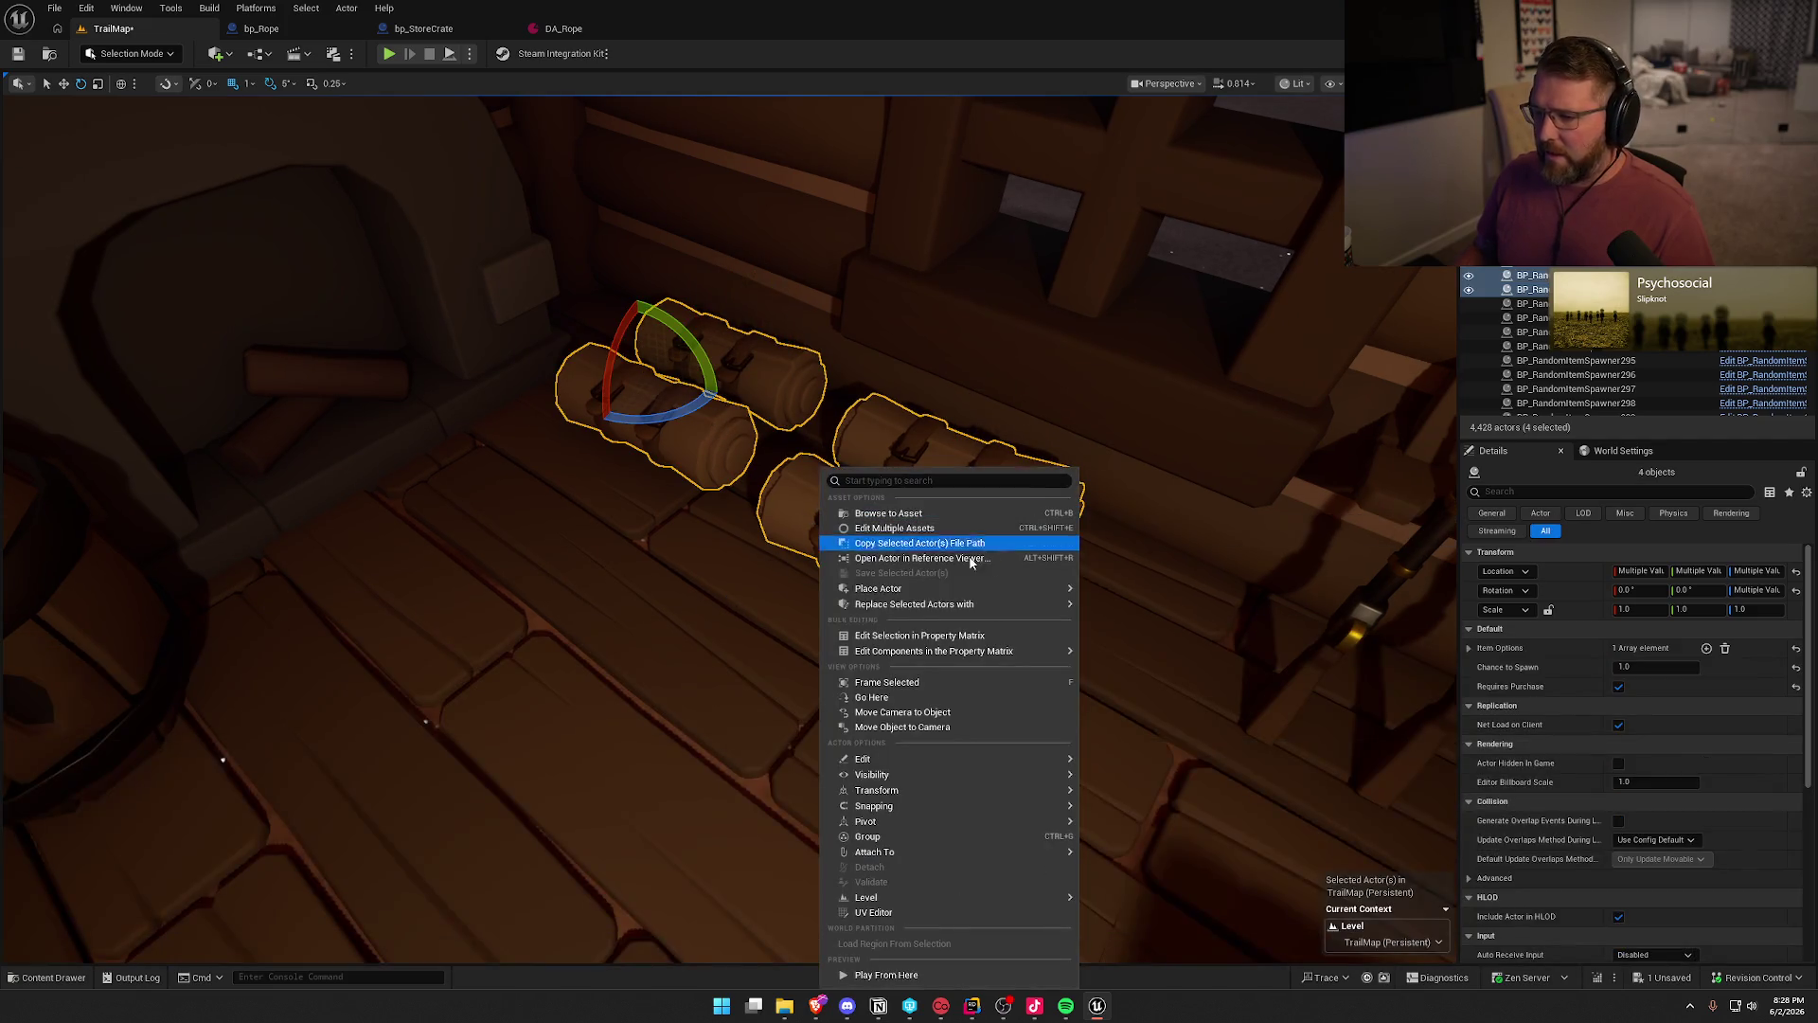
pyautogui.moveTo(1019, 606)
pyautogui.click(1120, 622)
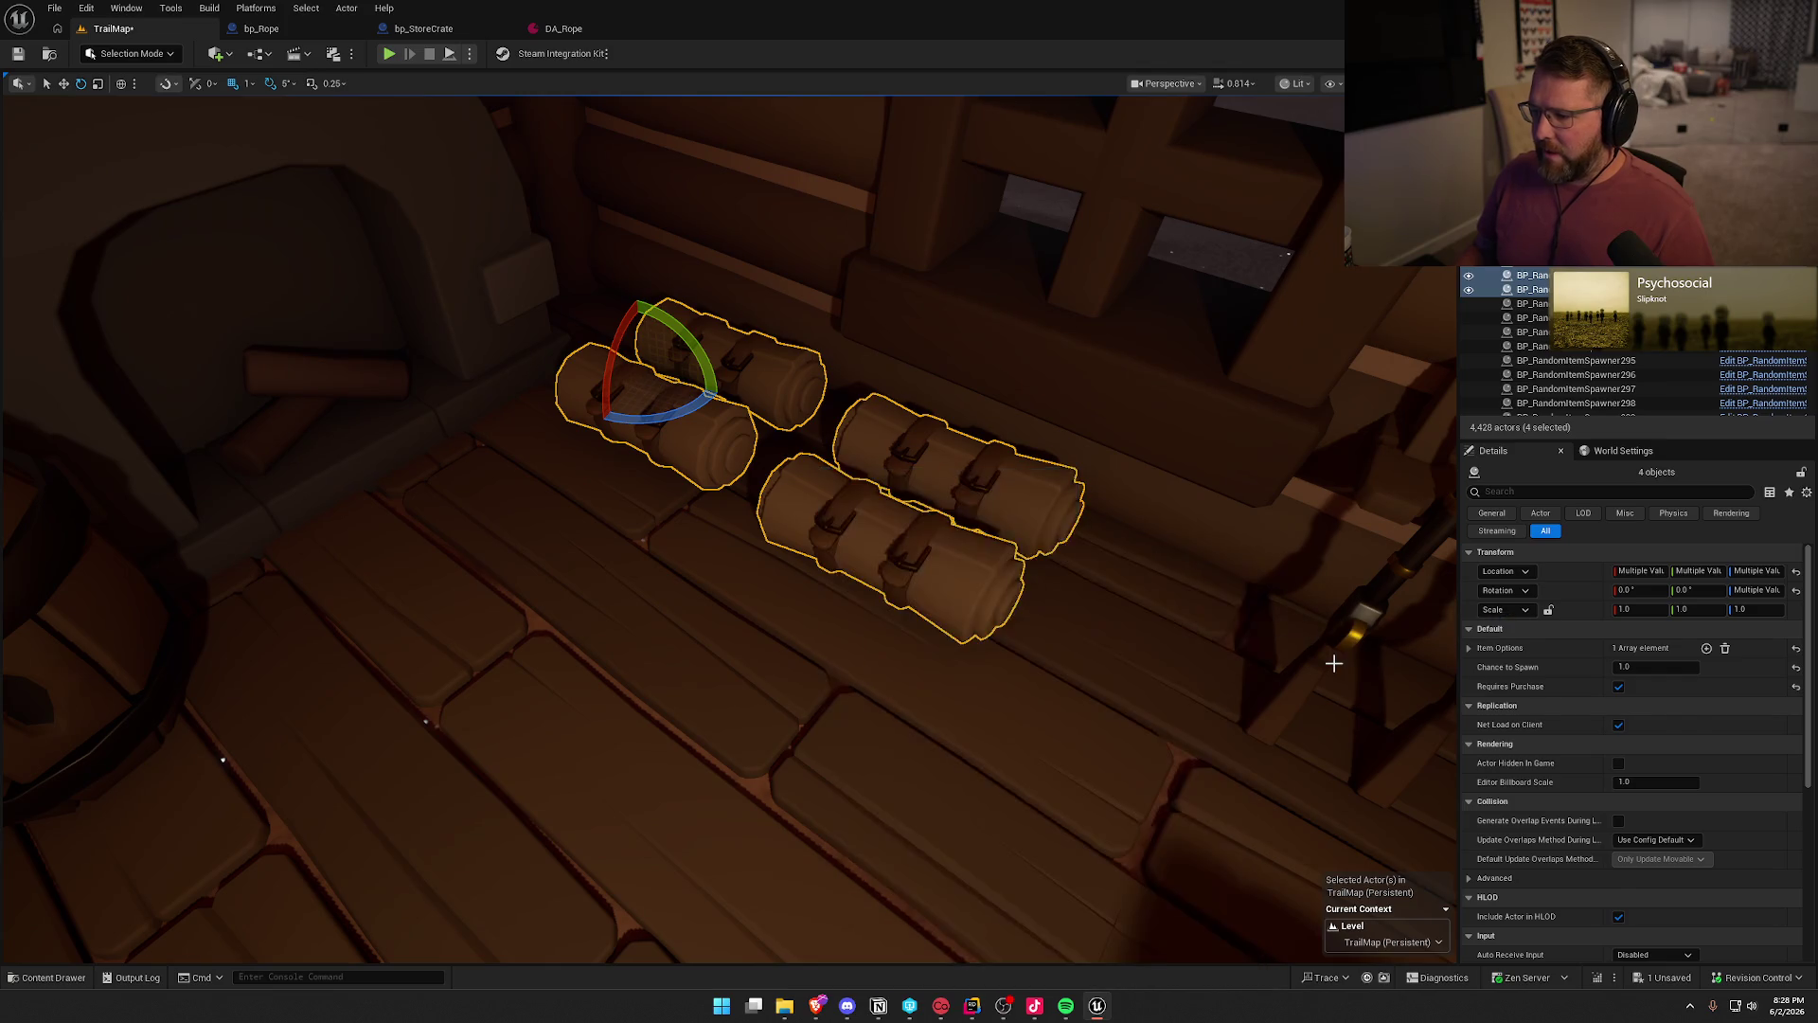
pyautogui.click(1624, 687)
pyautogui.moveTo(1624, 687); pyautogui.dragTo(1574, 687)
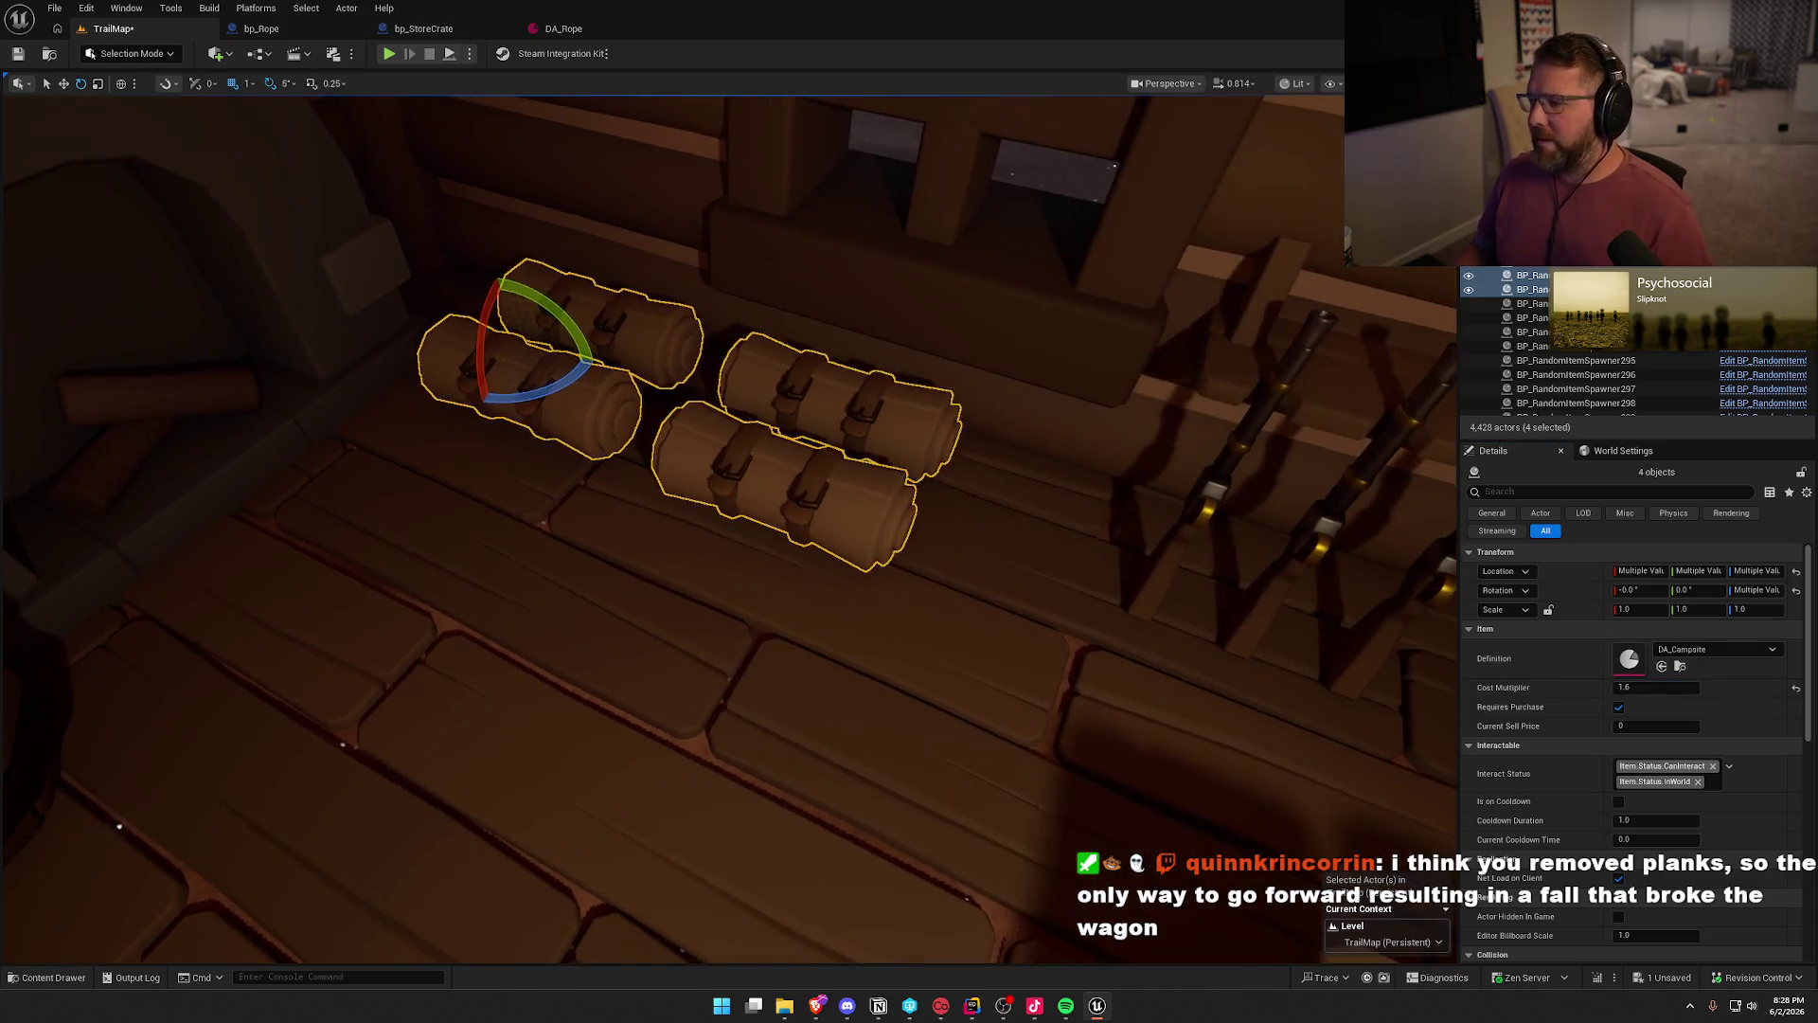
pyautogui.press('Escape')
# - Replace the selected wagon-wheel stack spawners with bp_WagonWheel actors
pyautogui.press('w')
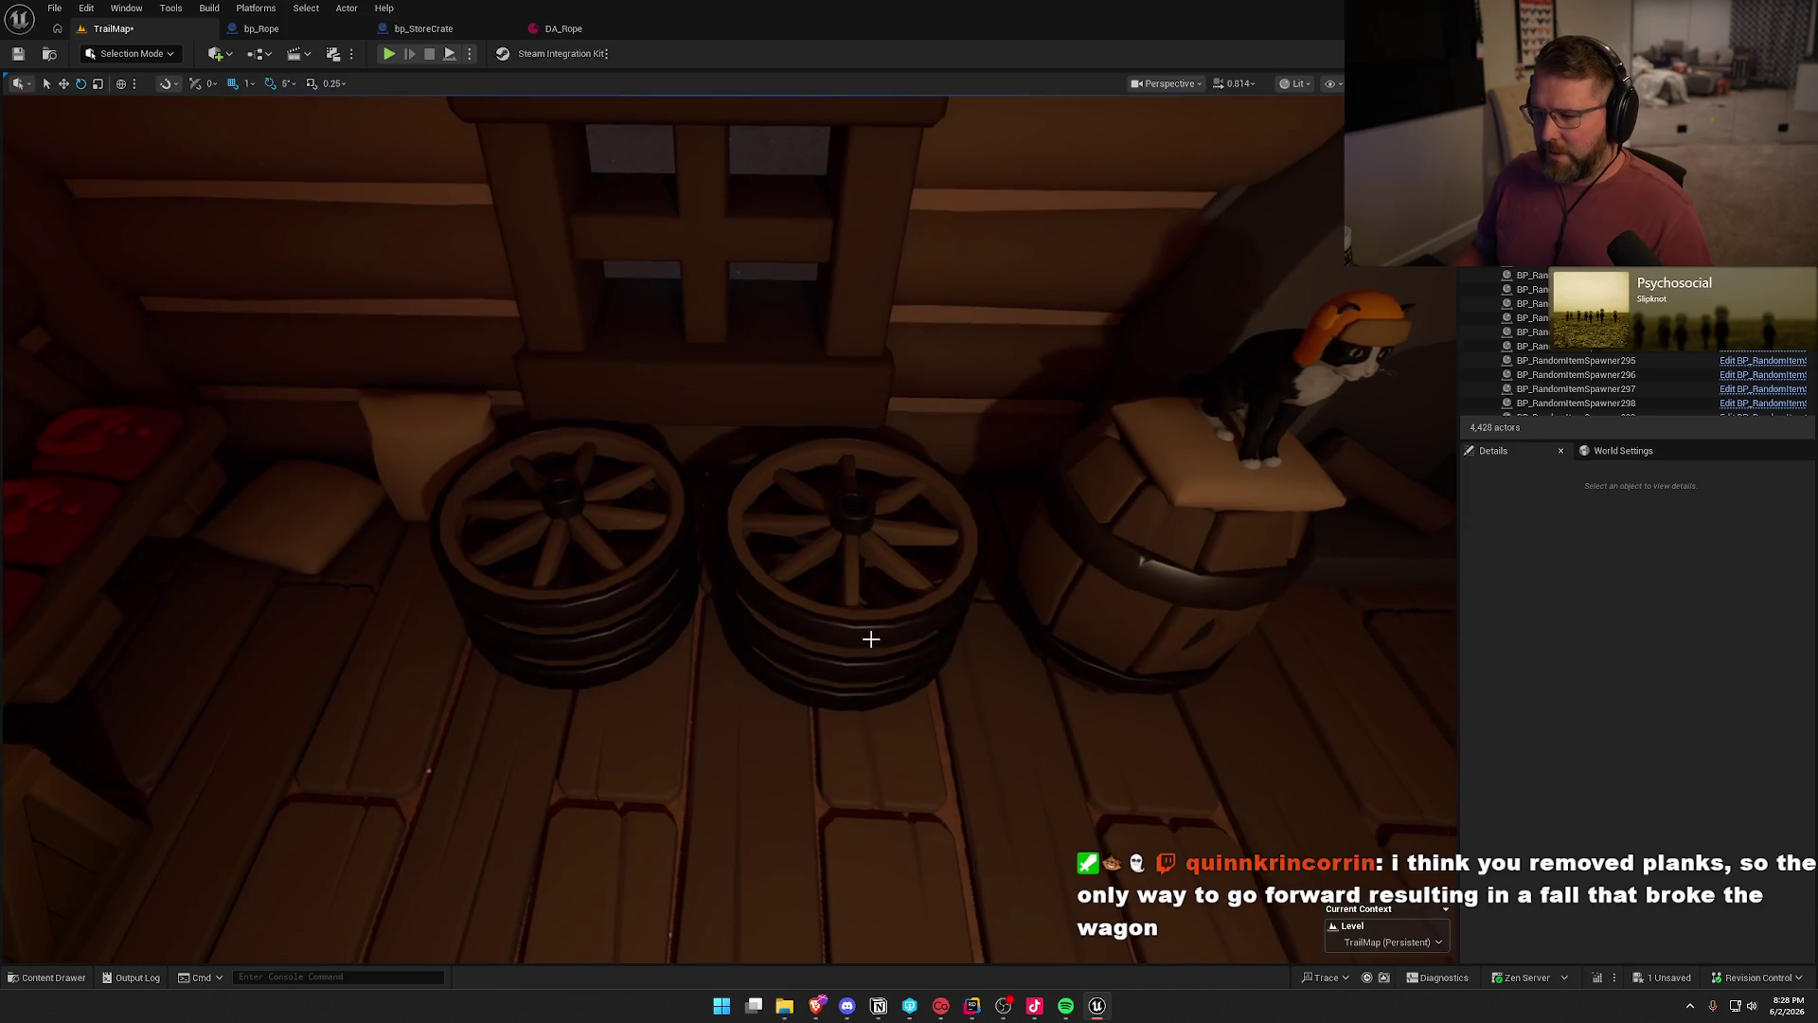
pyautogui.click(867, 668)
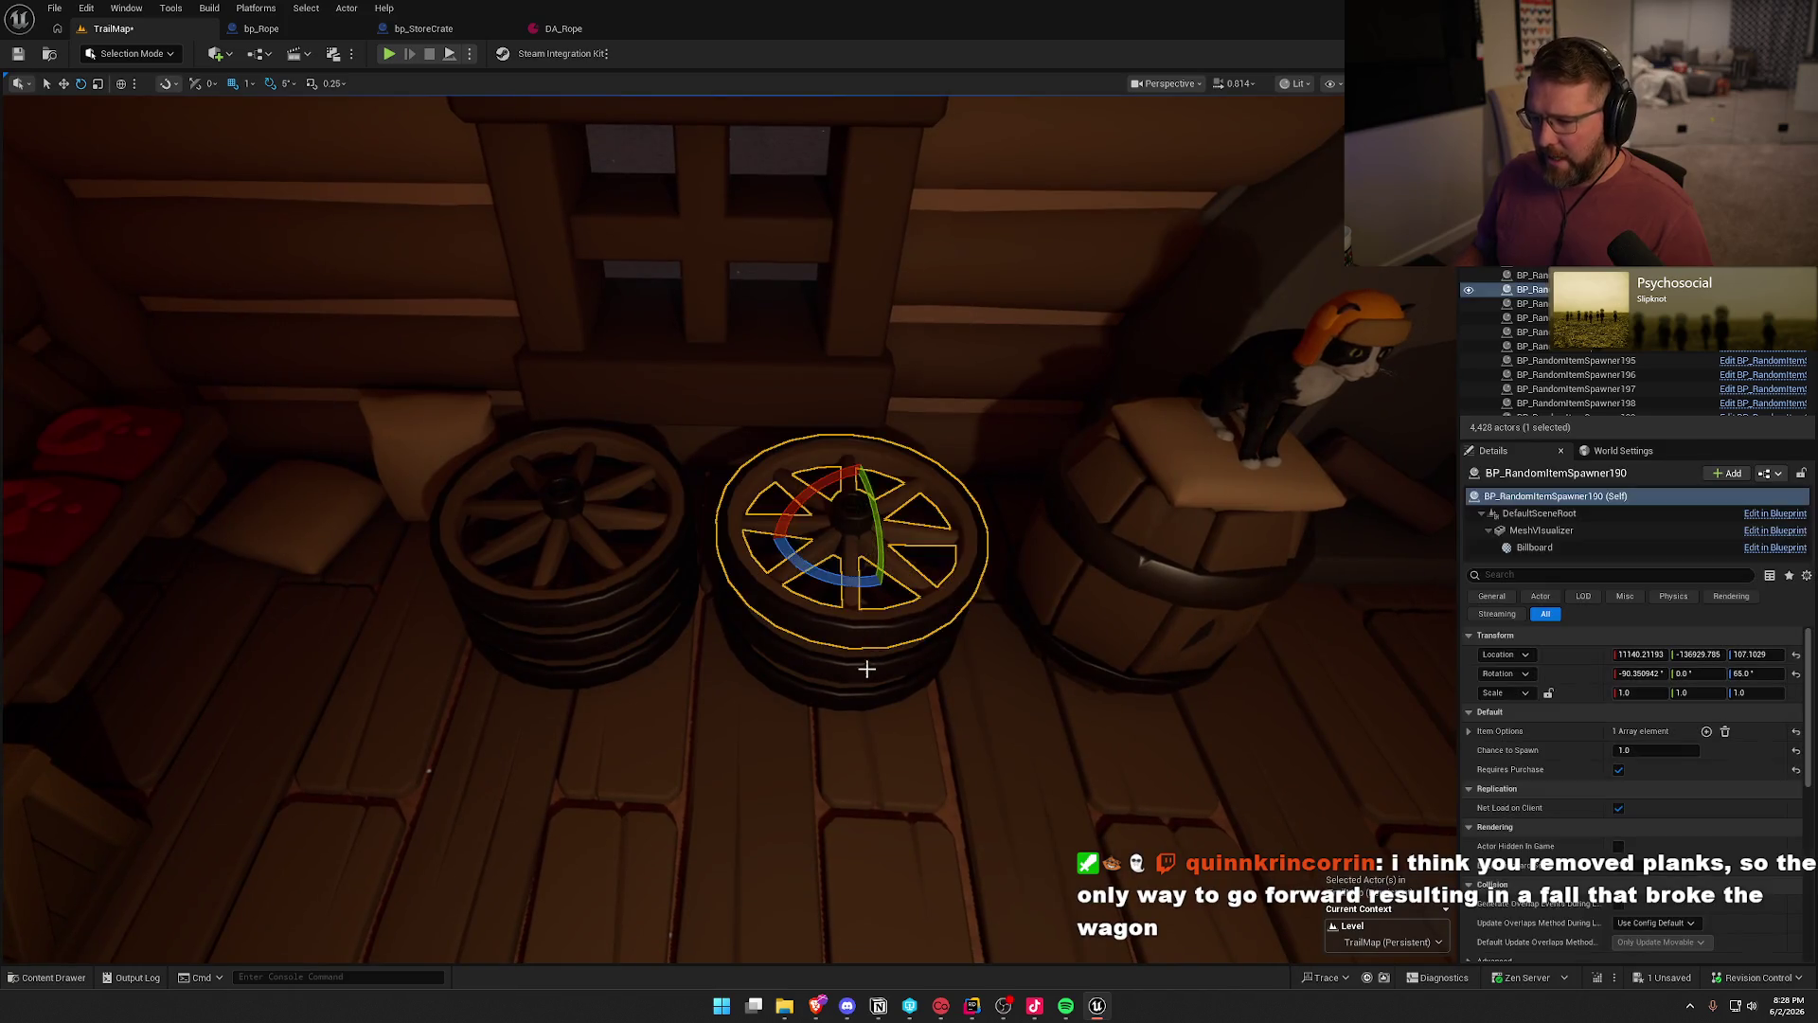
pyautogui.keyDown('ctrl'); pyautogui.click(595, 673); pyautogui.keyUp('ctrl')
pyautogui.keyDown('ctrl'); pyautogui.click(566, 610); pyautogui.keyUp('ctrl')
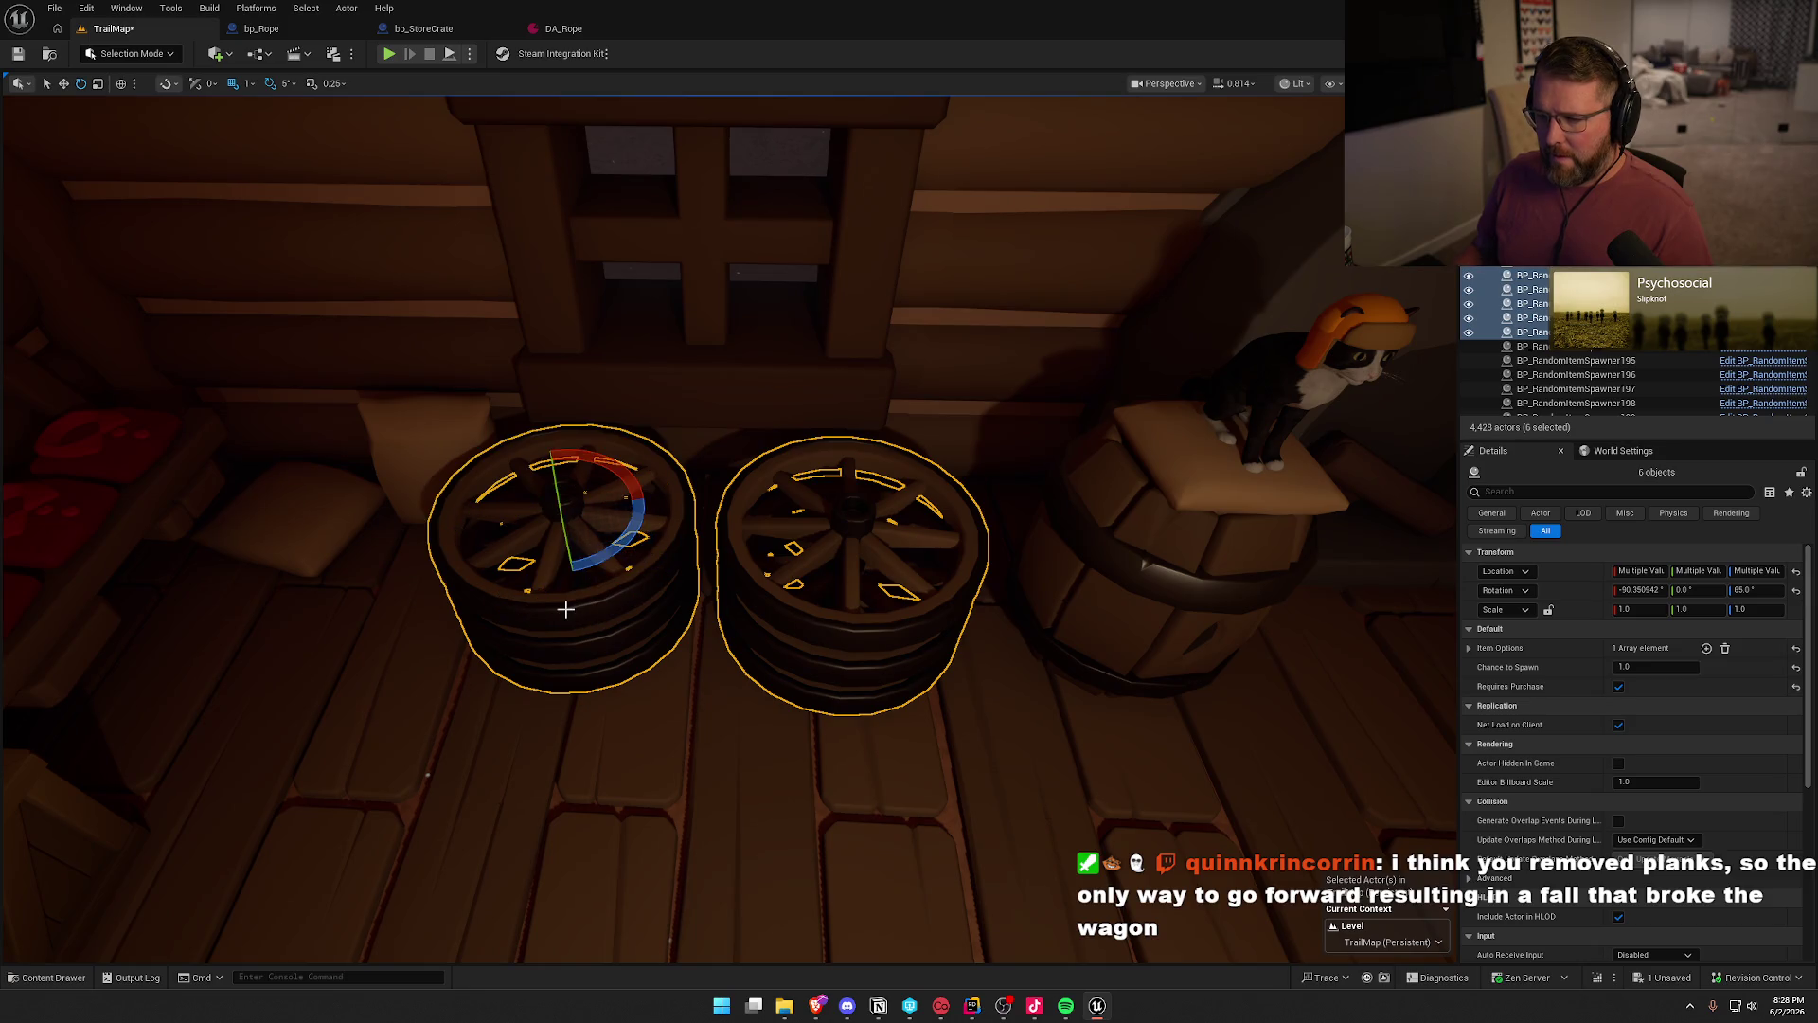
pyautogui.hotkey('ctrl', 'b')
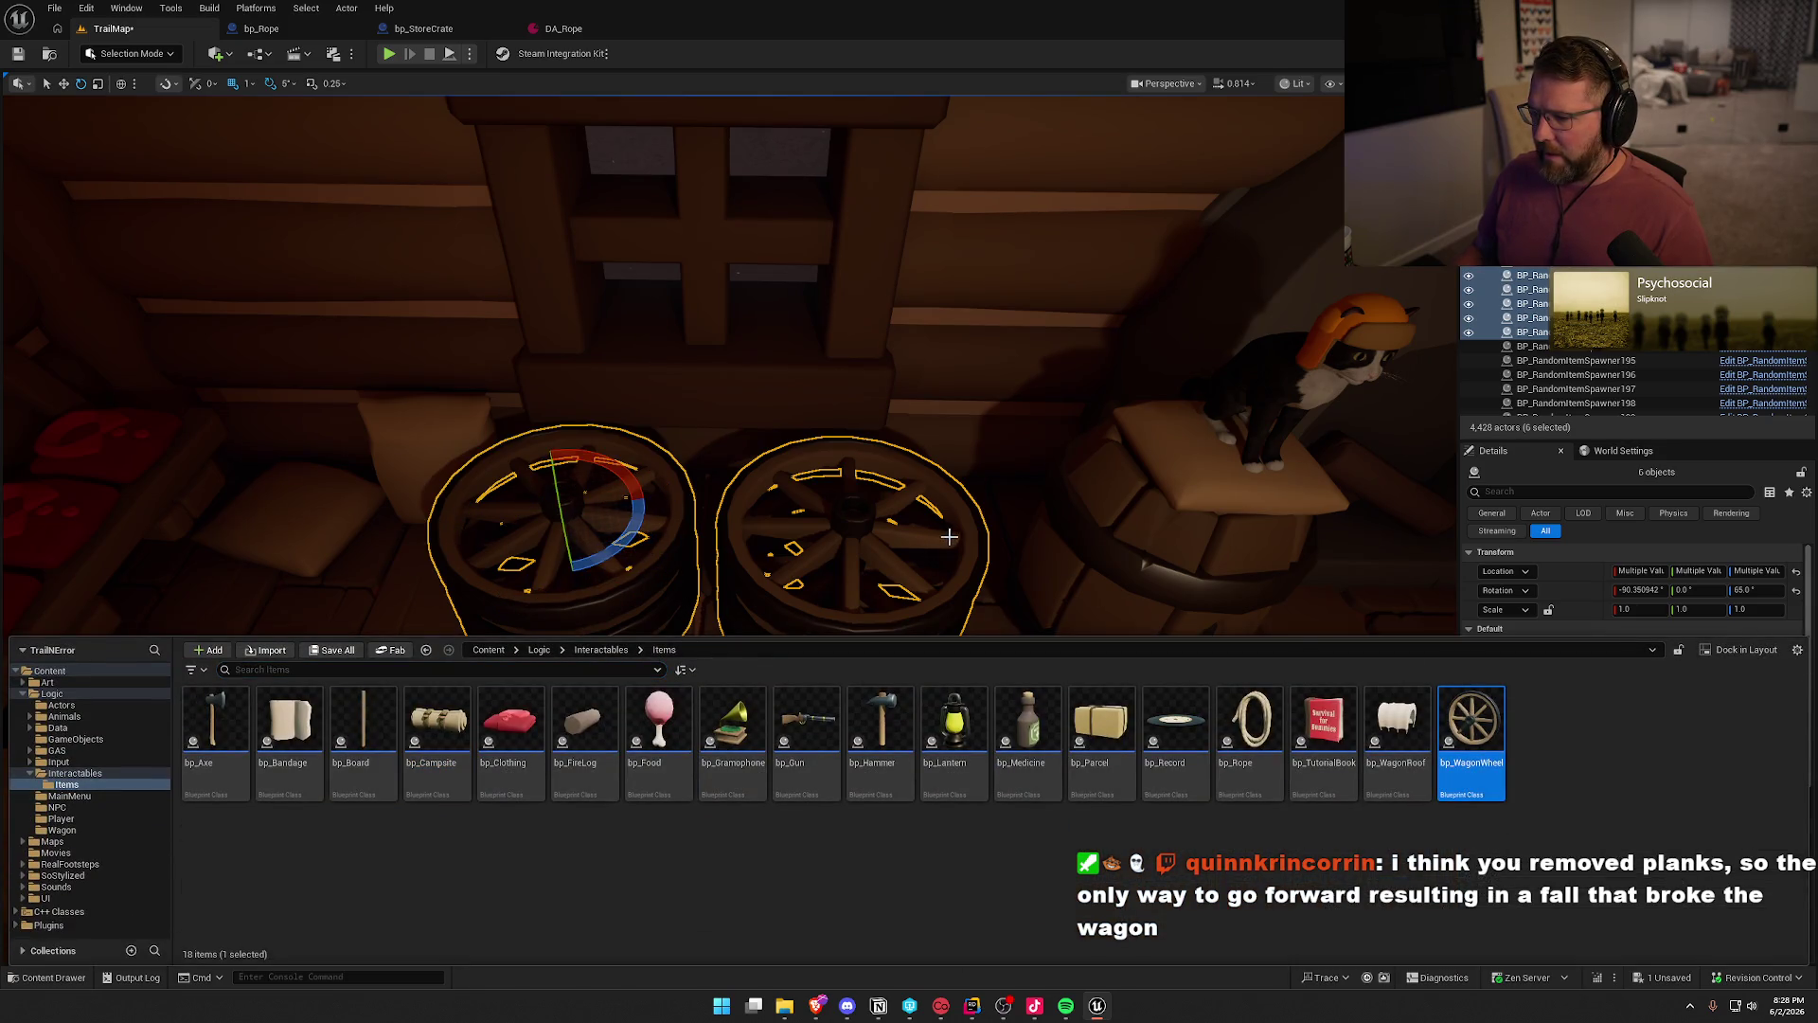
pyautogui.rightClick(969, 533)
pyautogui.moveTo(1137, 149)
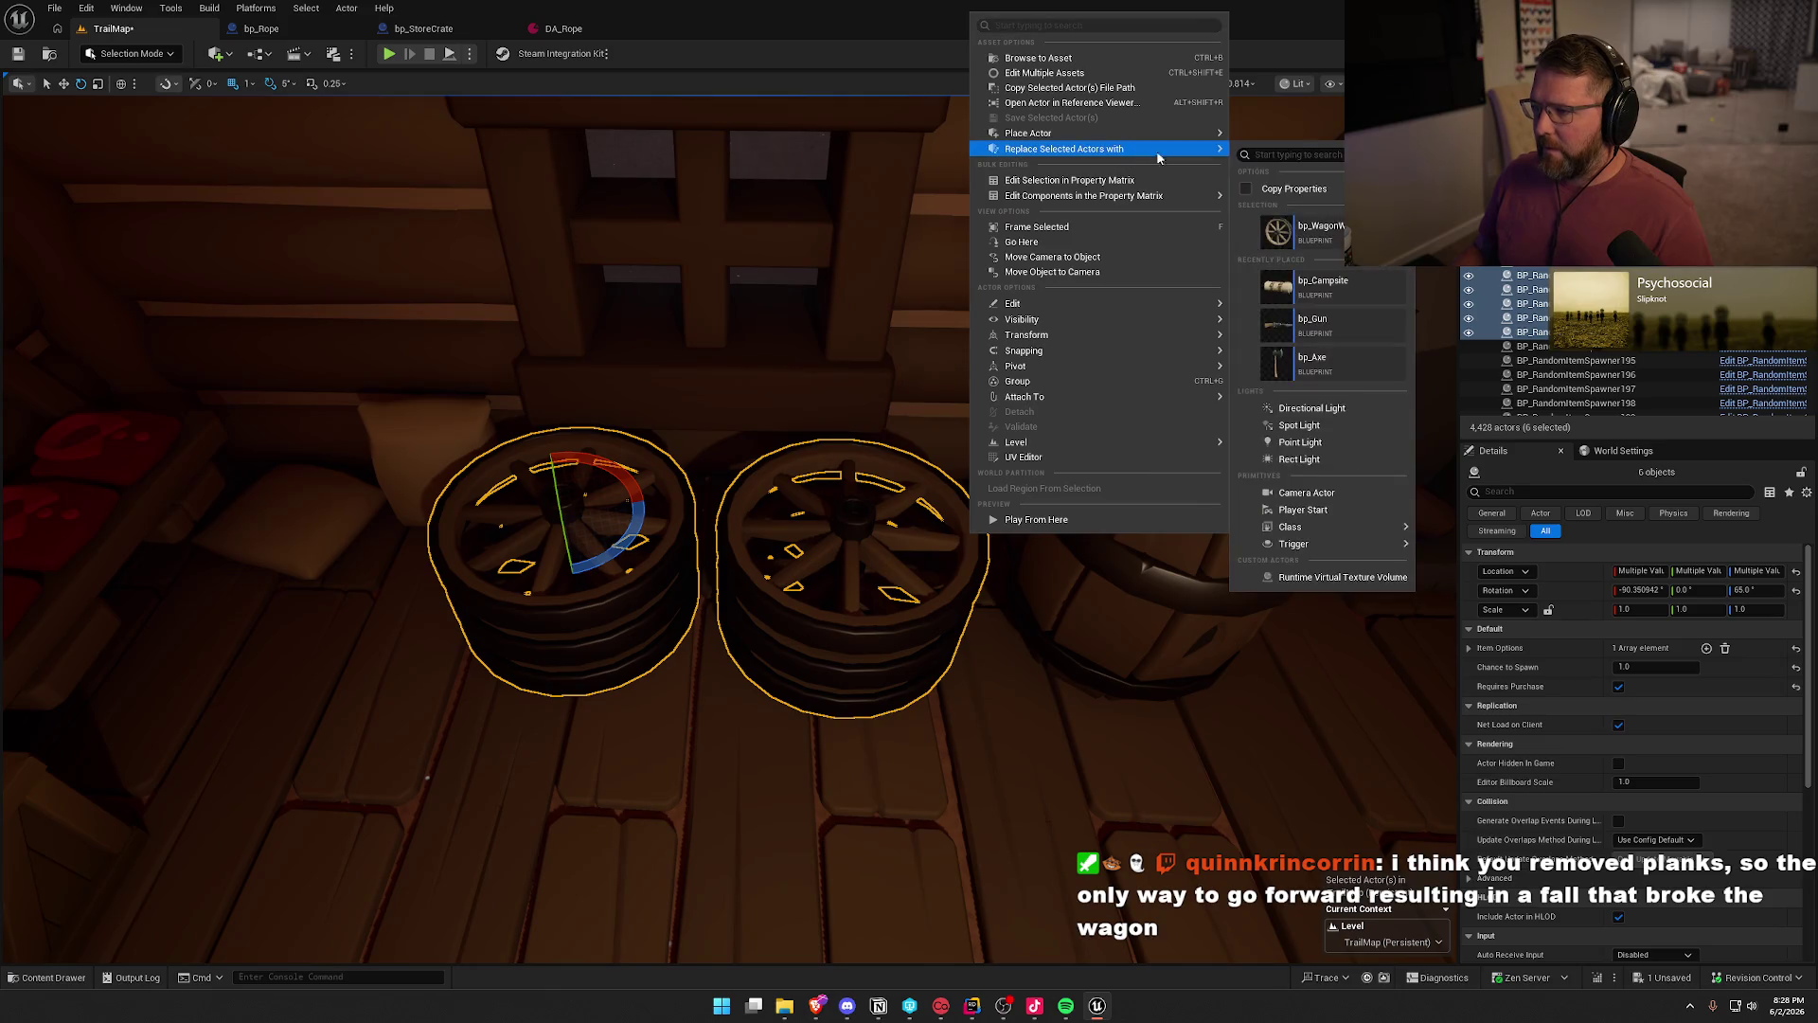
pyautogui.click(1343, 244)
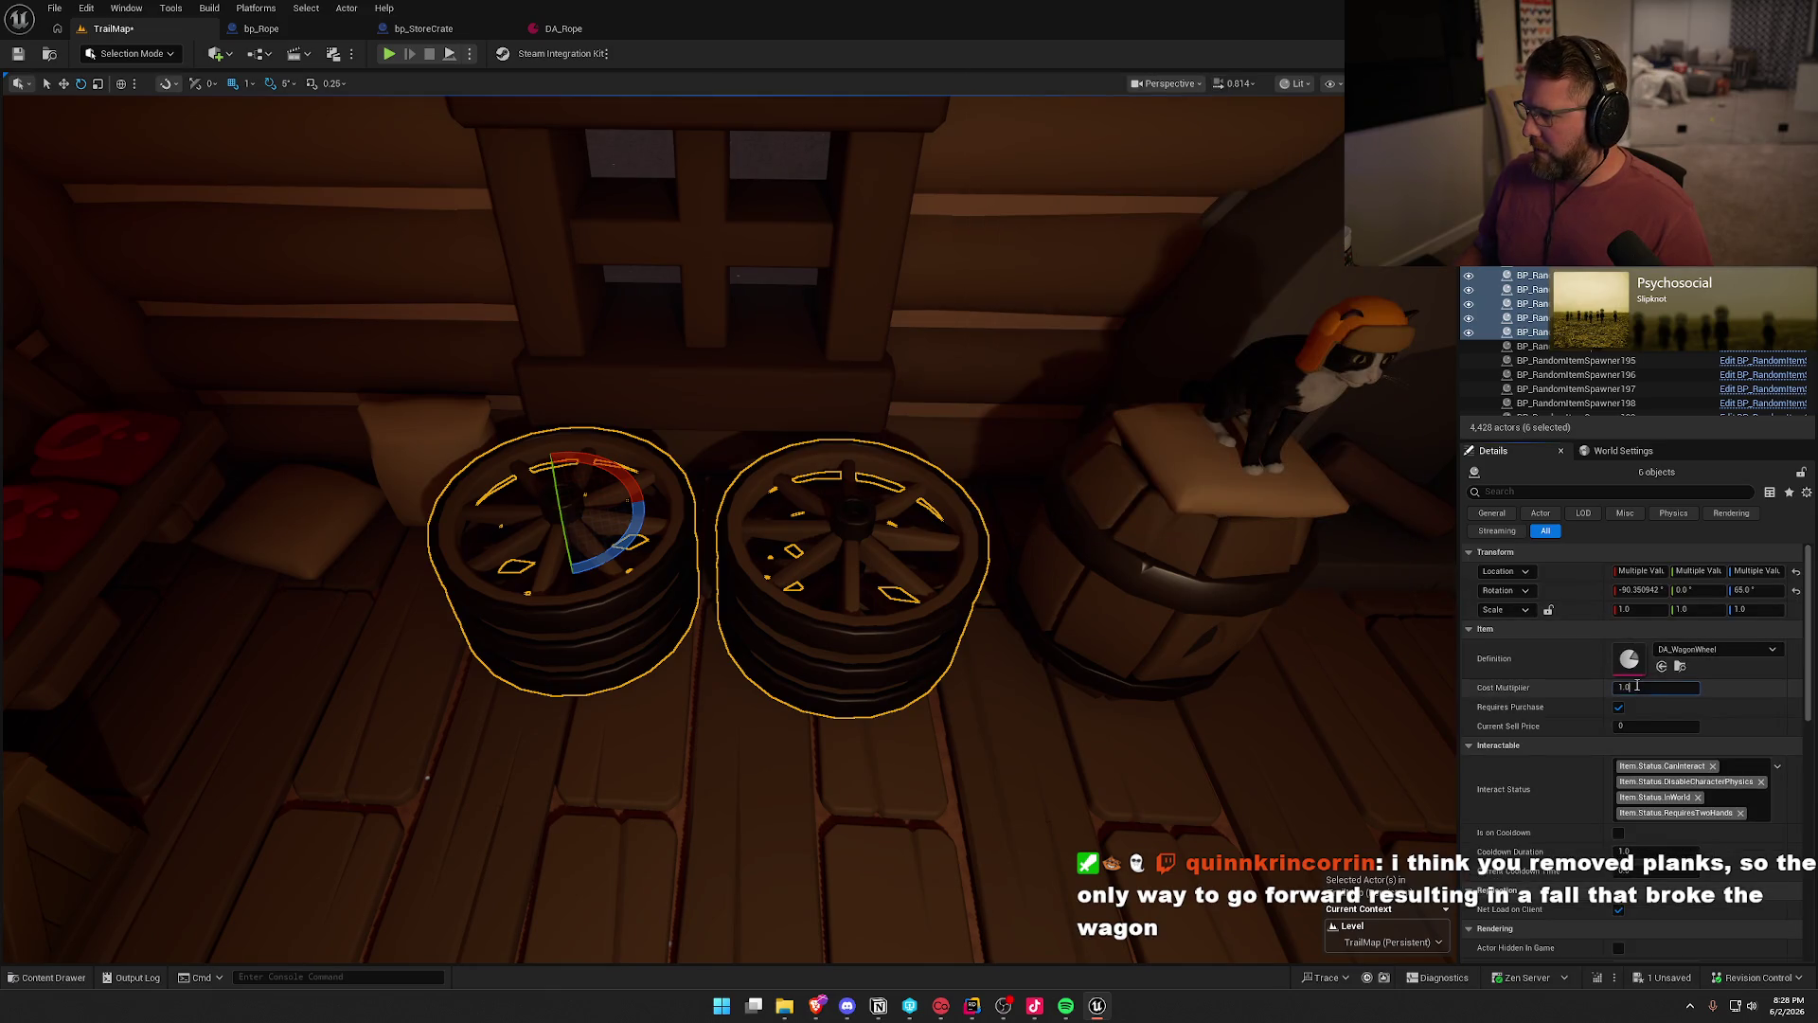
pyautogui.moveTo(1346, 689); pyautogui.dragTo(876, 630)
pyautogui.press('Escape')
# - Replace the six red clothing spawners with bp_Clothing actors at a 1.6 cost multiplier
pyautogui.click(253, 534)
pyautogui.keyDown('ctrl'); pyautogui.click(341, 531); pyautogui.keyUp('ctrl')
pyautogui.keyDown('ctrl'); pyautogui.click(440, 527); pyautogui.keyUp('ctrl')
pyautogui.keyDown('ctrl'); pyautogui.click(1052, 541); pyautogui.keyUp('ctrl')
pyautogui.keyDown('ctrl'); pyautogui.click(1174, 552); pyautogui.keyUp('ctrl')
pyautogui.keyDown('ctrl'); pyautogui.click(1288, 549); pyautogui.keyUp('ctrl')
pyautogui.hotkey('ctrl', 'space')
pyautogui.click(509, 724)
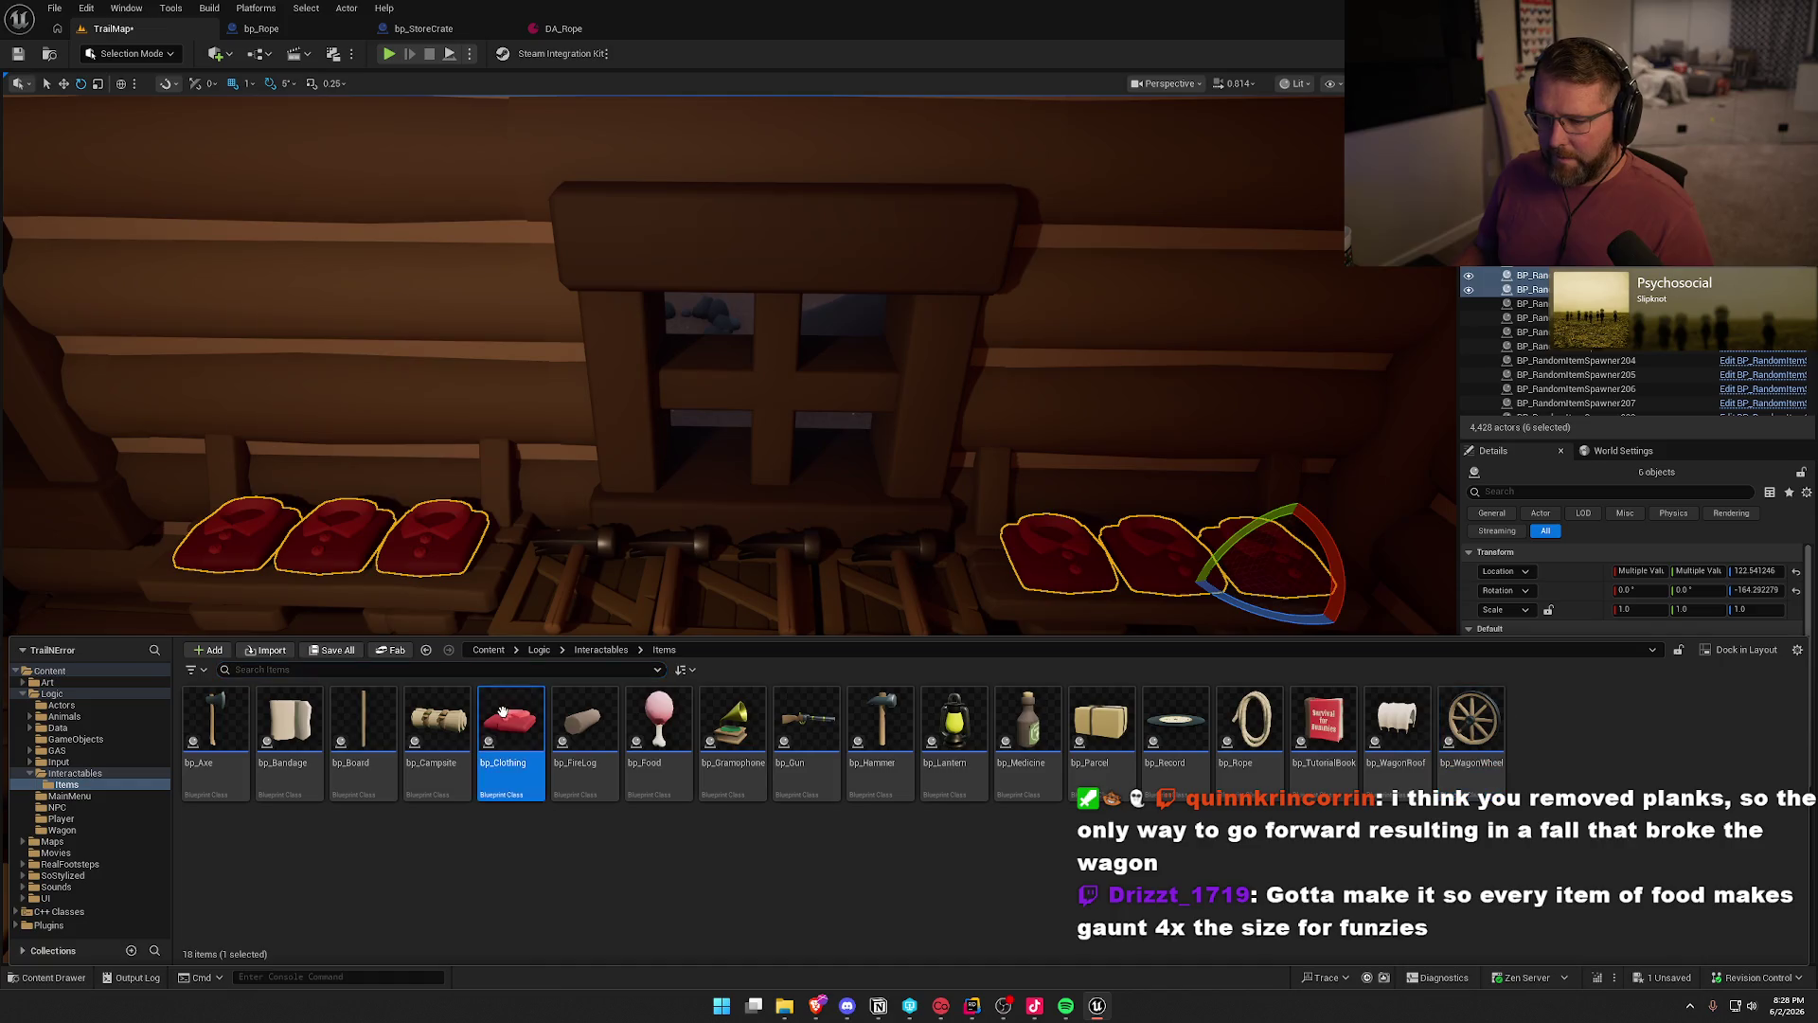
pyautogui.rightClick(1064, 577)
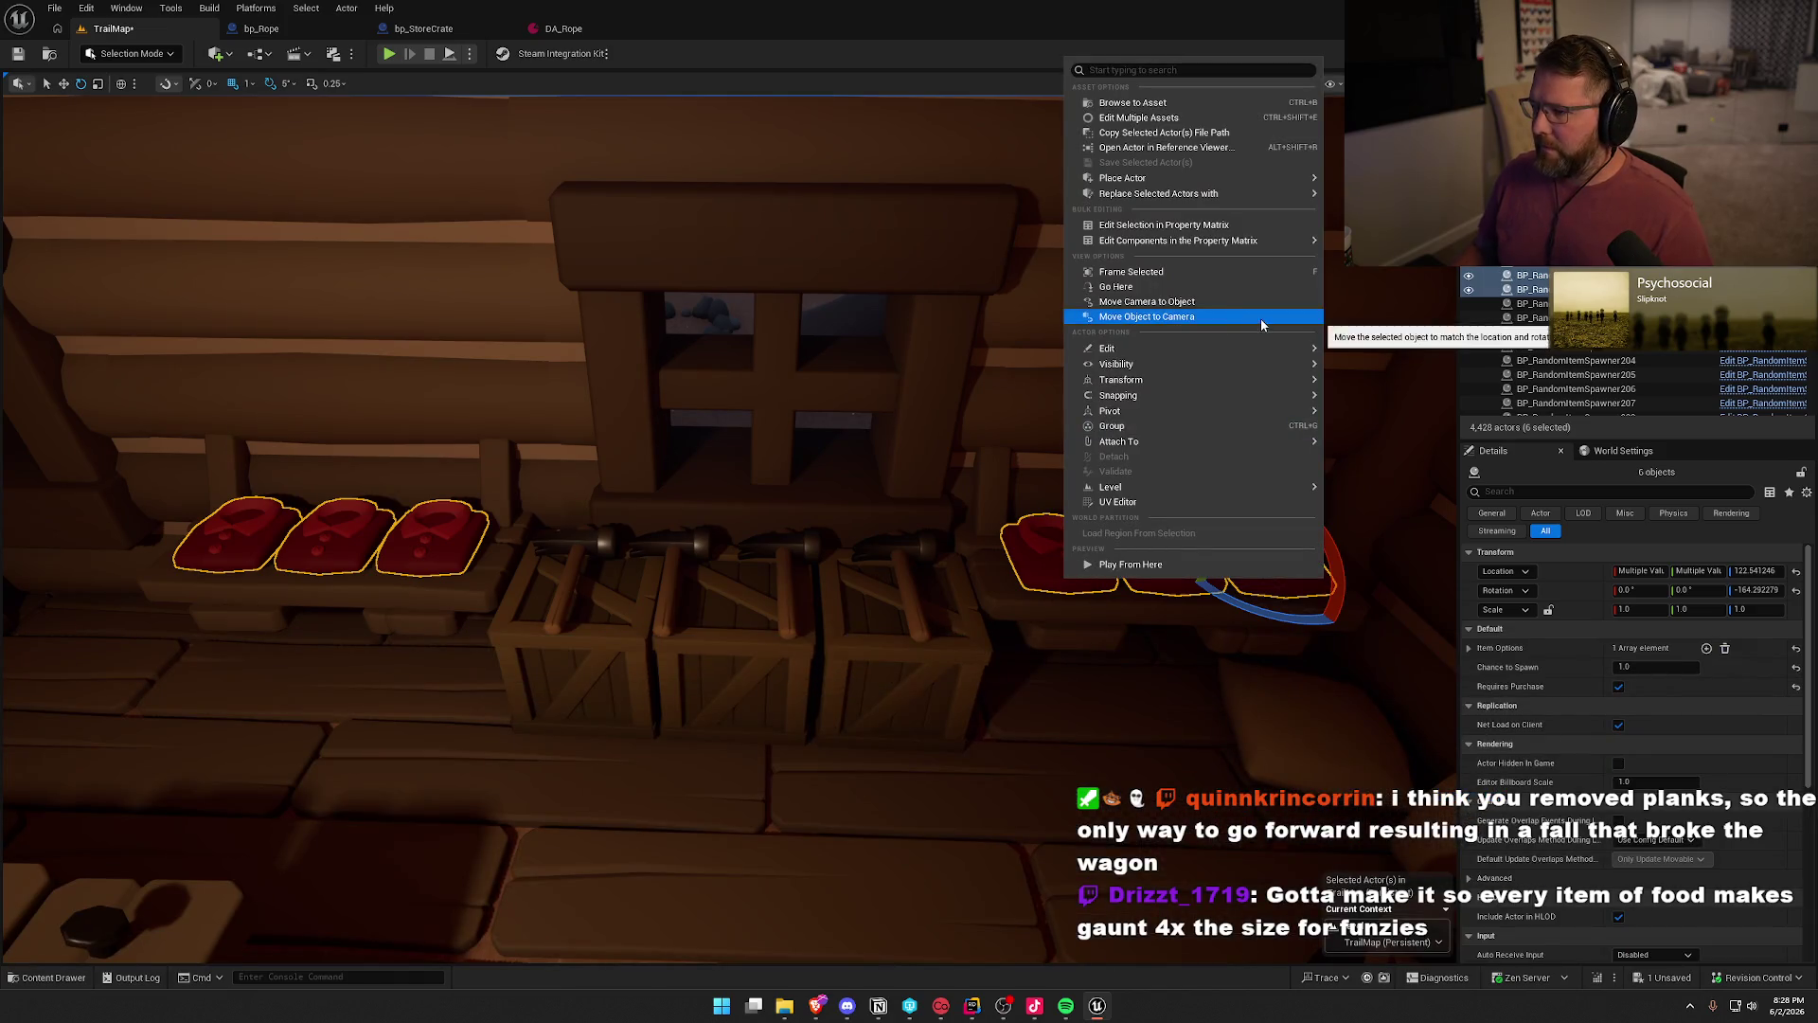
pyautogui.moveTo(1274, 196)
pyautogui.click(1415, 277)
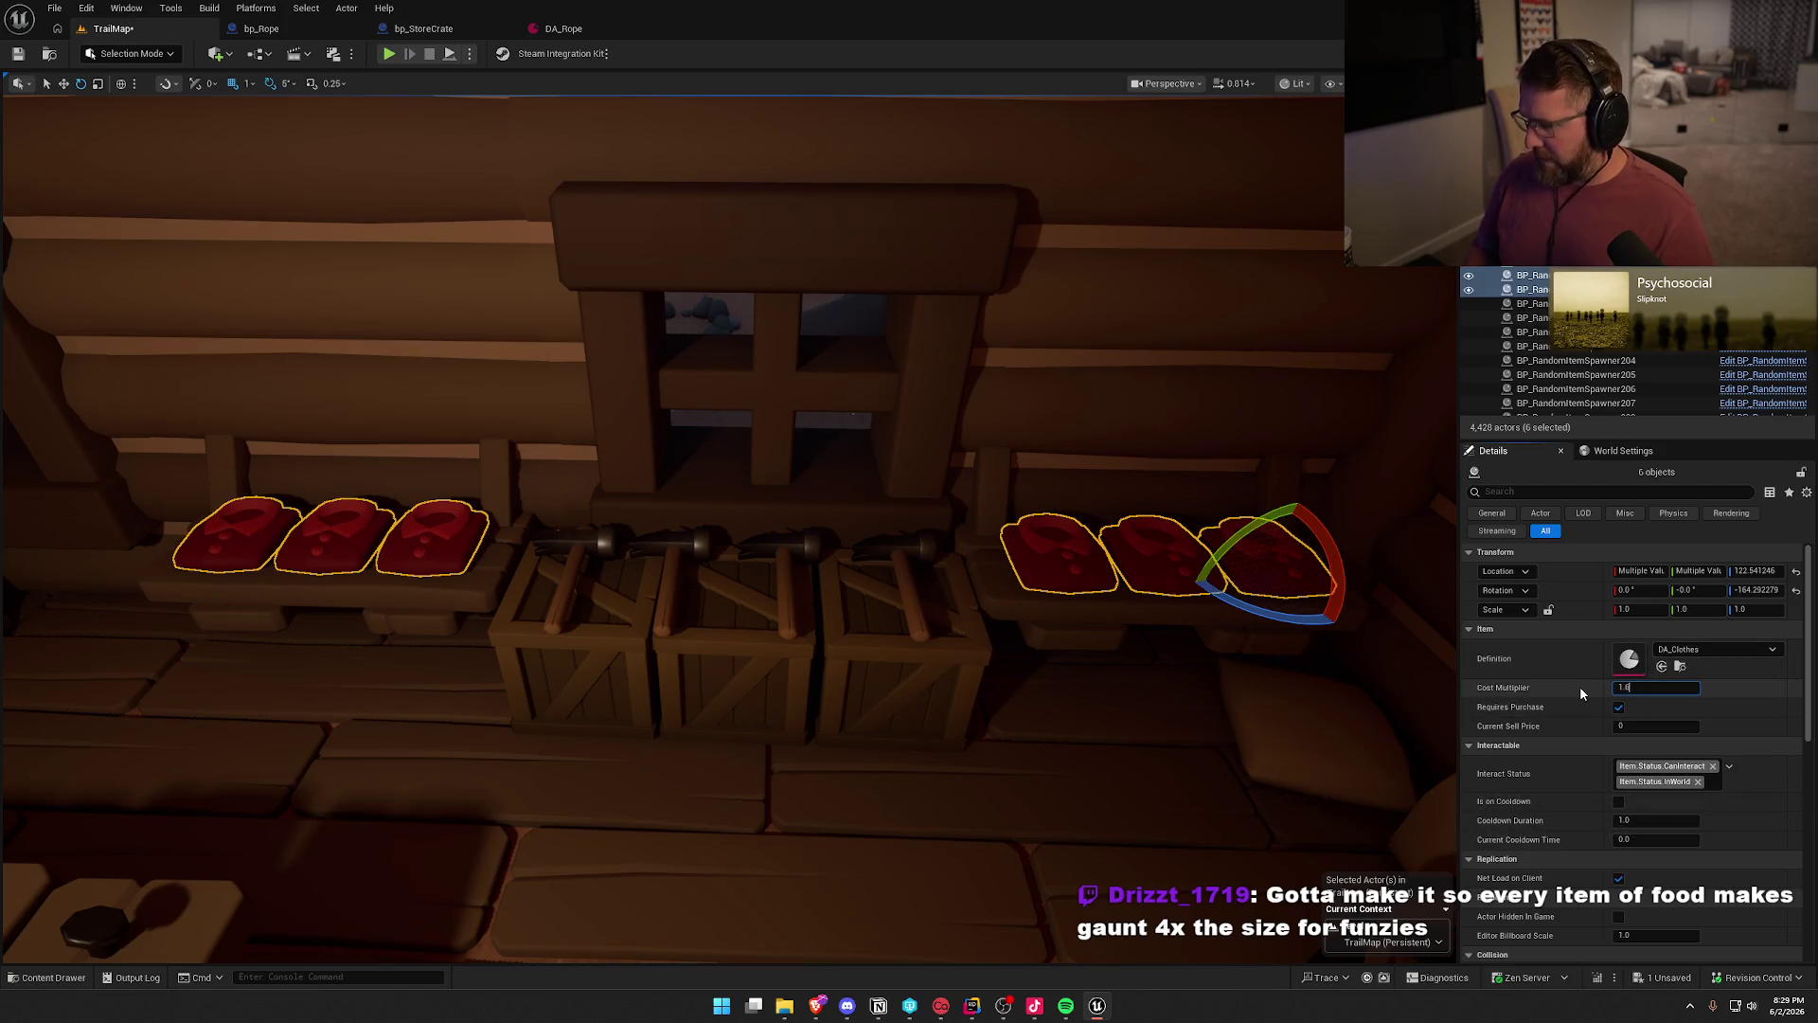
pyautogui.press('Return')
# - Replace the four crate hammer spawners with bp_Hammer actors that require purchase
pyautogui.click(583, 538)
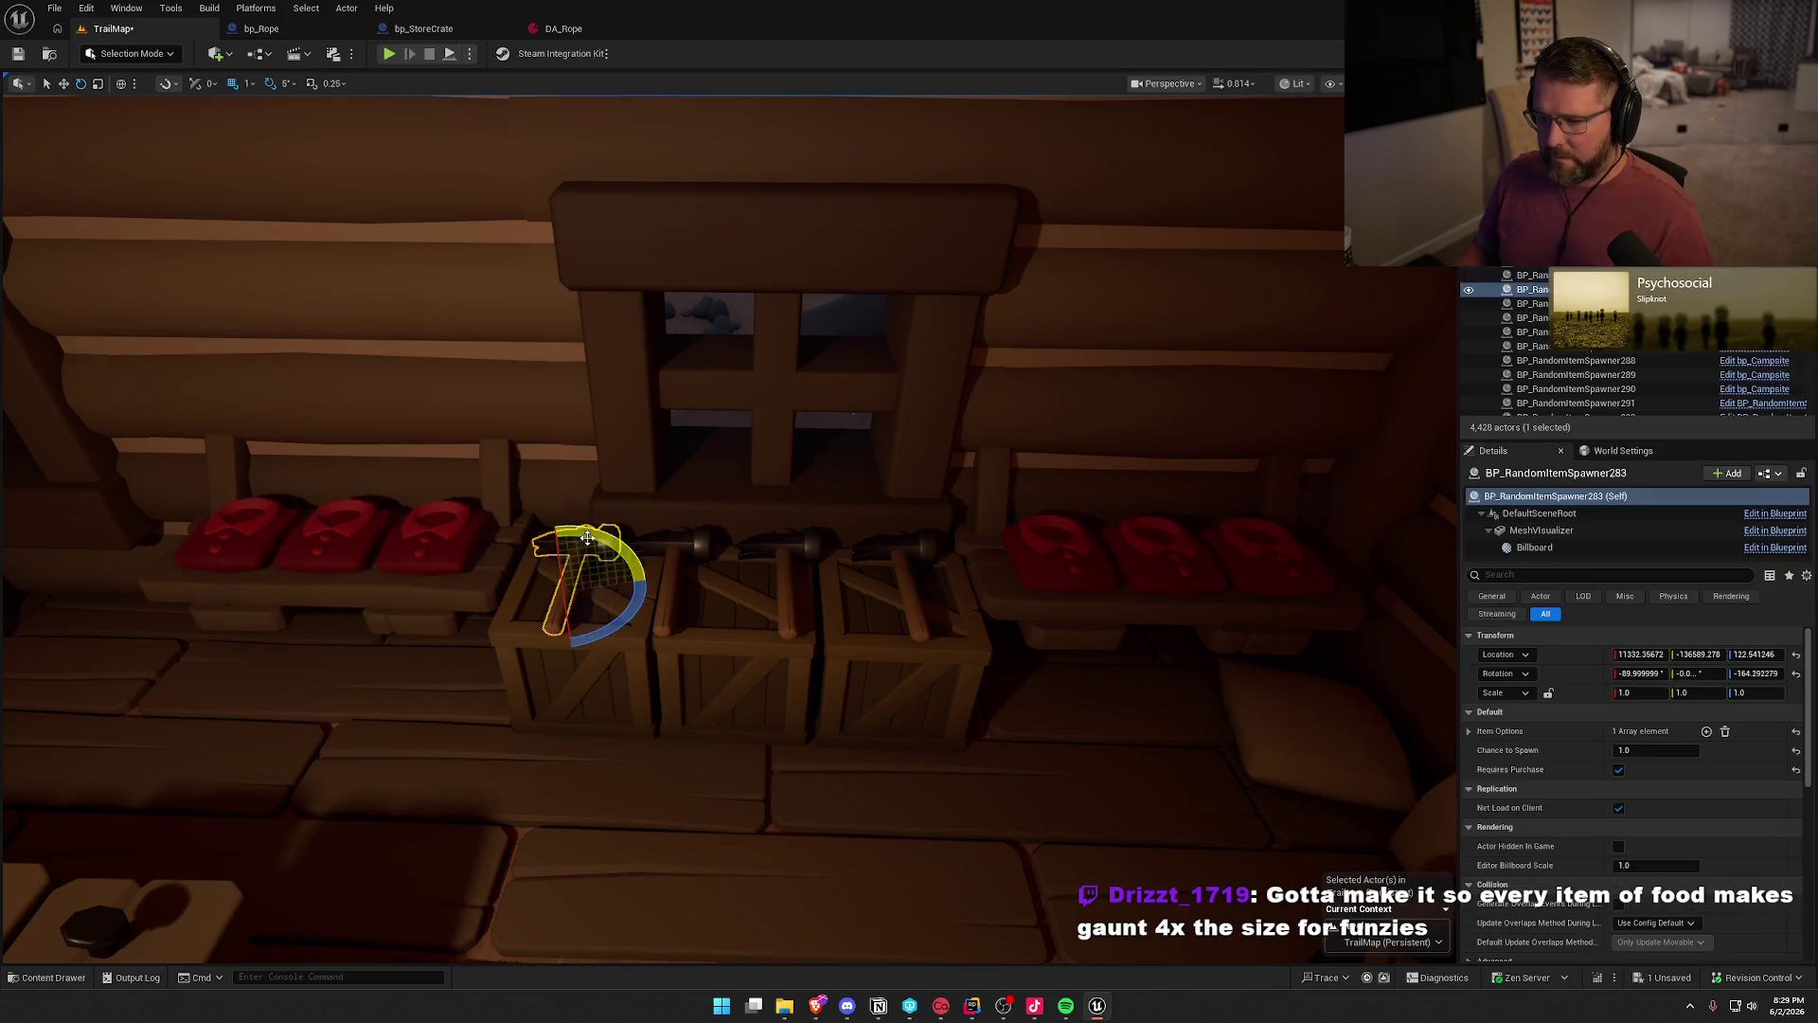
pyautogui.keyDown('ctrl'); pyautogui.click(691, 547); pyautogui.keyUp('ctrl')
pyautogui.keyDown('ctrl'); pyautogui.click(768, 545); pyautogui.keyUp('ctrl')
pyautogui.keyDown('ctrl'); pyautogui.click(880, 554); pyautogui.keyUp('ctrl')
pyautogui.hotkey('ctrl', 'b')
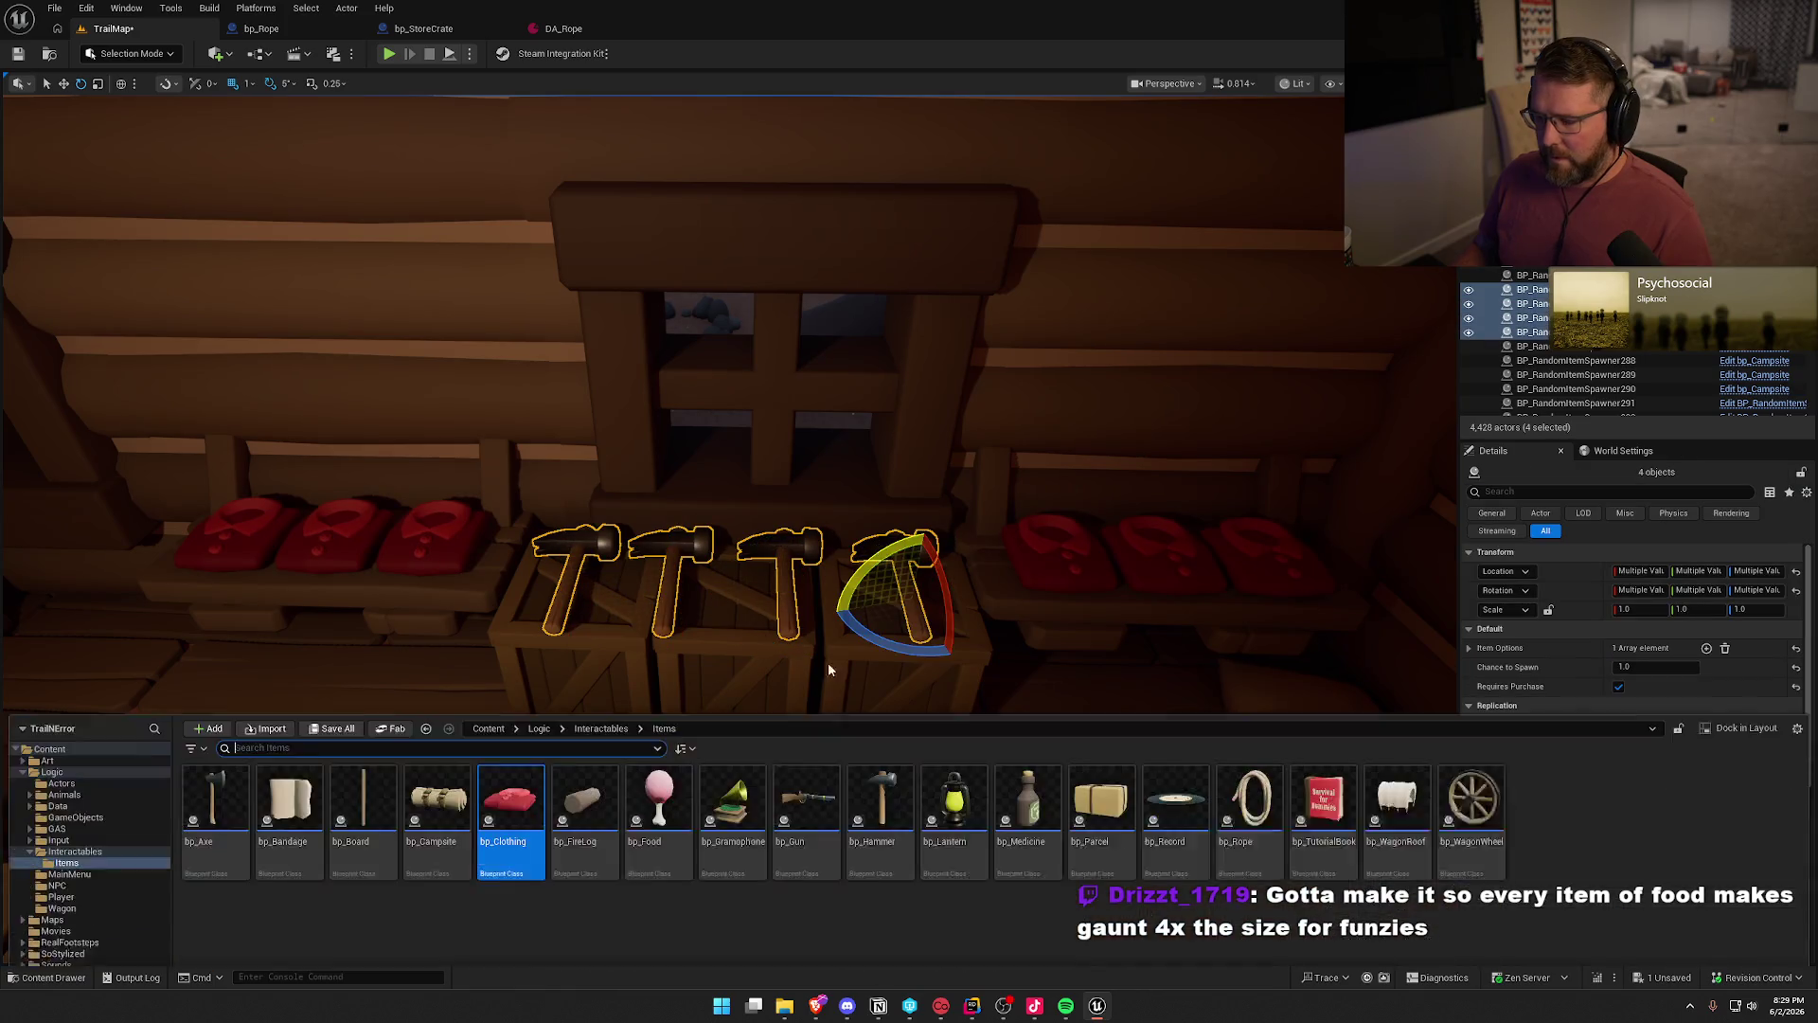
pyautogui.rightClick(789, 541)
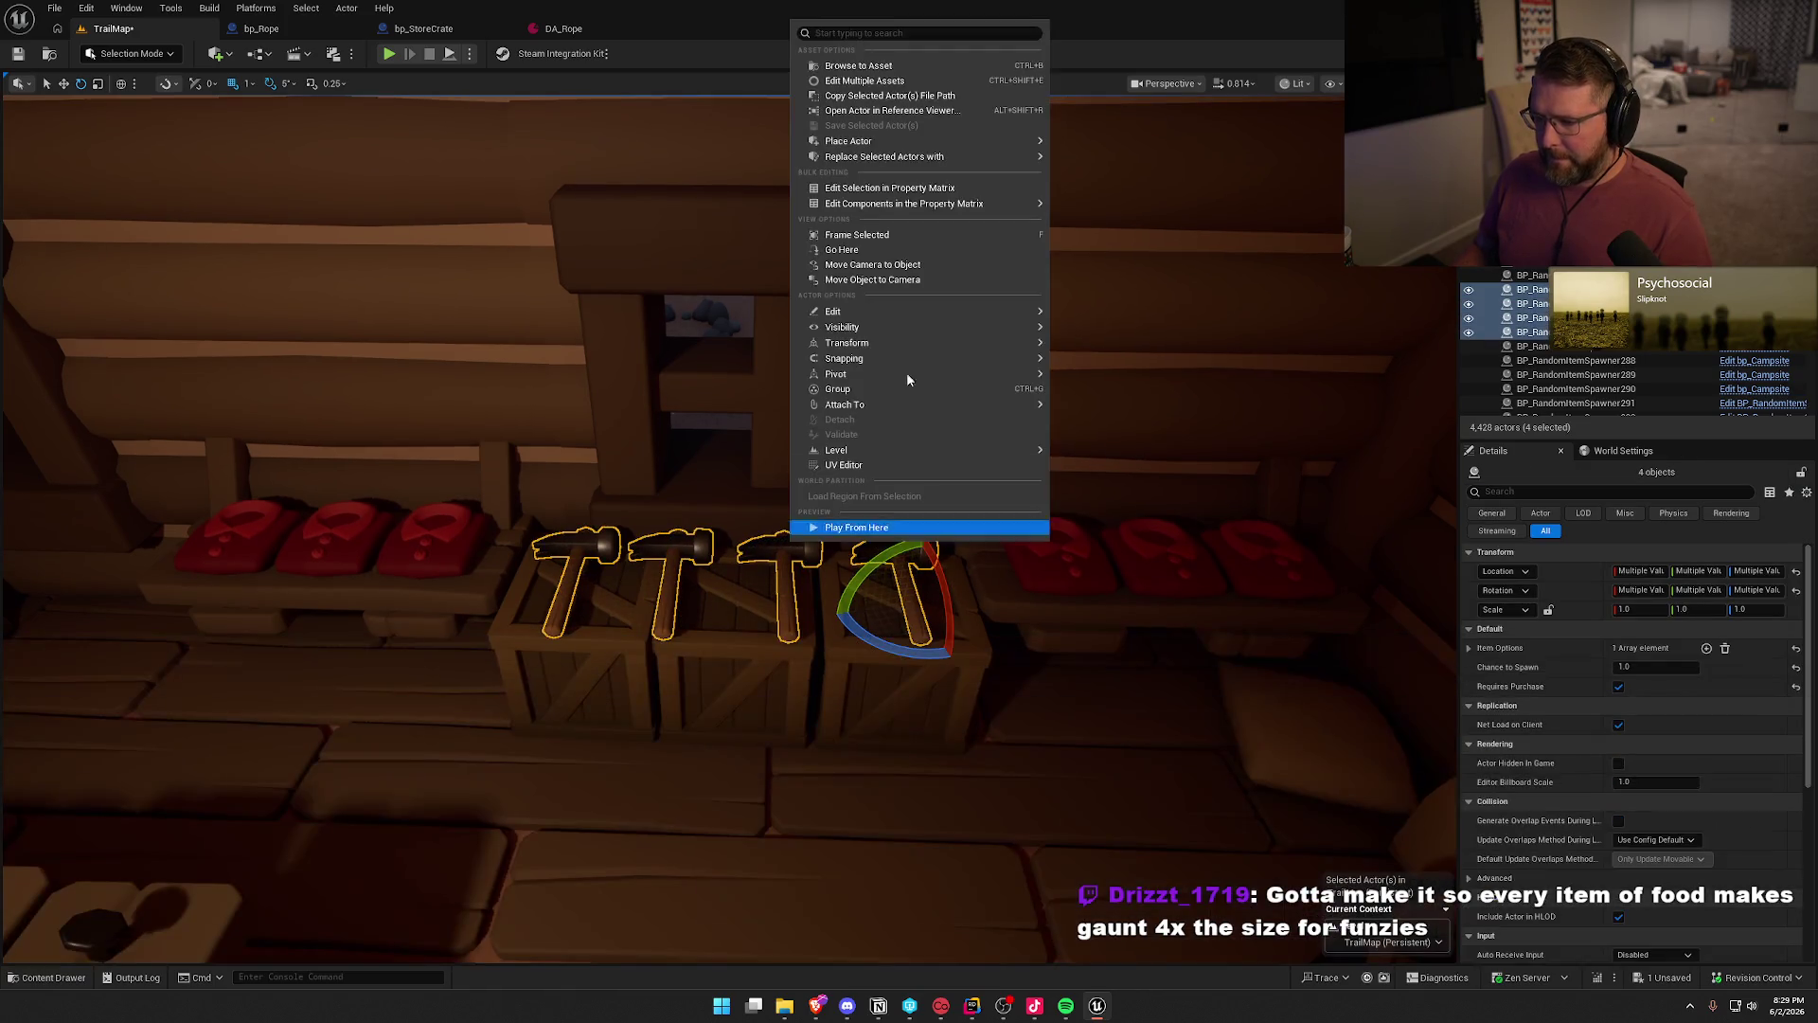
pyautogui.click(1435, 437)
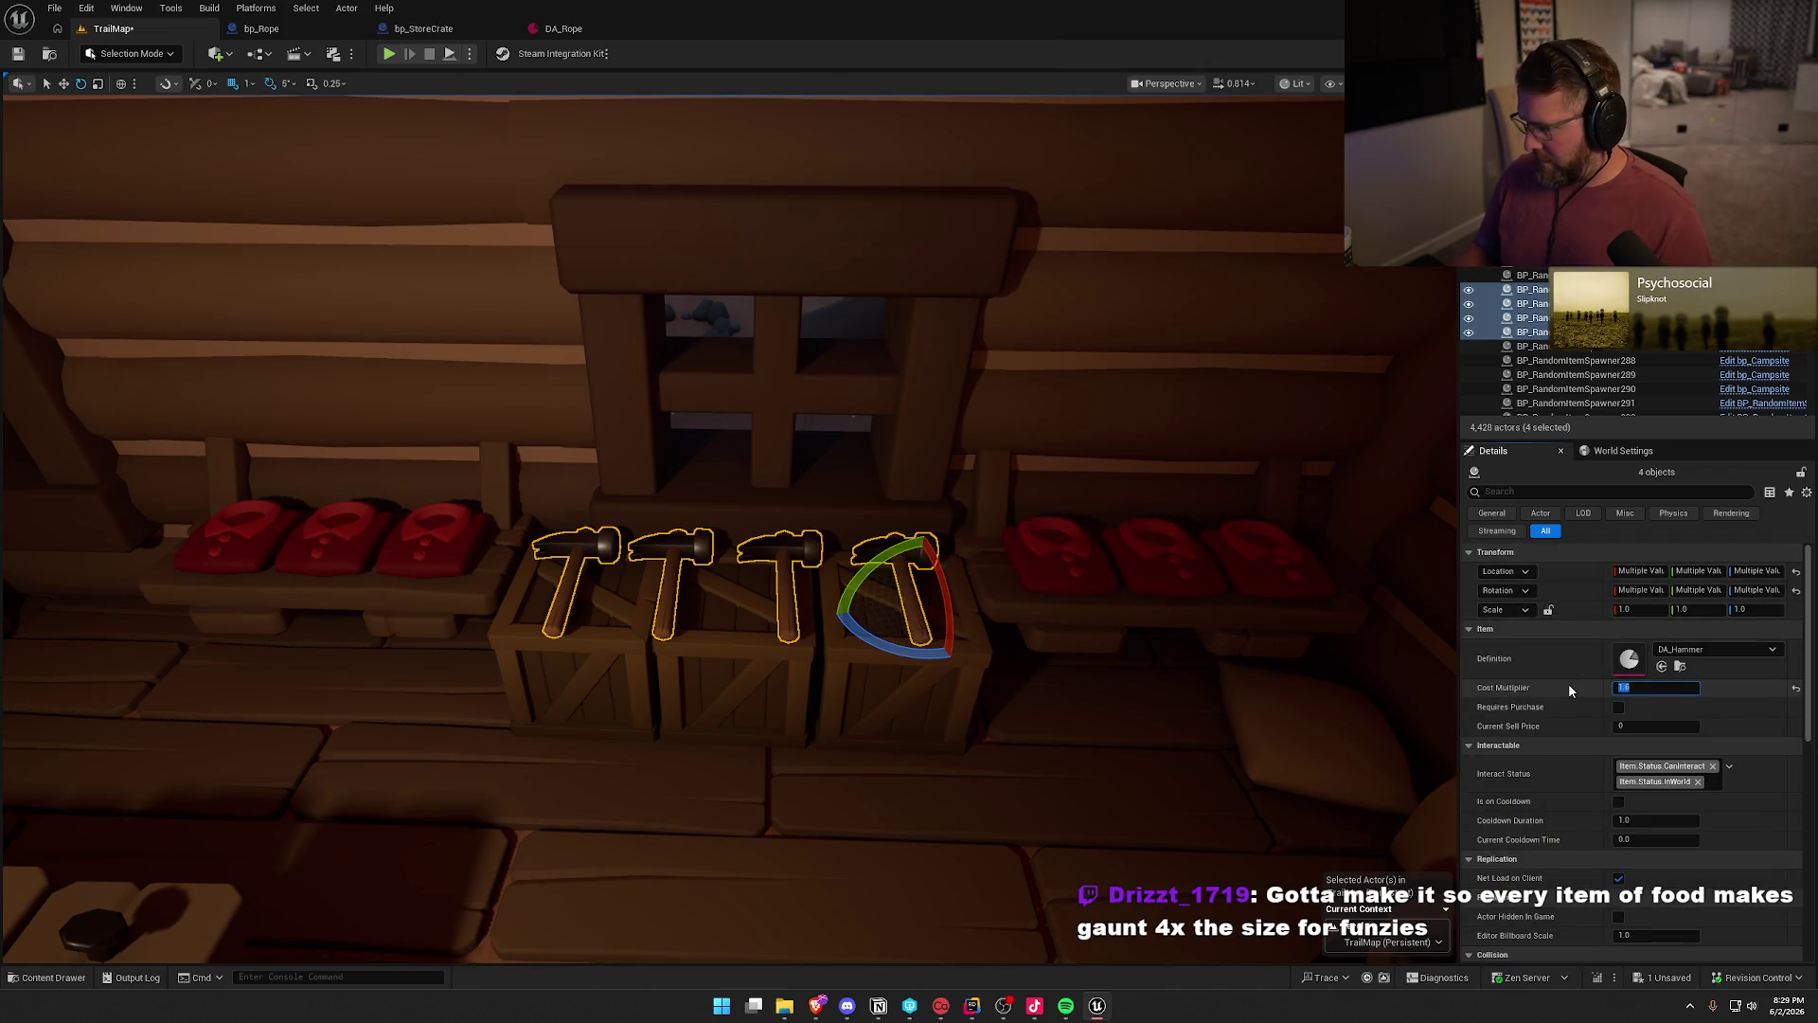
pyautogui.click(1618, 707)
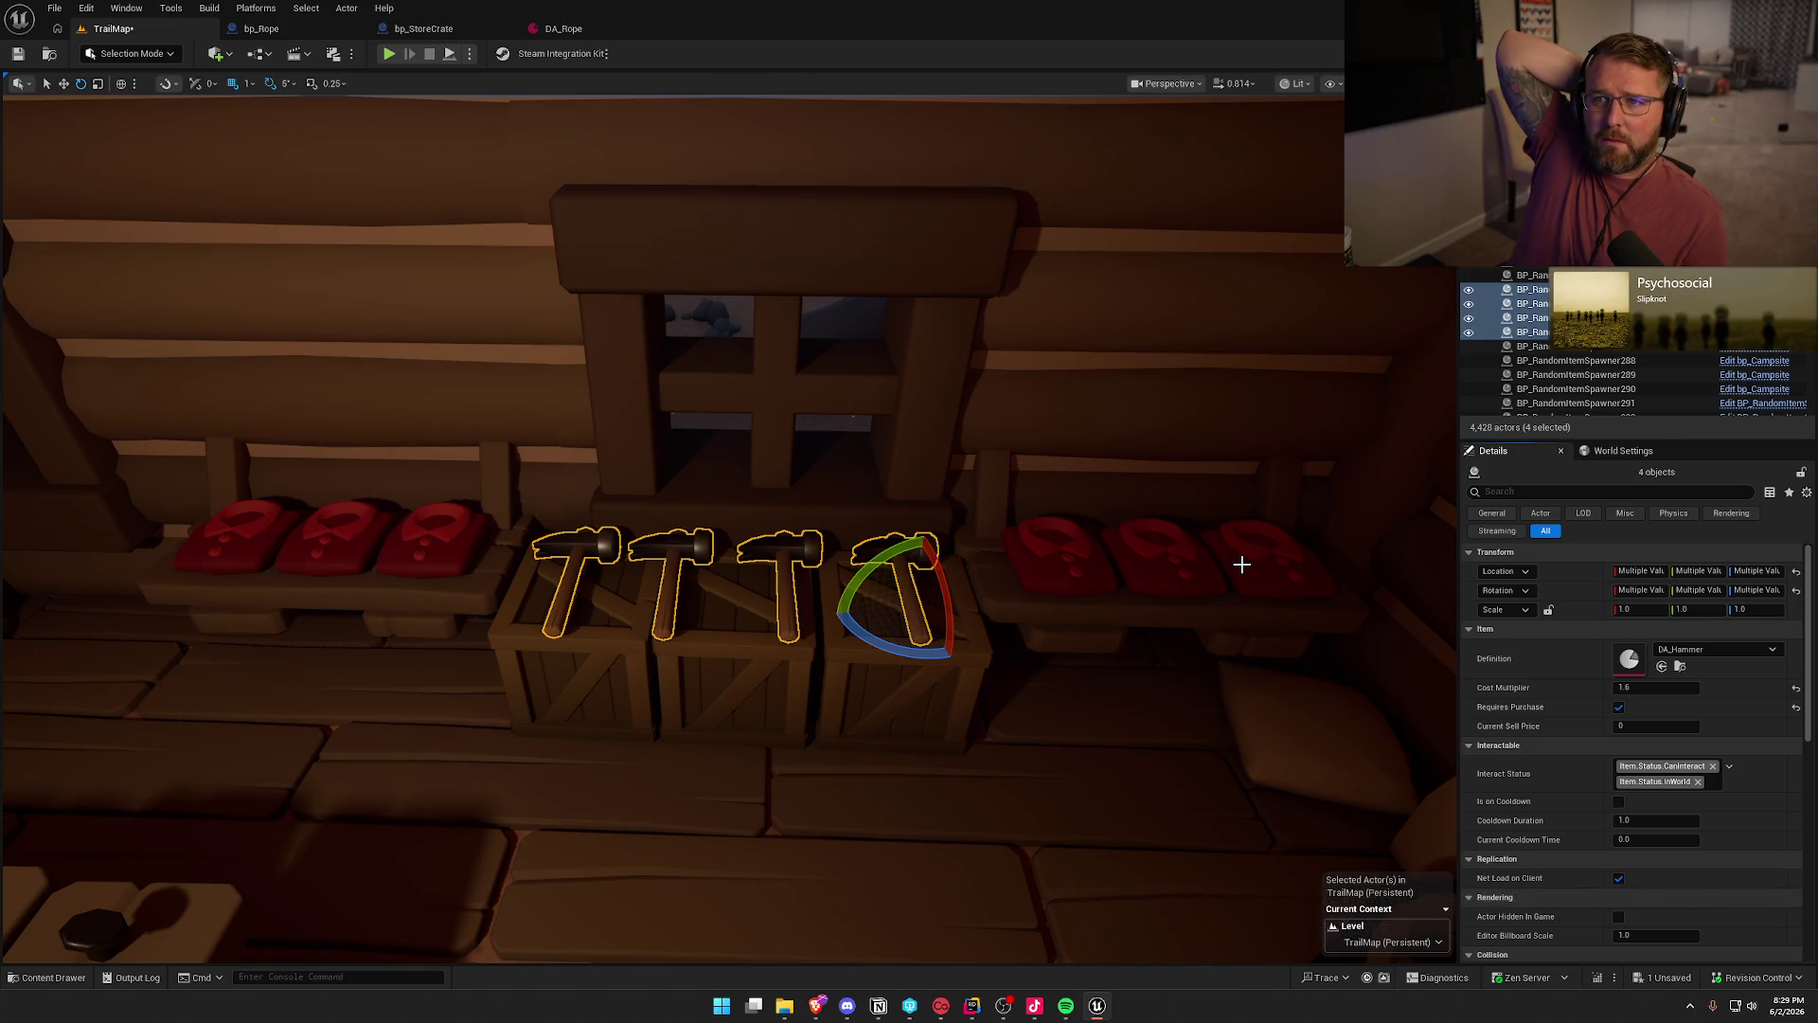
pyautogui.moveTo(1149, 544); pyautogui.dragTo(1165, 542)
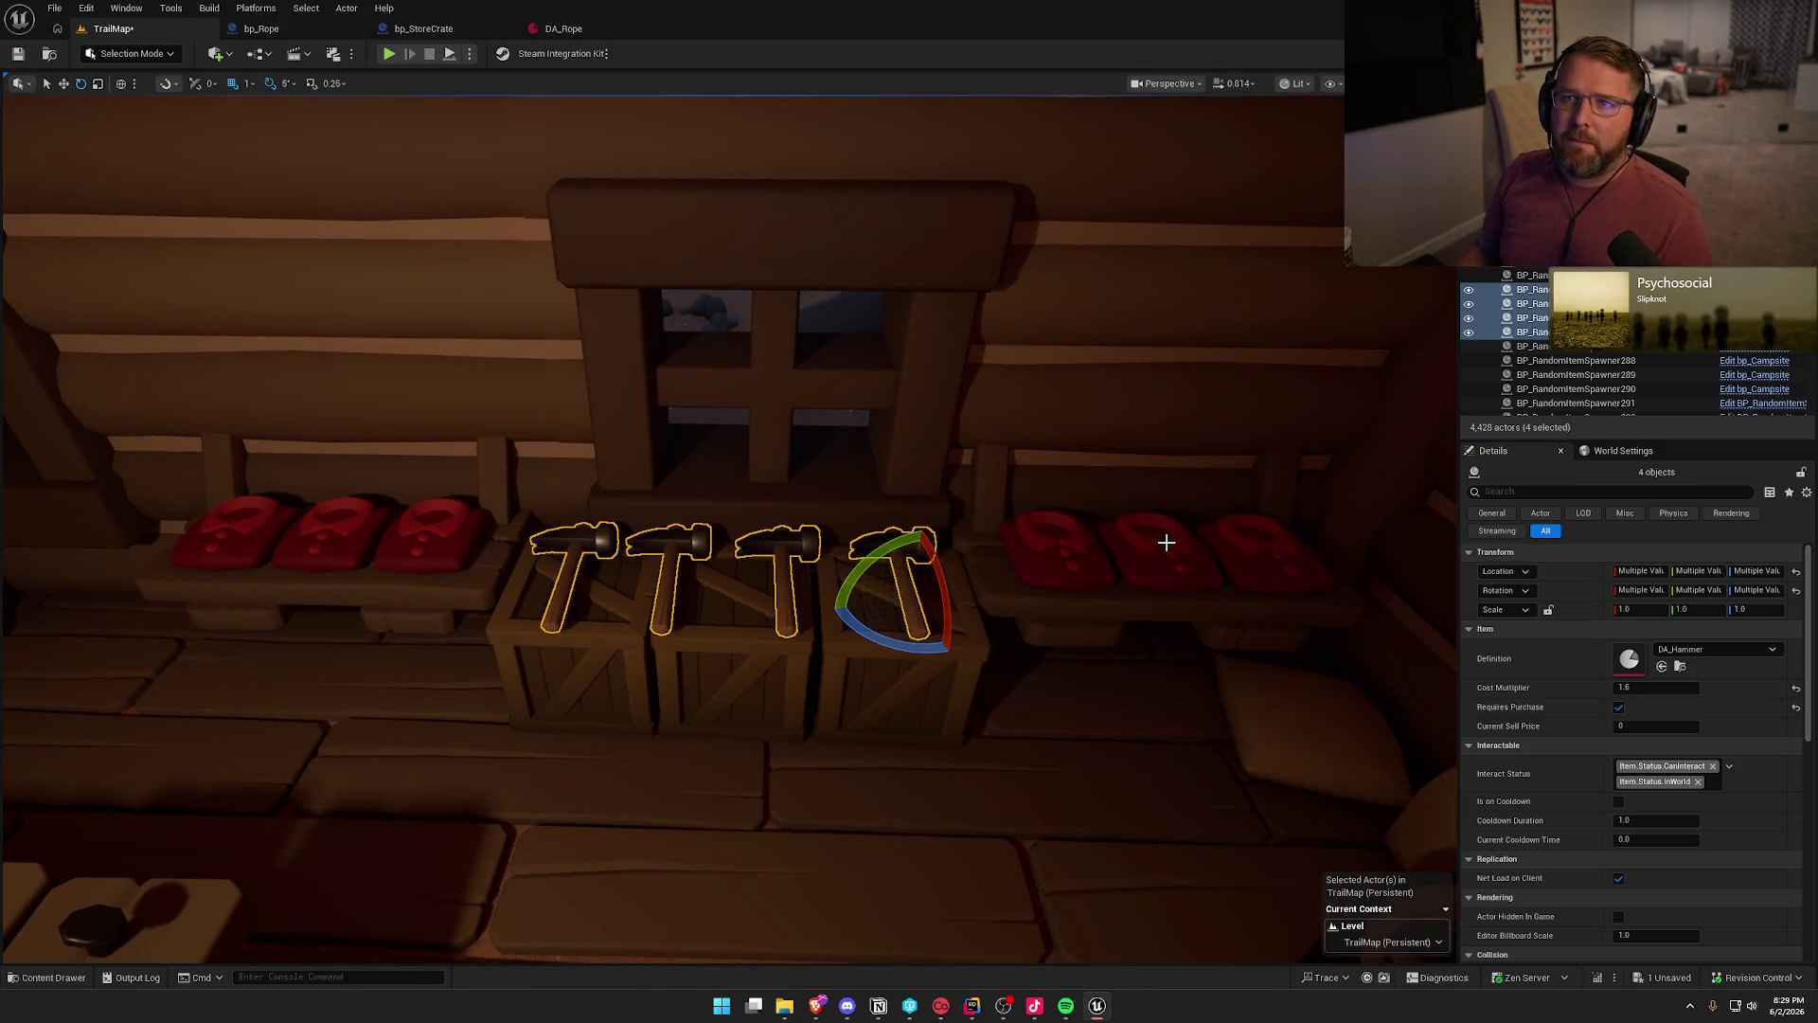
pyautogui.press('Escape')
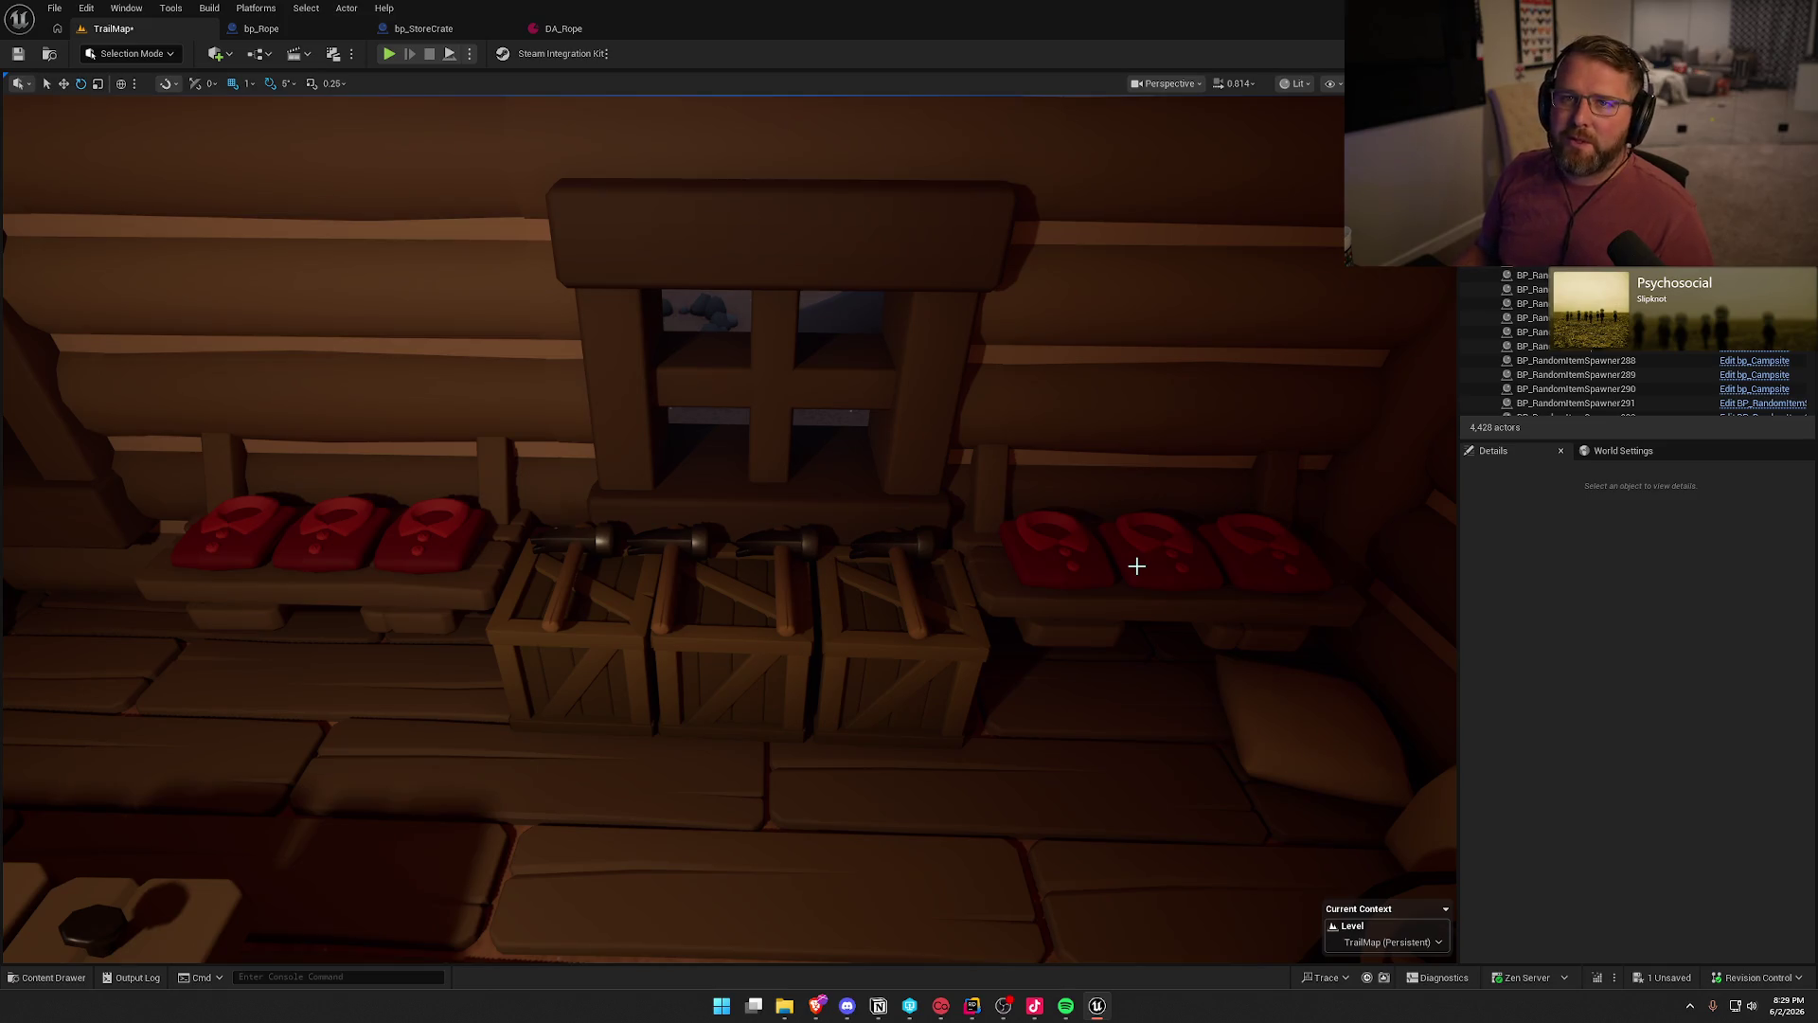
# - Select all eight medicine bottle spawners and choose bp_Medicine in the Content Drawer
pyautogui.moveTo(1128, 565)
pyautogui.mouseDown()
pyautogui.moveTo(871, 540)
pyautogui.moveTo(852, 511)
pyautogui.moveTo(503, 654)
pyautogui.mouseUp()
pyautogui.click(451, 610)
pyautogui.keyDown('ctrl'); pyautogui.click(526, 581); pyautogui.keyUp('ctrl')
pyautogui.keyDown('ctrl'); pyautogui.click(643, 579); pyautogui.keyUp('ctrl')
pyautogui.keyDown('ctrl'); pyautogui.click(721, 582); pyautogui.keyUp('ctrl')
pyautogui.keyDown('ctrl'); pyautogui.click(883, 595); pyautogui.keyUp('ctrl')
pyautogui.keyDown('ctrl'); pyautogui.click(980, 602); pyautogui.keyUp('ctrl')
pyautogui.keyDown('ctrl'); pyautogui.click(1089, 602); pyautogui.keyUp('ctrl')
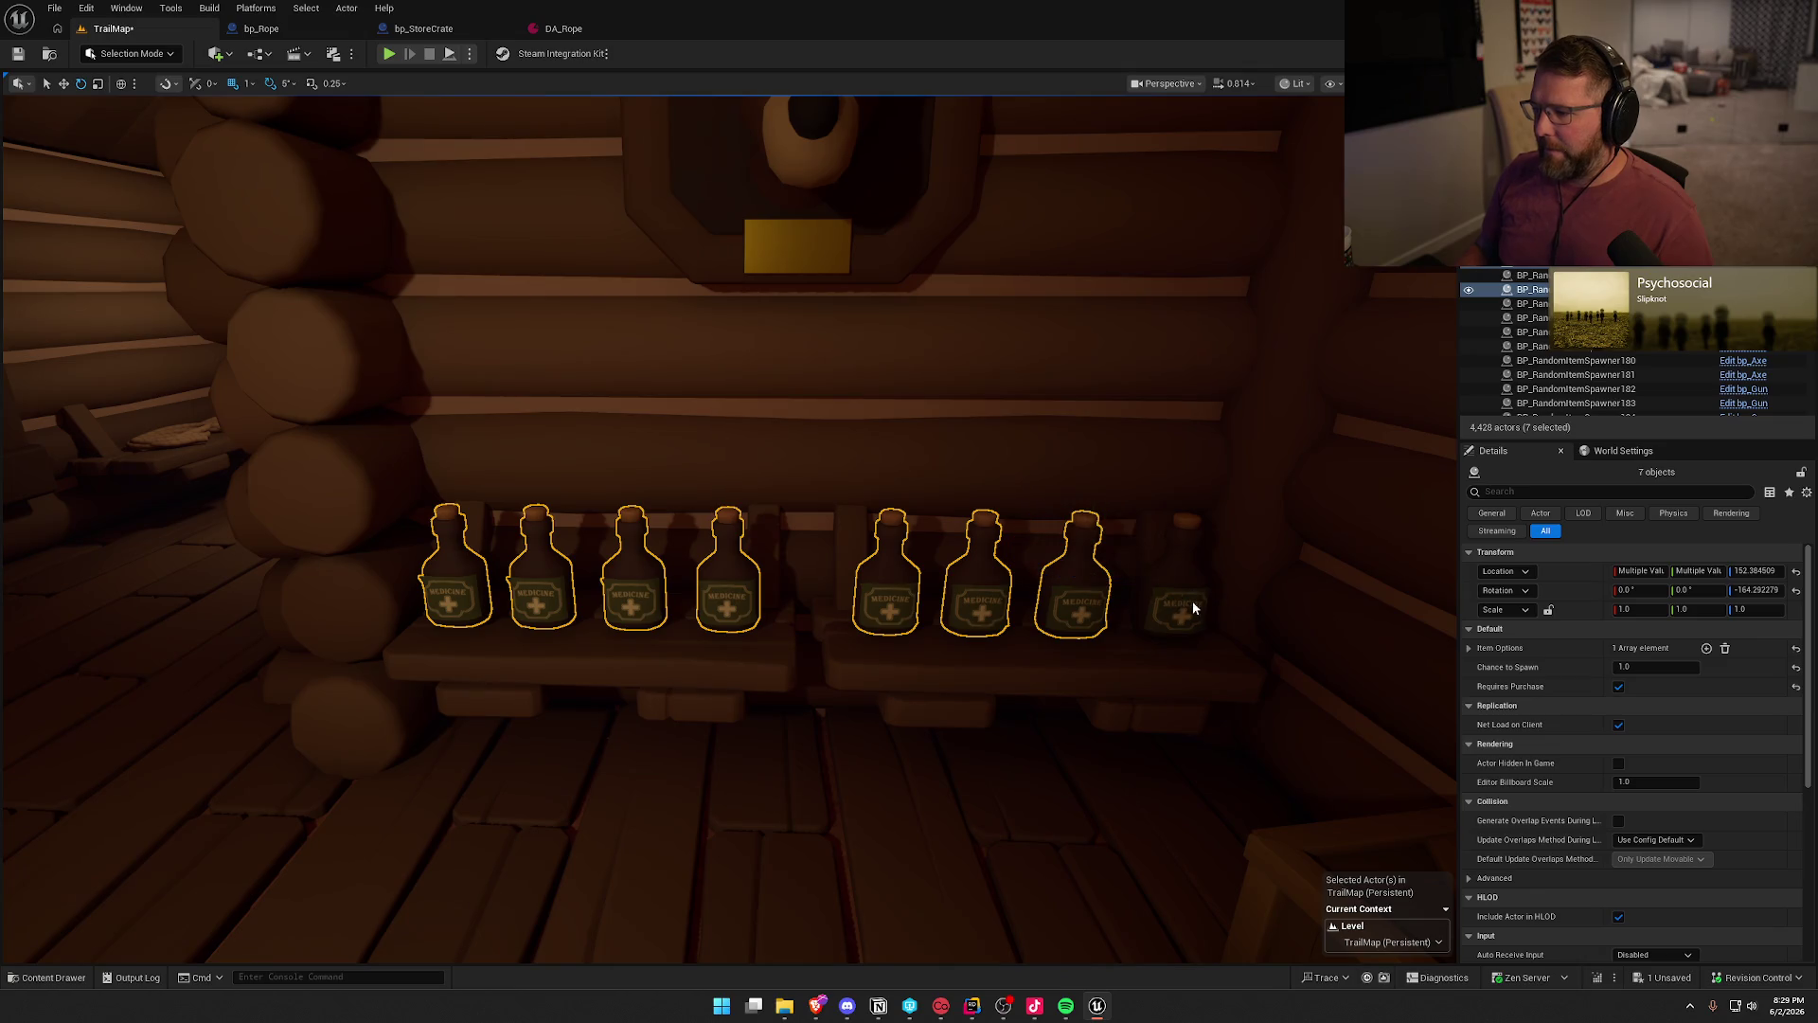
pyautogui.keyDown('ctrl'); pyautogui.click(1190, 602); pyautogui.keyUp('ctrl')
pyautogui.hotkey('ctrl', 'space')
pyautogui.click(1026, 734)
# - Replace the bottles with bp_Medicine actors and set their Cost Multiplier to 1.6
pyautogui.rightClick(1078, 601)
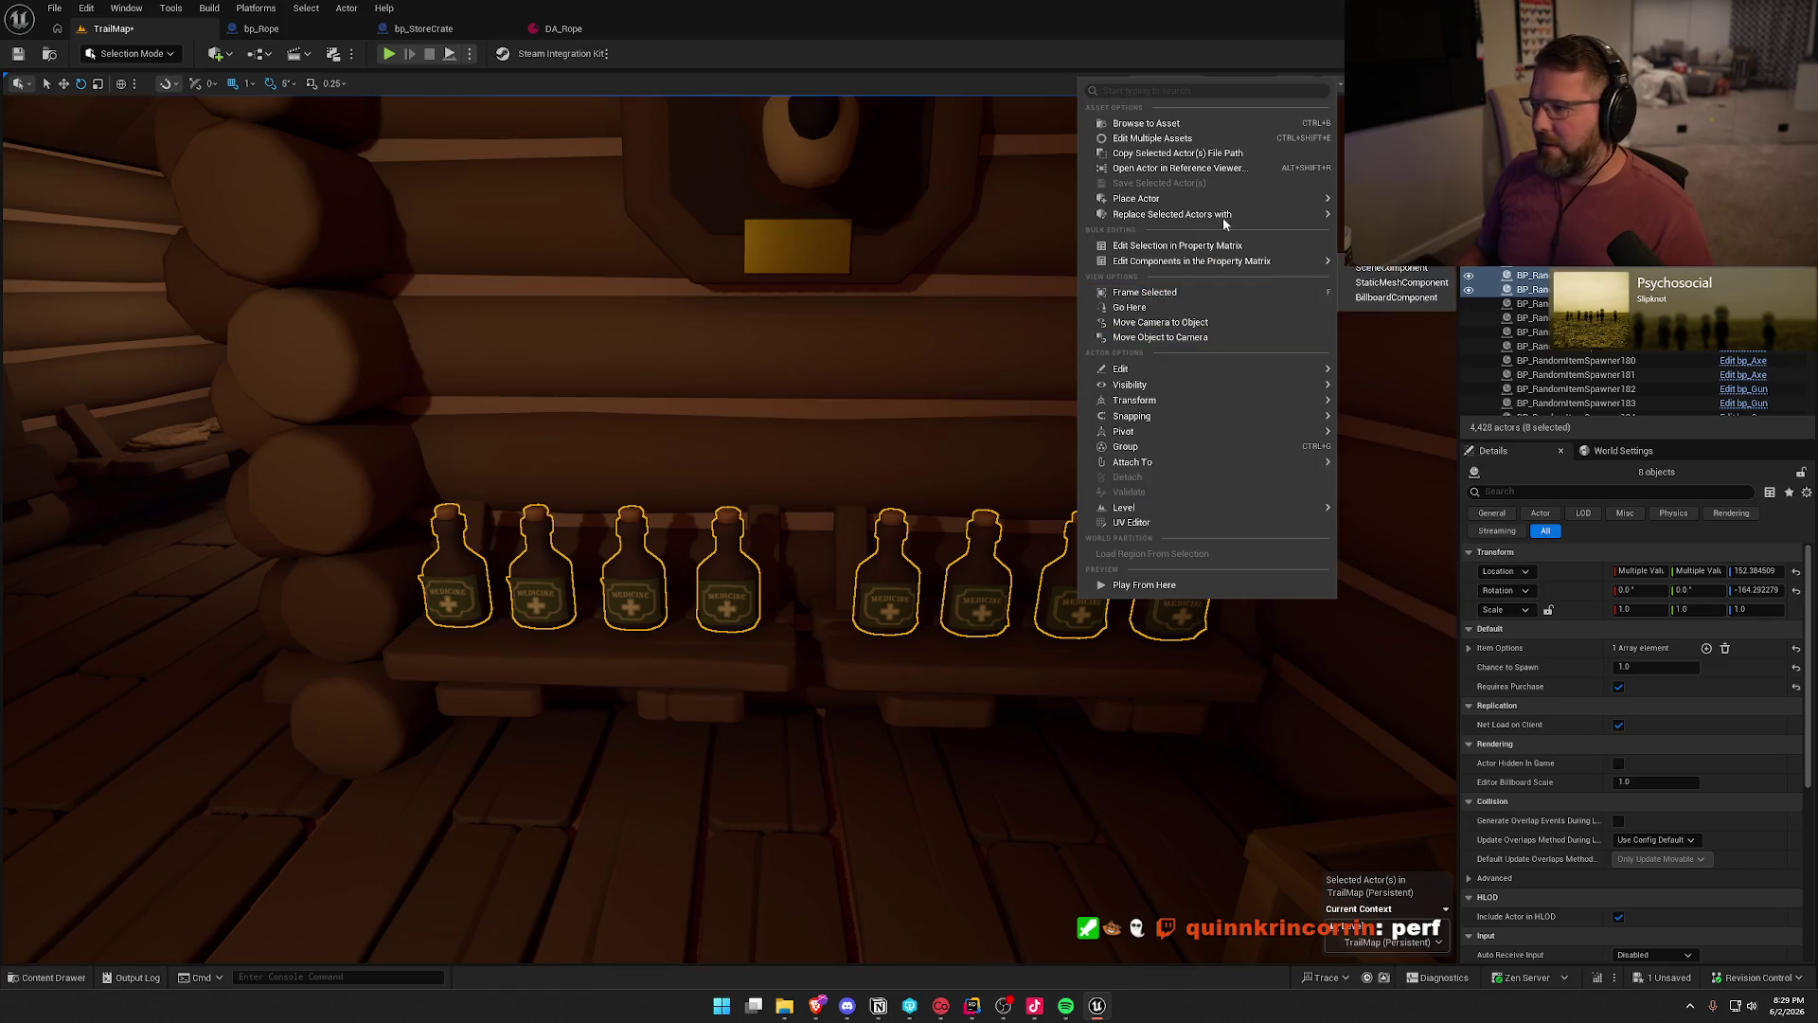
pyautogui.moveTo(1285, 217)
pyautogui.click(1430, 295)
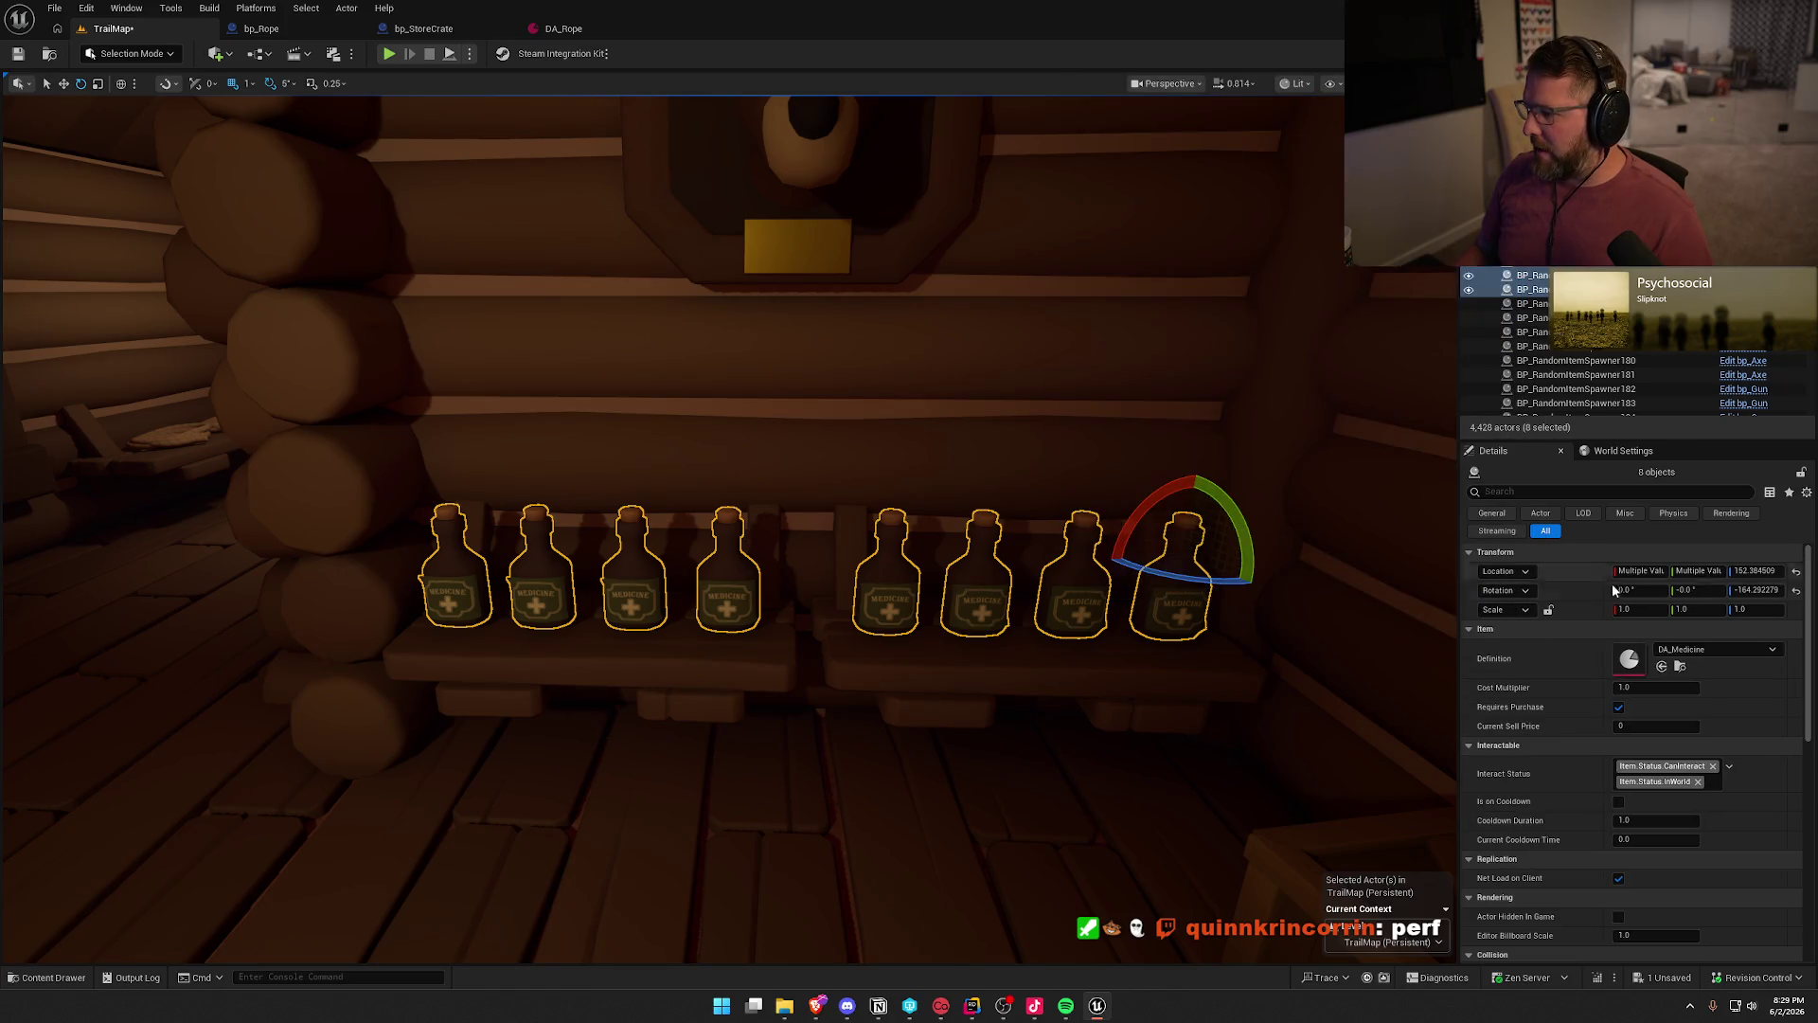
pyautogui.click(1636, 689)
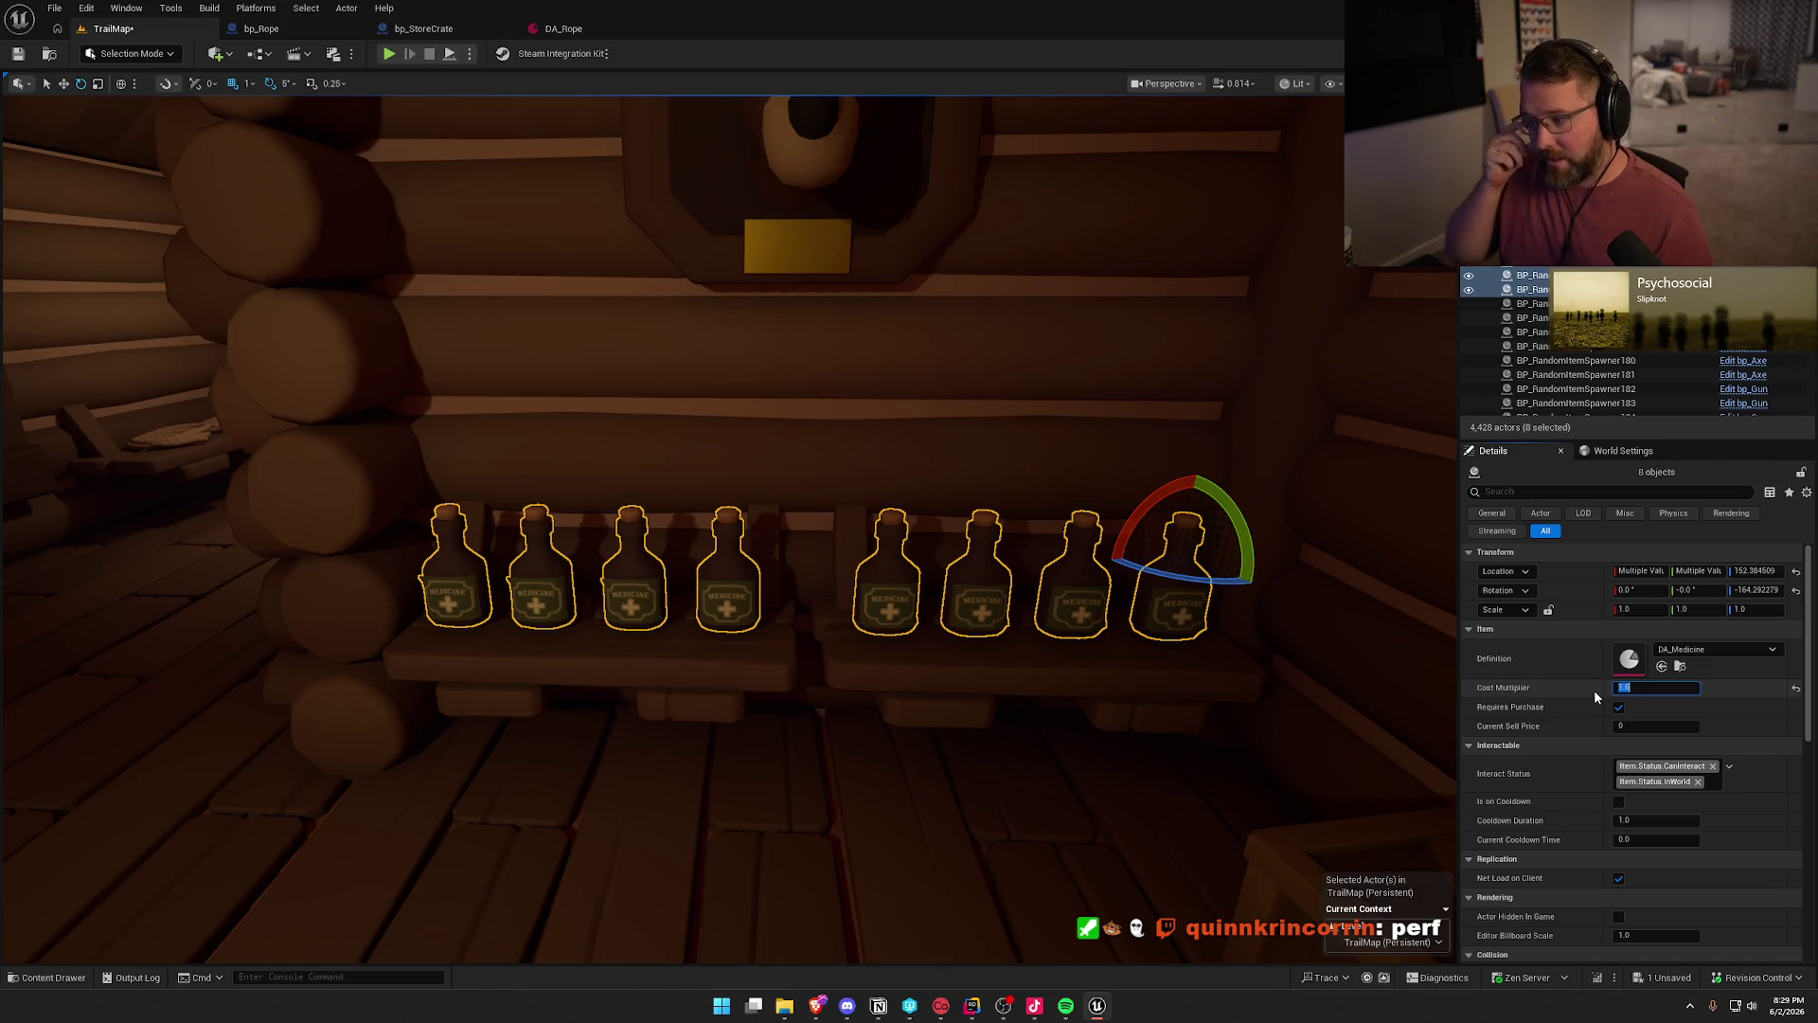
pyautogui.write('1.6')
pyautogui.press('Return')
pyautogui.press('Escape')
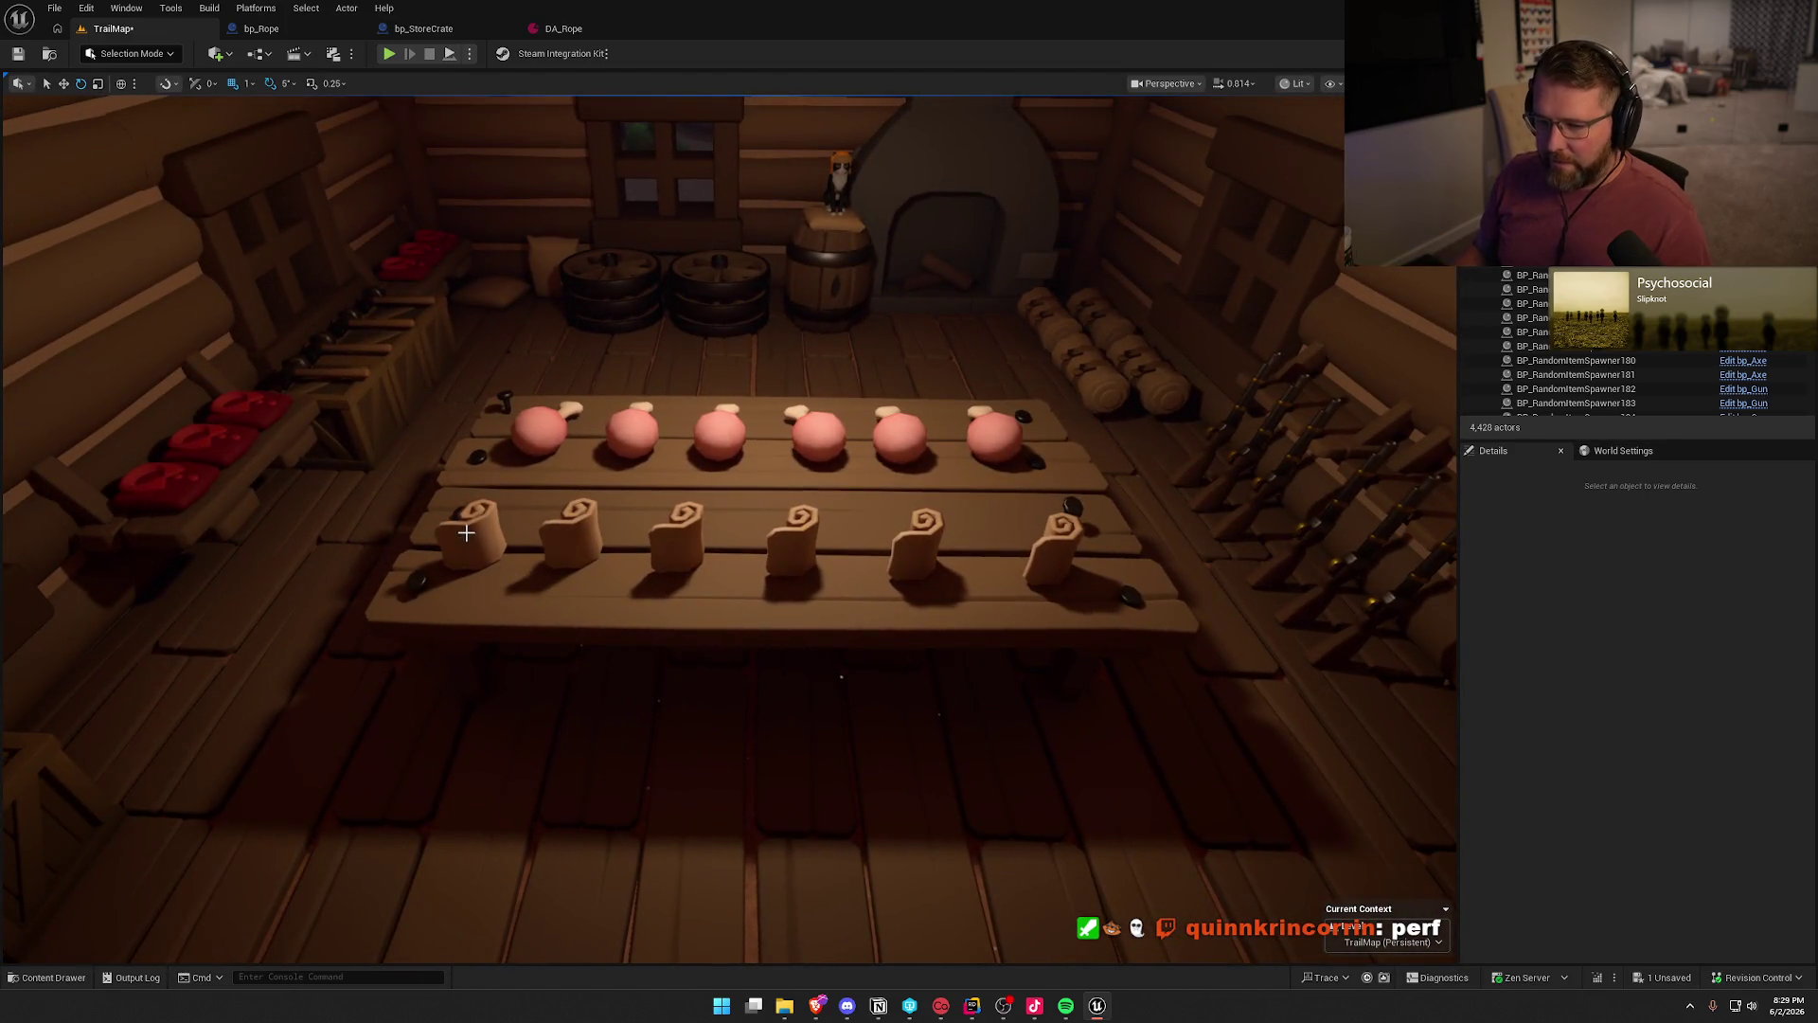
# - Replace the six table scrolls with bp_Bandage actors and edit their cost multiplier
pyautogui.click(471, 535)
pyautogui.keyDown('ctrl'); pyautogui.click(588, 536); pyautogui.keyUp('ctrl')
pyautogui.keyDown('ctrl'); pyautogui.click(697, 547); pyautogui.keyUp('ctrl')
pyautogui.keyDown('ctrl'); pyautogui.click(784, 543); pyautogui.keyUp('ctrl')
pyautogui.keyDown('ctrl'); pyautogui.click(910, 552); pyautogui.keyUp('ctrl')
pyautogui.keyDown('ctrl'); pyautogui.click(1053, 554); pyautogui.keyUp('ctrl')
pyautogui.hotkey('ctrl', 'space')
pyautogui.click(306, 726)
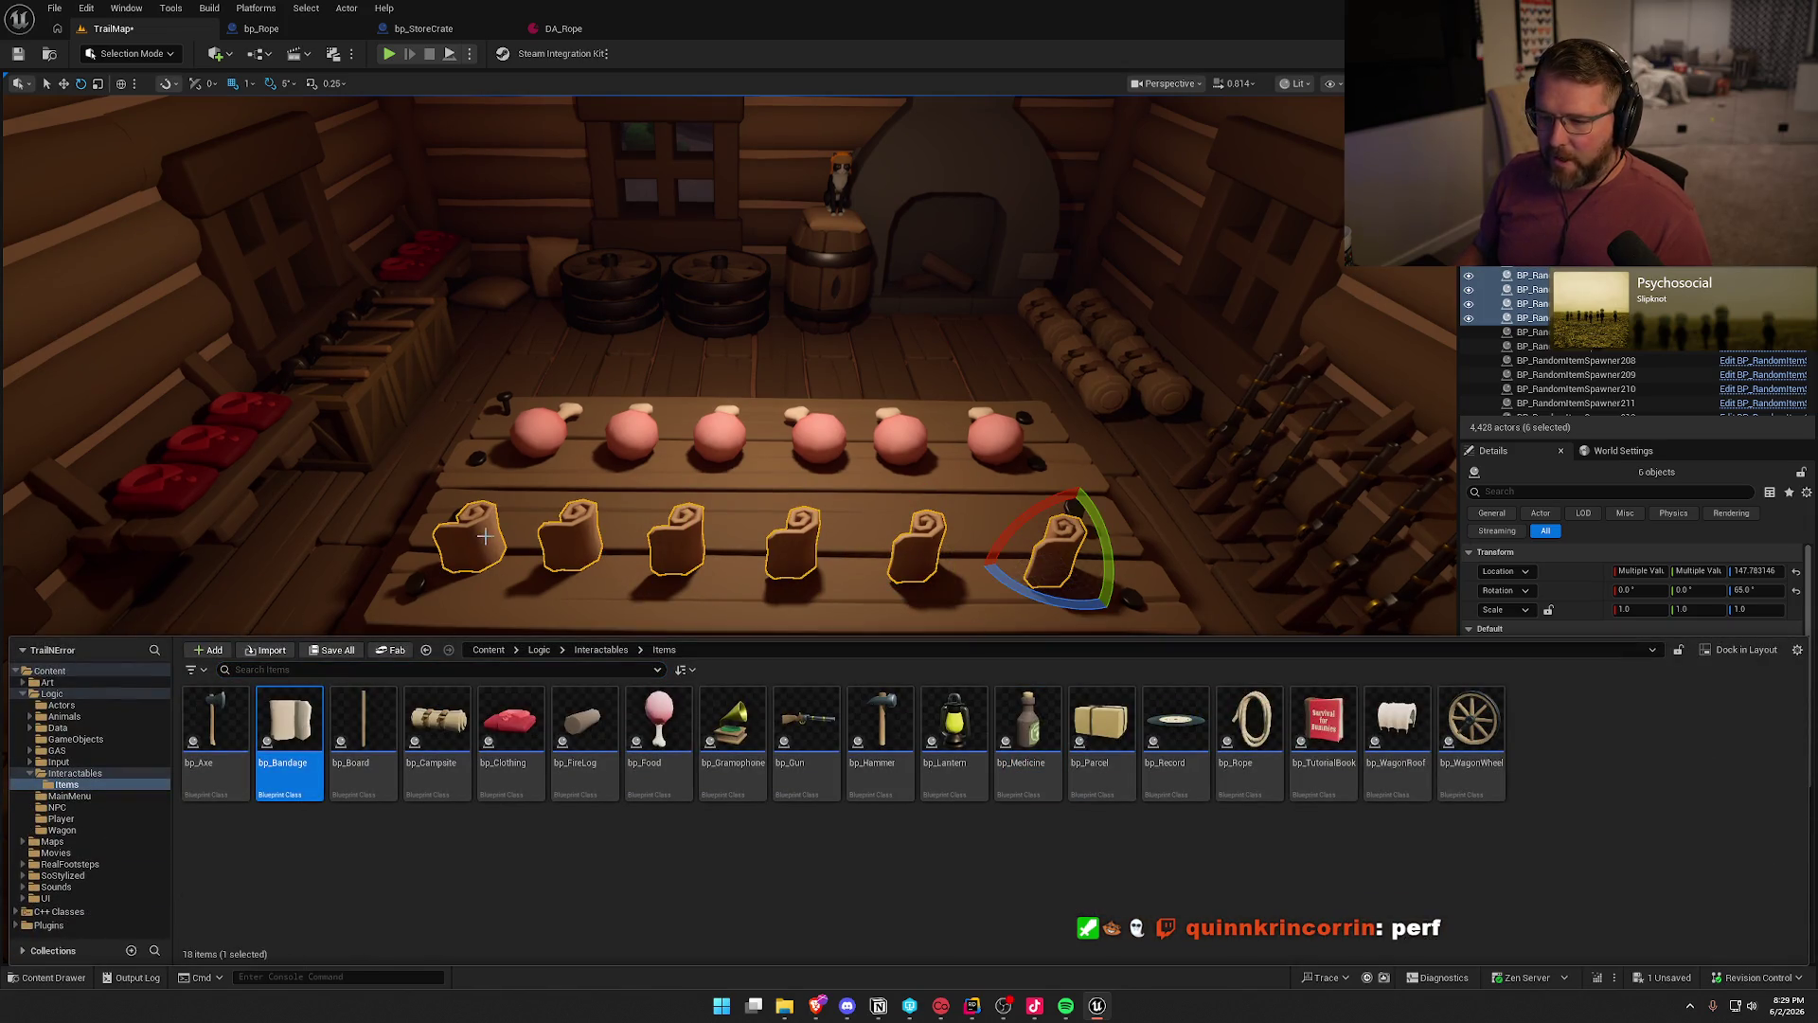
pyautogui.rightClick(487, 537)
pyautogui.moveTo(682, 152)
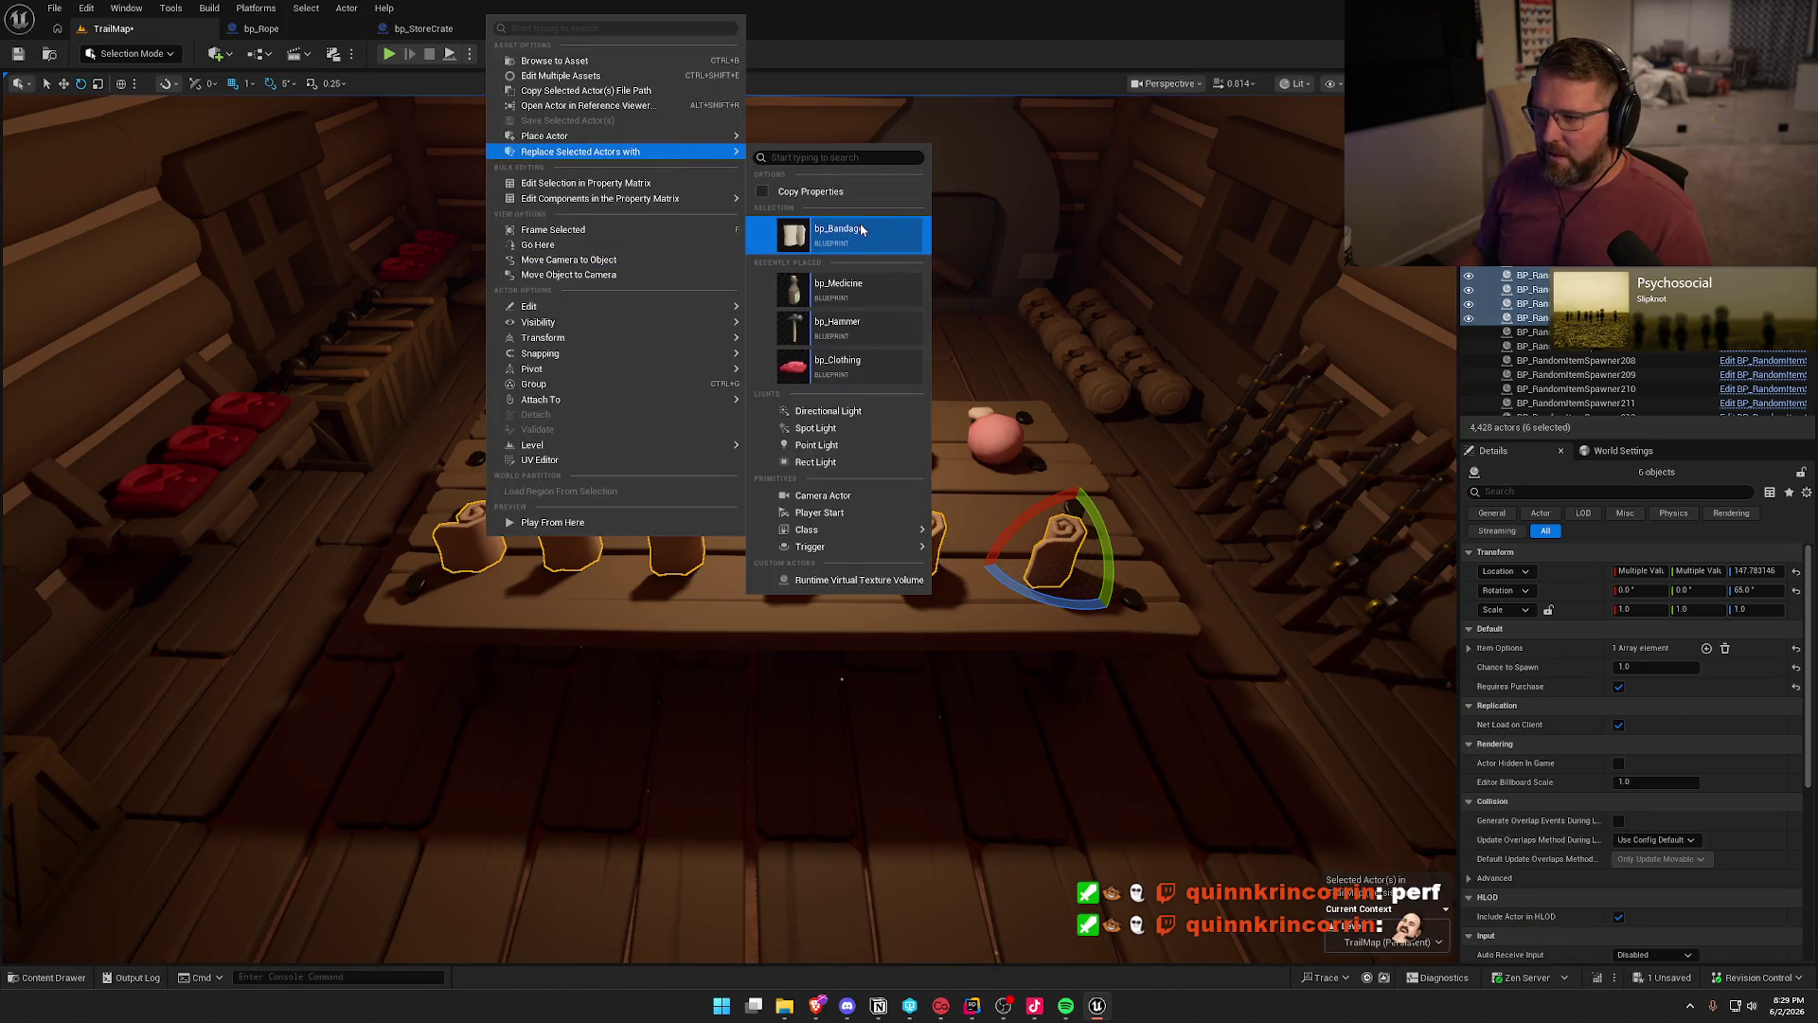
pyautogui.click(833, 233)
pyautogui.click(1623, 687)
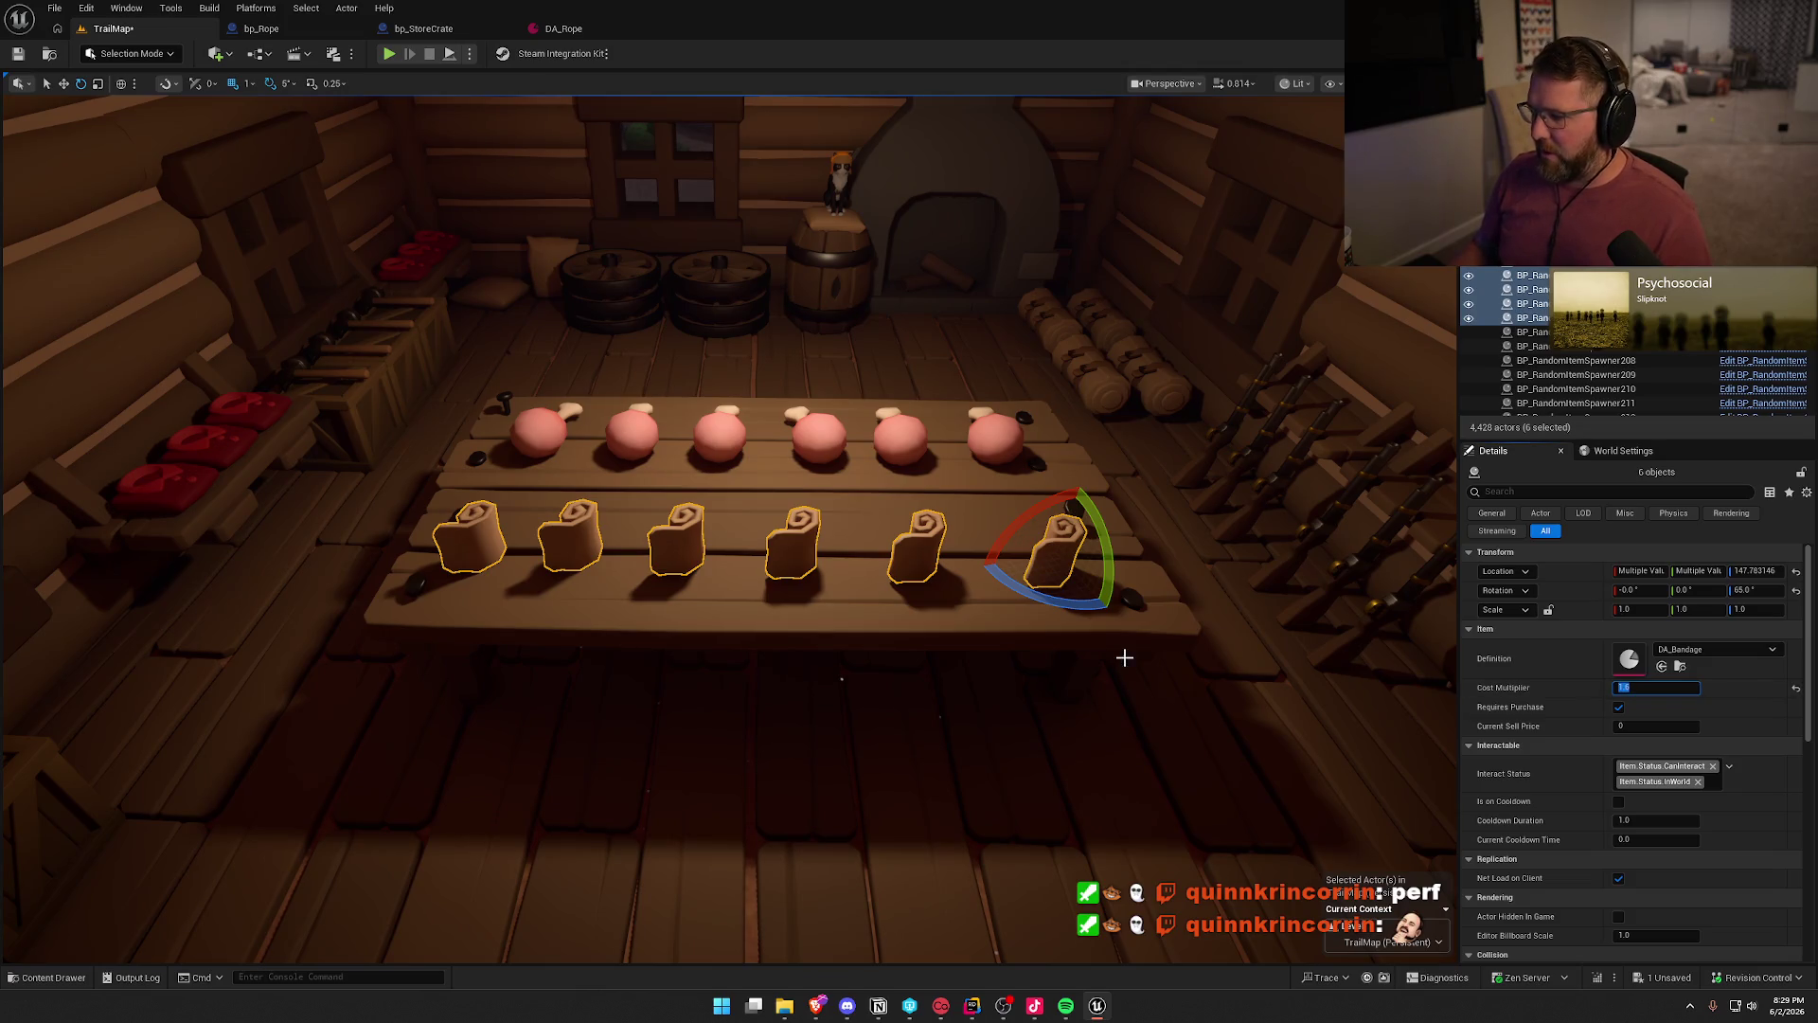
# - Replace the six meat spawners with bp_Food actors and edit their cost multiplier
pyautogui.hotkey('ctrl', 'space')
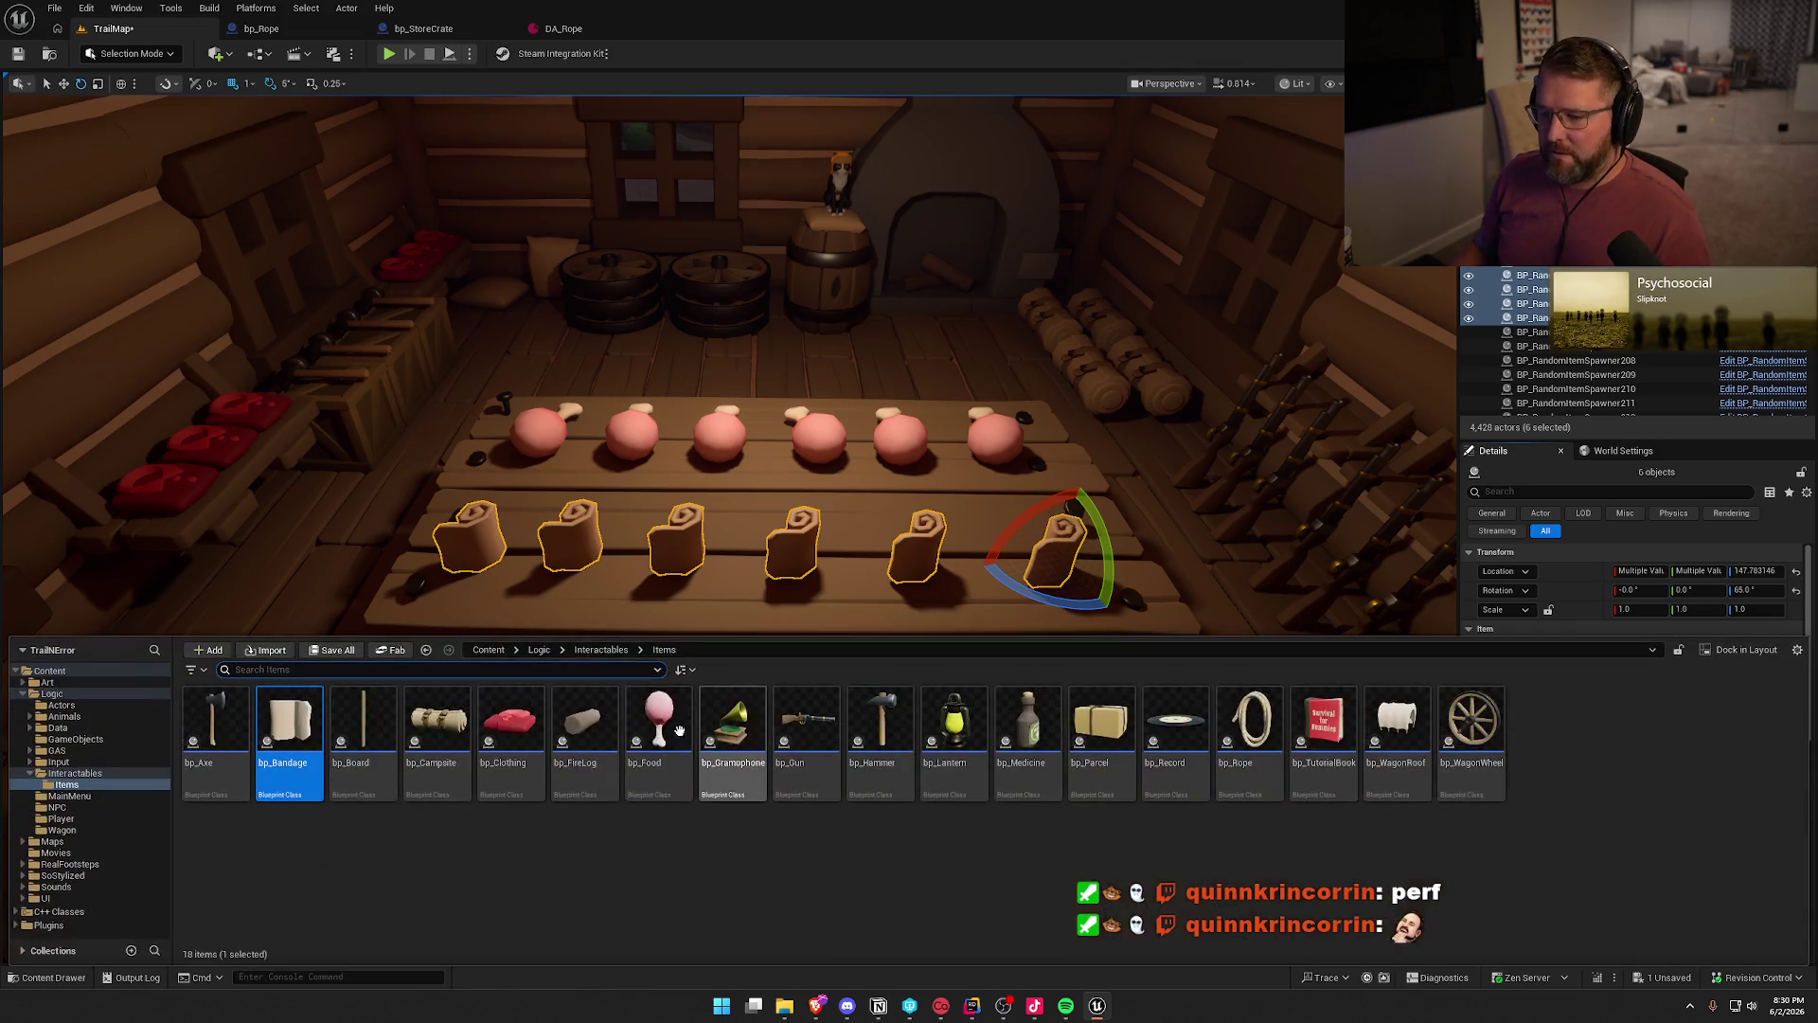
pyautogui.click(660, 748)
pyautogui.click(561, 451)
pyautogui.keyDown('ctrl'); pyautogui.click(631, 438); pyautogui.keyUp('ctrl')
pyautogui.keyDown('ctrl'); pyautogui.click(720, 437); pyautogui.keyUp('ctrl')
pyautogui.keyDown('ctrl'); pyautogui.click(819, 438); pyautogui.keyUp('ctrl')
pyautogui.keyDown('ctrl'); pyautogui.click(915, 434); pyautogui.keyUp('ctrl')
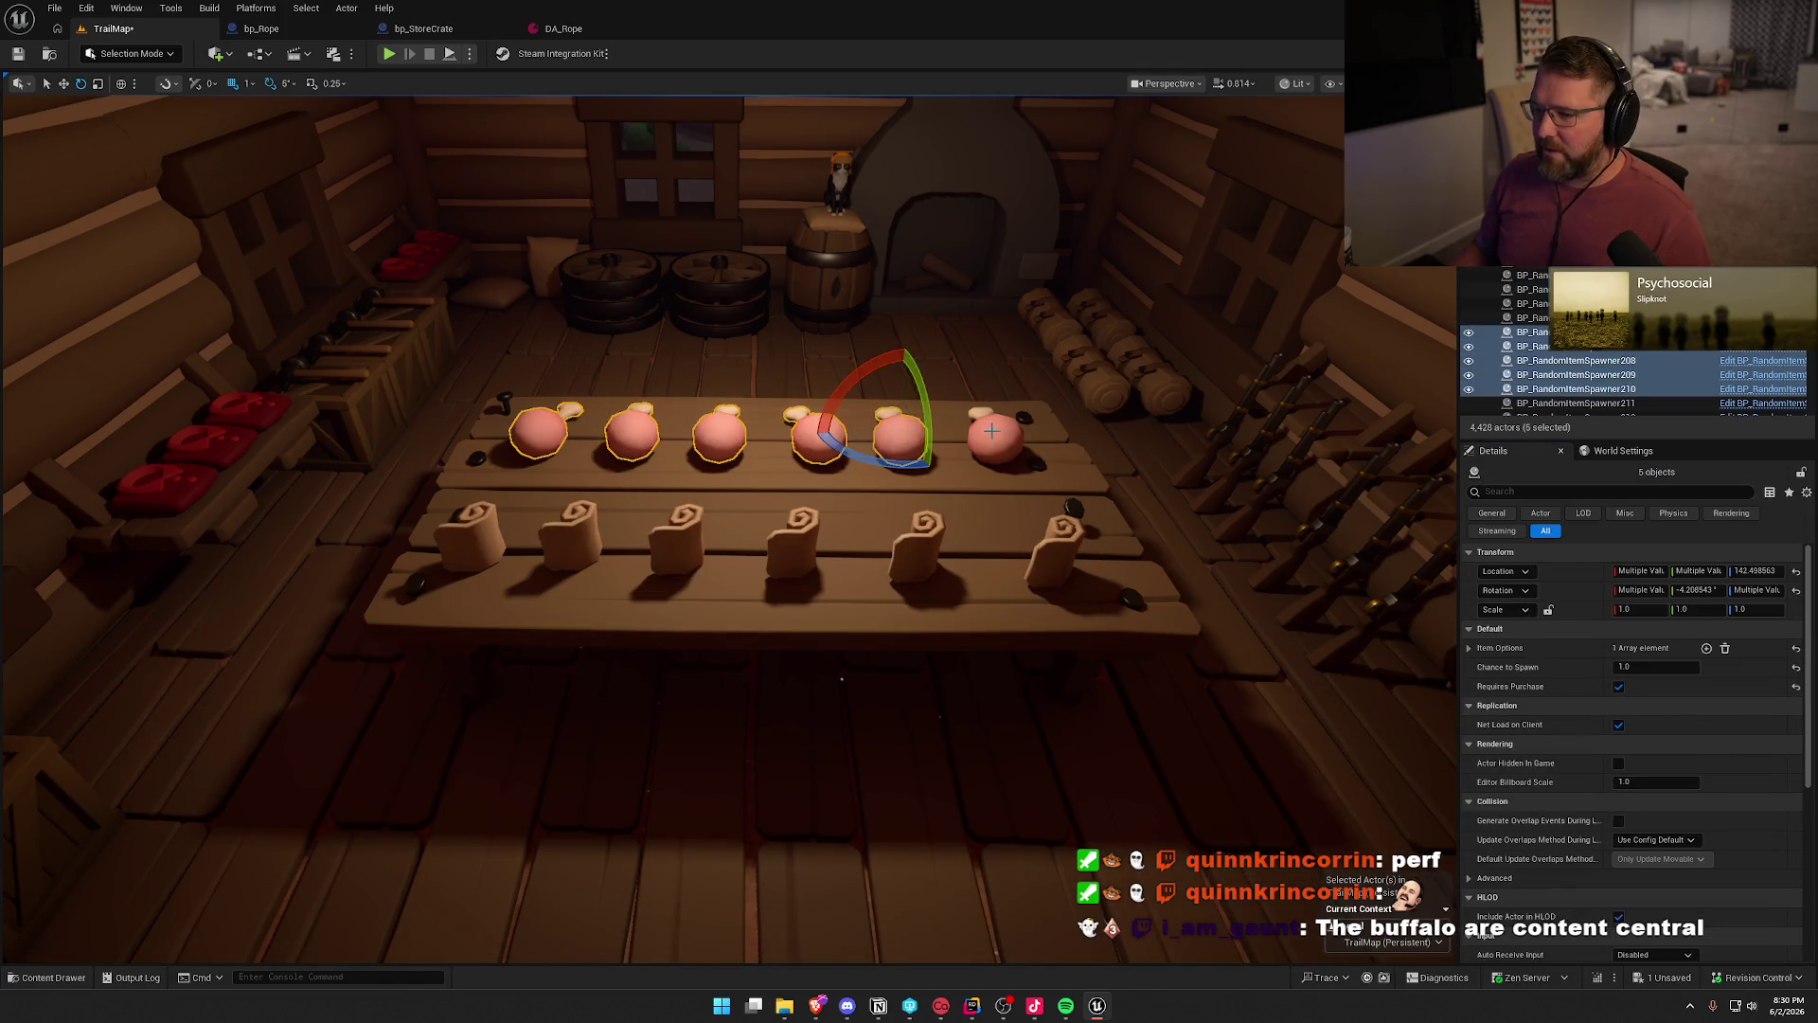
pyautogui.keyDown('ctrl'); pyautogui.click(994, 437); pyautogui.keyUp('ctrl')
pyautogui.hotkey('ctrl', 'space')
pyautogui.rightClick(721, 435)
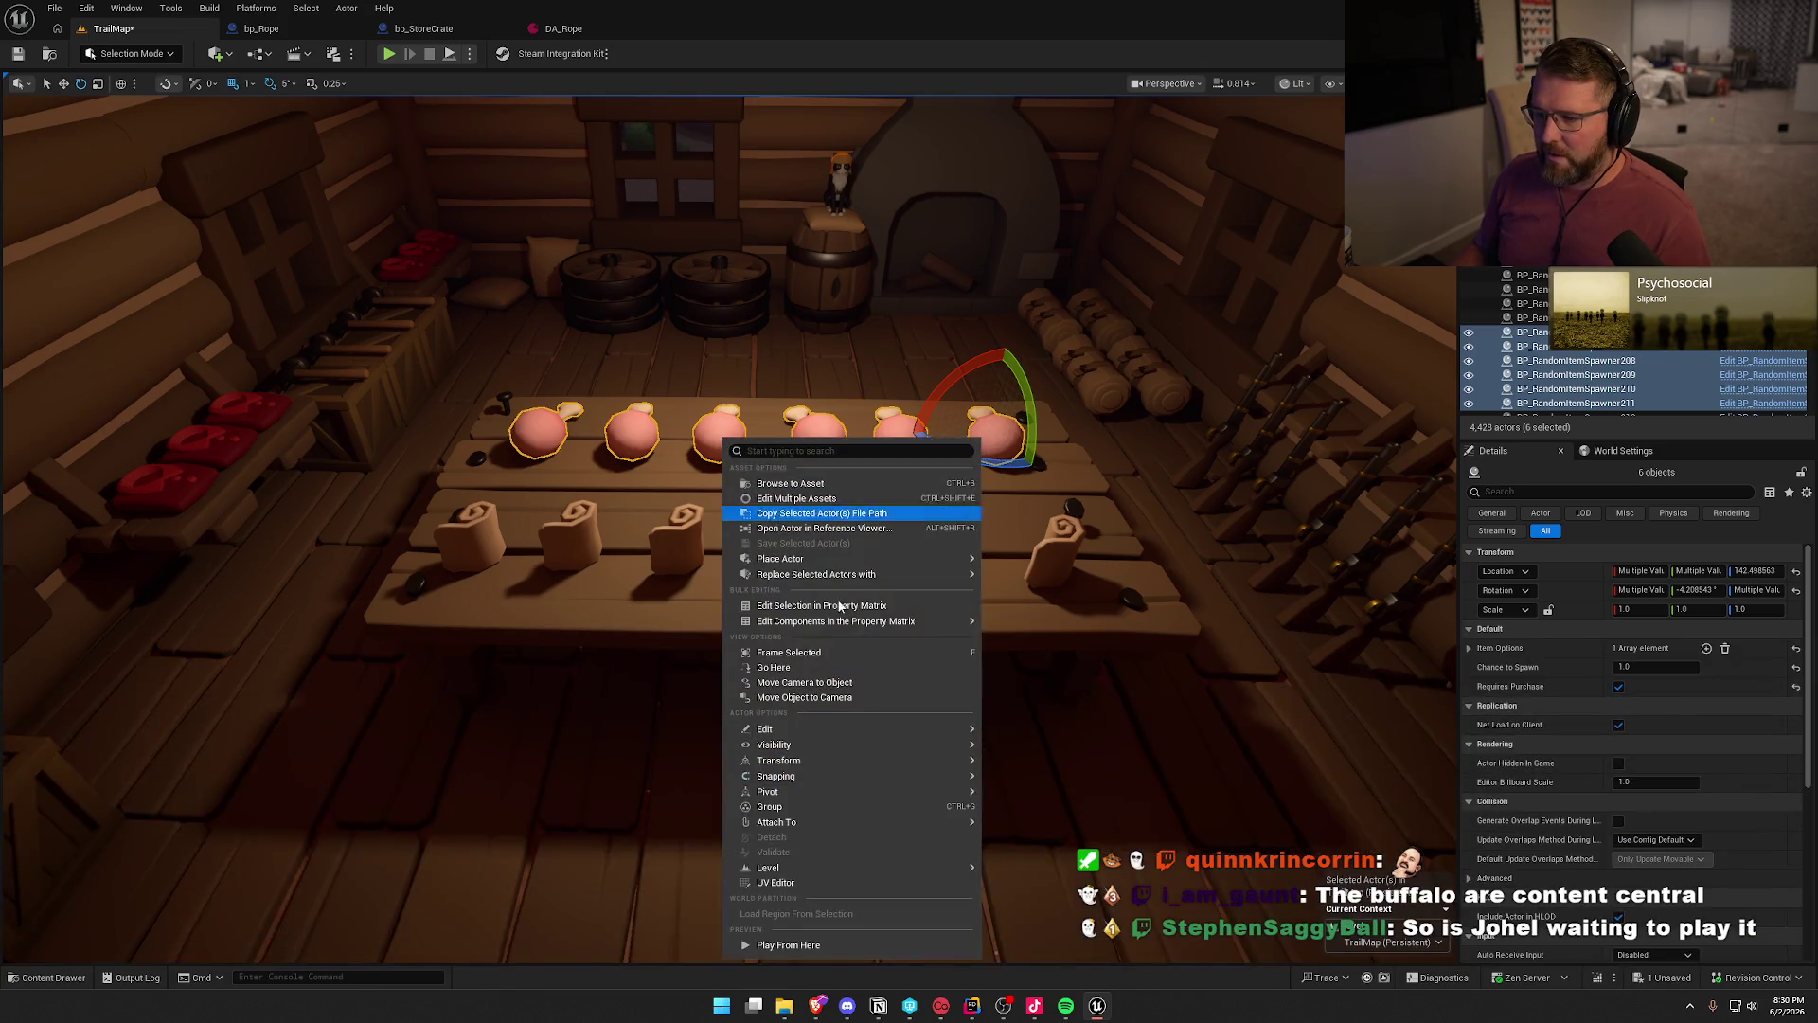
pyautogui.moveTo(812, 572)
pyautogui.click(1037, 628)
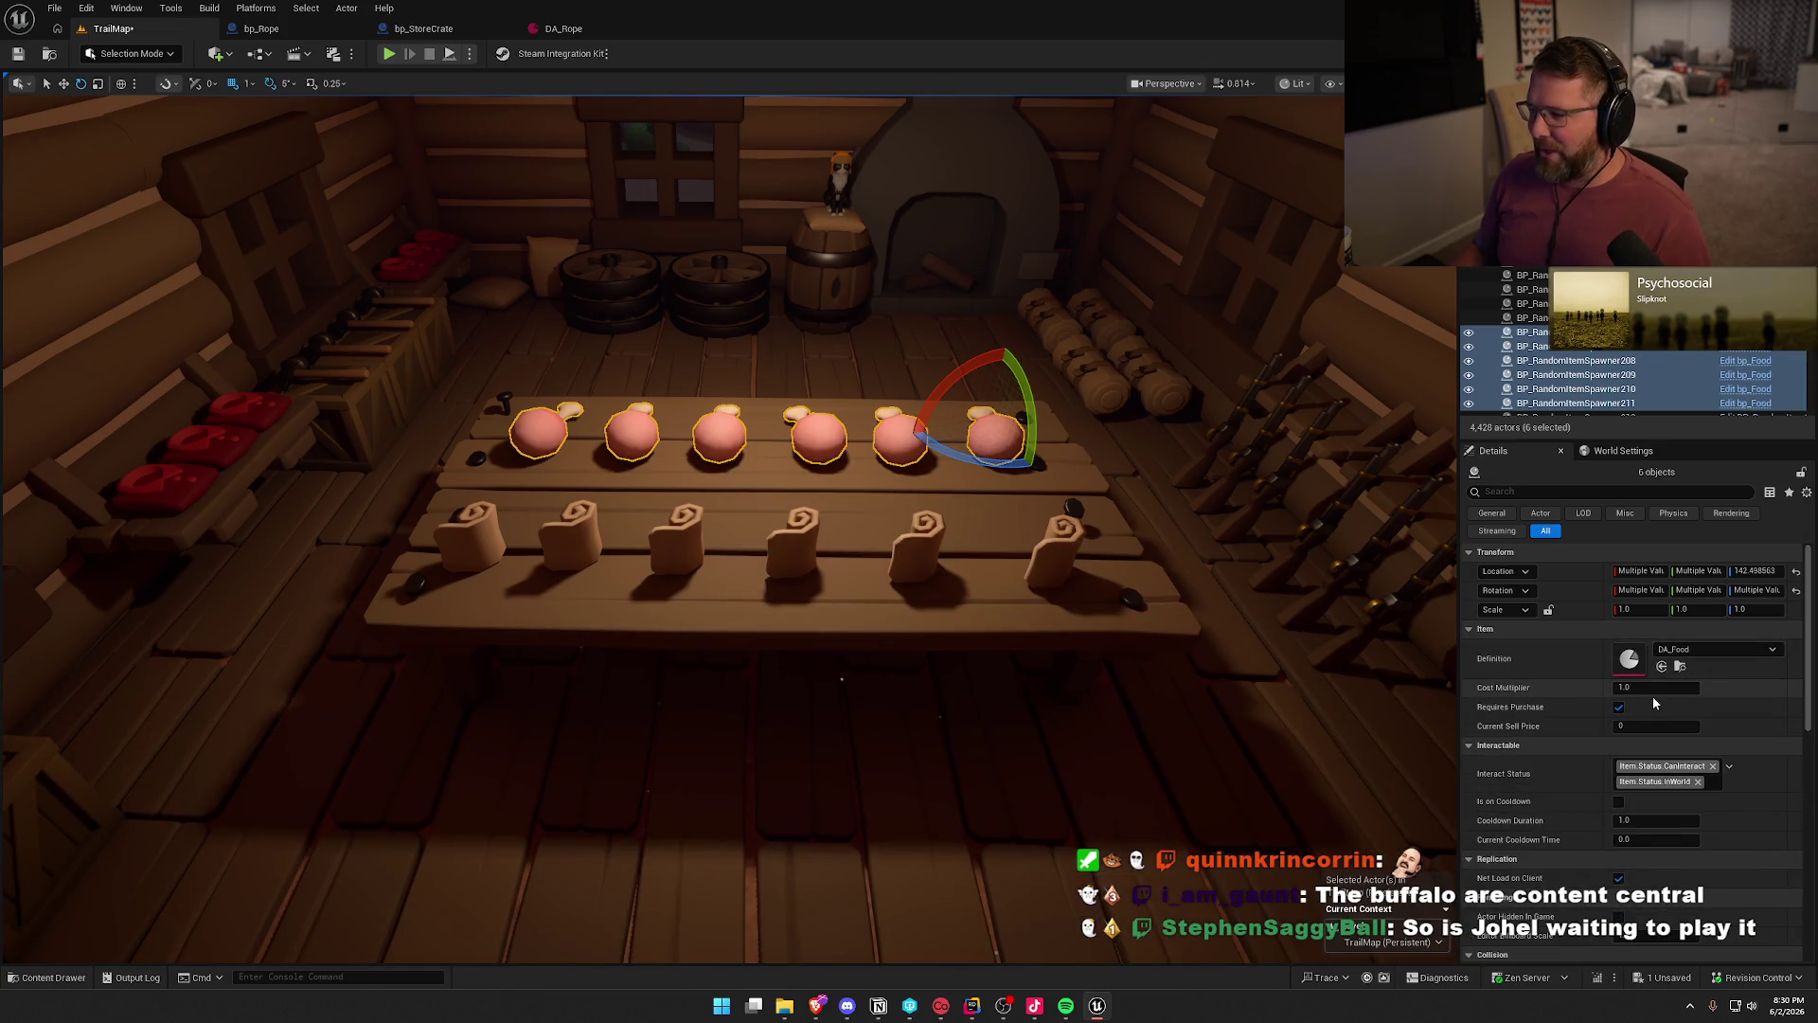
pyautogui.click(1647, 688)
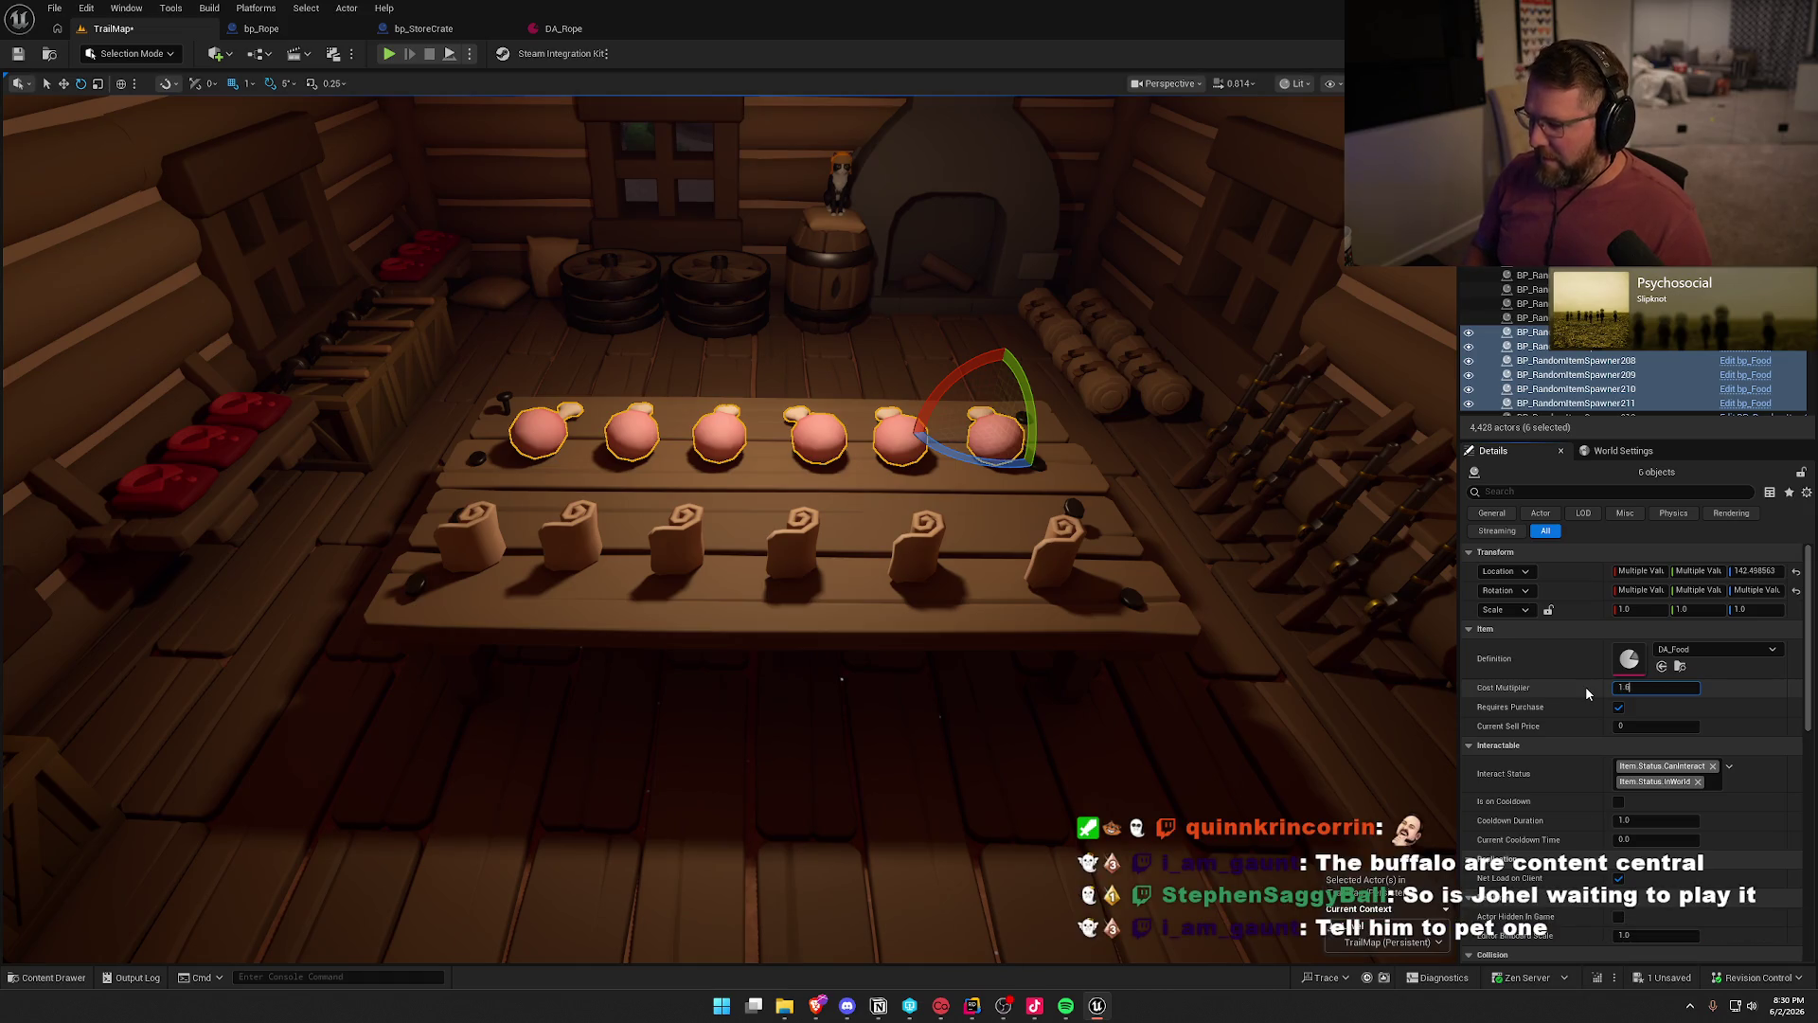
# - Deselect the food items and save the TrailMap level
pyautogui.moveTo(1063, 576); pyautogui.dragTo(1095, 576)
pyautogui.press('Escape')
pyautogui.hotkey('ctrl', 's')
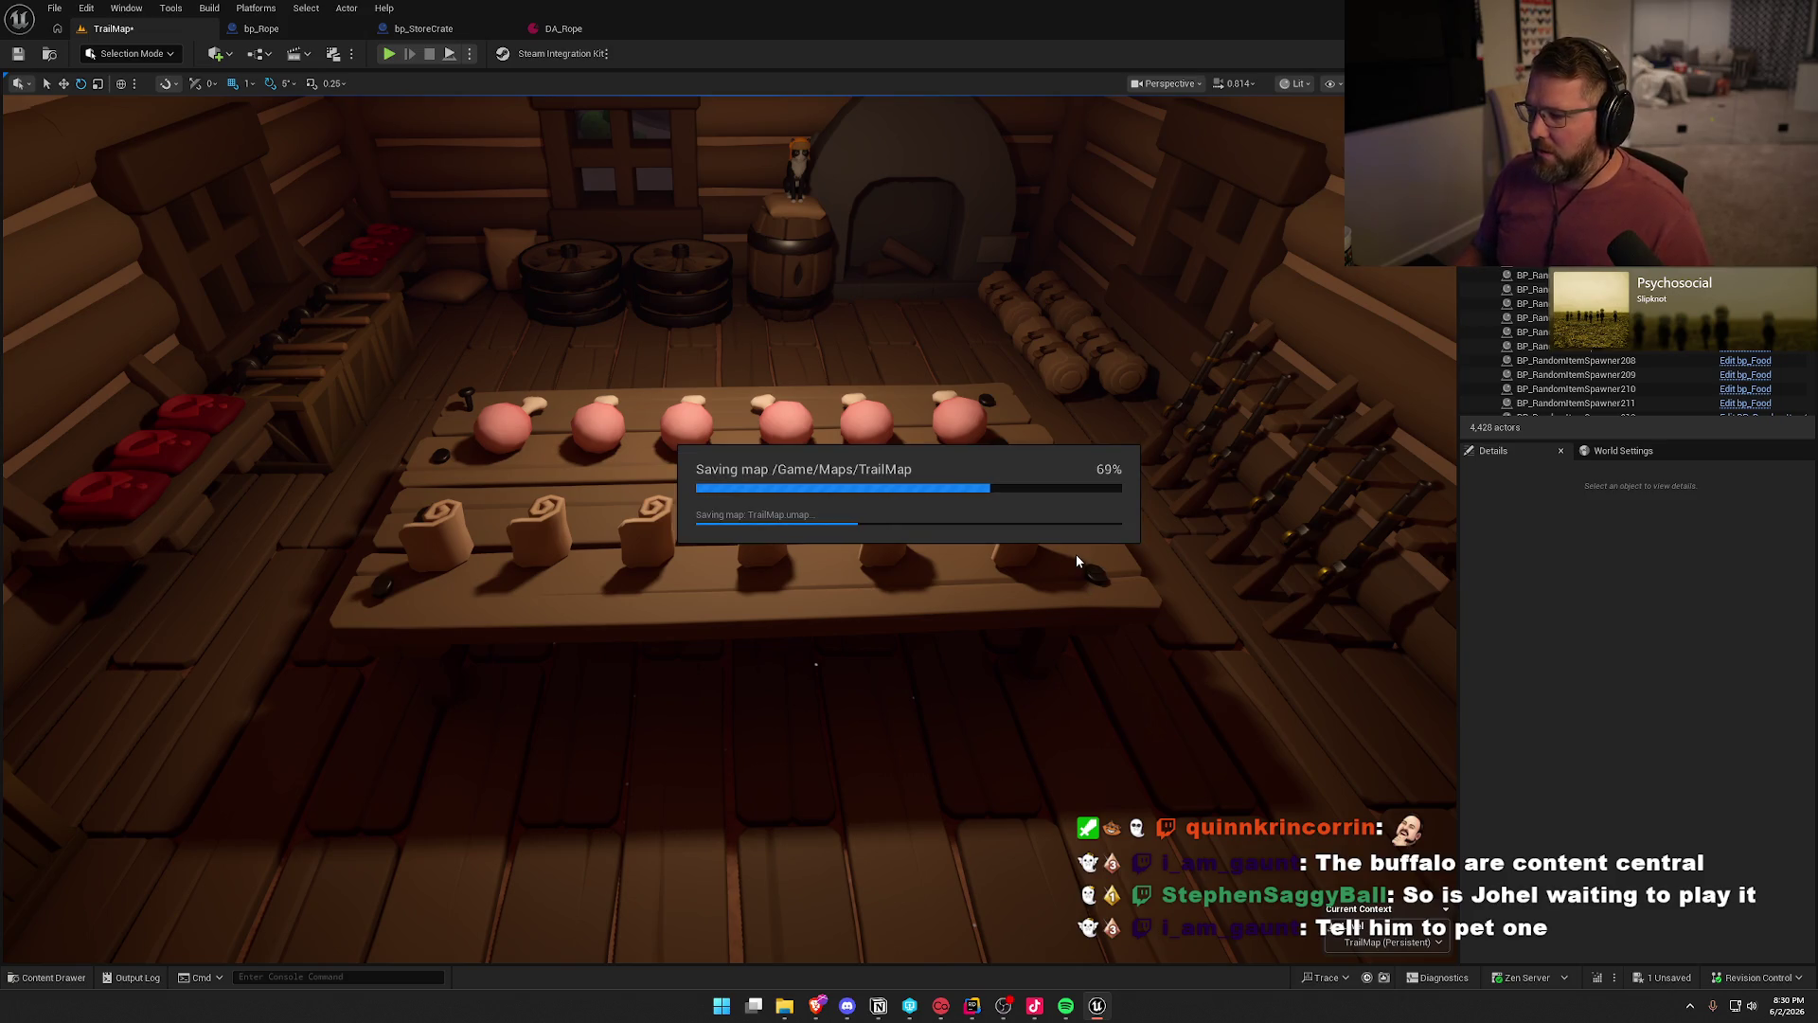
# - Fly the viewport out of the store to look over the wagons, stable and town
pyautogui.moveTo(1075, 554); pyautogui.dragTo(1174, 663)
pyautogui.moveTo(1007, 502); pyautogui.dragTo(1007, 445)
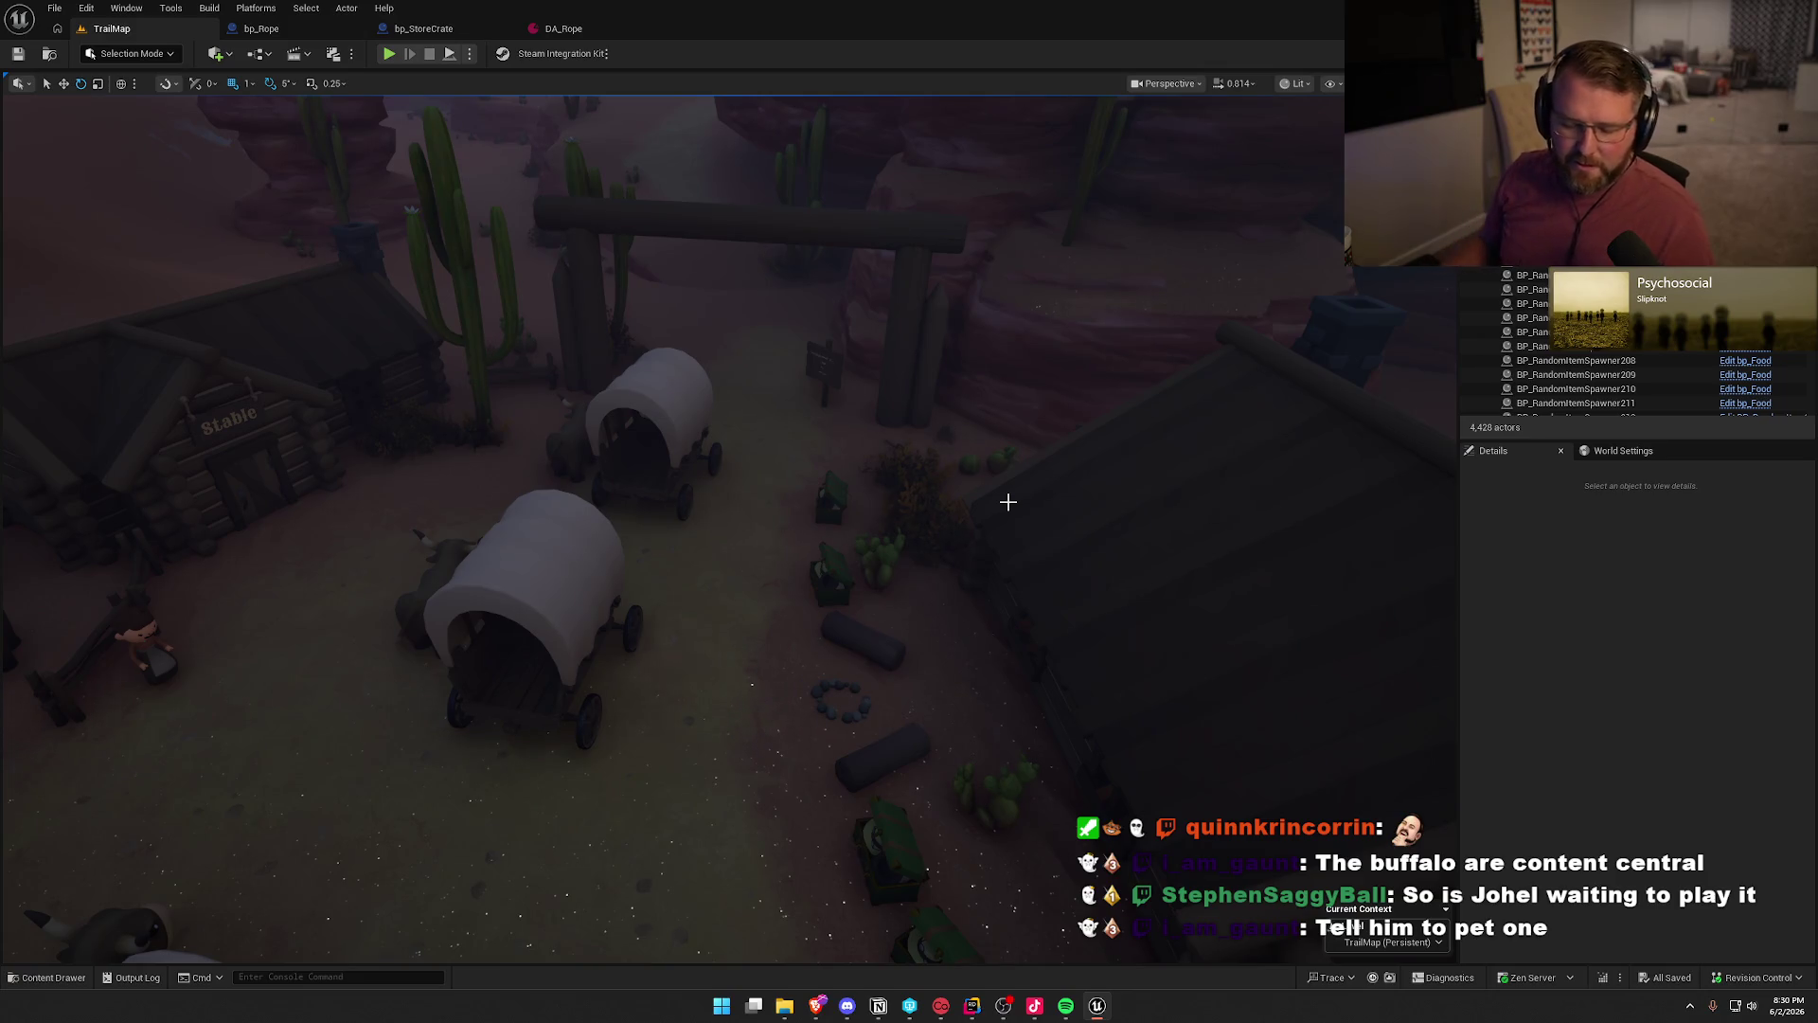
pyautogui.moveTo(893, 531)
pyautogui.mouseDown()
pyautogui.moveTo(843, 483)
pyautogui.moveTo(805, 558)
pyautogui.moveTo(897, 531)
pyautogui.moveTo(937, 496)
pyautogui.mouseUp()
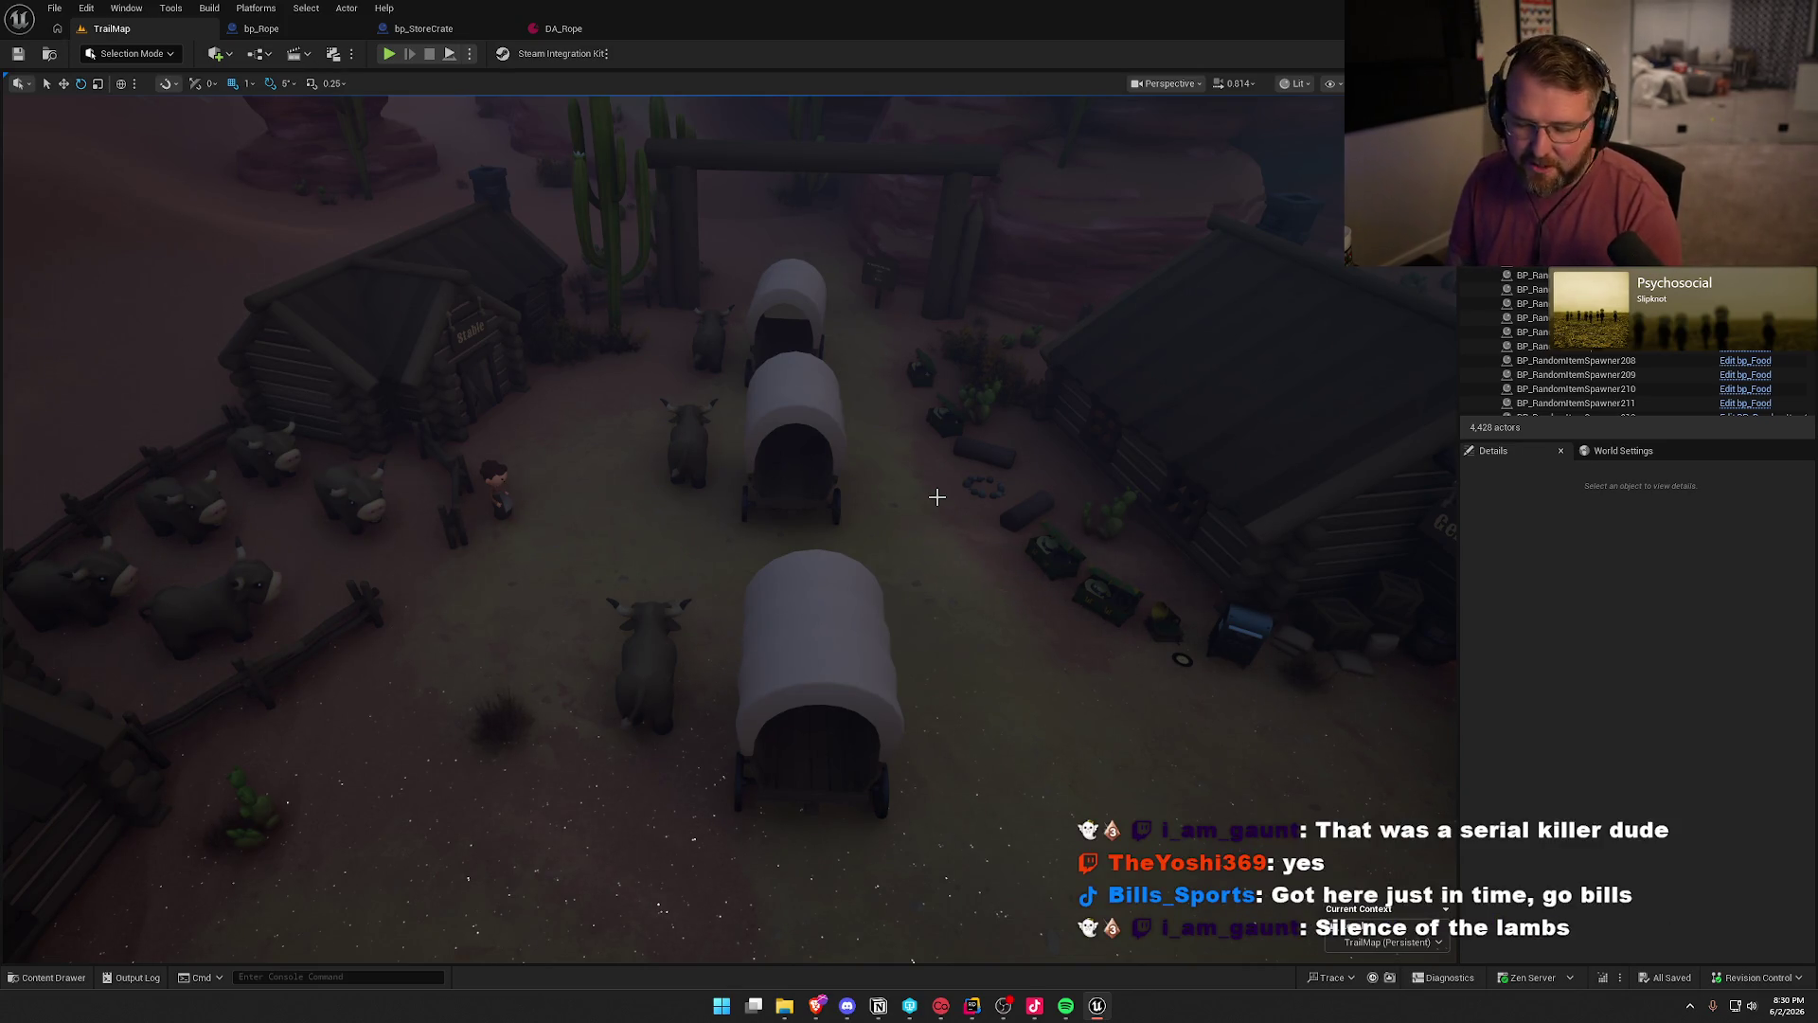
pyautogui.moveTo(937, 497)
pyautogui.mouseDown()
pyautogui.moveTo(958, 556)
pyautogui.moveTo(1036, 560)
pyautogui.mouseUp()
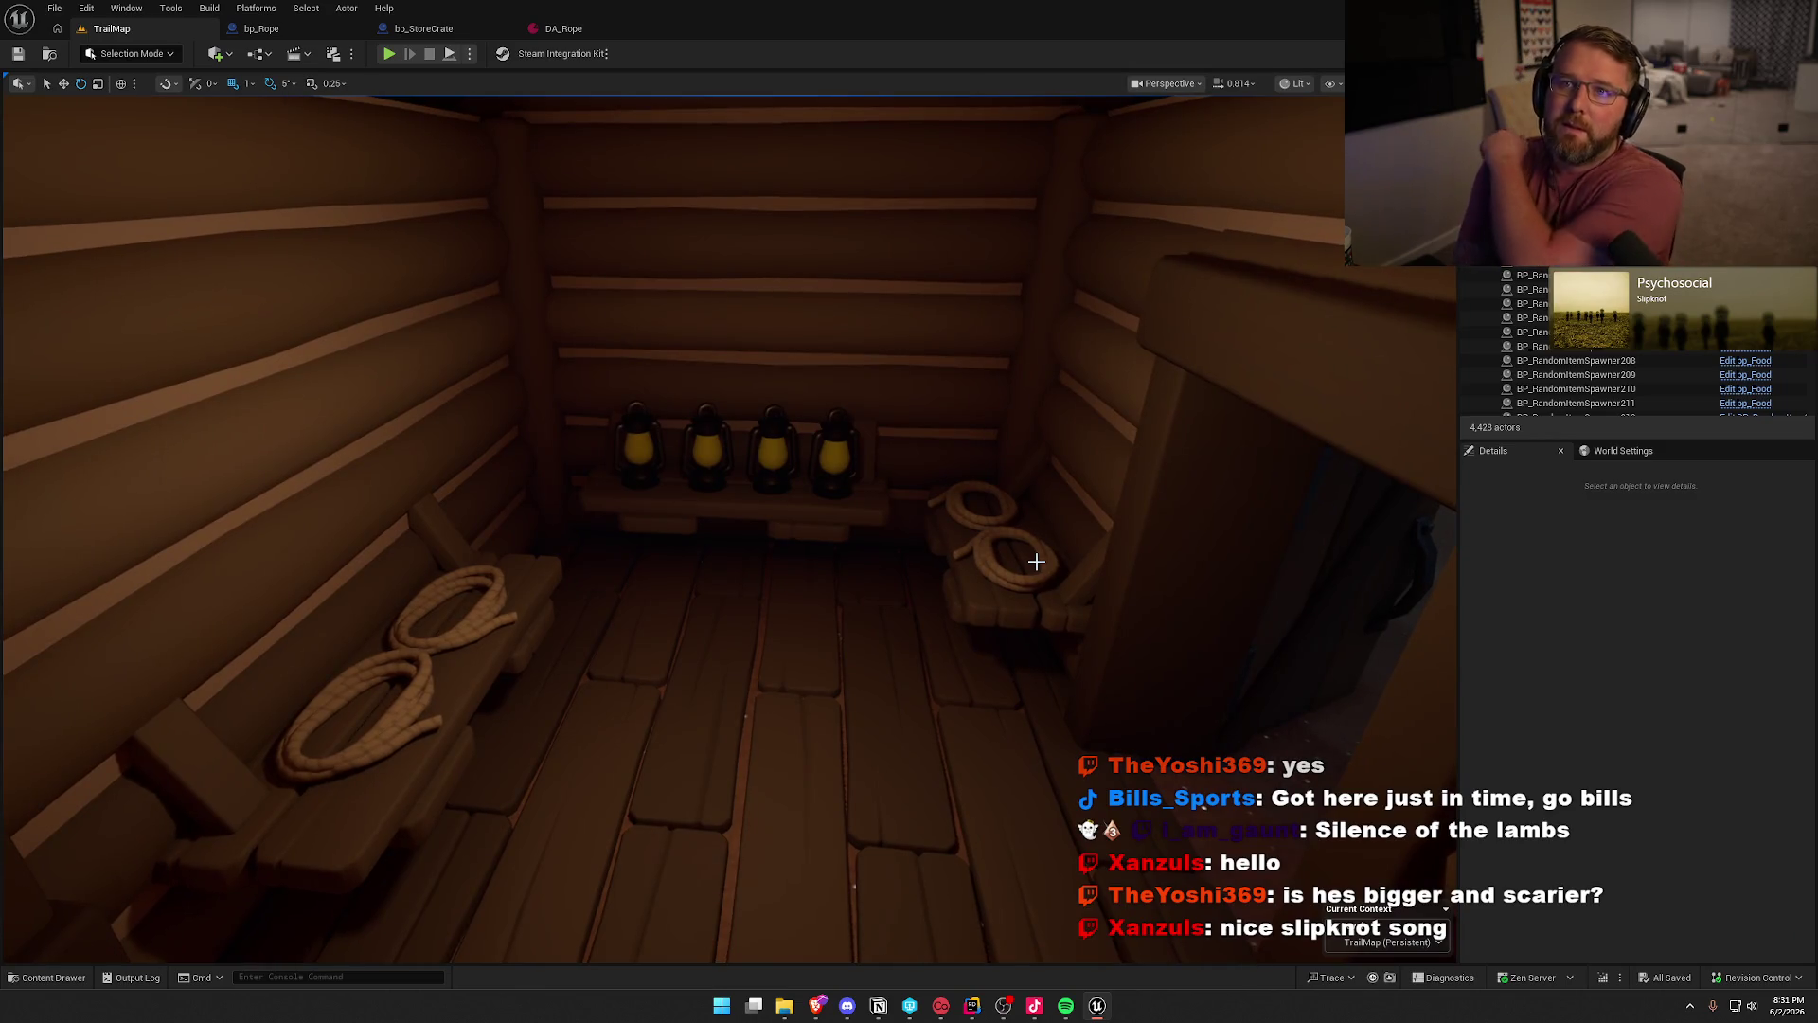
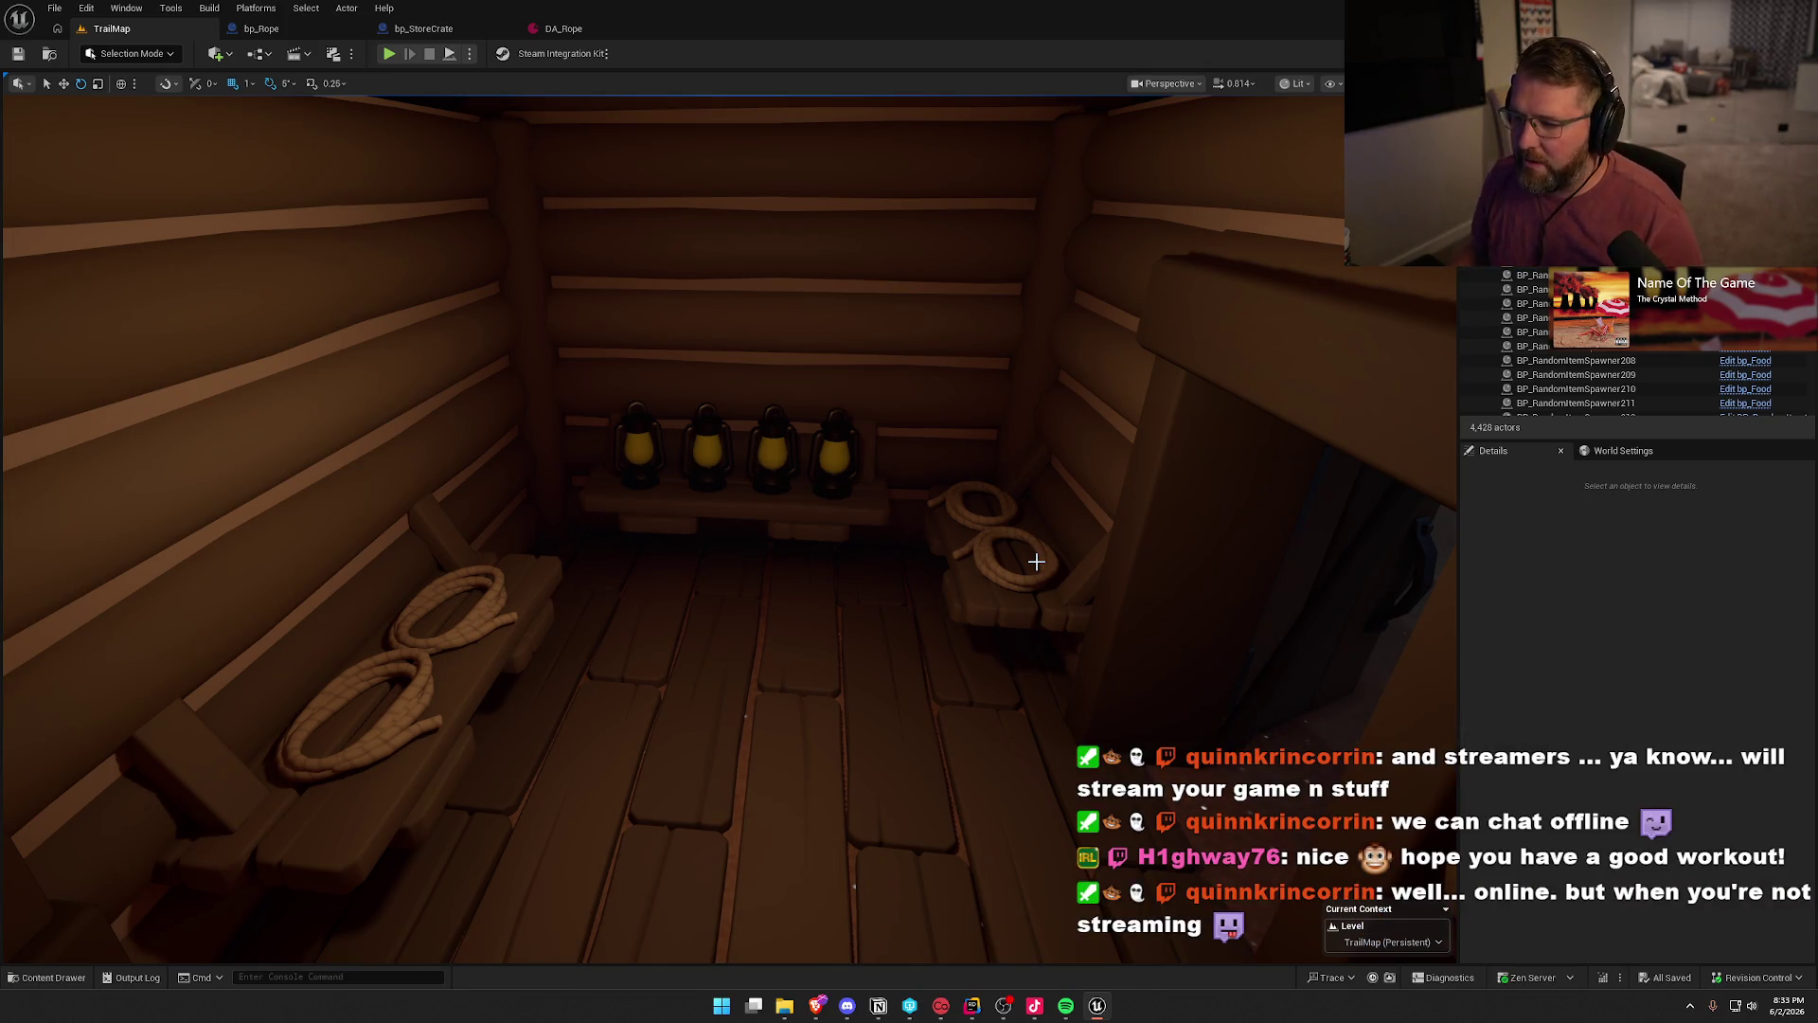
# - Replace the four shelf lanterns with bp_Lantern and set their Cost Multiplier to 2.0
pyautogui.scroll(-3, 1036, 559)
pyautogui.hotkey('ctrl', 'space')
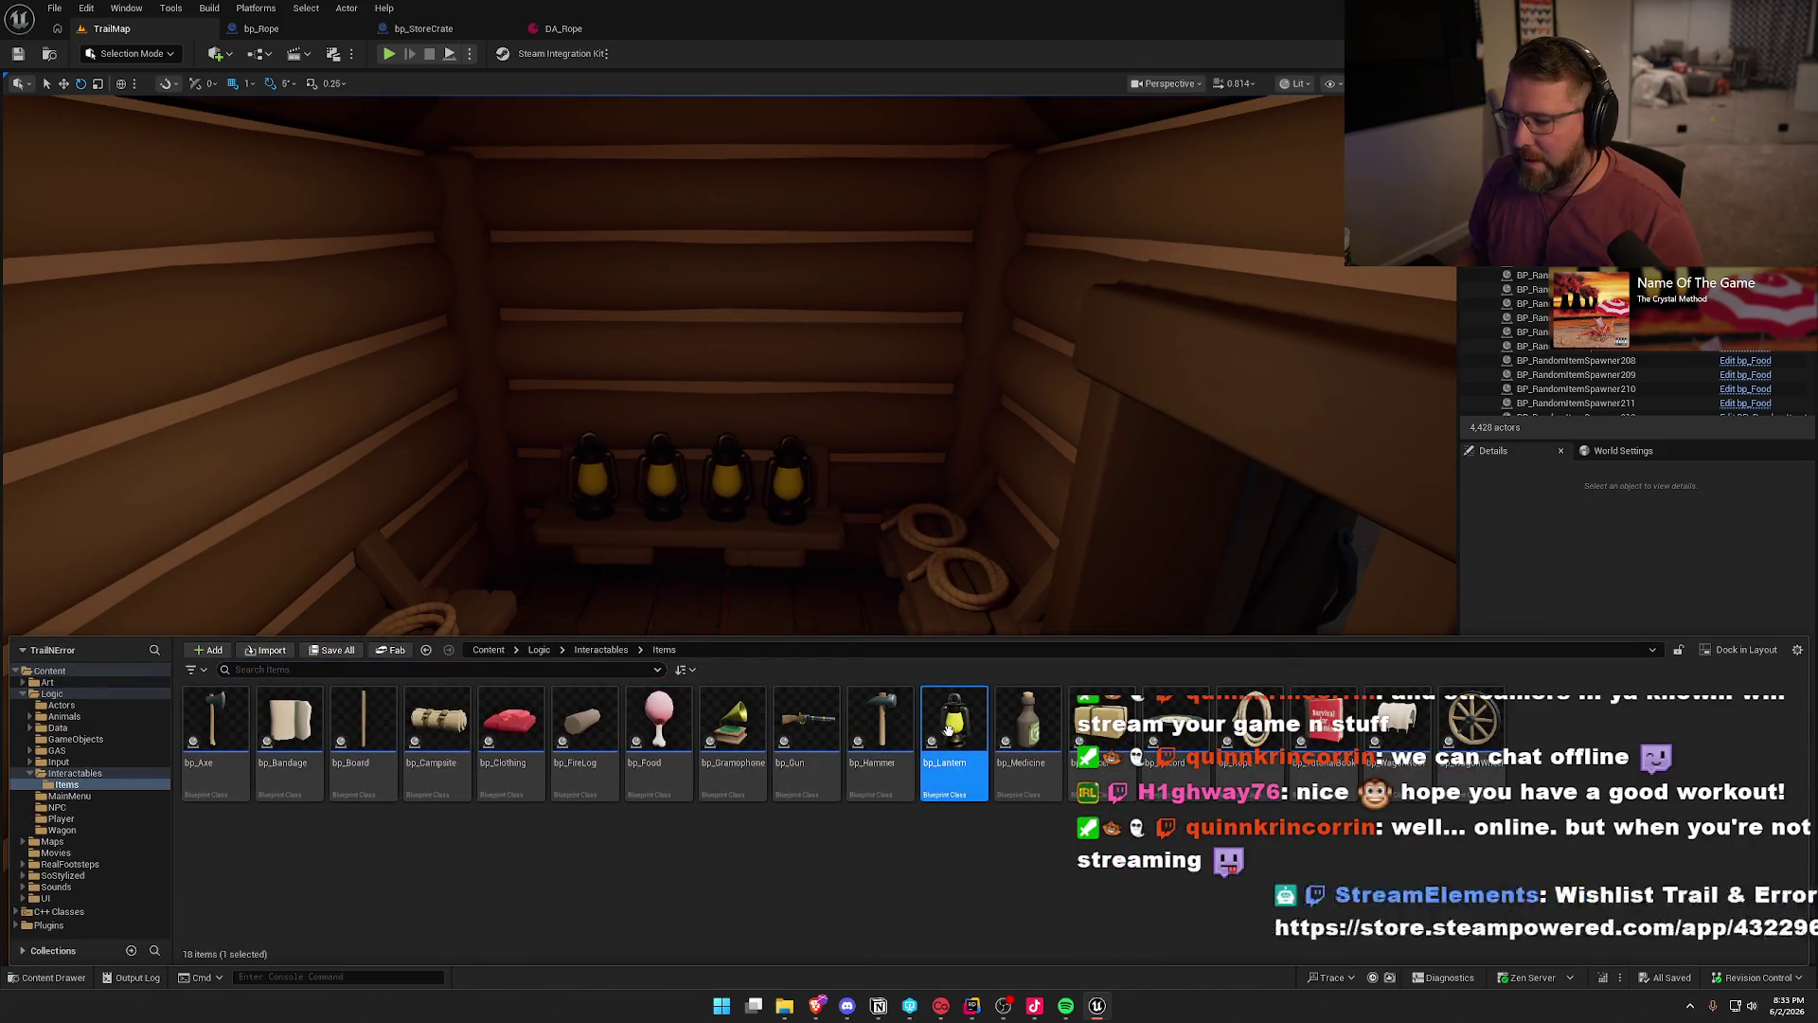
pyautogui.click(590, 475)
pyautogui.keyDown('ctrl'); pyautogui.click(660, 478); pyautogui.keyUp('ctrl')
pyautogui.keyDown('ctrl'); pyautogui.click(722, 479); pyautogui.keyUp('ctrl')
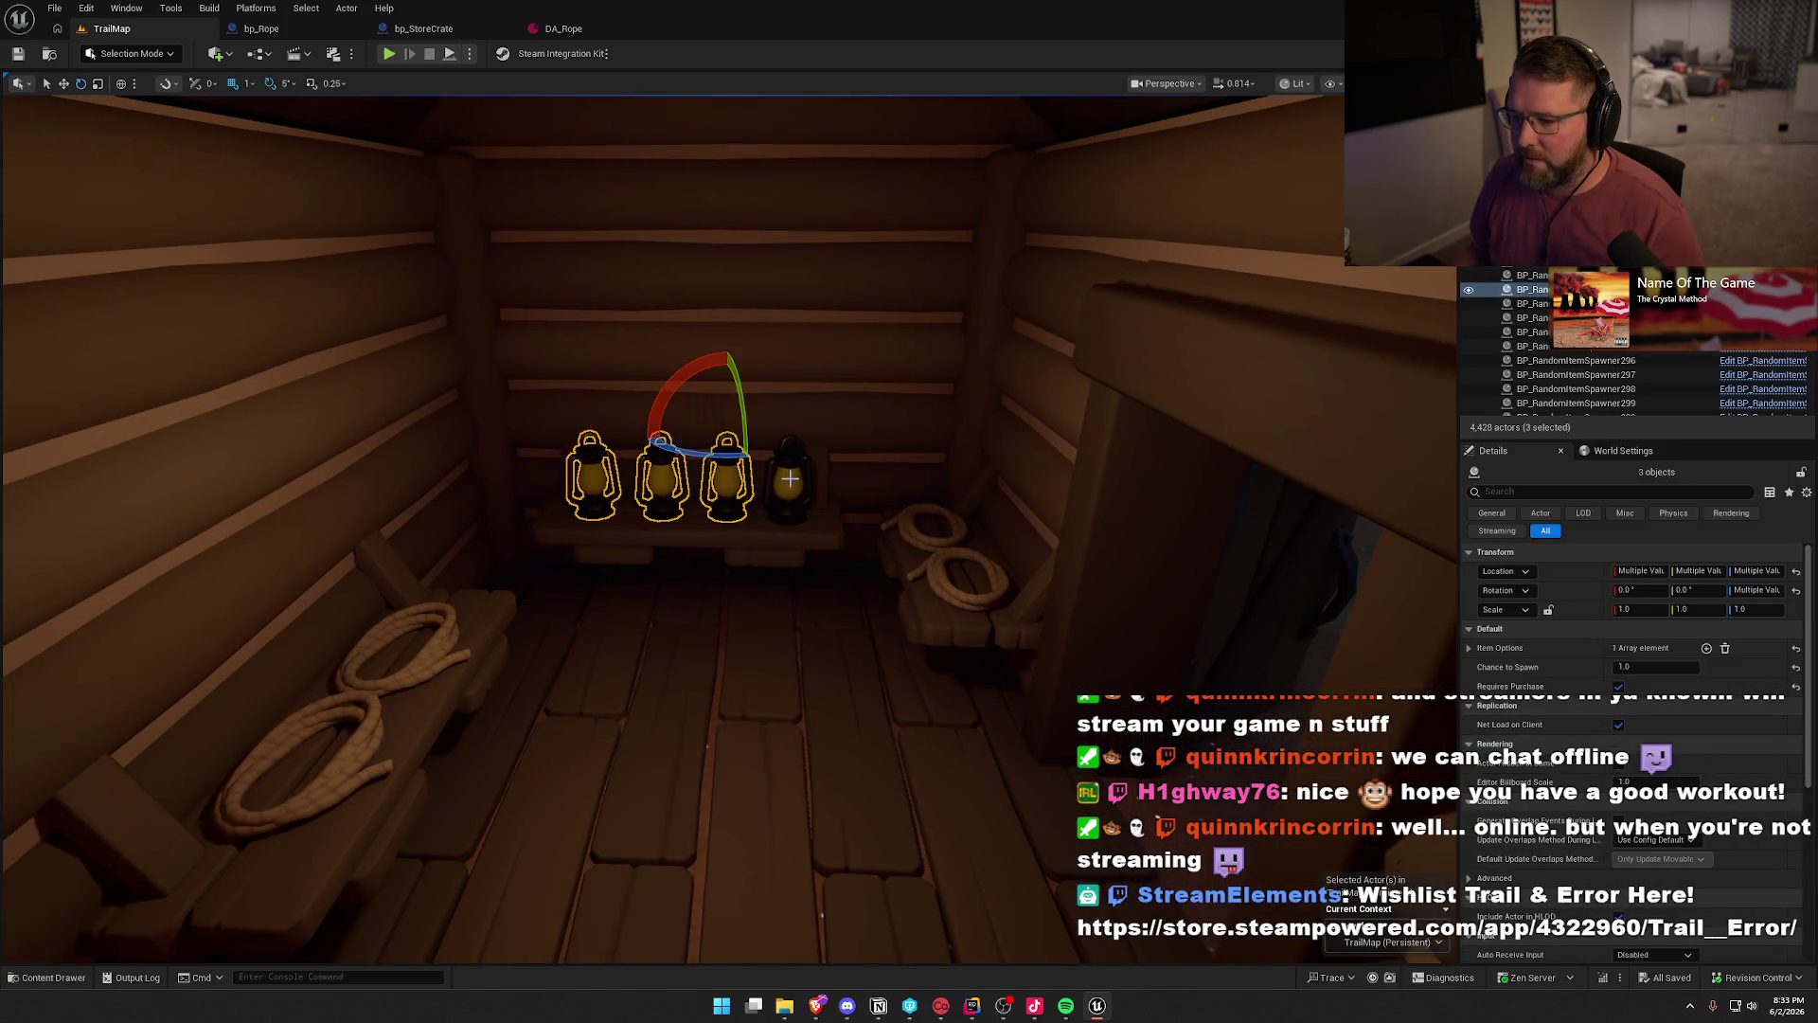
pyautogui.keyDown('ctrl'); pyautogui.click(790, 478); pyautogui.keyUp('ctrl')
pyautogui.rightClick(791, 471)
pyautogui.moveTo(934, 604)
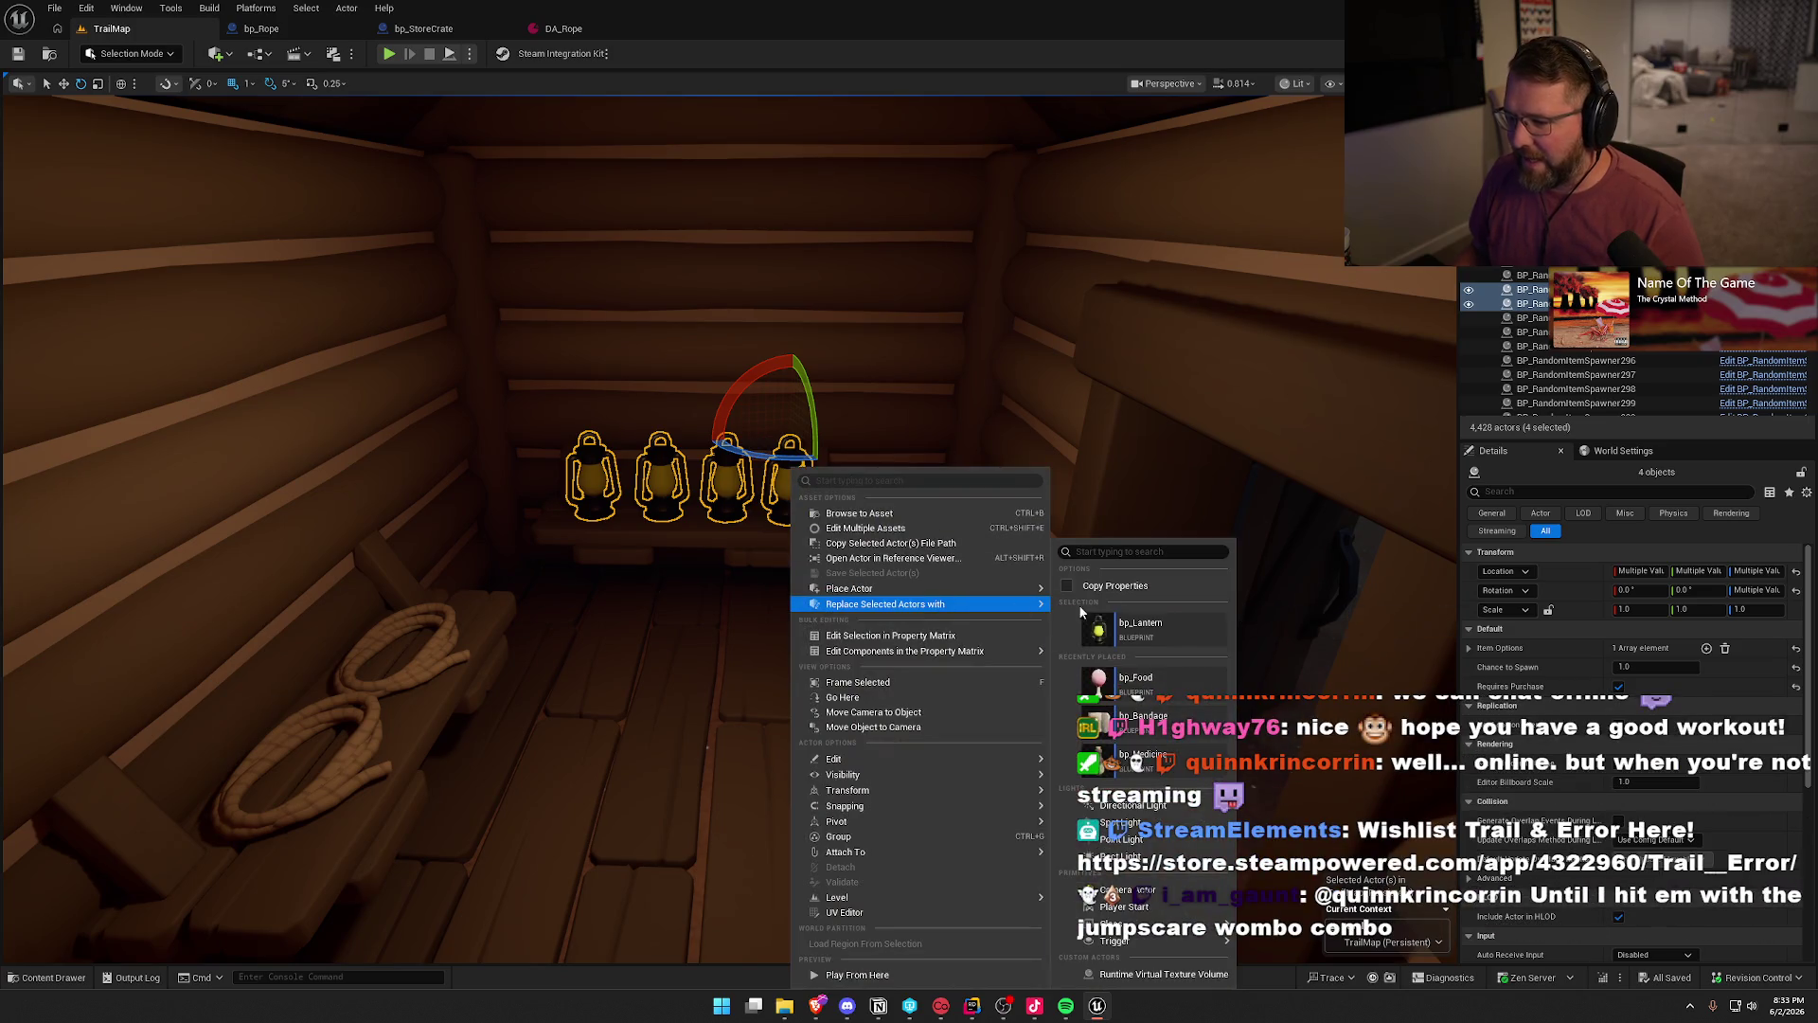
pyautogui.click(1136, 623)
pyautogui.click(1625, 687)
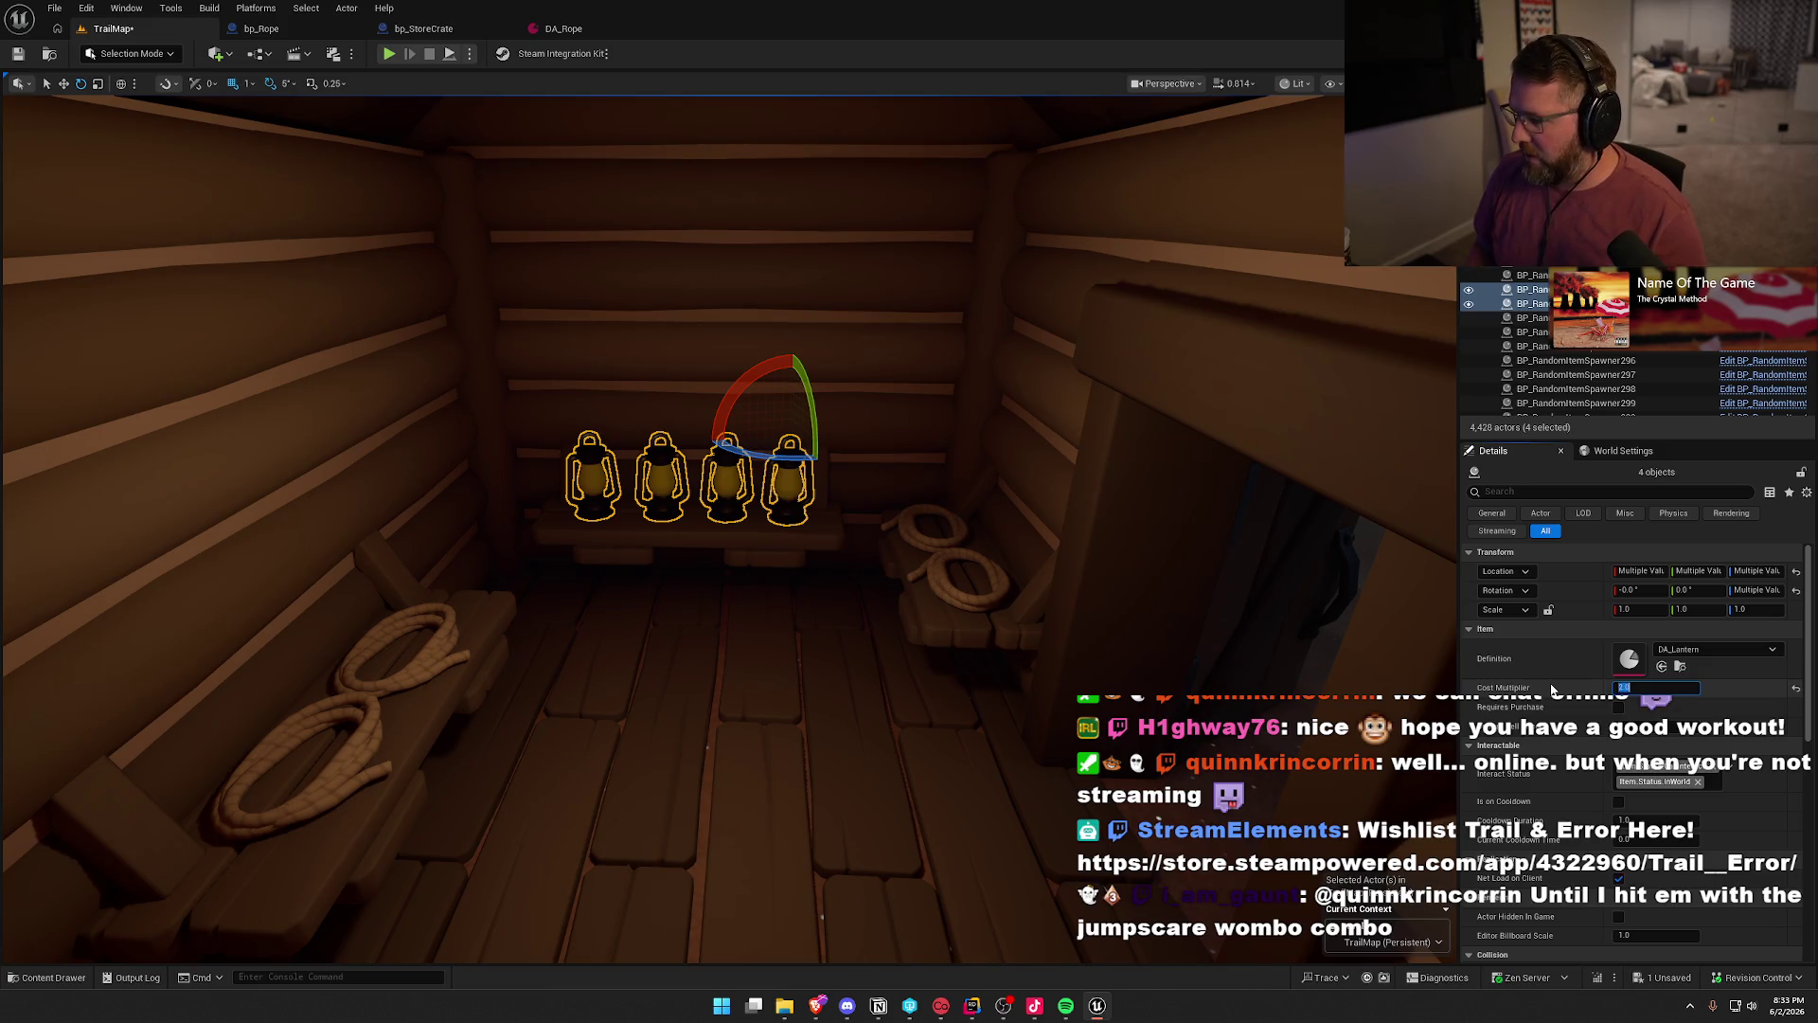
pyautogui.write('2')
pyautogui.click(1619, 707)
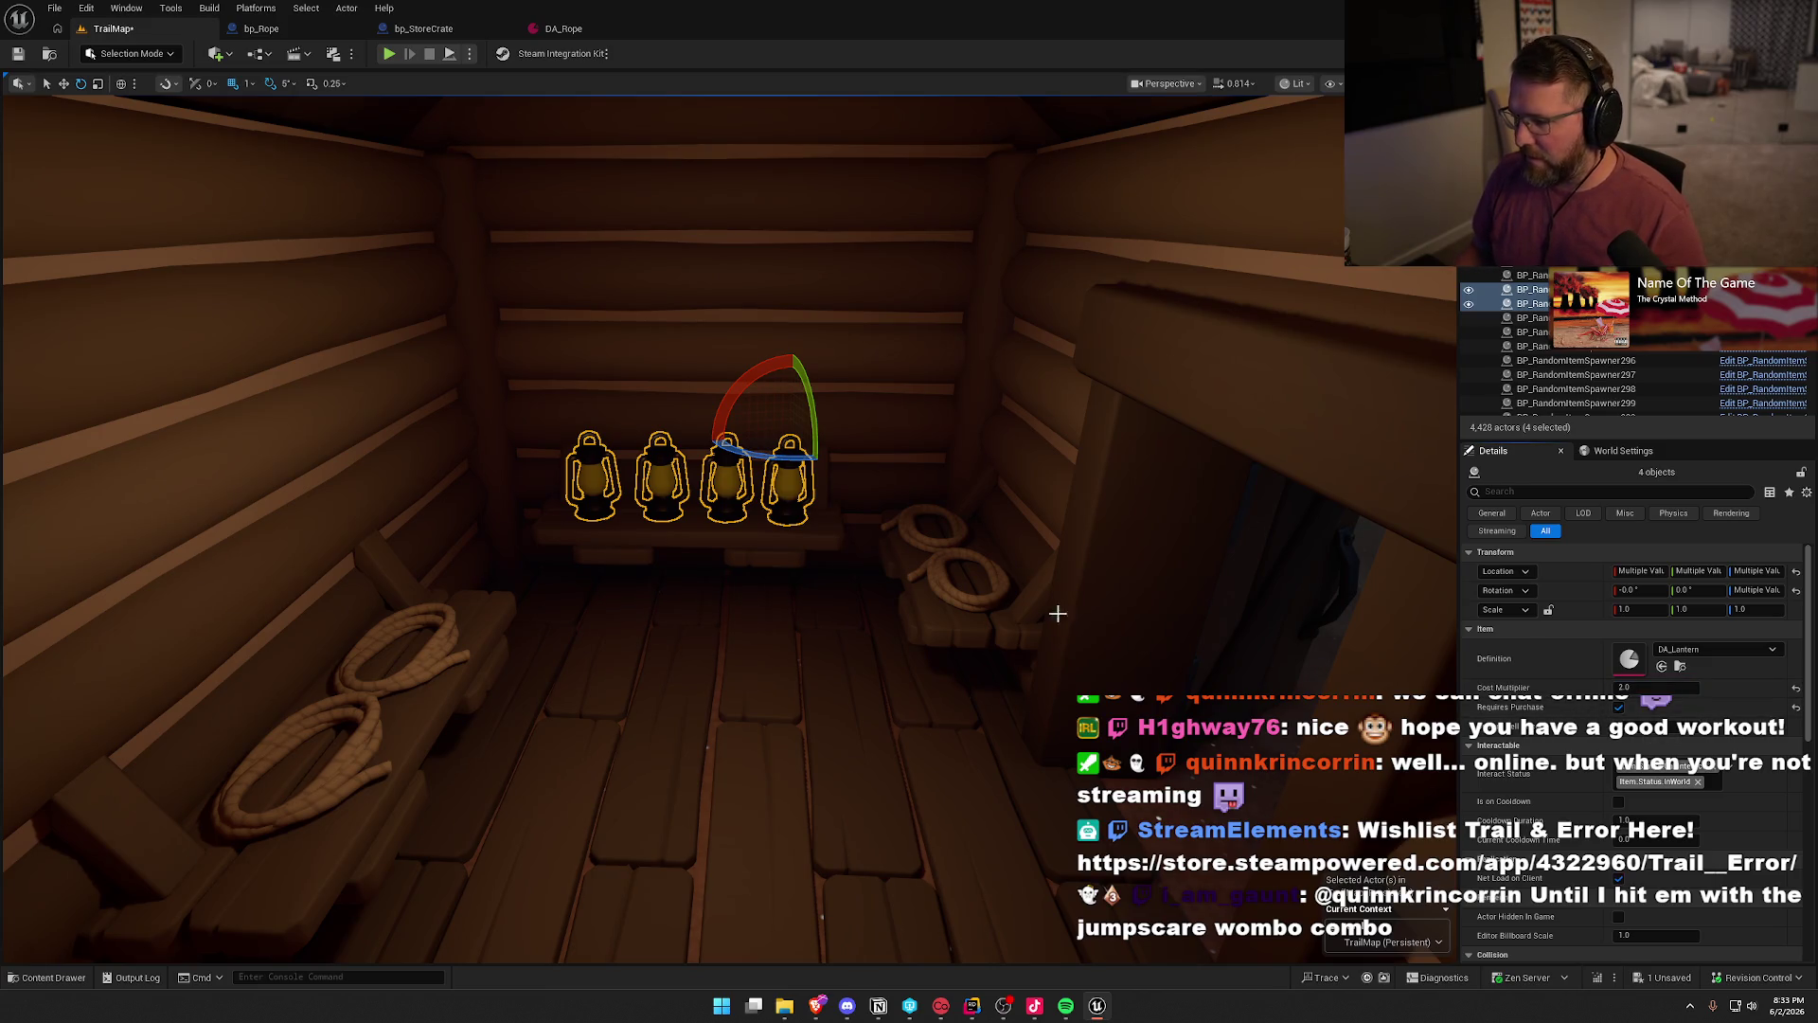
# - Replace the four bench ropes with bp_Rope items, then clear the selection
pyautogui.click(944, 592)
pyautogui.keyDown('ctrl'); pyautogui.click(918, 542); pyautogui.keyUp('ctrl')
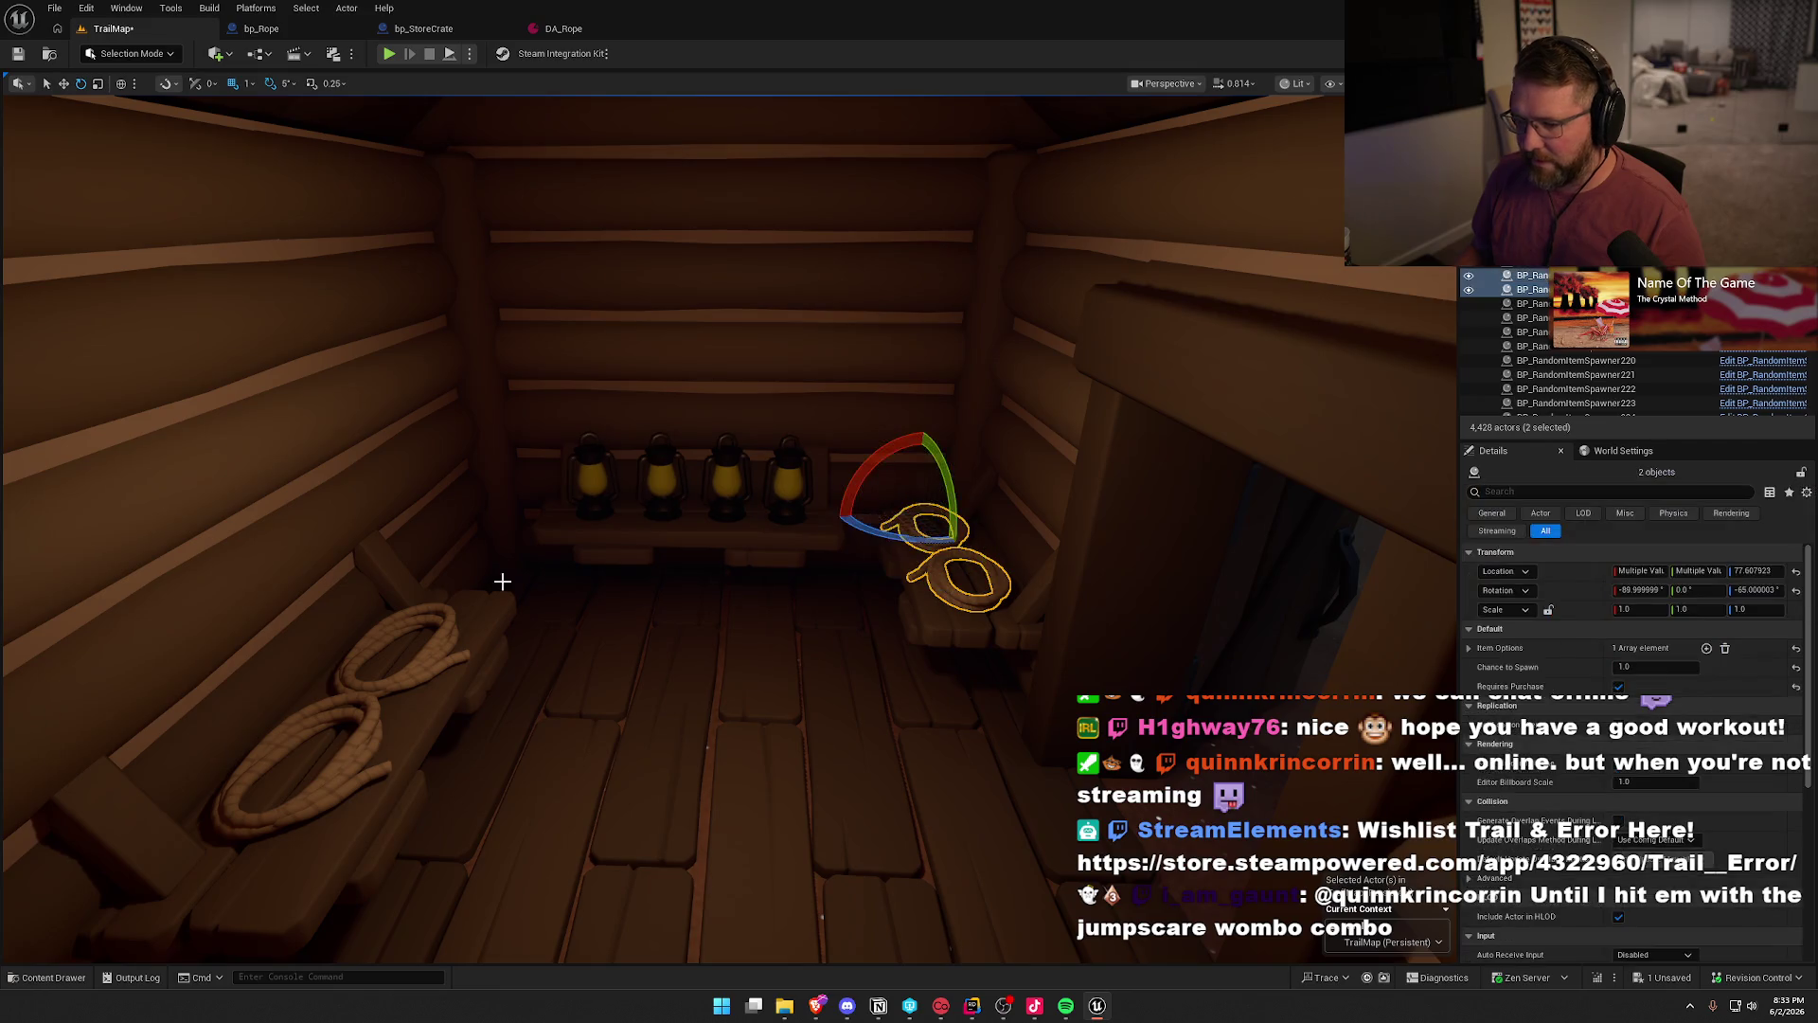
pyautogui.keyDown('ctrl'); pyautogui.click(445, 644); pyautogui.keyUp('ctrl')
pyautogui.keyDown('ctrl'); pyautogui.click(303, 767); pyautogui.keyUp('ctrl')
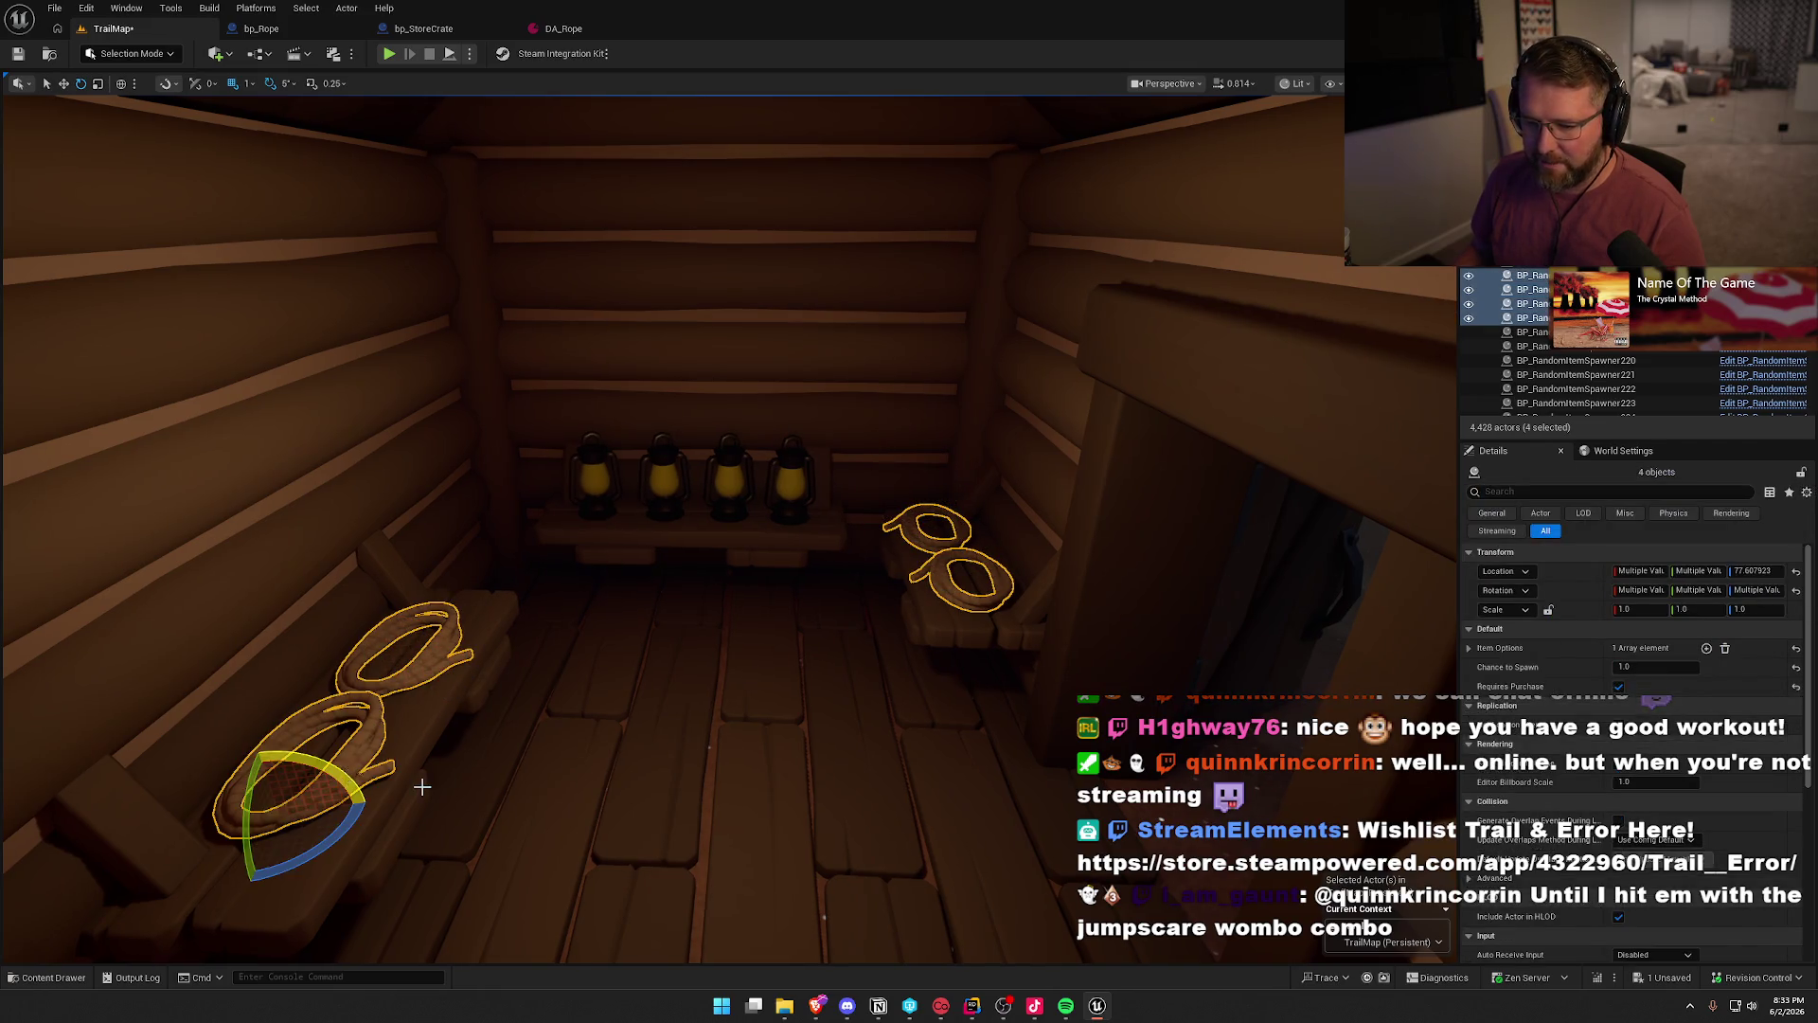
pyautogui.hotkey('ctrl', 'space')
pyautogui.click(1249, 752)
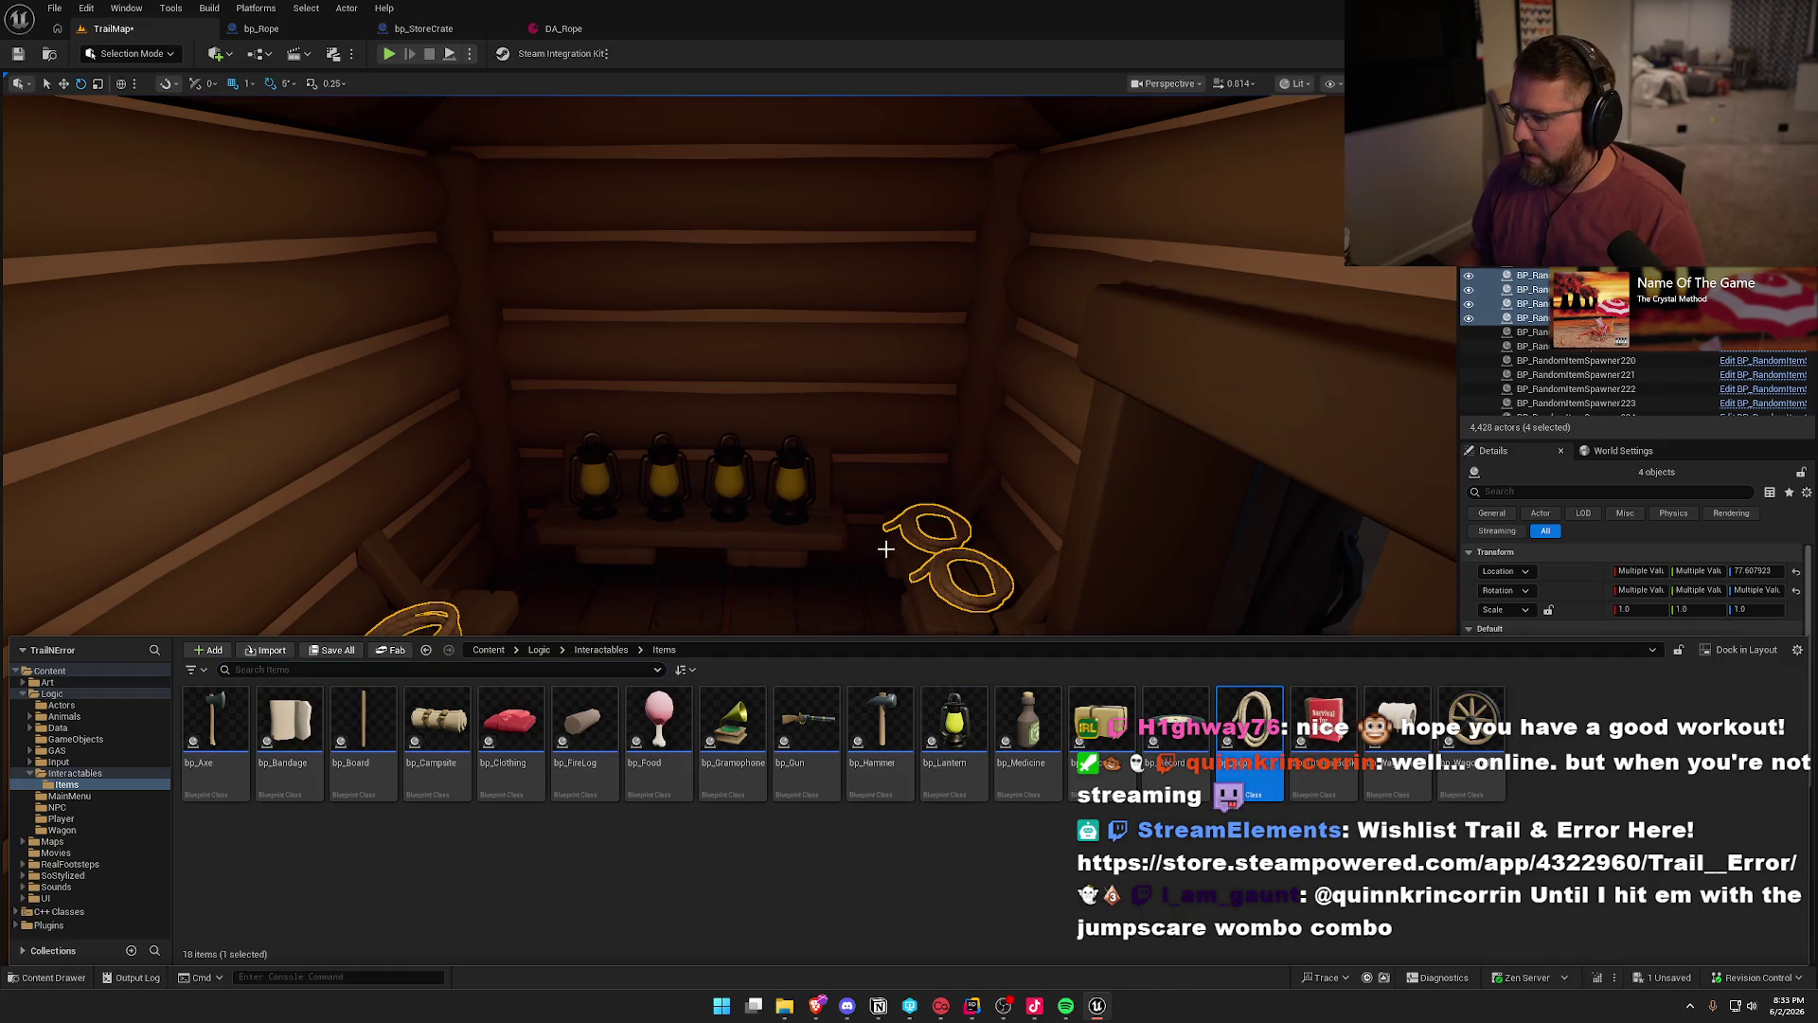
pyautogui.hotkey('ctrl', 'space')
pyautogui.rightClick(952, 569)
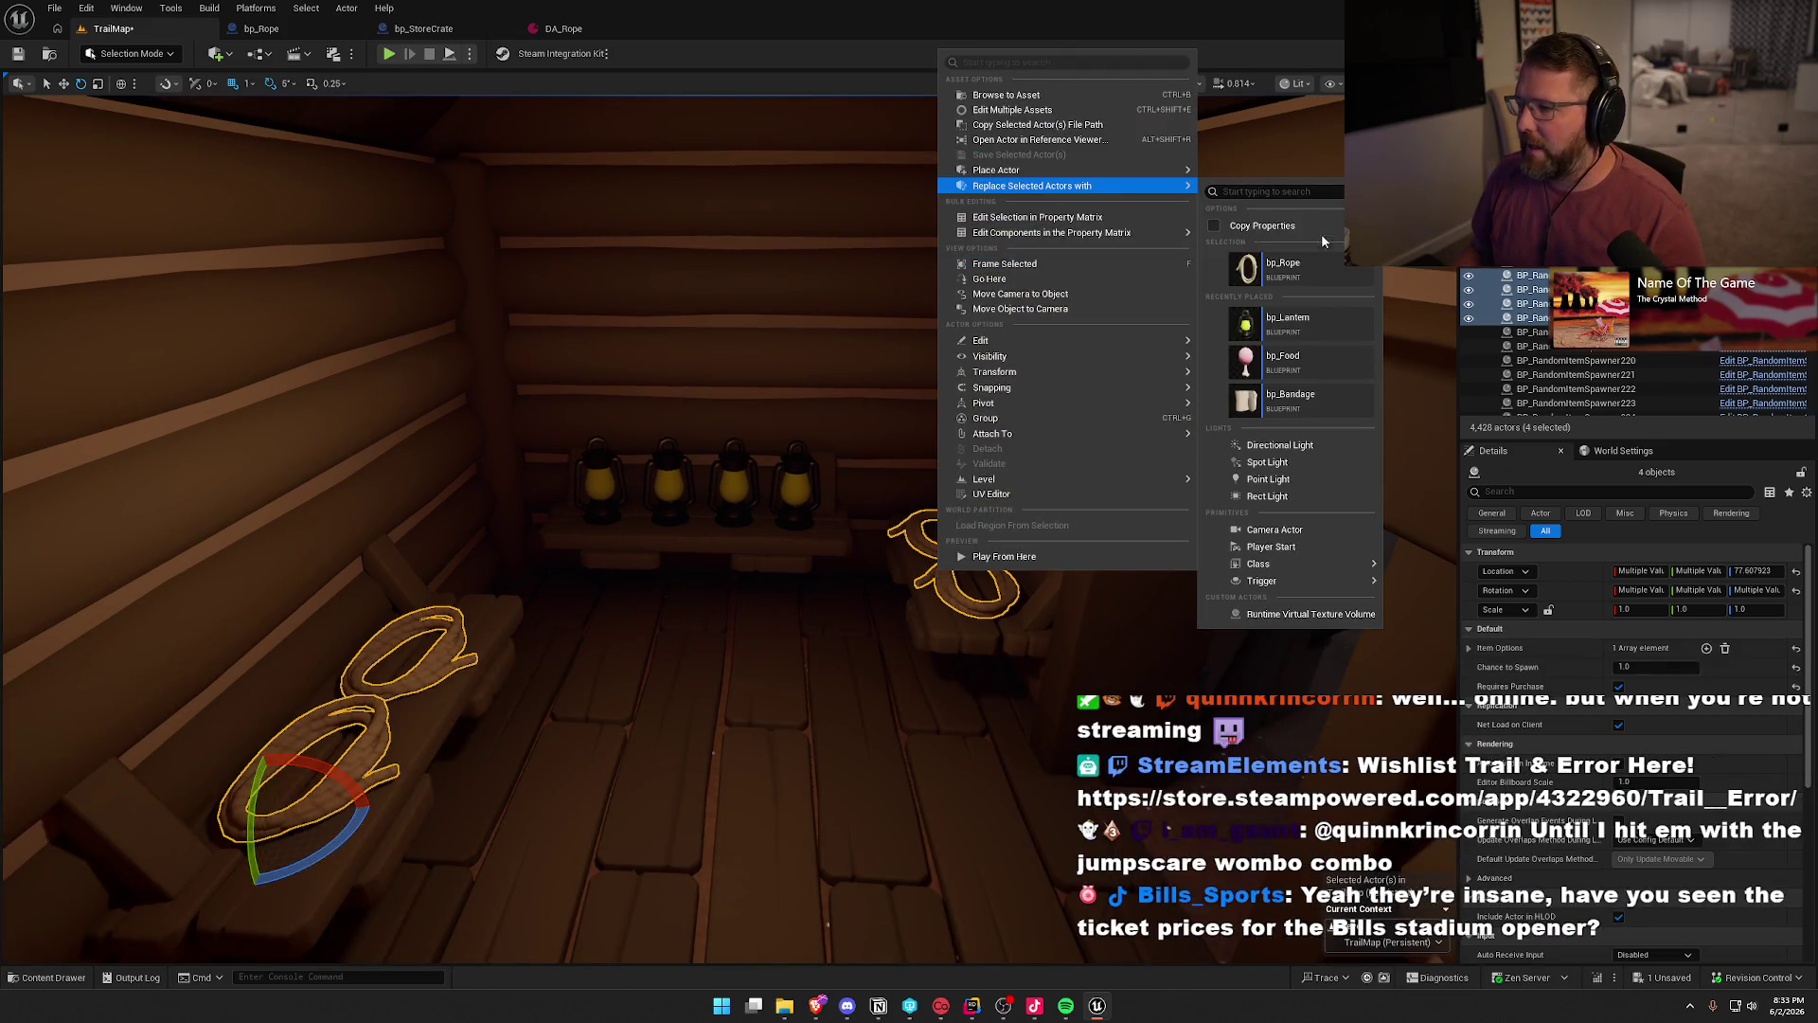
pyautogui.click(1413, 381)
pyautogui.click(1623, 687)
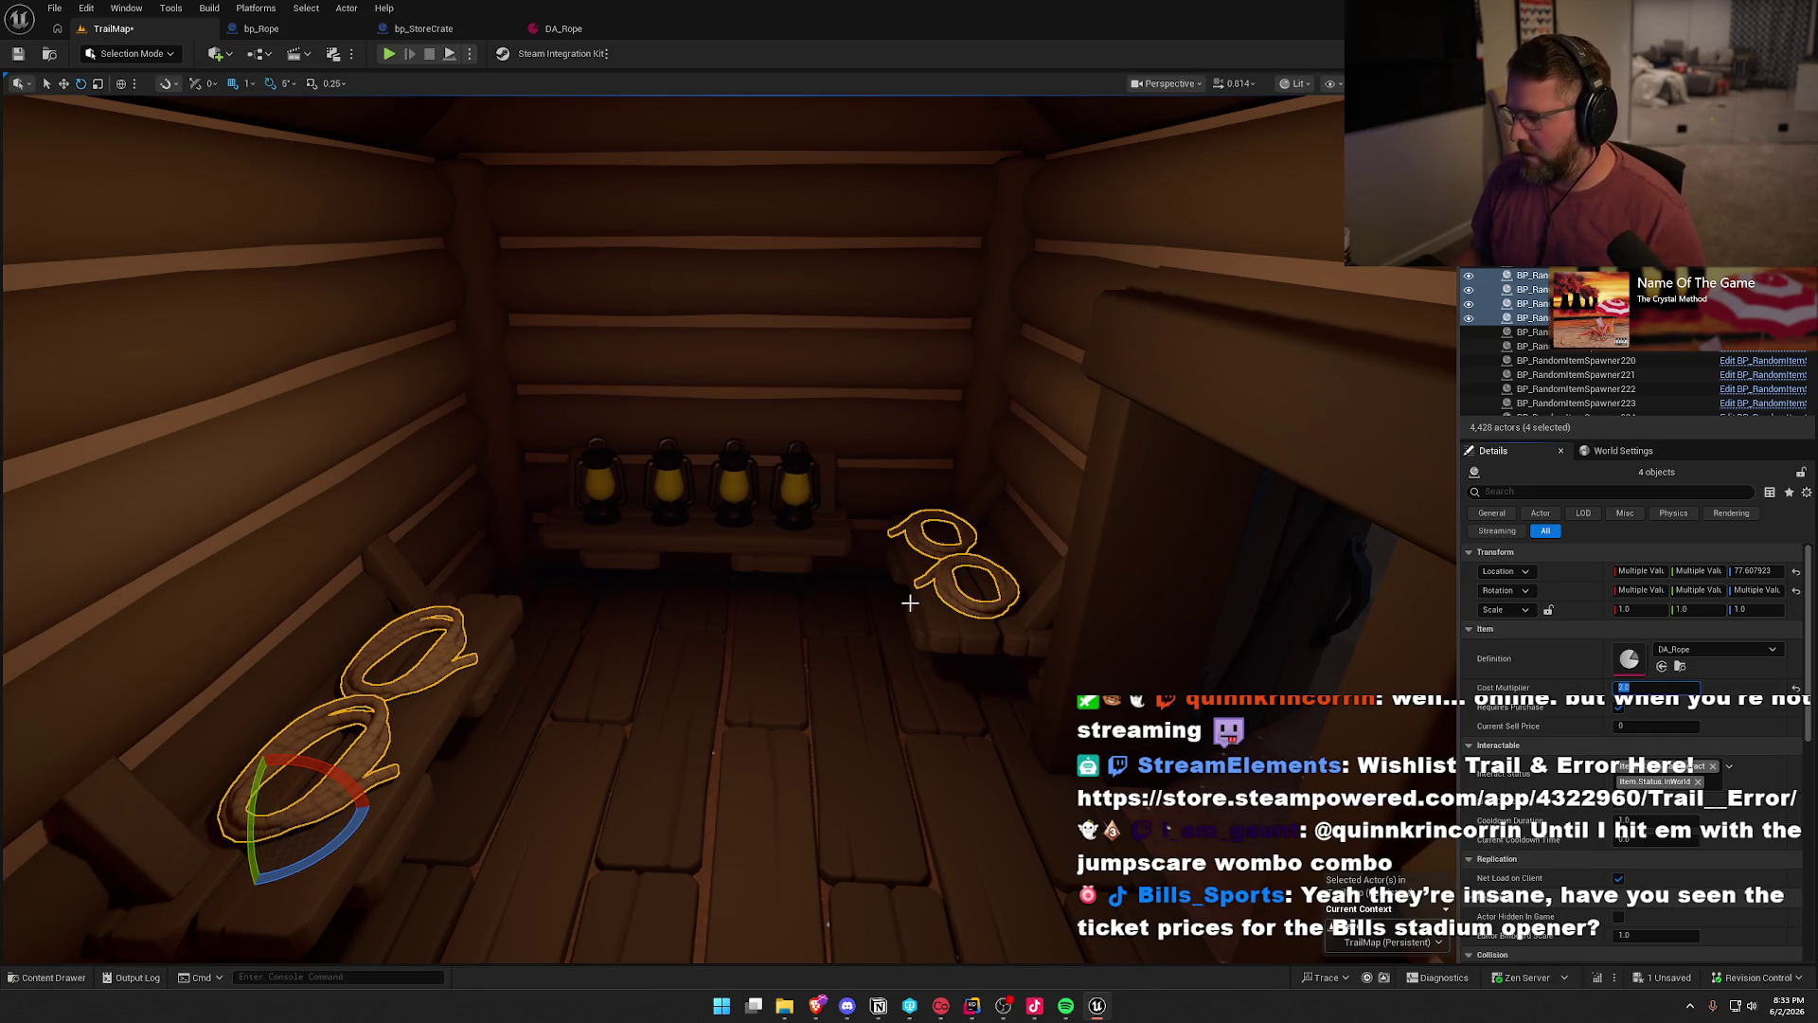
pyautogui.moveTo(910, 603); pyautogui.dragTo(909, 603)
pyautogui.press('Escape')
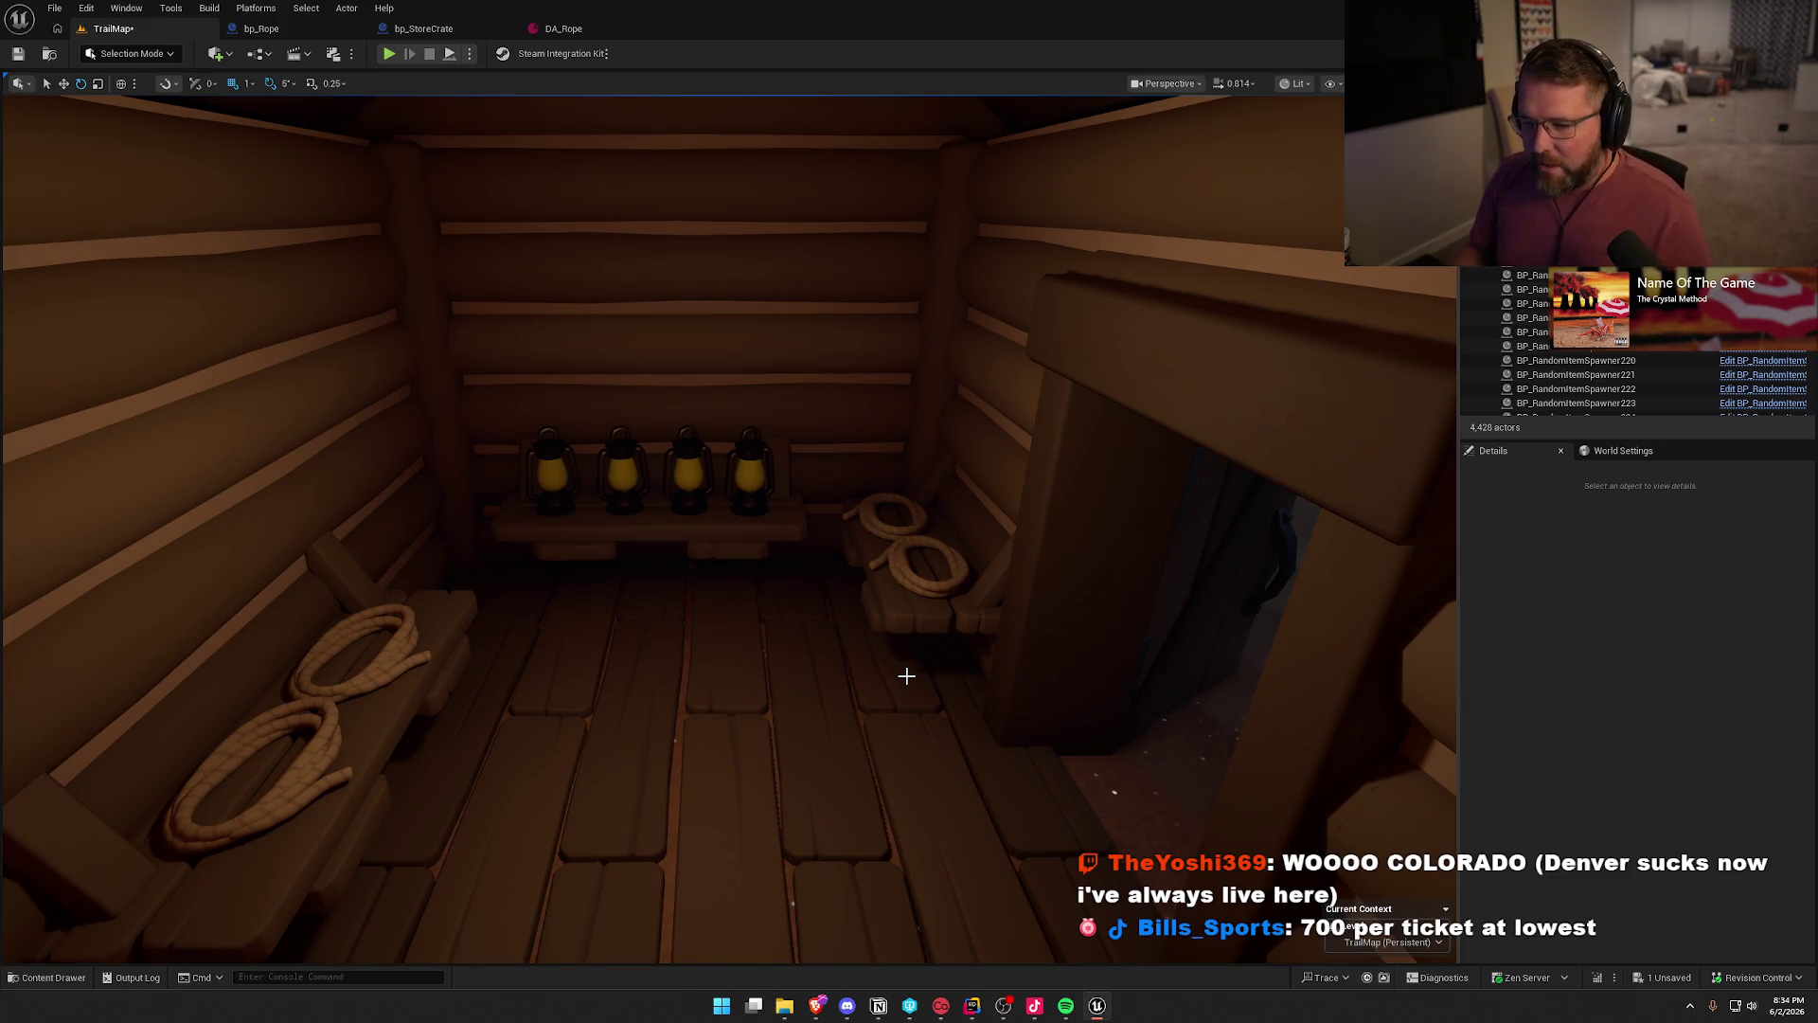
# - Fly the viewport camera down to the axe rack on the cabin wall
pyautogui.moveTo(906, 675)
pyautogui.mouseDown()
pyautogui.moveTo(682, 776)
pyautogui.moveTo(606, 833)
pyautogui.moveTo(530, 786)
pyautogui.moveTo(587, 748)
pyautogui.mouseUp()
# - Select all six axes on the wall rack
pyautogui.click(369, 482)
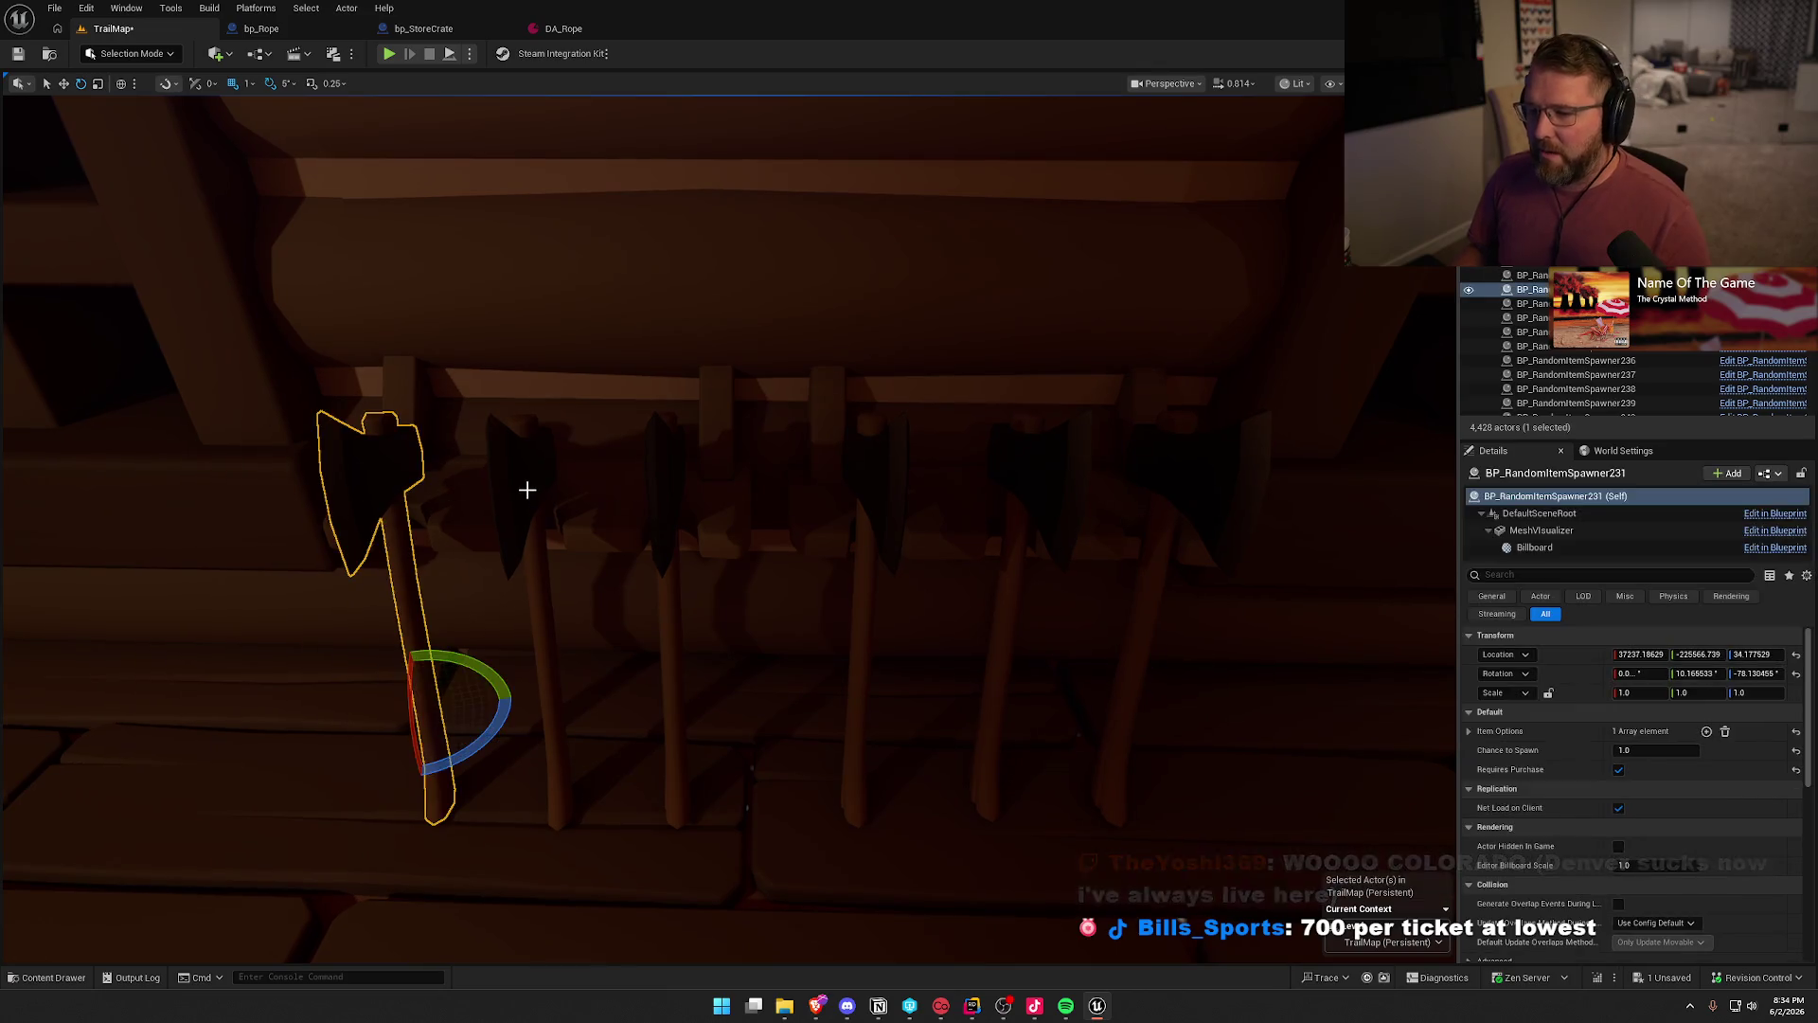
pyautogui.keyDown('ctrl'); pyautogui.click(523, 492); pyautogui.keyUp('ctrl')
pyautogui.keyDown('ctrl'); pyautogui.click(671, 474); pyautogui.keyUp('ctrl')
pyautogui.keyDown('ctrl'); pyautogui.click(871, 473); pyautogui.keyUp('ctrl')
pyautogui.keyDown('ctrl'); pyautogui.click(1047, 474); pyautogui.keyUp('ctrl')
pyautogui.keyDown('ctrl'); pyautogui.click(1174, 475); pyautogui.keyUp('ctrl')
# - Replace the selected axes with bp_Axe and set their Cost Multiplier to 3.0
pyautogui.hotkey('ctrl', 'space')
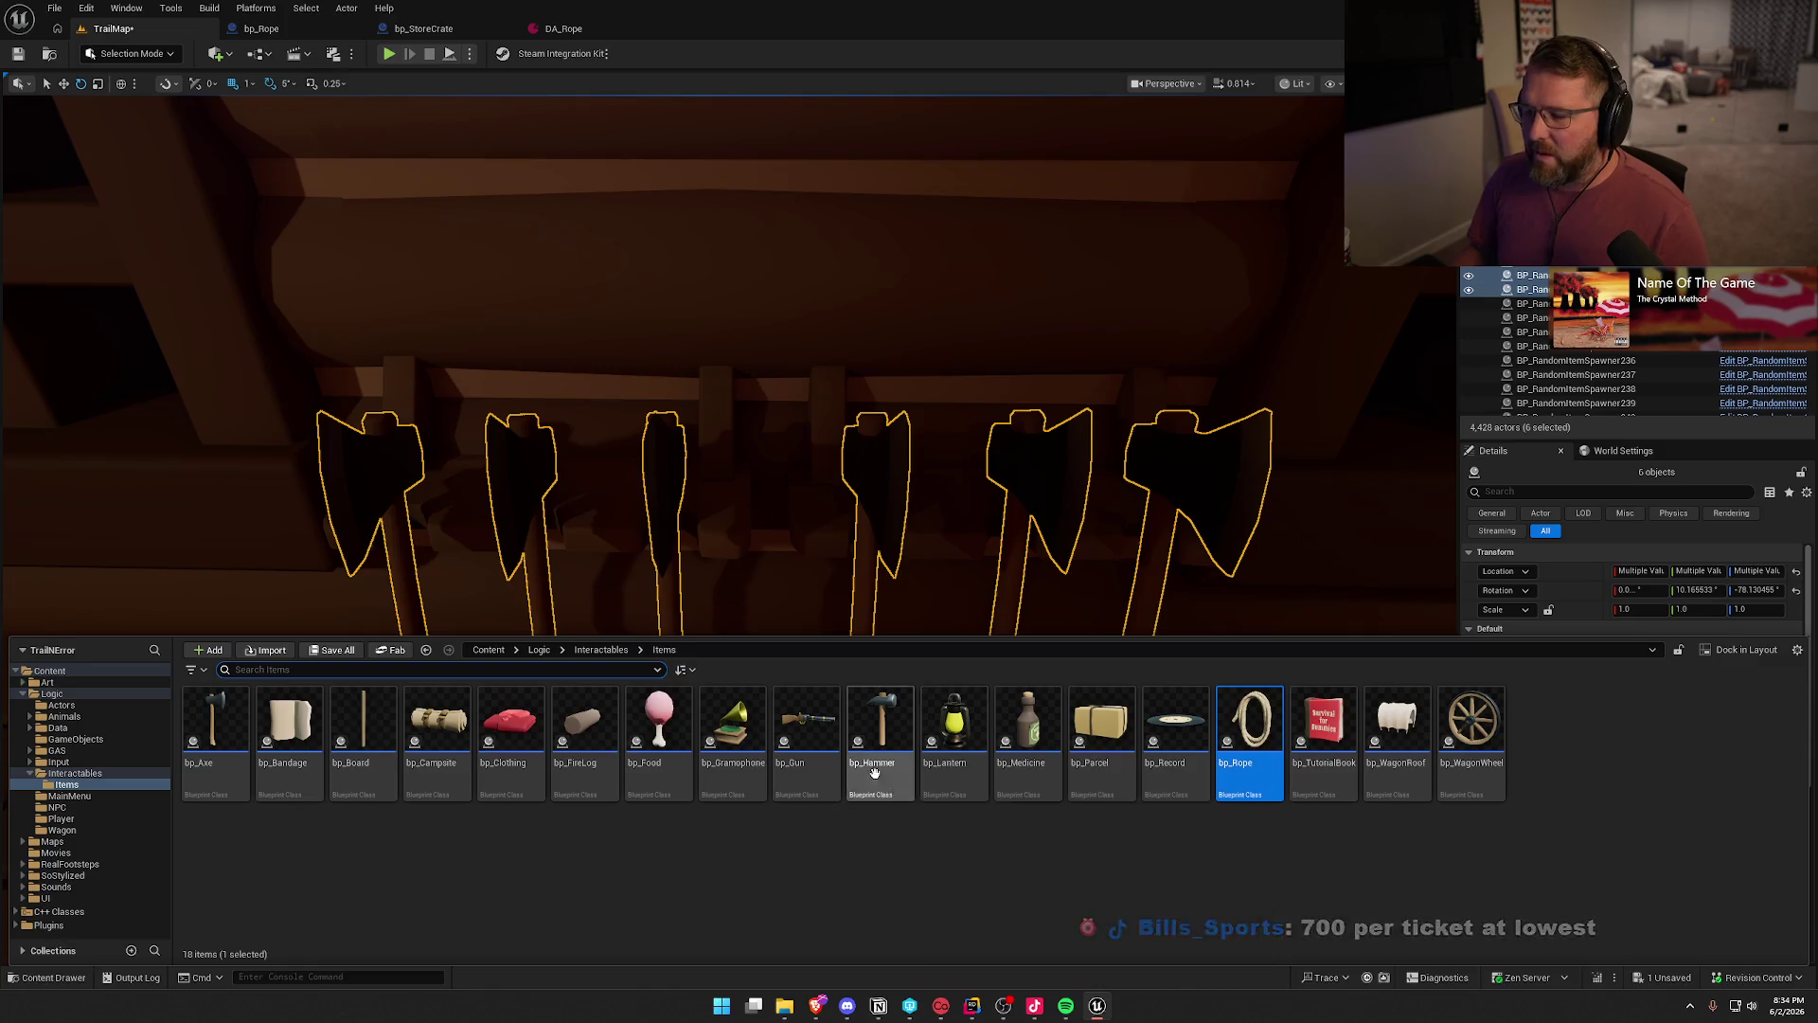
pyautogui.click(208, 730)
pyautogui.rightClick(396, 469)
pyautogui.moveTo(492, 588)
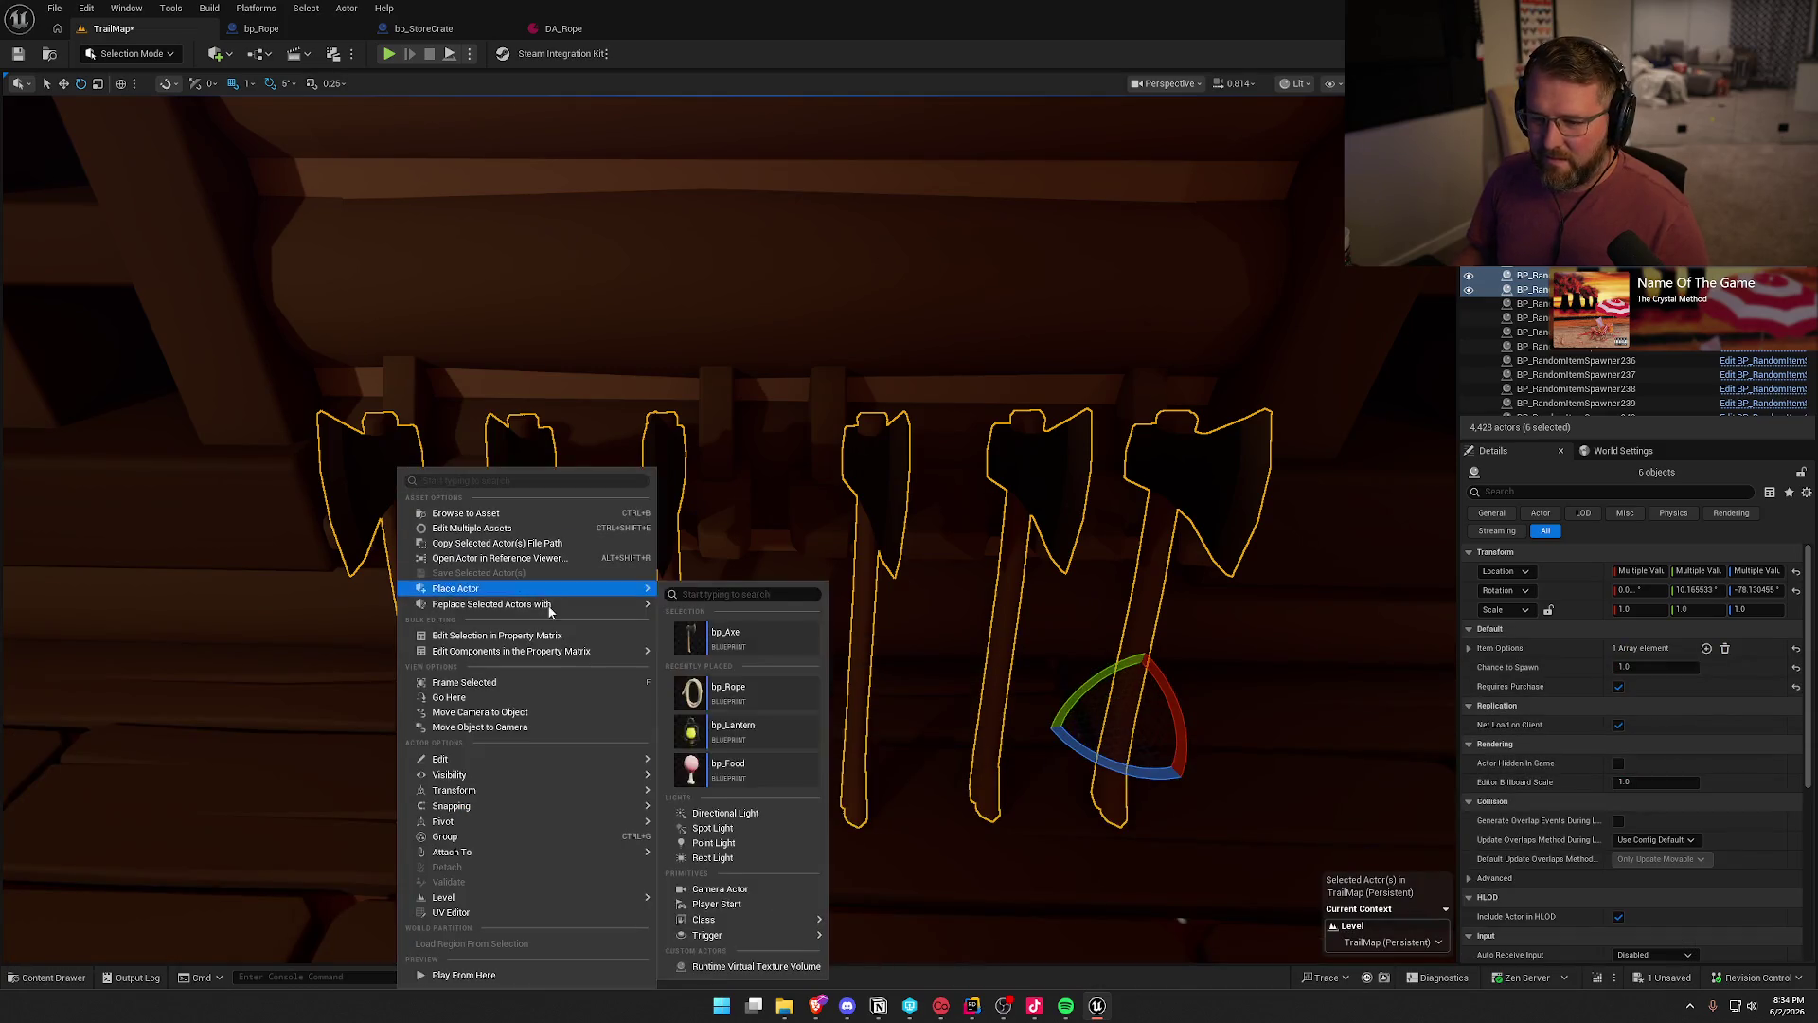
pyautogui.click(769, 633)
pyautogui.click(1655, 687)
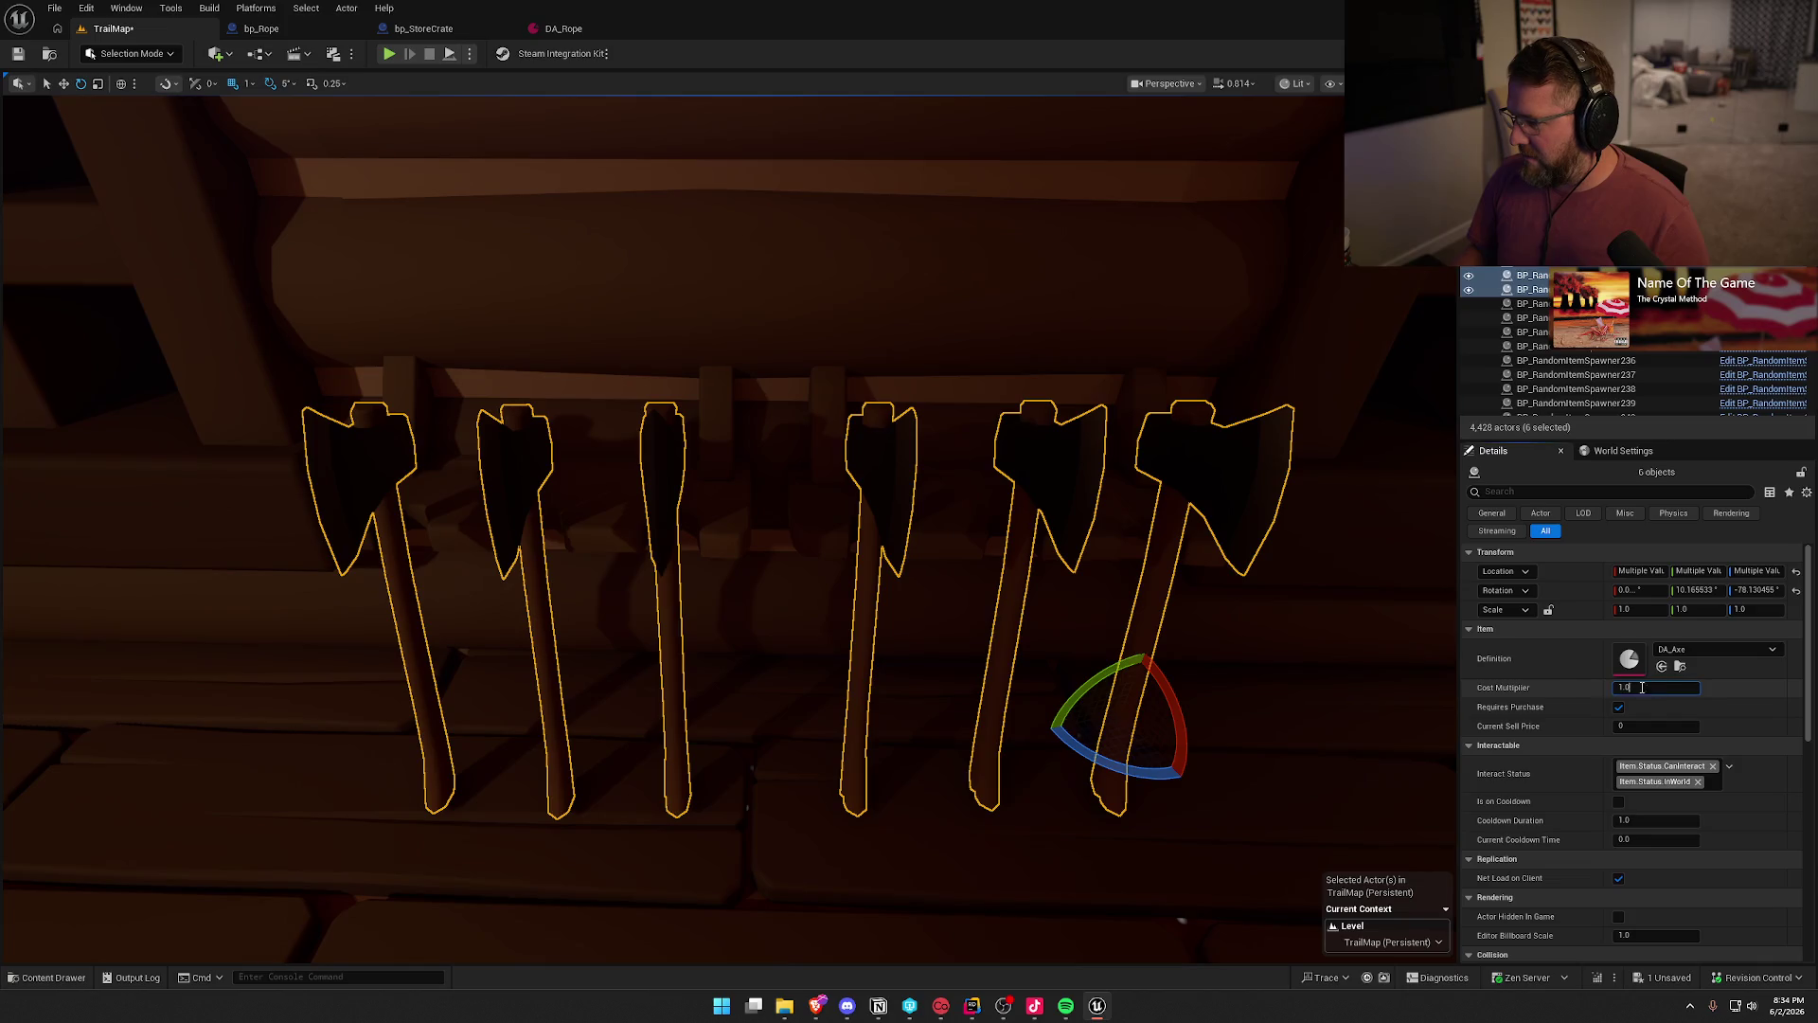
pyautogui.write('2')
pyautogui.press('Return')
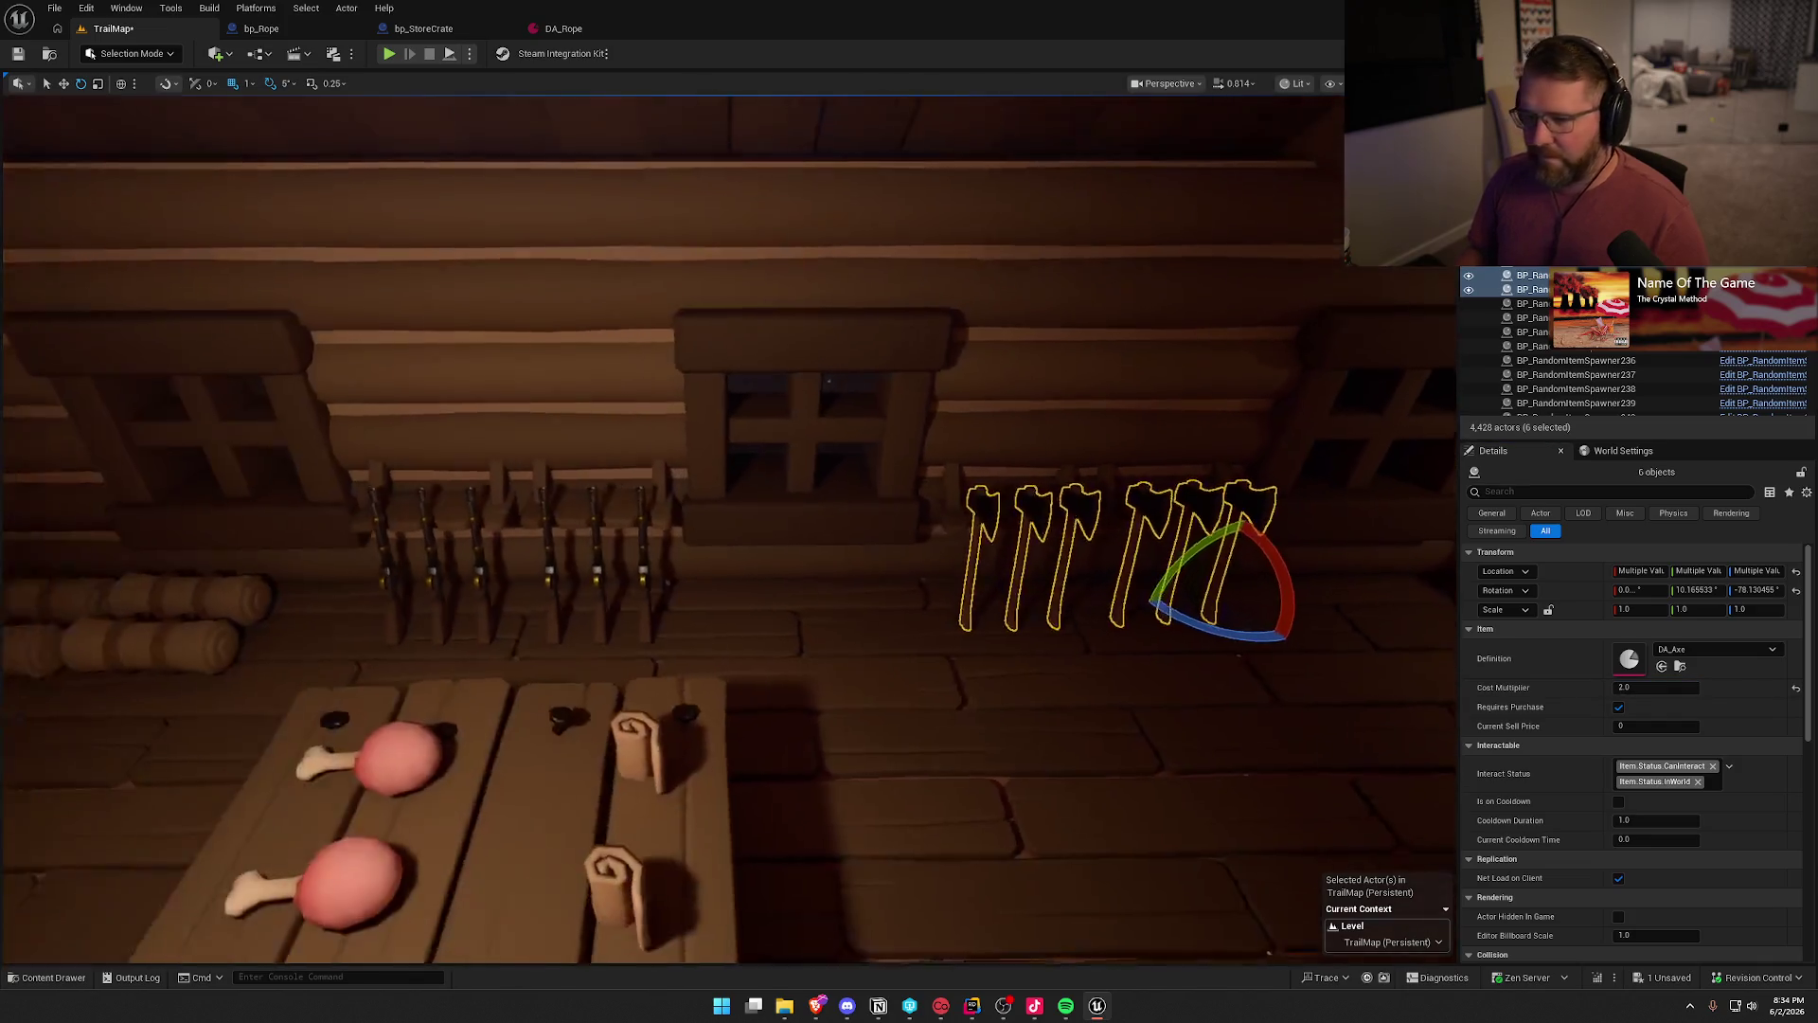
pyautogui.press('Escape')
pyautogui.scroll(10, 1128, 607)
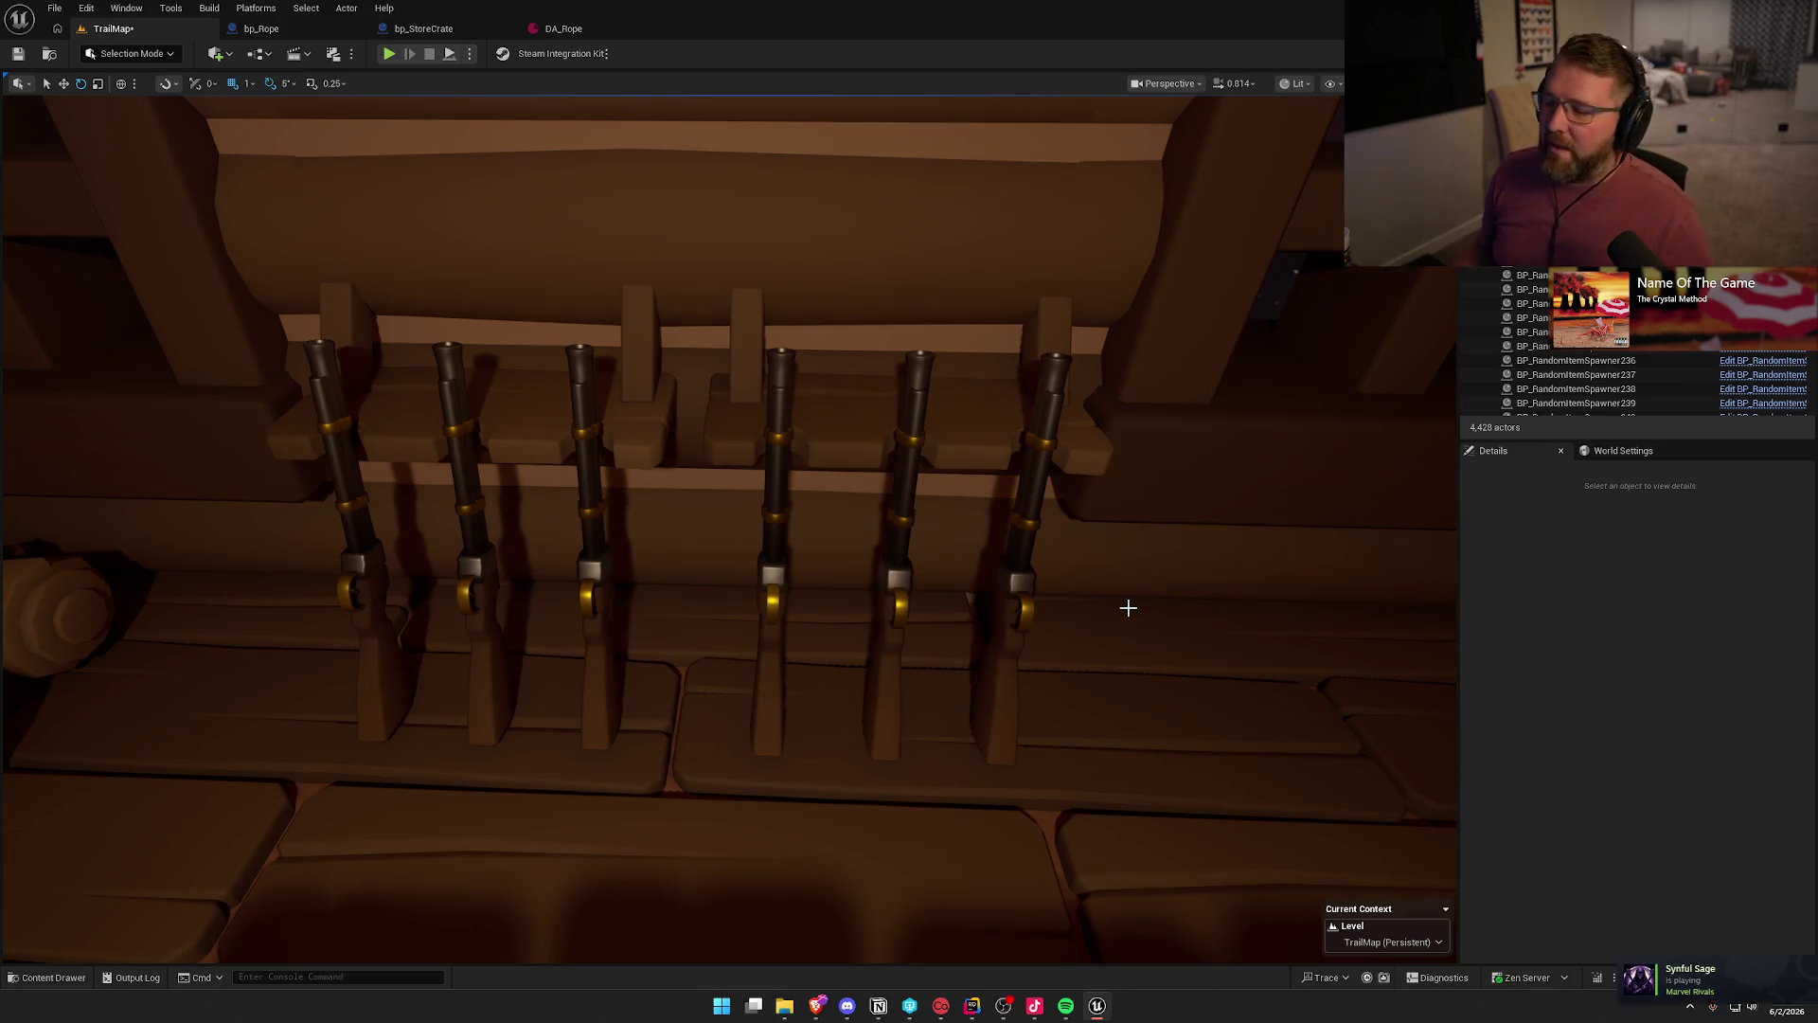
# - Replace the six racked rifles with bp_Gun and edit their Cost Multiplier
pyautogui.click(1022, 572)
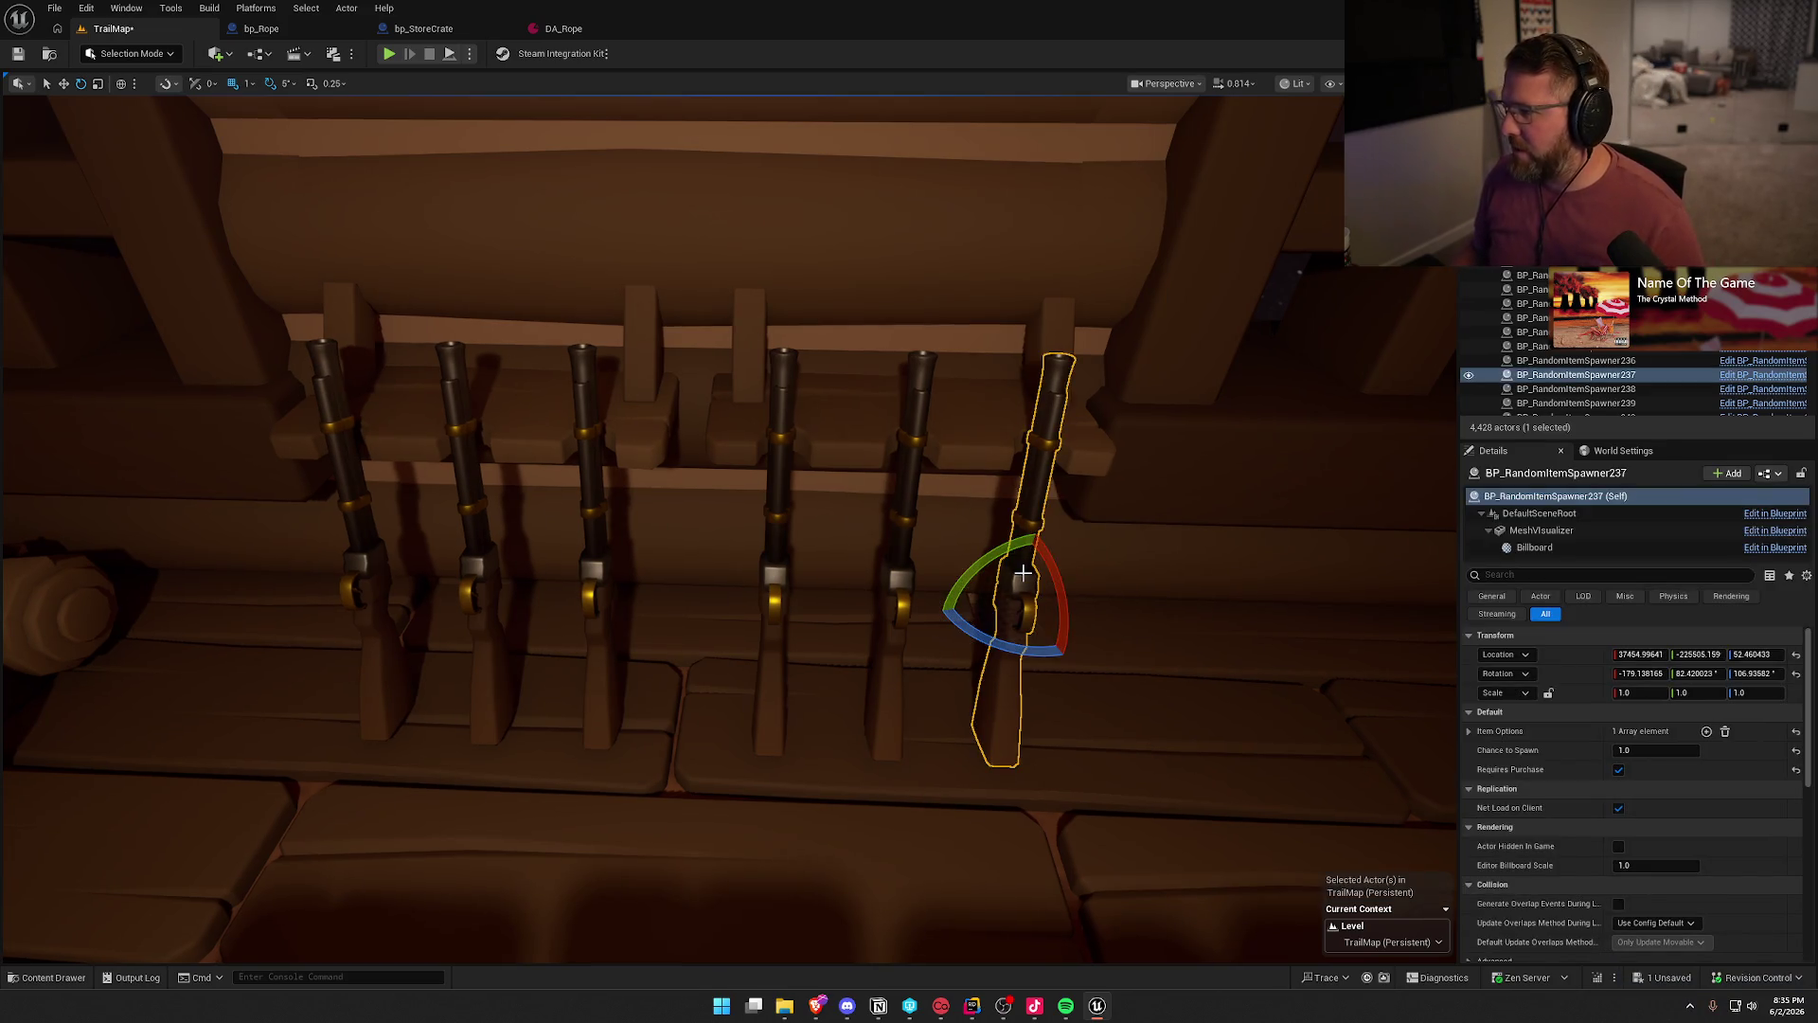
pyautogui.keyDown('ctrl'); pyautogui.click(904, 577); pyautogui.keyUp('ctrl')
pyautogui.keyDown('ctrl'); pyautogui.click(782, 577); pyautogui.keyUp('ctrl')
pyautogui.keyDown('ctrl'); pyautogui.click(590, 572); pyautogui.keyUp('ctrl')
pyautogui.keyDown('ctrl'); pyautogui.click(474, 568); pyautogui.keyUp('ctrl')
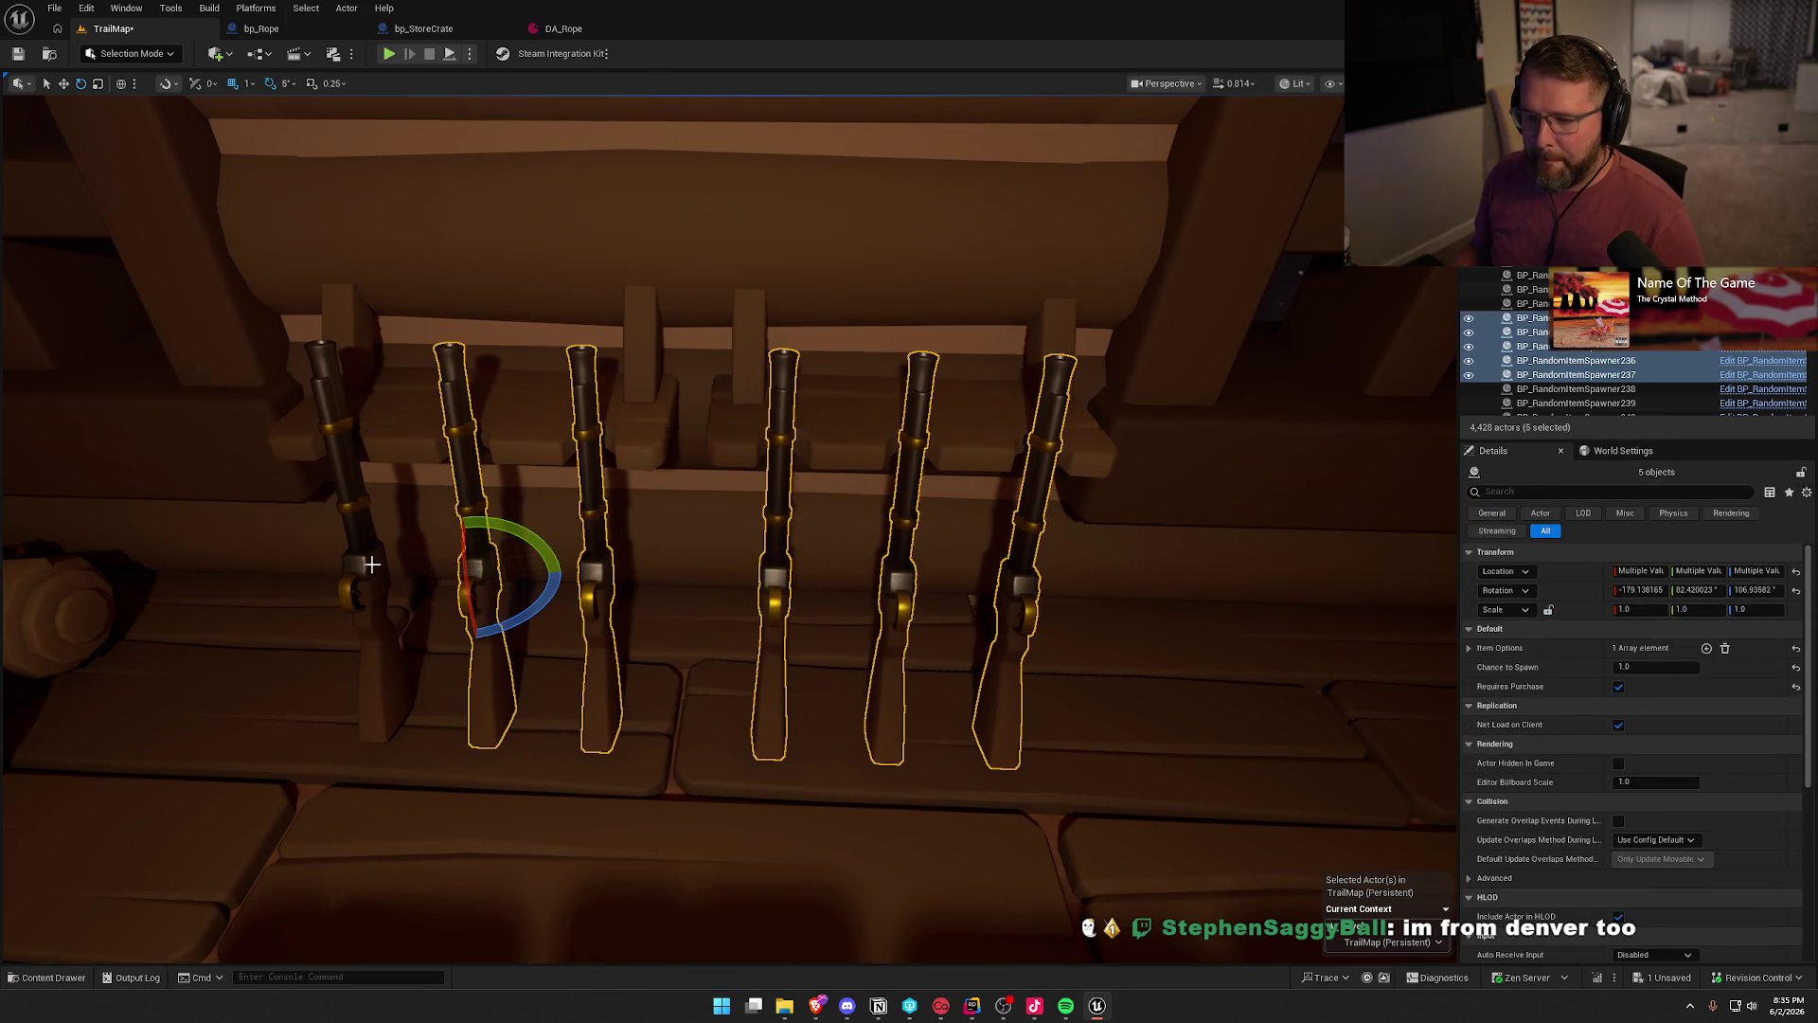
pyautogui.keyDown('ctrl'); pyautogui.click(362, 567); pyautogui.keyUp('ctrl')
pyautogui.hotkey('ctrl', 'space')
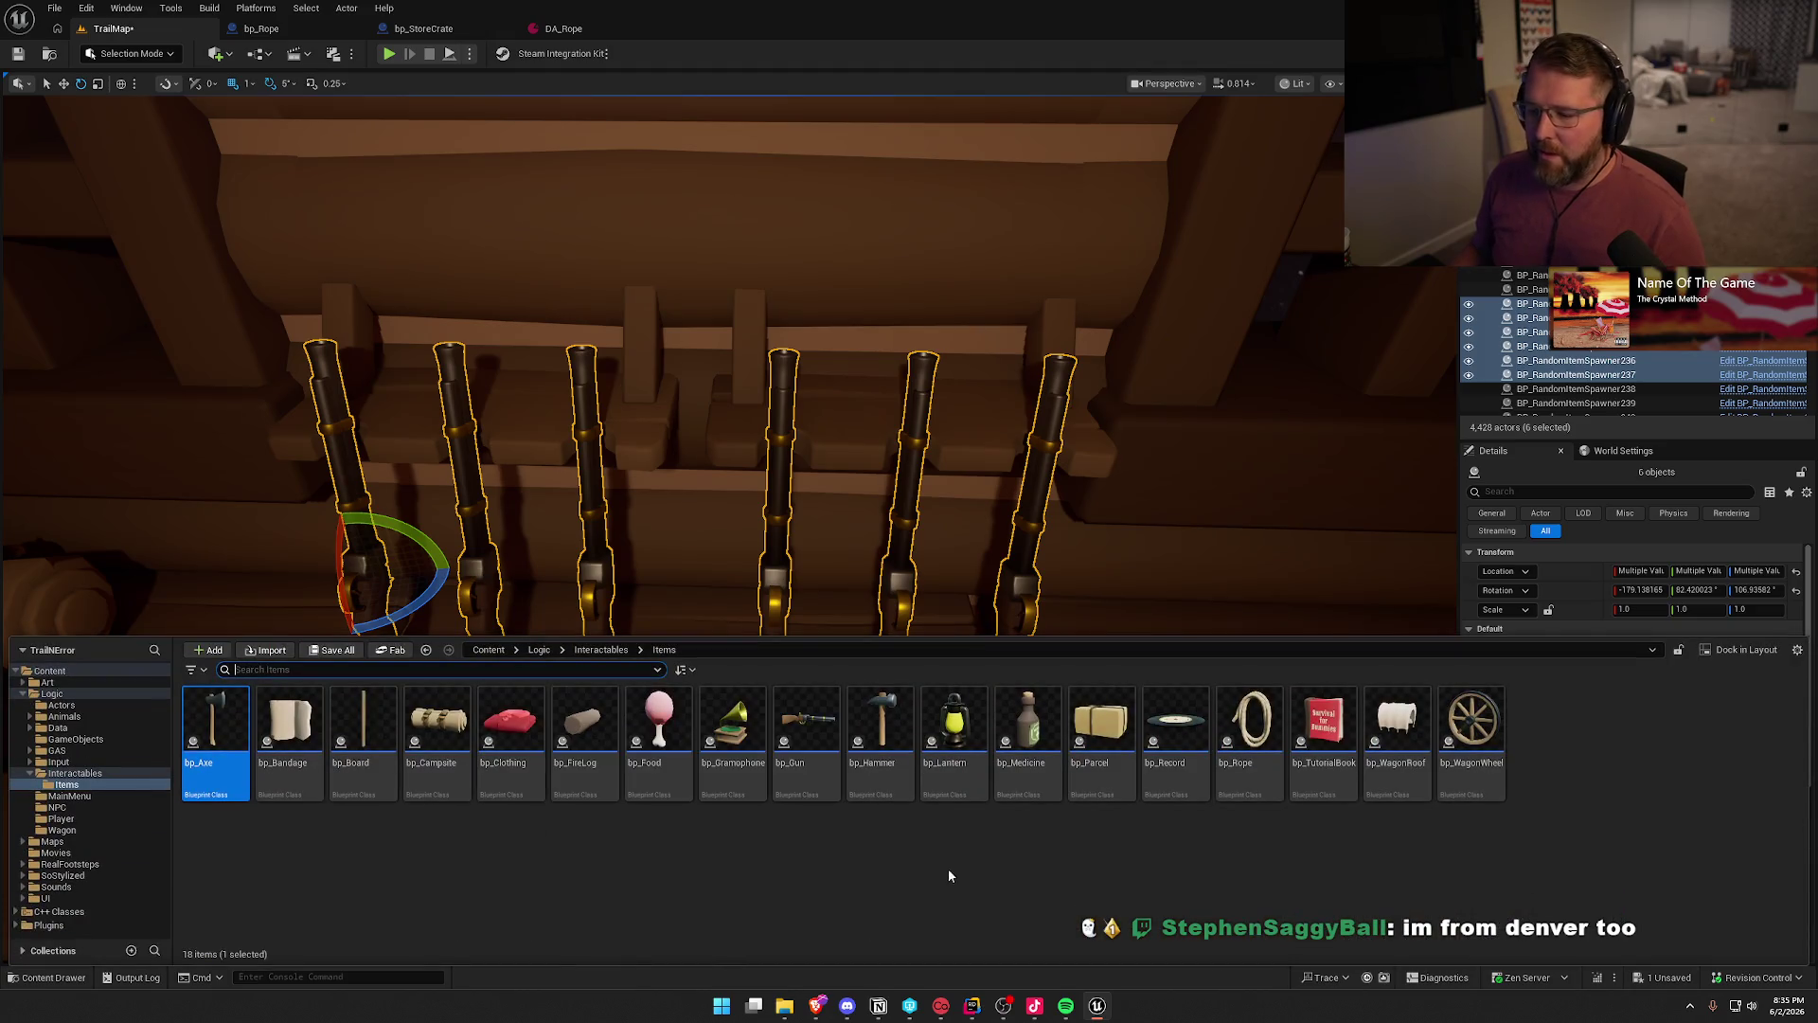
pyautogui.click(822, 758)
pyautogui.rightClick(775, 516)
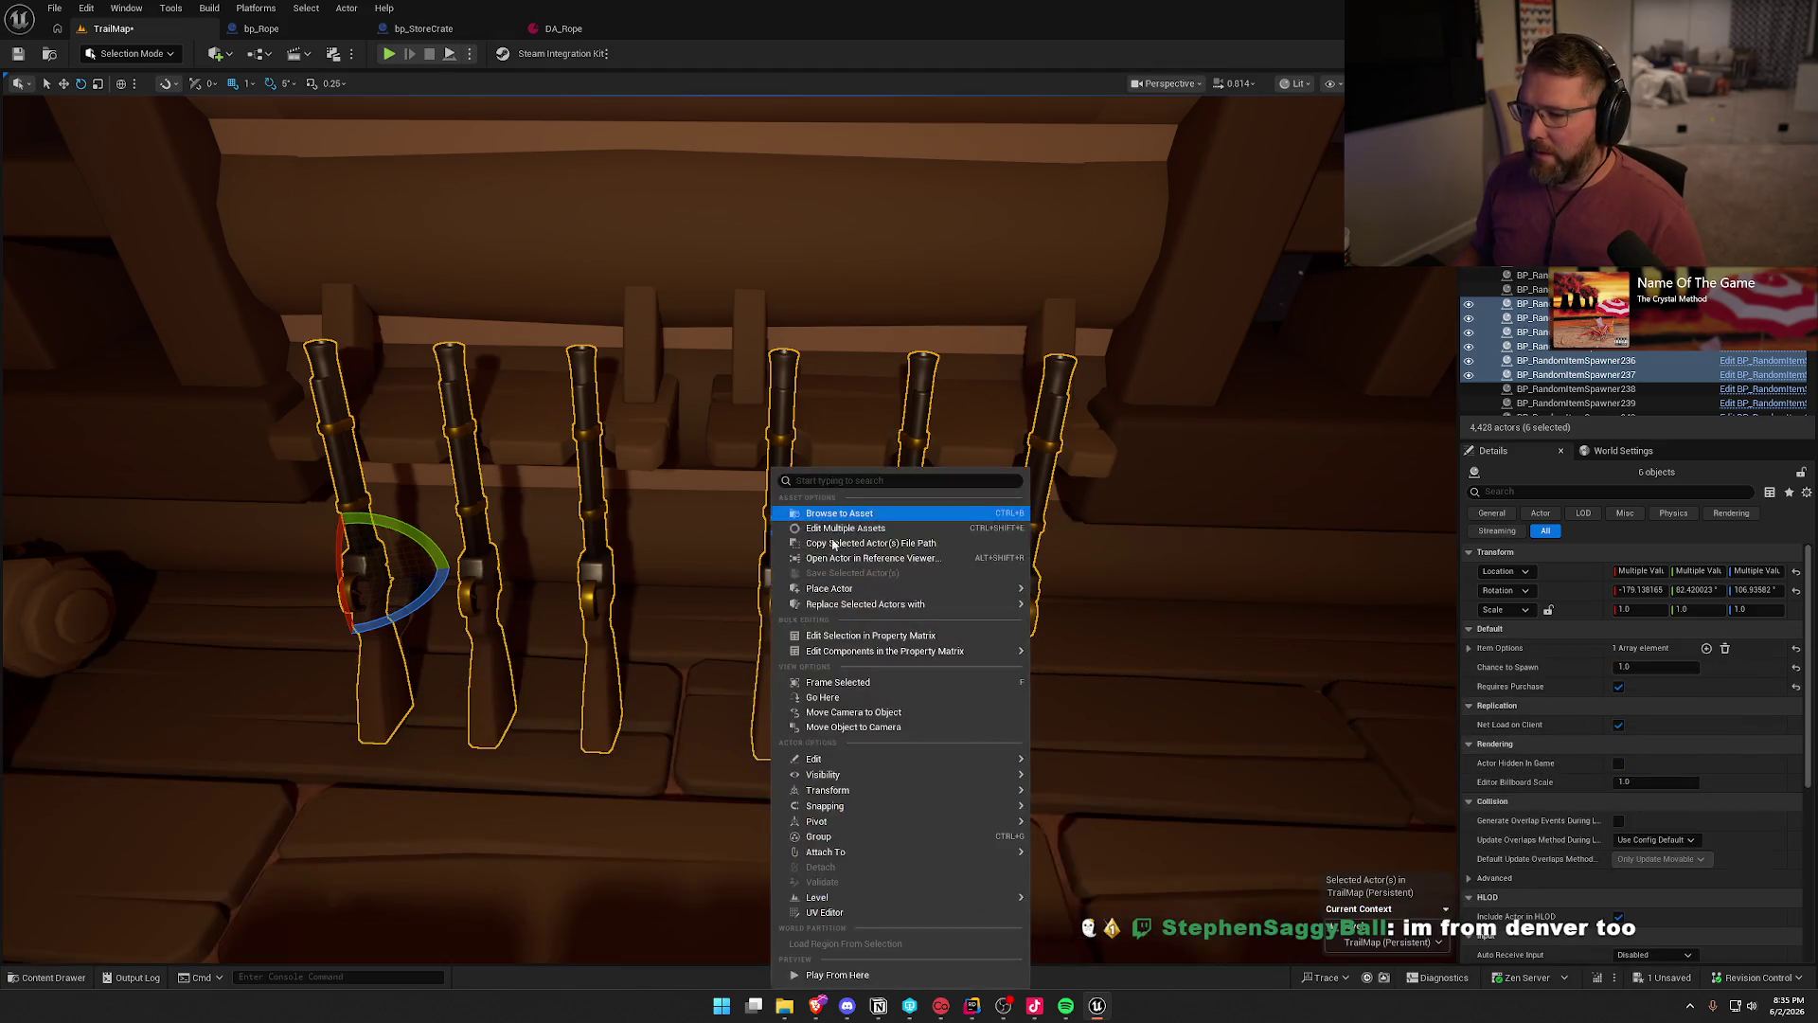
pyautogui.moveTo(941, 604)
pyautogui.click(1152, 636)
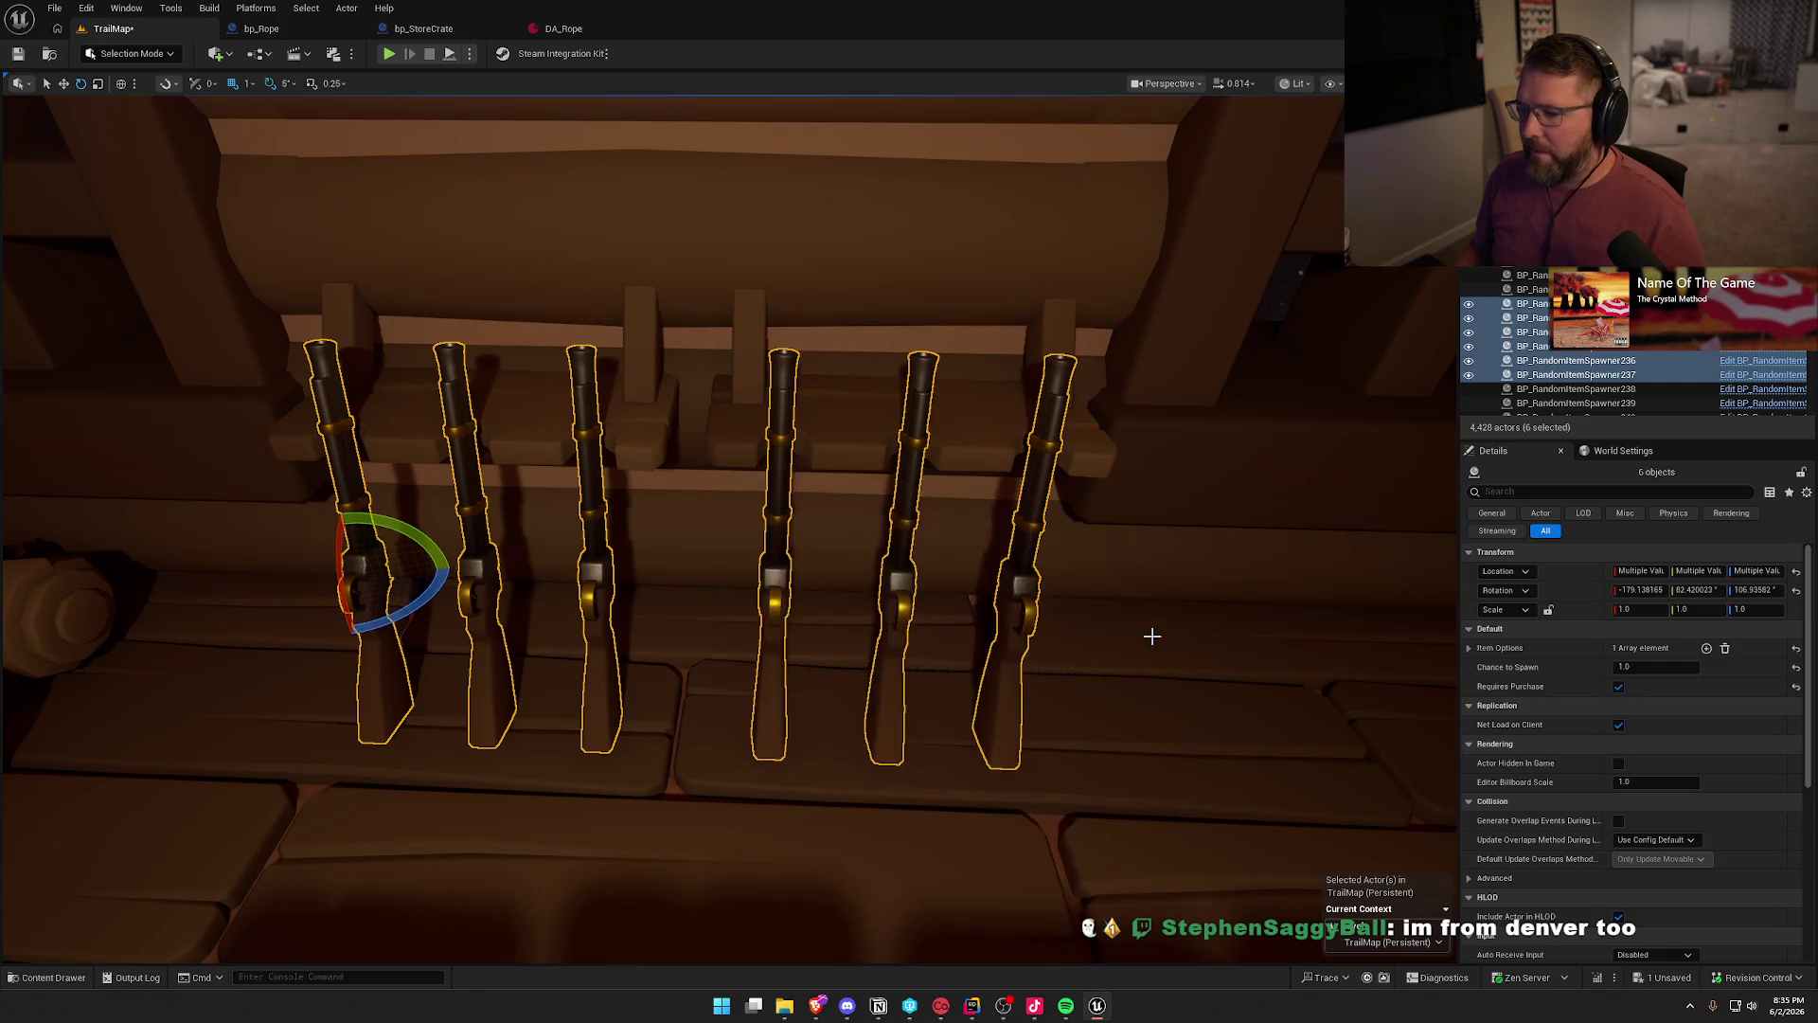
pyautogui.click(1652, 688)
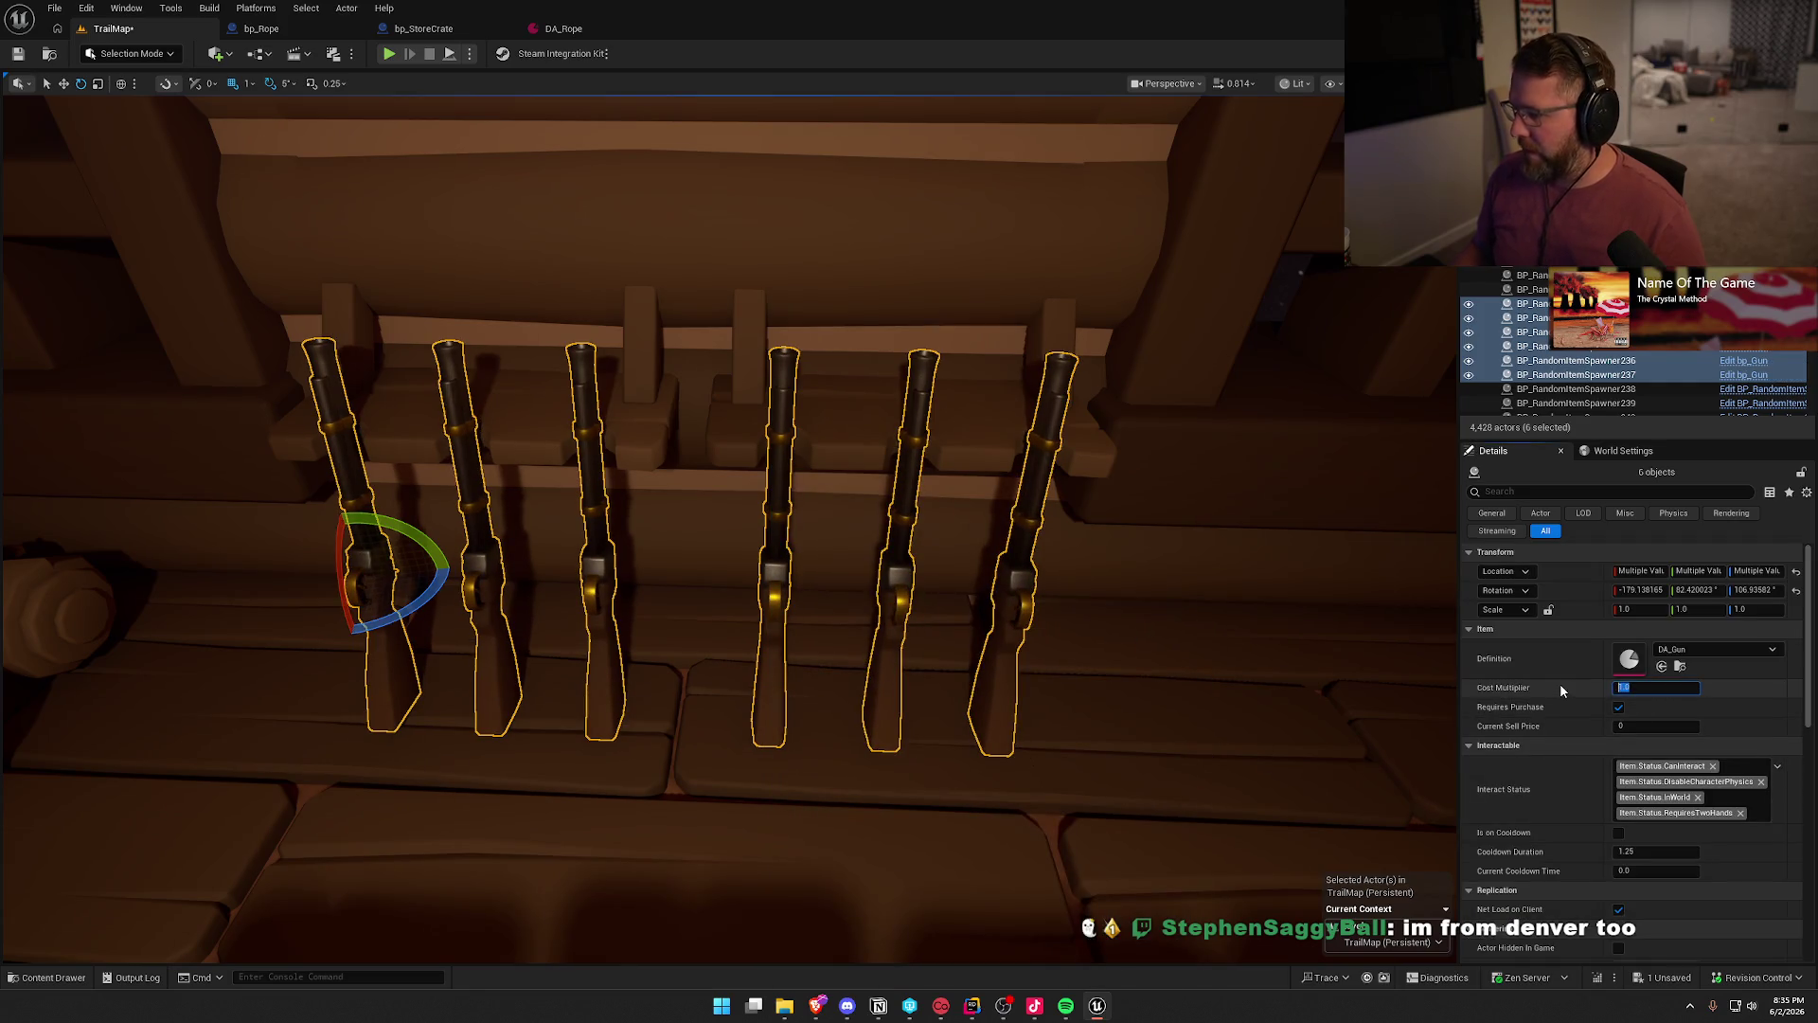
pyautogui.press('Escape')
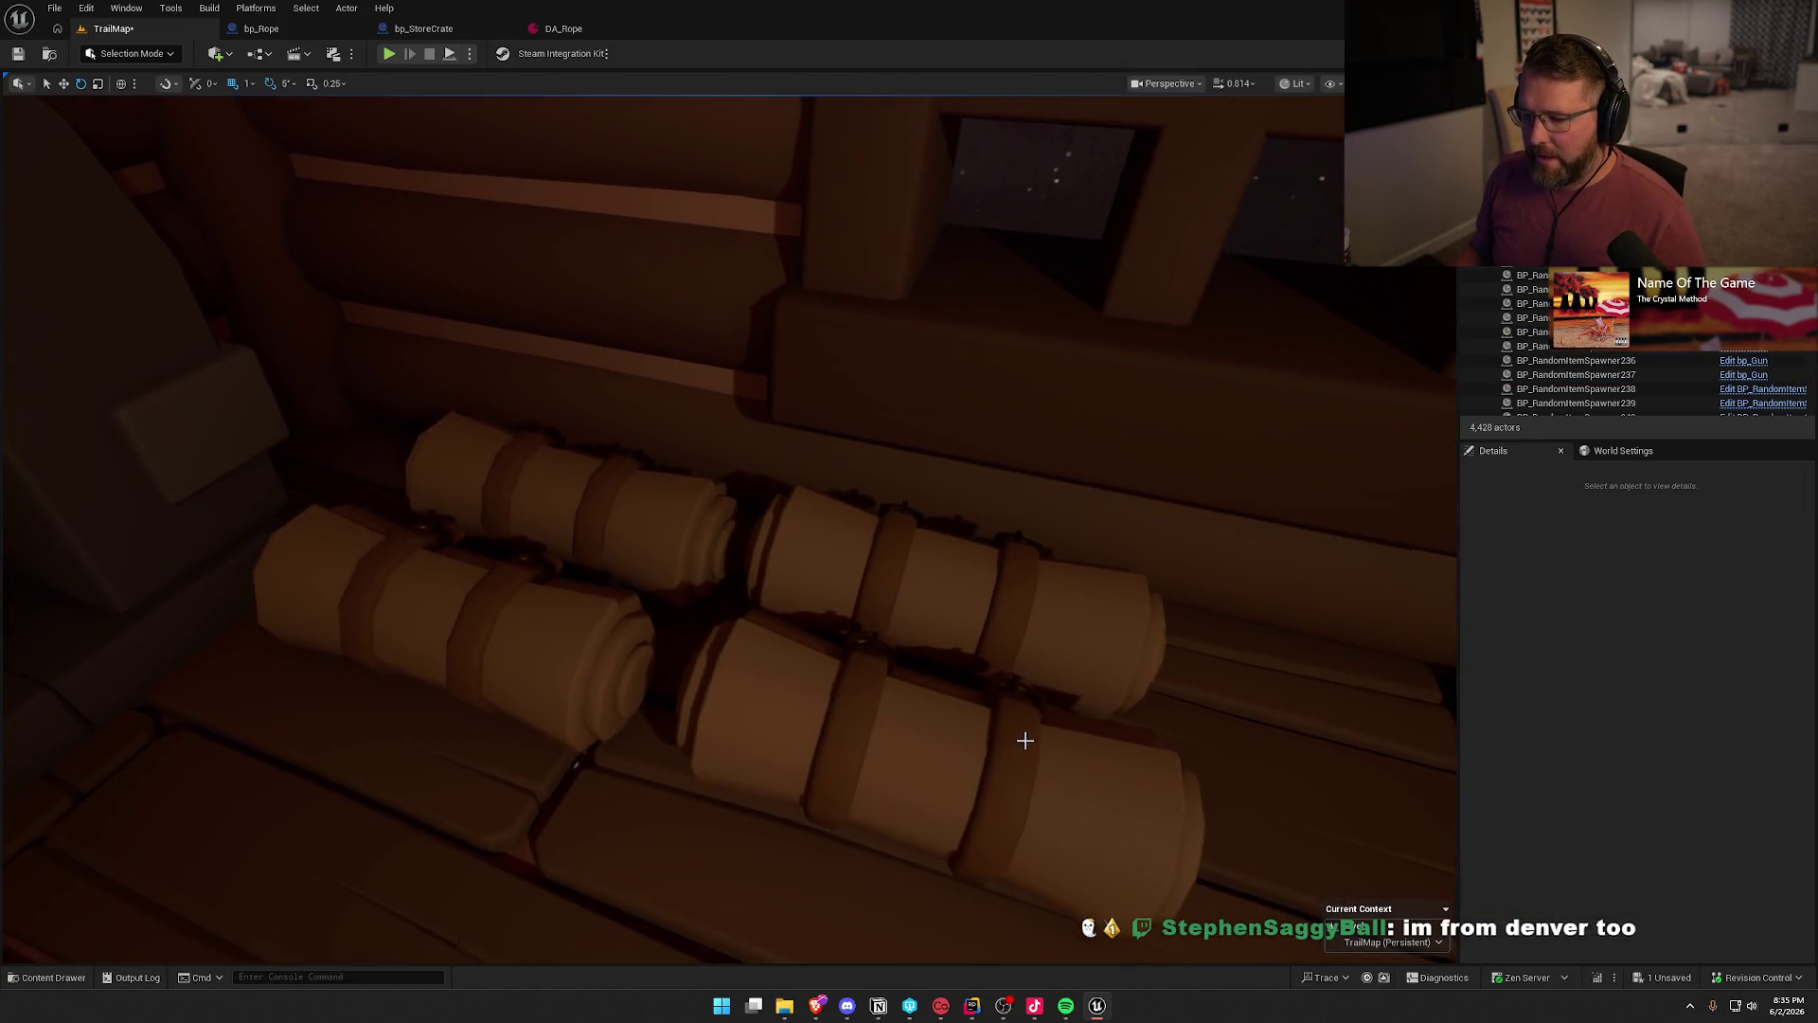
# - Replace the four floor rolls with bp_Campsite and adjust their Cost Multiplier
pyautogui.click(1022, 735)
pyautogui.keyDown('ctrl'); pyautogui.click(849, 606); pyautogui.keyUp('ctrl')
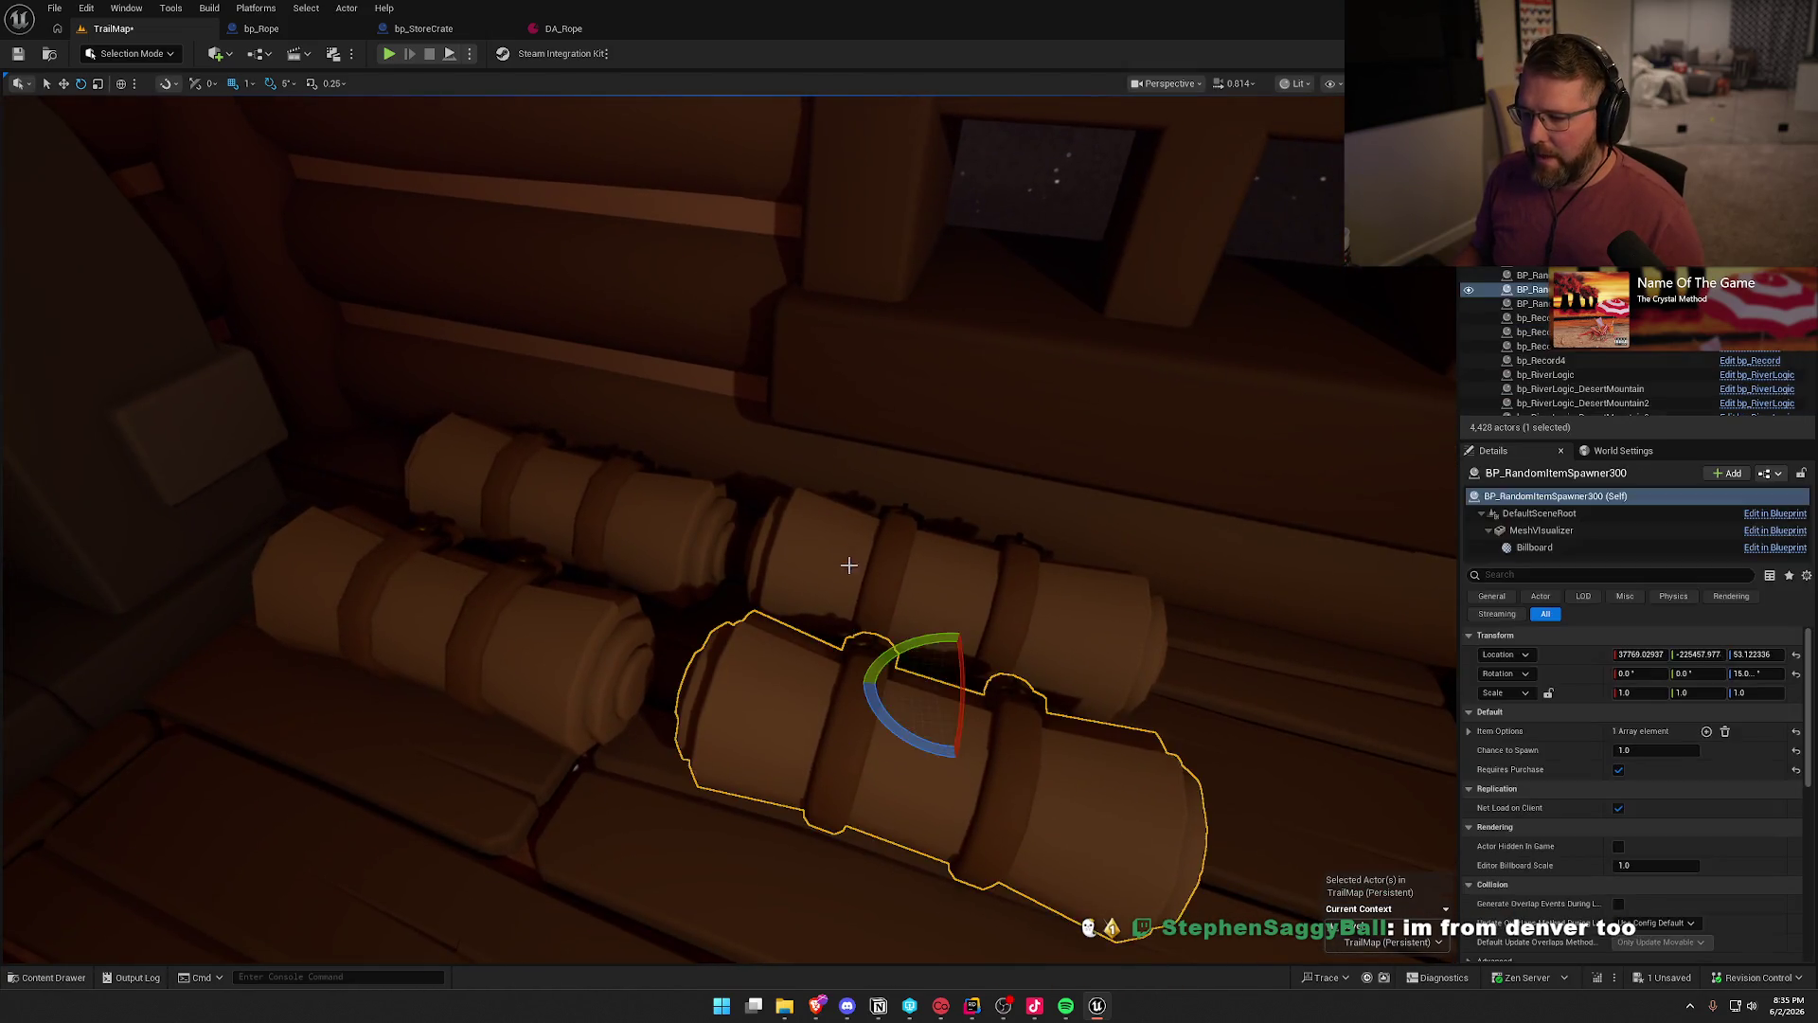
pyautogui.keyDown('ctrl'); pyautogui.click(661, 512); pyautogui.keyUp('ctrl')
pyautogui.keyDown('ctrl'); pyautogui.click(544, 657); pyautogui.keyUp('ctrl')
pyautogui.hotkey('ctrl', 'space')
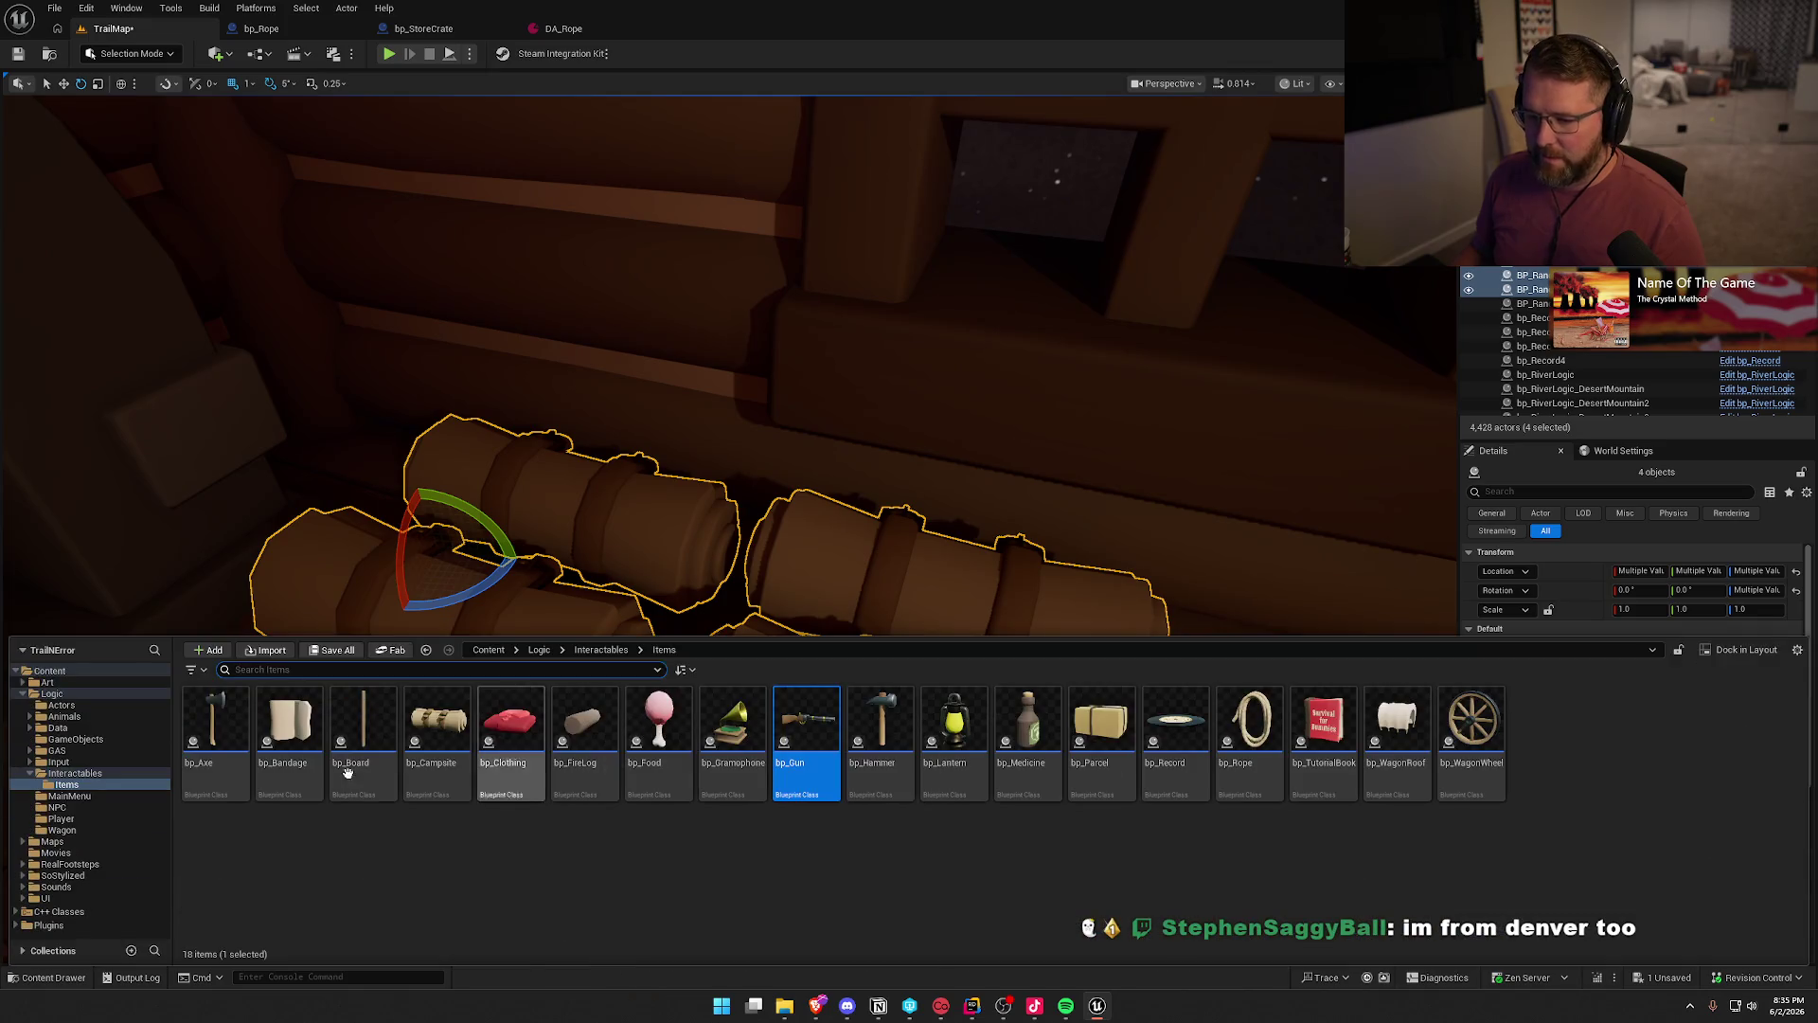
pyautogui.click(436, 729)
pyautogui.rightClick(622, 471)
pyautogui.moveTo(823, 608)
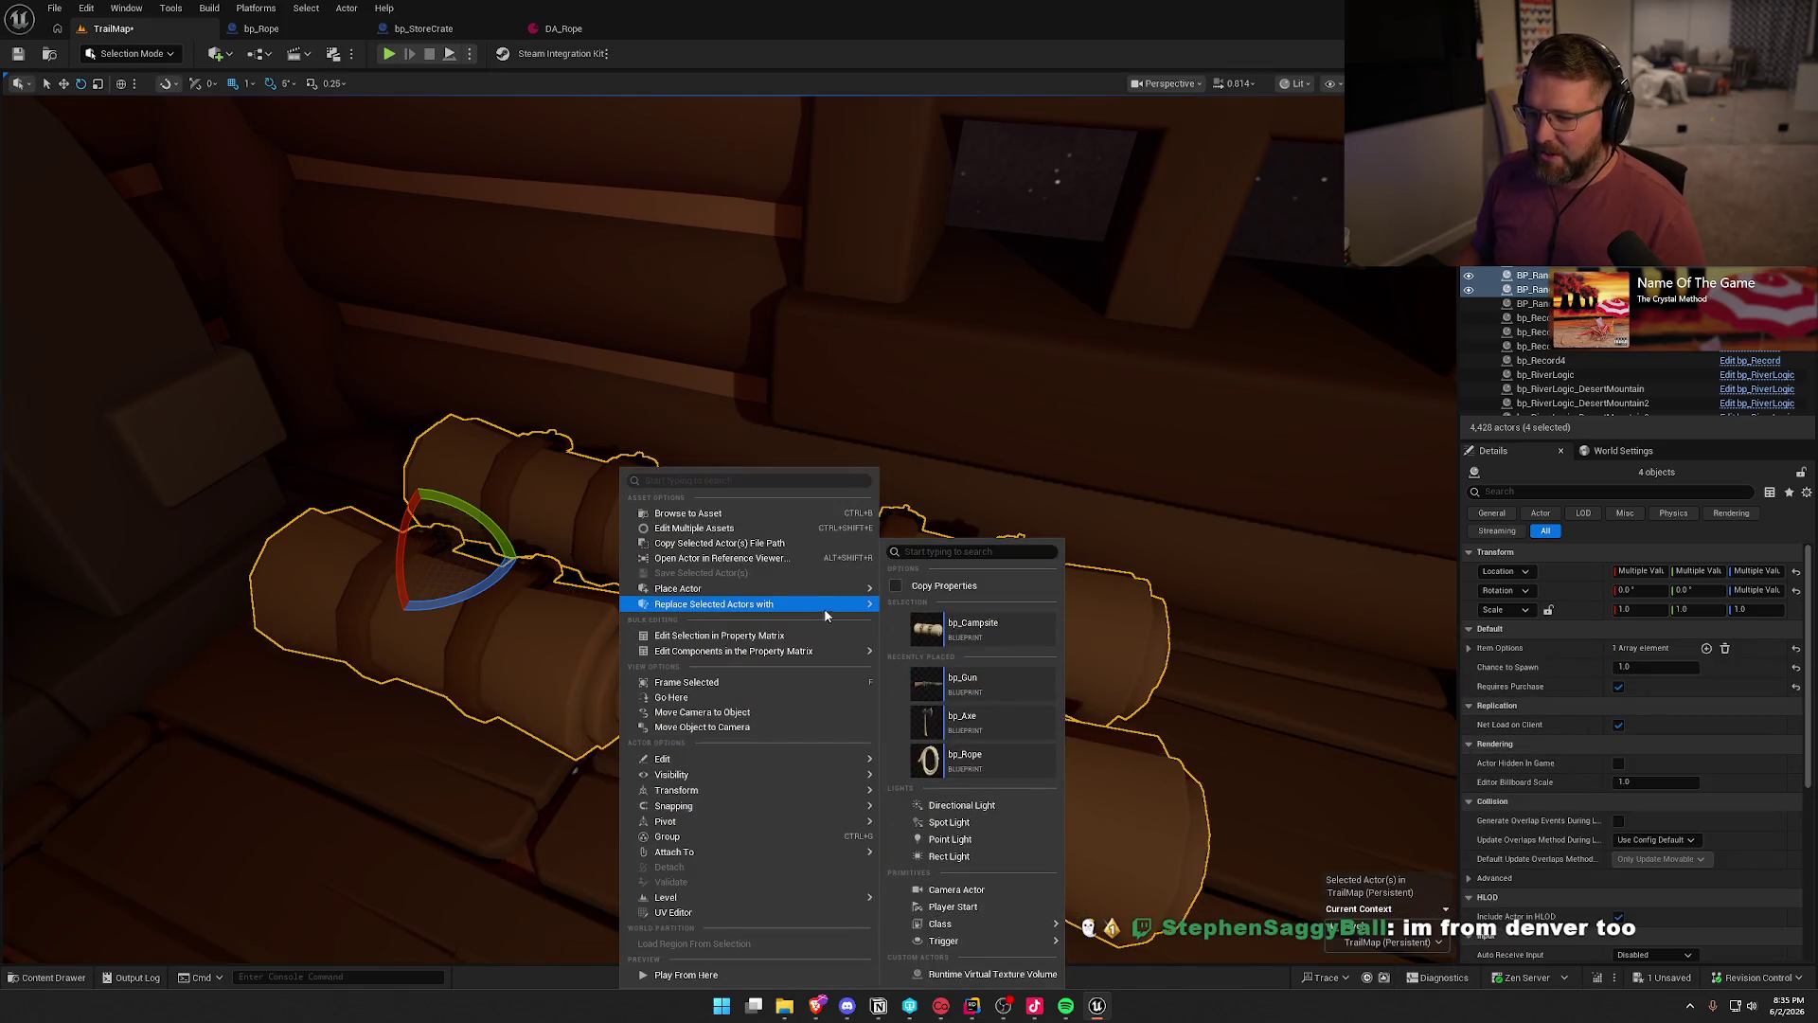
pyautogui.click(973, 629)
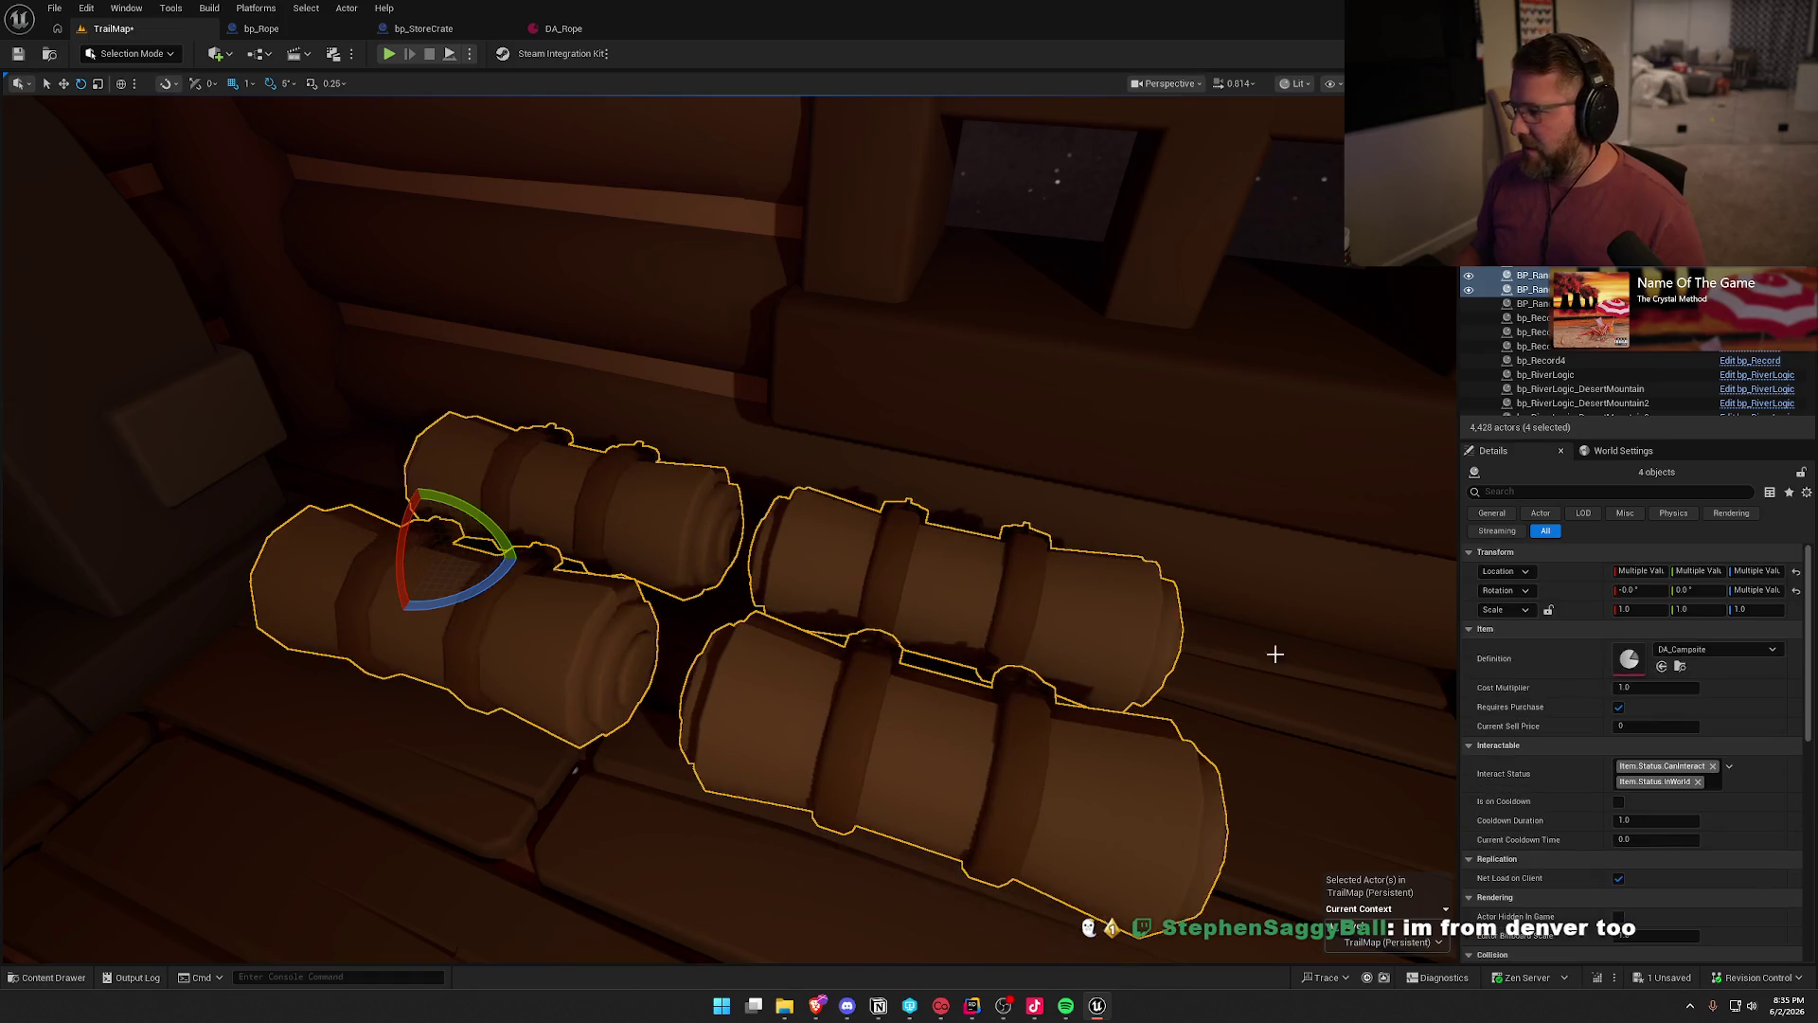
pyautogui.click(1577, 687)
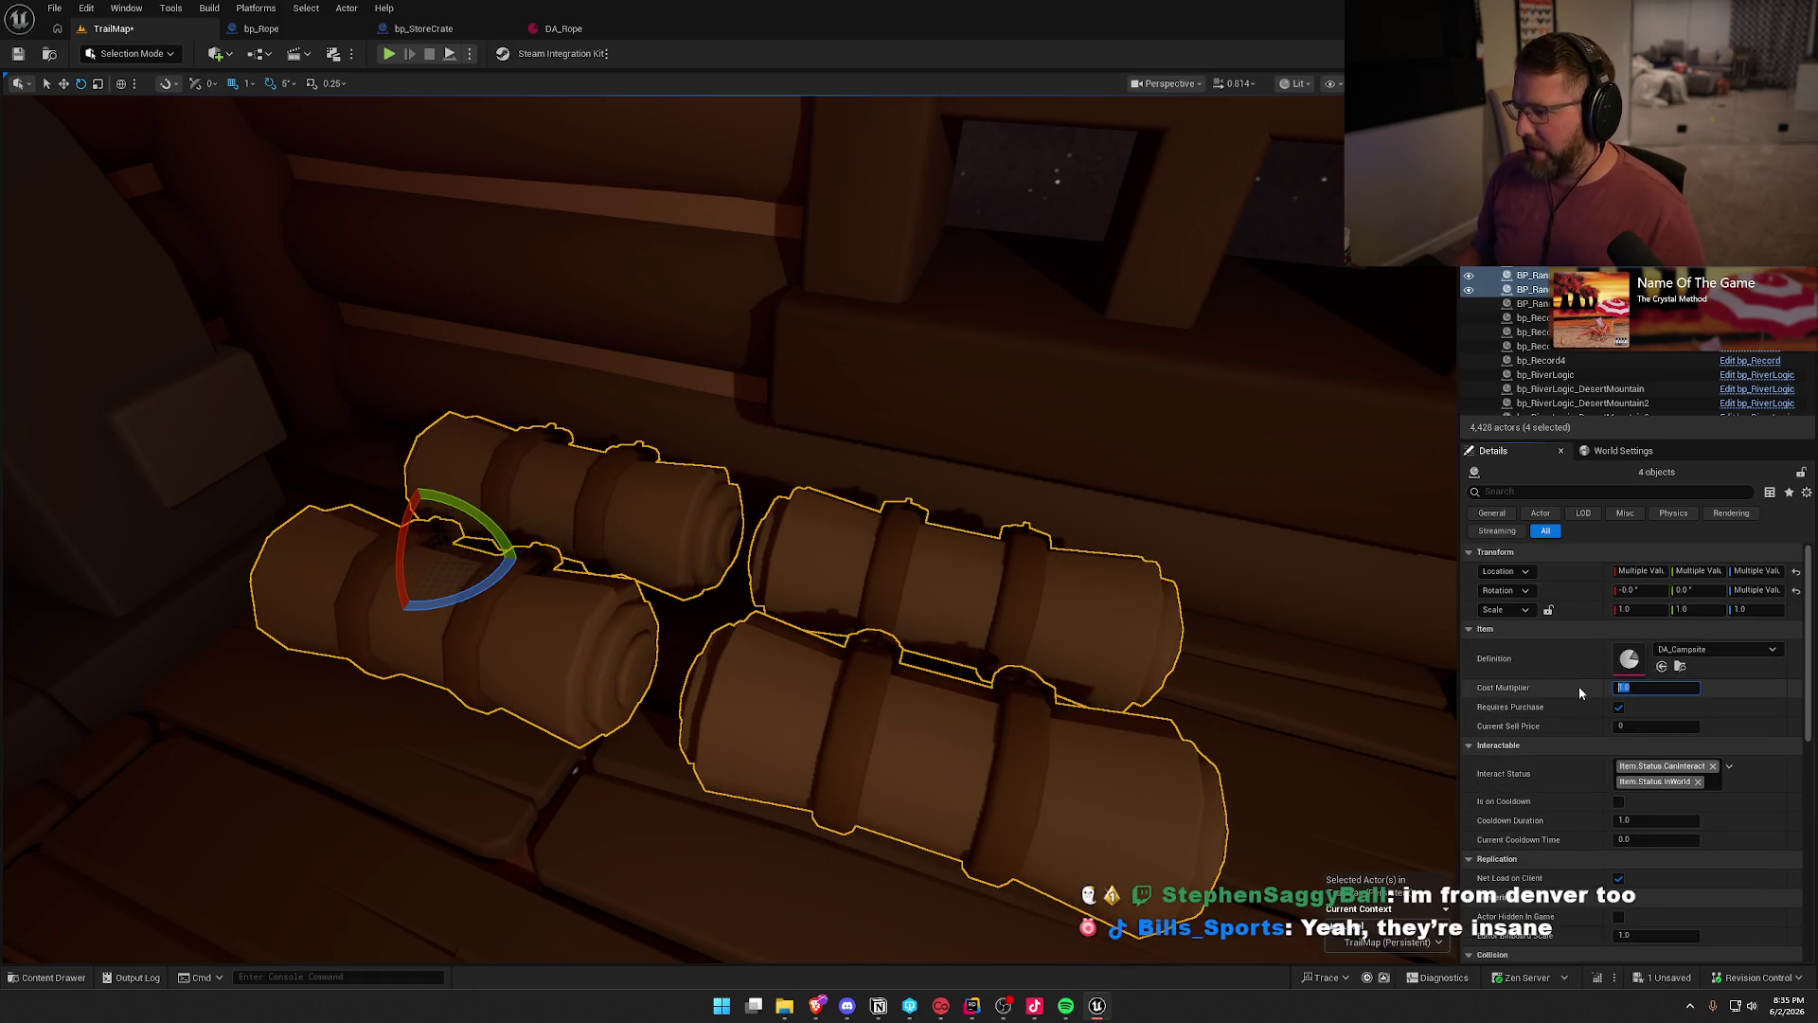
pyautogui.press('Return')
pyautogui.moveTo(1066, 609); pyautogui.dragTo(1066, 610)
pyautogui.moveTo(929, 750); pyautogui.dragTo(929, 751)
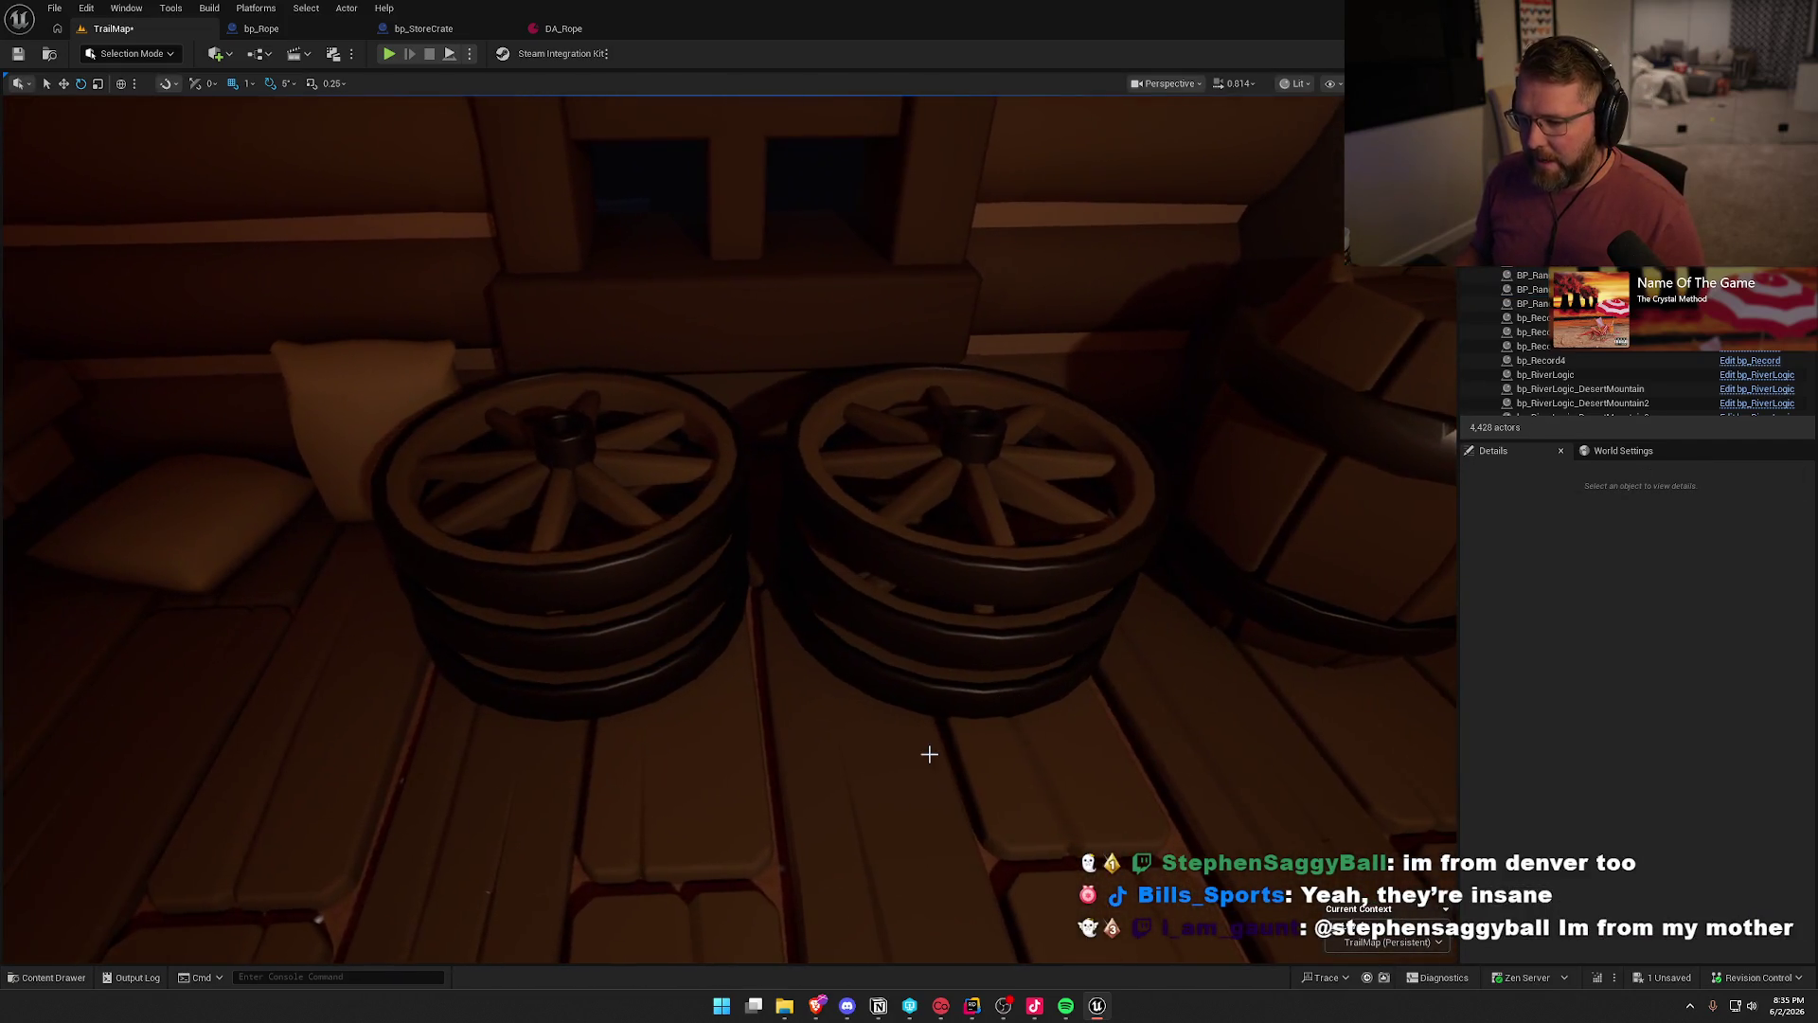
# - Replace the six wheel spawners with bp_WagonWheel items
pyautogui.click(682, 666)
pyautogui.keyDown('ctrl'); pyautogui.click(876, 651); pyautogui.keyUp('ctrl')
pyautogui.keyDown('ctrl'); pyautogui.click(814, 623); pyautogui.keyUp('ctrl')
pyautogui.keyDown('ctrl'); pyautogui.click(674, 613); pyautogui.keyUp('ctrl')
pyautogui.keyDown('ctrl'); pyautogui.click(602, 572); pyautogui.keyUp('ctrl')
pyautogui.keyDown('ctrl'); pyautogui.click(882, 533); pyautogui.keyUp('ctrl')
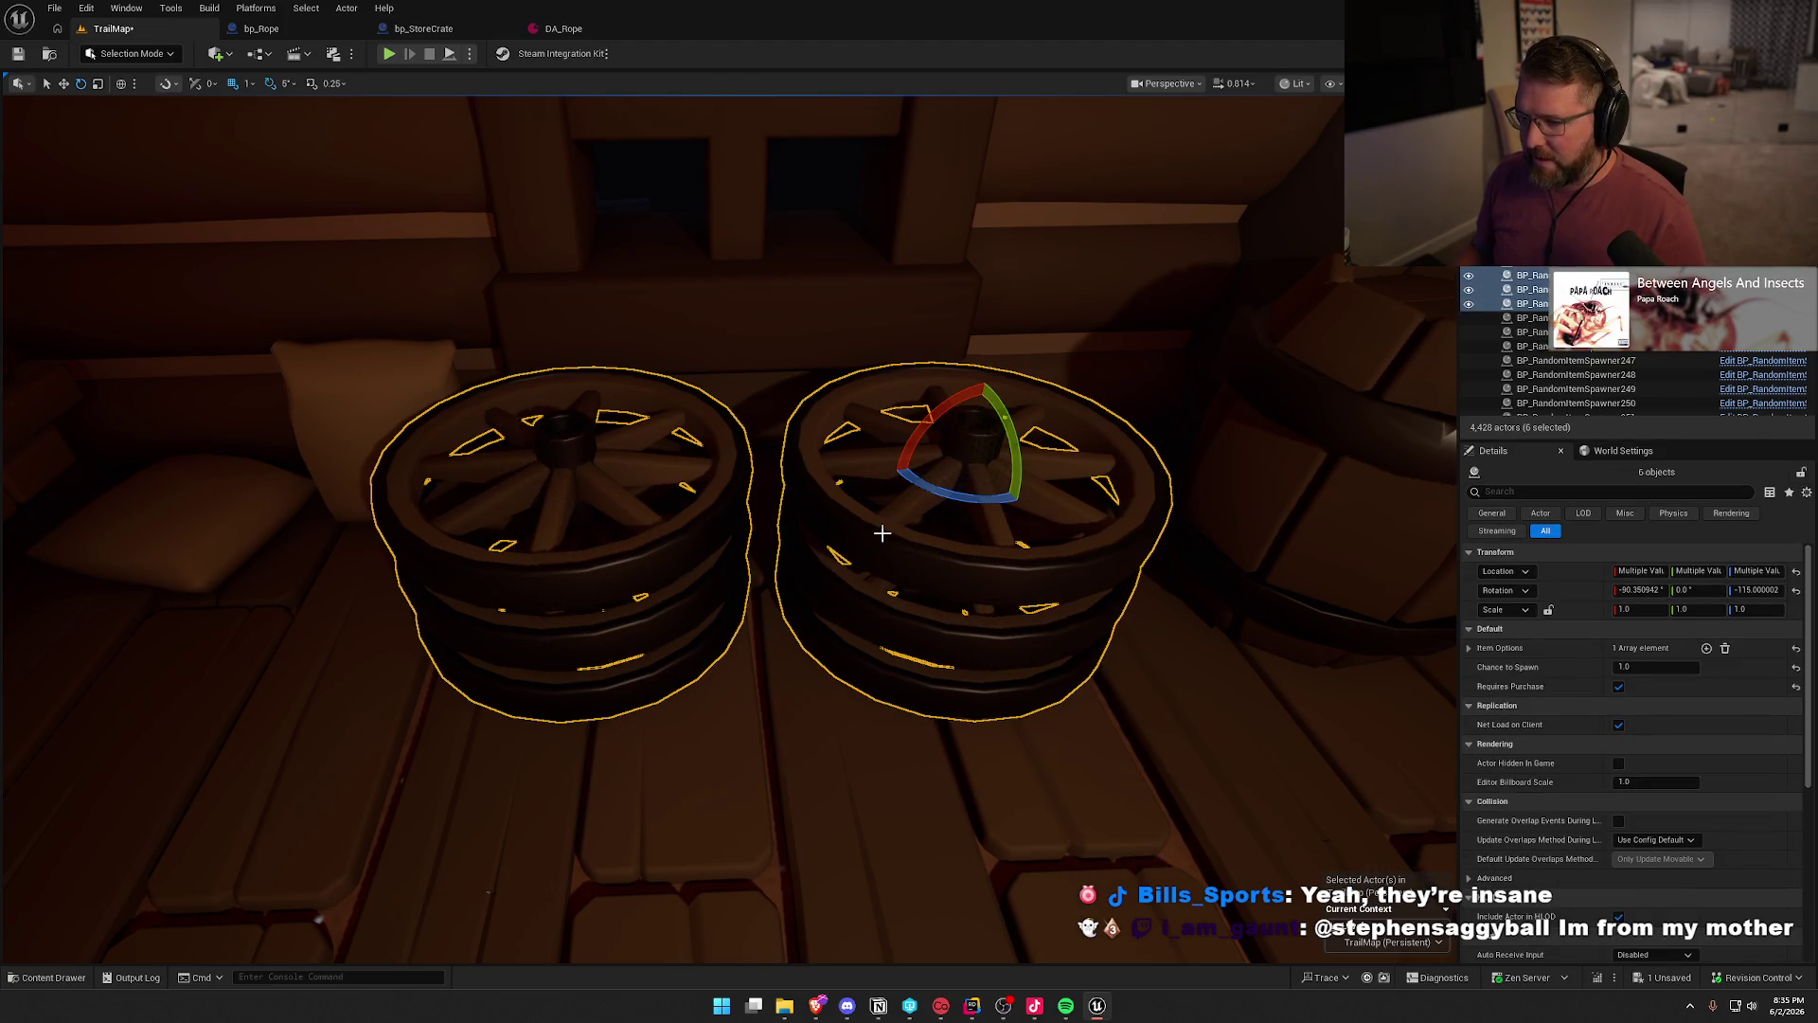
pyautogui.hotkey('ctrl', 'space')
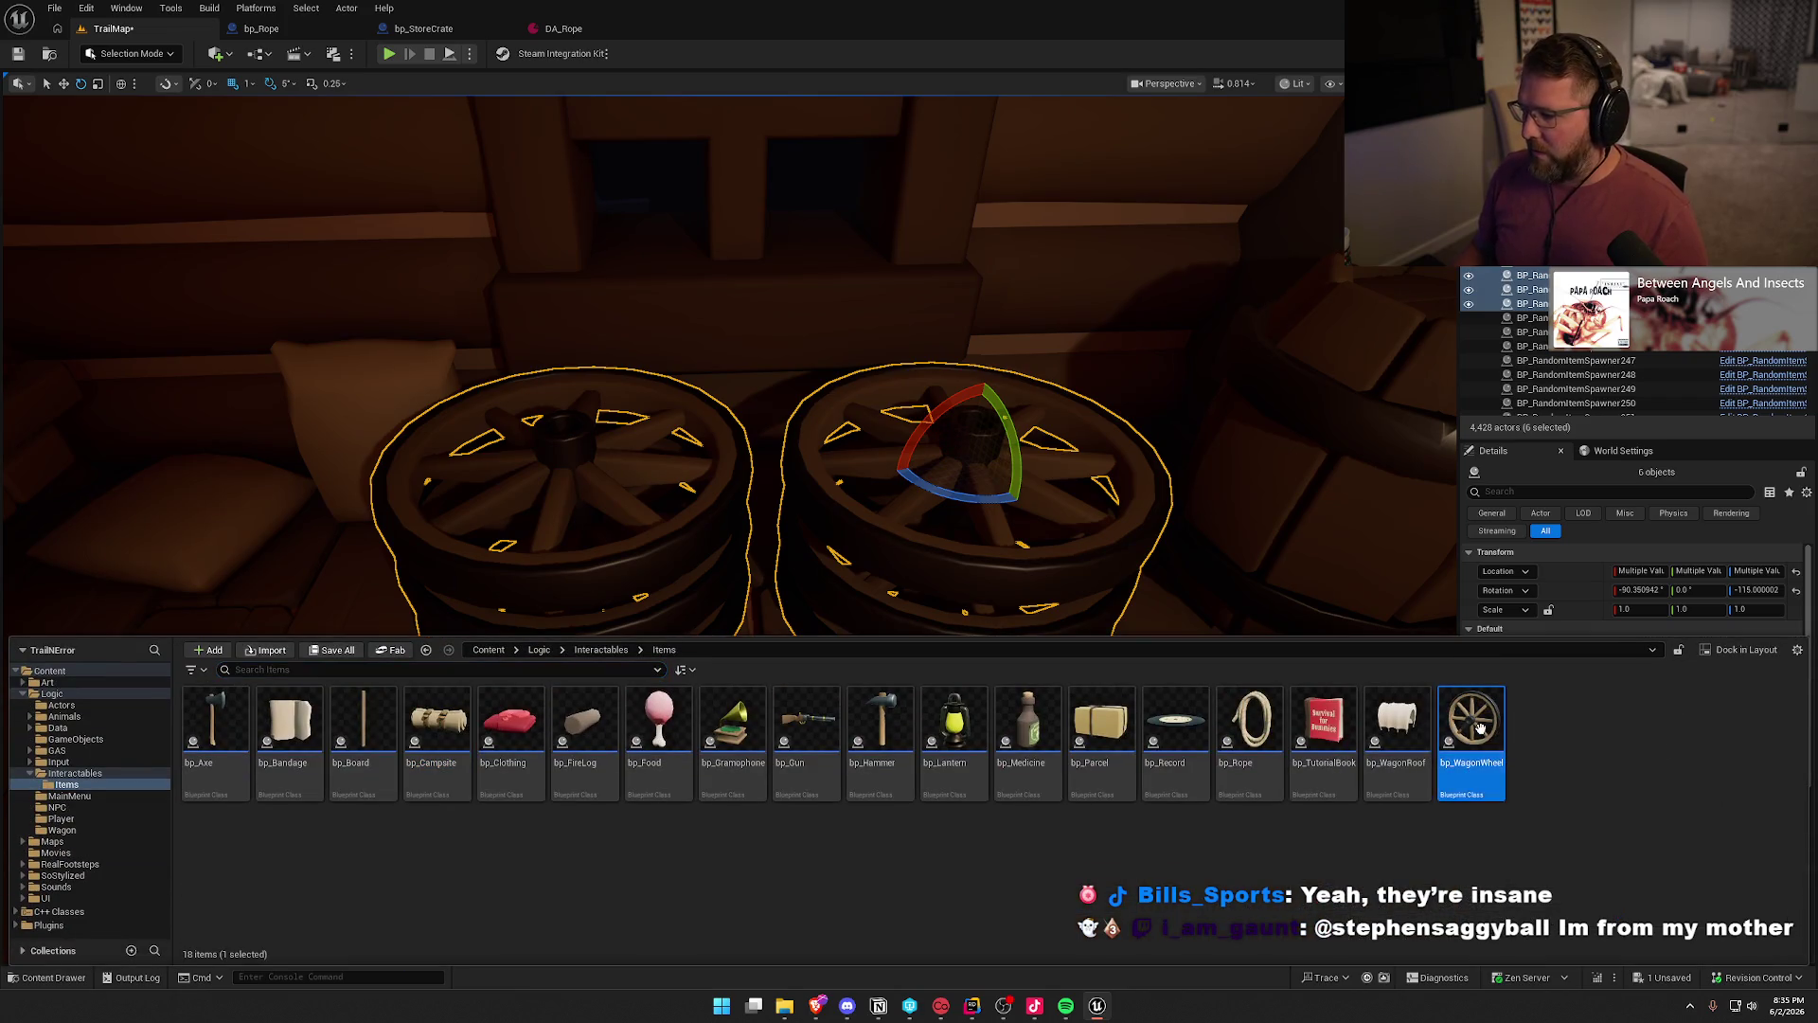
pyautogui.rightClick(1139, 529)
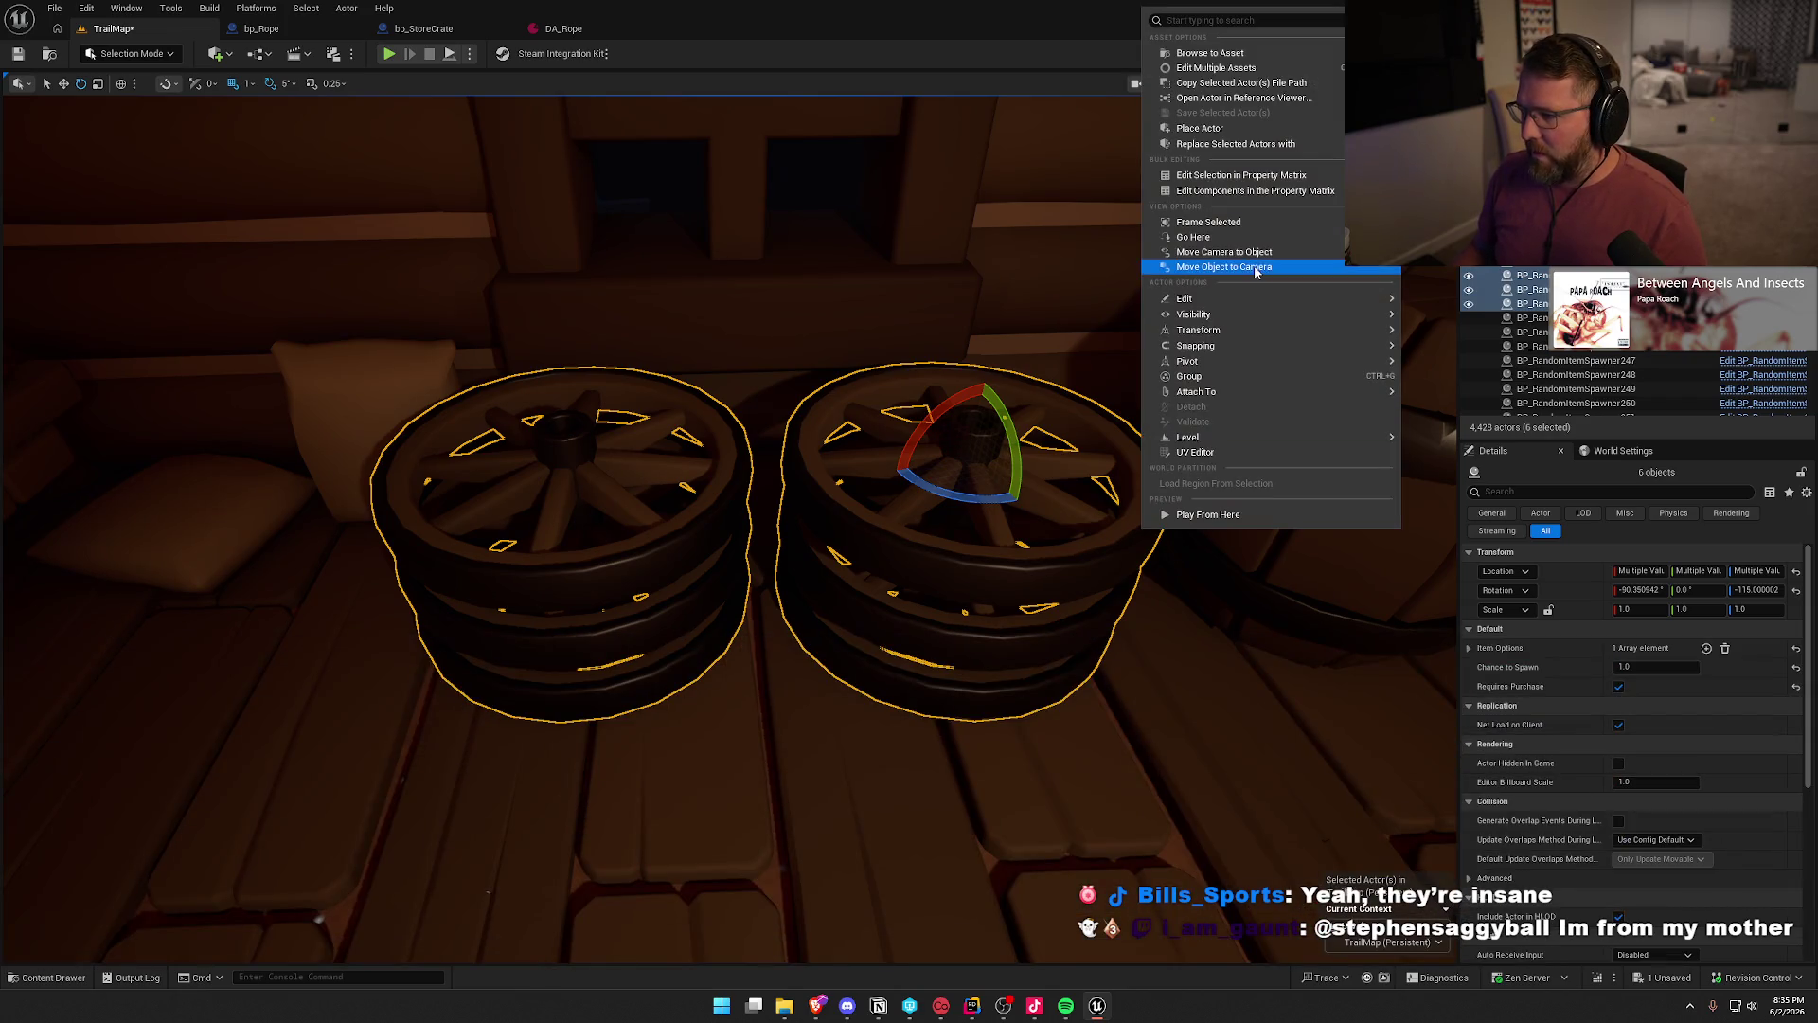
pyautogui.moveTo(1311, 144)
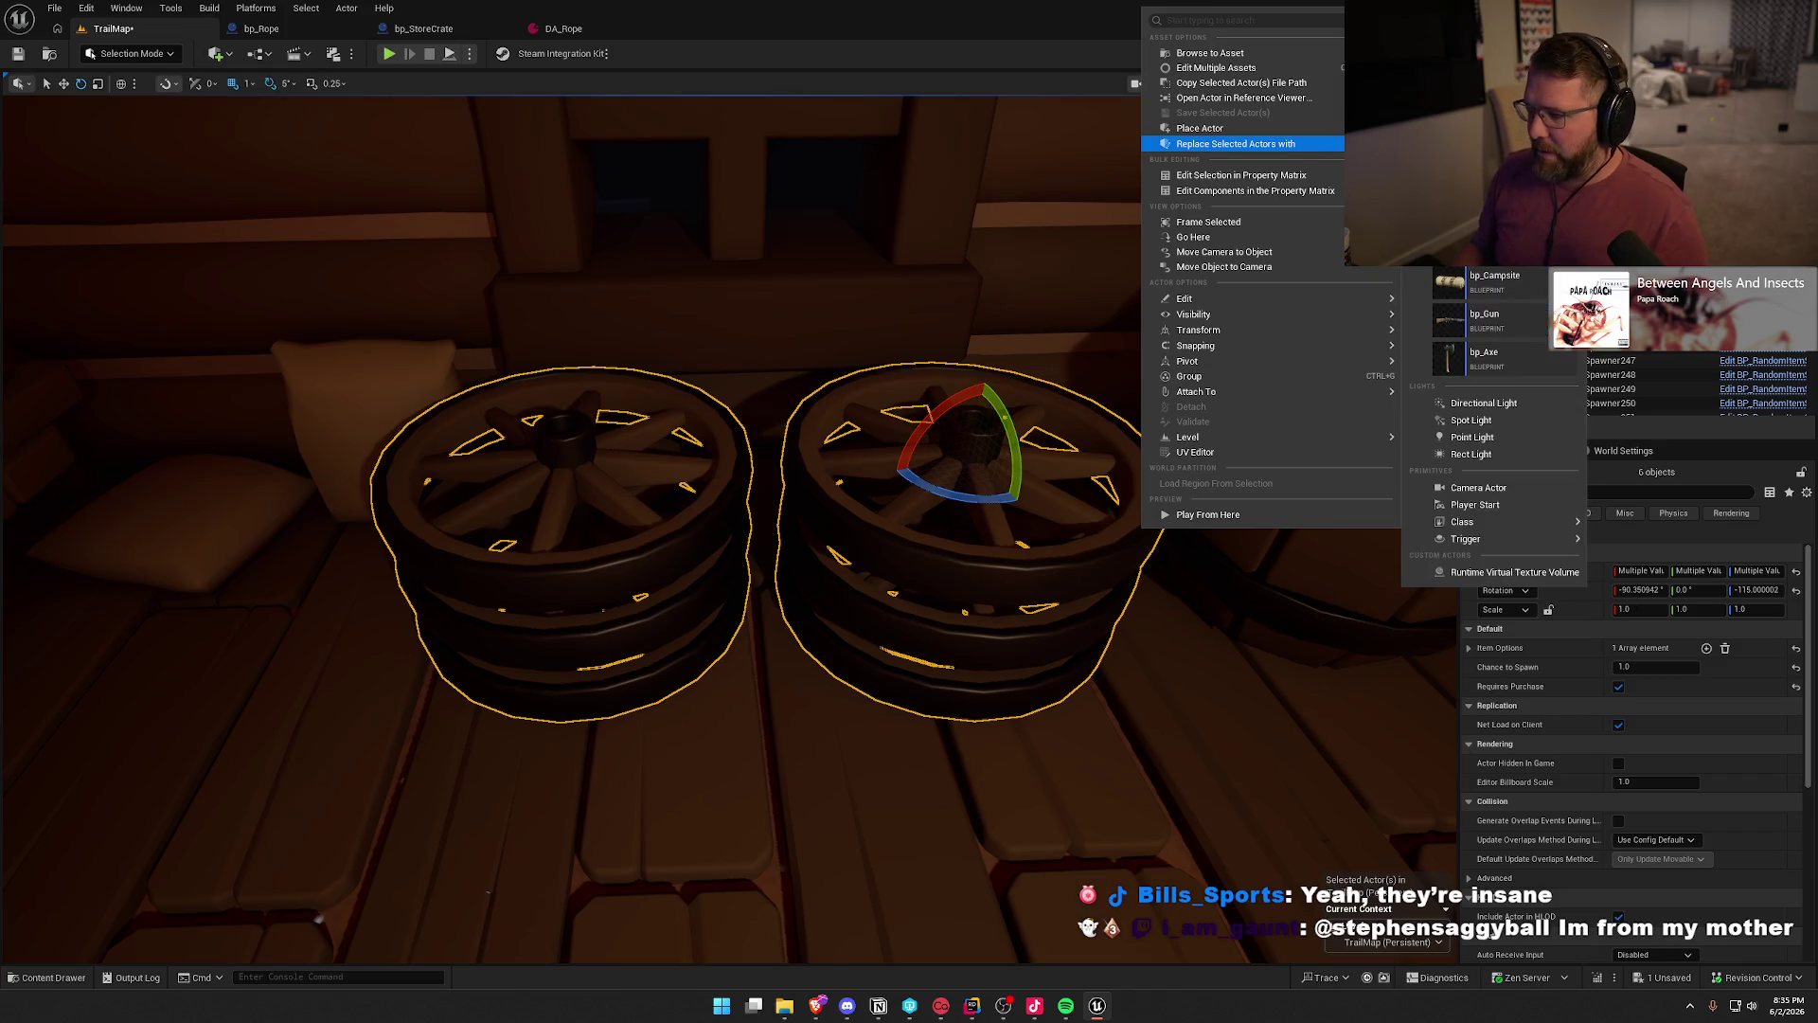
pyautogui.click(1486, 161)
pyautogui.click(1624, 686)
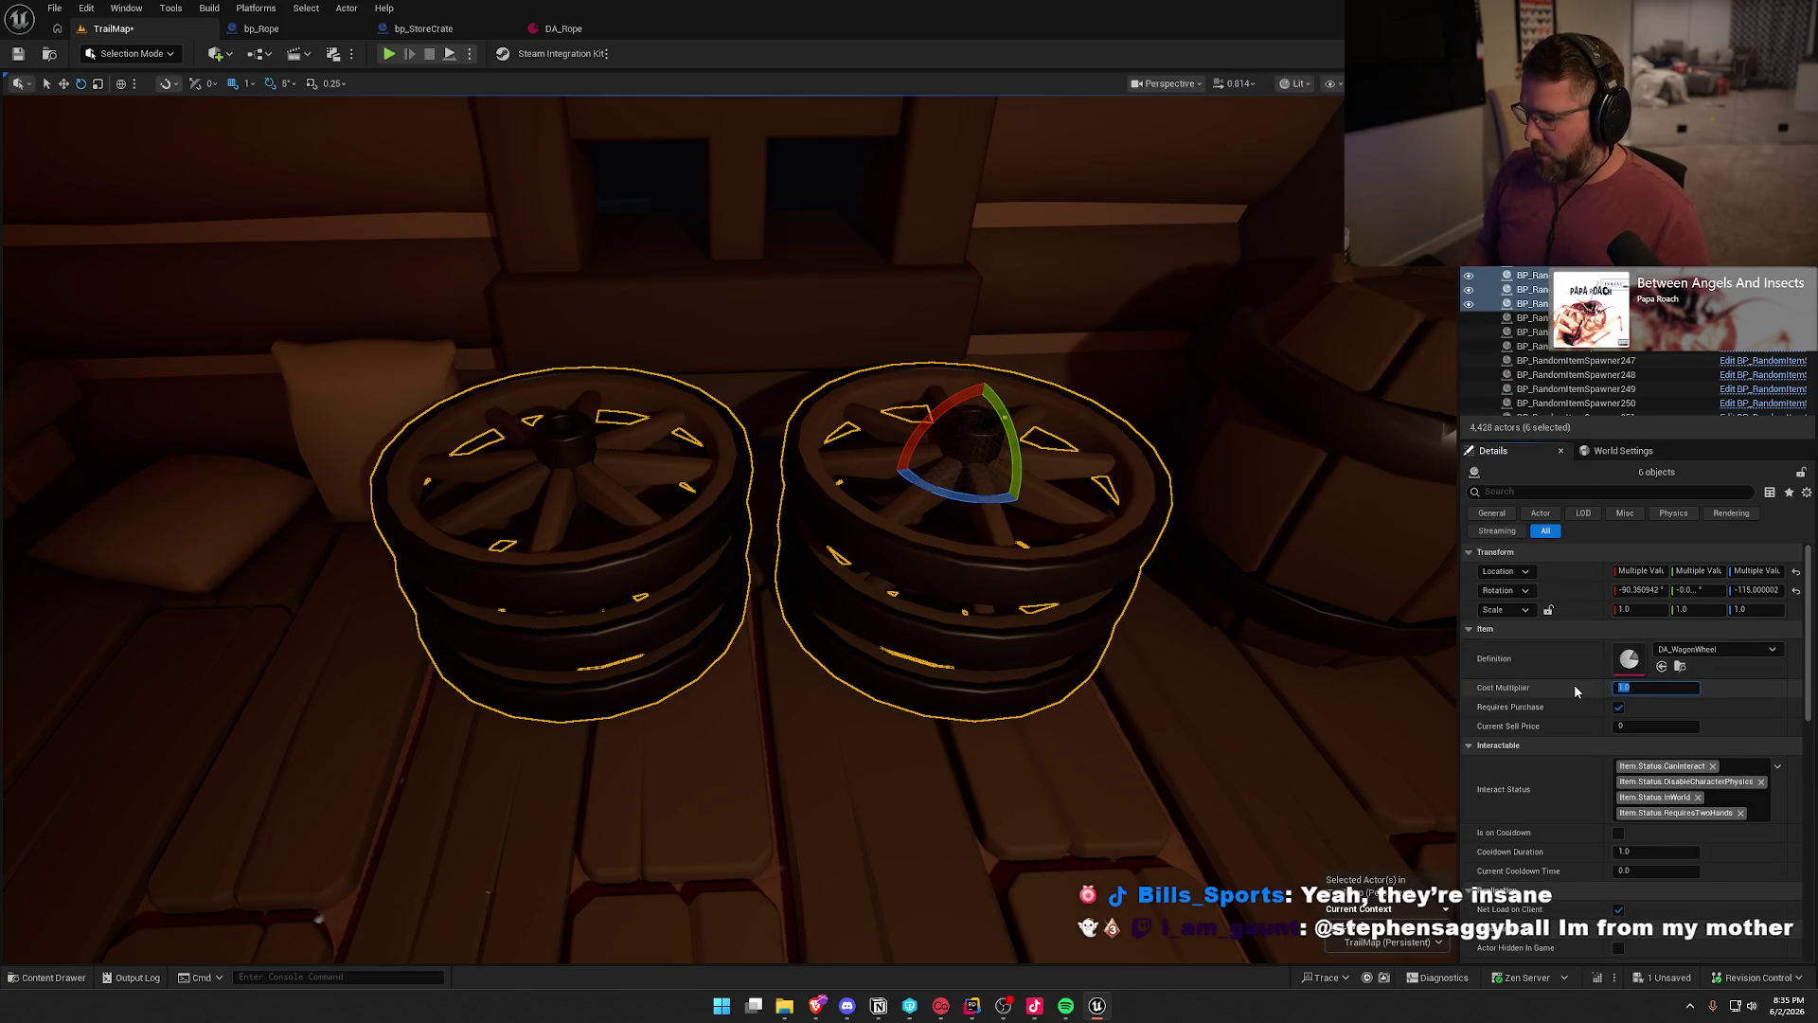
pyautogui.press('Return')
# - Replace the six red shirt spawners with bp_Clothing at a Cost Multiplier of 2.0
pyautogui.moveTo(1177, 581)
pyautogui.mouseDown()
pyautogui.moveTo(1064, 736)
pyautogui.moveTo(467, 487)
pyautogui.mouseUp()
pyautogui.click(287, 497)
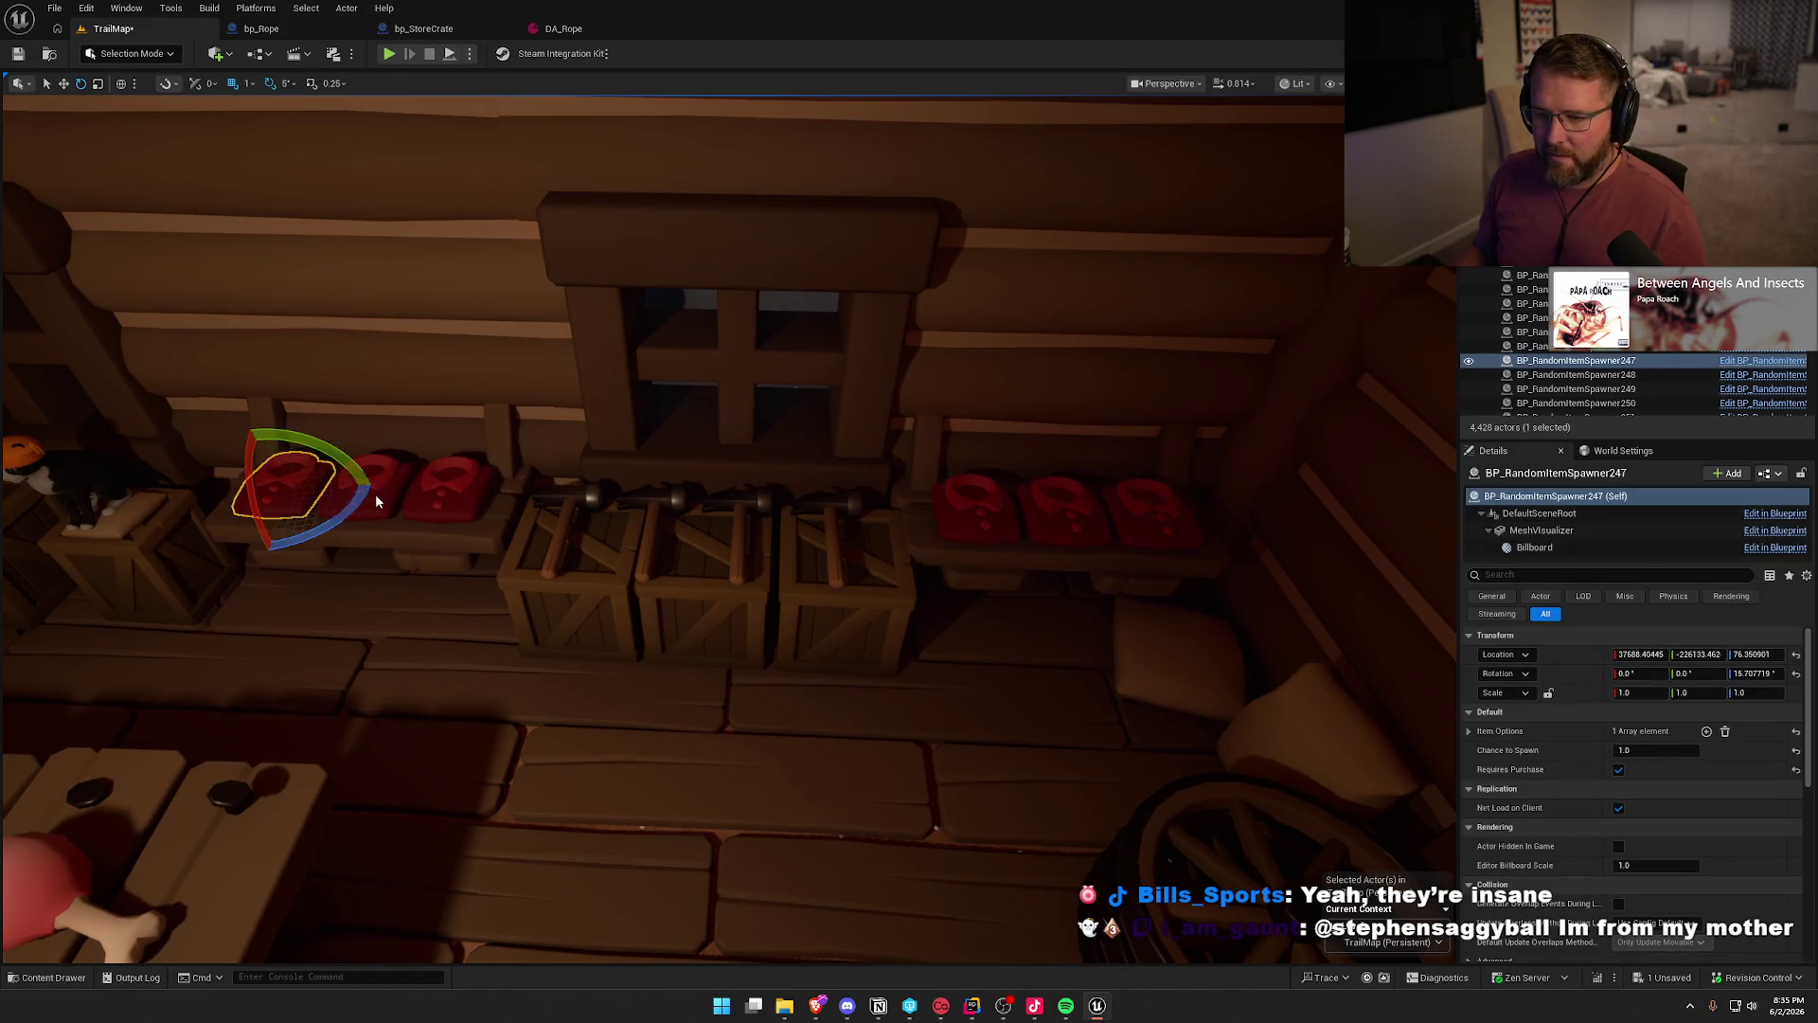
pyautogui.keyDown('ctrl'); pyautogui.click(368, 490); pyautogui.keyUp('ctrl')
pyautogui.keyDown('ctrl'); pyautogui.click(449, 489); pyautogui.keyUp('ctrl')
pyautogui.keyDown('ctrl'); pyautogui.click(970, 529); pyautogui.keyUp('ctrl')
pyautogui.keyDown('ctrl'); pyautogui.click(1061, 518); pyautogui.keyUp('ctrl')
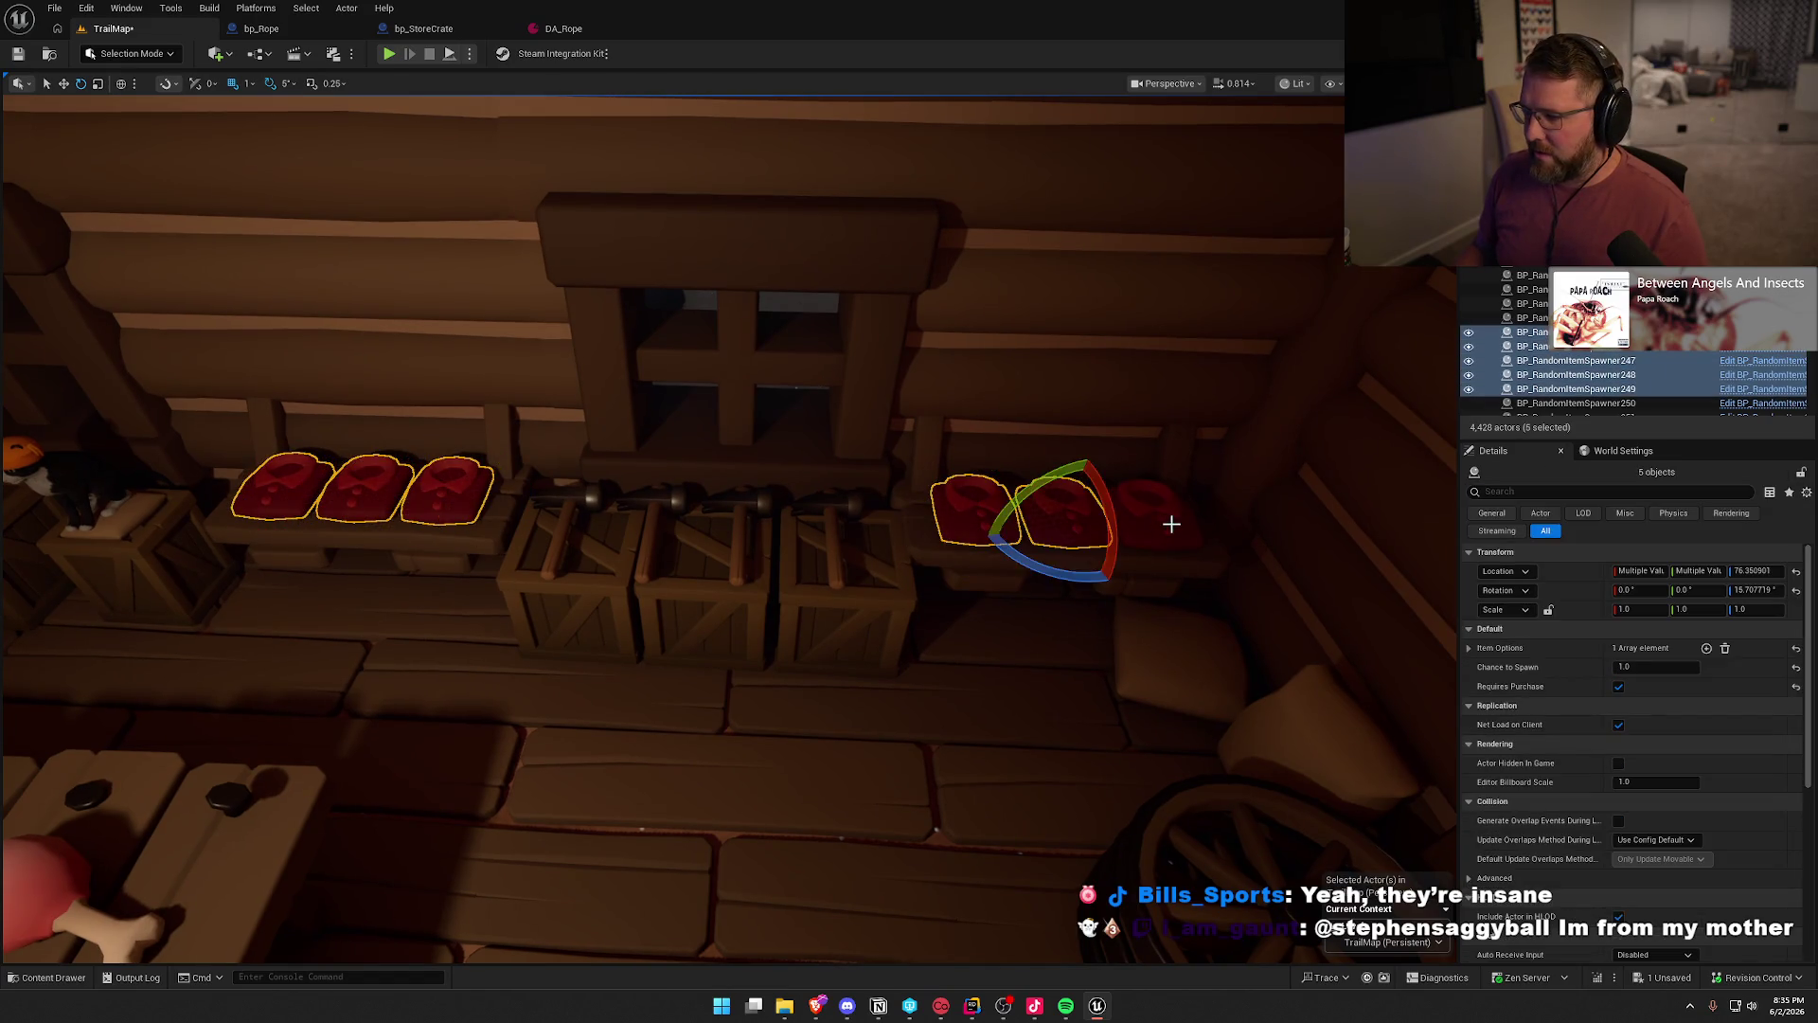
pyautogui.keyDown('ctrl'); pyautogui.click(1153, 517); pyautogui.keyUp('ctrl')
pyautogui.hotkey('ctrl', 'space')
pyautogui.click(511, 734)
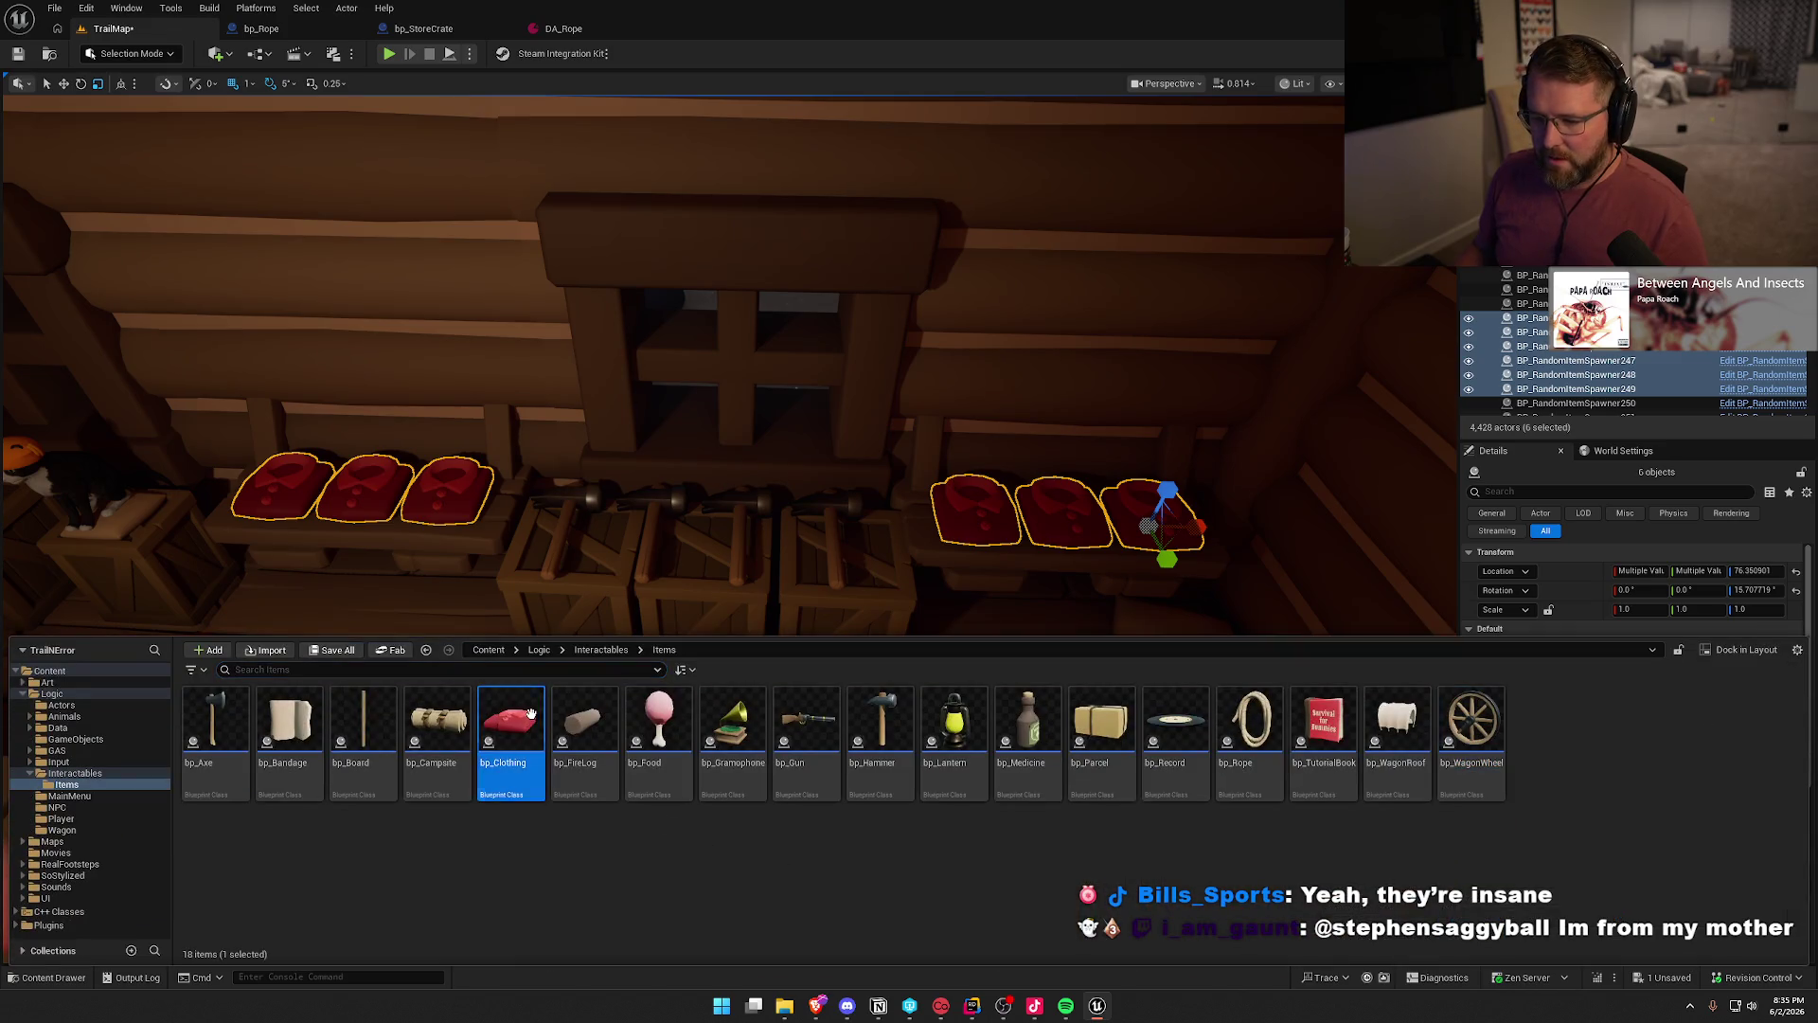
pyautogui.rightClick(960, 519)
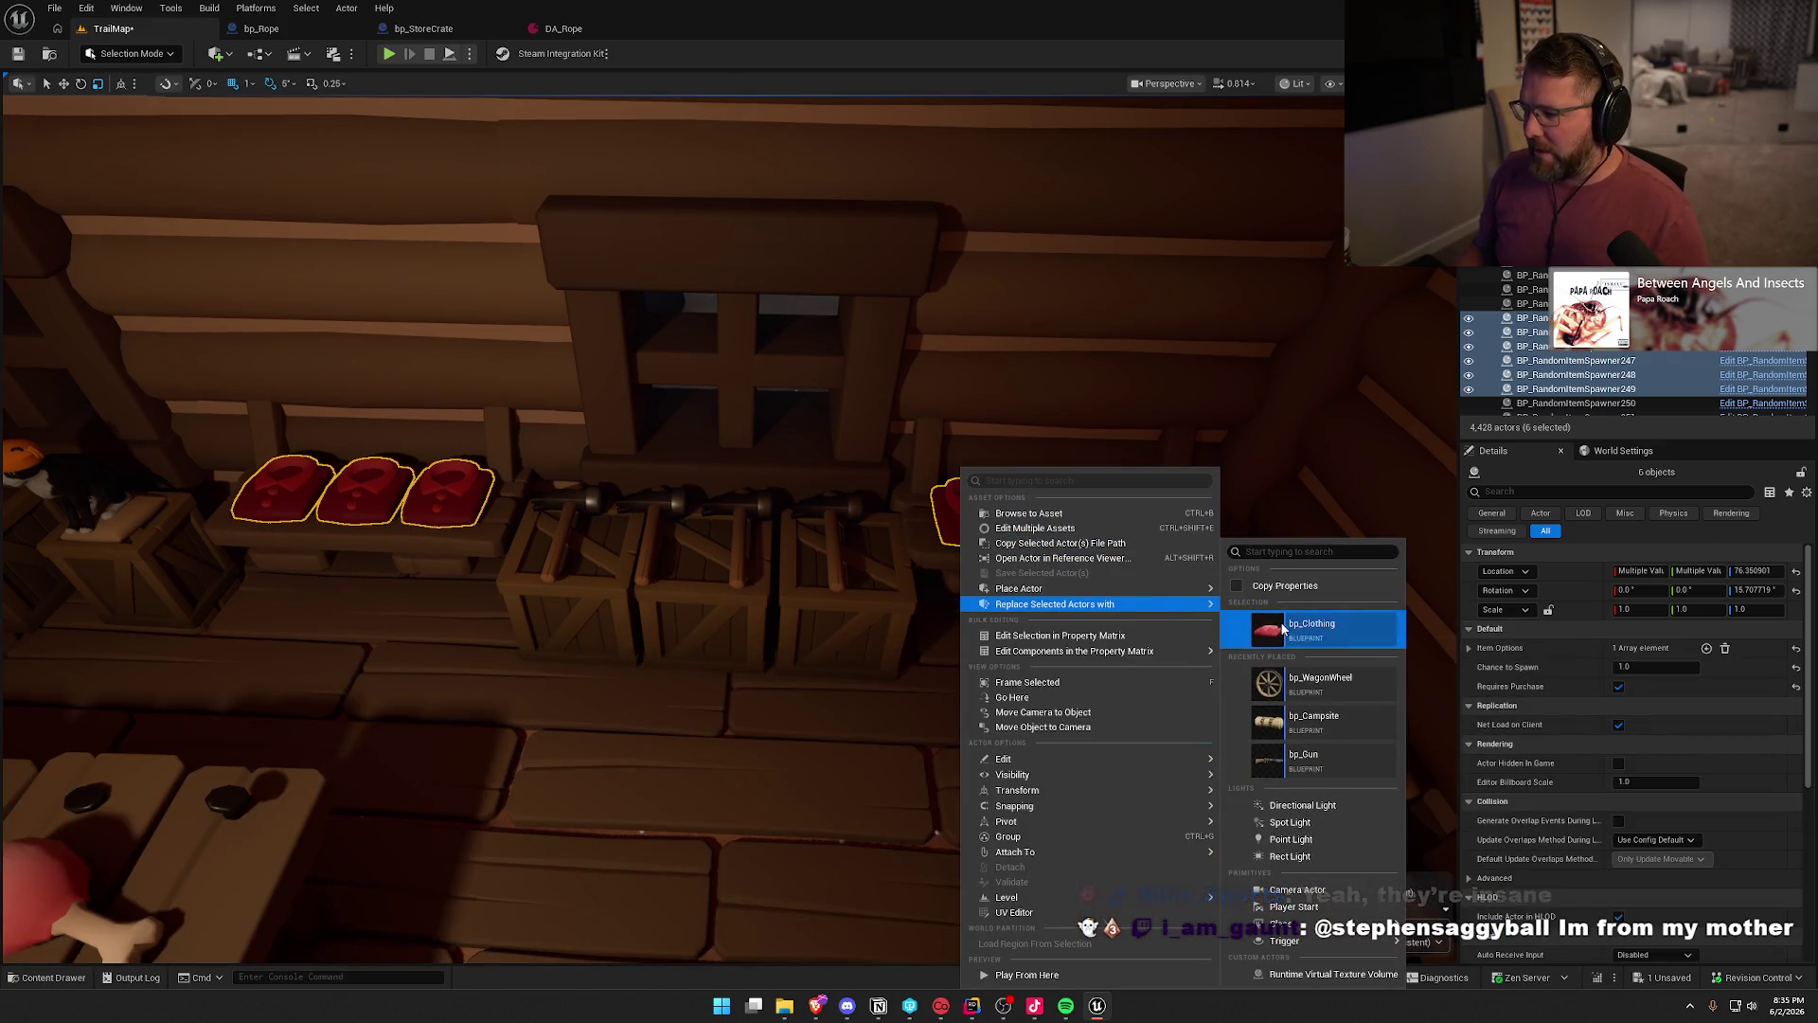
pyautogui.click(1311, 626)
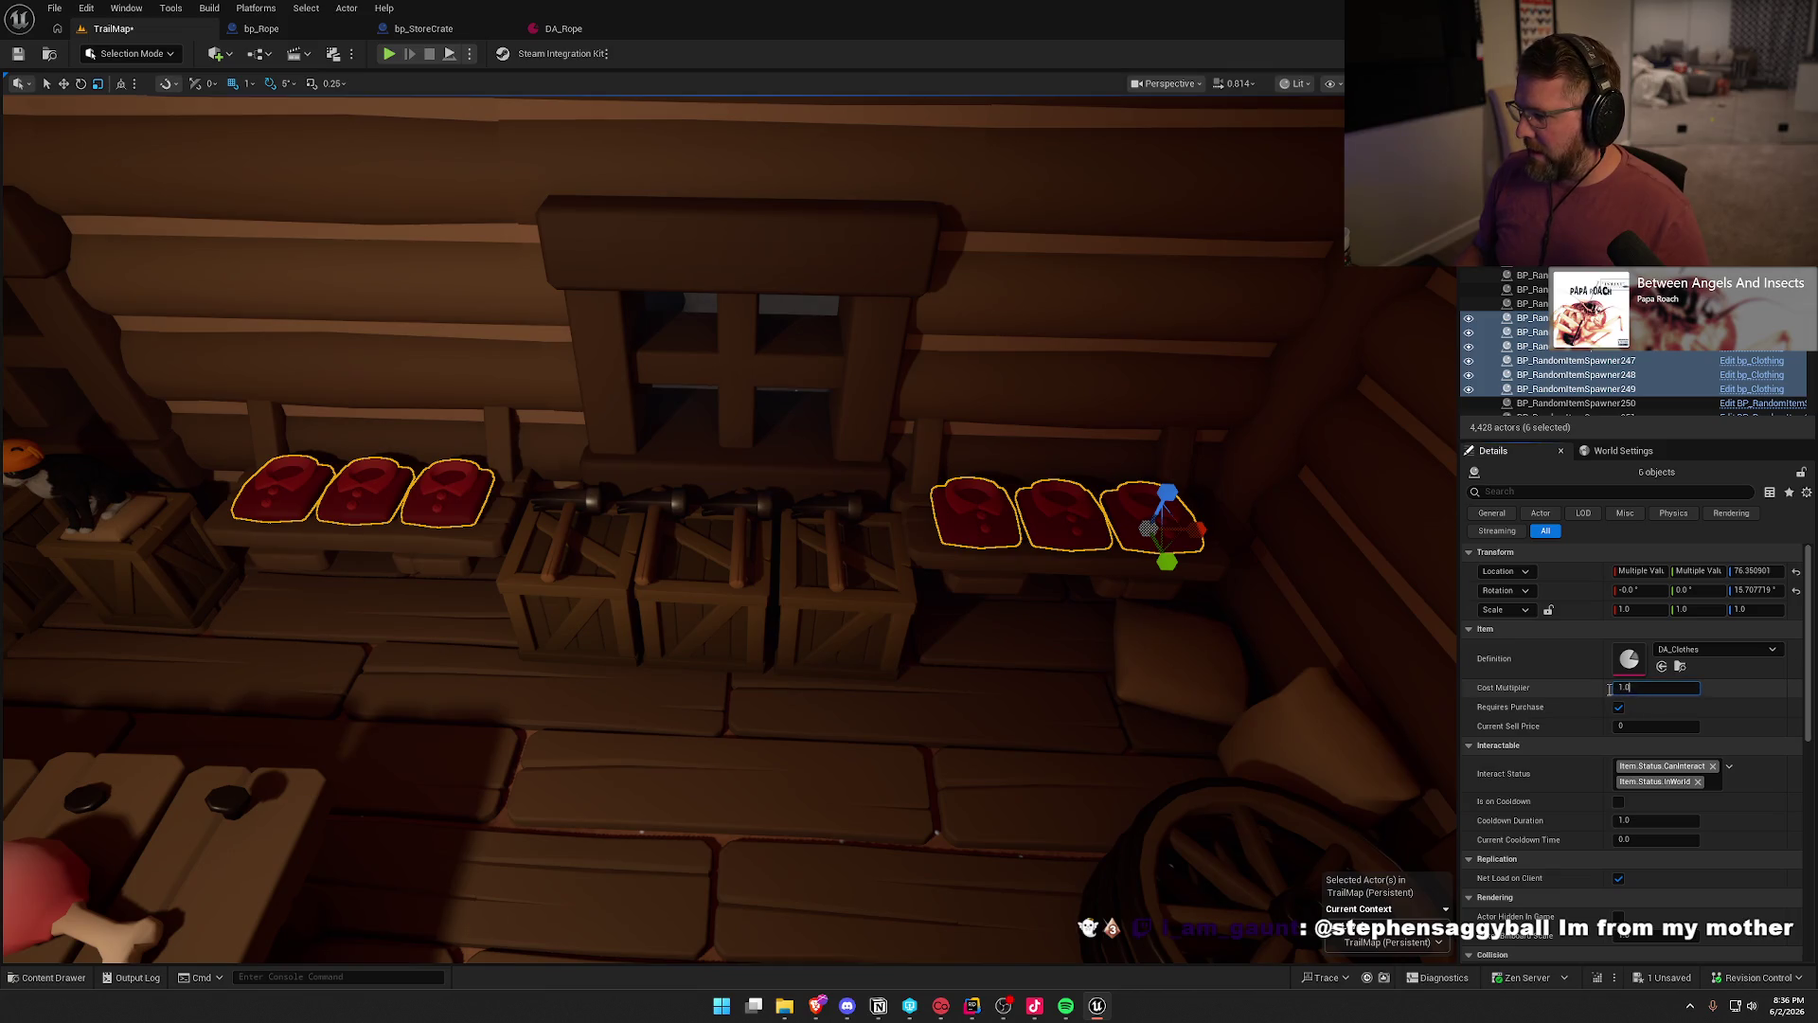
pyautogui.write('2')
pyautogui.press('Return')
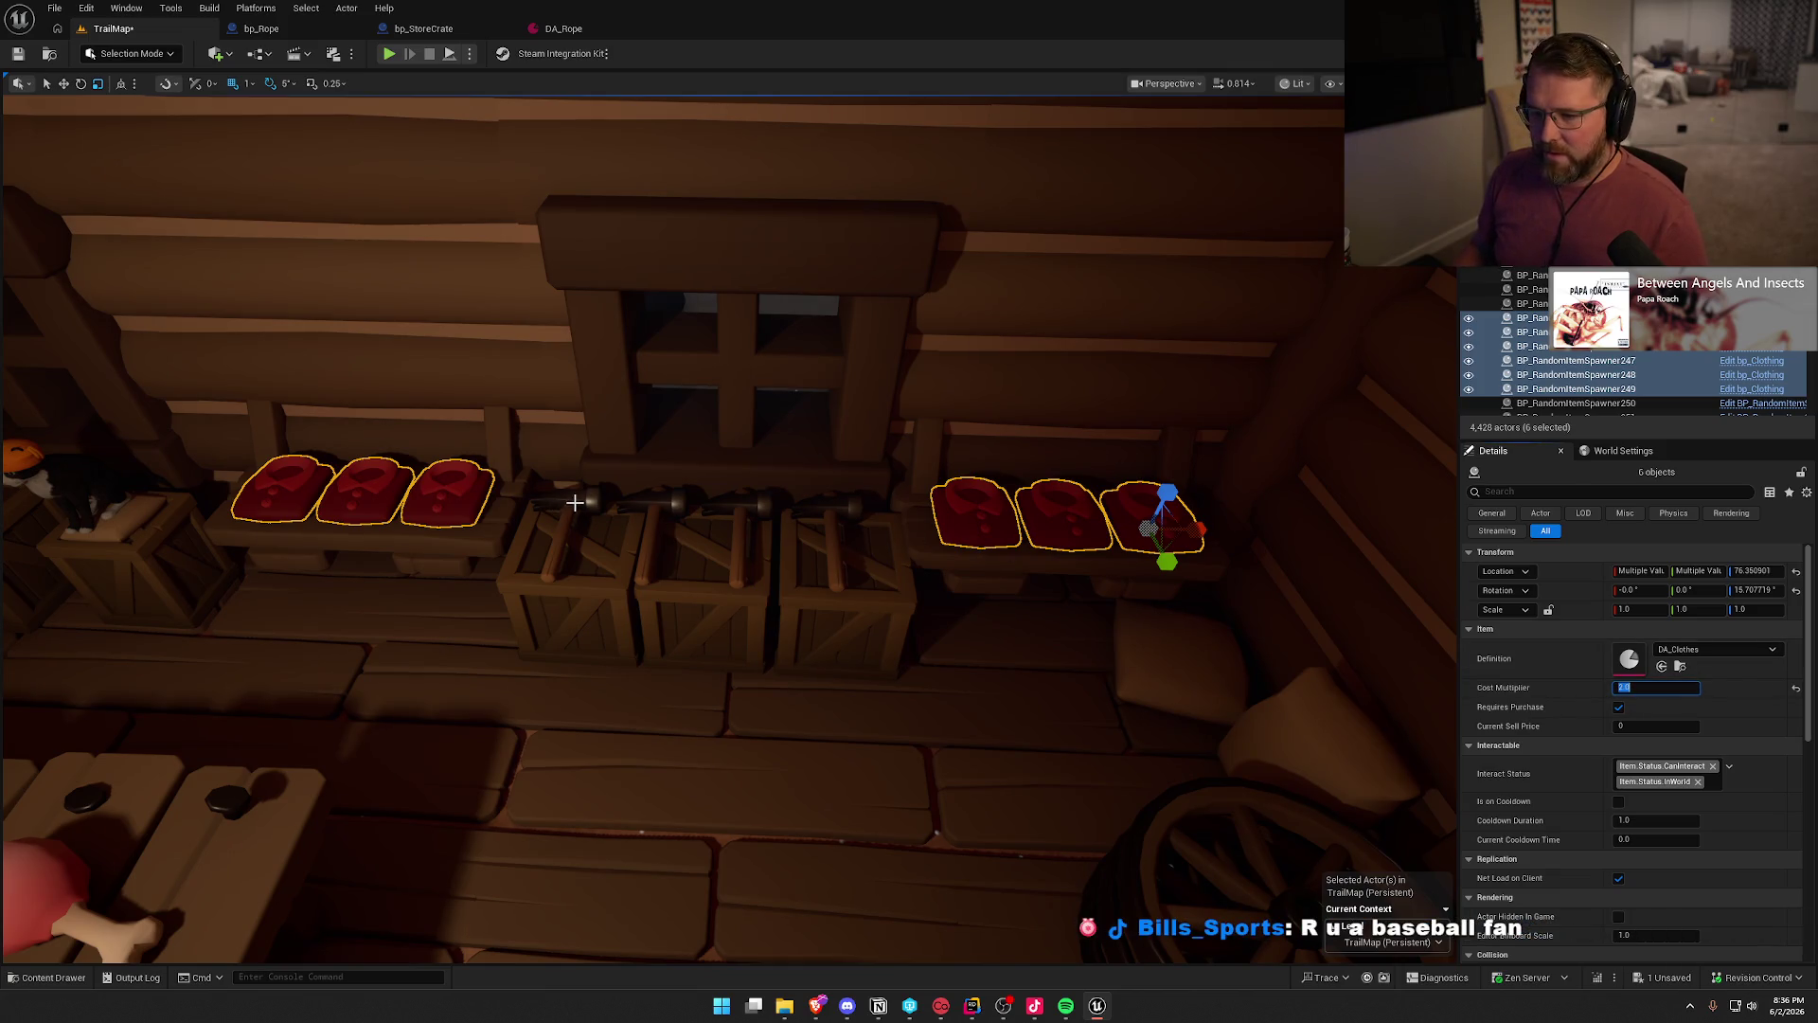
# - Select three of the hammer spawners on the crates
pyautogui.click(575, 502)
pyautogui.keyDown('ctrl'); pyautogui.click(660, 503); pyautogui.keyUp('ctrl')
pyautogui.keyDown('ctrl'); pyautogui.click(738, 504); pyautogui.keyUp('ctrl')
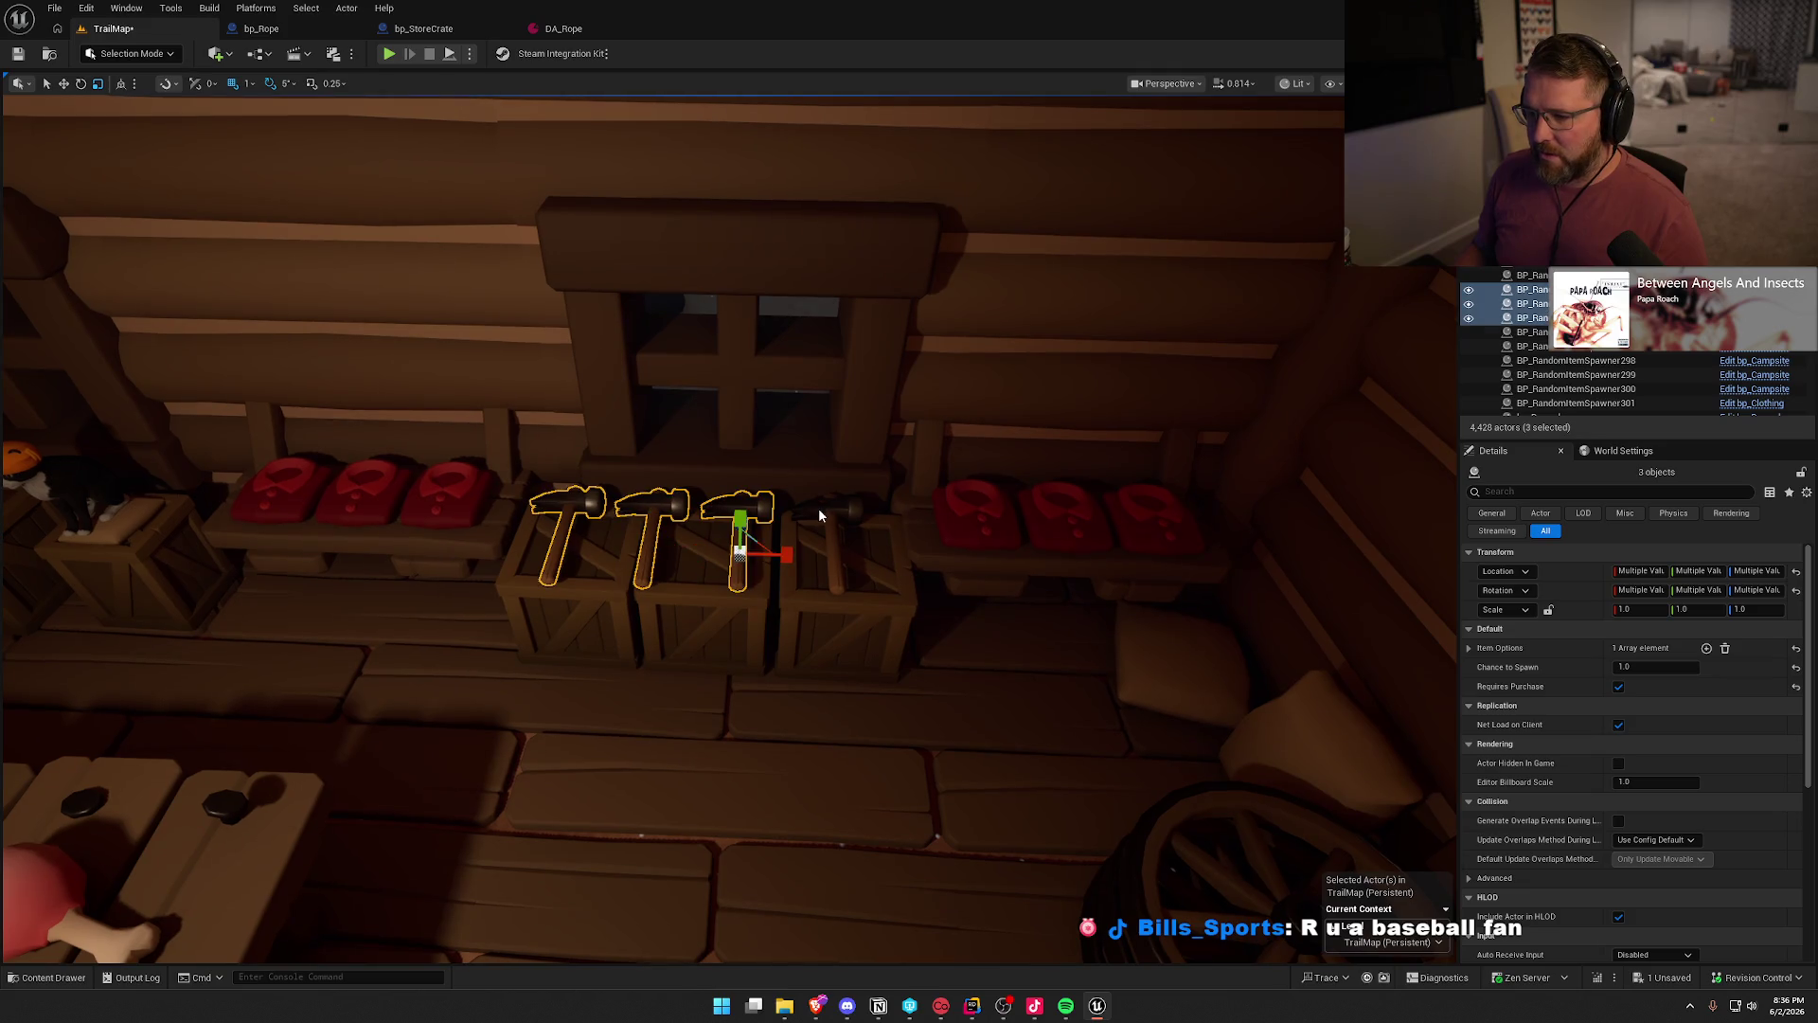
# - Add the fourth hammer and replace all four with bp_Hammer items
pyautogui.keyDown('ctrl'); pyautogui.click(818, 510); pyautogui.keyUp('ctrl')
pyautogui.hotkey('ctrl', 'space')
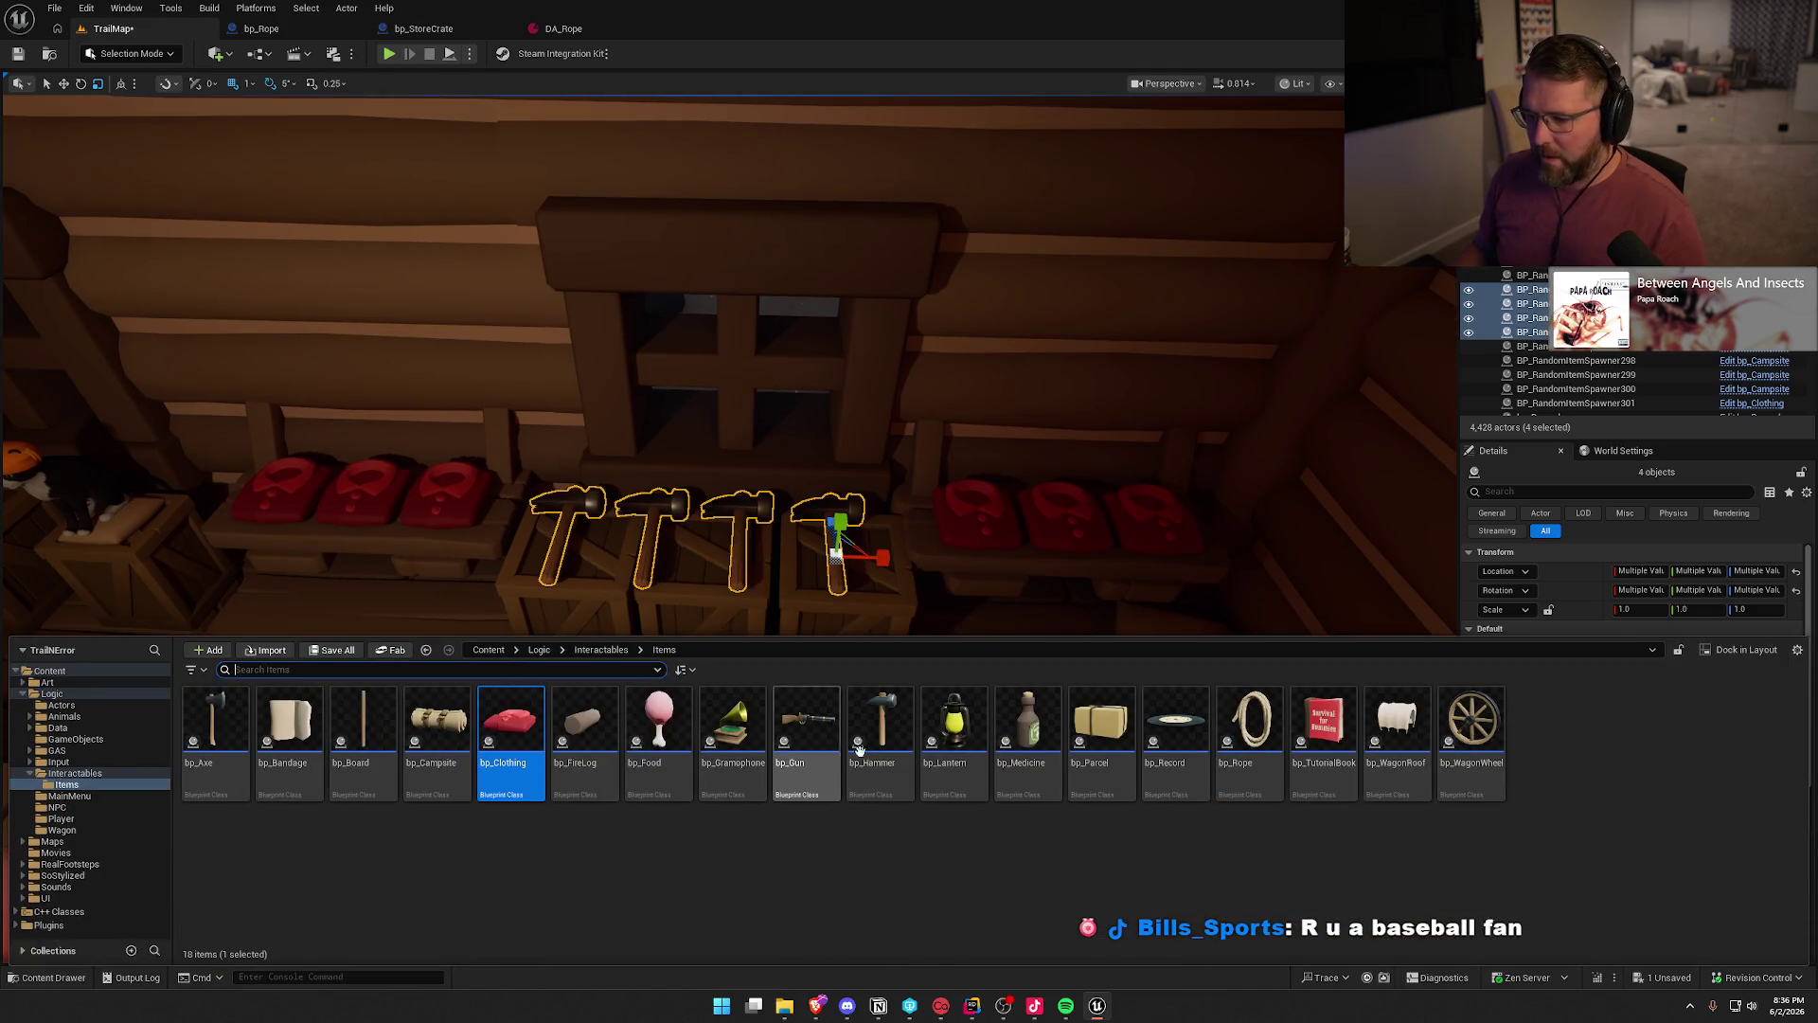
pyautogui.click(880, 729)
pyautogui.rightClick(738, 504)
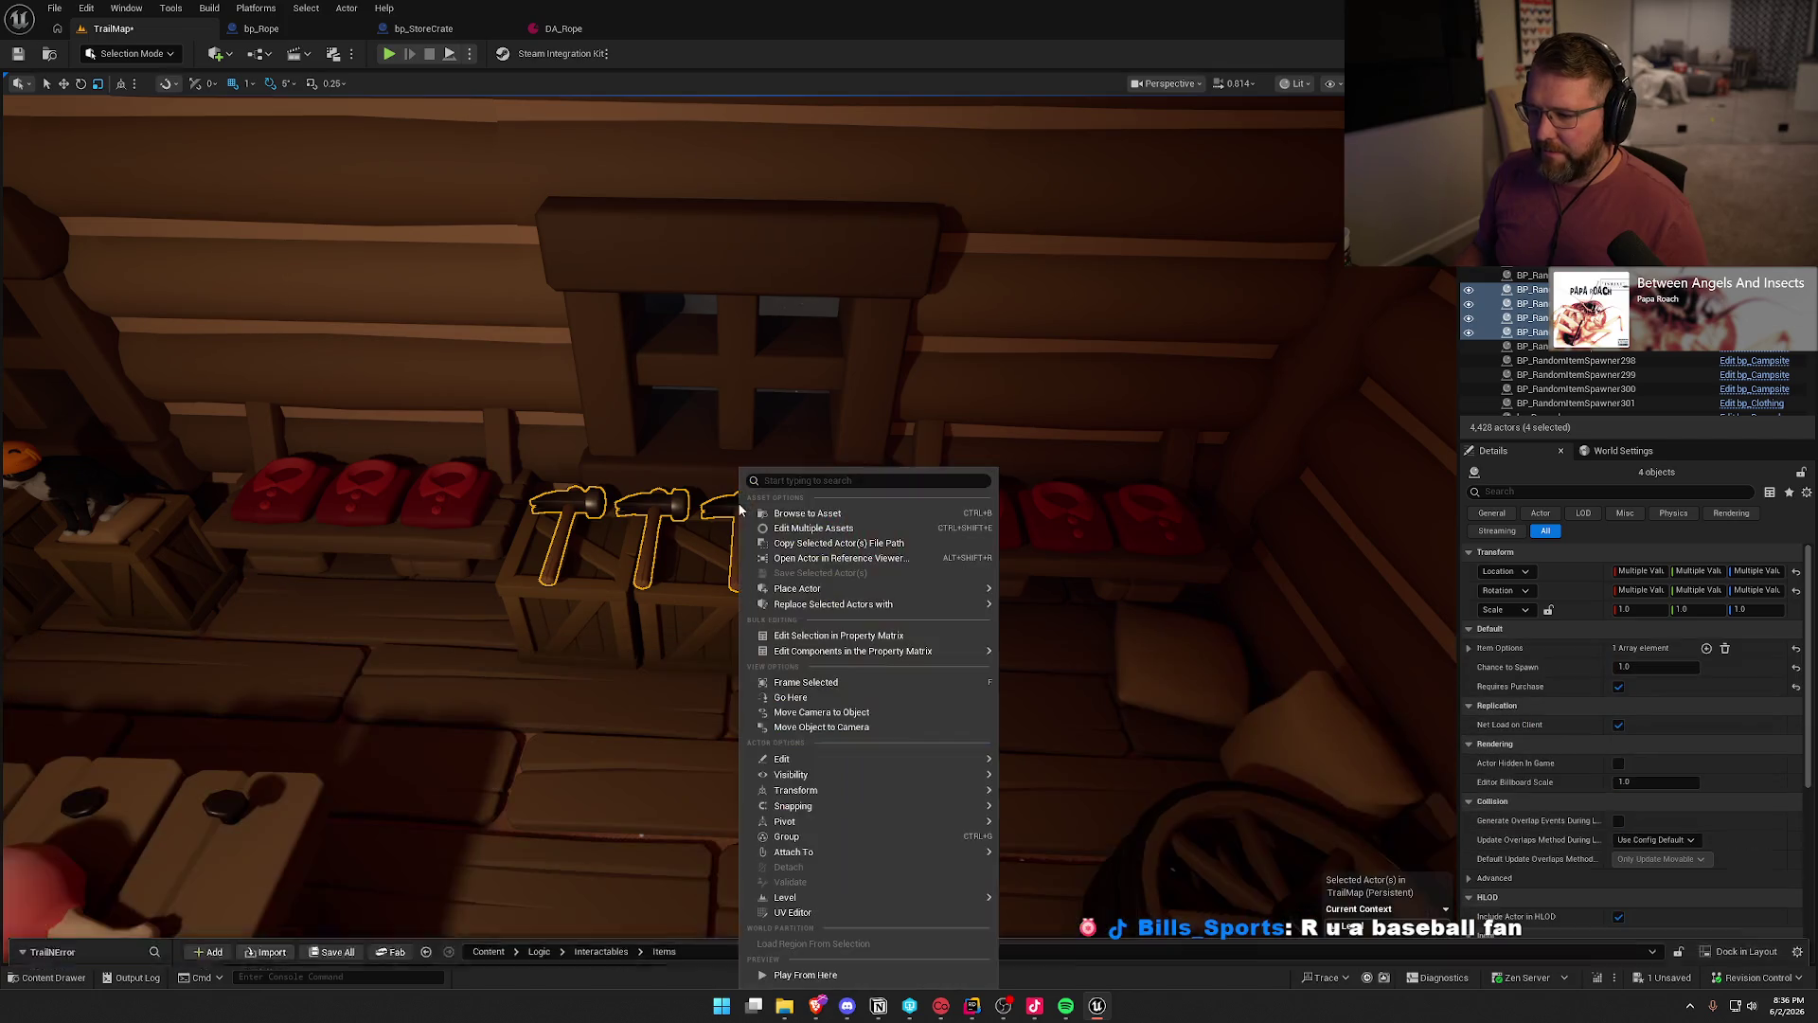
pyautogui.click(1216, 657)
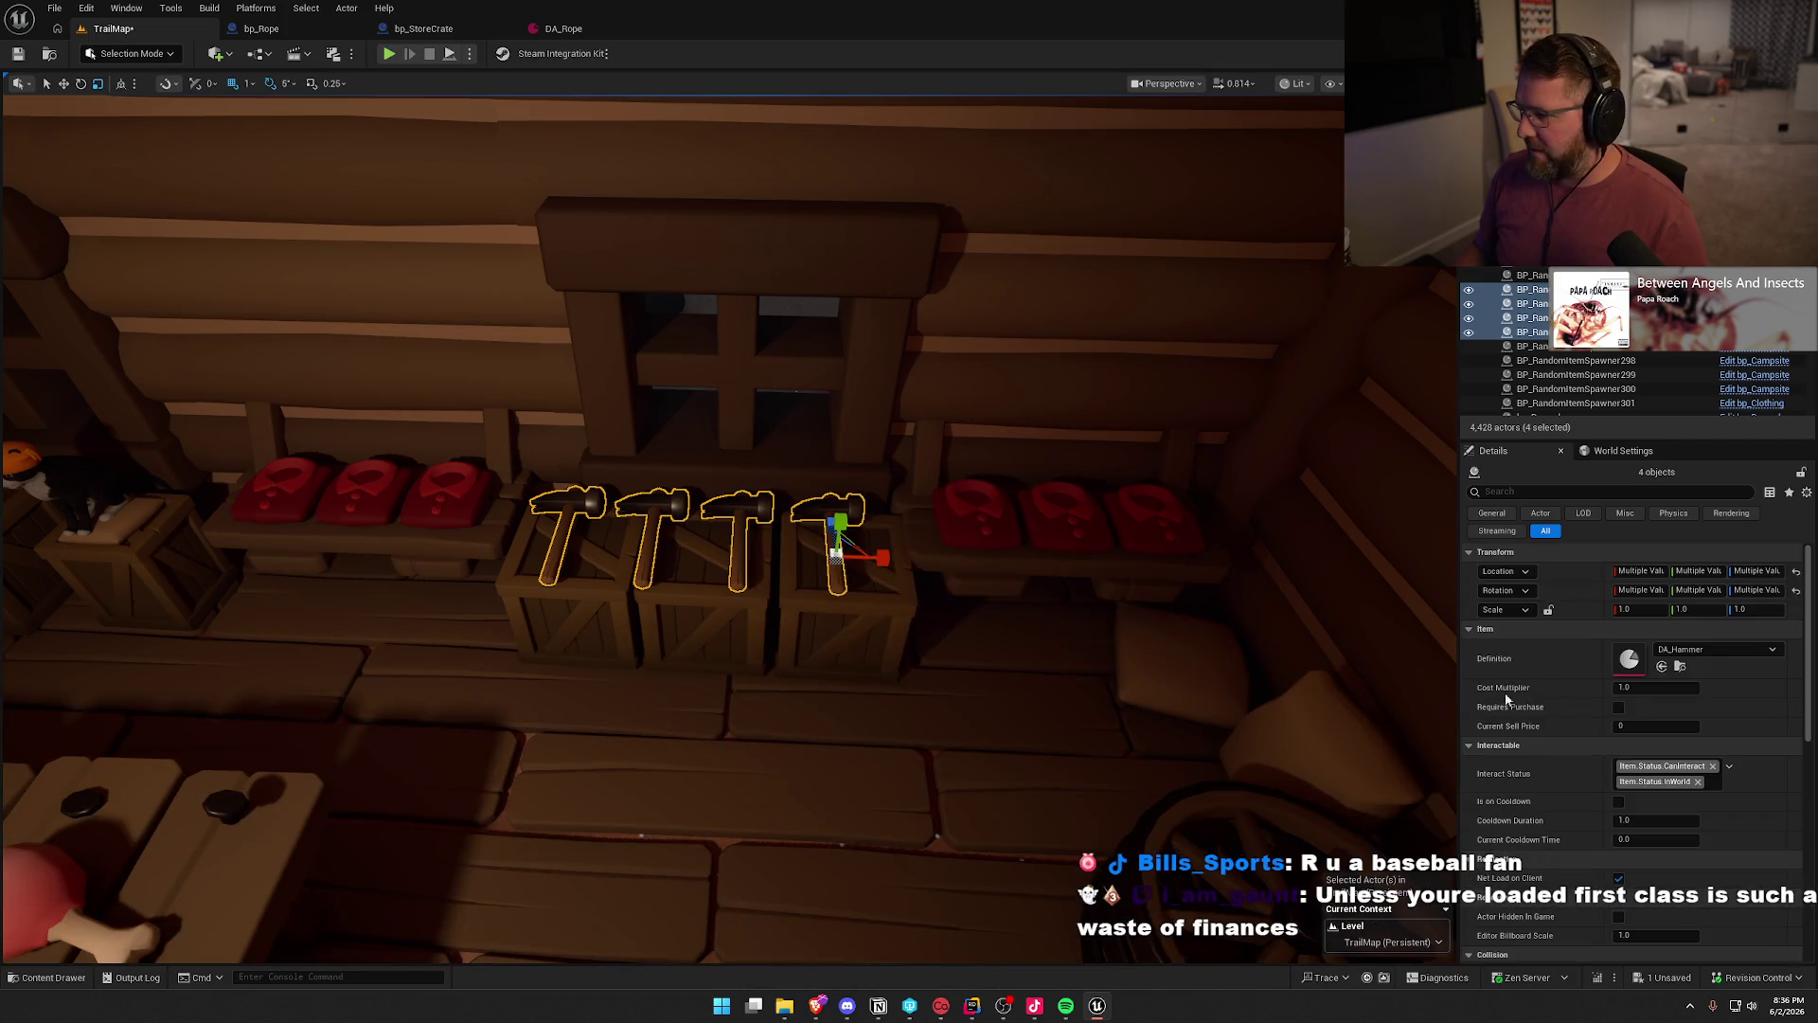
pyautogui.click(1625, 688)
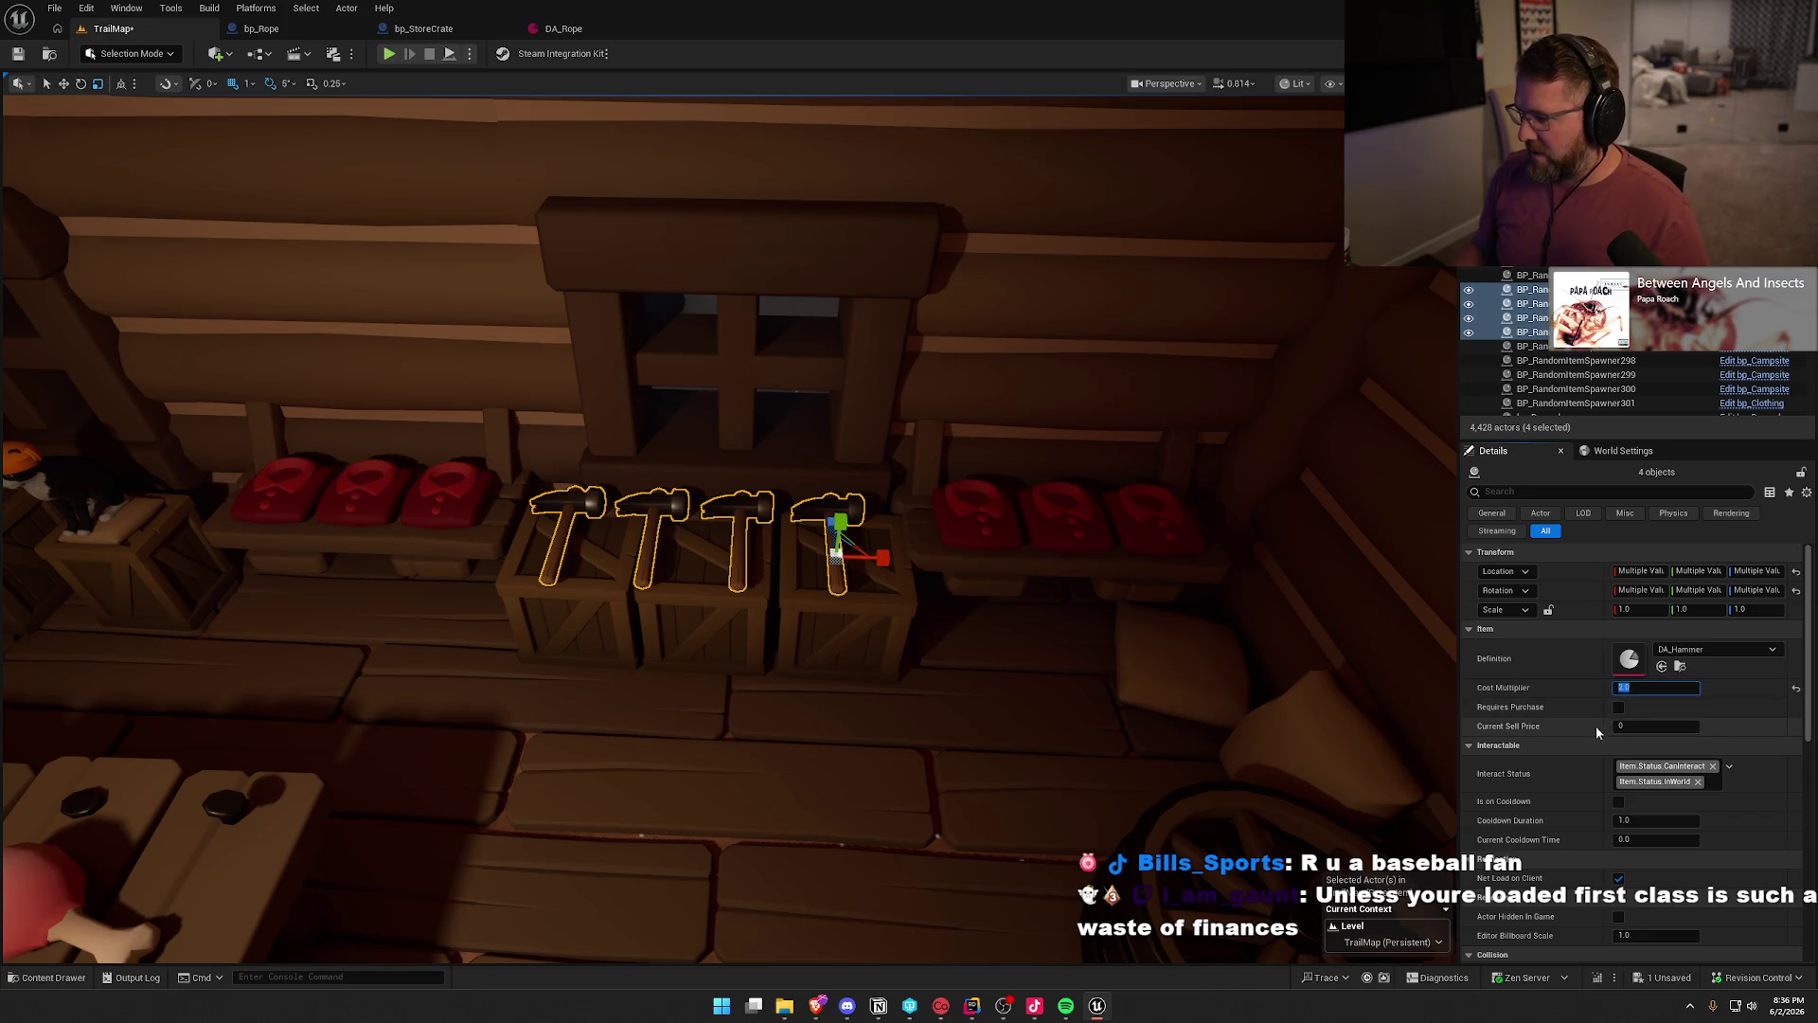
# - Turn to face the medicine shelf and select the first bottle
pyautogui.moveTo(947, 663); pyautogui.dragTo(1001, 693)
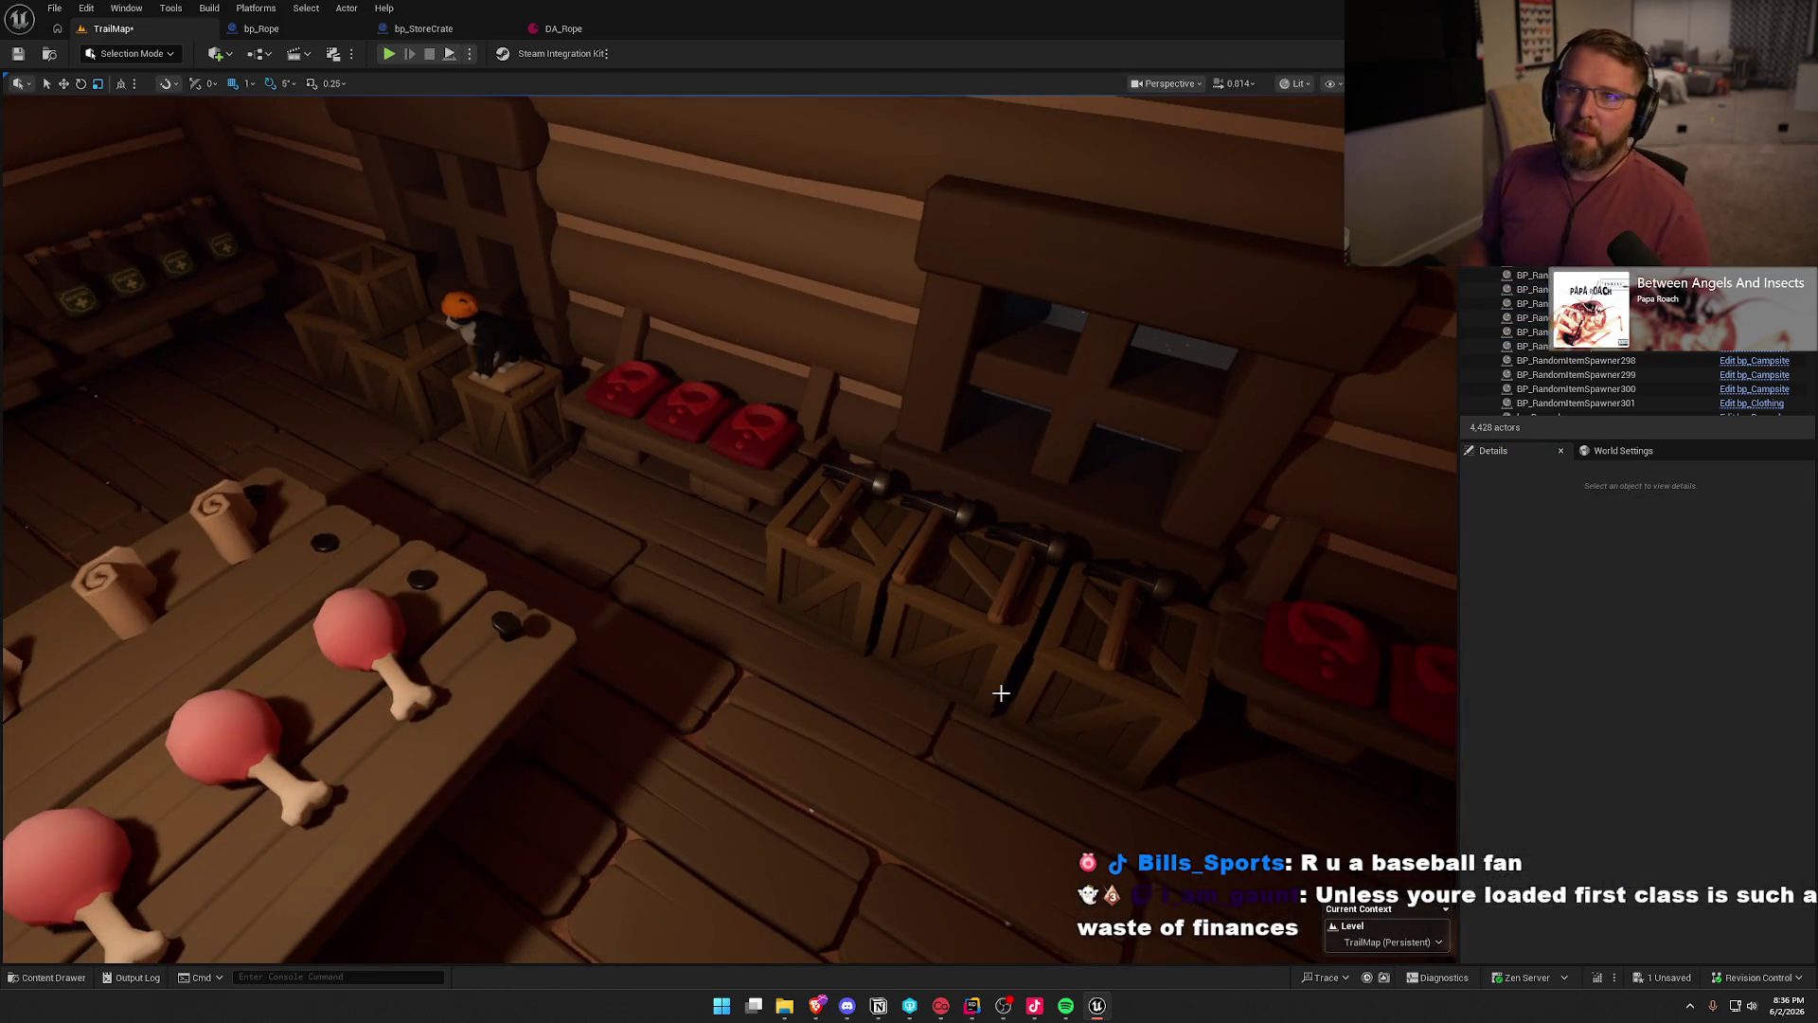
pyautogui.moveTo(1000, 693)
pyautogui.mouseDown()
pyautogui.moveTo(852, 701)
pyautogui.moveTo(962, 678)
pyautogui.mouseUp()
pyautogui.click(526, 508)
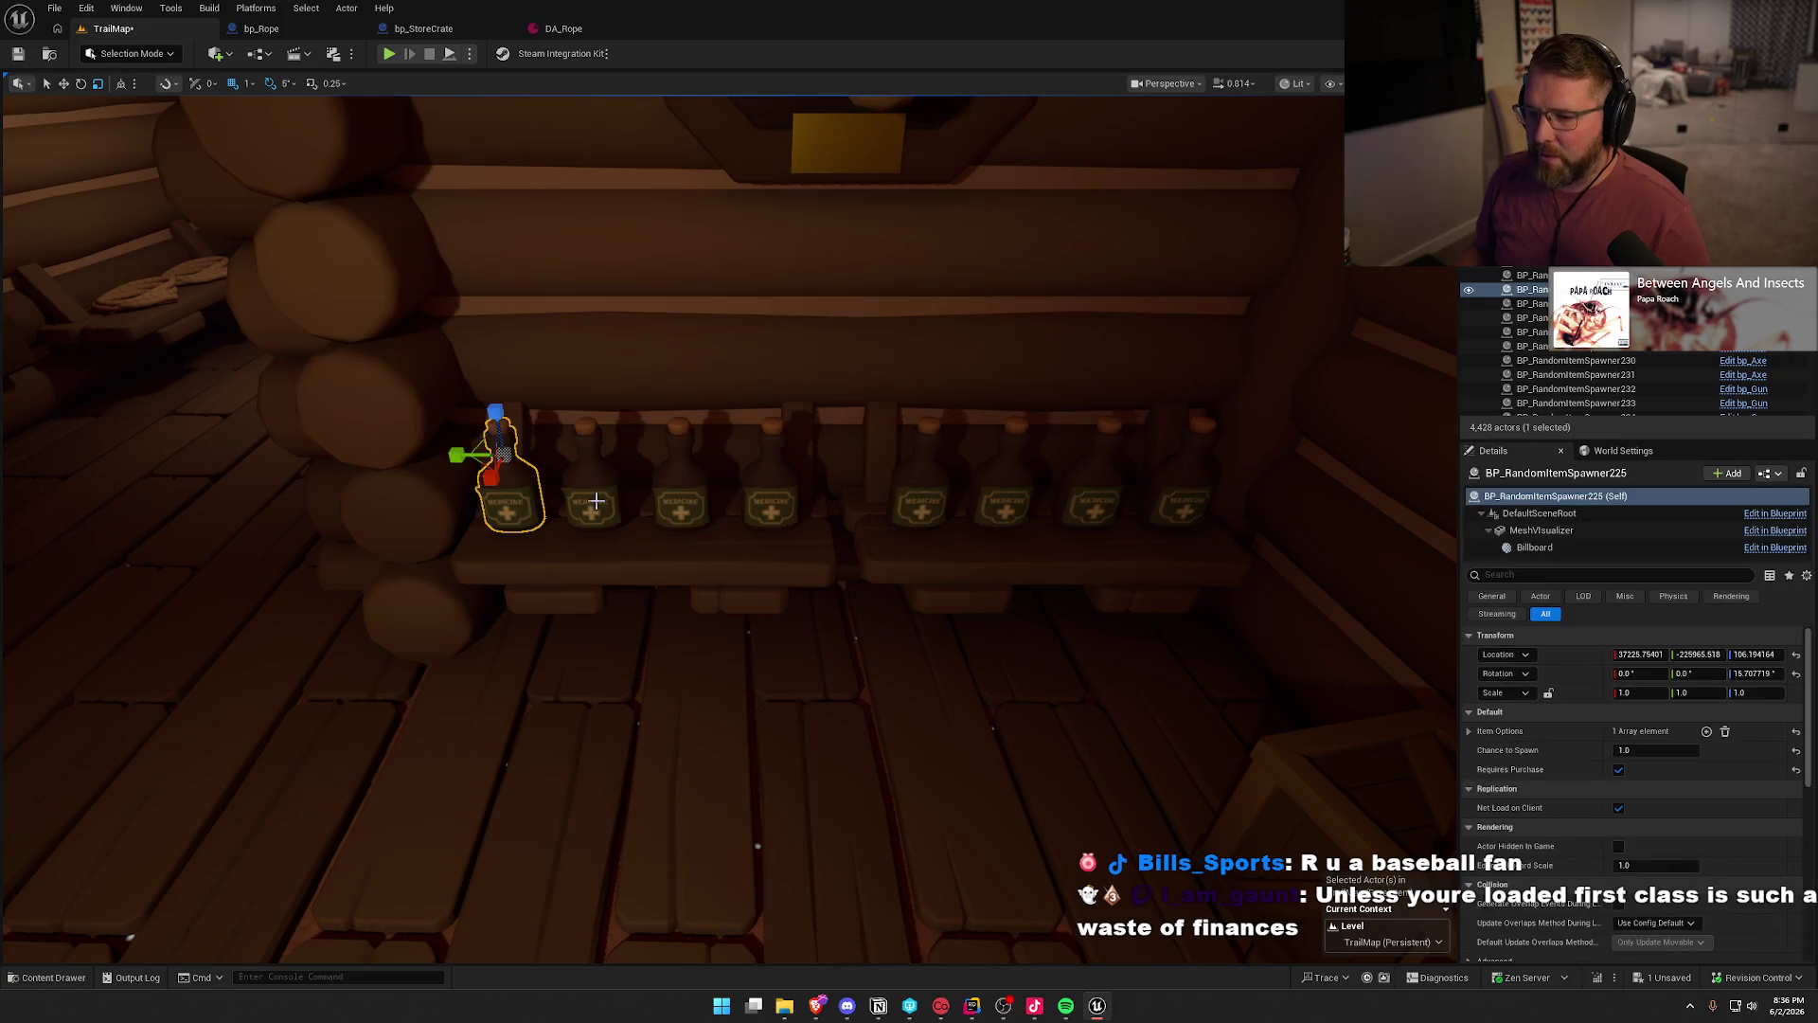
# - Add the remaining seven medicine bottles on both shelves to the selection
pyautogui.keyDown('ctrl'); pyautogui.click(596, 500); pyautogui.keyUp('ctrl')
pyautogui.keyDown('ctrl'); pyautogui.click(686, 492); pyautogui.keyUp('ctrl')
pyautogui.keyDown('ctrl'); pyautogui.click(771, 487); pyautogui.keyUp('ctrl')
pyautogui.keyDown('ctrl'); pyautogui.click(909, 491); pyautogui.keyUp('ctrl')
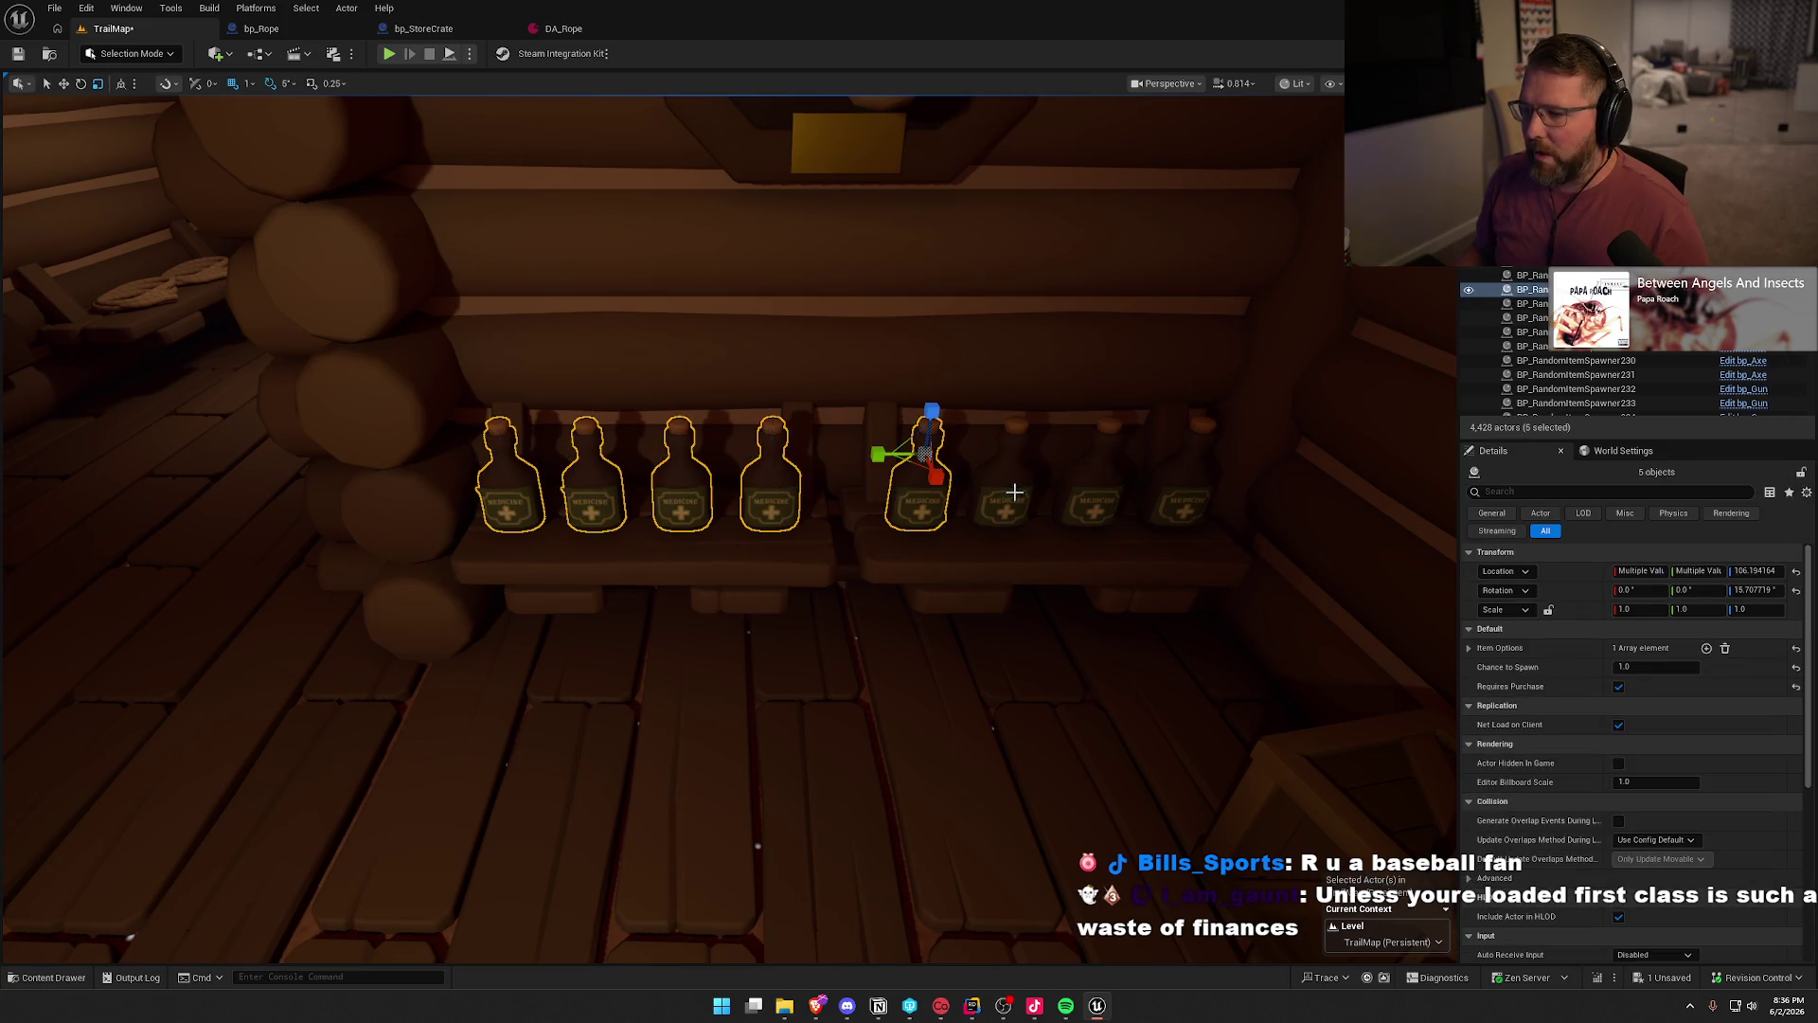
pyautogui.keyDown('ctrl'); pyautogui.click(1011, 490); pyautogui.keyUp('ctrl')
pyautogui.keyDown('ctrl'); pyautogui.click(1094, 488); pyautogui.keyUp('ctrl')
pyautogui.keyDown('ctrl'); pyautogui.click(1192, 485); pyautogui.keyUp('ctrl')
# - Replace the eight bottles with bp_Medicine and set Cost Multiplier to 2.0
pyautogui.hotkey('ctrl', 'space')
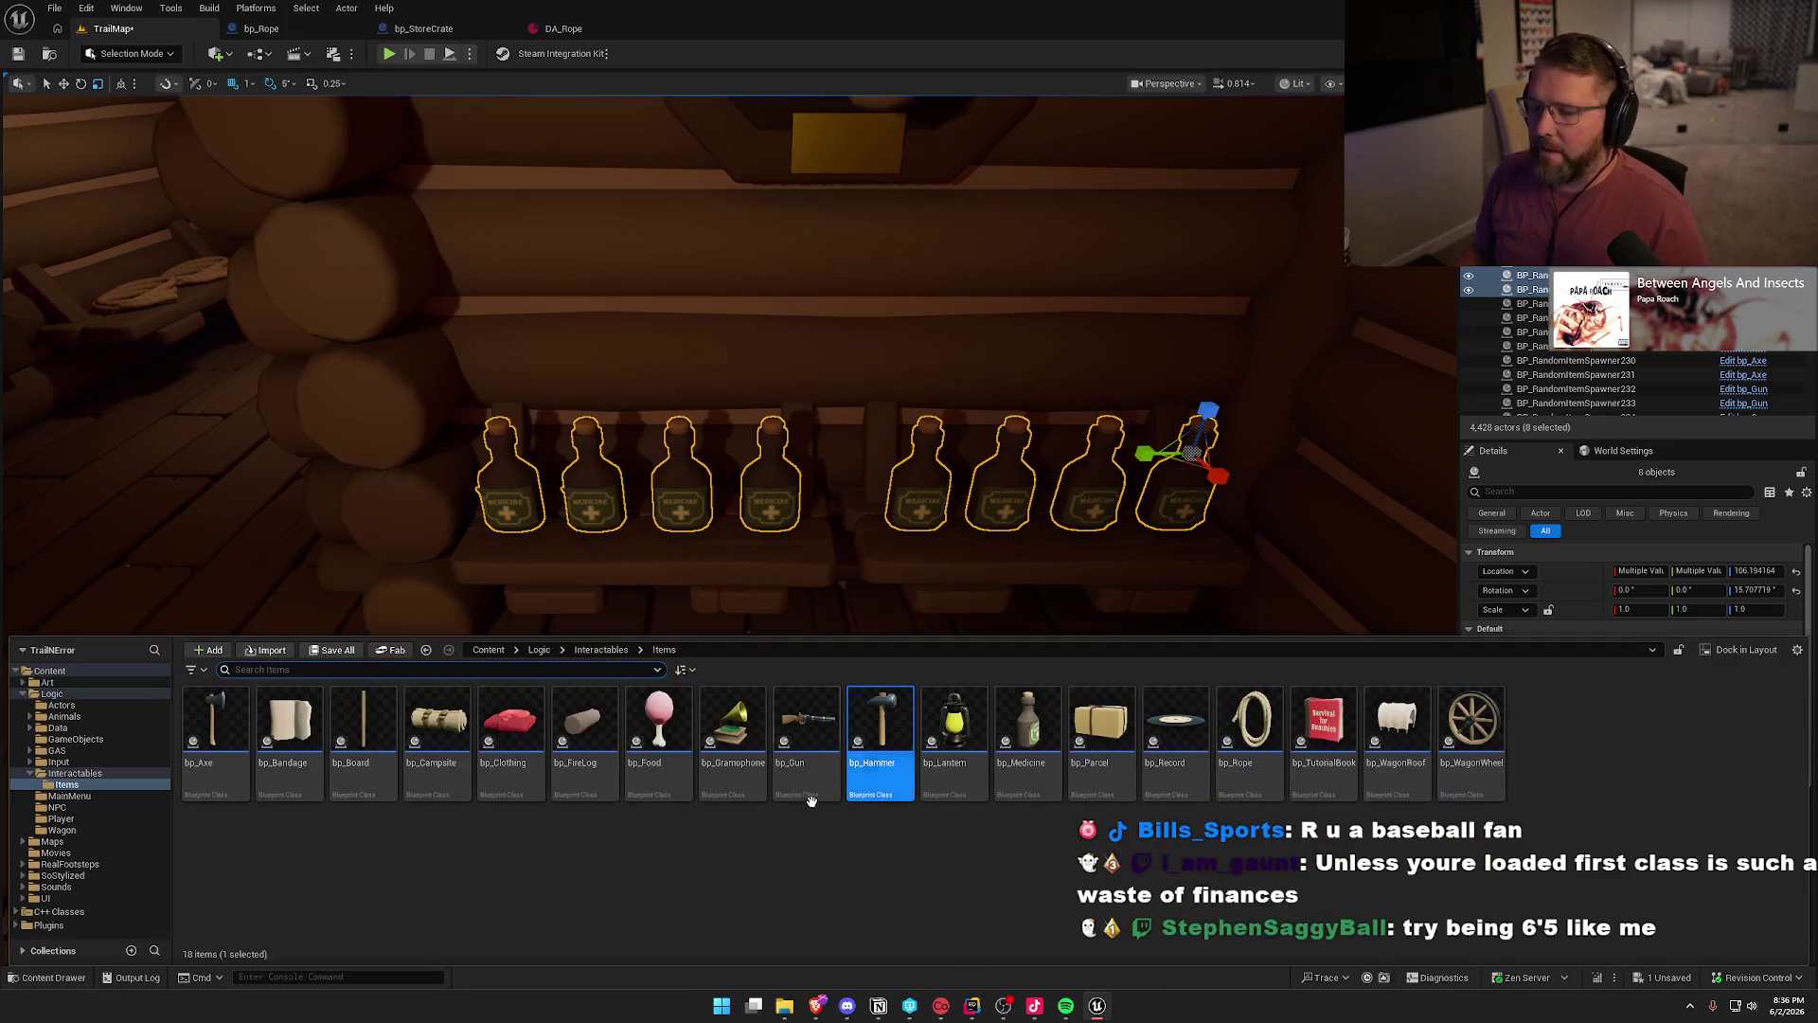
pyautogui.click(1017, 731)
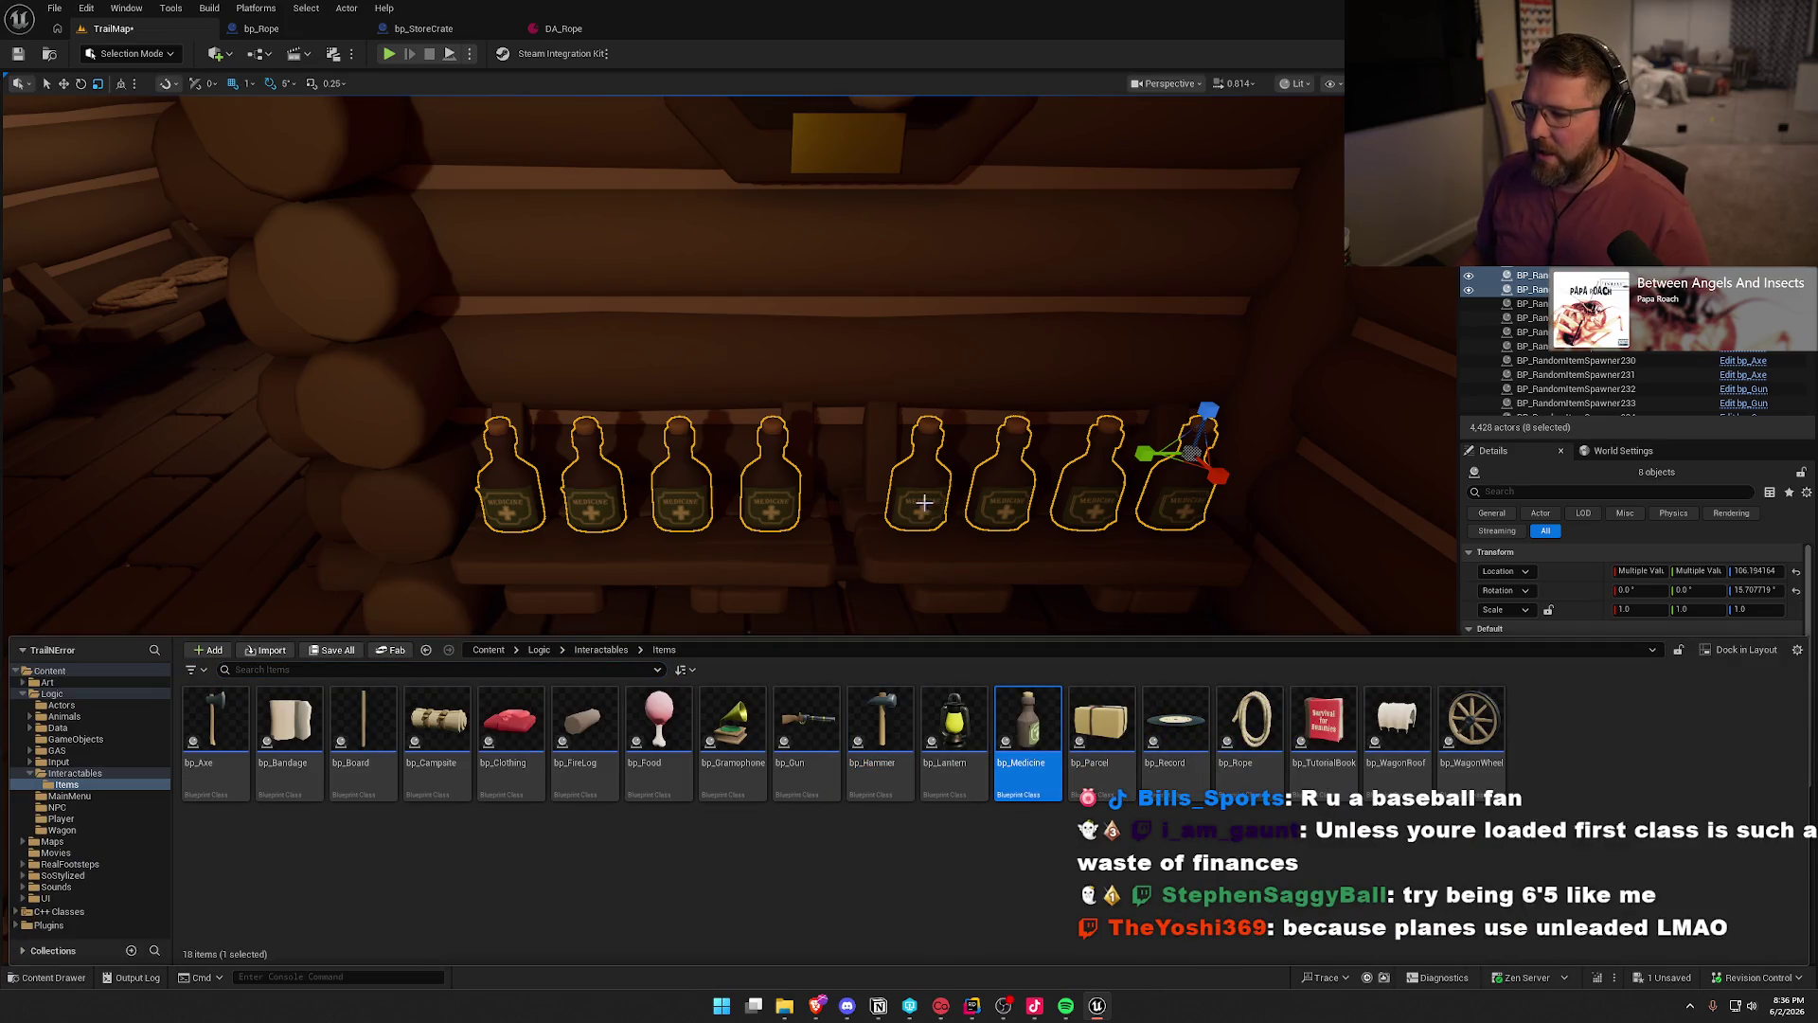
pyautogui.rightClick(923, 502)
pyautogui.moveTo(1092, 606)
pyautogui.click(1269, 616)
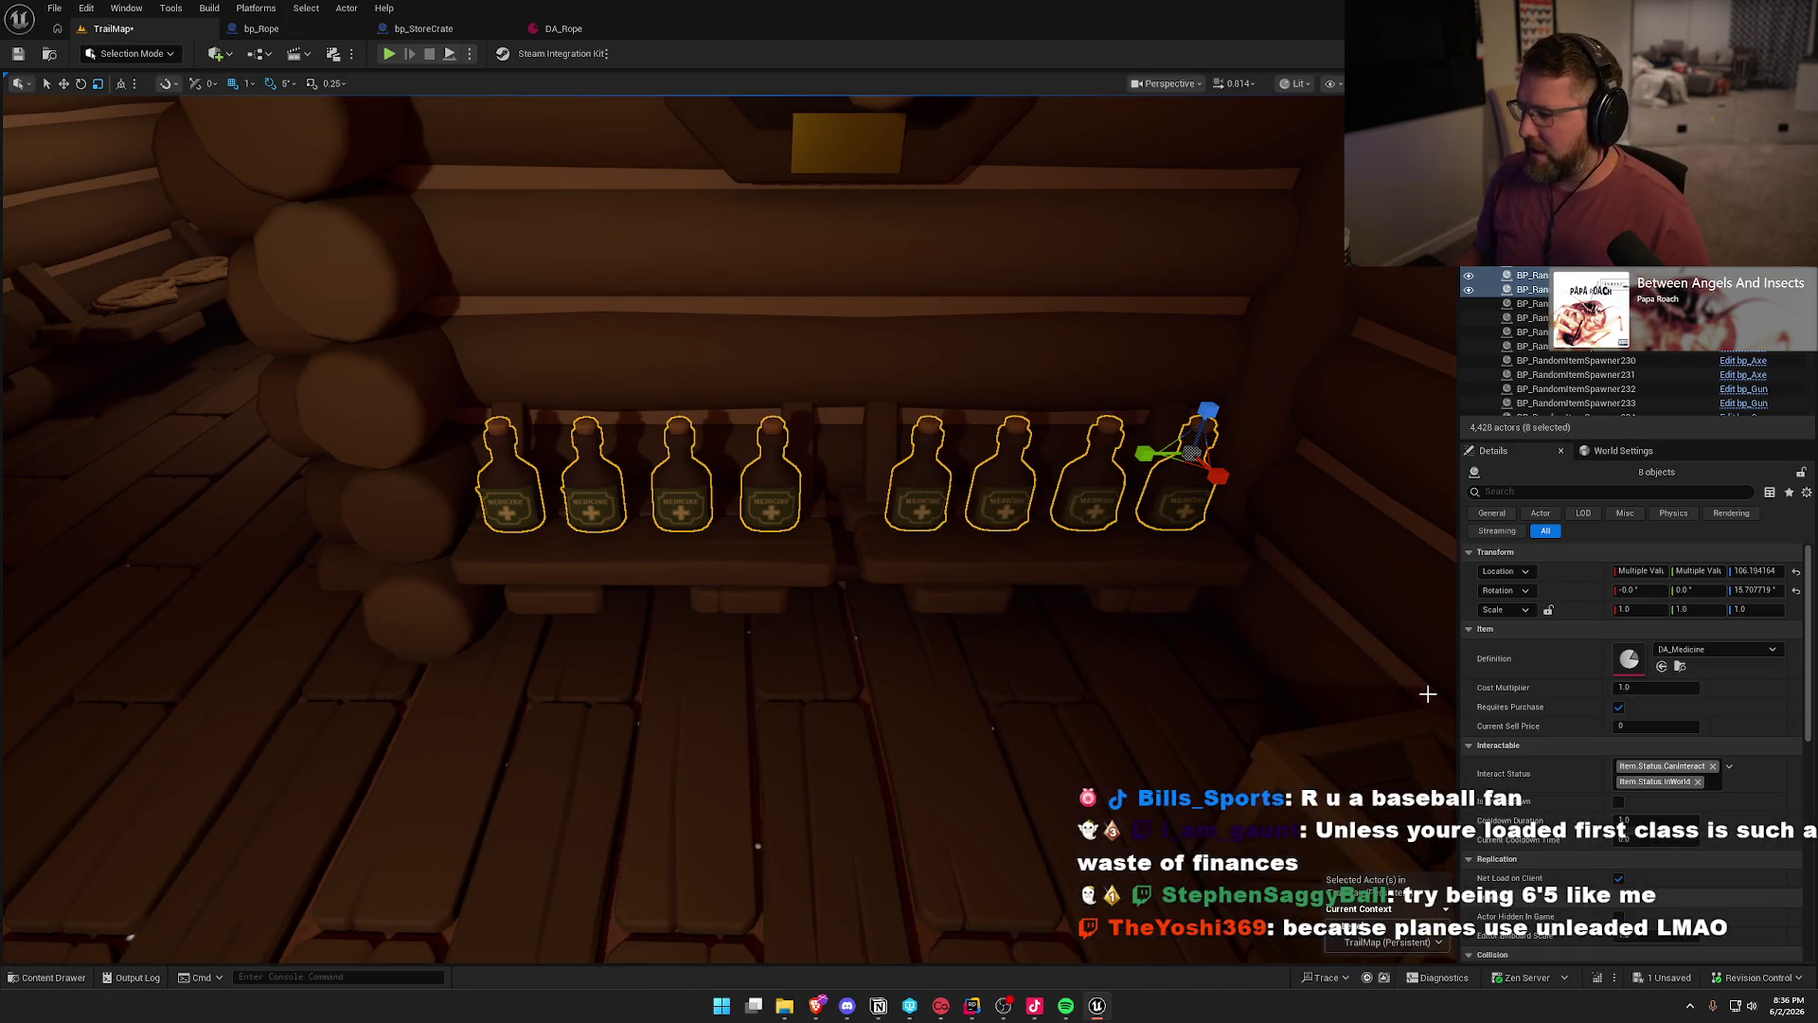
pyautogui.click(1619, 687)
pyautogui.write('2')
pyautogui.press('Return')
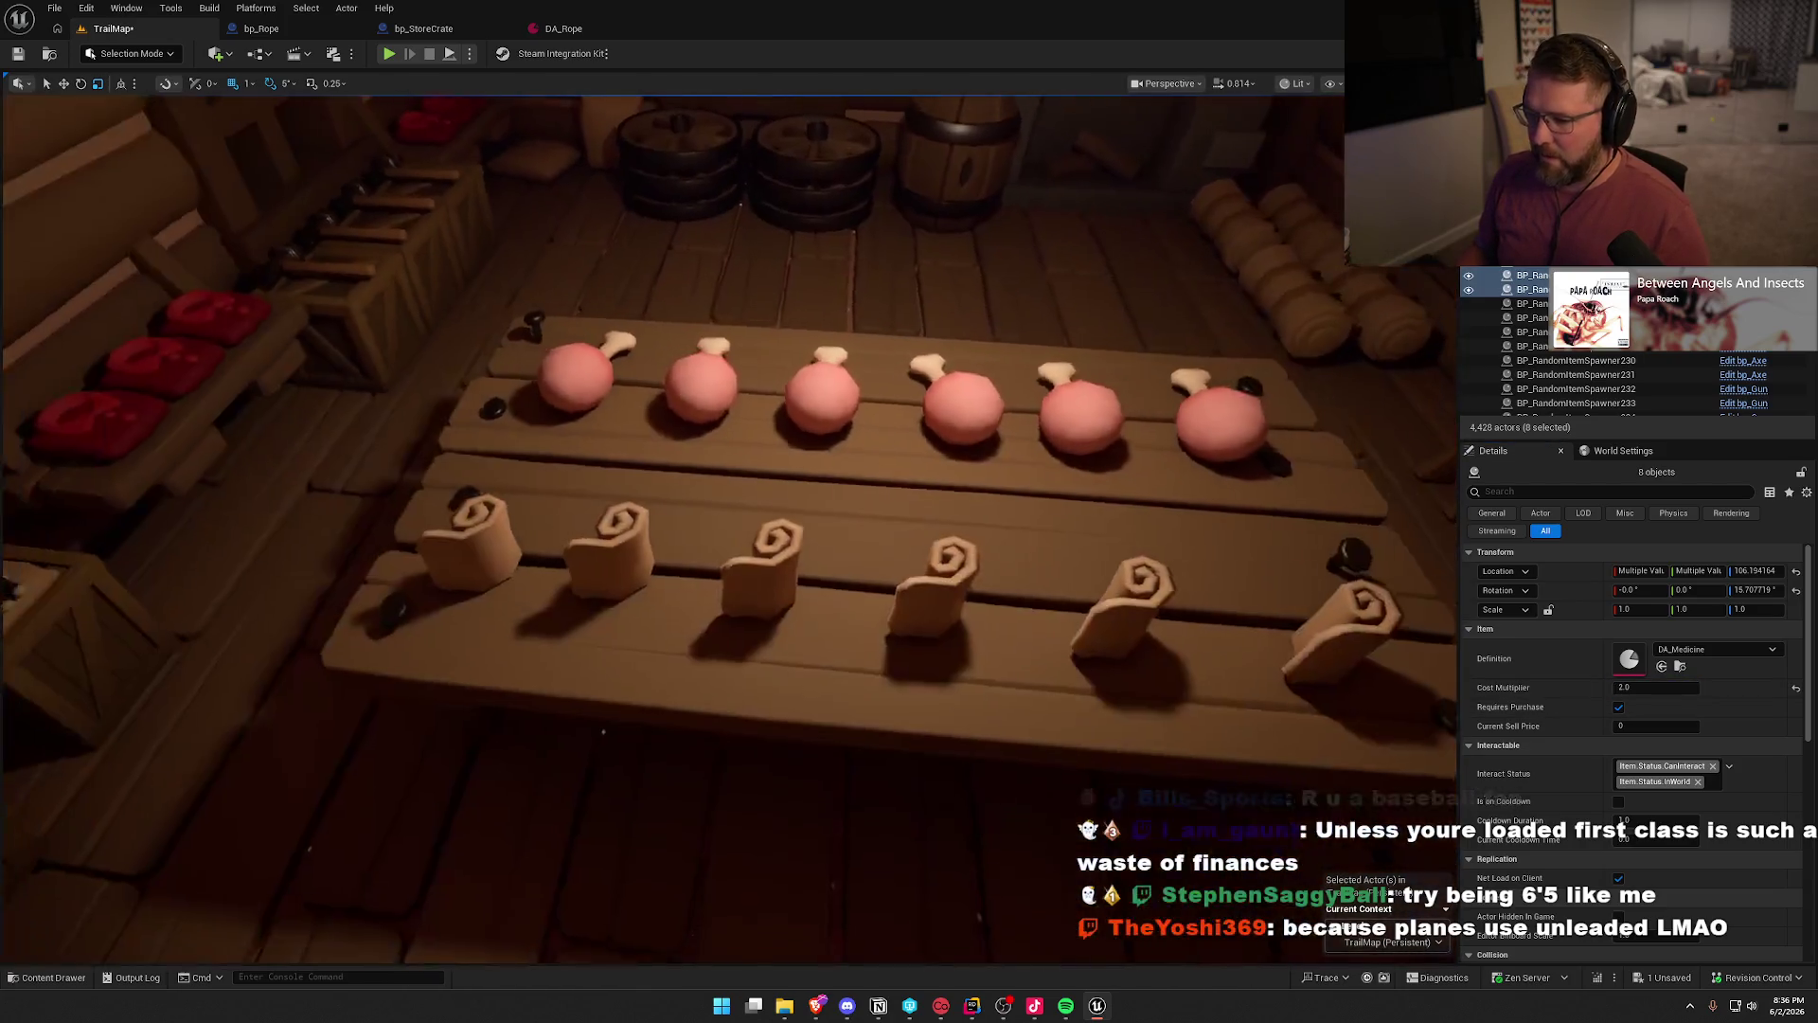
# - Select all six scroll spawners on the table
pyautogui.click(497, 539)
pyautogui.keyDown('ctrl'); pyautogui.click(620, 550); pyautogui.keyUp('ctrl')
pyautogui.keyDown('ctrl'); pyautogui.click(758, 566); pyautogui.keyUp('ctrl')
pyautogui.keyDown('ctrl'); pyautogui.click(904, 591); pyautogui.keyUp('ctrl')
pyautogui.keyDown('ctrl'); pyautogui.click(1089, 601); pyautogui.keyUp('ctrl')
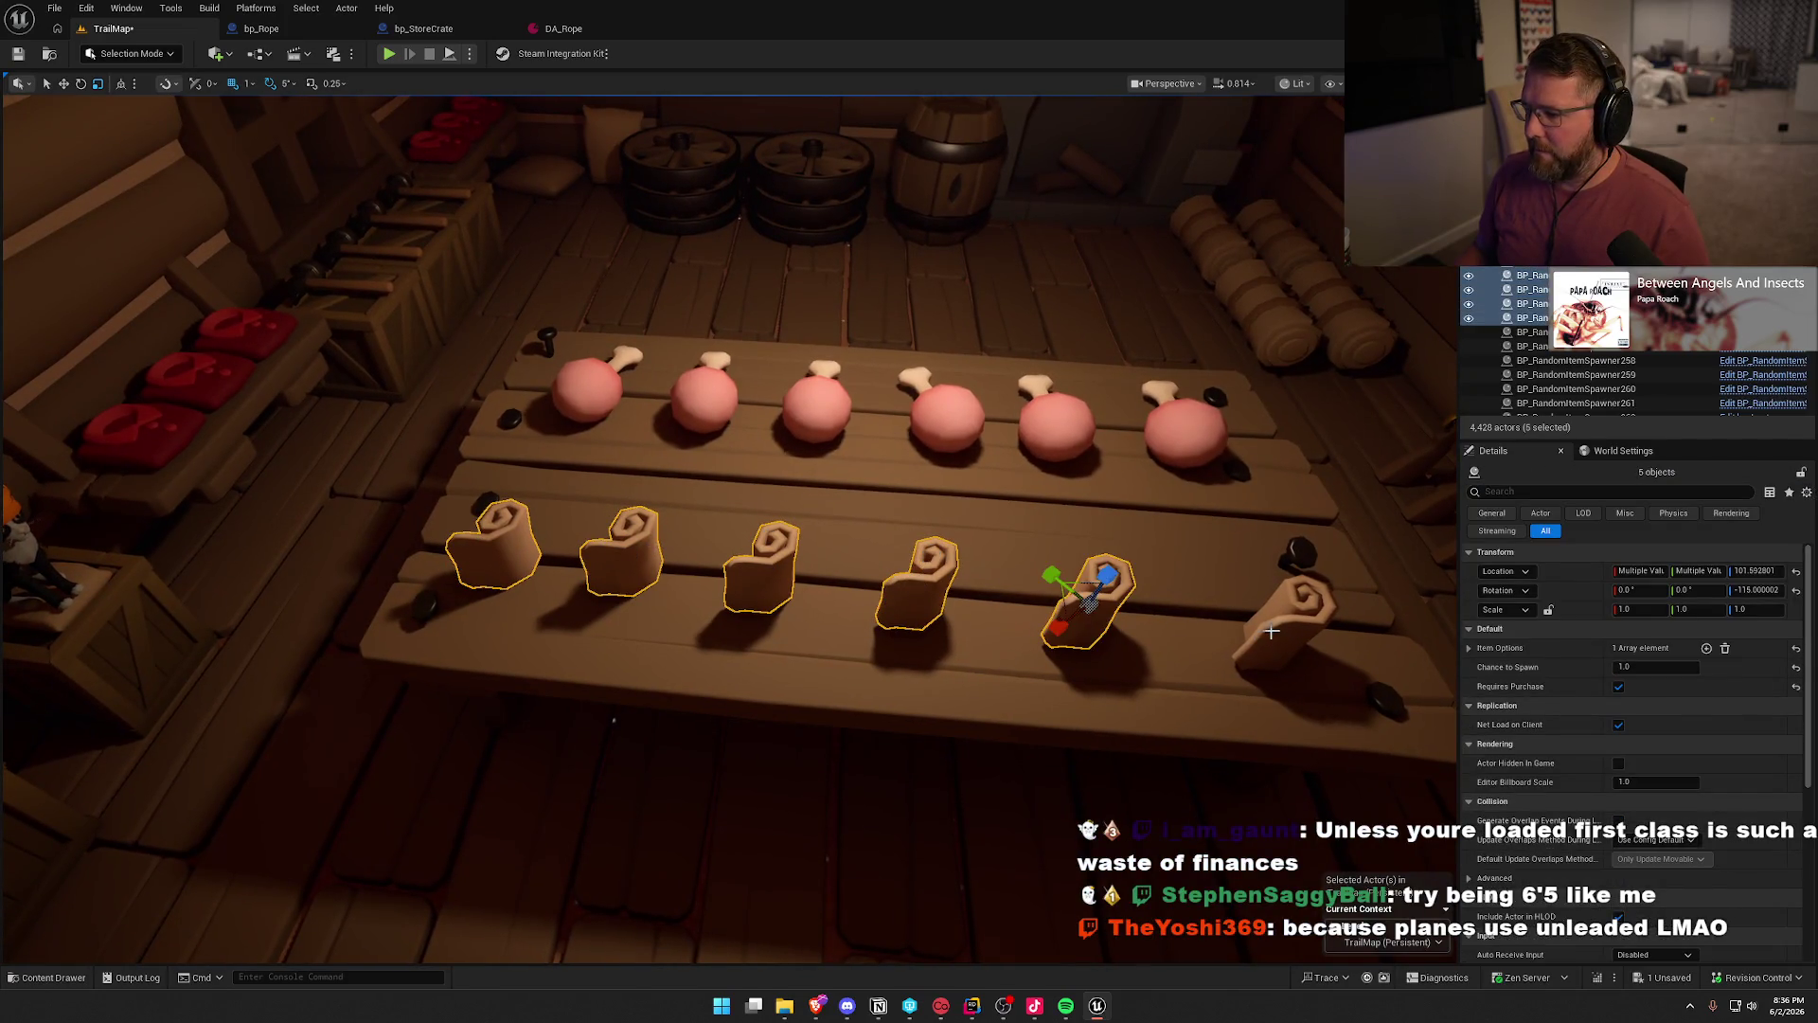
pyautogui.keyDown('ctrl'); pyautogui.click(1283, 606); pyautogui.keyUp('ctrl')
# - Replace the selected scrolls with bp_Bandage and set Cost Multiplier to 2.0
pyautogui.hotkey('ctrl', 'space')
pyautogui.click(288, 724)
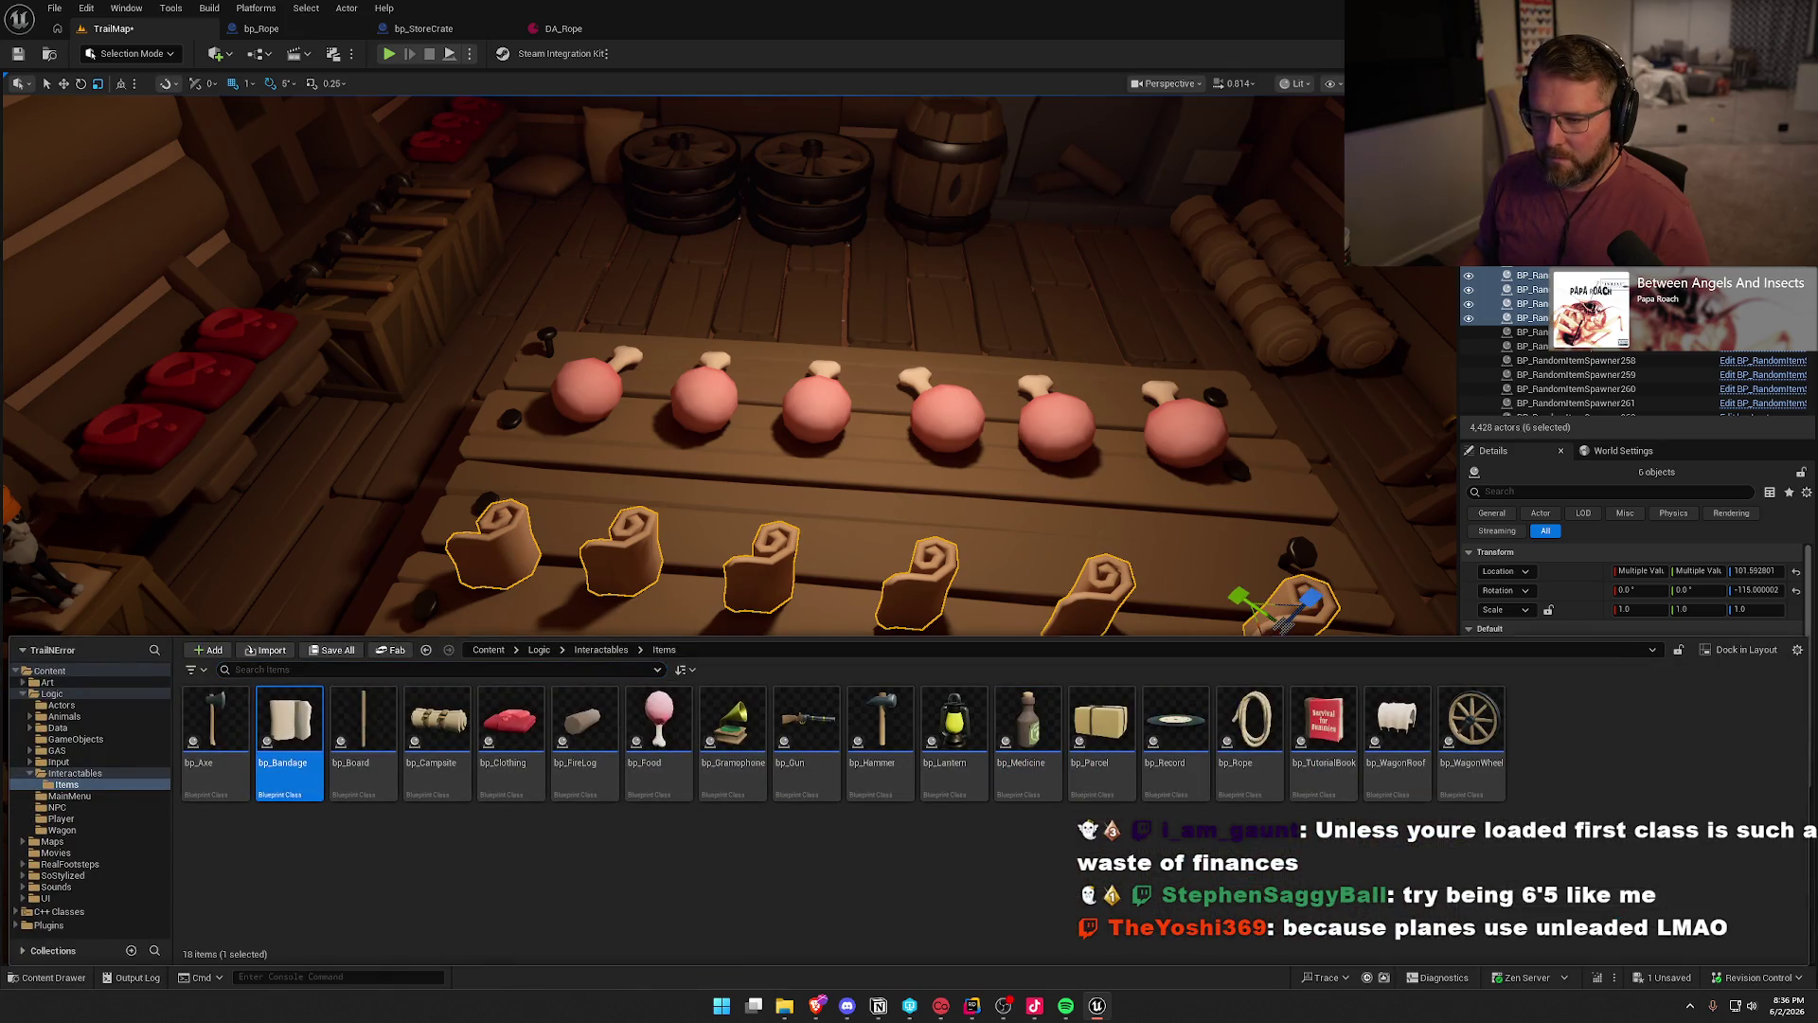
pyautogui.rightClick(518, 557)
pyautogui.moveTo(708, 173)
pyautogui.click(852, 251)
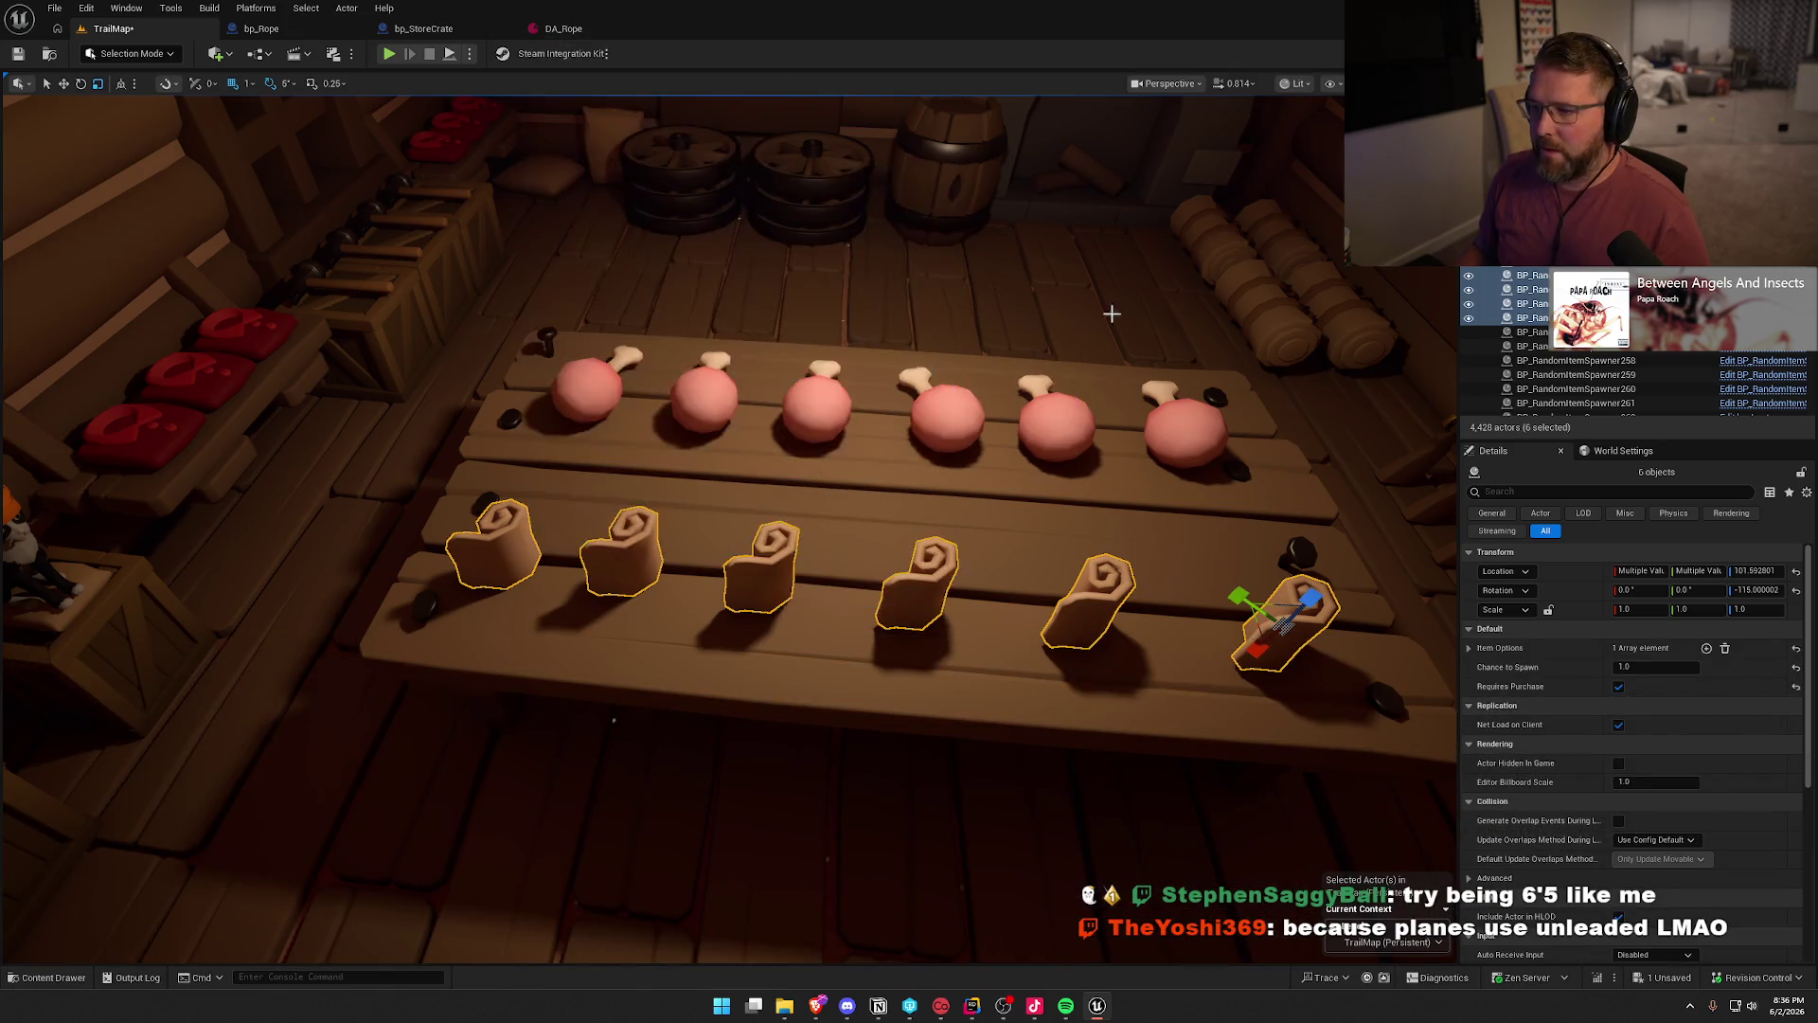
pyautogui.click(1653, 686)
pyautogui.write('2')
pyautogui.press('Return')
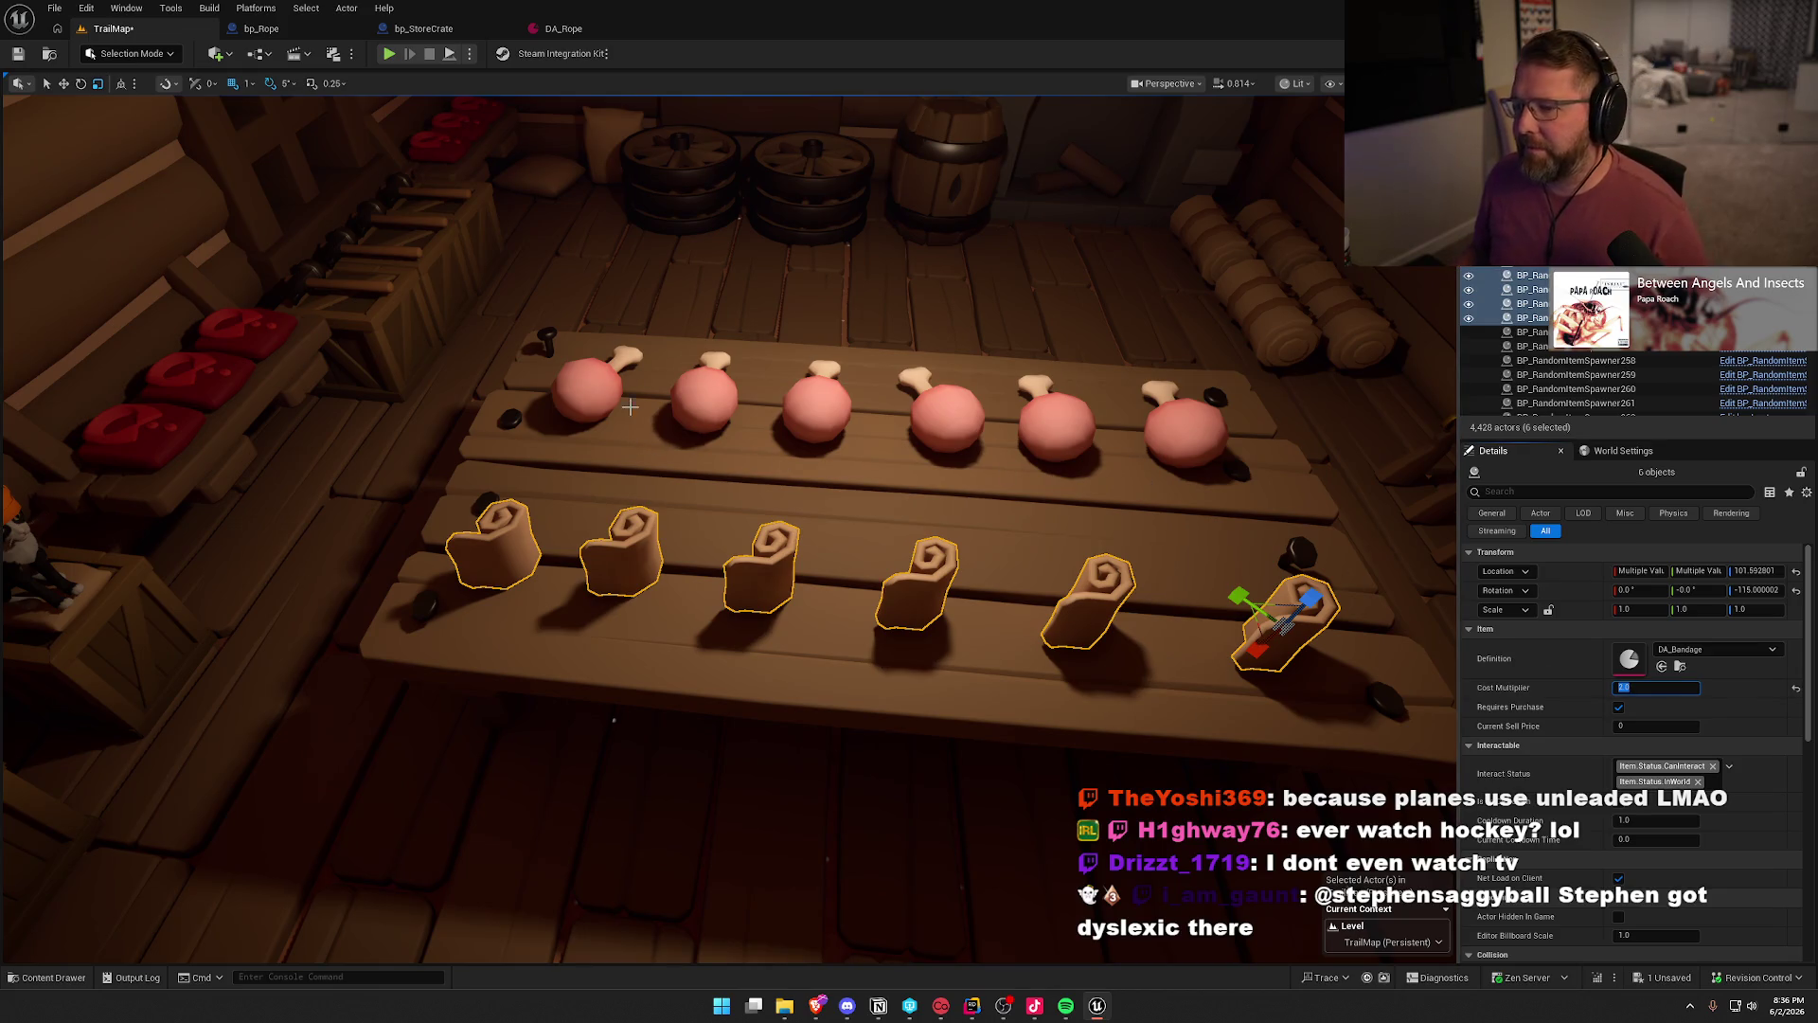
# - Replace the six meat spawners on the table with bp_Food items
pyautogui.click(589, 388)
pyautogui.keyDown('ctrl'); pyautogui.click(731, 400); pyautogui.keyUp('ctrl')
pyautogui.keyDown('ctrl'); pyautogui.click(826, 414); pyautogui.keyUp('ctrl')
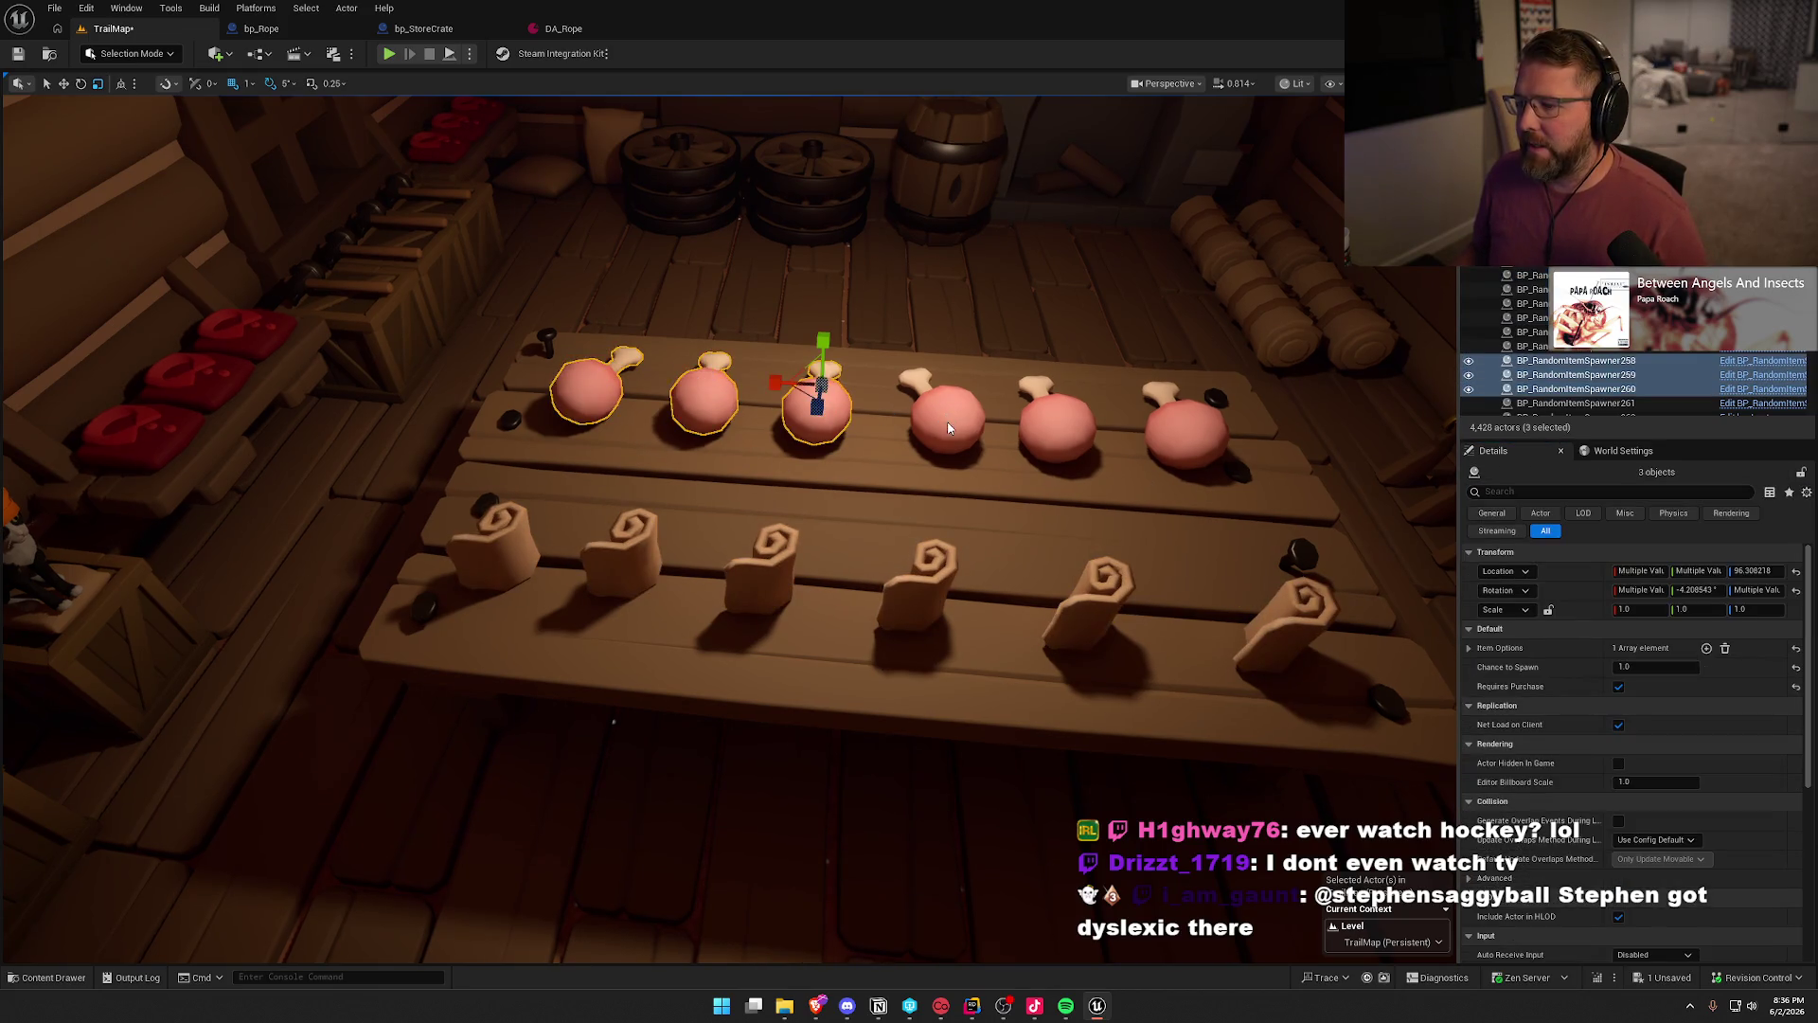
pyautogui.keyDown('ctrl'); pyautogui.click(942, 414); pyautogui.keyUp('ctrl')
pyautogui.keyDown('ctrl'); pyautogui.click(1053, 417); pyautogui.keyUp('ctrl')
pyautogui.keyDown('ctrl'); pyautogui.click(1201, 434); pyautogui.keyUp('ctrl')
pyautogui.hotkey('ctrl', 'space')
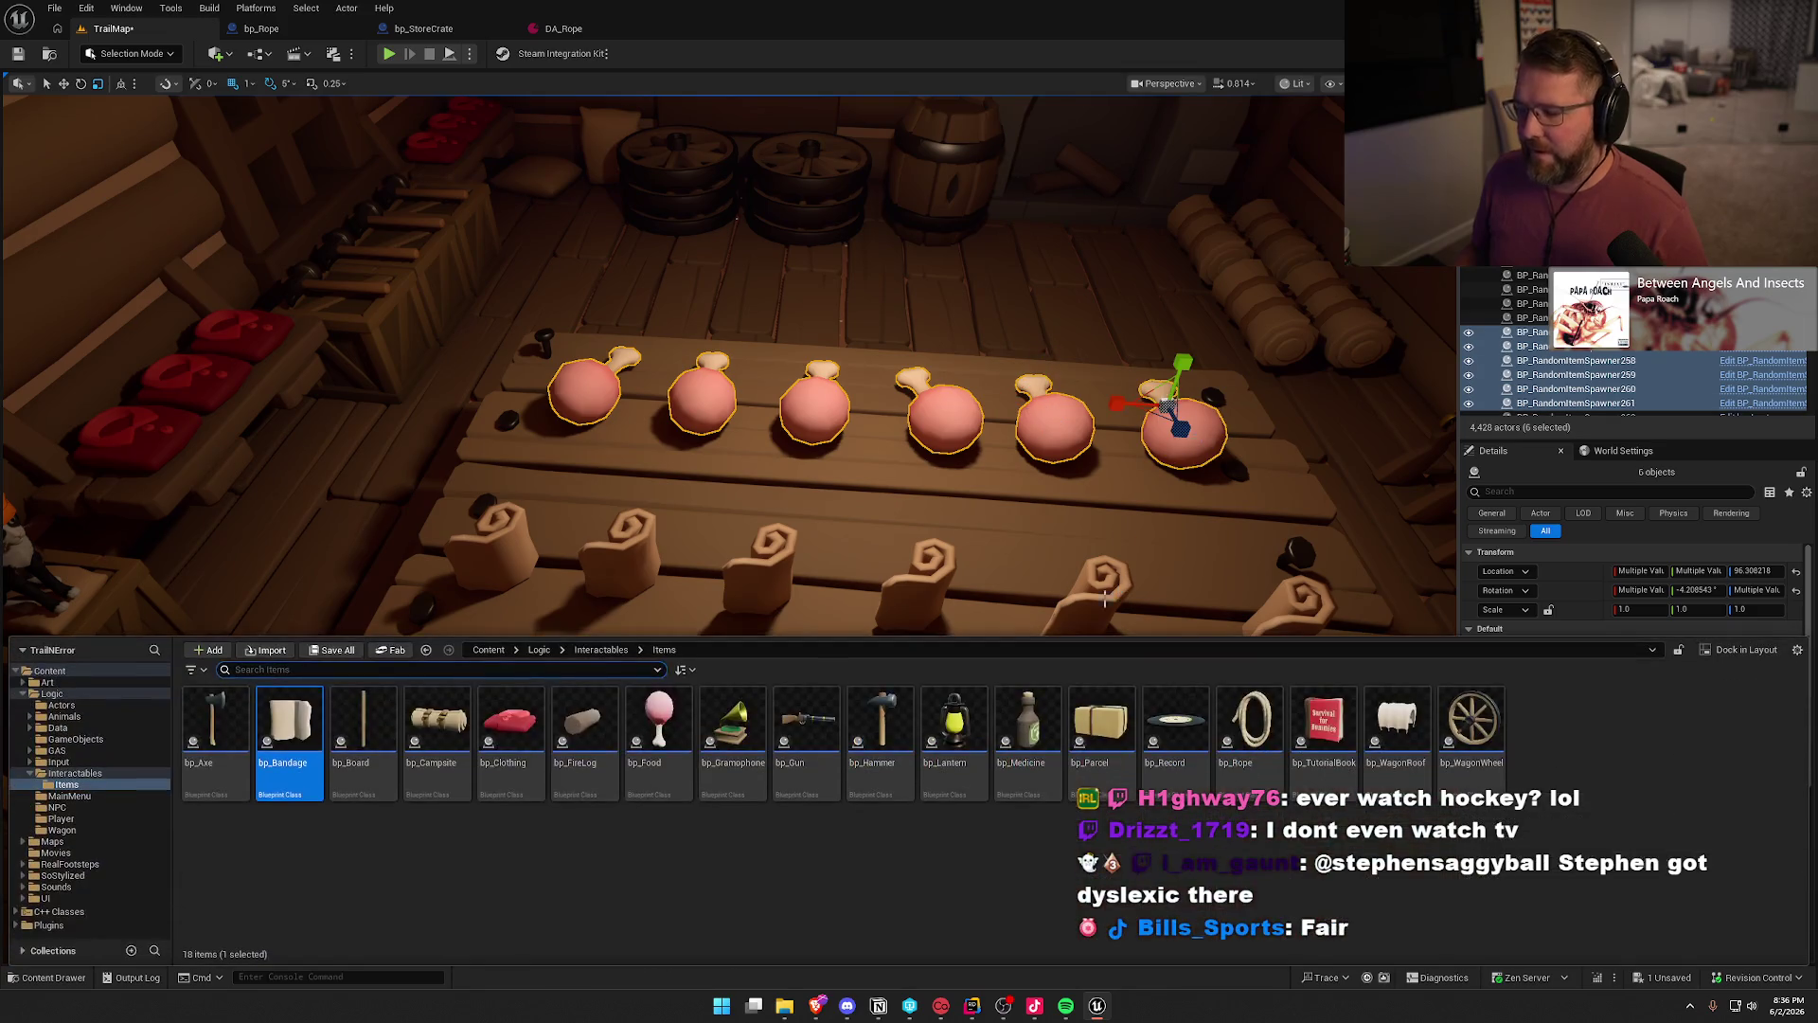
pyautogui.click(659, 748)
pyautogui.rightClick(816, 396)
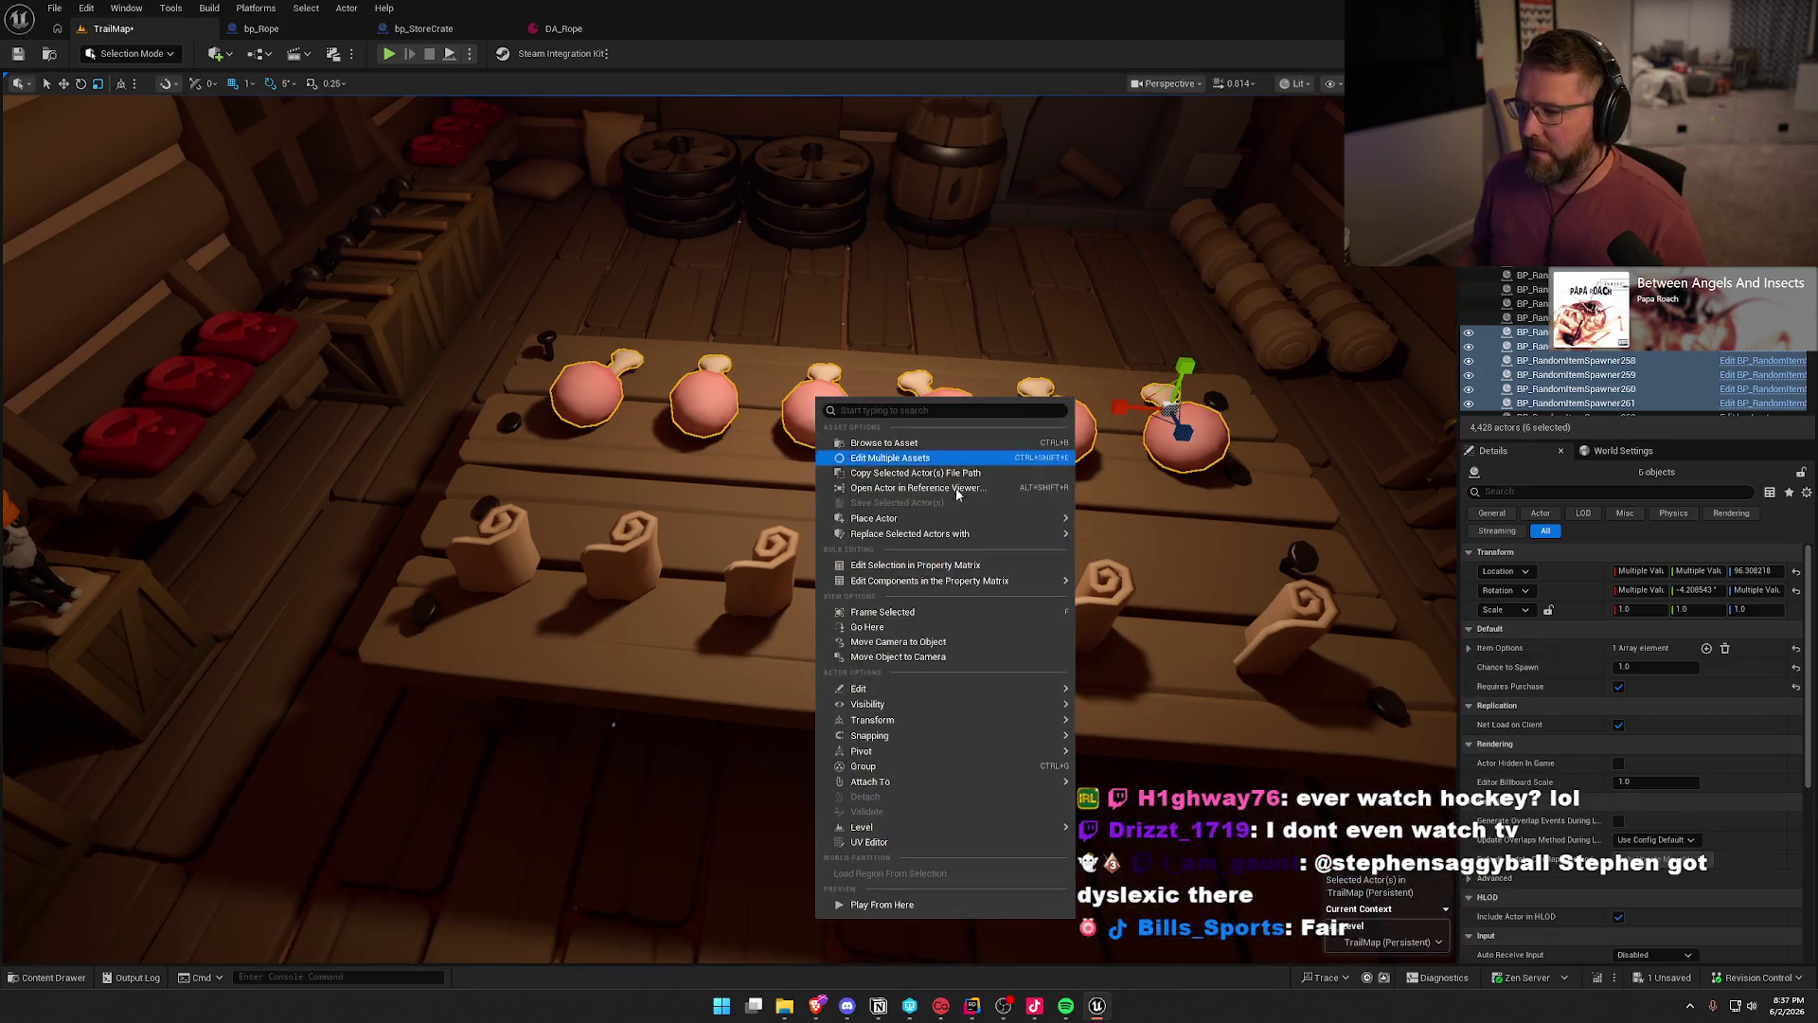
pyautogui.moveTo(1019, 536)
pyautogui.click(1148, 614)
# - Set the food items' Cost Multiplier to 2.0 and save the TrailMap level
pyautogui.click(1629, 687)
pyautogui.write('2')
pyautogui.press('Return')
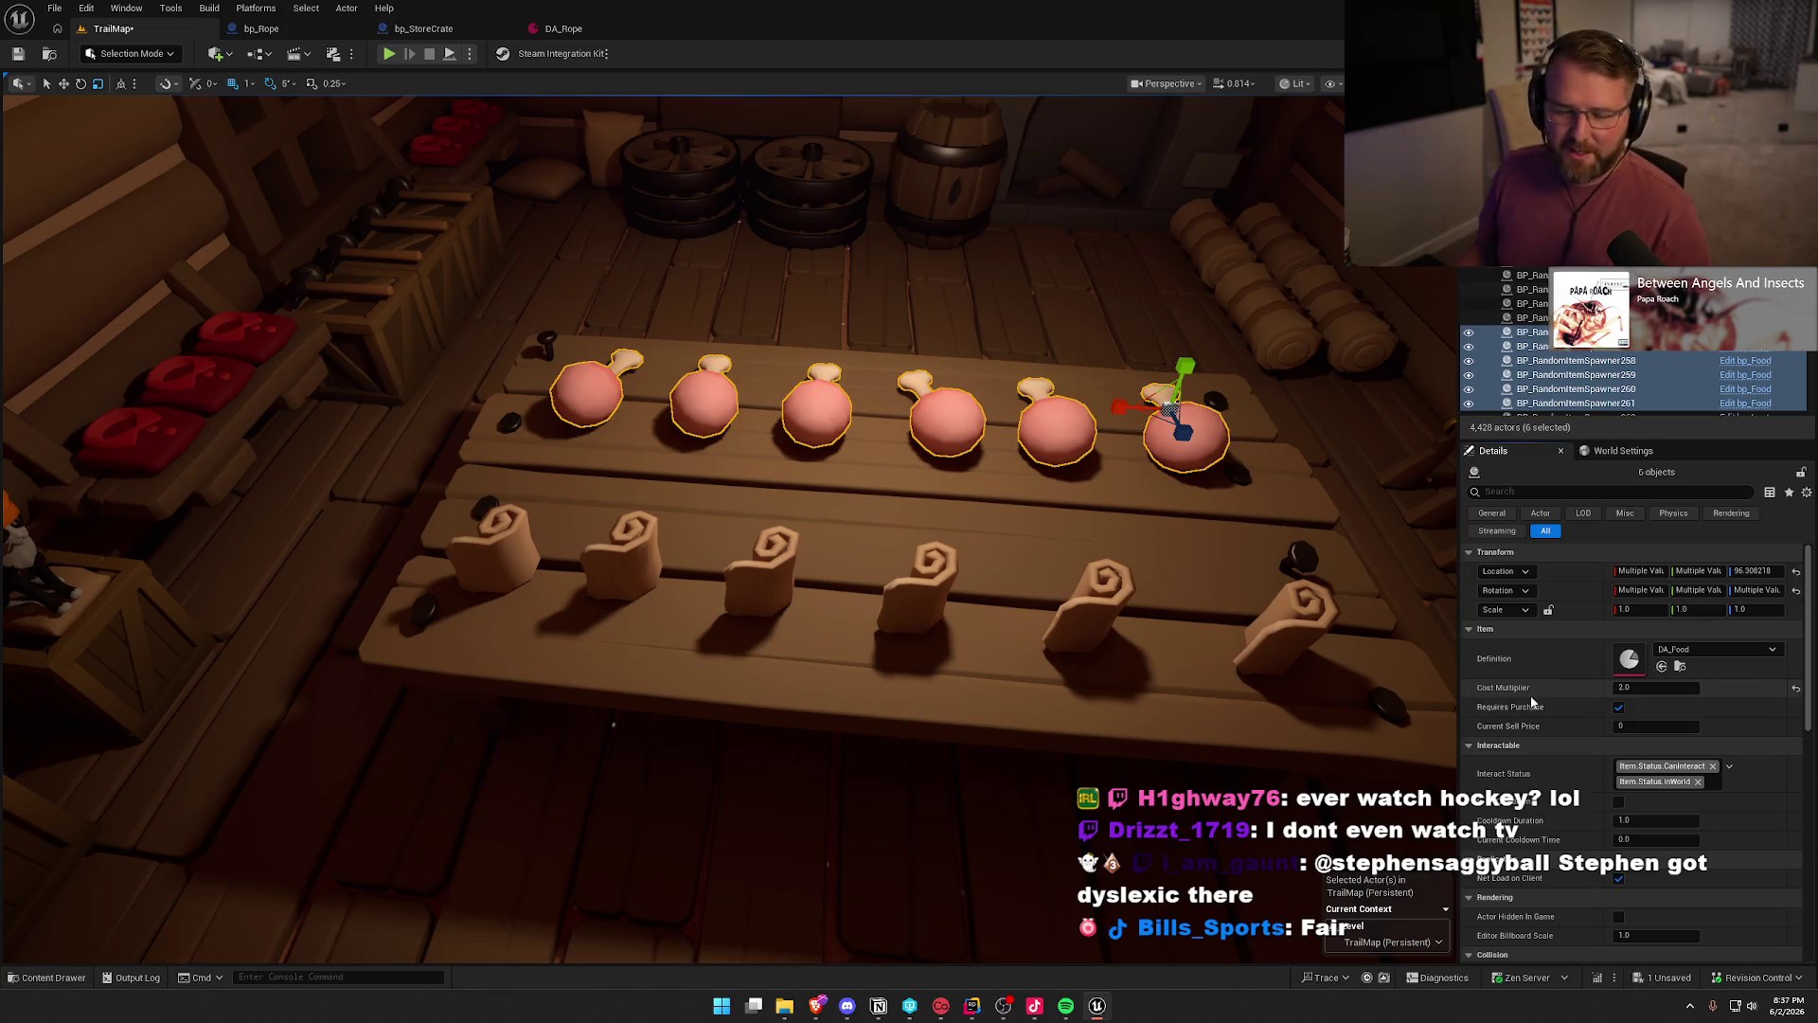
pyautogui.press('f')
pyautogui.press('Escape')
pyautogui.hotkey('ctrl', 's')
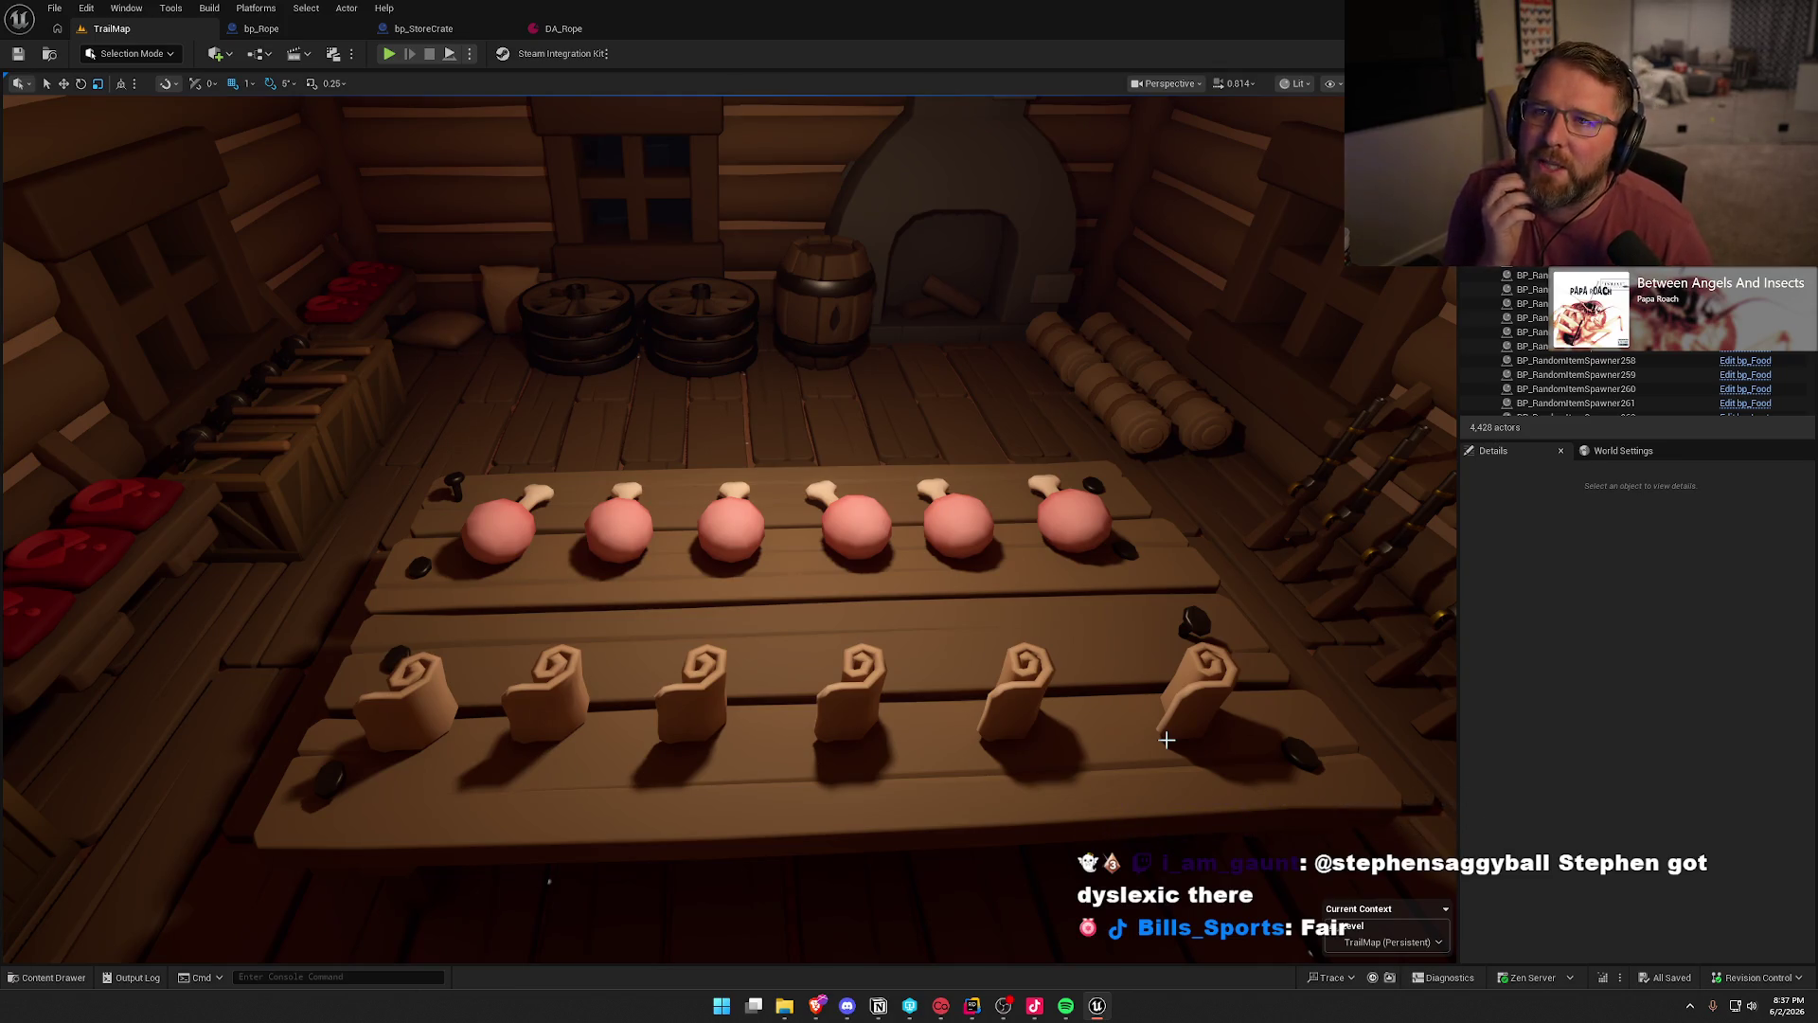
# - Fly the camera past the meat table and out of the cabin toward the covered wagons
pyautogui.moveTo(1006, 697)
pyautogui.mouseDown()
pyautogui.moveTo(899, 595)
pyautogui.moveTo(502, 598)
pyautogui.mouseUp()
pyautogui.moveTo(913, 596)
pyautogui.mouseDown()
pyautogui.moveTo(953, 604)
pyautogui.moveTo(936, 626)
pyautogui.moveTo(975, 642)
pyautogui.mouseUp()
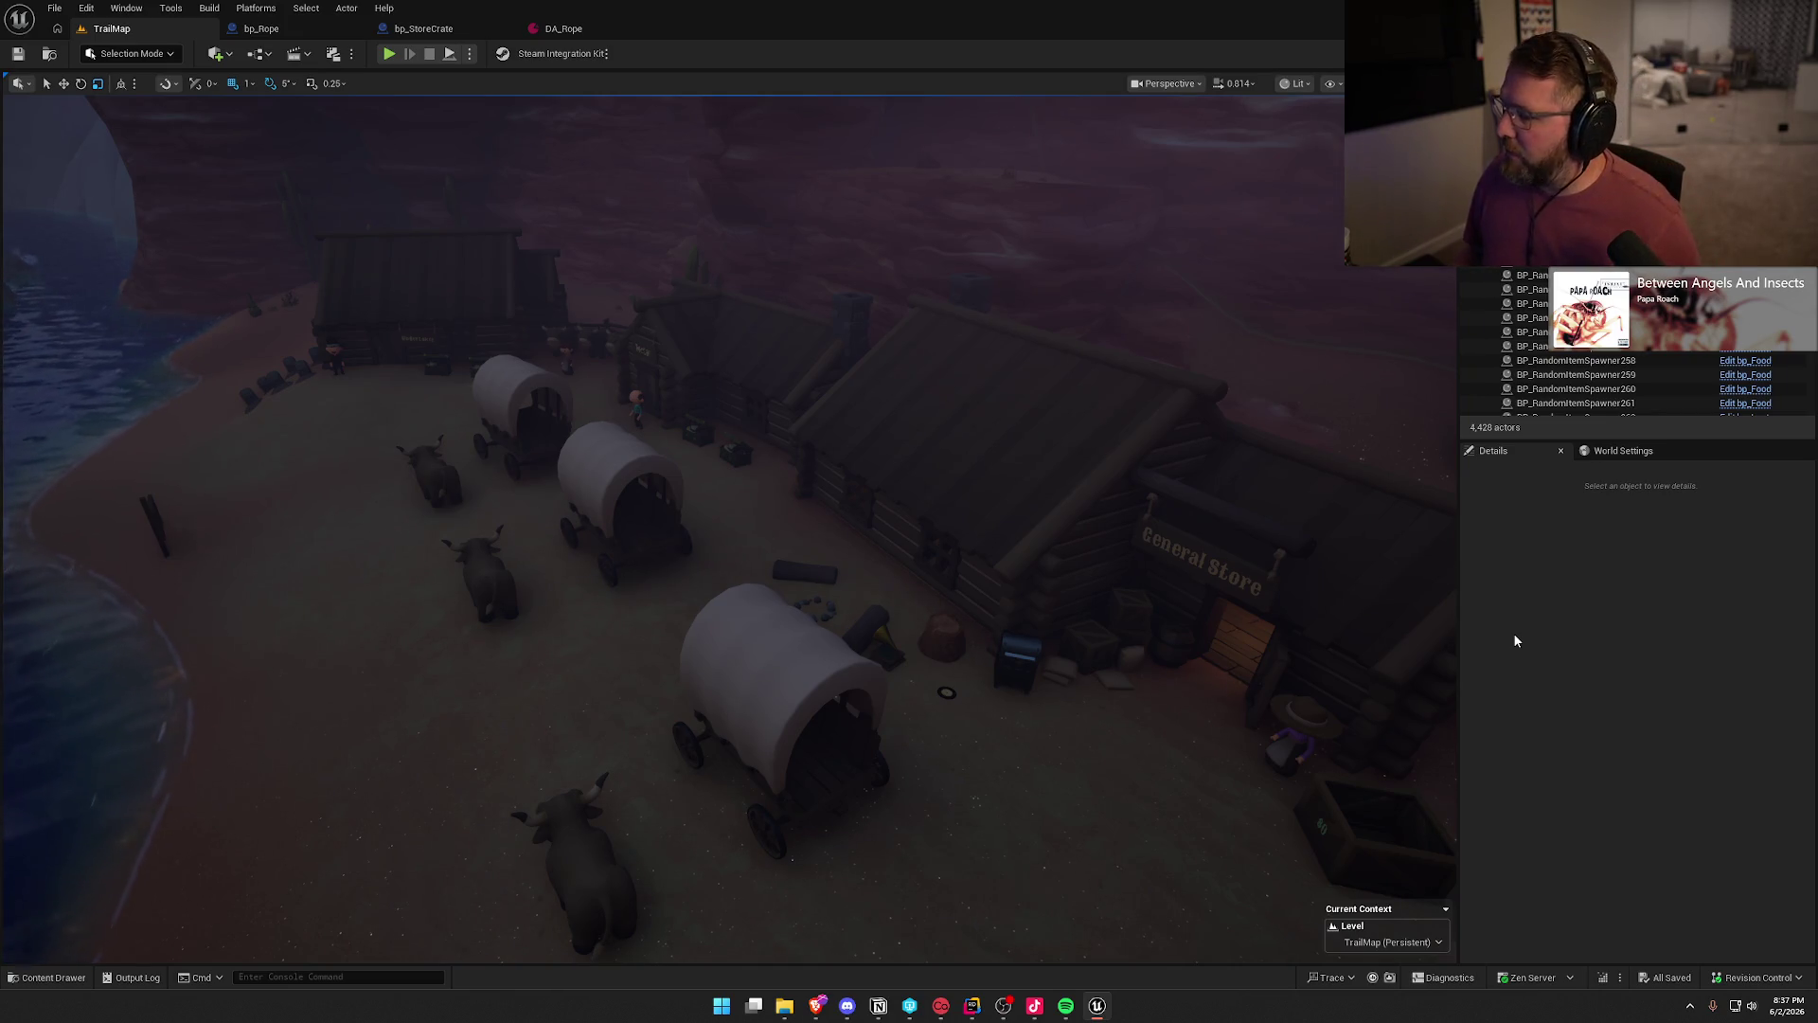
pyautogui.click(1553, 639)
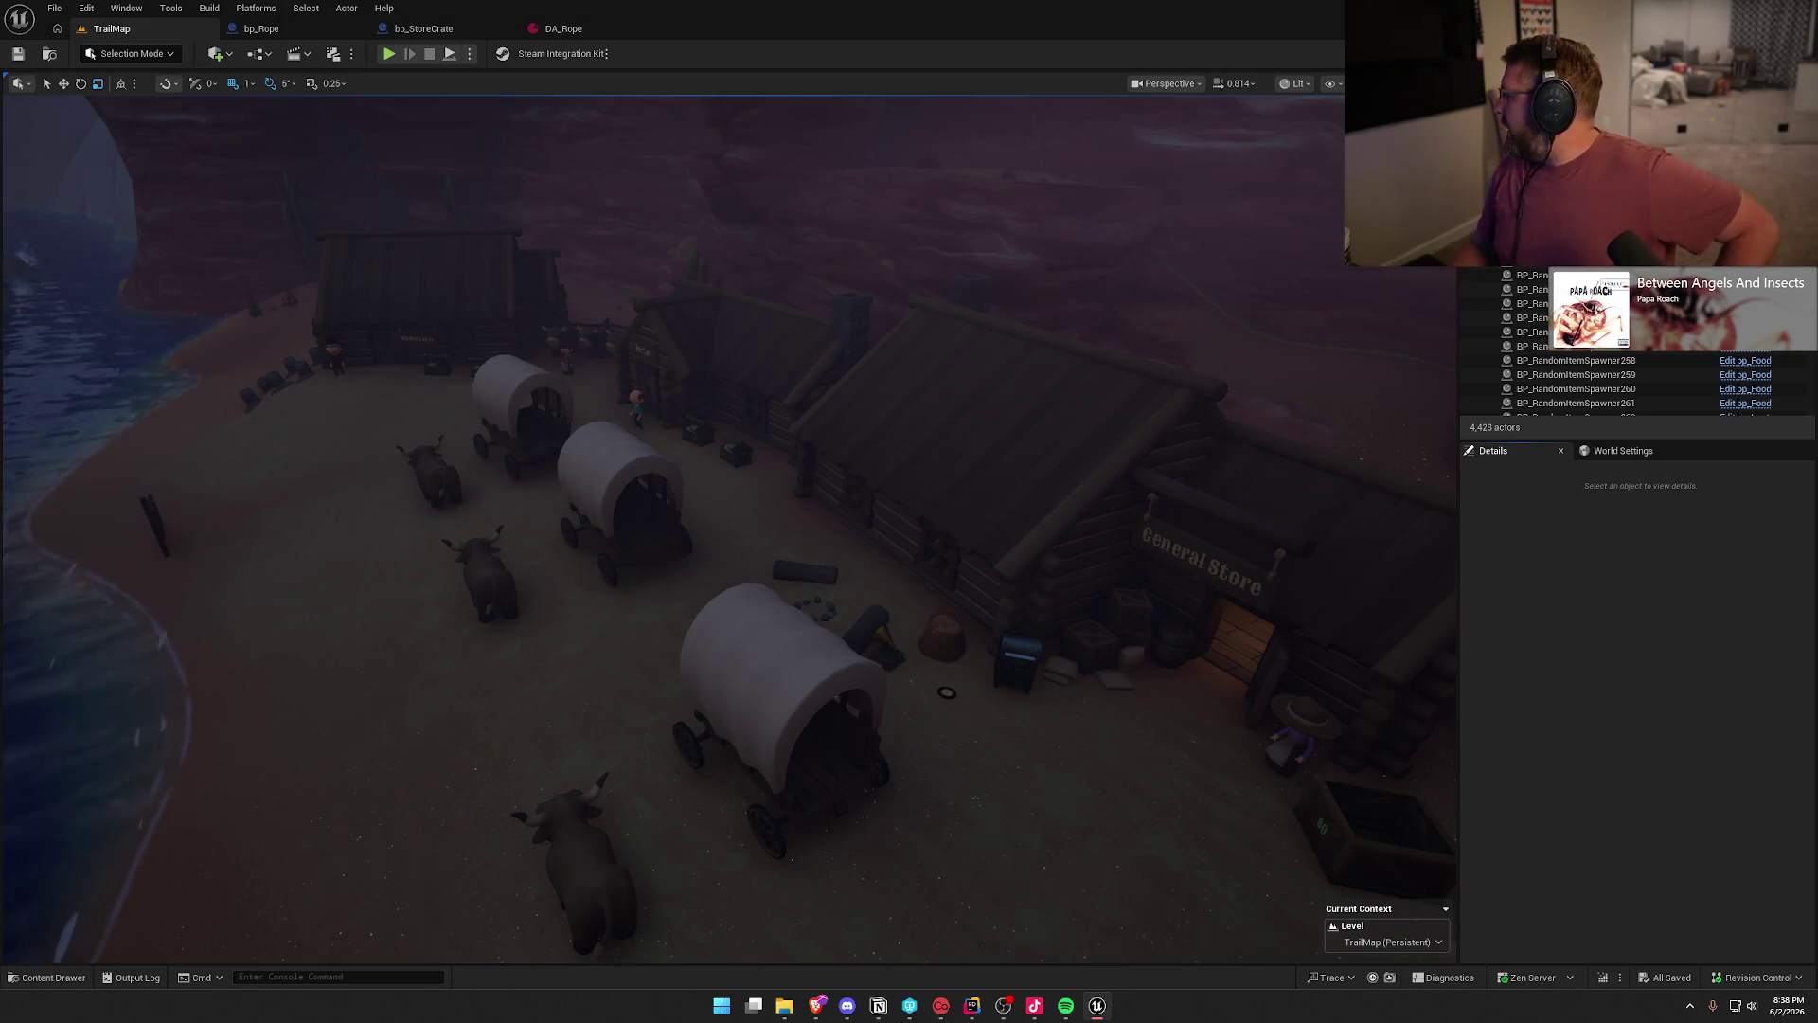
# - Drop the camera to ground level by the store and select the Anim_Char_Idle3 villager
pyautogui.hotkey('alt', 'Tab')
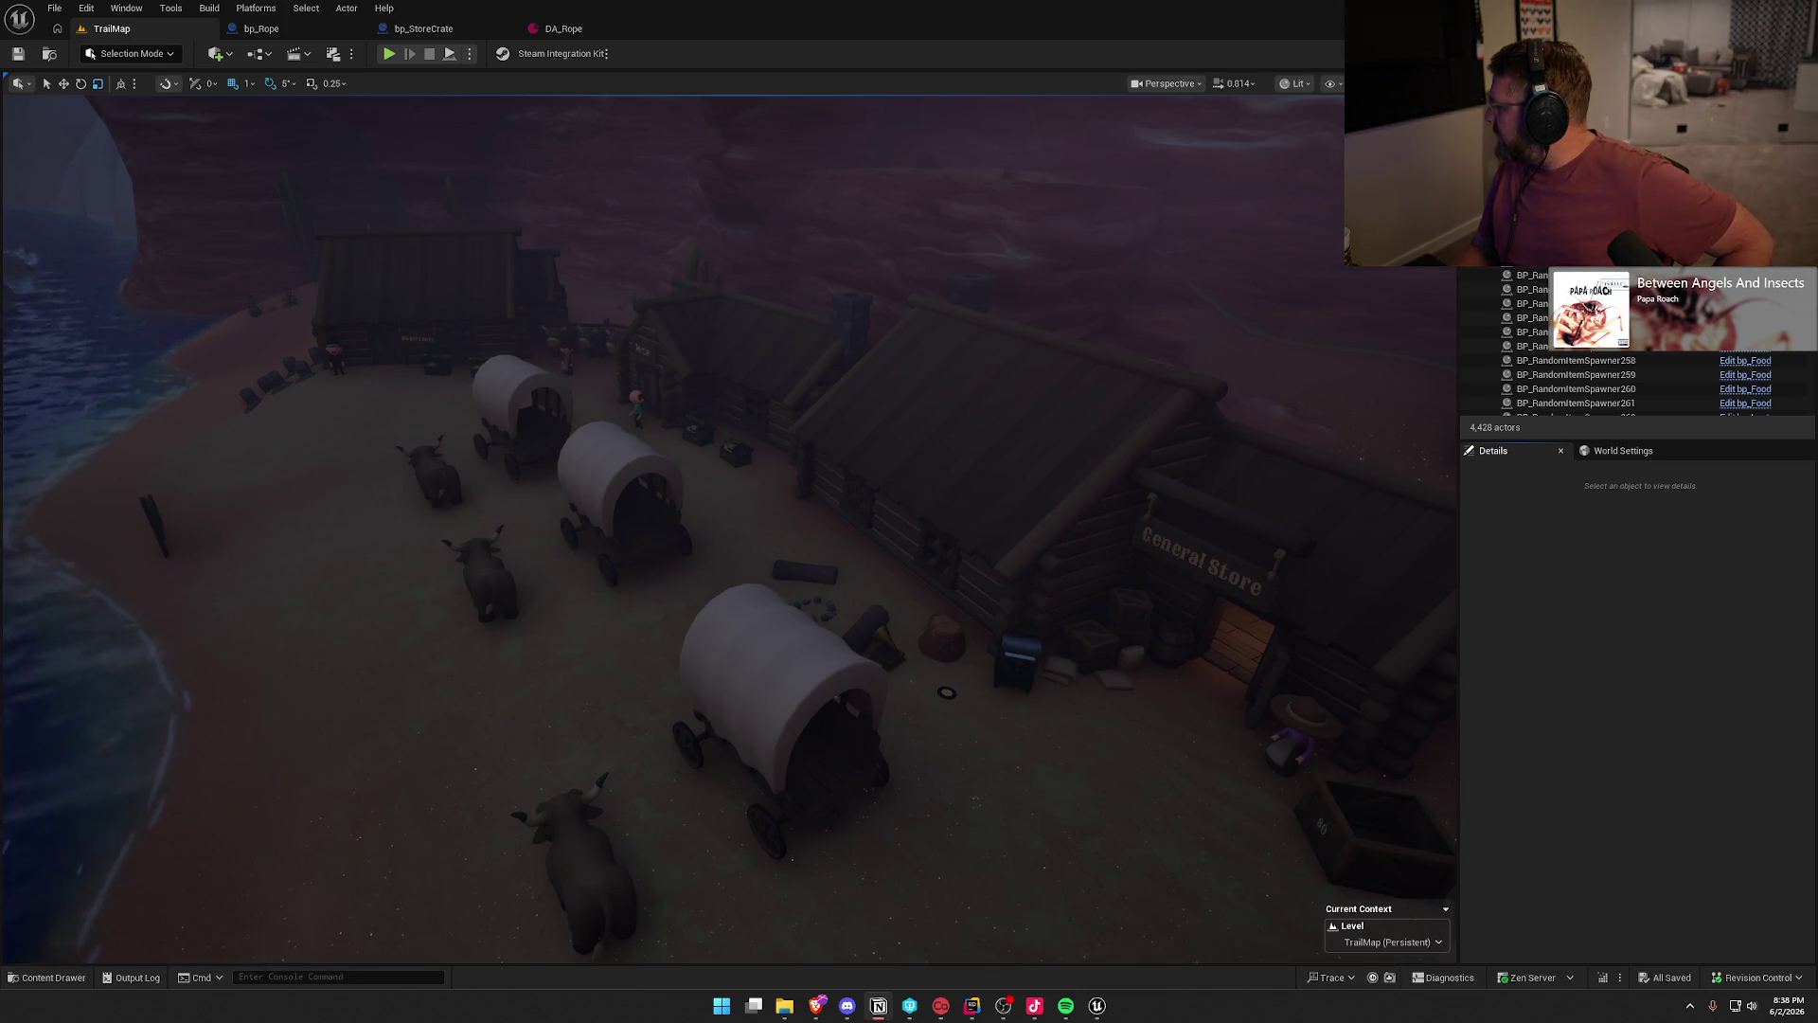
pyautogui.moveTo(1080, 522)
pyautogui.mouseDown()
pyautogui.moveTo(1041, 478)
pyautogui.moveTo(1051, 502)
pyautogui.moveTo(905, 439)
pyautogui.mouseUp()
pyautogui.press('1')
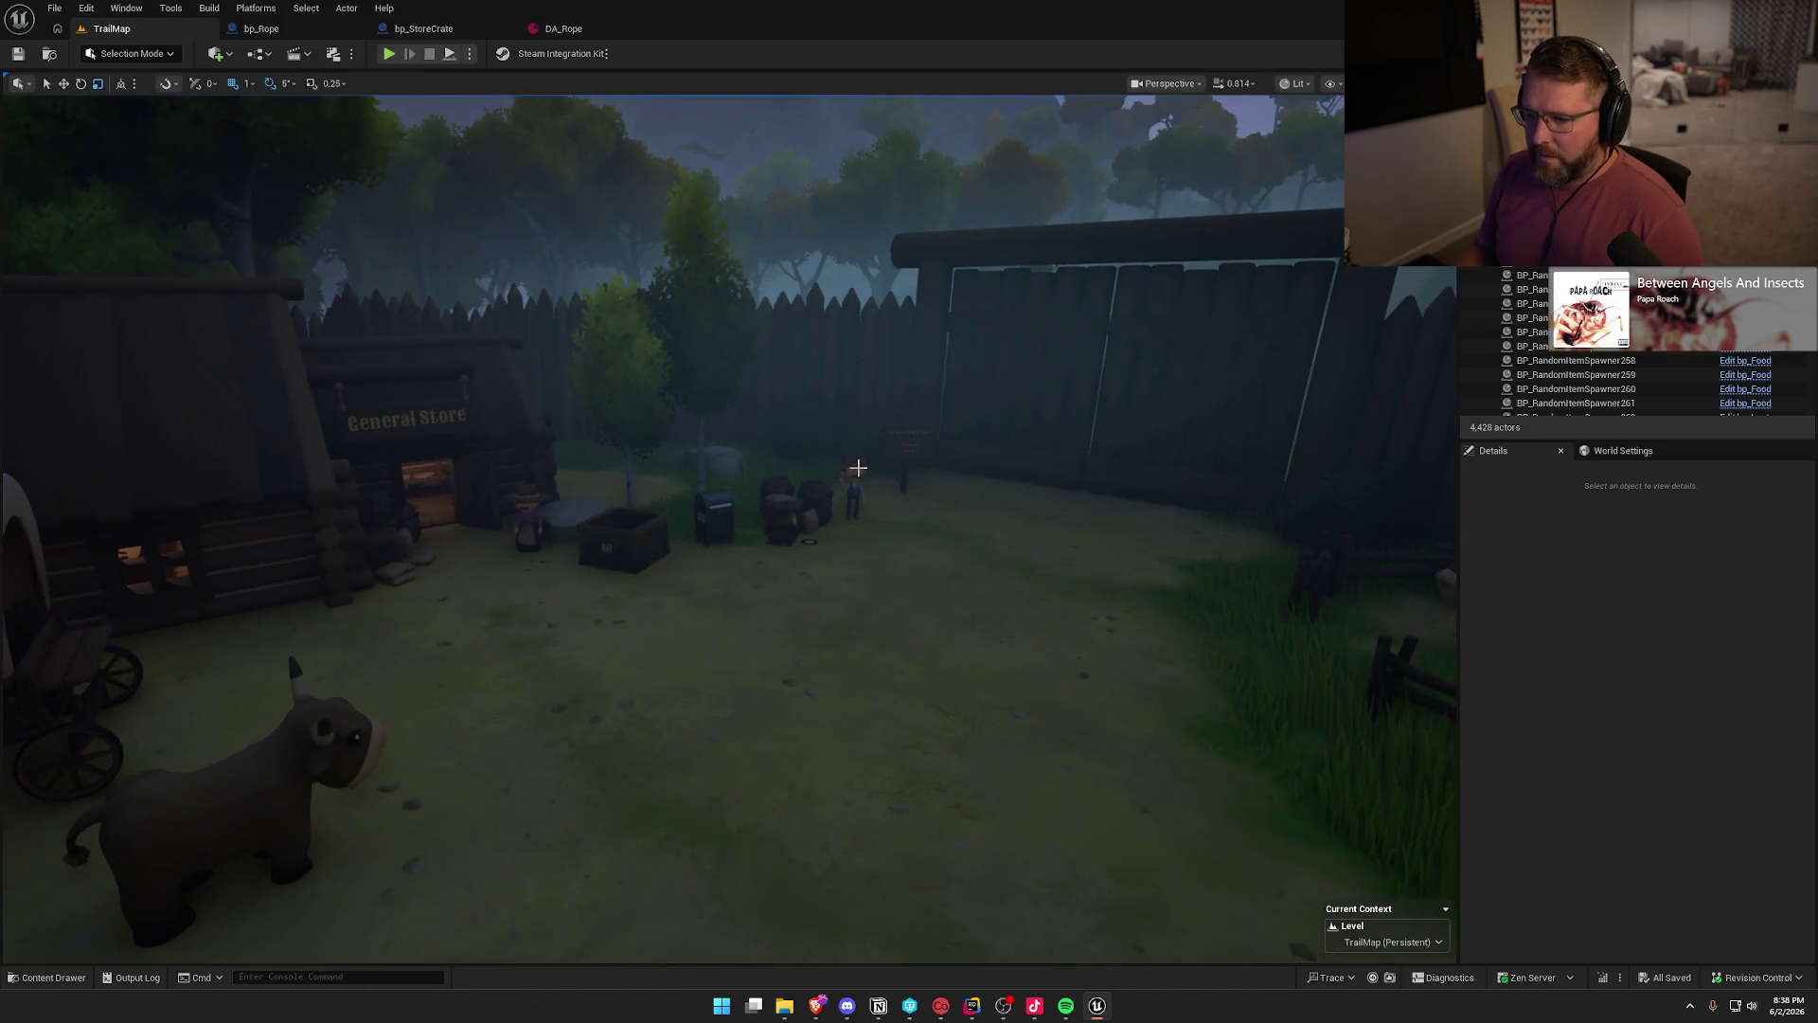
pyautogui.moveTo(928, 572)
pyautogui.mouseDown()
pyautogui.moveTo(1136, 559)
pyautogui.moveTo(795, 576)
pyautogui.mouseUp()
pyautogui.click(796, 577)
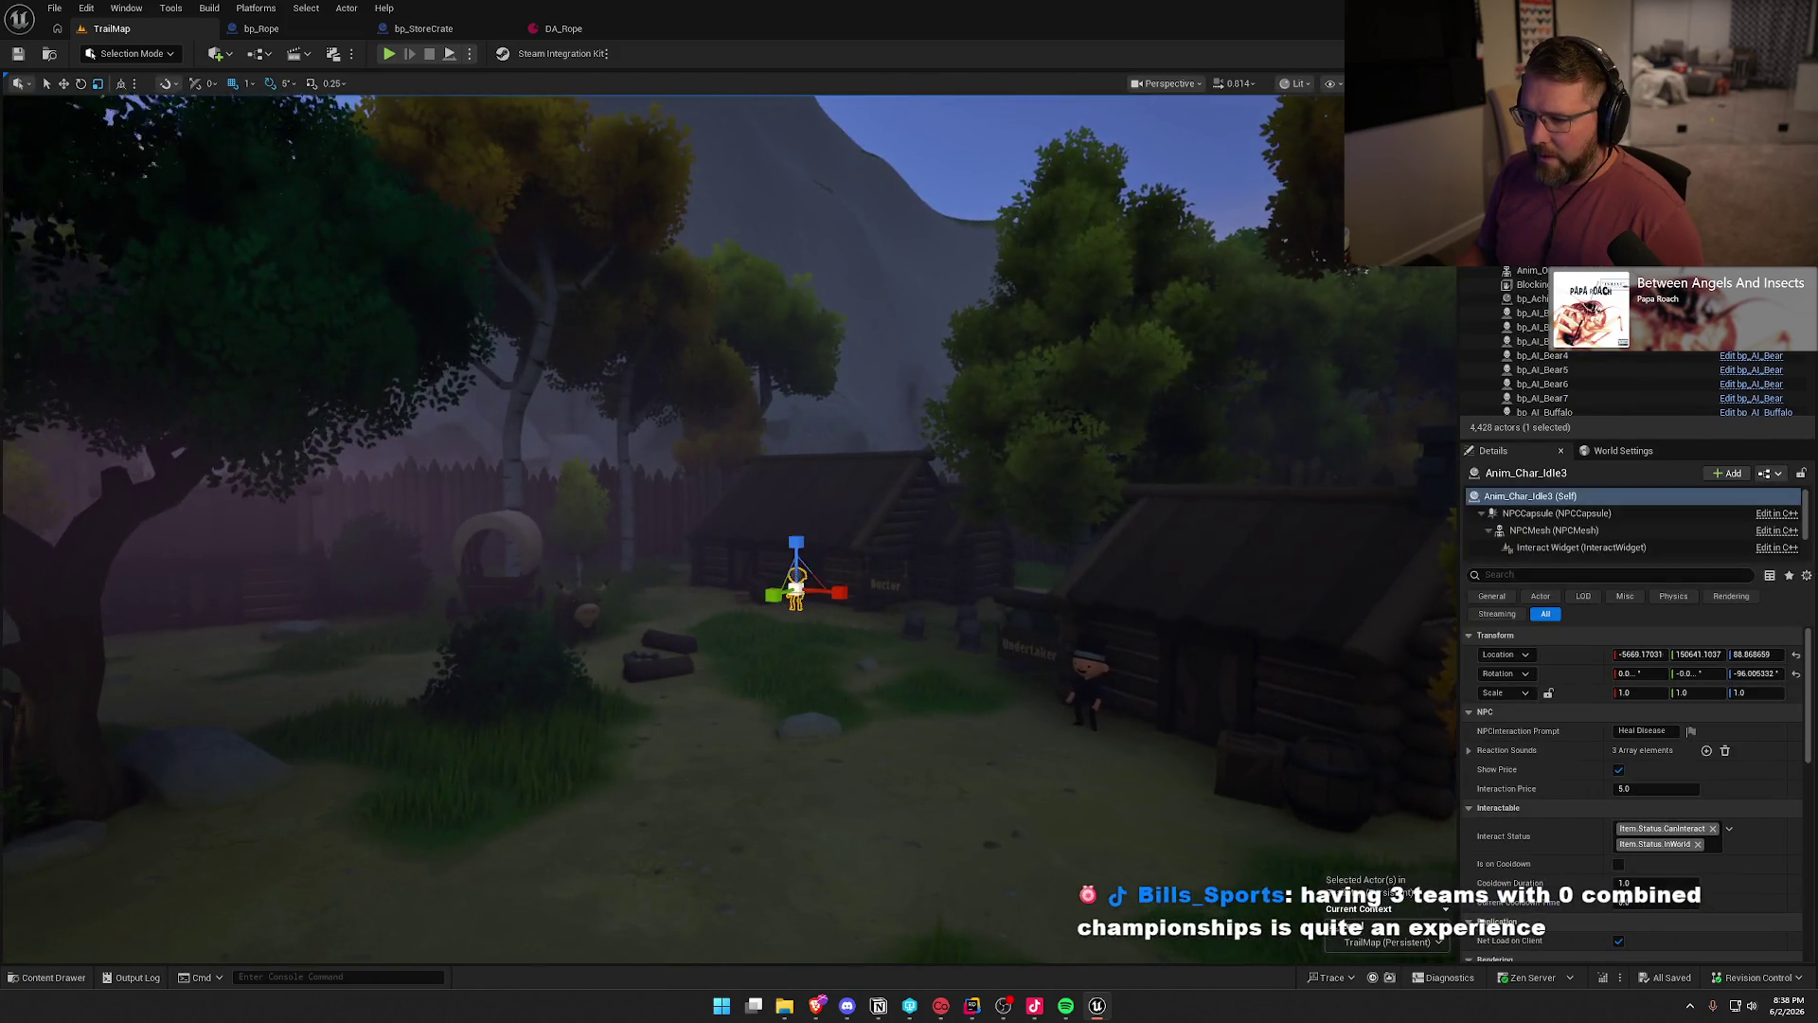
# - Frame Anim_Char_Idle3 and open its bp_NPC_Doctor Blueprint with Ctrl+E
pyautogui.scroll(10, 796, 573)
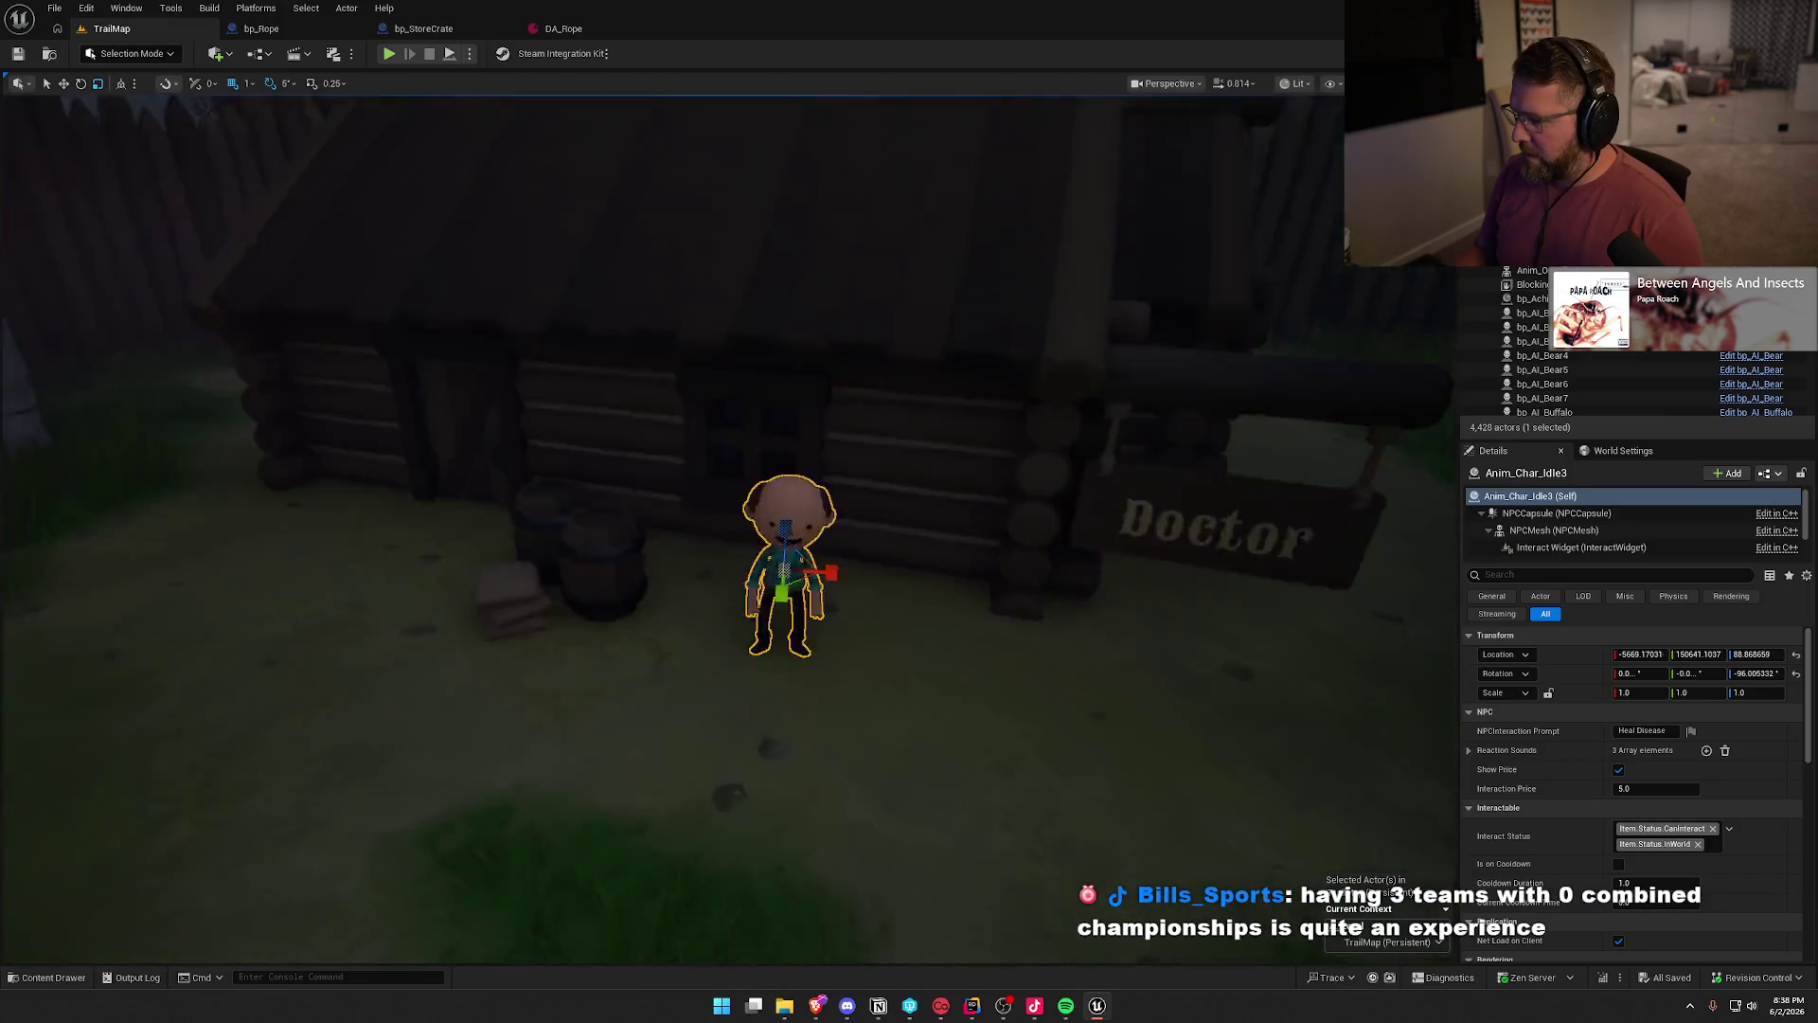
pyautogui.press('f')
pyautogui.scroll(-4, 1563, 834)
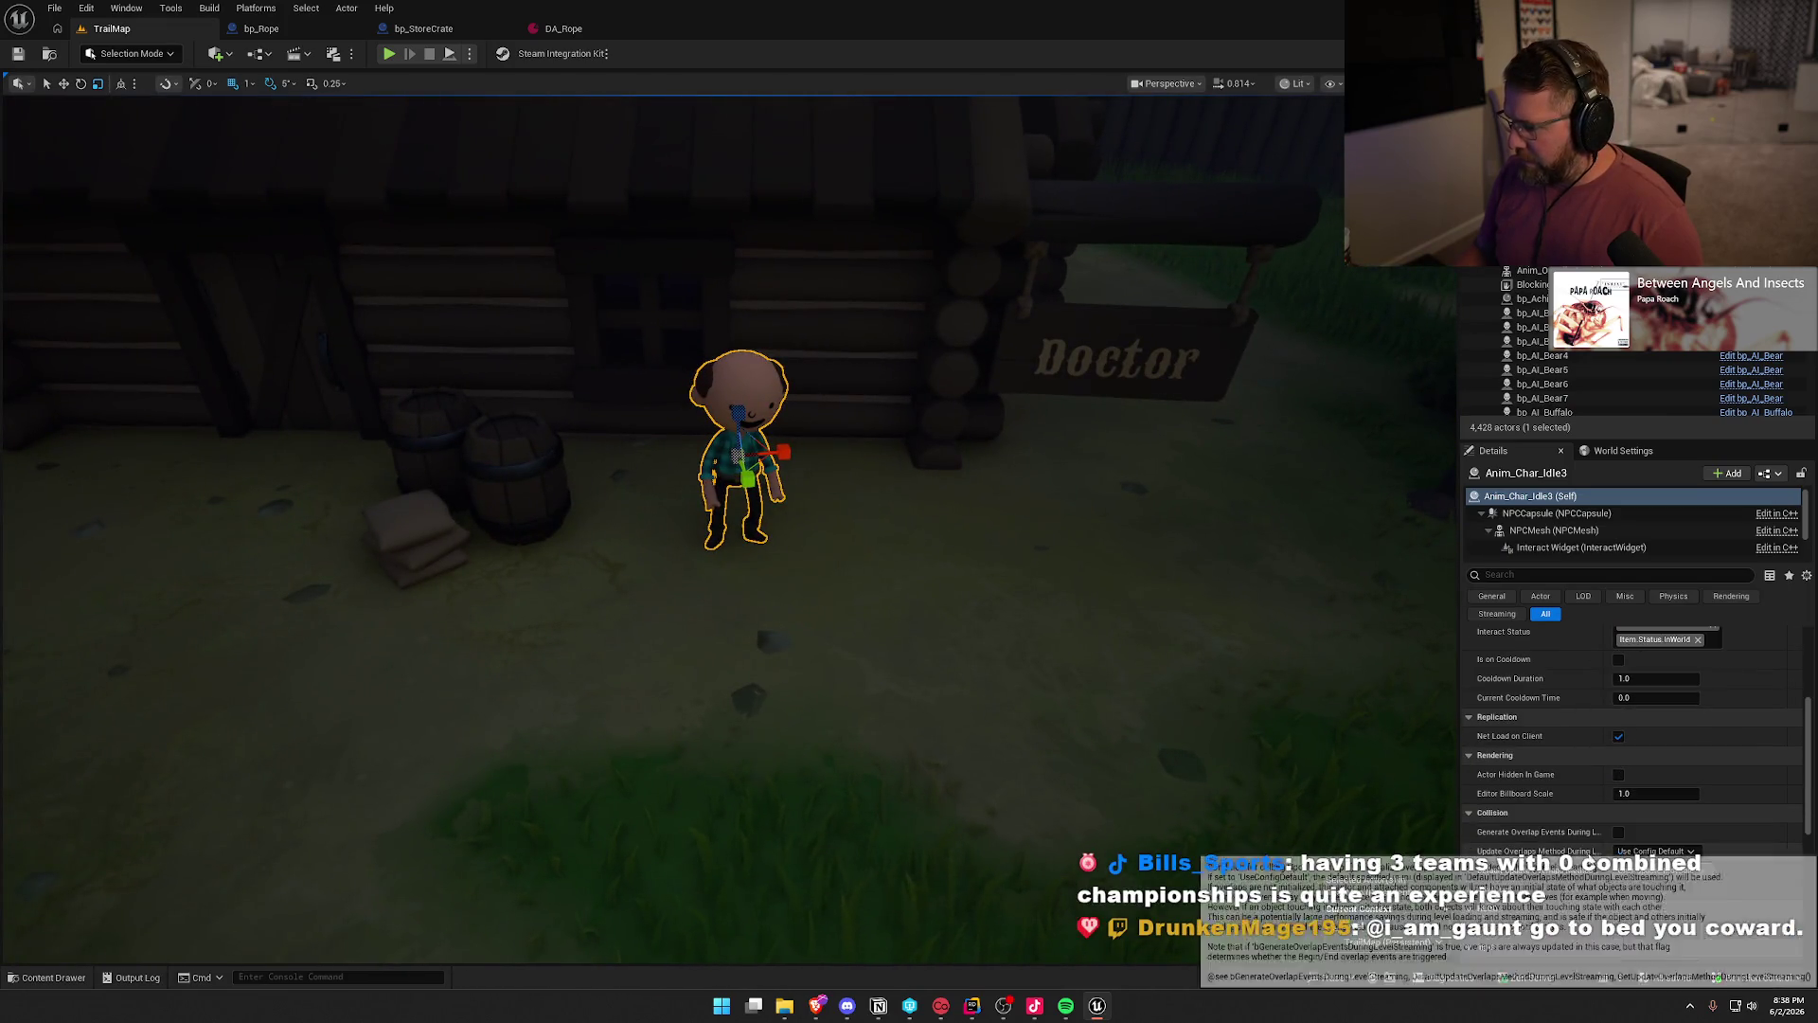
pyautogui.scroll(-10, 1628, 777)
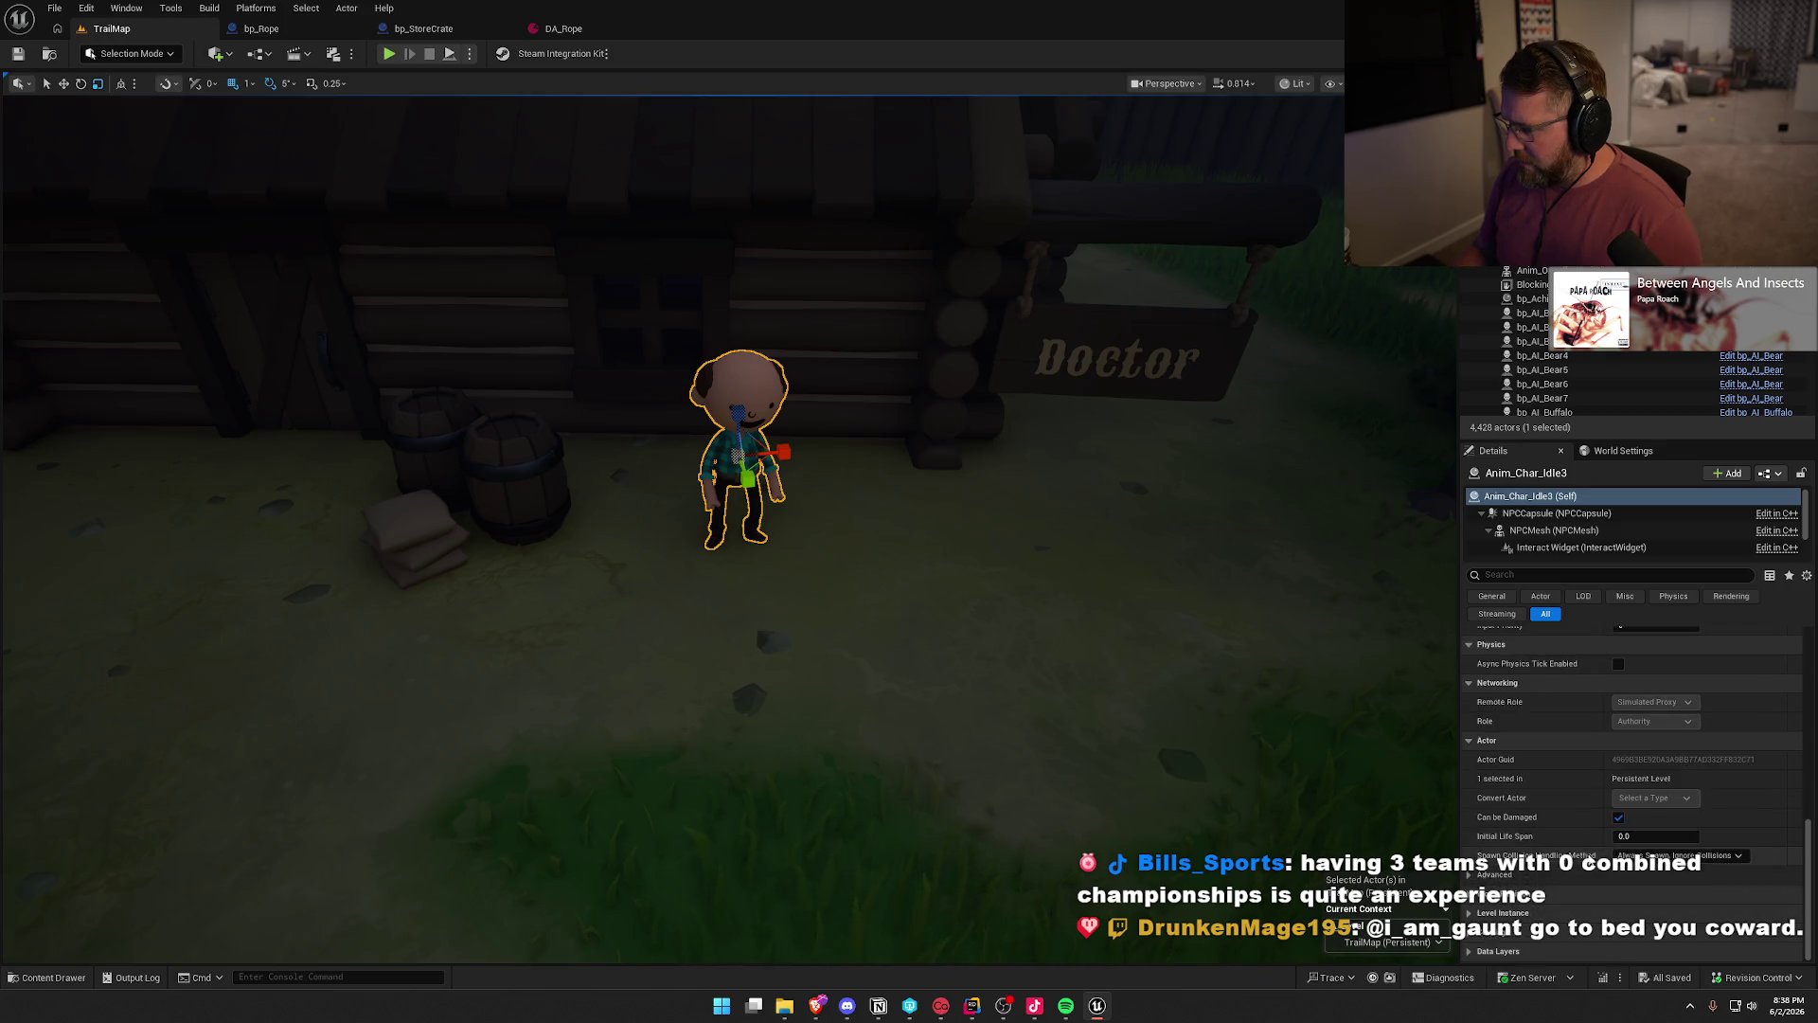
pyautogui.scroll(12, 1588, 863)
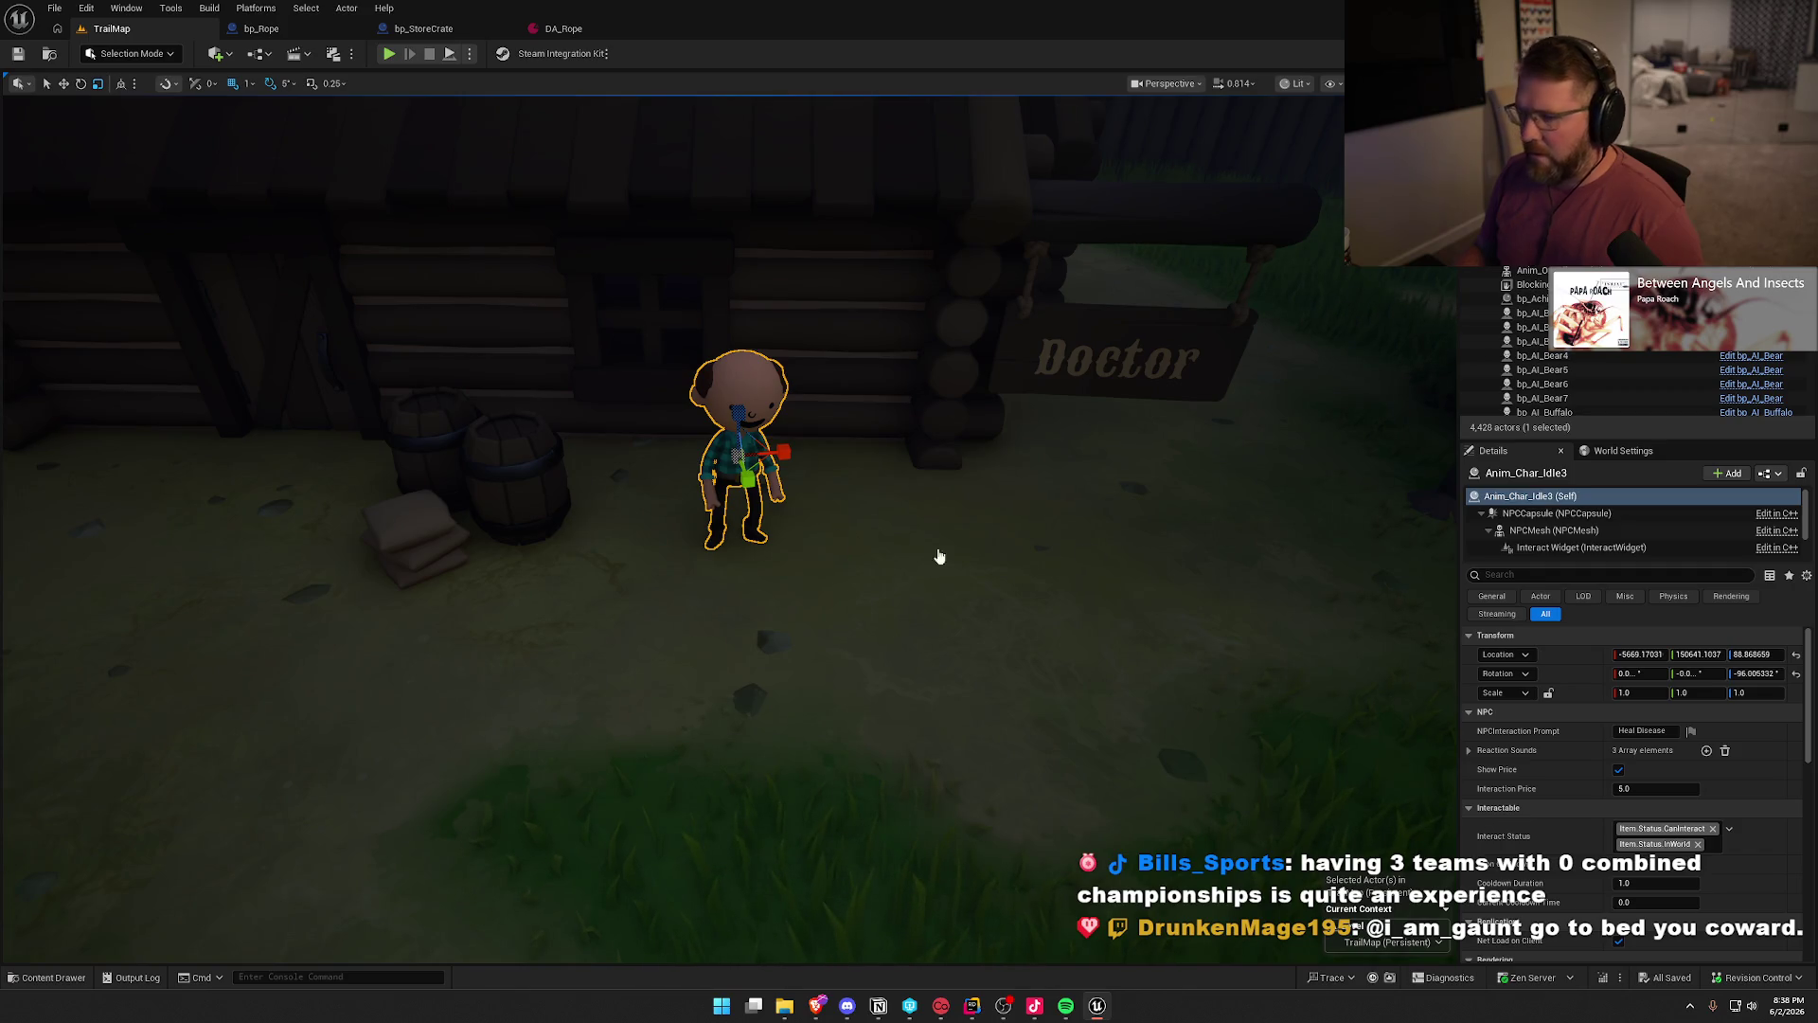
pyautogui.hotkey('ctrl', 'e')
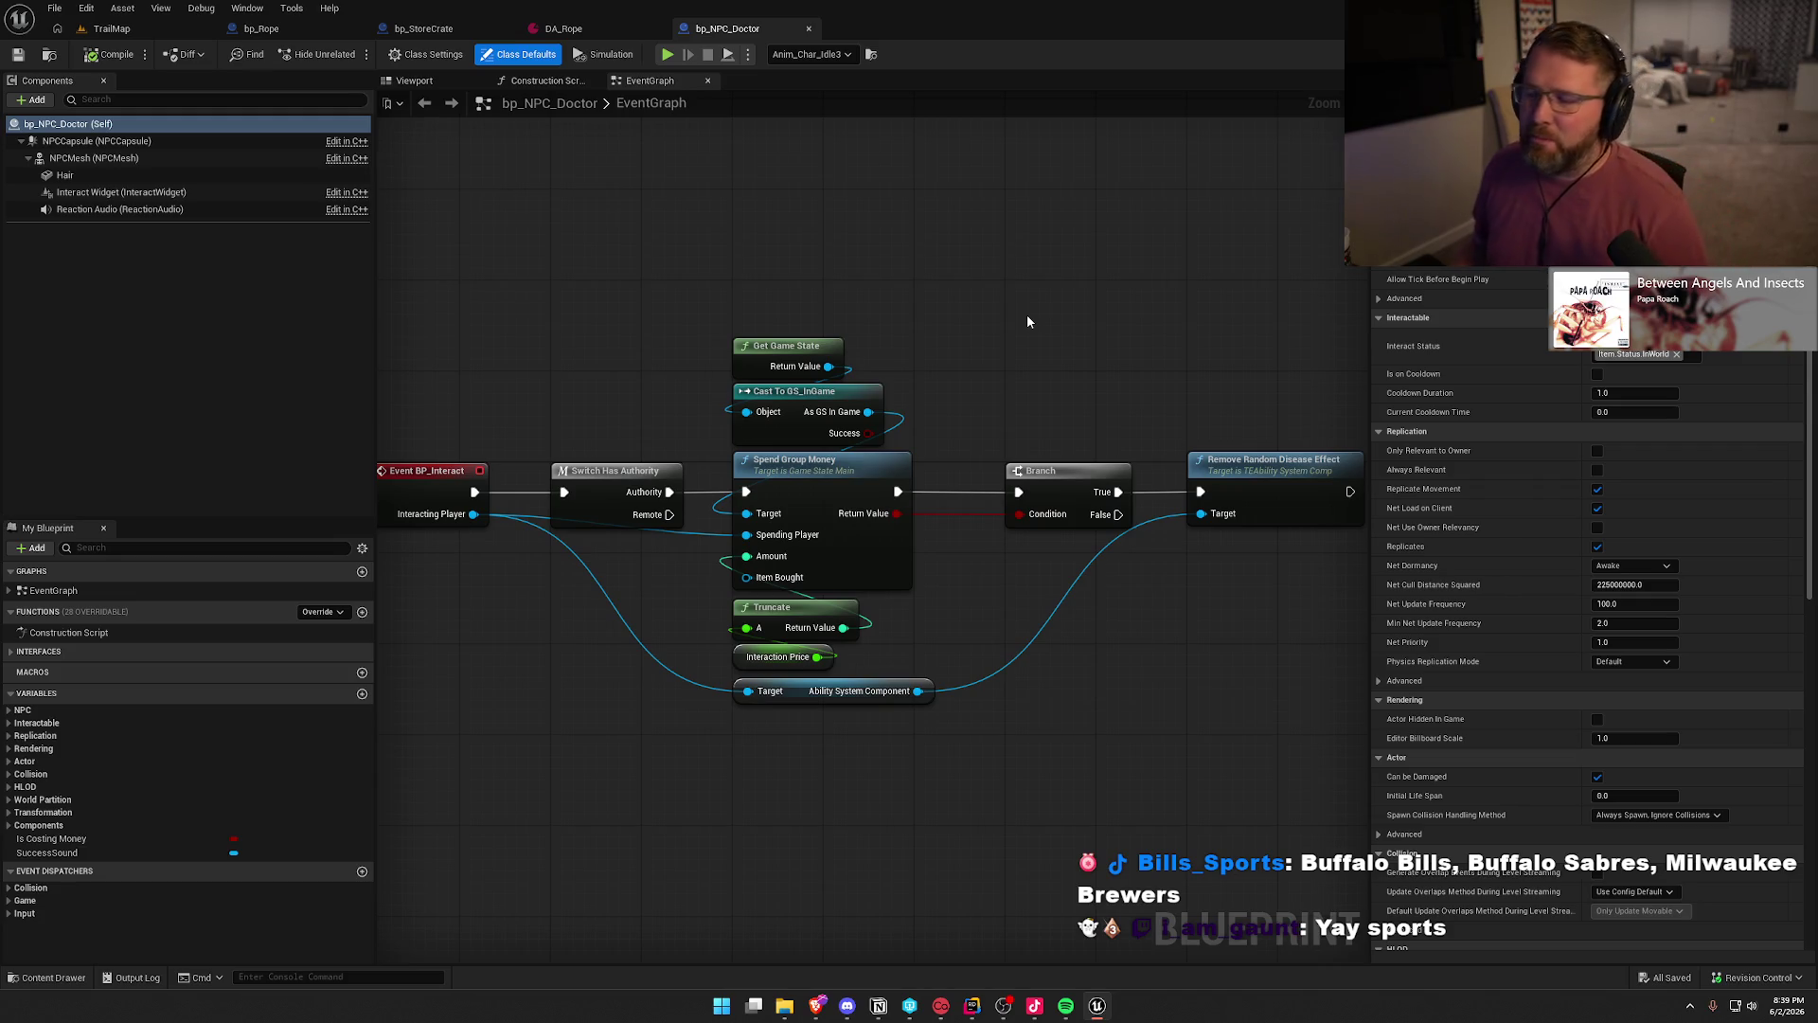
# - Set the Interaction Price variable's default value to 25 in bp_NPC_Doctor
pyautogui.moveTo(1002, 348); pyautogui.dragTo(1022, 332)
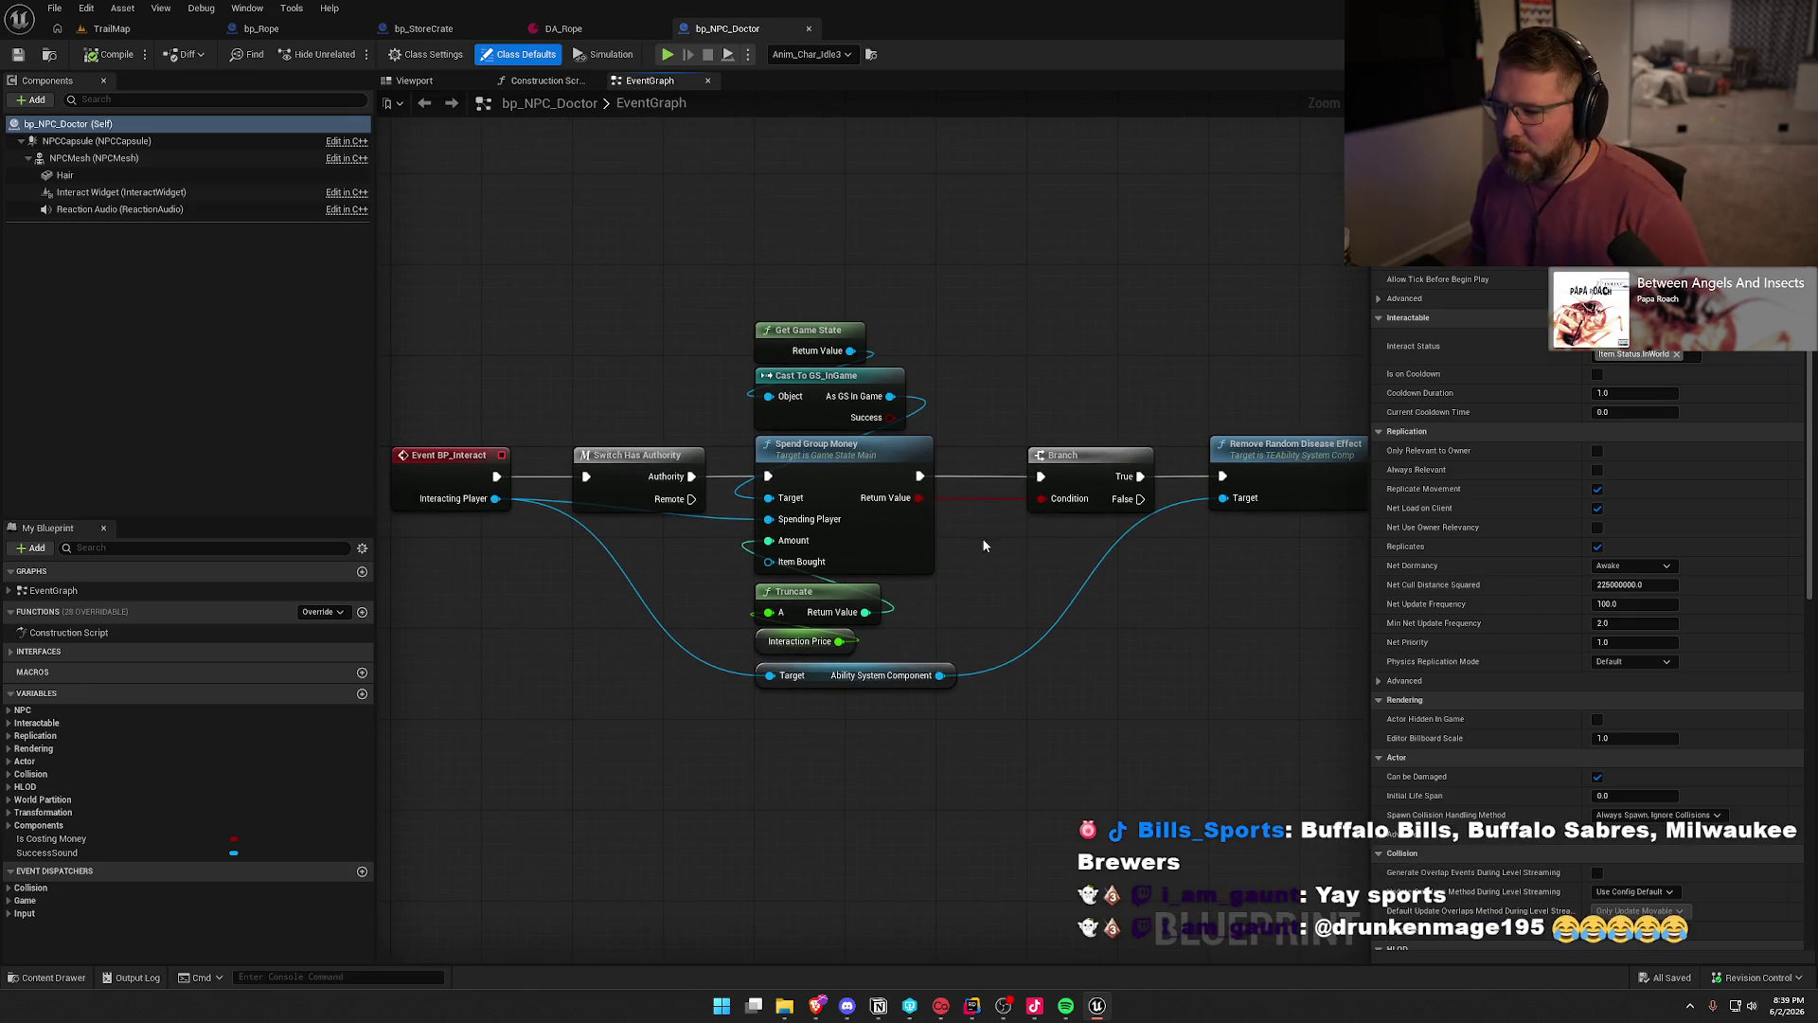
pyautogui.moveTo(989, 623)
pyautogui.mouseDown()
pyautogui.moveTo(995, 537)
pyautogui.moveTo(705, 403)
pyautogui.moveTo(695, 257)
pyautogui.moveTo(704, 640)
pyautogui.moveTo(655, 606)
pyautogui.mouseUp()
pyautogui.click(695, 257)
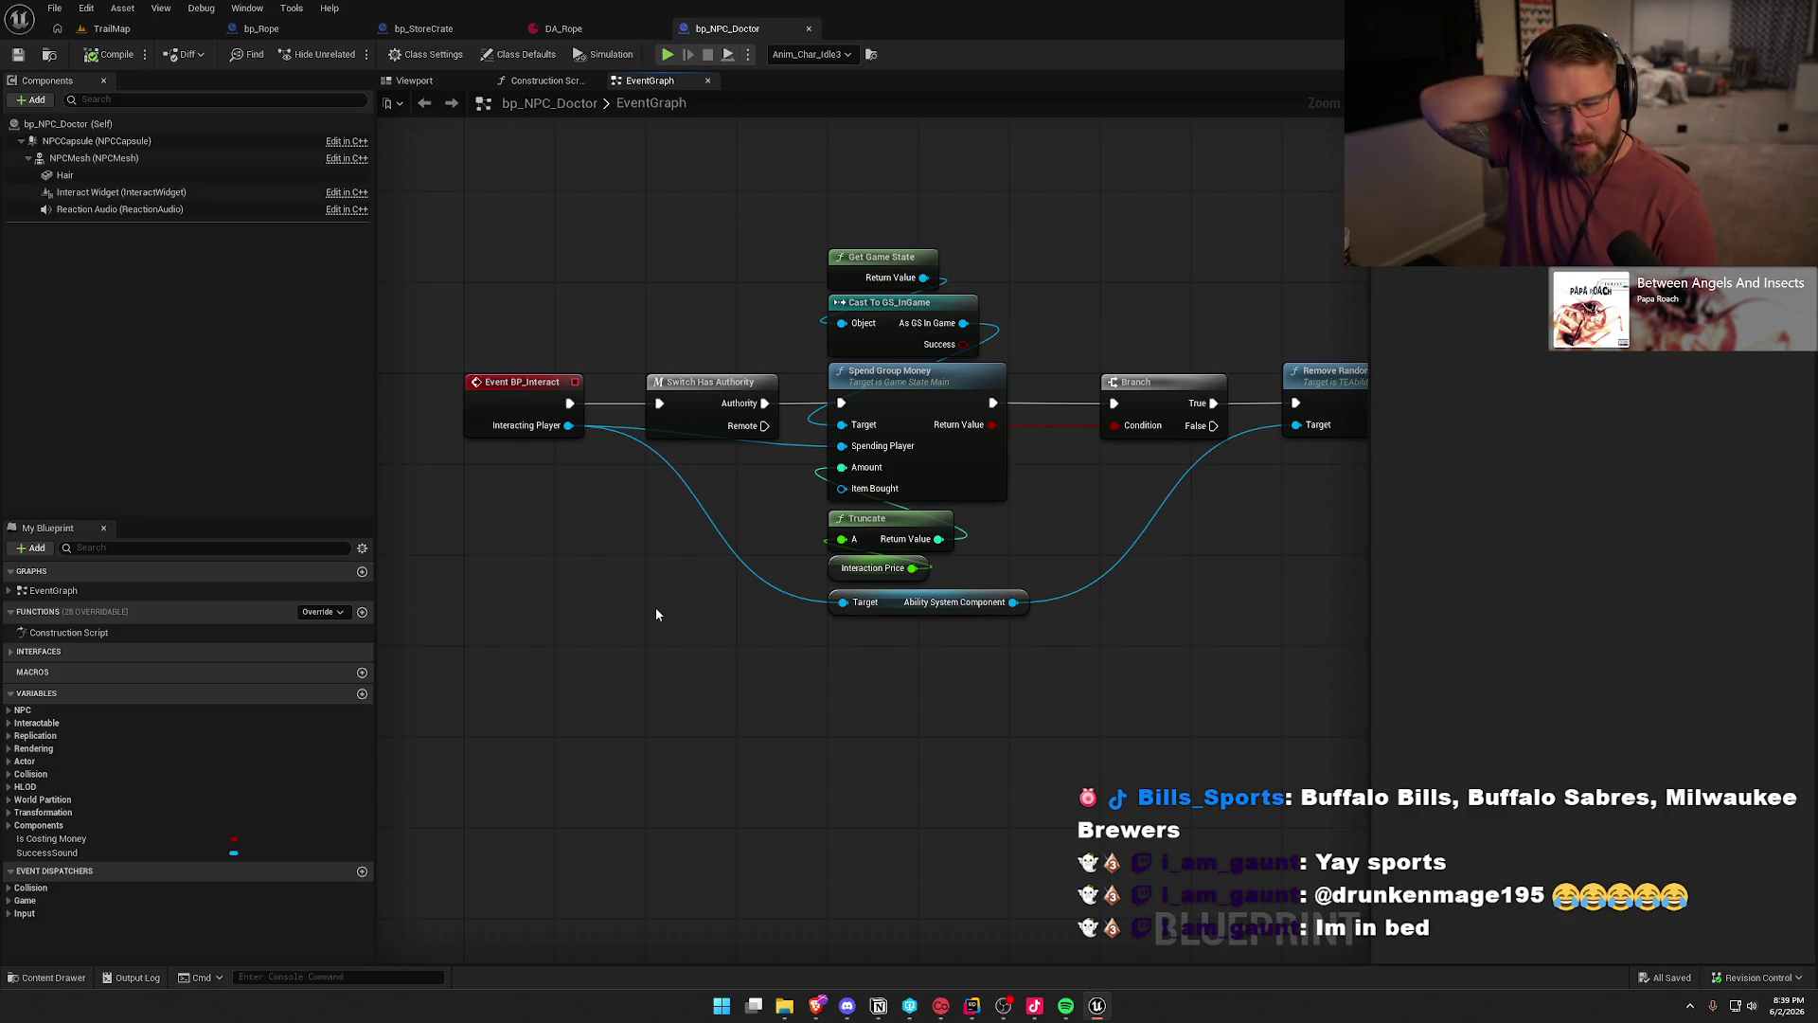
pyautogui.click(871, 569)
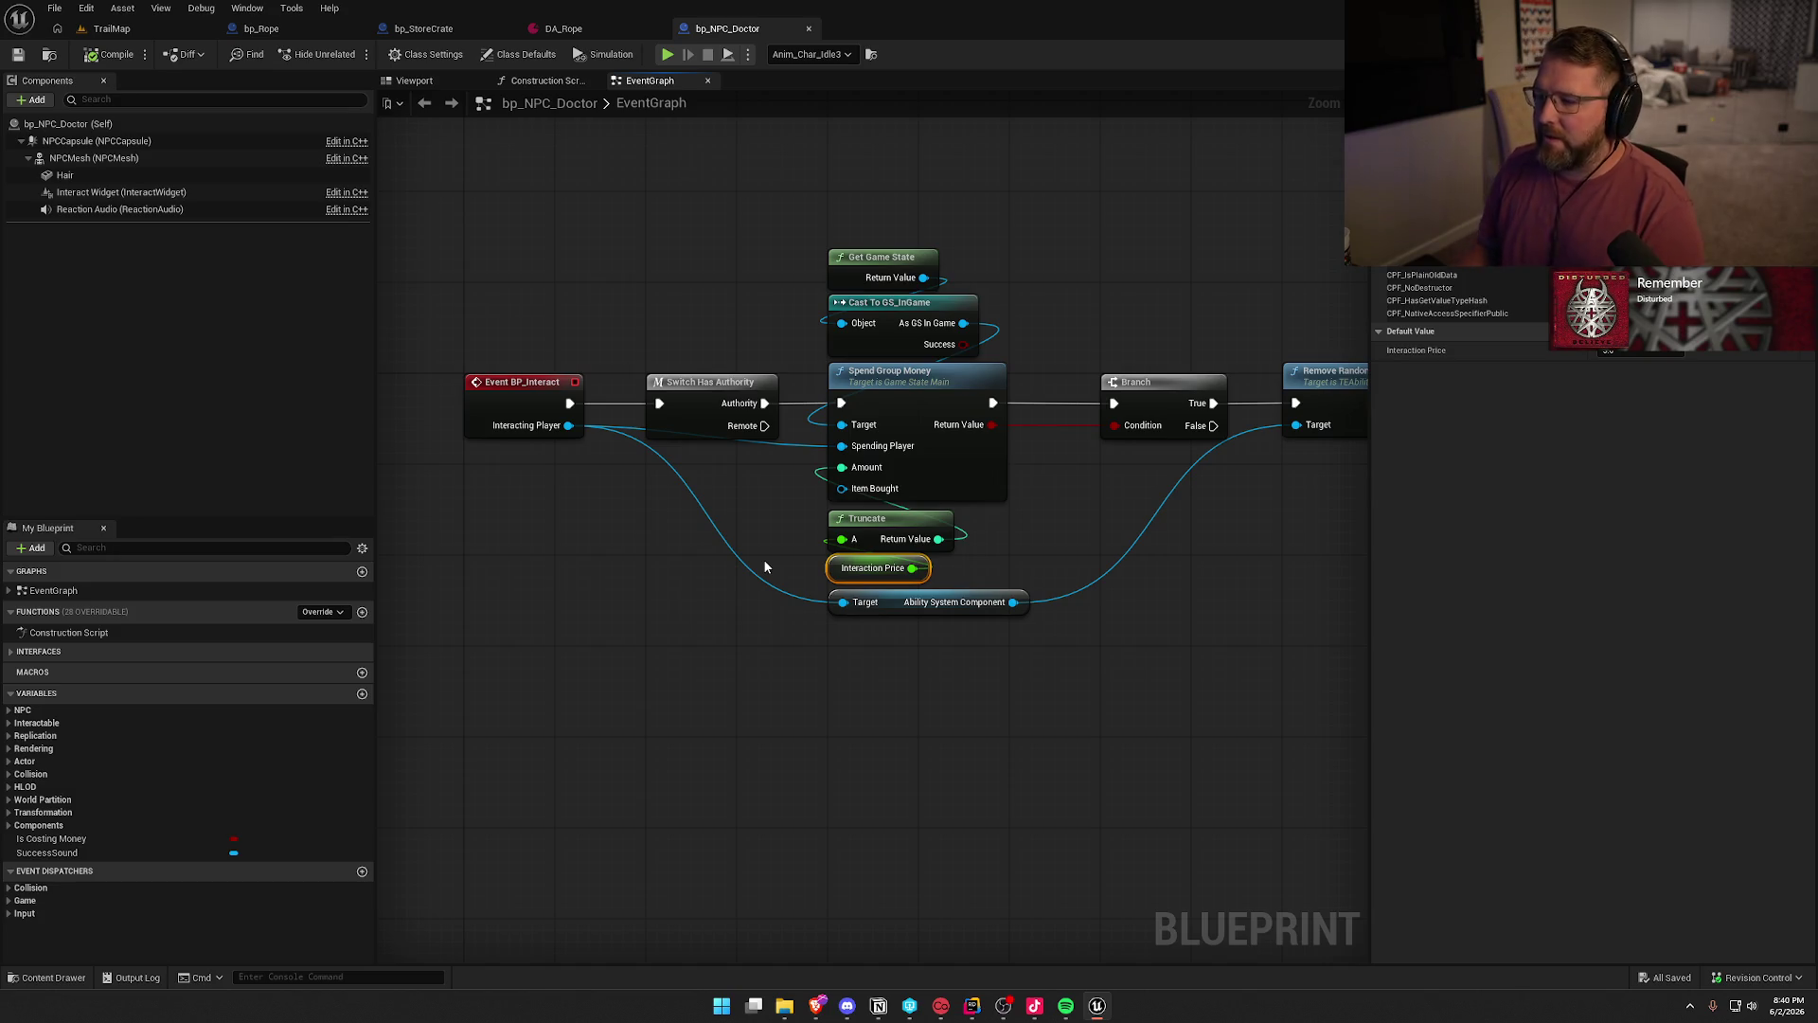
pyautogui.click(1614, 352)
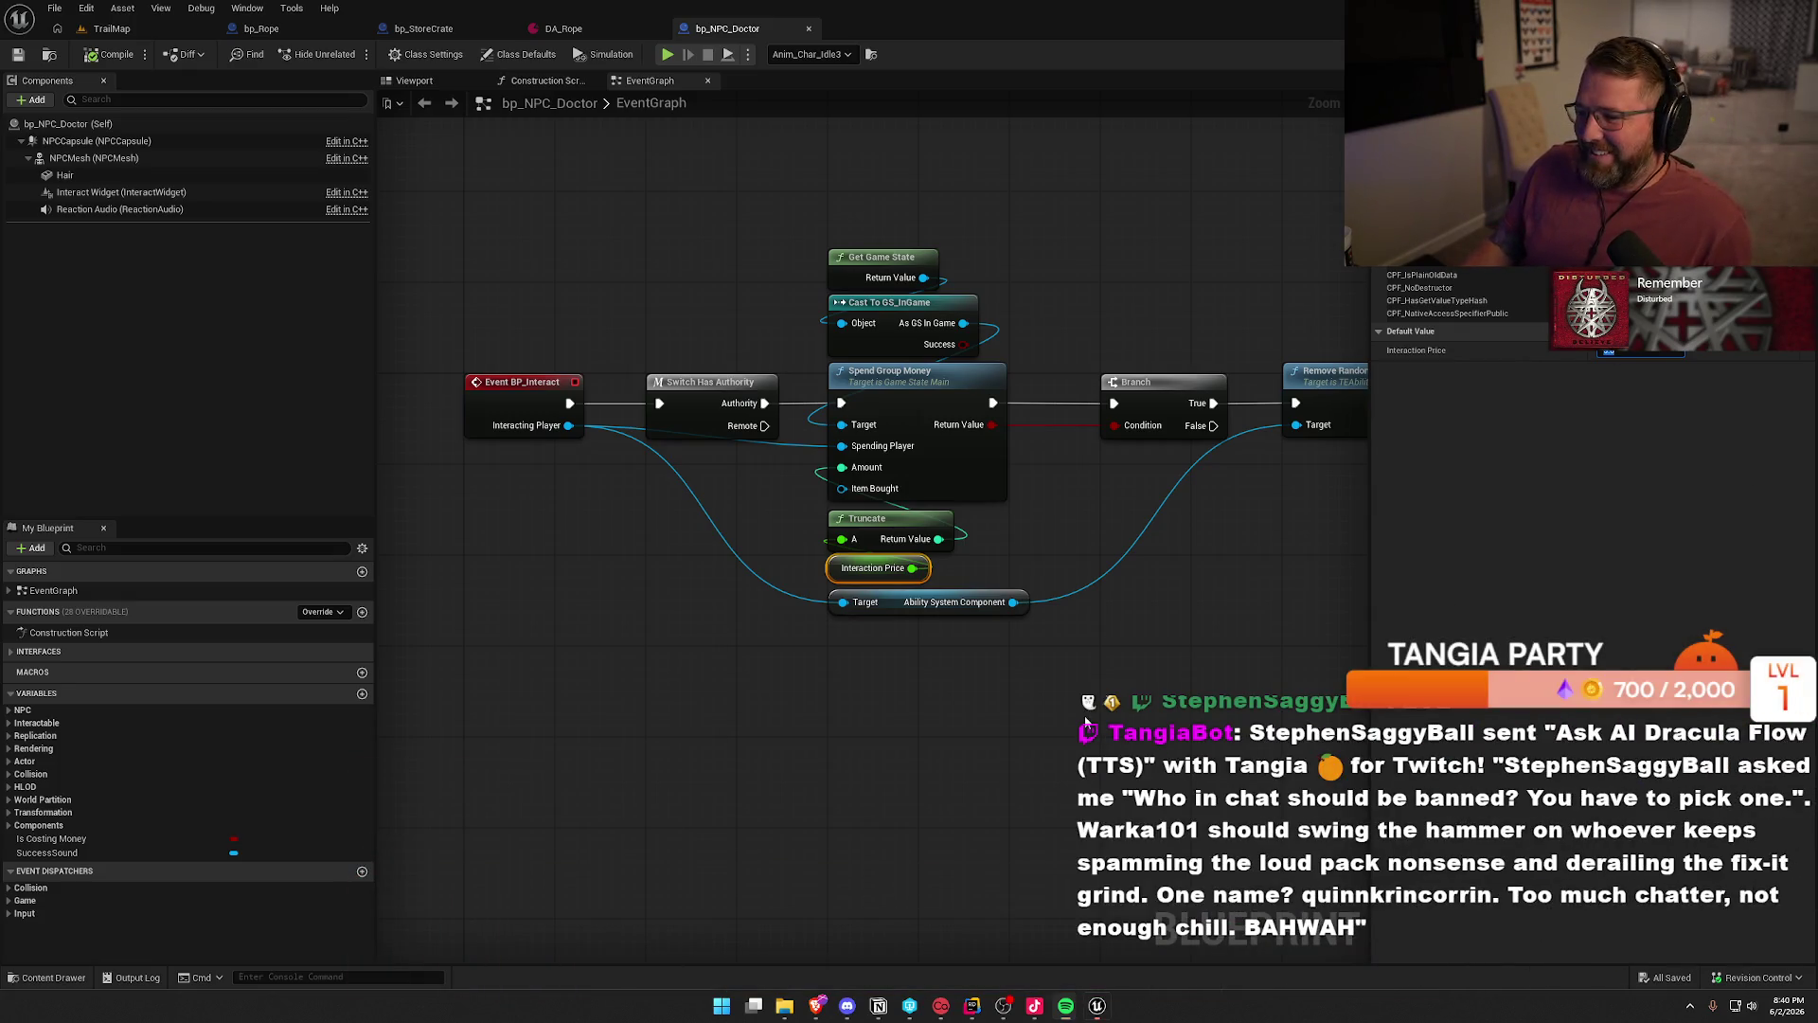
pyautogui.moveTo(1111, 691); pyautogui.dragTo(928, 674)
pyautogui.click(720, 550)
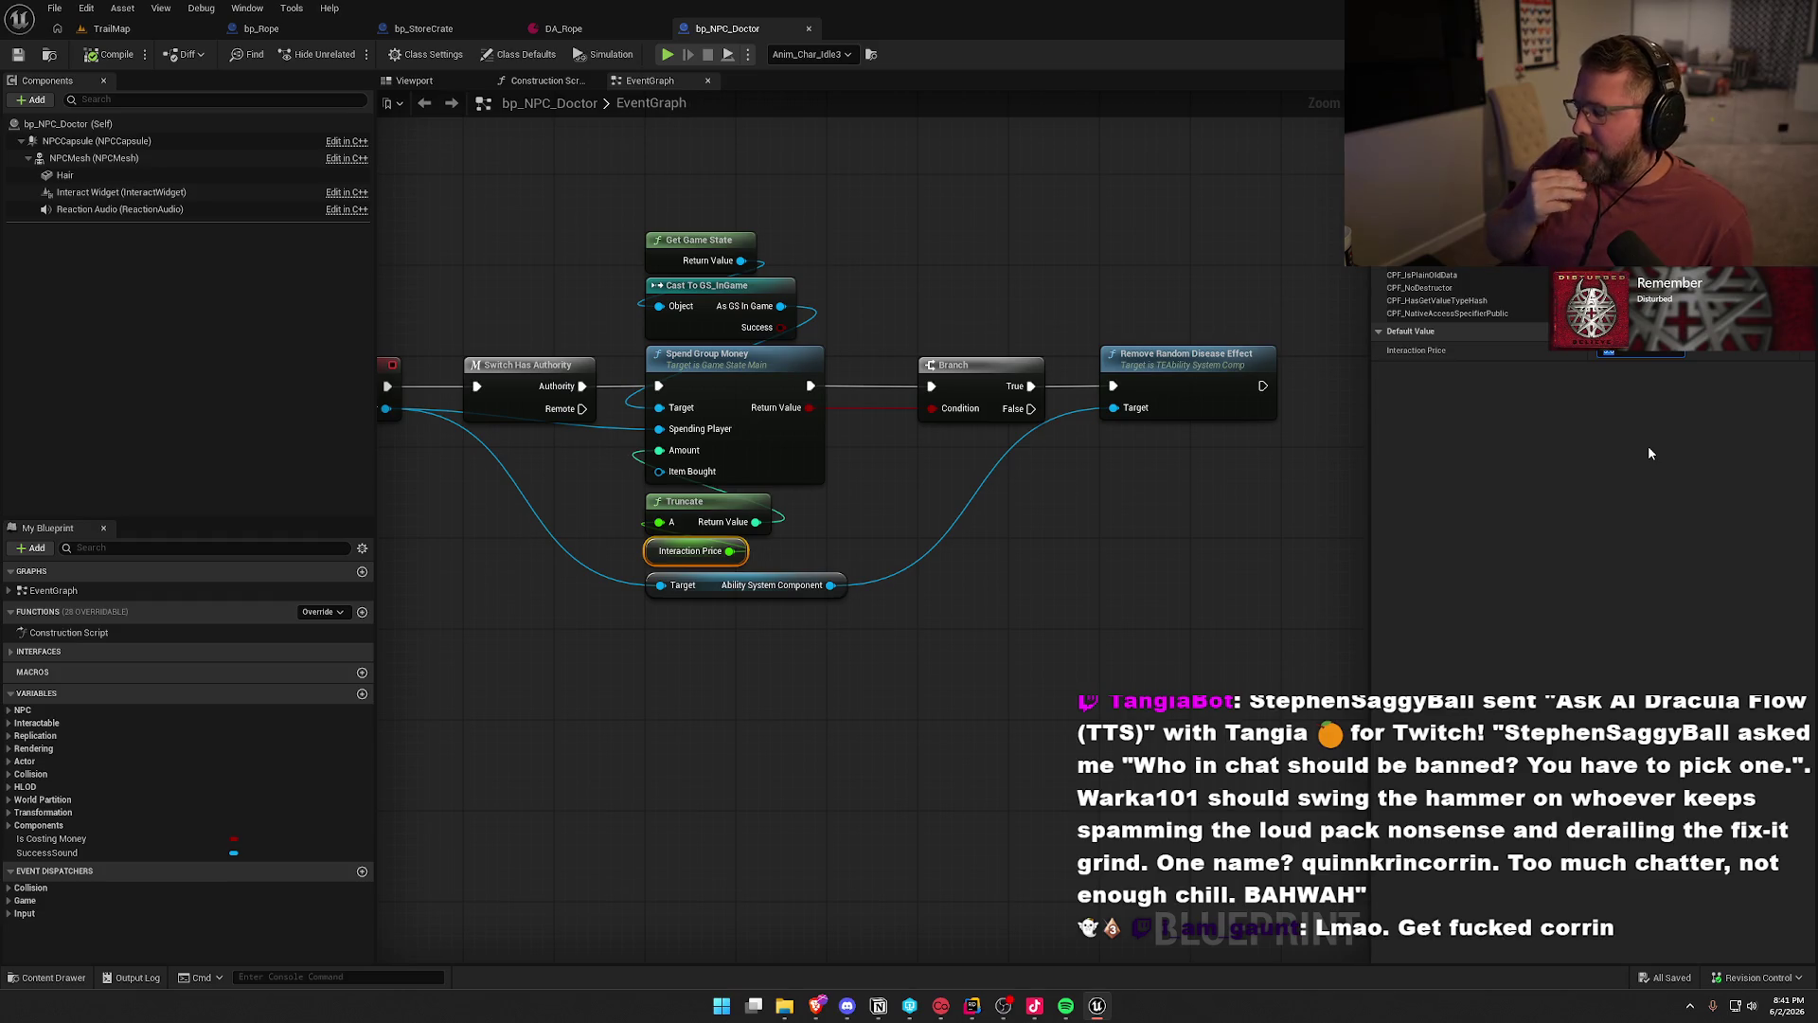
pyautogui.write('25')
pyautogui.press('Return')
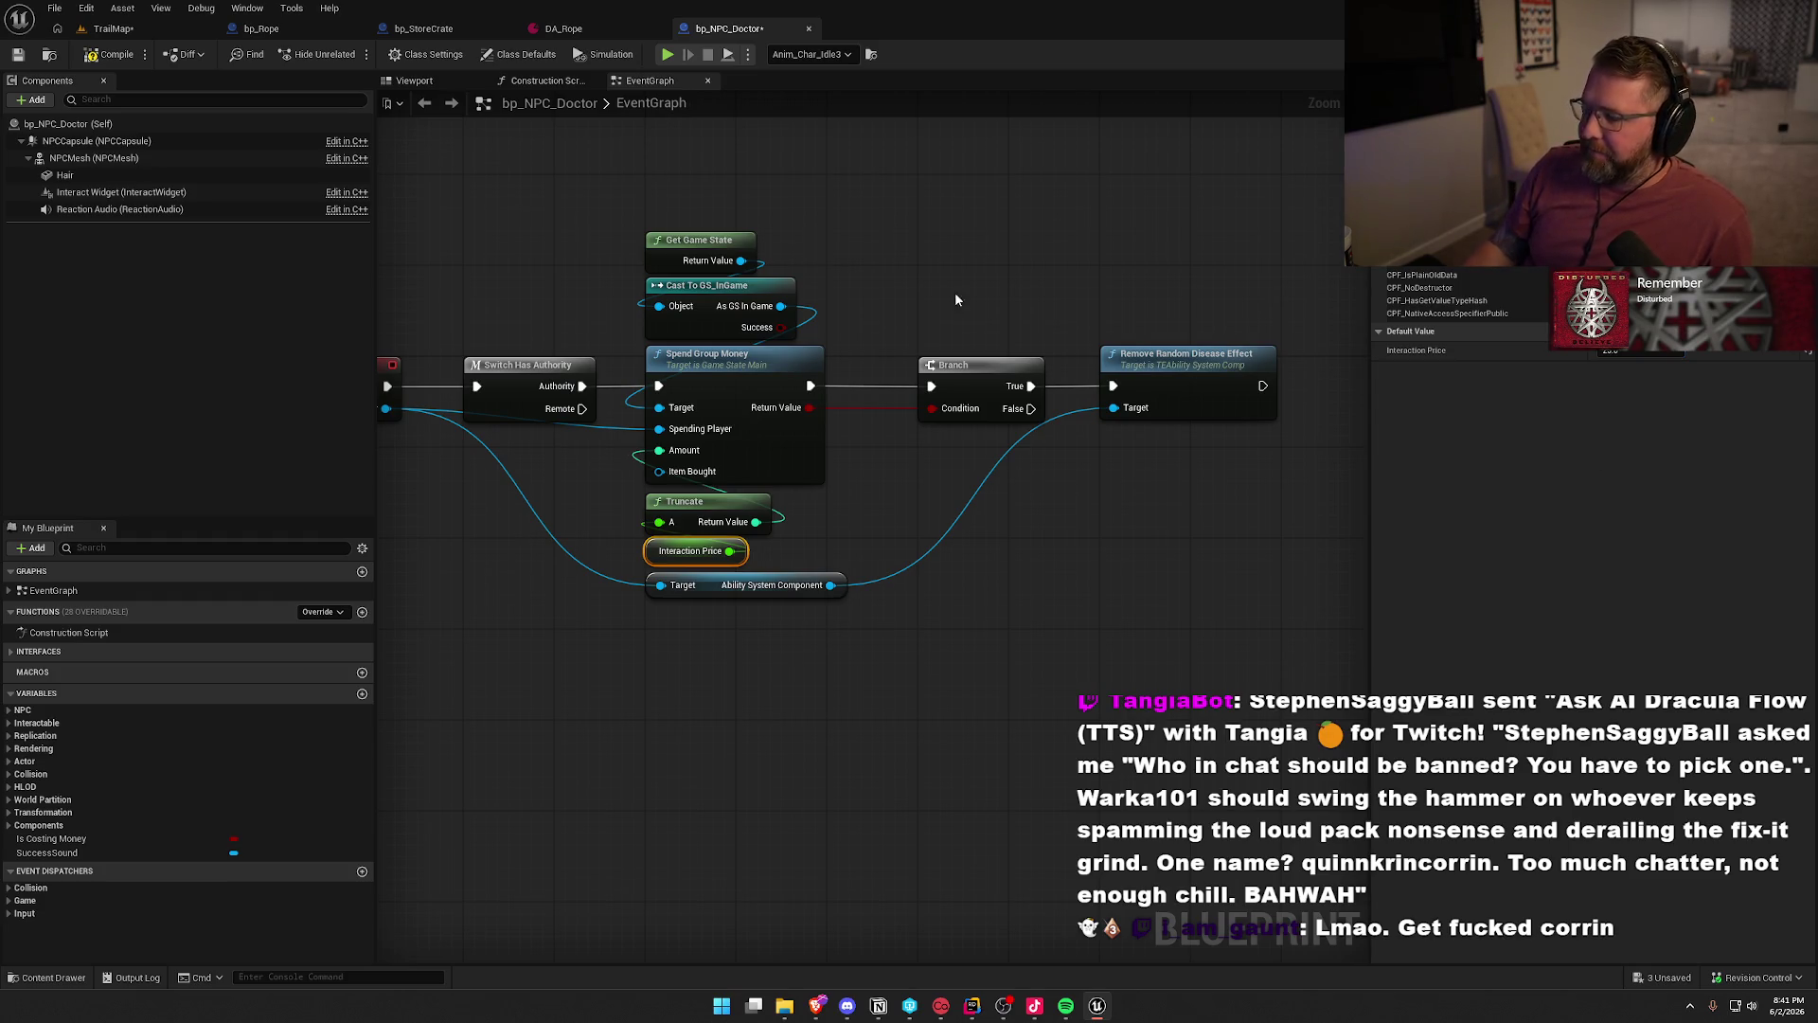
# - Compile and save bp_NPC_Doctor, then save the TrailMap level
pyautogui.click(111, 54)
pyautogui.hotkey('ctrl', 'shift', 's')
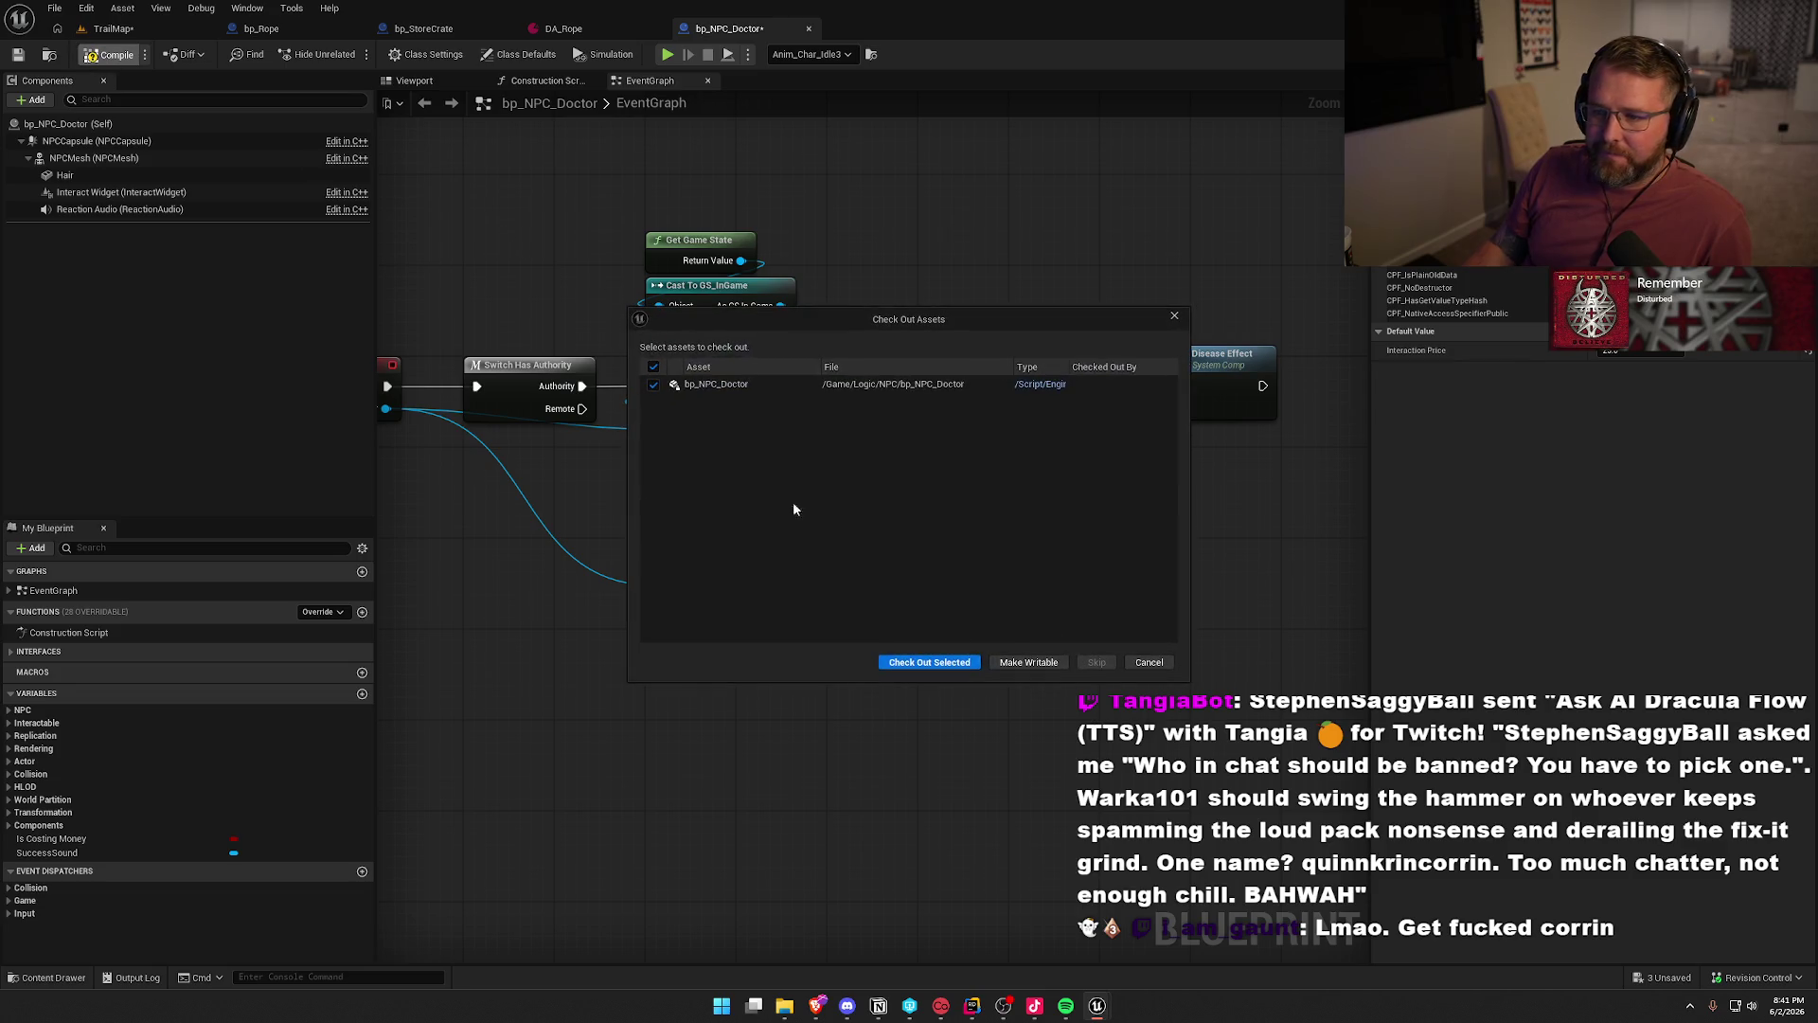
pyautogui.click(944, 661)
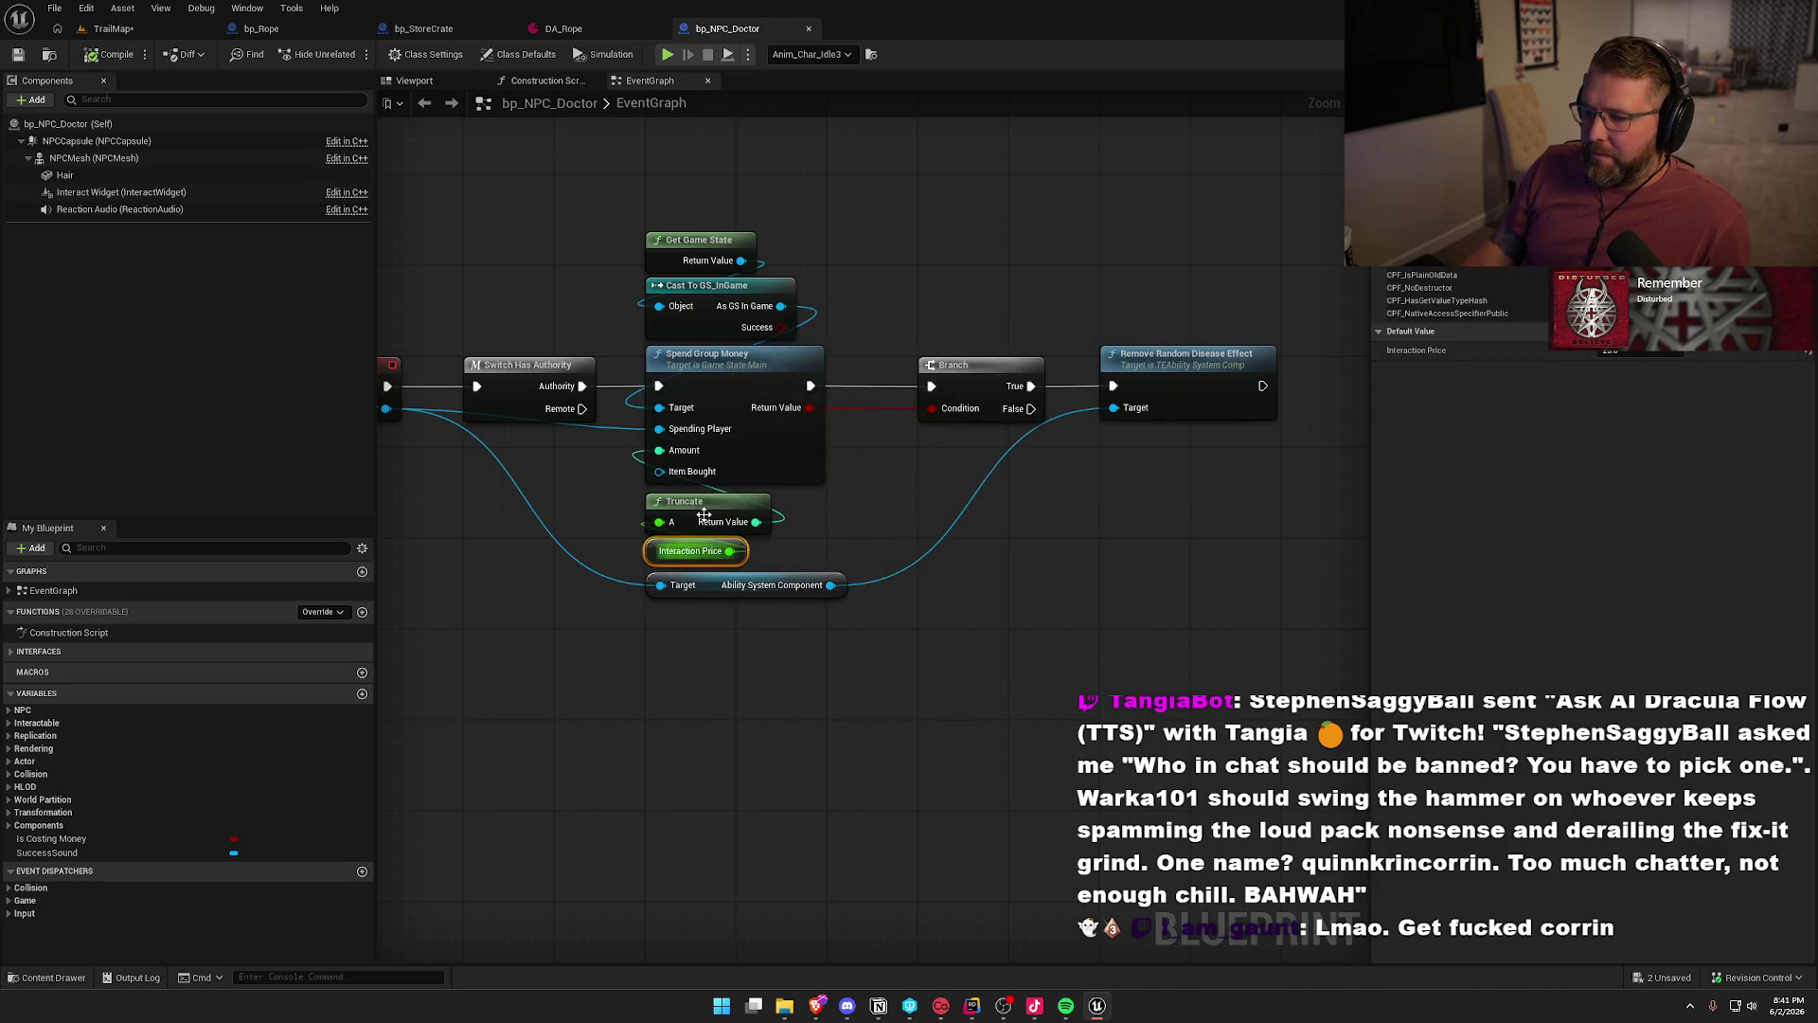
pyautogui.moveTo(878, 680); pyautogui.dragTo(998, 738)
pyautogui.click(112, 28)
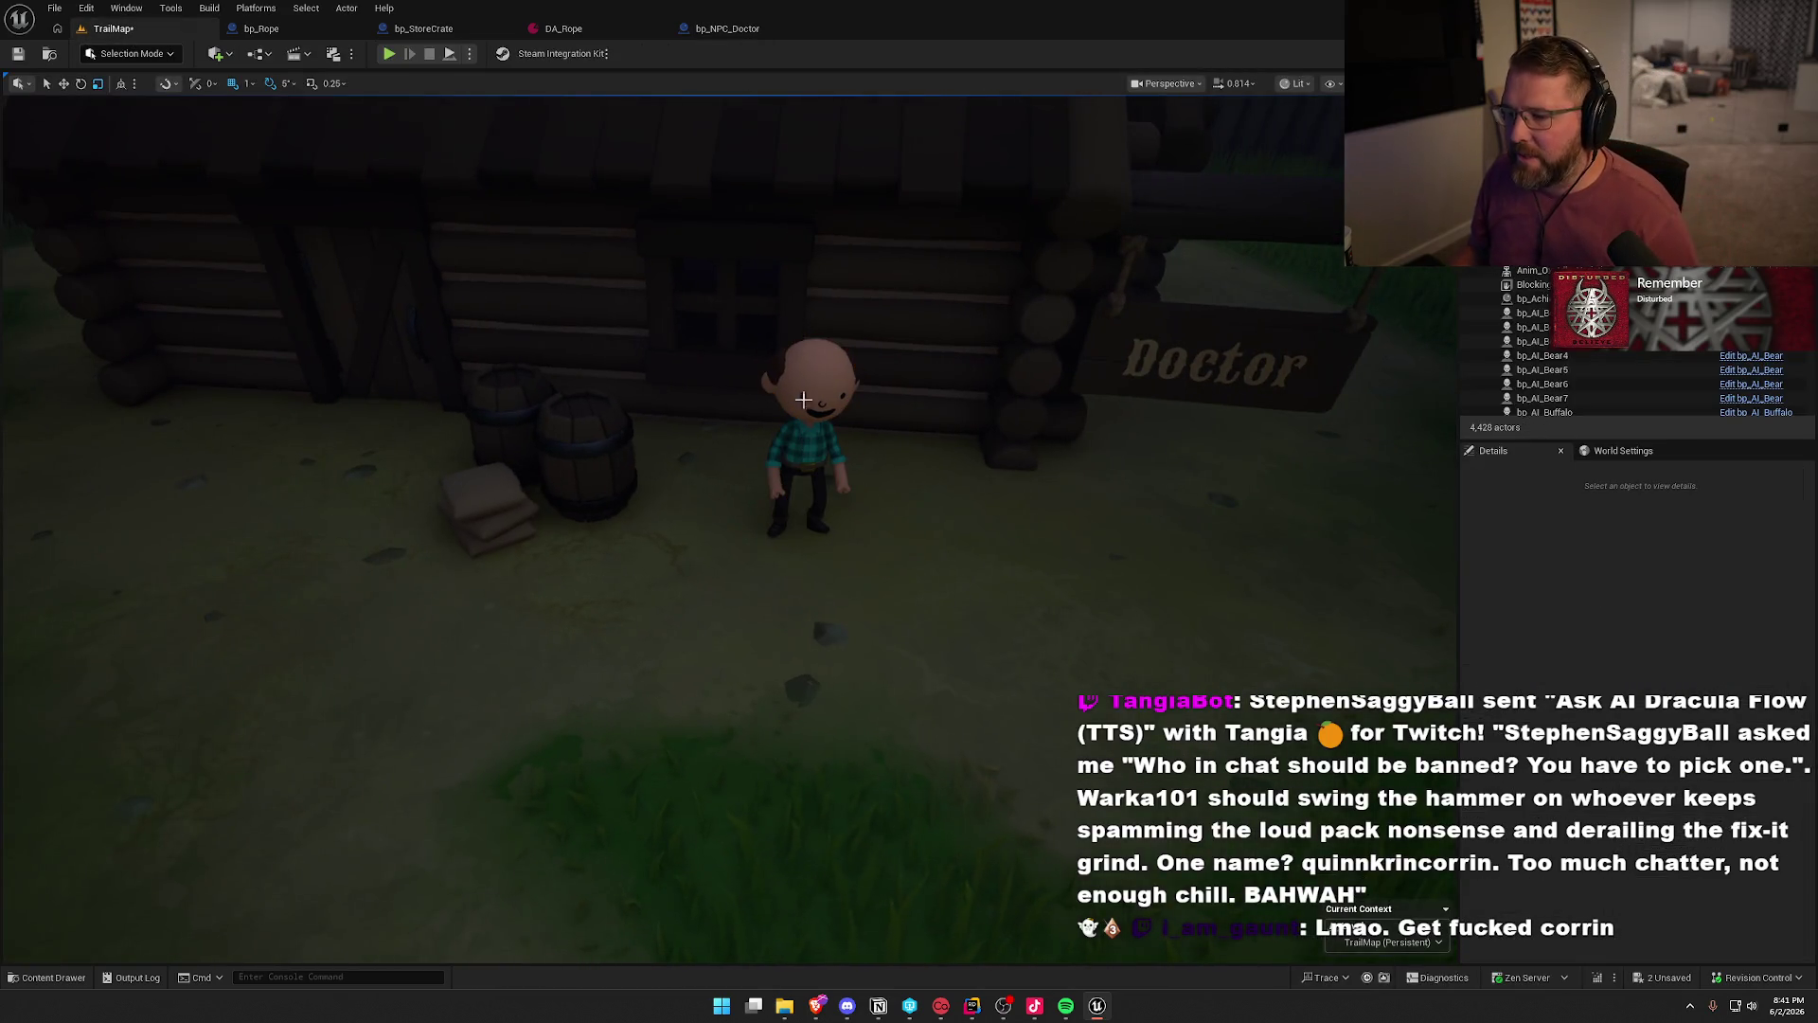
pyautogui.moveTo(1042, 515)
pyautogui.mouseDown()
pyautogui.moveTo(1013, 644)
pyautogui.moveTo(937, 814)
pyautogui.mouseUp()
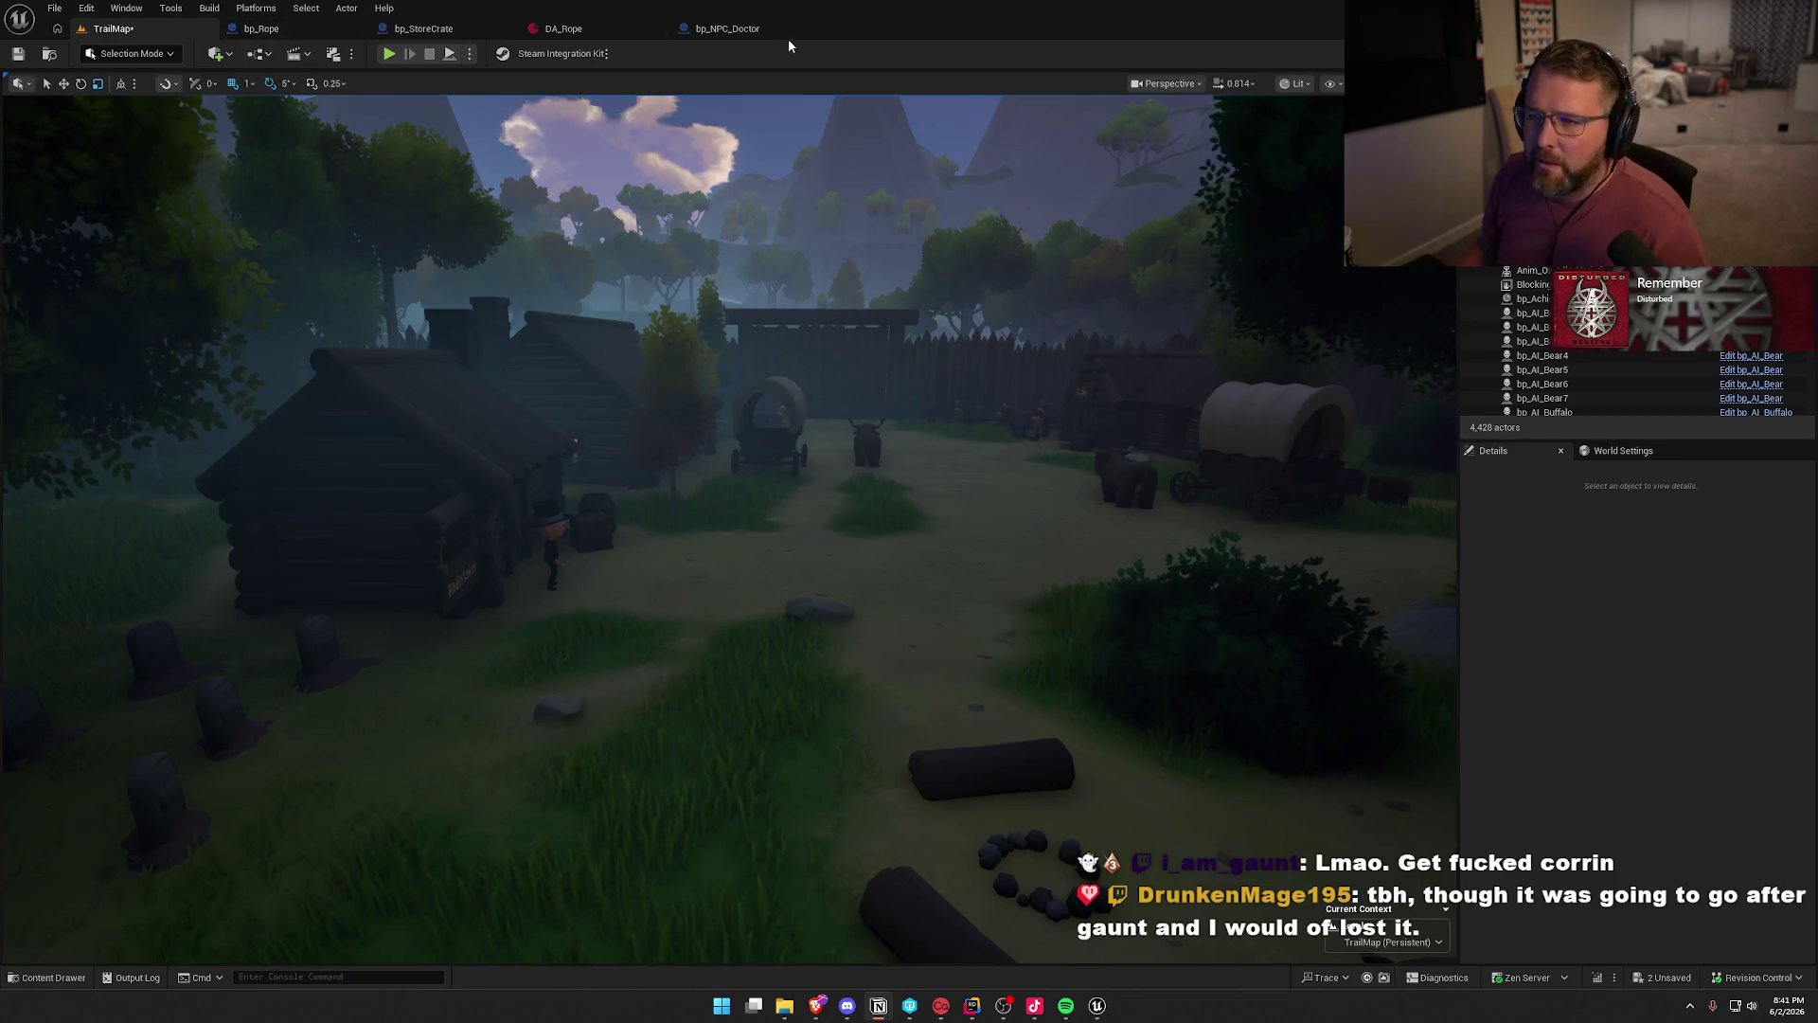
pyautogui.click(727, 28)
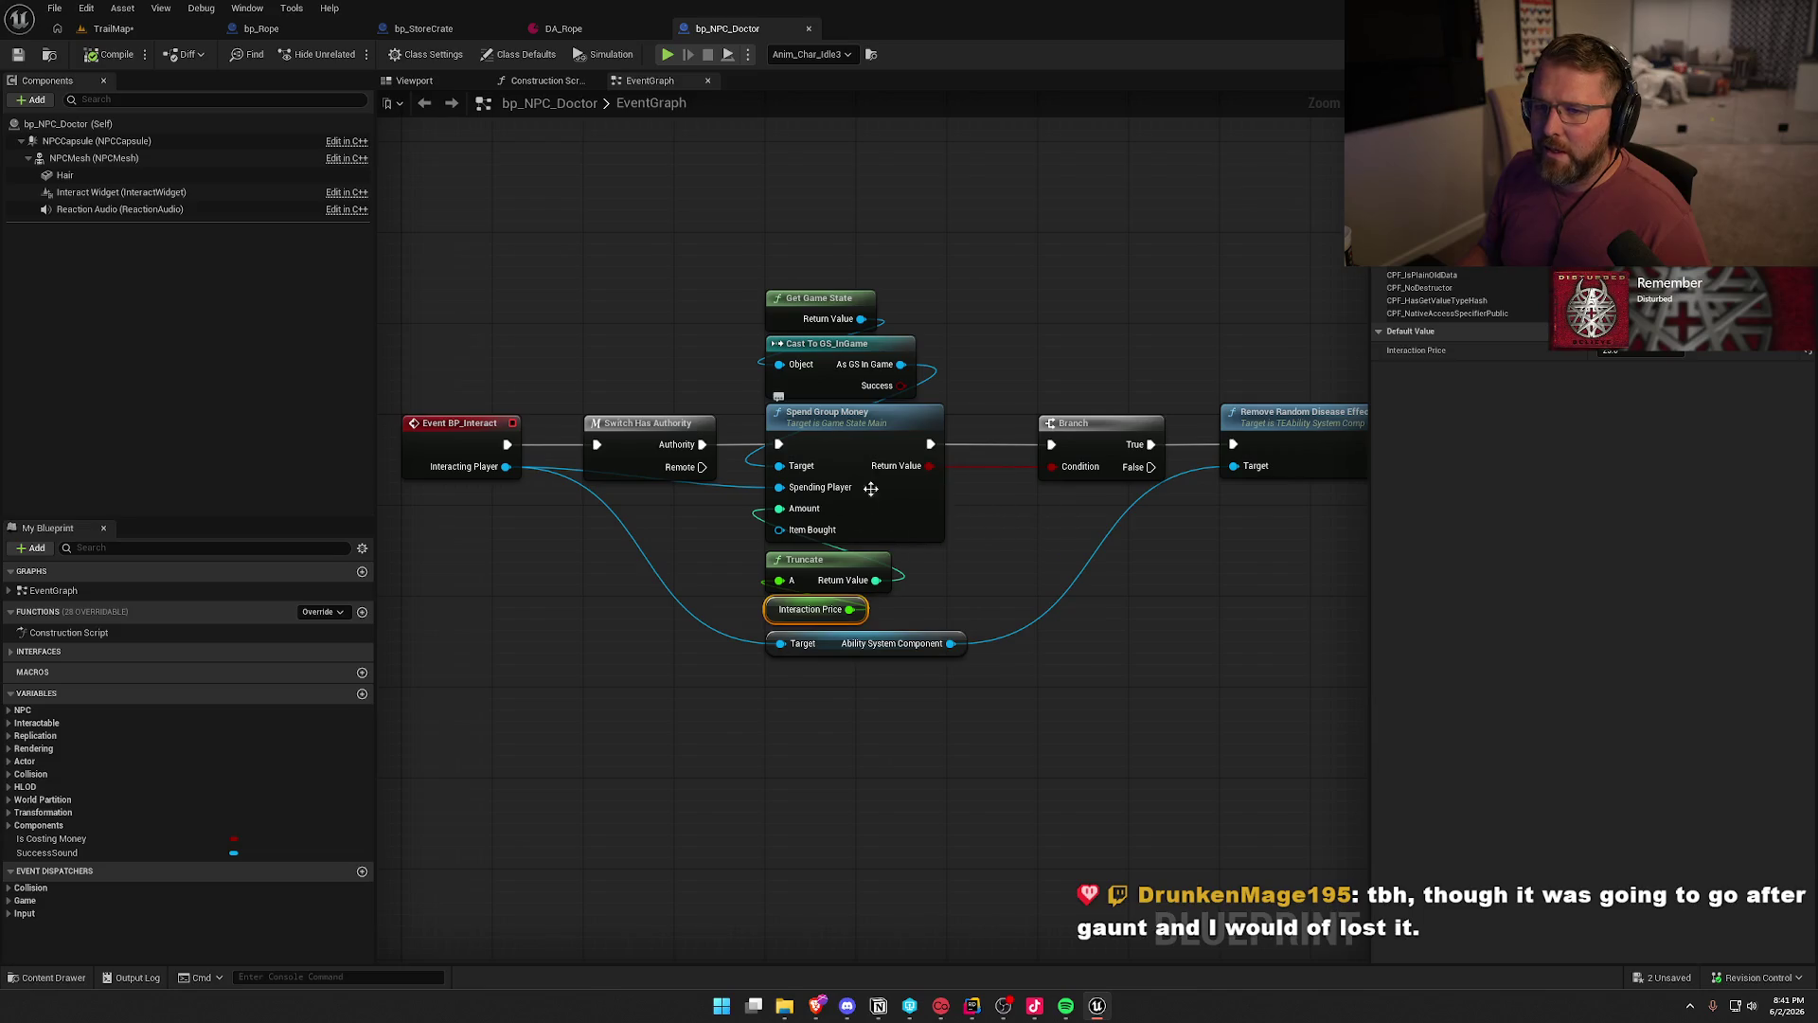
pyautogui.click(782, 840)
pyautogui.hotkey('ctrl', 'shift', 's')
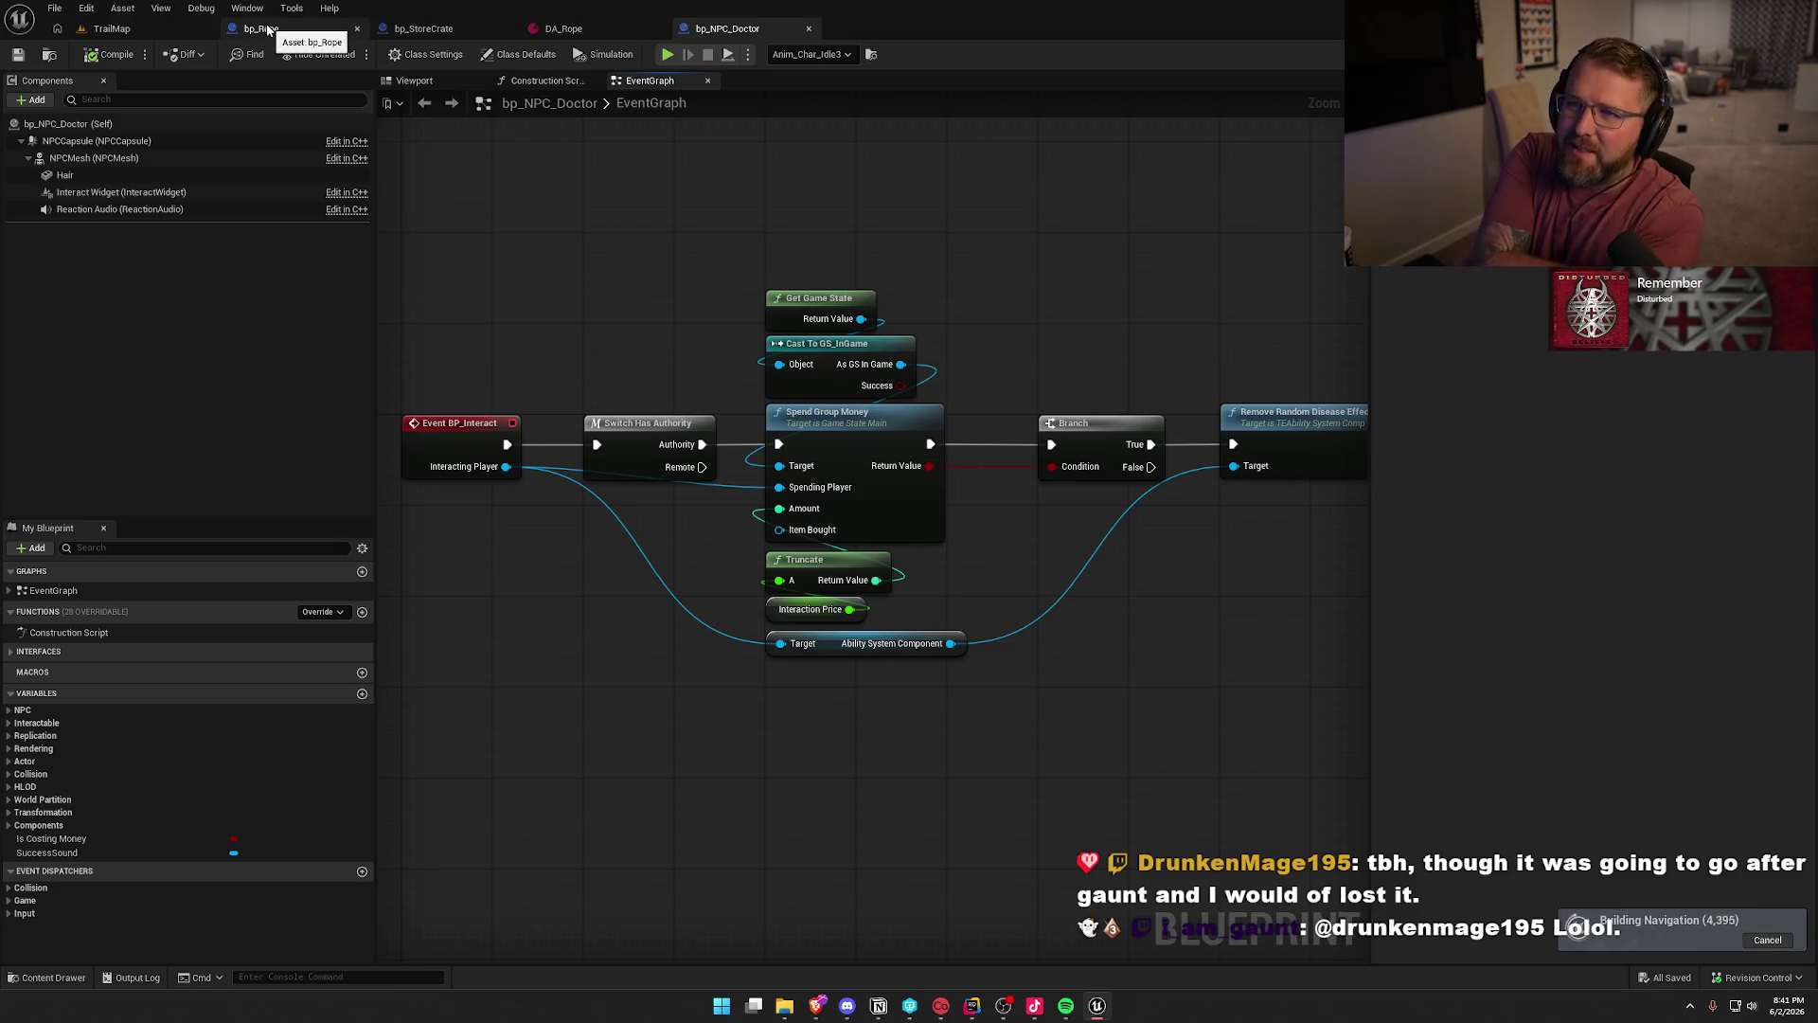
# - Close all other editor tabs and bp_Rope, leaving only TrailMap
pyautogui.rightClick(268, 30)
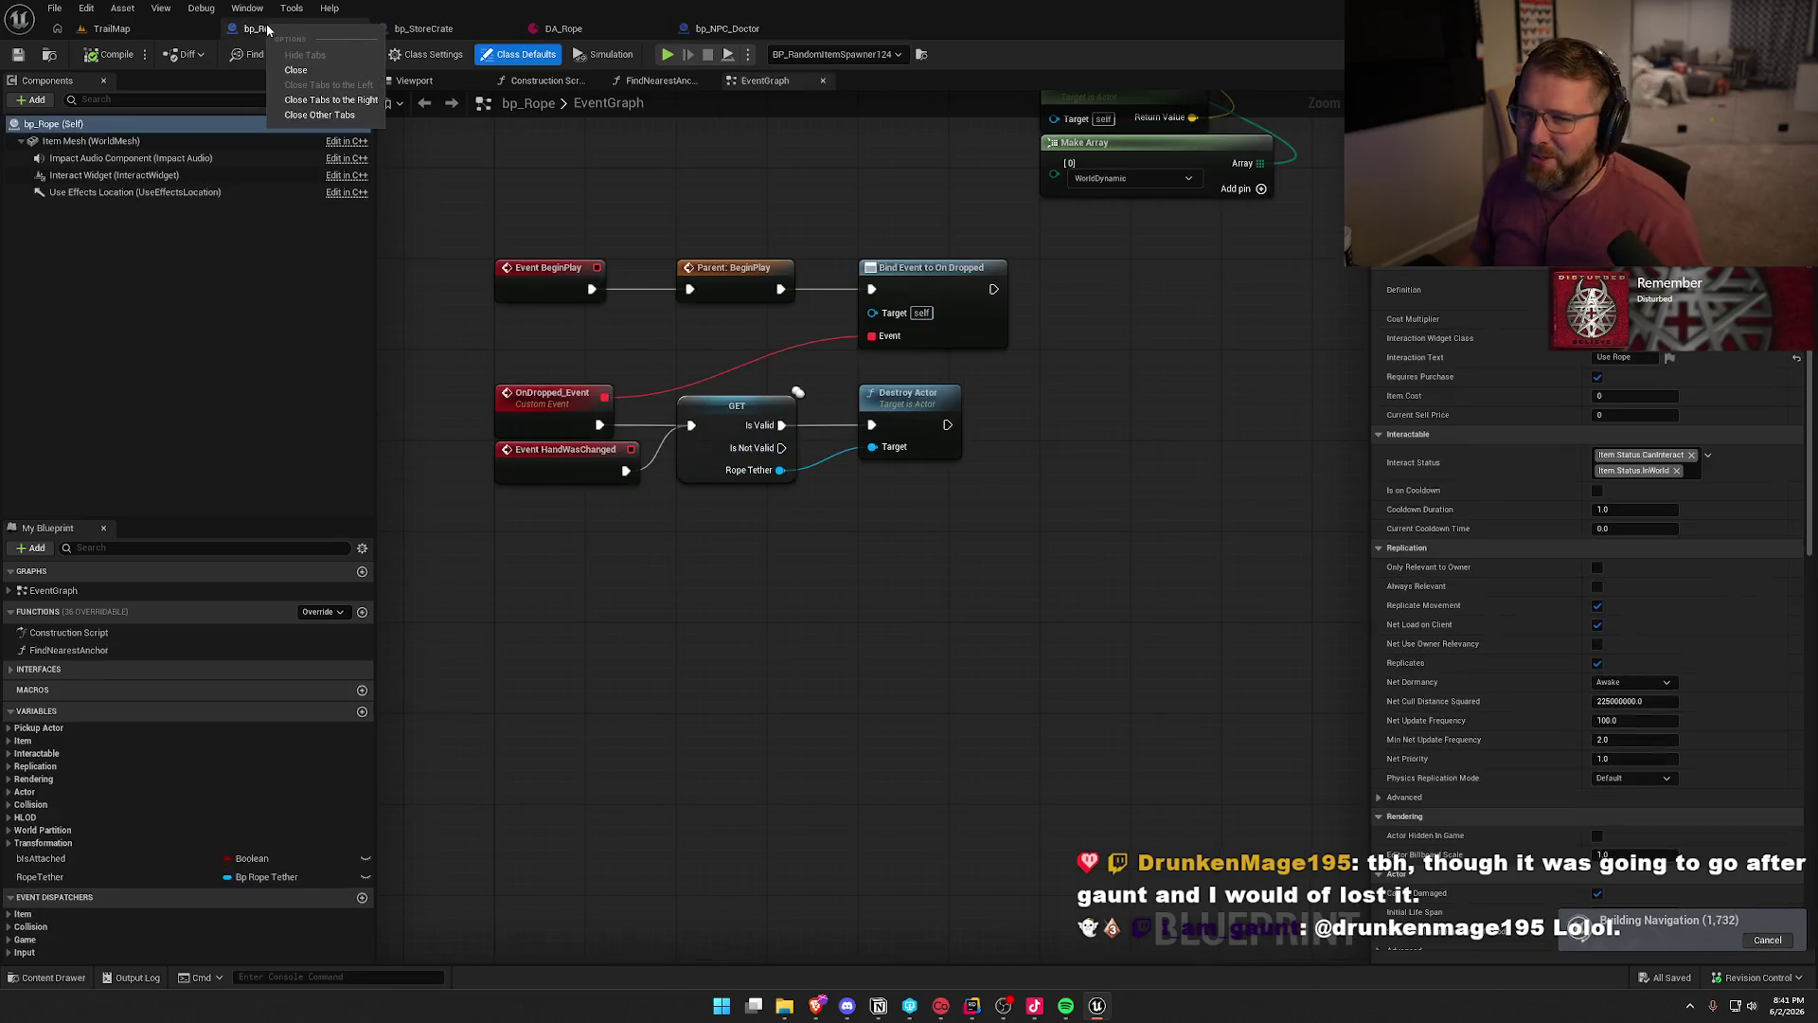
pyautogui.click(339, 117)
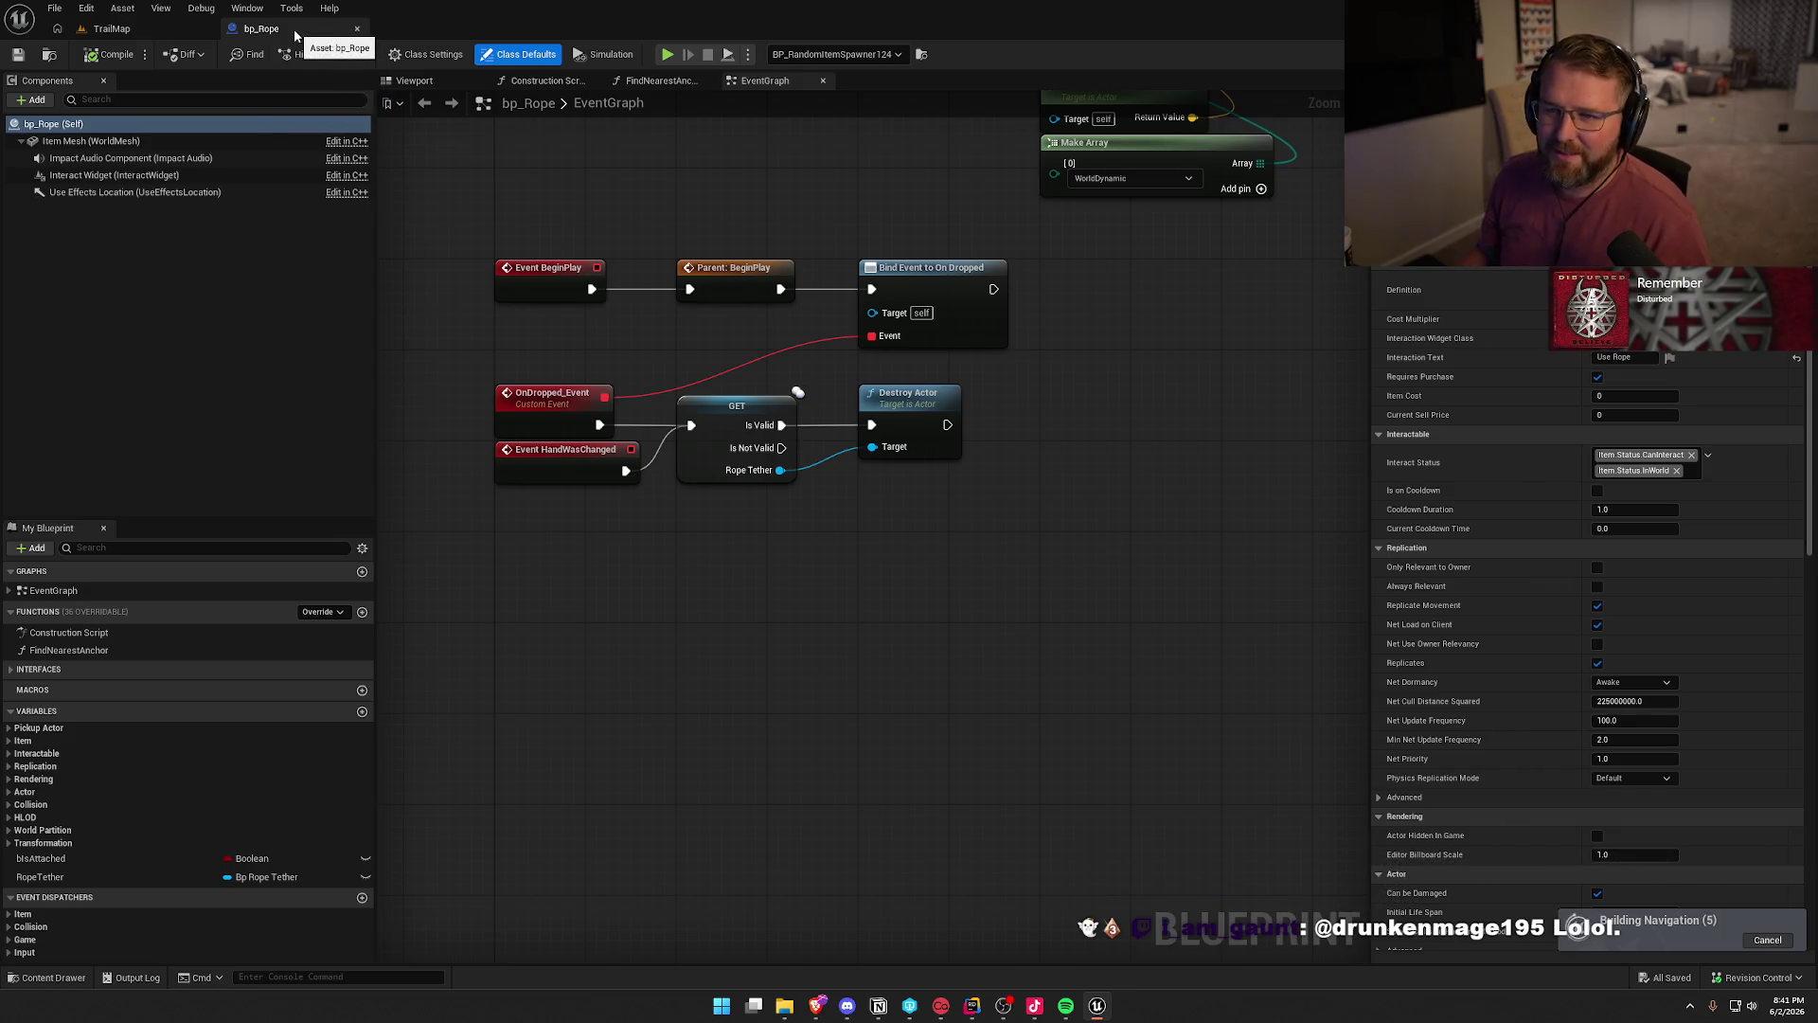
pyautogui.click(357, 28)
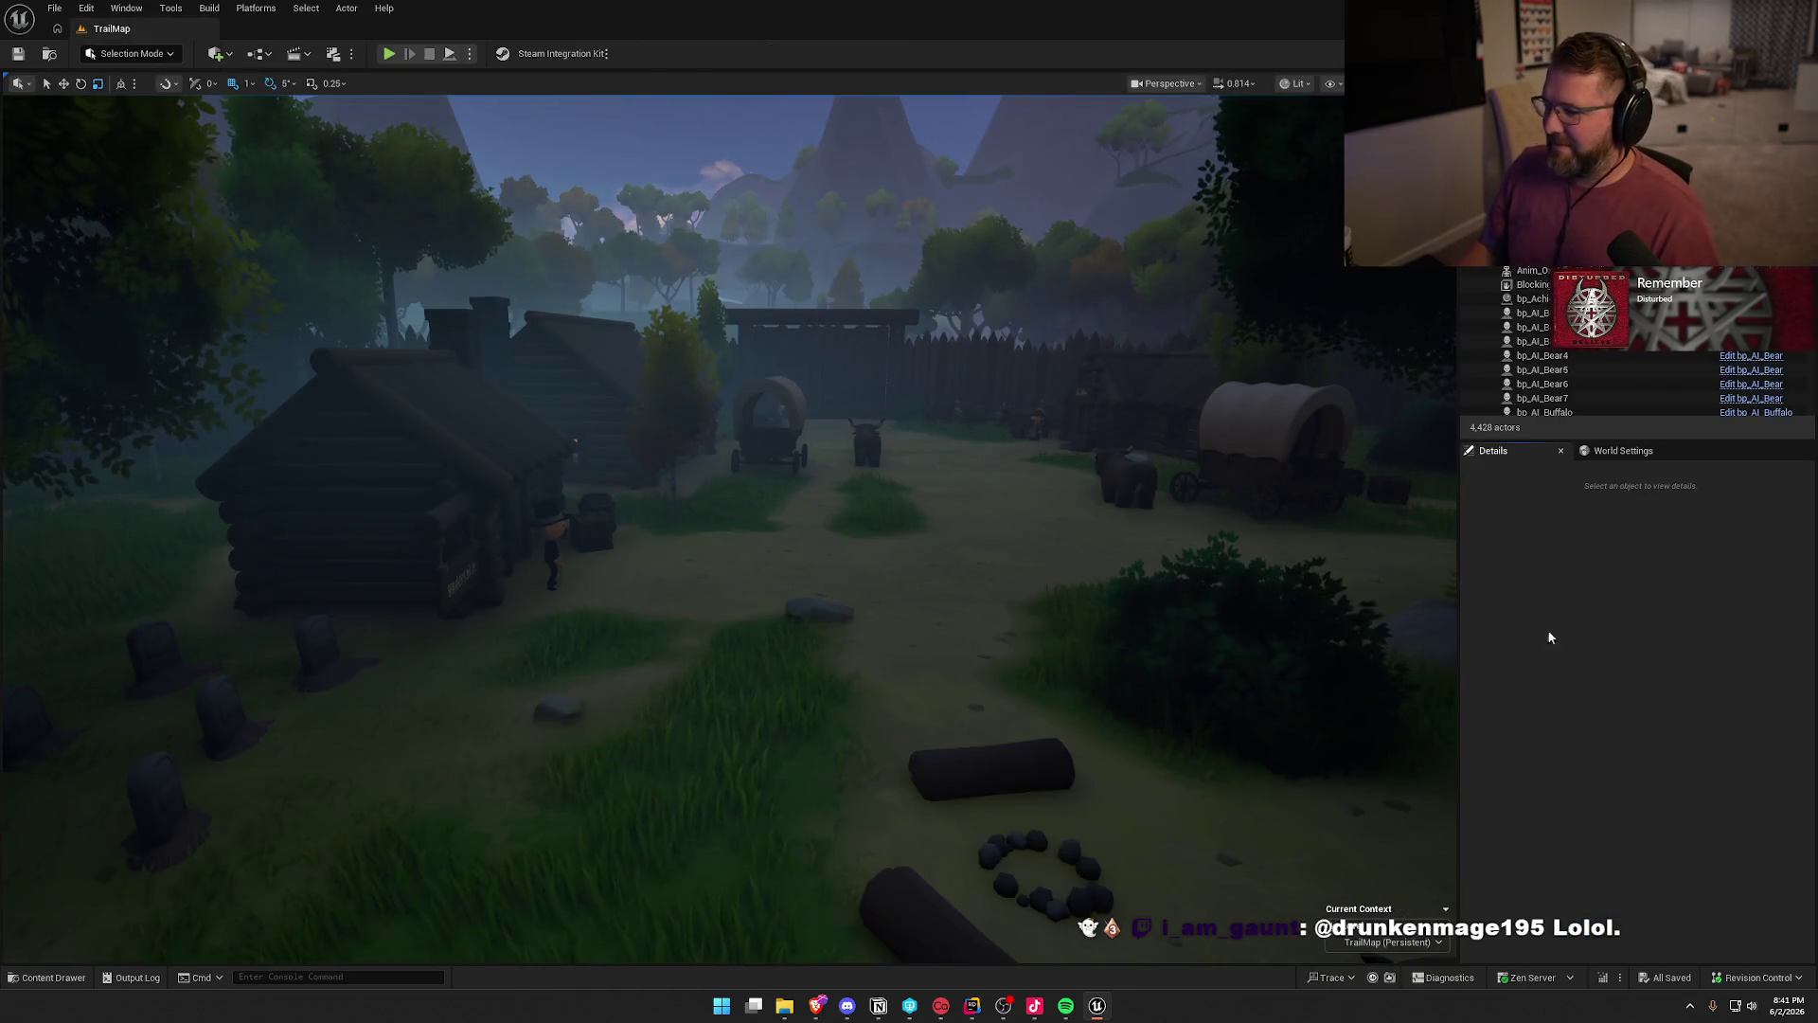
pyautogui.scroll(-3, 952, 451)
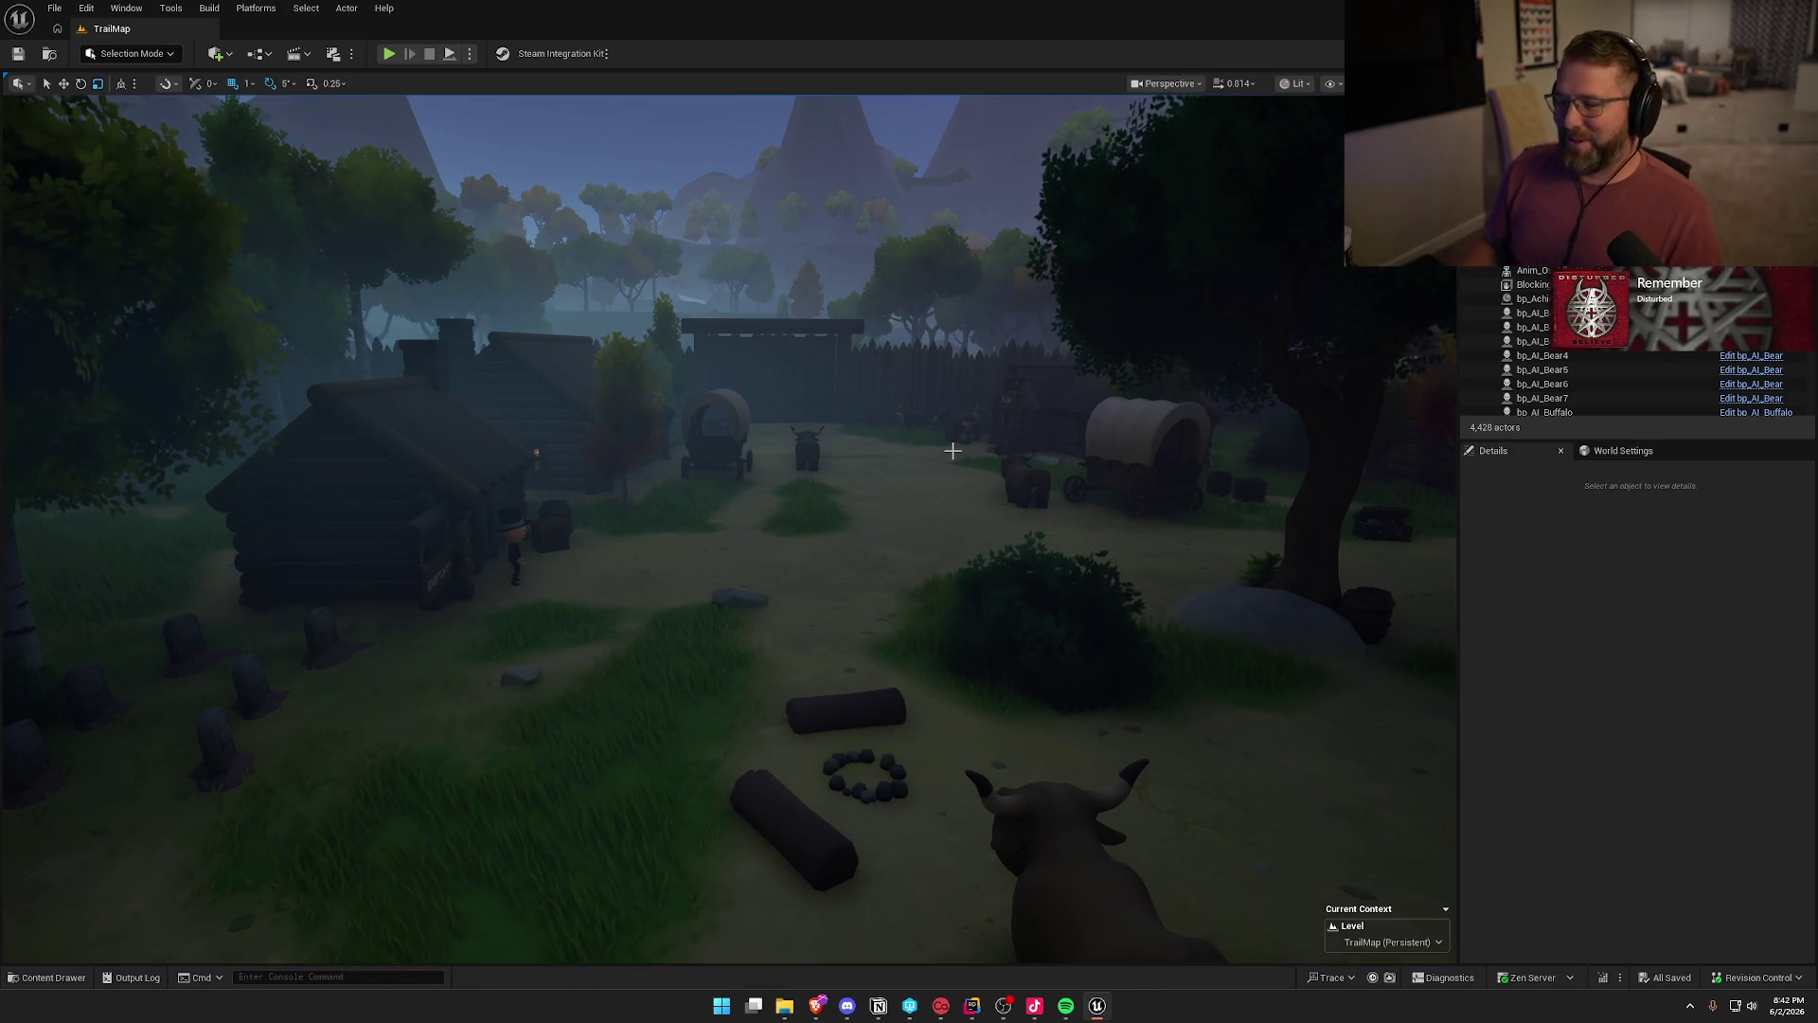
pyautogui.scroll(2, 1236, 597)
pyautogui.press('w')
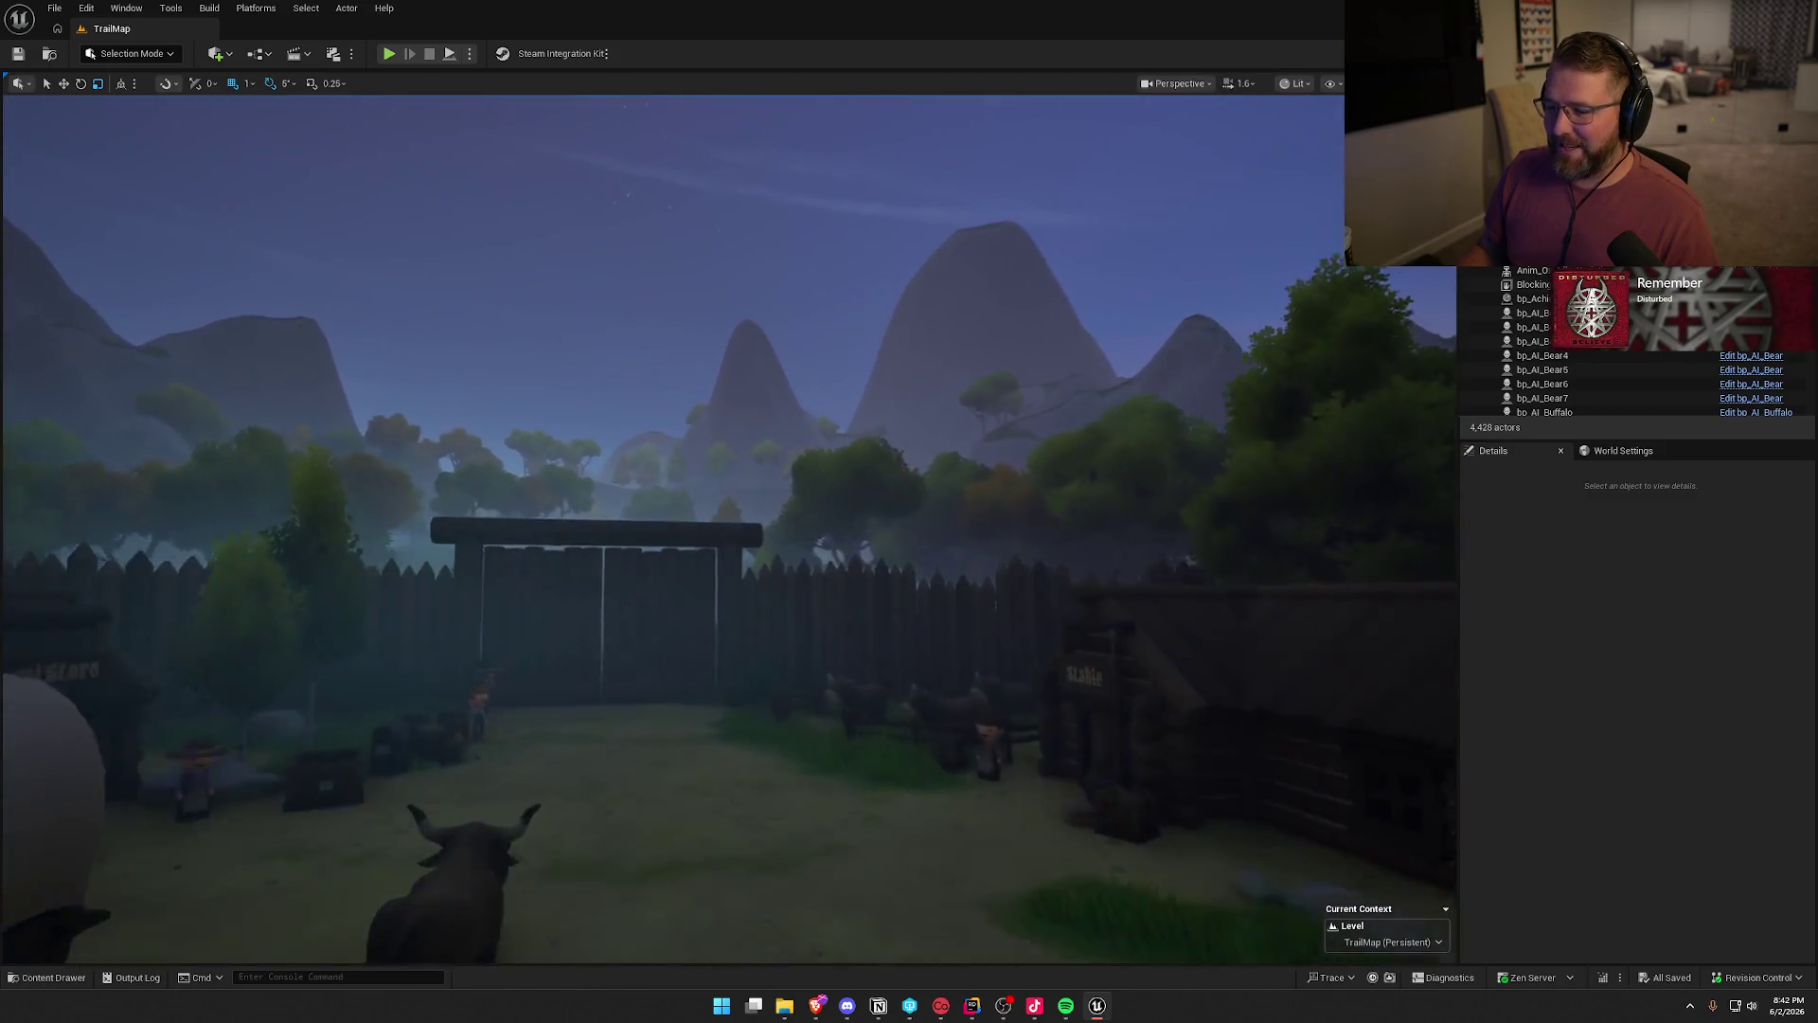
pyautogui.moveTo(899, 501)
pyautogui.mouseDown()
pyautogui.moveTo(814, 530)
pyautogui.moveTo(937, 516)
pyautogui.moveTo(900, 502)
pyautogui.mouseUp()
pyautogui.click(1490, 587)
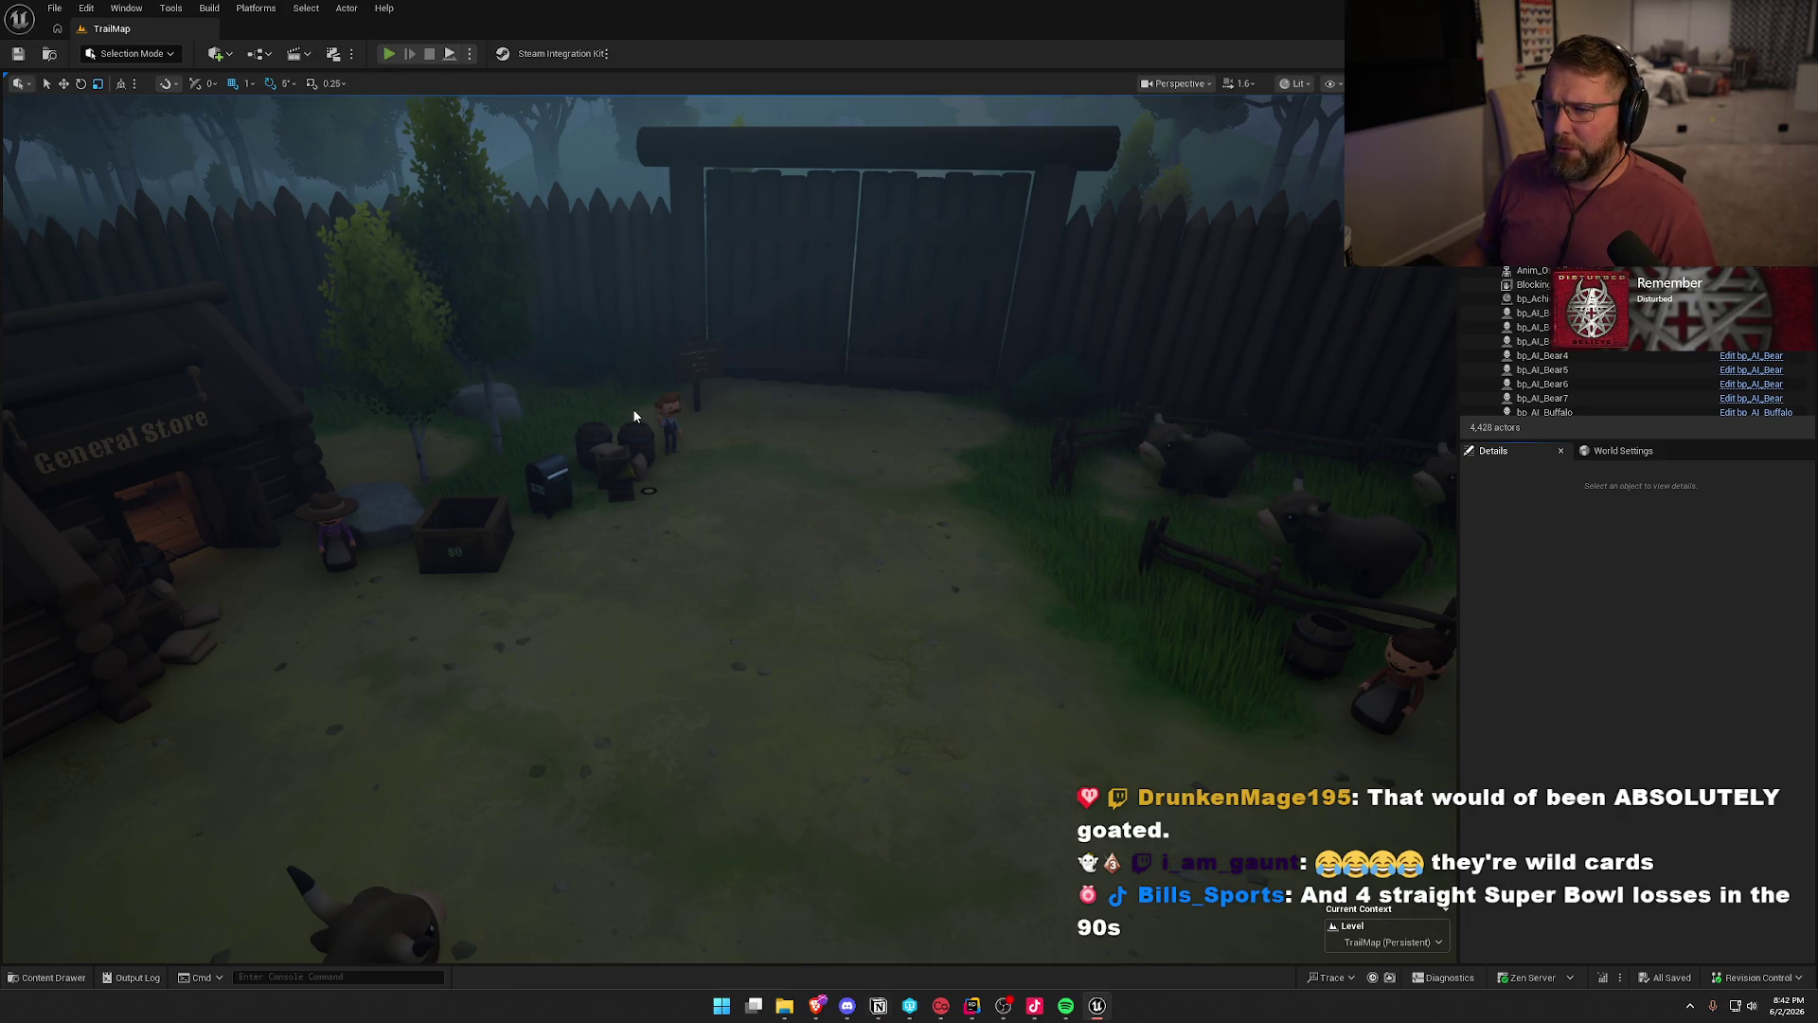
pyautogui.hotkey('alt', 'p')
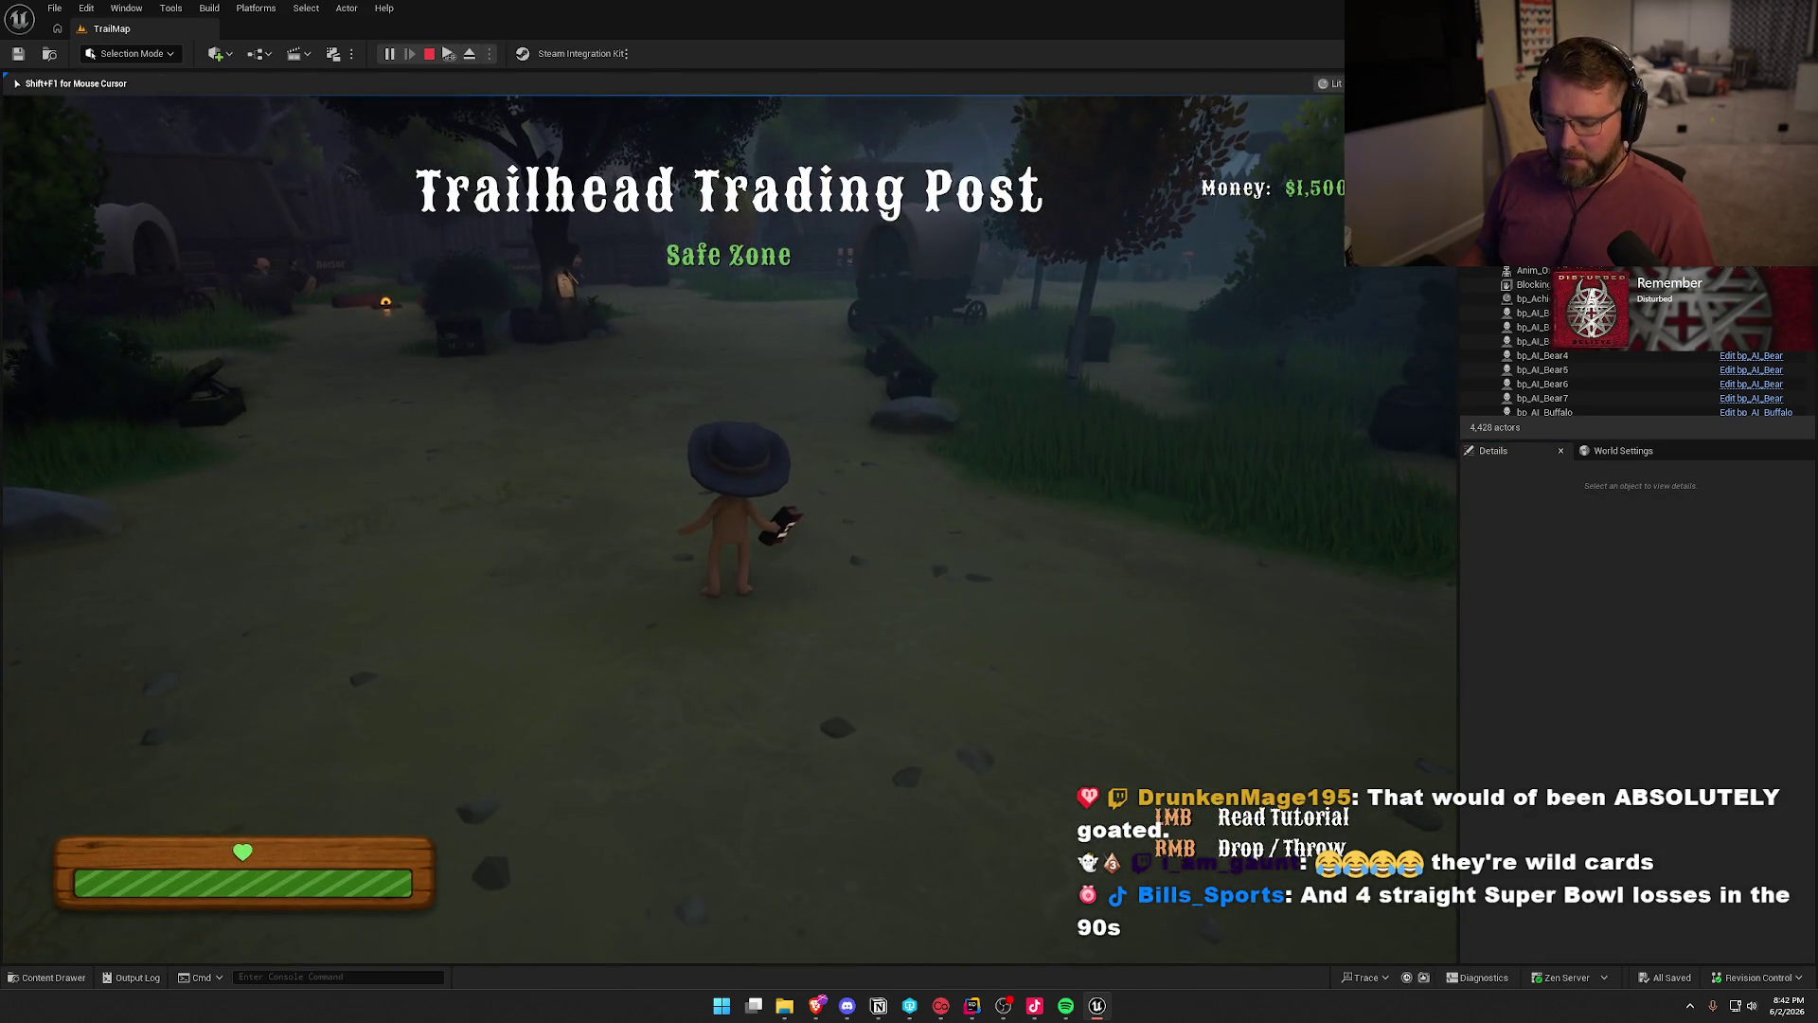
pyautogui.press('super')
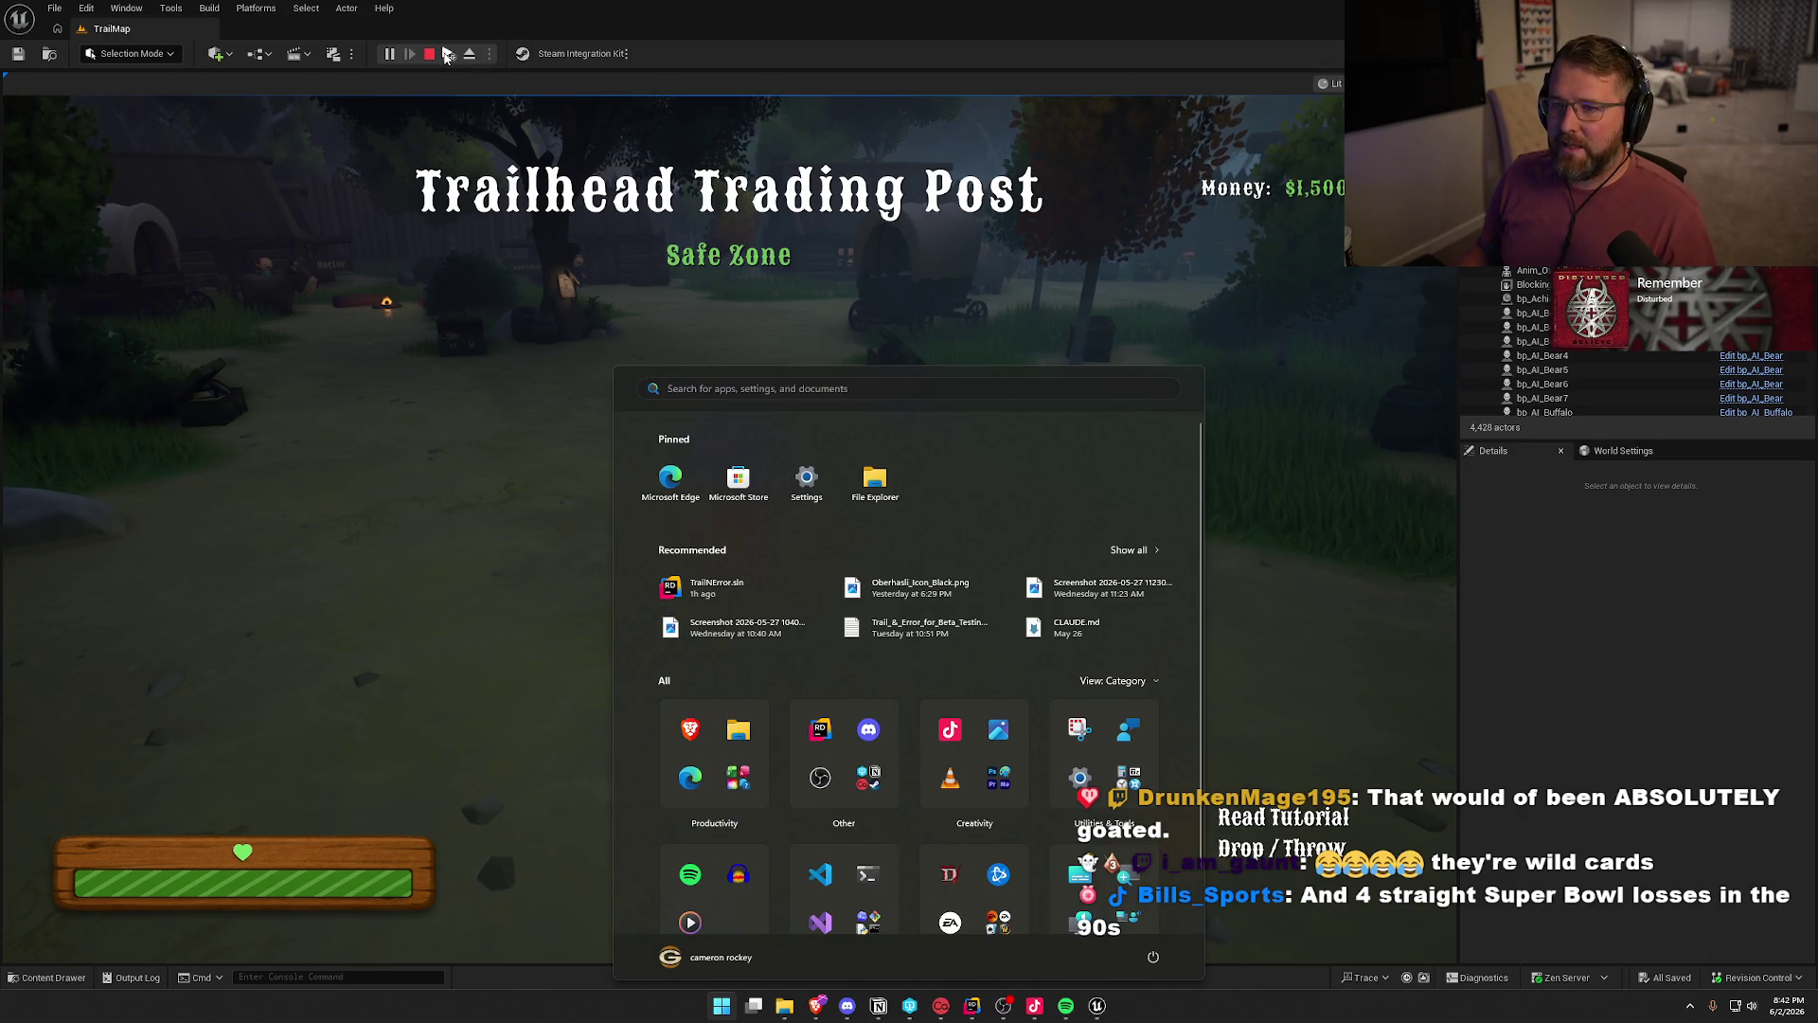
pyautogui.click(516, 343)
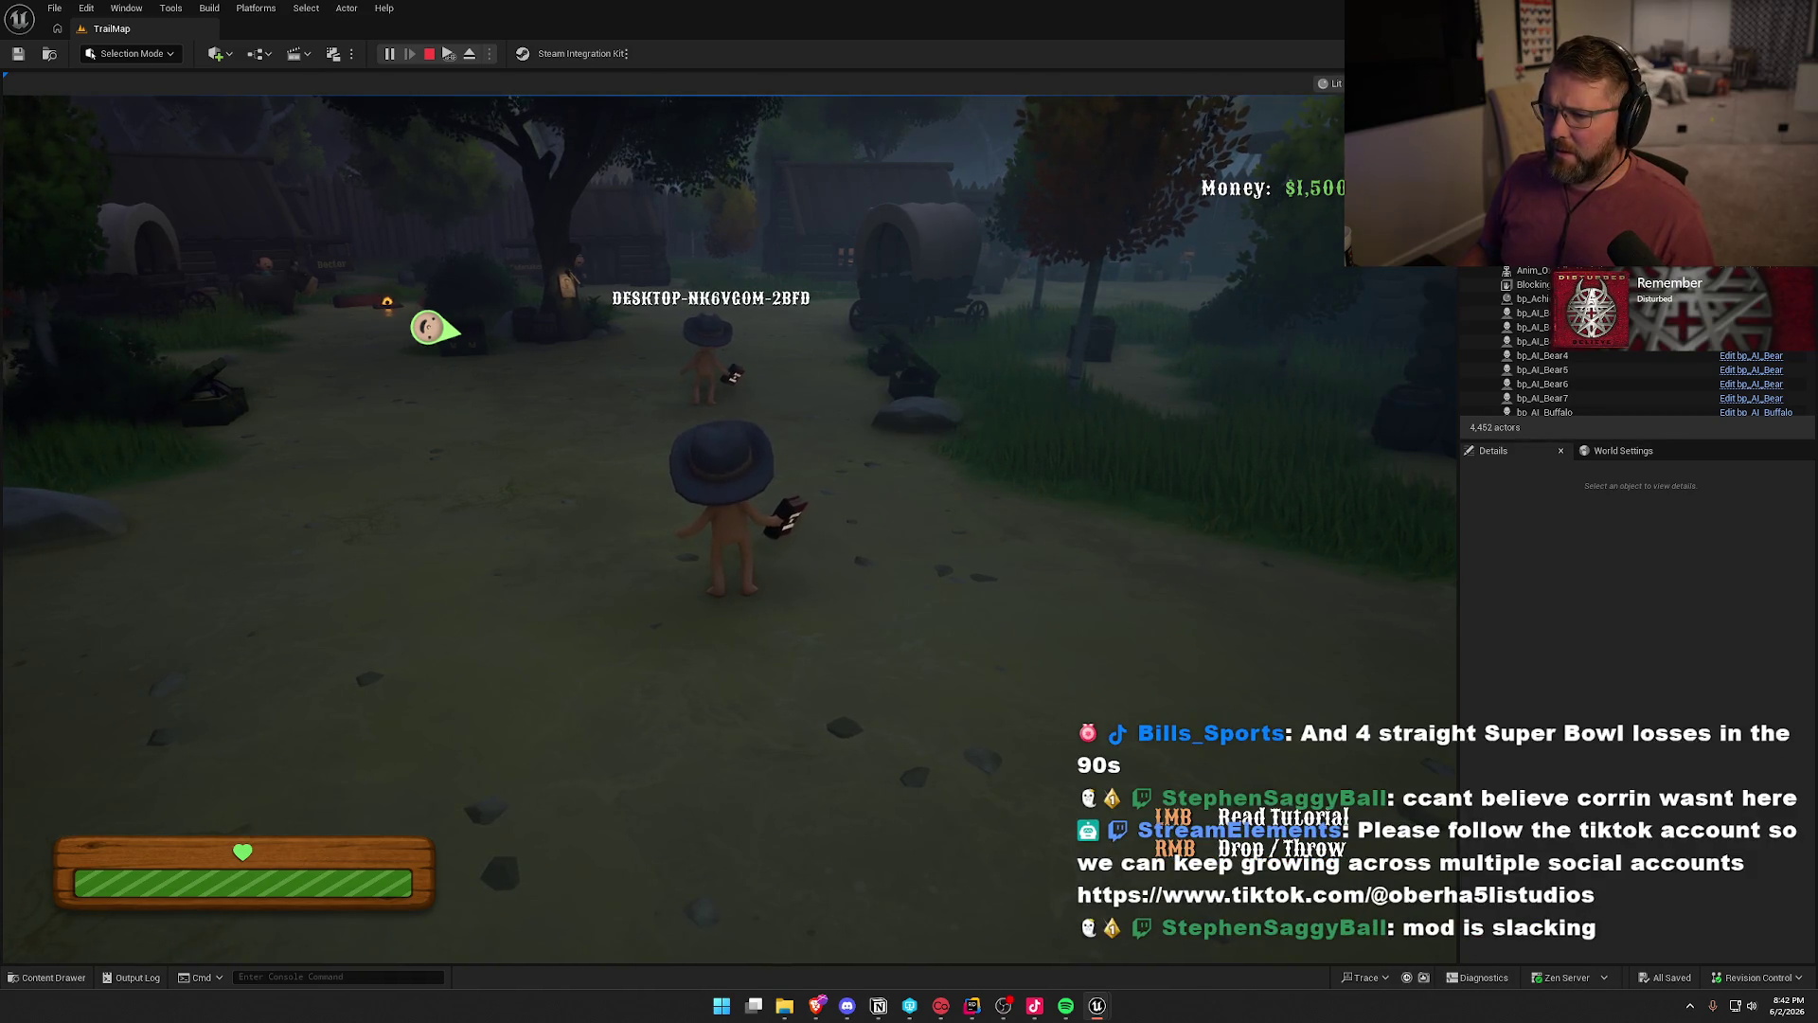
pyautogui.press('Escape')
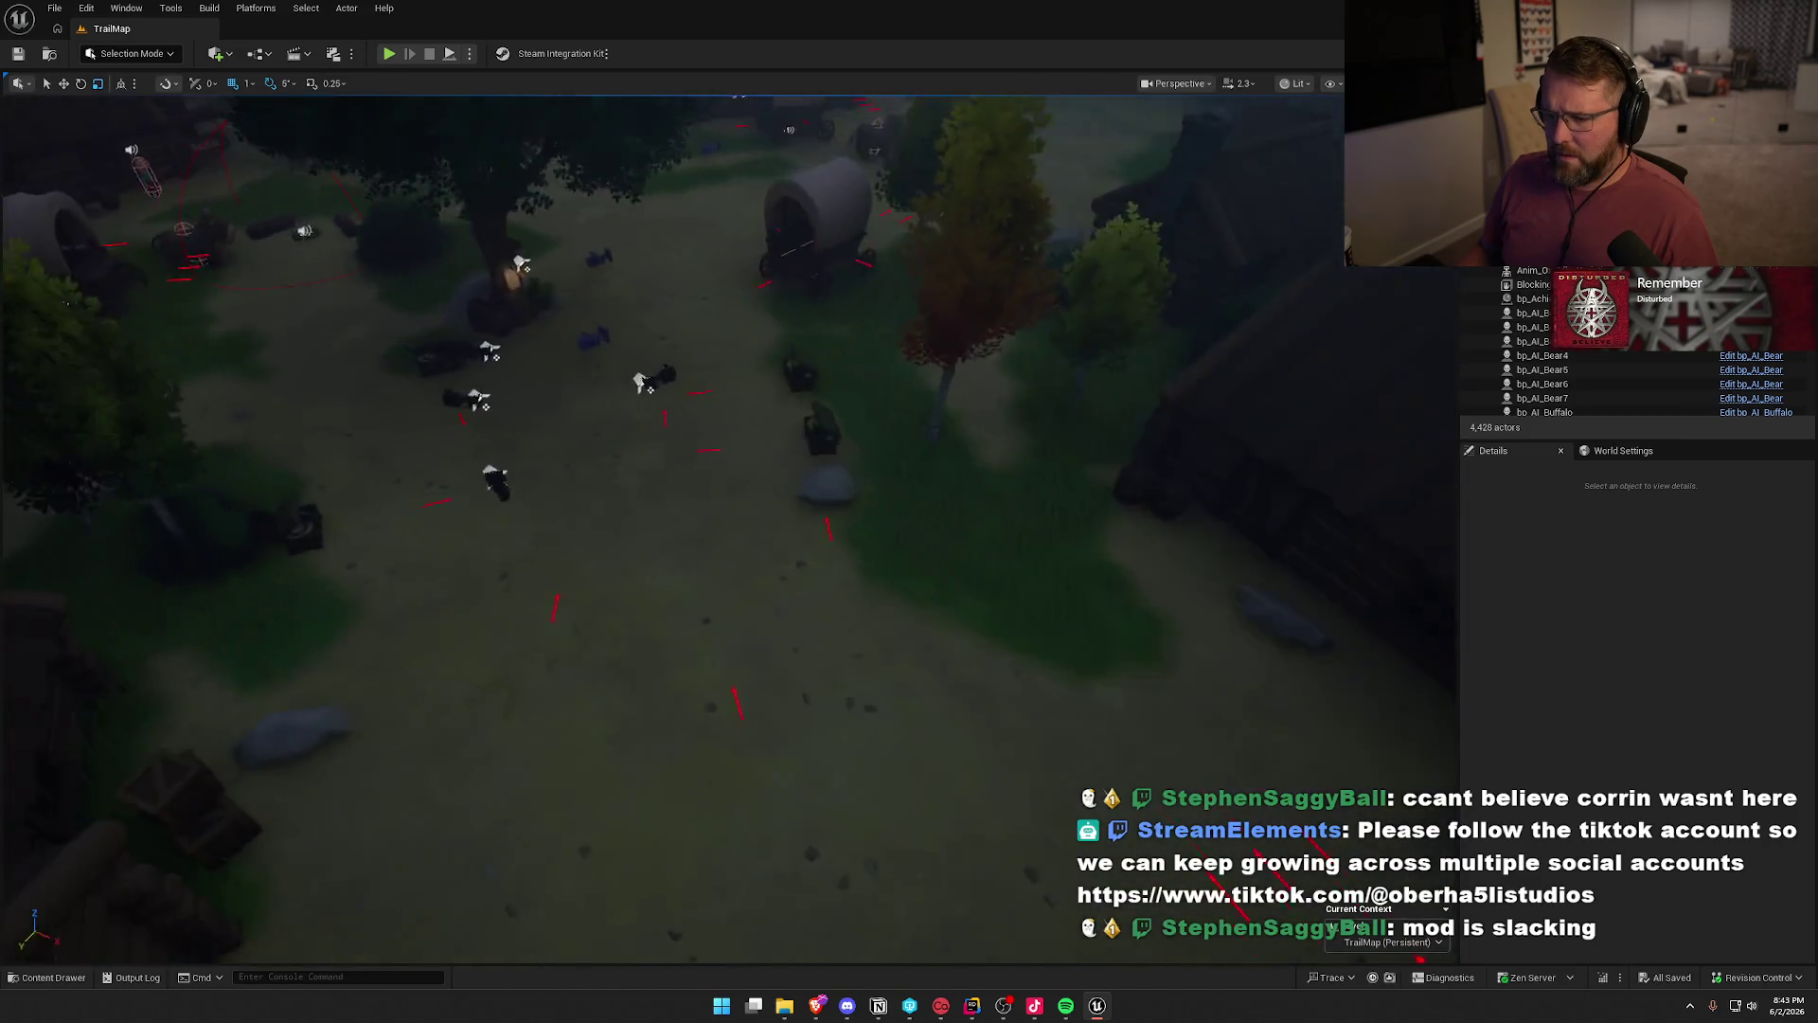
# - Select ForestTradingPost, open its bp_TradingPost Blueprint, and switch to the TradingPost.h header
pyautogui.scroll(-2, 575, 627)
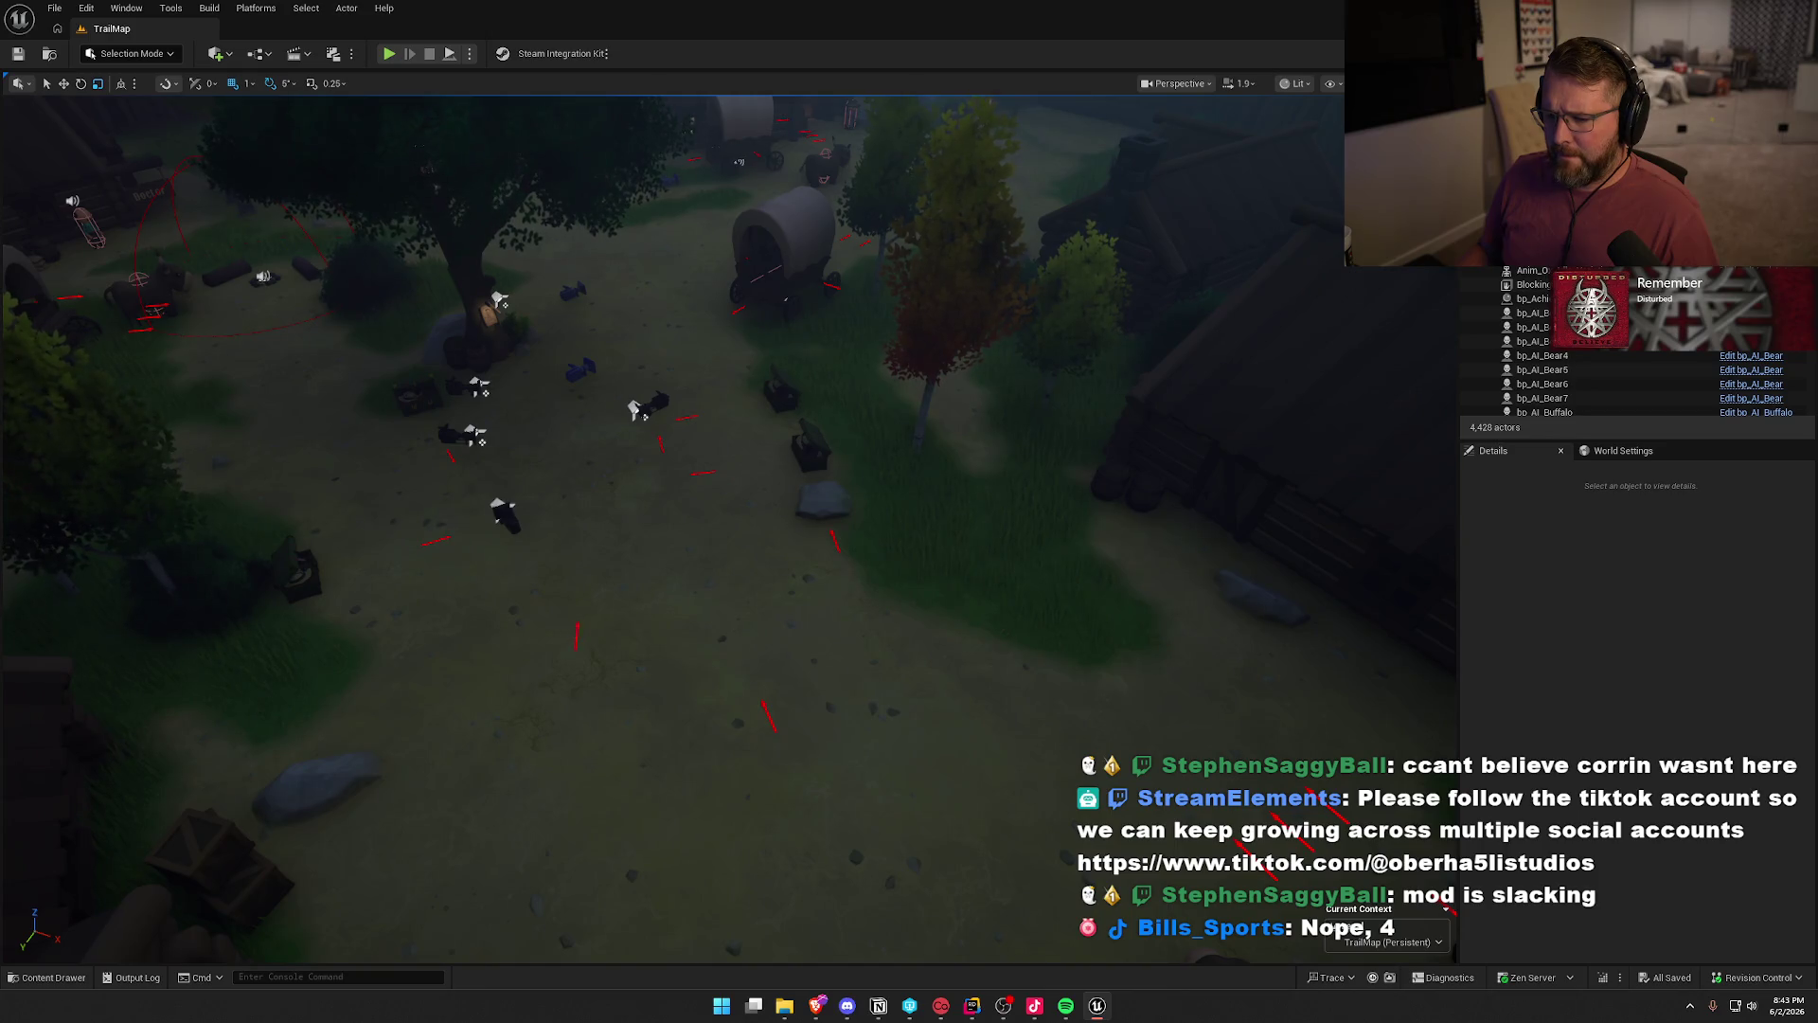
pyautogui.click(576, 628)
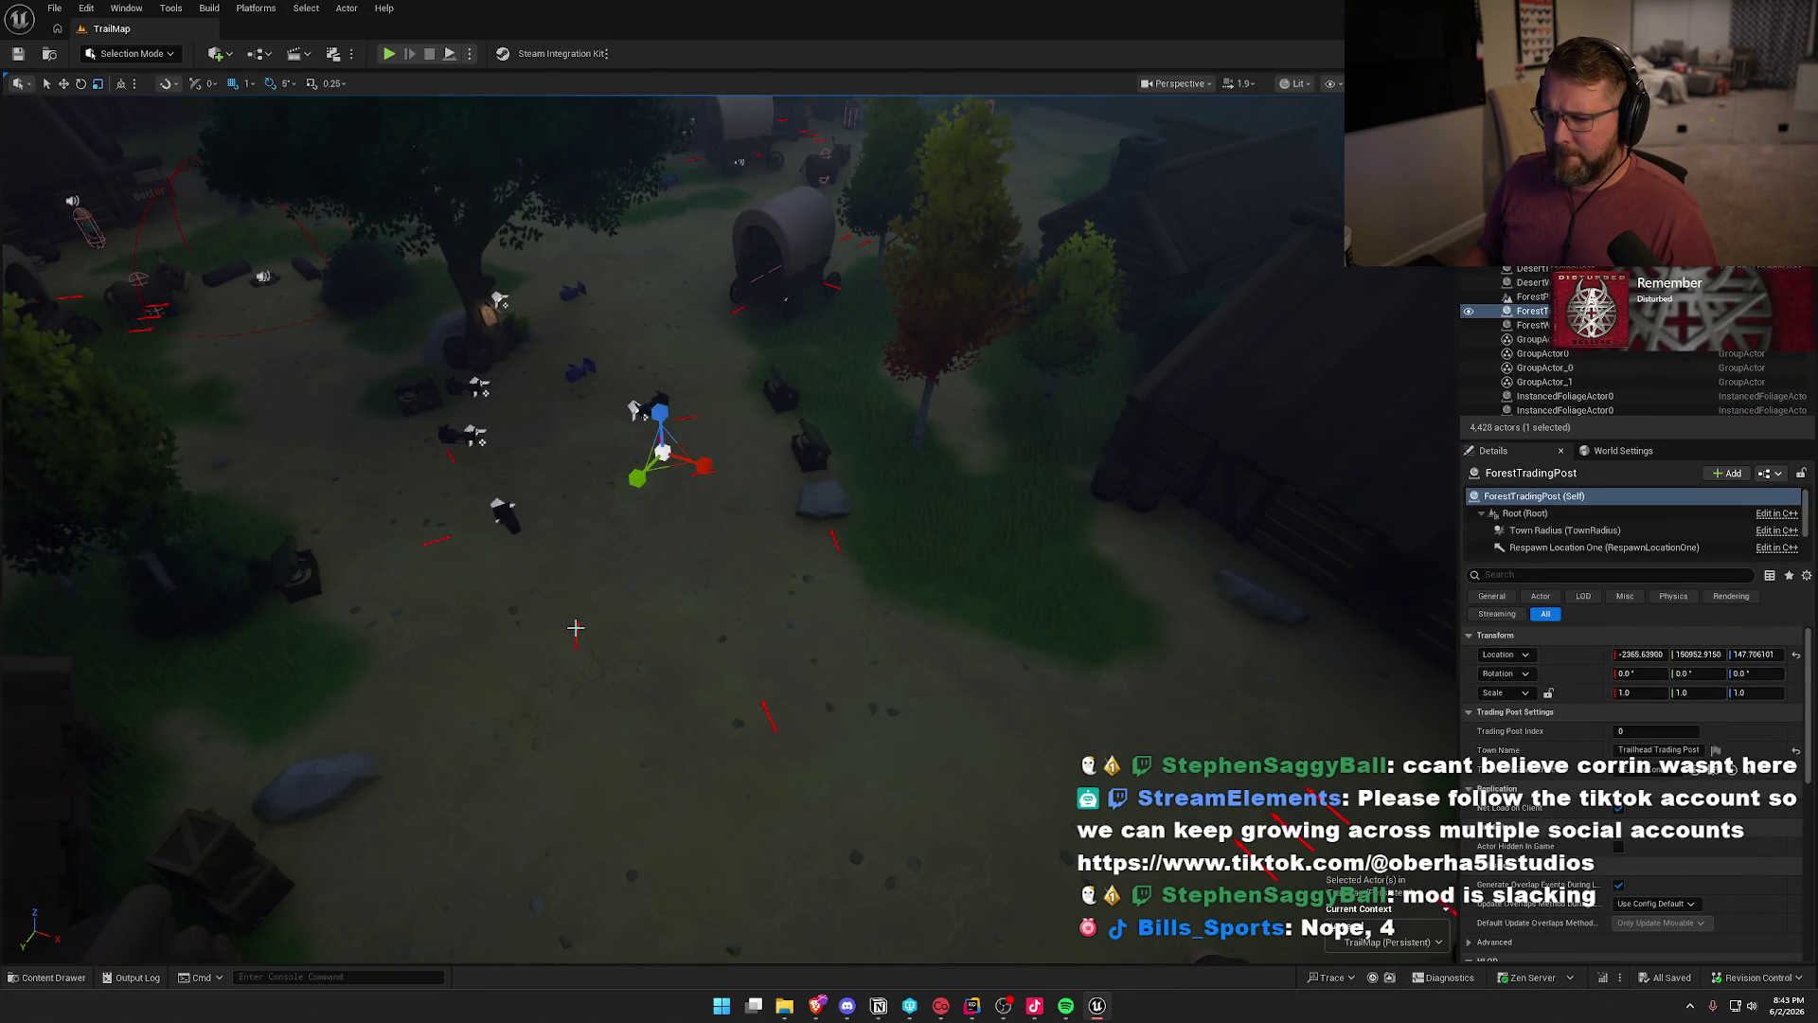
pyautogui.press('e')
pyautogui.press('w')
pyautogui.moveTo(699, 553)
pyautogui.mouseDown()
pyautogui.moveTo(699, 720)
pyautogui.moveTo(699, 464)
pyautogui.mouseUp()
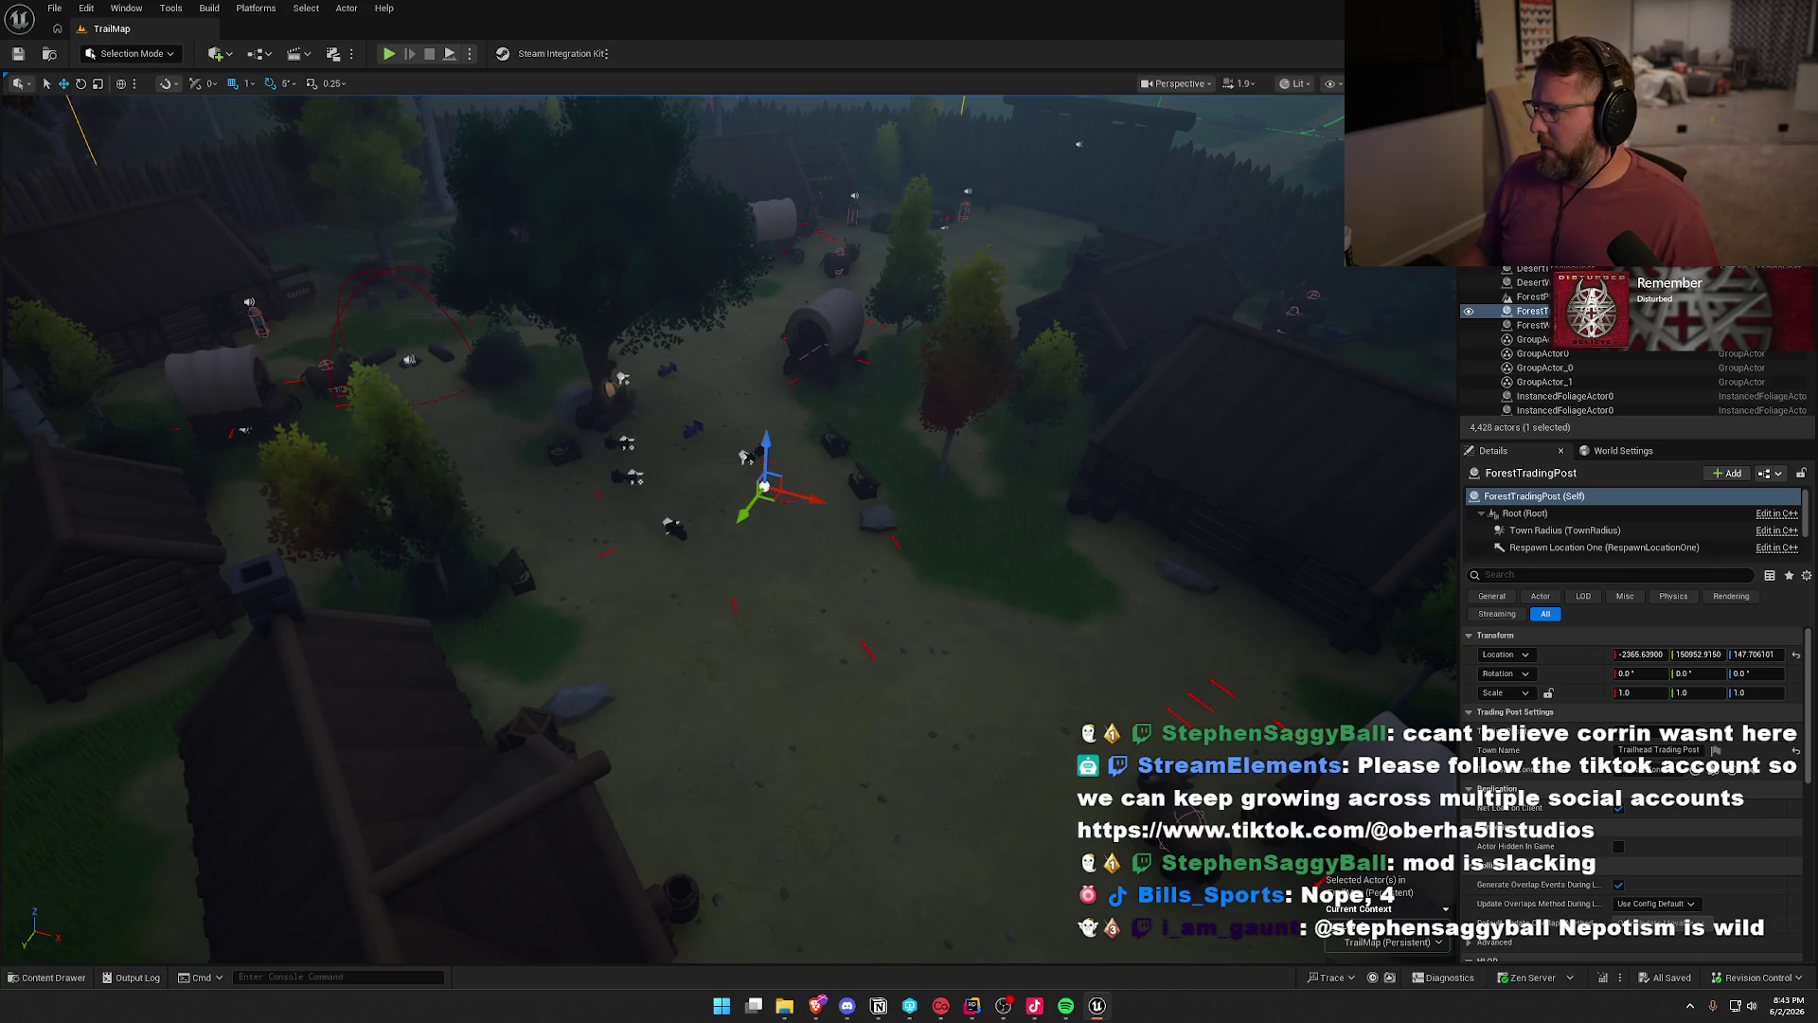
pyautogui.hotkey('ctrl', 'e')
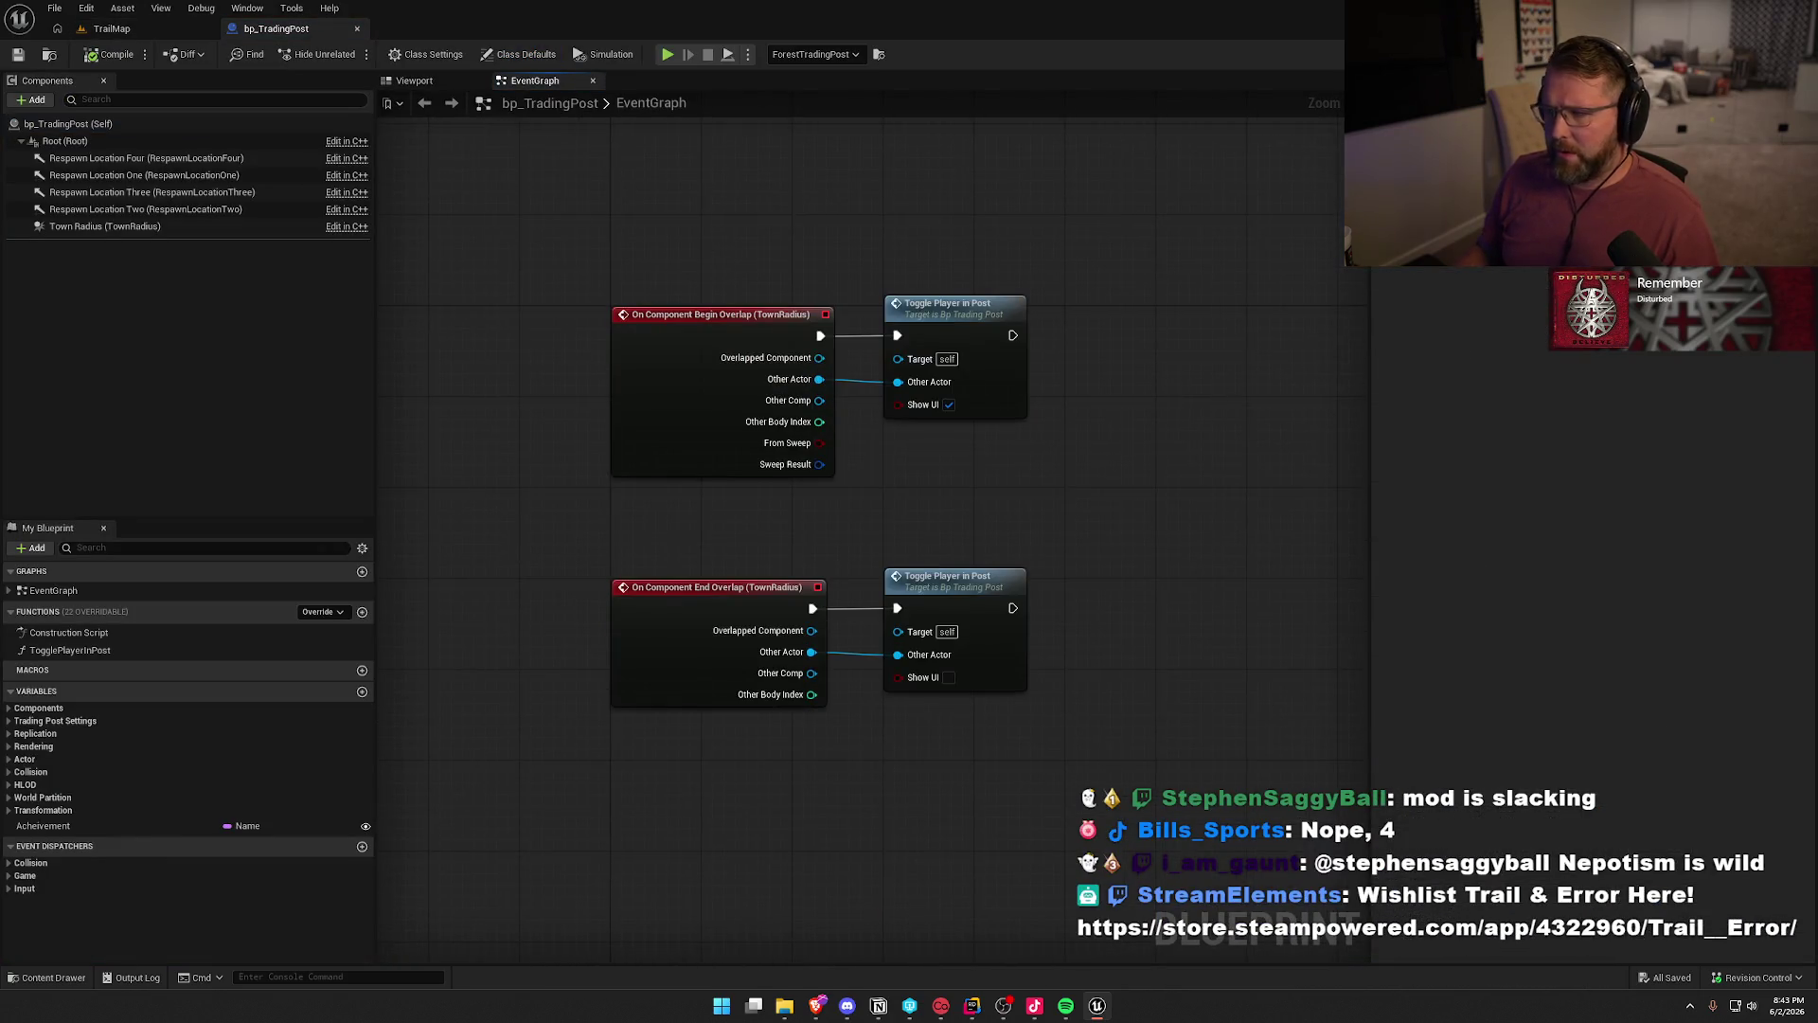
pyautogui.hotkey('alt', 'Tab')
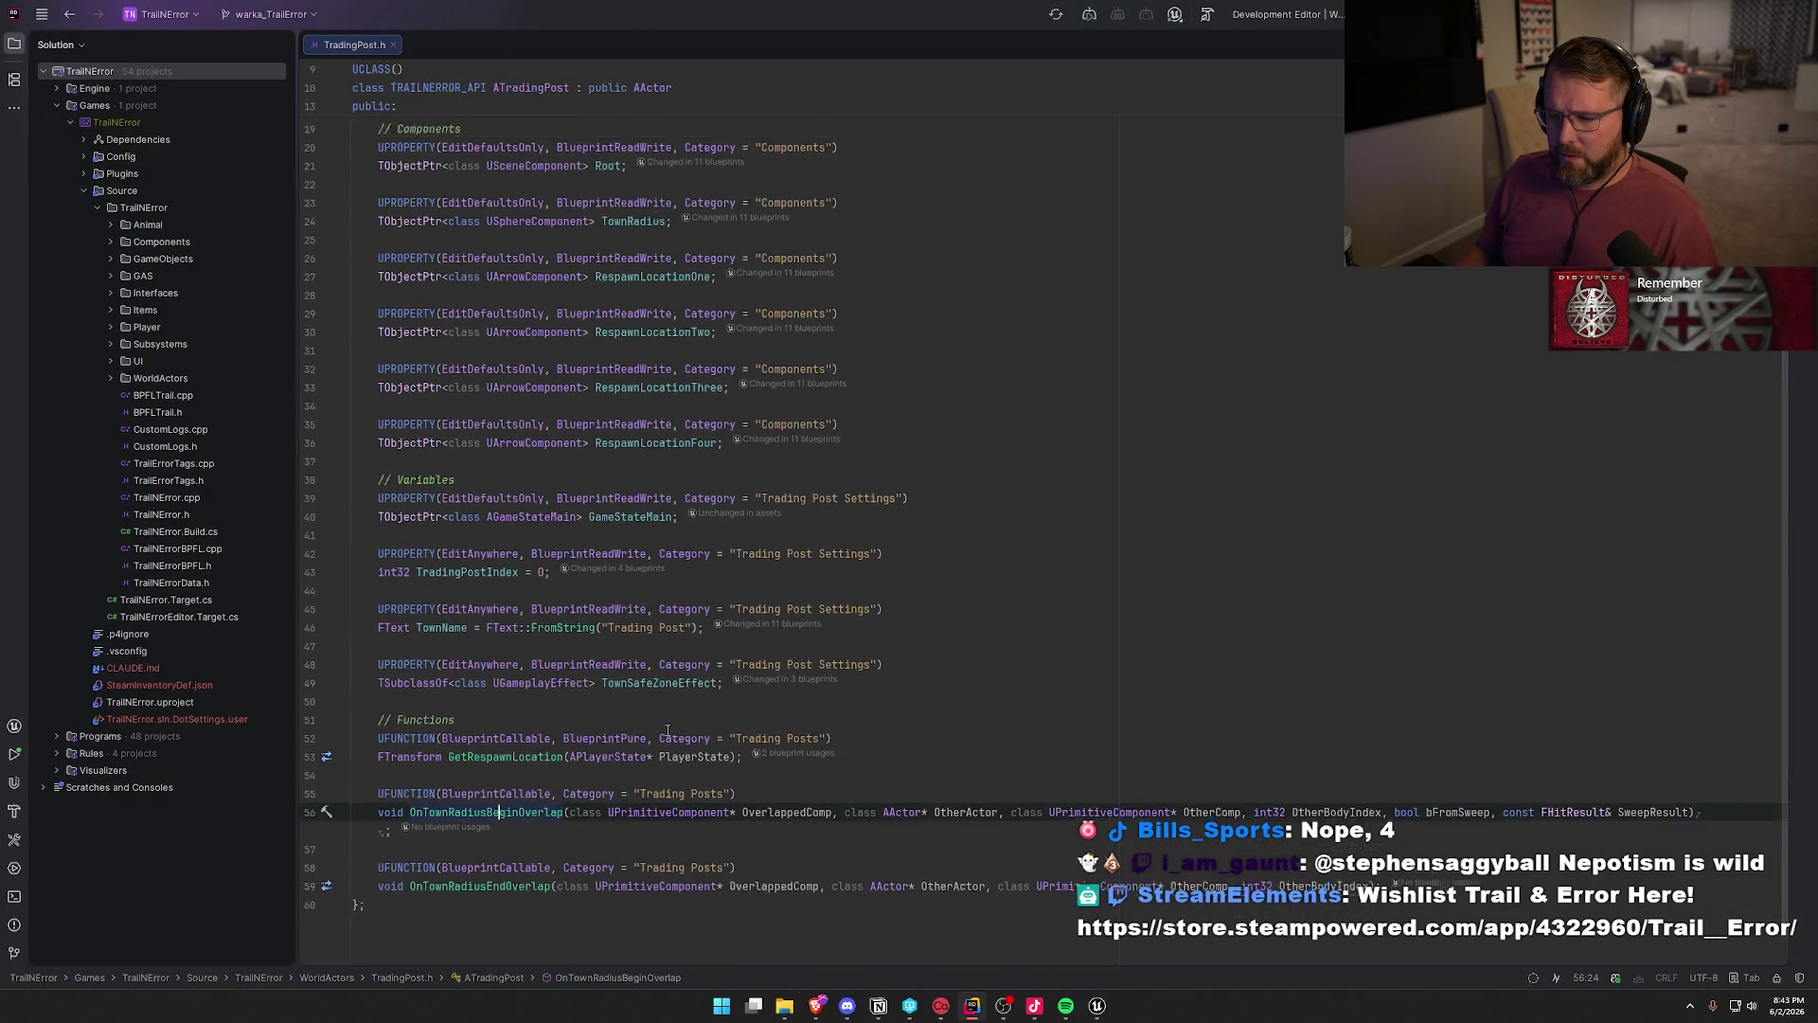
# - Switch to TradingPost.cpp, go to GetRespawnLocation, then return to the Unreal Editor
pyautogui.hotkey('ctrl', 'b')
pyautogui.scroll(10, 745, 643)
pyautogui.scroll(-6, 769, 638)
pyautogui.scroll(-4, 738, 622)
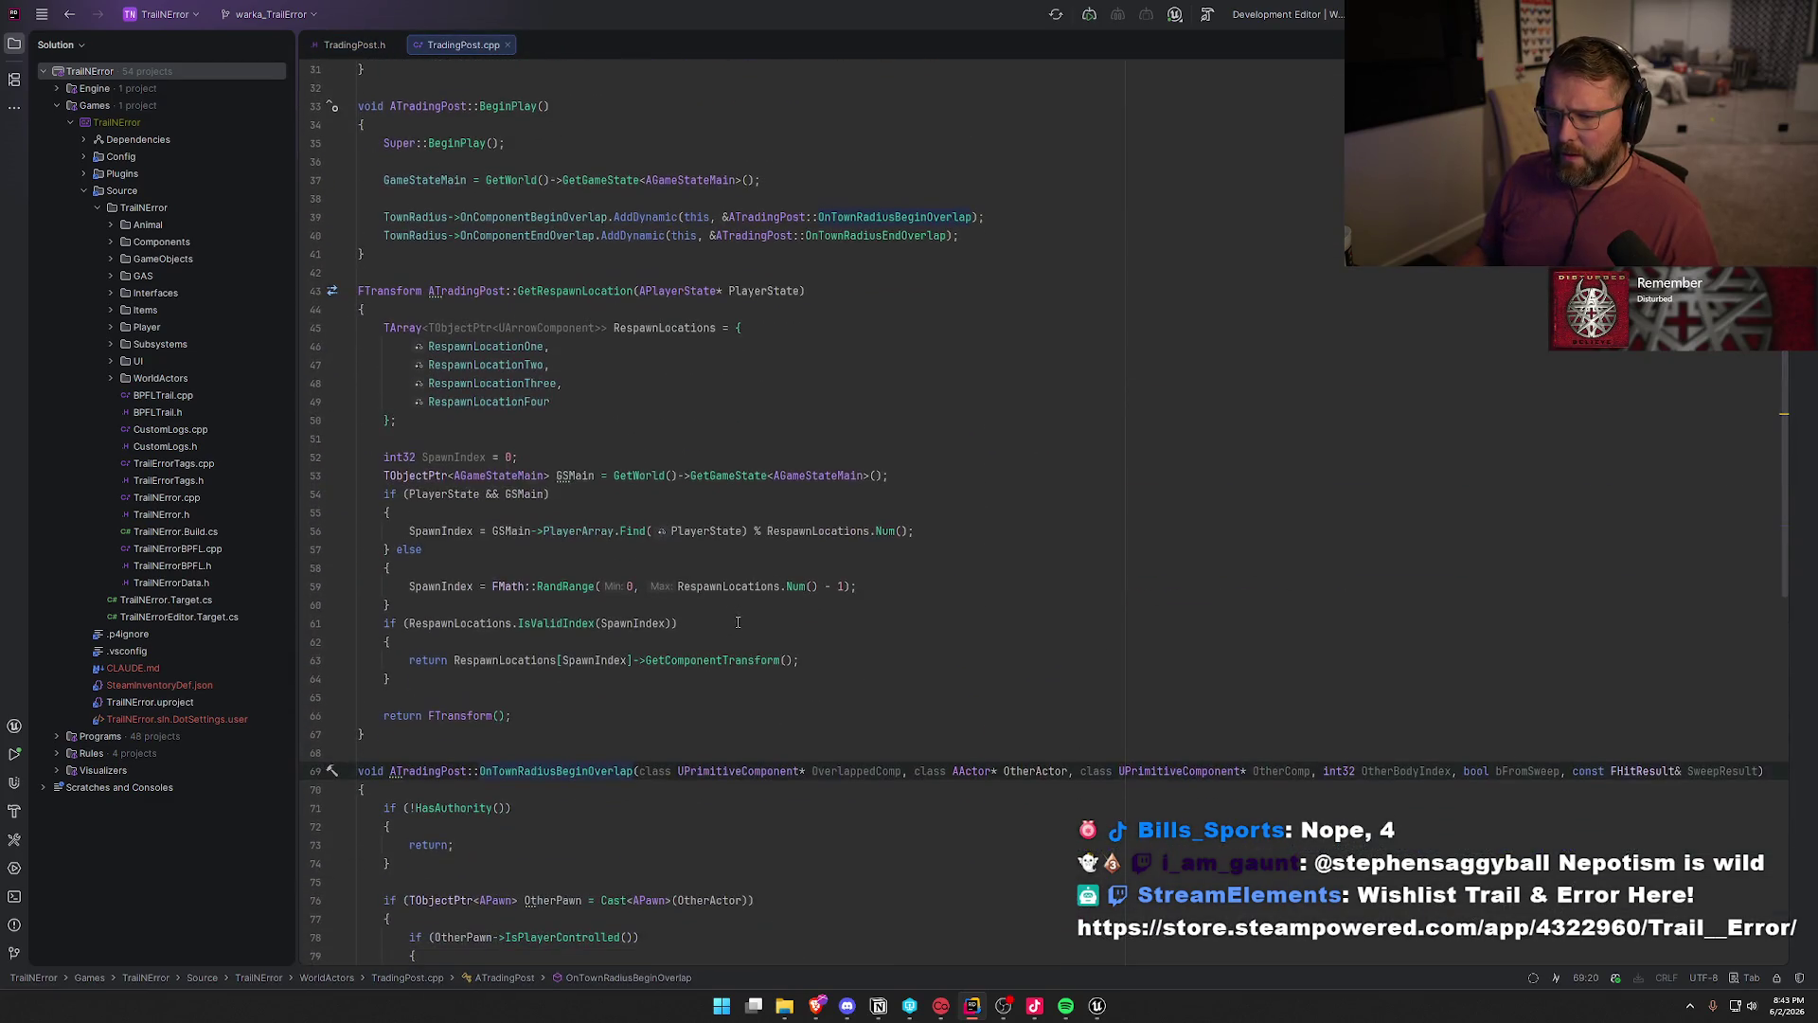
pyautogui.click(544, 290)
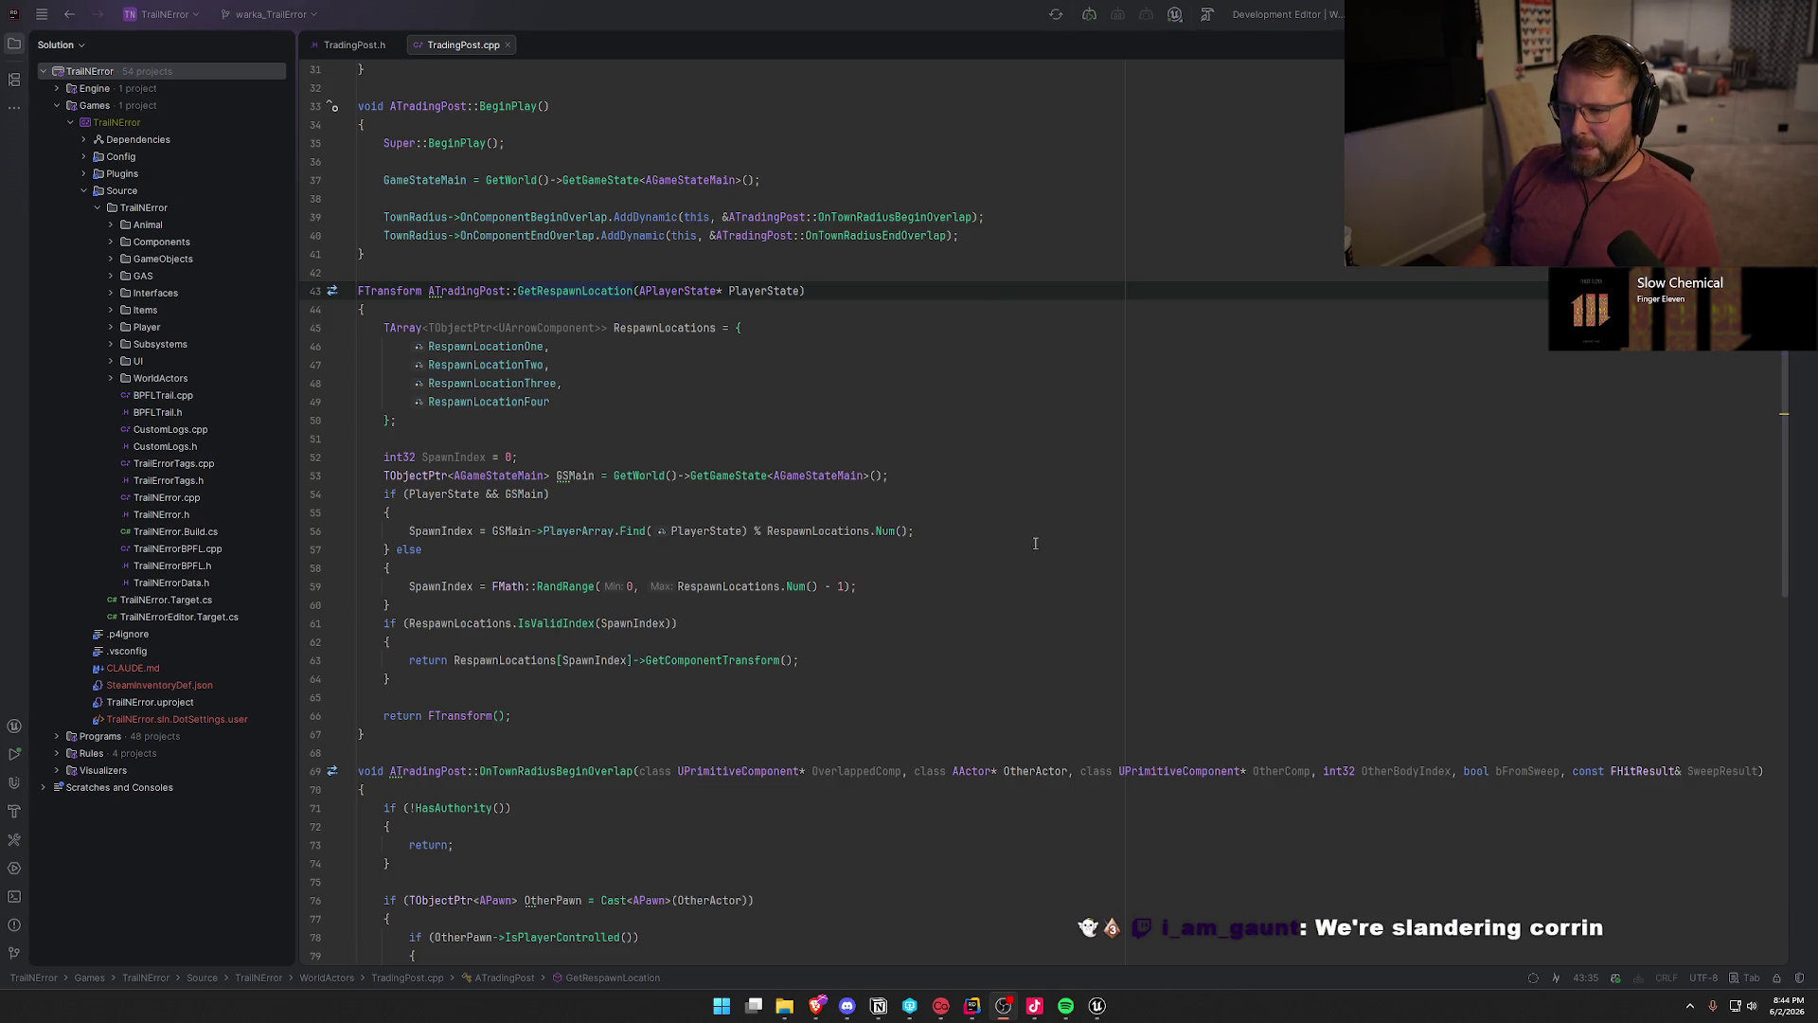
pyautogui.click(542, 290)
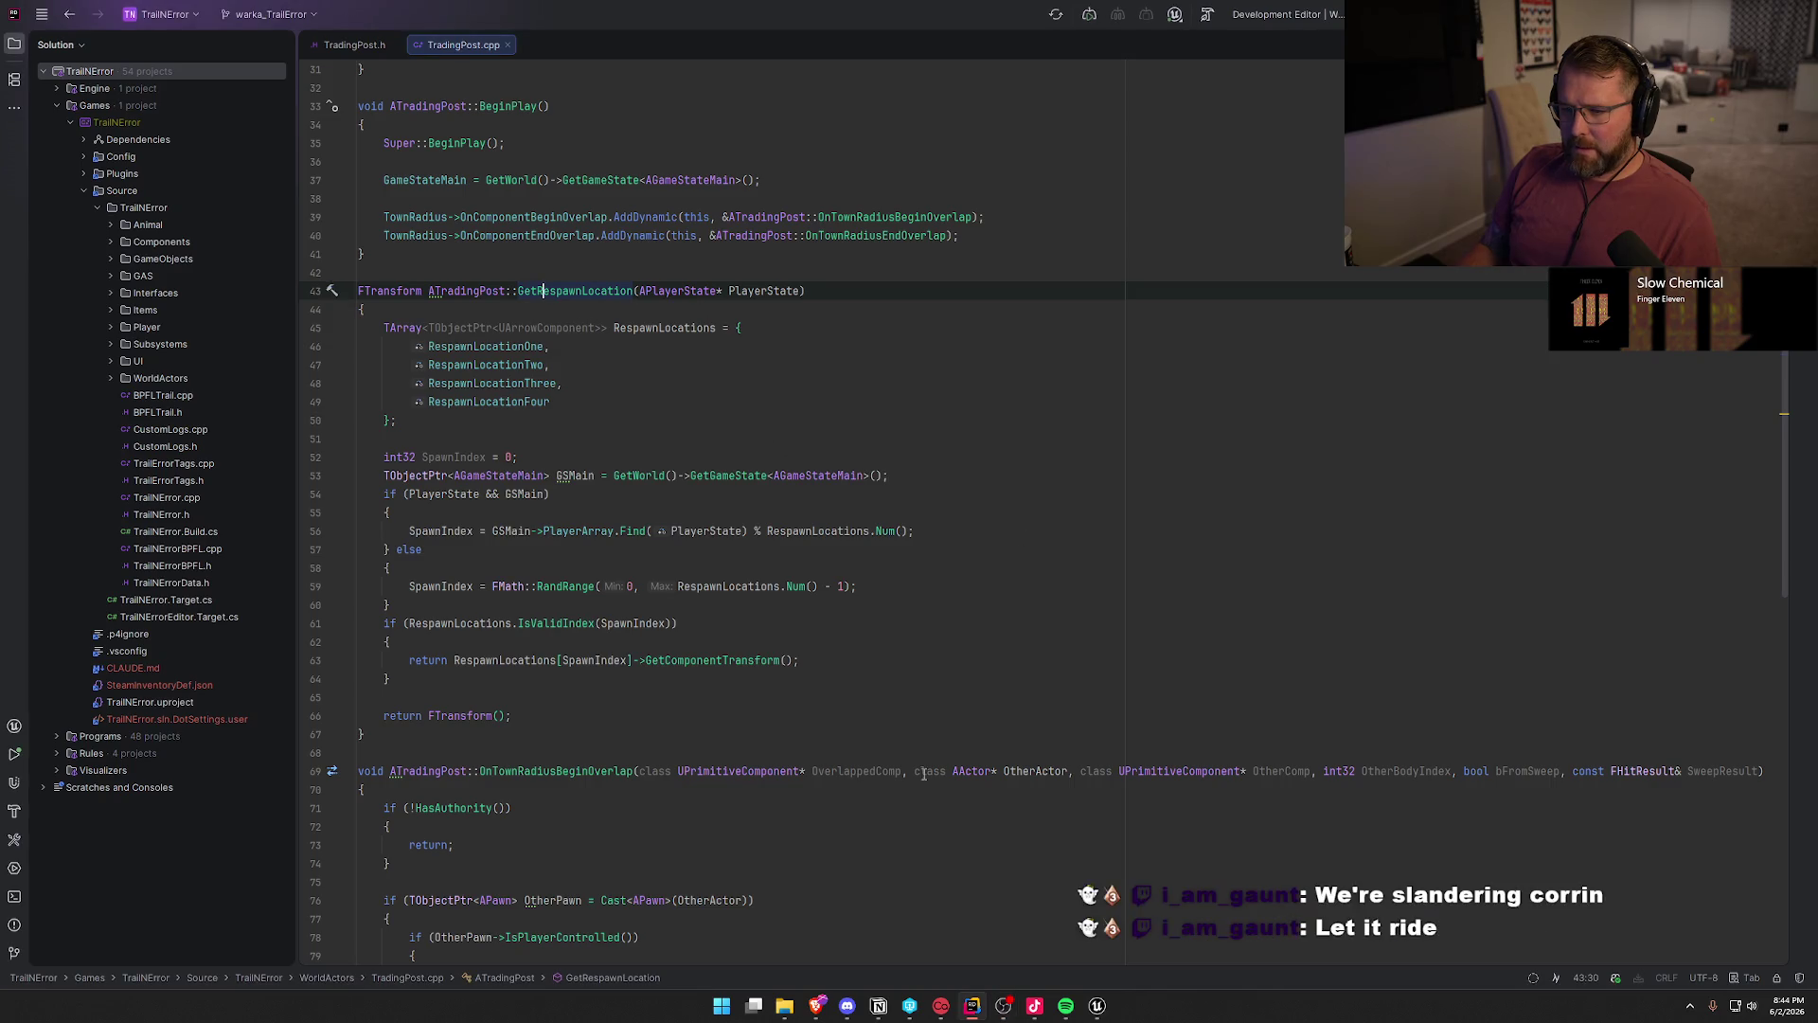
pyautogui.click(1111, 1010)
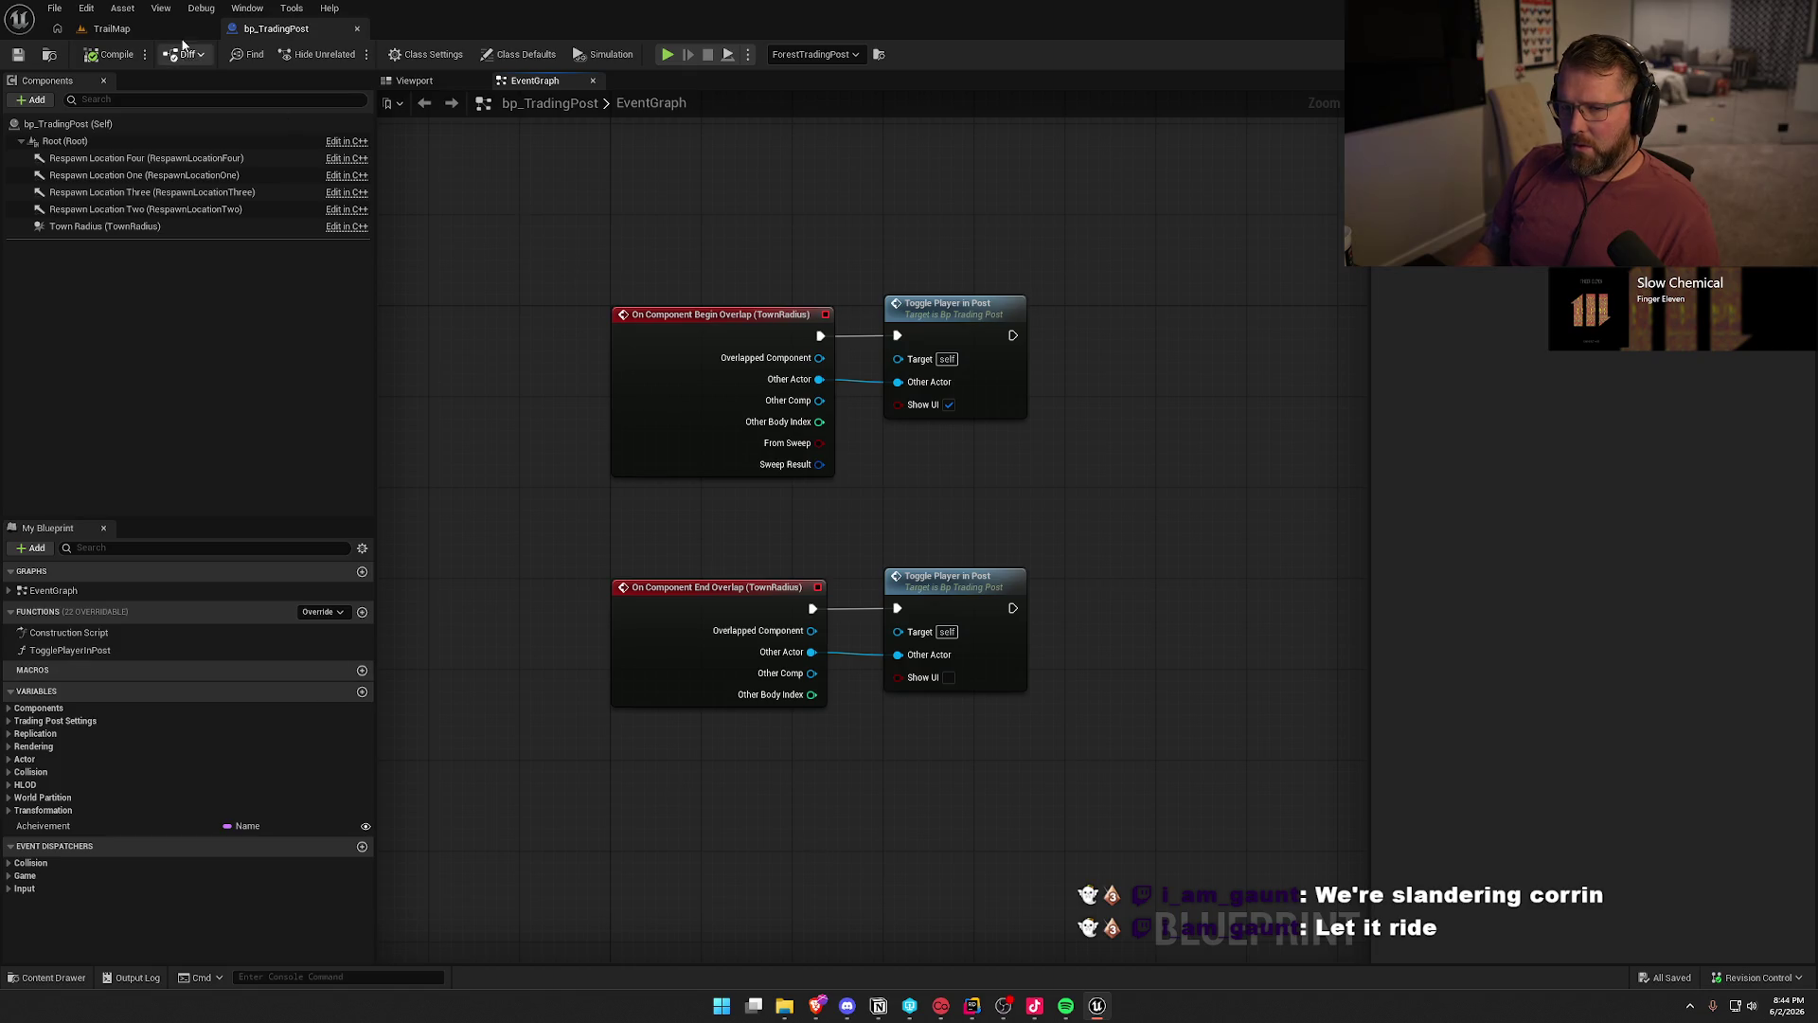
# - Open the GM_InGame game mode Blueprint from TrailMap's World Settings
pyautogui.click(112, 29)
pyautogui.click(1612, 449)
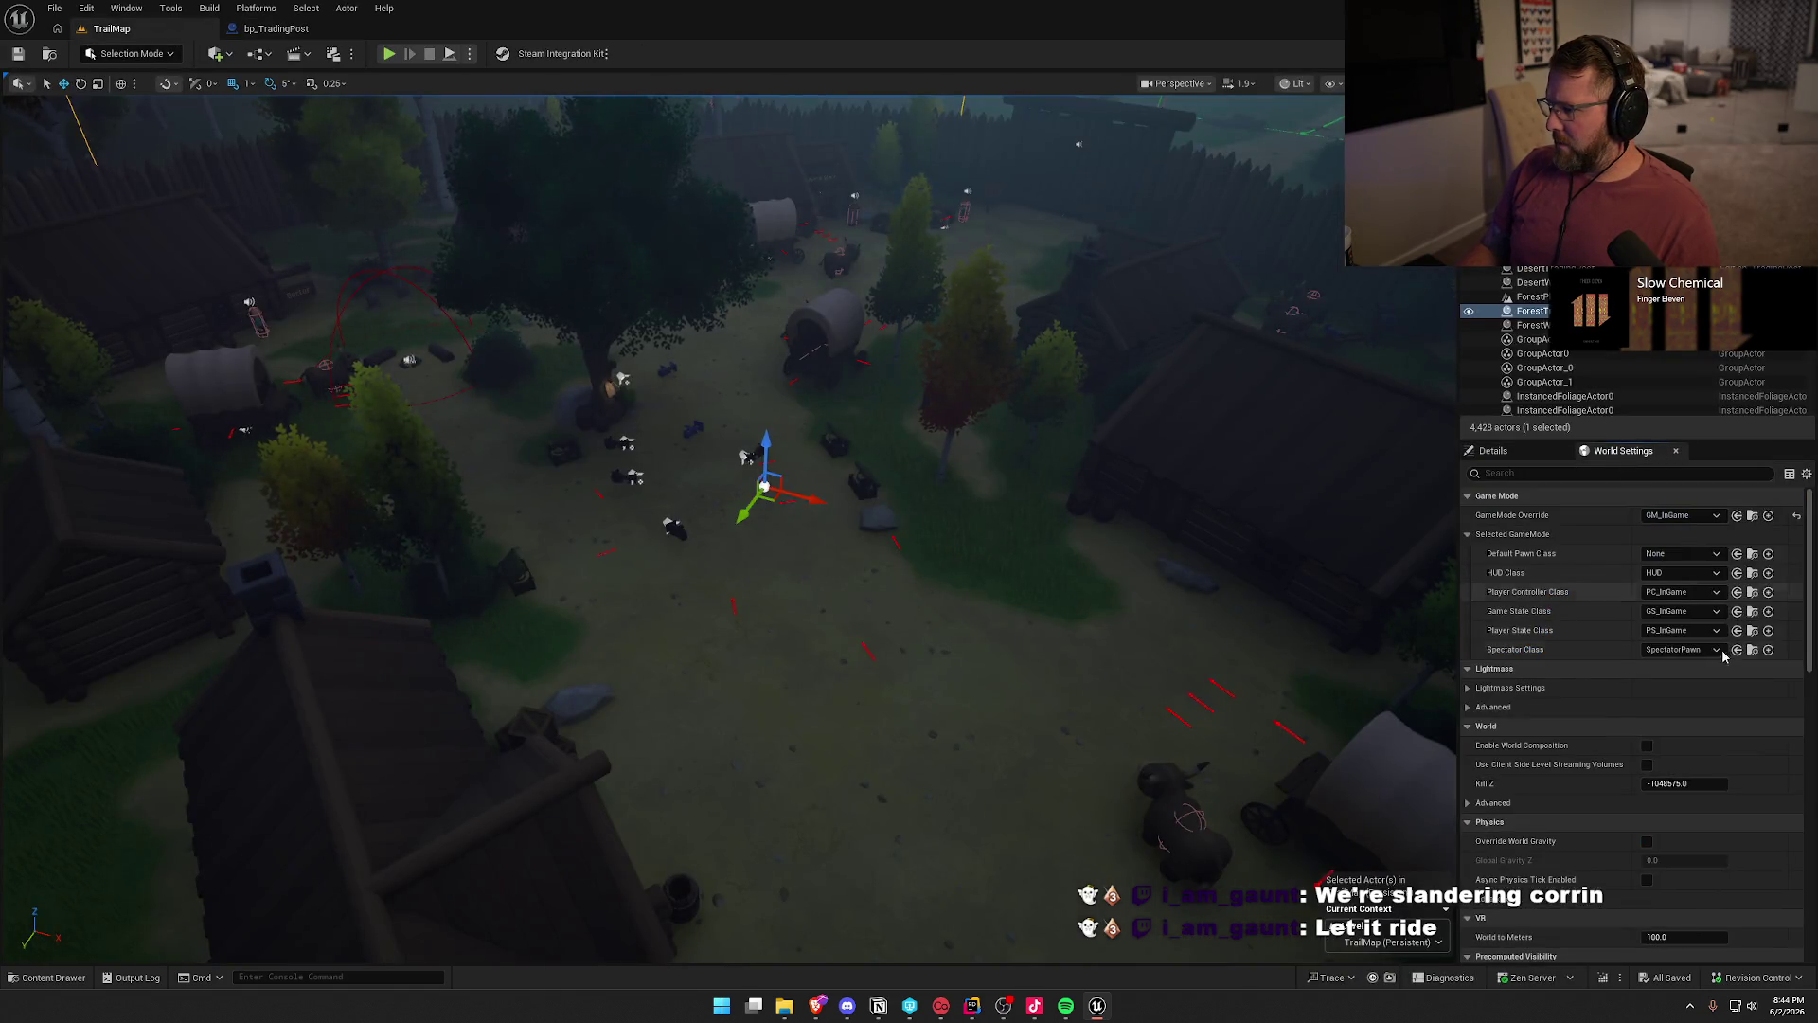
pyautogui.click(1752, 515)
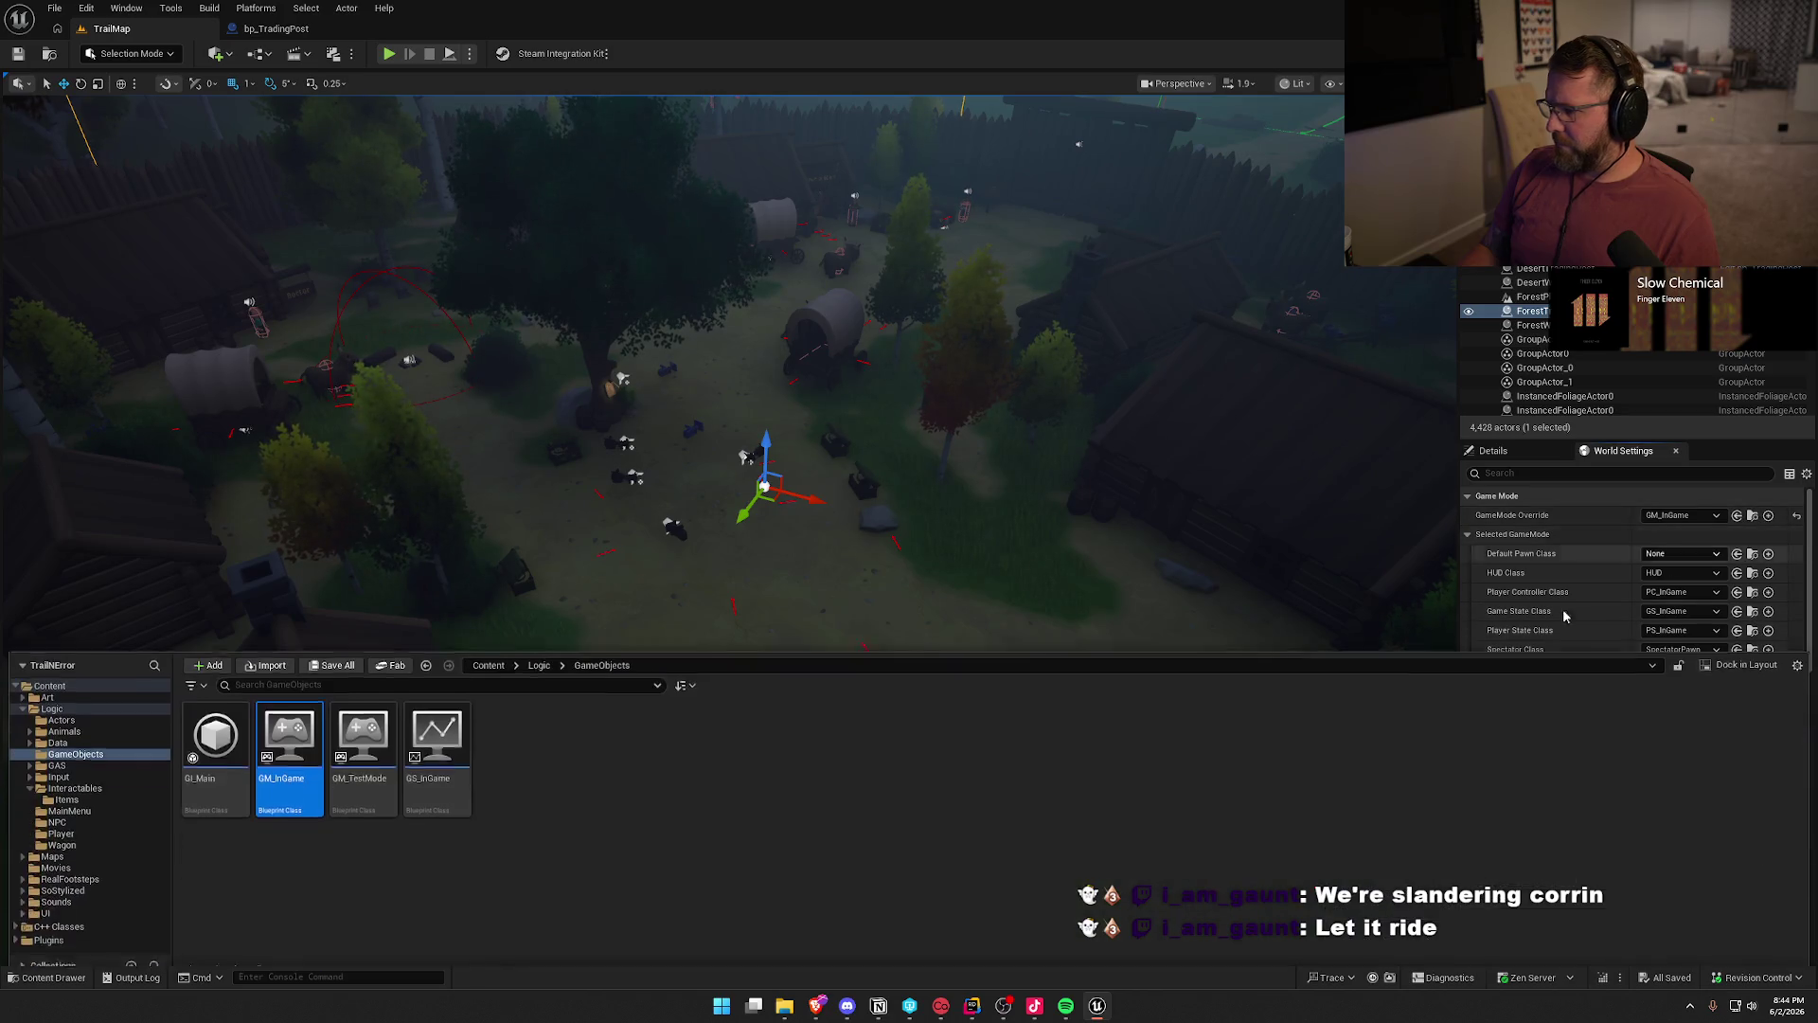
pyautogui.doubleClick(293, 734)
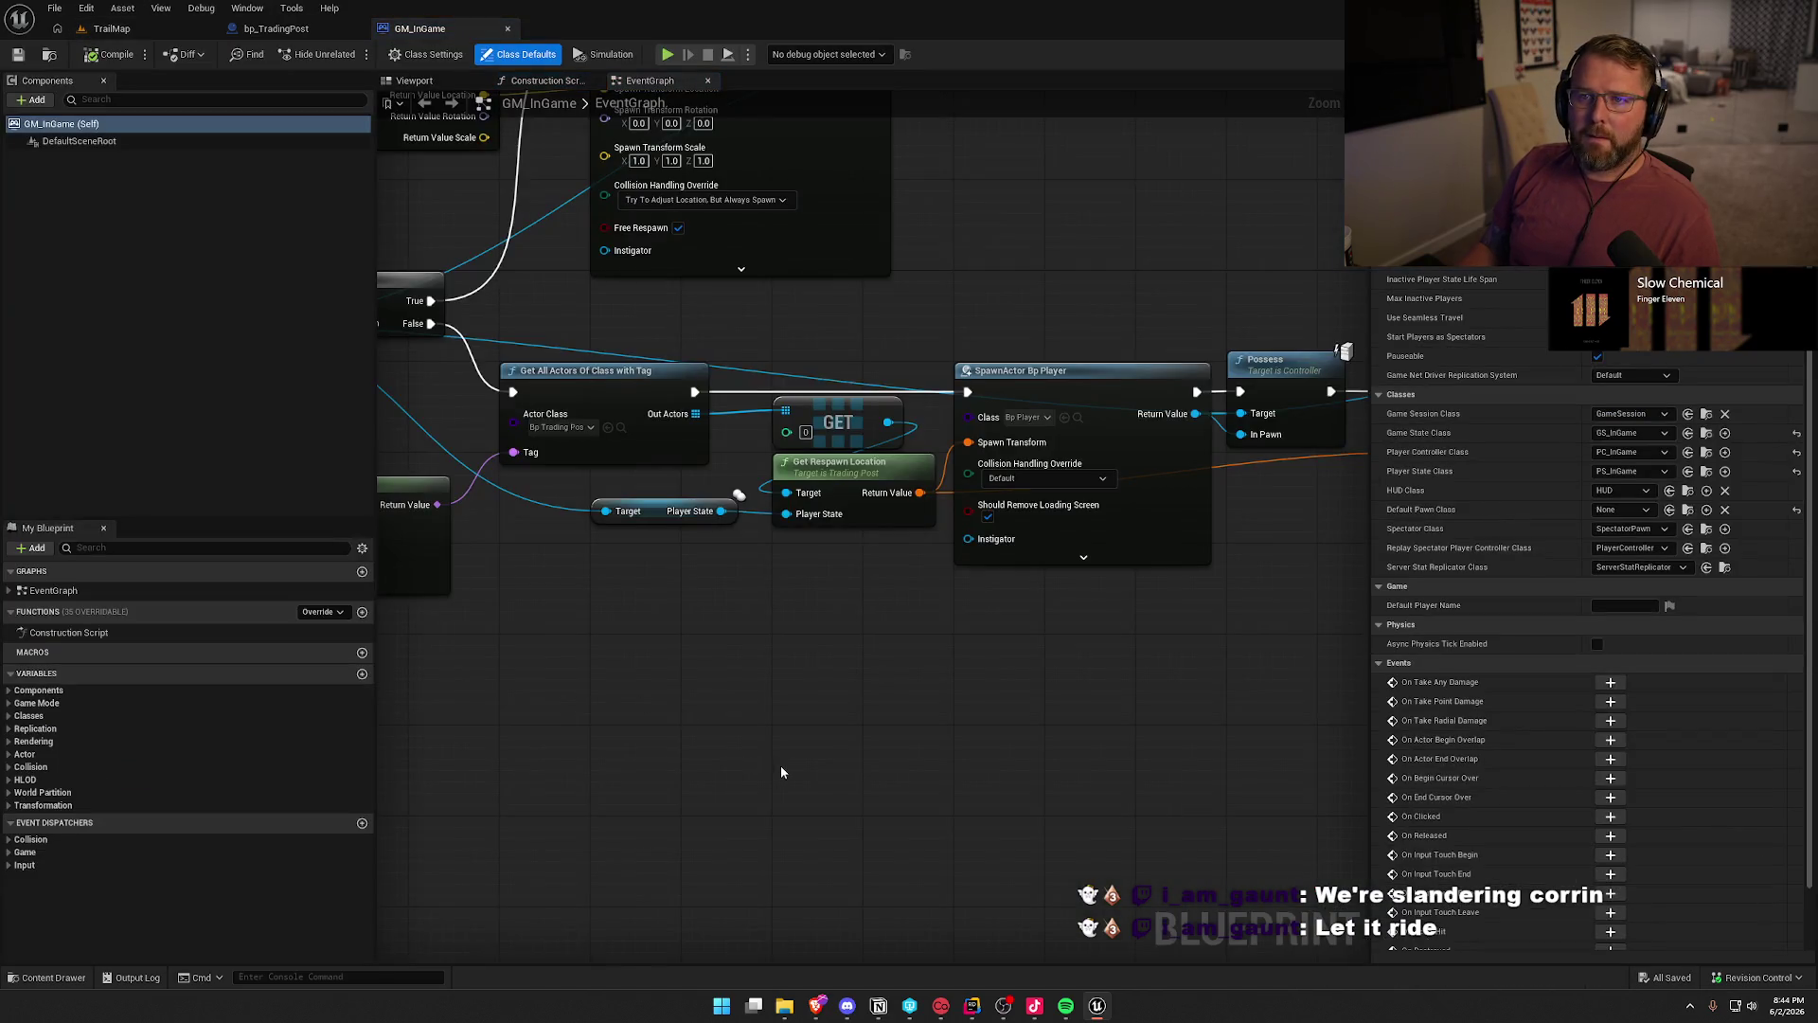
# - Inspect the new-player chain: Branch, Cast, SpawnActor Bp Player and Get All Actors Of Class with Tag
pyautogui.moveTo(759, 684); pyautogui.dragTo(979, 773)
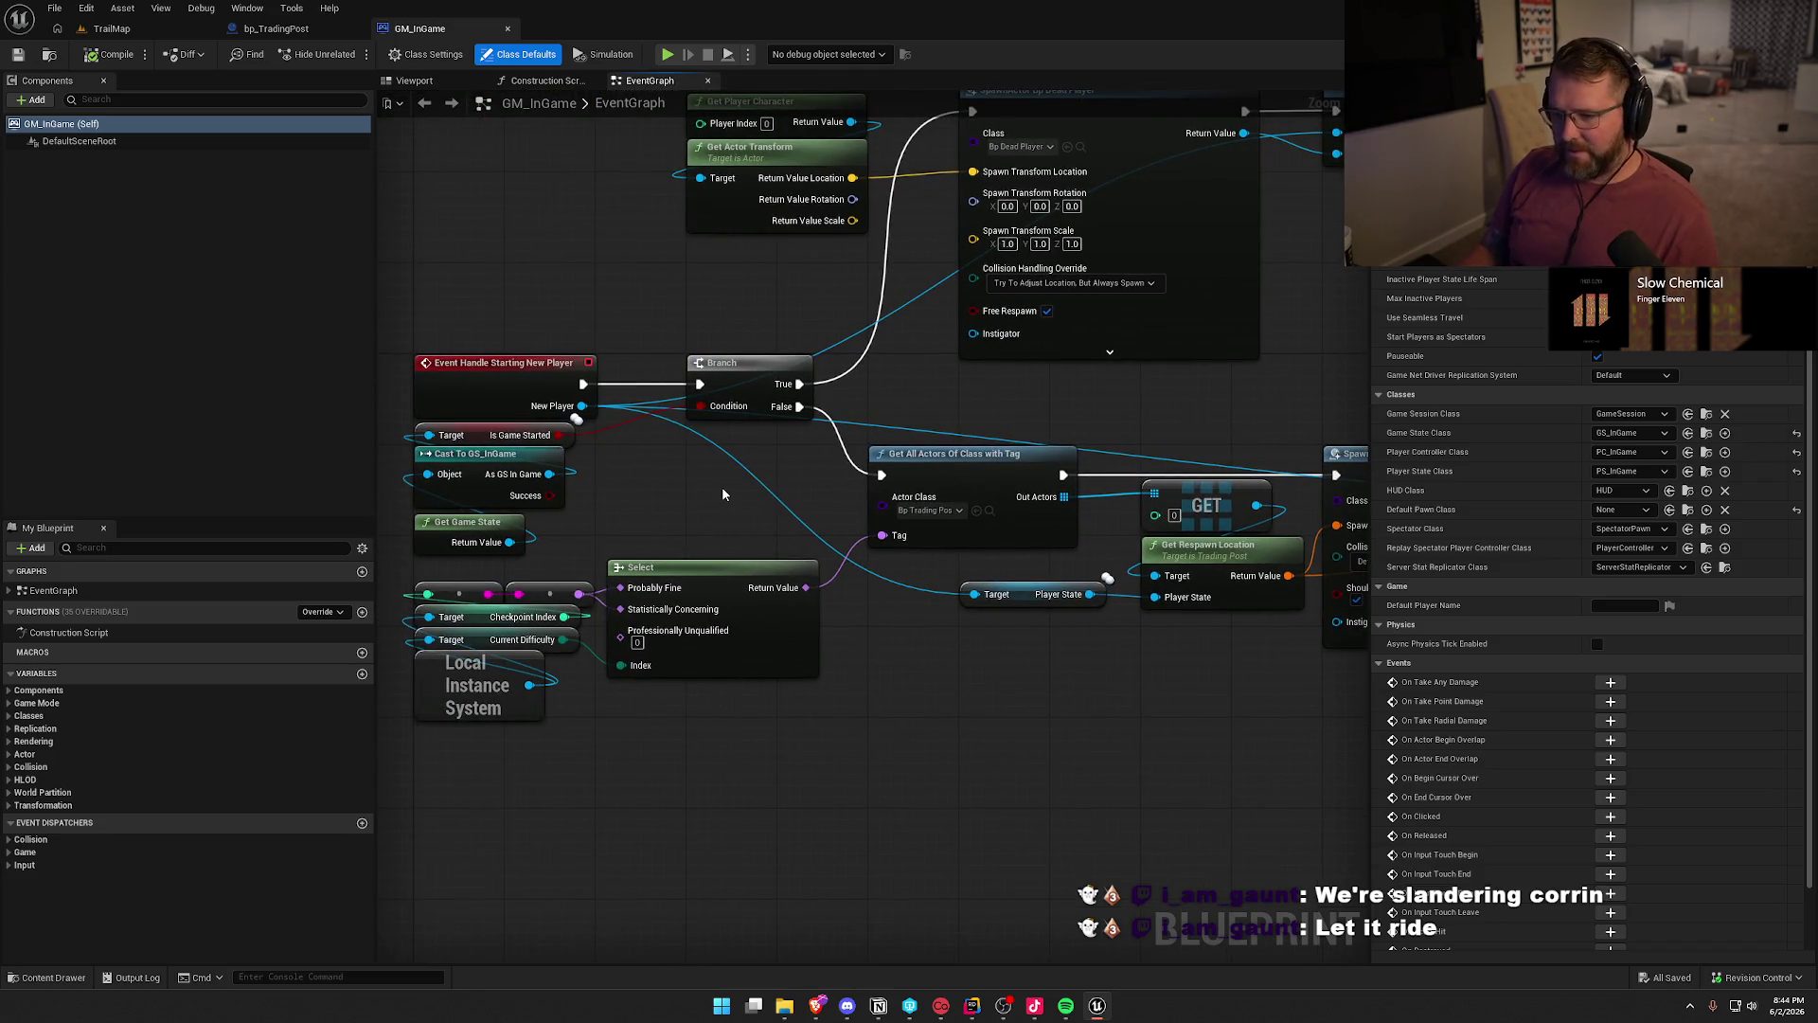
pyautogui.moveTo(454, 305)
pyautogui.mouseDown()
pyautogui.moveTo(778, 528)
pyautogui.moveTo(763, 512)
pyautogui.mouseUp()
pyautogui.click(761, 514)
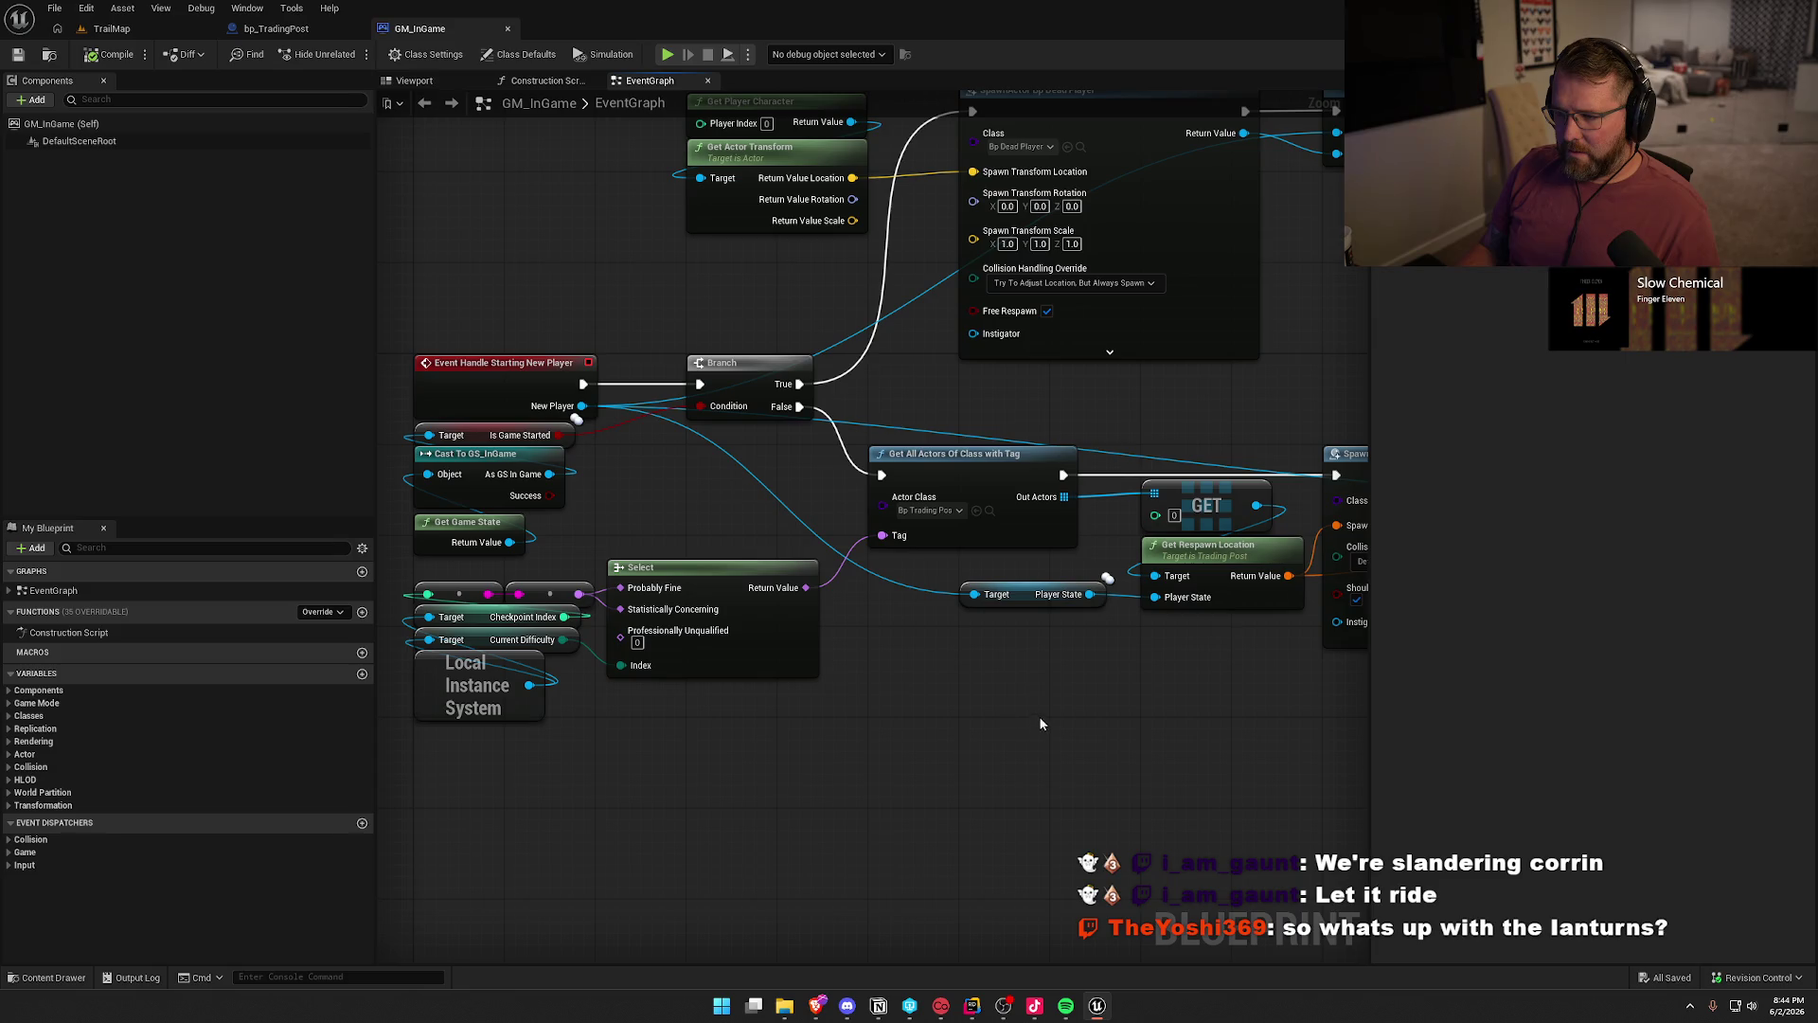
pyautogui.moveTo(1242, 666); pyautogui.dragTo(950, 691)
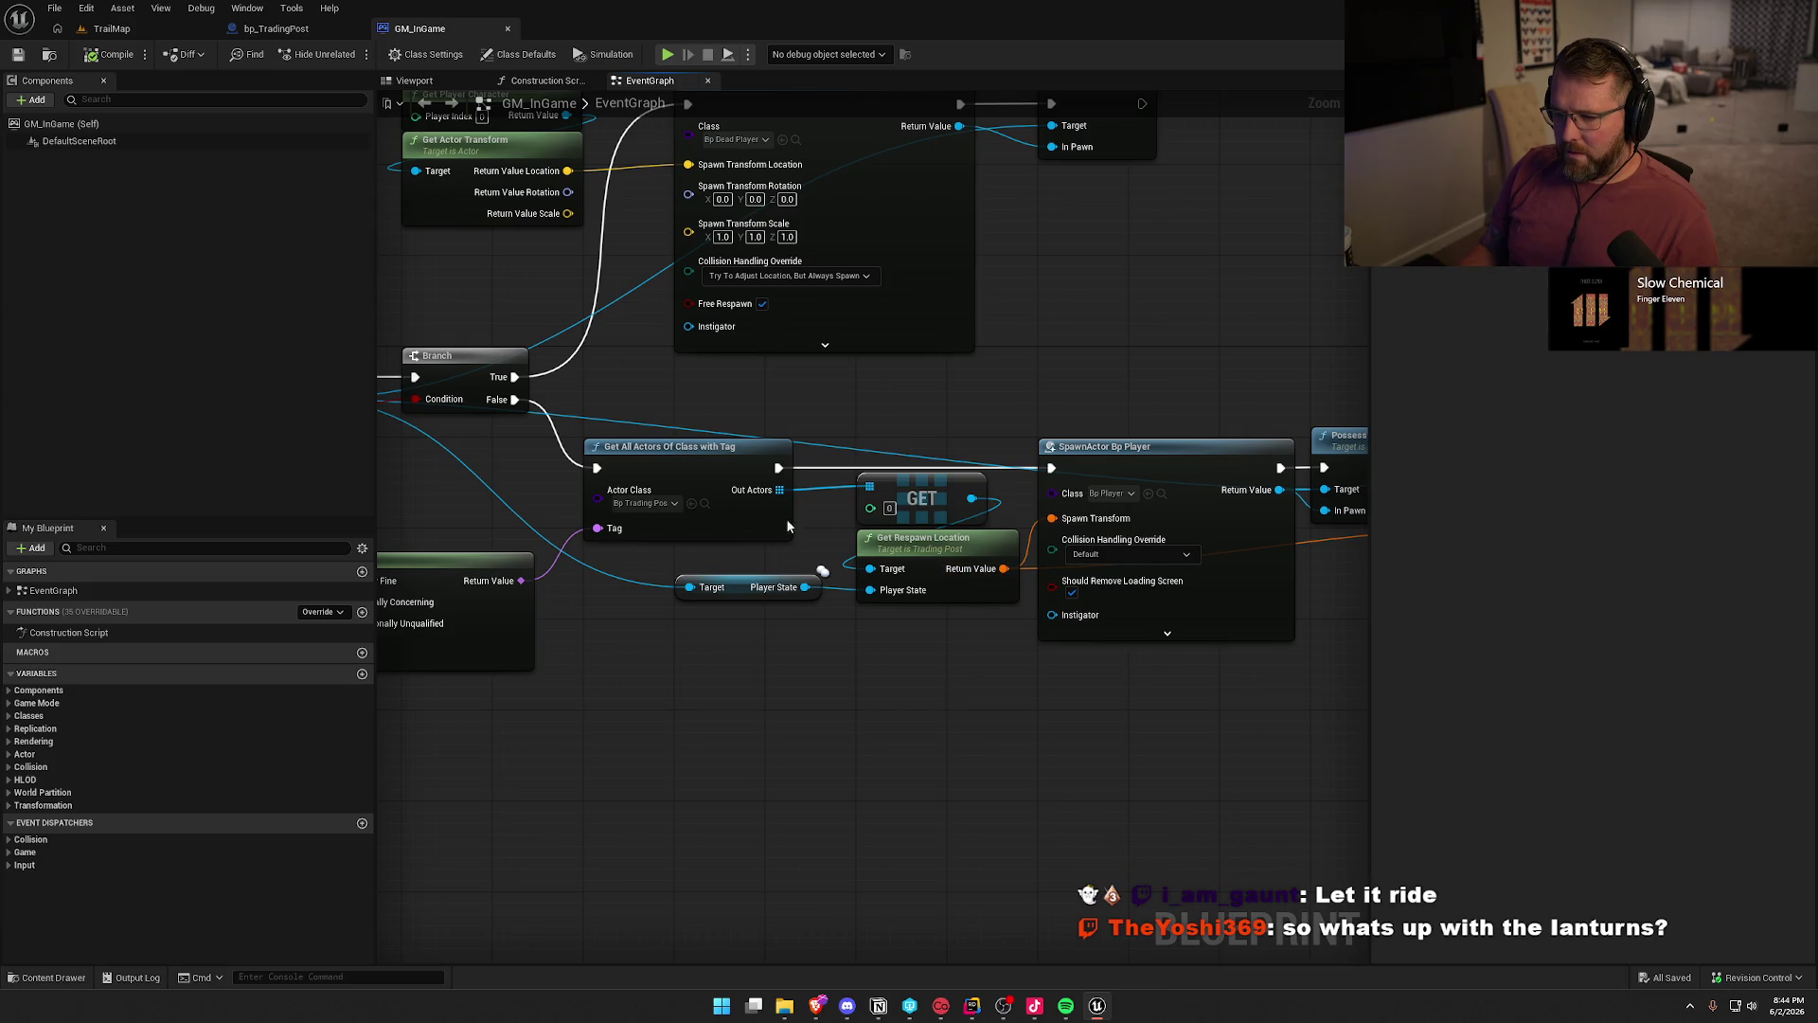
pyautogui.moveTo(602, 394)
pyautogui.mouseDown()
pyautogui.moveTo(994, 521)
pyautogui.moveTo(990, 506)
pyautogui.mouseUp()
pyautogui.click(856, 419)
# - Review the dead-player branch and the Get Respawn Location node, then check bp_TradingPost
pyautogui.scroll(-1, 856, 419)
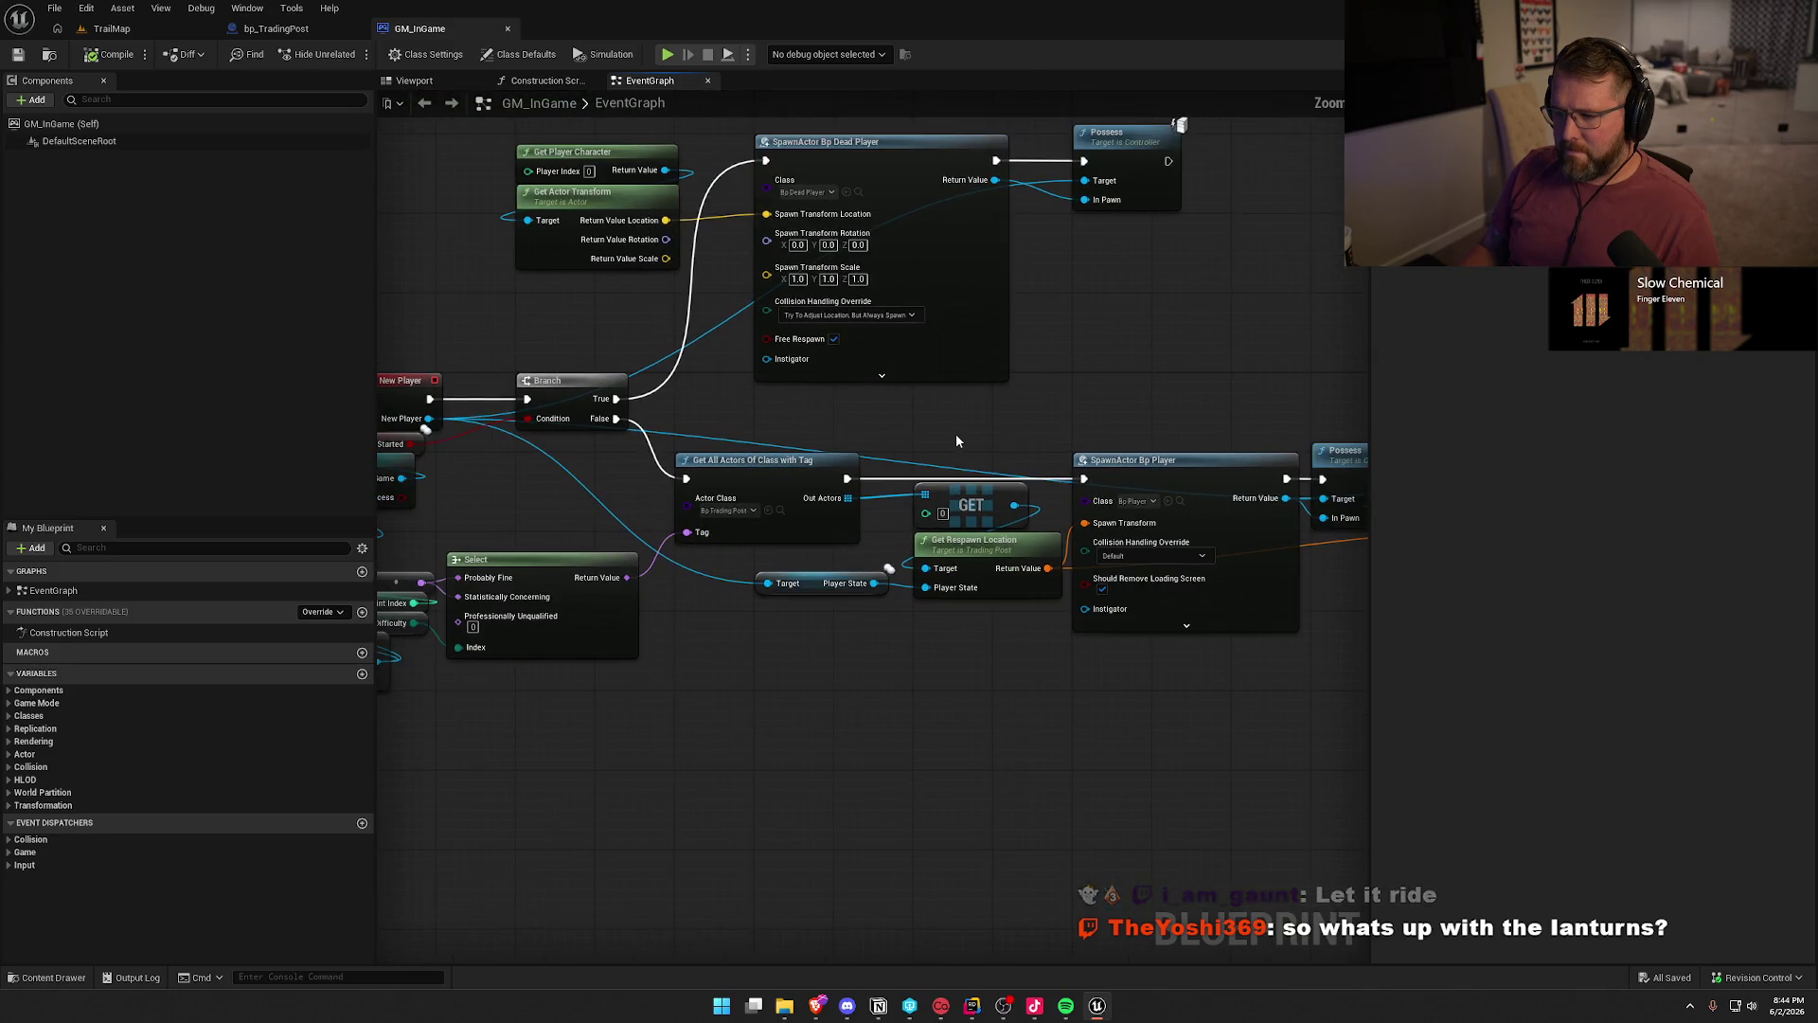
pyautogui.moveTo(992, 416)
pyautogui.mouseDown()
pyautogui.moveTo(1155, 402)
pyautogui.moveTo(1208, 342)
pyautogui.mouseUp()
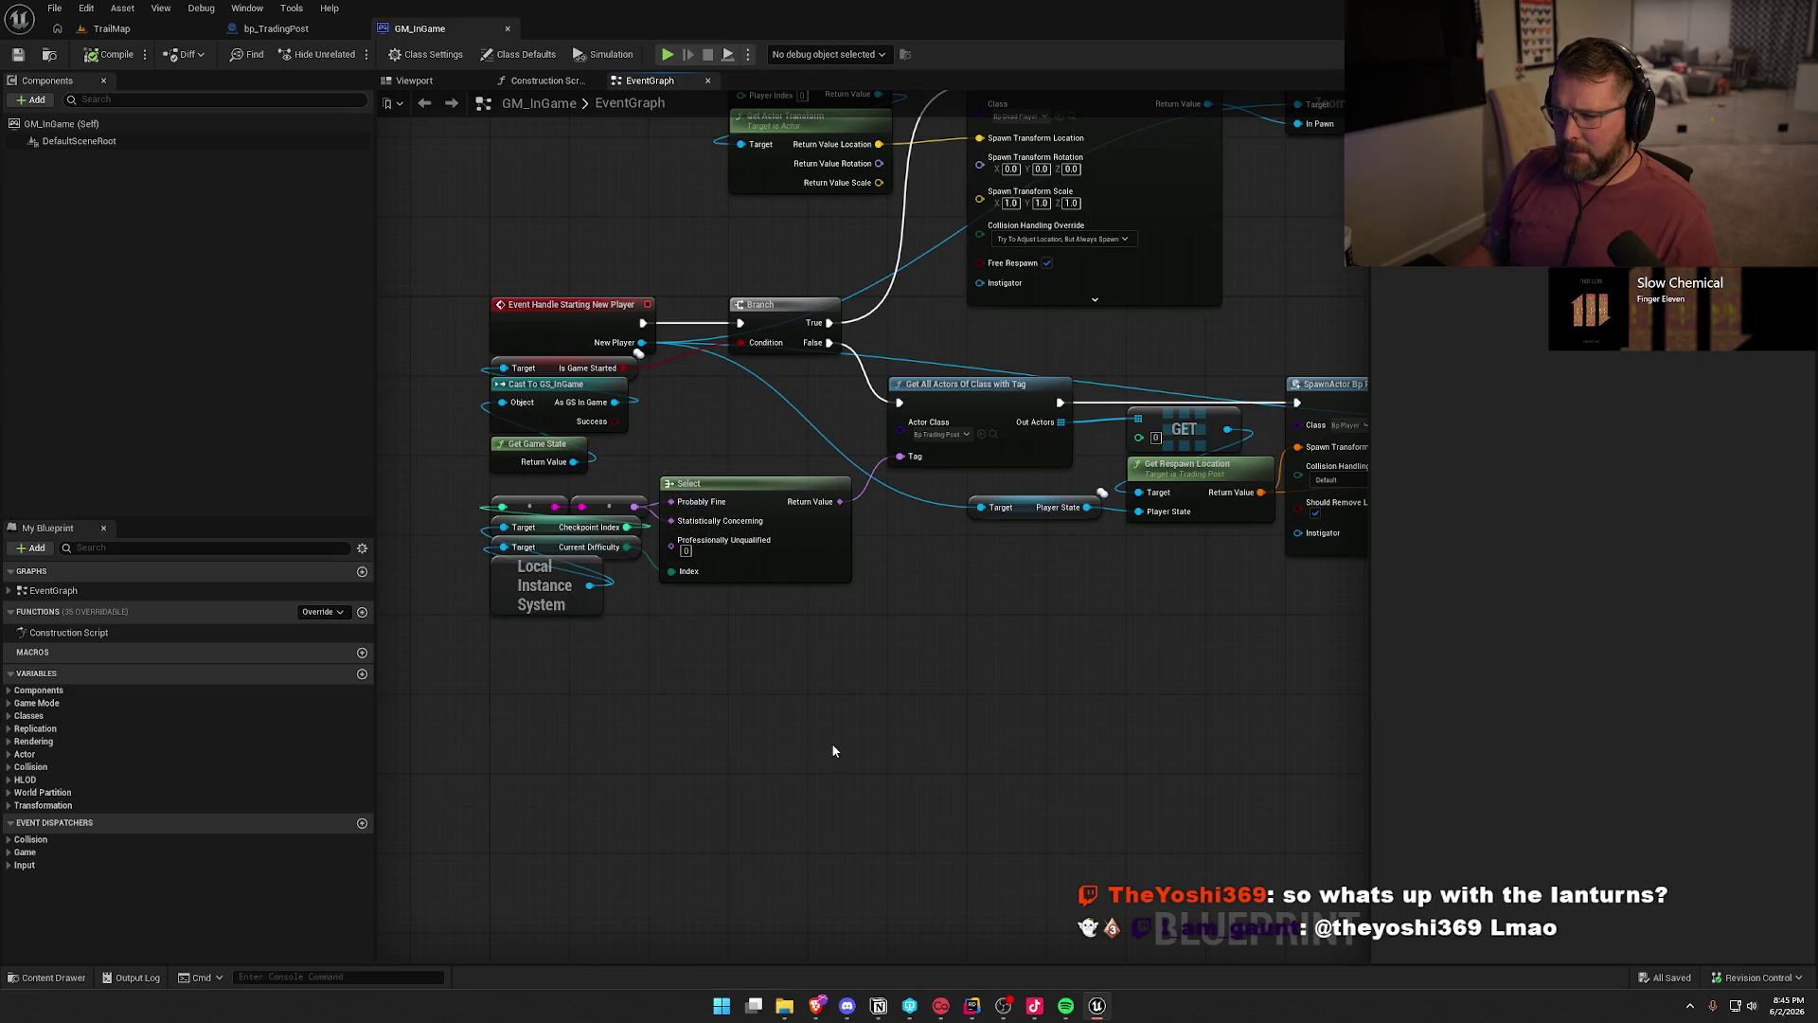
pyautogui.moveTo(962, 574); pyautogui.dragTo(627, 583)
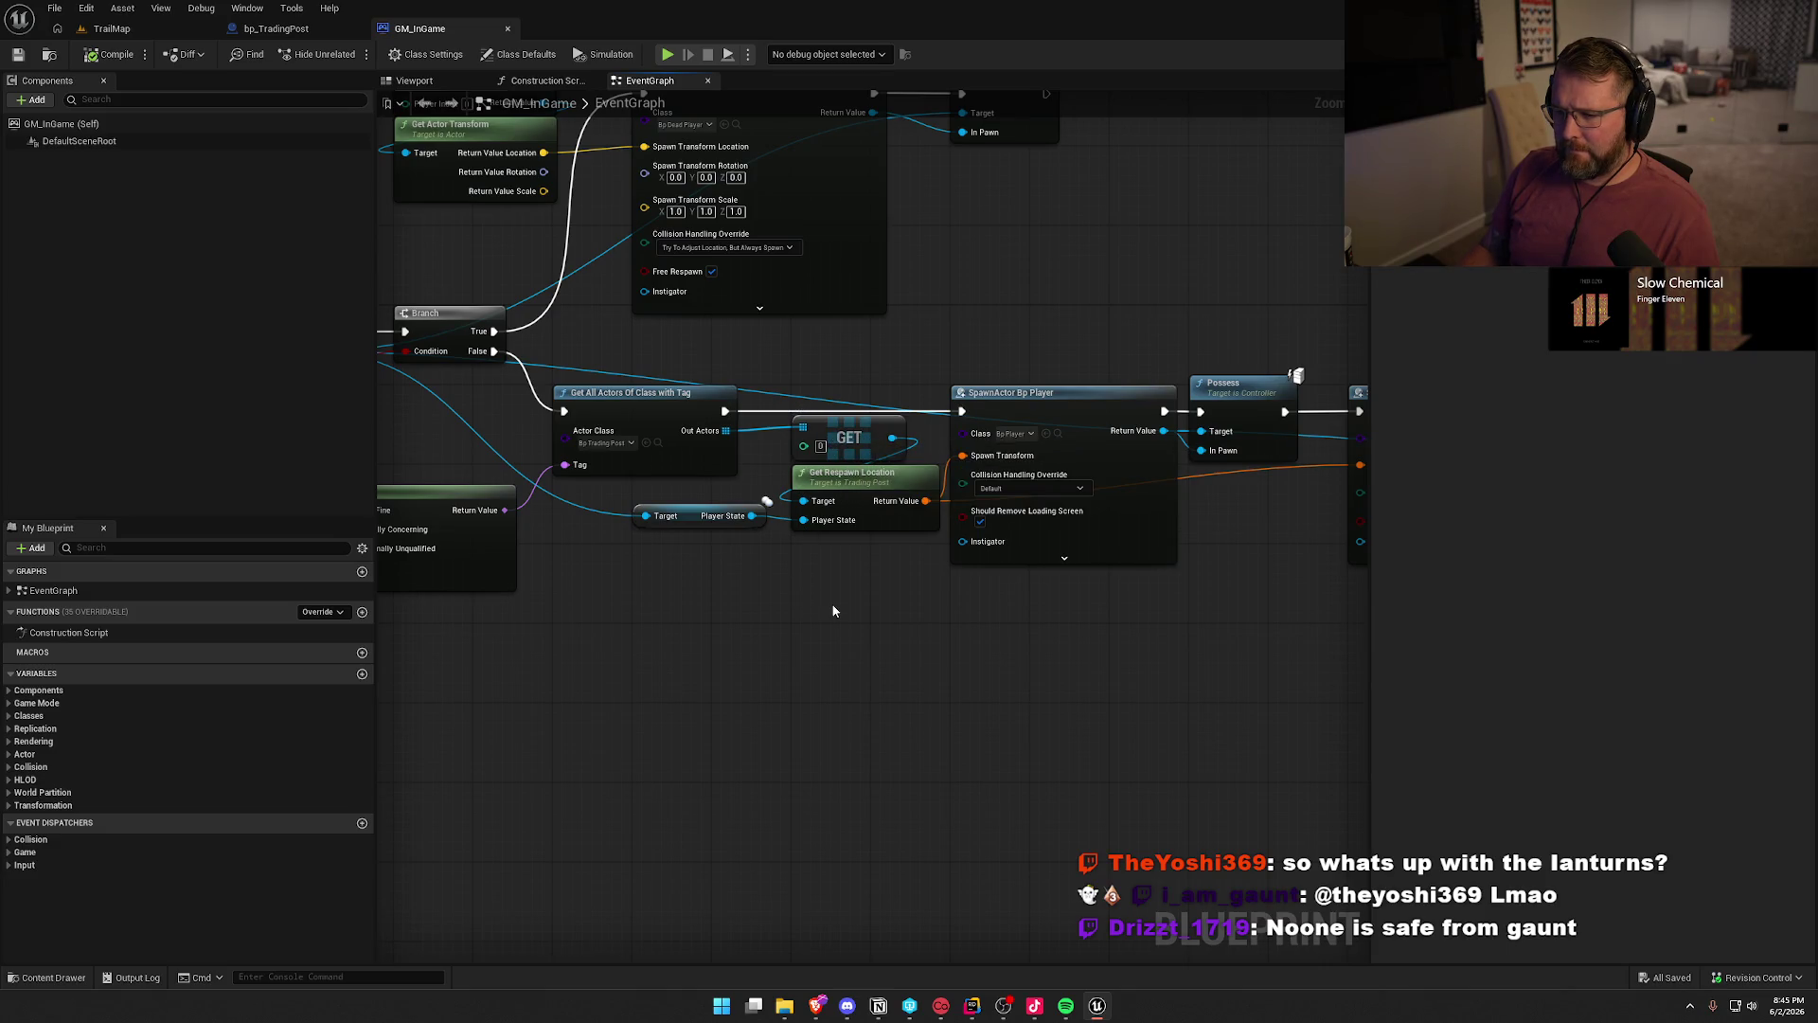
pyautogui.click(885, 483)
pyautogui.moveTo(967, 682)
pyautogui.mouseDown()
pyautogui.moveTo(772, 695)
pyautogui.moveTo(1053, 677)
pyautogui.mouseUp()
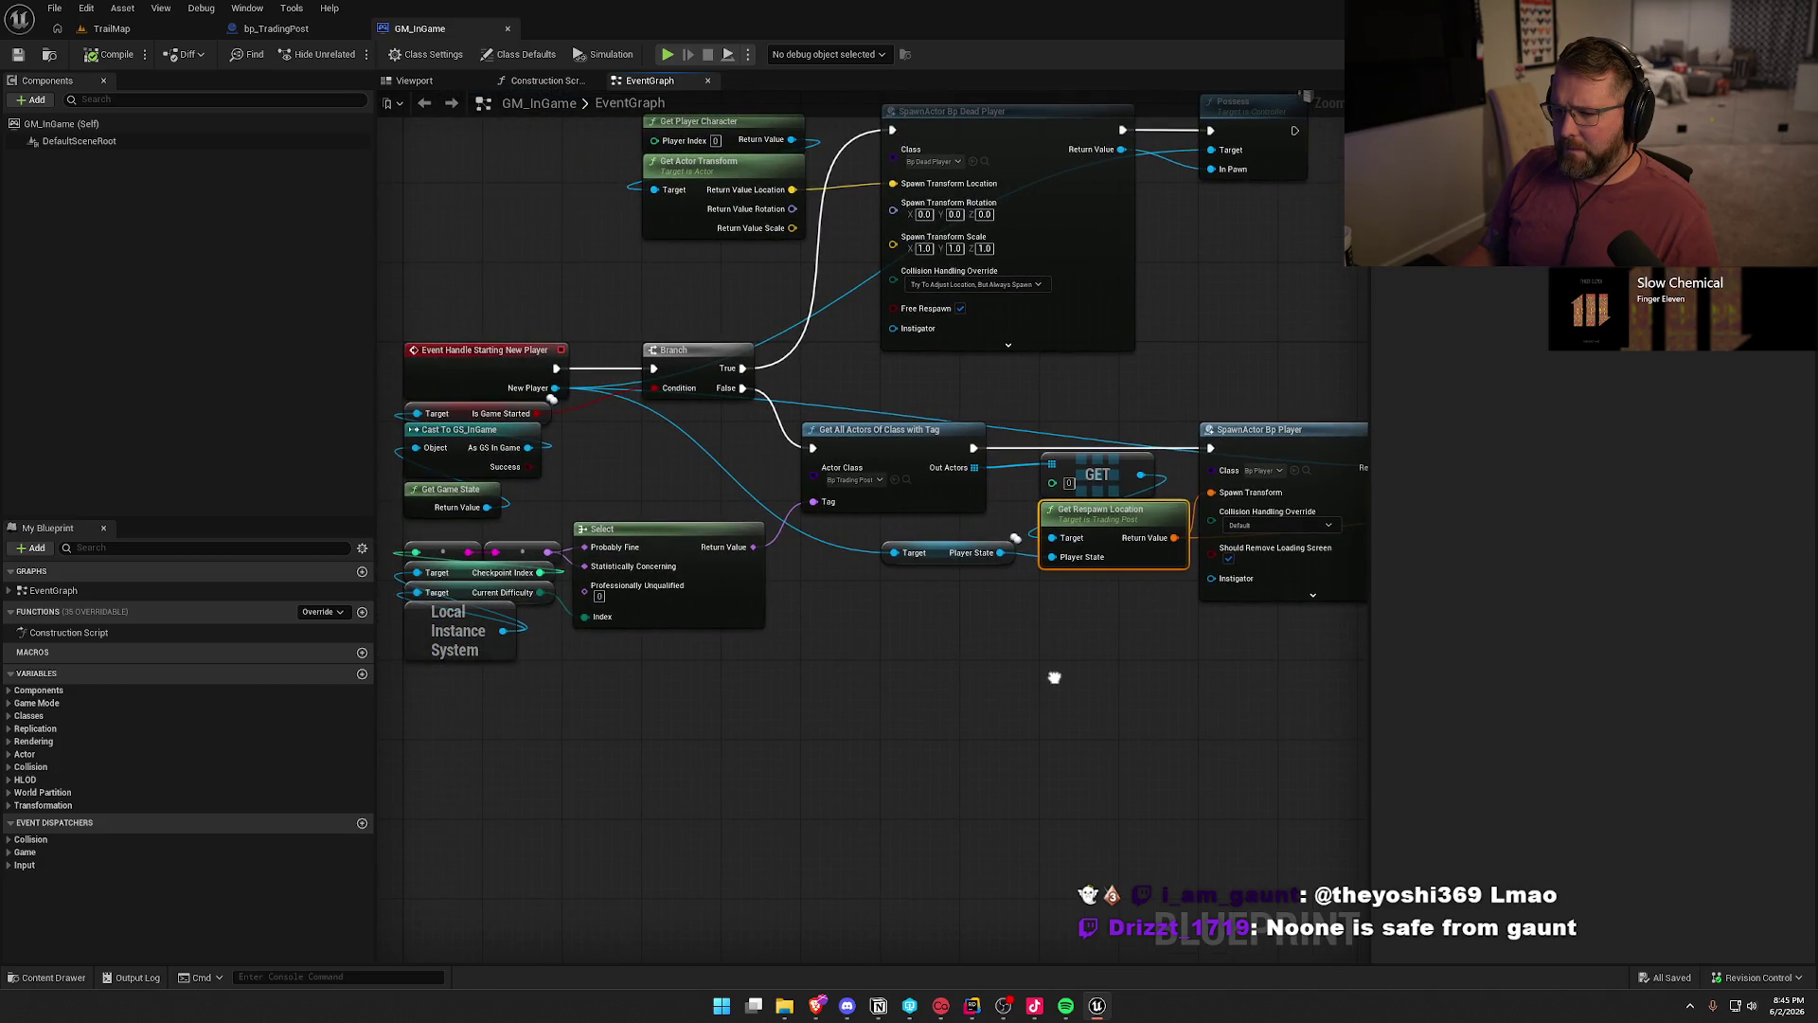
pyautogui.click(1084, 623)
pyautogui.click(276, 28)
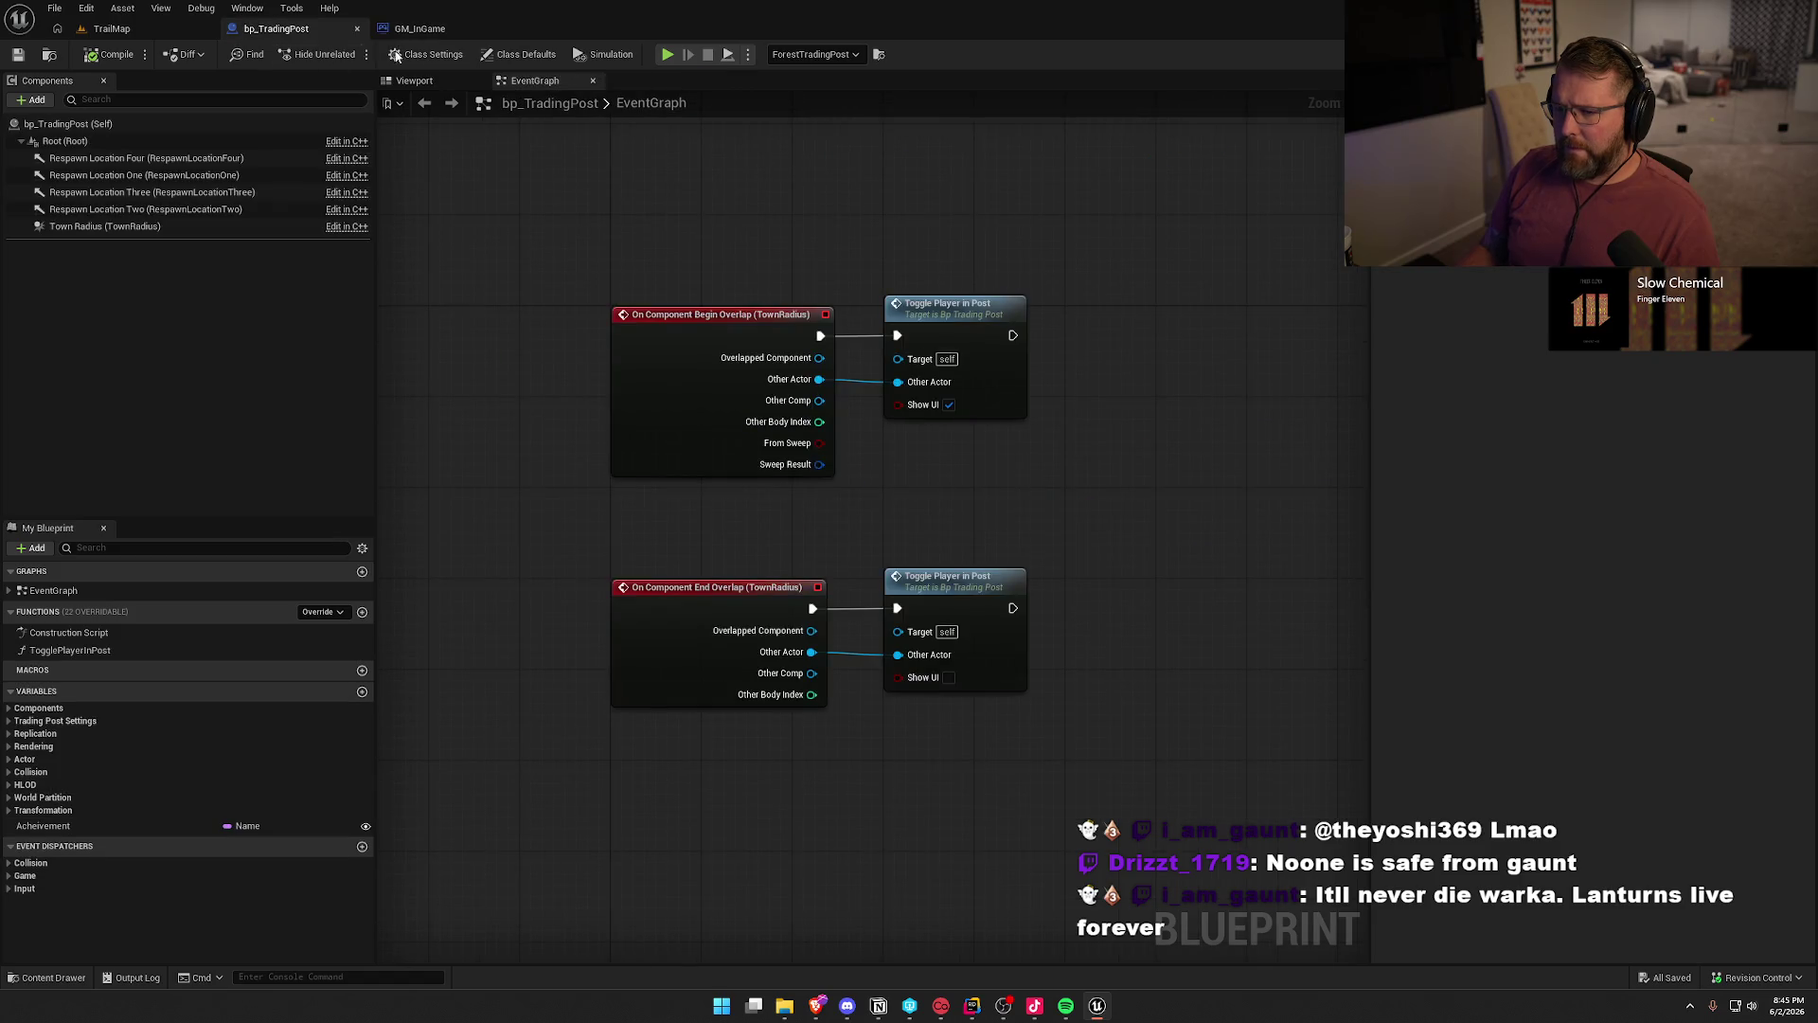
# - Compare the PlayerState and GSMain check on line 54 of TradingPost.cpp with GM_InGame's graph
pyautogui.click(419, 28)
pyautogui.hotkey('alt', 'Tab')
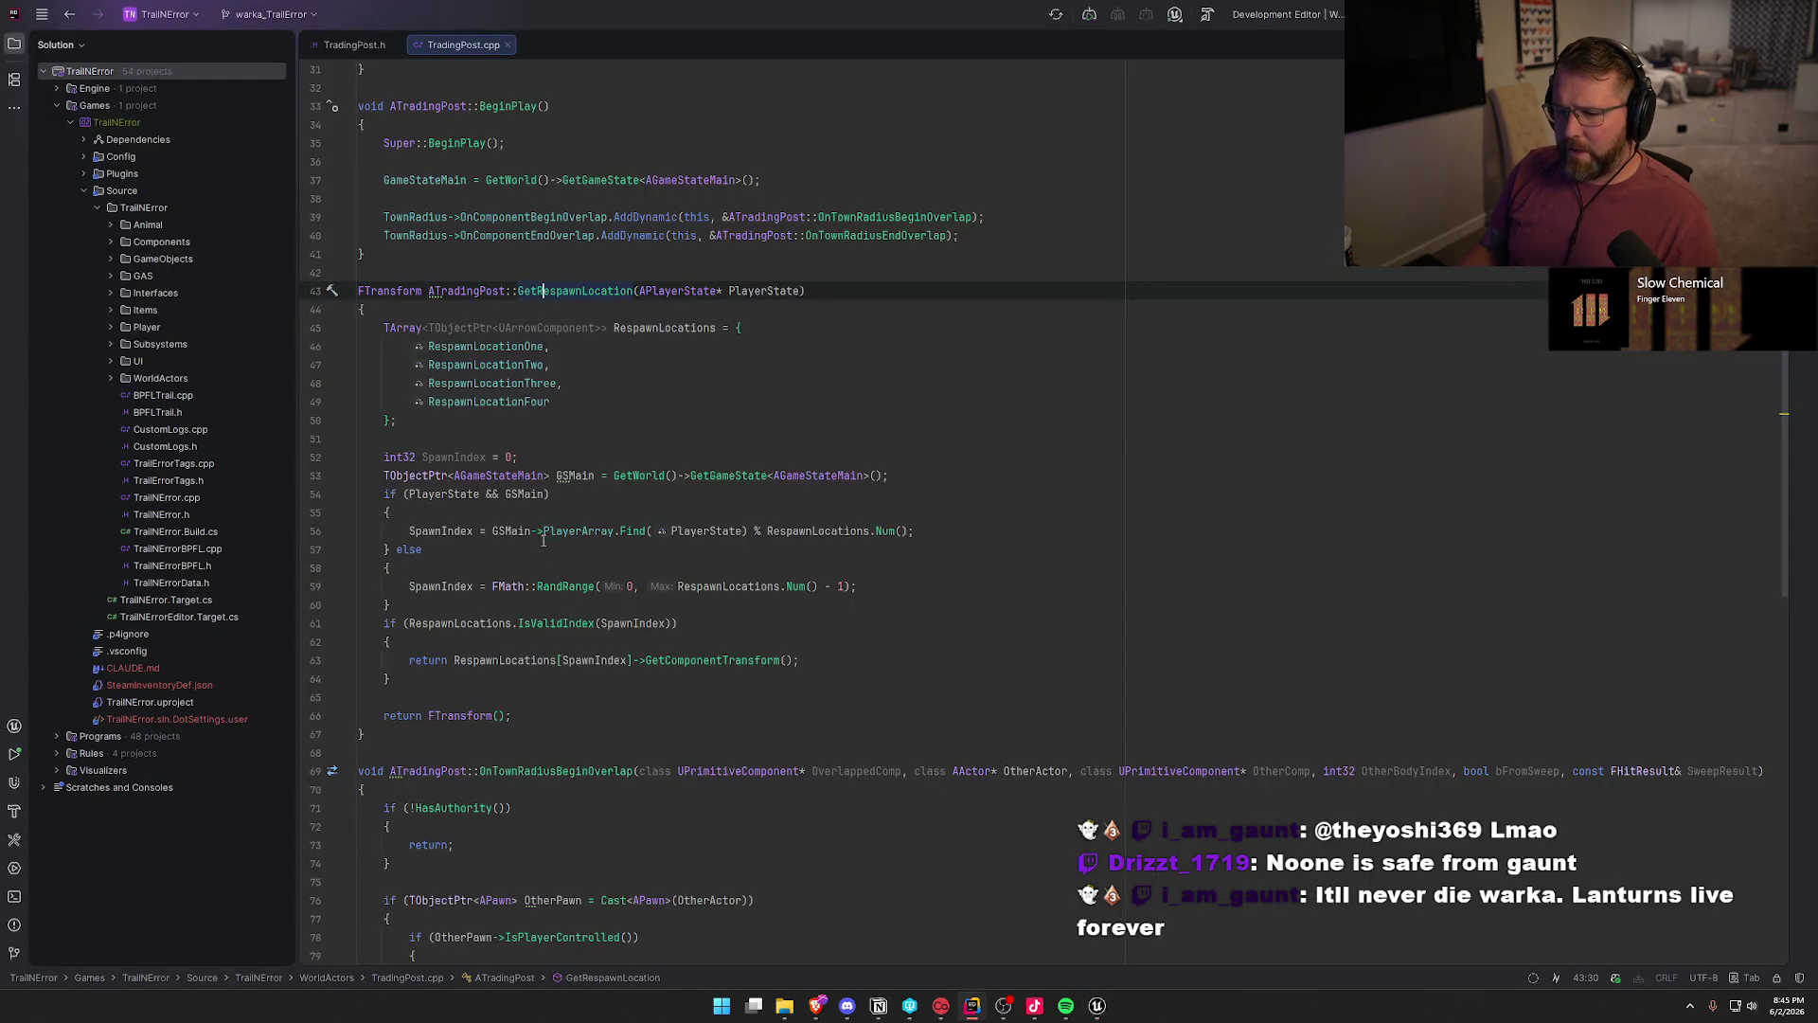
pyautogui.click(410, 494)
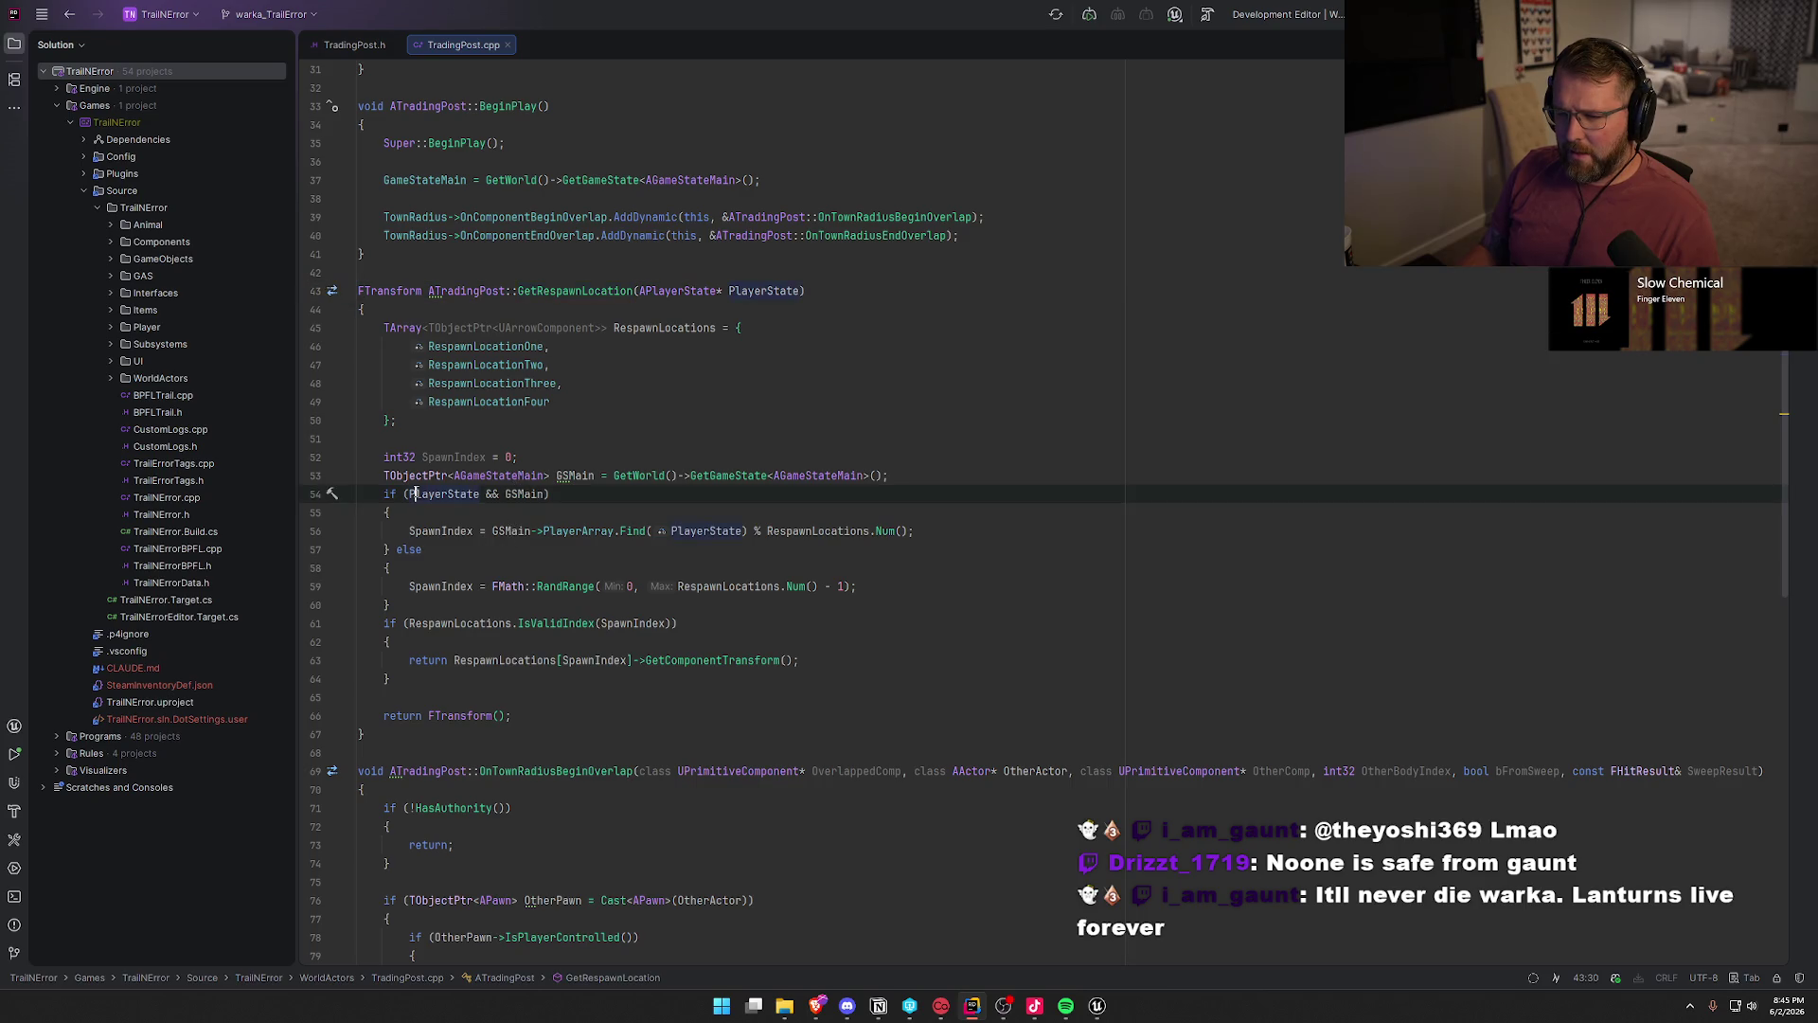
pyautogui.moveTo(516, 497)
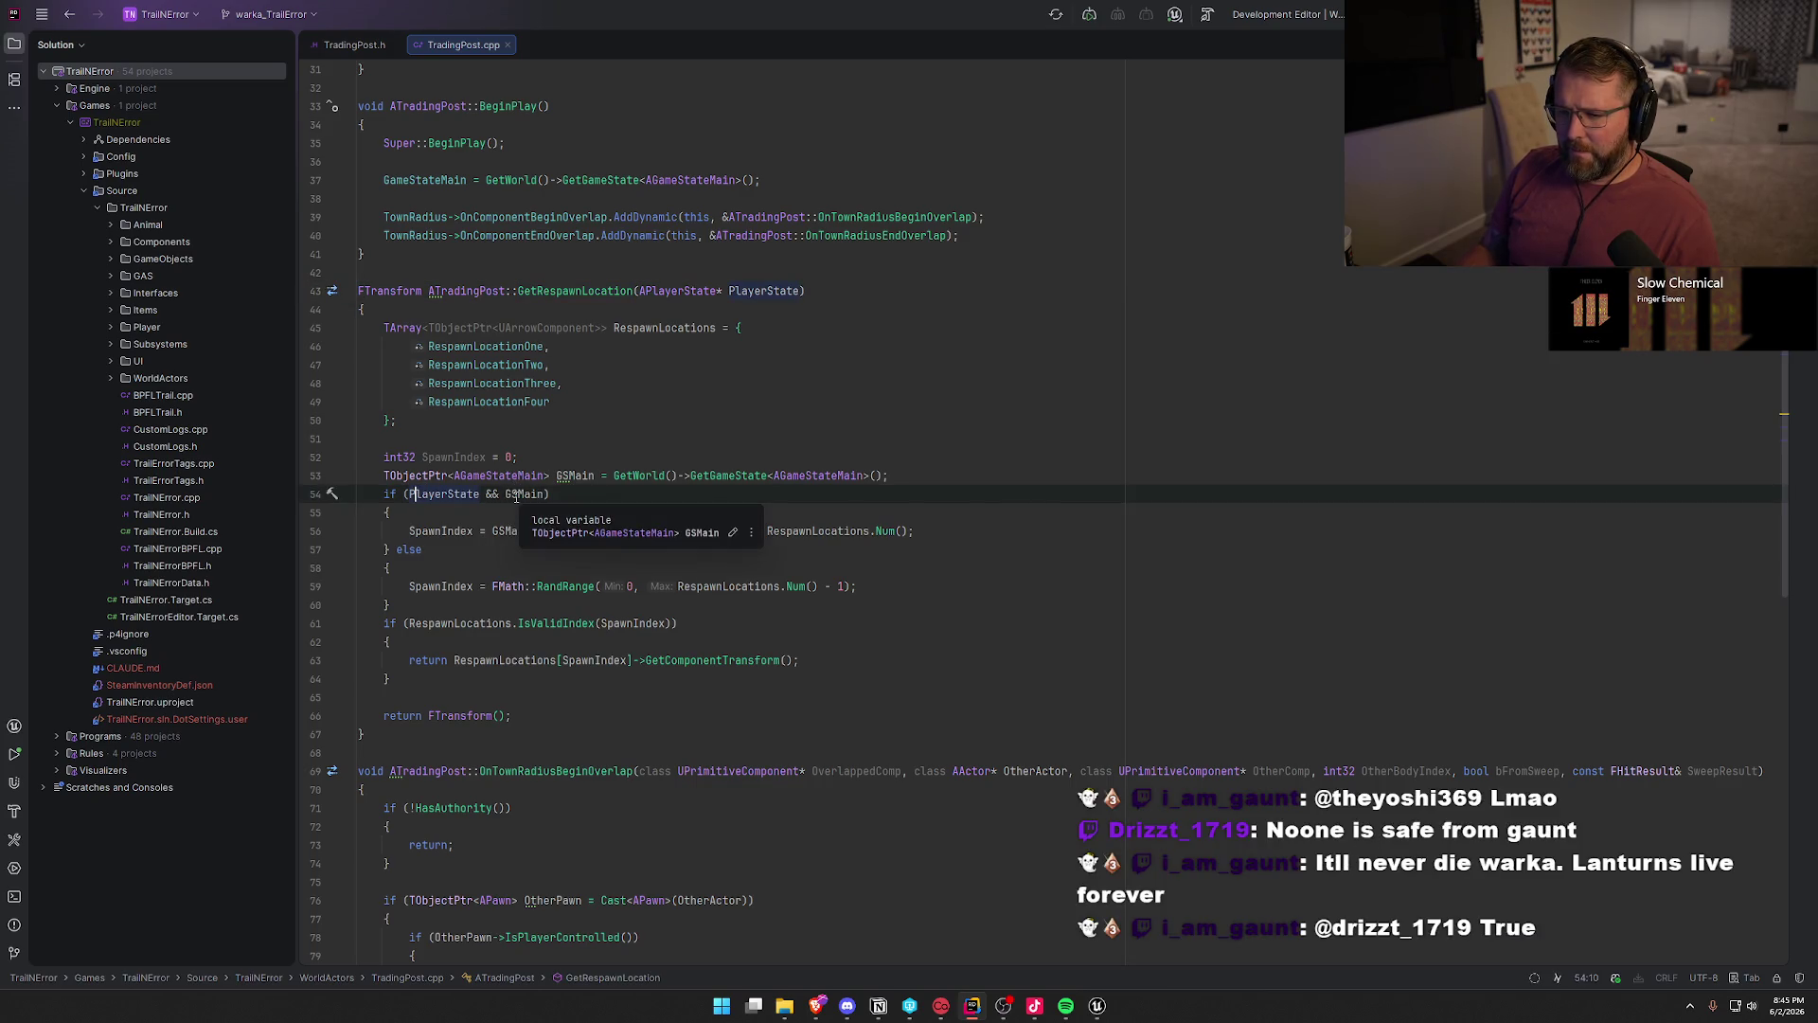
pyautogui.hotkey('alt', 'Tab')
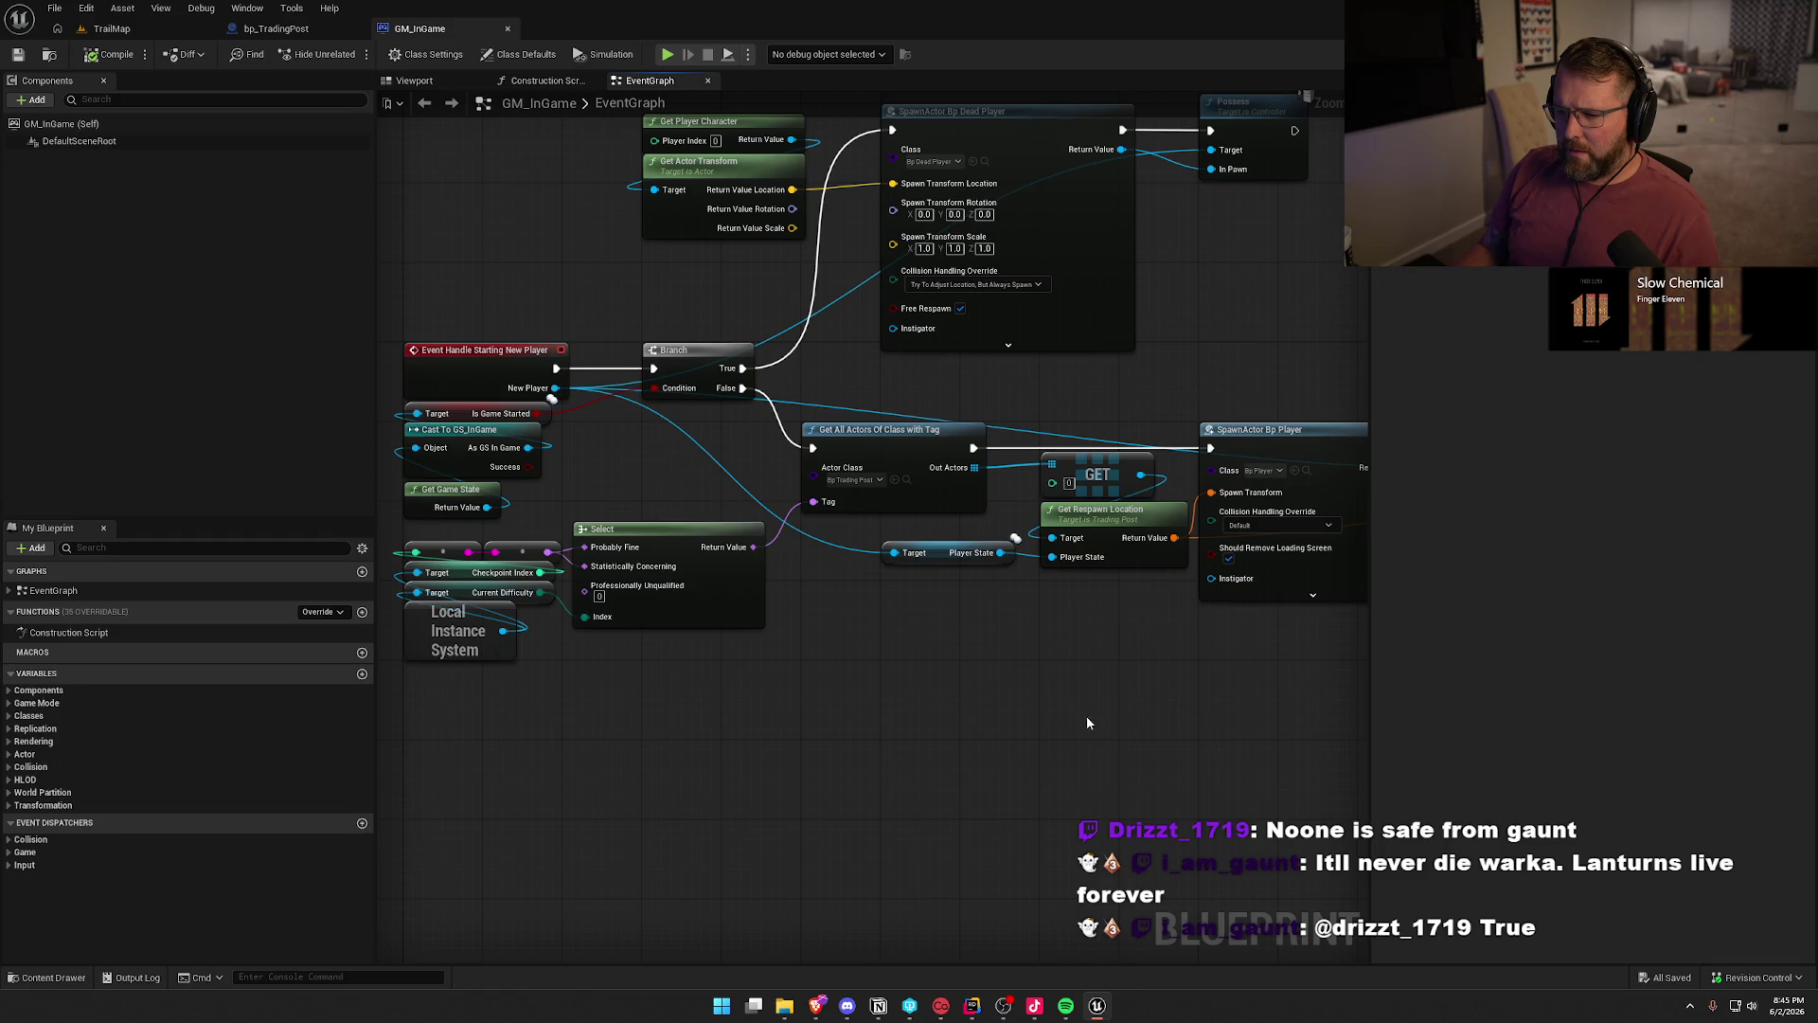
pyautogui.hotkey('alt', 'Tab')
pyautogui.click(610, 499)
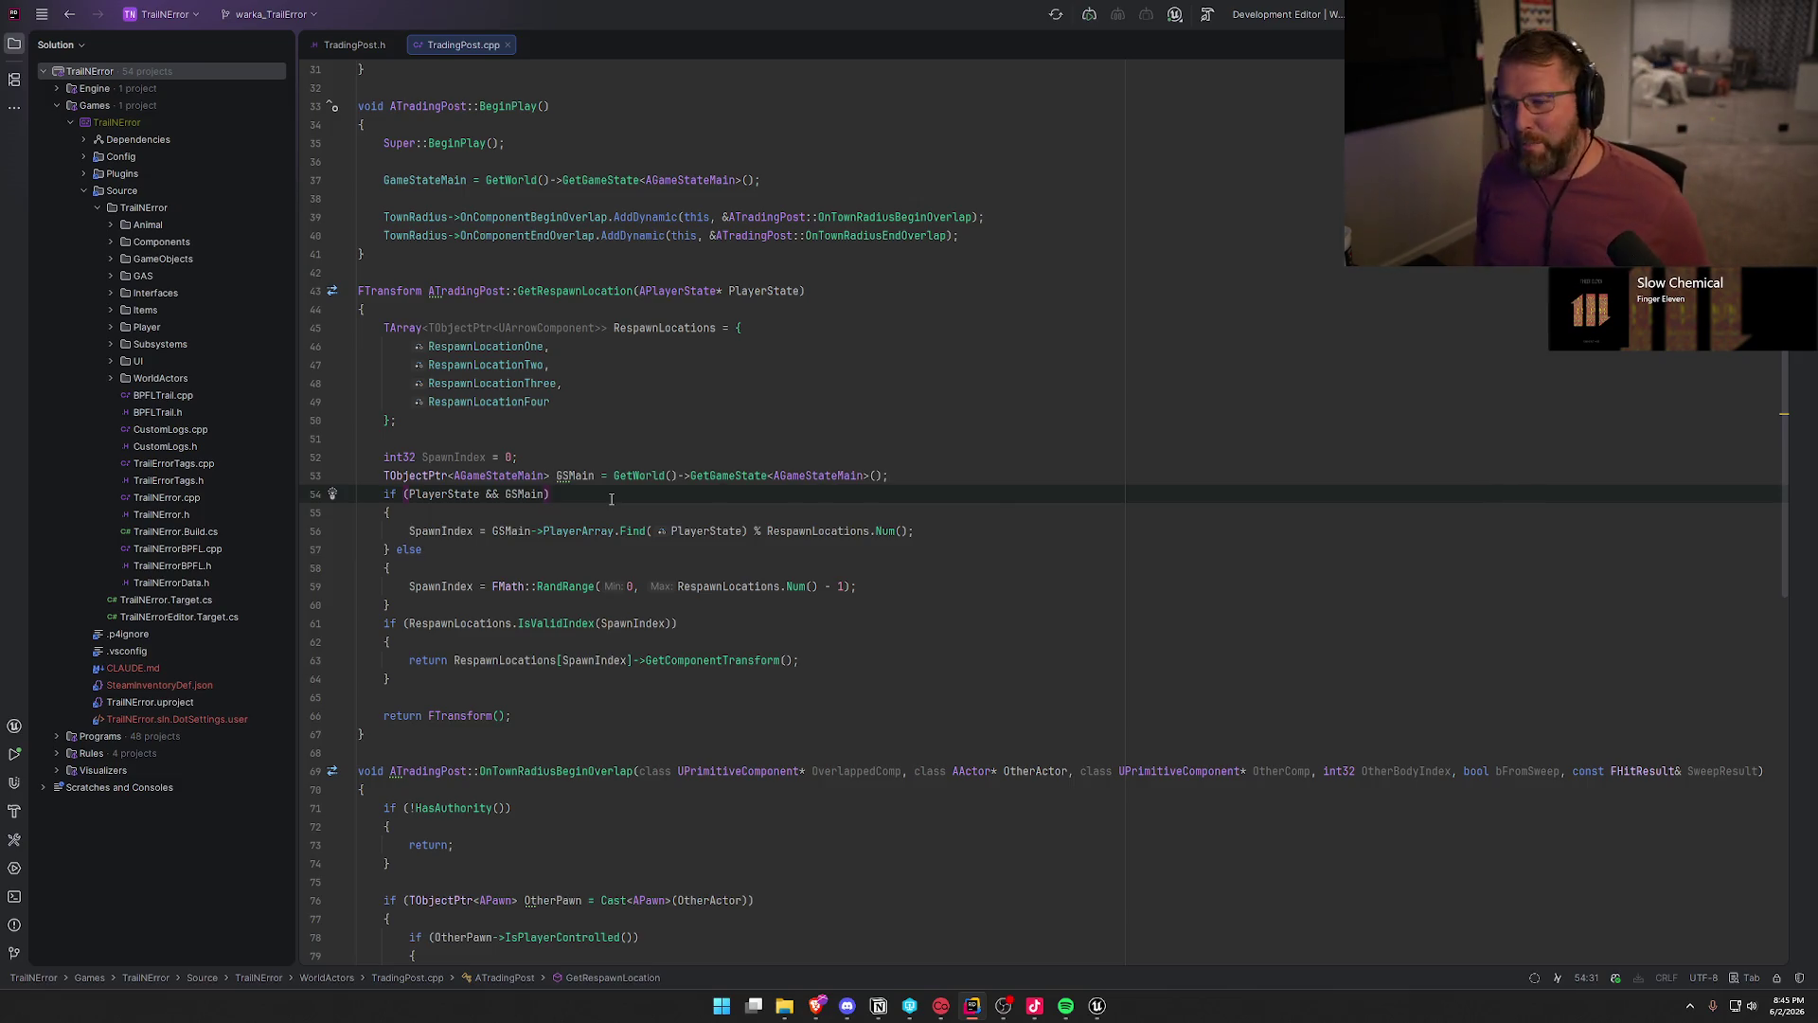
# - Close both TradingPost source files in Rider and return to Unreal
pyautogui.middleClick(350, 43)
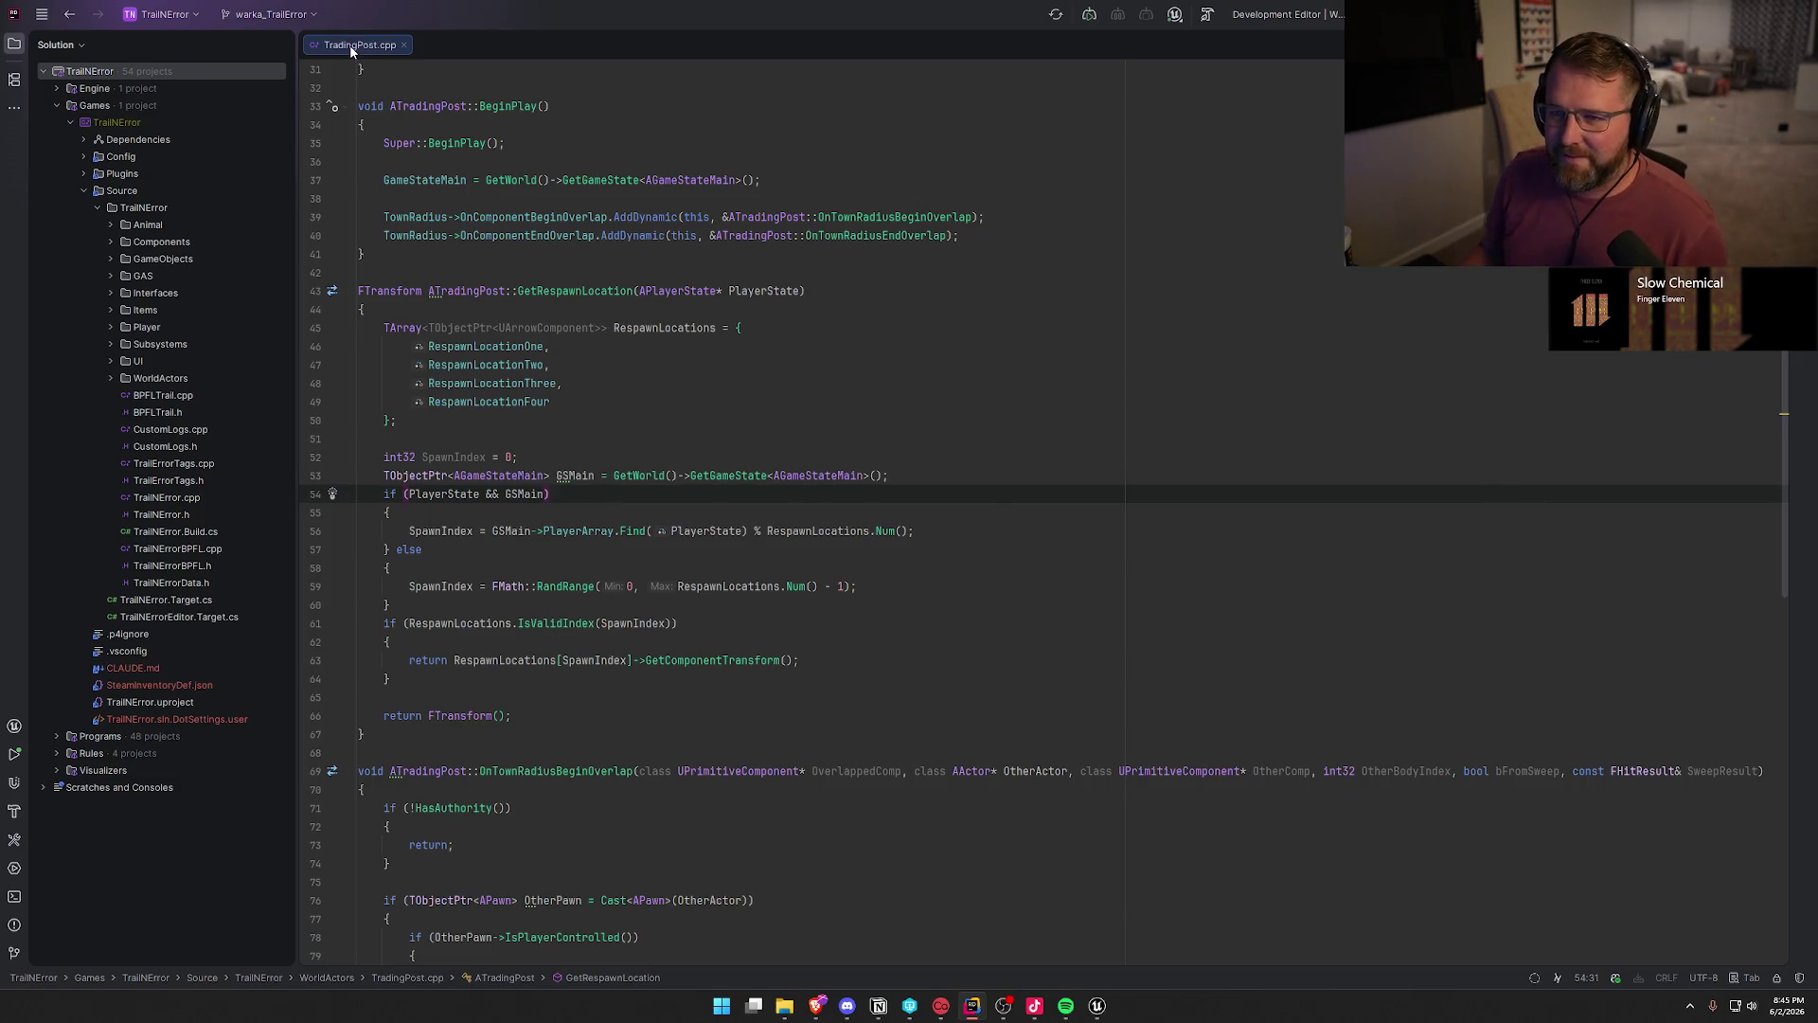
pyautogui.middleClick(349, 43)
pyautogui.hotkey('alt', 'Tab')
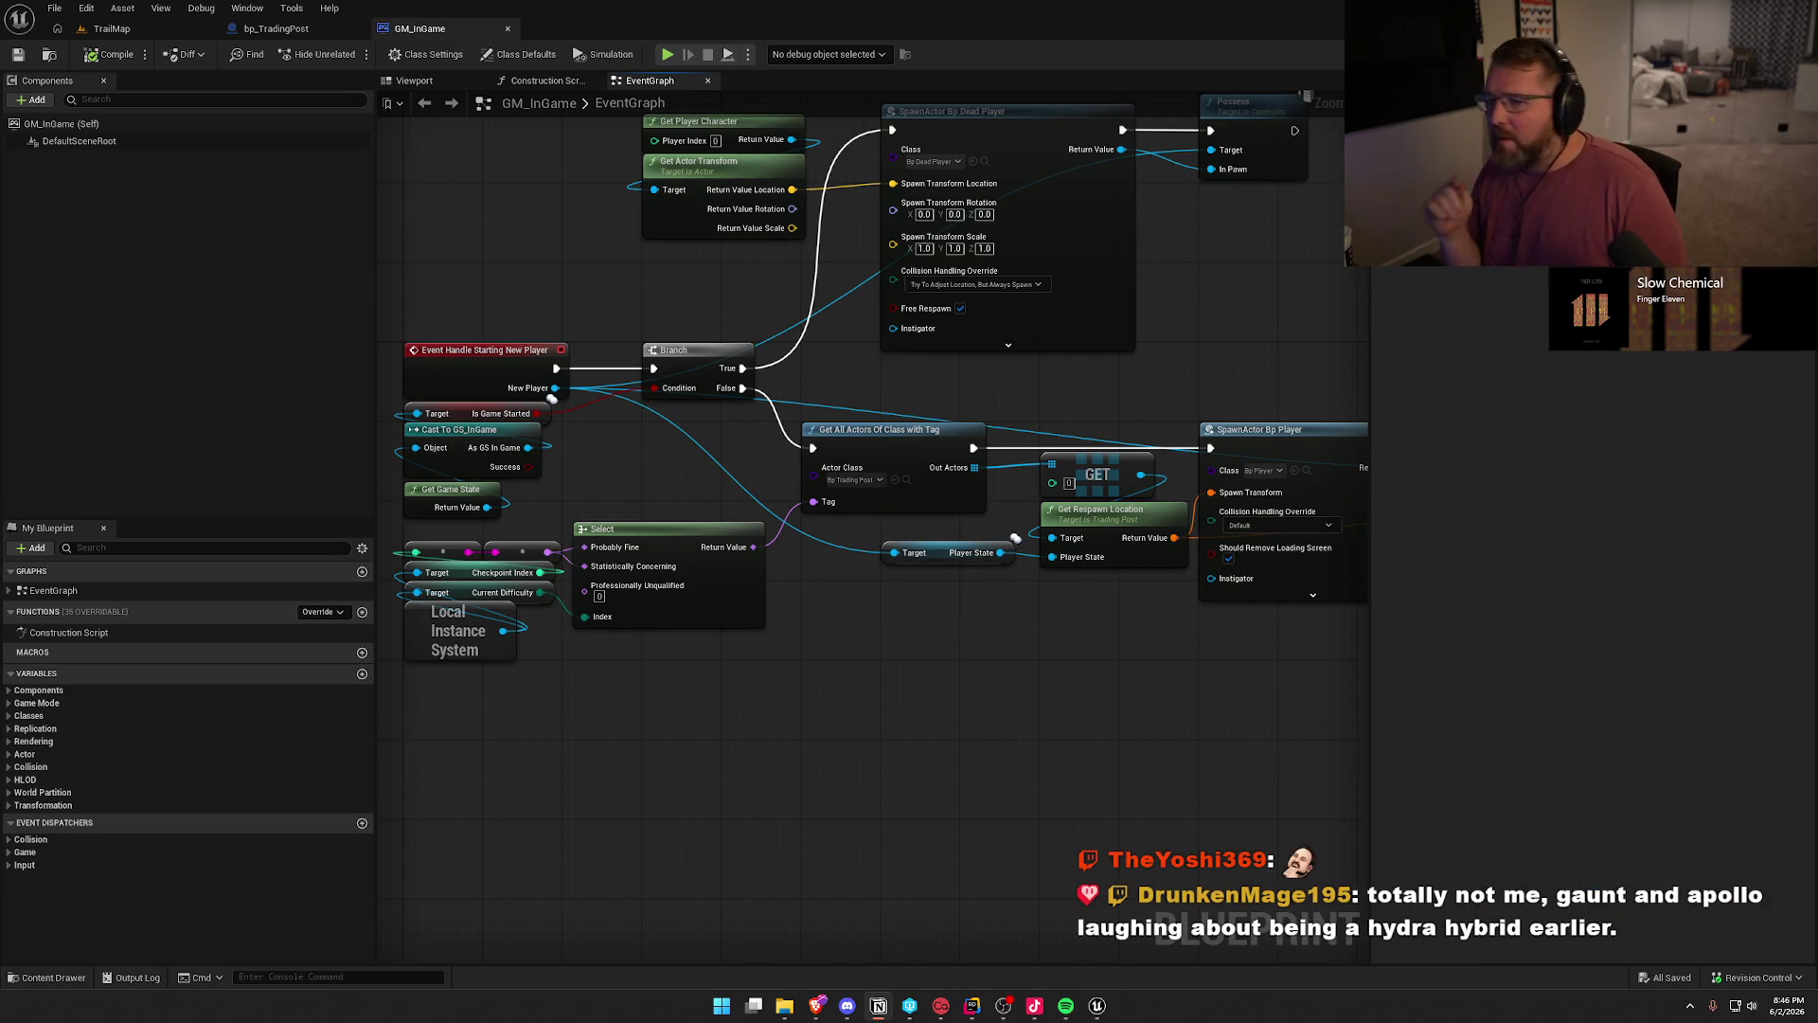
# - Close bp_TradingPost and GM_InGame, then open bp_DeadPlayer from the Player folder
pyautogui.middleClick(266, 34)
pyautogui.middleClick(286, 34)
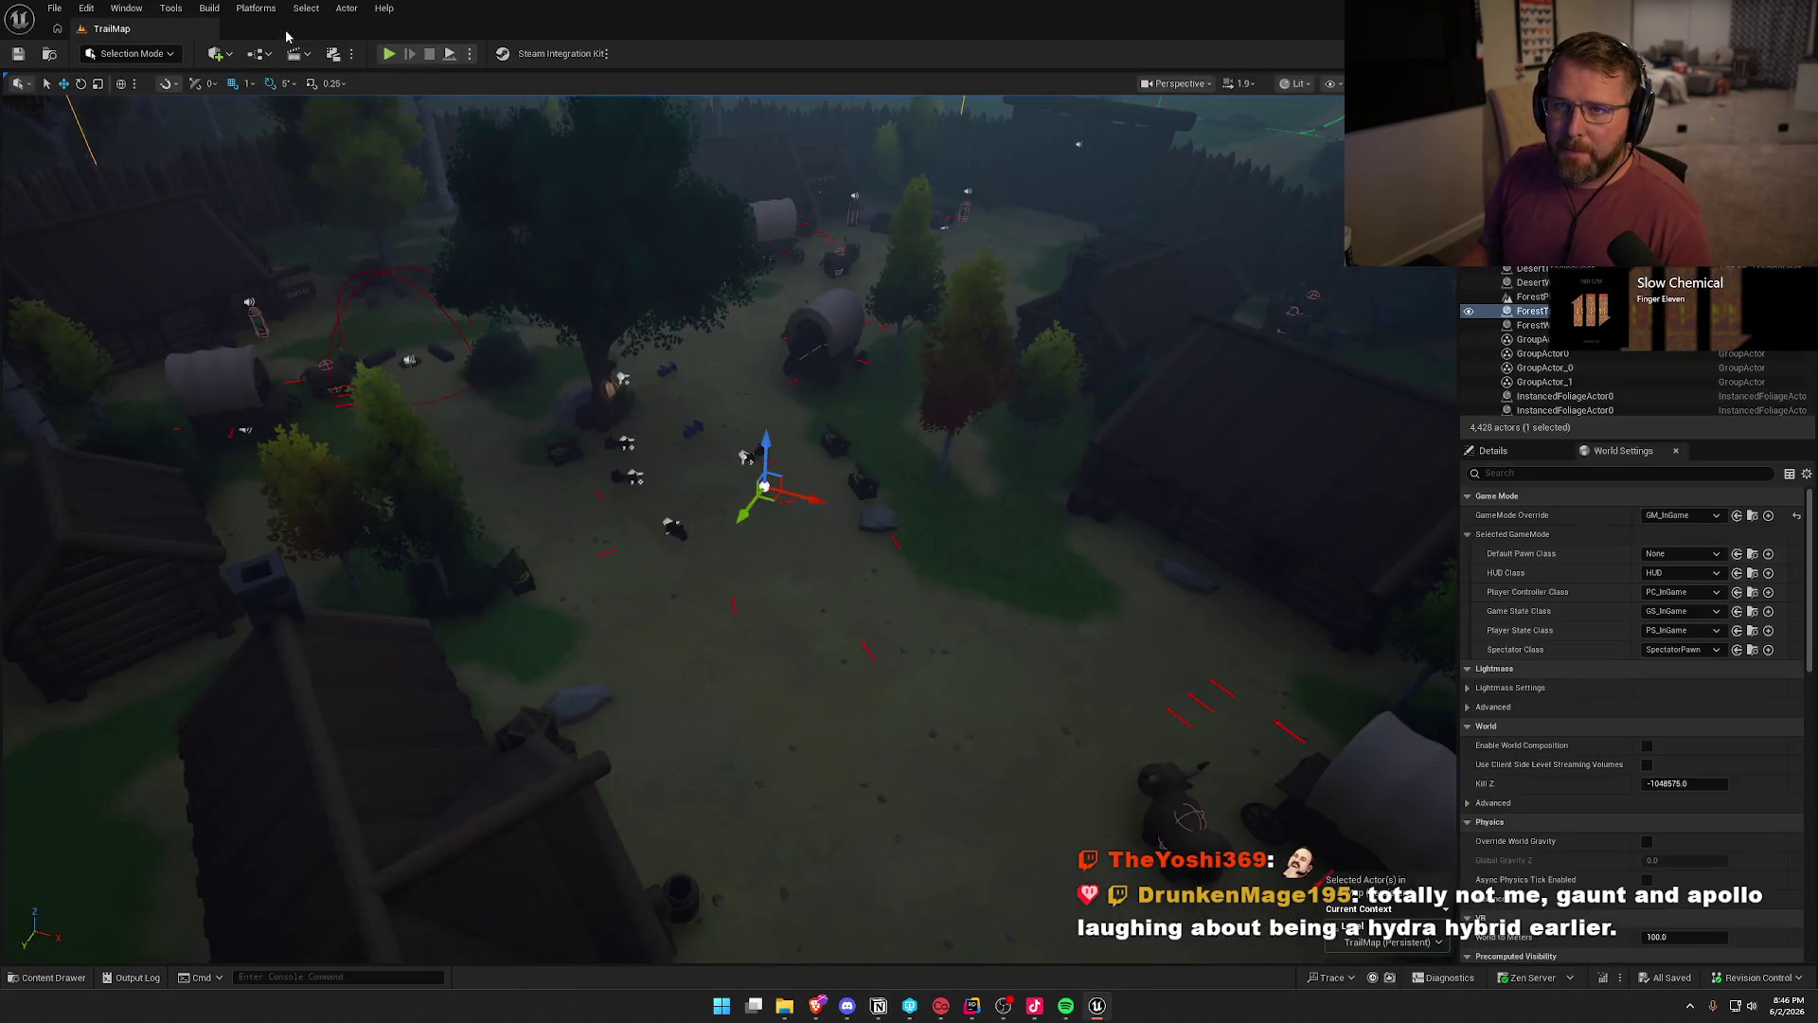
pyautogui.click(53, 978)
pyautogui.click(66, 819)
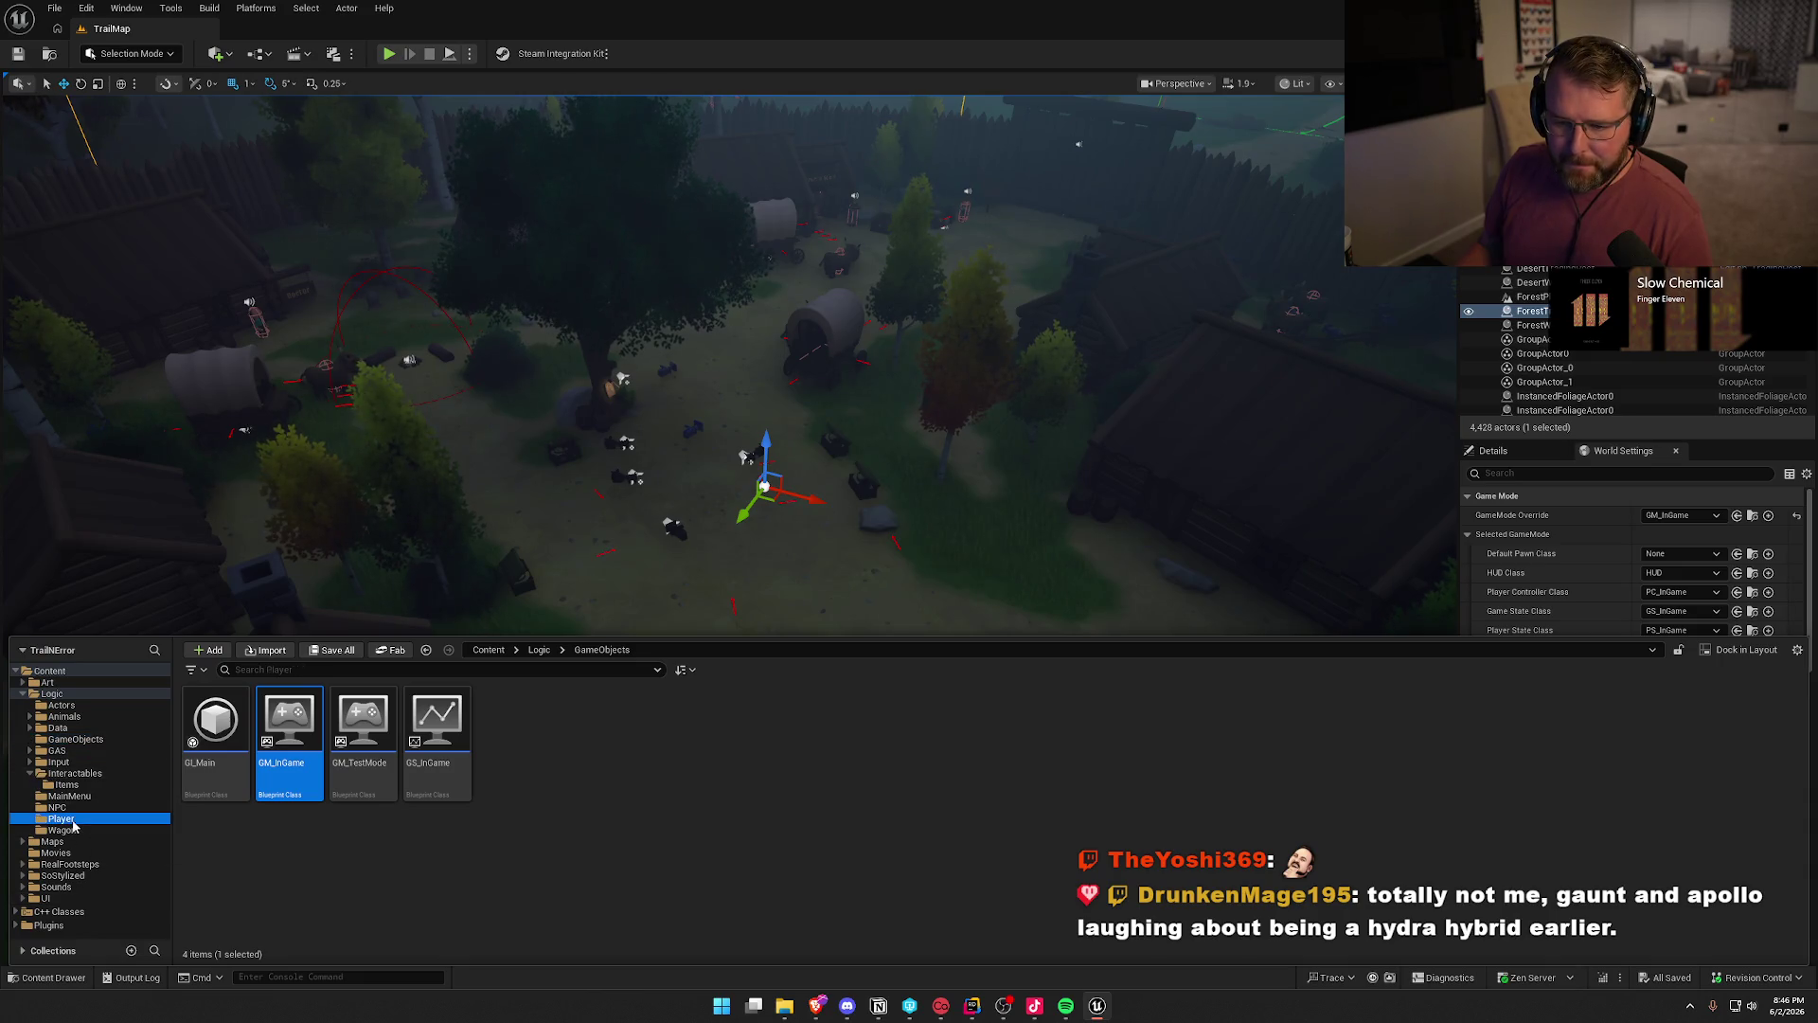
pyautogui.doubleClick(216, 719)
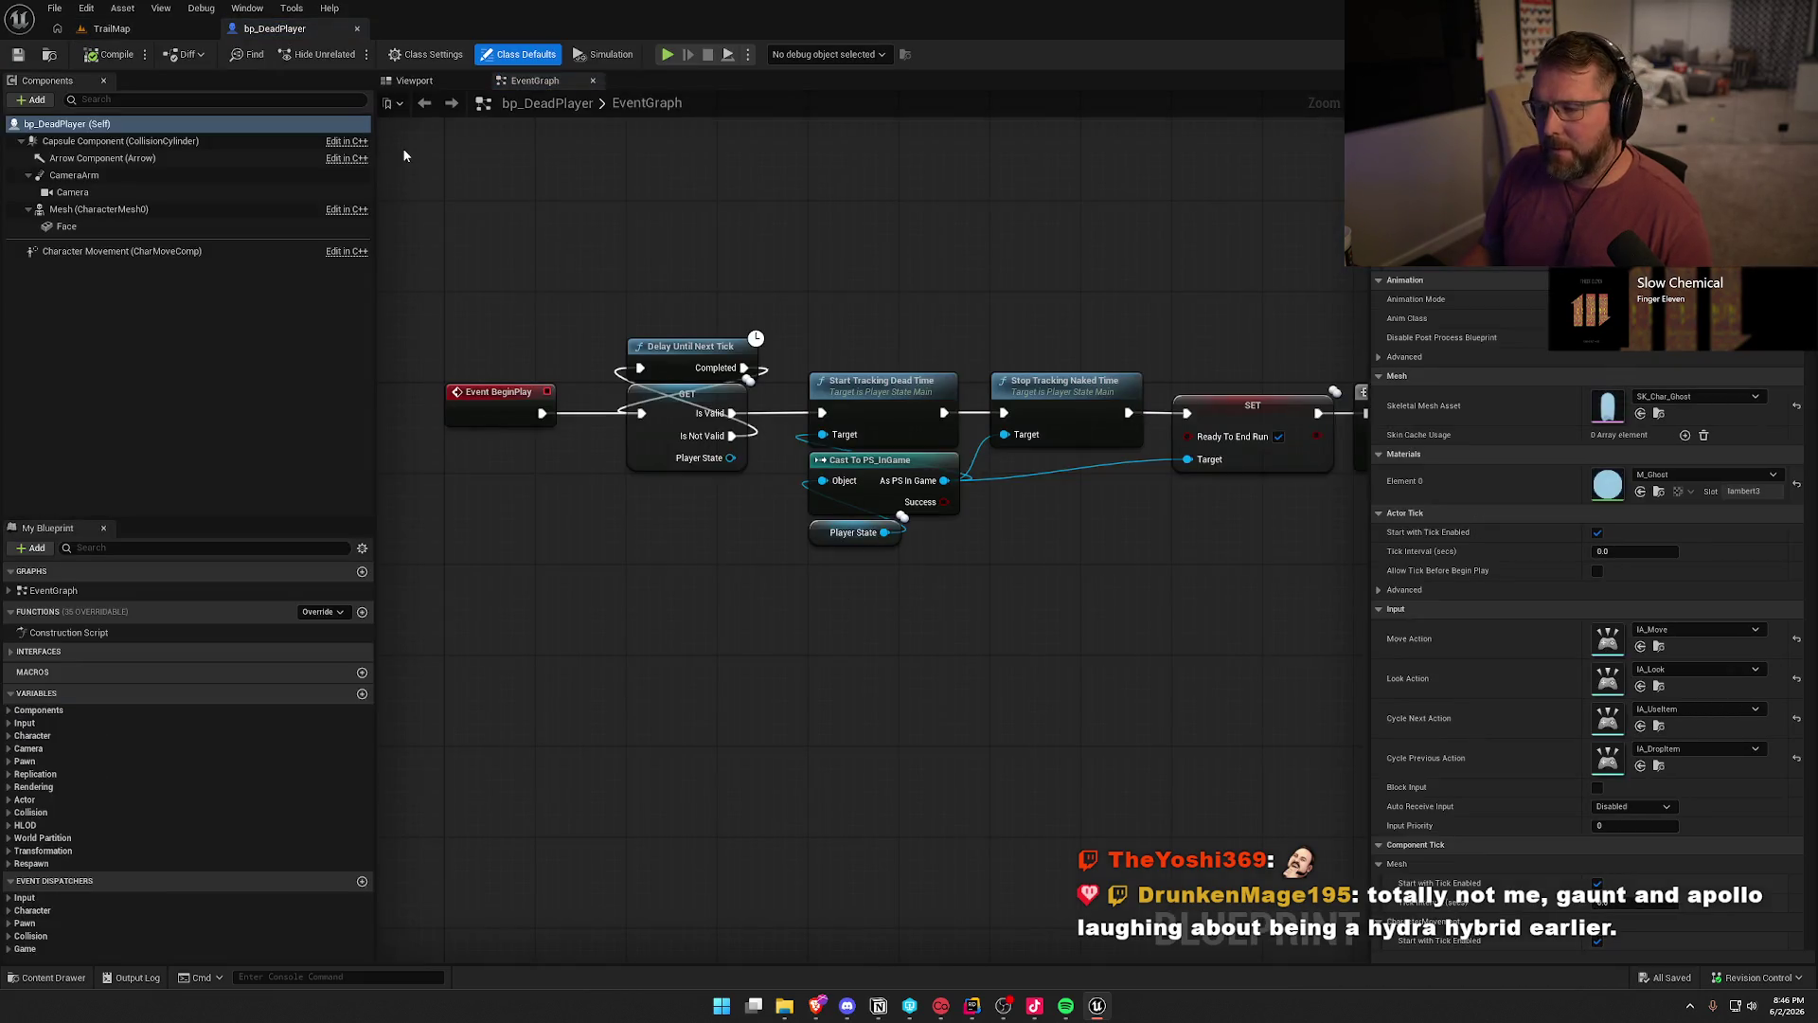
# - Inspect bp_DeadPlayer's ghost mesh and character movement components in the Viewport
pyautogui.click(414, 80)
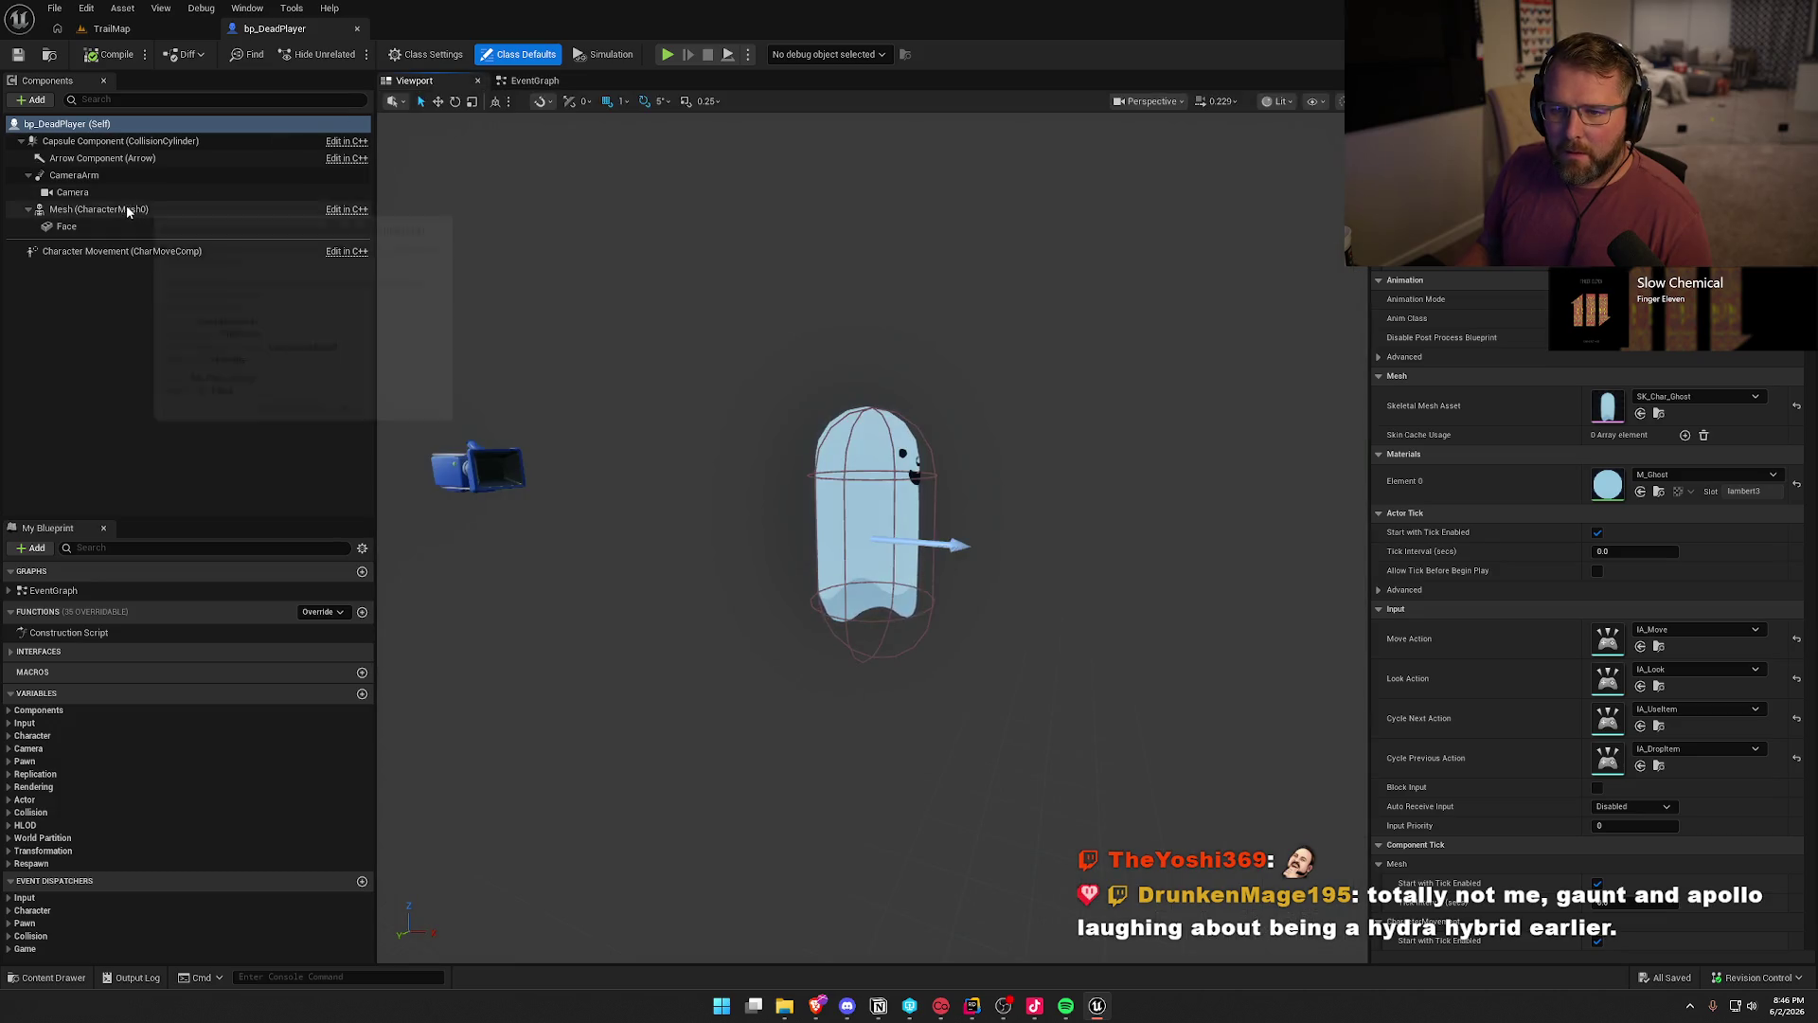
pyautogui.click(95, 210)
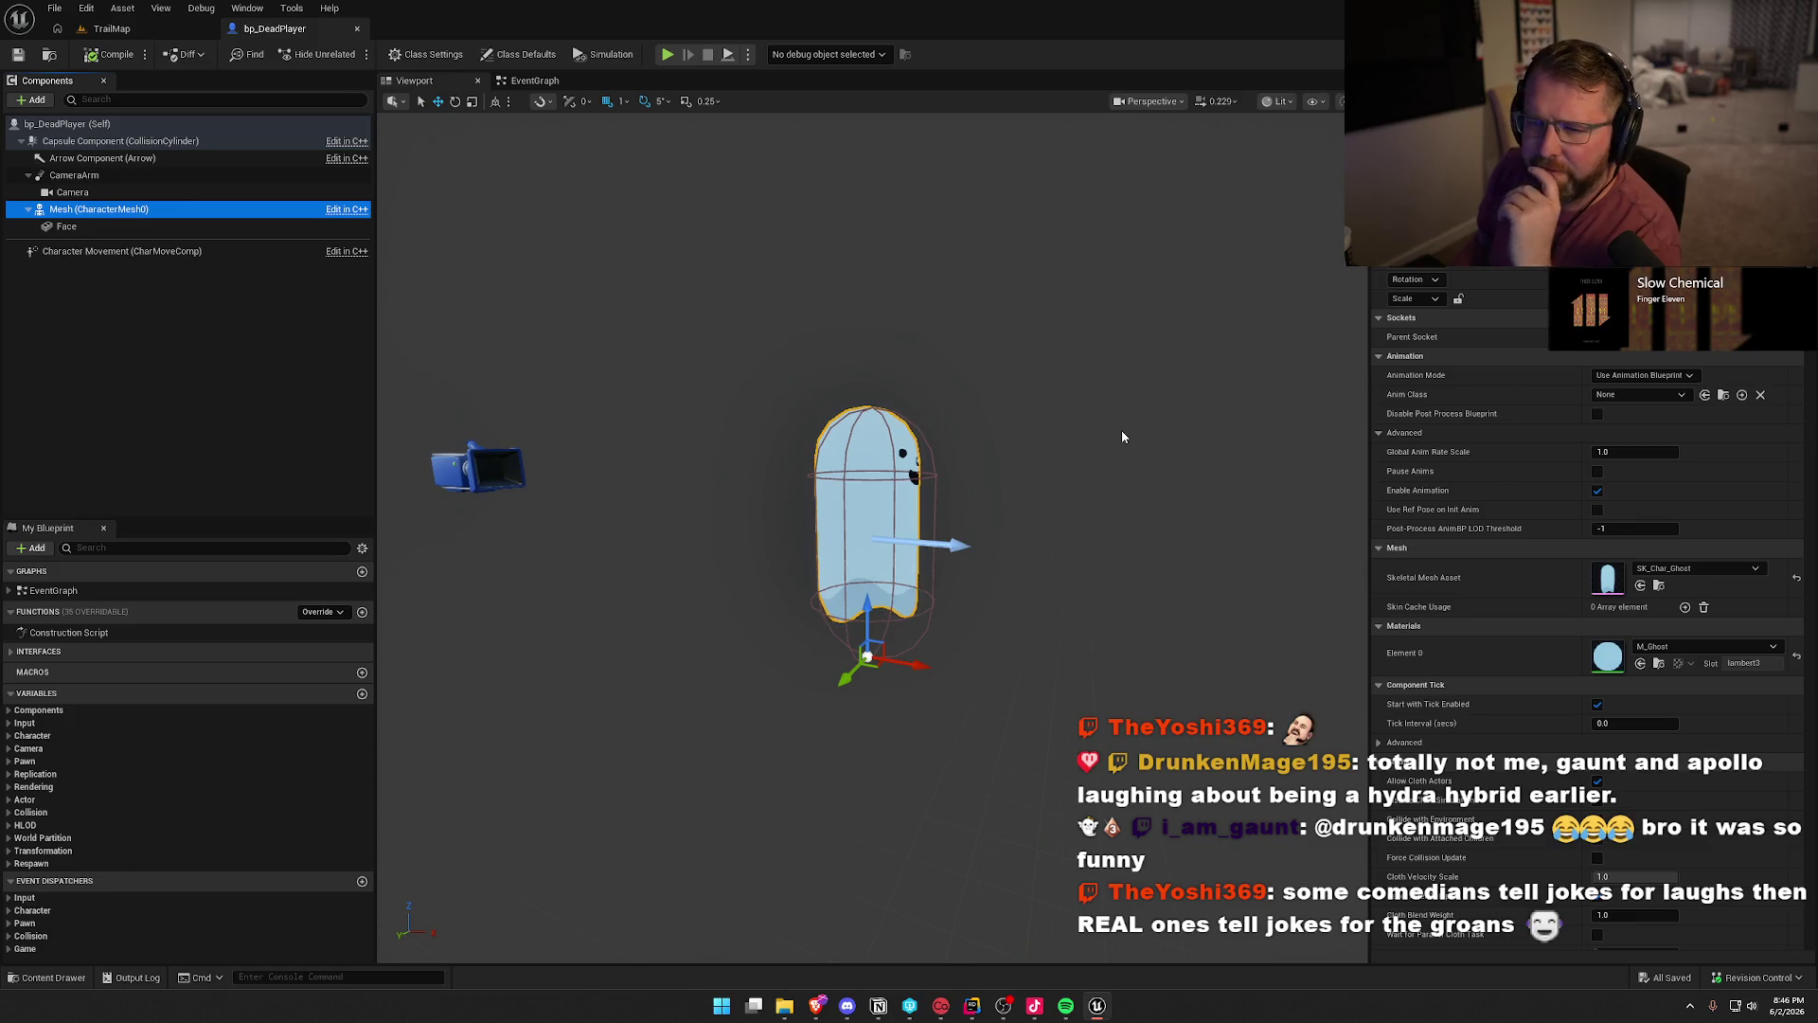
pyautogui.click(121, 251)
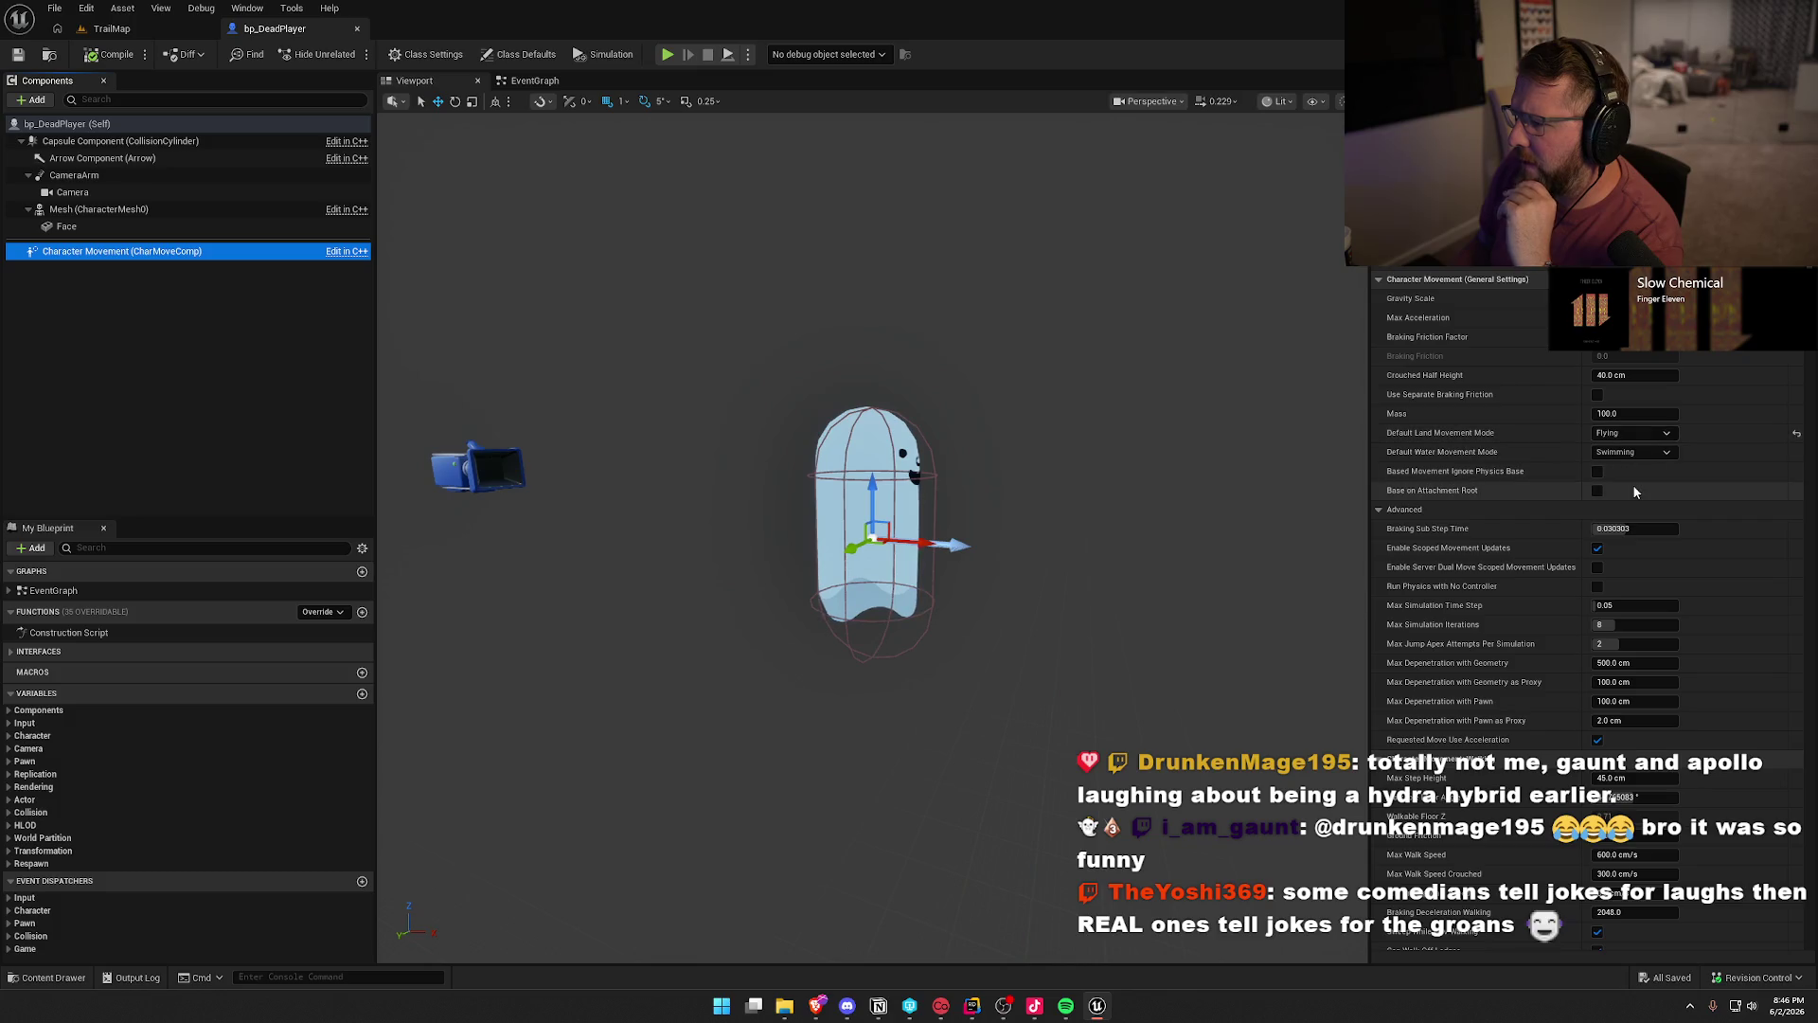
pyautogui.click(530, 80)
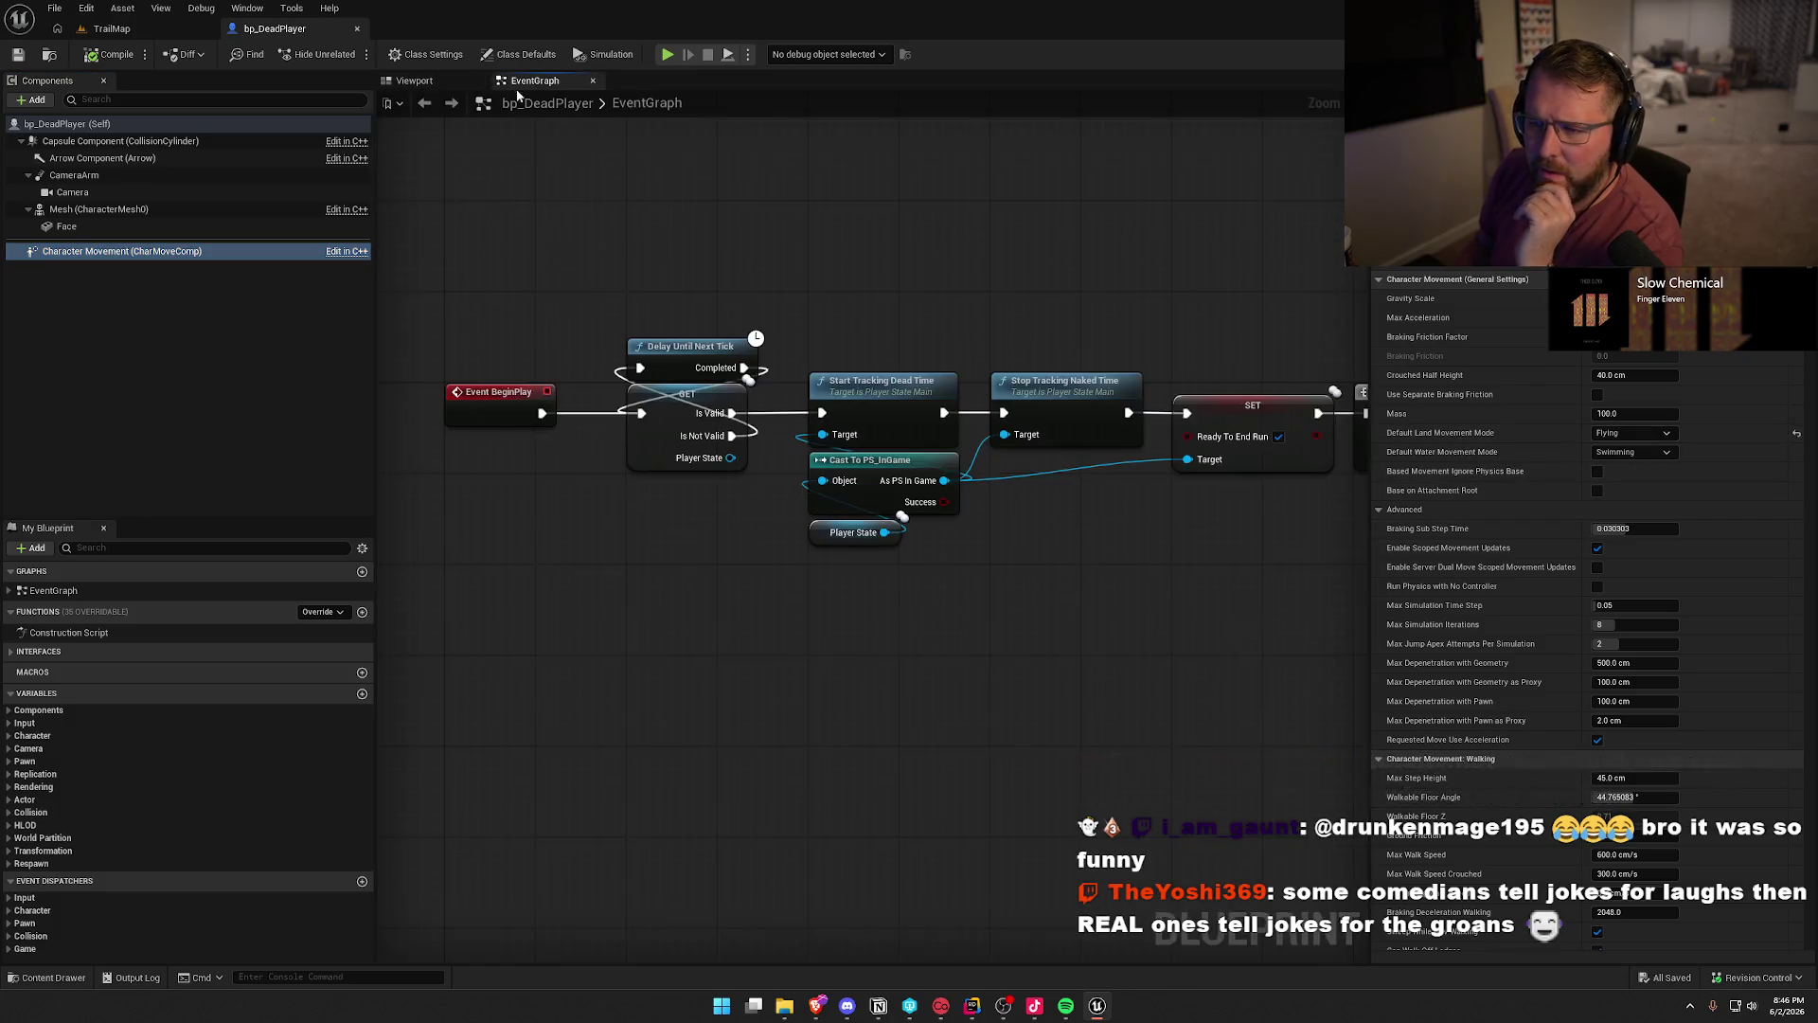
pyautogui.moveTo(1071, 285)
pyautogui.mouseDown()
pyautogui.moveTo(962, 292)
pyautogui.moveTo(407, 241)
pyautogui.mouseUp()
pyautogui.moveTo(872, 244)
pyautogui.mouseDown()
pyautogui.moveTo(365, 244)
pyautogui.moveTo(899, 244)
pyautogui.moveTo(707, 244)
pyautogui.moveTo(347, 202)
pyautogui.moveTo(1117, 275)
pyautogui.mouseUp()
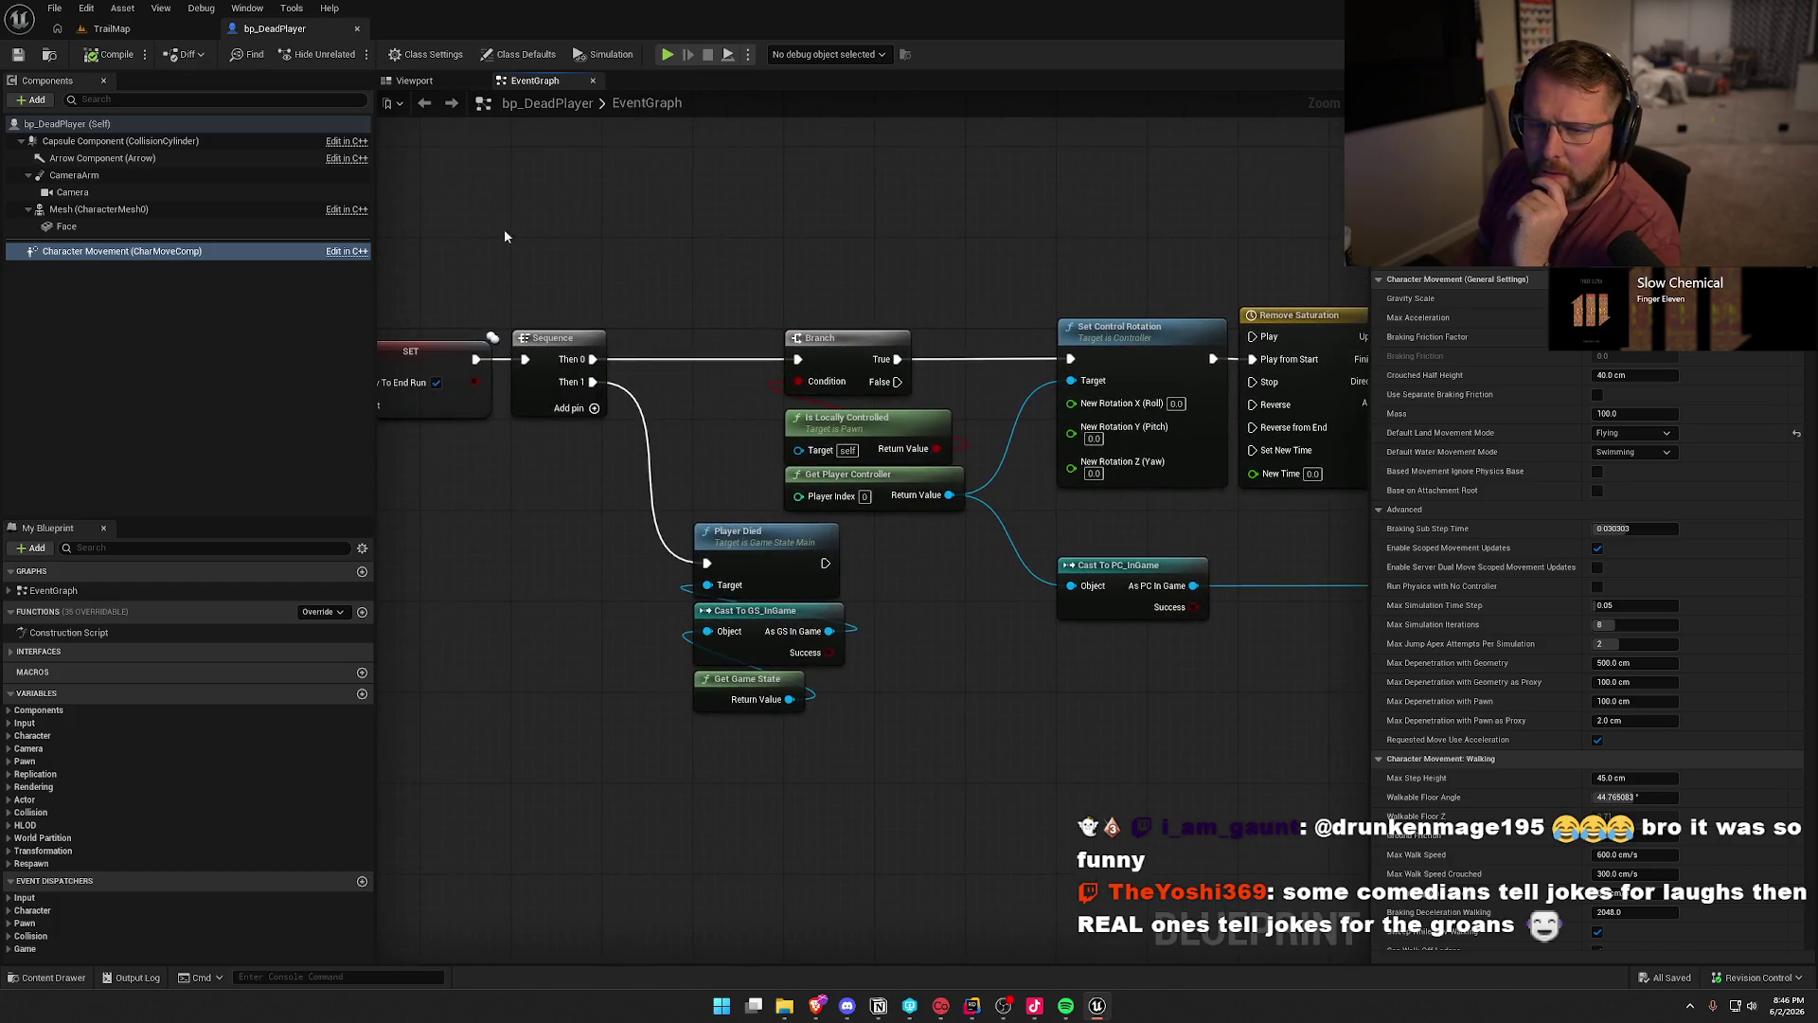
pyautogui.click(142, 210)
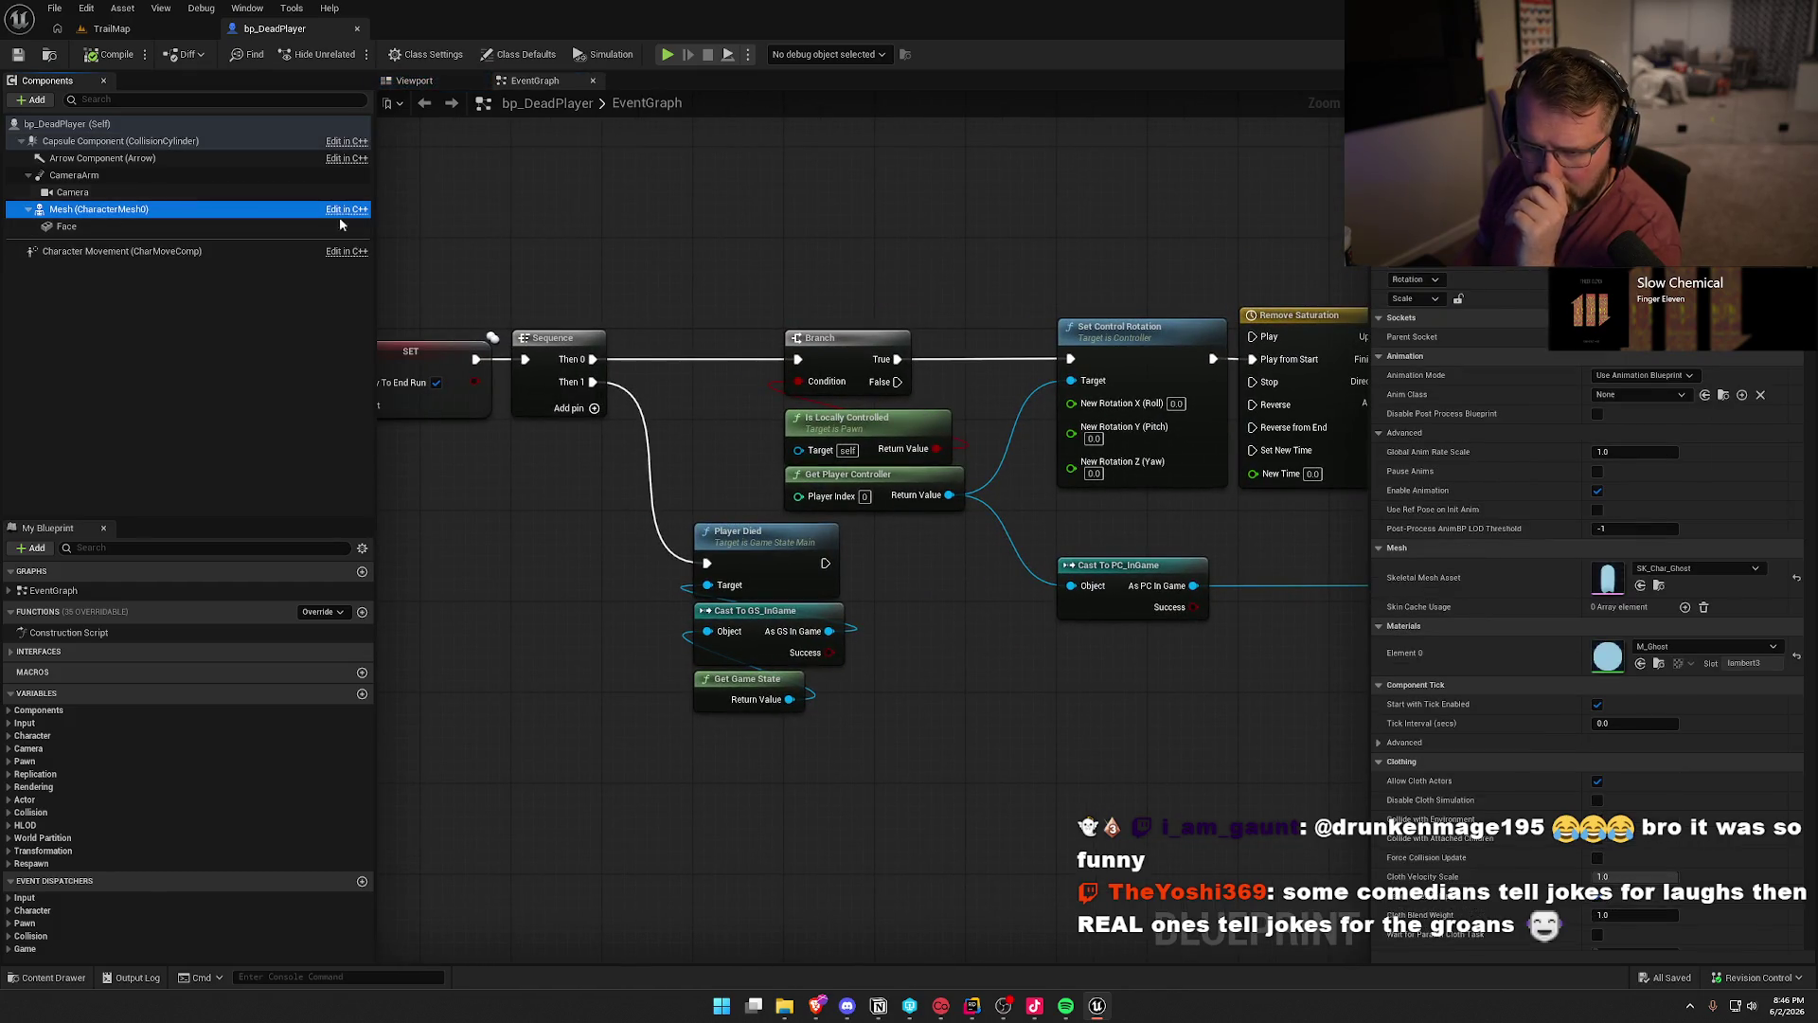
pyautogui.moveTo(136, 148)
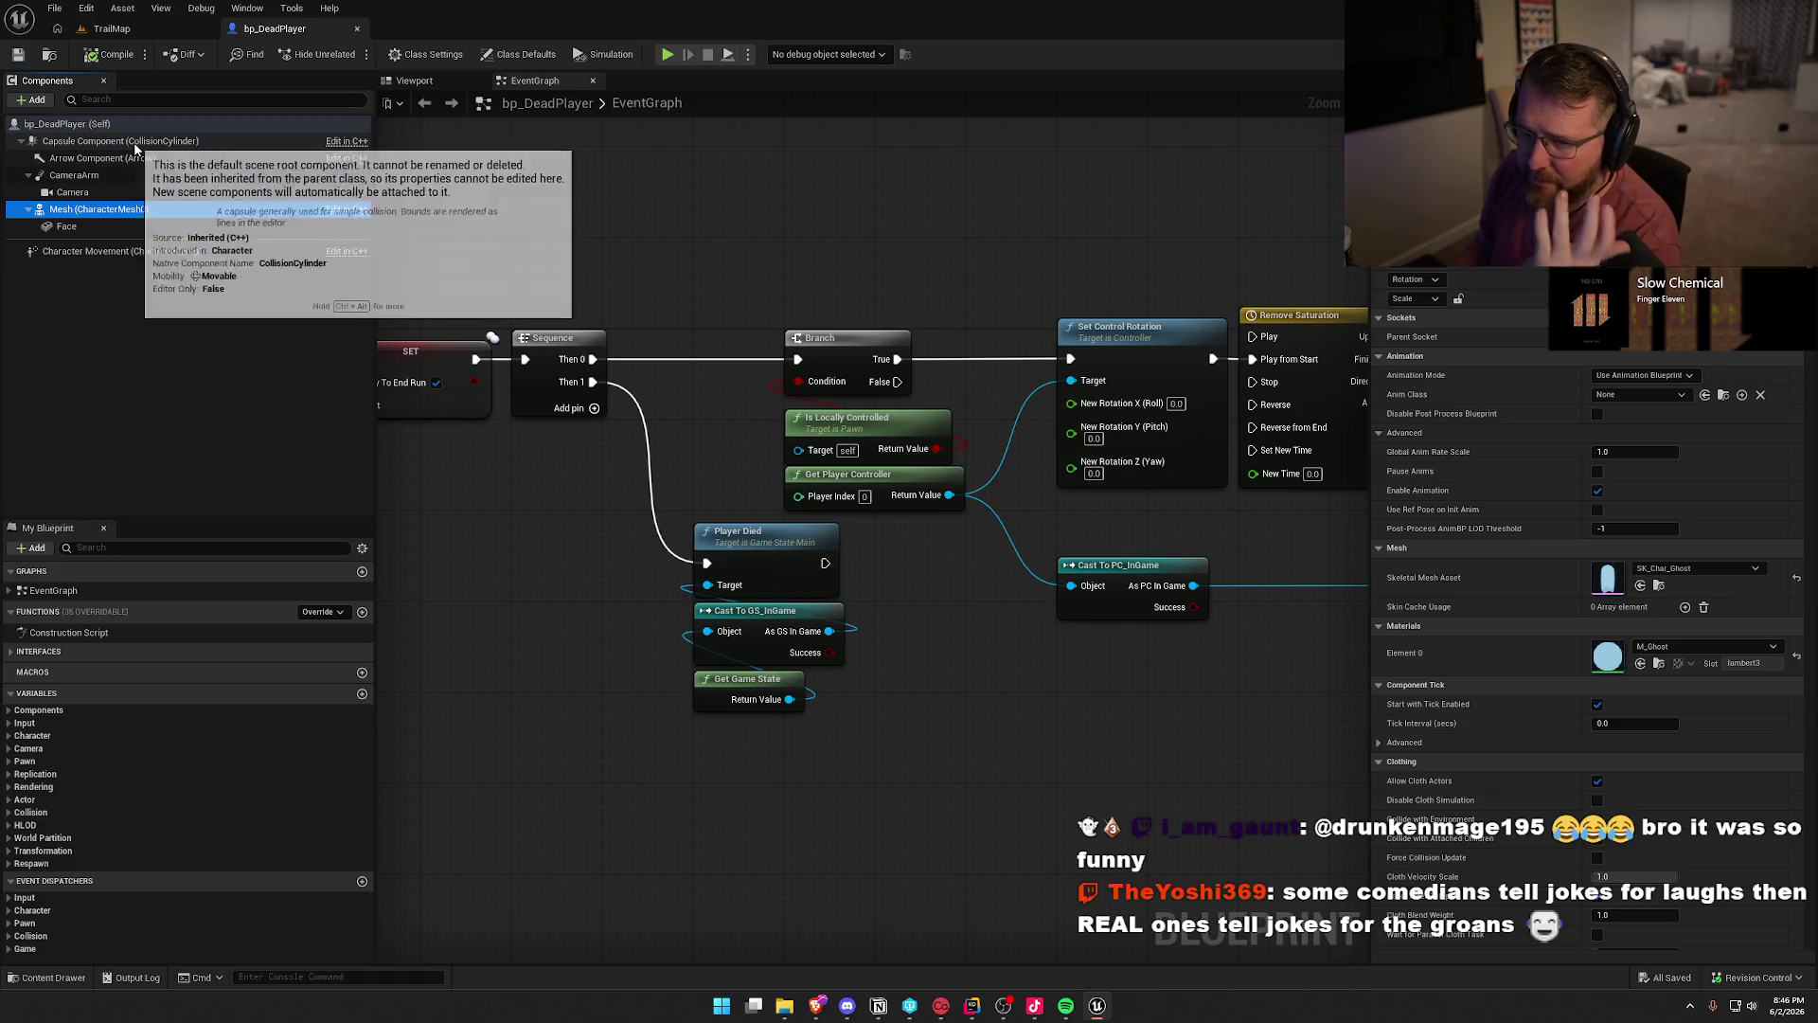
pyautogui.click(135, 142)
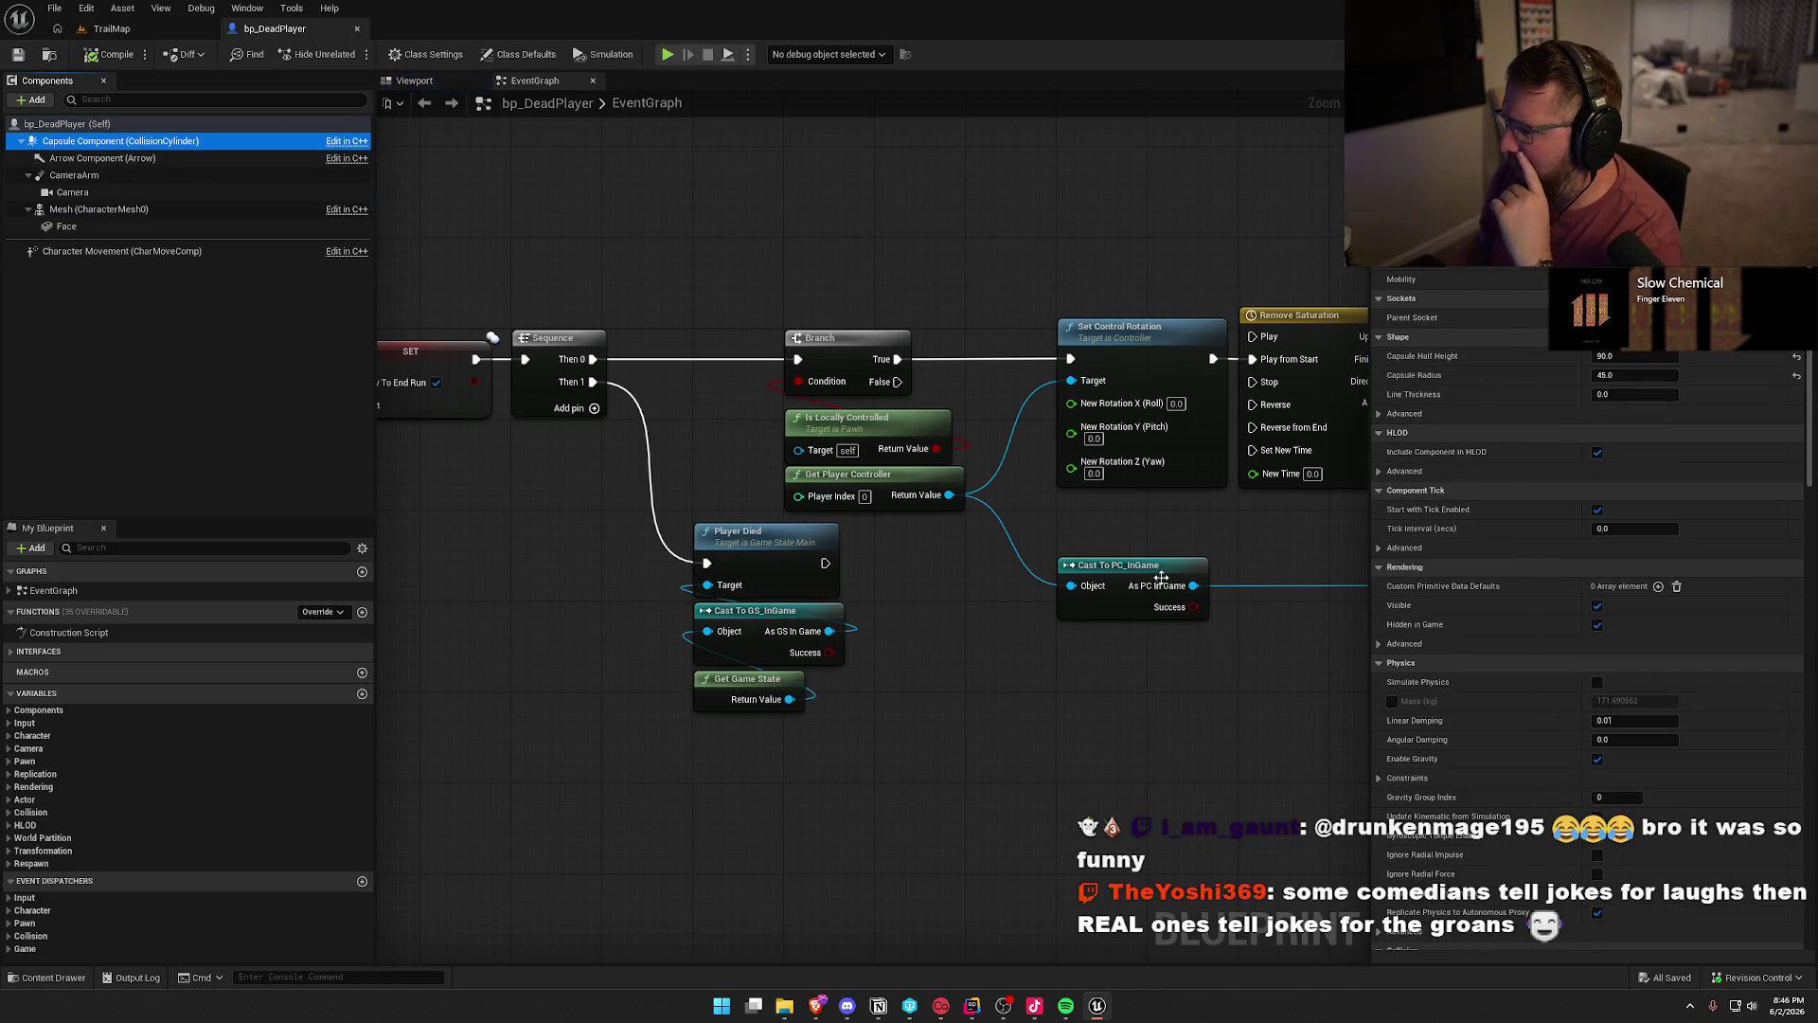
pyautogui.scroll(-2, 1524, 708)
pyautogui.scroll(-9, 1534, 739)
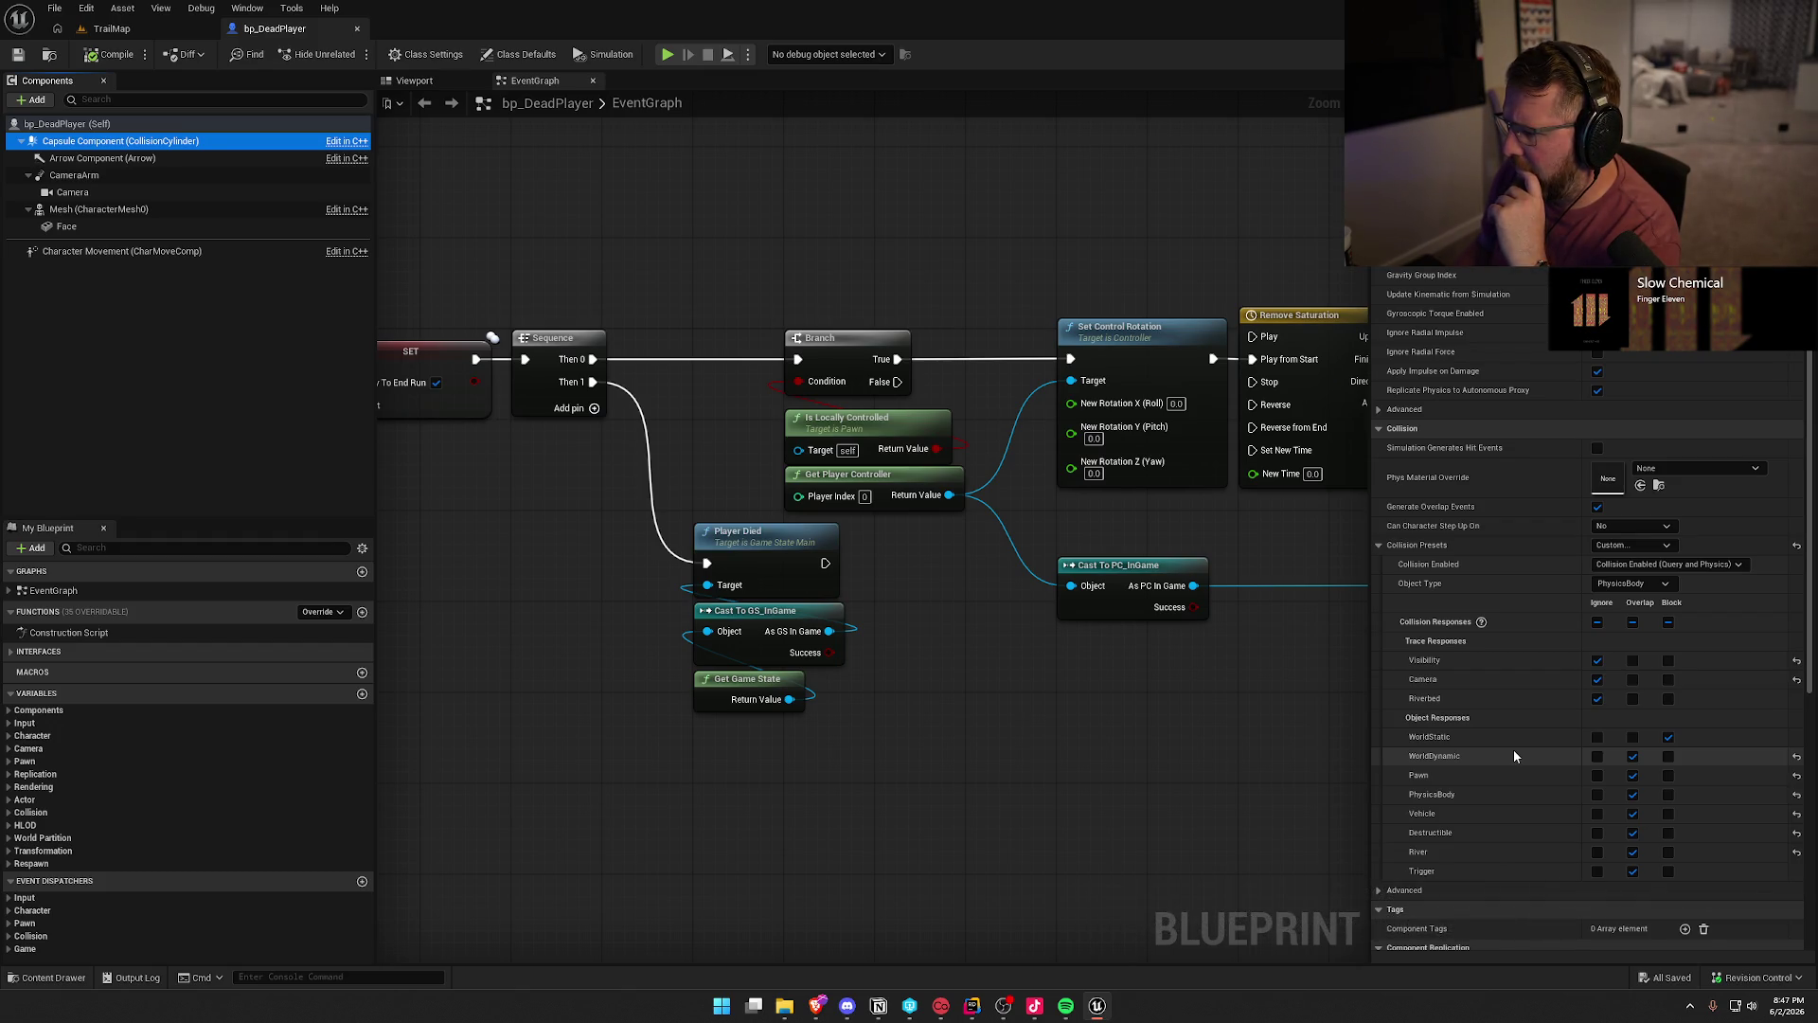
pyautogui.scroll(-2, 1513, 748)
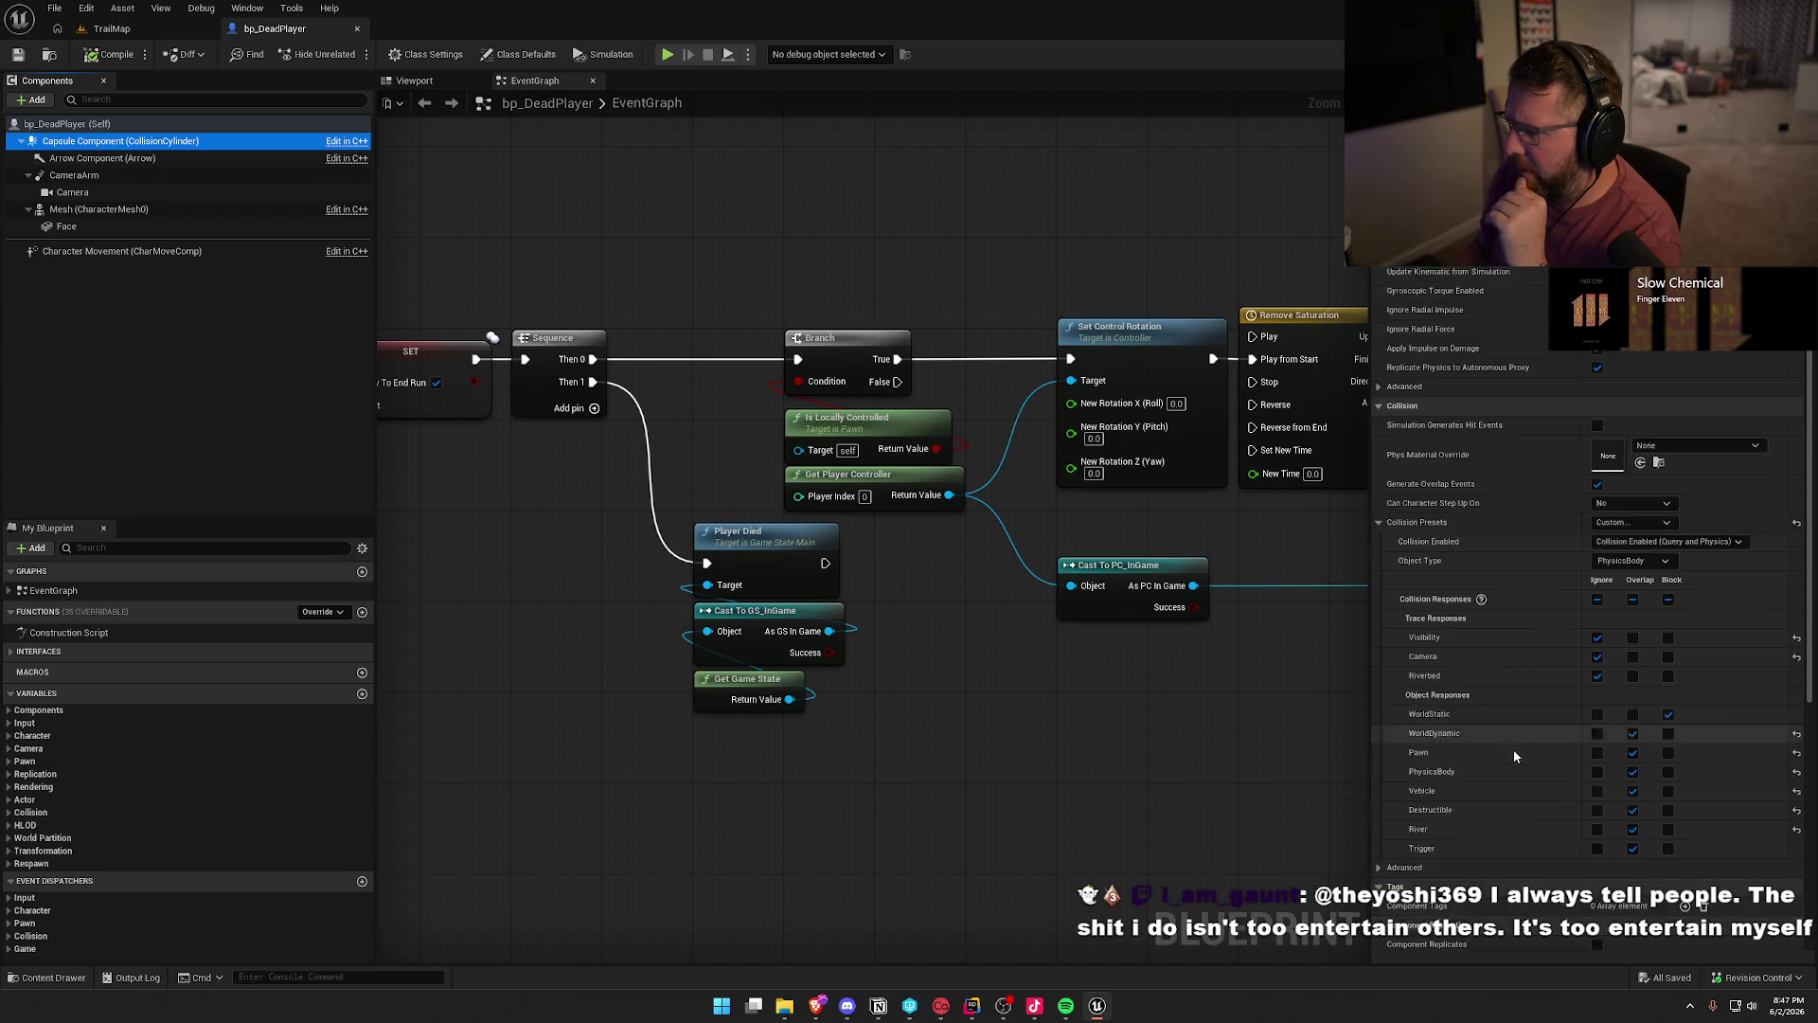
pyautogui.scroll(-8, 1513, 748)
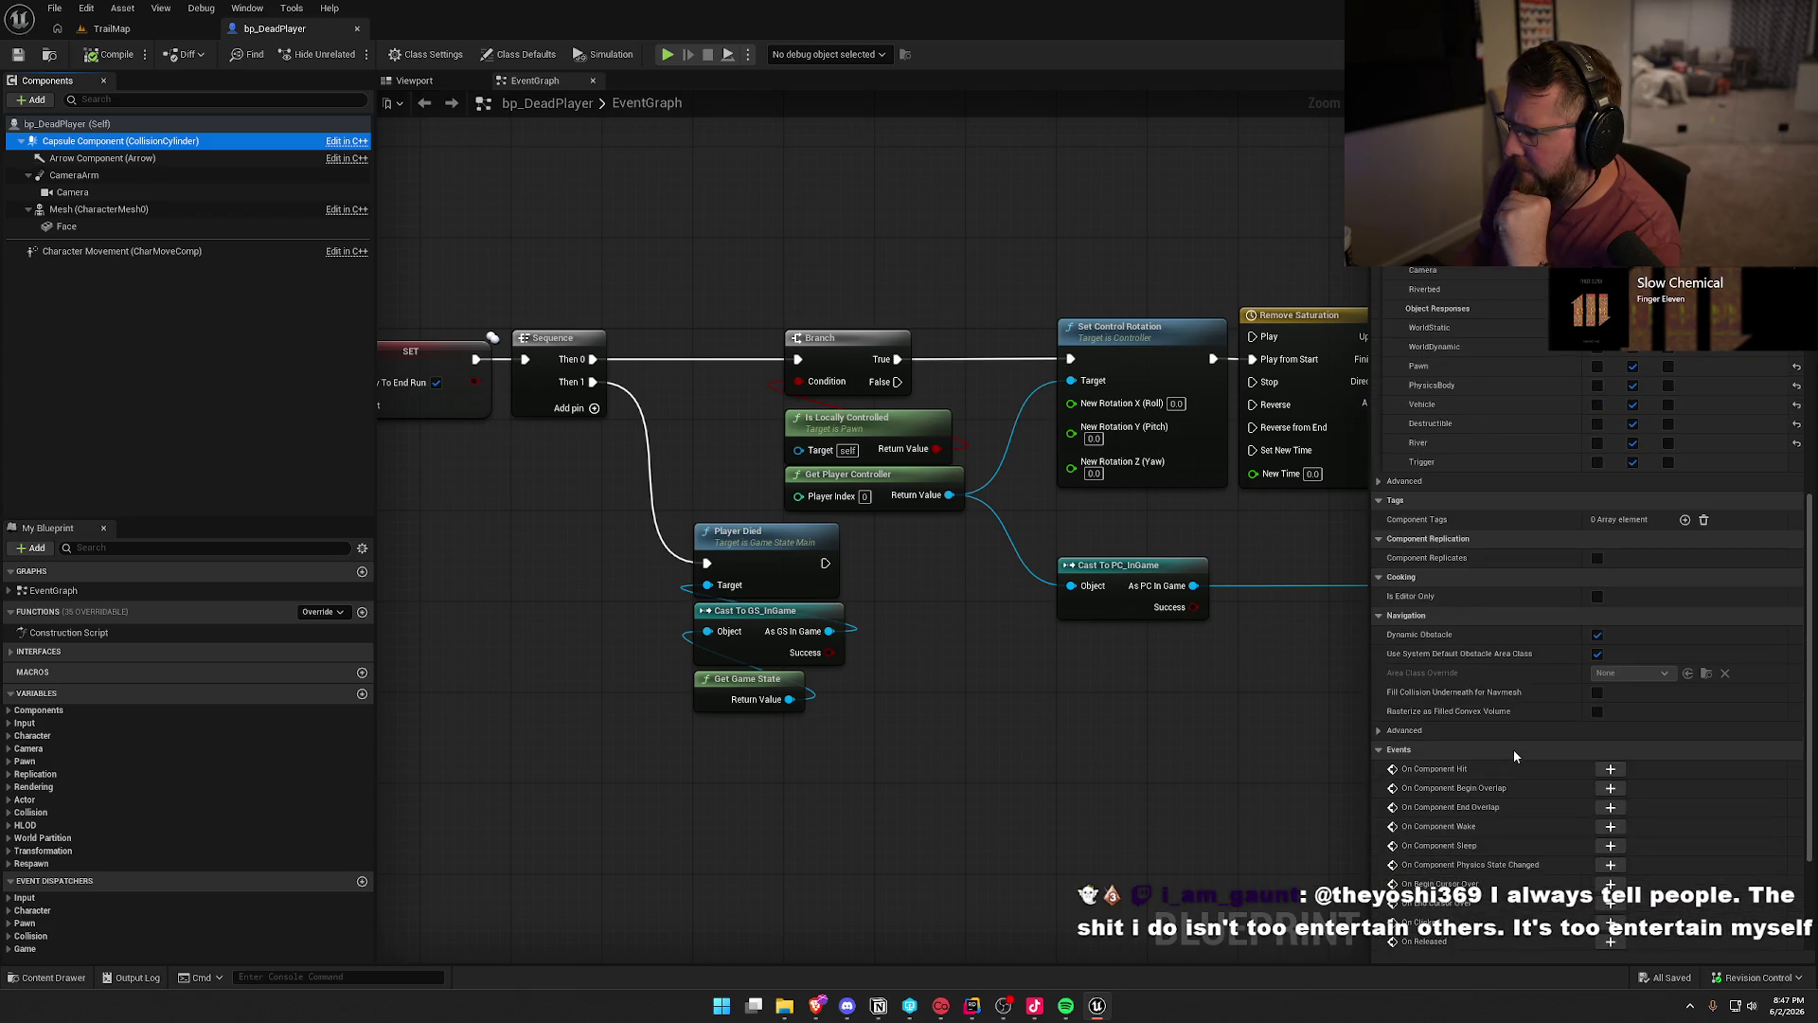
pyautogui.scroll(10, 1513, 748)
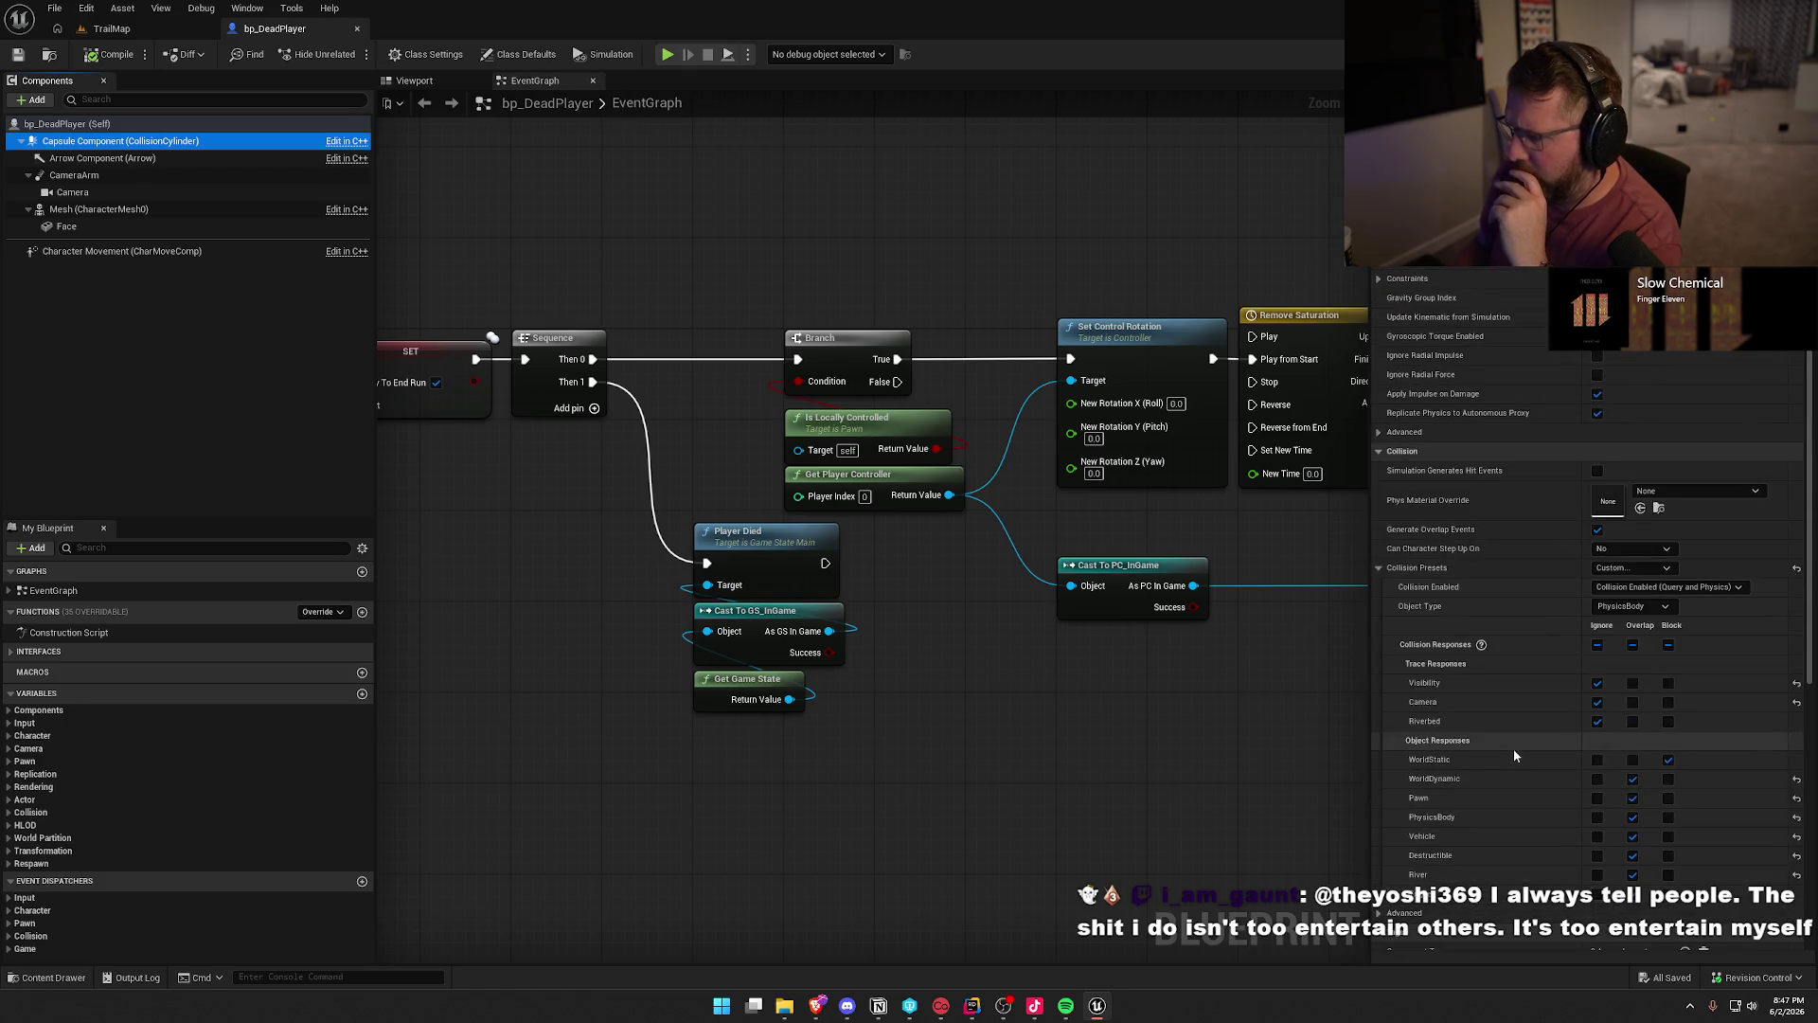
pyautogui.scroll(2, 1512, 741)
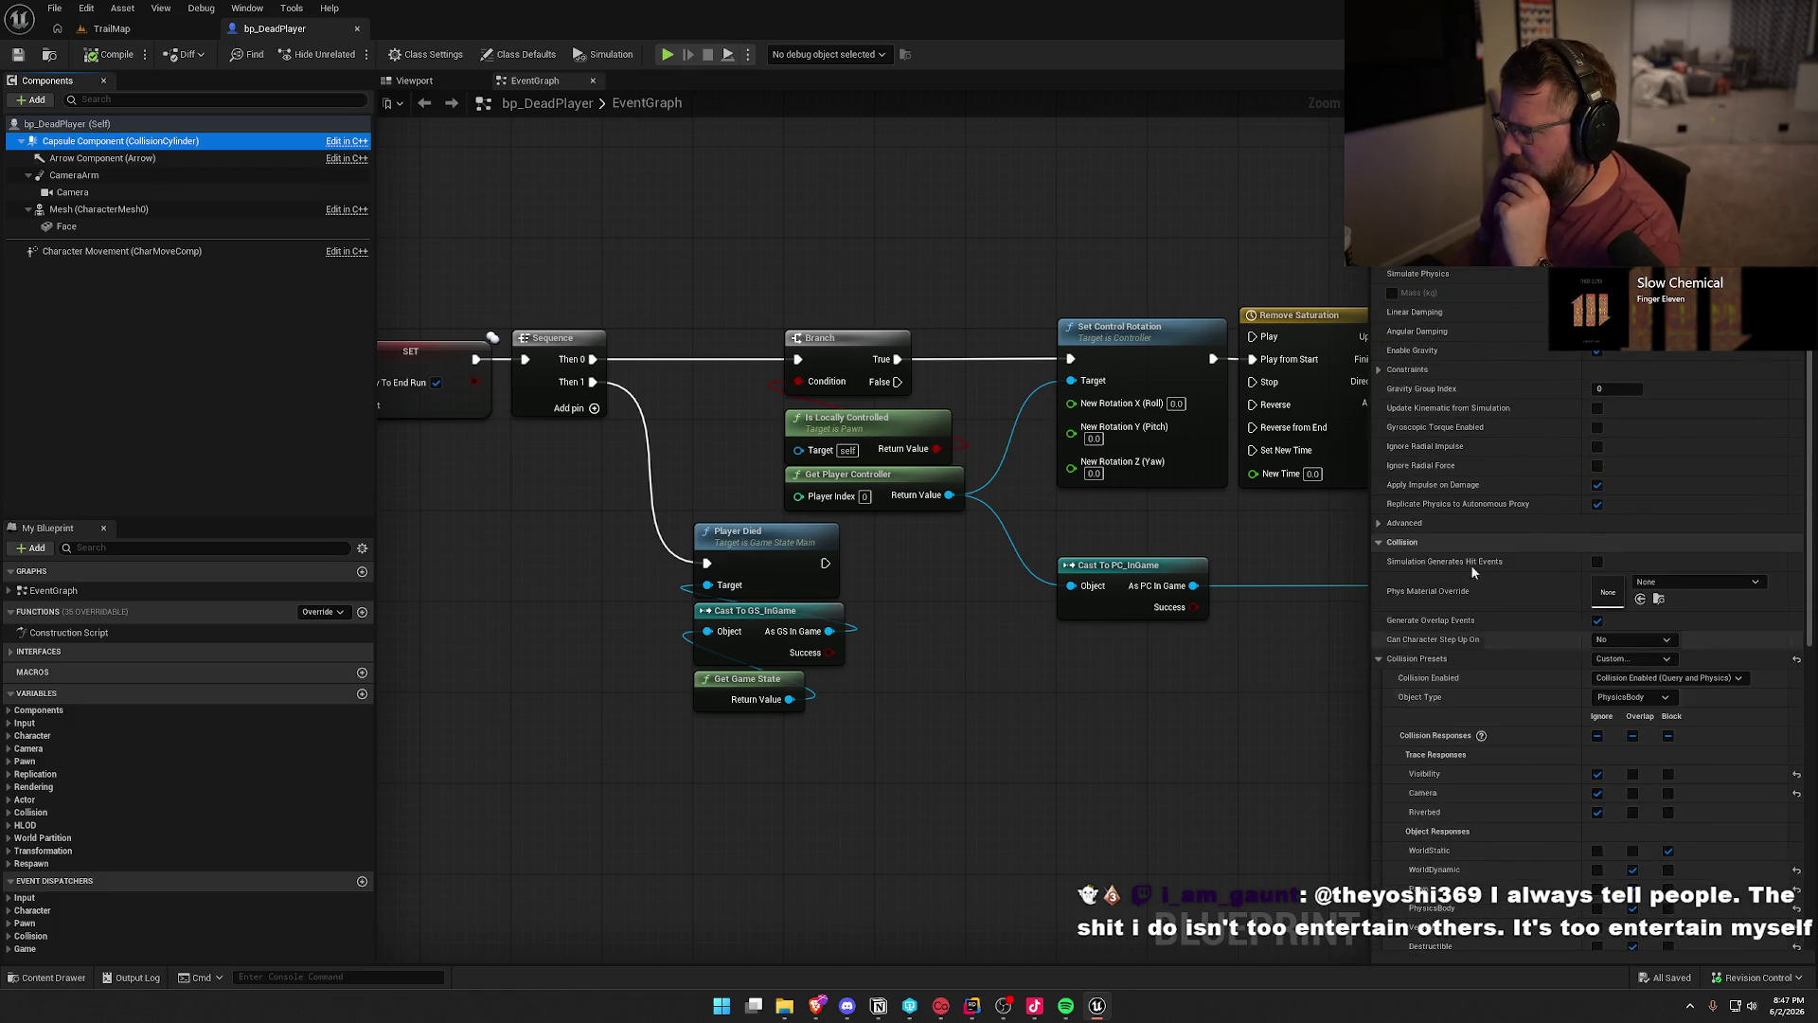
pyautogui.scroll(4, 1447, 423)
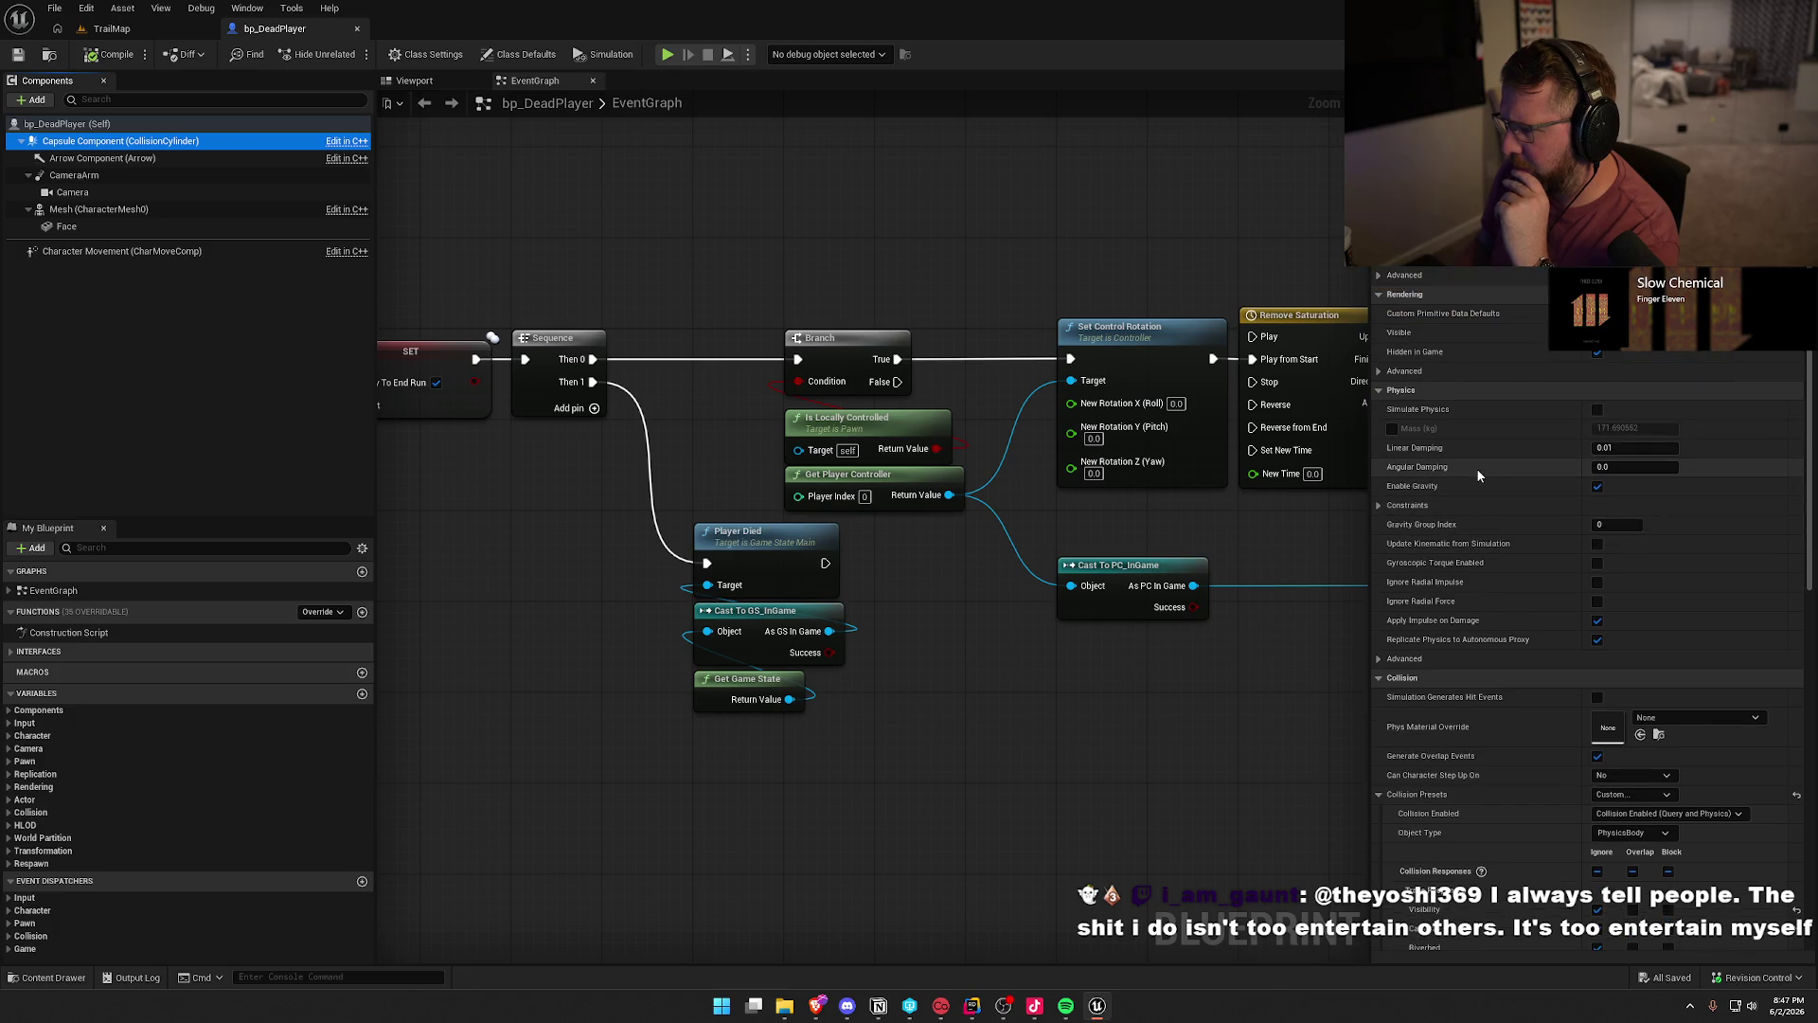
pyautogui.scroll(4, 1463, 463)
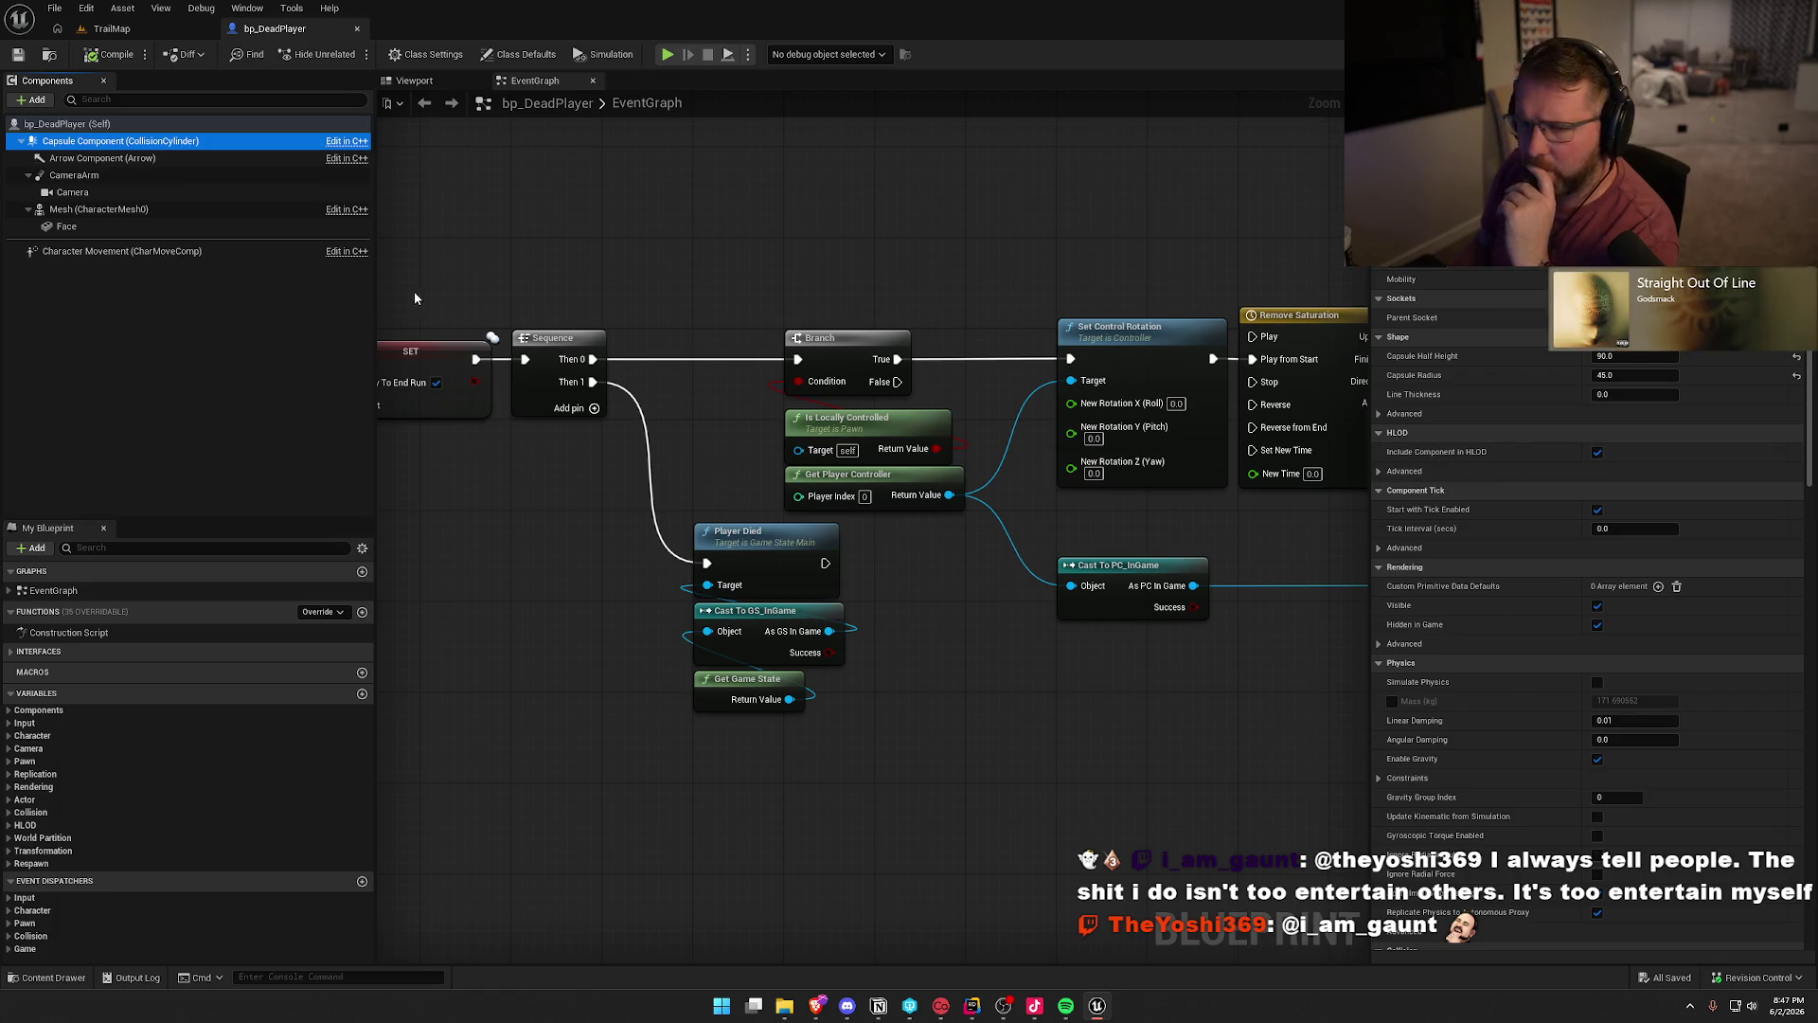
pyautogui.click(492, 338)
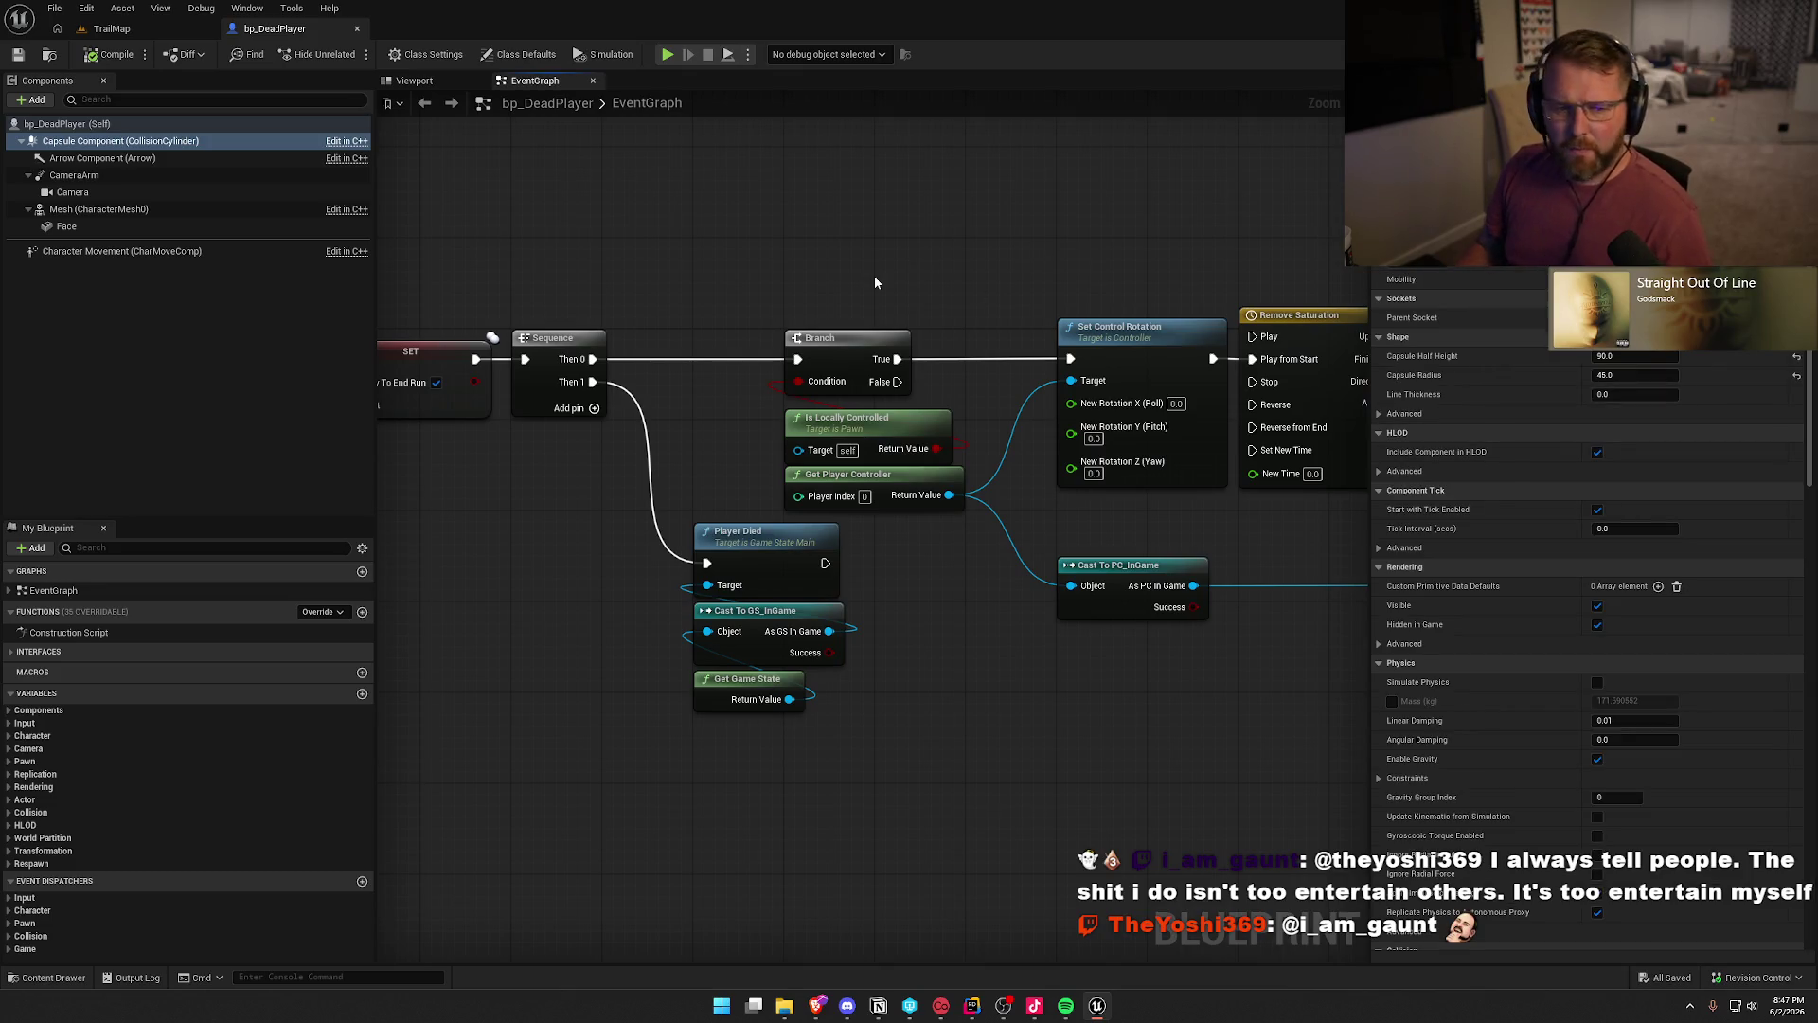
pyautogui.click(284, 209)
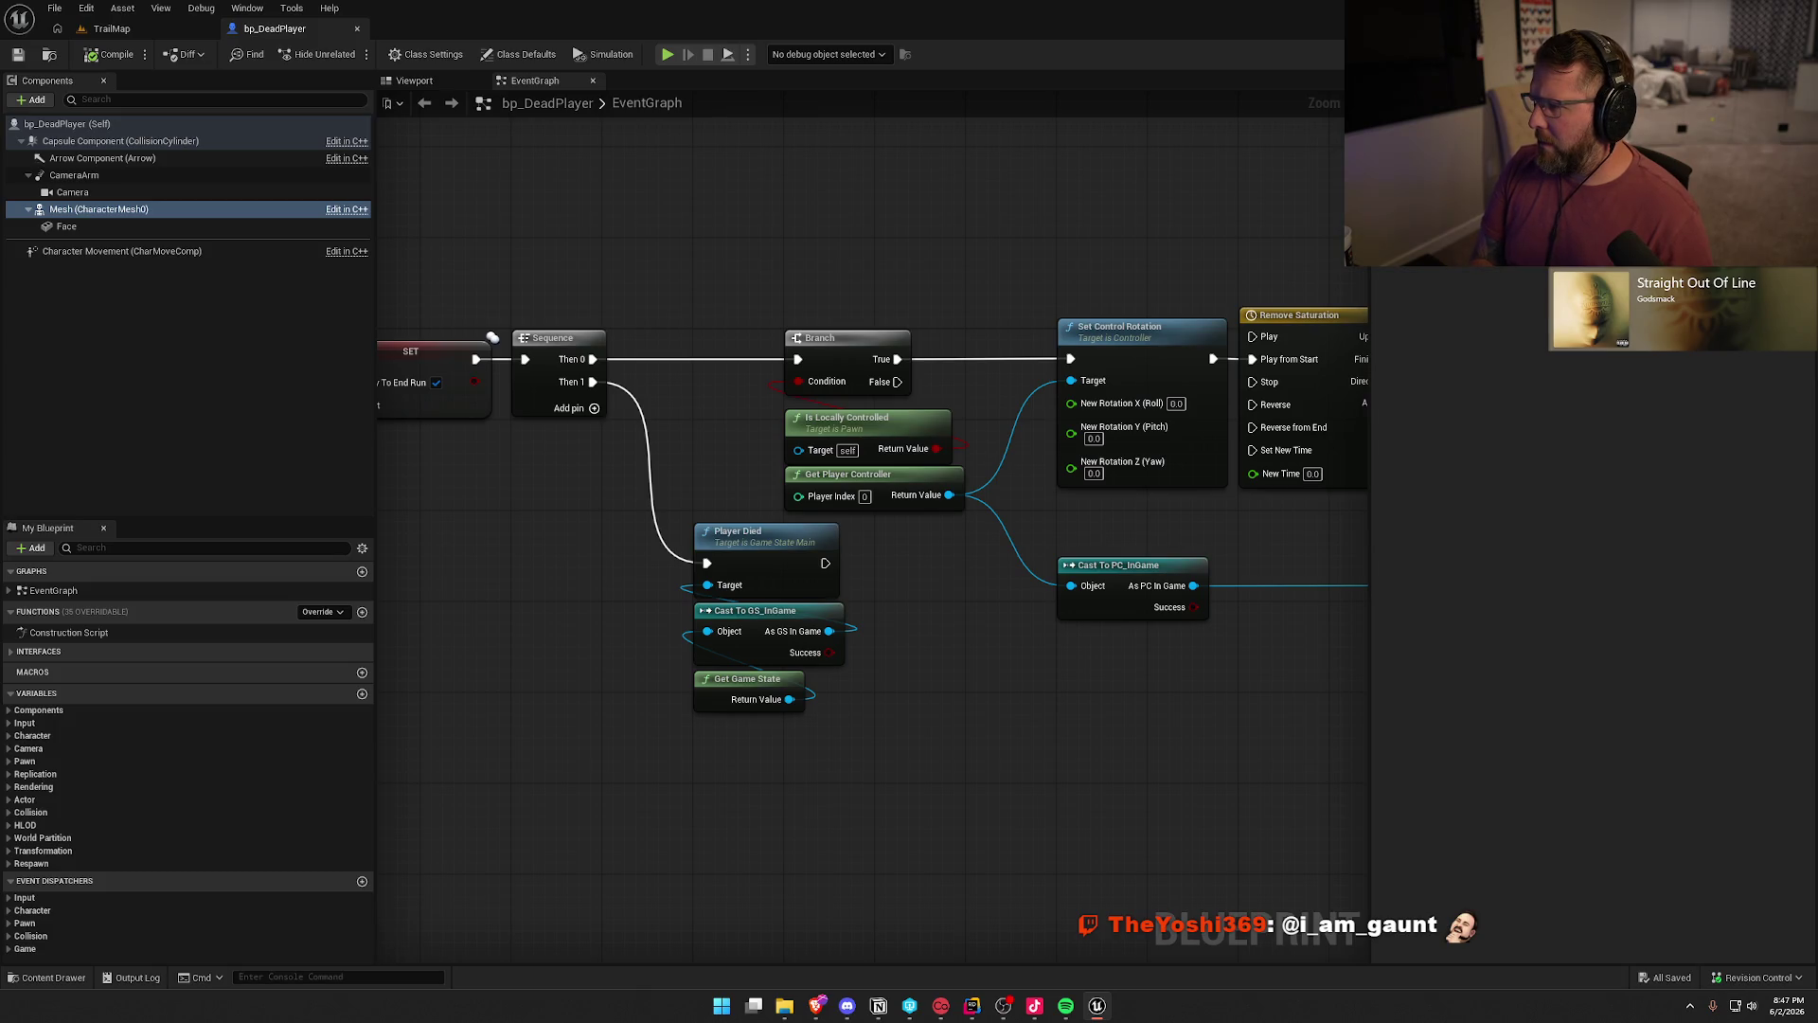
pyautogui.click(1121, 237)
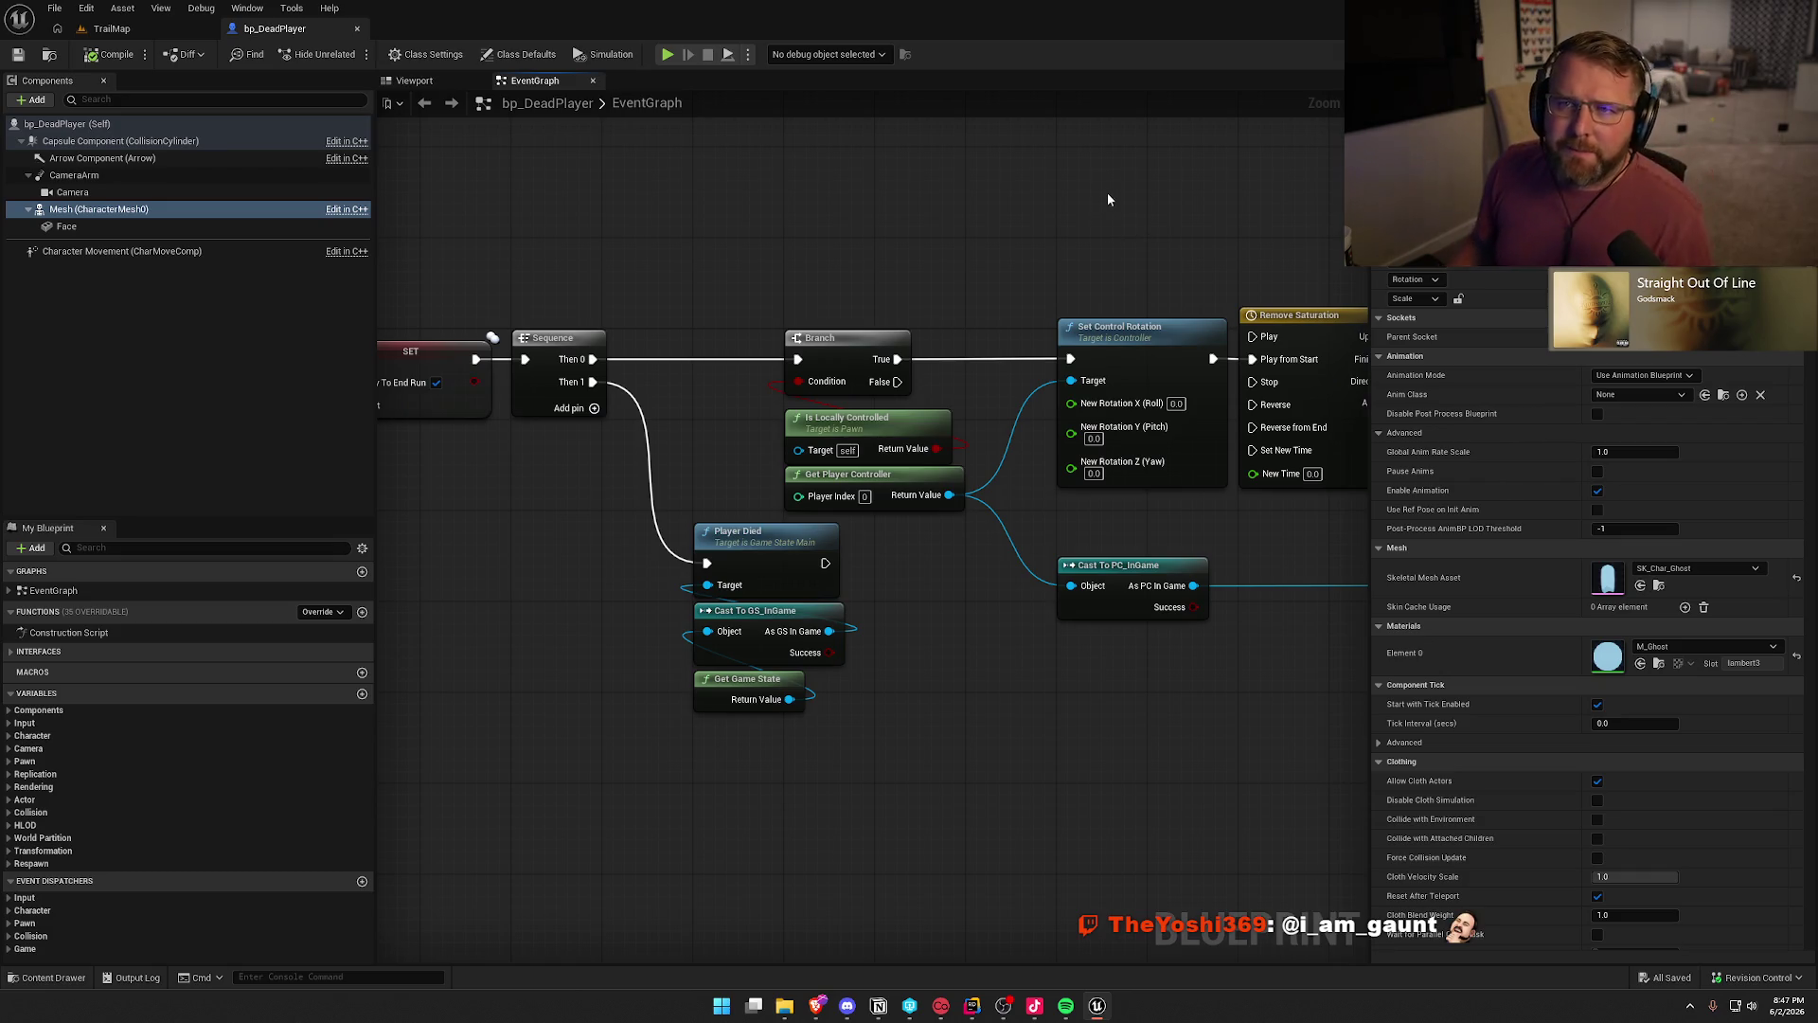
pyautogui.click(71, 252)
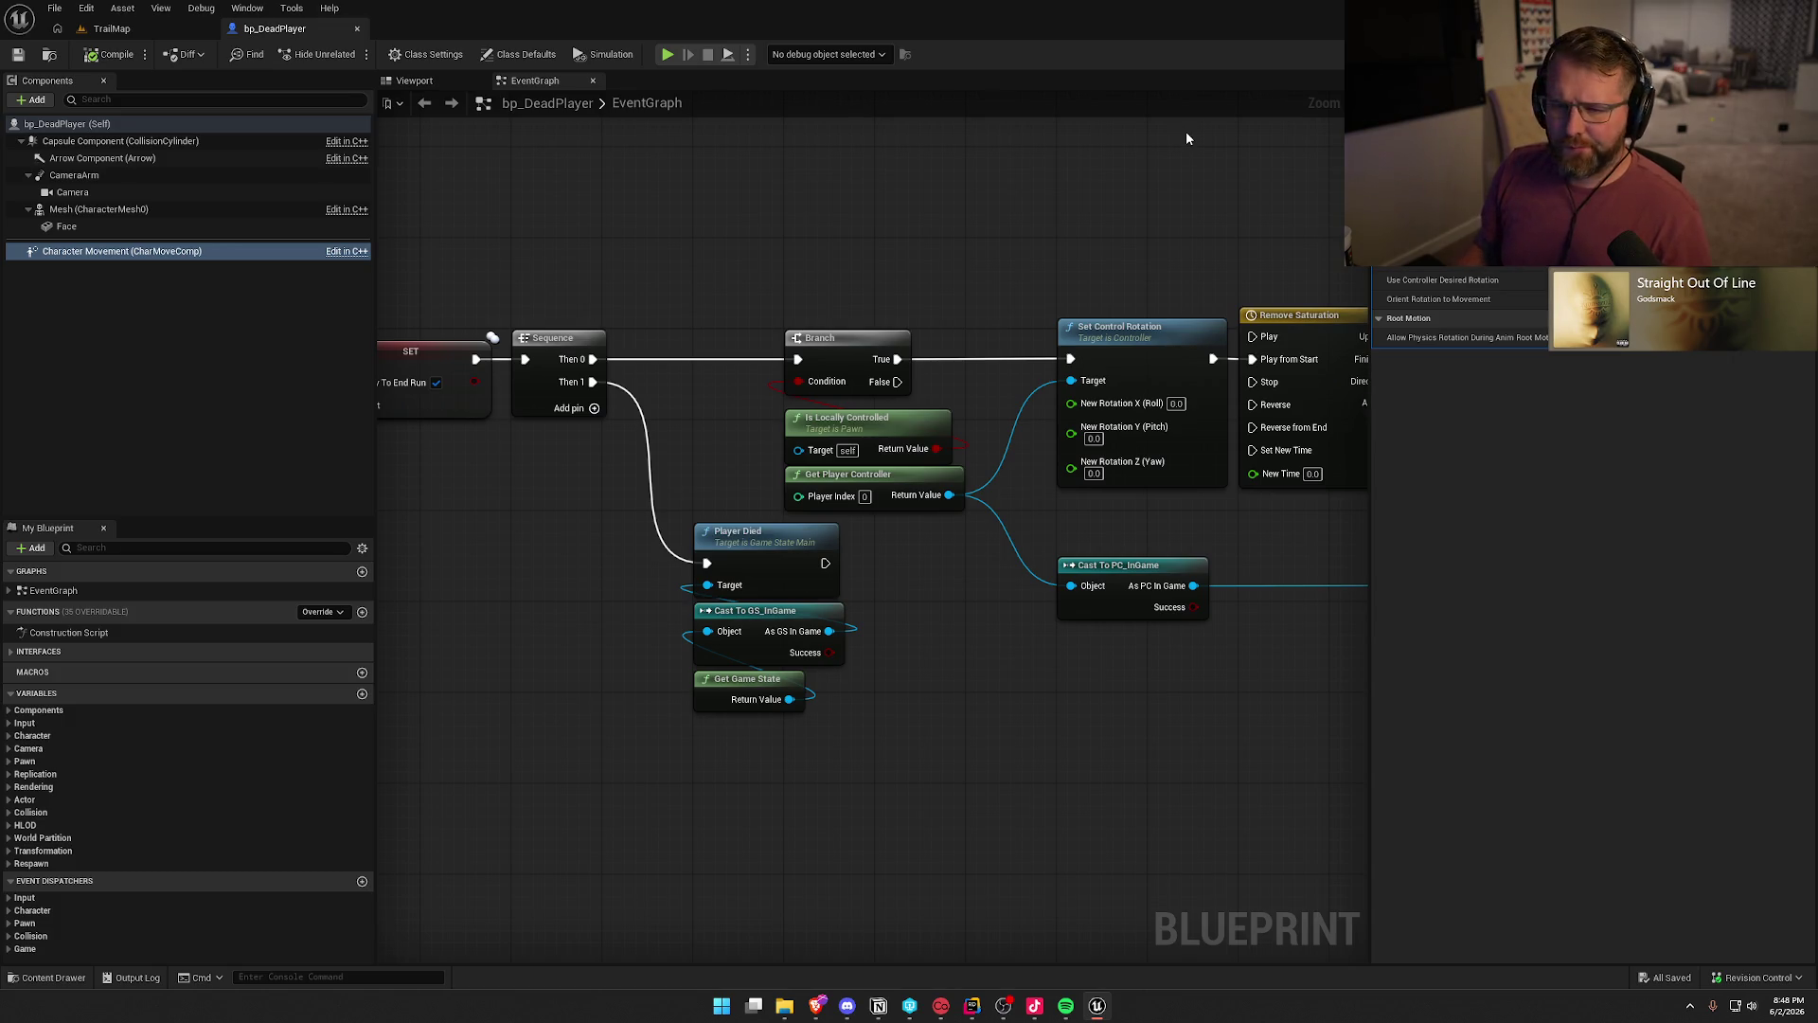
pyautogui.click(120, 140)
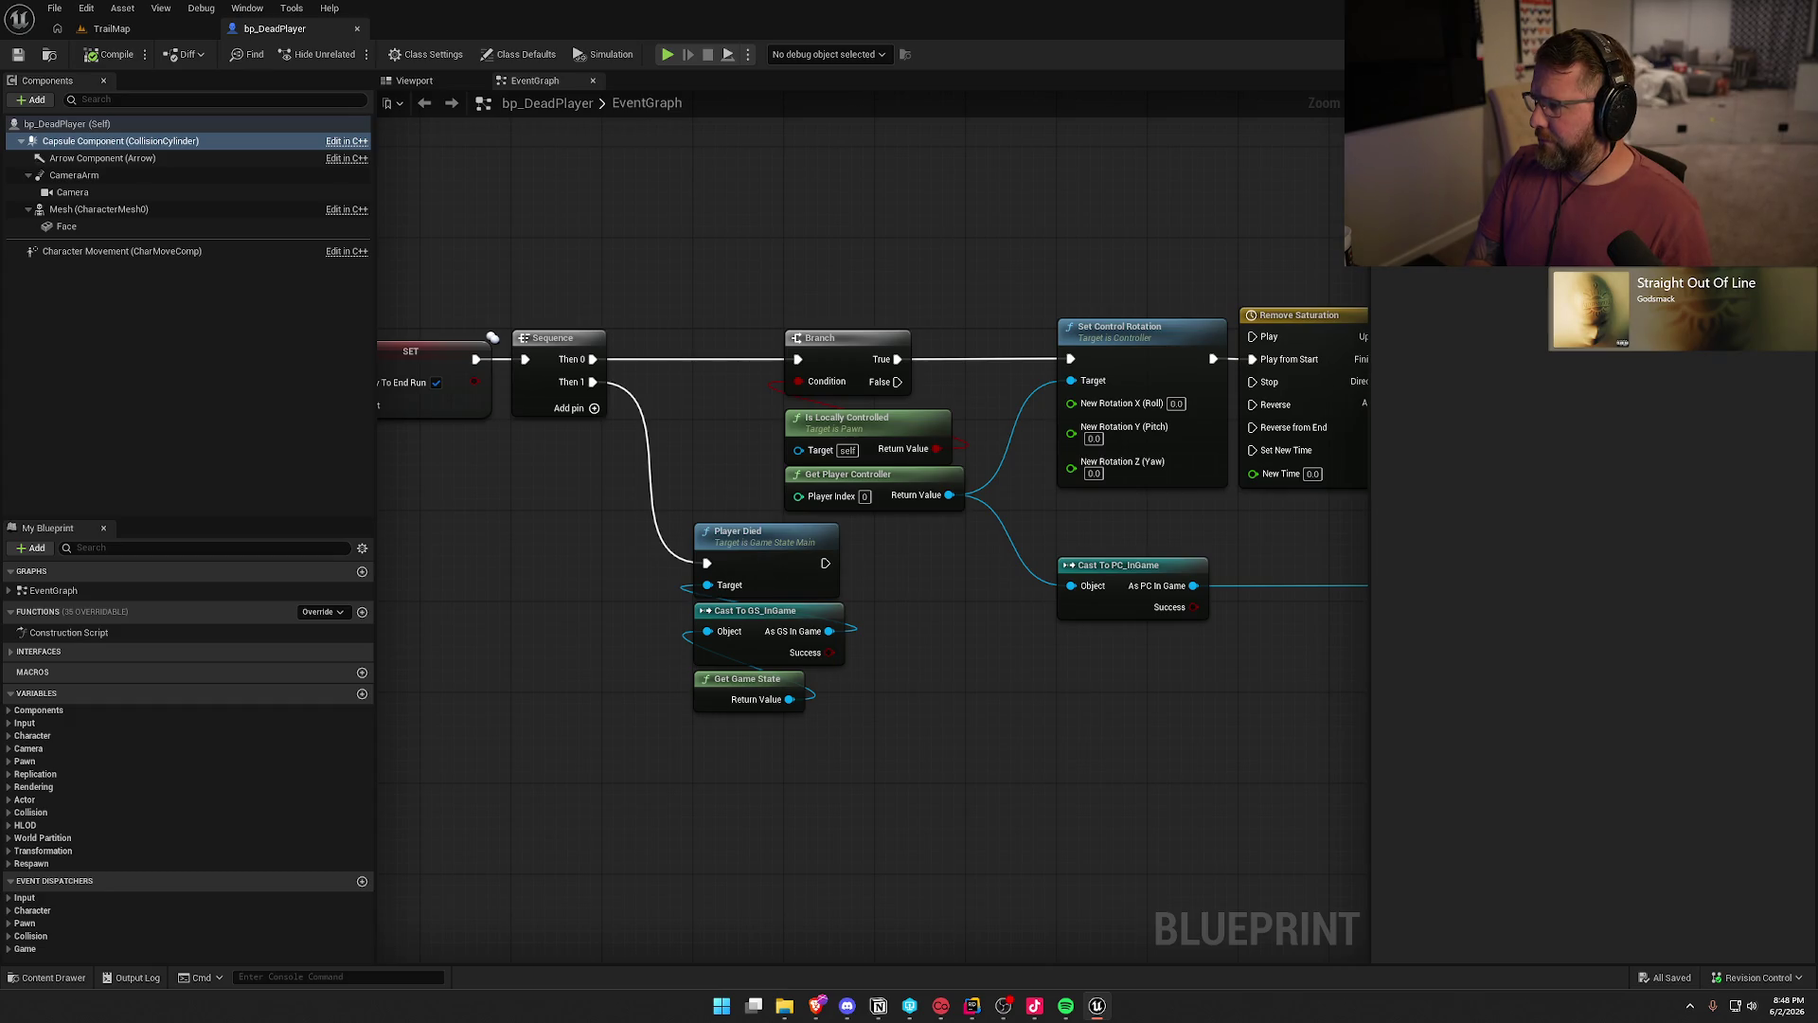
pyautogui.hotkey('alt', 'Tab')
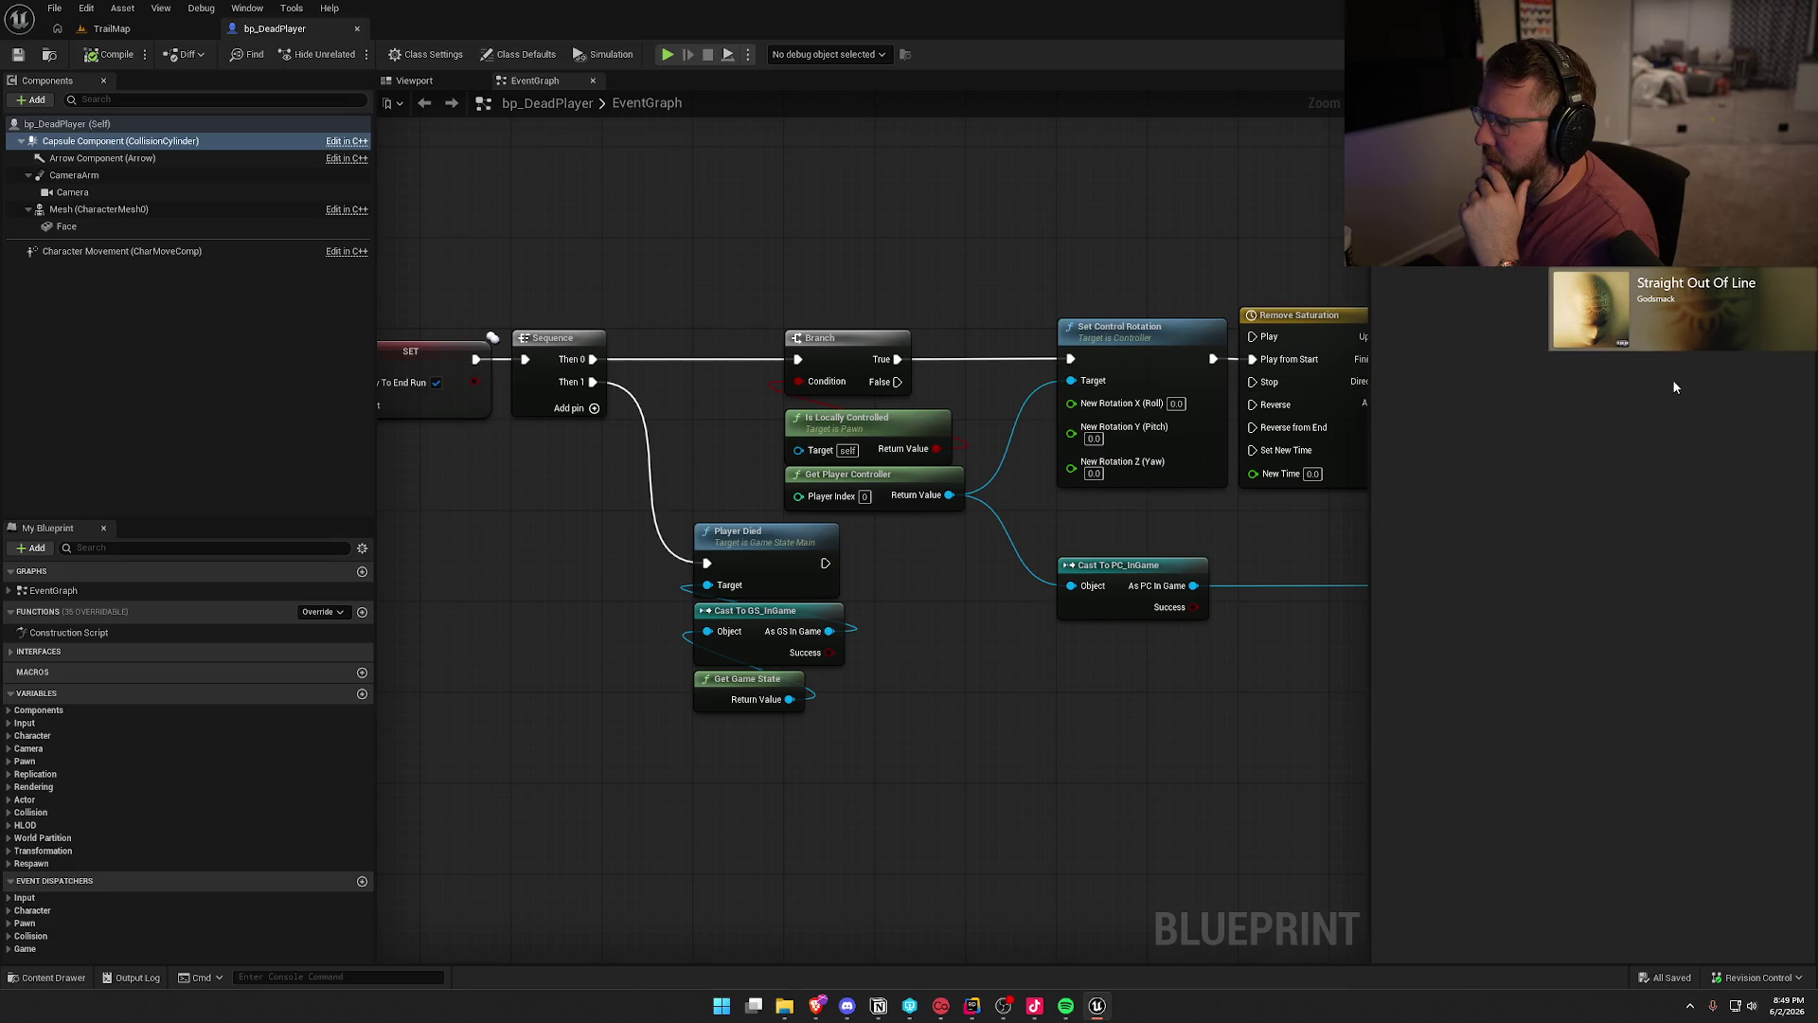
# - Try tilting the ghost mesh 20 degrees in roll in the preview, then undo it
pyautogui.click(414, 80)
pyautogui.click(99, 209)
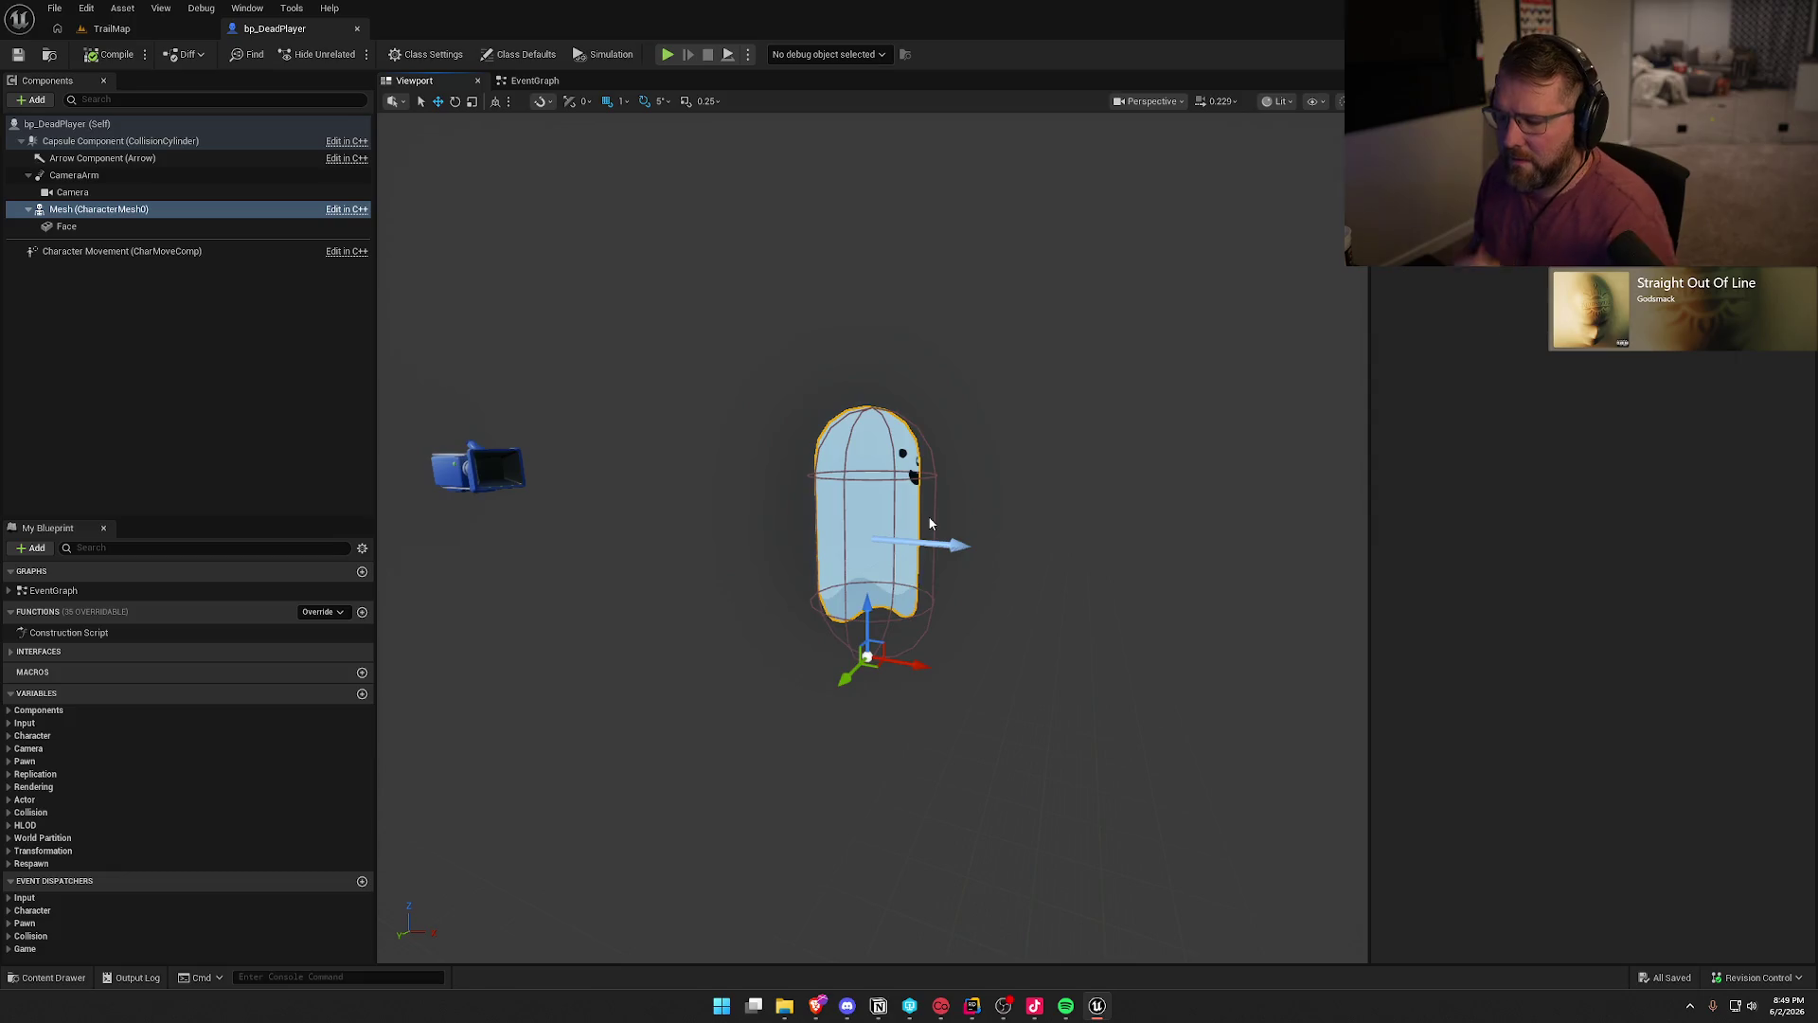
pyautogui.press('e')
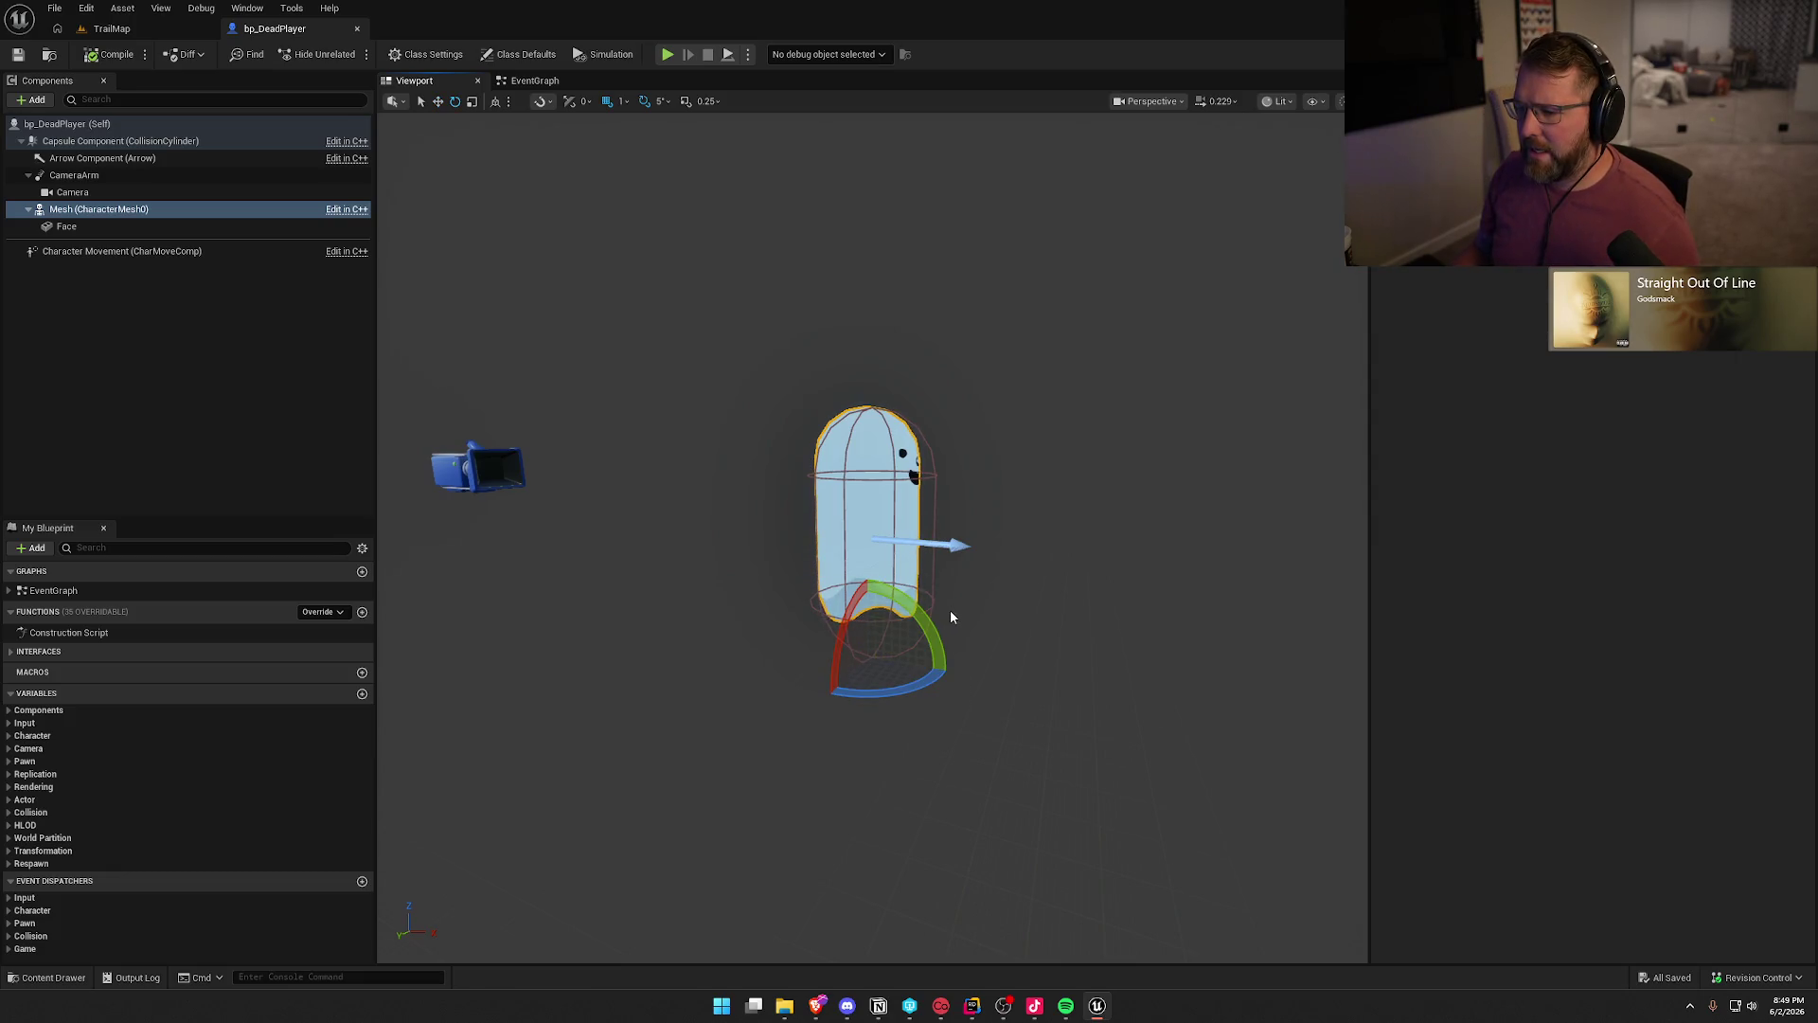
pyautogui.moveTo(941, 631); pyautogui.dragTo(899, 663)
pyautogui.hotkey('ctrl', 'z')
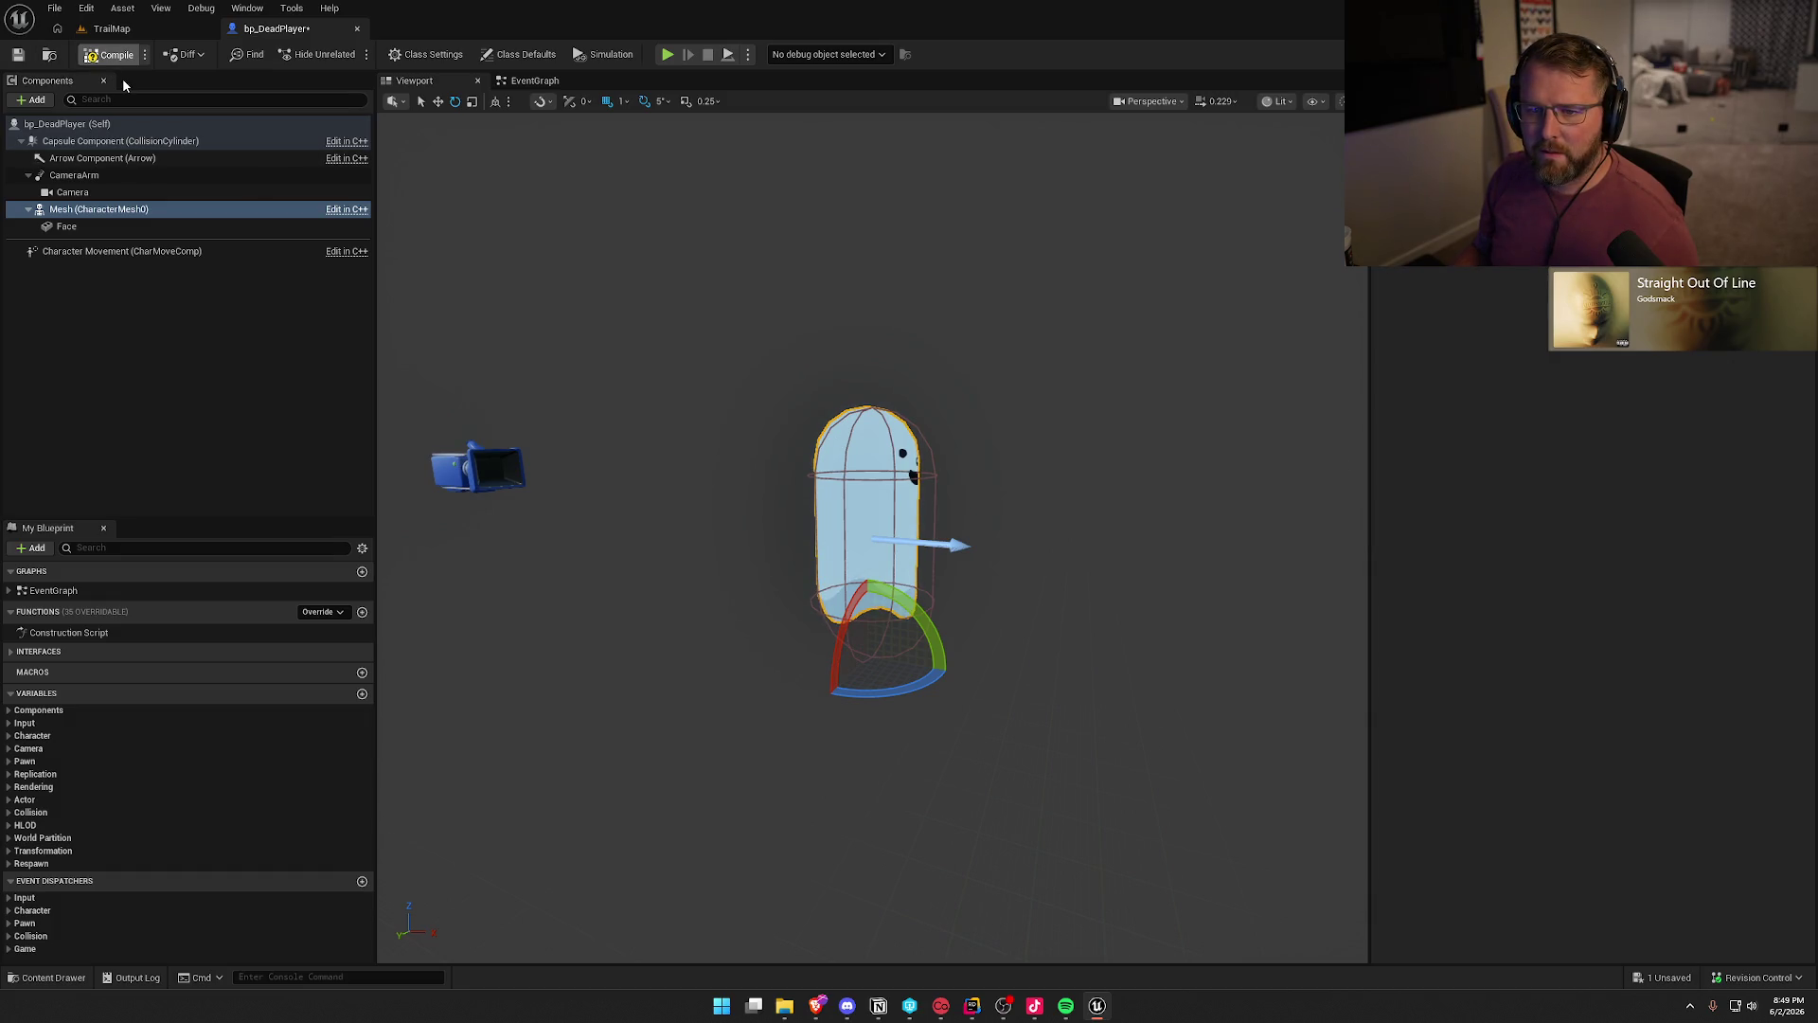
# - Save the bp_DeadPlayer Blueprint and close its editor
pyautogui.hotkey('ctrl', 'shift', 's')
pyautogui.click(918, 661)
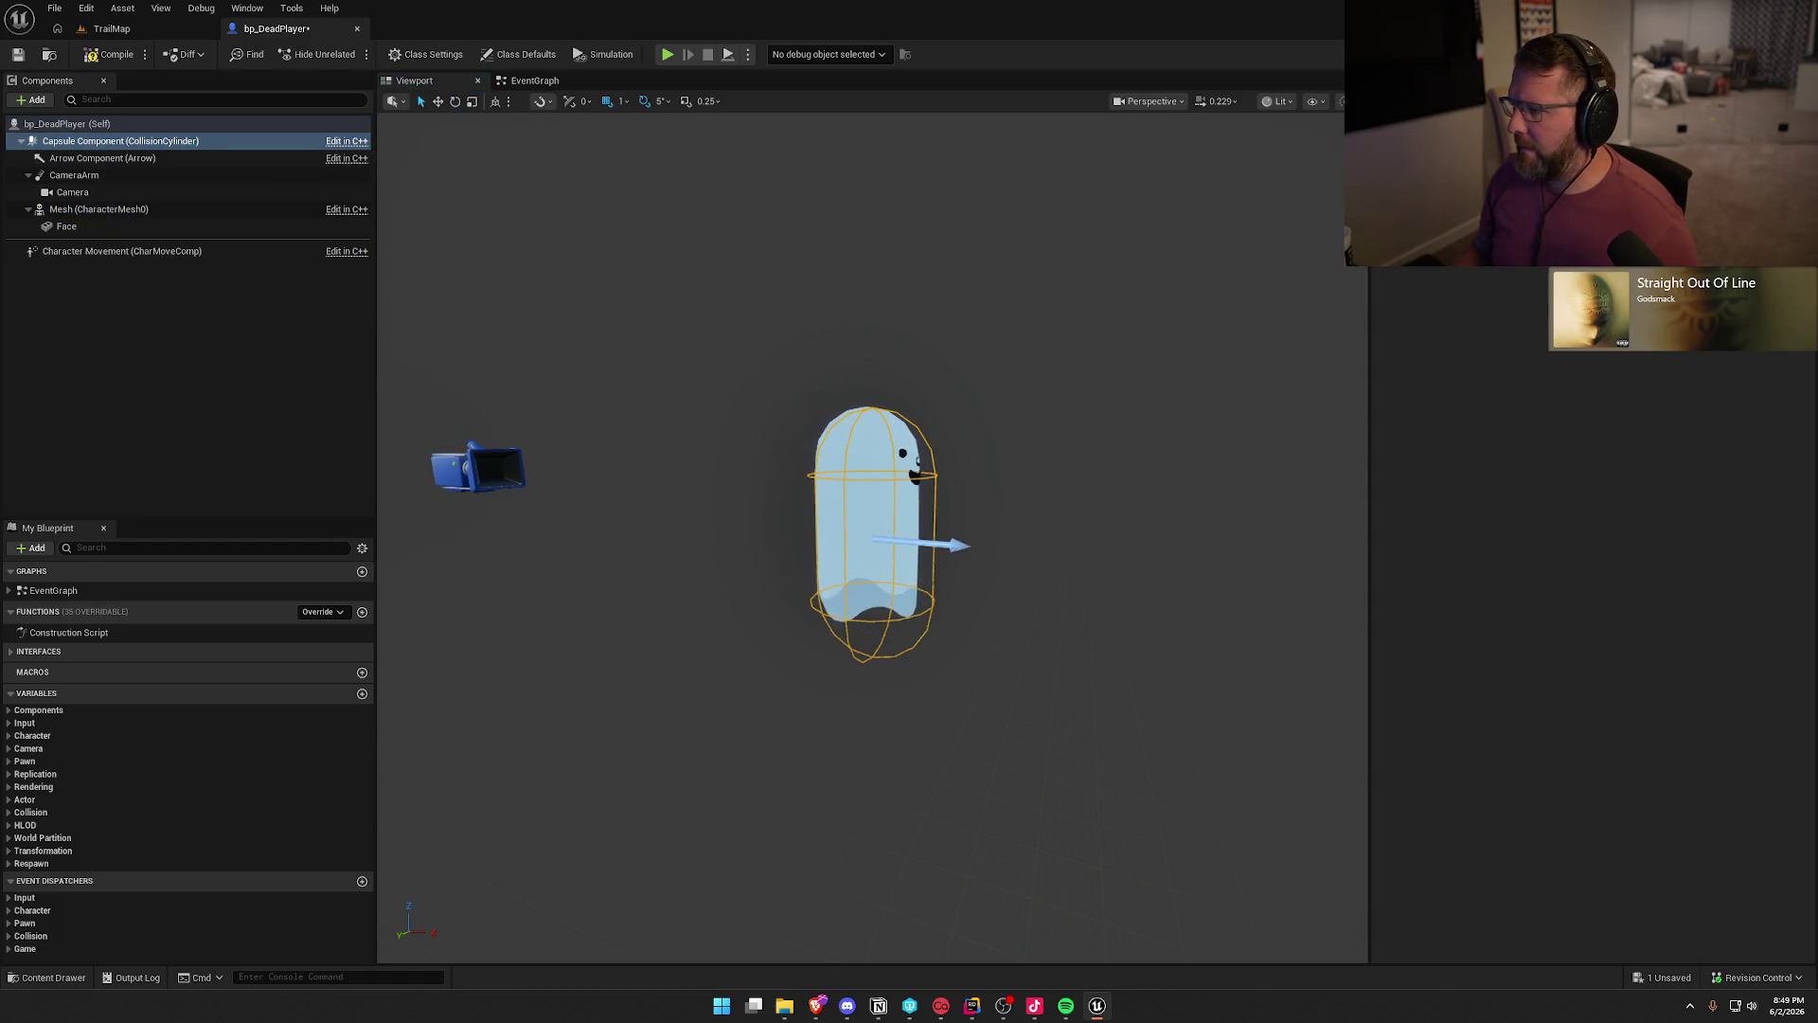
pyautogui.hotkey('ctrl', 's')
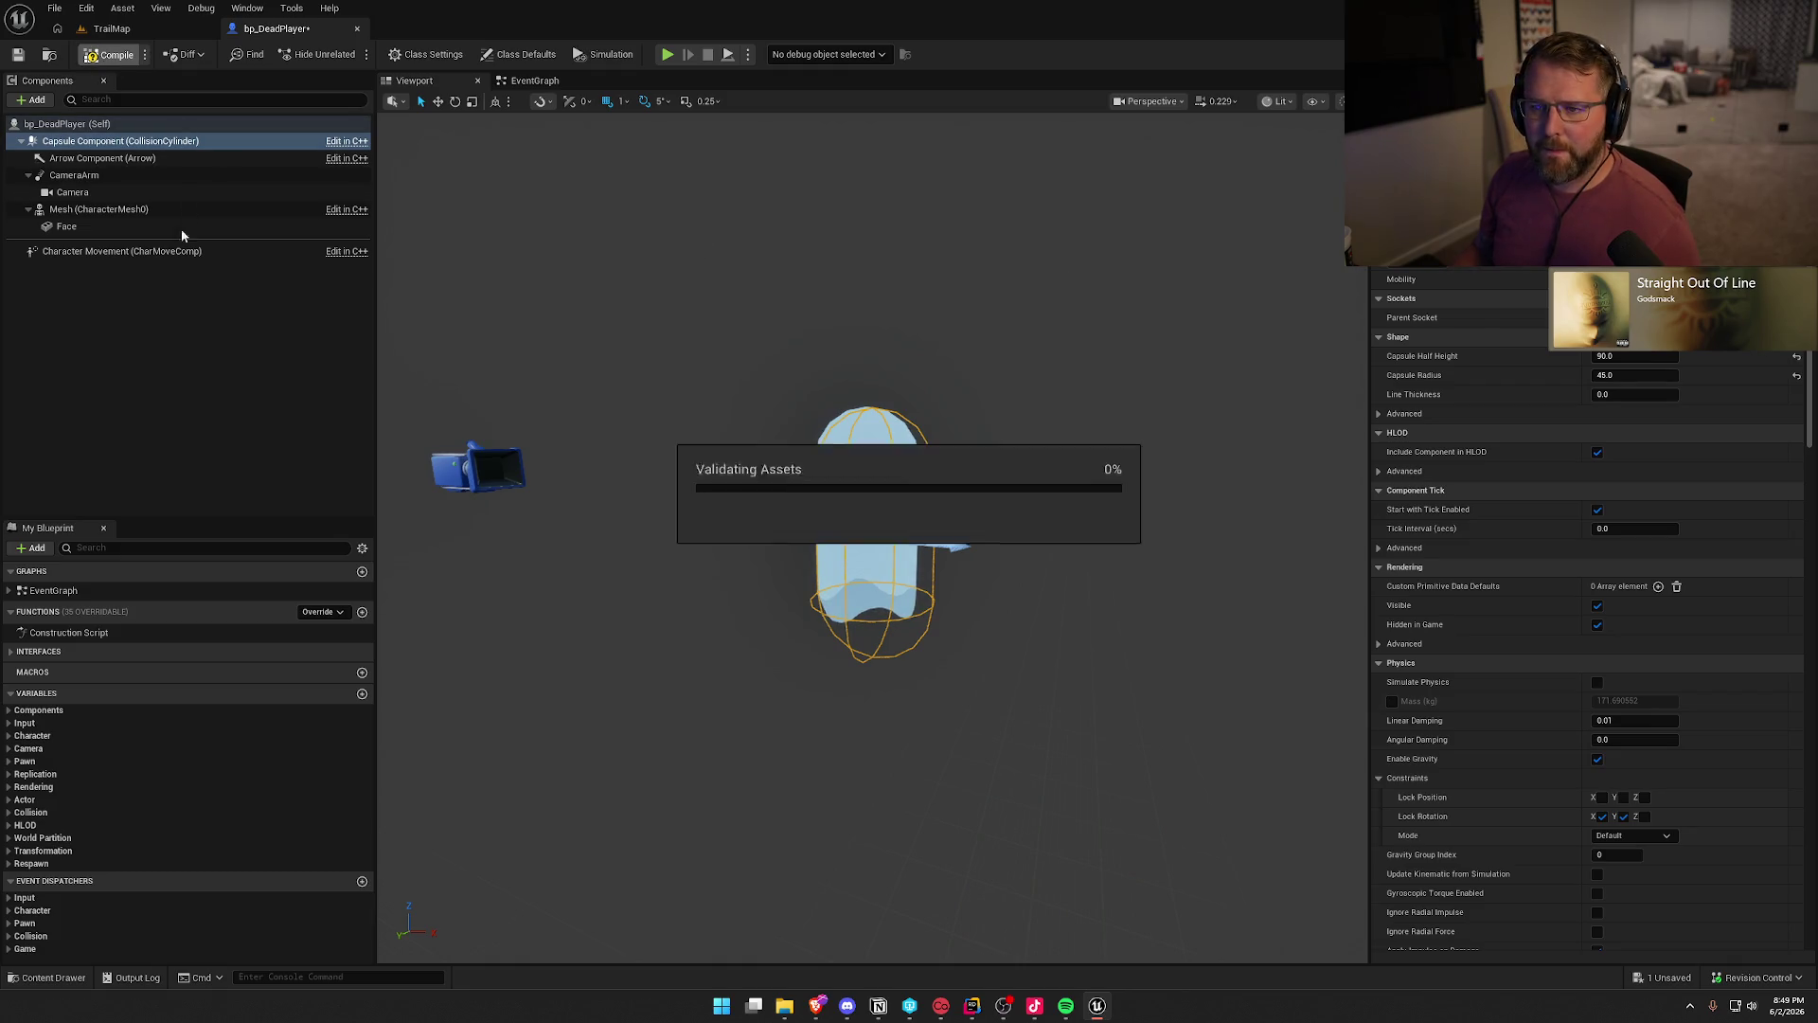
pyautogui.middleClick(279, 35)
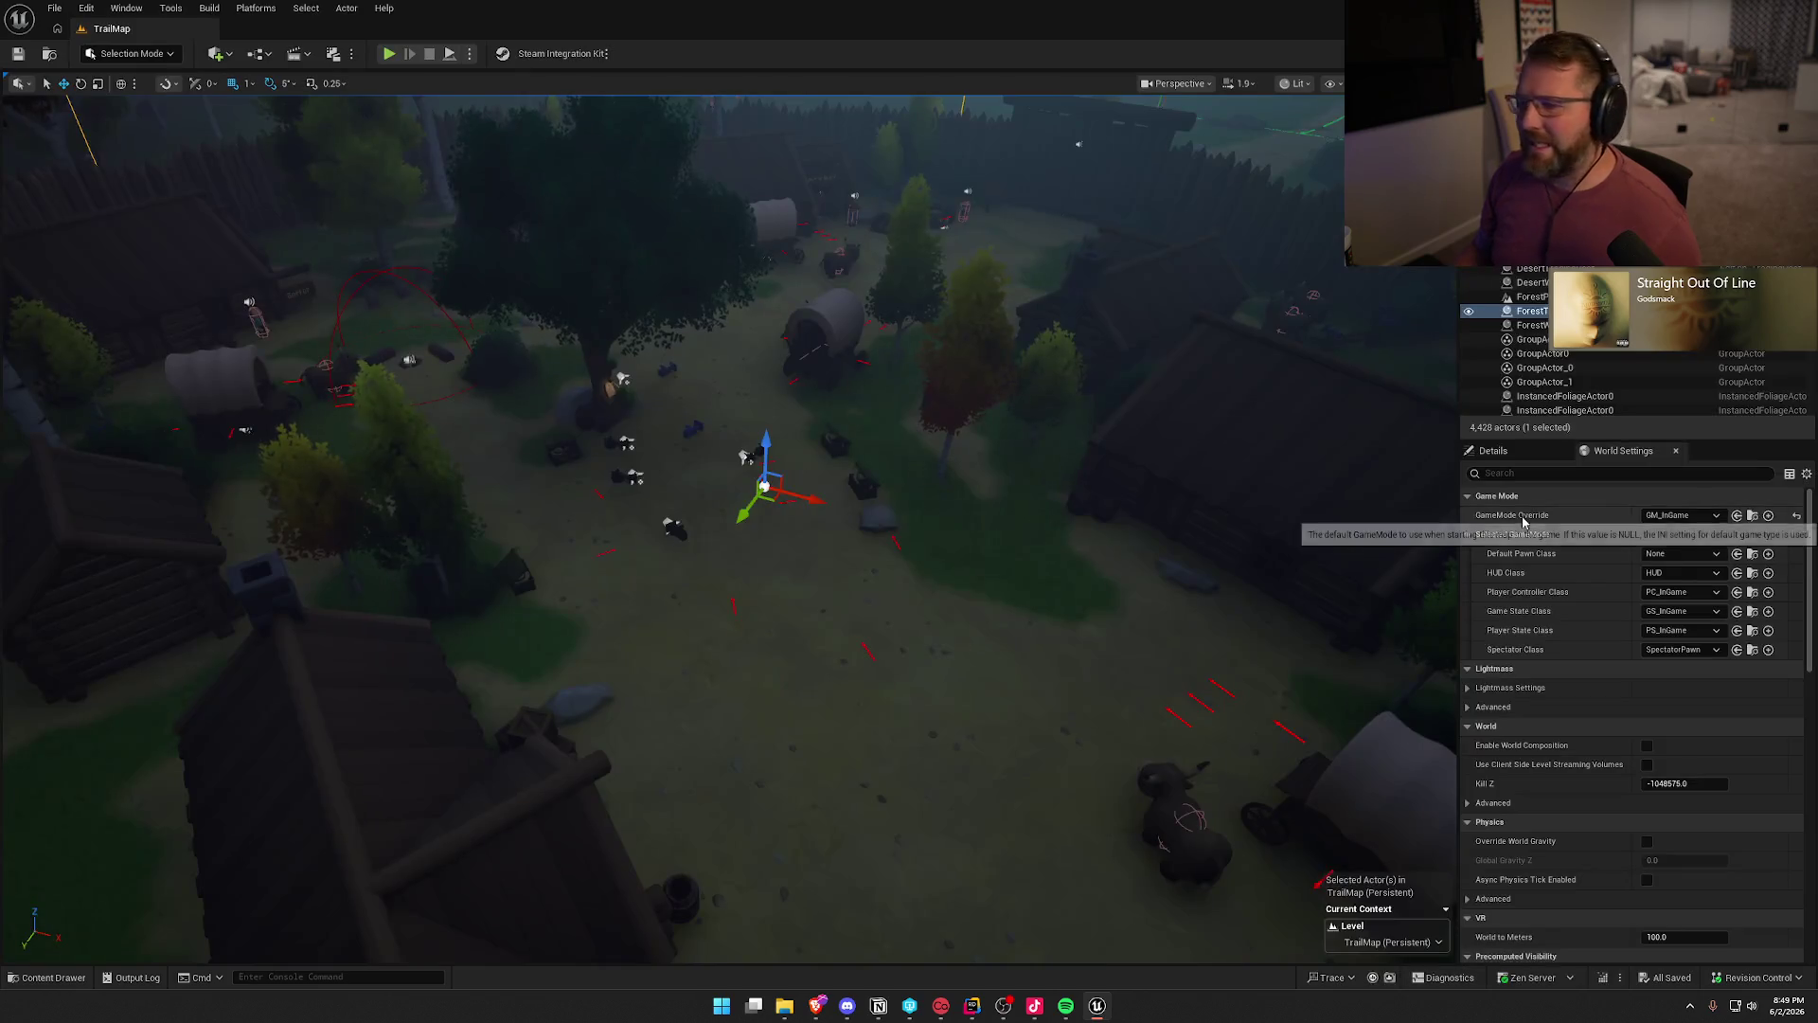
pyautogui.hotkey('alt', 'Tab')
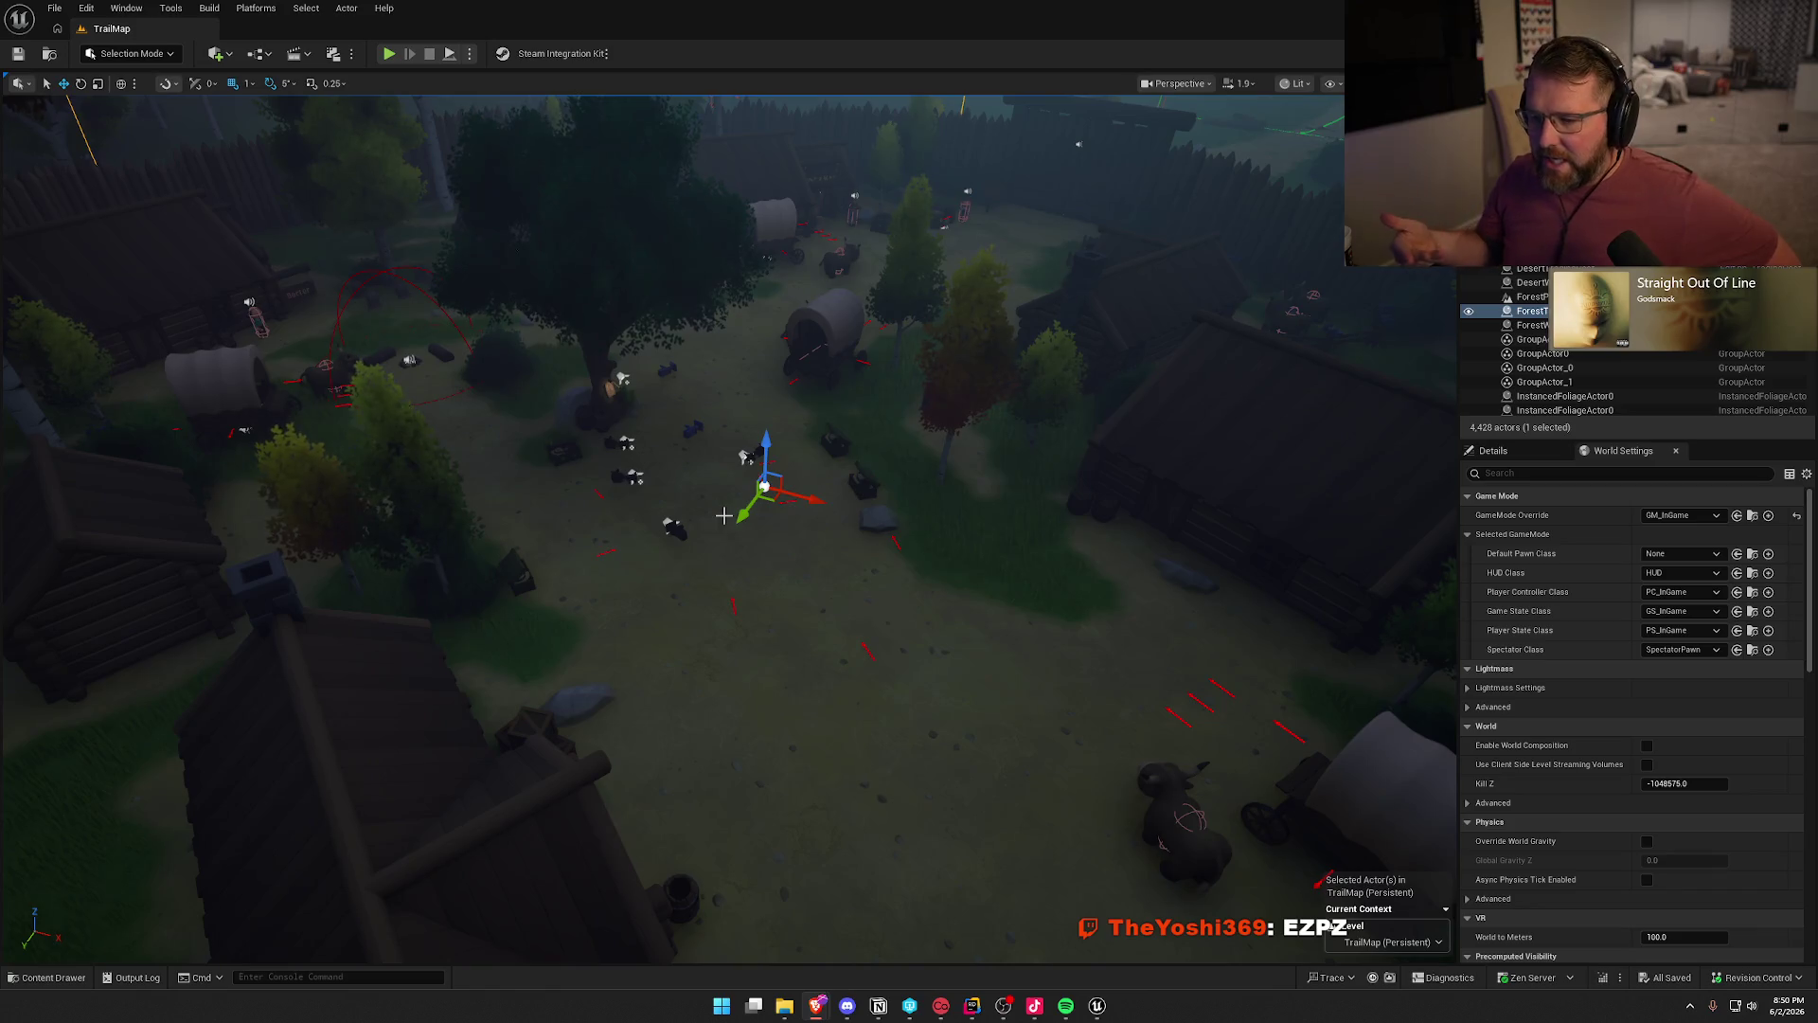
pyautogui.moveTo(957, 568); pyautogui.dragTo(942, 566)
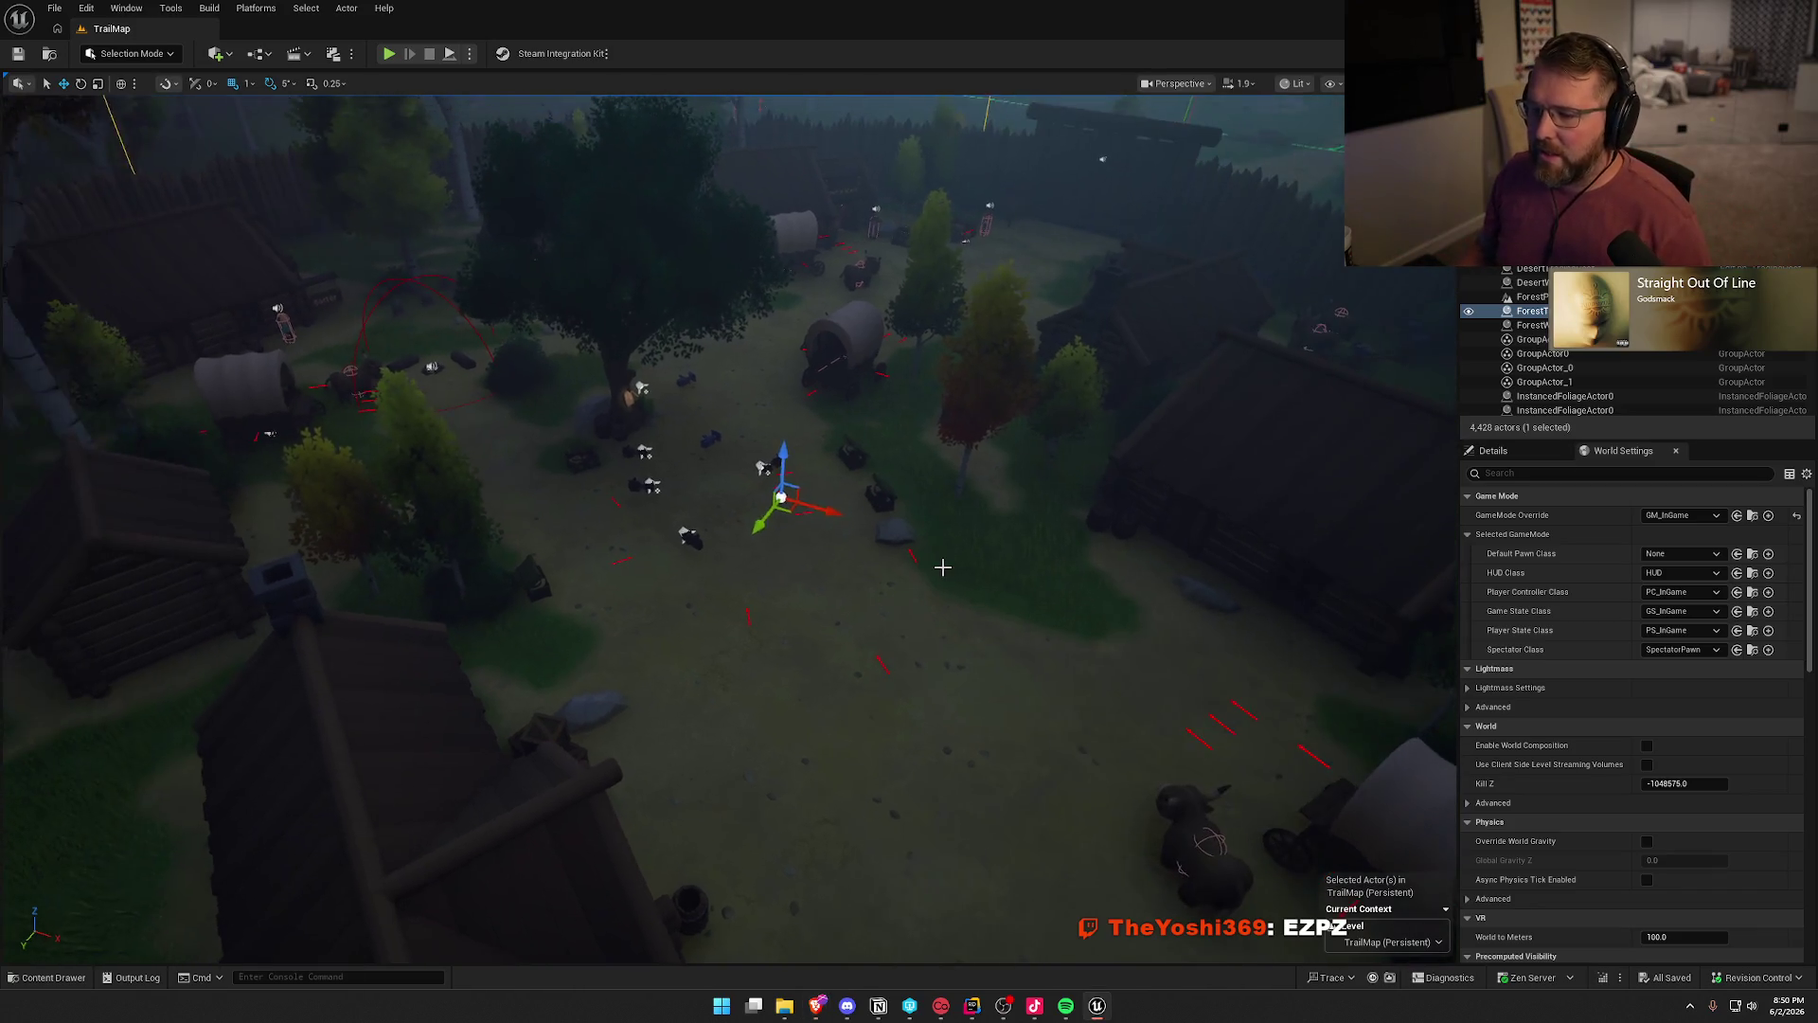
# - Deselect the level actor and show the actor Details panel instead of World Settings
pyautogui.press('Escape')
pyautogui.click(1494, 451)
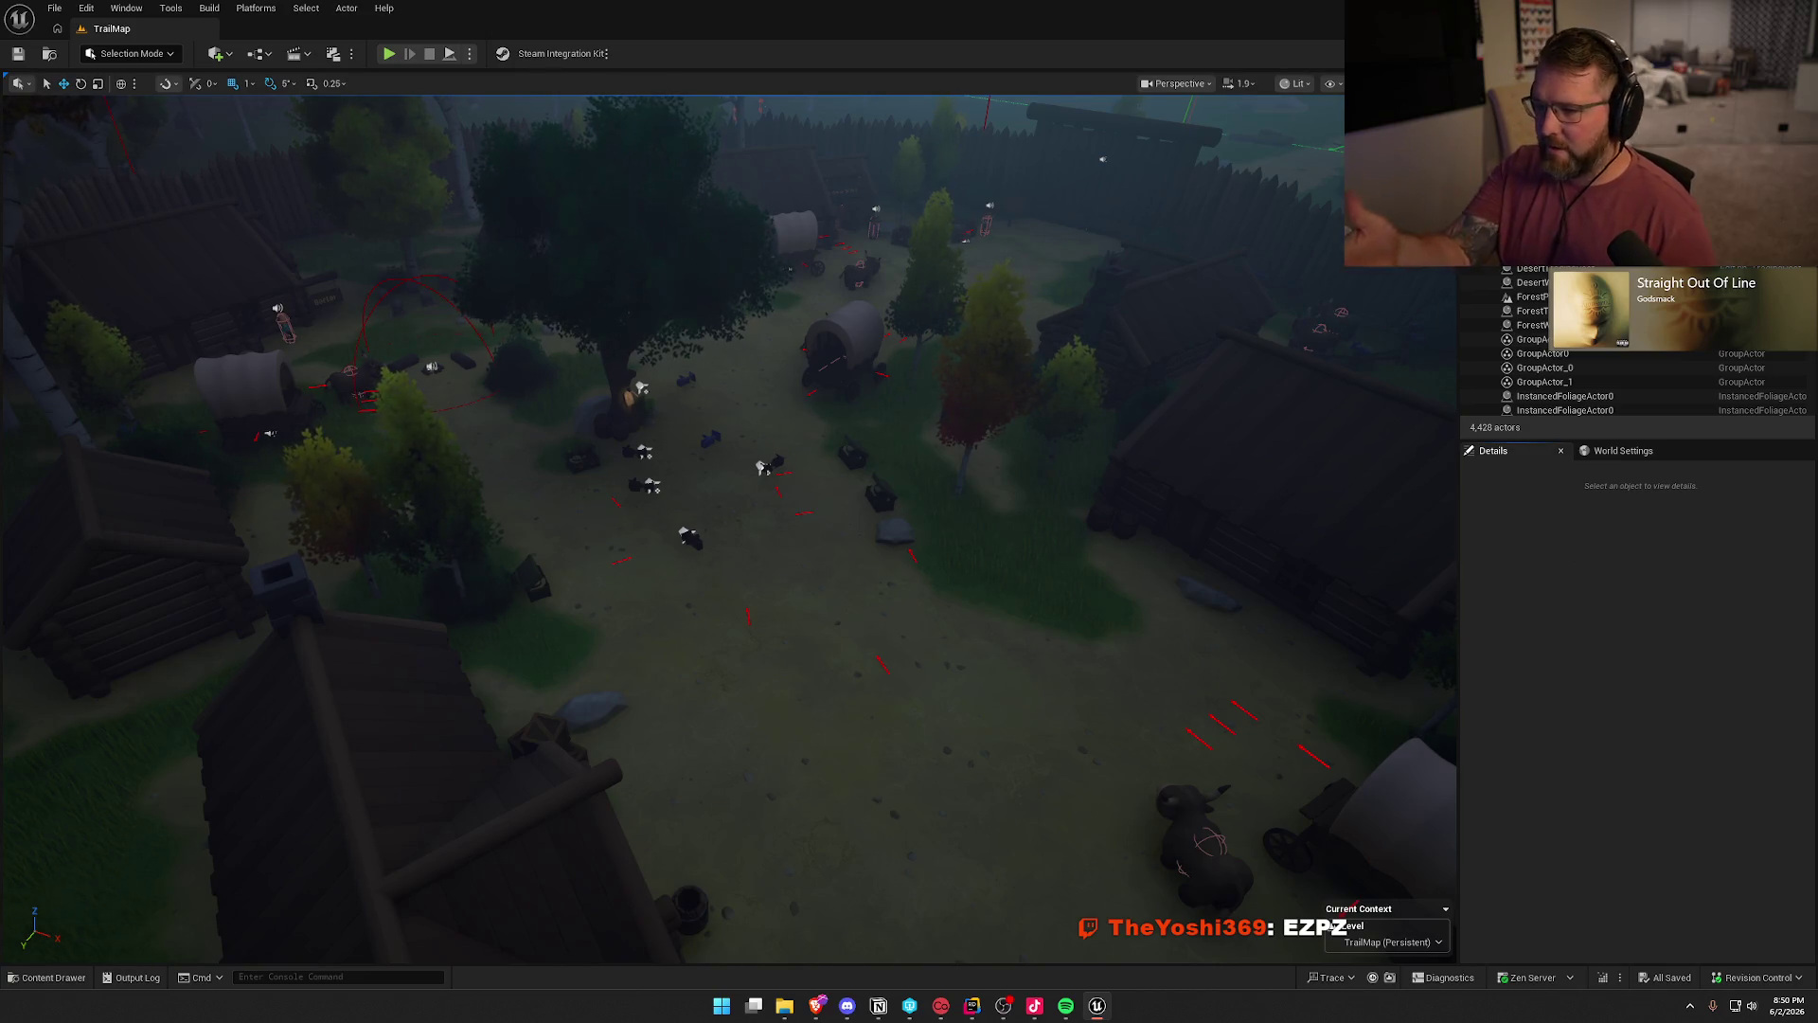
pyautogui.hotkey('alt', 'Tab')
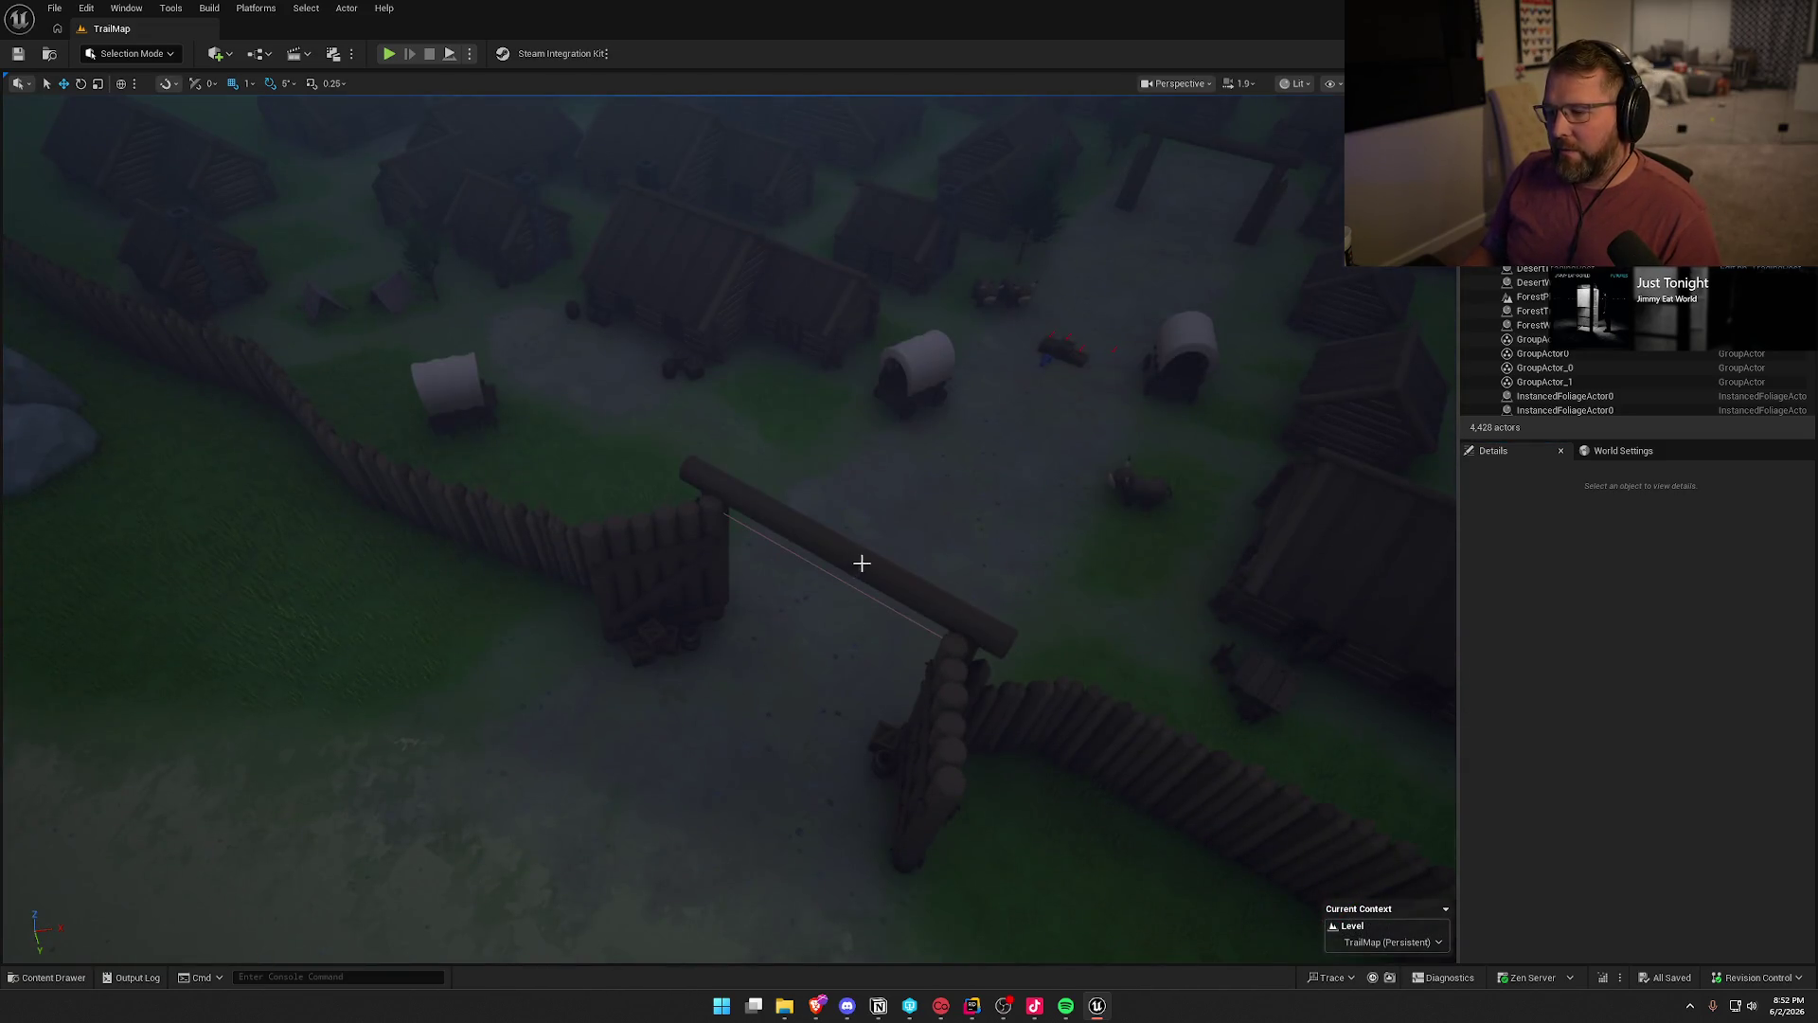
# - Select the fort gate SM_Gate_Fort6, focus on it, and open its bp_WinActor Blueprint
pyautogui.click(860, 560)
pyautogui.press('f')
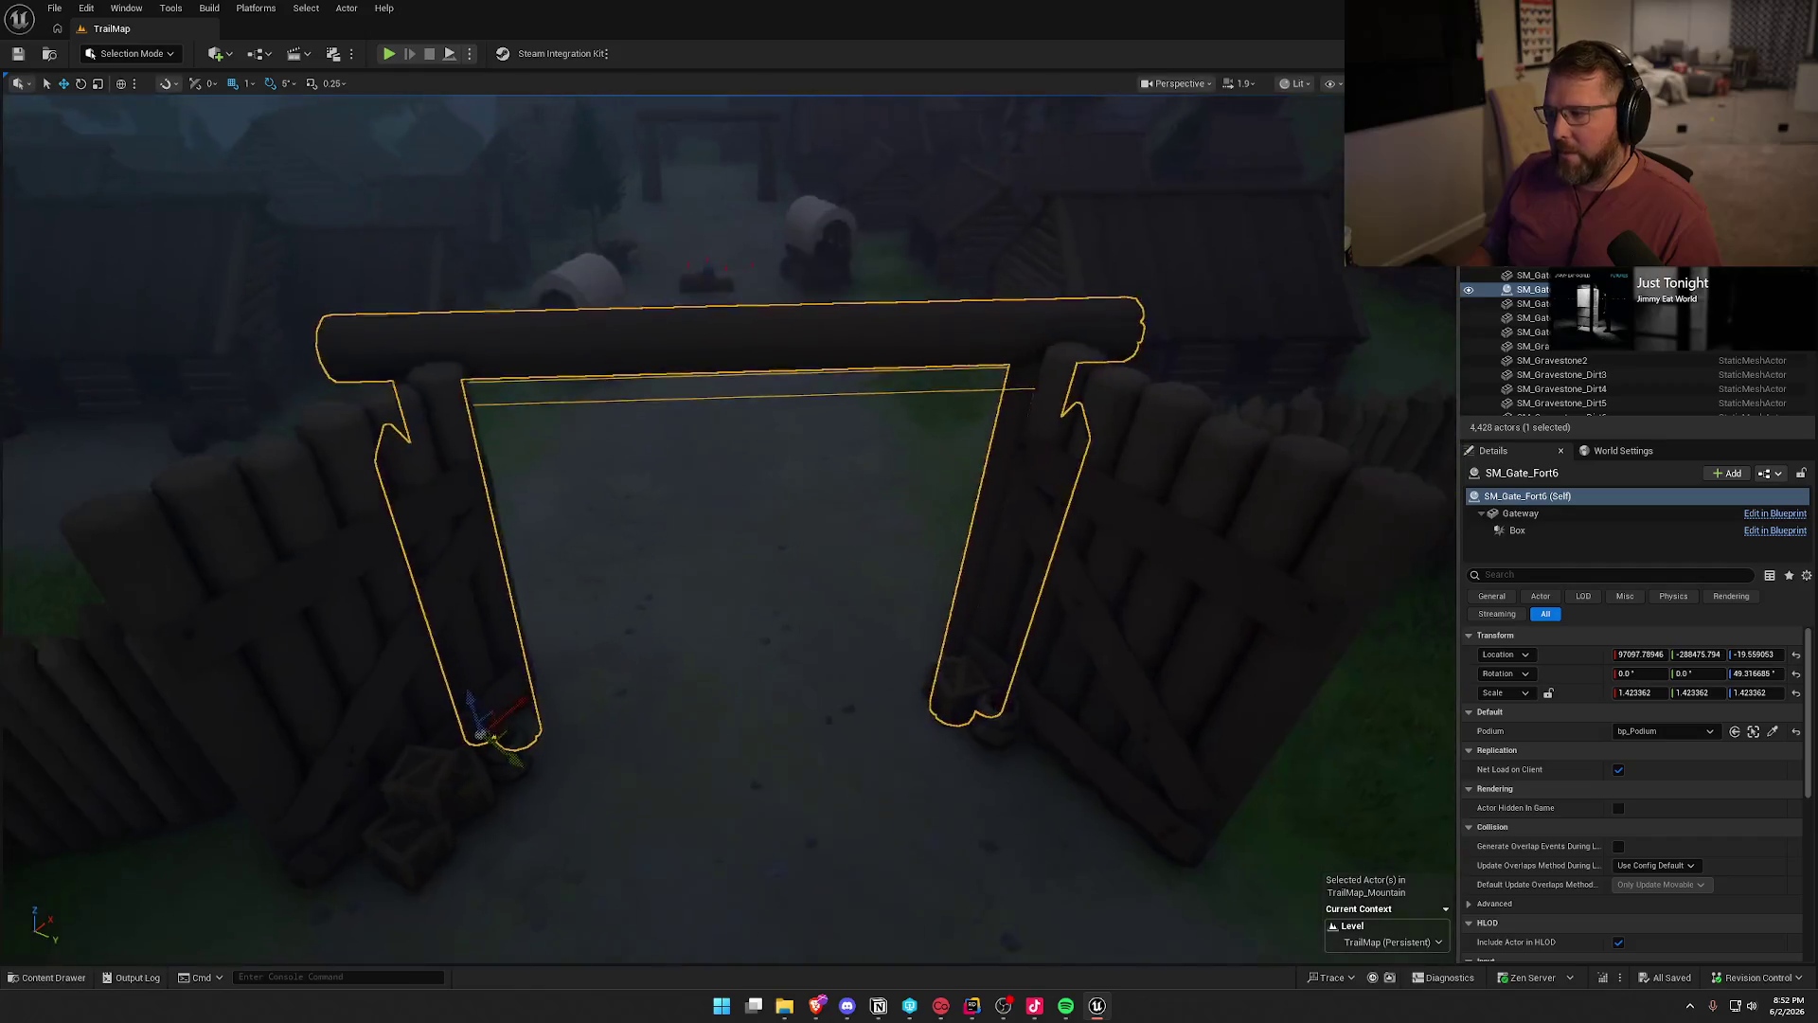
pyautogui.hotkey('ctrl', 'e')
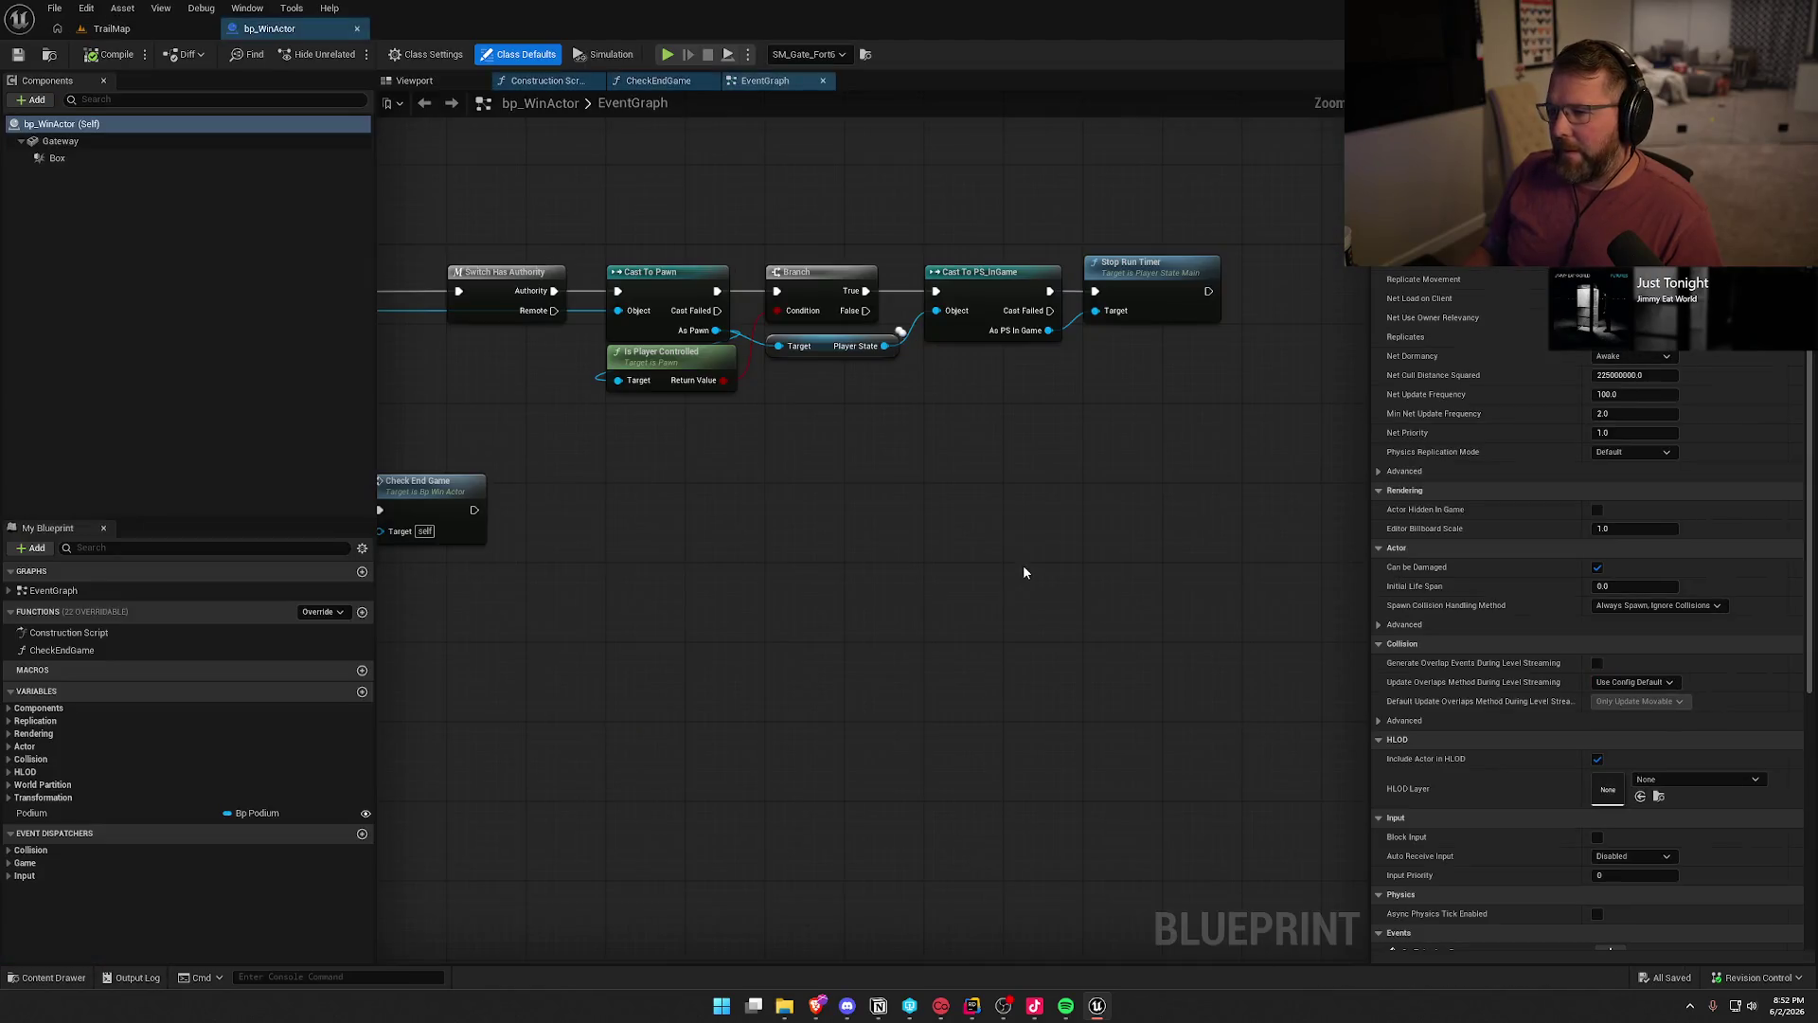
# - Review bp_WinActor's Cast To Pawn through Stop Run Timer chain and its node options, then go to Rider
pyautogui.click(980, 272)
pyautogui.moveTo(796, 620)
pyautogui.mouseDown()
pyautogui.moveTo(1129, 613)
pyautogui.moveTo(786, 599)
pyautogui.mouseUp()
pyautogui.moveTo(678, 201); pyautogui.dragTo(1259, 468)
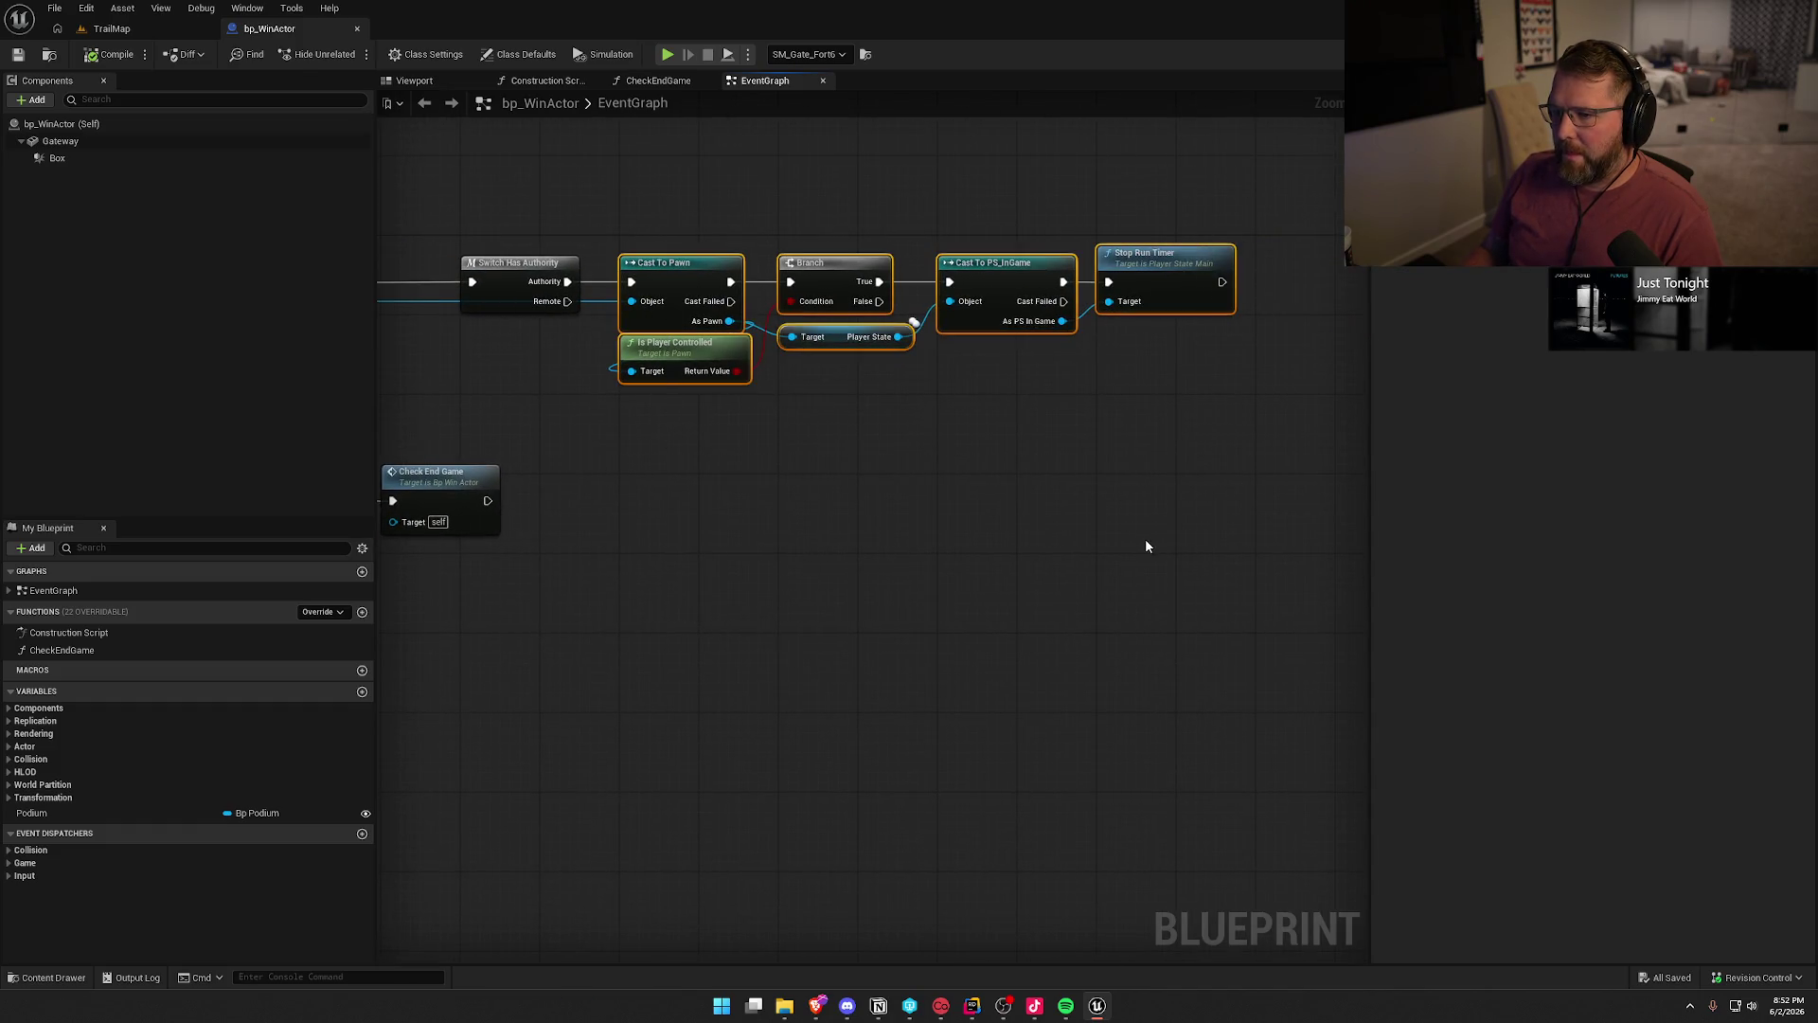
pyautogui.click(1127, 478)
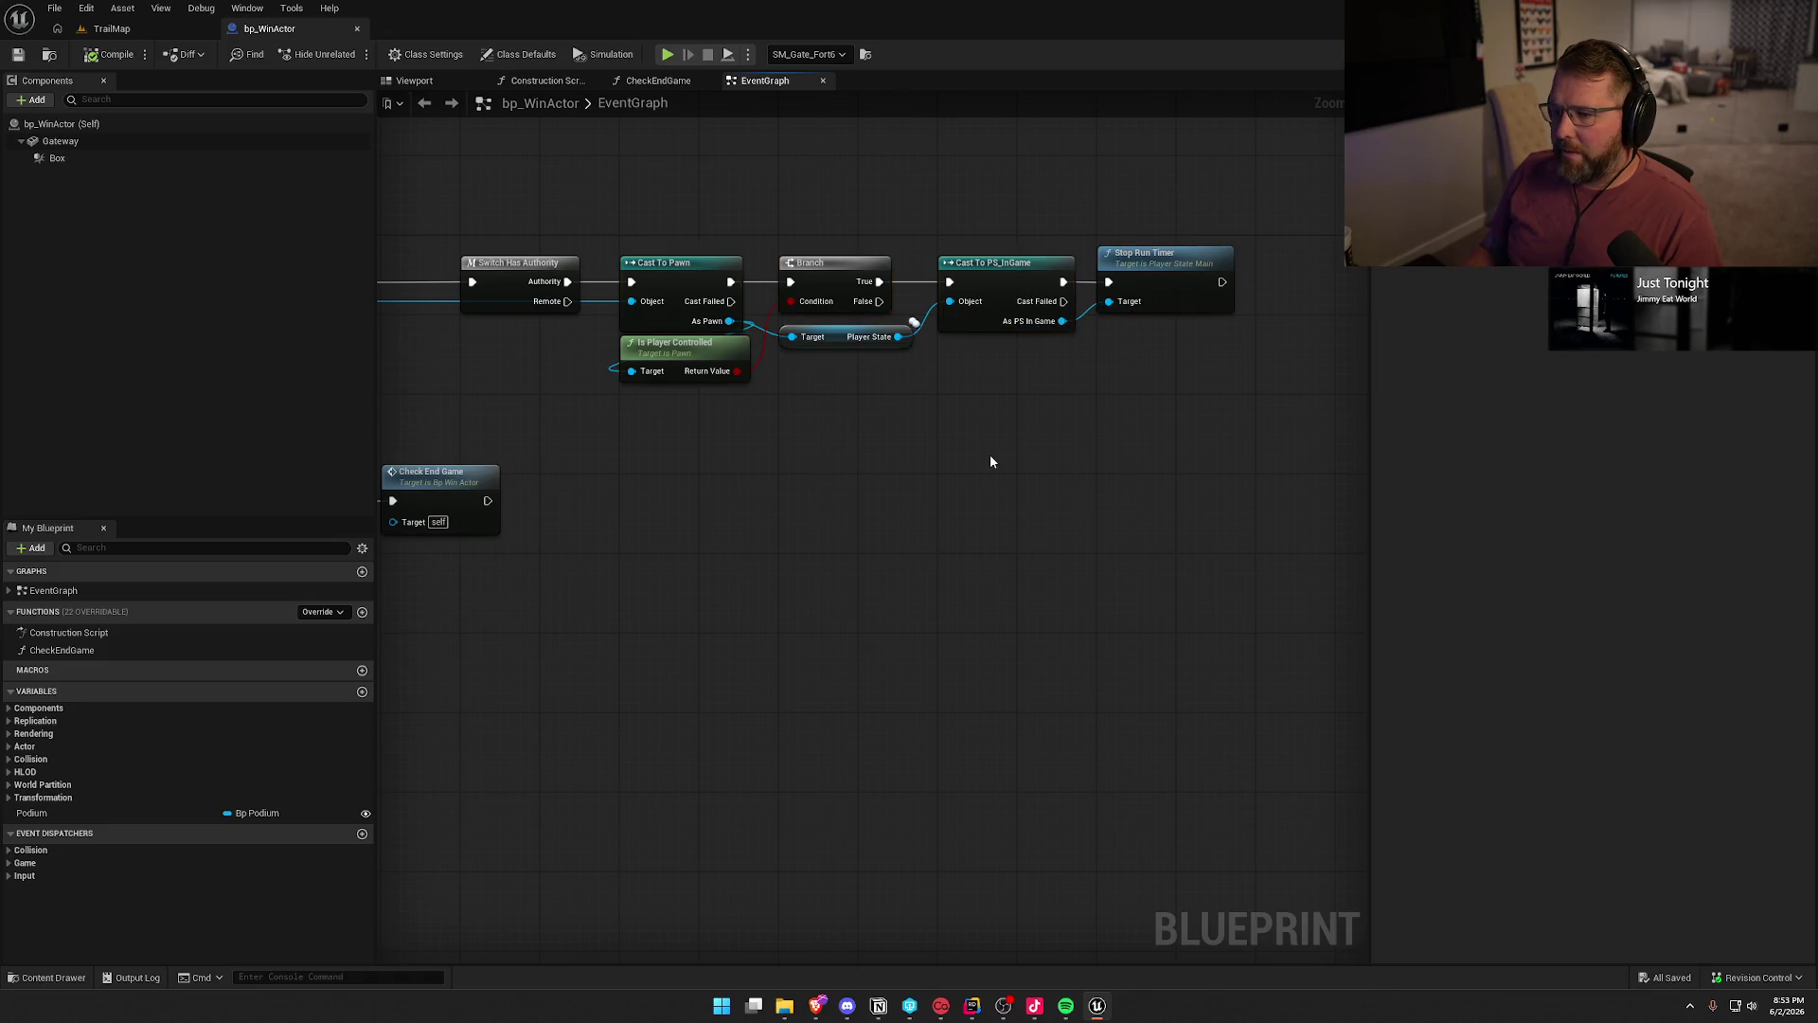
pyautogui.moveTo(787, 499)
pyautogui.mouseDown()
pyautogui.moveTo(1136, 531)
pyautogui.moveTo(1278, 568)
pyautogui.moveTo(880, 512)
pyautogui.moveTo(1301, 510)
pyautogui.moveTo(654, 536)
pyautogui.moveTo(769, 508)
pyautogui.mouseUp()
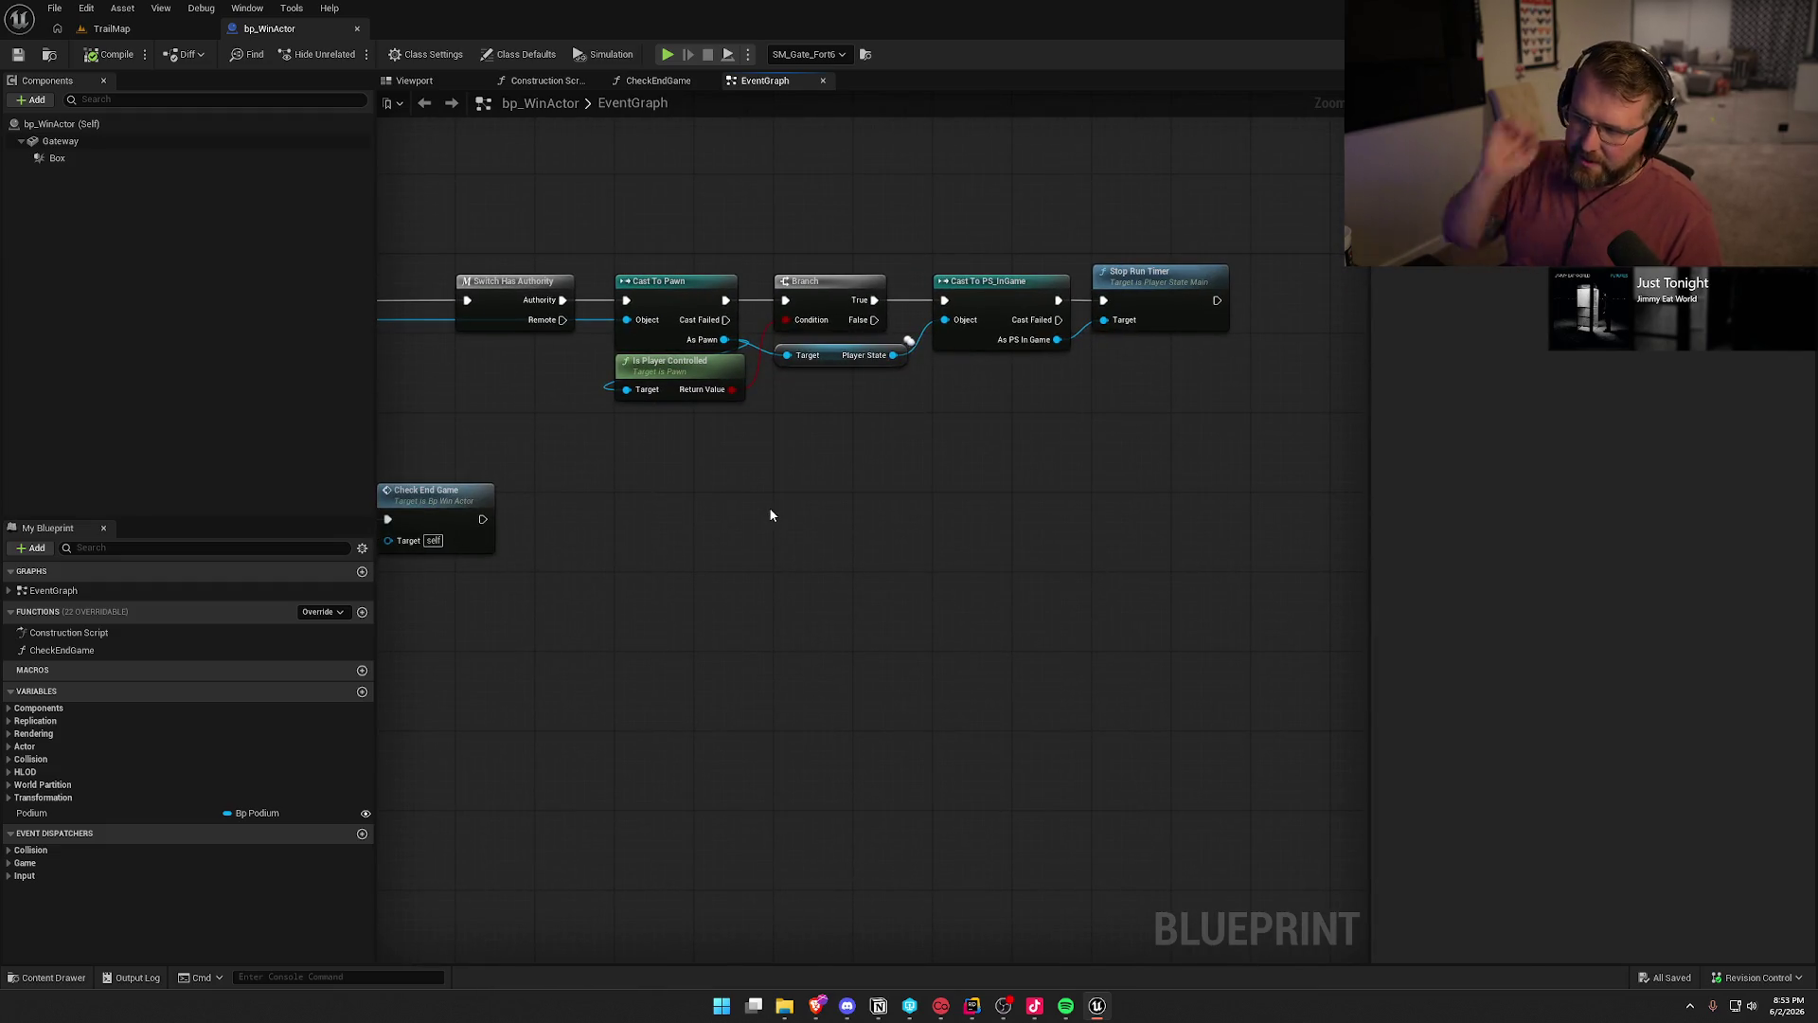
pyautogui.rightClick(1177, 285)
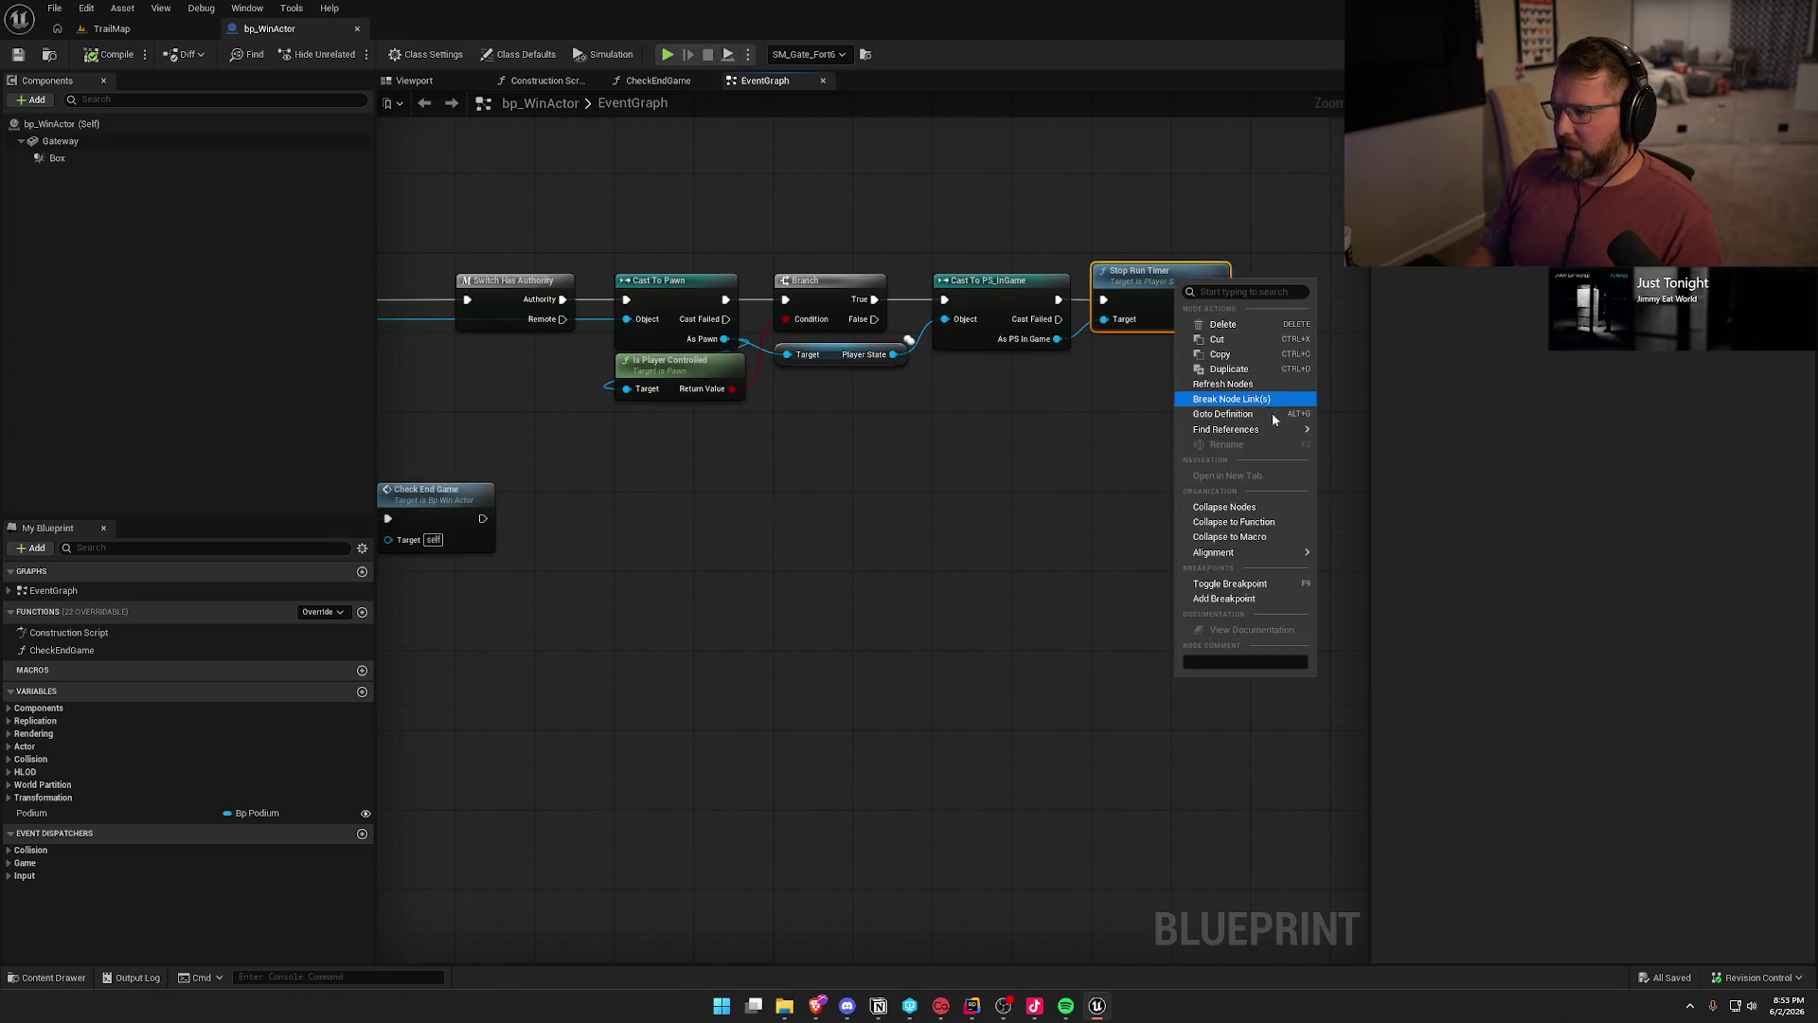
pyautogui.click(1367, 530)
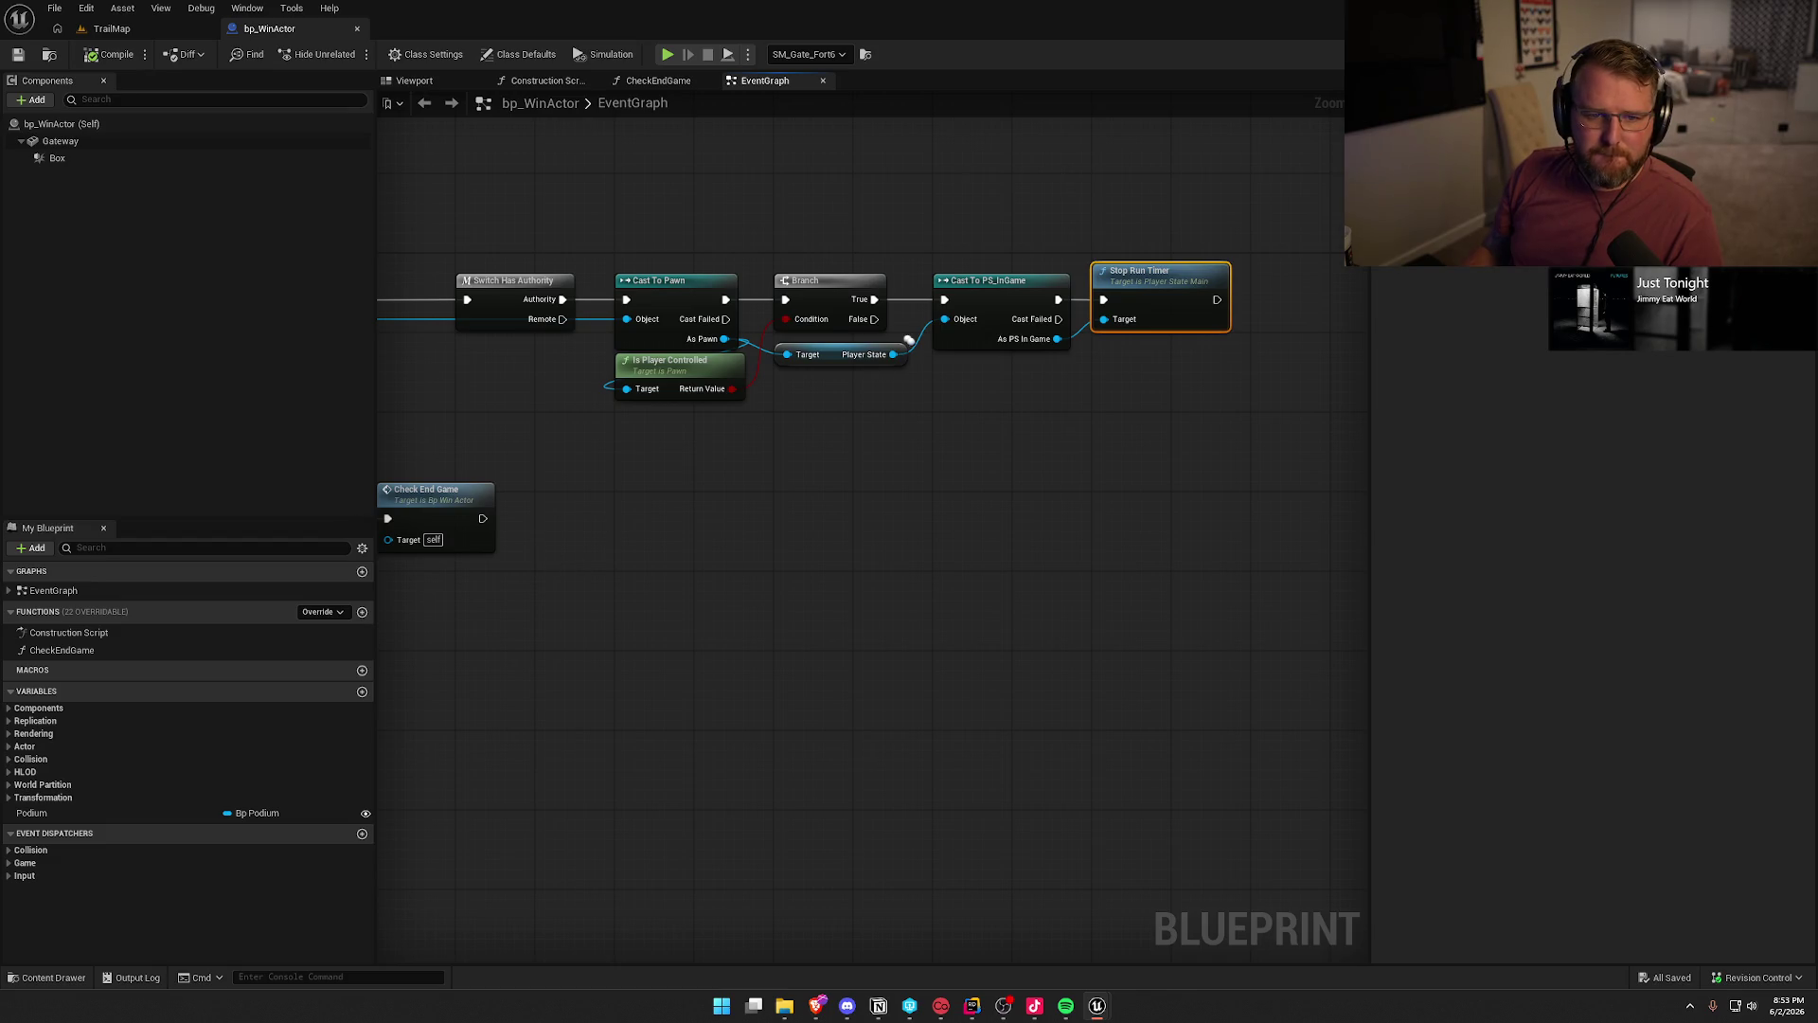
pyautogui.click(1005, 590)
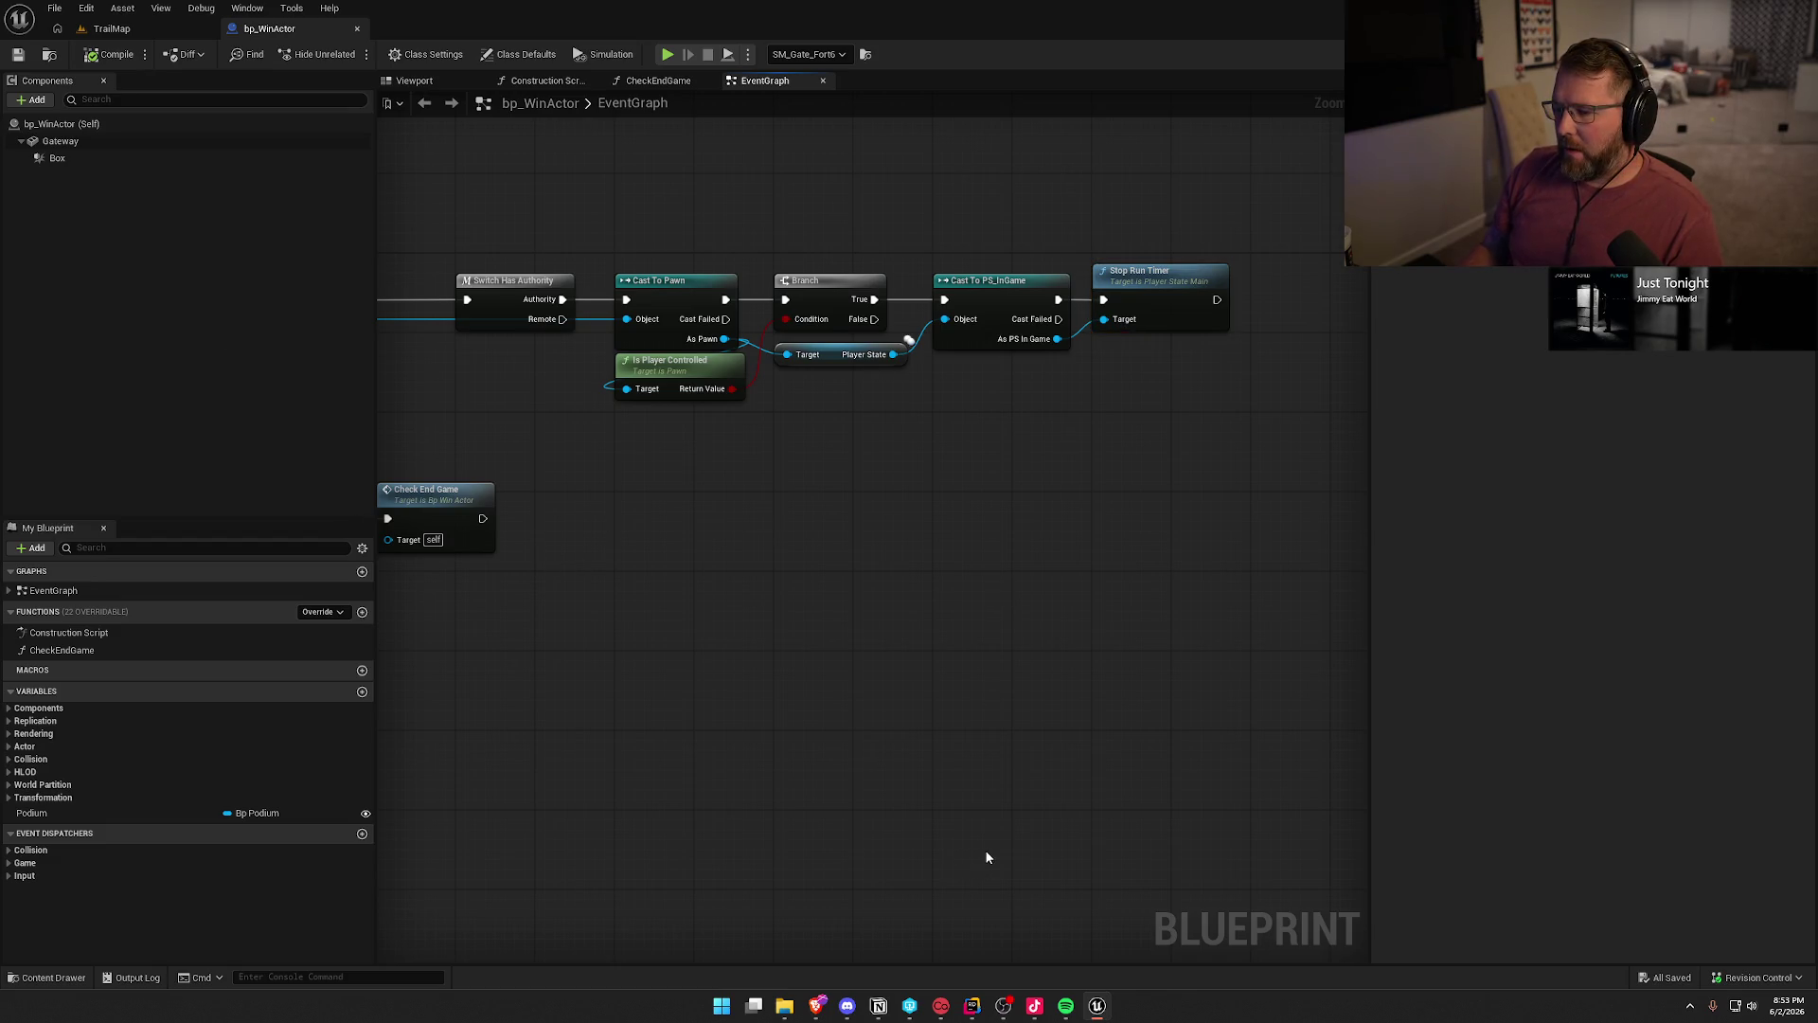
pyautogui.click(971, 1004)
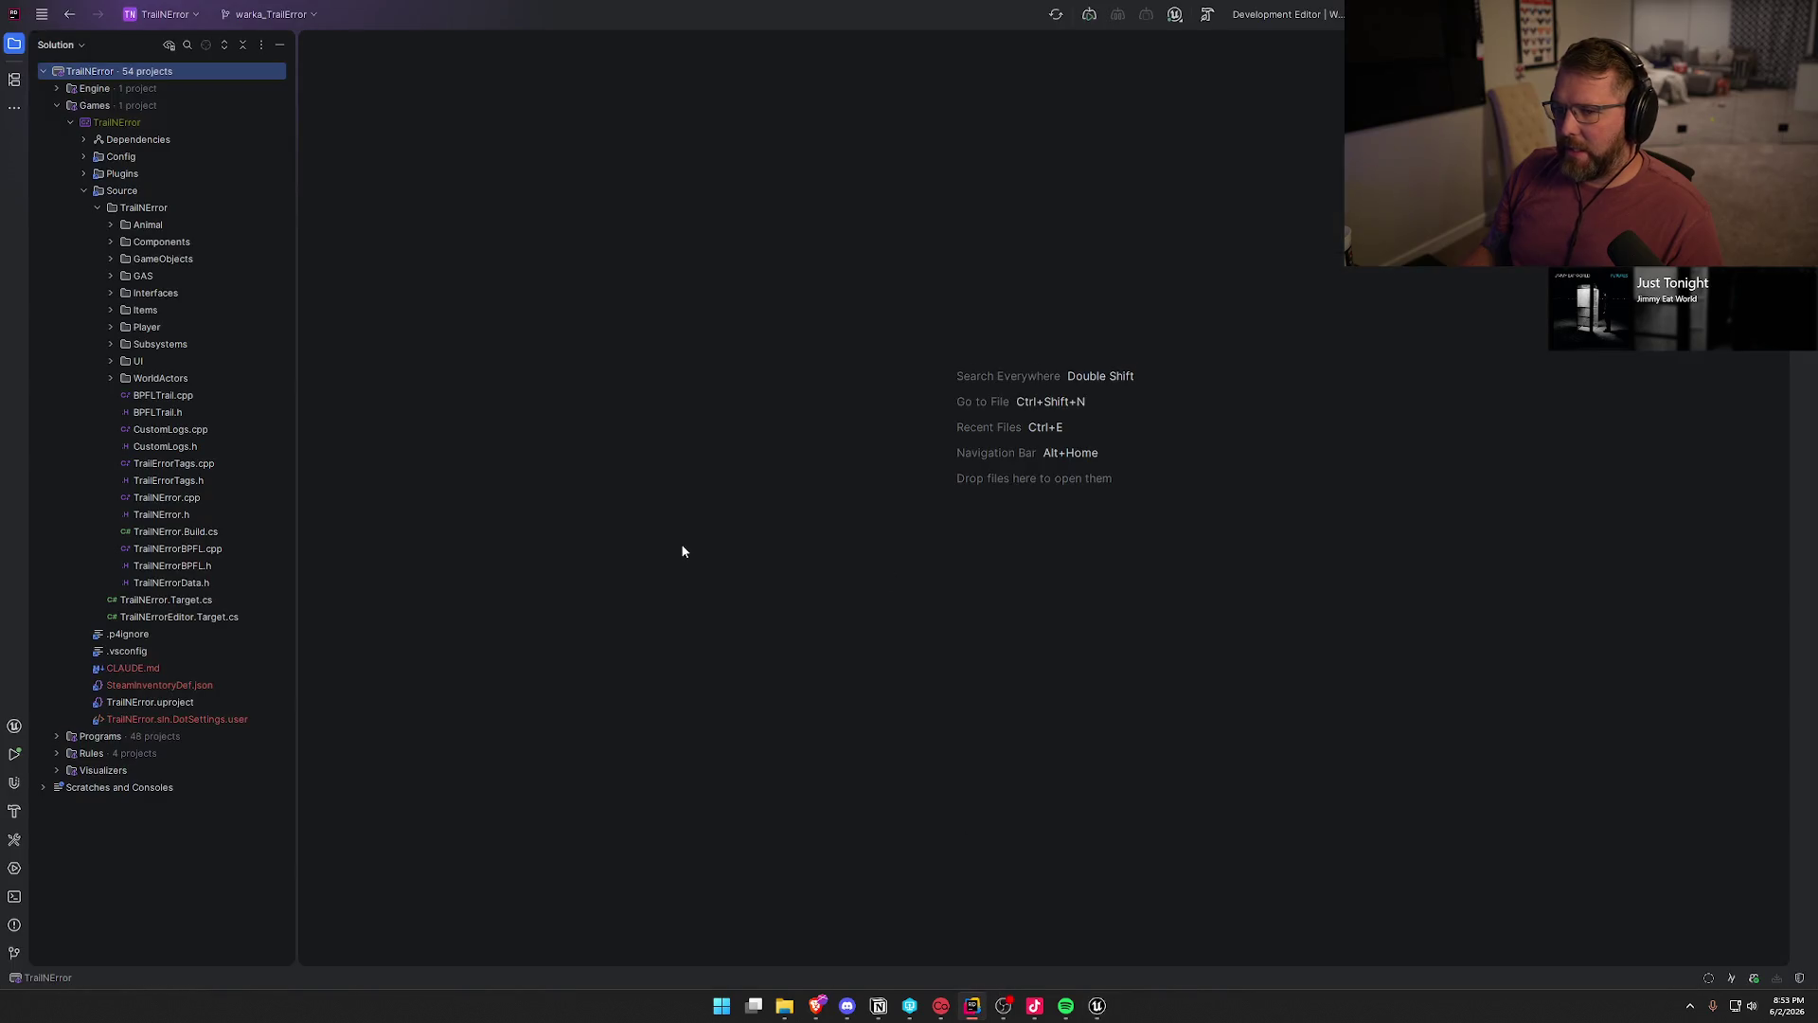
# - Search for stopruntimer and open APlayerStateMain::StopRunTimer in PlayerStateMain.cpp
pyautogui.press('shift')
pyautogui.press('shift')
pyautogui.write('st')
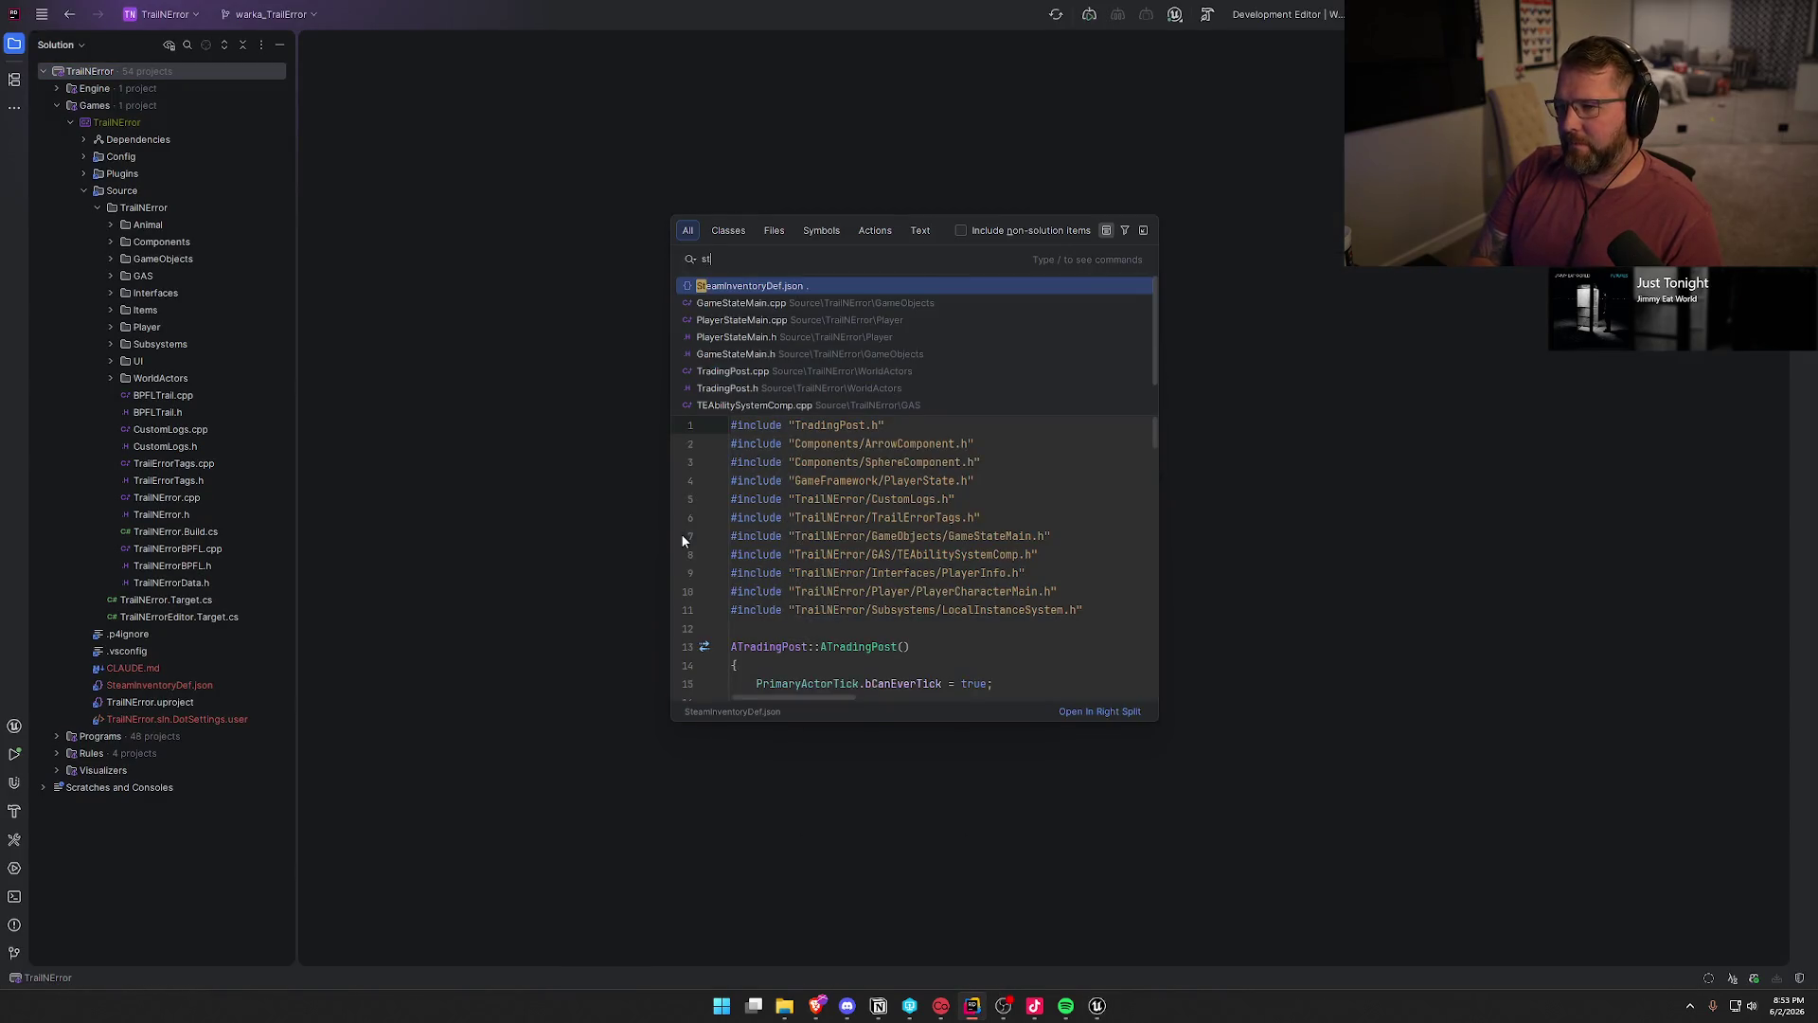
pyautogui.write('opruntimer')
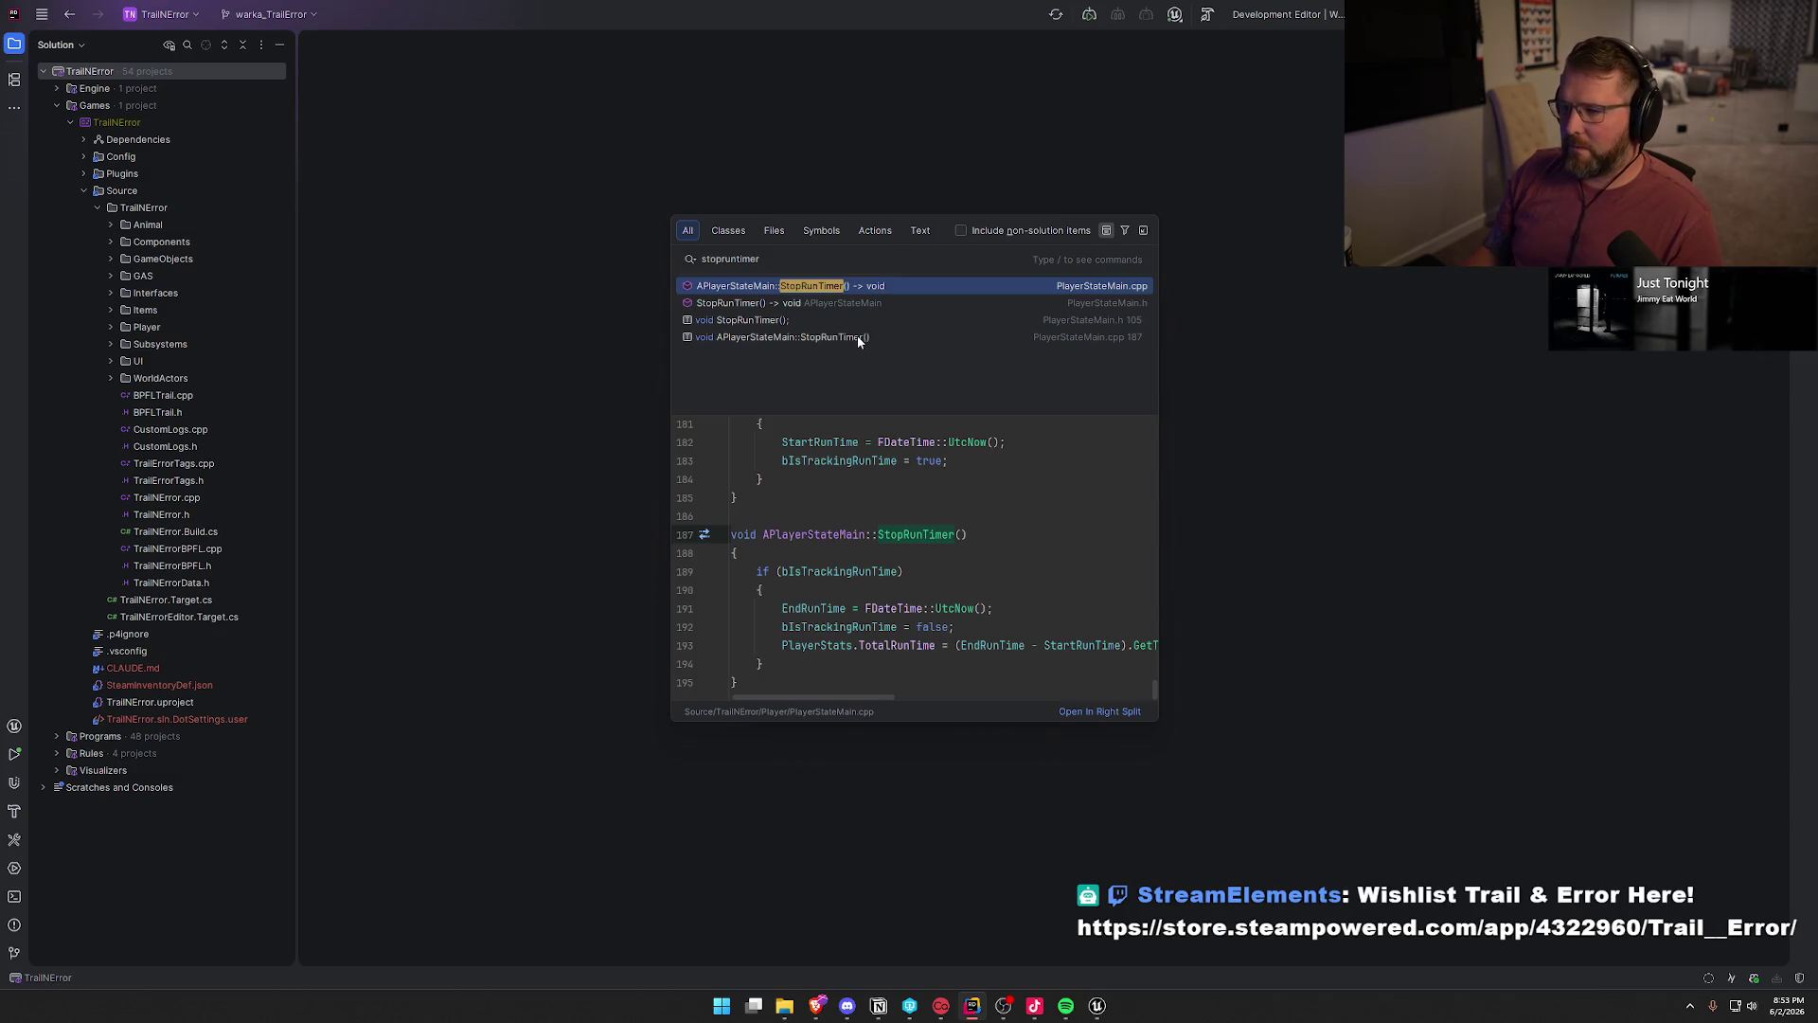
pyautogui.click(856, 335)
pyautogui.click(852, 303)
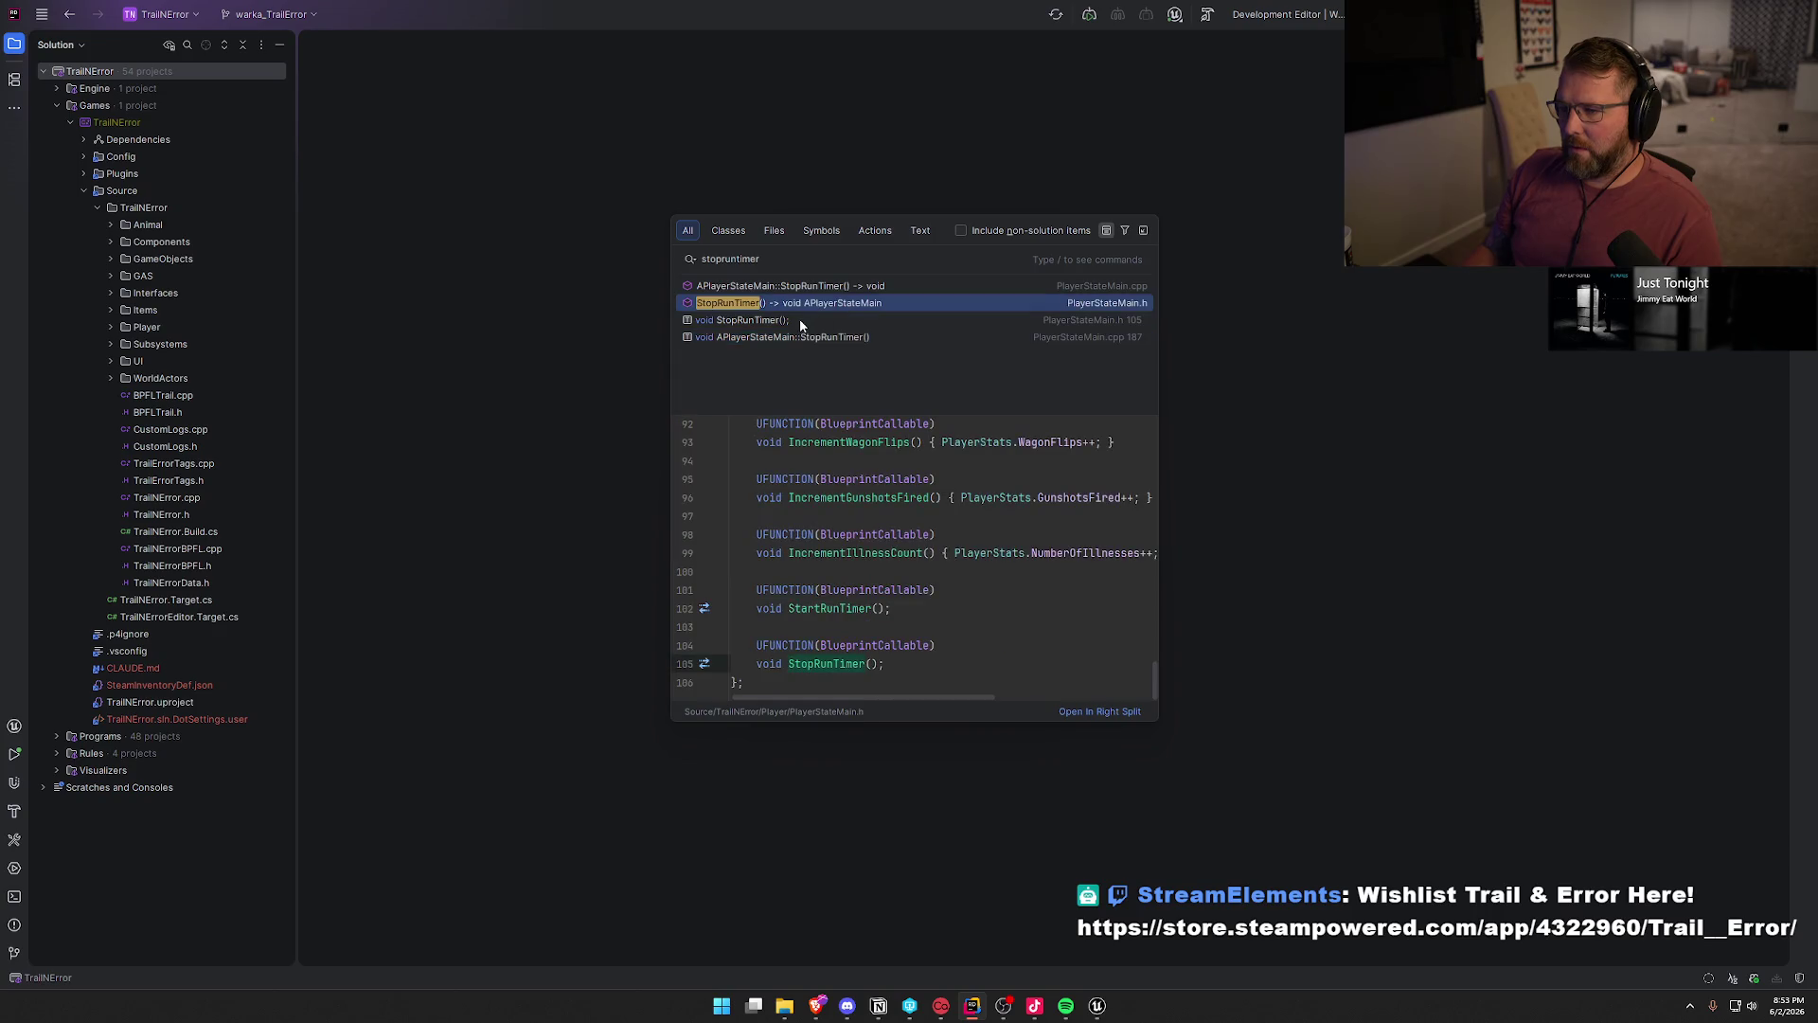
pyautogui.click(799, 320)
pyautogui.click(809, 286)
pyautogui.doubleClick(808, 286)
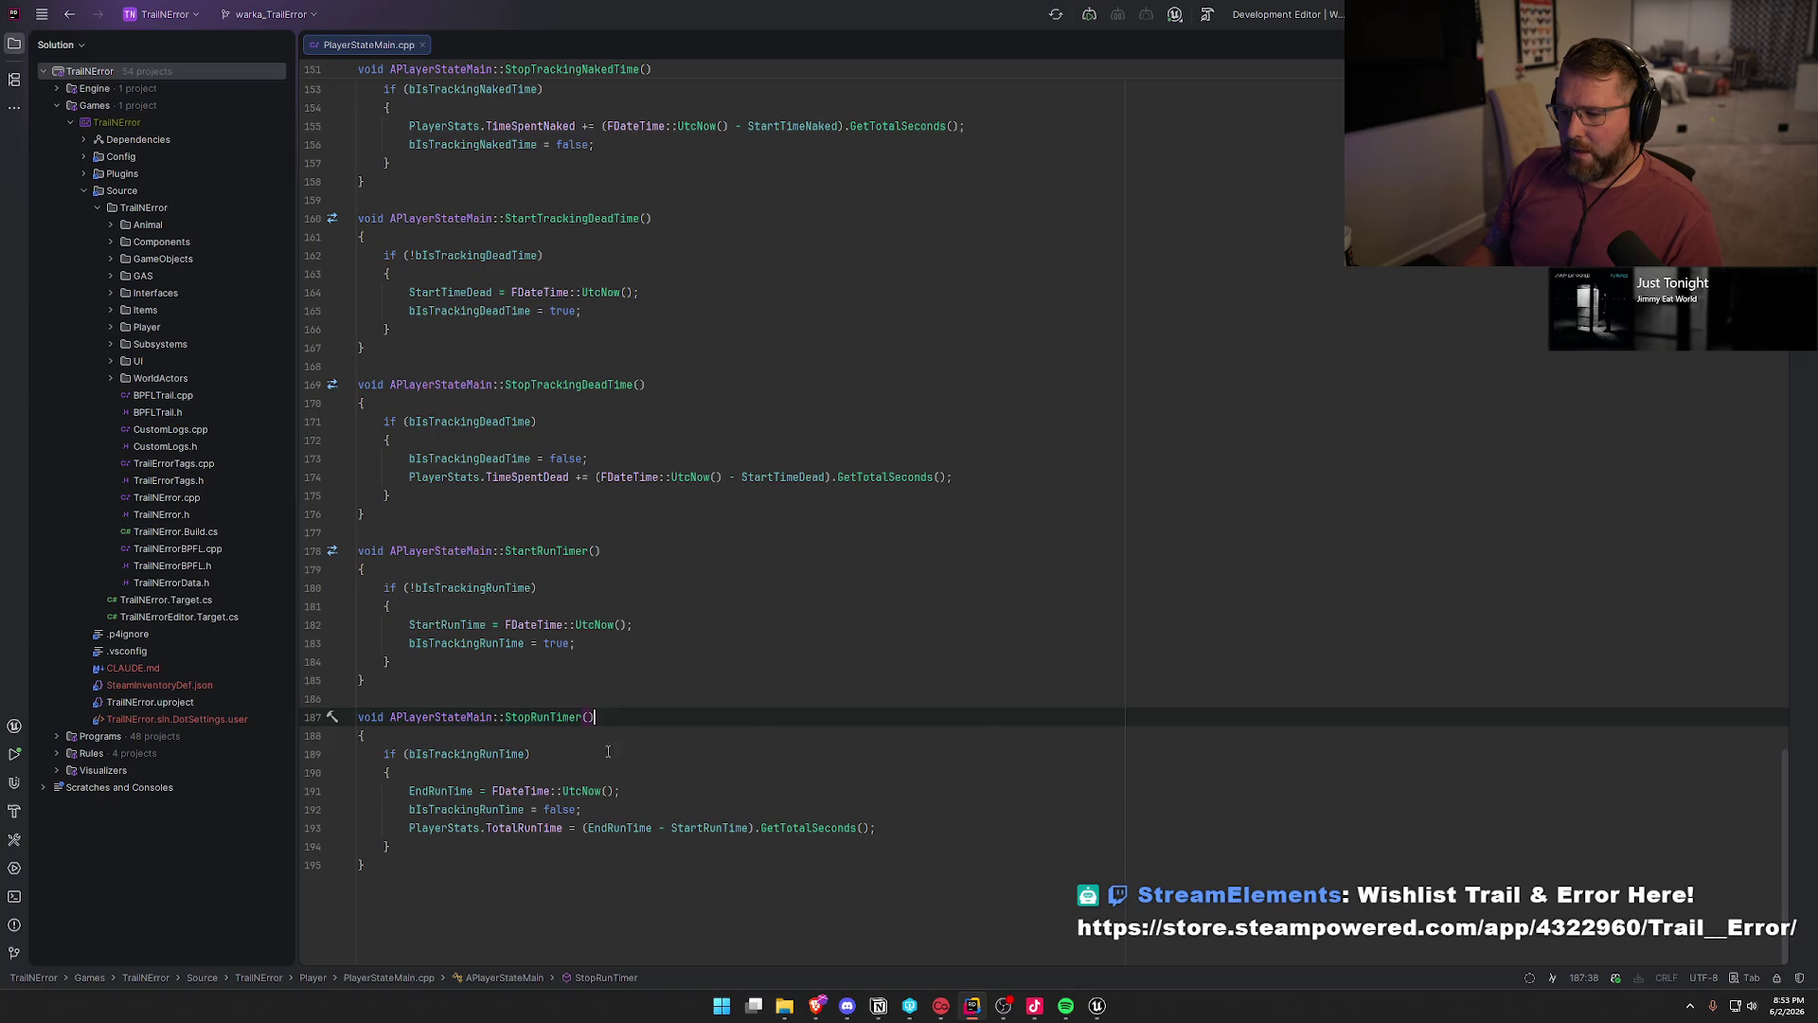
# - Read through PlayerStateMain.cpp above StopRunTimer, then return to Unreal's bp_WinActor graph
pyautogui.scroll(15, 681, 724)
pyautogui.scroll(5, 754, 732)
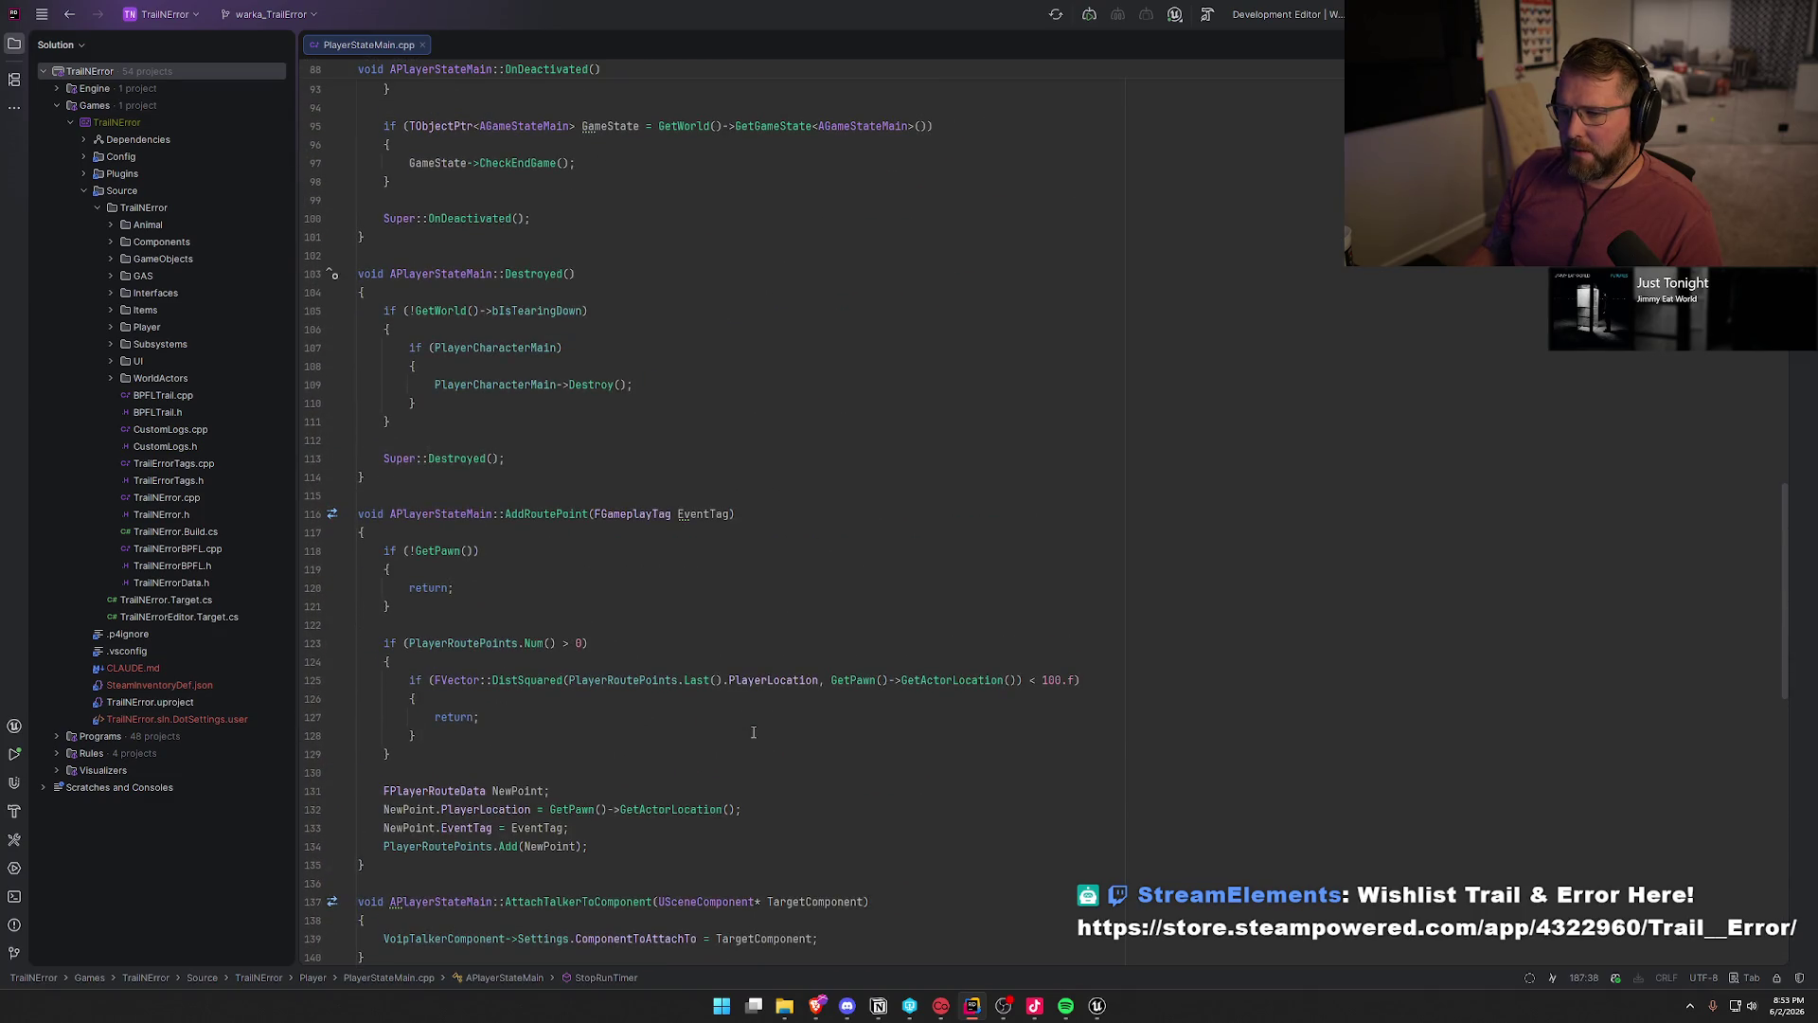
pyautogui.scroll(5, 753, 732)
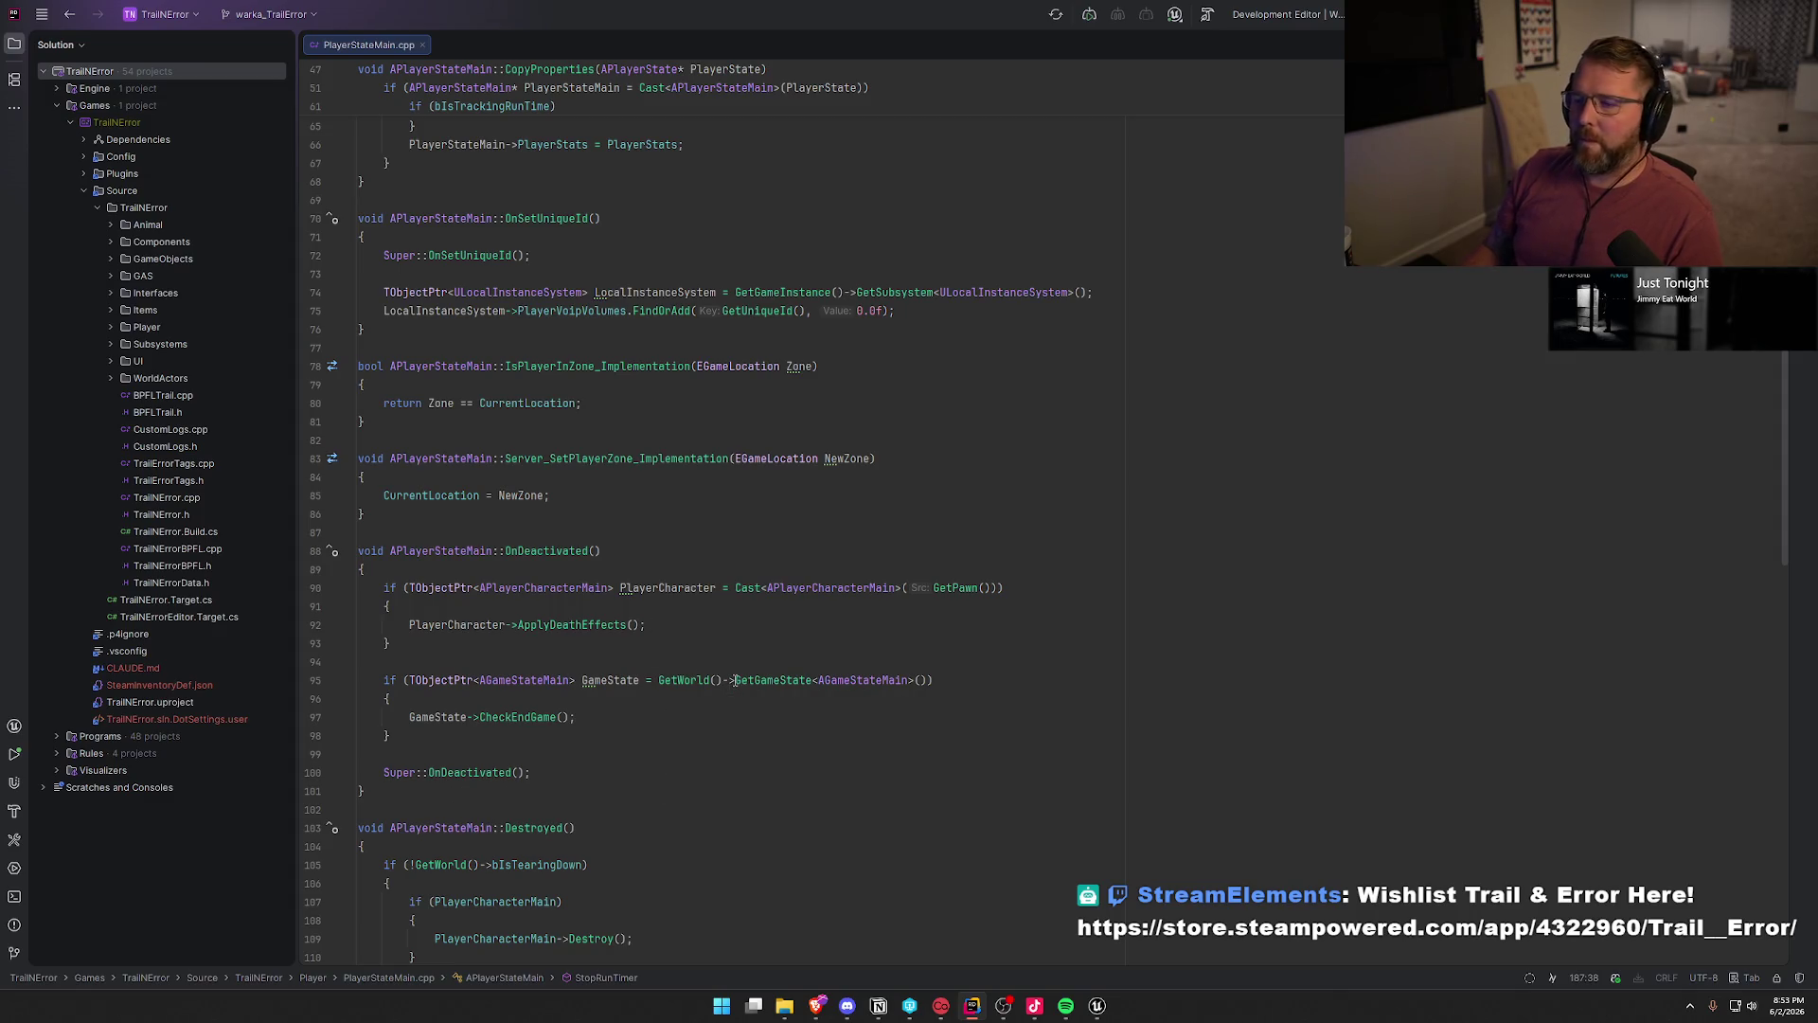
pyautogui.scroll(4, 746, 682)
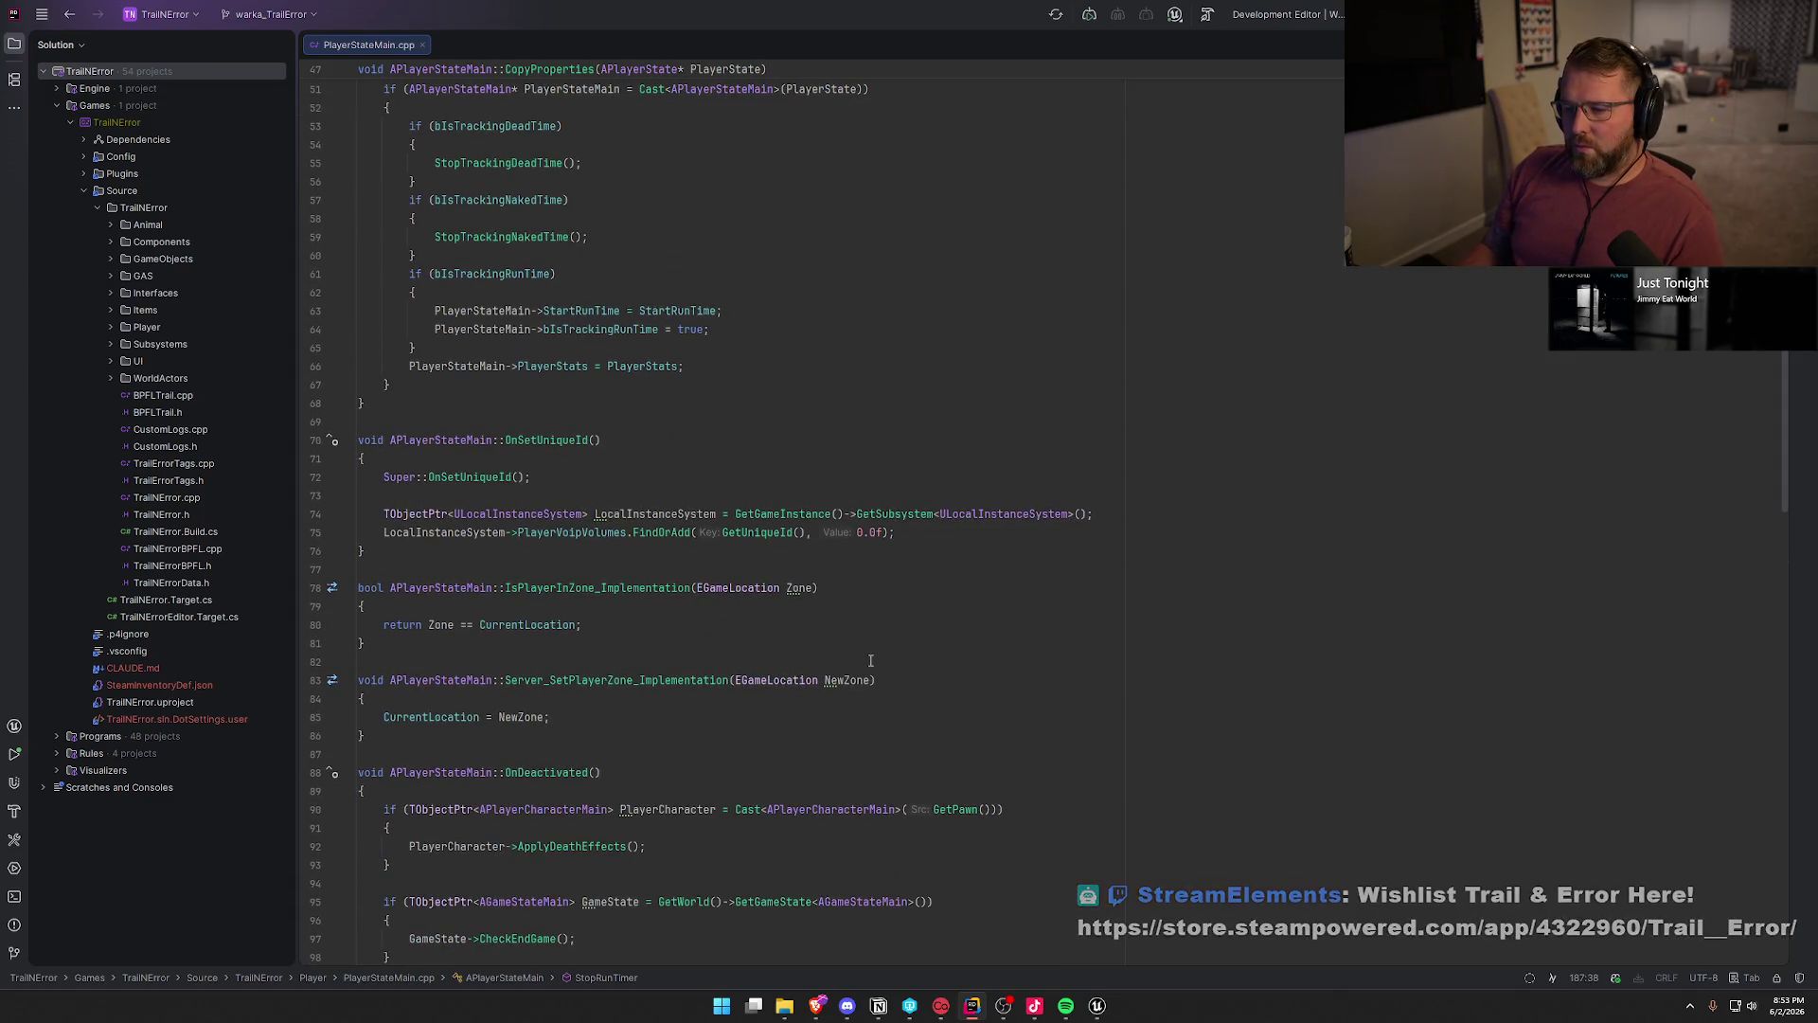
pyautogui.scroll(4, 850, 658)
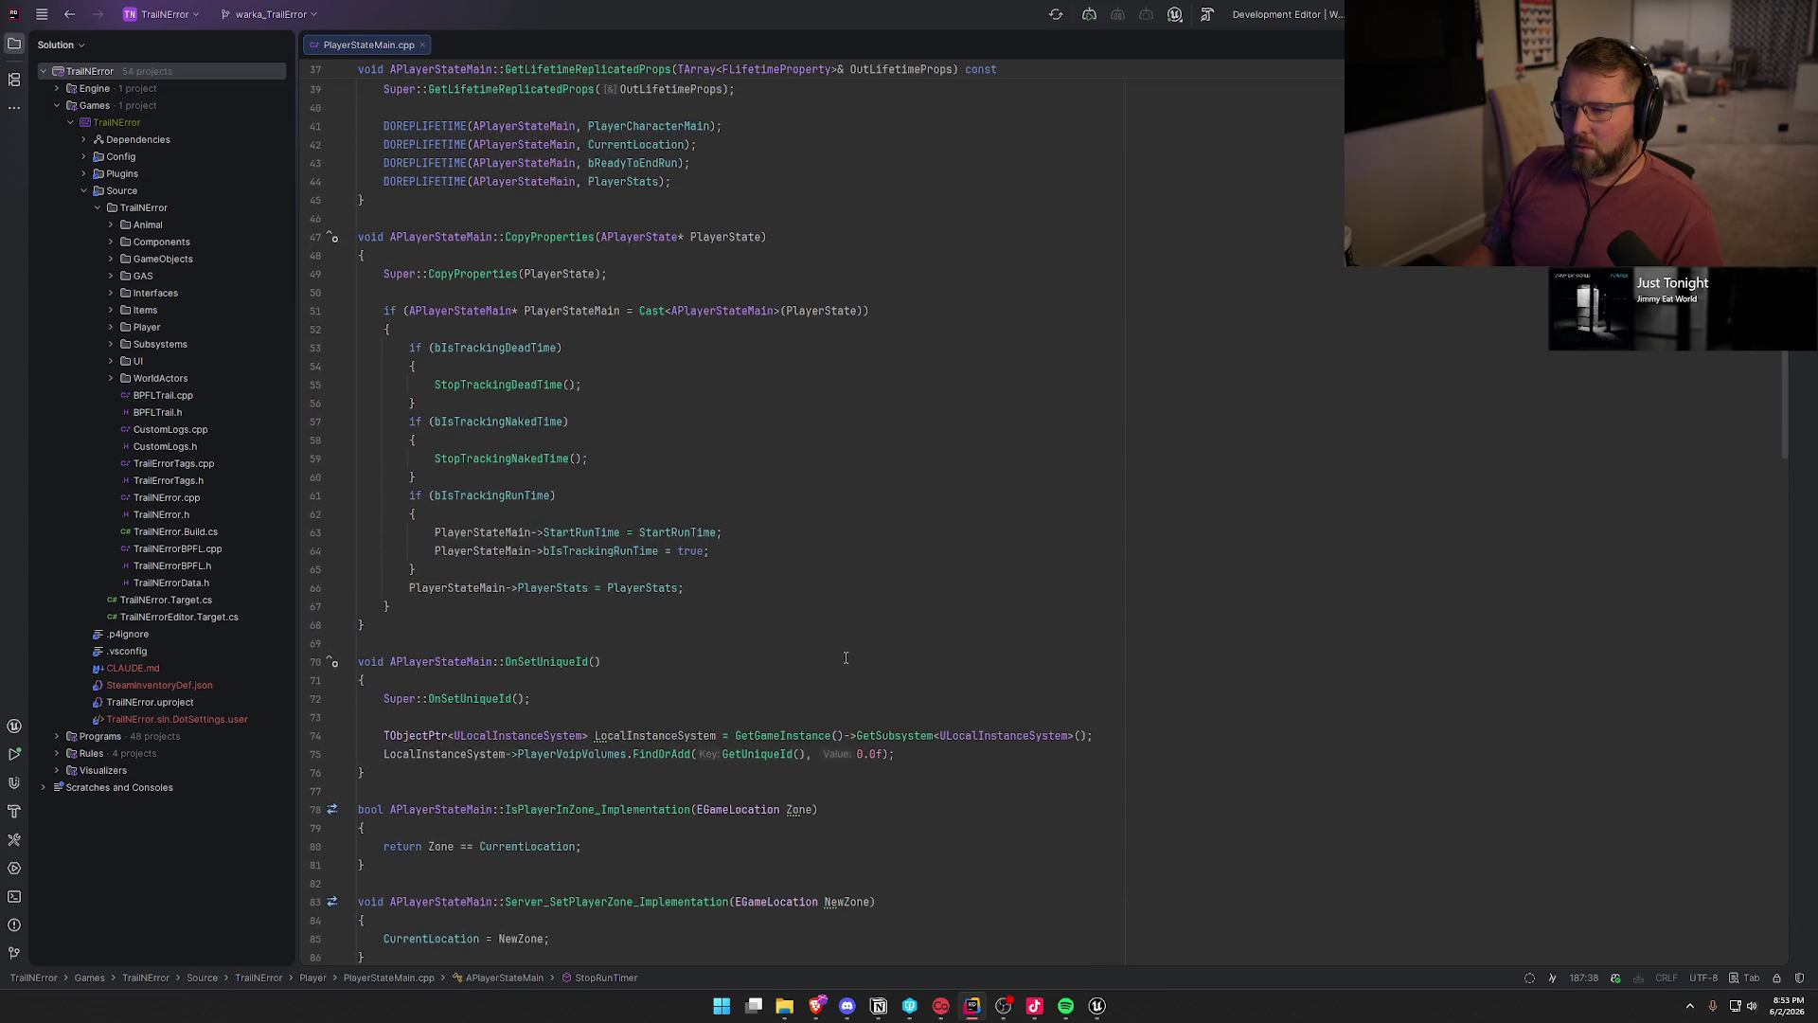
pyautogui.scroll(7, 764, 621)
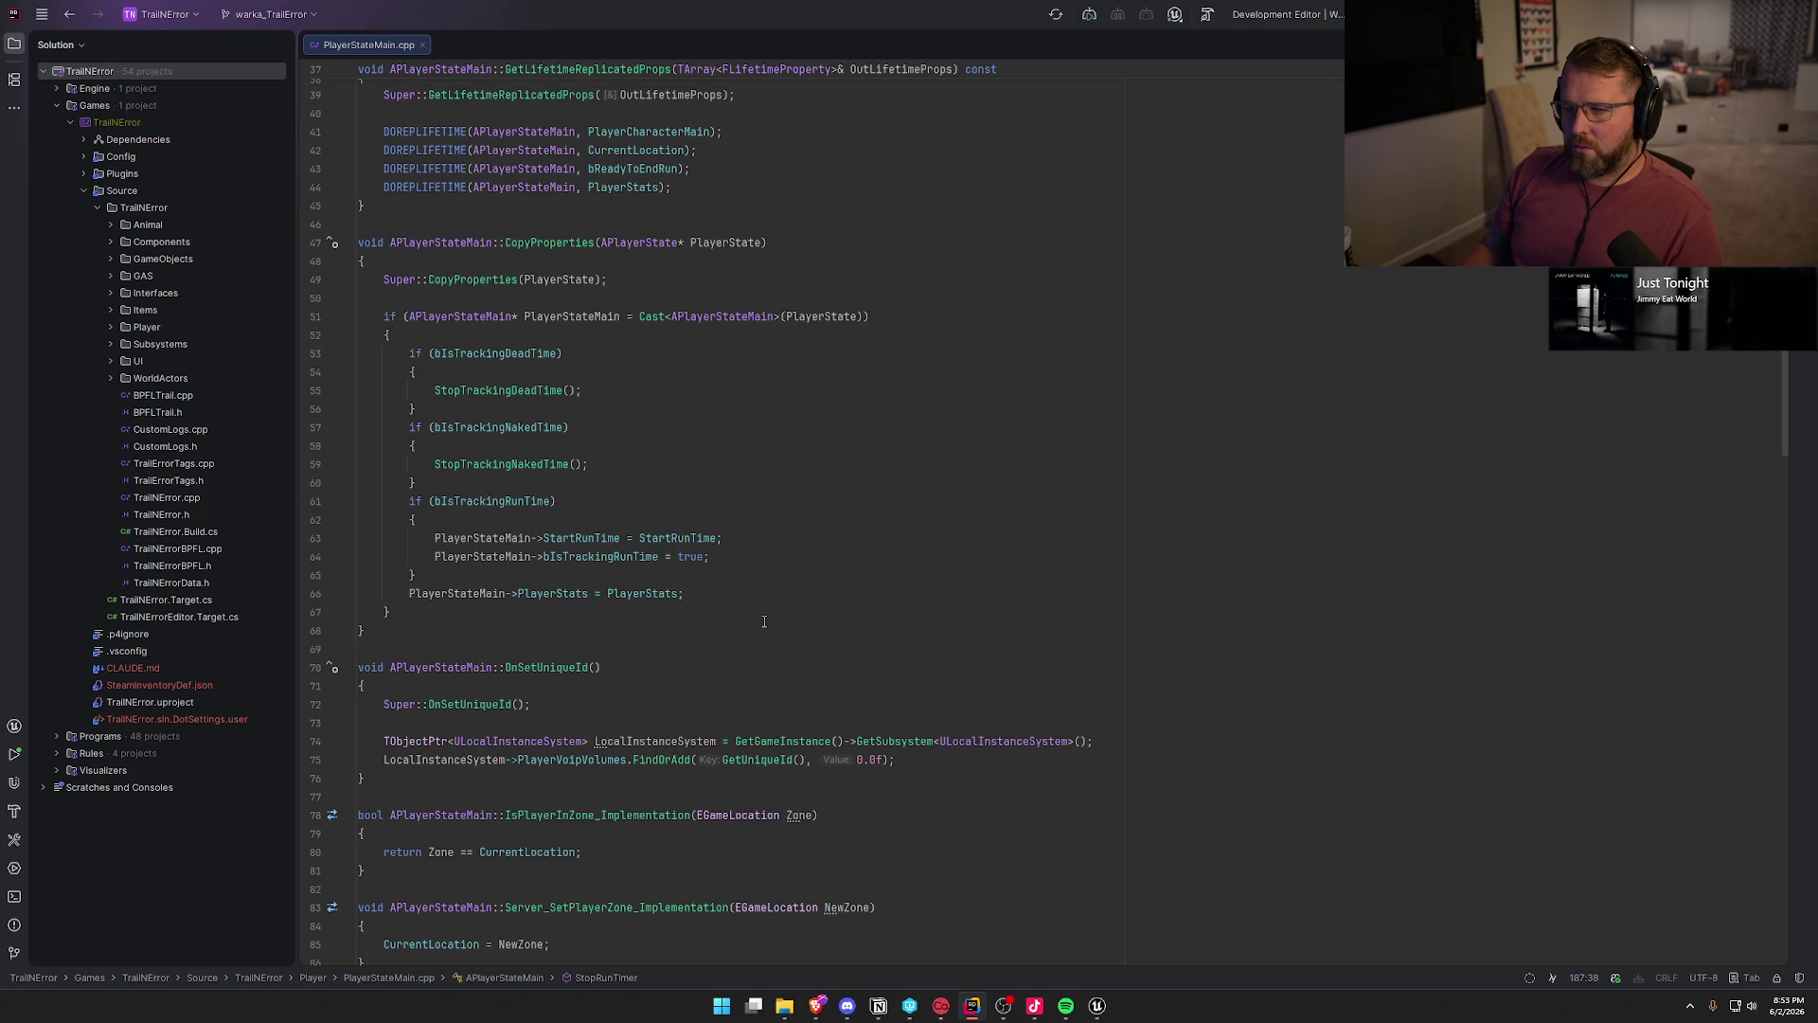
pyautogui.click(1095, 1004)
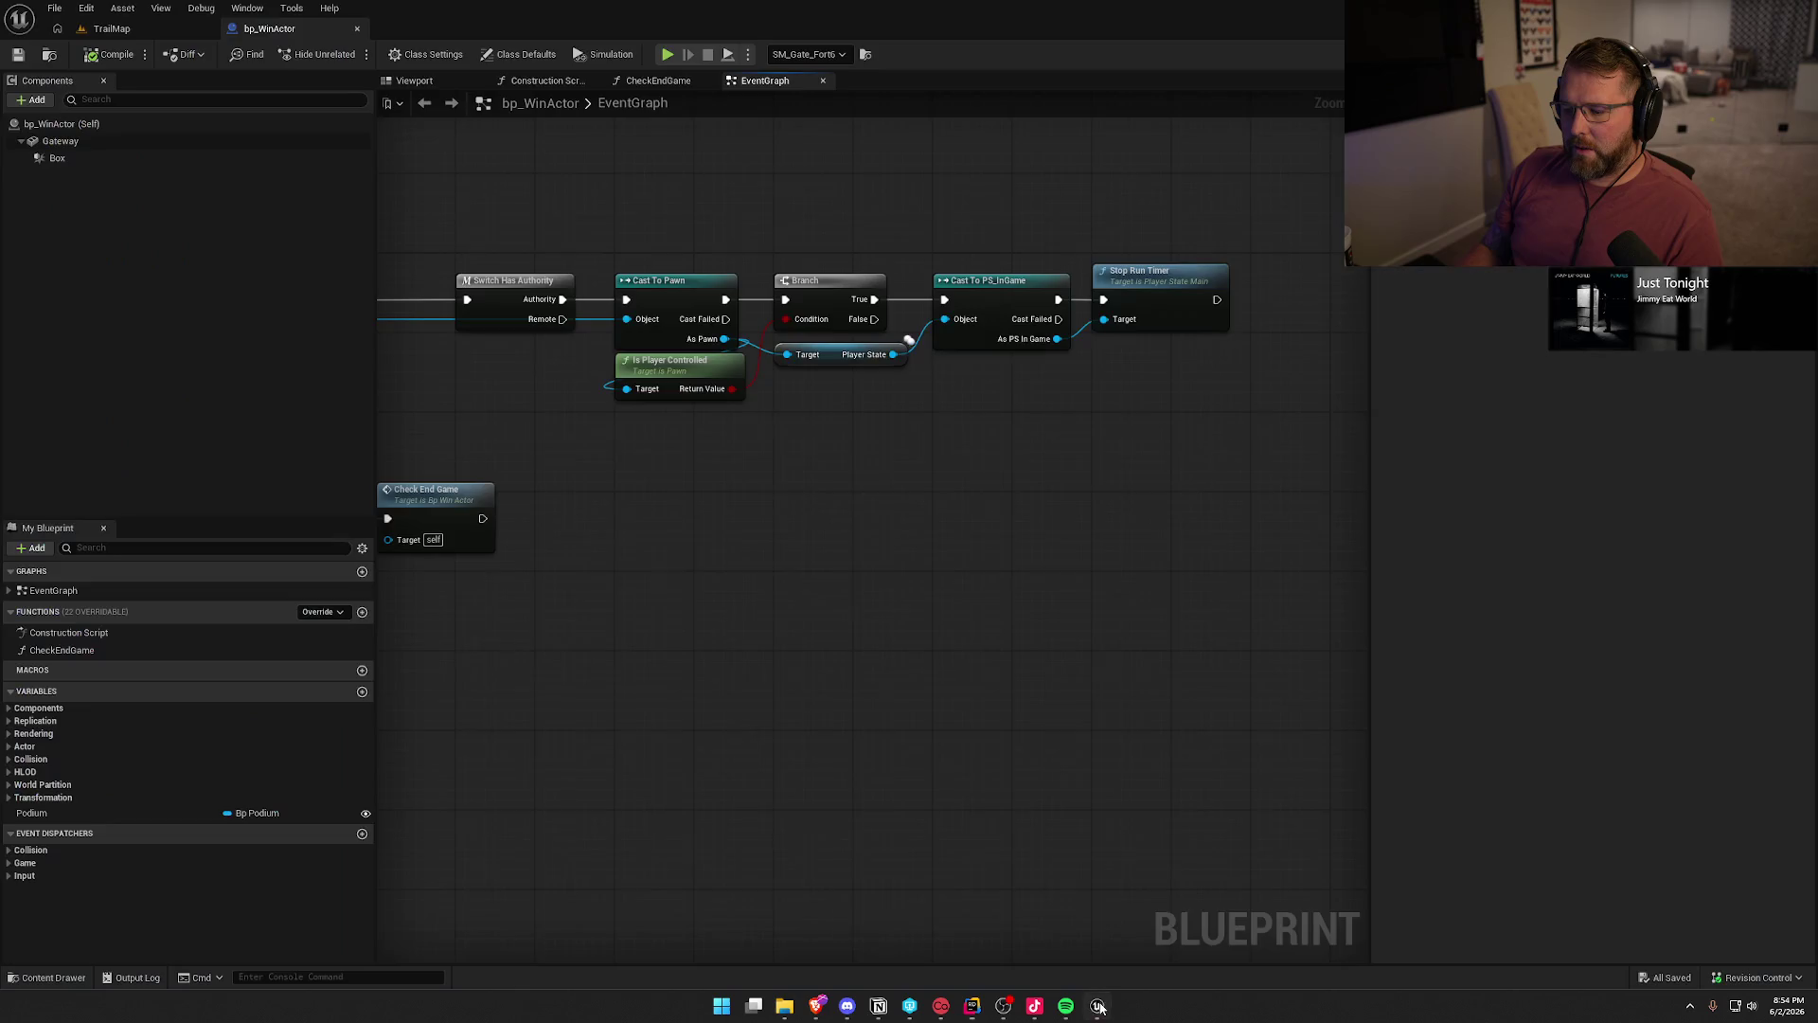
# - Open bp_WinActor's CheckEndGame graph and jump to Server Return to Podium's generated code in Rider
pyautogui.click(658, 80)
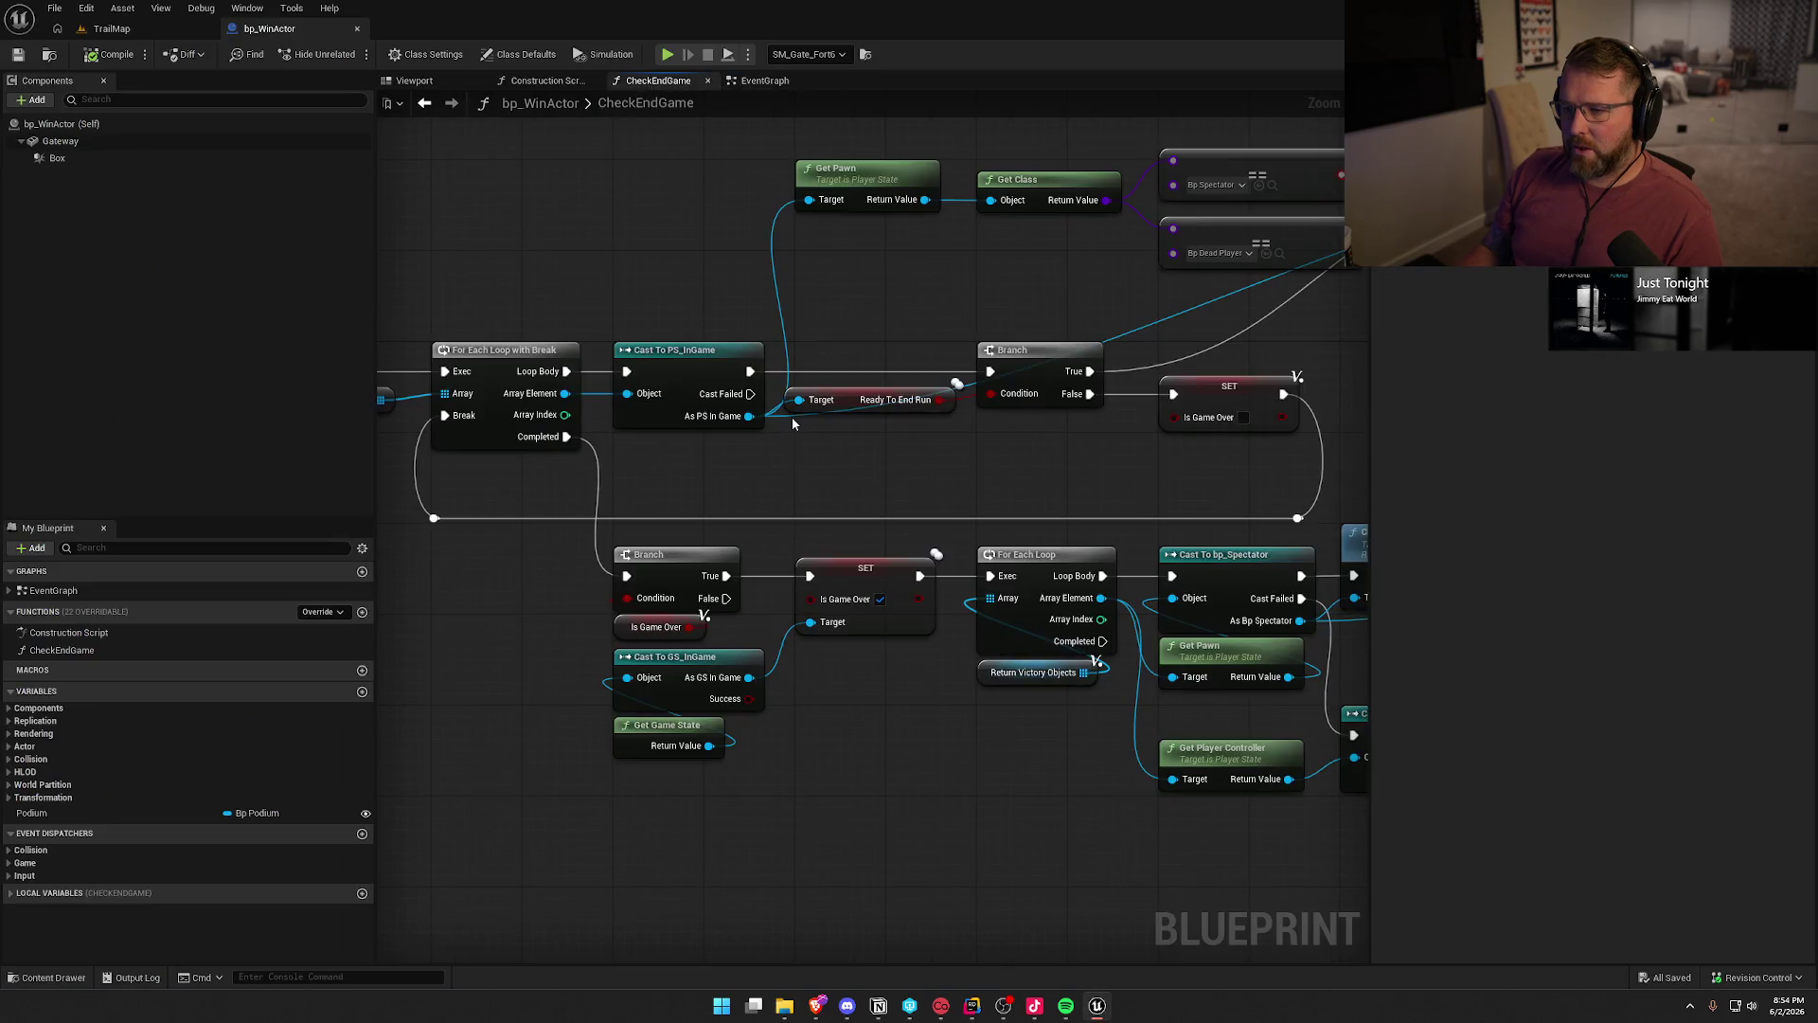
pyautogui.moveTo(838, 725); pyautogui.dragTo(754, 724)
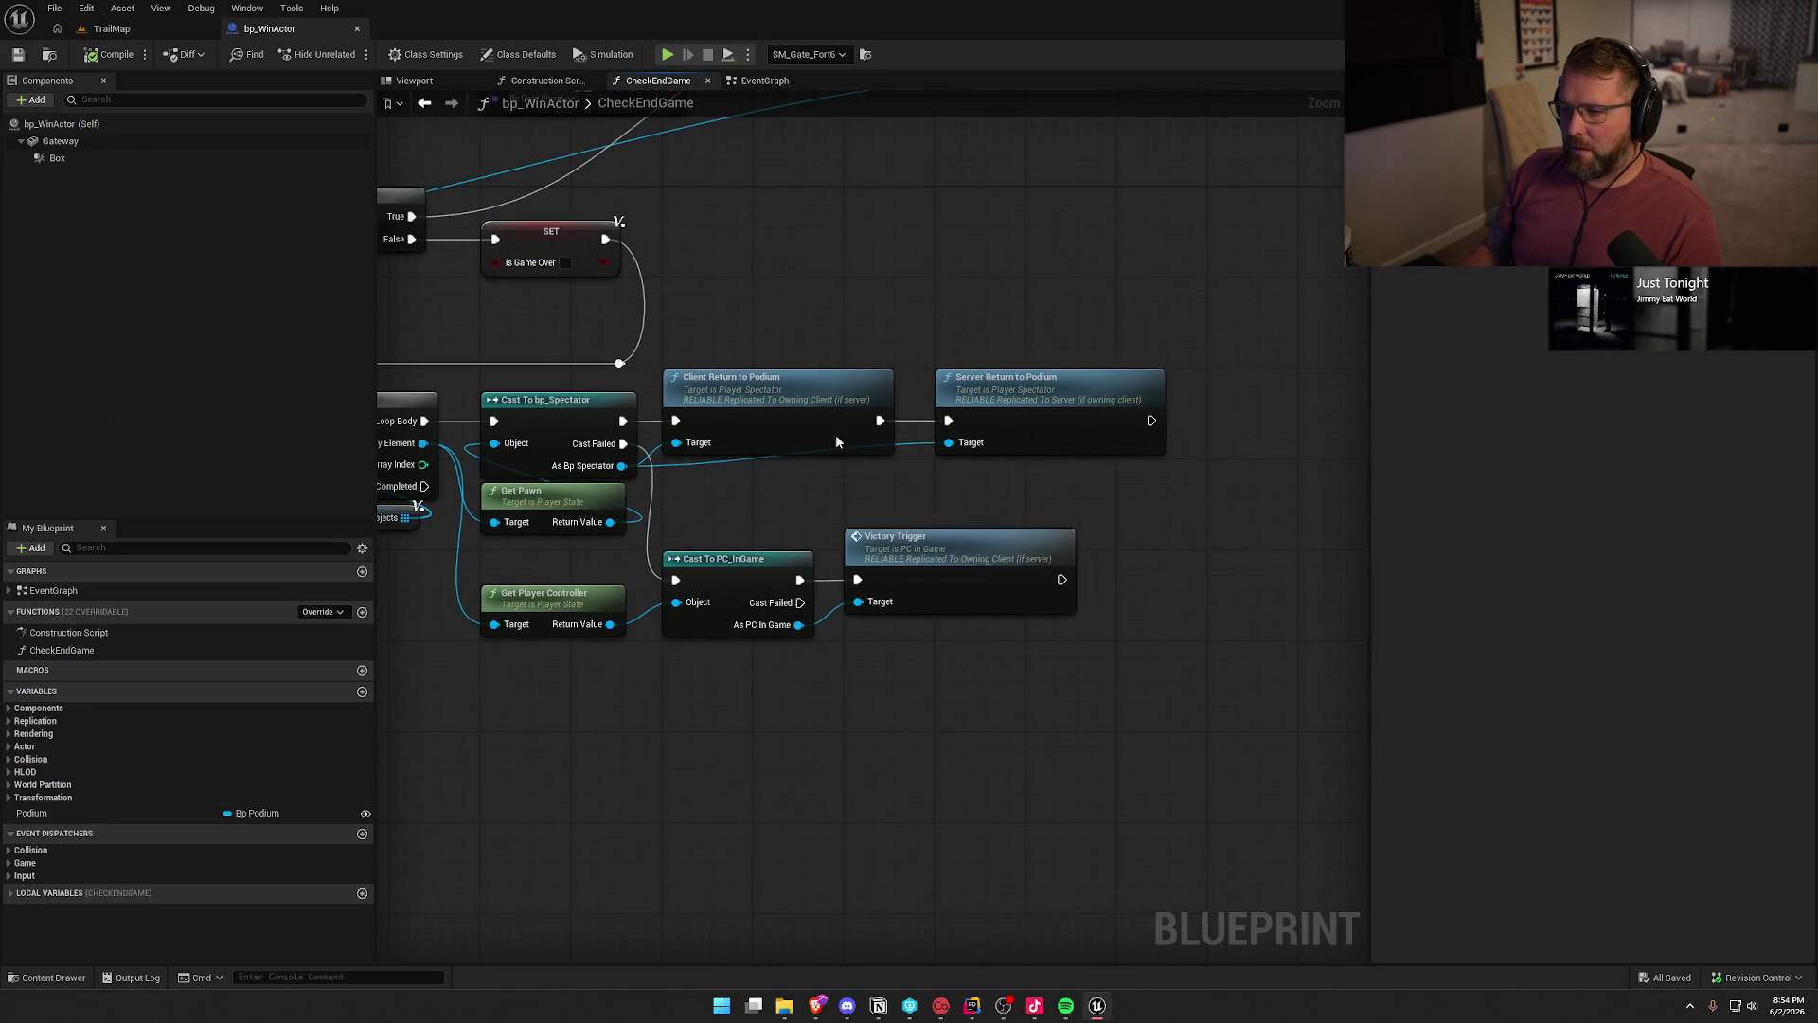
pyautogui.doubleClick(1058, 399)
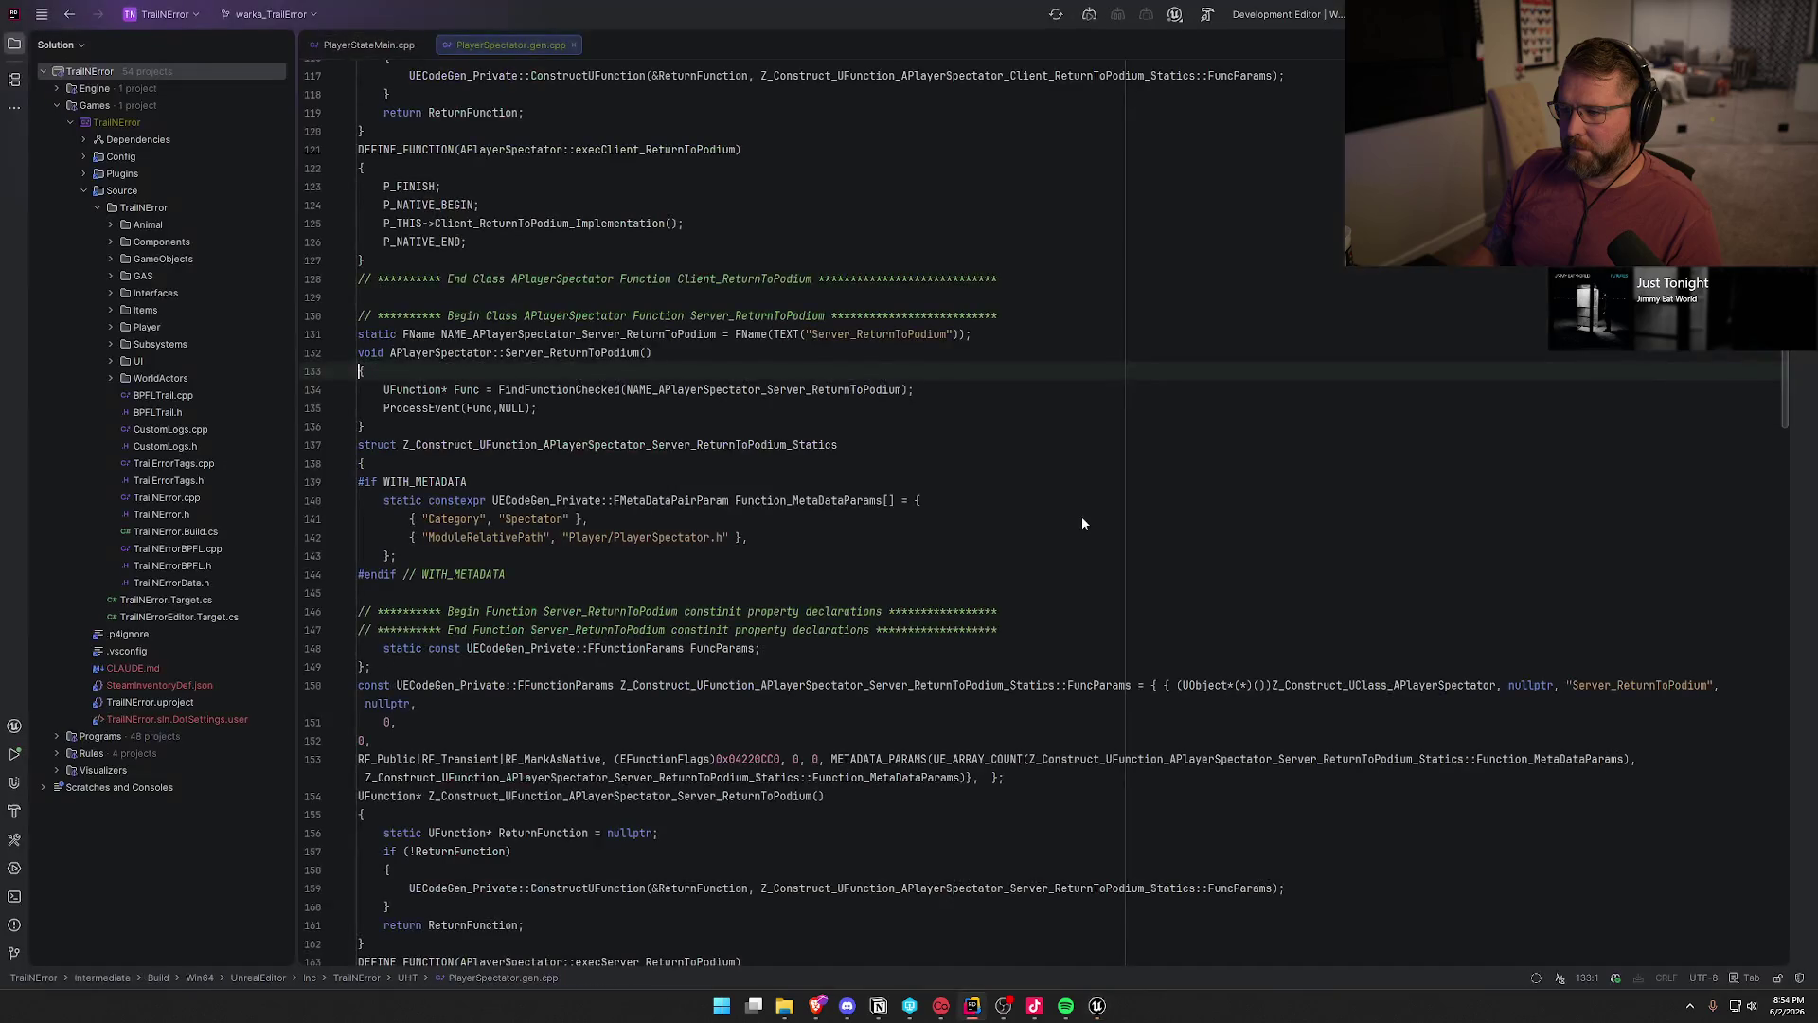
# - Close PlayerSpectator.gen.cpp and open PlayerSpectator.cpp from the Player source folder
pyautogui.click(573, 44)
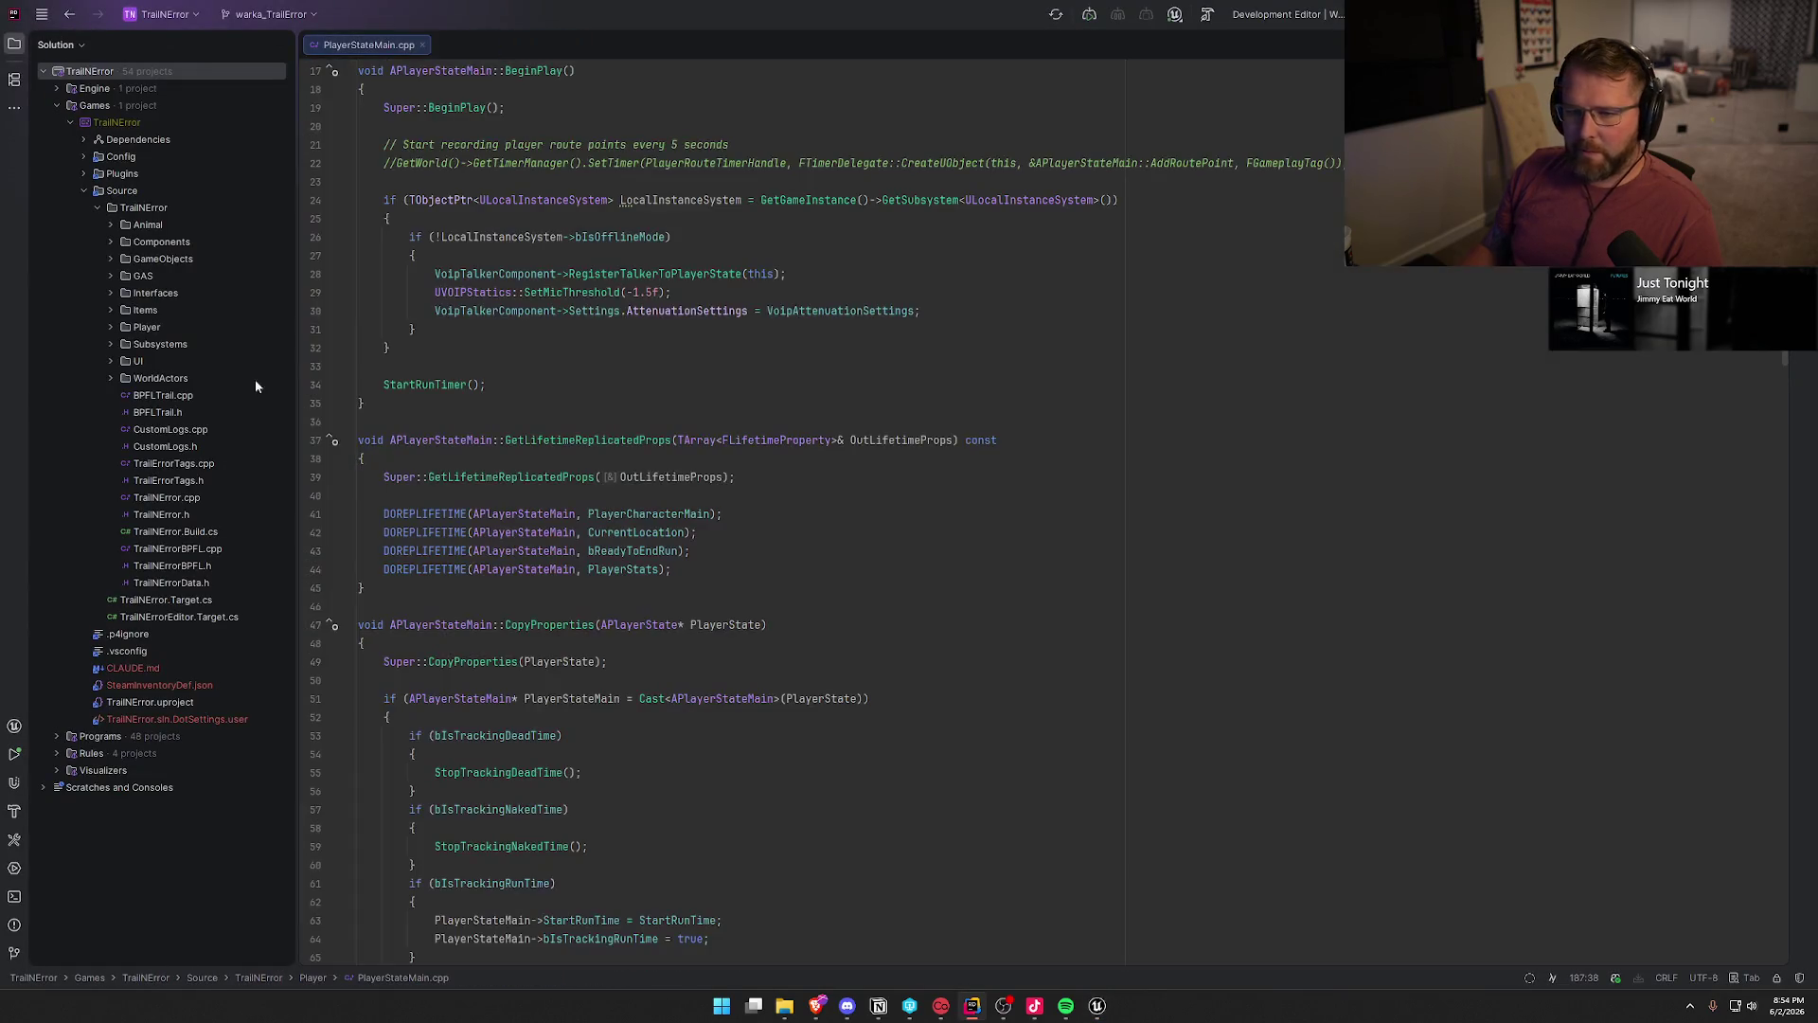
pyautogui.click(110, 327)
pyautogui.doubleClick(207, 449)
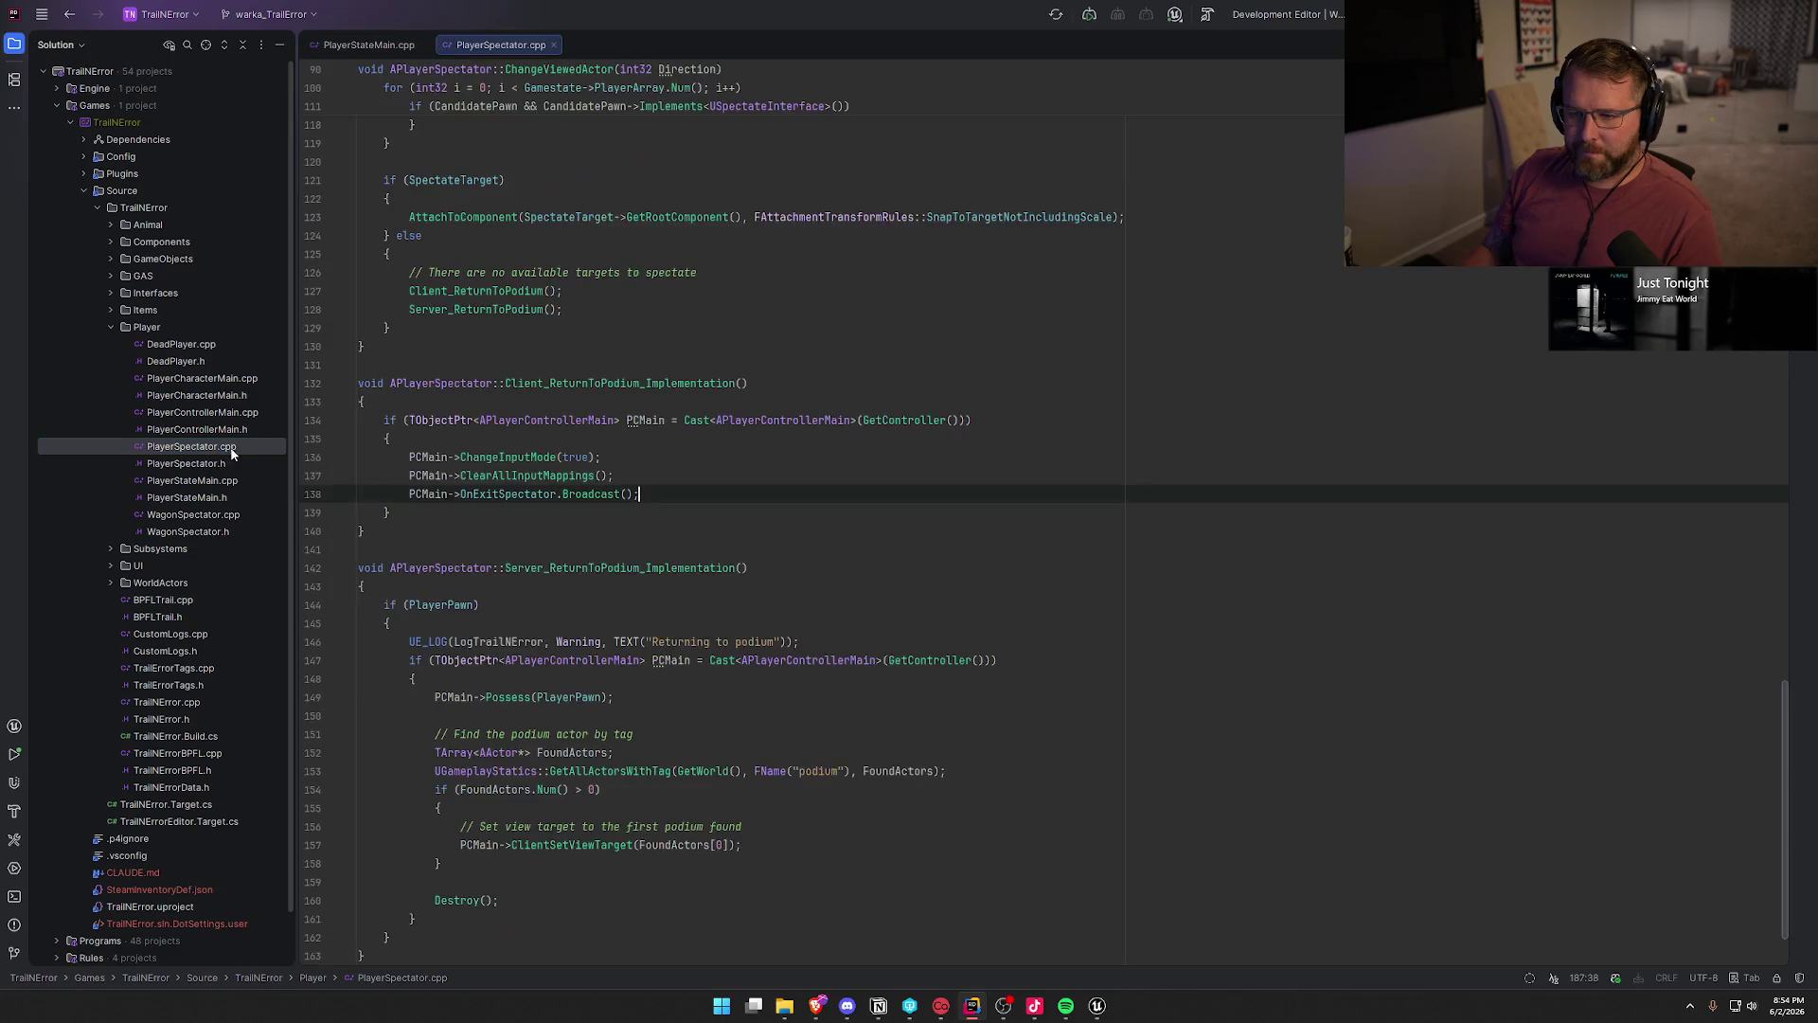
# - Inspect the if (PlayerPawn) check on line 144, then return to Unreal's CheckEndGame graph
pyautogui.click(893, 568)
pyautogui.scroll(-2, 994, 644)
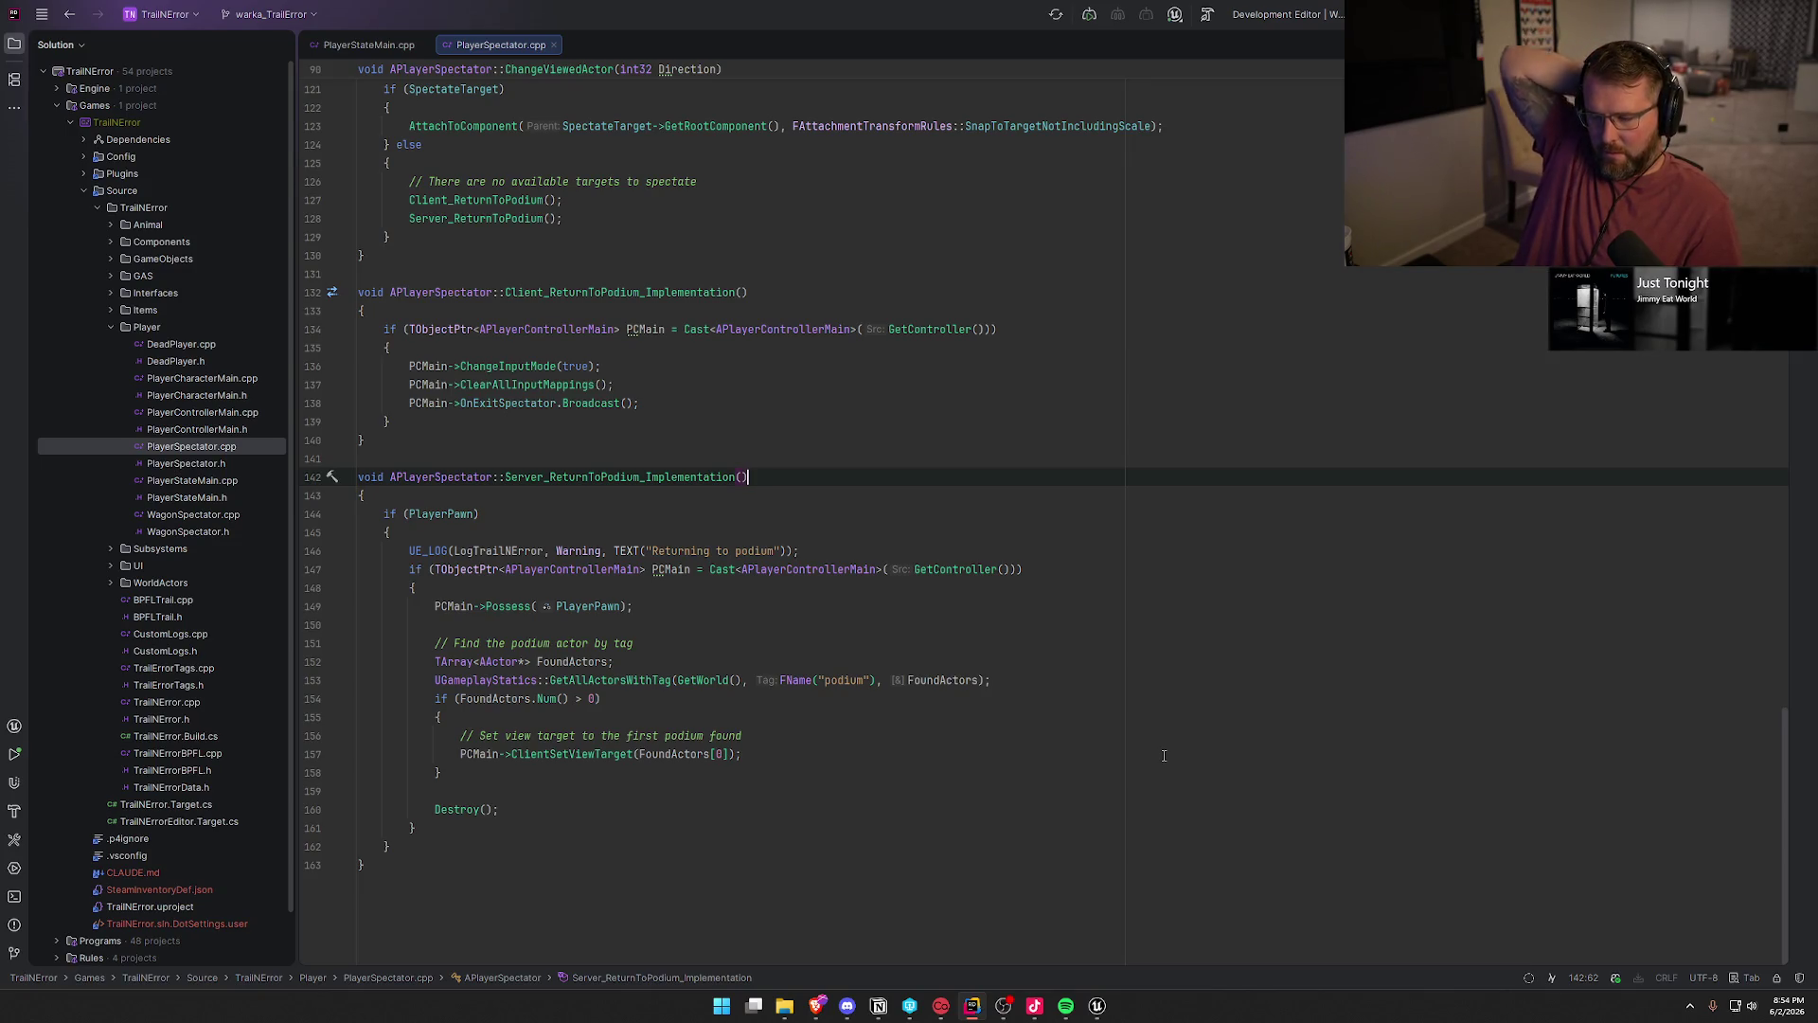
pyautogui.click(423, 513)
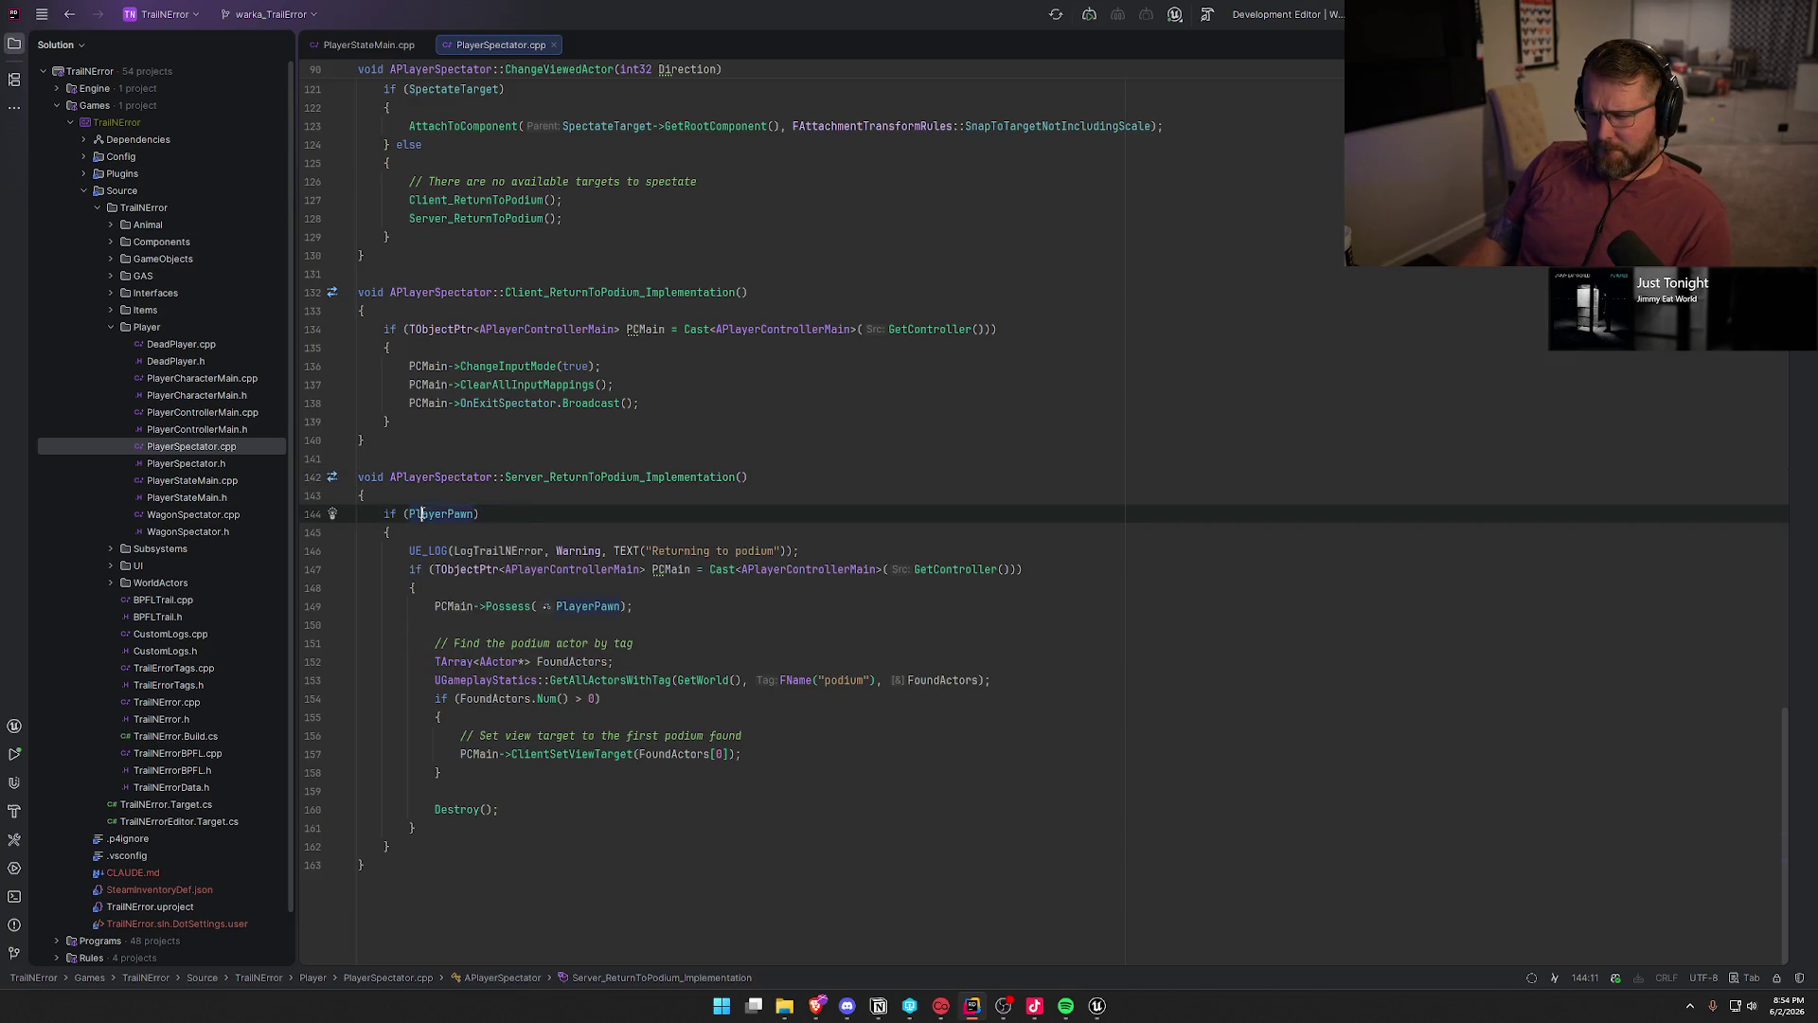
pyautogui.click(527, 516)
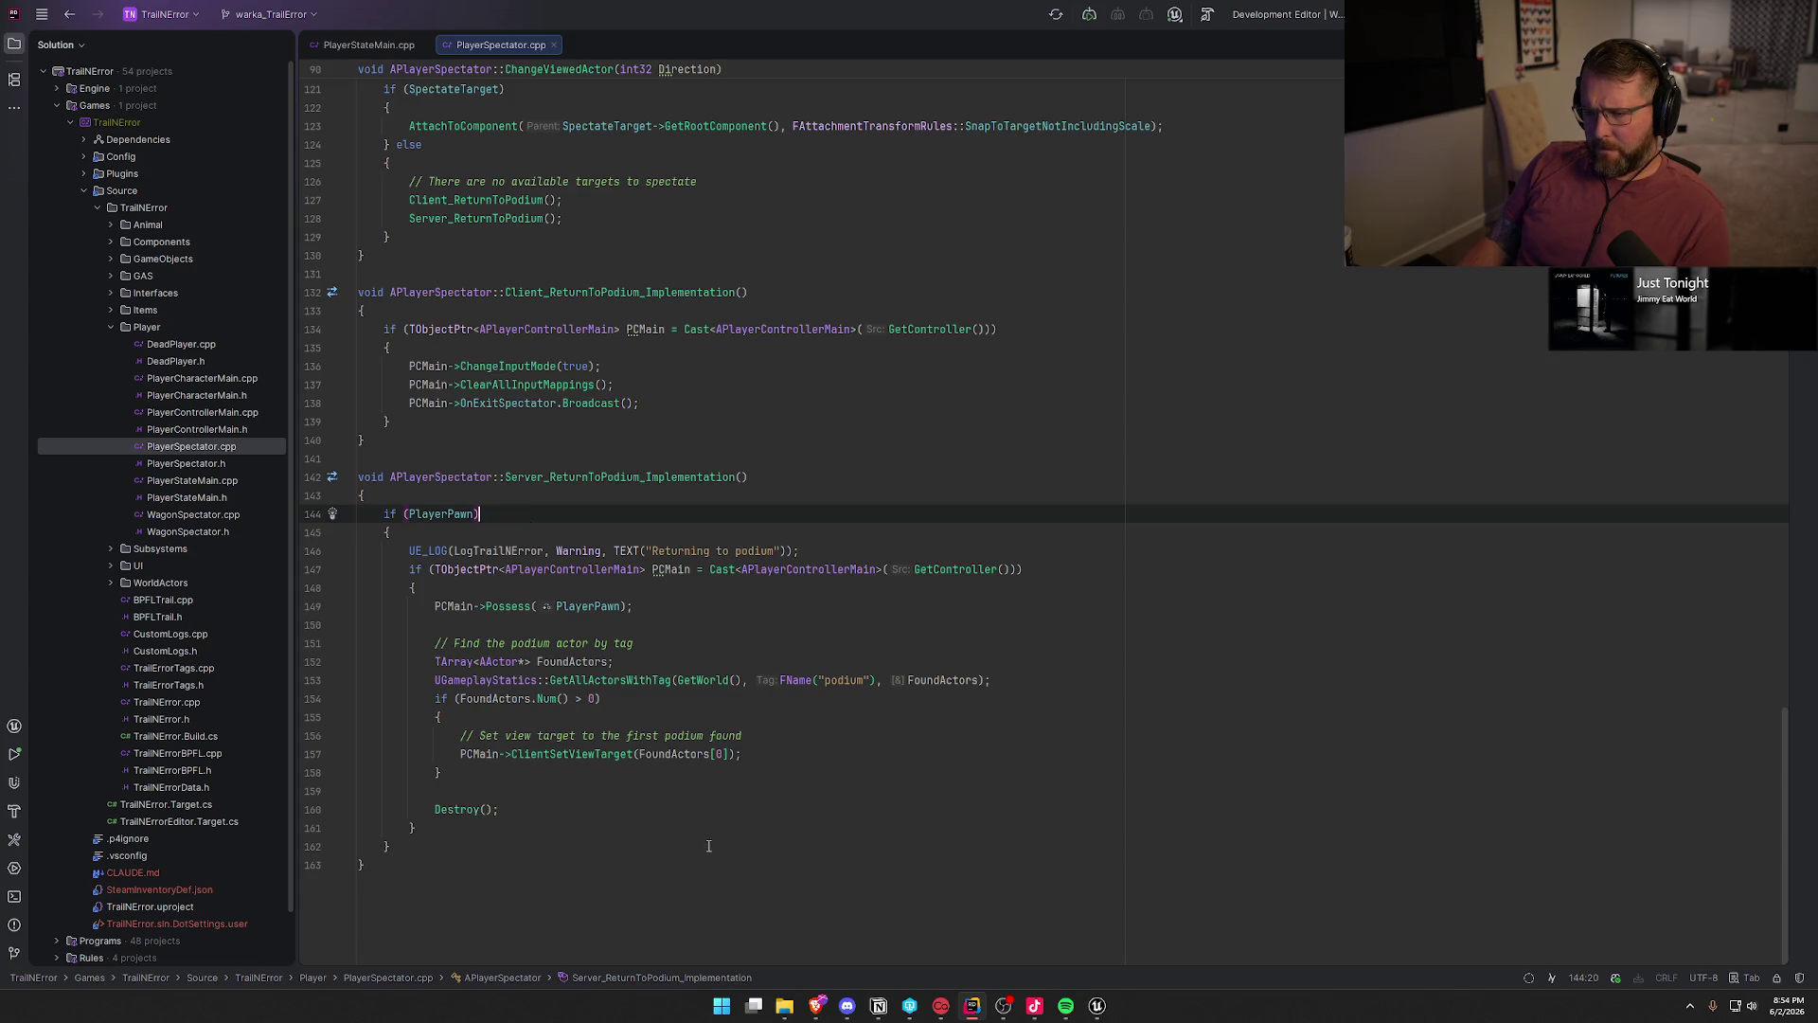
pyautogui.scroll(4, 709, 846)
pyautogui.hotkey('alt', 'Tab')
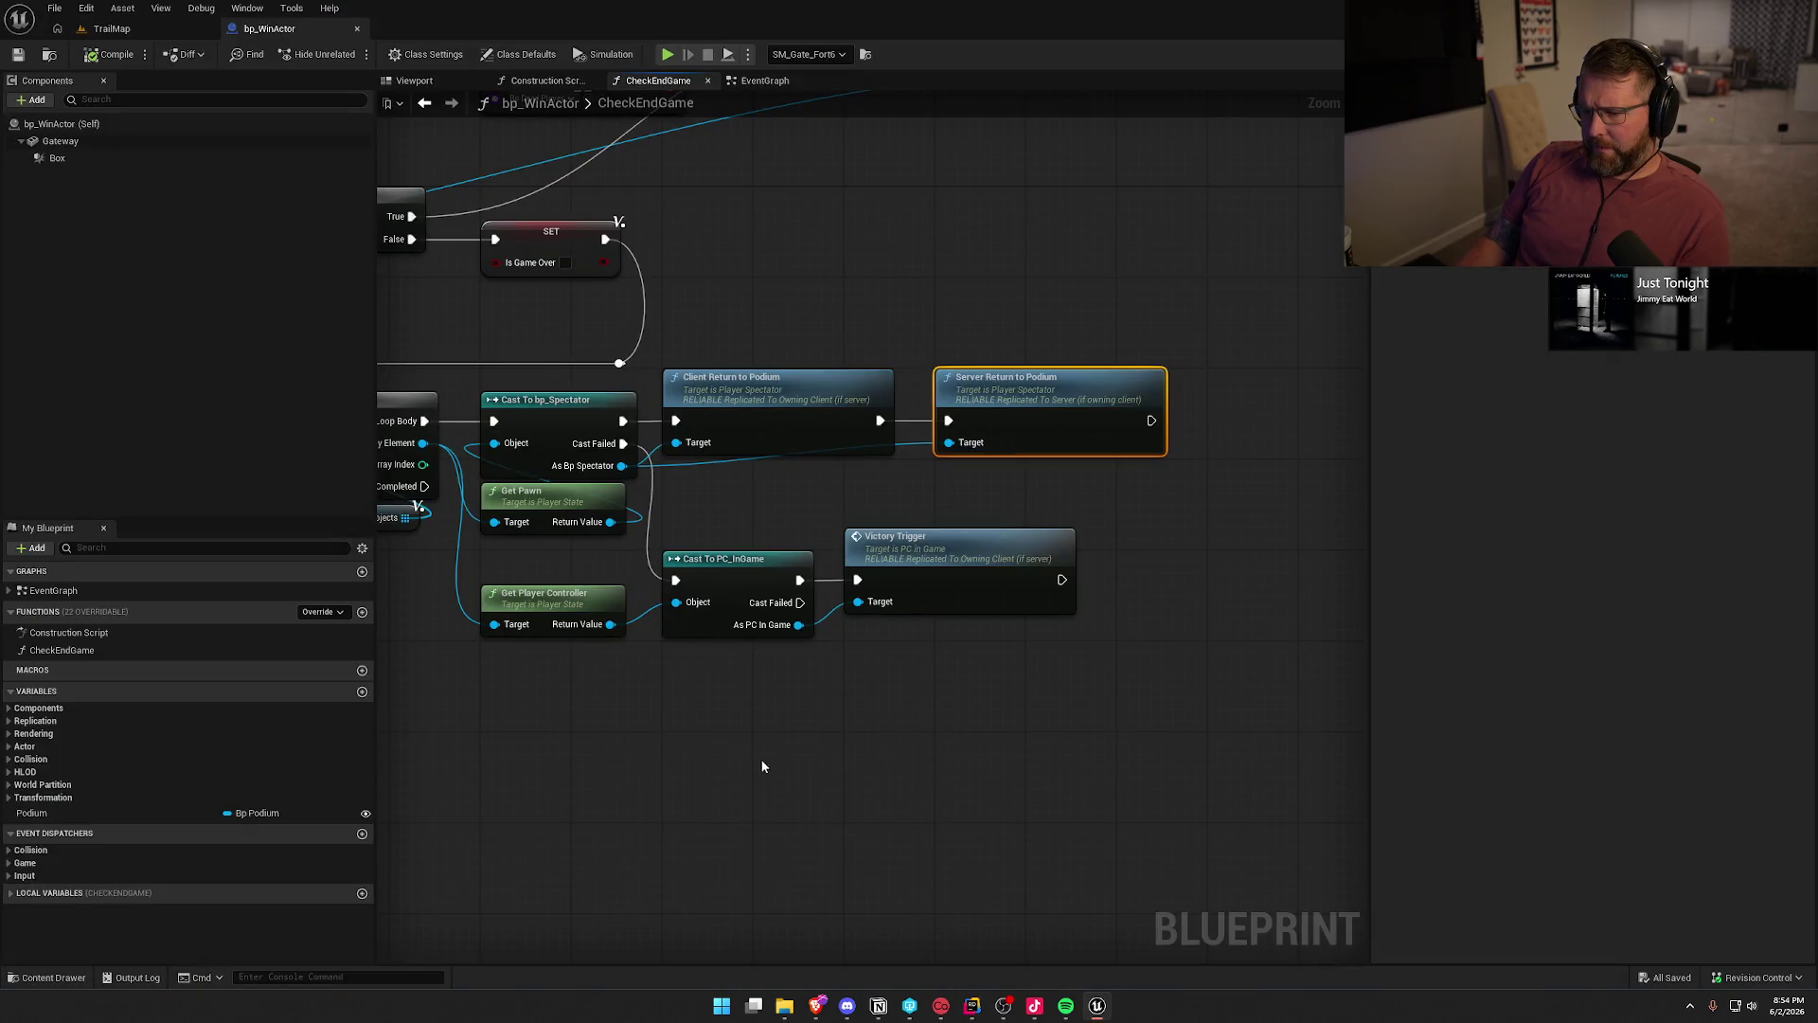
# - Pan CheckEndGame to reveal its loop, spectator and Victory Trigger nodes, then return to Rider
pyautogui.moveTo(854, 701)
pyautogui.mouseDown()
pyautogui.moveTo(1140, 690)
pyautogui.moveTo(617, 661)
pyautogui.mouseUp()
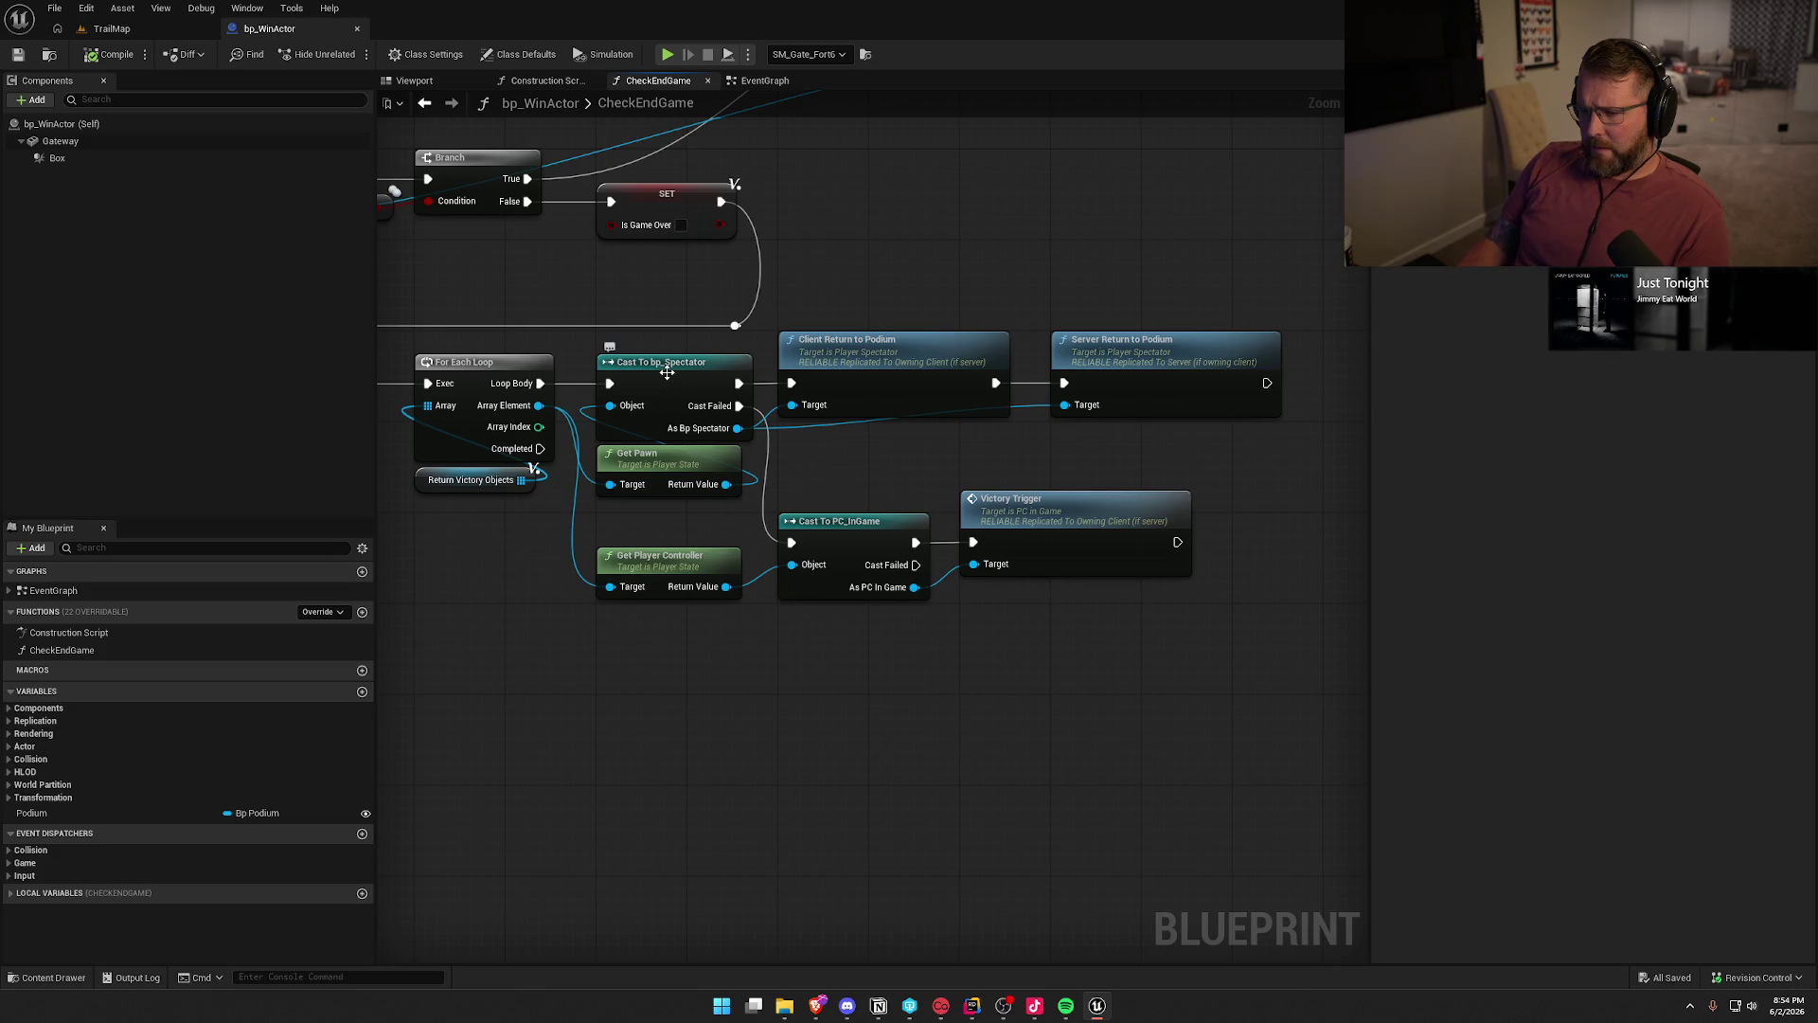
pyautogui.hotkey('alt', 'Tab')
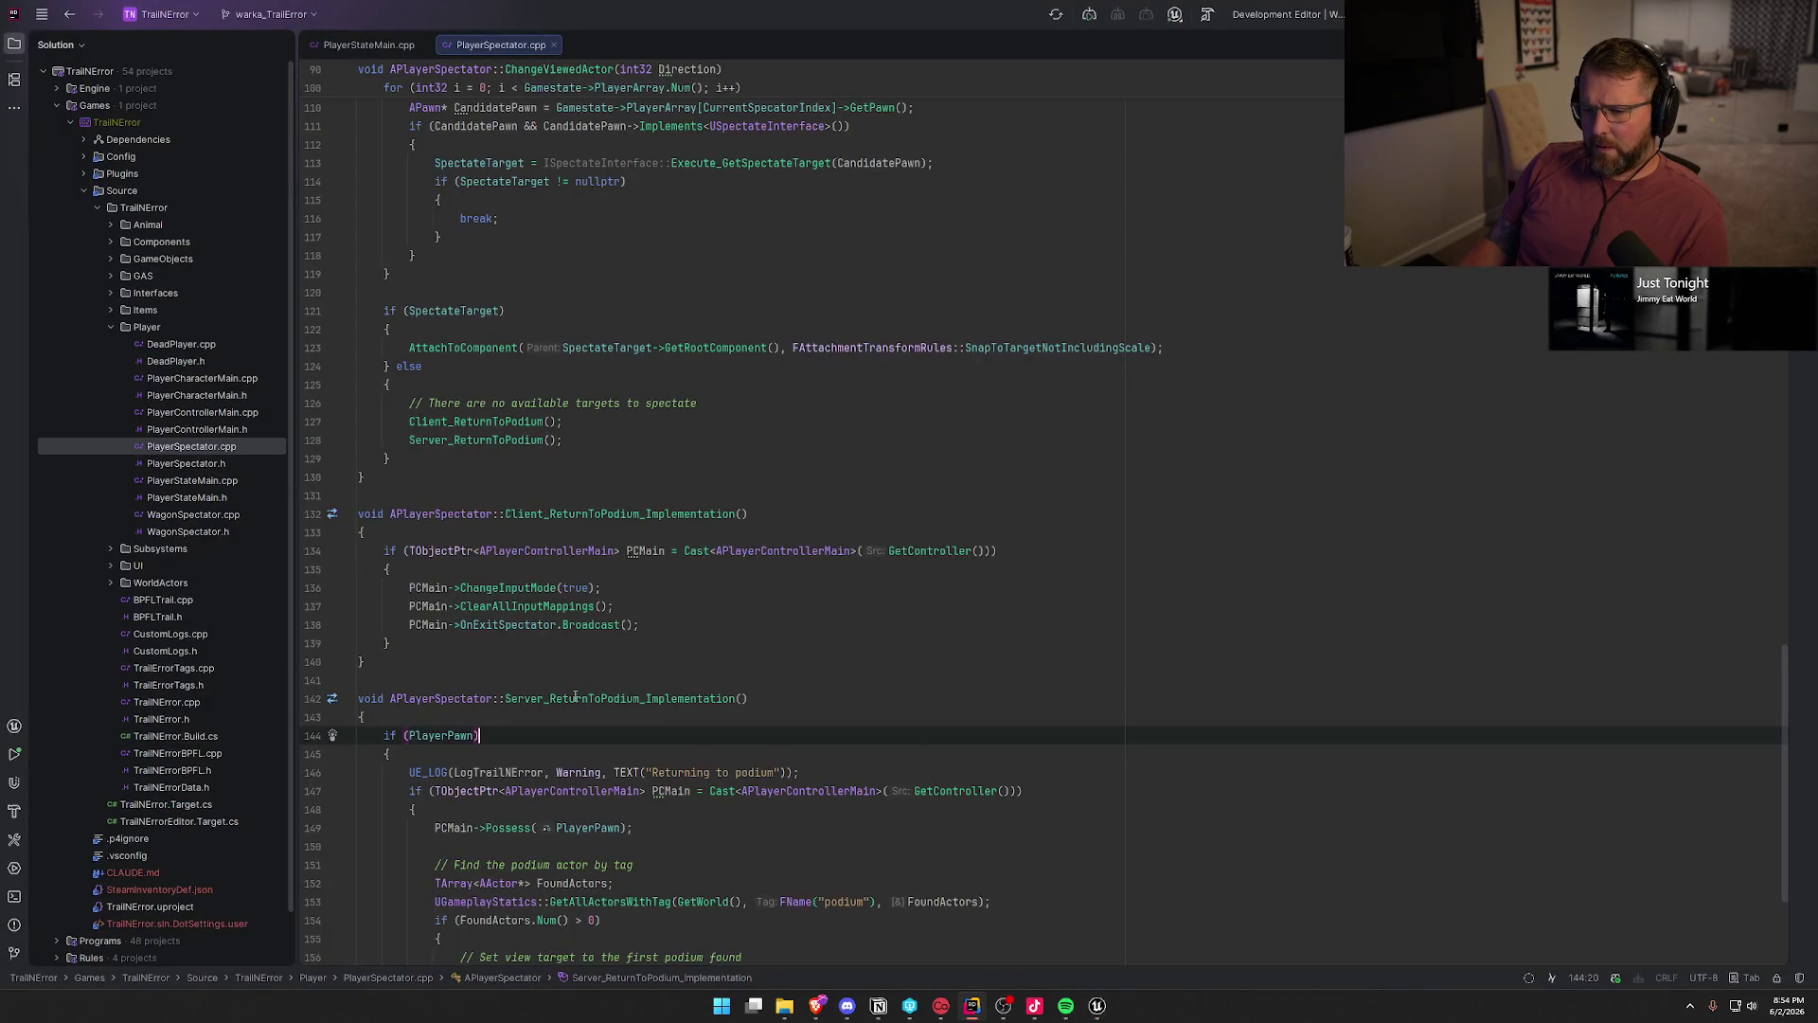
# - Find PlayerPawn's declaration in PlayerSpectator.h, briefly compare DeadPlayer.h, and return to PlayerSpectator.cpp
pyautogui.click(605, 698)
pyautogui.scroll(-3, 700, 722)
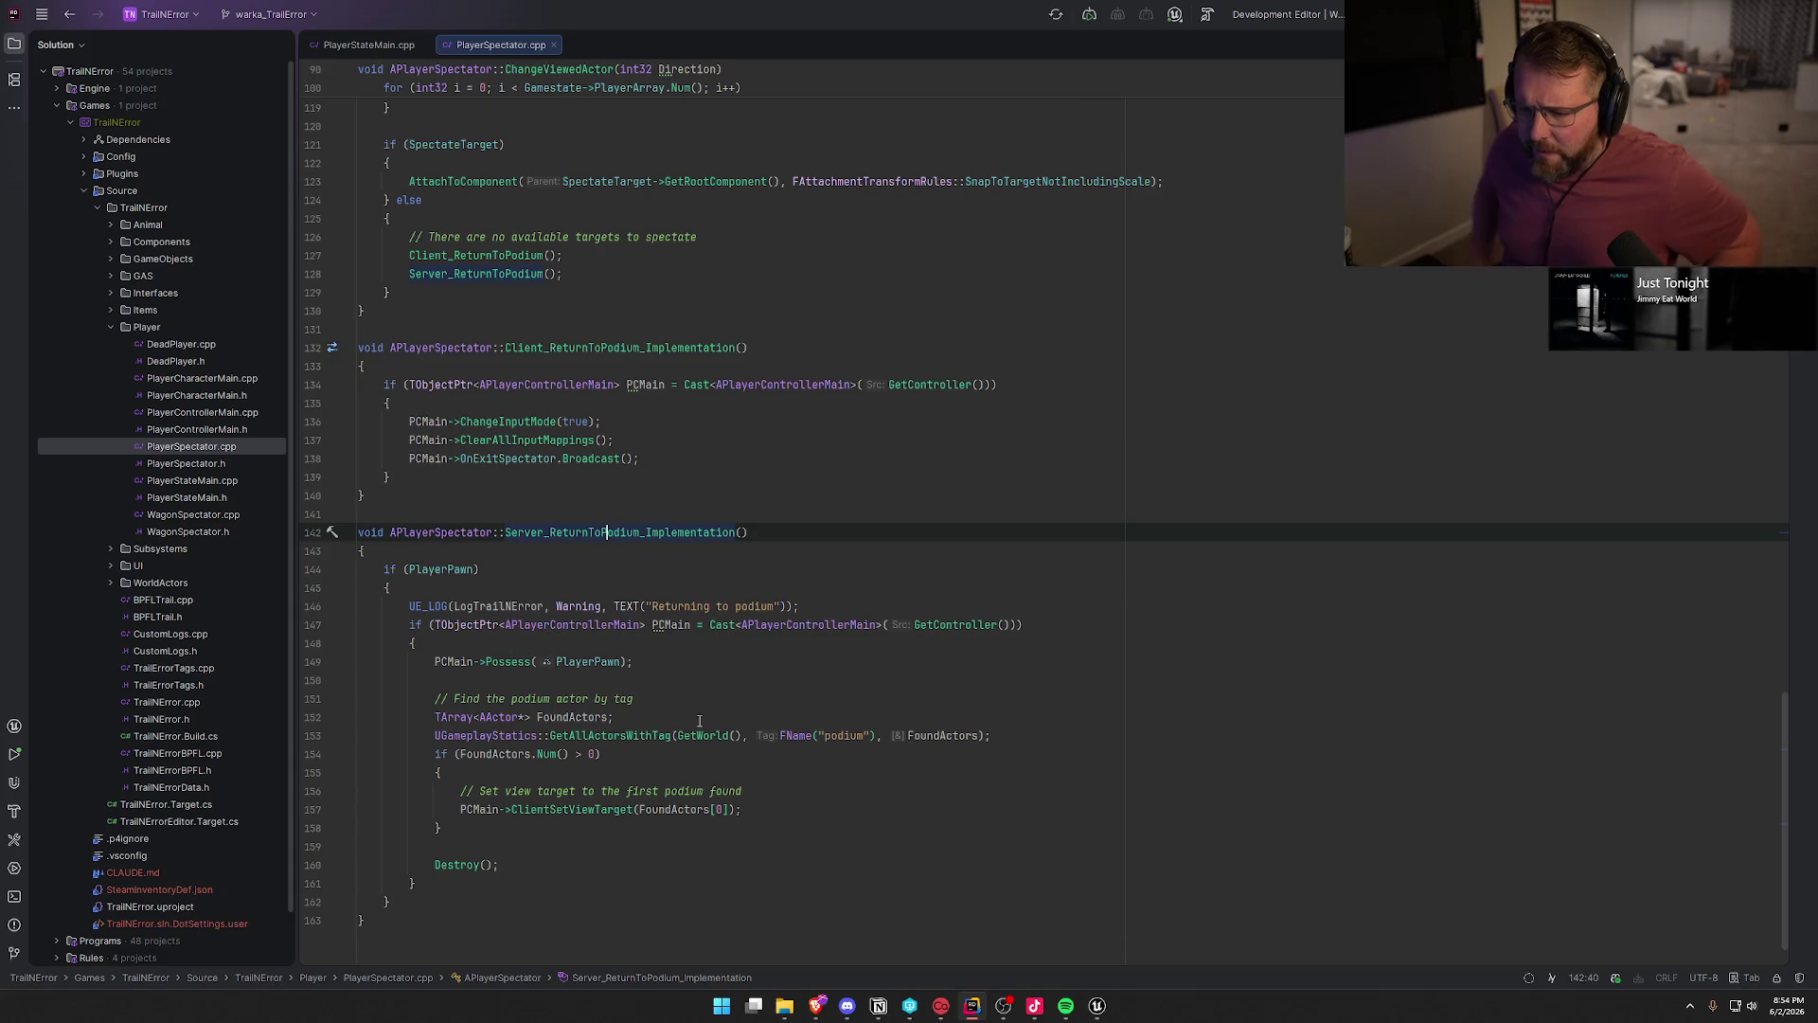
pyautogui.click(439, 571)
pyautogui.hotkey('ctrl', 'alt', 'Home')
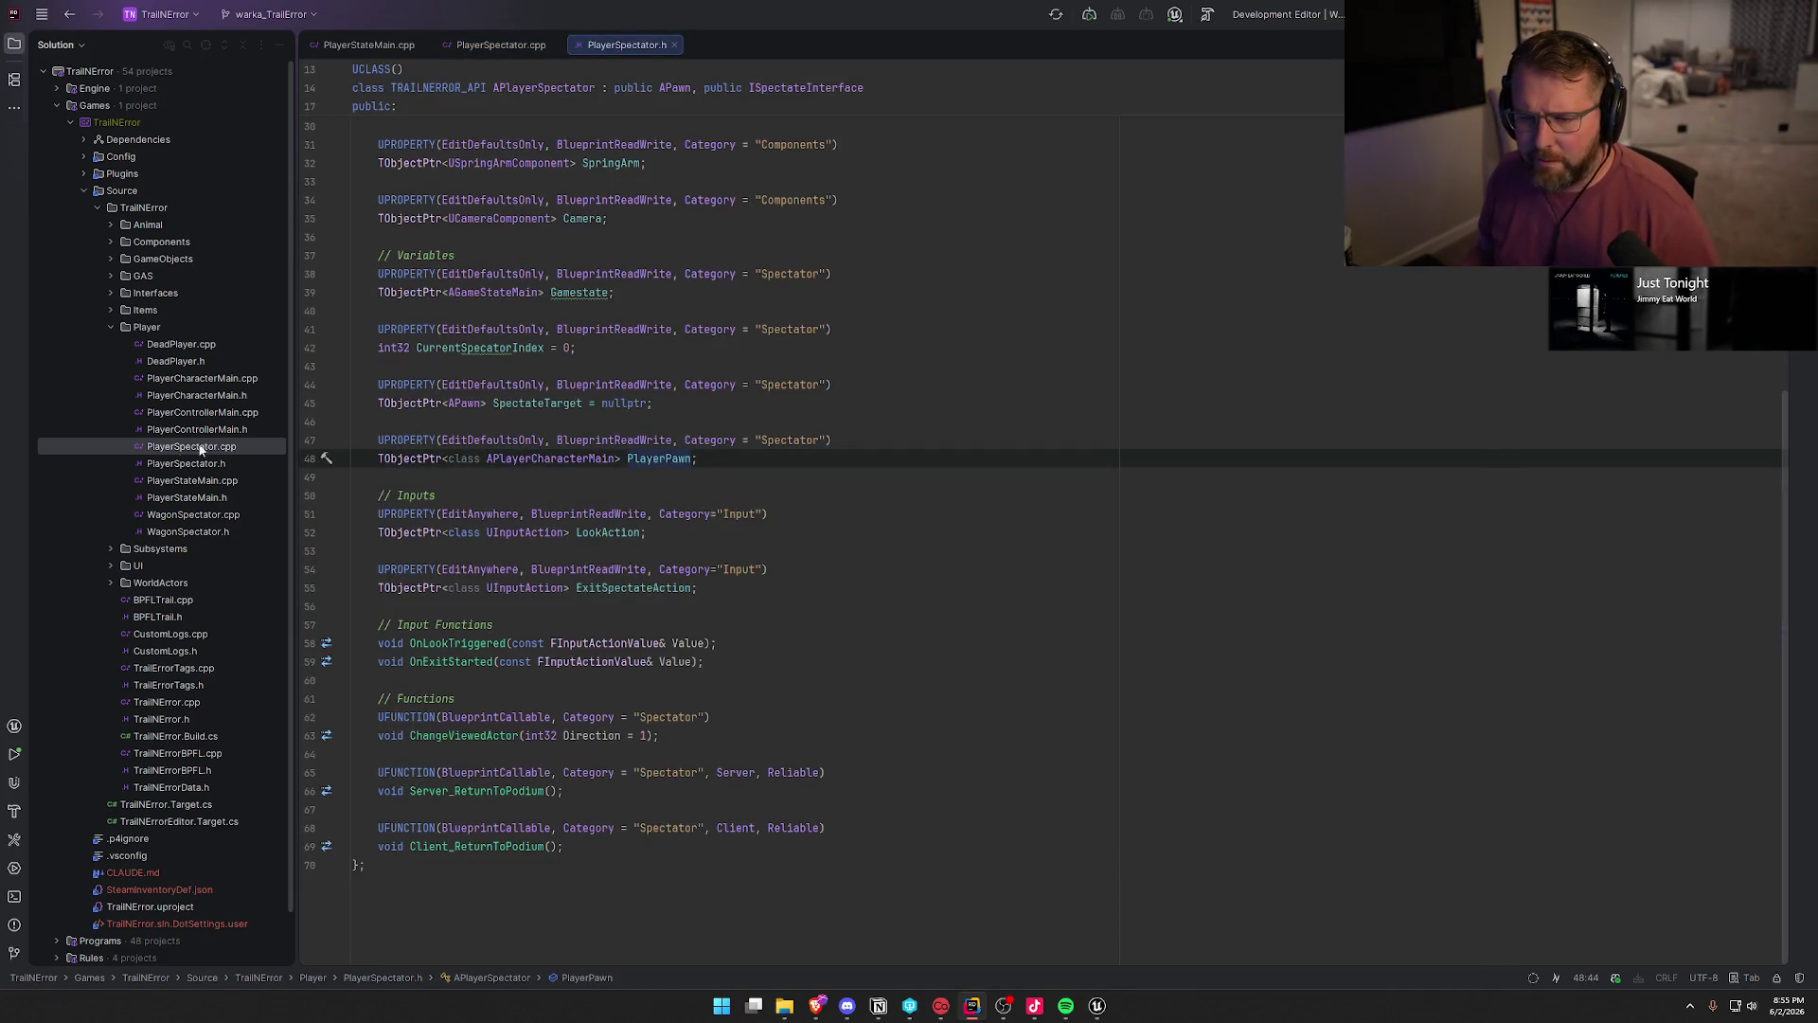
pyautogui.doubleClick(176, 360)
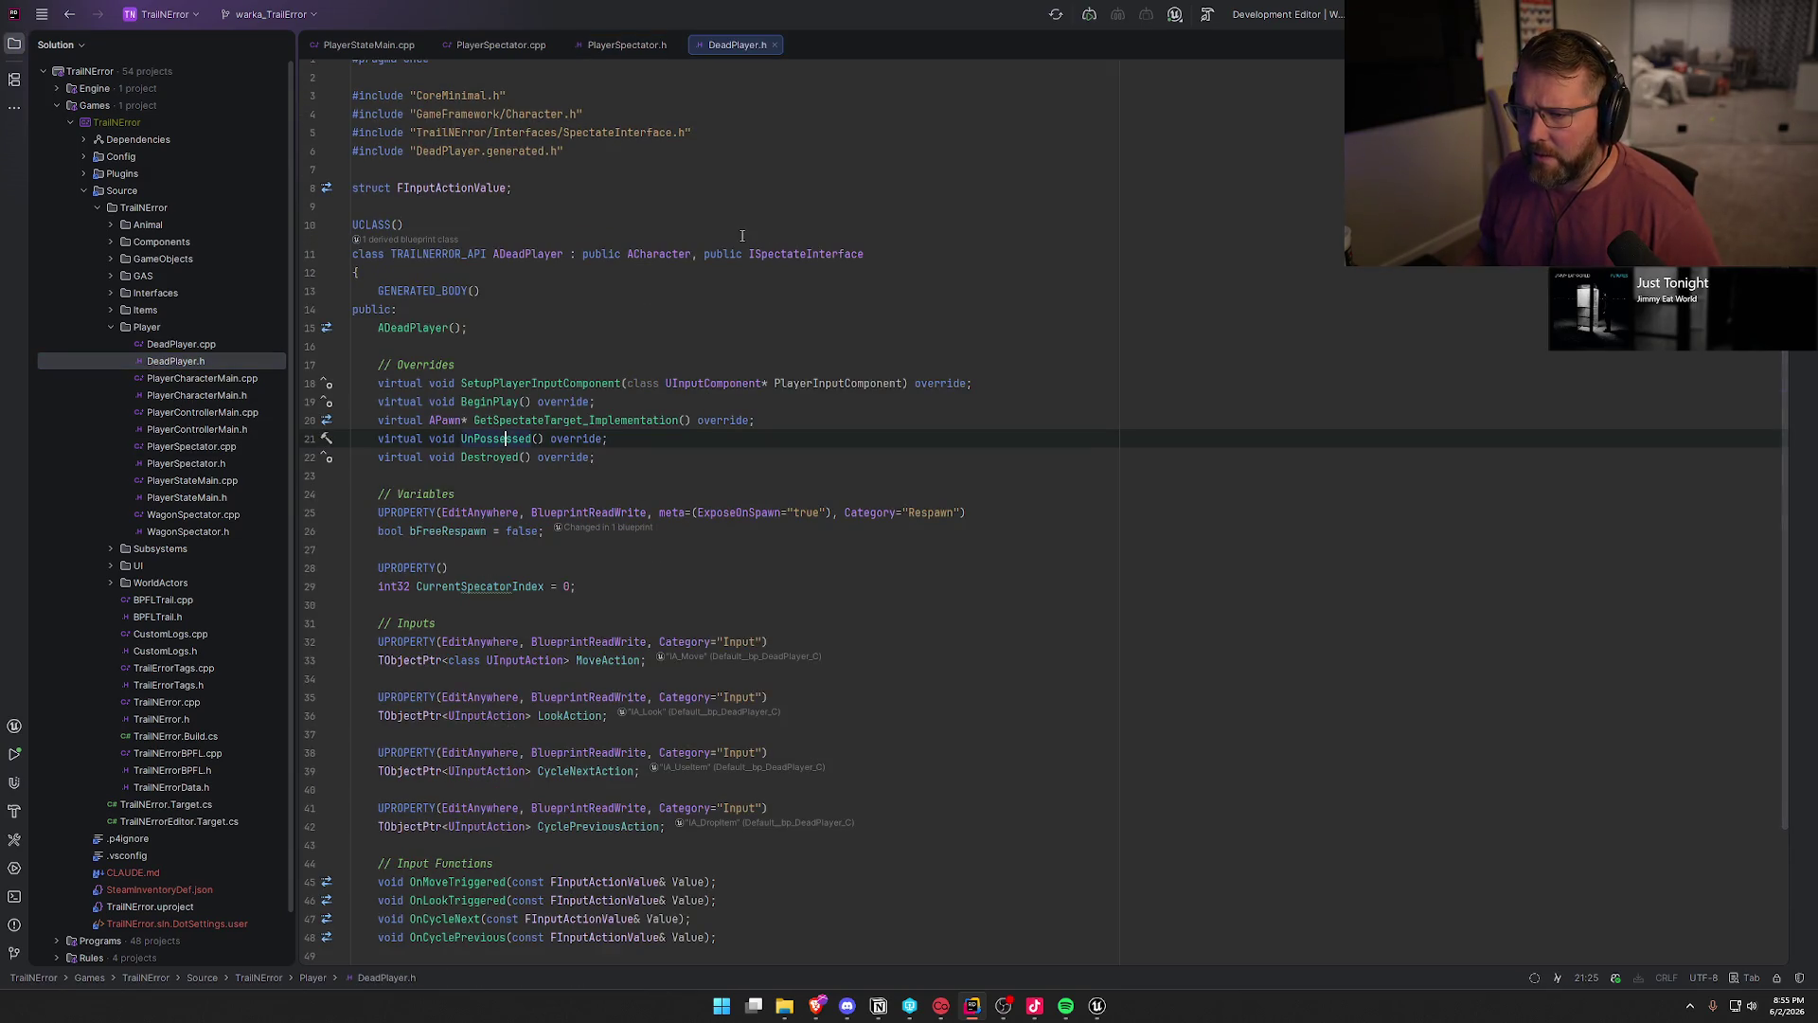
pyautogui.hotkey('ctrl', 'F4')
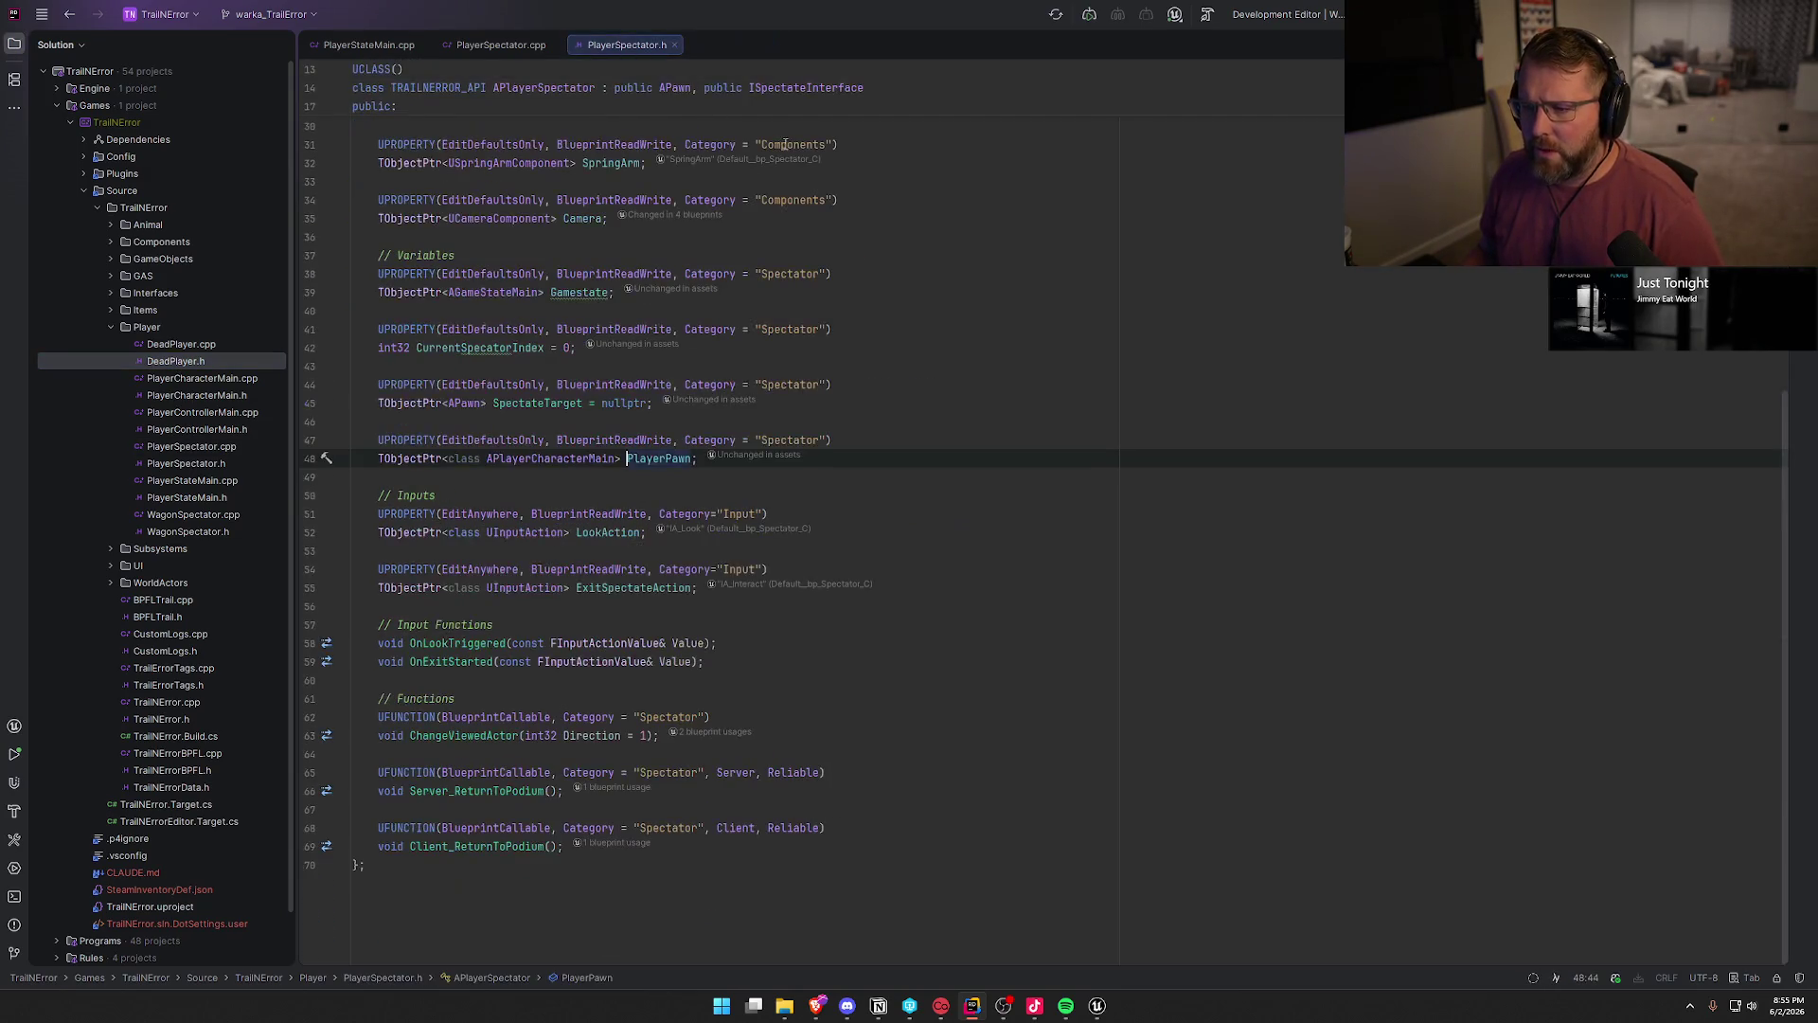
pyautogui.hotkey('ctrl', 'Tab')
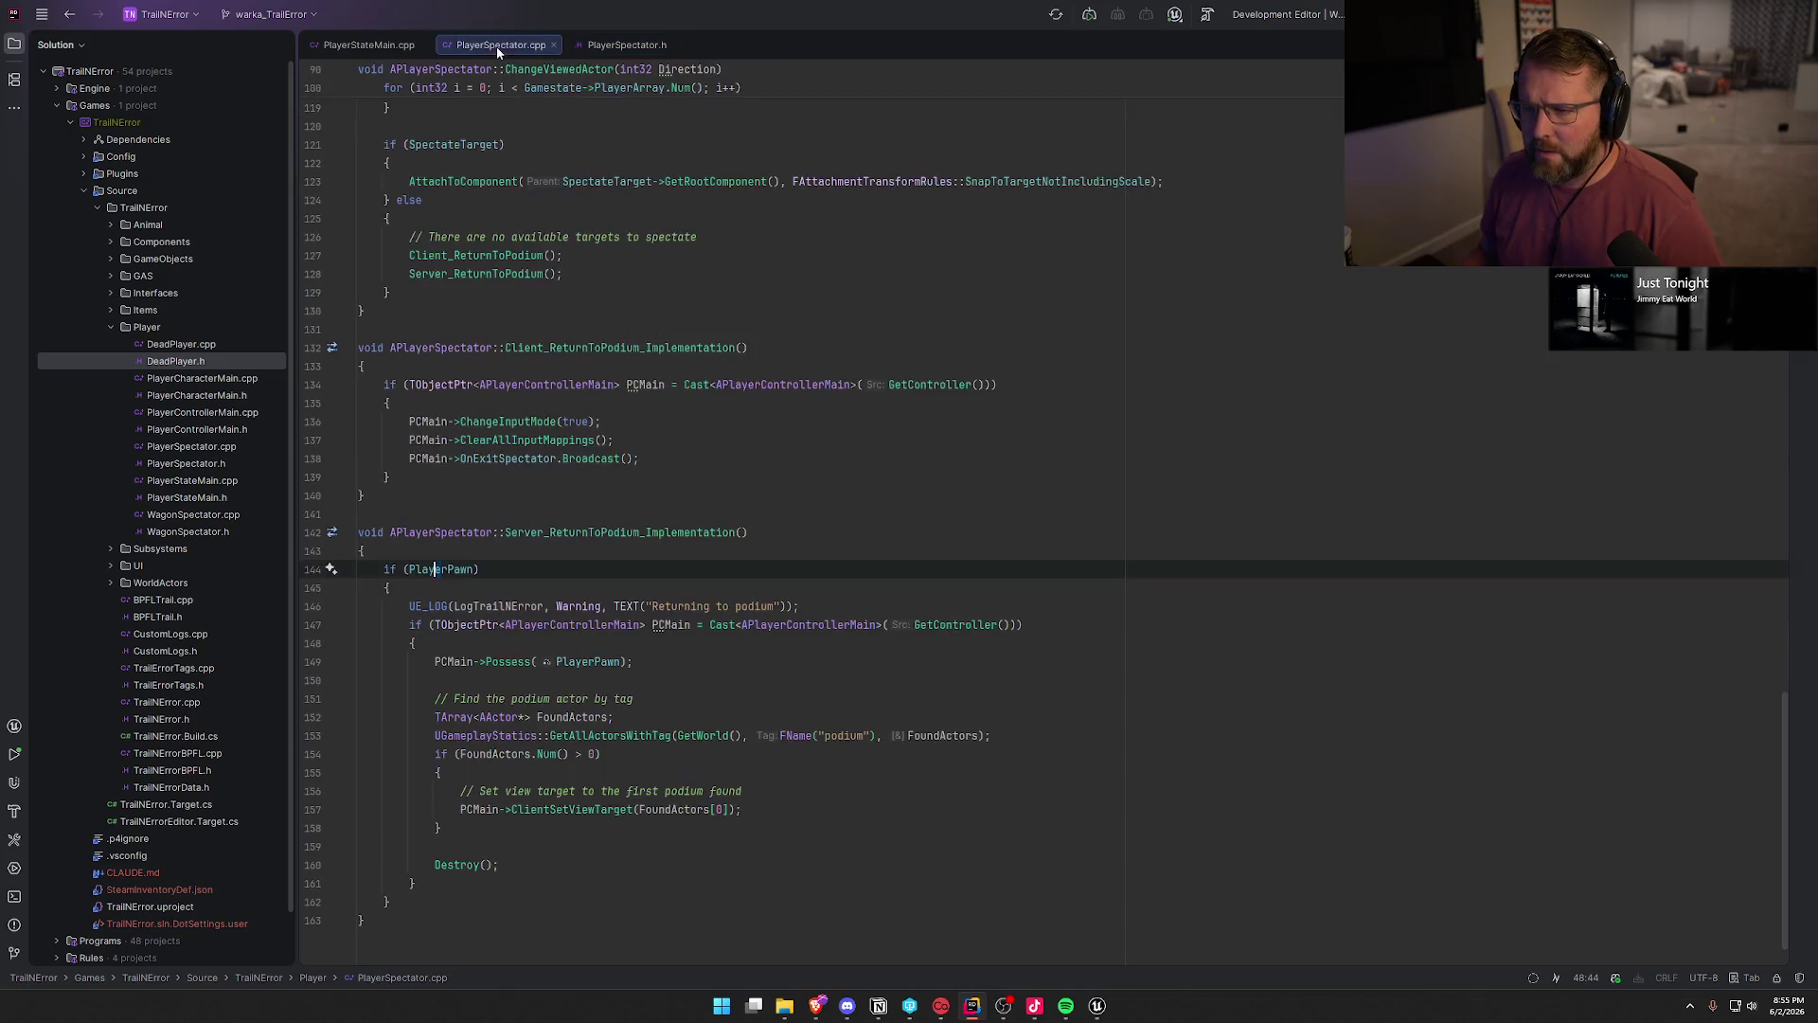
# - Scroll PlayerSpectator.cpp up through its constructor's component setup to the include block
pyautogui.scroll(-1, 944, 627)
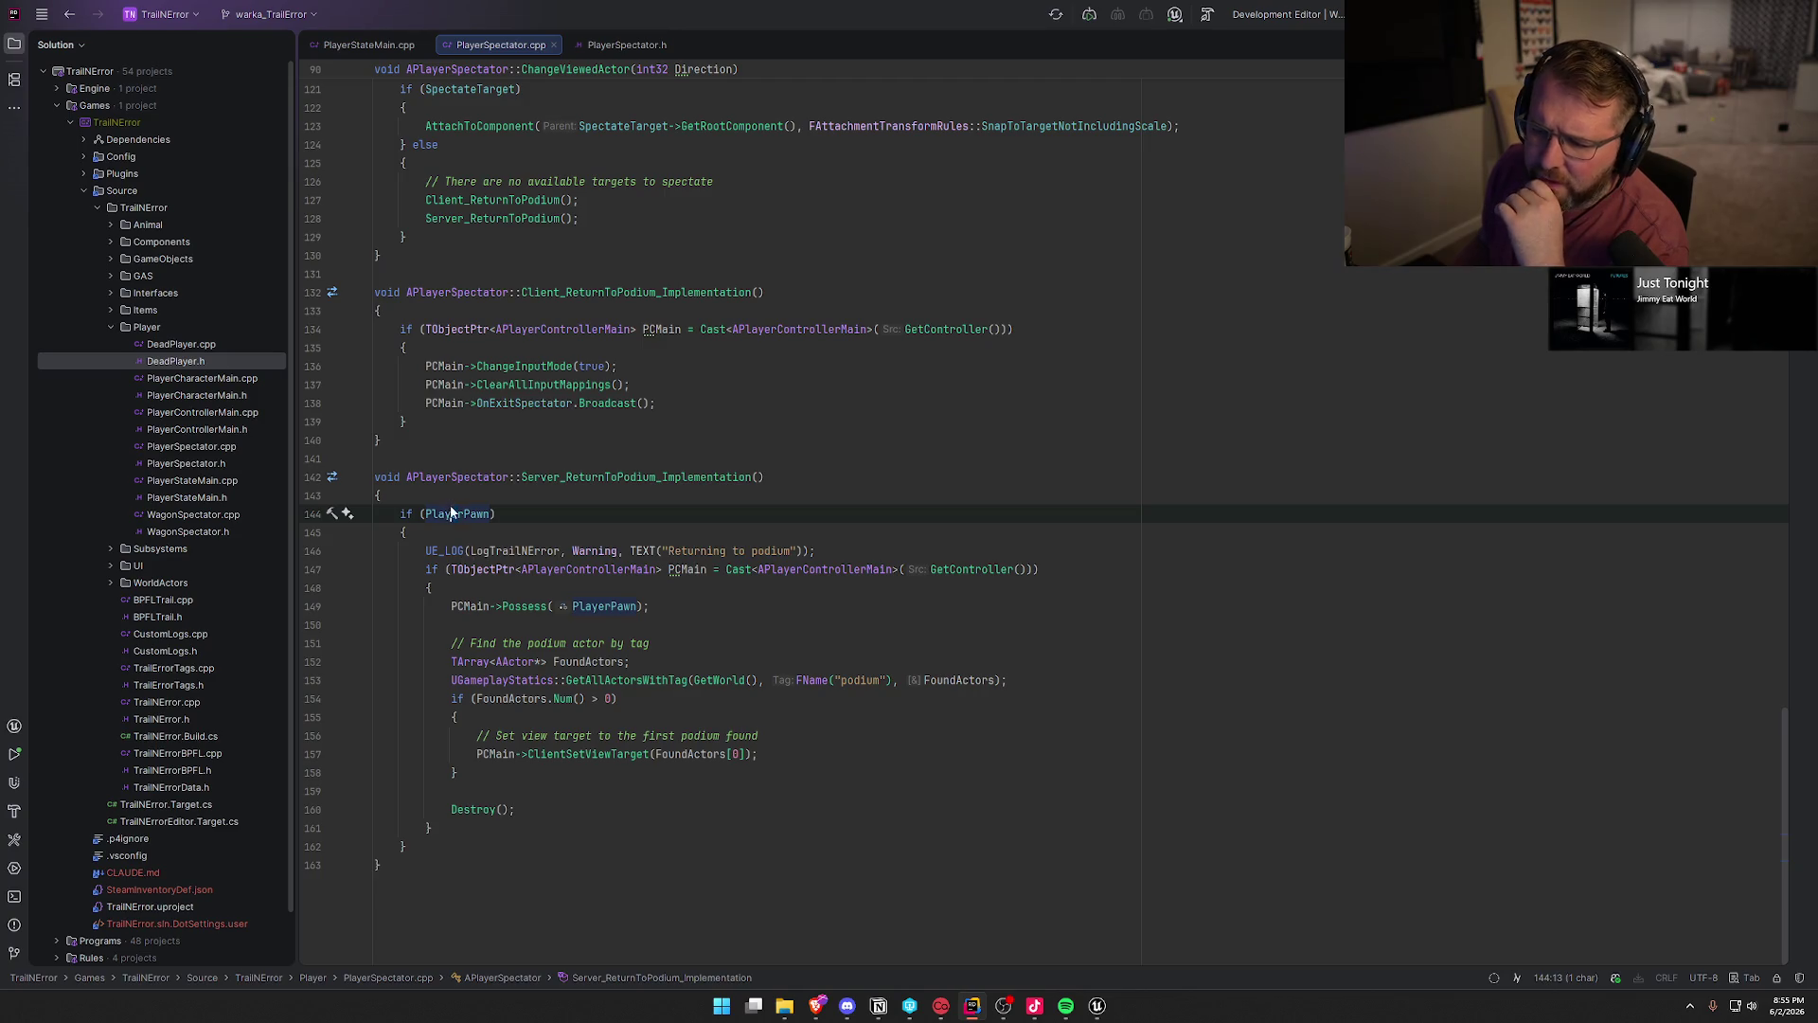
pyautogui.scroll(5, 614, 681)
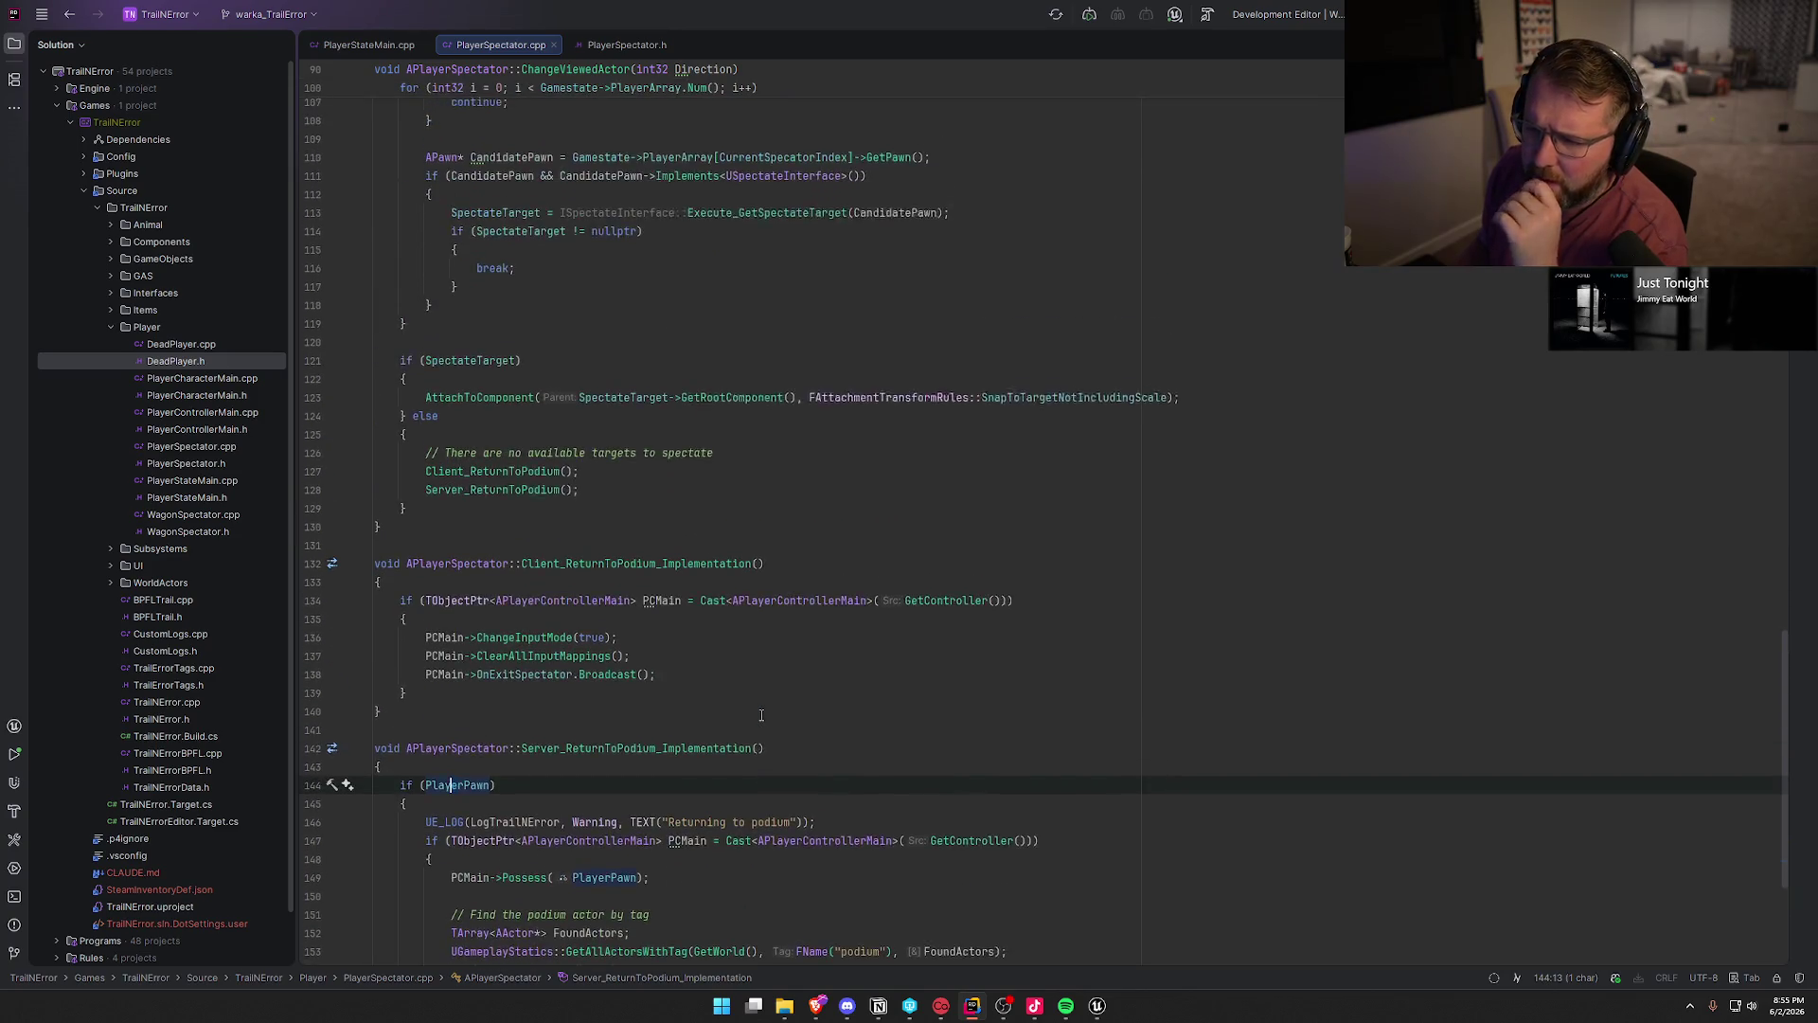
pyautogui.scroll(10, 760, 715)
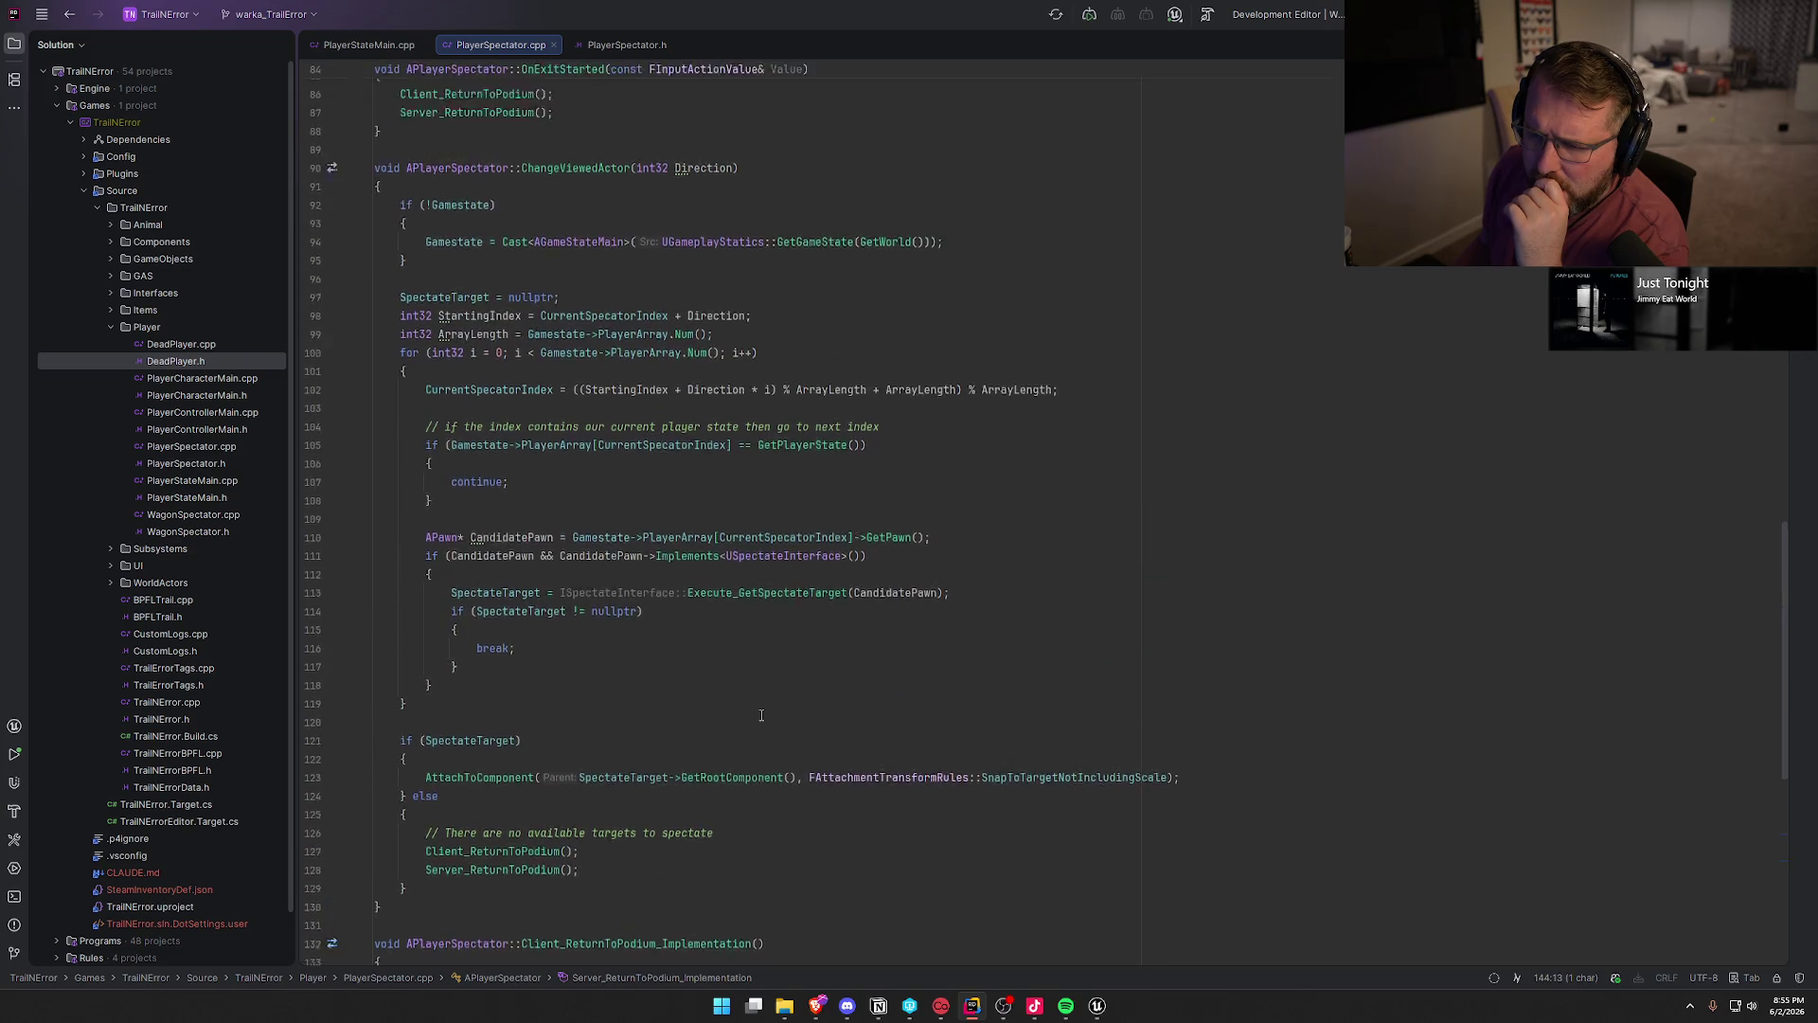
pyautogui.scroll(11, 760, 715)
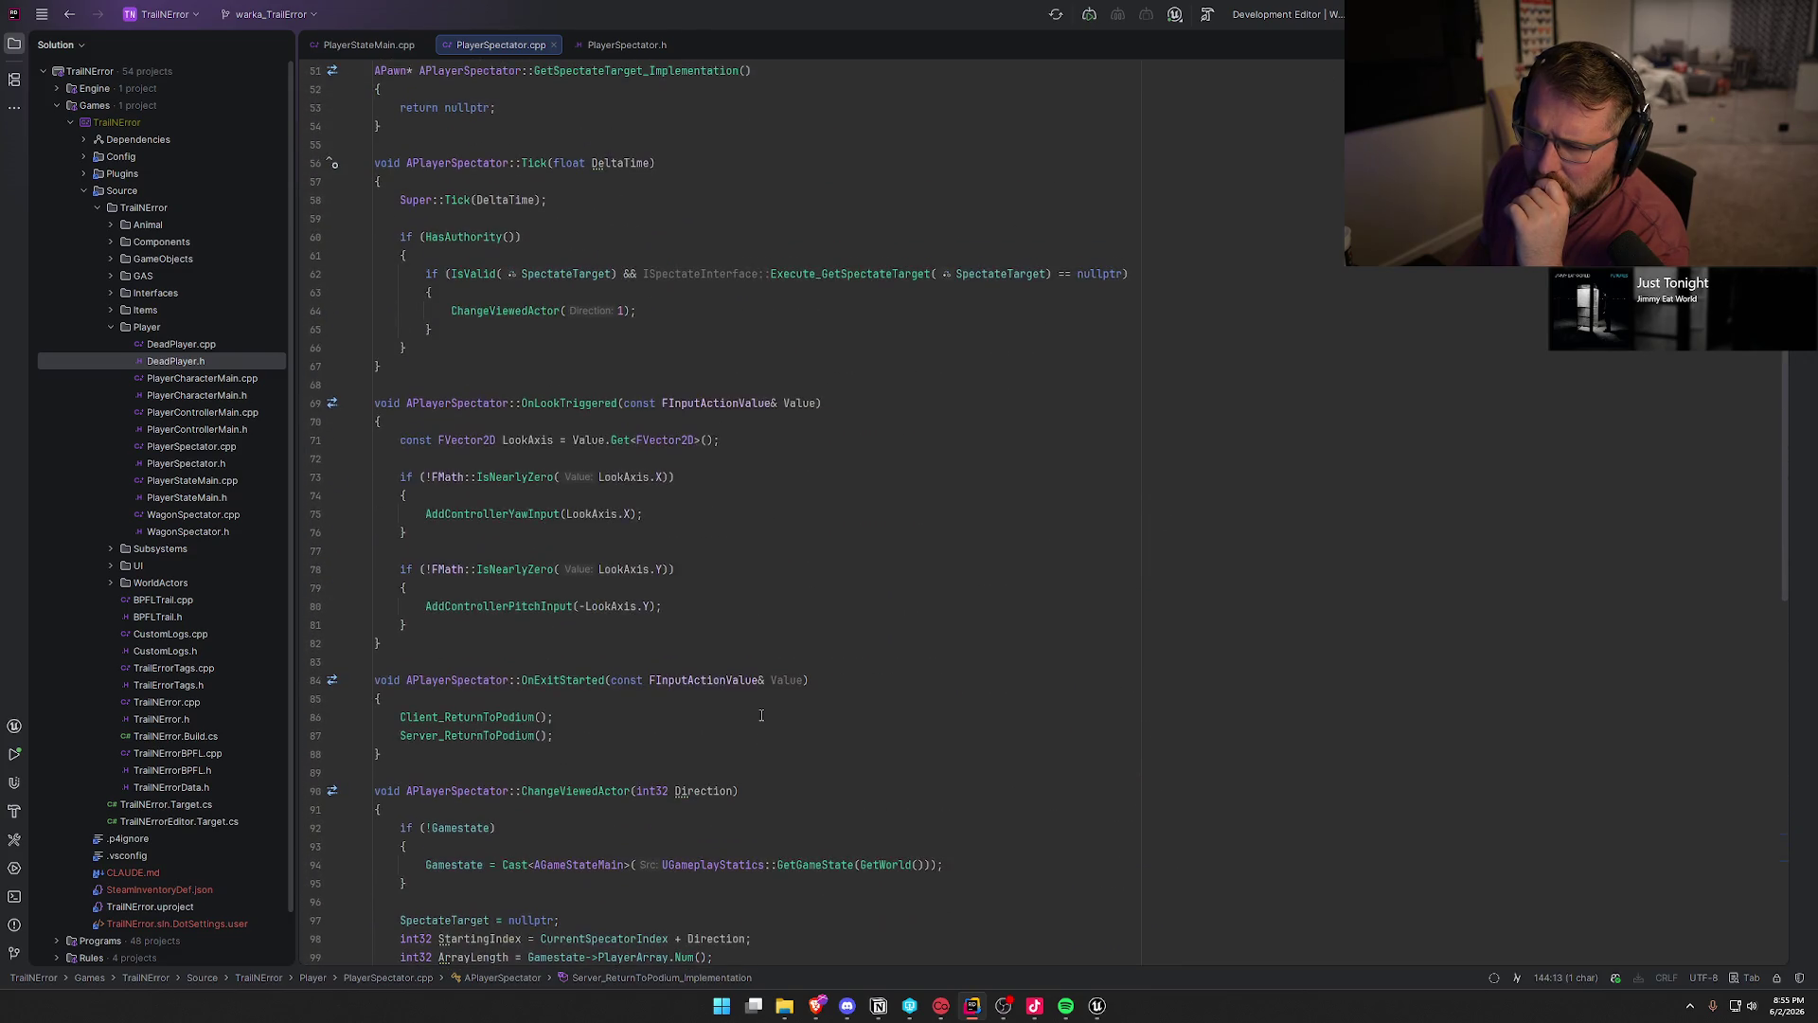
pyautogui.scroll(-5, 760, 715)
pyautogui.scroll(6, 760, 715)
pyautogui.scroll(4, 760, 715)
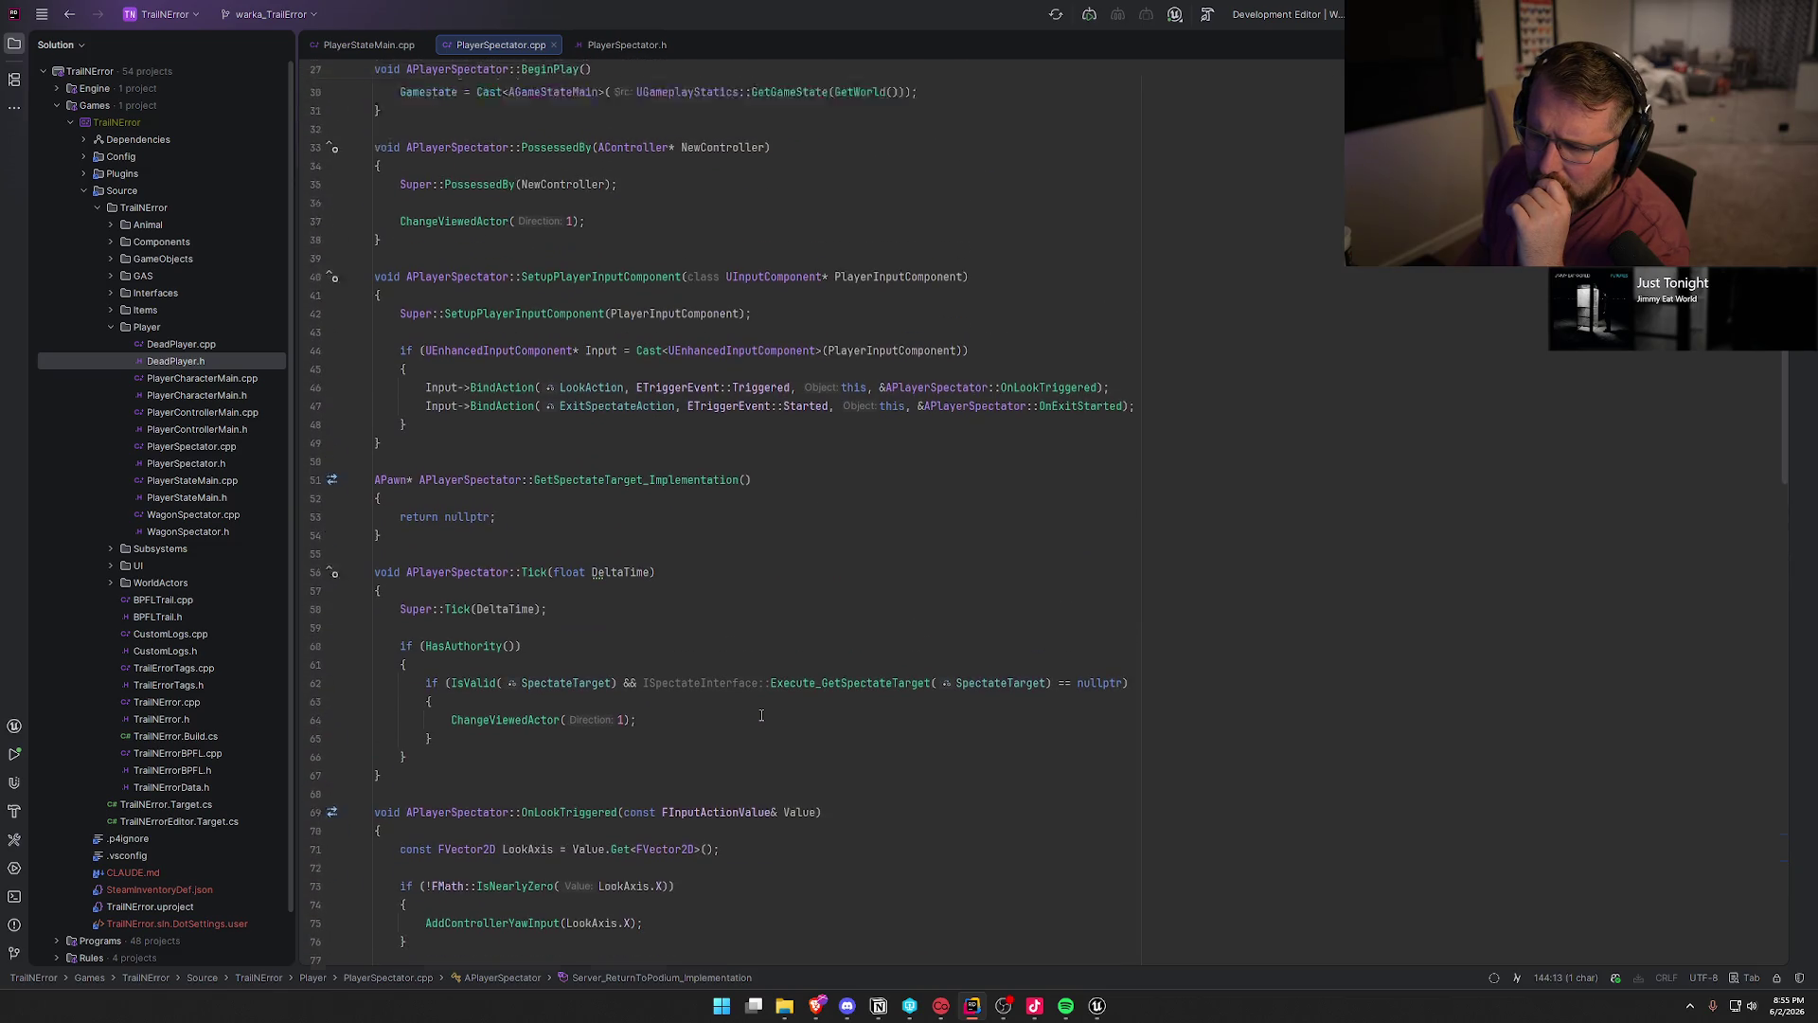
pyautogui.scroll(3, 760, 715)
pyautogui.scroll(4, 763, 717)
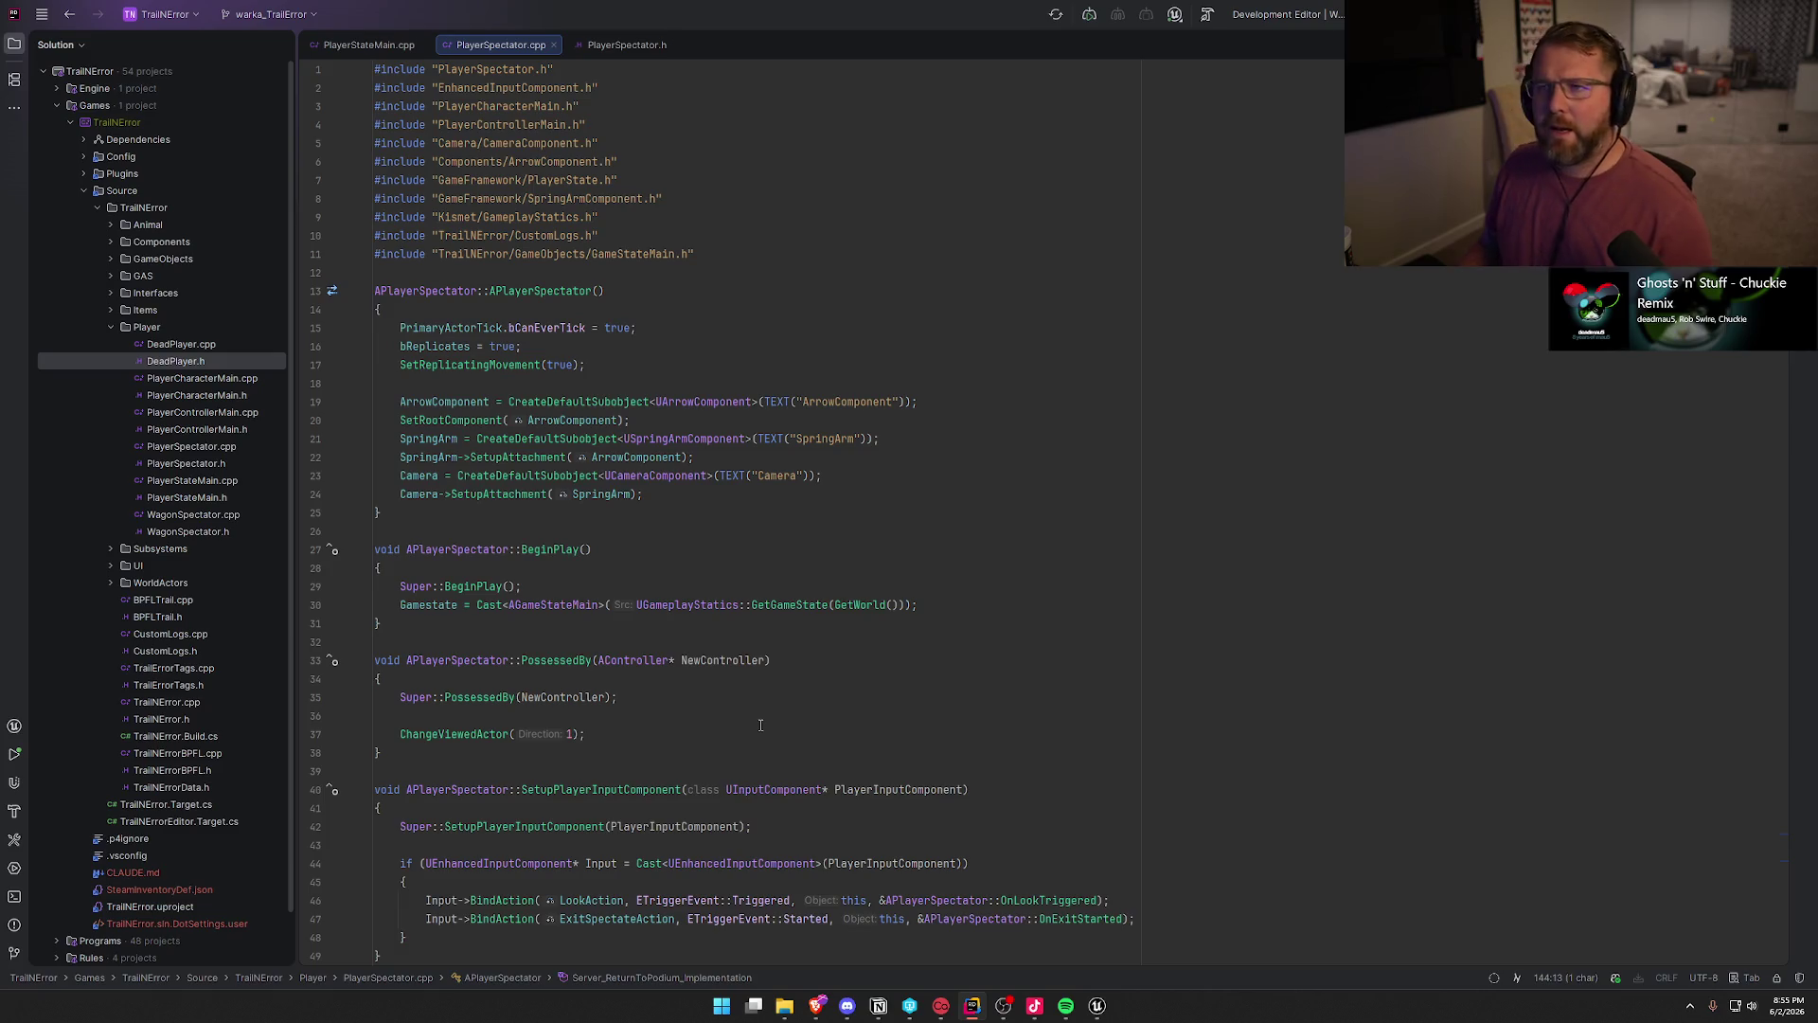
# - Back in Unreal, pan CheckEndGame to its entry node and inspect the Return Victory Objects variable
pyautogui.hotkey('alt', 'Tab')
pyautogui.moveTo(727, 706); pyautogui.dragTo(810, 678)
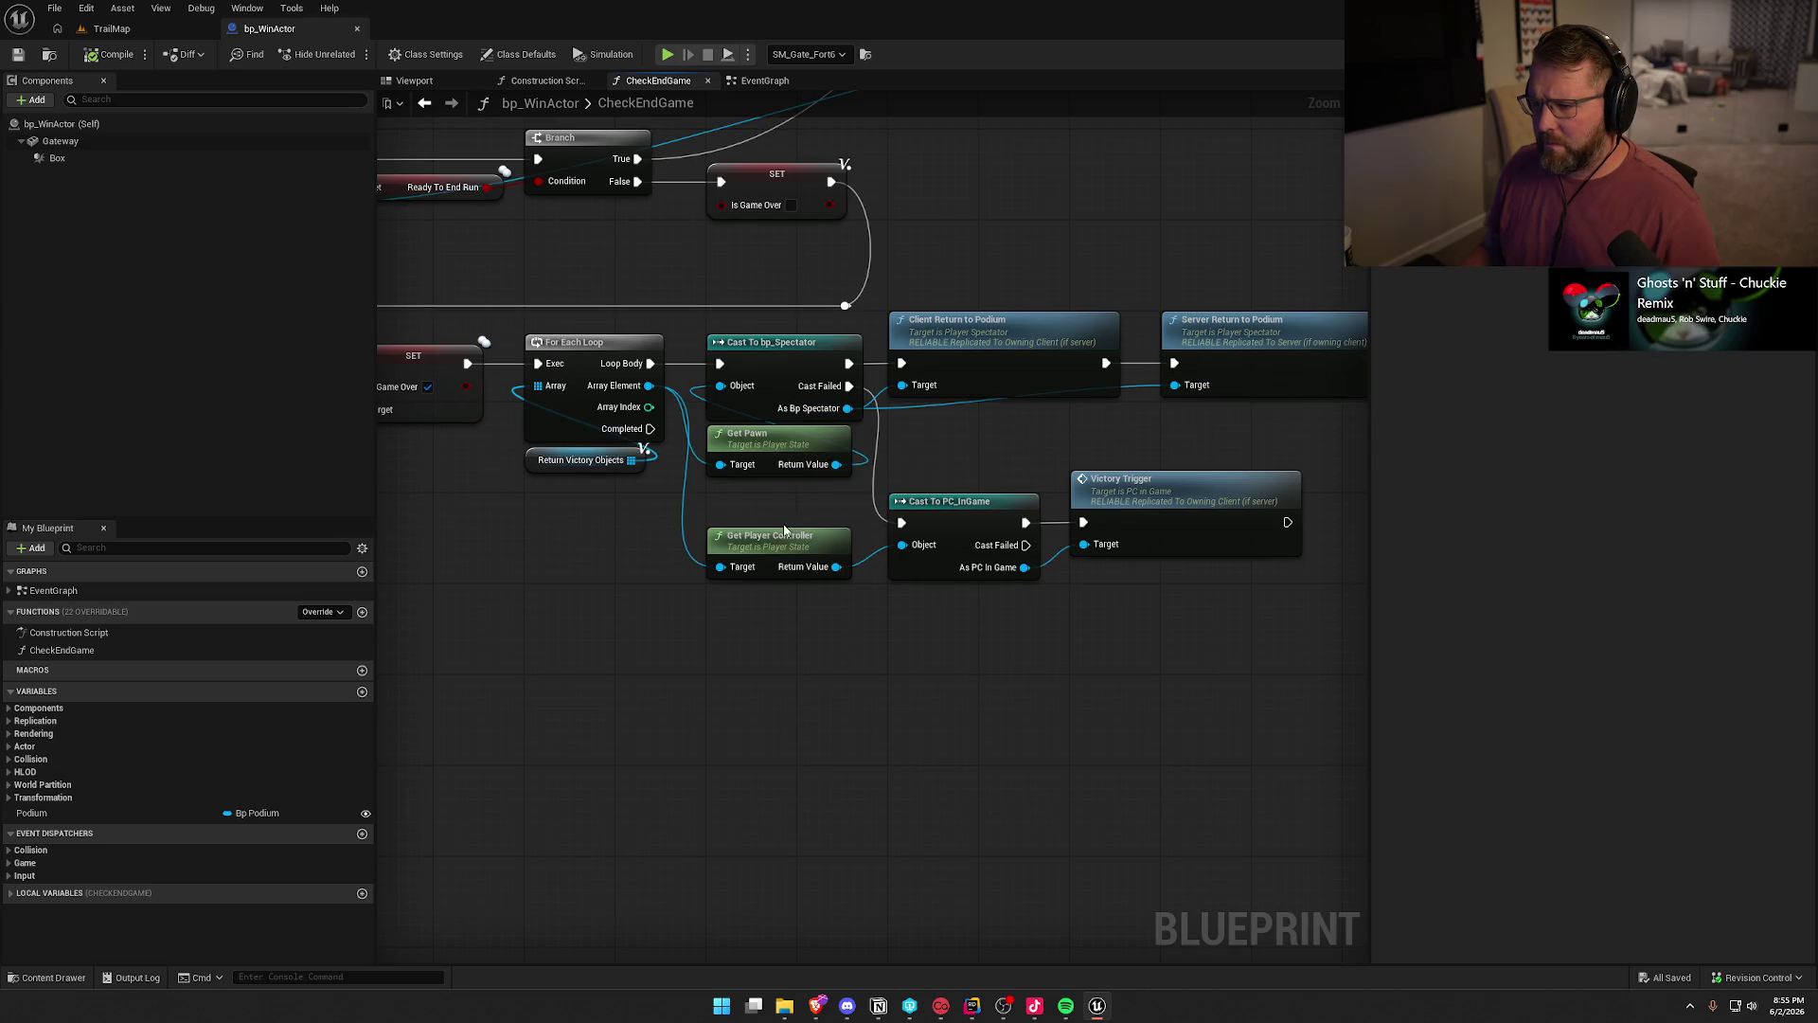
pyautogui.moveTo(758, 571); pyautogui.dragTo(1112, 759)
pyautogui.moveTo(950, 497)
pyautogui.mouseDown()
pyautogui.moveTo(1278, 741)
pyautogui.moveTo(994, 746)
pyautogui.moveTo(641, 844)
pyautogui.moveTo(649, 695)
pyautogui.mouseUp()
pyautogui.moveTo(877, 556); pyautogui.dragTo(985, 498)
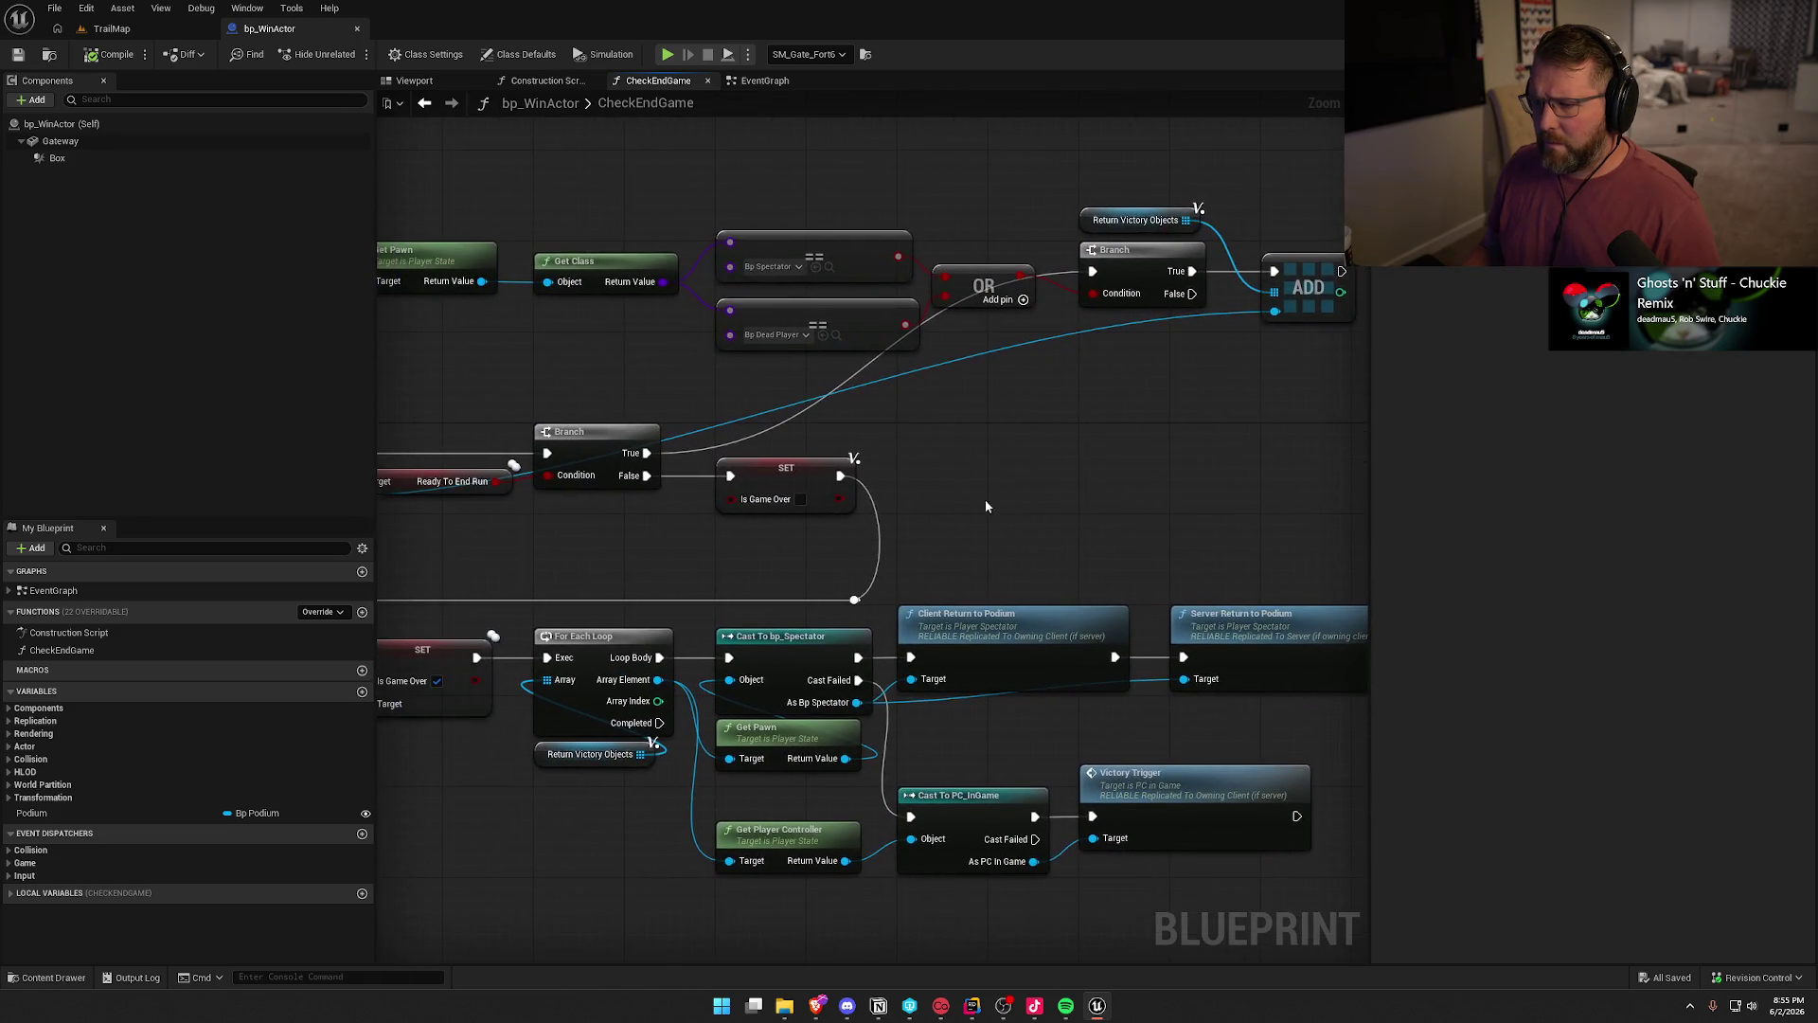
pyautogui.moveTo(470, 324)
pyautogui.mouseDown()
pyautogui.moveTo(665, 348)
pyautogui.moveTo(431, 343)
pyautogui.mouseUp()
pyautogui.click(1108, 256)
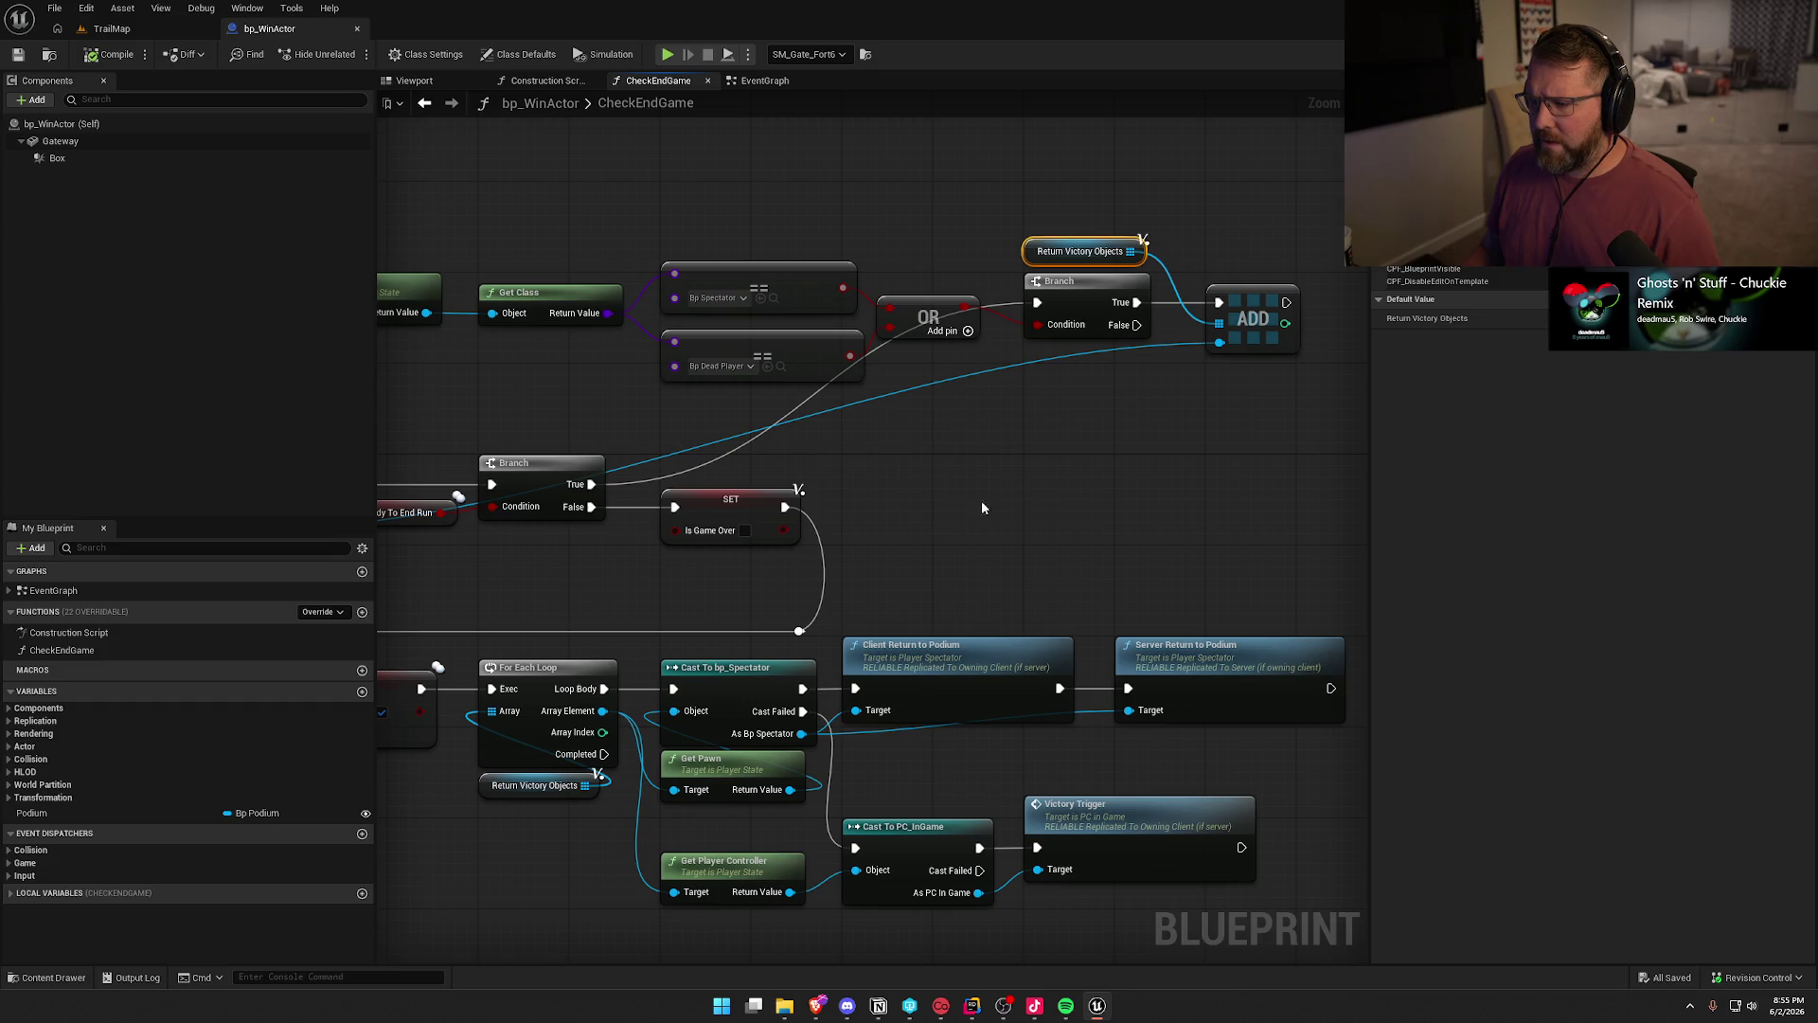
# - Locate the Victory Trigger call and open its definition in PC_InGame's event graph
pyautogui.moveTo(981, 500); pyautogui.dragTo(1420, 259)
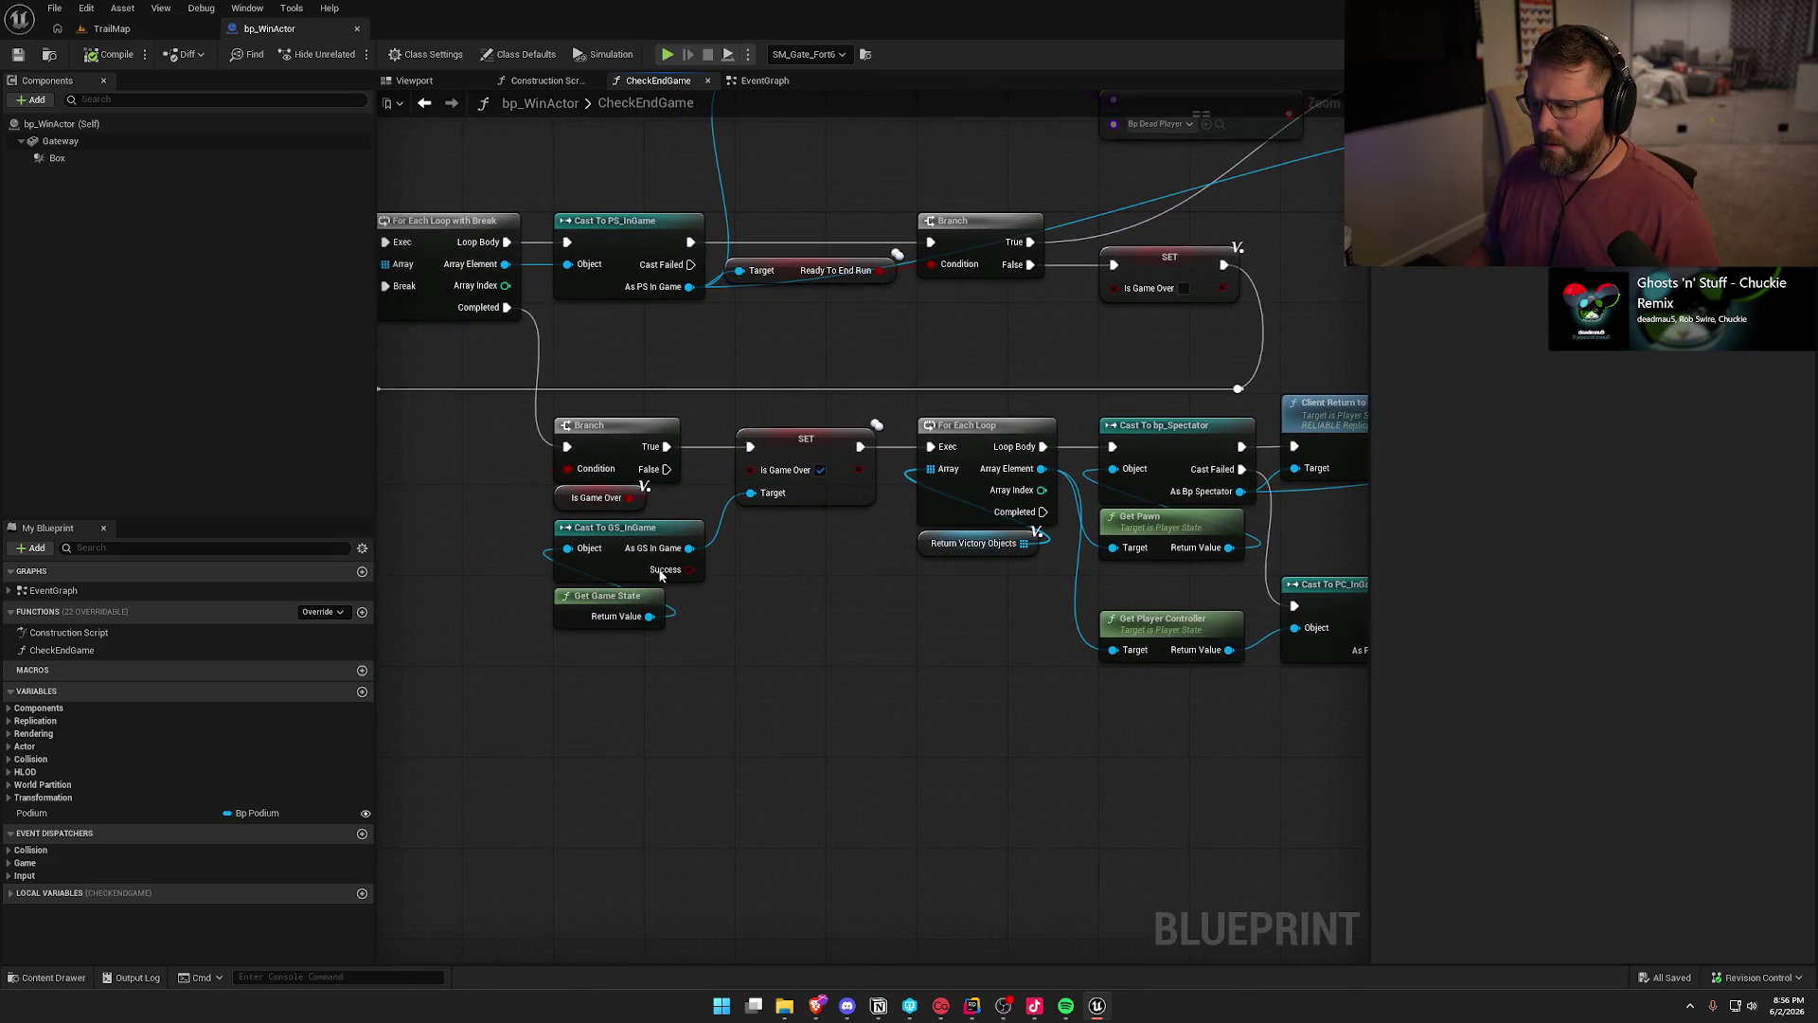
pyautogui.moveTo(1021, 593)
pyautogui.mouseDown()
pyautogui.moveTo(541, 548)
pyautogui.moveTo(626, 504)
pyautogui.mouseUp()
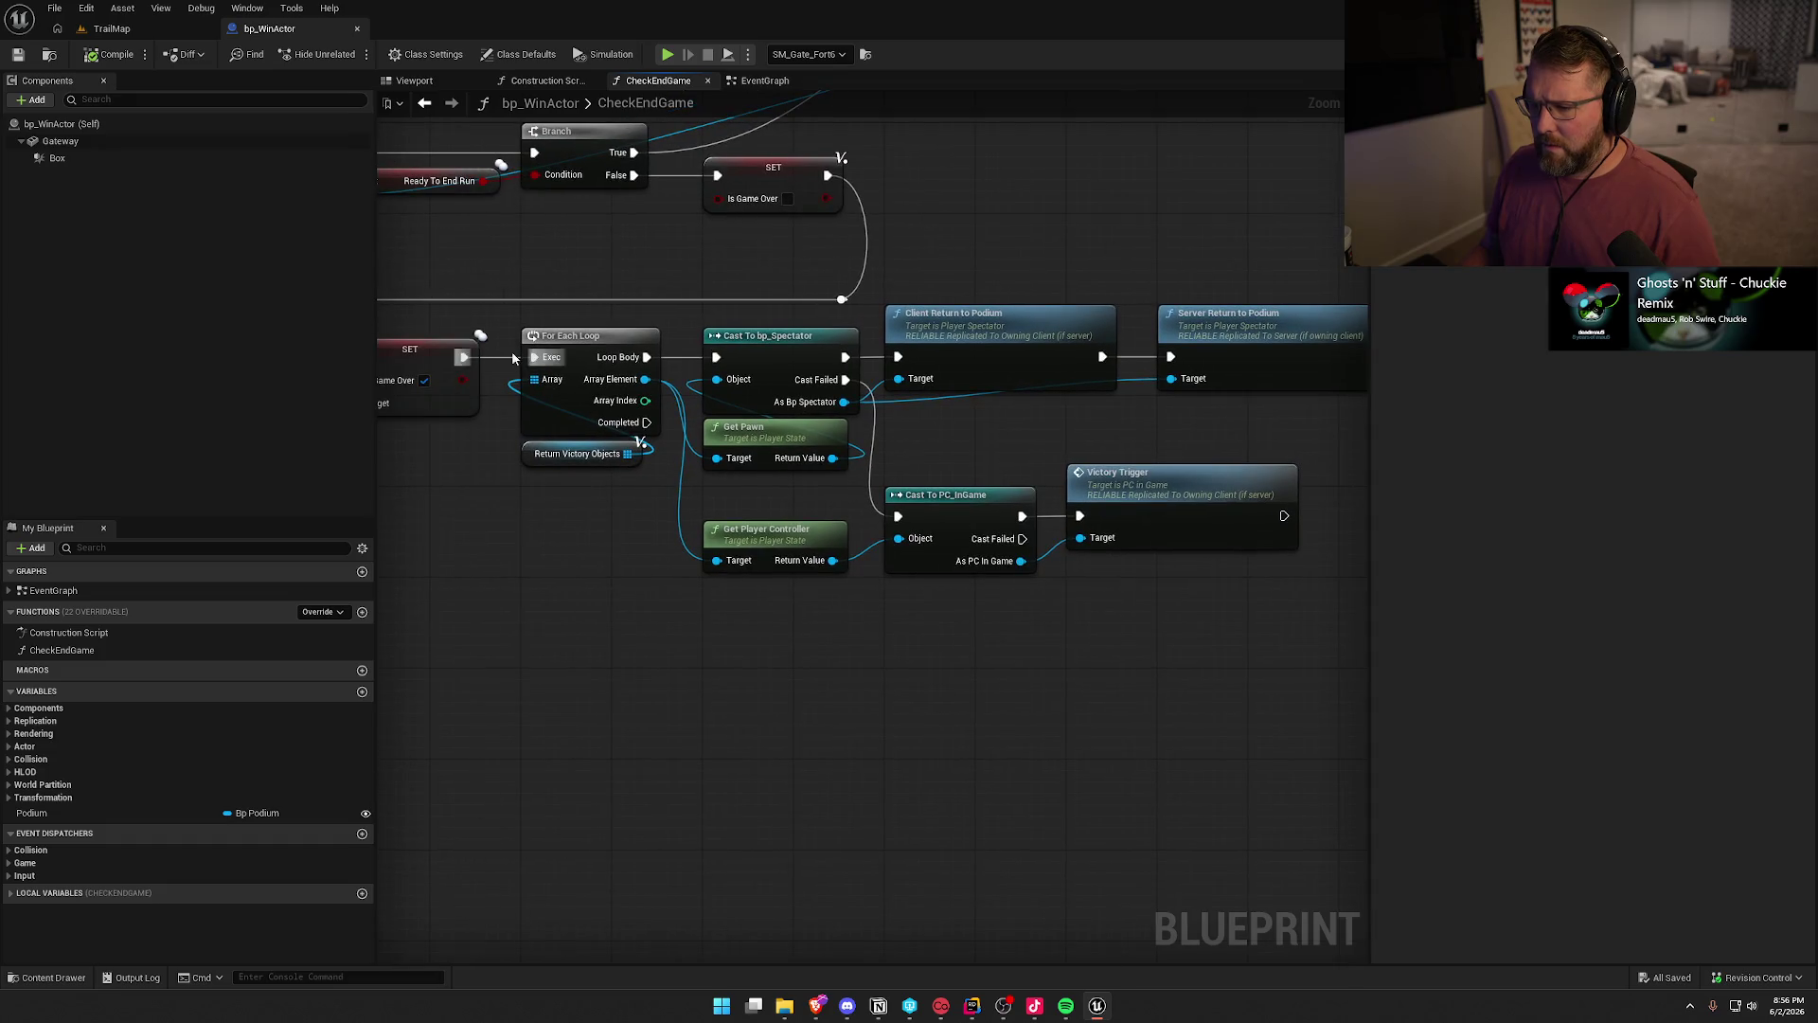
pyautogui.moveTo(1059, 655); pyautogui.dragTo(970, 676)
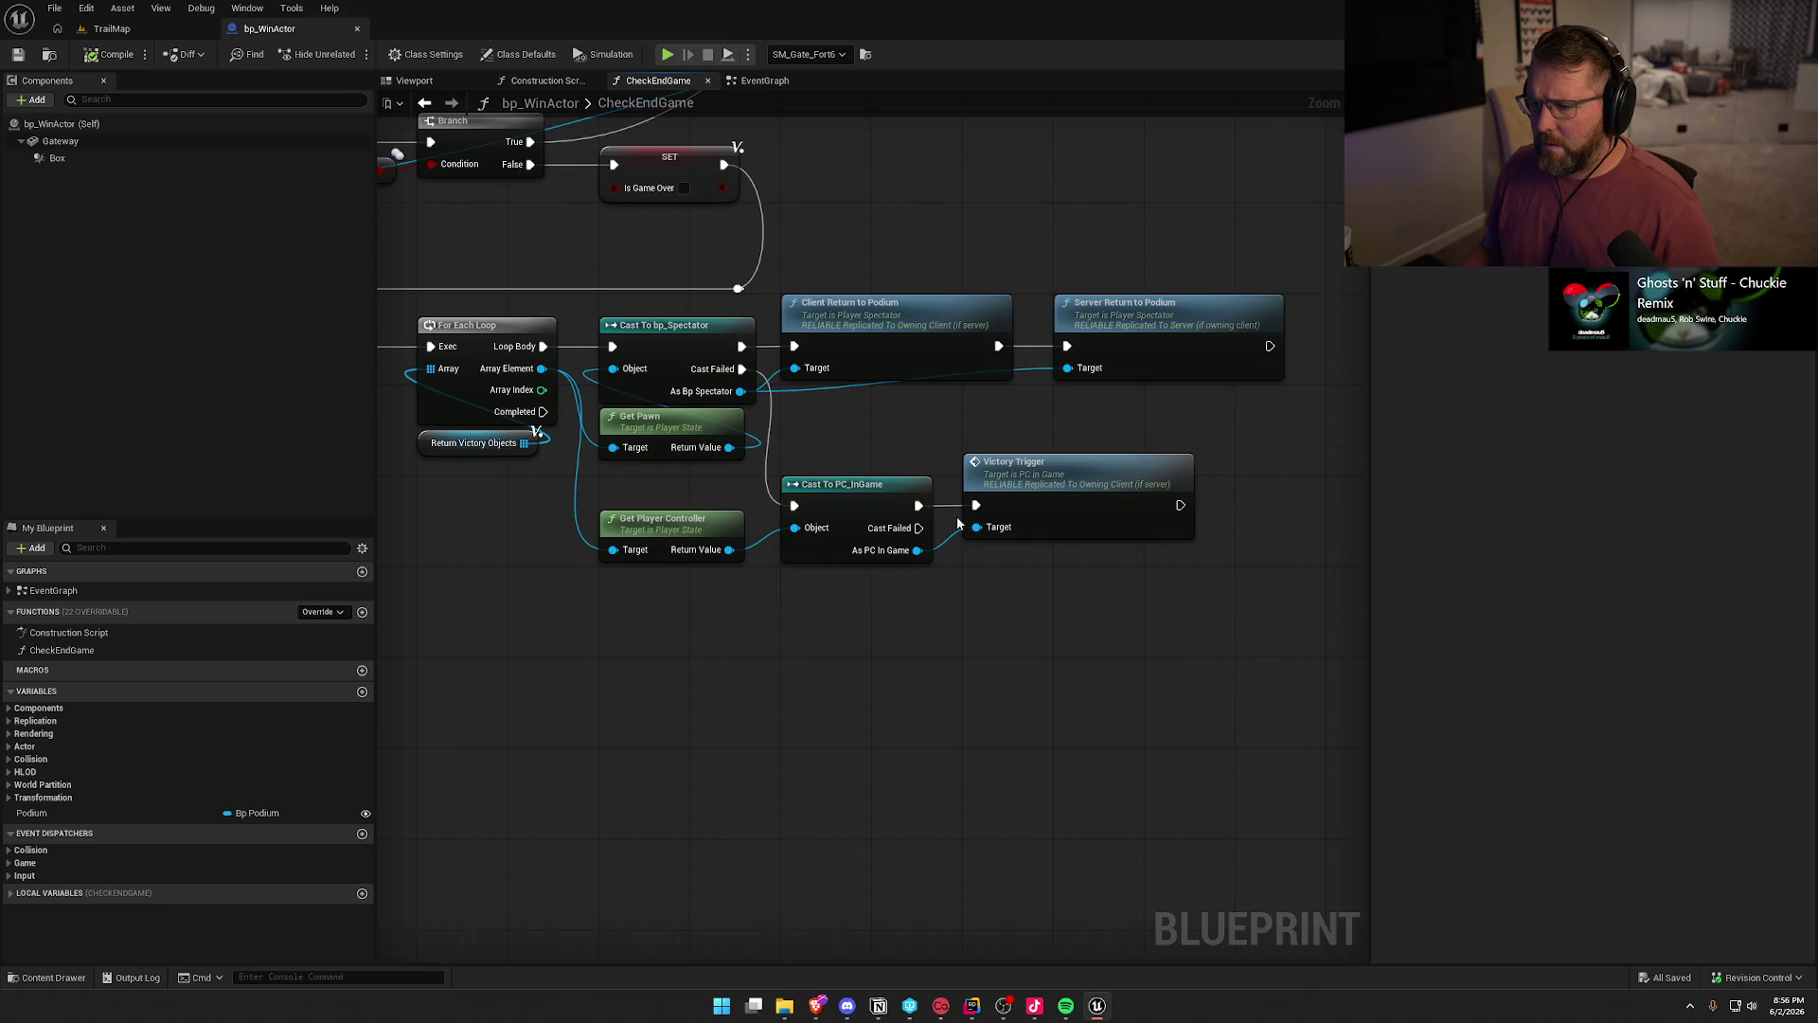
pyautogui.click(1029, 477)
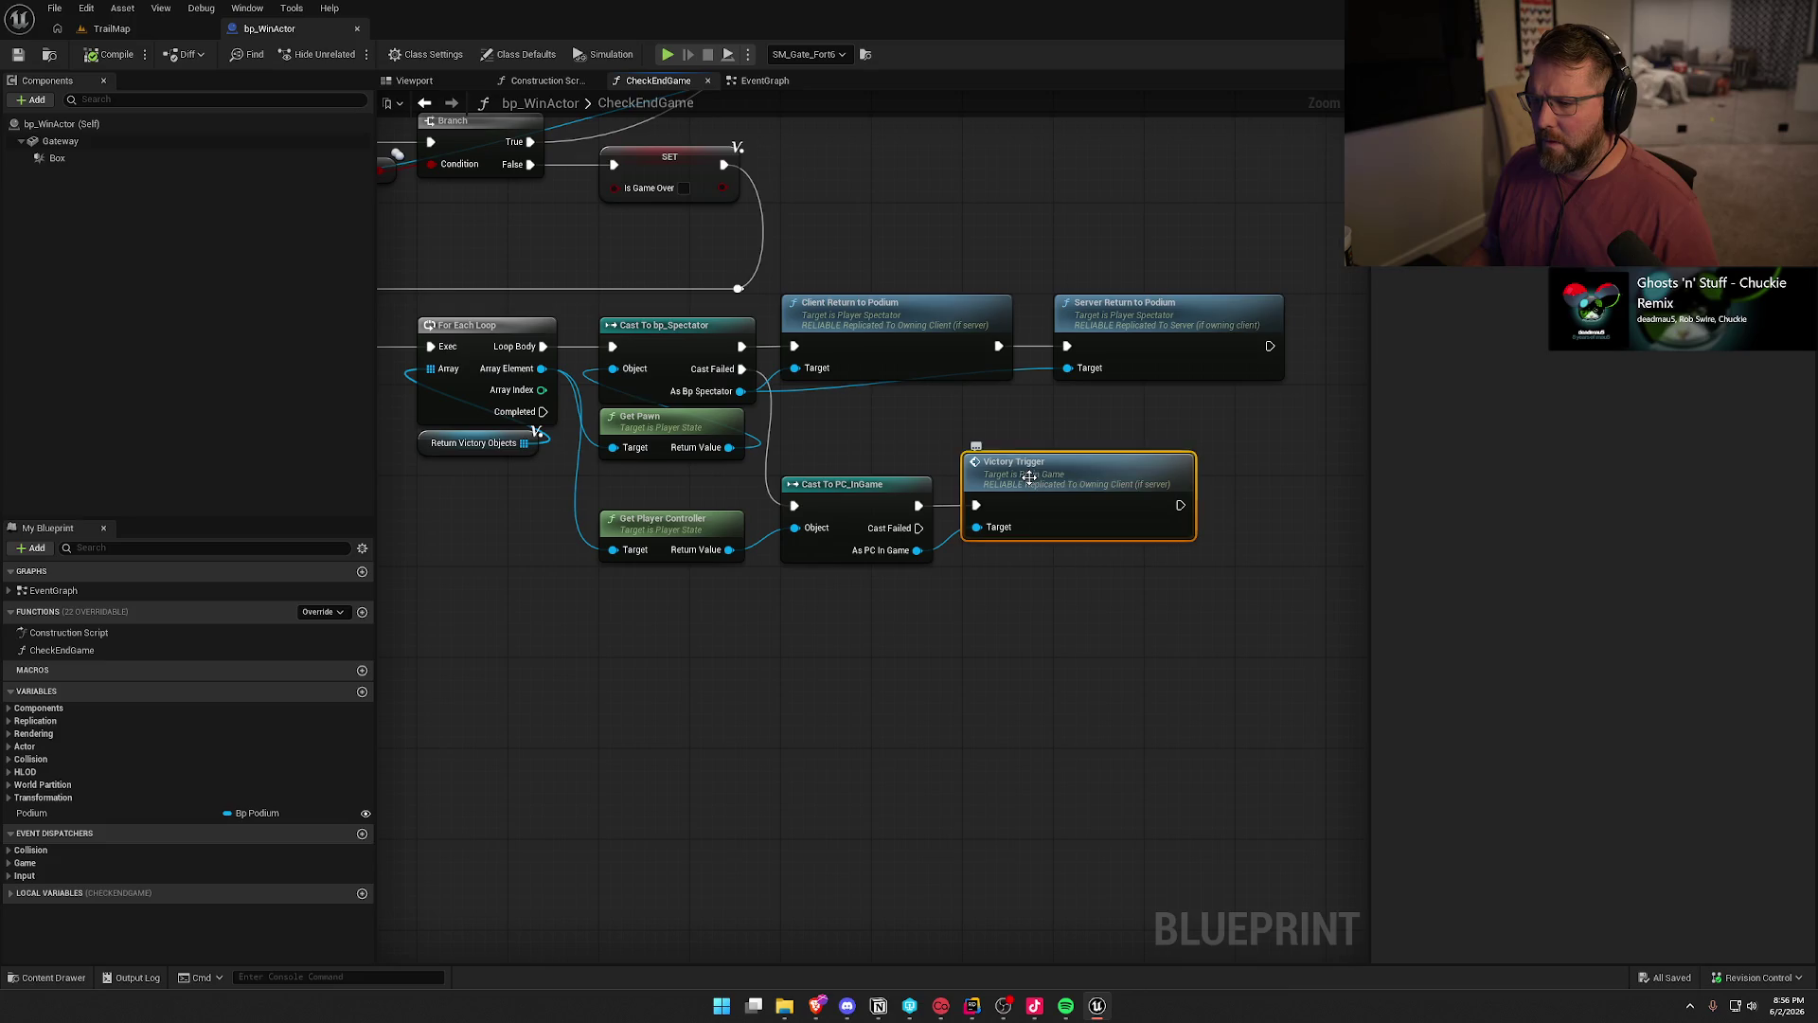
pyautogui.doubleClick(1029, 477)
pyautogui.moveTo(1060, 674); pyautogui.dragTo(598, 576)
# - Follow Server Victory Update Player Location to its event's teleport chain ending in Set Actor Transform
pyautogui.moveTo(997, 598)
pyautogui.mouseDown()
pyautogui.moveTo(609, 556)
pyautogui.moveTo(348, 576)
pyautogui.mouseUp()
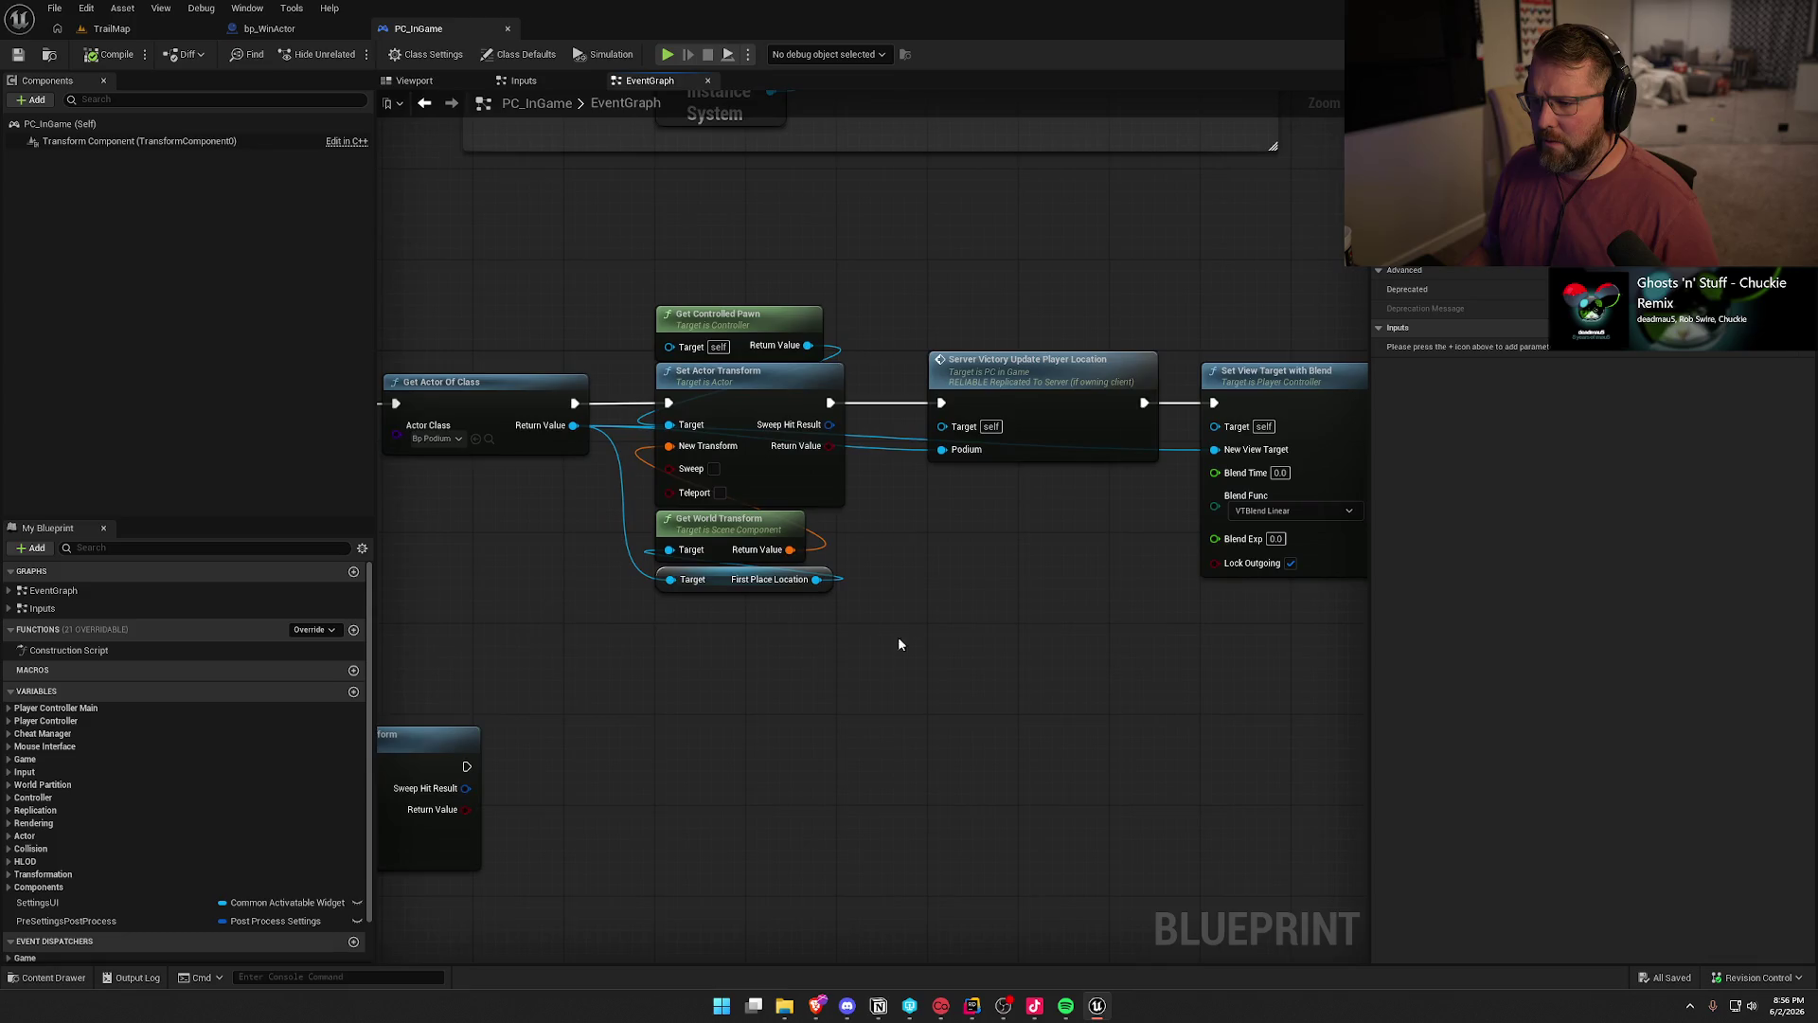
pyautogui.moveTo(1009, 615); pyautogui.dragTo(823, 591)
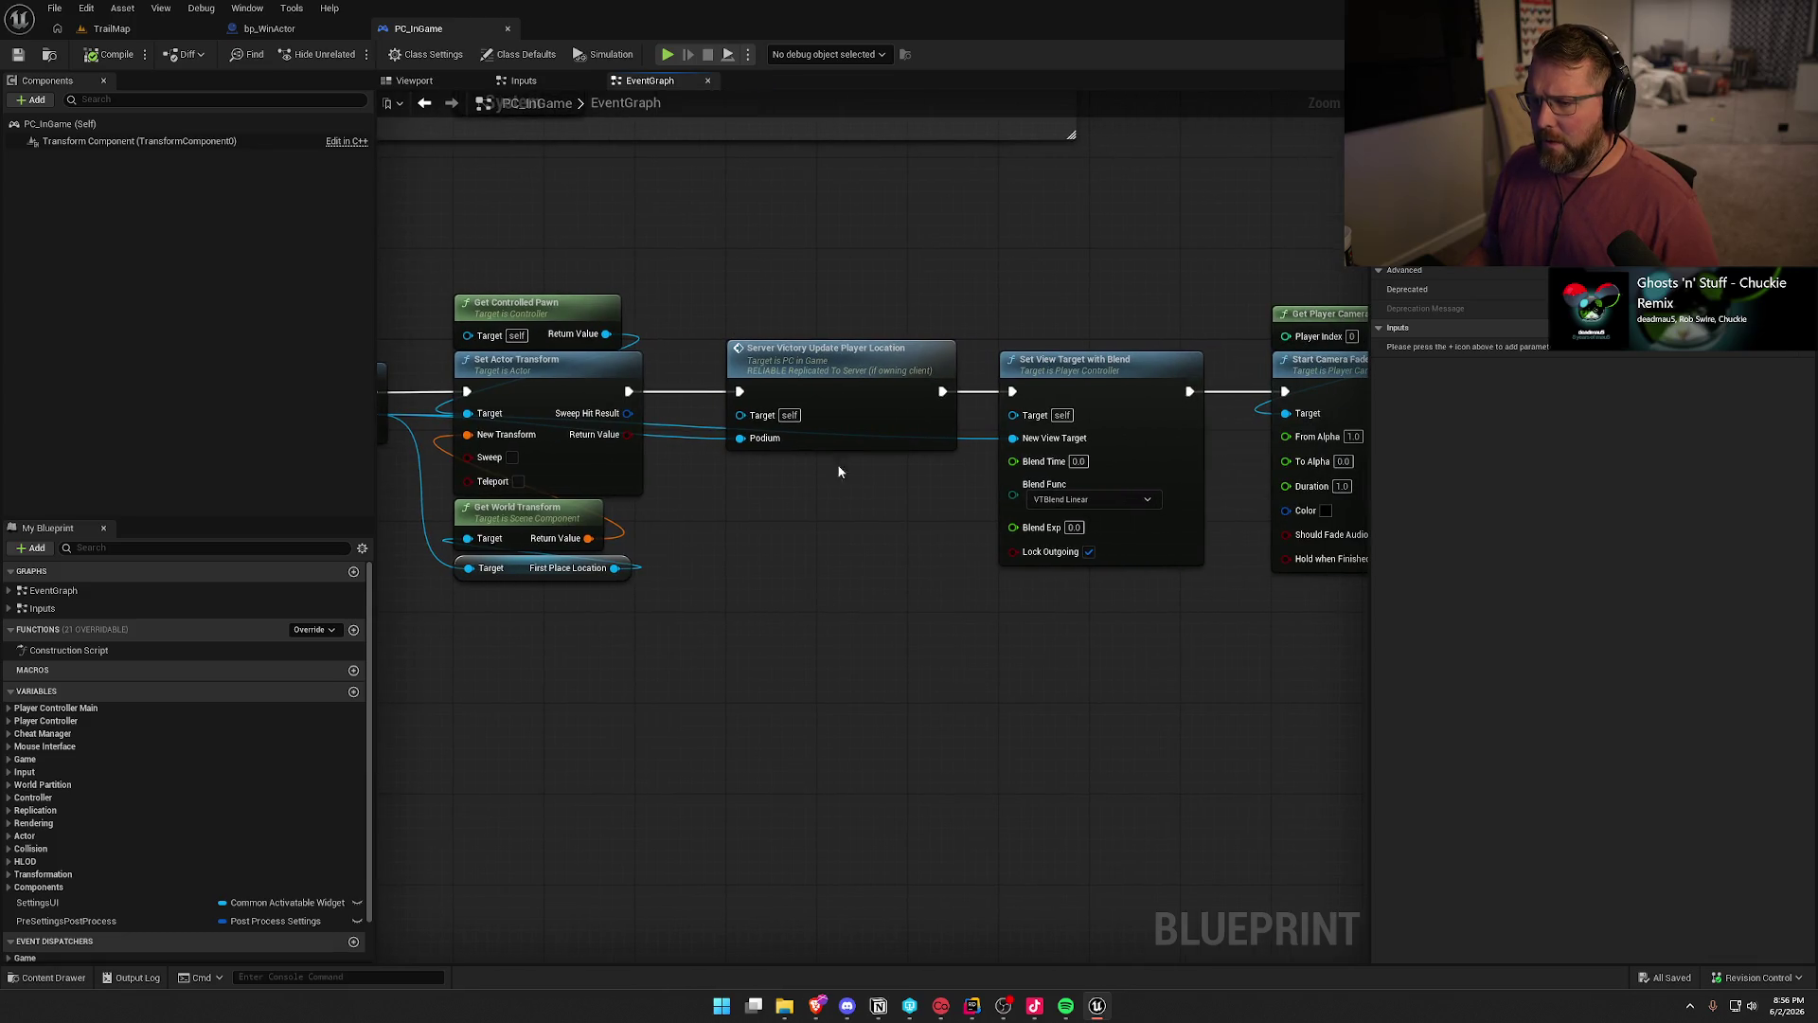
pyautogui.click(830, 421)
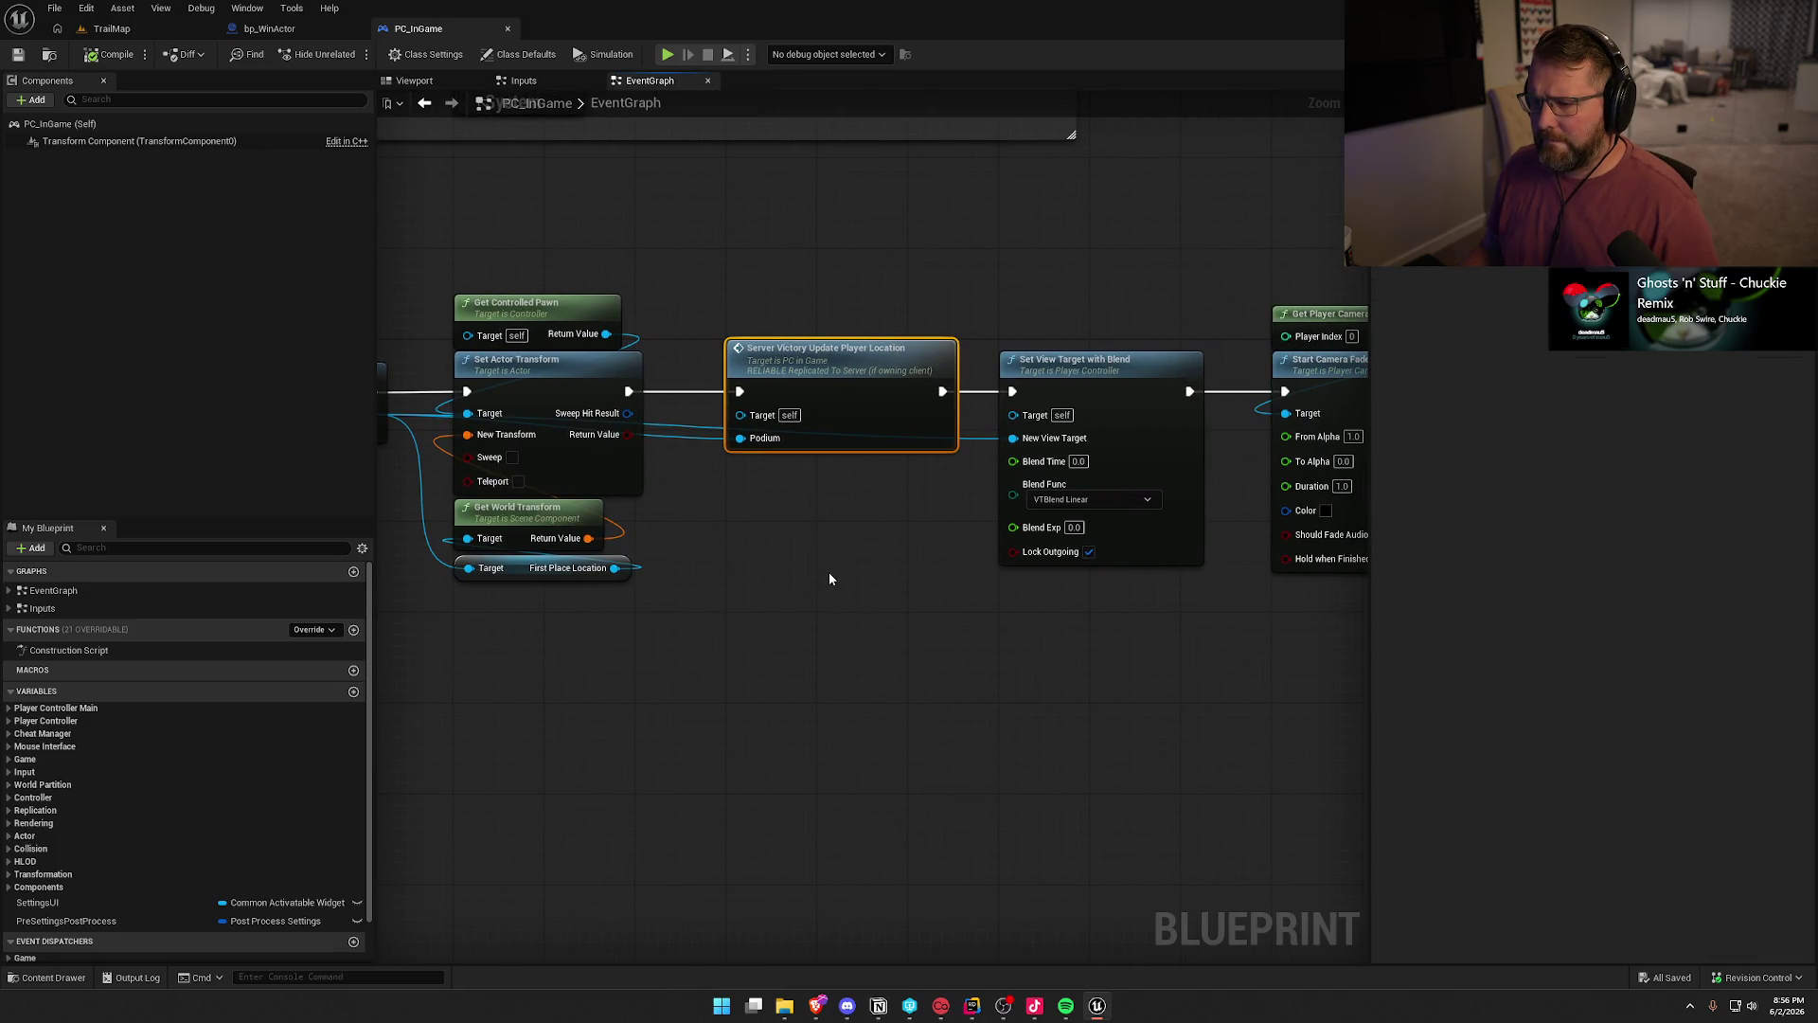
pyautogui.doubleClick(868, 363)
pyautogui.moveTo(1002, 379)
pyautogui.mouseDown()
pyautogui.moveTo(563, 276)
pyautogui.moveTo(828, 265)
pyautogui.moveTo(634, 313)
pyautogui.mouseUp()
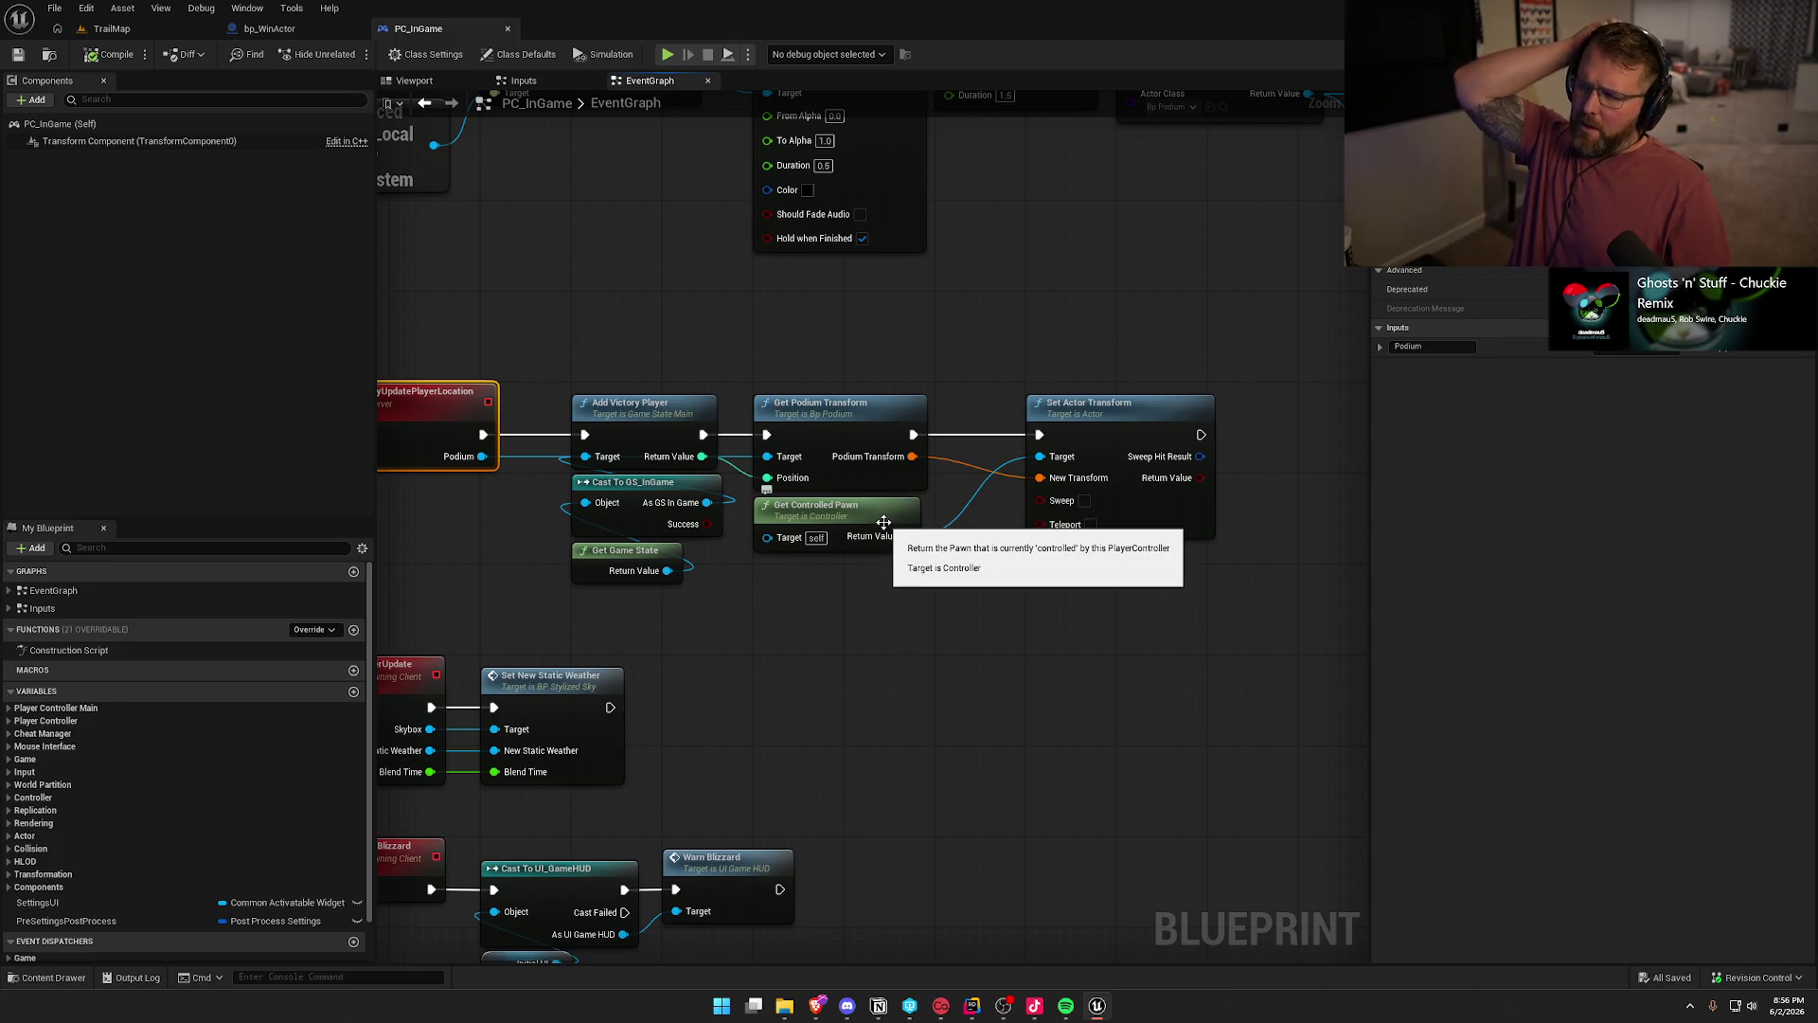
# - Review the VictoryTrigger event's six podium teleport nodes, then return to bp_WinActor
pyautogui.moveTo(572, 248); pyautogui.dragTo(813, 416)
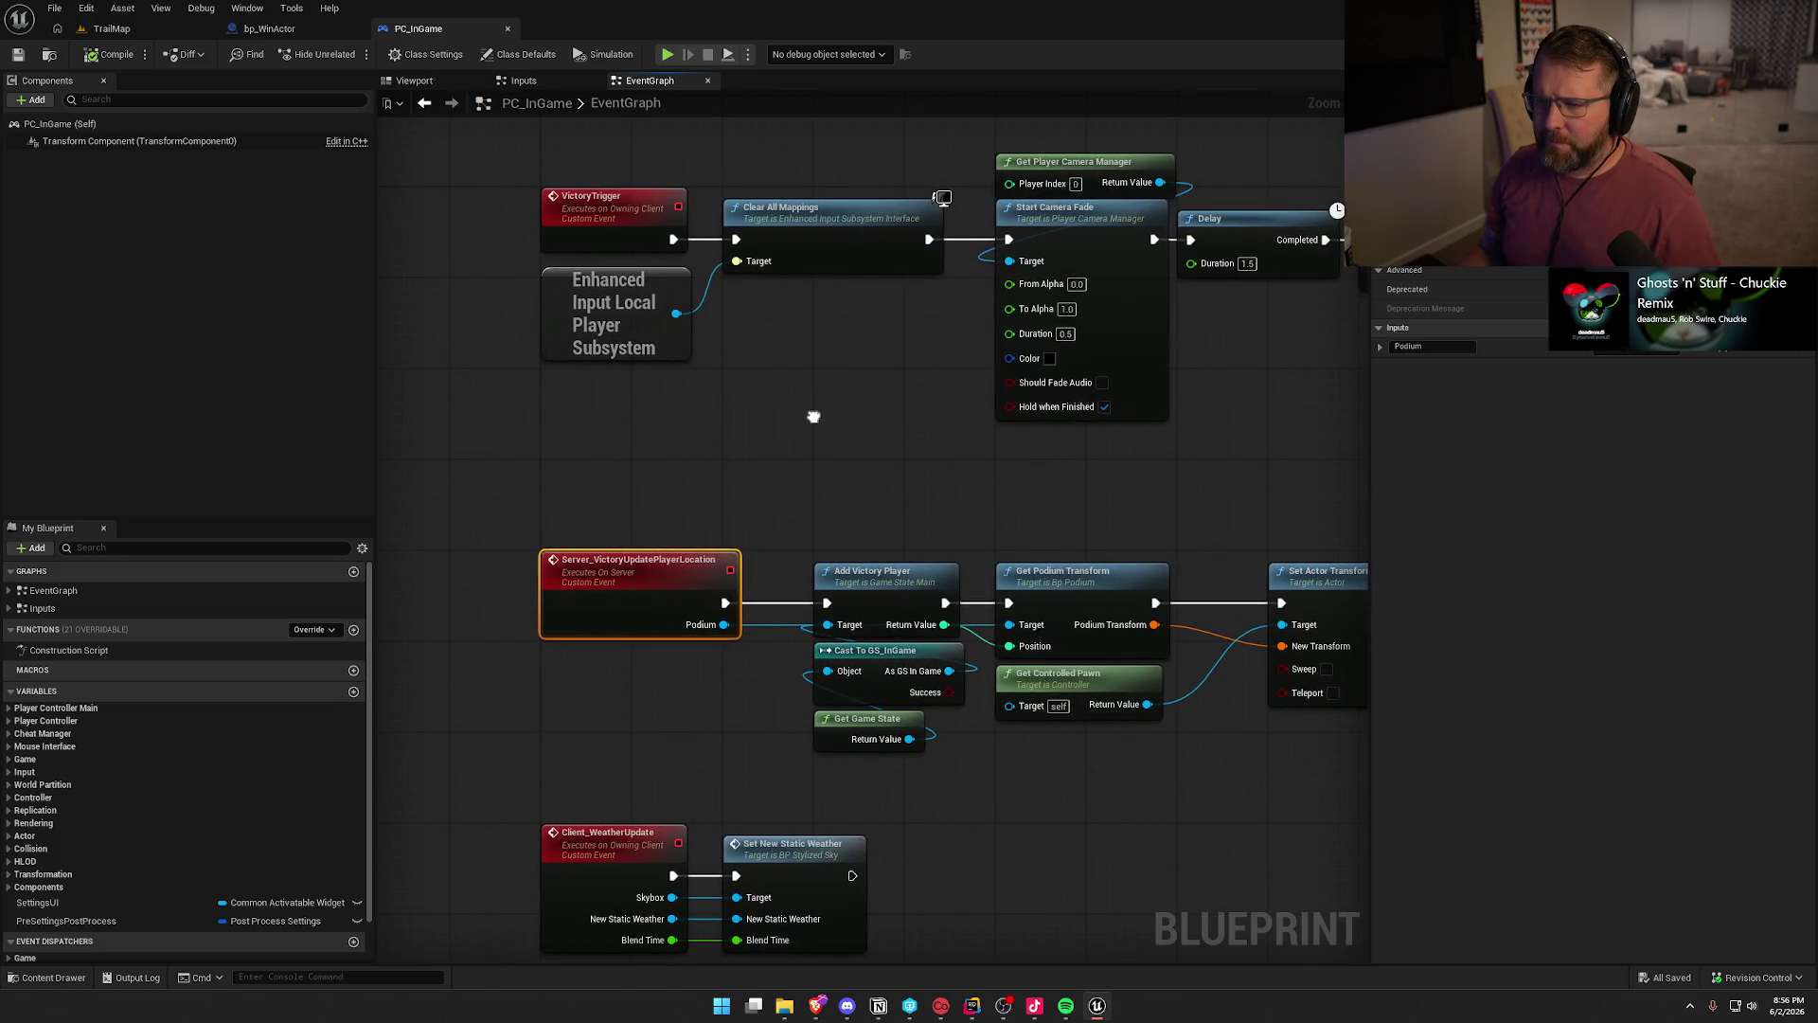
pyautogui.moveTo(880, 482)
pyautogui.mouseDown()
pyautogui.moveTo(680, 289)
pyautogui.moveTo(911, 479)
pyautogui.moveTo(1230, 562)
pyautogui.mouseUp()
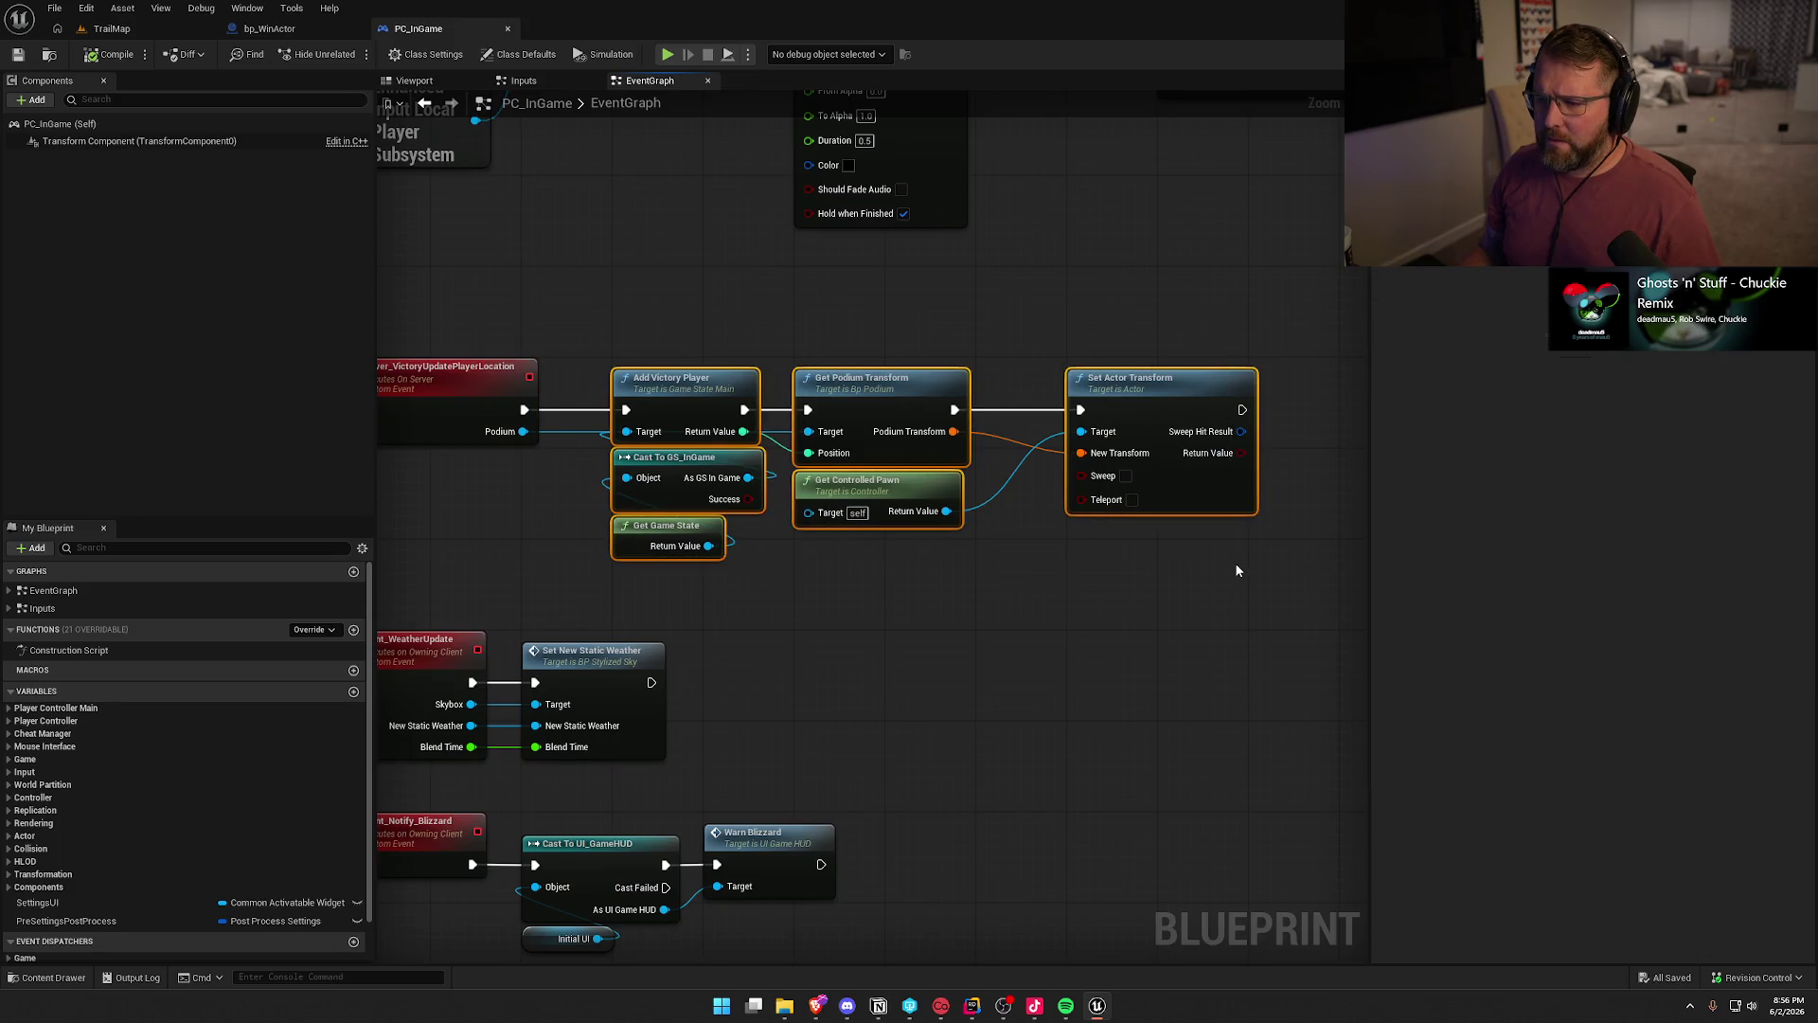
pyautogui.click(1138, 573)
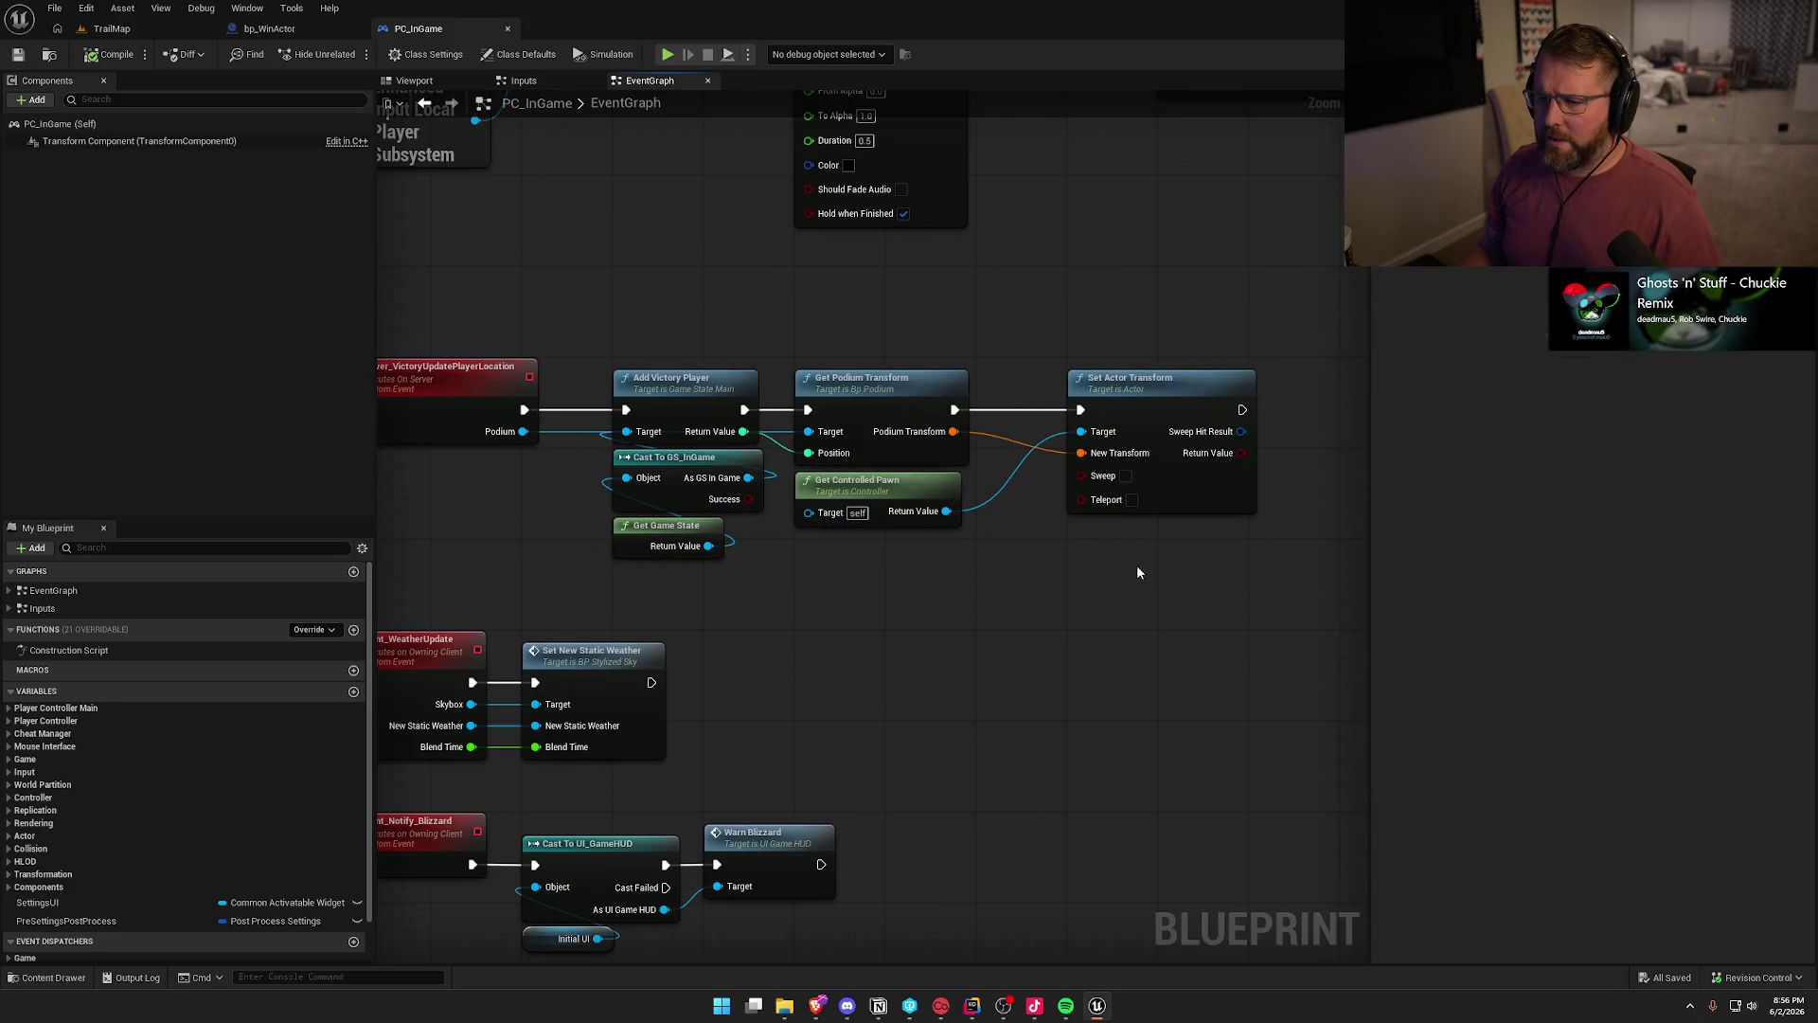
pyautogui.click(301, 30)
# - Copy bp_WinActor's Cast To PS_InGame and Stop Run Timer nodes into PC_InGame after Set Actor Transform
pyautogui.click(765, 81)
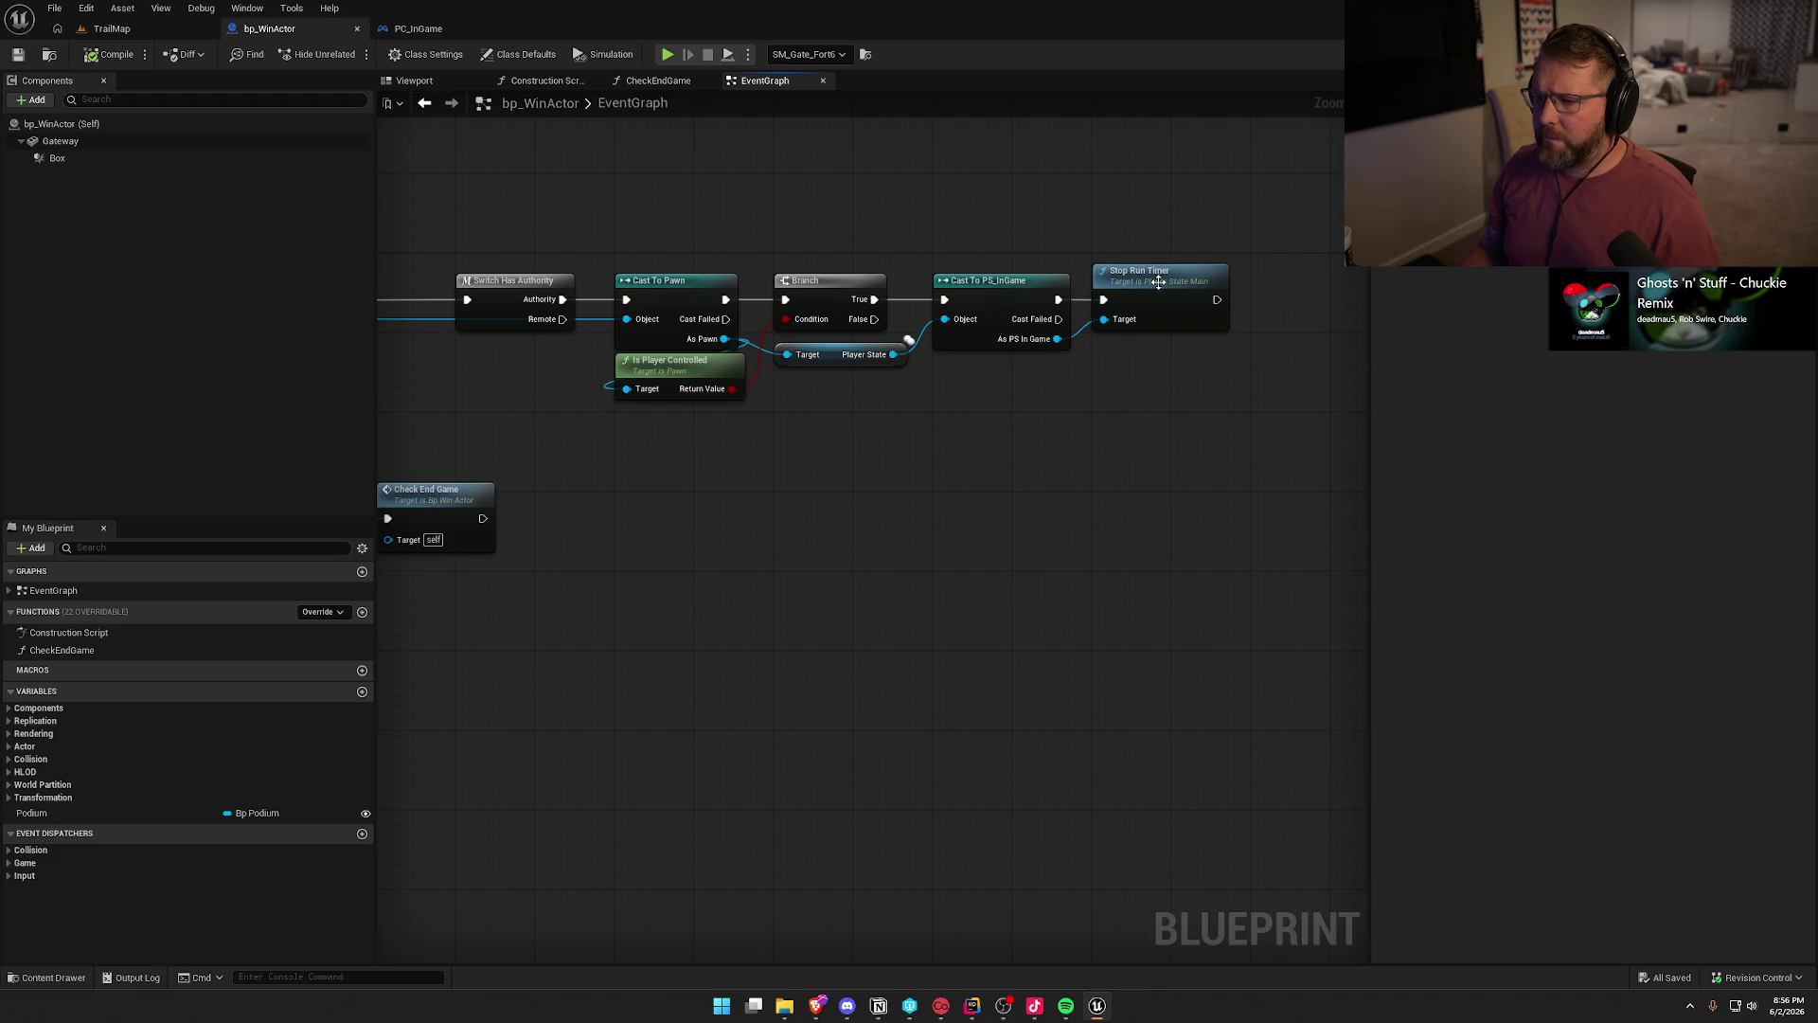
pyautogui.moveTo(1142, 422); pyautogui.dragTo(943, 284)
pyautogui.keyDown('ctrl'); pyautogui.click(858, 361); pyautogui.keyUp('ctrl')
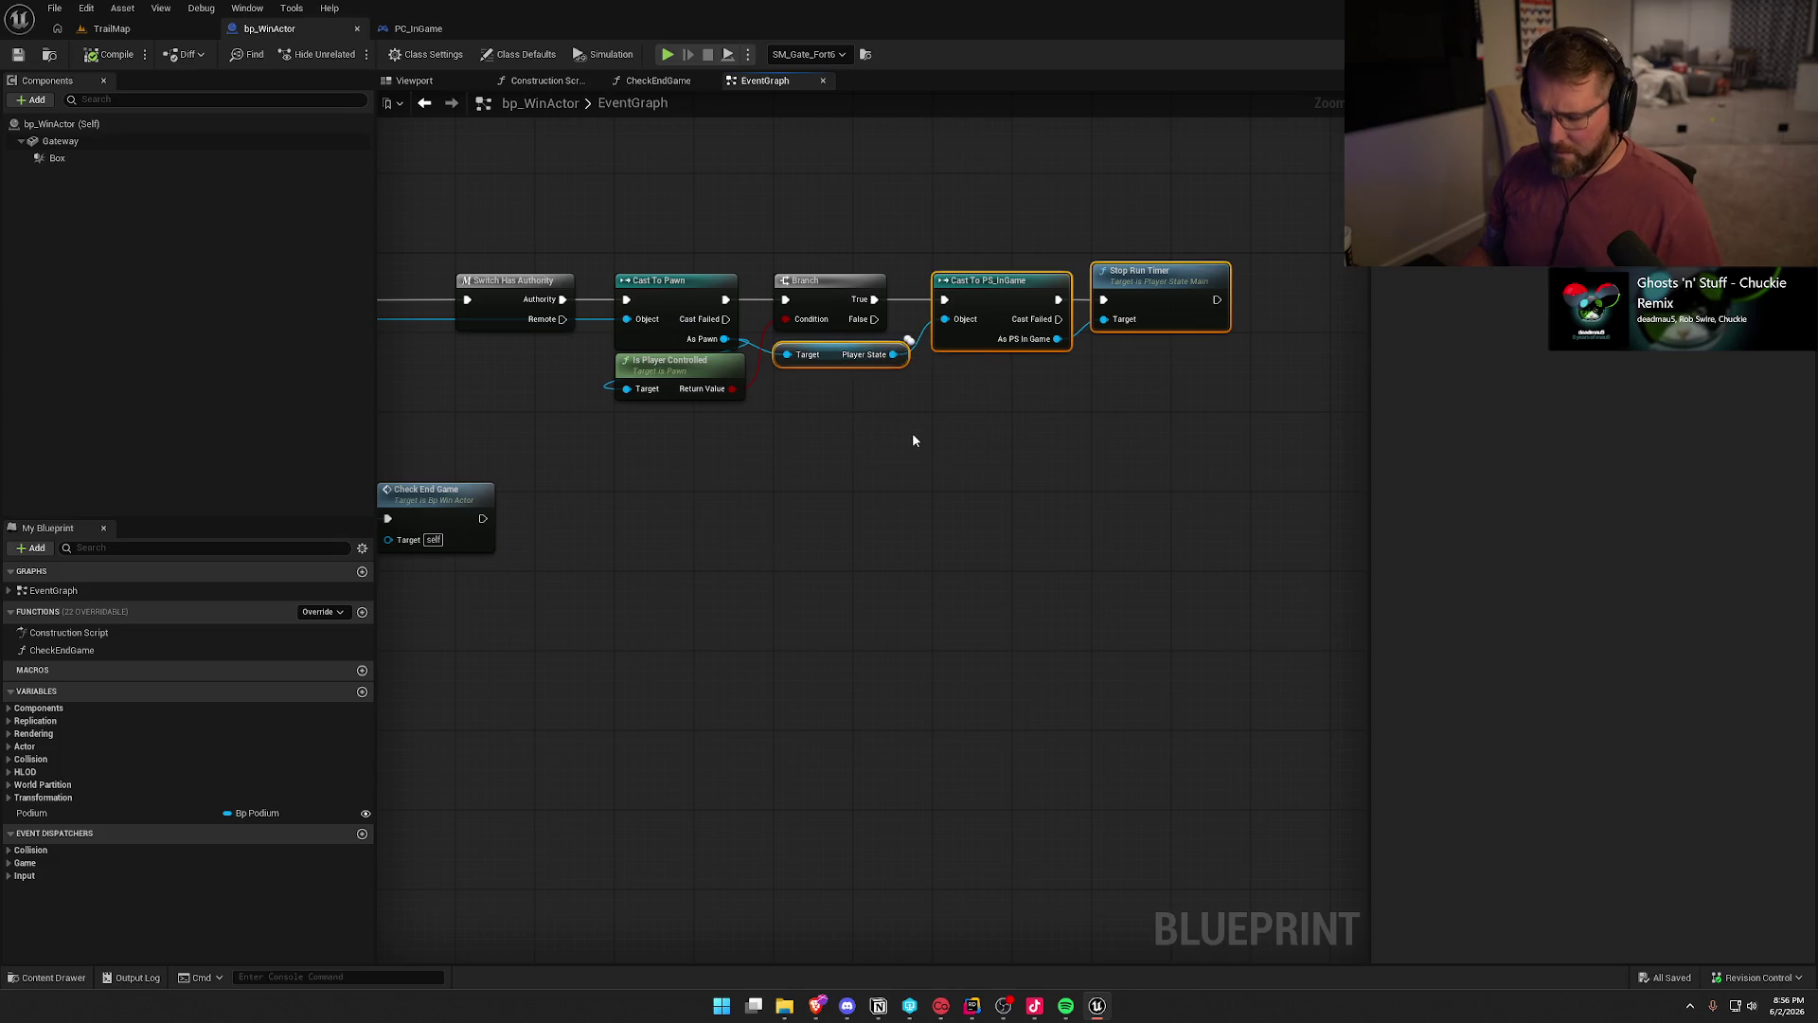
pyautogui.click(417, 29)
pyautogui.hotkey('ctrl', 'v')
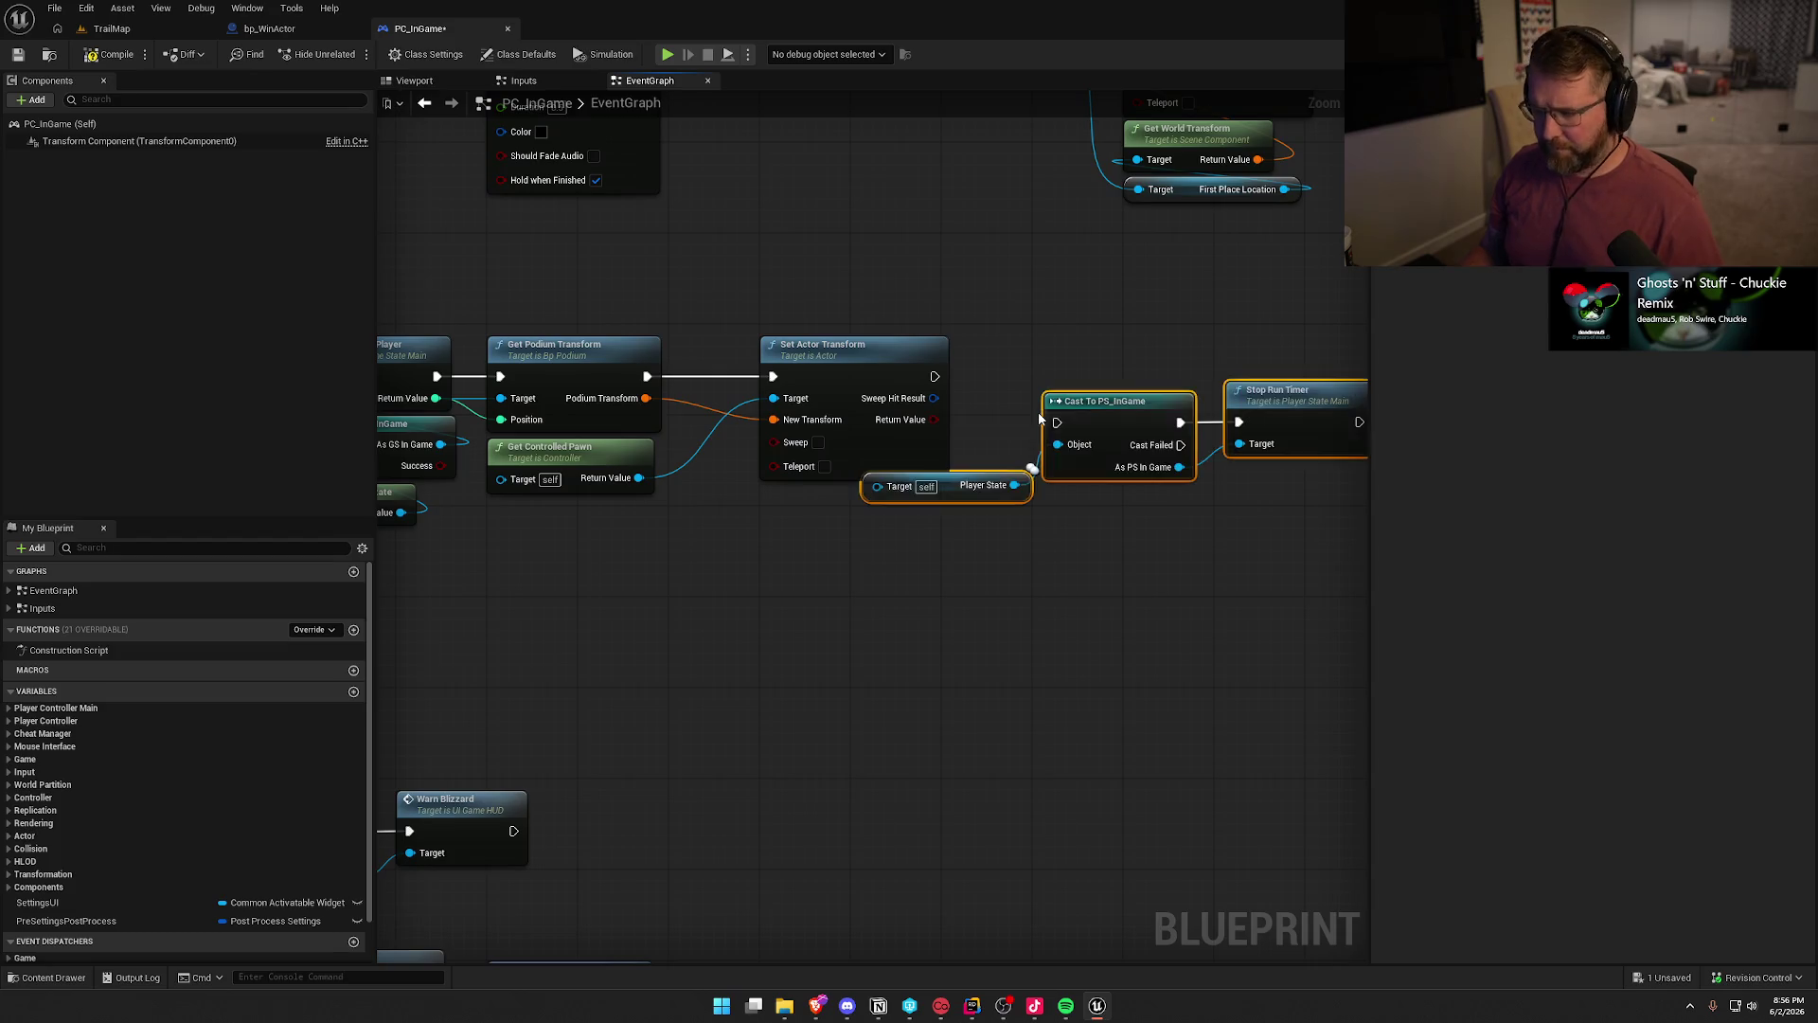
pyautogui.moveTo(1071, 413)
pyautogui.mouseDown()
pyautogui.moveTo(925, 356)
pyautogui.moveTo(1177, 379)
pyautogui.moveTo(935, 375)
pyautogui.mouseUp()
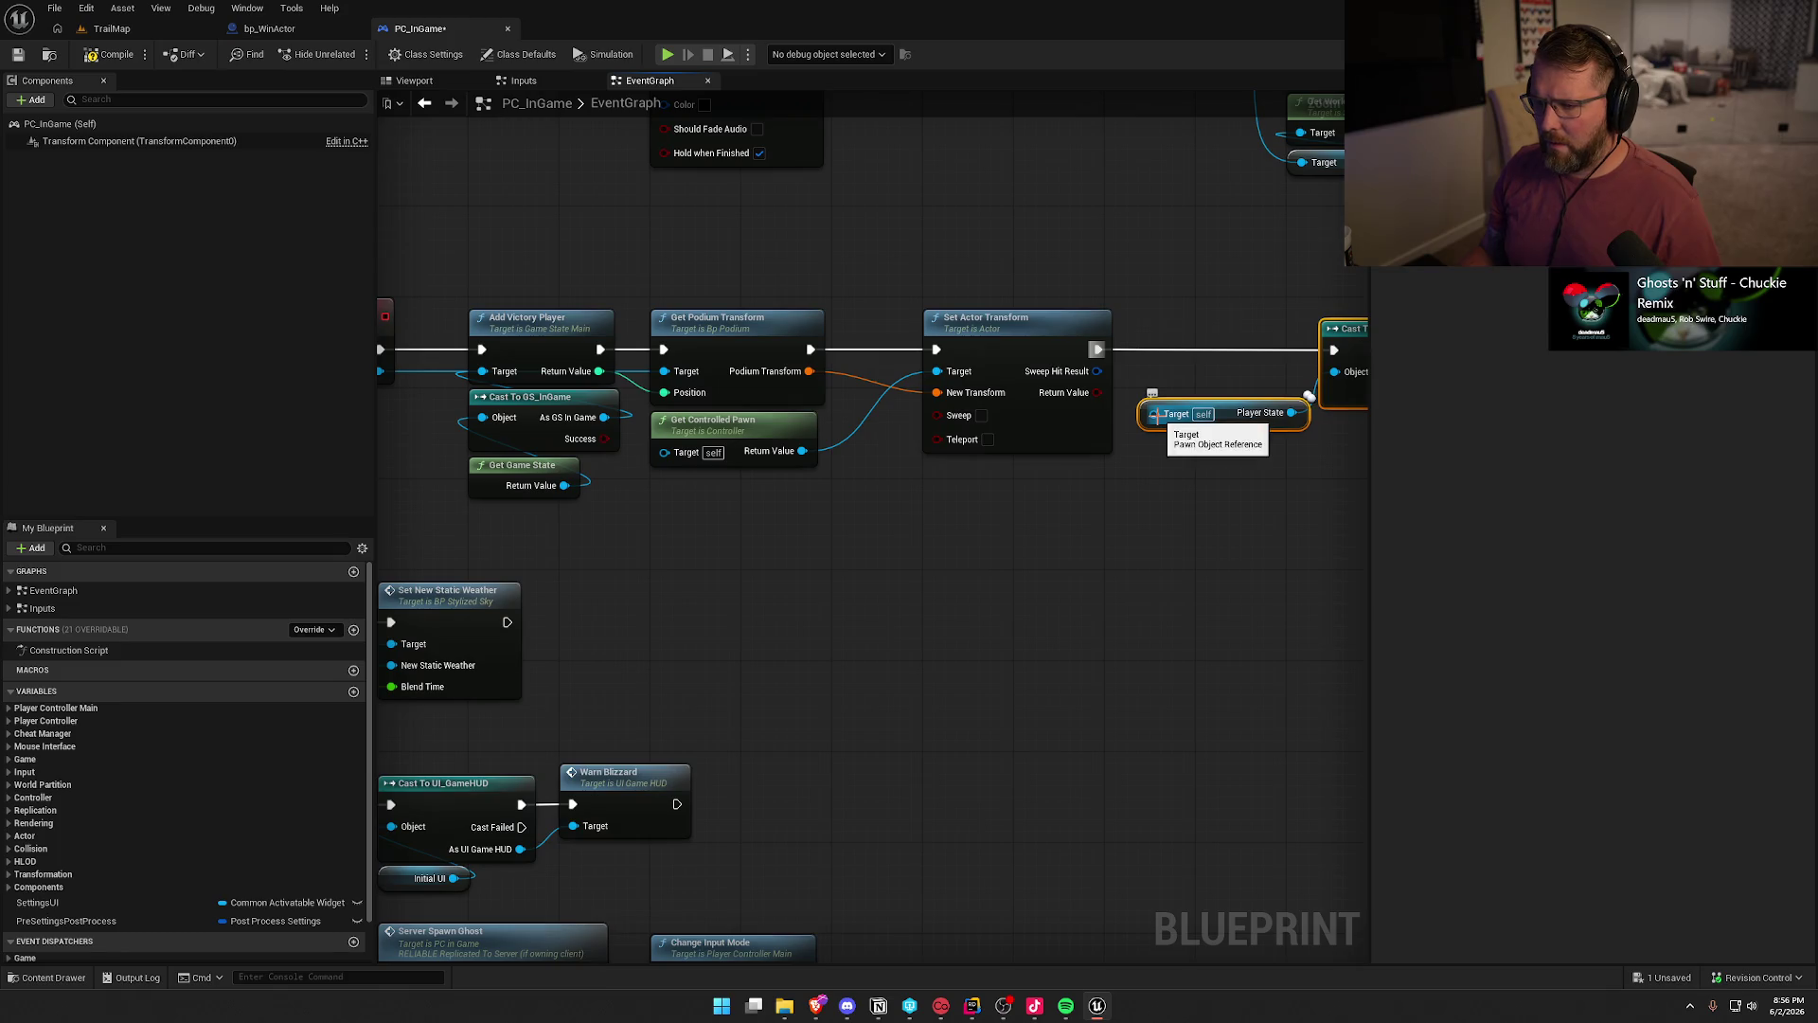
# - Wire the controller's Player State into the Cast To PS_InGame Object input
pyautogui.moveTo(1132, 465); pyautogui.dragTo(752, 536)
pyautogui.rightClick(784, 523)
pyautogui.write('get player state')
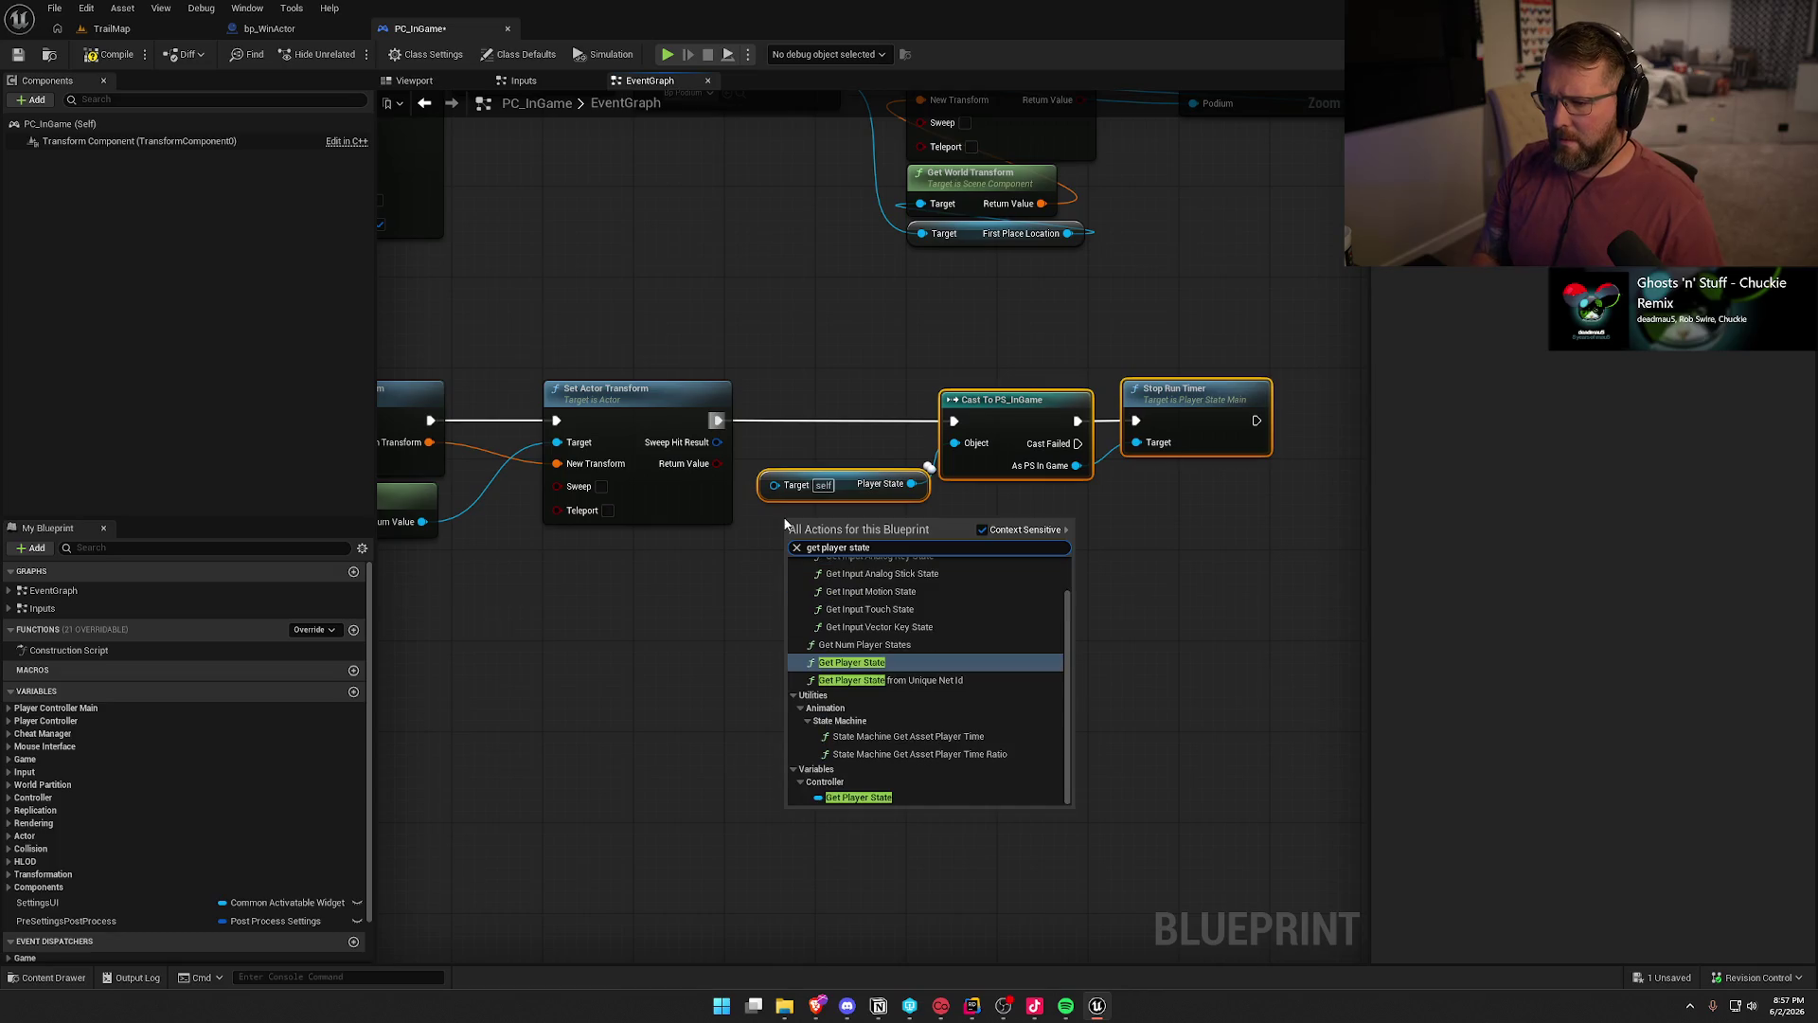
pyautogui.press('Return')
pyautogui.rightClick(781, 594)
pyautogui.write('get player state')
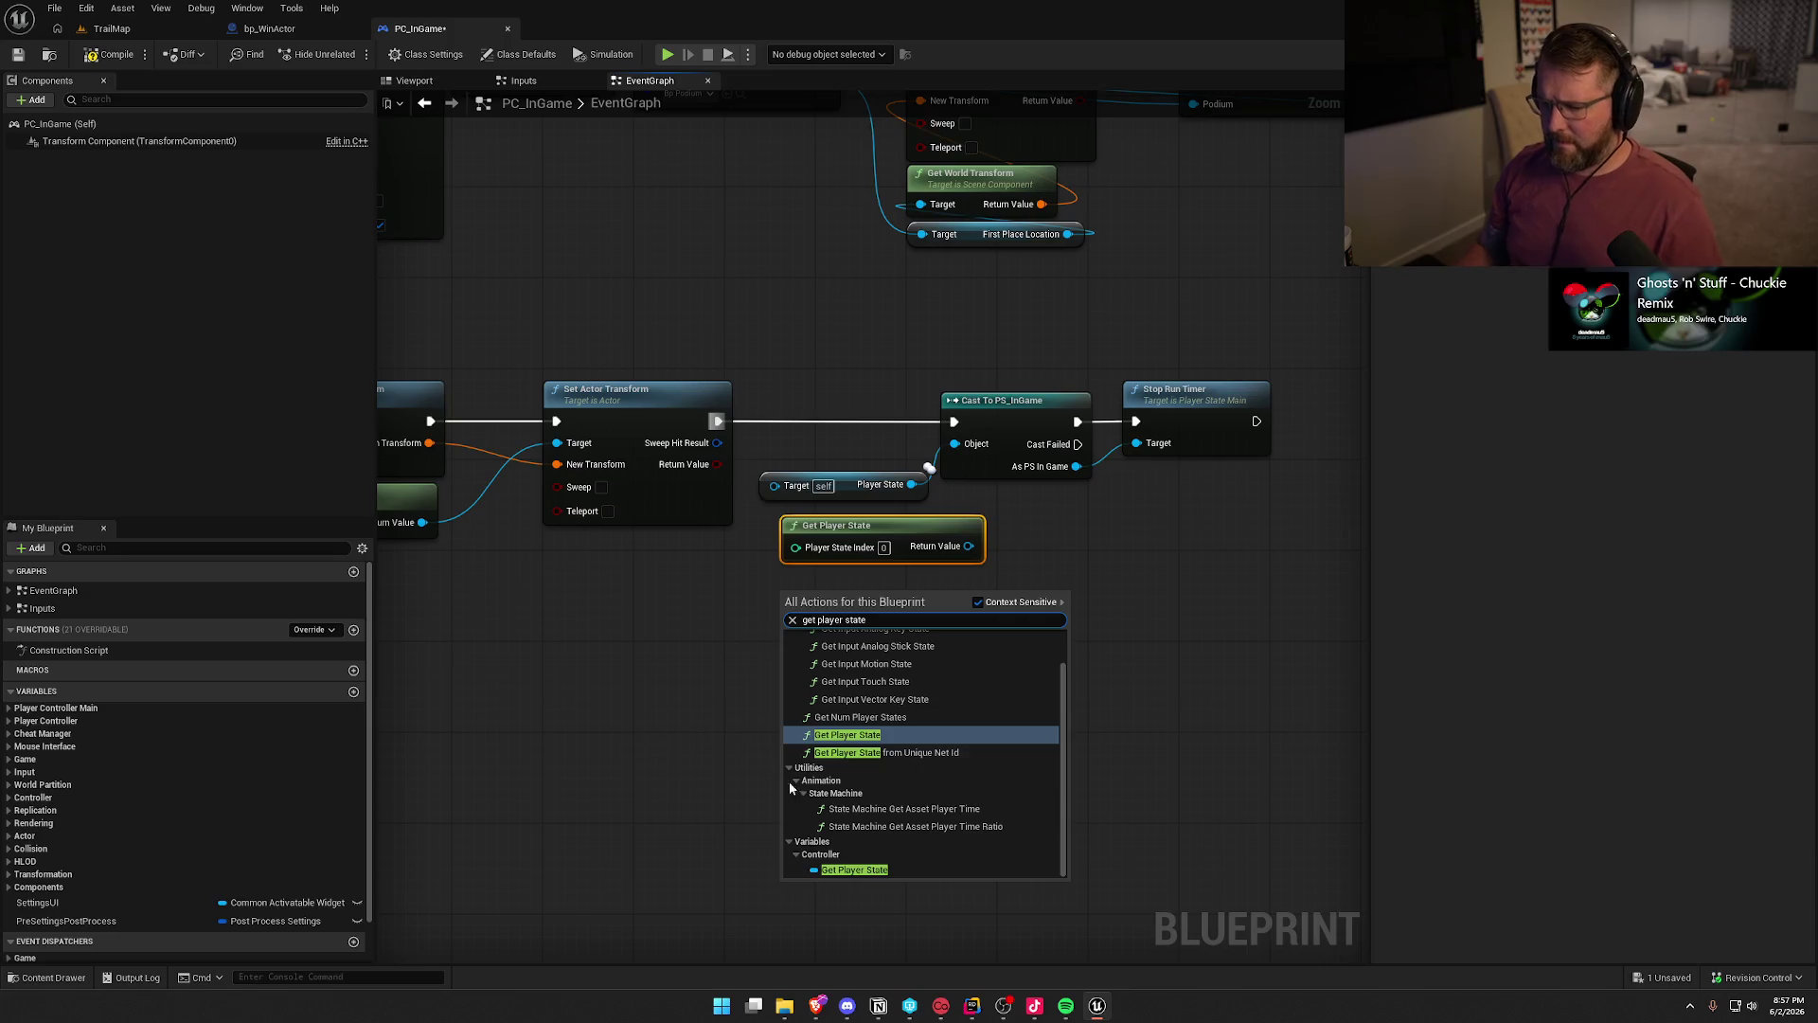
pyautogui.click(850, 869)
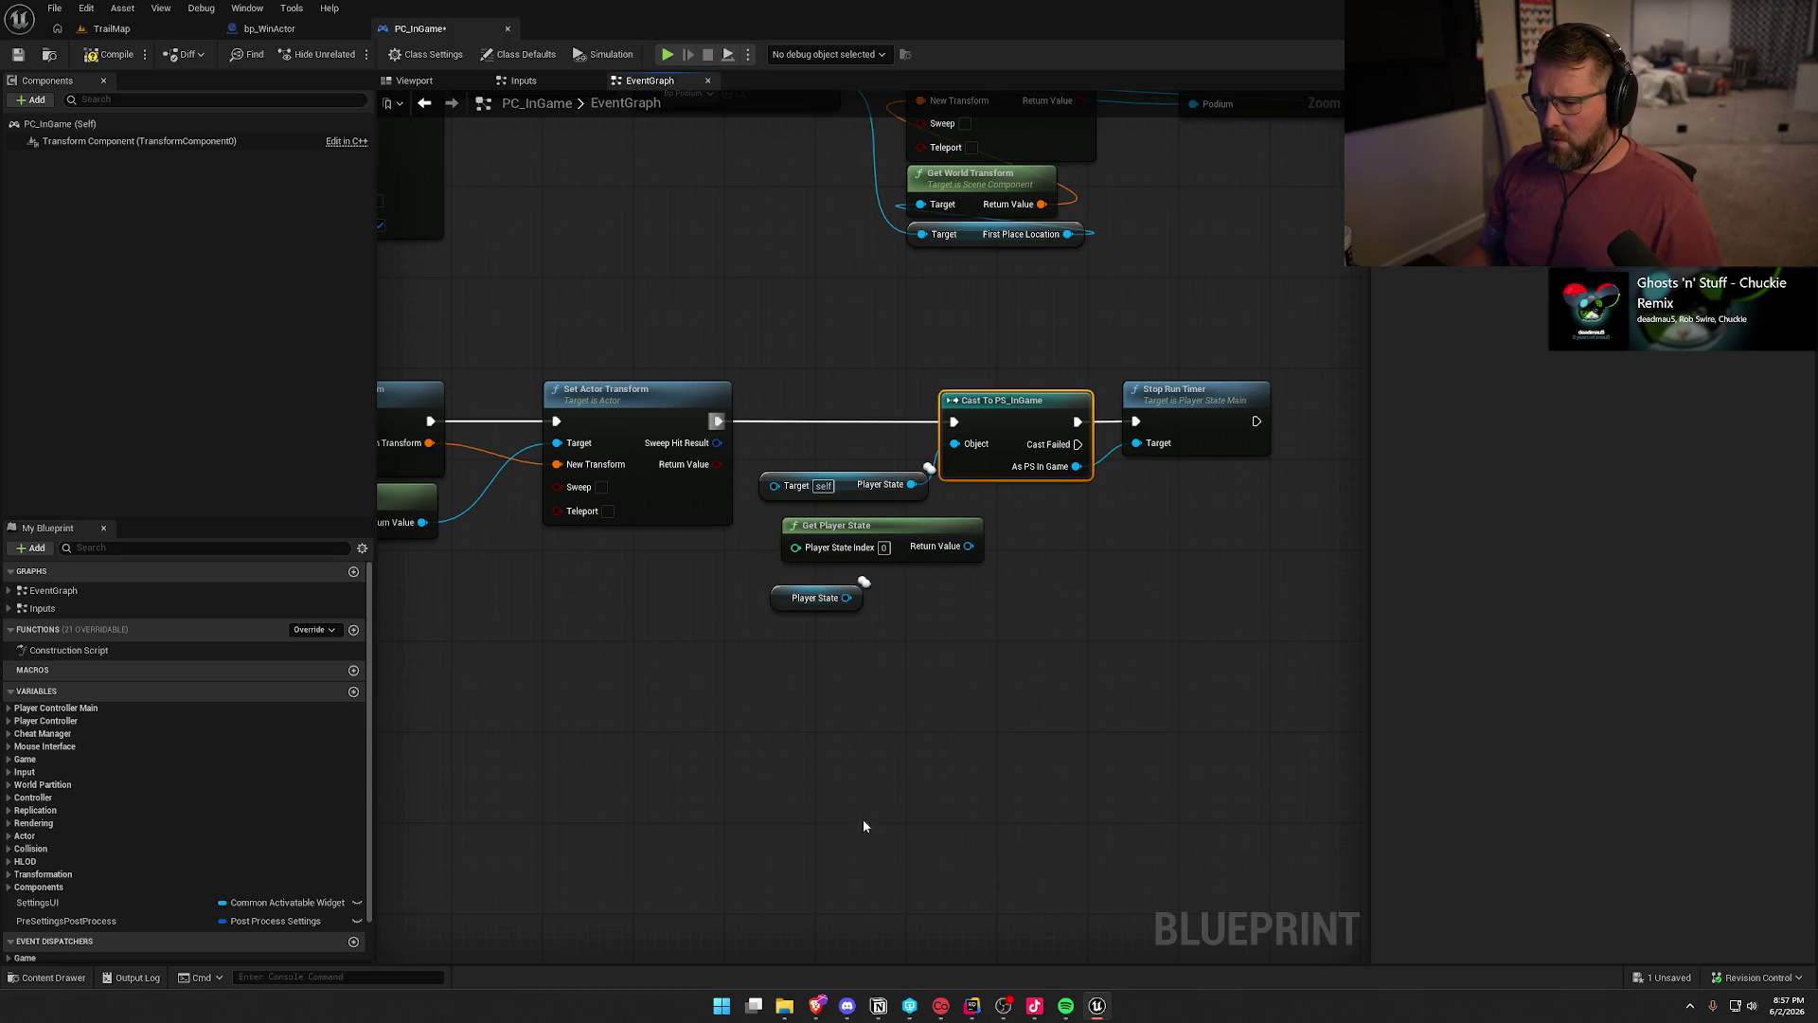
pyautogui.moveTo(847, 597)
pyautogui.mouseDown()
pyautogui.moveTo(955, 443)
pyautogui.moveTo(892, 556)
pyautogui.moveTo(985, 495)
pyautogui.mouseUp()
pyautogui.press('Delete')
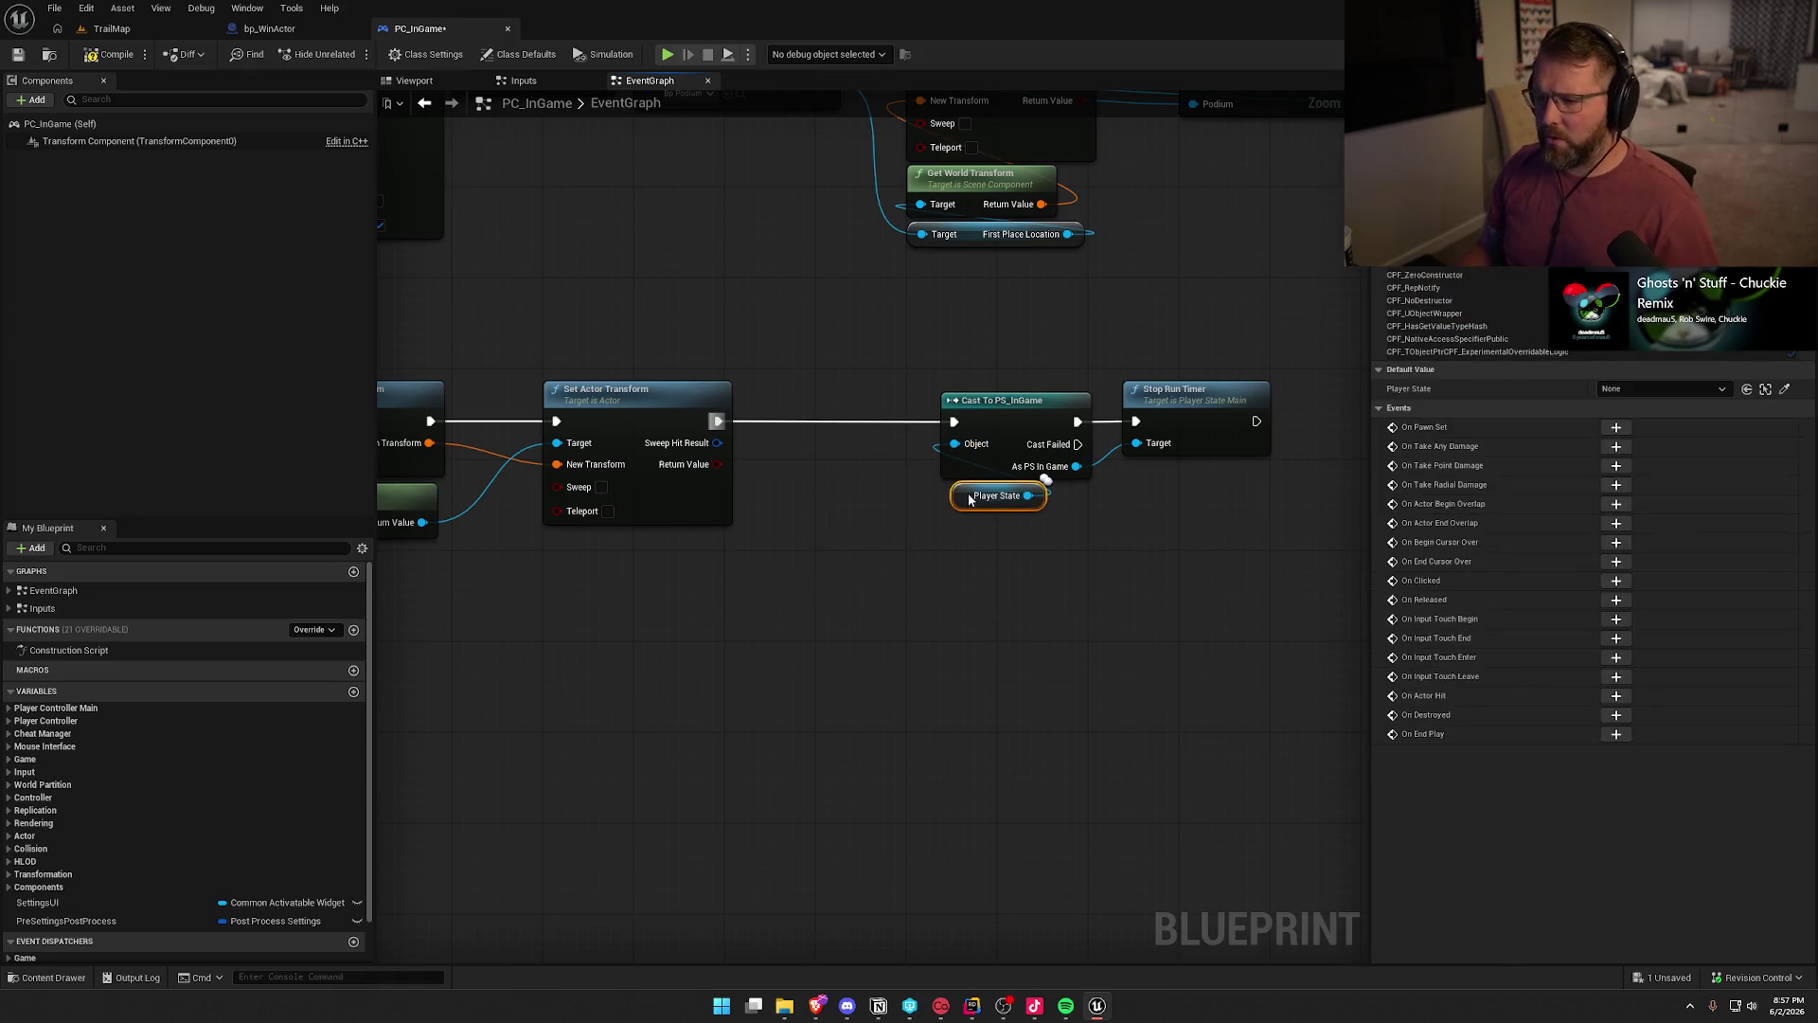
# - Tuck the new timer nodes beside Set Actor Transform and compile PC_InGame
pyautogui.moveTo(1278, 535)
pyautogui.mouseDown()
pyautogui.moveTo(940, 397)
pyautogui.moveTo(862, 409)
pyautogui.mouseUp()
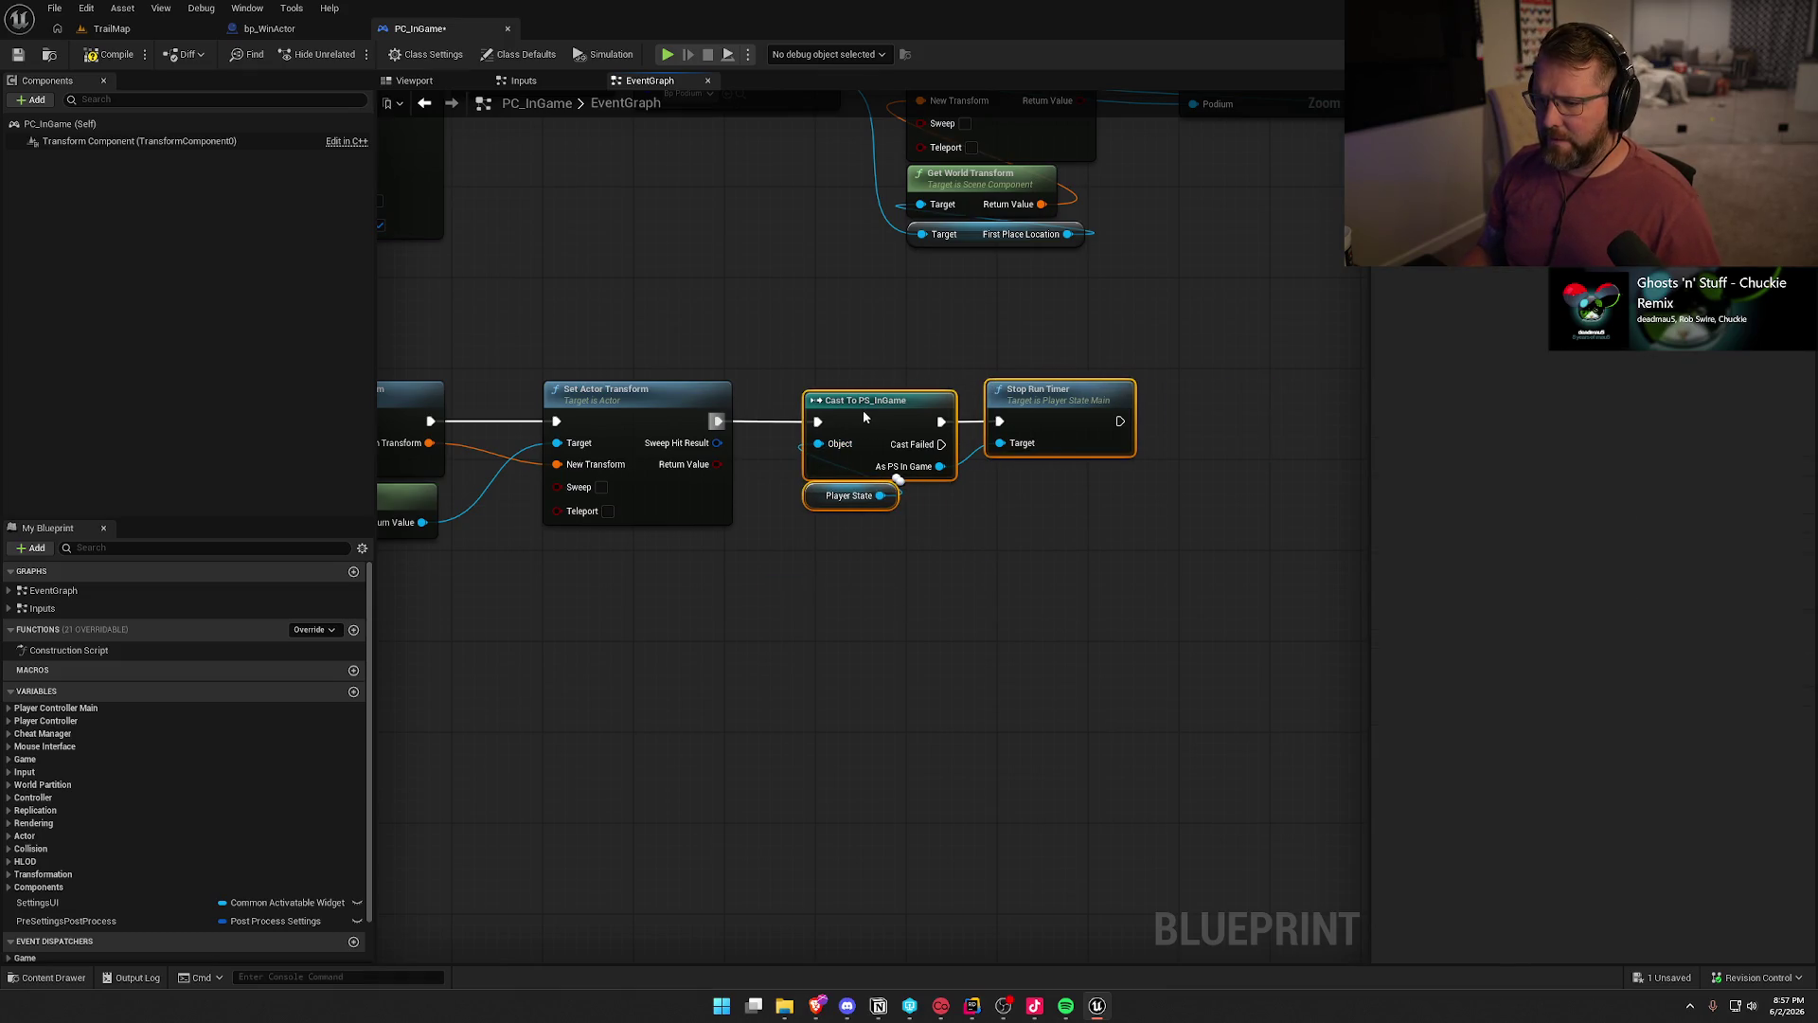
pyautogui.click(795, 620)
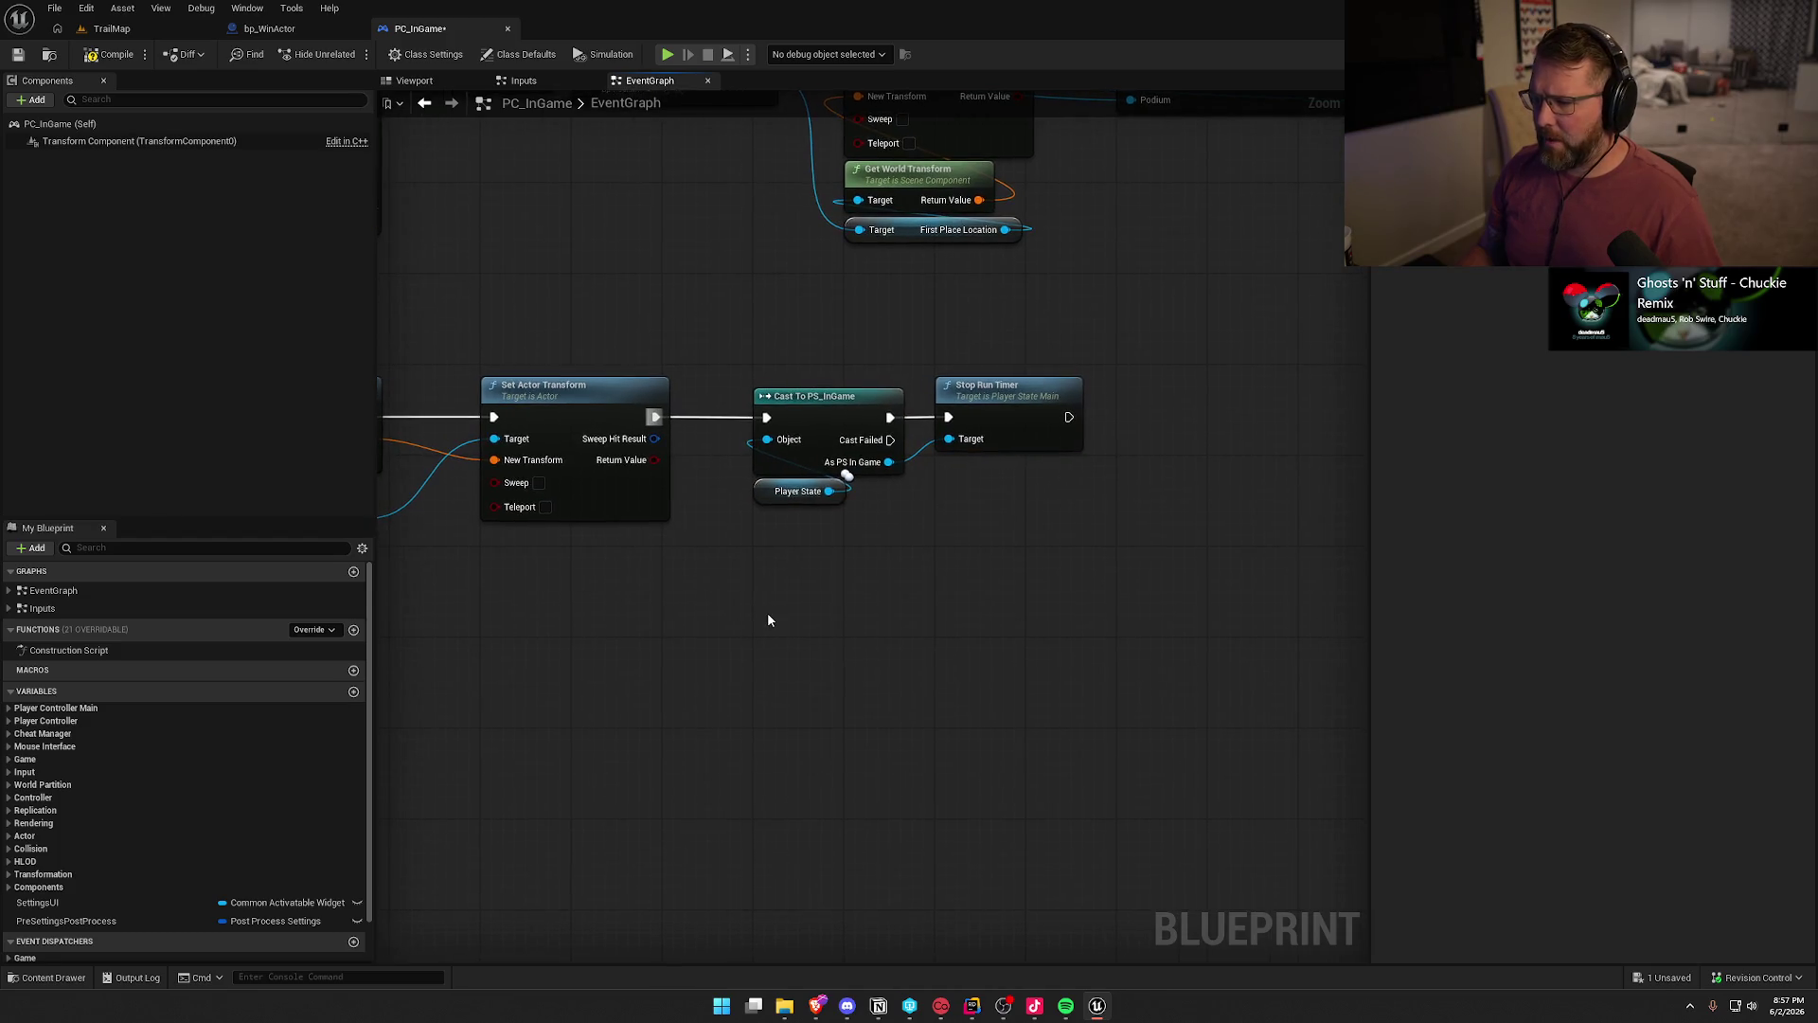
pyautogui.moveTo(1206, 555); pyautogui.dragTo(837, 331)
pyautogui.click(830, 337)
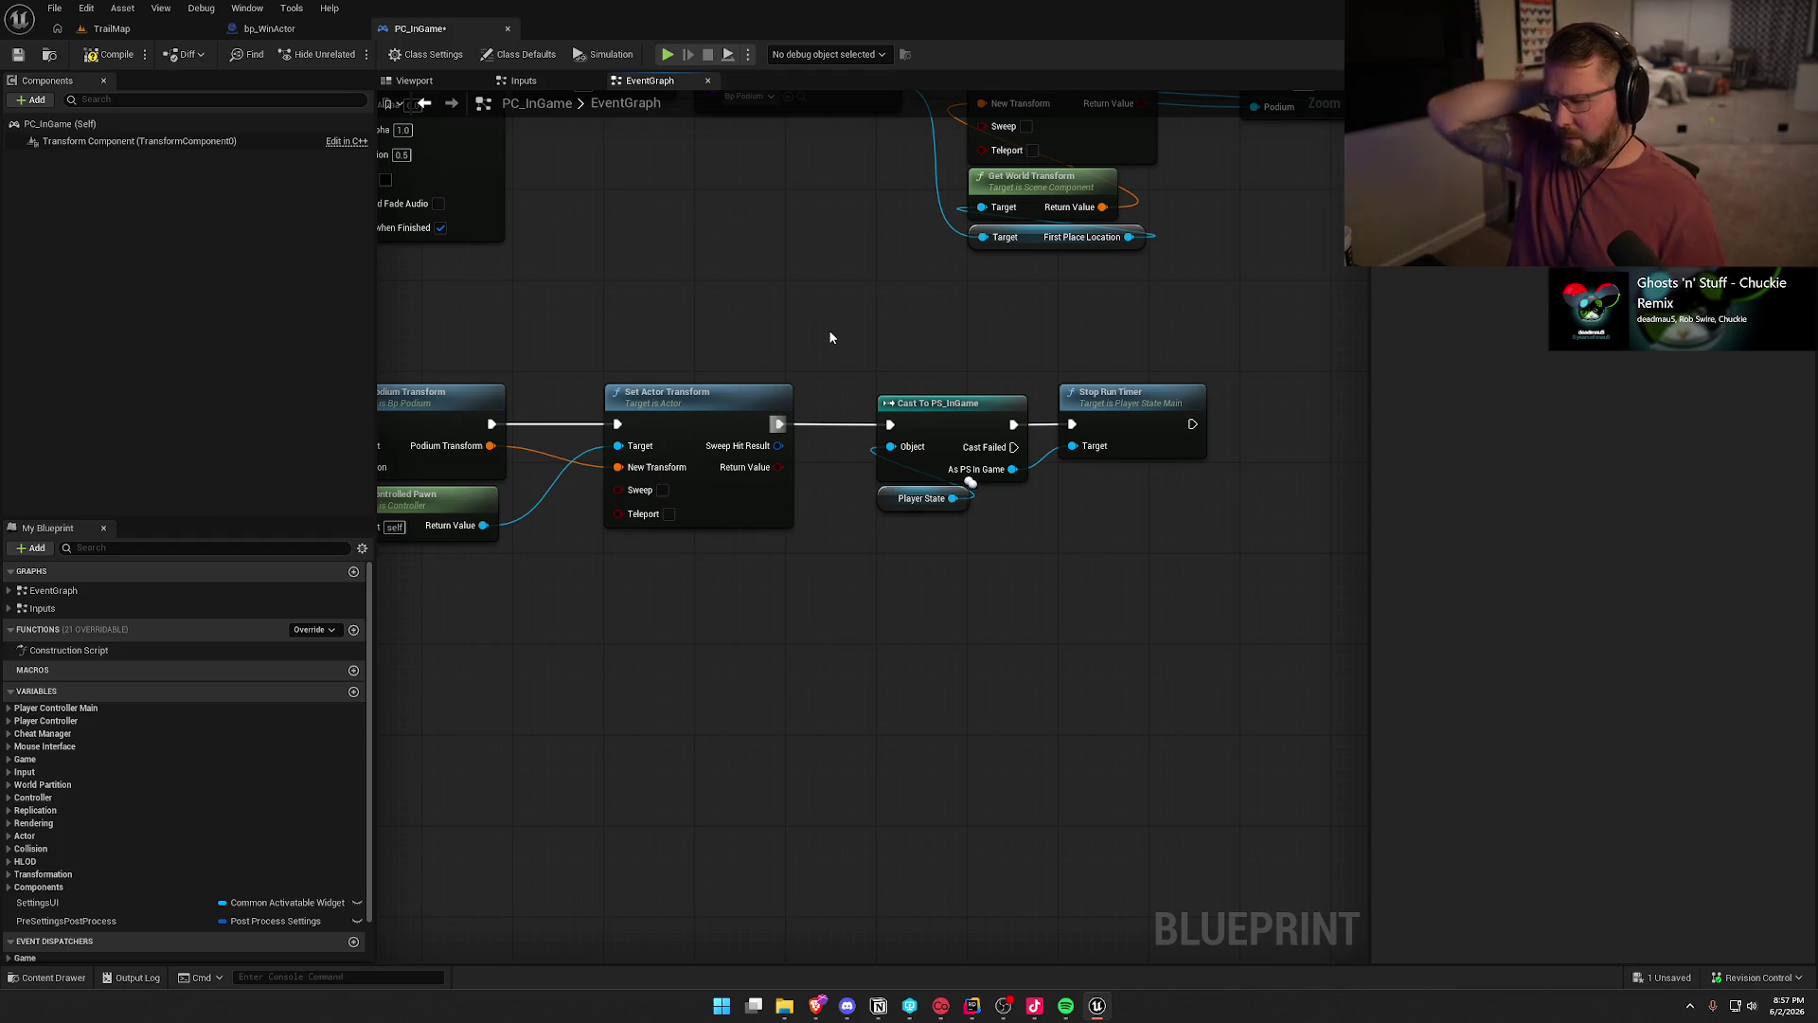
pyautogui.moveTo(831, 337); pyautogui.dragTo(1221, 324)
pyautogui.click(109, 54)
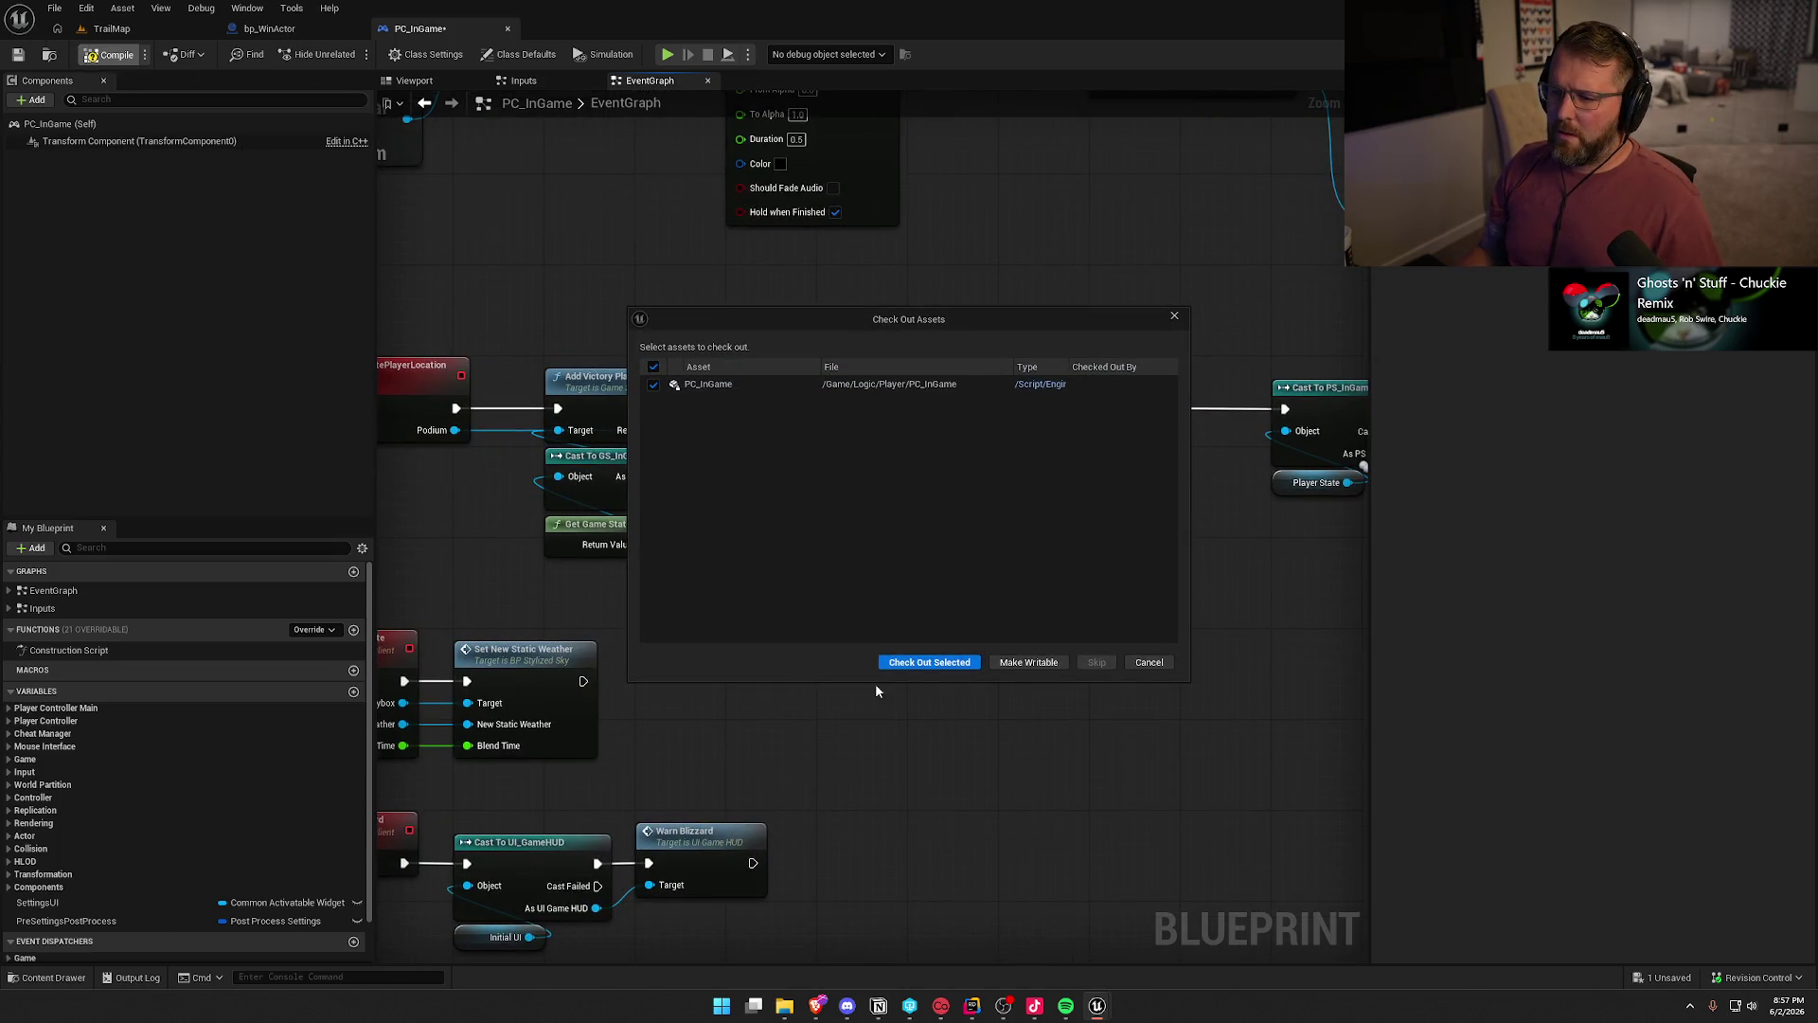
pyautogui.click(890, 662)
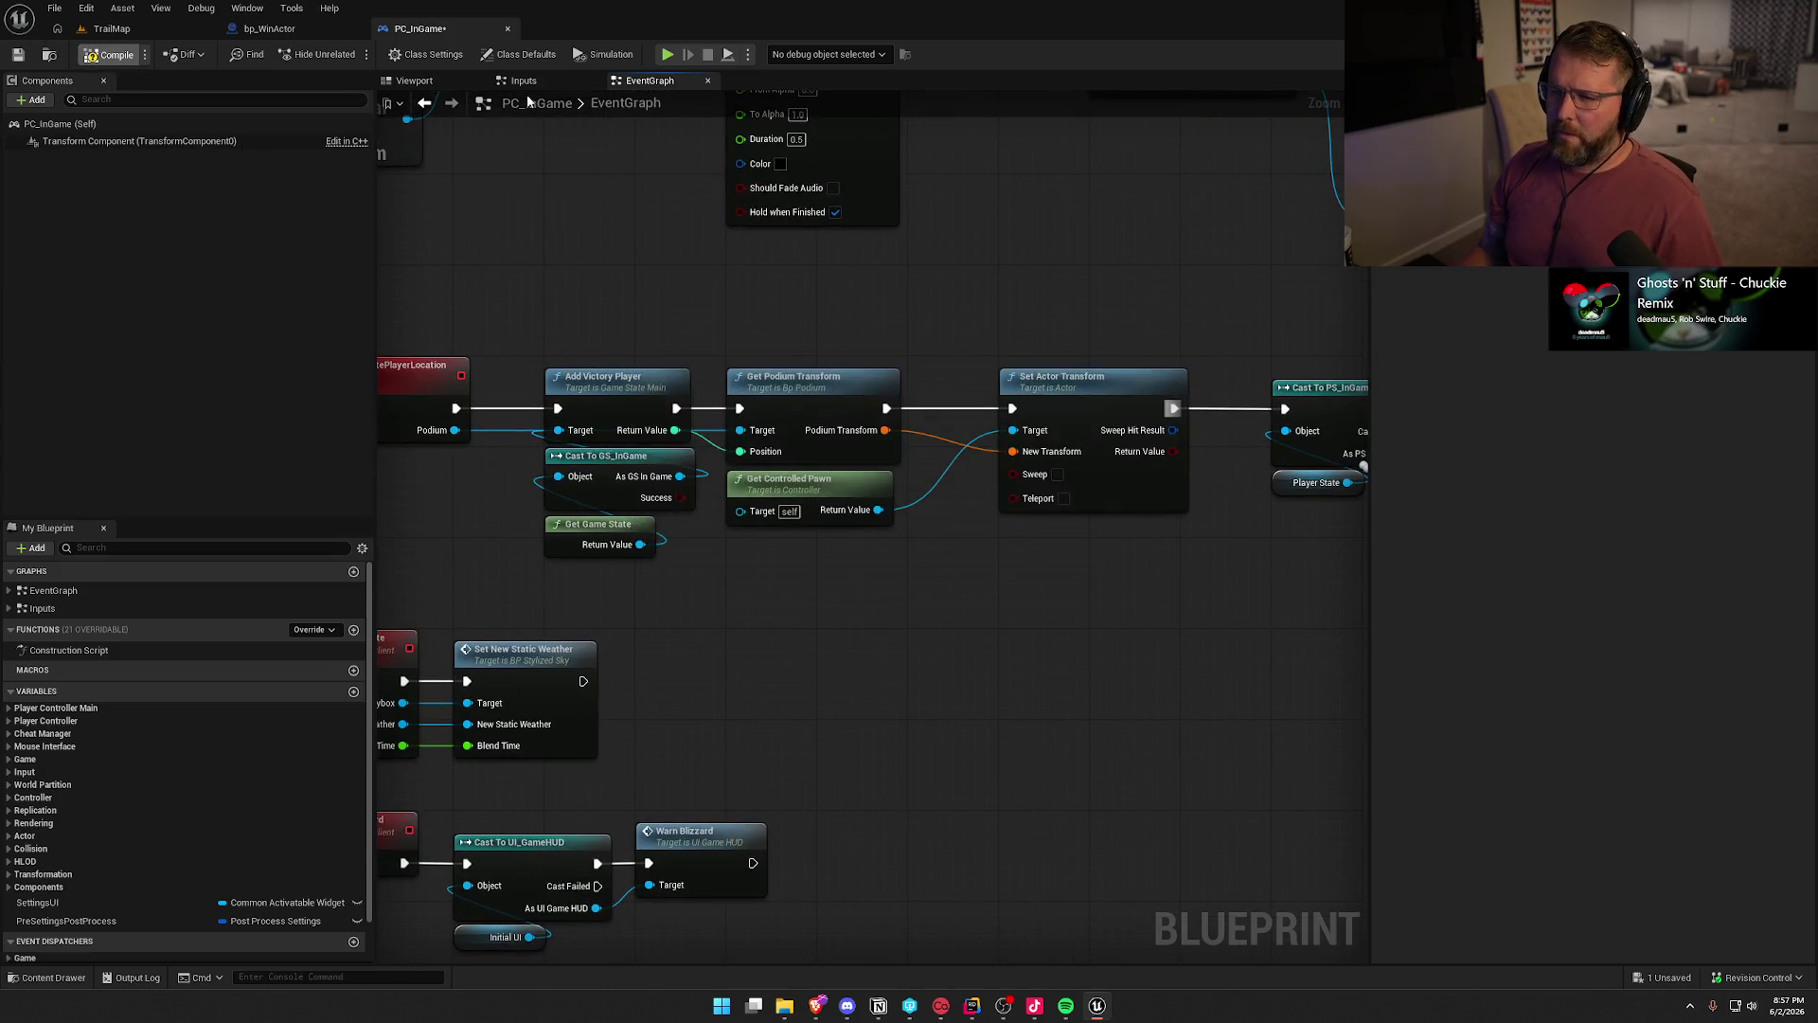
# - Back in bp_WinActor, select the old timer-stopping node chain
pyautogui.click(284, 34)
pyautogui.moveTo(1278, 437); pyautogui.dragTo(713, 220)
pyautogui.moveTo(600, 231)
pyautogui.mouseDown()
pyautogui.moveTo(1139, 280)
pyautogui.moveTo(613, 275)
pyautogui.mouseUp()
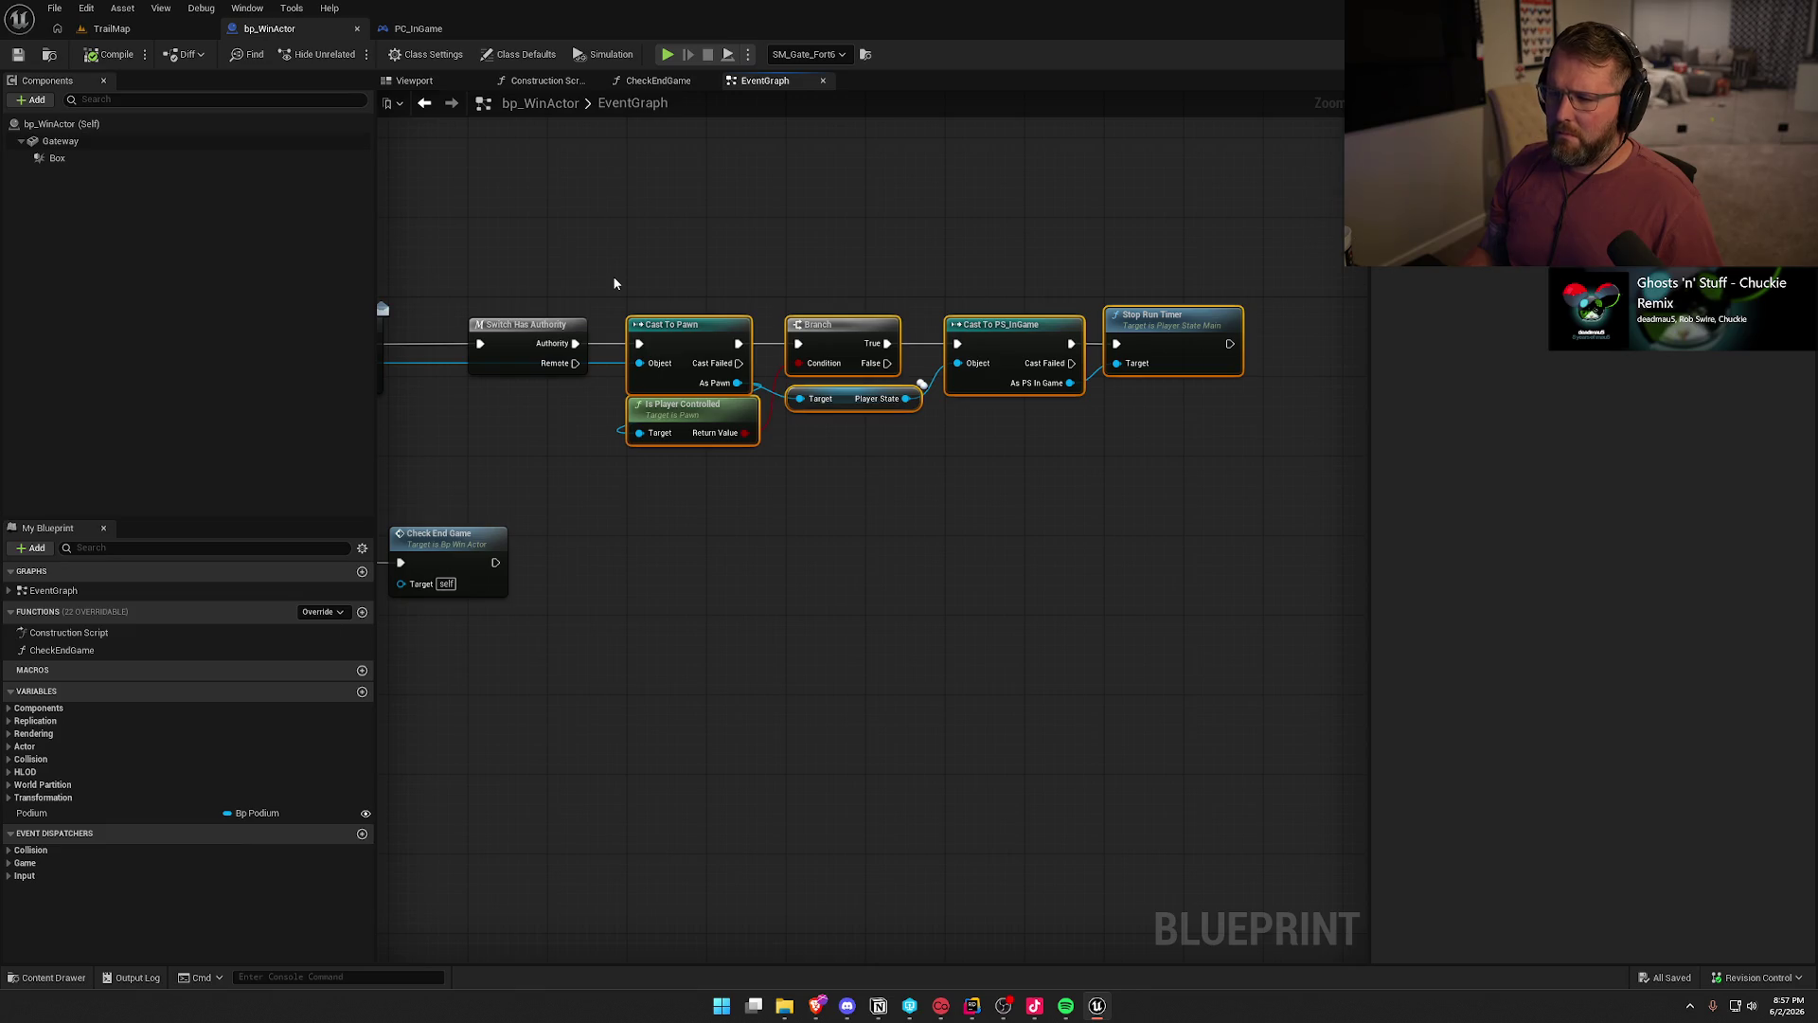
# - Comment the Switch Has Authority to Stop Run Timer chain as possibly redundant with the controller's victory trigger
pyautogui.moveTo(613, 280); pyautogui.dragTo(1228, 313)
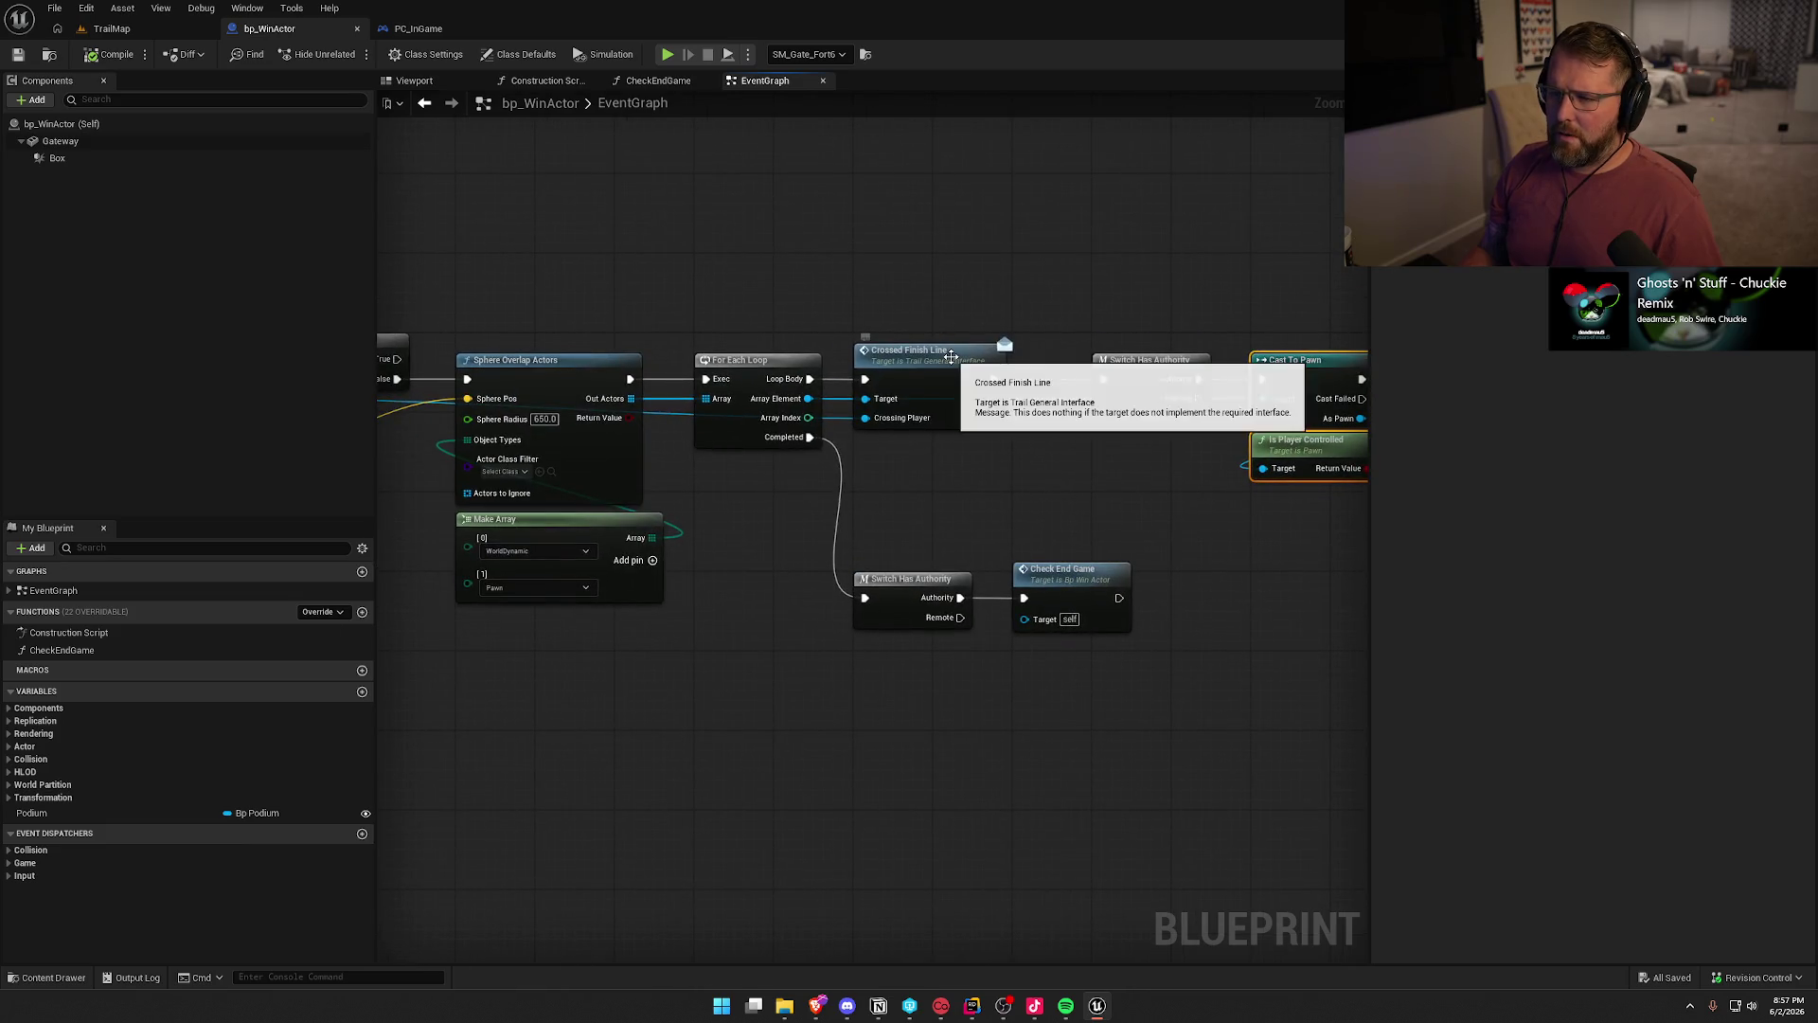
pyautogui.moveTo(1137, 310); pyautogui.dragTo(476, 268)
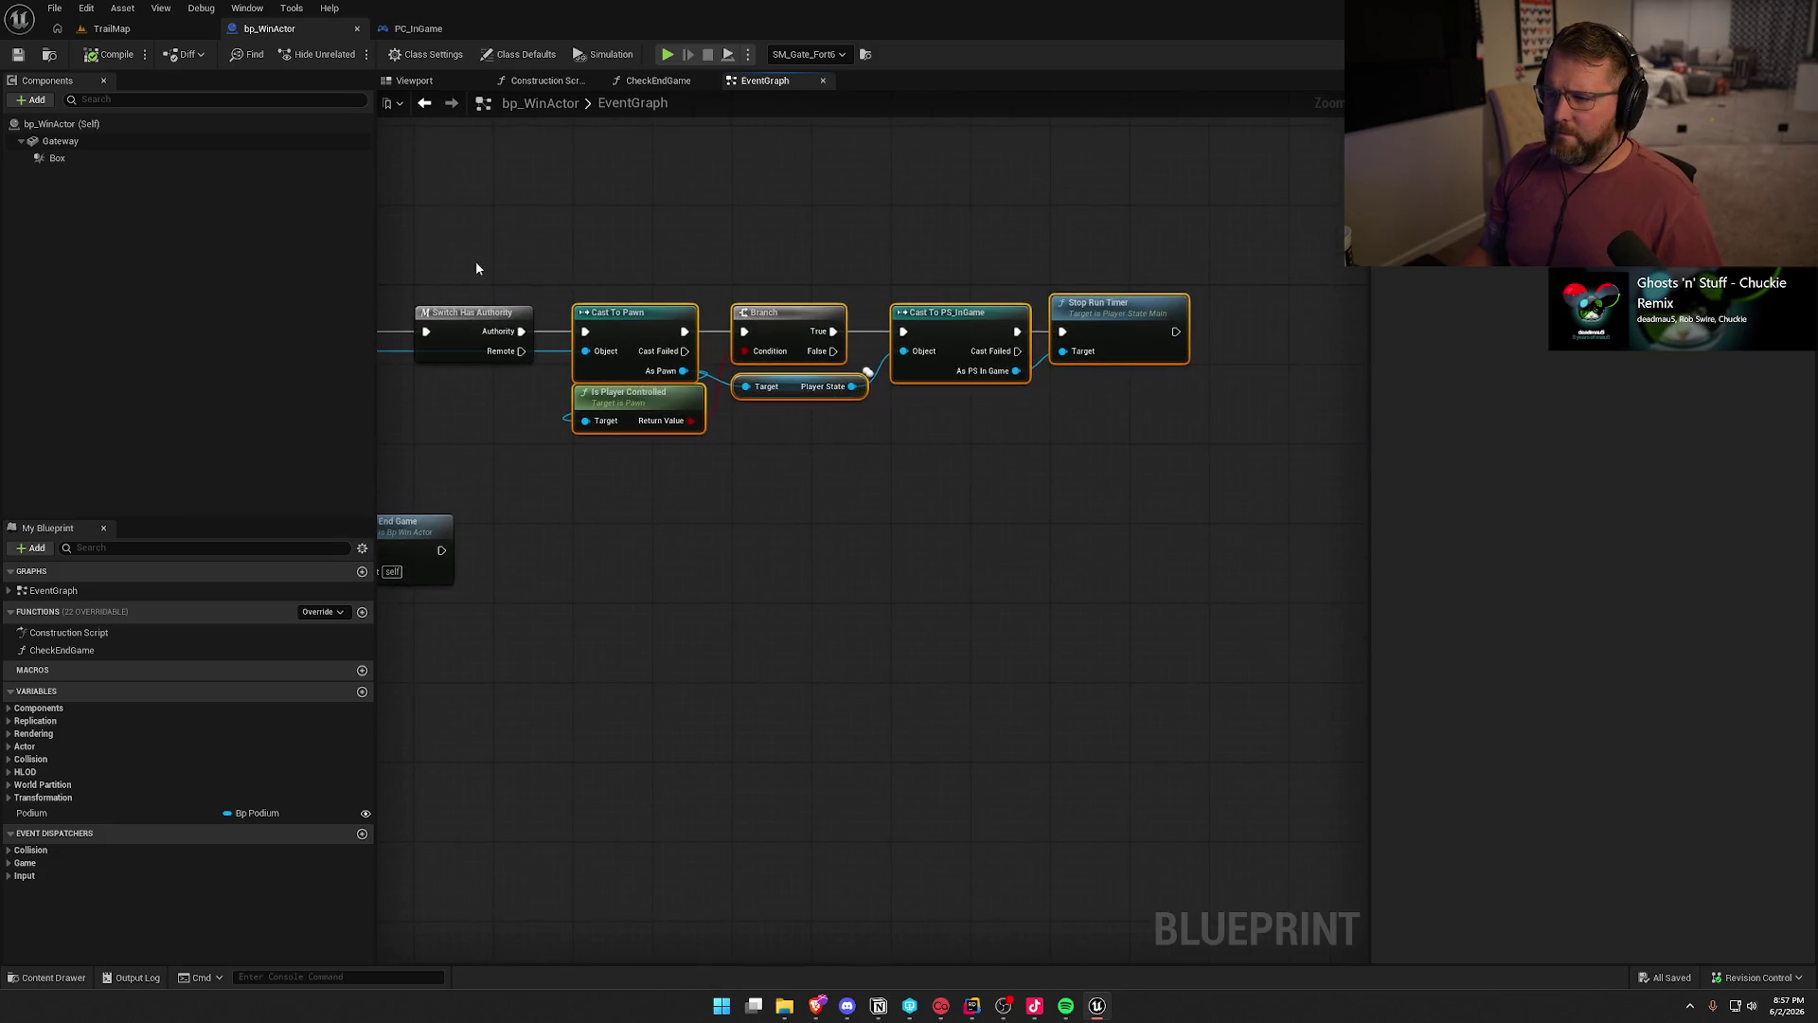
pyautogui.moveTo(586, 273)
pyautogui.mouseDown()
pyautogui.moveTo(781, 261)
pyautogui.moveTo(700, 251)
pyautogui.moveTo(1067, 389)
pyautogui.moveTo(1342, 452)
pyautogui.mouseUp()
pyautogui.moveTo(565, 225); pyautogui.dragTo(525, 294)
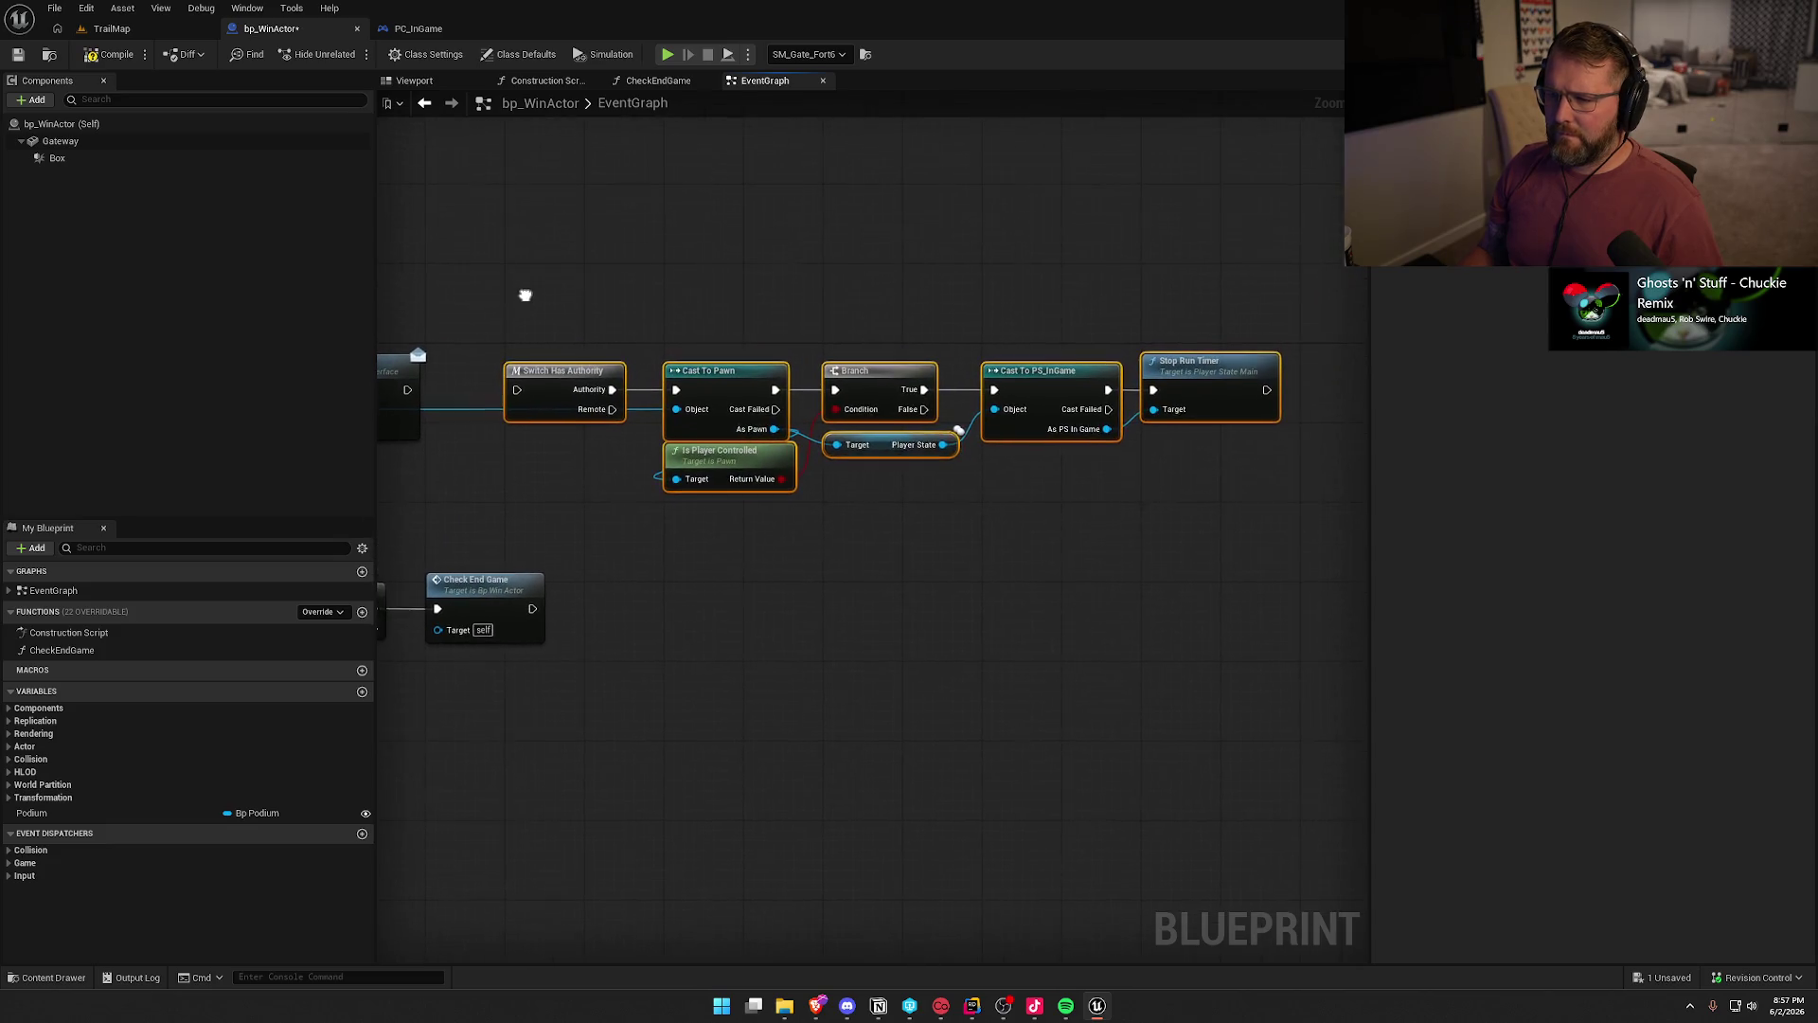
pyautogui.write('cM')
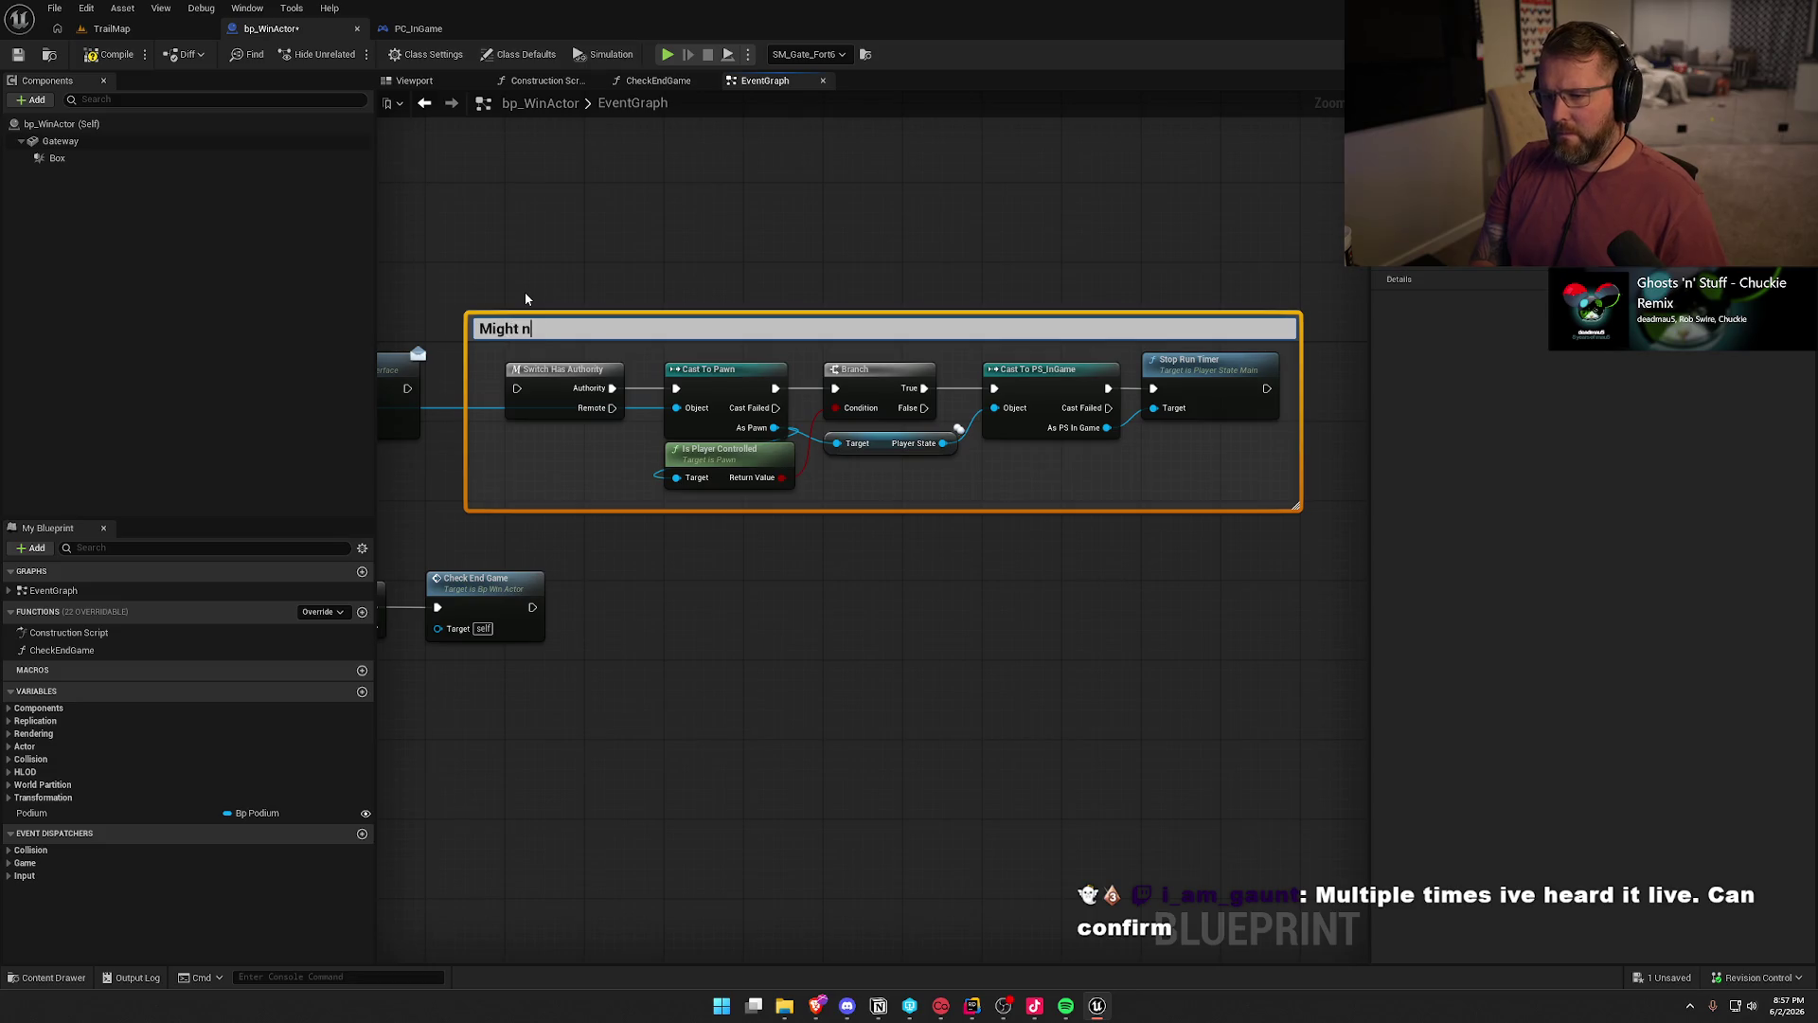
pyautogui.write('eed to do this s')
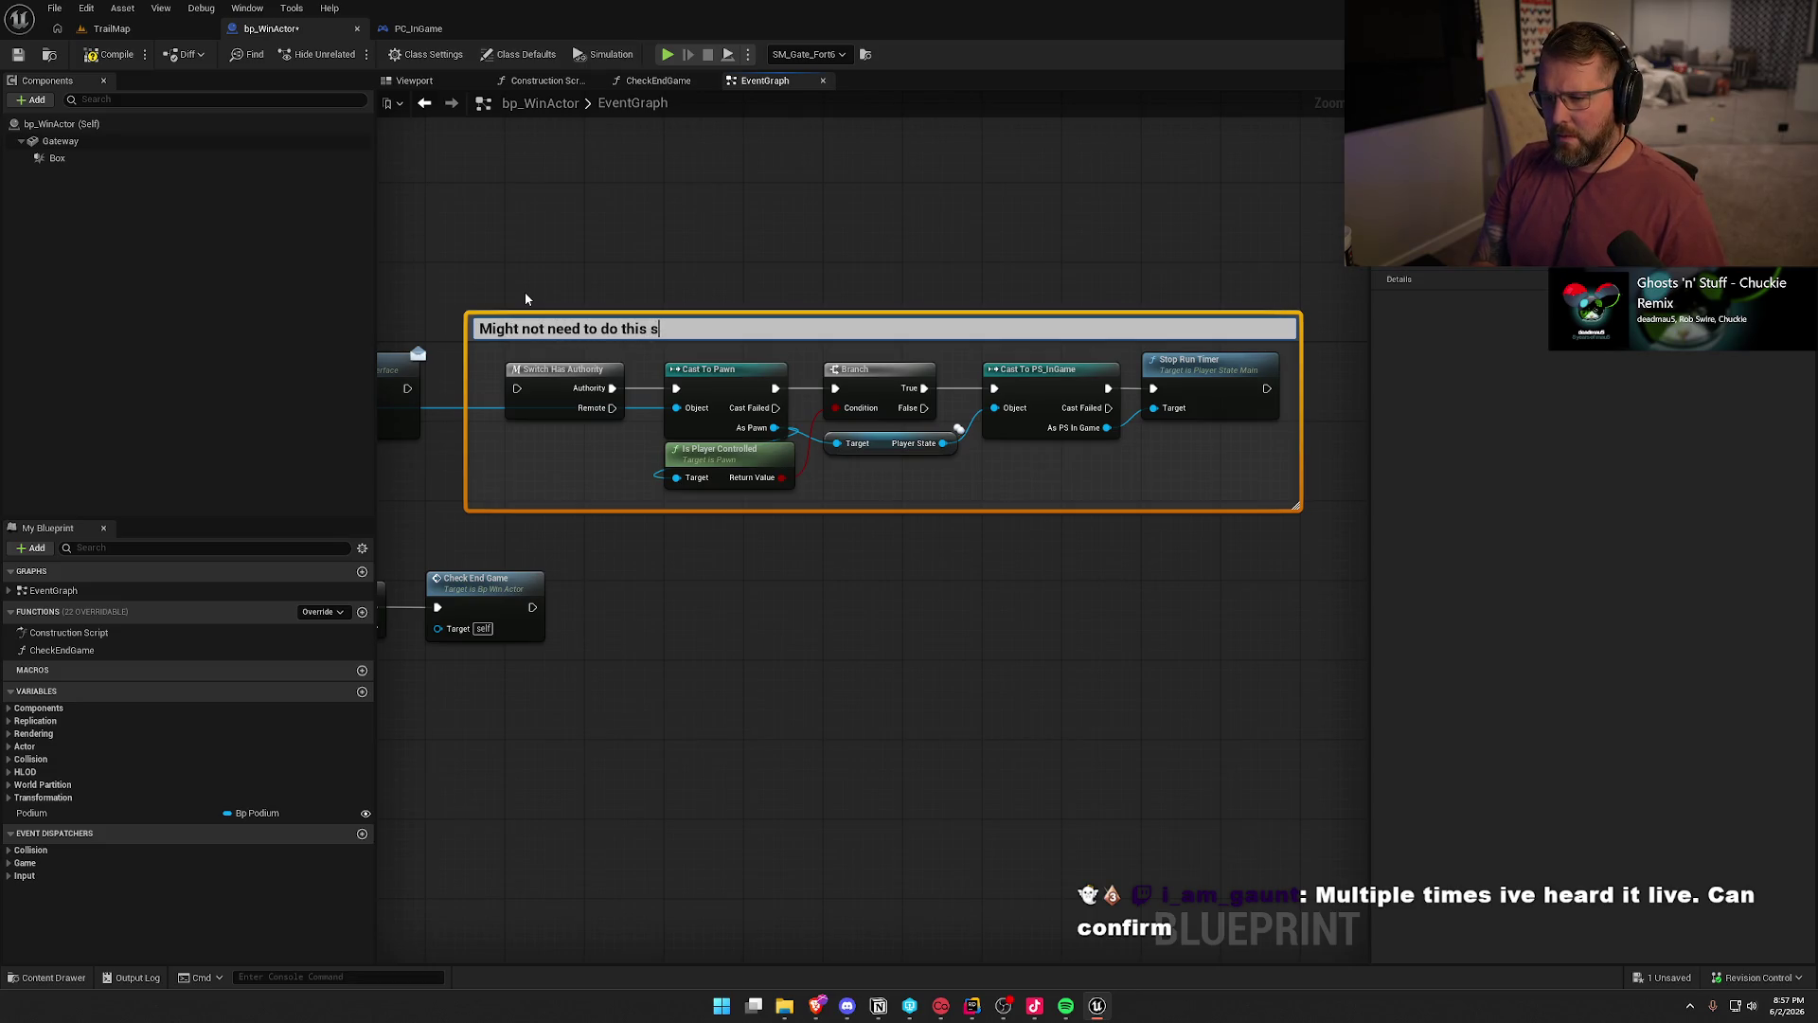
pyautogui.write('ince the v')
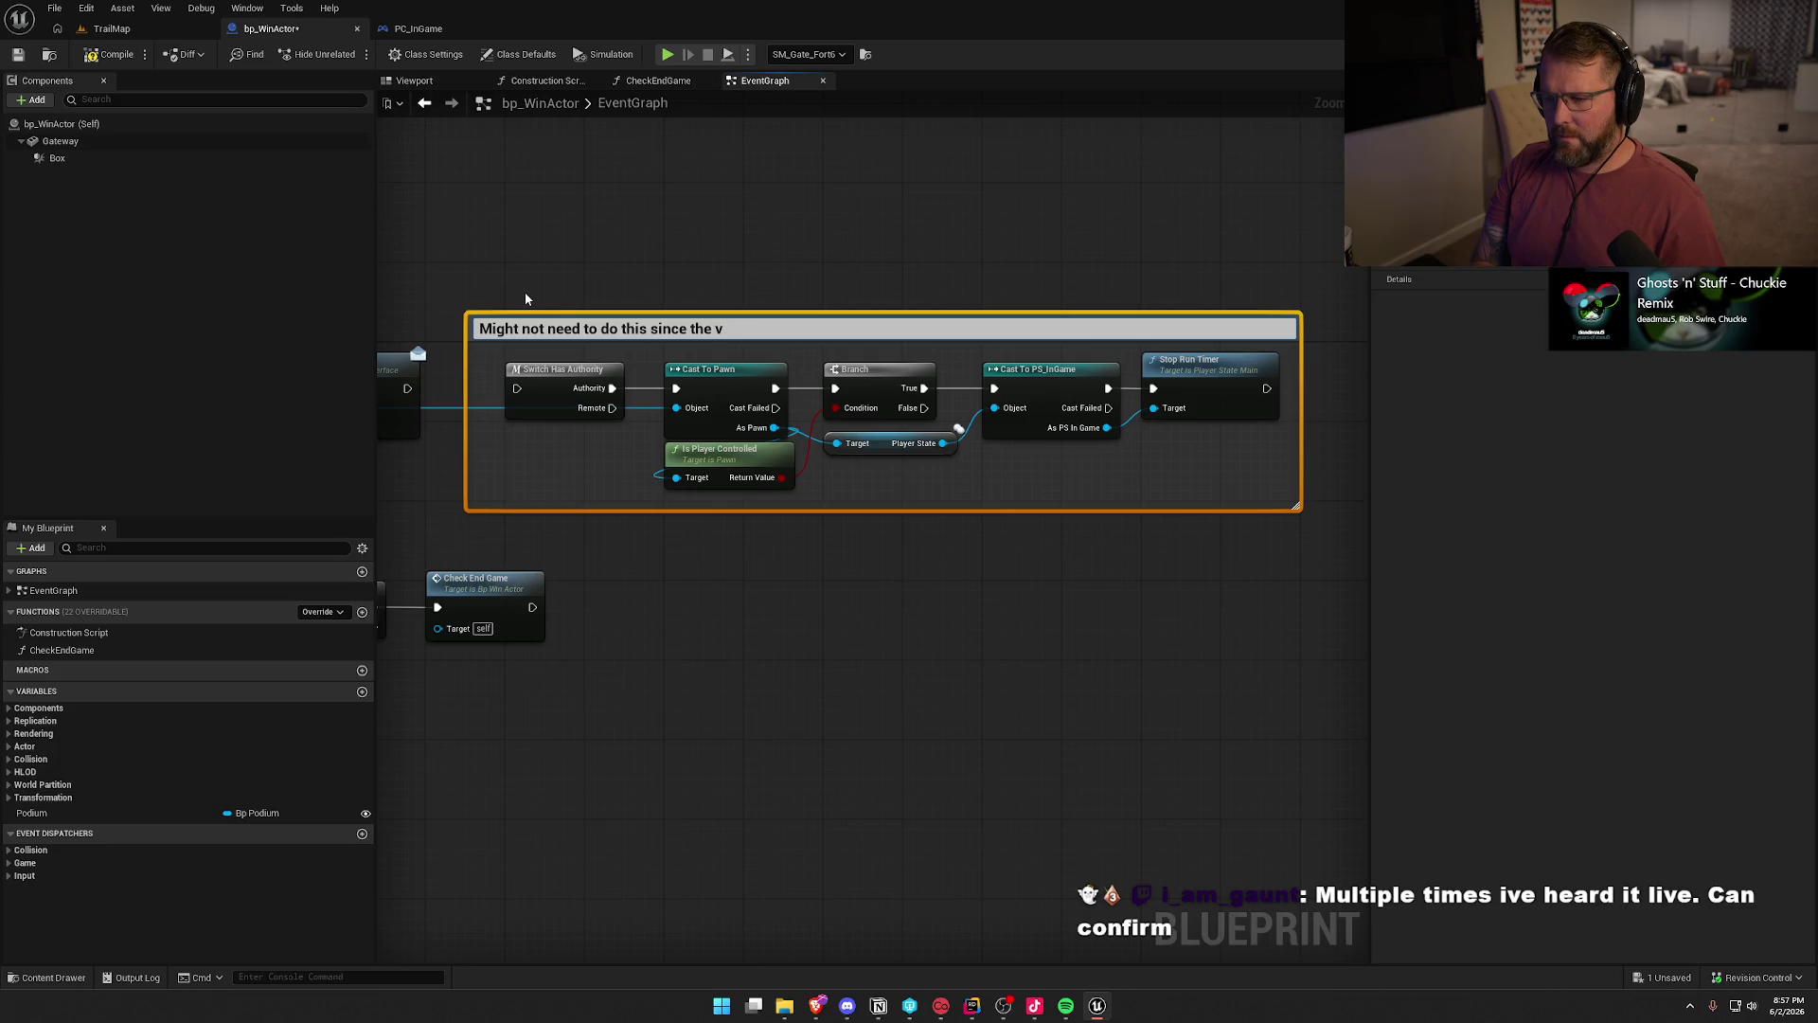
pyautogui.write('ictory trigger in ')
pyautogui.write('the player coo')
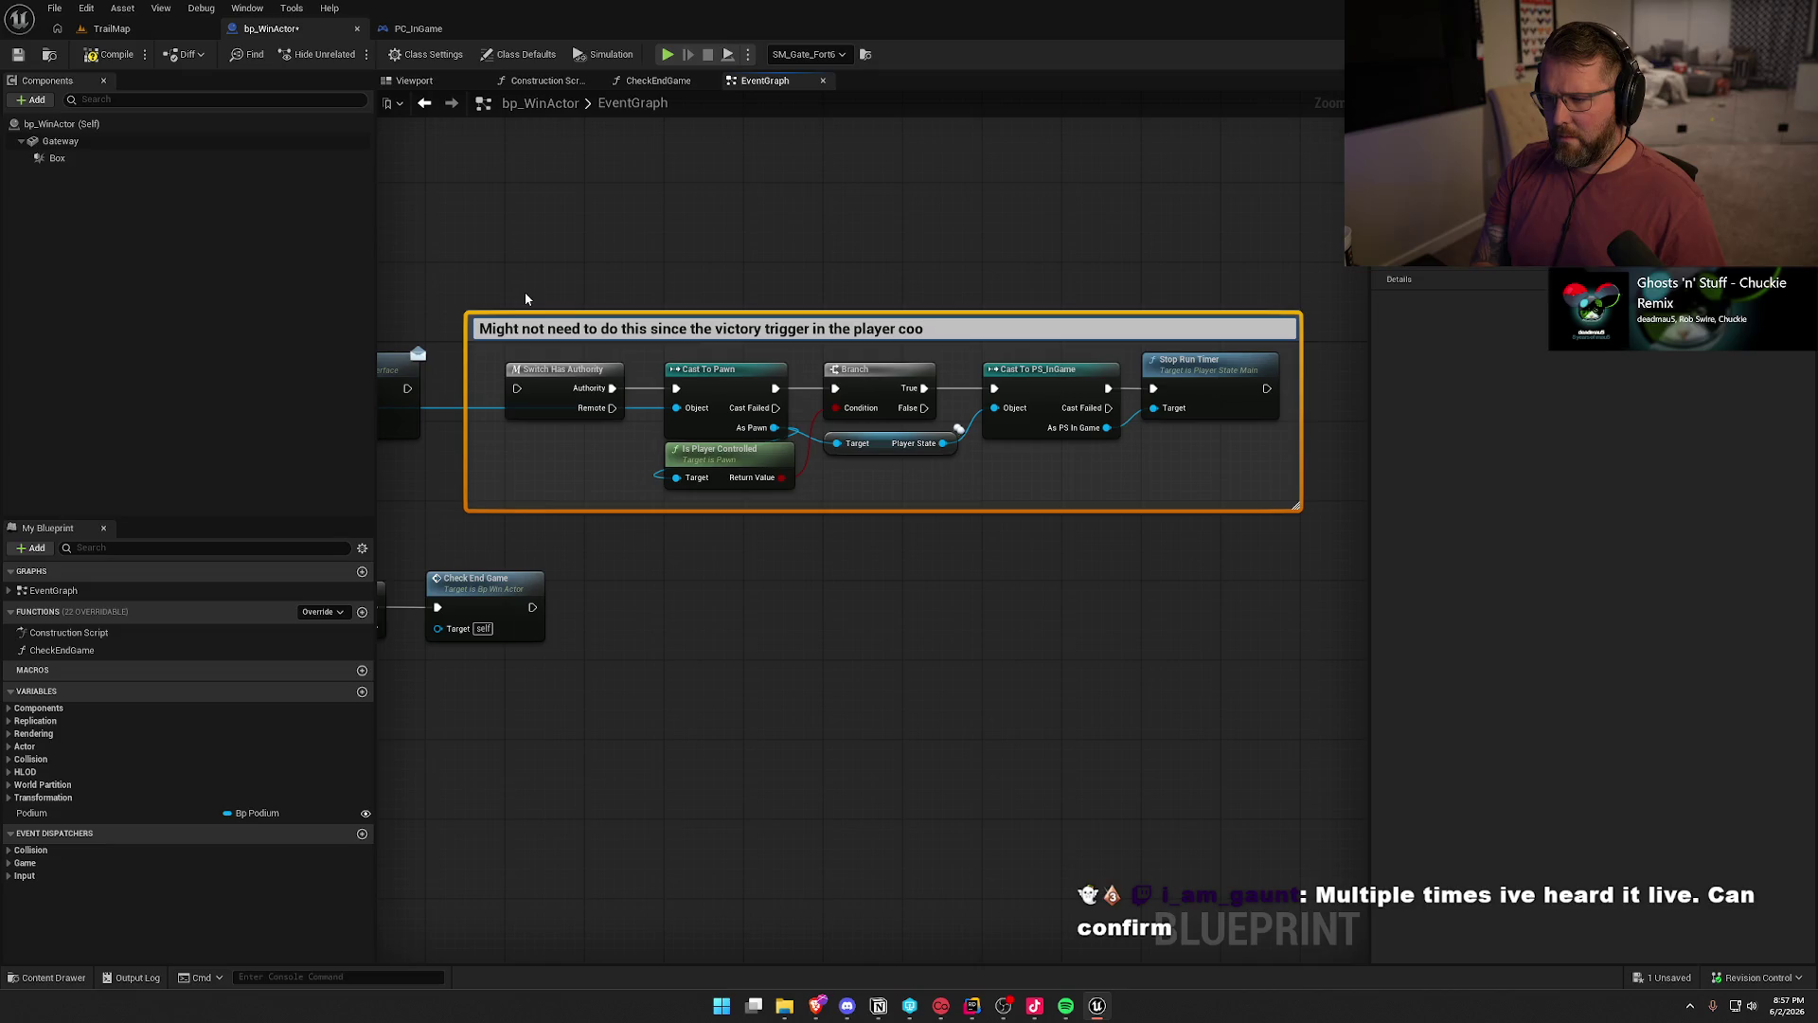
pyautogui.press('BackSpace')
pyautogui.write('ntroller shou')
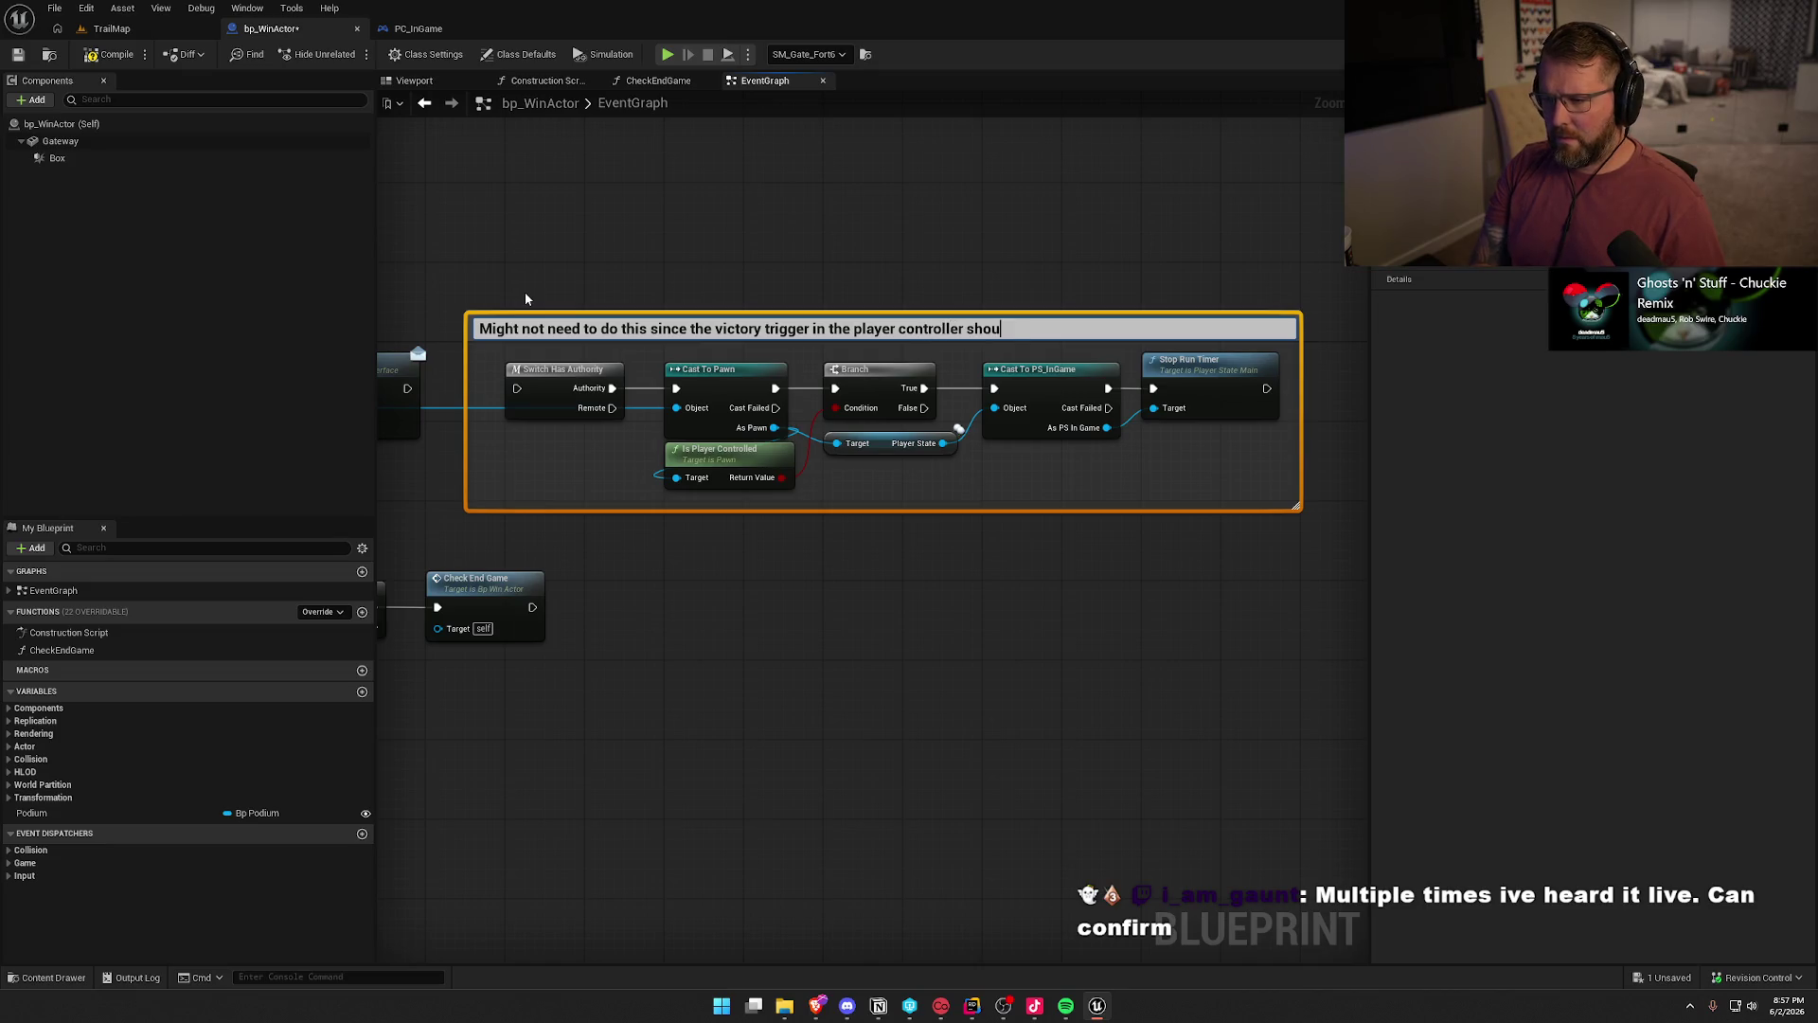
pyautogui.write('ld also run this')
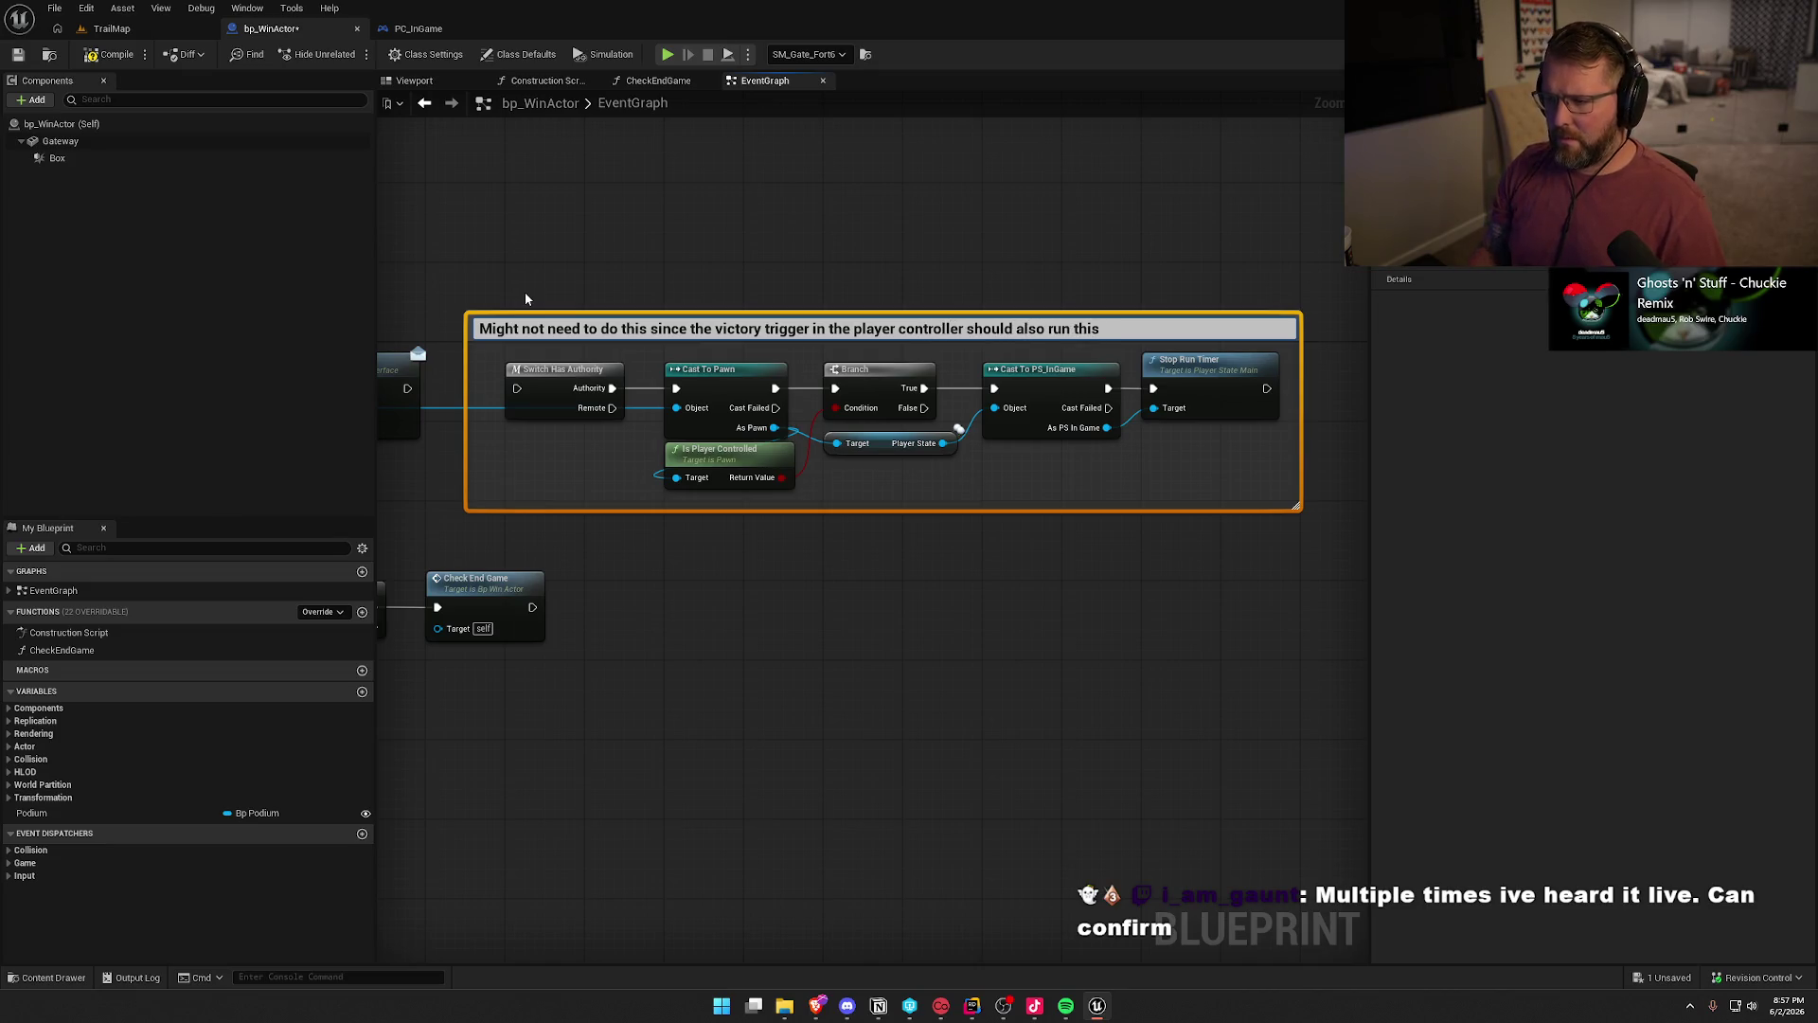
pyautogui.press('Return')
pyautogui.click(898, 620)
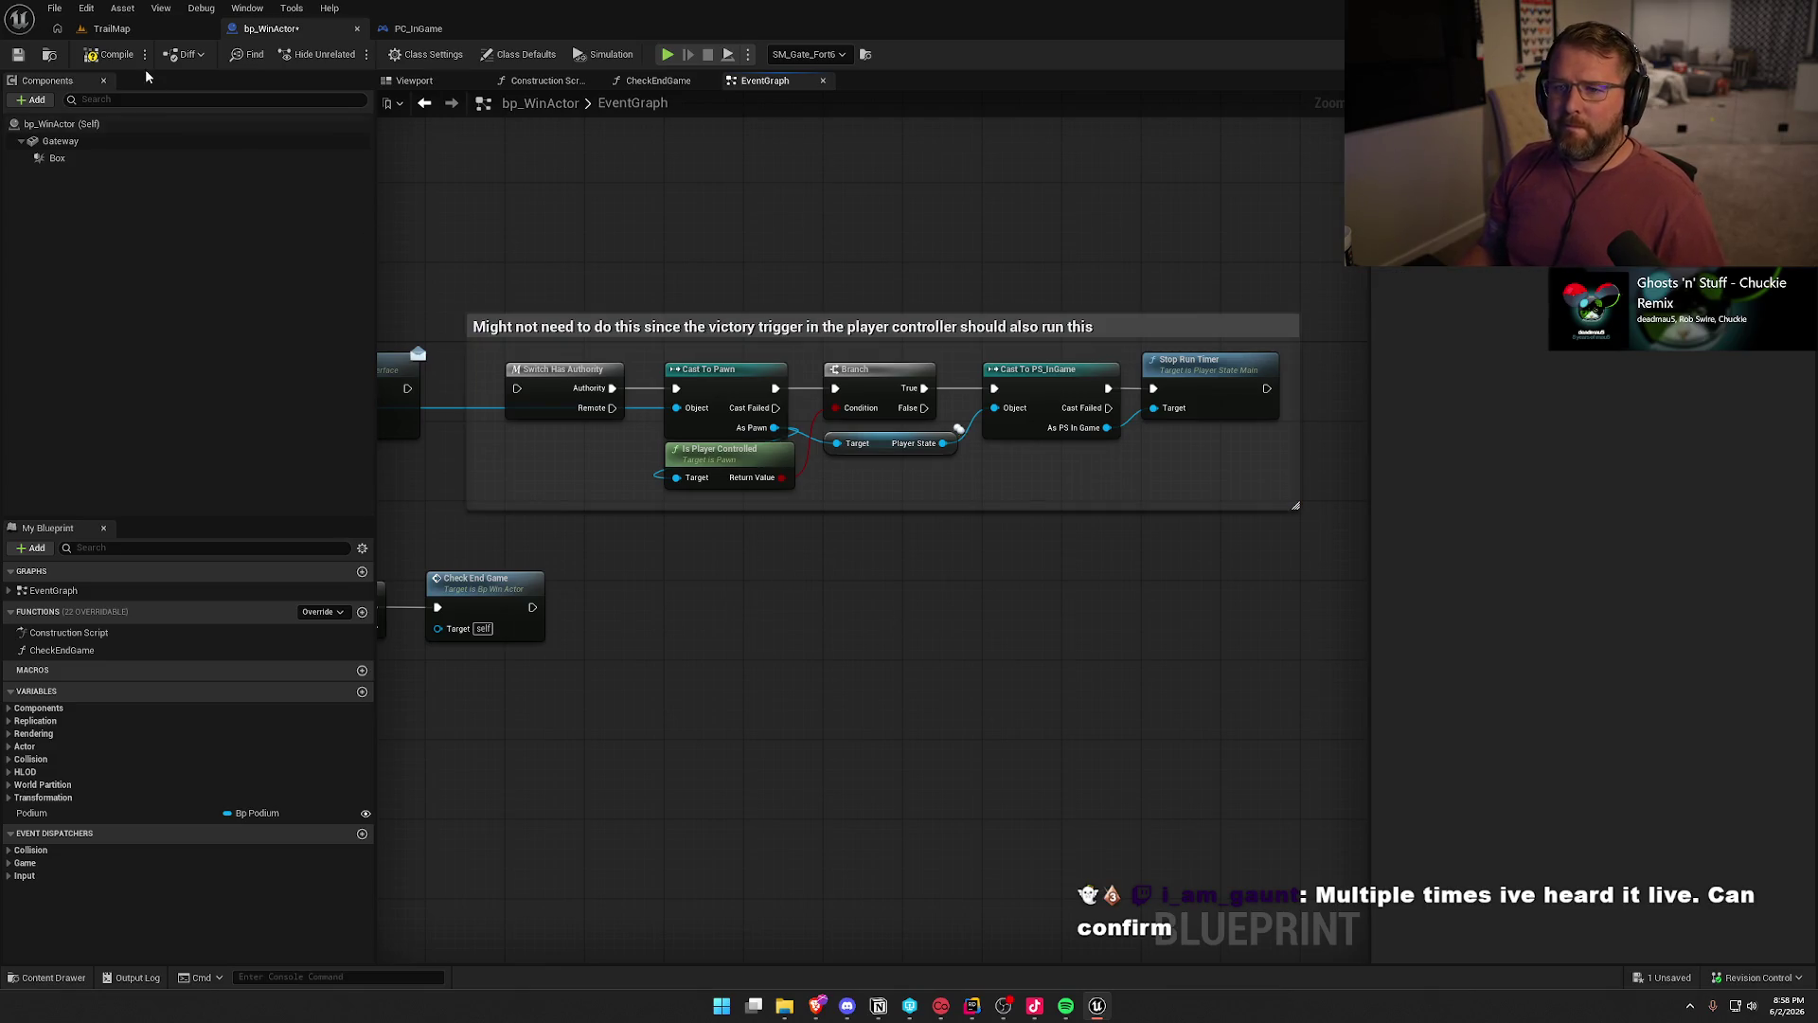
# - Save bp_WinActor, checking the asset out so the save completes
pyautogui.hotkey('ctrl', 's')
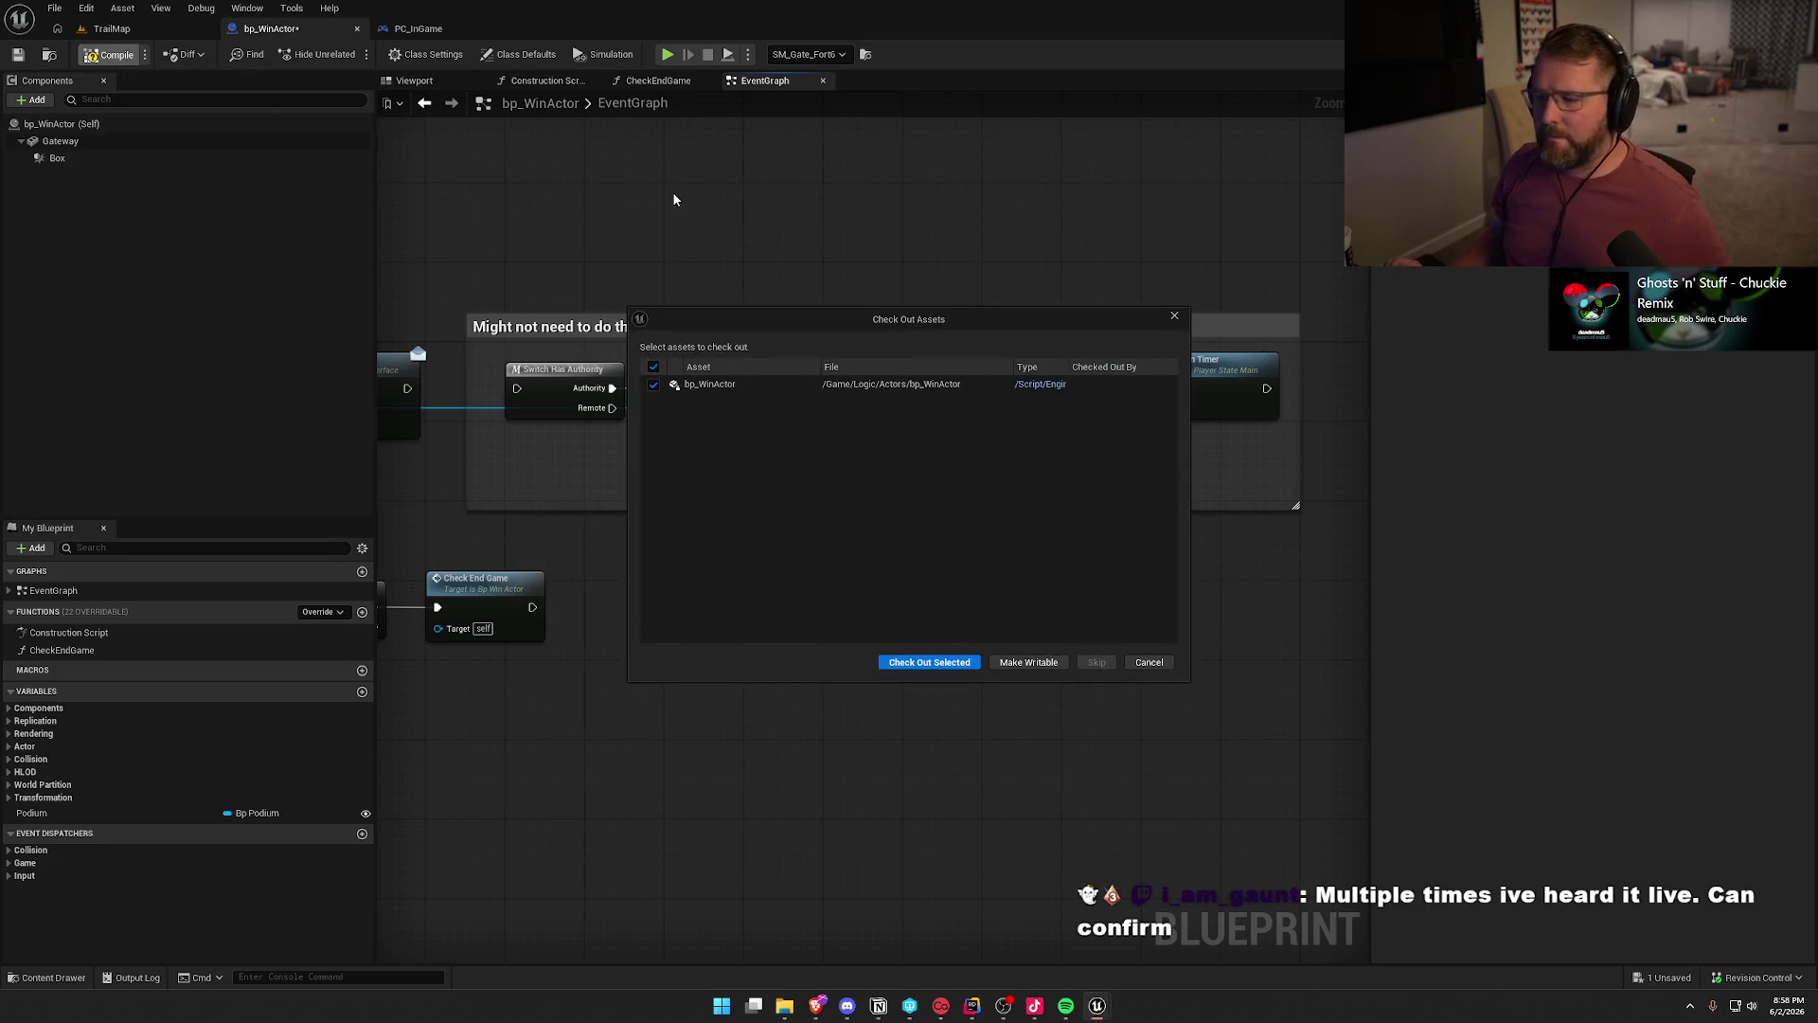
pyautogui.click(932, 664)
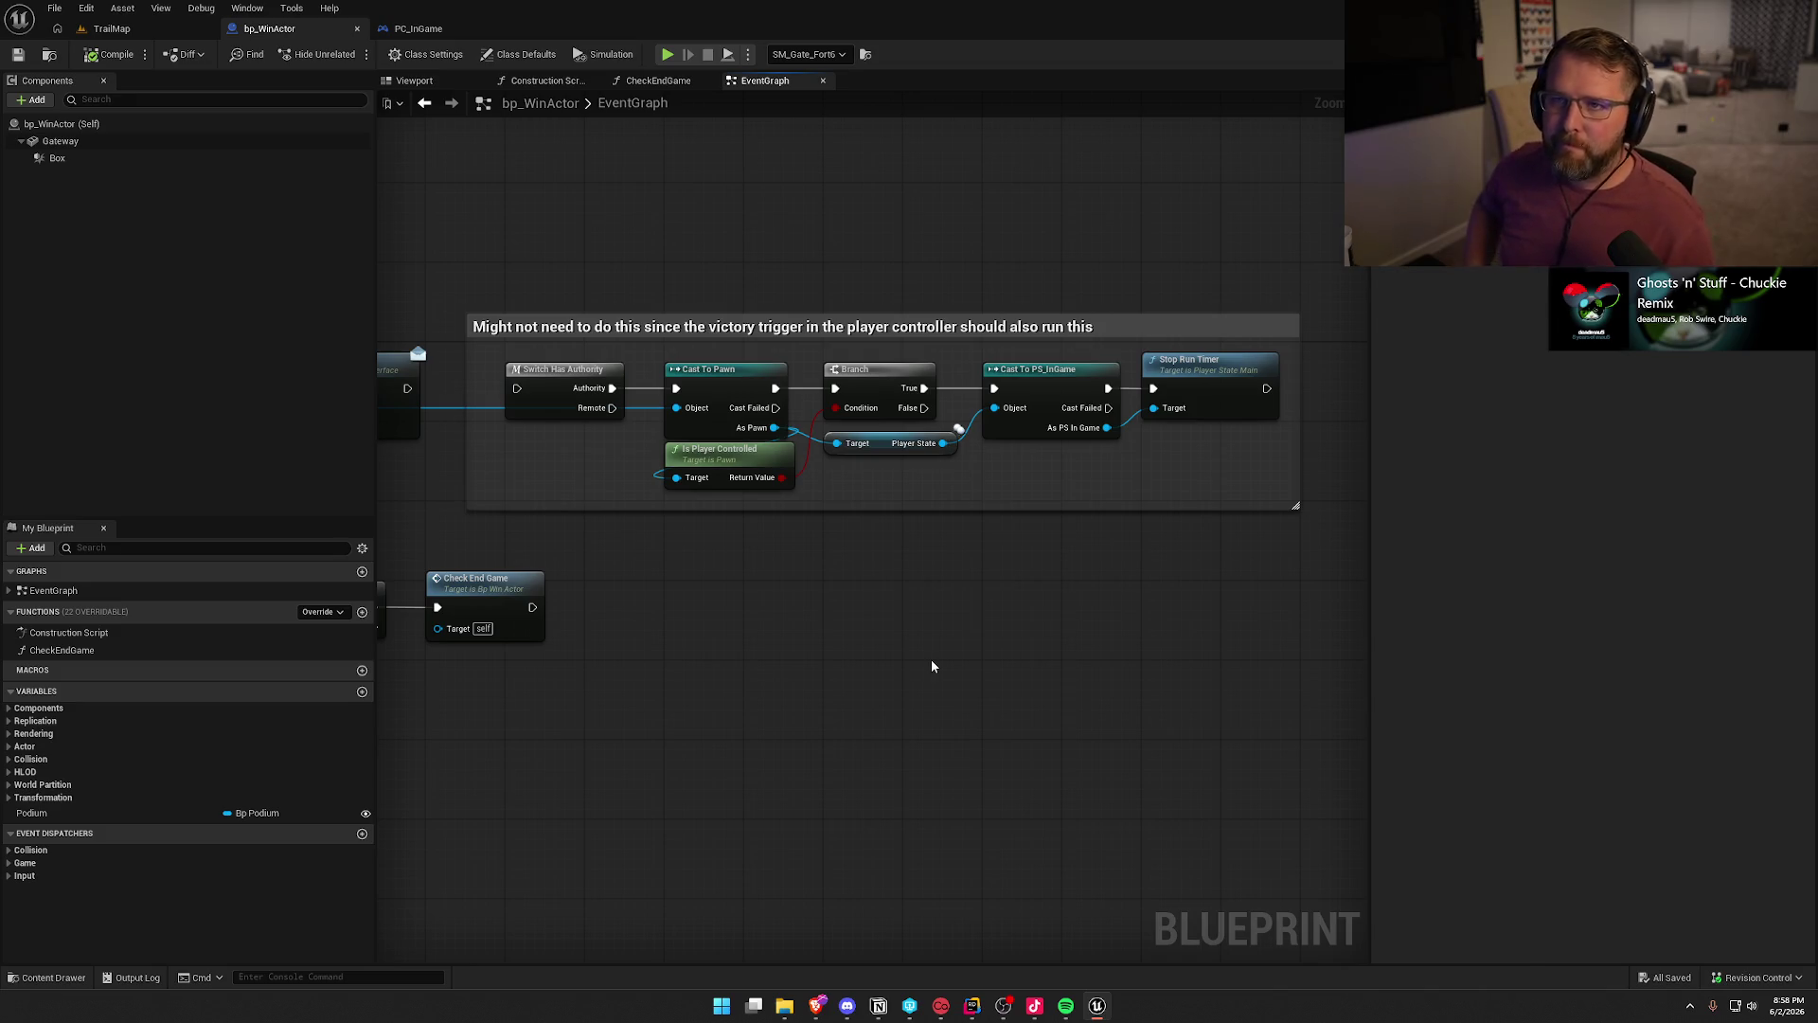
pyautogui.moveTo(796, 714); pyautogui.dragTo(941, 725)
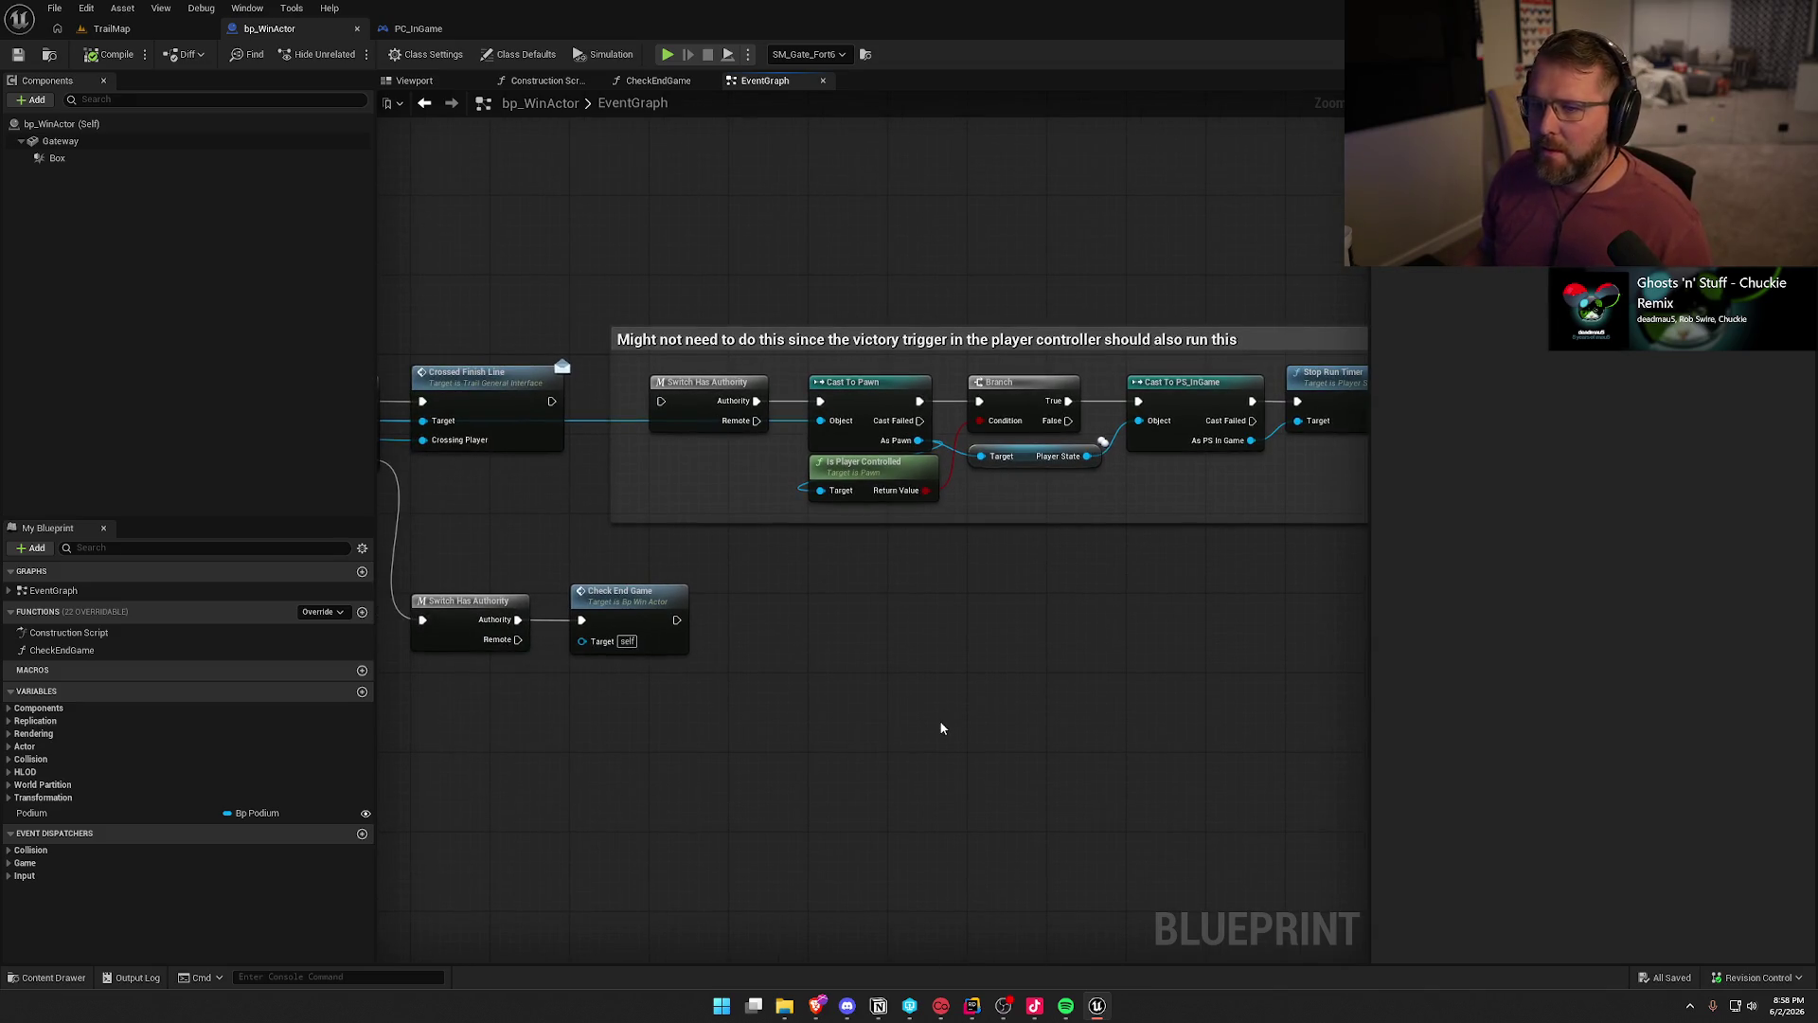
pyautogui.hotkey('alt', 'Tab')
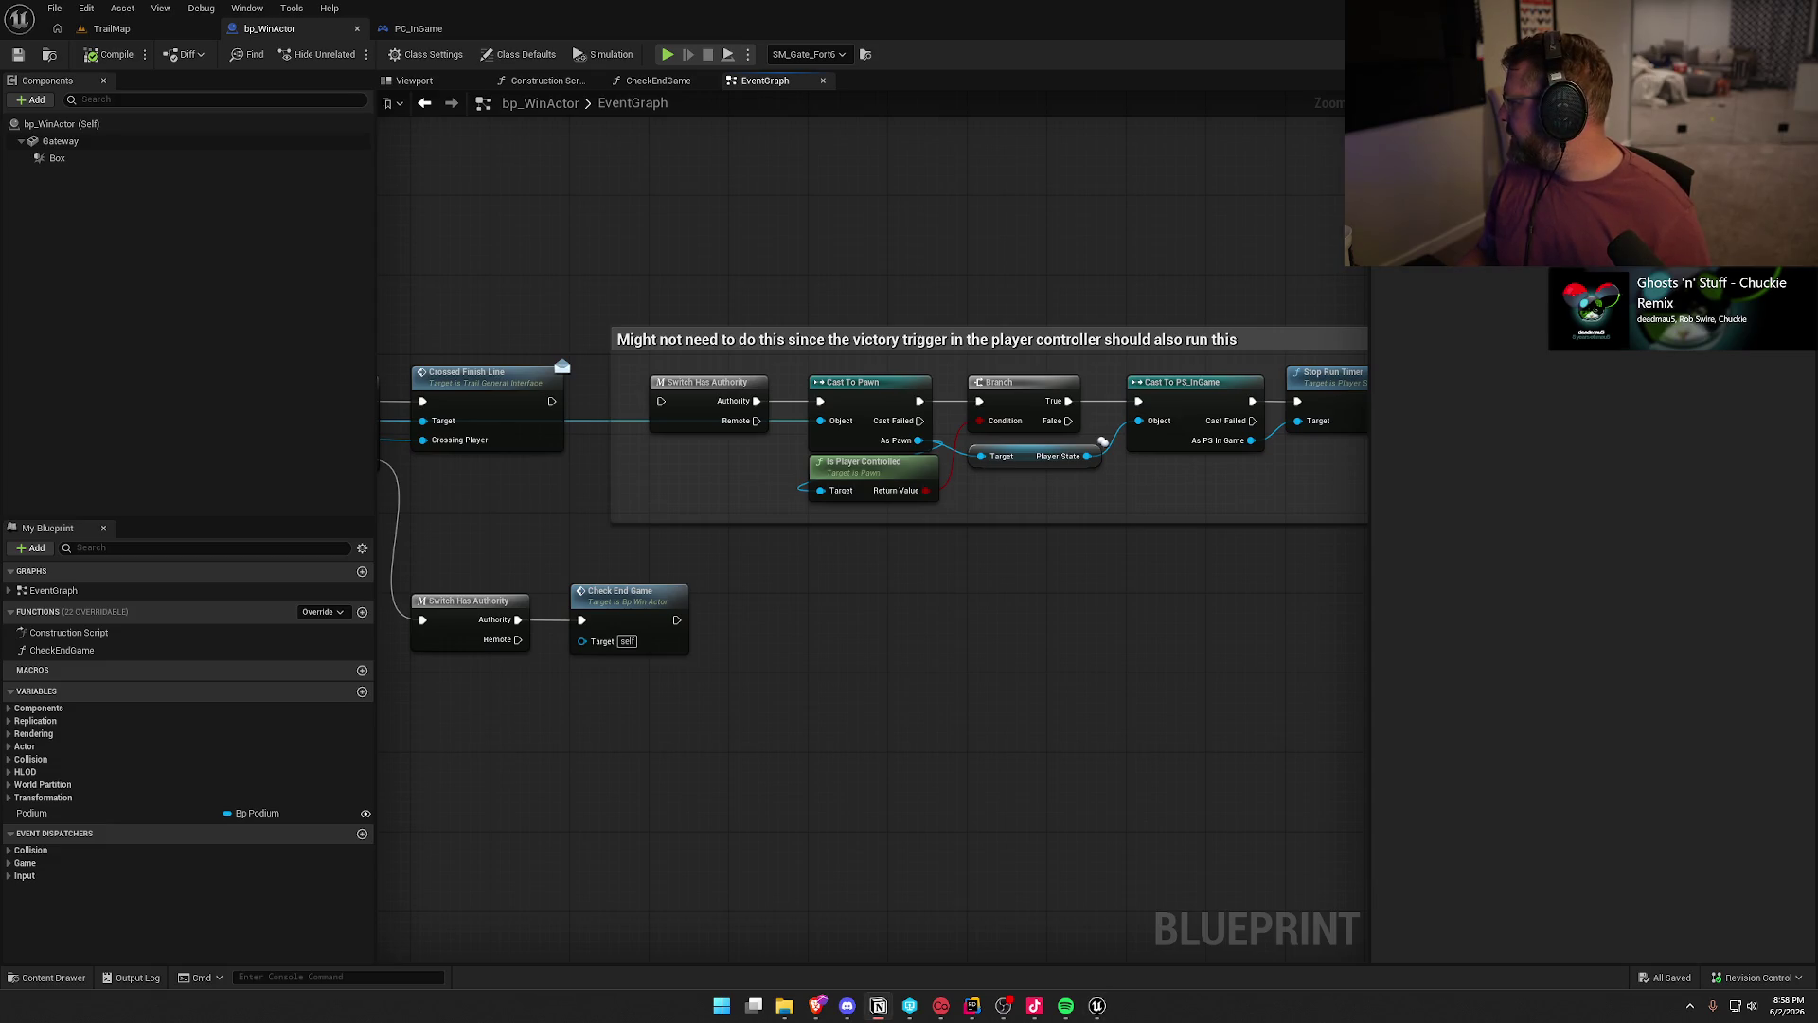